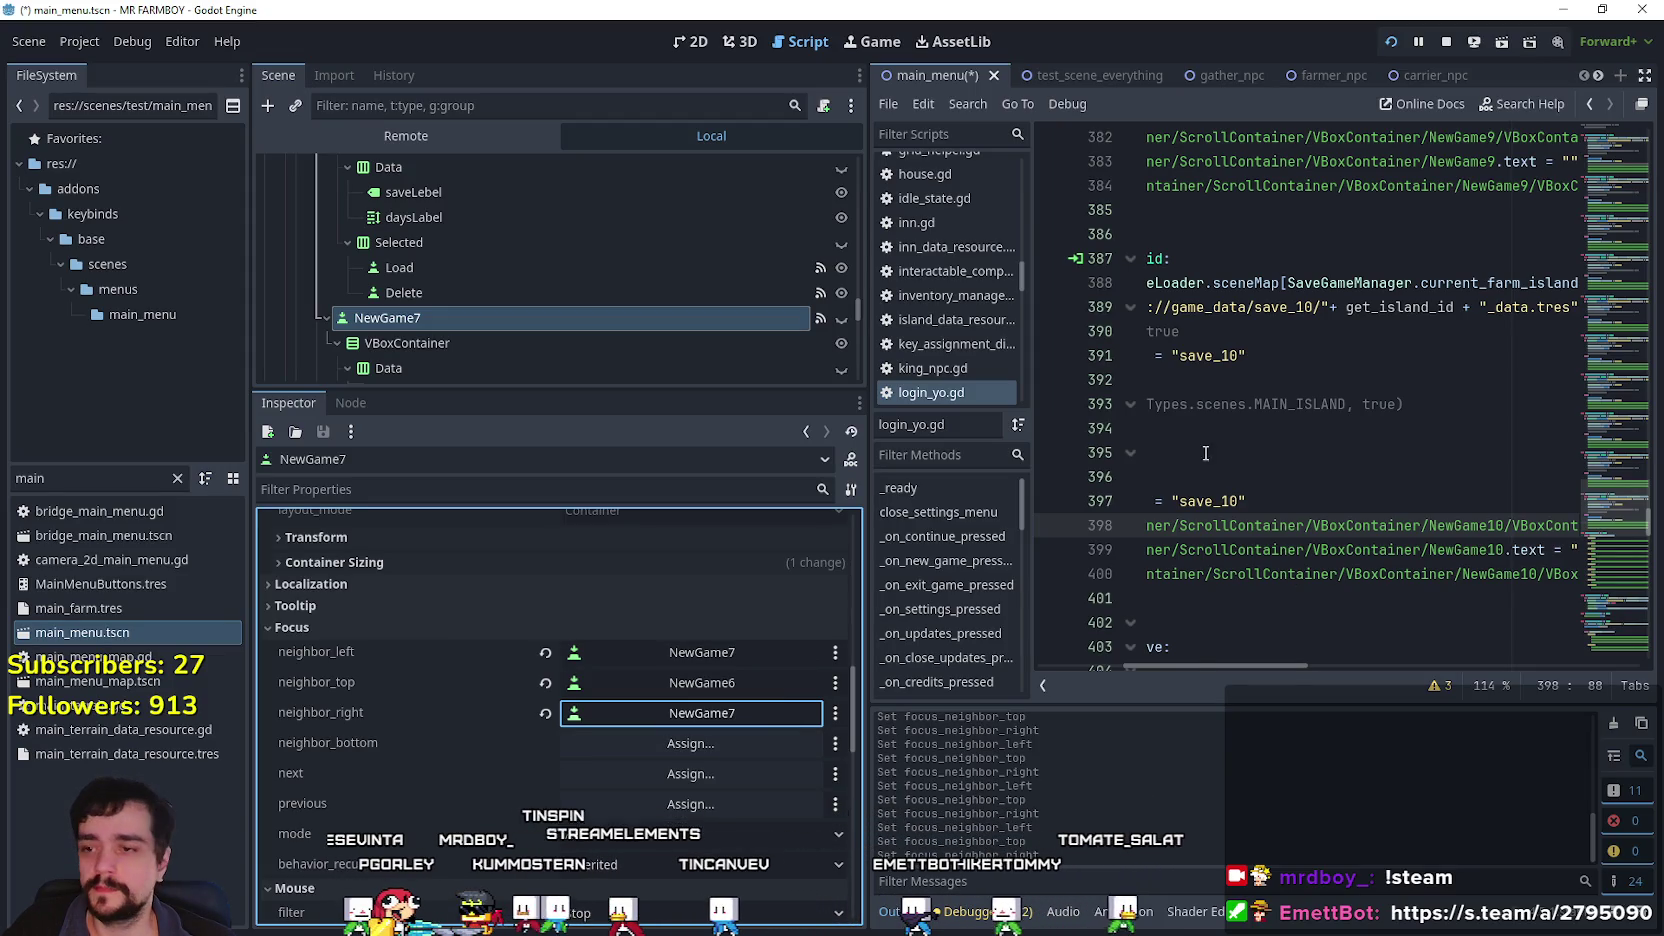
Select the NewGame8 save slot and set its left focus neighbour to NewGame8.
{"action": "scroll", "coordinate": [591, 280], "scroll_direction": "down", "scroll_amount": 5}
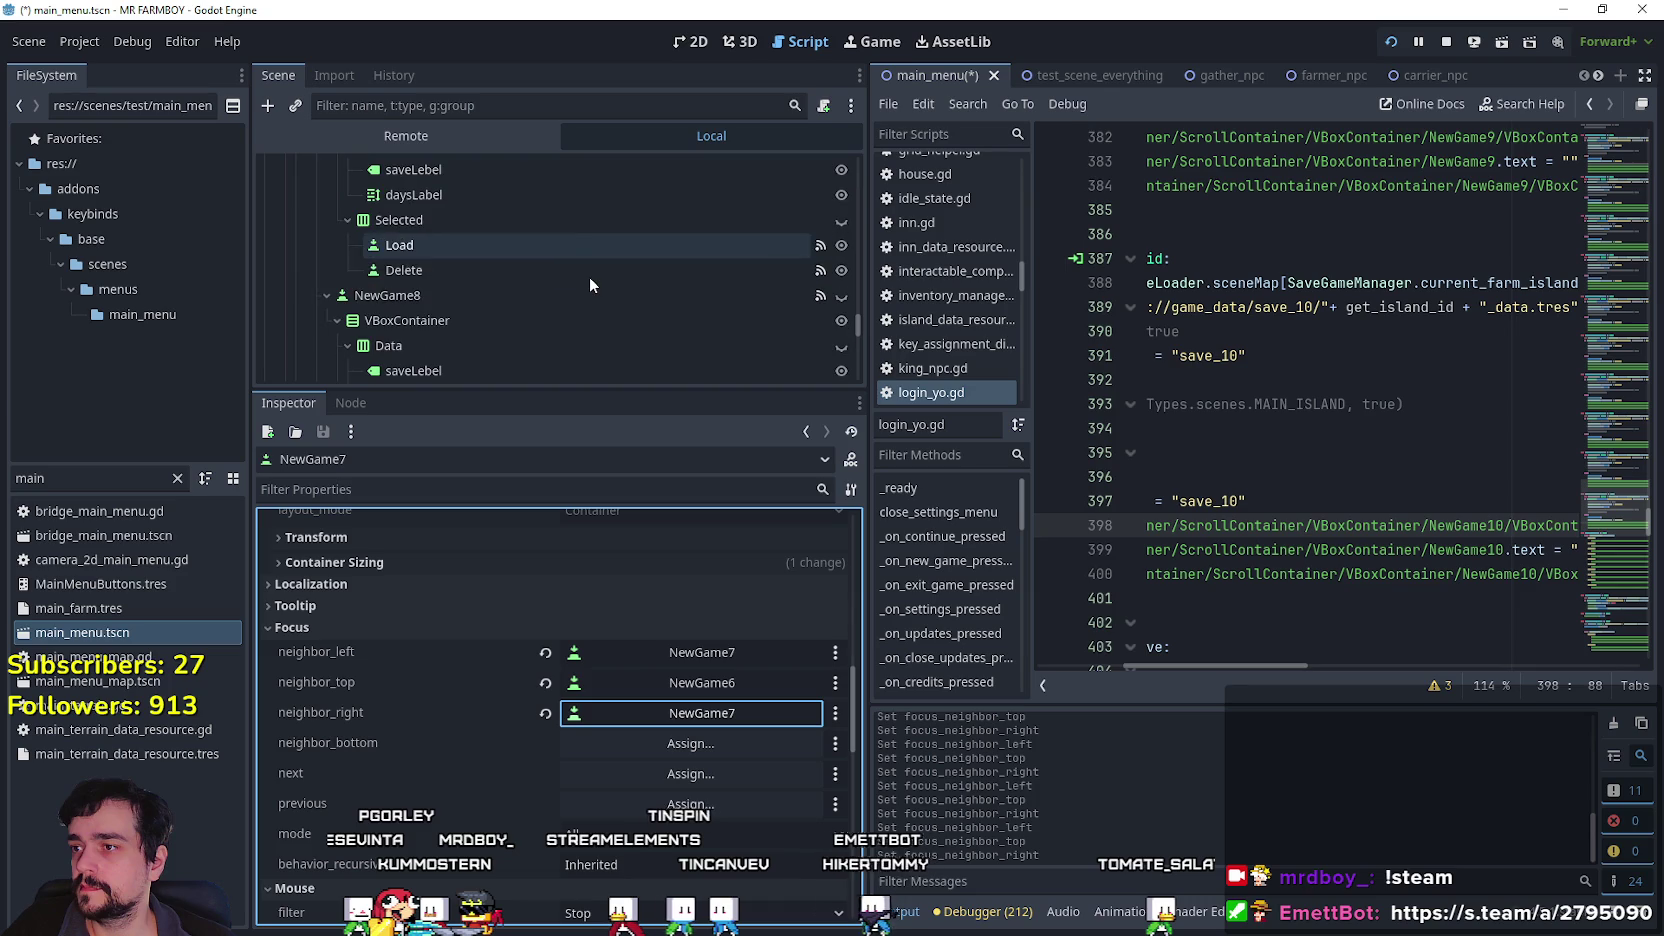
{"action": "left_click", "coordinate": [529, 296]}
{"action": "scroll", "coordinate": [733, 704], "scroll_direction": "down", "scroll_amount": 5}
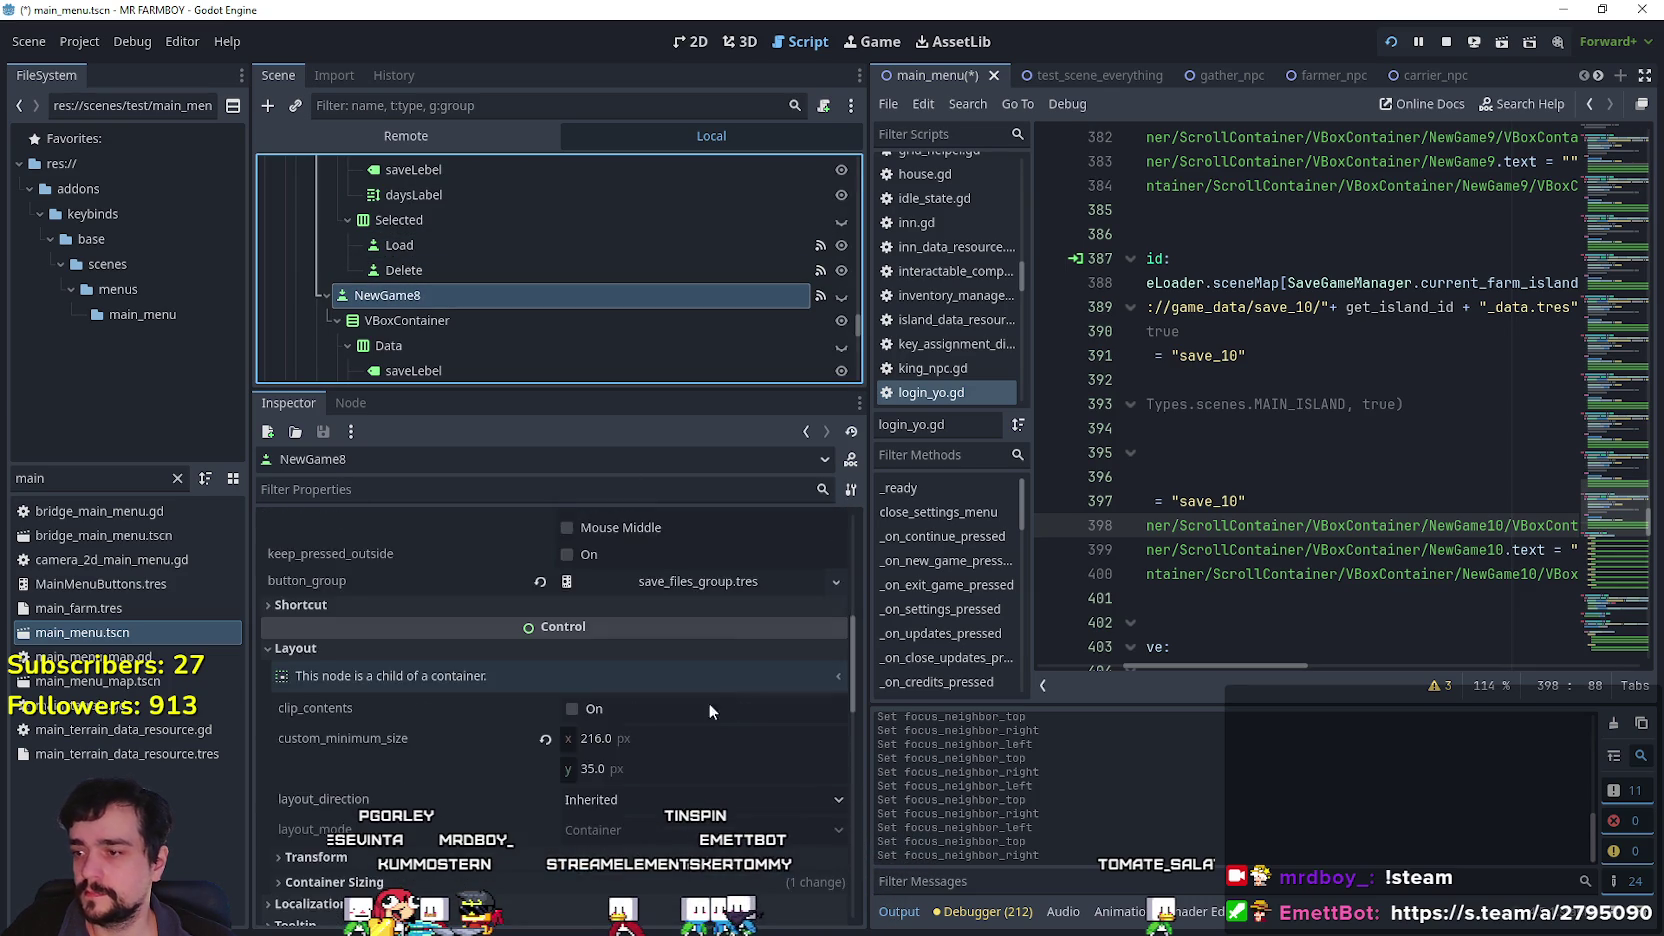
{"action": "scroll", "coordinate": [397, 822], "scroll_direction": "down", "scroll_amount": 2}
{"action": "left_click", "coordinate": [690, 584]}
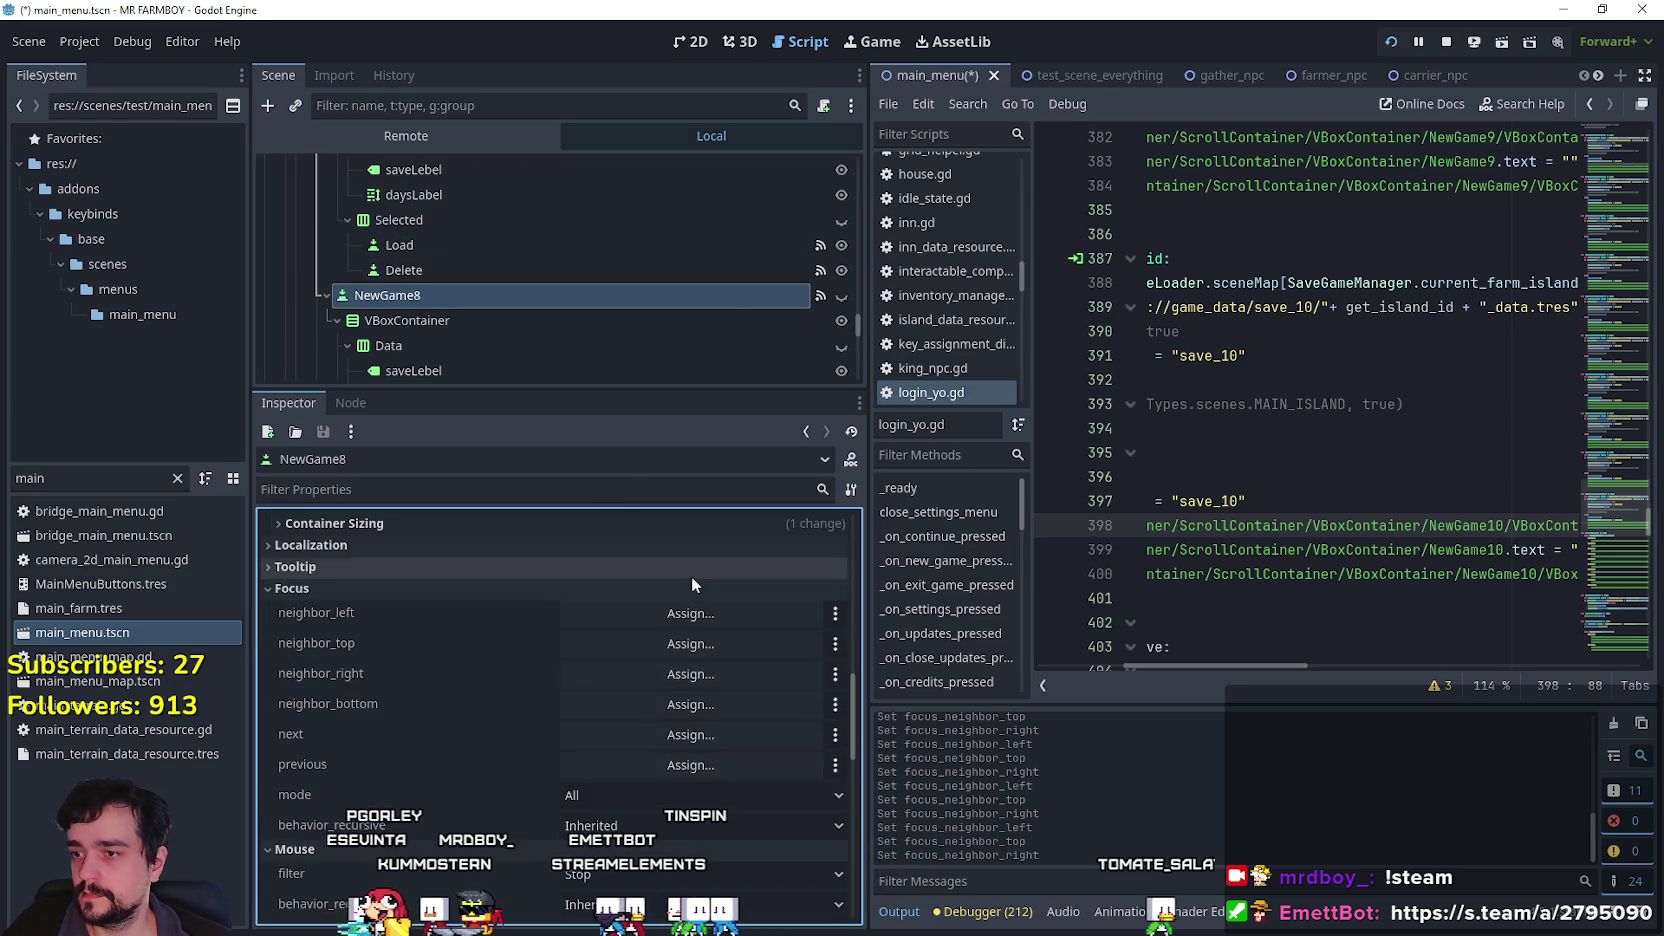
{"action": "left_click", "coordinate": [712, 615]}
{"action": "mouse_move", "coordinate": [973, 260]}
{"action": "left_mouse_down"}
{"action": "mouse_move", "coordinate": [973, 336]}
{"action": "mouse_move", "coordinate": [996, 358]}
{"action": "mouse_move", "coordinate": [964, 401]}
{"action": "mouse_move", "coordinate": [953, 456]}
{"action": "left_mouse_up"}
{"action": "scroll", "coordinate": [950, 455], "scroll_direction": "down", "scroll_amount": 3}
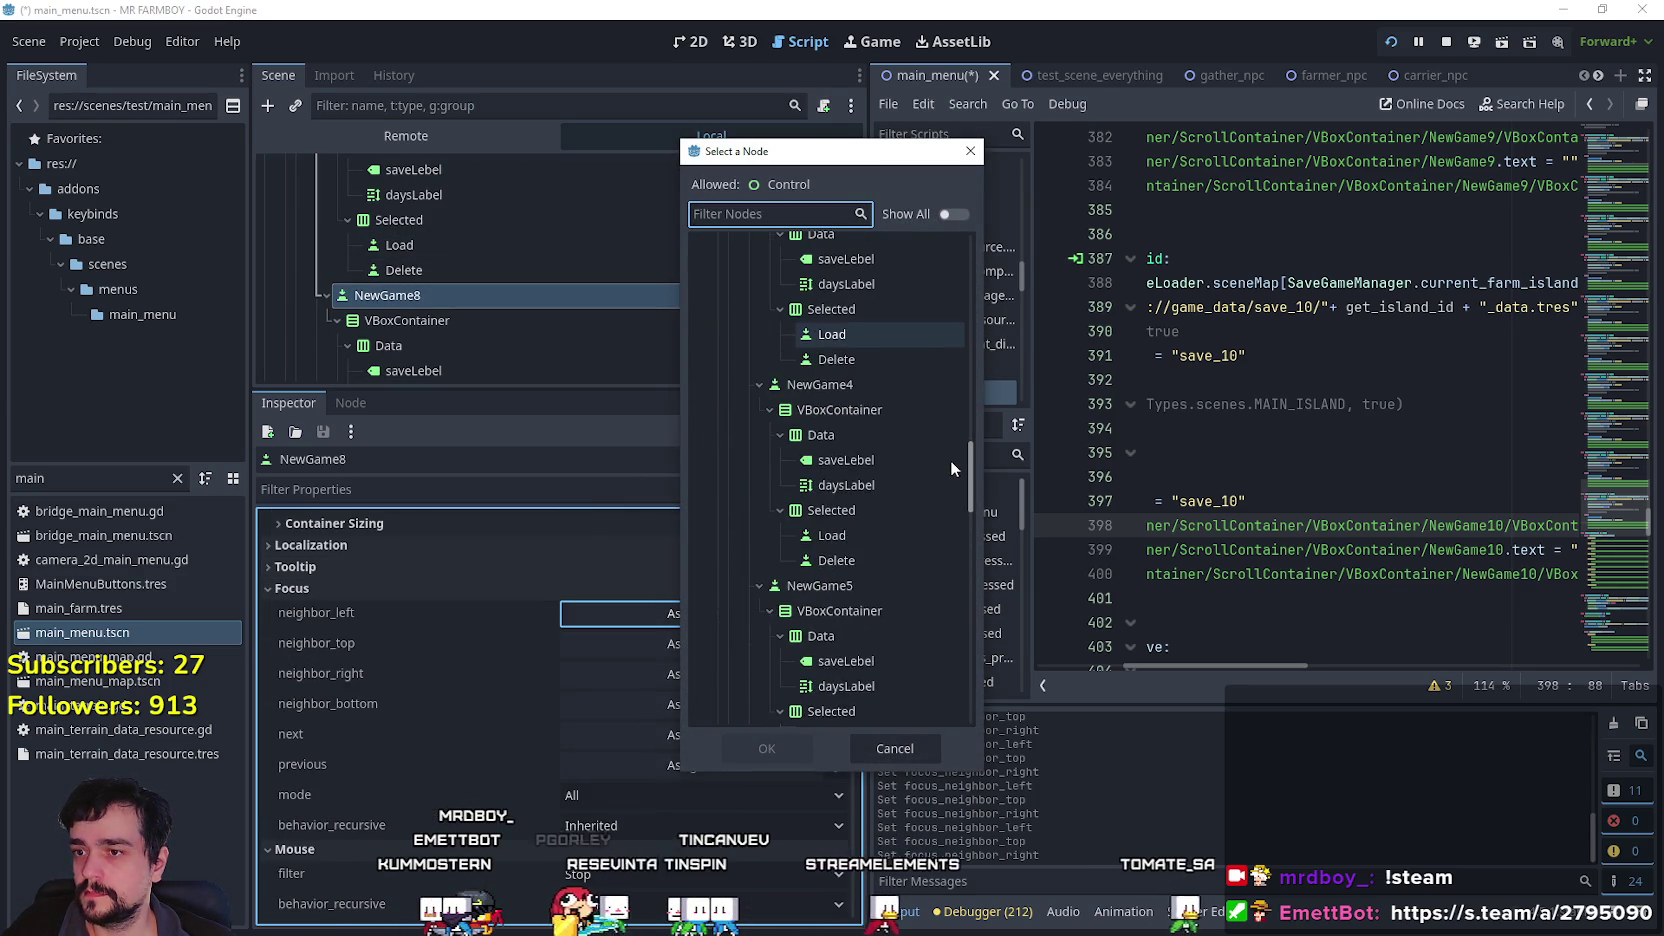
{"action": "scroll", "coordinate": [952, 535], "scroll_direction": "down", "scroll_amount": 3}
{"action": "left_click", "coordinate": [878, 544]}
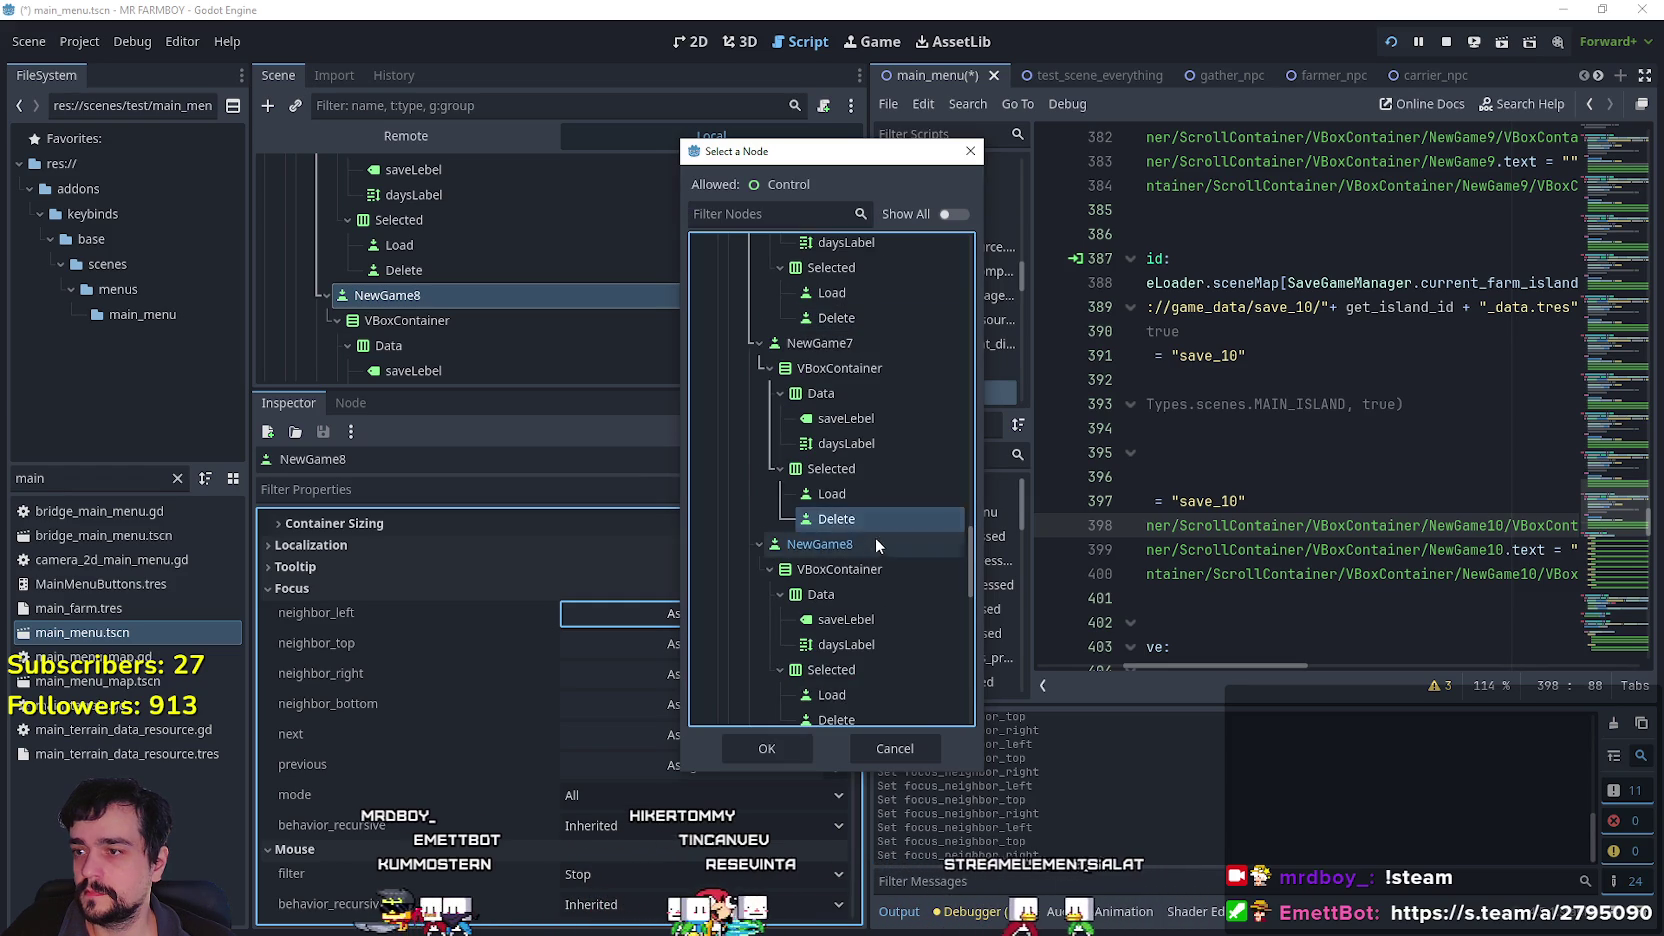
{"action": "left_click", "coordinate": [766, 748]}
Set NewGame8's top focus neighbour to NewGame7.
{"action": "left_click", "coordinate": [712, 643]}
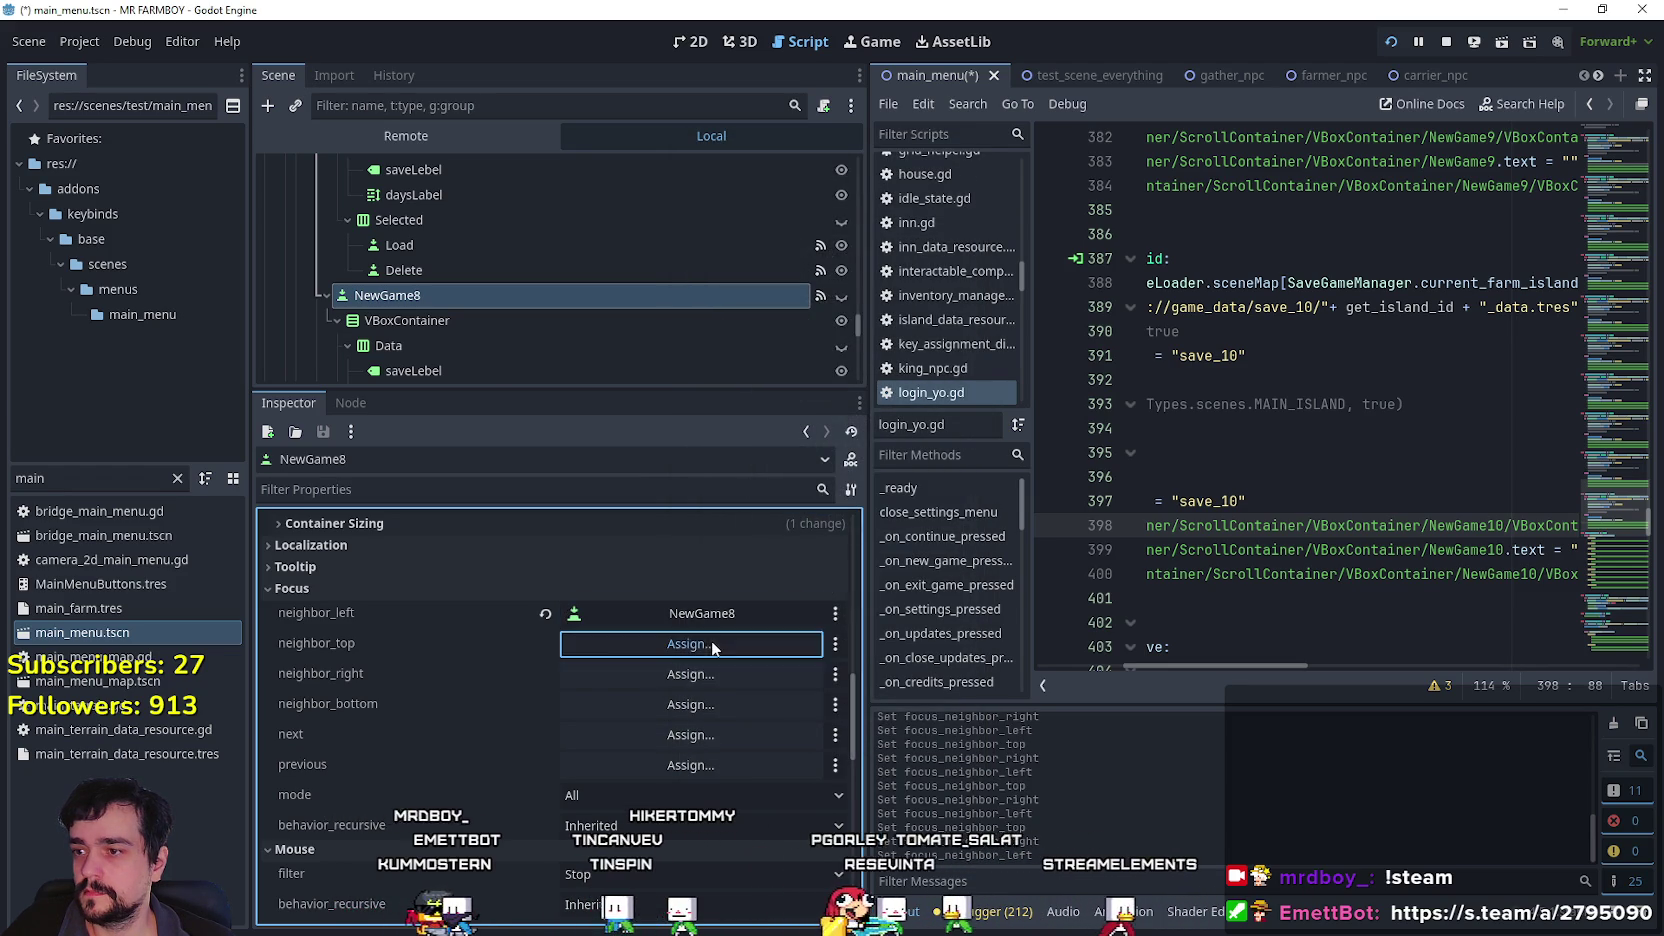
{"action": "left_click_drag", "start_coordinate": [968, 290], "coordinate": [943, 597]}
{"action": "left_click", "coordinate": [820, 341]}
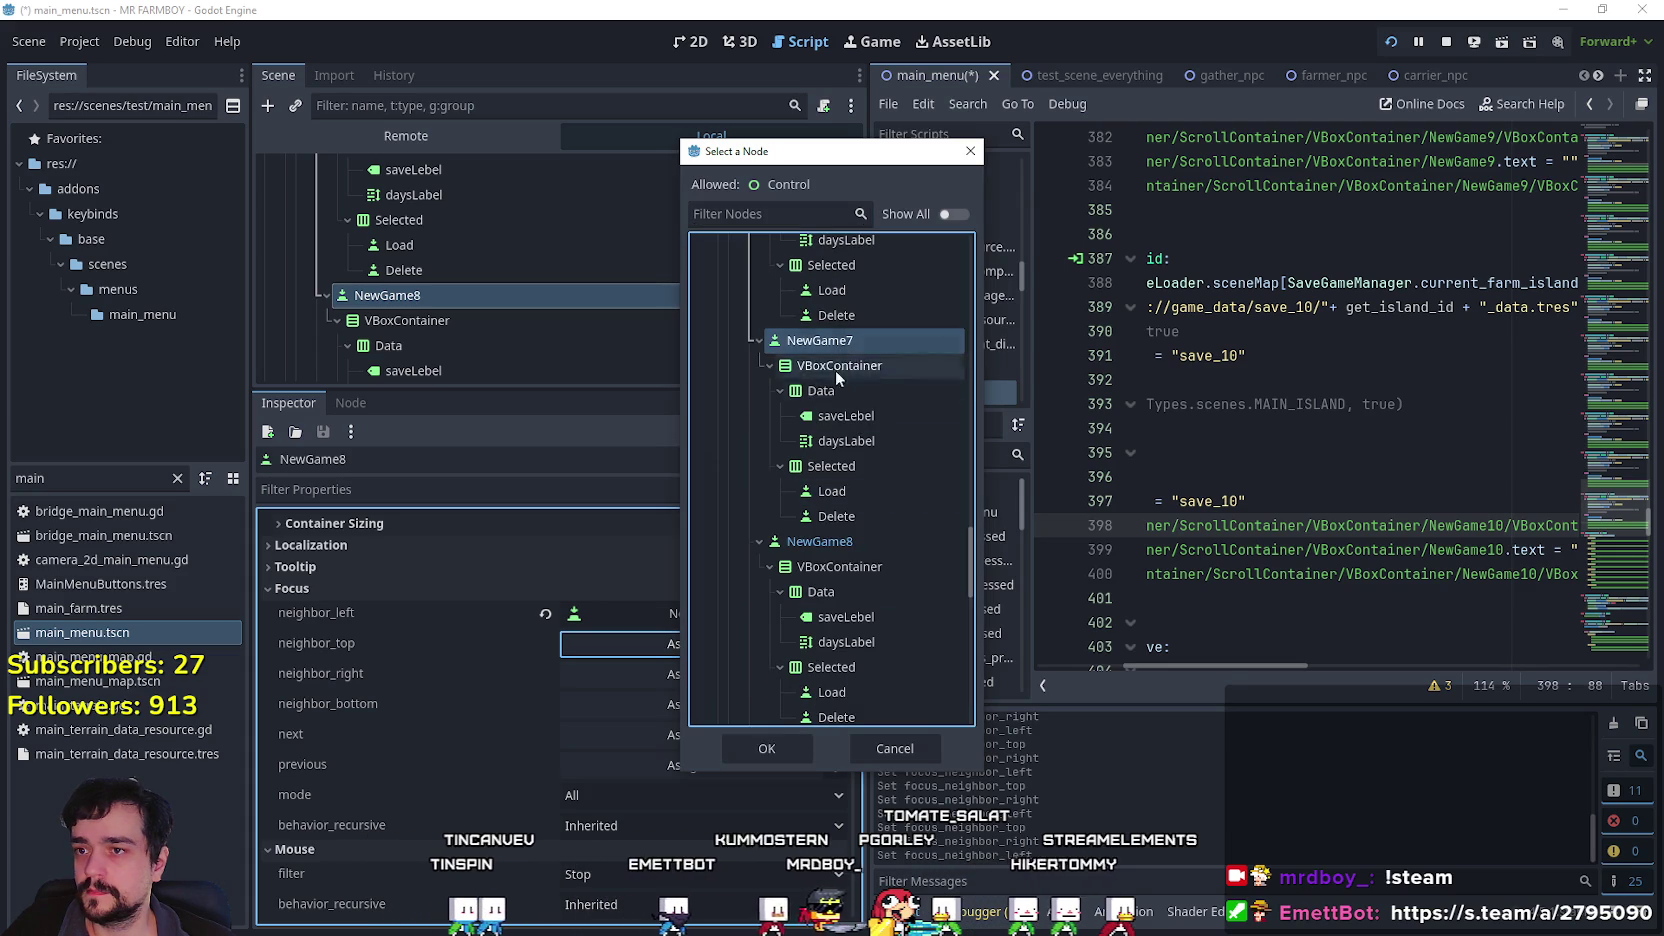
{"action": "left_click", "coordinate": [766, 748]}
Set NewGame8's right focus neighbour to NewGame8.
{"action": "left_click", "coordinate": [787, 644]}
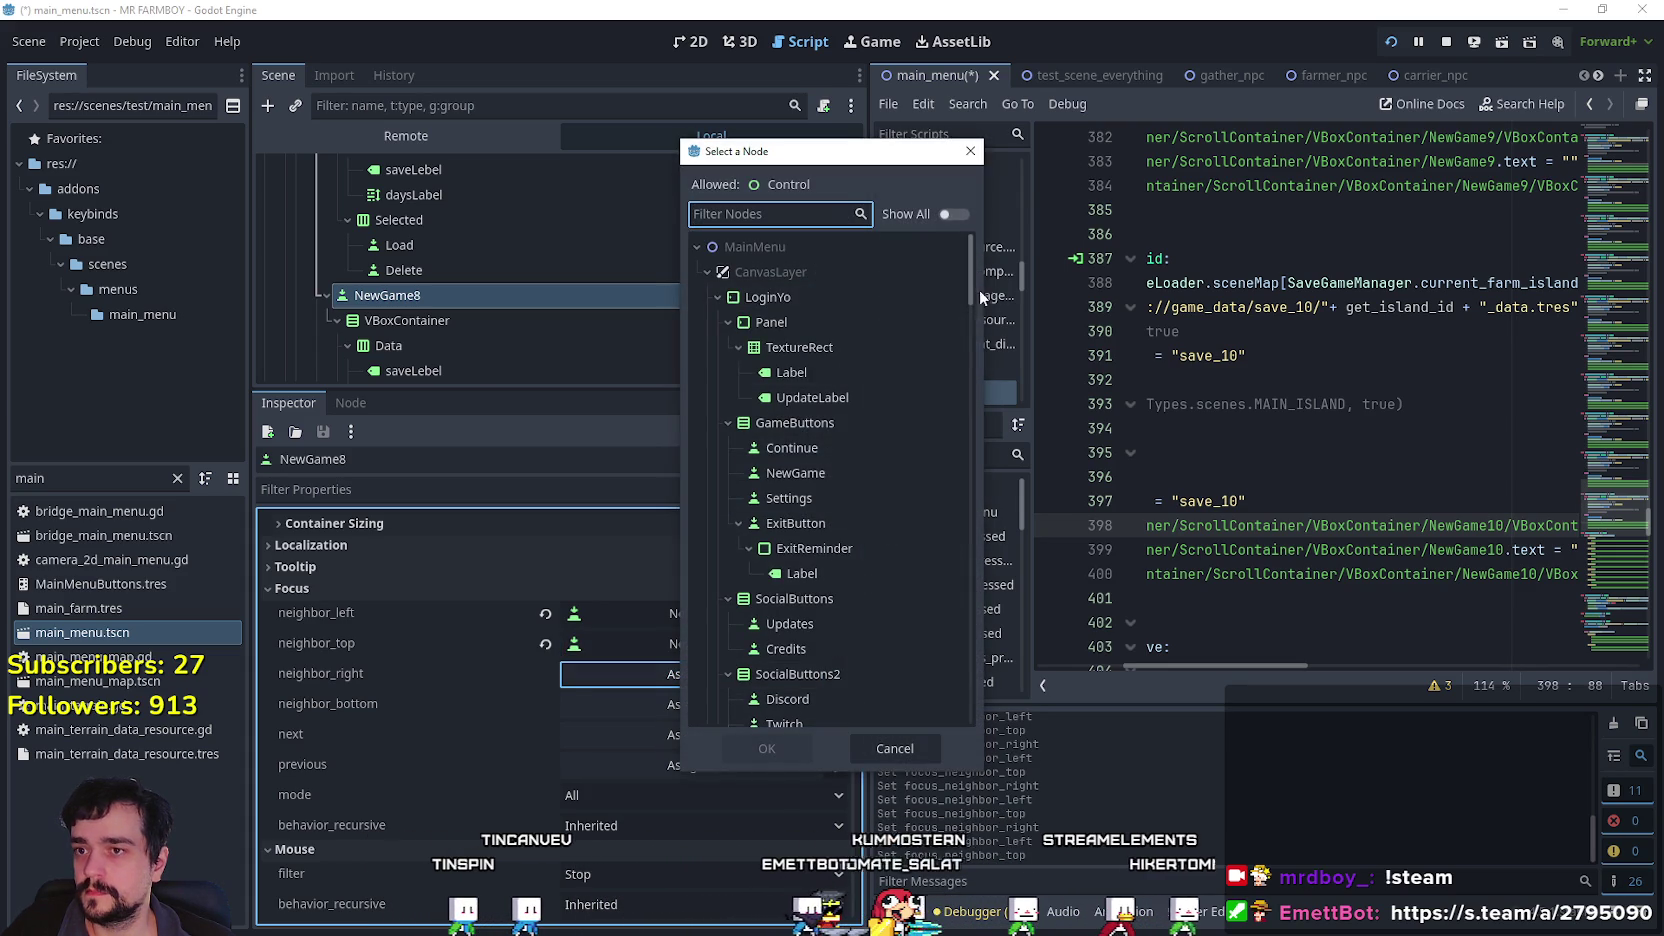
{"action": "mouse_move", "coordinate": [970, 297]}
{"action": "left_mouse_down"}
{"action": "mouse_move", "coordinate": [941, 626]}
{"action": "mouse_move", "coordinate": [943, 604]}
{"action": "left_mouse_up"}
{"action": "left_click", "coordinate": [819, 478]}
{"action": "left_click", "coordinate": [770, 747]}
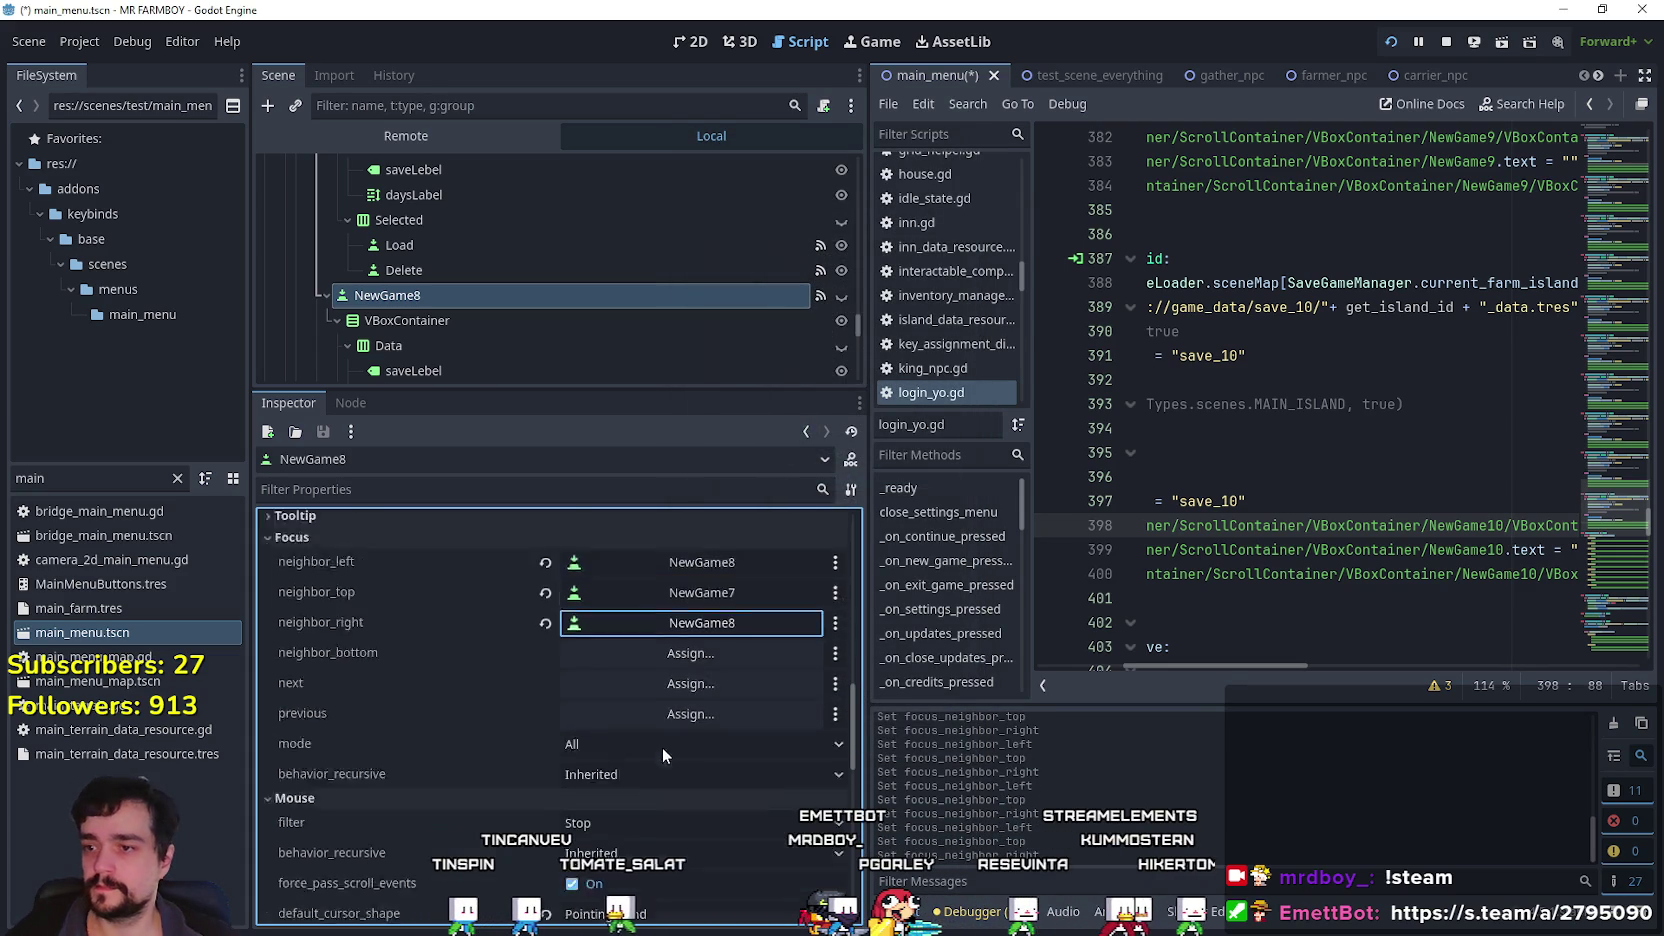
{"action": "scroll", "coordinate": [518, 282], "scroll_direction": "down", "scroll_amount": 3}
Select the NewGame9 save slot and set its left focus neighbour to NewGame9.
{"action": "left_click", "coordinate": [495, 271]}
{"action": "scroll", "coordinate": [731, 744], "scroll_direction": "down", "scroll_amount": 8}
{"action": "scroll", "coordinate": [494, 821], "scroll_direction": "down", "scroll_amount": 3}
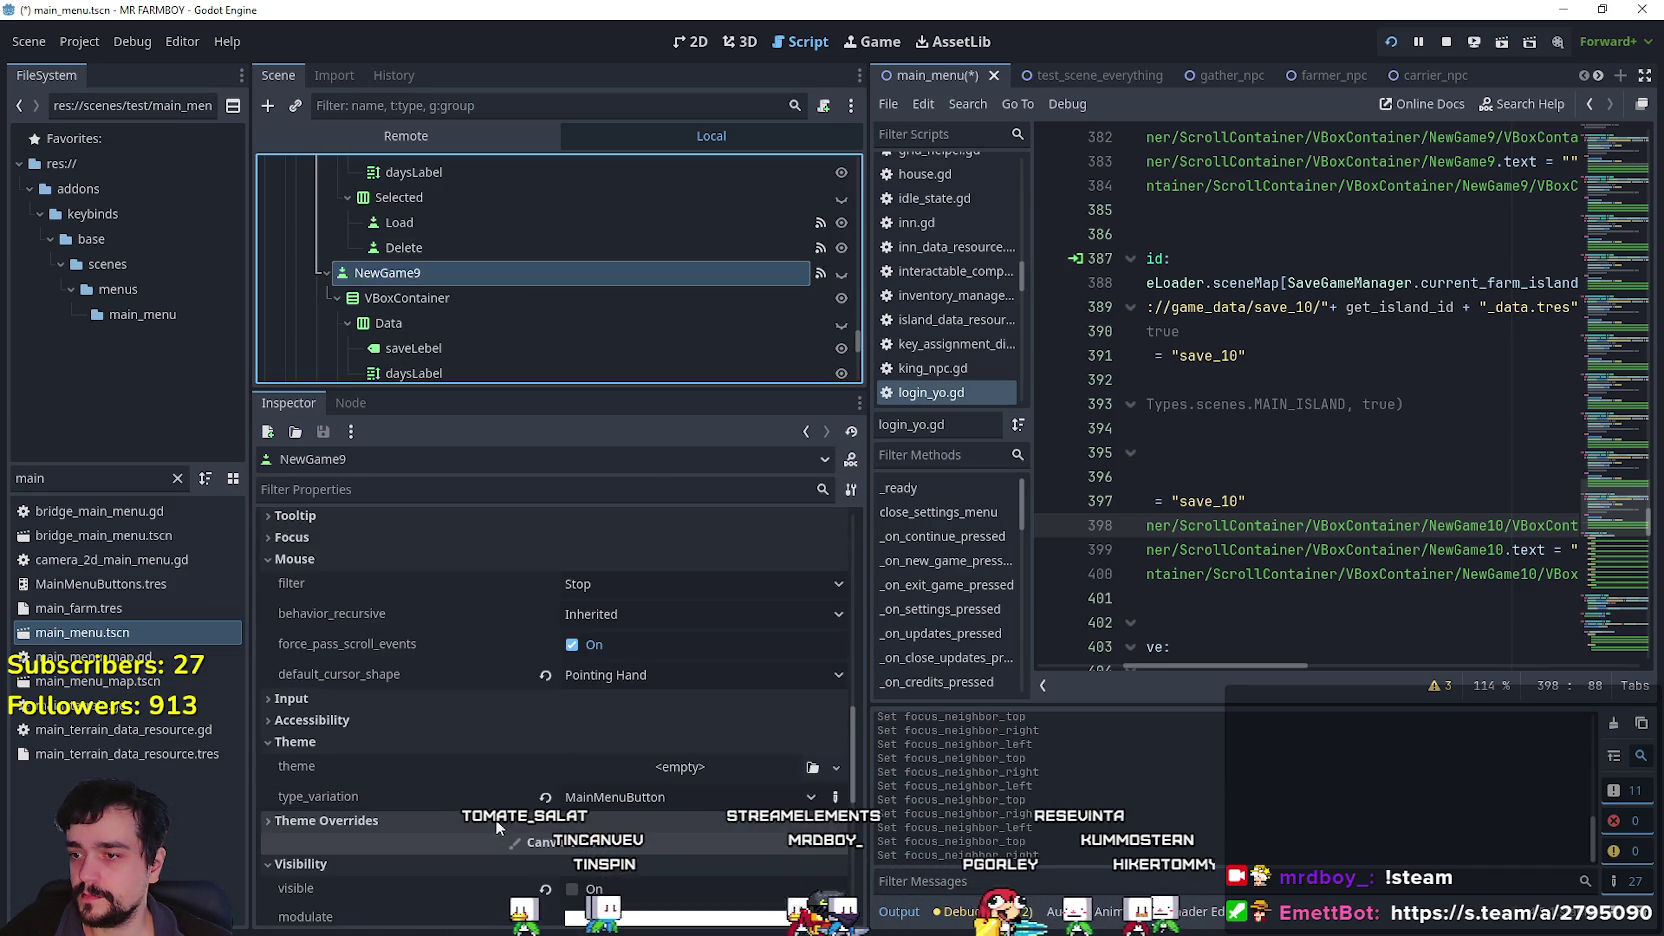
{"action": "left_click", "coordinate": [386, 540]}
{"action": "left_click", "coordinate": [690, 562]}
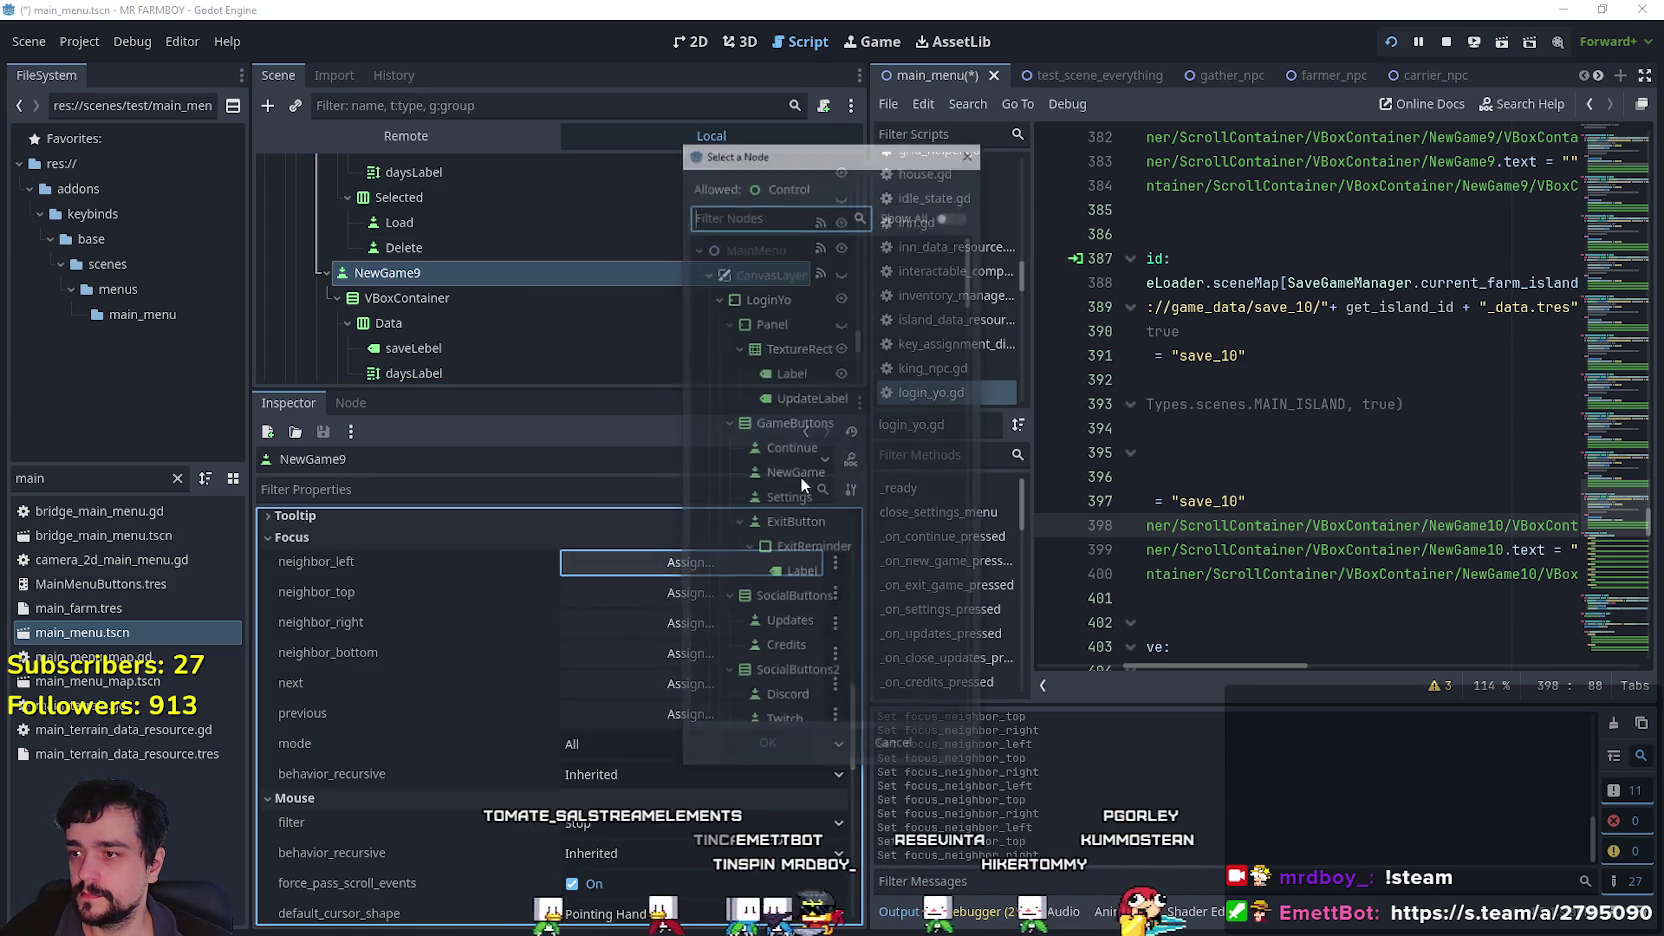
{"action": "scroll", "coordinate": [899, 460], "scroll_direction": "down", "scroll_amount": 8}
{"action": "scroll", "coordinate": [953, 520], "scroll_direction": "down", "scroll_amount": 10}
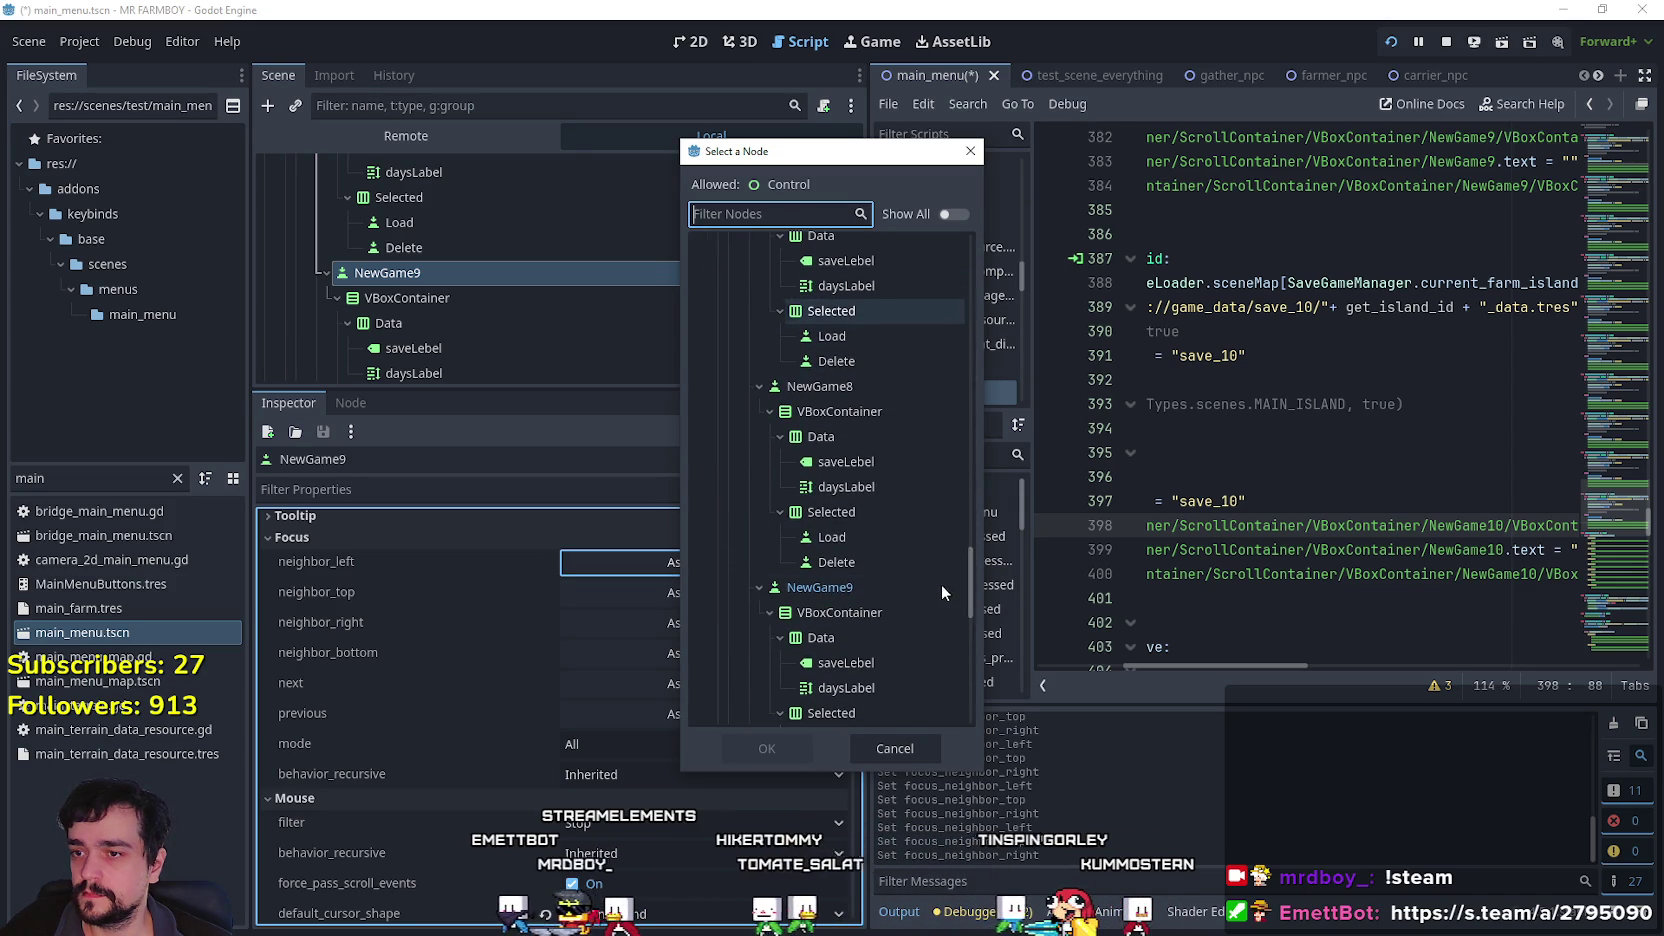
{"action": "left_click", "coordinate": [800, 718]}
{"action": "left_click", "coordinate": [766, 747]}
Set NewGame9's top focus neighbour to NewGame8.
{"action": "left_click", "coordinate": [697, 591]}
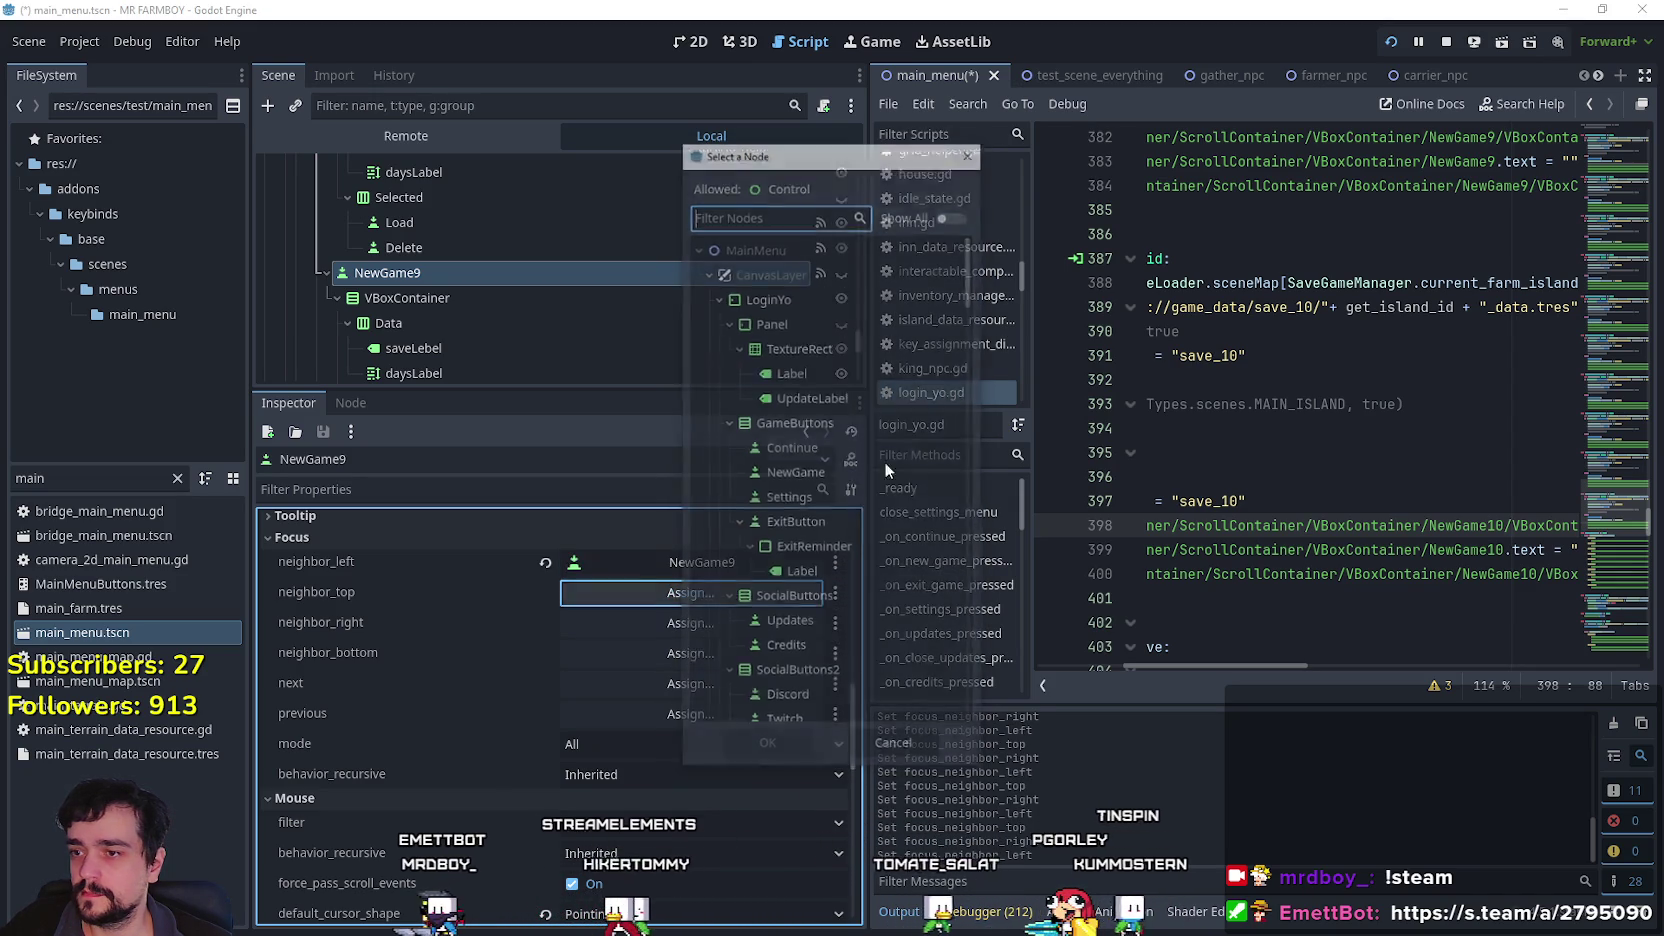
{"action": "scroll", "coordinate": [955, 600], "scroll_direction": "down", "scroll_amount": 20}
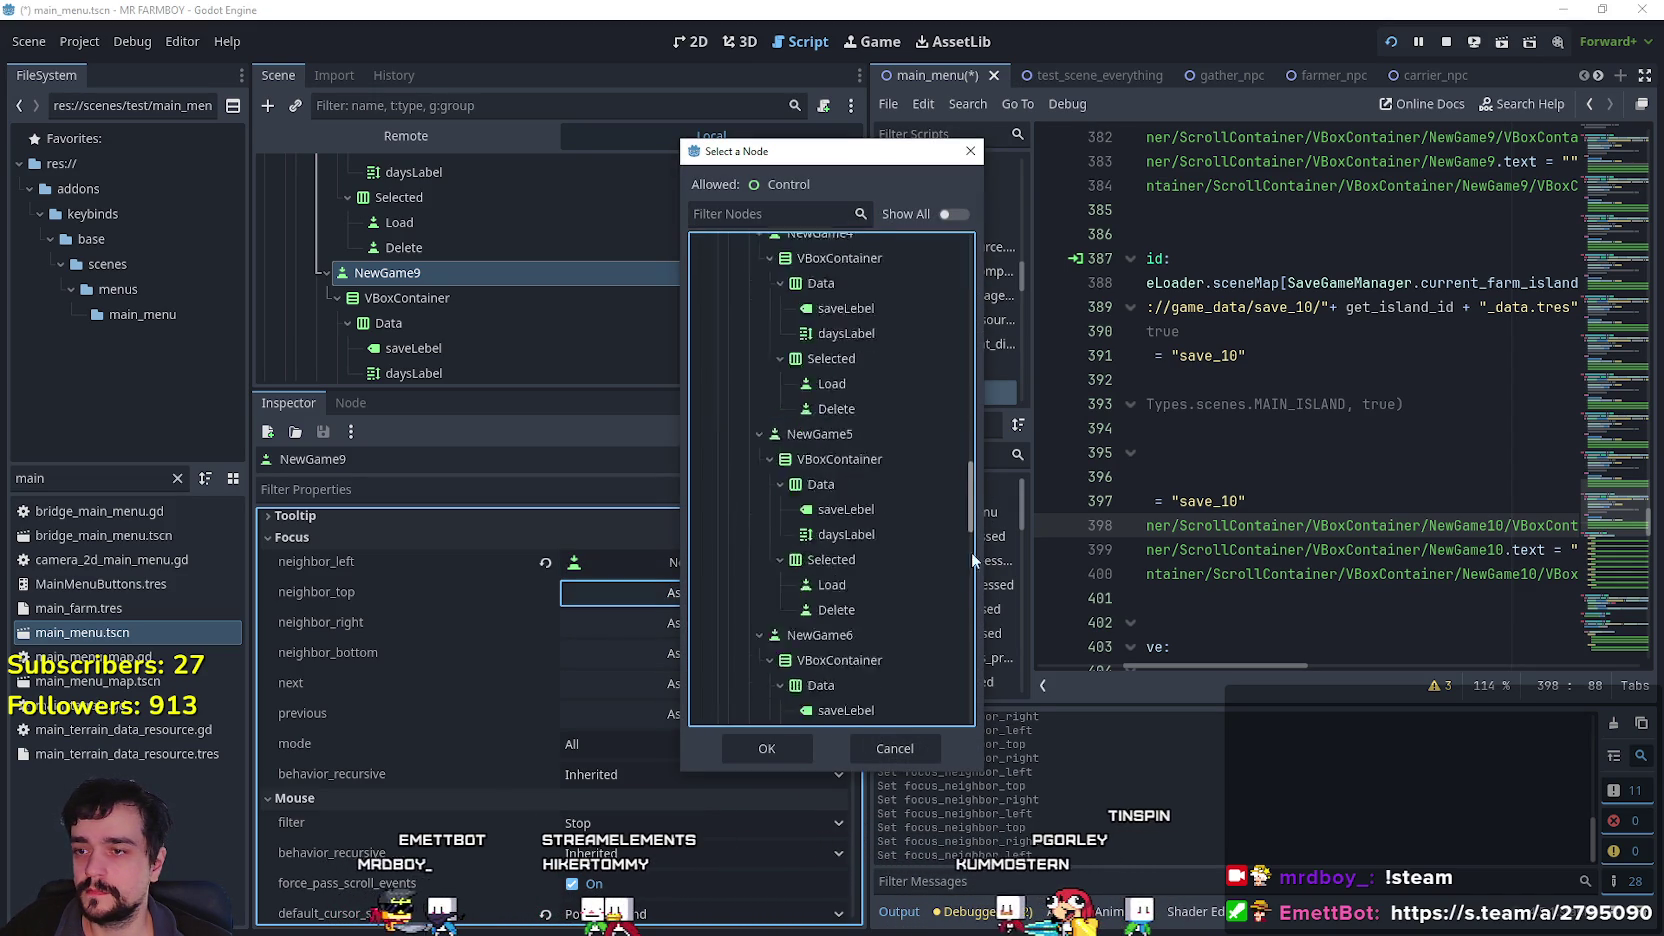
{"action": "left_click", "coordinate": [821, 367]}
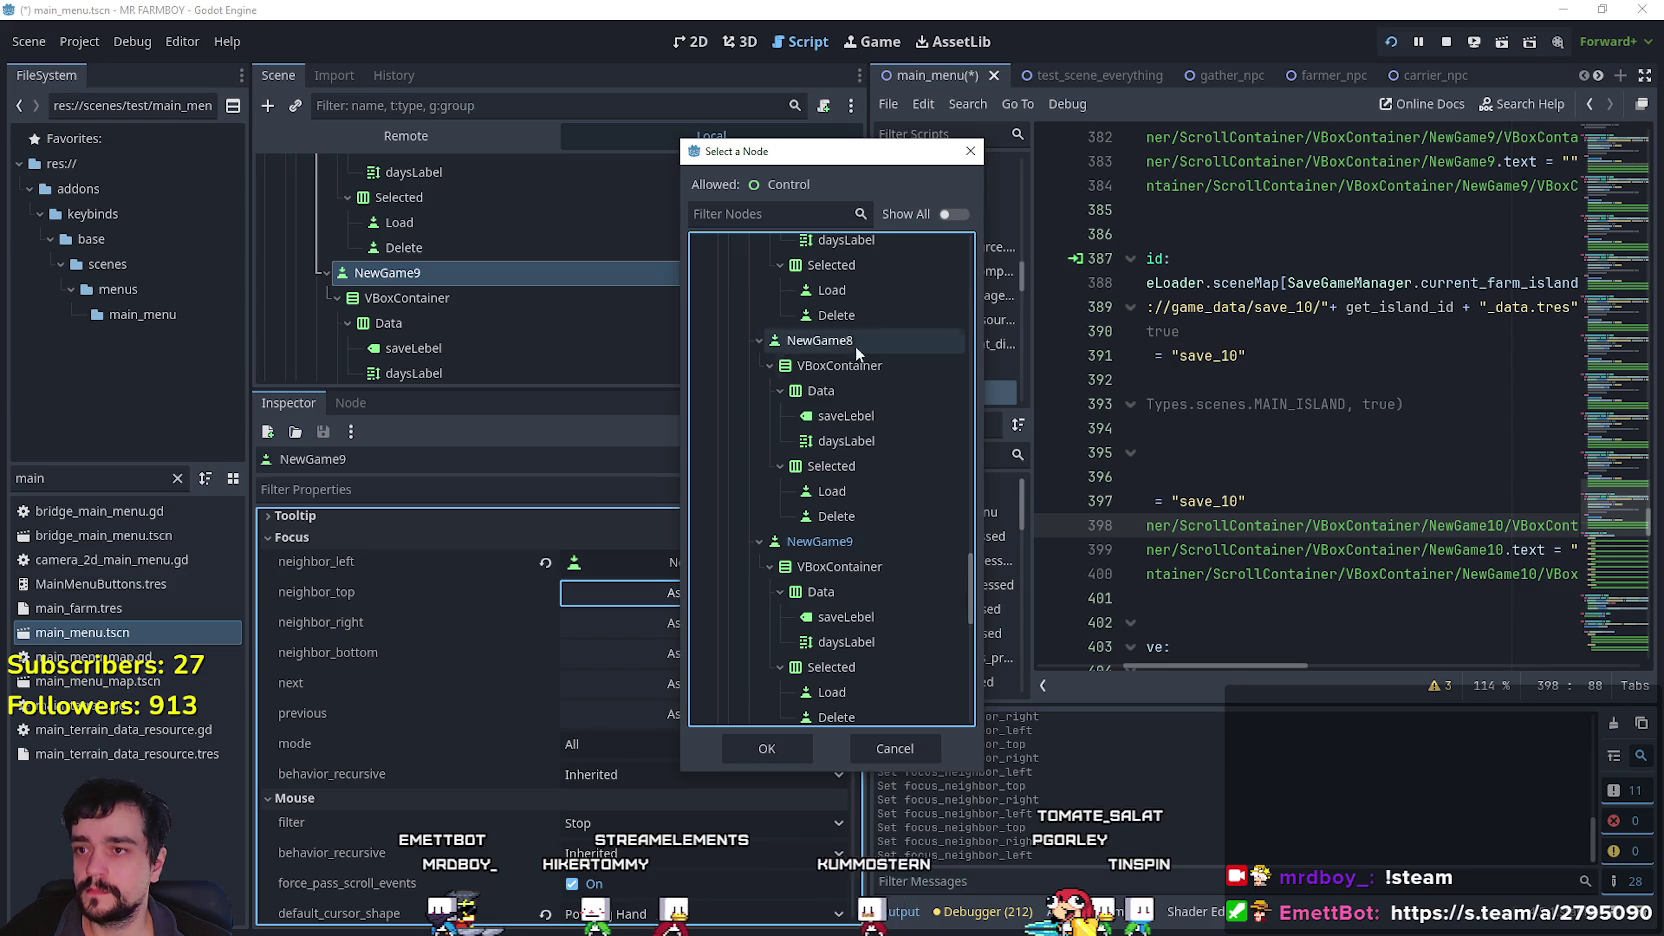
{"action": "left_click", "coordinate": [765, 748]}
Set NewGame9's right focus neighbour to NewGame9.
{"action": "left_click", "coordinate": [725, 625]}
{"action": "left_click_drag", "start_coordinate": [966, 270], "coordinate": [955, 585]}
{"action": "left_click", "coordinate": [875, 487]}
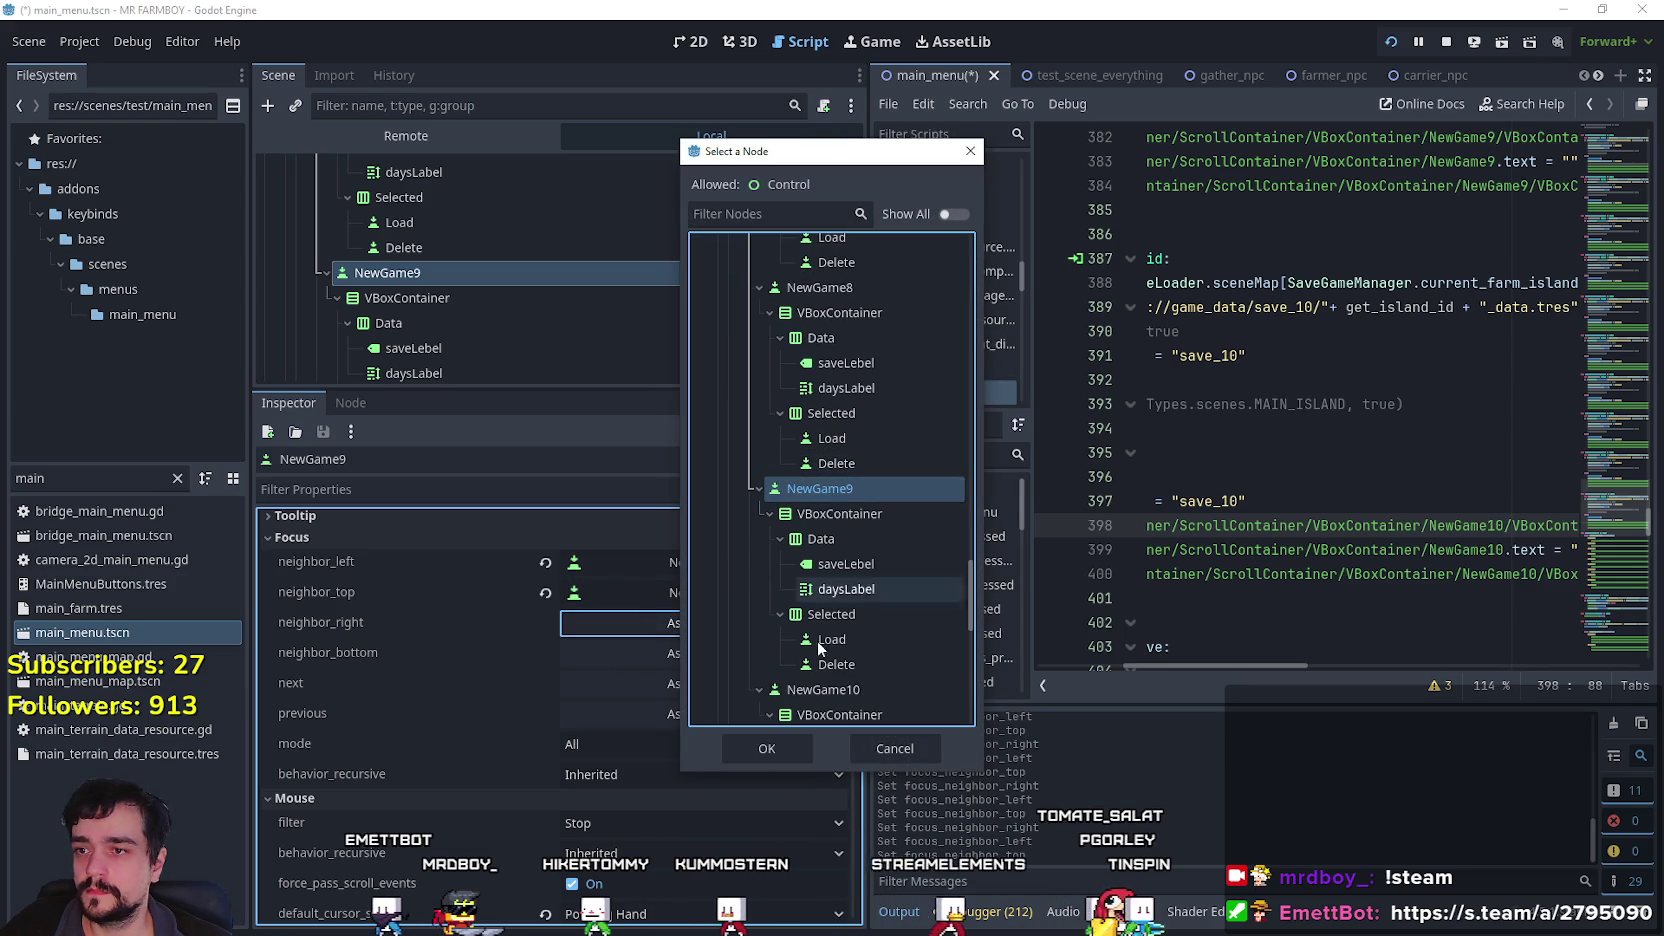
{"action": "left_click", "coordinate": [763, 751]}
{"action": "scroll", "coordinate": [536, 291], "scroll_direction": "down", "scroll_amount": 5}
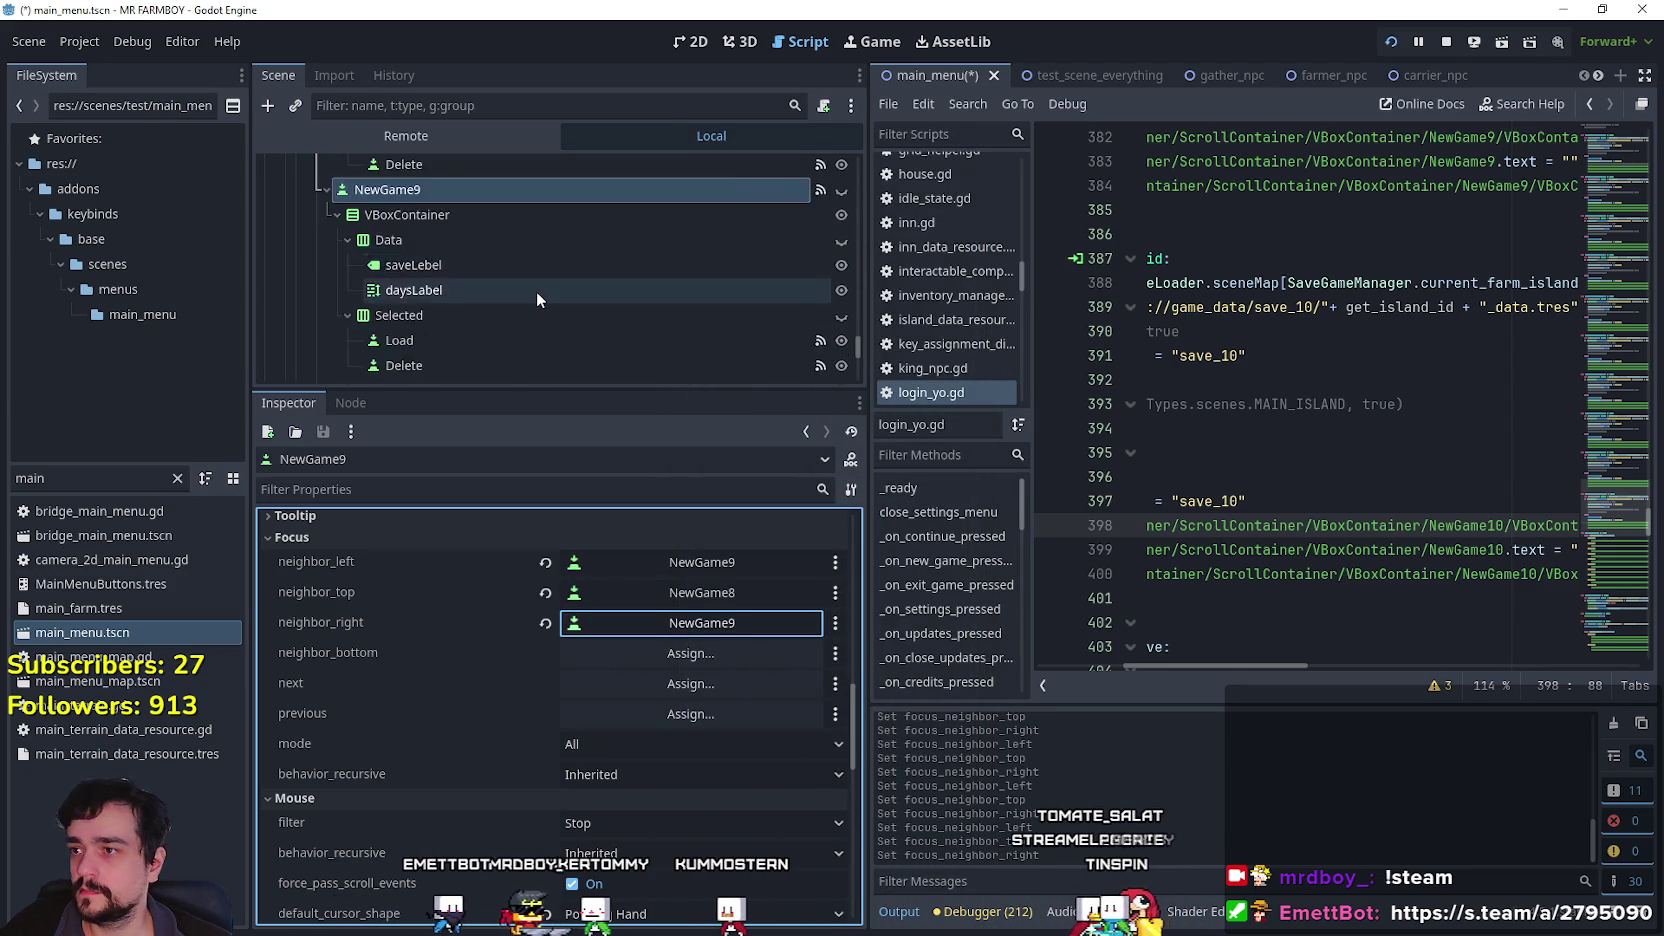
{"action": "left_click", "coordinate": [496, 262]}
{"action": "scroll", "coordinate": [708, 705], "scroll_direction": "down", "scroll_amount": 10}
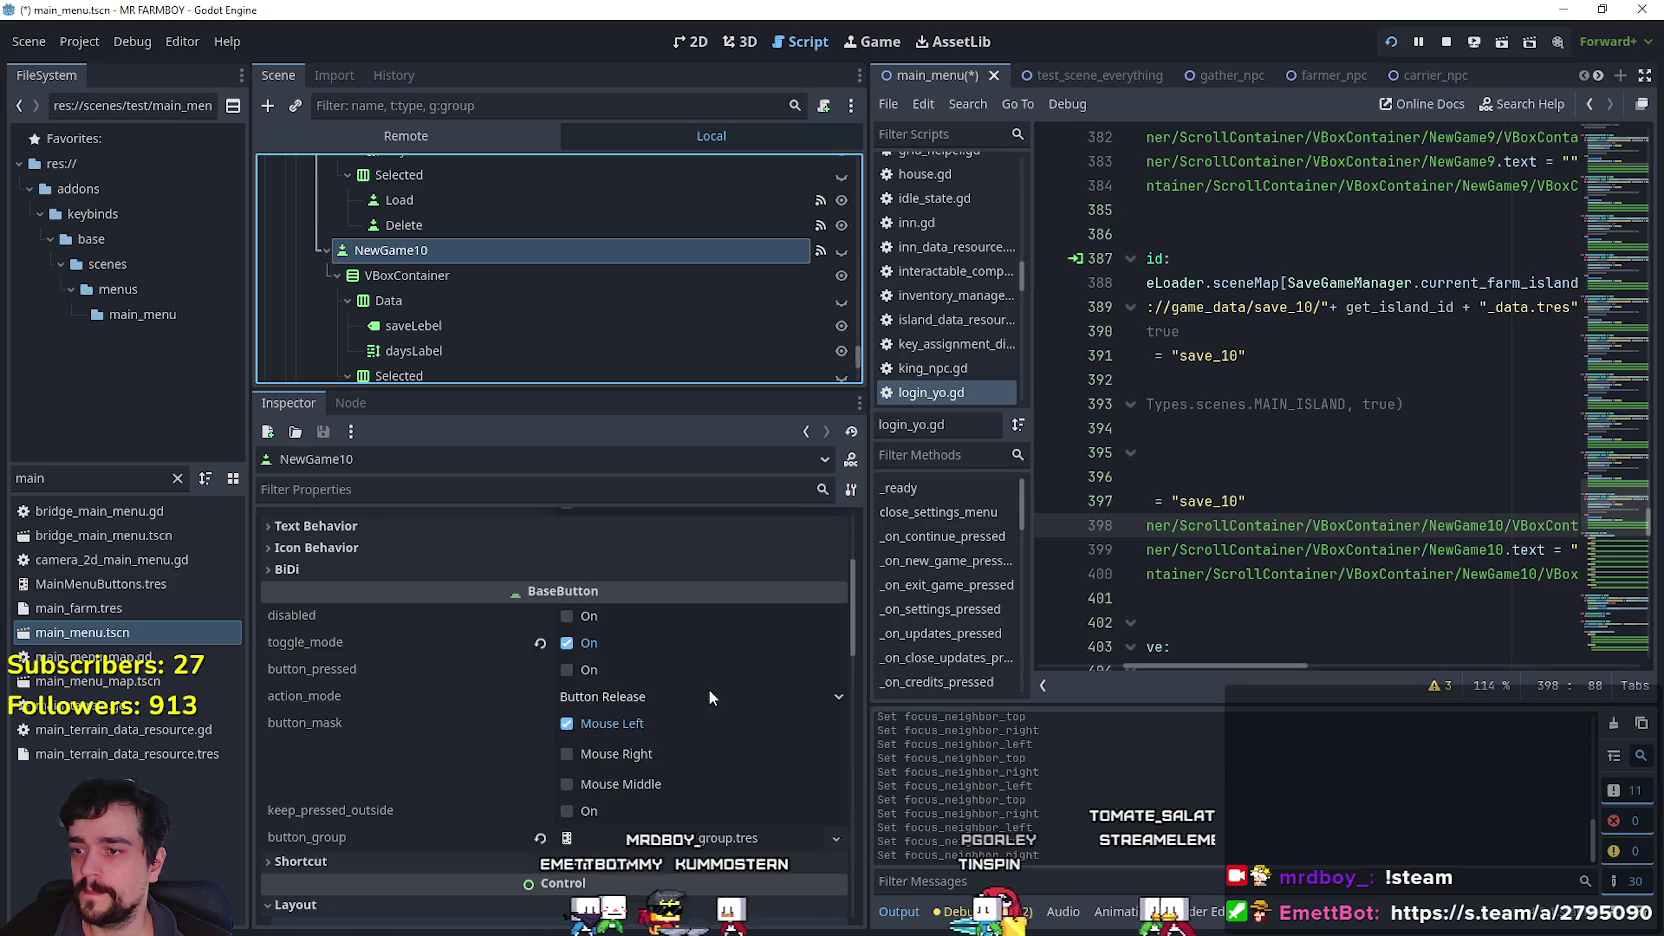
Set NewGame10's left focus neighbour to NewGame10.
{"action": "scroll", "coordinate": [707, 670], "scroll_direction": "down", "scroll_amount": 10}
{"action": "left_click", "coordinate": [371, 752]}
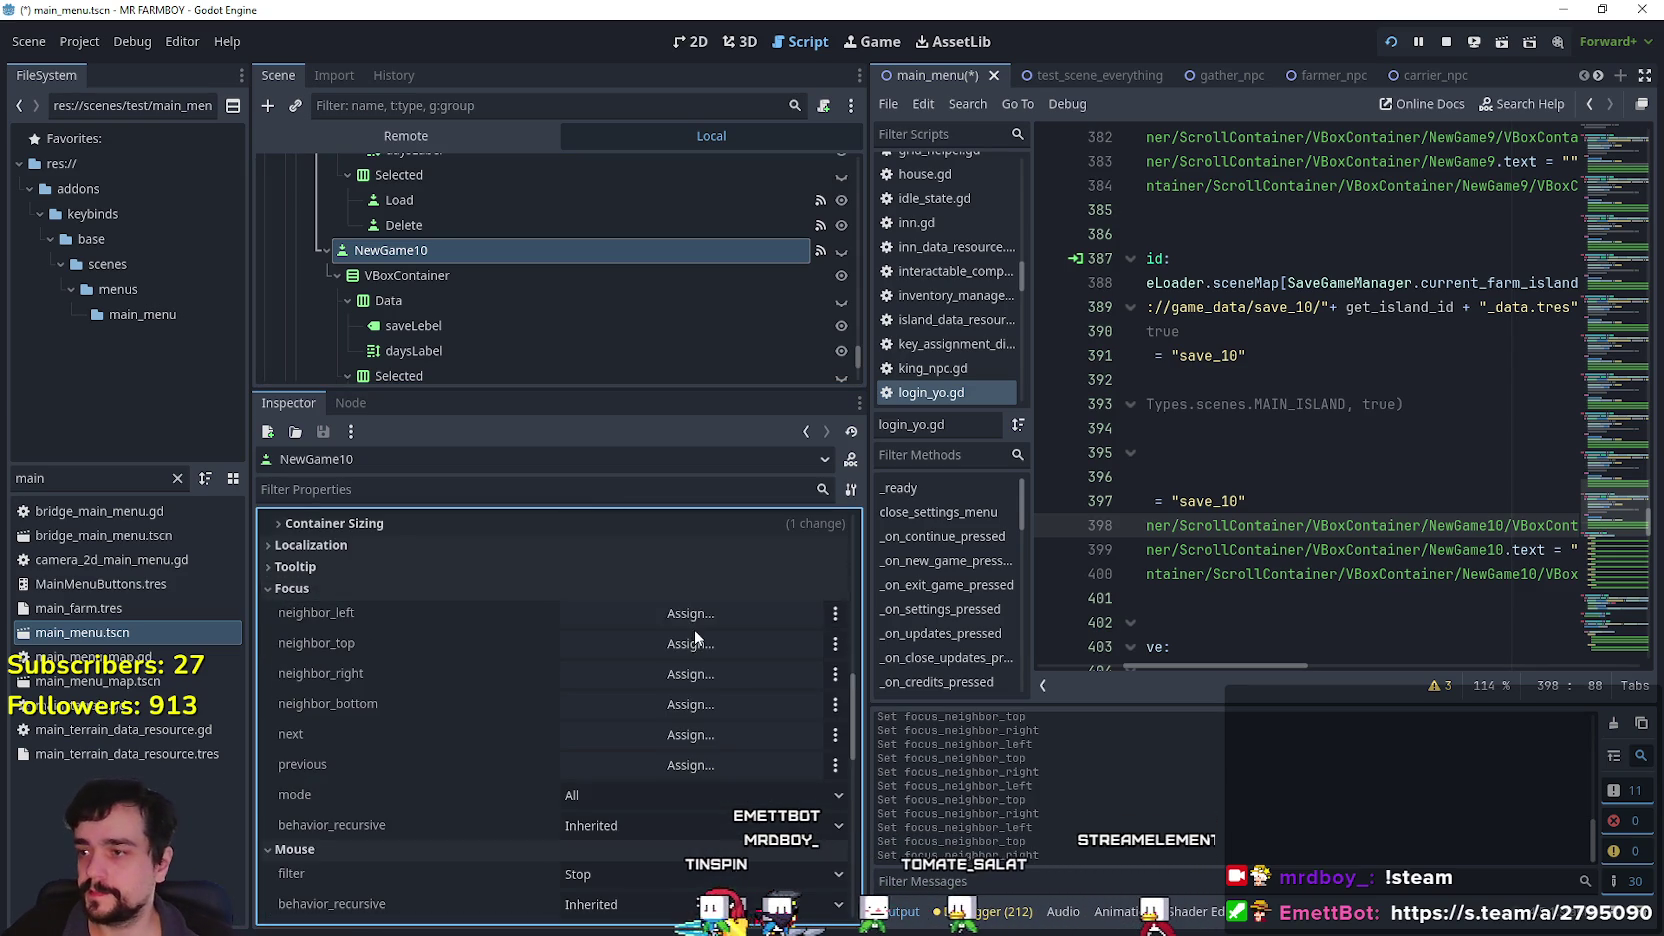
{"action": "left_click", "coordinate": [690, 614]}
{"action": "left_click_drag", "start_coordinate": [963, 266], "coordinate": [943, 623]}
{"action": "left_click", "coordinate": [861, 472]}
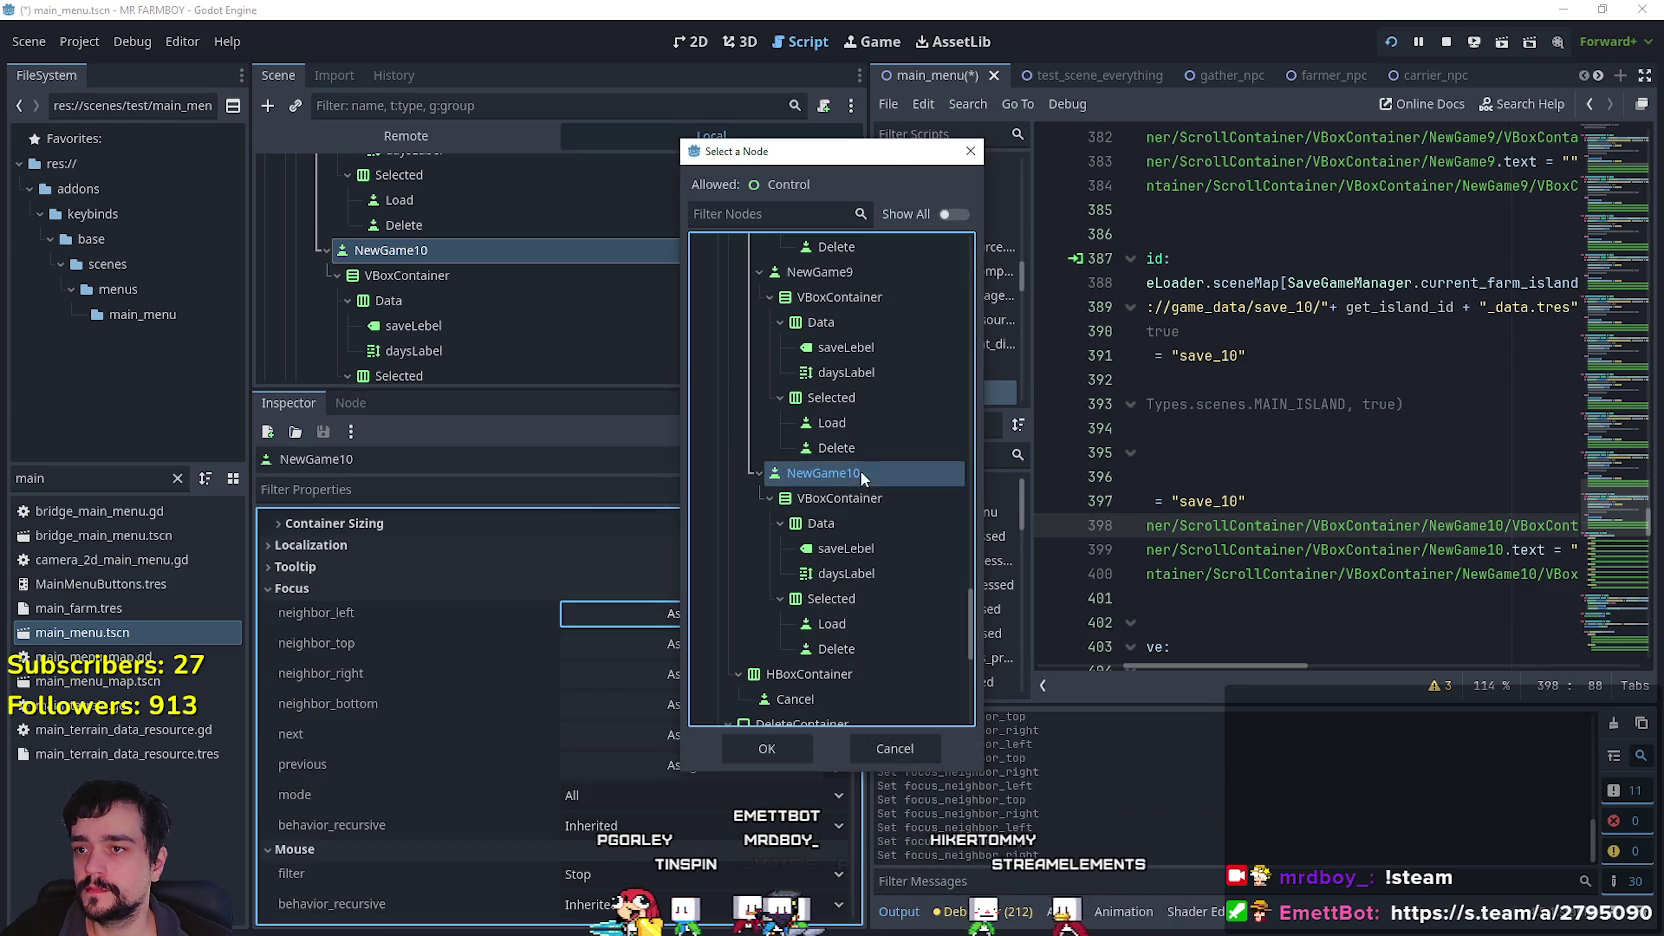
{"action": "left_click", "coordinate": [784, 757]}
Set NewGame10's top focus neighbour to NewGame9.
{"action": "left_click", "coordinate": [732, 645]}
{"action": "left_click_drag", "start_coordinate": [972, 272], "coordinate": [970, 590]}
{"action": "left_click", "coordinate": [851, 606]}
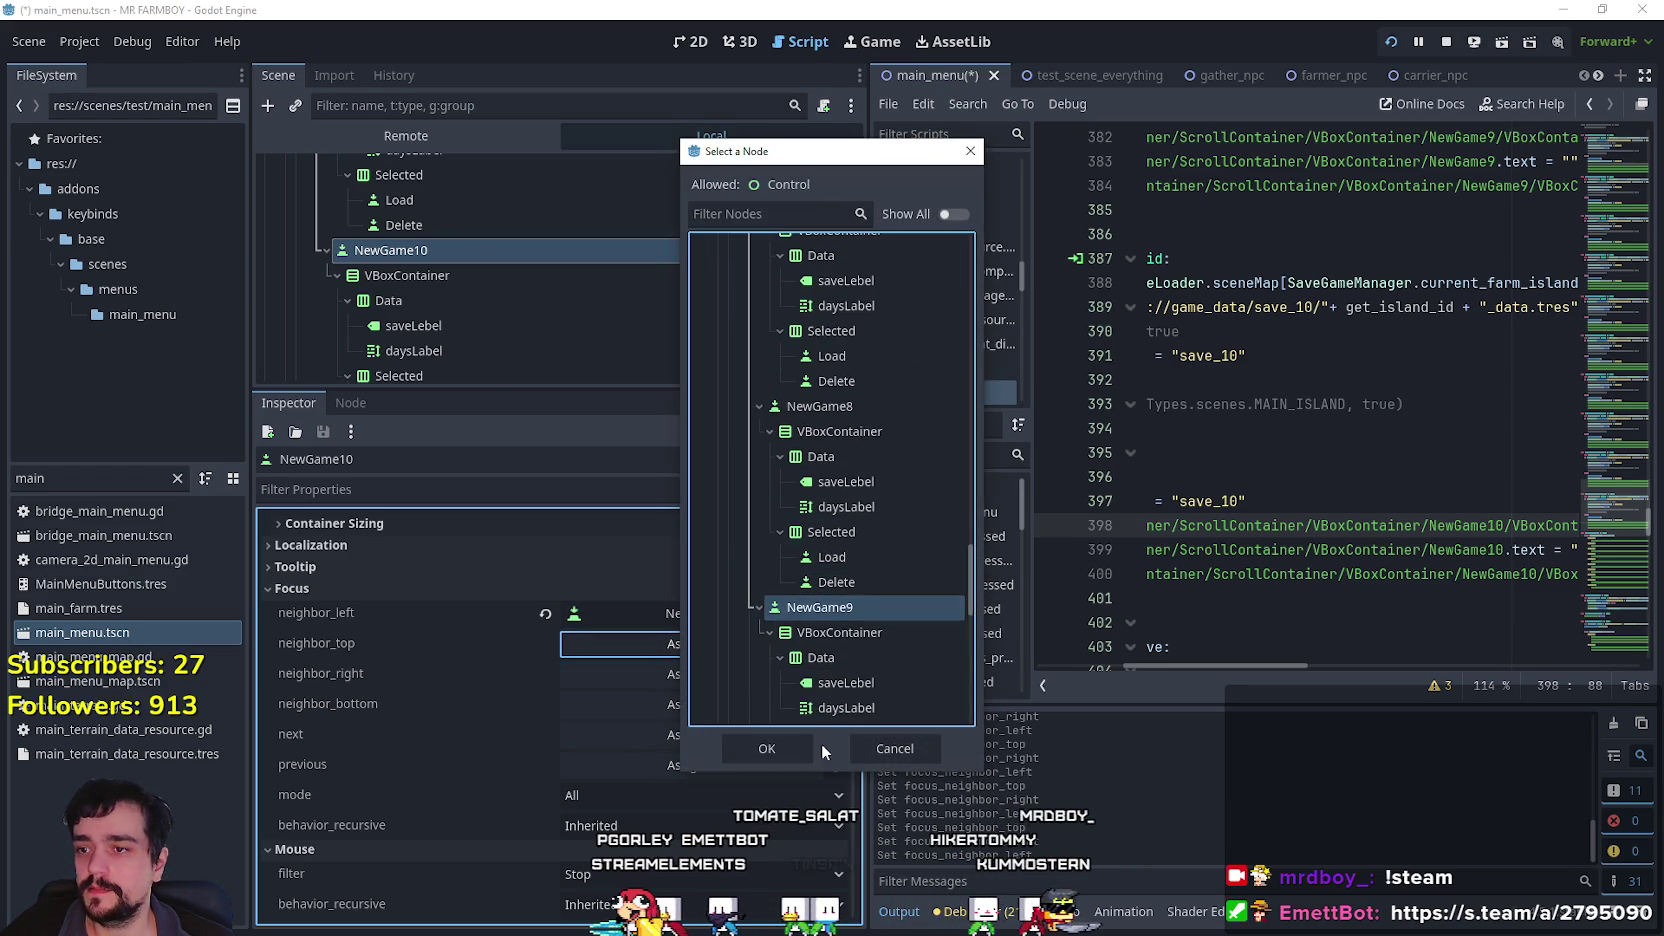
{"action": "left_click", "coordinate": [781, 747]}
Set NewGame10's right focus neighbour to NewGame10.
{"action": "left_click", "coordinate": [715, 666]}
{"action": "mouse_move", "coordinate": [976, 271]}
{"action": "left_mouse_down"}
{"action": "mouse_move", "coordinate": [980, 666]}
{"action": "mouse_move", "coordinate": [974, 621]}
{"action": "left_mouse_up"}
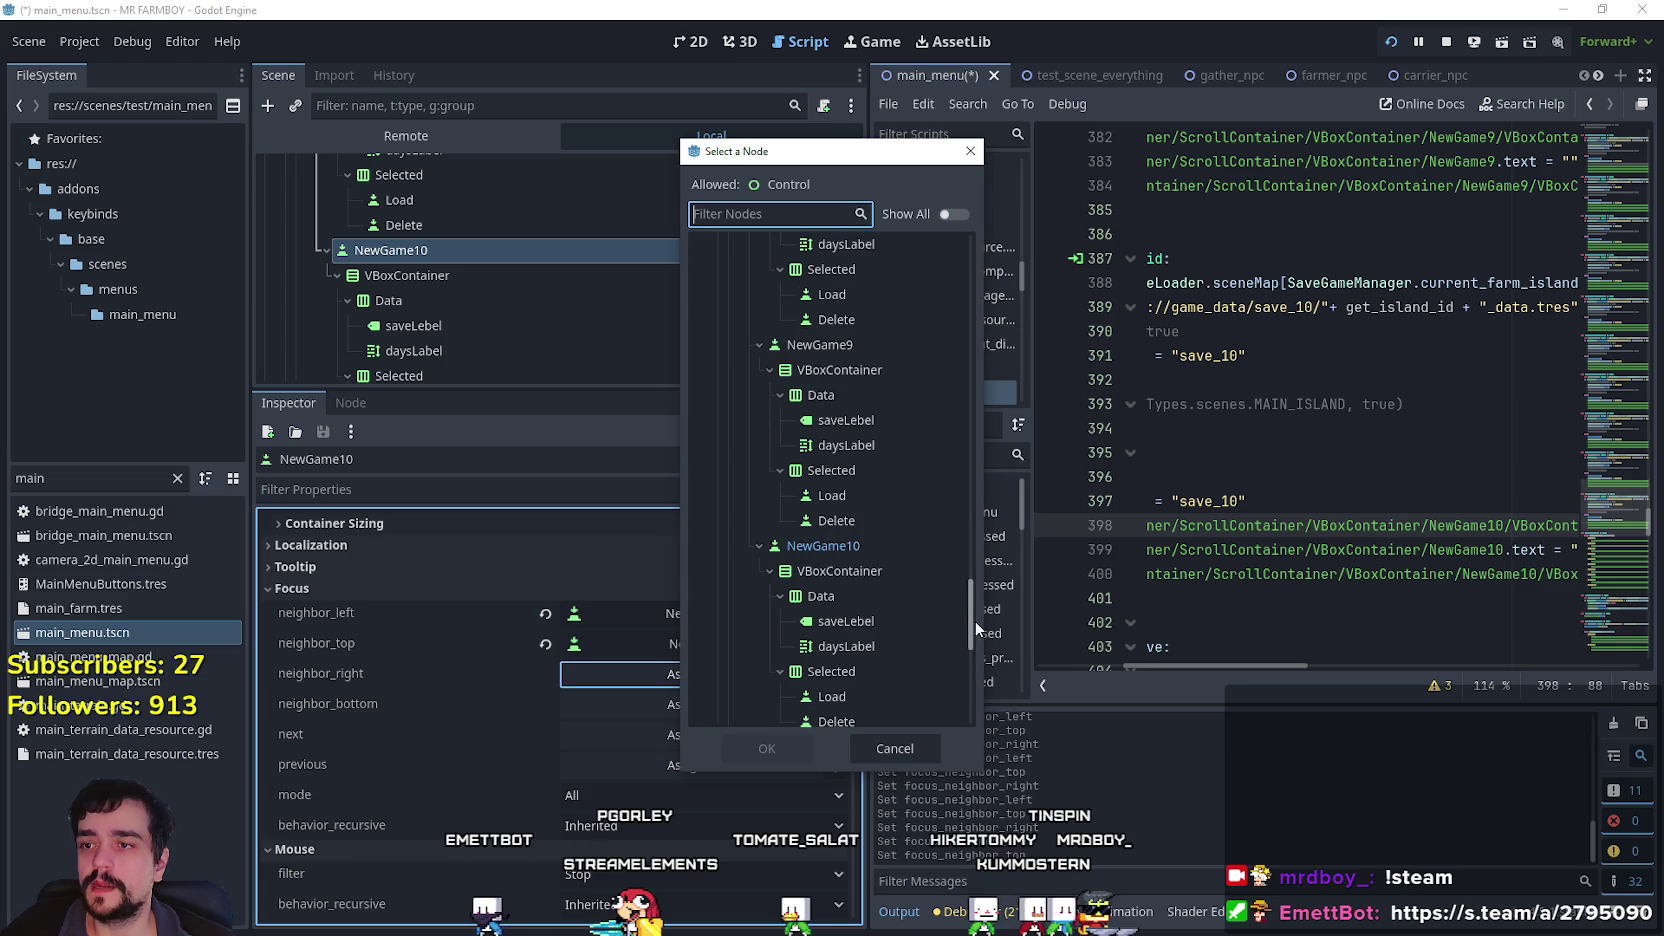
{"action": "left_click", "coordinate": [830, 546]}
{"action": "left_click", "coordinate": [767, 748]}
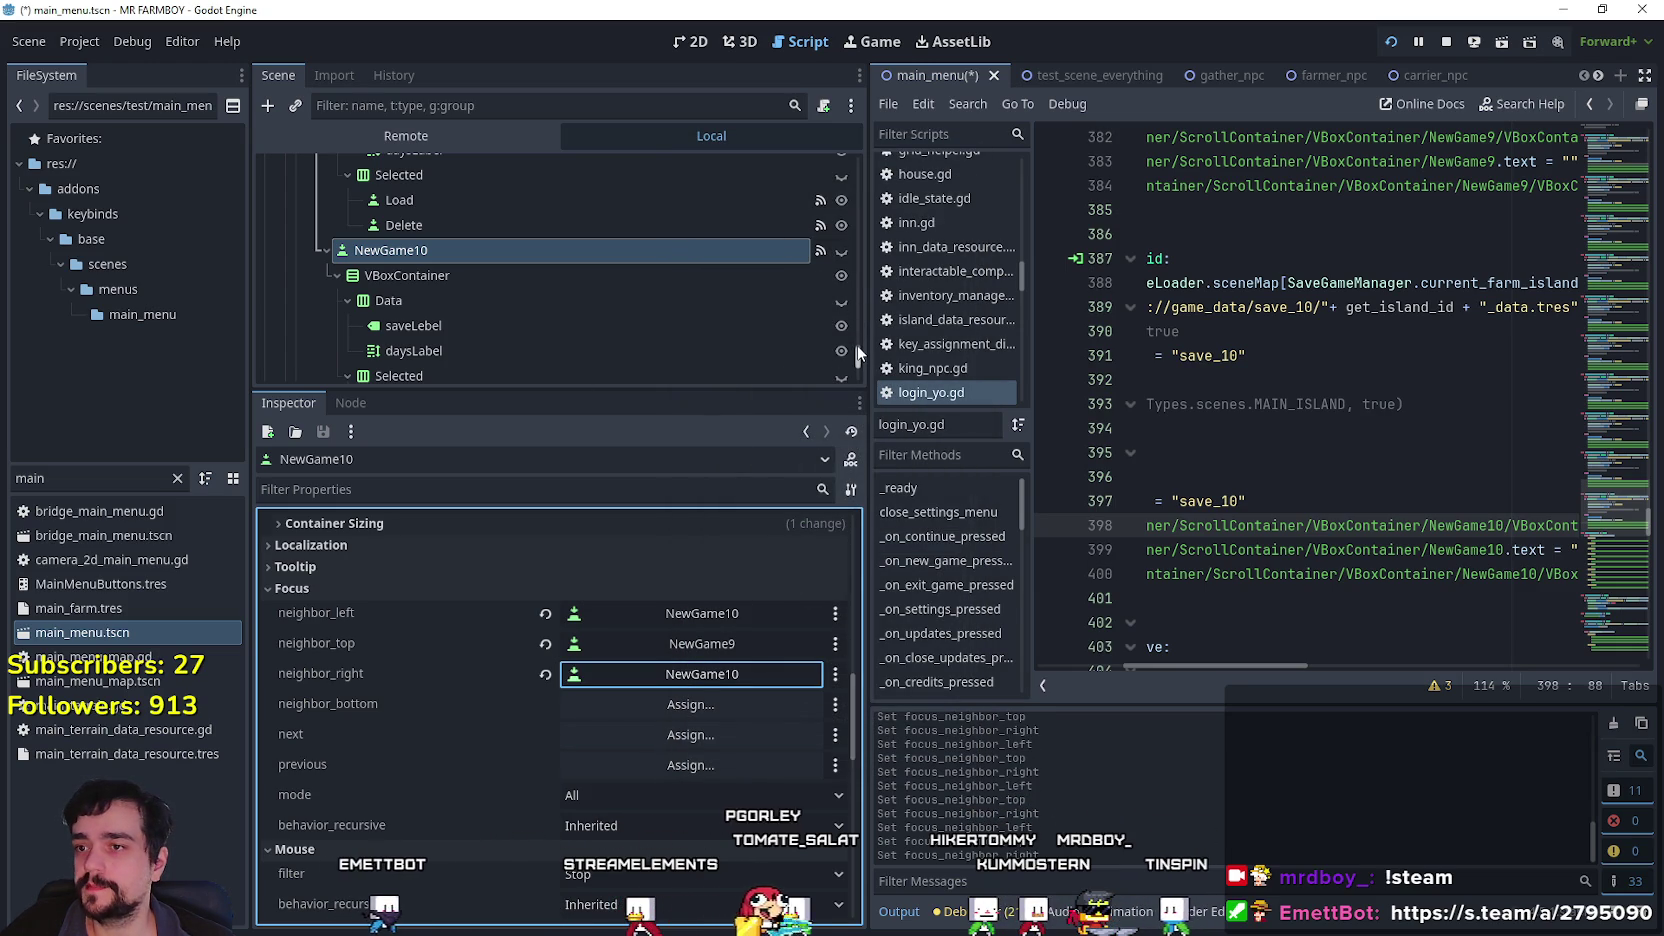
{"action": "scroll", "coordinate": [856, 353], "scroll_direction": "down", "scroll_amount": 10}
{"action": "scroll", "coordinate": [850, 221], "scroll_direction": "up", "scroll_amount": 15}
{"action": "scroll", "coordinate": [510, 291], "scroll_direction": "down", "scroll_amount": 3}
{"action": "left_click", "coordinate": [501, 285]}
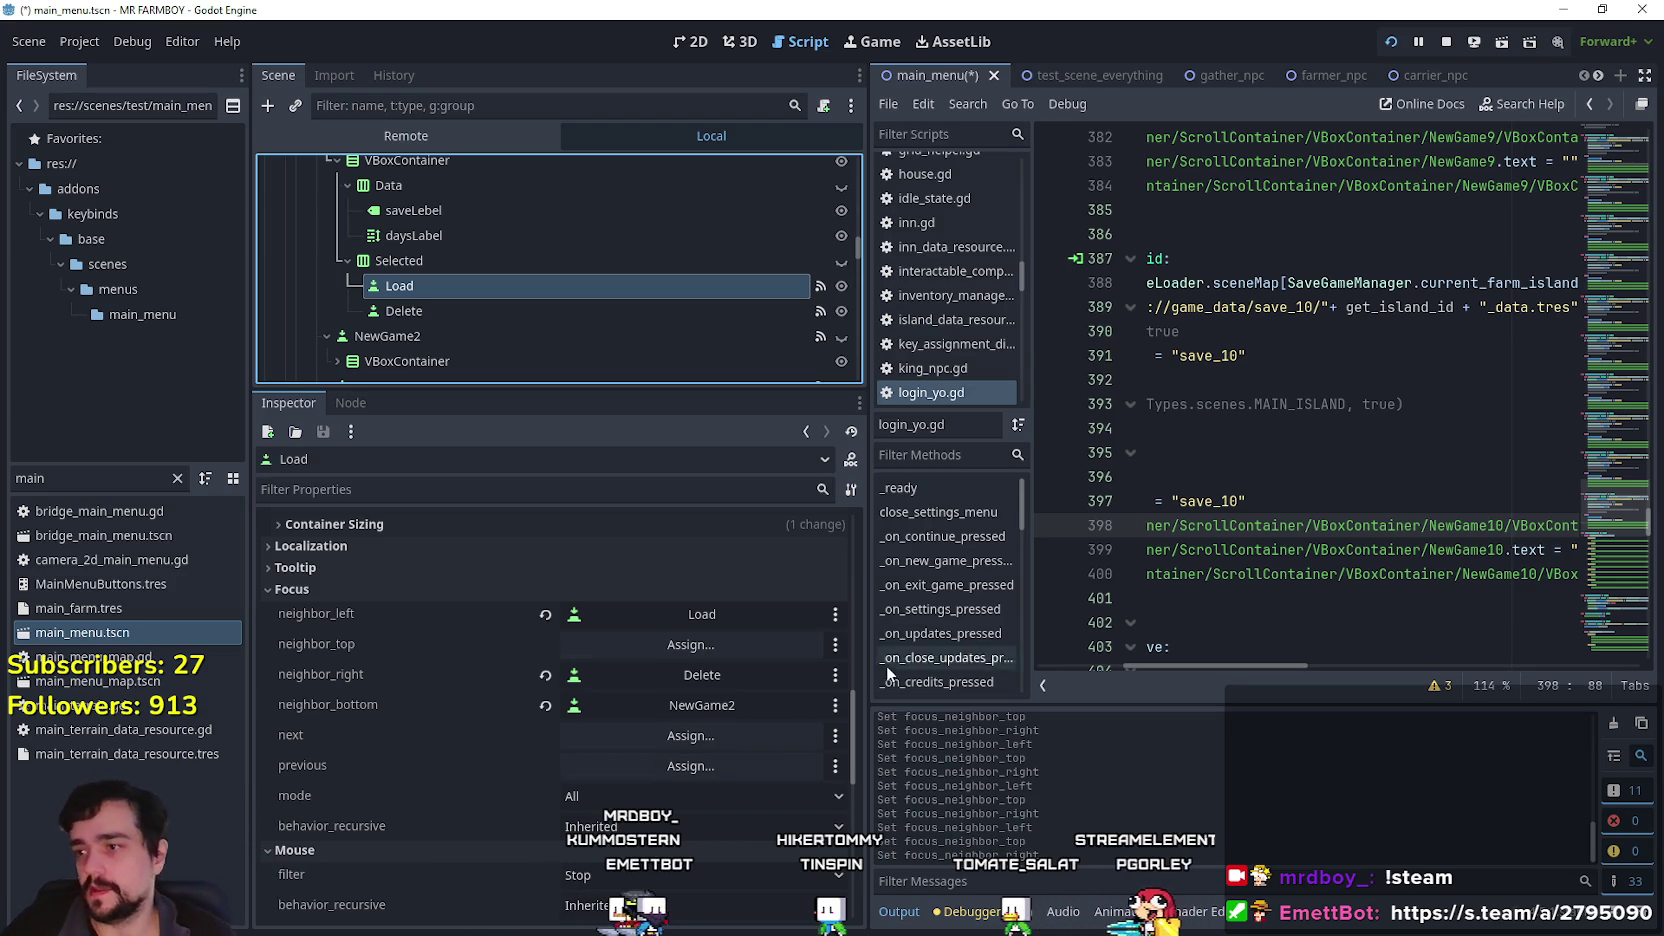
{"action": "left_click", "coordinate": [297, 592]}
{"action": "left_click", "coordinate": [311, 583]}
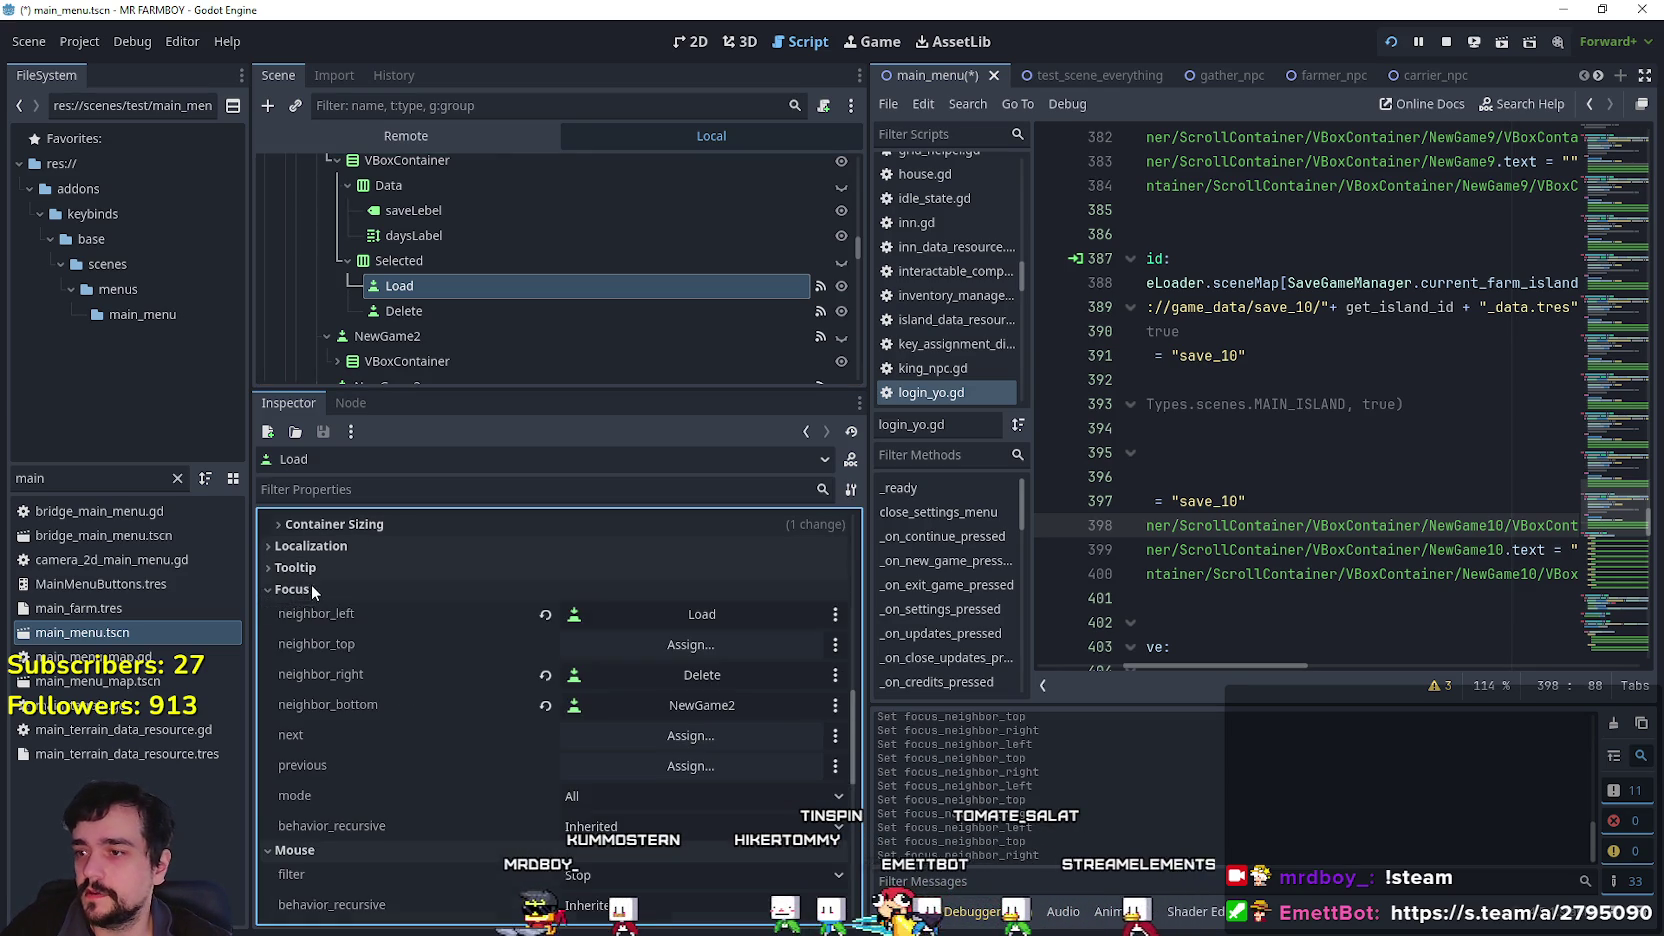
{"action": "scroll", "coordinate": [450, 716], "scroll_direction": "down", "scroll_amount": 1}
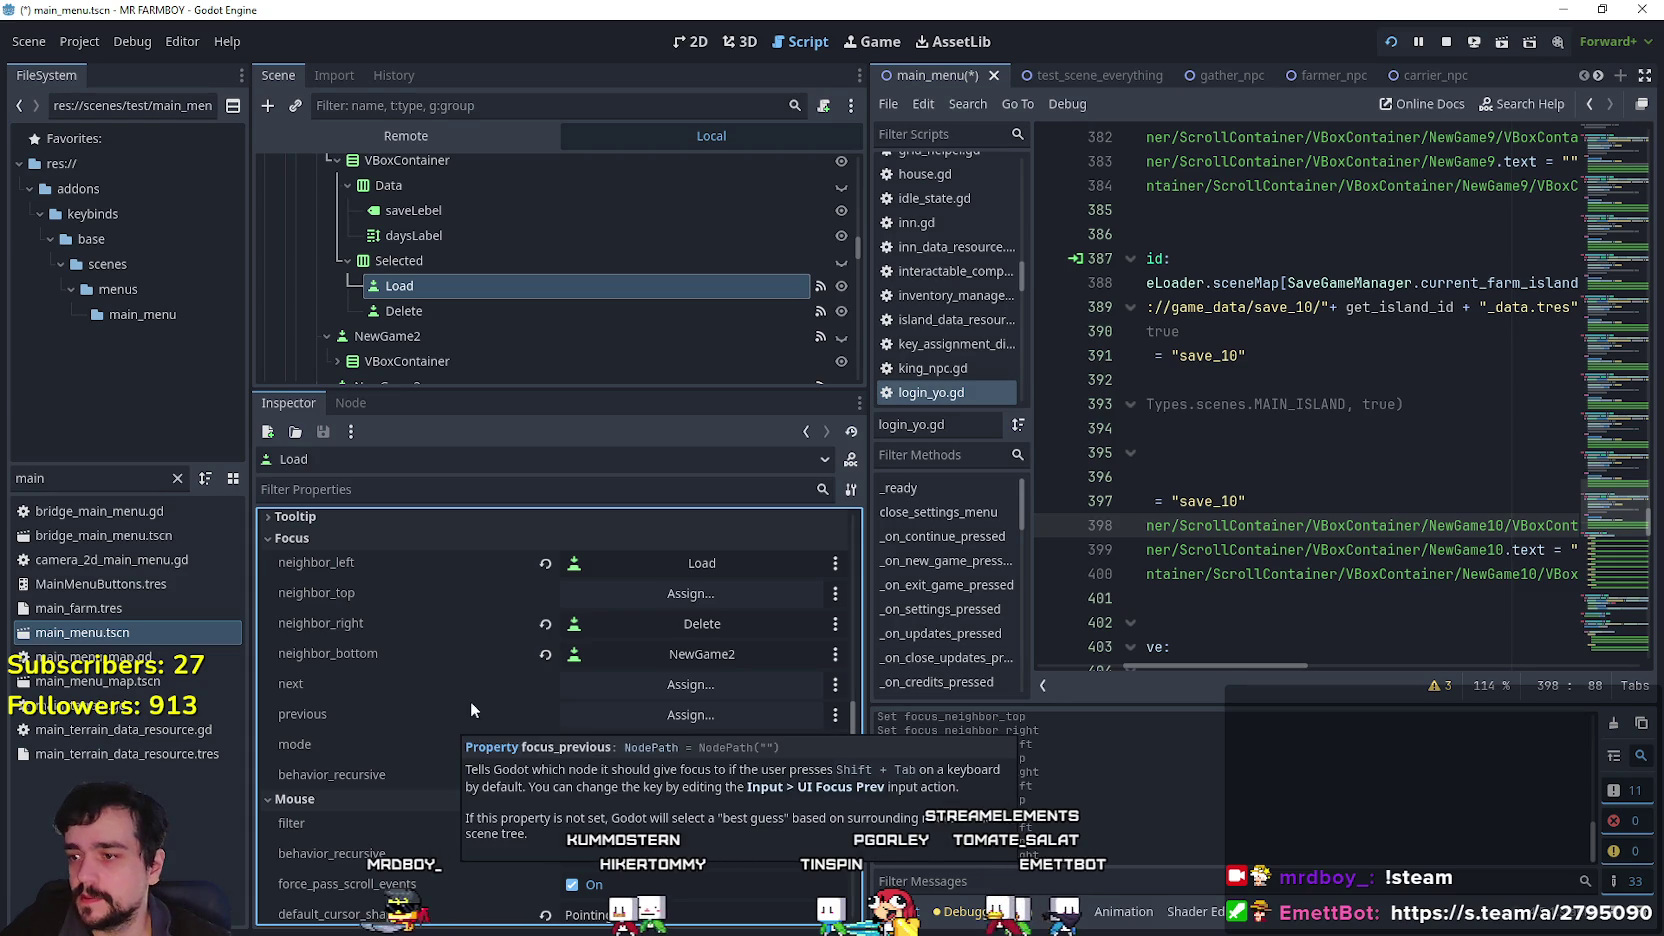
{"action": "scroll", "coordinate": [483, 746], "scroll_direction": "up", "scroll_amount": 1}
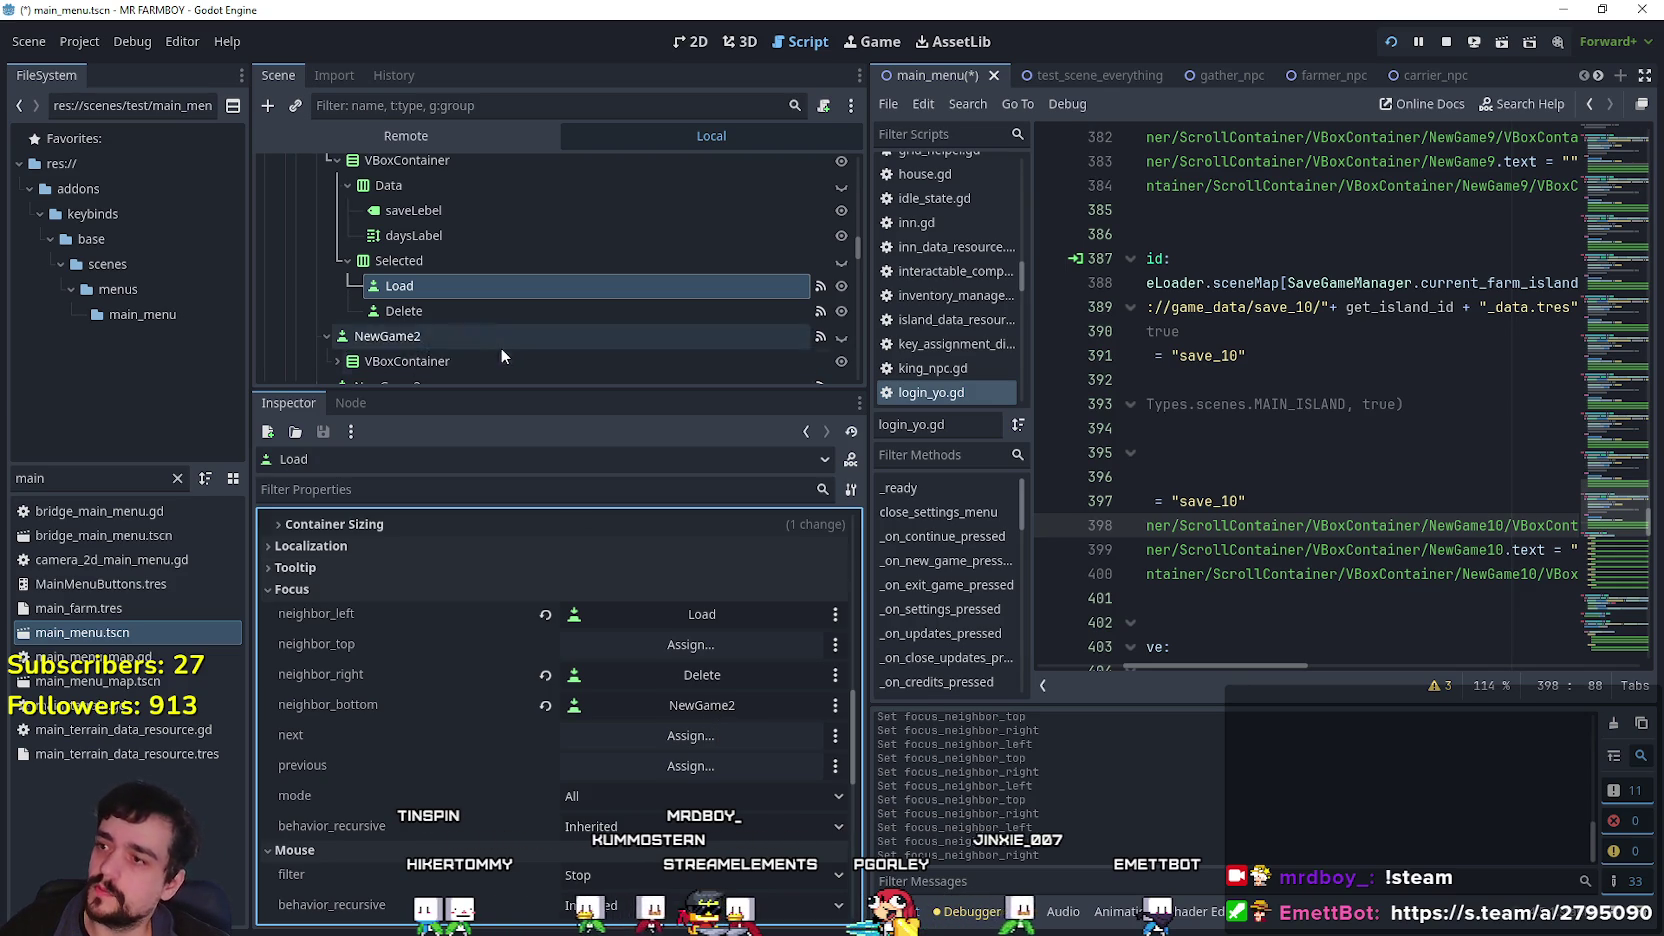
{"action": "scroll", "coordinate": [470, 318], "scroll_direction": "down", "scroll_amount": 2}
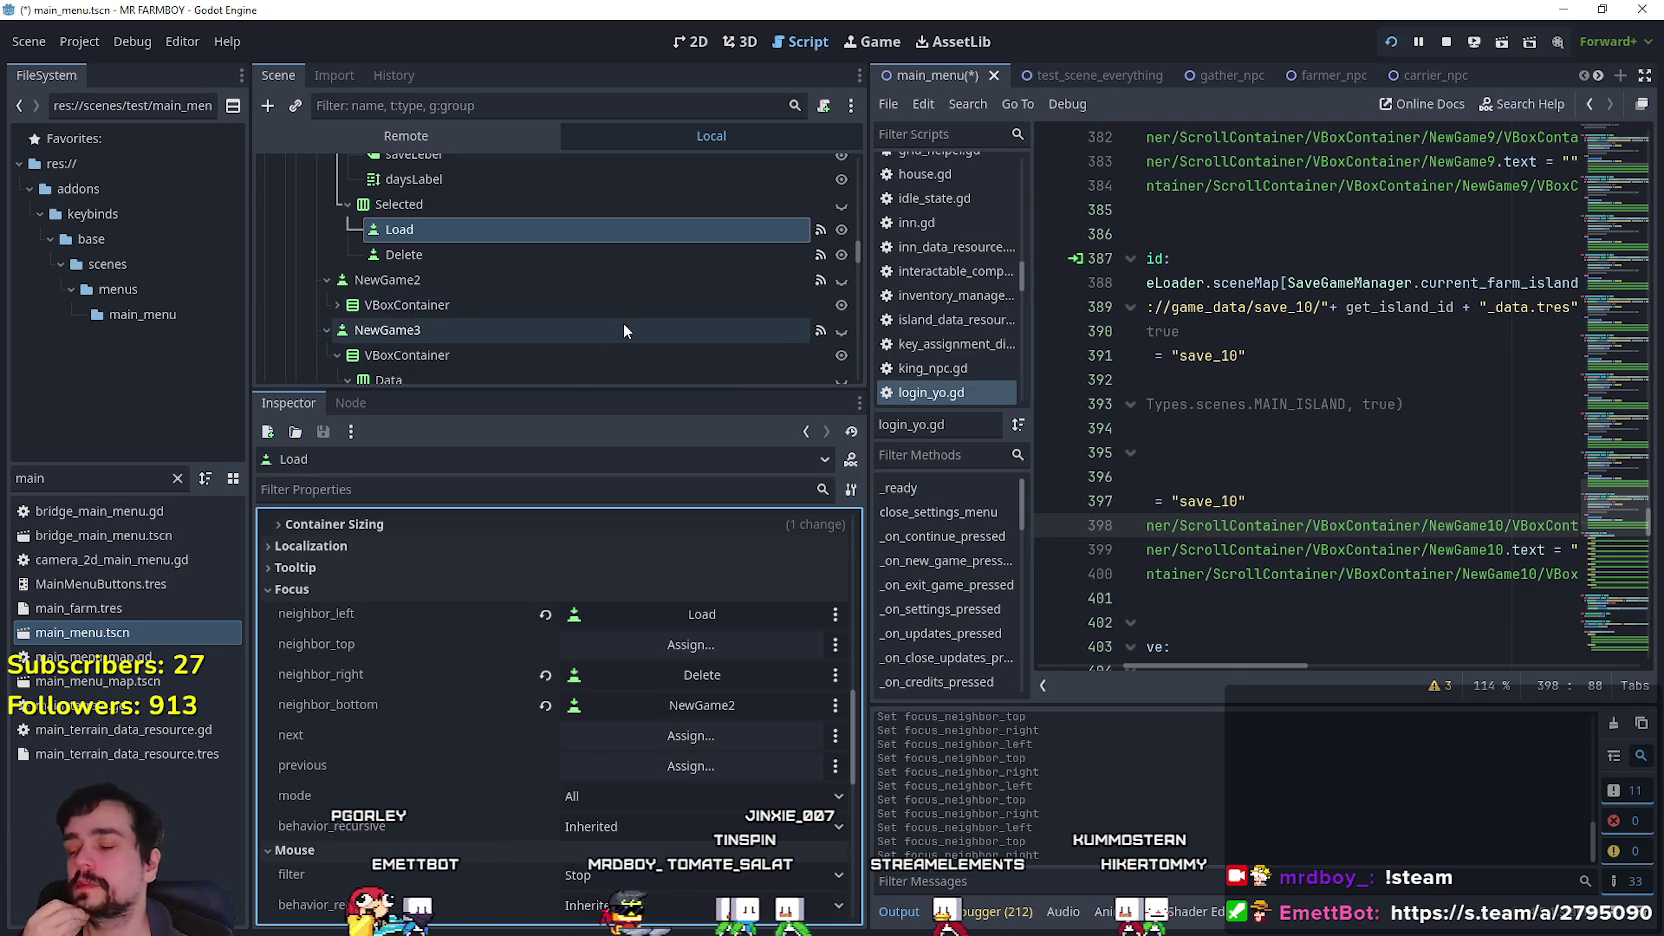
Review the Delete button's focus neighbours, comparing them with the Load button's.
{"action": "left_click", "coordinate": [548, 254]}
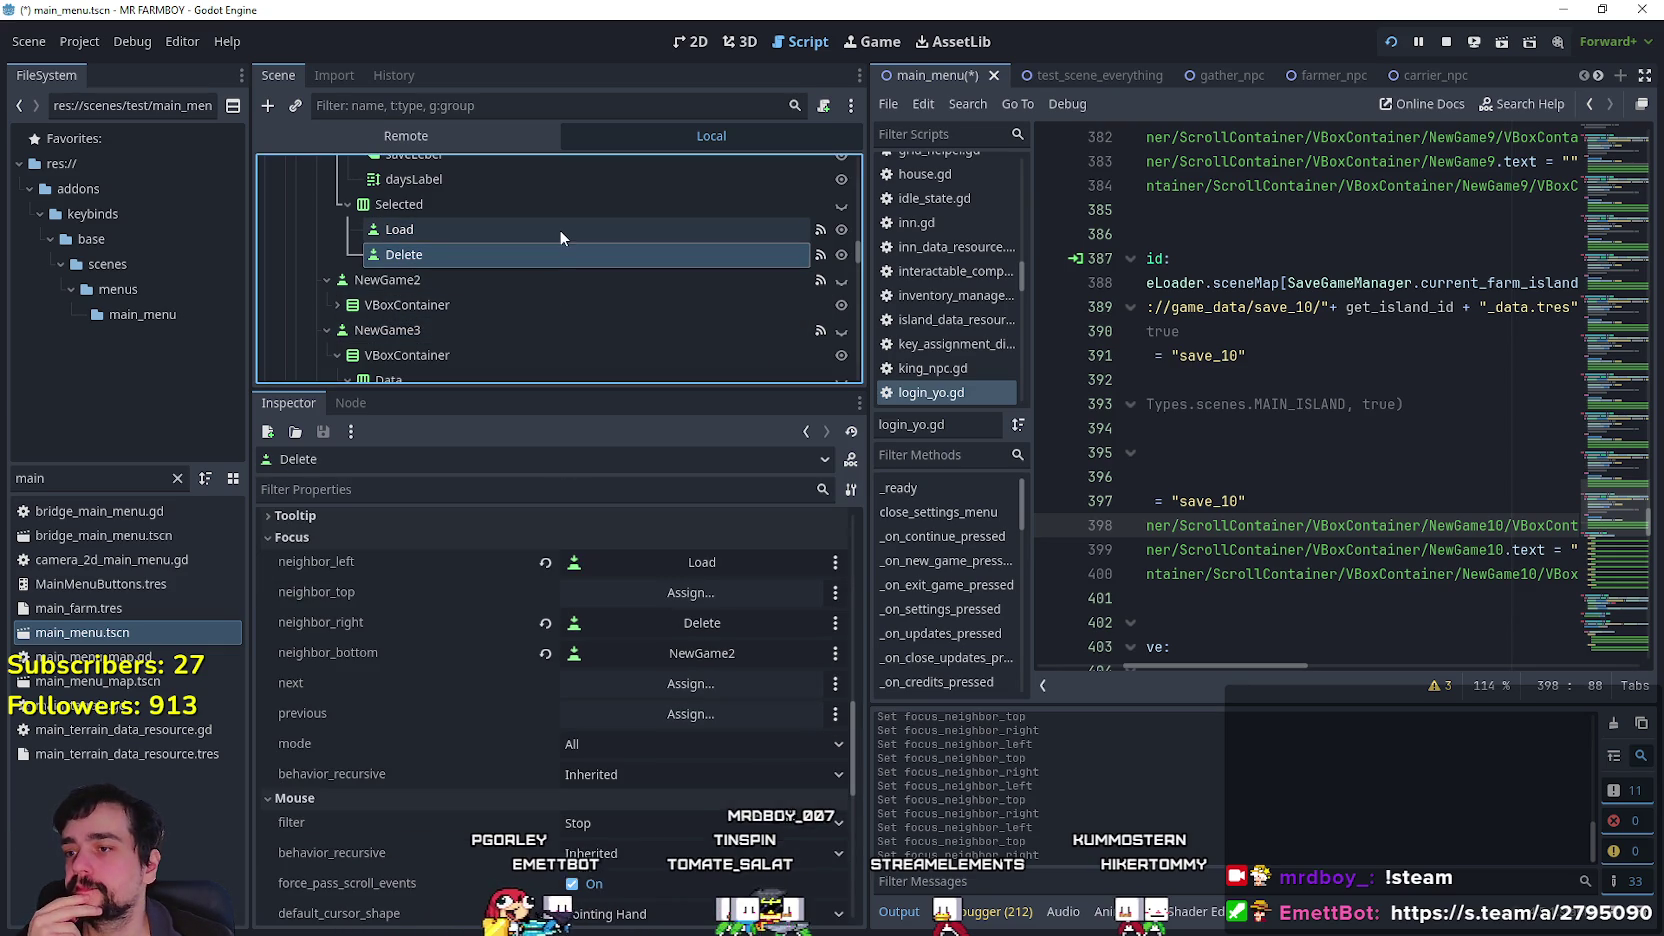
{"action": "left_click", "coordinate": [559, 228]}
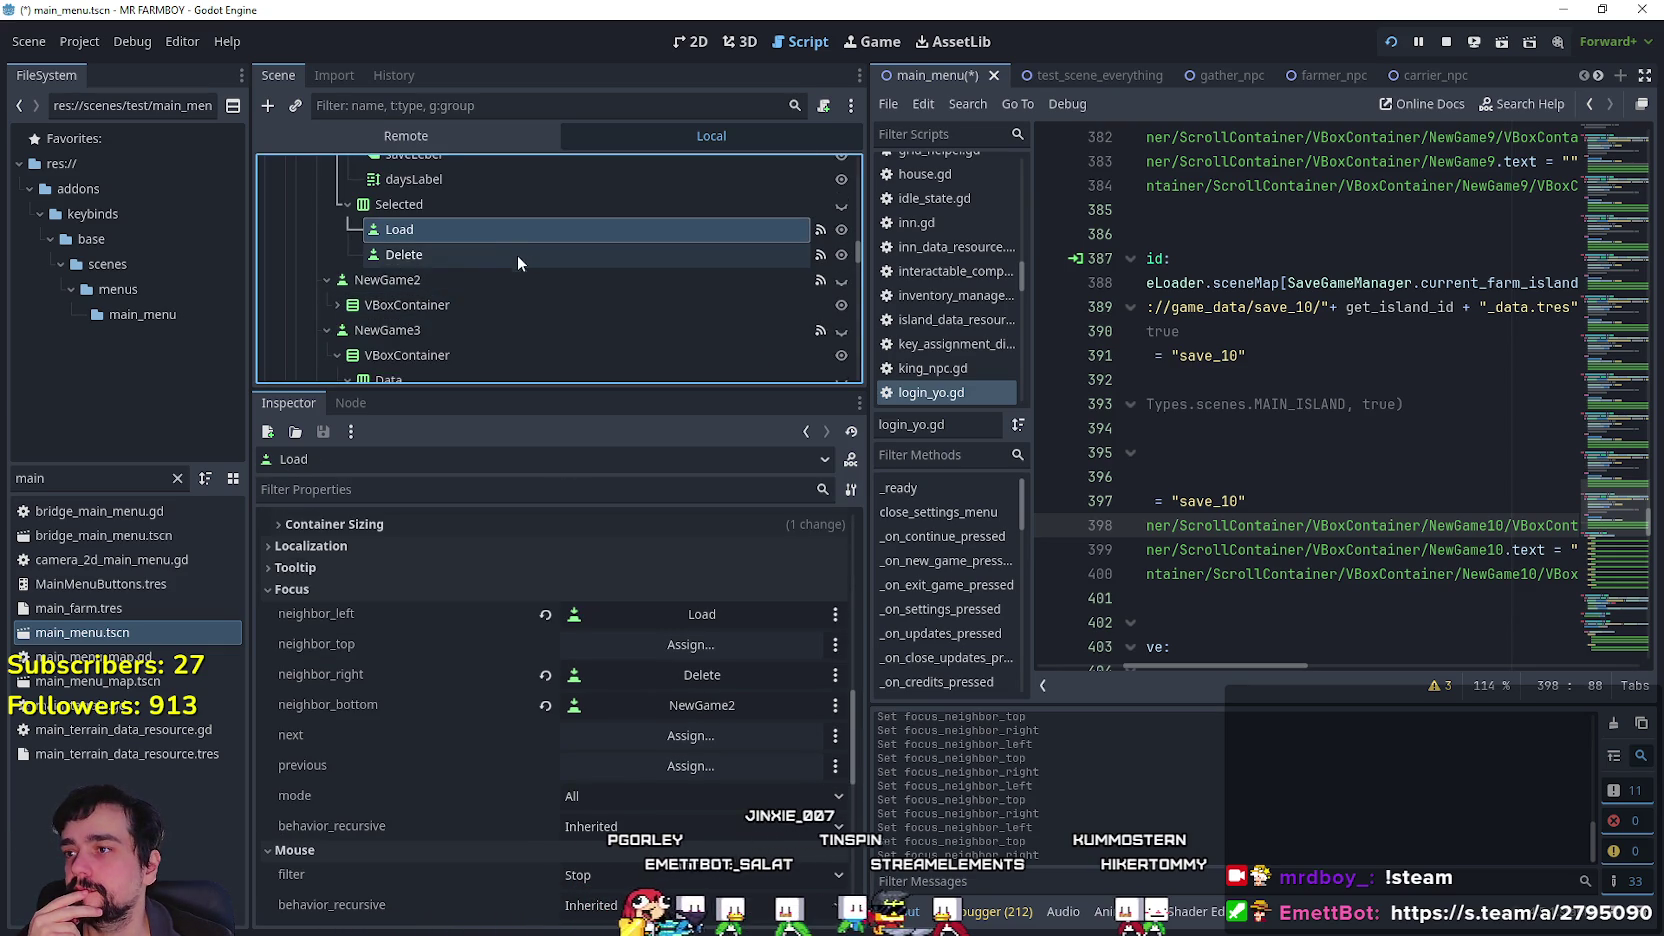
{"action": "left_click", "coordinate": [517, 249]}
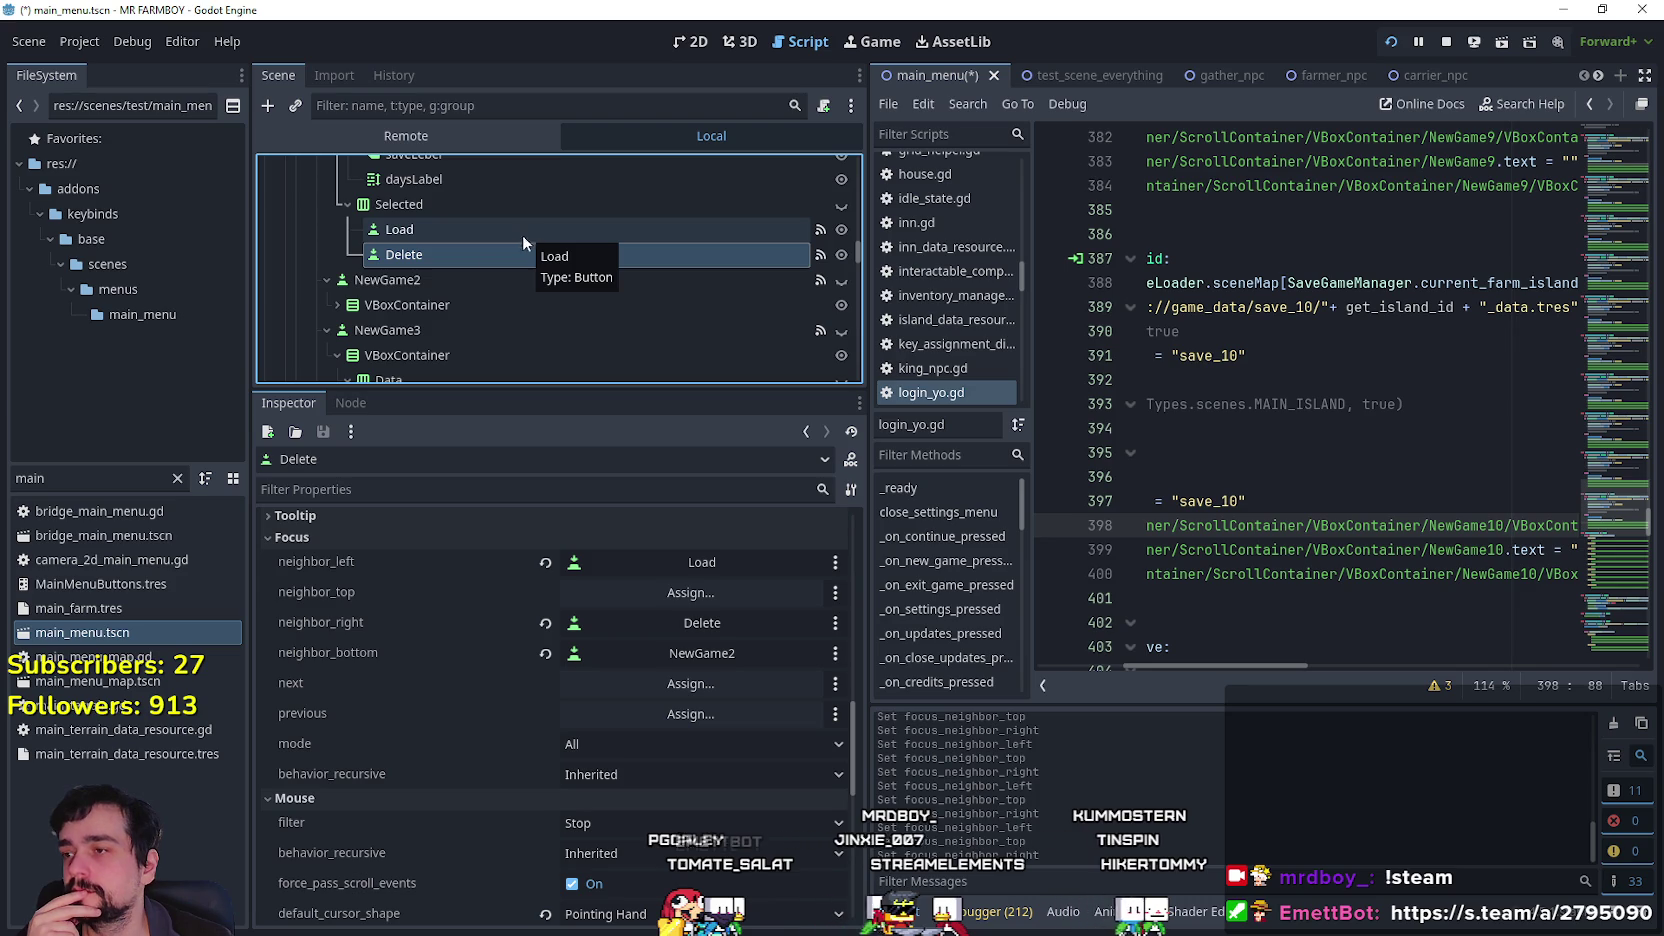
Select the NewGame3 slot's Load button and bring its Focus settings into view.
{"action": "scroll", "coordinate": [440, 271], "scroll_direction": "down", "scroll_amount": 3}
{"action": "scroll", "coordinate": [462, 316], "scroll_direction": "down", "scroll_amount": 2}
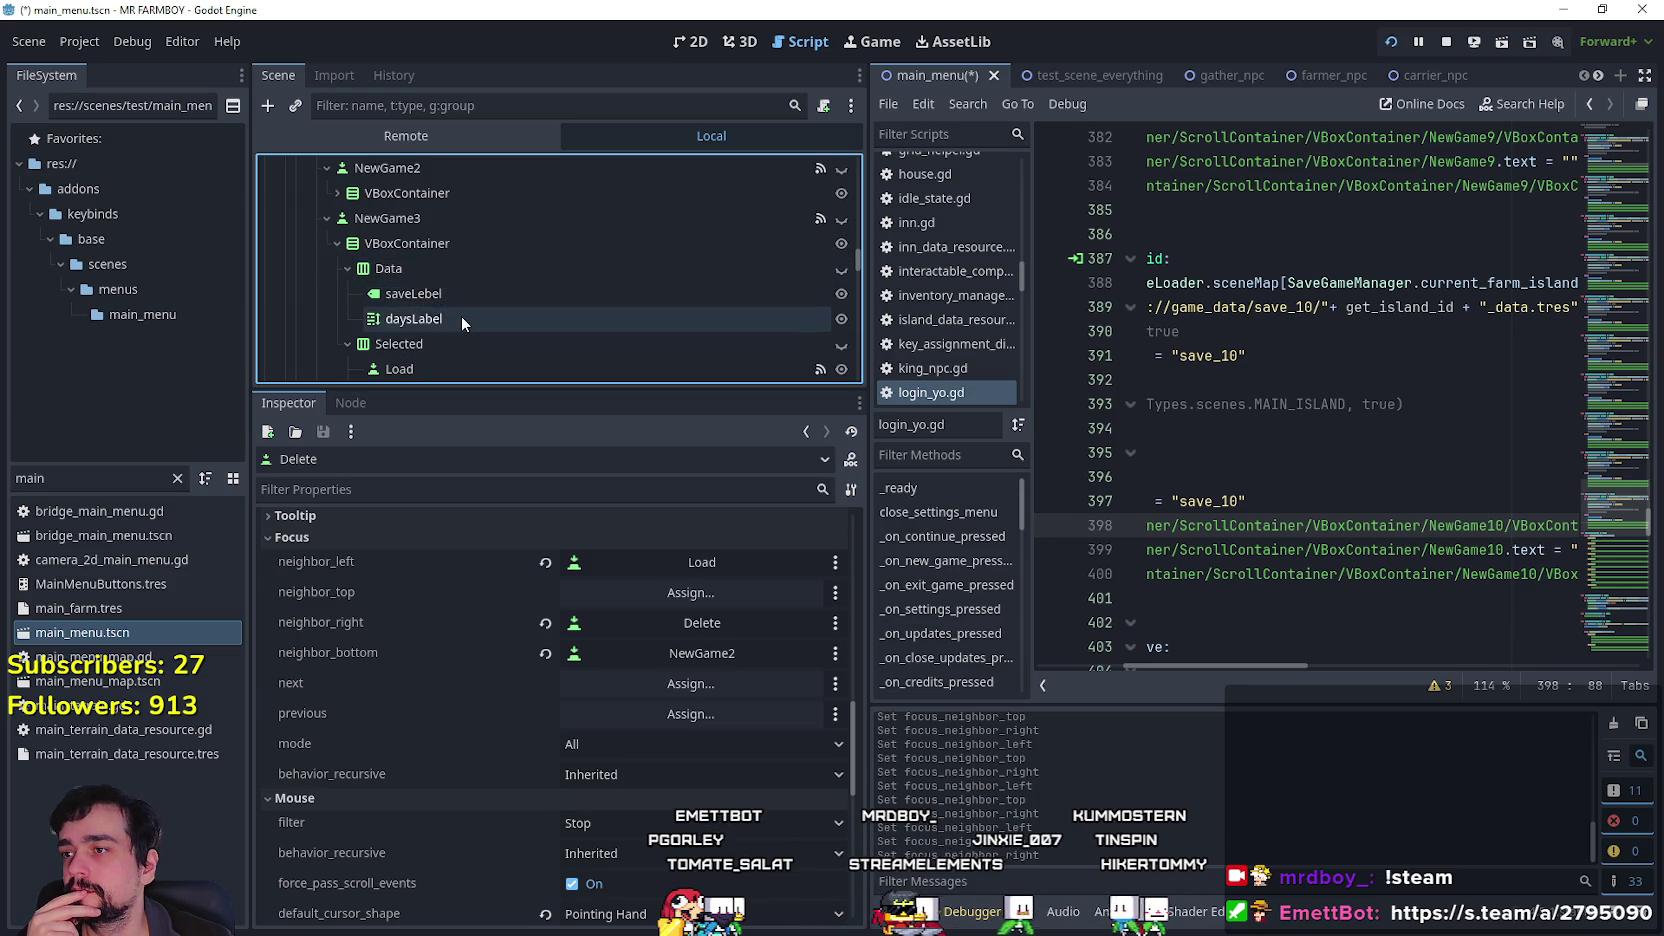
{"action": "left_click", "coordinate": [450, 314]}
{"action": "scroll", "coordinate": [631, 752], "scroll_direction": "down", "scroll_amount": 5}
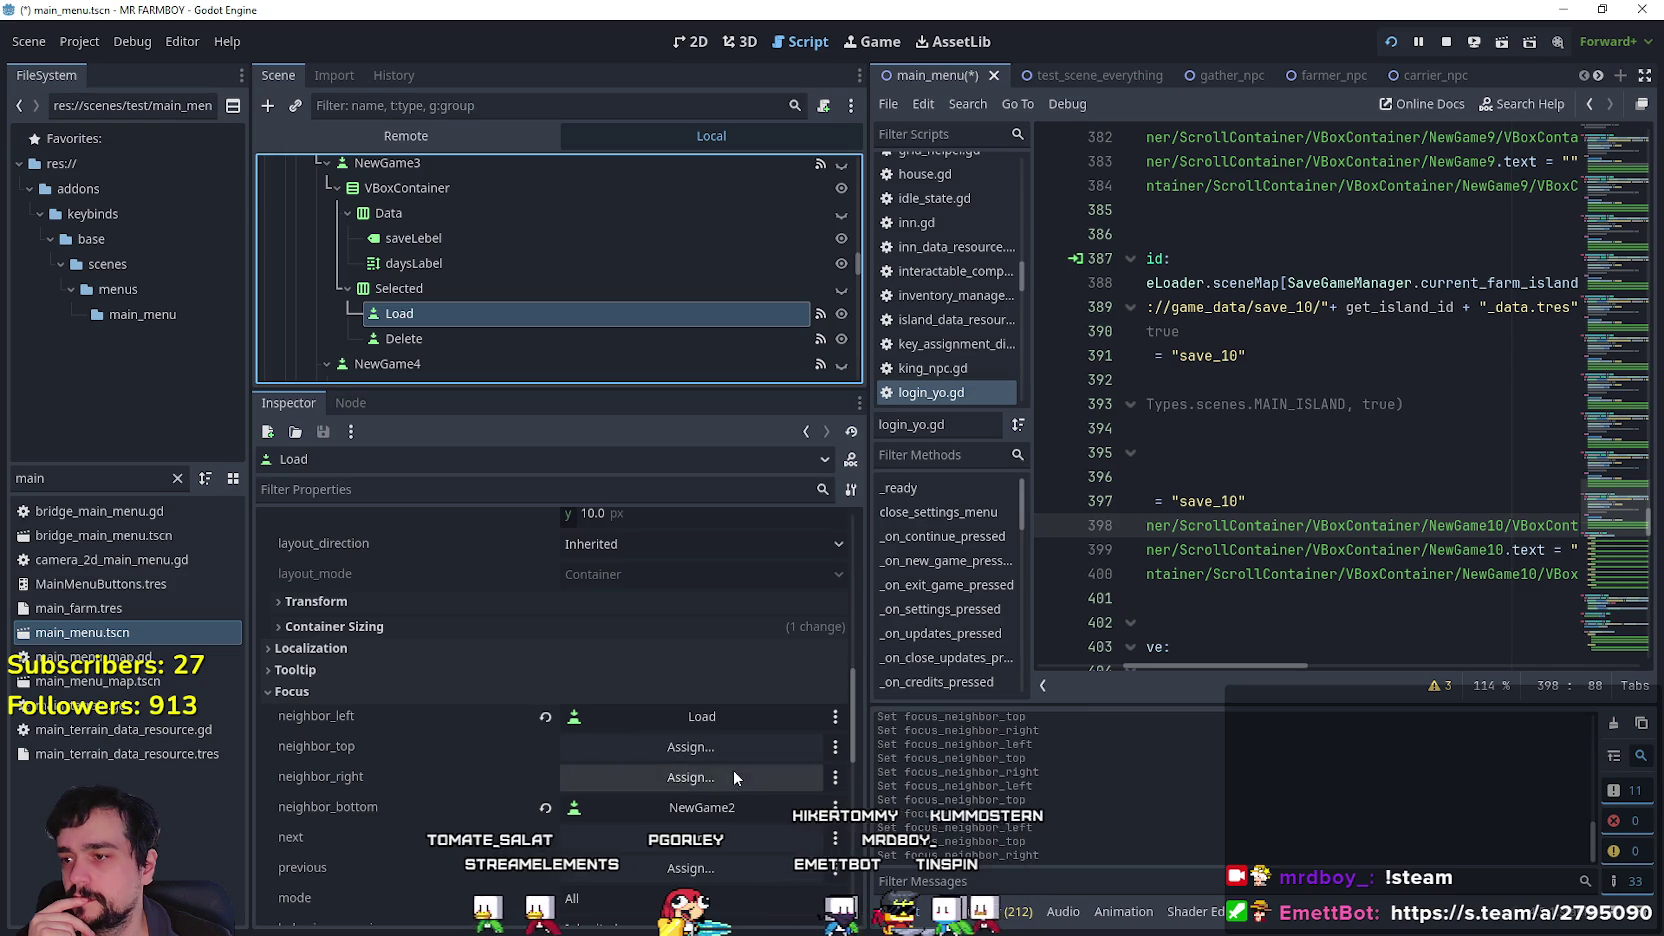
Set the NewGame3 Load button's right focus neighbour to its Delete button.
{"action": "left_click", "coordinate": [735, 773]}
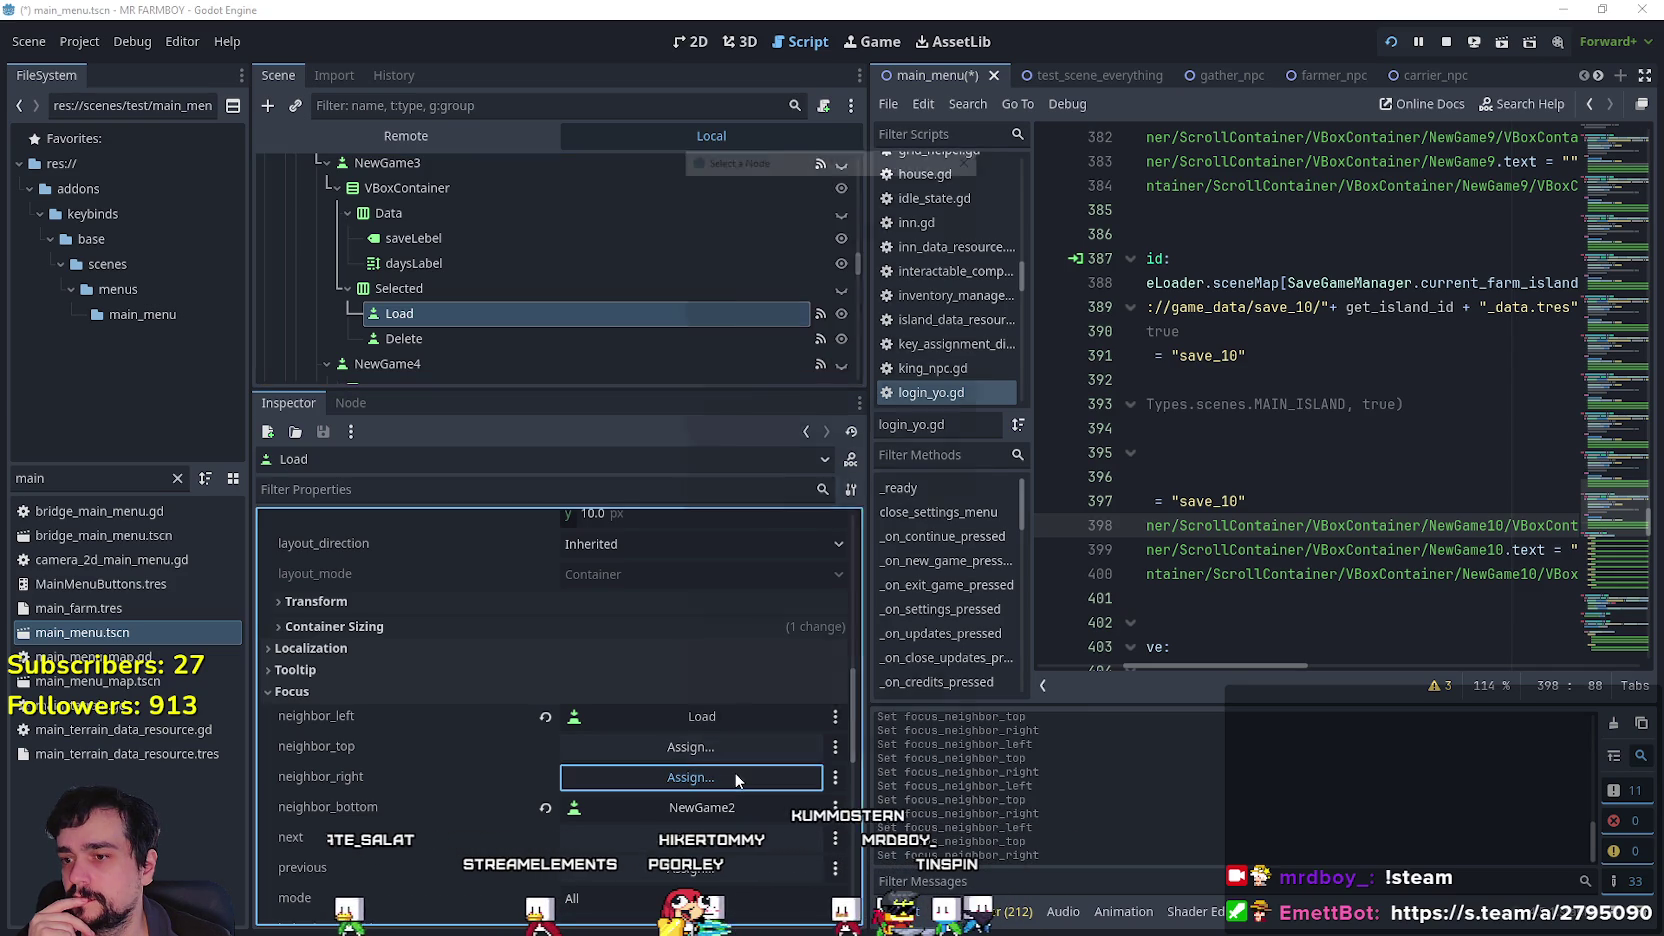
{"action": "scroll", "coordinate": [959, 396], "scroll_direction": "down", "scroll_amount": 5}
{"action": "scroll", "coordinate": [960, 395], "scroll_direction": "down", "scroll_amount": 5}
{"action": "left_click", "coordinate": [960, 458]}
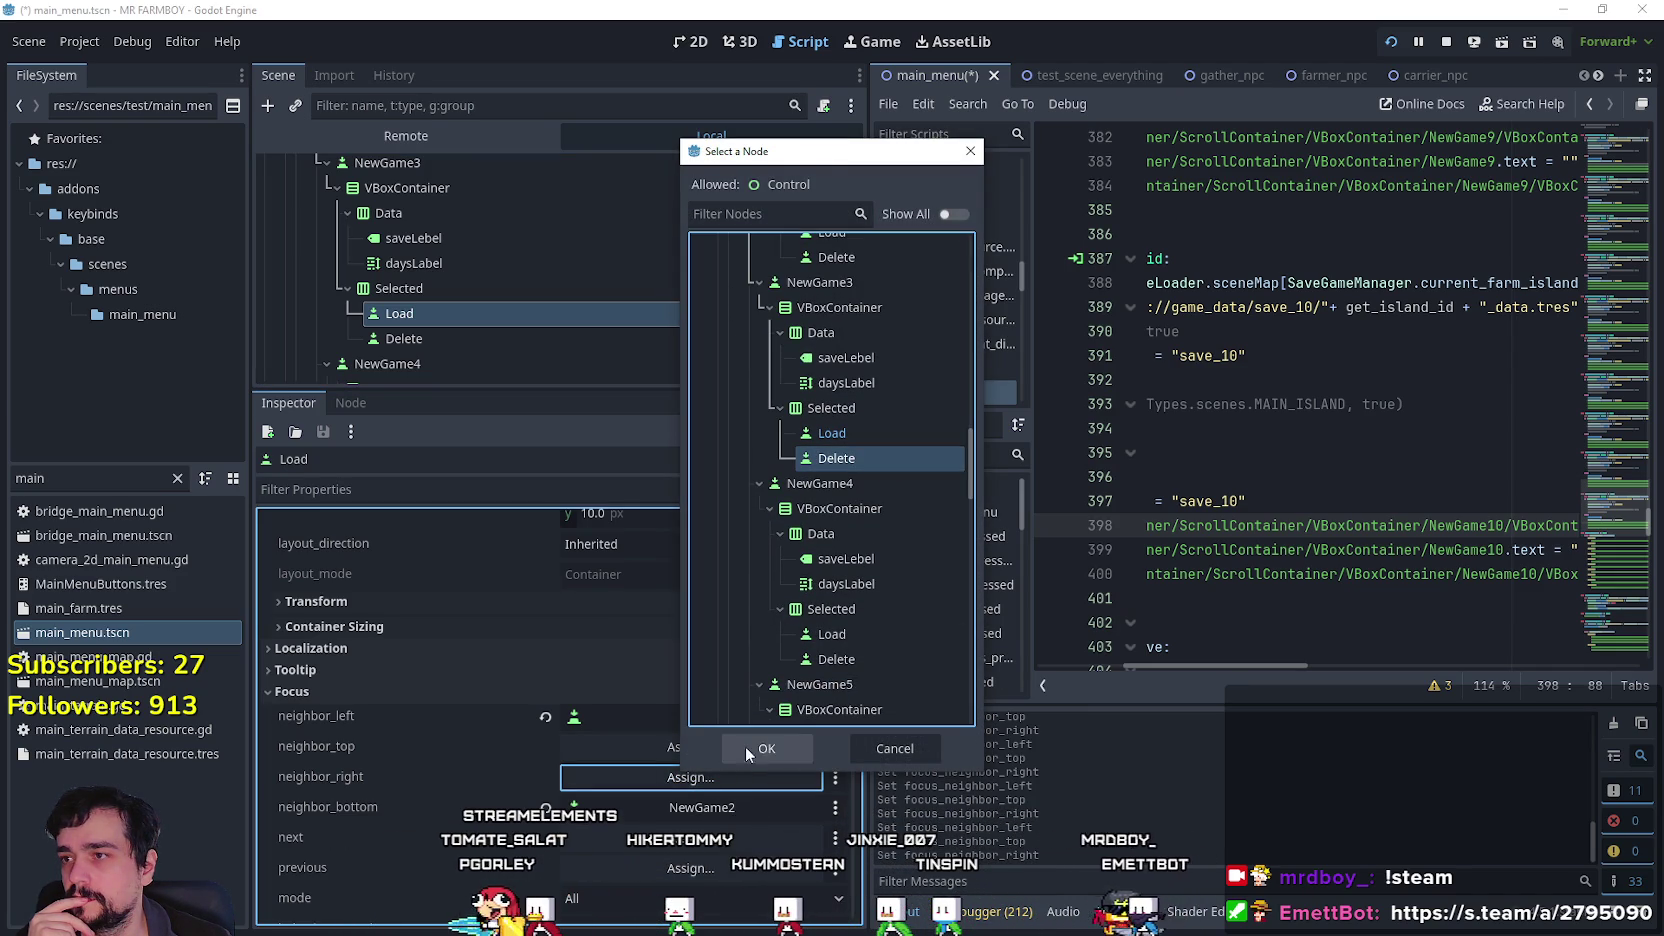
{"action": "left_click", "coordinate": [769, 746]}
{"action": "scroll", "coordinate": [751, 761], "scroll_direction": "down", "scroll_amount": 2}
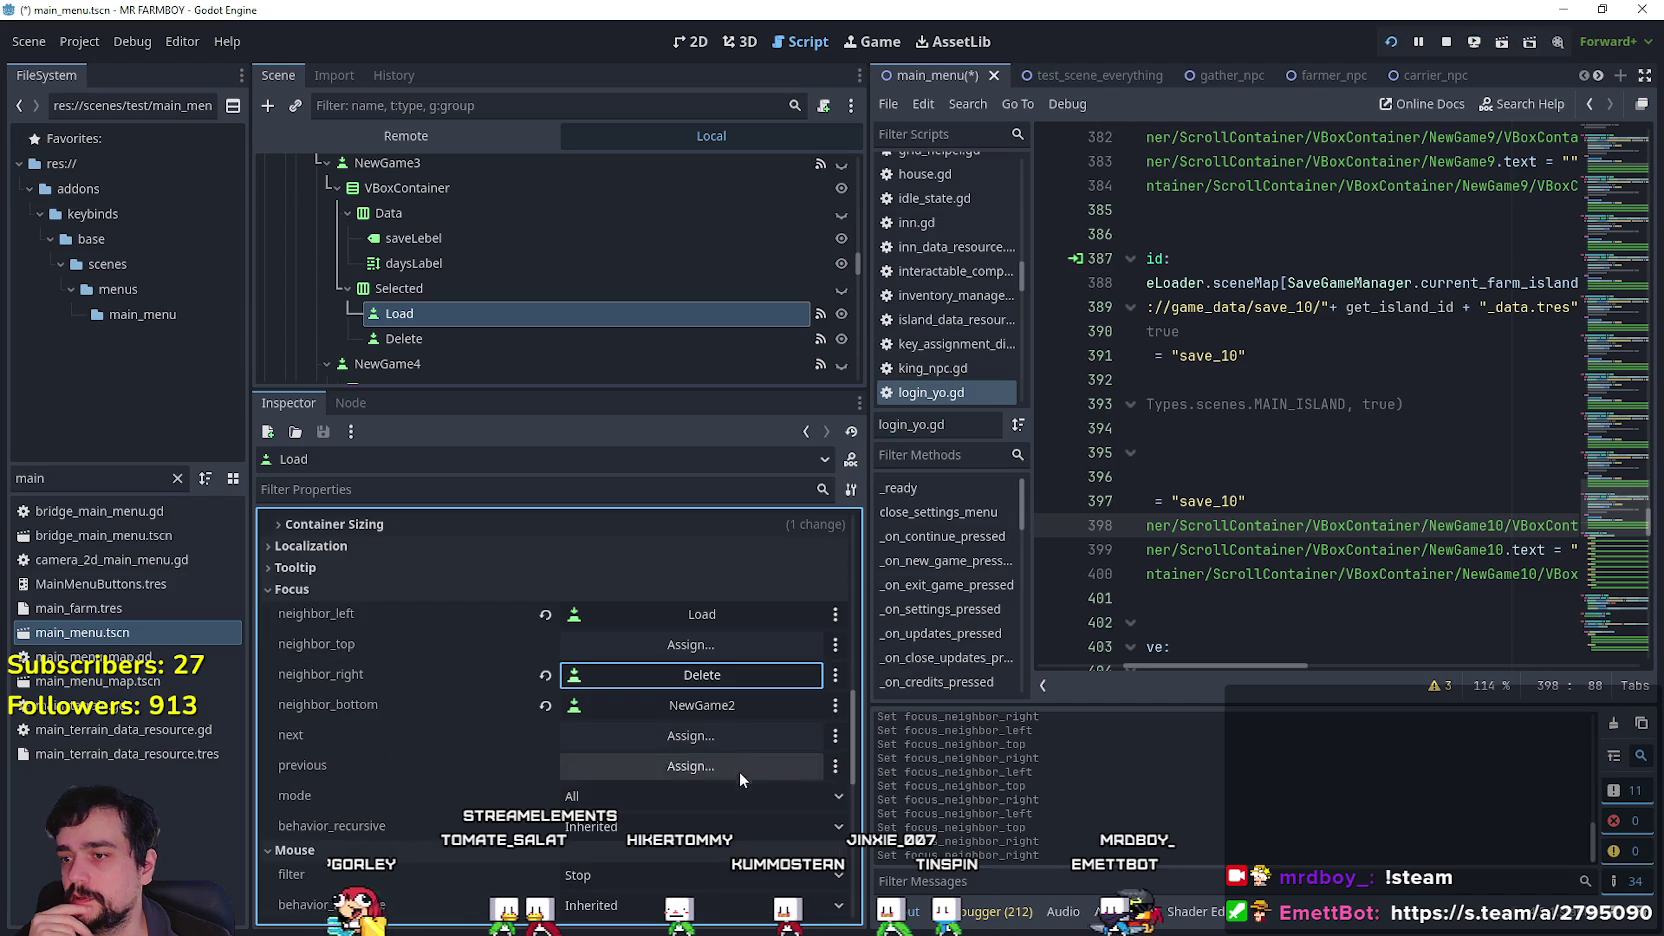
{"action": "left_click", "coordinate": [553, 338]}
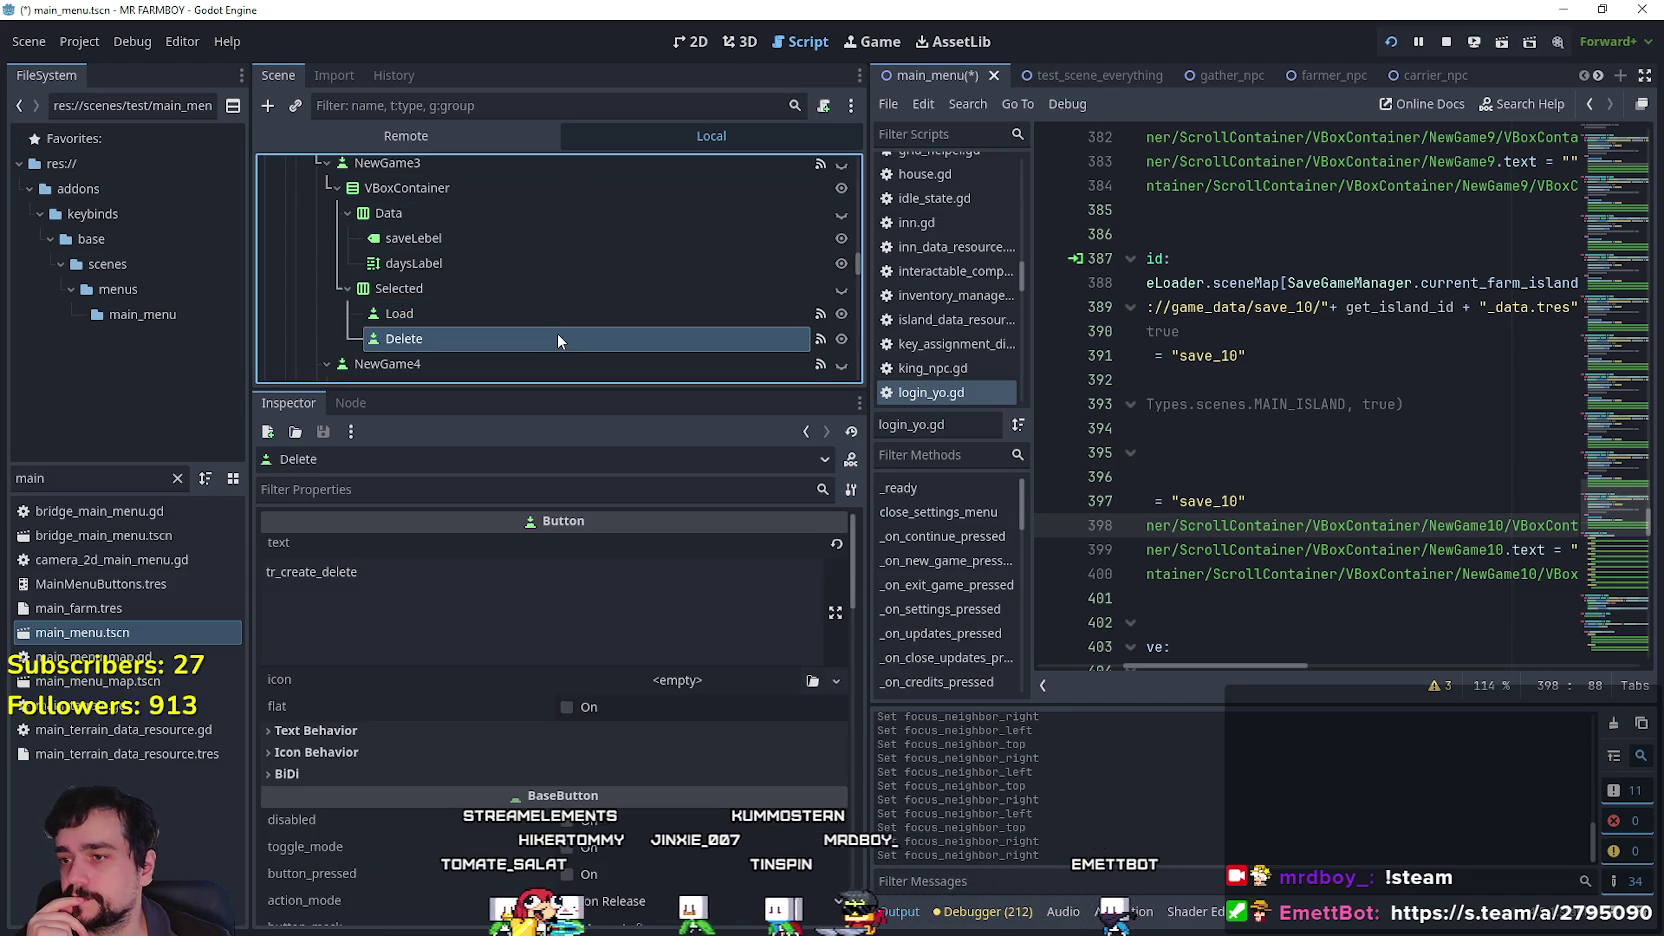
{"action": "scroll", "coordinate": [742, 712], "scroll_direction": "down", "scroll_amount": 6}
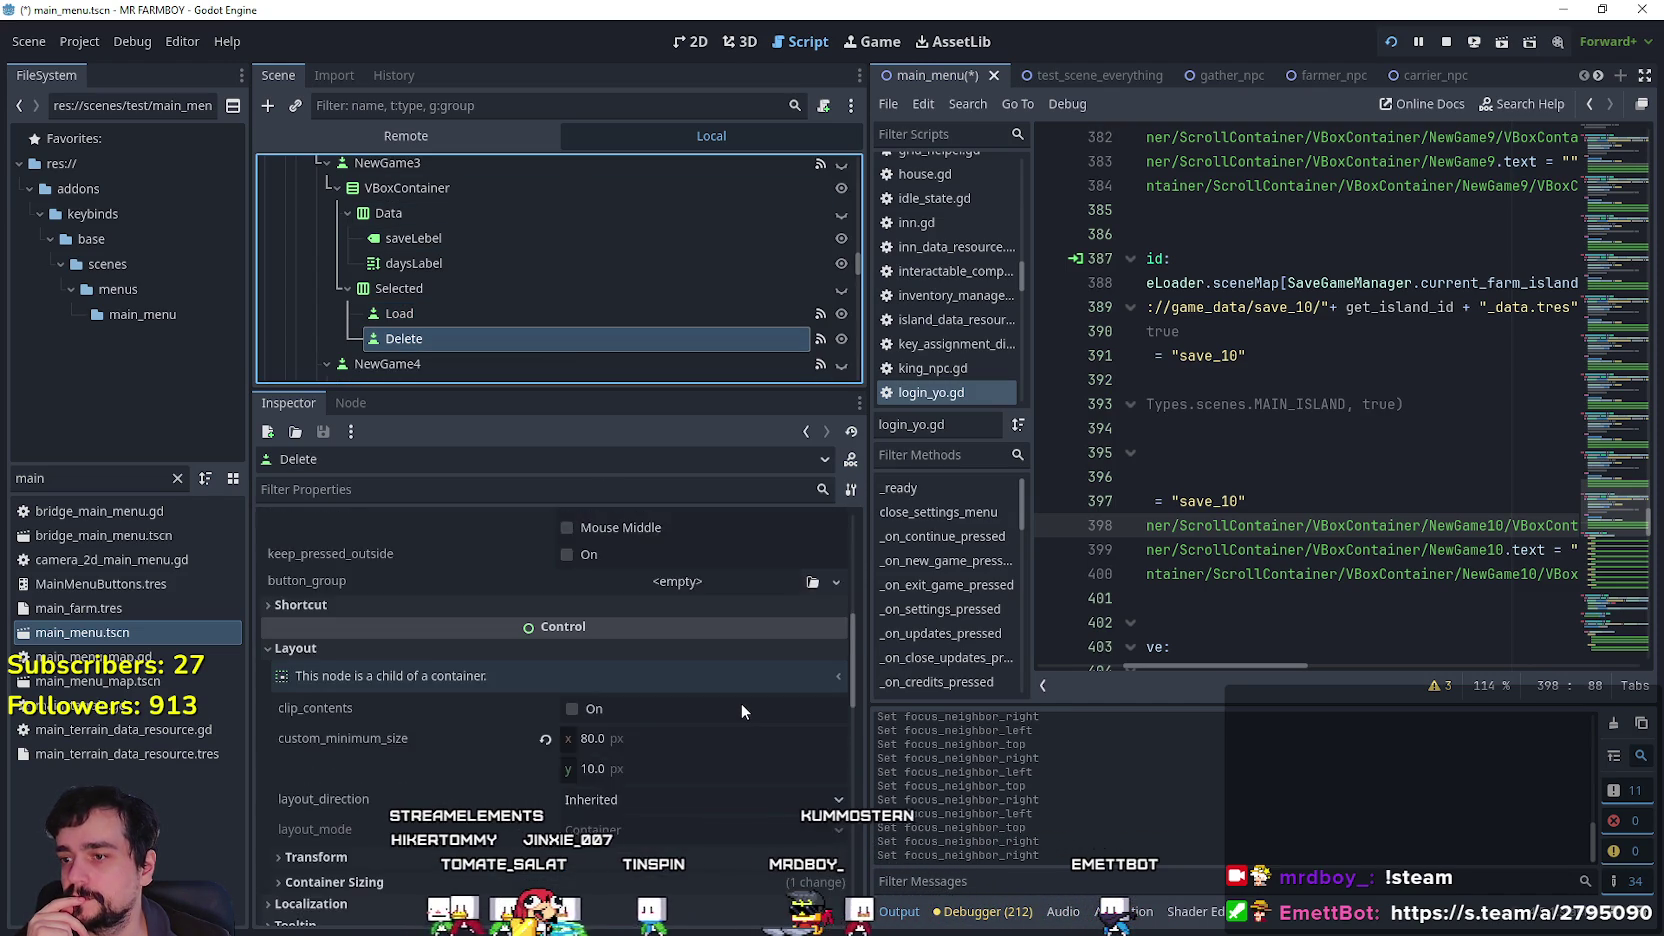
{"action": "scroll", "coordinate": [670, 721], "scroll_direction": "down", "scroll_amount": 3}
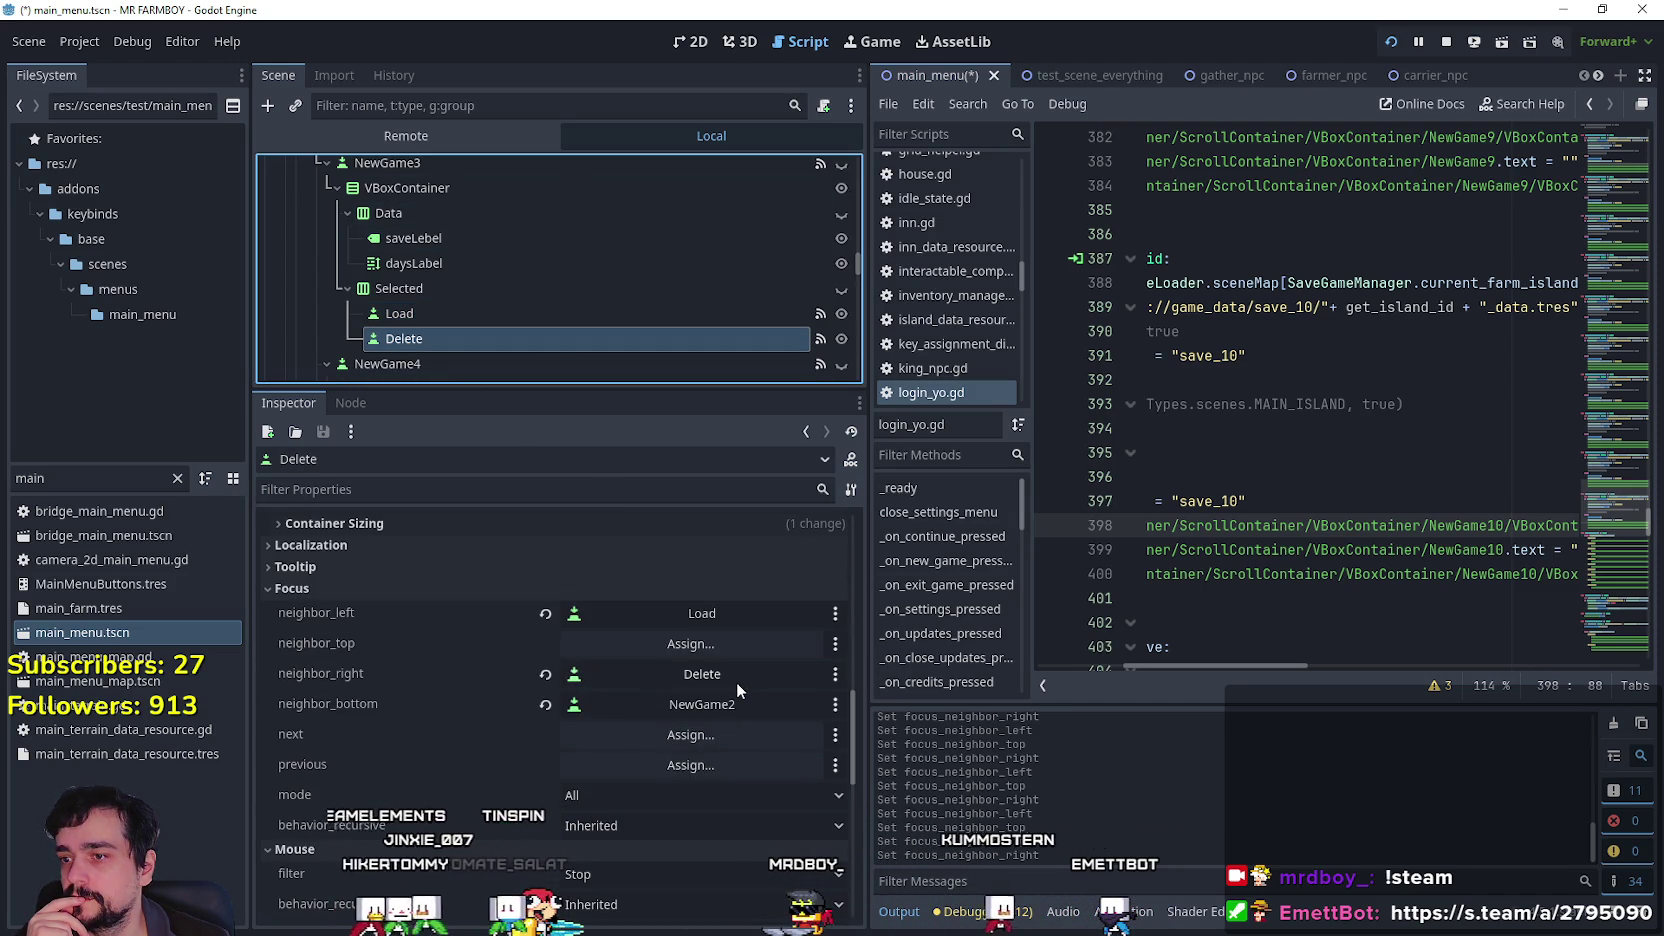
{"action": "scroll", "coordinate": [490, 328], "scroll_direction": "down", "scroll_amount": 5}
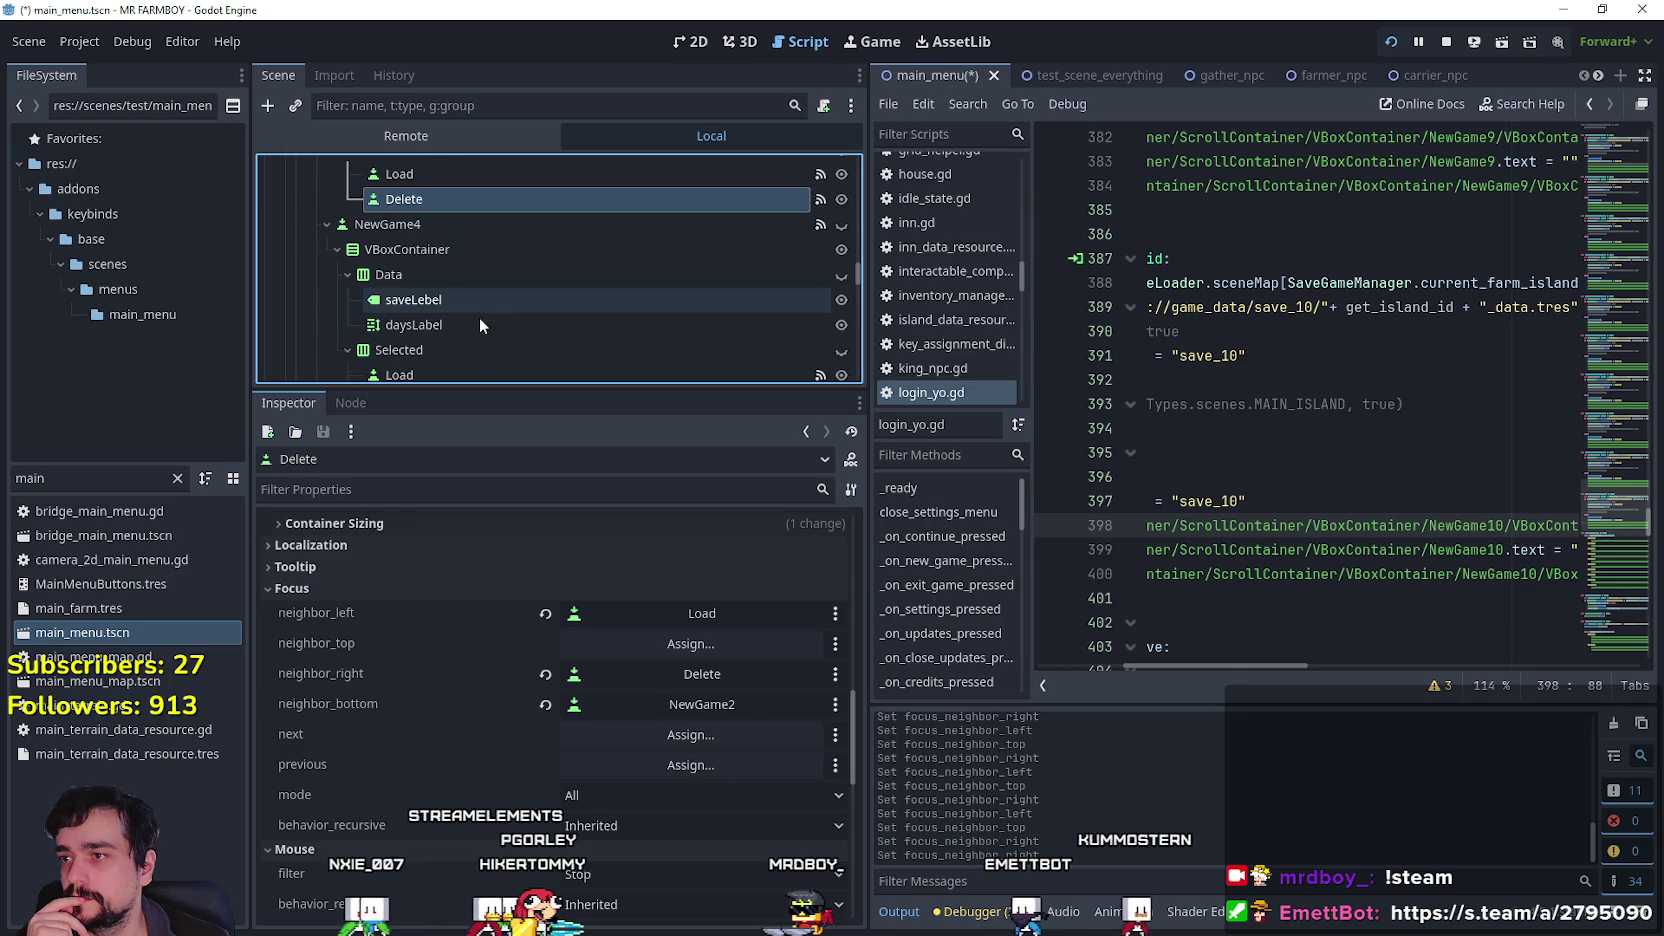
Set the NewGame4 Load button's right focus neighbour to its Delete button.
{"action": "left_click", "coordinate": [475, 319]}
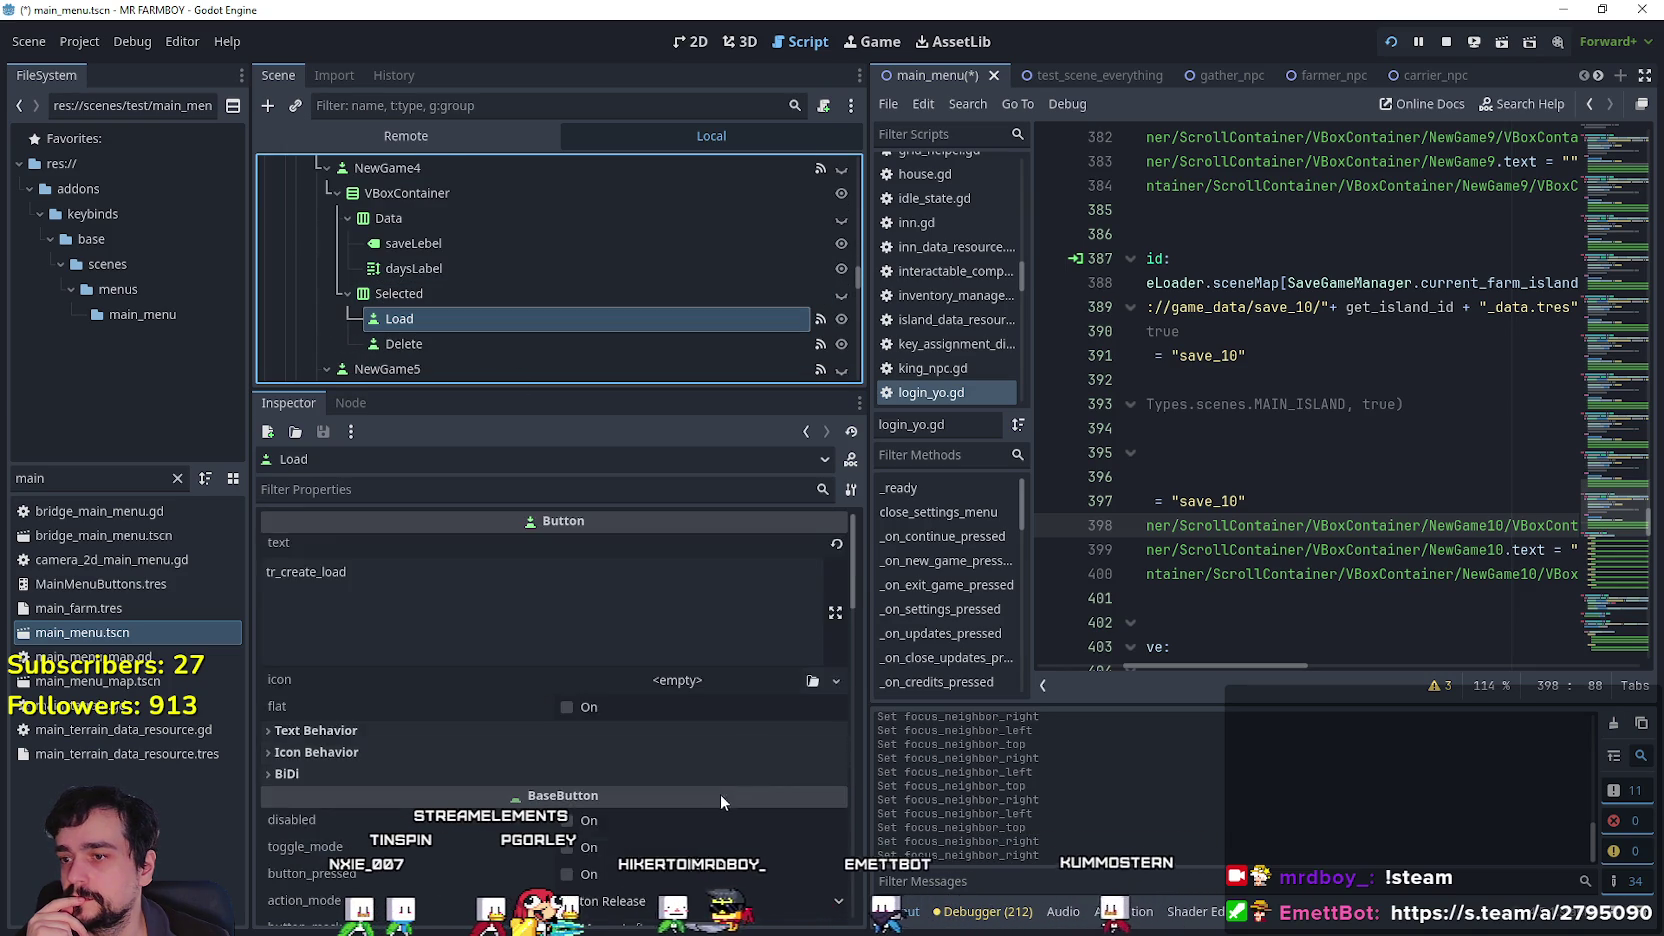
{"action": "scroll", "coordinate": [722, 791], "scroll_direction": "down", "scroll_amount": 5}
{"action": "scroll", "coordinate": [732, 779], "scroll_direction": "down", "scroll_amount": 4}
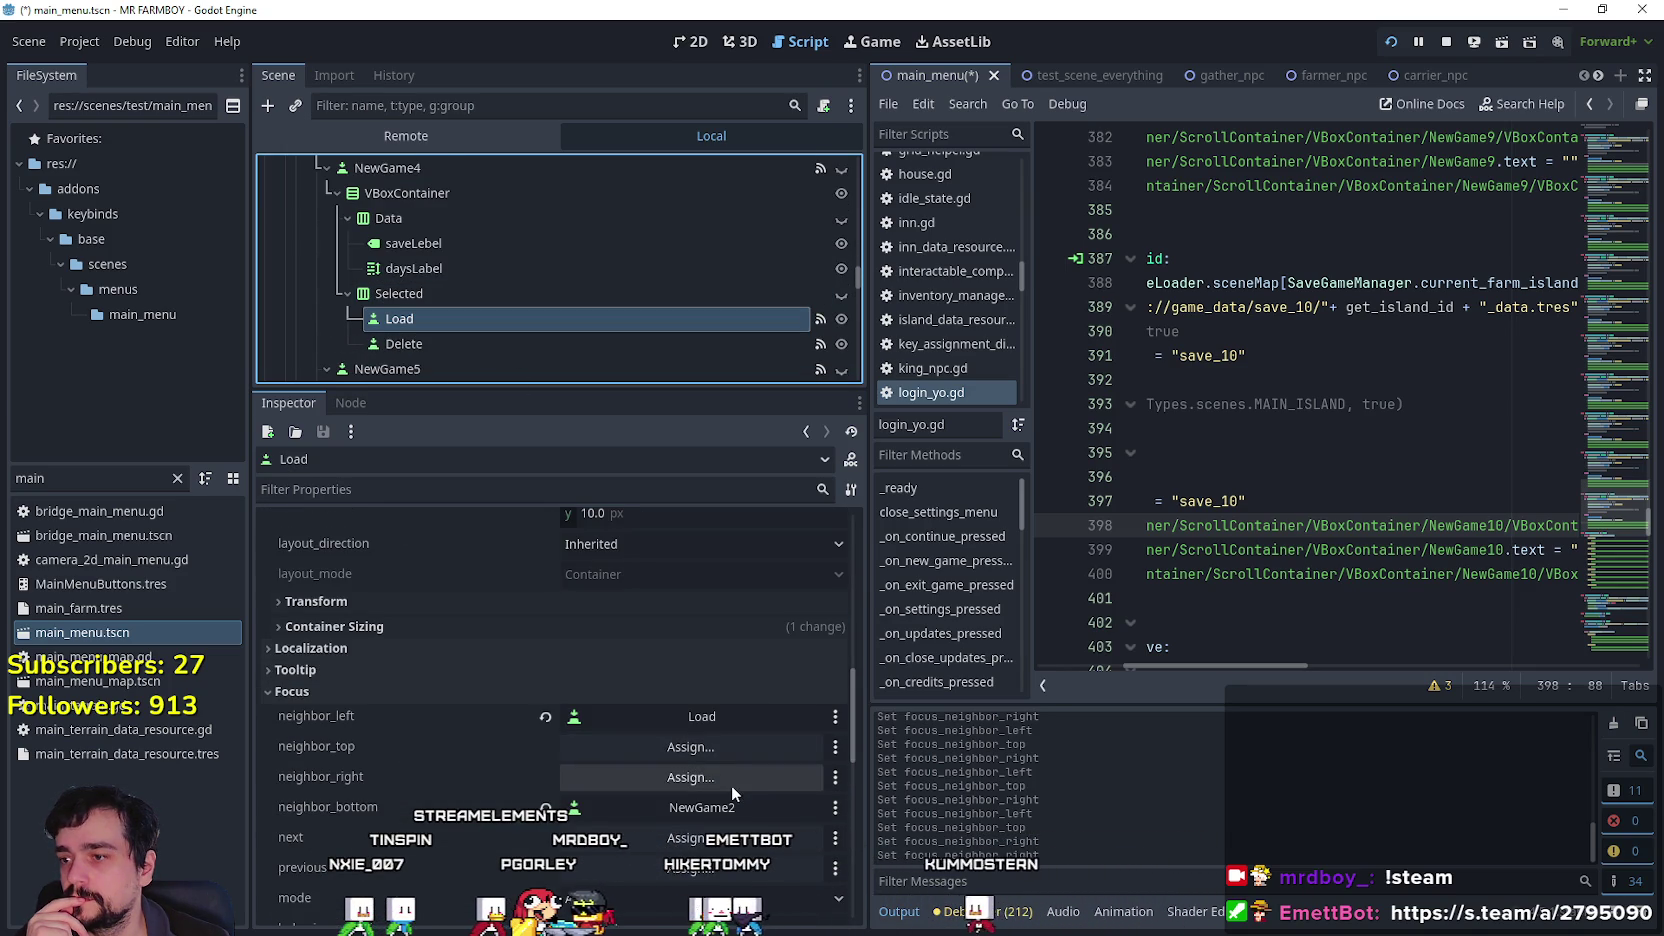
{"action": "left_click", "coordinate": [731, 779]}
{"action": "left_click_drag", "start_coordinate": [970, 271], "coordinate": [975, 449]}
{"action": "left_click", "coordinate": [840, 610]}
{"action": "left_click", "coordinate": [765, 747]}
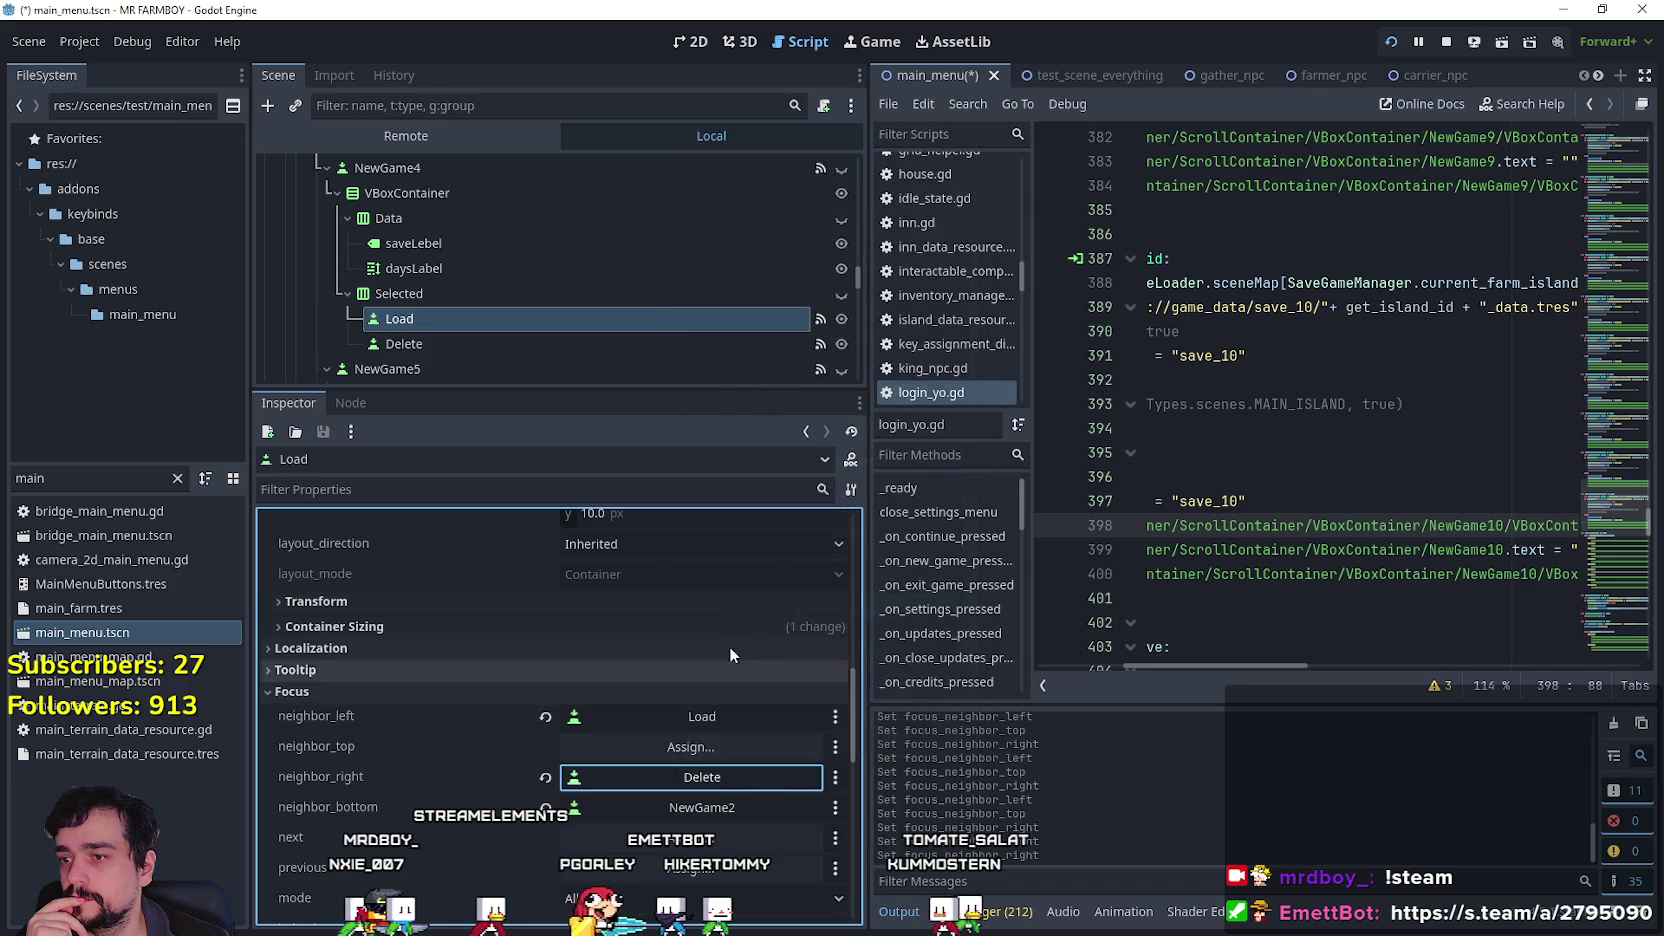
{"action": "scroll", "coordinate": [616, 264], "scroll_direction": "down", "scroll_amount": 1}
{"action": "scroll", "coordinate": [507, 281], "scroll_direction": "up", "scroll_amount": 2}
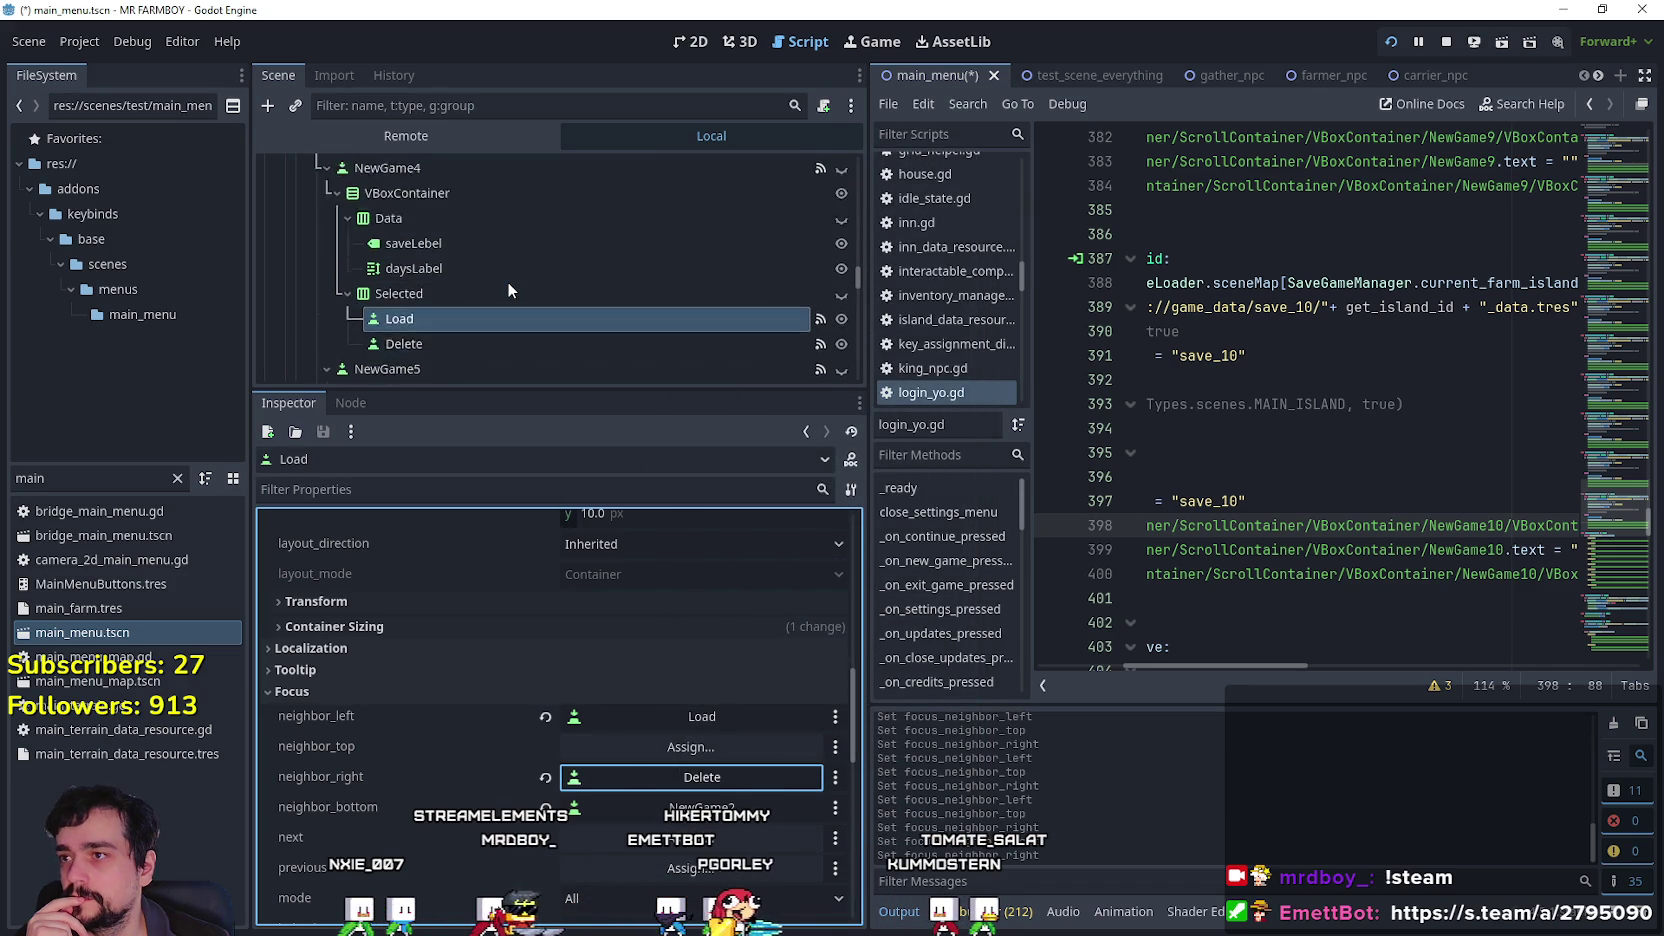
Set the NewGame4 Load button's bottom focus neighbour to NewGame3.
{"action": "scroll", "coordinate": [507, 281], "scroll_direction": "down", "scroll_amount": 1}
{"action": "left_click", "coordinate": [699, 807]}
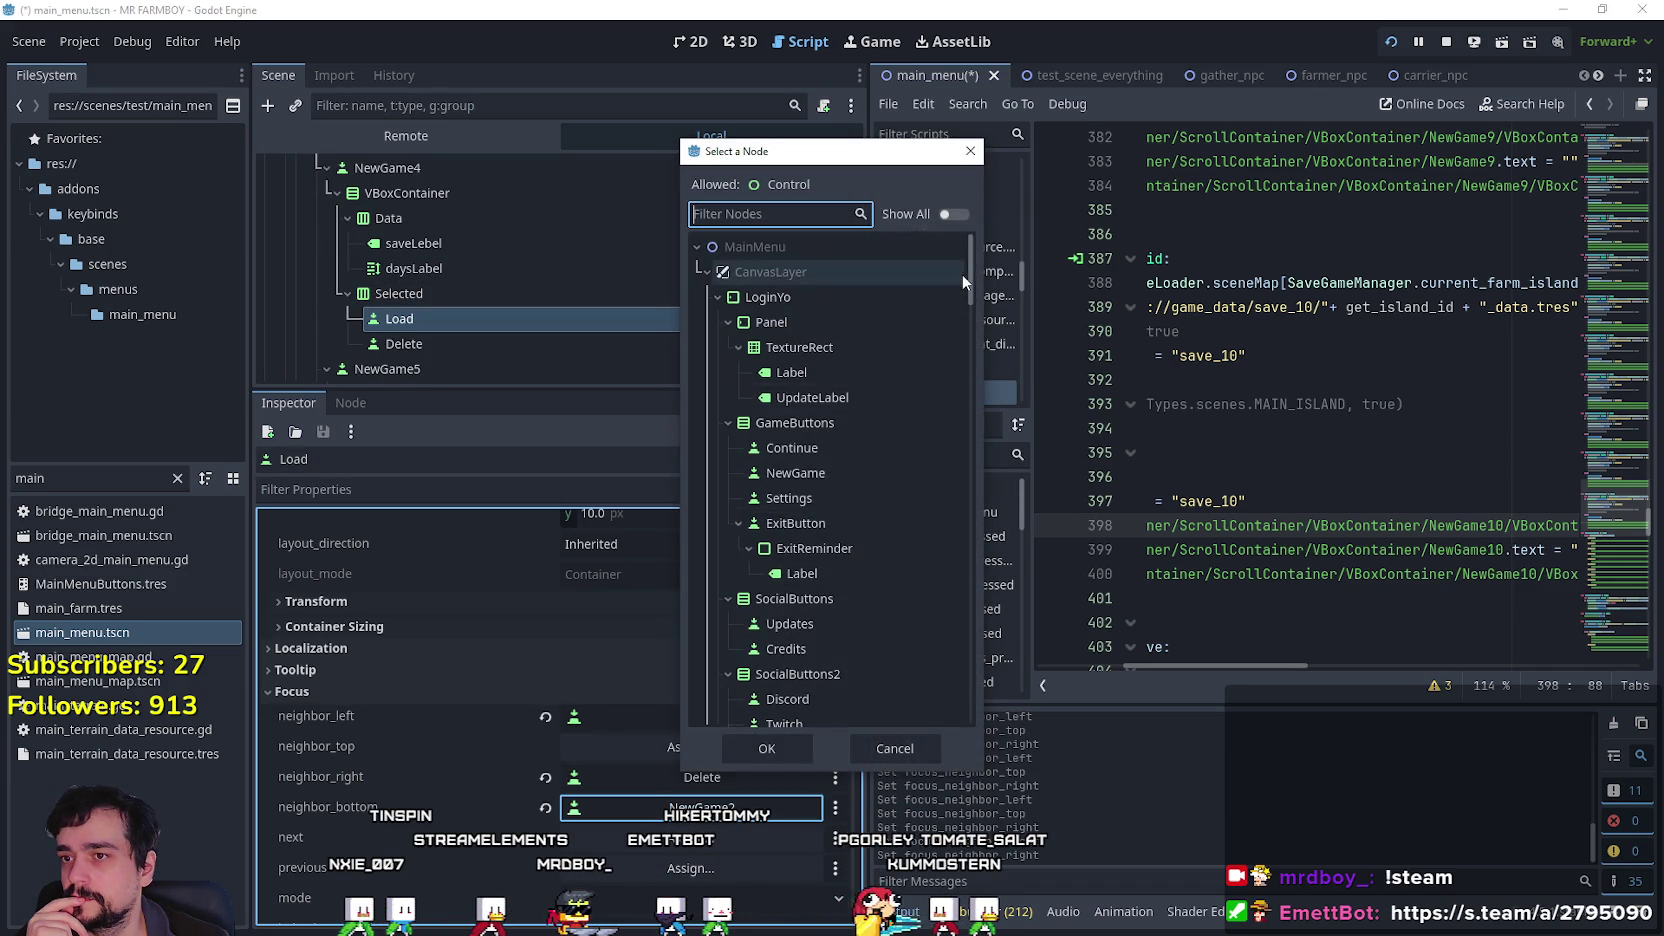
{"action": "mouse_move", "coordinate": [971, 279]}
{"action": "left_mouse_down"}
{"action": "mouse_move", "coordinate": [964, 411]}
{"action": "mouse_move", "coordinate": [965, 397]}
{"action": "left_mouse_up"}
{"action": "scroll", "coordinate": [850, 448], "scroll_direction": "down", "scroll_amount": 5}
{"action": "left_click", "coordinate": [820, 511]}
{"action": "left_click", "coordinate": [768, 748]}
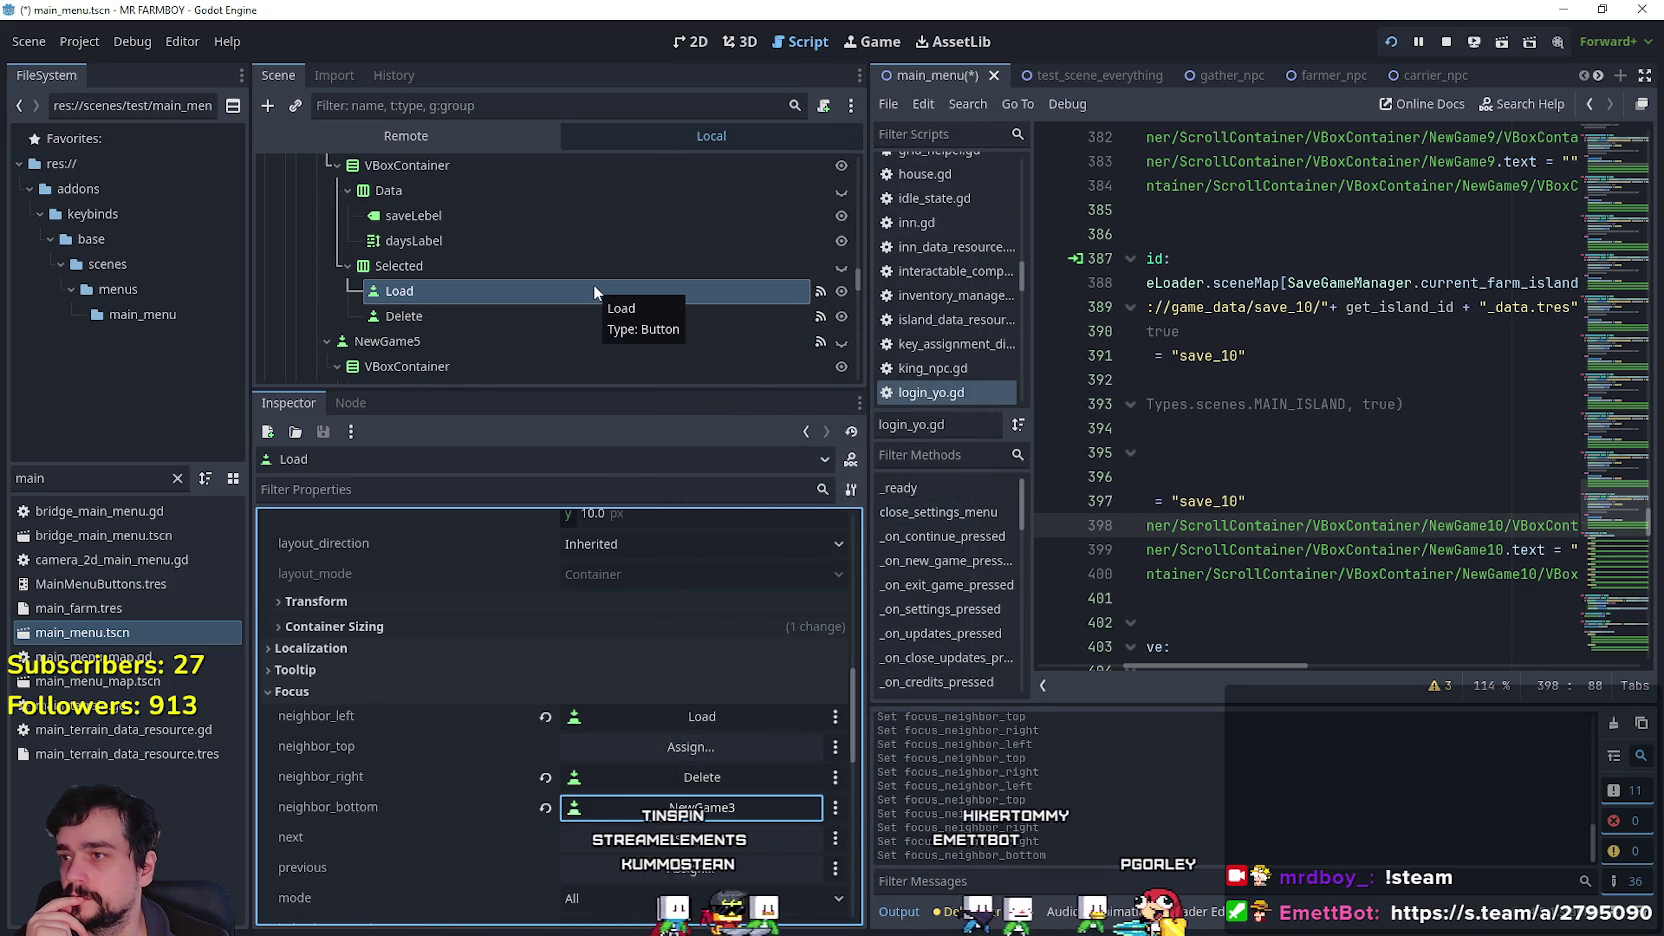
{"action": "scroll", "coordinate": [593, 285], "scroll_direction": "up", "scroll_amount": 2}
{"action": "scroll", "coordinate": [467, 241], "scroll_direction": "down", "scroll_amount": 4}
Check the Load and Delete nodes in the NewGame4 and NewGame5 slots.
{"action": "left_click", "coordinate": [458, 250]}
{"action": "scroll", "coordinate": [483, 298], "scroll_direction": "down", "scroll_amount": 2}
{"action": "scroll", "coordinate": [481, 290], "scroll_direction": "down", "scroll_amount": 2}
{"action": "left_click", "coordinate": [474, 290]}
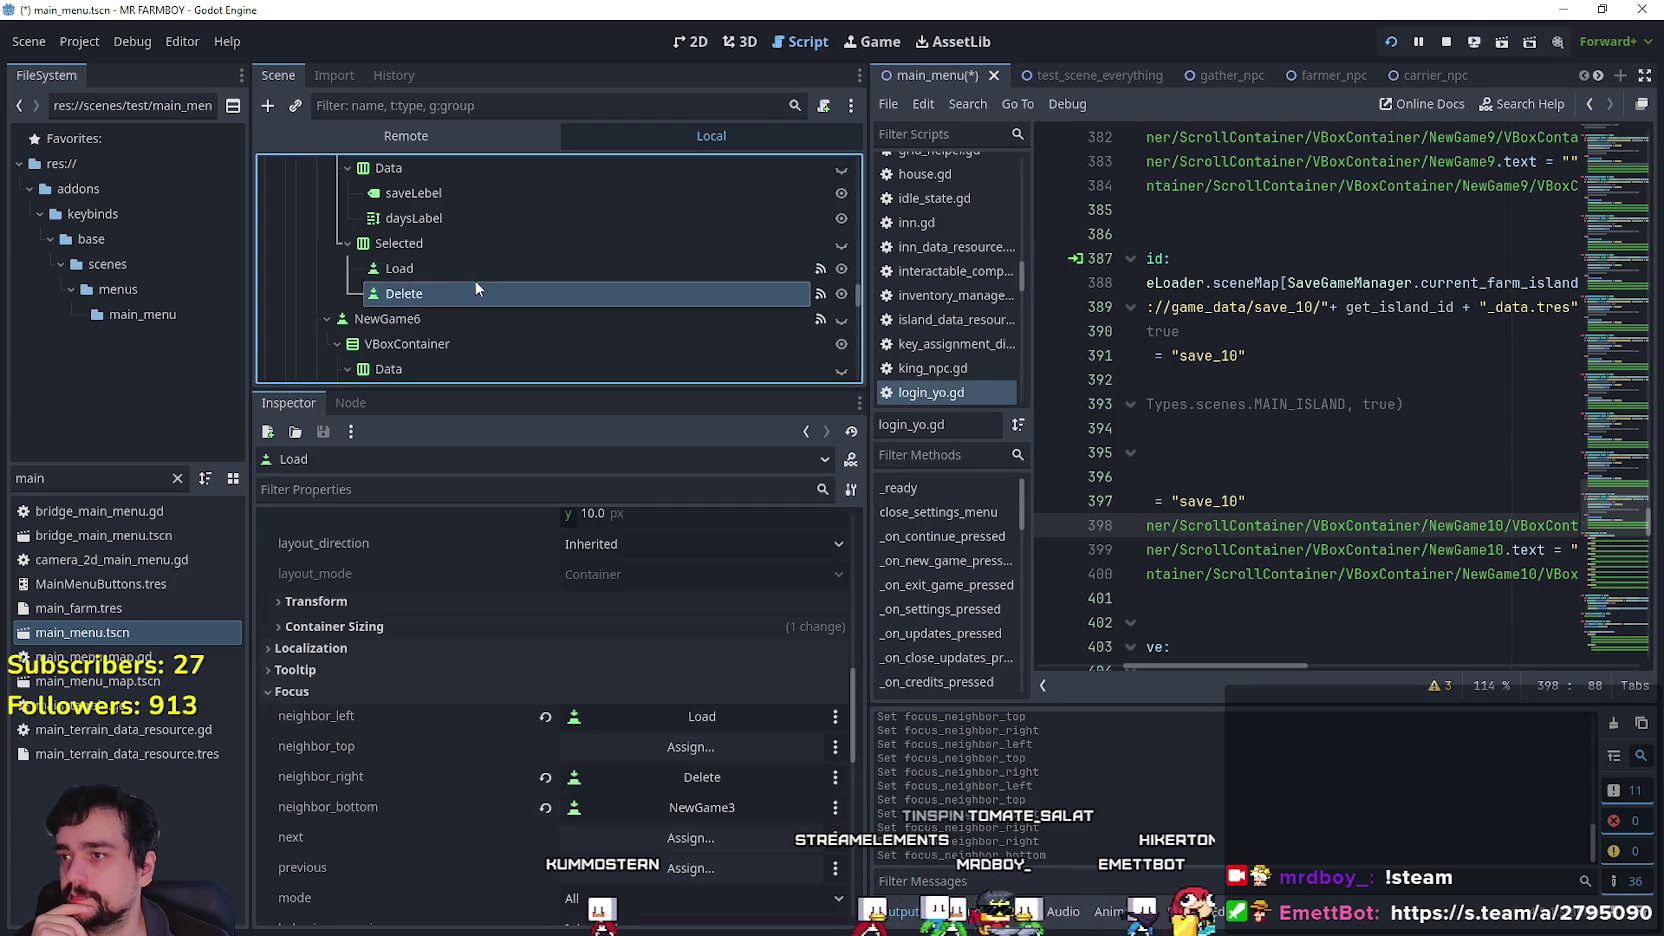
{"action": "left_click", "coordinate": [480, 269]}
{"action": "scroll", "coordinate": [709, 845], "scroll_direction": "down", "scroll_amount": 10}
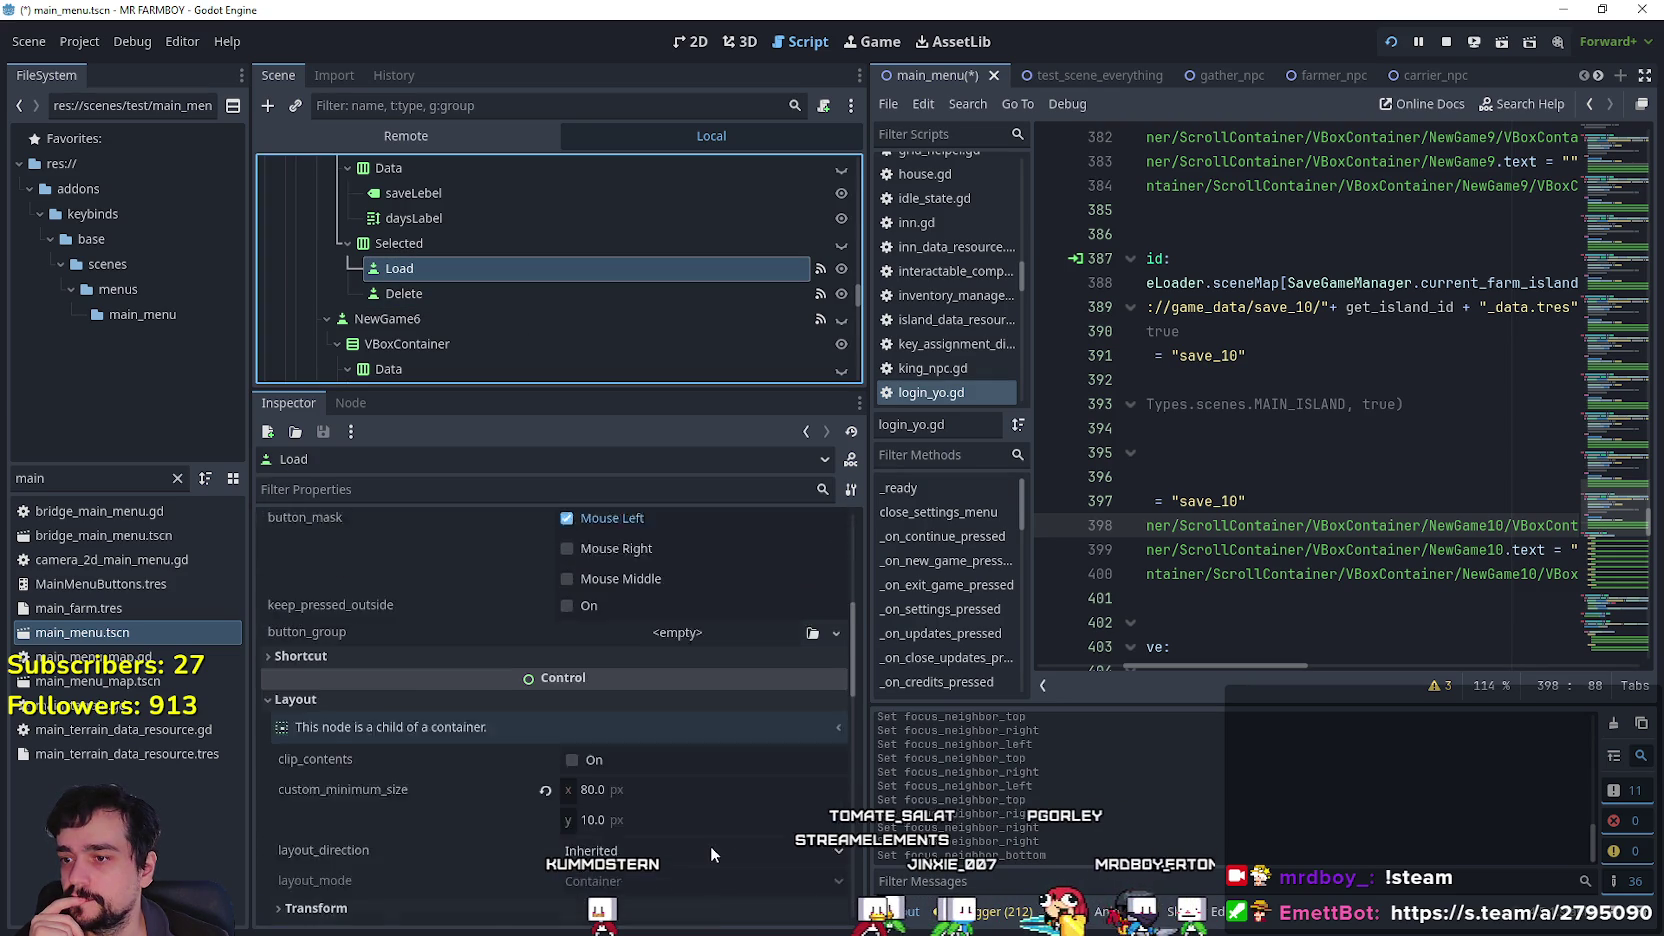
{"action": "scroll", "coordinate": [539, 341], "scroll_direction": "up", "scroll_amount": 2}
{"action": "left_click", "coordinate": [440, 180]}
{"action": "scroll", "coordinate": [697, 606], "scroll_direction": "down", "scroll_amount": 4}
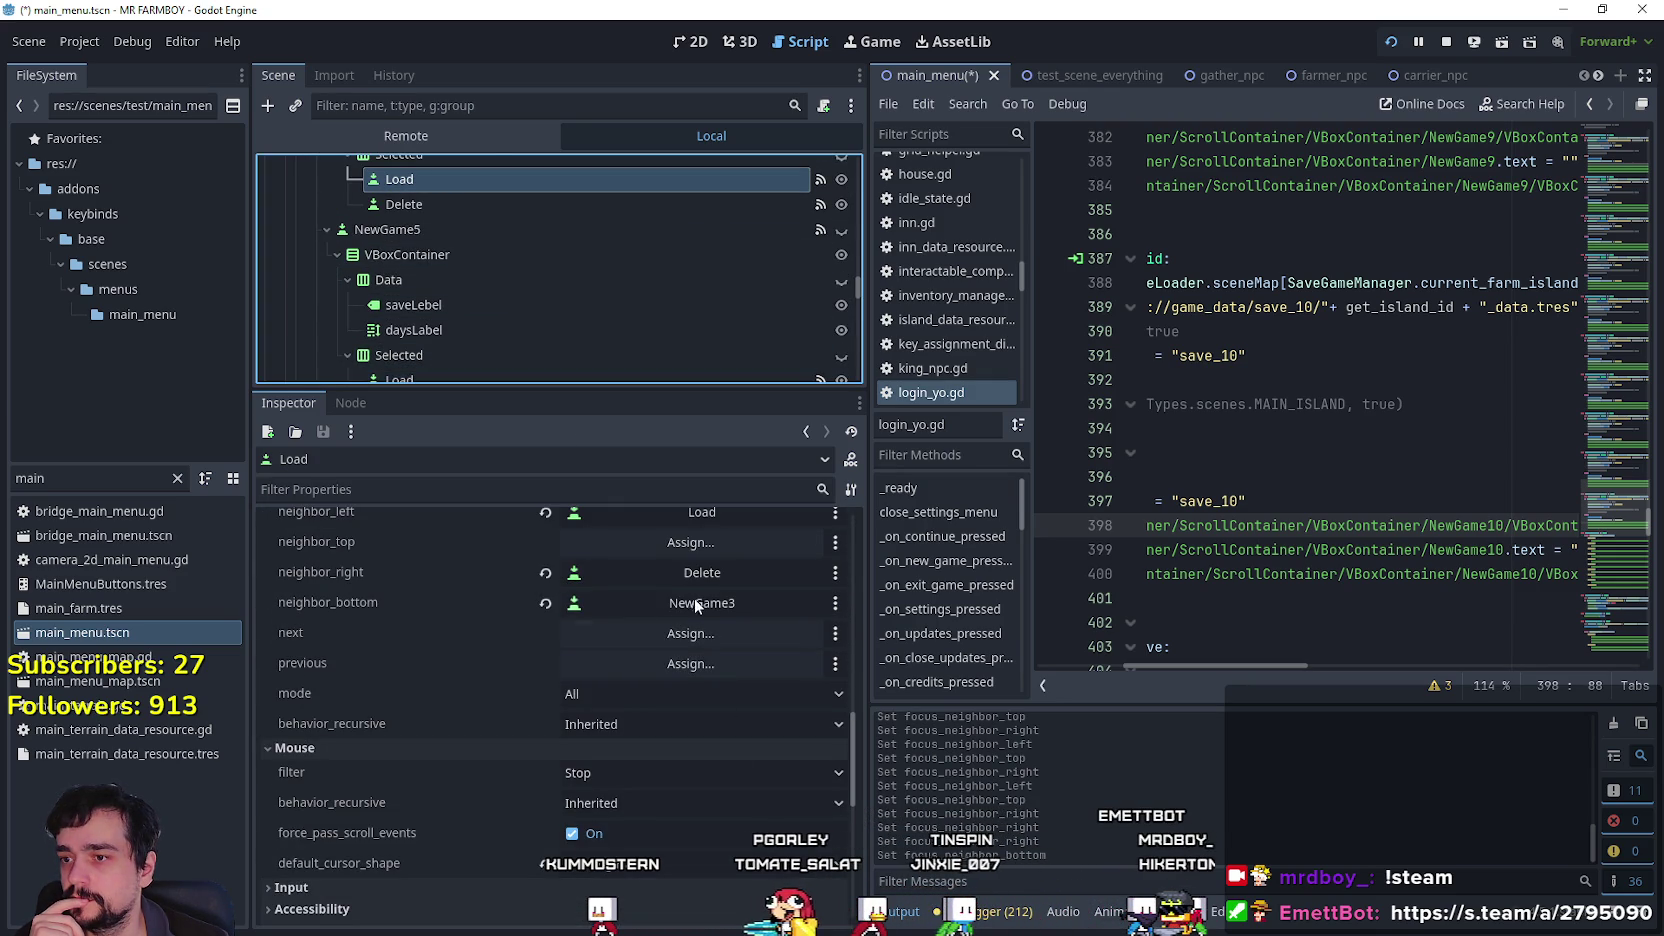
{"action": "scroll", "coordinate": [710, 836], "scroll_direction": "down", "scroll_amount": 15}
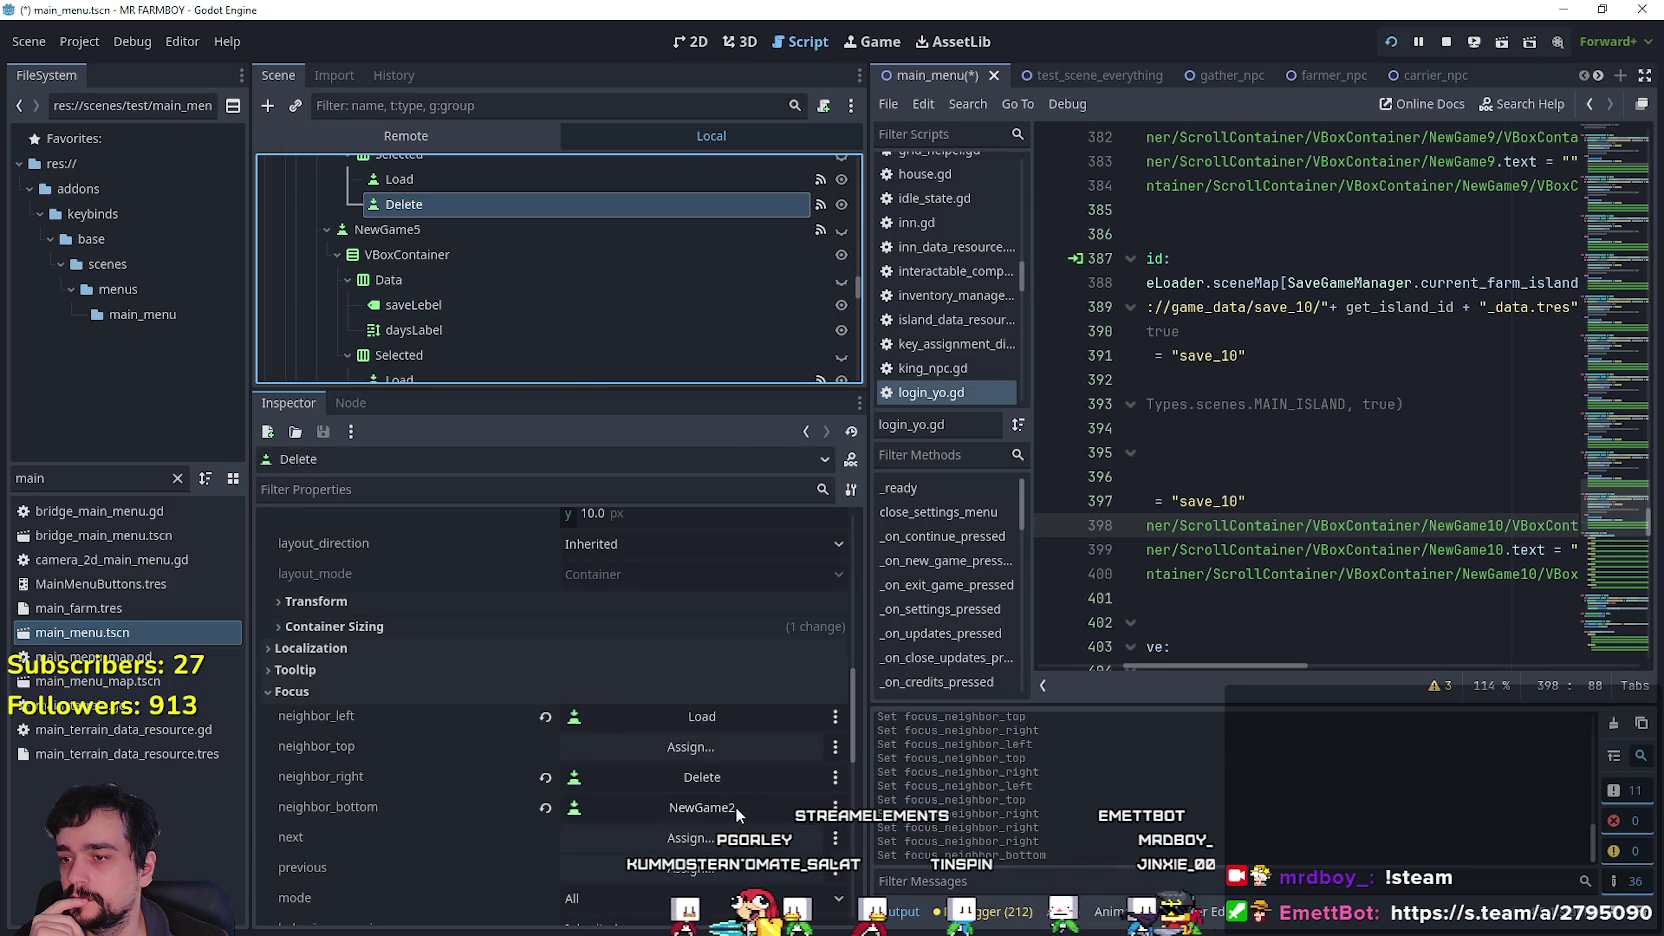
Set the NewGame4 Delete button's bottom focus neighbour to NewGame3.
{"action": "left_click", "coordinate": [734, 807]}
{"action": "left_click_drag", "start_coordinate": [970, 257], "coordinate": [970, 365]}
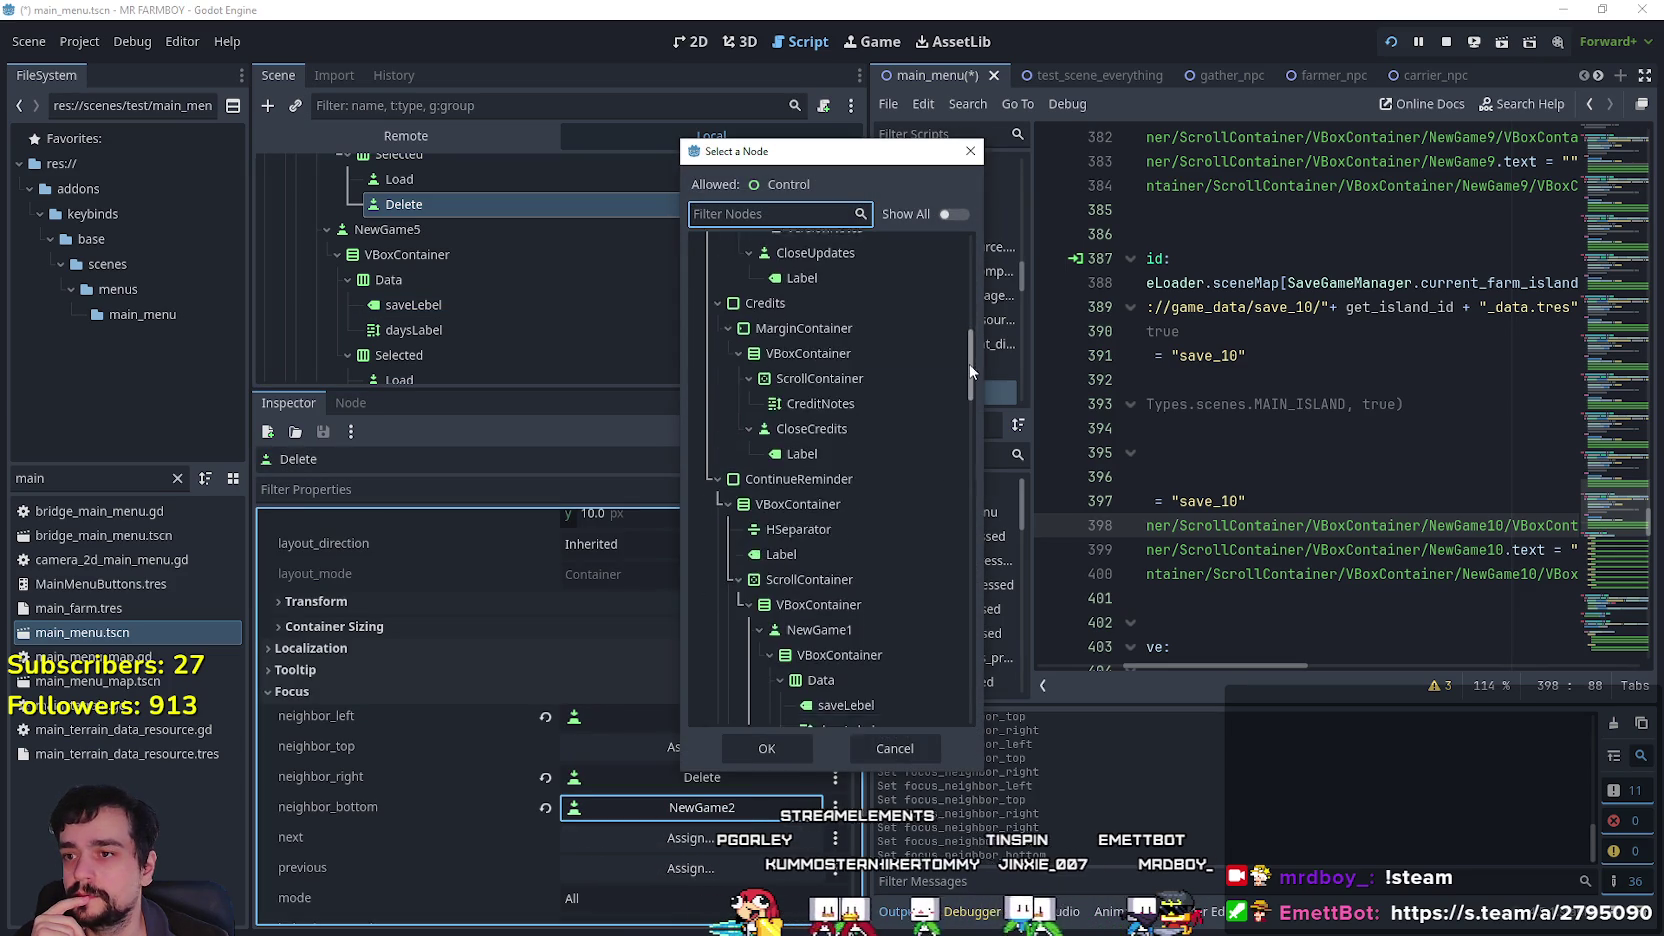
{"action": "scroll", "coordinate": [958, 445], "scroll_direction": "down", "scroll_amount": 5}
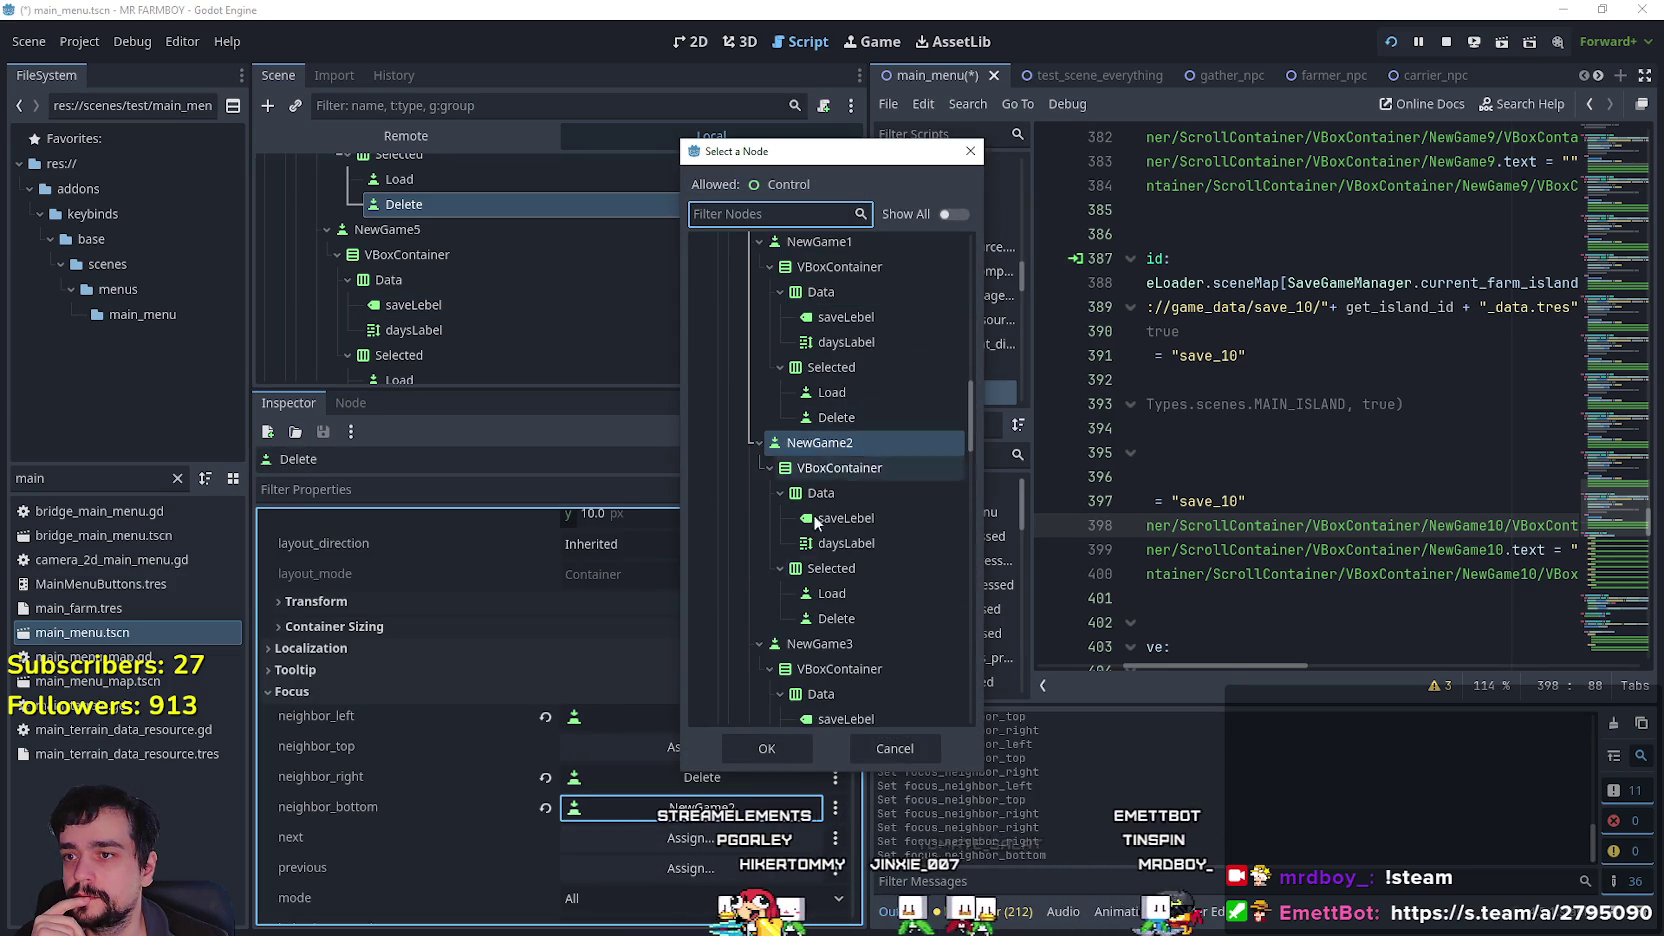
{"action": "left_click", "coordinate": [820, 643]}
{"action": "left_click", "coordinate": [791, 749]}
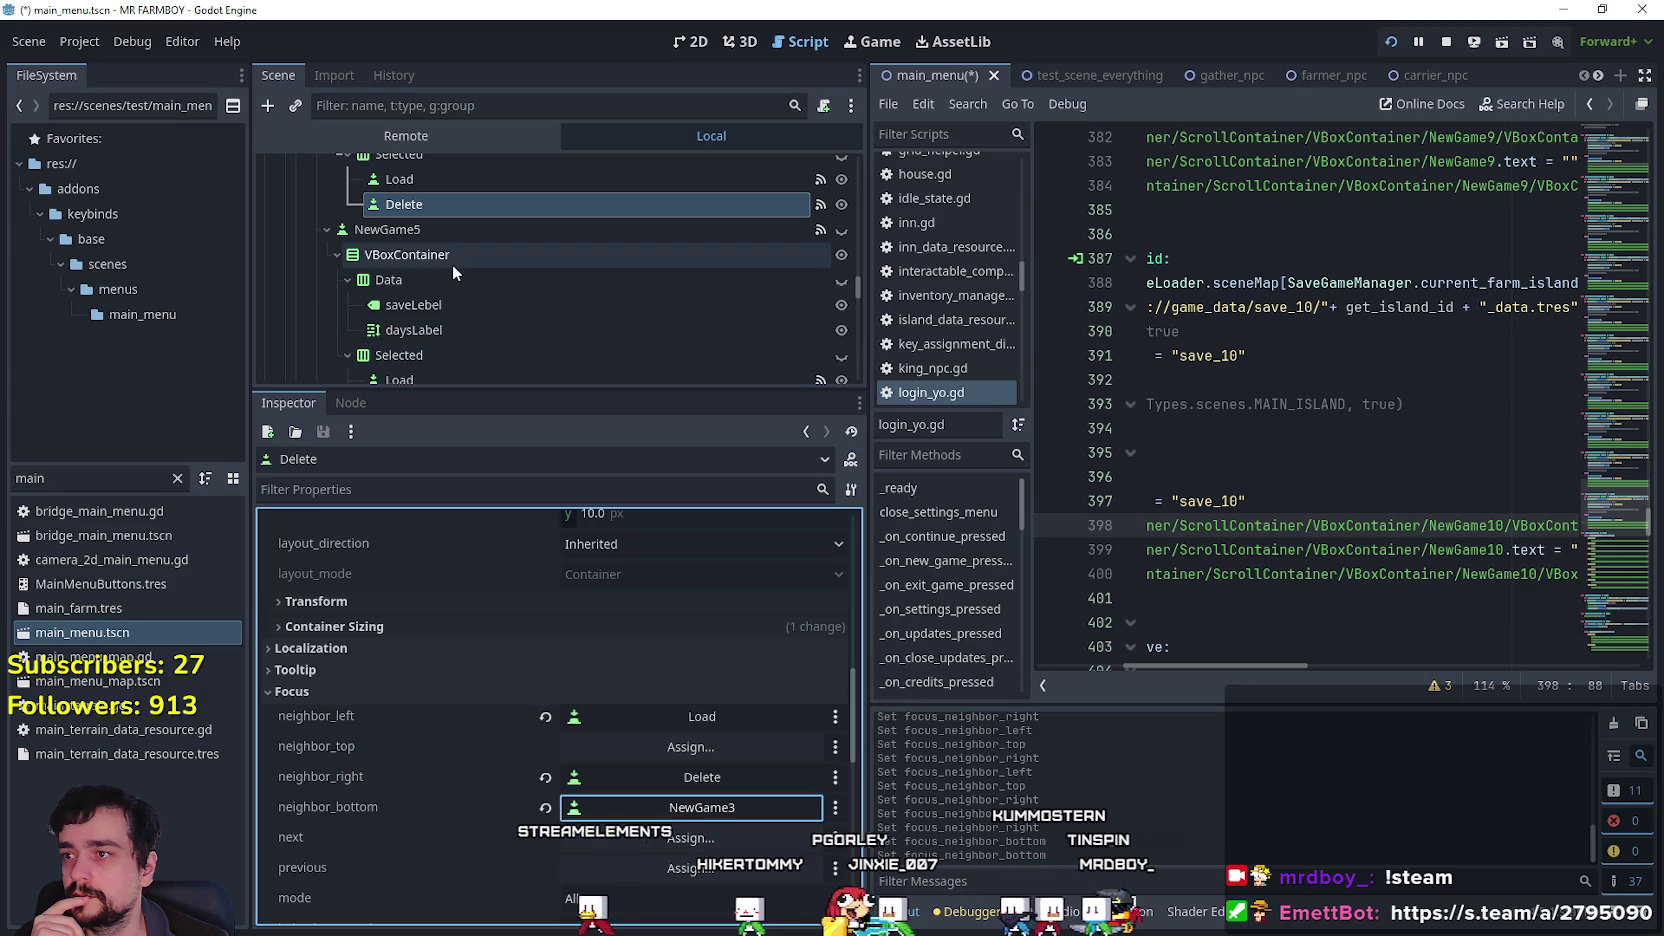
{"action": "scroll", "coordinate": [496, 270], "scroll_direction": "up", "scroll_amount": 3}
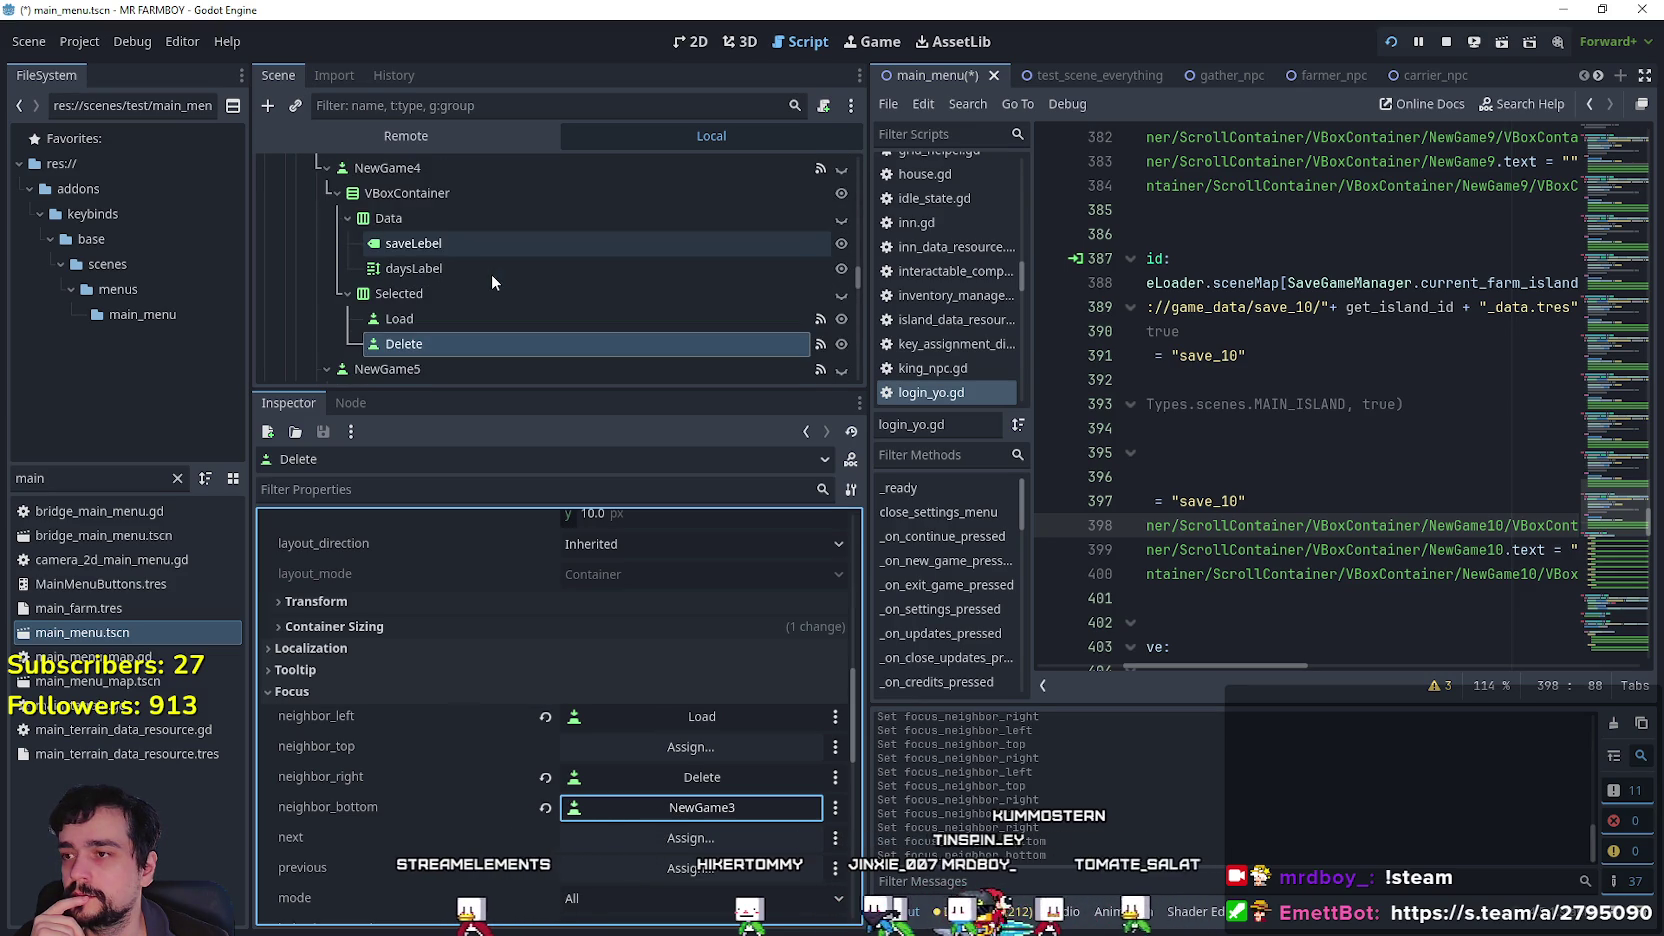
{"action": "scroll", "coordinate": [536, 273], "scroll_direction": "down", "scroll_amount": 4}
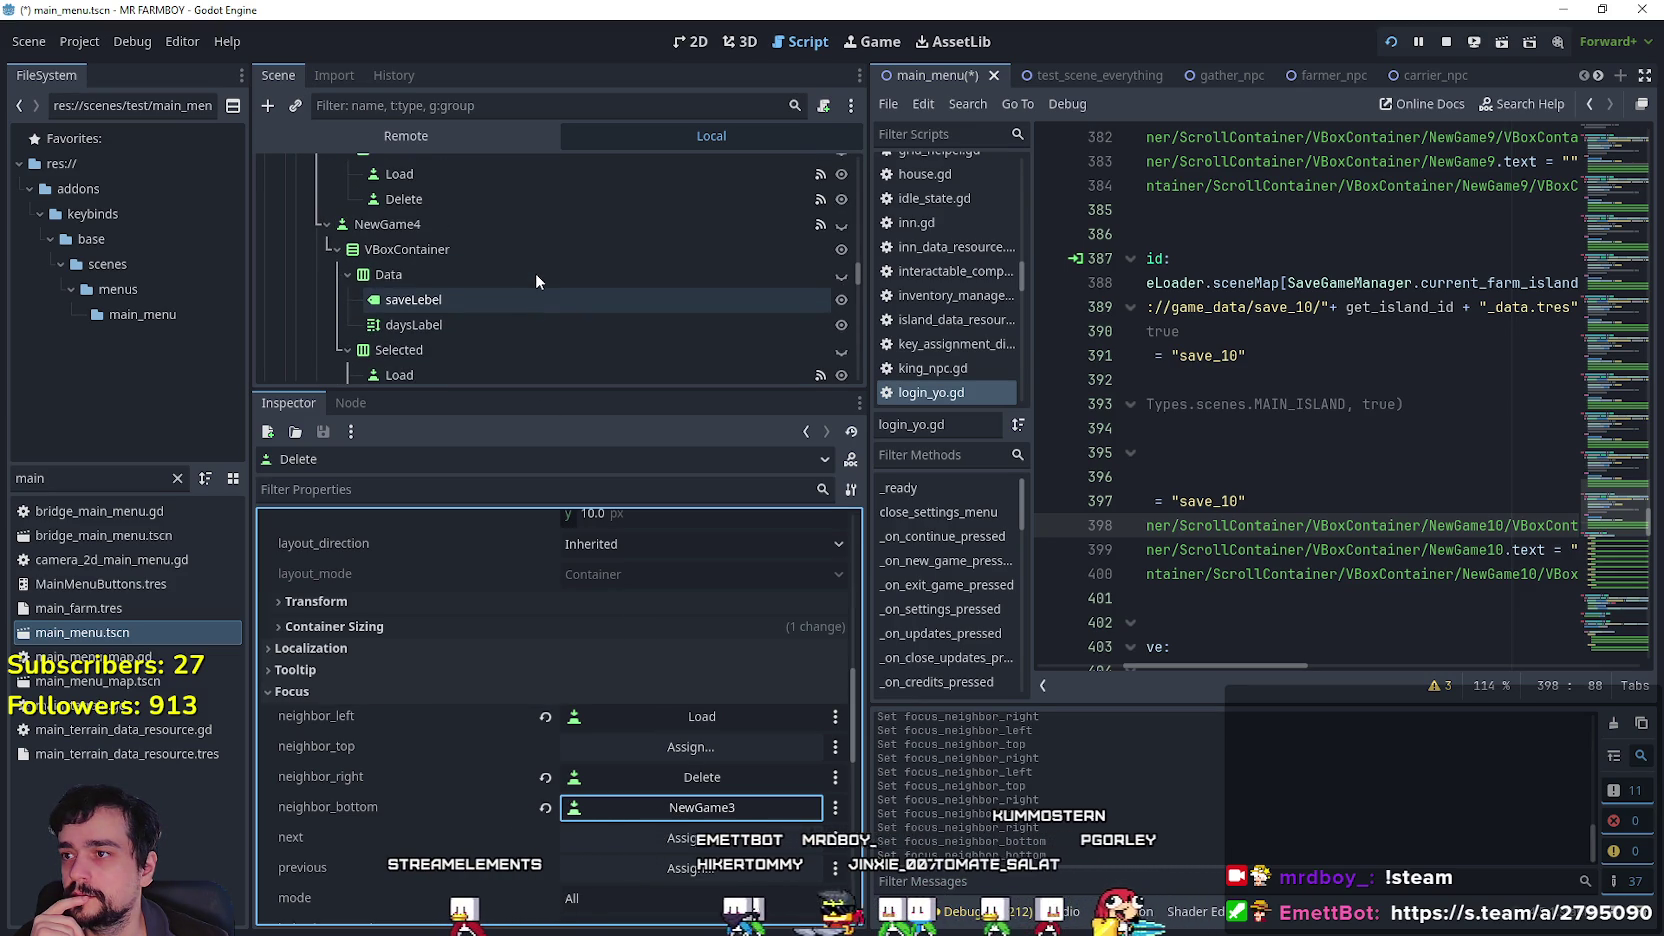
{"action": "scroll", "coordinate": [536, 273], "scroll_direction": "up", "scroll_amount": 4}
{"action": "scroll", "coordinate": [501, 276], "scroll_direction": "down", "scroll_amount": 6}
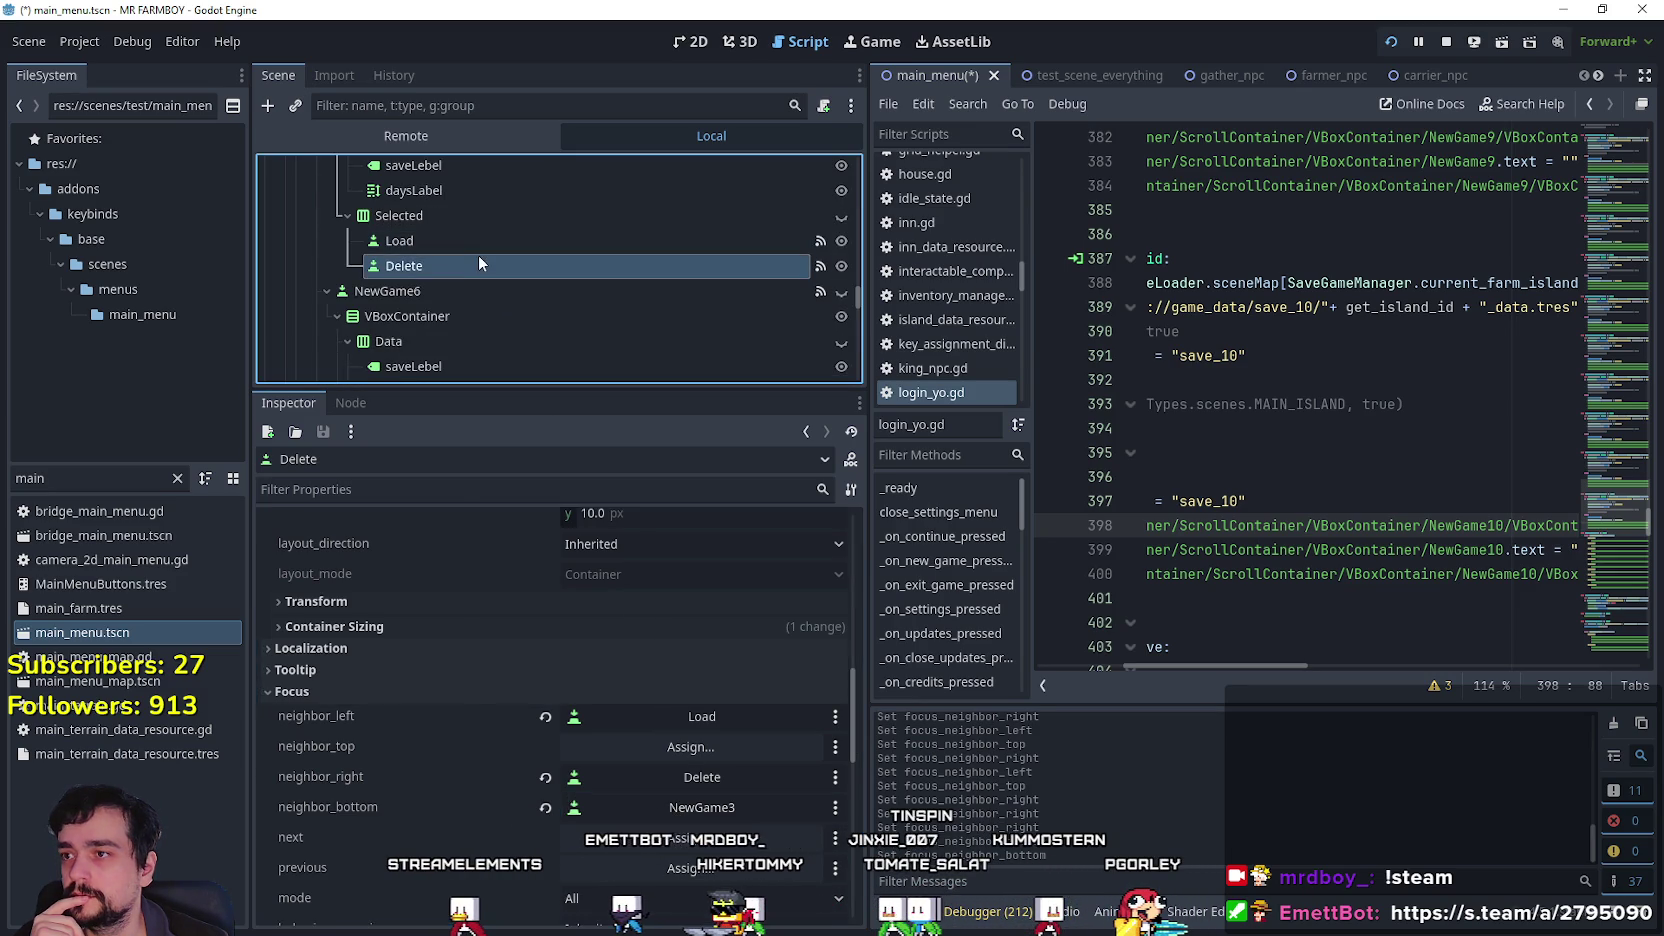
{"action": "left_click", "coordinate": [484, 243]}
Set the NewGame5 Load button's bottom focus neighbour to NewGame4.
{"action": "left_click", "coordinate": [740, 653]}
{"action": "mouse_move", "coordinate": [979, 272]}
{"action": "left_mouse_down"}
{"action": "mouse_move", "coordinate": [996, 357]}
{"action": "mouse_move", "coordinate": [967, 465]}
{"action": "left_mouse_up"}
{"action": "left_click", "coordinate": [845, 508]}
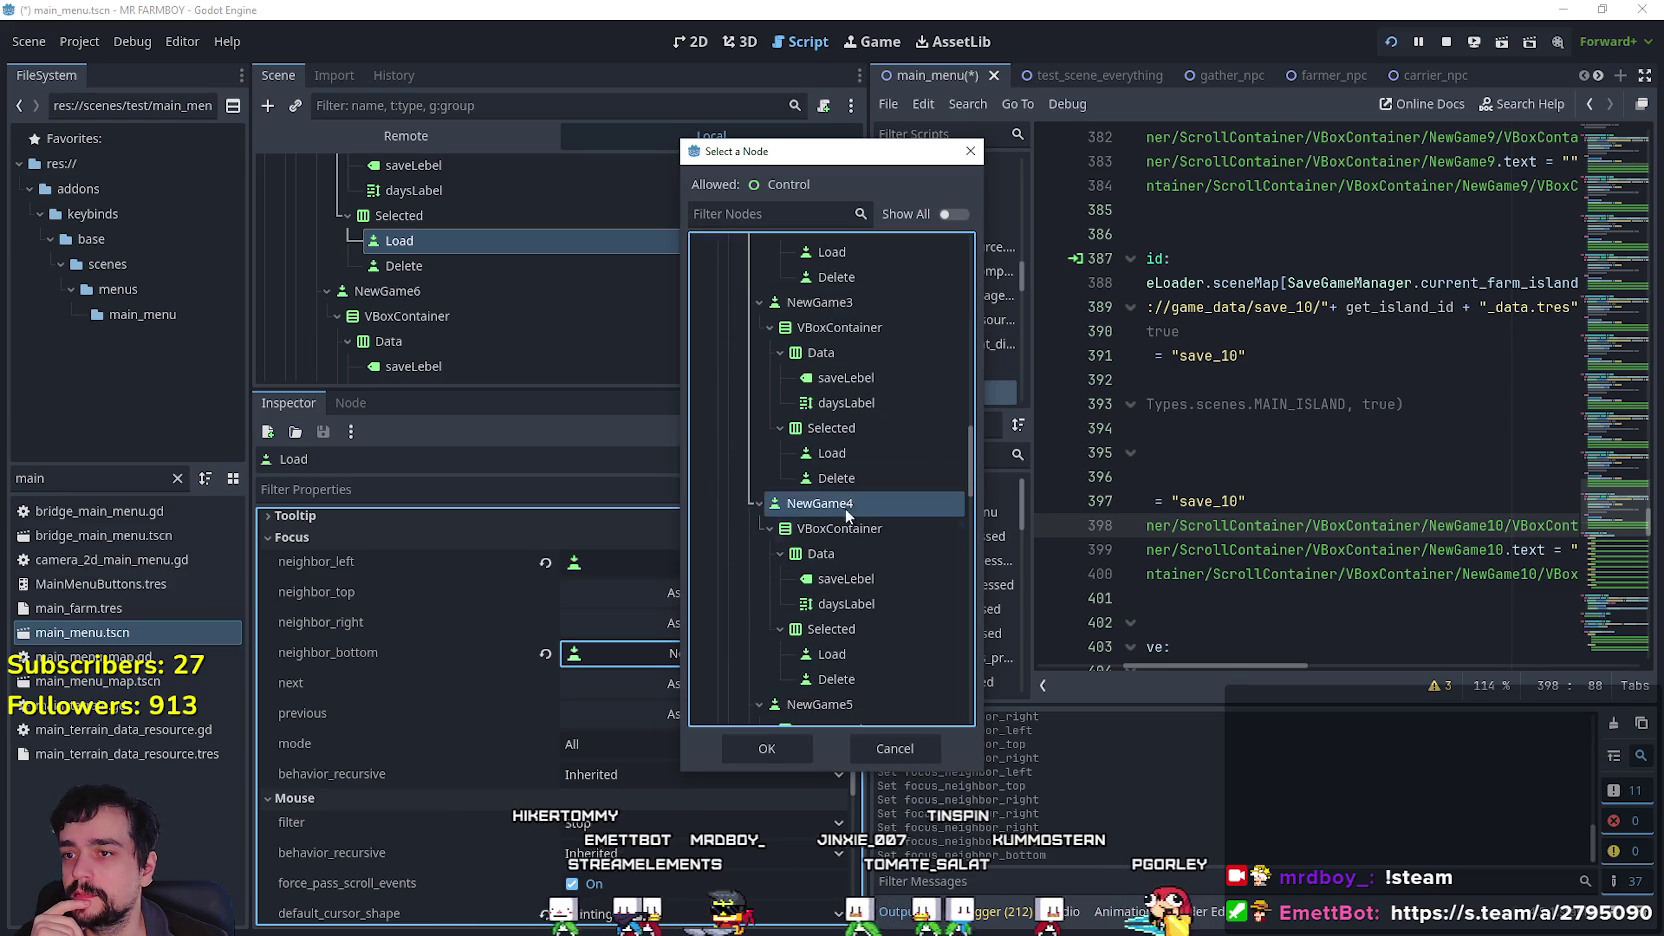
{"action": "left_click", "coordinate": [785, 753]}
Set the Load button's right focus neighbour to the slot's Delete button.
{"action": "left_click", "coordinate": [700, 621]}
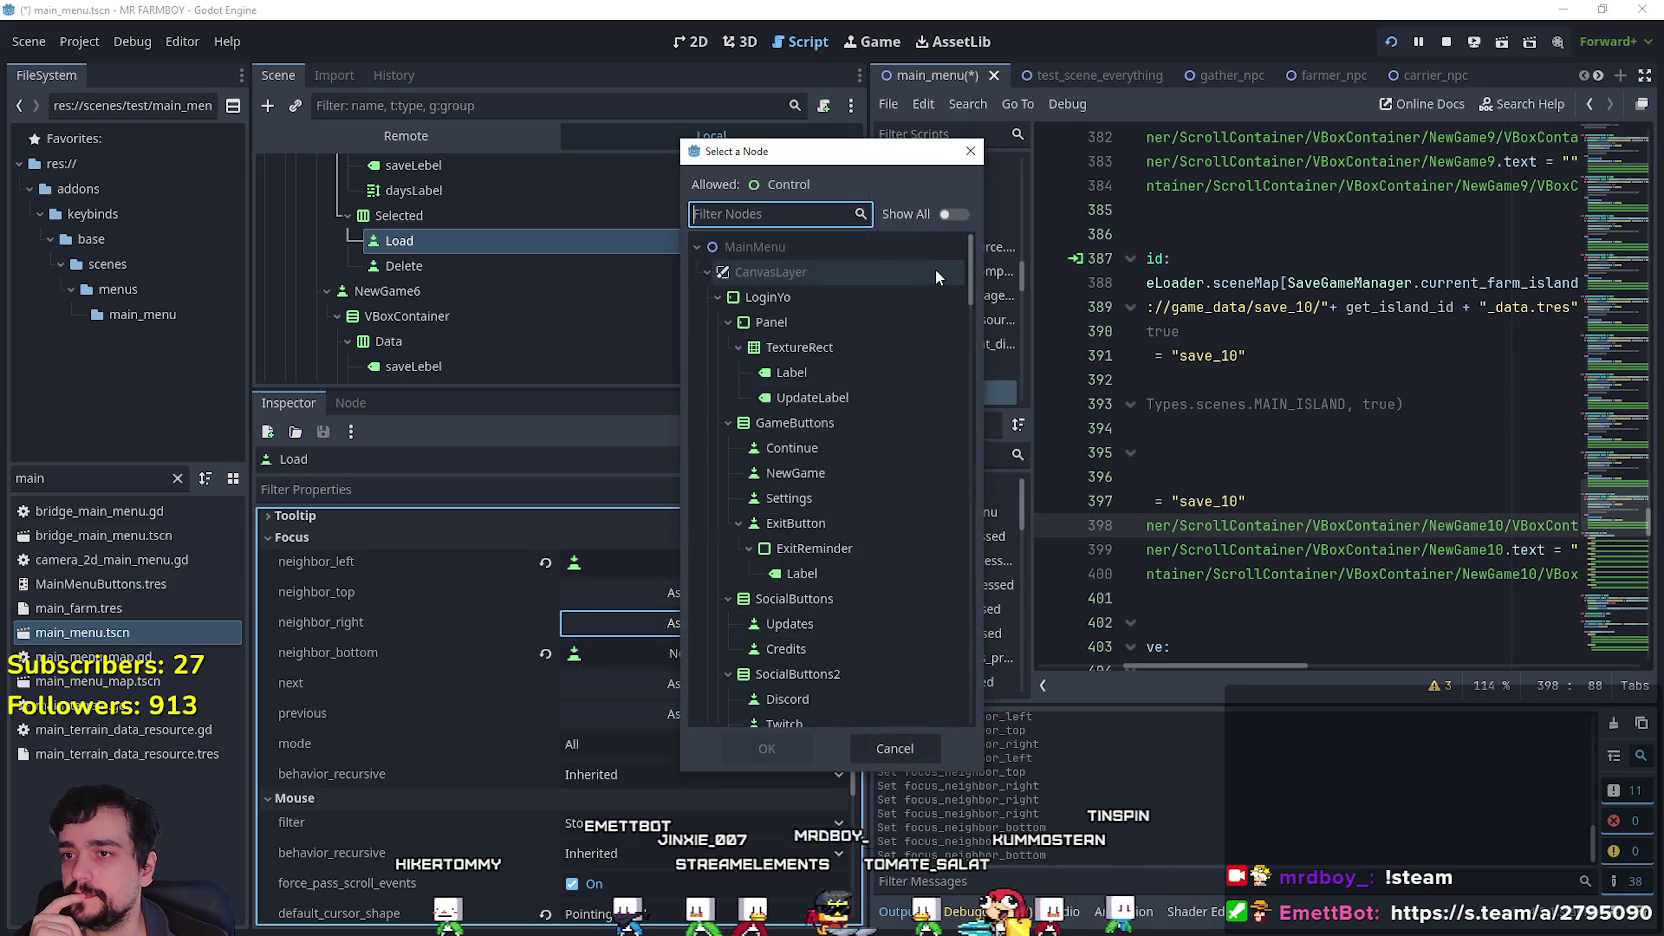
{"action": "left_click_drag", "start_coordinate": [973, 296], "coordinate": [970, 527]}
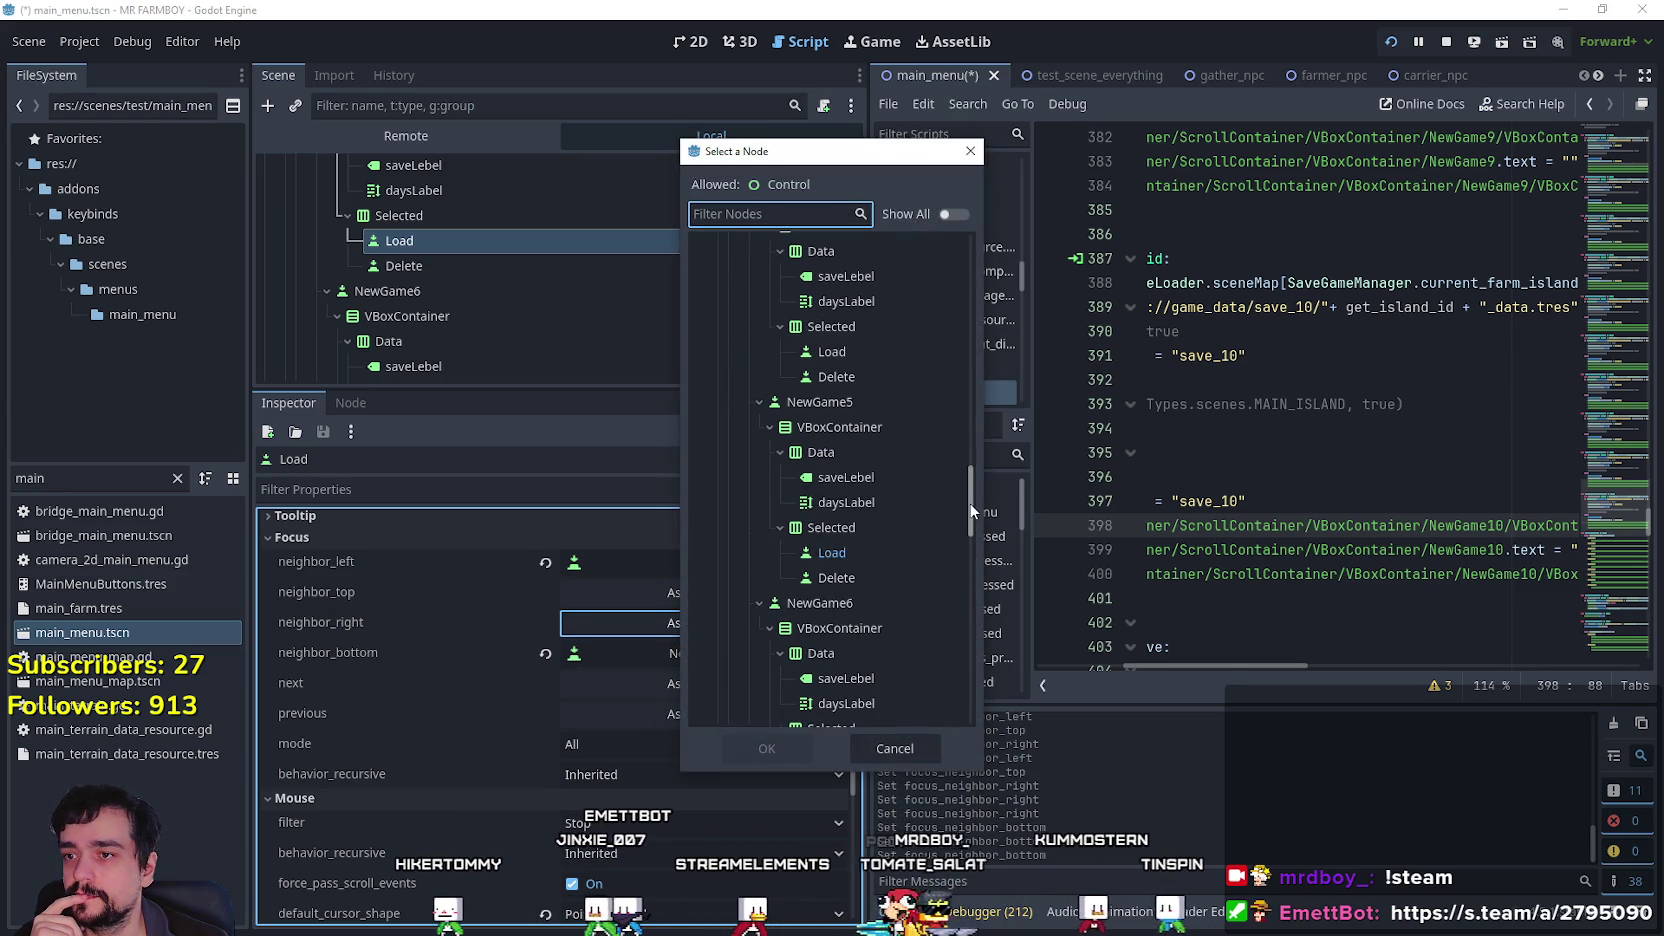
{"action": "left_click", "coordinate": [839, 569]}
{"action": "left_click", "coordinate": [768, 748]}
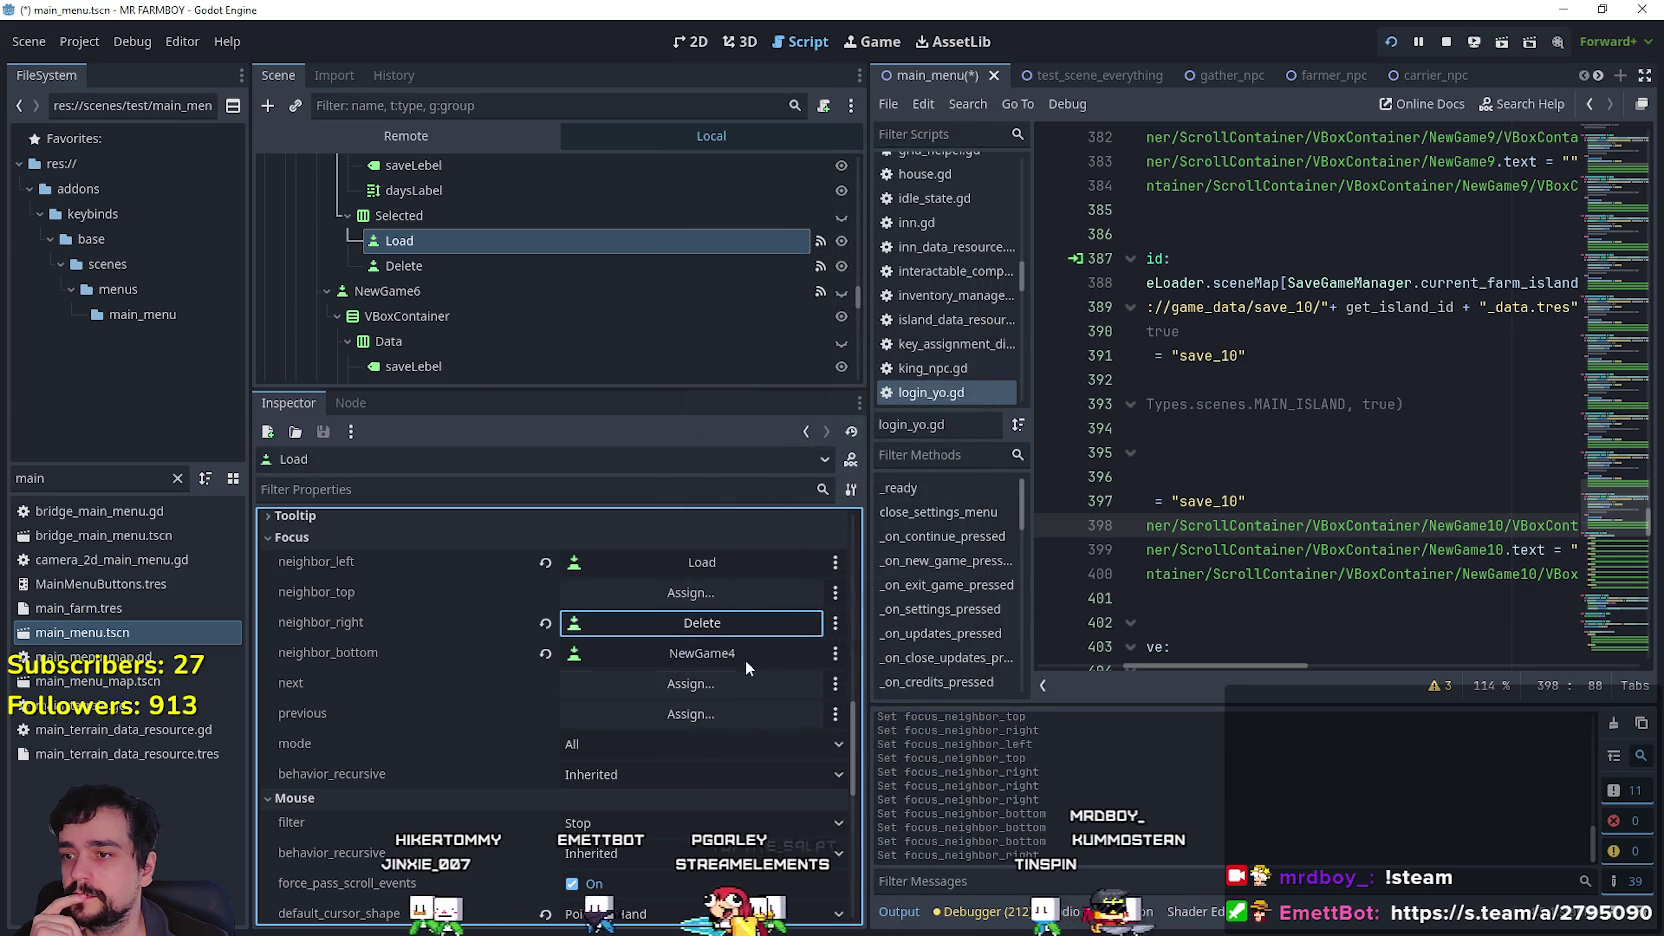
Set the Delete button's bottom focus neighbour to NewGame4, then review both buttons' focus settings.
{"action": "left_click", "coordinate": [501, 265]}
{"action": "scroll", "coordinate": [730, 700], "scroll_direction": "up", "scroll_amount": 6}
{"action": "scroll", "coordinate": [731, 700], "scroll_direction": "down", "scroll_amount": 3}
{"action": "scroll", "coordinate": [710, 721], "scroll_direction": "down", "scroll_amount": 5}
{"action": "left_click", "coordinate": [725, 661]}
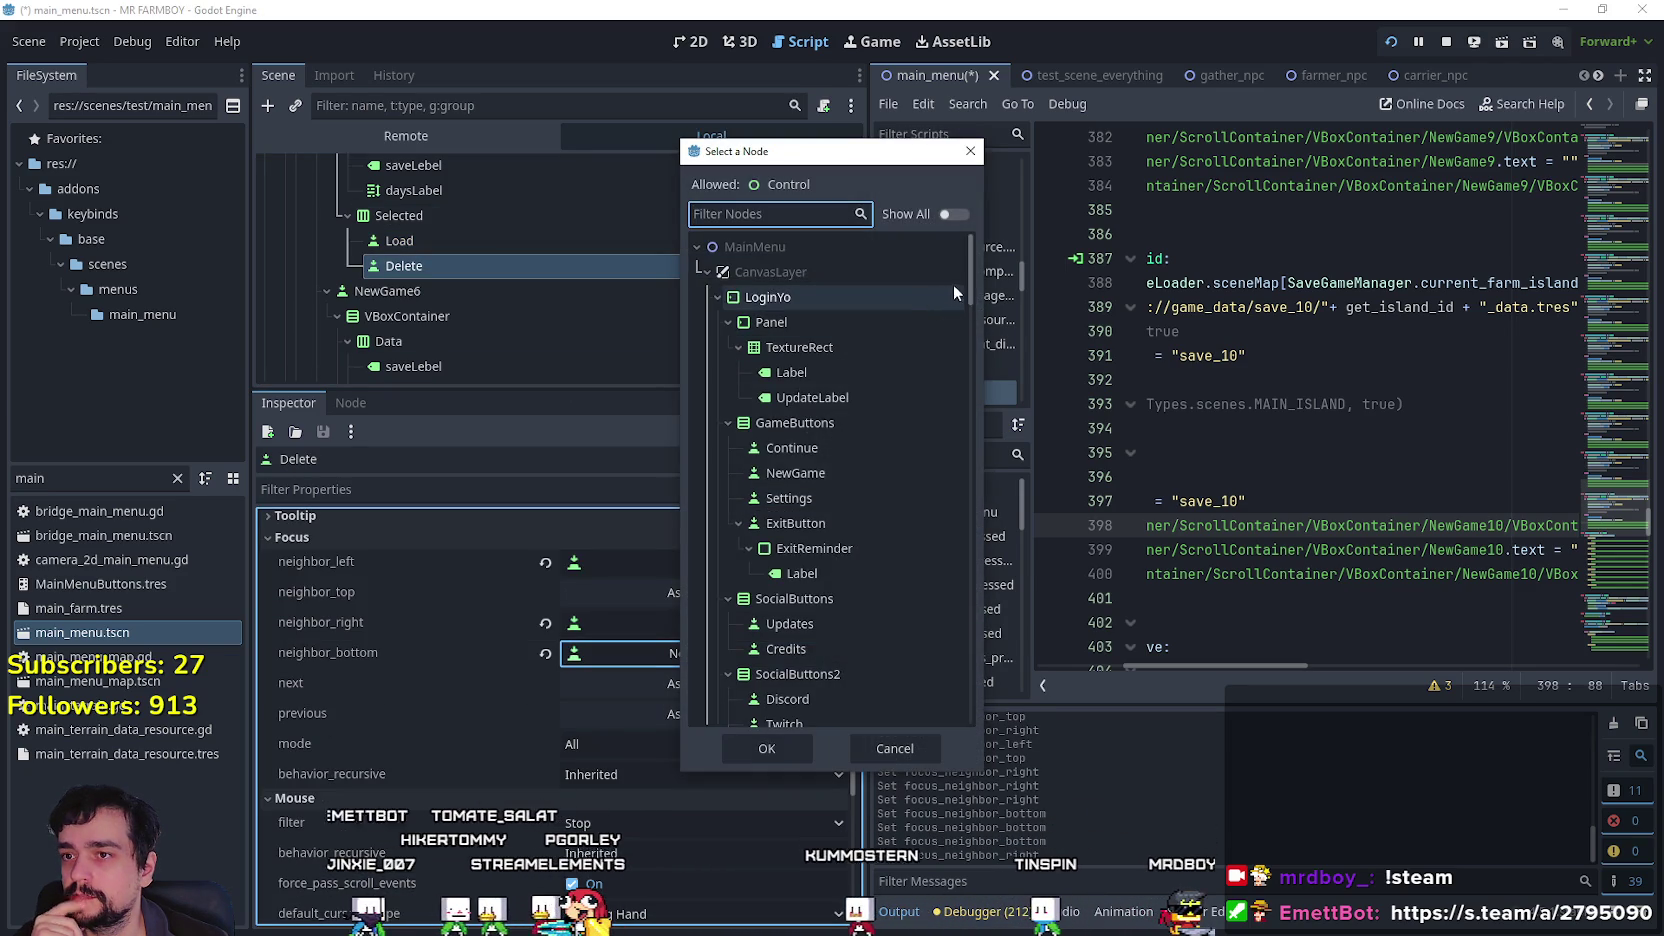
{"action": "mouse_move", "coordinate": [975, 340]}
{"action": "left_mouse_down"}
{"action": "mouse_move", "coordinate": [960, 504]}
{"action": "mouse_move", "coordinate": [967, 479]}
{"action": "left_mouse_up"}
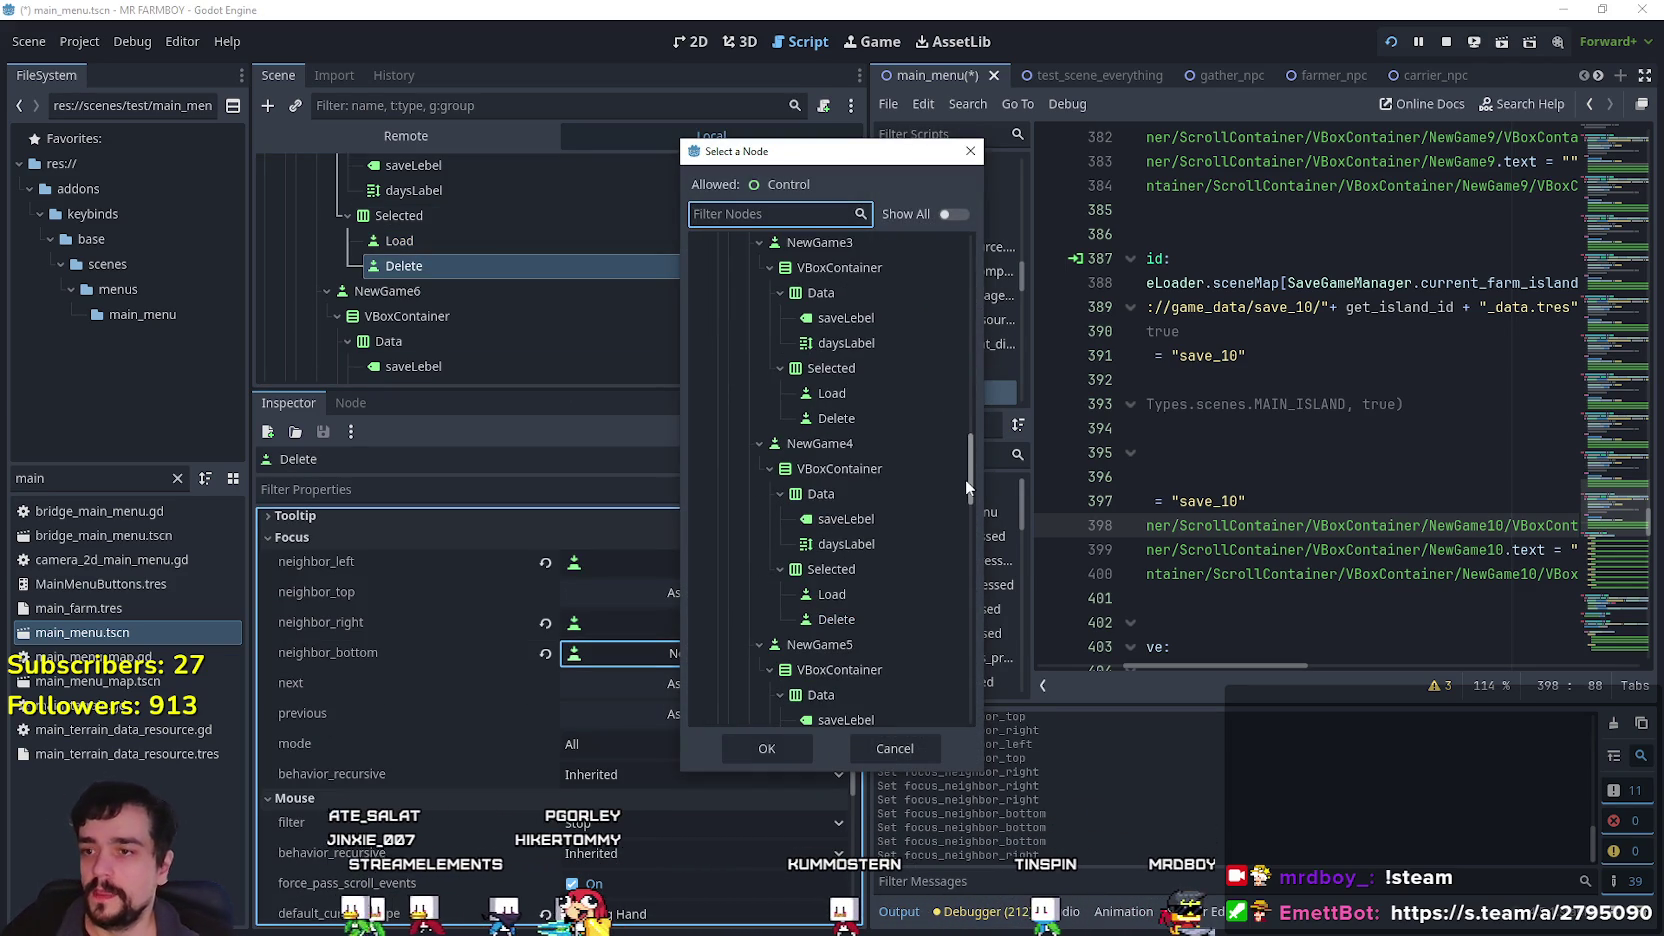
{"action": "left_click", "coordinate": [835, 445]}
{"action": "left_click", "coordinate": [740, 744]}
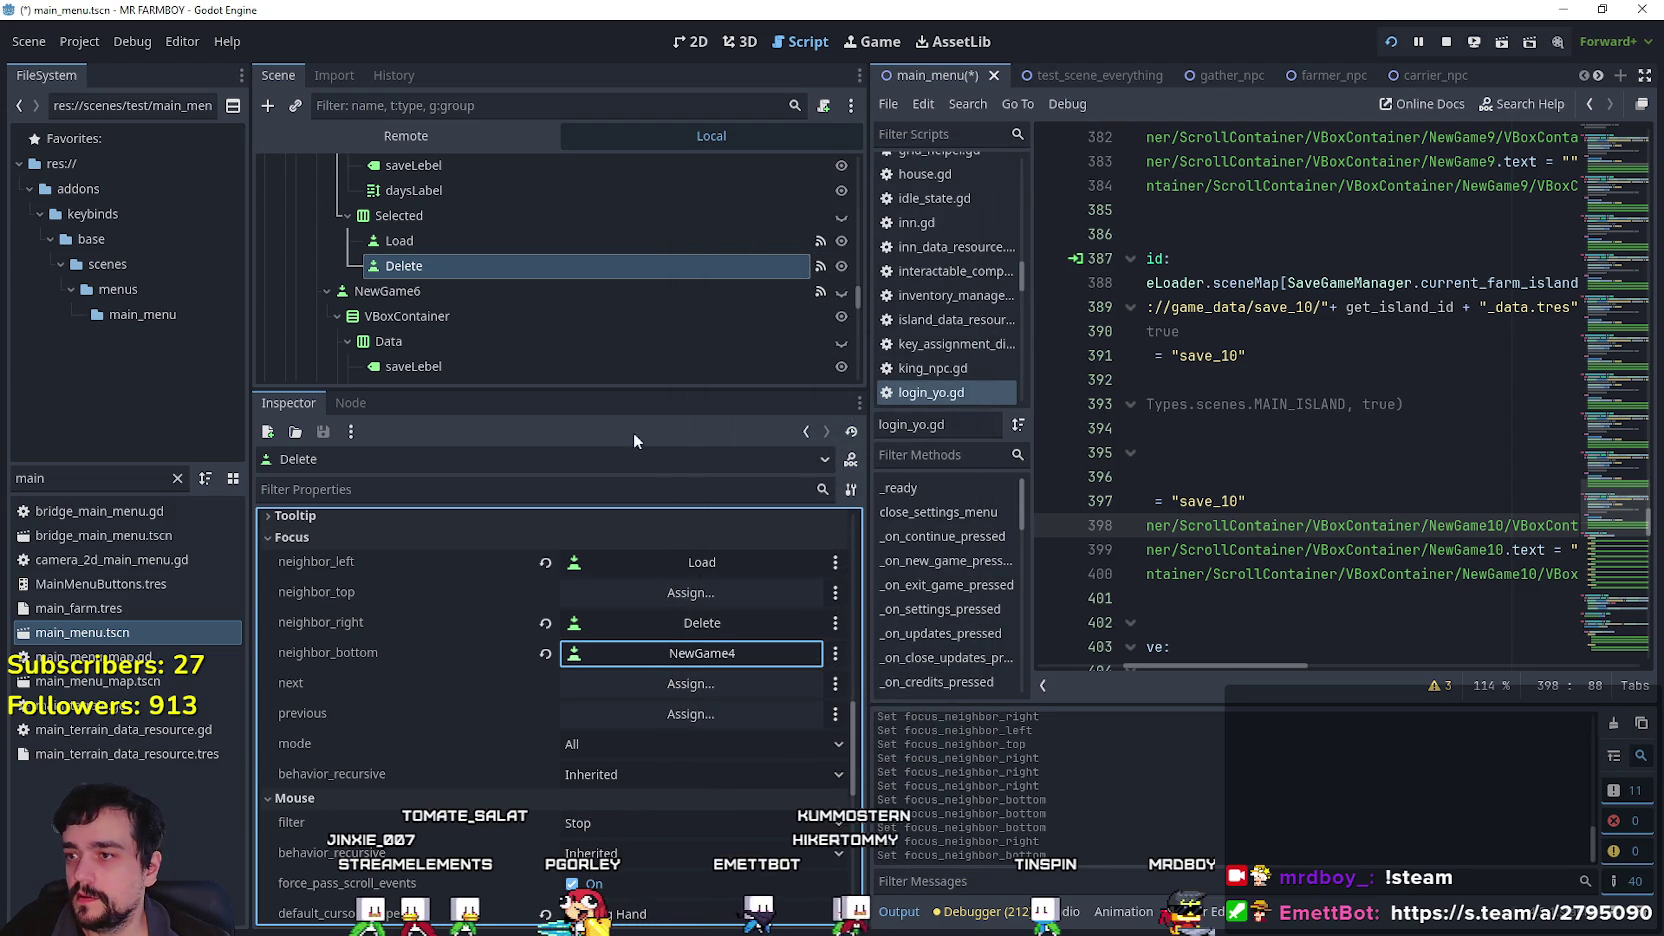
{"action": "left_click", "coordinate": [499, 245]}
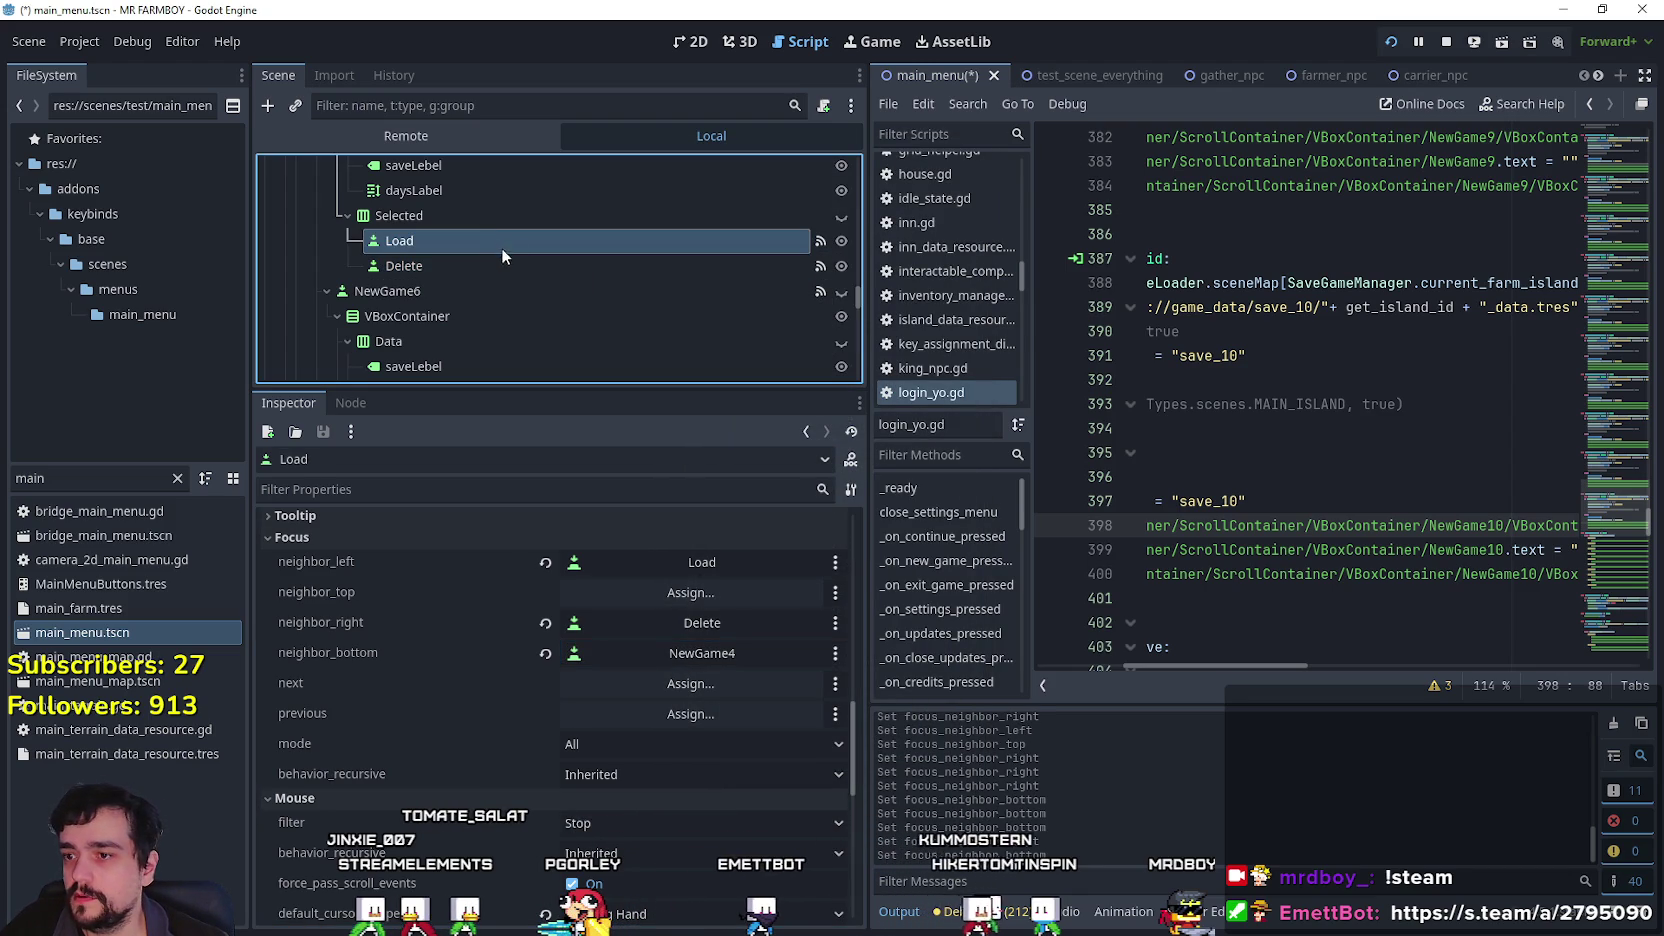
{"action": "left_click", "coordinate": [503, 261]}
Select NewGame6's Load node and set its right focus neighbour to the slot's Delete node.
{"action": "scroll", "coordinate": [489, 244], "scroll_direction": "down", "scroll_amount": 3}
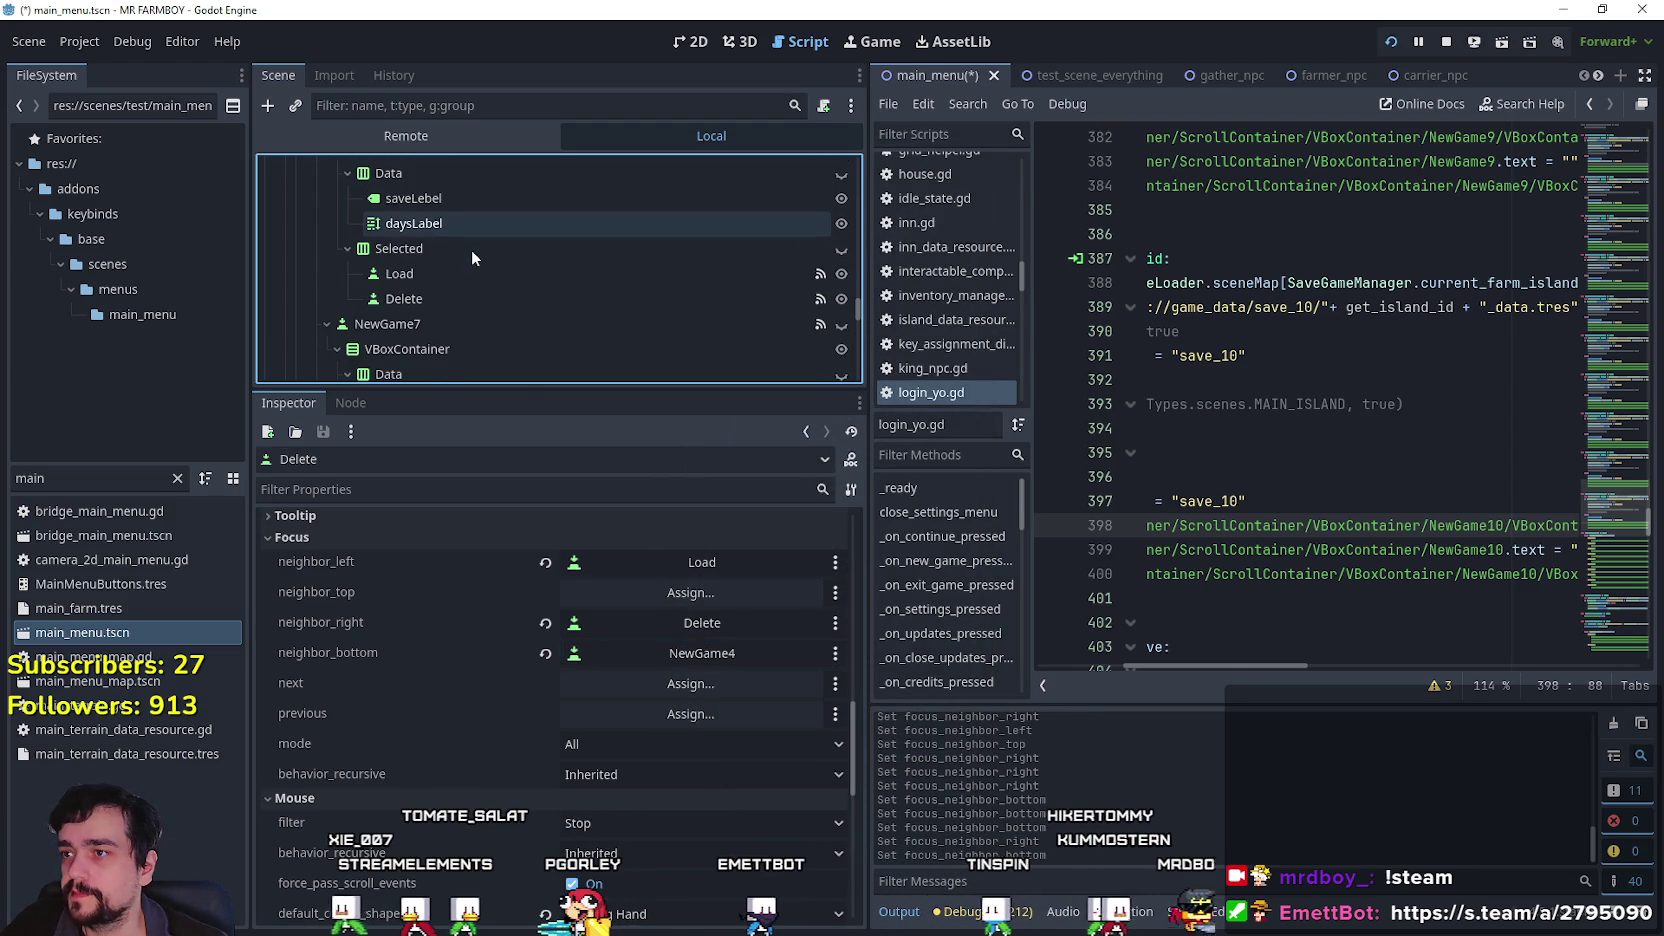
{"action": "left_click", "coordinate": [466, 276]}
{"action": "scroll", "coordinate": [788, 734], "scroll_direction": "down", "scroll_amount": 6}
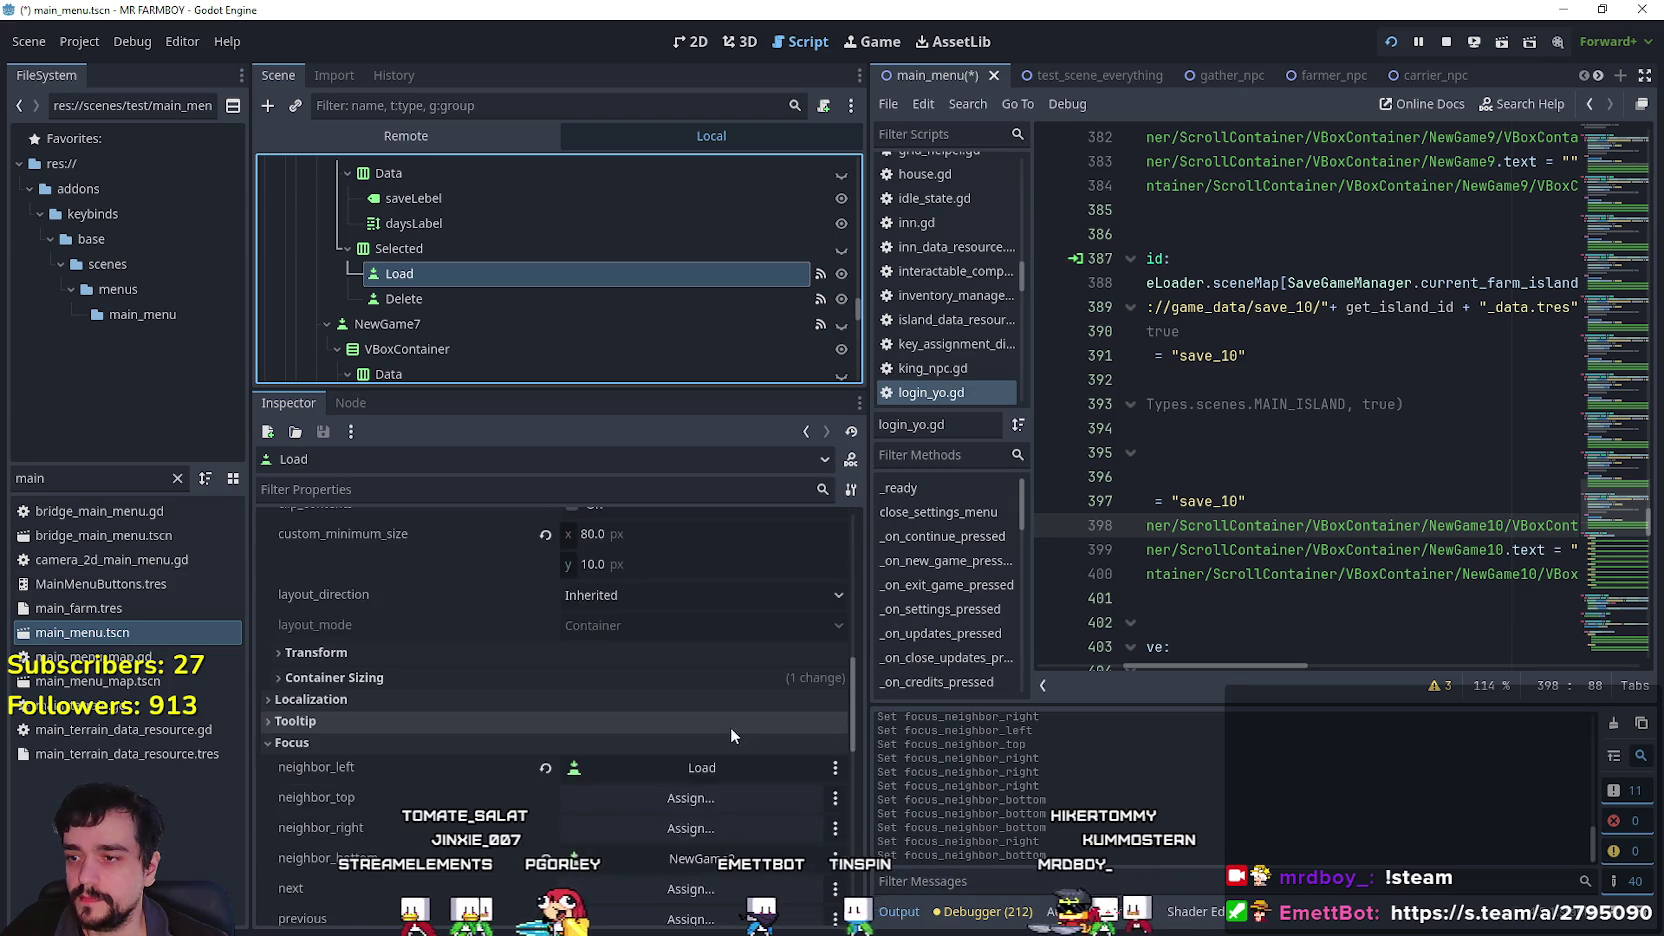
{"action": "scroll", "coordinate": [730, 731], "scroll_direction": "down", "scroll_amount": 2}
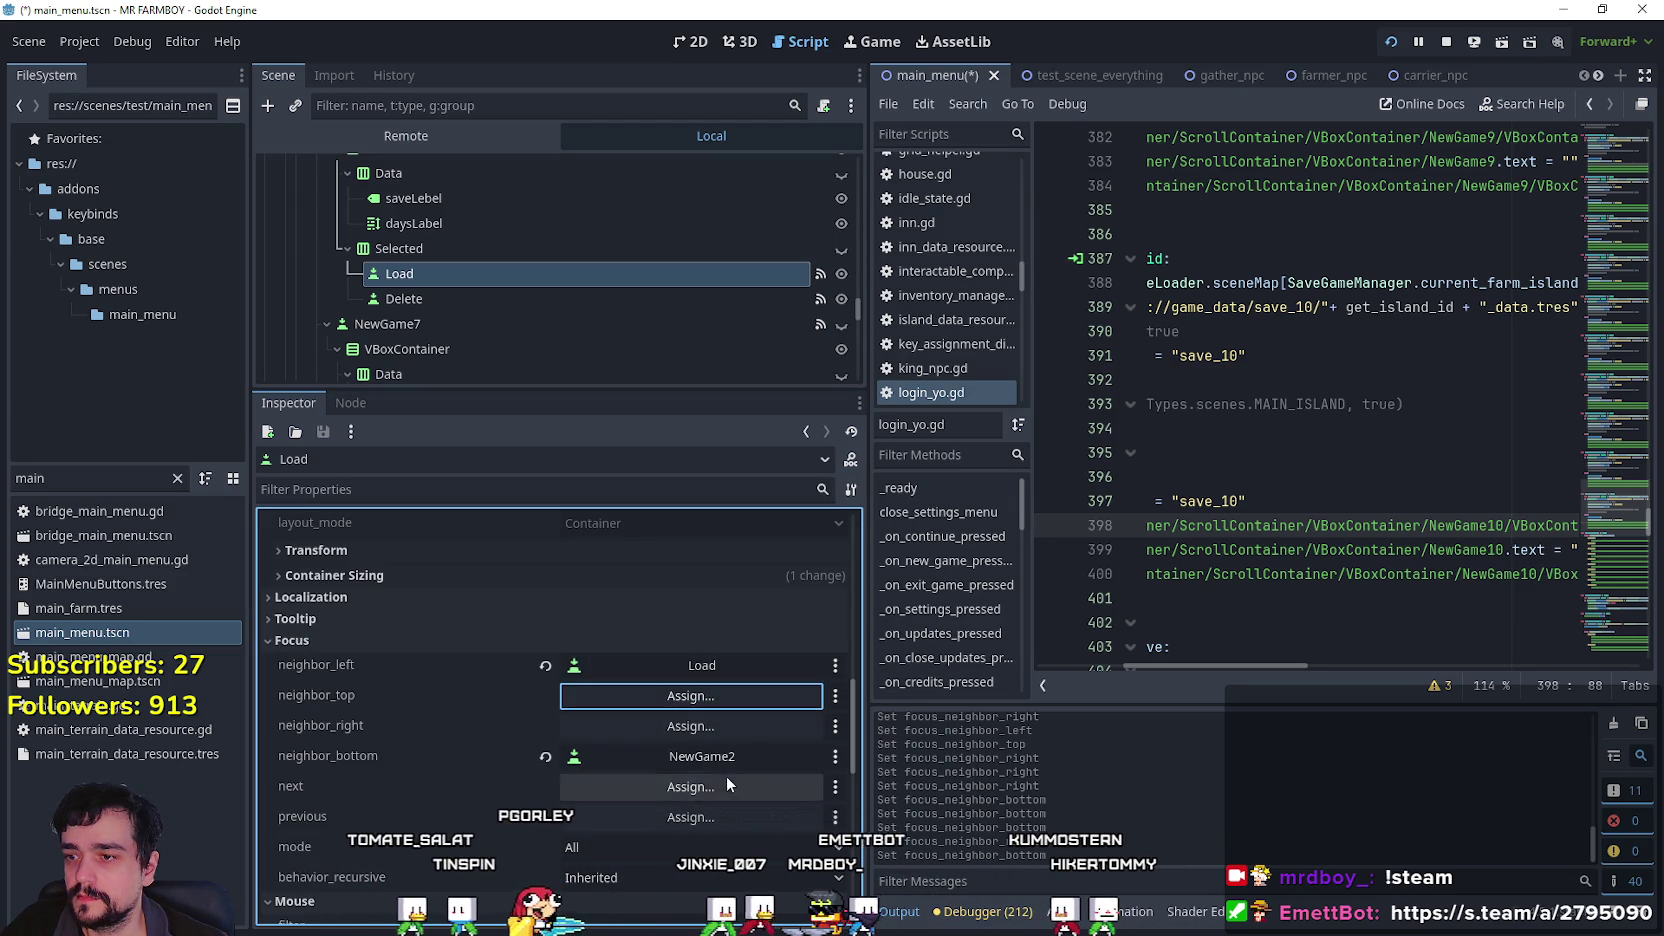
{"action": "left_click", "coordinate": [693, 727]}
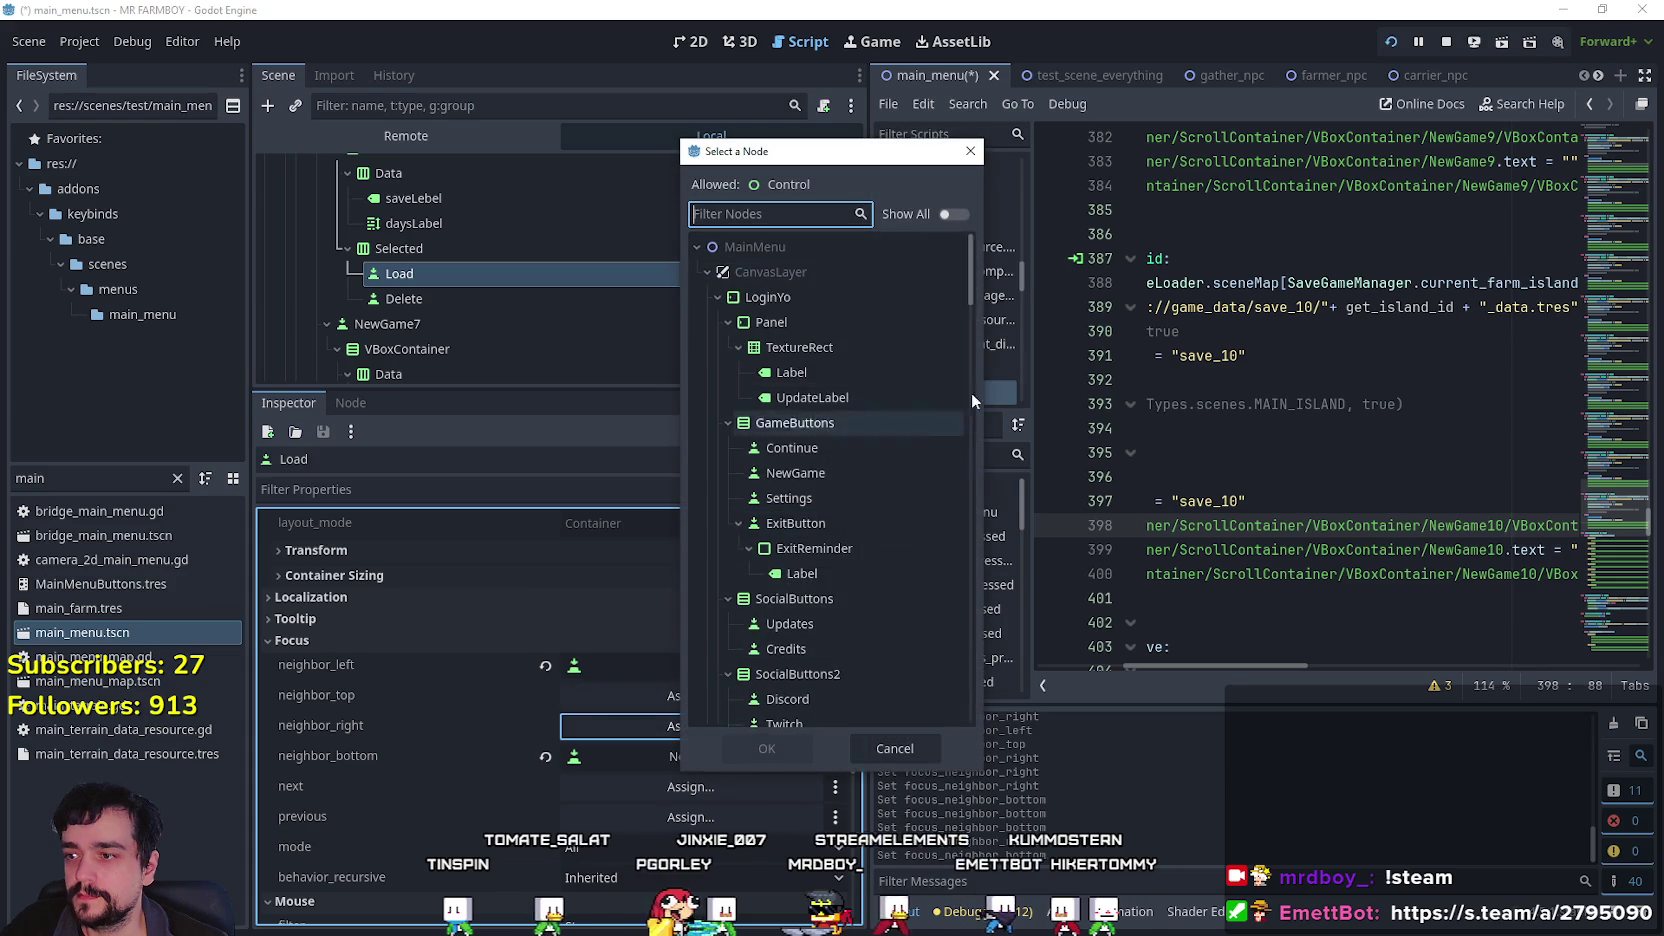
{"action": "left_click_drag", "start_coordinate": [973, 302], "coordinate": [969, 575]}
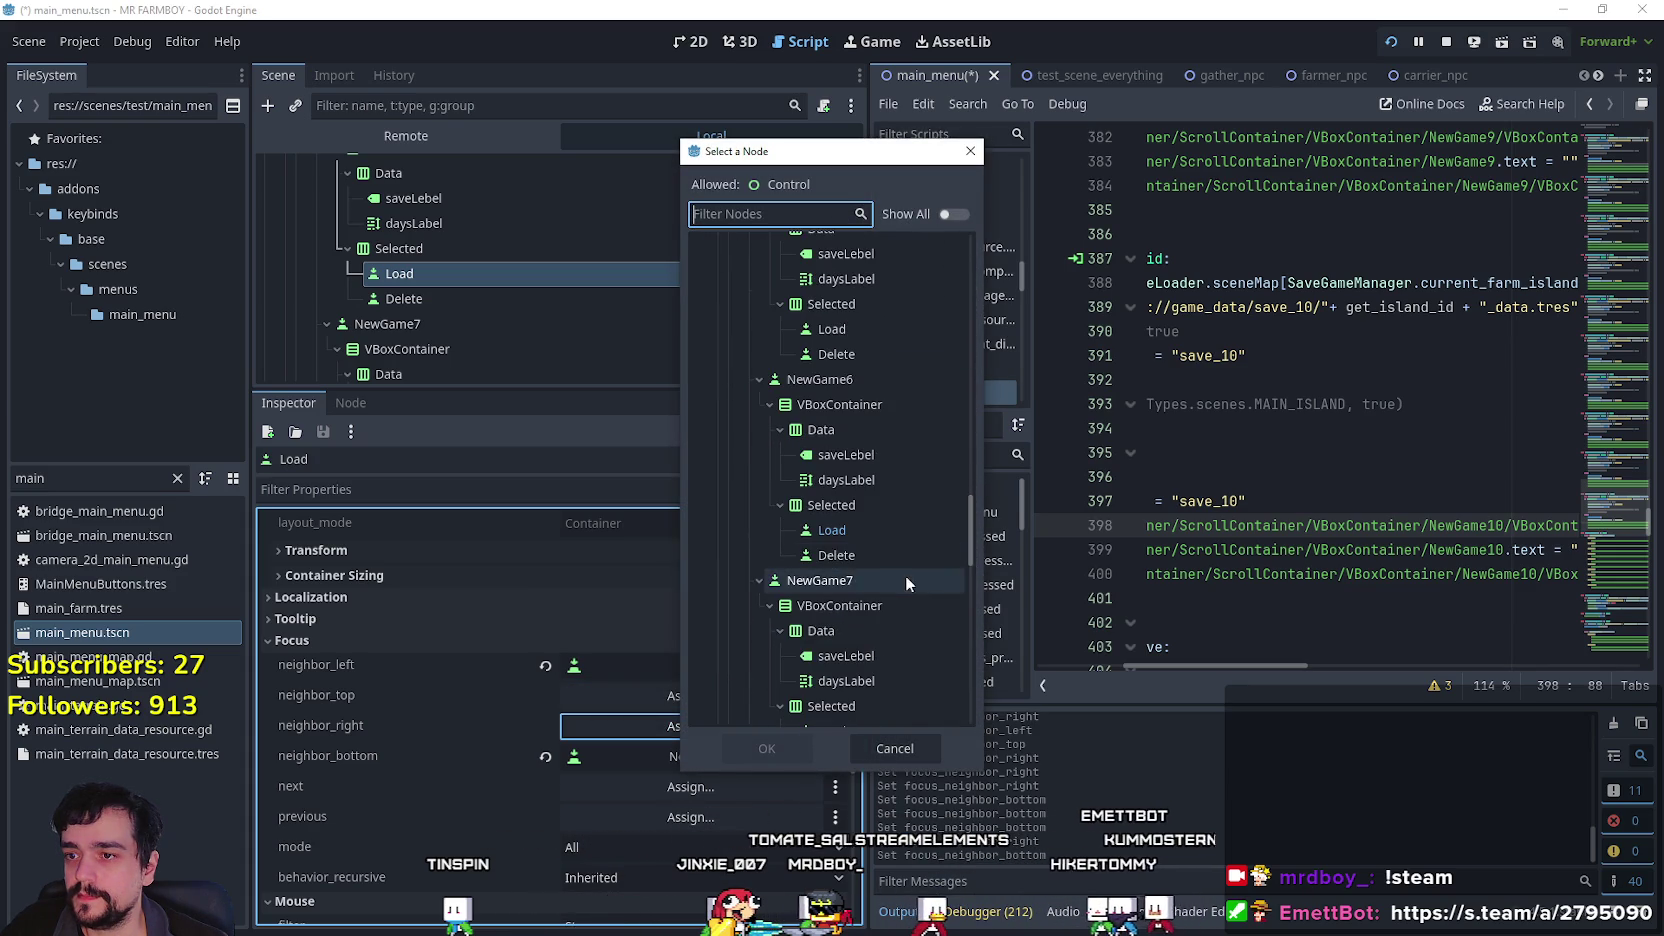
{"action": "left_click", "coordinate": [884, 557]}
{"action": "left_click", "coordinate": [765, 748]}
Set NewGame6 Load's bottom focus neighbour to NewGame5.
{"action": "scroll", "coordinate": [731, 626], "scroll_direction": "down", "scroll_amount": 3}
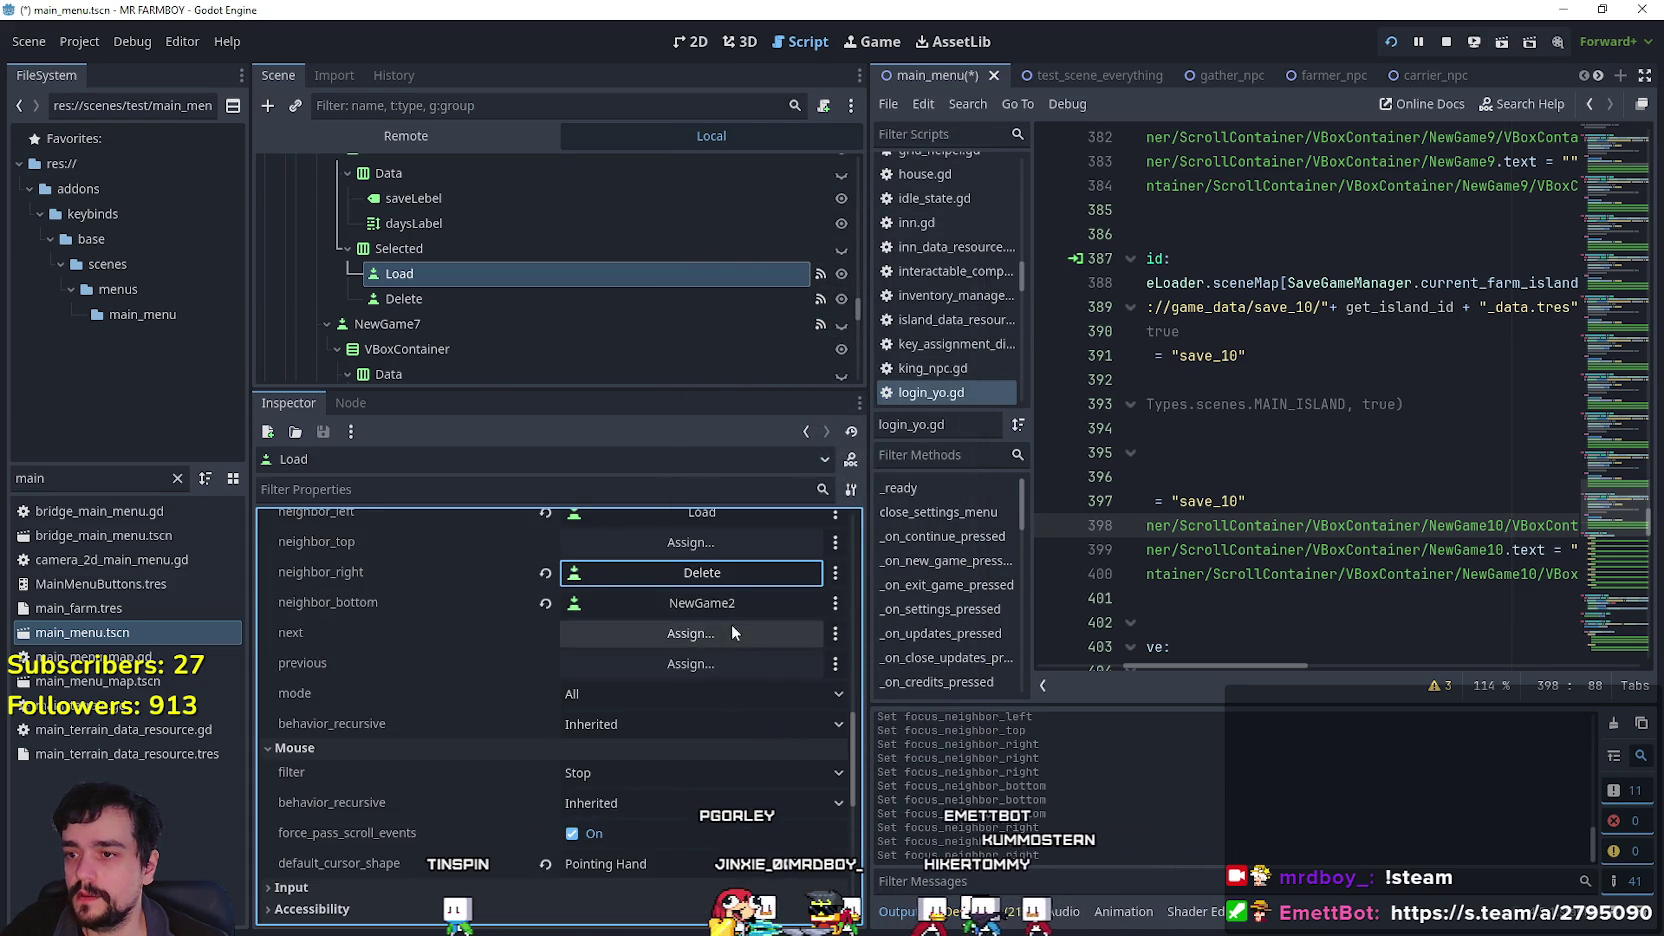
{"action": "scroll", "coordinate": [643, 302], "scroll_direction": "up", "scroll_amount": 2}
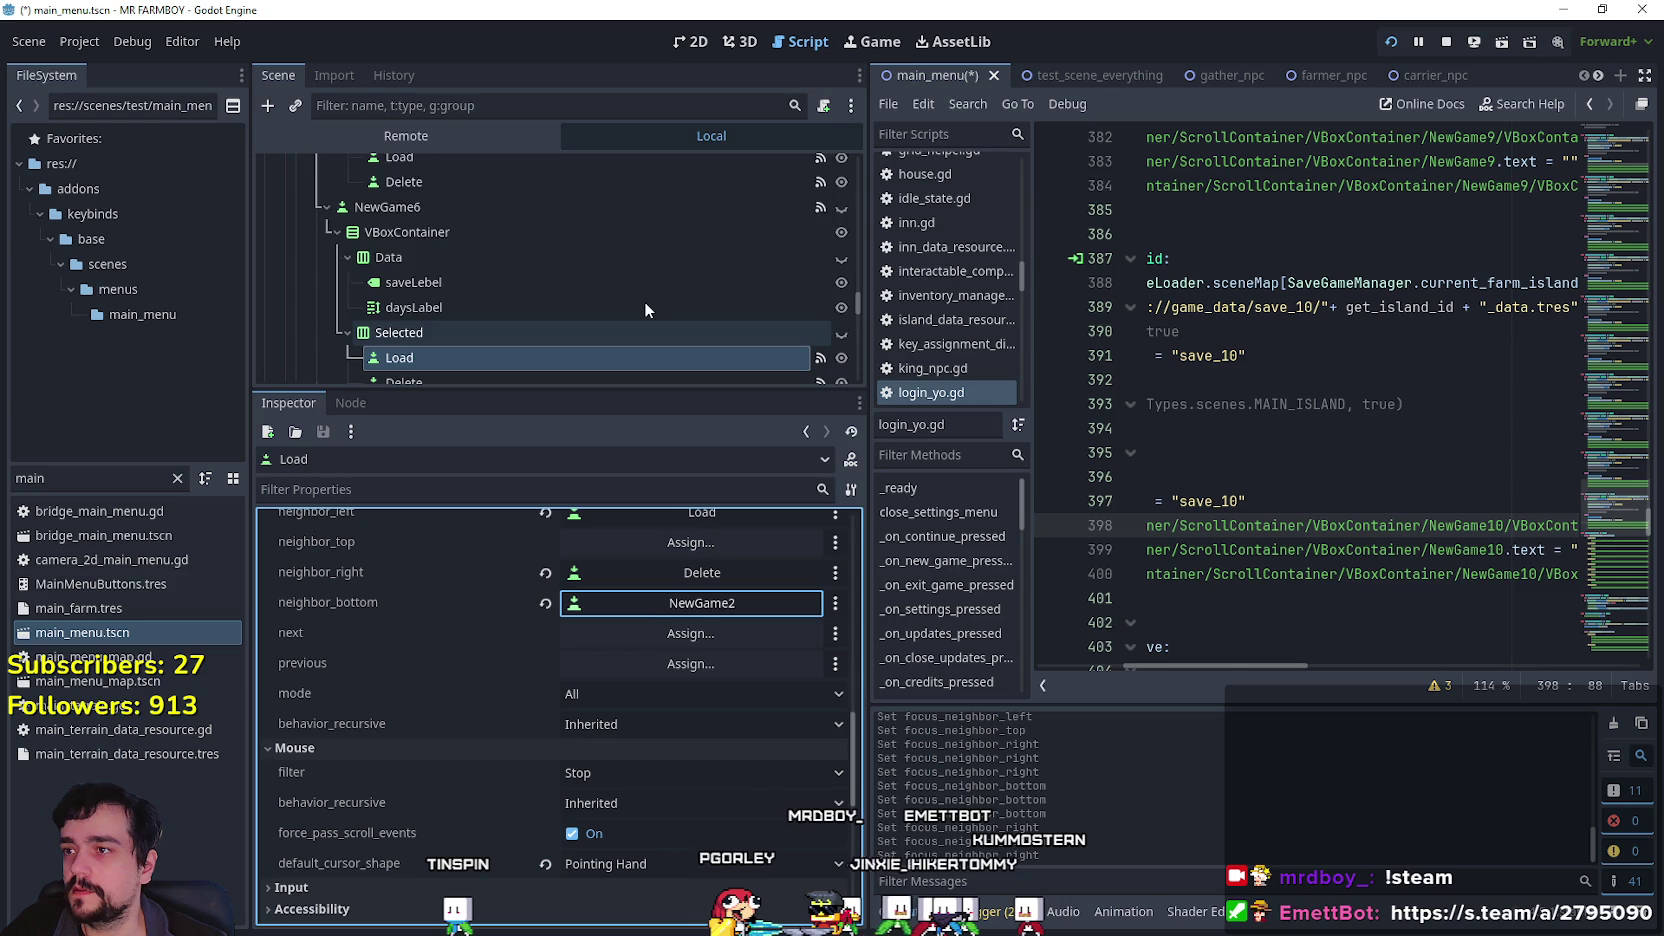
{"action": "left_click", "coordinate": [688, 601]}
{"action": "left_click_drag", "start_coordinate": [975, 292], "coordinate": [975, 525]}
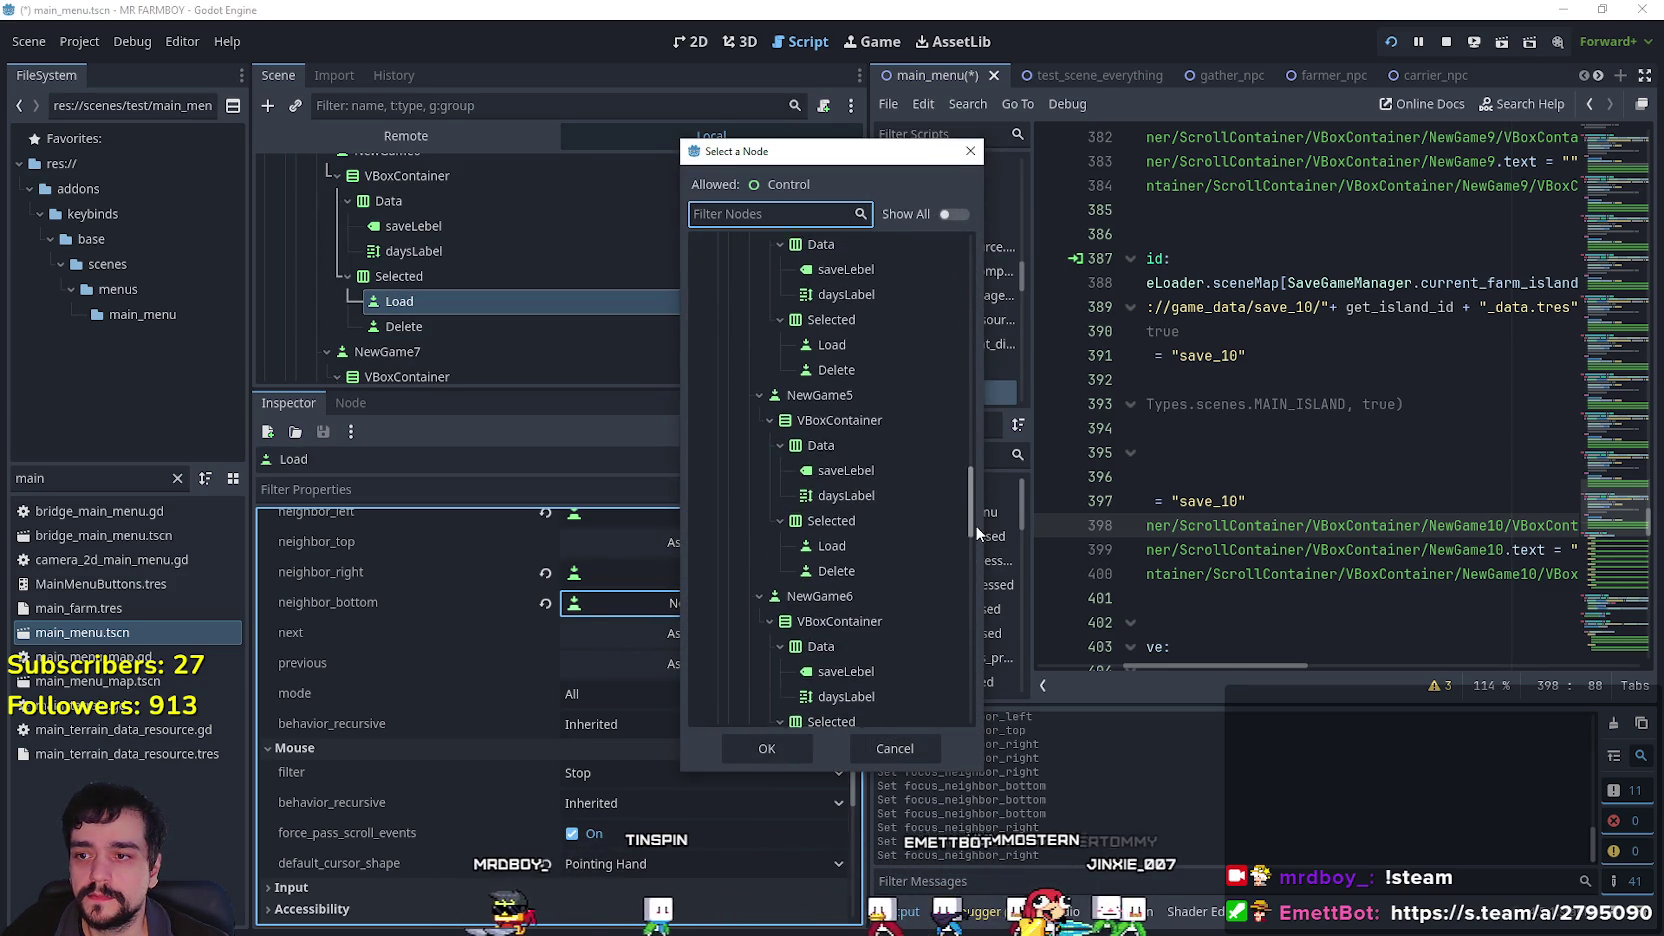
{"action": "left_click", "coordinate": [841, 388]}
{"action": "left_click", "coordinate": [751, 750]}
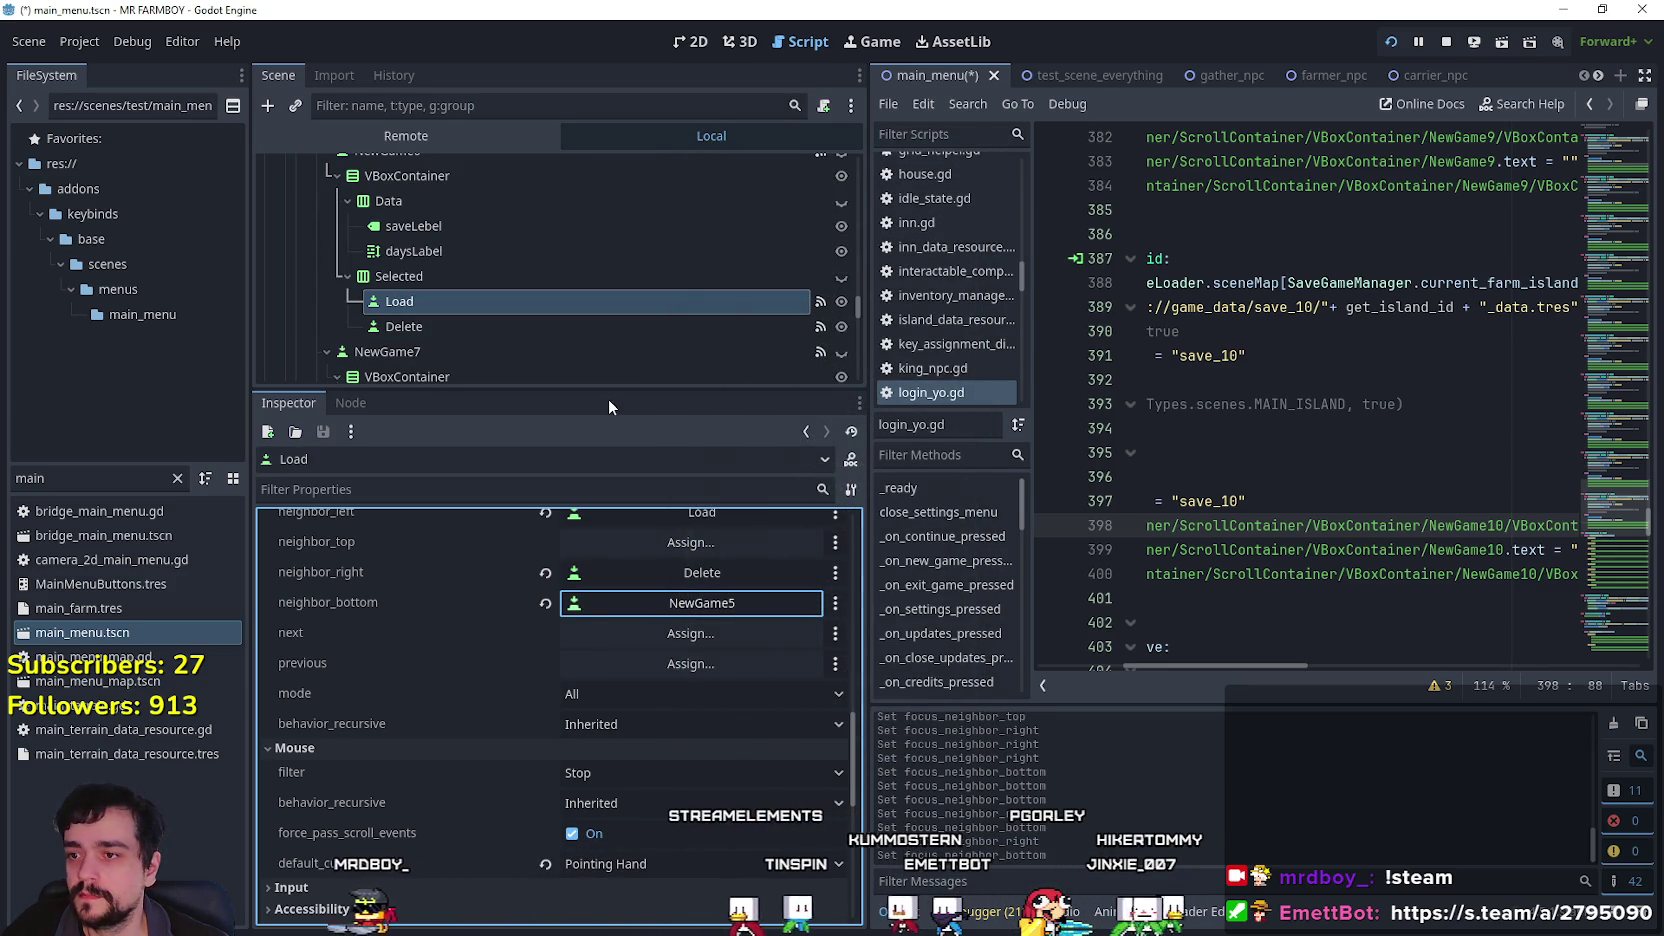
Select NewGame6's Delete node and set its bottom focus neighbour to NewGame5.
{"action": "scroll", "coordinate": [747, 722], "scroll_direction": "up", "scroll_amount": 3}
{"action": "left_click", "coordinate": [514, 328]}
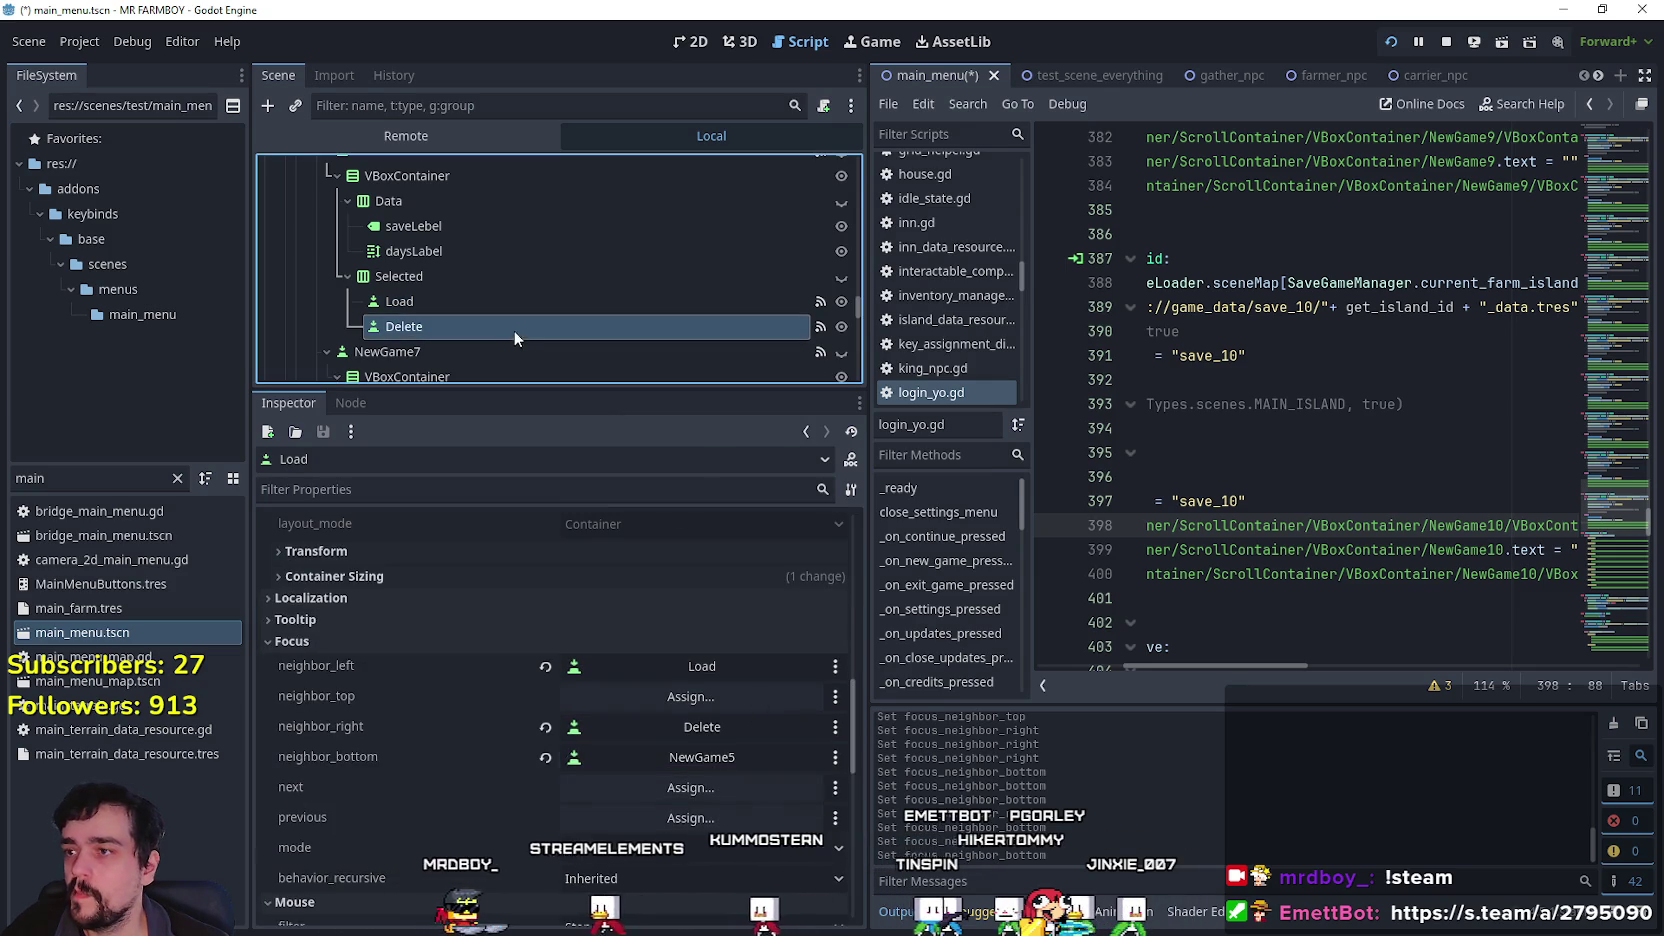
{"action": "scroll", "coordinate": [685, 752], "scroll_direction": "down", "scroll_amount": 15}
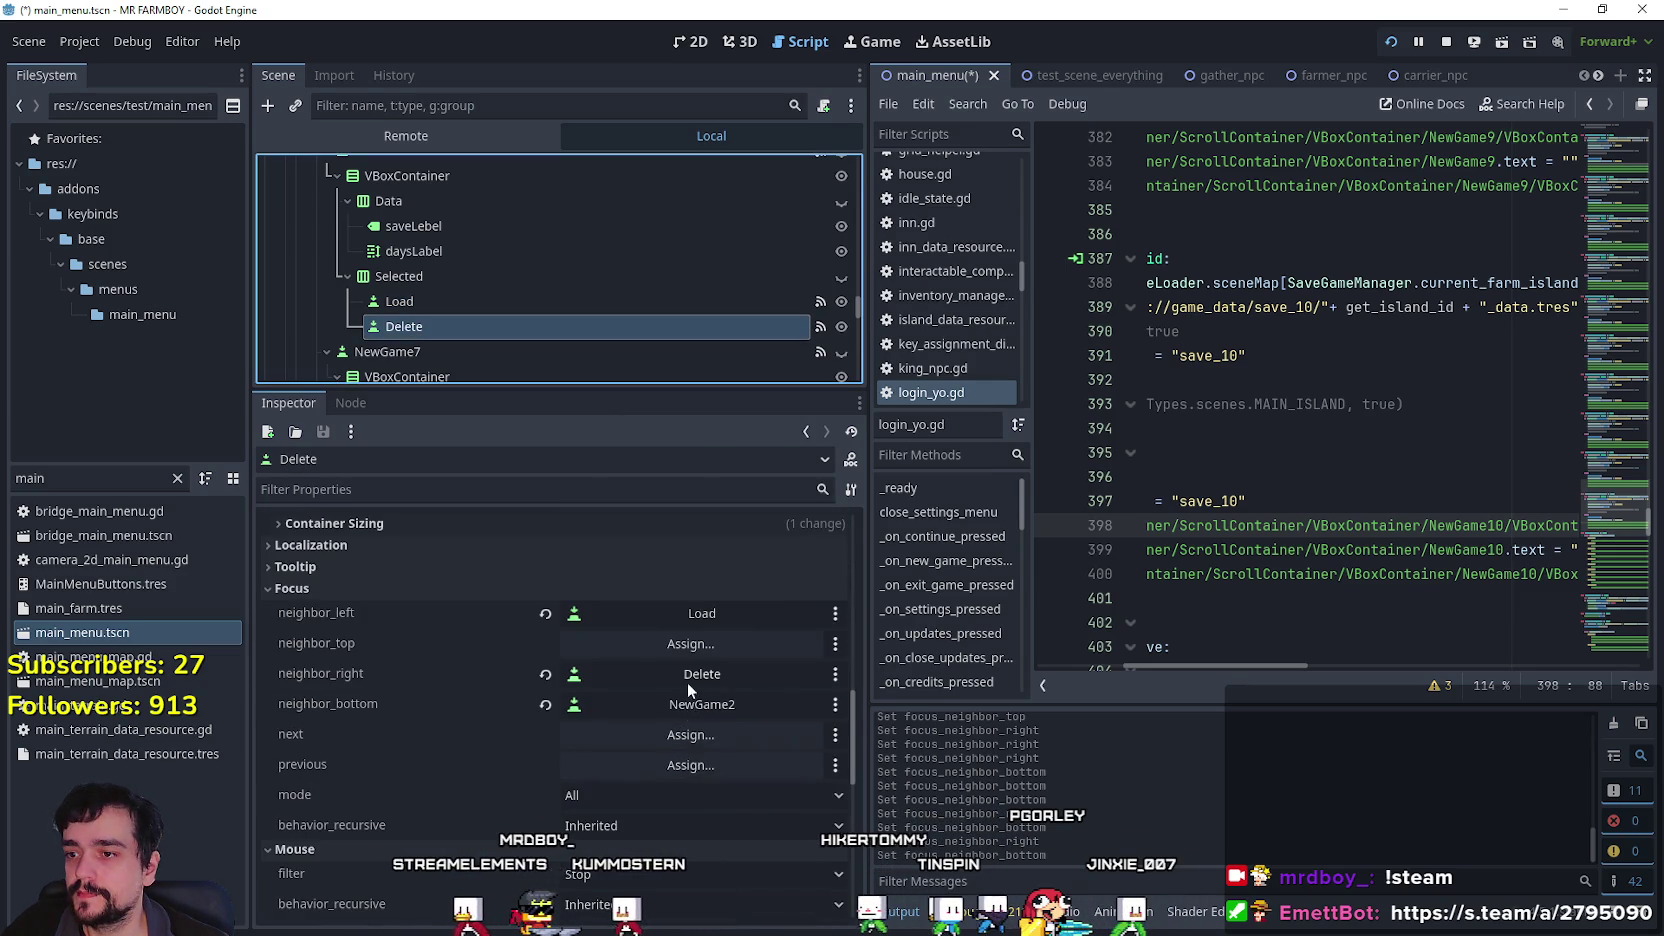
{"action": "left_click", "coordinate": [706, 705]}
{"action": "left_click_drag", "start_coordinate": [967, 280], "coordinate": [959, 446]}
{"action": "scroll", "coordinate": [959, 446], "scroll_direction": "down", "scroll_amount": 5}
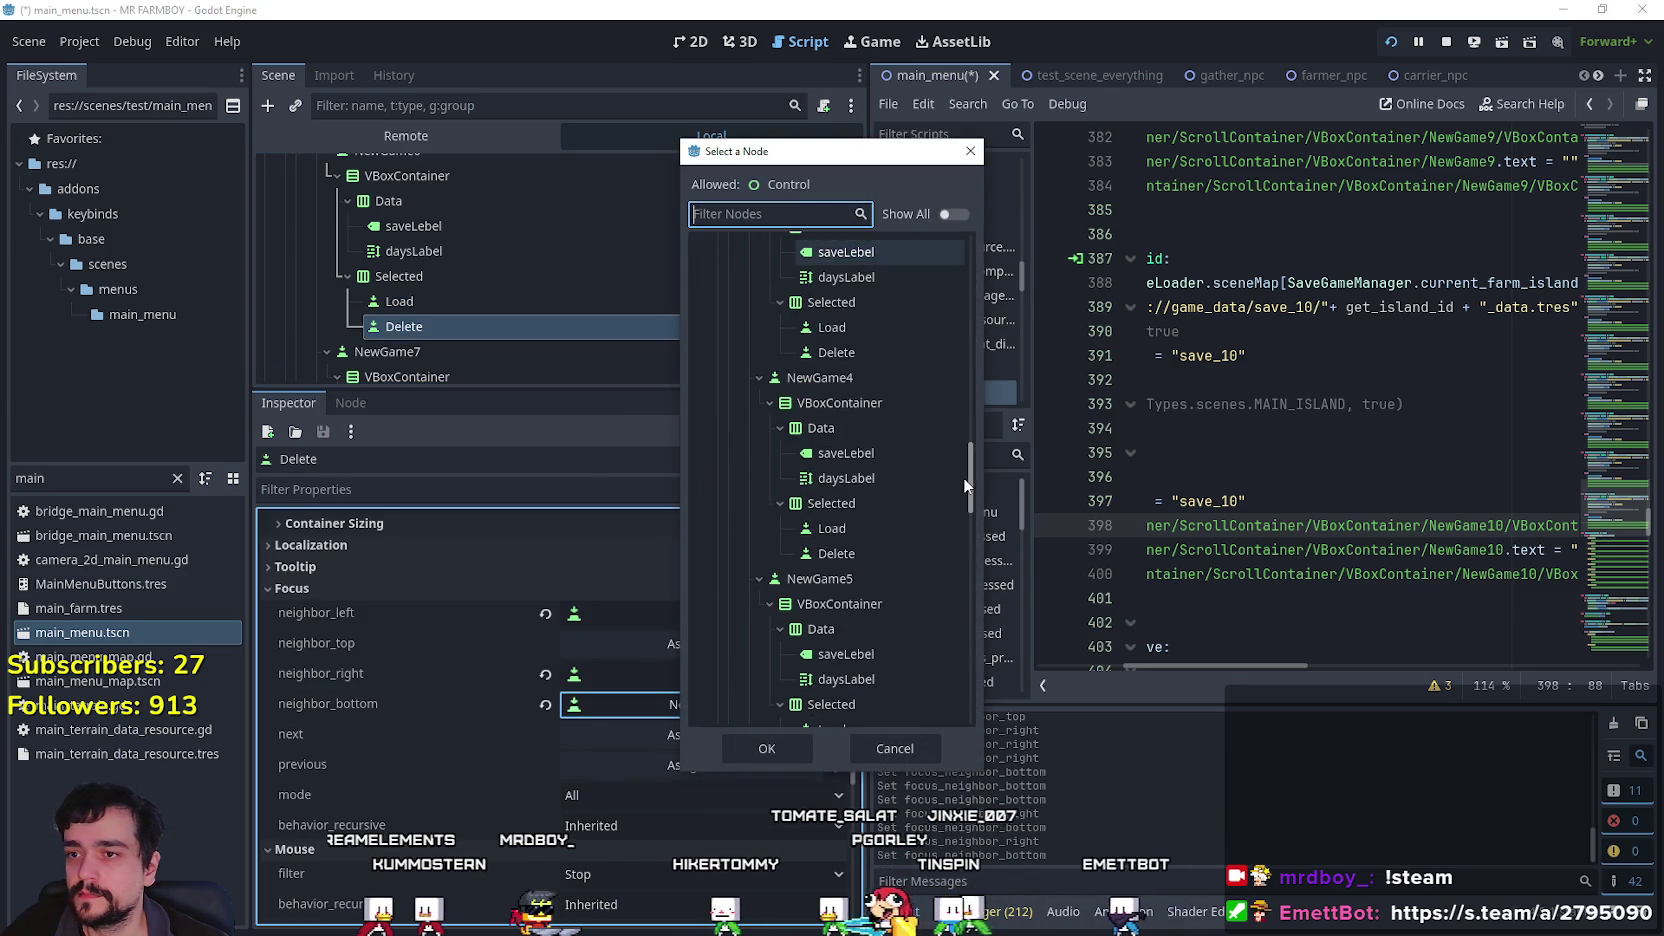
{"action": "left_click", "coordinate": [870, 573]}
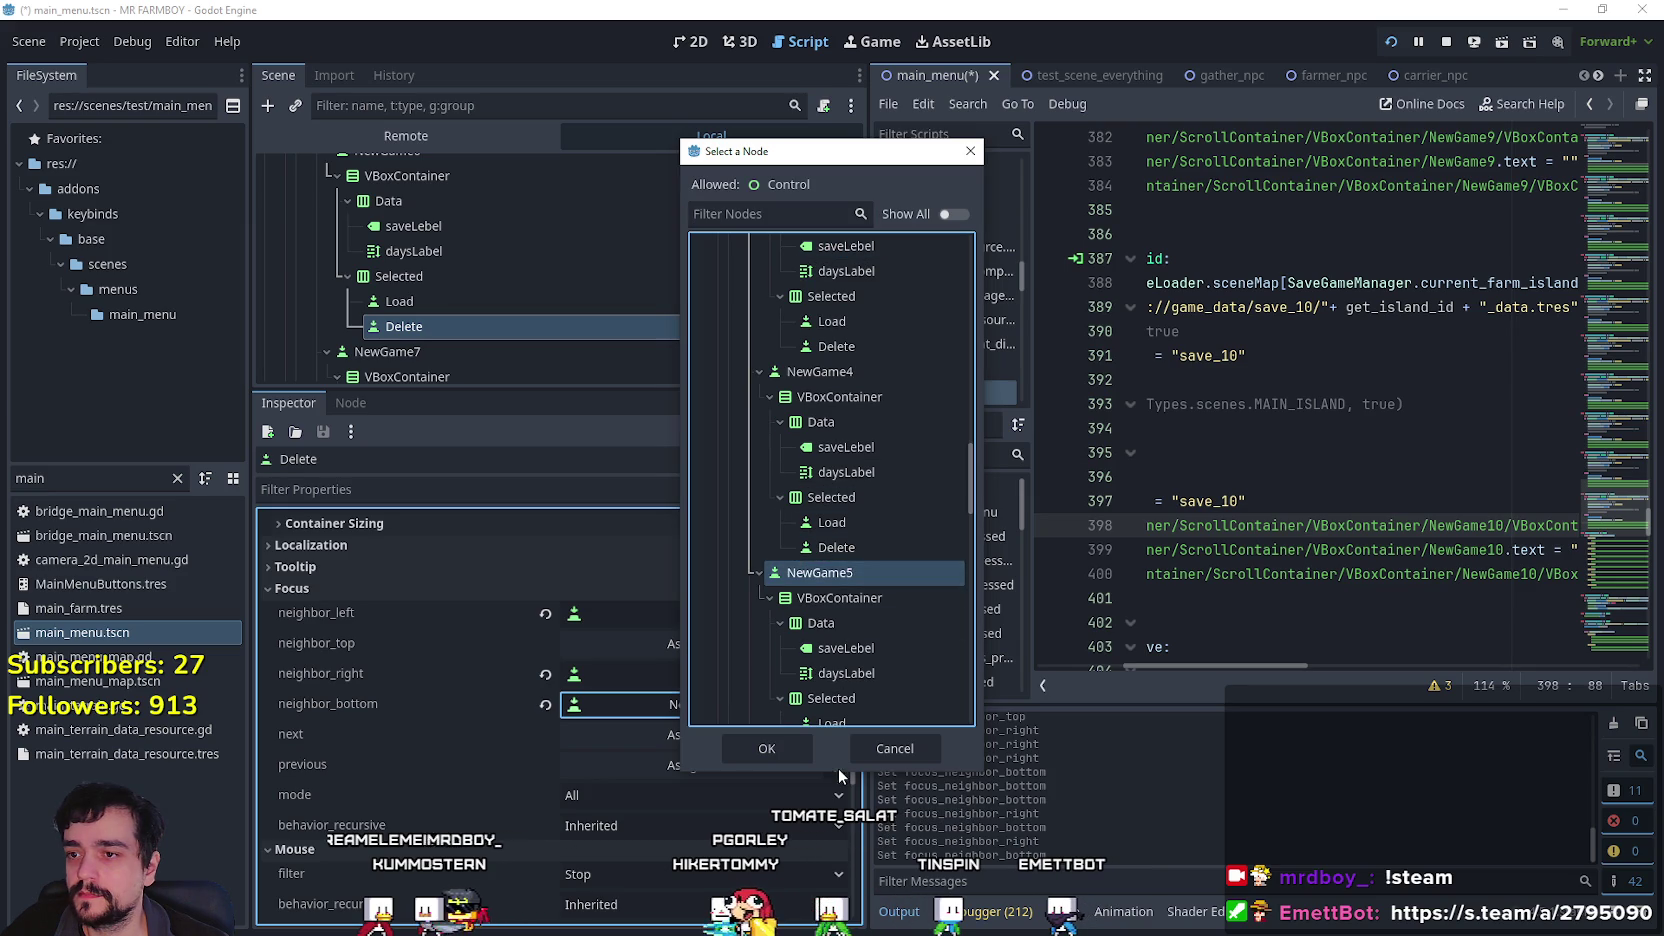
{"action": "left_click", "coordinate": [781, 761]}
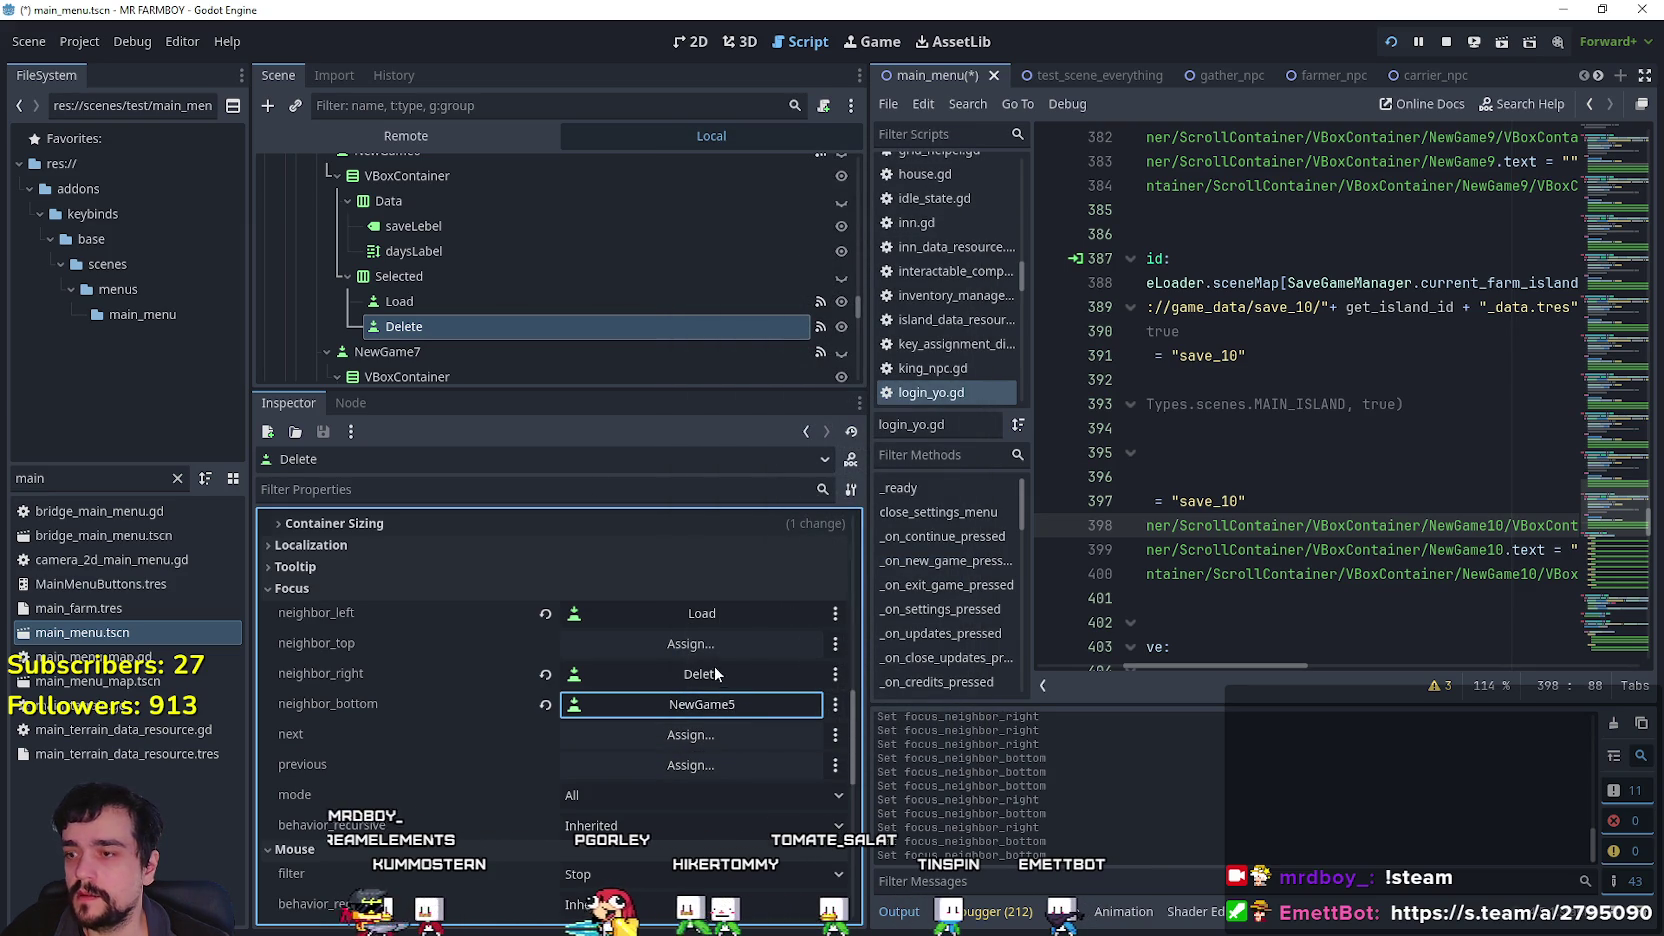
Review the Load and Delete focus neighbours, then select NewGame7's Load node.
{"action": "left_click", "coordinate": [452, 298]}
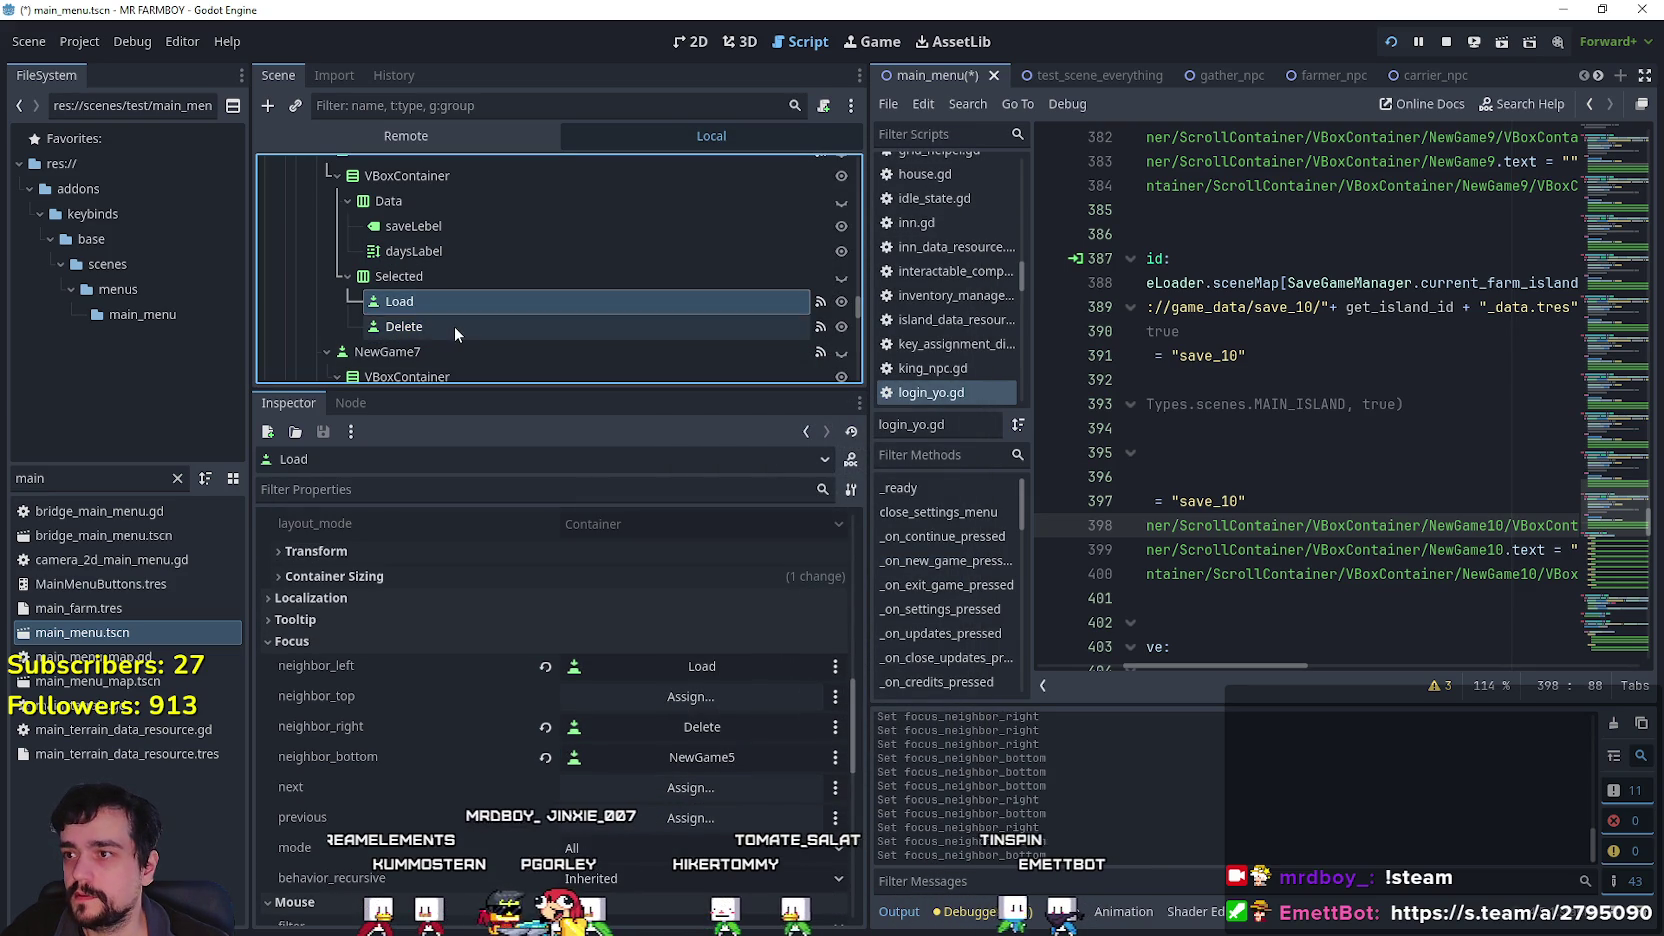
{"action": "left_click", "coordinate": [453, 326]}
{"action": "scroll", "coordinate": [452, 300], "scroll_direction": "down", "scroll_amount": 4}
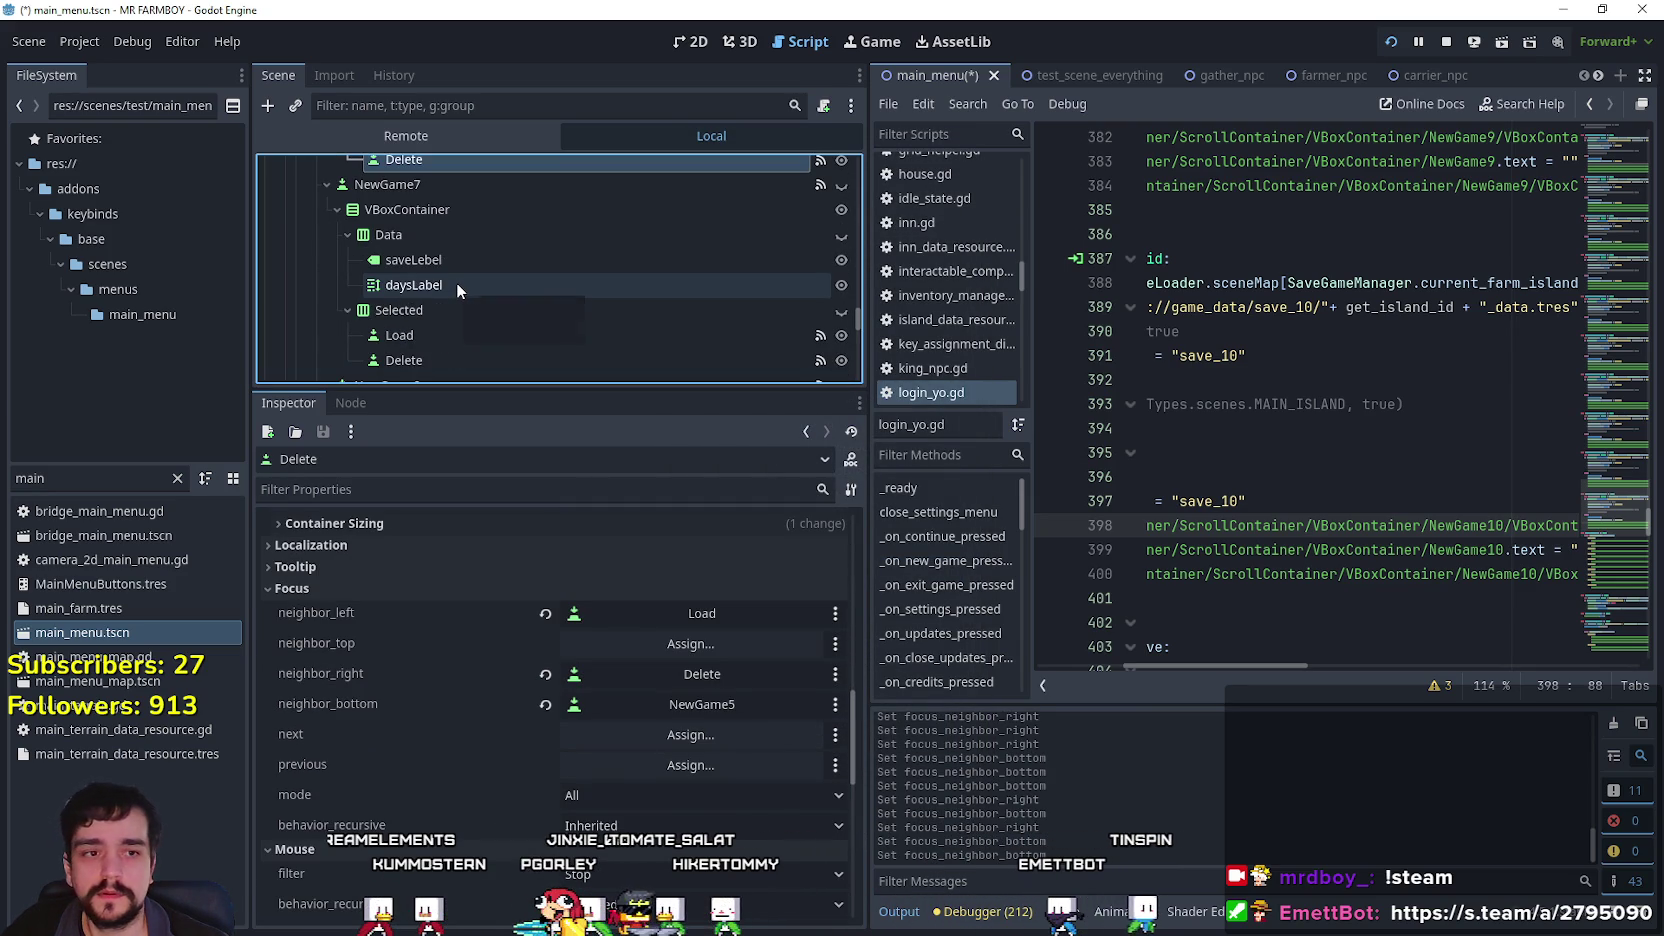
{"action": "left_click", "coordinate": [461, 336]}
{"action": "scroll", "coordinate": [679, 802], "scroll_direction": "down", "scroll_amount": 5}
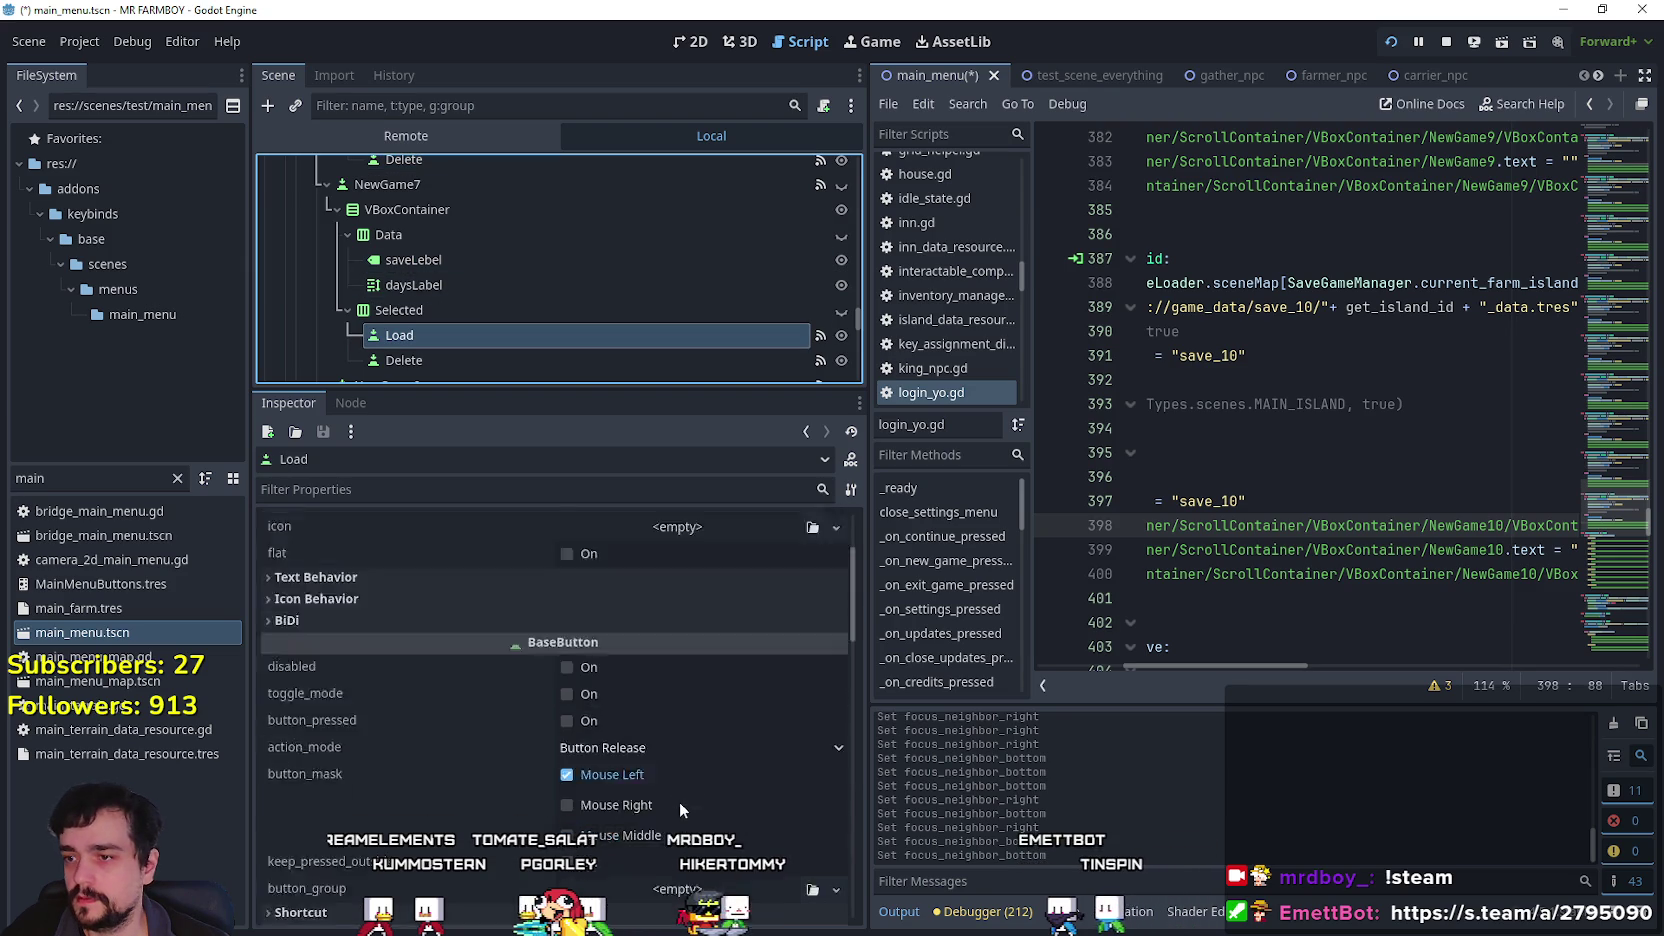
Make the slot's Delete node the right focus neighbour of NewGame7's Load button.
{"action": "scroll", "coordinate": [680, 790], "scroll_direction": "down", "scroll_amount": 8}
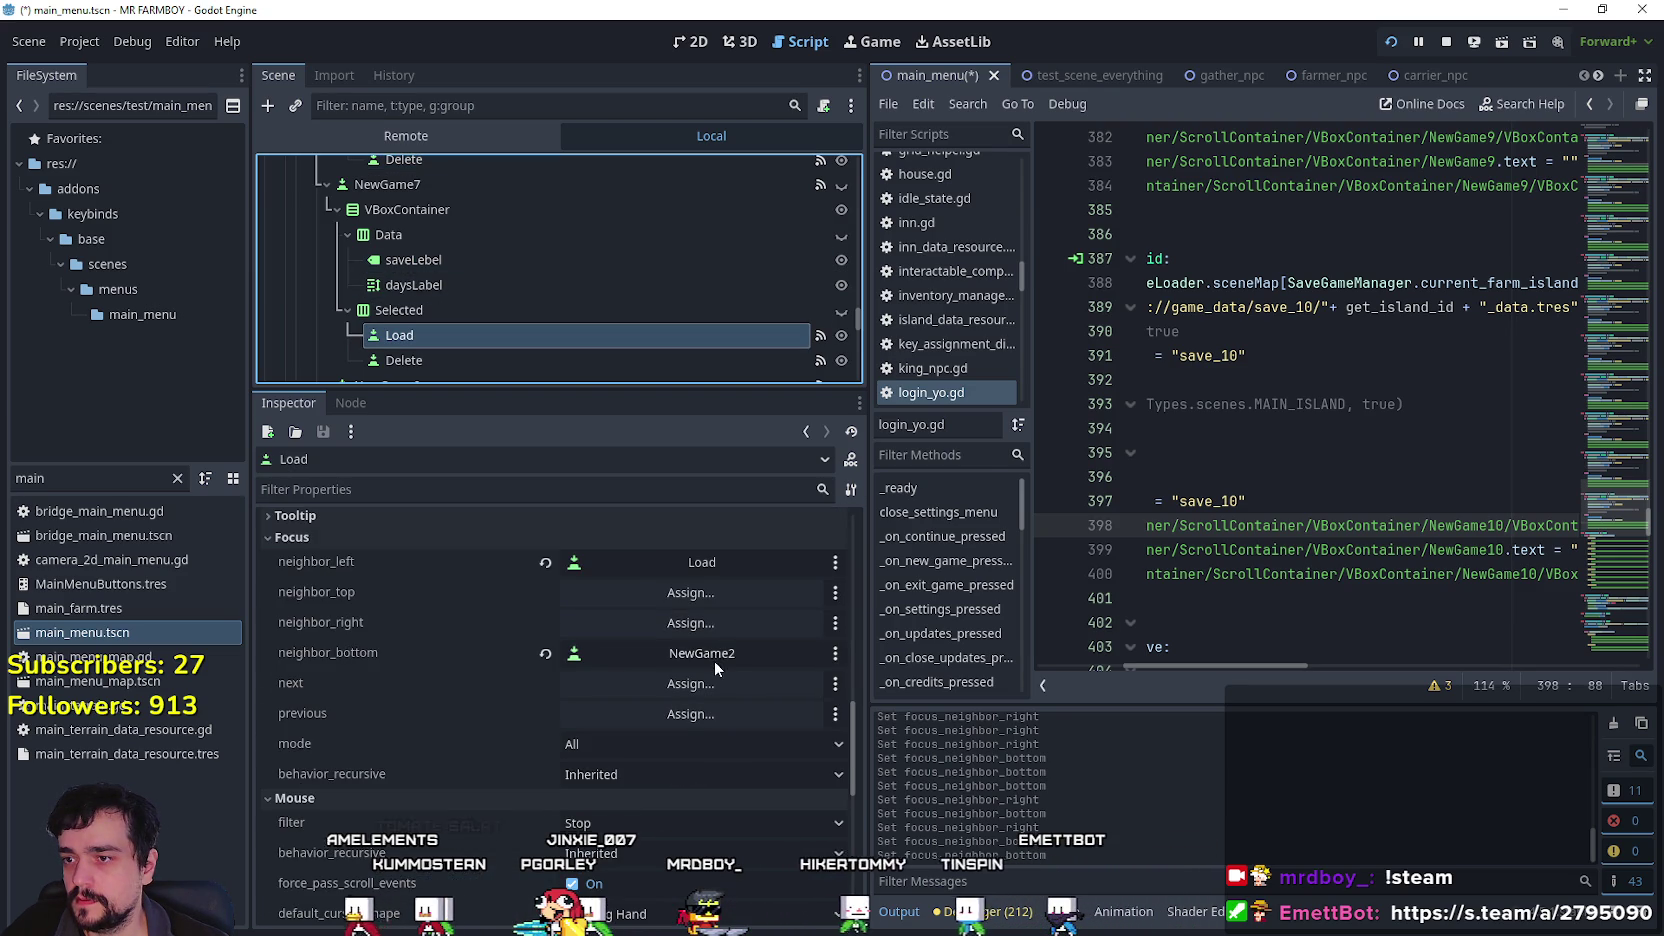
{"action": "left_click", "coordinate": [713, 661]}
{"action": "left_click_drag", "start_coordinate": [975, 287], "coordinate": [973, 416]}
{"action": "left_click_drag", "start_coordinate": [788, 159], "coordinate": [1086, 215]}
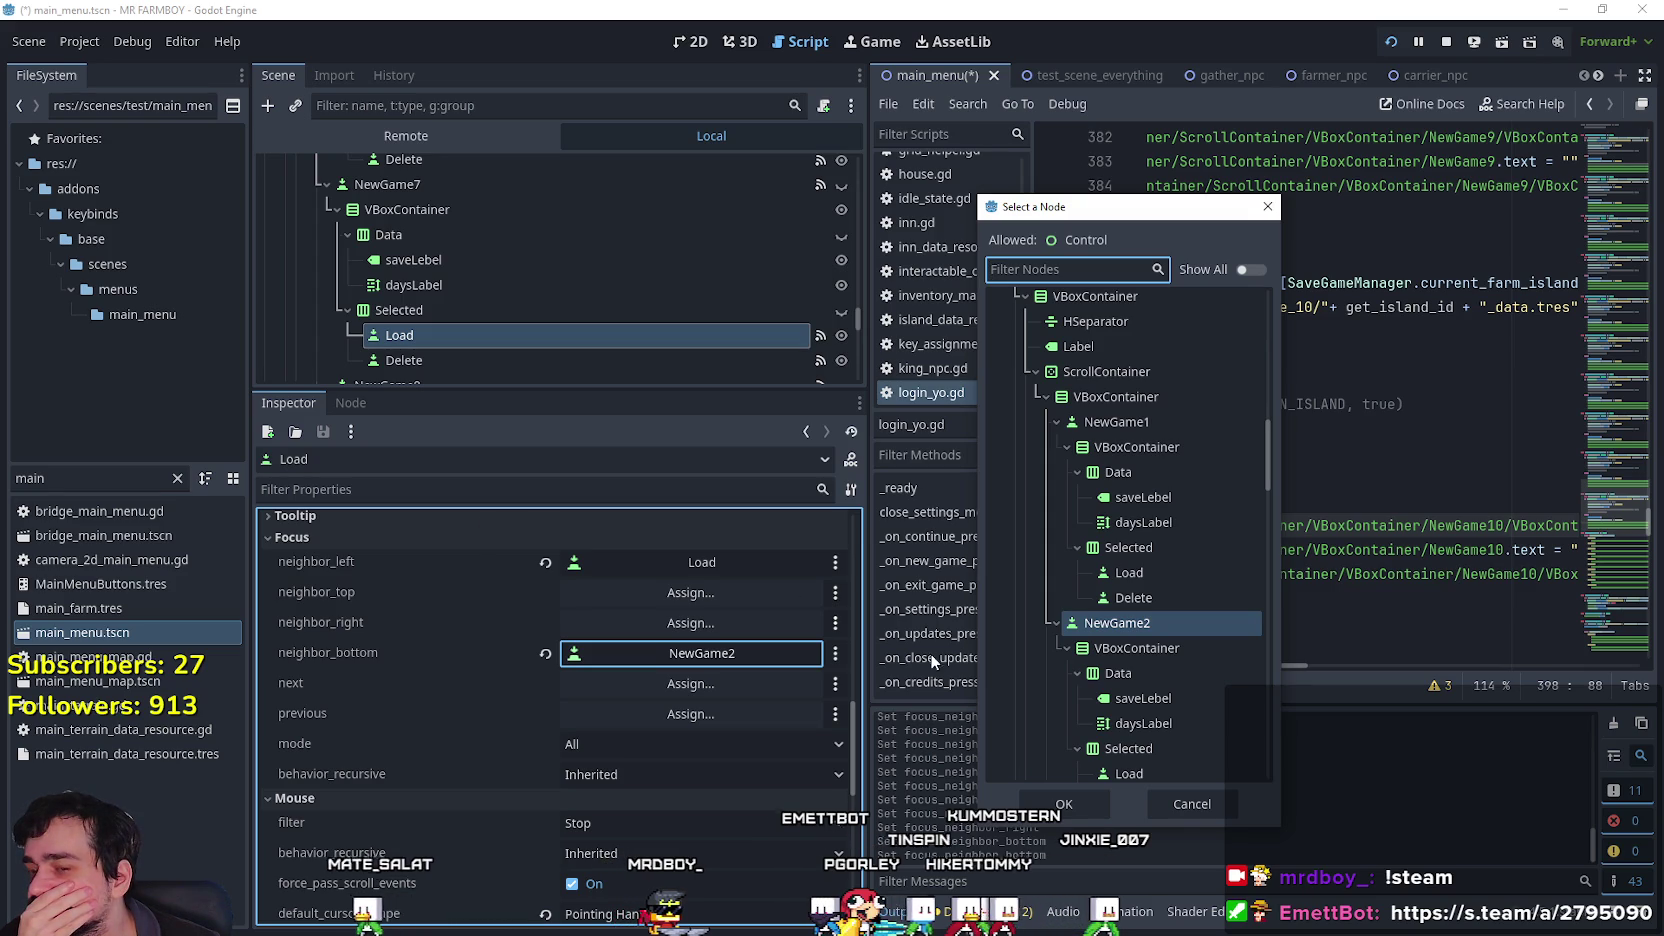
{"action": "left_click", "coordinate": [1181, 810]}
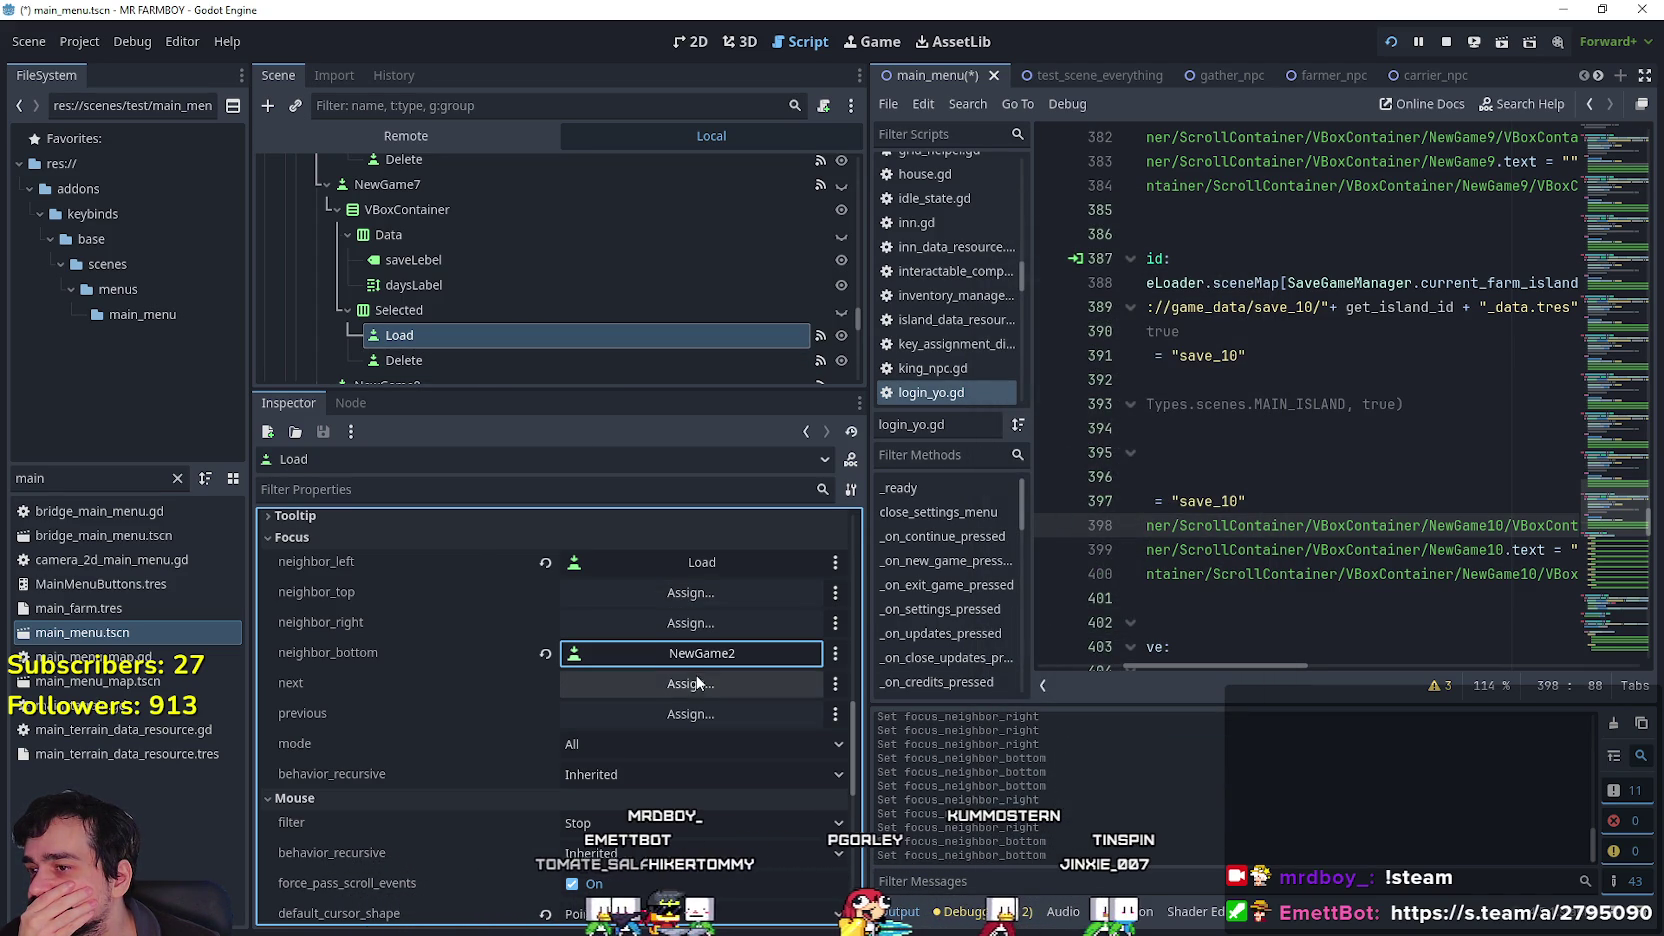
{"action": "scroll", "coordinate": [679, 661], "scroll_direction": "up", "scroll_amount": 1}
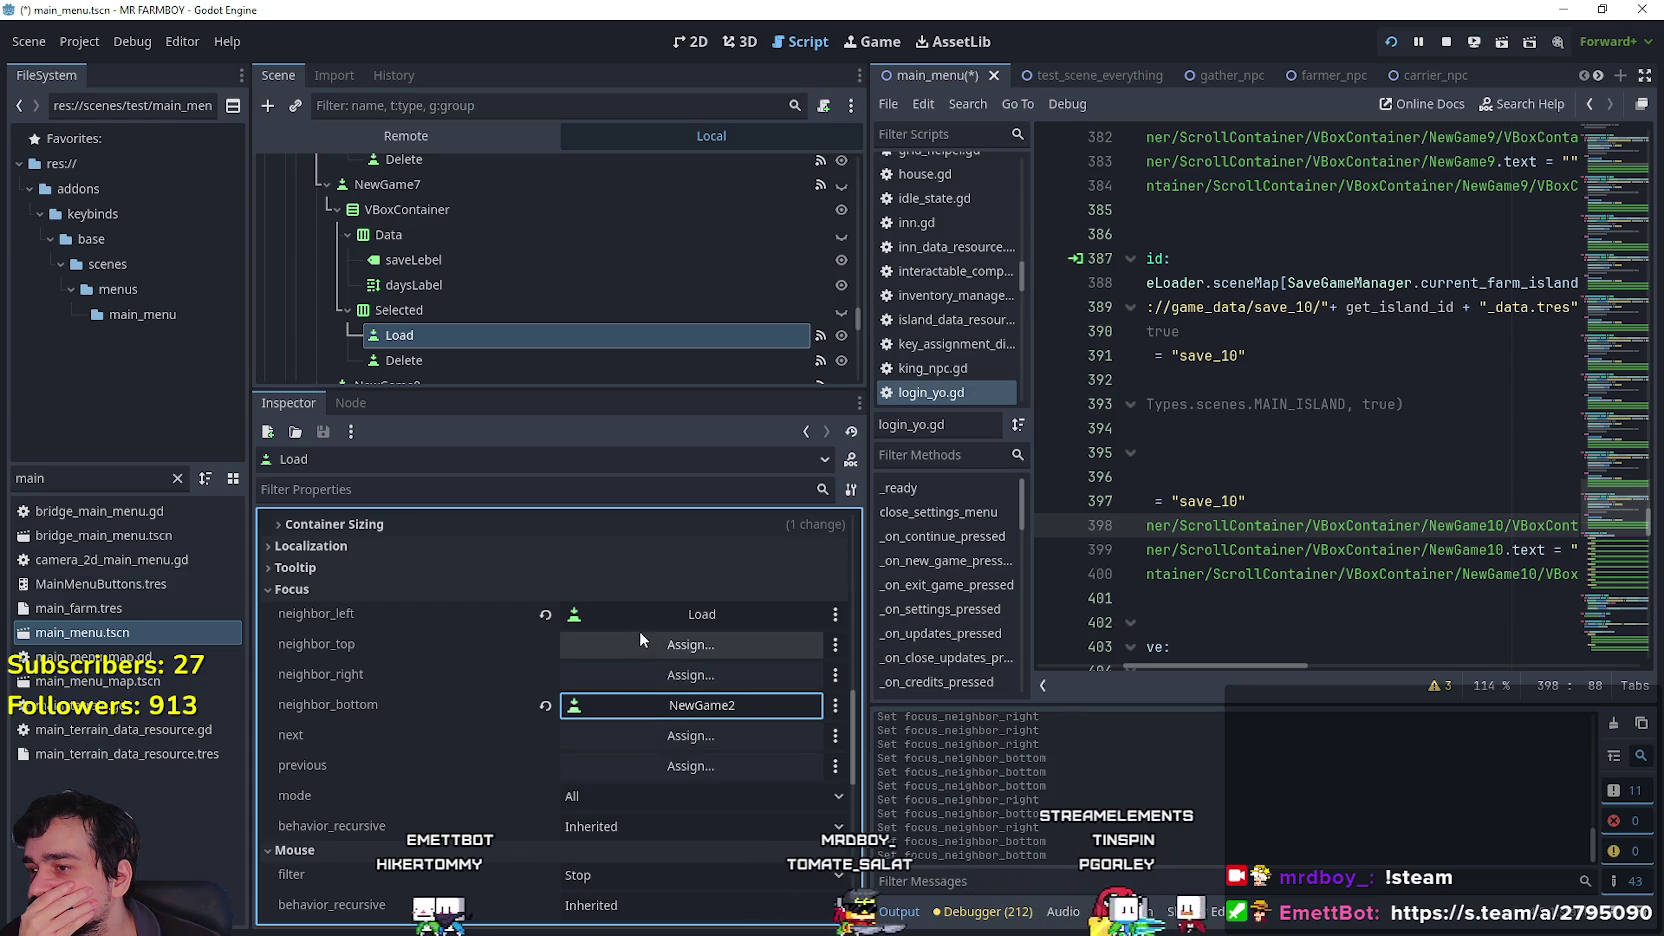
{"action": "left_click", "coordinate": [722, 674]}
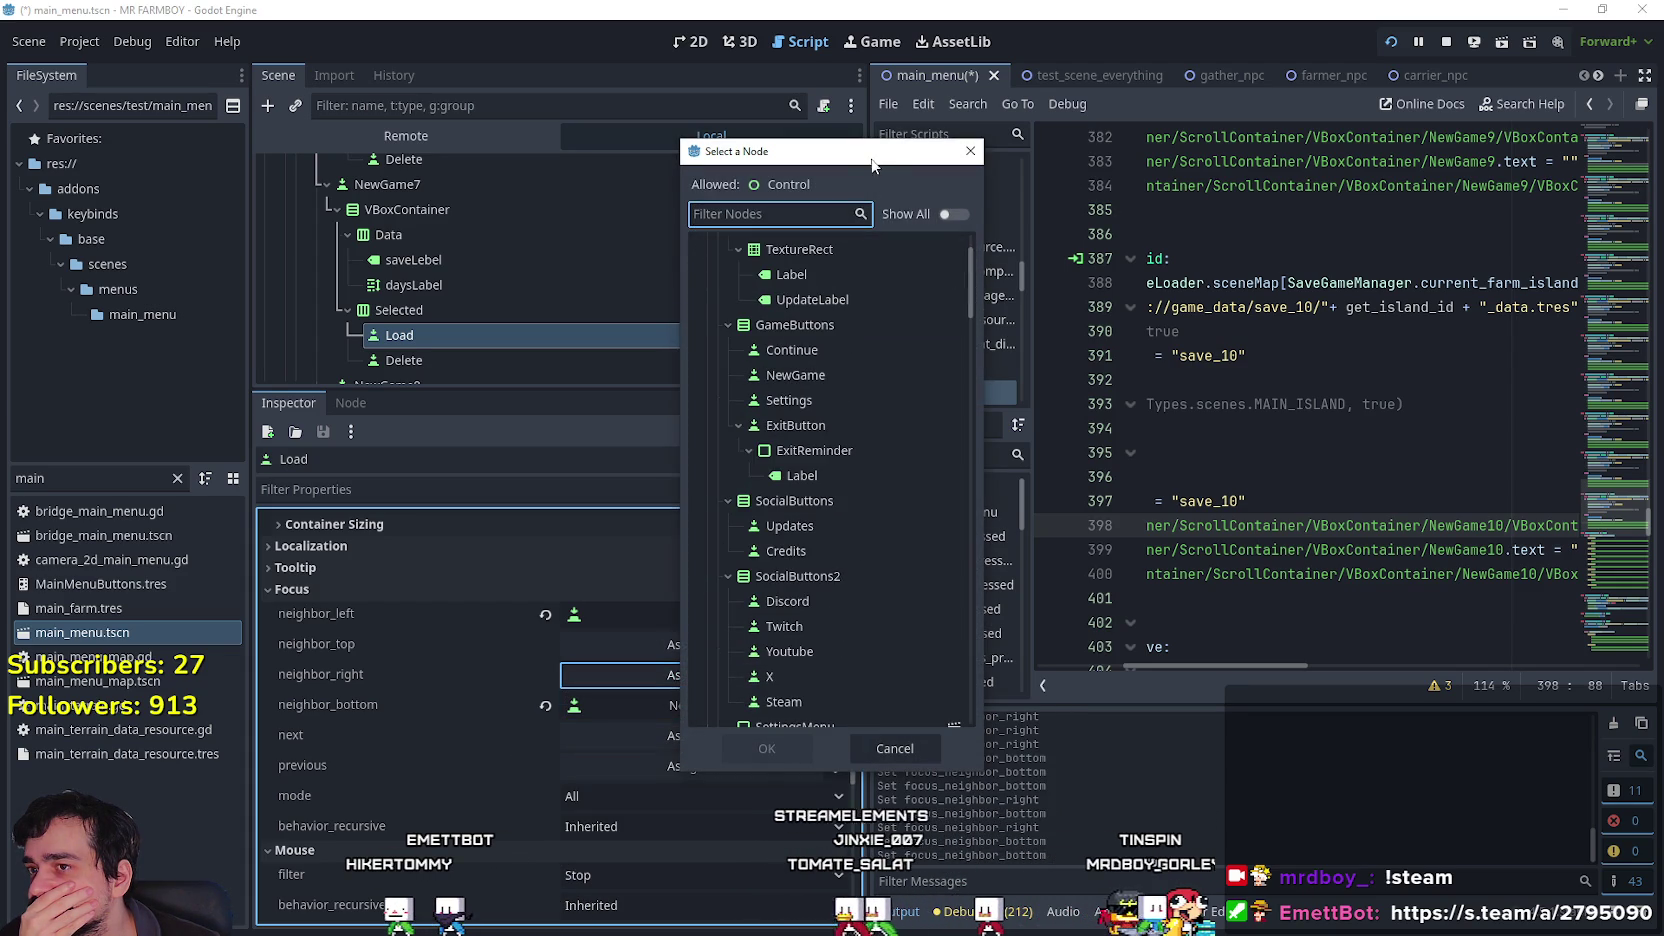
{"action": "scroll", "coordinate": [970, 294], "scroll_direction": "down", "scroll_amount": 2}
{"action": "mouse_move", "coordinate": [1148, 347]}
{"action": "left_mouse_down"}
{"action": "mouse_move", "coordinate": [1113, 542]}
{"action": "mouse_move", "coordinate": [1141, 625]}
{"action": "left_mouse_up"}
{"action": "left_click", "coordinate": [1040, 539]}
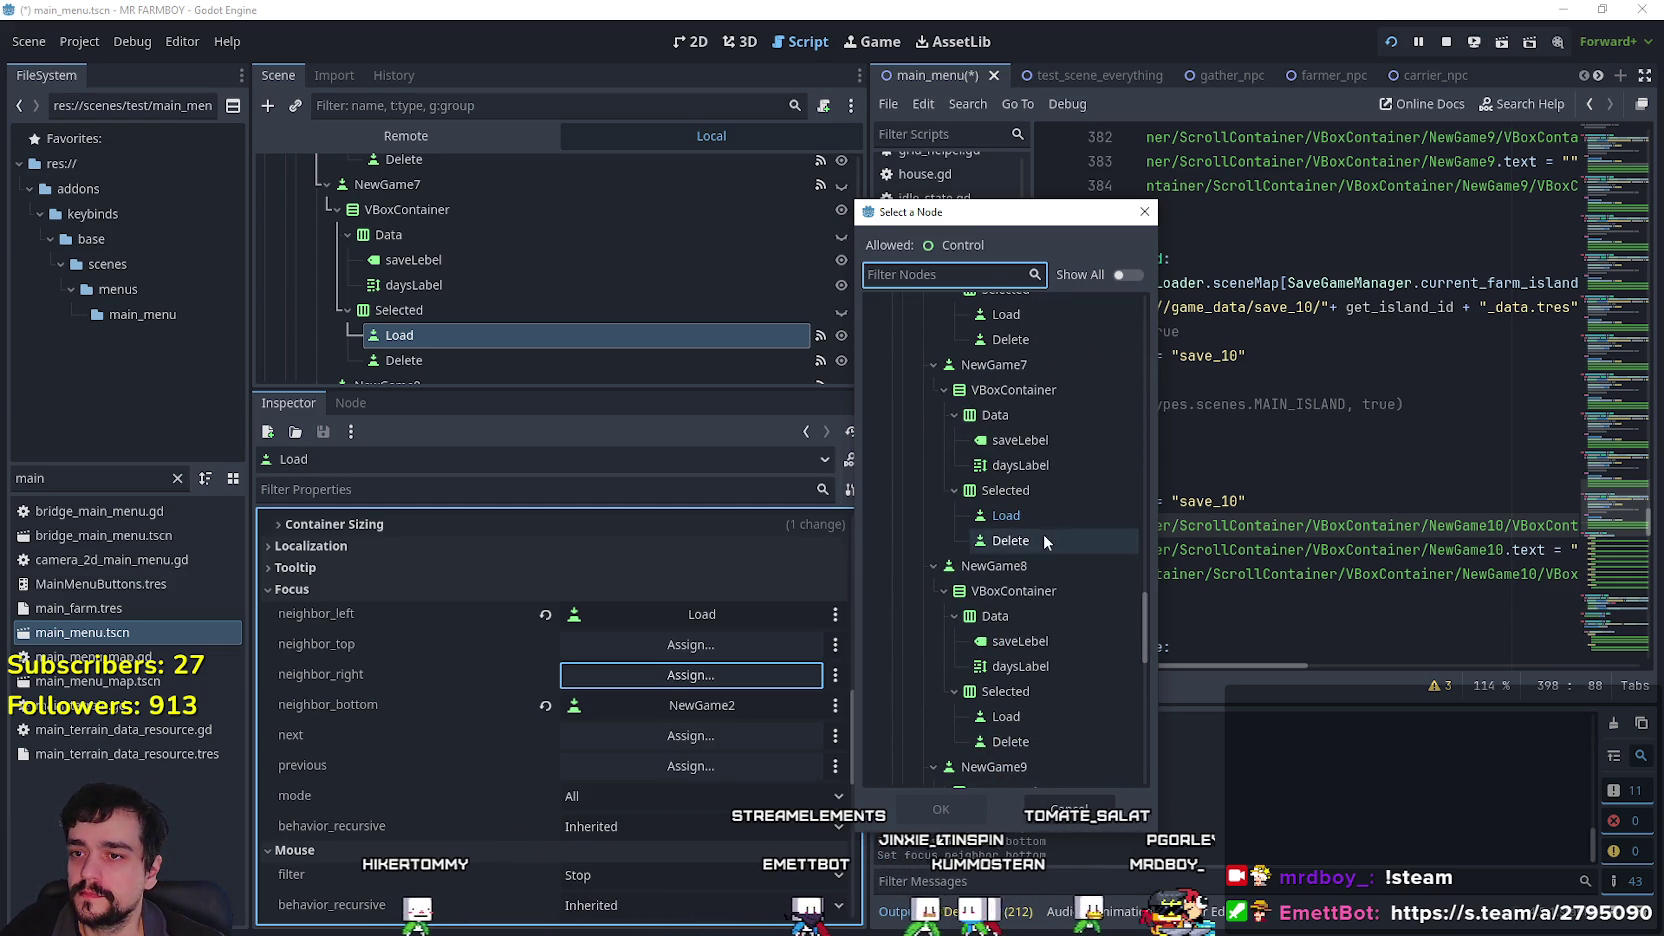
{"action": "left_click", "coordinate": [941, 809]}
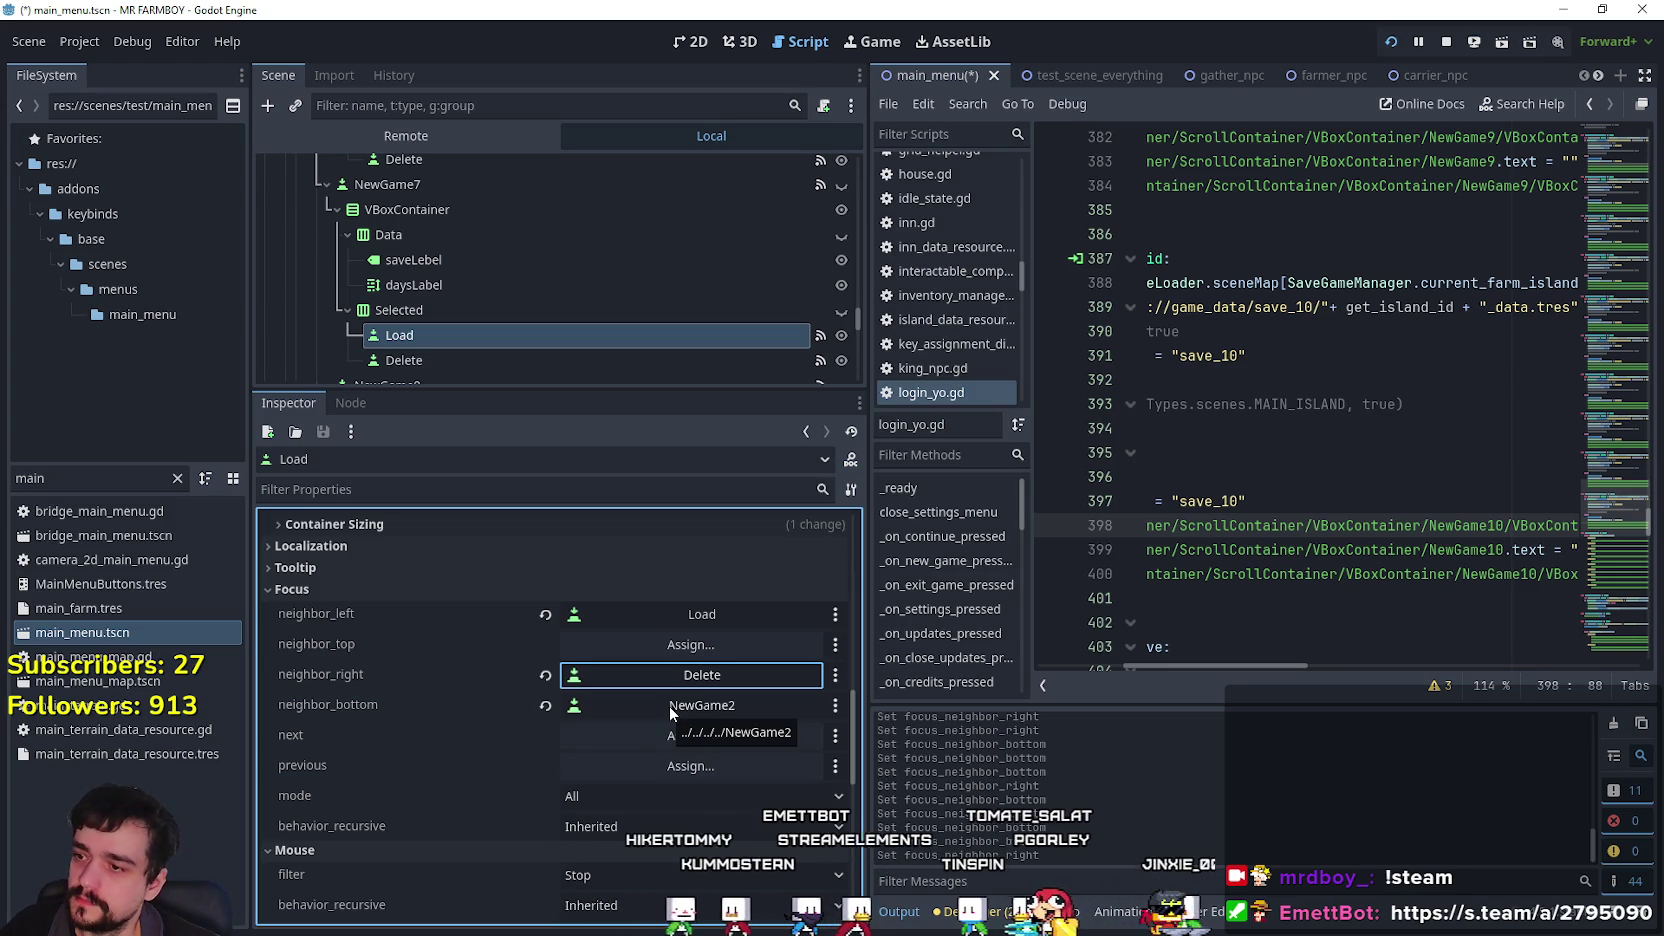
Revert Load's neighbor_bottom to empty, then inspect the slot's Delete button Focus settings.
{"action": "scroll", "coordinate": [460, 229], "scroll_direction": "up", "scroll_amount": 1}
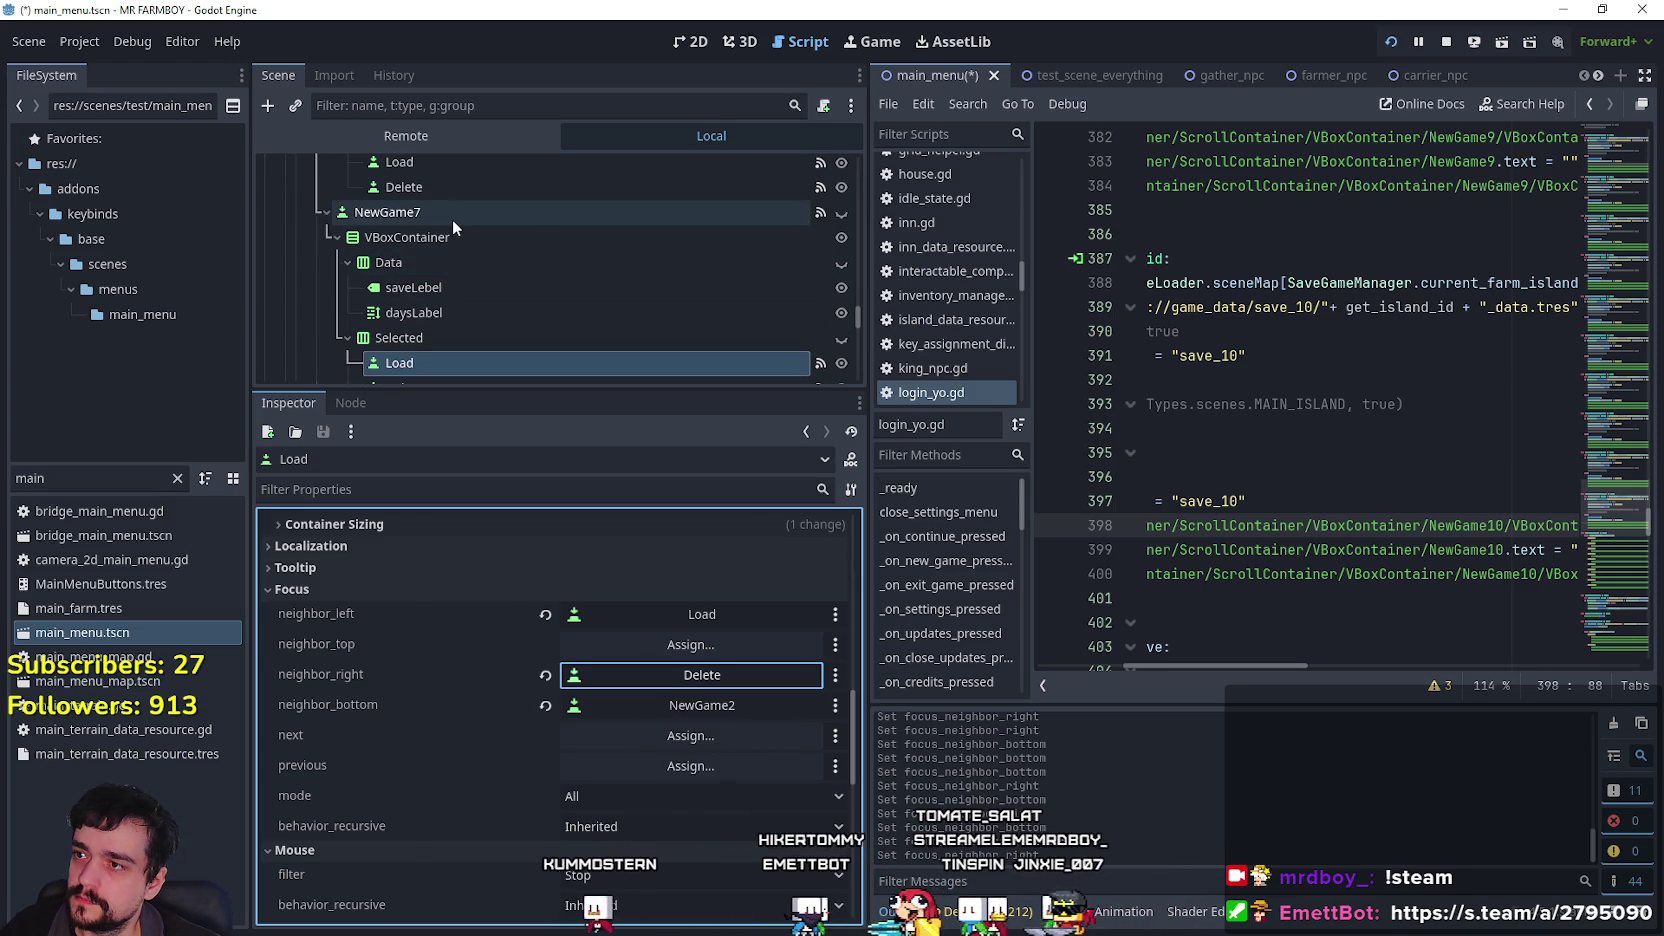
{"action": "scroll", "coordinate": [546, 354], "scroll_direction": "down", "scroll_amount": 4}
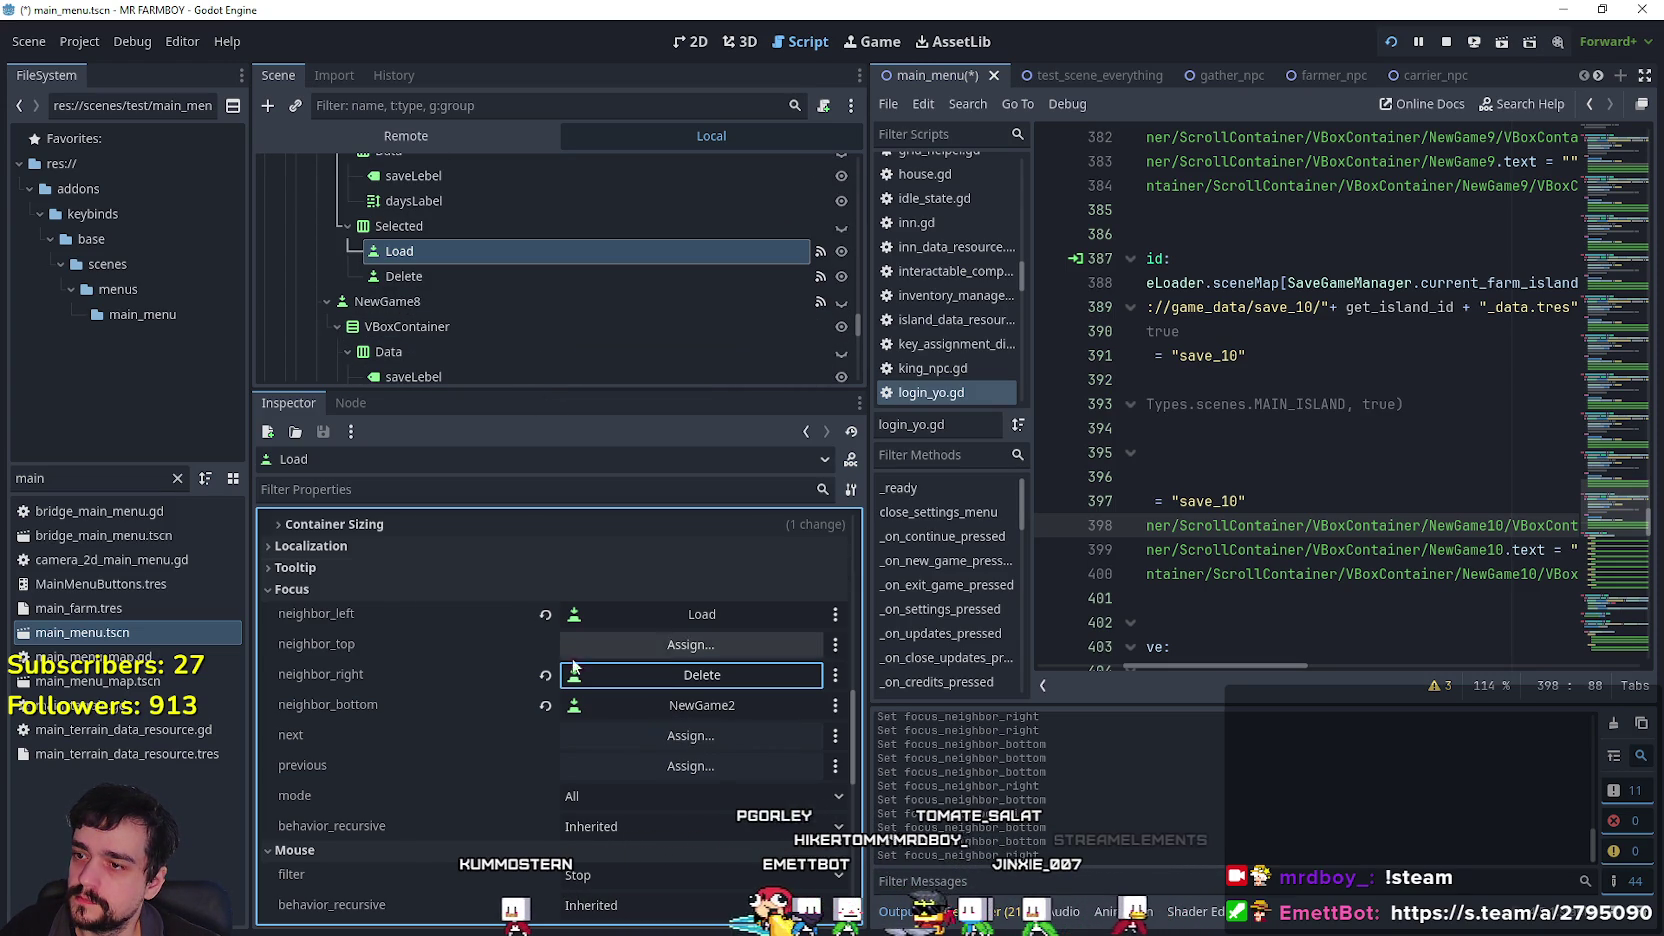
{"action": "left_click", "coordinate": [546, 705]}
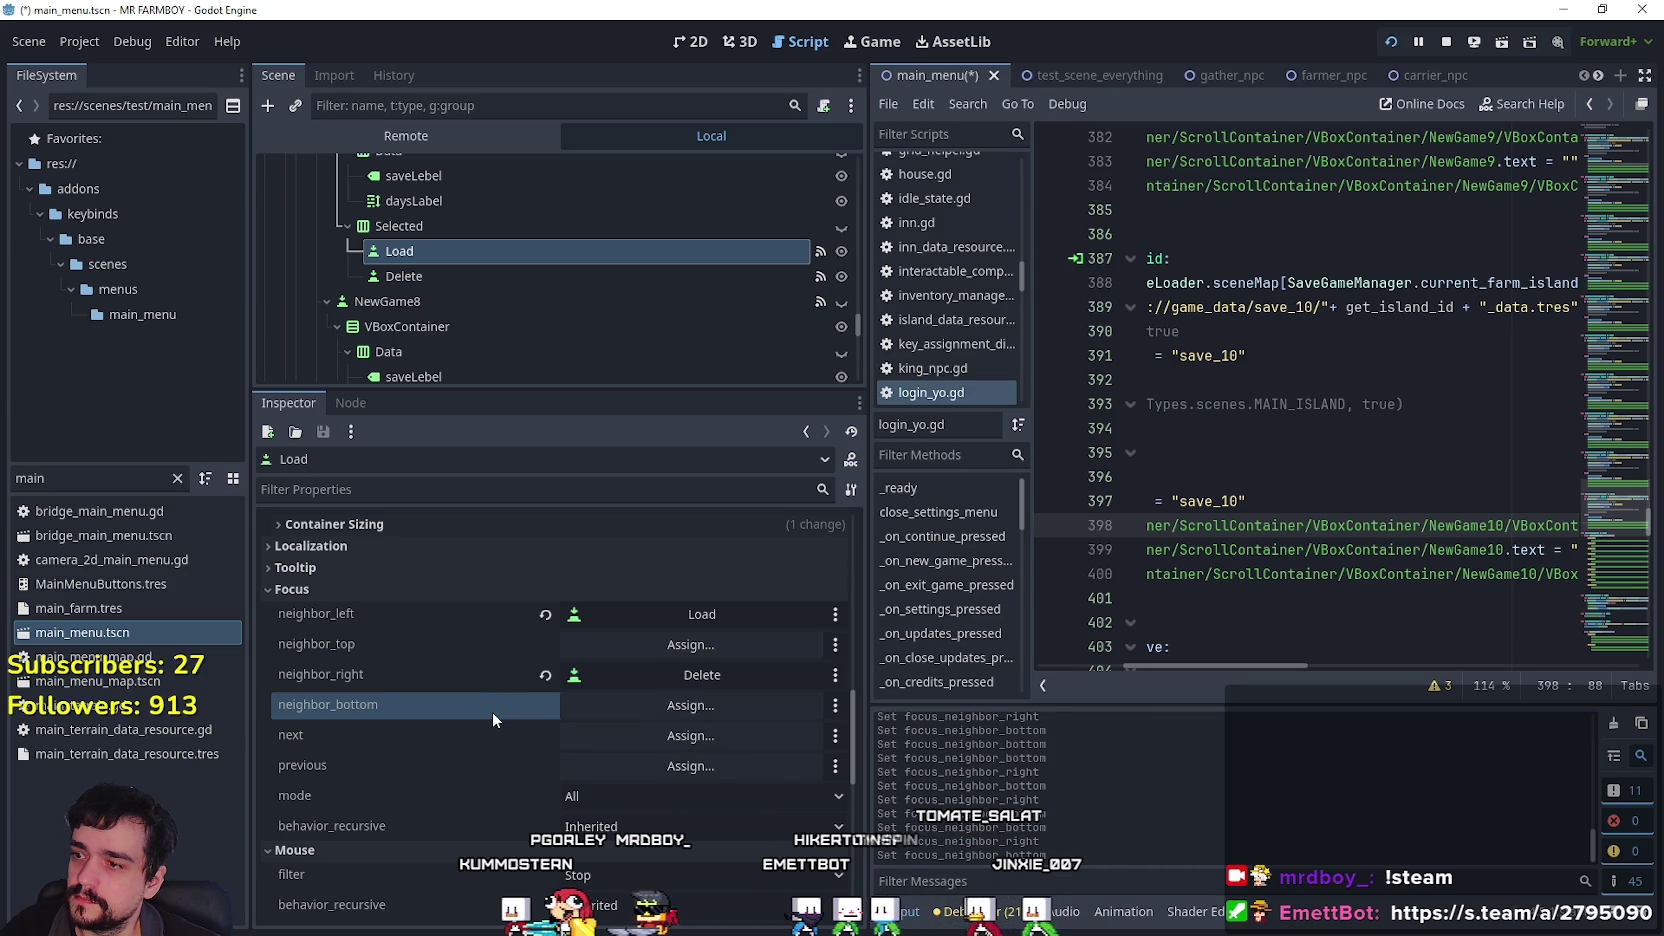
{"action": "left_click", "coordinate": [458, 274]}
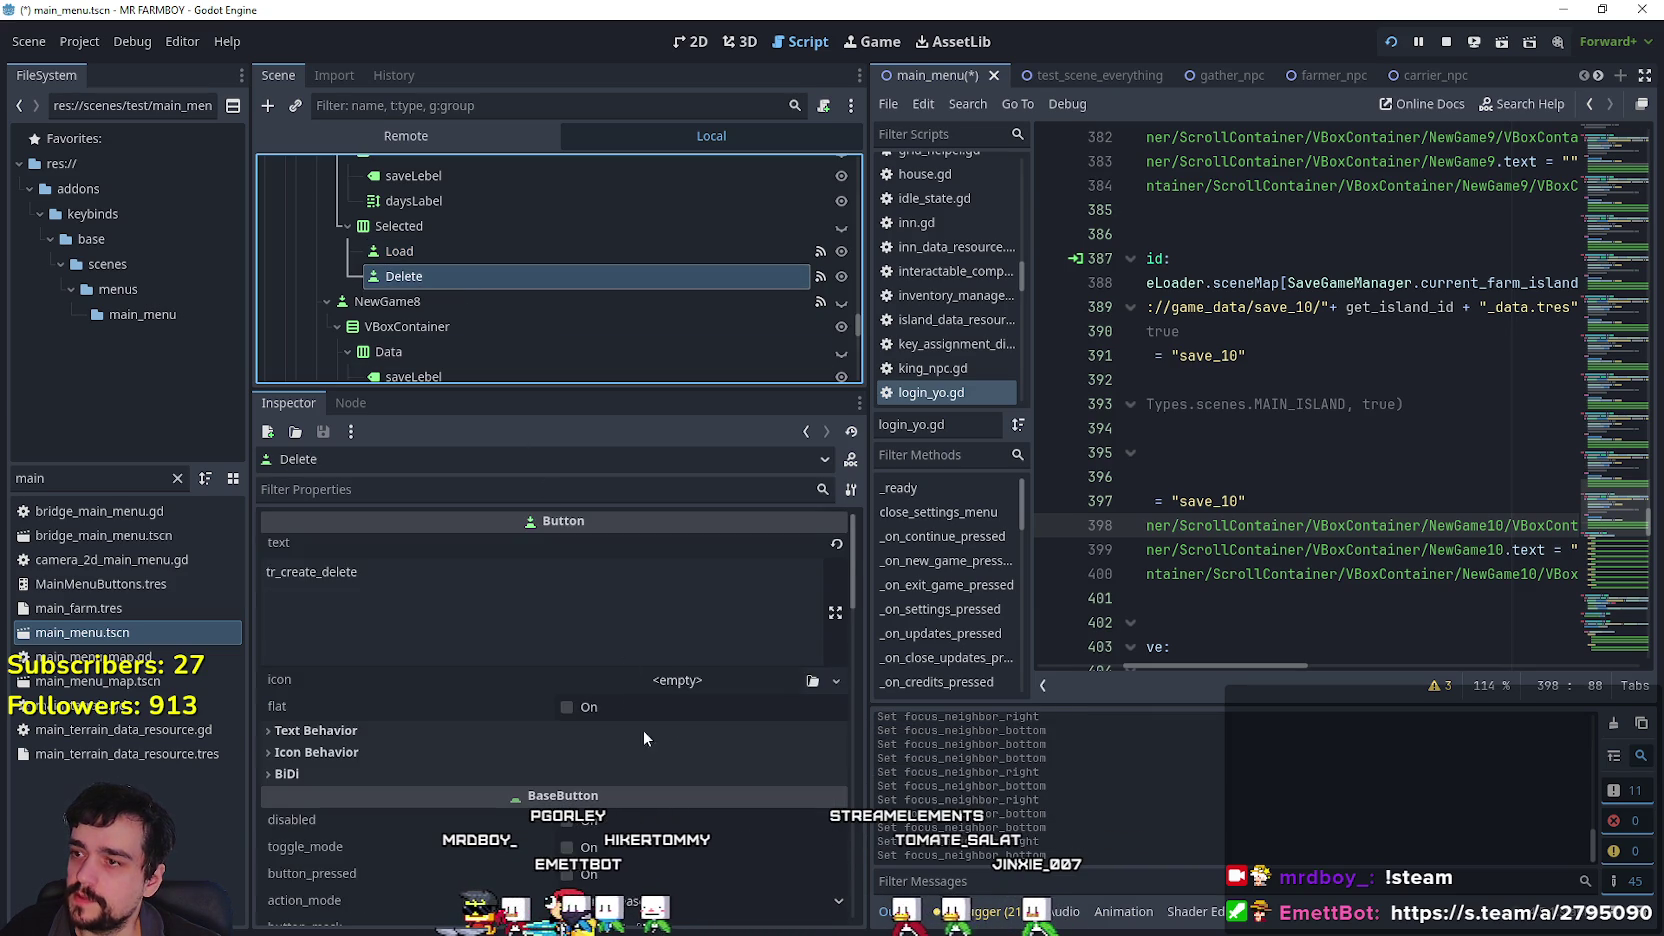
{"action": "scroll", "coordinate": [626, 667], "scroll_direction": "down", "scroll_amount": 4}
{"action": "scroll", "coordinate": [569, 770], "scroll_direction": "down", "scroll_amount": 8}
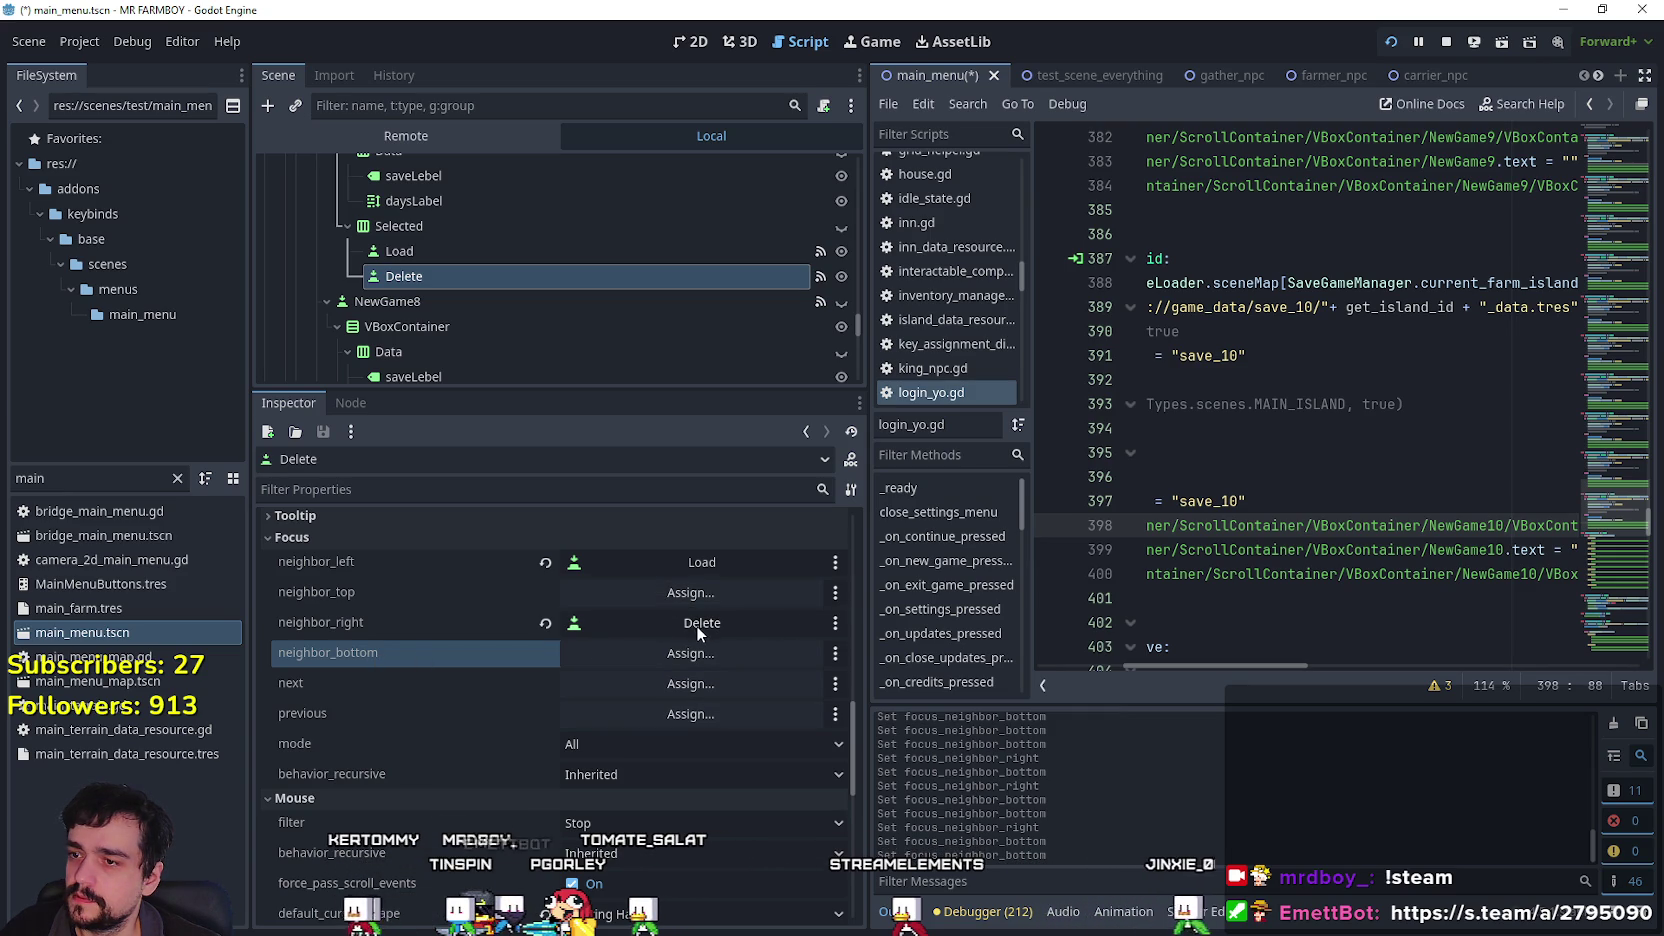
Select the NewGame8 slot's Load button.
{"action": "left_click", "coordinate": [432, 257]}
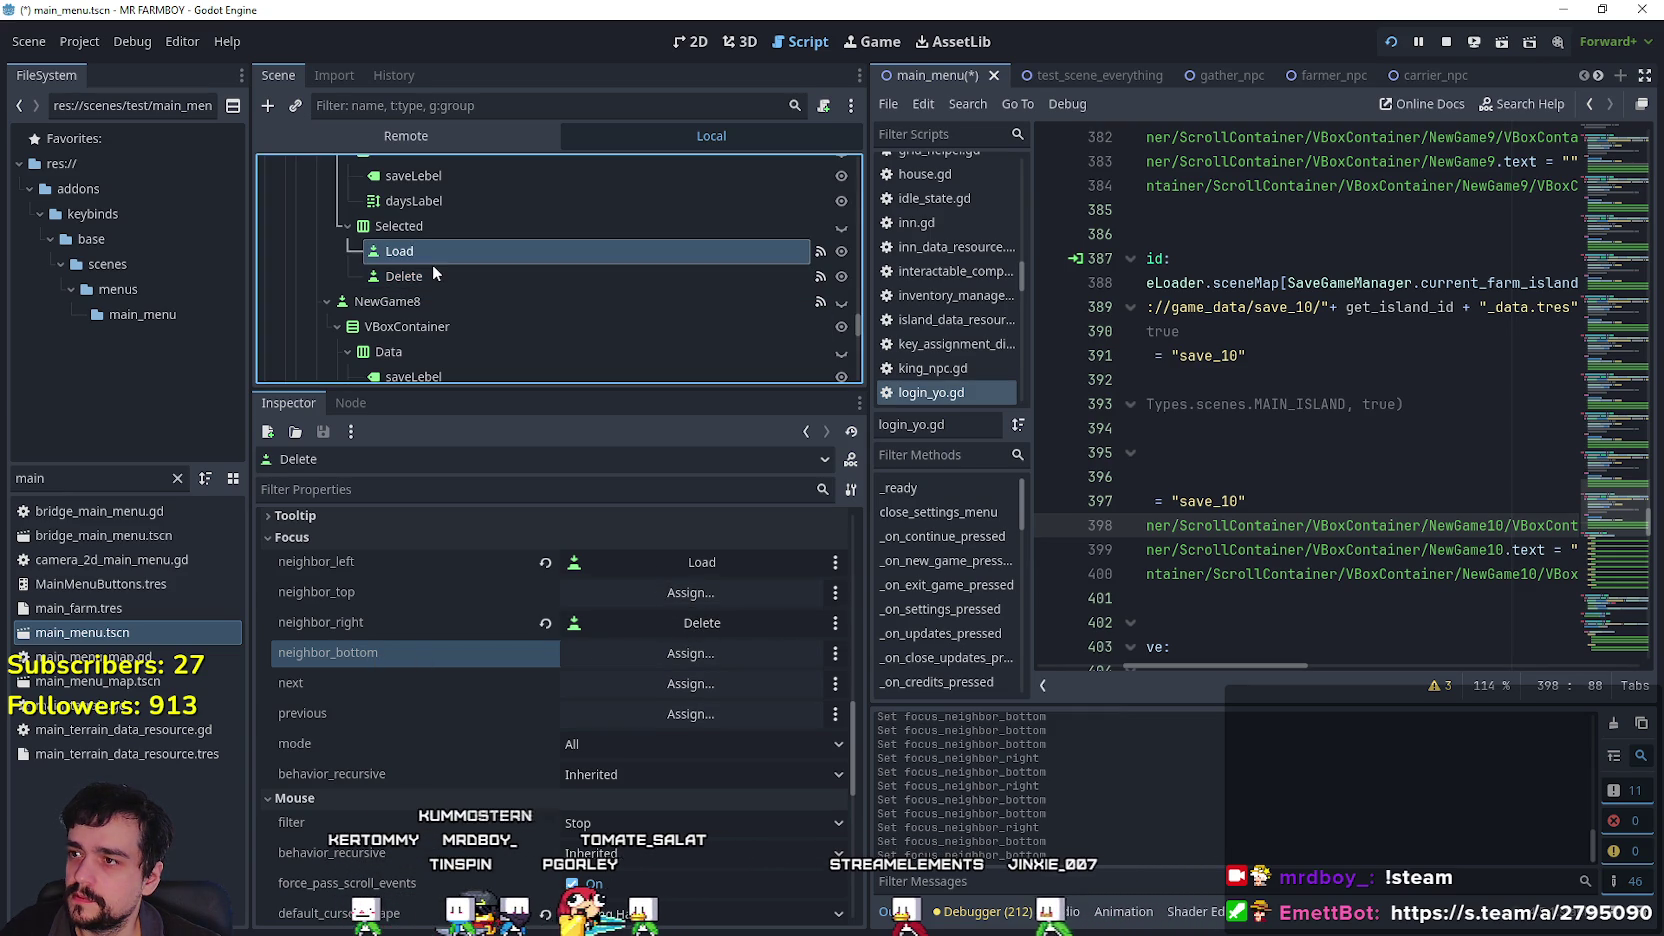
{"action": "scroll", "coordinate": [449, 301], "scroll_direction": "down", "scroll_amount": 5}
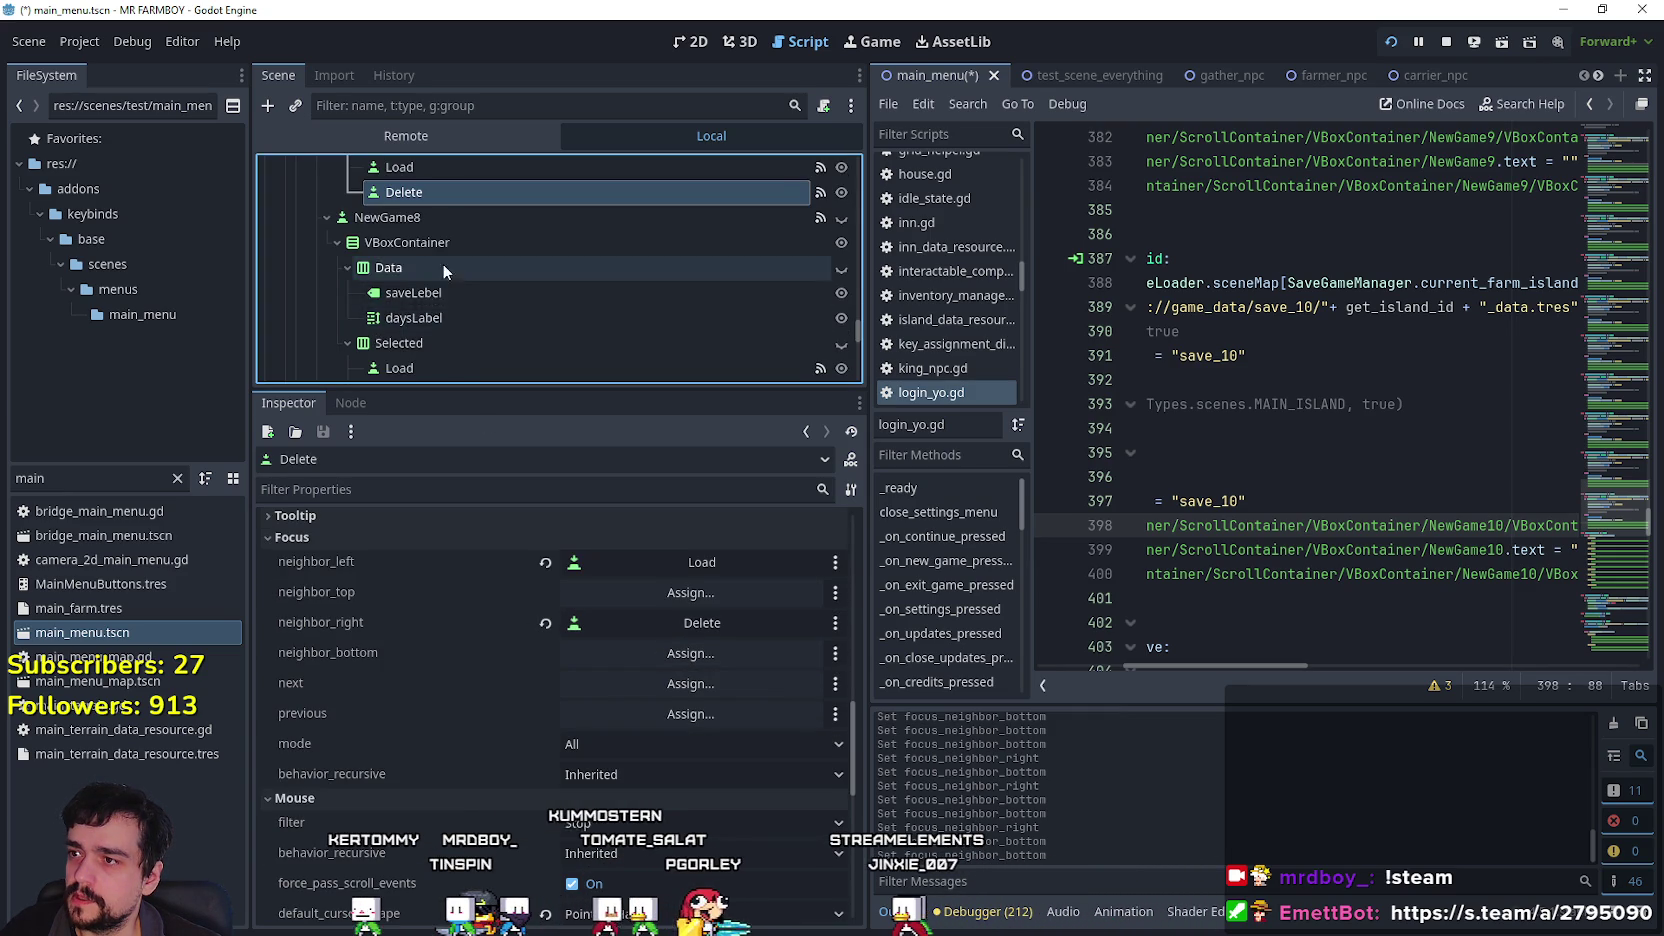
{"action": "left_click", "coordinate": [453, 260]}
{"action": "scroll", "coordinate": [599, 721], "scroll_direction": "down", "scroll_amount": 10}
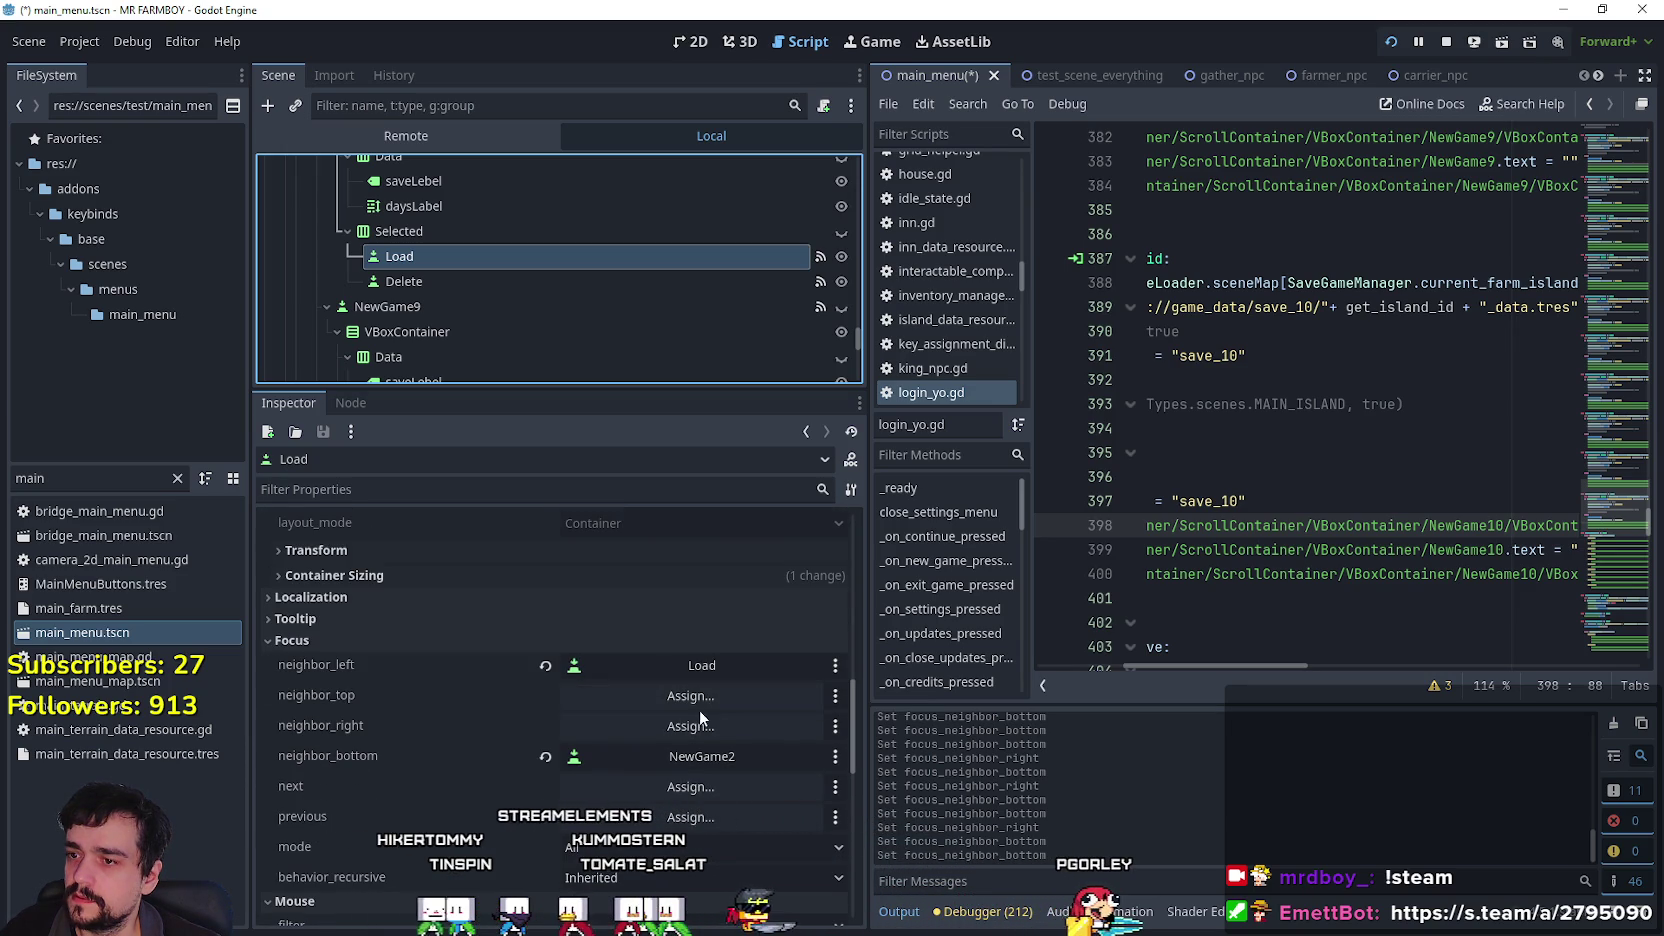
Set NewGame8 Load's right neighbour to its Delete button and clear its bottom neighbour.
{"action": "left_click", "coordinate": [703, 727]}
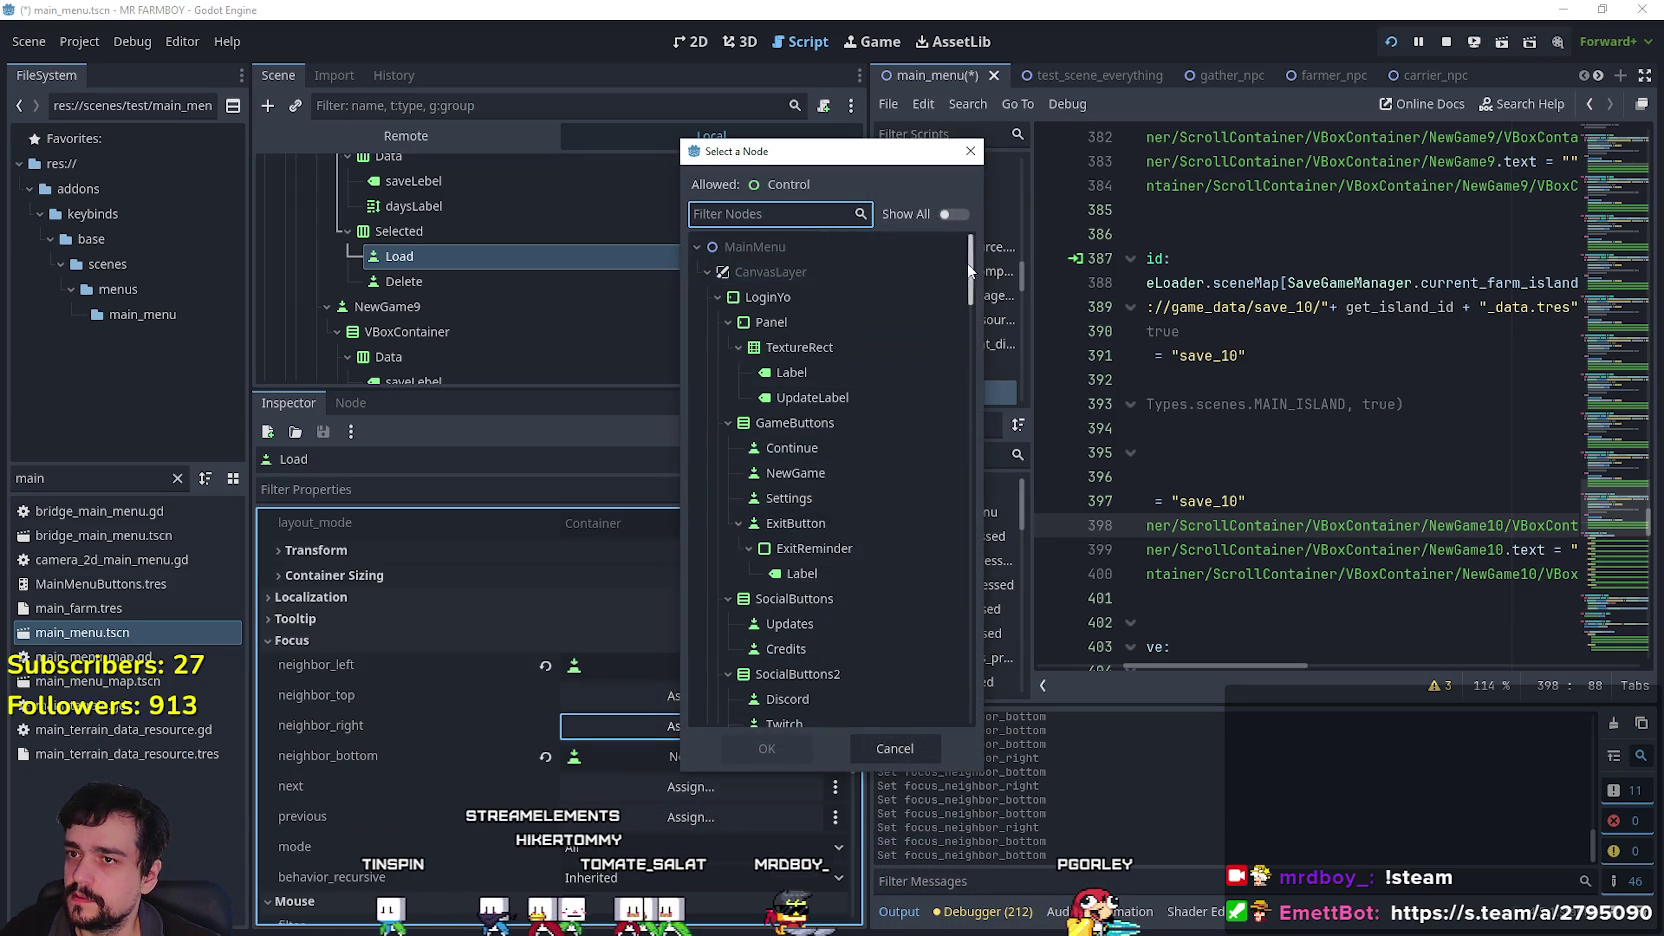
{"action": "scroll", "coordinate": [940, 449], "scroll_direction": "down", "scroll_amount": 15}
{"action": "left_click", "coordinate": [845, 463]}
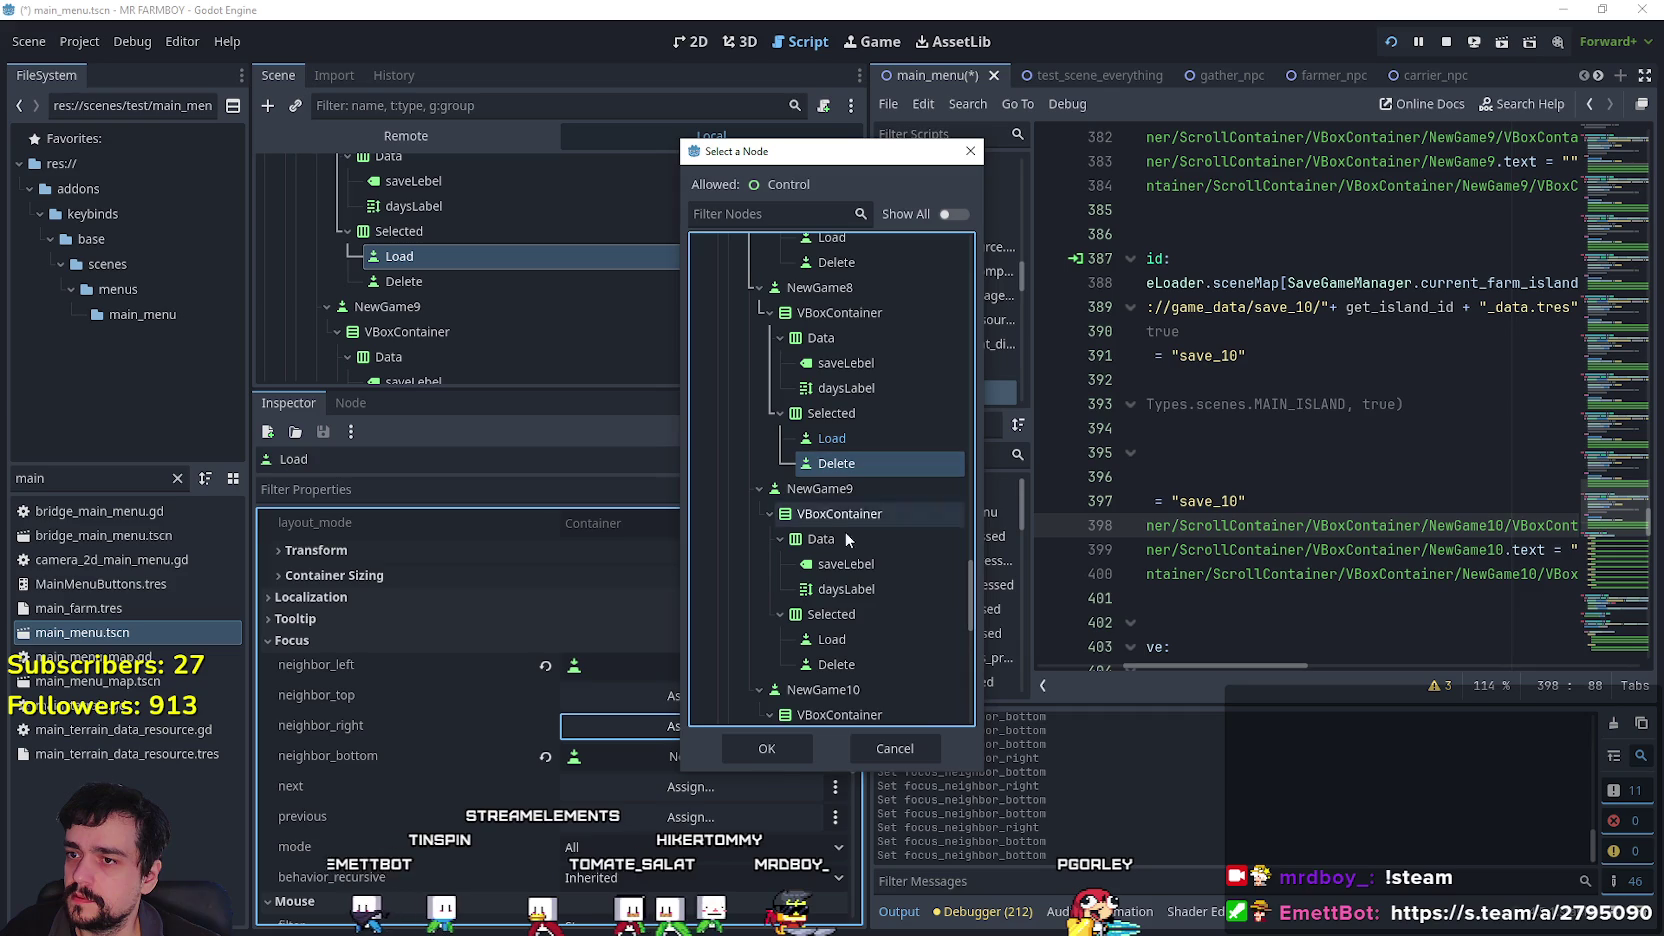
{"action": "left_click", "coordinate": [766, 748]}
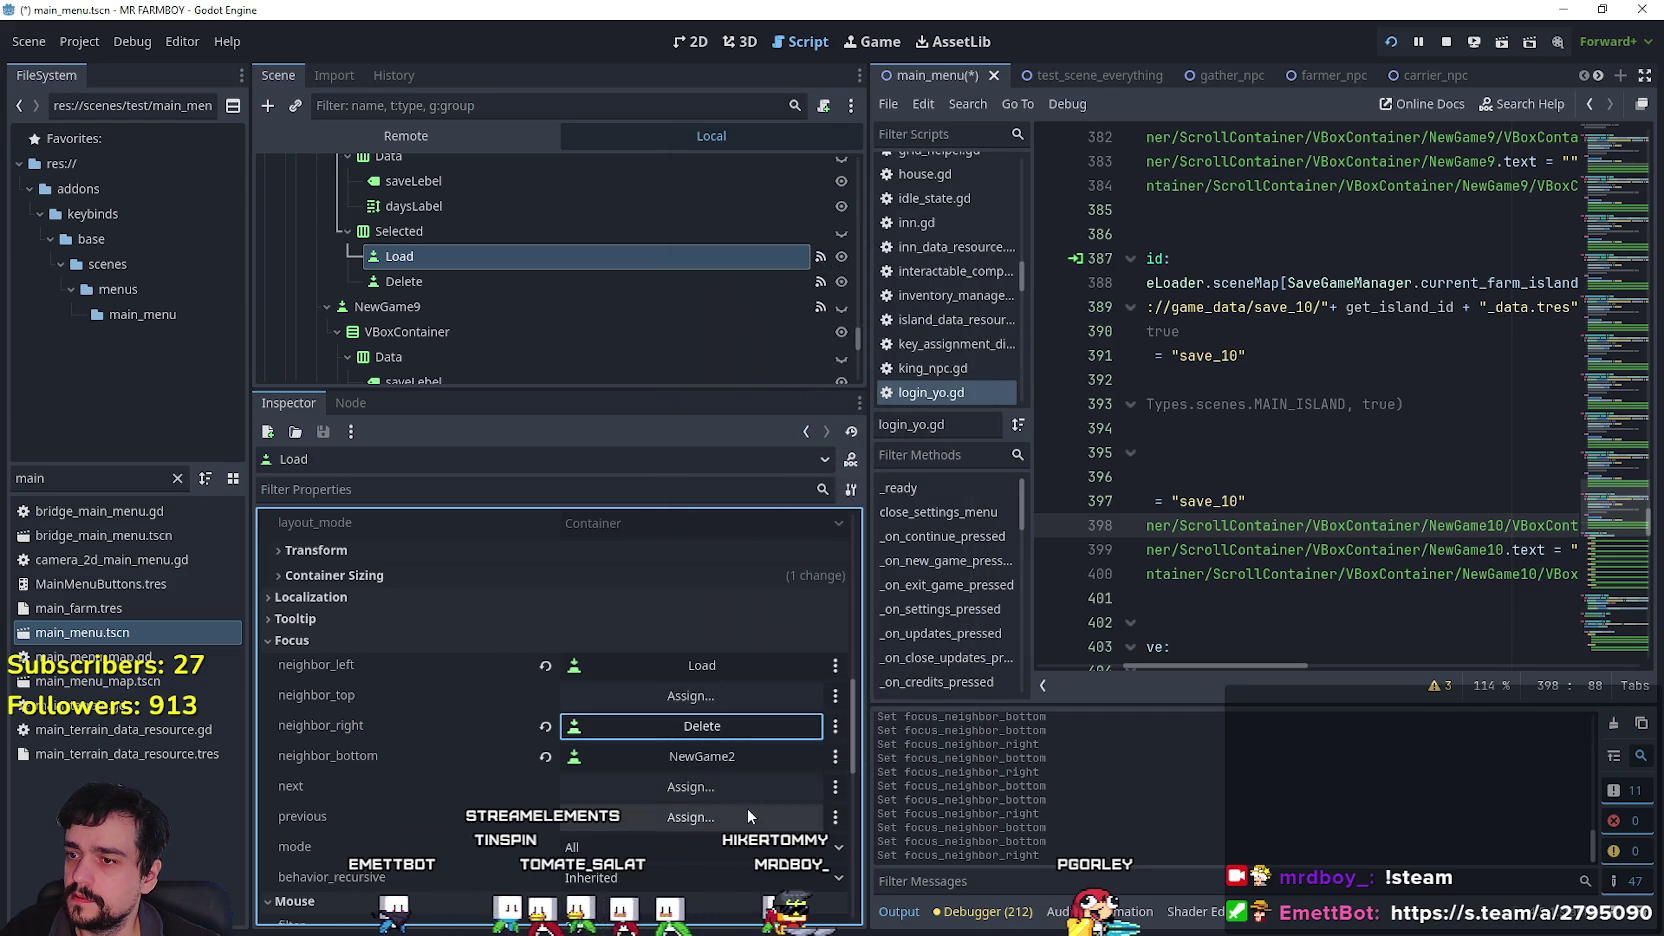
{"action": "left_click", "coordinate": [545, 760]}
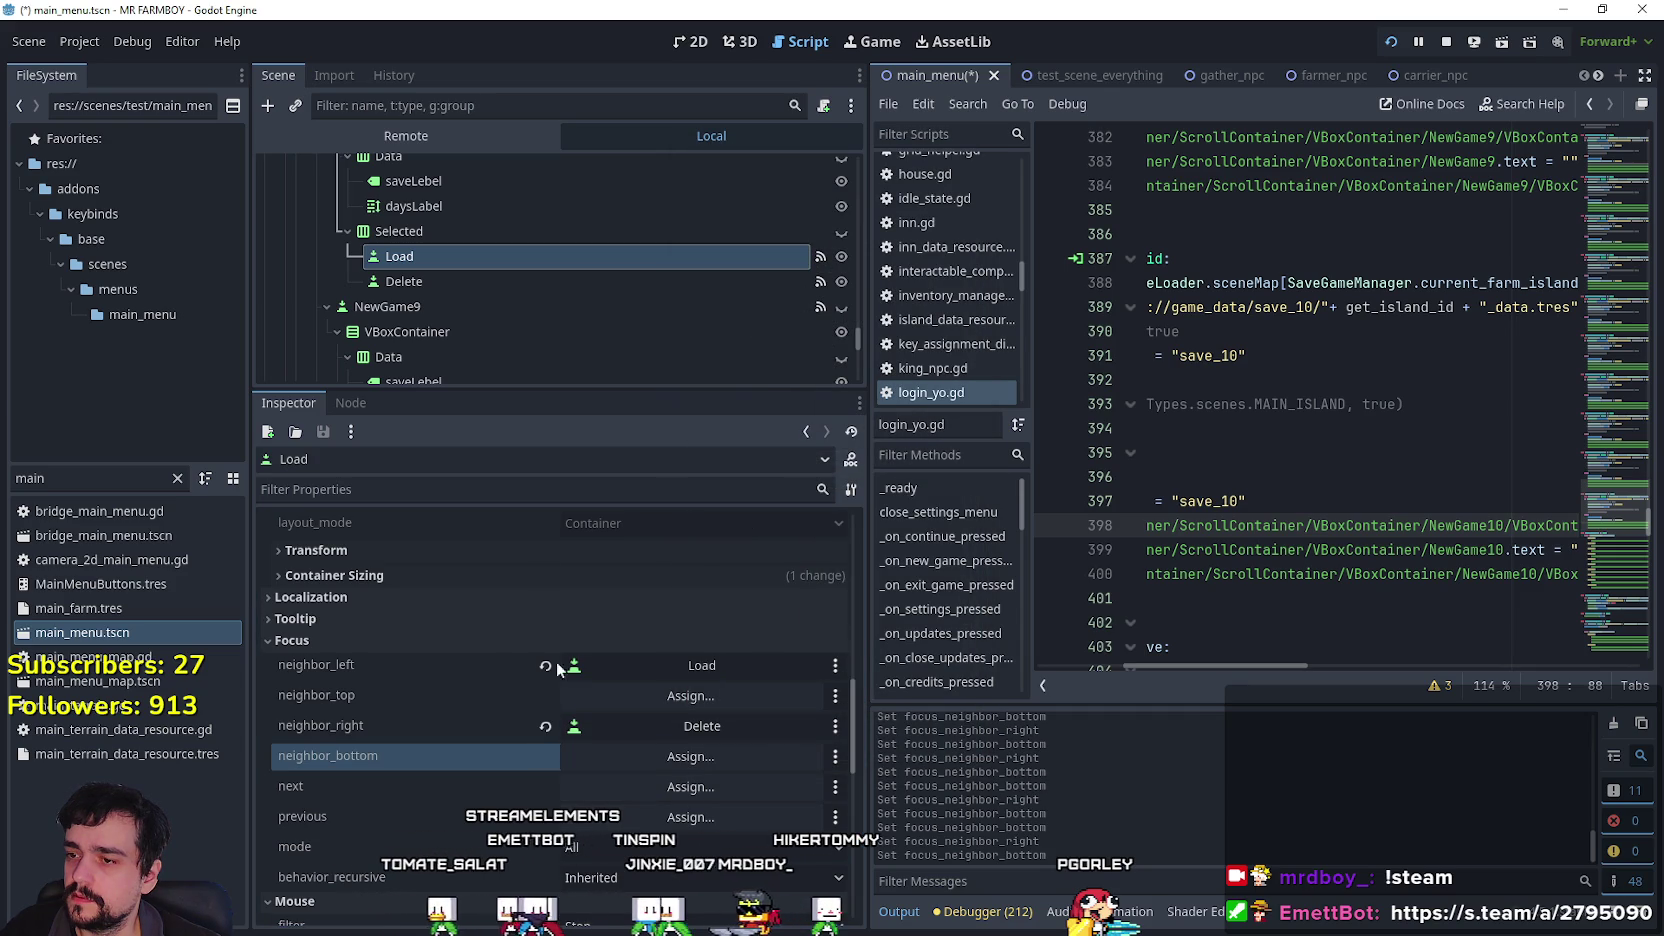
Clear the bottom focus neighbour of NewGame8's Delete button.
{"action": "left_click", "coordinate": [452, 284]}
{"action": "scroll", "coordinate": [598, 685], "scroll_direction": "up", "scroll_amount": 3}
{"action": "scroll", "coordinate": [593, 657], "scroll_direction": "down", "scroll_amount": 3}
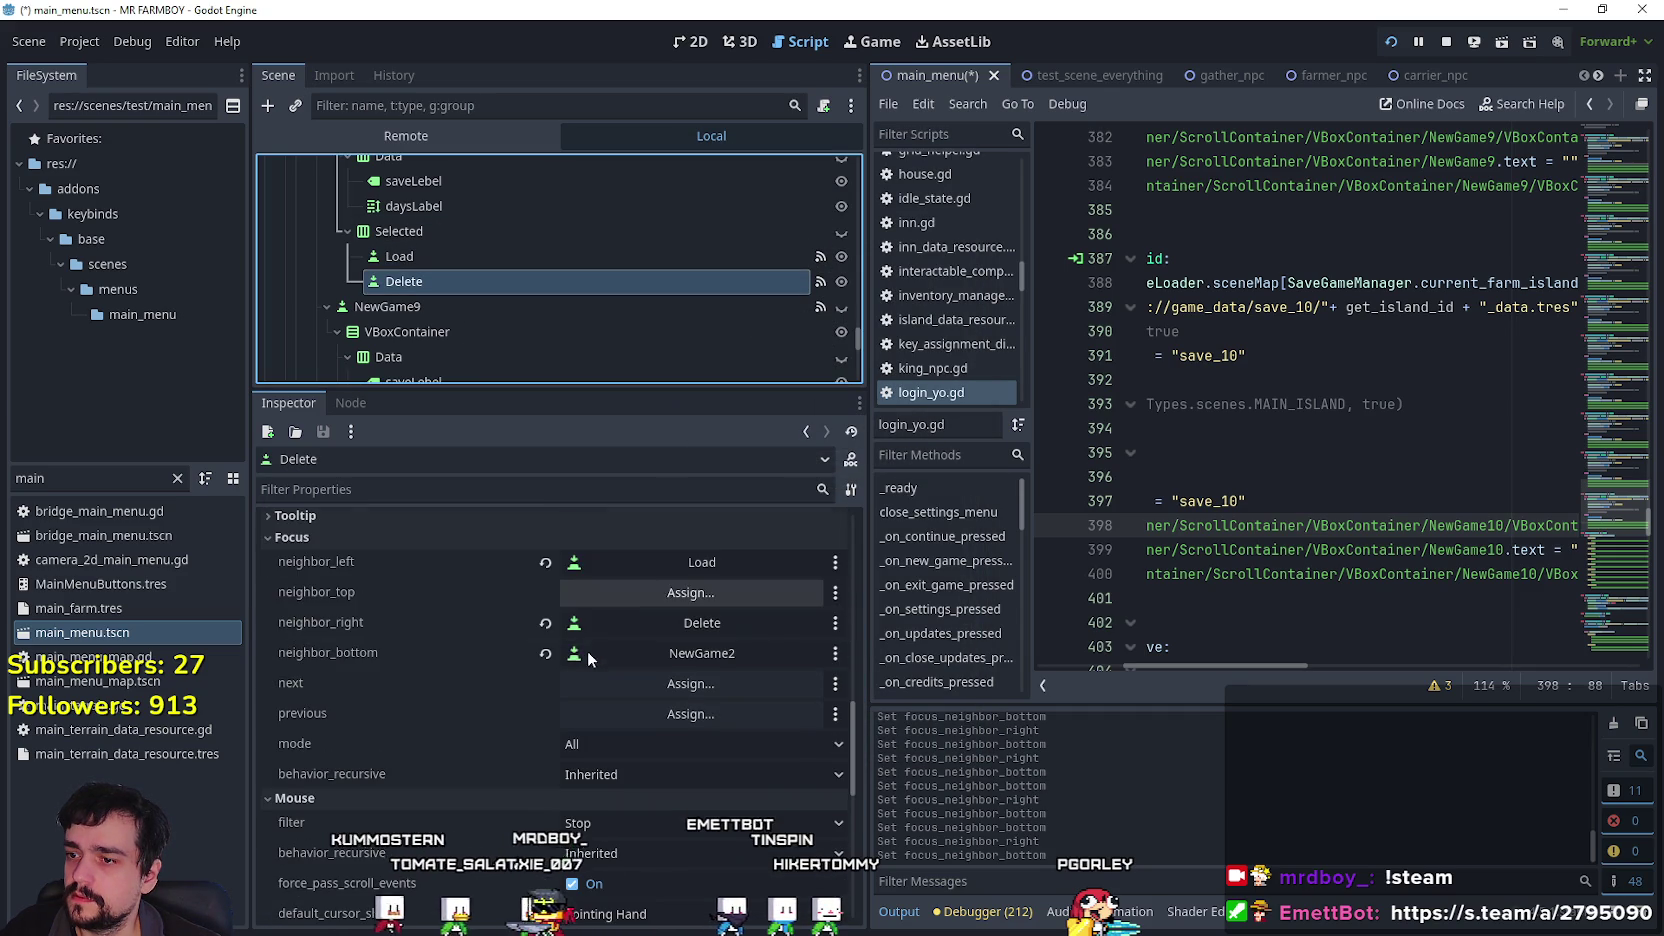
{"action": "left_click", "coordinate": [544, 652]}
{"action": "scroll", "coordinate": [505, 237], "scroll_direction": "down", "scroll_amount": 3}
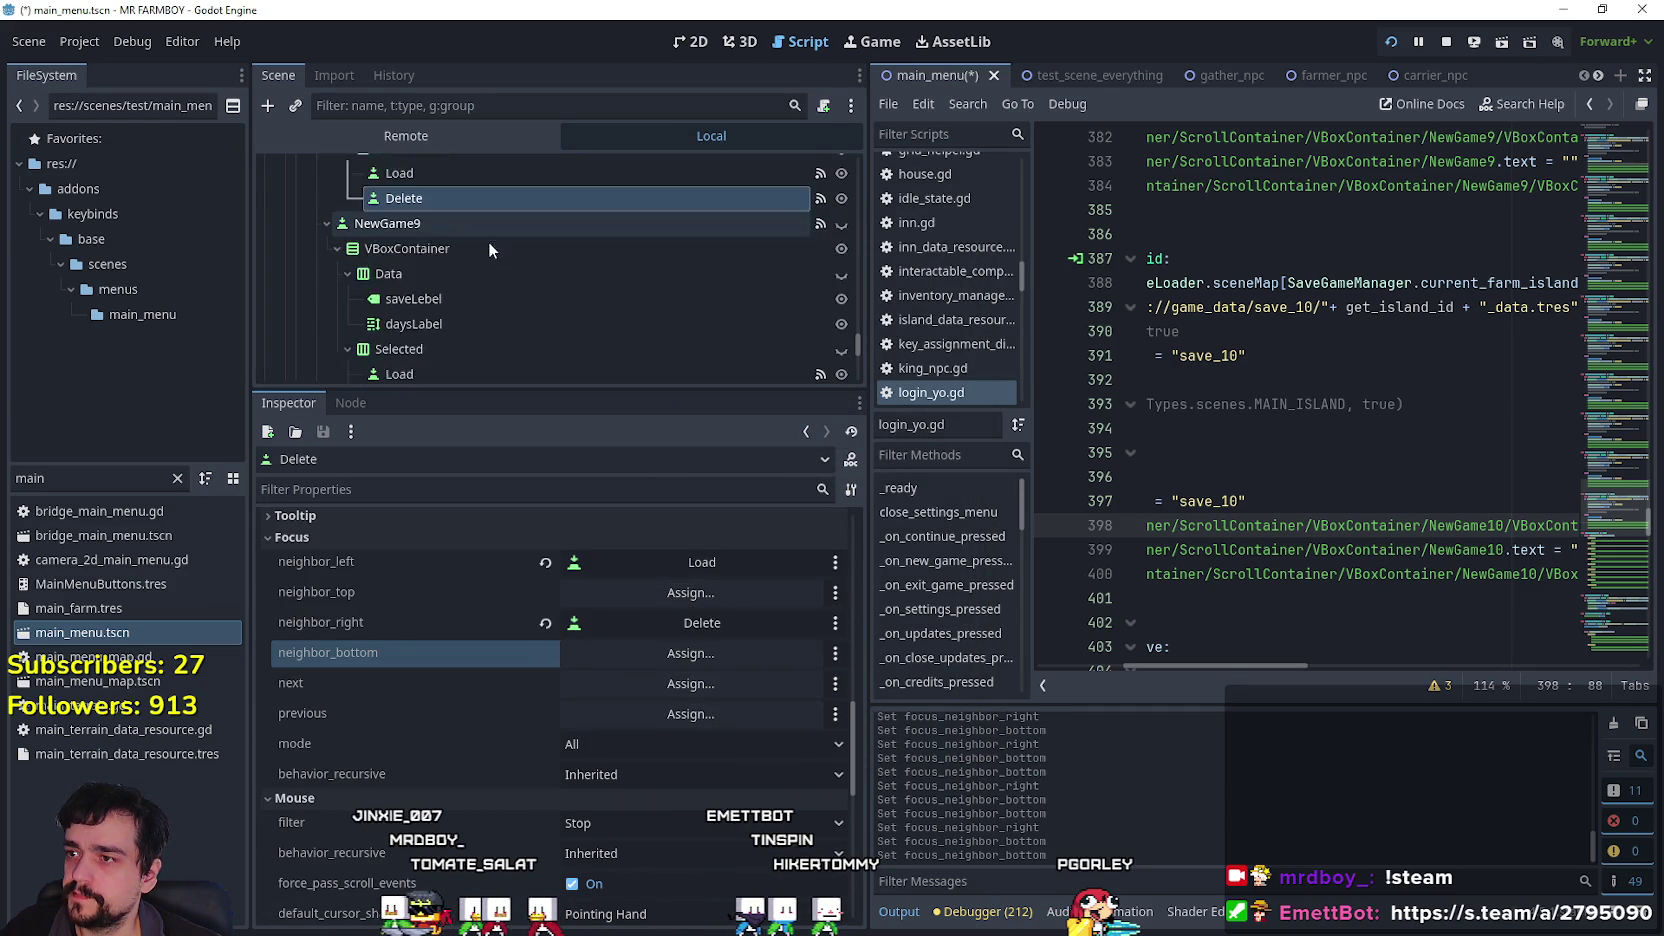
Set NewGame9 Load's right focus neighbour to NewGame9's Delete button.
{"action": "left_click", "coordinate": [476, 347]}
{"action": "scroll", "coordinate": [560, 753], "scroll_direction": "up", "scroll_amount": 5}
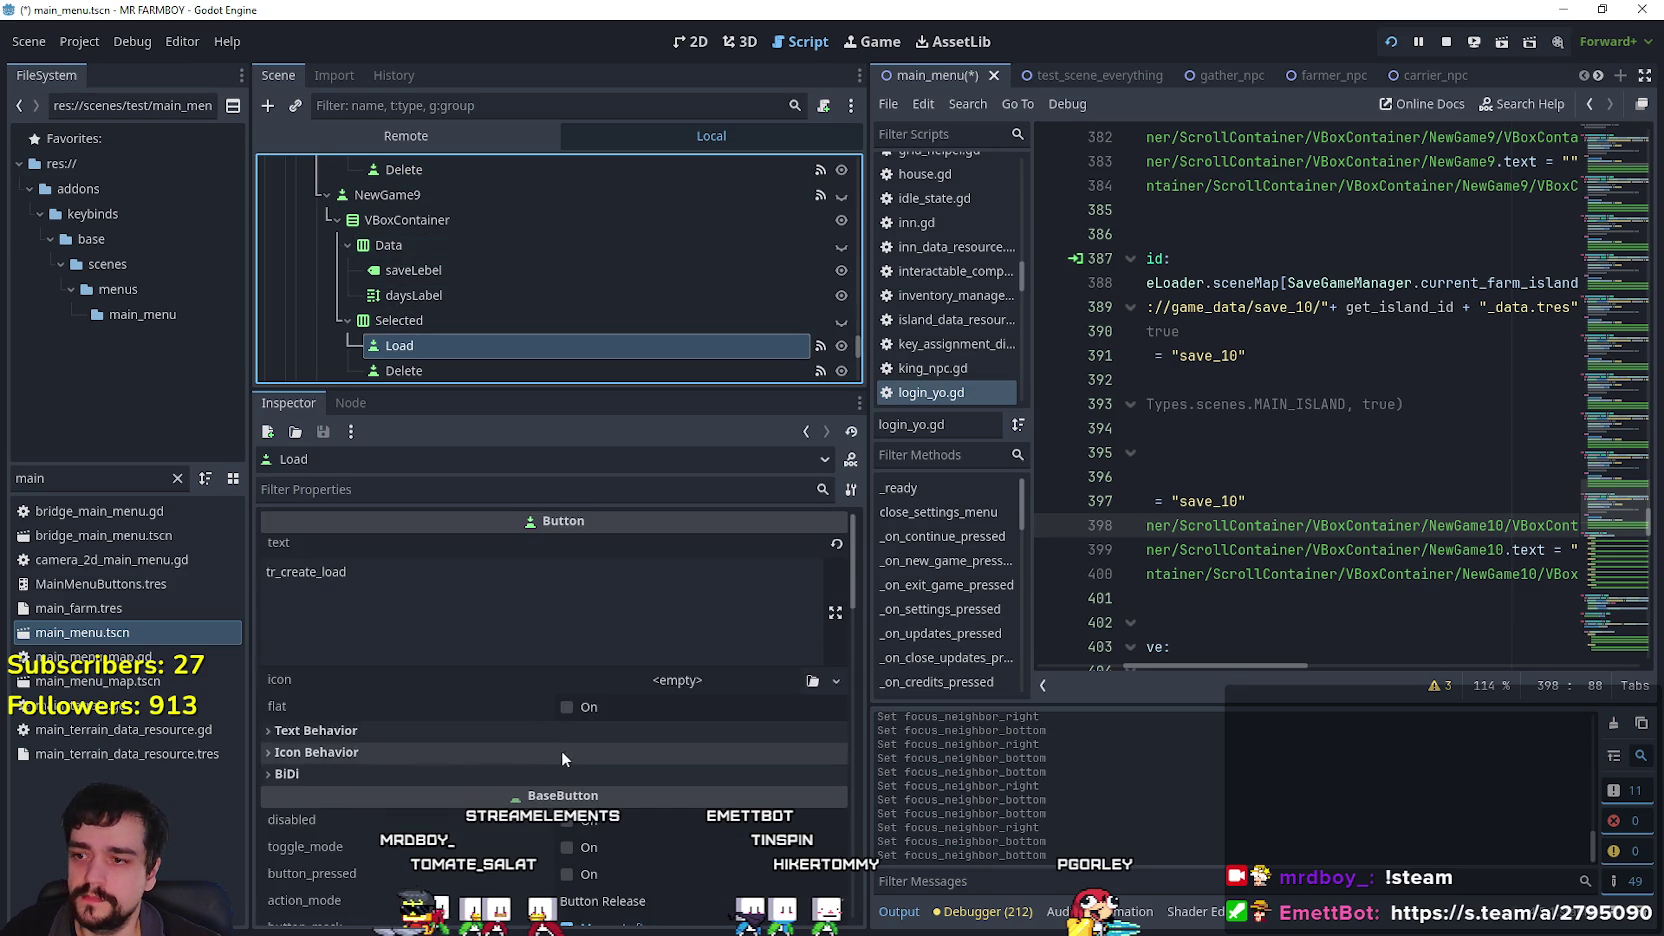
{"action": "scroll", "coordinate": [565, 740], "scroll_direction": "down", "scroll_amount": 6}
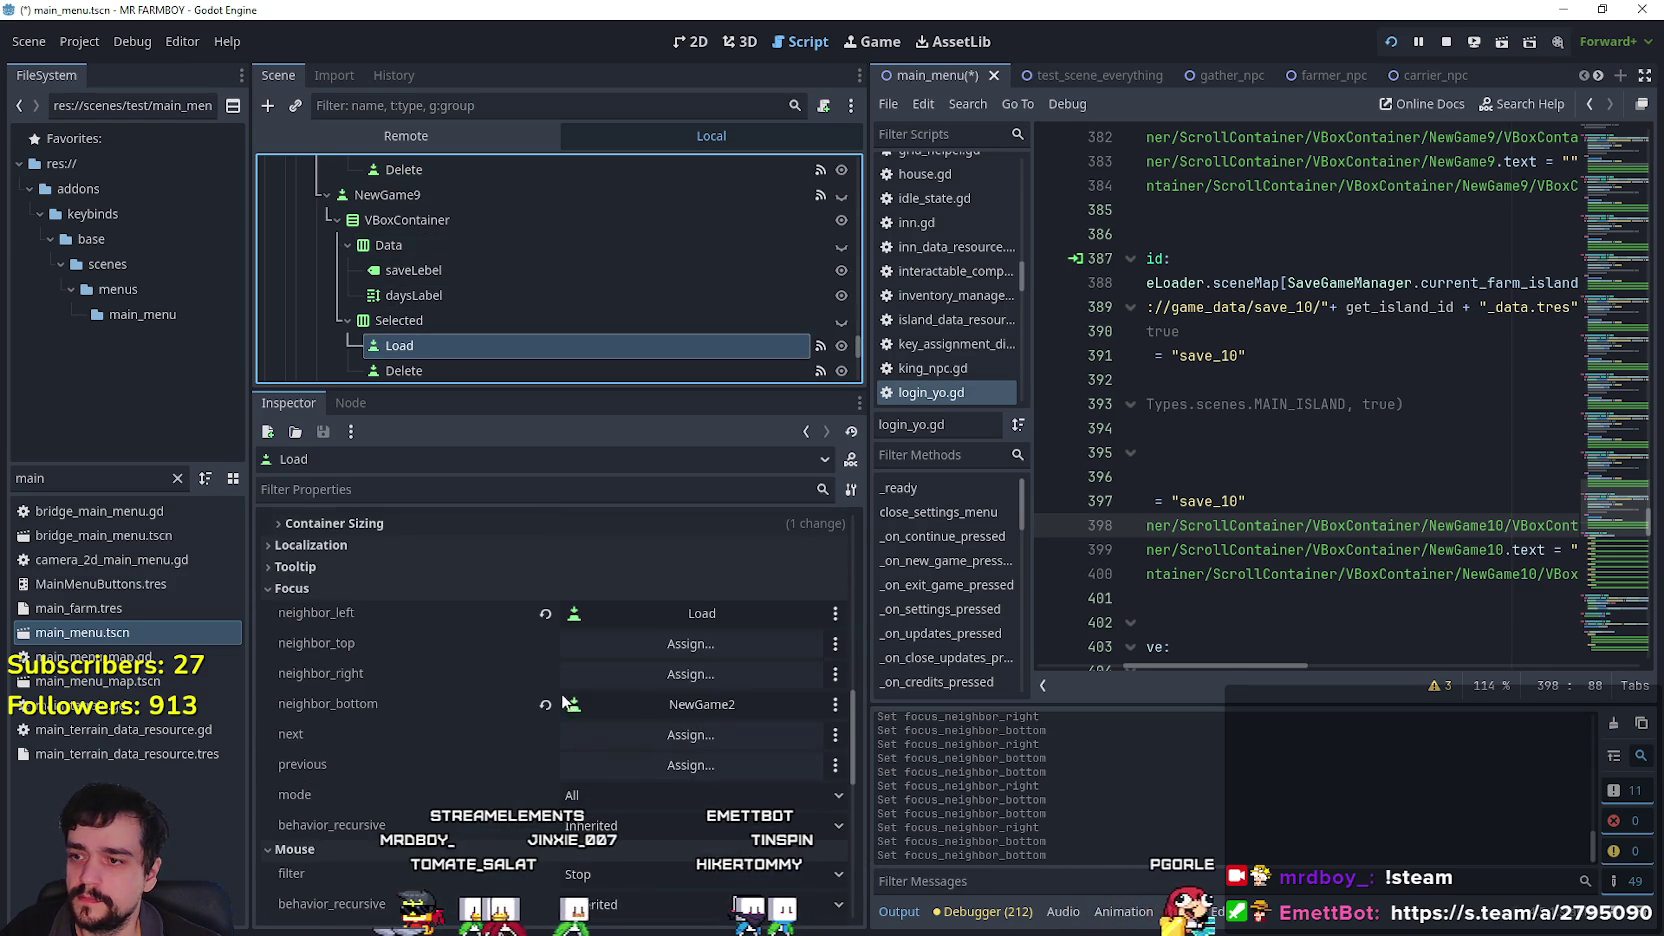
{"action": "left_click", "coordinate": [611, 672]}
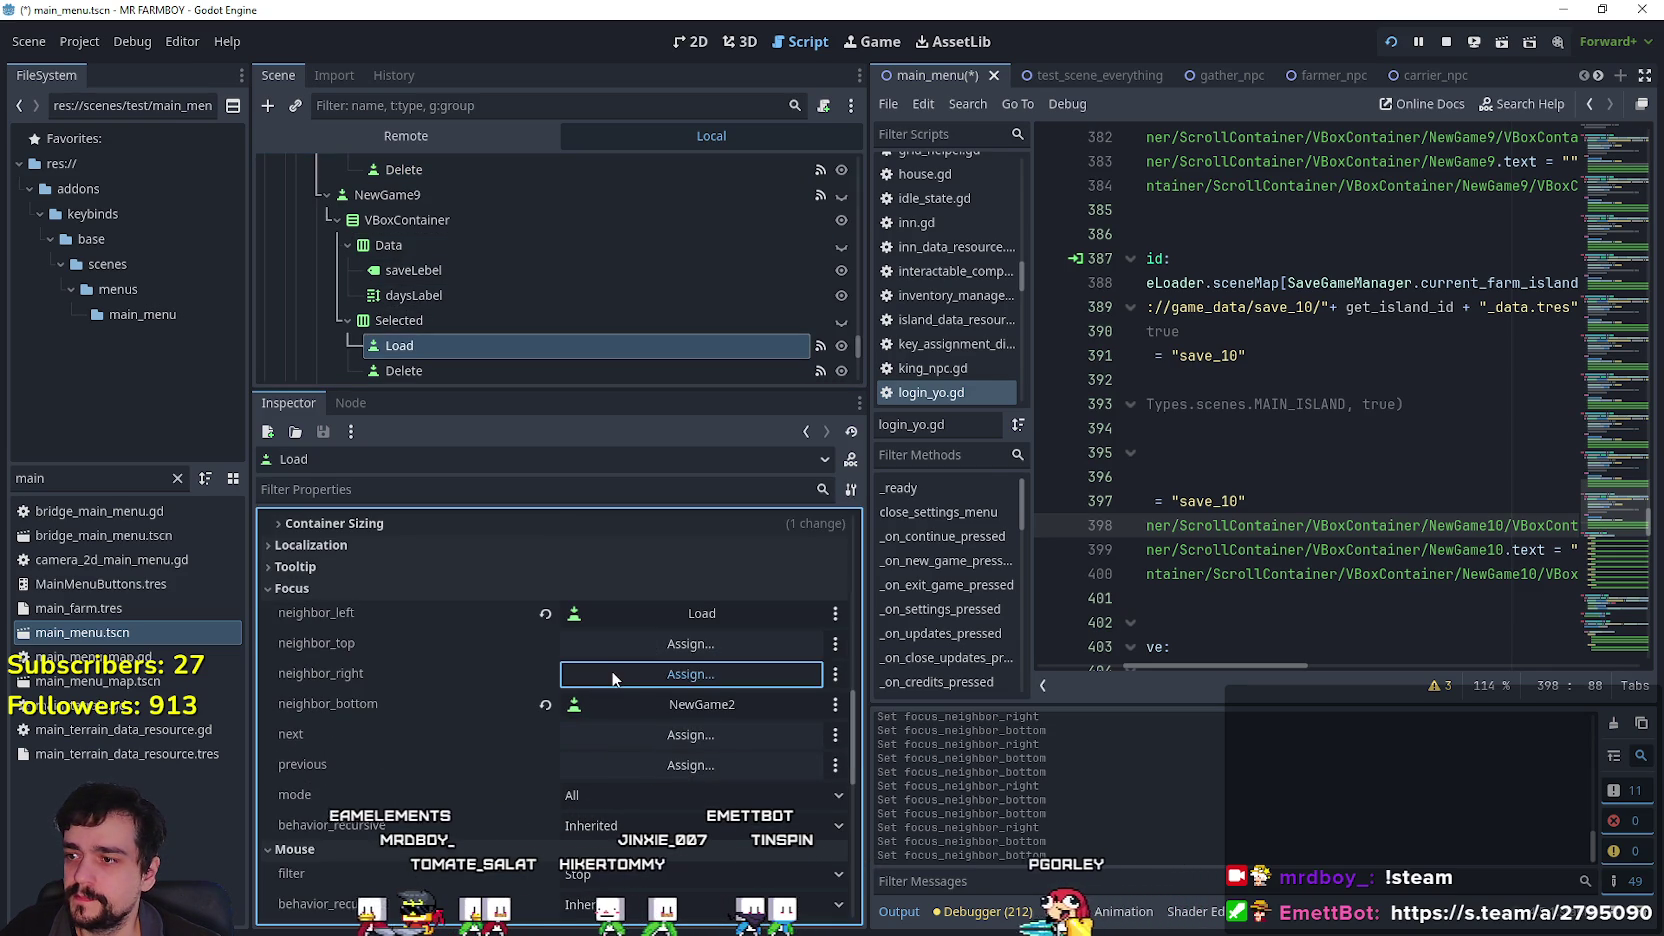
{"action": "left_click_drag", "start_coordinate": [965, 279], "coordinate": [942, 598]}
{"action": "left_click", "coordinate": [869, 440]}
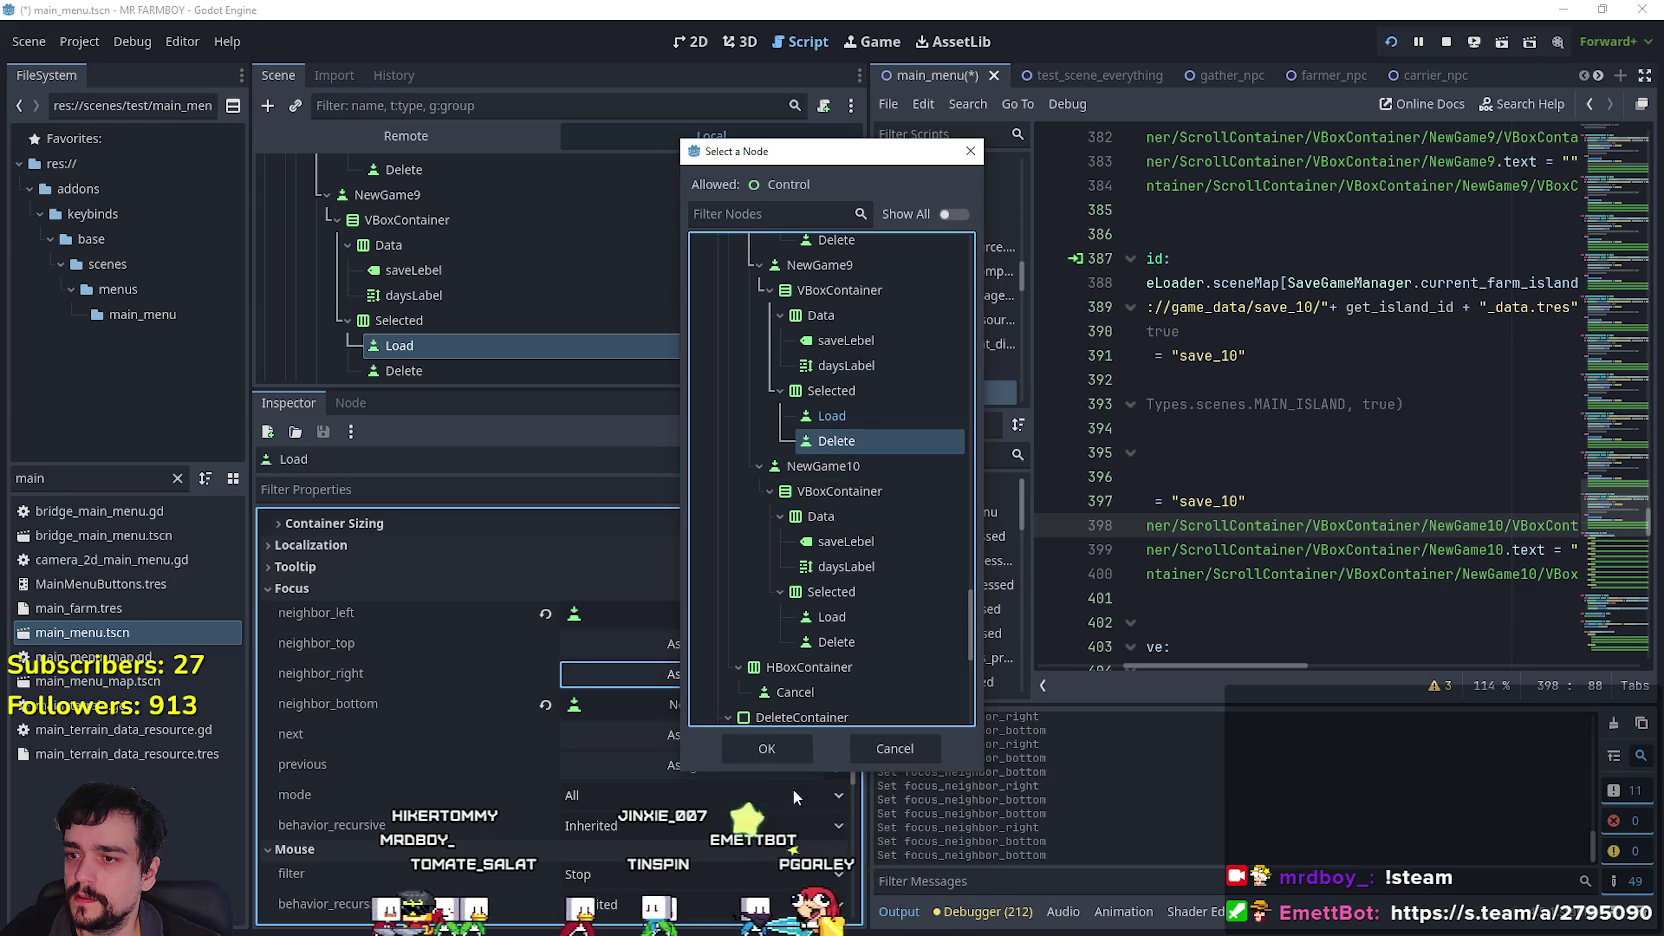
{"action": "left_click", "coordinate": [765, 748]}
{"action": "scroll", "coordinate": [540, 271], "scroll_direction": "down", "scroll_amount": 2}
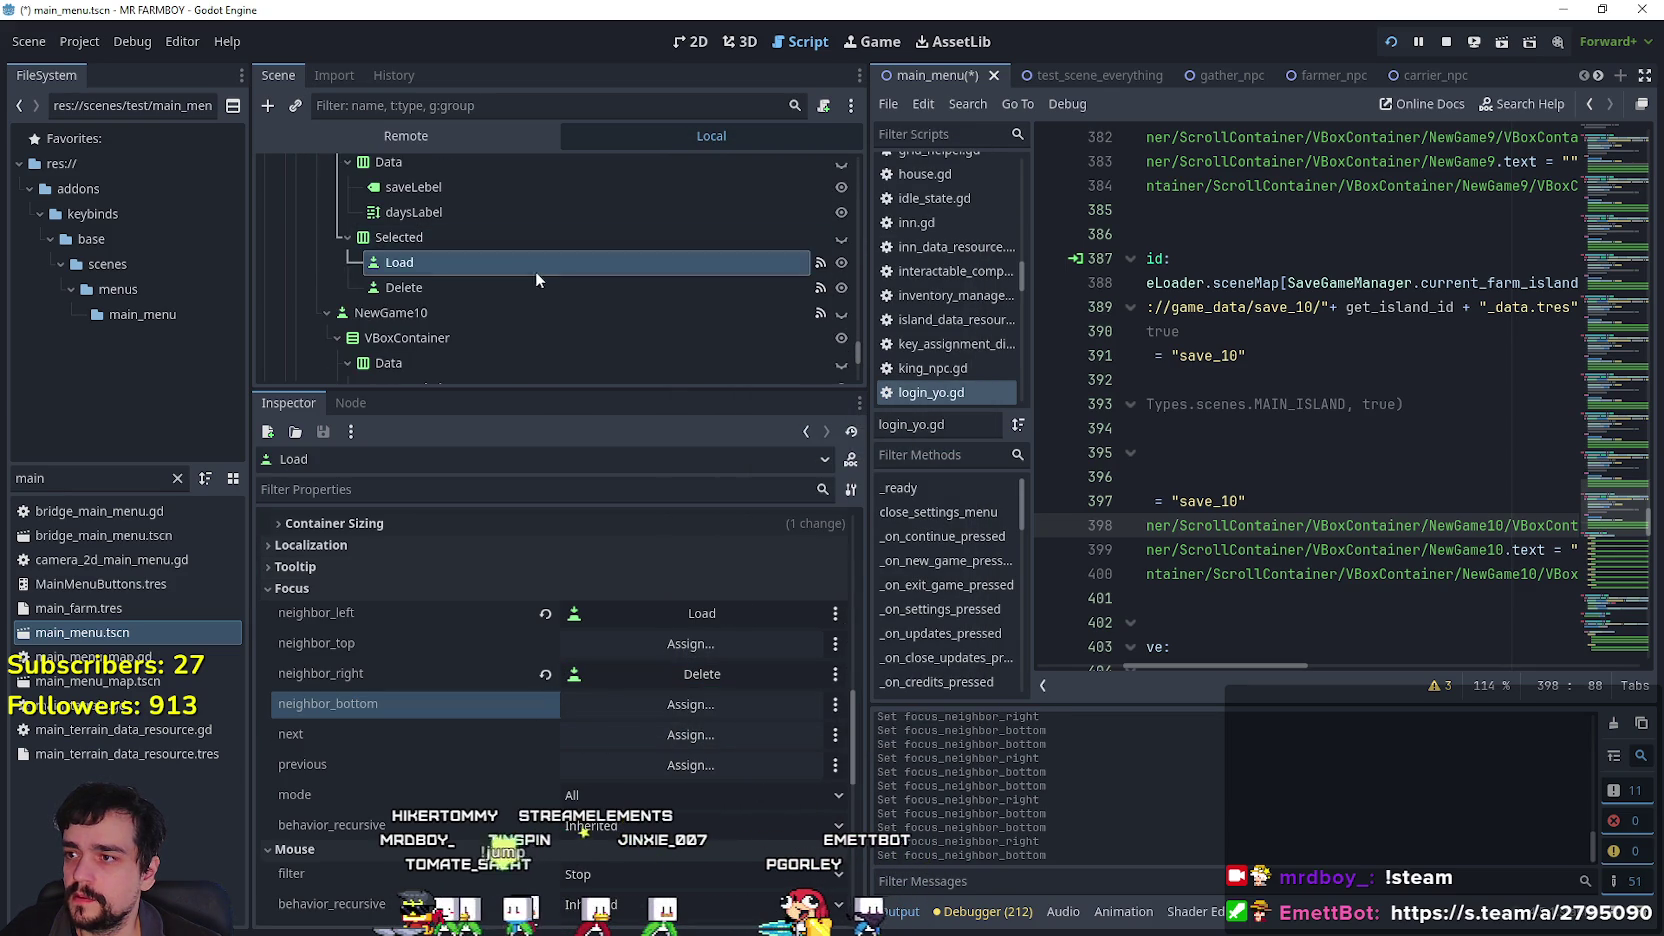
Clear the bottom focus neighbour of NewGame9's Delete button.
{"action": "left_click", "coordinate": [514, 290]}
{"action": "scroll", "coordinate": [657, 735], "scroll_direction": "down", "scroll_amount": 10}
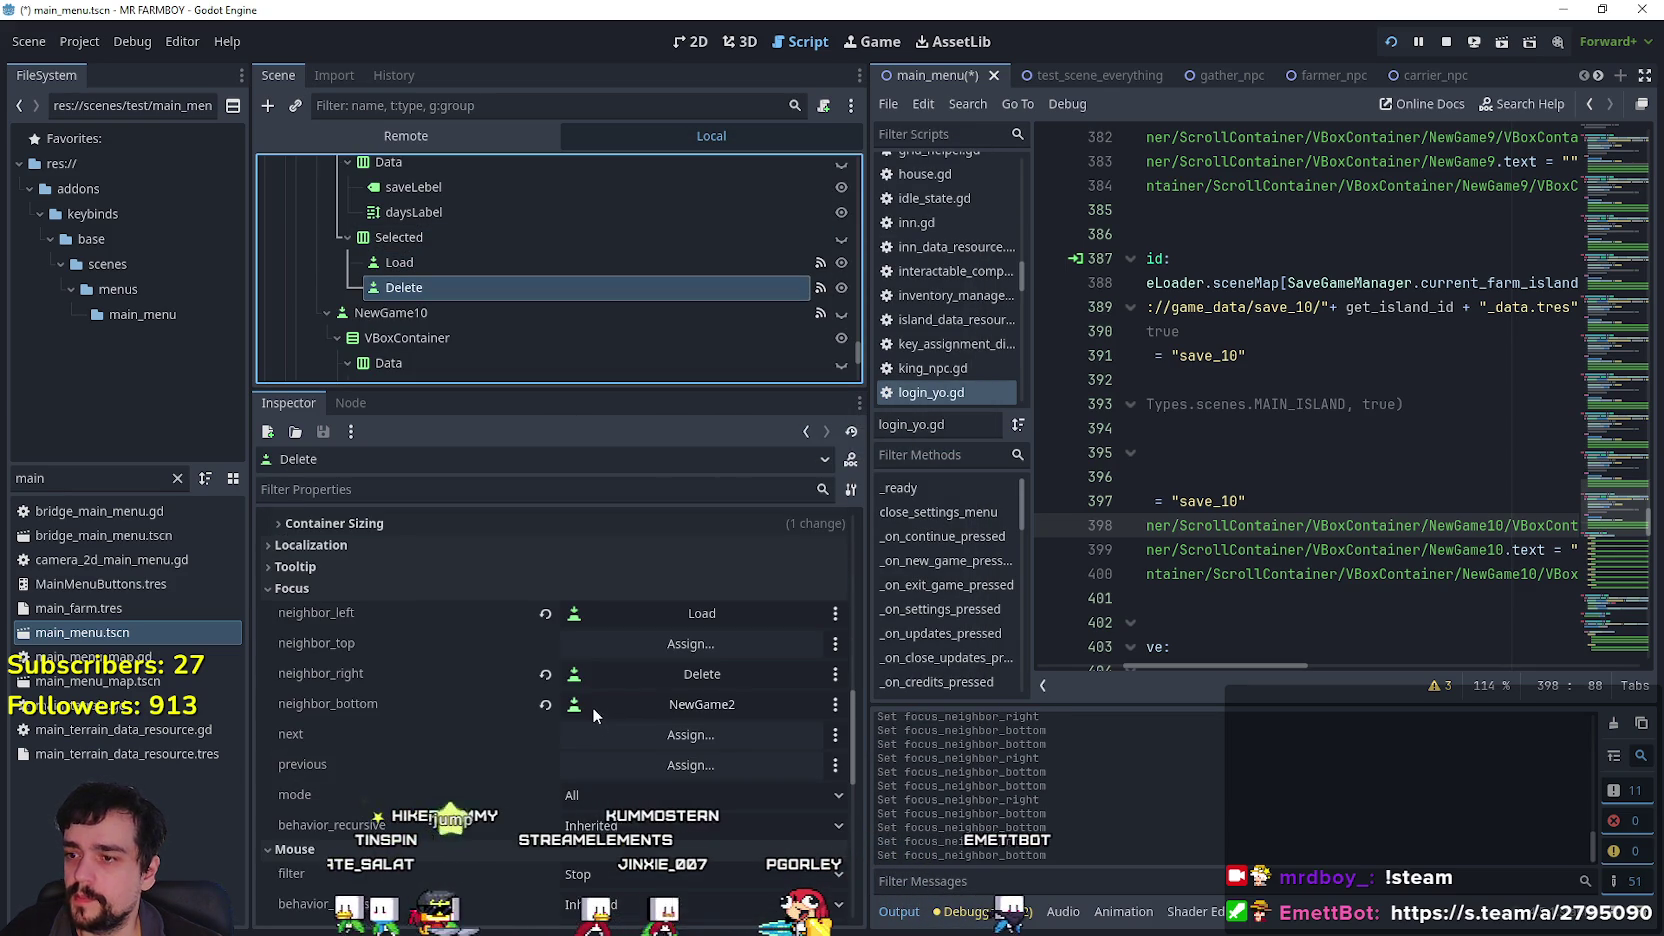
{"action": "left_click", "coordinate": [545, 705]}
{"action": "scroll", "coordinate": [453, 270], "scroll_direction": "down", "scroll_amount": 2}
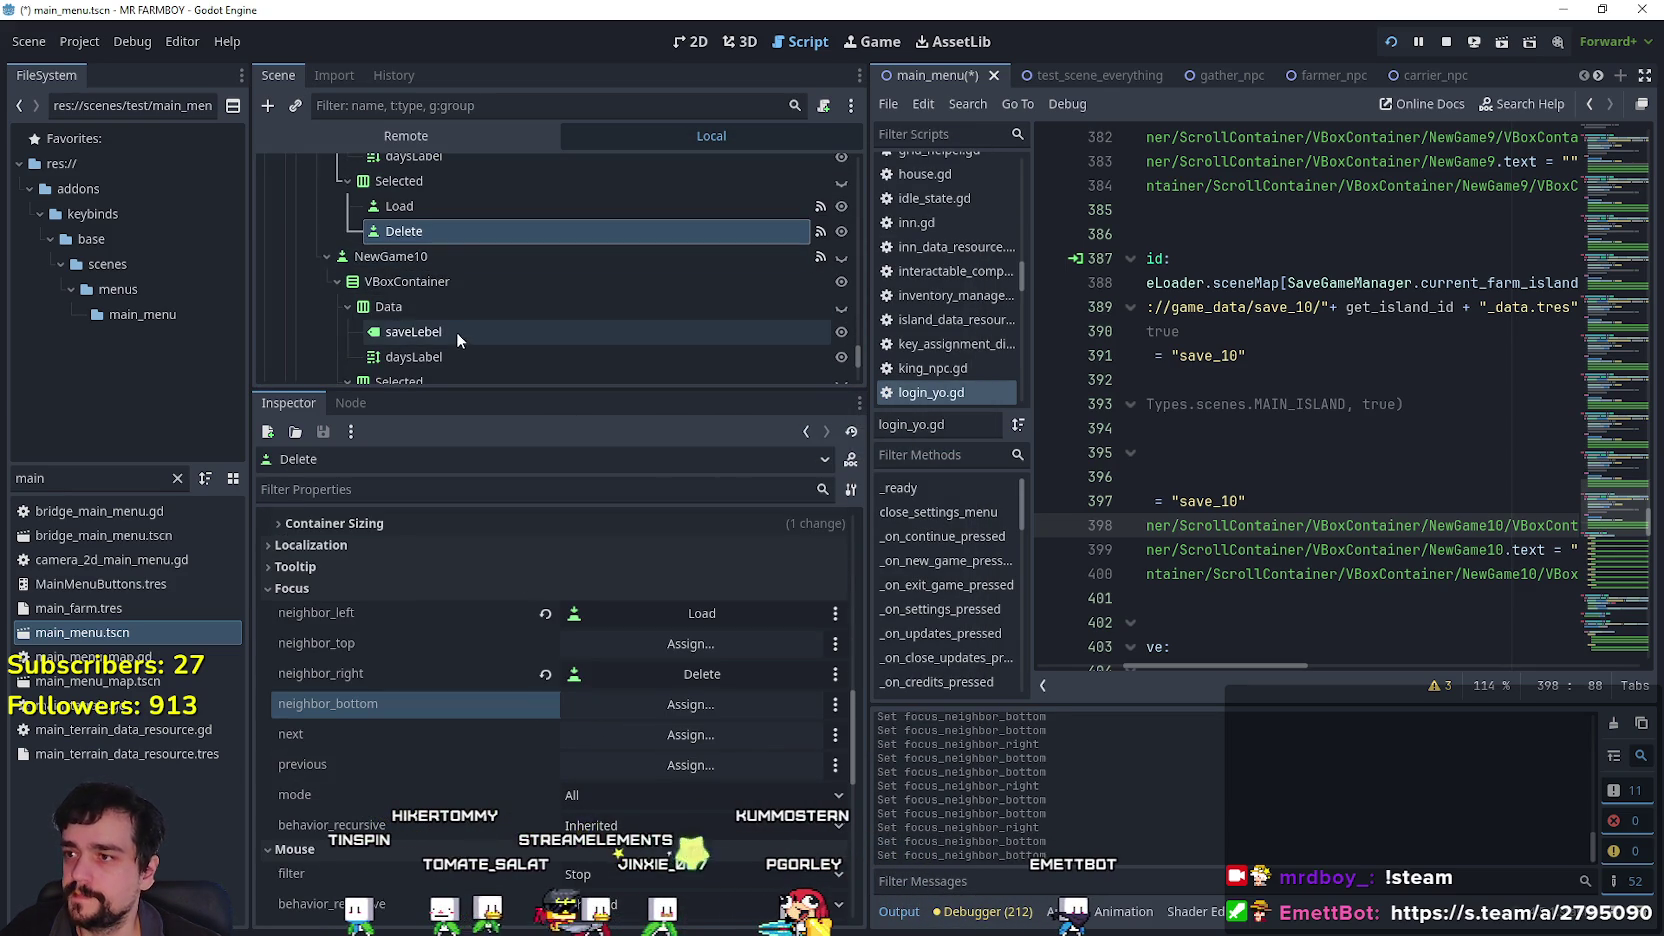
{"action": "scroll", "coordinate": [453, 325], "scroll_direction": "down", "scroll_amount": 4}
Set NewGame10 Load's right neighbour to its Delete button and clear its bottom neighbour.
{"action": "left_click", "coordinate": [462, 274]}
{"action": "left_click", "coordinate": [463, 293]}
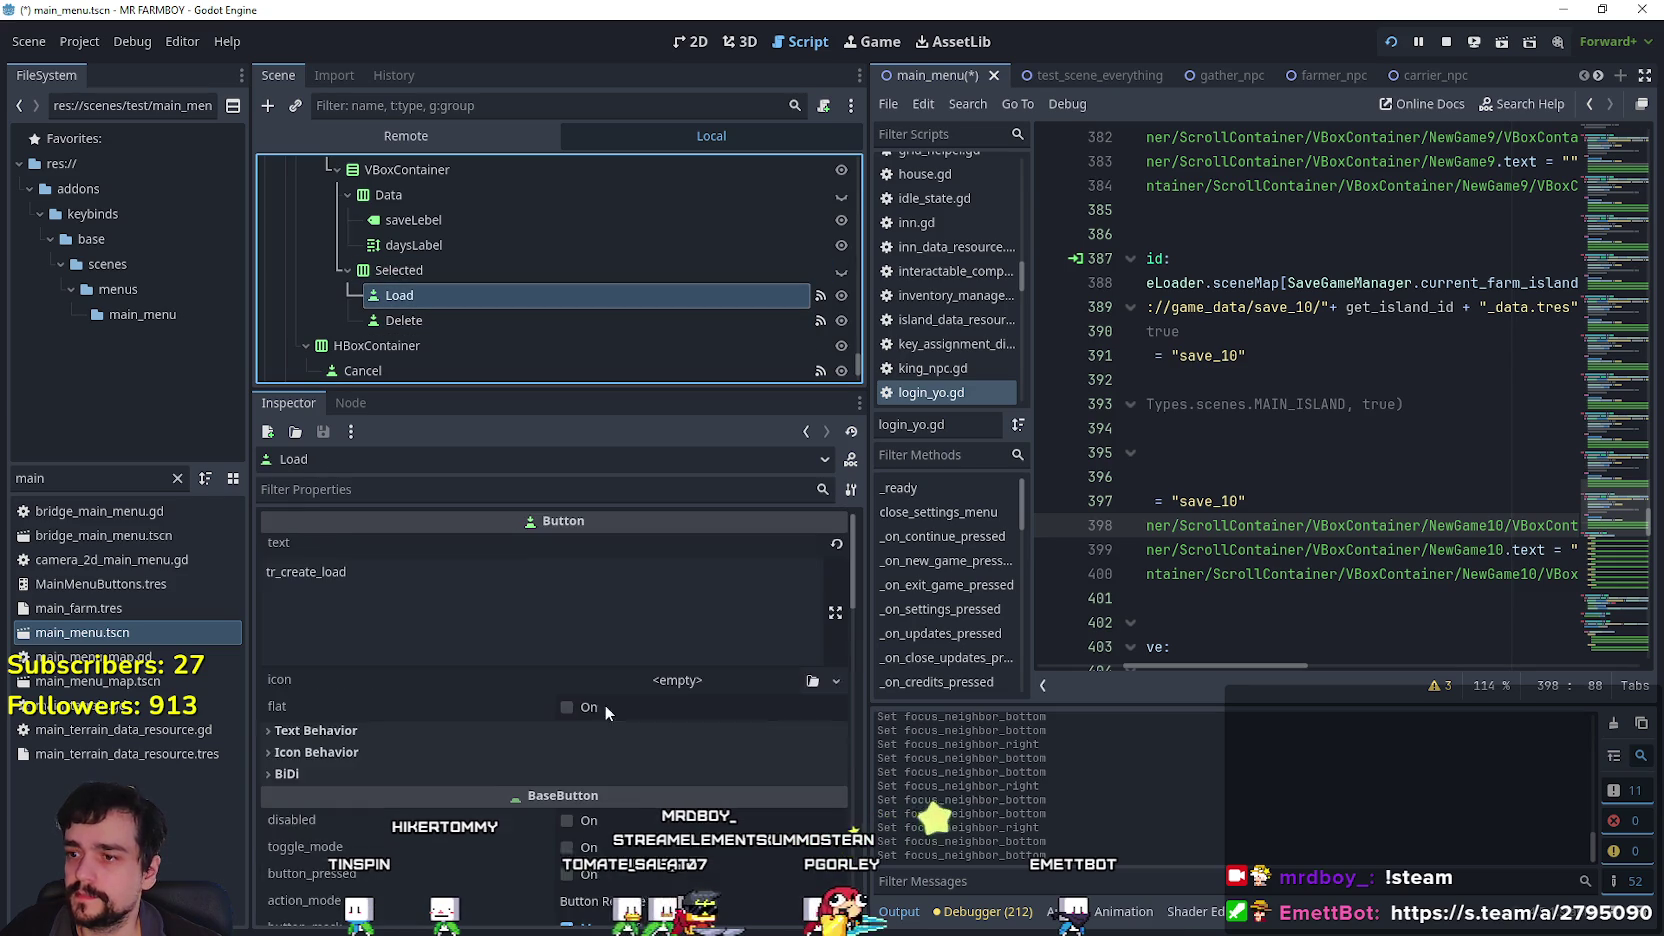
{"action": "scroll", "coordinate": [614, 760], "scroll_direction": "down", "scroll_amount": 10}
{"action": "left_click", "coordinate": [622, 746]}
{"action": "left_click", "coordinate": [917, 747]}
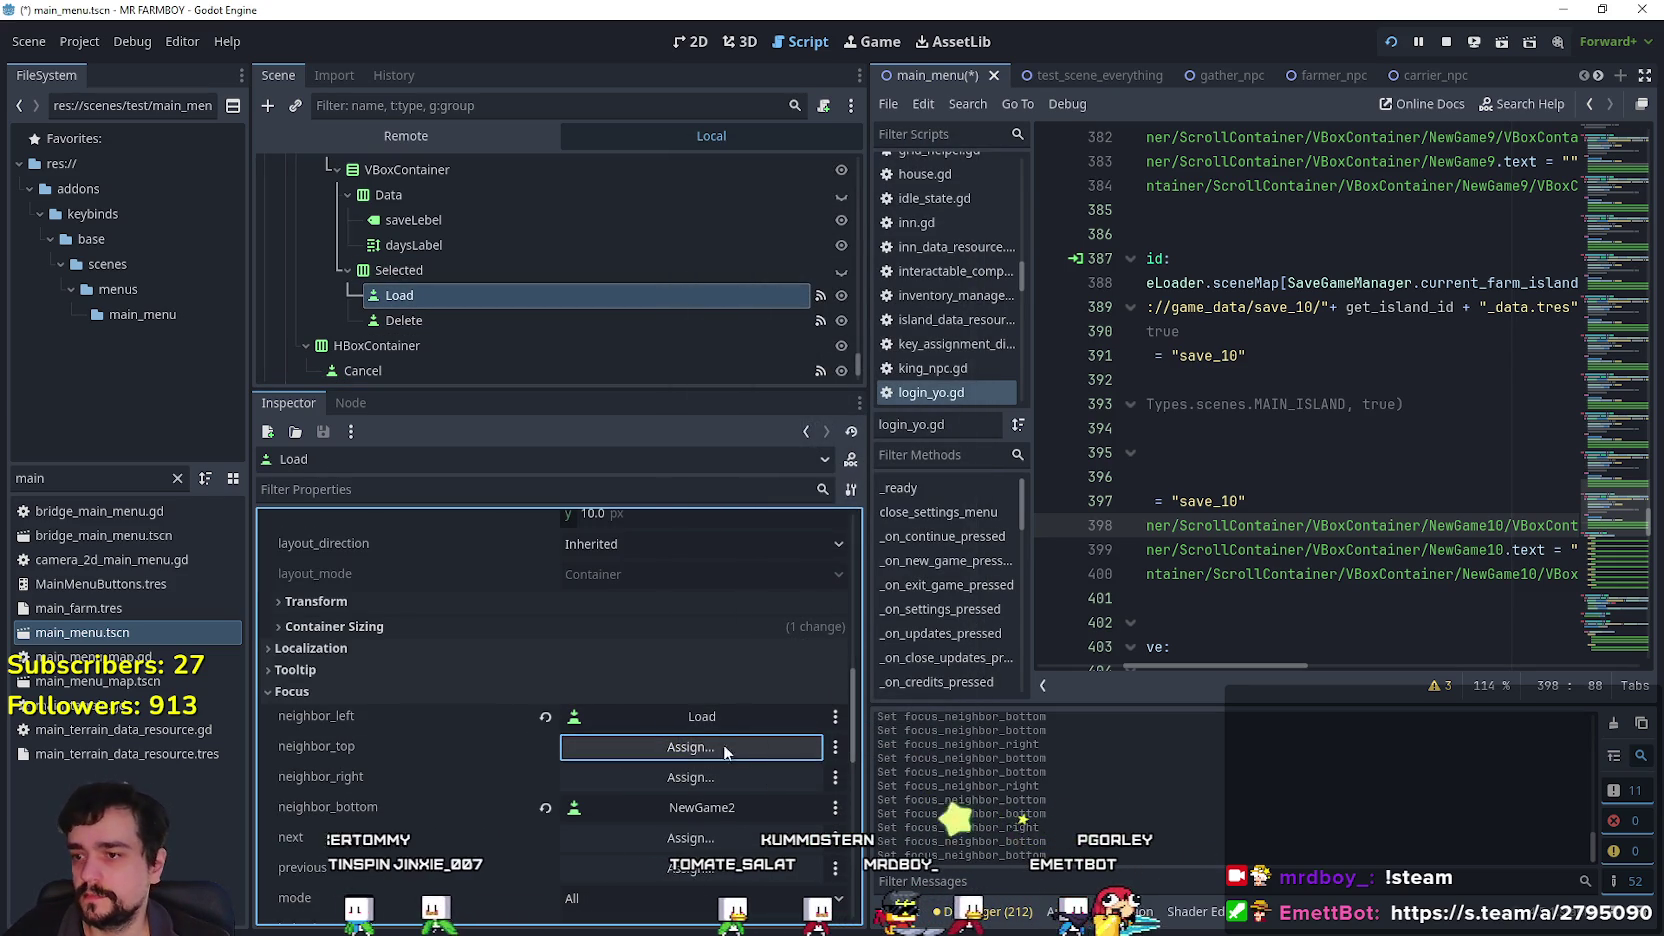
{"action": "left_click", "coordinate": [711, 779]}
{"action": "left_click_drag", "start_coordinate": [962, 286], "coordinate": [981, 649]}
{"action": "left_click", "coordinate": [839, 548]}
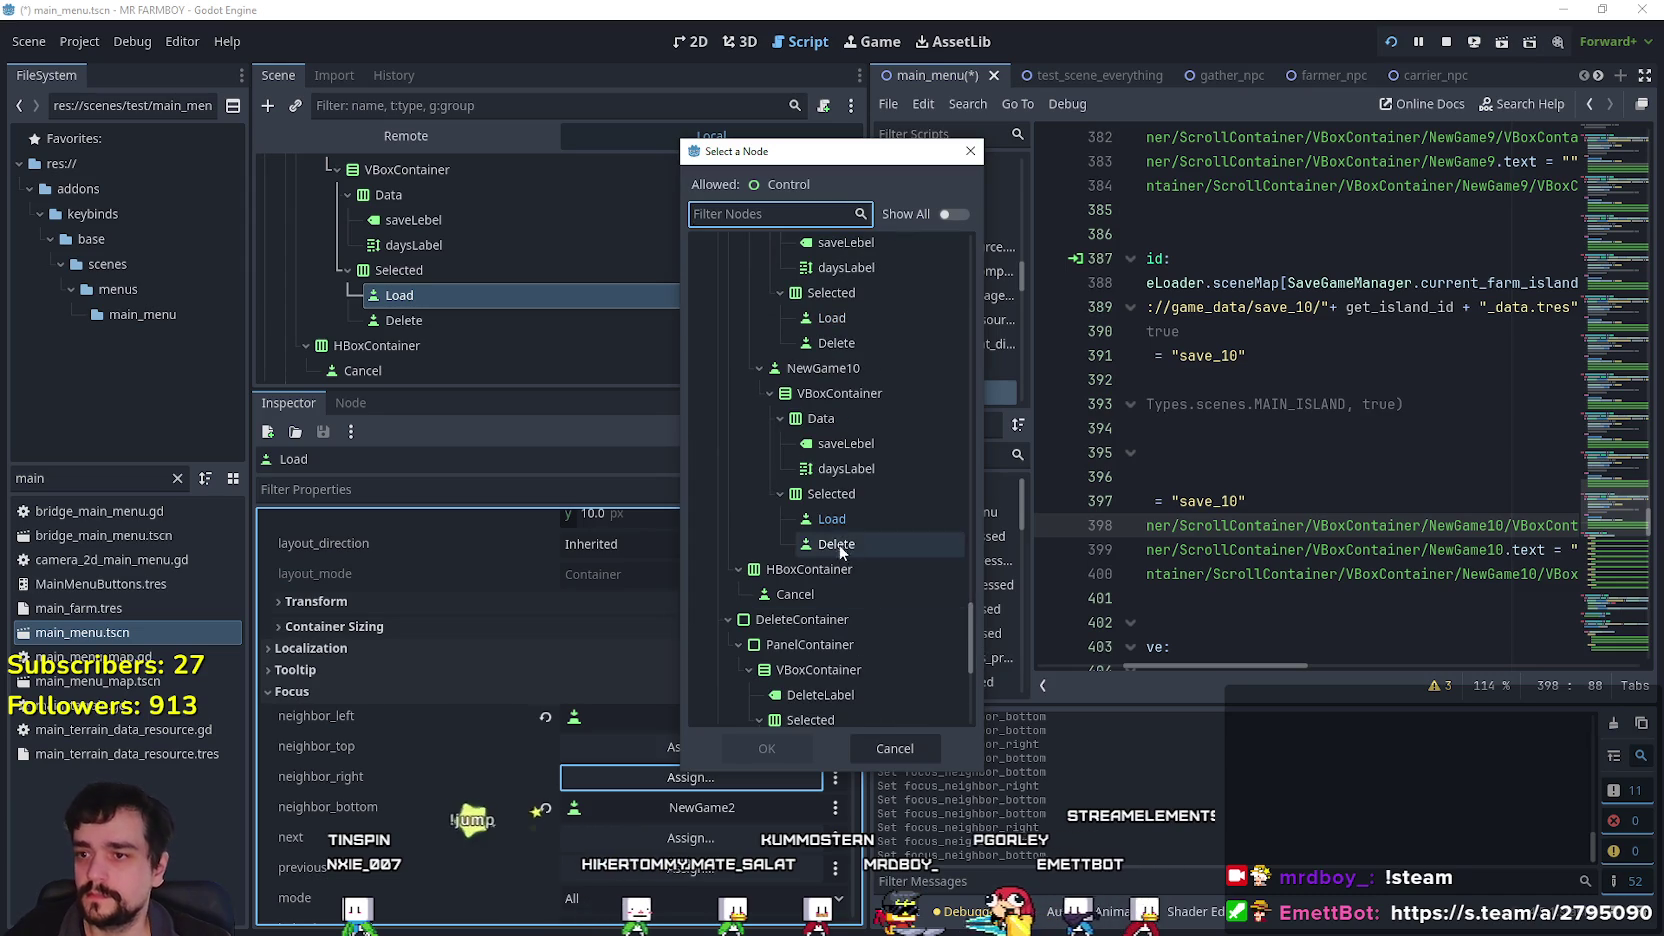
{"action": "left_click", "coordinate": [766, 748]}
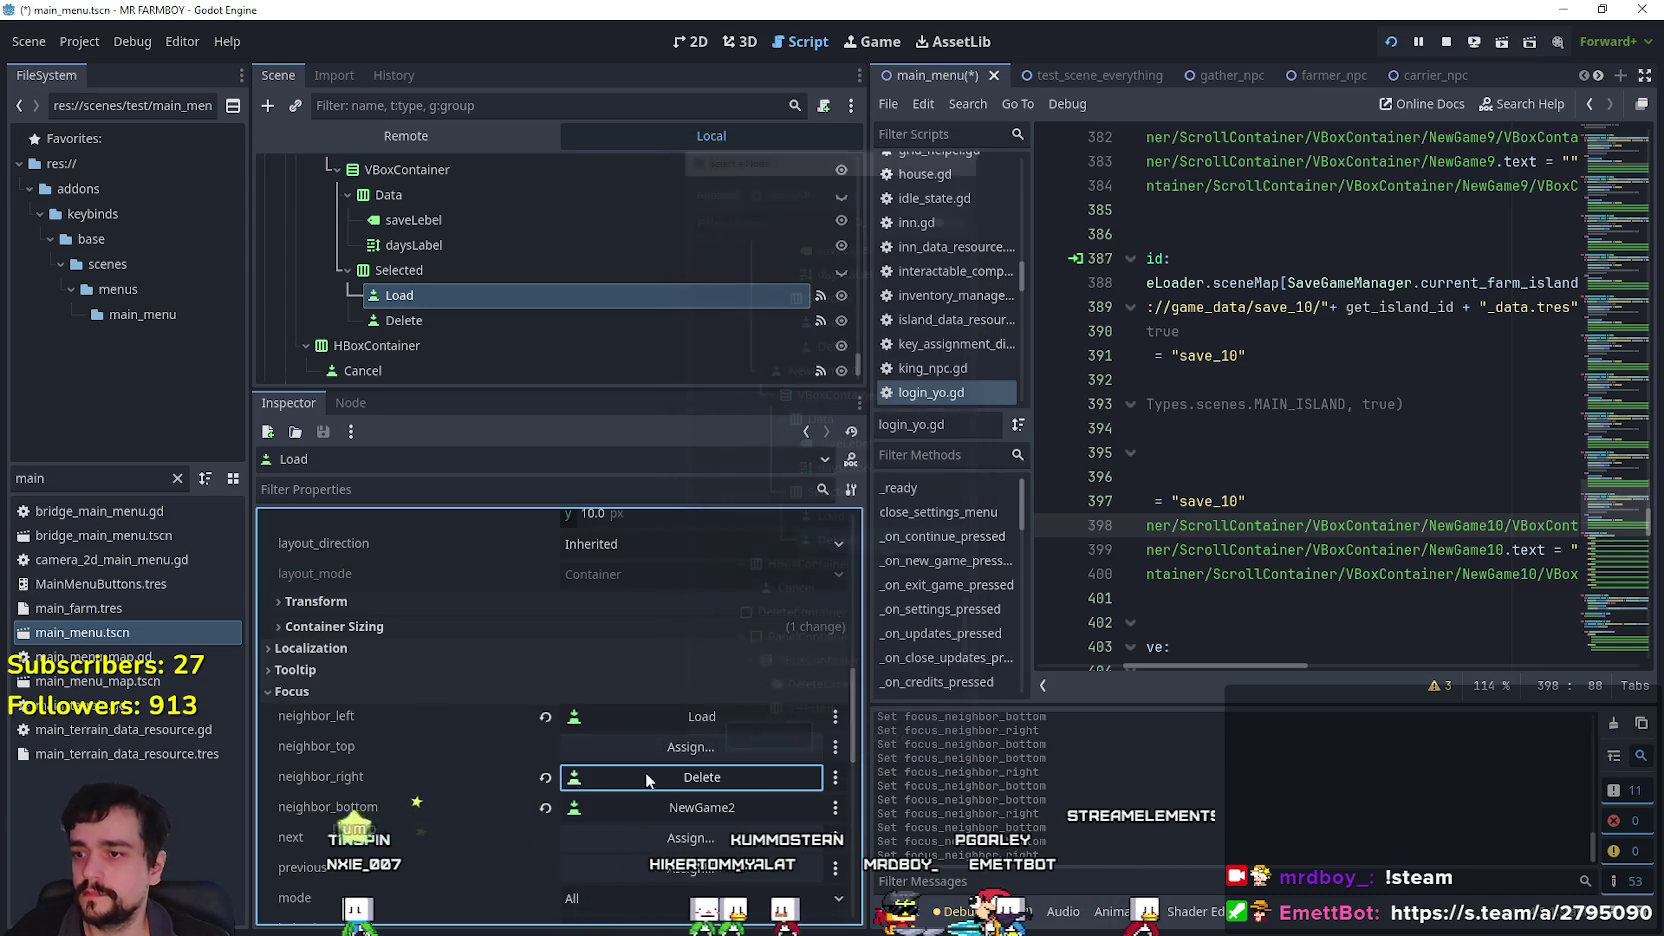
{"action": "left_click", "coordinate": [548, 809]}
Clear the bottom focus neighbour of NewGame10's Delete button.
{"action": "scroll", "coordinate": [603, 734], "scroll_direction": "down", "scroll_amount": 3}
{"action": "scroll", "coordinate": [514, 361], "scroll_direction": "down", "scroll_amount": 1}
{"action": "left_click", "coordinate": [496, 292]}
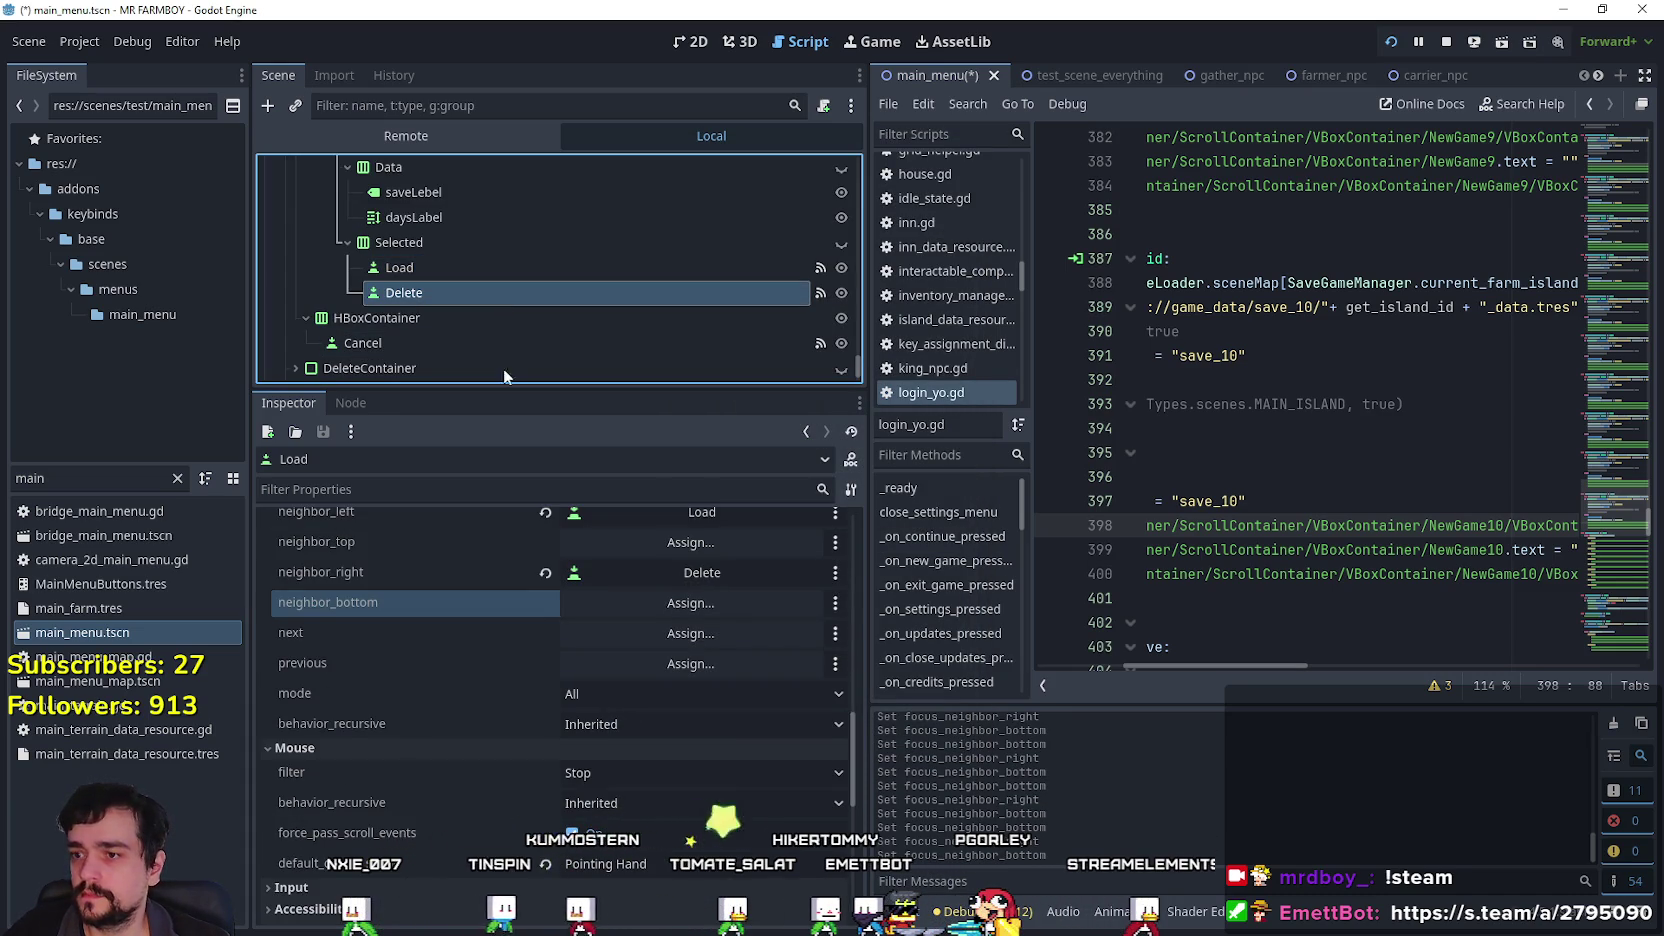
{"action": "scroll", "coordinate": [609, 739], "scroll_direction": "down", "scroll_amount": 10}
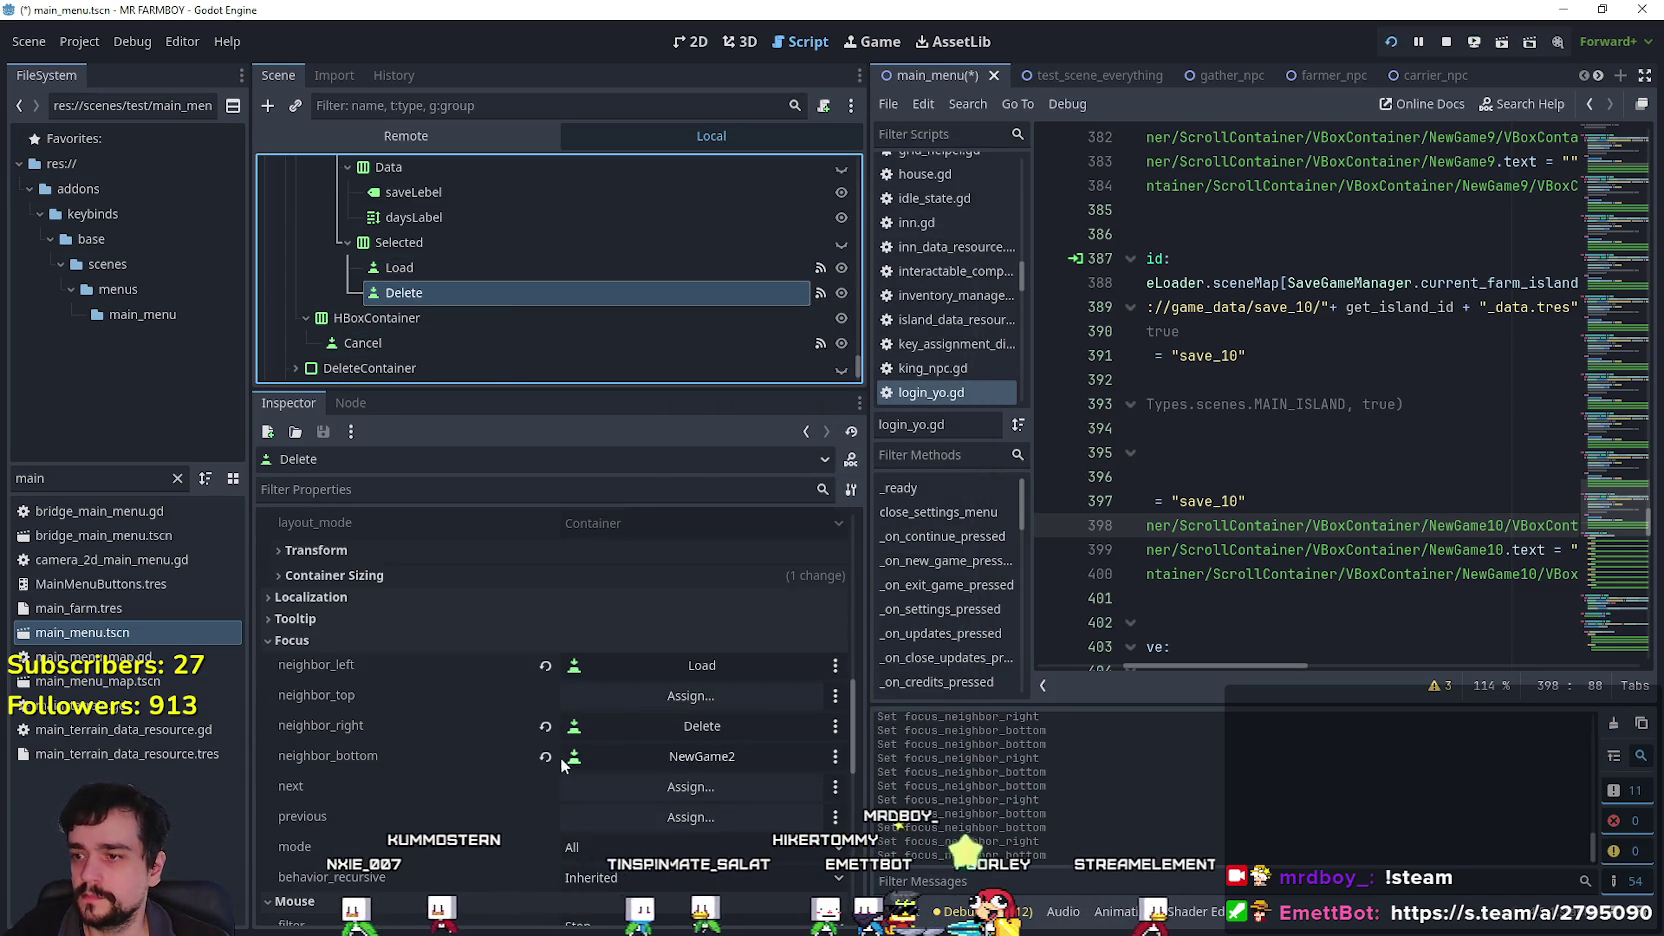
{"action": "left_click", "coordinate": [545, 757]}
{"action": "scroll", "coordinate": [492, 370], "scroll_direction": "down", "scroll_amount": 1}
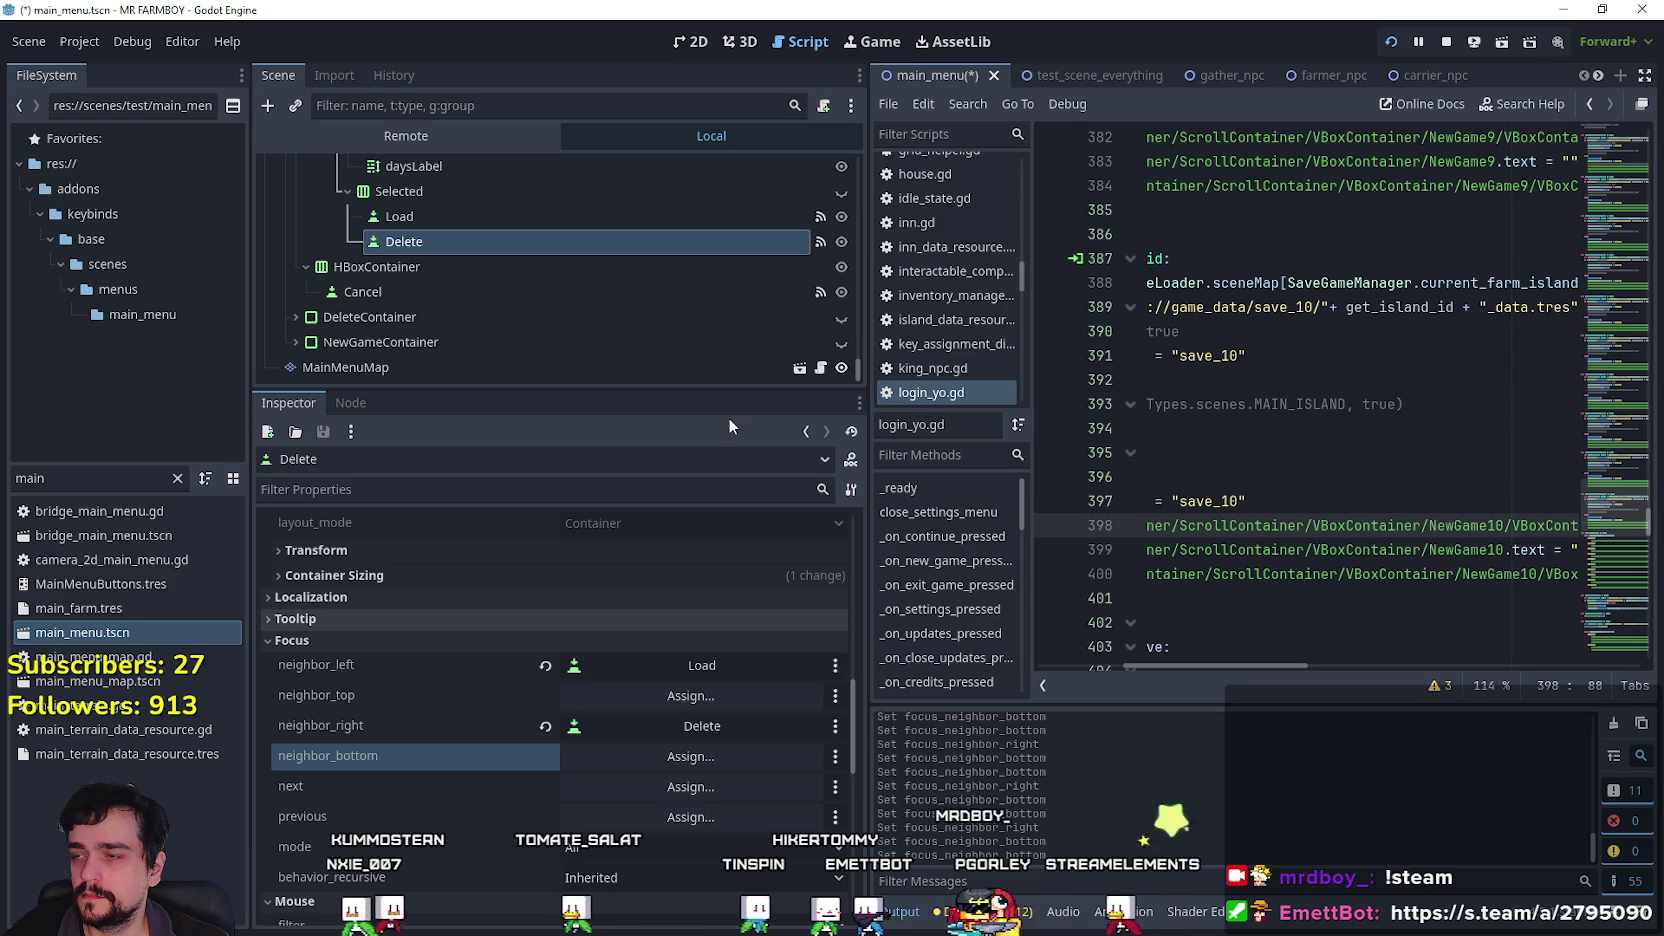
Revert neighbor_bottom to empty on NewGame1's Delete and Load buttons, then switch to the game.
{"action": "scroll", "coordinate": [605, 287], "scroll_direction": "up", "scroll_amount": 2}
{"action": "left_click_drag", "start_coordinate": [857, 379], "coordinate": [853, 217]}
{"action": "scroll", "coordinate": [457, 271], "scroll_direction": "down", "scroll_amount": 8}
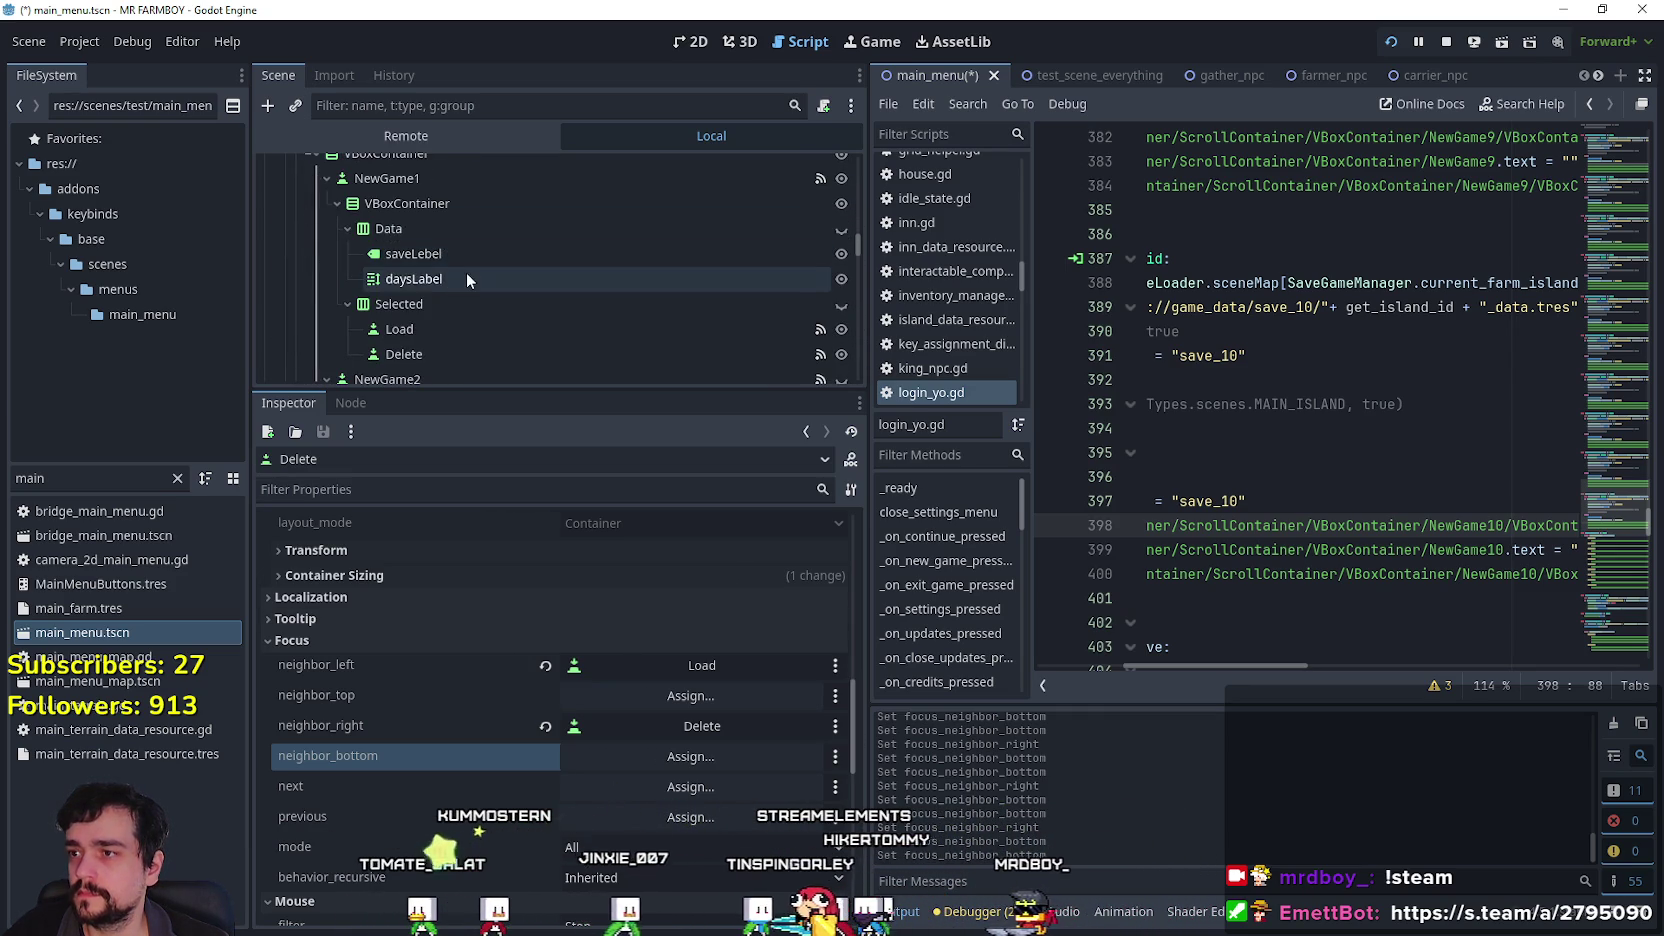
{"action": "left_click", "coordinate": [448, 302]}
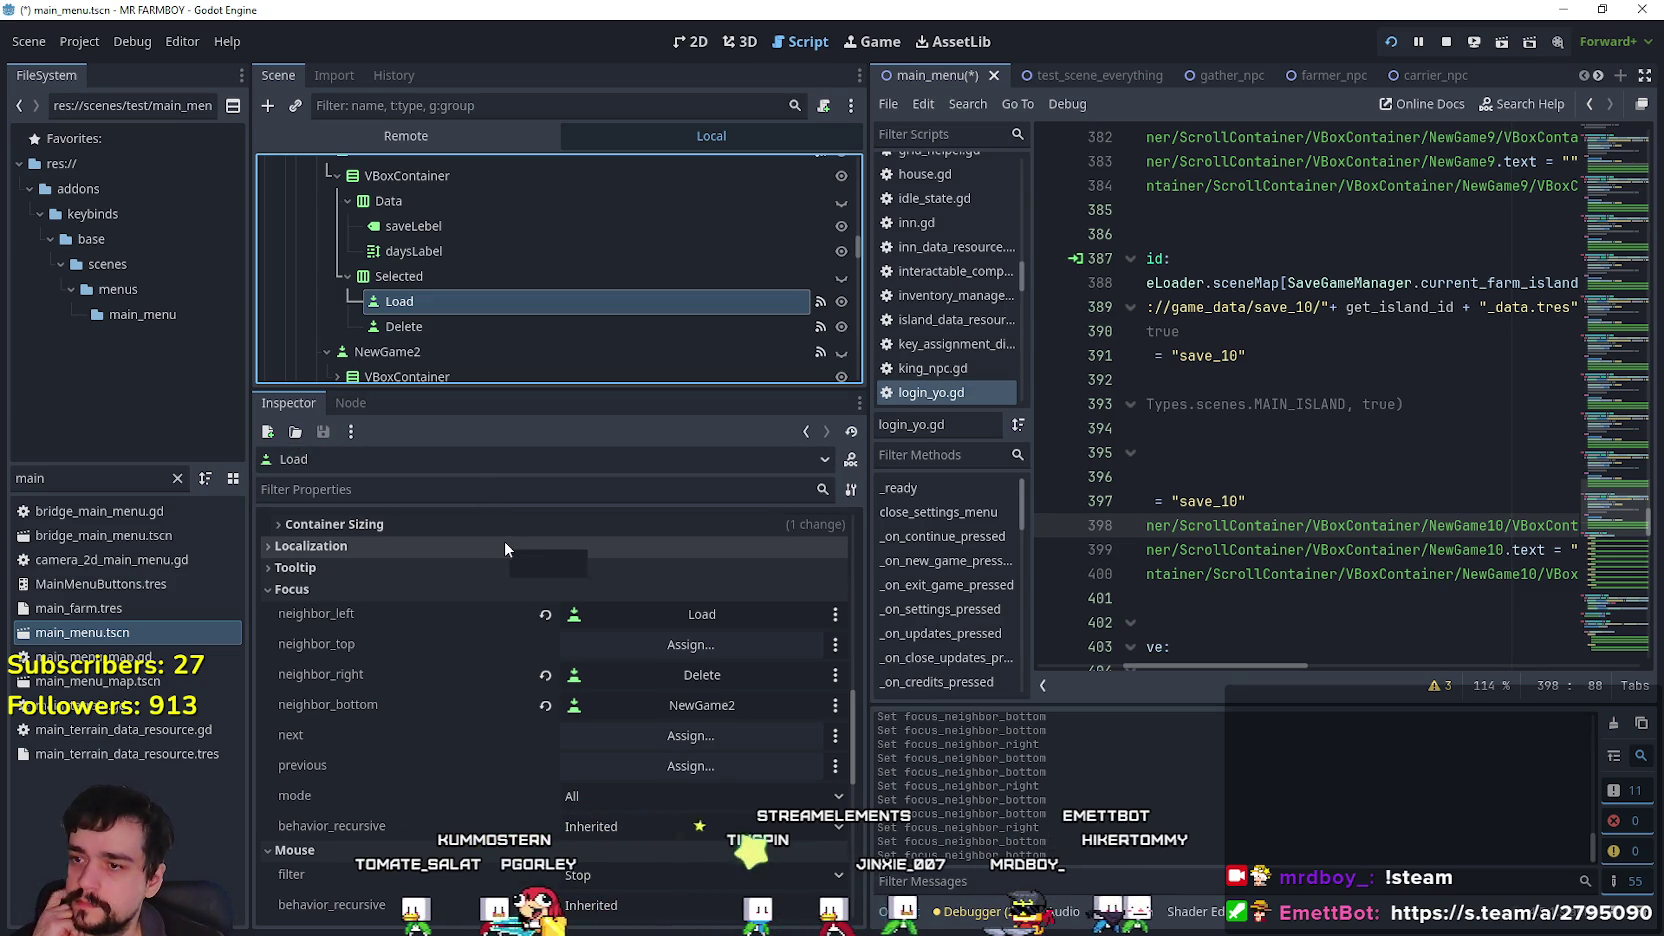
{"action": "left_click", "coordinate": [453, 326]}
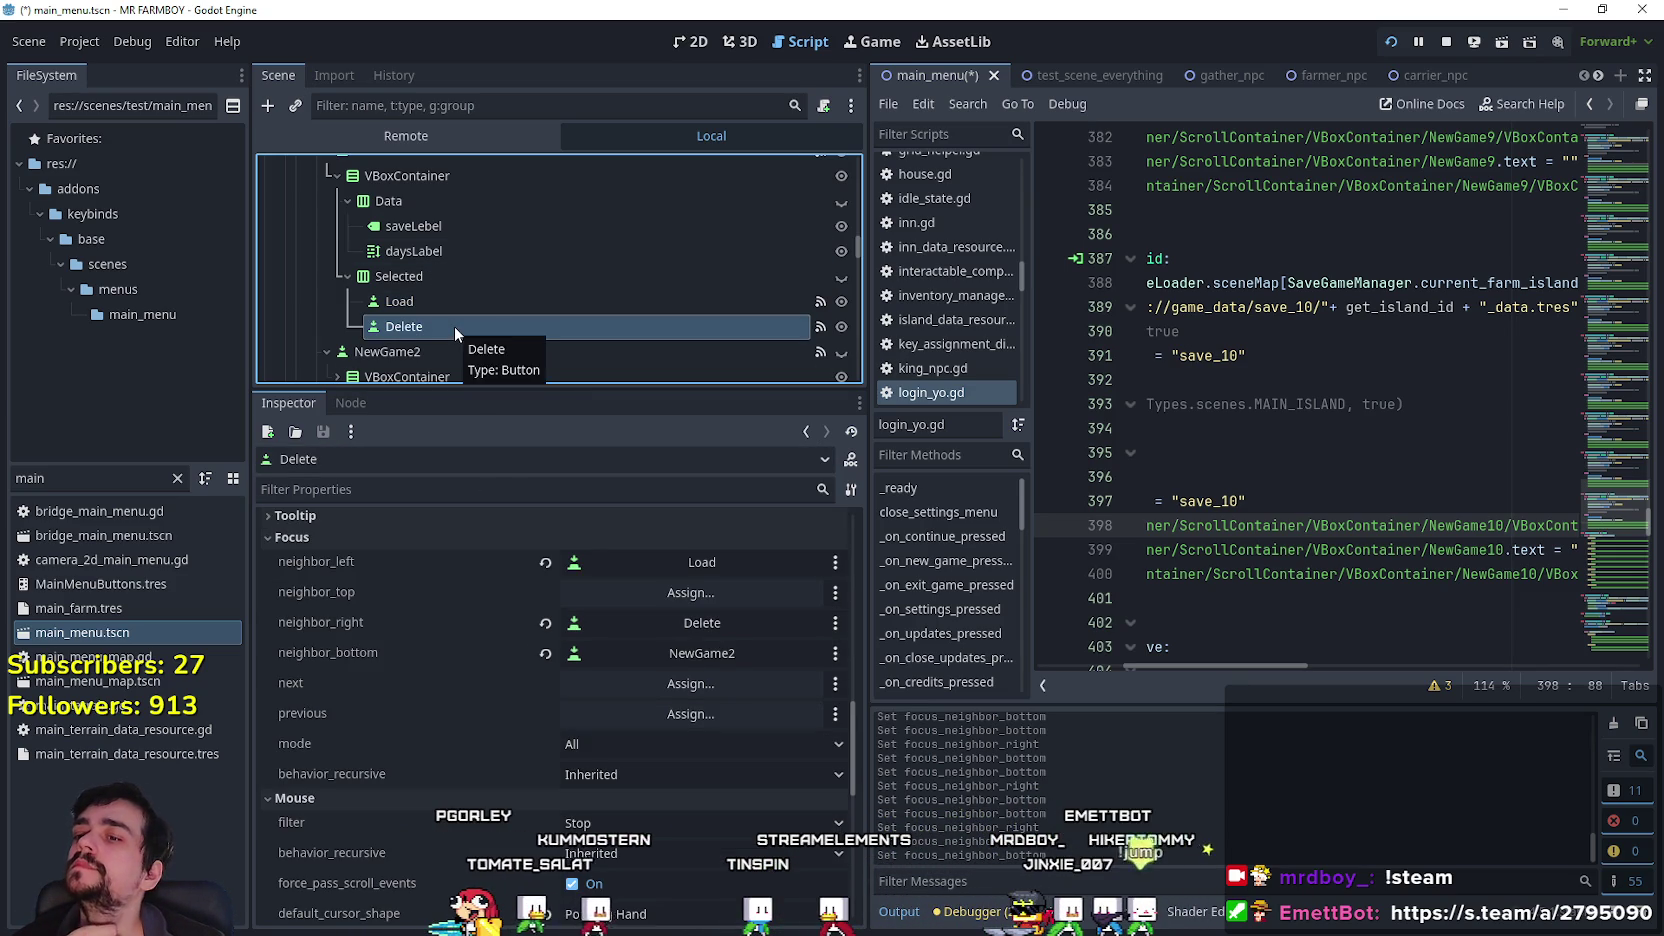
{"action": "left_click", "coordinate": [544, 655]}
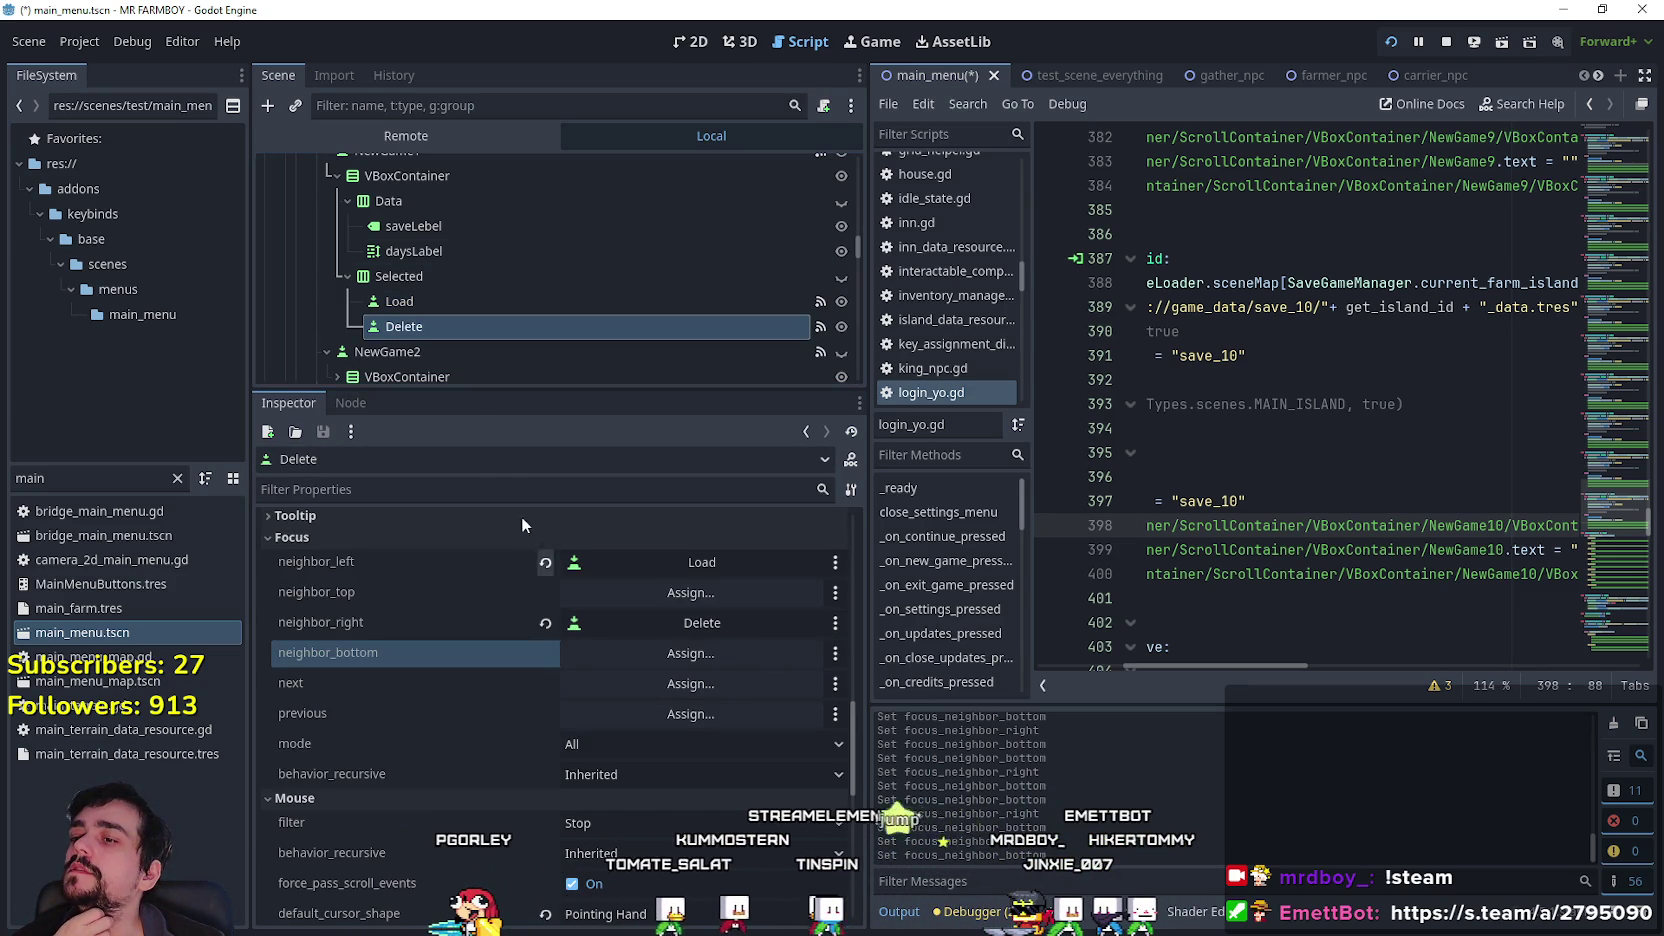
{"action": "left_click", "coordinate": [445, 304]}
{"action": "left_click", "coordinate": [545, 705]}
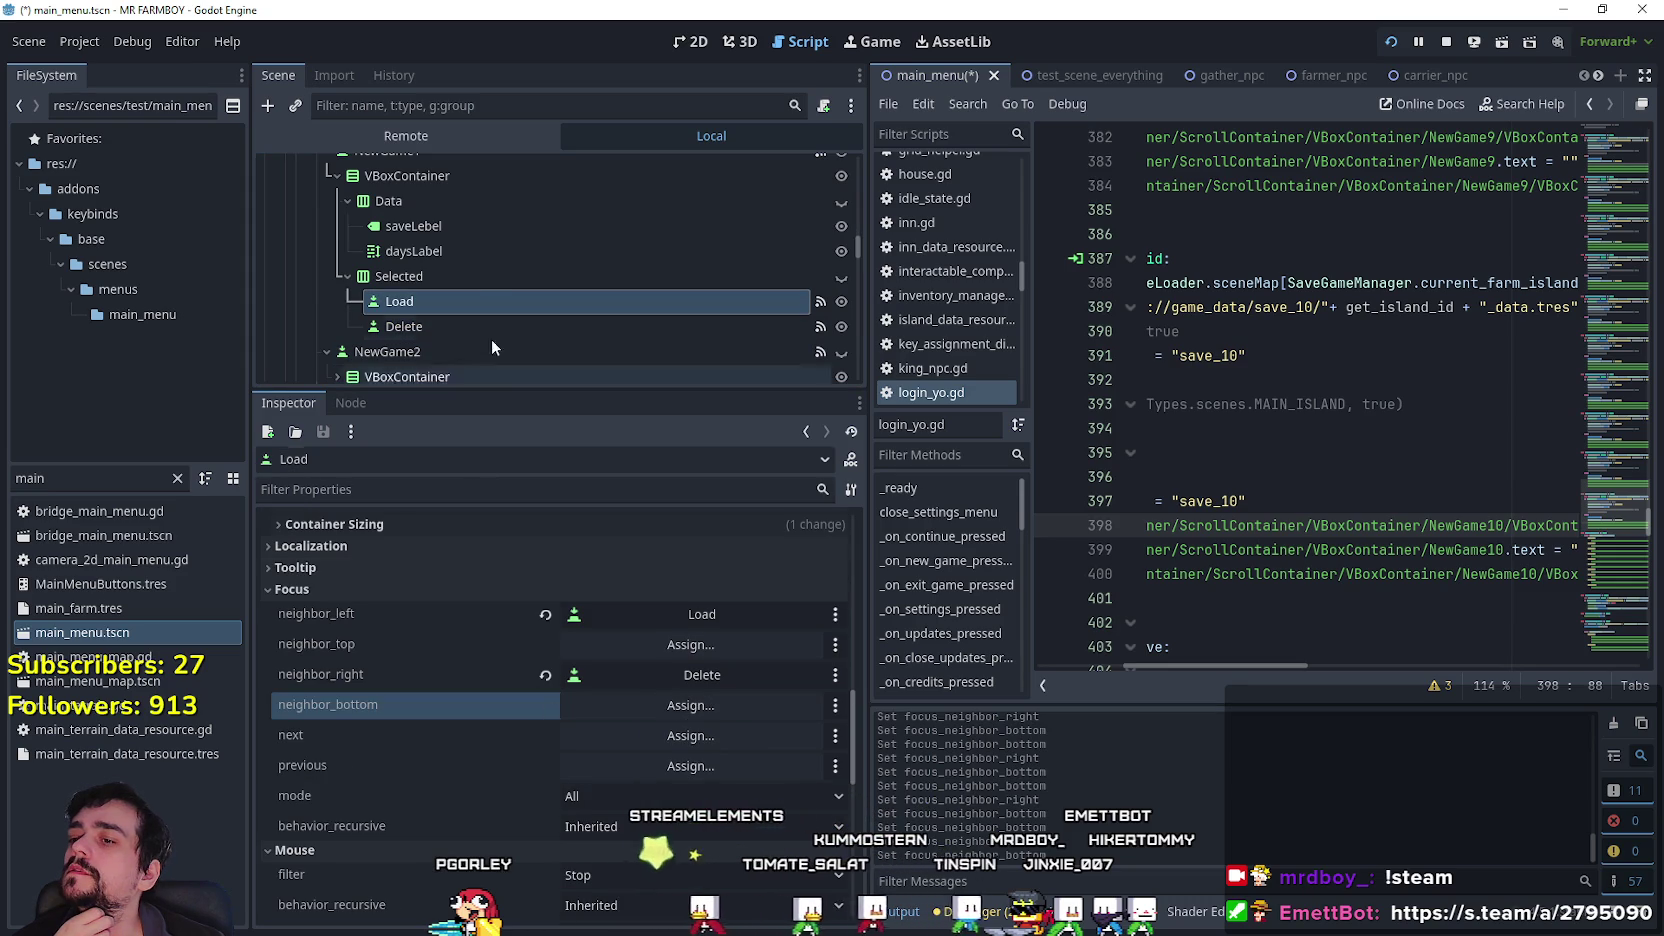
{"action": "scroll", "coordinate": [484, 305], "scroll_direction": "up", "scroll_amount": 2}
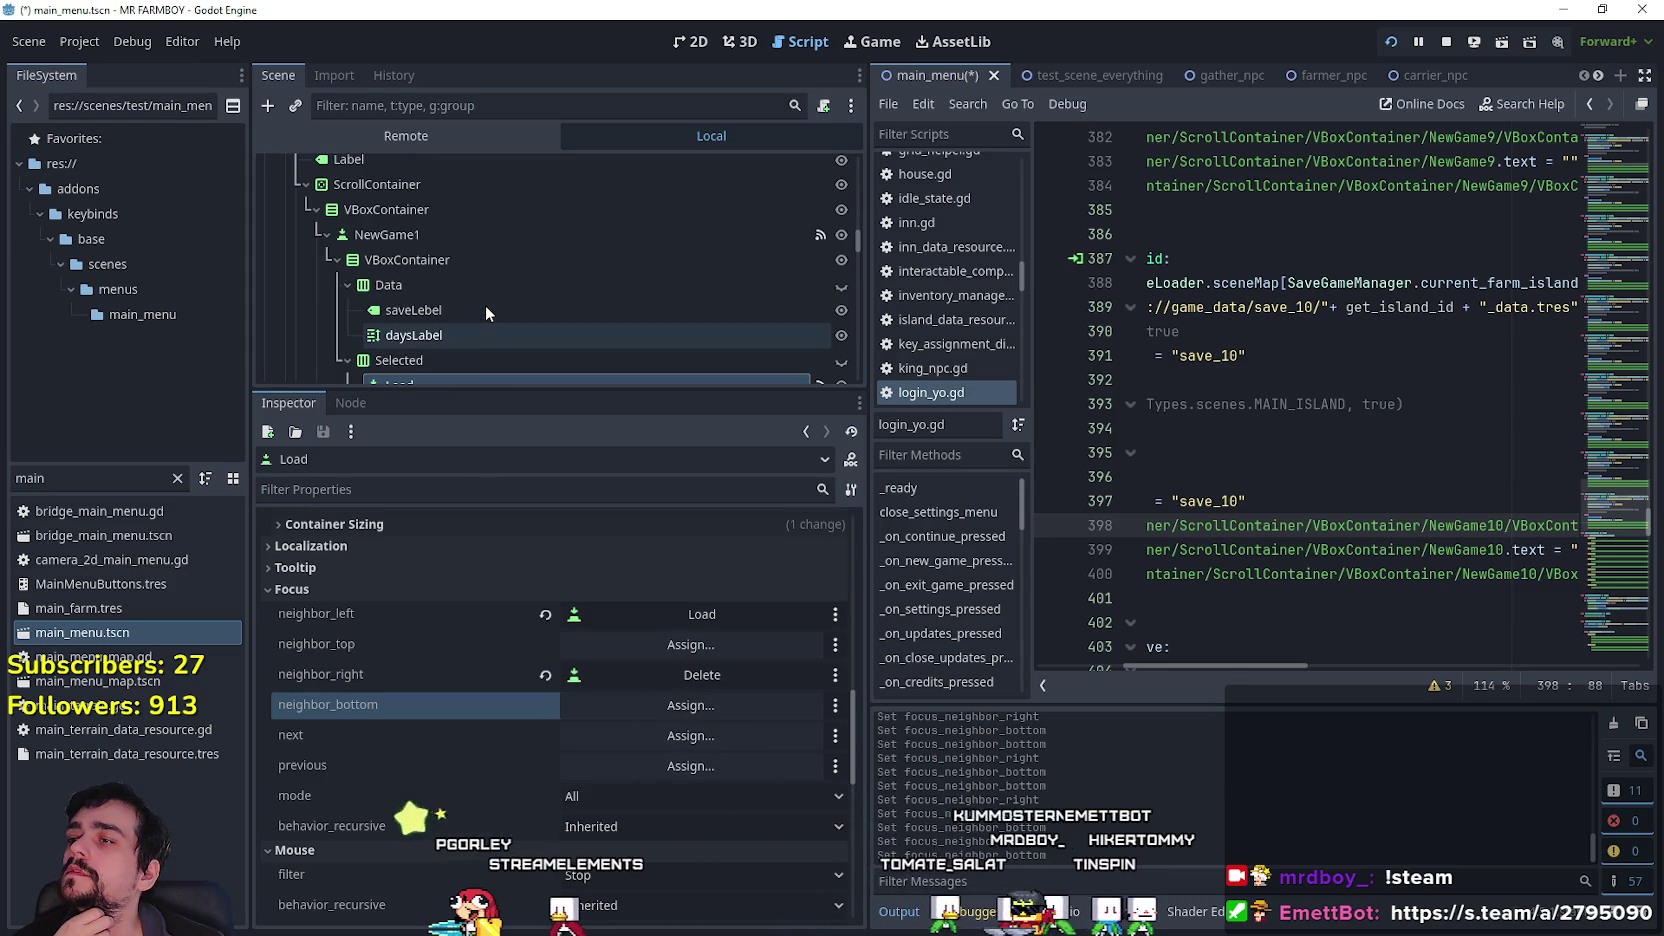
{"action": "key", "text": "alt+Tab"}
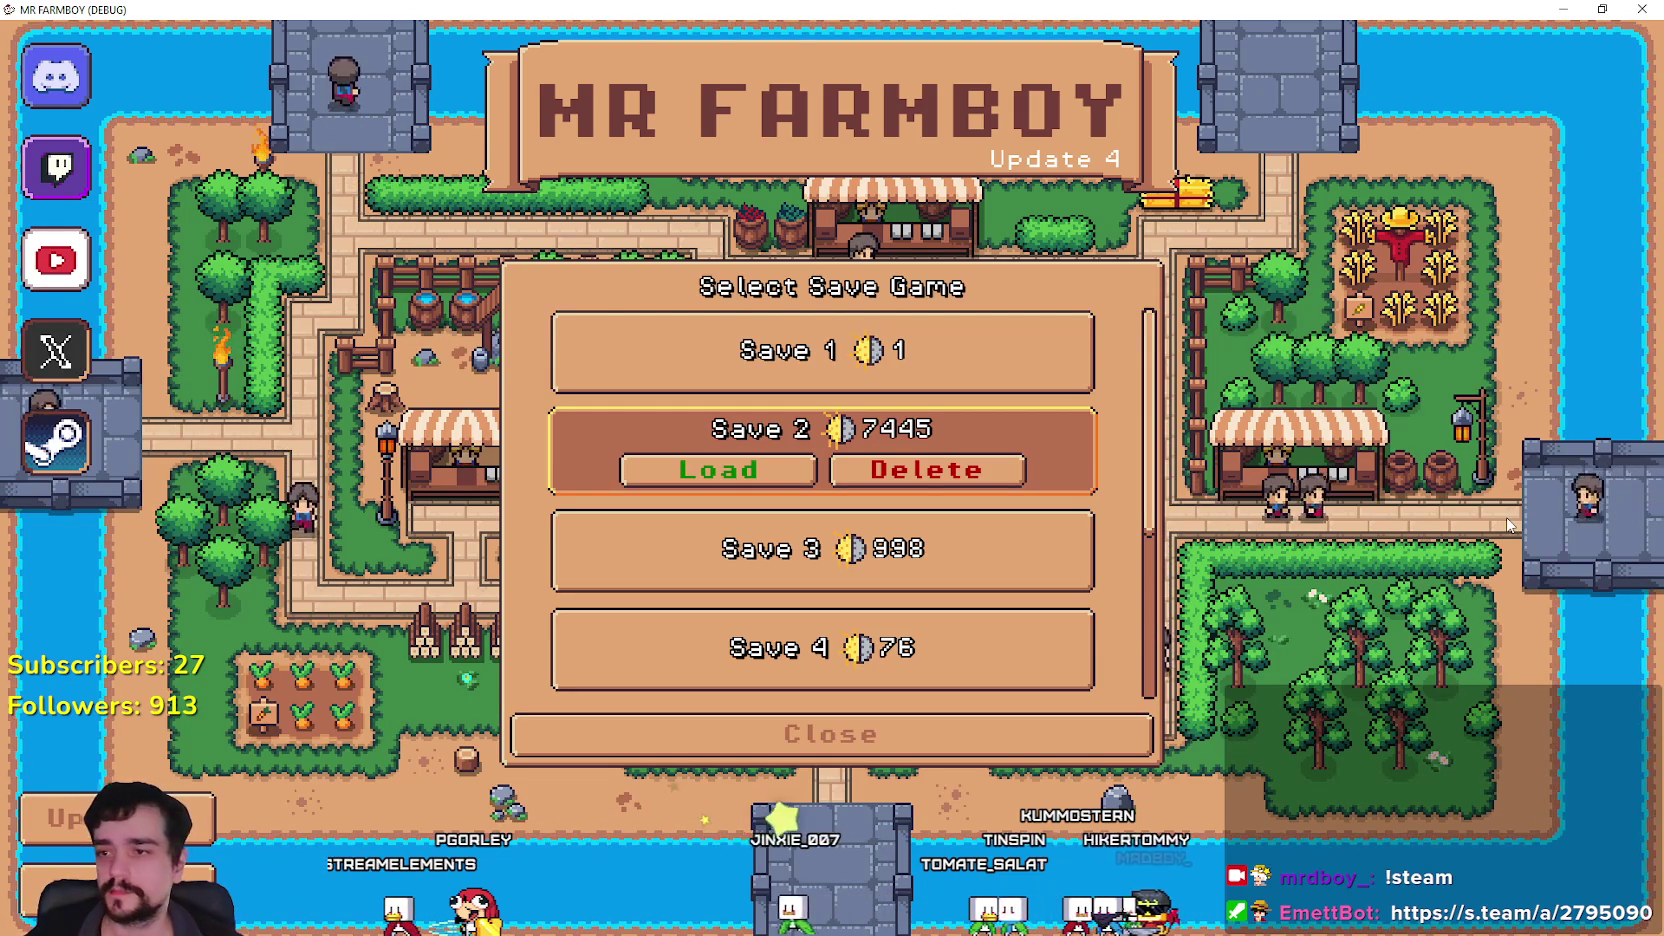
Move keyboard focus up to Save 1, down to Save 2, open Save 2, then return to the editor.
{"action": "key", "text": "Up"}
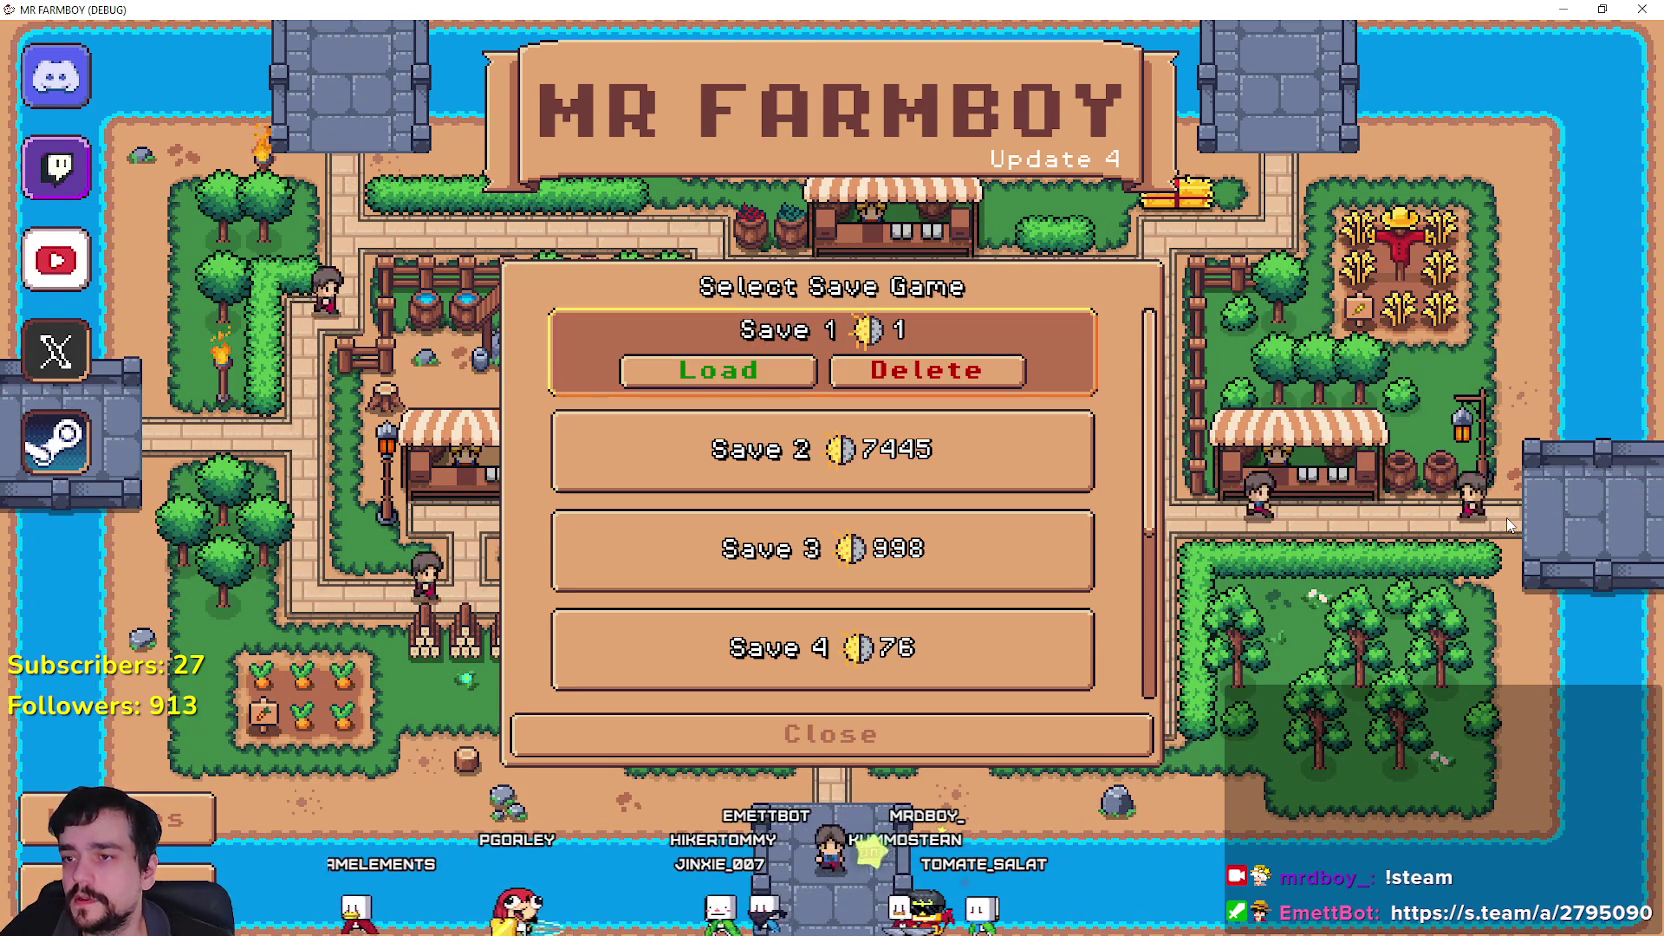
{"action": "key", "text": "Down"}
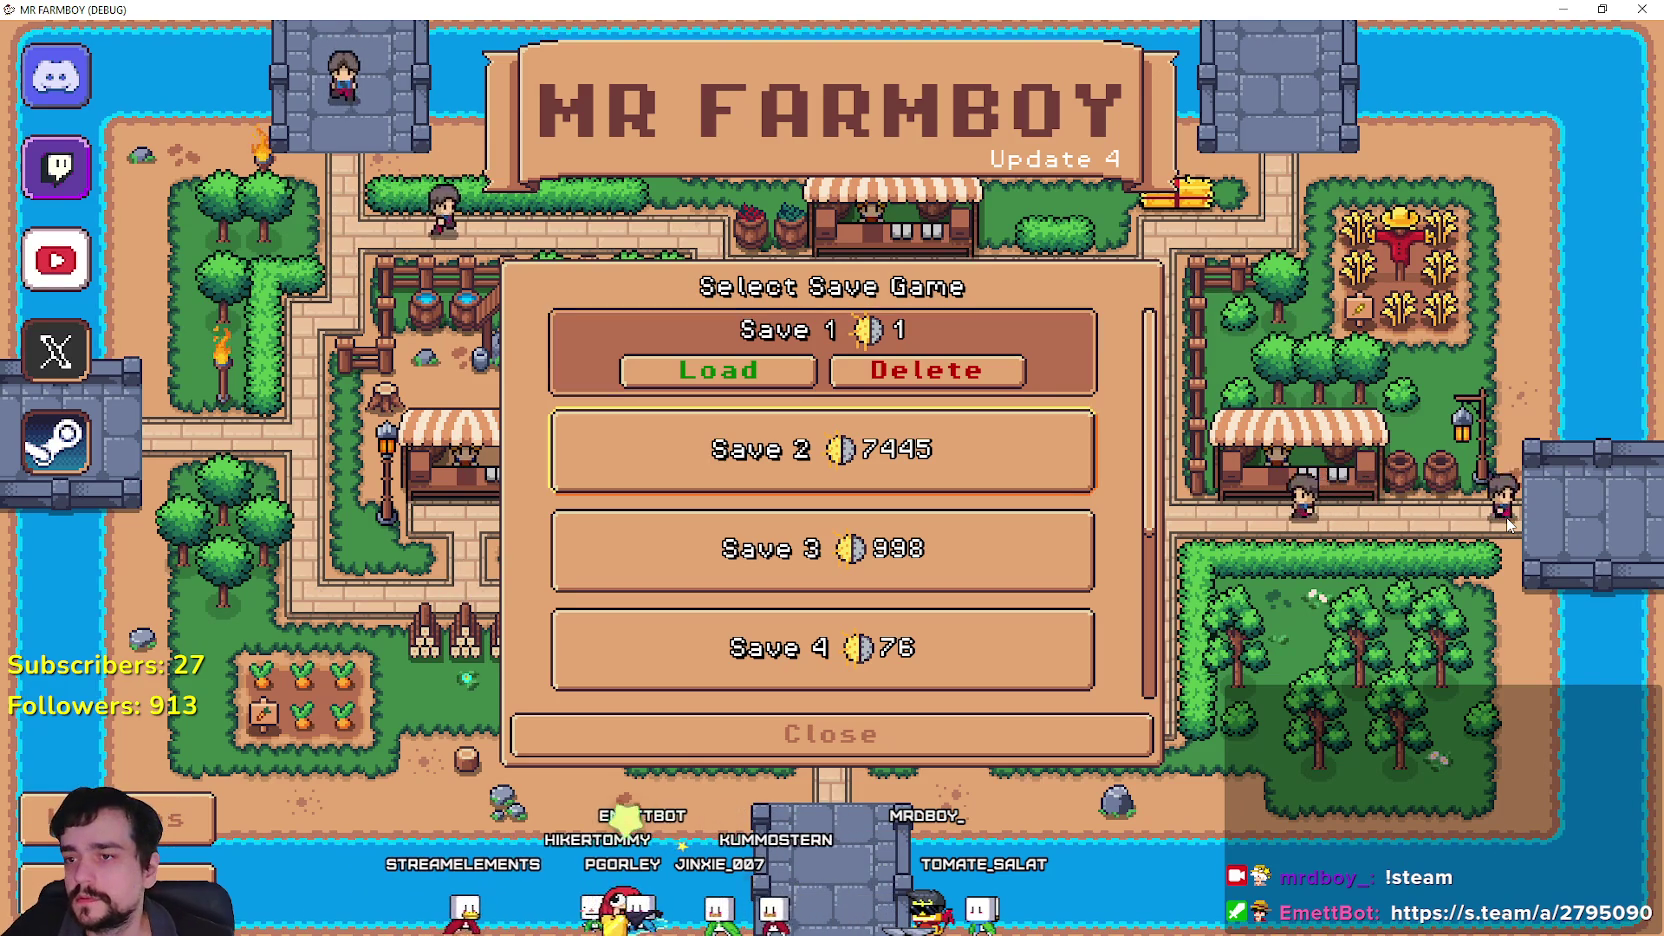
{"action": "key", "text": "Return"}
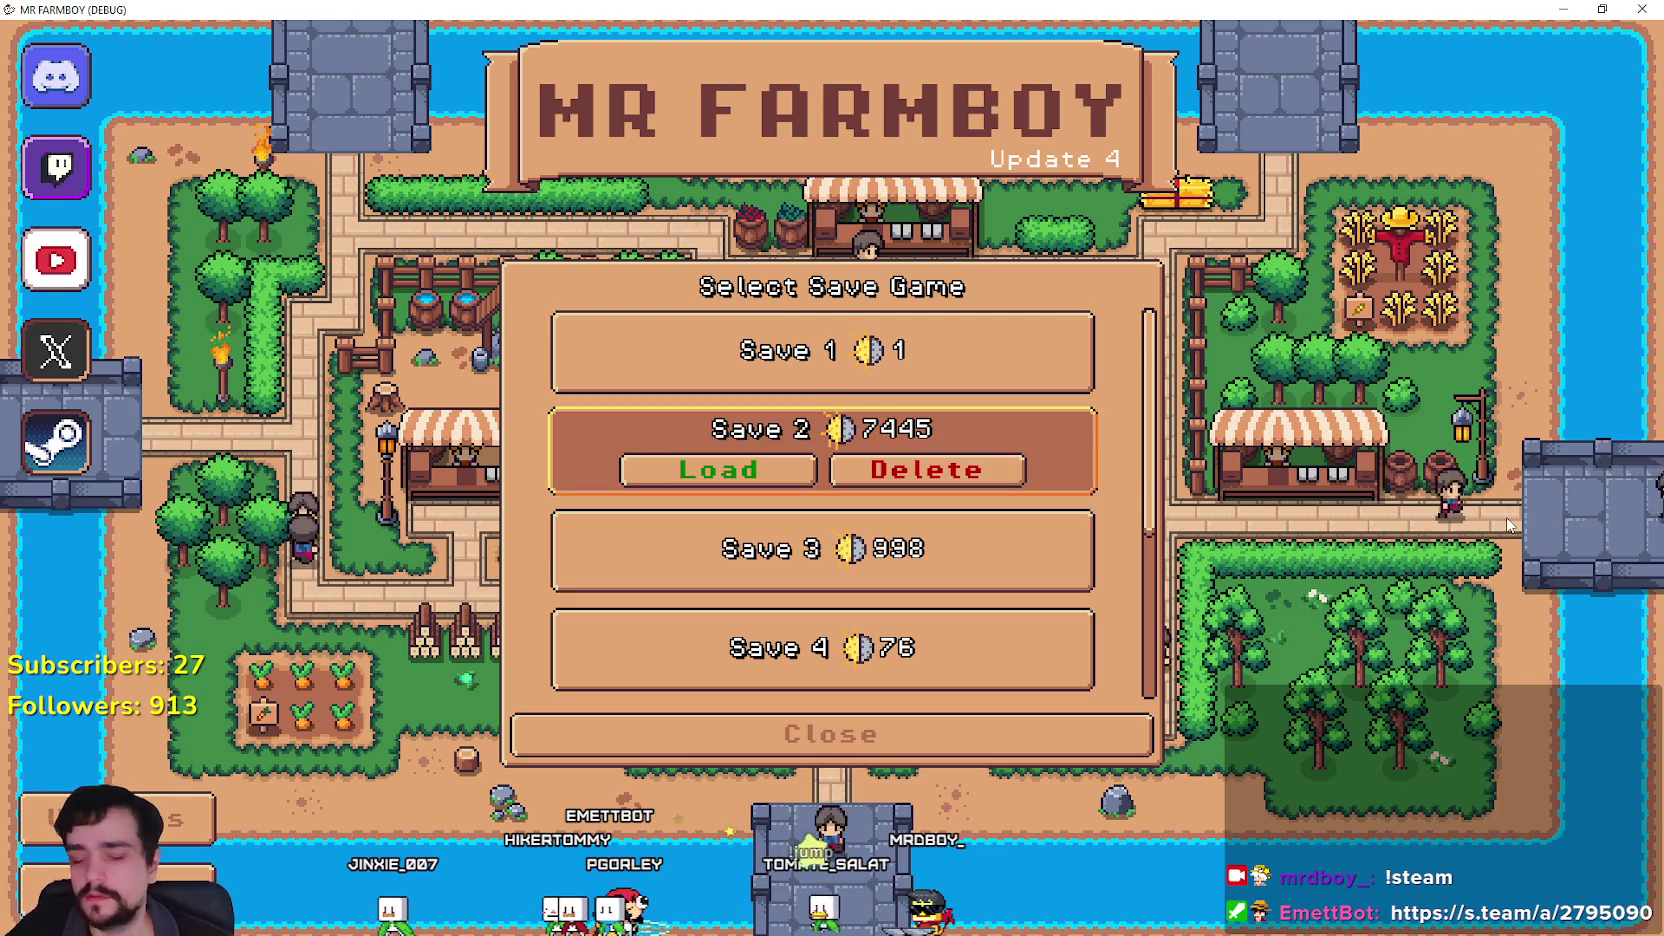
{"action": "key", "text": "alt+Tab"}
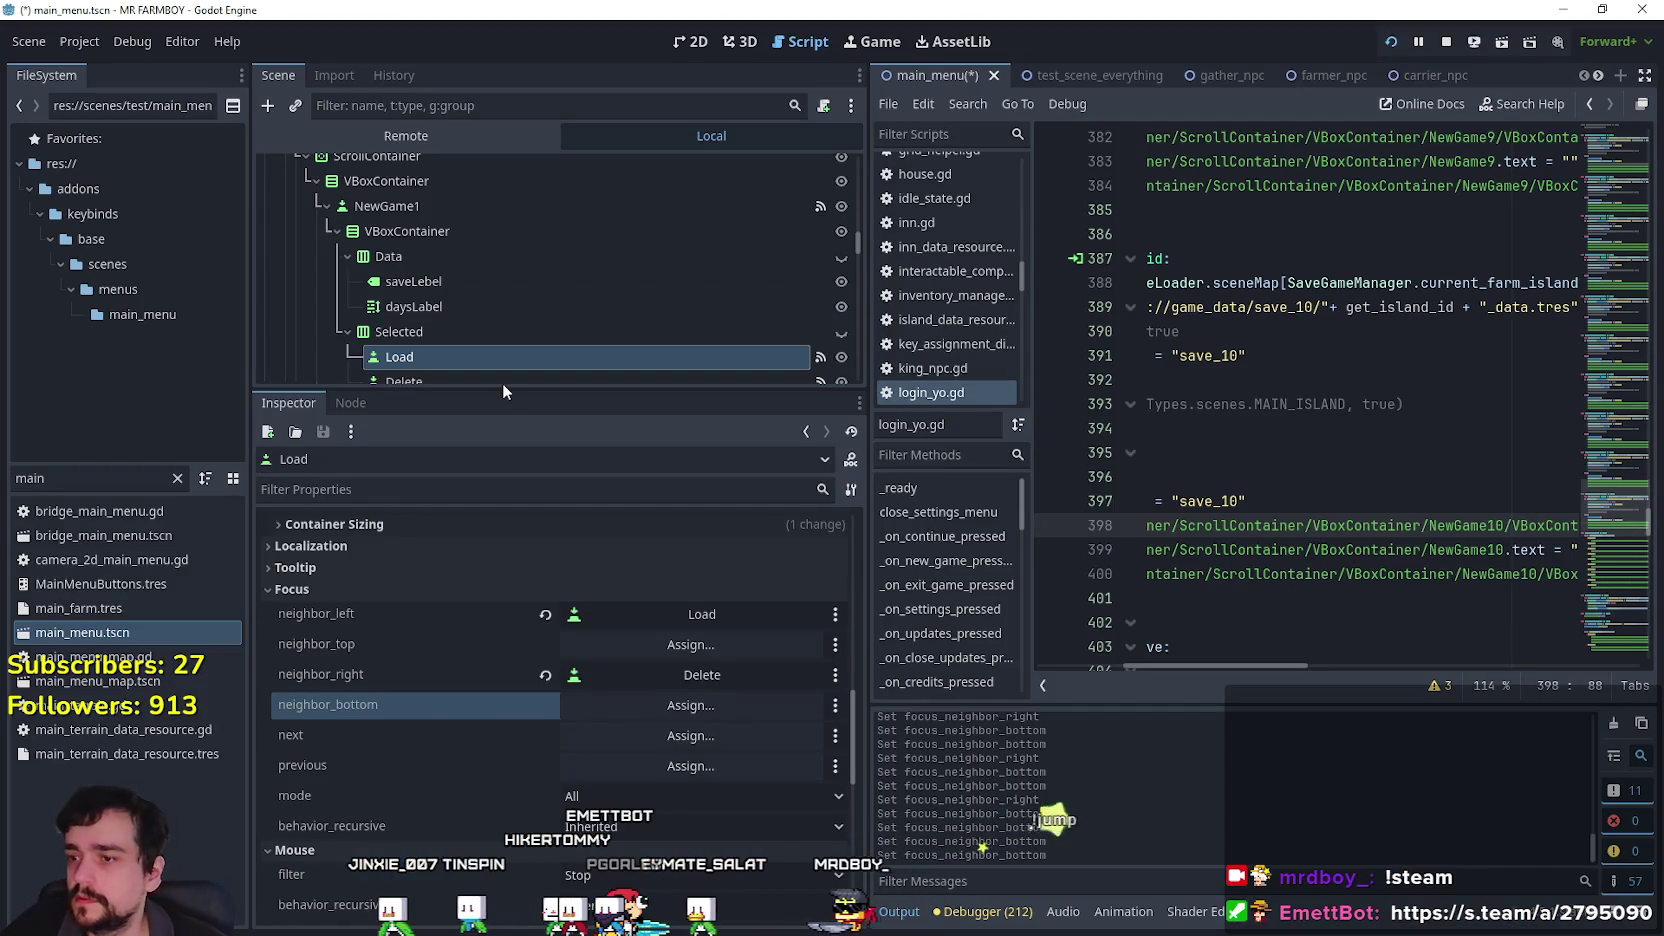
Set NewGame1 Load's bottom focus neighbour to NewGame2.
{"action": "left_click", "coordinate": [709, 645]}
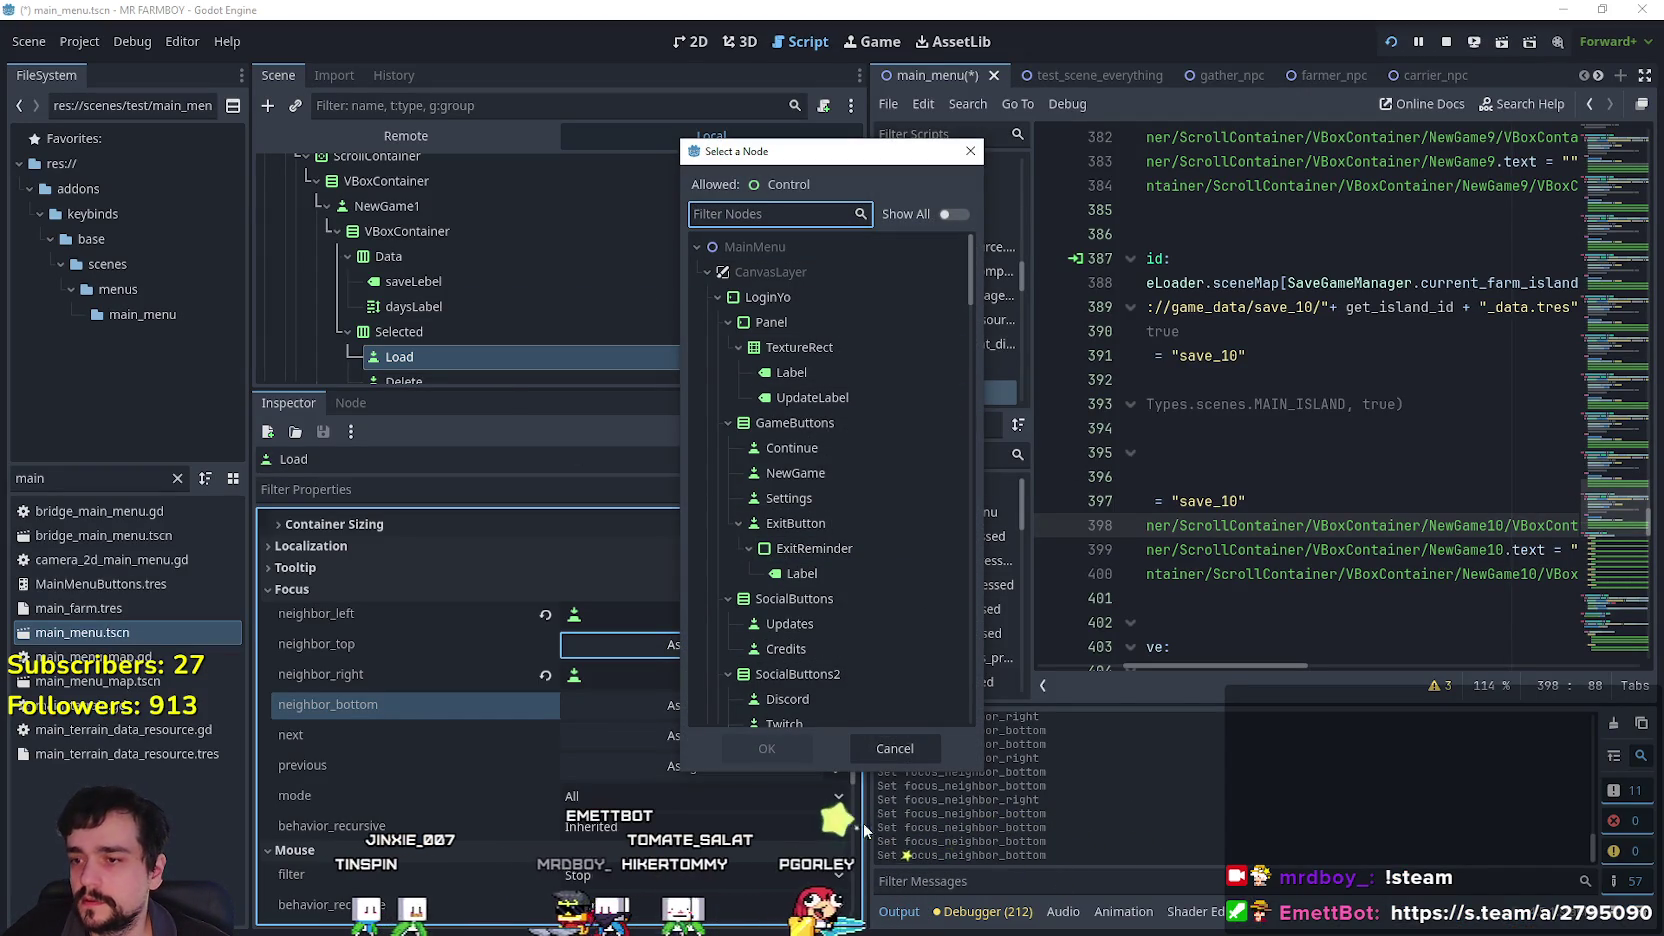
{"action": "left_click", "coordinate": [893, 748]}
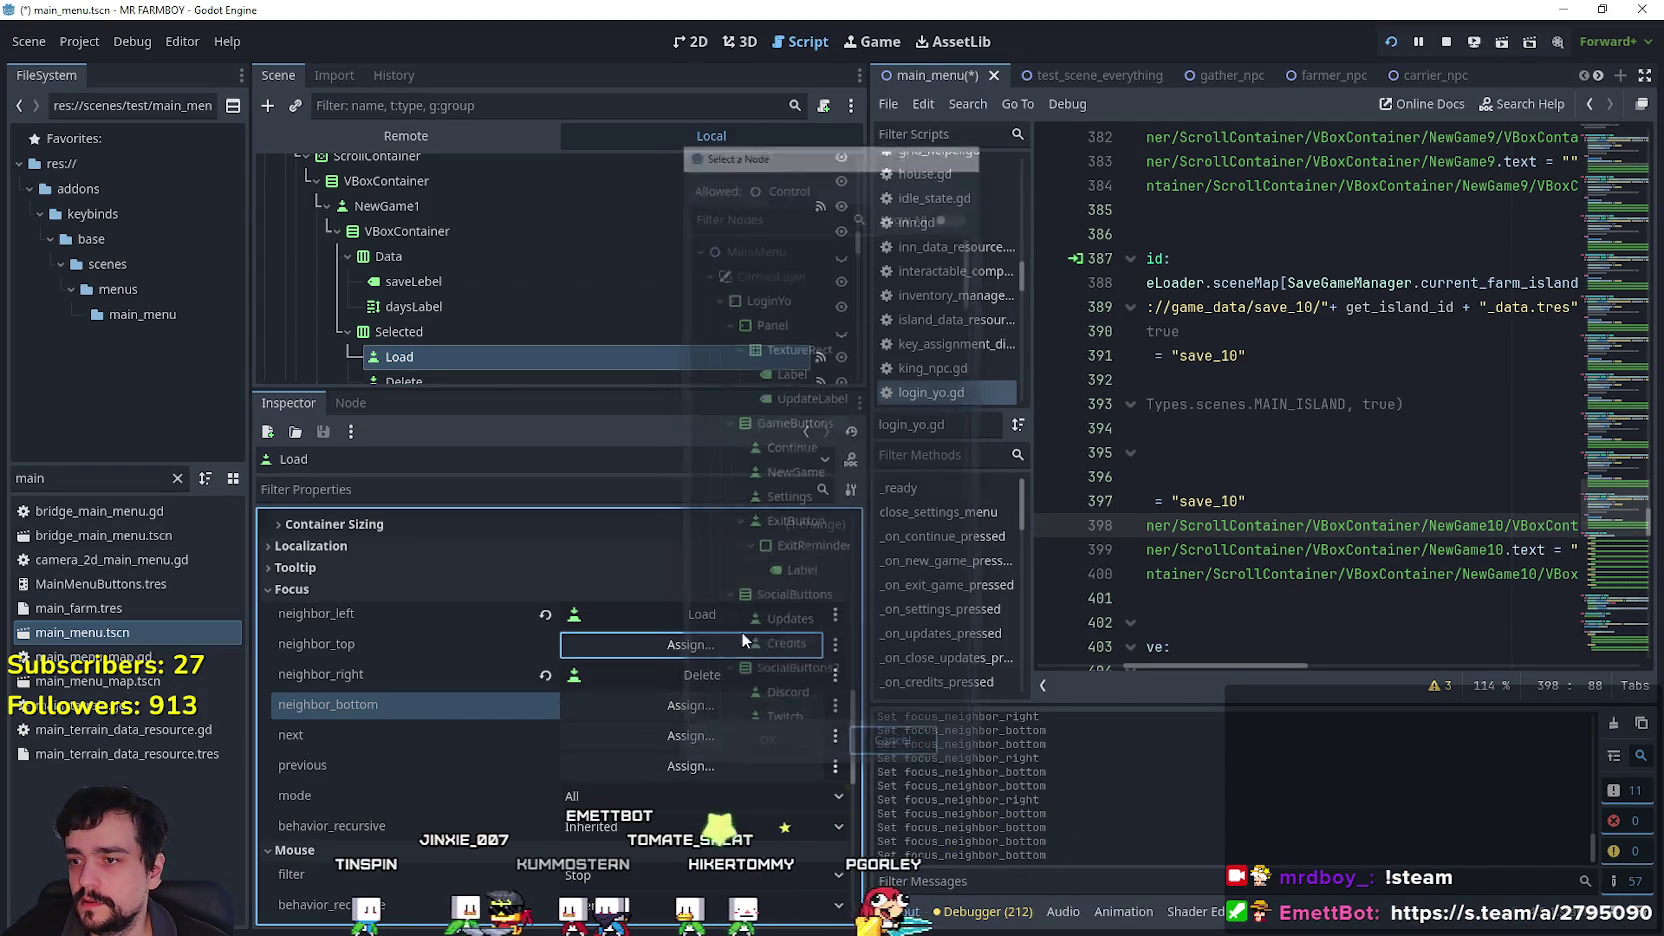
{"action": "left_click", "coordinate": [705, 704]}
{"action": "left_click_drag", "start_coordinate": [970, 252], "coordinate": [965, 401]}
{"action": "left_click", "coordinate": [859, 504]}
{"action": "left_click", "coordinate": [767, 746]}
{"action": "scroll", "coordinate": [506, 321], "scroll_direction": "down", "scroll_amount": 3}
Set NewGame1 Delete's bottom focus neighbour to NewGame2.
{"action": "left_click", "coordinate": [447, 244]}
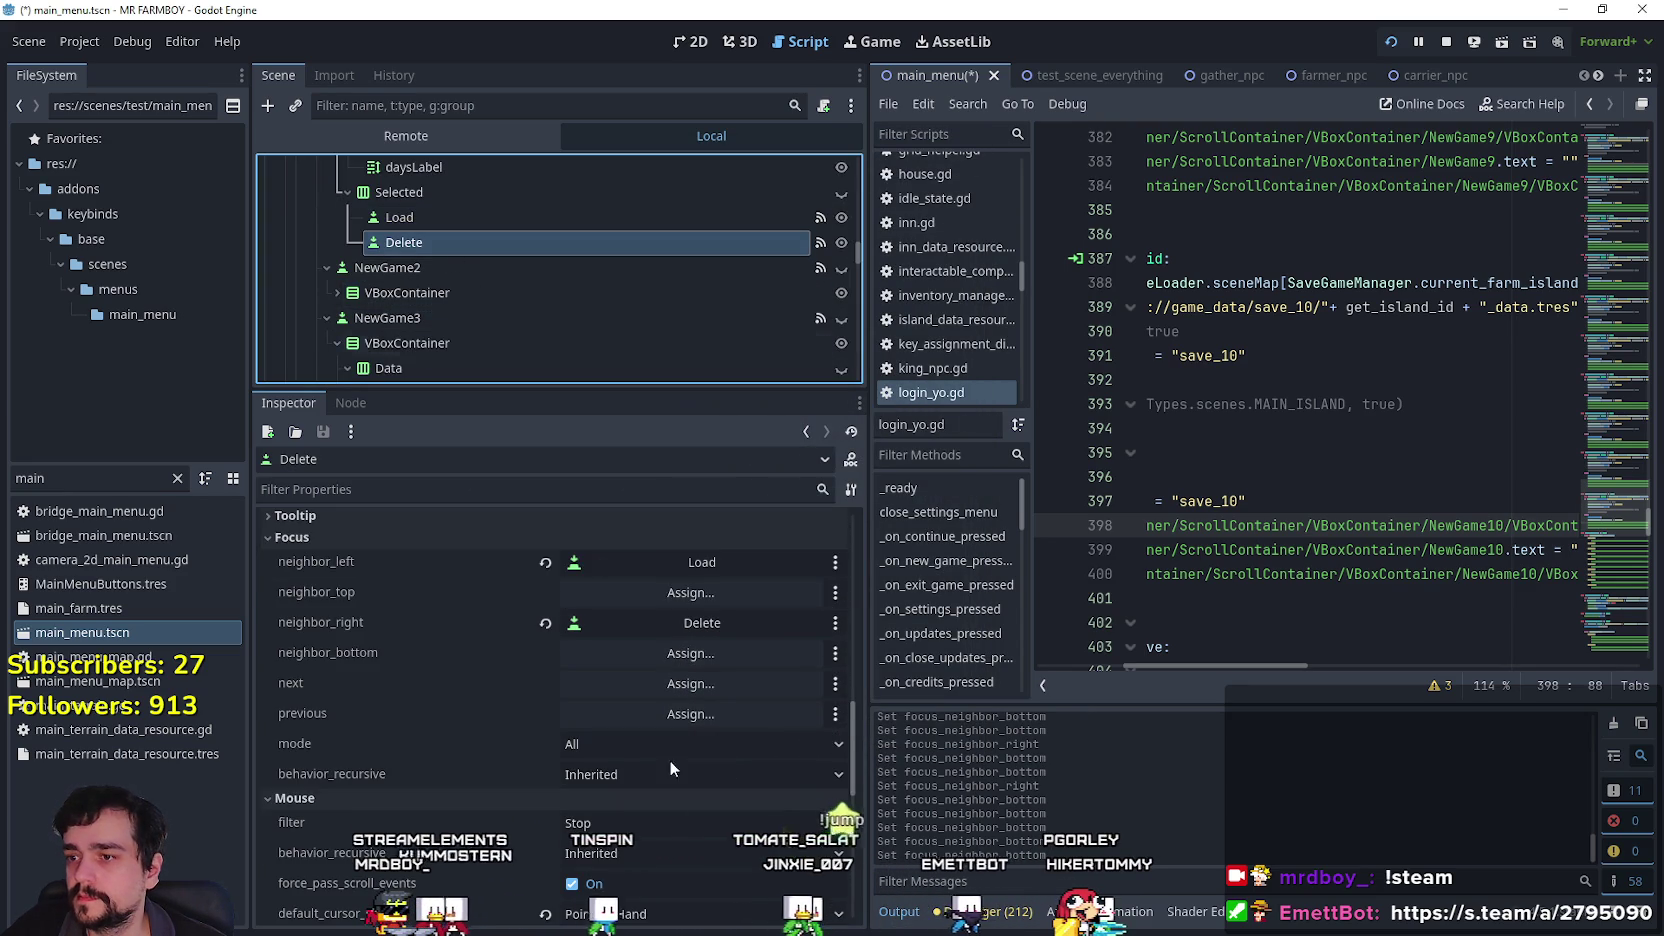
{"action": "left_click", "coordinate": [695, 655]}
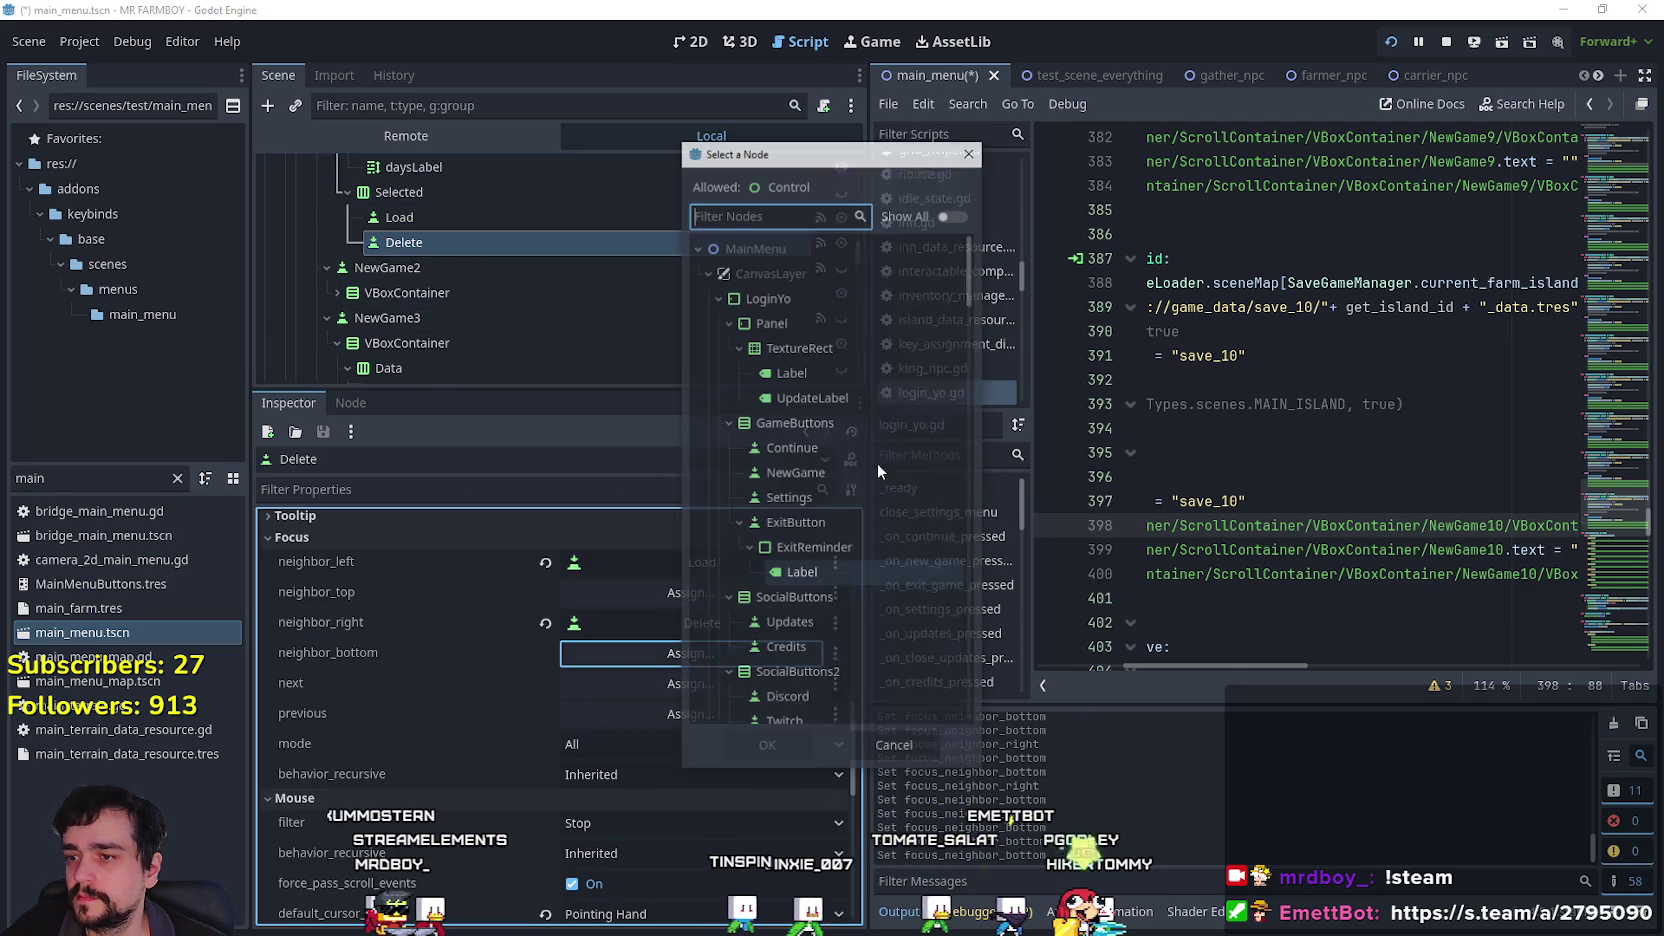
{"action": "left_click_drag", "start_coordinate": [961, 257], "coordinate": [952, 413]}
{"action": "scroll", "coordinate": [953, 415], "scroll_direction": "down", "scroll_amount": 5}
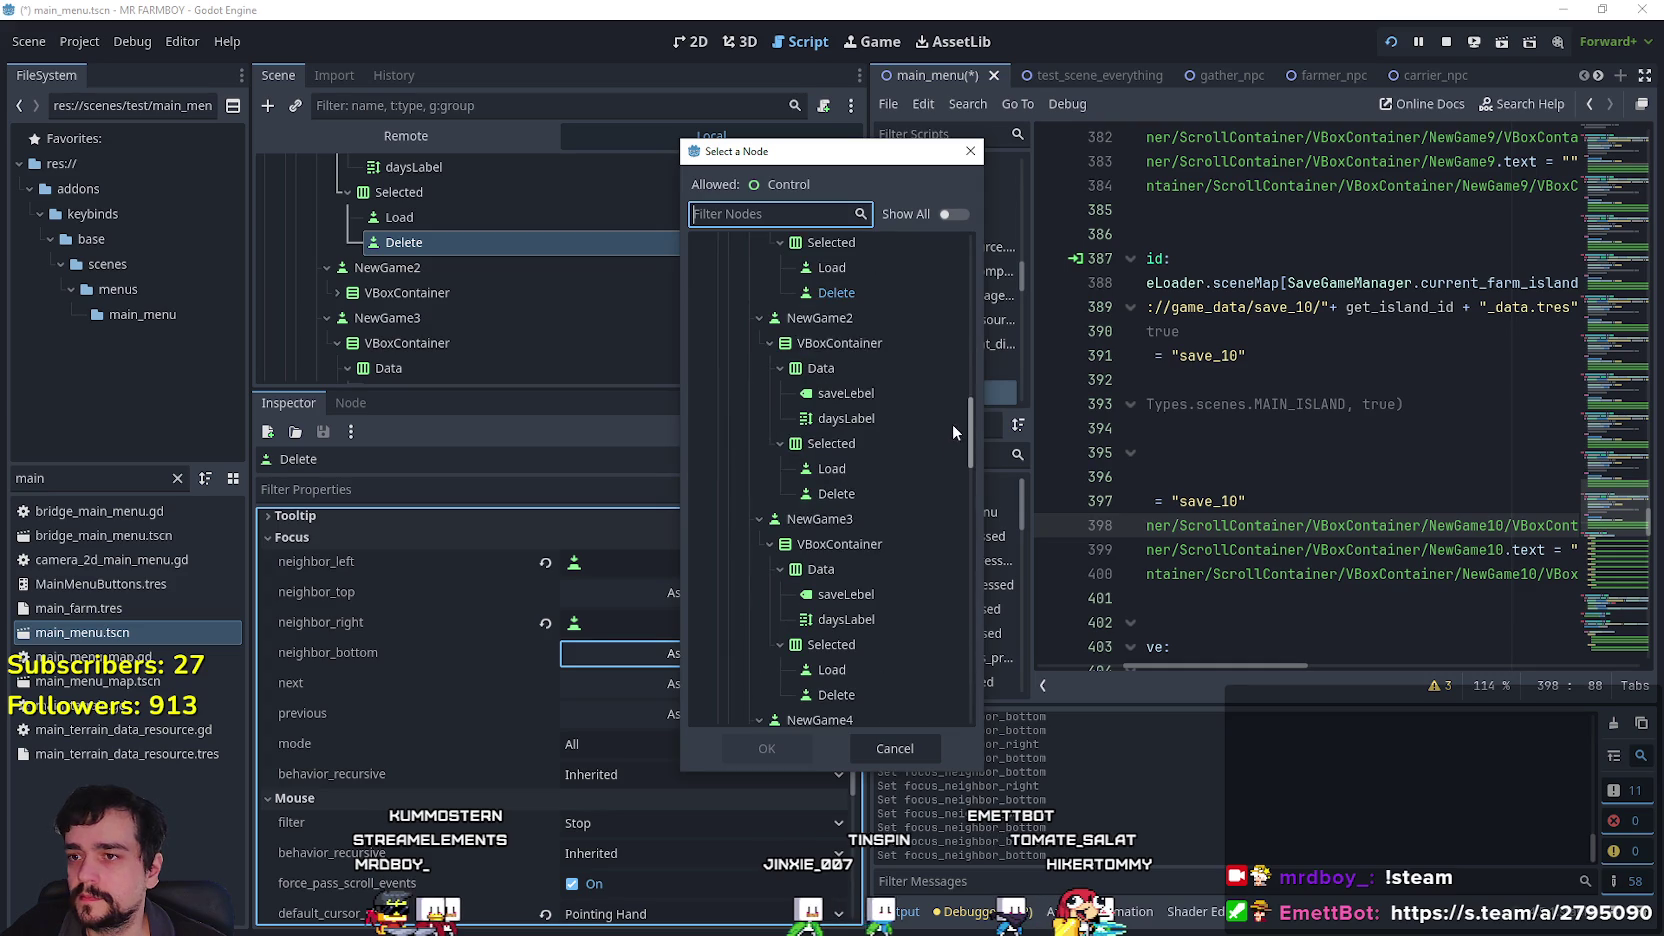
{"action": "left_click", "coordinate": [821, 318]}
{"action": "left_click", "coordinate": [767, 748]}
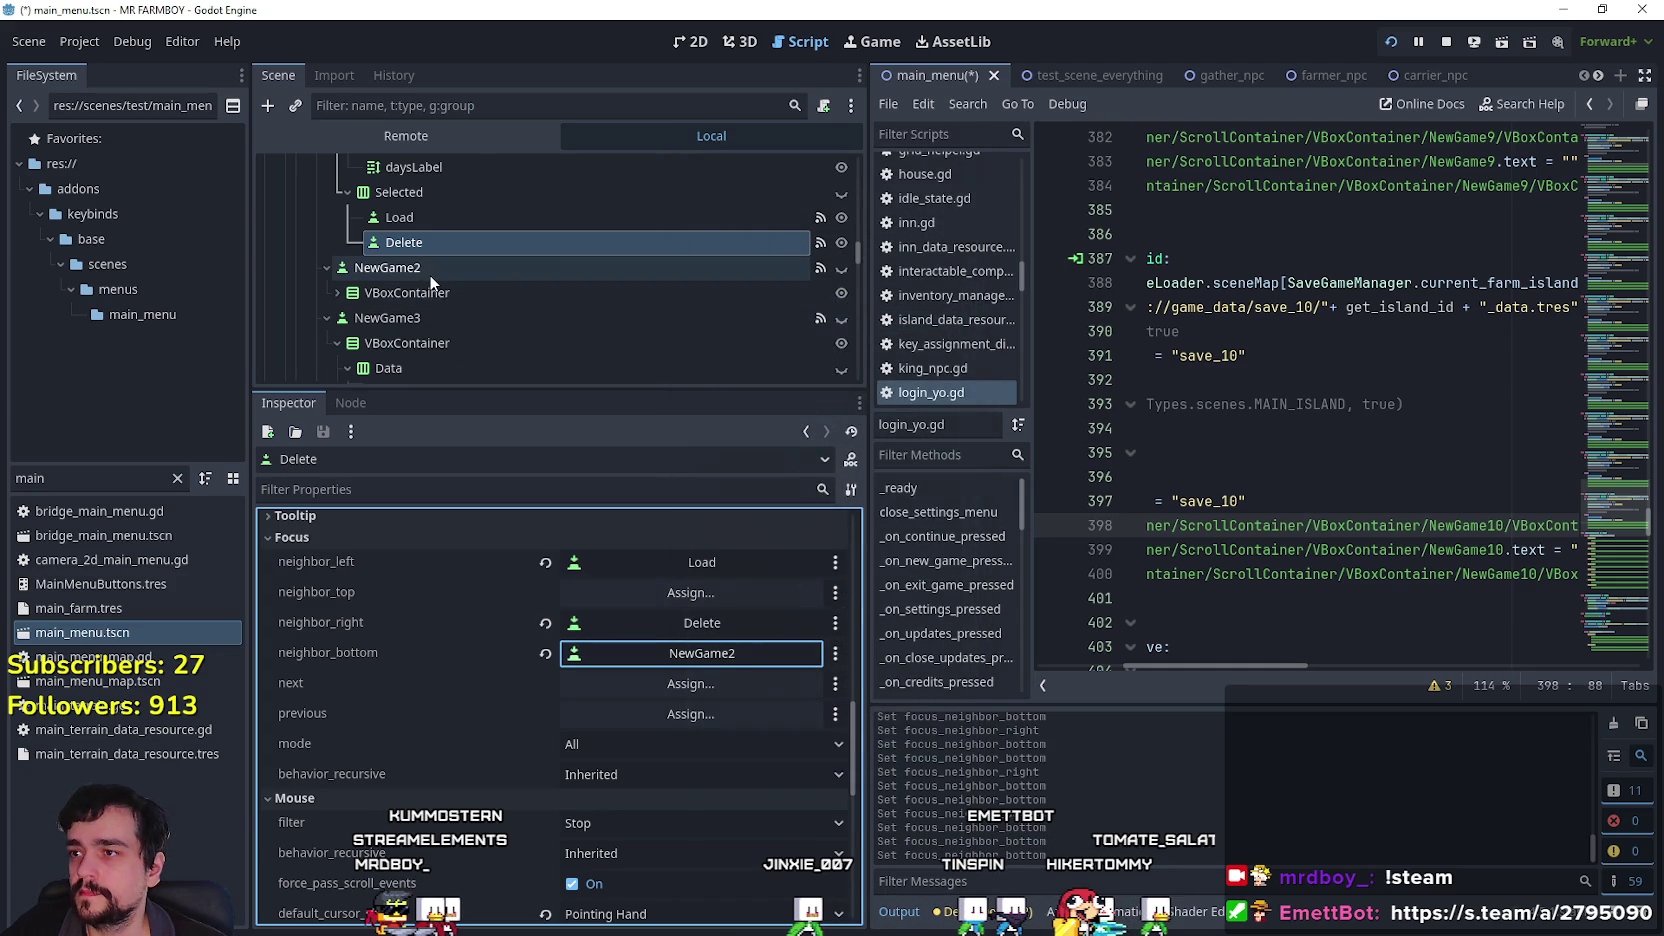
{"action": "scroll", "coordinate": [449, 301], "scroll_direction": "down", "scroll_amount": 4}
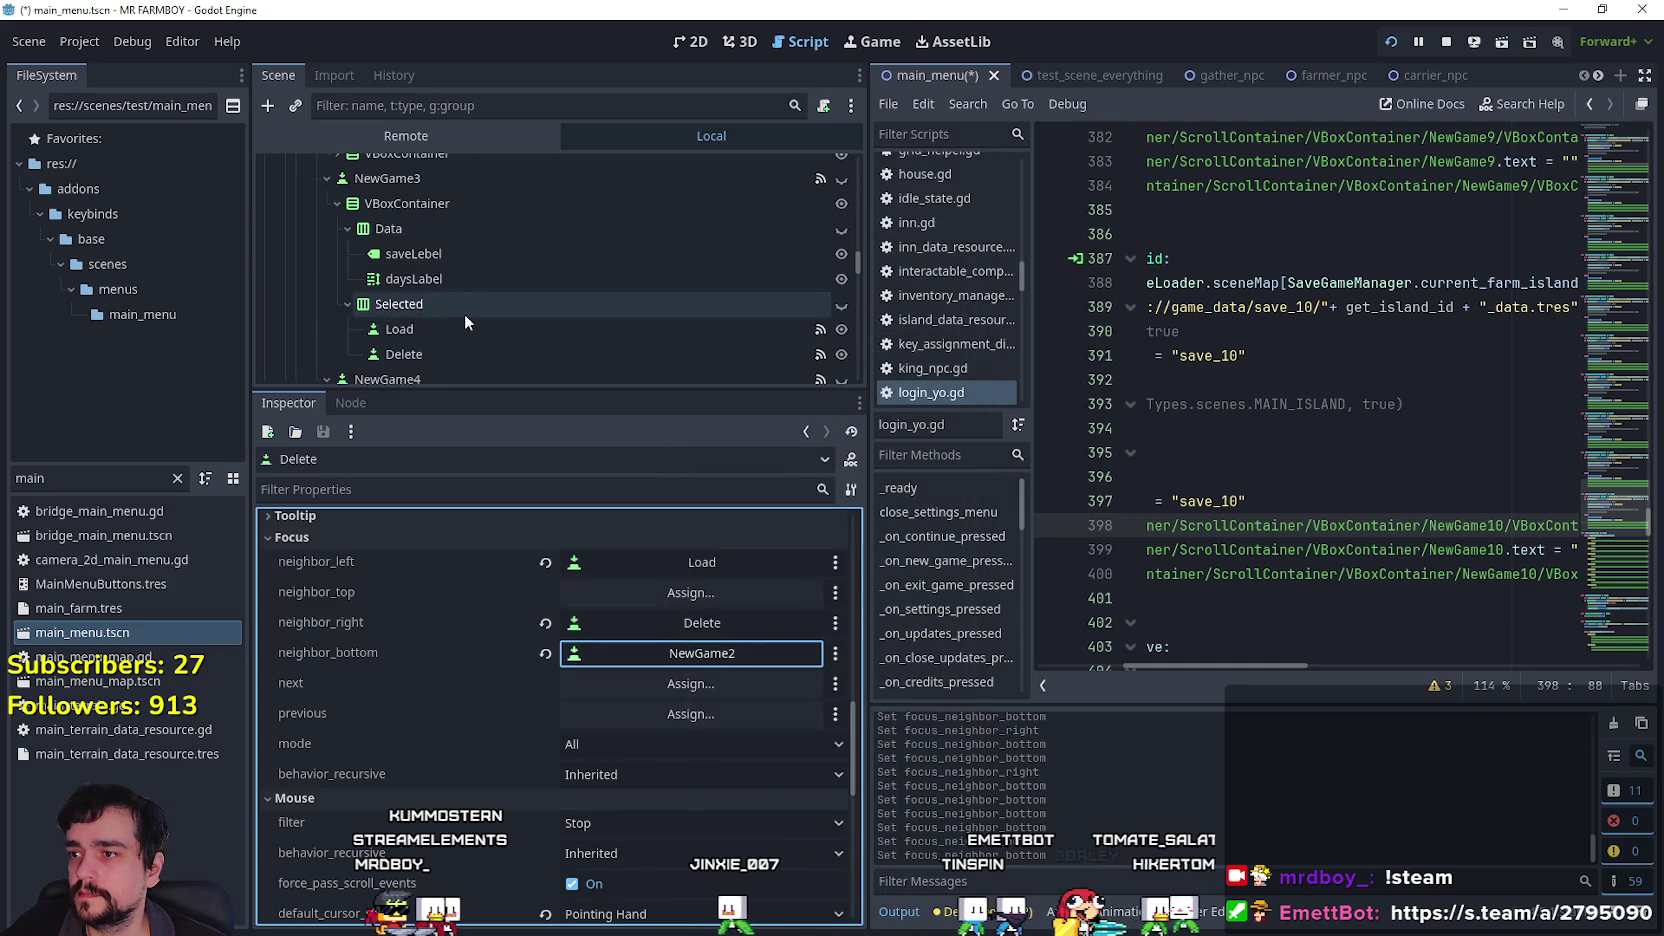
Inspect a later slot's Load bottom neighbour in the node list without changing it.
{"action": "left_click", "coordinate": [462, 328]}
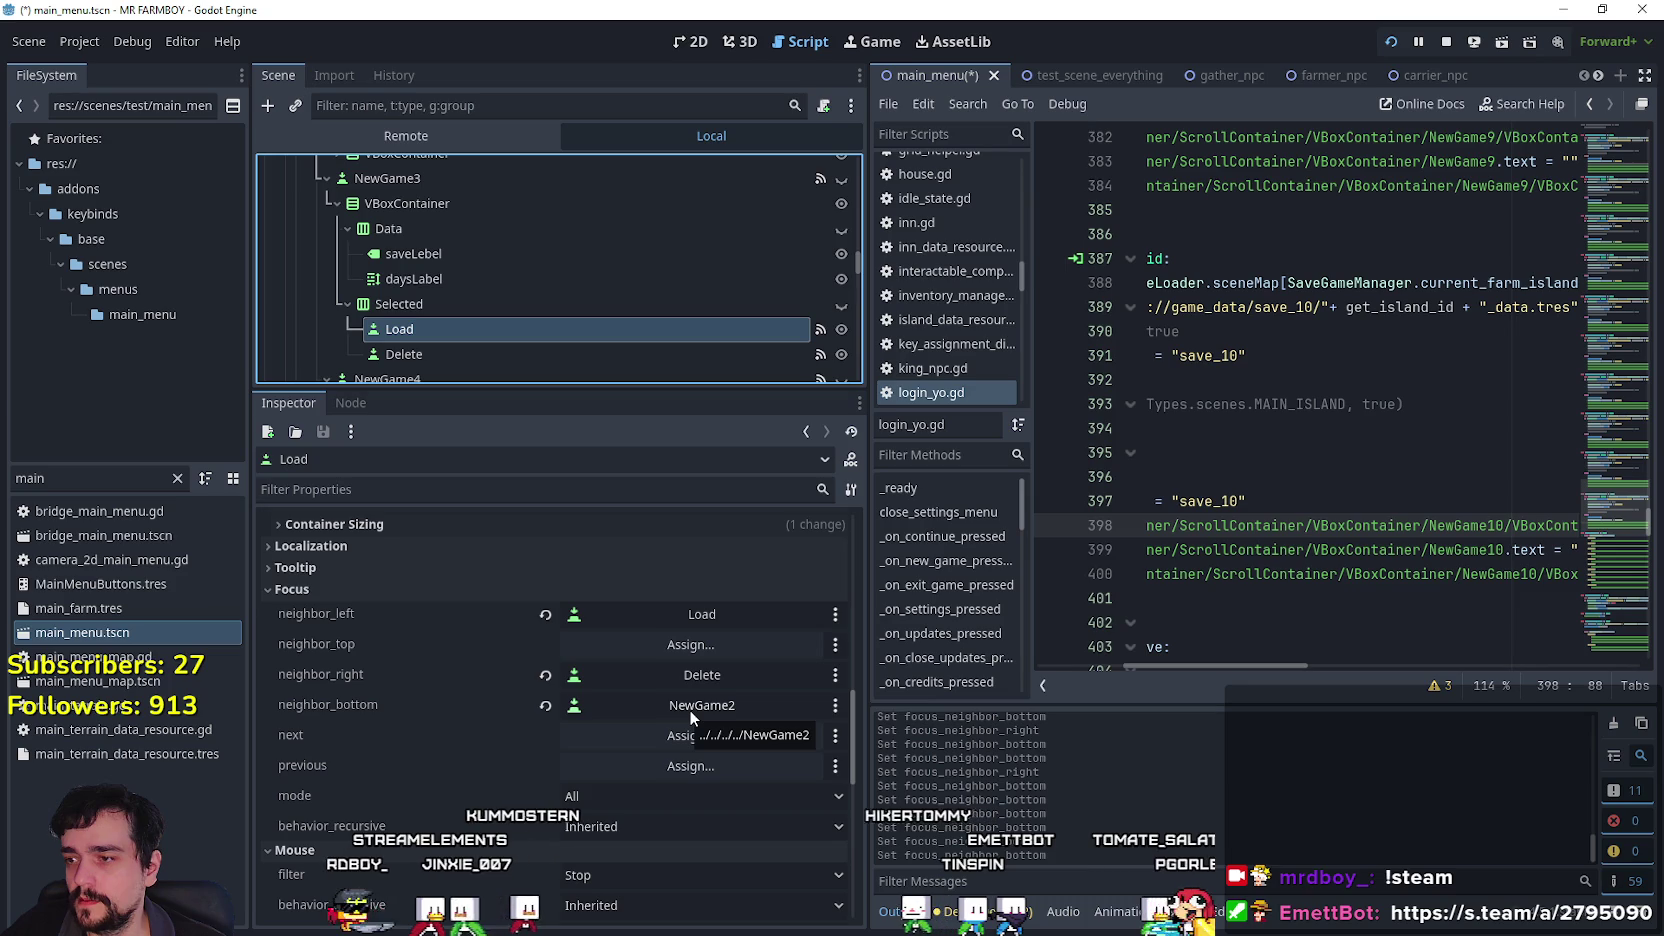
{"action": "left_click", "coordinate": [678, 705]}
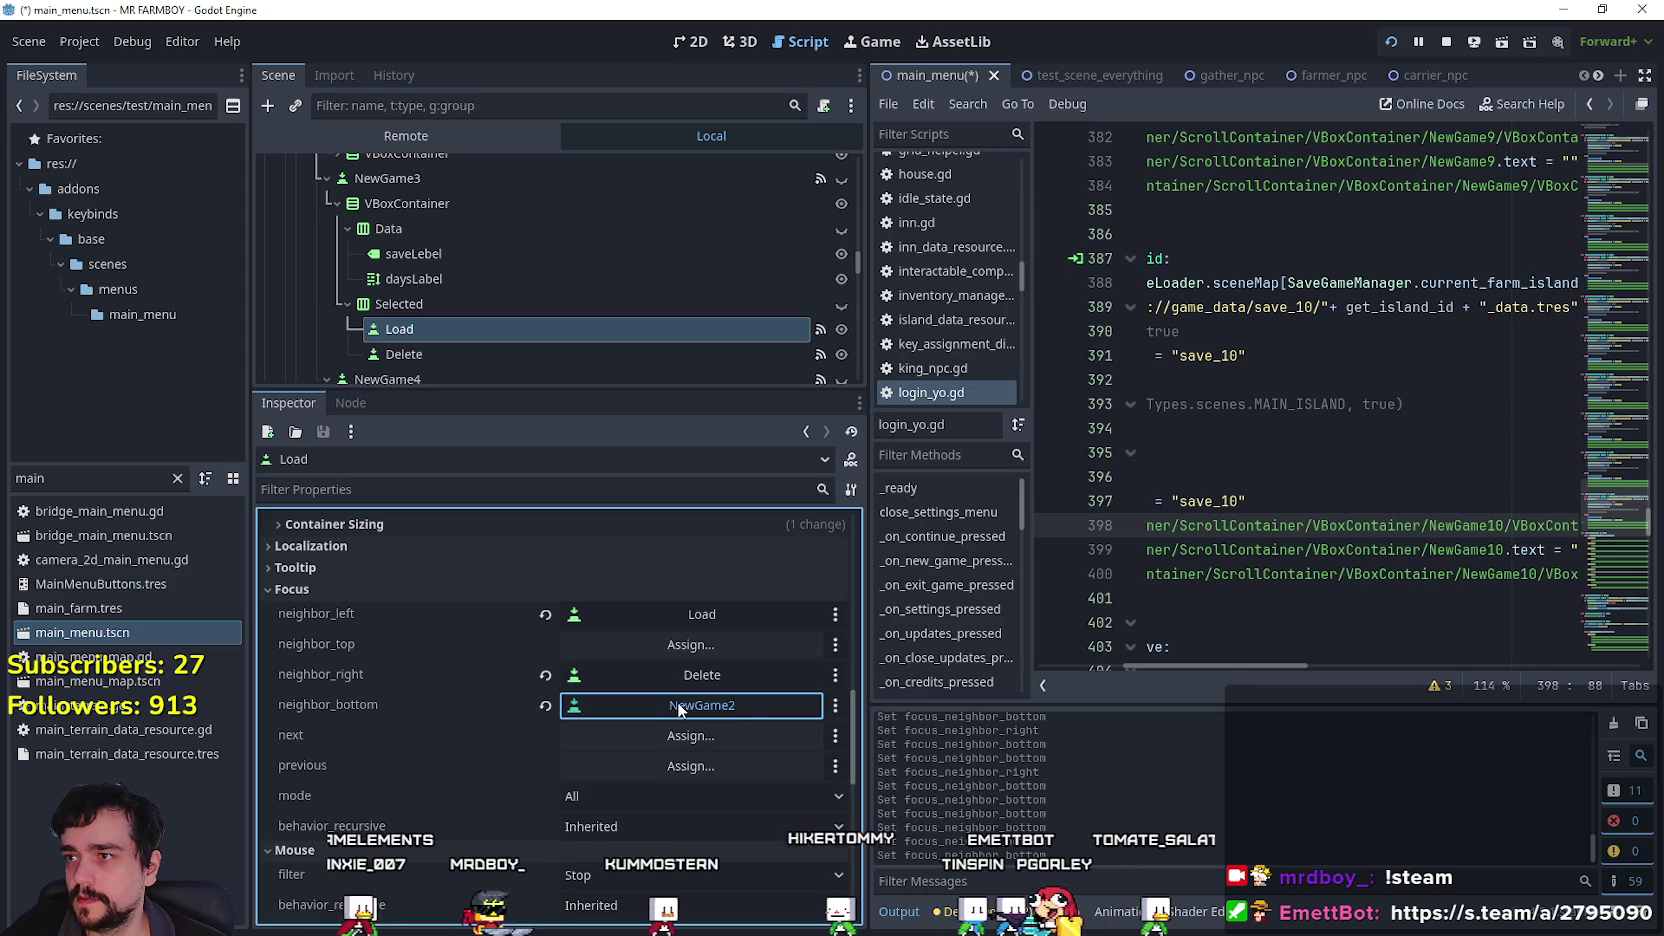
{"action": "left_click", "coordinate": [679, 705]}
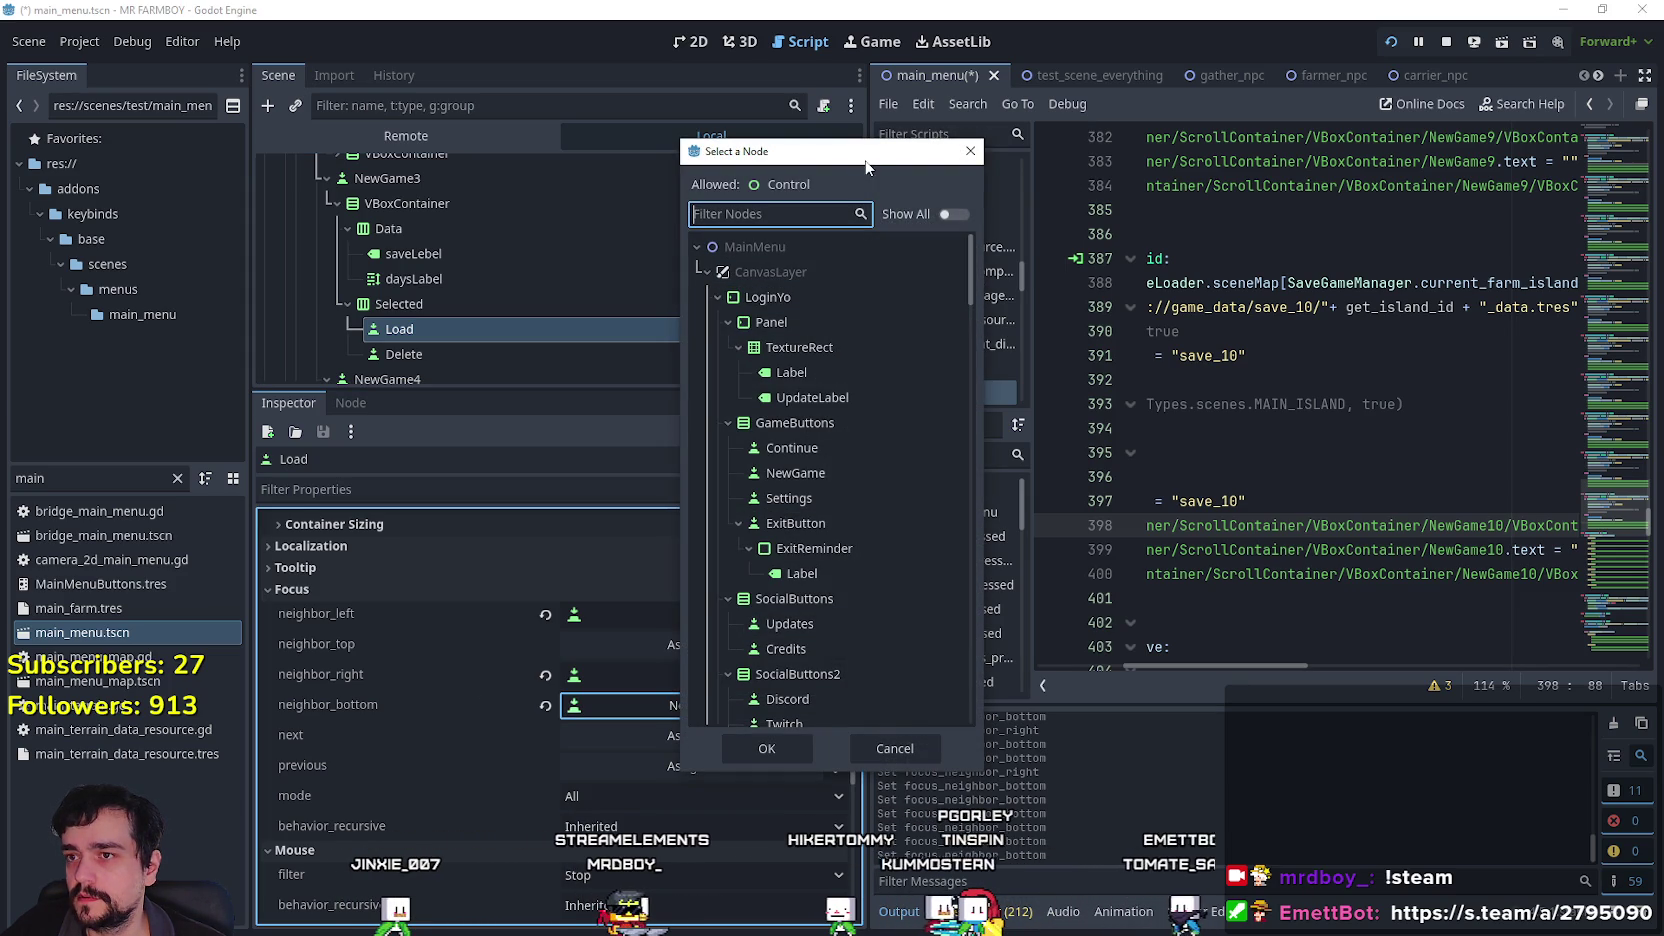
{"action": "left_click_drag", "start_coordinate": [800, 152], "coordinate": [946, 172]}
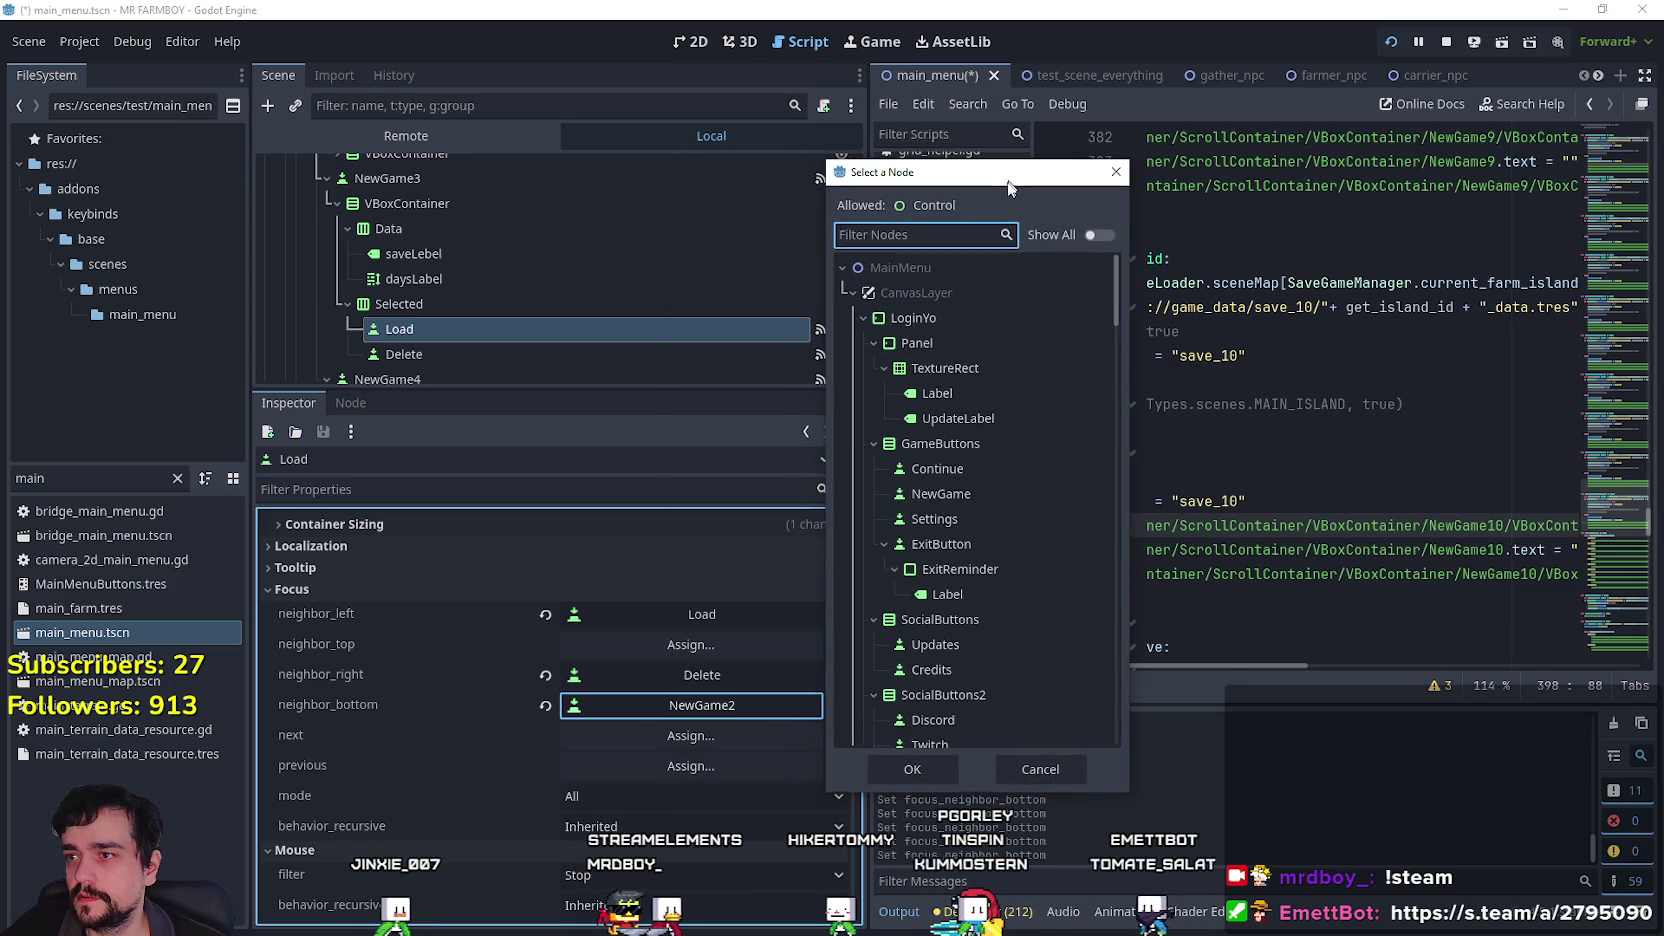
{"action": "left_click", "coordinate": [1050, 777]}
{"action": "scroll", "coordinate": [495, 267], "scroll_direction": "up", "scroll_amount": 4}
{"action": "scroll", "coordinate": [495, 258], "scroll_direction": "up", "scroll_amount": 2}
{"action": "scroll", "coordinate": [431, 211], "scroll_direction": "down", "scroll_amount": 5}
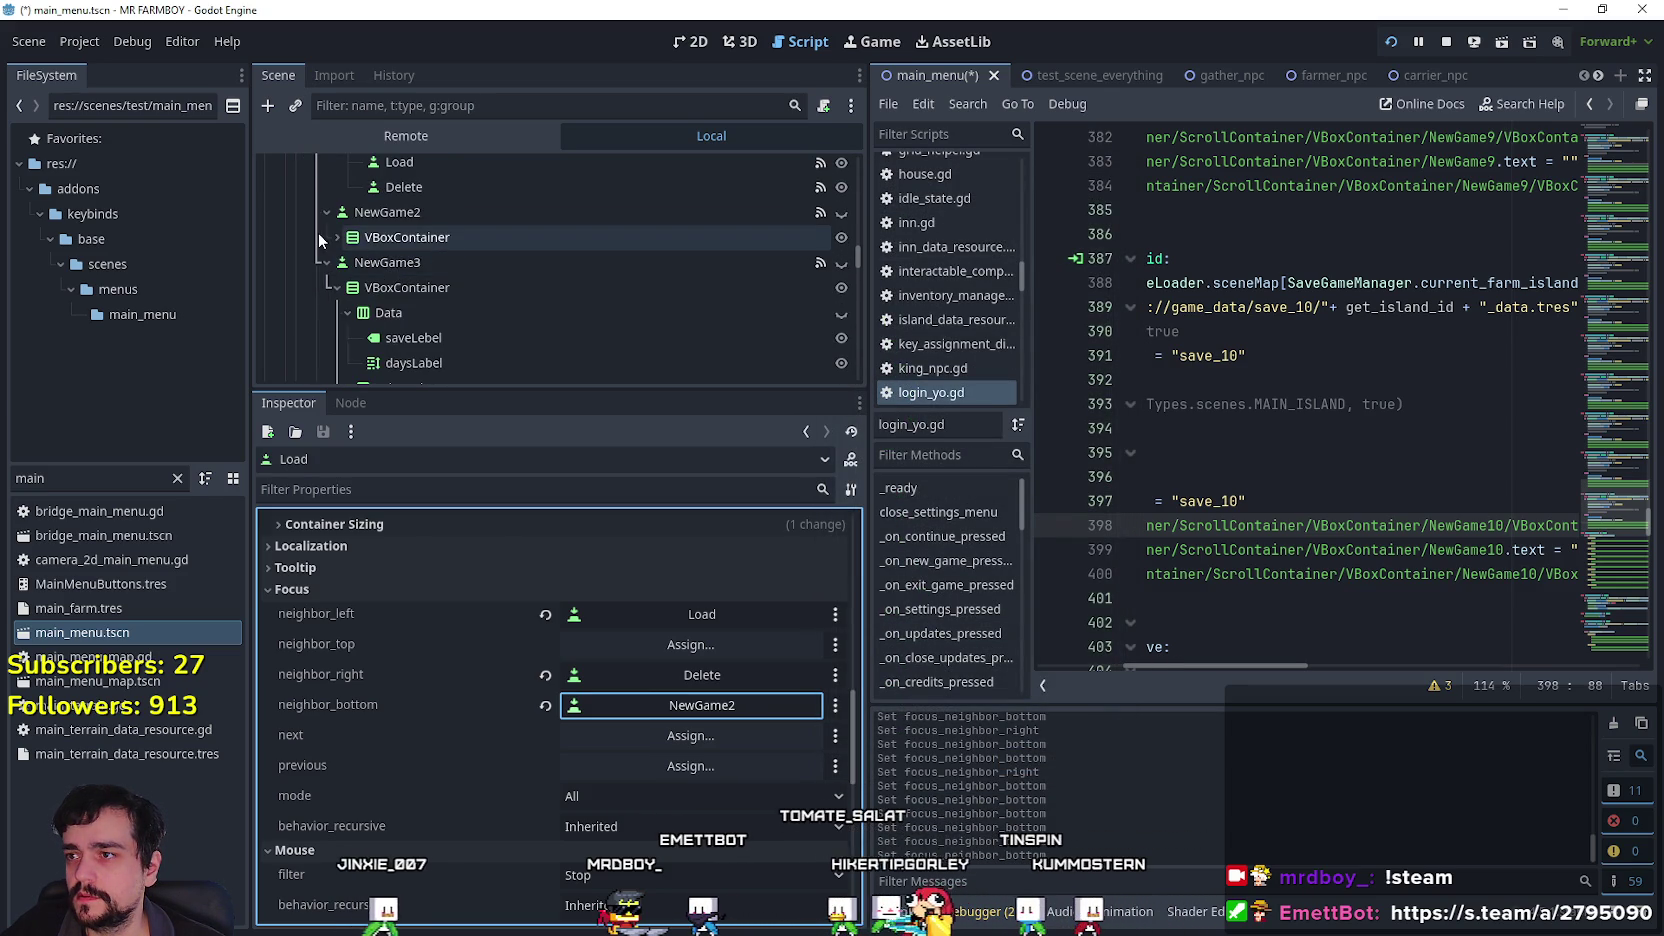
Set the second slot's Load button bottom focus neighbor to NewGame3.
{"action": "left_click", "coordinate": [337, 237]}
{"action": "scroll", "coordinate": [476, 277], "scroll_direction": "down", "scroll_amount": 3}
{"action": "left_click", "coordinate": [427, 253]}
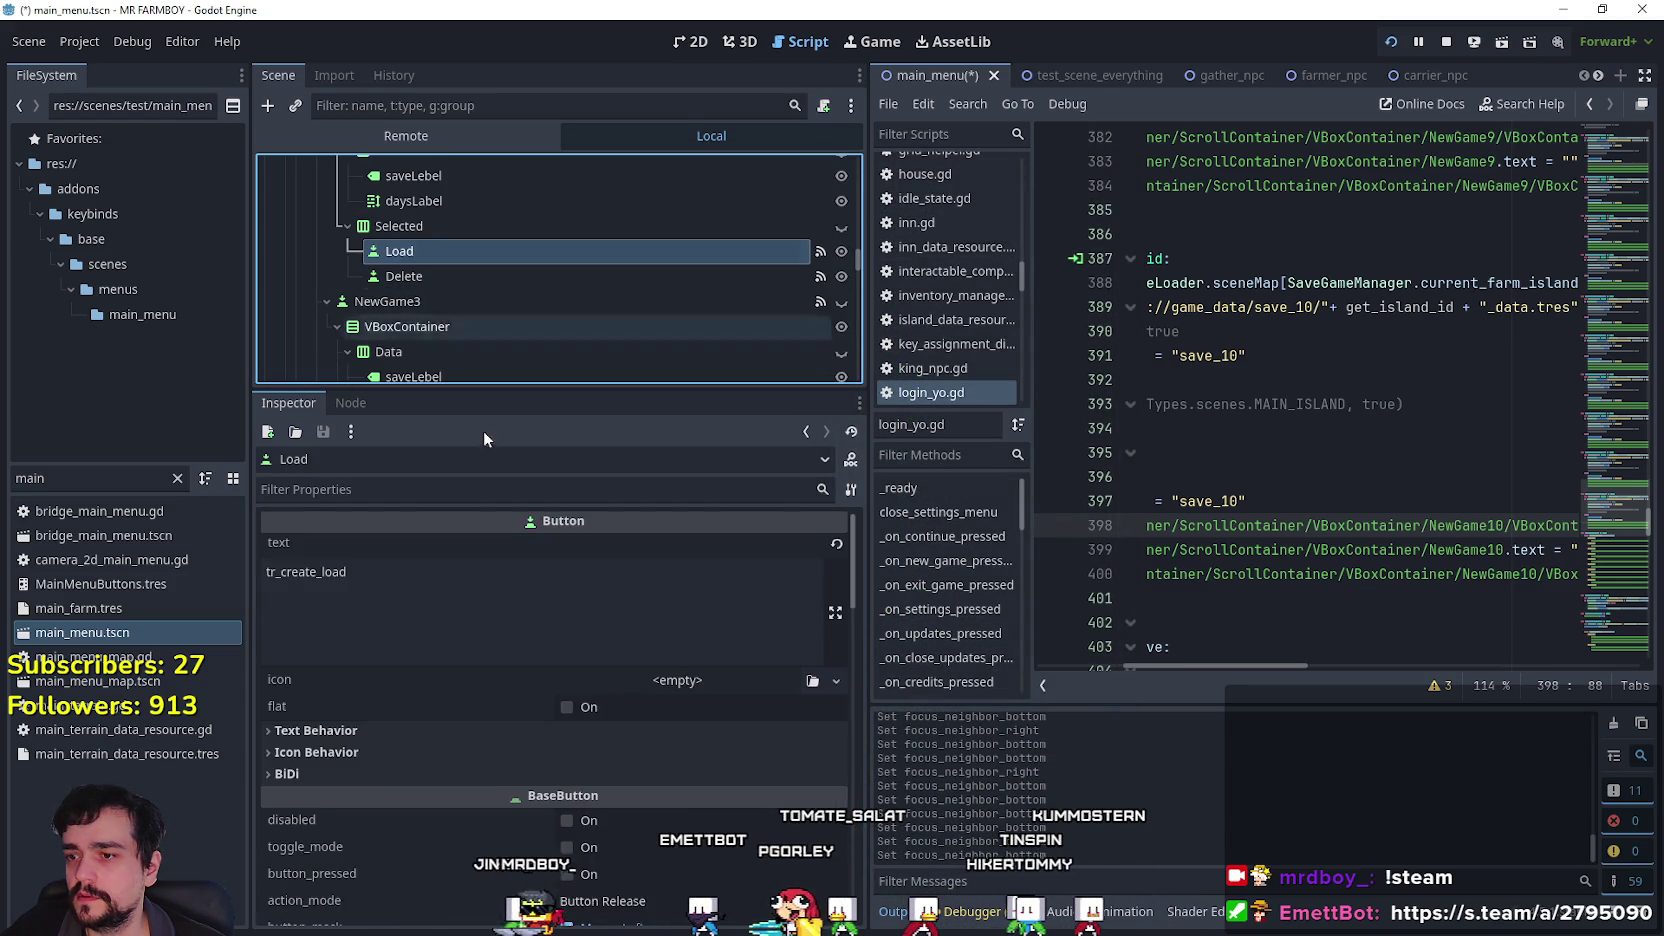
{"action": "scroll", "coordinate": [673, 777], "scroll_direction": "down", "scroll_amount": 10}
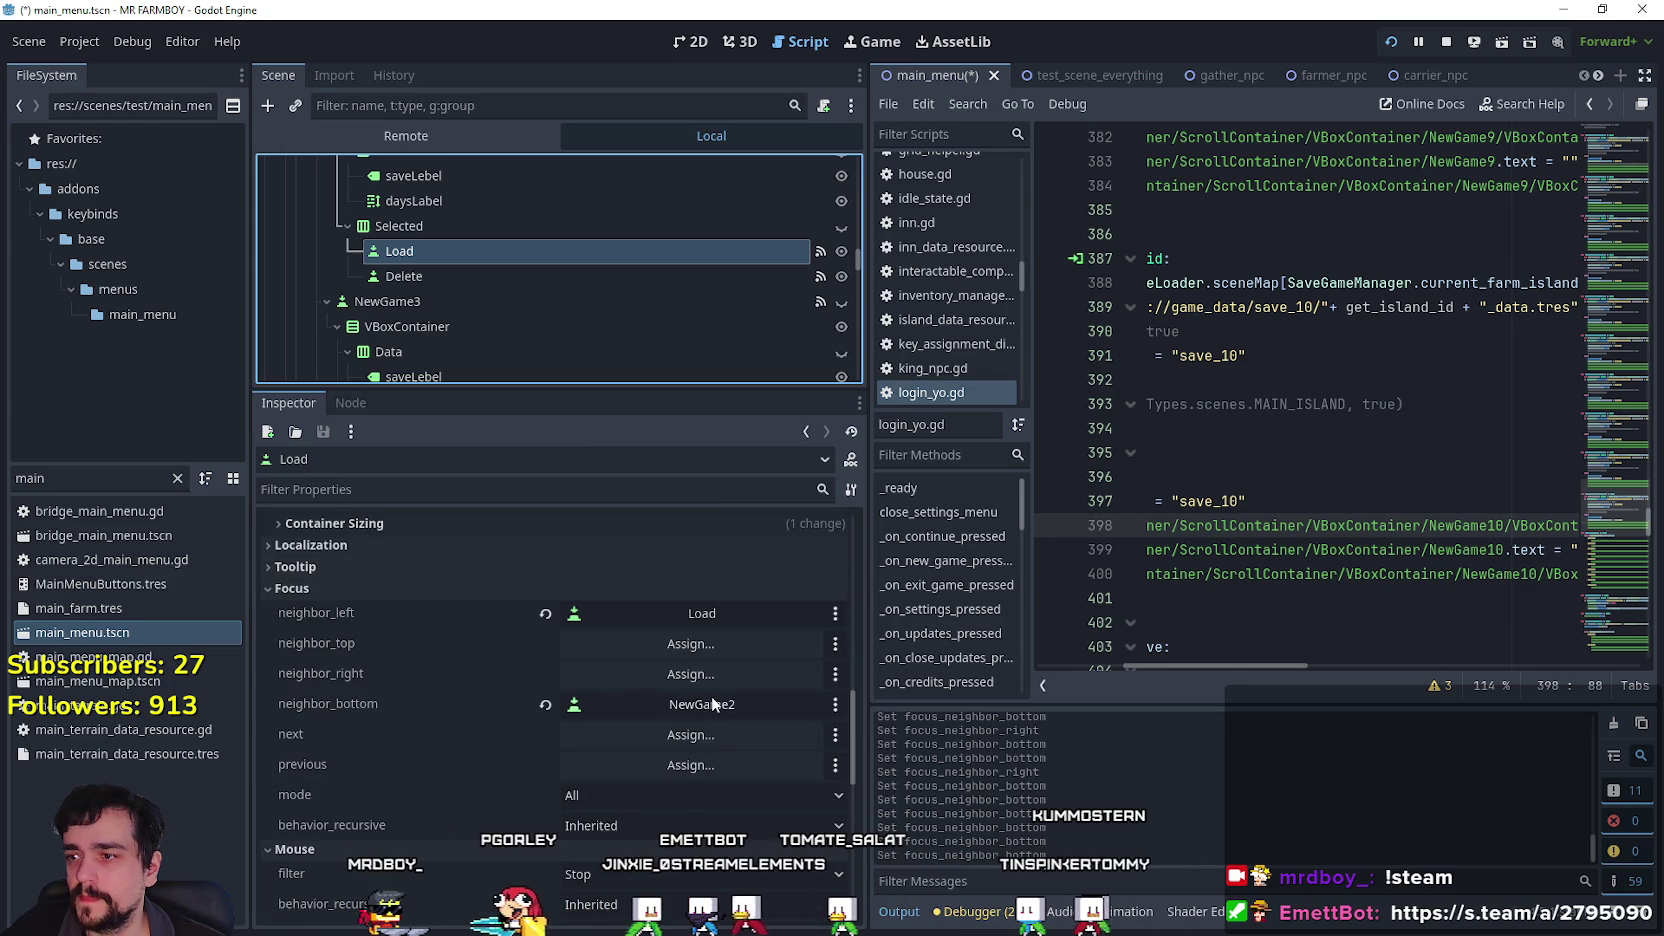
{"action": "scroll", "coordinate": [541, 350], "scroll_direction": "up", "scroll_amount": 3}
{"action": "scroll", "coordinate": [539, 348], "scroll_direction": "down", "scroll_amount": 1}
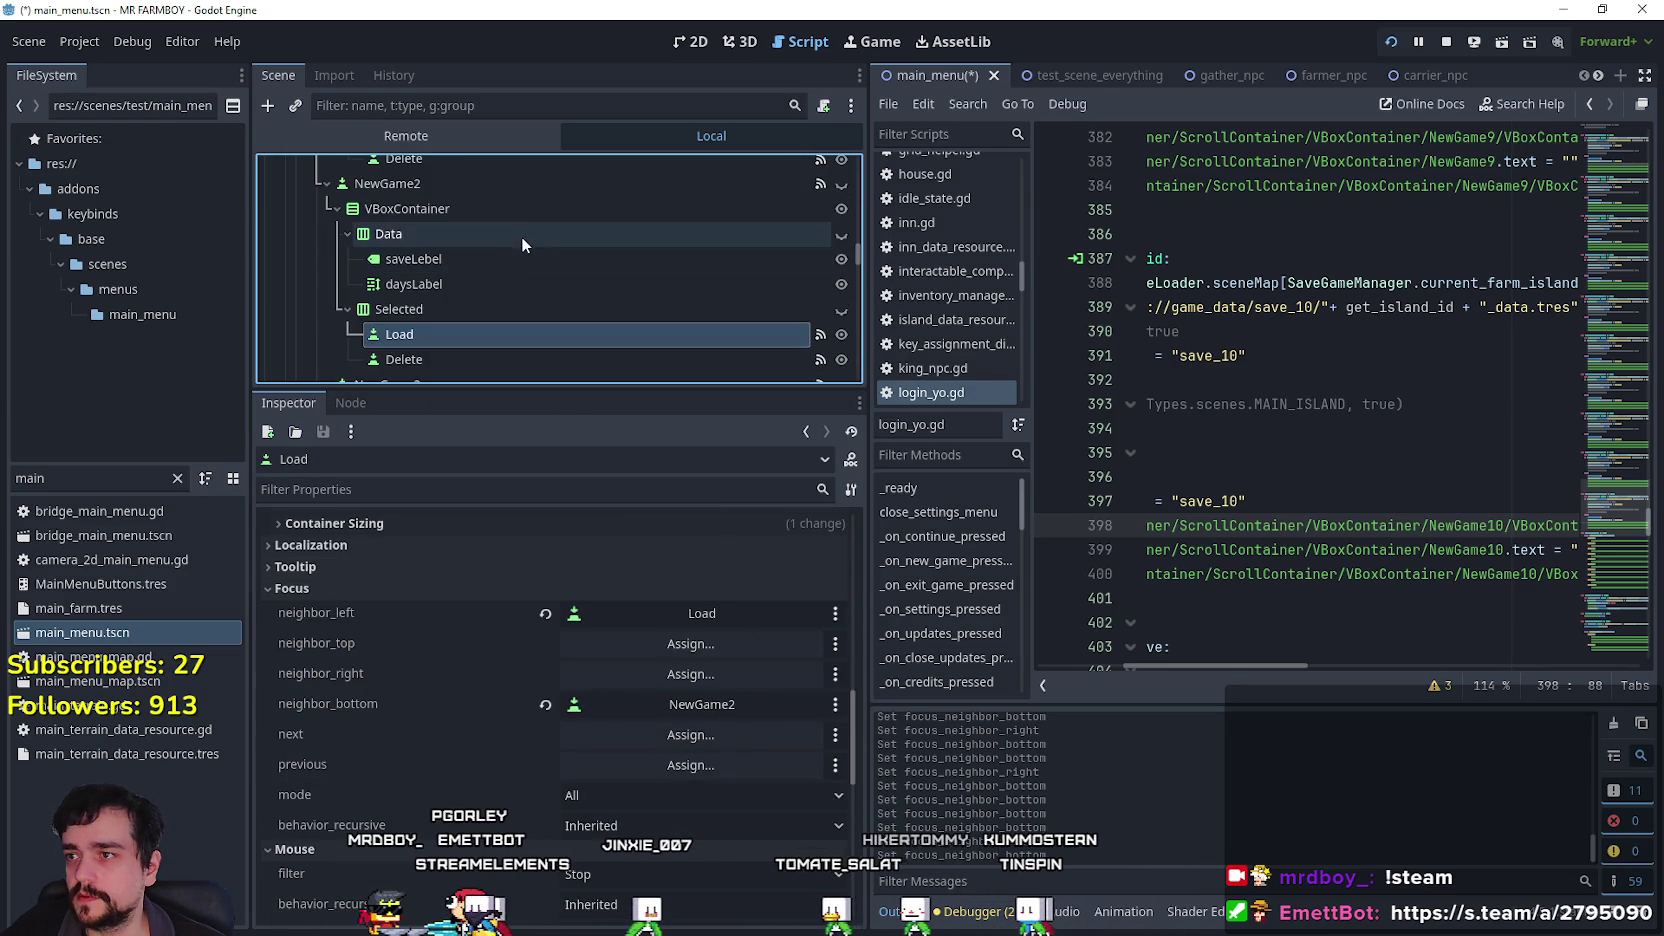
{"action": "left_click", "coordinate": [759, 705]}
{"action": "left_click_drag", "start_coordinate": [964, 266], "coordinate": [959, 432]}
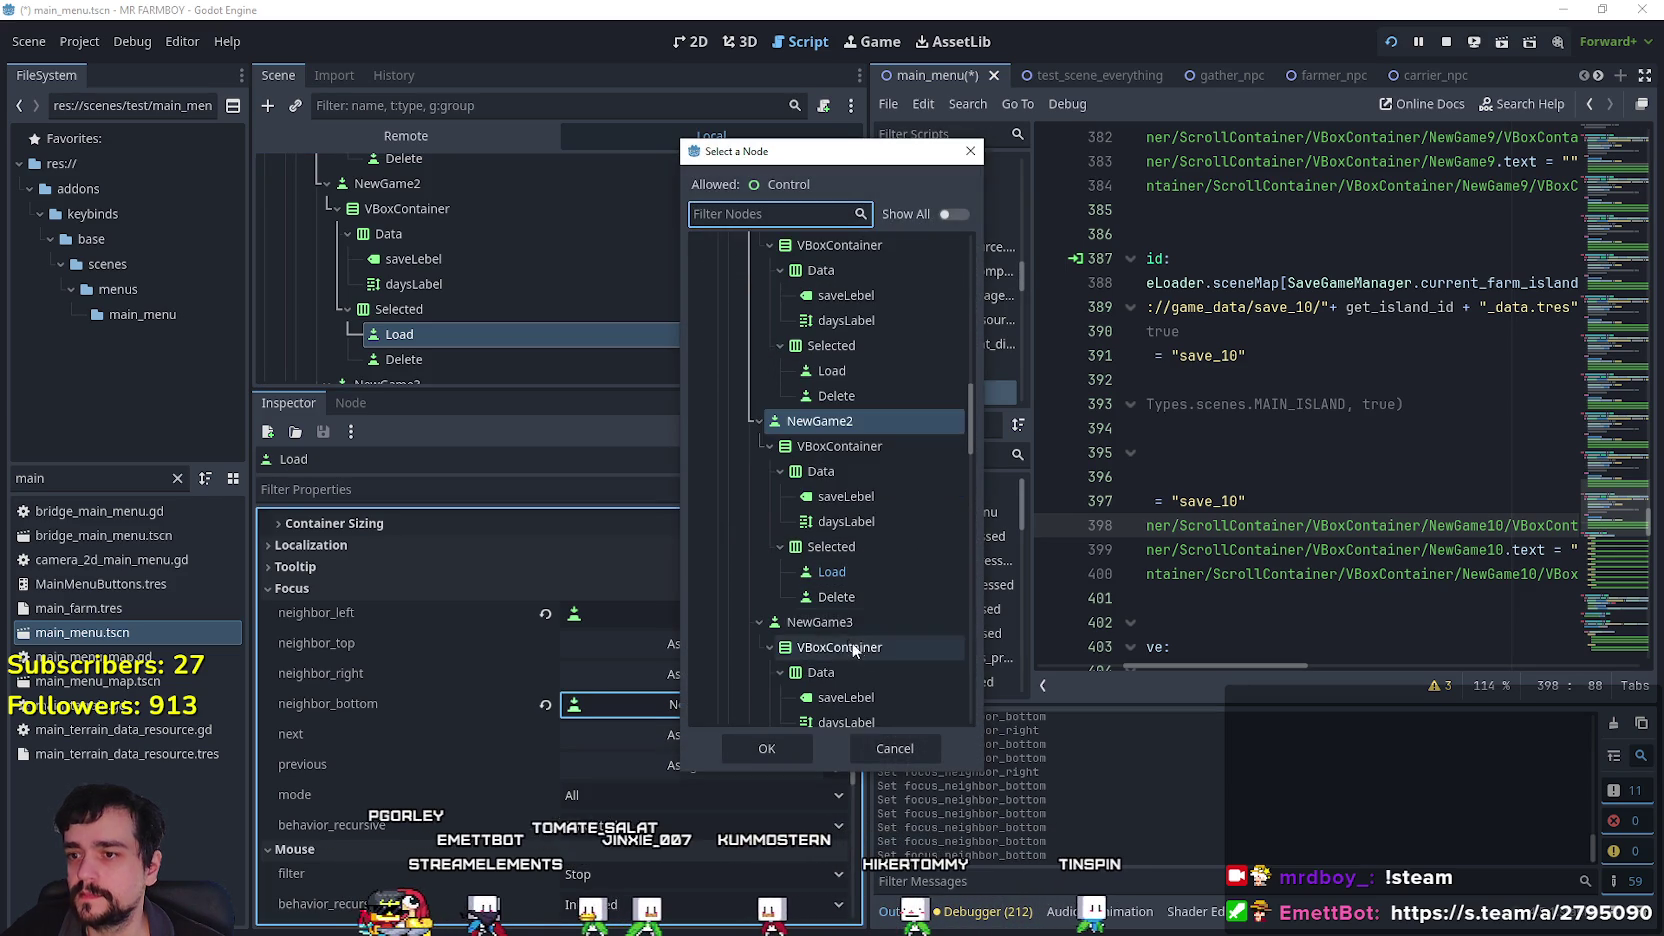
{"action": "left_click", "coordinate": [840, 621]}
{"action": "left_click", "coordinate": [789, 748]}
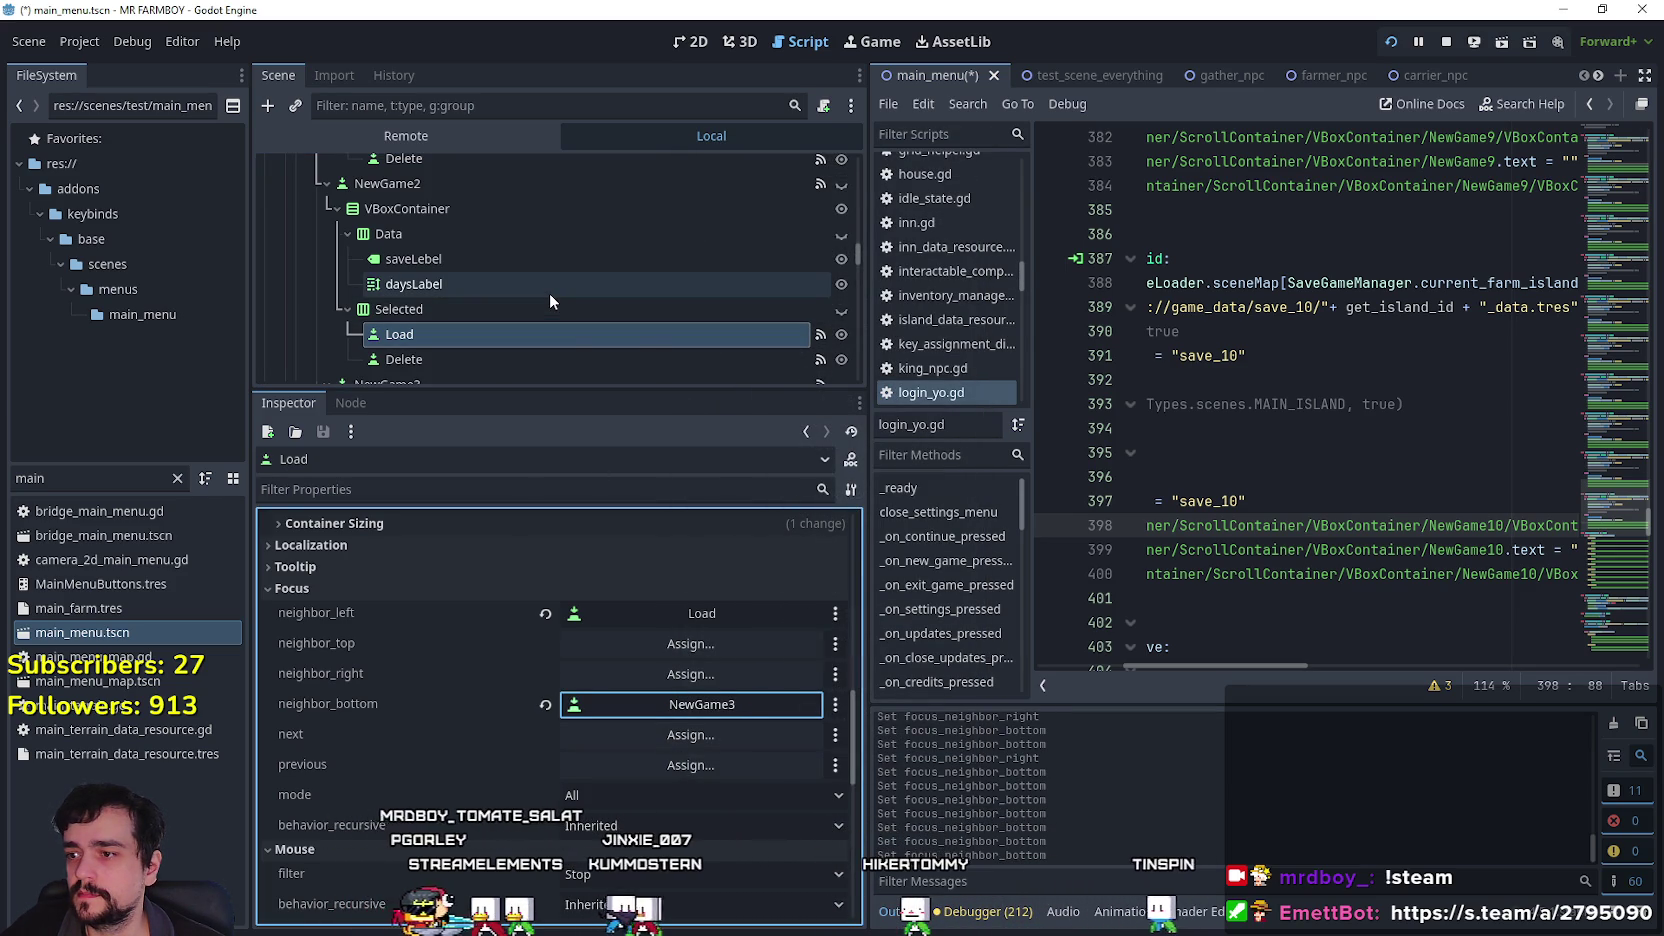
Set the Load button's right focus neighbor to the Delete button.
{"action": "left_click", "coordinate": [694, 673]}
{"action": "left_click_drag", "start_coordinate": [971, 279], "coordinate": [973, 433]}
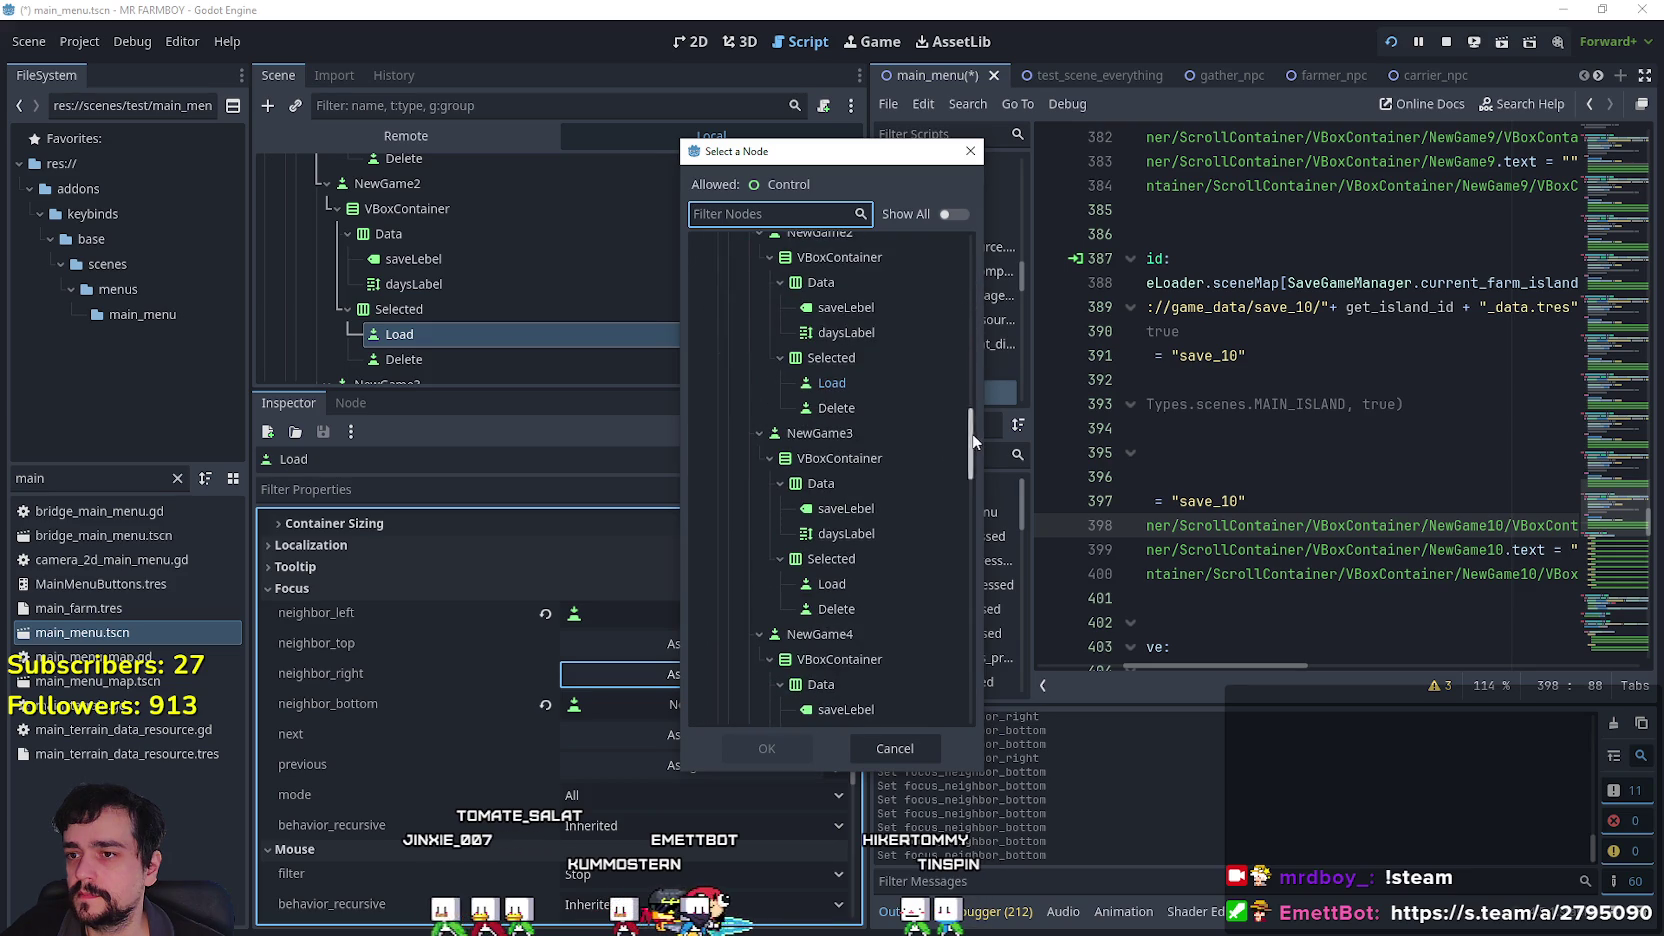
{"action": "left_click", "coordinate": [884, 406]}
{"action": "left_click", "coordinate": [774, 750]}
Give NewGame2's Delete button NewGame3 as its bottom focus neighbor.
{"action": "left_click", "coordinate": [497, 359]}
{"action": "scroll", "coordinate": [739, 764], "scroll_direction": "down", "scroll_amount": 10}
{"action": "scroll", "coordinate": [743, 735], "scroll_direction": "down", "scroll_amount": 5}
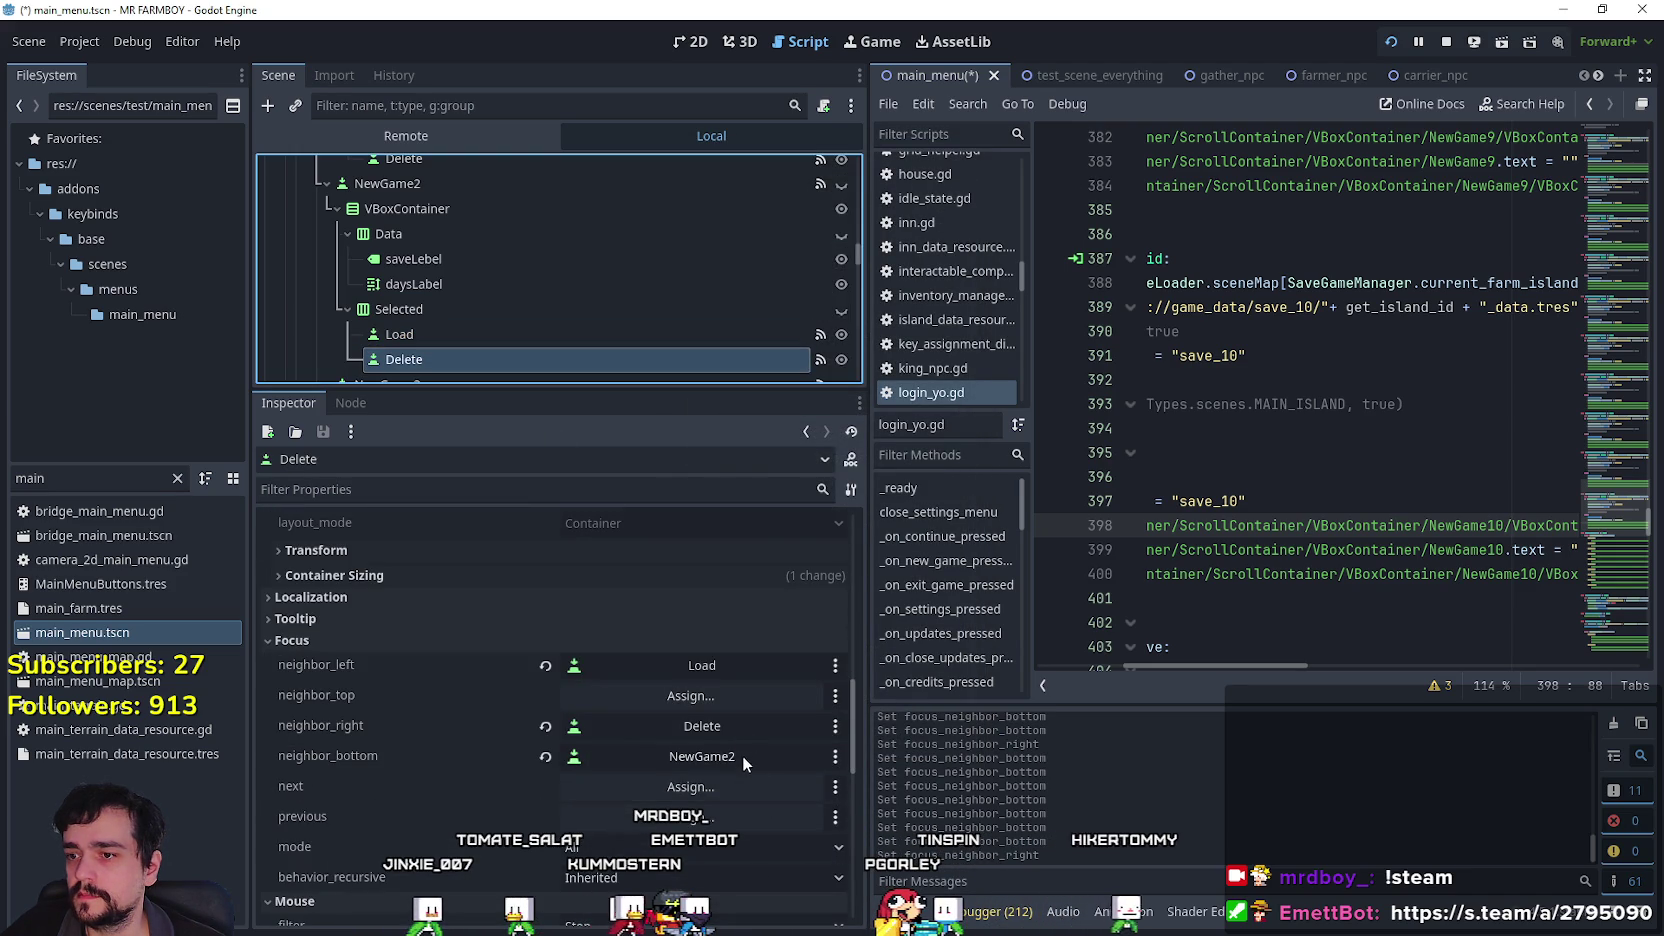
{"action": "left_click", "coordinate": [743, 758]}
{"action": "scroll", "coordinate": [957, 390], "scroll_direction": "down", "scroll_amount": 10}
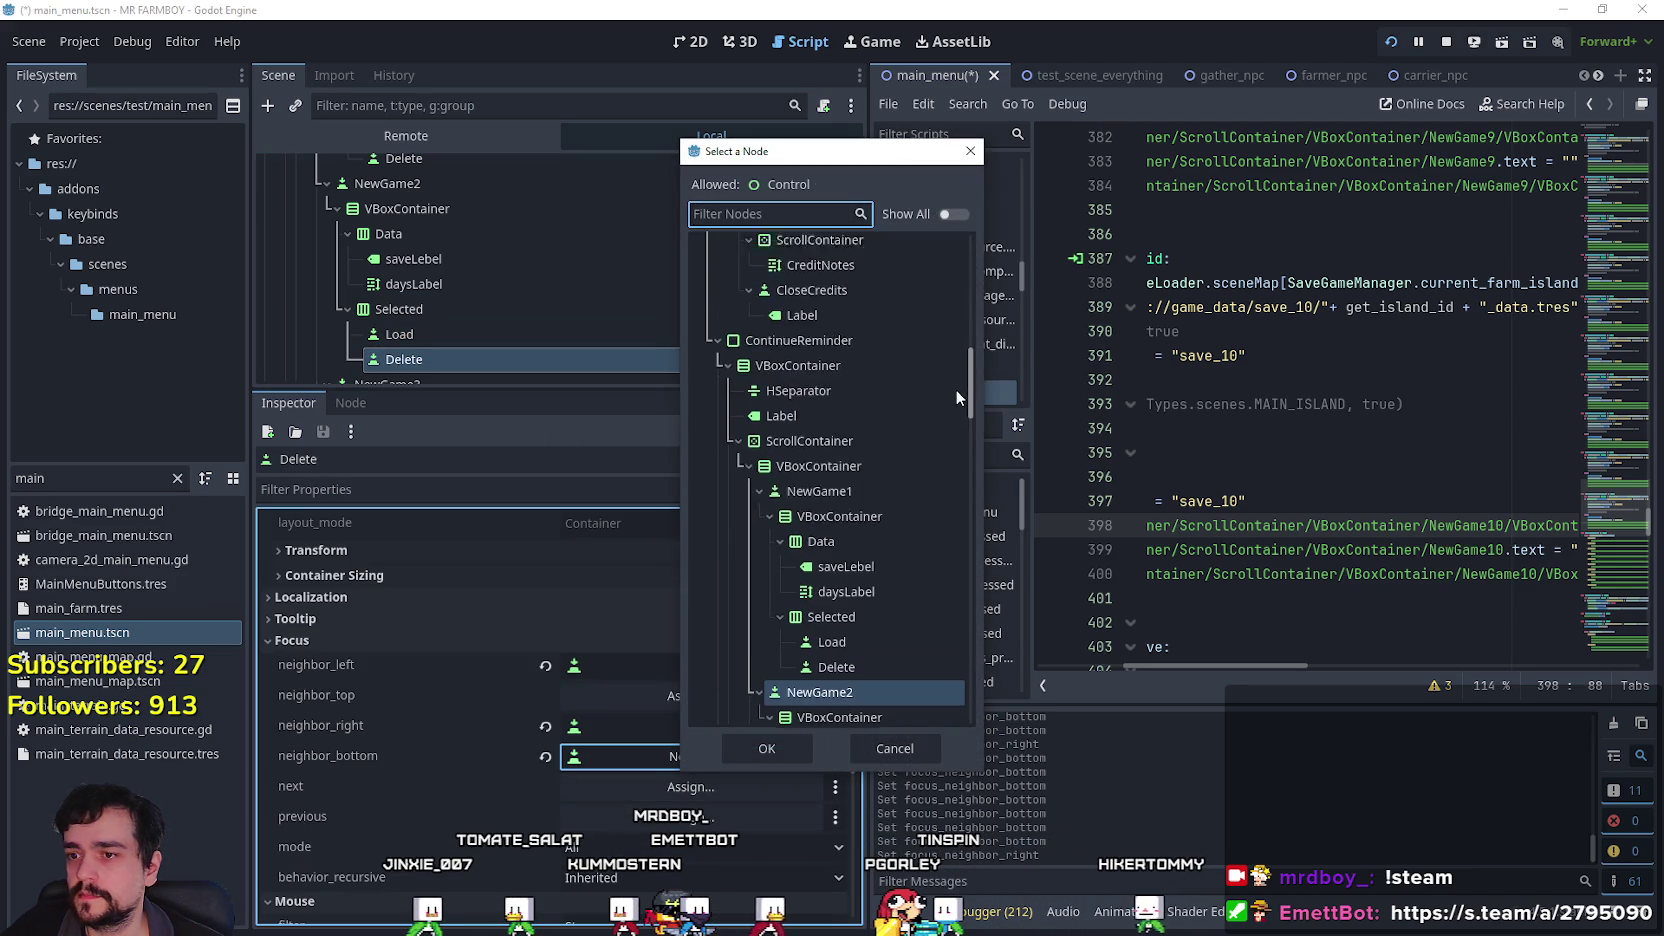
{"action": "left_click", "coordinate": [819, 502]}
{"action": "left_click", "coordinate": [770, 748]}
{"action": "scroll", "coordinate": [496, 302], "scroll_direction": "down", "scroll_amount": 2}
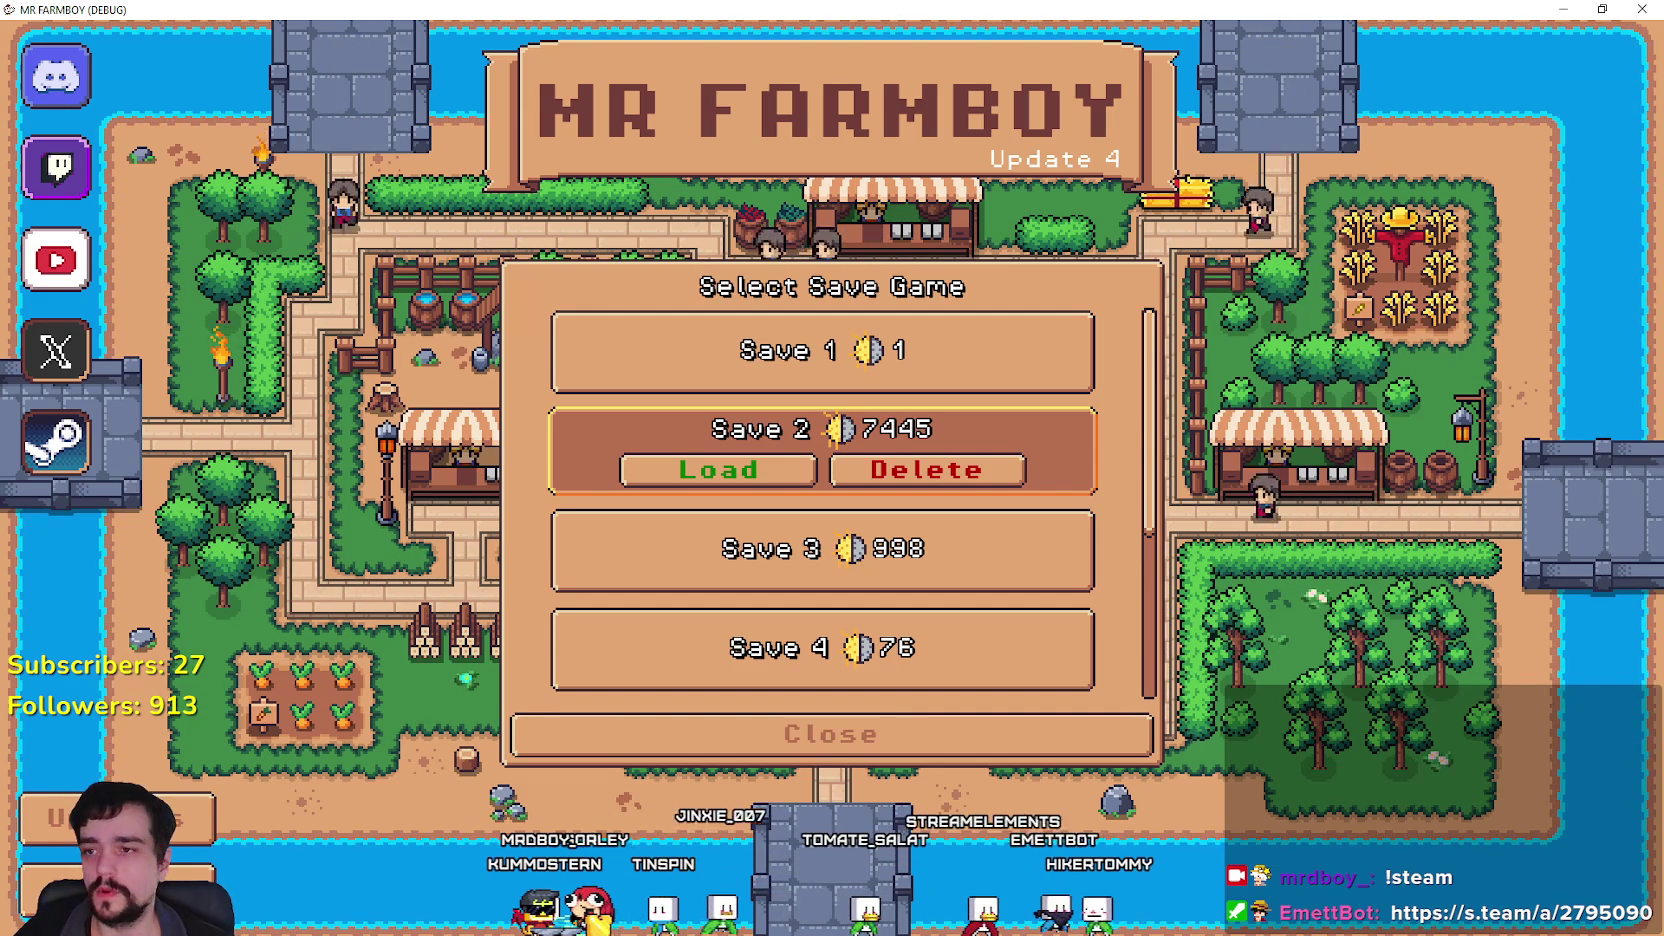
Arrow between the Save 1, Save 2 and Save 3 entries, opening Save 1 and Save 2.
{"action": "key", "text": "Up"}
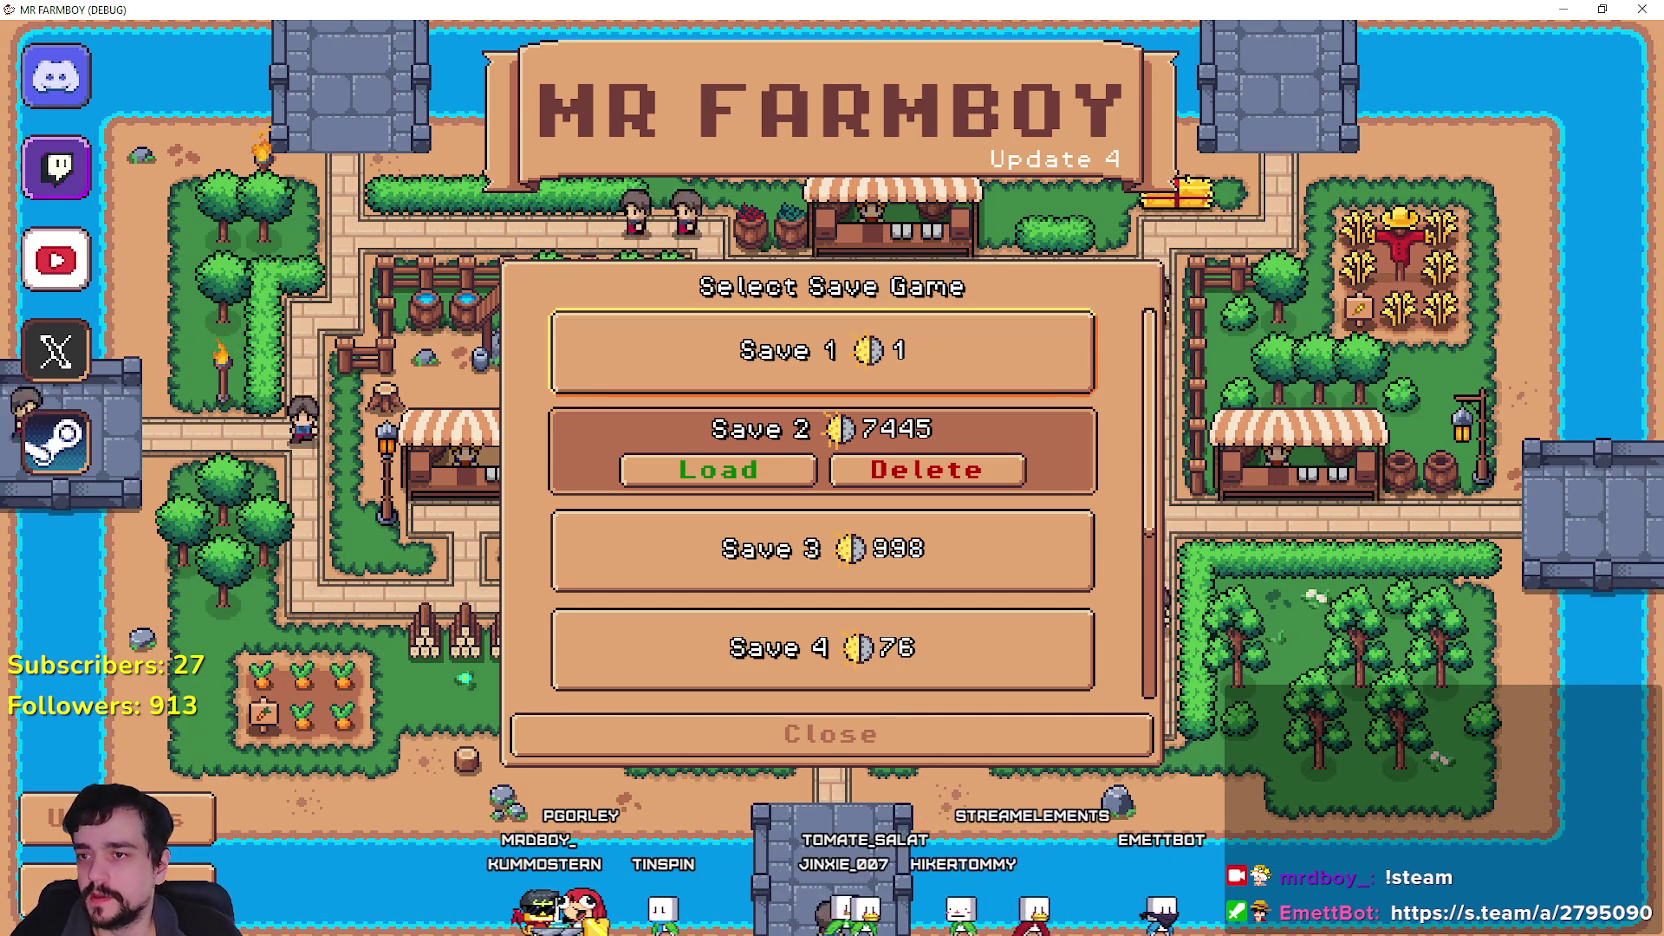
{"action": "key", "text": "Return"}
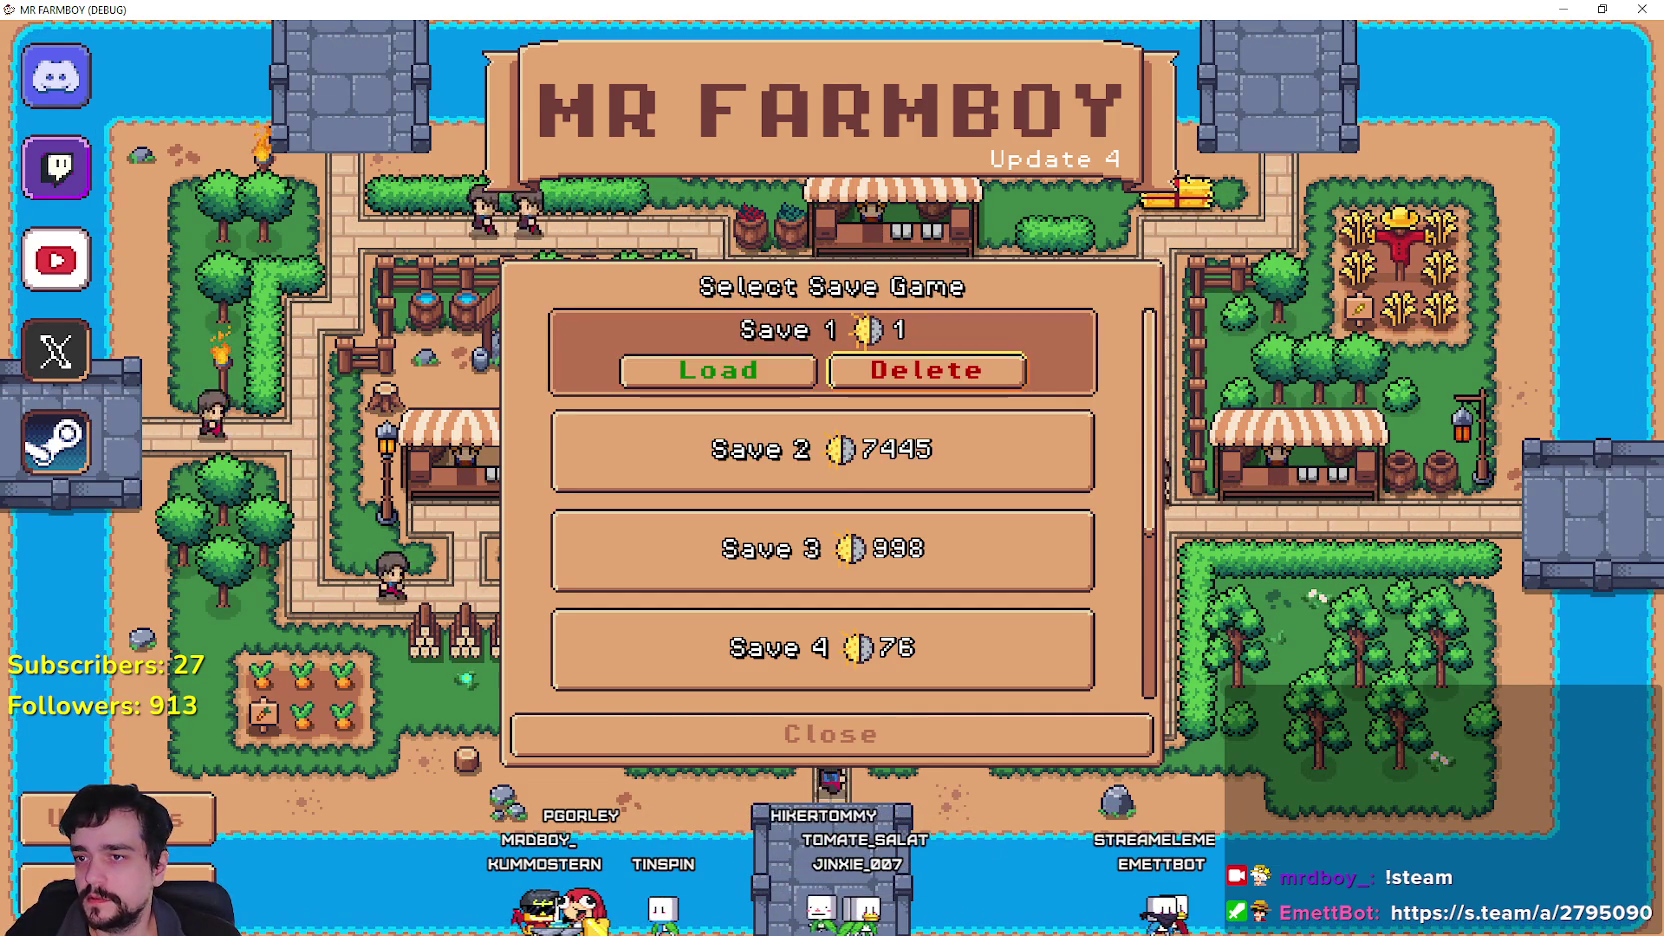
{"action": "key", "text": "Down"}
{"action": "key", "text": "Return"}
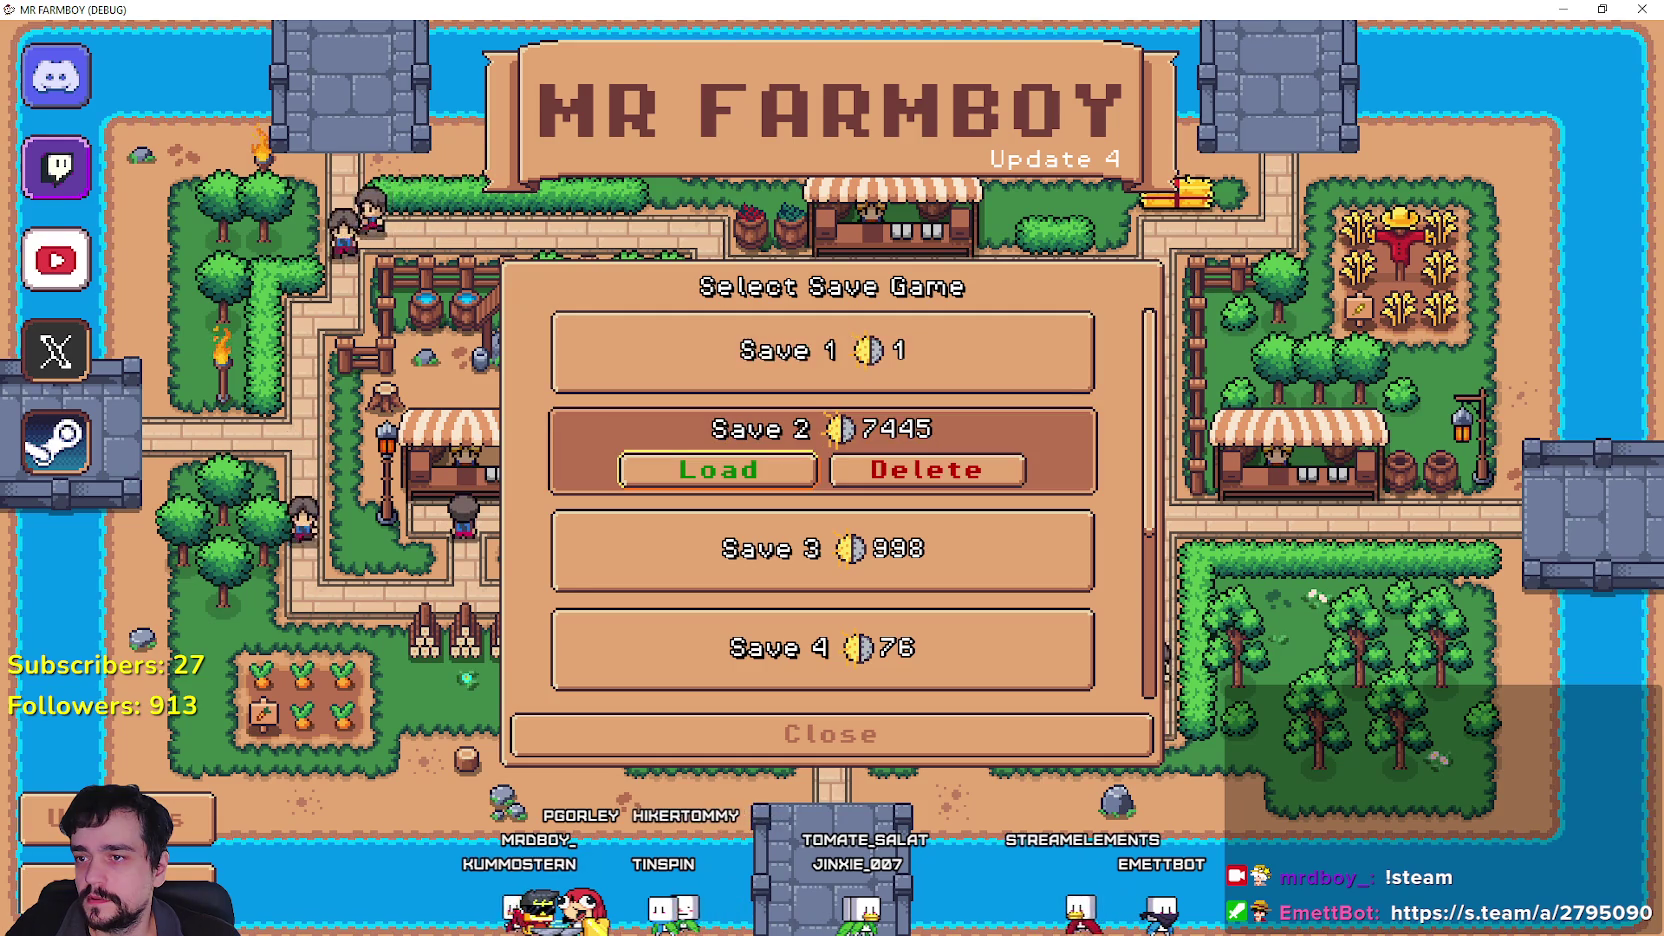
{"action": "key", "text": "Down"}
{"action": "key", "text": "Up"}
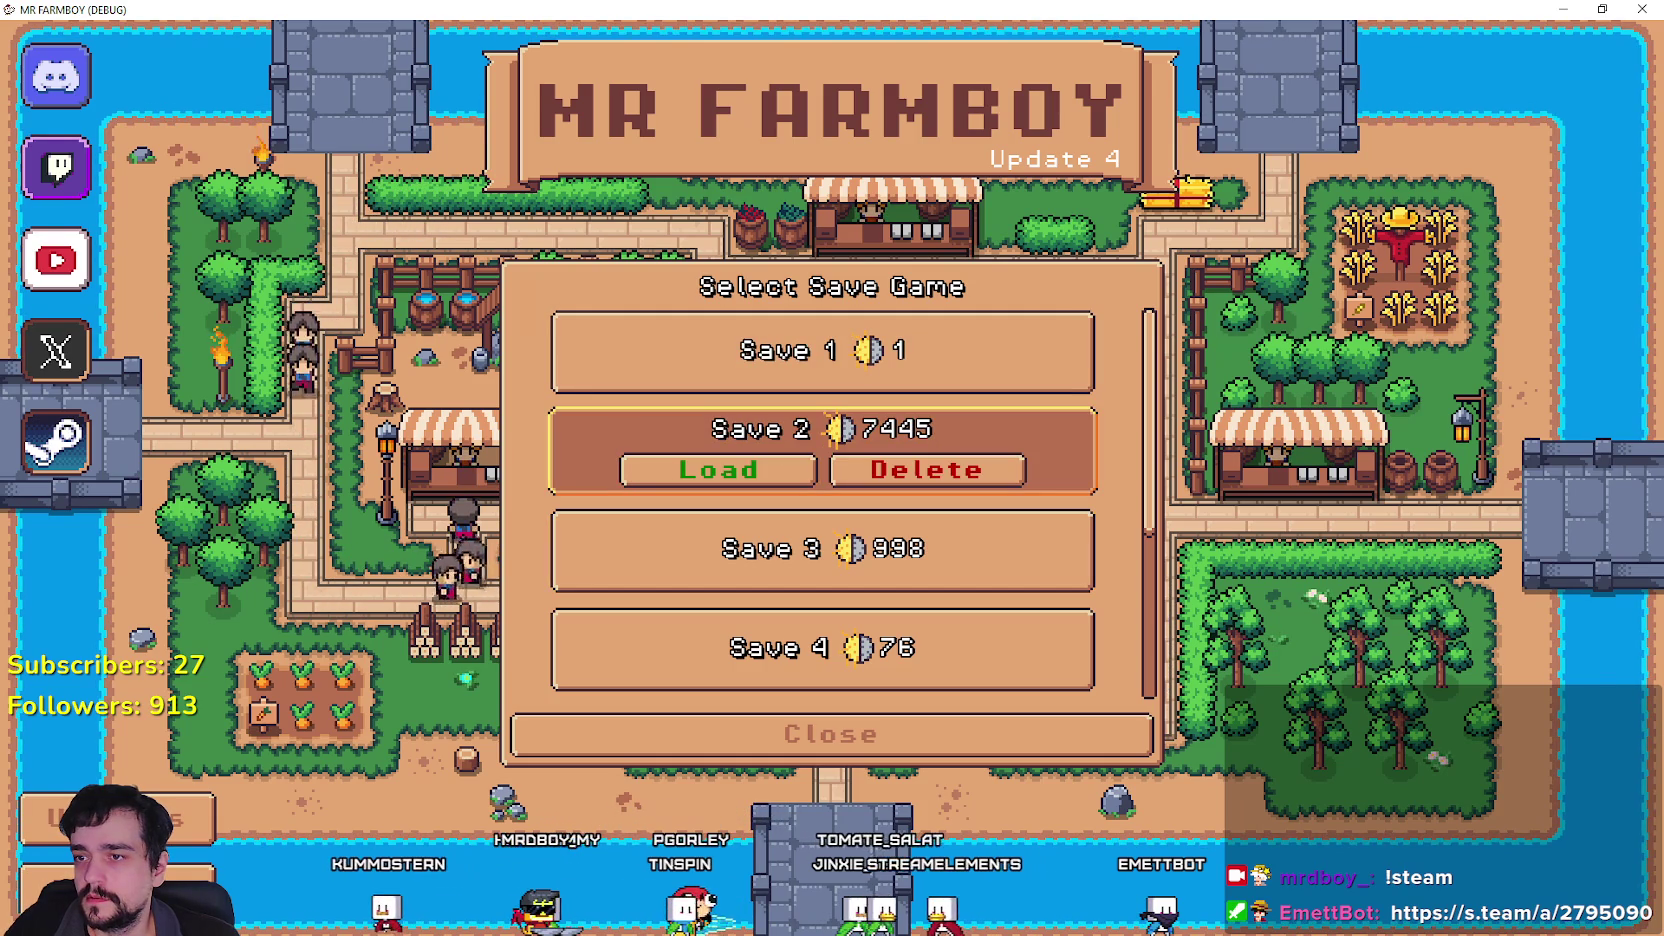
{"action": "key", "text": "Down"}
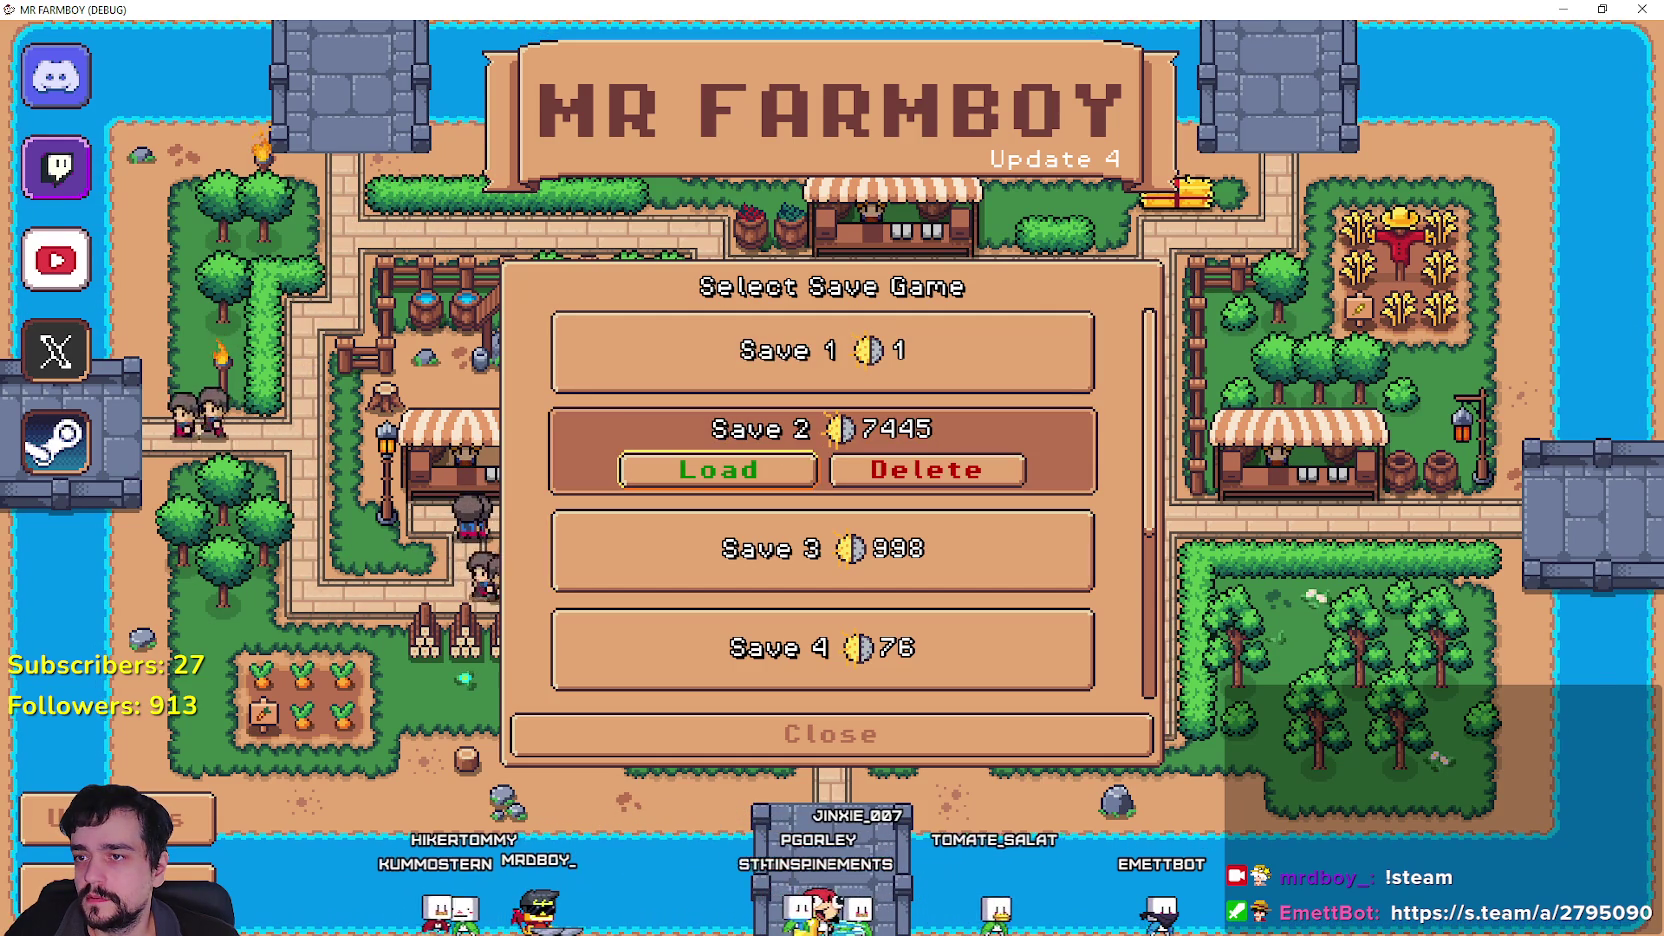
{"action": "key", "text": "Up"}
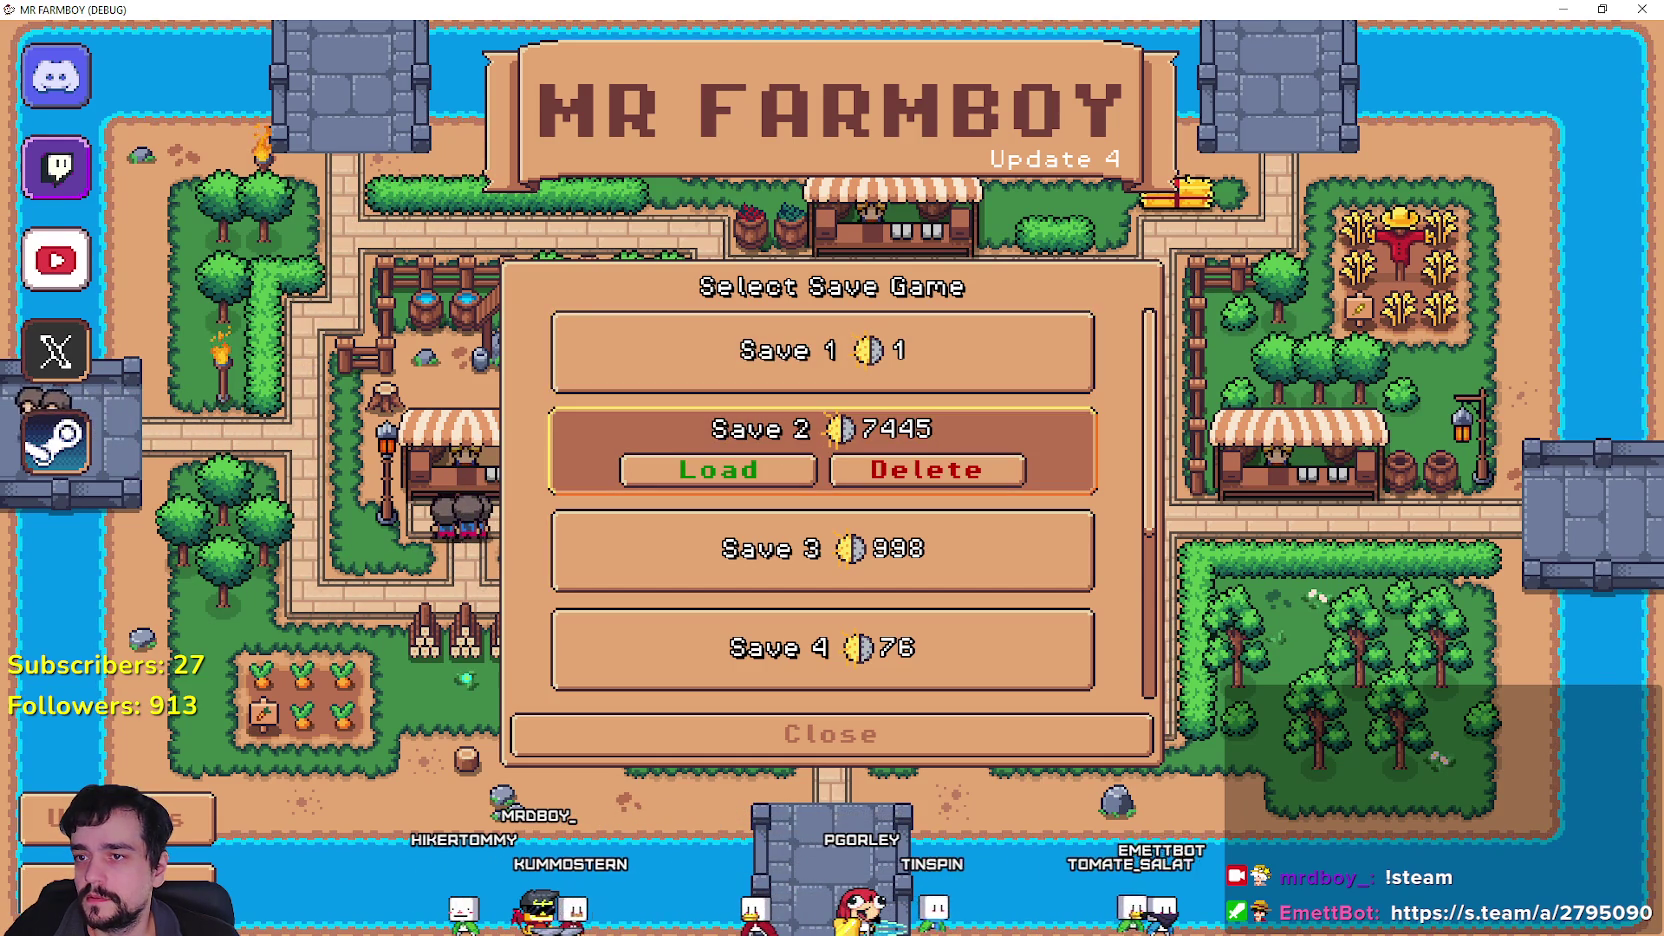
{"action": "key", "text": "Down"}
{"action": "key", "text": "Up"}
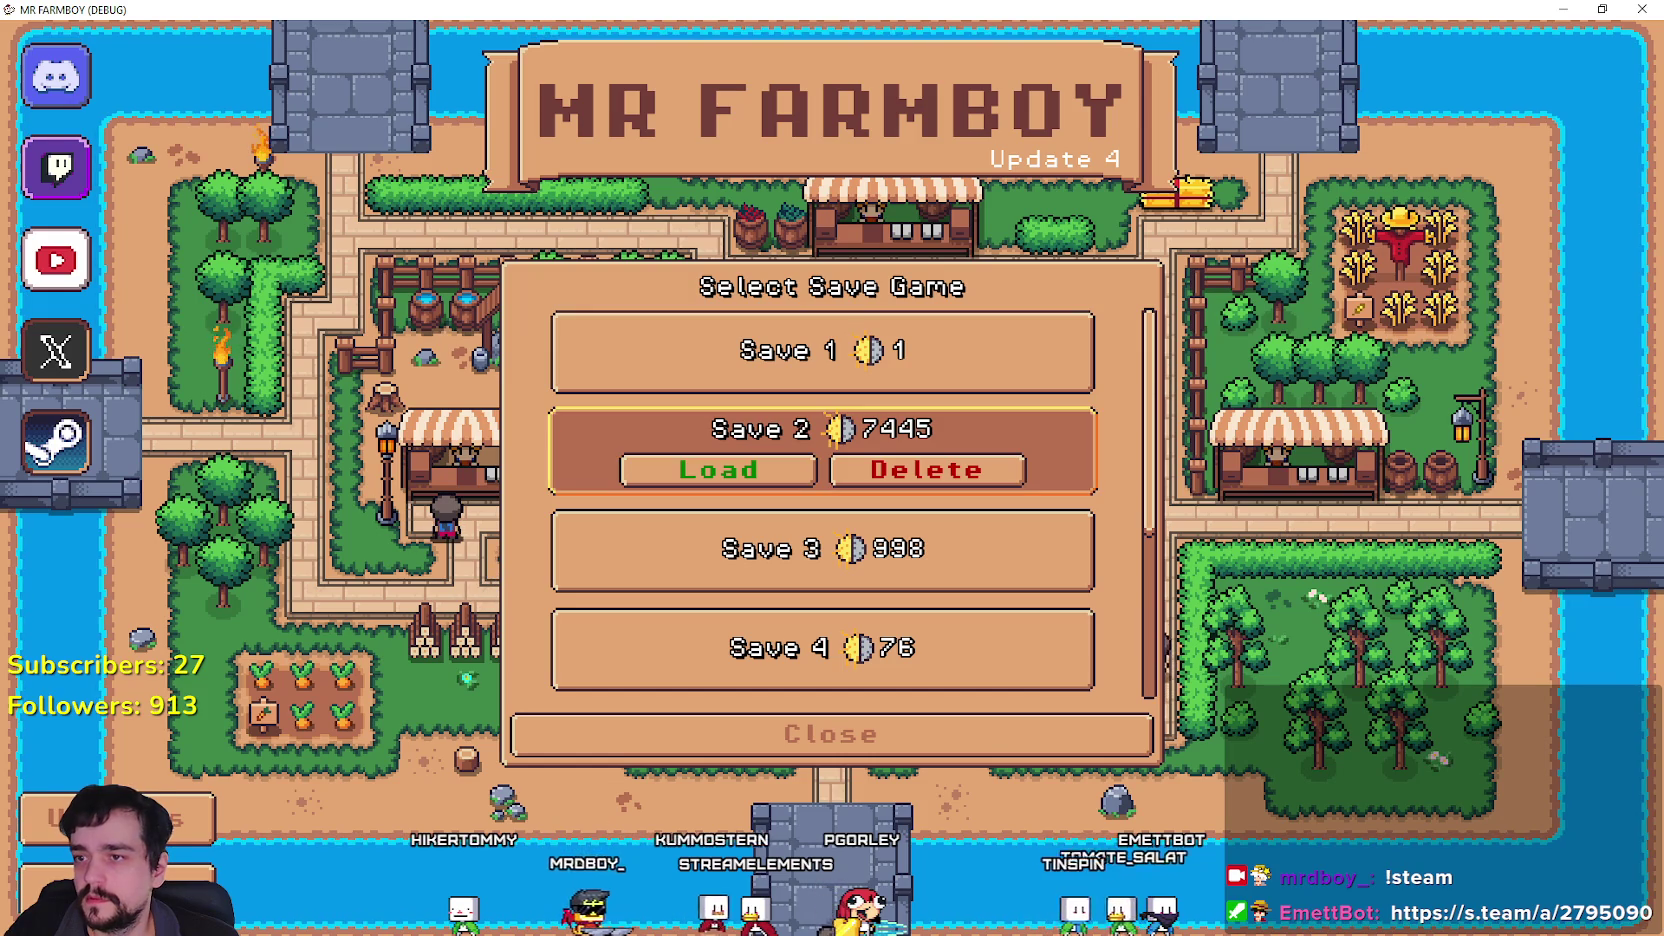
Move focus through Save 1's Delete, Save 2's Load, and Save 3's Load and Delete.
{"action": "key", "text": "Return"}
{"action": "key", "text": "Right"}
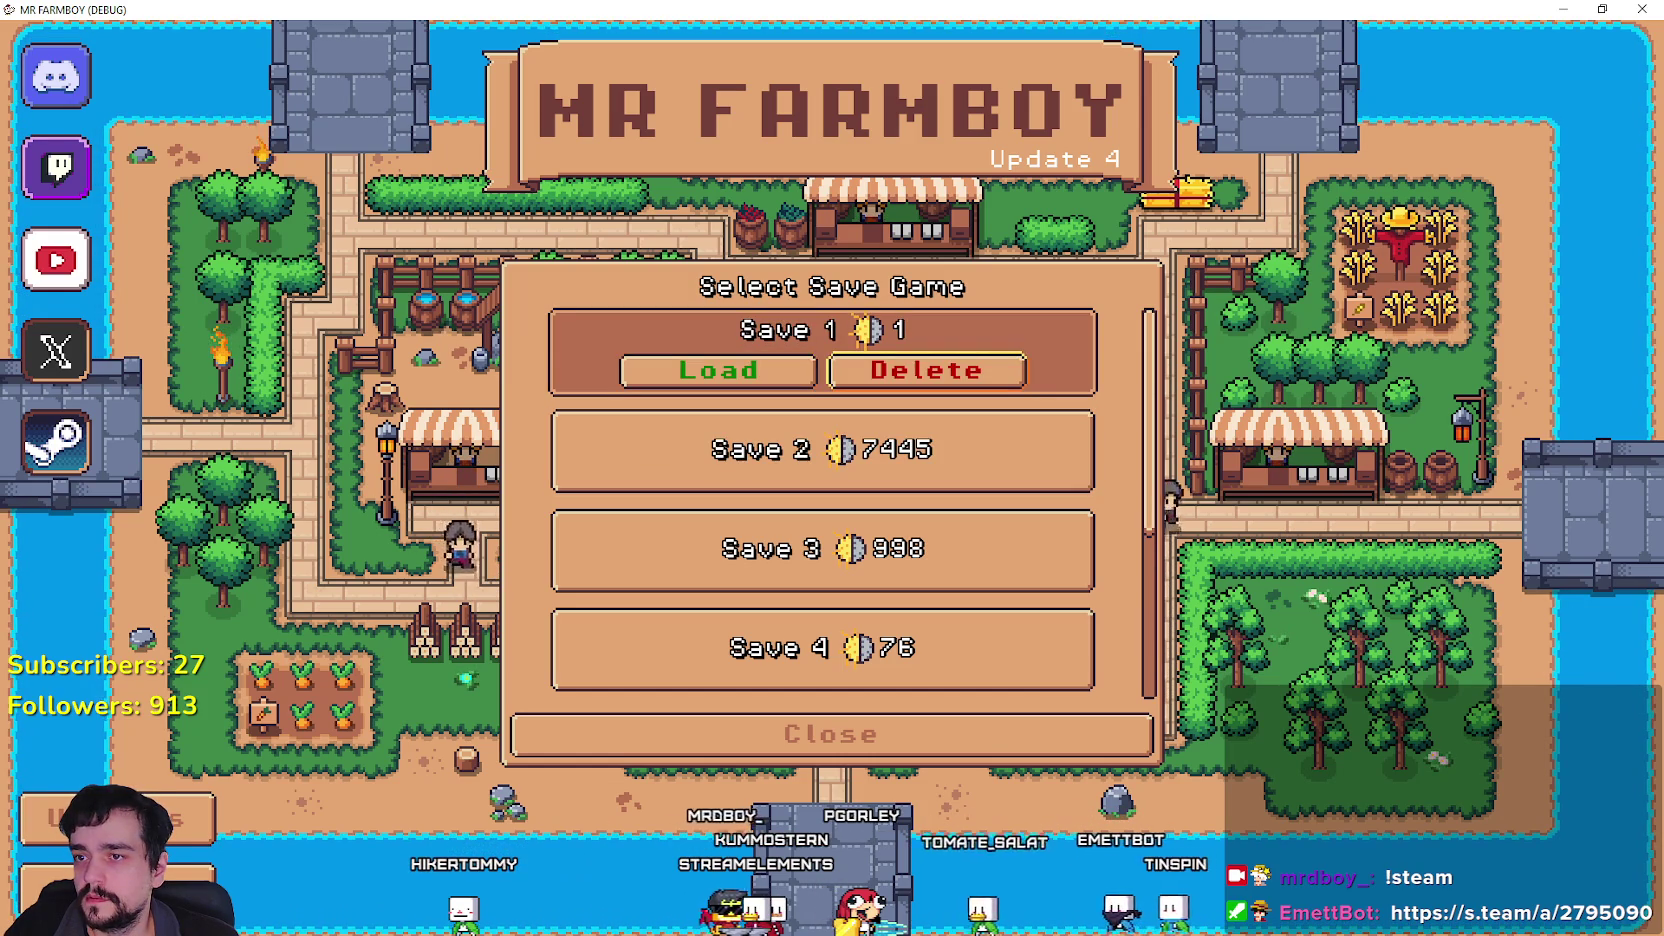
{"action": "key", "text": "Down"}
{"action": "key", "text": "Return"}
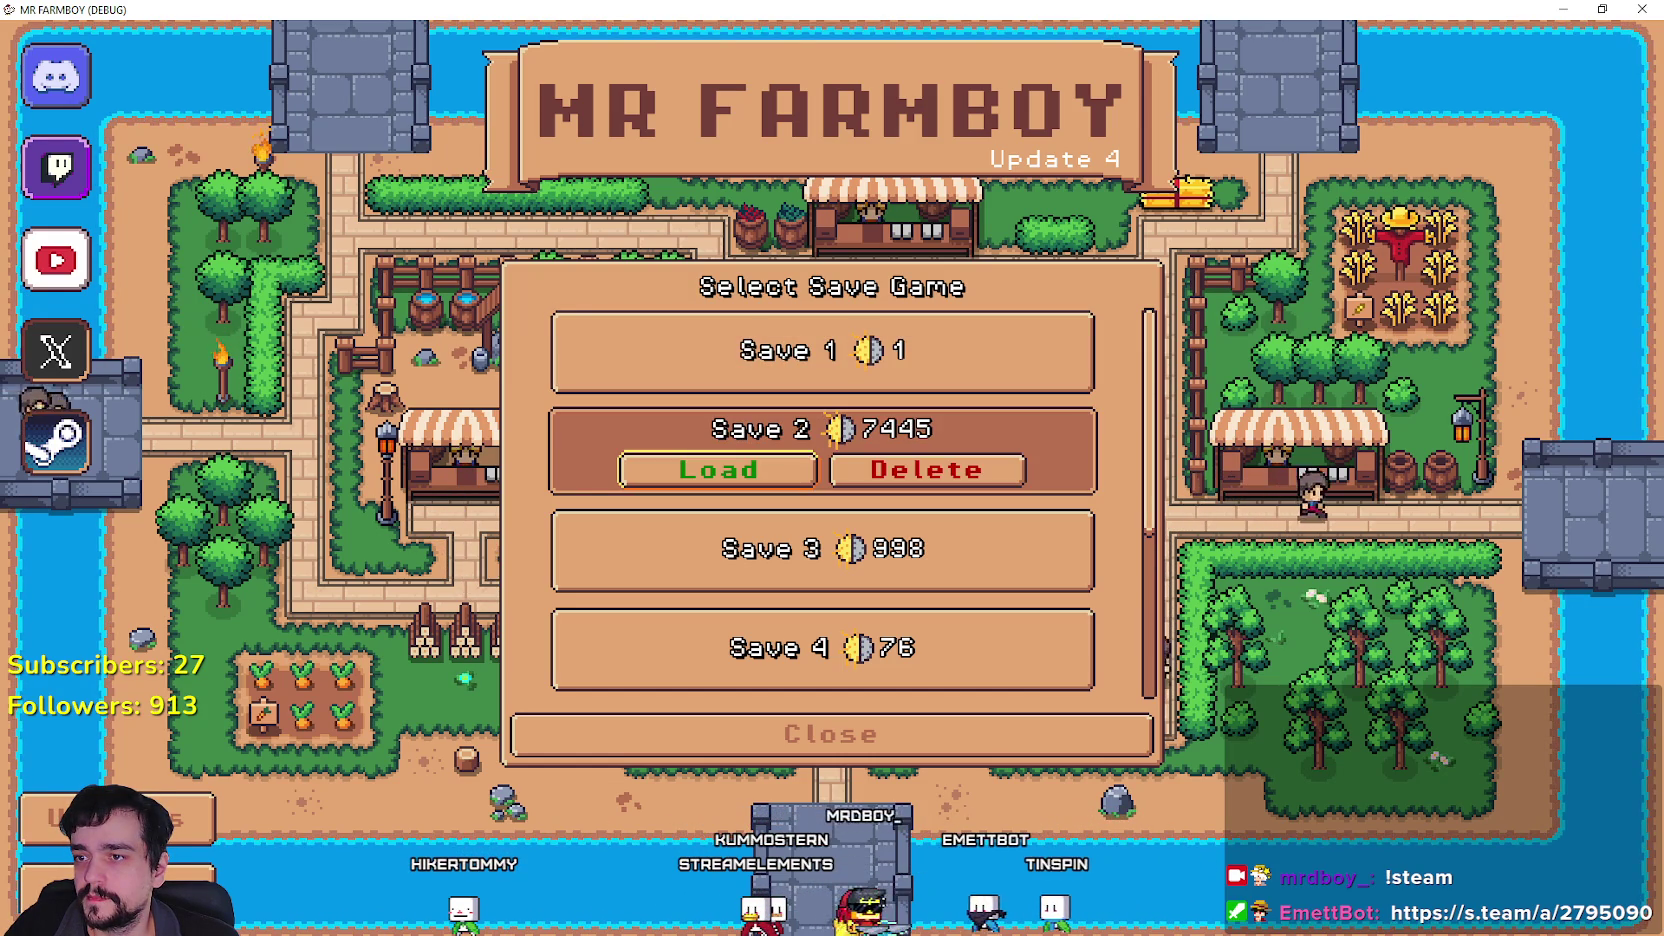
{"action": "key", "text": "Return"}
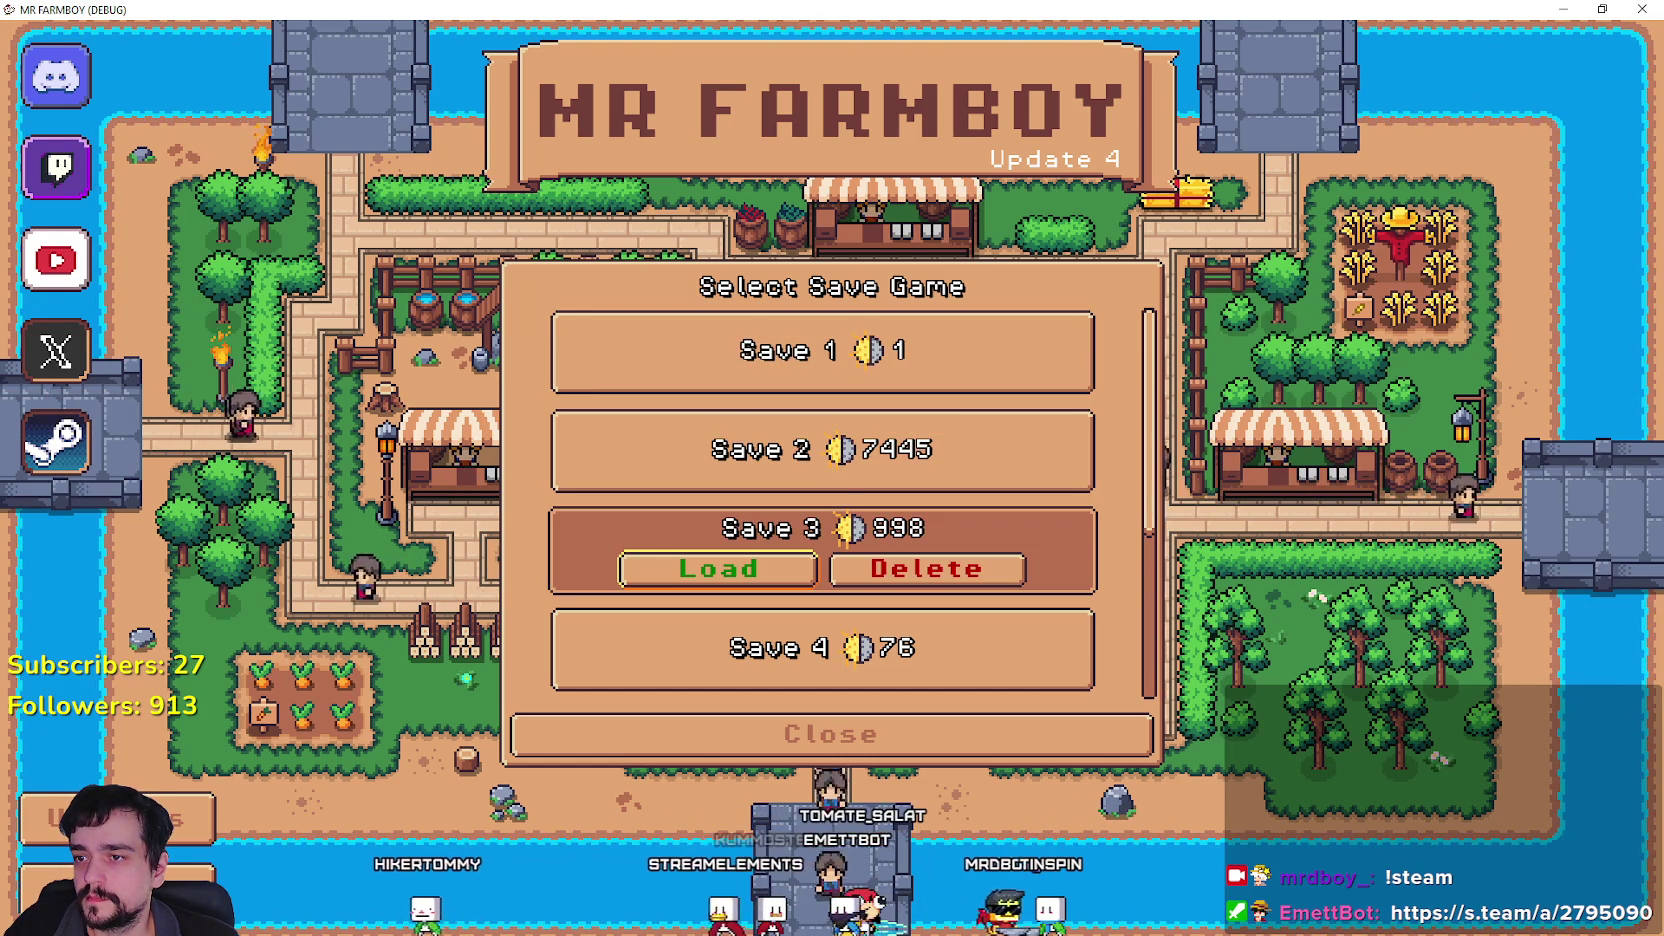
{"action": "key", "text": "Right"}
{"action": "key", "text": "Left"}
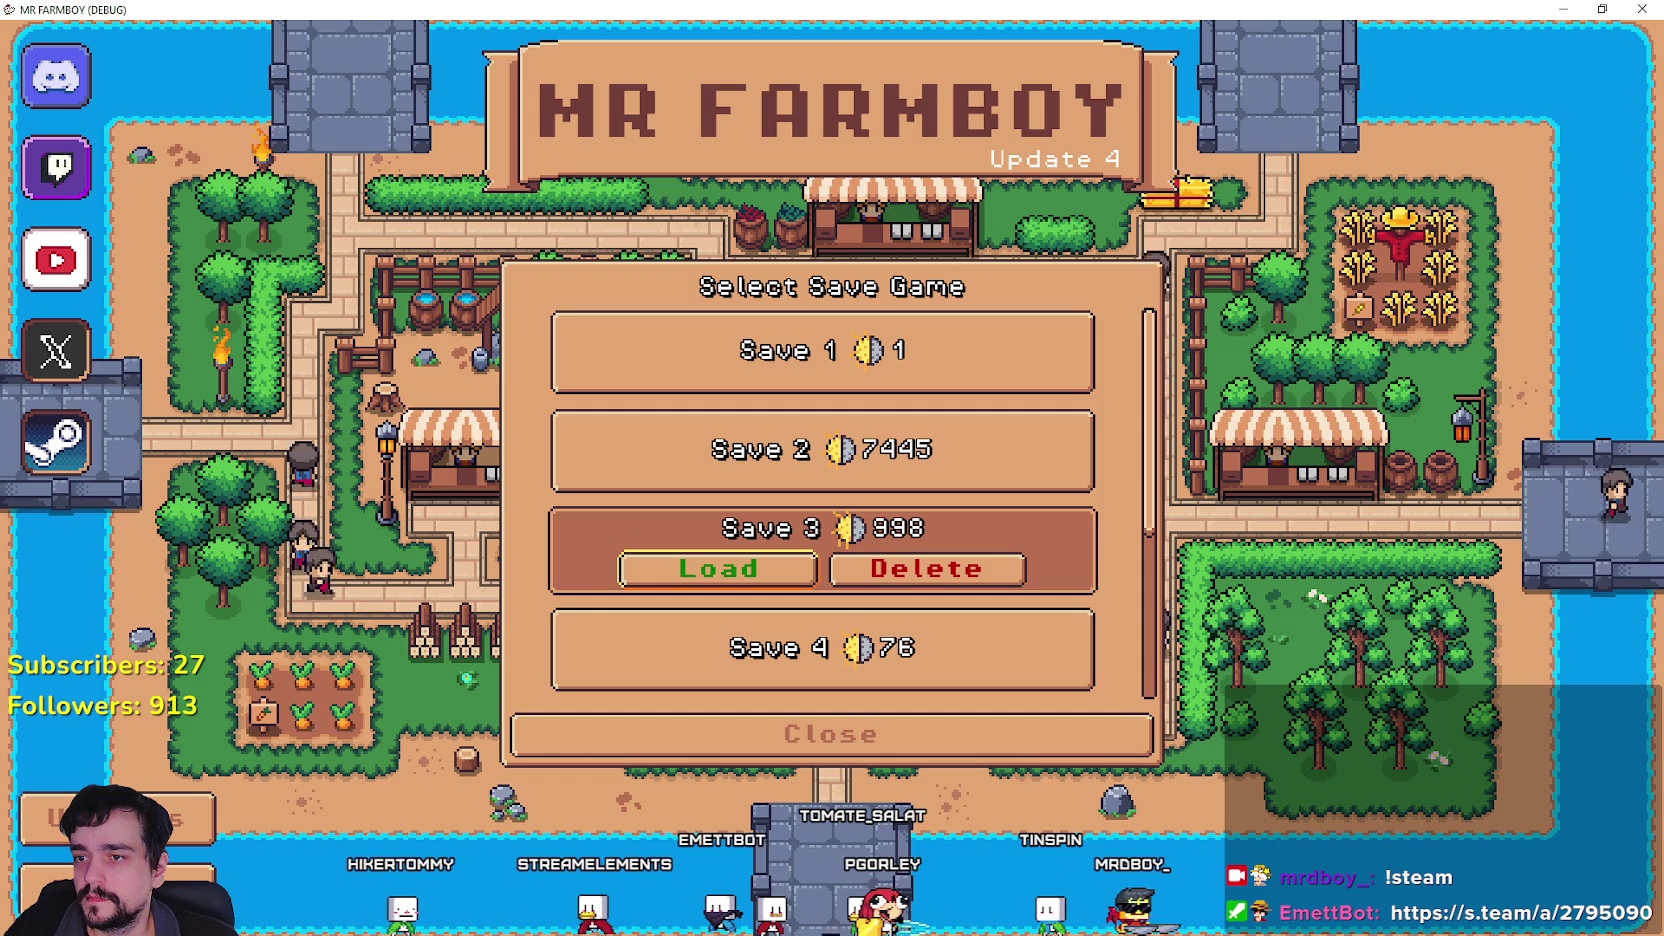
{"action": "key", "text": "Up"}
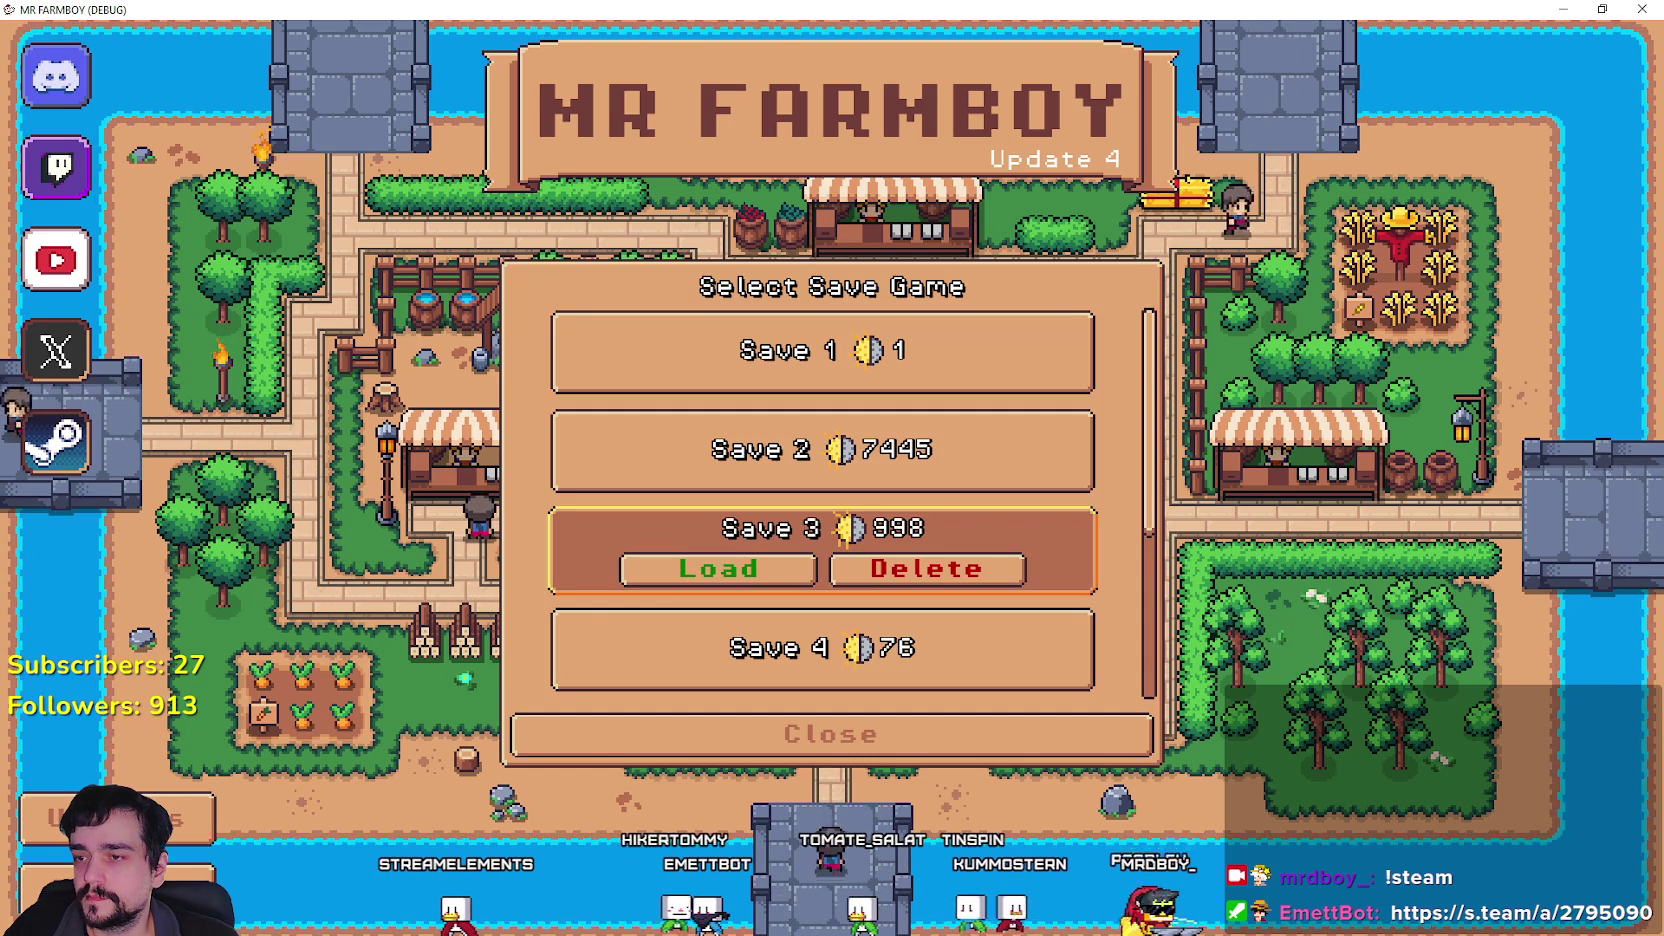
Expand Save 2, test moving focus up from its Load, and return to the editor.
{"action": "left_click", "coordinate": [920, 465]}
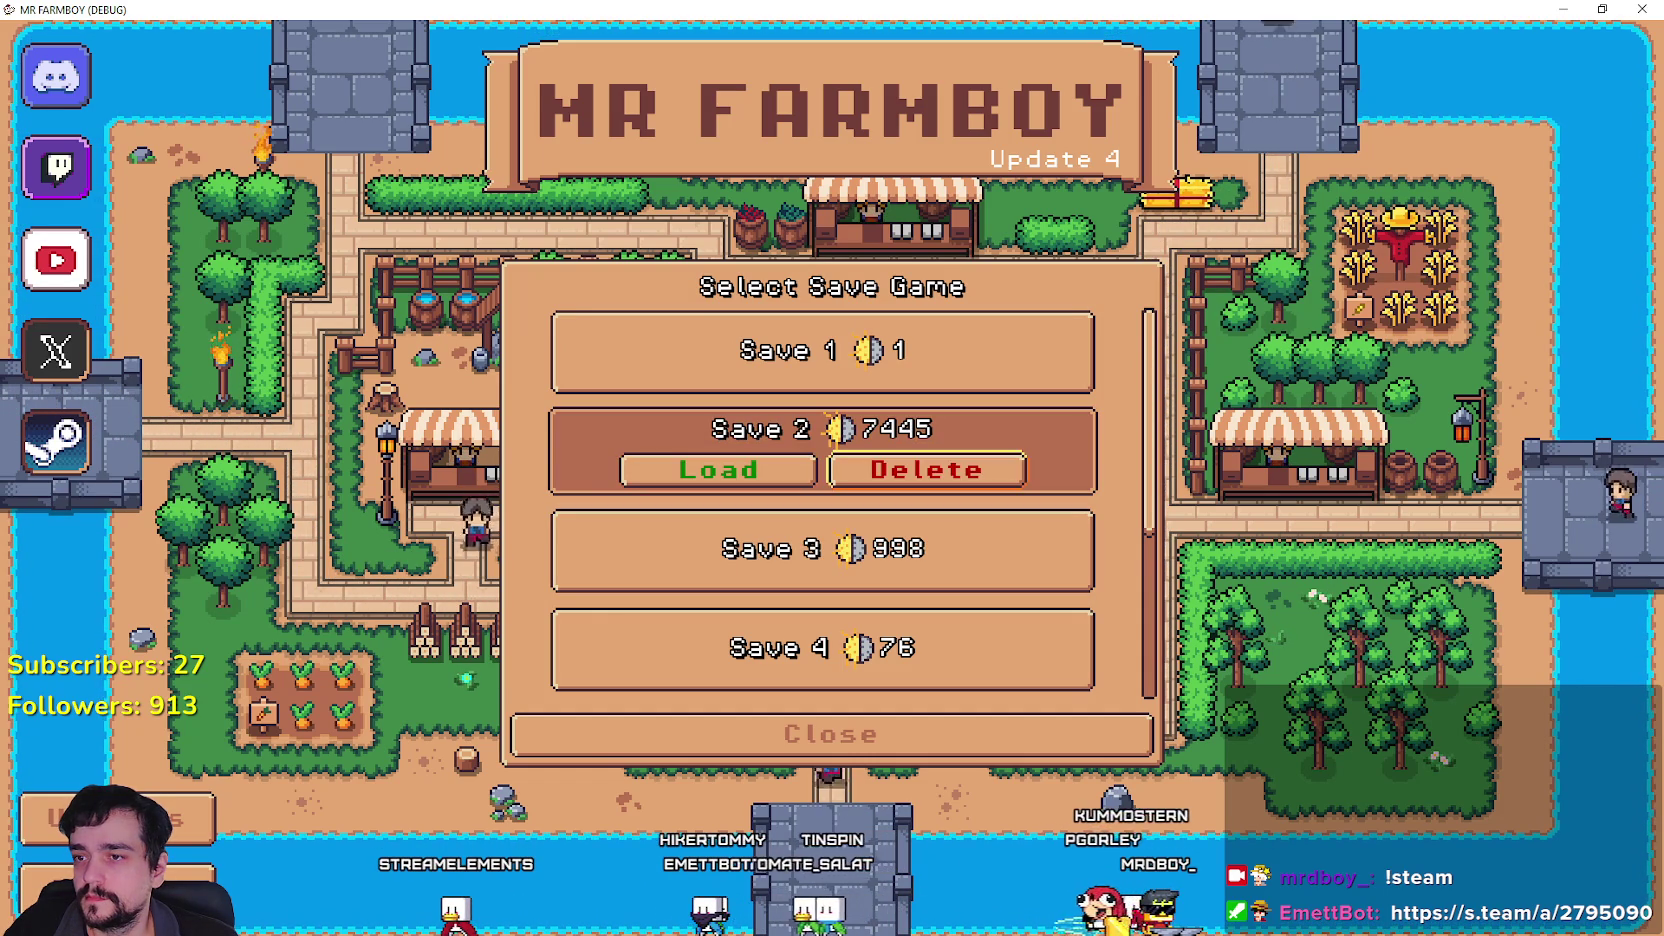
{"action": "key", "text": "Up"}
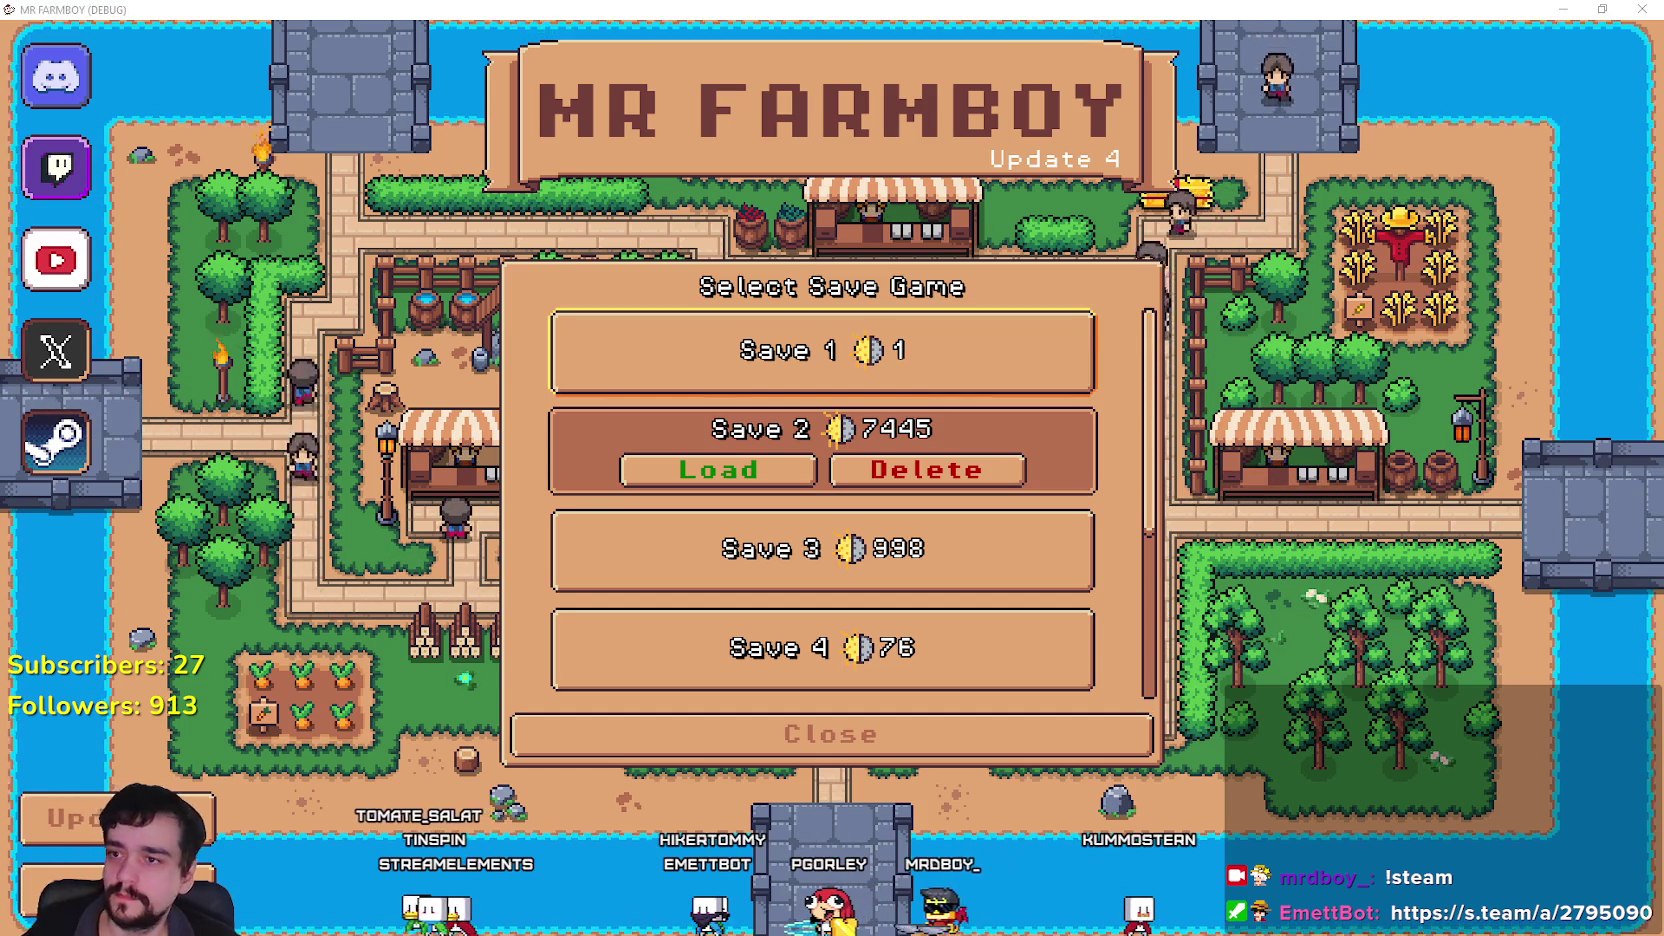
{"action": "key", "text": "alt+Tab"}
{"action": "scroll", "coordinate": [631, 250], "scroll_direction": "up", "scroll_amount": 3}
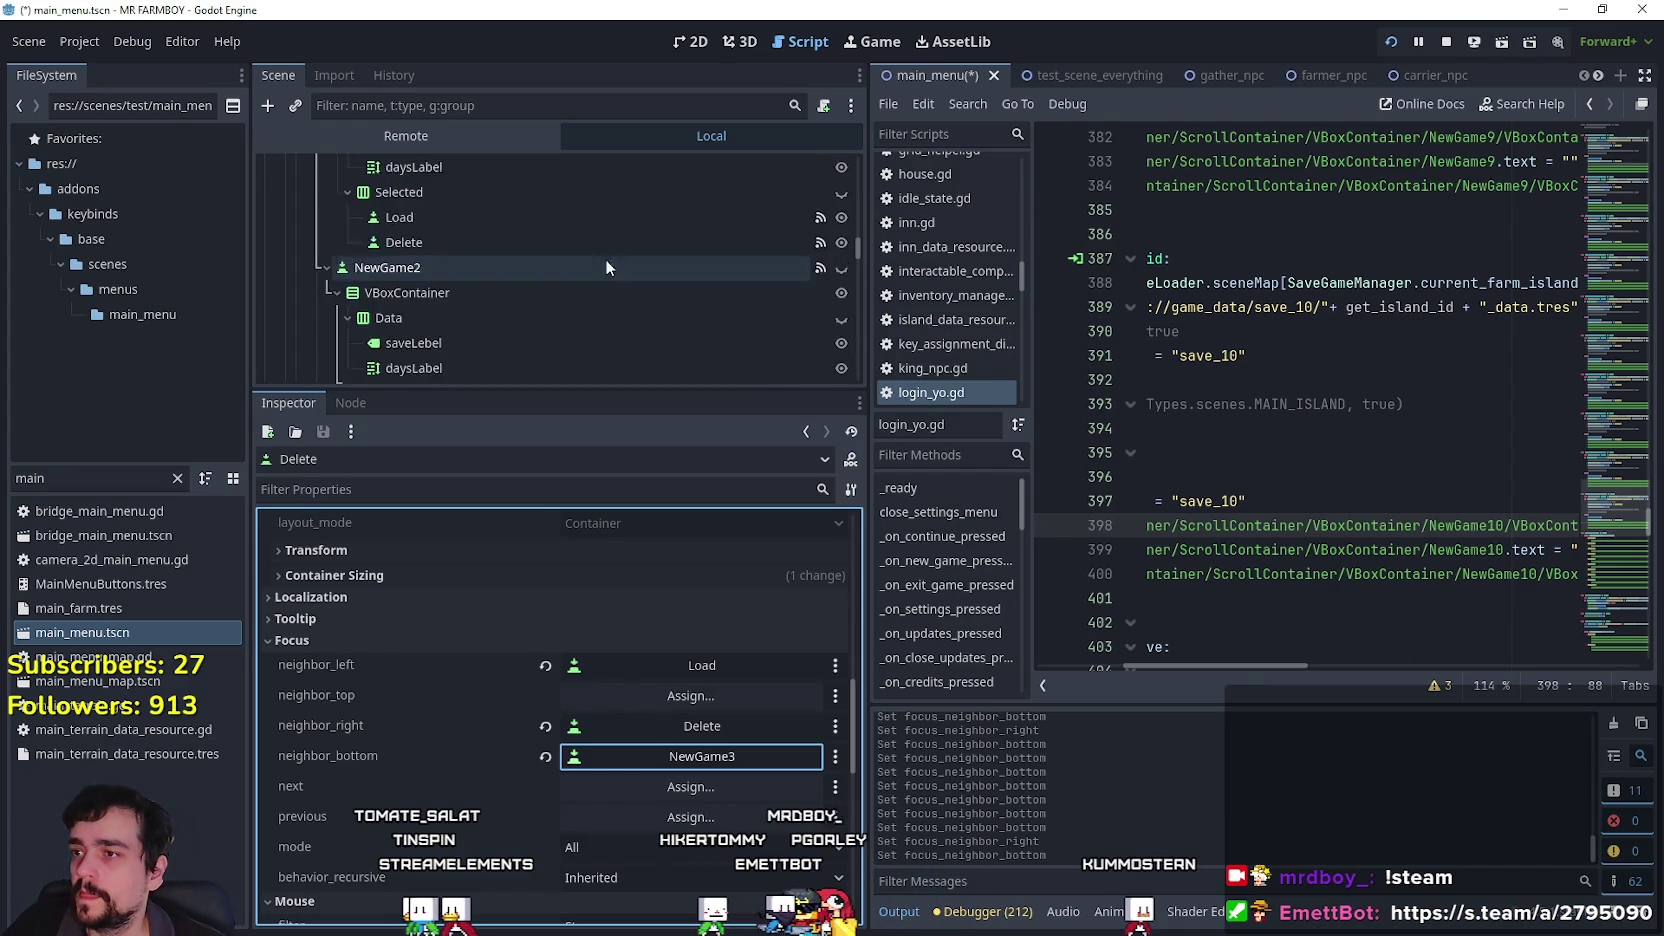
Set NewGame2's Load button top focus neighbor to NewGame1.
{"action": "scroll", "coordinate": [460, 291], "scroll_direction": "down", "scroll_amount": 3}
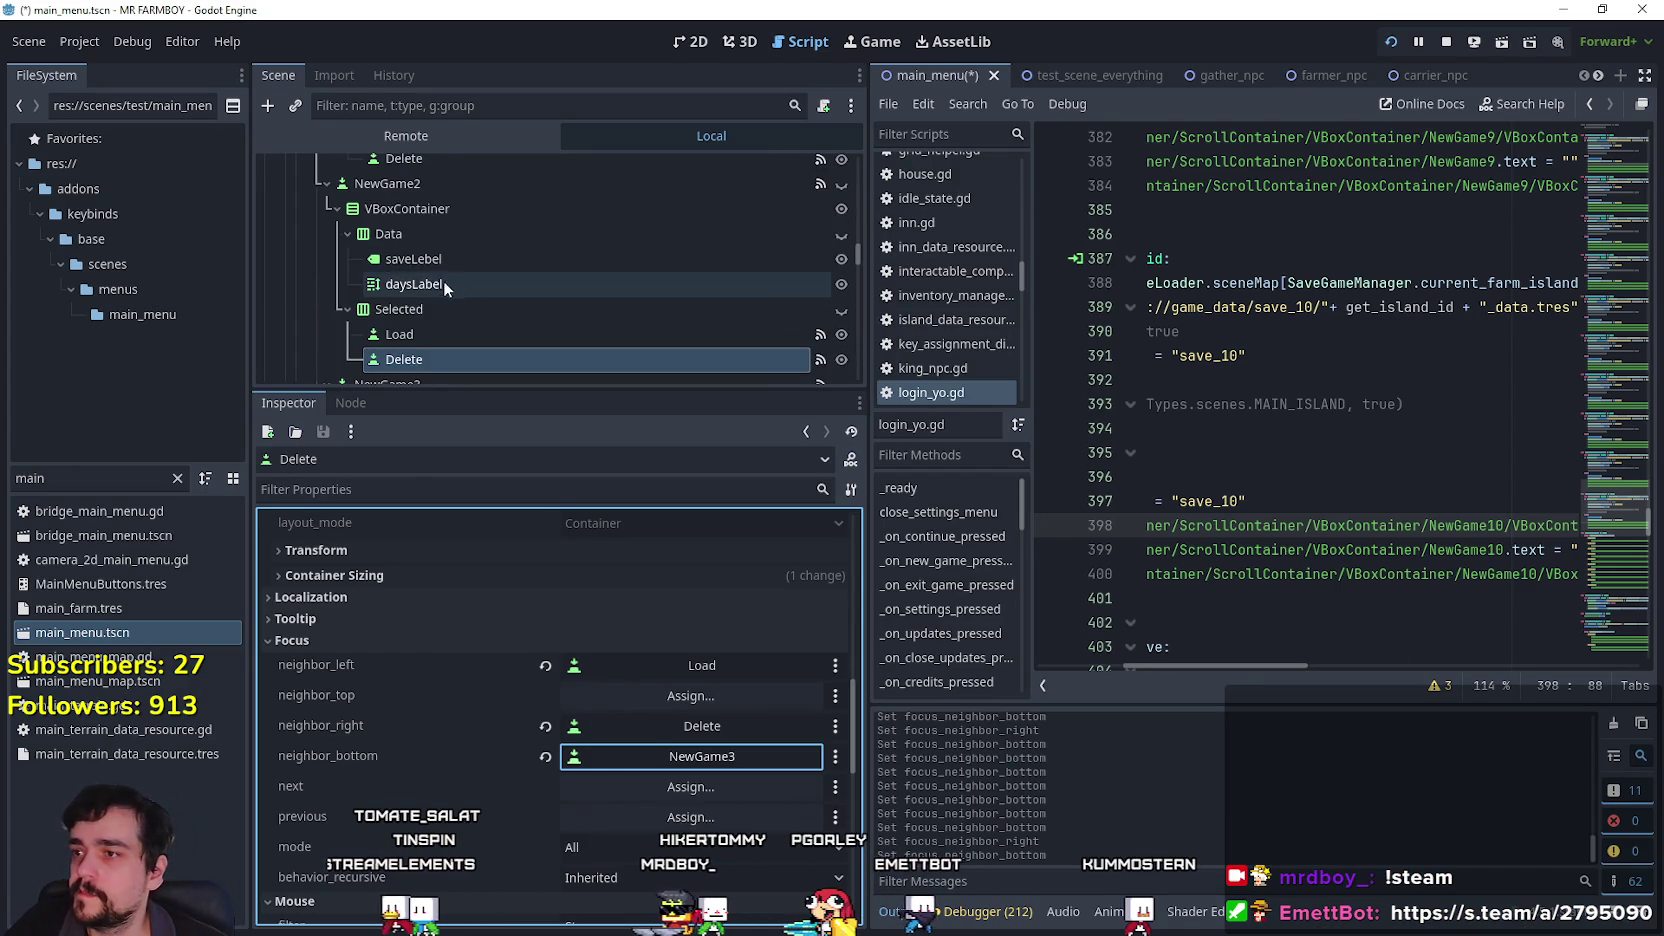
{"action": "left_click", "coordinate": [437, 276]}
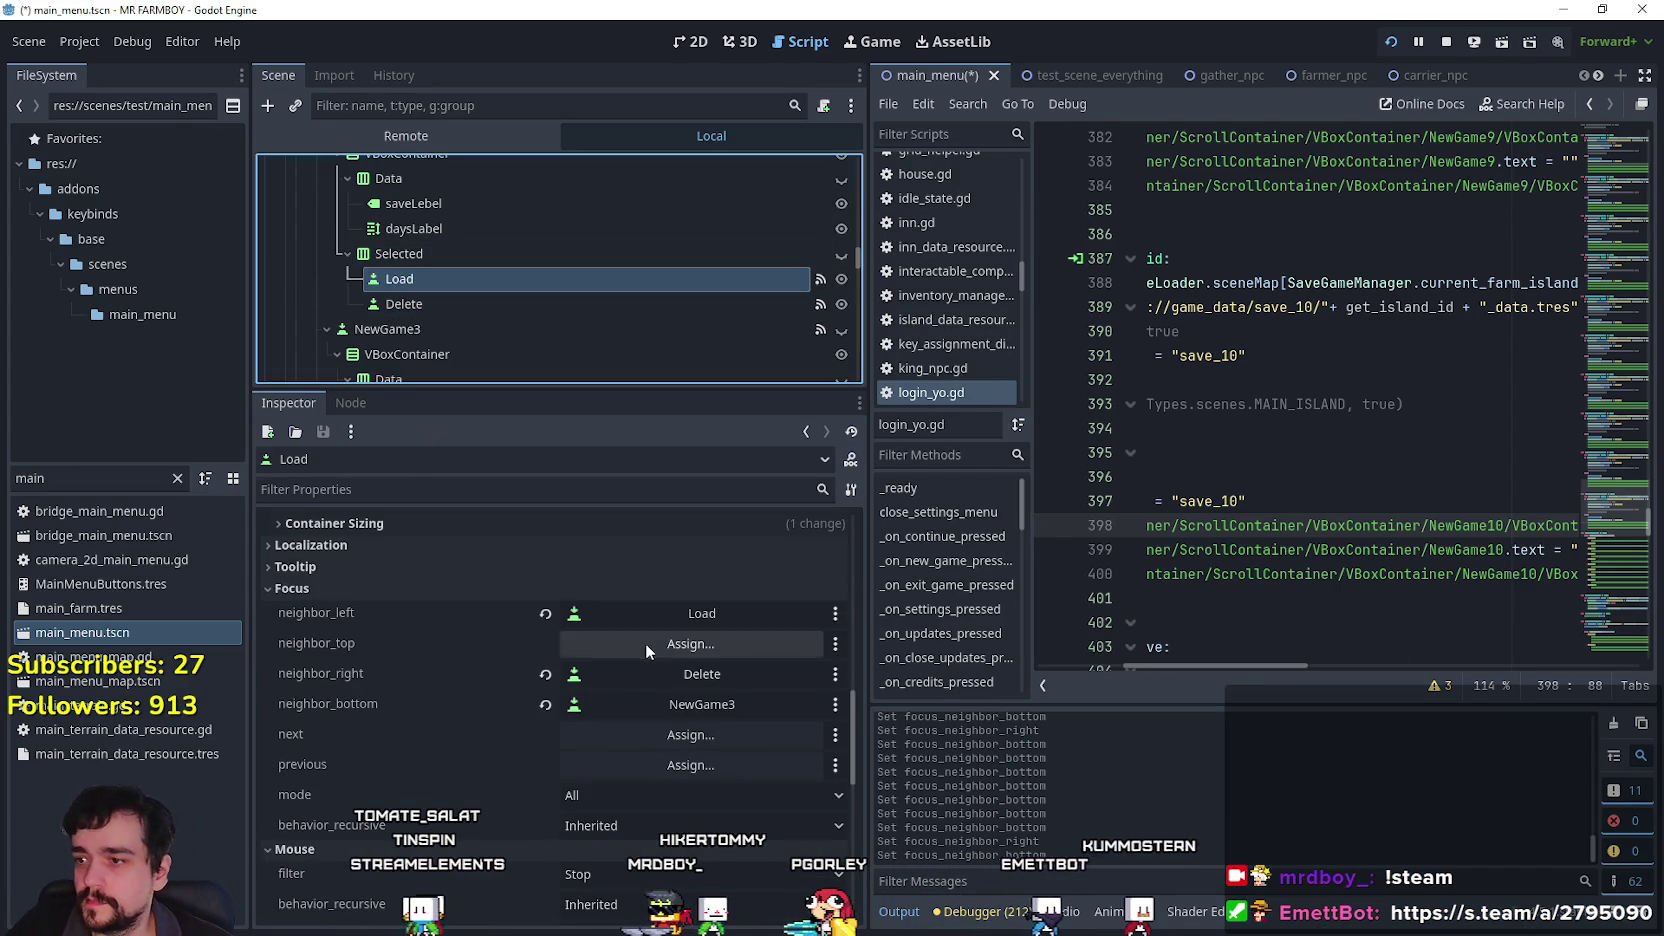
{"action": "left_click", "coordinate": [644, 650]}
{"action": "left_click_drag", "start_coordinate": [975, 289], "coordinate": [944, 436]}
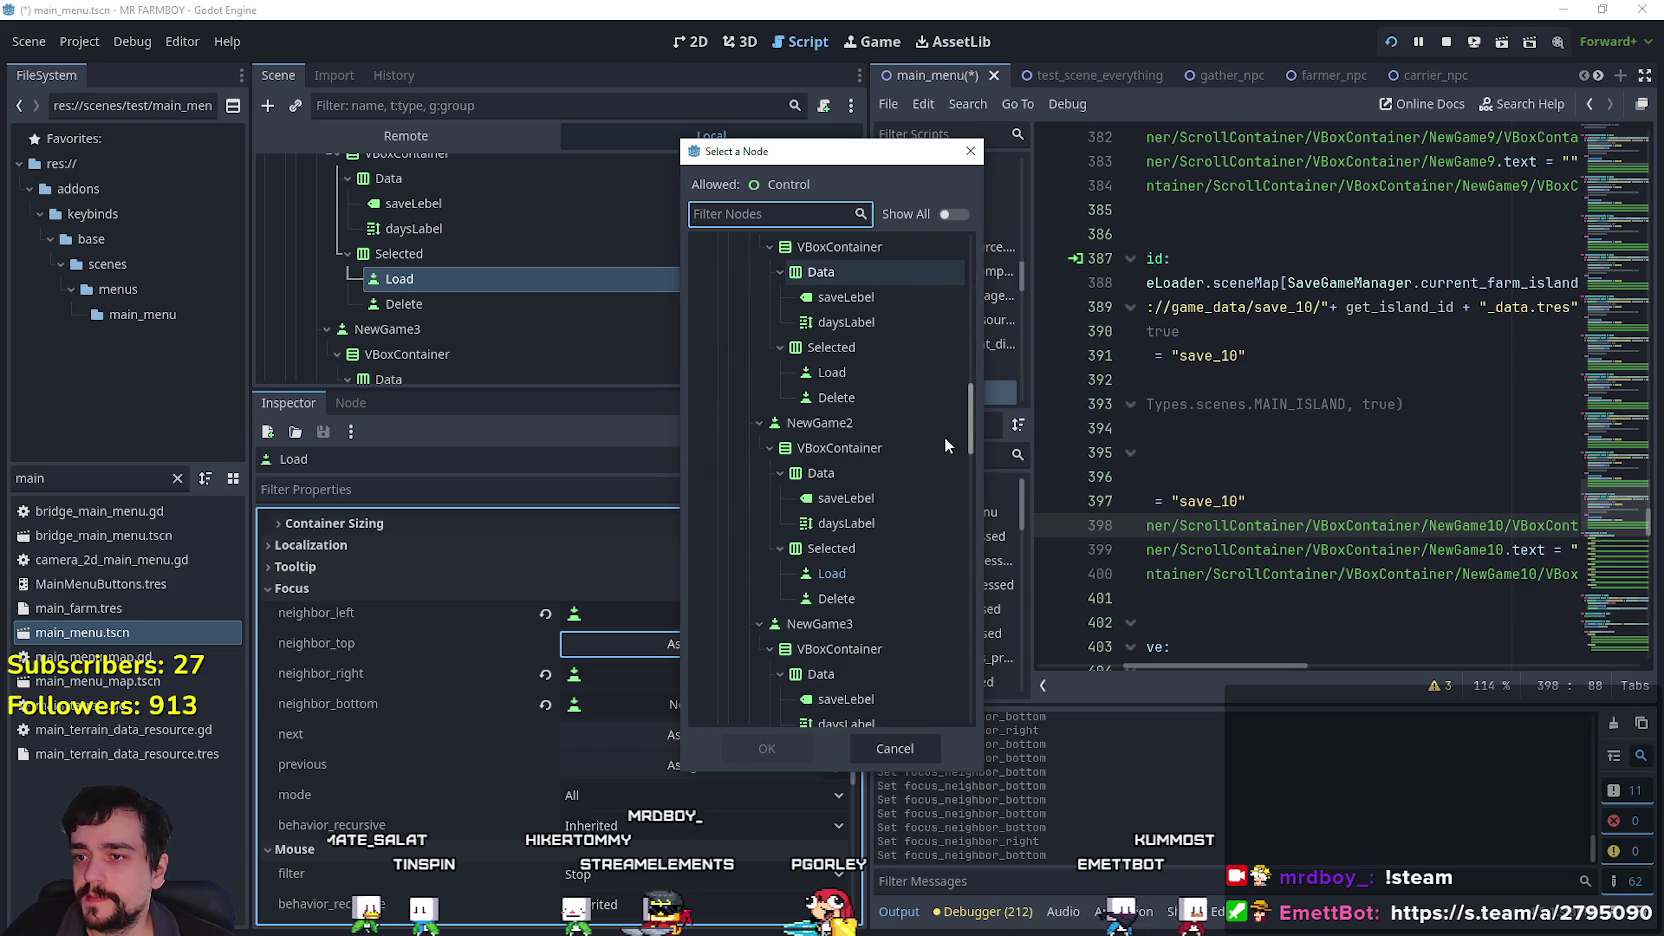
{"action": "left_click", "coordinate": [832, 343]}
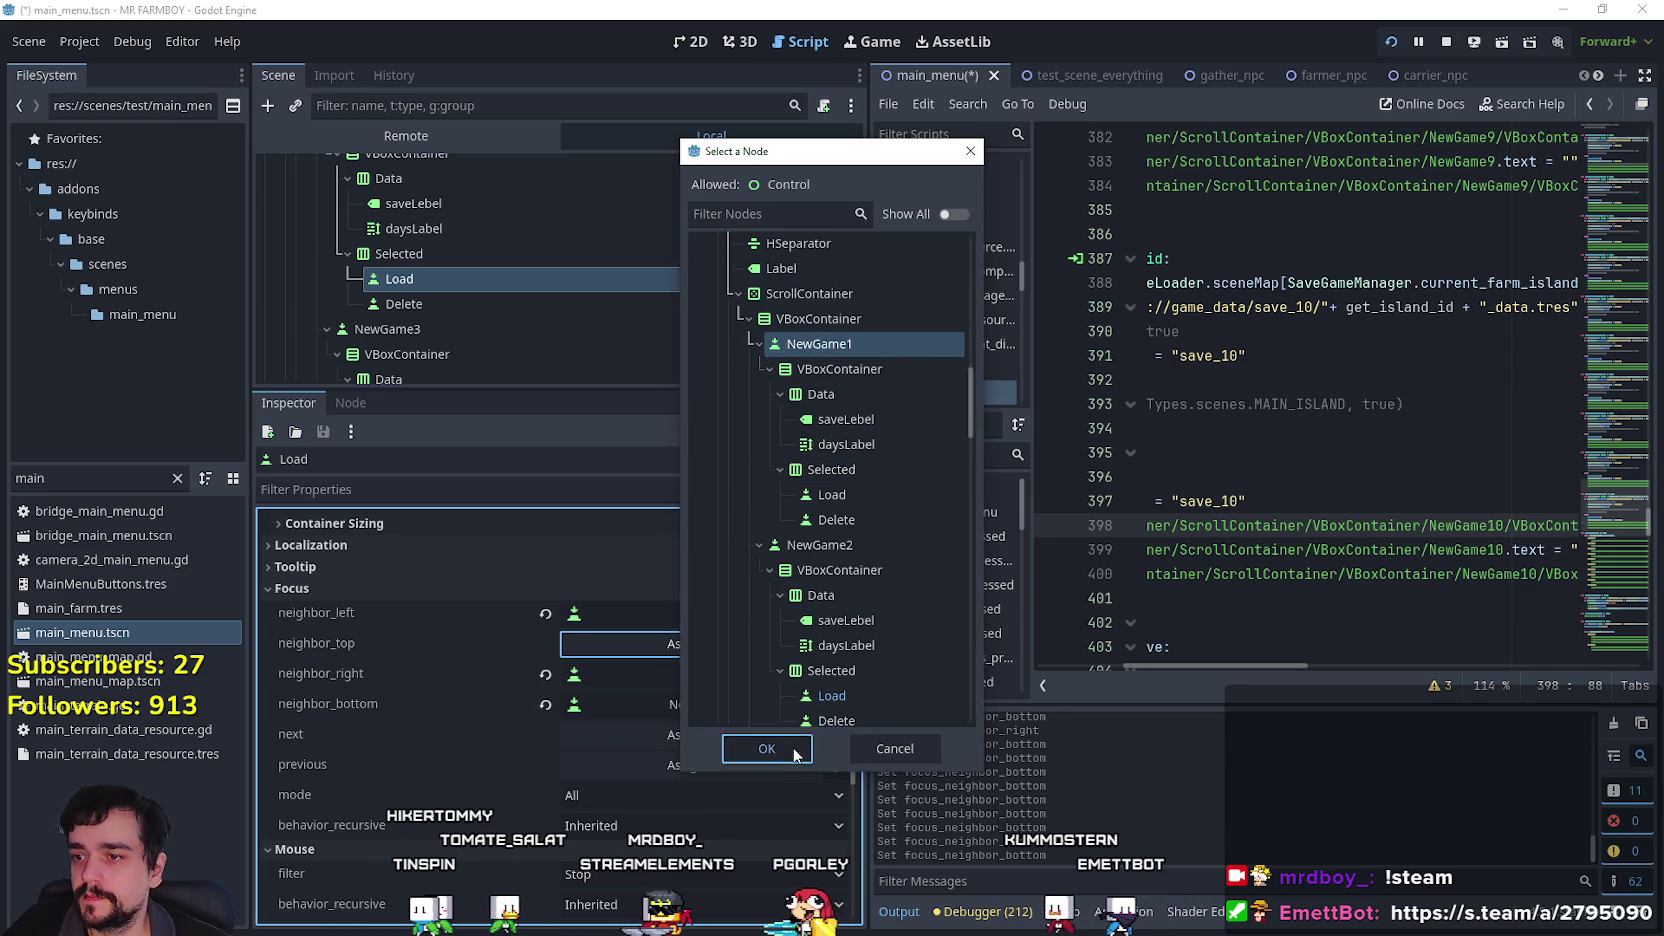
{"action": "left_click", "coordinate": [765, 747]}
Set NewGame2's Delete button top focus neighbor to NewGame1.
{"action": "left_click", "coordinate": [475, 301]}
{"action": "left_click", "coordinate": [690, 695]}
{"action": "left_click_drag", "start_coordinate": [973, 272], "coordinate": [952, 422]}
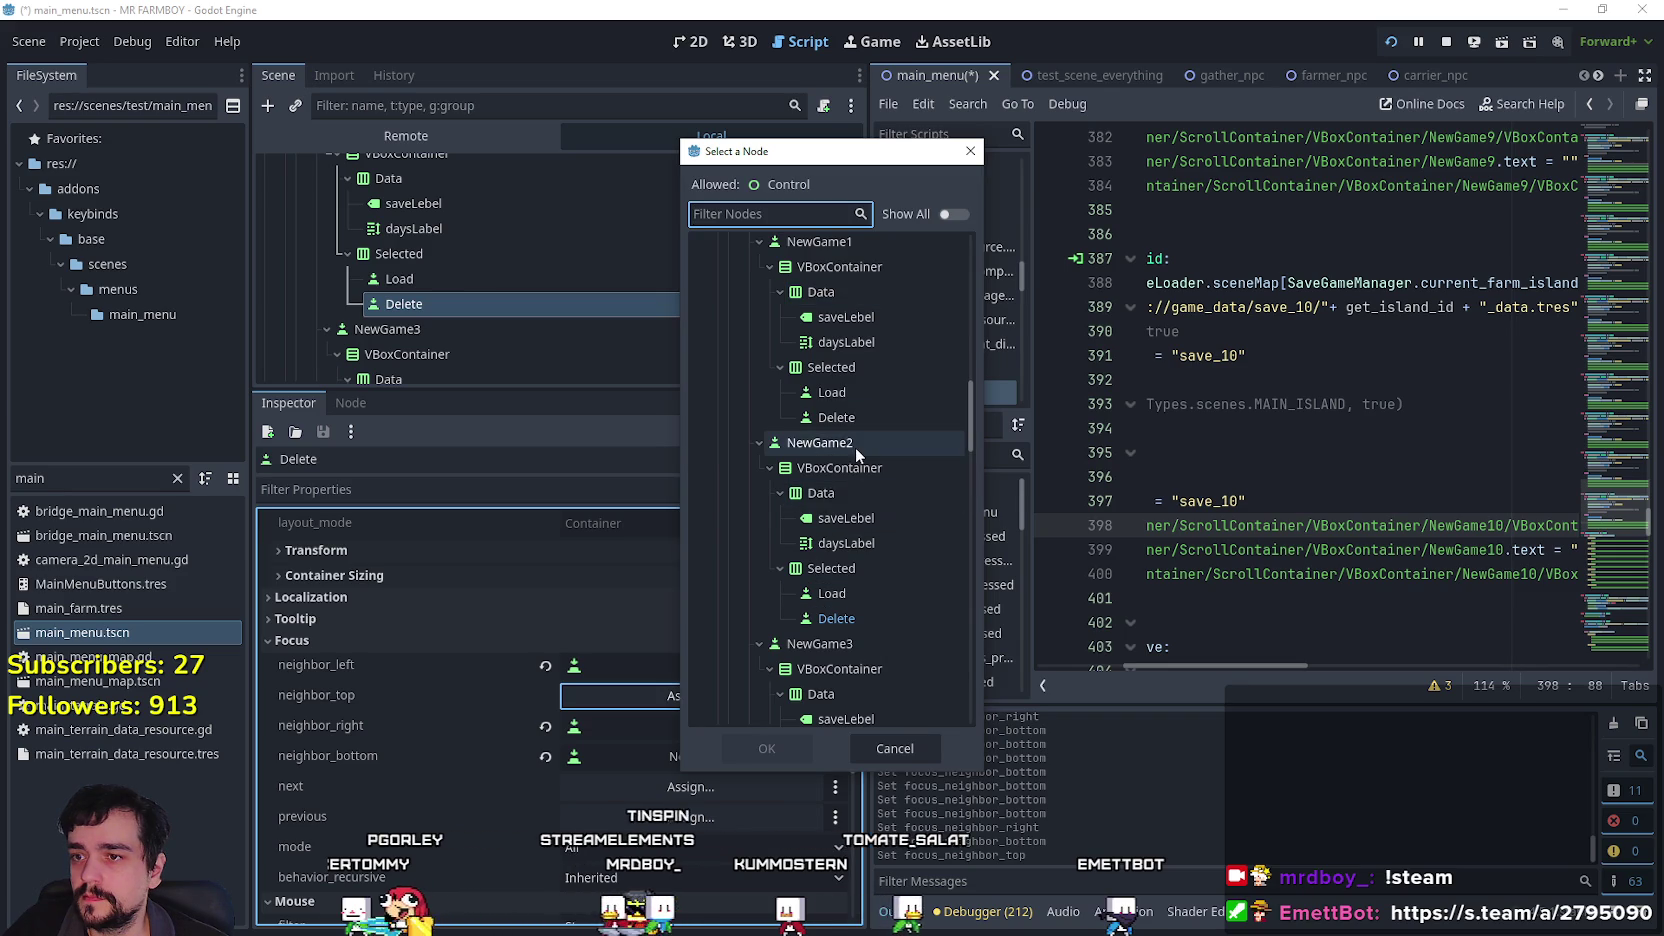
{"action": "scroll", "coordinate": [853, 444], "scroll_direction": "up", "scroll_amount": 3}
{"action": "left_click", "coordinate": [820, 427]}
{"action": "left_click", "coordinate": [767, 746]}
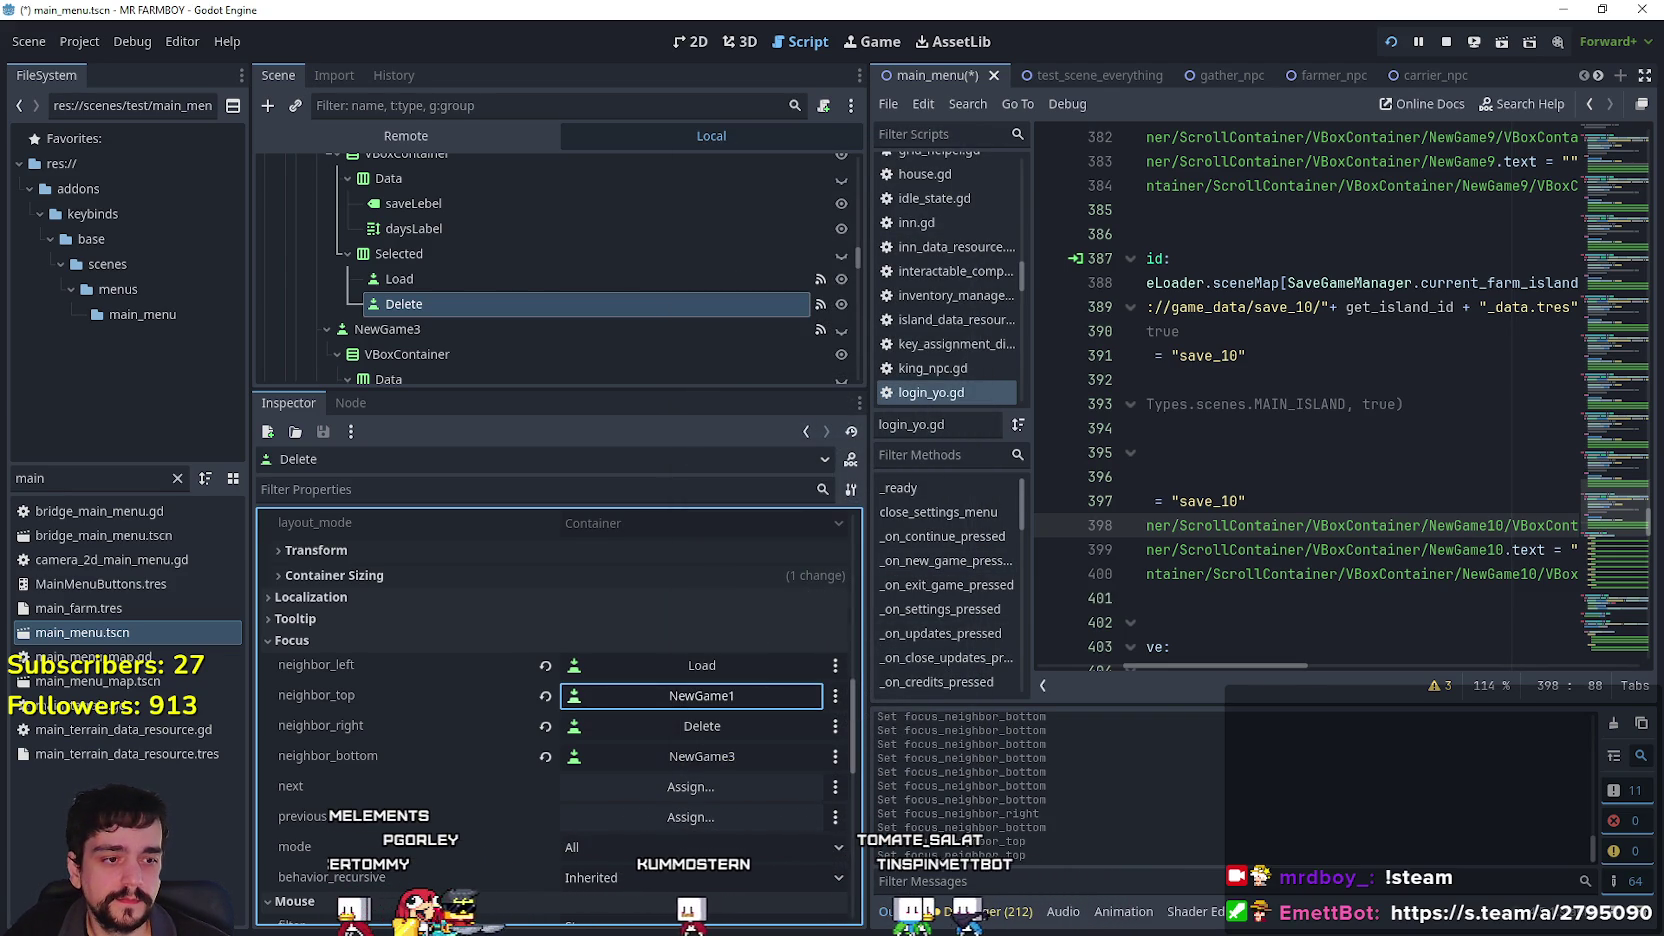
{"action": "key", "text": "alt+Tab"}
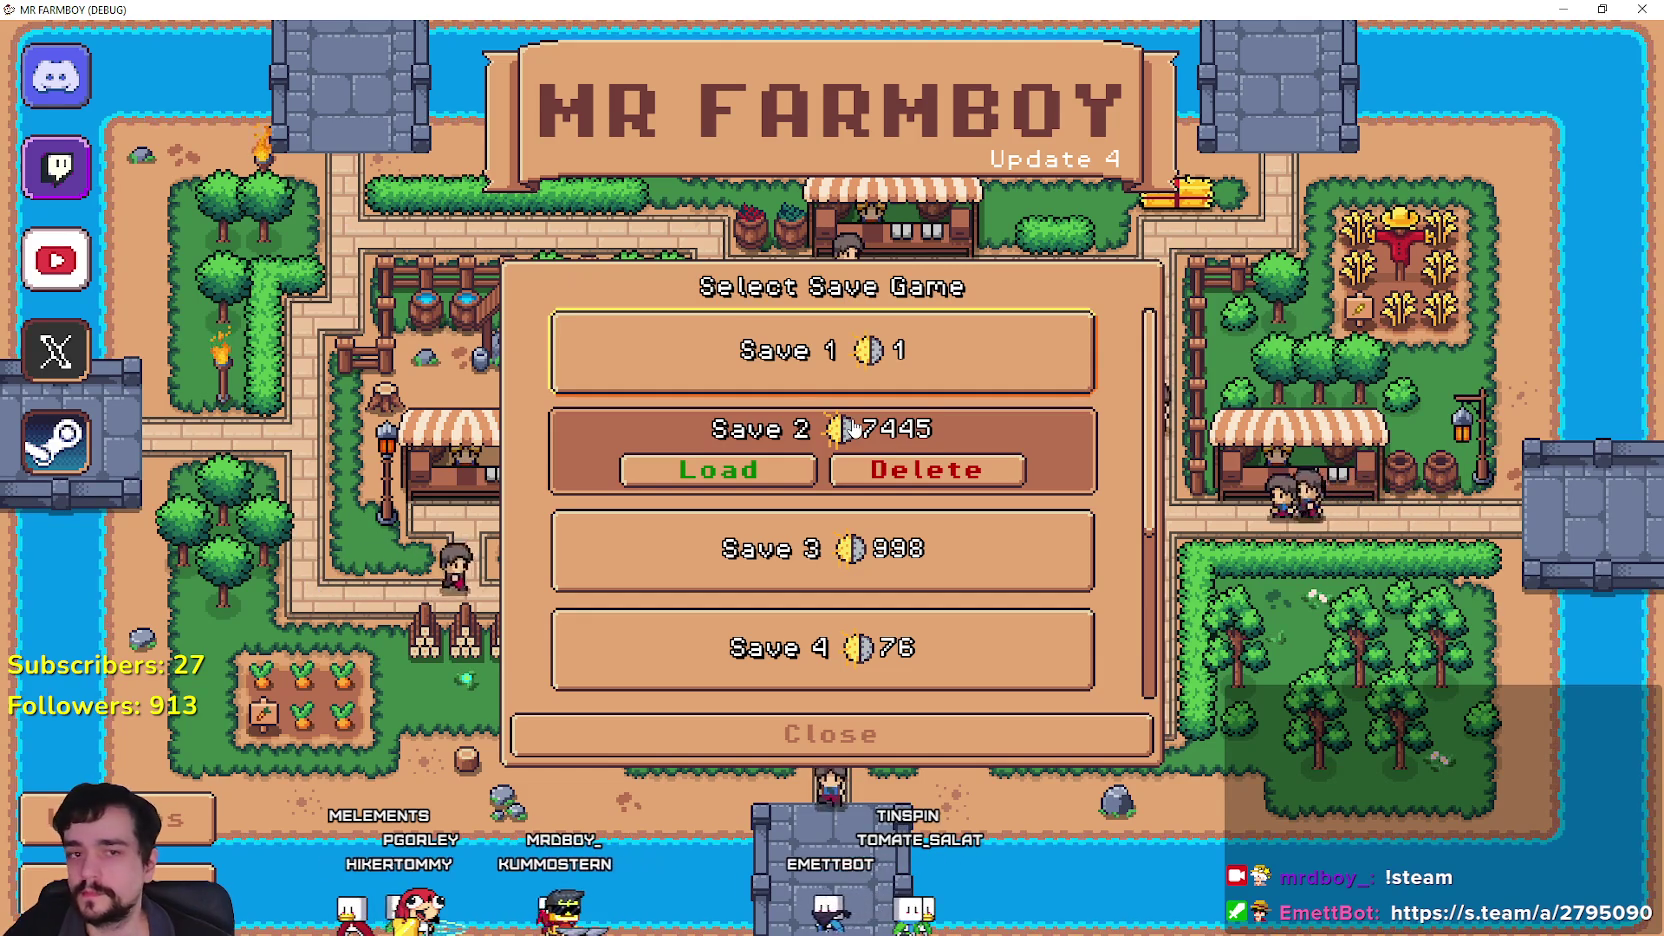
{"action": "key", "text": "Down"}
{"action": "key", "text": "Down"}
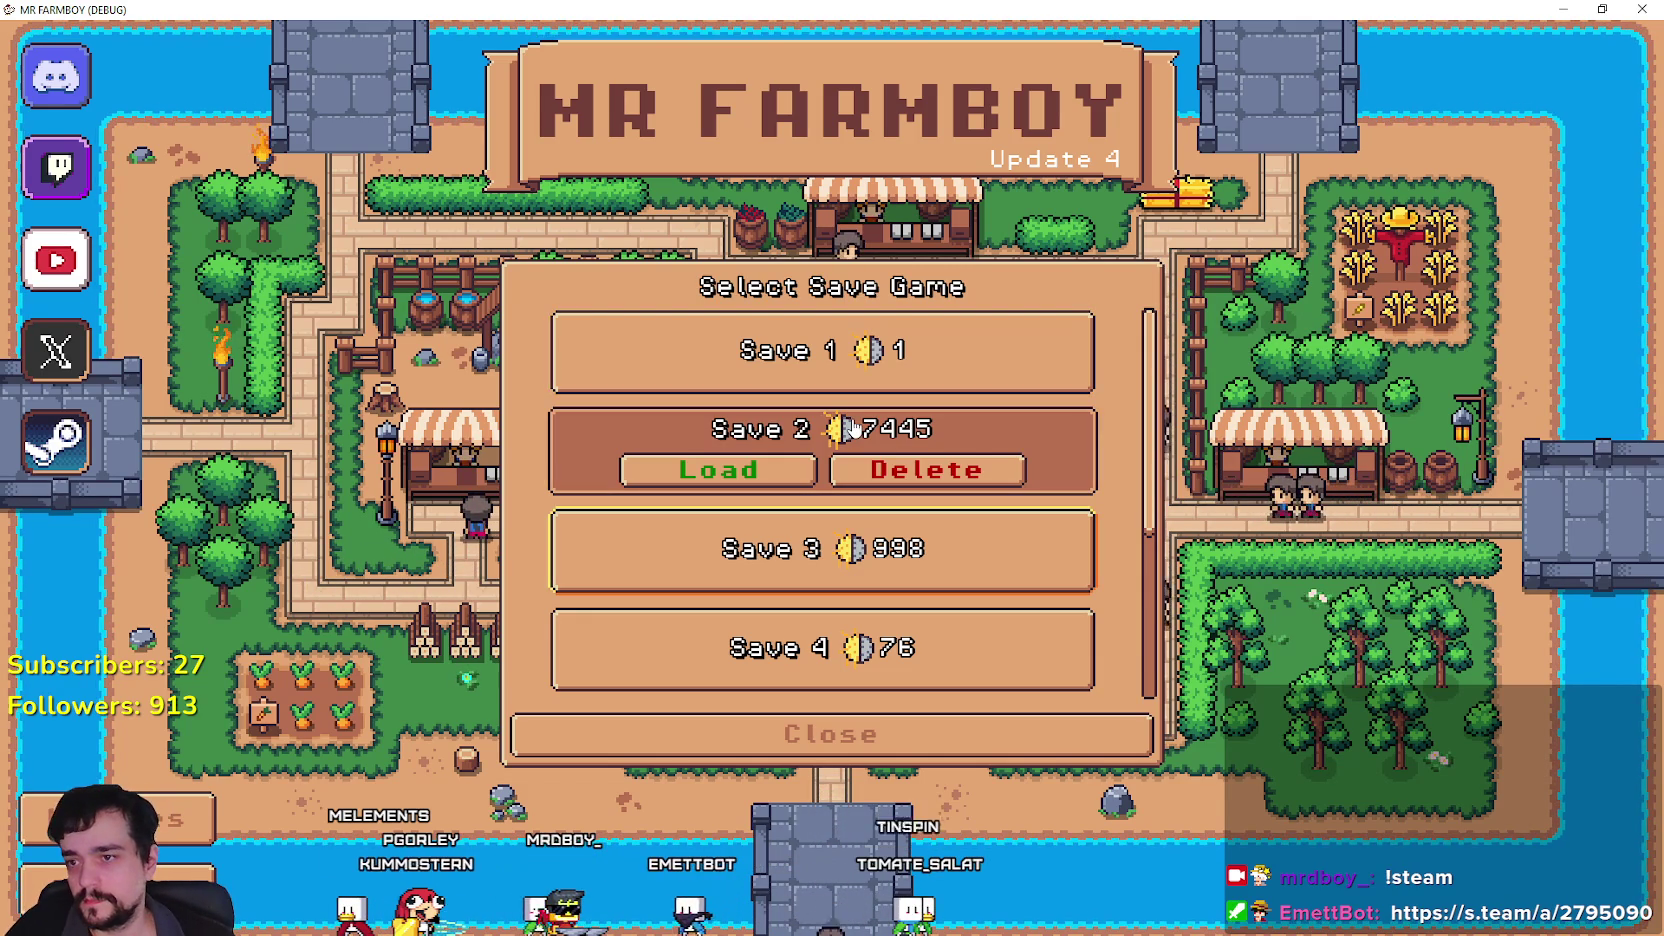
{"action": "key", "text": "Return"}
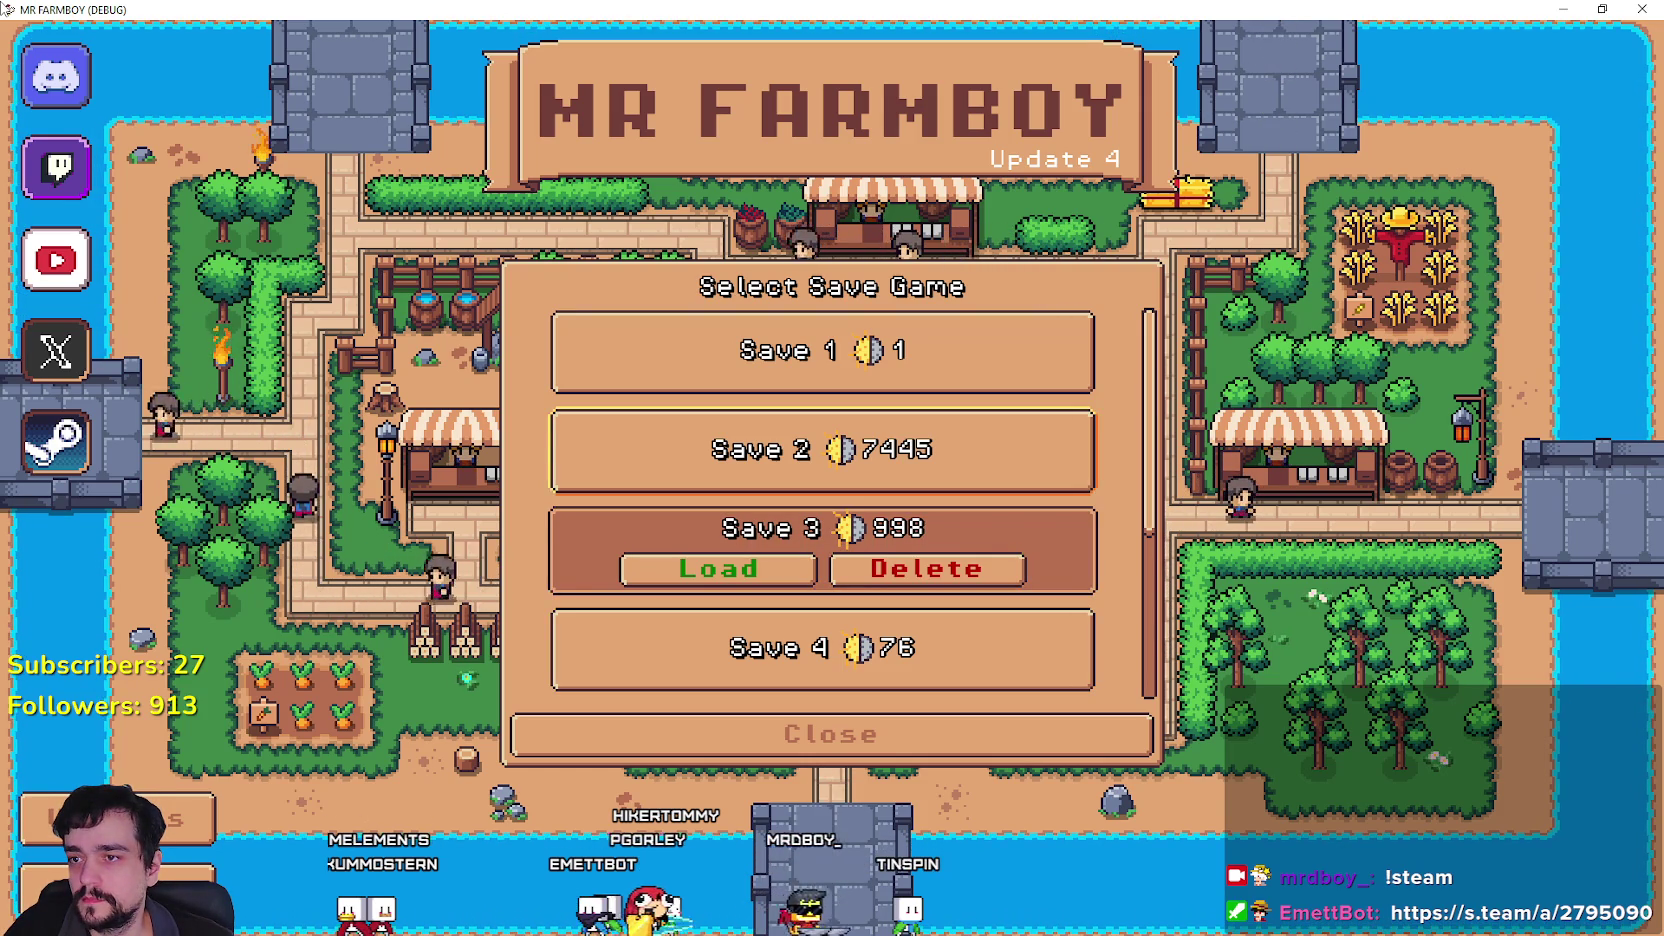
{"action": "left_click", "coordinate": [822, 451]}
{"action": "key", "text": "Up"}
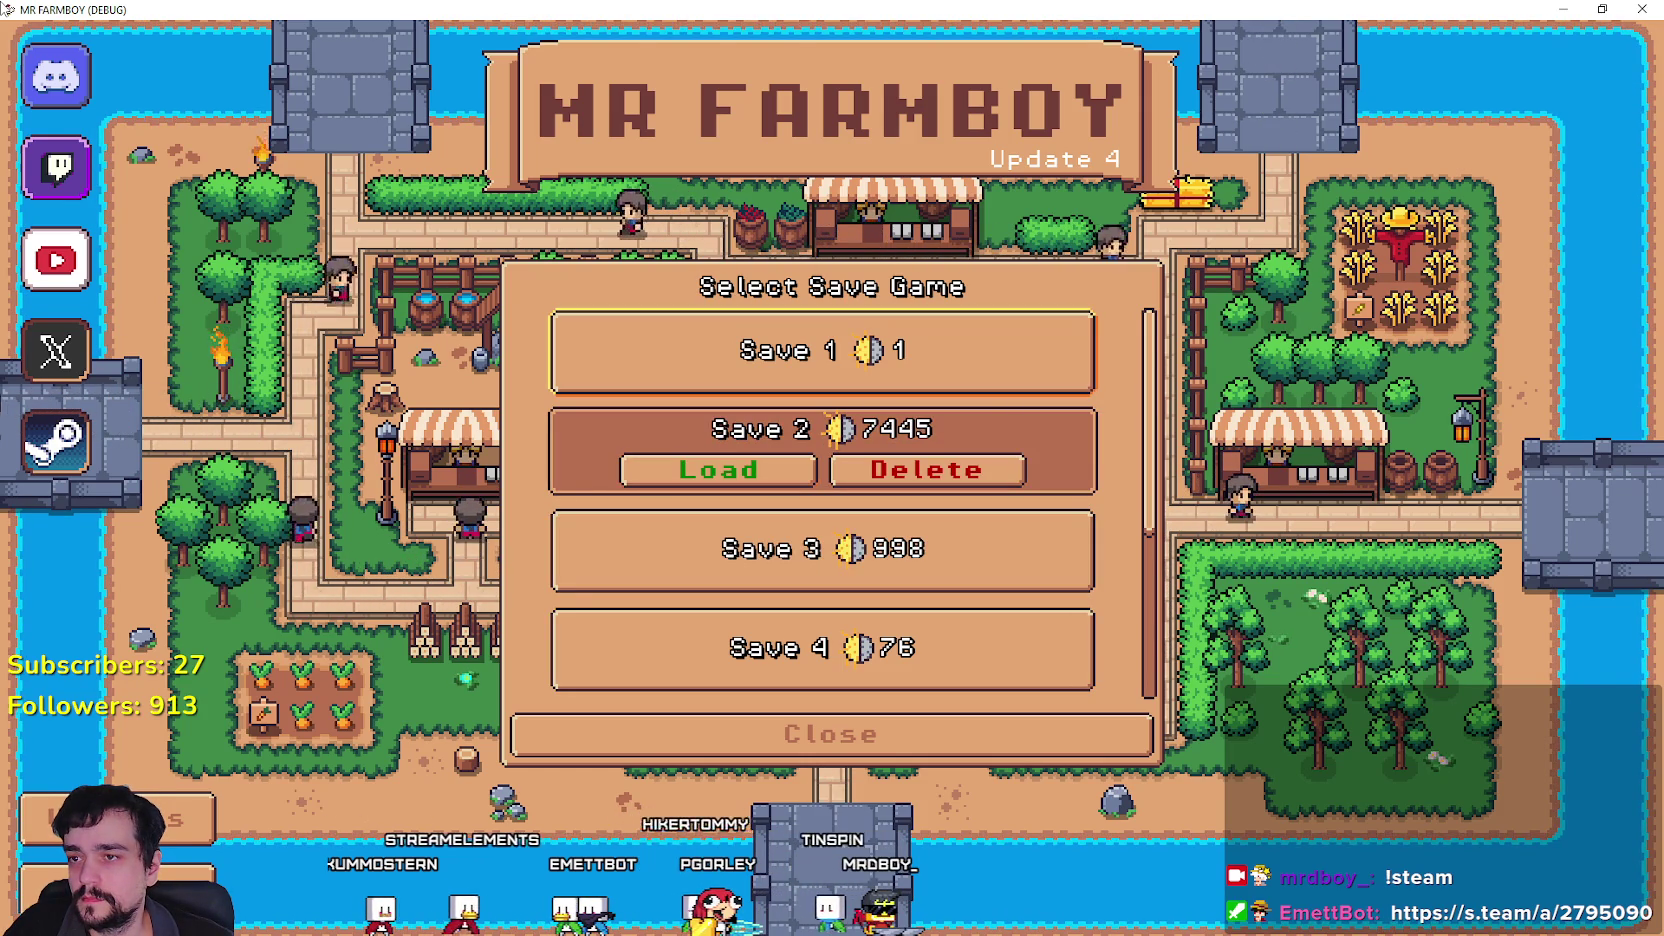
{"action": "key", "text": "Down"}
{"action": "key", "text": "Down"}
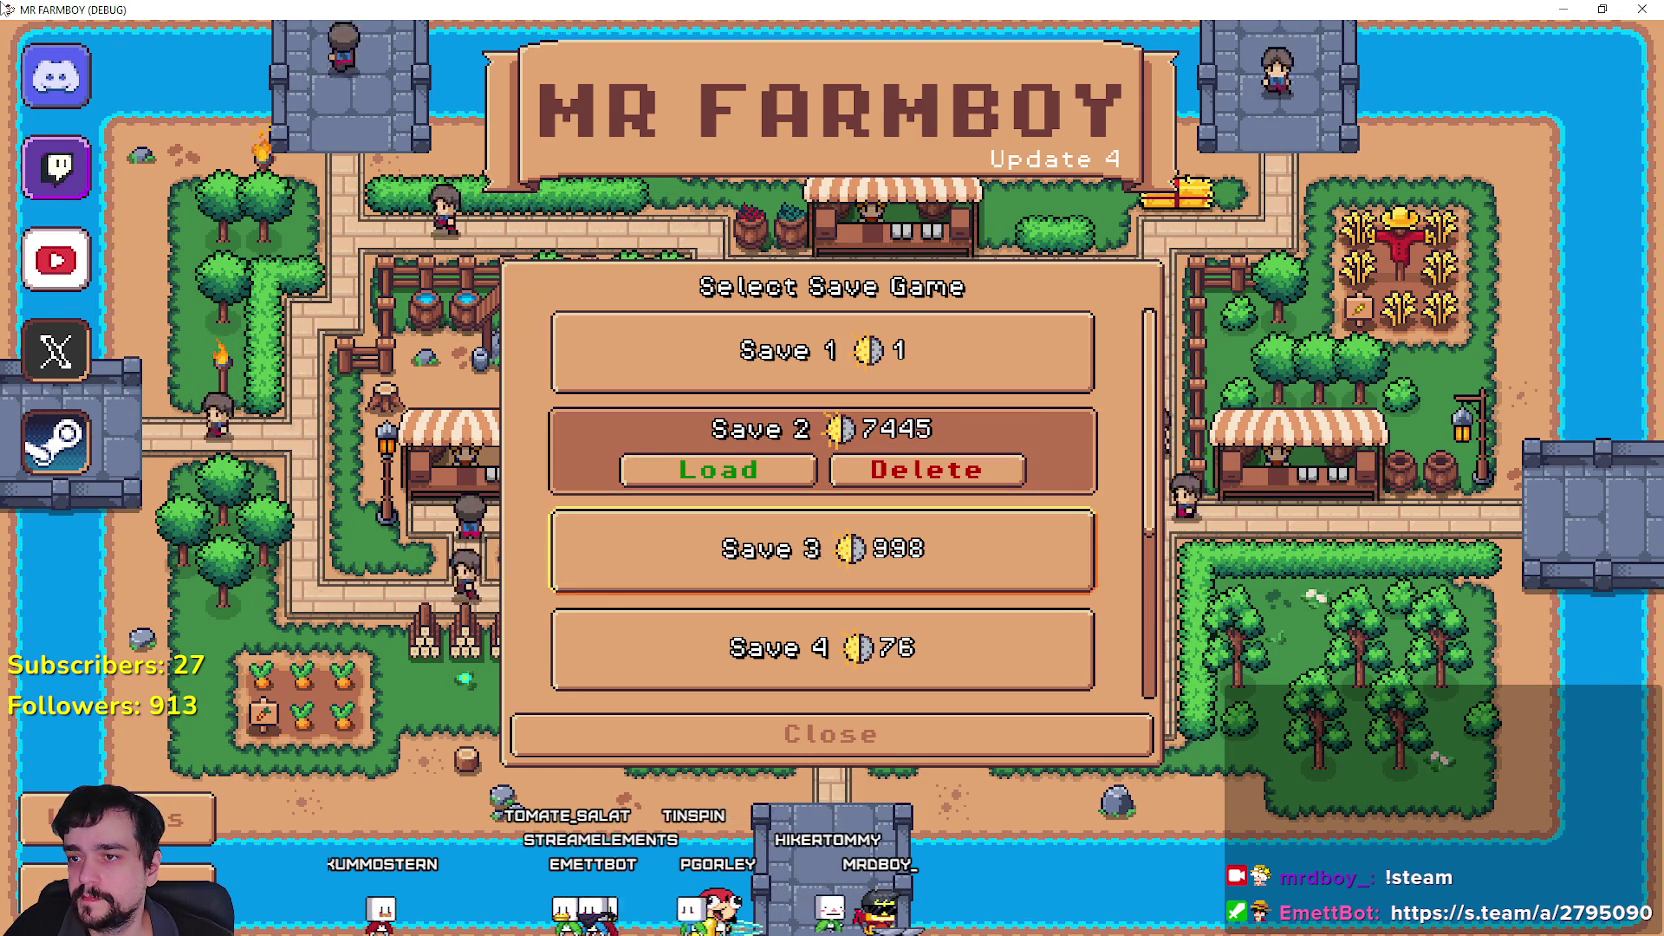
{"action": "key", "text": "Up"}
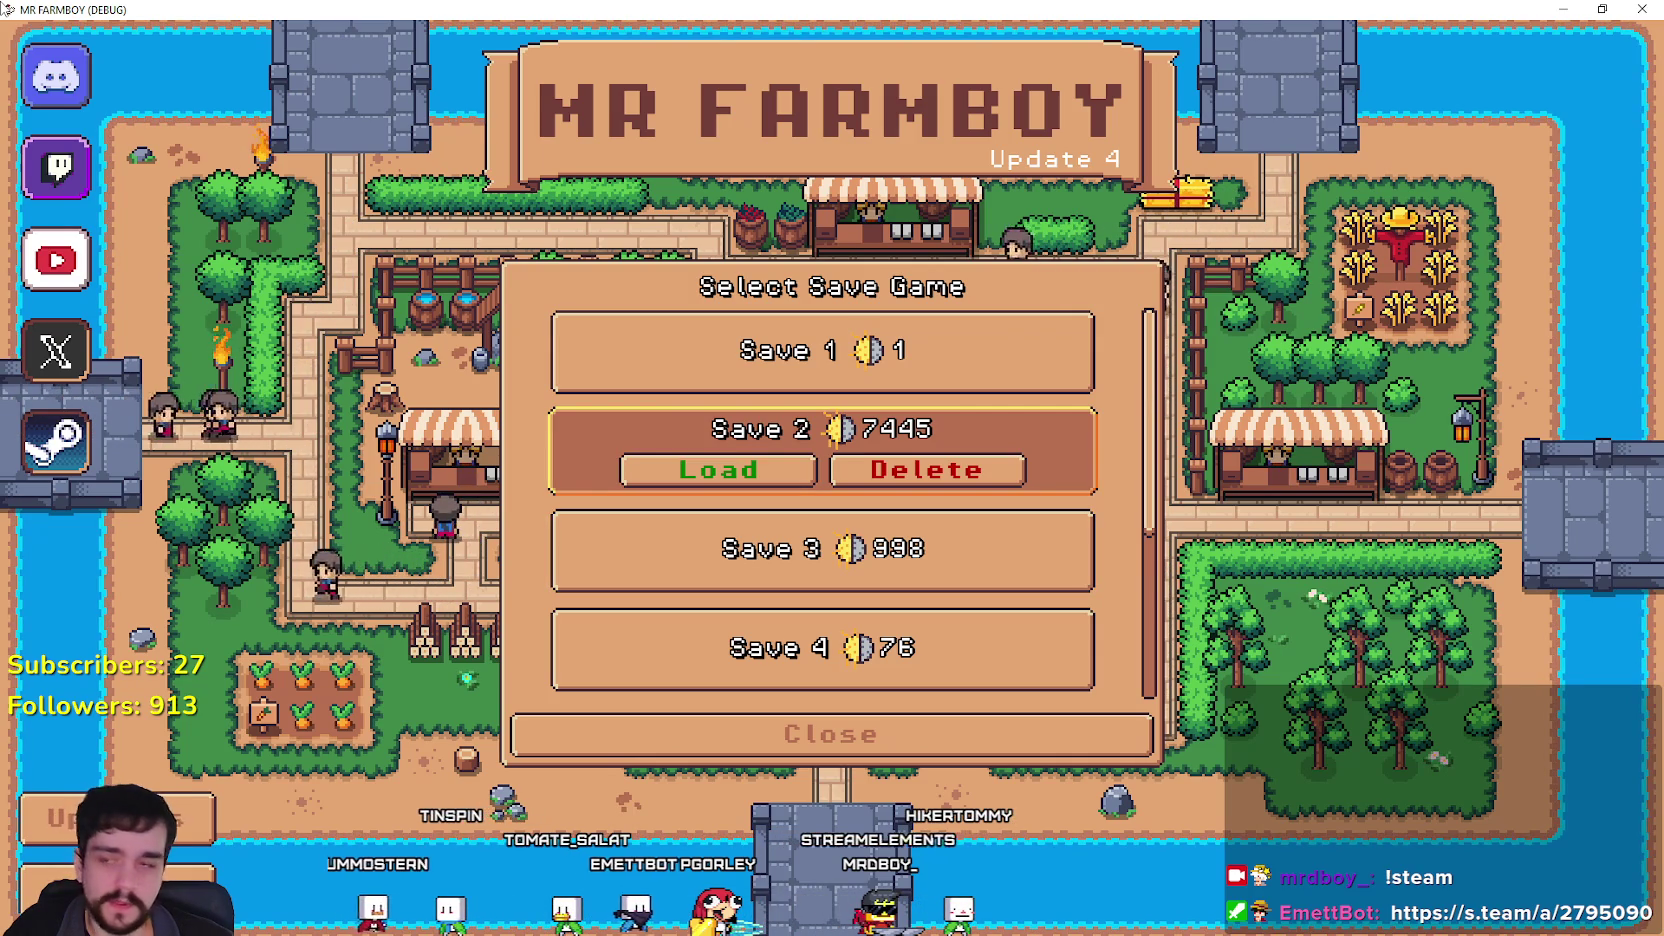
{"action": "key", "text": "alt+Tab"}
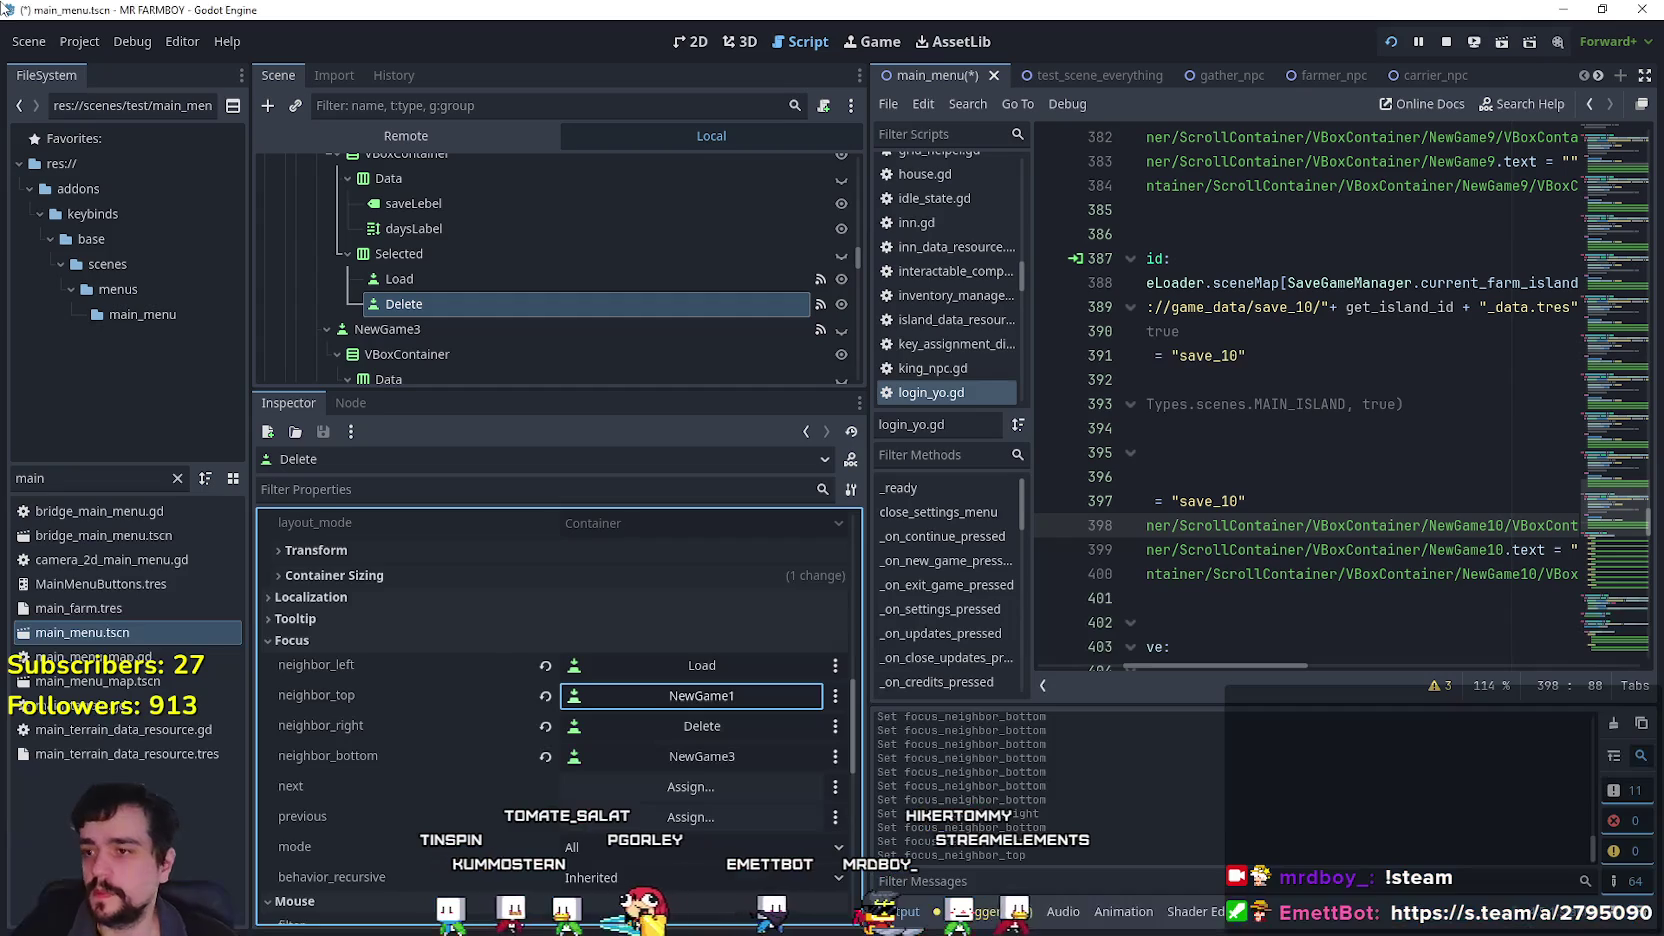
Give NewGame3's Load button NewGame2 as top and NewGame4 as bottom focus neighbors.
{"action": "scroll", "coordinate": [412, 358], "scroll_direction": "down", "scroll_amount": 2}
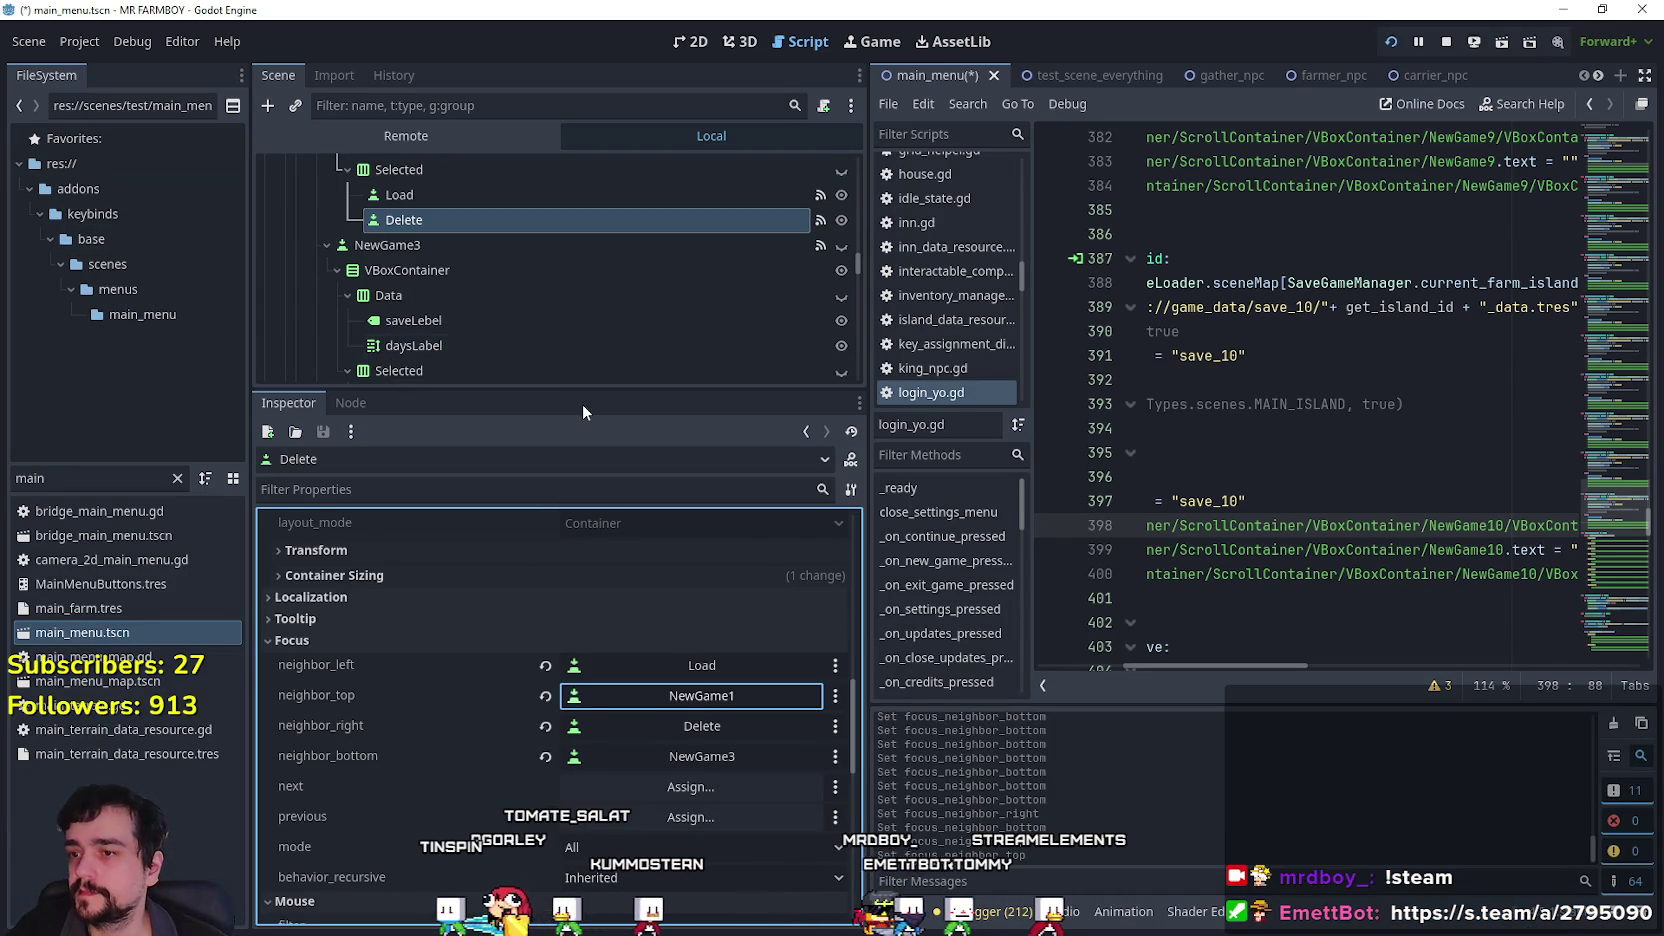
{"action": "scroll", "coordinate": [475, 330], "scroll_direction": "down", "scroll_amount": 2}
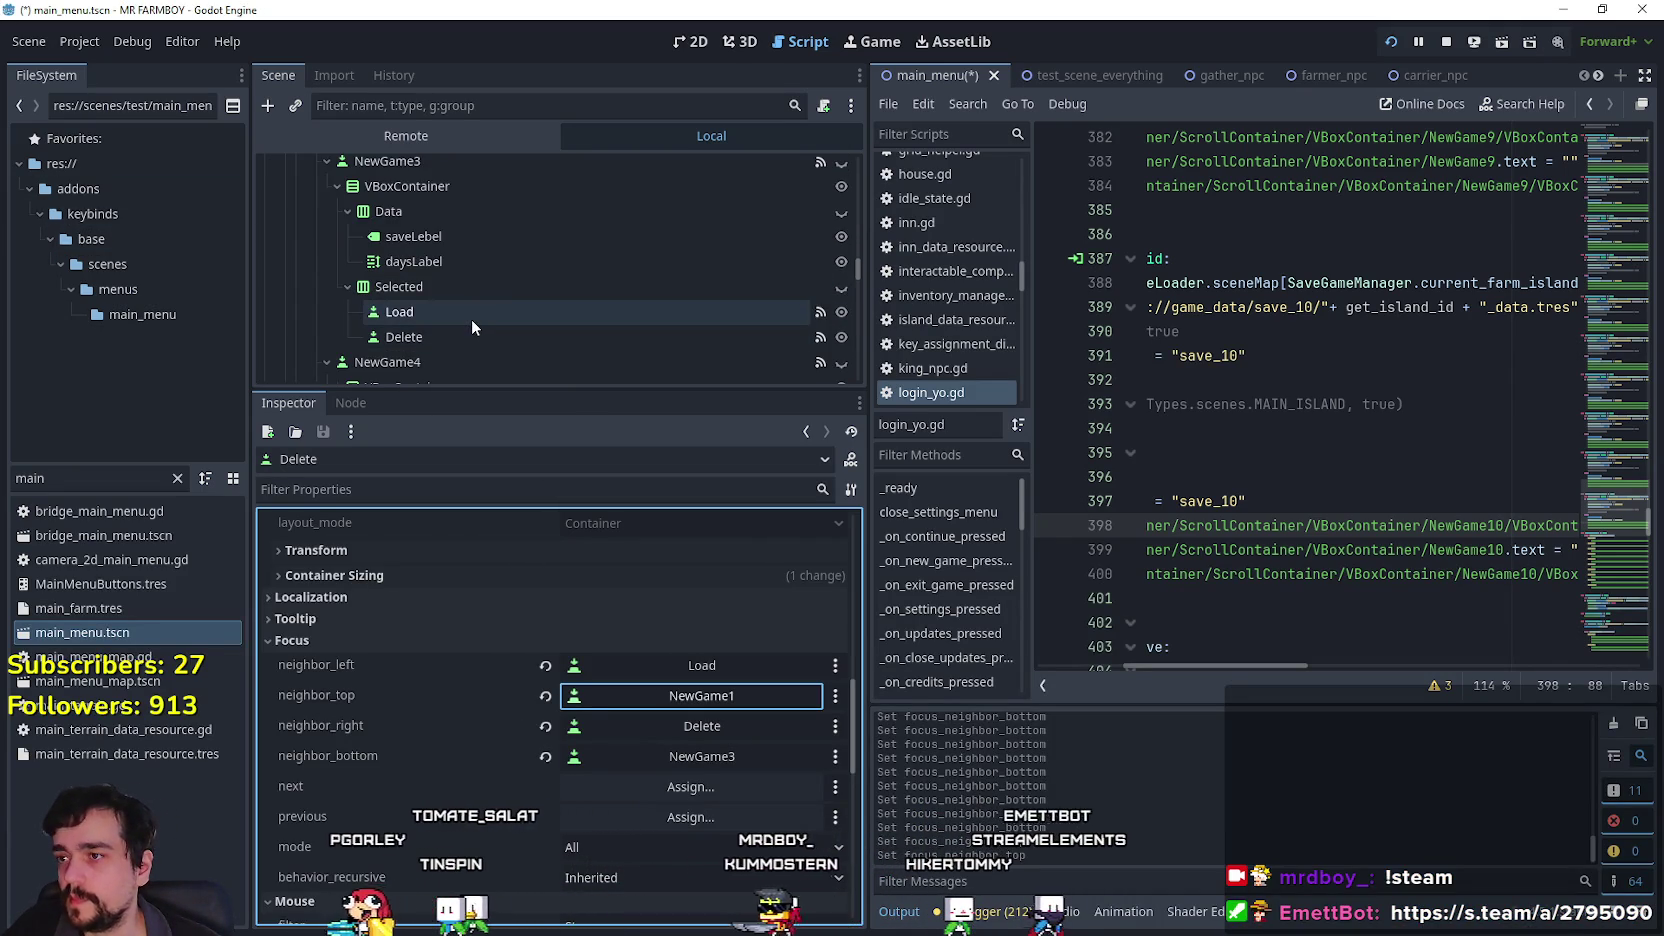
{"action": "left_click", "coordinate": [470, 315]}
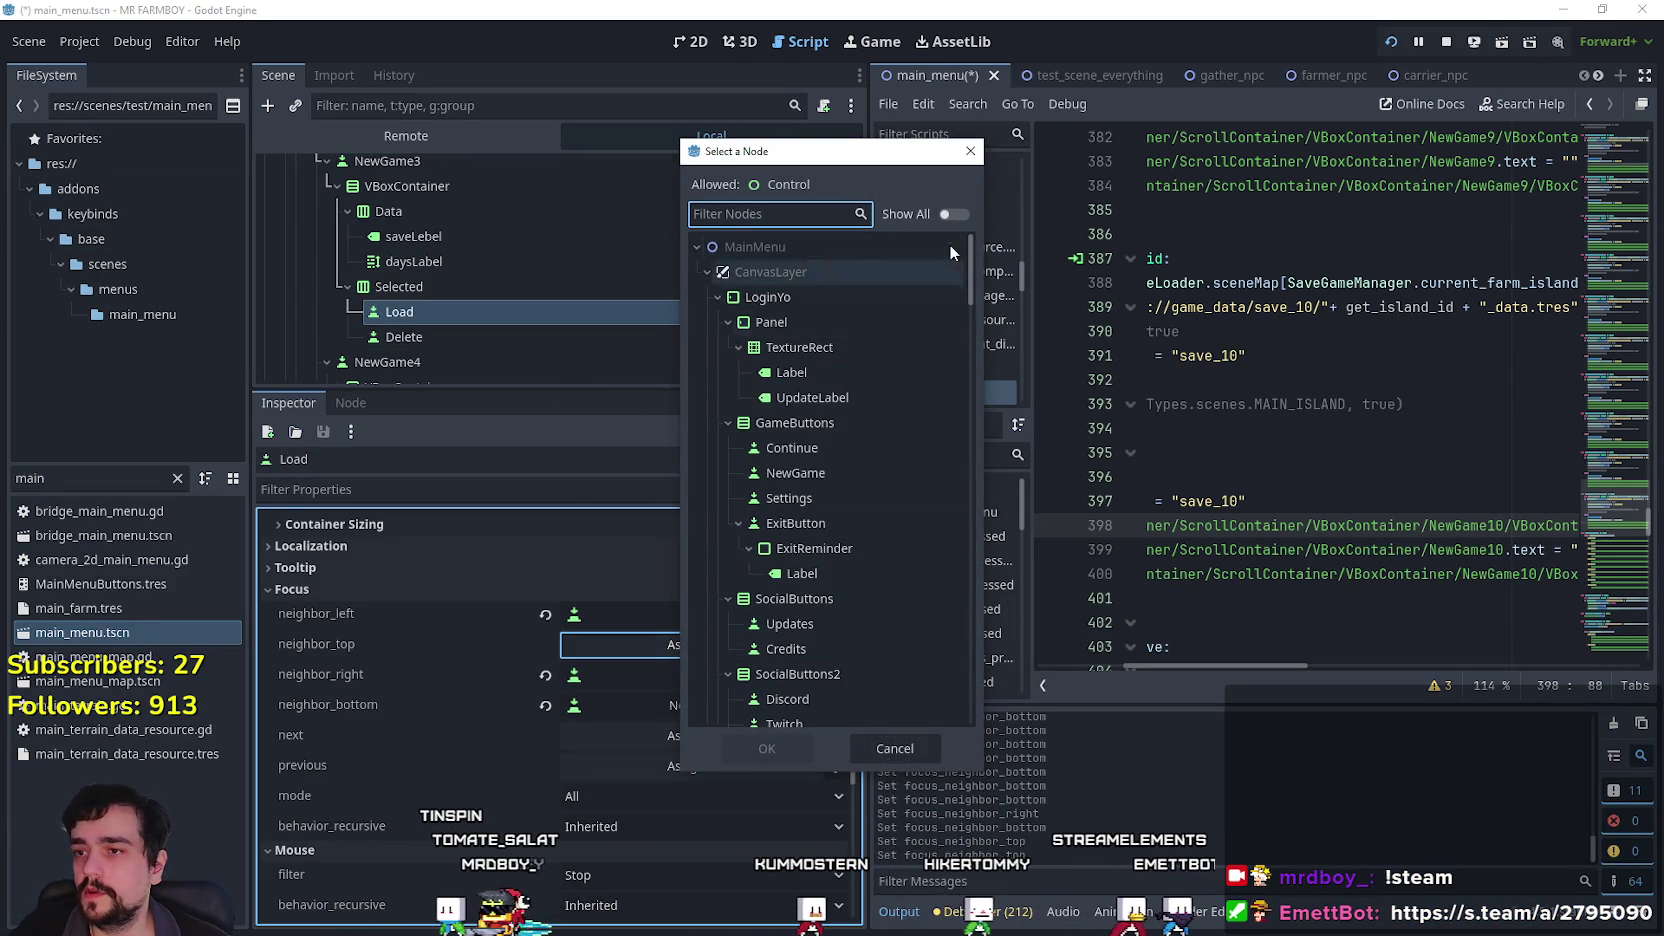
{"action": "mouse_move", "coordinate": [974, 284]}
{"action": "left_mouse_down"}
{"action": "mouse_move", "coordinate": [996, 358]}
{"action": "mouse_move", "coordinate": [949, 412]}
{"action": "mouse_move", "coordinate": [949, 451]}
{"action": "left_mouse_up"}
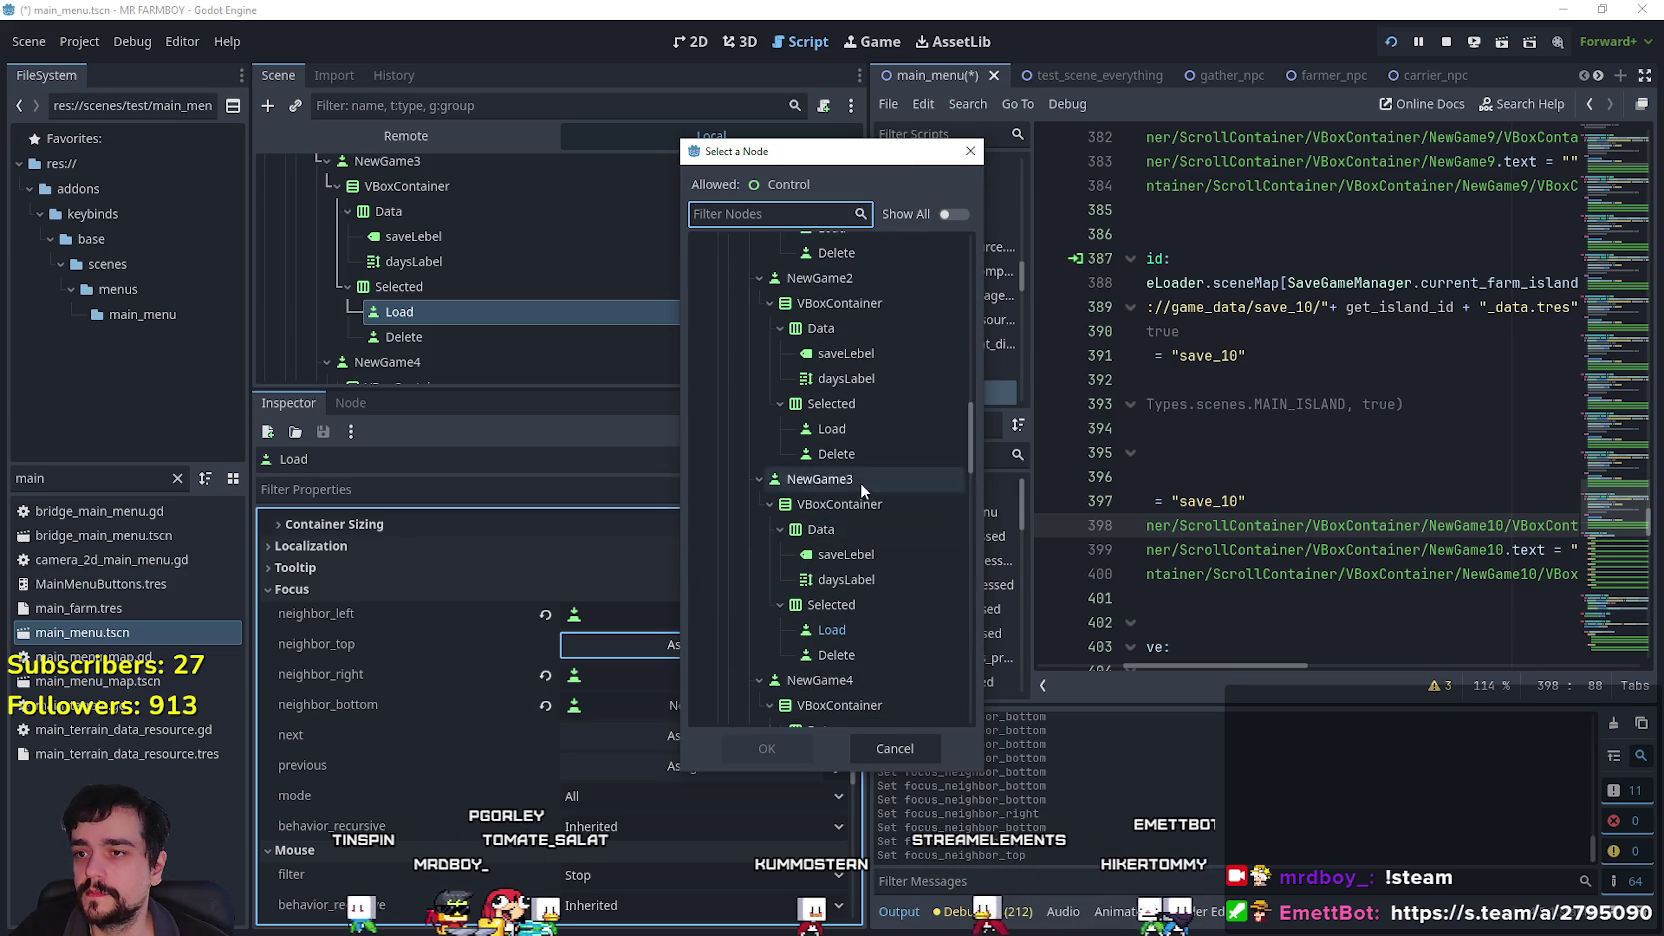
{"action": "scroll", "coordinate": [861, 484], "scroll_direction": "up", "scroll_amount": 3}
{"action": "left_click", "coordinate": [819, 401]}
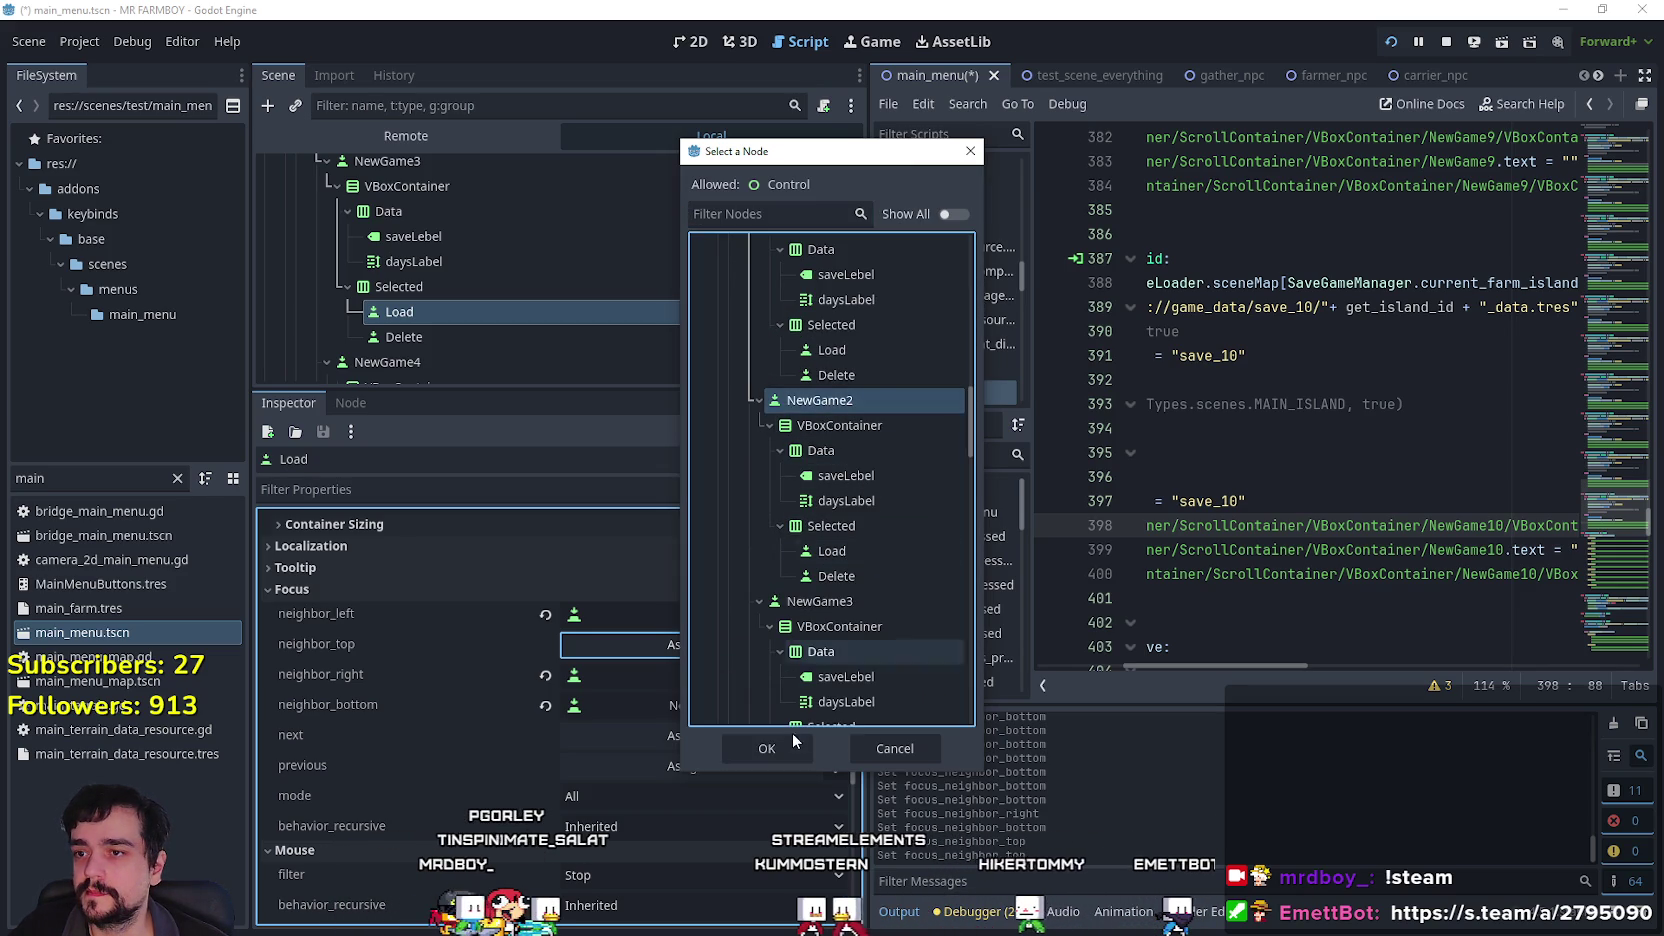
{"action": "left_click", "coordinate": [767, 747]}
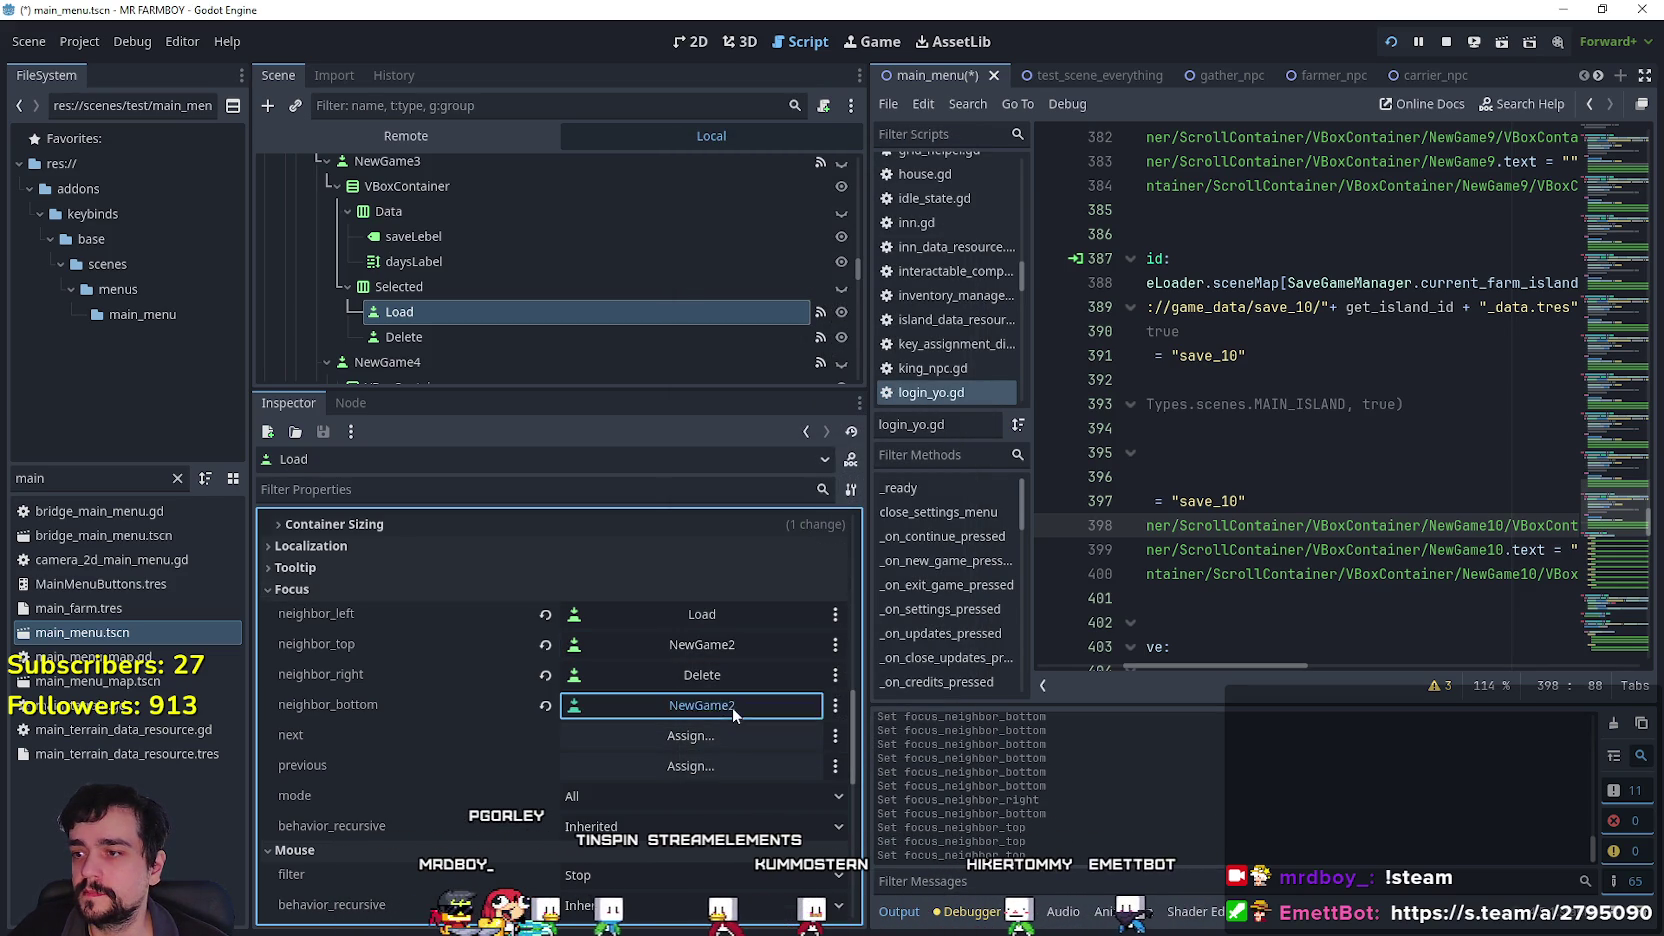
{"action": "left_click", "coordinate": [732, 706]}
{"action": "left_click_drag", "start_coordinate": [972, 291], "coordinate": [960, 484]}
{"action": "left_click", "coordinate": [821, 463]}
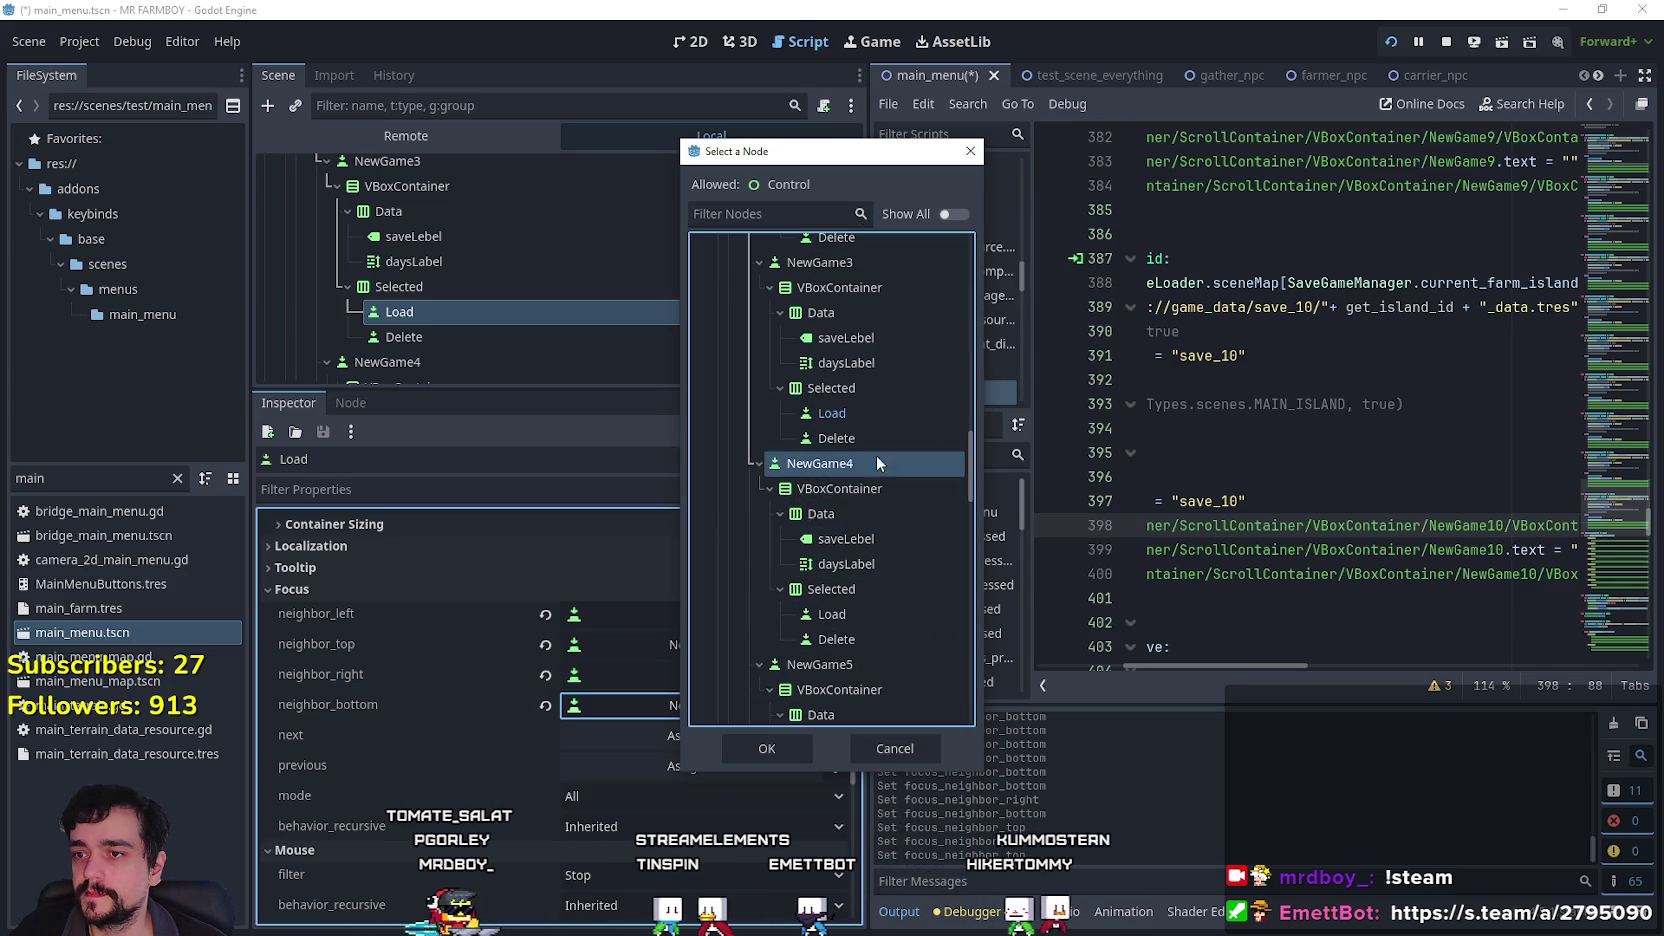
{"action": "left_click", "coordinate": [790, 746]}
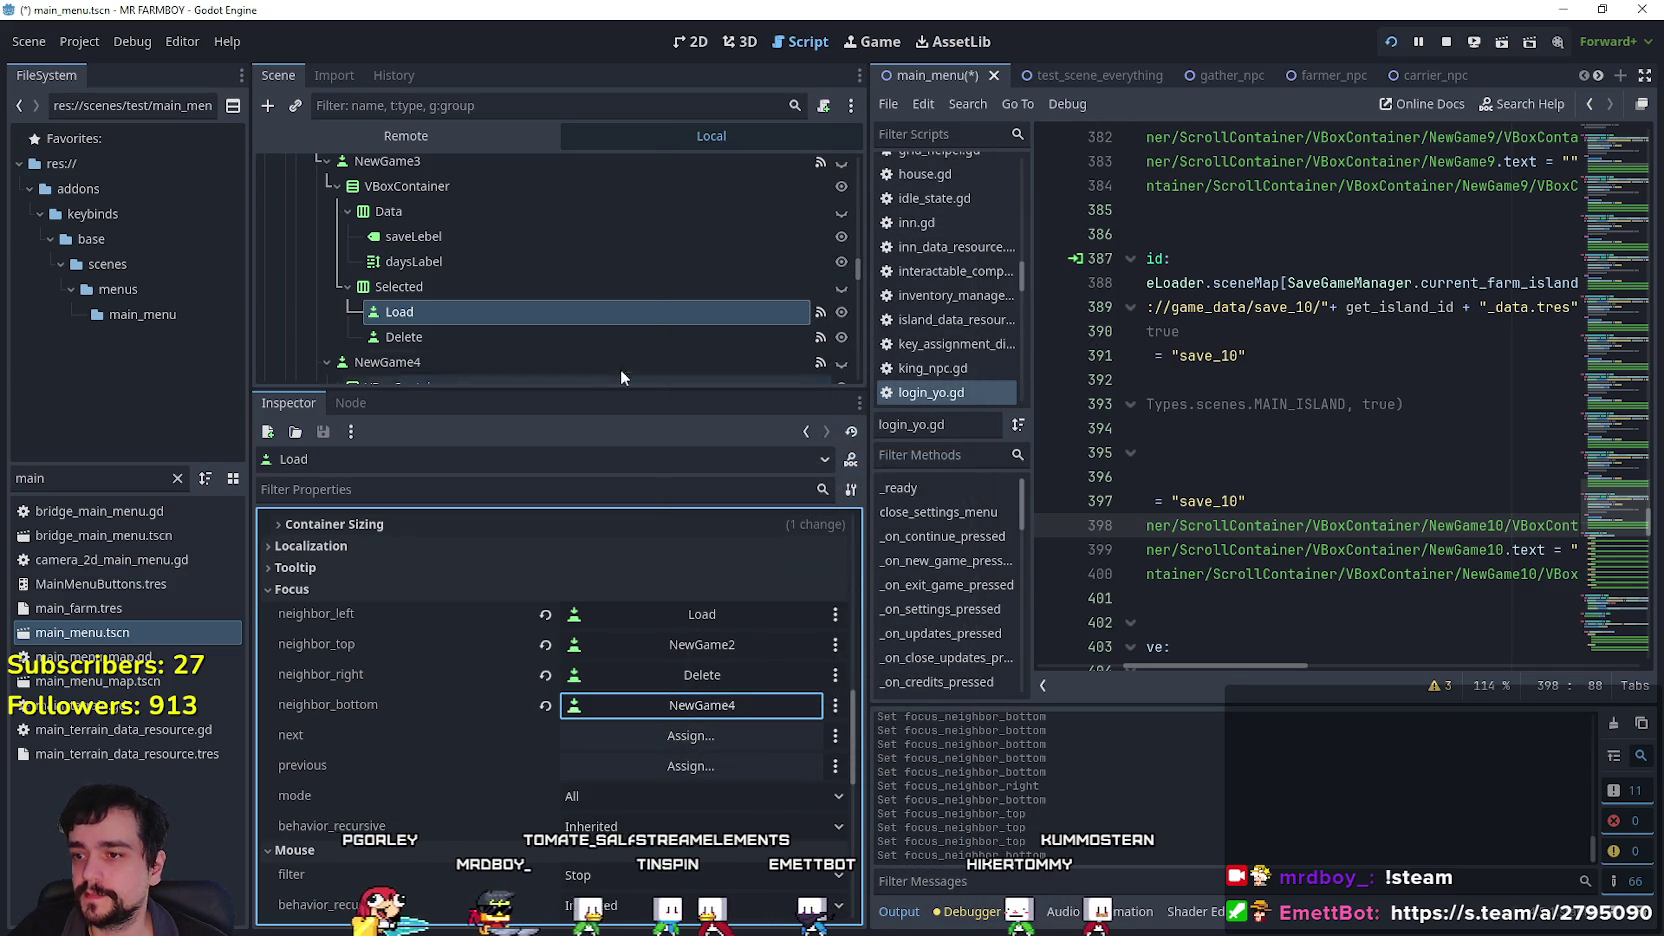
Give NewGame3's Delete button NewGame2 as top and NewGame4 as bottom focus neighbors.
{"action": "left_click", "coordinate": [558, 335]}
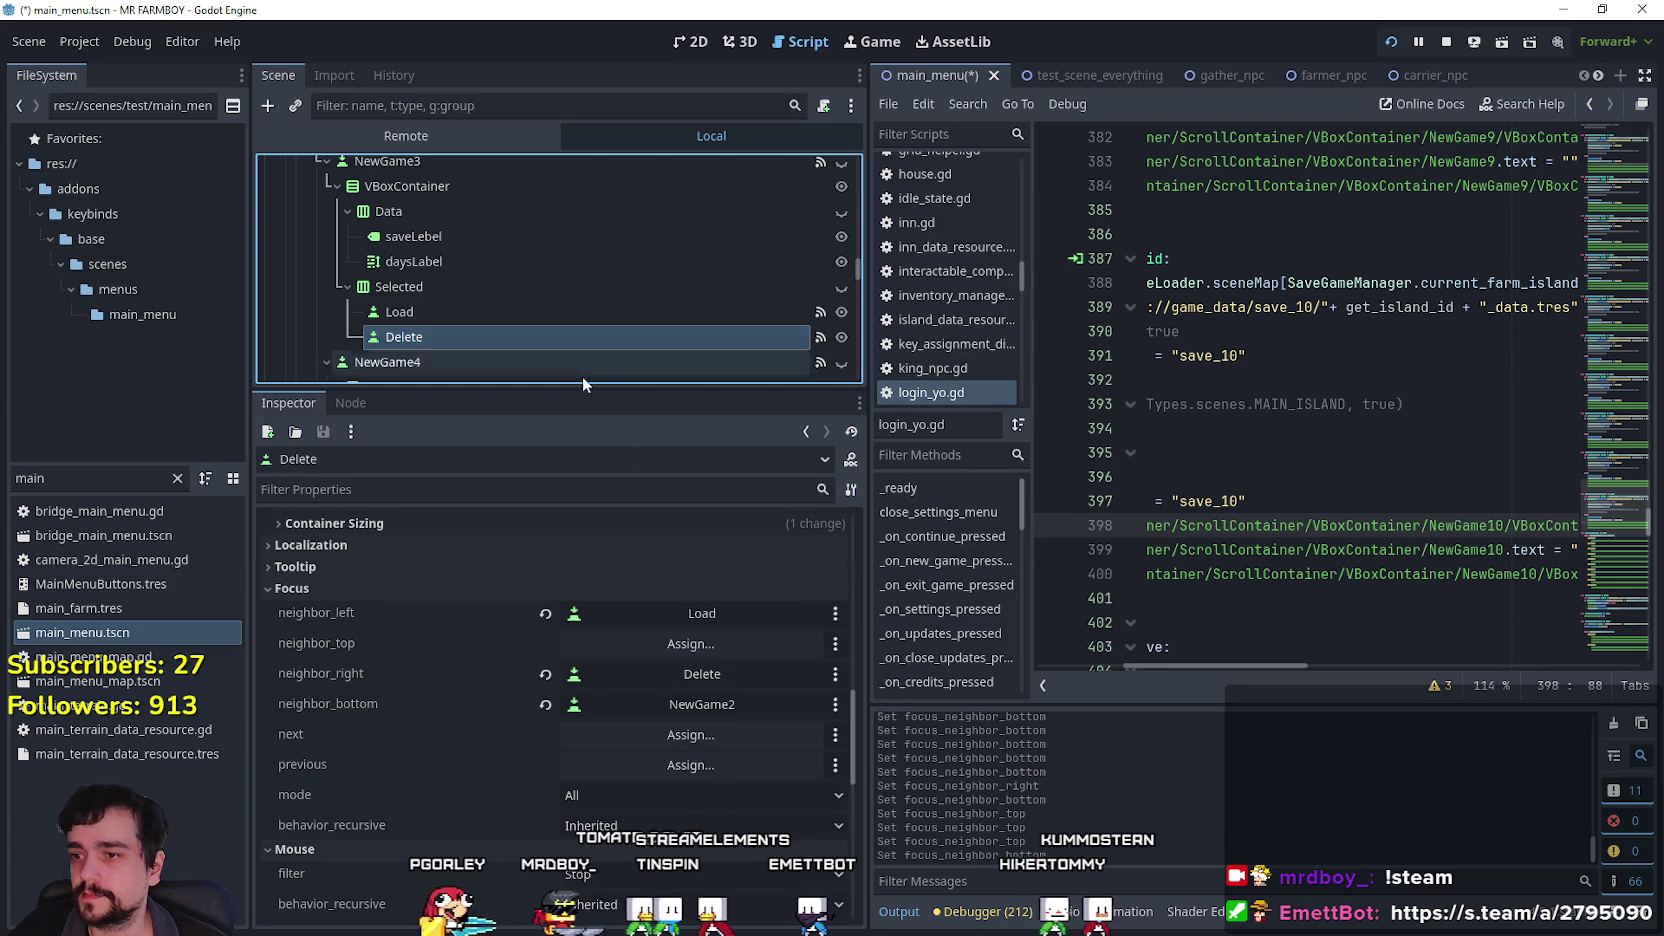
{"action": "left_click", "coordinate": [741, 636]}
{"action": "left_click_drag", "start_coordinate": [971, 270], "coordinate": [968, 438]}
{"action": "left_click", "coordinate": [821, 297]}
{"action": "left_click", "coordinate": [765, 747]}
{"action": "left_click", "coordinate": [726, 705]}
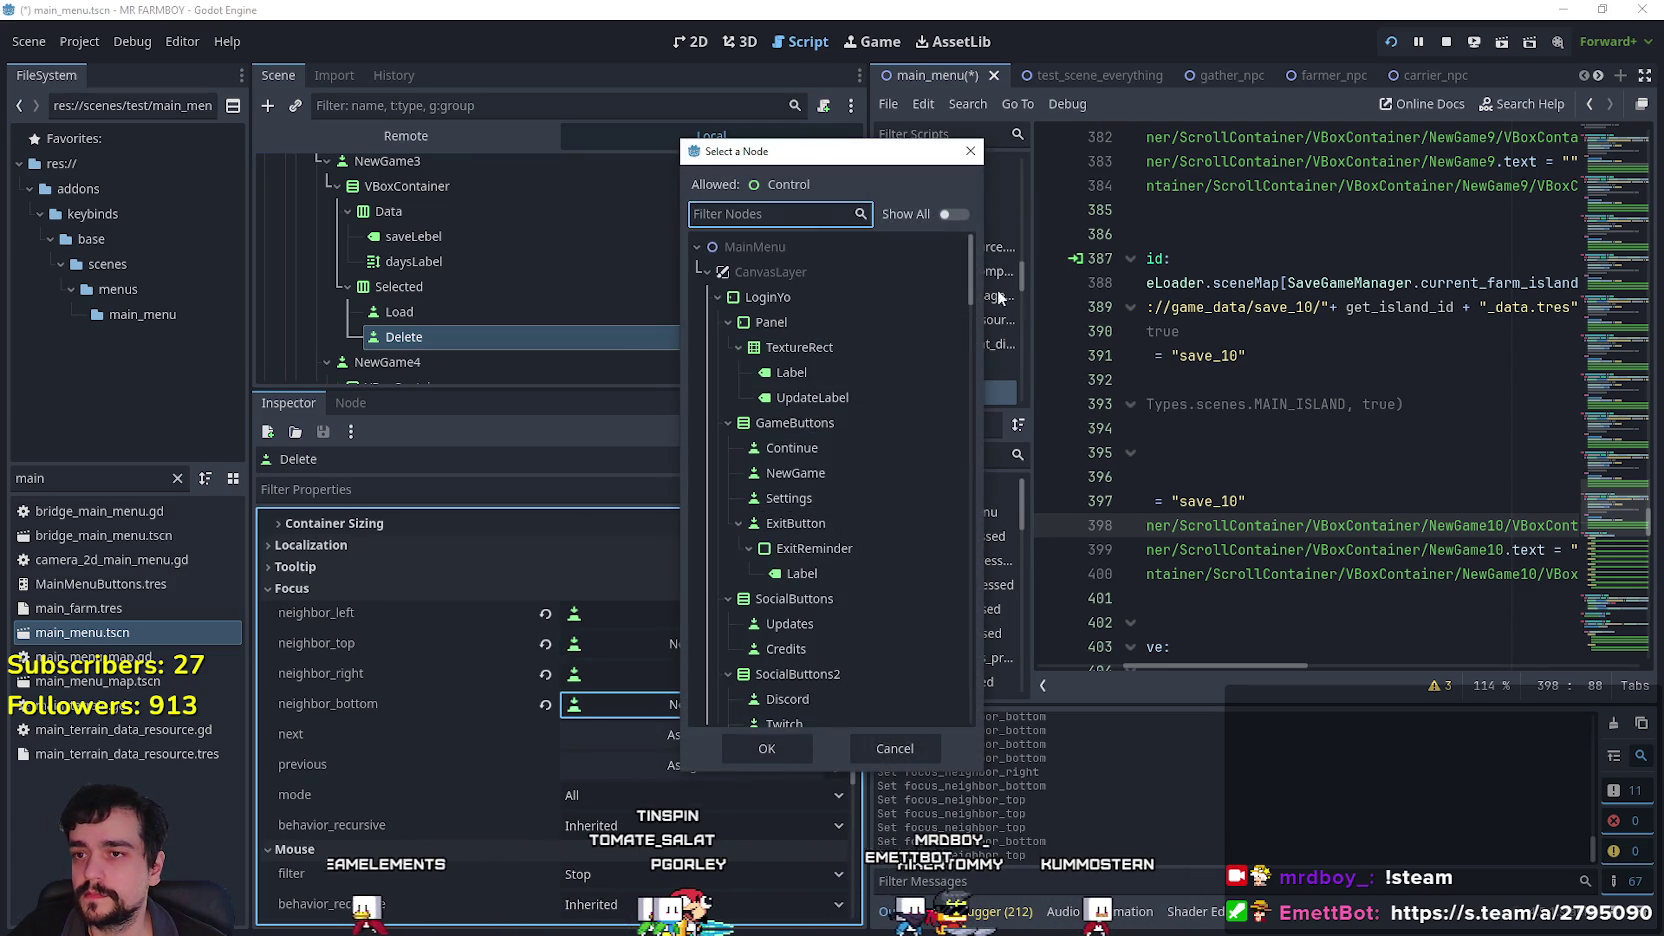
{"action": "left_click_drag", "start_coordinate": [971, 276], "coordinate": [973, 431]}
{"action": "scroll", "coordinate": [865, 489], "scroll_direction": "down", "scroll_amount": 5}
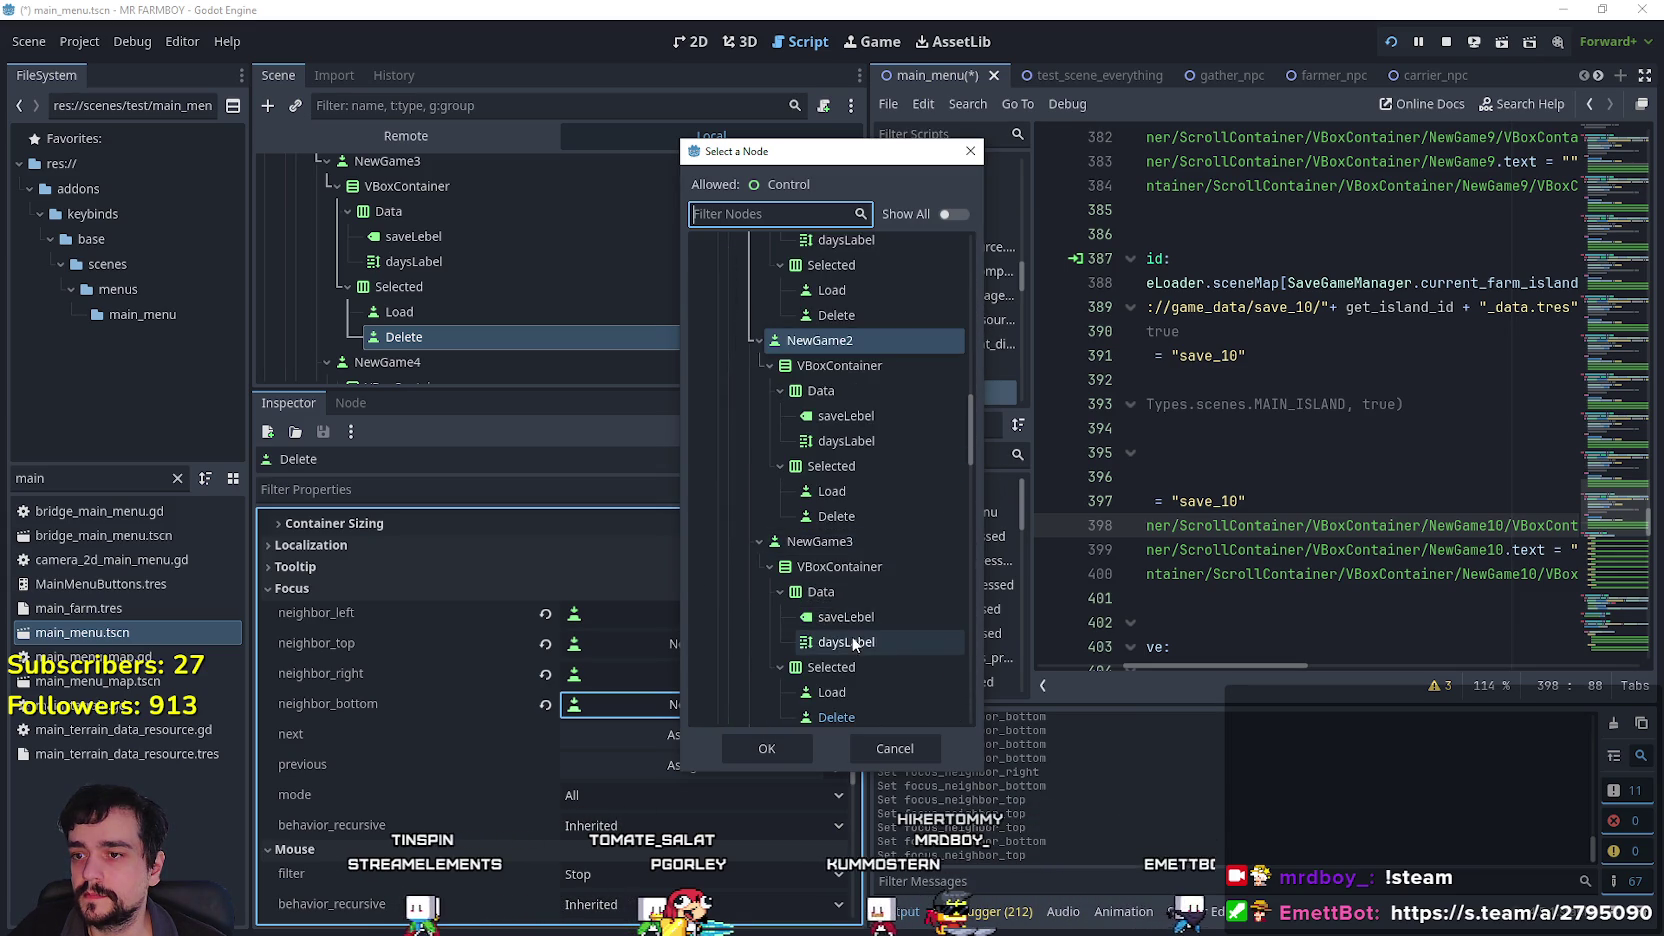
{"action": "left_click", "coordinate": [836, 440]}
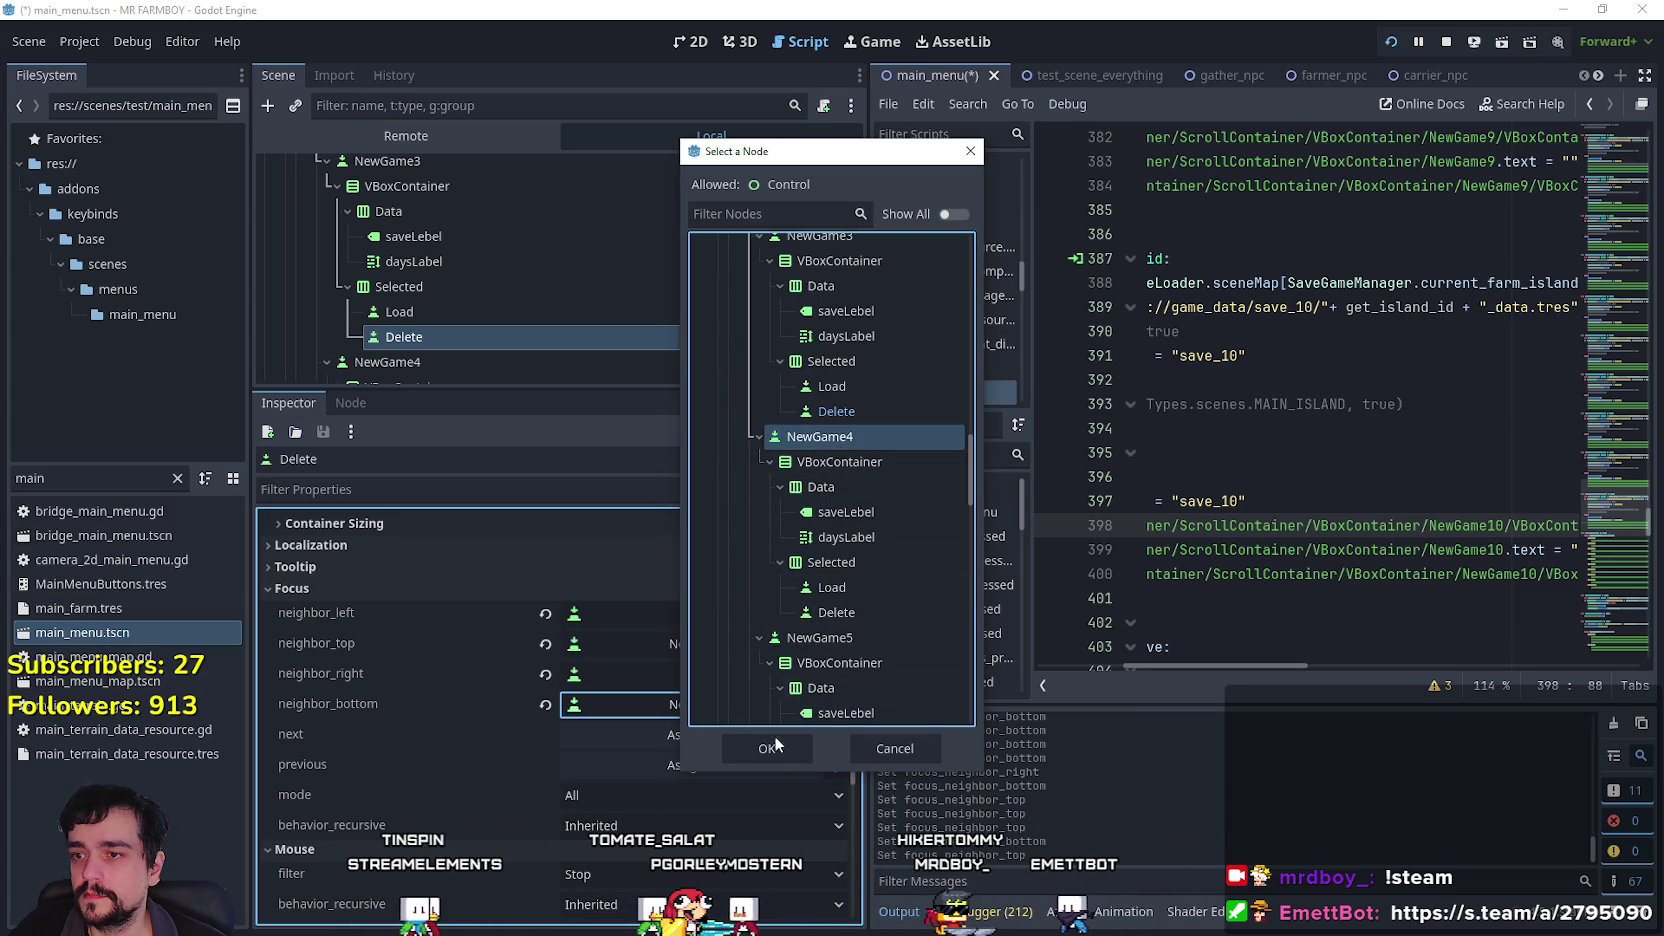
{"action": "left_click", "coordinate": [771, 749]}
{"action": "scroll", "coordinate": [456, 326], "scroll_direction": "down", "scroll_amount": 5}
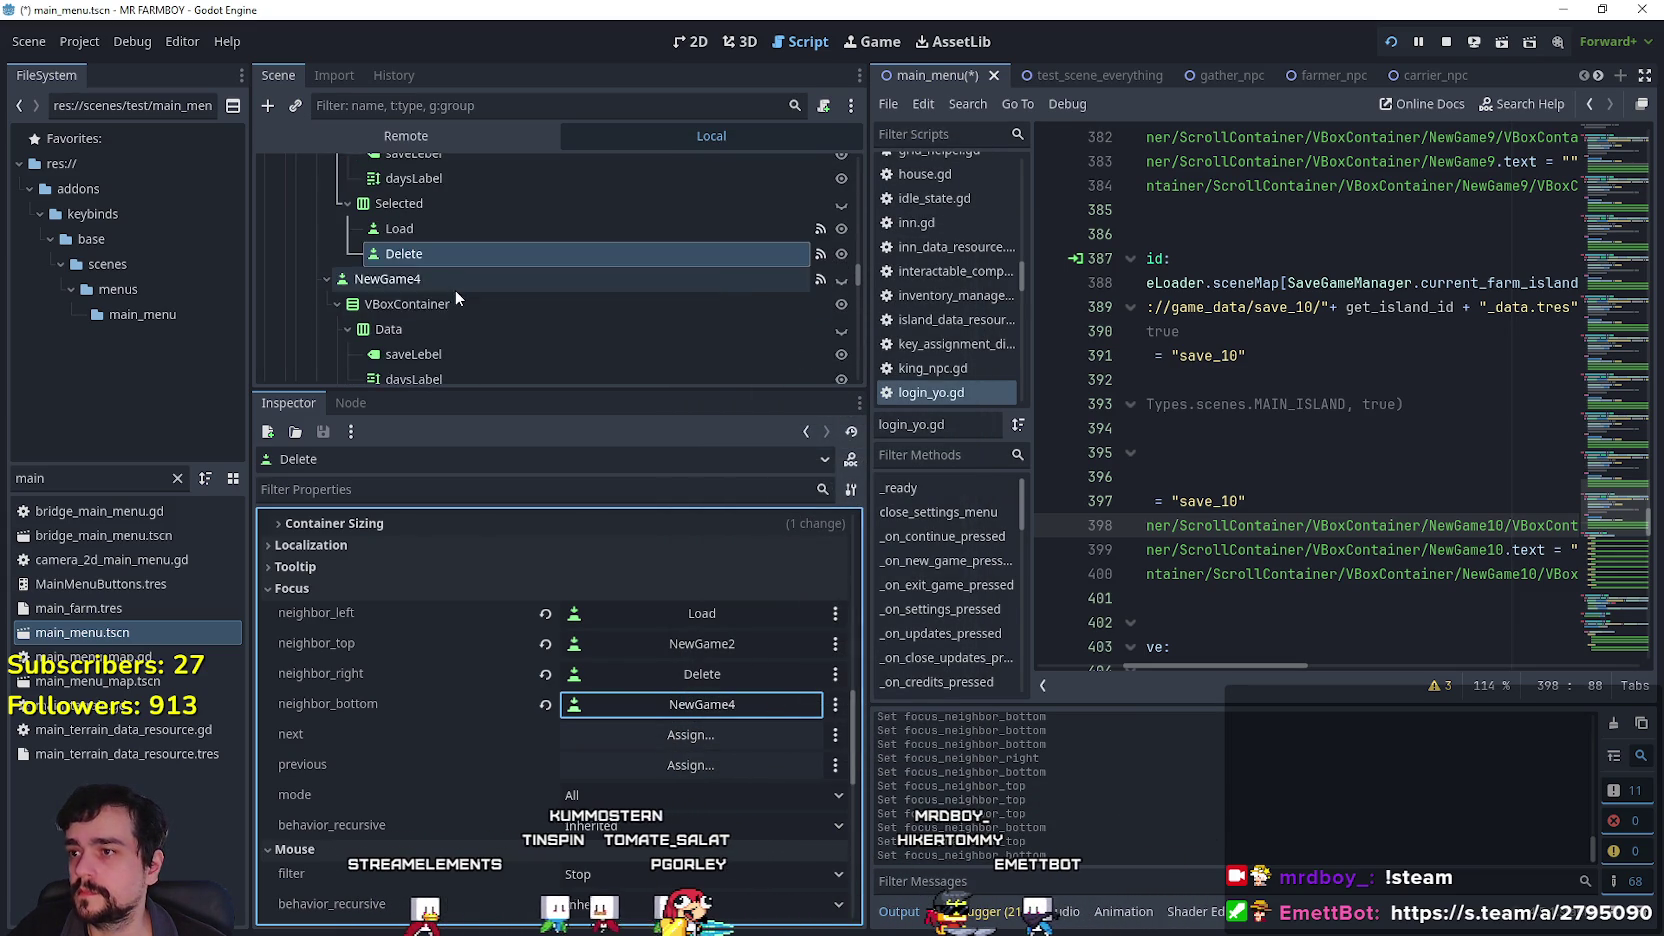
{"action": "left_click", "coordinate": [472, 319]}
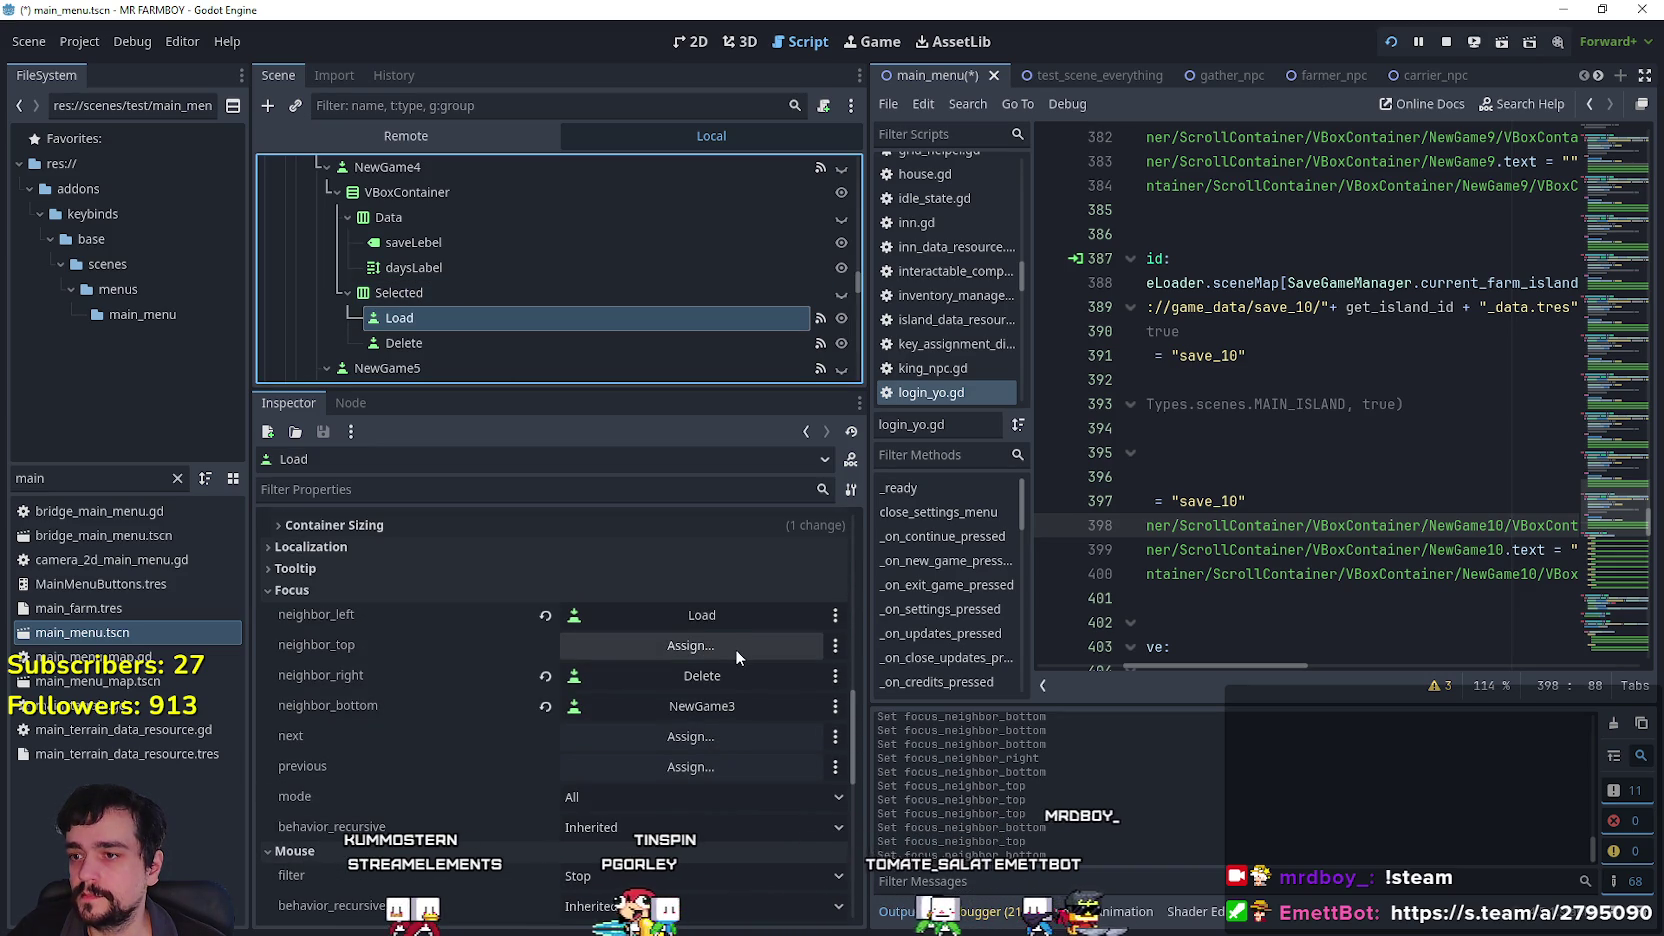
Give NewGame4's Load button NewGame3 as top and NewGame5 as bottom focus neighbors.
{"action": "left_click", "coordinate": [735, 648]}
{"action": "mouse_move", "coordinate": [966, 279]}
{"action": "left_mouse_down"}
{"action": "mouse_move", "coordinate": [982, 388]}
{"action": "mouse_move", "coordinate": [970, 487]}
{"action": "mouse_move", "coordinate": [970, 463]}
{"action": "left_mouse_up"}
{"action": "left_click", "coordinate": [864, 406]}
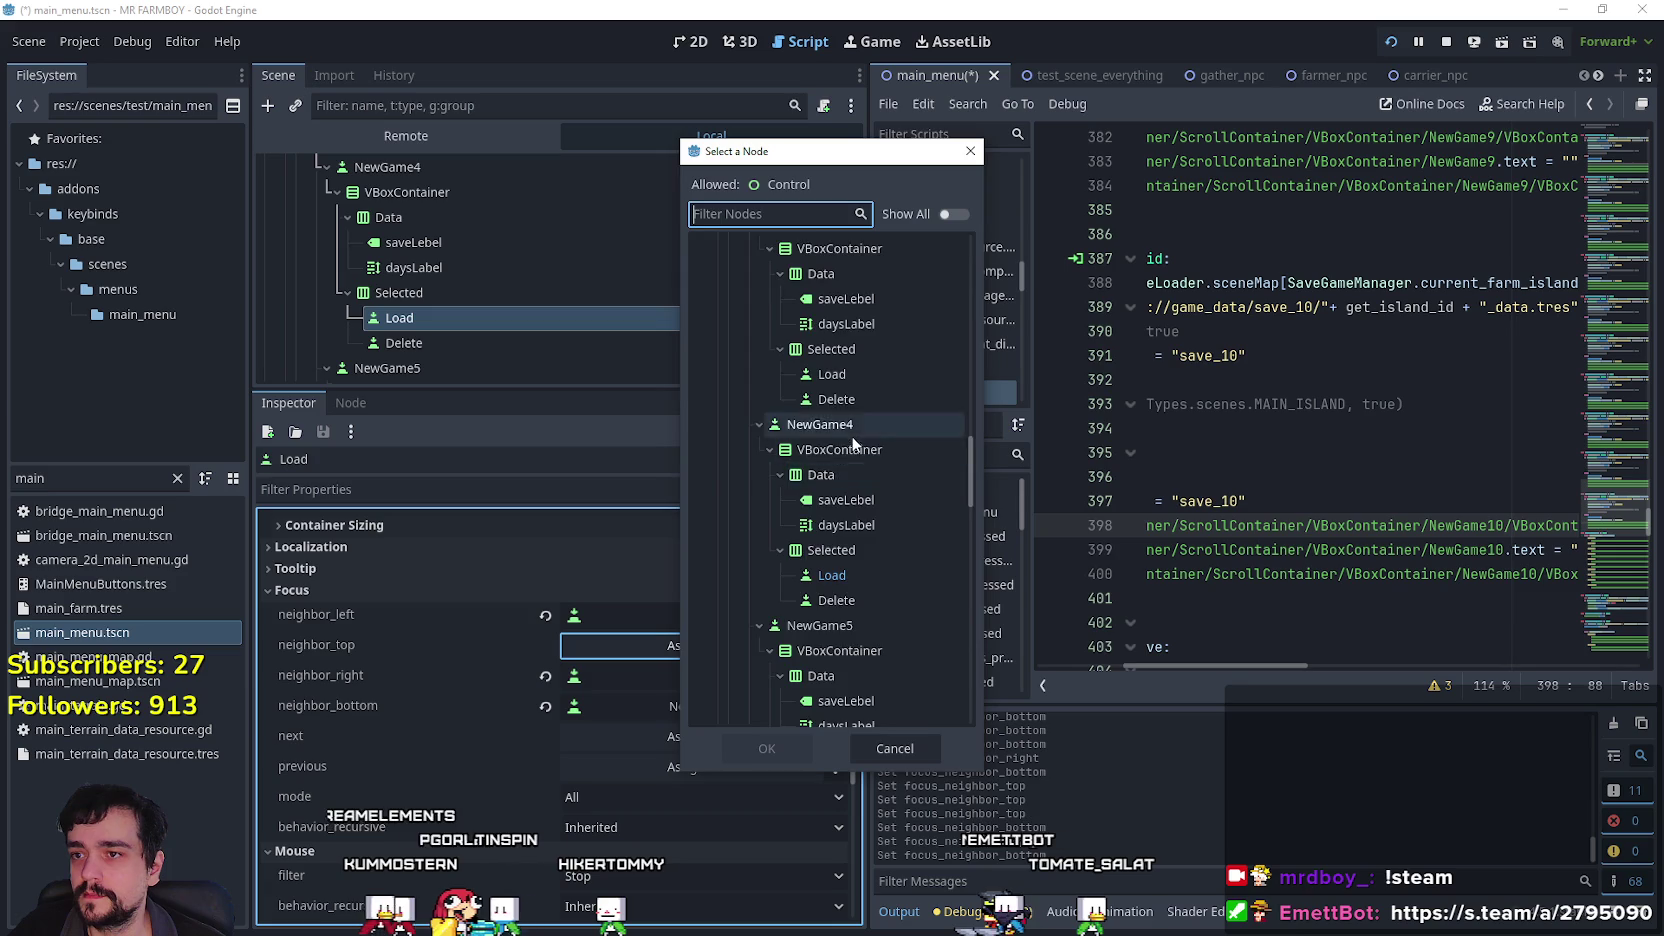
{"action": "left_click", "coordinate": [767, 747]}
{"action": "left_click", "coordinate": [620, 706]}
{"action": "left_click_drag", "start_coordinate": [970, 285], "coordinate": [964, 500]}
{"action": "left_click", "coordinate": [869, 455]}
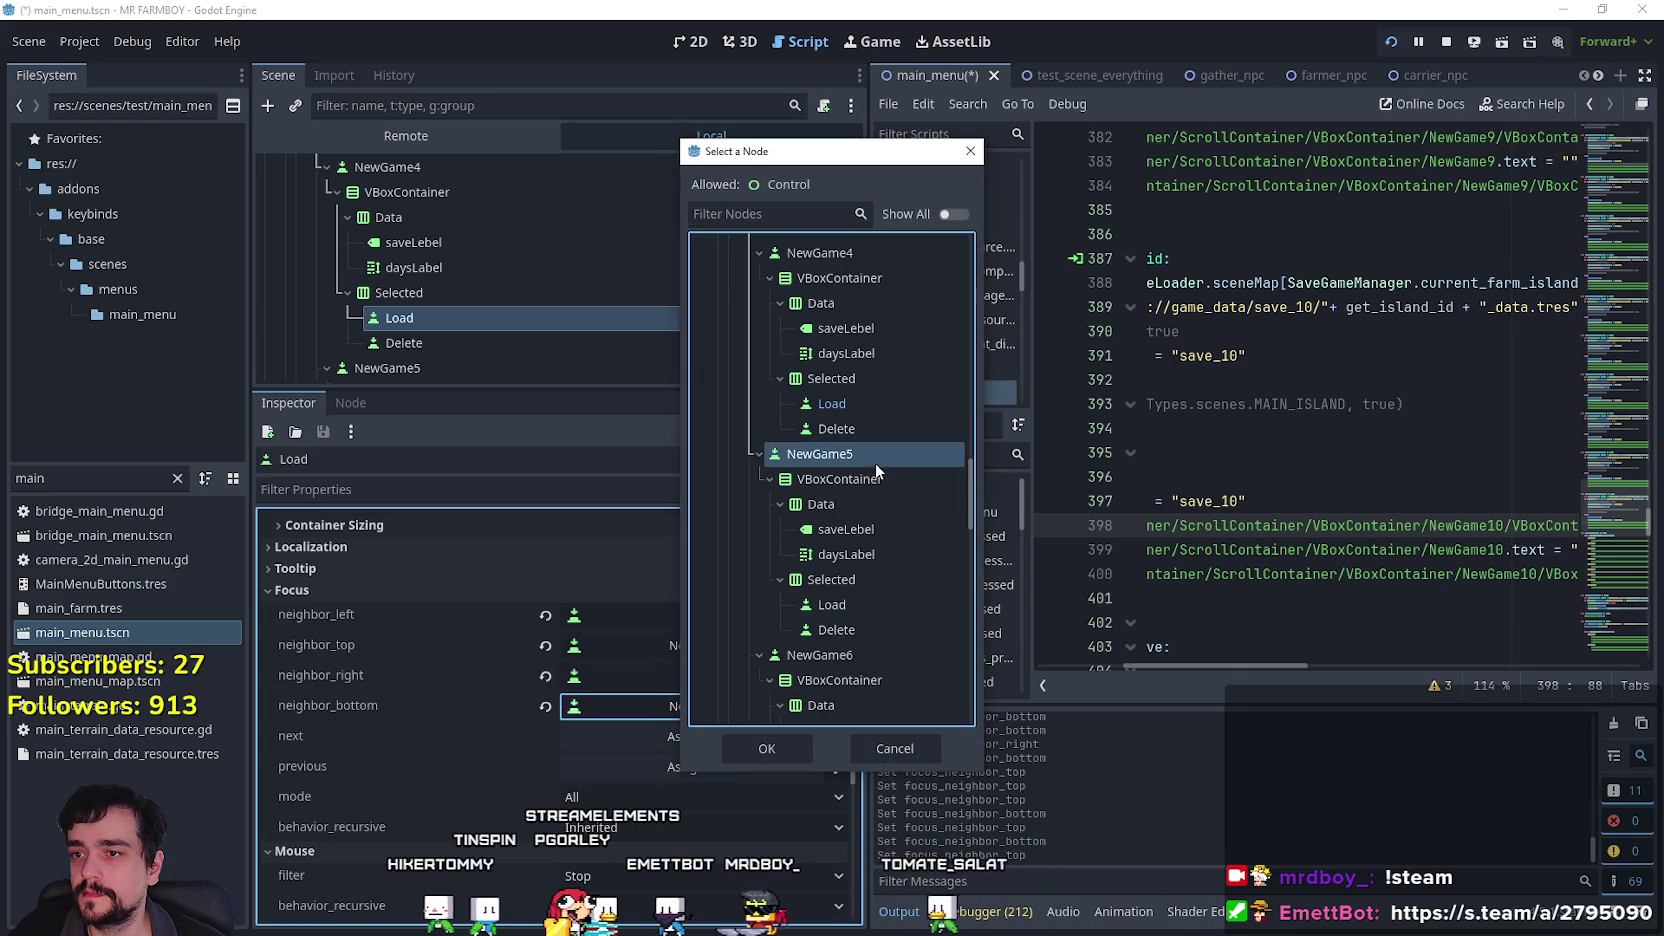
{"action": "left_click", "coordinate": [766, 748]}
Give NewGame4's Delete button NewGame3 as top and NewGame5 as bottom focus neighbors.
{"action": "scroll", "coordinate": [421, 283], "scroll_direction": "down", "scroll_amount": 1}
{"action": "left_click", "coordinate": [430, 286]}
{"action": "scroll", "coordinate": [720, 700], "scroll_direction": "down", "scroll_amount": 1}
{"action": "left_click", "coordinate": [708, 645]}
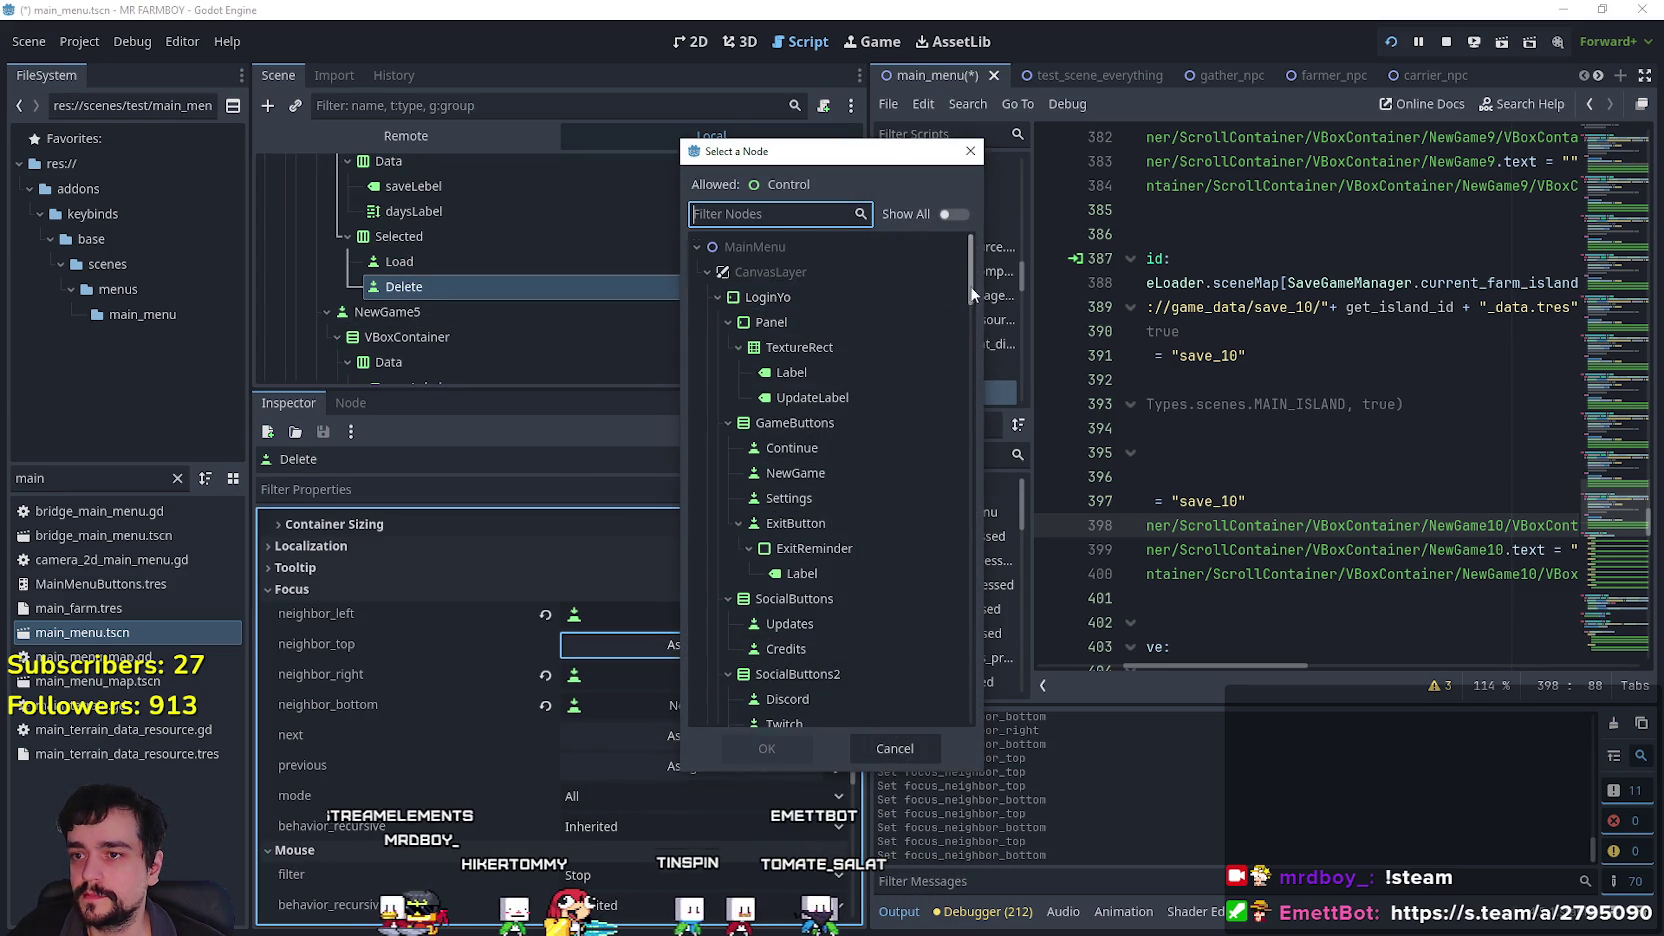
{"action": "scroll", "coordinate": [959, 422], "scroll_direction": "down", "scroll_amount": 10}
{"action": "left_click", "coordinate": [830, 413]}
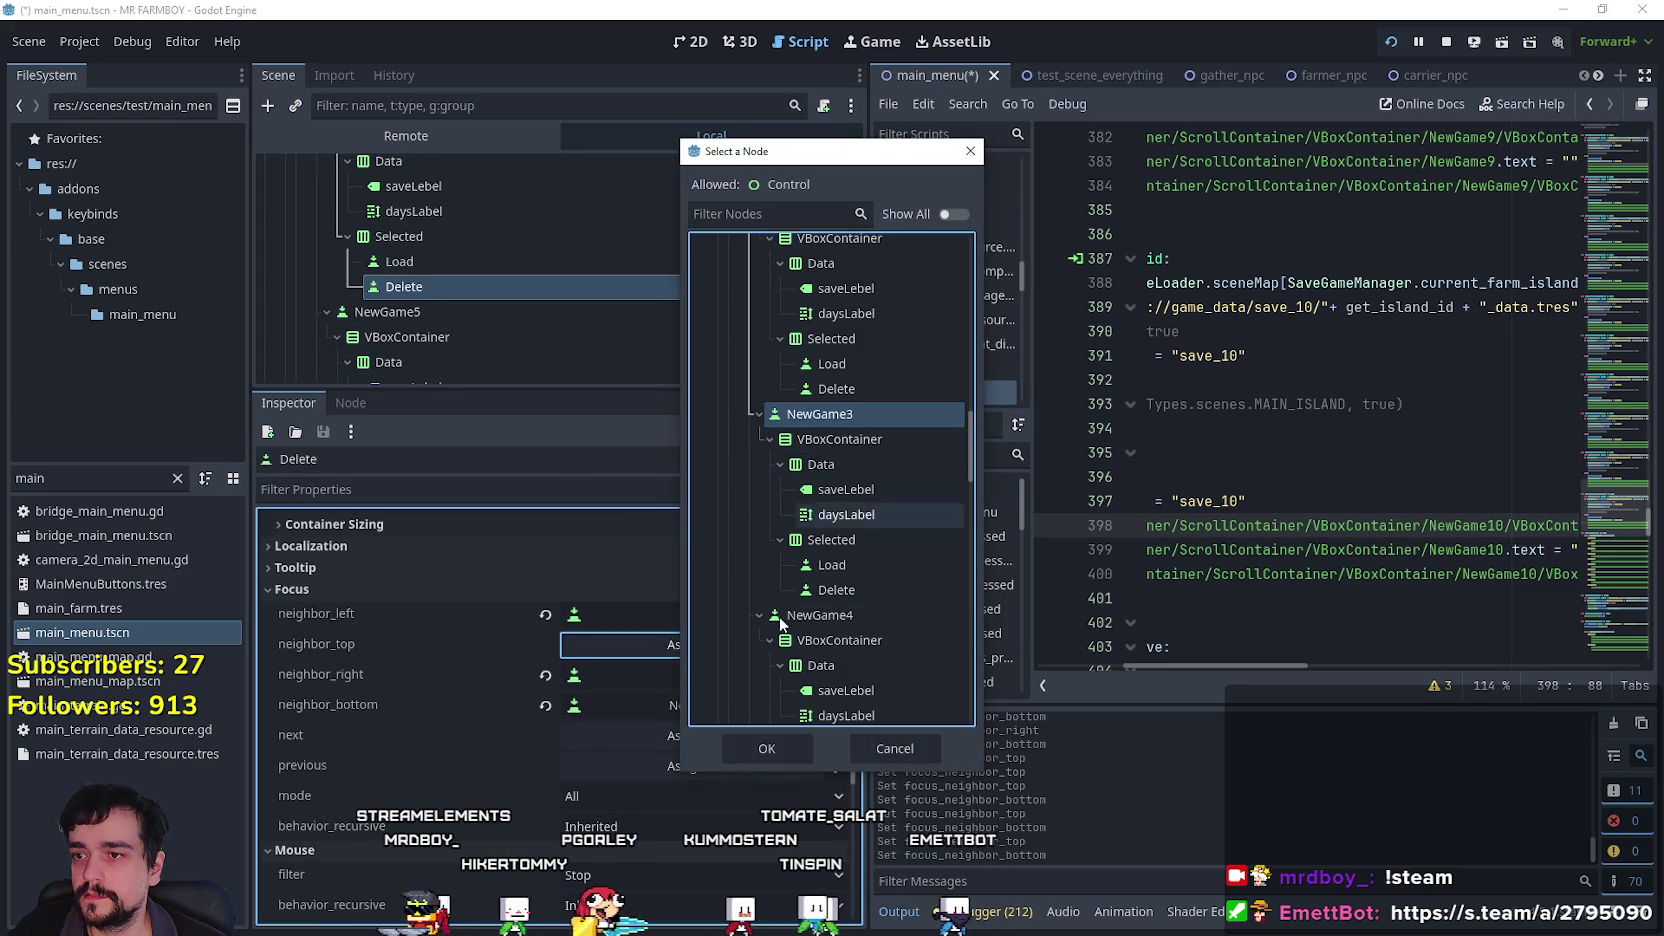
{"action": "left_click", "coordinate": [766, 748]}
{"action": "left_click", "coordinate": [742, 705]}
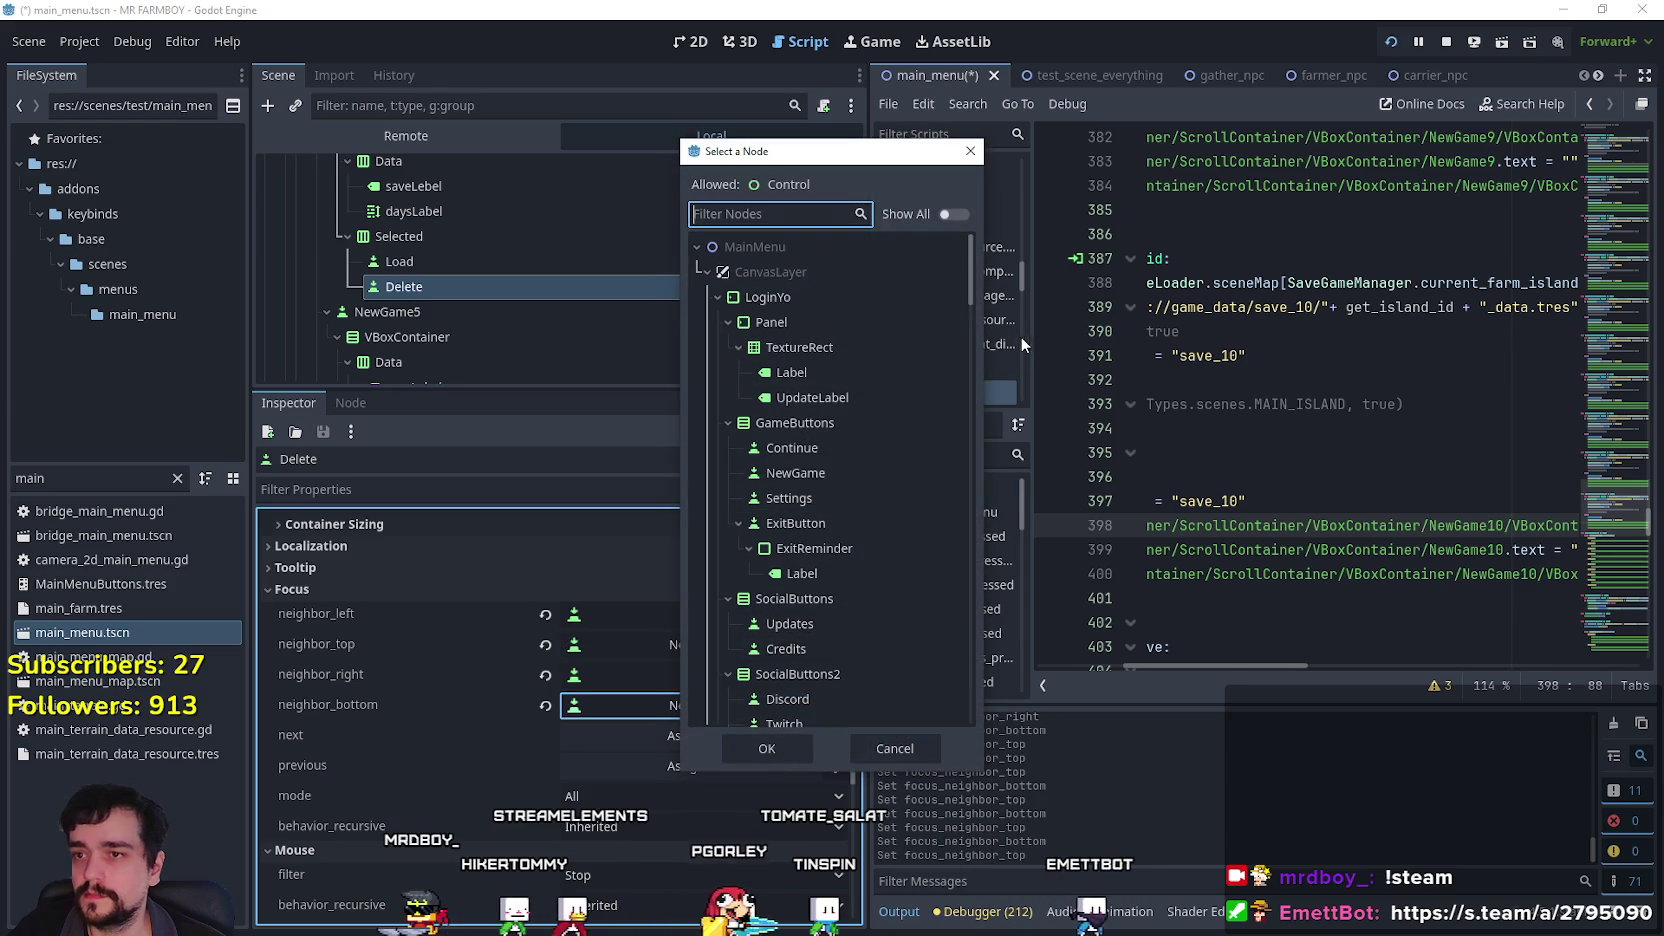
{"action": "mouse_move", "coordinate": [977, 293]}
{"action": "left_mouse_down"}
{"action": "mouse_move", "coordinate": [956, 339]}
{"action": "mouse_move", "coordinate": [955, 517]}
{"action": "left_mouse_up"}
{"action": "left_click", "coordinate": [888, 435]}
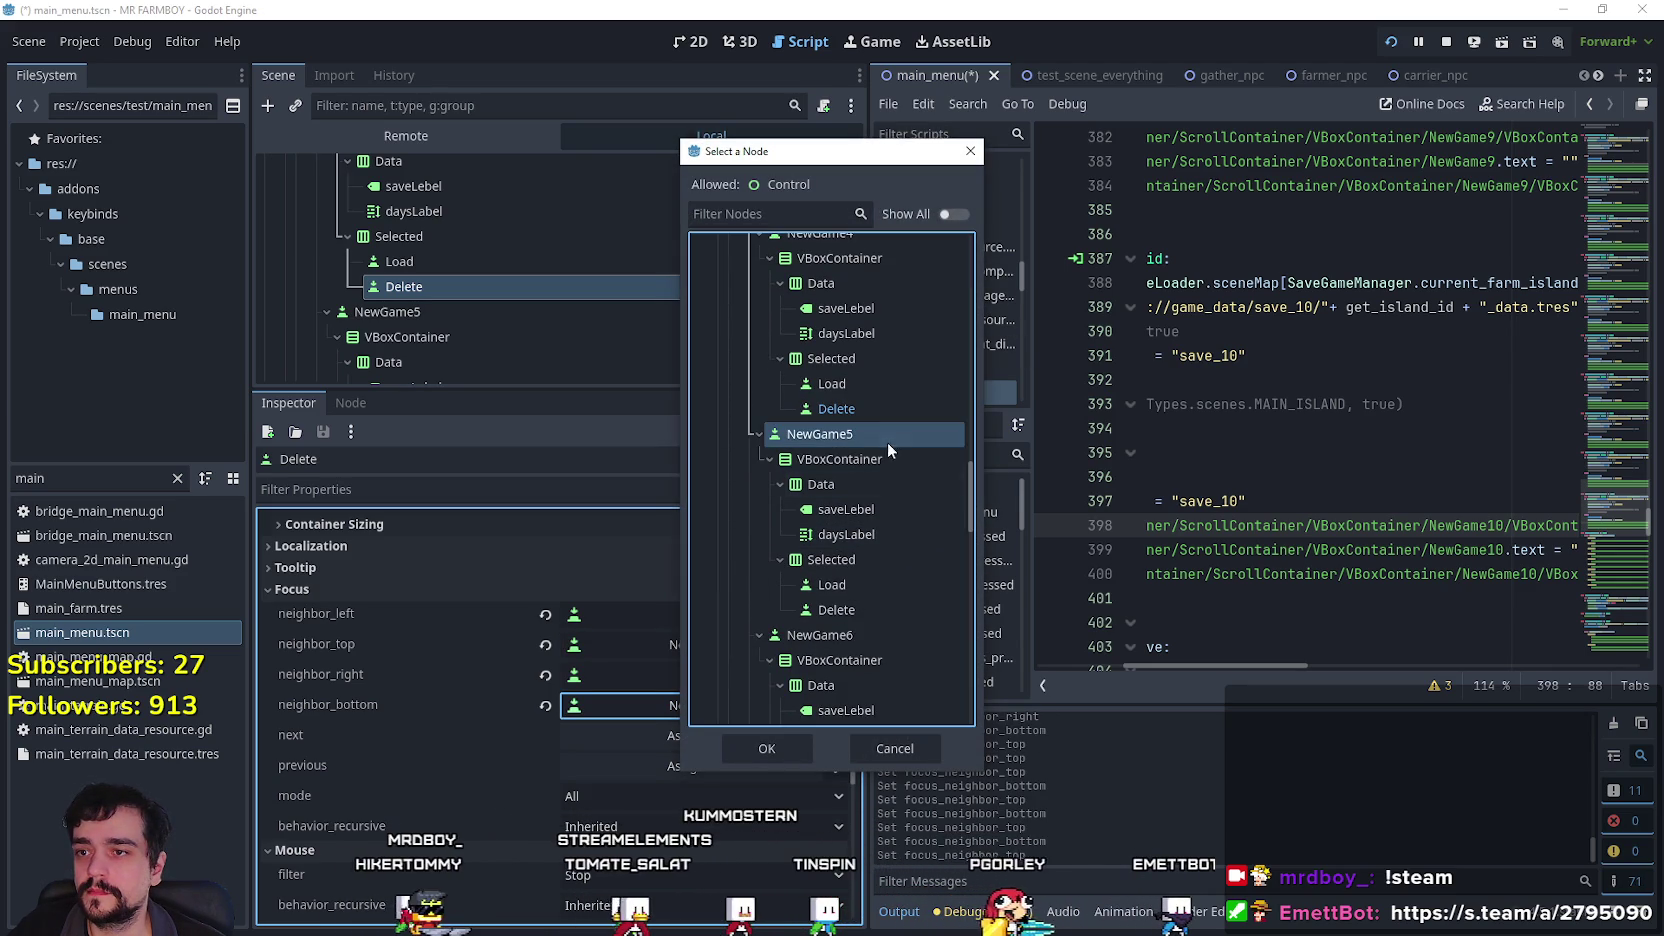
{"action": "left_click", "coordinate": [766, 747]}
Select NewGame5's Load button and begin assigning its top focus neighbor.
{"action": "scroll", "coordinate": [527, 293], "scroll_direction": "down", "scroll_amount": 5}
{"action": "left_click", "coordinate": [523, 264]}
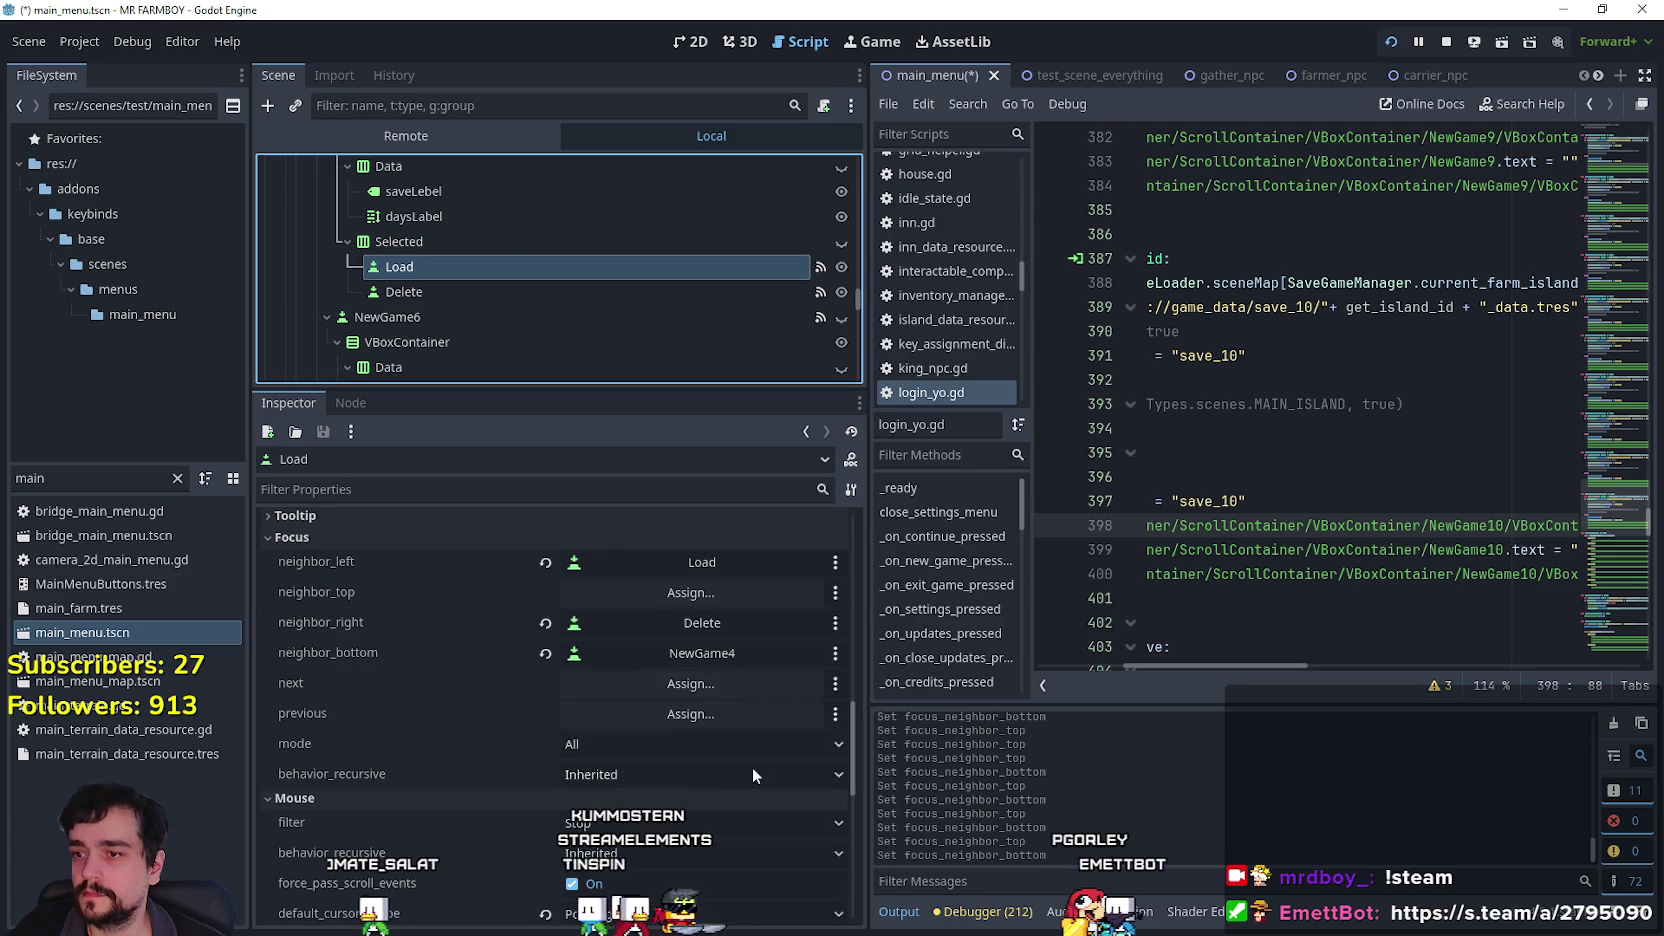
{"action": "left_click", "coordinate": [679, 603]}
Give NewGame5's Load button NewGame4 as top and NewGame6 as bottom focus neighbors.
{"action": "scroll", "coordinate": [966, 301], "scroll_direction": "down", "scroll_amount": 10}
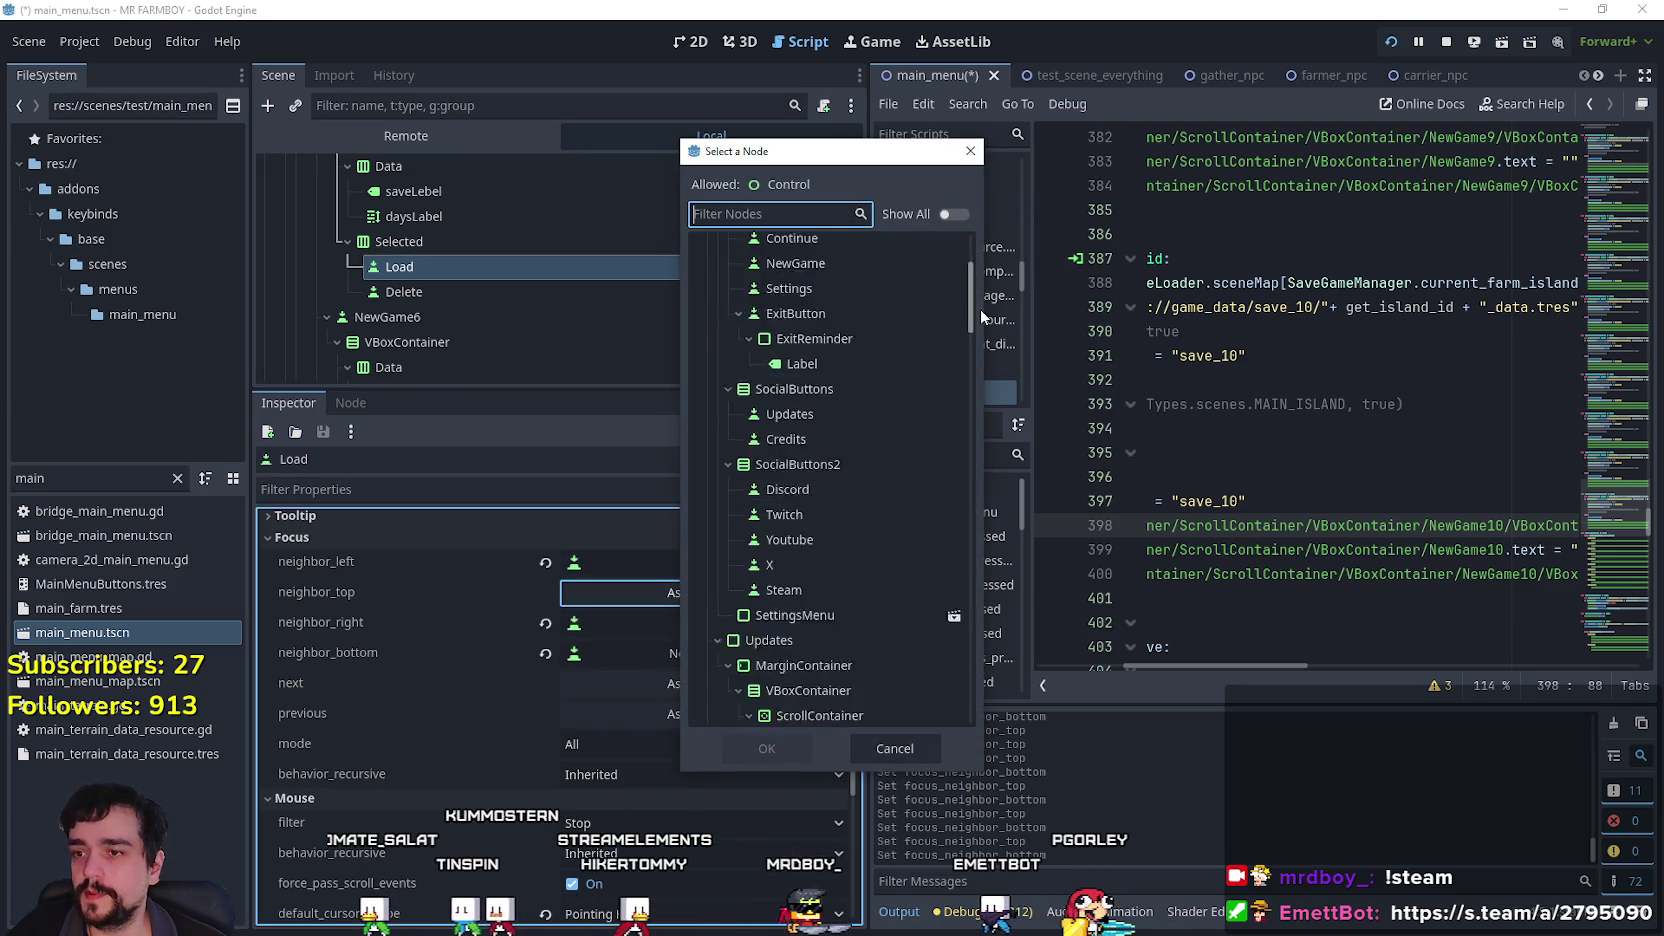
{"action": "left_click_drag", "start_coordinate": [972, 396], "coordinate": [979, 469]}
{"action": "left_click", "coordinate": [910, 480]}
{"action": "left_click", "coordinate": [813, 750]}
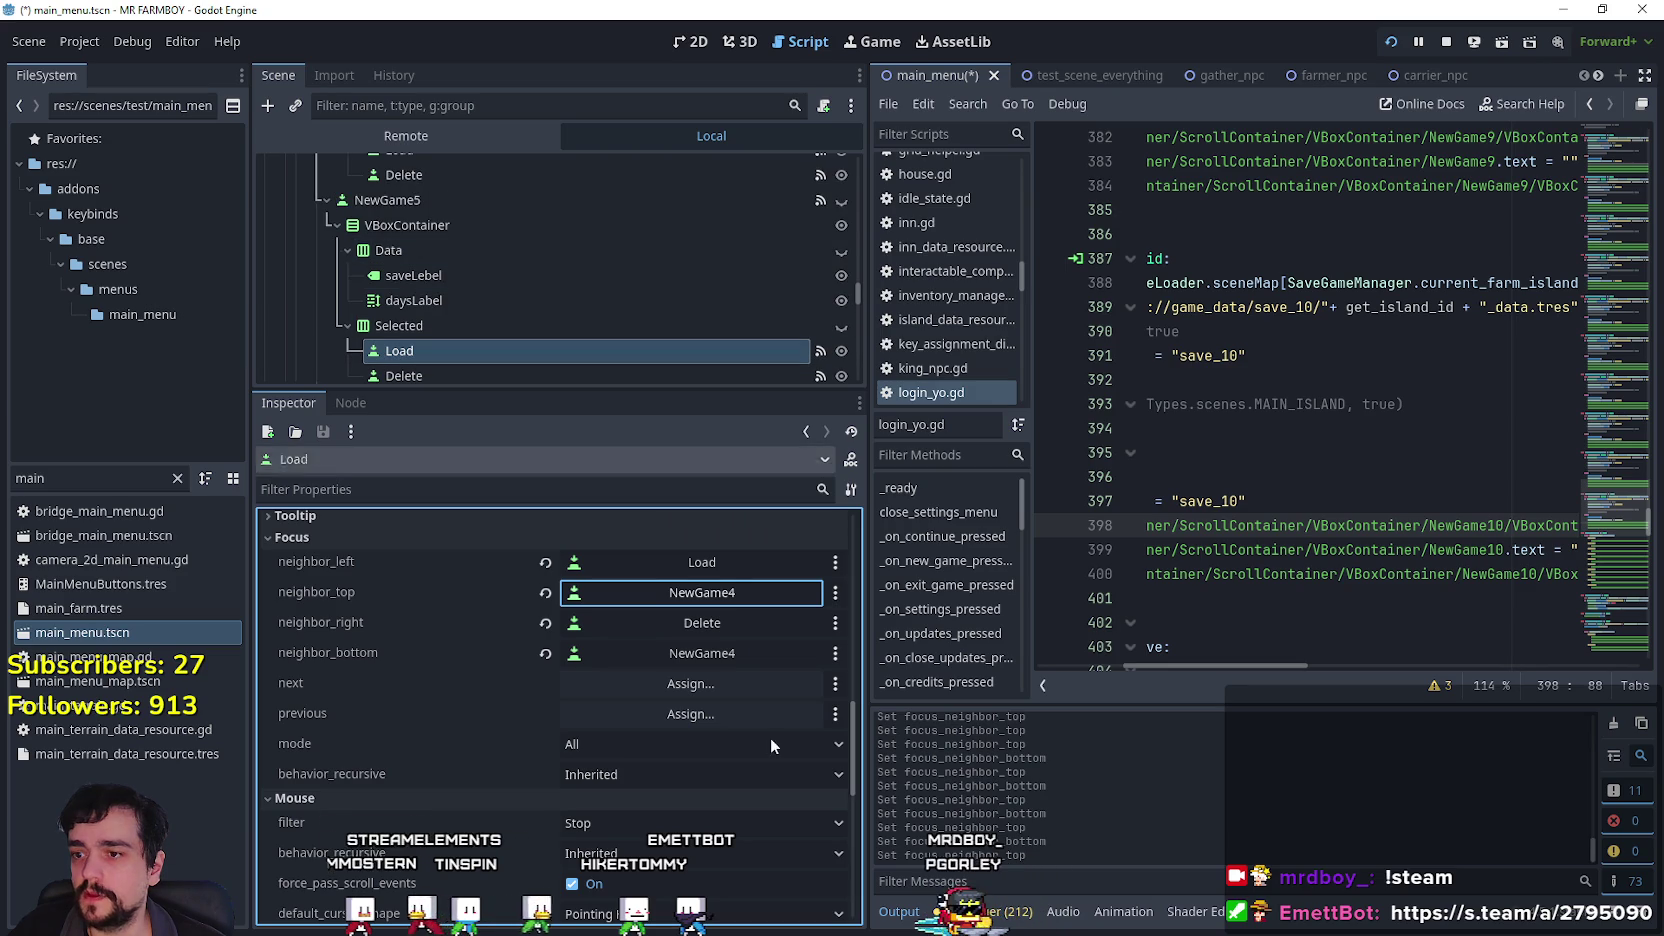
{"action": "left_click", "coordinate": [732, 655]}
{"action": "mouse_move", "coordinate": [980, 289]}
{"action": "left_mouse_down"}
{"action": "mouse_move", "coordinate": [969, 543]}
{"action": "mouse_move", "coordinate": [909, 548]}
{"action": "left_mouse_up"}
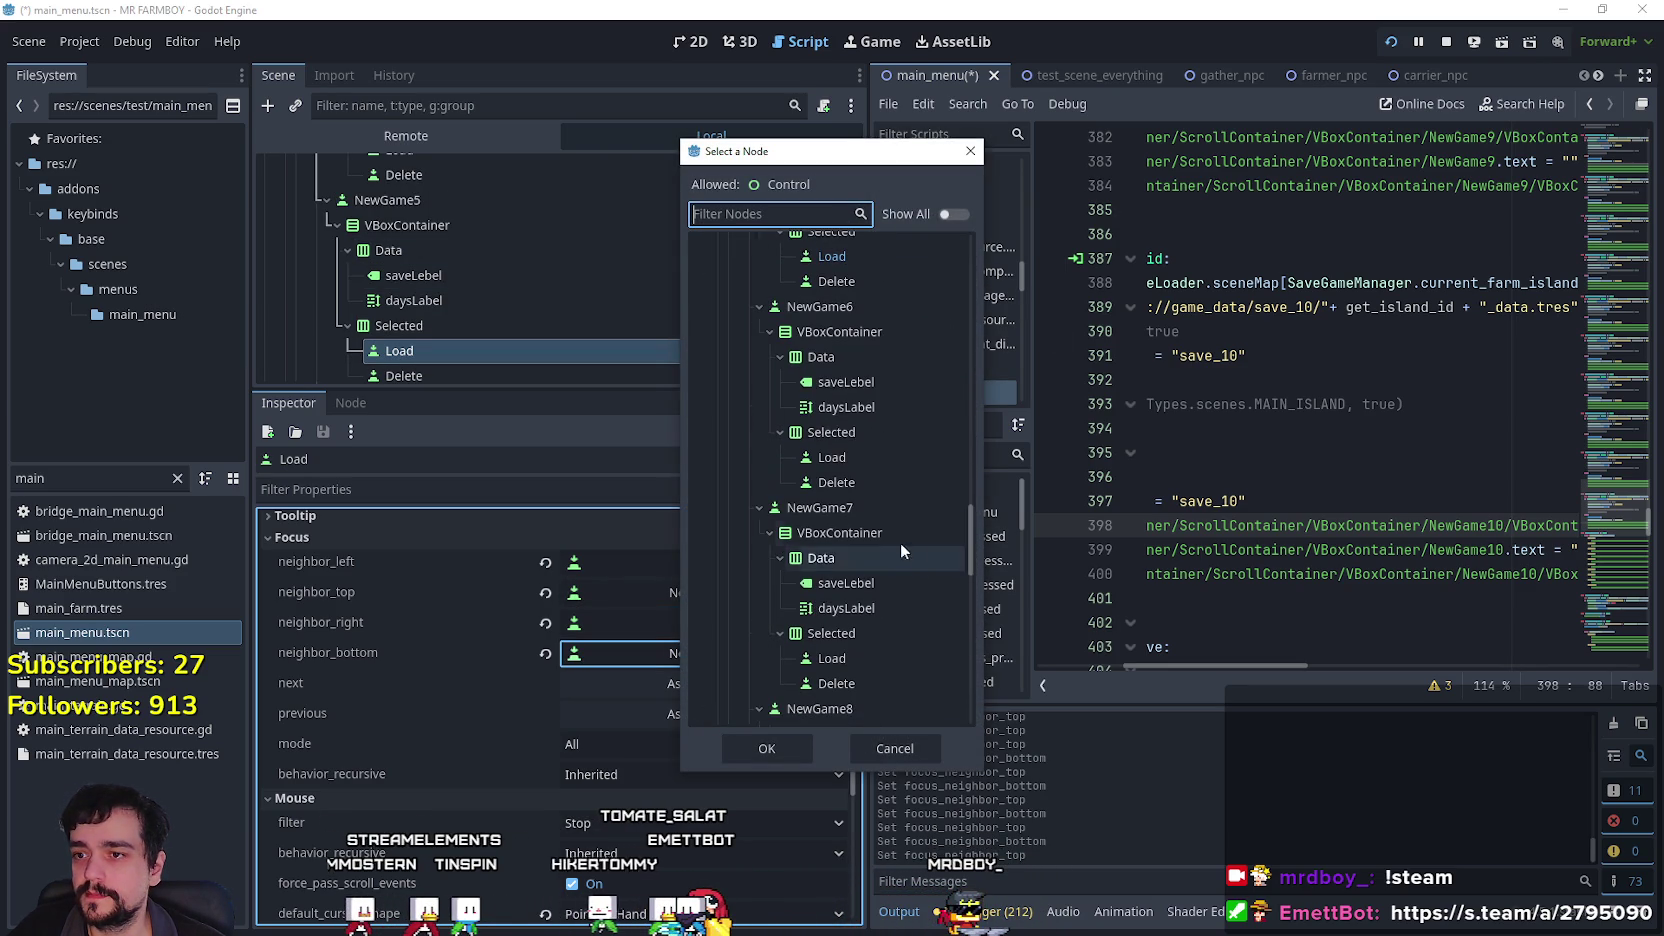
{"action": "left_click", "coordinate": [834, 312]}
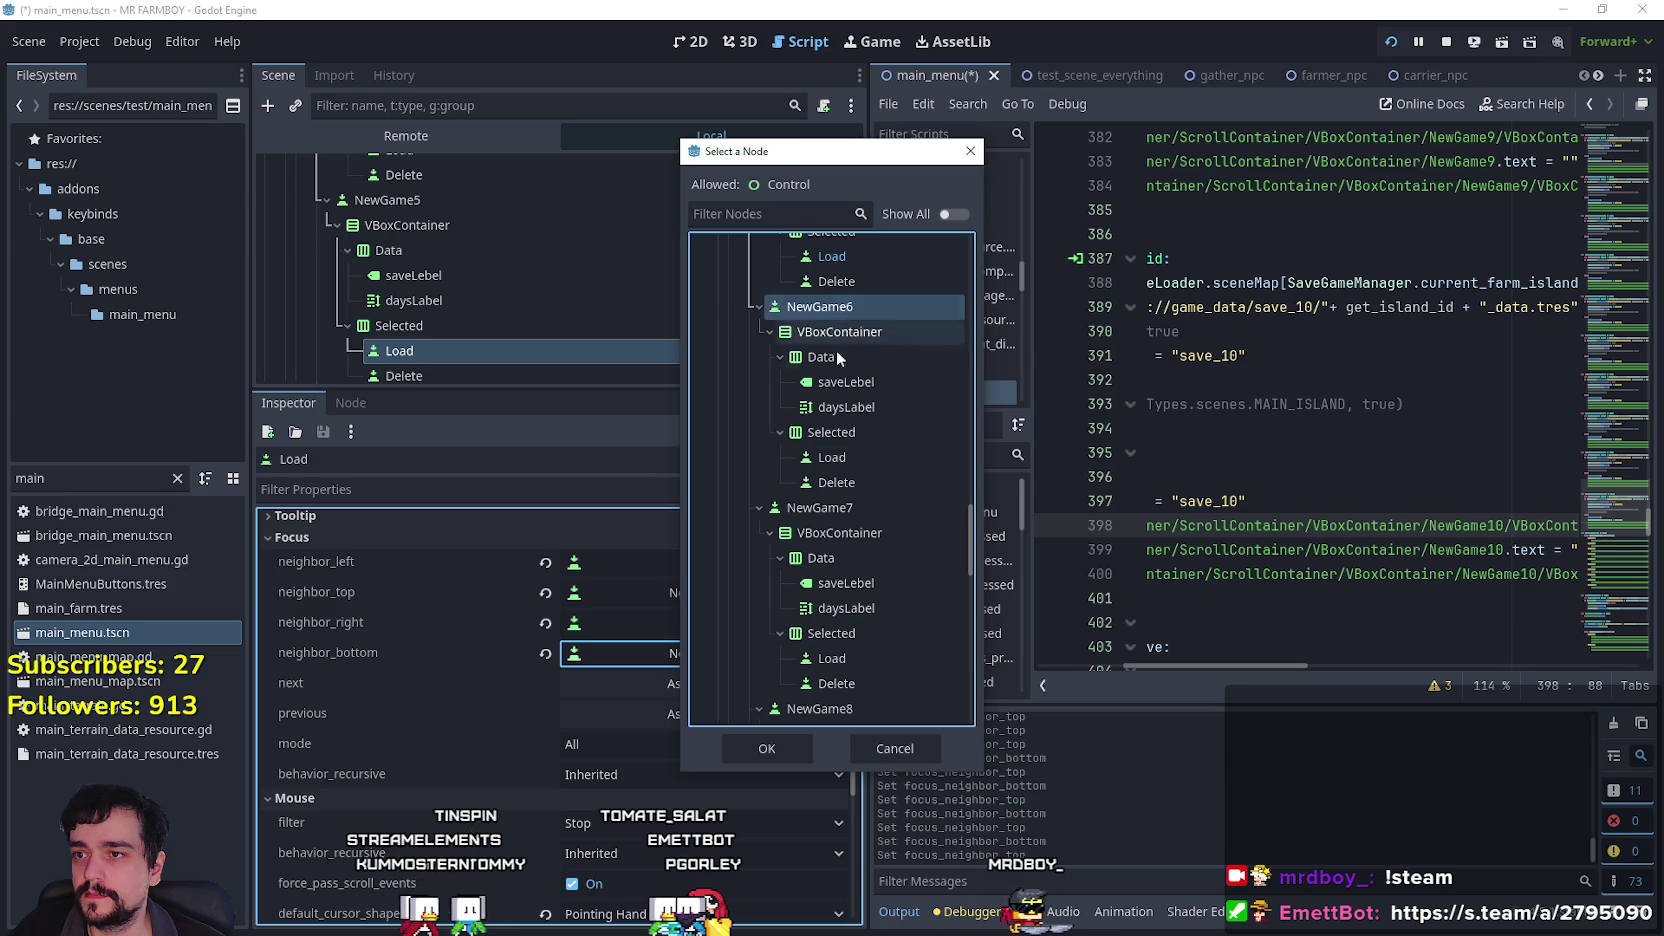
{"action": "left_click", "coordinate": [767, 748]}
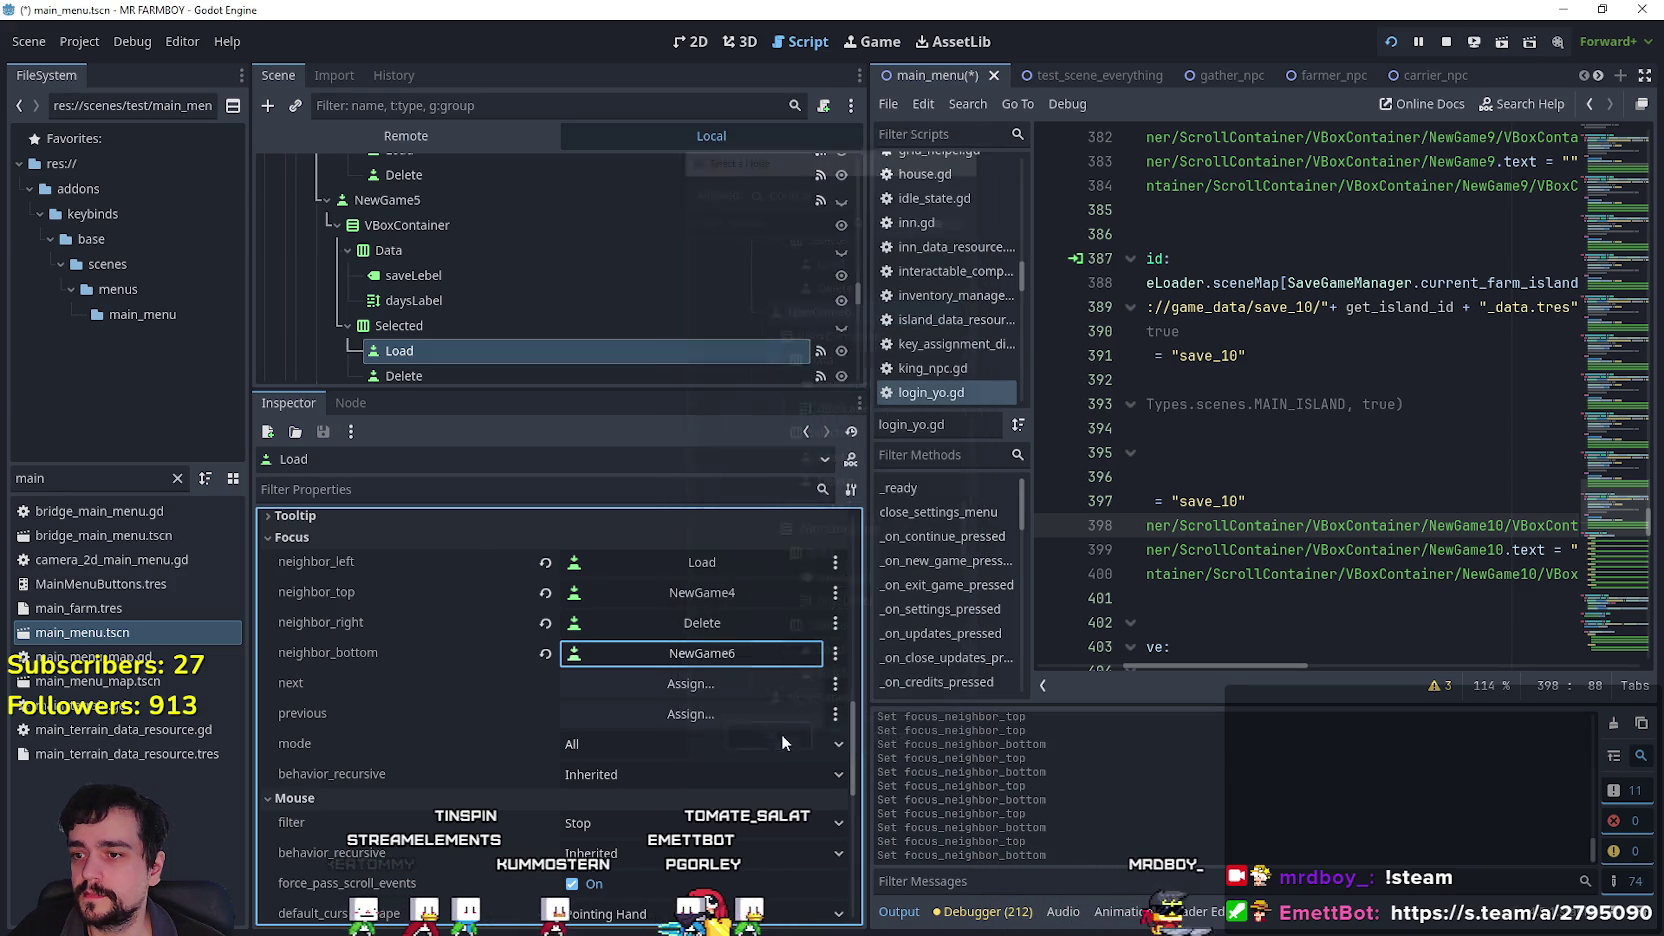
Give NewGame5's Delete button NewGame4 as top and NewGame6 as bottom focus neighbors.
{"action": "scroll", "coordinate": [455, 268], "scroll_direction": "down", "scroll_amount": 3}
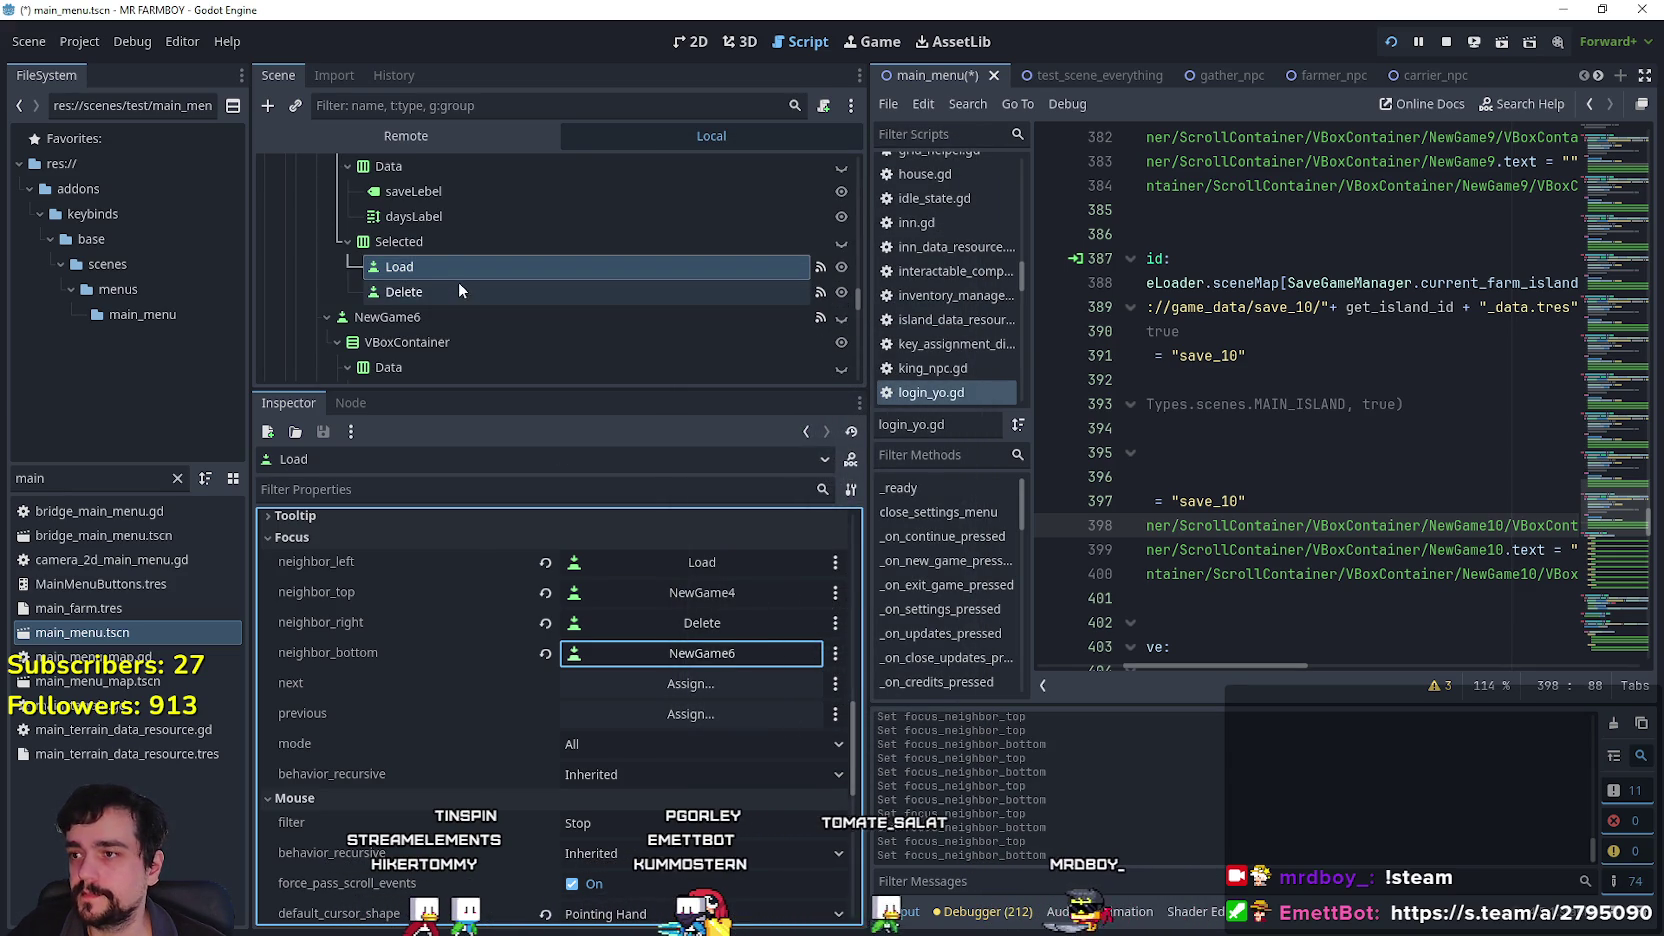
{"action": "left_click", "coordinate": [458, 288]}
{"action": "left_click", "coordinate": [699, 592]}
{"action": "left_click_drag", "start_coordinate": [962, 278], "coordinate": [961, 459]}
{"action": "left_click", "coordinate": [900, 521]}
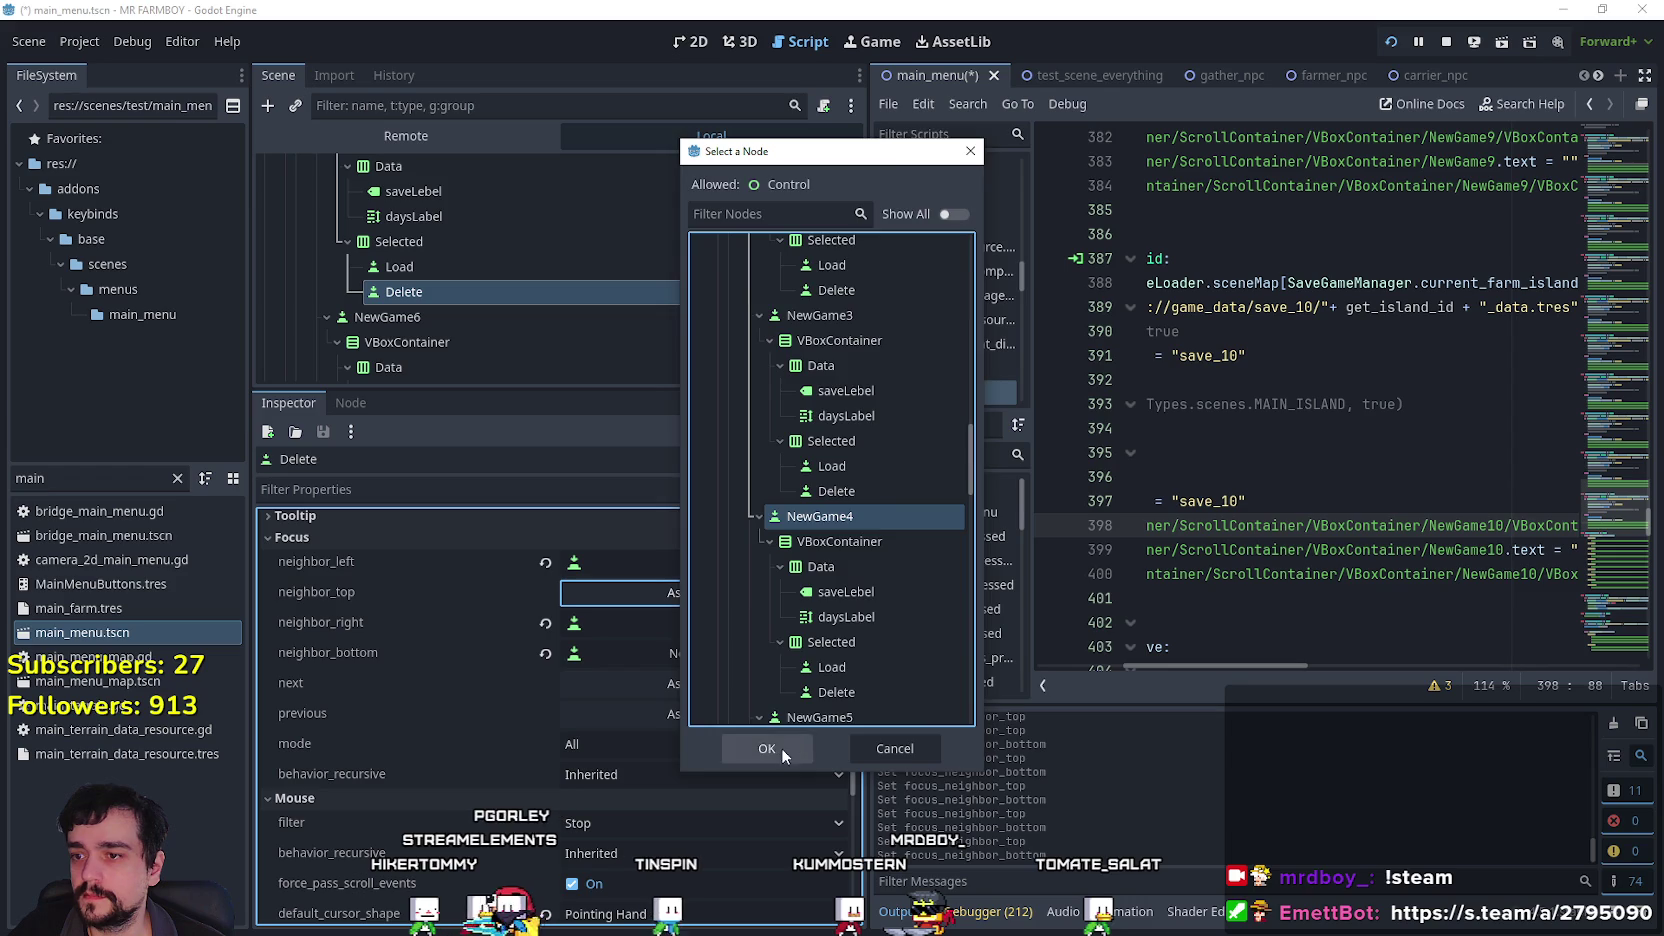
{"action": "left_click", "coordinate": [767, 748]}
{"action": "left_click", "coordinate": [745, 653]}
{"action": "left_click_drag", "start_coordinate": [973, 292], "coordinate": [967, 467]}
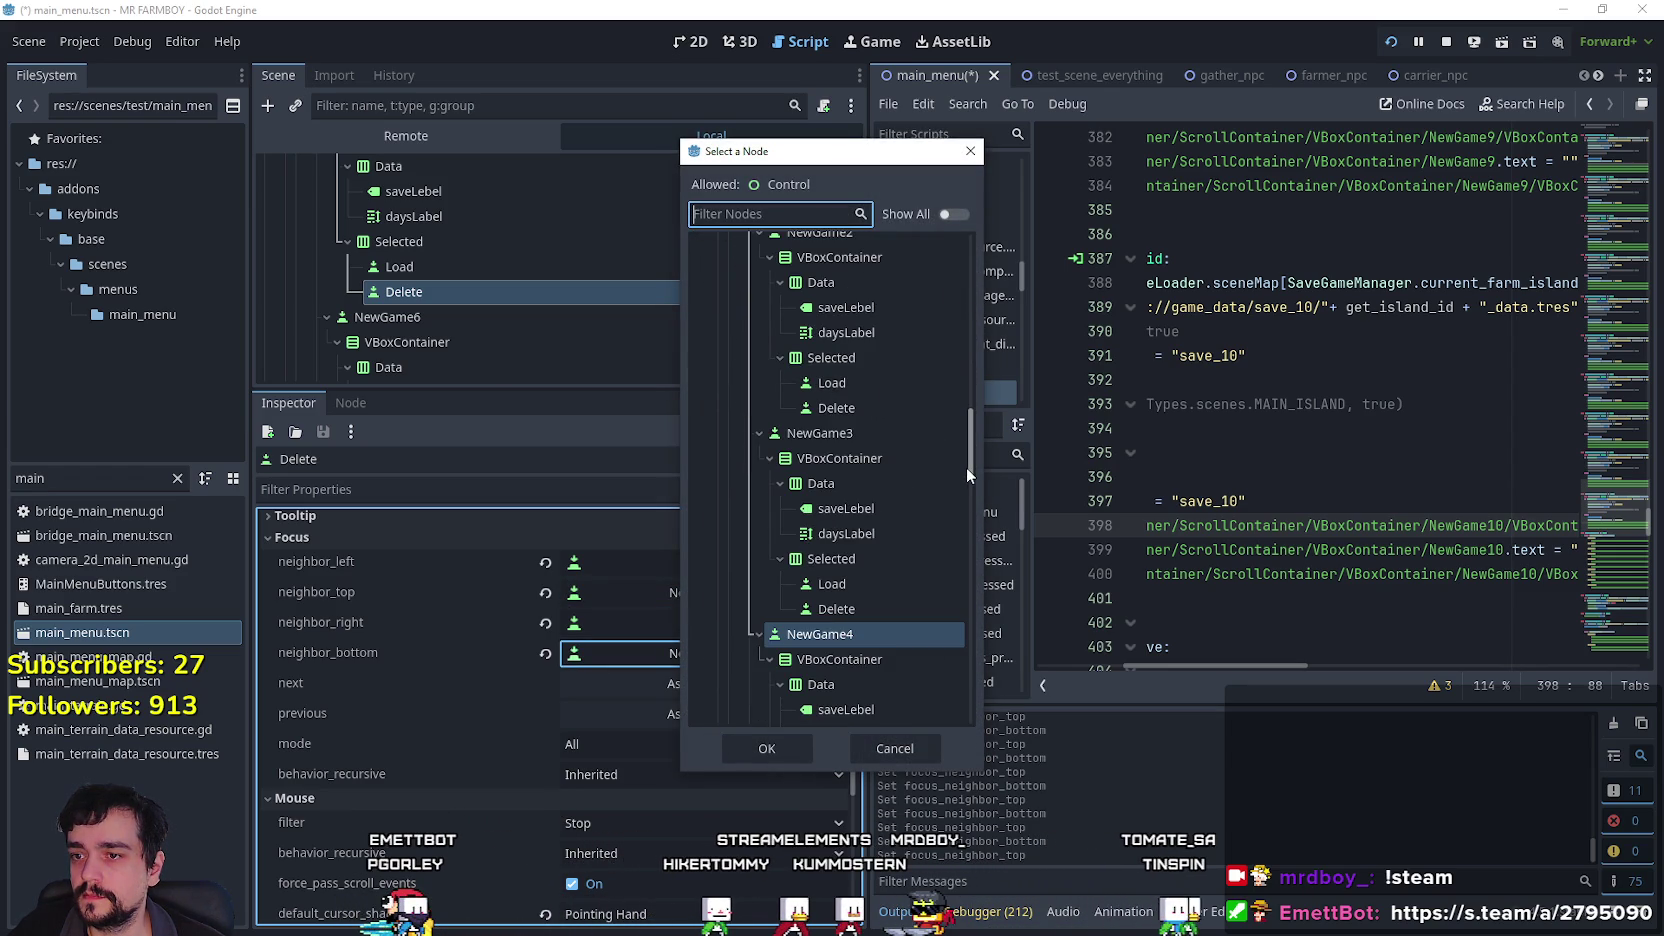
{"action": "left_click_drag", "start_coordinate": [966, 470], "coordinate": [962, 549]}
{"action": "left_click", "coordinate": [862, 428]}
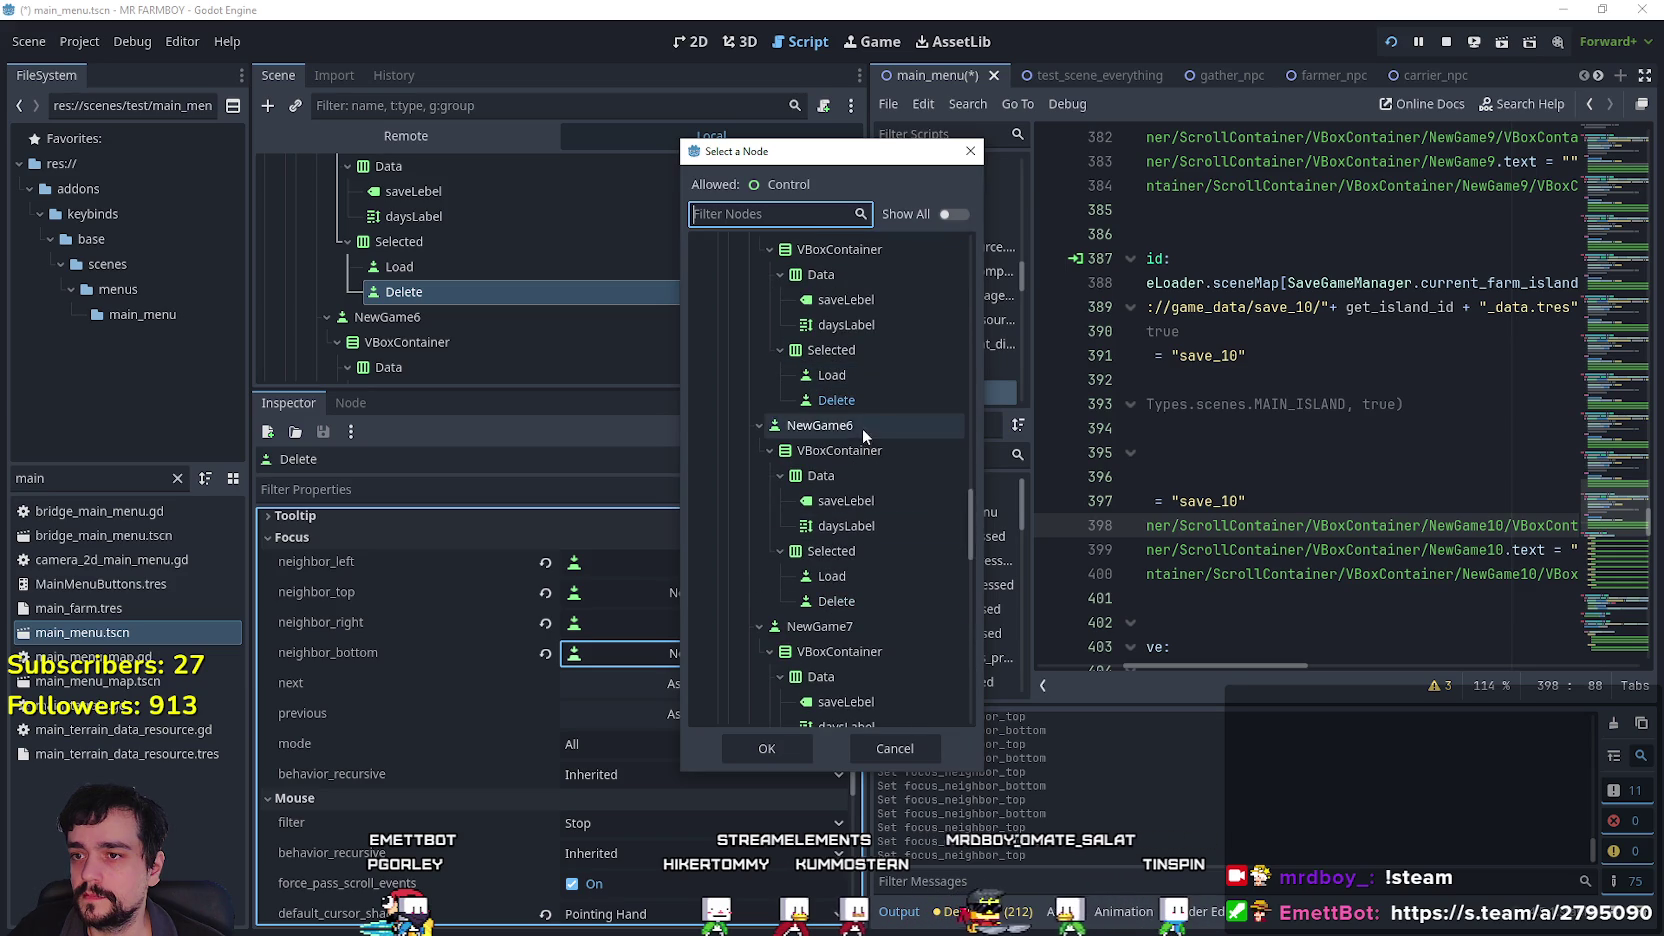
{"action": "left_click", "coordinate": [777, 740]}
{"action": "scroll", "coordinate": [551, 293], "scroll_direction": "down", "scroll_amount": 3}
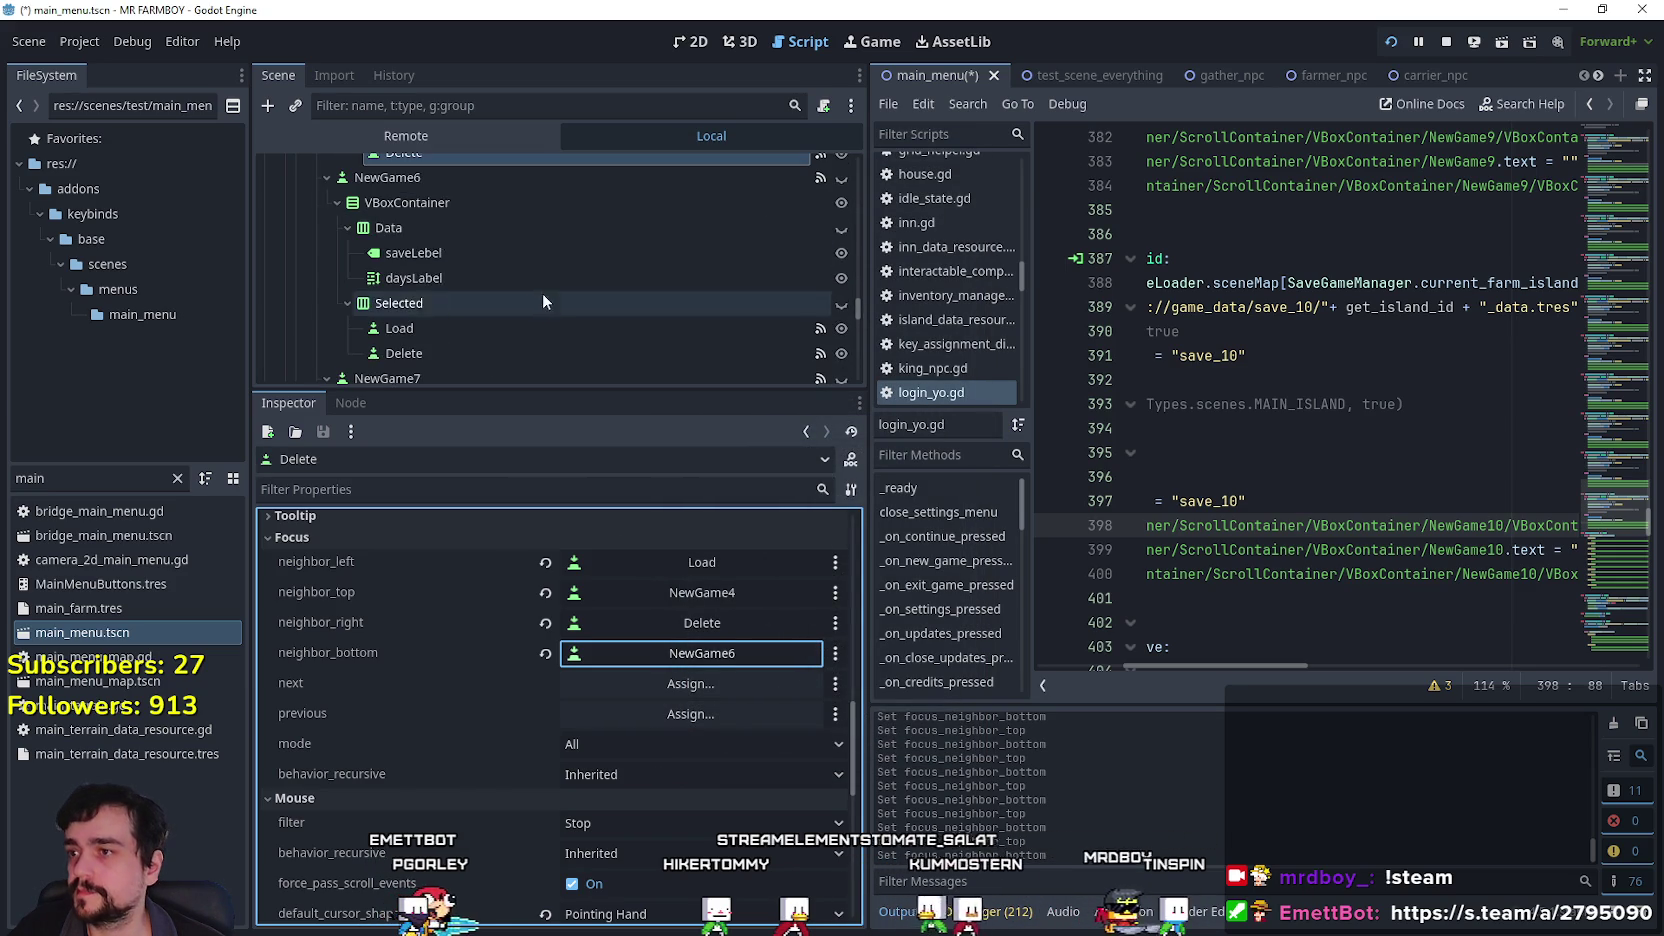
Set NewGame6's Load button focus neighbours to NewGame5 on top and NewGame7 below.
{"action": "left_click", "coordinate": [469, 327]}
{"action": "left_click", "coordinate": [760, 699]}
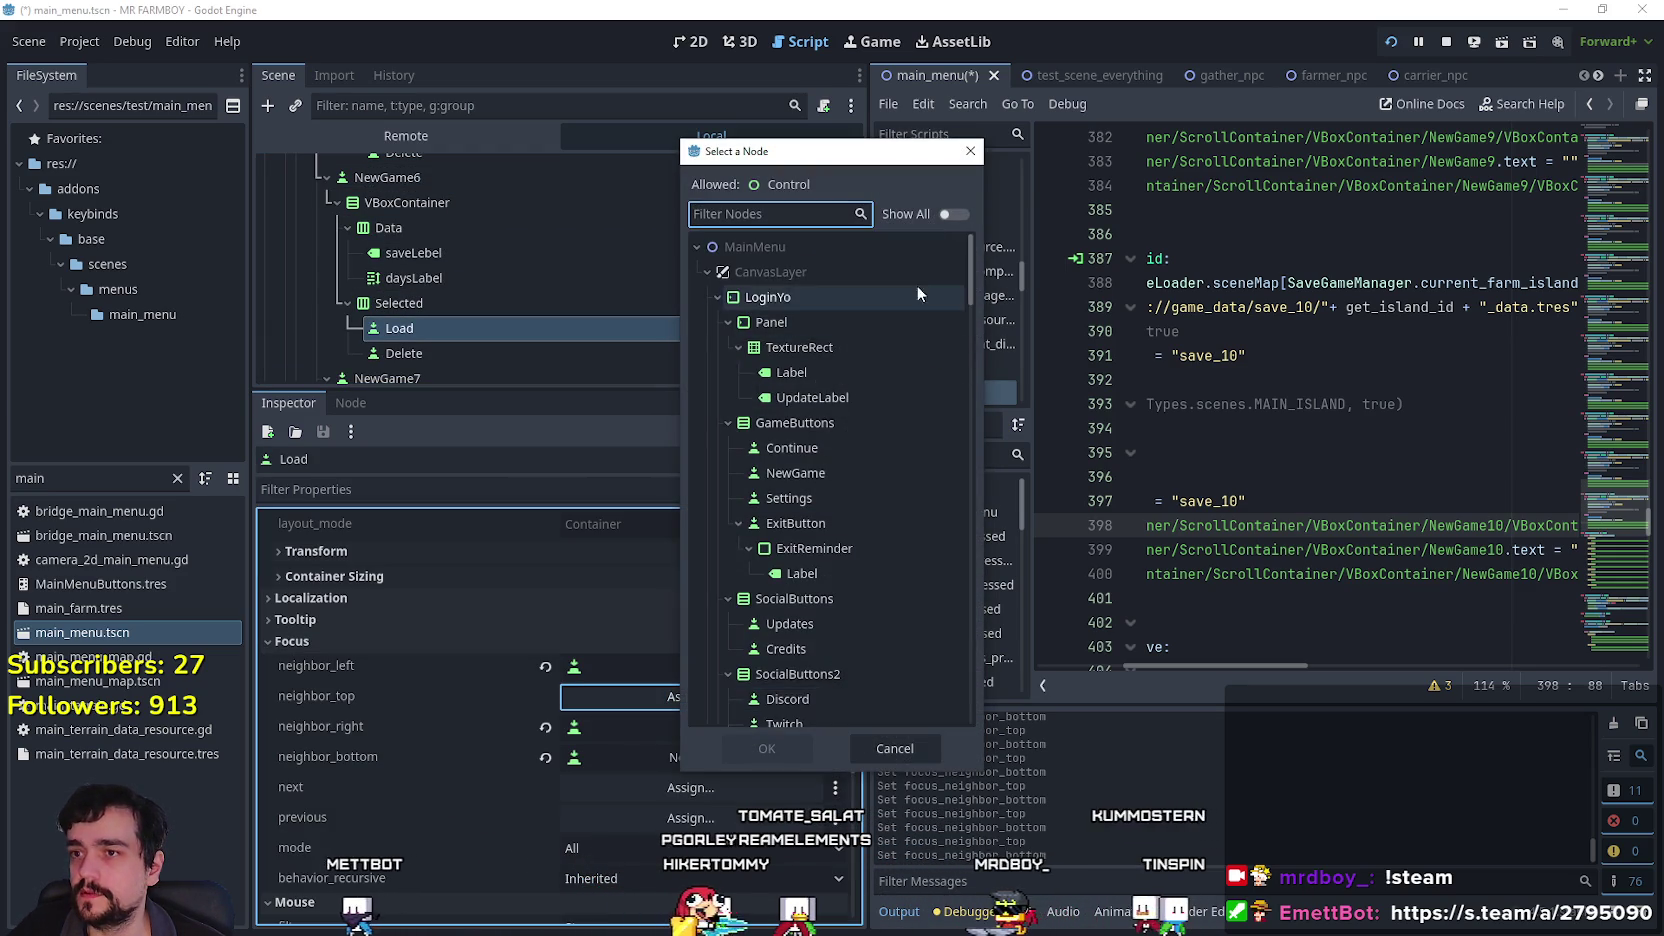
{"action": "left_click_drag", "start_coordinate": [973, 271], "coordinate": [982, 478]}
{"action": "left_click", "coordinate": [843, 572]}
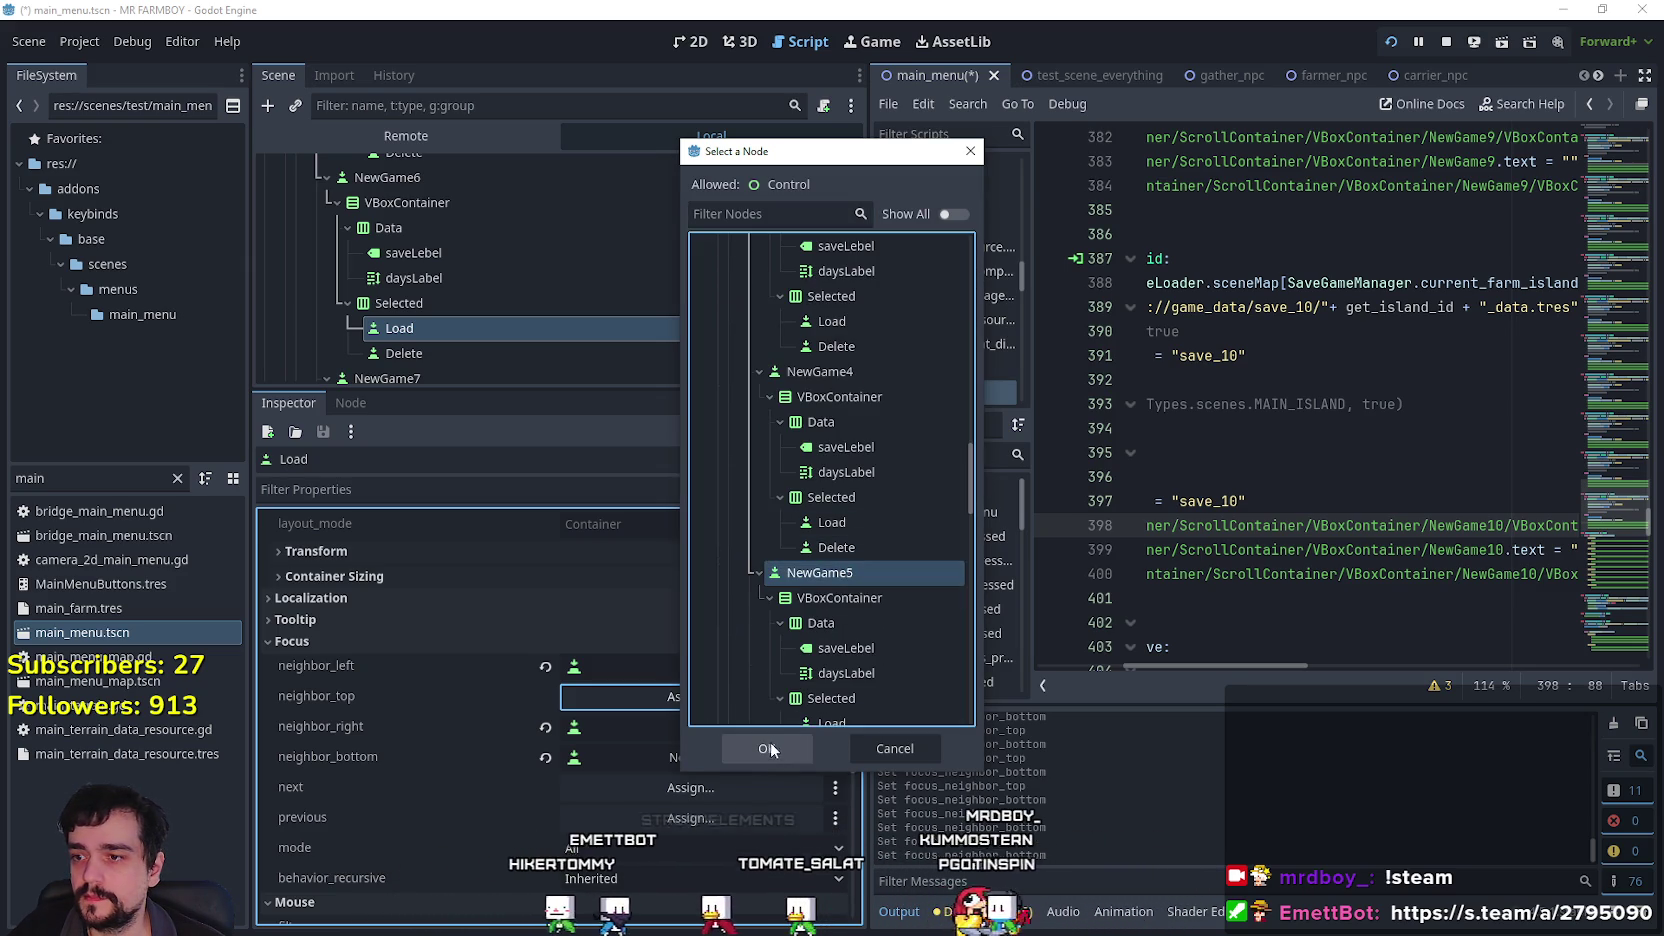
{"action": "left_click", "coordinate": [767, 747]}
{"action": "left_click", "coordinate": [699, 756]}
{"action": "mouse_move", "coordinate": [974, 263]}
{"action": "left_mouse_down"}
{"action": "mouse_move", "coordinate": [962, 540]}
{"action": "mouse_move", "coordinate": [959, 484]}
{"action": "mouse_move", "coordinate": [955, 526]}
{"action": "left_mouse_up"}
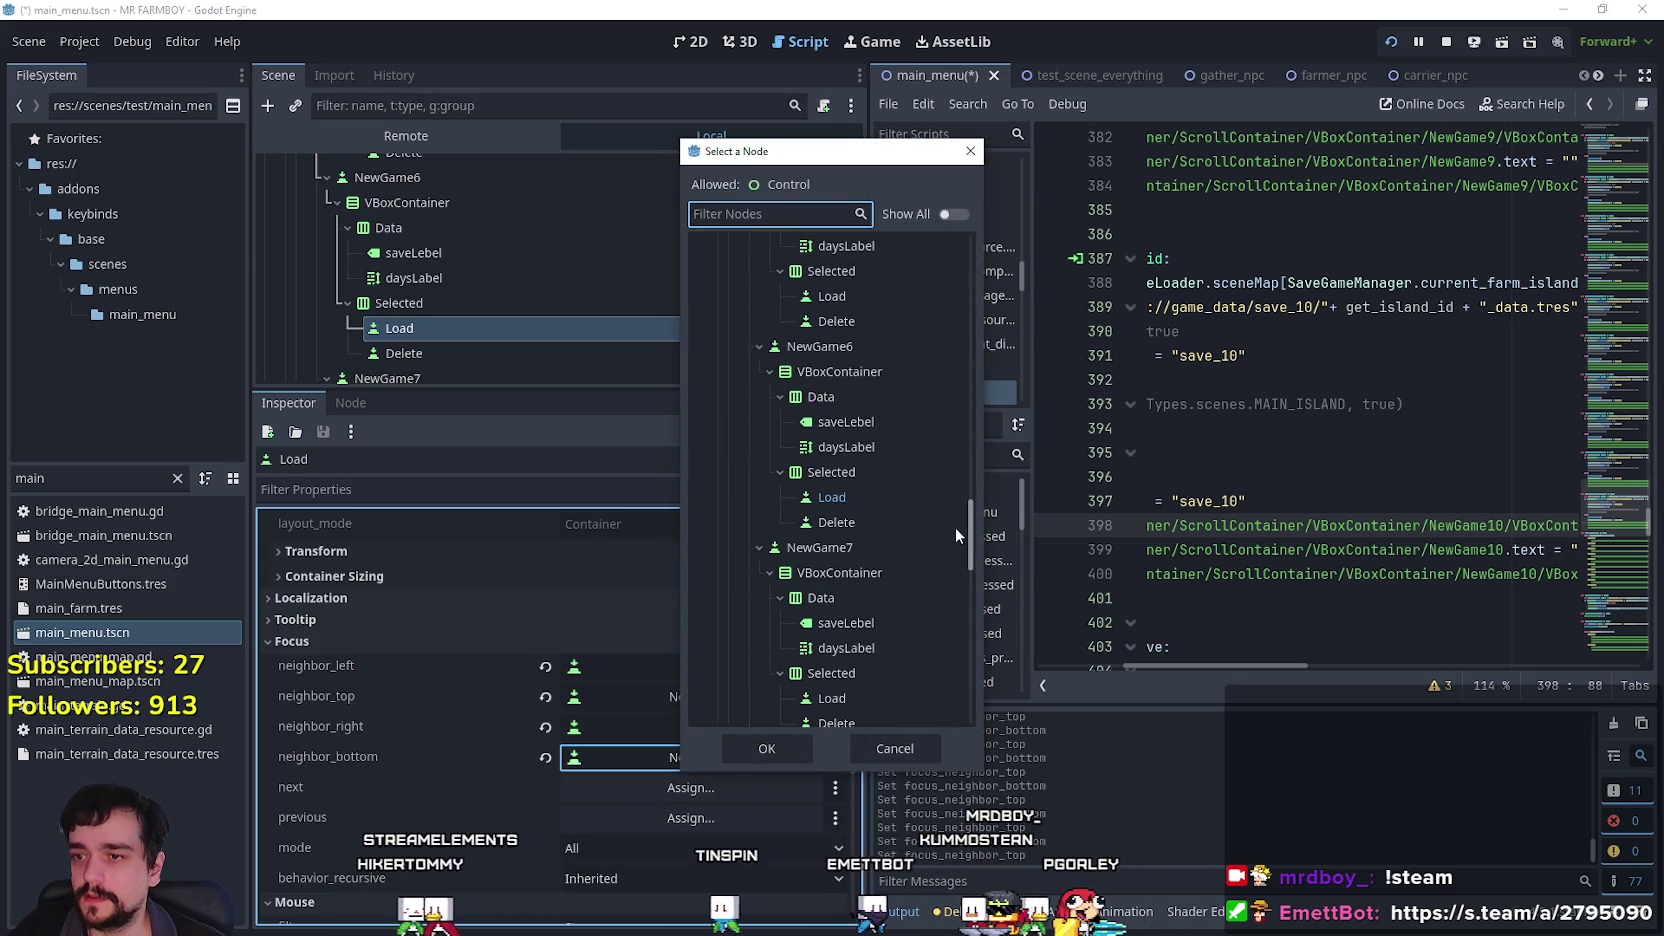
{"action": "left_click", "coordinate": [874, 548]}
{"action": "left_click", "coordinate": [765, 747]}
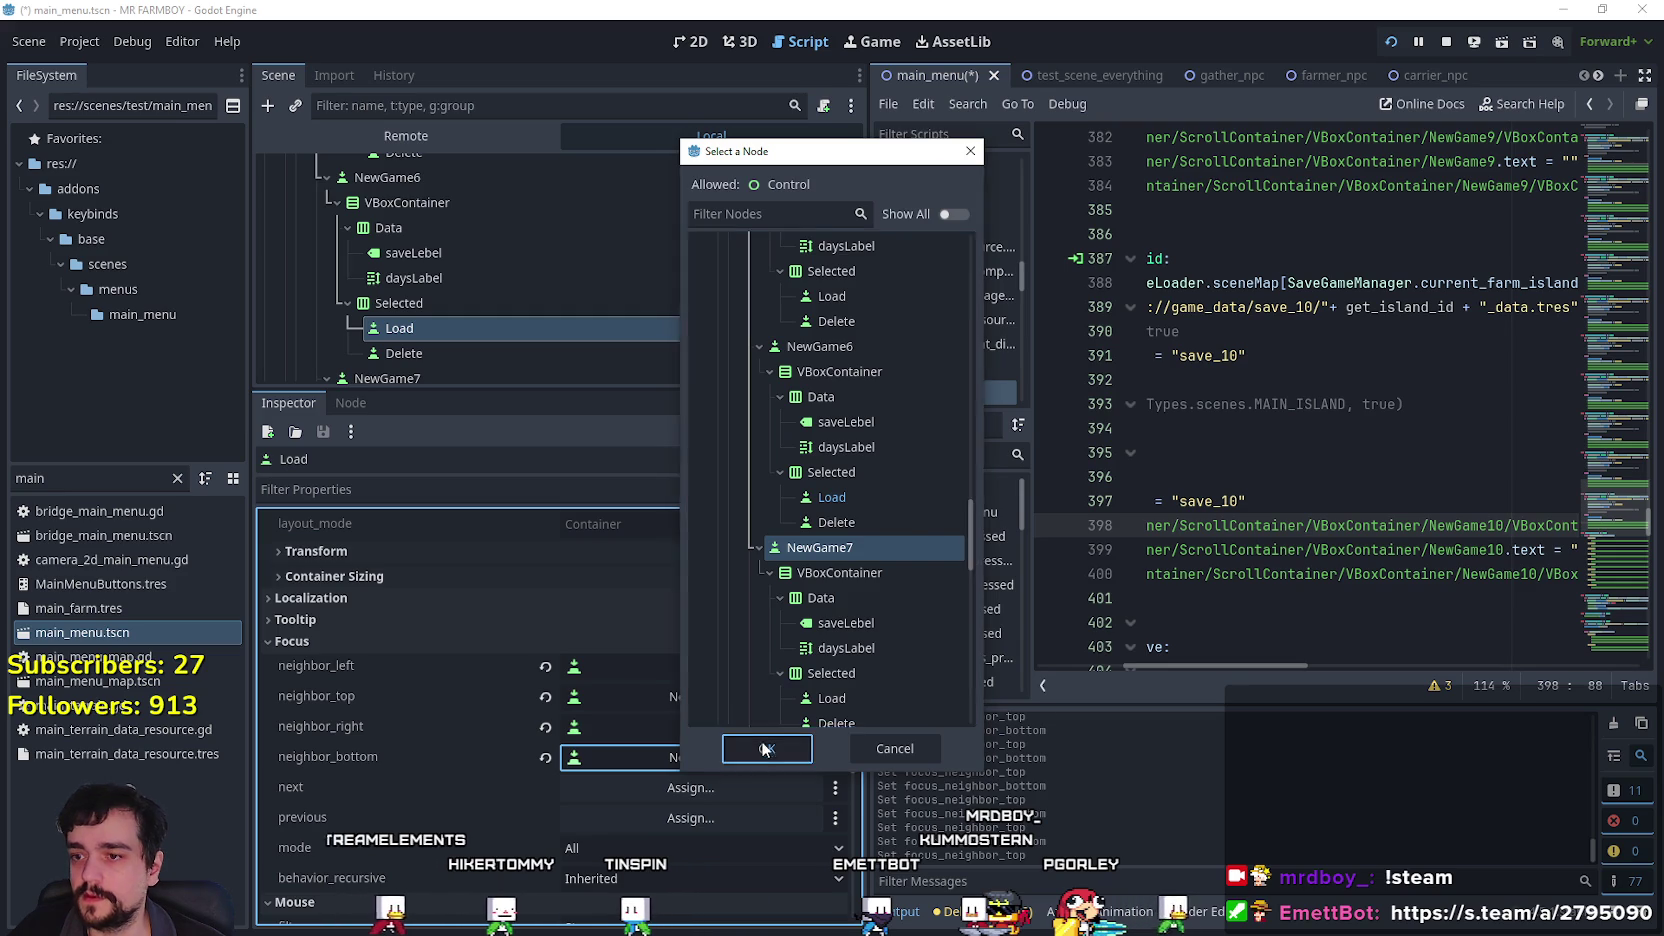
Set NewGame6's Delete button focus neighbours to NewGame5 on top and NewGame7 below.
{"action": "left_click", "coordinate": [497, 350]}
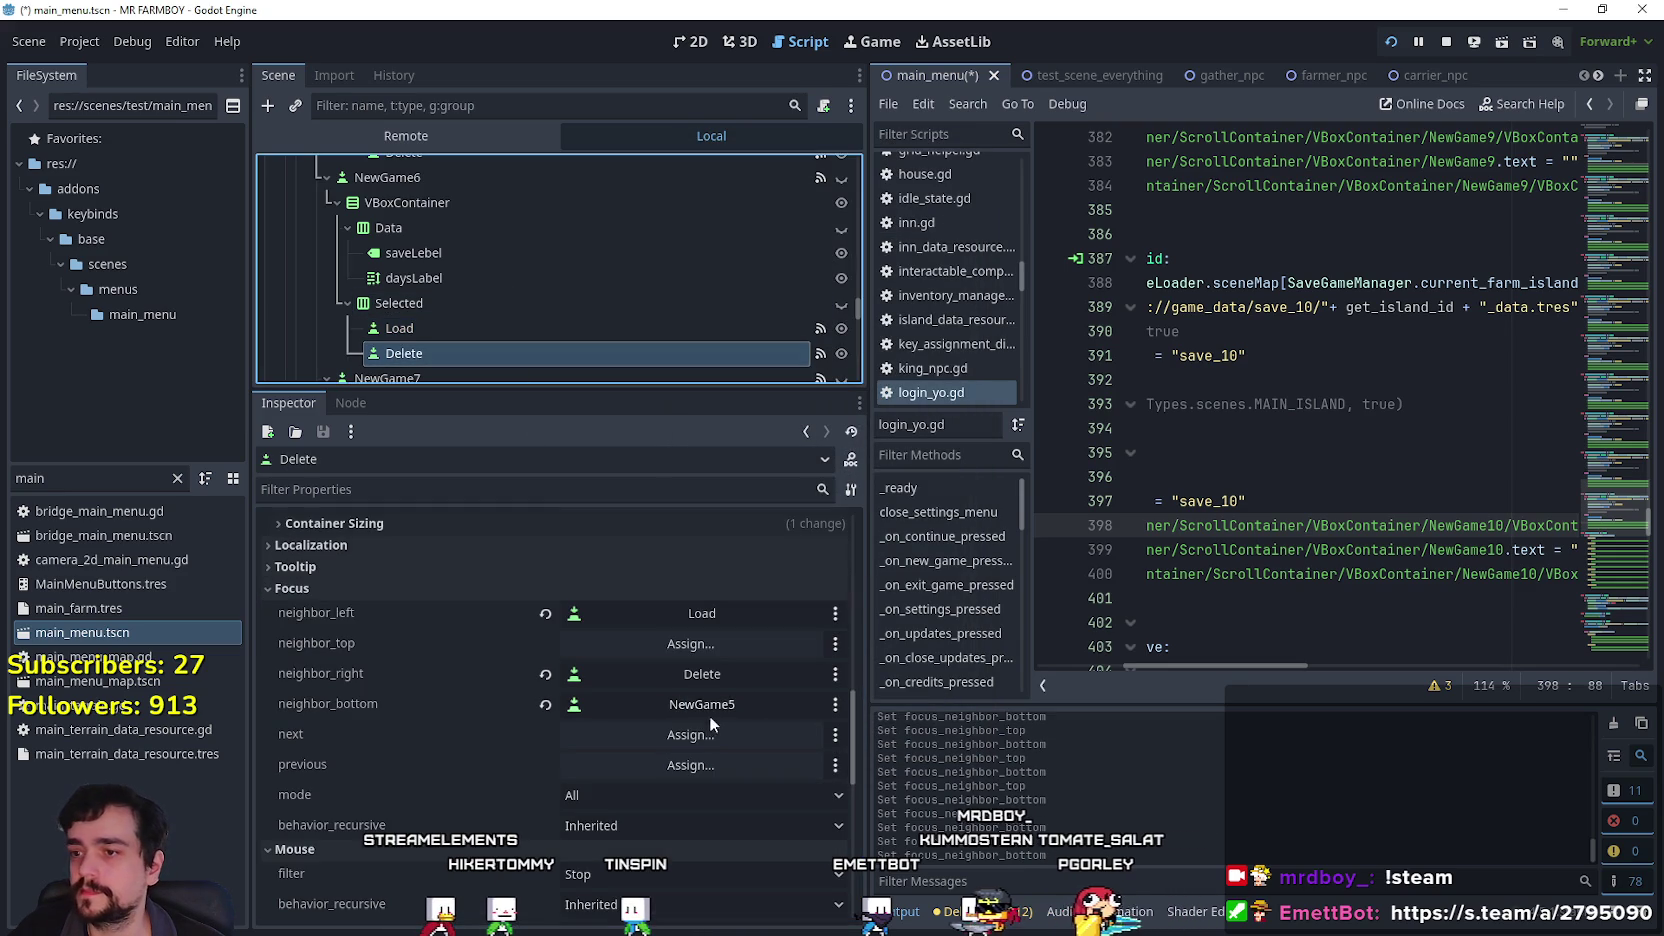
{"action": "left_click", "coordinate": [720, 645]}
{"action": "left_click_drag", "start_coordinate": [973, 289], "coordinate": [971, 523]}
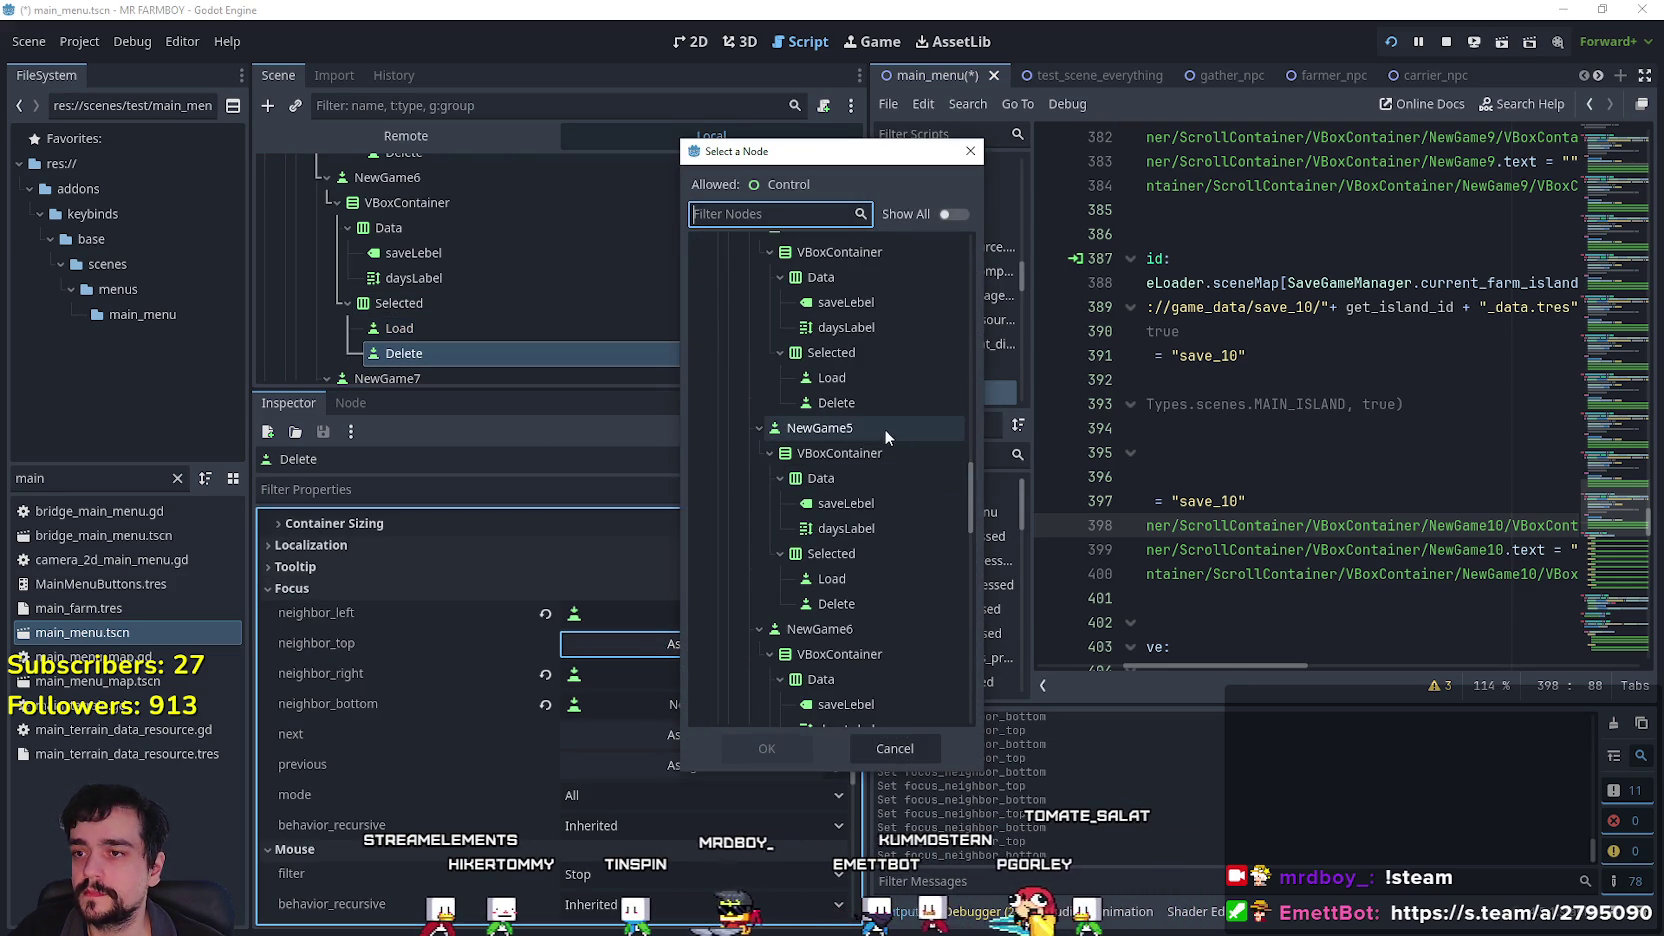
{"action": "left_click", "coordinate": [887, 430]}
{"action": "left_click", "coordinate": [755, 750]}
{"action": "left_click", "coordinate": [738, 705]}
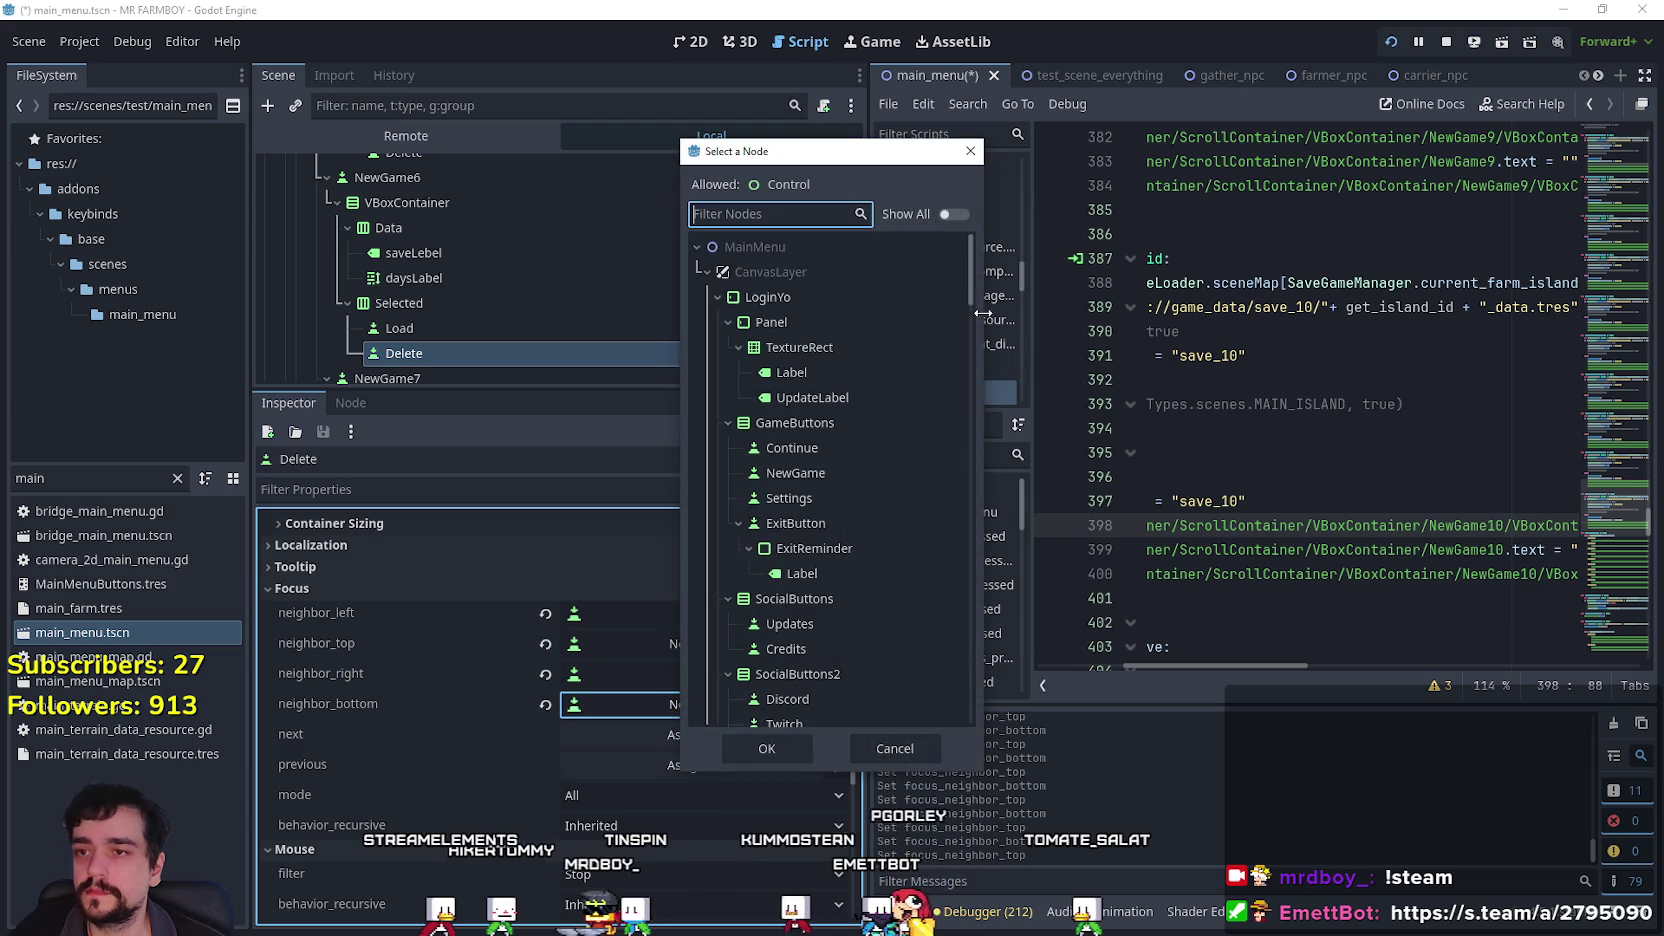
{"action": "left_click_drag", "start_coordinate": [965, 289], "coordinate": [942, 501]}
{"action": "scroll", "coordinate": [943, 501], "scroll_direction": "down", "scroll_amount": 5}
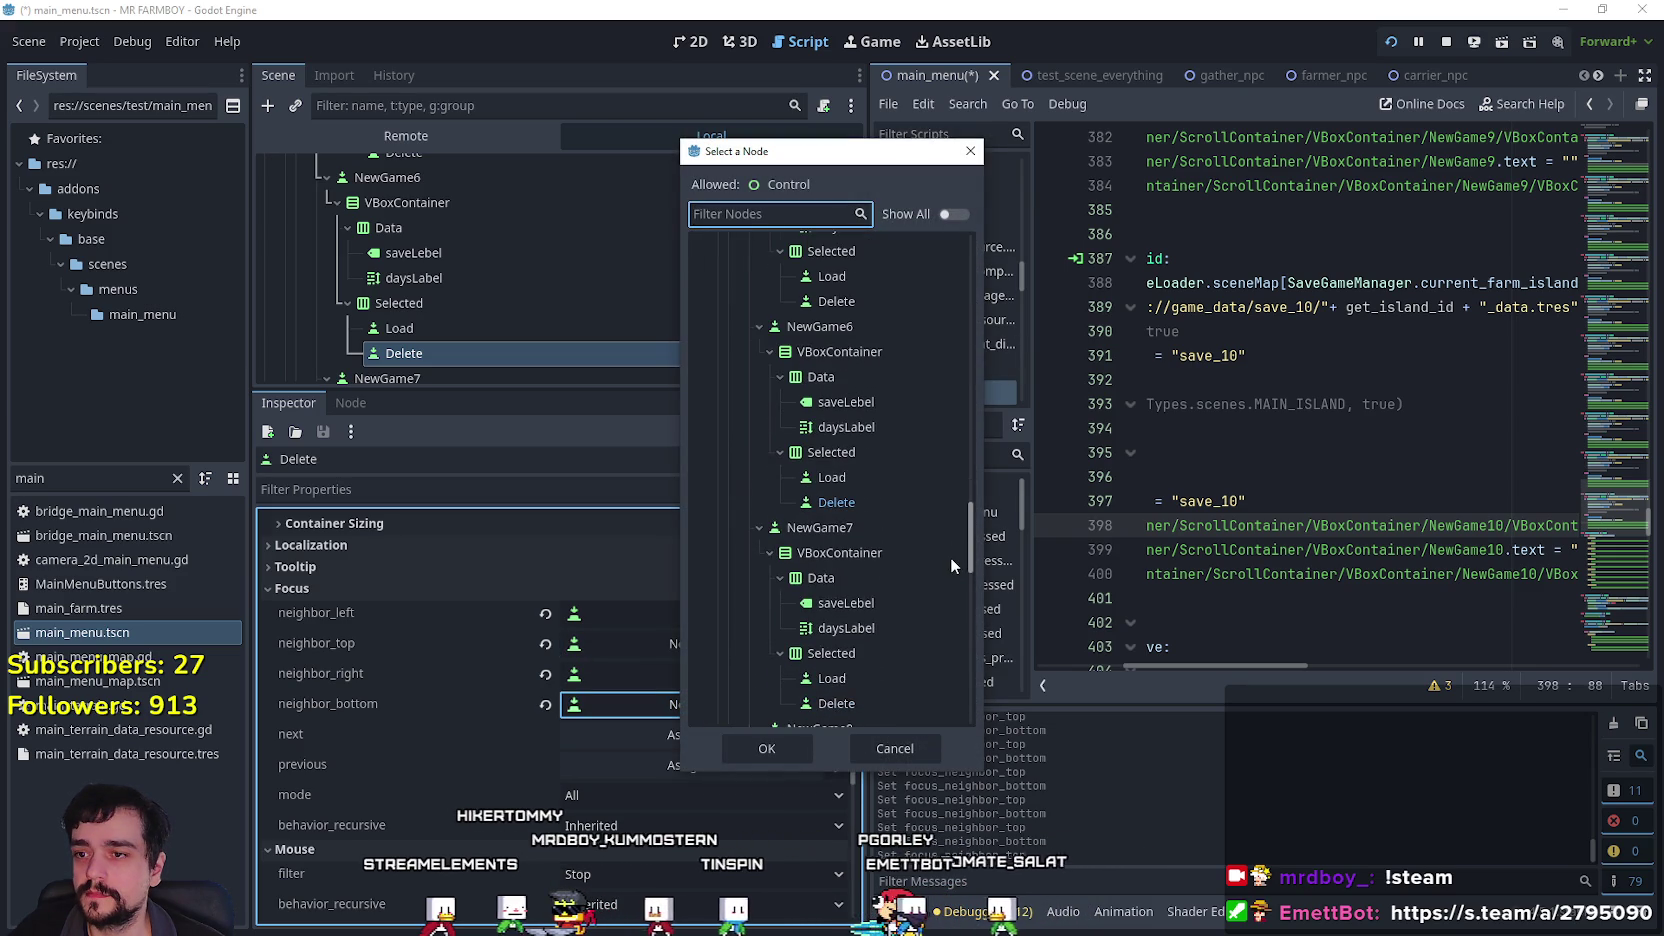
{"action": "left_click", "coordinate": [862, 528]}
{"action": "left_click", "coordinate": [770, 748]}
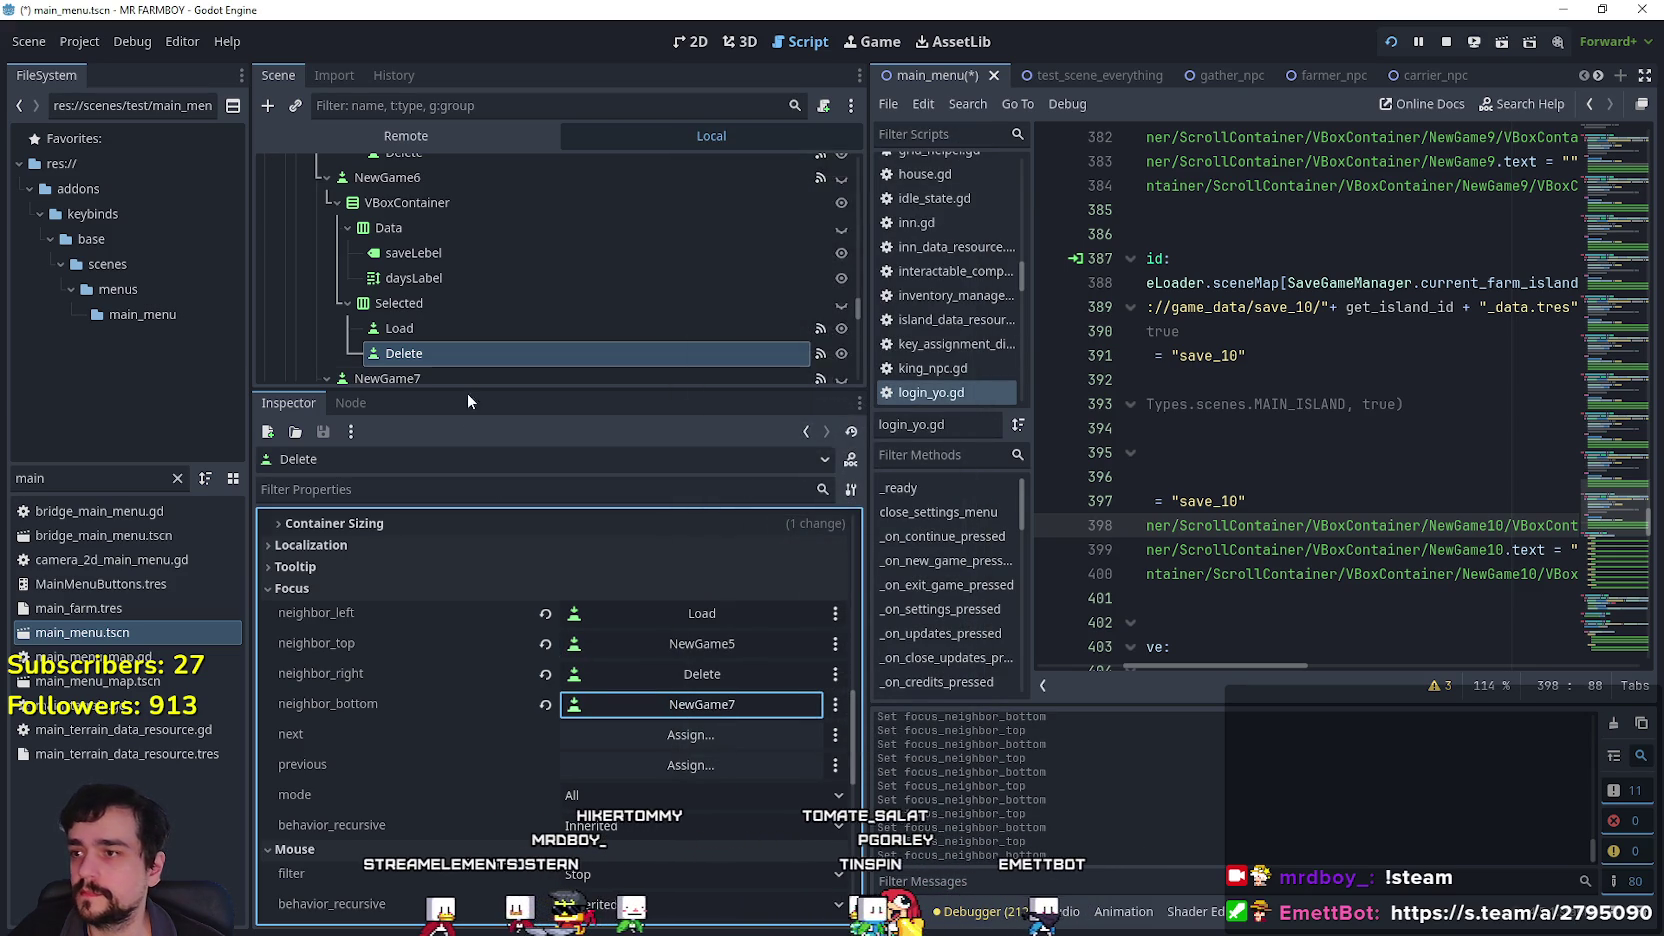
{"action": "scroll", "coordinate": [465, 323], "scroll_direction": "down", "scroll_amount": 4}
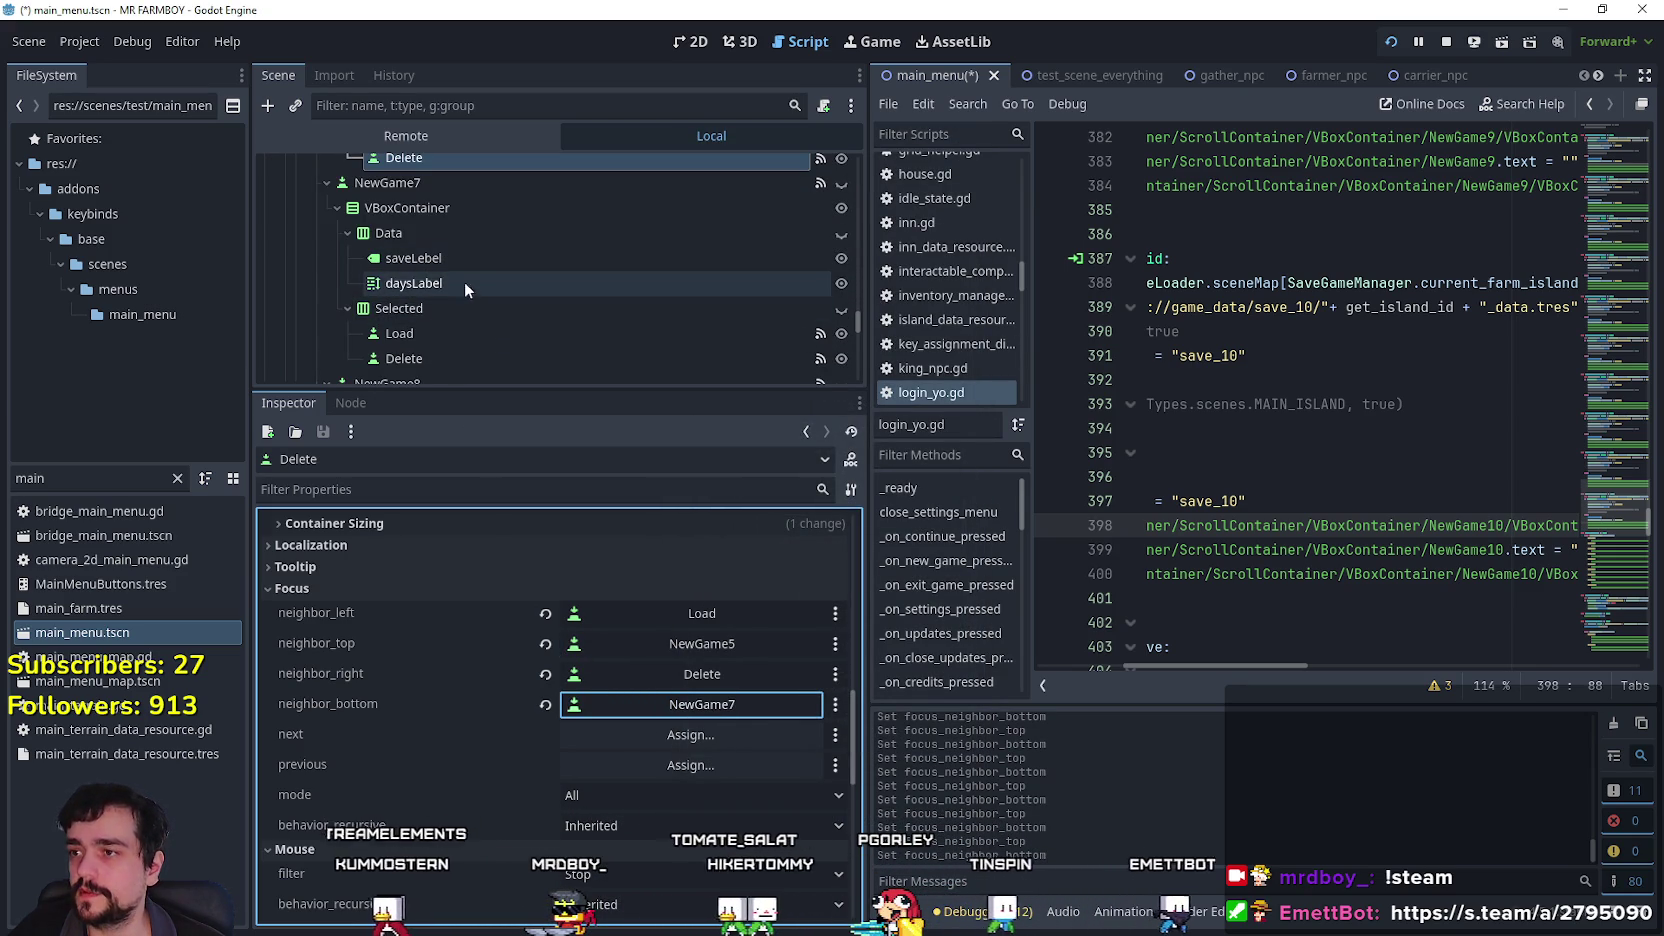
{"action": "scroll", "coordinate": [462, 309], "scroll_direction": "down", "scroll_amount": 1}
Set NewGame7's Load button focus neighbours to NewGame6 on top and NewGame8 below.
{"action": "left_click", "coordinate": [446, 306]}
{"action": "left_click", "coordinate": [744, 640]}
{"action": "left_click_drag", "start_coordinate": [974, 286], "coordinate": [954, 495]}
{"action": "scroll", "coordinate": [898, 530], "scroll_direction": "down", "scroll_amount": 3}
{"action": "left_click", "coordinate": [856, 469]}
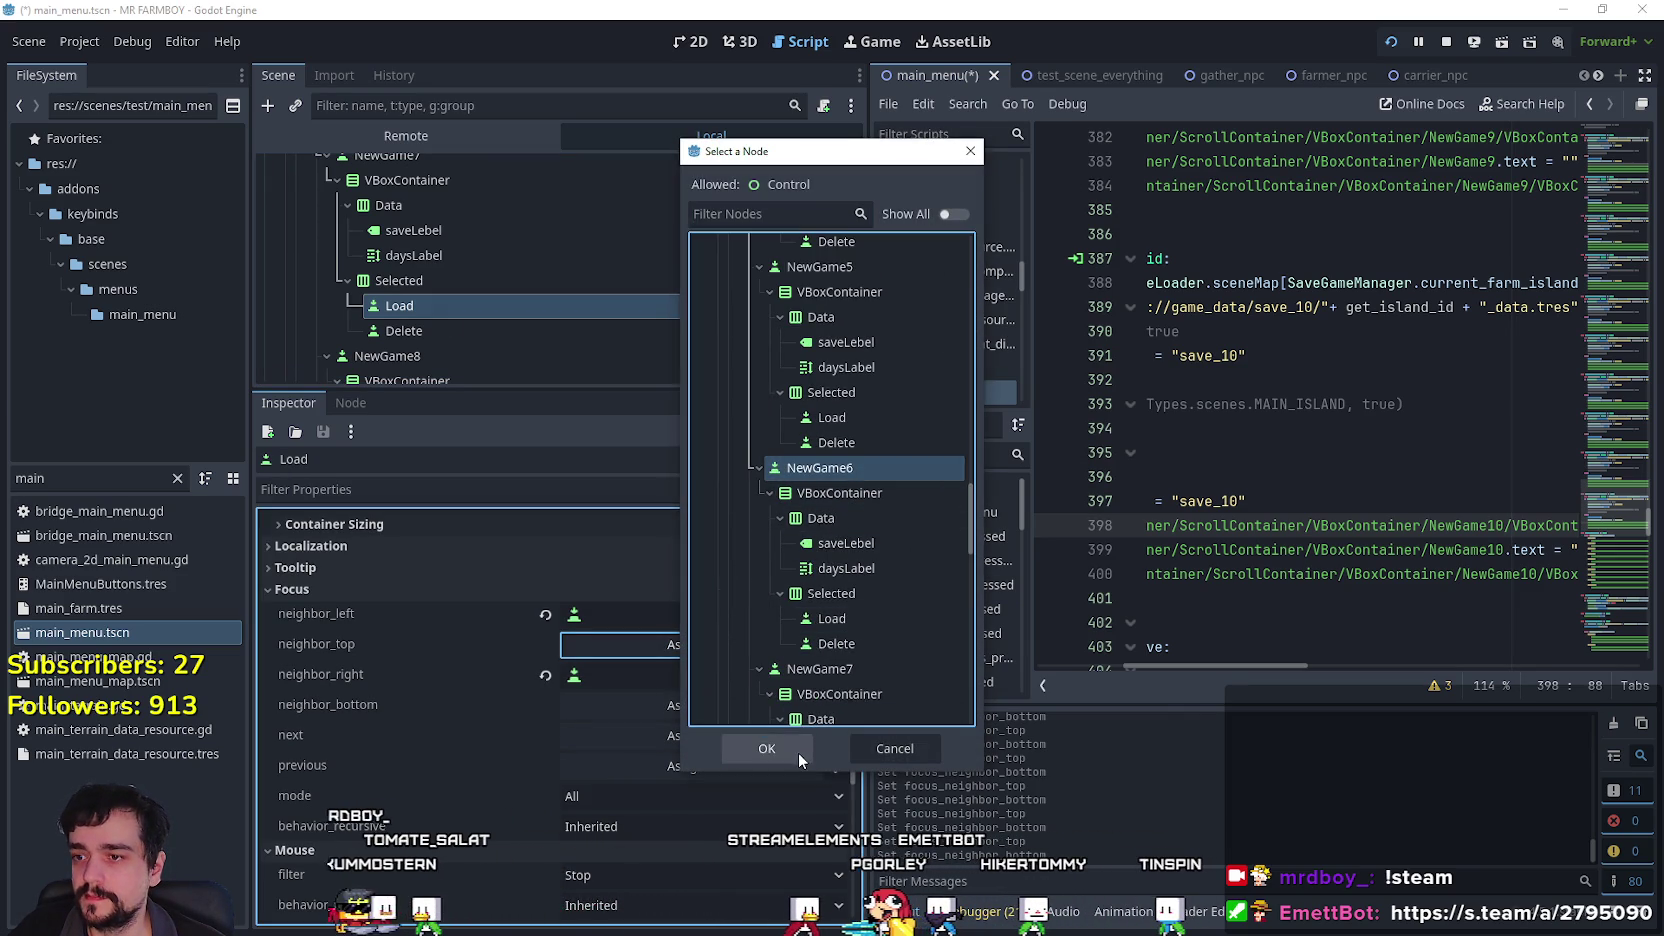
{"action": "left_click", "coordinate": [798, 750]}
{"action": "left_click", "coordinate": [716, 706]}
{"action": "mouse_move", "coordinate": [970, 272]}
{"action": "left_mouse_down"}
{"action": "mouse_move", "coordinate": [988, 389]}
{"action": "mouse_move", "coordinate": [973, 552]}
{"action": "left_mouse_up"}
{"action": "left_click", "coordinate": [837, 462]}
{"action": "left_click", "coordinate": [792, 741]}
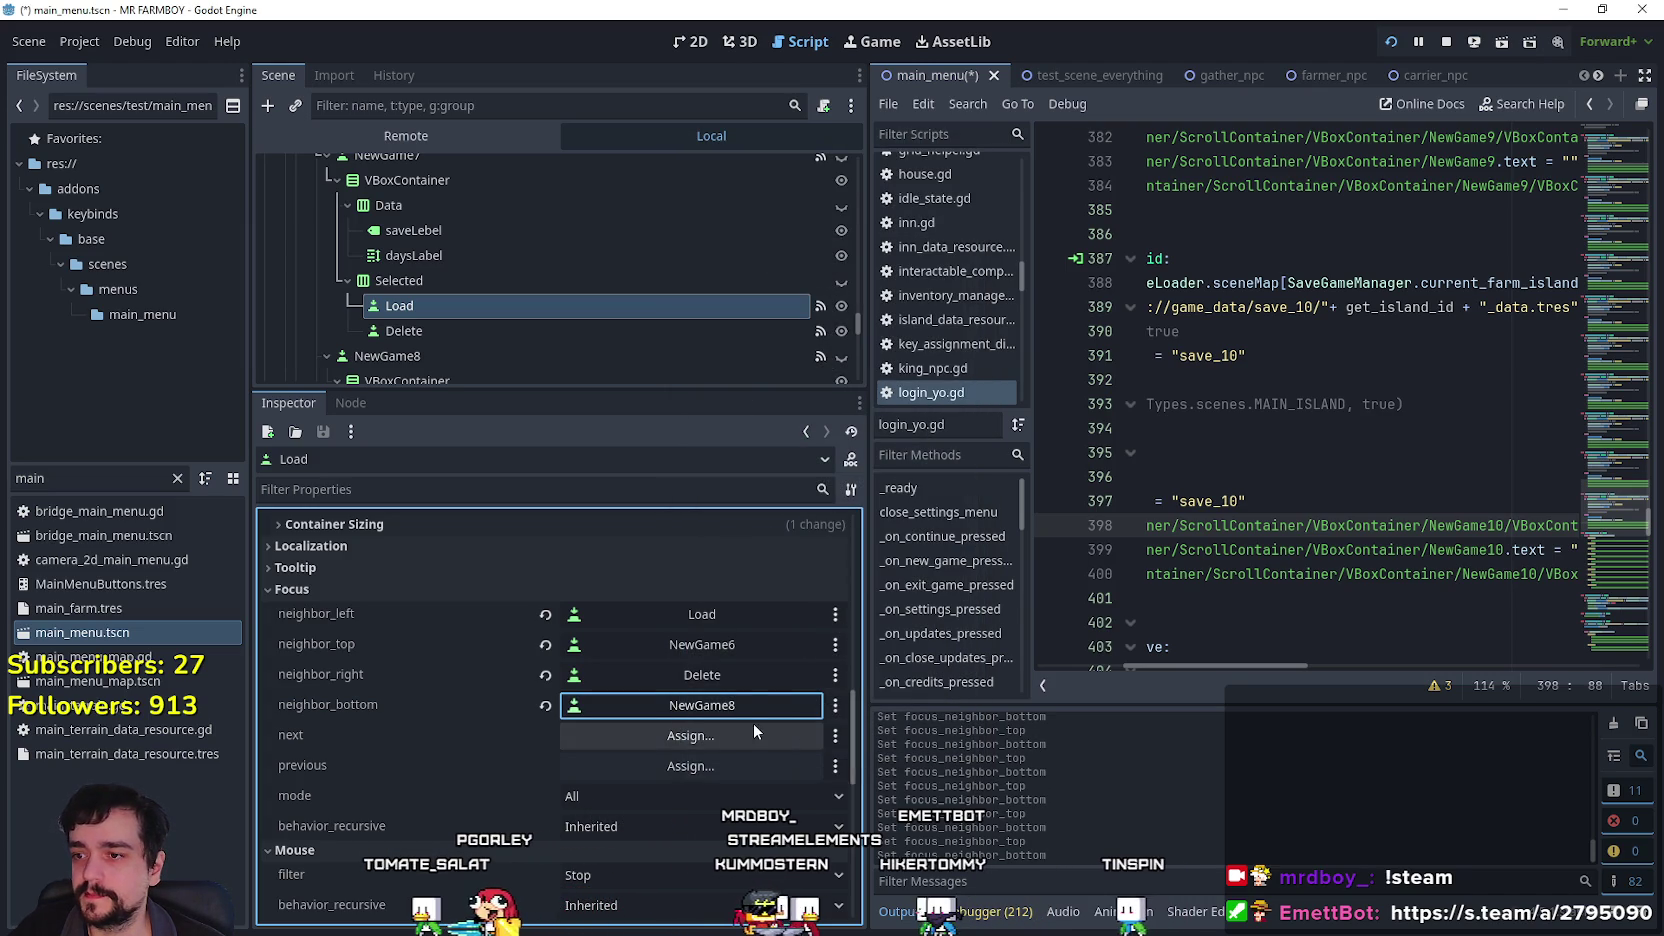
Set NewGame7's Delete button focus neighbours to NewGame6 on top and NewGame8 below.
{"action": "left_click", "coordinate": [485, 332]}
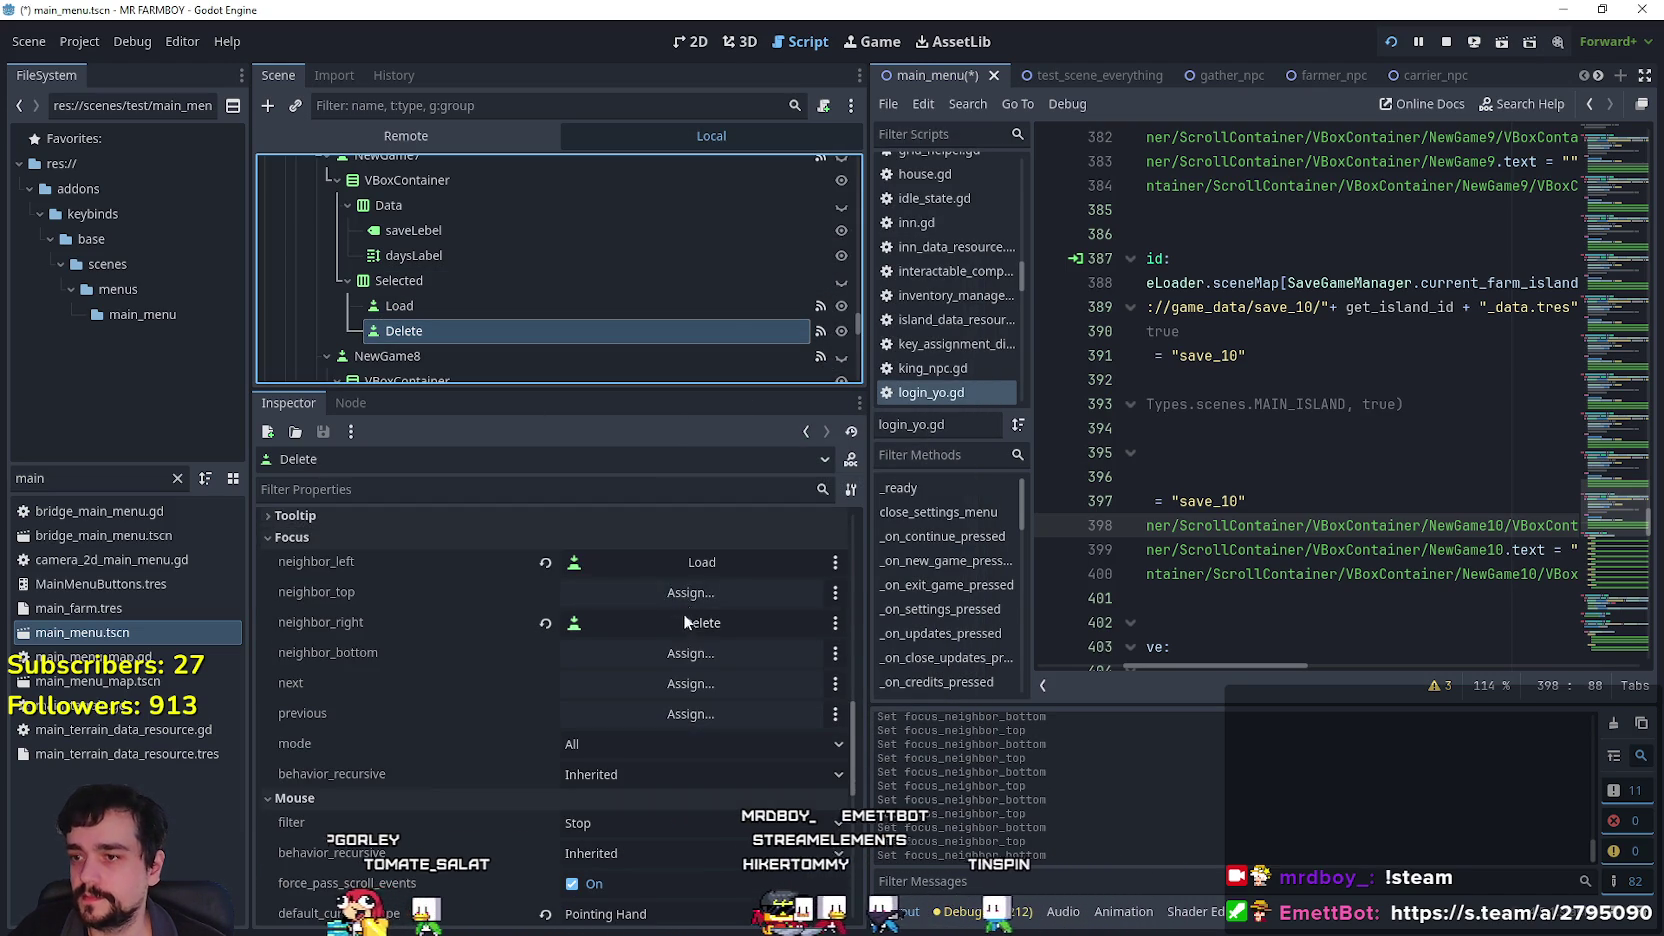
{"action": "left_click", "coordinate": [690, 592]}
{"action": "left_click_drag", "start_coordinate": [972, 272], "coordinate": [984, 509]}
{"action": "left_click", "coordinate": [891, 497]}
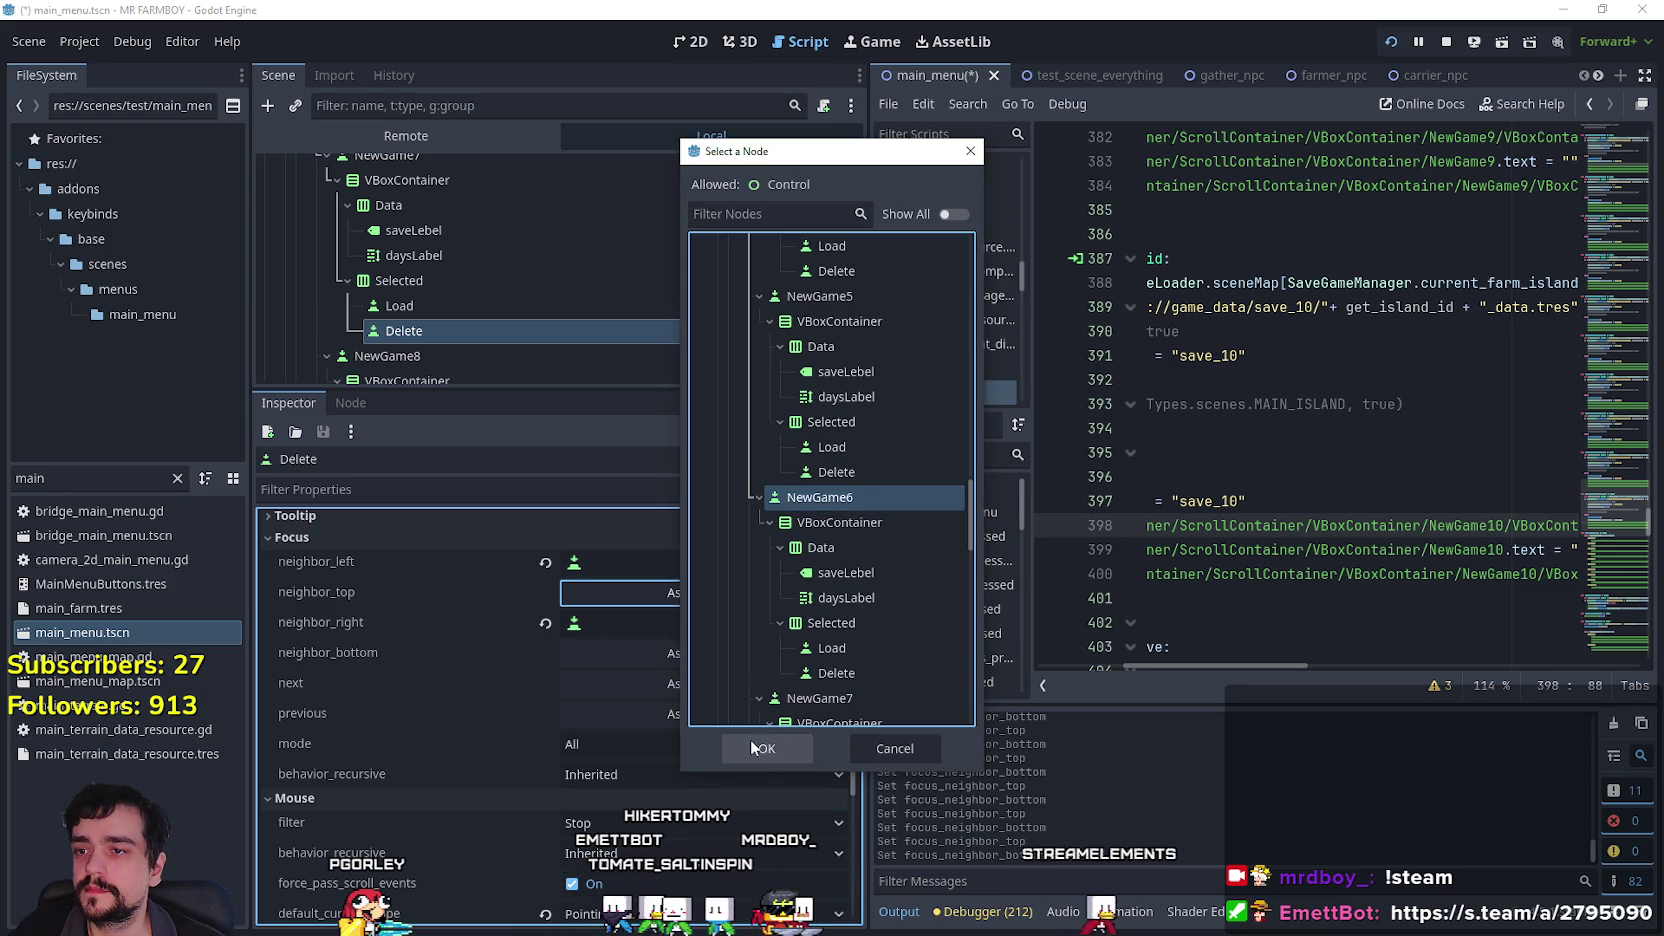
{"action": "left_click", "coordinate": [767, 747]}
{"action": "left_click", "coordinate": [737, 653]}
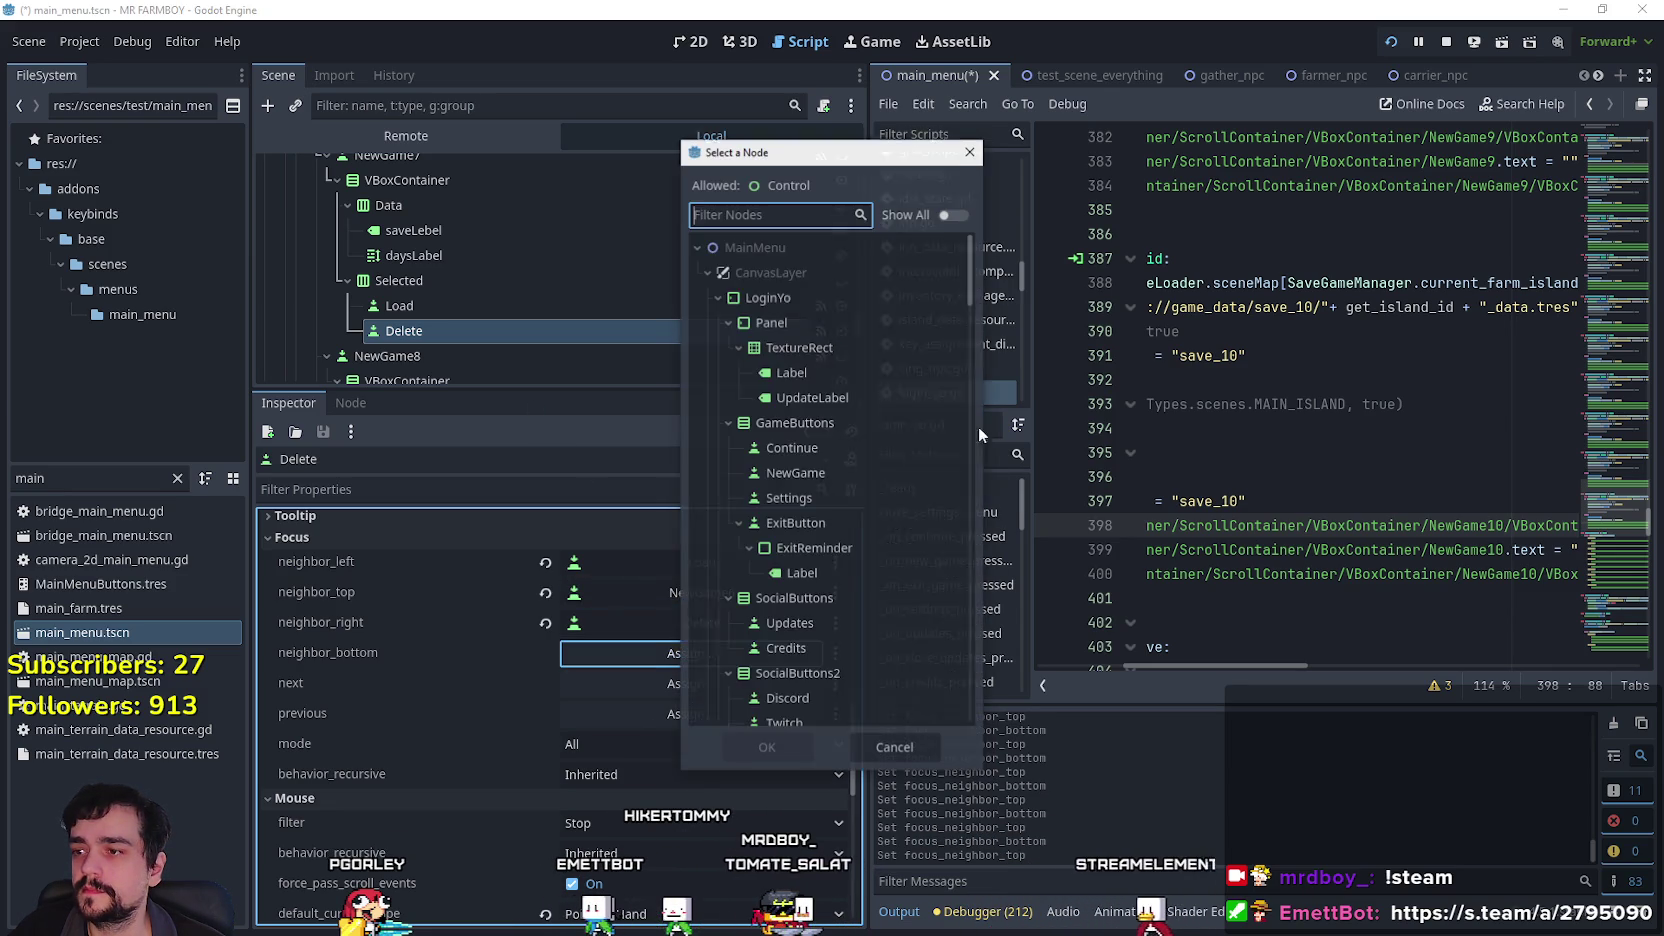
{"action": "scroll", "coordinate": [970, 450], "scroll_direction": "down", "scroll_amount": 5}
{"action": "mouse_move", "coordinate": [968, 479]}
{"action": "left_mouse_down"}
{"action": "mouse_move", "coordinate": [965, 557]}
{"action": "mouse_move", "coordinate": [890, 579]}
{"action": "left_mouse_up"}
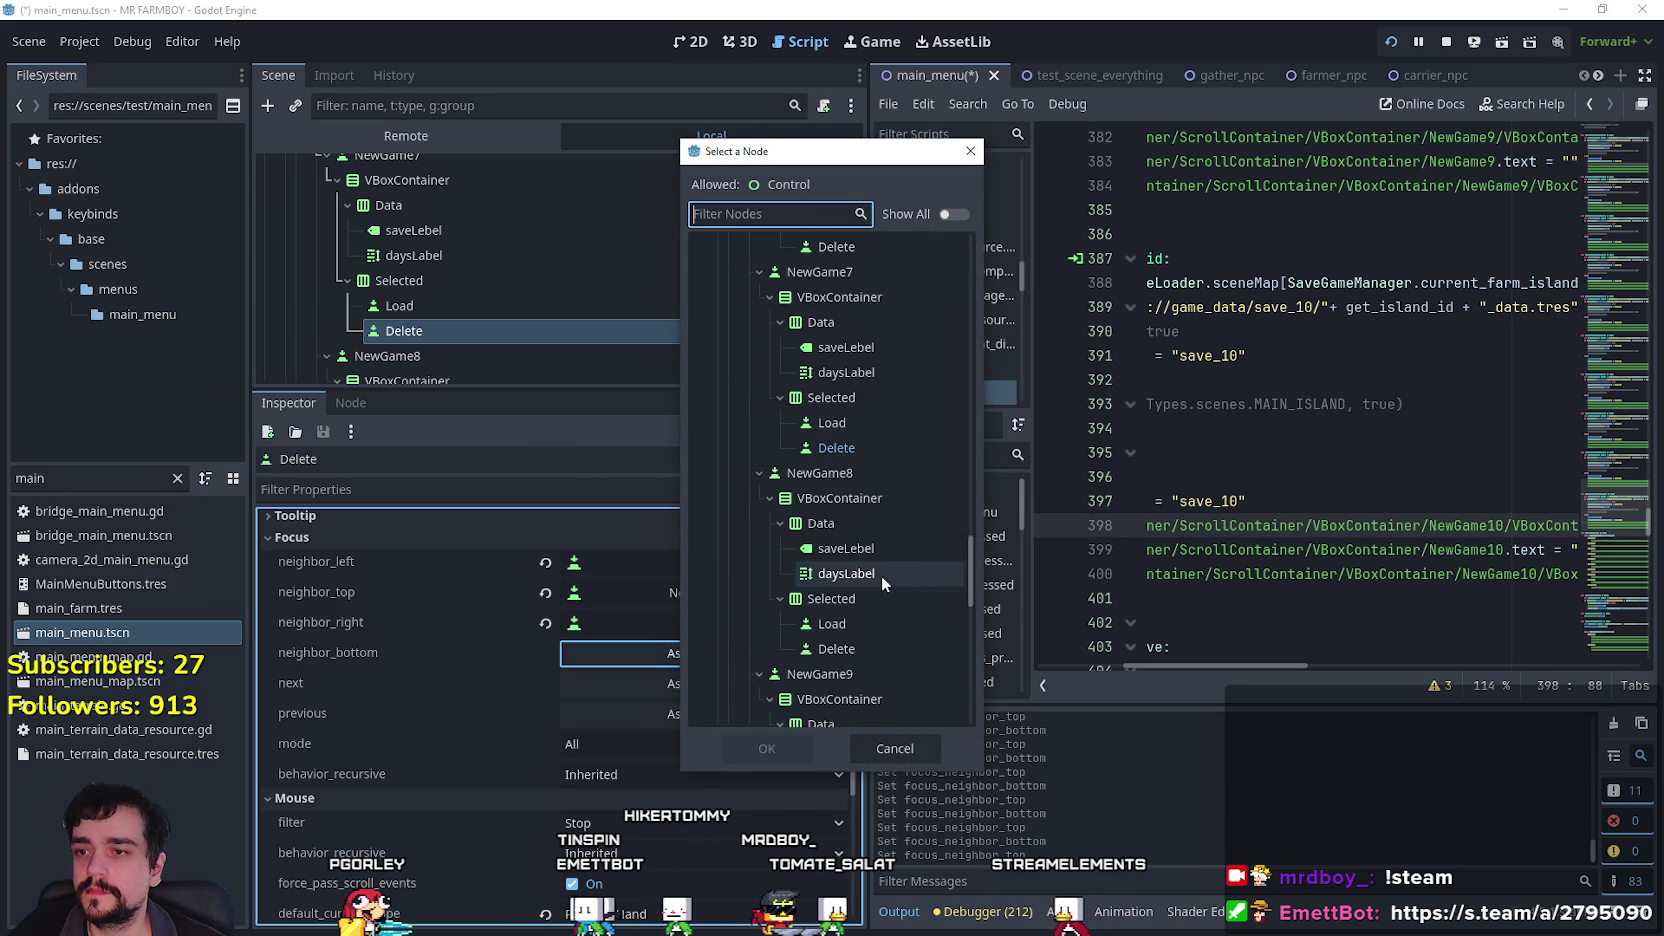
{"action": "double_click", "coordinate": [839, 480]}
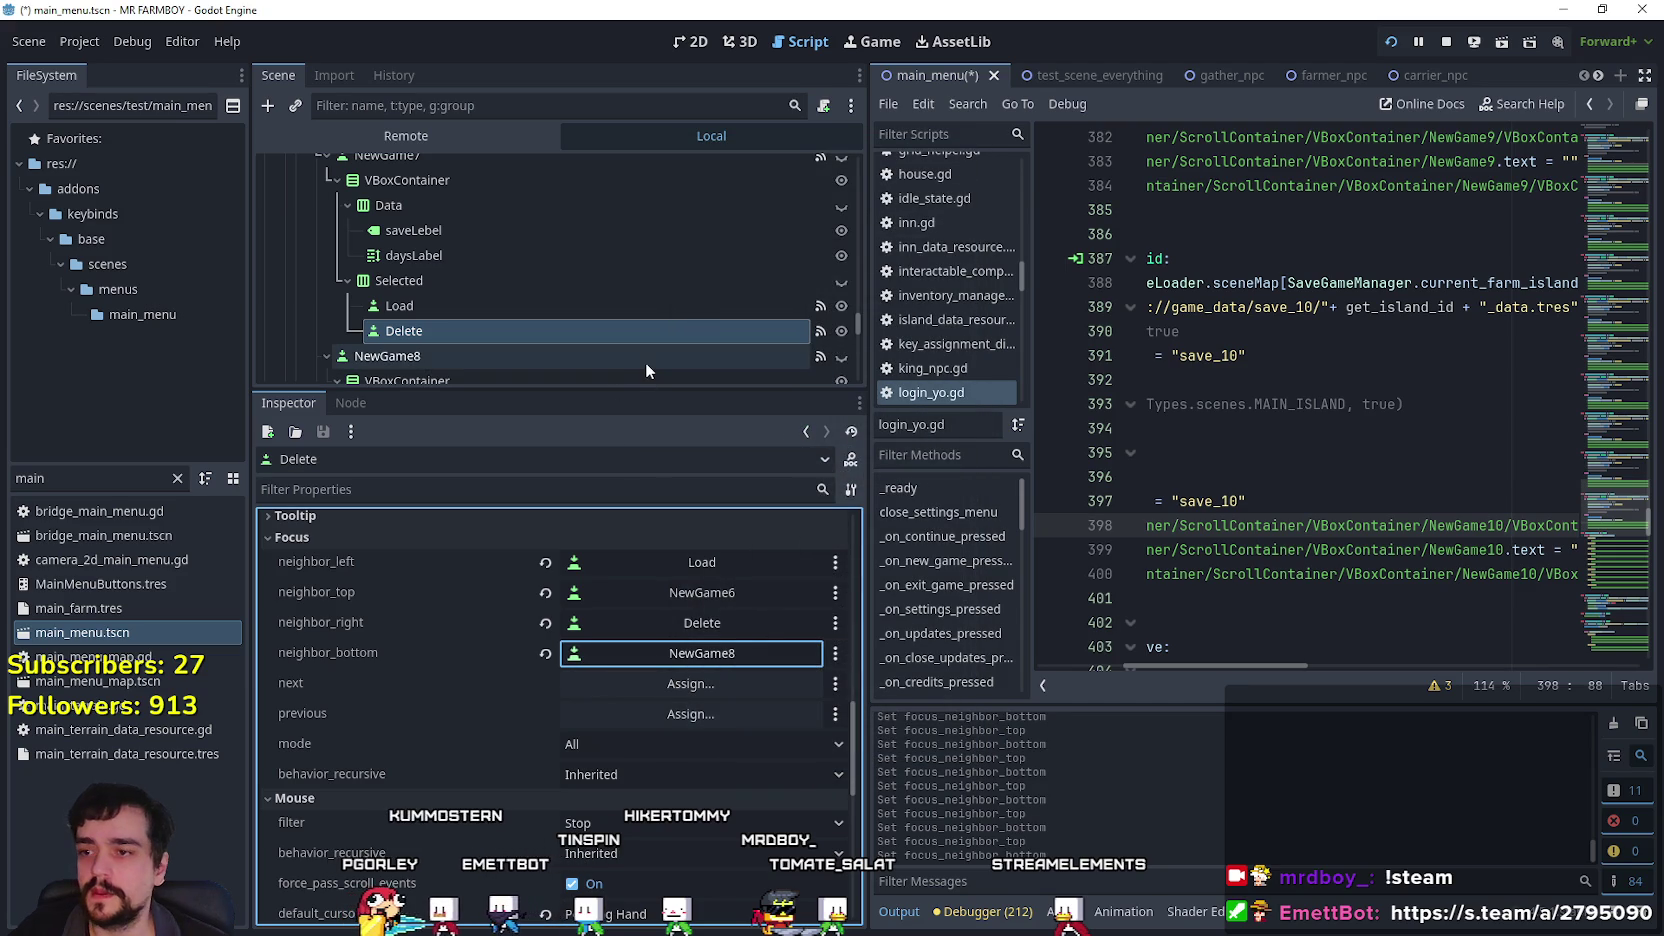
{"action": "scroll", "coordinate": [556, 252], "scroll_direction": "down", "scroll_amount": 2}
{"action": "scroll", "coordinate": [540, 267], "scroll_direction": "down", "scroll_amount": 3}
{"action": "left_click", "coordinate": [505, 284]}
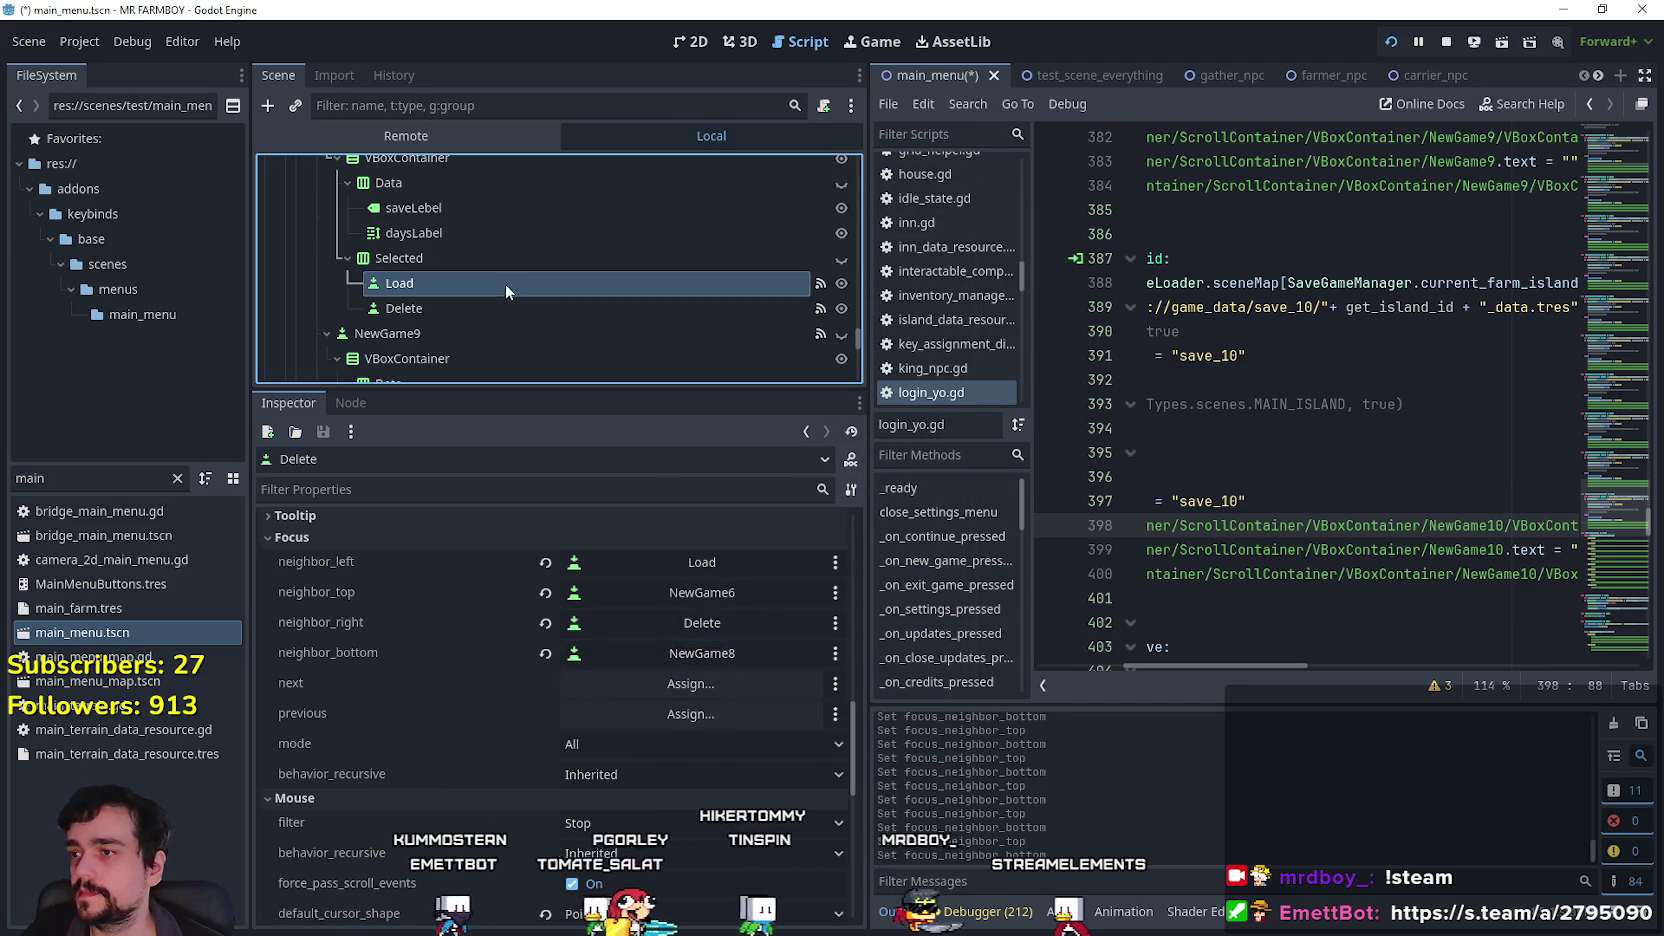
Set NewGame8's Load button focus neighbours to NewGame7 on top and NewGame9 below.
{"action": "left_click", "coordinate": [700, 696]}
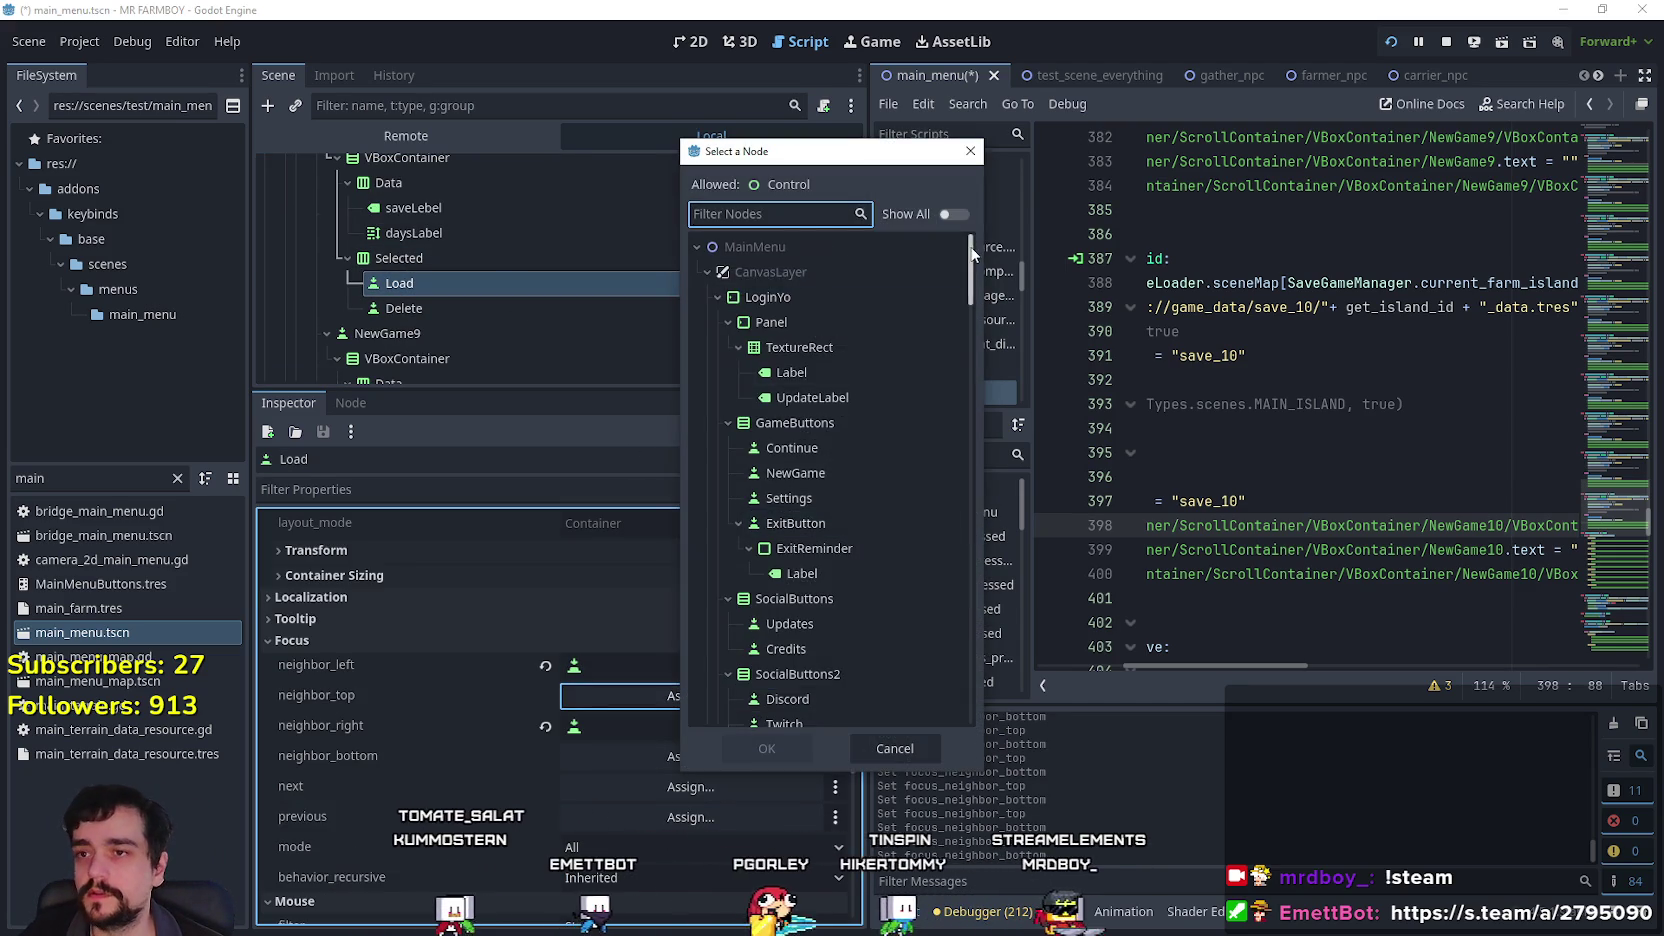
{"action": "scroll", "coordinate": [957, 383], "scroll_direction": "down", "scroll_amount": 10}
{"action": "left_click_drag", "start_coordinate": [975, 465], "coordinate": [969, 529]}
{"action": "left_click", "coordinate": [864, 403]}
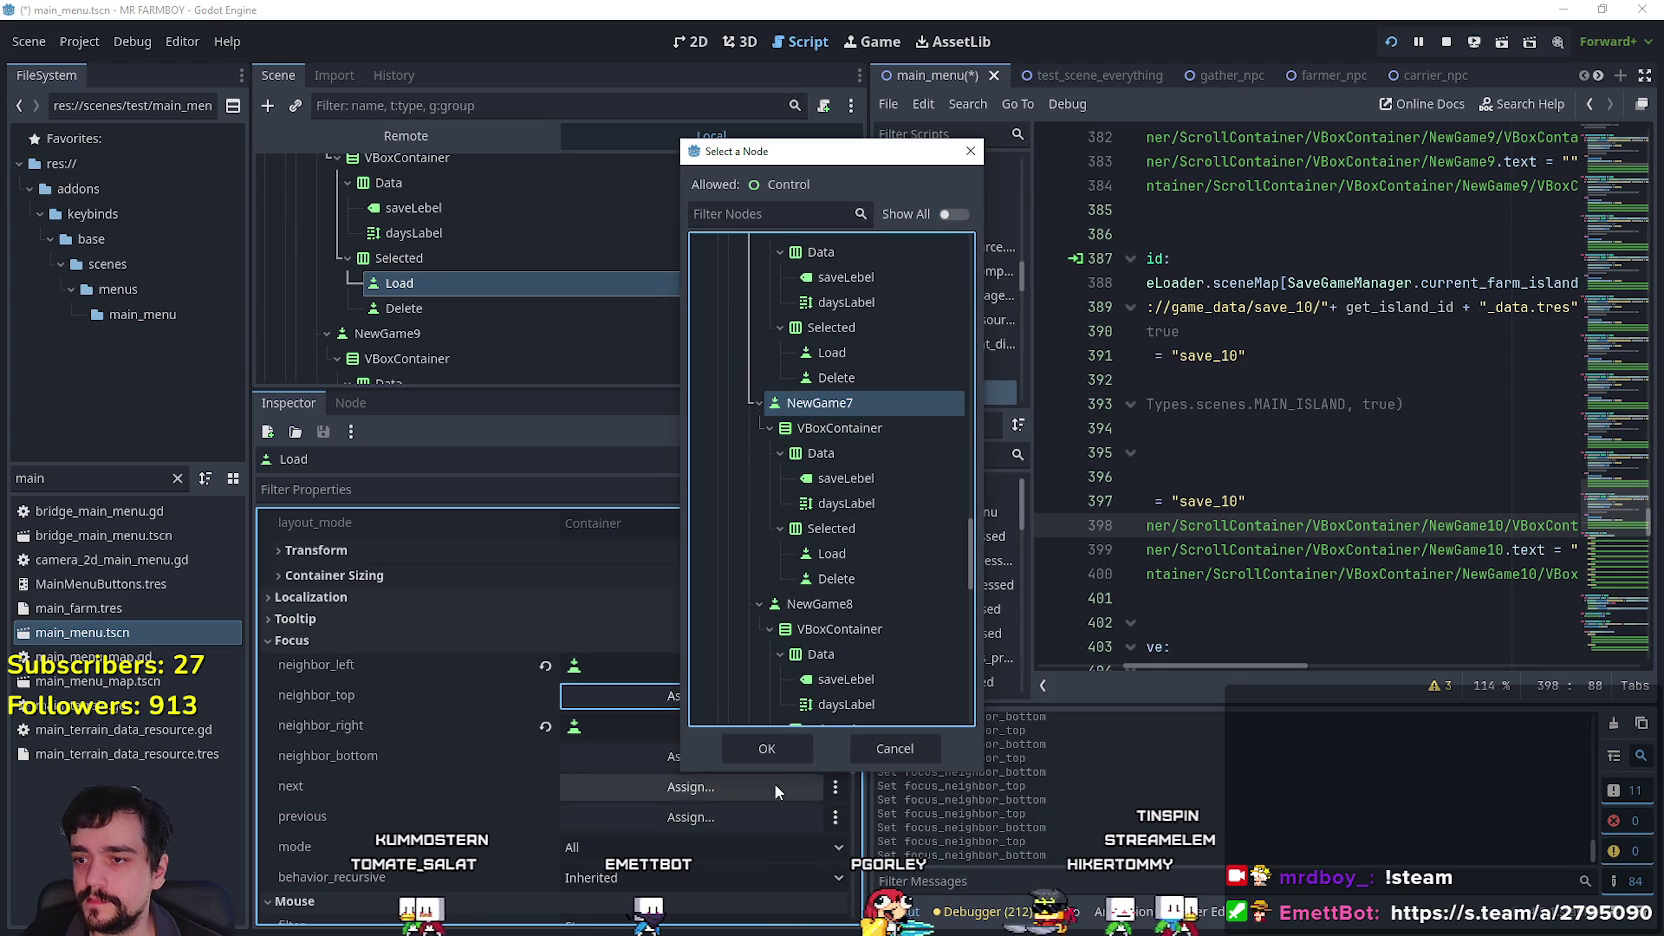
{"action": "left_click", "coordinate": [766, 747]}
{"action": "left_click", "coordinate": [744, 757]}
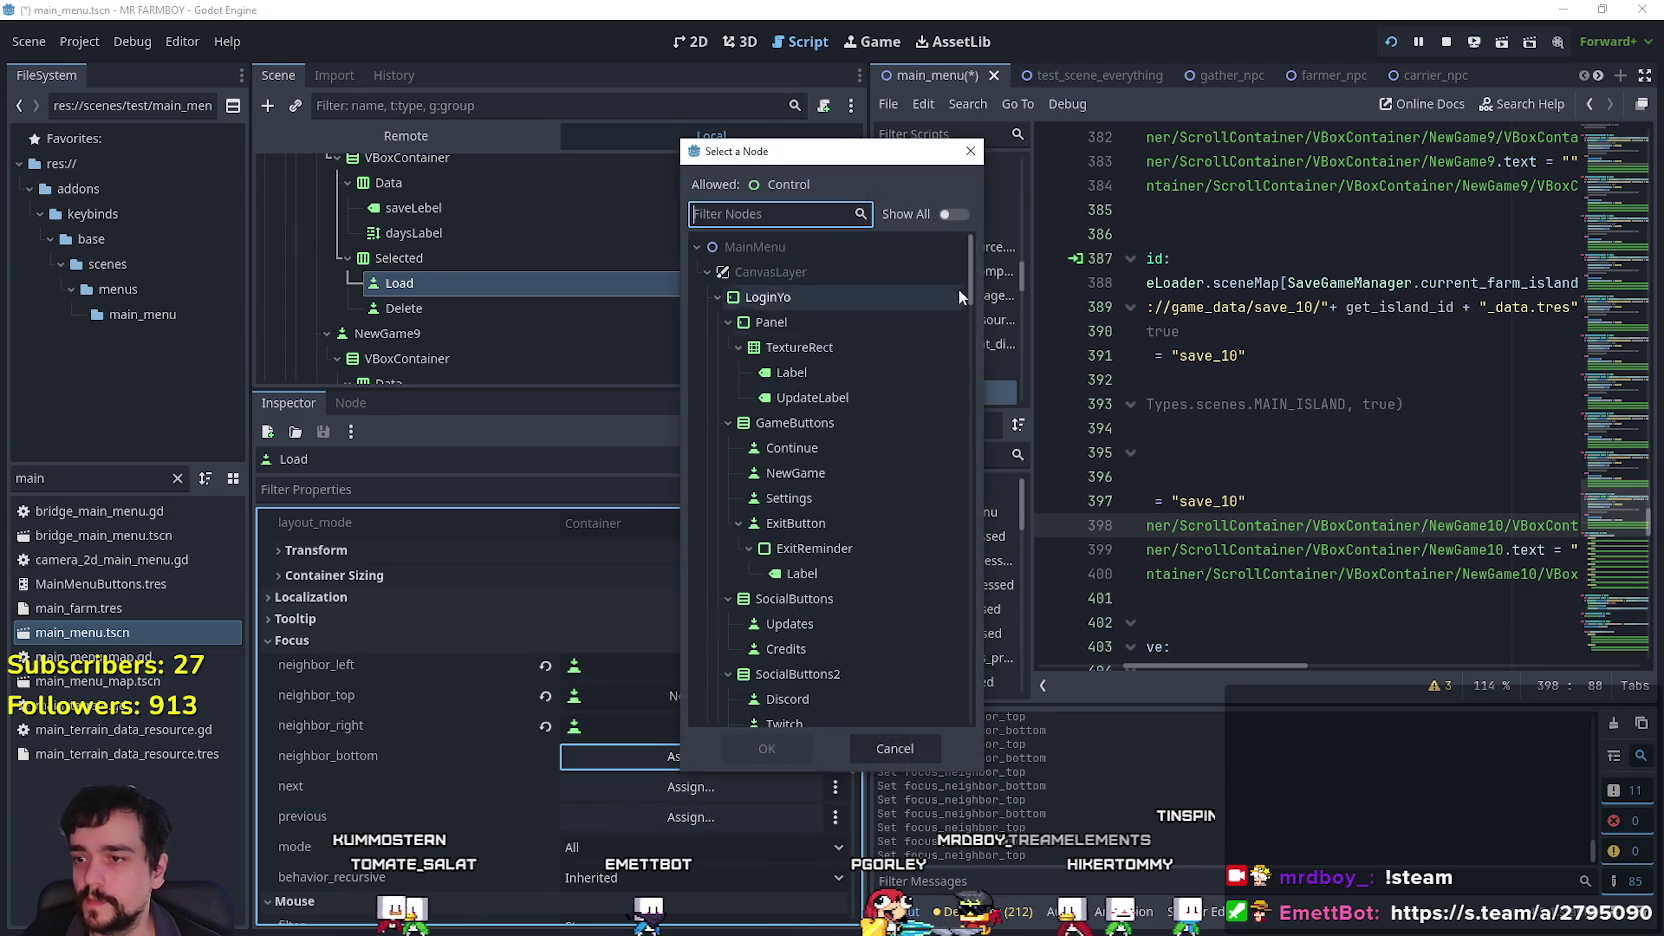
{"action": "scroll", "coordinate": [959, 305], "scroll_direction": "down", "scroll_amount": 5}
{"action": "scroll", "coordinate": [952, 363], "scroll_direction": "down", "scroll_amount": 8}
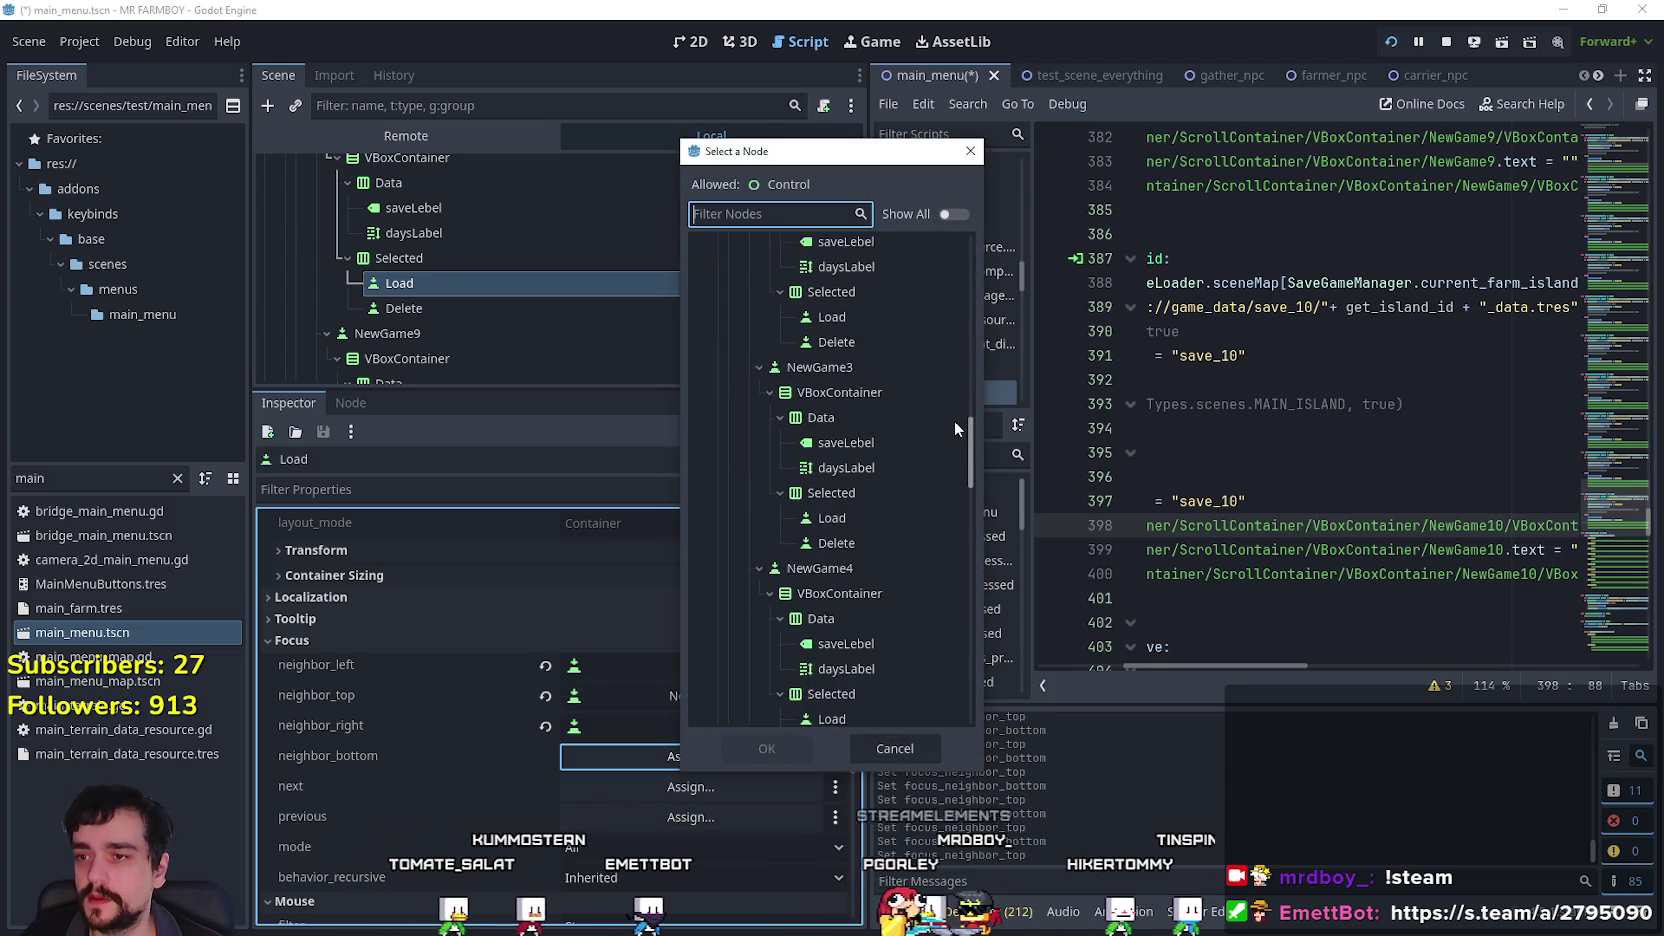
{"action": "scroll", "coordinate": [945, 461], "scroll_direction": "down", "scroll_amount": 8}
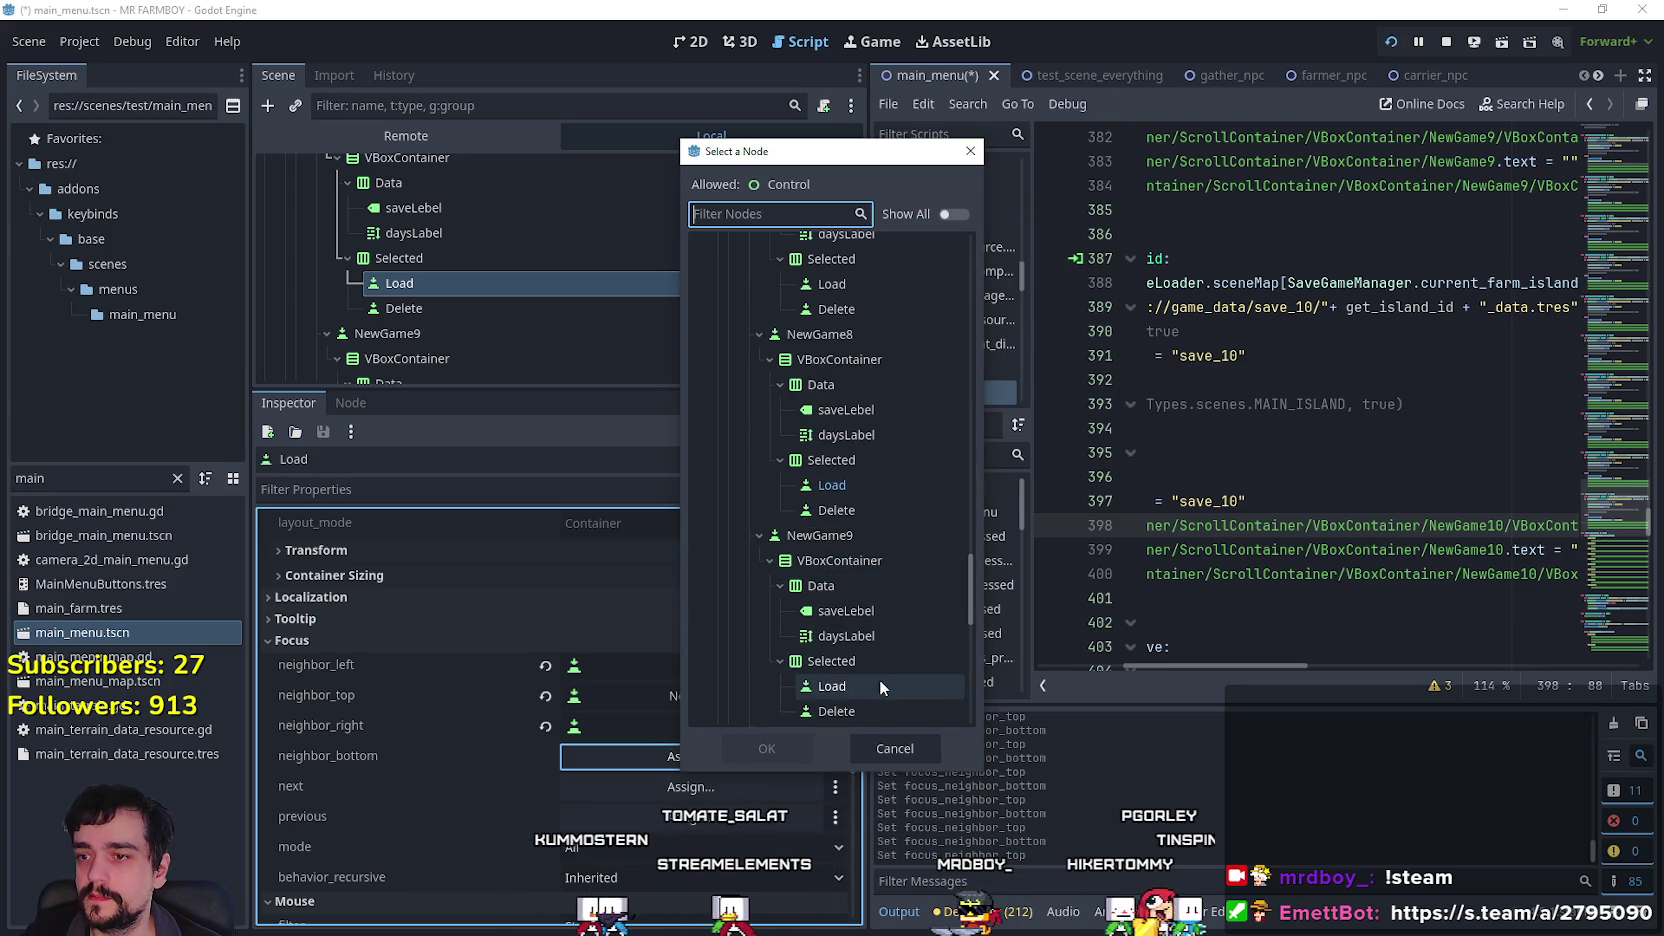
{"action": "left_click", "coordinate": [830, 536]}
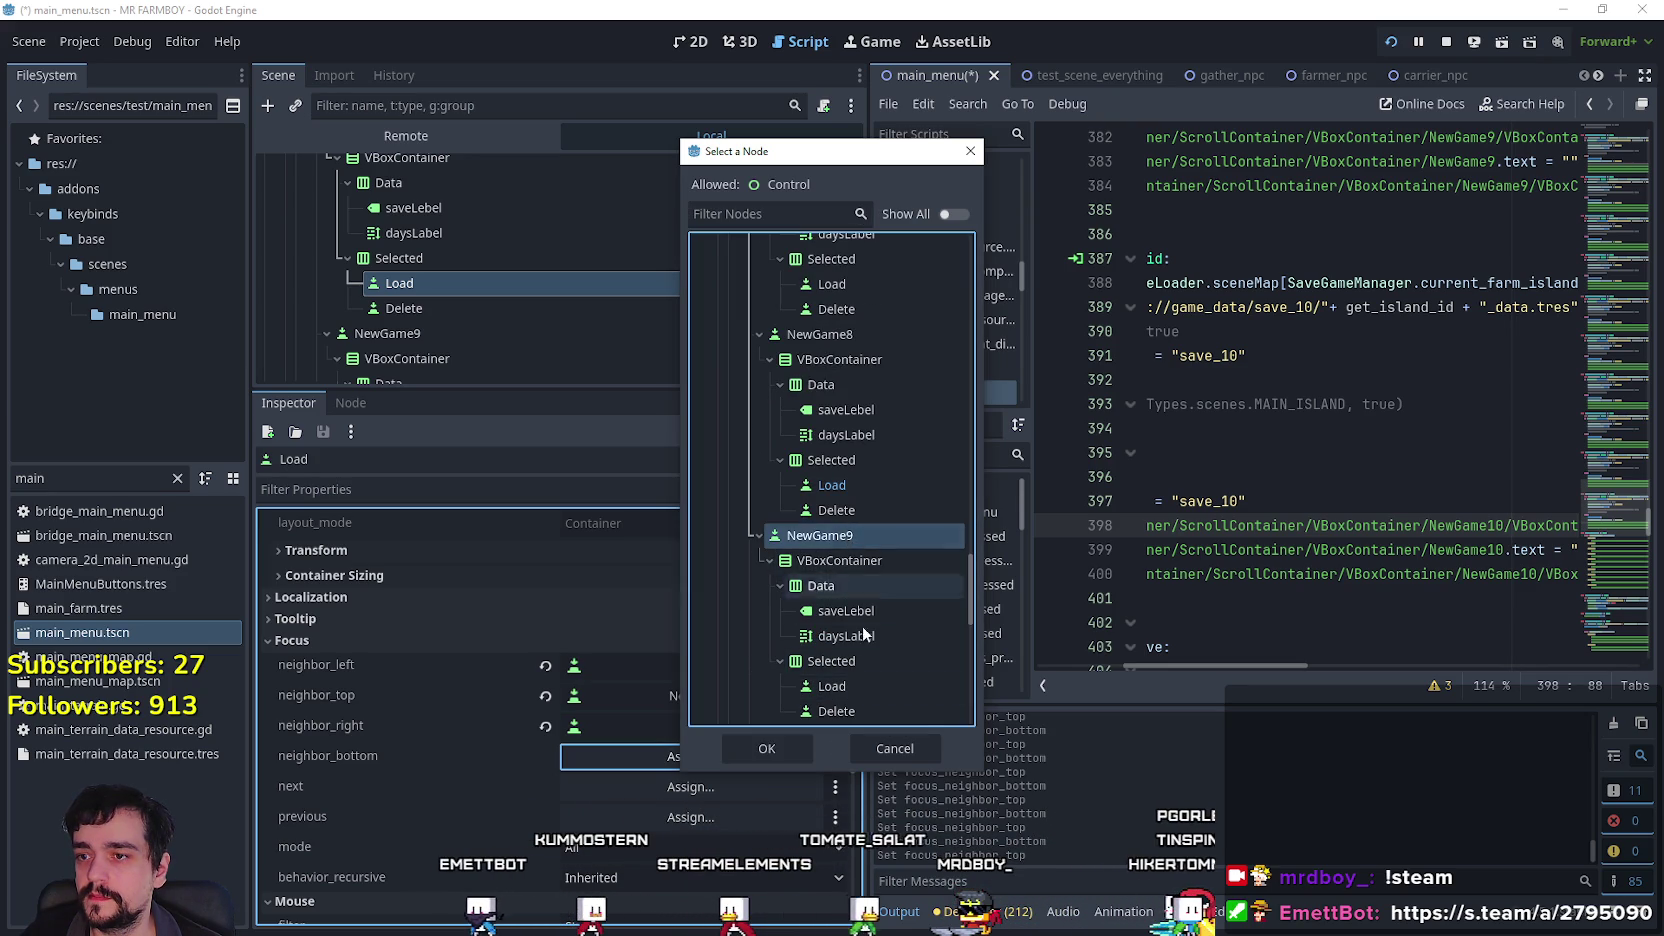
{"action": "left_click", "coordinate": [767, 748]}
Set NewGame8's Delete button focus neighbours to NewGame7 on top and NewGame9 below.
{"action": "scroll", "coordinate": [527, 290], "scroll_direction": "down", "scroll_amount": 2}
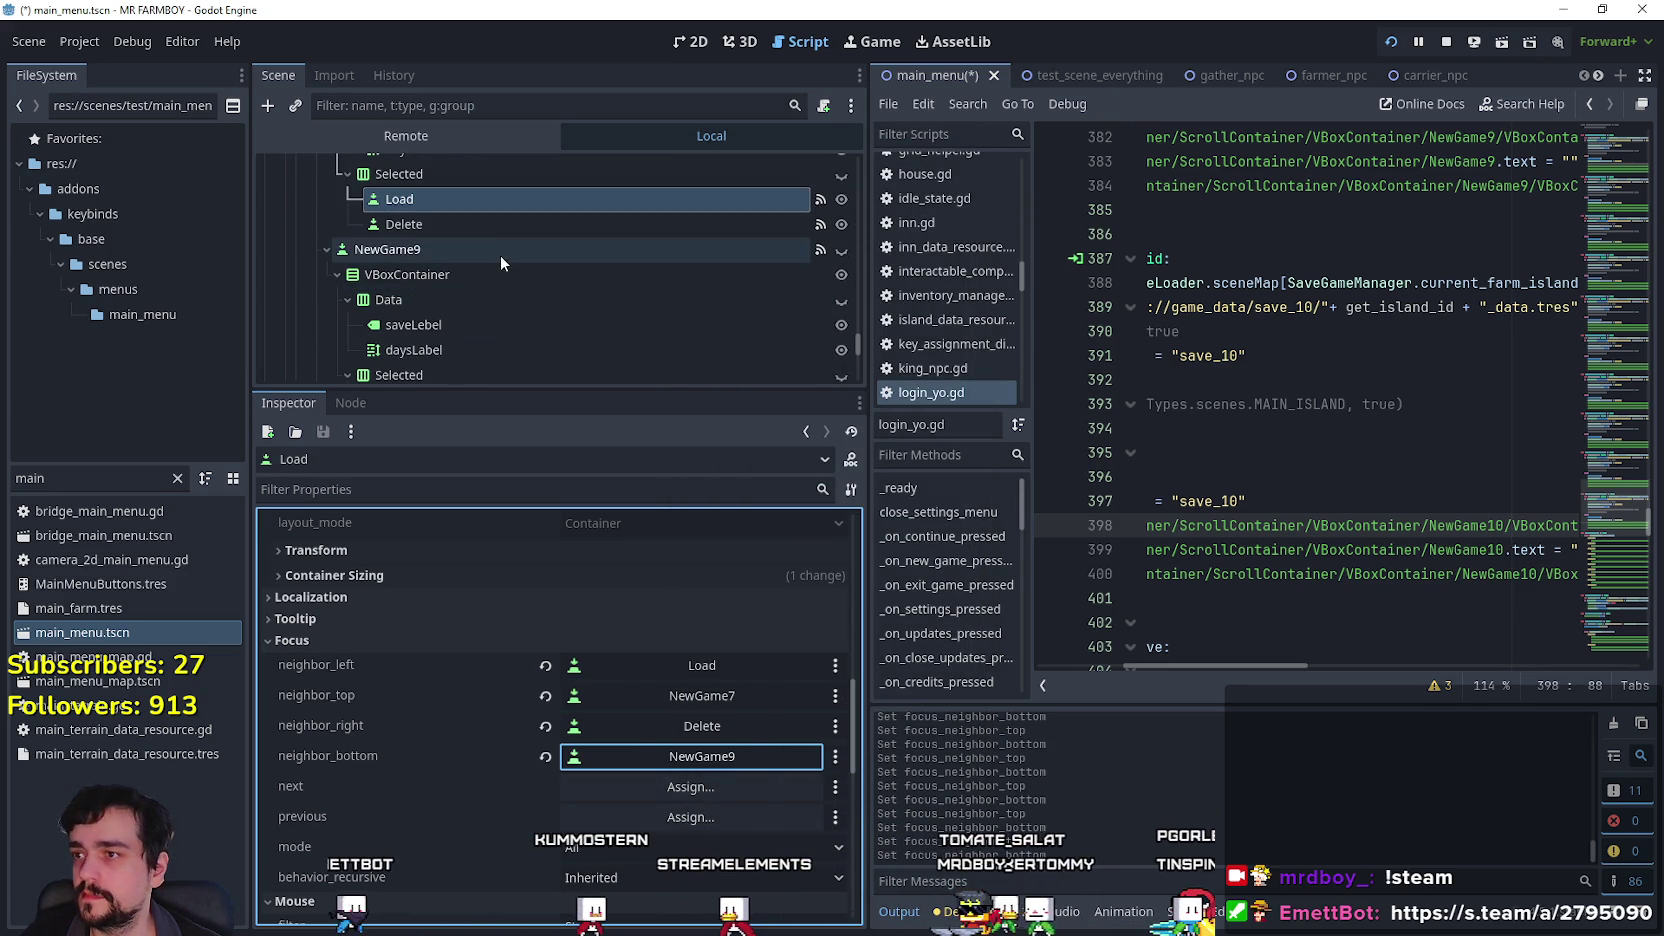
{"action": "left_click", "coordinate": [501, 202]}
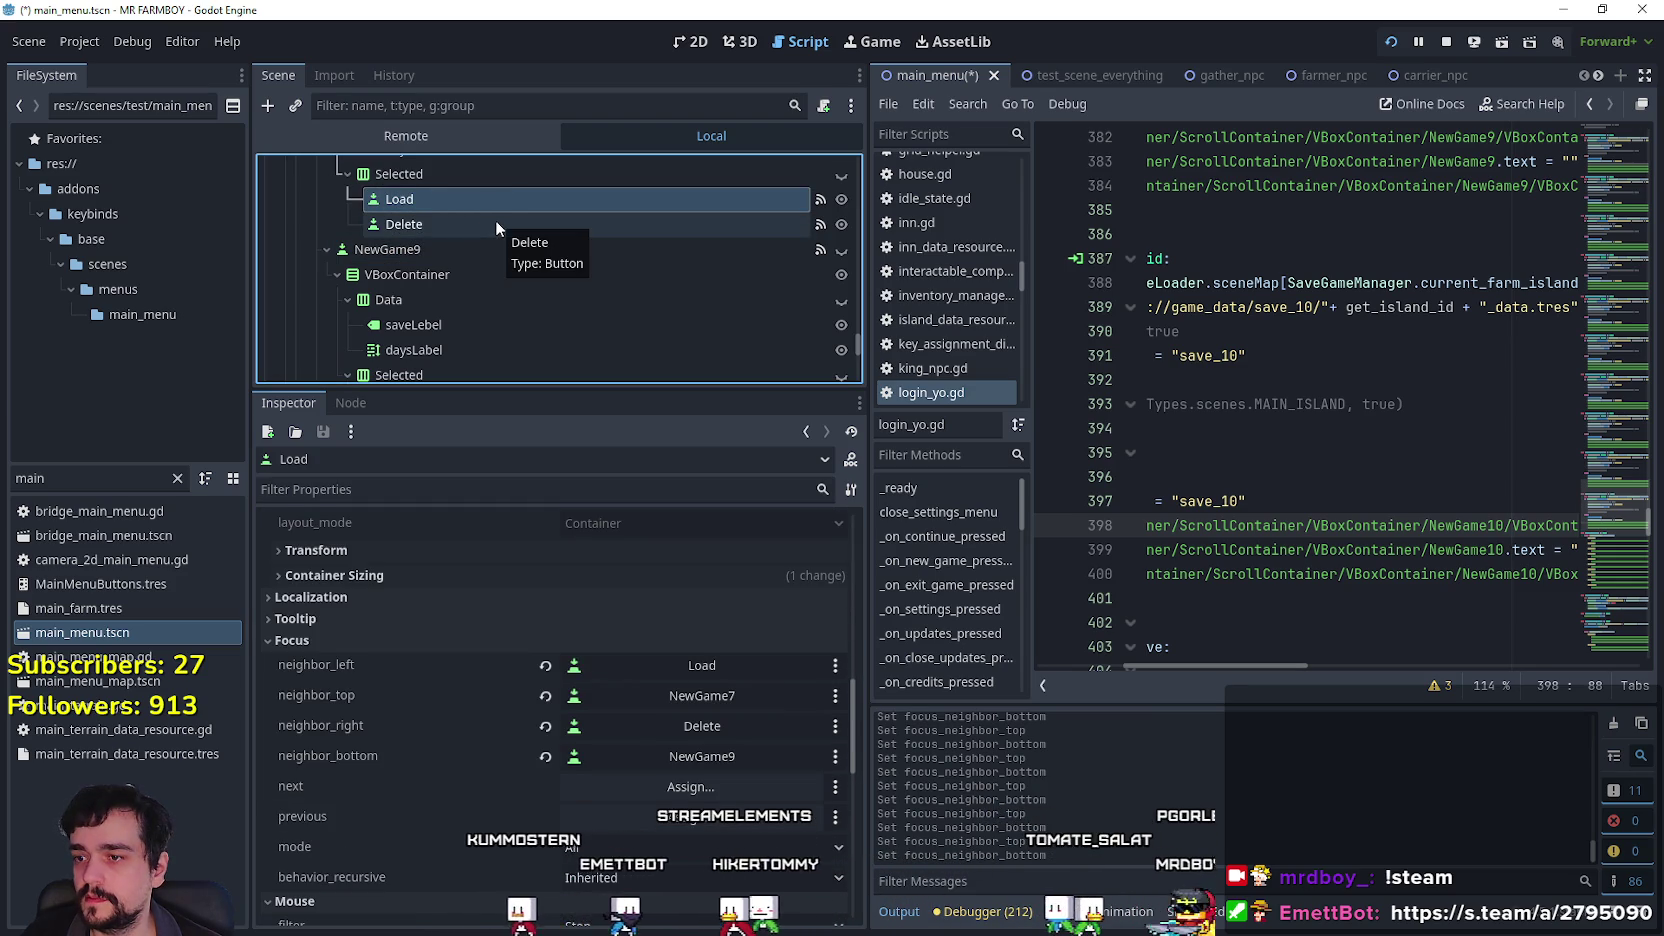
{"action": "left_click", "coordinate": [496, 222]}
{"action": "left_click", "coordinate": [741, 592]}
{"action": "scroll", "coordinate": [962, 301], "scroll_direction": "down", "scroll_amount": 10}
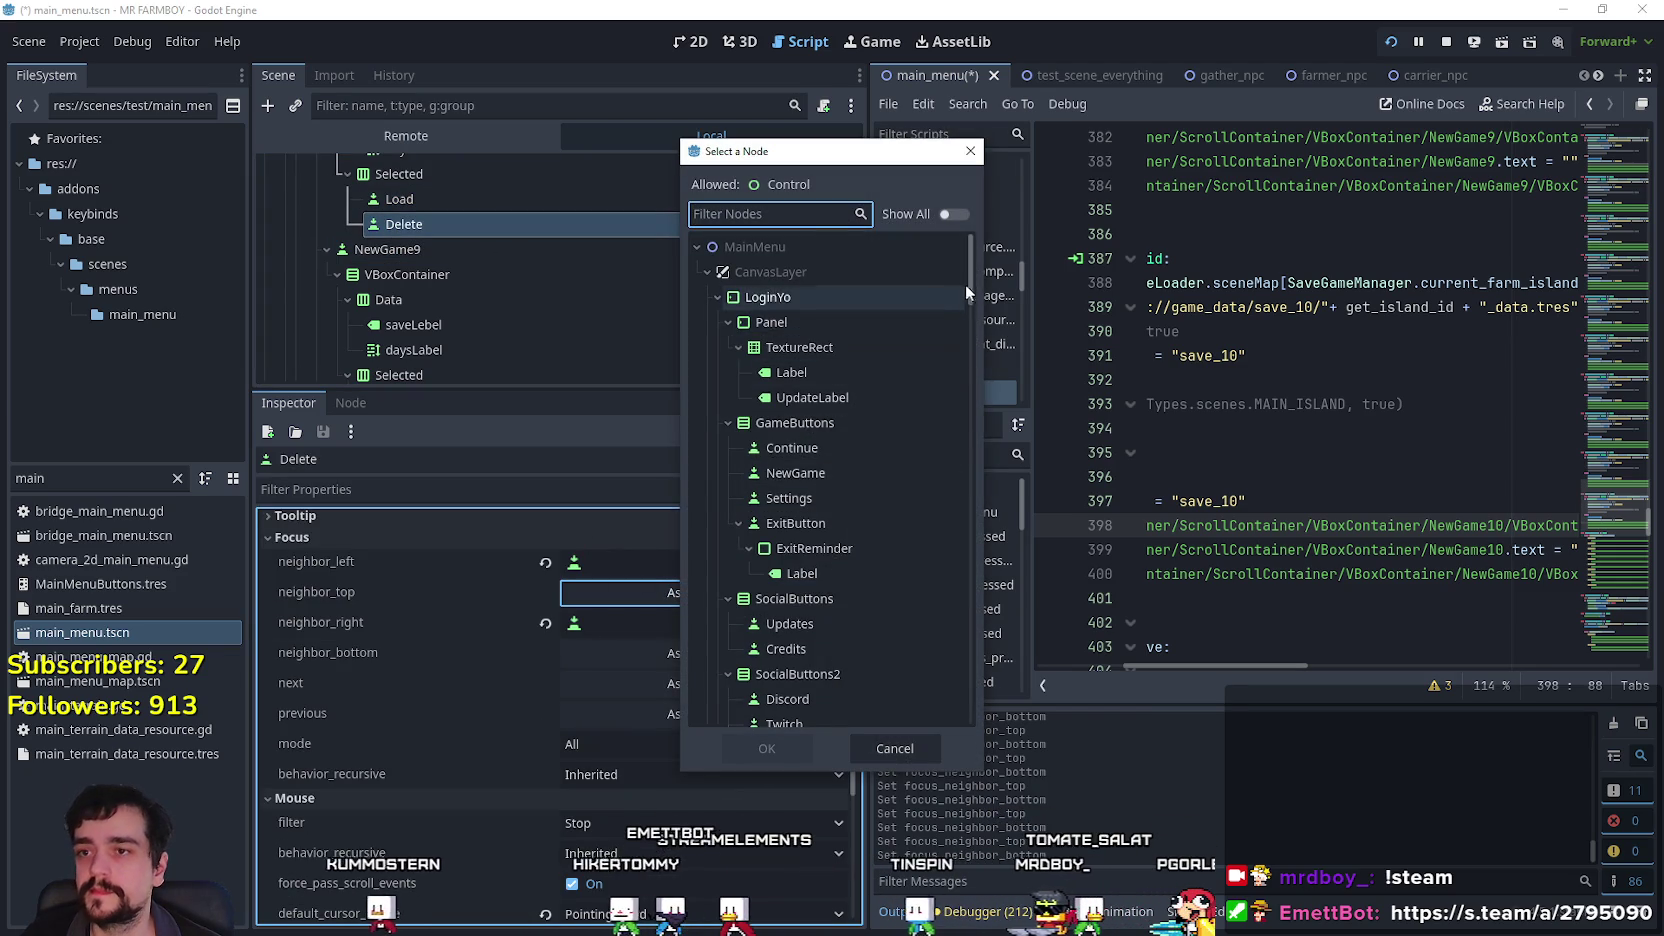
{"action": "scroll", "coordinate": [962, 395], "scroll_direction": "down", "scroll_amount": 10}
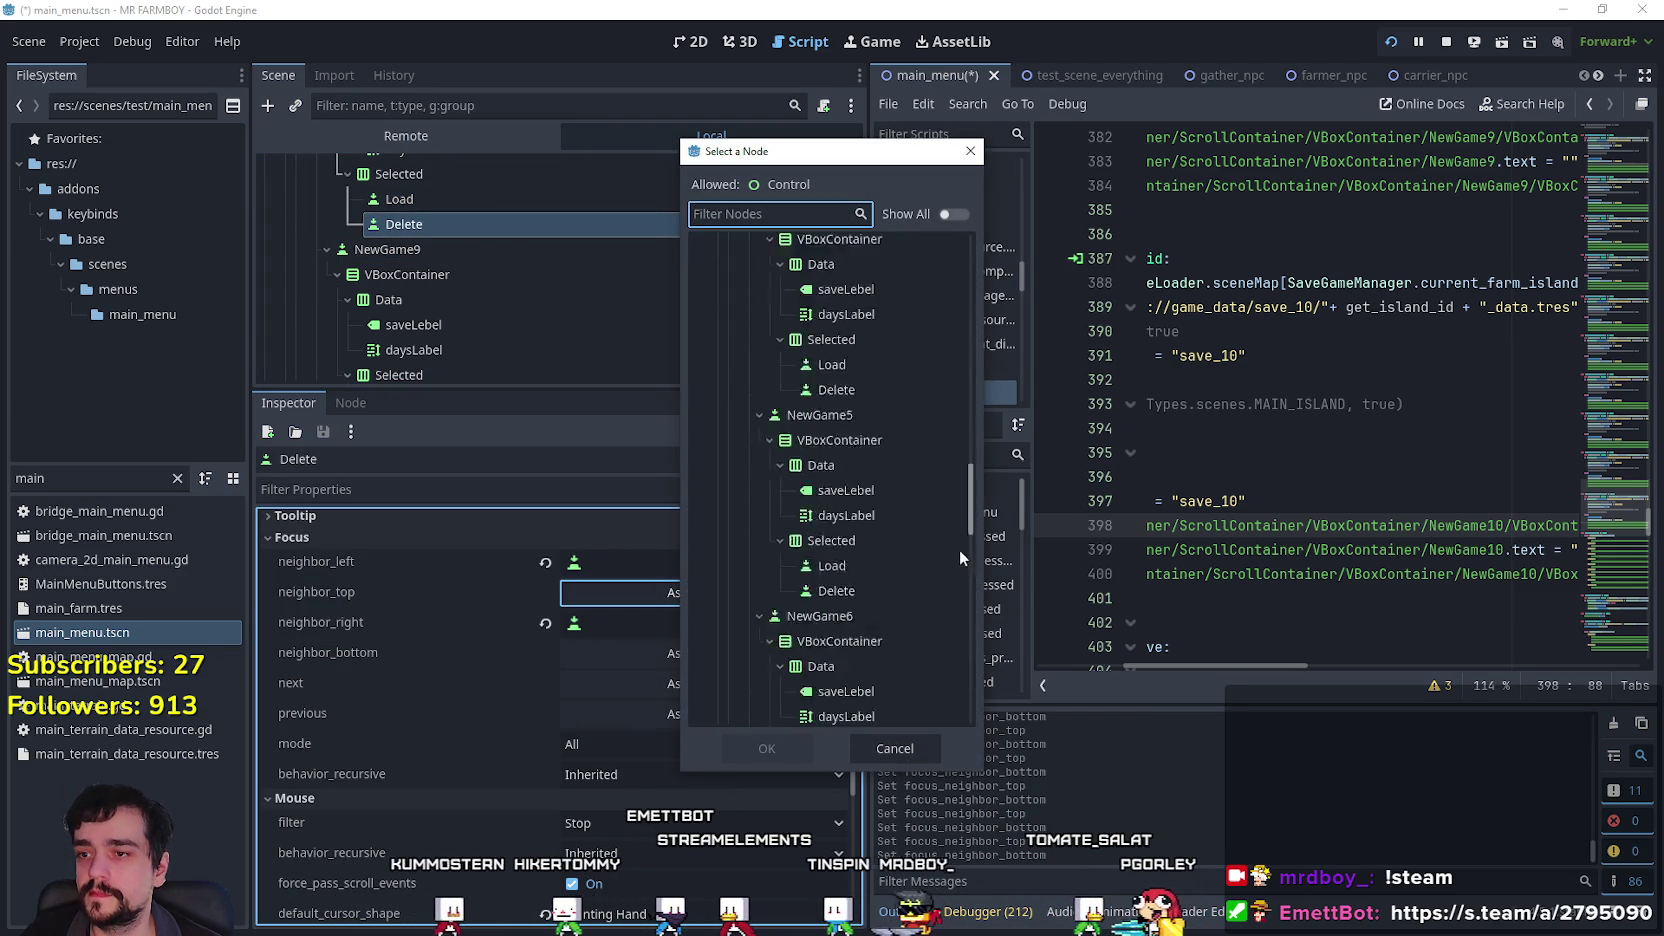
{"action": "left_click", "coordinate": [899, 484]}
{"action": "left_click", "coordinate": [799, 747]}
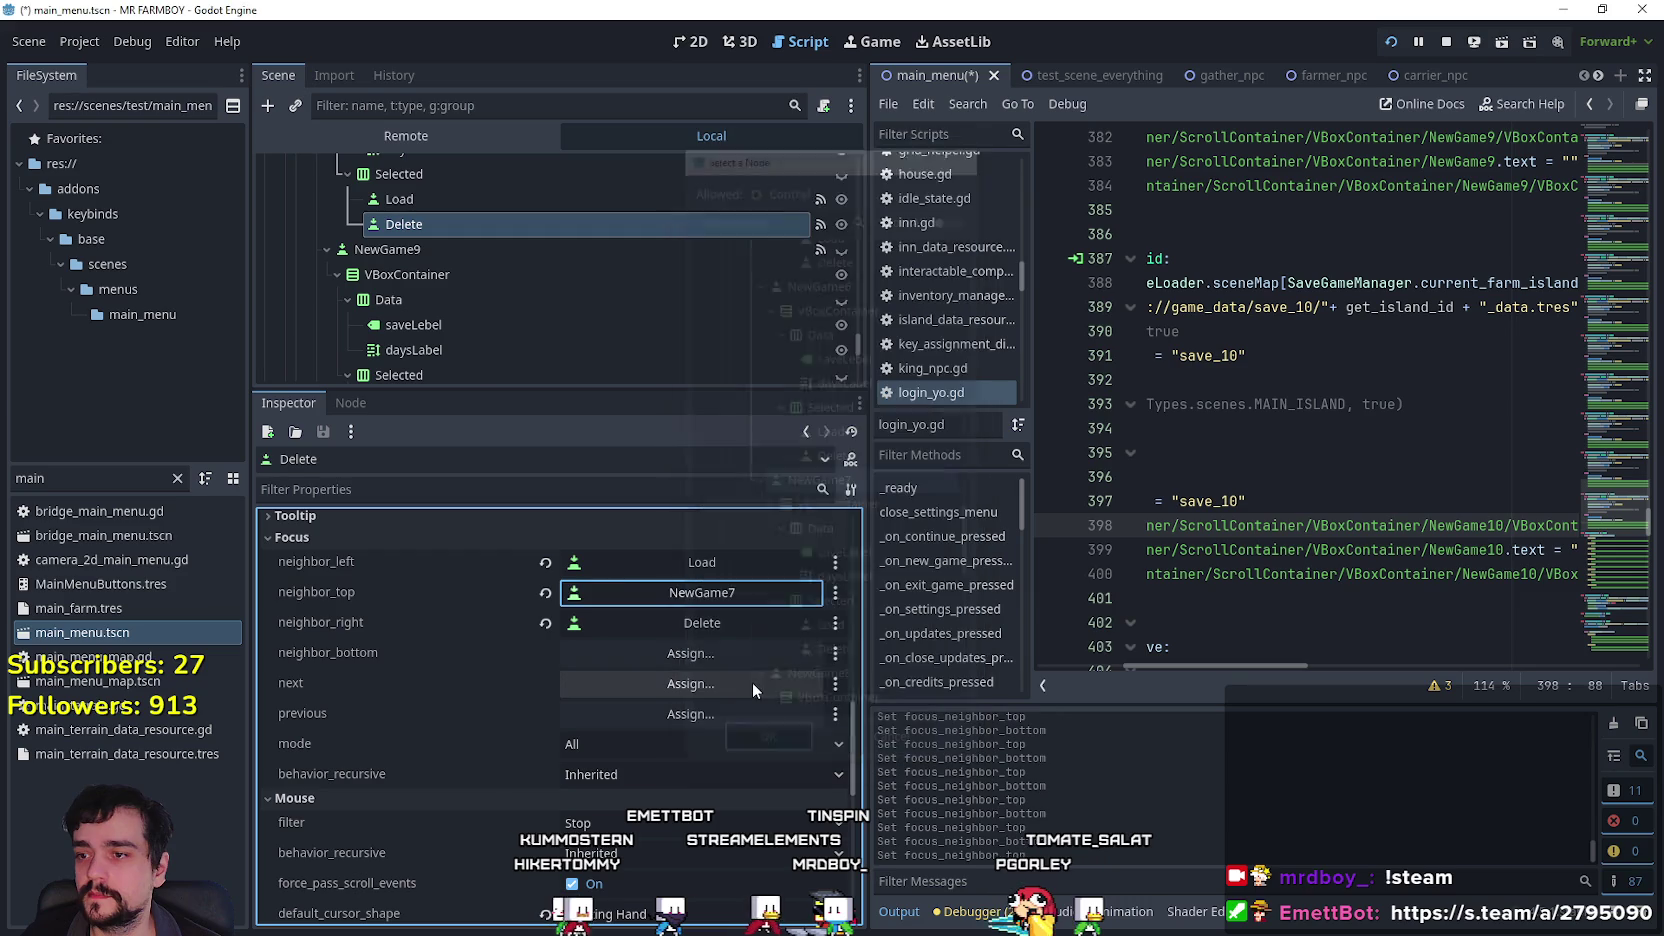
{"action": "left_click", "coordinate": [738, 654]}
{"action": "mouse_move", "coordinate": [970, 294]}
{"action": "left_mouse_down"}
{"action": "mouse_move", "coordinate": [958, 464]}
{"action": "mouse_move", "coordinate": [975, 578]}
{"action": "mouse_move", "coordinate": [956, 592]}
{"action": "left_mouse_up"}
{"action": "left_click", "coordinate": [878, 549]}
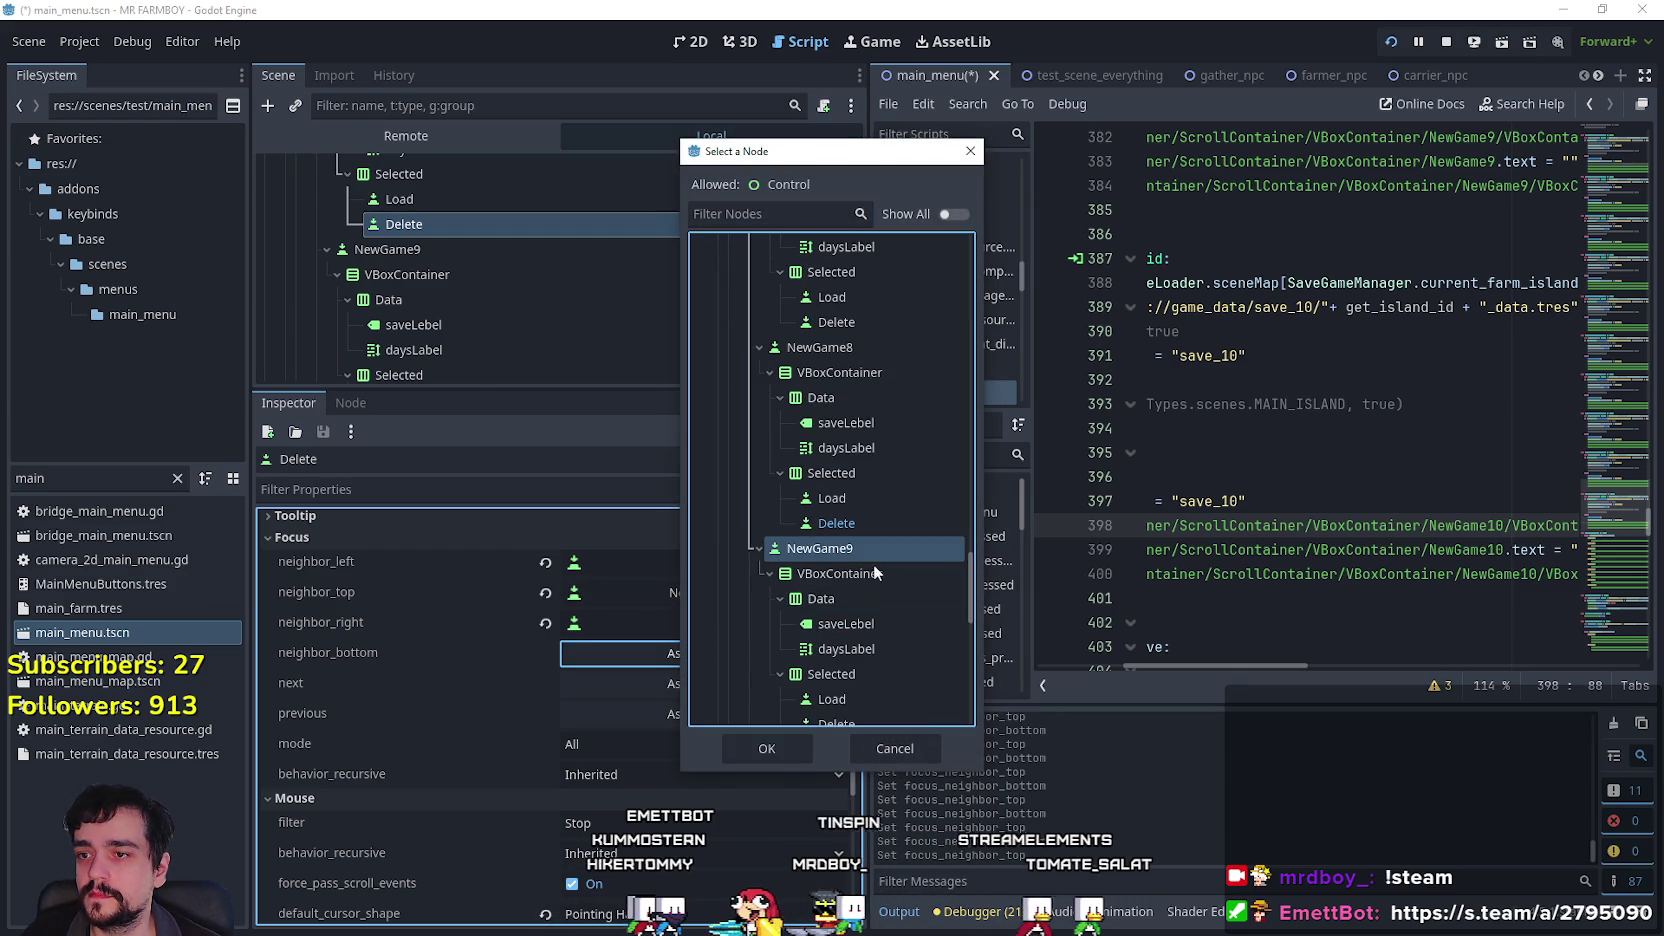
{"action": "left_click", "coordinate": [773, 744]}
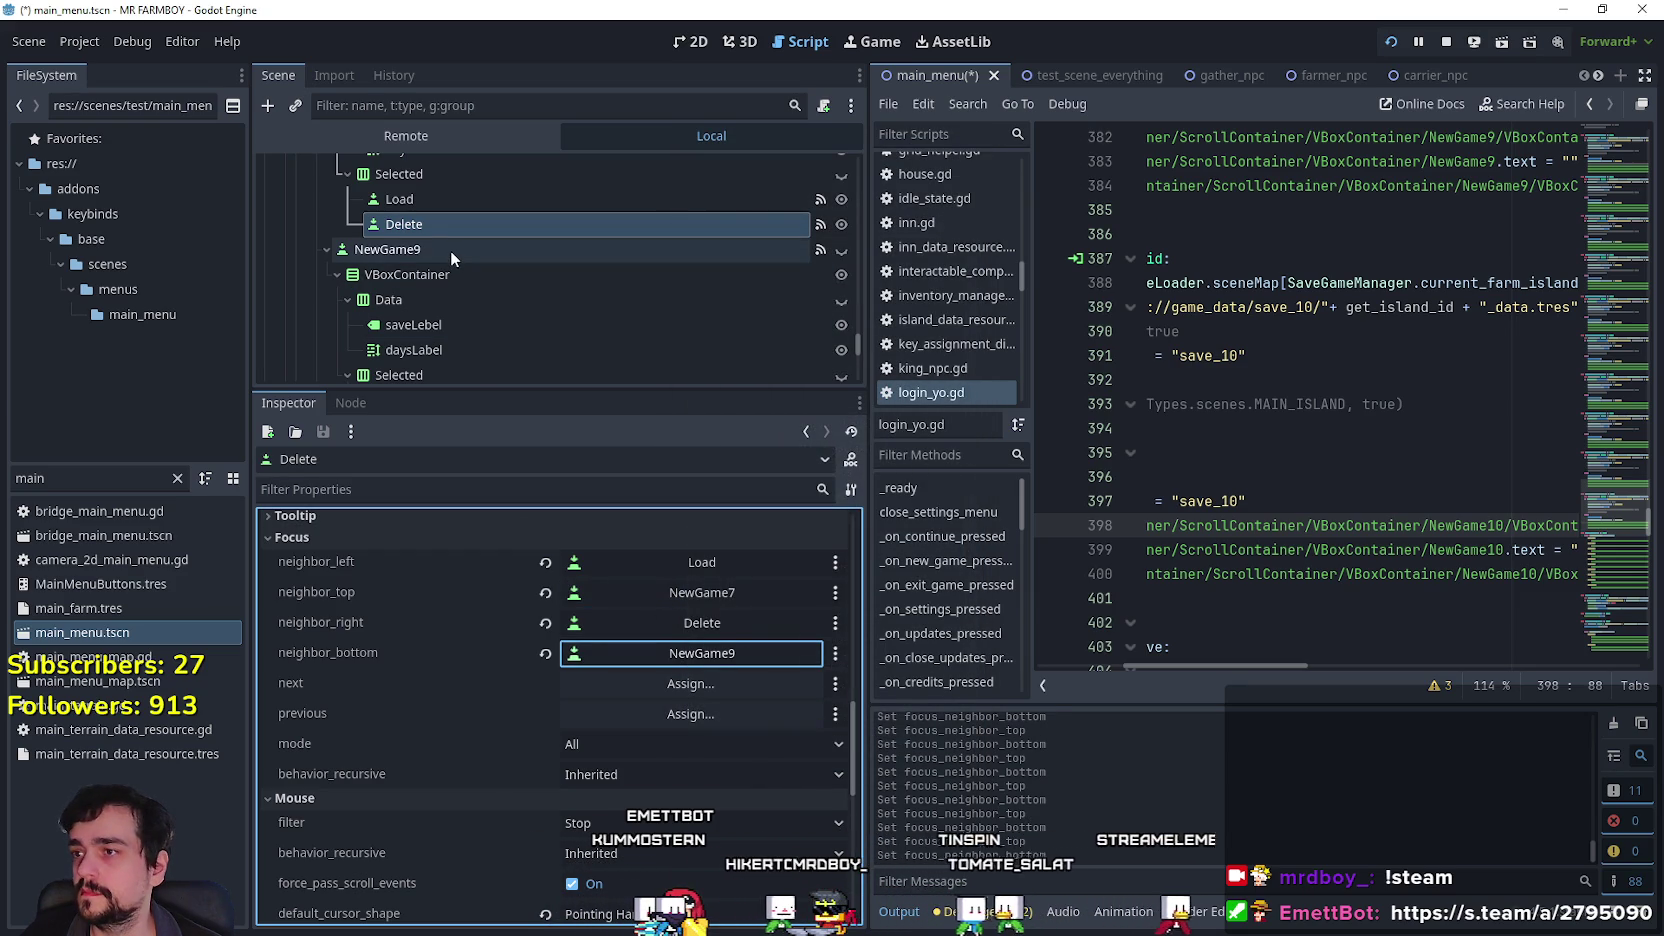
{"action": "left_click", "coordinate": [449, 249]}
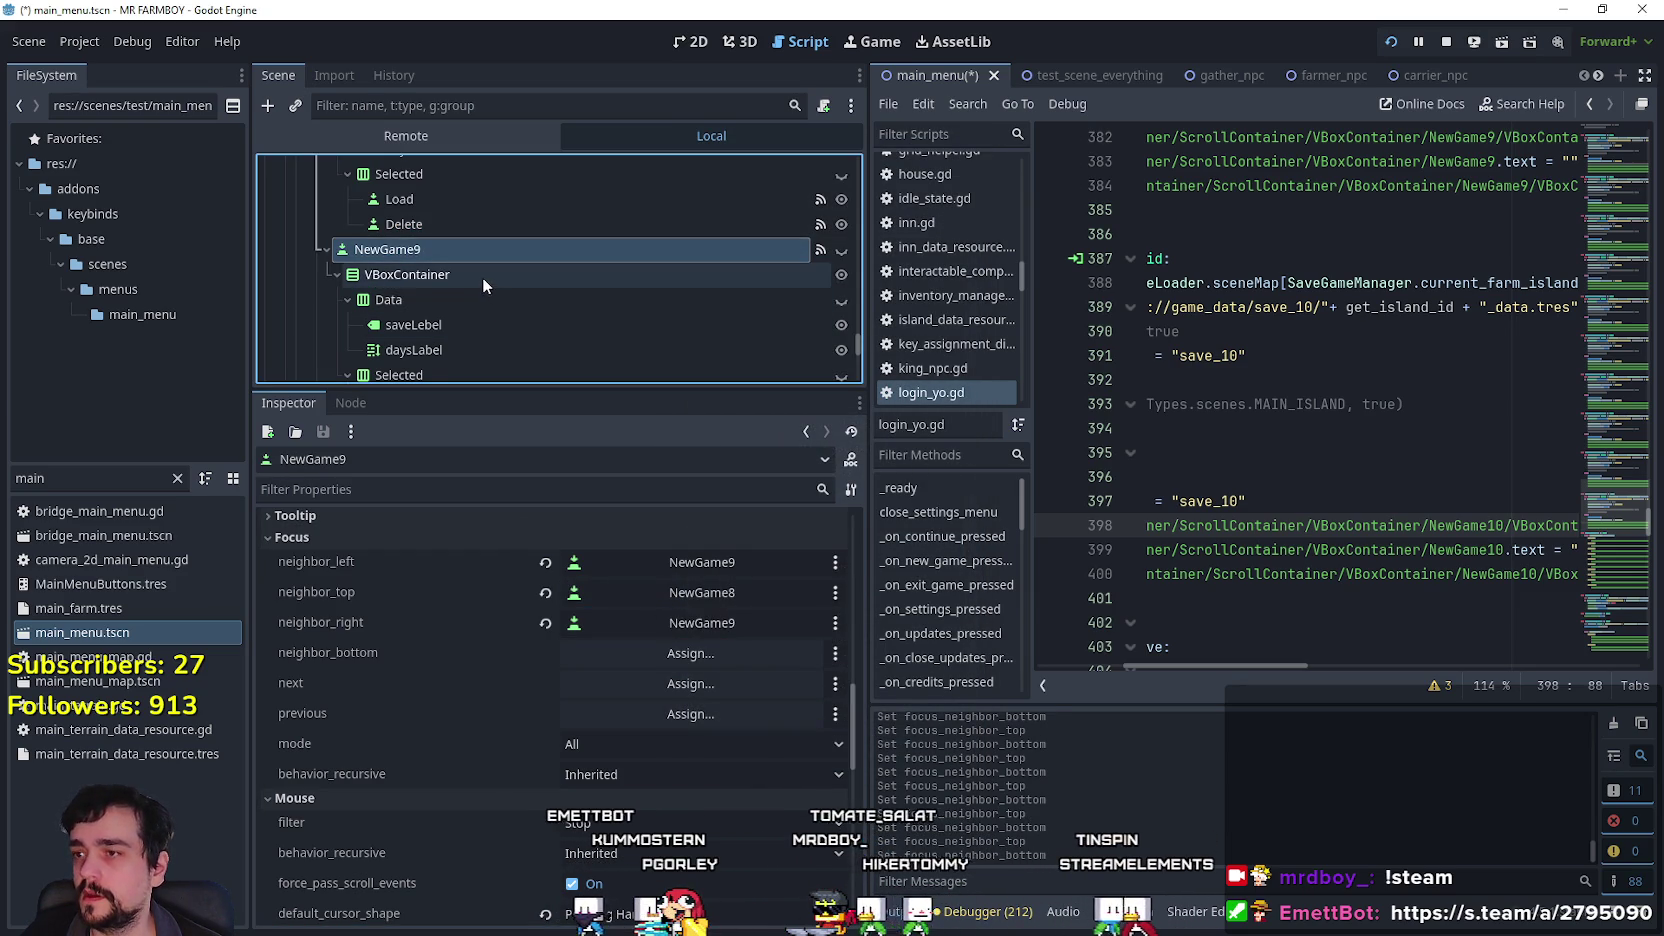
Set NewGame9's Load button focus neighbours to NewGame8 on top and NewGame10 below.
{"action": "scroll", "coordinate": [482, 277], "scroll_direction": "down", "scroll_amount": 1}
{"action": "left_click", "coordinate": [451, 345]}
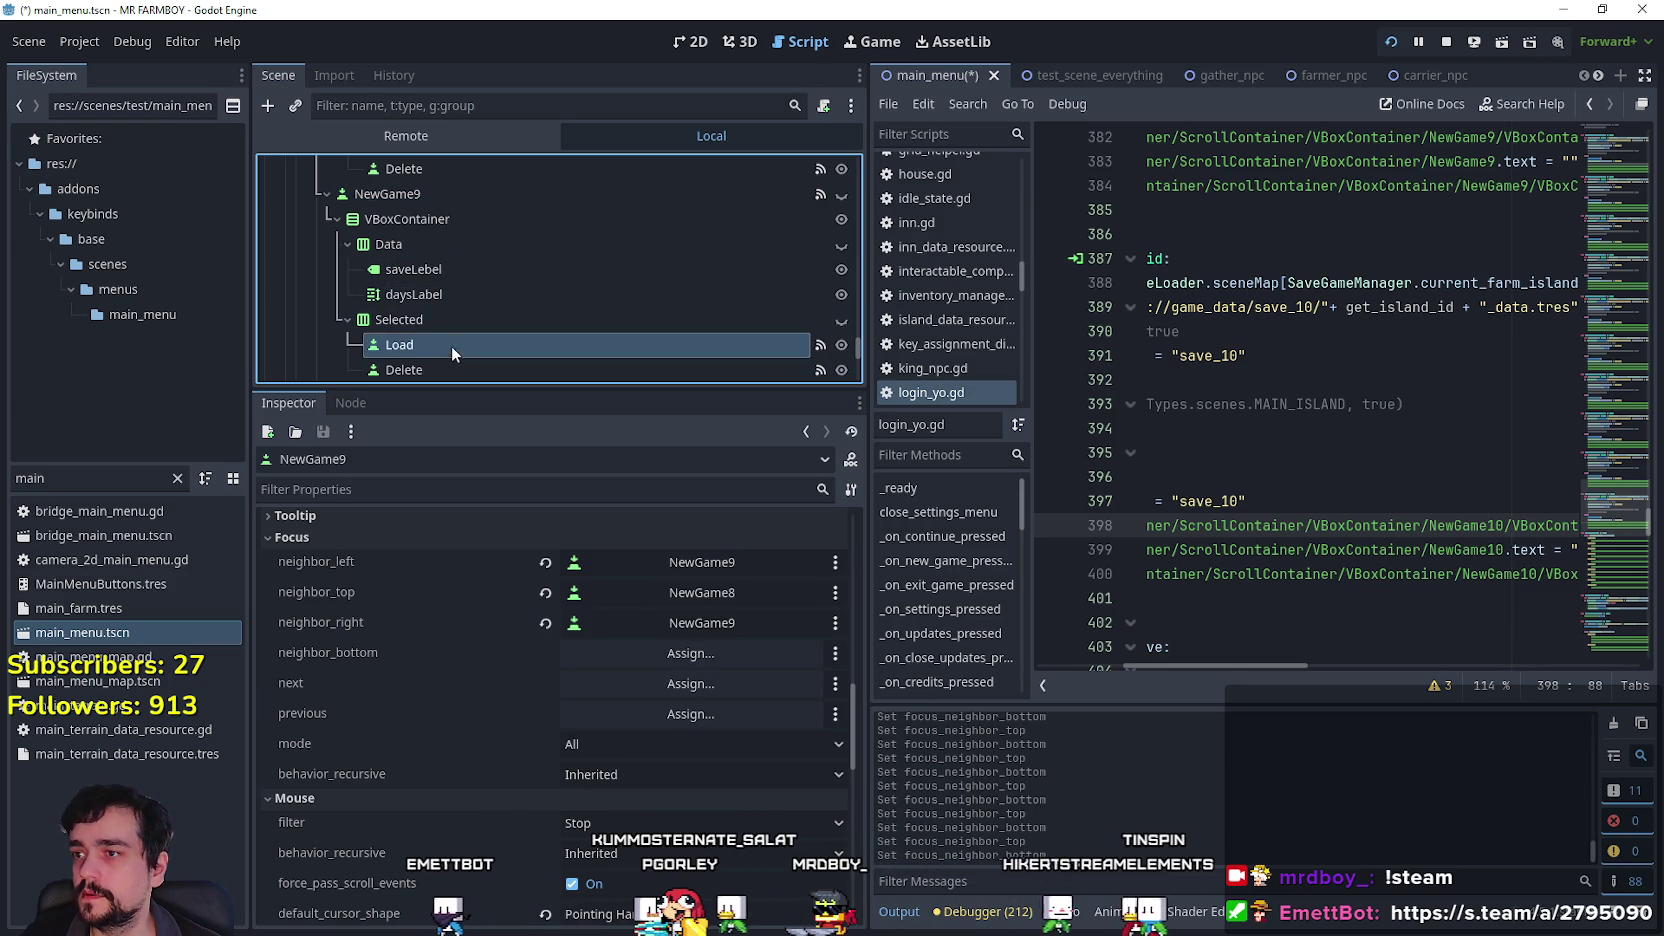
{"action": "left_click", "coordinate": [717, 640]}
{"action": "mouse_move", "coordinate": [964, 263]}
{"action": "left_mouse_down"}
{"action": "mouse_move", "coordinate": [989, 432]}
{"action": "mouse_move", "coordinate": [977, 583]}
{"action": "left_mouse_up"}
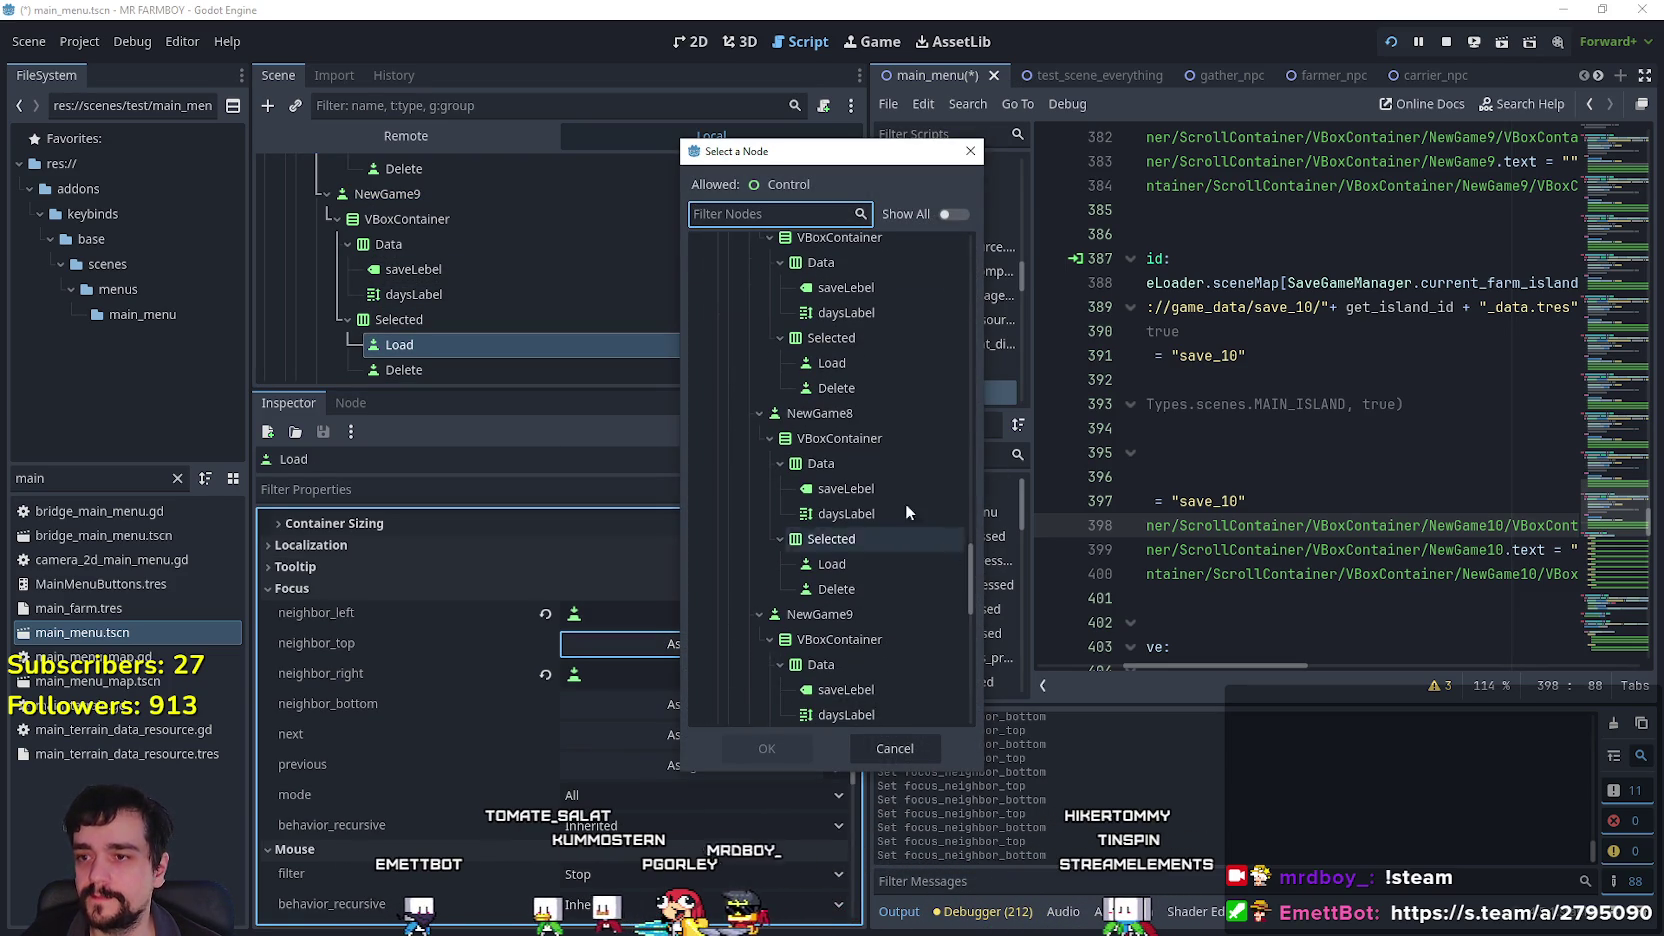
{"action": "left_click", "coordinate": [848, 416]}
{"action": "left_click", "coordinate": [774, 748]}
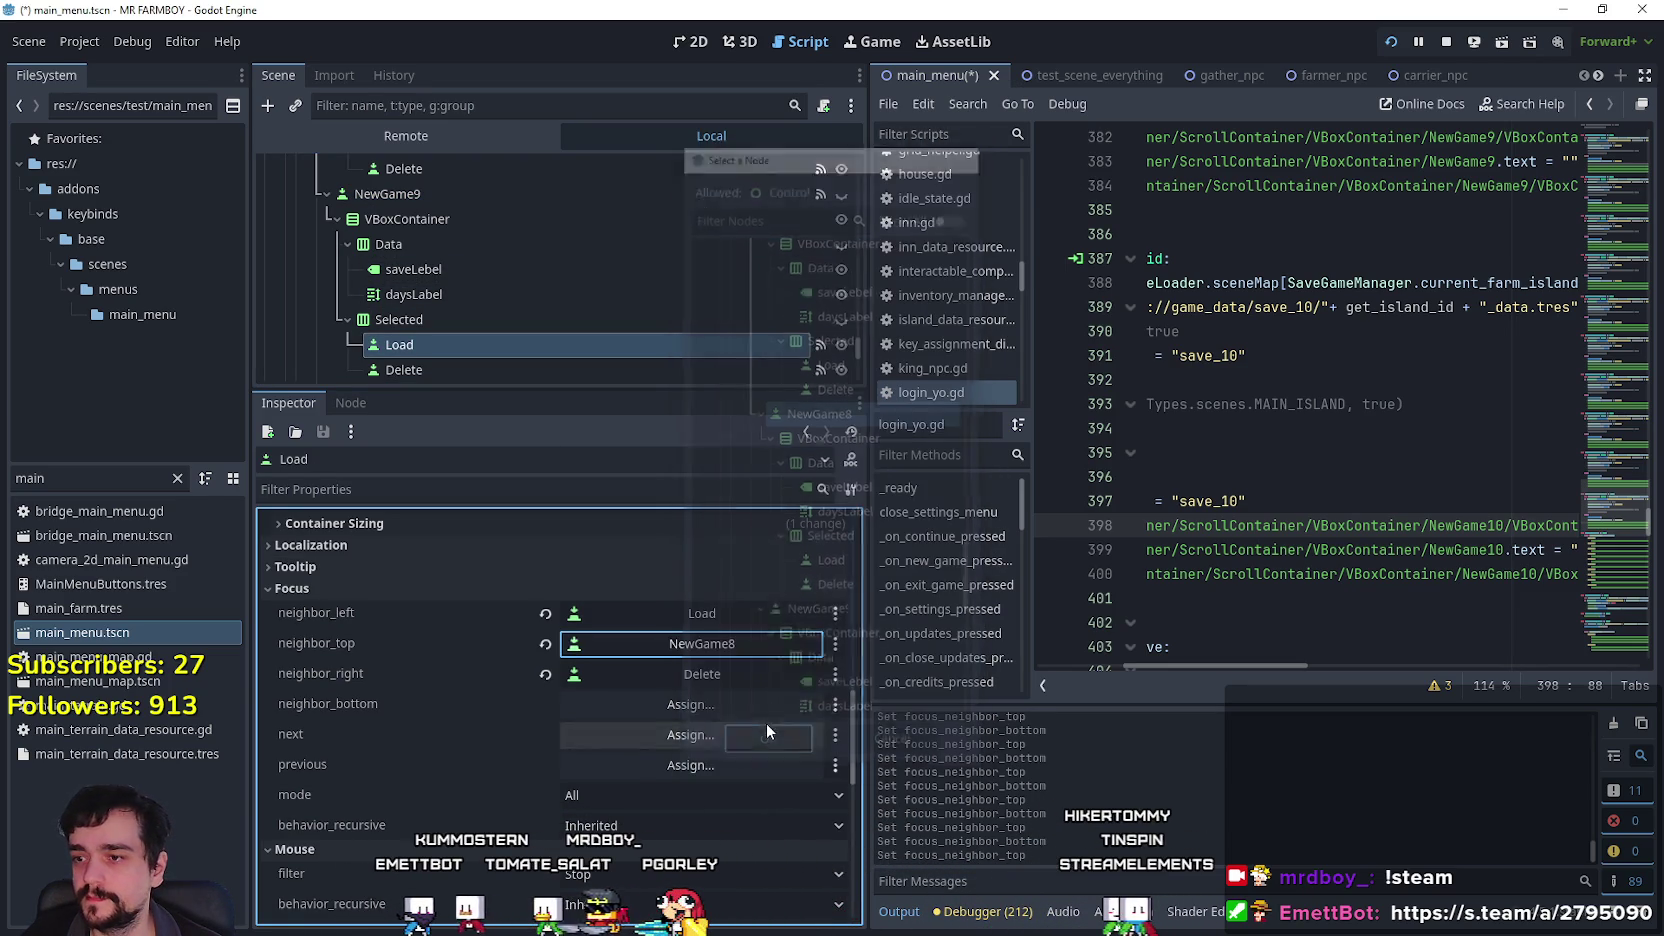
{"action": "left_click", "coordinate": [760, 705]}
{"action": "left_click_drag", "start_coordinate": [970, 271], "coordinate": [946, 653]}
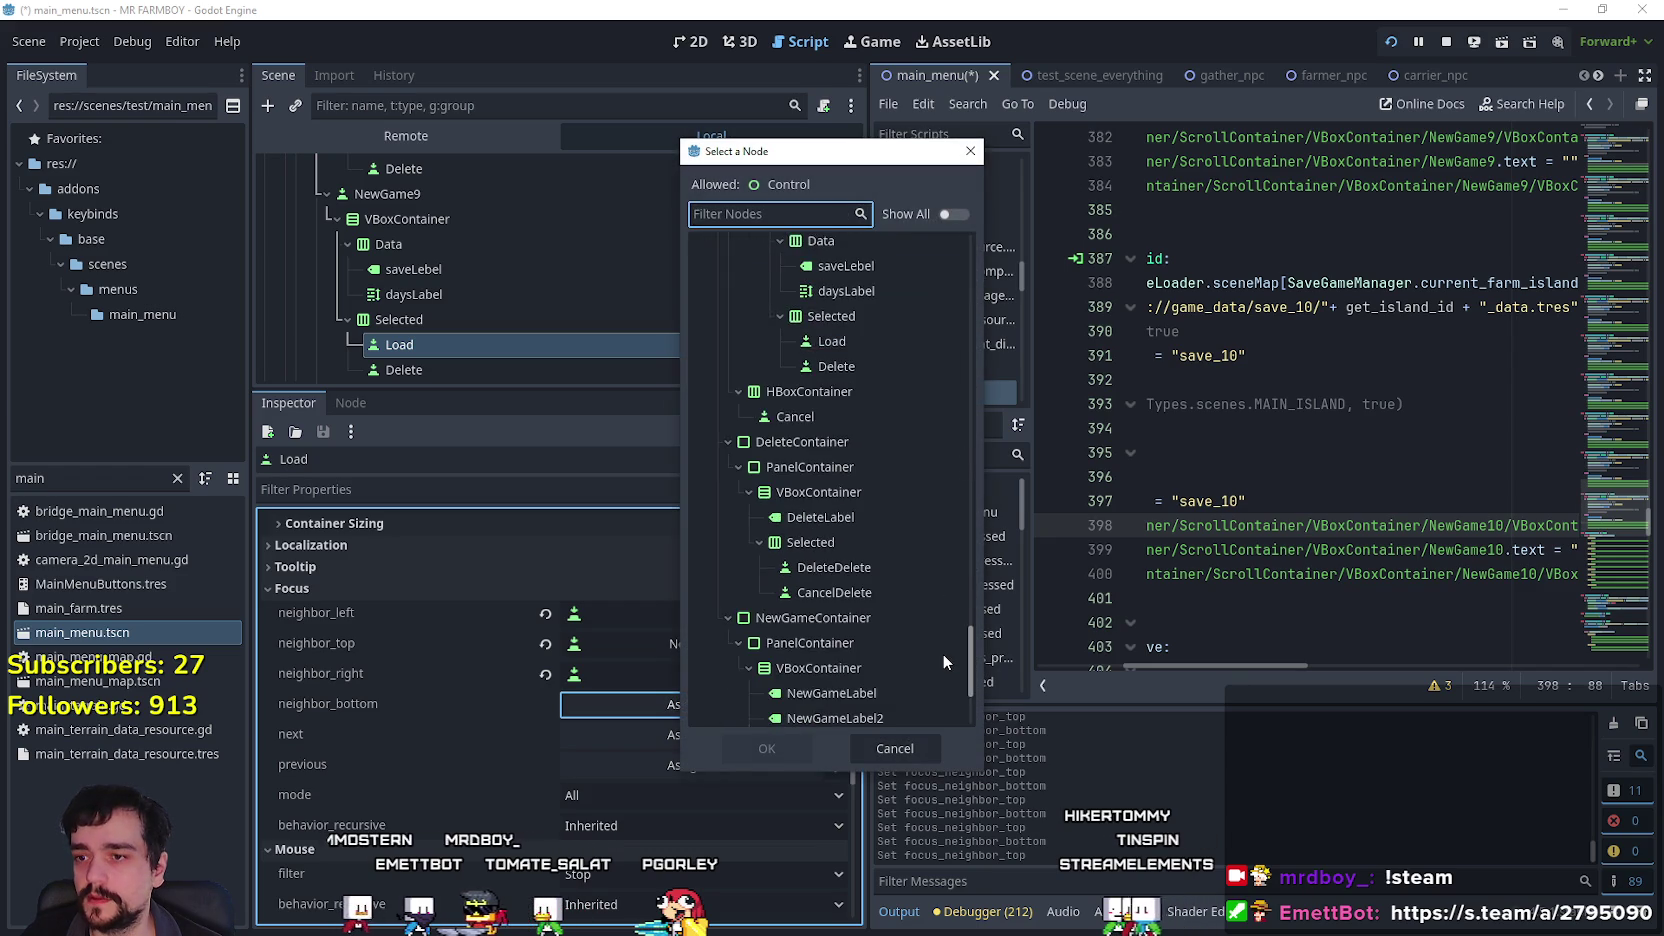
{"action": "scroll", "coordinate": [891, 515], "scroll_direction": "up", "scroll_amount": 2}
{"action": "left_click", "coordinate": [850, 461]}
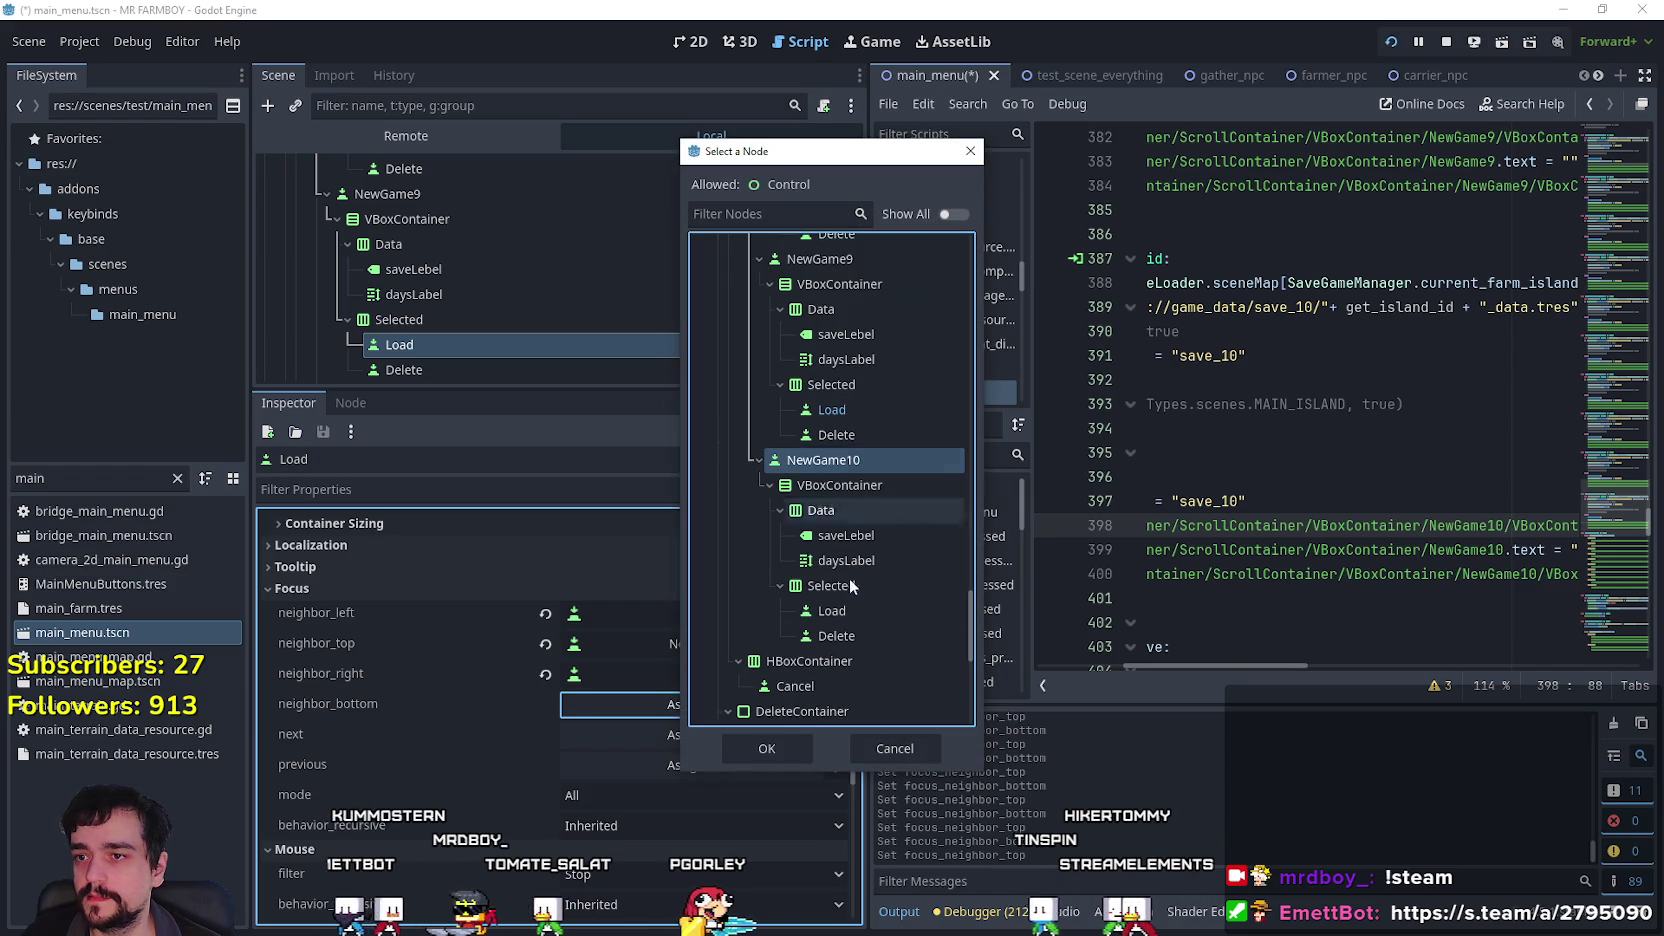
{"action": "left_click", "coordinate": [766, 748]}
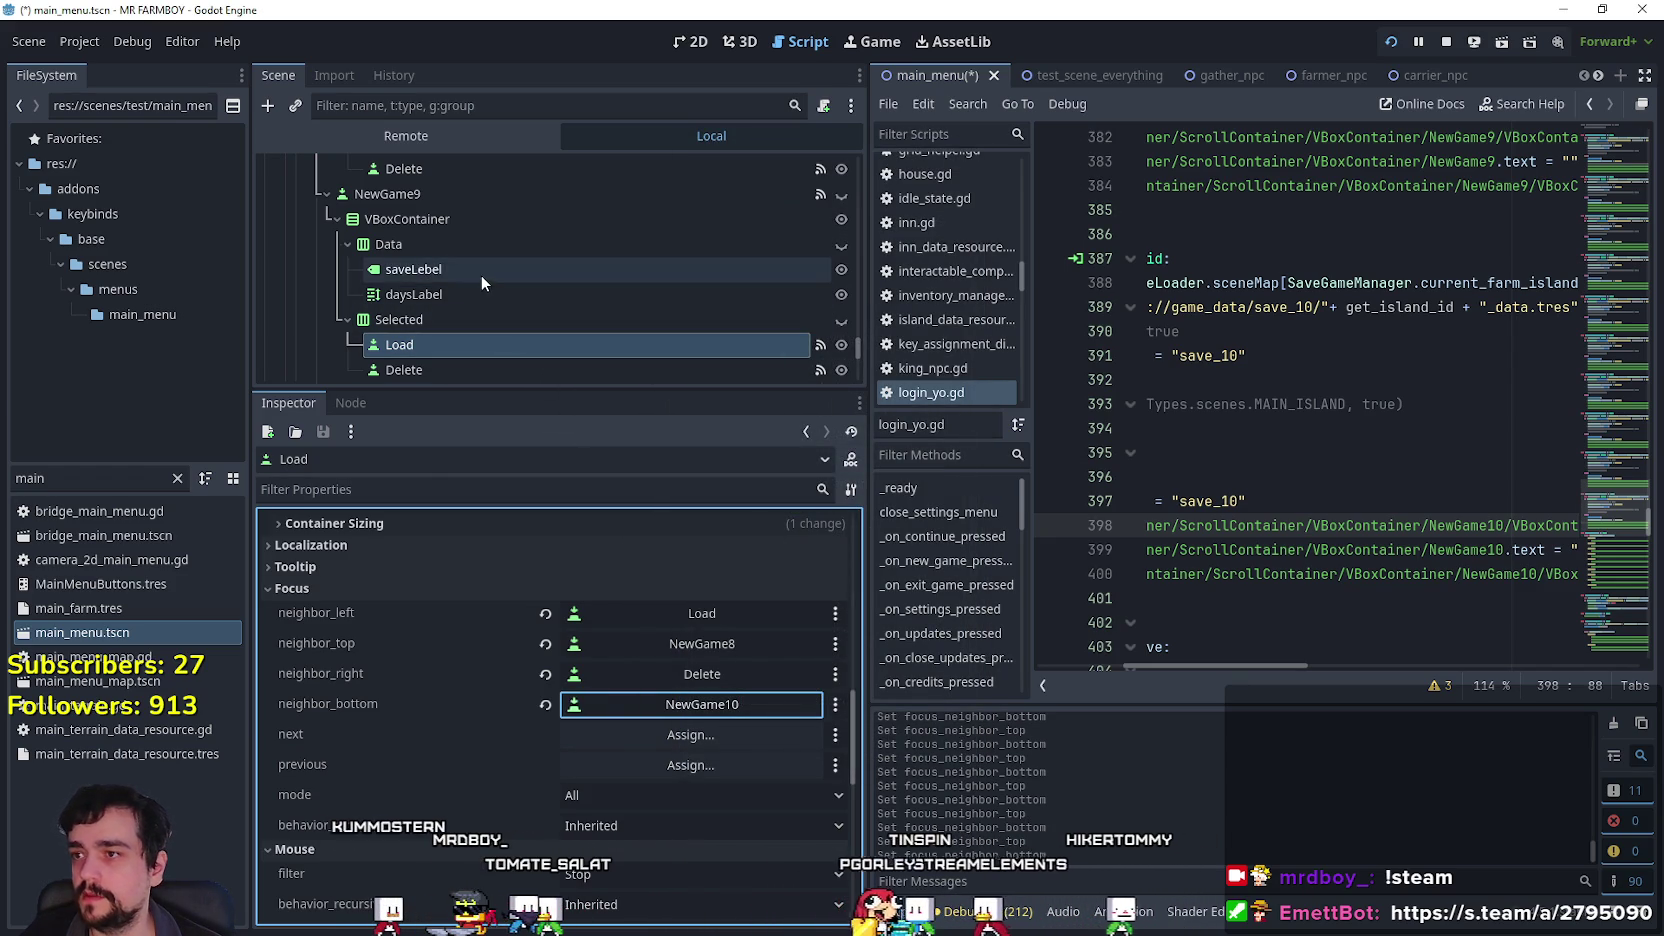
Set NewGame9's Delete button focus neighbours to NewGame8 on top and NewGame10 below.
{"action": "left_click", "coordinate": [428, 361]}
{"action": "left_click", "coordinate": [718, 643]}
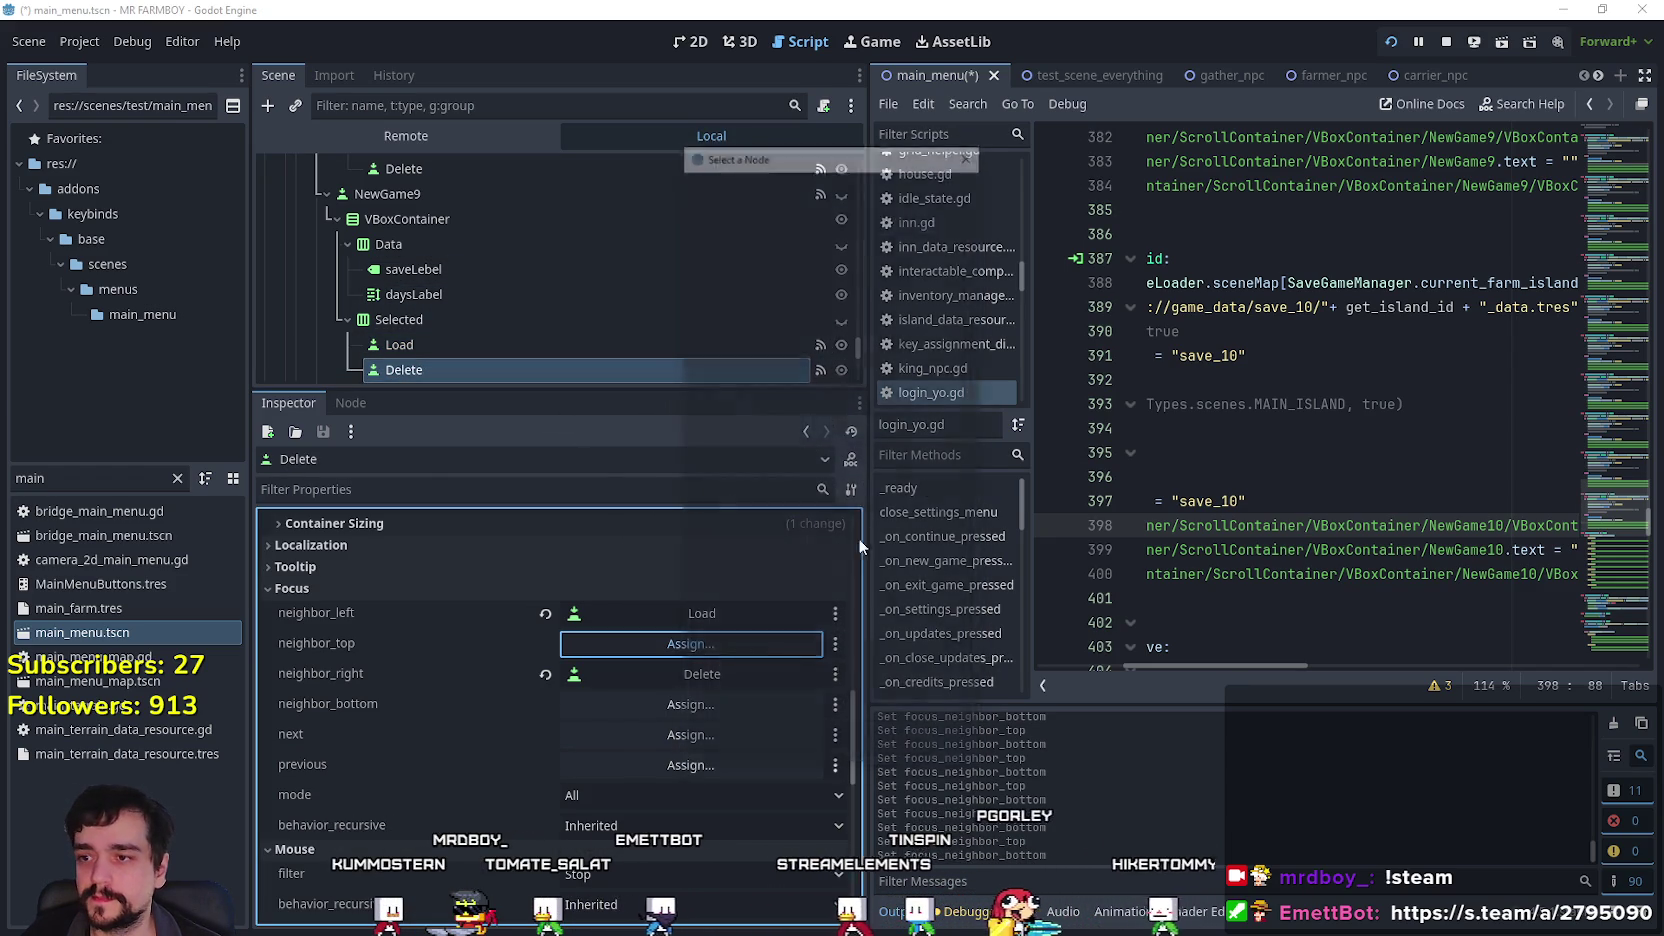
{"action": "left_click_drag", "start_coordinate": [963, 290], "coordinate": [977, 585]}
{"action": "left_click", "coordinate": [899, 517]}
{"action": "left_click", "coordinate": [785, 748]}
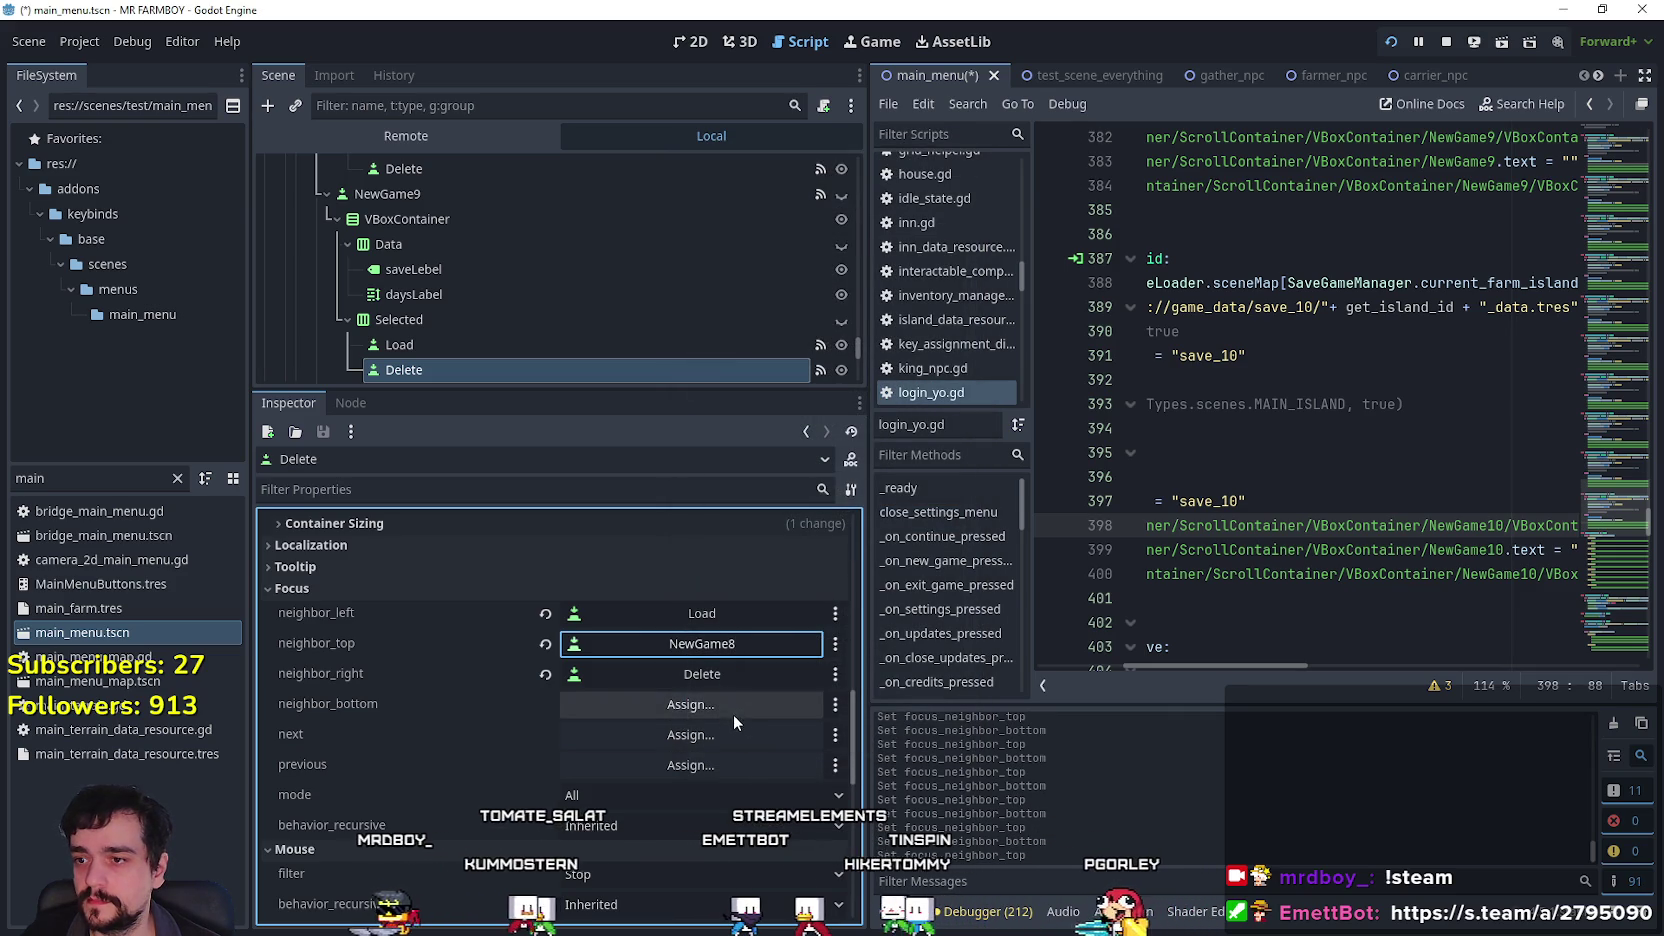
{"action": "left_click", "coordinate": [731, 700]}
{"action": "left_click_drag", "start_coordinate": [972, 288], "coordinate": [967, 443]}
{"action": "scroll", "coordinate": [961, 501], "scroll_direction": "down", "scroll_amount": 5}
{"action": "scroll", "coordinate": [963, 542], "scroll_direction": "down", "scroll_amount": 3}
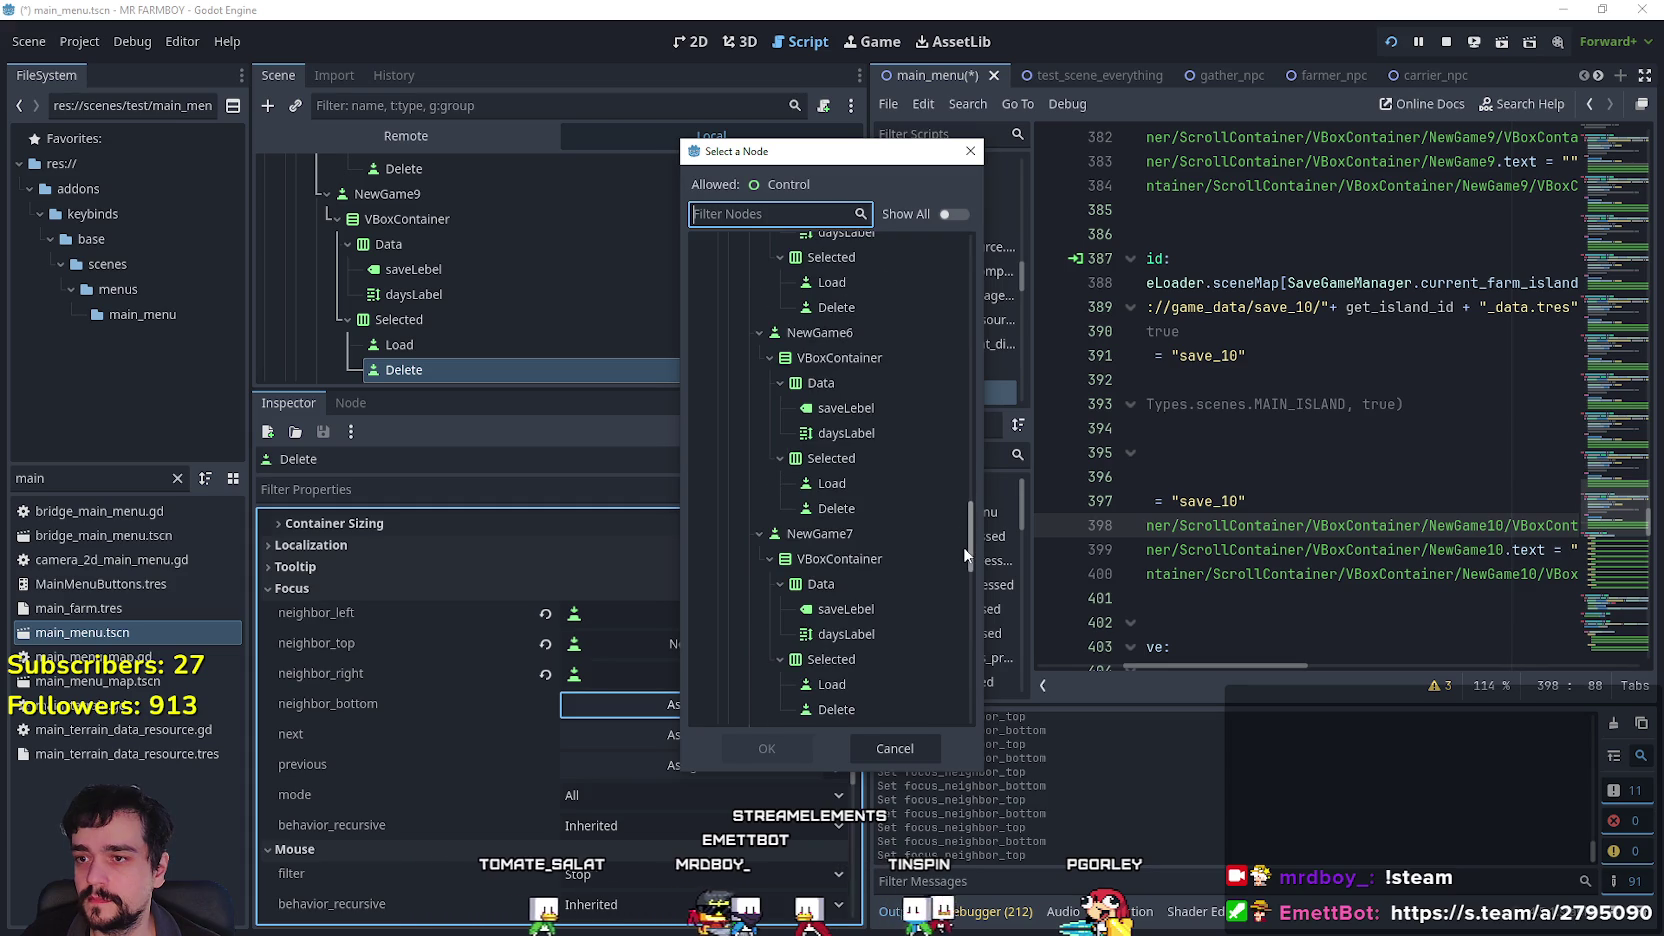
{"action": "scroll", "coordinate": [964, 554], "scroll_direction": "down", "scroll_amount": 2}
{"action": "scroll", "coordinate": [898, 567], "scroll_direction": "down", "scroll_amount": 2}
{"action": "scroll", "coordinate": [865, 615], "scroll_direction": "down", "scroll_amount": 3}
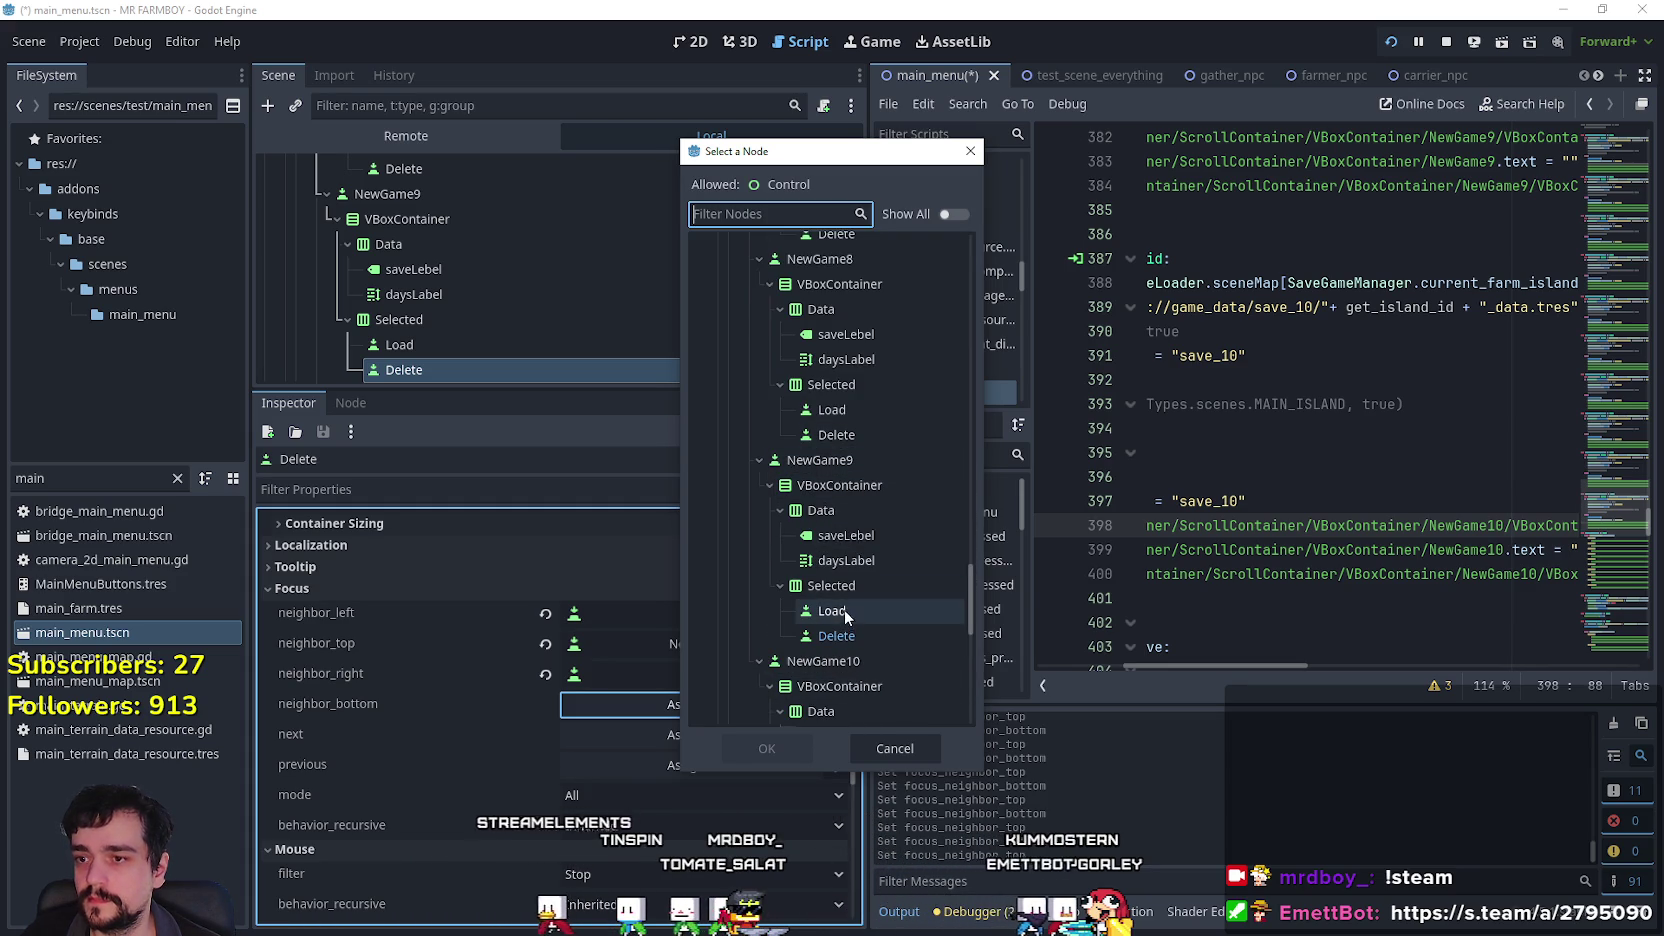
{"action": "scroll", "coordinate": [800, 461], "scroll_direction": "down", "scroll_amount": 3}
{"action": "left_click", "coordinate": [829, 478]}
{"action": "left_click", "coordinate": [801, 740]}
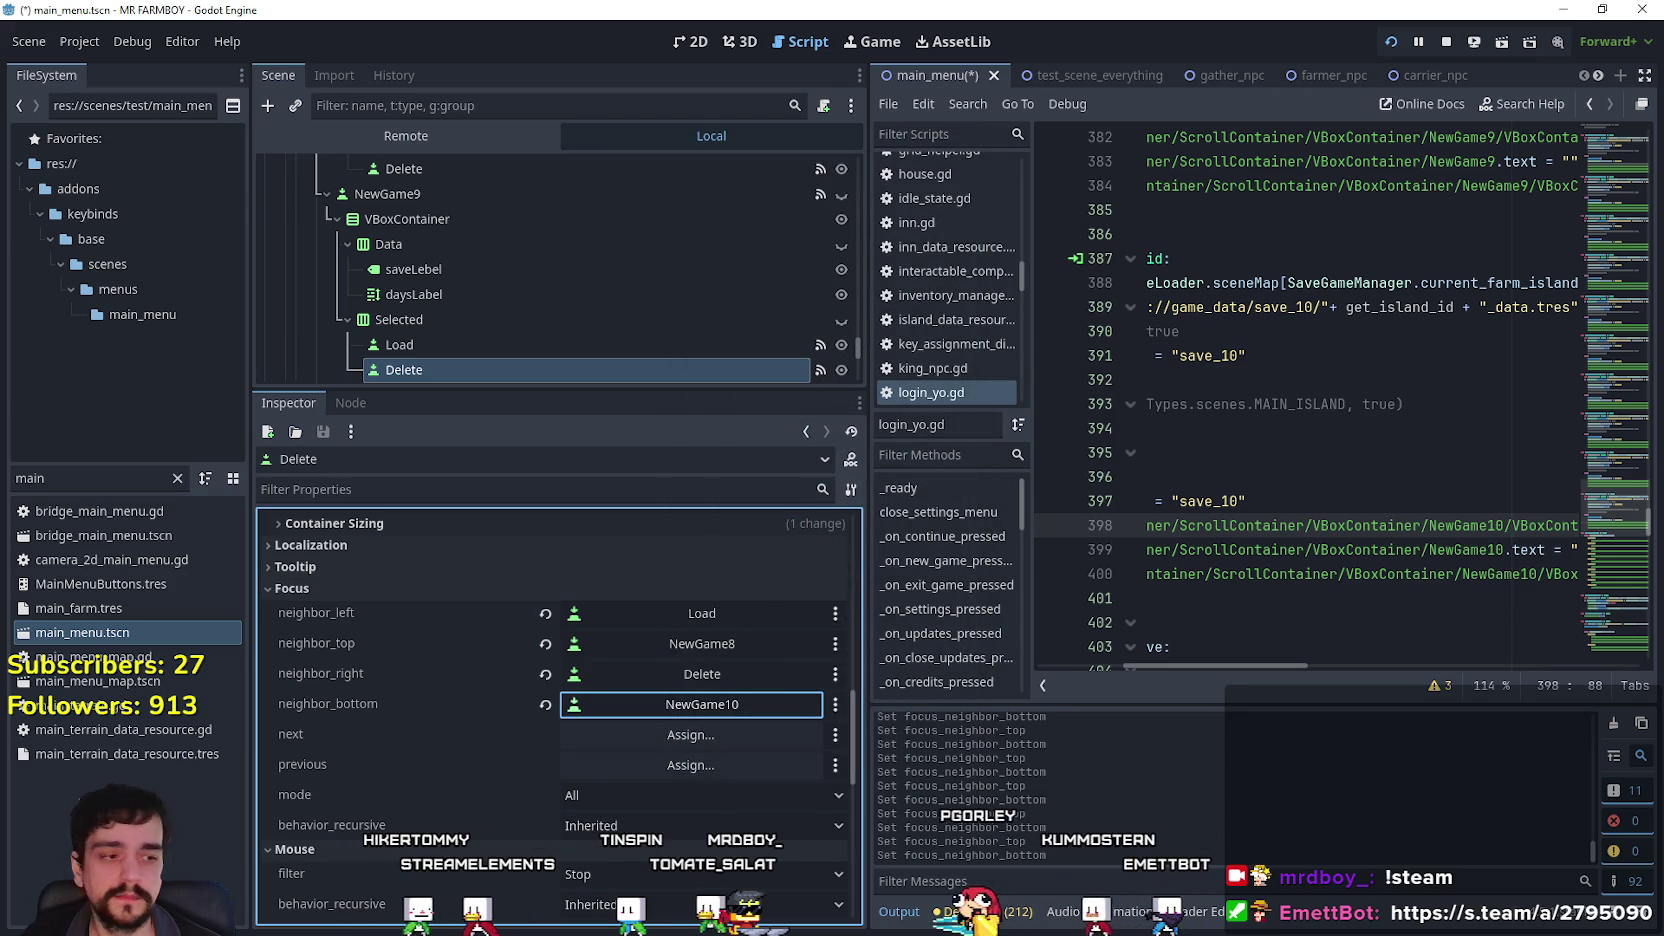
In the running game's save menu, move keyboard focus between Save 1, Save 2 and its Load option.
{"action": "key", "text": "alt+Tab"}
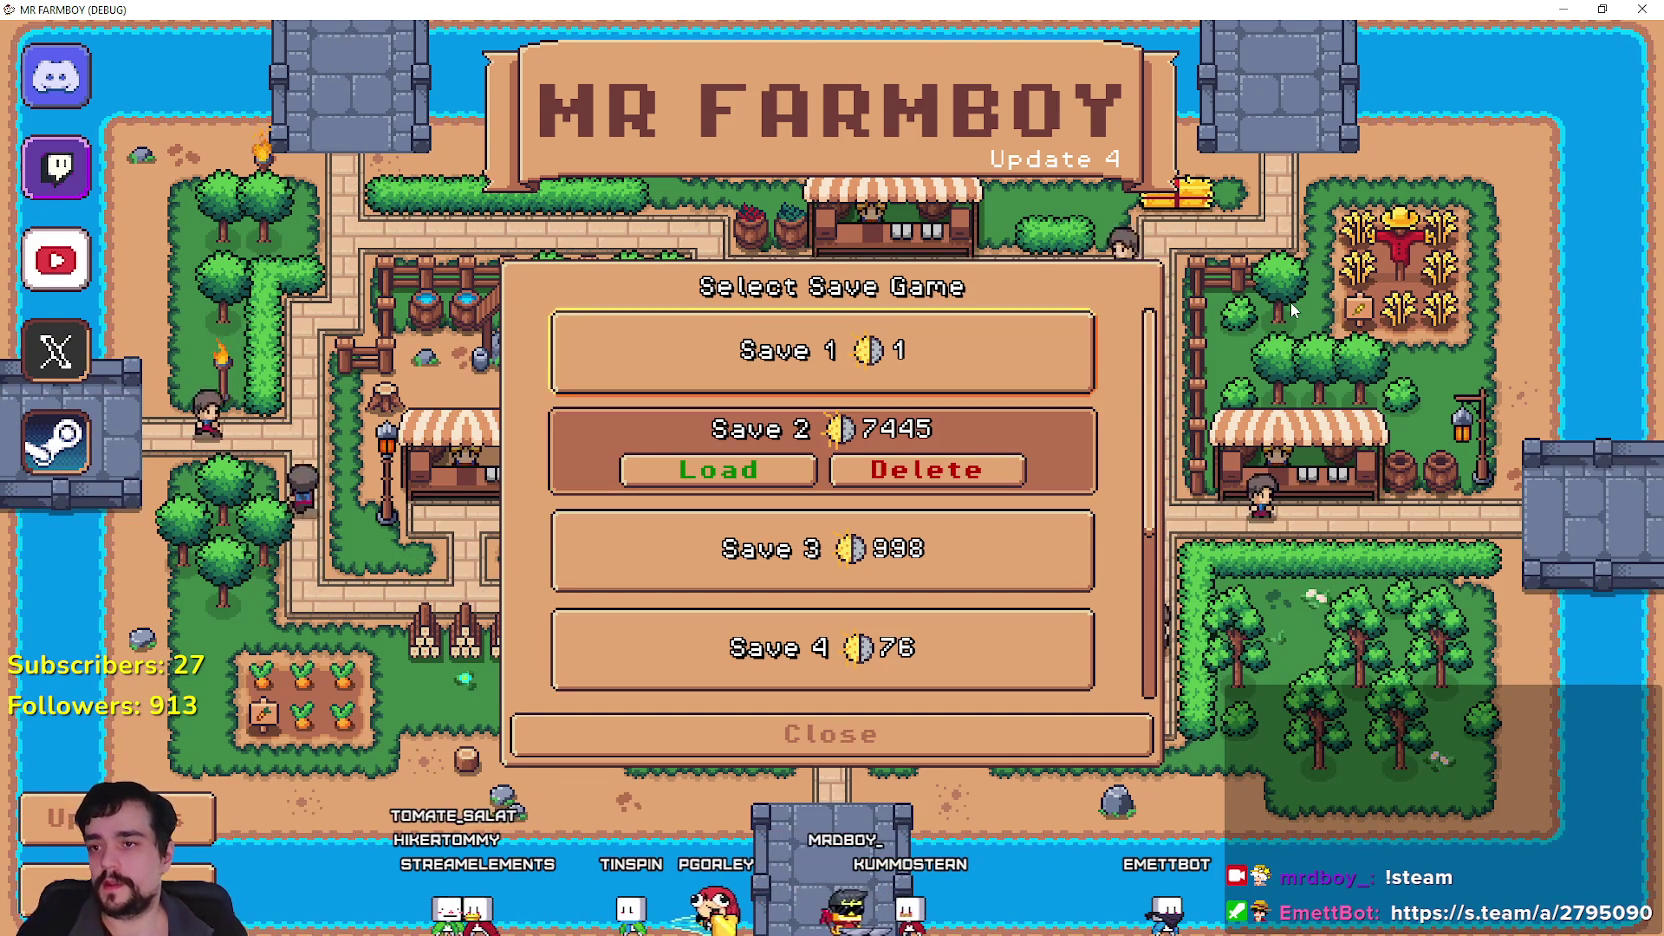
{"action": "key", "text": "Up"}
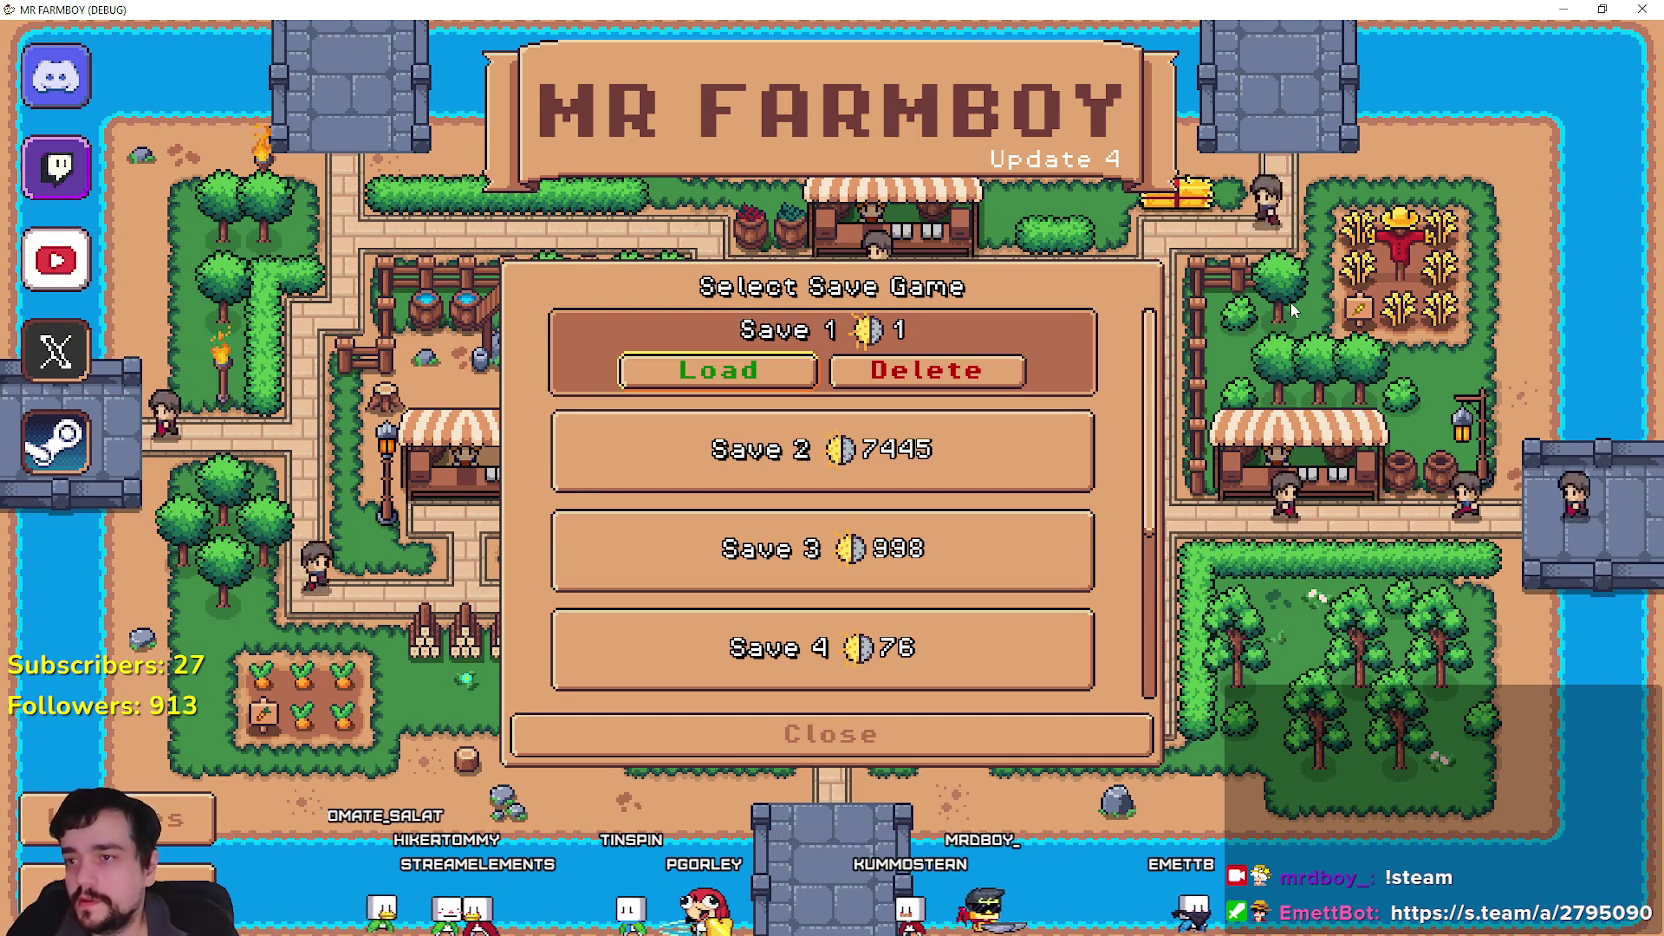
{"action": "key", "text": "Up"}
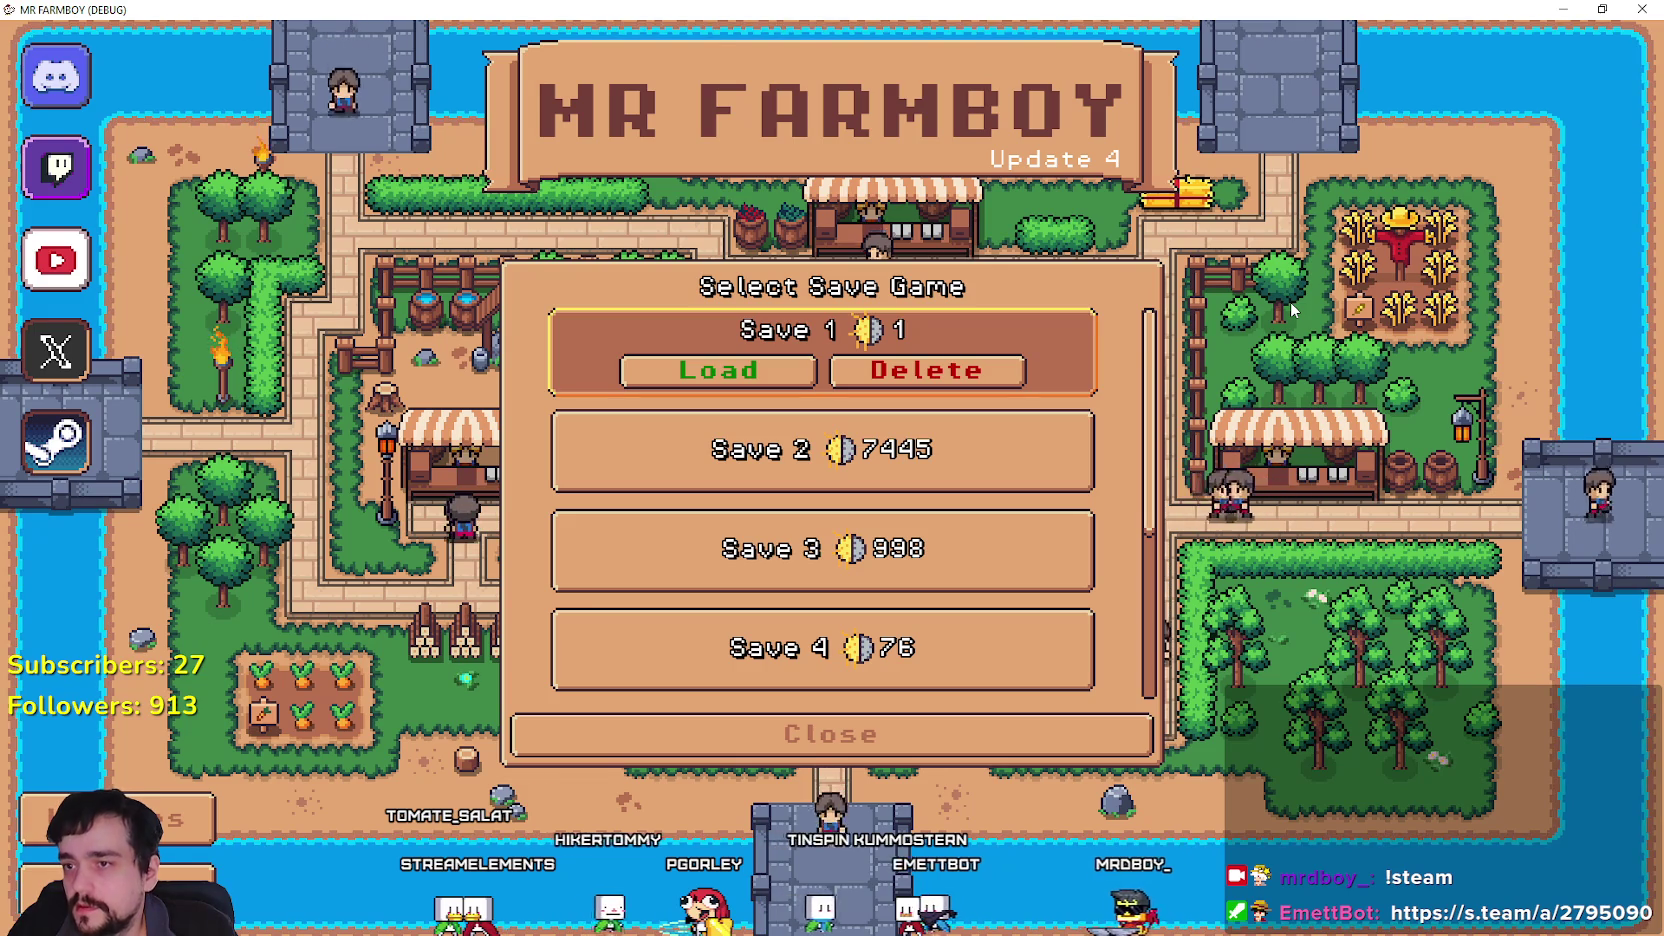
{"action": "key", "text": "Down"}
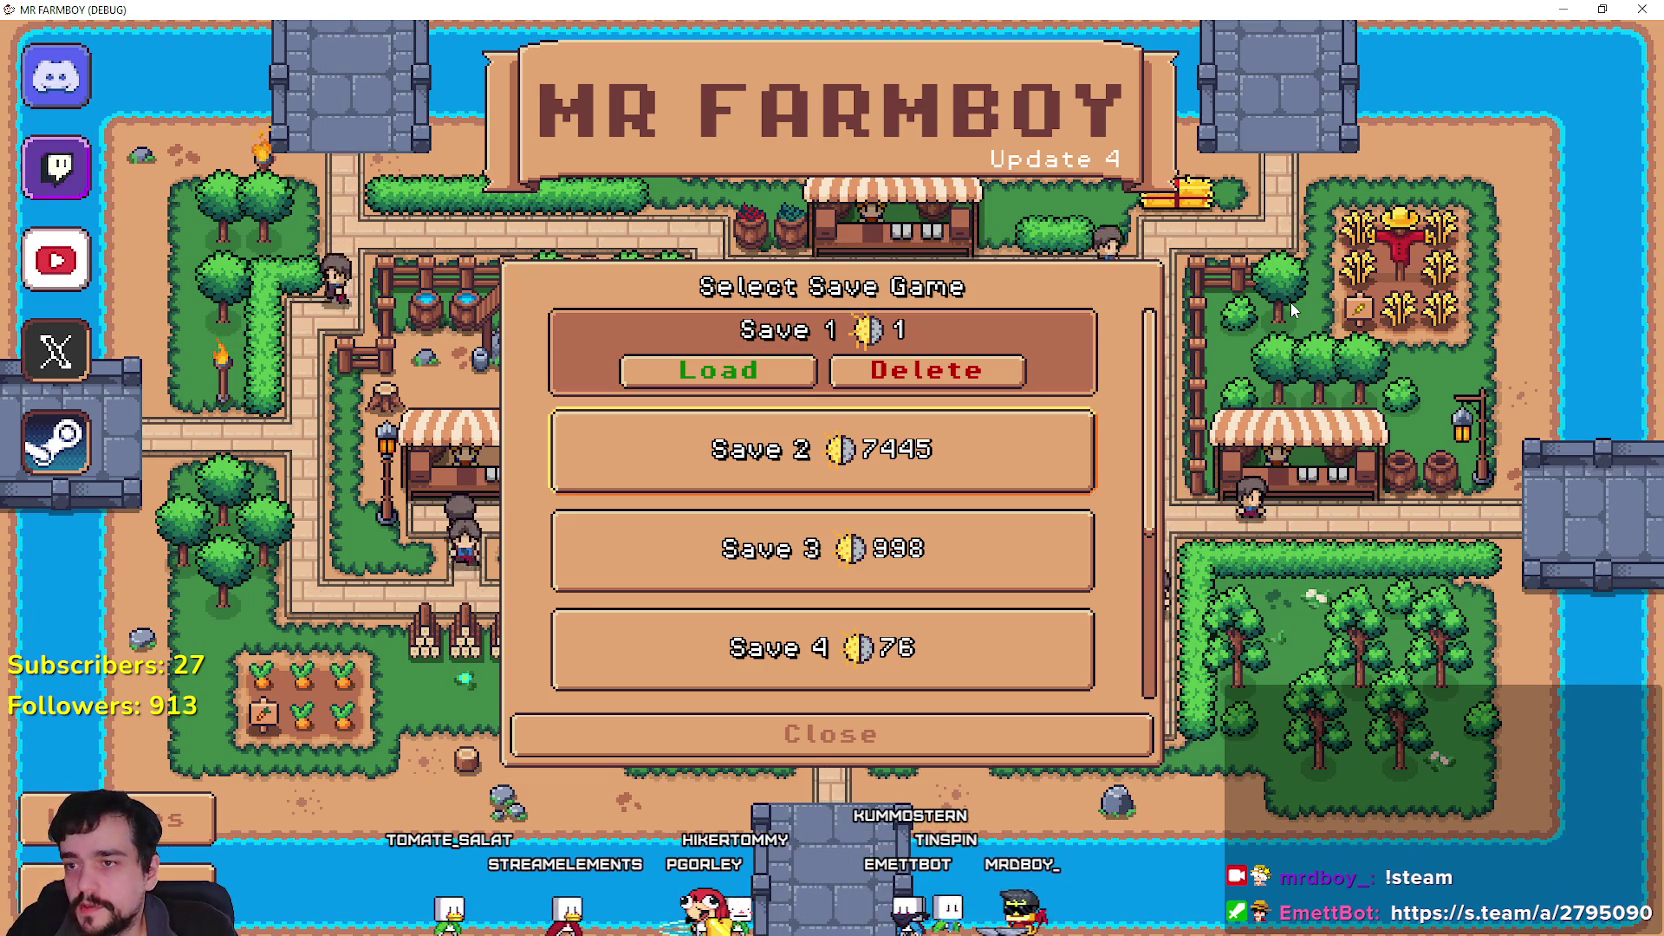
{"action": "key", "text": "Return"}
{"action": "key", "text": "Up"}
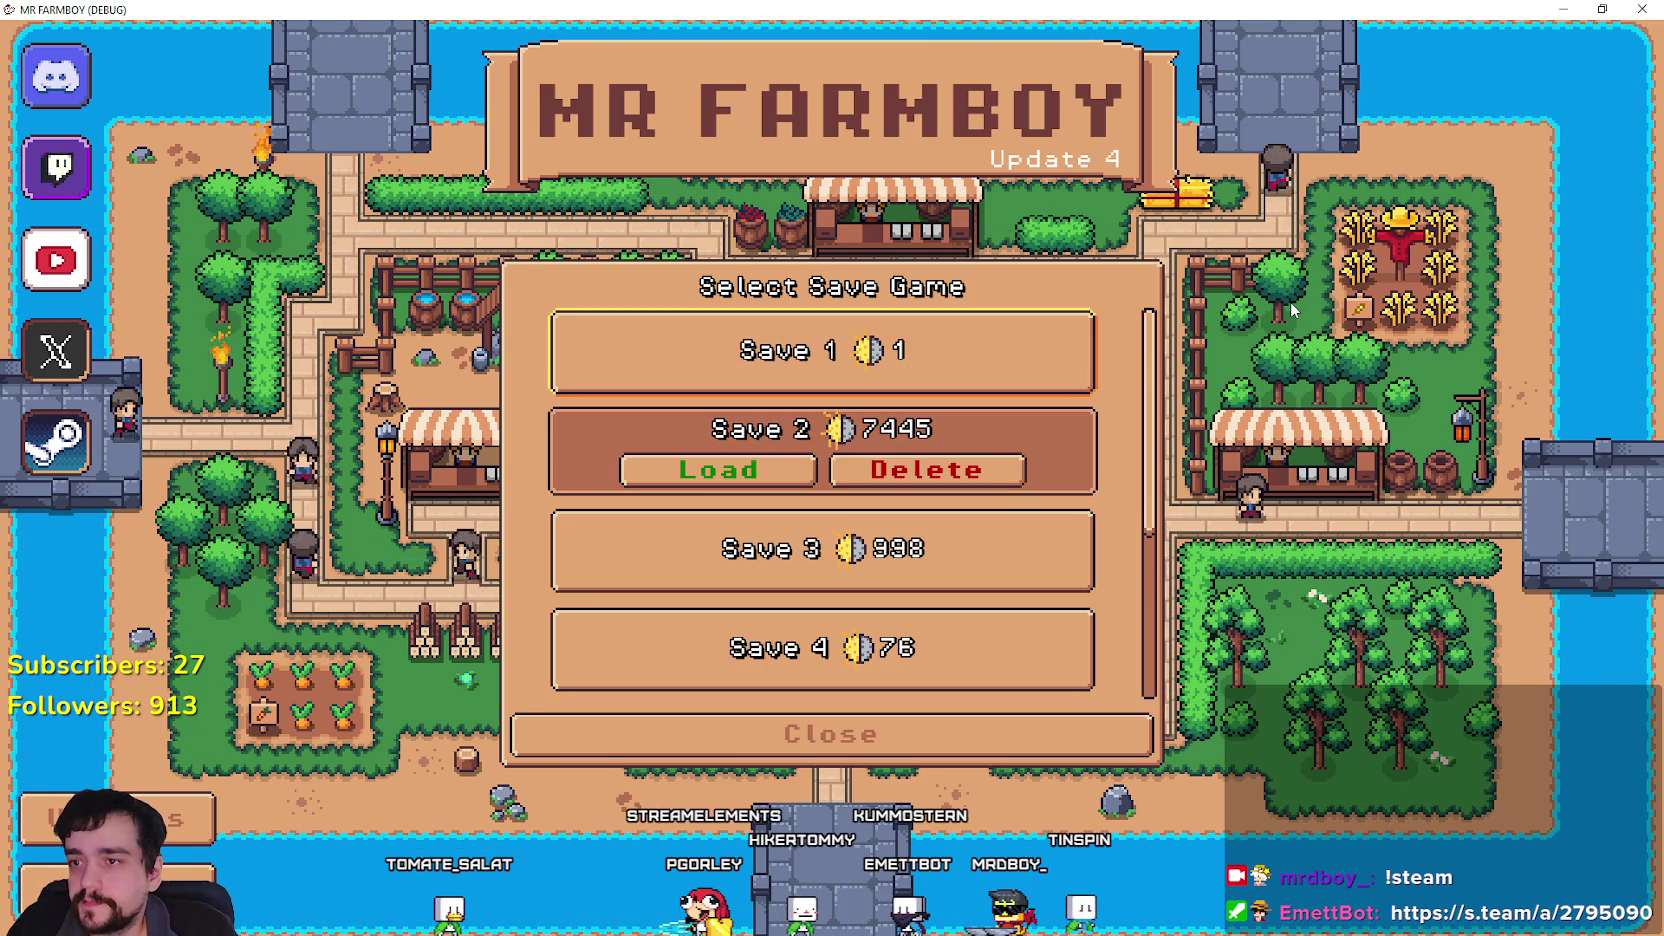
{"action": "key", "text": "Return"}
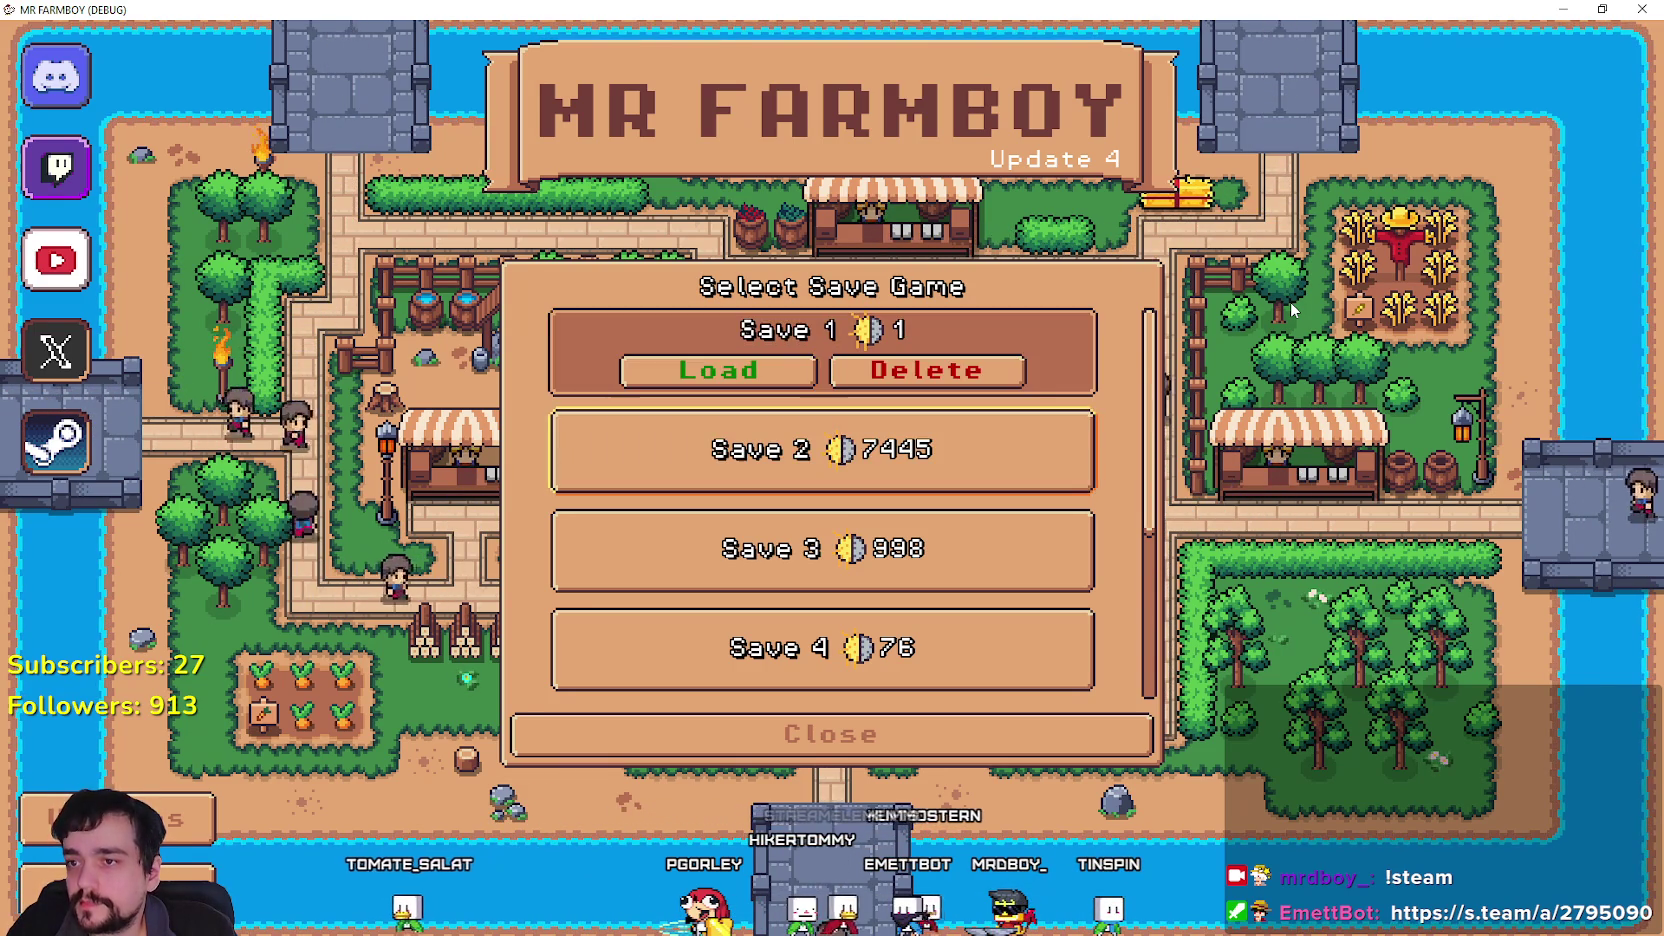
{"action": "key", "text": "Down"}
{"action": "key", "text": "Return"}
Arrow focus through the save slots from Save 2 down to Save 6 and back.
{"action": "key", "text": "Down"}
{"action": "key", "text": "Down"}
{"action": "key", "text": "Return"}
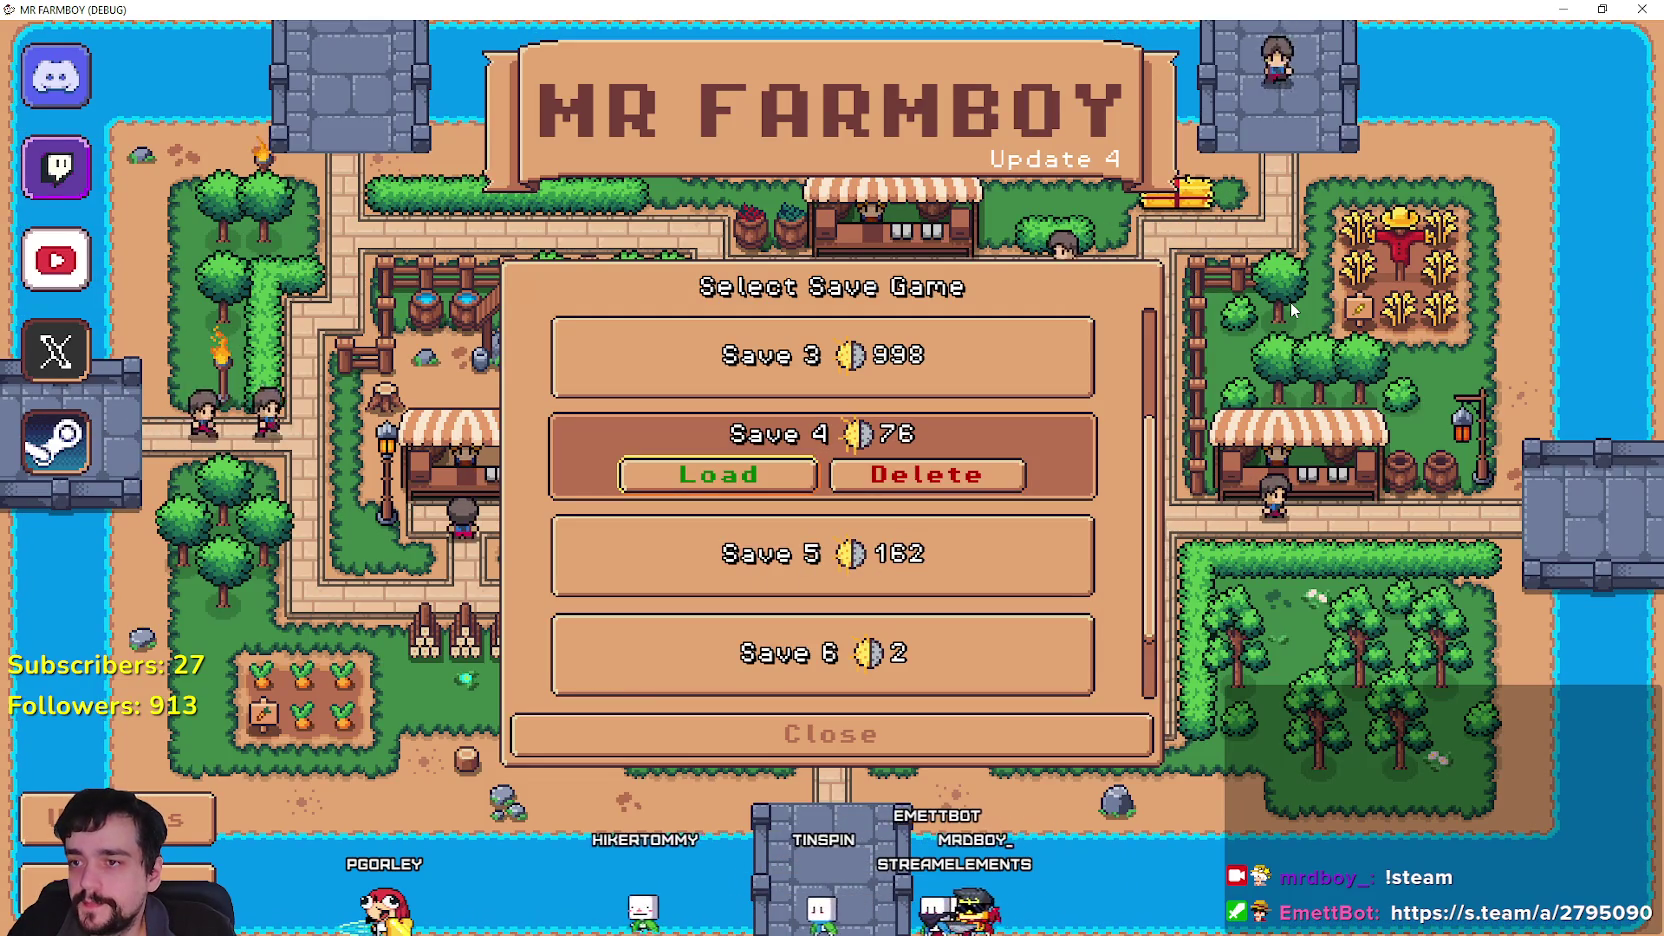
{"action": "key", "text": "Up"}
{"action": "key", "text": "Up"}
{"action": "key", "text": "Return"}
{"action": "key", "text": "Down"}
{"action": "key", "text": "Down"}
{"action": "key", "text": "Down"}
{"action": "key", "text": "Up"}
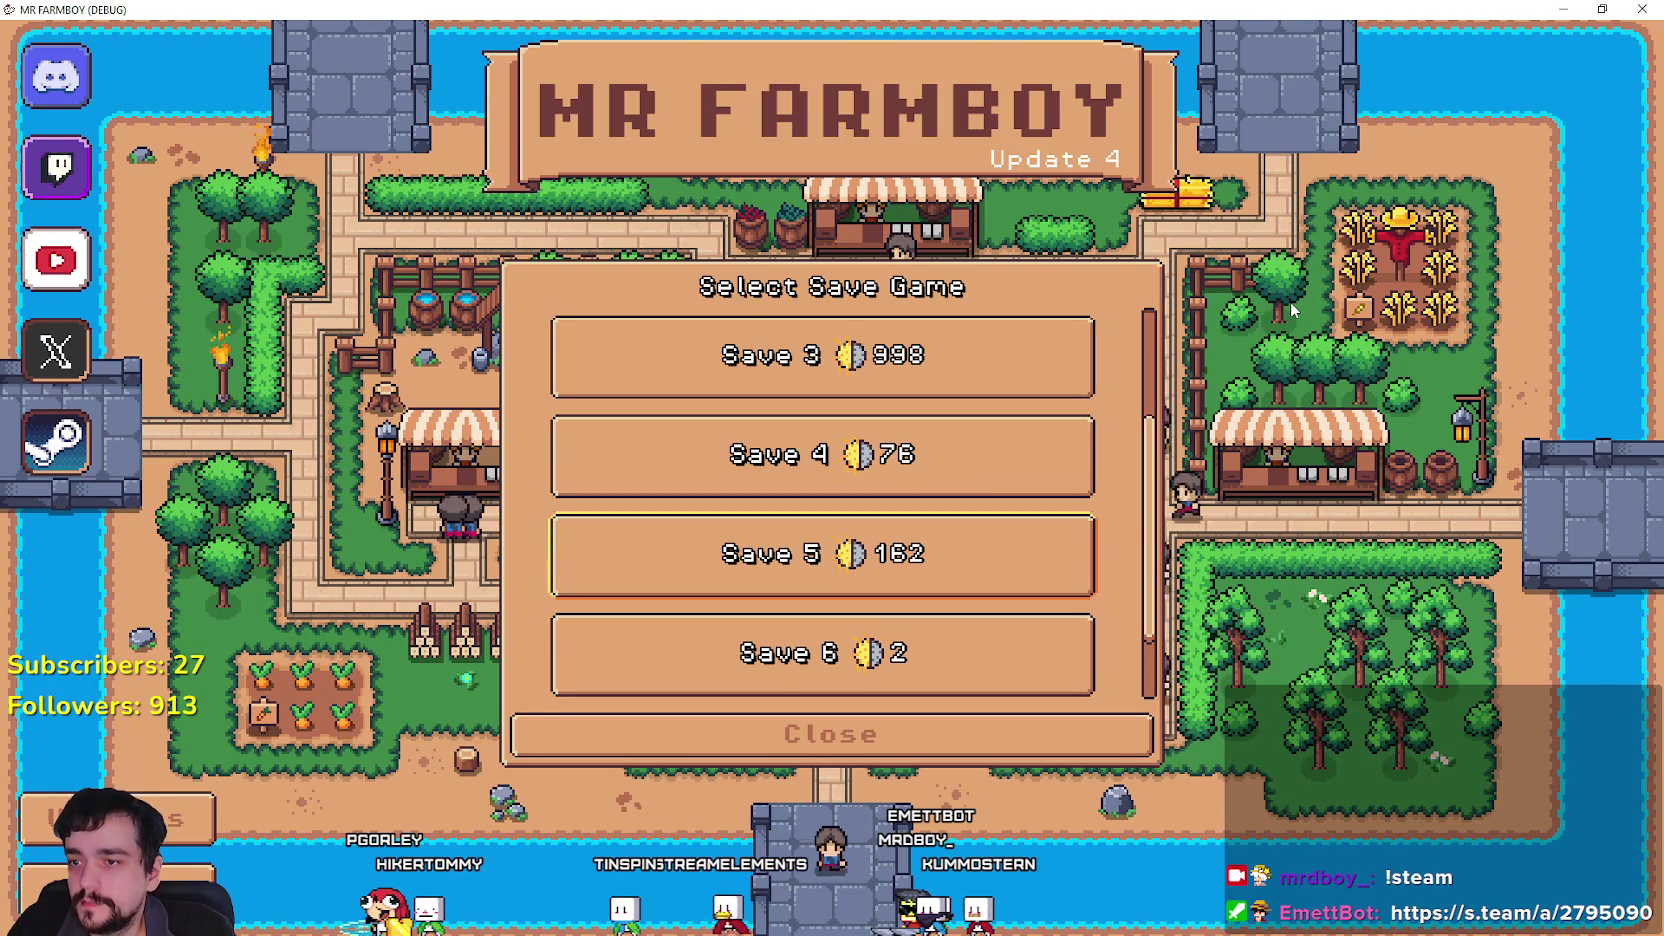
{"action": "key", "text": "Return"}
{"action": "key", "text": "Up"}
{"action": "key", "text": "Return"}
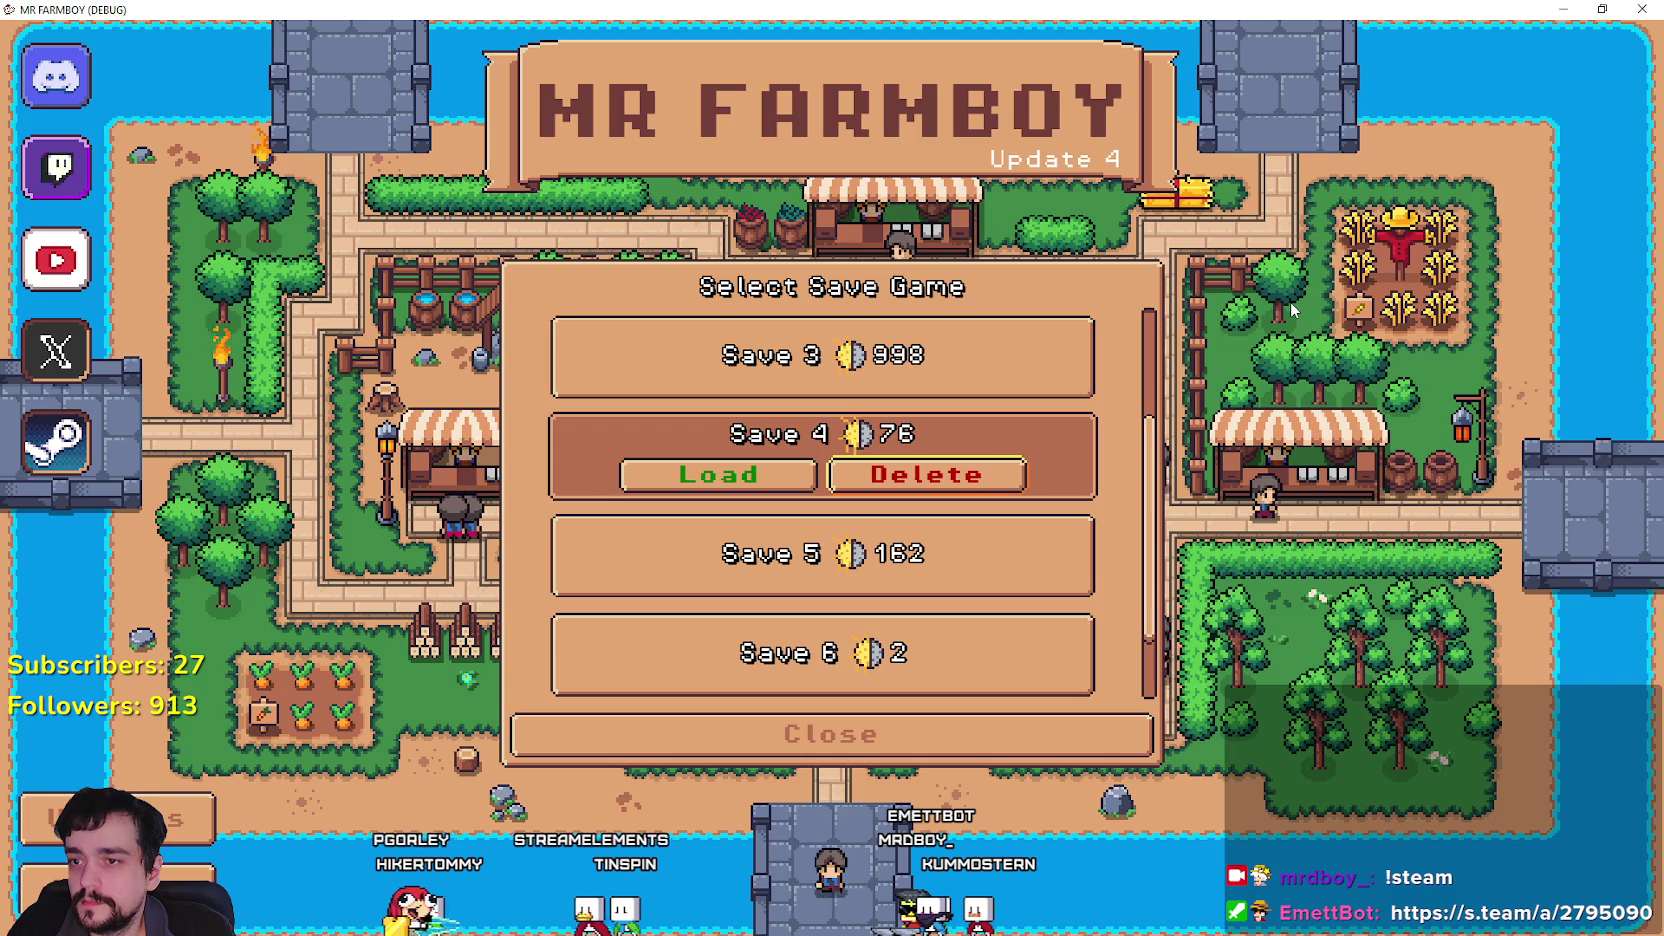
{"action": "key", "text": "Down"}
{"action": "key", "text": "Return"}
{"action": "key", "text": "Down"}
{"action": "key", "text": "Return"}
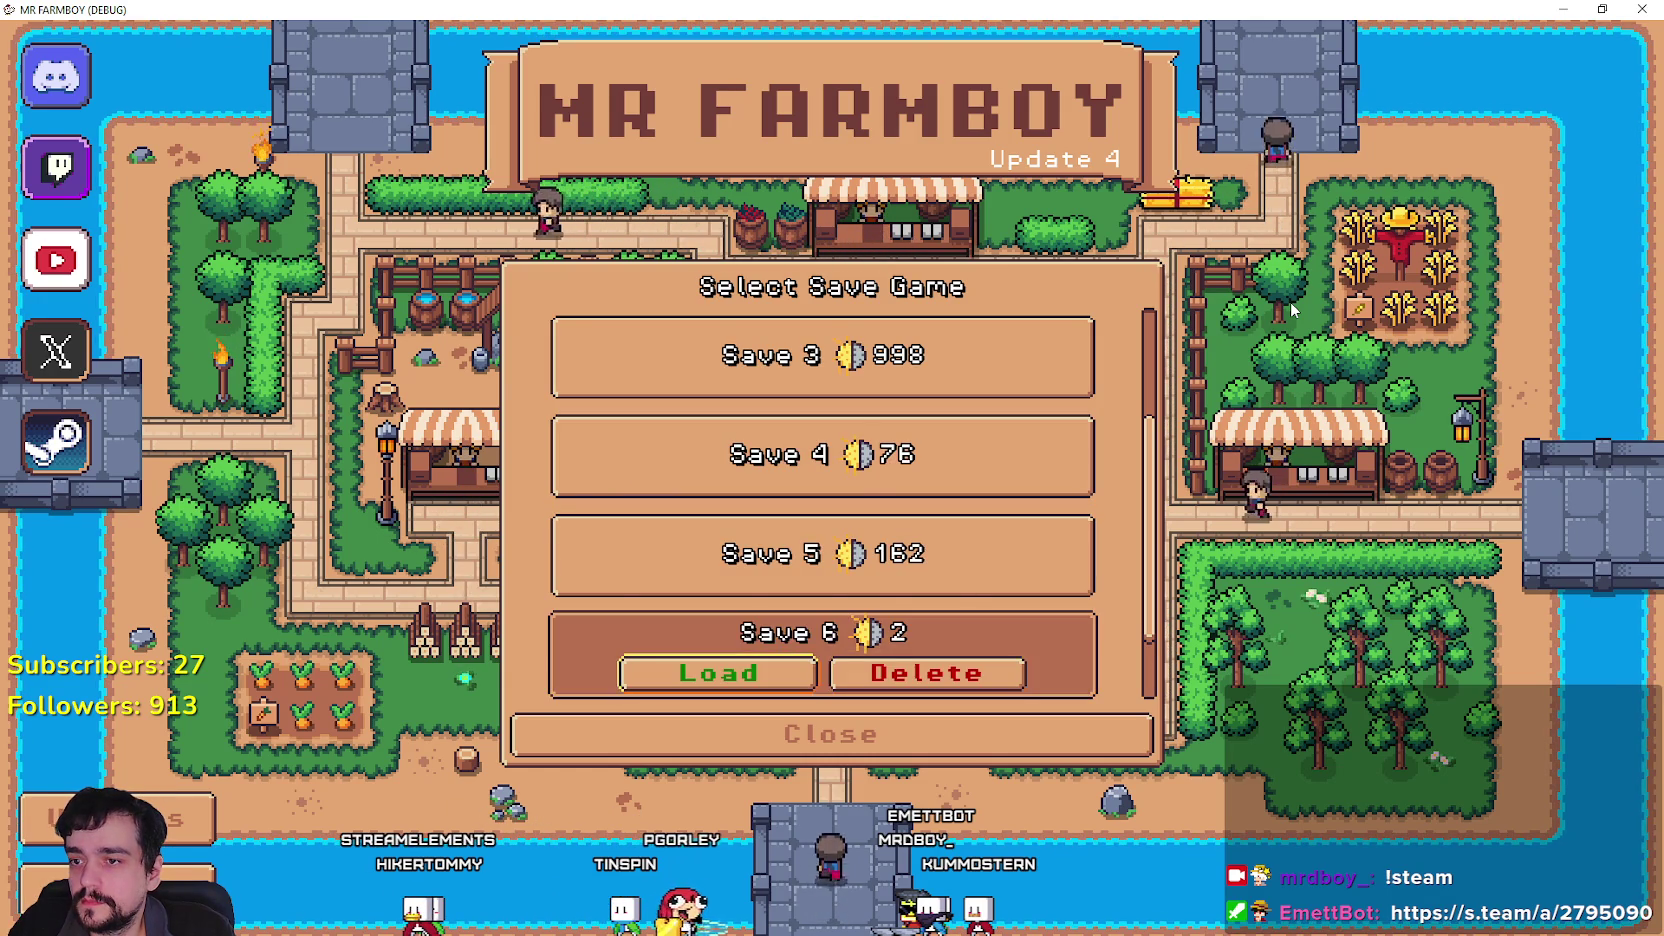
{"action": "key", "text": "Down"}
Move focus between Save 6, Create Save and Close, then activate Create Save to open the New Game dialog.
{"action": "key", "text": "Up"}
{"action": "key", "text": "Up"}
{"action": "key", "text": "Up"}
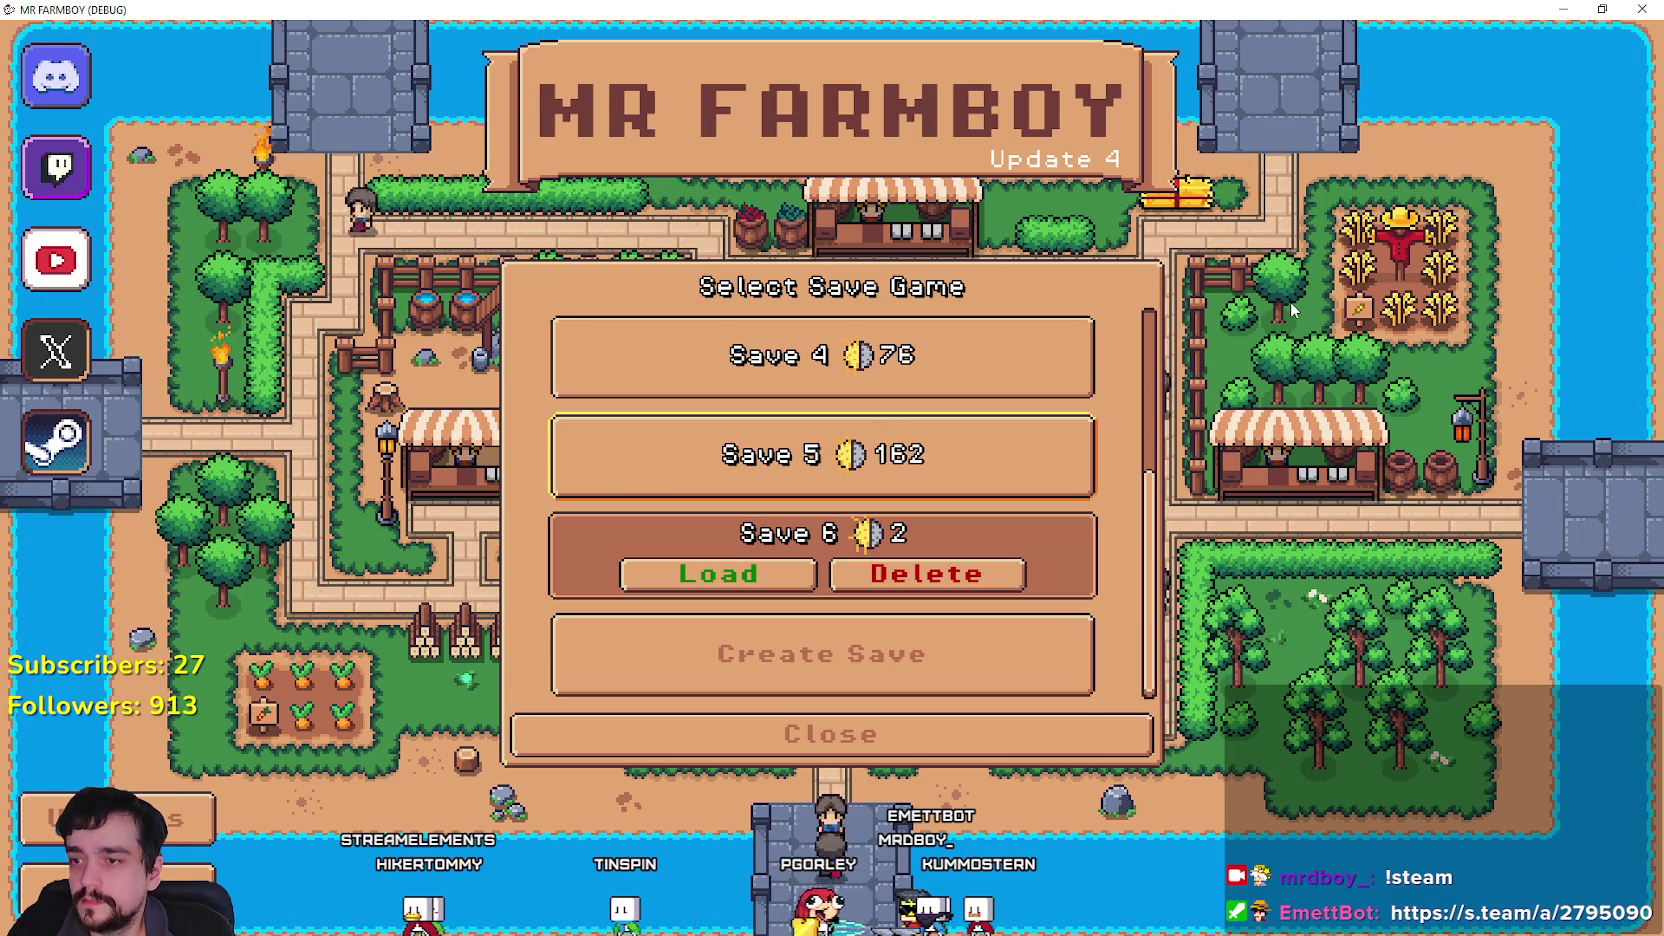
{"action": "key", "text": "Down"}
{"action": "key", "text": "Down"}
{"action": "key", "text": "Down"}
{"action": "key", "text": "Down"}
{"action": "key", "text": "Up"}
{"action": "key", "text": "Down"}
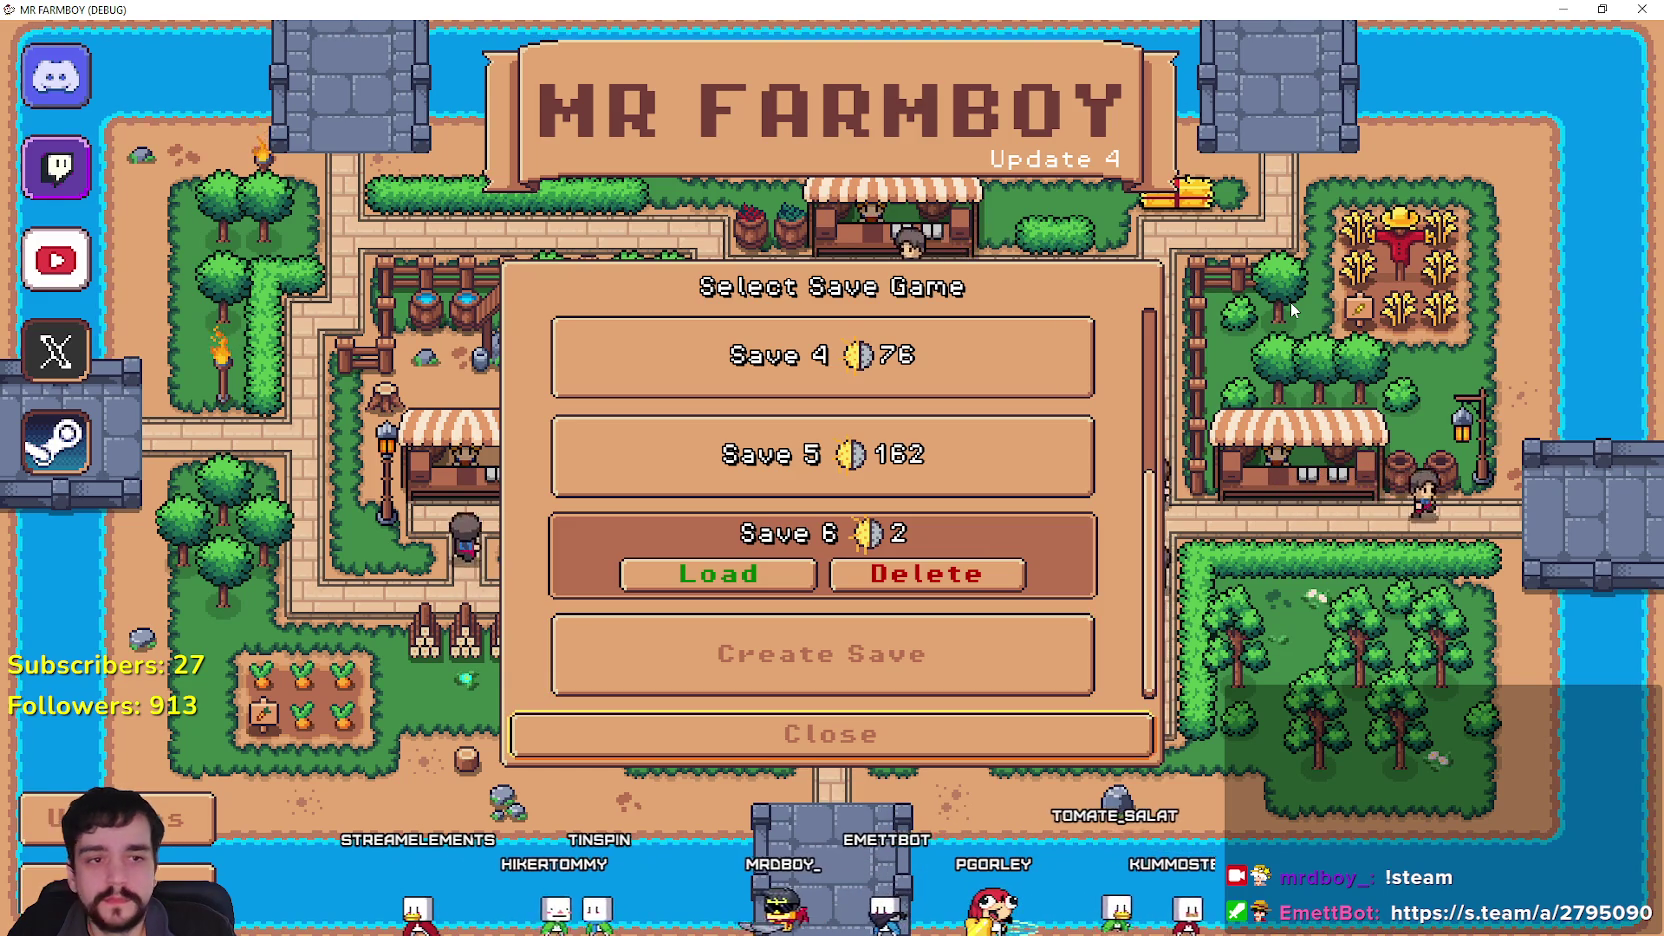
{"action": "key", "text": "Up"}
{"action": "key", "text": "Up"}
{"action": "key", "text": "Down"}
{"action": "key", "text": "Up"}
{"action": "key", "text": "Up"}
{"action": "key", "text": "Up"}
{"action": "key", "text": "Down"}
{"action": "key", "text": "Down"}
{"action": "key", "text": "Down"}
{"action": "key", "text": "Return"}
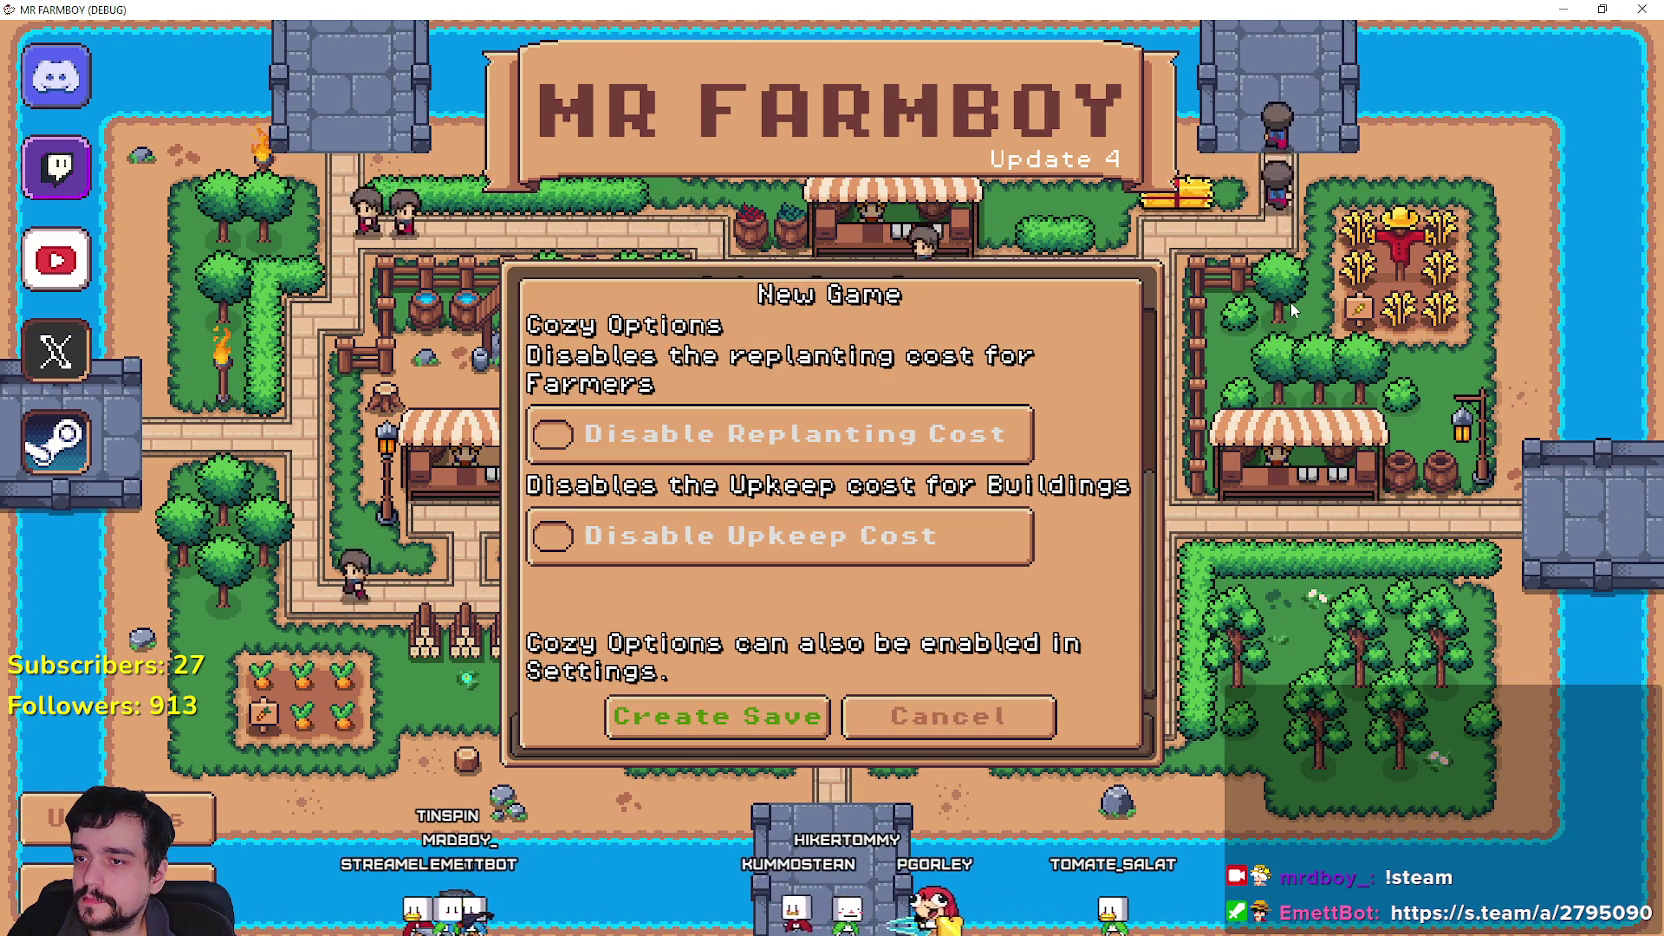
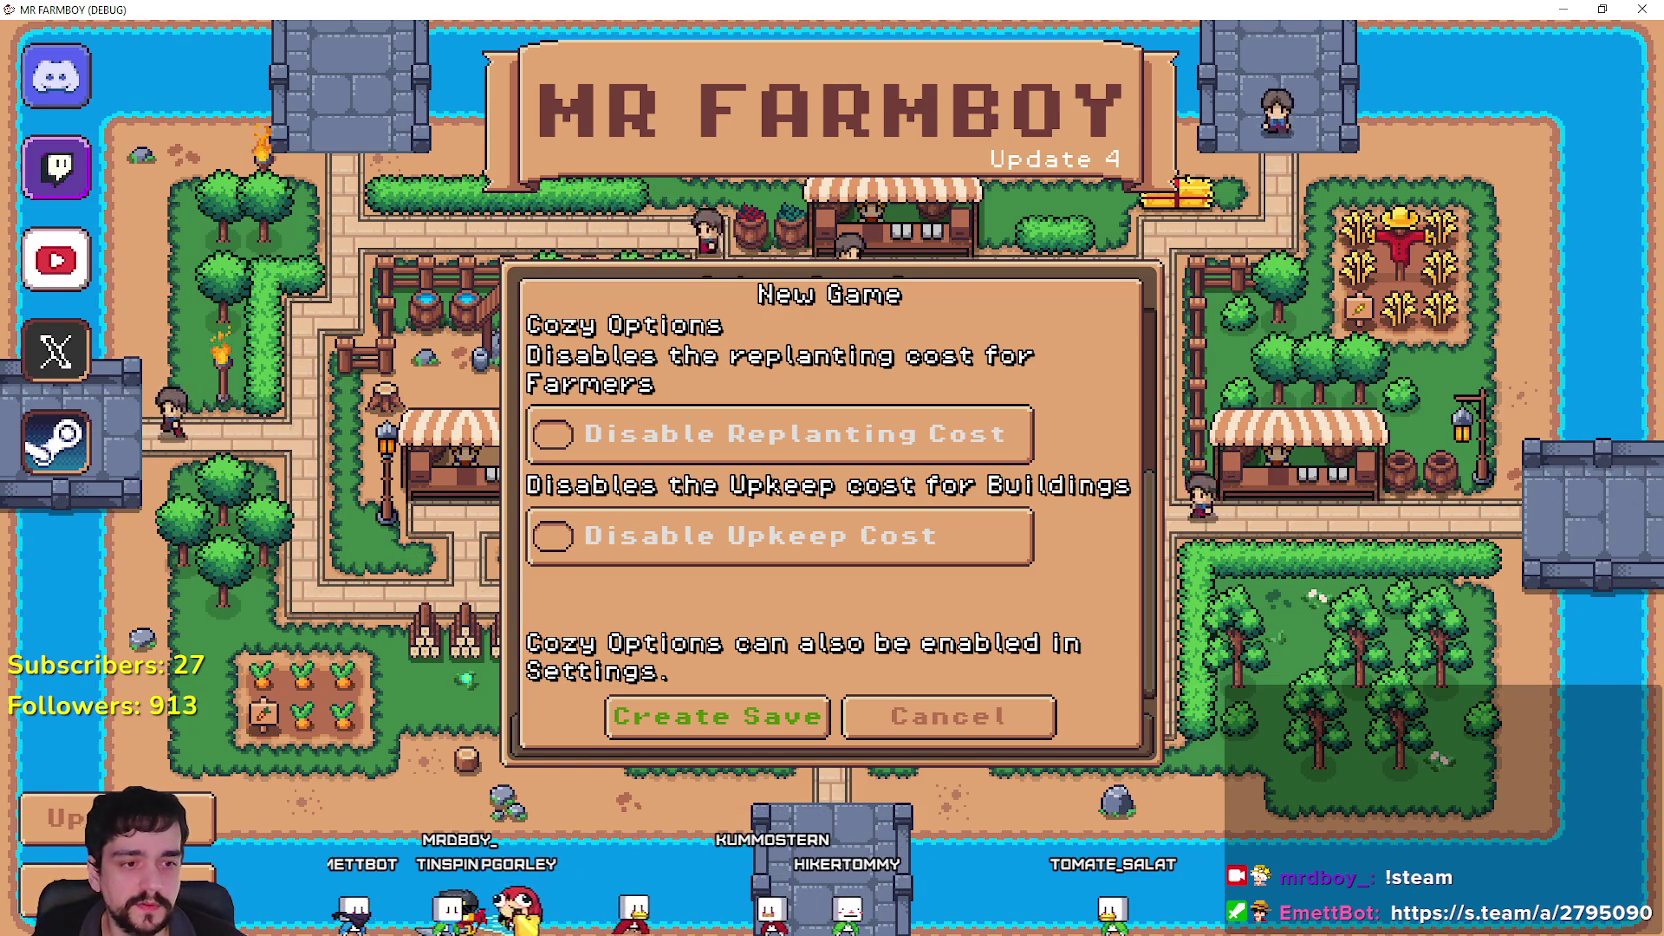
Back in the editor, check line 400 of the script and browse the scene tree for new-game nodes.
{"action": "key", "text": "Return"}
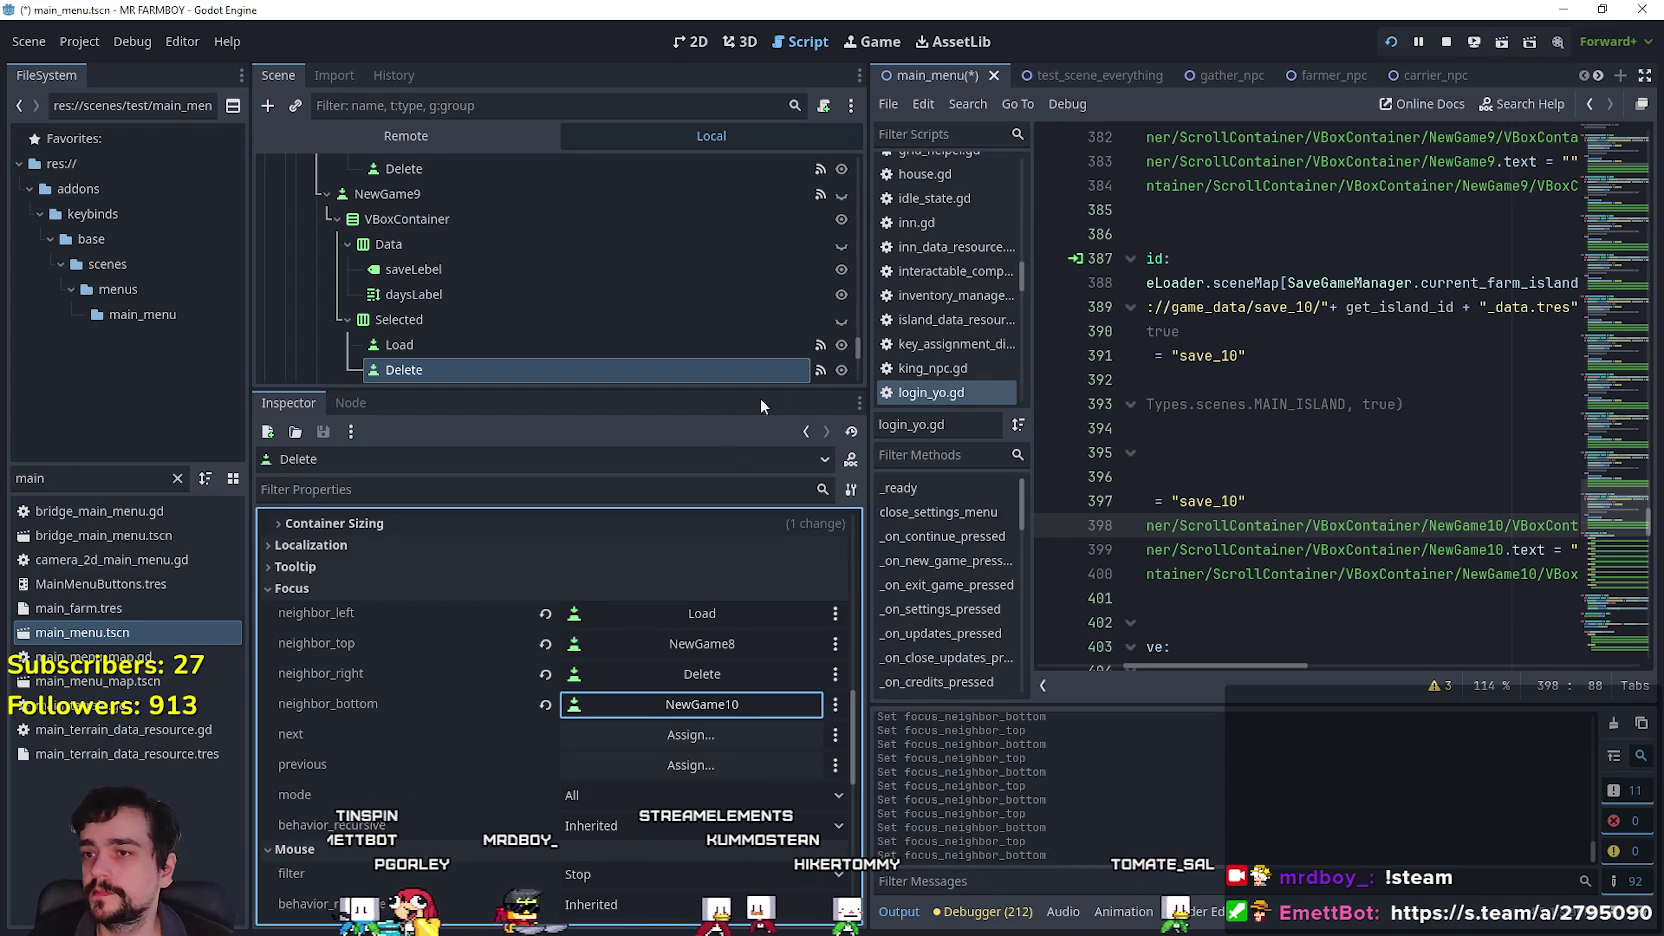
{"action": "left_click", "coordinate": [1265, 646]}
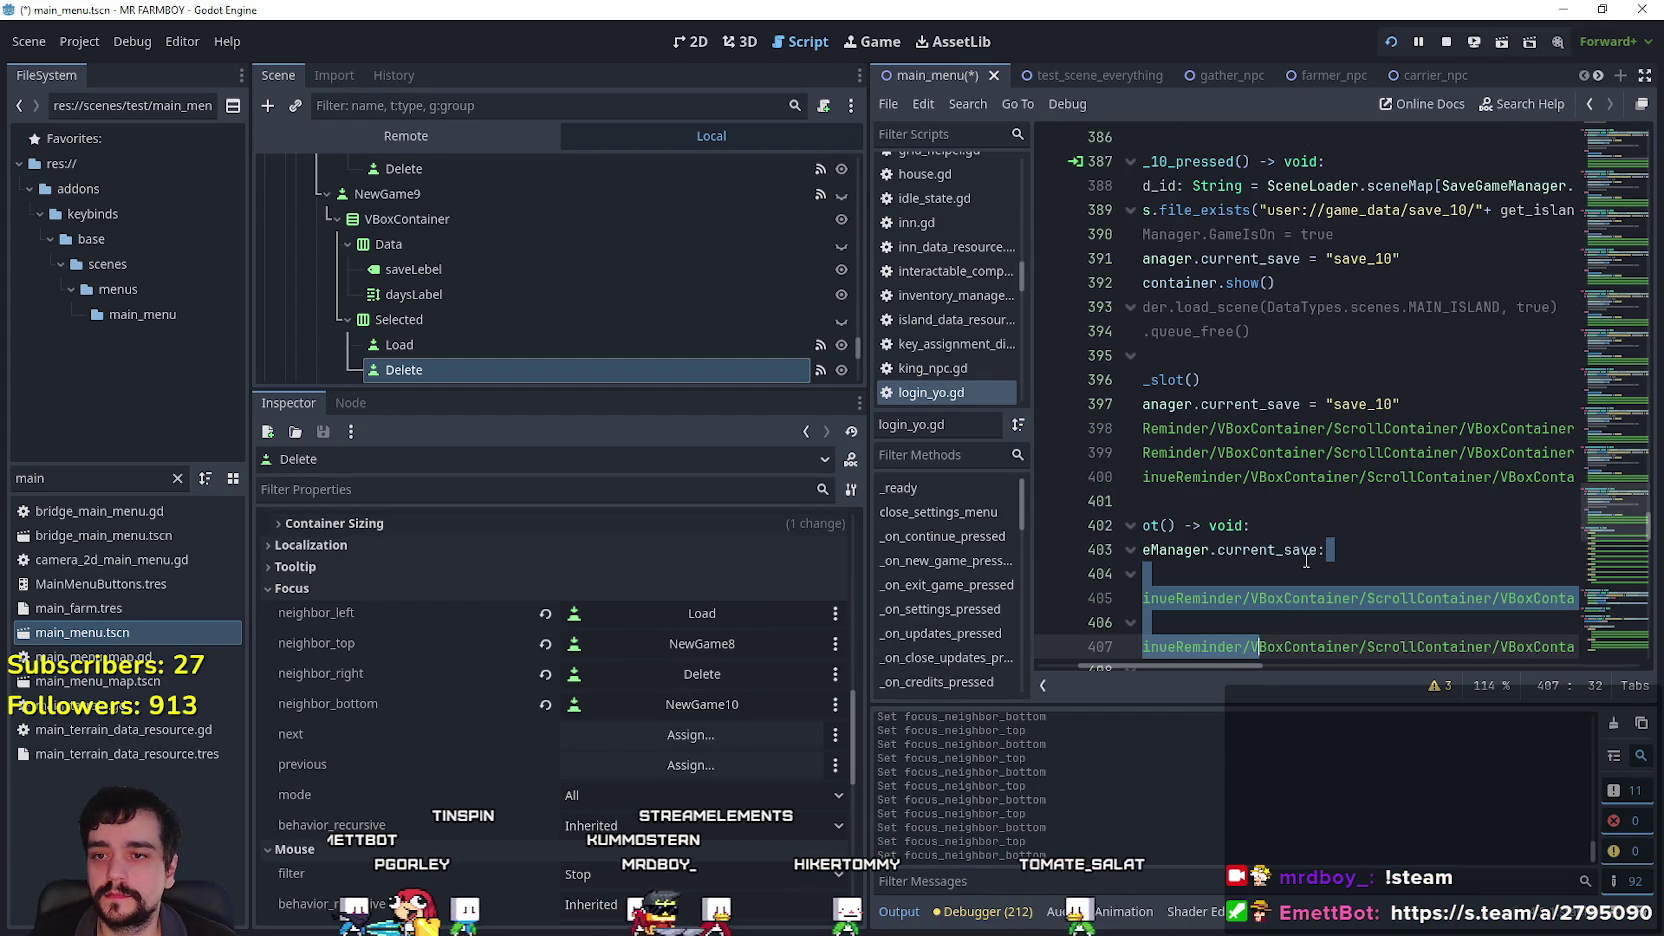
{"action": "left_click", "coordinate": [1511, 477]}
{"action": "key", "text": "End"}
{"action": "key", "text": "Left"}
{"action": "key", "text": "Left"}
{"action": "key", "text": "Left"}
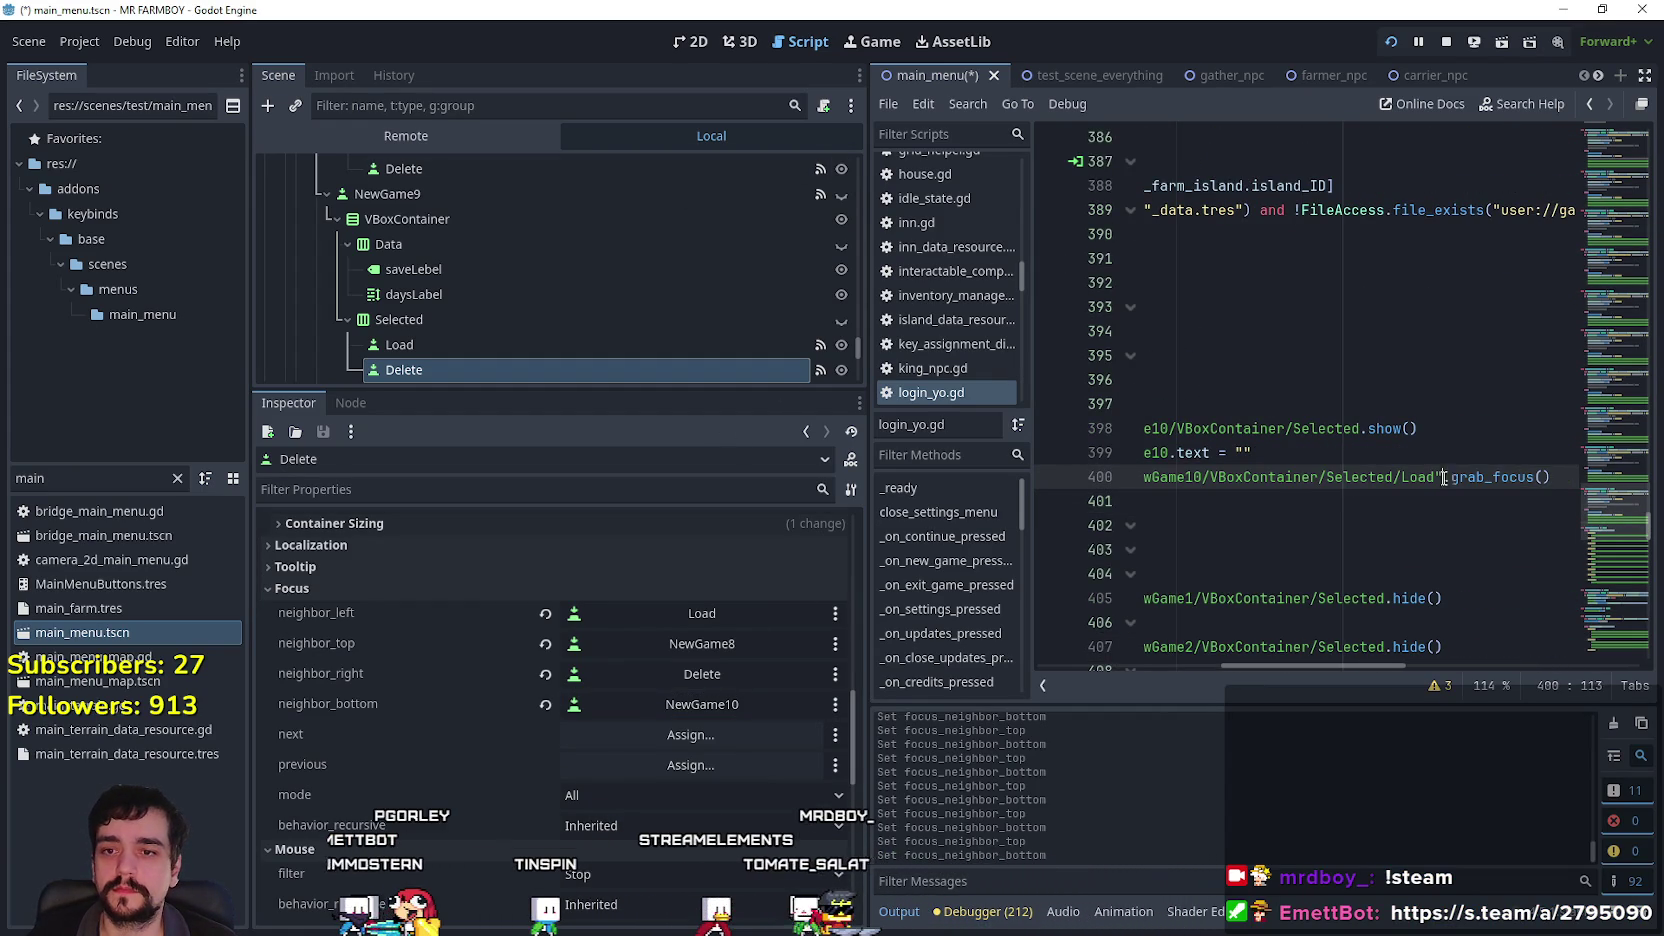
{"action": "scroll", "coordinate": [560, 330], "scroll_direction": "down", "scroll_amount": 5}
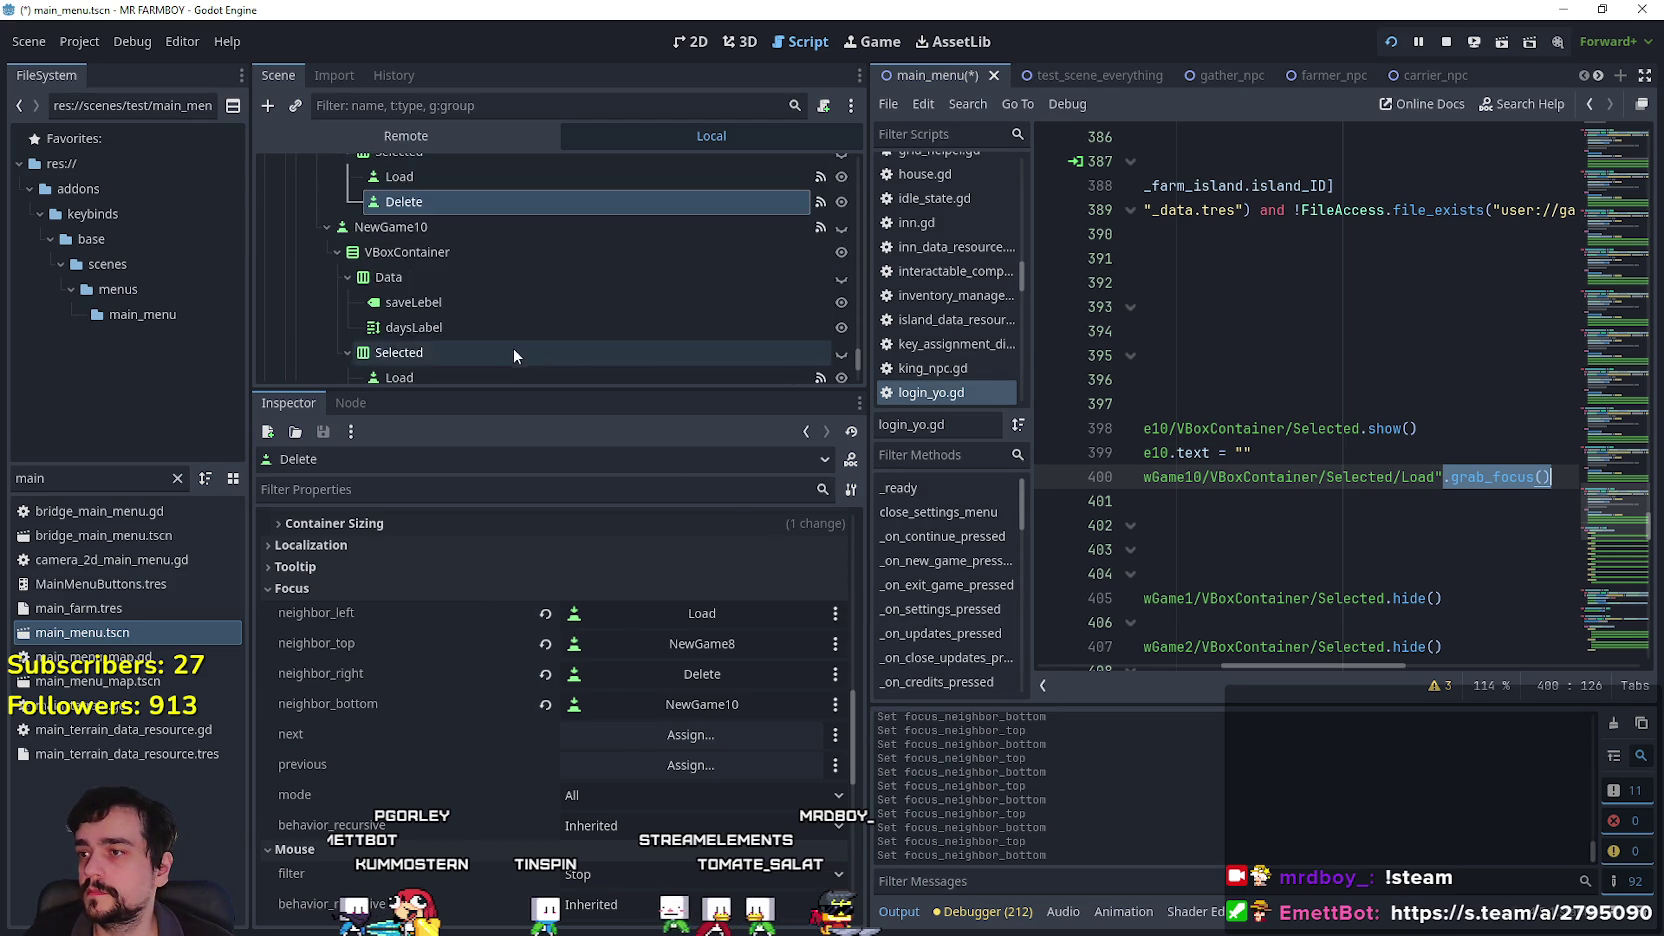
{"action": "scroll", "coordinate": [560, 330], "scroll_direction": "down", "scroll_amount": 3}
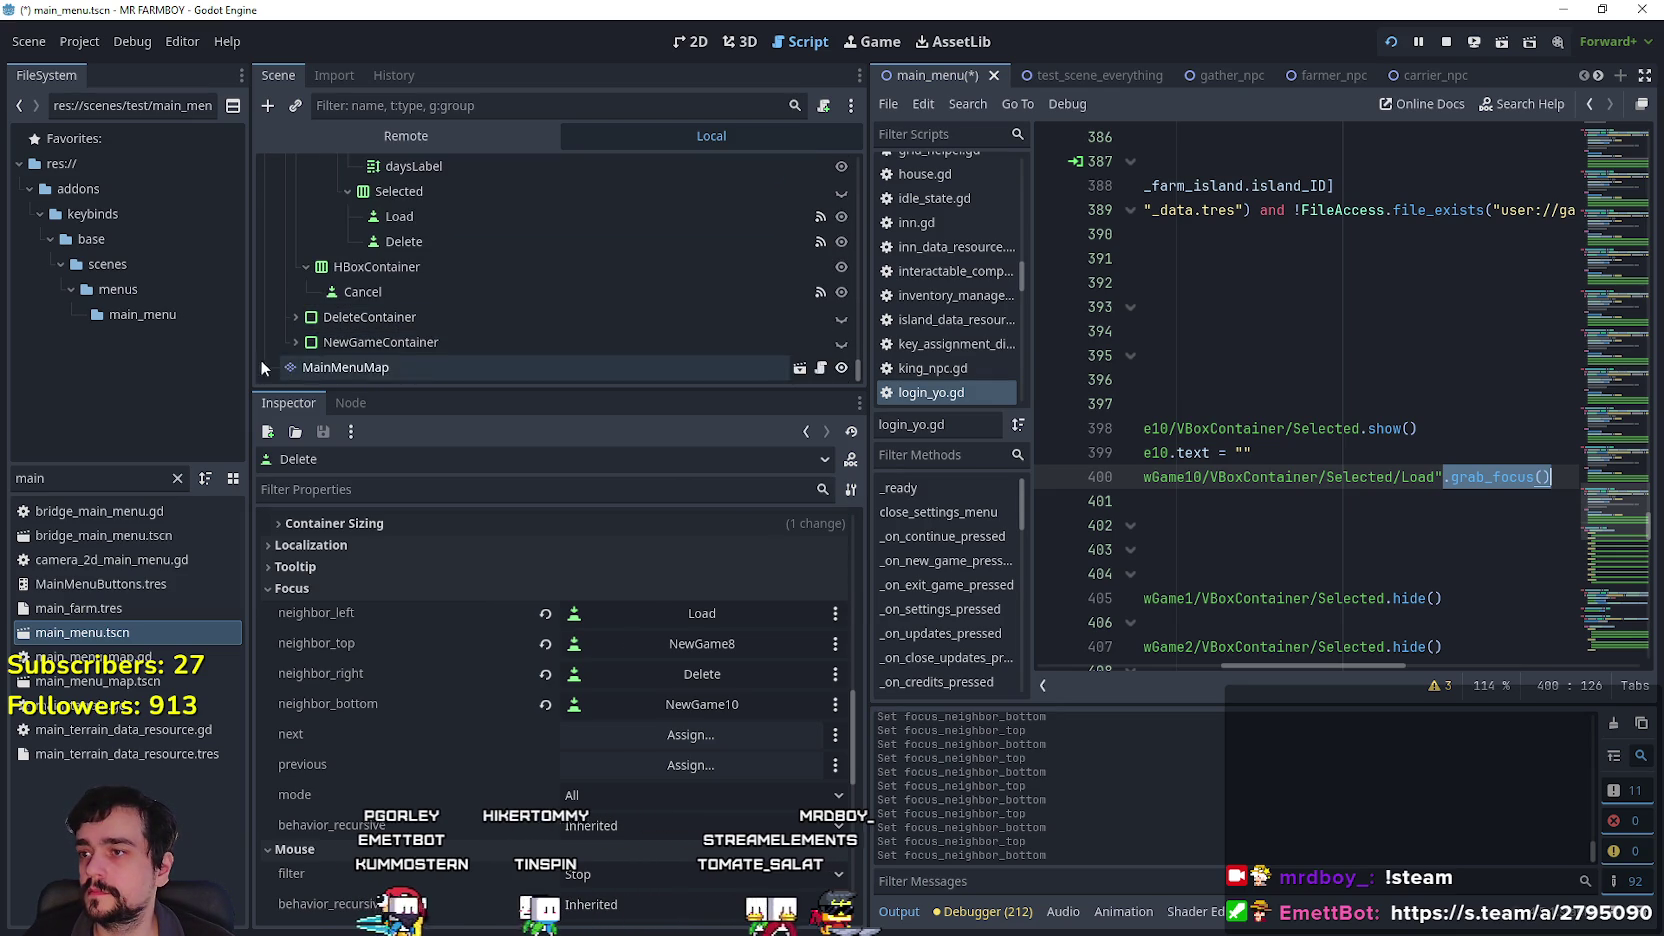
{"action": "left_click", "coordinate": [313, 341]}
{"action": "scroll", "coordinate": [419, 370], "scroll_direction": "down", "scroll_amount": 3}
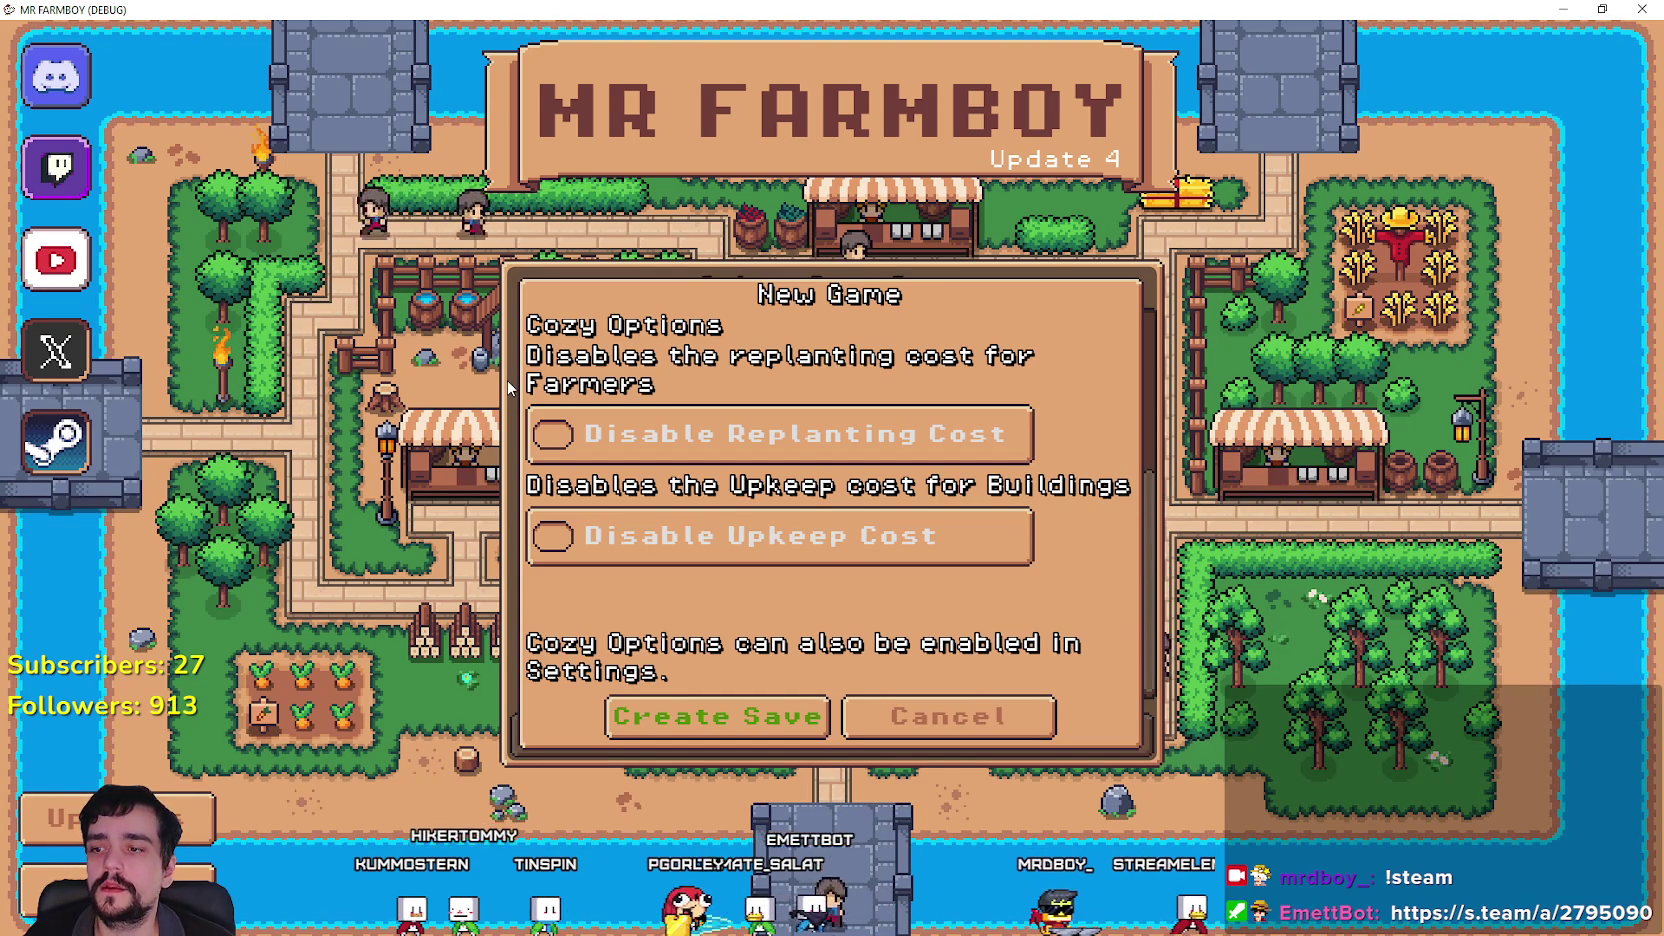
{"action": "key", "text": "alt+Tab"}
Select StartNew, expand its Focus properties, and set its bottom neighbour to CancelNew.
{"action": "scroll", "coordinate": [543, 322], "scroll_direction": "down", "scroll_amount": 1}
{"action": "left_click", "coordinate": [510, 317]}
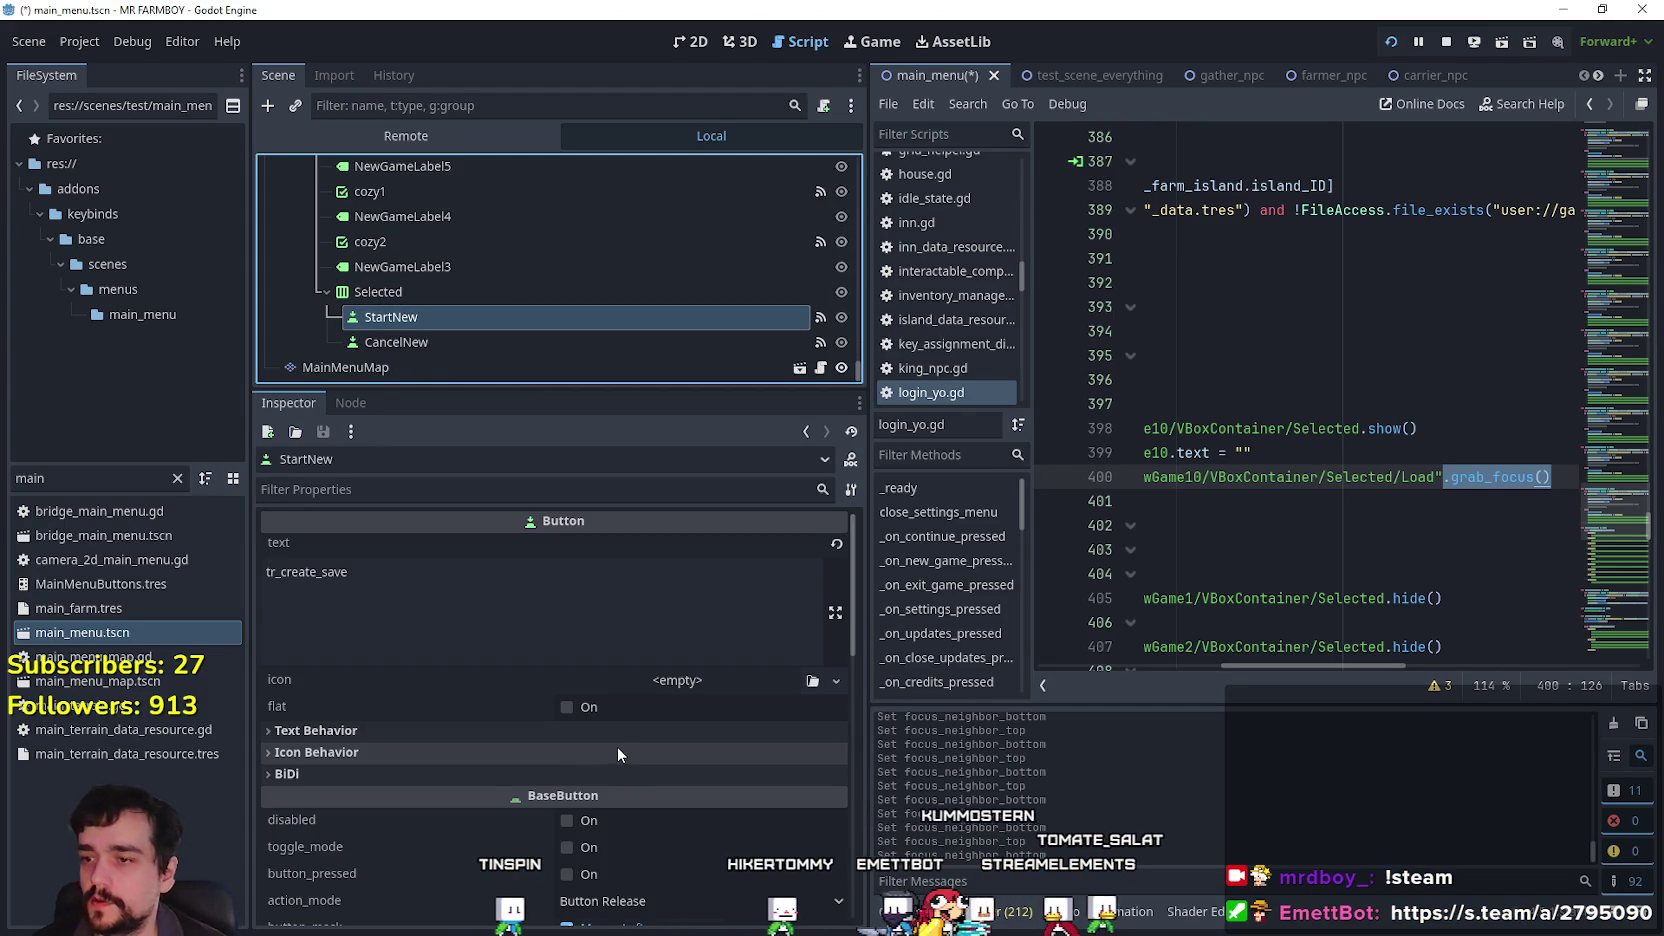
{"action": "scroll", "coordinate": [560, 690], "scroll_direction": "down", "scroll_amount": 5}
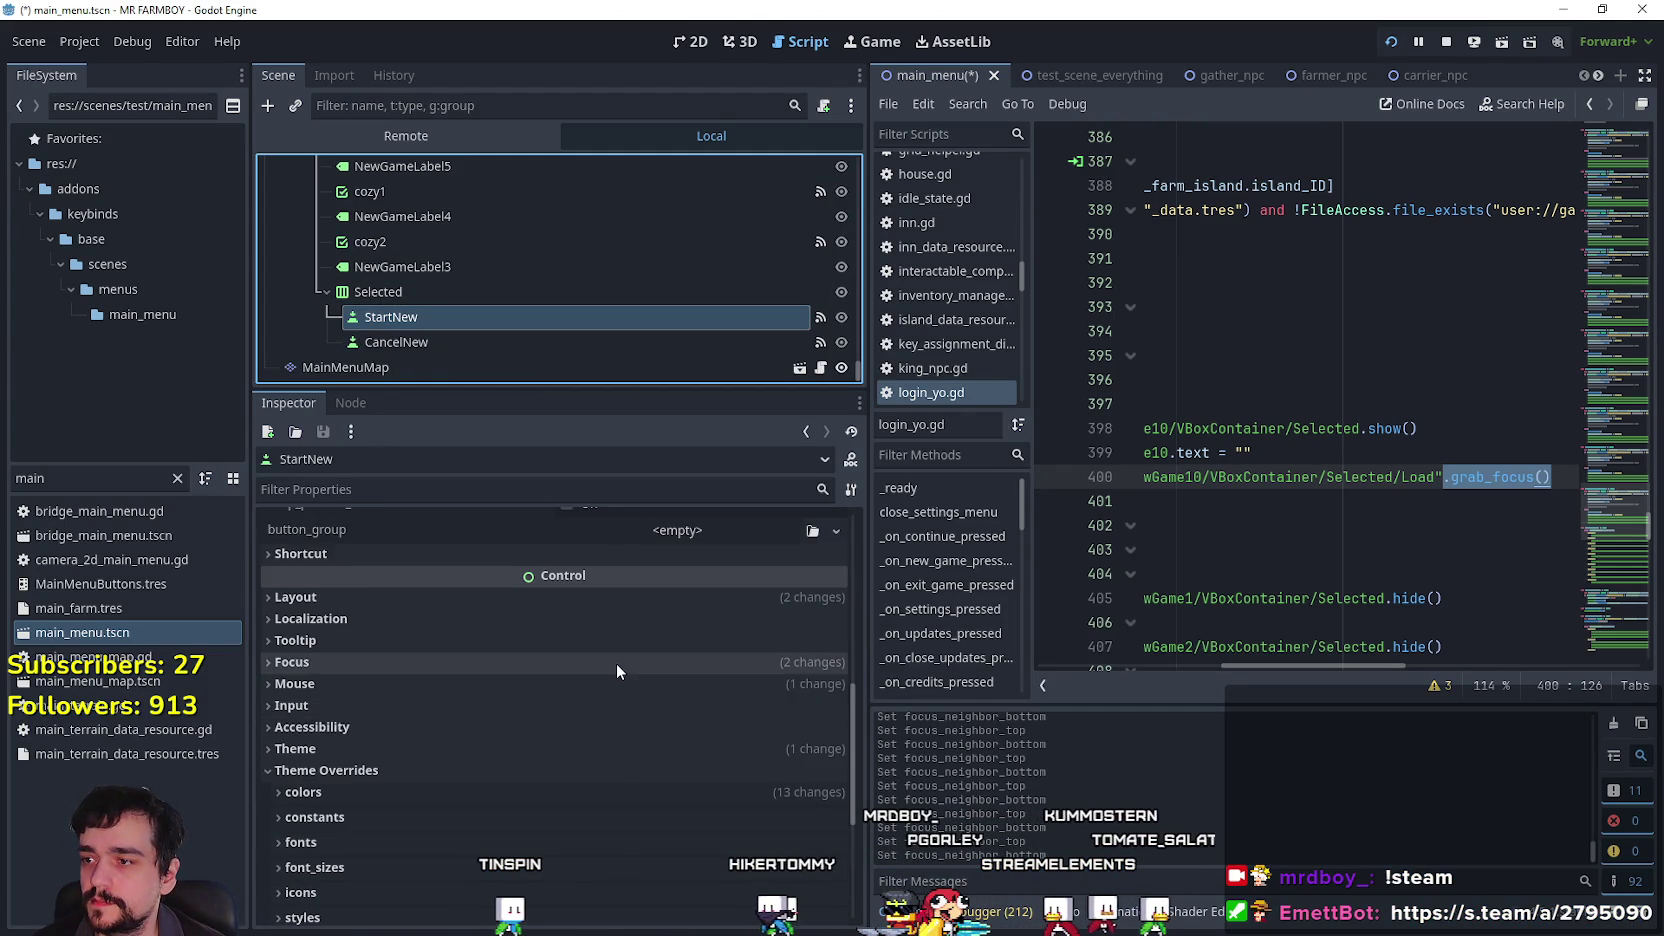
{"action": "scroll", "coordinate": [618, 663], "scroll_direction": "down", "scroll_amount": 5}
{"action": "scroll", "coordinate": [458, 551], "scroll_direction": "up", "scroll_amount": 4}
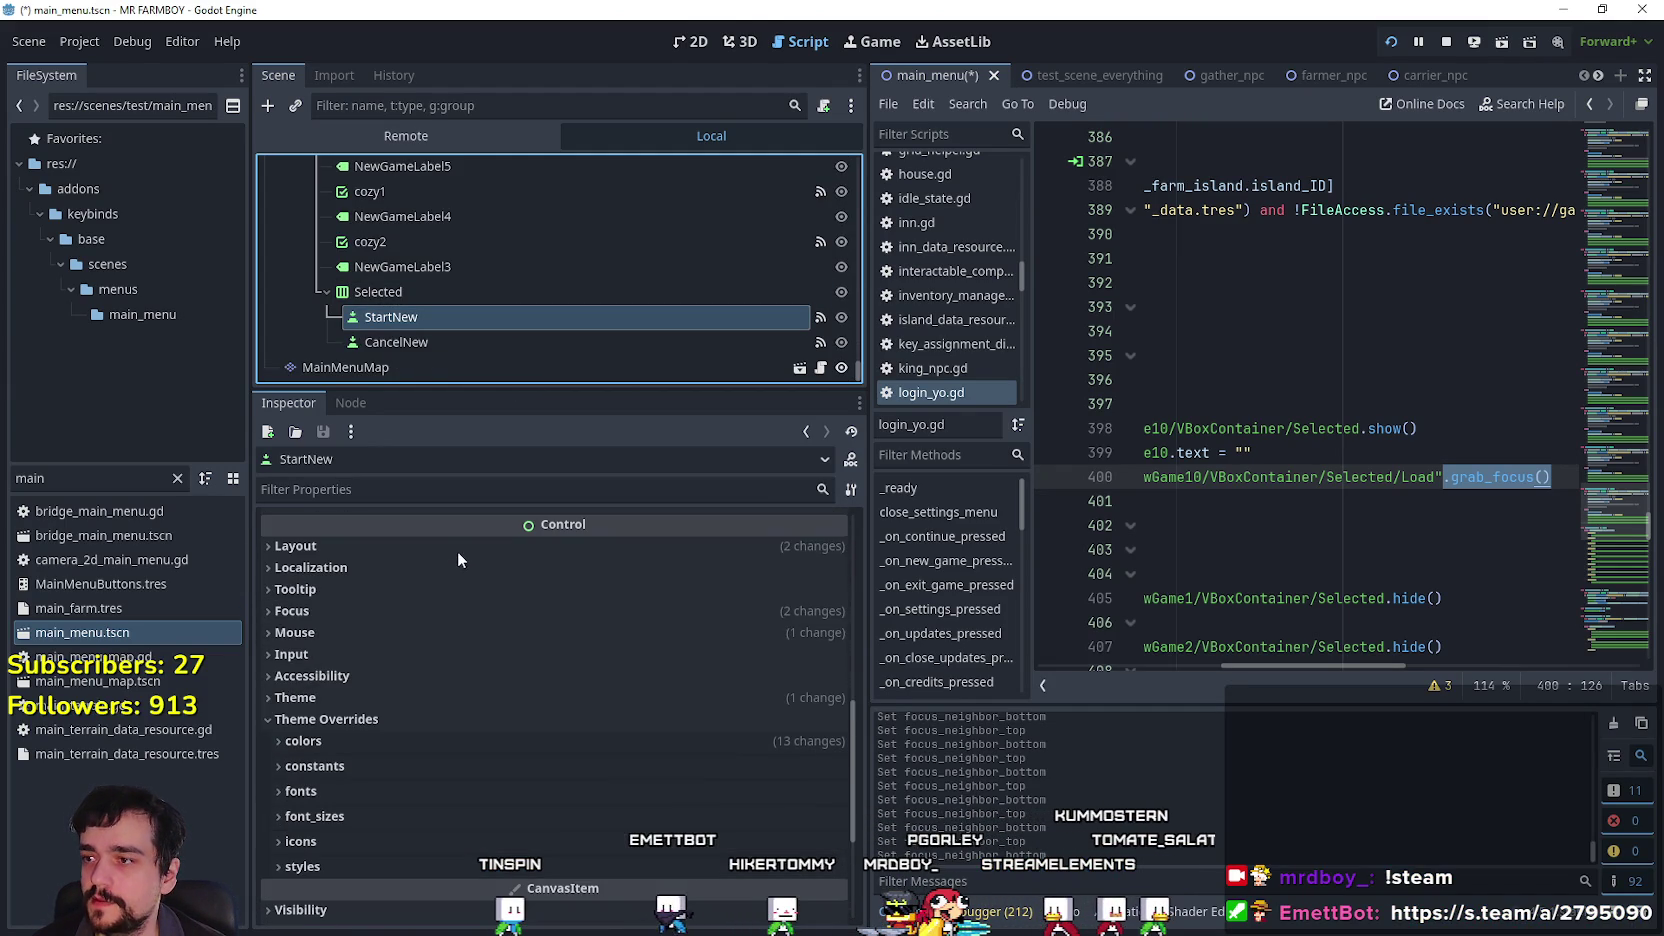
{"action": "left_click", "coordinate": [439, 611]}
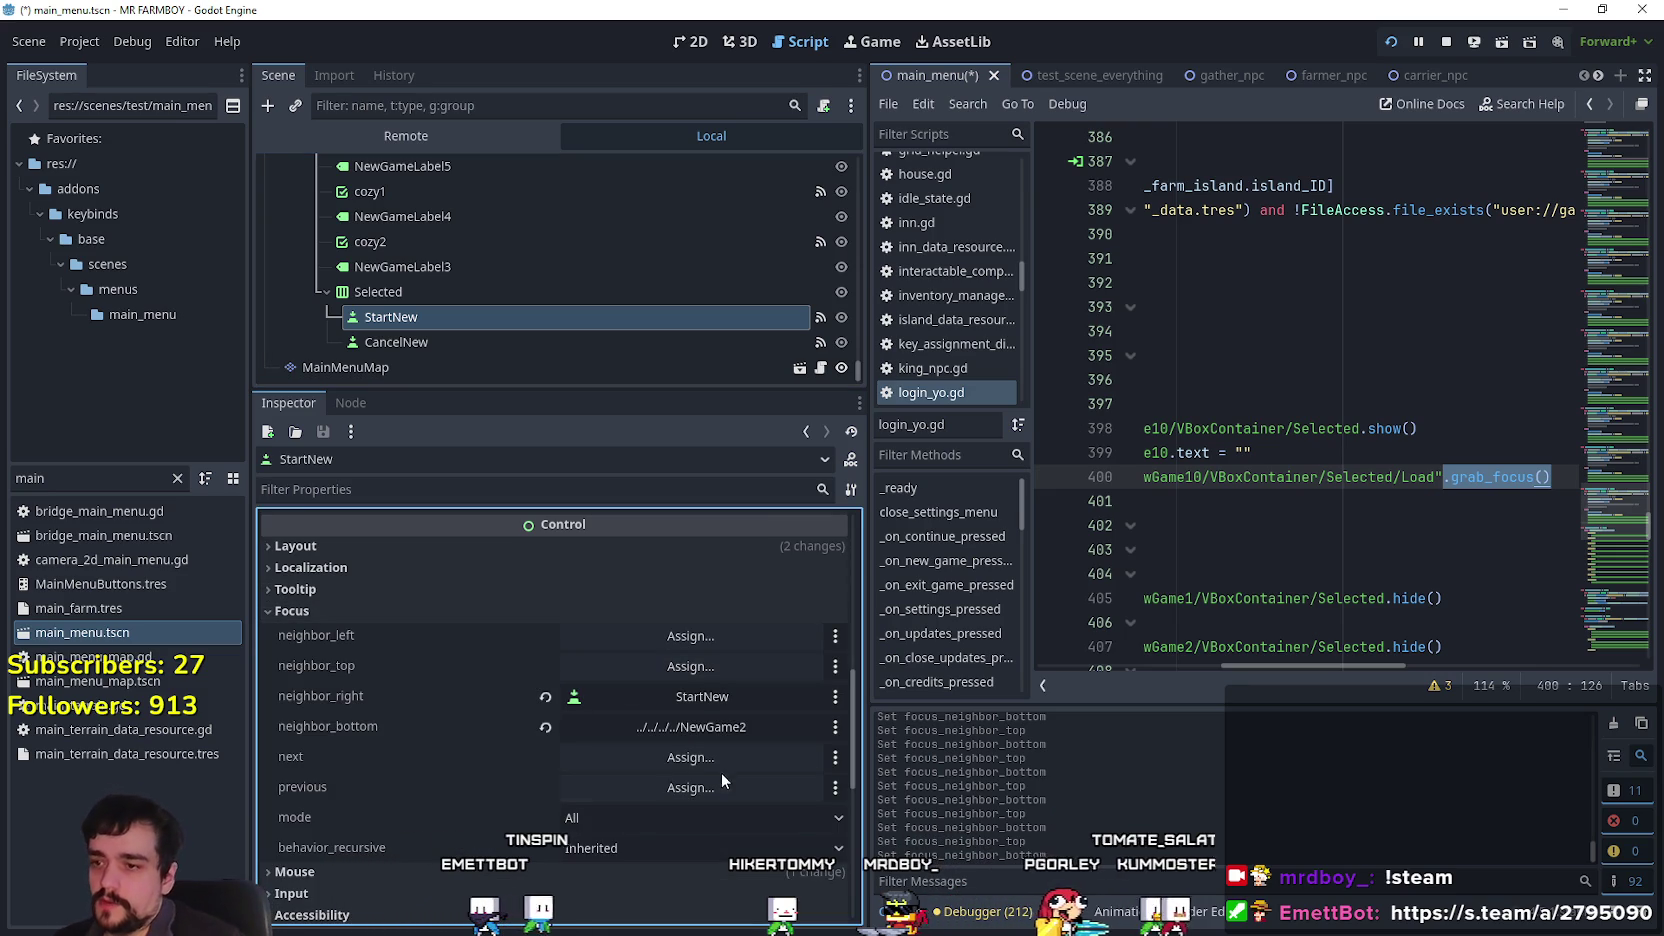
{"action": "left_click", "coordinate": [692, 724]}
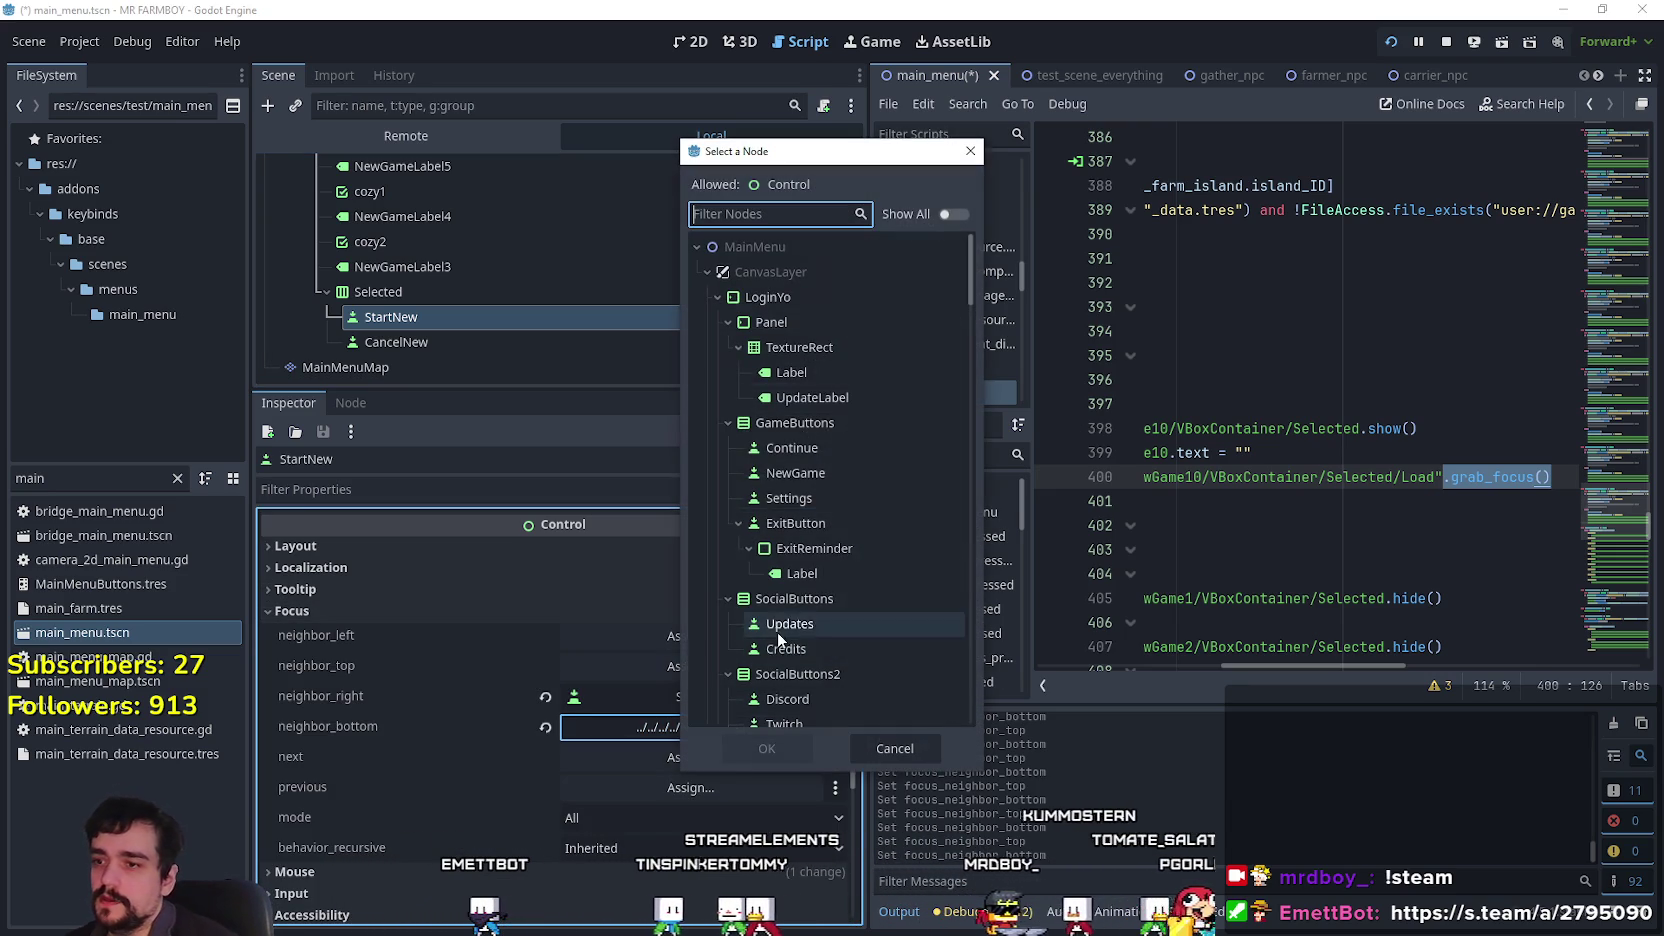
{"action": "mouse_move", "coordinate": [966, 296]}
{"action": "left_mouse_down"}
{"action": "mouse_move", "coordinate": [1022, 598]}
{"action": "mouse_move", "coordinate": [974, 744]}
{"action": "left_mouse_up"}
{"action": "left_click", "coordinate": [828, 710]}
{"action": "left_click", "coordinate": [767, 748]}
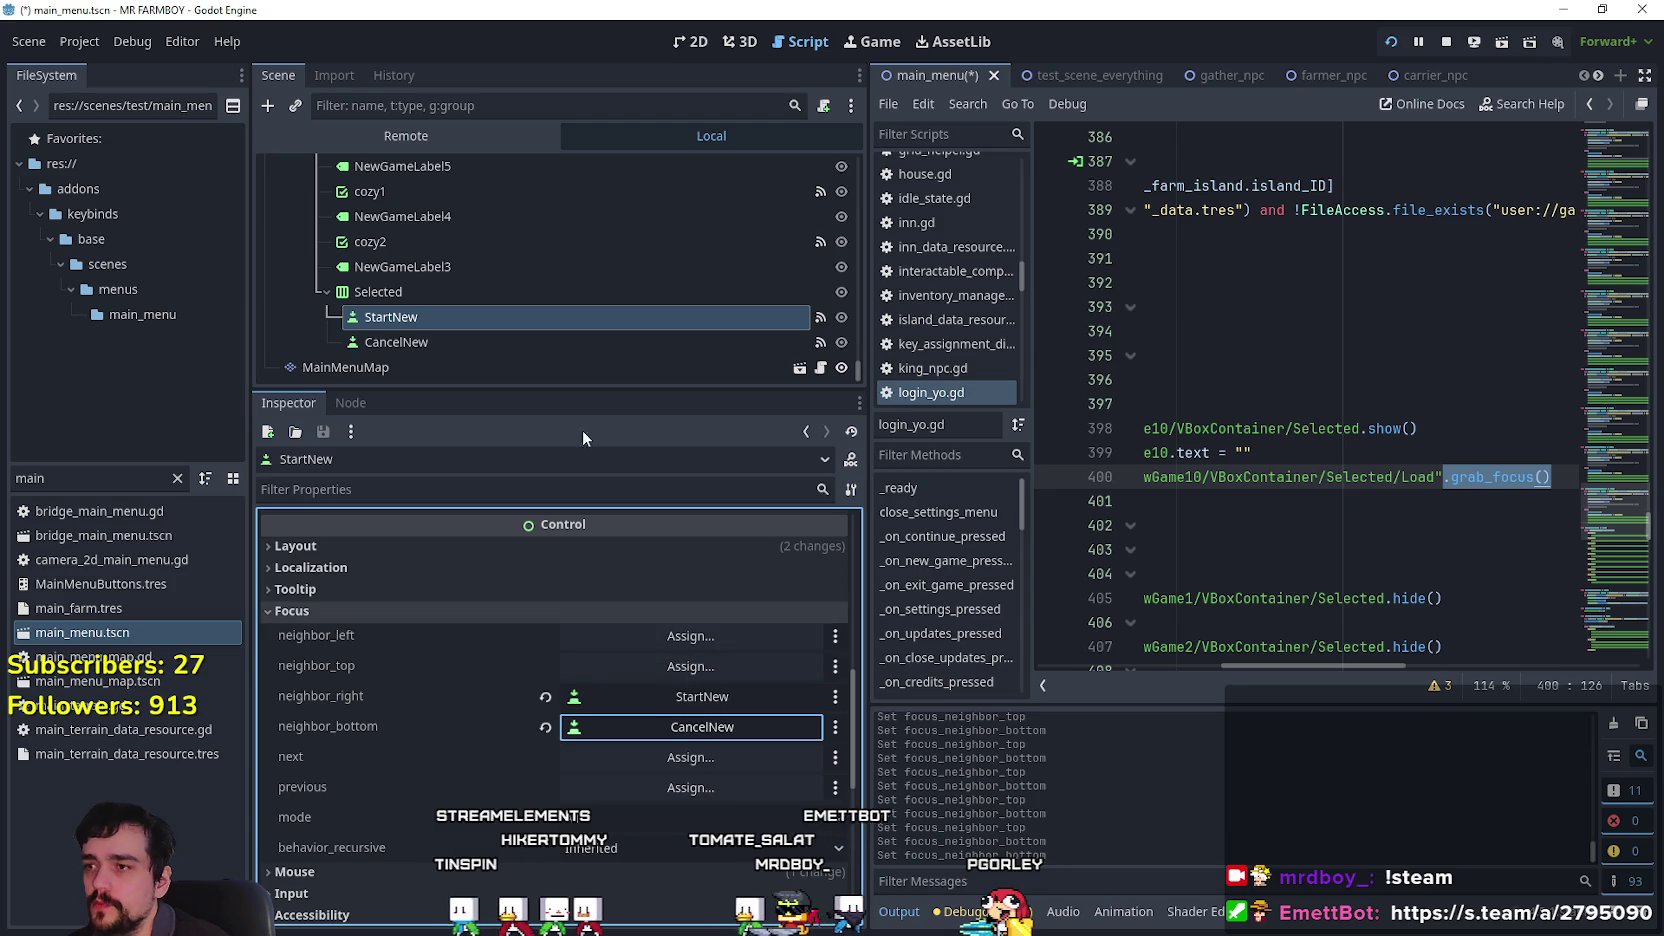
{"action": "left_click", "coordinate": [722, 724]}
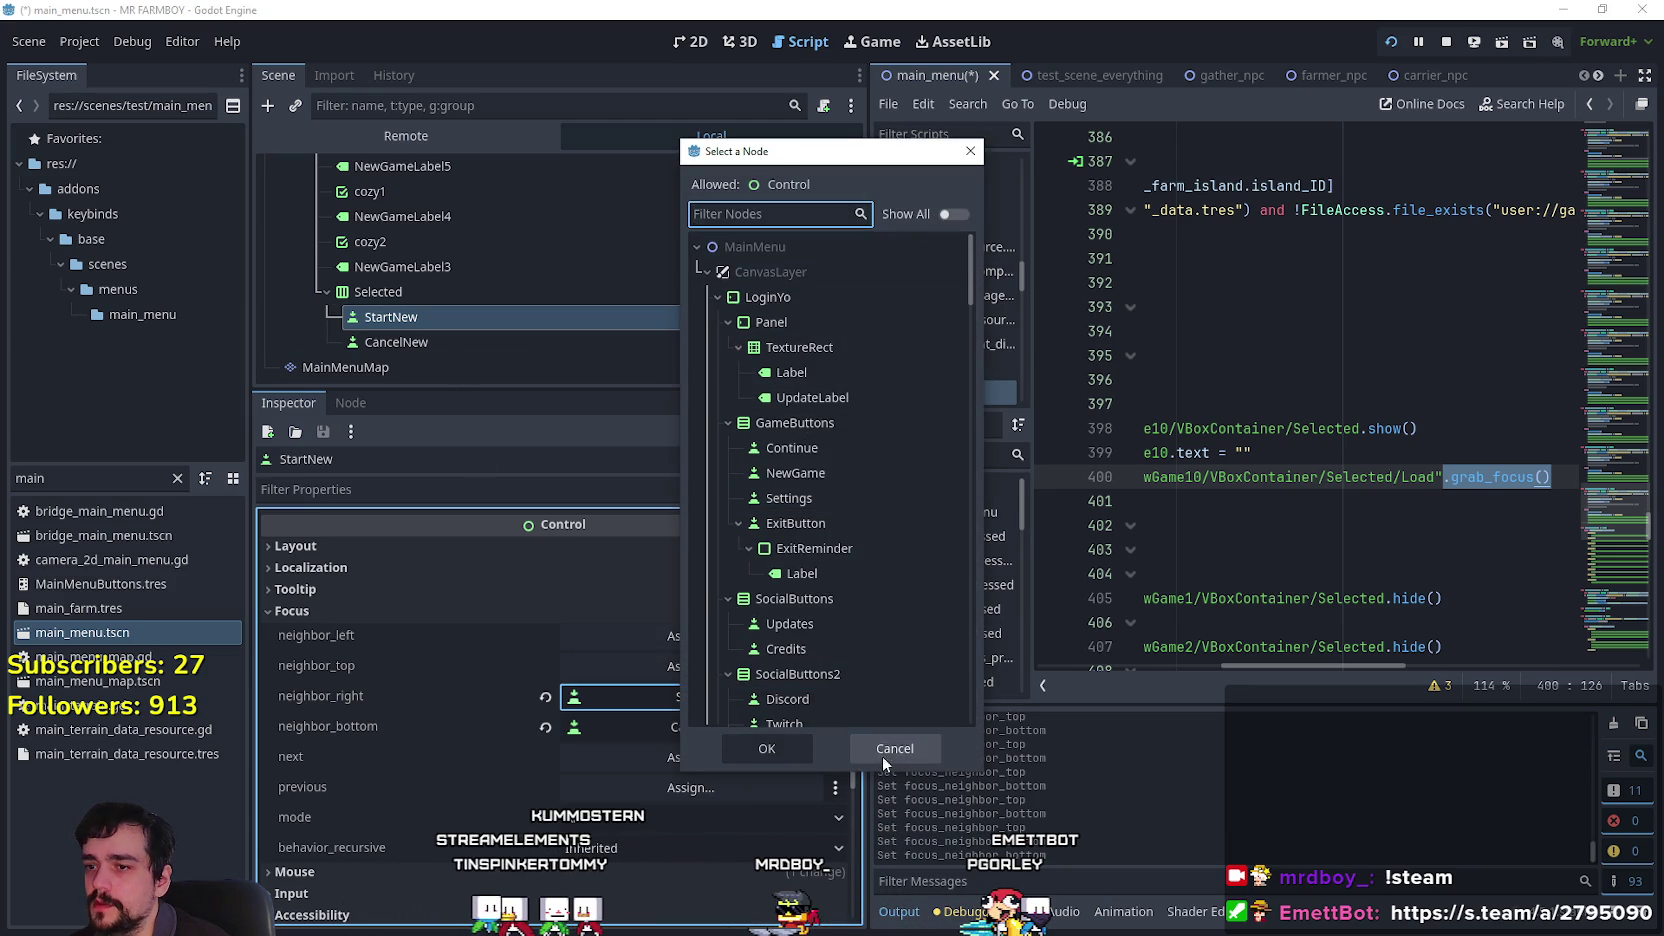
{"action": "left_click", "coordinate": [880, 749]}
Set StartNew's left focus neighbour to StartNew and its right neighbour to CancelNew.
{"action": "left_click", "coordinate": [762, 638]}
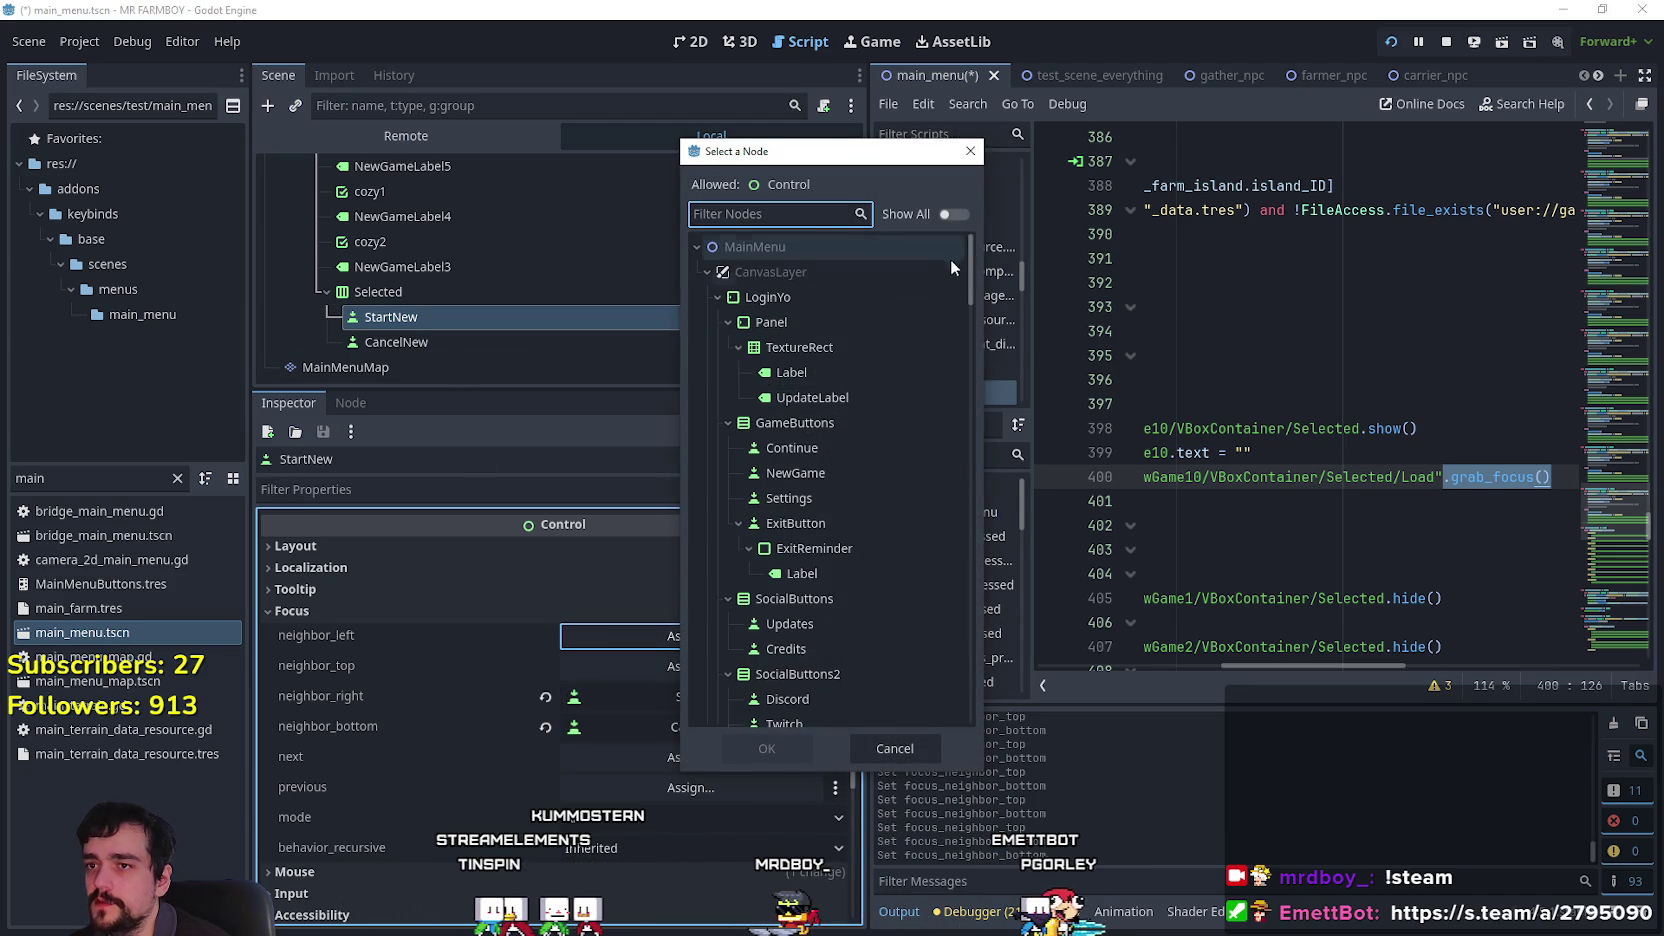
{"action": "scroll", "coordinate": [975, 432], "scroll_direction": "down", "scroll_amount": 10}
{"action": "left_click", "coordinate": [860, 685]}
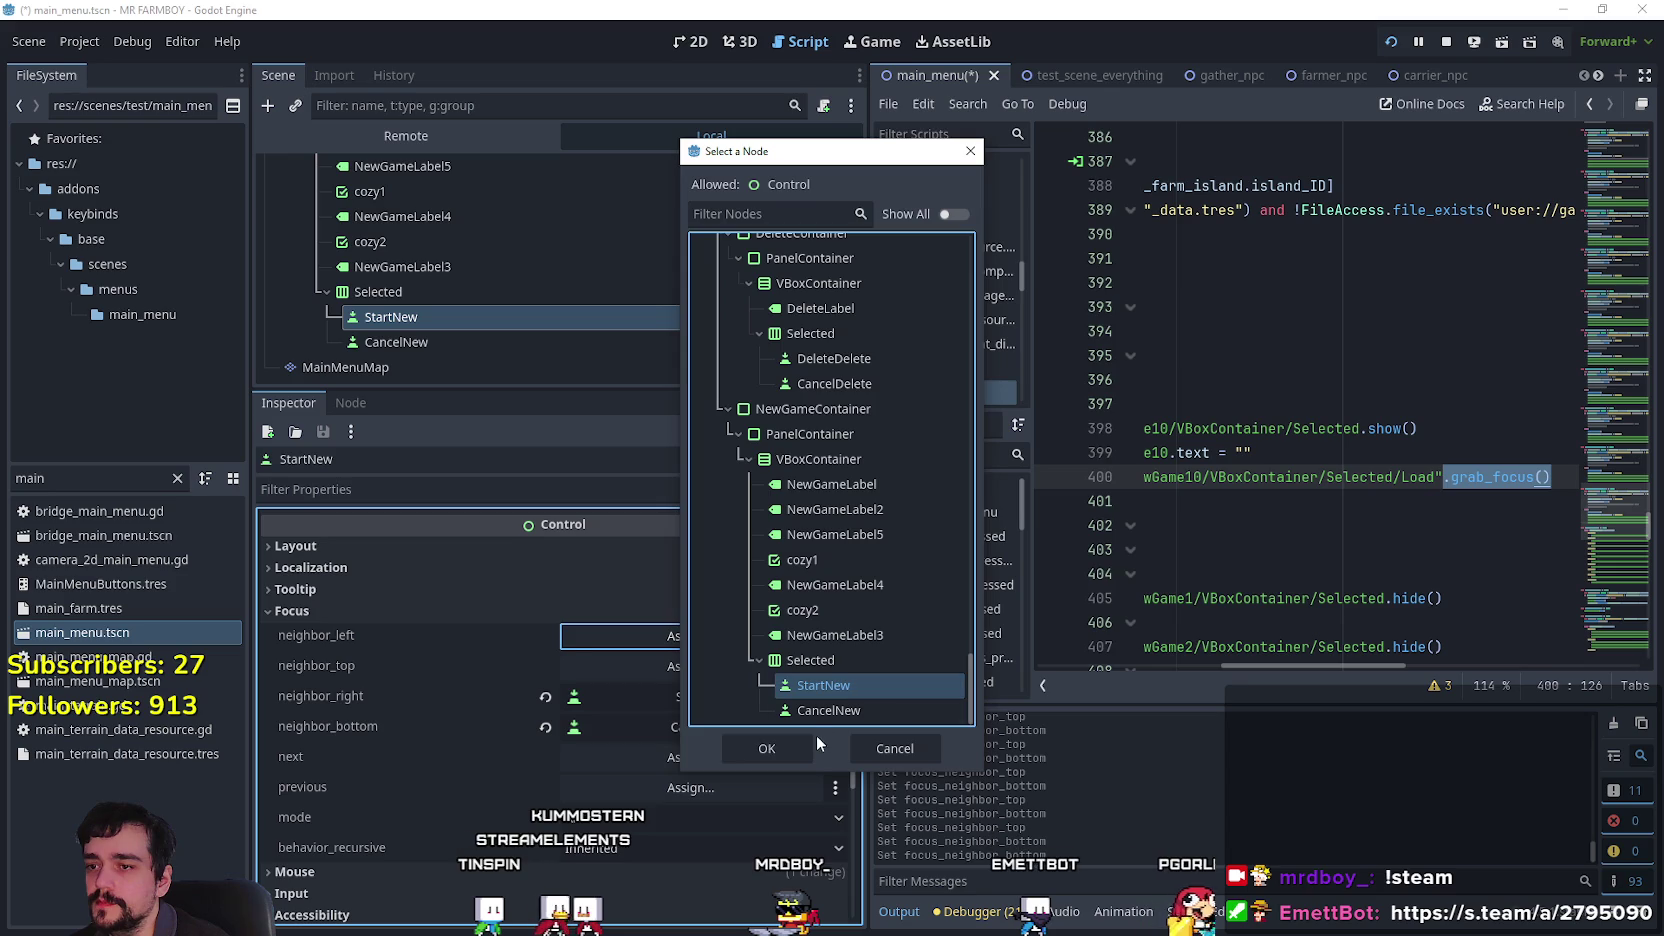
{"action": "left_click", "coordinate": [767, 748]}
{"action": "left_click", "coordinate": [644, 694]}
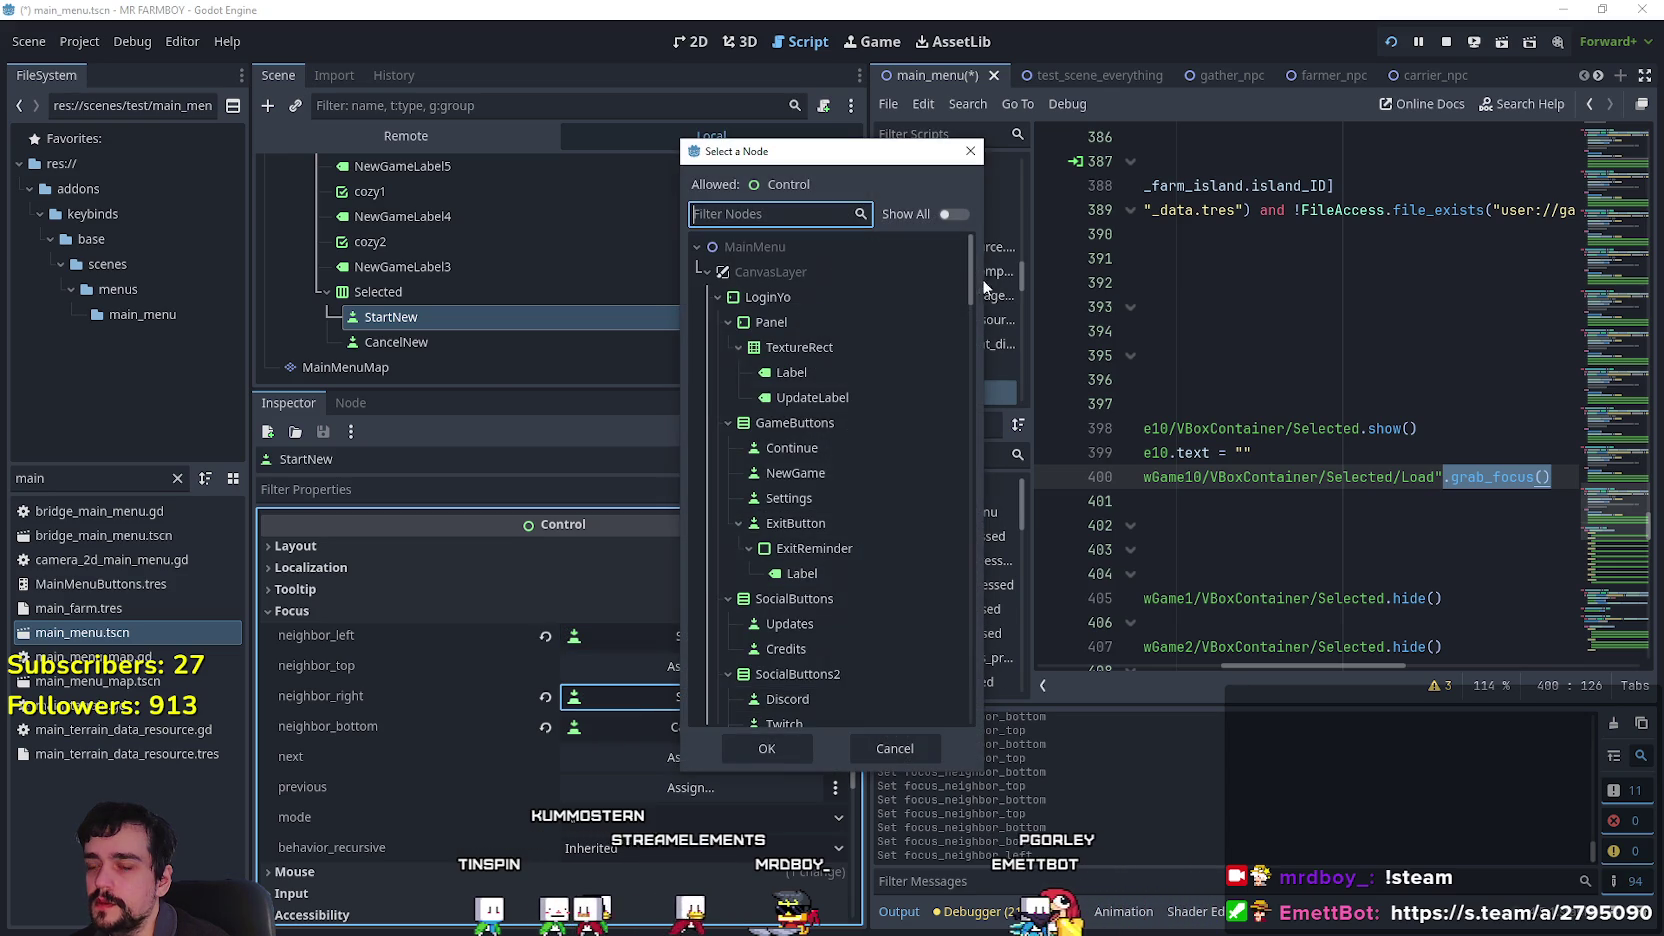
{"action": "left_click_drag", "start_coordinate": [979, 274], "coordinate": [963, 715]}
{"action": "left_click", "coordinate": [935, 712]}
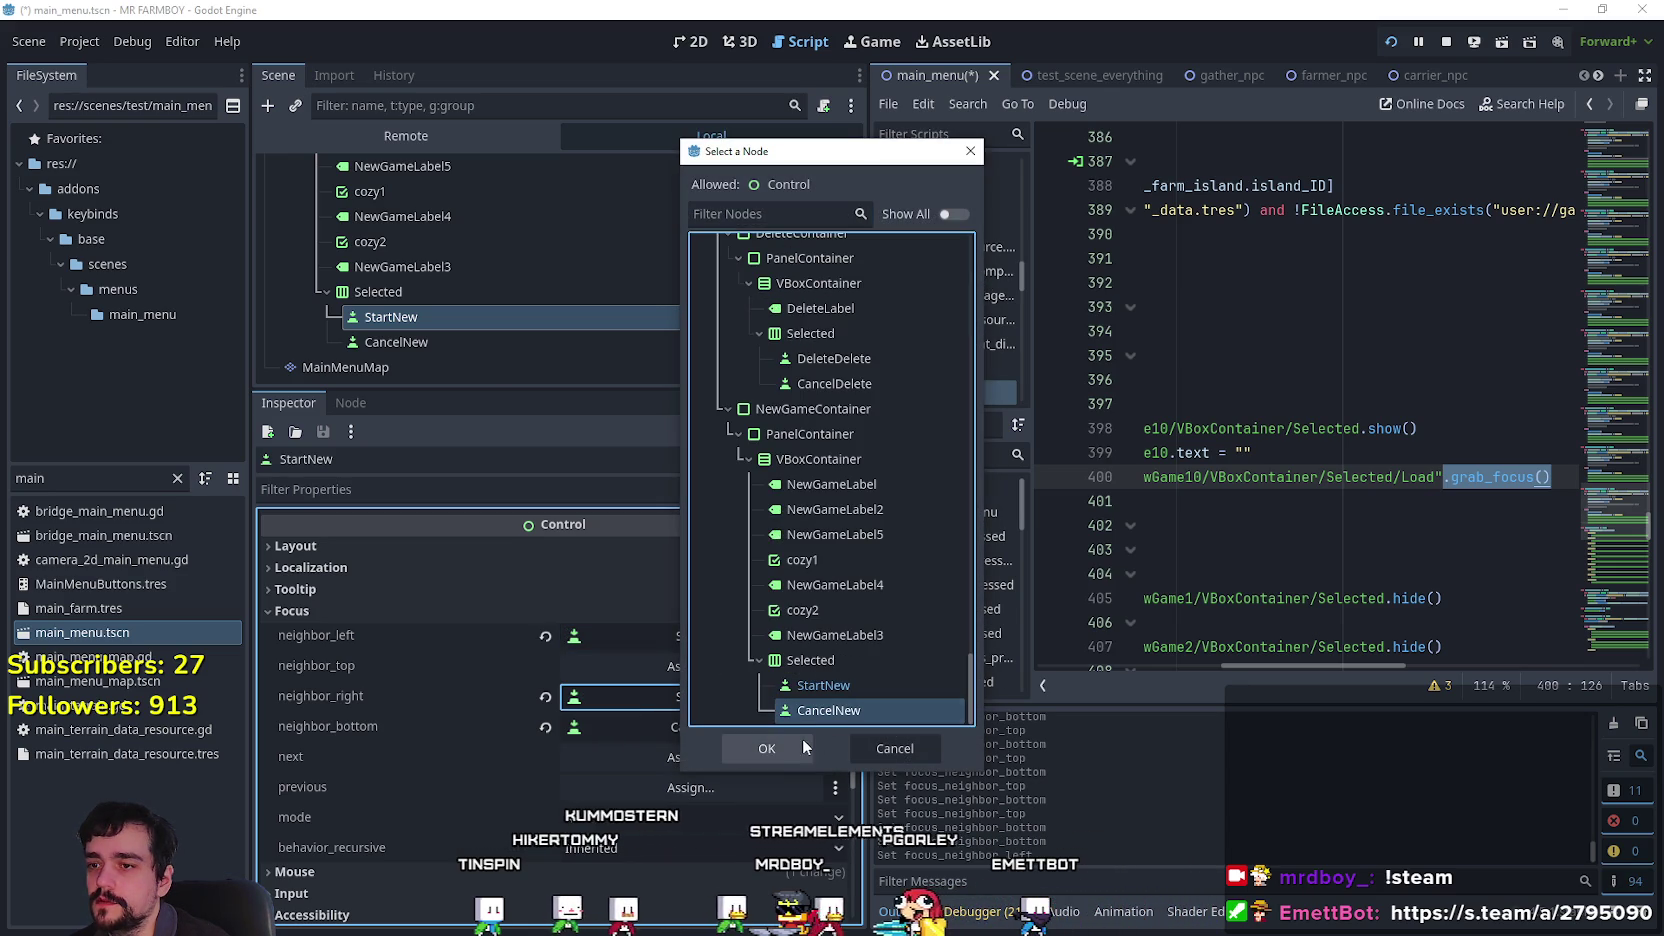
{"action": "left_click", "coordinate": [767, 748]}
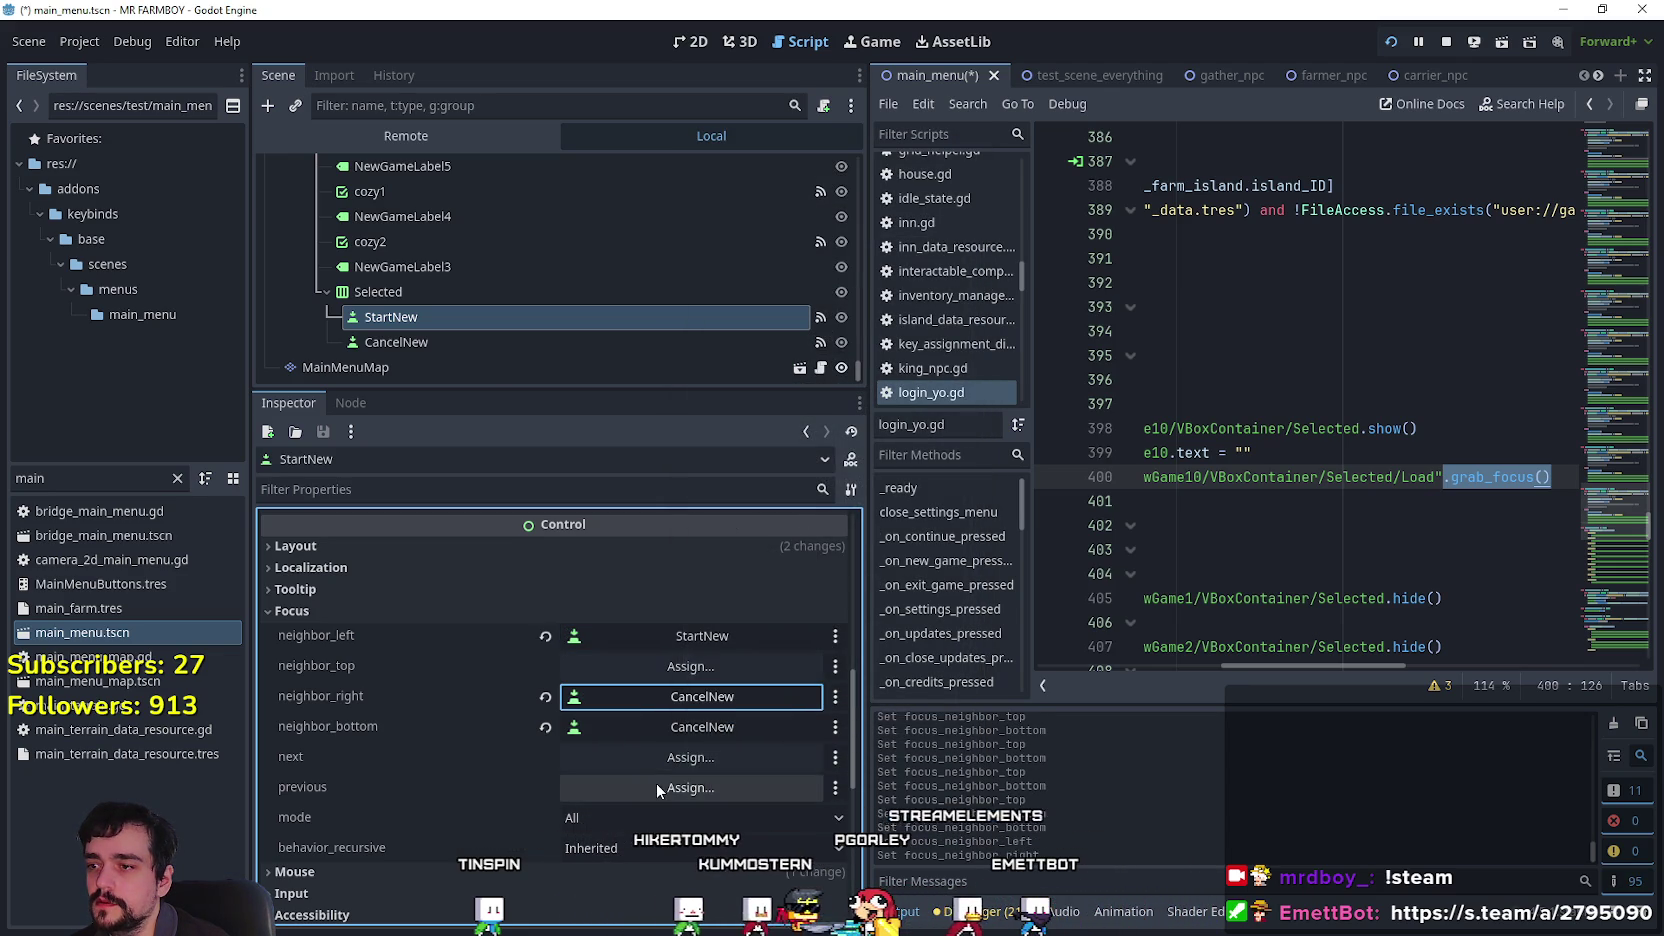
Test-run the game, then change StartNew's bottom focus neighbour to StartNew itself.
{"action": "key", "text": "F5"}
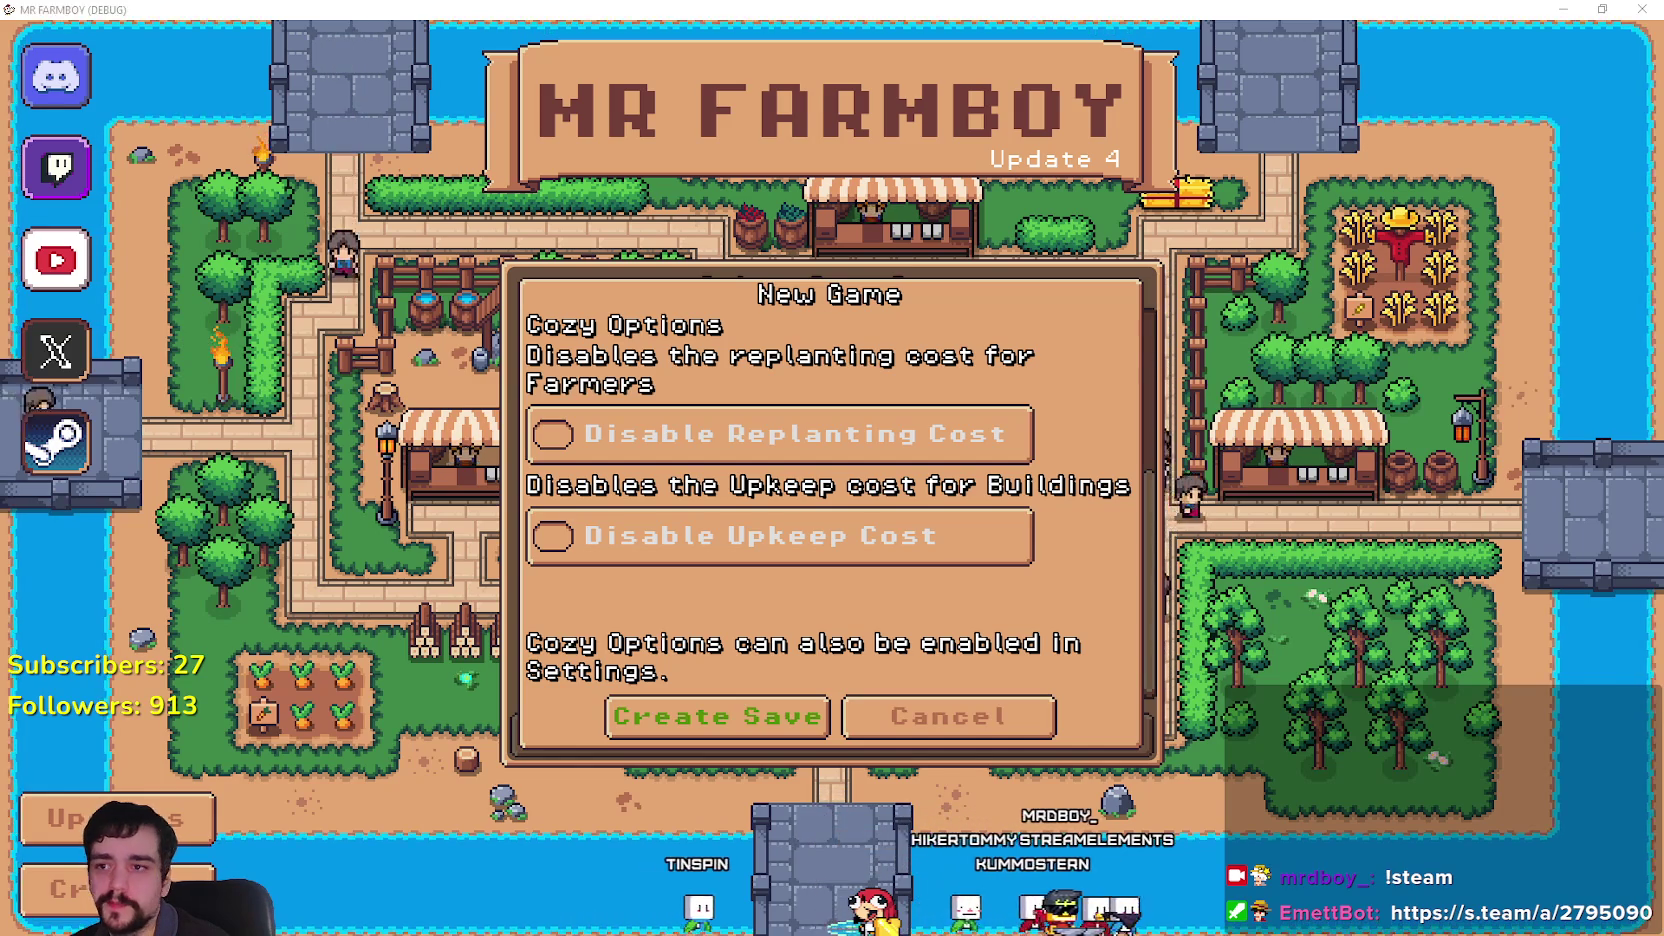
{"action": "key", "text": "alt+Tab"}
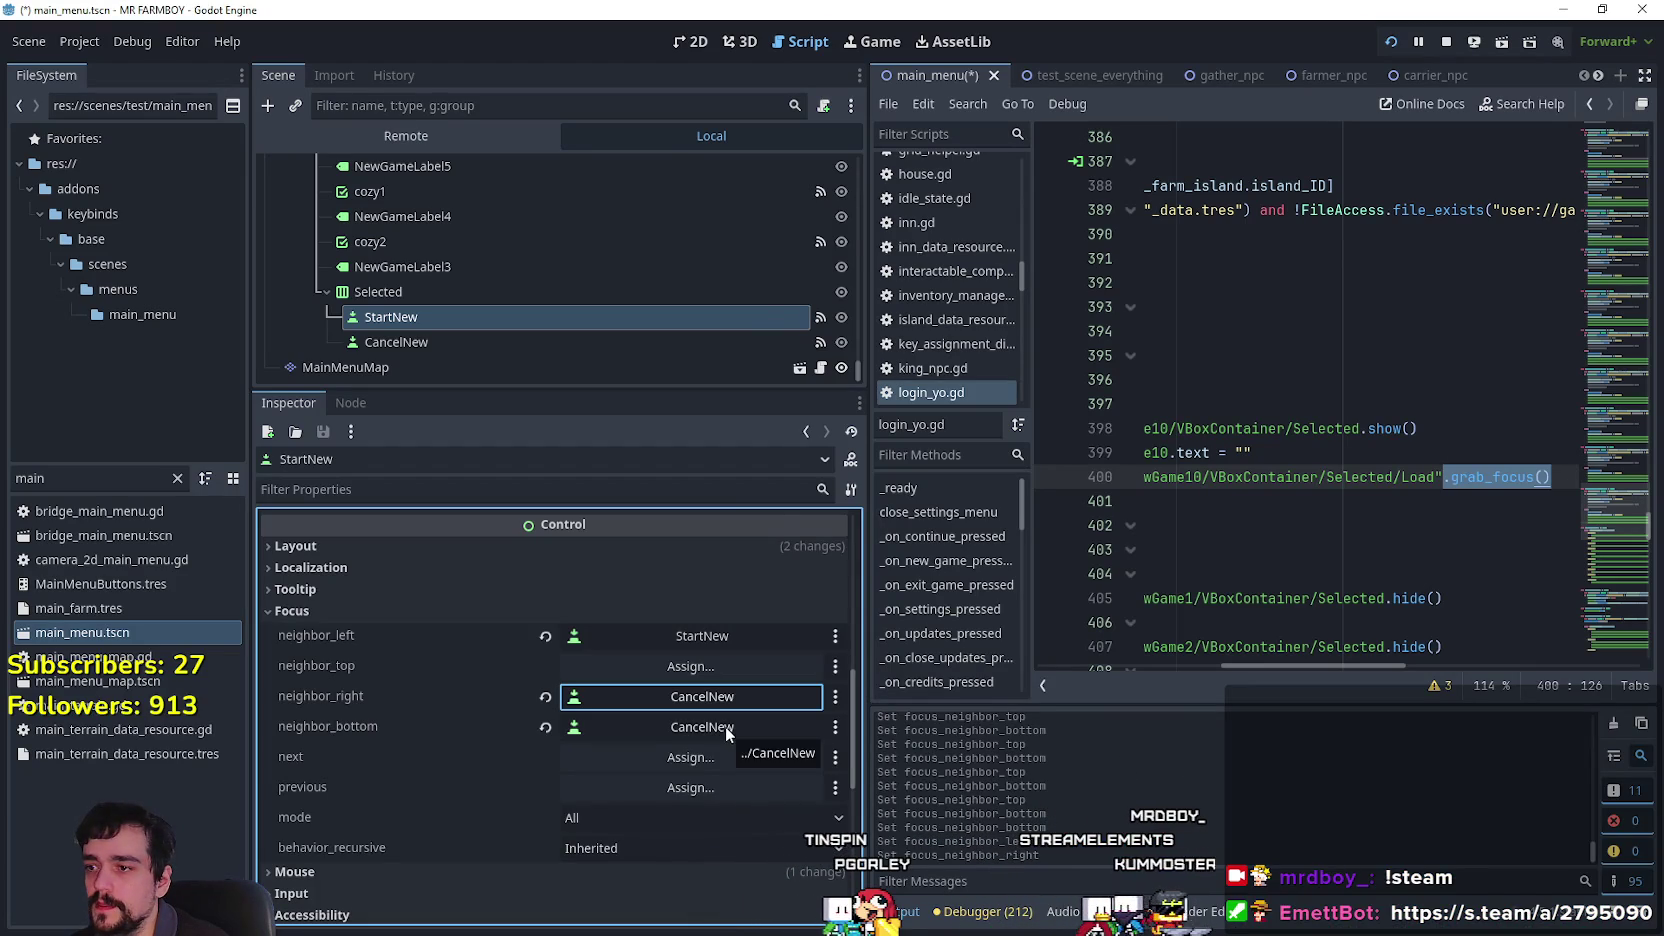
{"action": "left_click", "coordinate": [727, 733]}
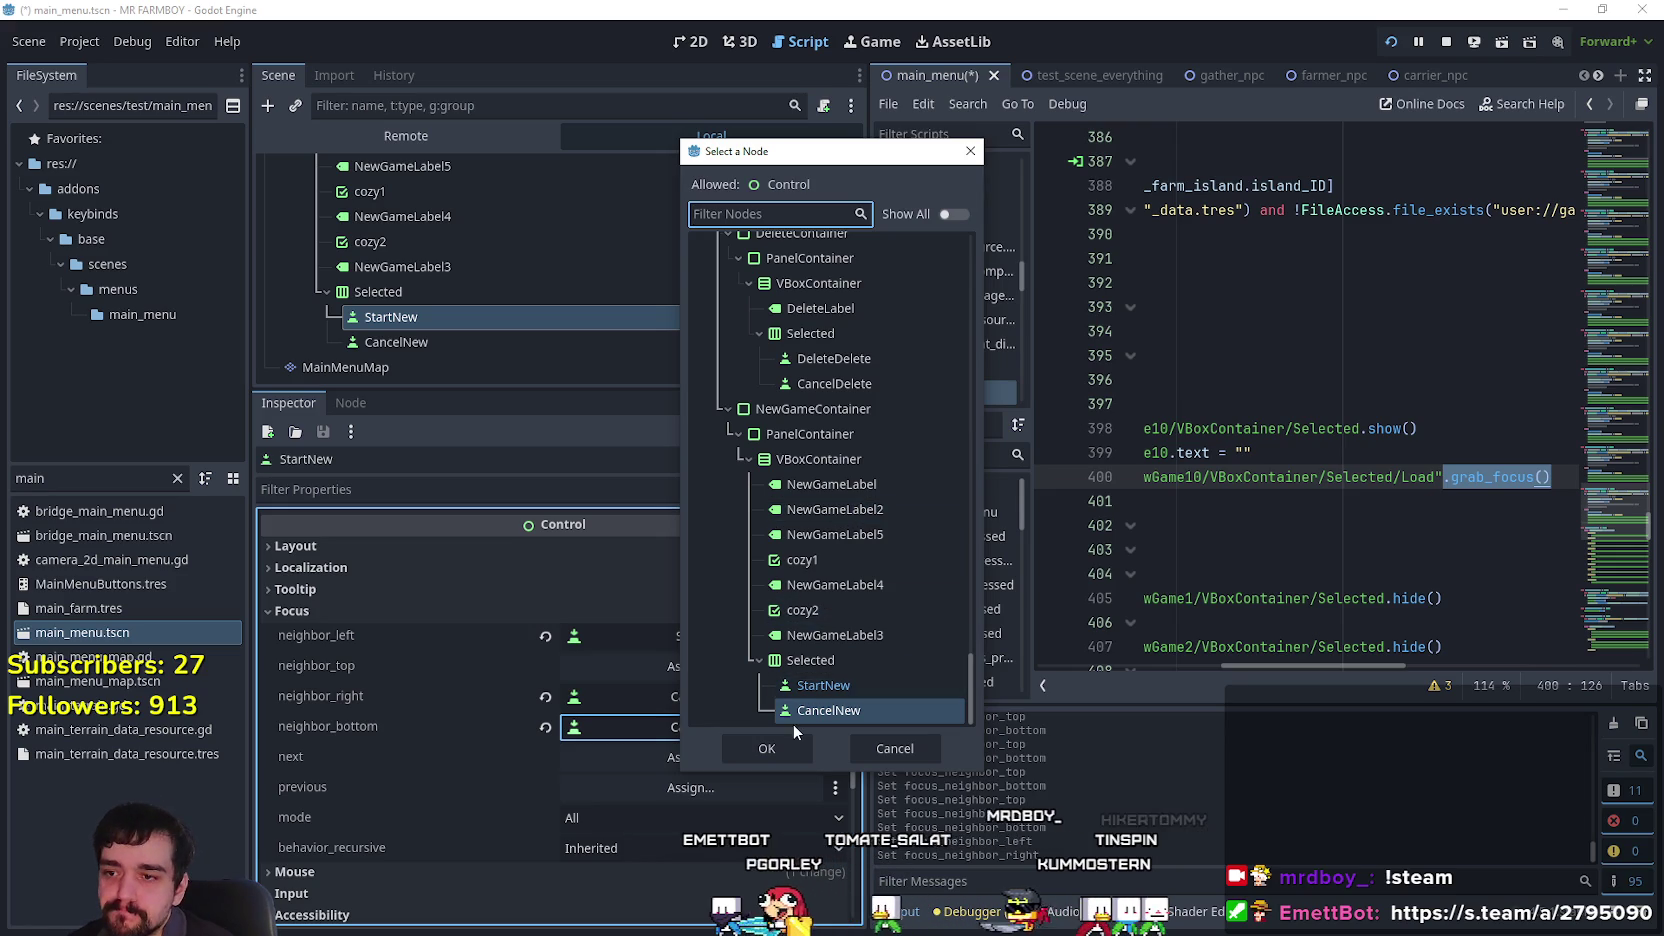
{"action": "left_click", "coordinate": [804, 686]}
{"action": "left_click", "coordinate": [777, 749]}
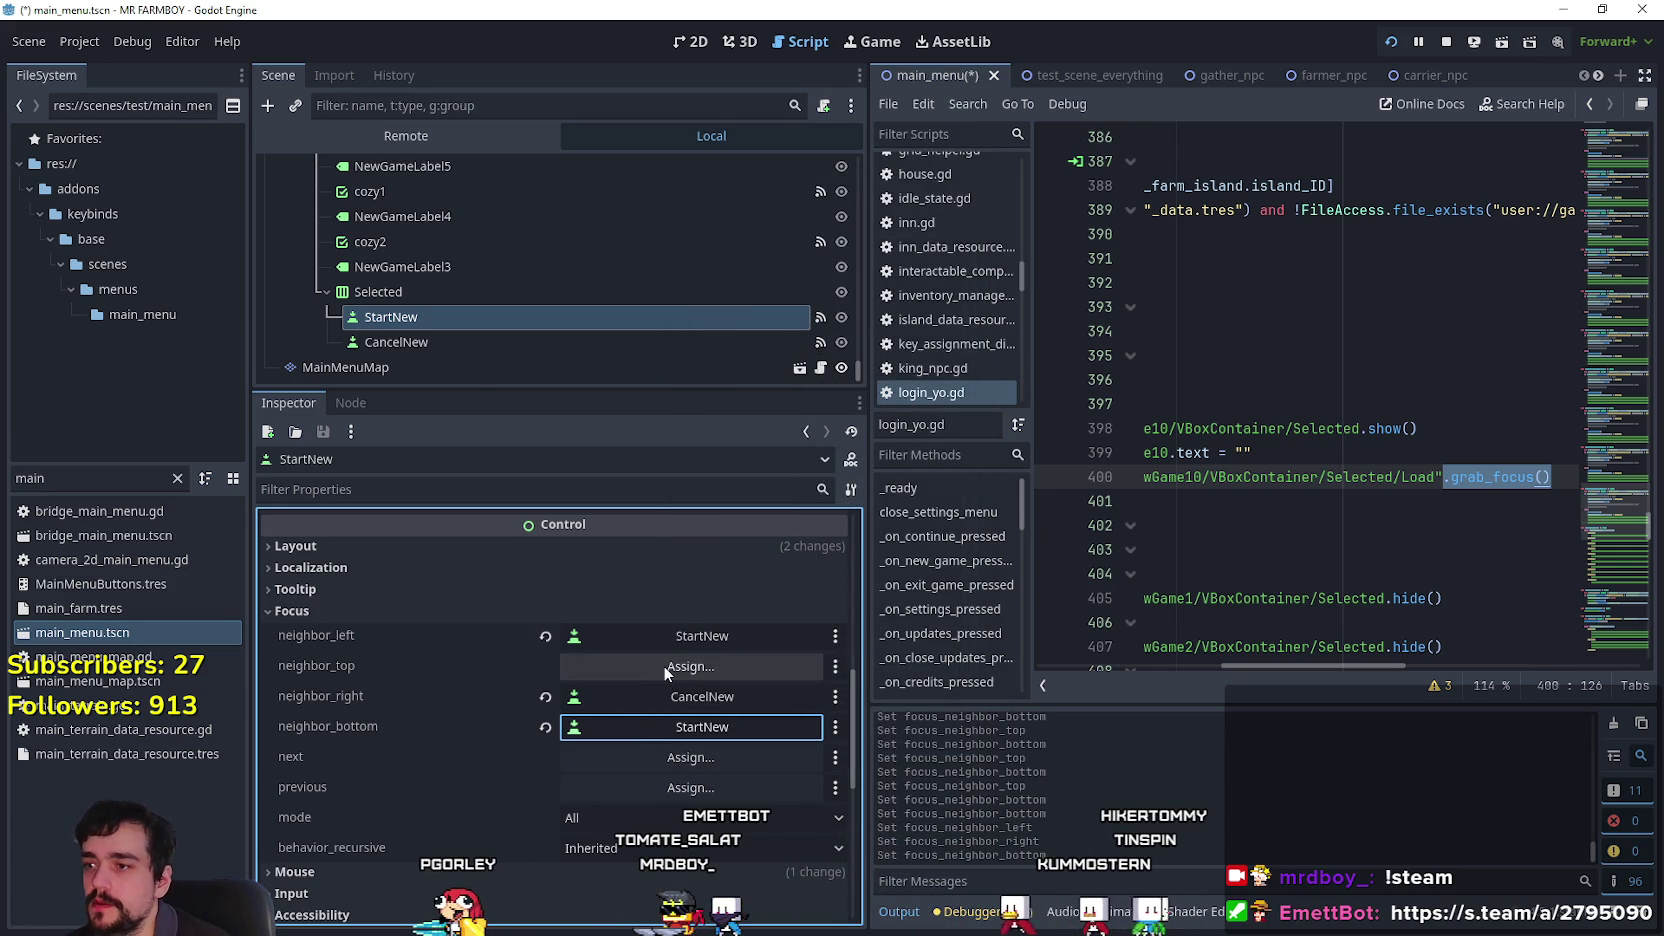
Test-run again, then set StartNew's top focus neighbour to cozy2.
{"action": "key", "text": "F5"}
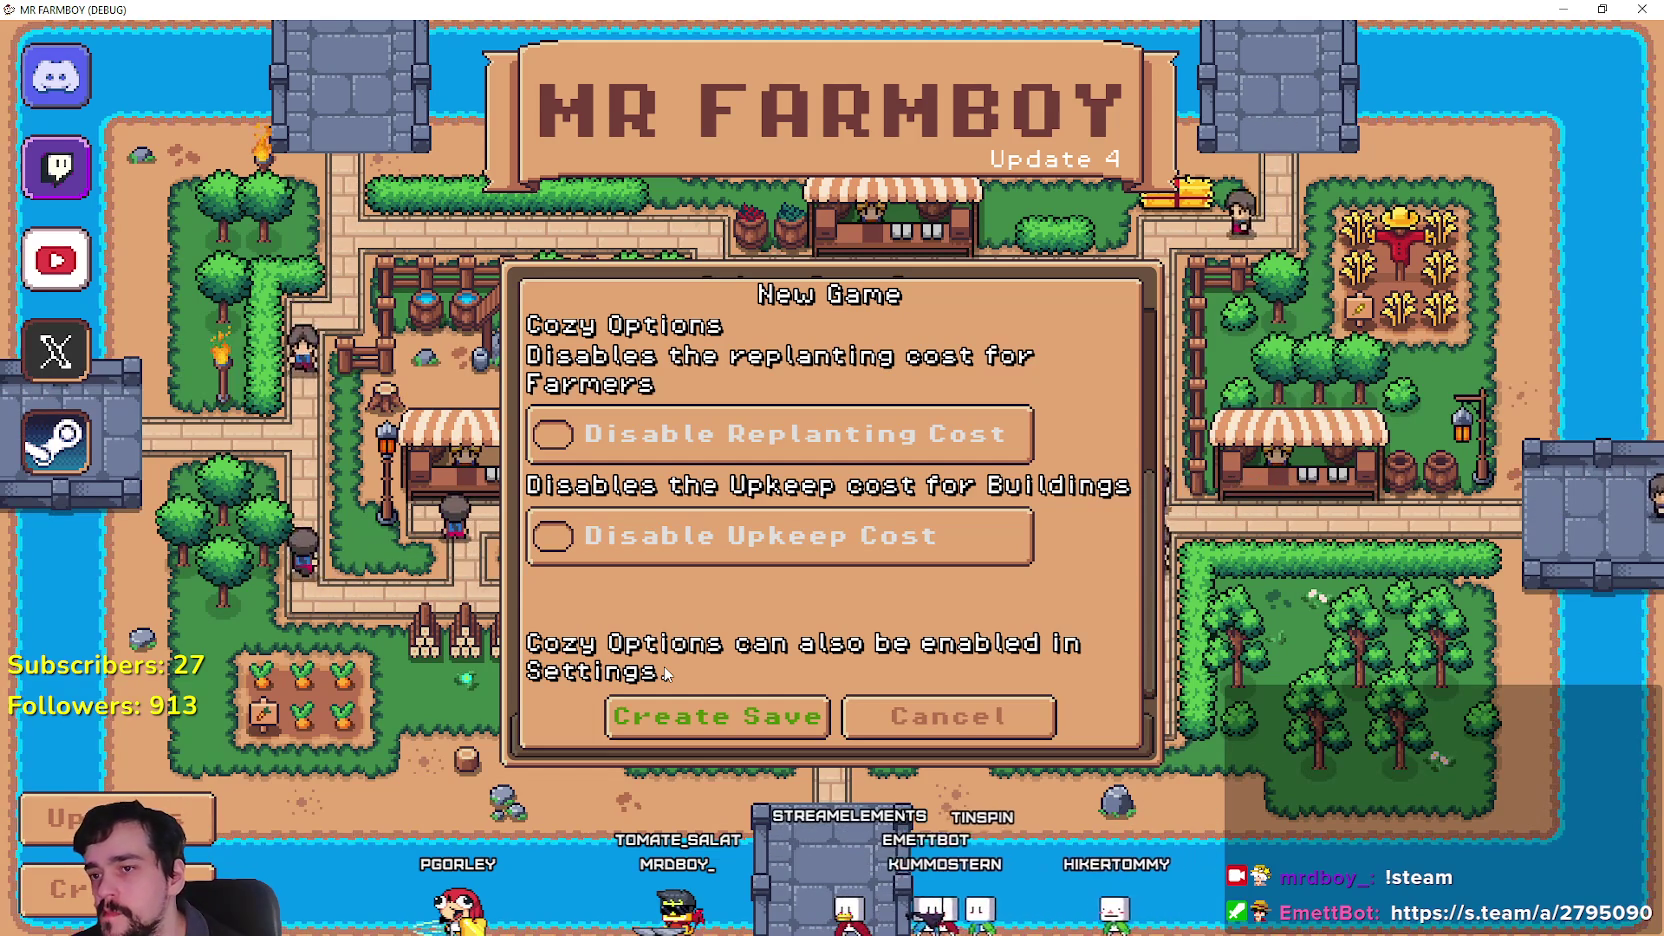
{"action": "key", "text": "F8"}
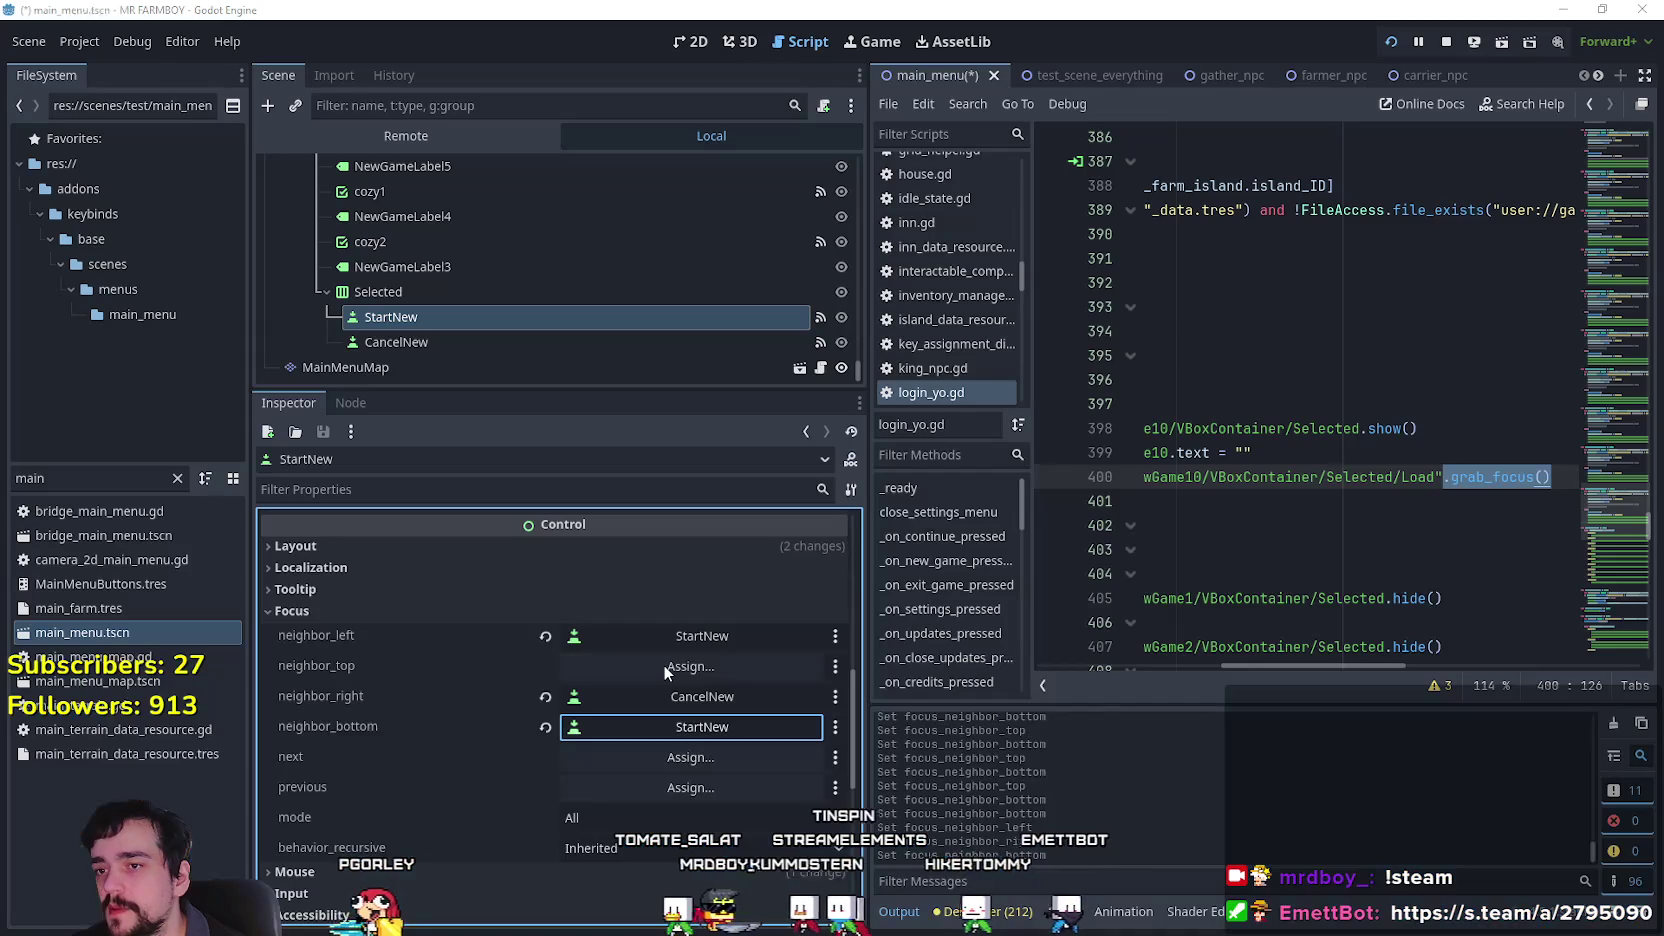
{"action": "left_click", "coordinate": [694, 663]}
{"action": "mouse_move", "coordinate": [973, 289]}
{"action": "left_mouse_down"}
{"action": "mouse_move", "coordinate": [1000, 684]}
{"action": "mouse_move", "coordinate": [985, 757]}
{"action": "left_mouse_up"}
{"action": "left_click", "coordinate": [826, 619]}
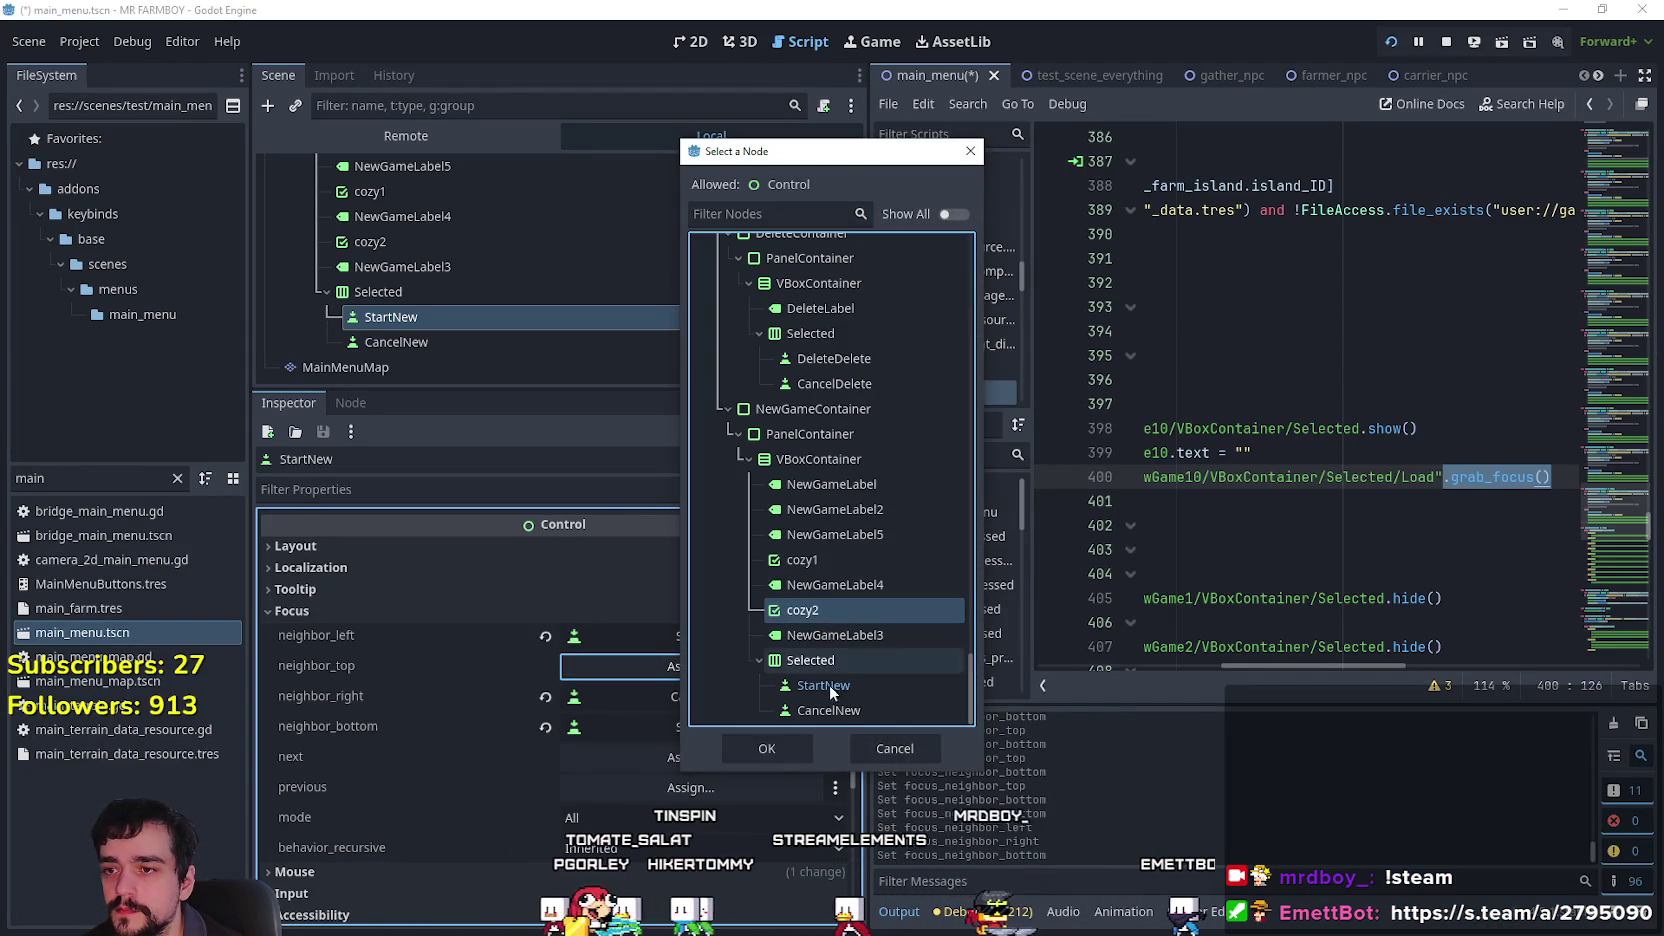
{"action": "left_click", "coordinate": [785, 749]}
{"action": "left_click", "coordinate": [494, 344]}
{"action": "scroll", "coordinate": [654, 805], "scroll_direction": "down", "scroll_amount": 8}
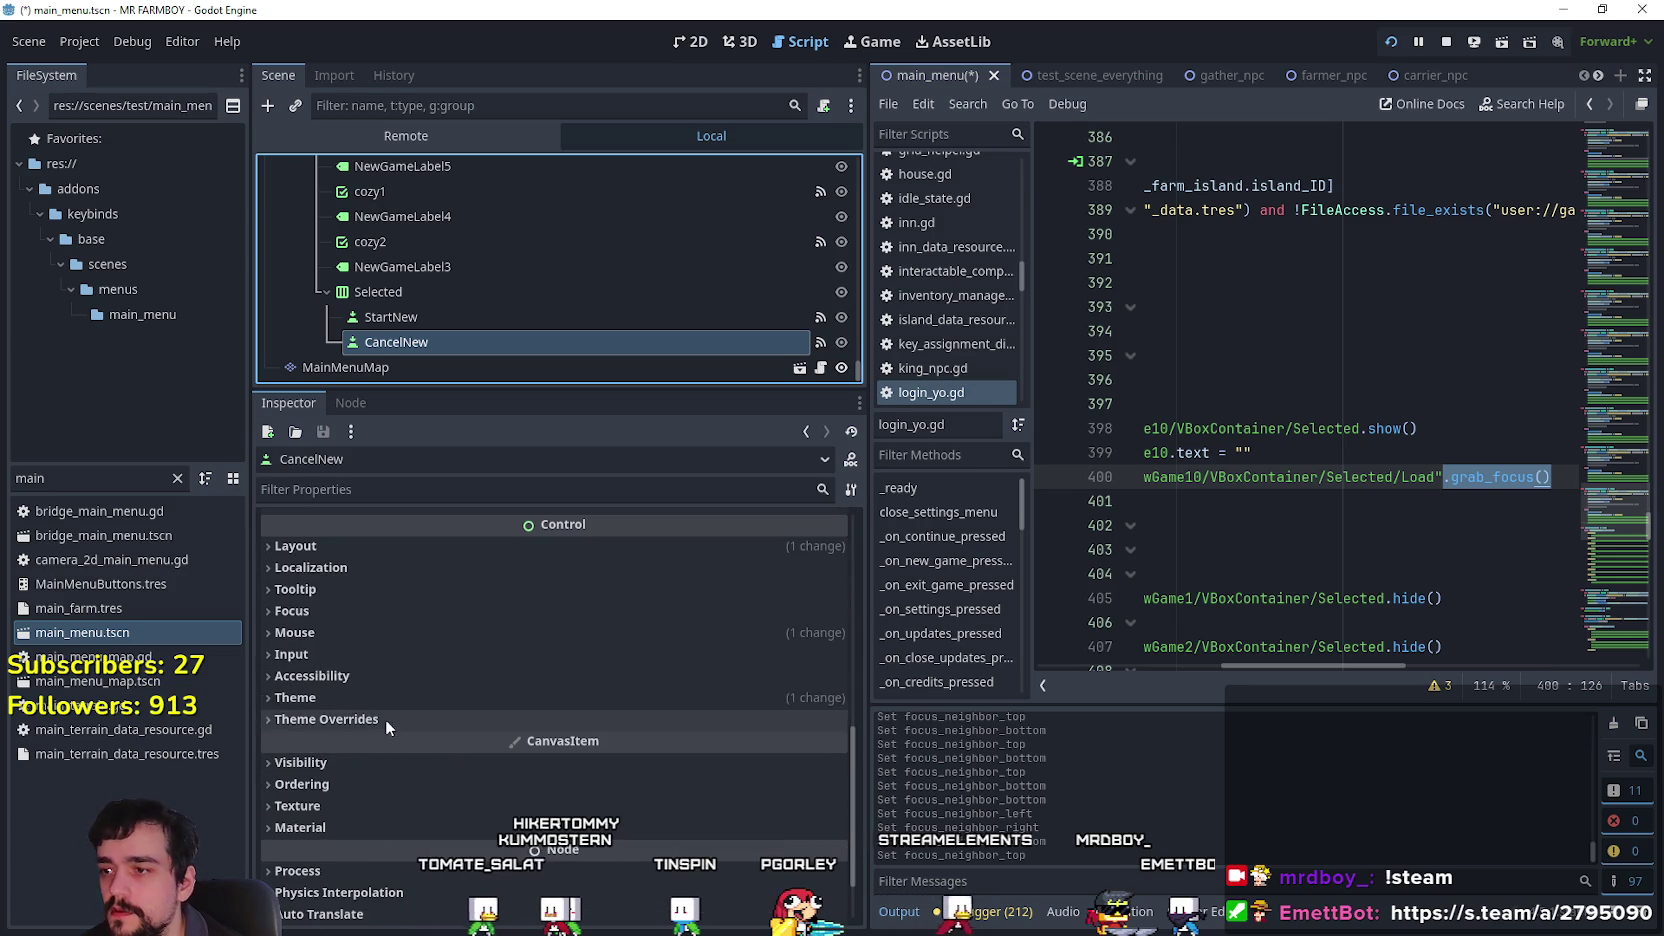
Set CancelNew's left focus neighbour to StartNew and its right neighbour to CancelNew itself.
{"action": "left_click", "coordinate": [373, 612]}
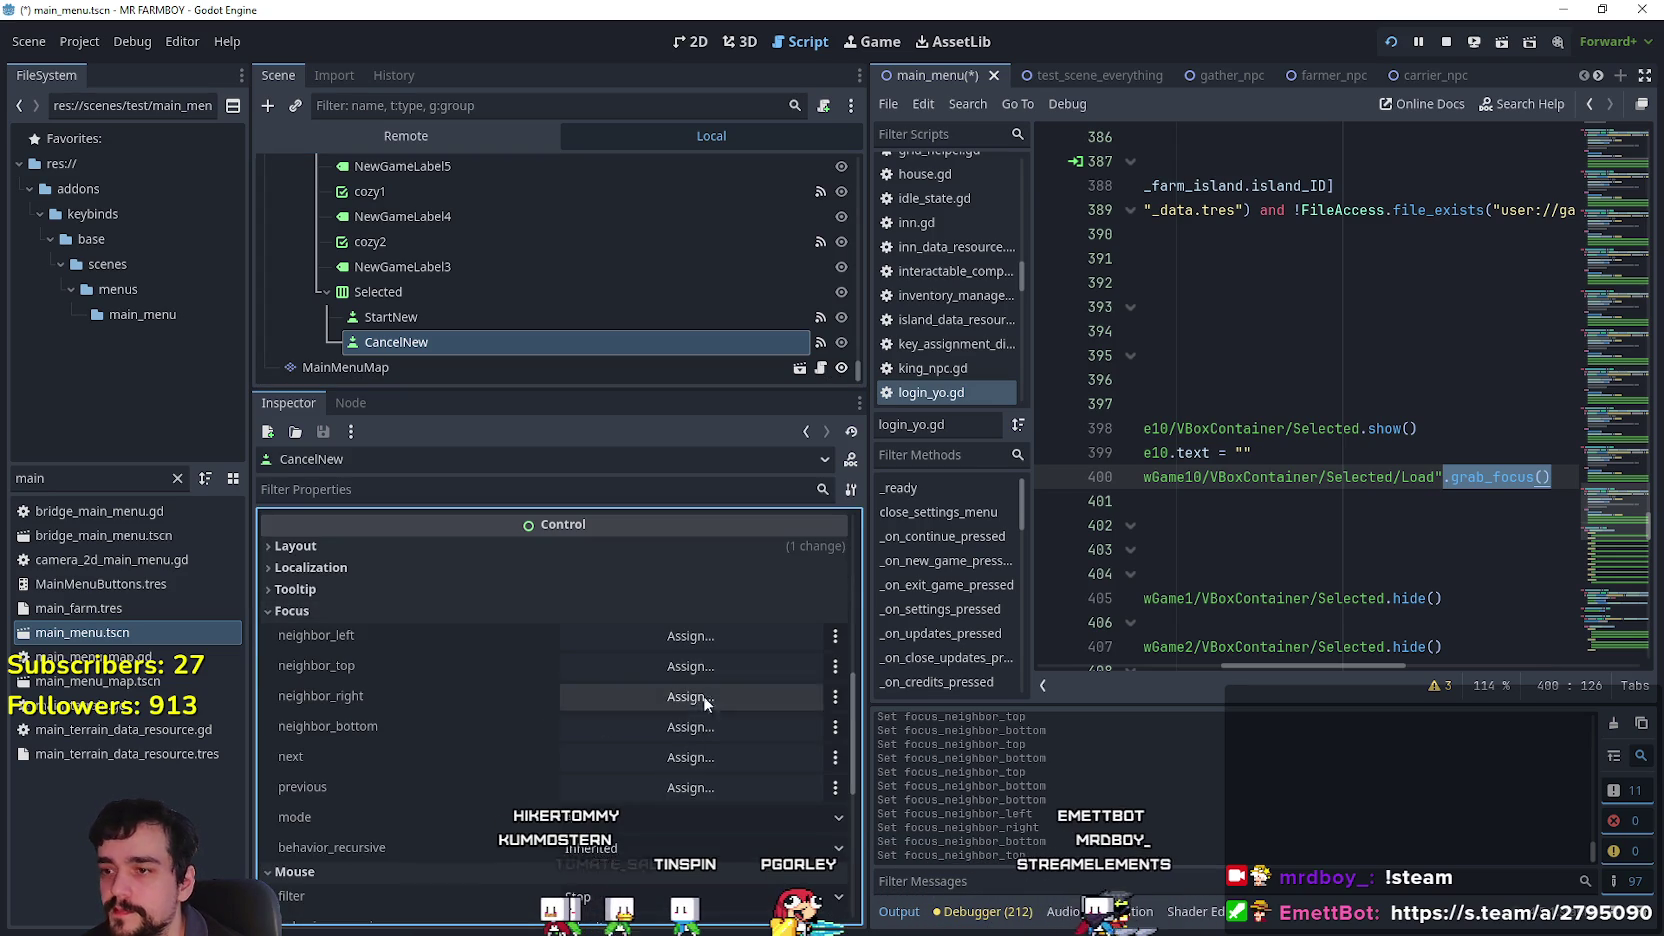
{"action": "left_click", "coordinate": [710, 634]}
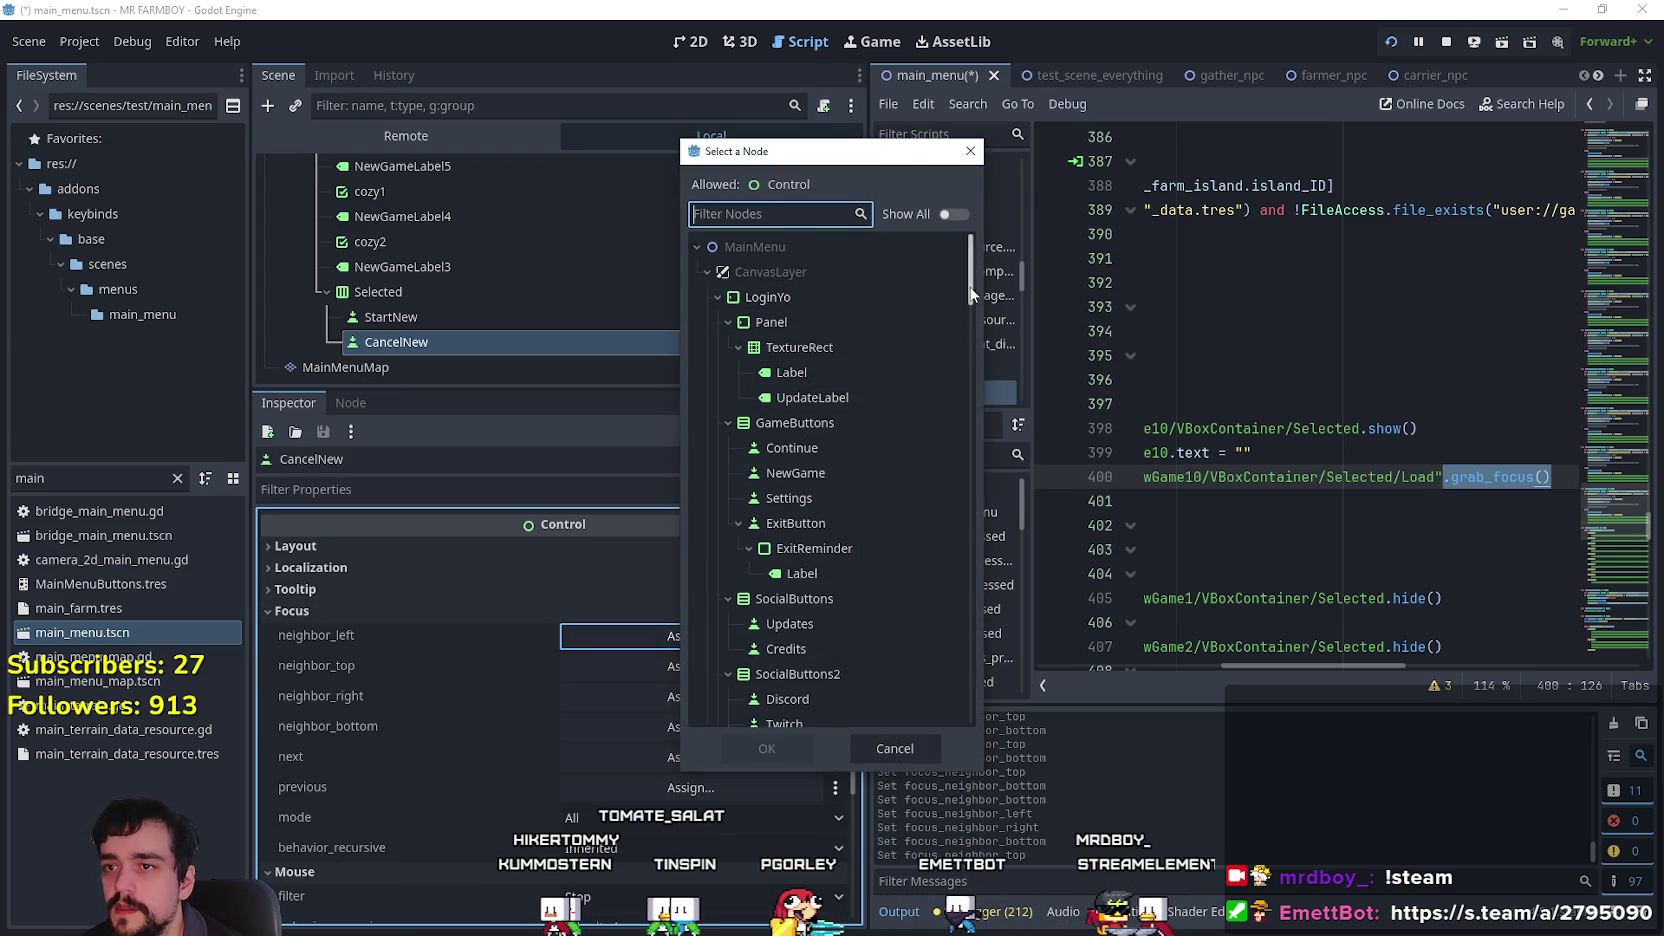
{"action": "left_click_drag", "start_coordinate": [969, 295], "coordinate": [967, 692]}
{"action": "left_click", "coordinate": [823, 685]}
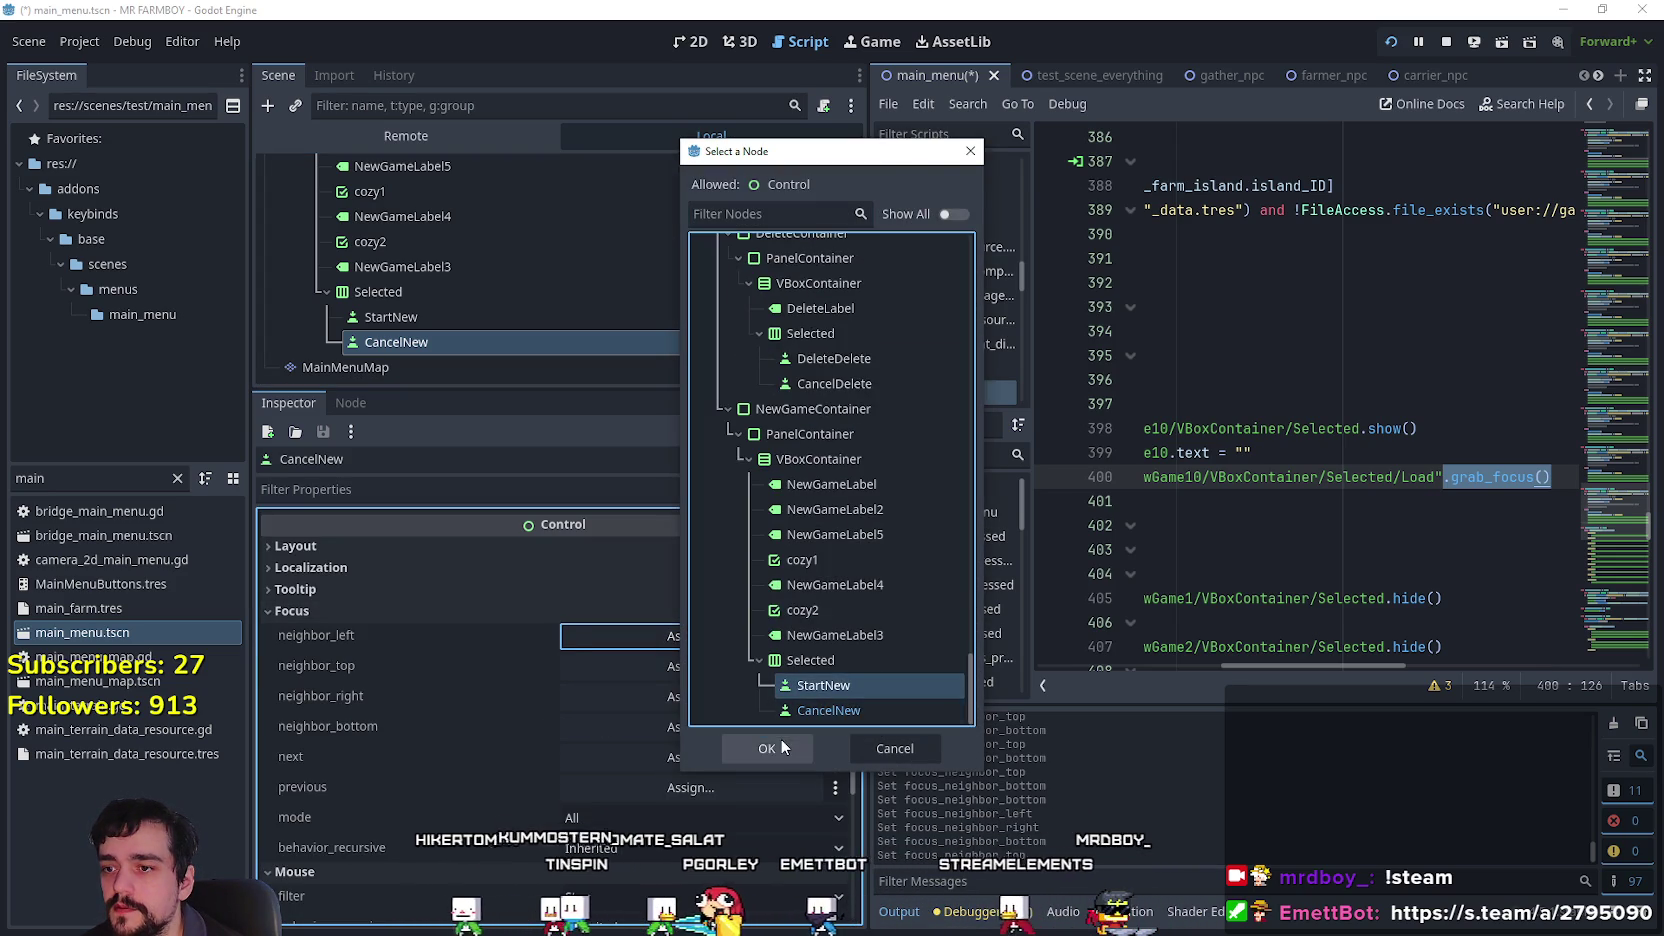
{"action": "left_click", "coordinate": [780, 746]}
{"action": "left_click", "coordinate": [714, 688]}
{"action": "left_click_drag", "start_coordinate": [965, 244], "coordinate": [915, 710]}
{"action": "left_click", "coordinate": [915, 710]}
Set CancelNew's top focus neighbour to cozy2 and its bottom neighbour to CancelNew.
{"action": "left_click", "coordinate": [785, 748]}
{"action": "left_click", "coordinate": [697, 670]}
{"action": "left_click_drag", "start_coordinate": [968, 365], "coordinate": [968, 765]}
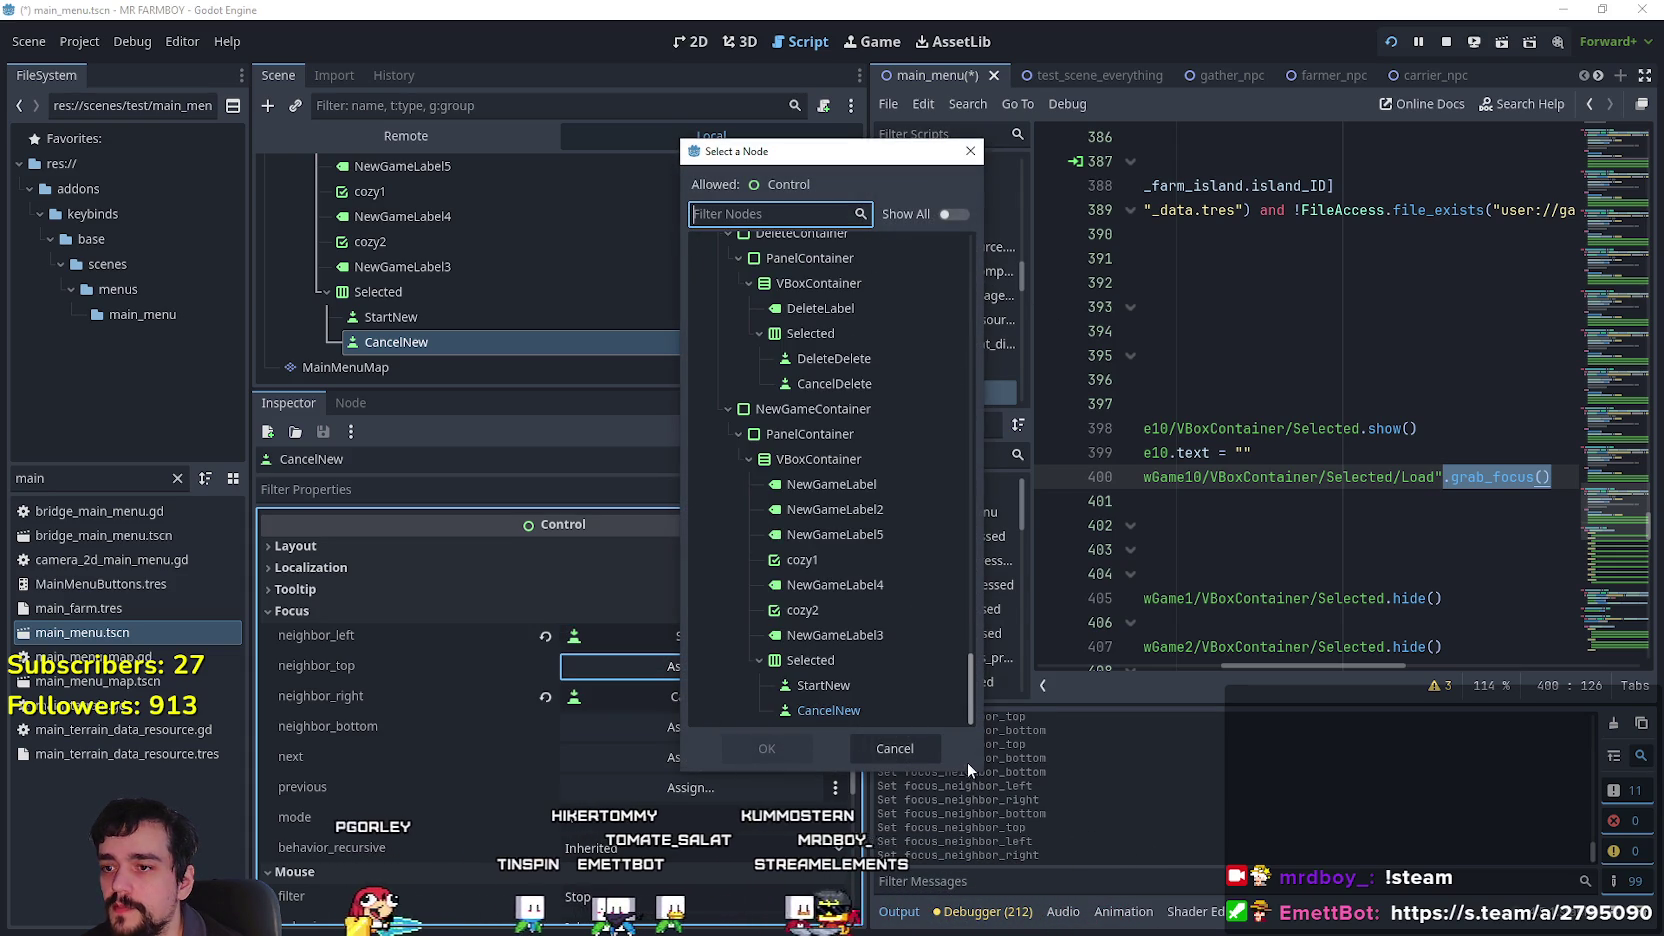
{"action": "left_click", "coordinate": [803, 610]}
{"action": "left_click", "coordinate": [767, 749]}
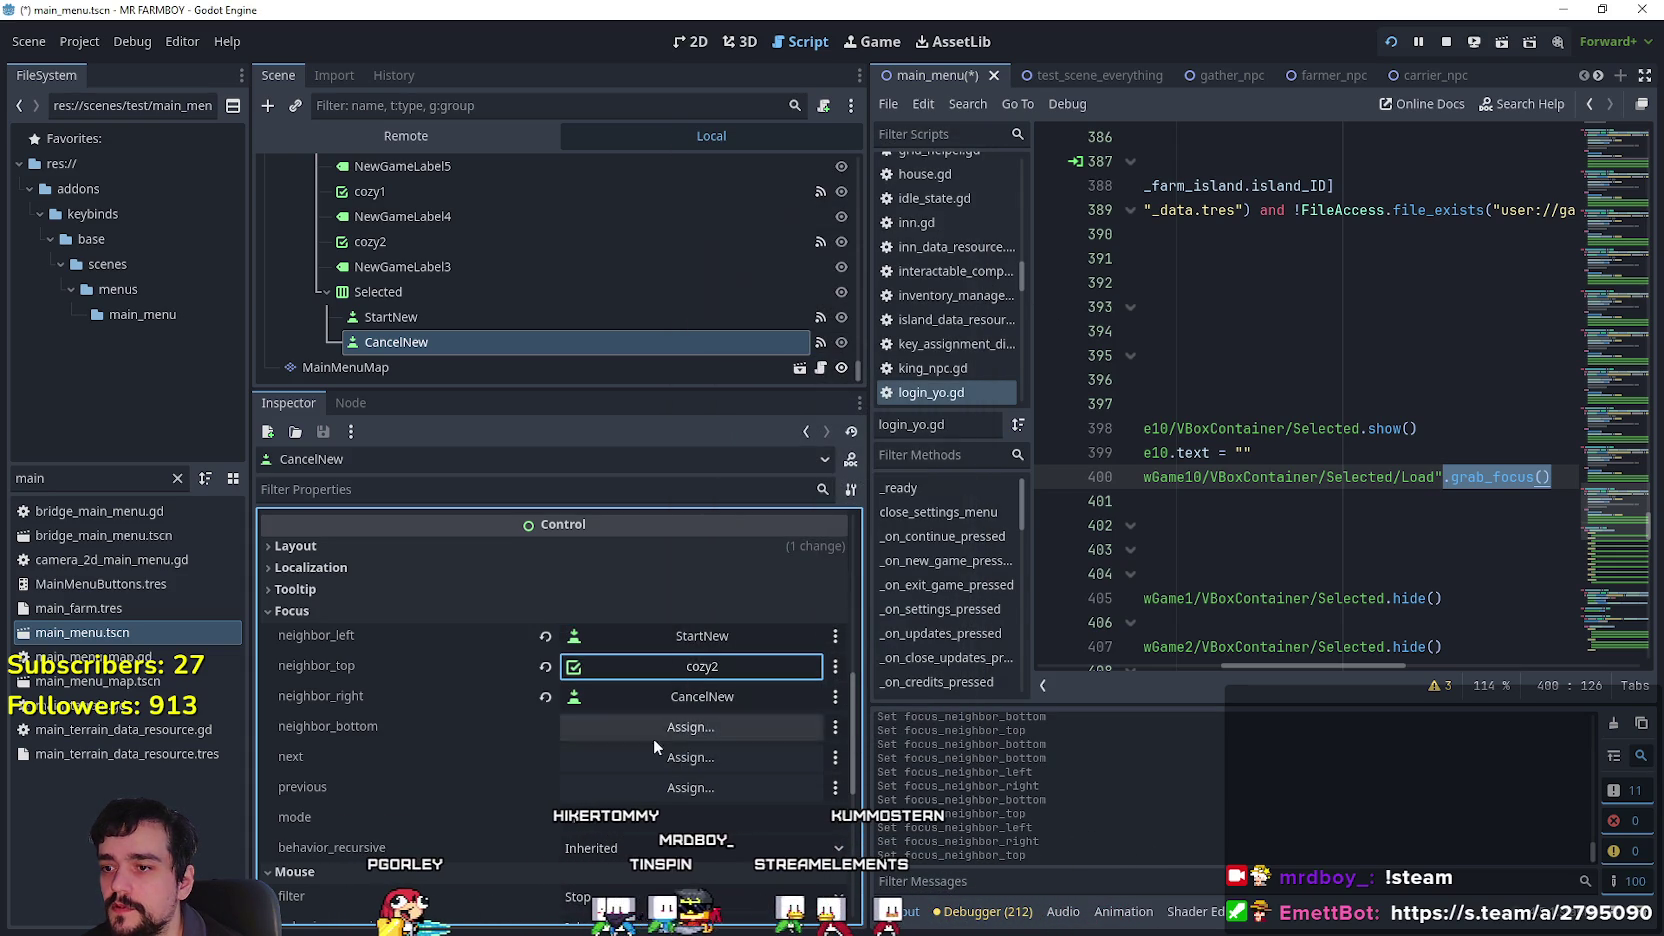
{"action": "left_click", "coordinate": [679, 727]}
{"action": "mouse_move", "coordinate": [968, 300]}
{"action": "left_mouse_down"}
{"action": "mouse_move", "coordinate": [975, 391]}
{"action": "mouse_move", "coordinate": [935, 759]}
{"action": "left_mouse_up"}
{"action": "left_click", "coordinate": [828, 710]}
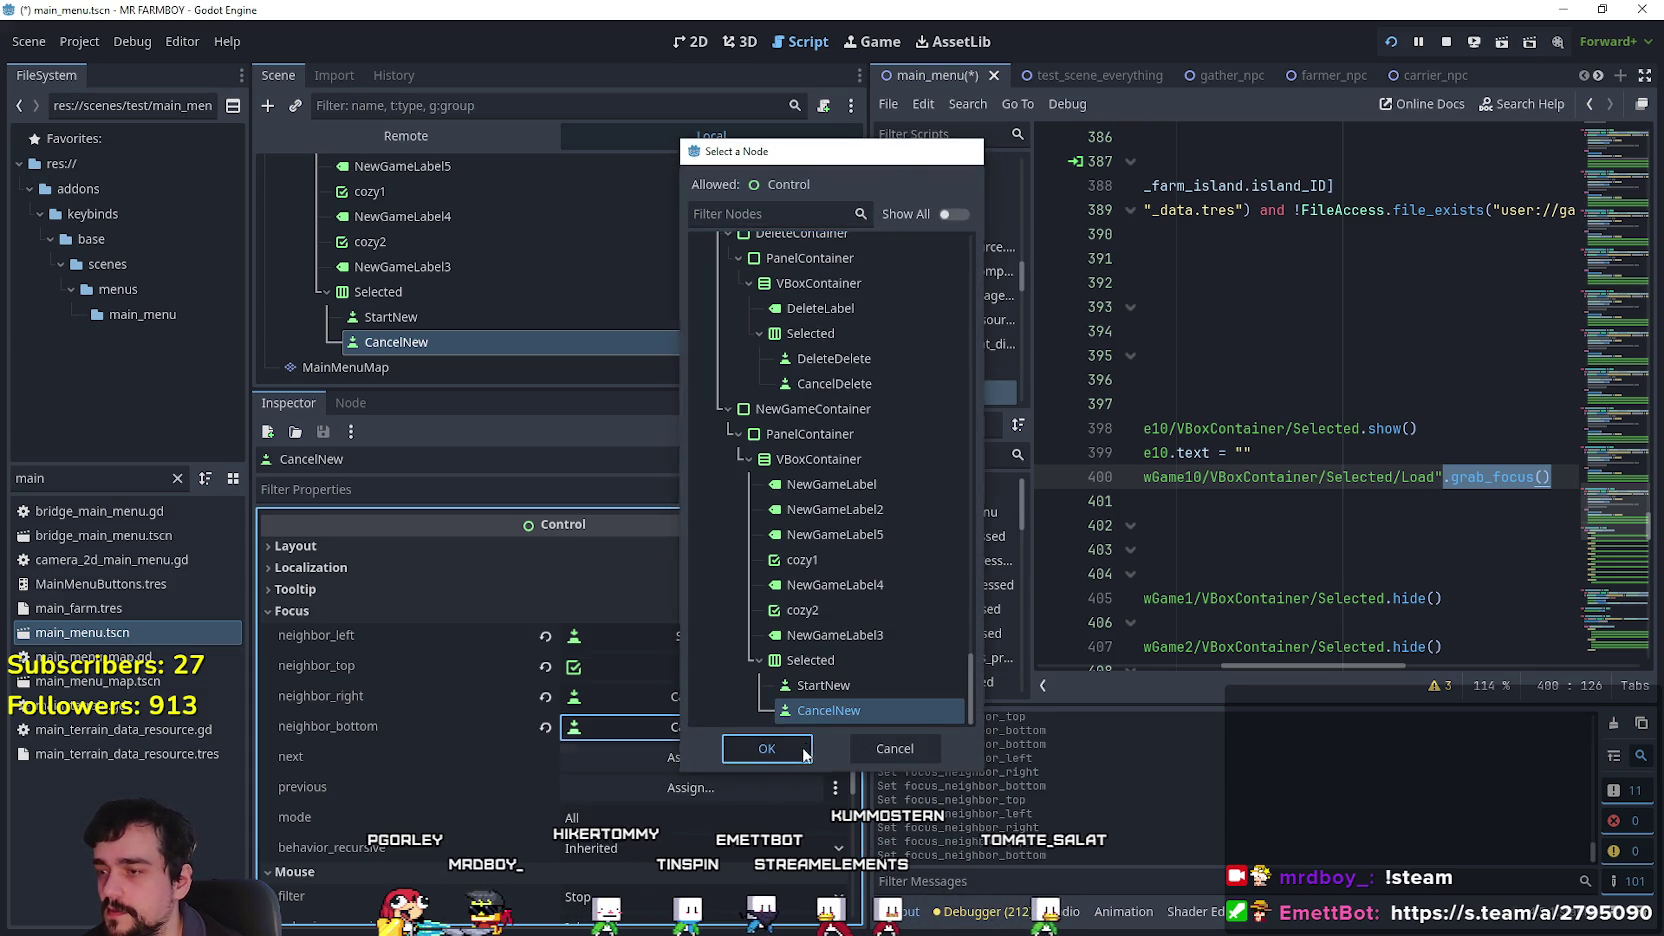
{"action": "left_click", "coordinate": [767, 749]}
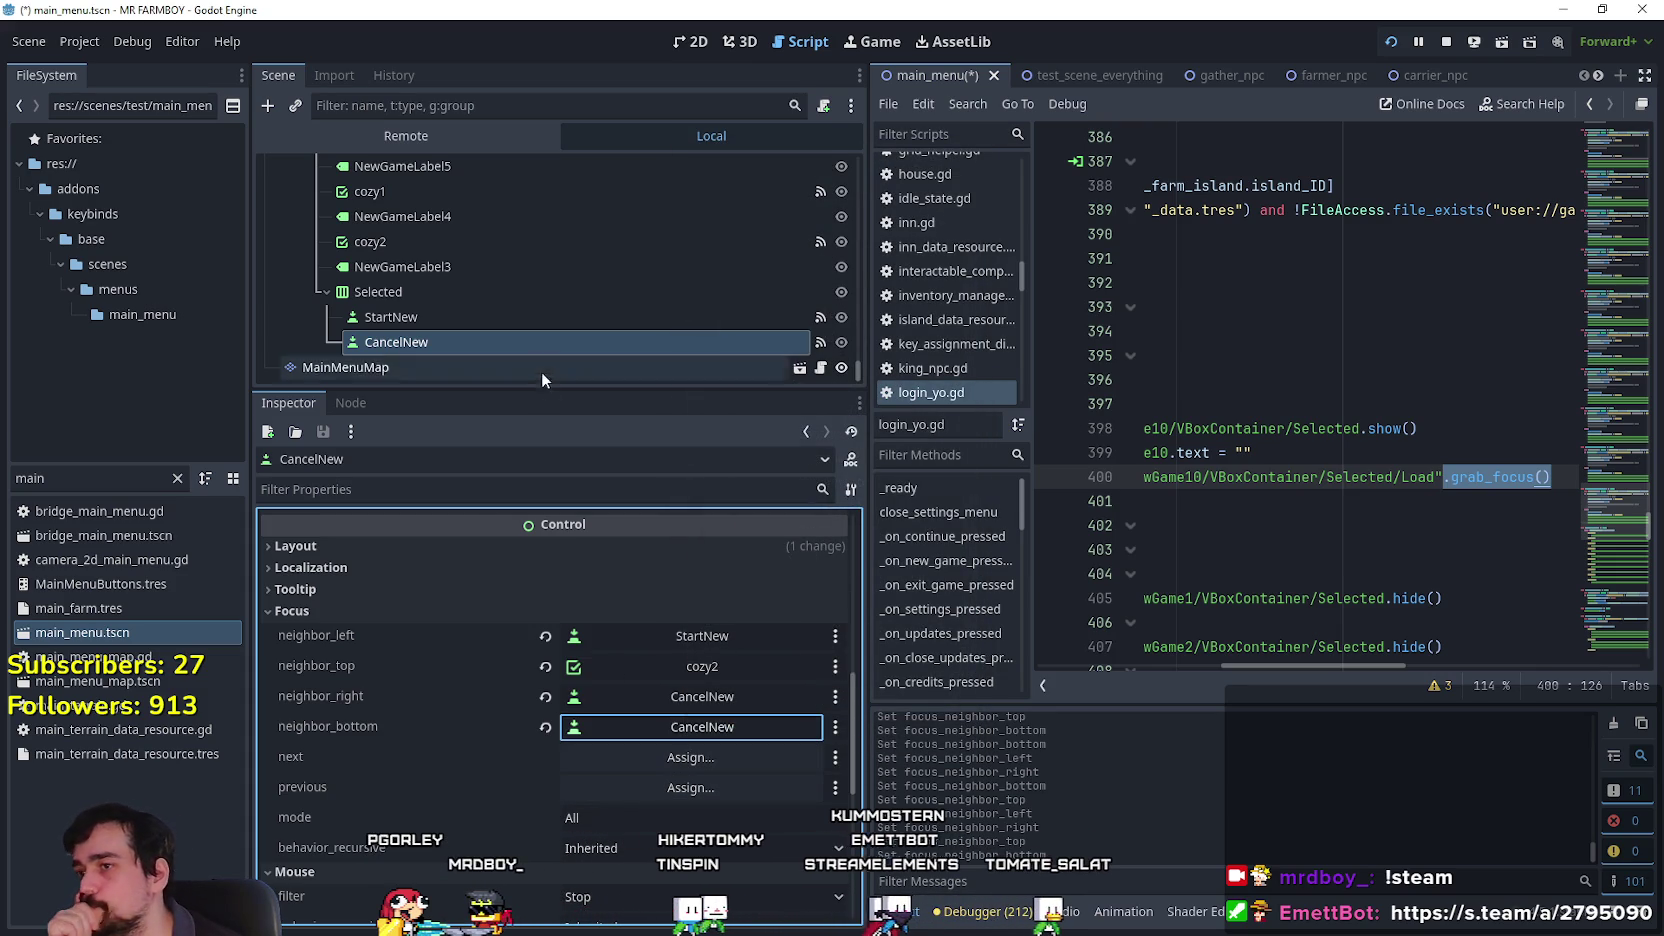
{"action": "scroll", "coordinate": [550, 280], "scroll_direction": "up", "scroll_amount": 1}
{"action": "left_click", "coordinate": [550, 272]}
Set cozy2's top focus neighbour to cozy1.
{"action": "scroll", "coordinate": [763, 800], "scroll_direction": "down", "scroll_amount": 5}
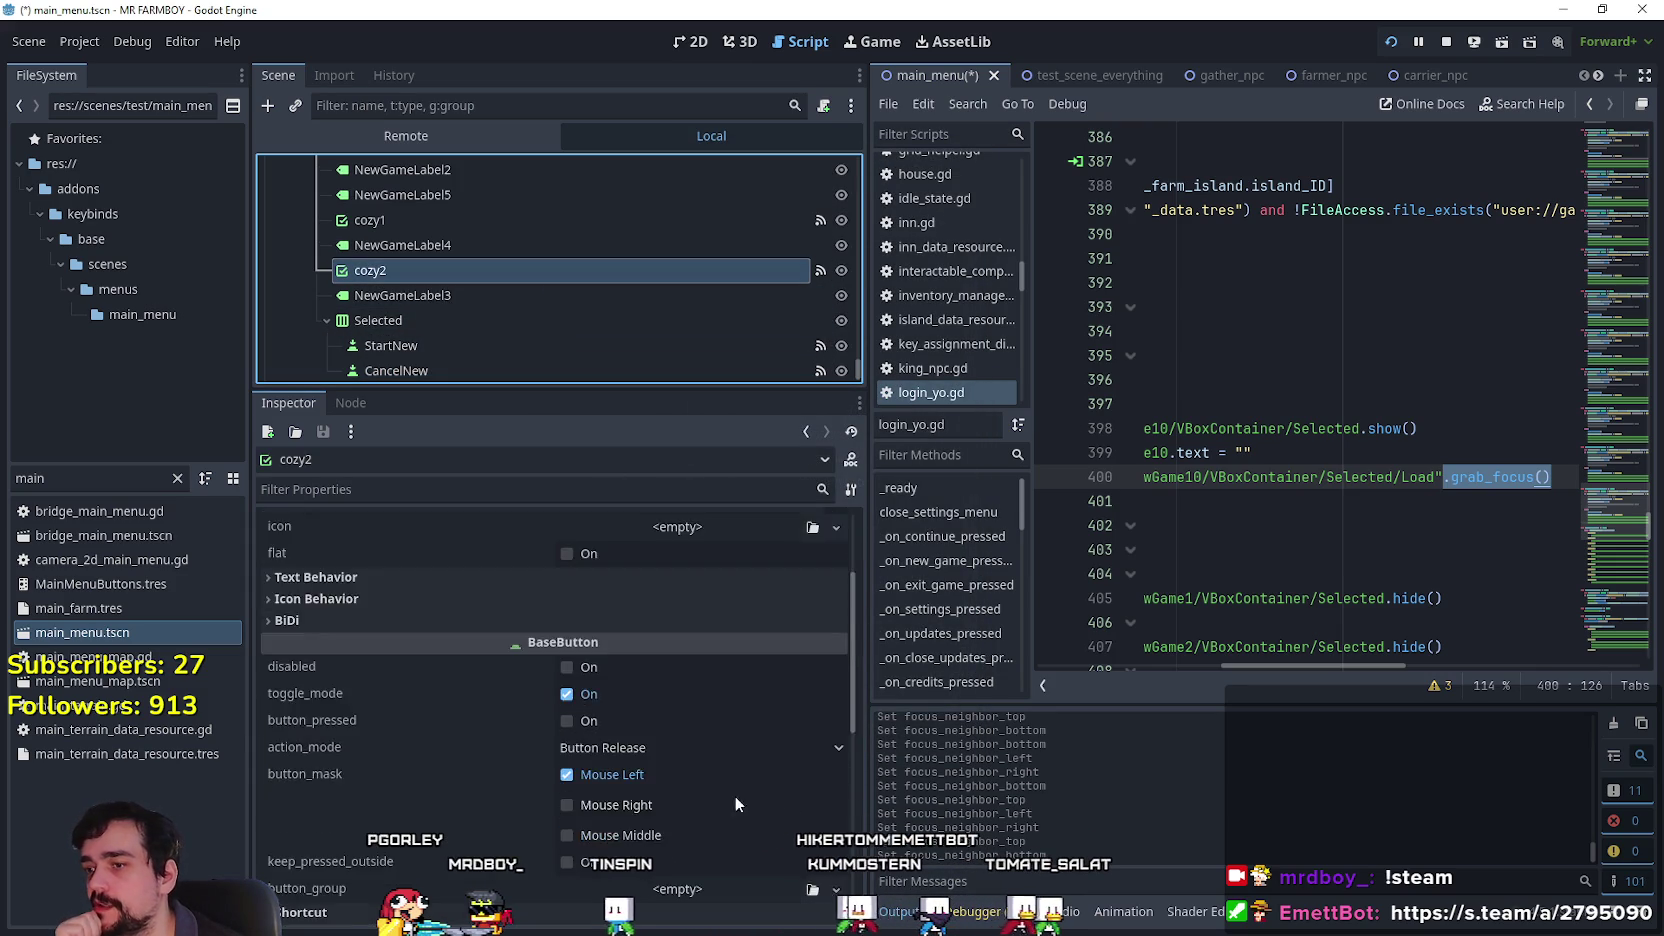
{"action": "scroll", "coordinate": [700, 790], "scroll_direction": "down", "scroll_amount": 5}
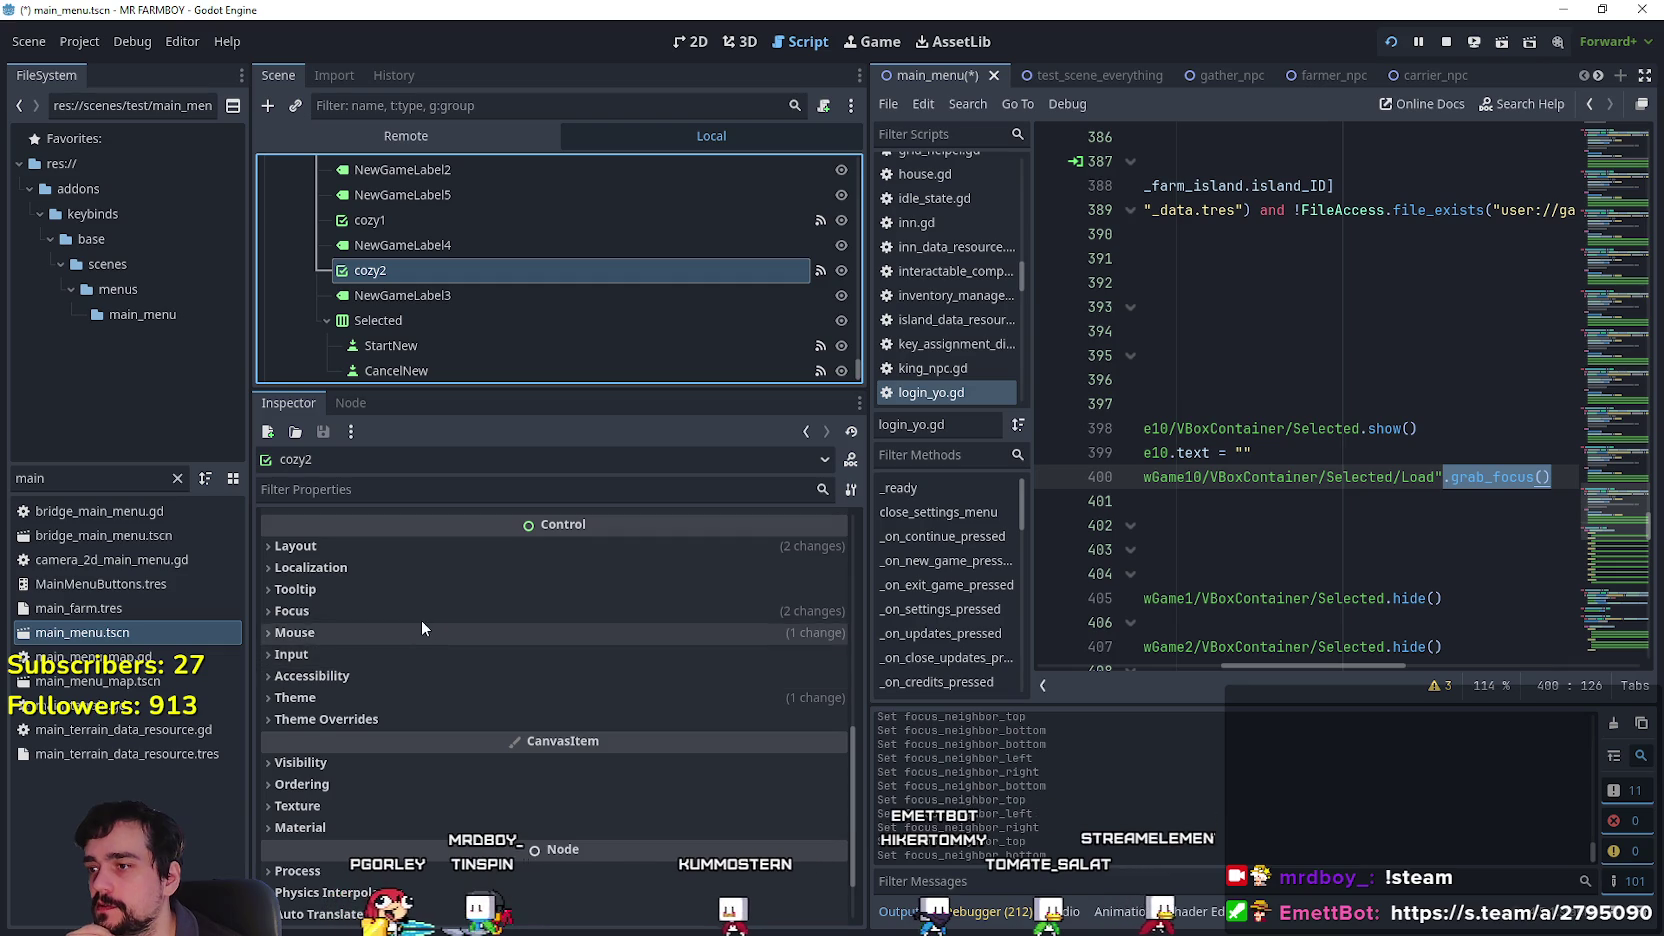
{"action": "left_click", "coordinate": [421, 617]}
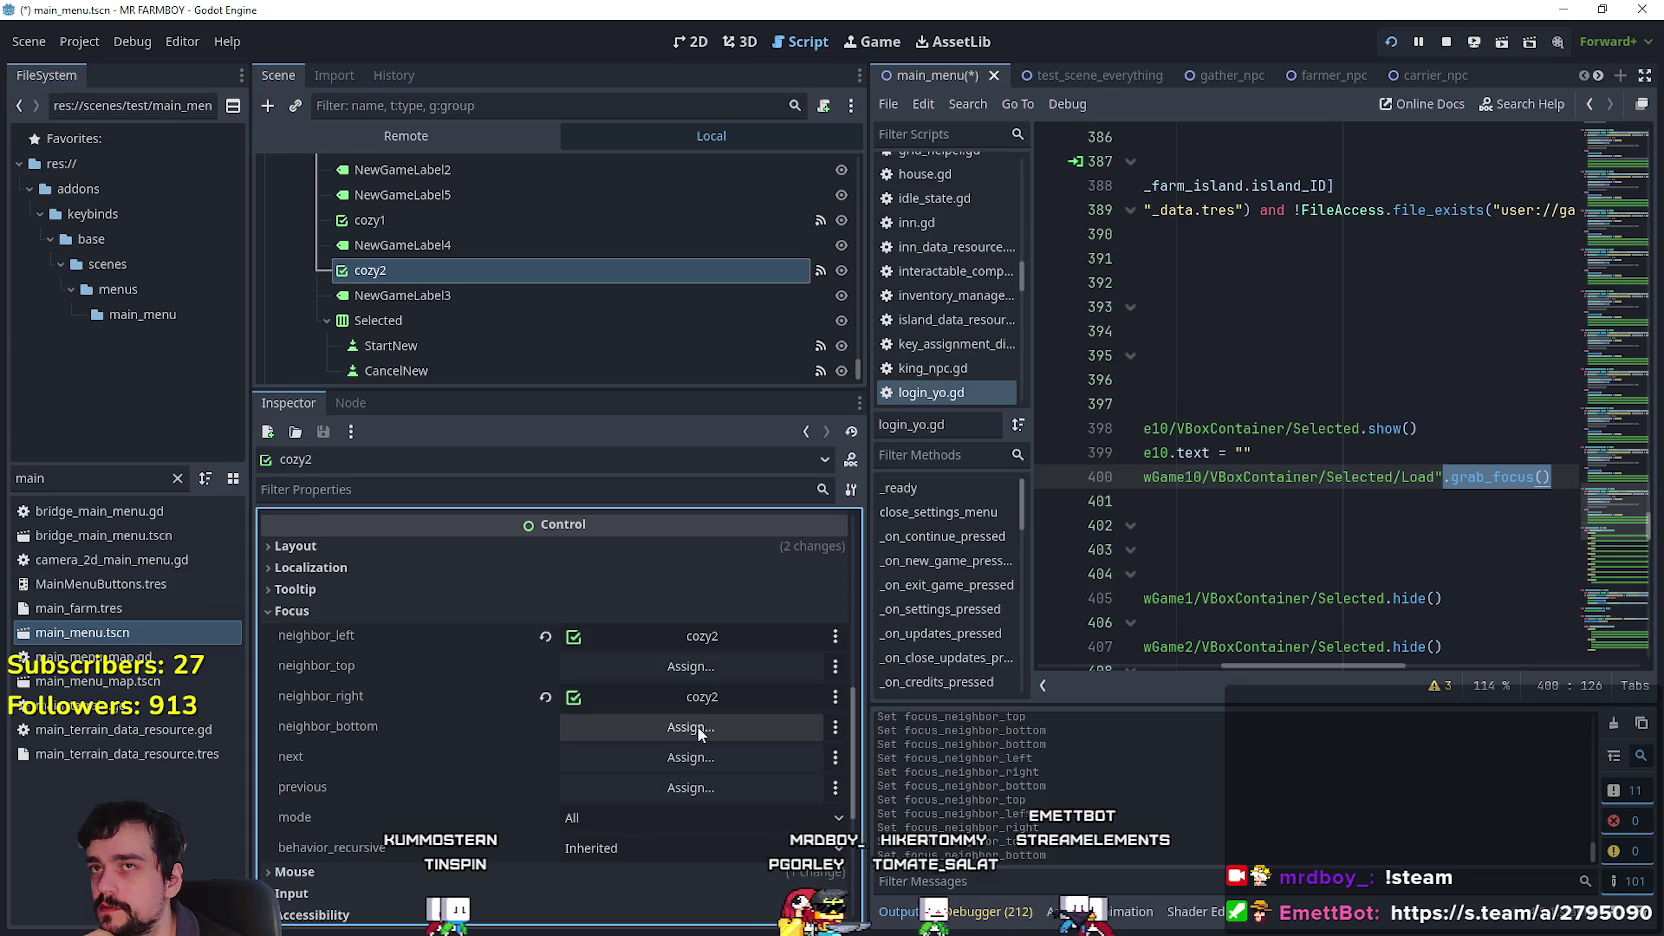
{"action": "left_click", "coordinate": [716, 664]}
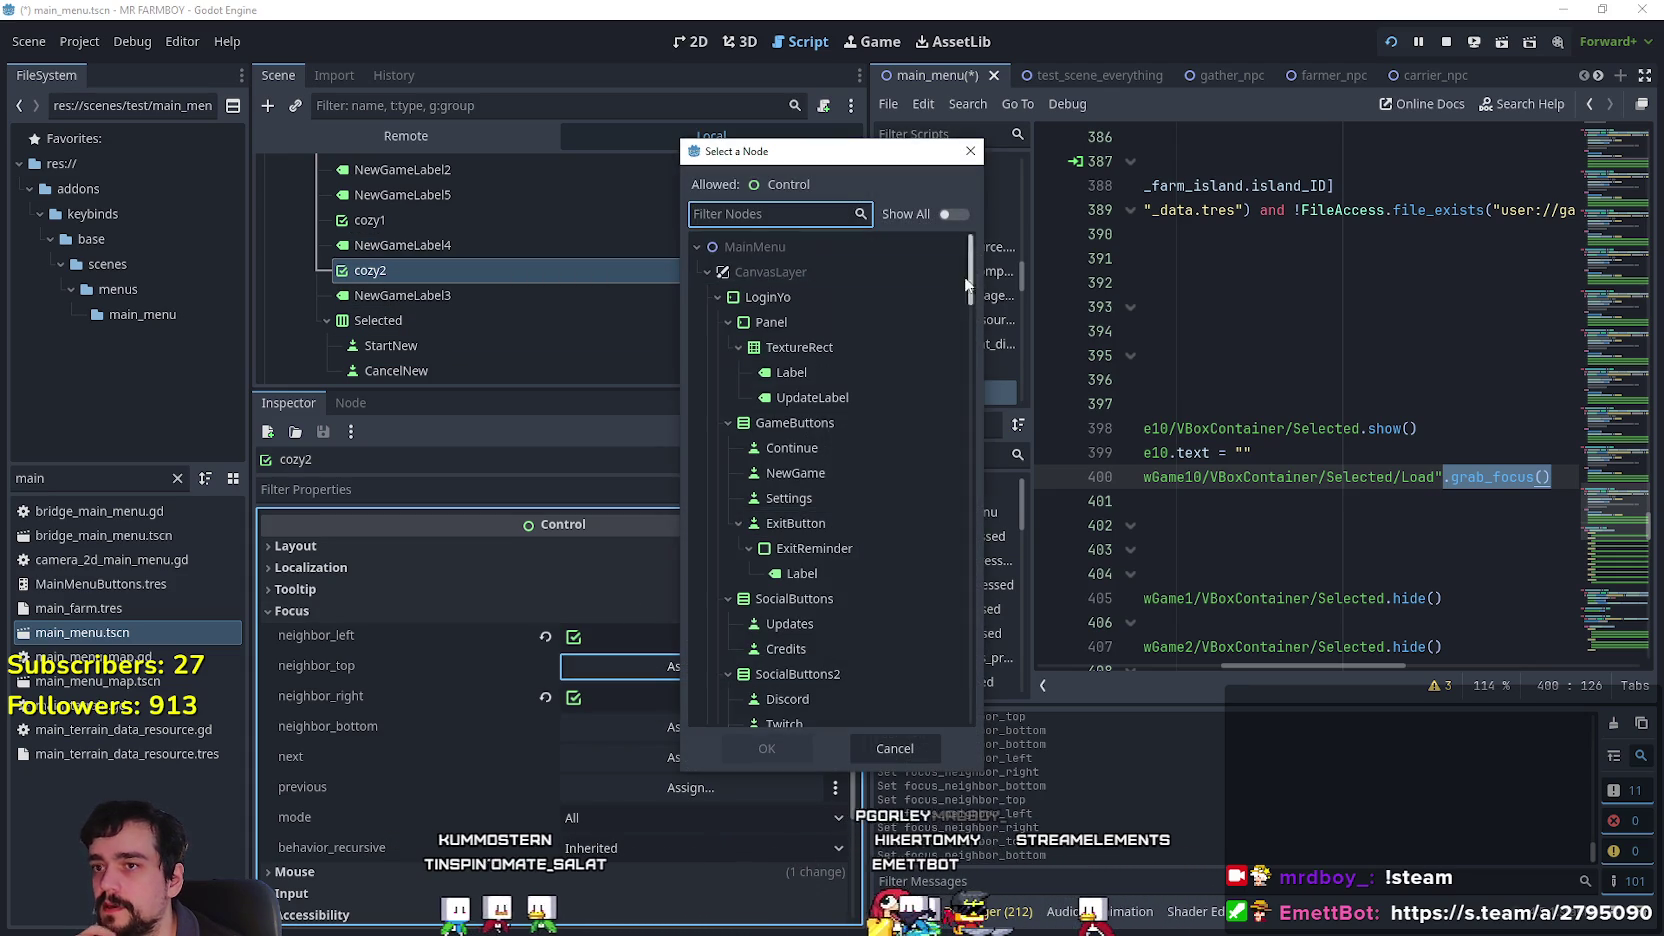
{"action": "left_click", "coordinate": [802, 560]}
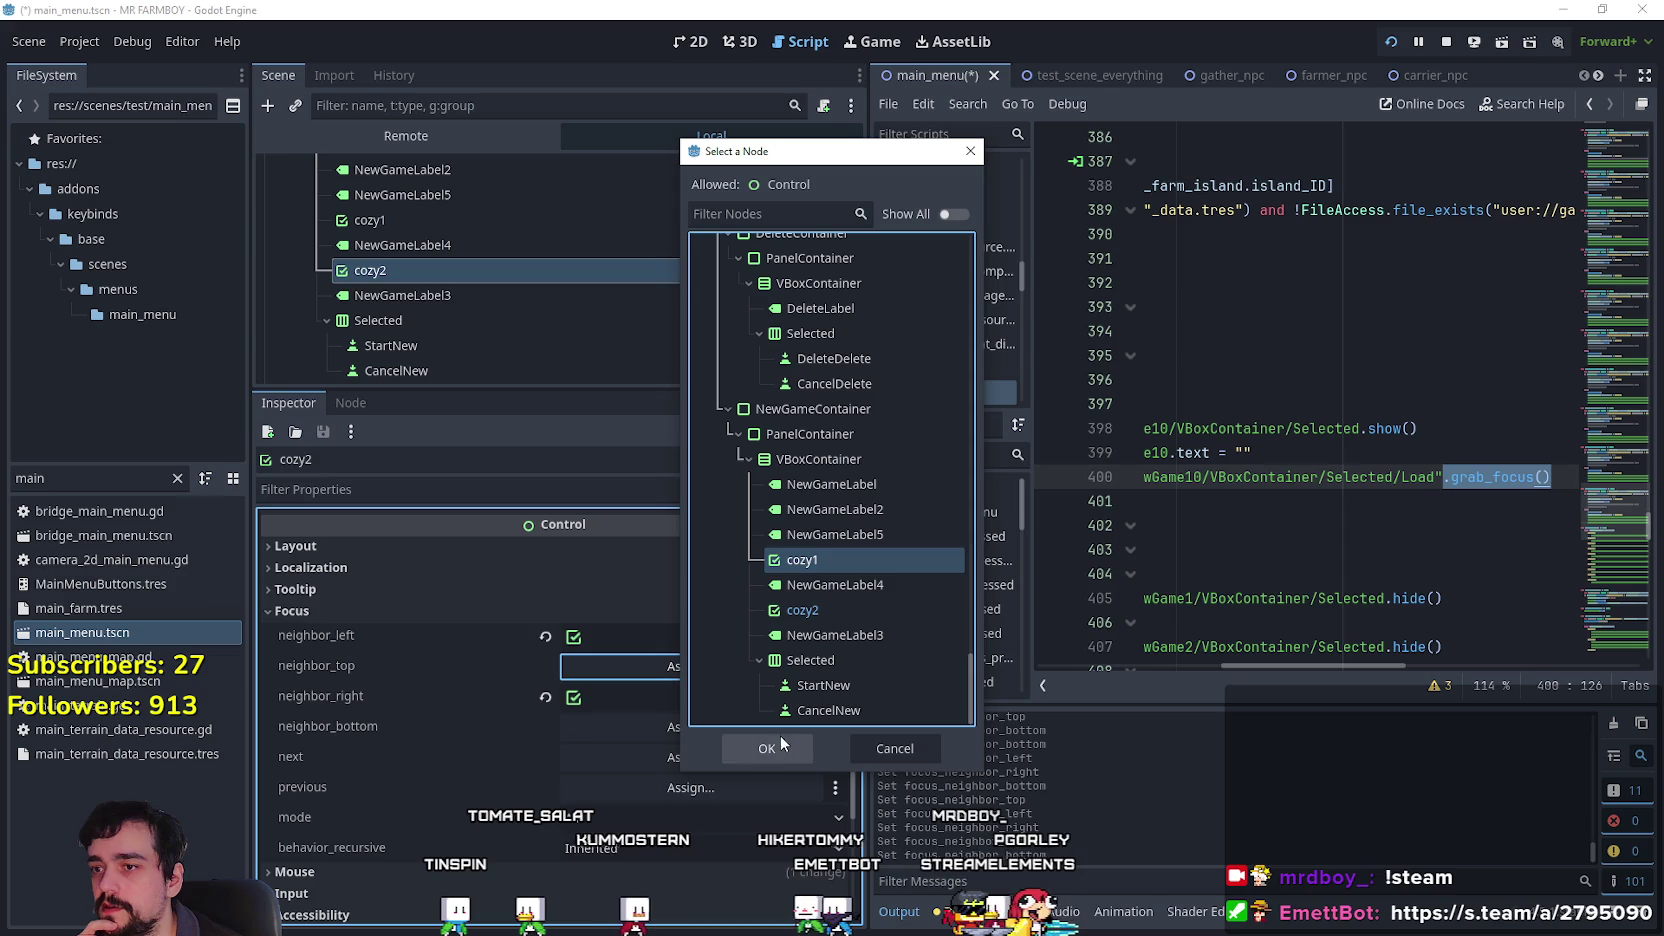
{"action": "left_click", "coordinate": [764, 750]}
Set cozy1's top focus neighbour to cozy1 and its bottom neighbour to cozy2, then run the game.
{"action": "left_click", "coordinate": [459, 222]}
{"action": "scroll", "coordinate": [671, 767], "scroll_direction": "down", "scroll_amount": 10}
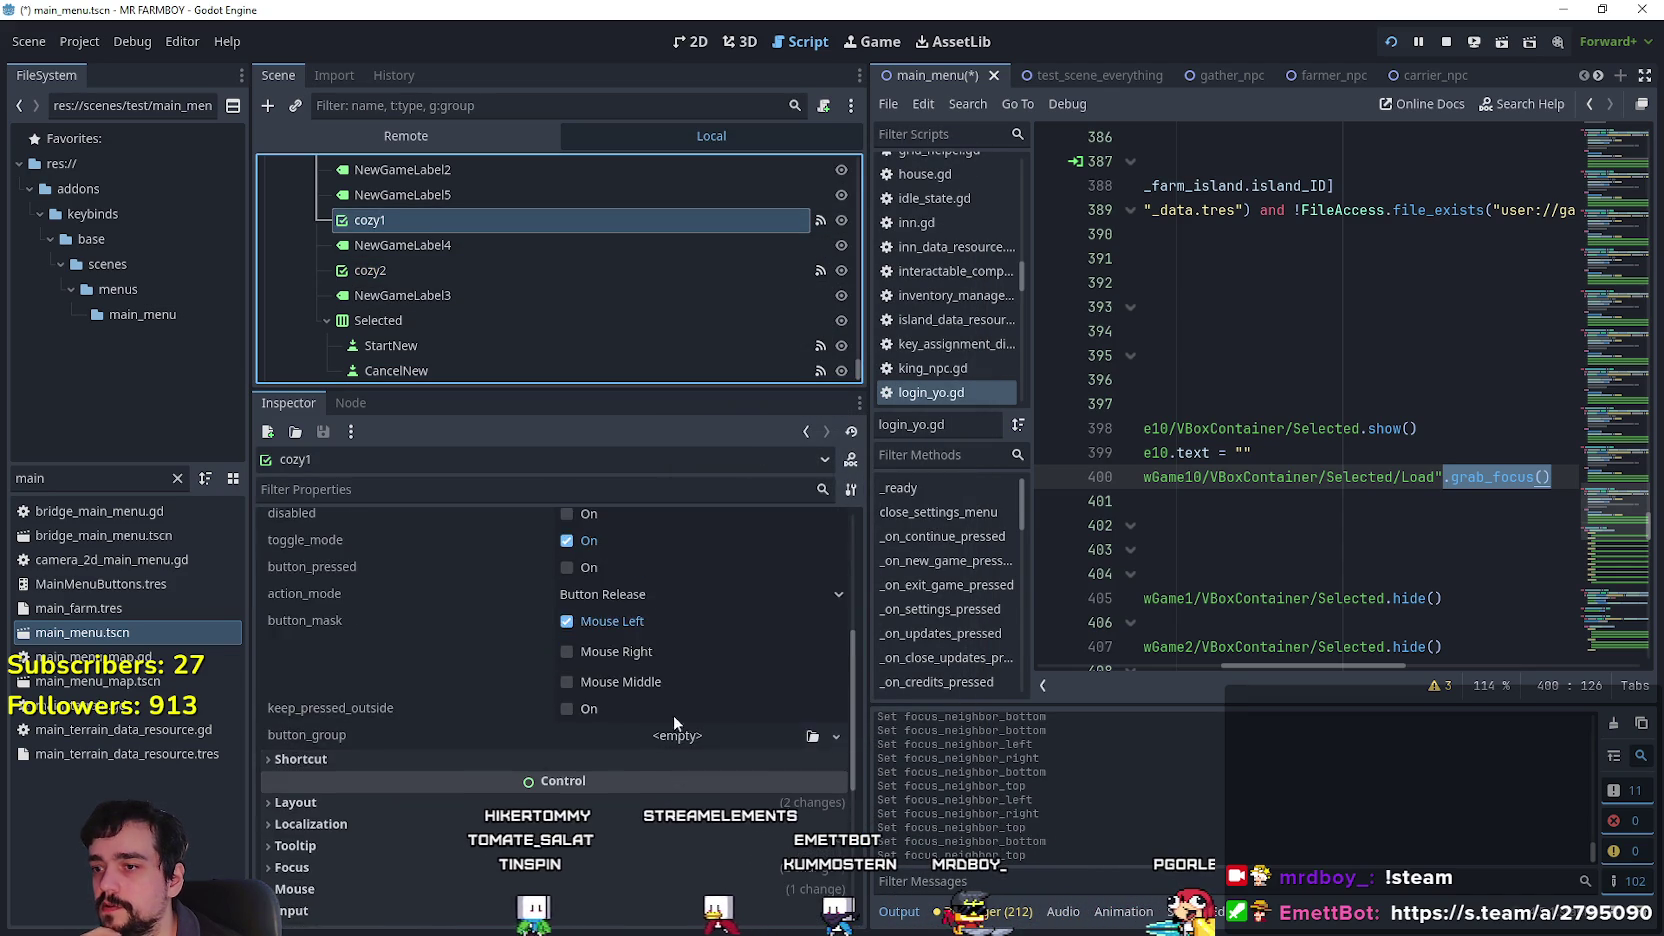
{"action": "left_click", "coordinate": [407, 716]}
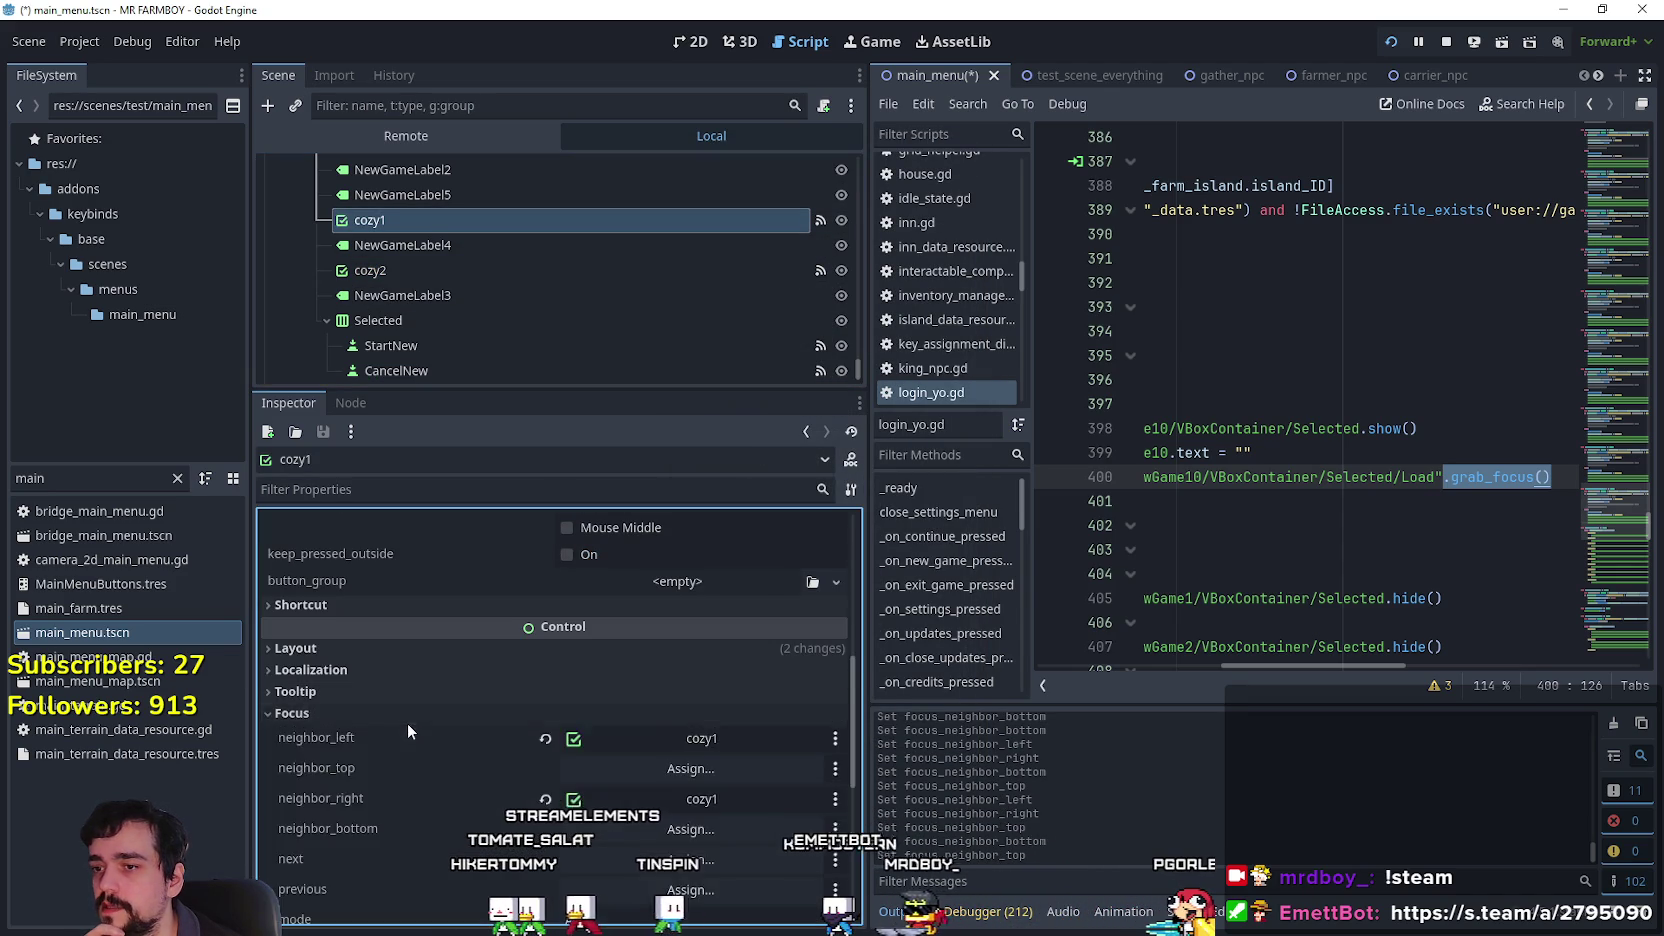
{"action": "scroll", "coordinate": [480, 740], "scroll_direction": "down", "scroll_amount": 2}
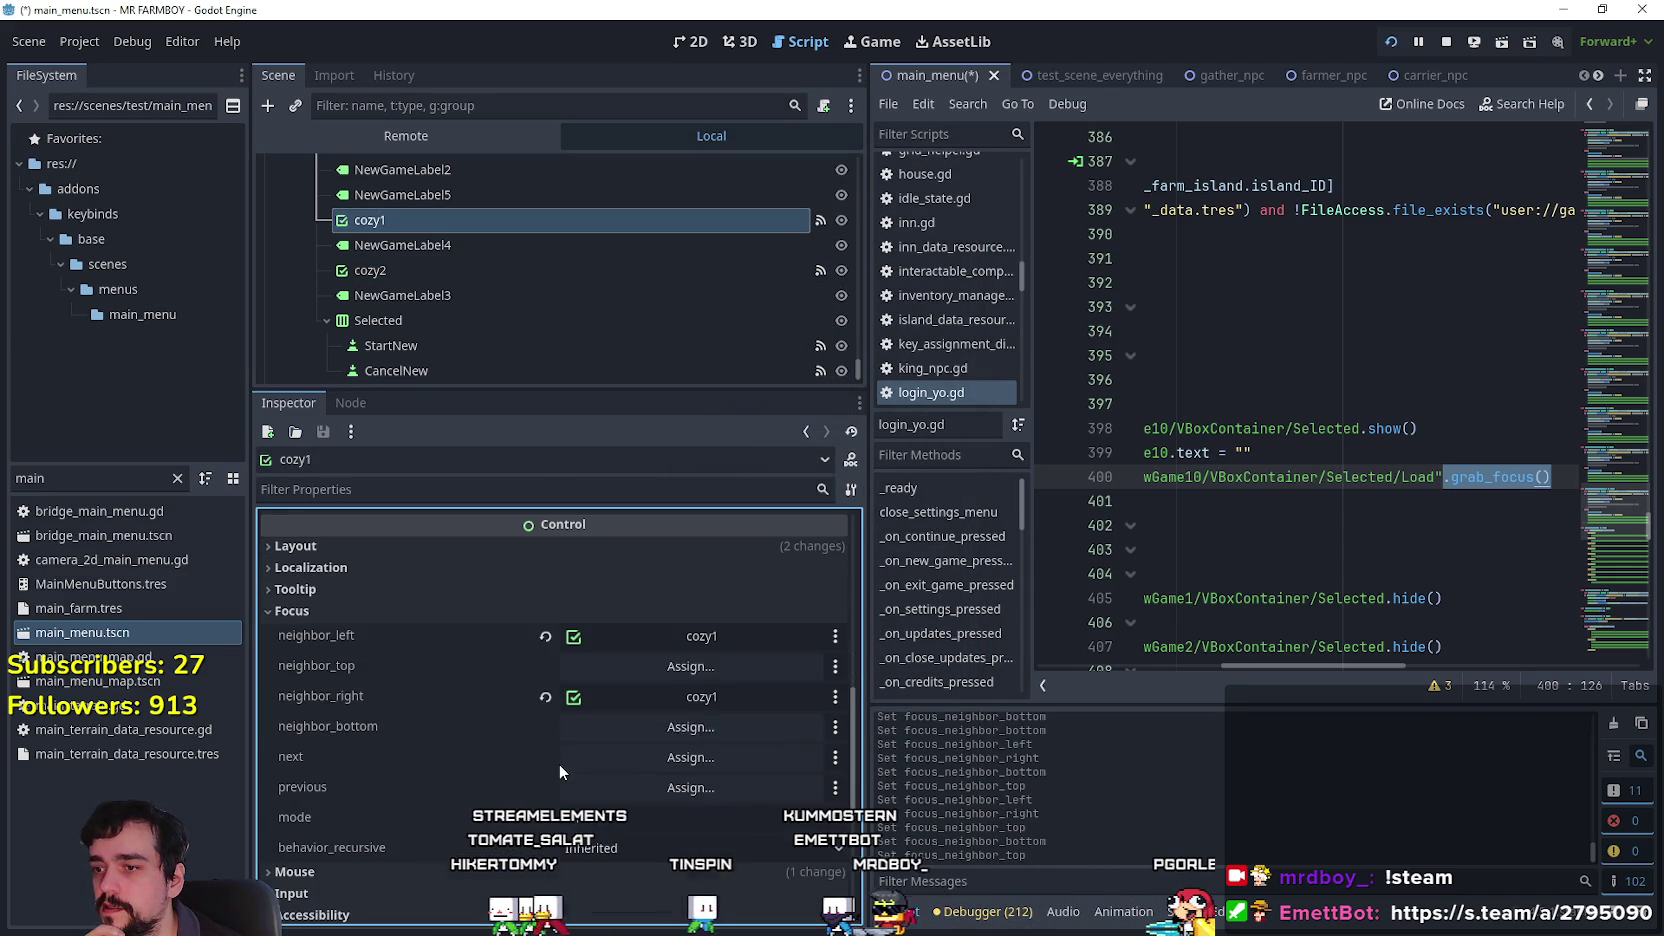
{"action": "left_click", "coordinate": [673, 667]}
{"action": "left_click_drag", "start_coordinate": [974, 270], "coordinate": [942, 699]}
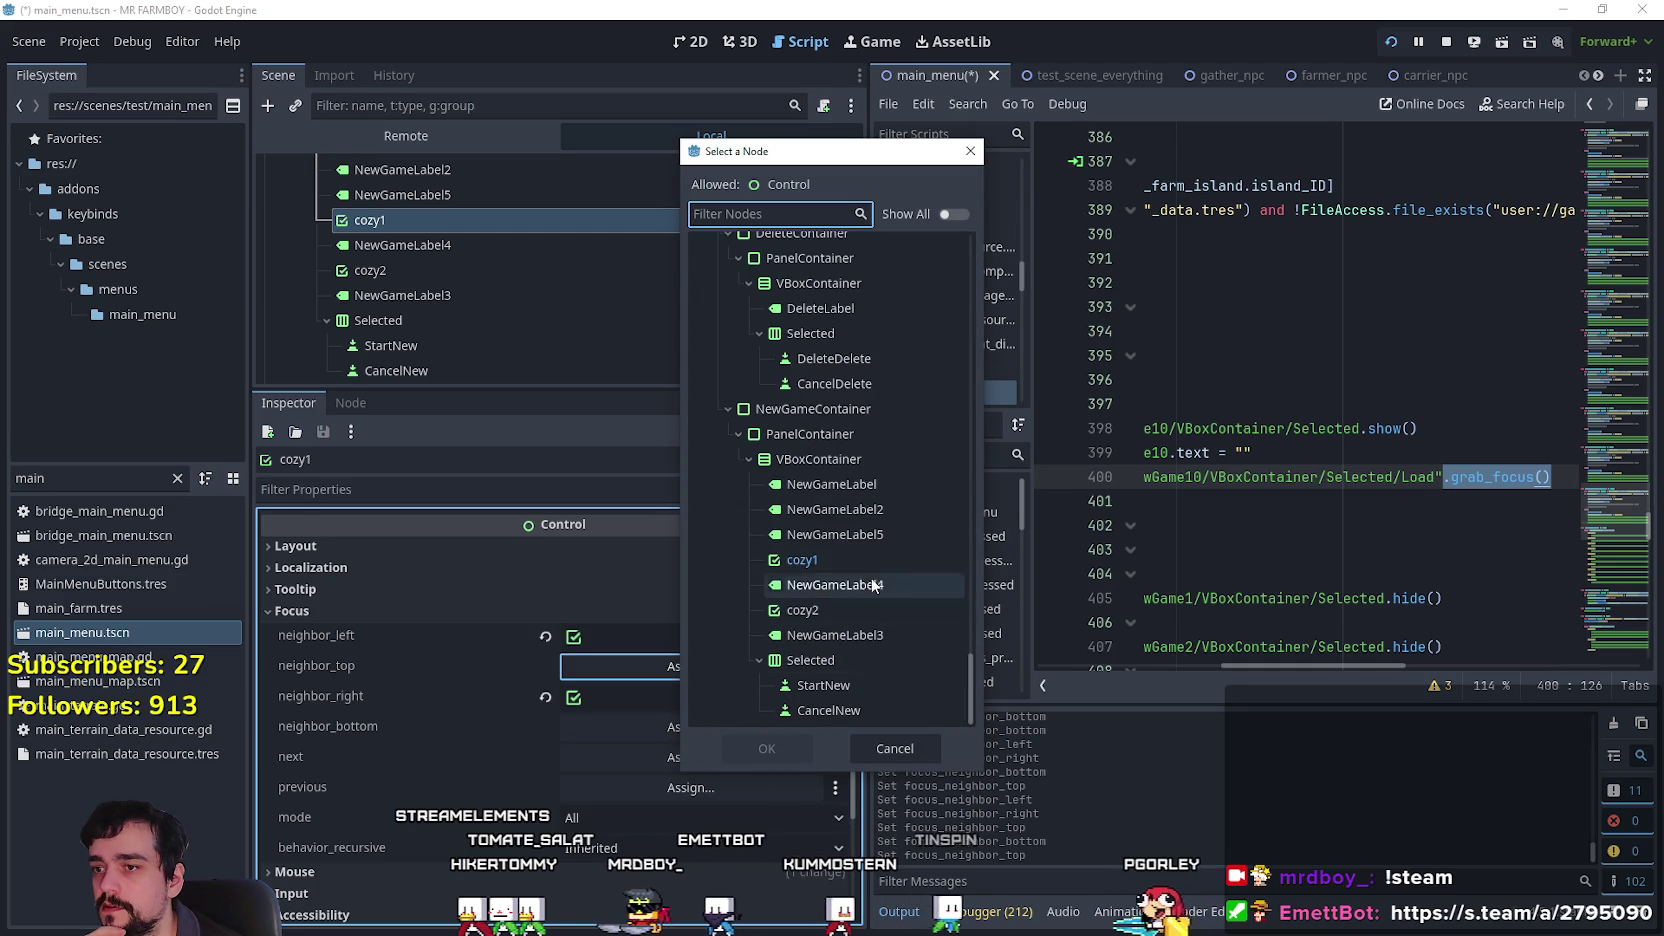
{"action": "left_click", "coordinate": [850, 557]}
{"action": "left_click", "coordinate": [766, 748]}
{"action": "left_click", "coordinate": [694, 727]}
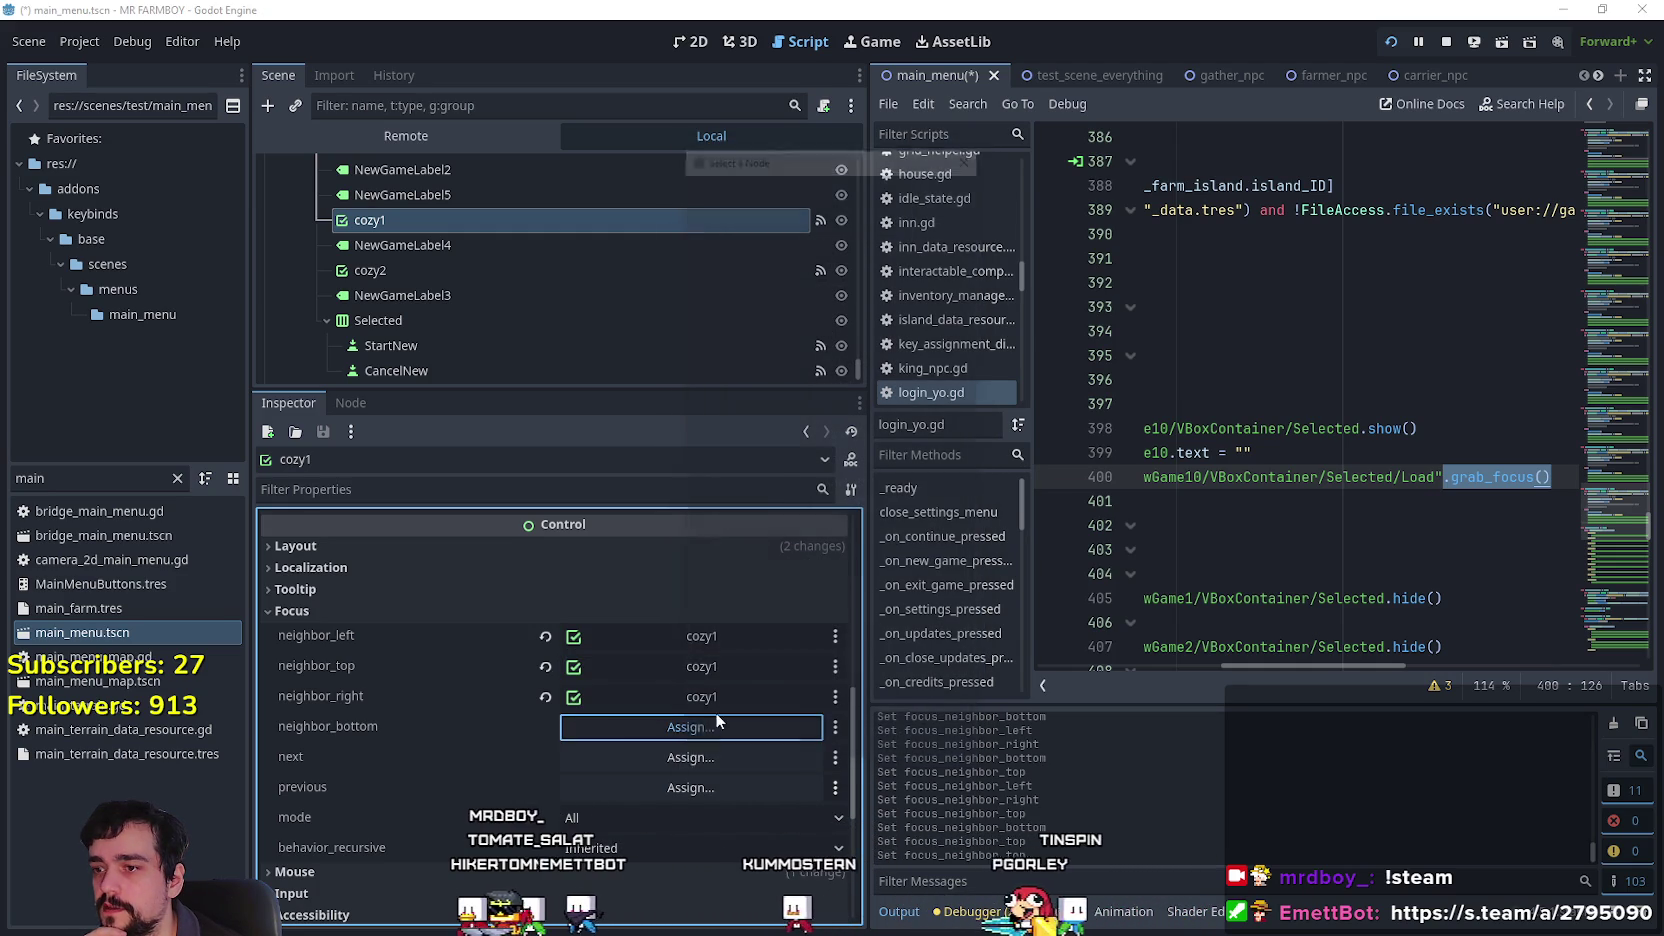
{"action": "left_click_drag", "start_coordinate": [965, 307], "coordinate": [930, 767]}
{"action": "left_click", "coordinate": [829, 610]}
{"action": "left_click", "coordinate": [770, 748]}
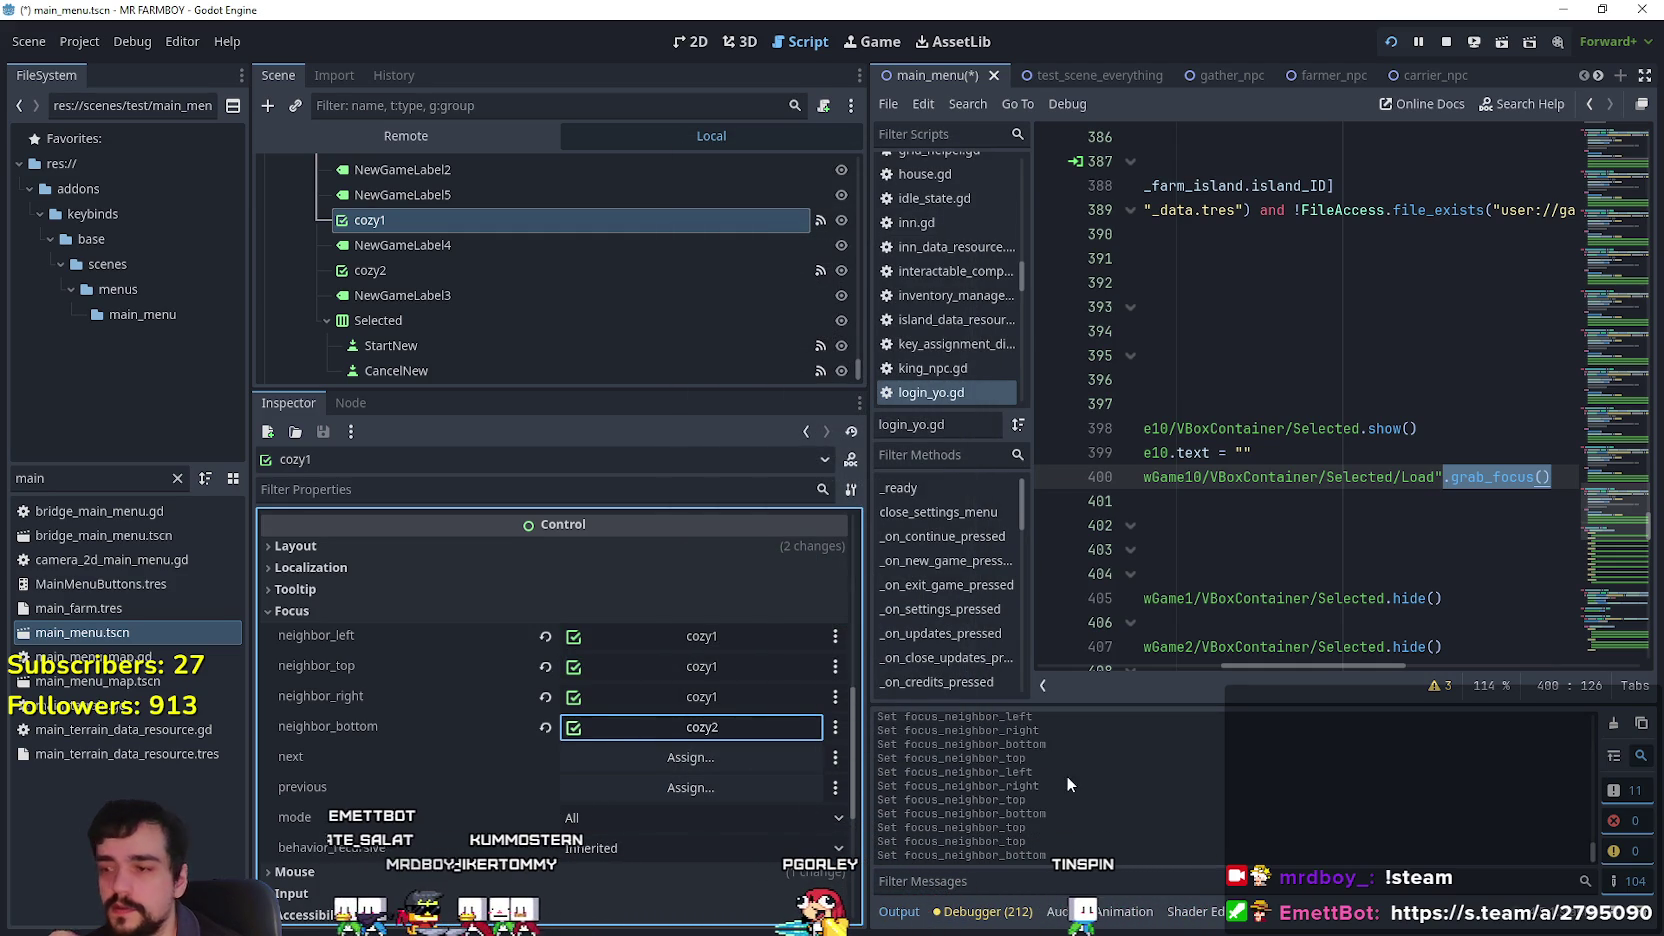
{"action": "key", "text": "F5"}
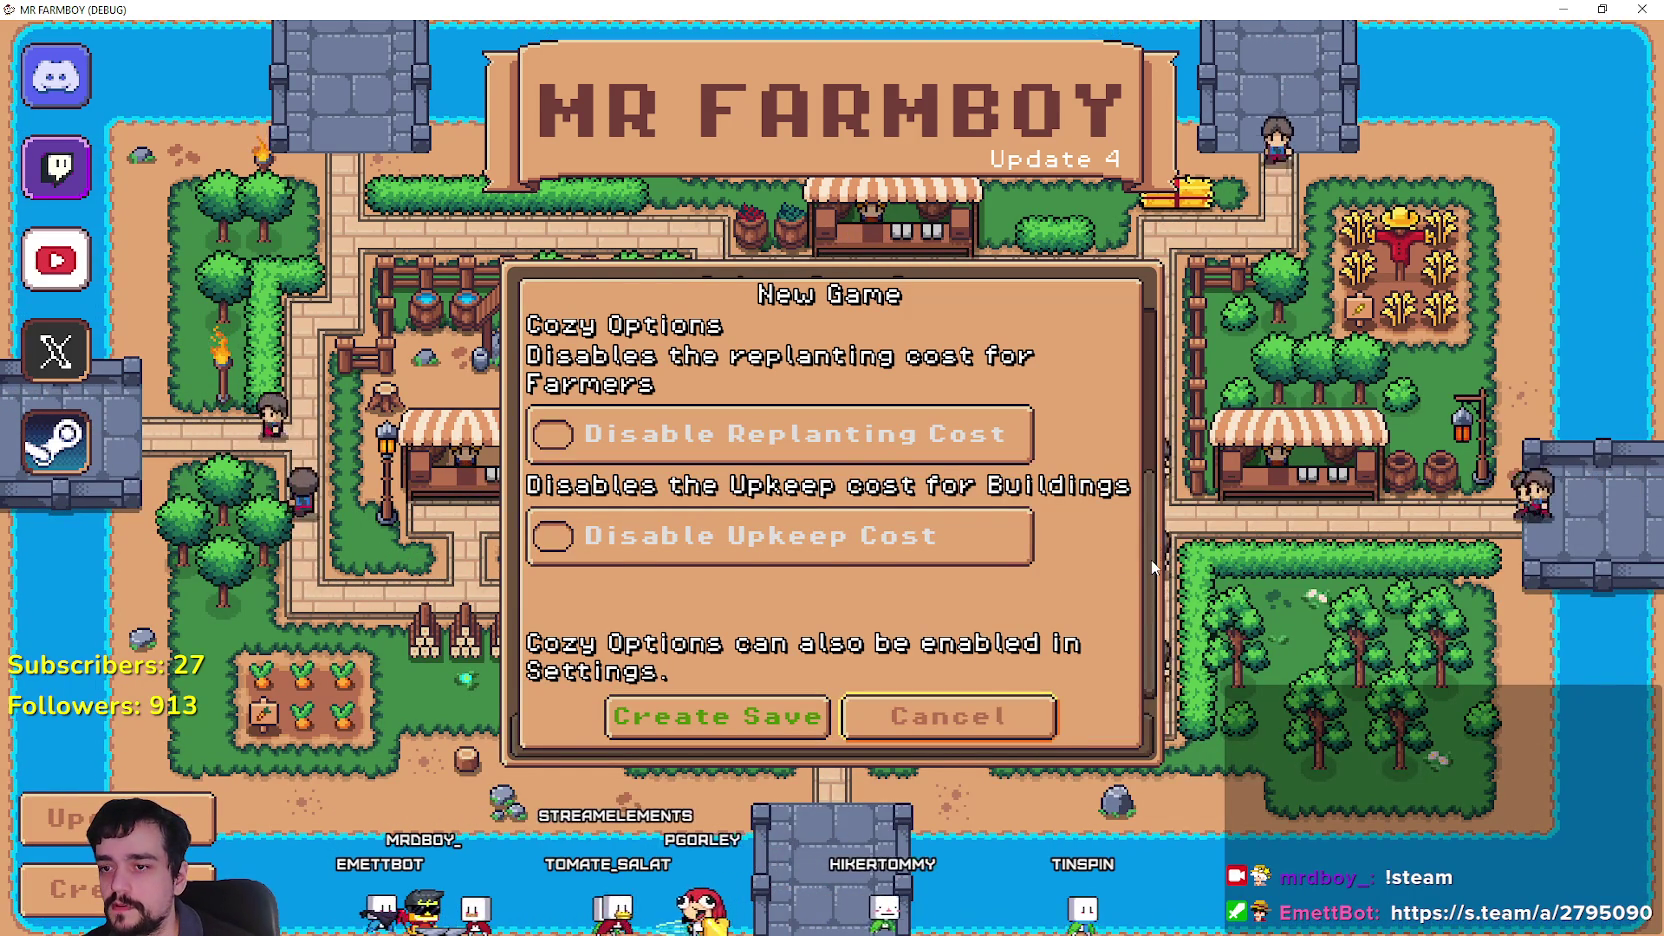
Close the New Game popup, then move focus up to Save 4 and back down to Create Save.
{"action": "key", "text": "Escape"}
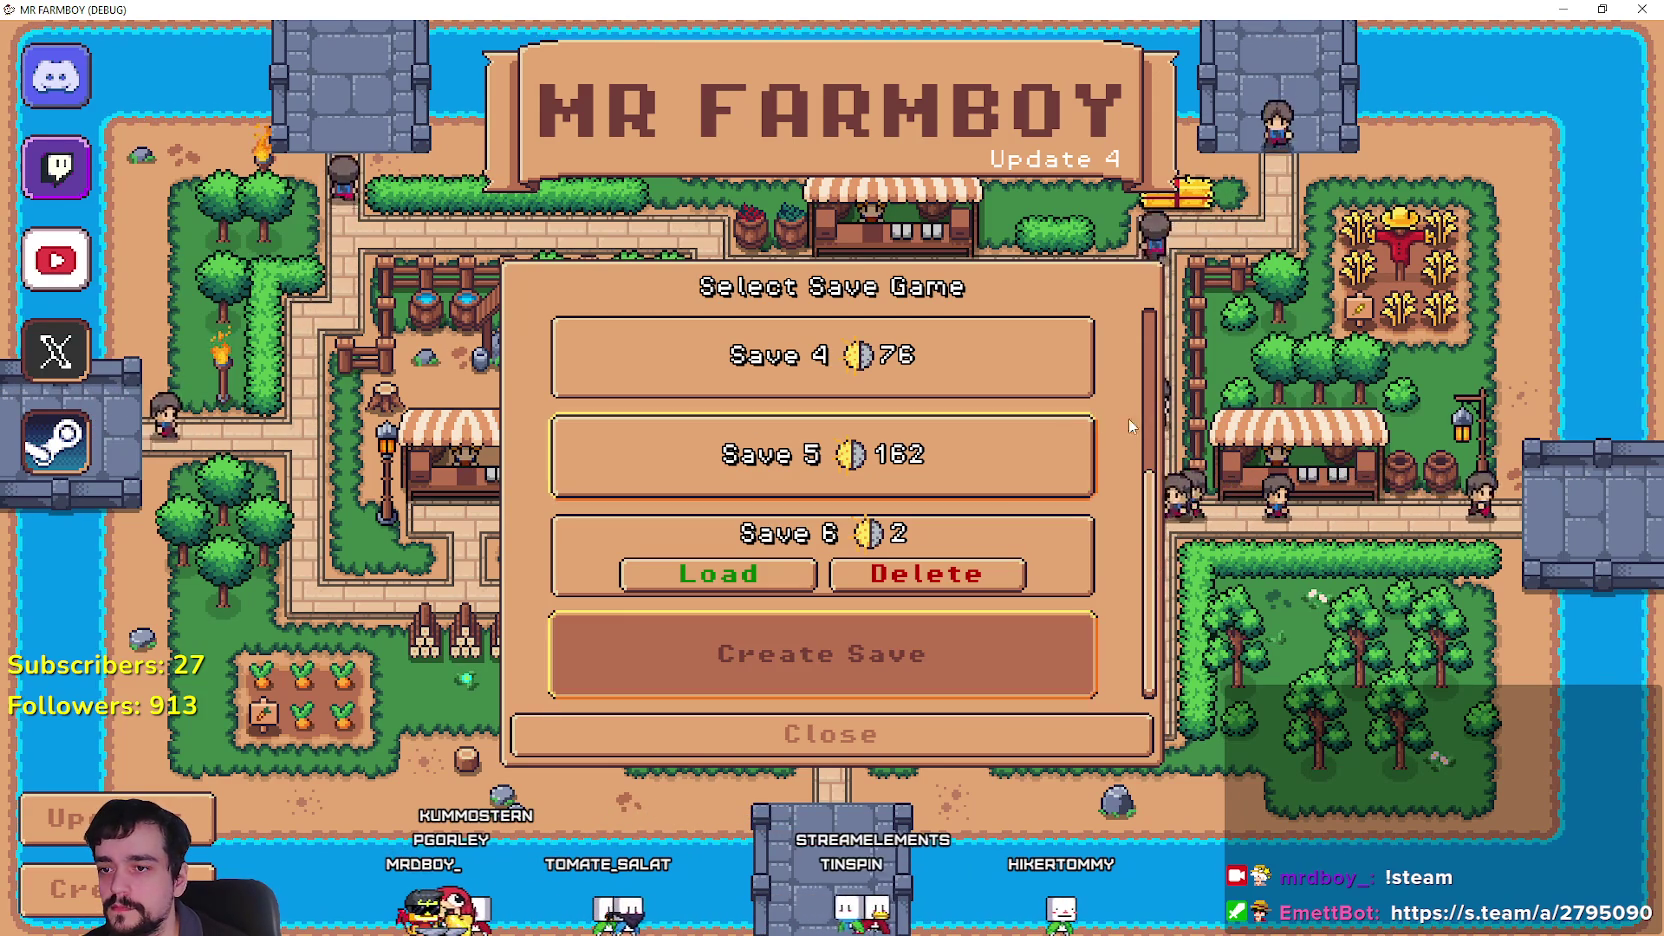
{"action": "key", "text": "Up"}
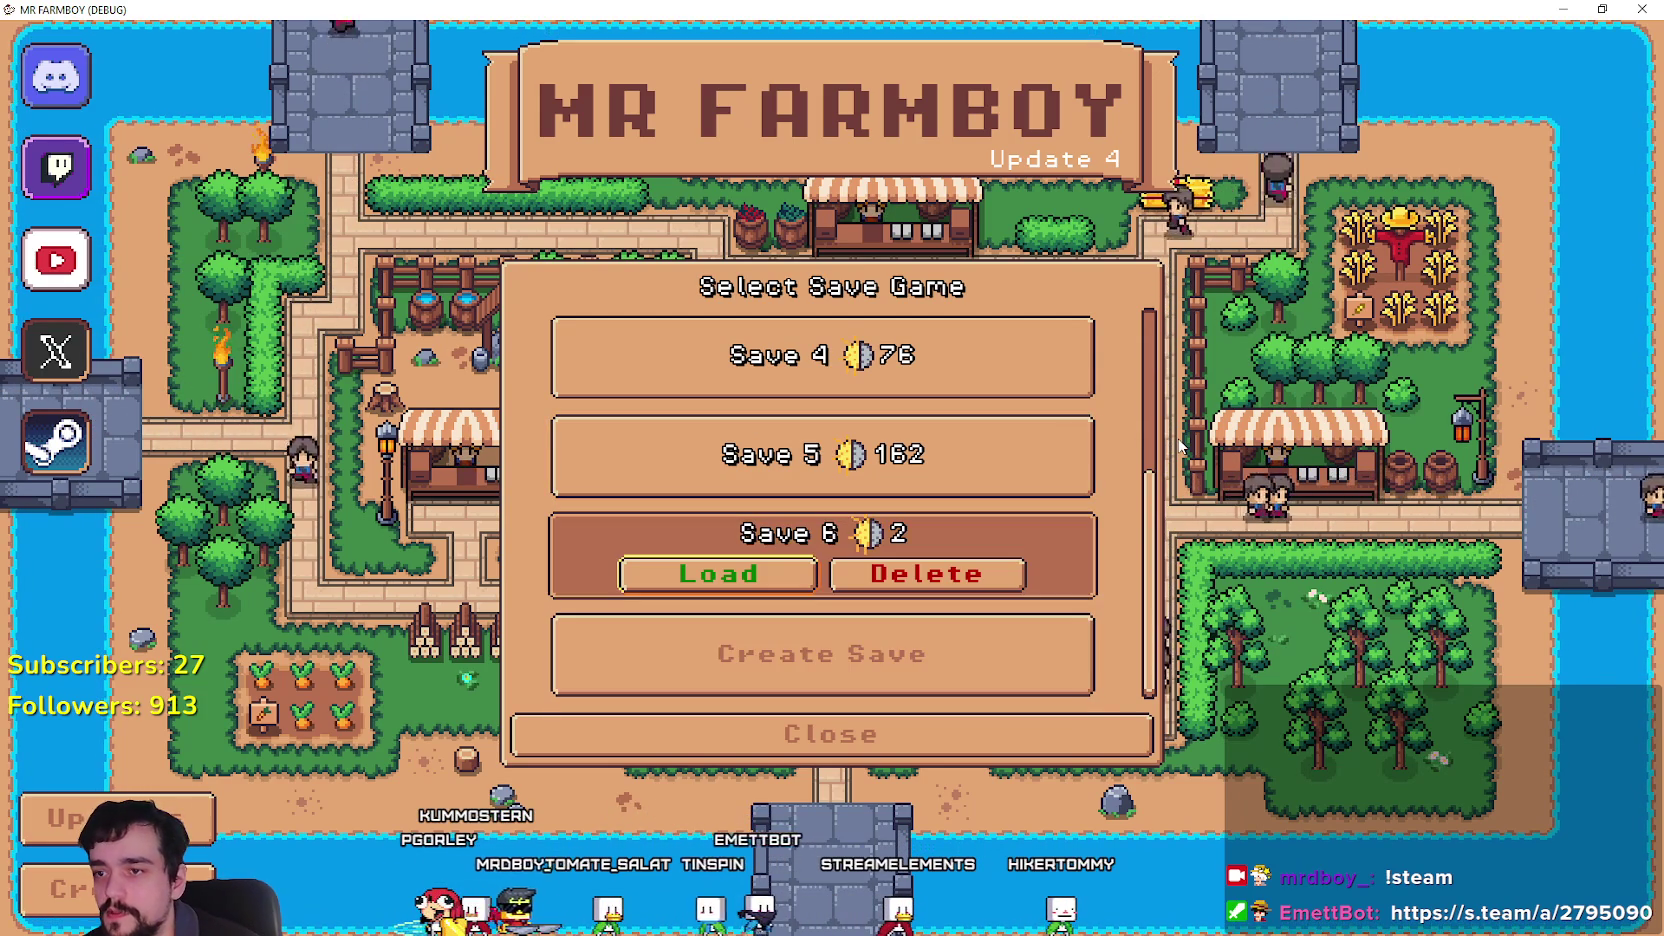
{"action": "key", "text": "Up"}
{"action": "key", "text": "Up"}
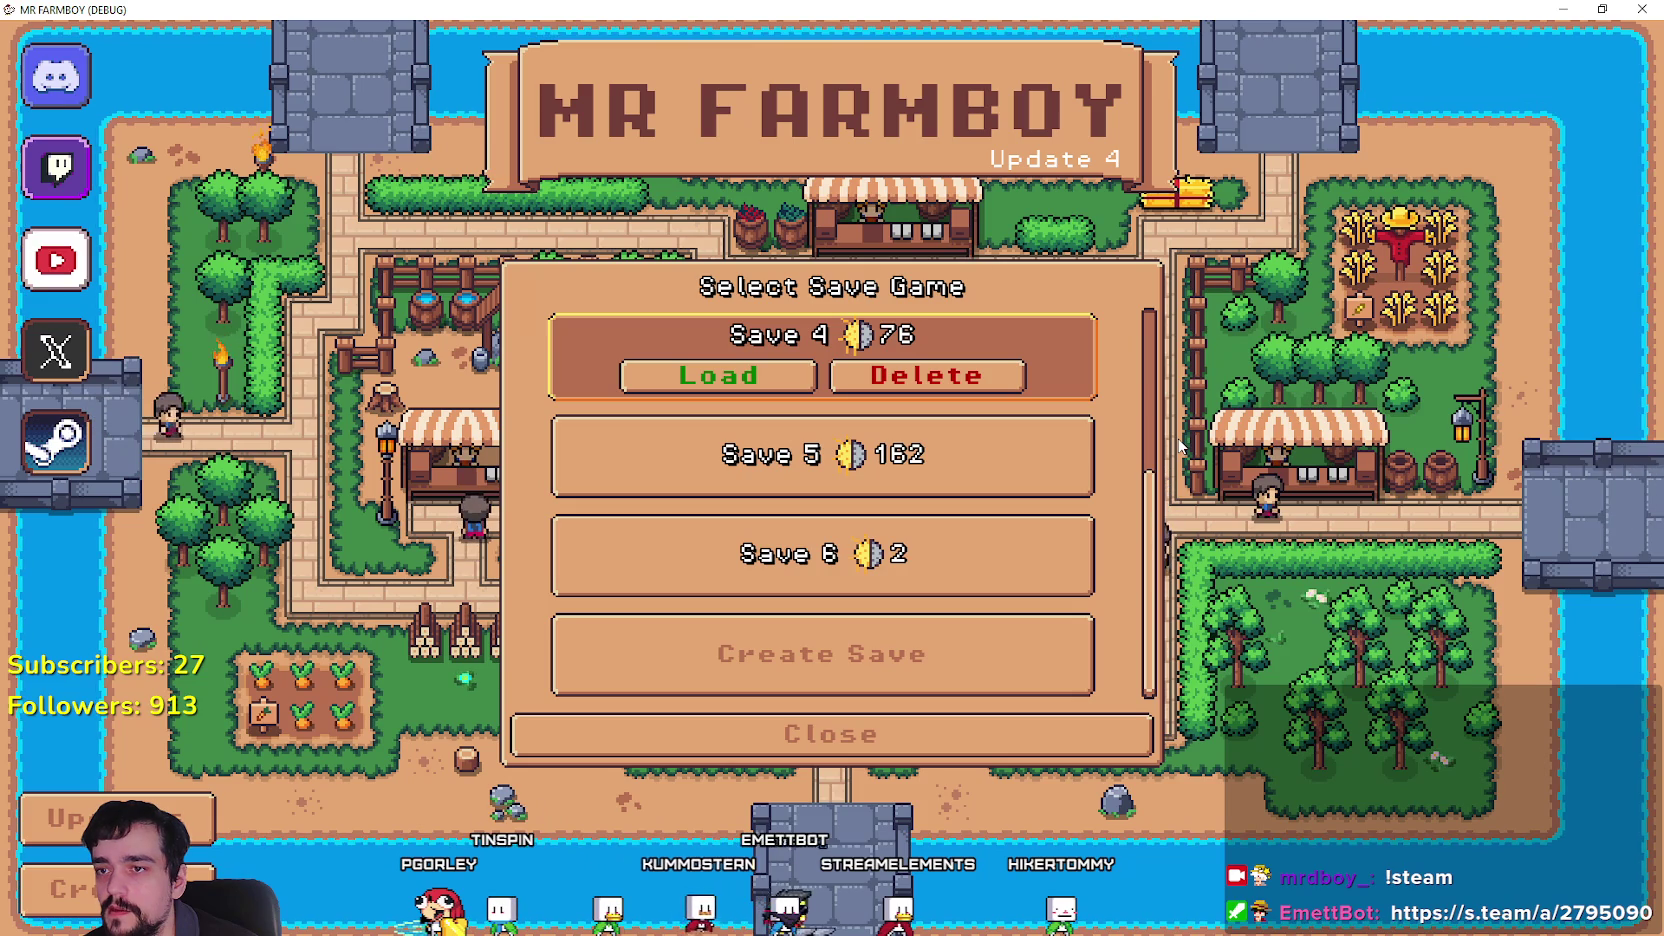
{"action": "key", "text": "Down"}
{"action": "key", "text": "Down"}
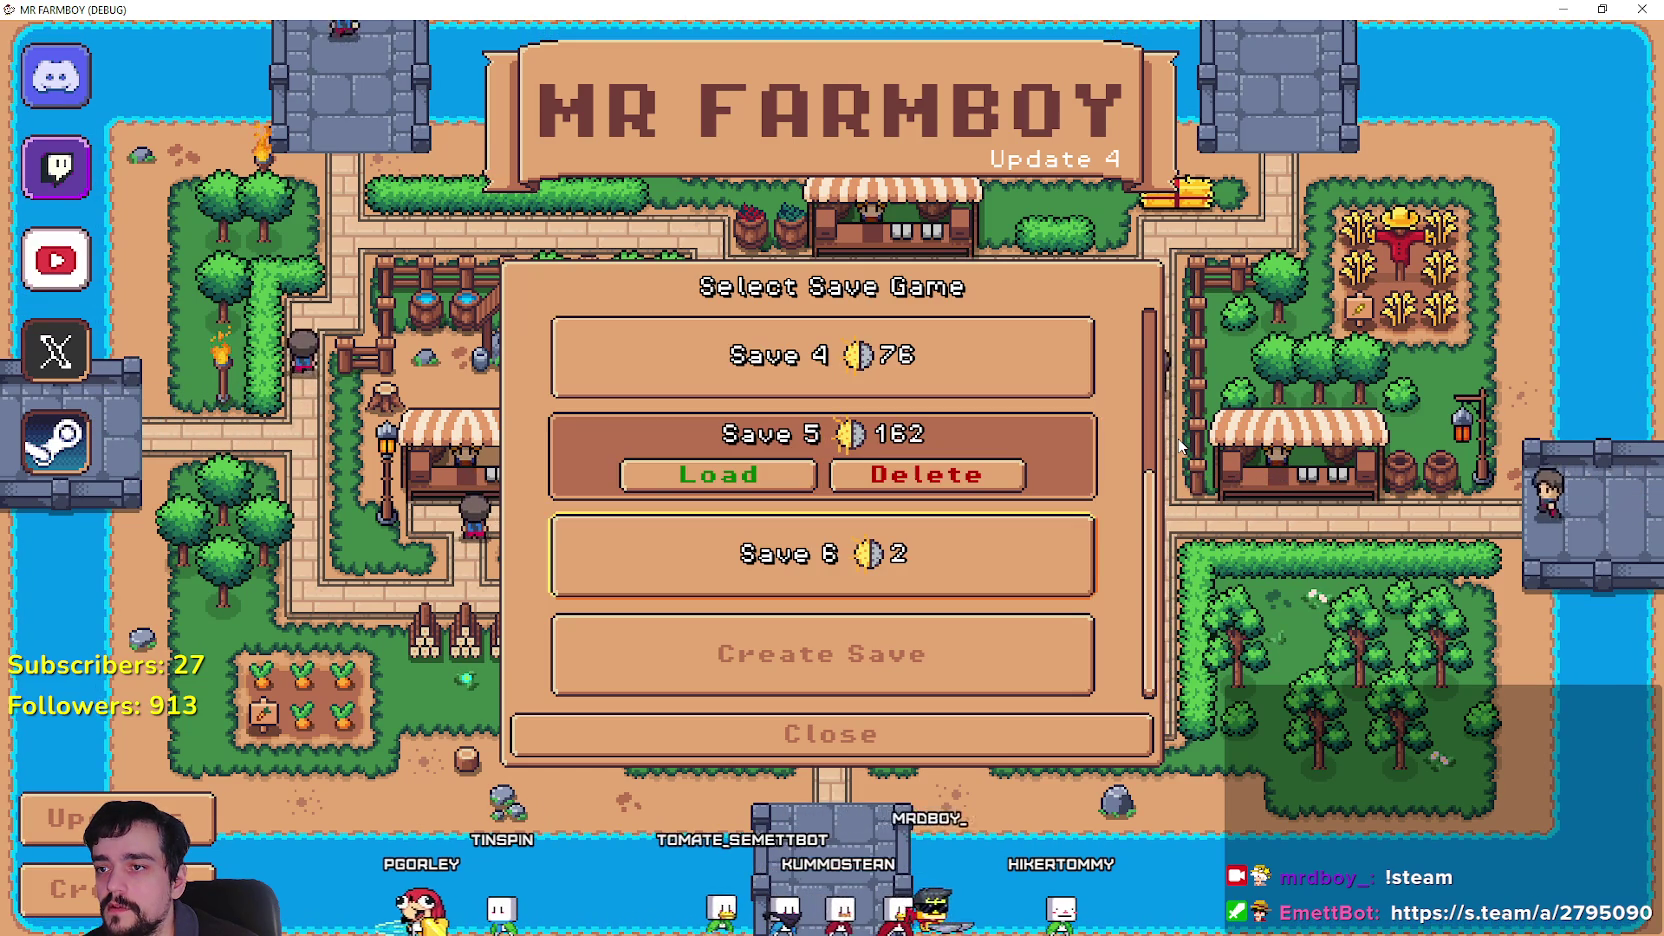
{"action": "key", "text": "Down"}
Open New Game from Create Save, cancel it, check where focus lands, and return to the editor.
{"action": "key", "text": "Return"}
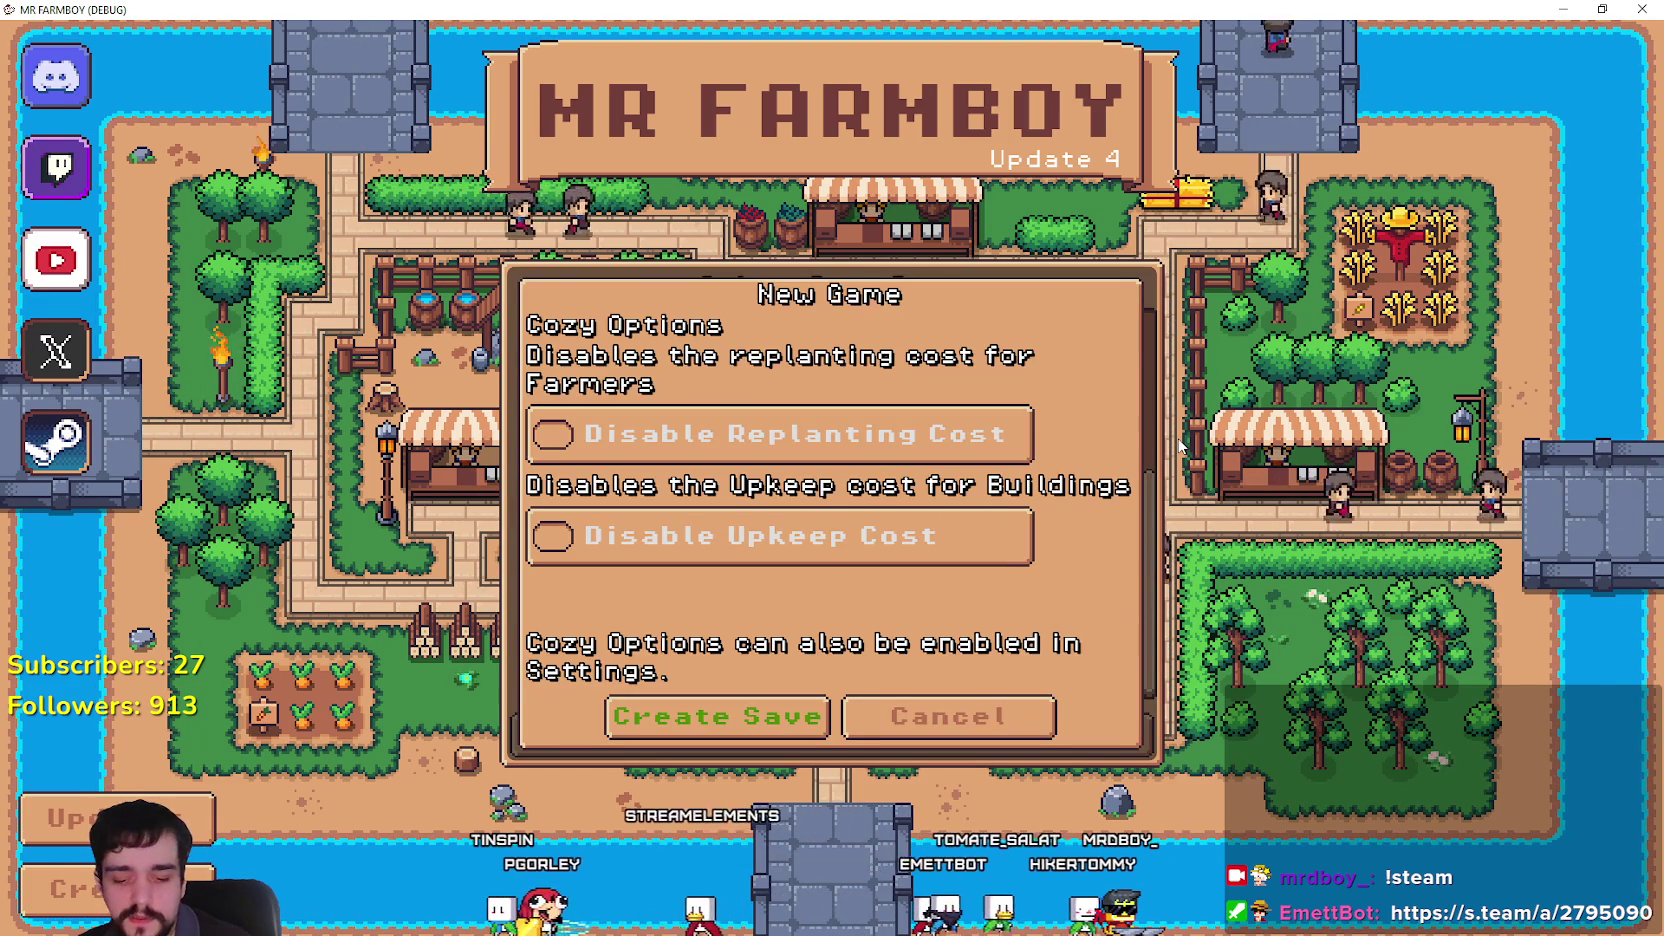
{"action": "left_click", "coordinate": [995, 725]}
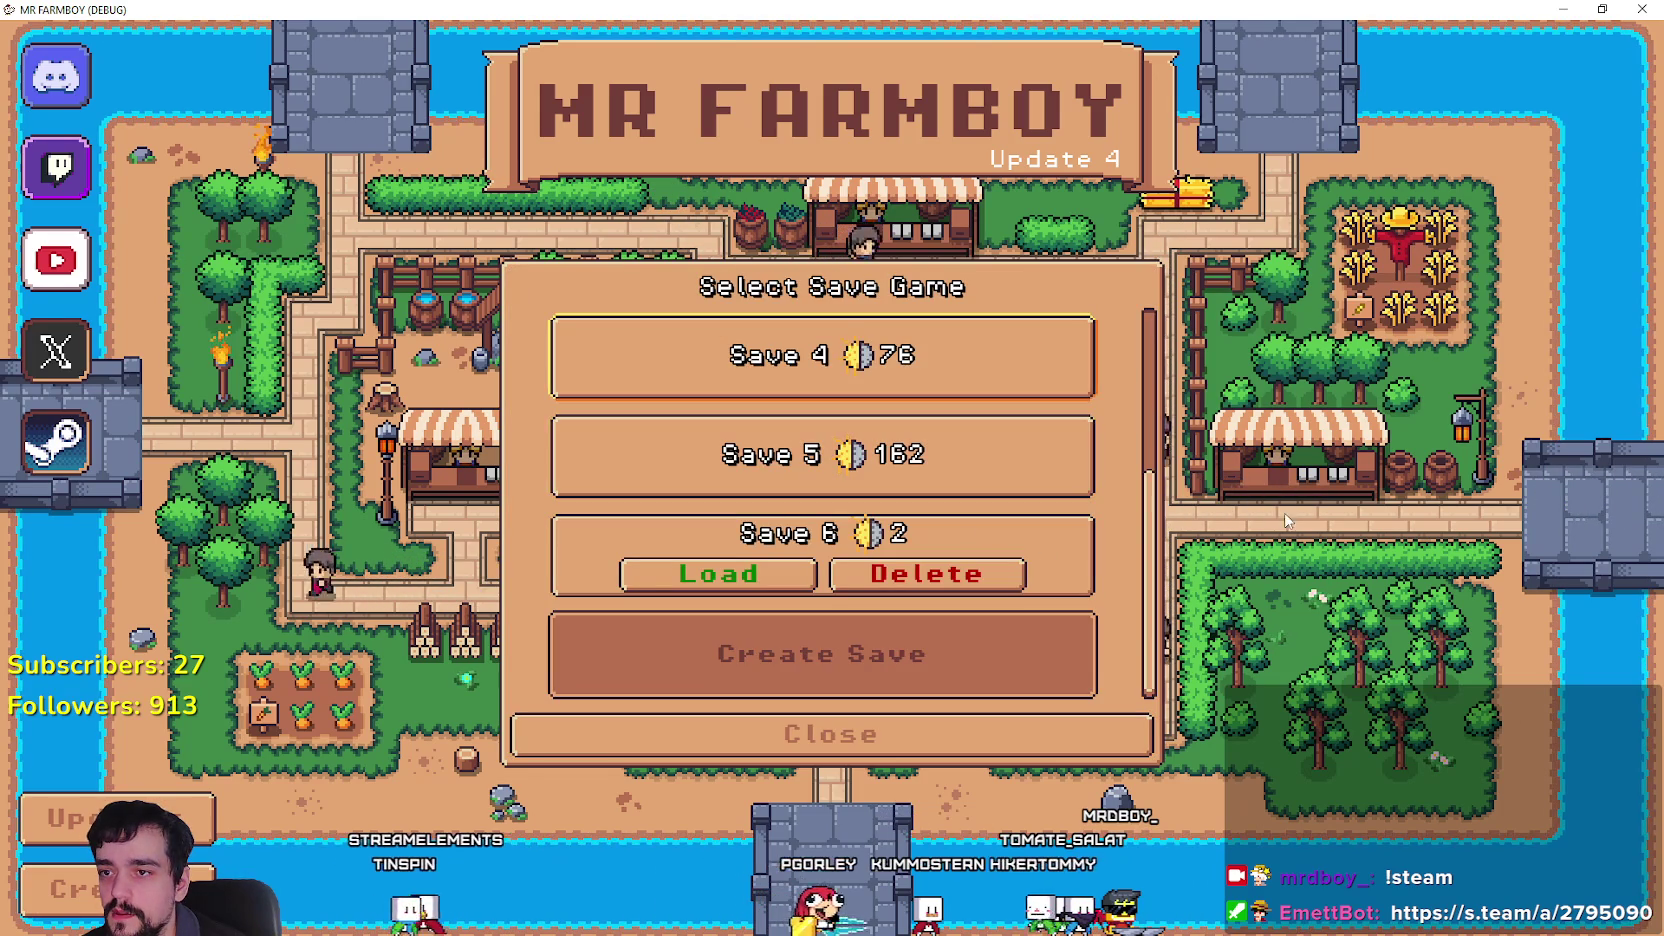
{"action": "key", "text": "Down"}
{"action": "key", "text": "alt+Tab"}
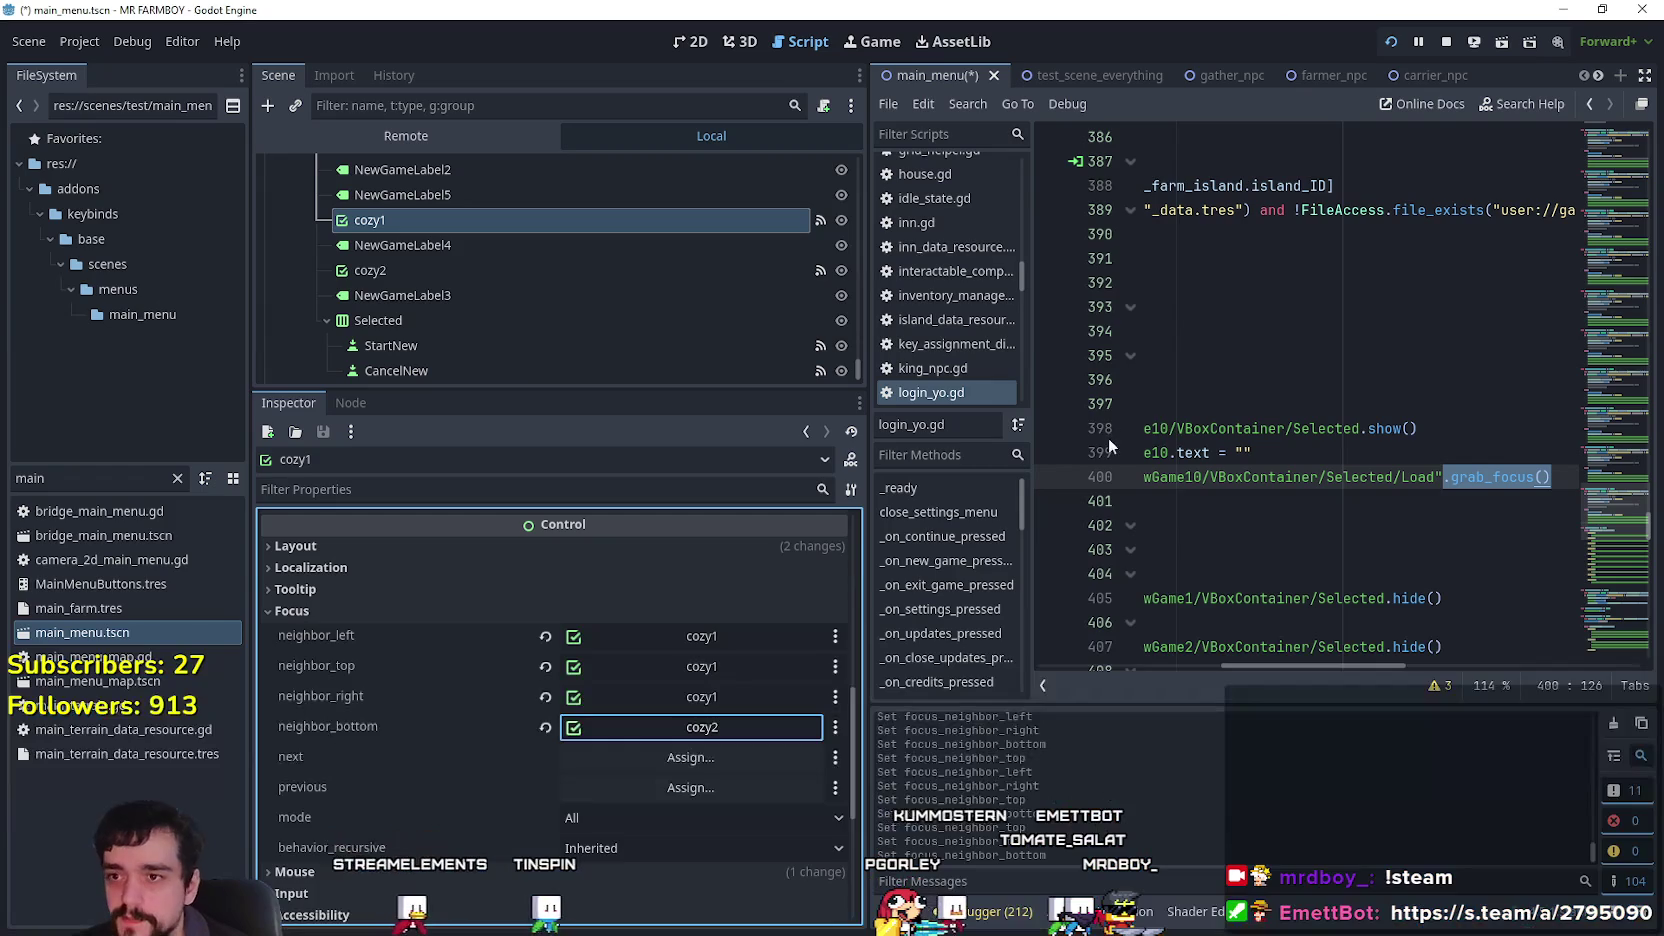
Copy the grab_focus call and reselect the StartNew node to view its properties.
{"action": "right_click", "coordinate": [1460, 478]}
{"action": "left_click", "coordinate": [1513, 605]}
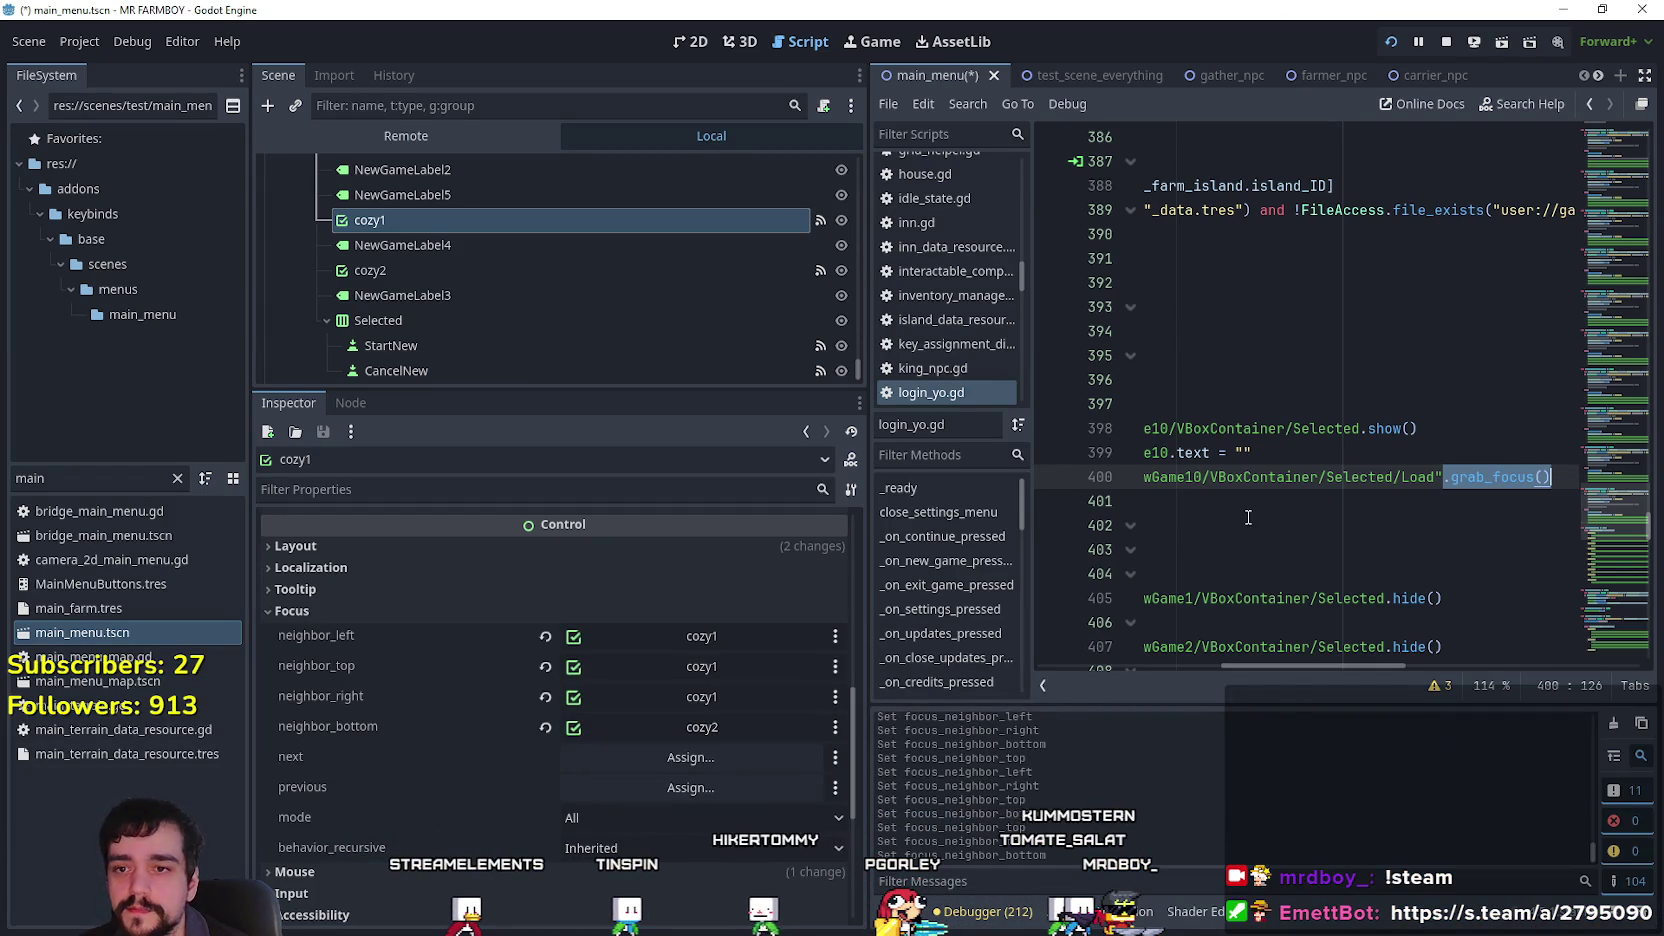
{"action": "scroll", "coordinate": [660, 360], "scroll_direction": "down", "scroll_amount": 1}
{"action": "left_click", "coordinate": [651, 318]}
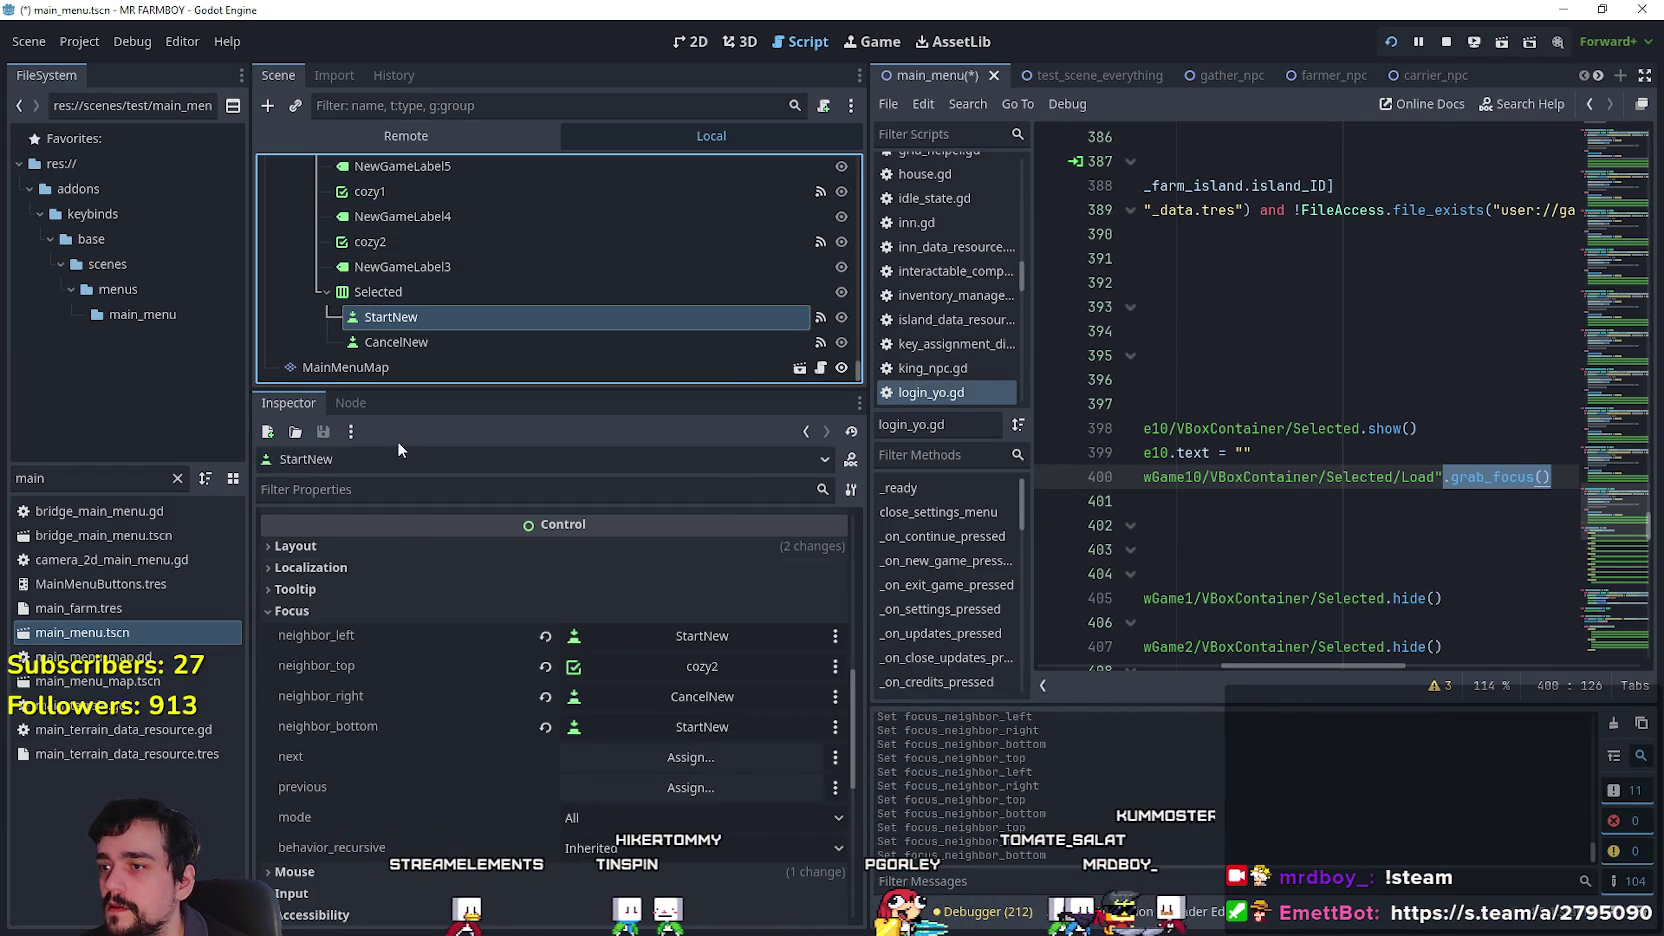
{"action": "left_click", "coordinate": [368, 407]}
{"action": "left_click", "coordinate": [290, 403]}
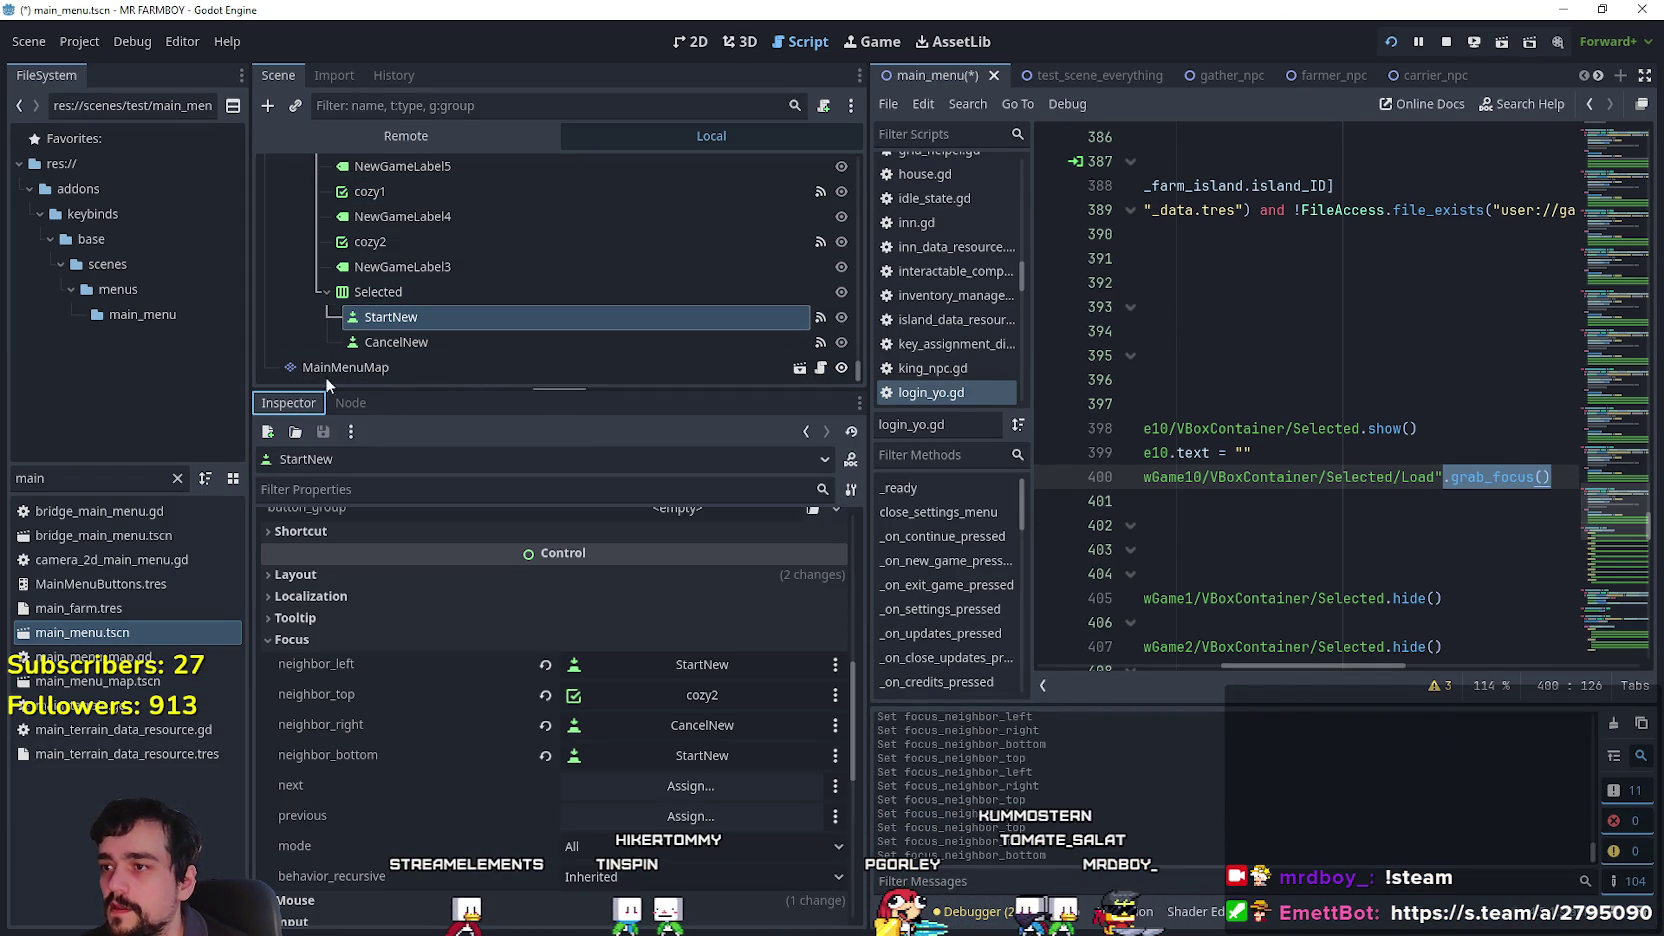
{"action": "left_click_drag", "start_coordinate": [1377, 660], "coordinate": [1069, 619]}
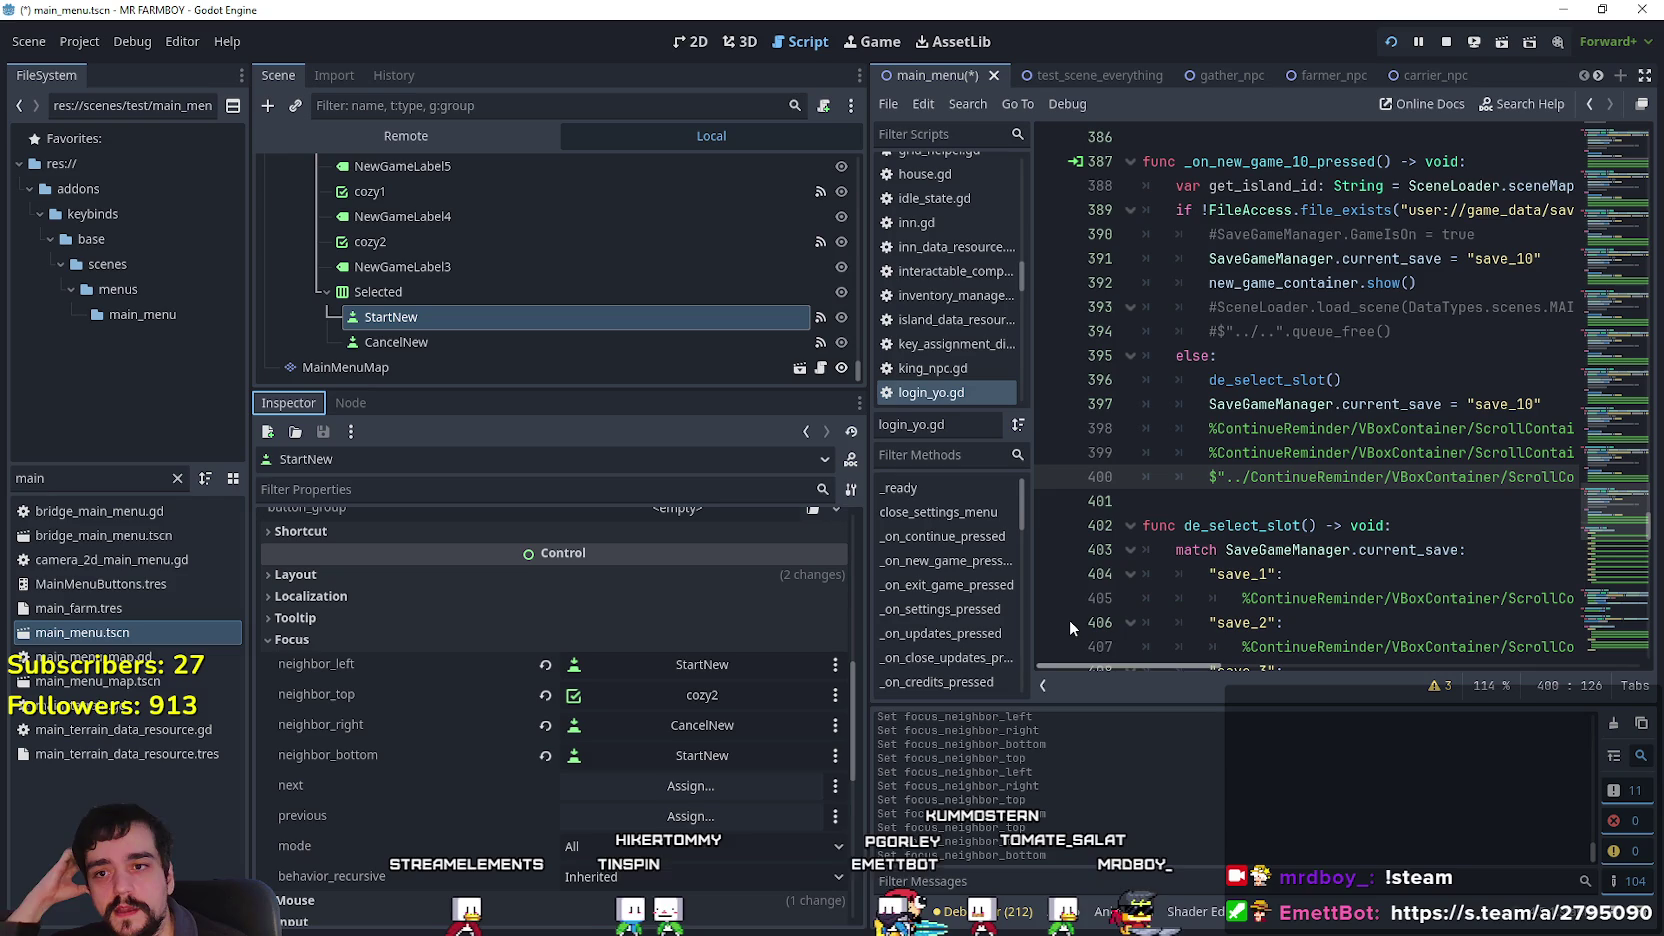
Add line 393 after new_game_container.show() calling grab_focus() on StartNew, then narrow the Scene dock.
{"action": "left_click", "coordinate": [1422, 287]}
{"action": "double_click", "coordinate": [1298, 284]}
{"action": "left_click", "coordinate": [1421, 290]}
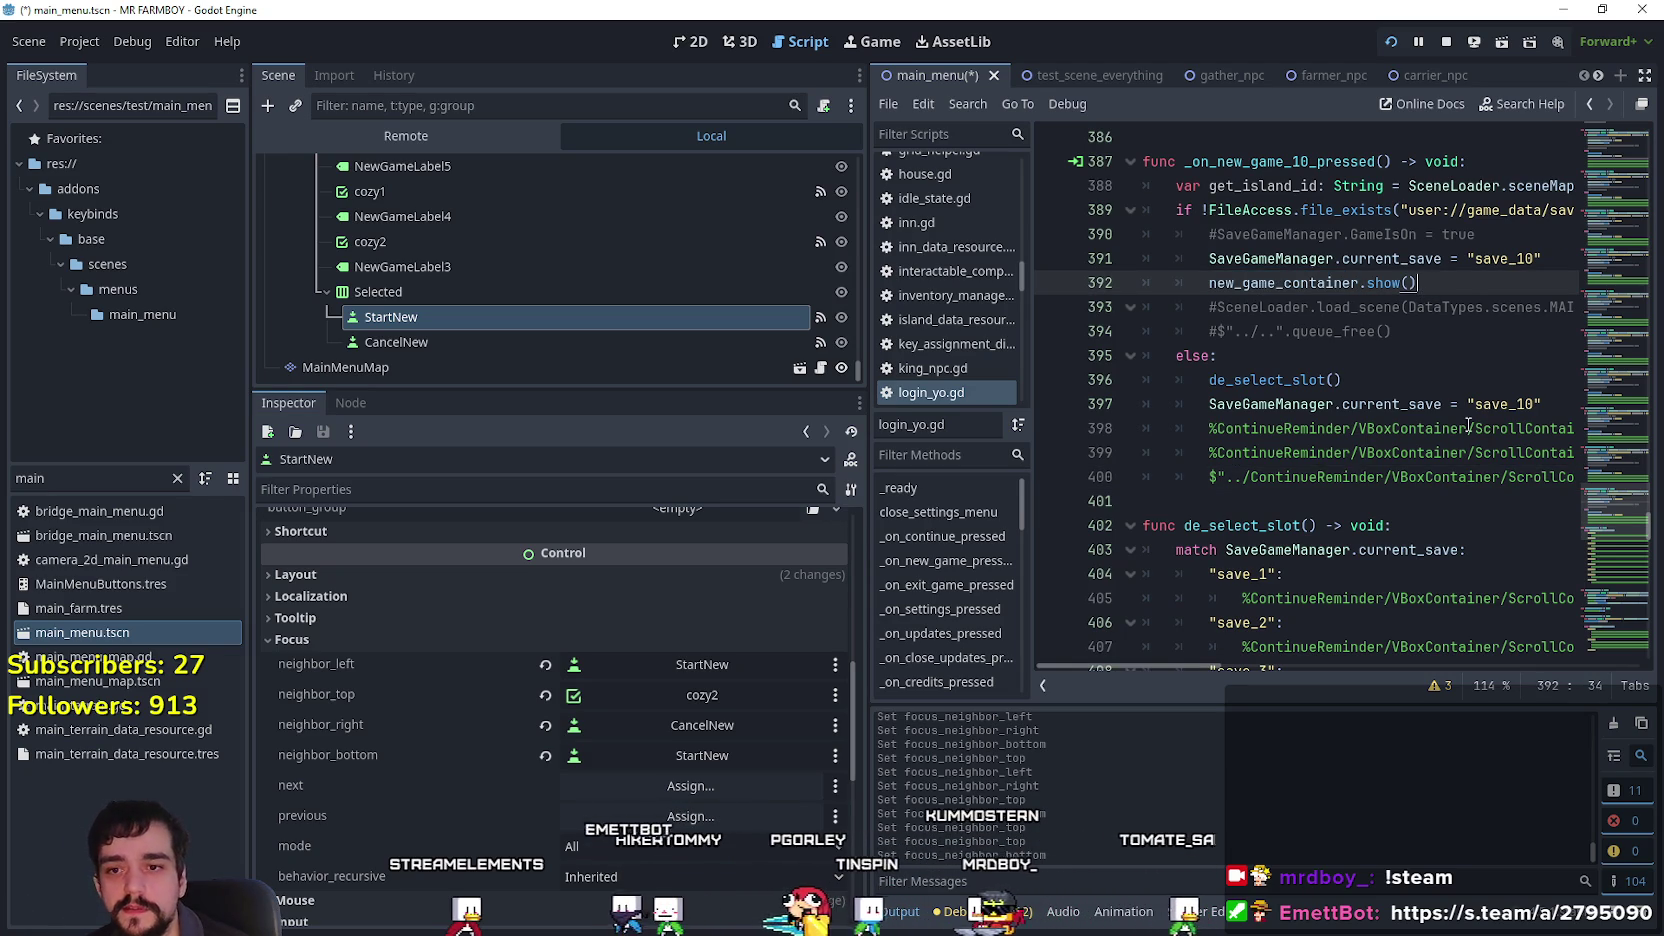
{"action": "key", "text": "Return"}
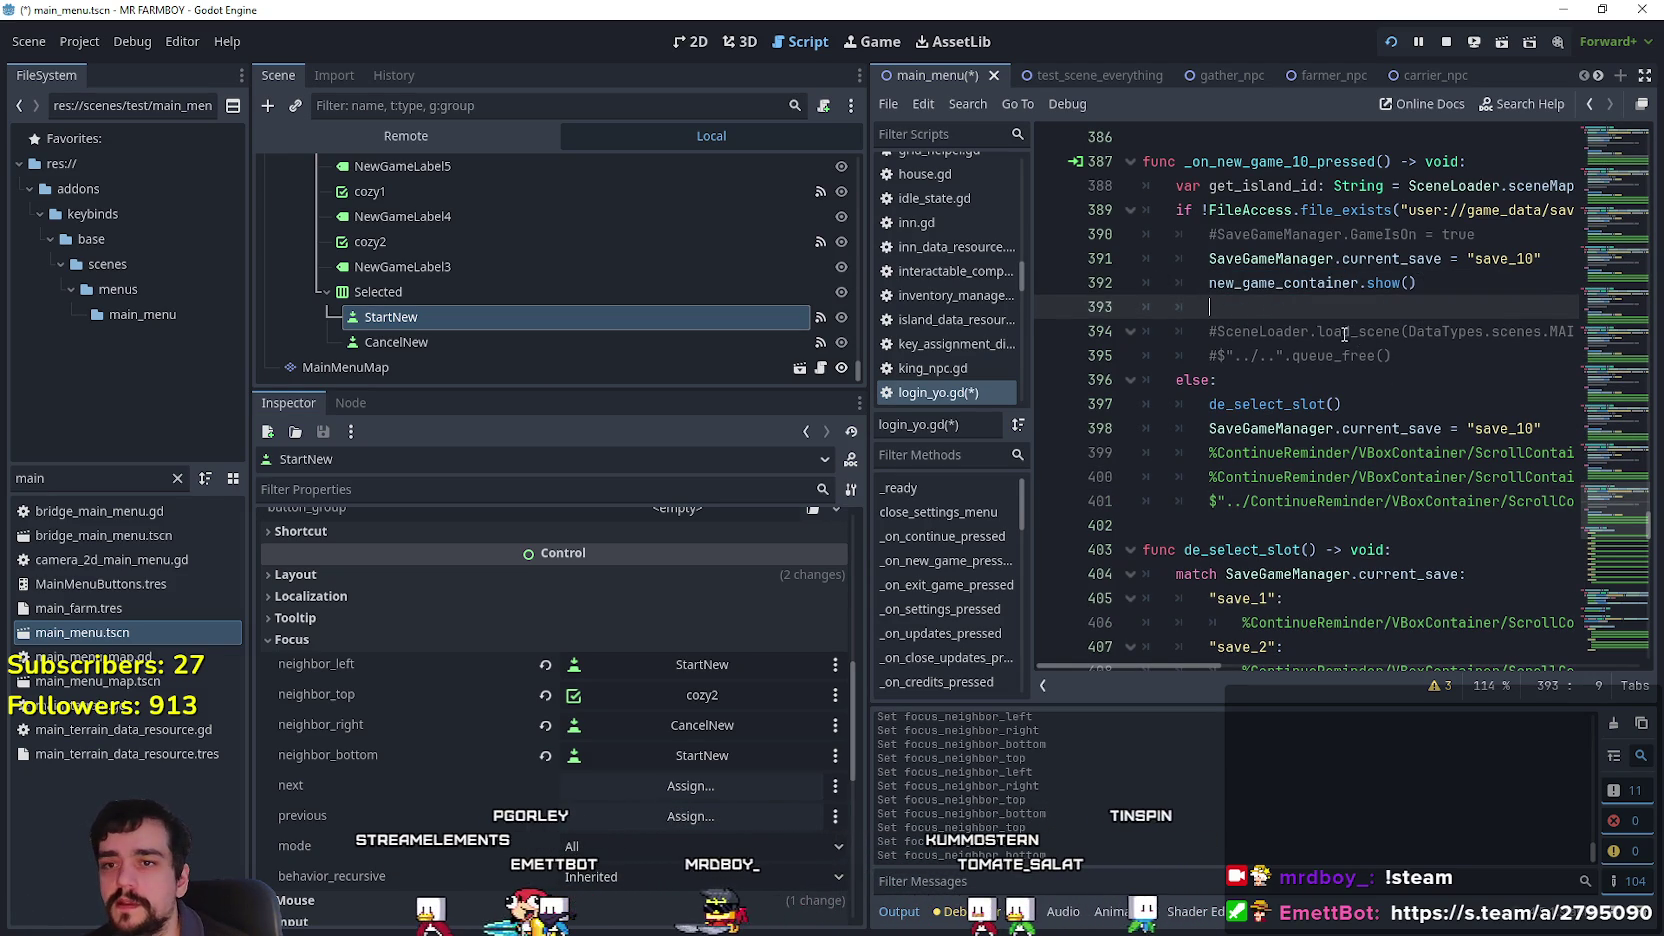
{"action": "mouse_move", "coordinate": [534, 321]}
{"action": "left_mouse_down"}
{"action": "mouse_move", "coordinate": [1345, 332]}
{"action": "mouse_move", "coordinate": [1230, 318]}
{"action": "mouse_move", "coordinate": [1387, 318]}
{"action": "left_mouse_up"}
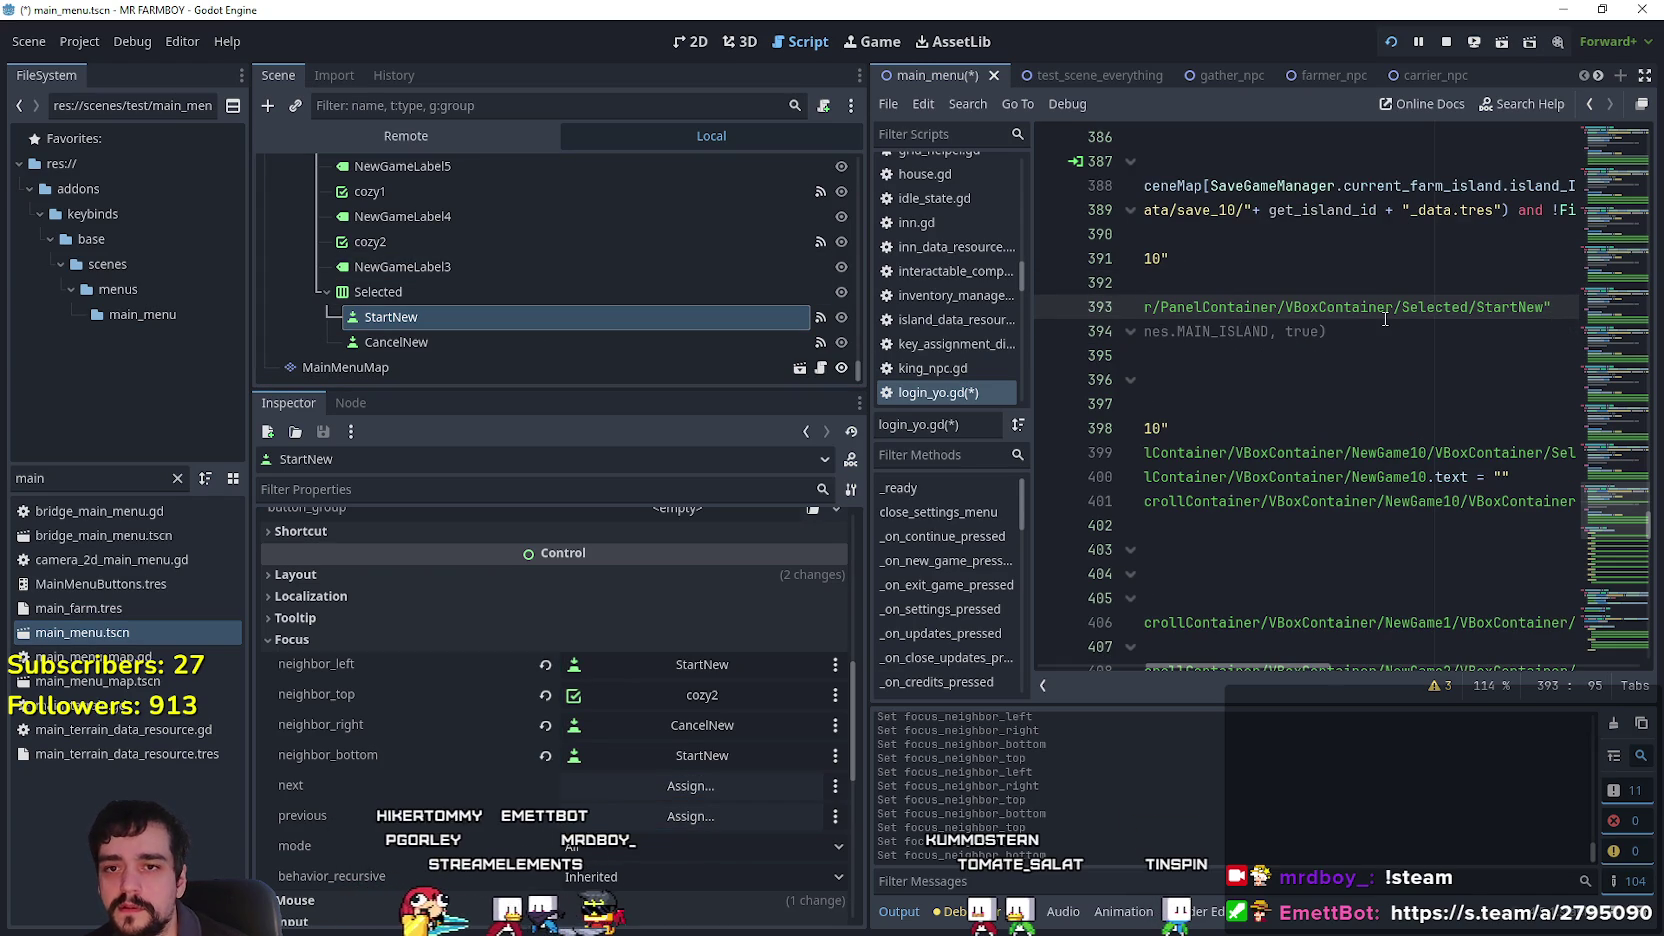
{"action": "type", "text": "..grab_focus()"}
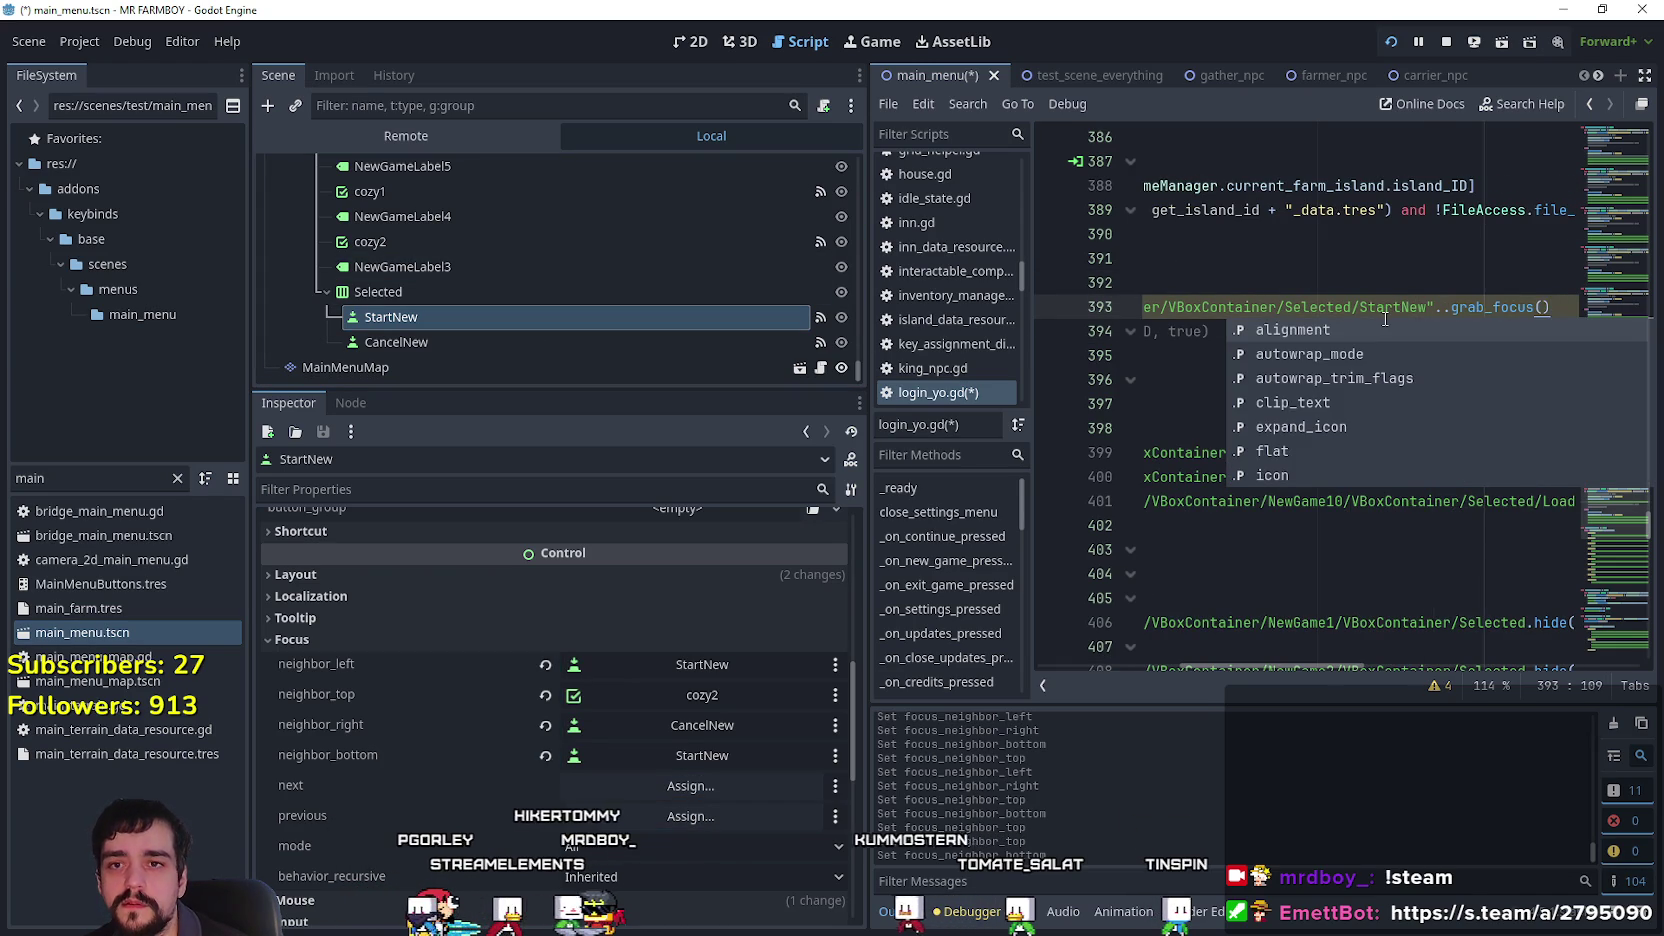
{"action": "left_click", "coordinate": [1456, 307]}
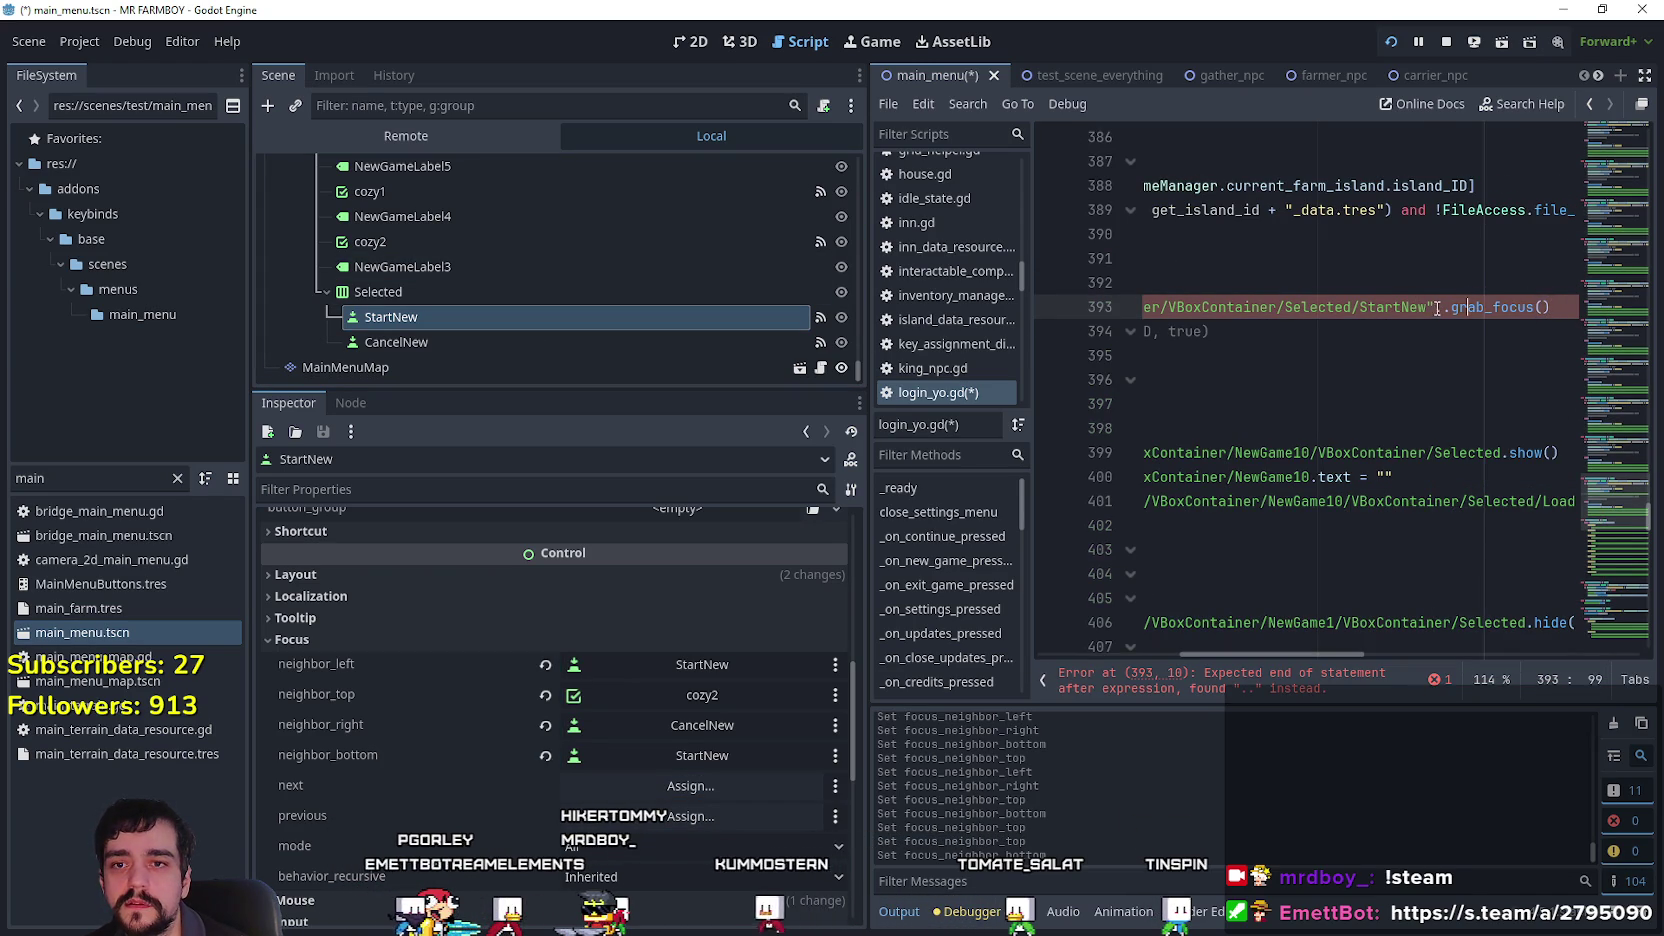
{"action": "mouse_move", "coordinate": [1557, 306]}
{"action": "left_mouse_down"}
{"action": "mouse_move", "coordinate": [1150, 308]}
{"action": "mouse_move", "coordinate": [1207, 311]}
{"action": "left_mouse_up"}
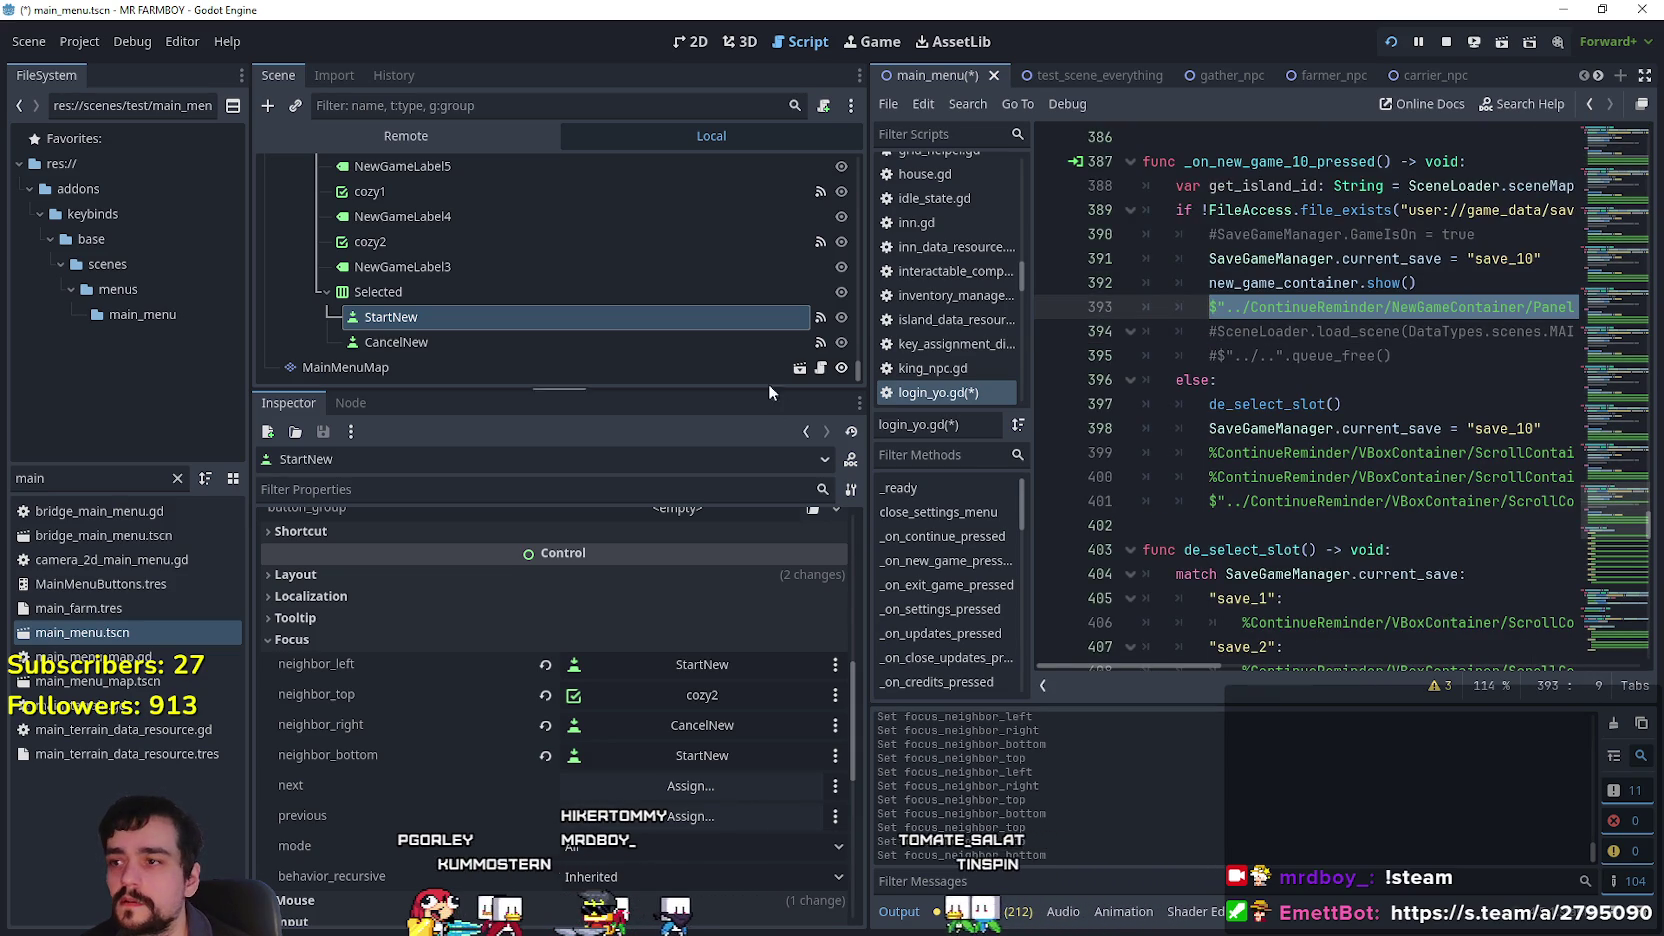
{"action": "left_click_drag", "start_coordinate": [864, 335], "coordinate": [527, 335]}
{"action": "scroll", "coordinate": [1218, 383], "scroll_direction": "up", "scroll_amount": 6}
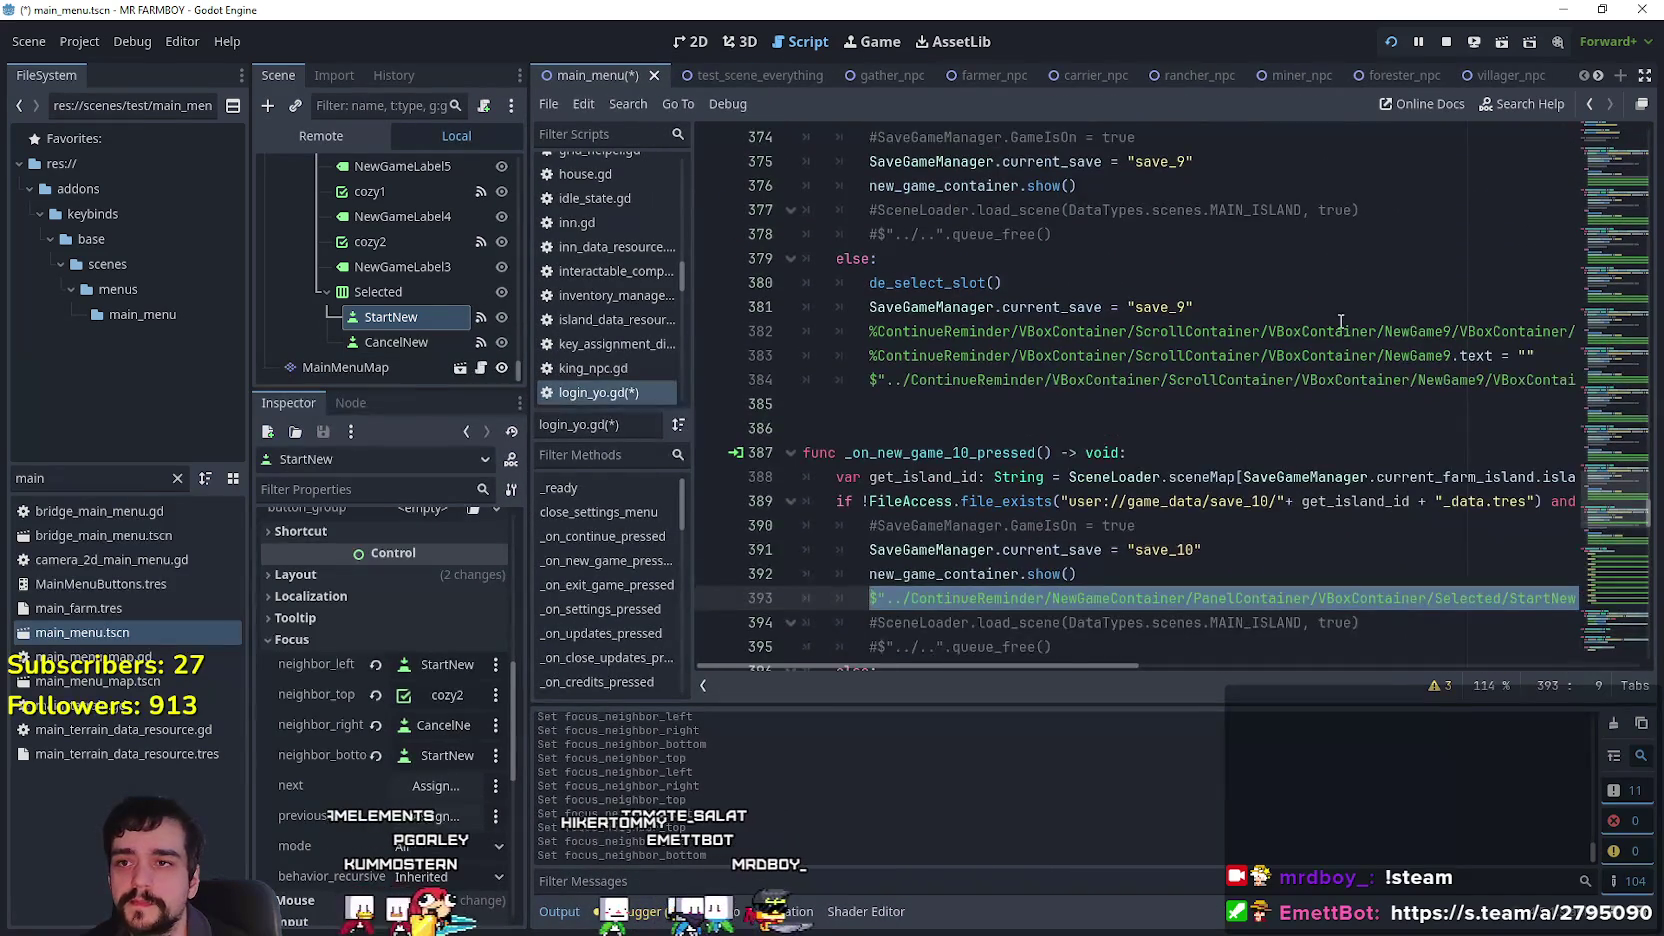
Add the StartNew grab_focus() line after new_game_container.show() in the save 9 through save 5 handlers.
{"action": "left_click", "coordinate": [1271, 345]}
{"action": "key", "text": "Return"}
{"action": "key", "text": "ctrl+v"}
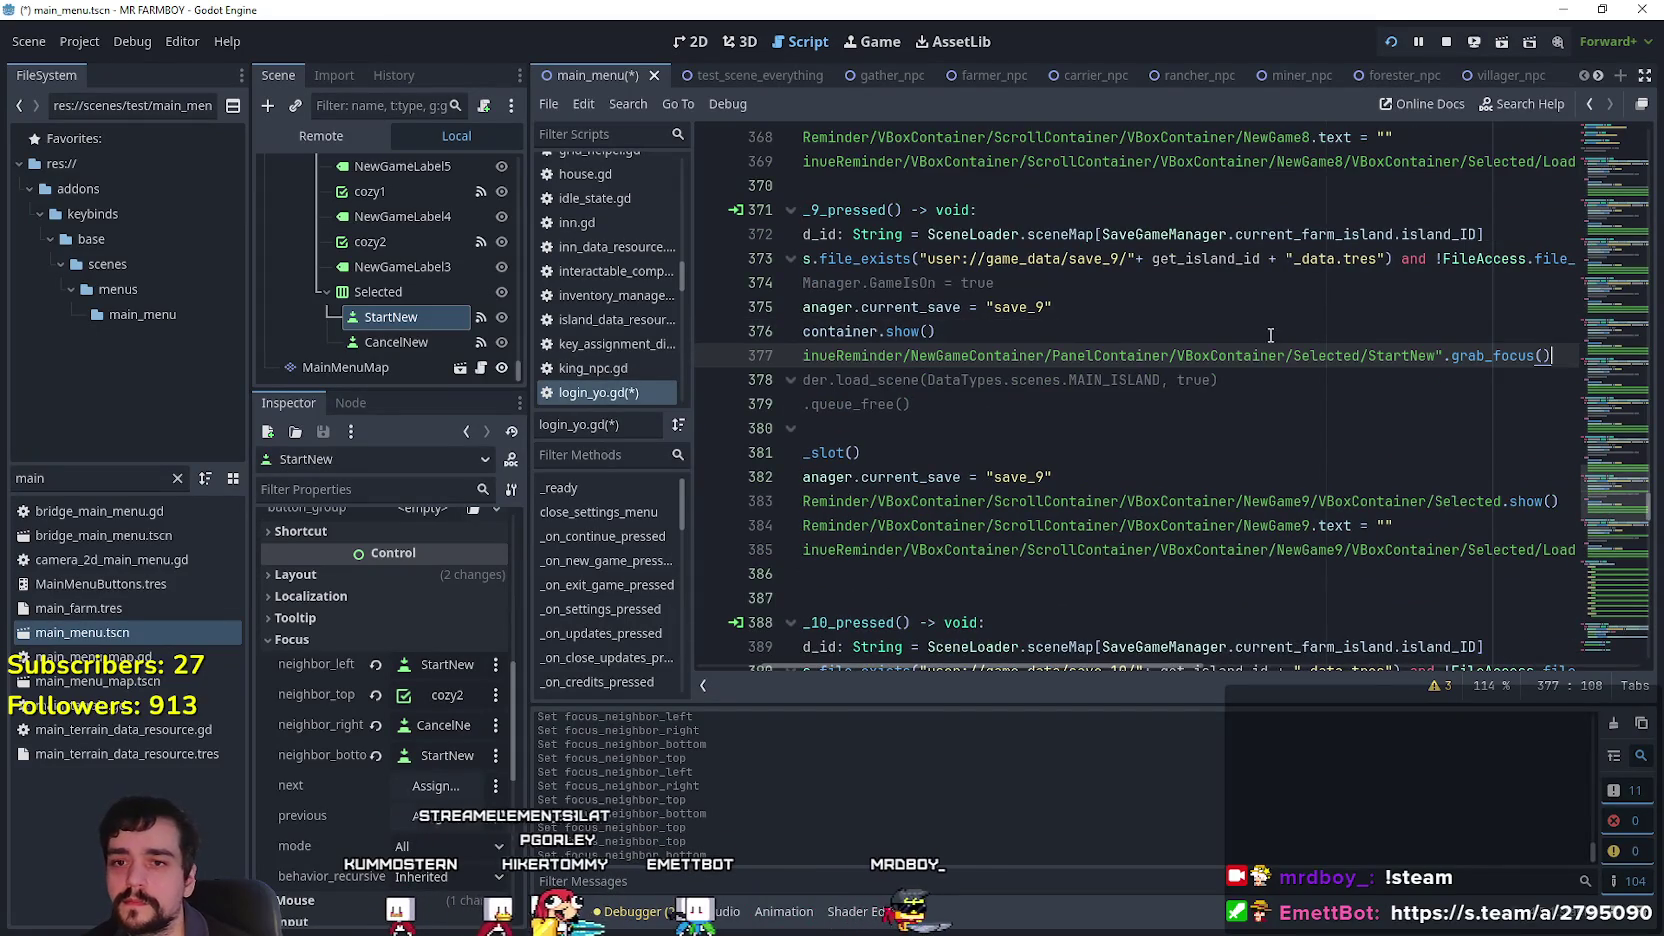
{"action": "scroll", "coordinate": [1174, 365], "scroll_direction": "up", "scroll_amount": 4}
{"action": "left_click", "coordinate": [1045, 215]}
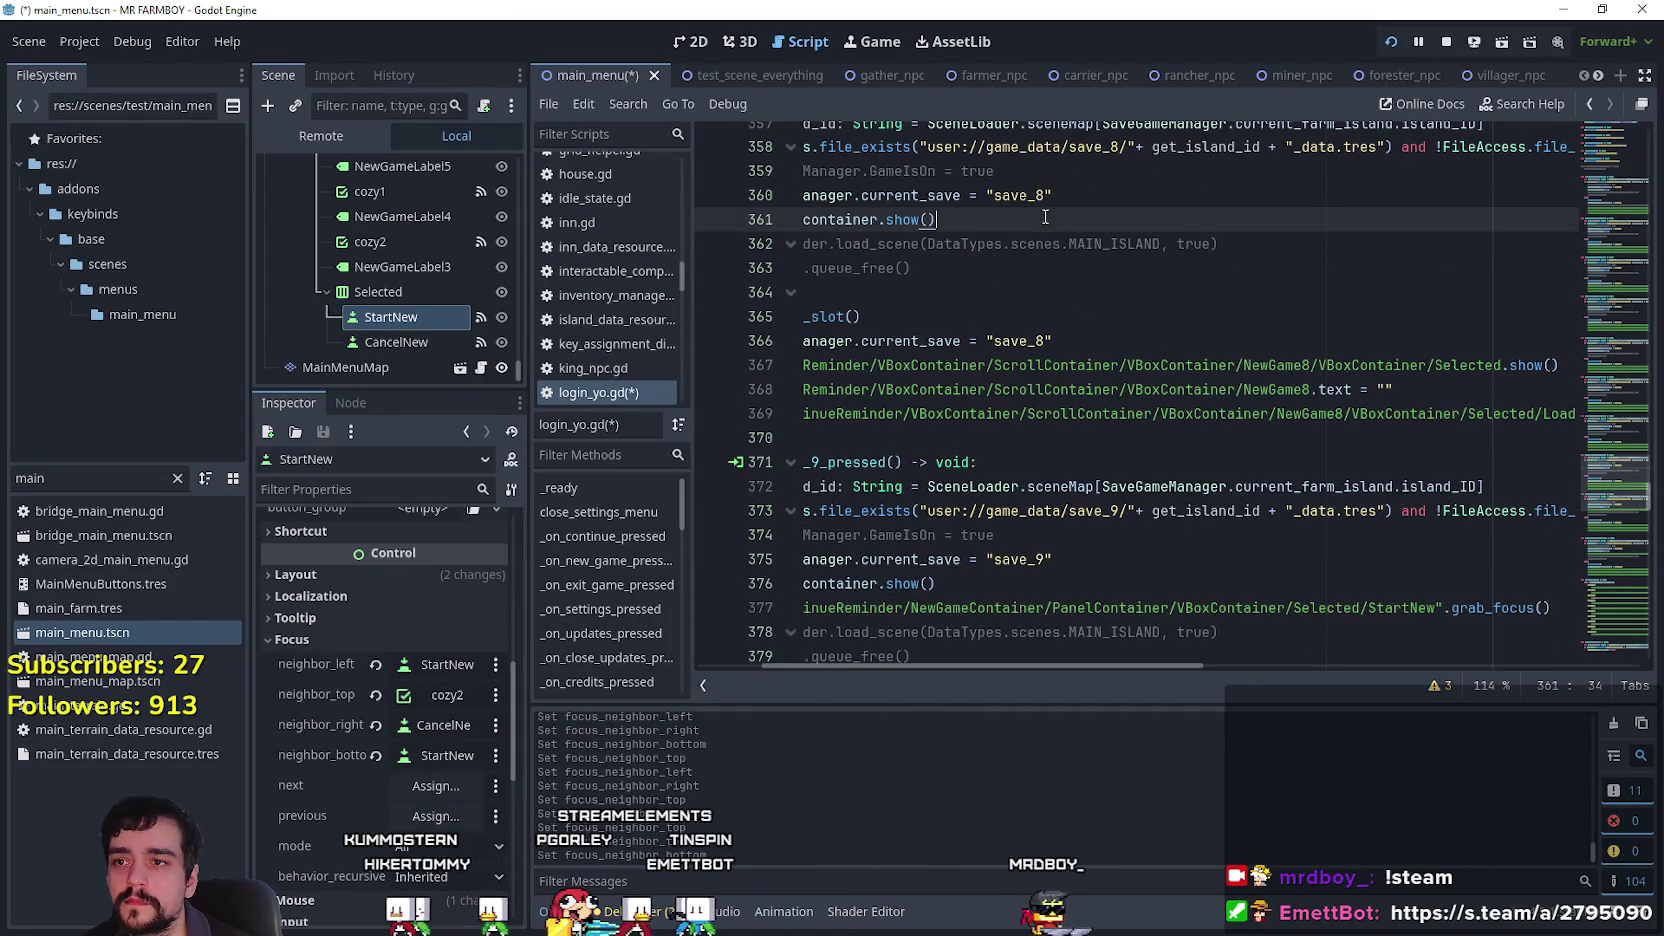
{"action": "key", "text": "Return"}
{"action": "key", "text": "ctrl+v"}
{"action": "scroll", "coordinate": [1052, 250], "scroll_direction": "up", "scroll_amount": 5}
{"action": "left_click", "coordinate": [987, 299]}
{"action": "left_click", "coordinate": [975, 200]}
{"action": "key", "text": "Return"}
{"action": "key", "text": "ctrl+v"}
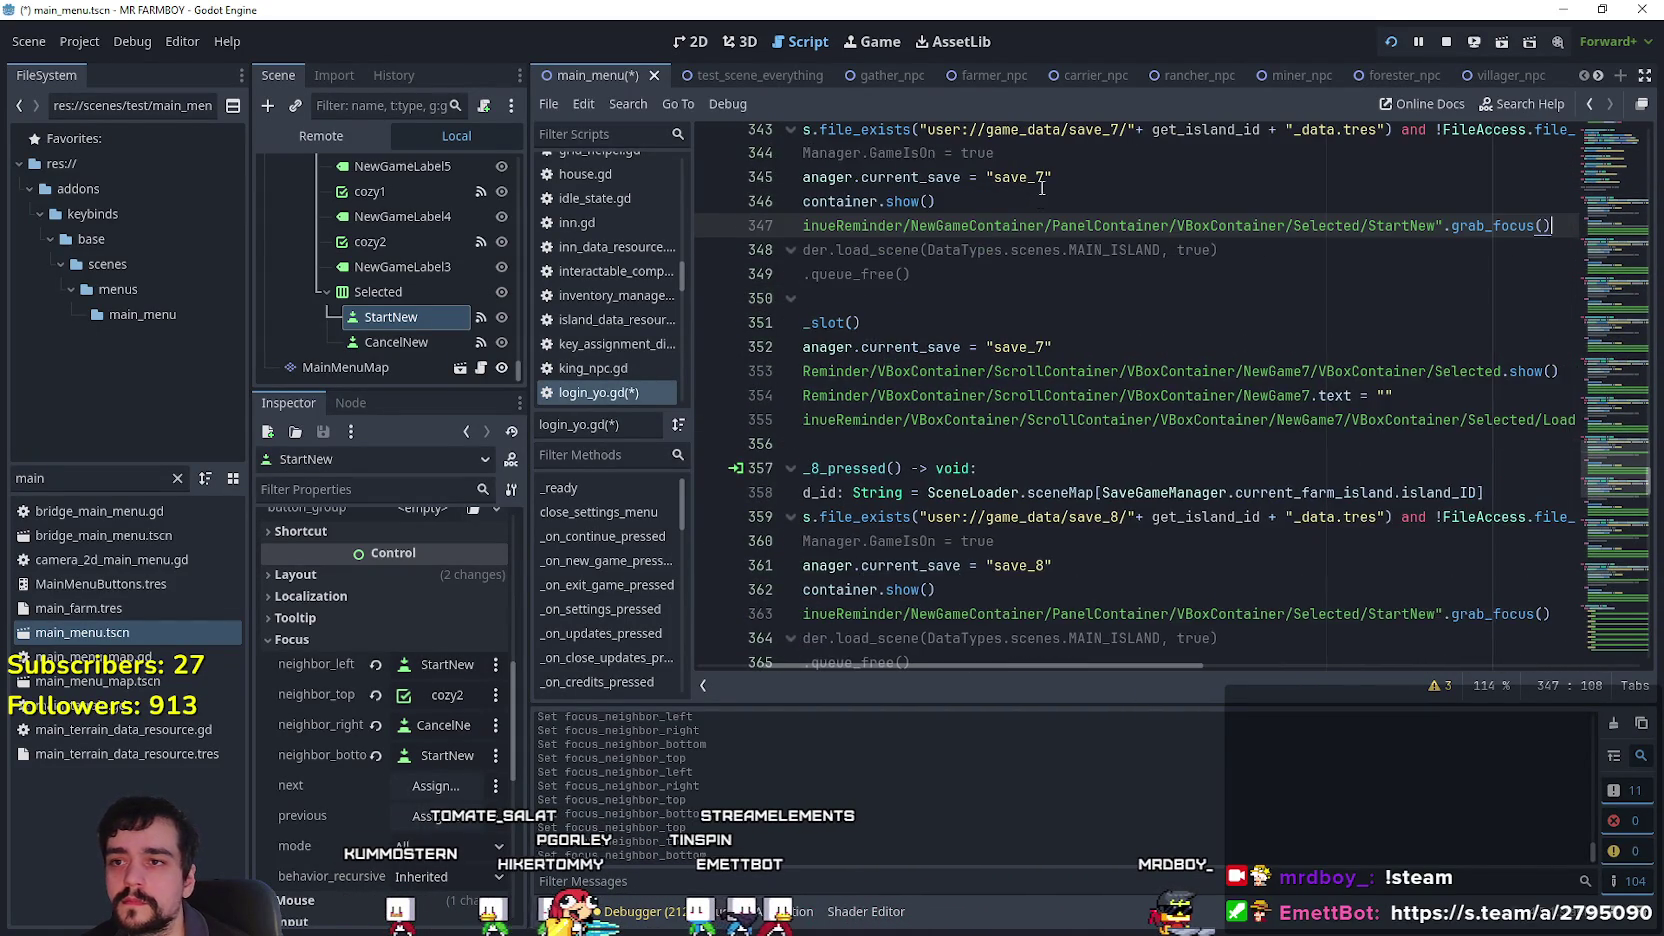
{"action": "scroll", "coordinate": [1010, 230], "scroll_direction": "up", "scroll_amount": 6}
{"action": "left_click", "coordinate": [992, 269]}
{"action": "key", "text": "Return"}
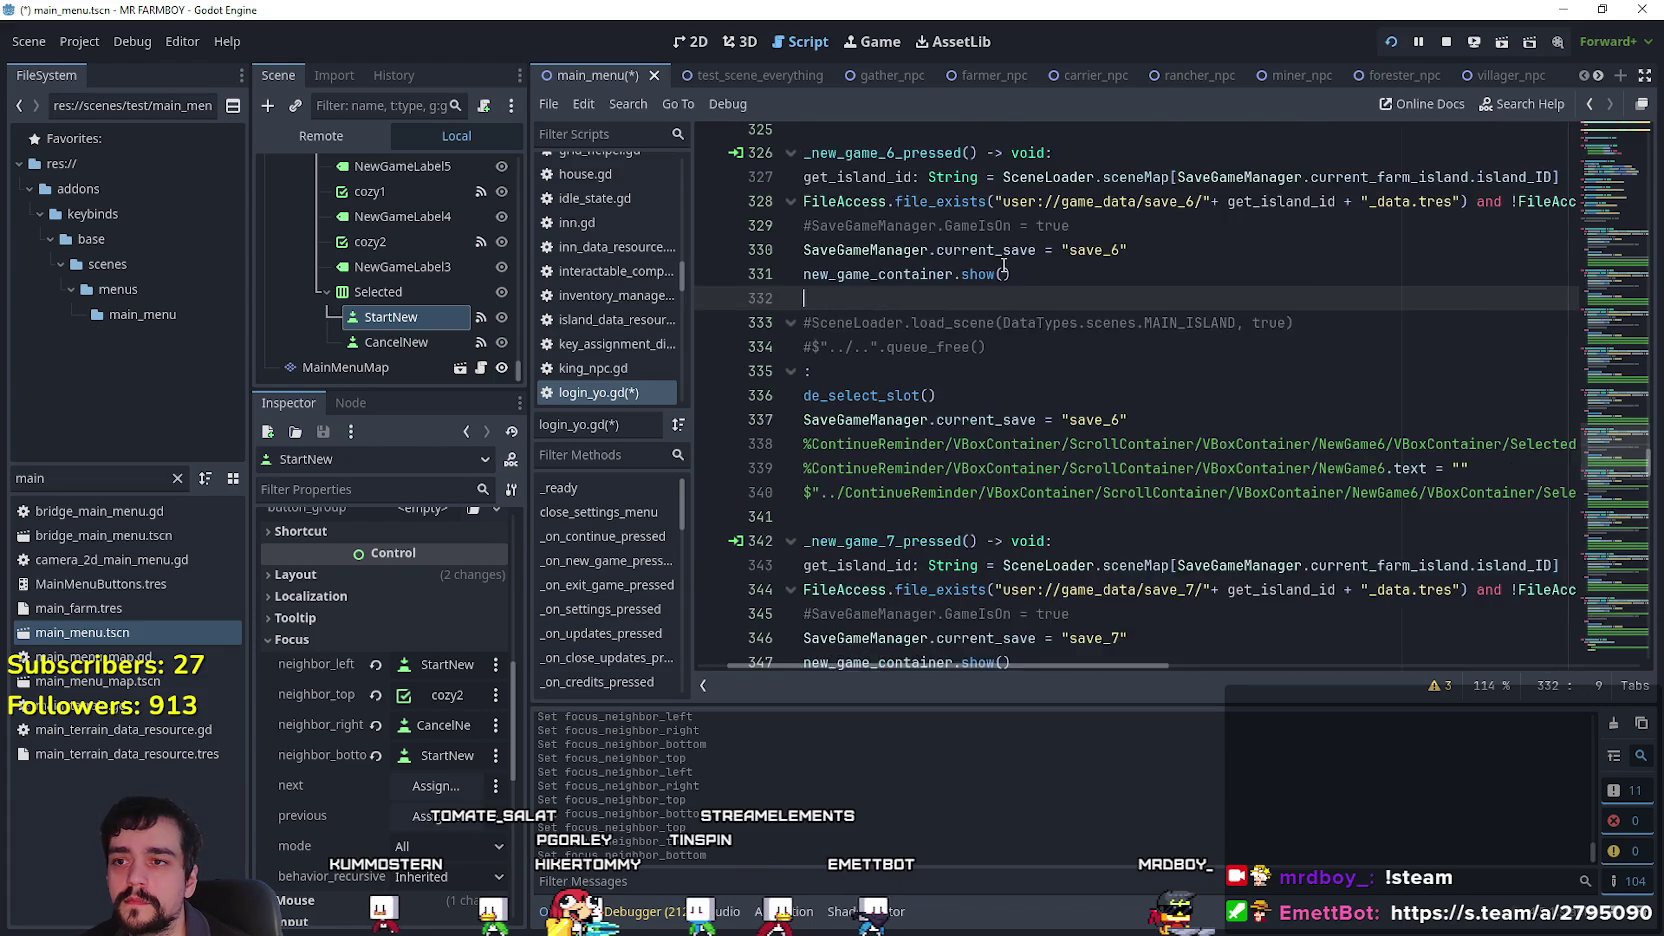
{"action": "key", "text": "ctrl+v"}
{"action": "scroll", "coordinate": [960, 262], "scroll_direction": "up", "scroll_amount": 3}
{"action": "scroll", "coordinate": [955, 258], "scroll_direction": "up", "scroll_amount": 3}
{"action": "left_click", "coordinate": [1073, 227]}
{"action": "key", "text": "Return"}
{"action": "type", "text": "$\"../ContinueReminder/NewGameContainer/PanelContainer/VBoxContainer/Selected/StartNew\".grab_focus()"}
Add the same StartNew grab_focus() line in the save 4 through save 1 new-game handlers.
{"action": "scroll", "coordinate": [1073, 223], "scroll_direction": "up", "scroll_amount": 6}
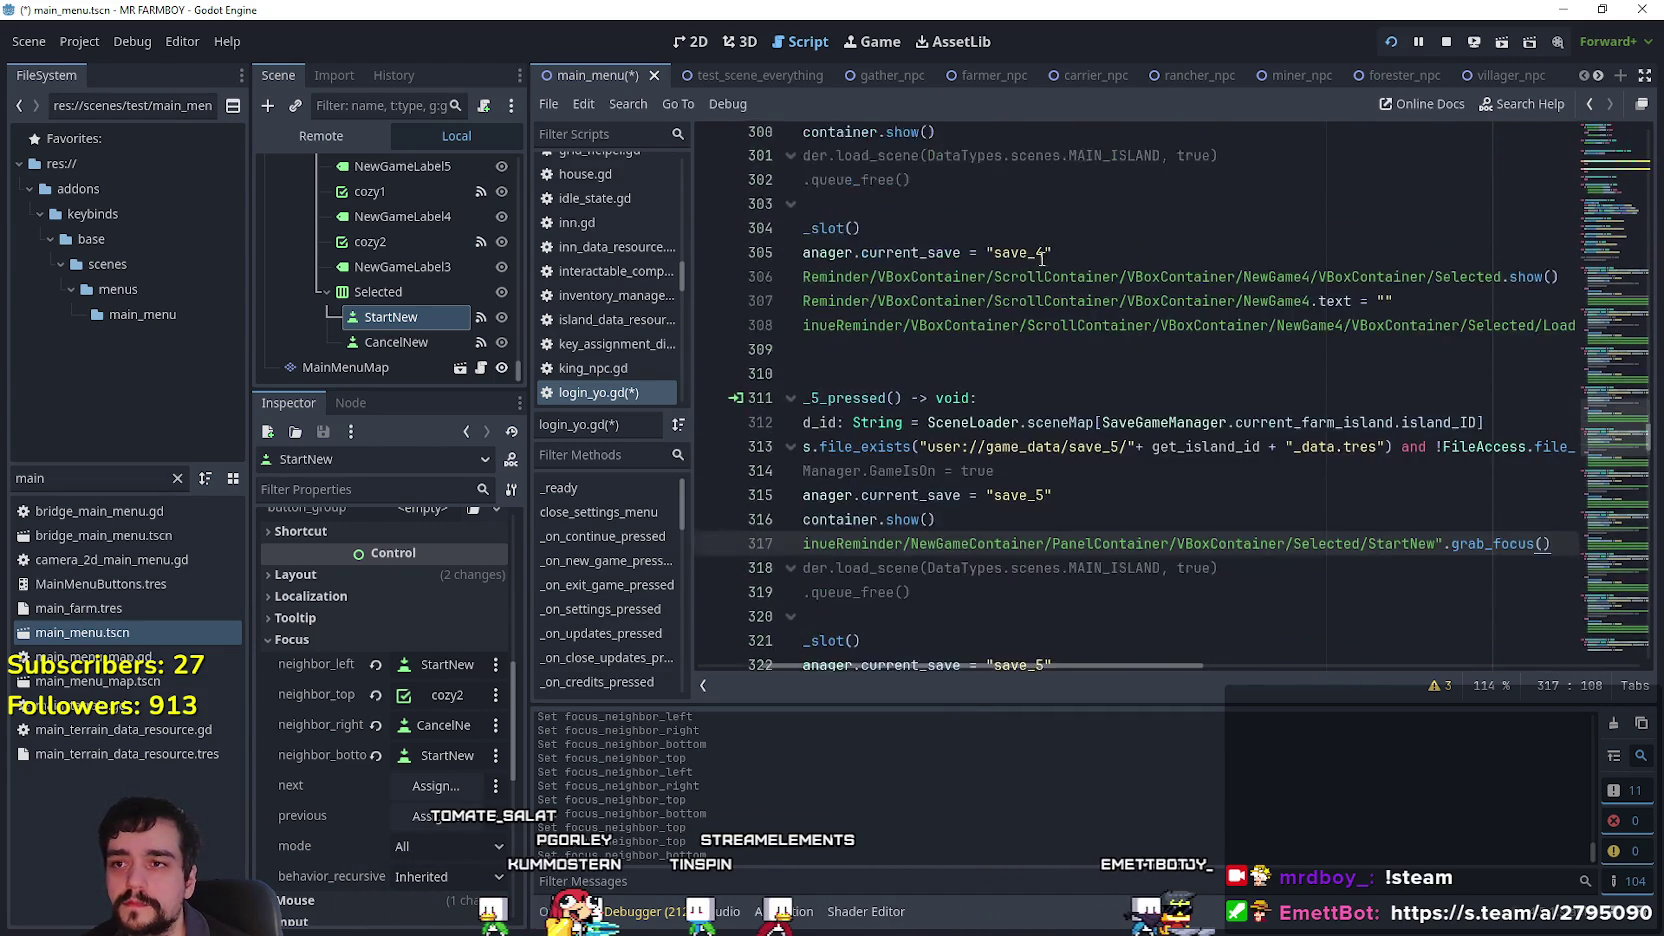
{"action": "key", "text": "Return"}
{"action": "key", "text": "ctrl+v"}
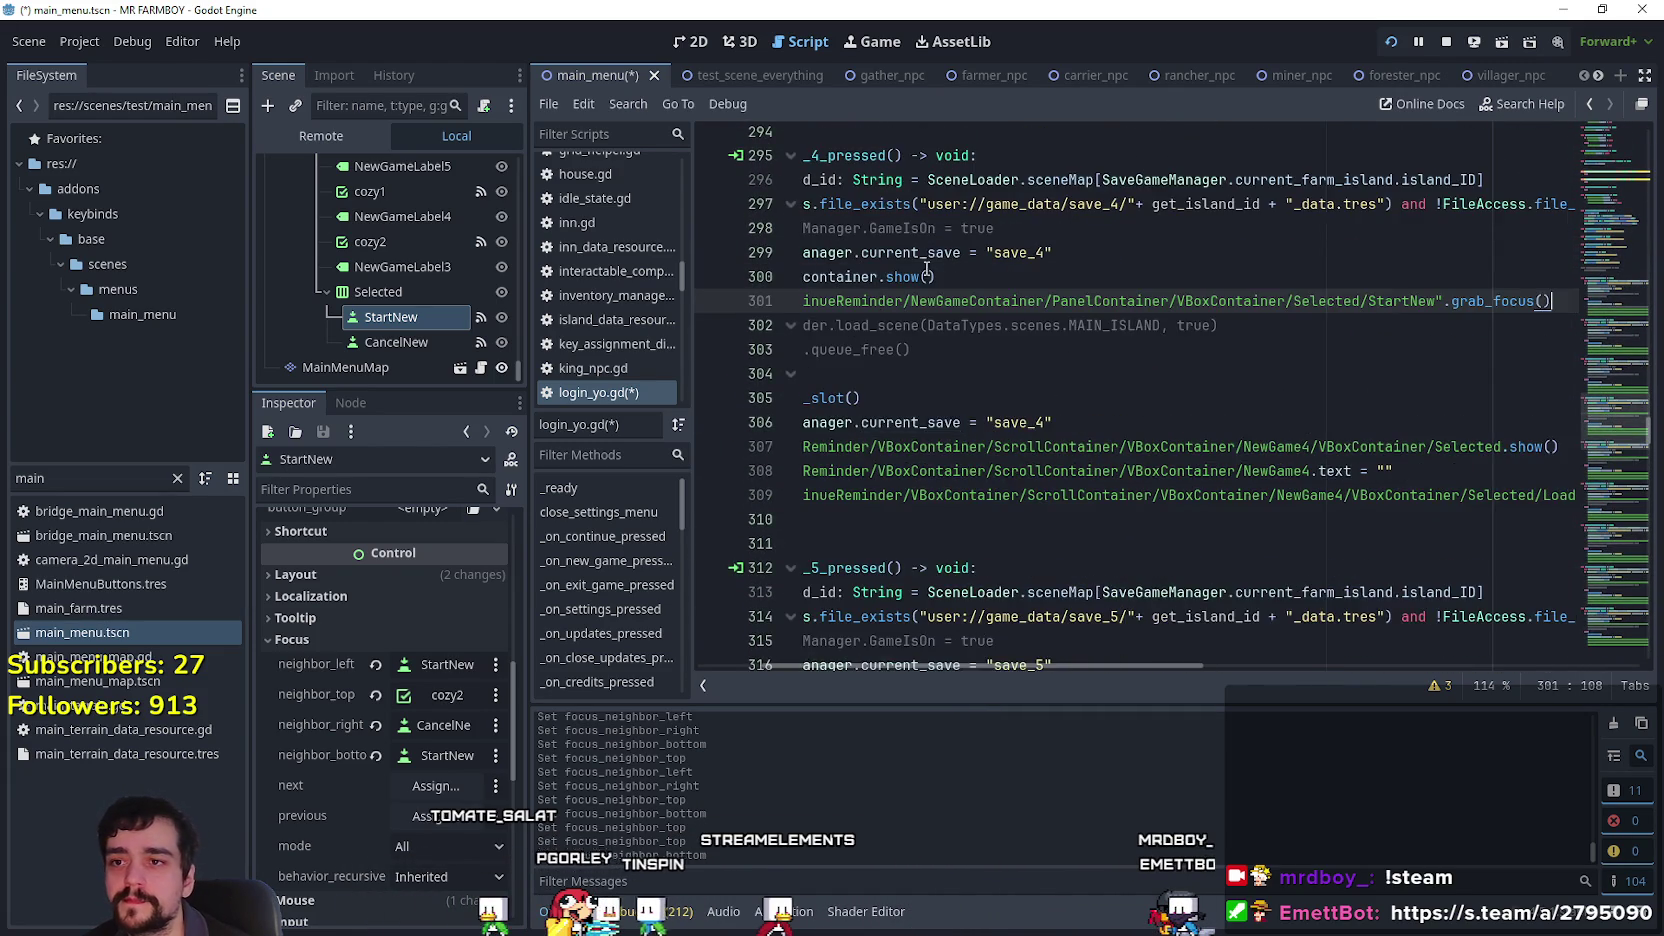
{"action": "scroll", "coordinate": [875, 312], "scroll_direction": "up", "scroll_amount": 3}
{"action": "scroll", "coordinate": [919, 201], "scroll_direction": "up", "scroll_amount": 3}
{"action": "left_click", "coordinate": [978, 241]}
{"action": "key", "text": "Return"}
{"action": "key", "text": "ctrl+v"}
{"action": "scroll", "coordinate": [1024, 367], "scroll_direction": "up", "scroll_amount": 6}
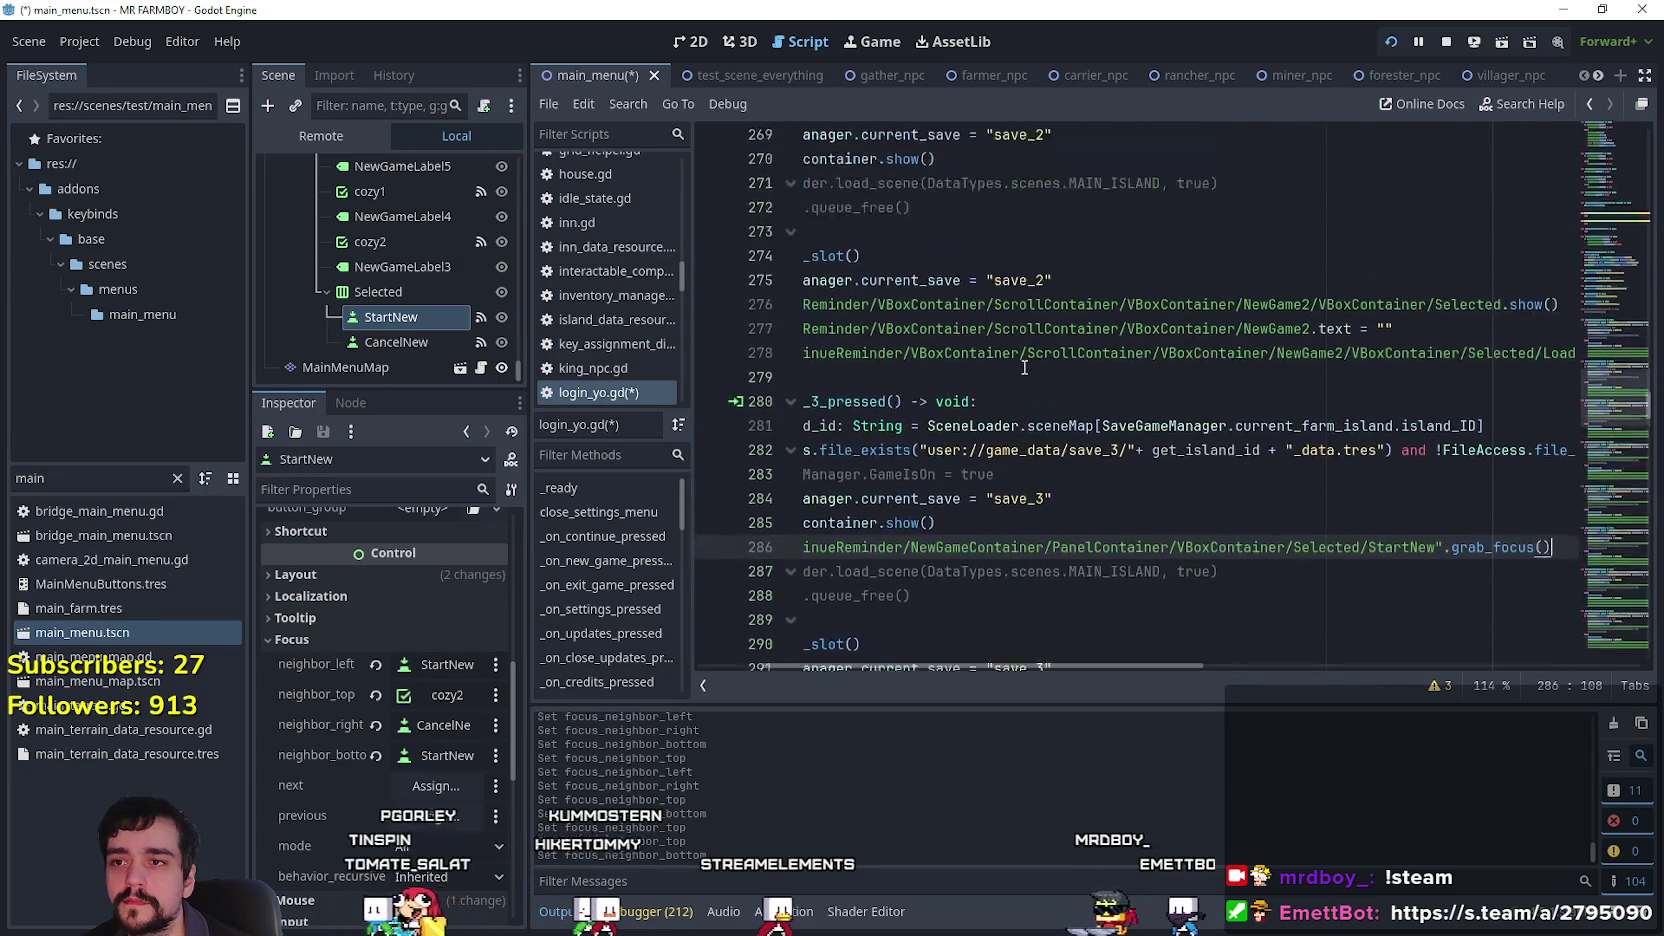
{"action": "left_click", "coordinate": [960, 192]}
{"action": "key", "text": "Return"}
{"action": "key", "text": "ctrl+v"}
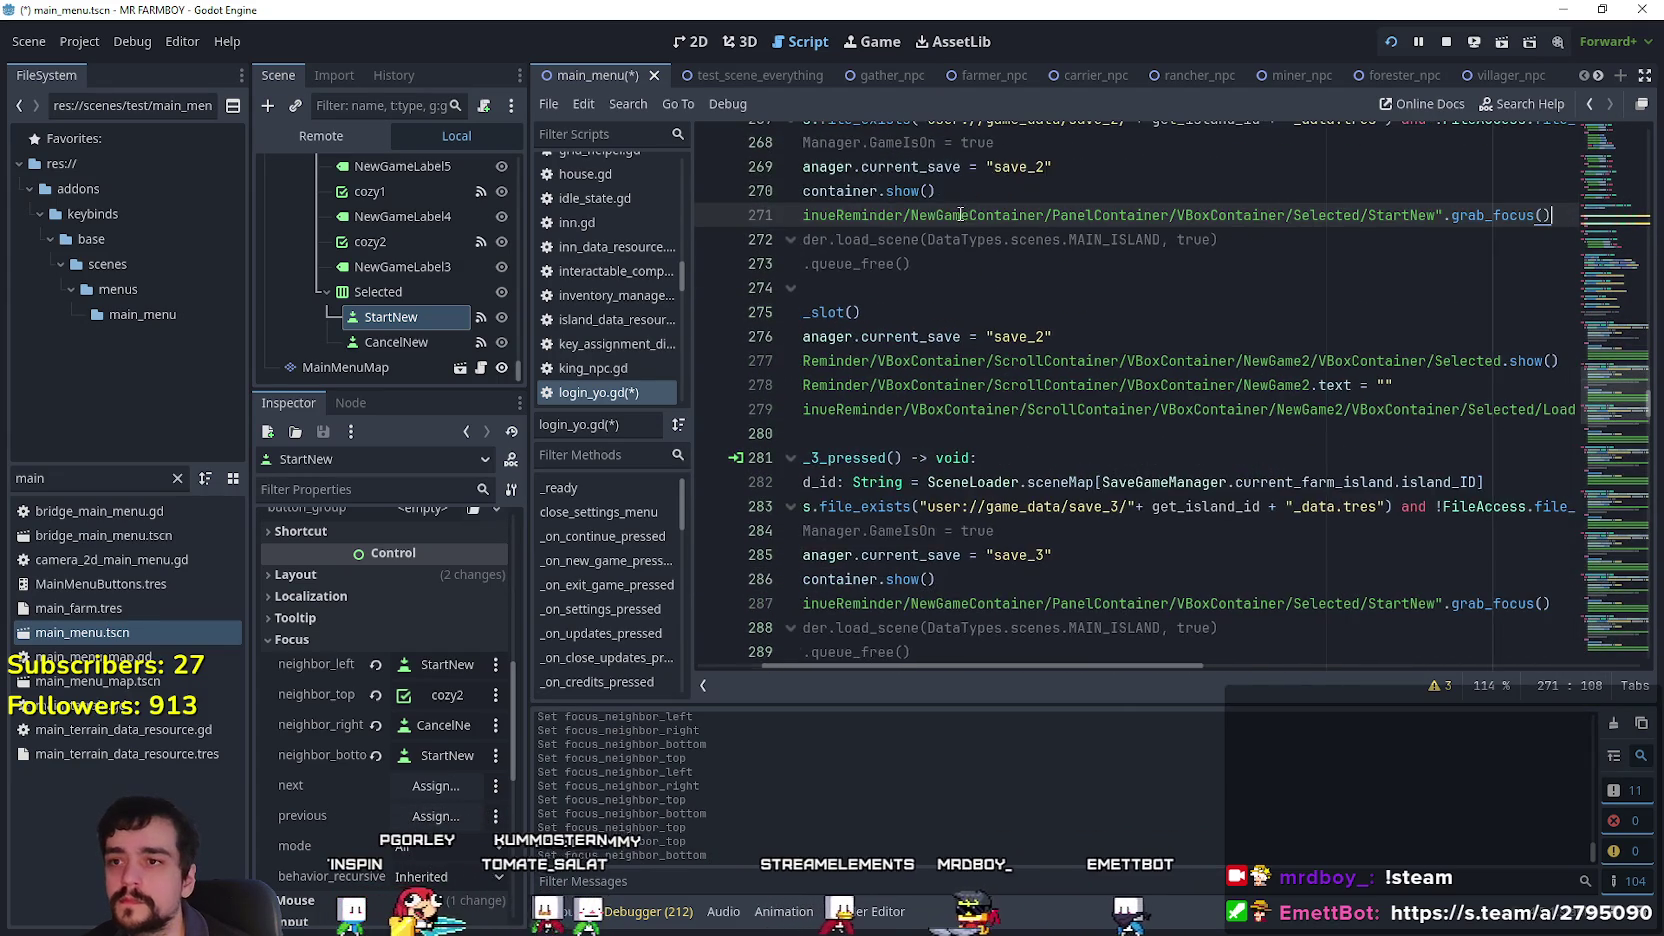
{"action": "scroll", "coordinate": [975, 240], "scroll_direction": "up", "scroll_amount": 9}
{"action": "left_click", "coordinate": [975, 240]}
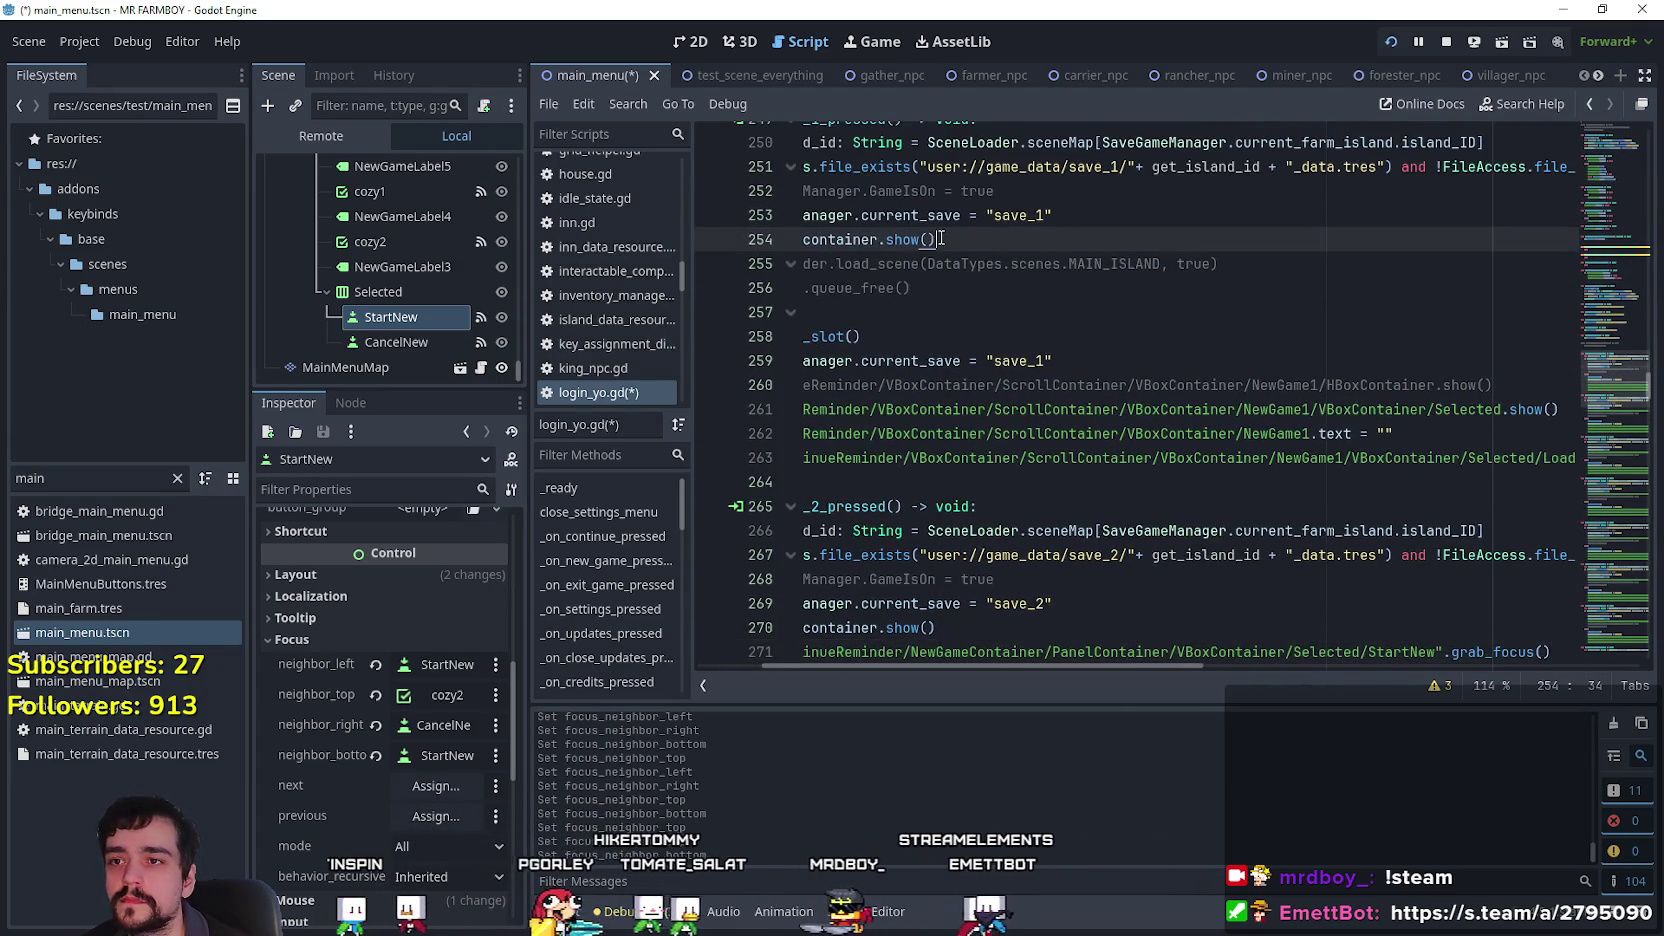
{"action": "key", "text": "Return"}
{"action": "type", "text": "$\"../ContinueReminder/NewGameContainer/PanelContainer/VBoxContainer/Selected/StartNew\".grab_focus()"}
{"action": "left_click_drag", "start_coordinate": [1104, 668], "coordinate": [796, 643]}
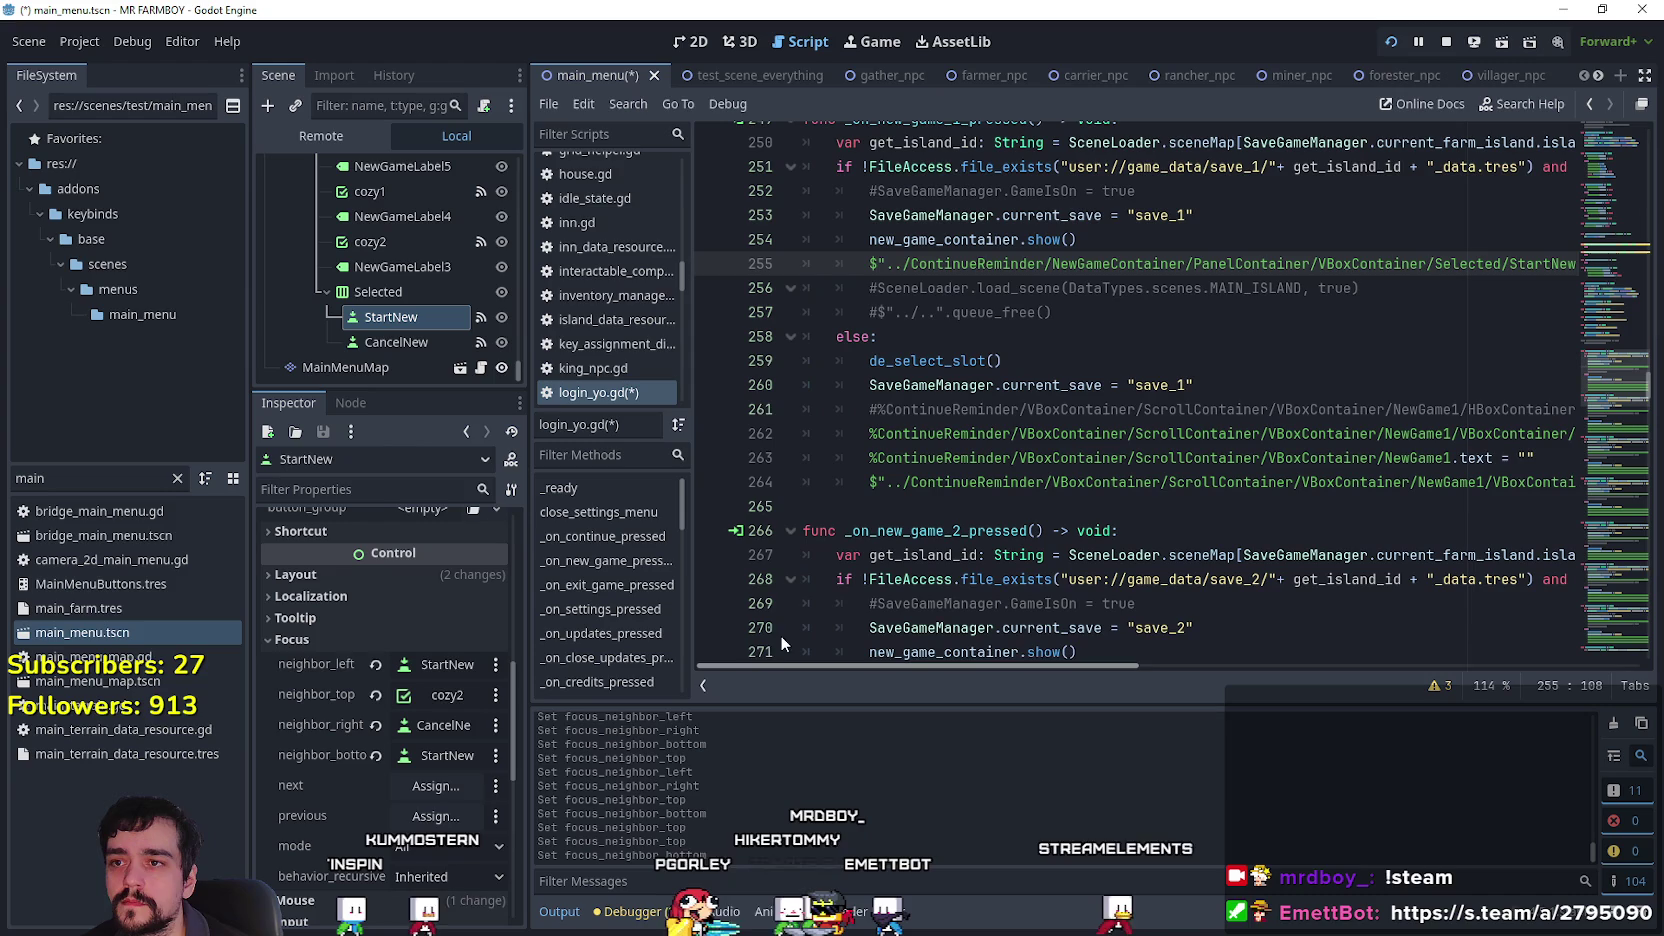
{"action": "mouse_move", "coordinate": [1622, 393]}
{"action": "left_mouse_down"}
{"action": "mouse_move", "coordinate": [1606, 264]}
{"action": "mouse_move", "coordinate": [1620, 133]}
{"action": "left_mouse_up"}
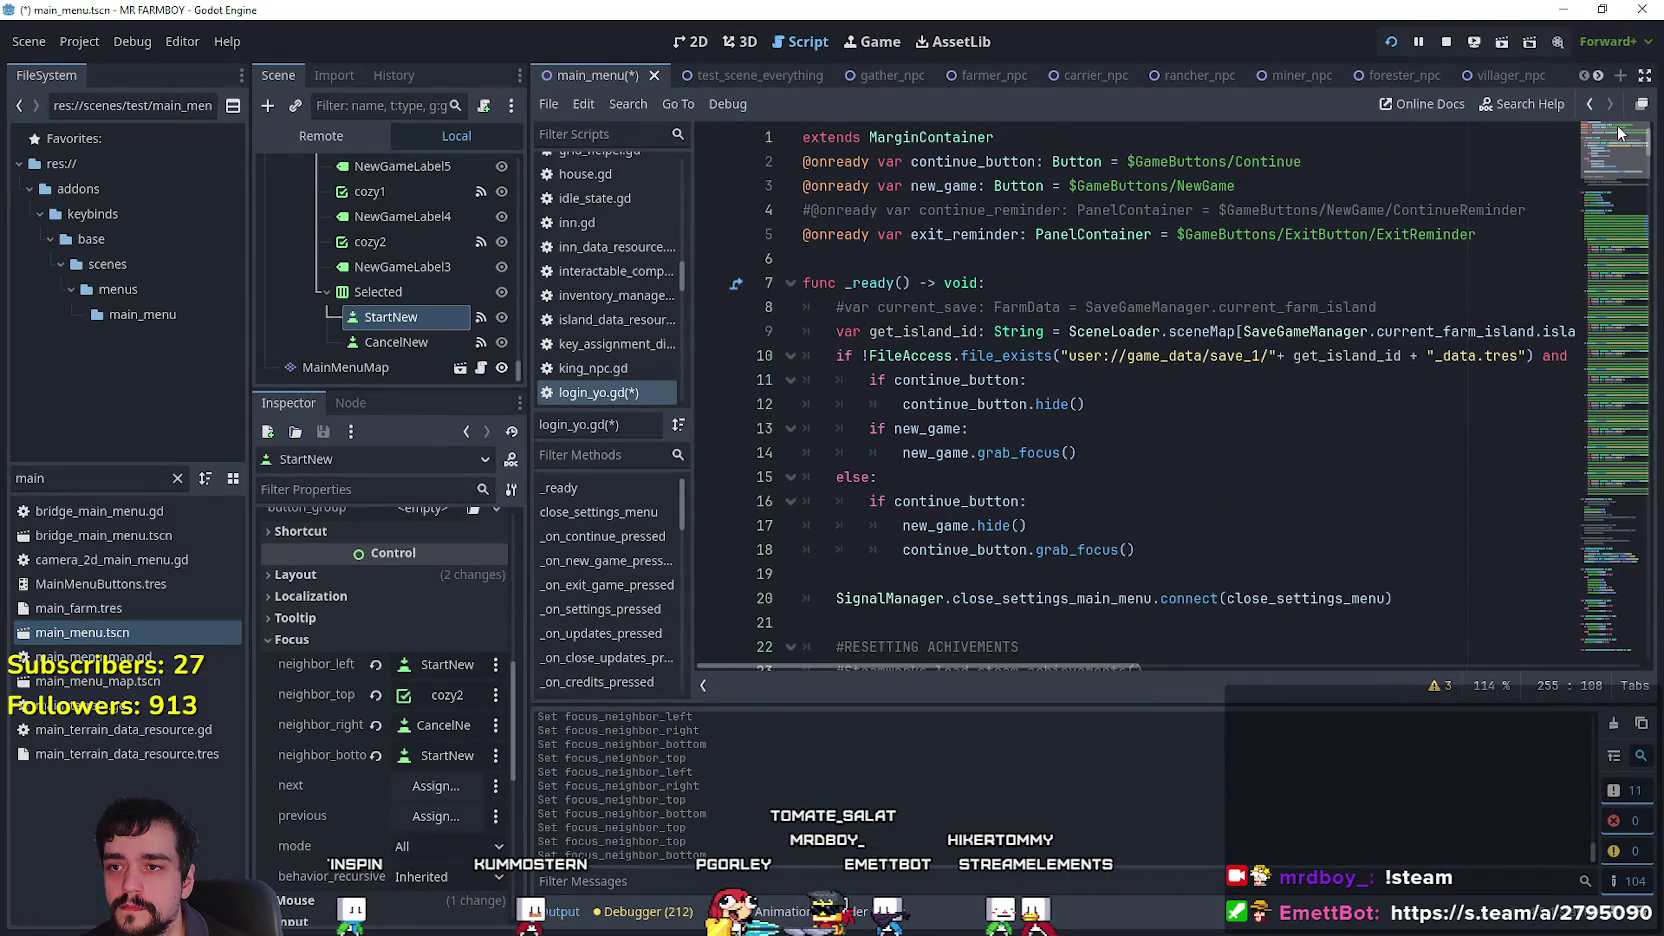
Add StartNew grab_focus() after new_game_container.show() in _on_new_game_pressed, then save with Ctrl+S.
{"action": "left_click_drag", "start_coordinate": [1620, 133], "coordinate": [1636, 648]}
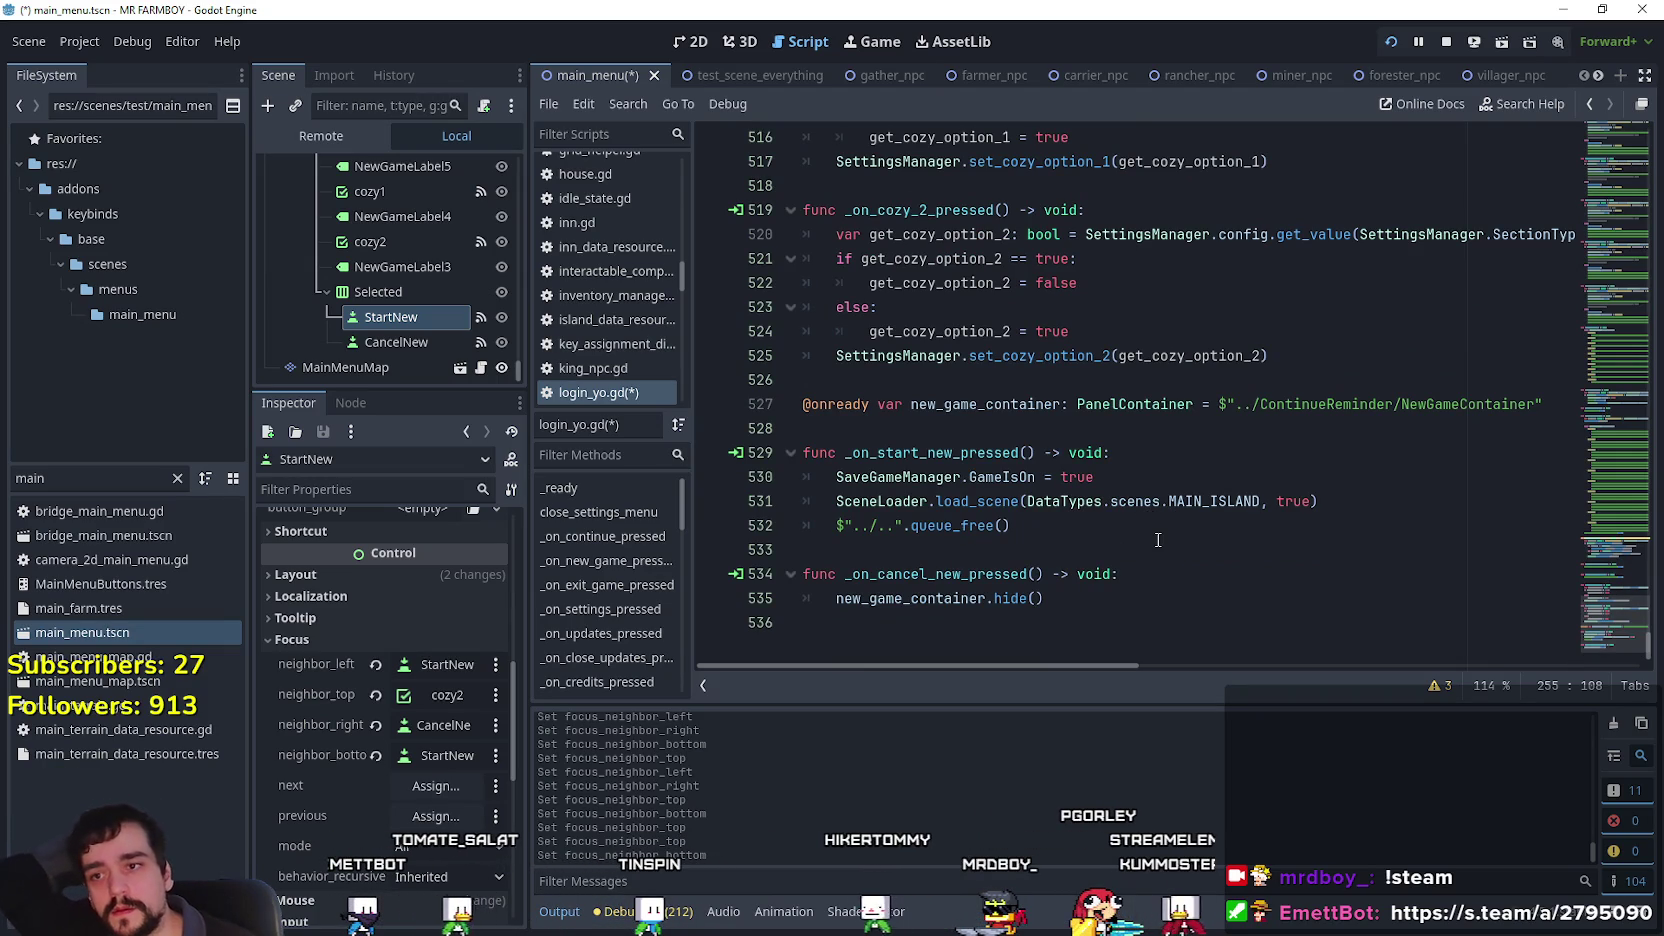
{"action": "mouse_move", "coordinate": [1604, 612]}
{"action": "left_mouse_down"}
{"action": "mouse_move", "coordinate": [1578, 239]}
{"action": "mouse_move", "coordinate": [1581, 262]}
{"action": "left_mouse_up"}
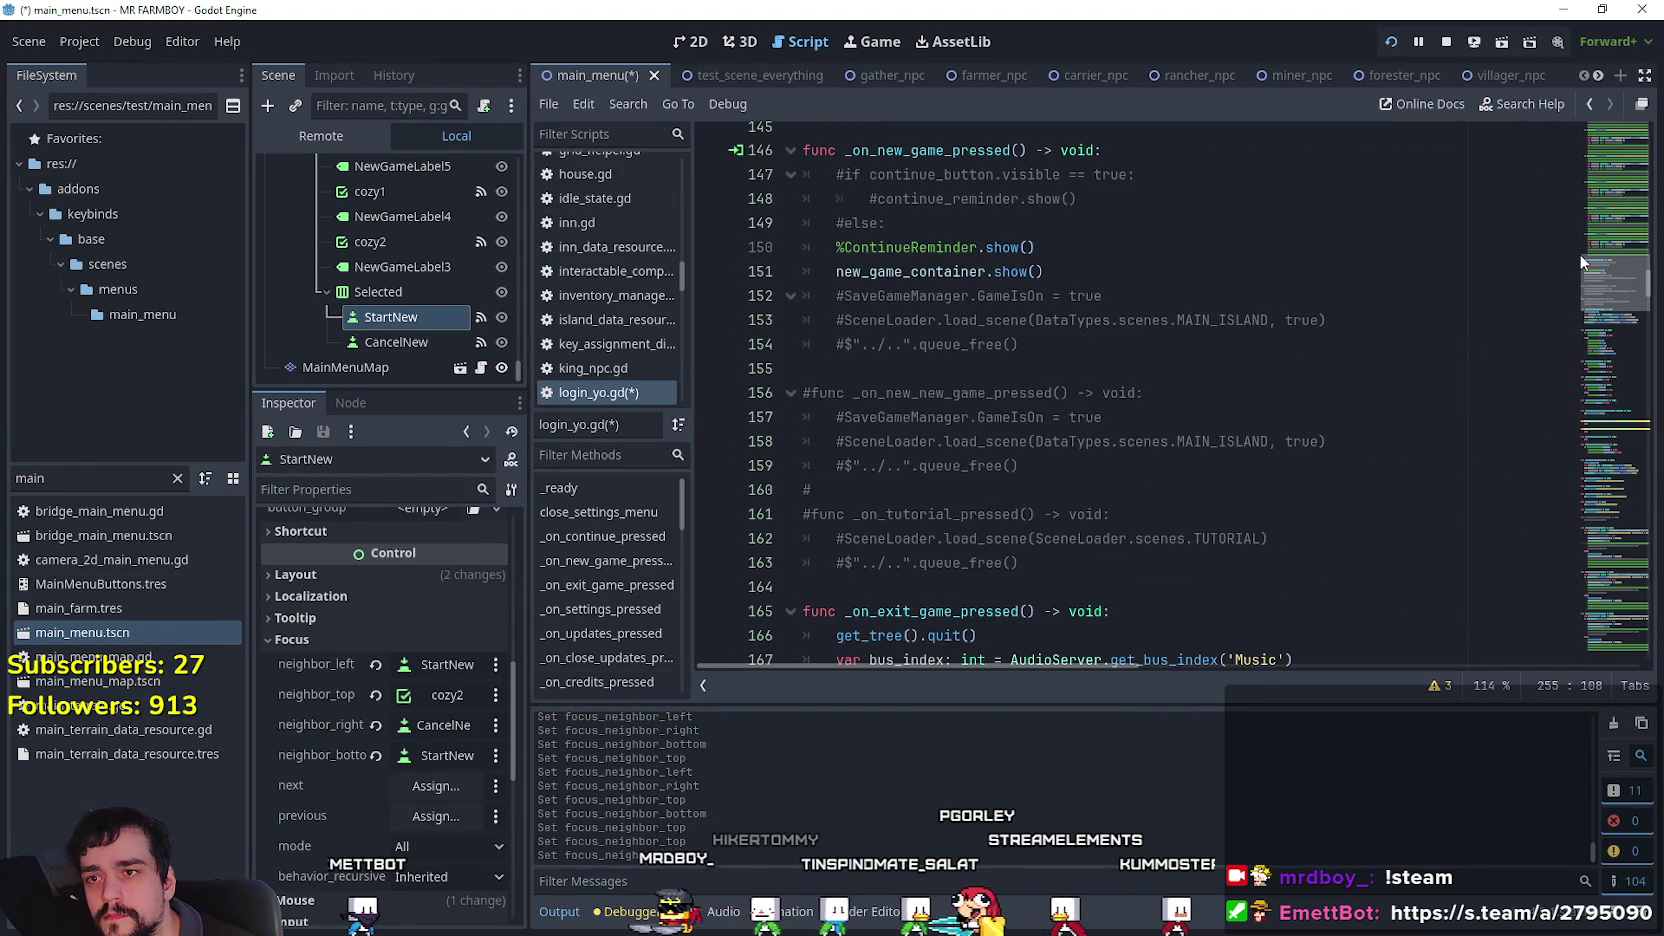
{"action": "left_click", "coordinate": [1118, 270]}
{"action": "key", "text": "Return"}
{"action": "key", "text": "ctrl+v"}
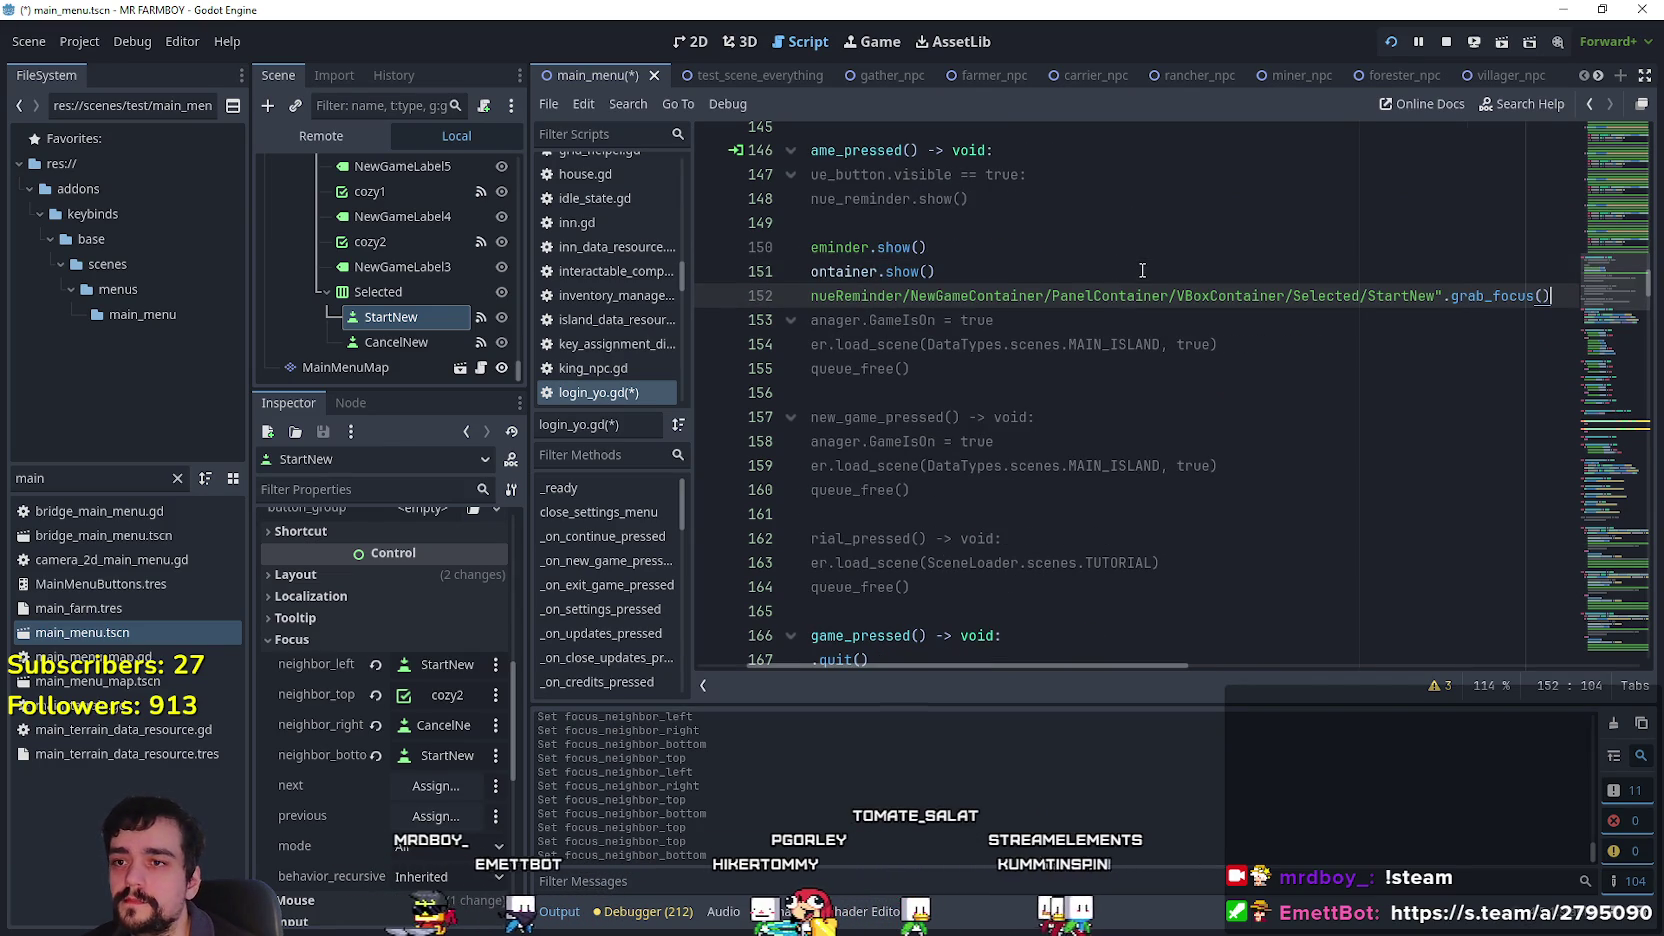
{"action": "key", "text": "ctrl+s"}
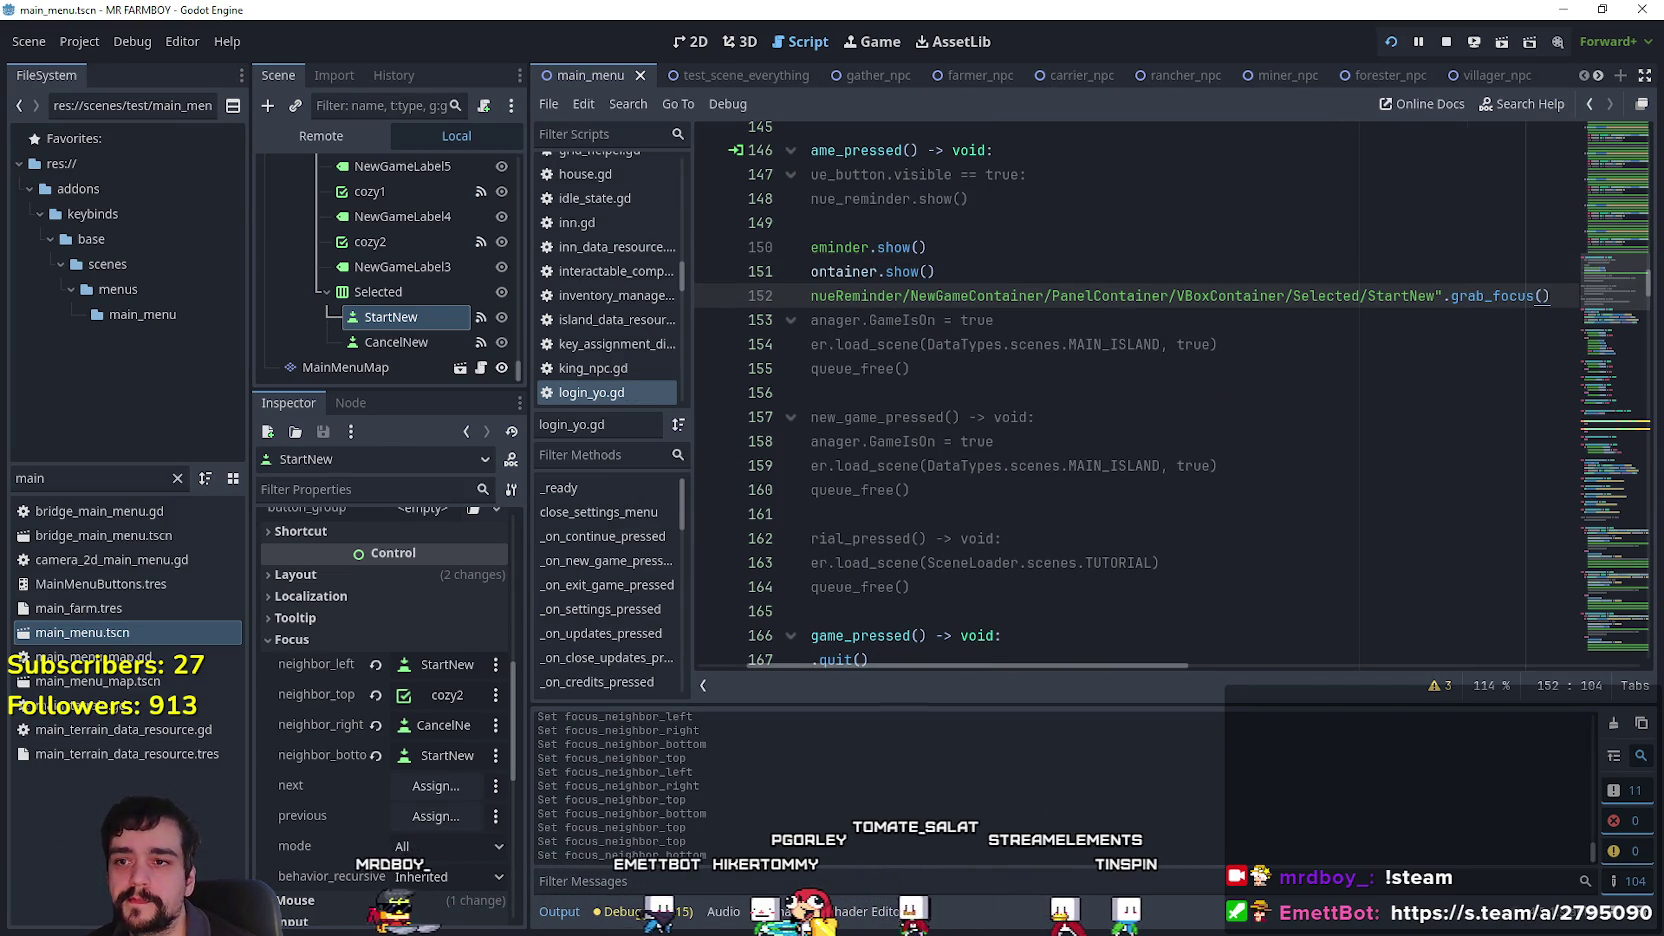
Move keyboard focus through the save list, then open the New Game popup from Create Save.
{"action": "key", "text": "Up"}
{"action": "key", "text": "Down"}
{"action": "key", "text": "Tab"}
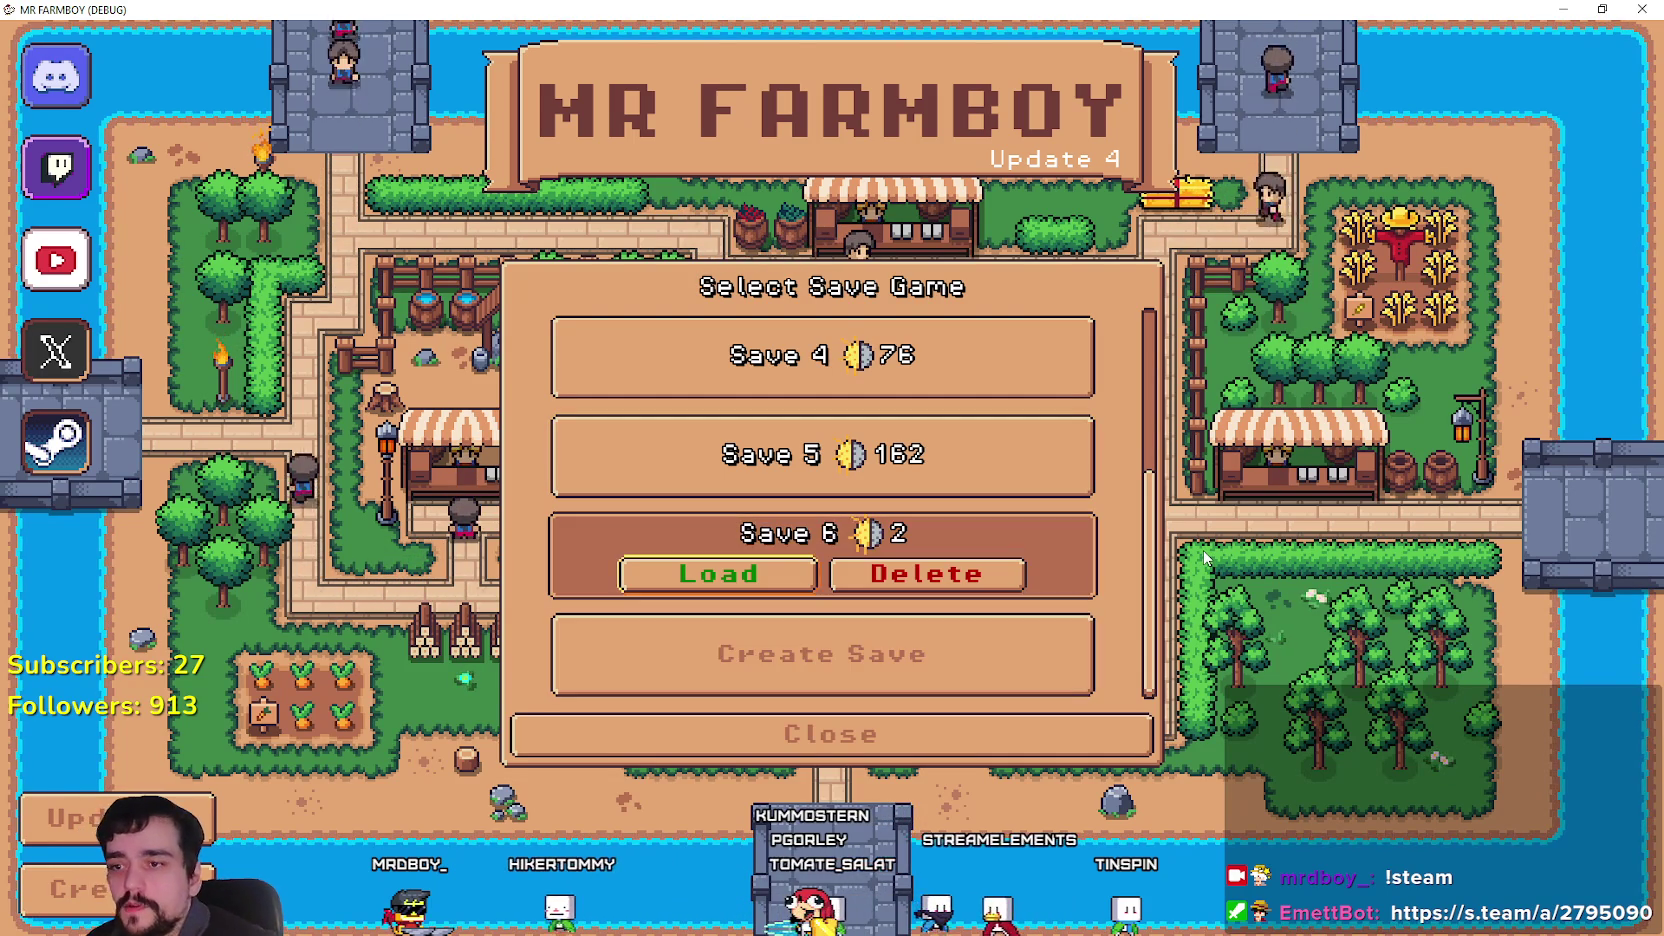
{"action": "key", "text": "Up"}
{"action": "key", "text": "Up"}
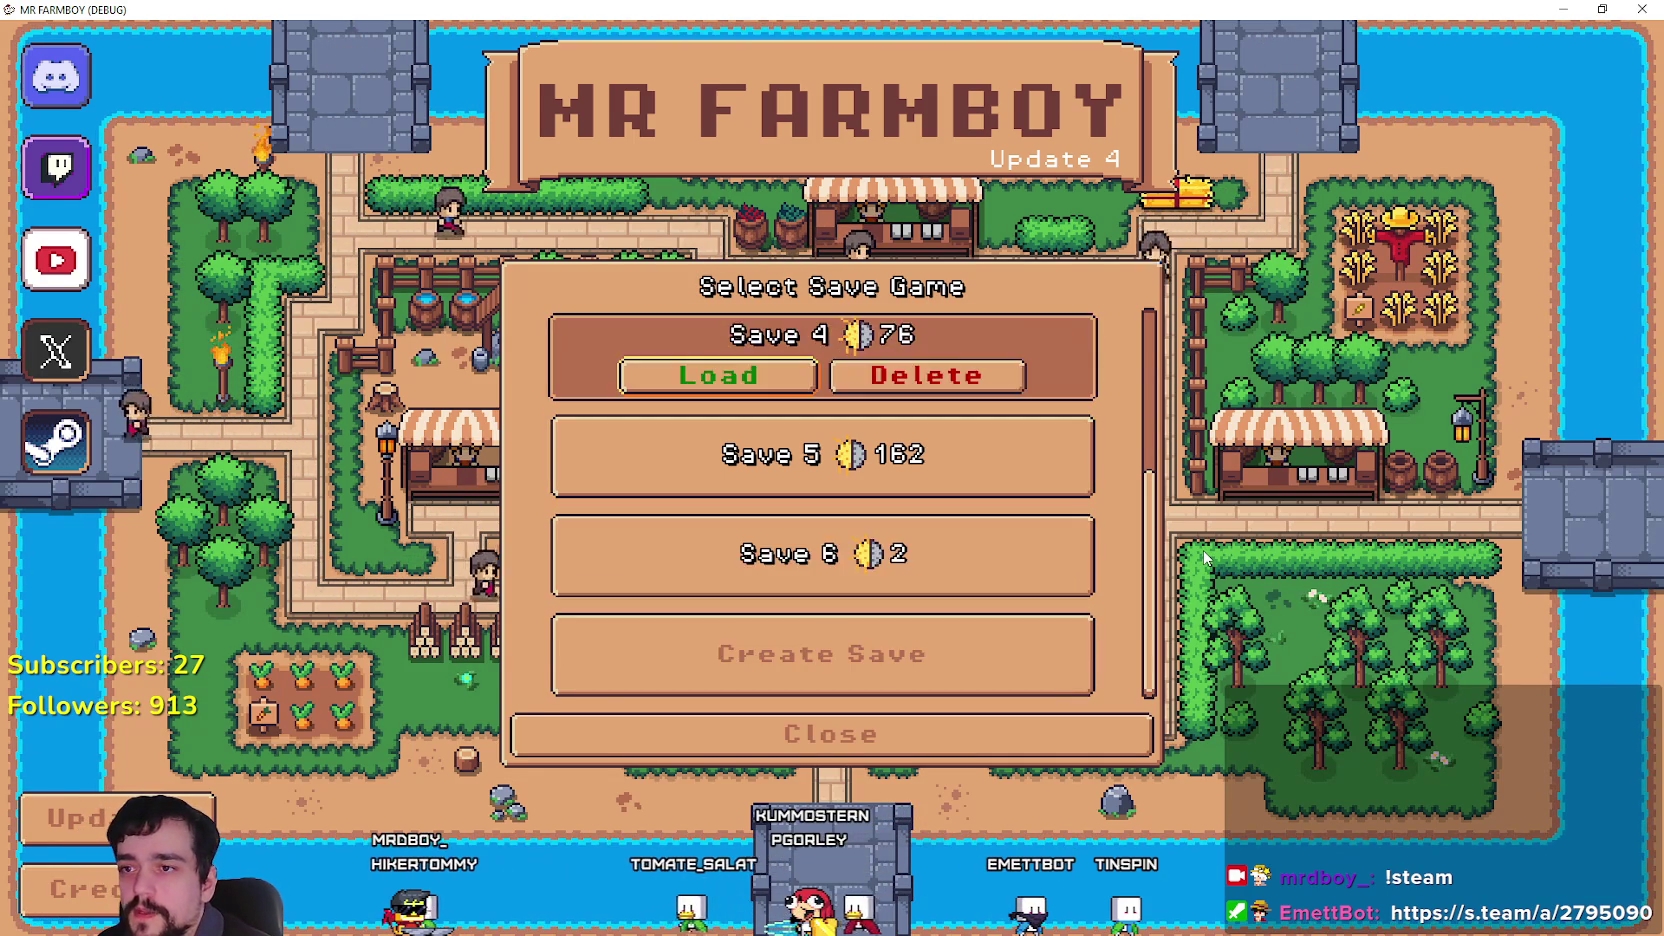
{"action": "key", "text": "Up"}
{"action": "key", "text": "Up"}
{"action": "key", "text": "Up"}
{"action": "key", "text": "Down"}
{"action": "key", "text": "Down"}
{"action": "key", "text": "Down"}
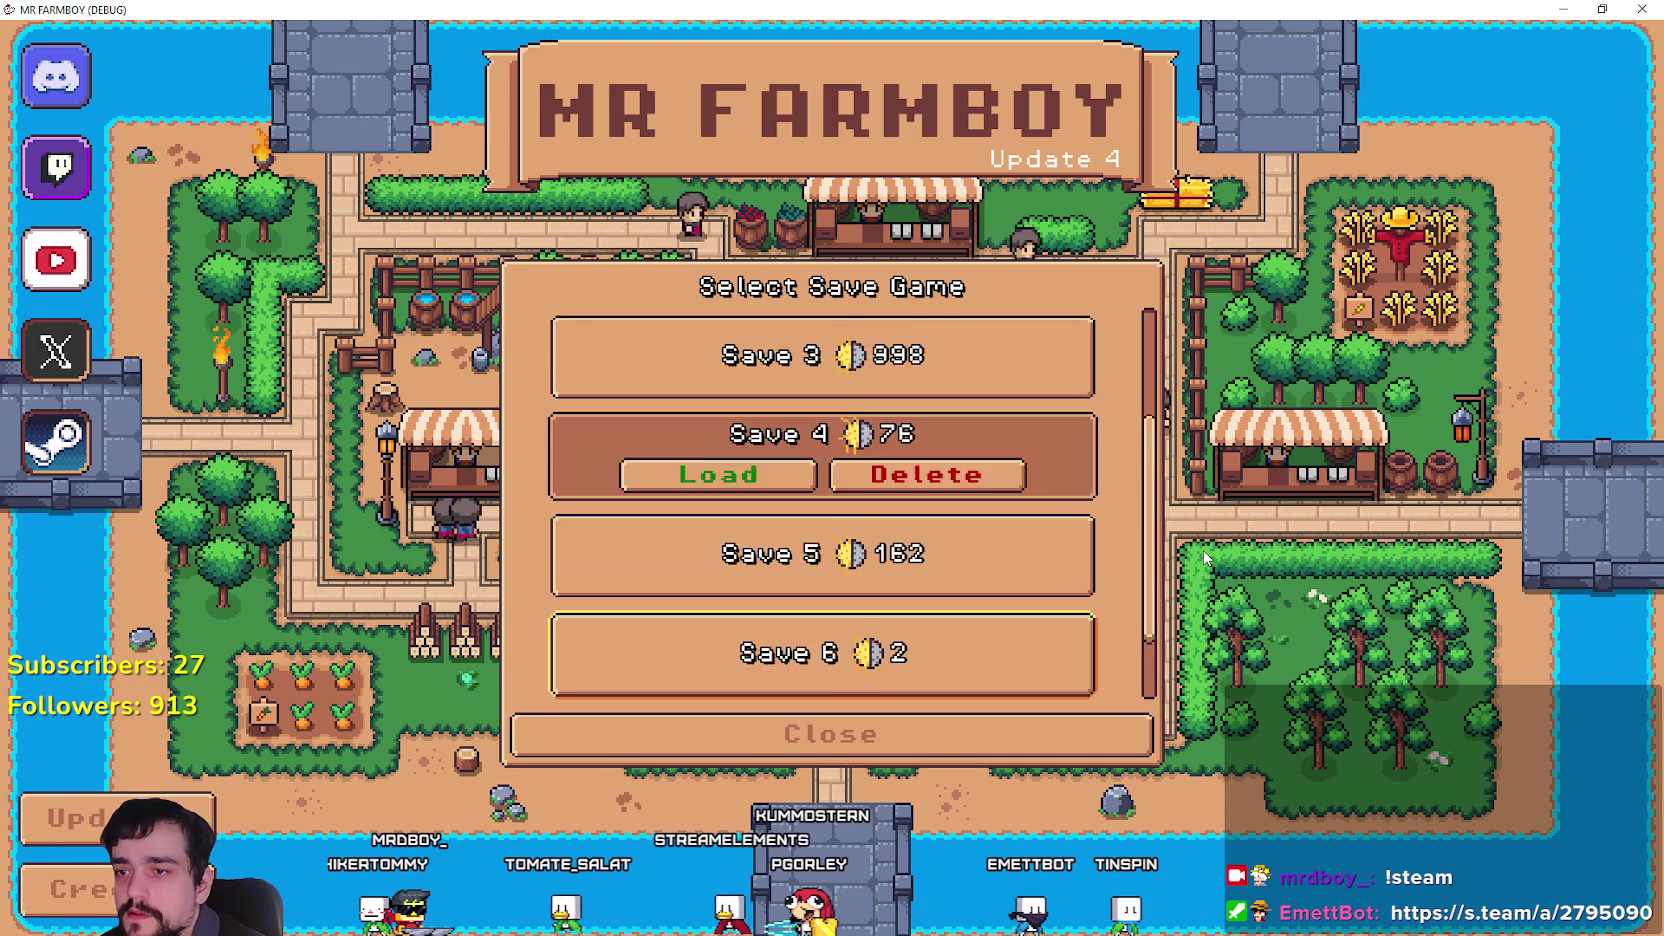
{"action": "key", "text": "Up"}
{"action": "key", "text": "Up"}
{"action": "key", "text": "Up"}
{"action": "key", "text": "Tab"}
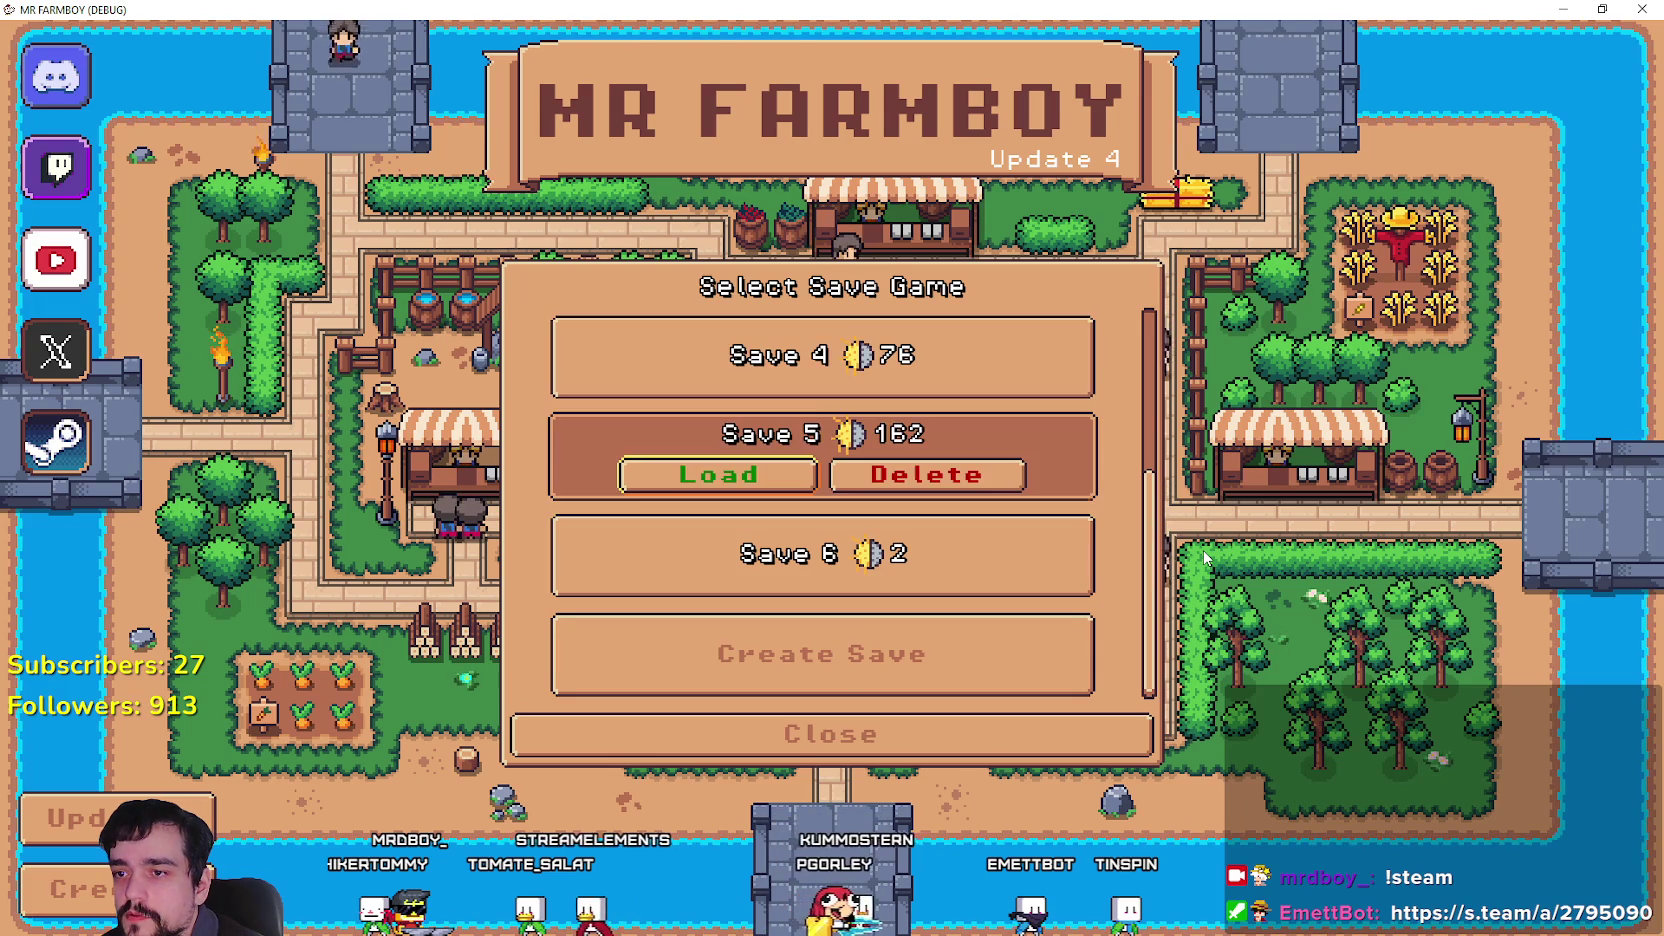
{"action": "key", "text": "Down"}
{"action": "key", "text": "Down"}
{"action": "key", "text": "Return"}
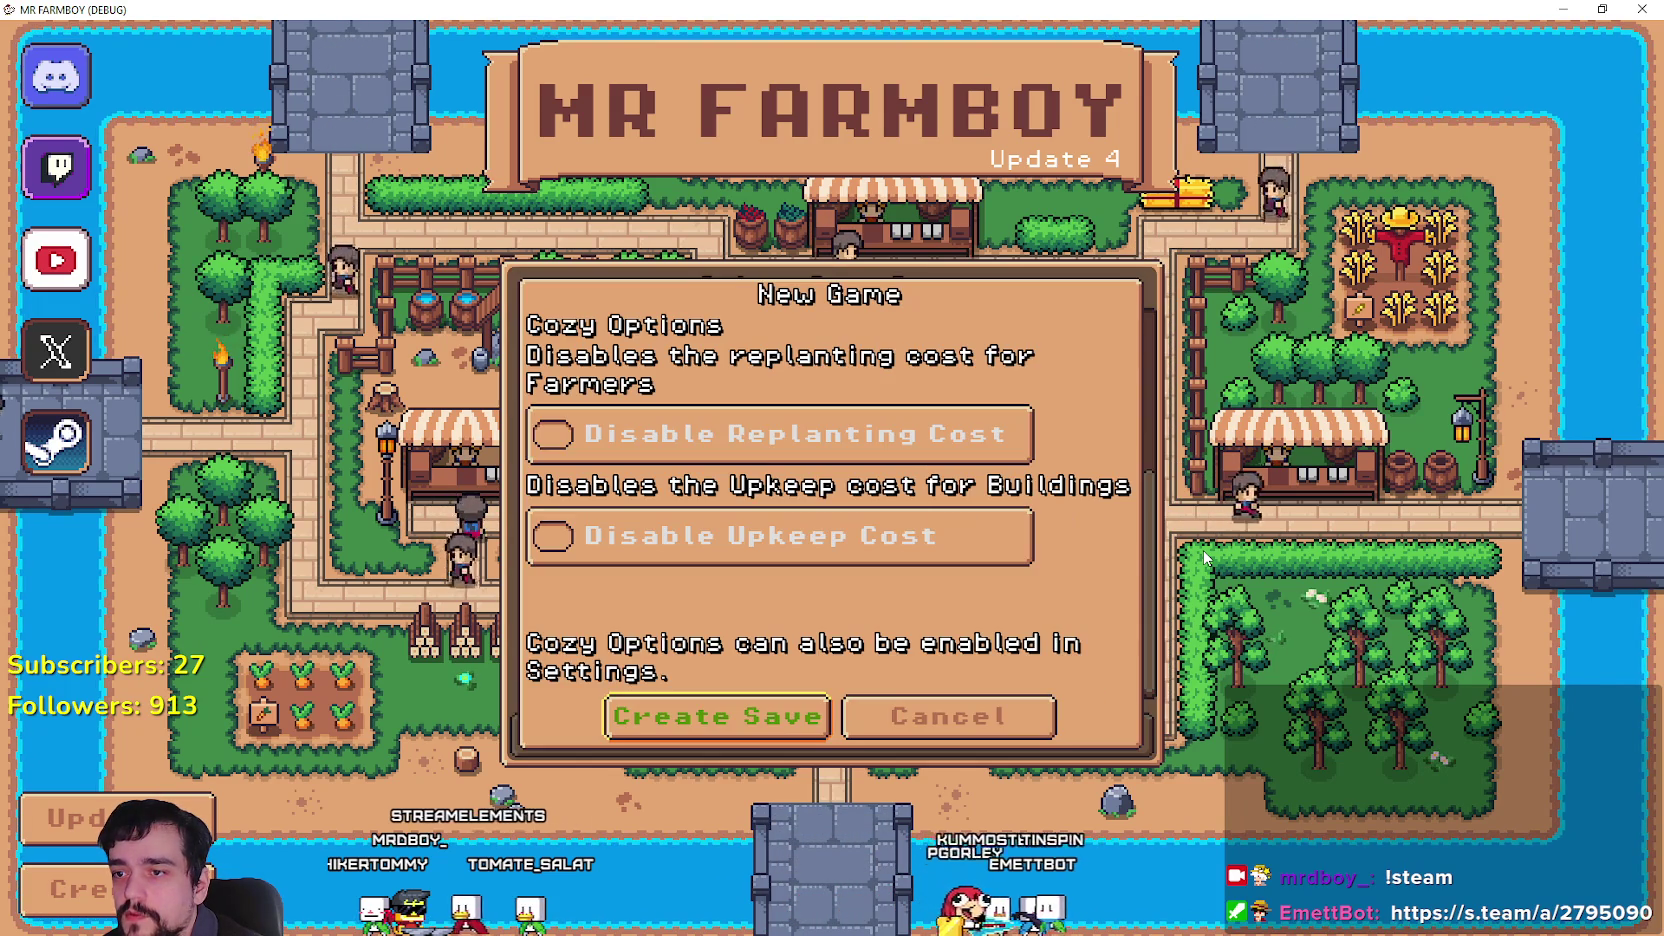
Toggle Disable Replanting Cost and Disable Upkeep Cost by mouse and keyboard, then close the game.
{"action": "key", "text": "Up"}
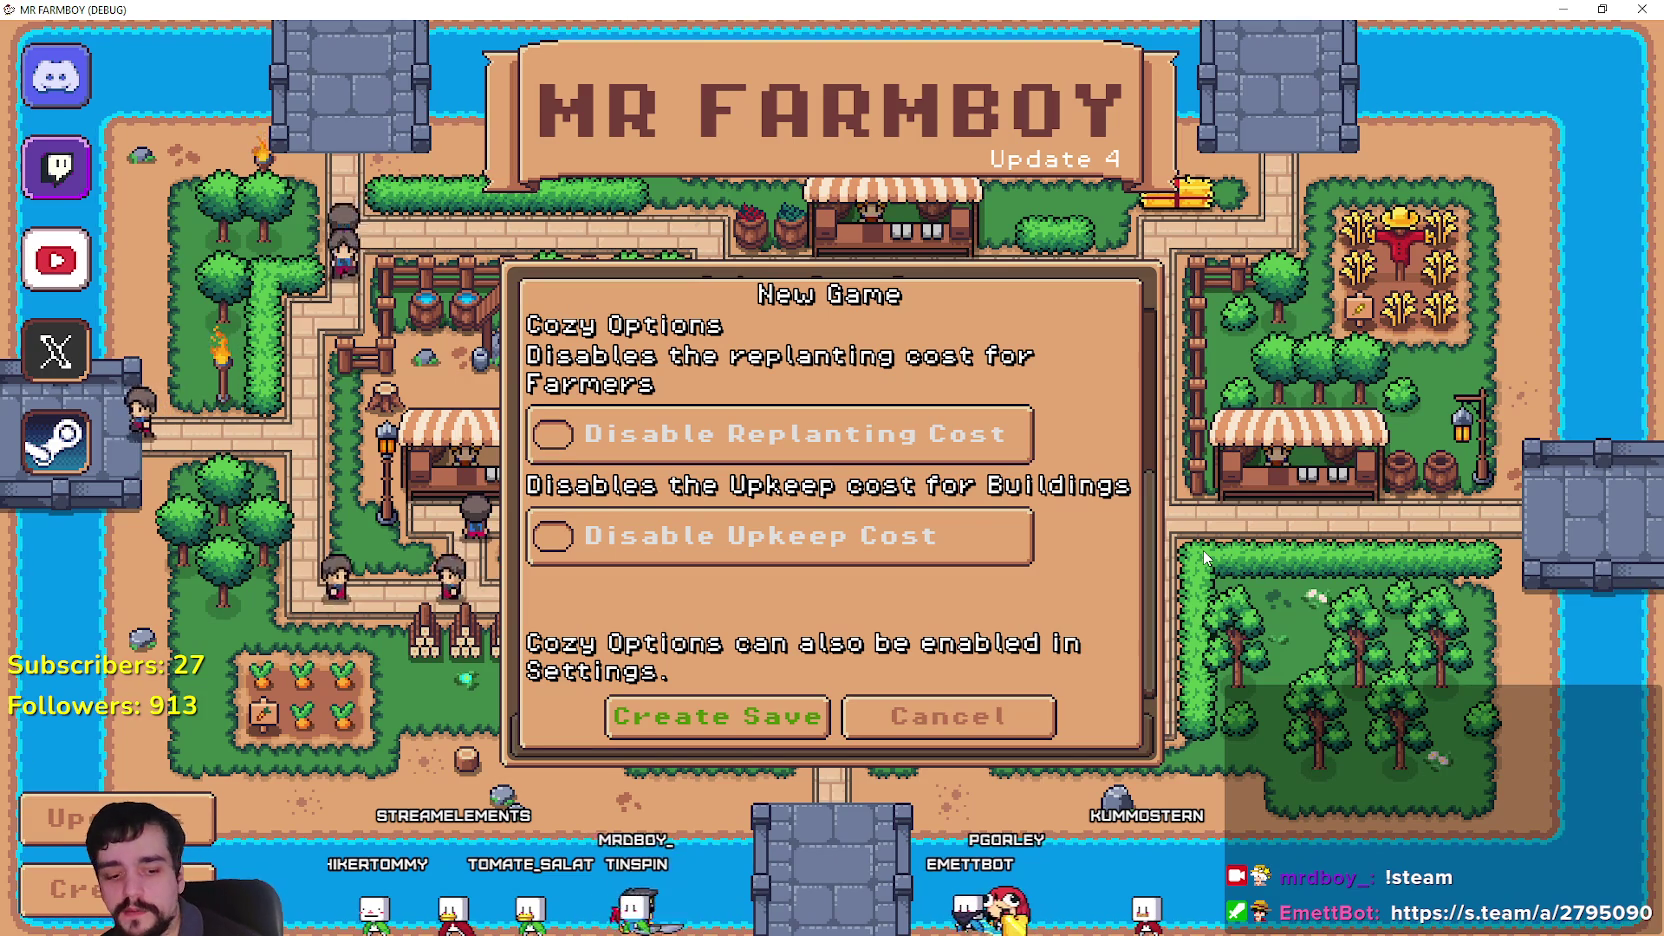
{"action": "left_click", "coordinate": [997, 438]}
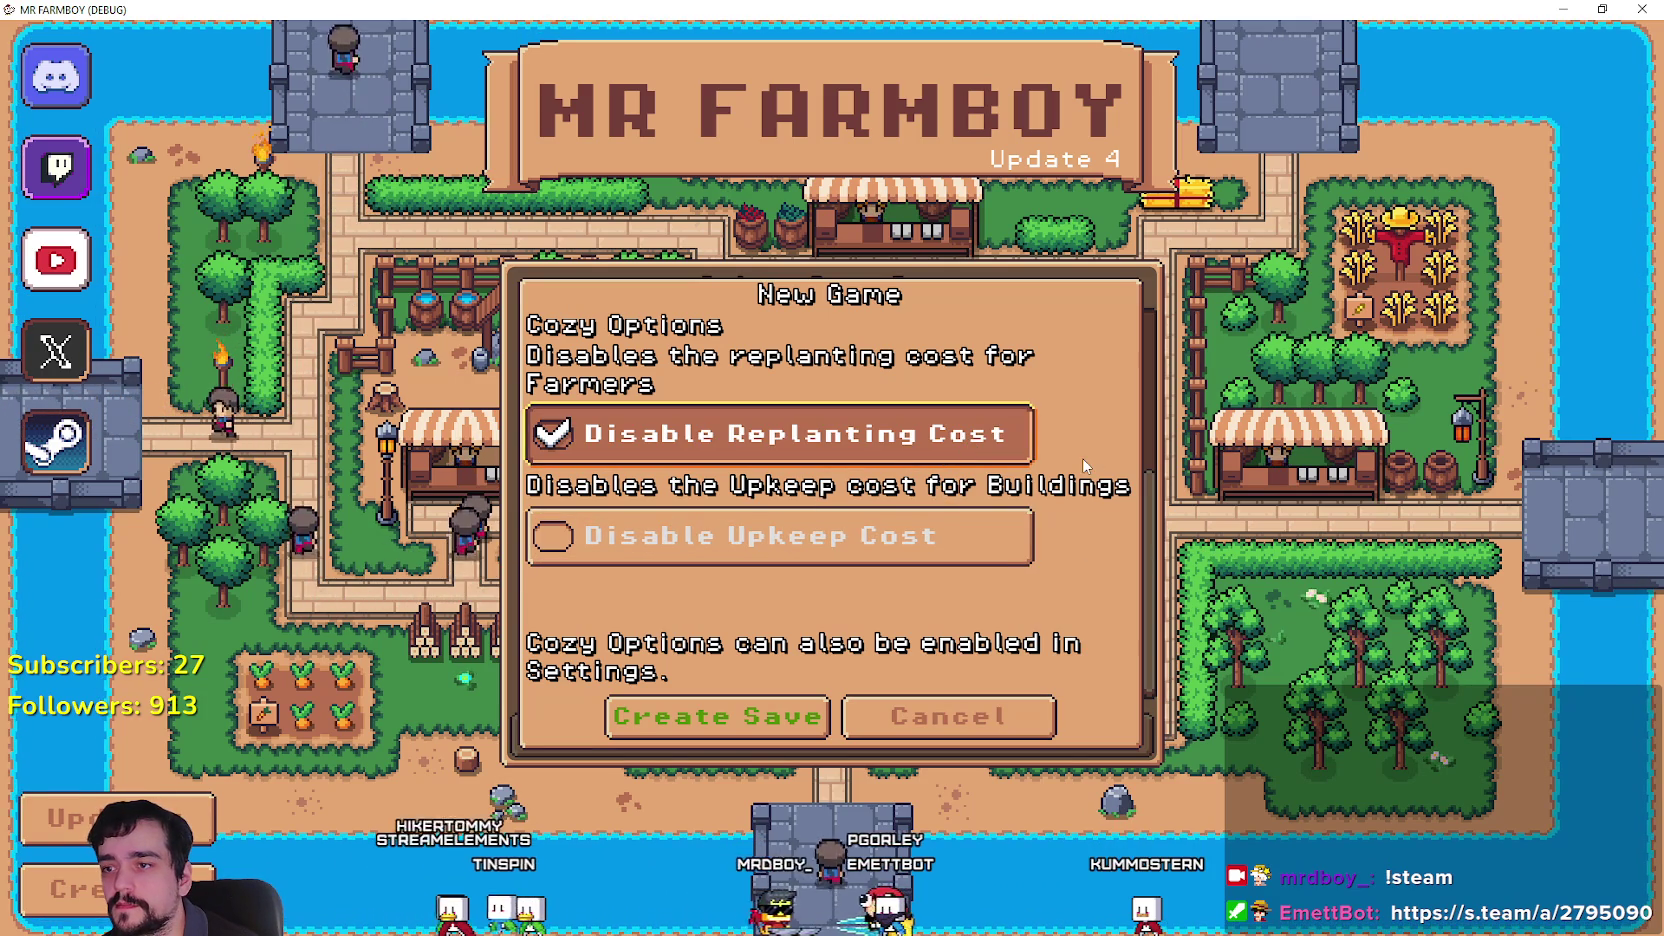
{"action": "left_click", "coordinate": [1026, 422]}
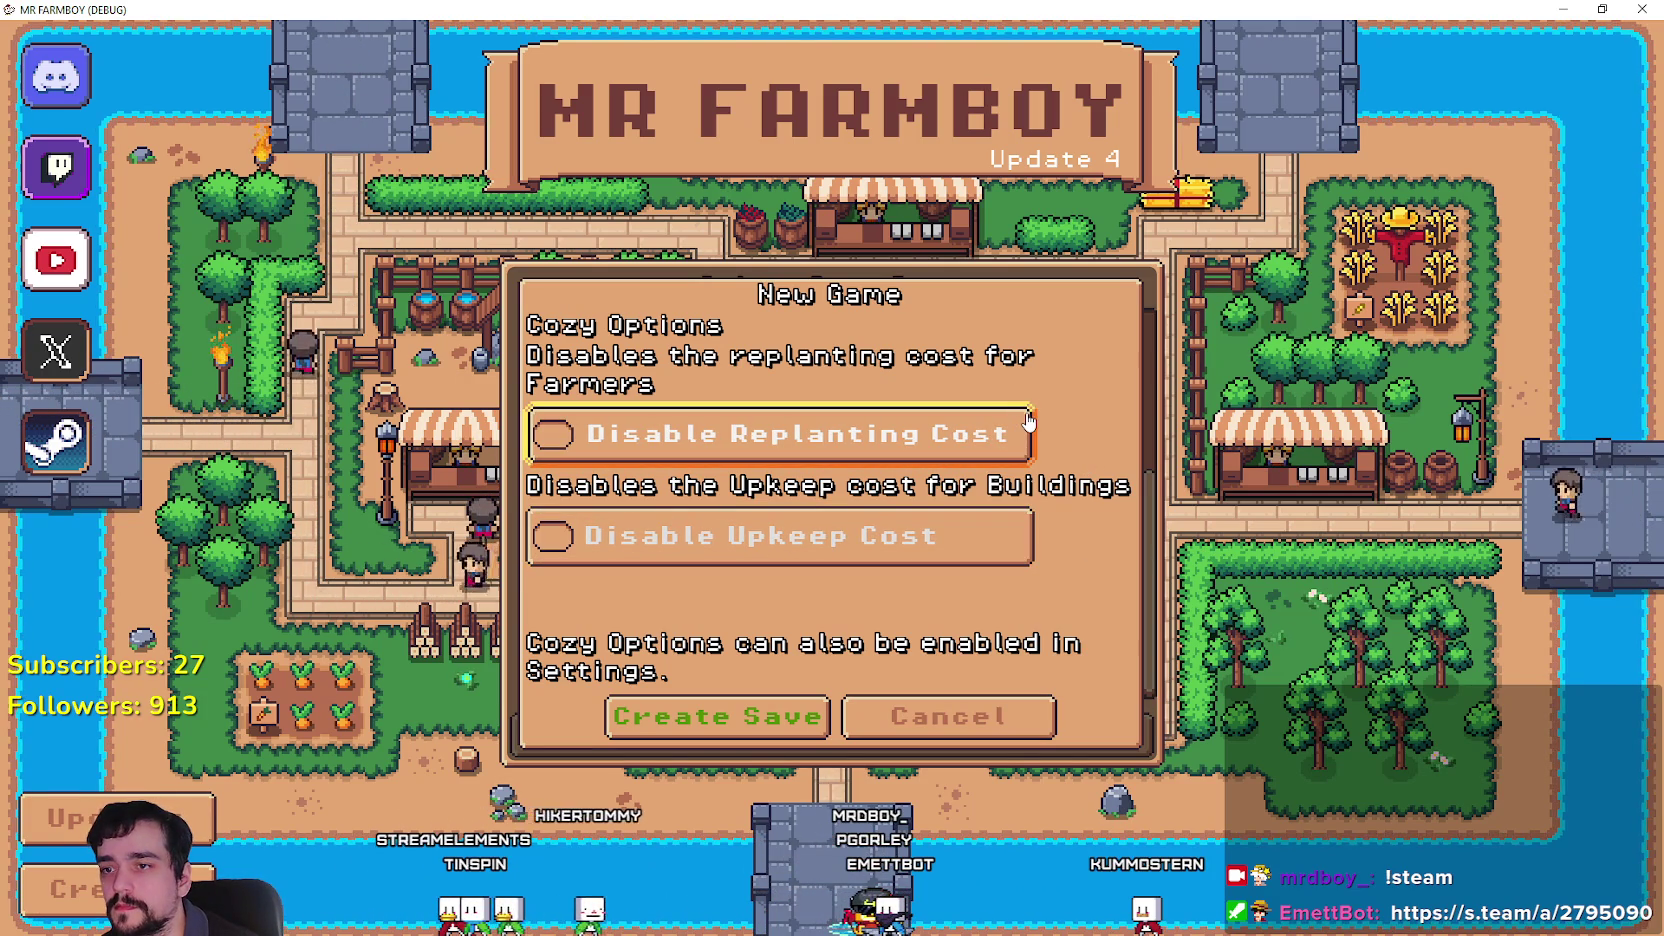
{"action": "left_click", "coordinate": [1028, 422]}
{"action": "left_click", "coordinate": [1028, 422]}
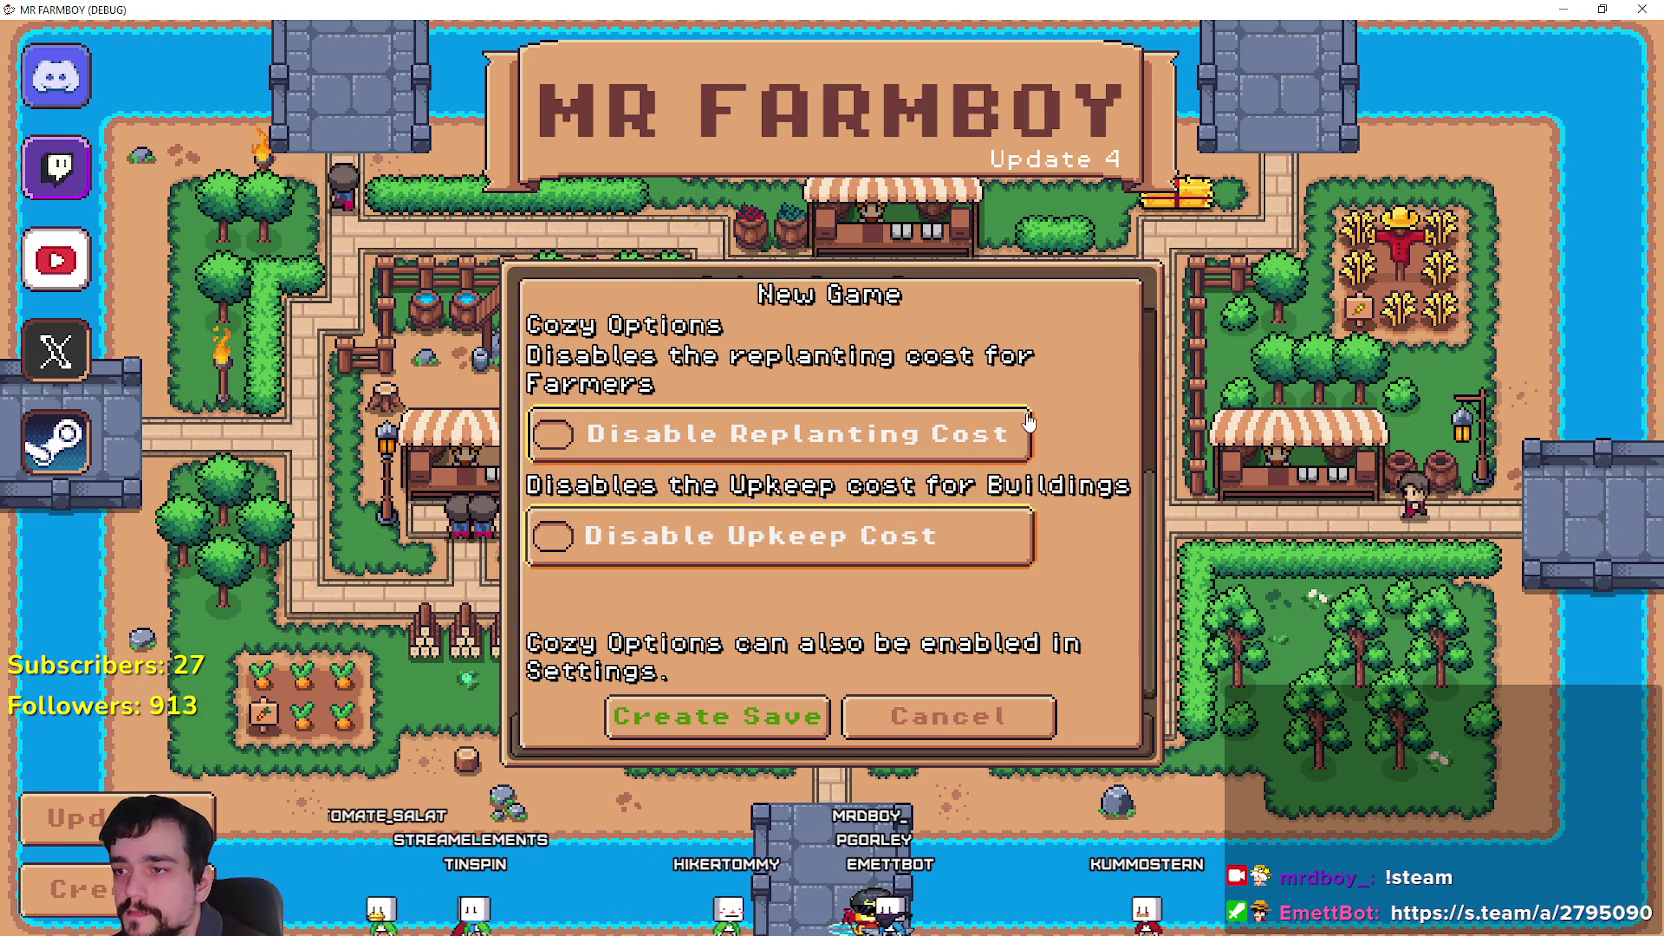
{"action": "key", "text": "Down"}
{"action": "key", "text": "Return"}
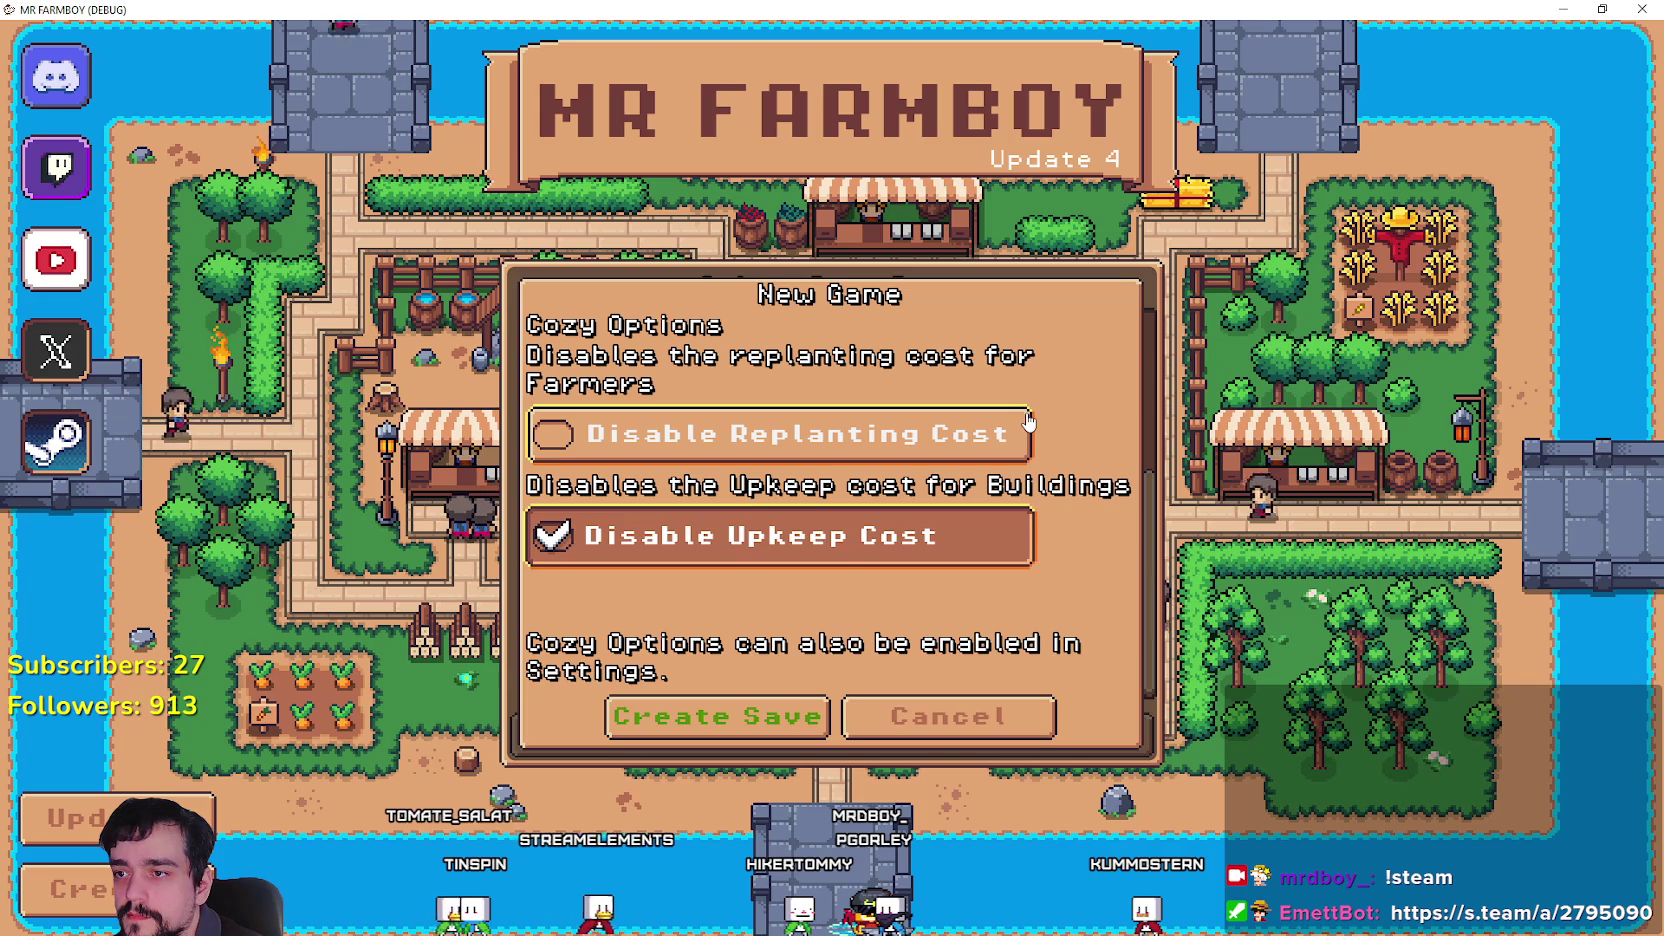
{"action": "key", "text": "Return"}
{"action": "key", "text": "Up"}
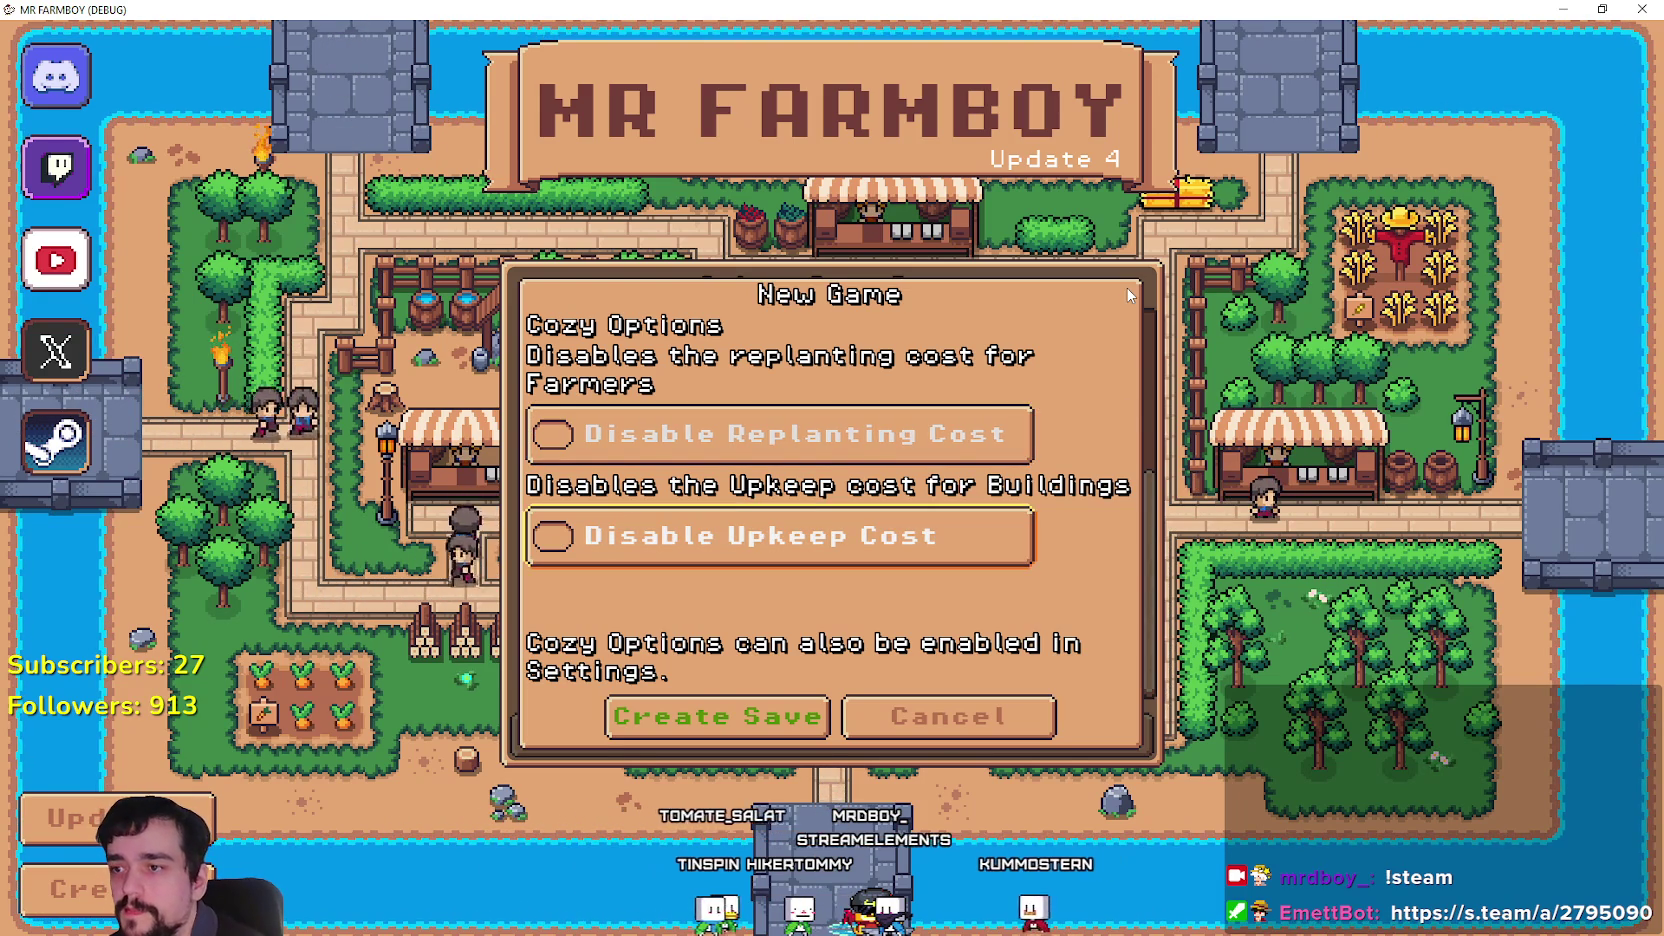
{"action": "key", "text": "Down"}
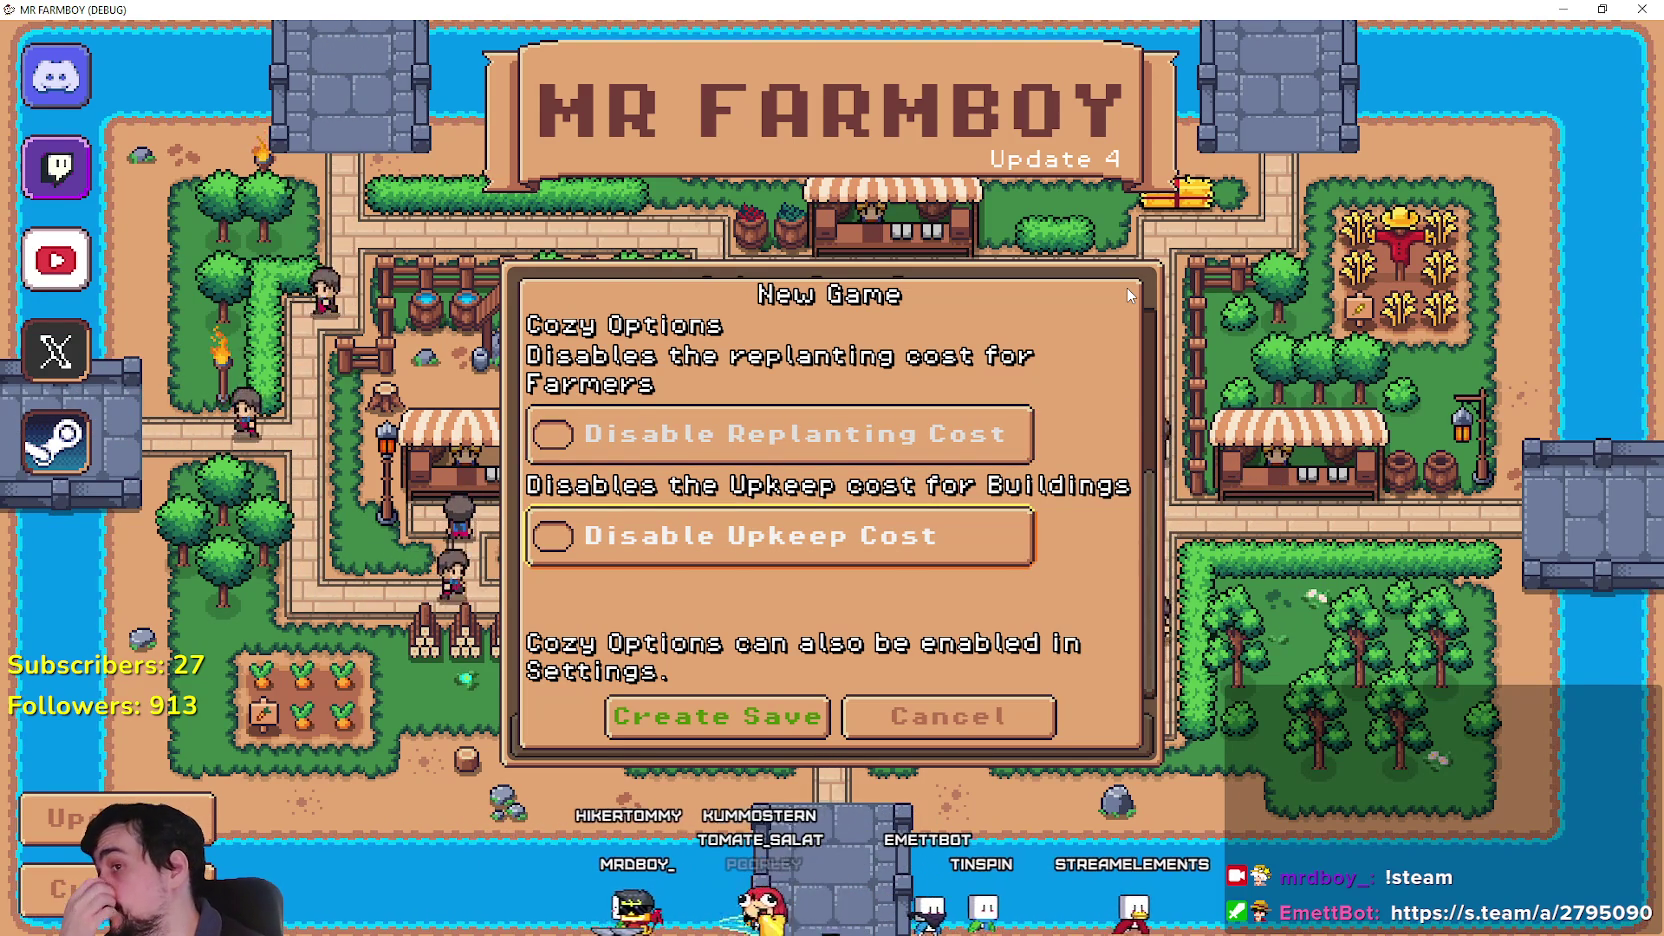
{"action": "key", "text": "Return"}
{"action": "key", "text": "Return"}
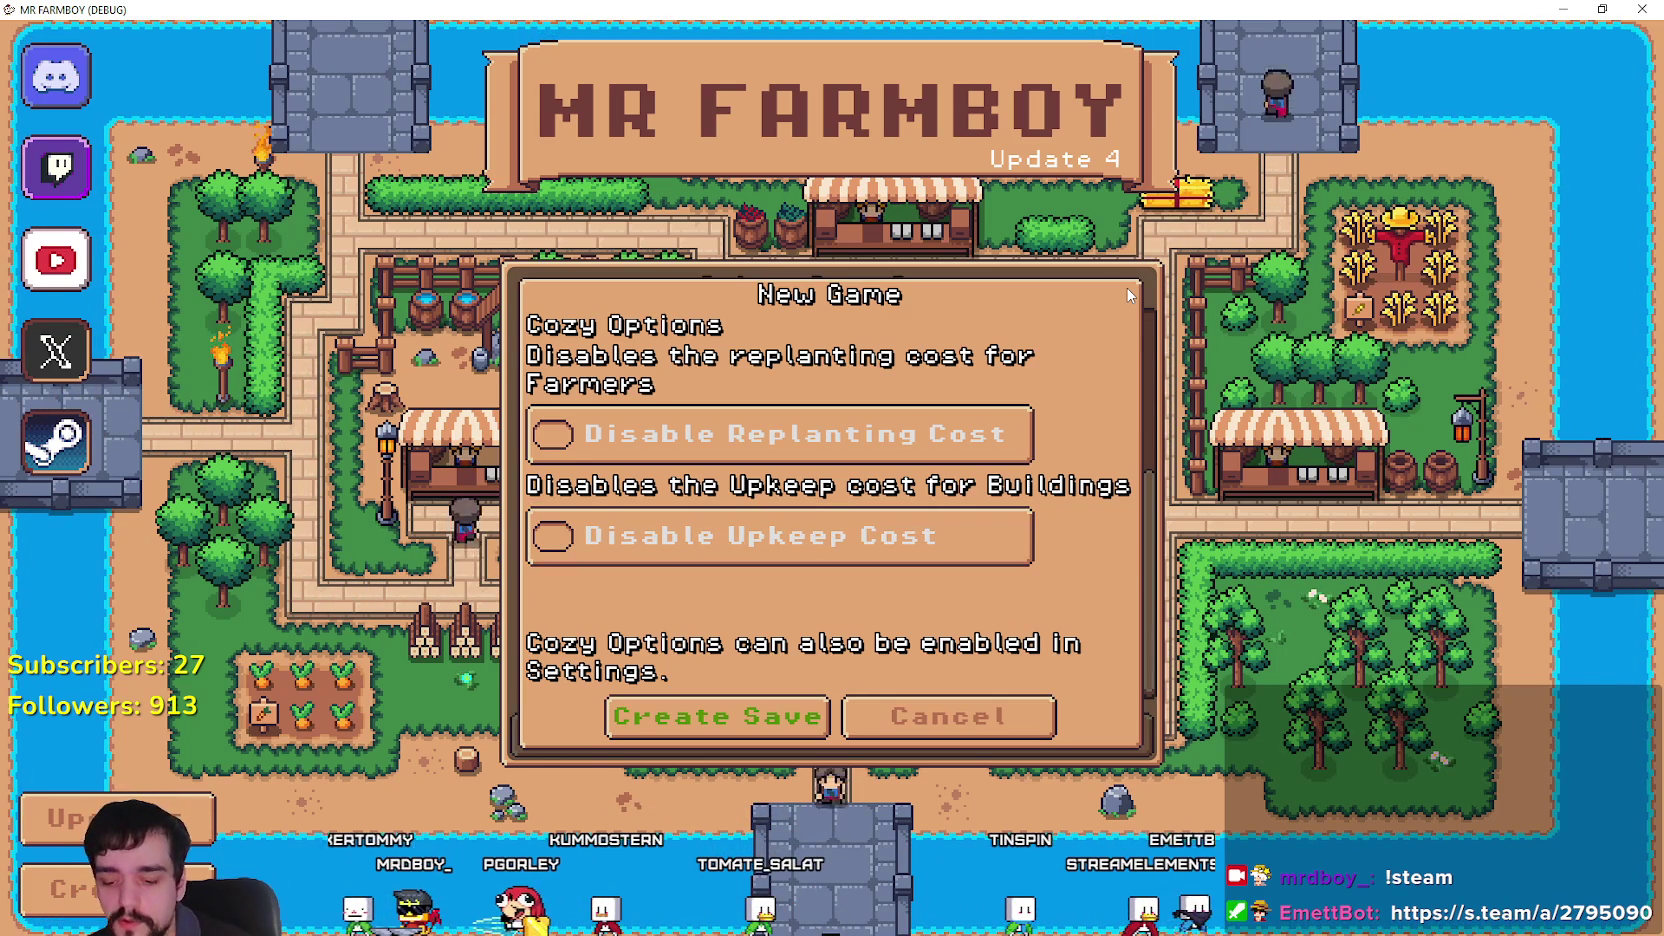
{"action": "key", "text": "alt+Tab"}
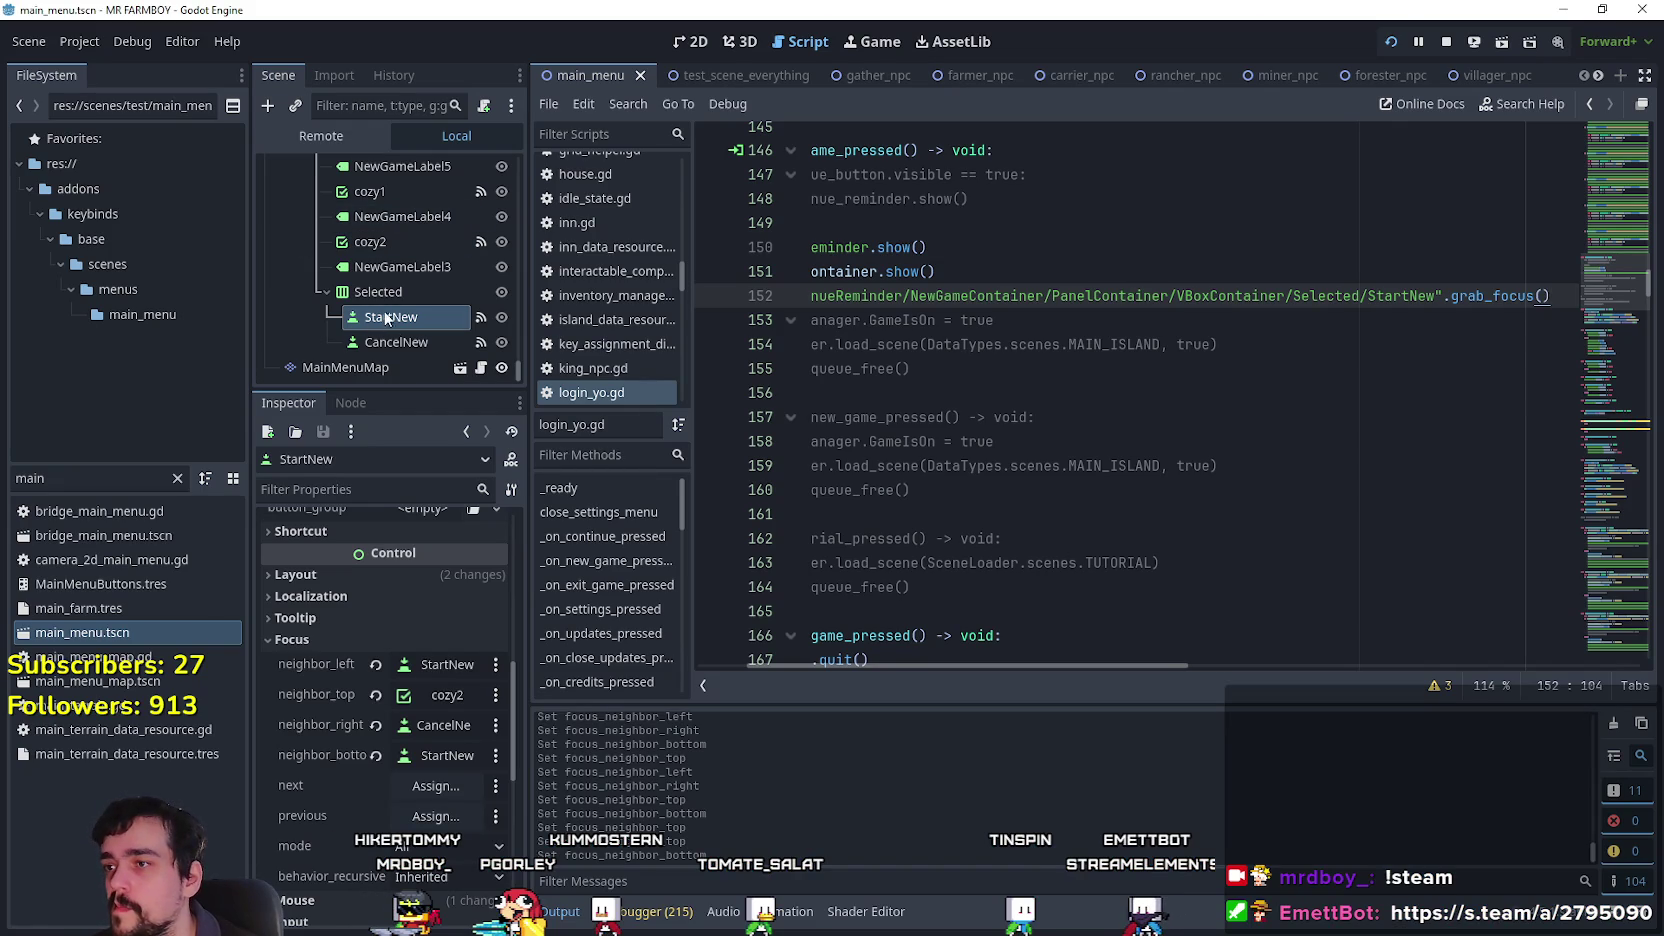
Set cozy2's bottom focus neighbour to StartNew, then save and run the game with F5.
{"action": "left_click", "coordinate": [398, 250]}
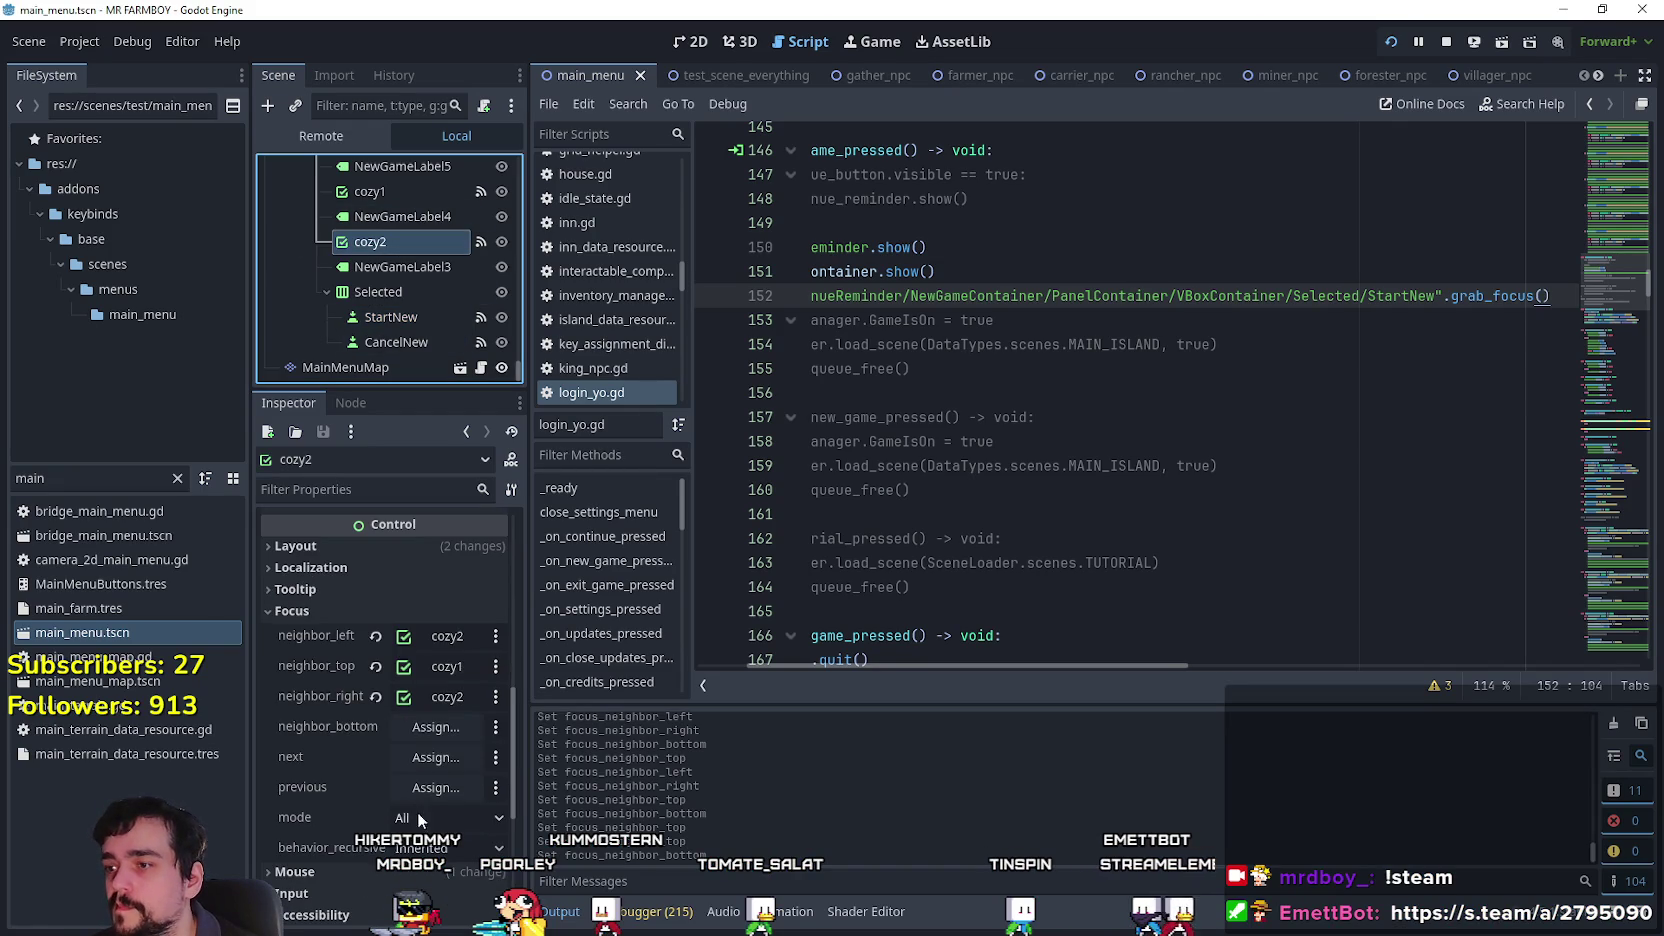
{"action": "left_click", "coordinate": [439, 729]}
{"action": "left_click_drag", "start_coordinate": [962, 277], "coordinate": [933, 727]}
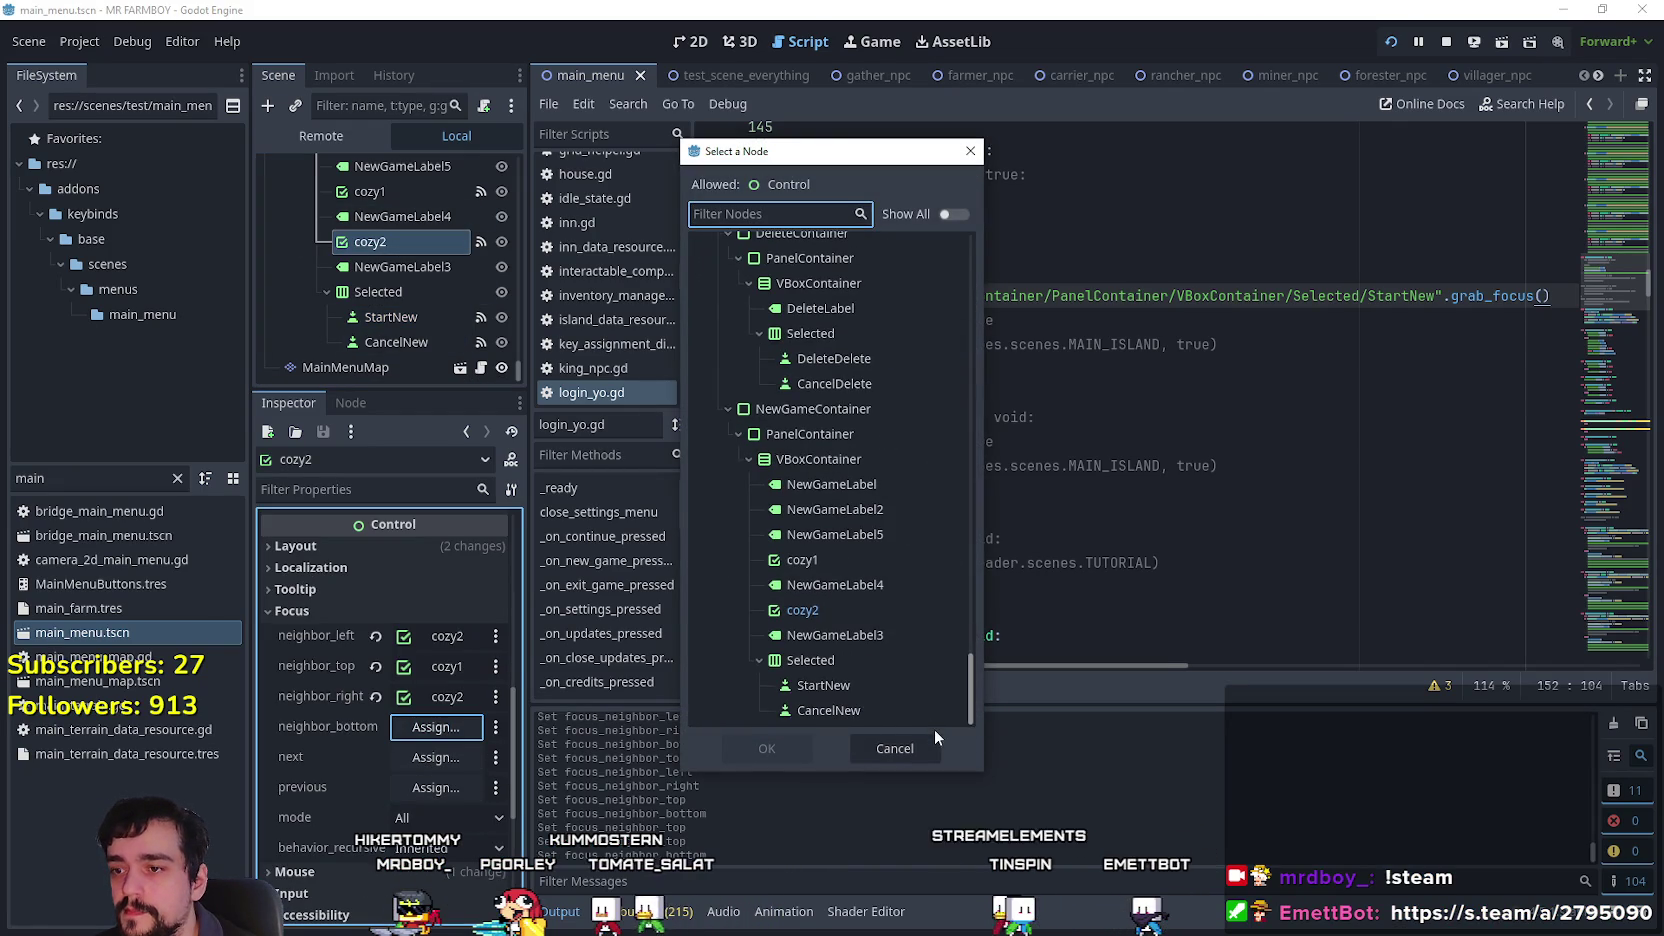
{"action": "double_click", "coordinate": [842, 689]}
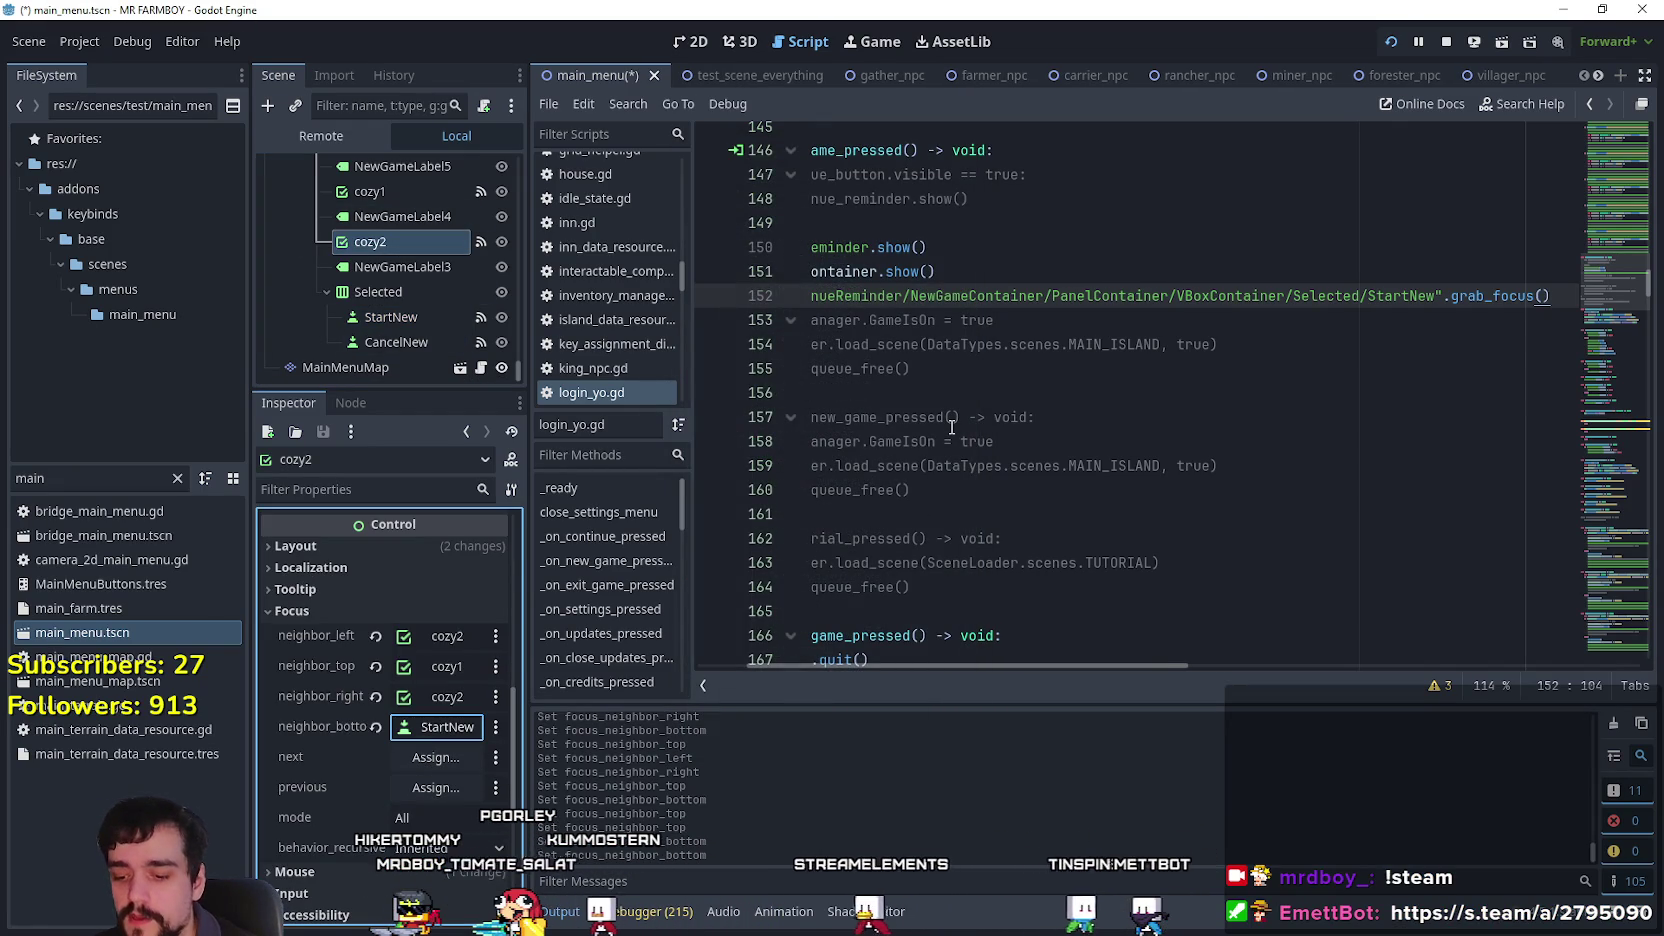
{"action": "key", "text": "F5"}
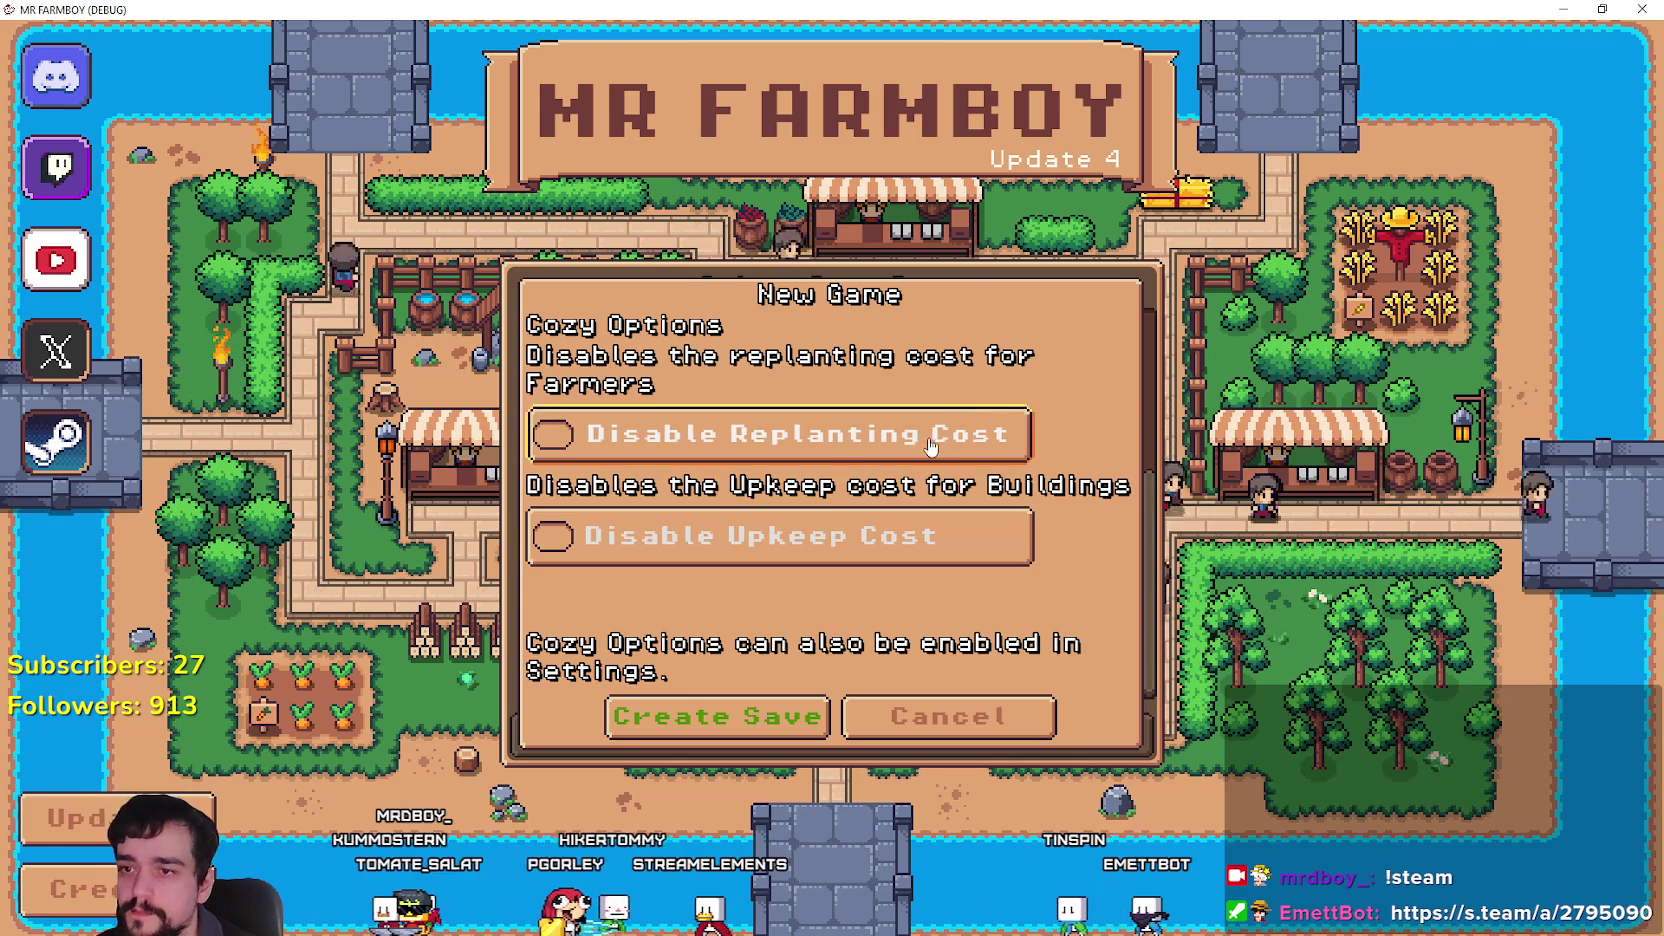
{"action": "left_click", "coordinate": [953, 416]}
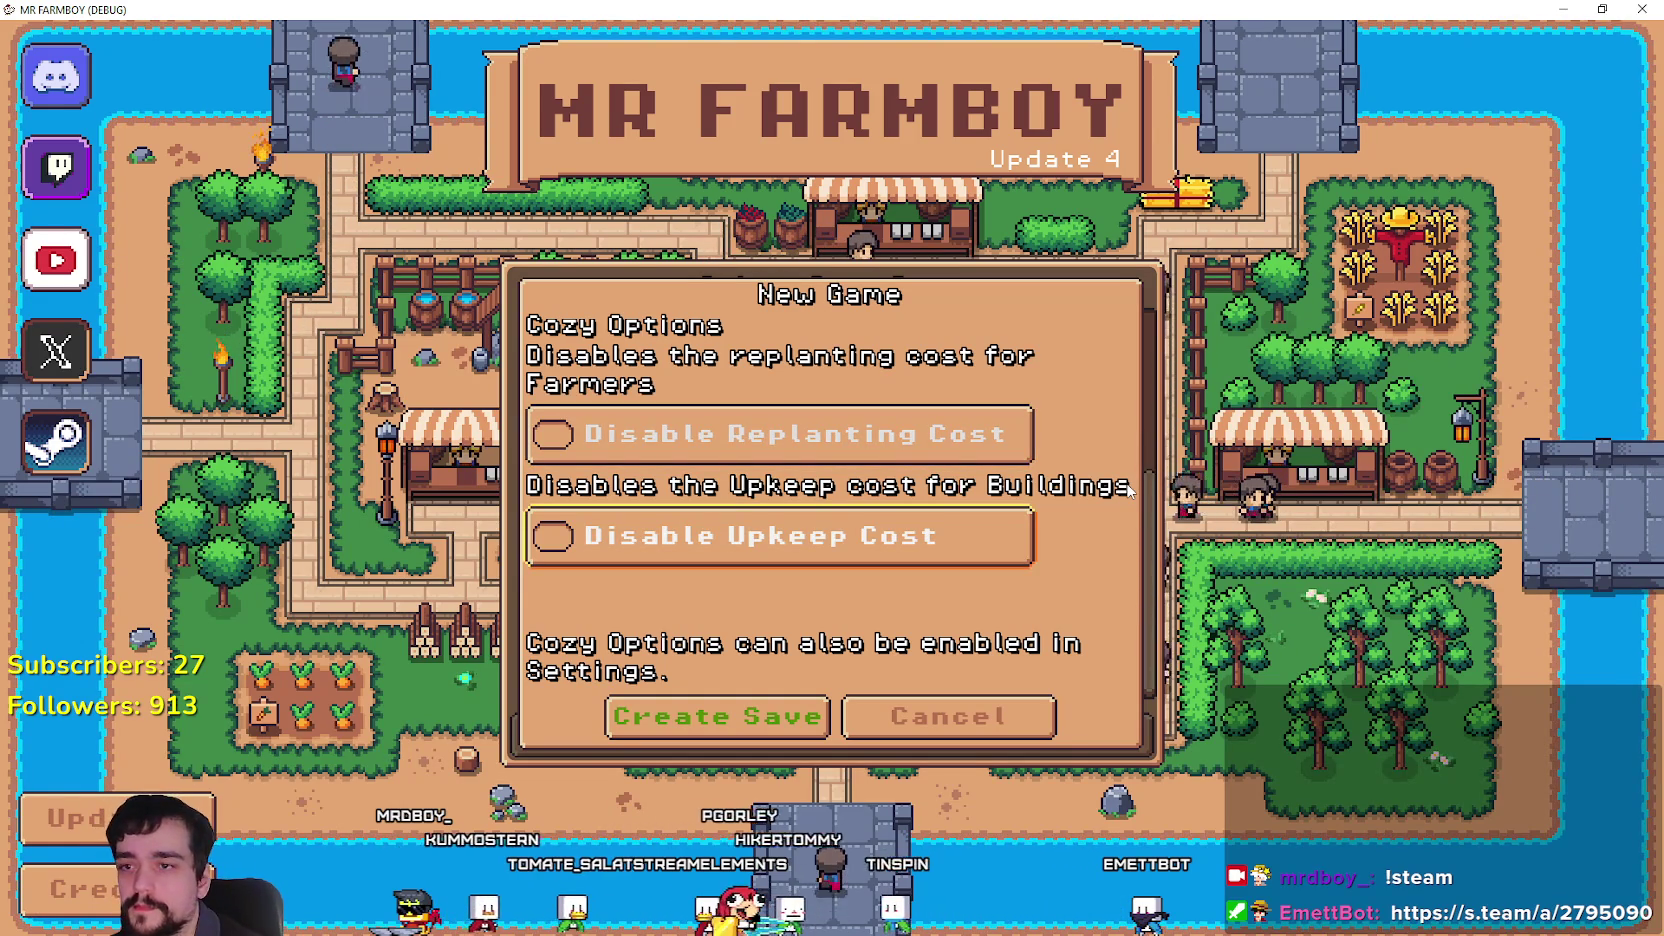
Check Disable Replanting Cost and Disable Upkeep Cost using the arrow keys and Enter.
{"action": "key", "text": "Down"}
{"action": "key", "text": "Down"}
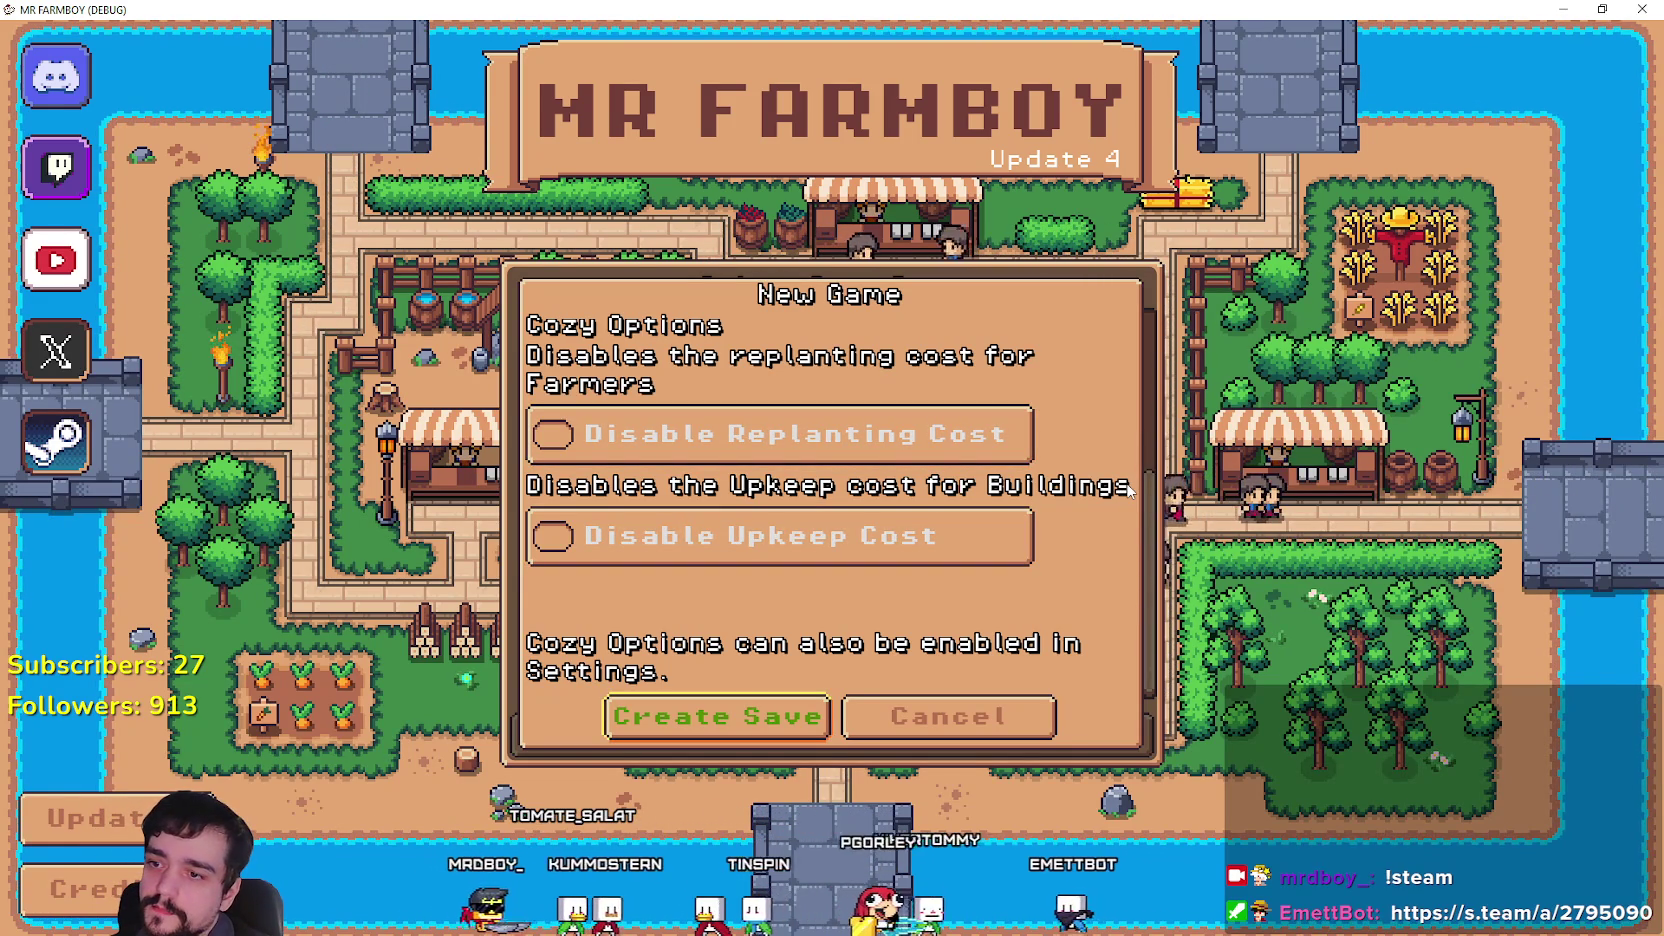
{"action": "key", "text": "Up"}
{"action": "key", "text": "Up"}
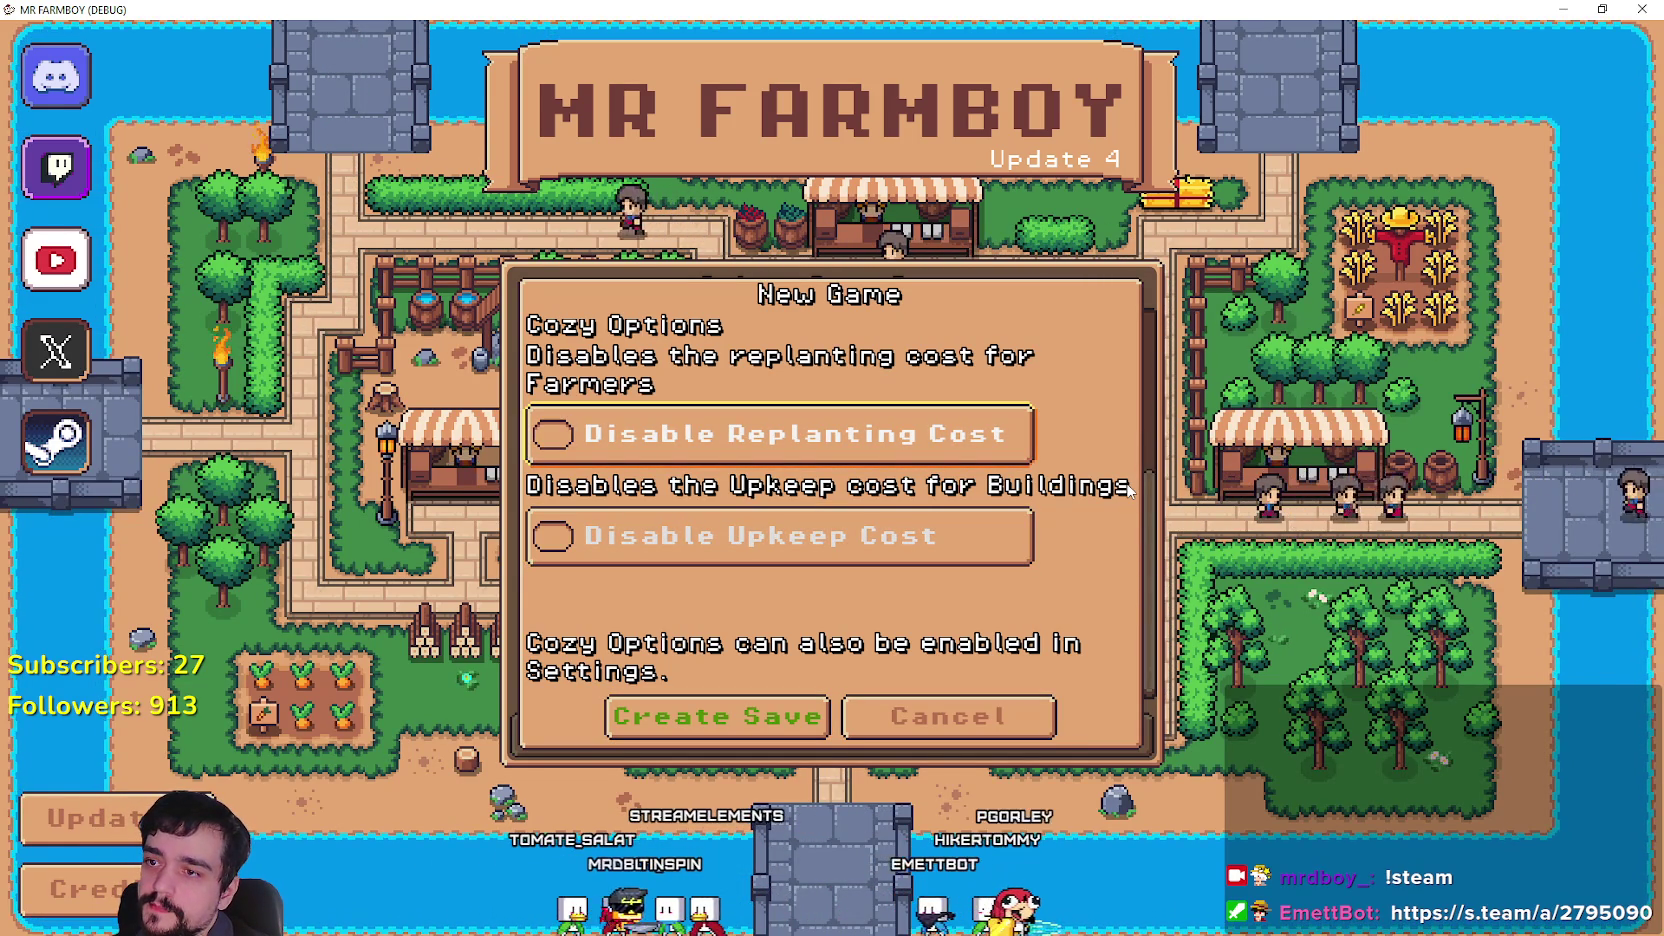
{"action": "key", "text": "Return"}
{"action": "key", "text": "Down"}
{"action": "key", "text": "Return"}
Uncheck both cozy options, cancel back to the save list, and close the game.
{"action": "key", "text": "Down"}
{"action": "key", "text": "Up"}
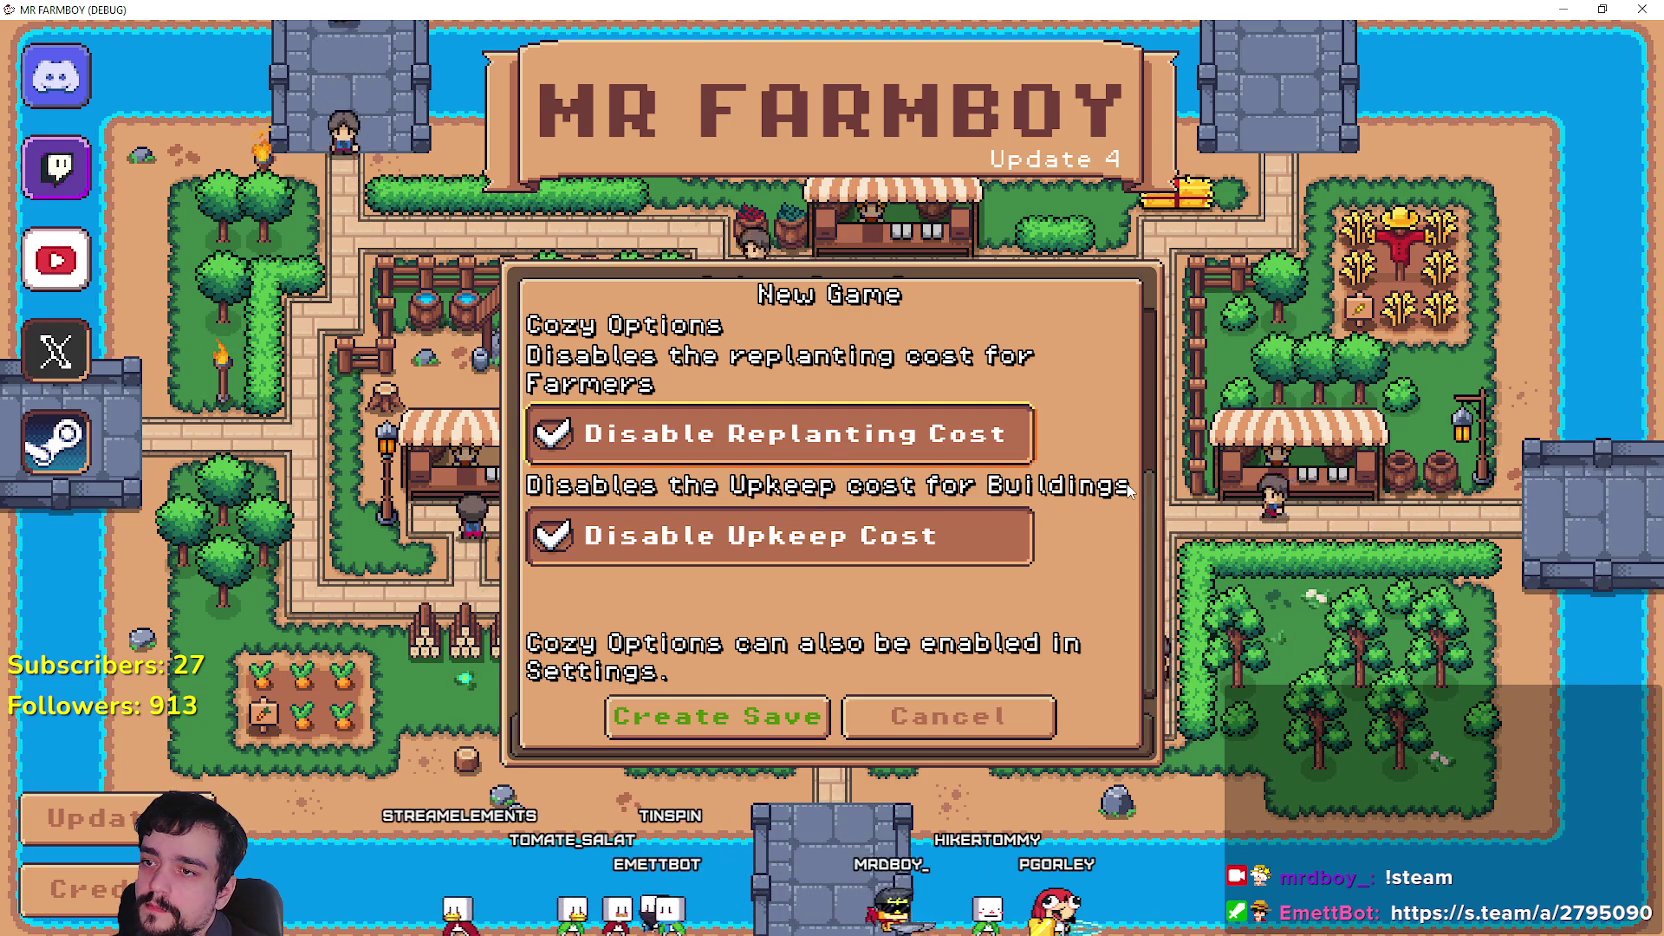
{"action": "key", "text": "Up"}
{"action": "key", "text": "Return"}
{"action": "key", "text": "Down"}
{"action": "key", "text": "Return"}
{"action": "key", "text": "Down"}
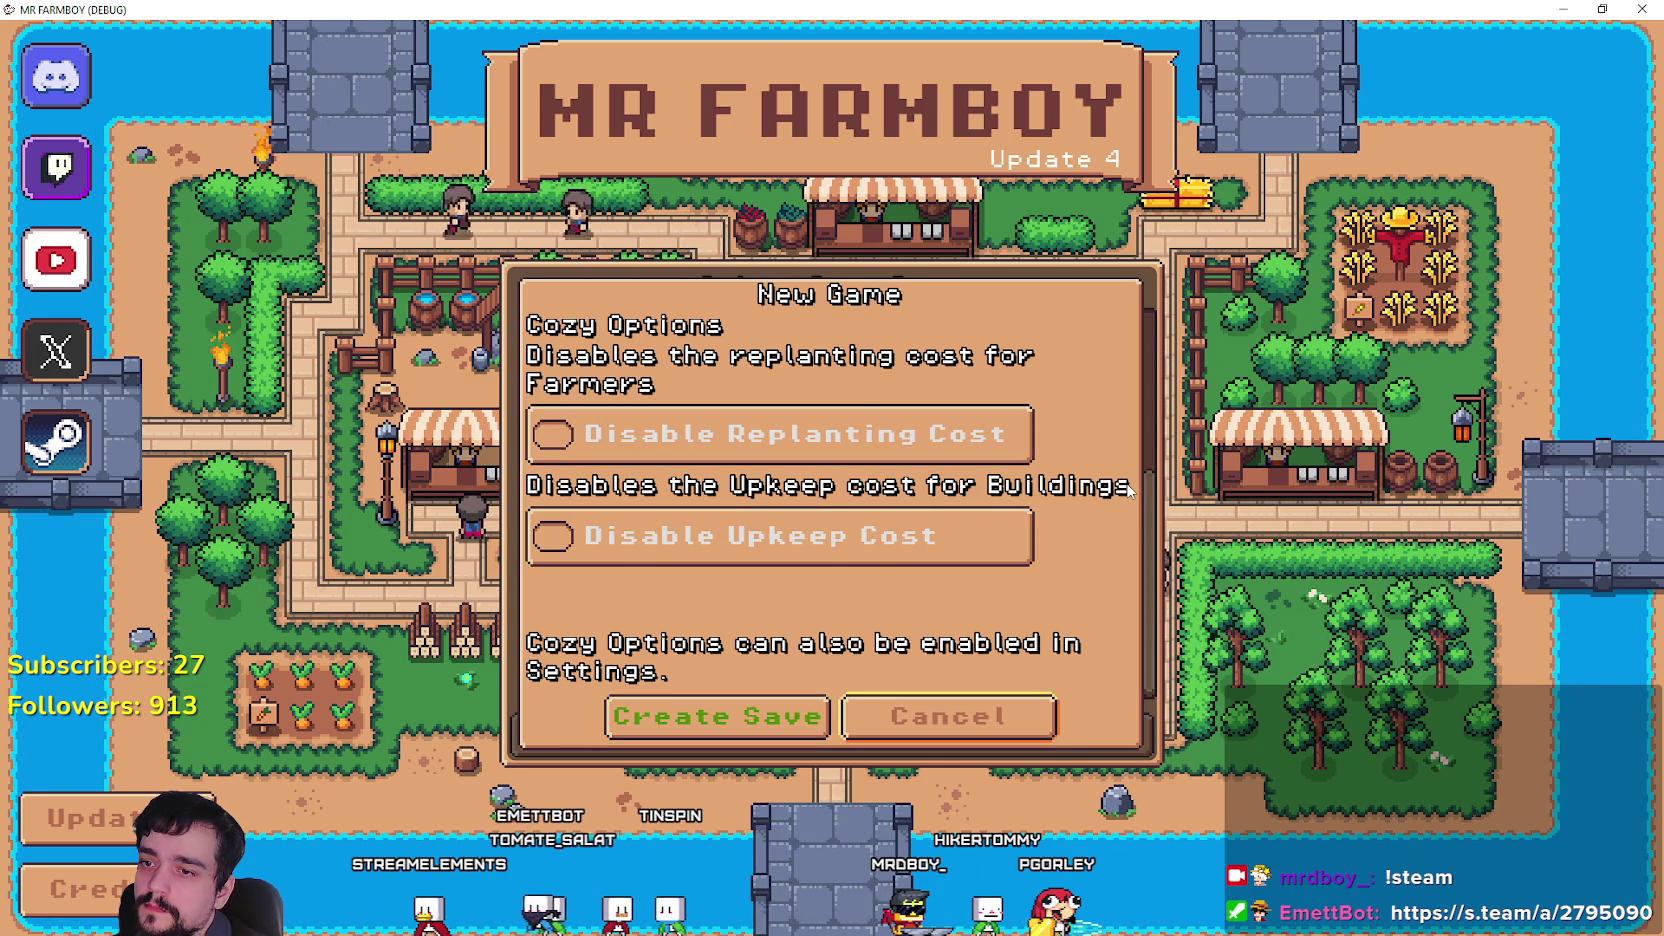
{"action": "key", "text": "Return"}
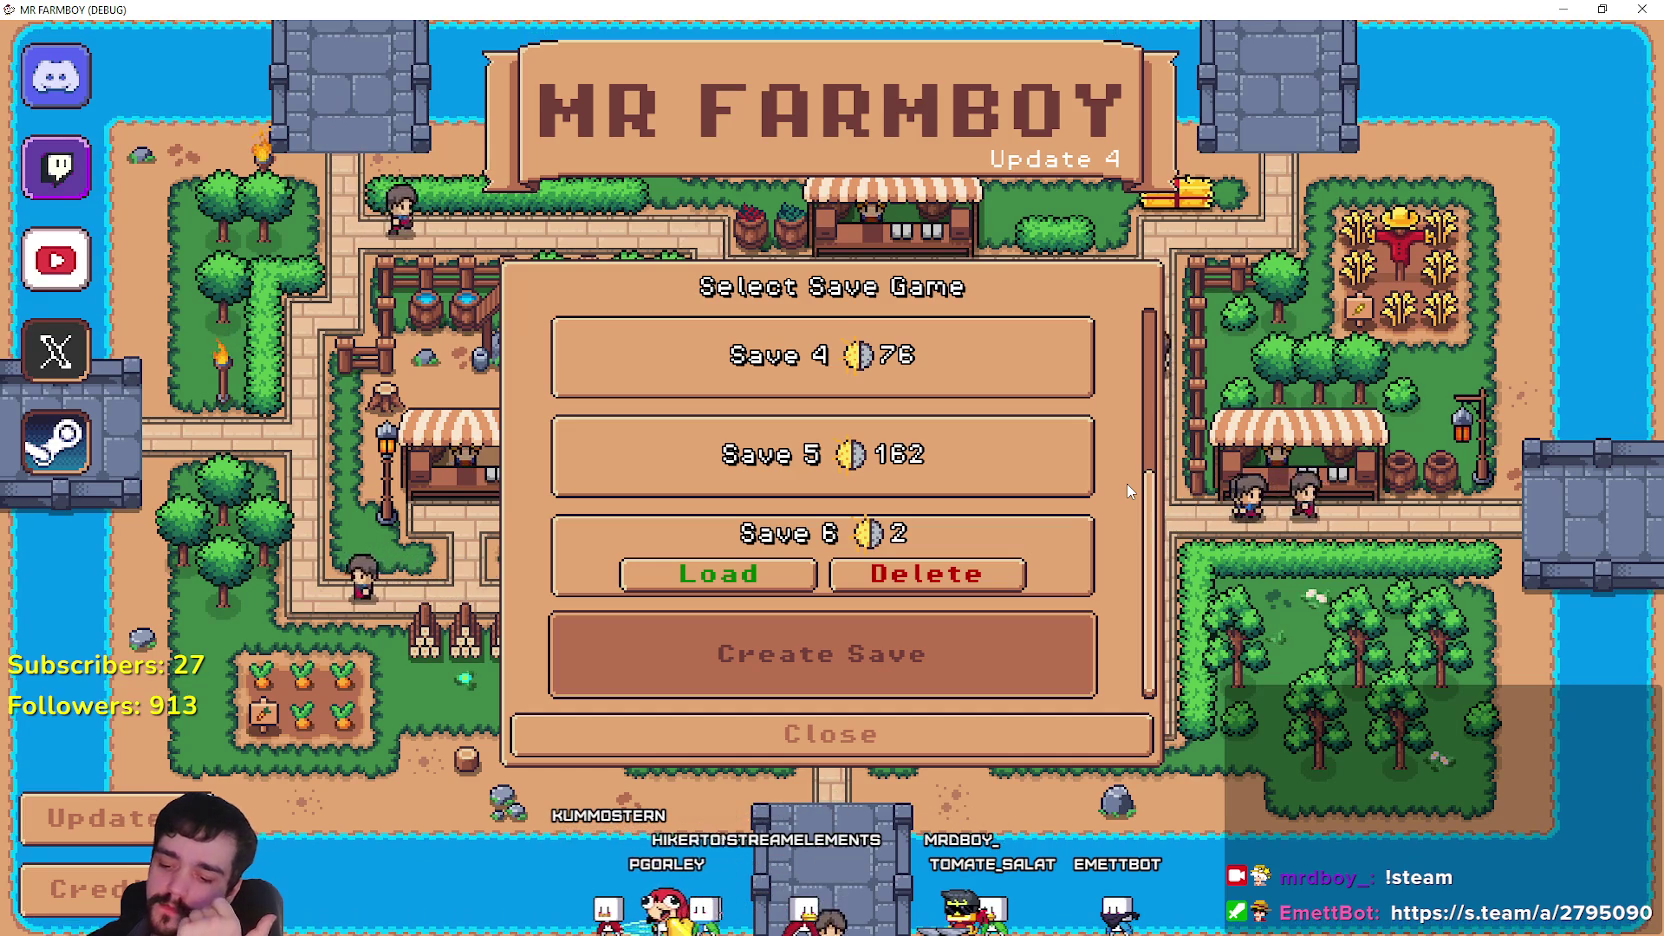
{"action": "key", "text": "alt+F4"}
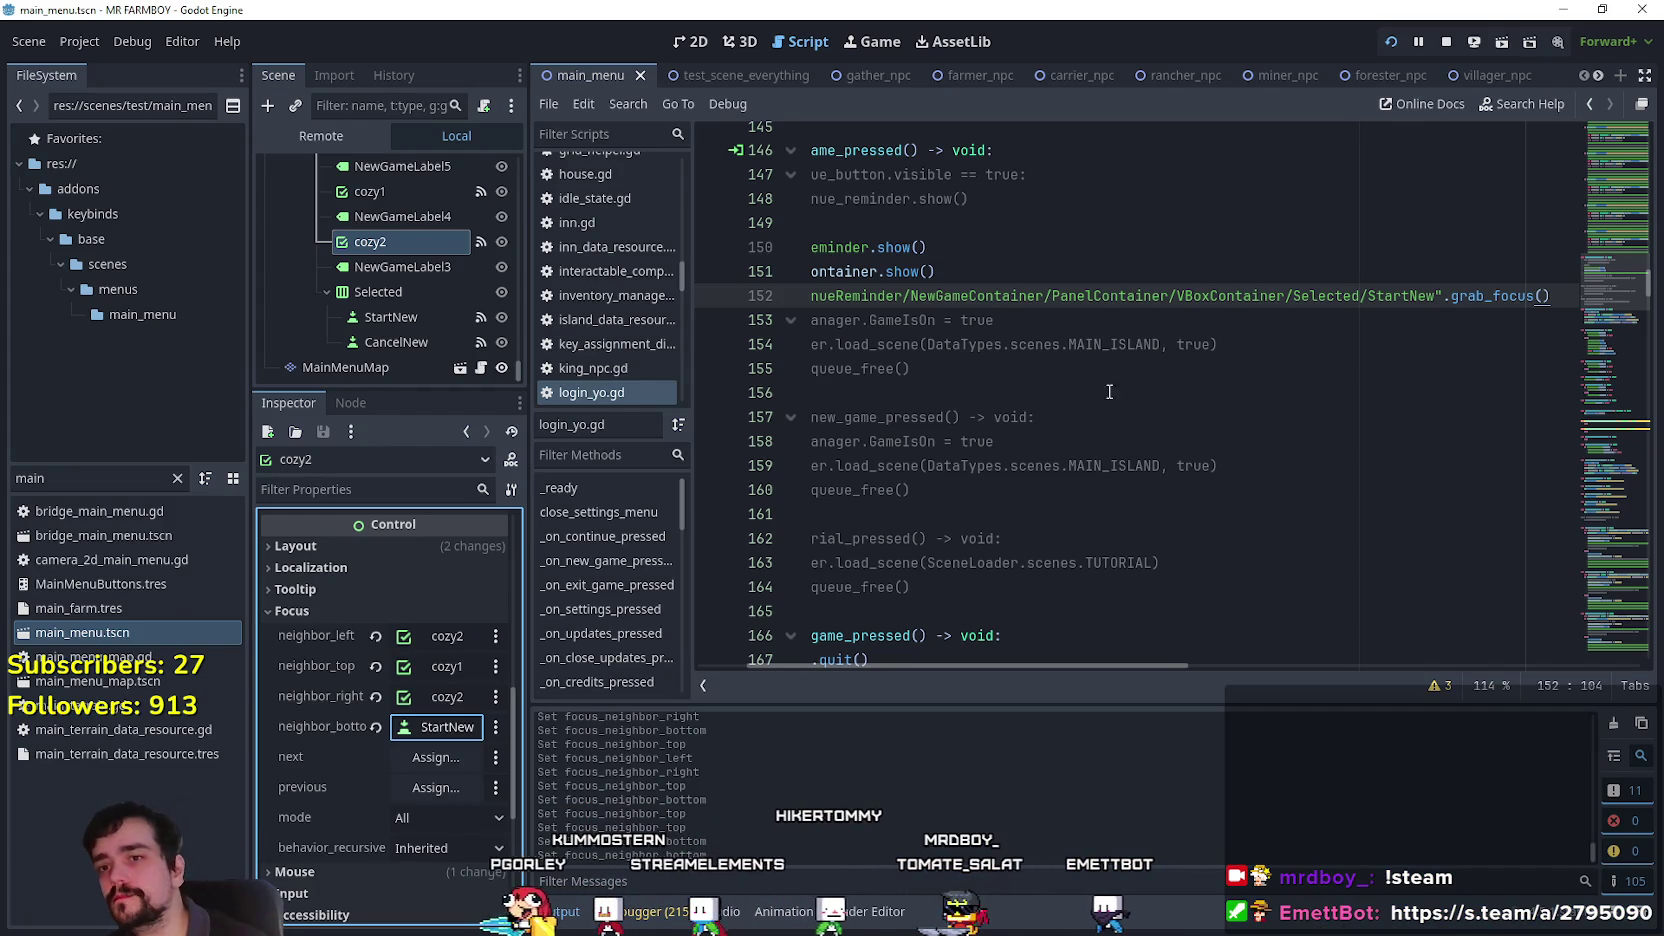
Select CancelNew to view its Focus neighbour properties, and widen the Scene and Inspector docks.
{"action": "left_click", "coordinate": [432, 341]}
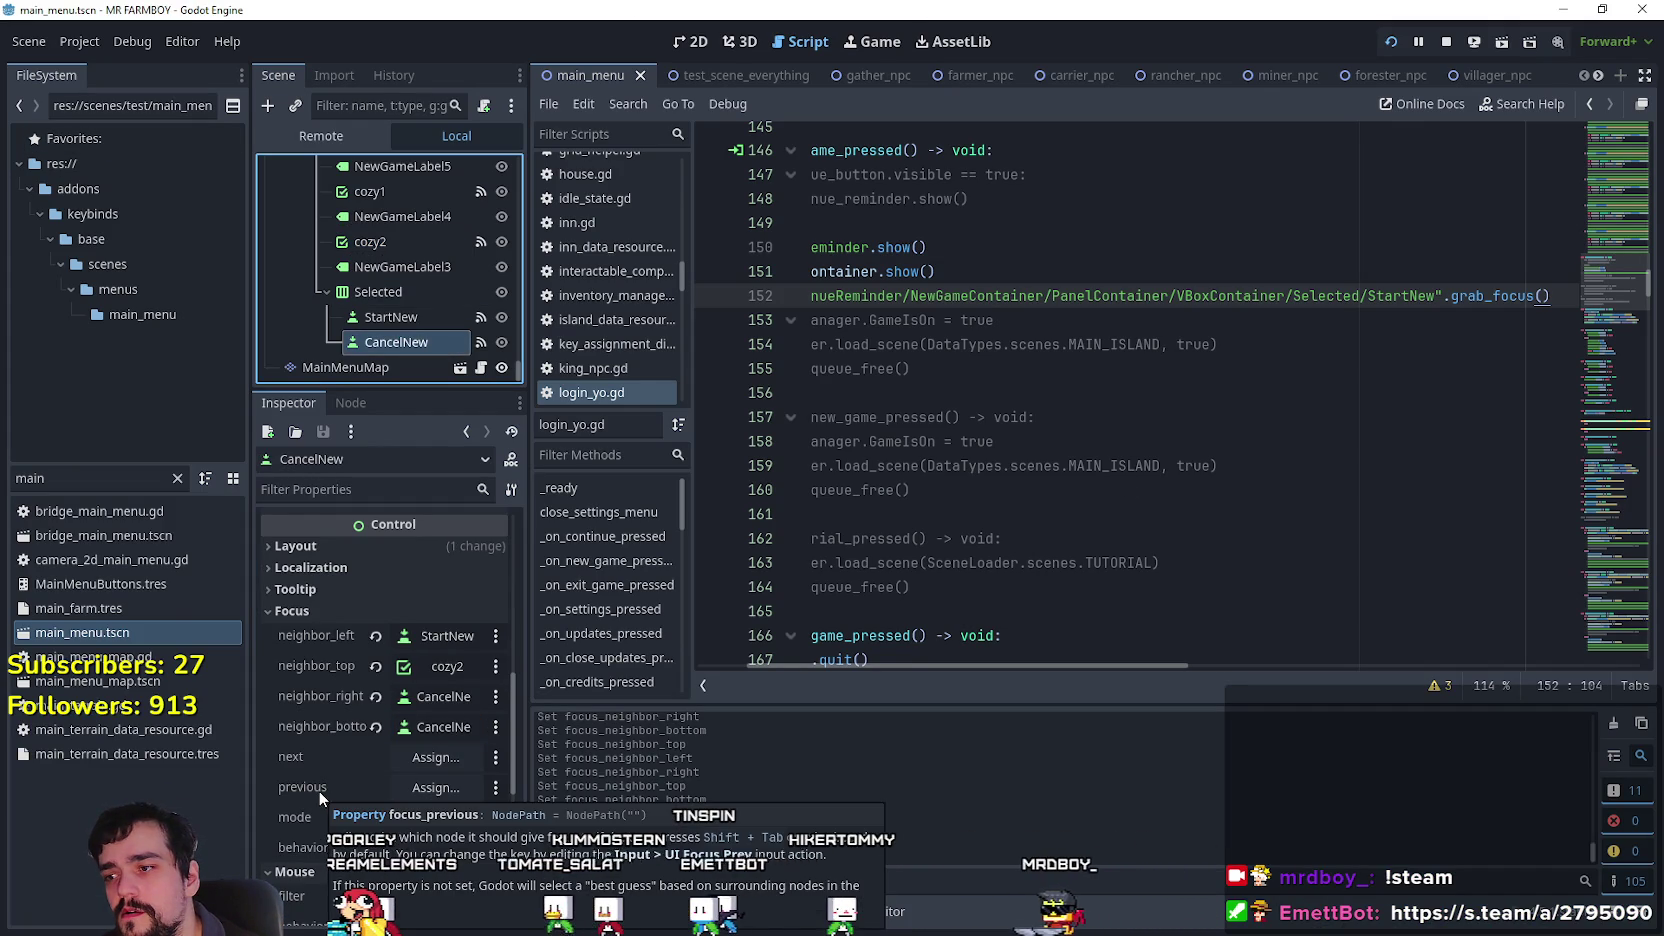
{"action": "mouse_move", "coordinate": [311, 786]}
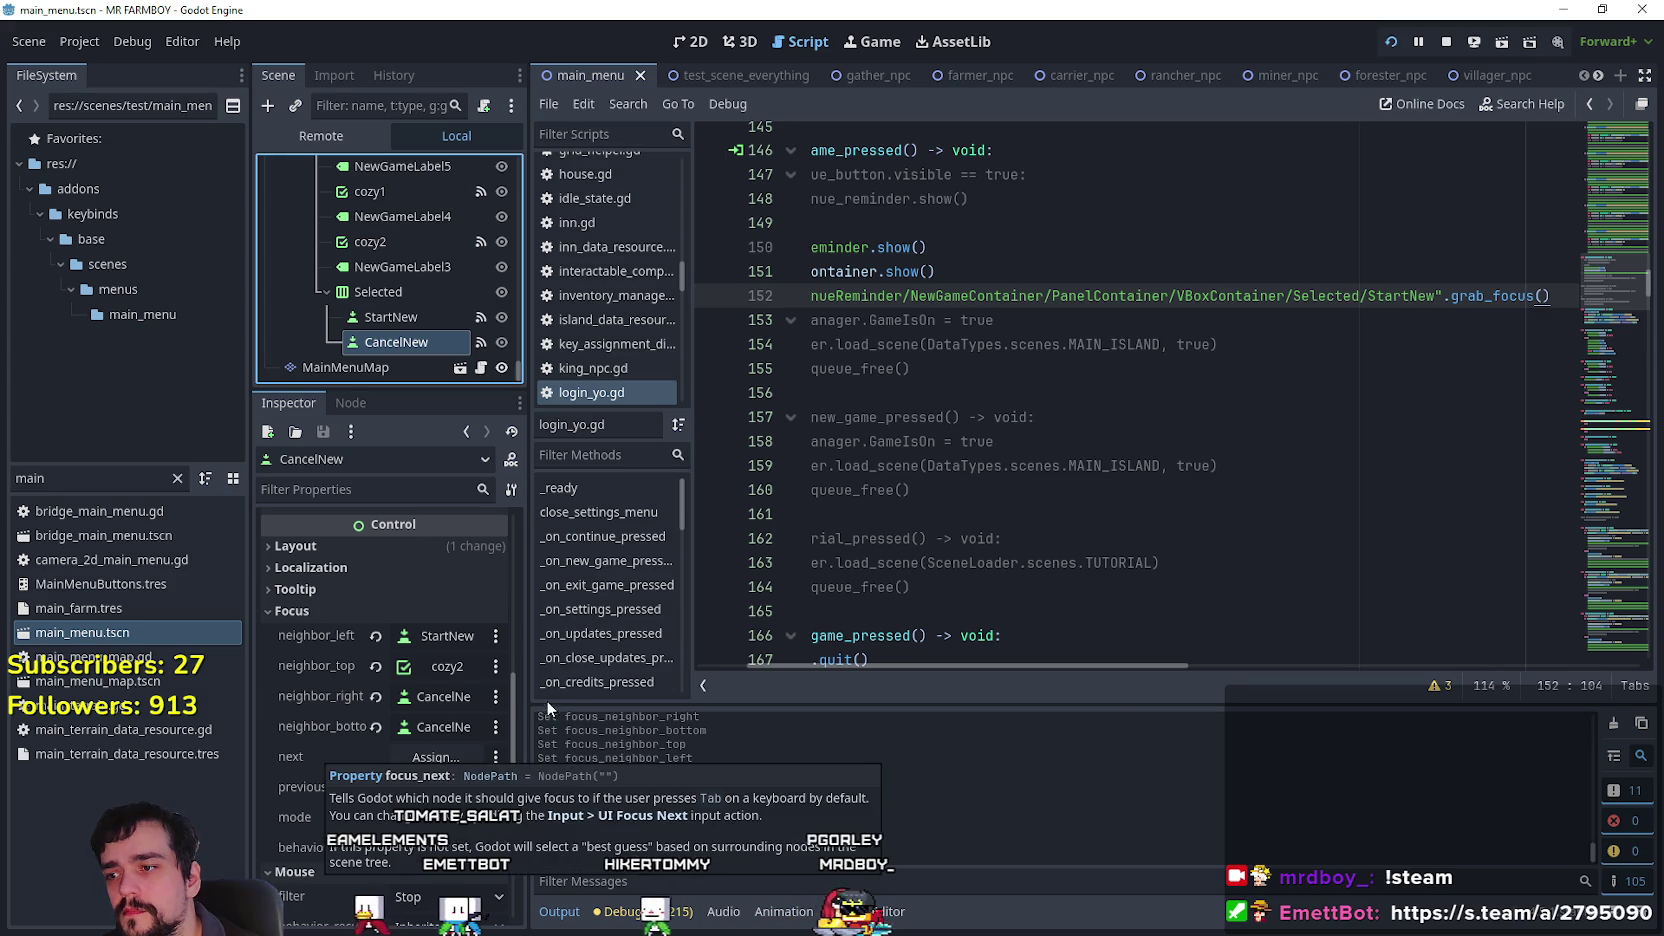
{"action": "left_click_drag", "start_coordinate": [524, 696], "coordinate": [688, 696]}
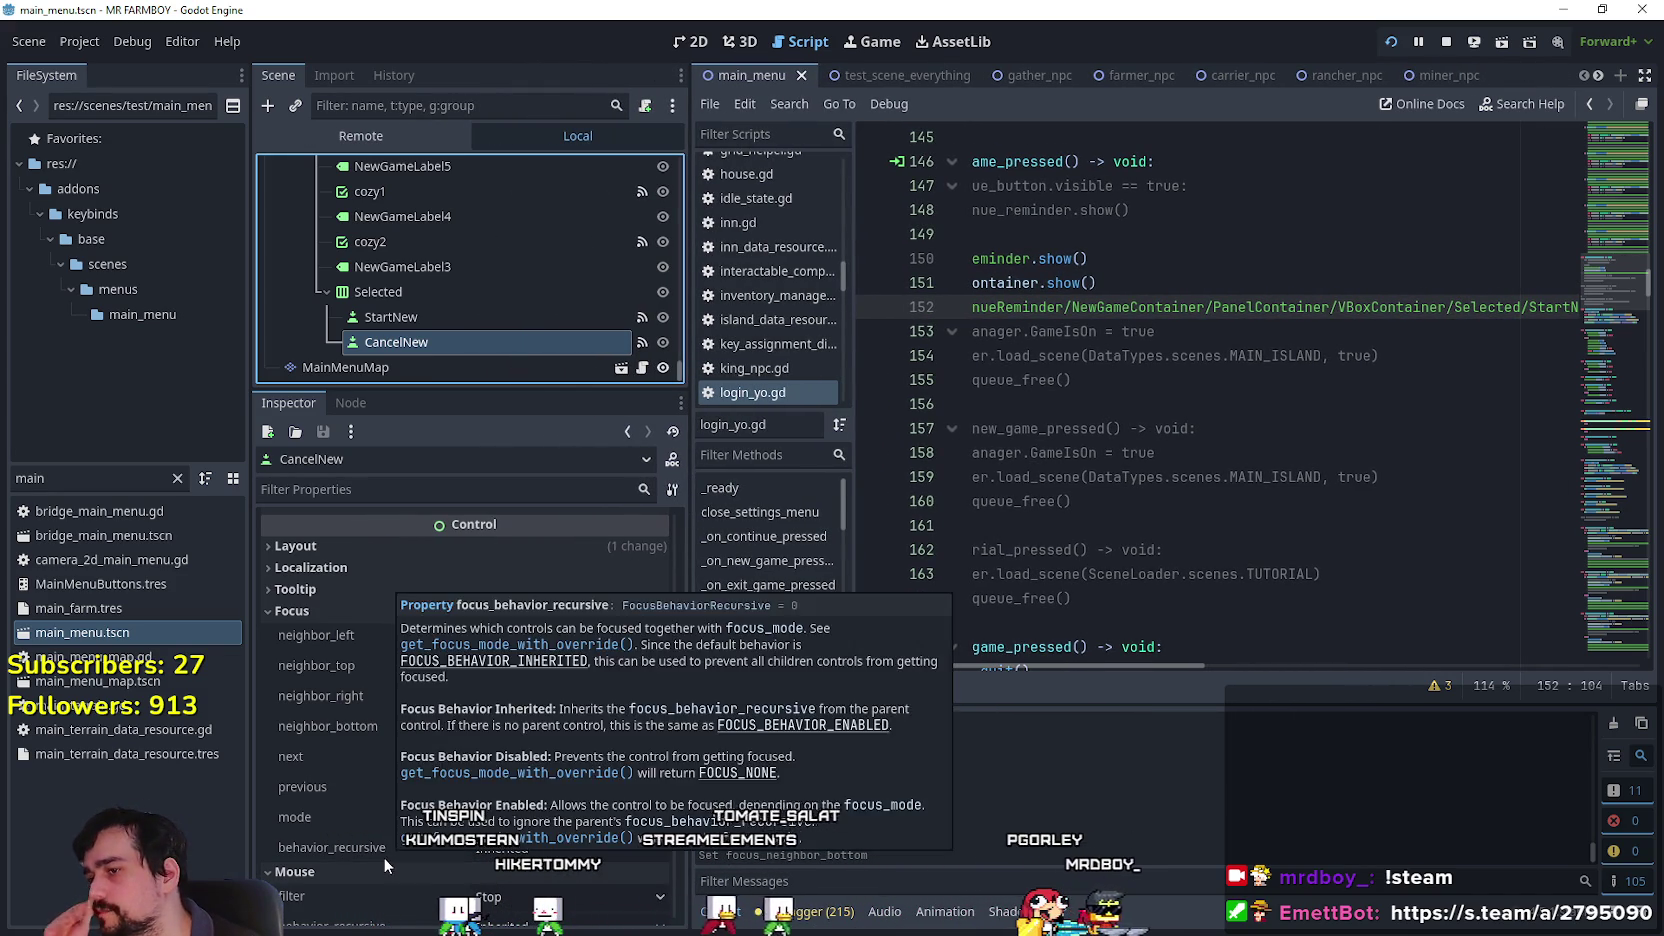
{"action": "mouse_move", "coordinate": [359, 812]}
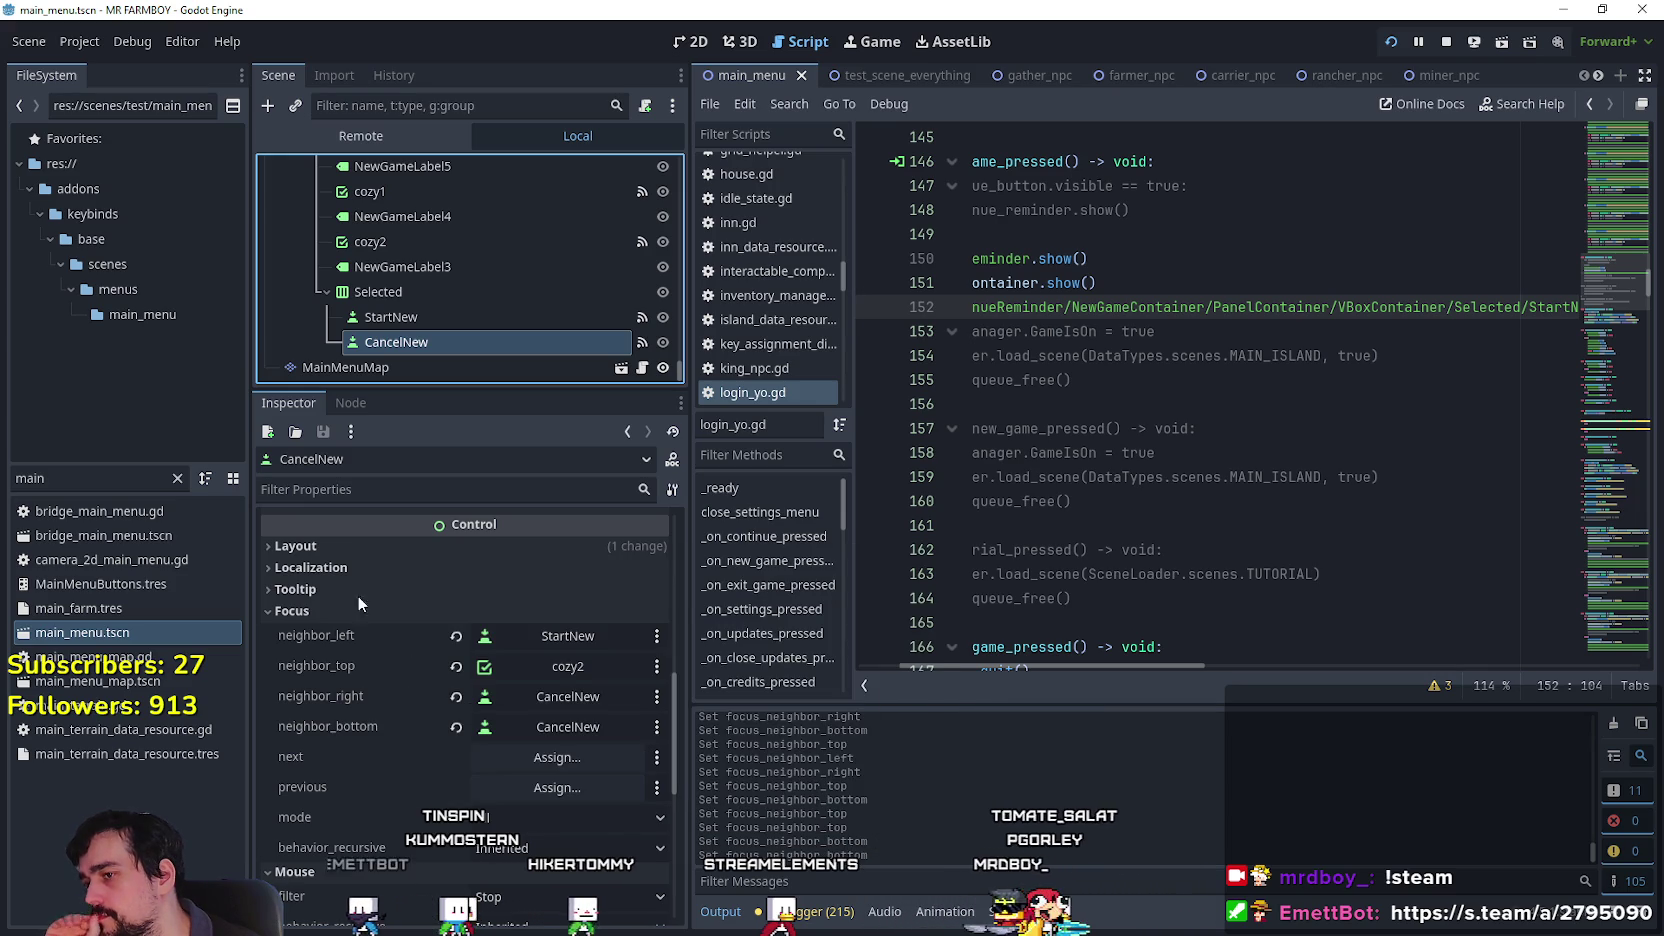
{"action": "left_click", "coordinate": [84, 42]}
Show built-in actions in the Input Map, review ui_accept, ui_cancel and ui_focus_next, then return to the game.
{"action": "left_click", "coordinate": [103, 66]}
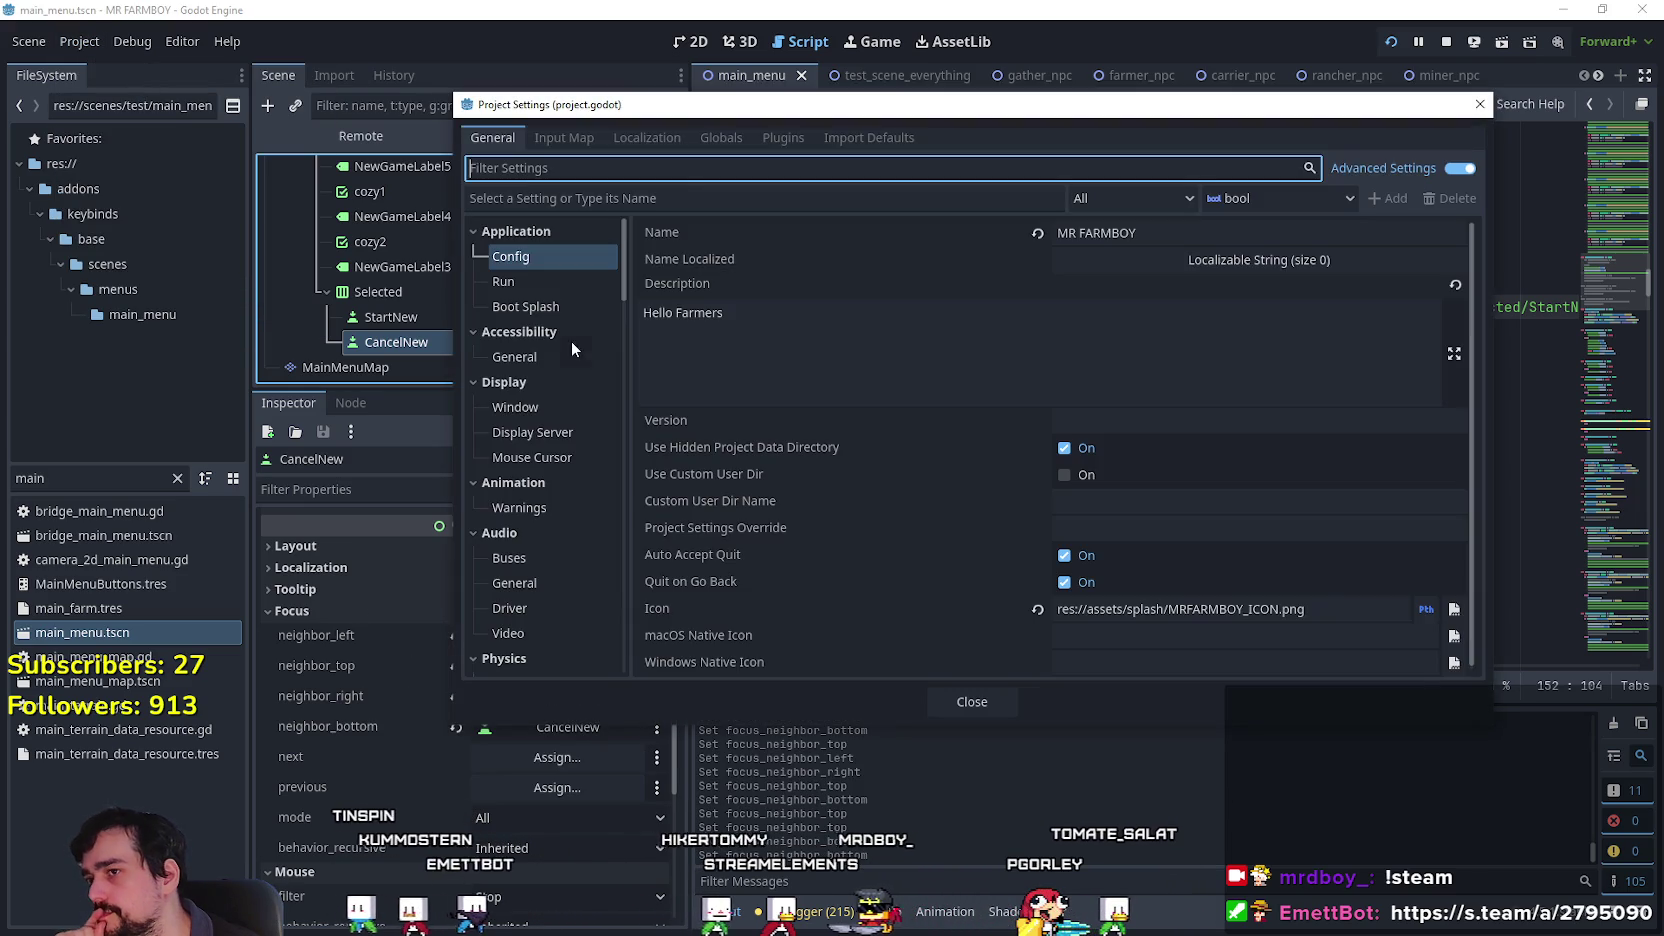
{"action": "left_click", "coordinate": [564, 137]}
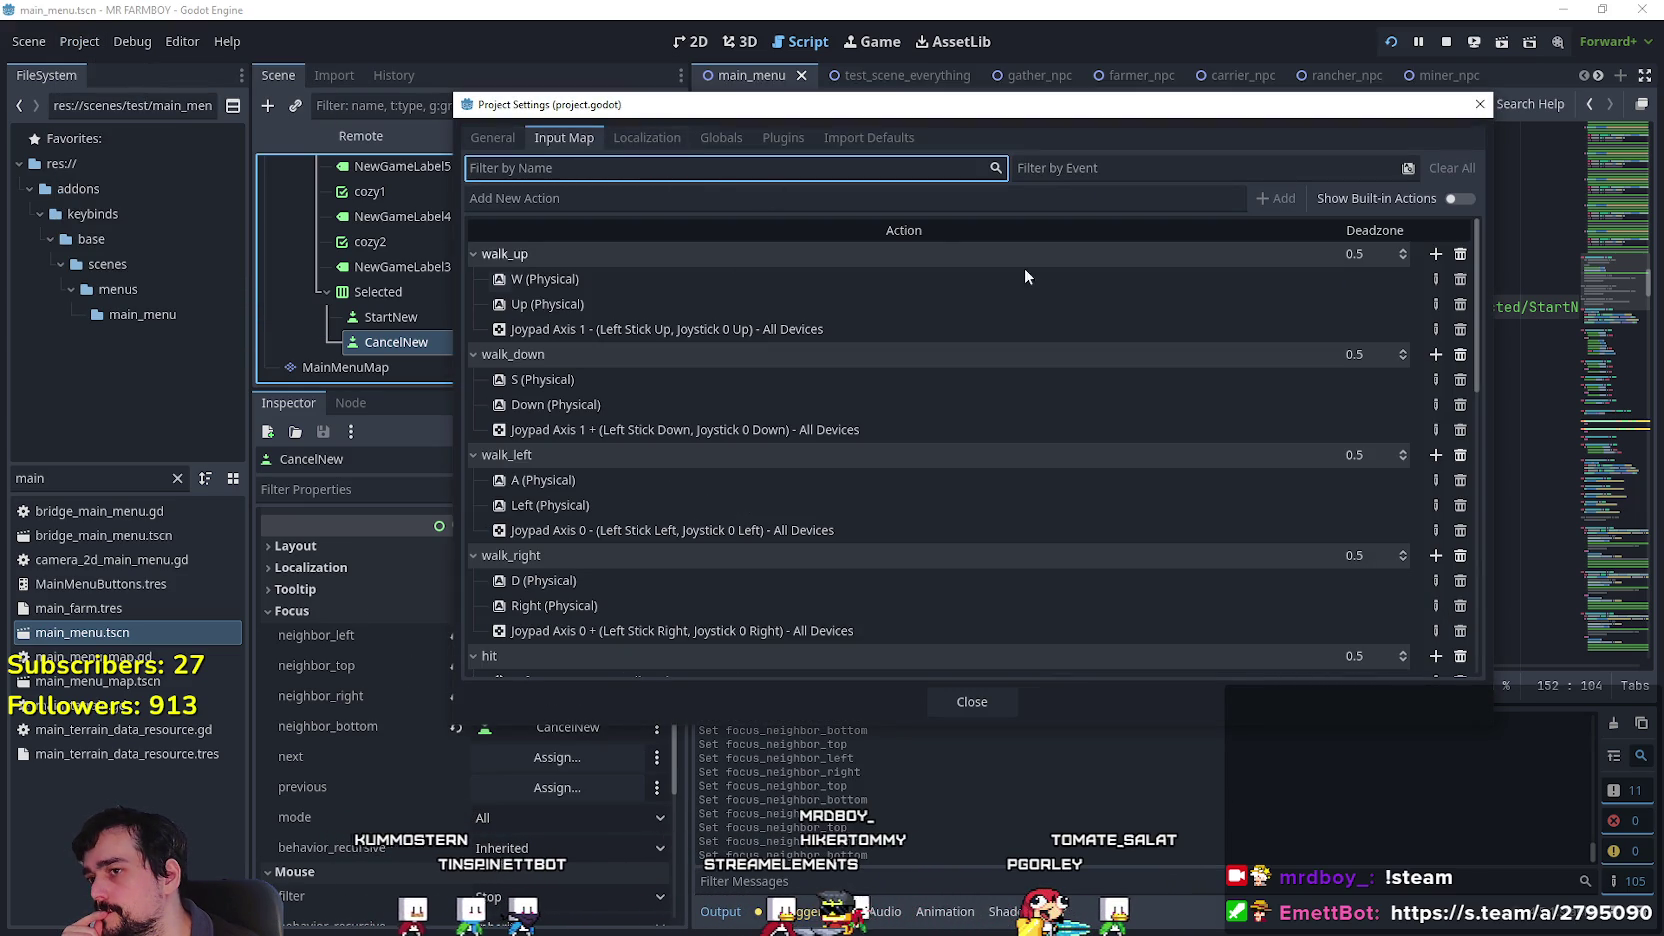
{"action": "scroll", "coordinate": [1144, 355], "scroll_direction": "down", "scroll_amount": 5}
{"action": "left_click", "coordinate": [1459, 198]}
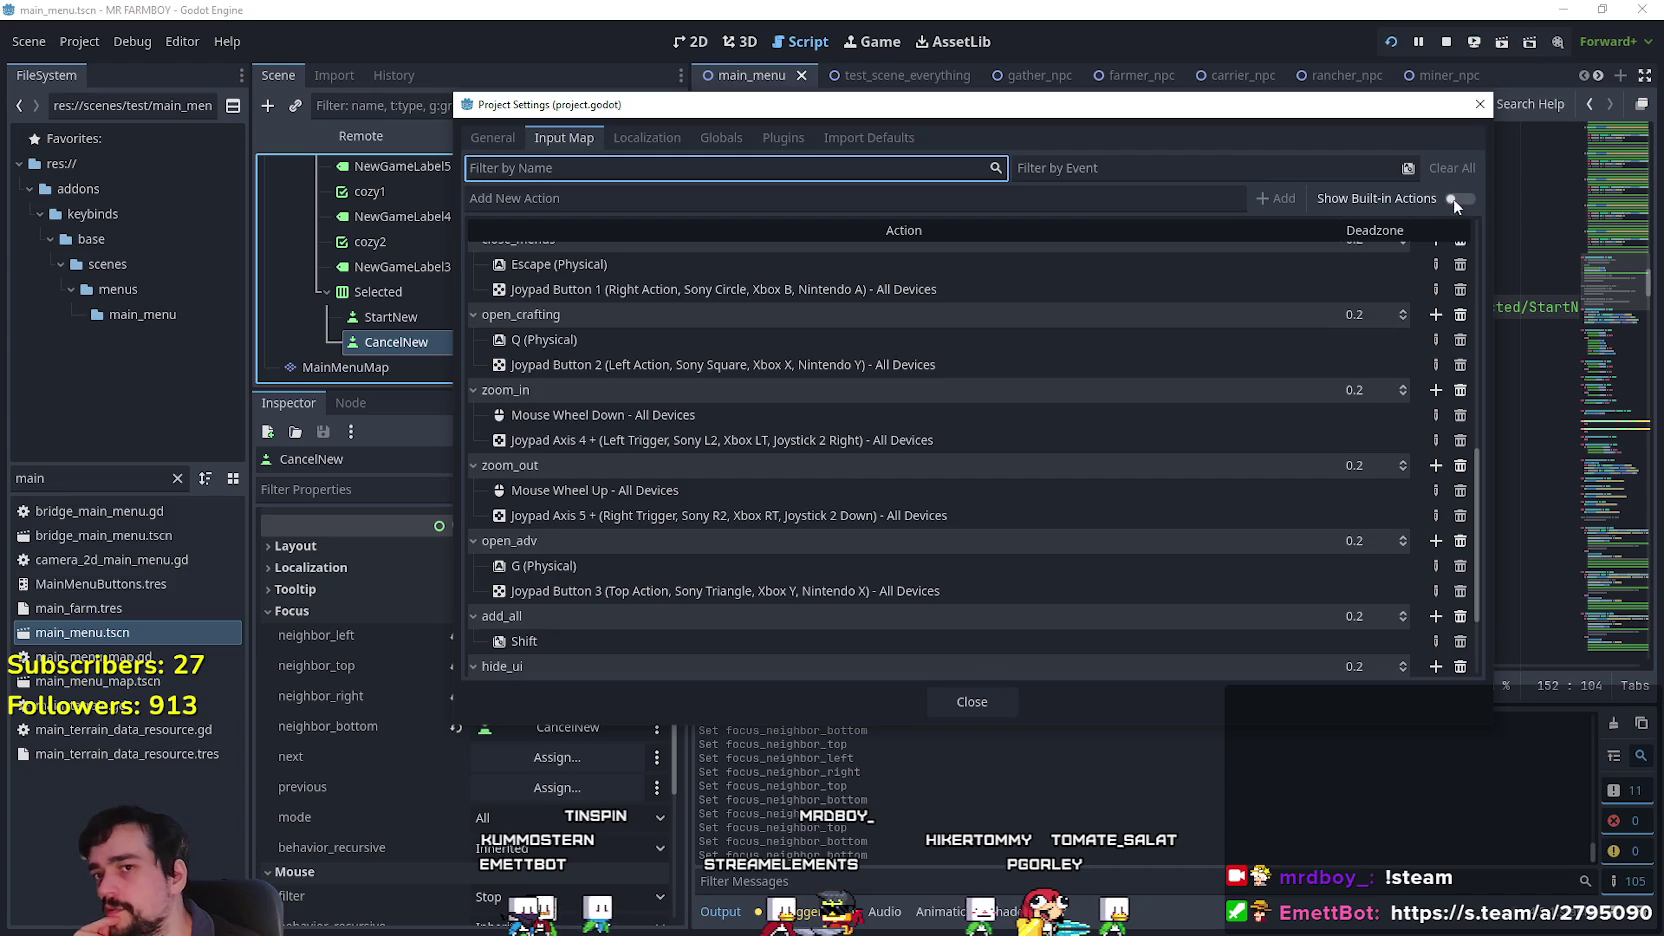
{"action": "scroll", "coordinate": [1470, 278], "scroll_direction": "up", "scroll_amount": 5}
{"action": "scroll", "coordinate": [1472, 276], "scroll_direction": "up", "scroll_amount": 5}
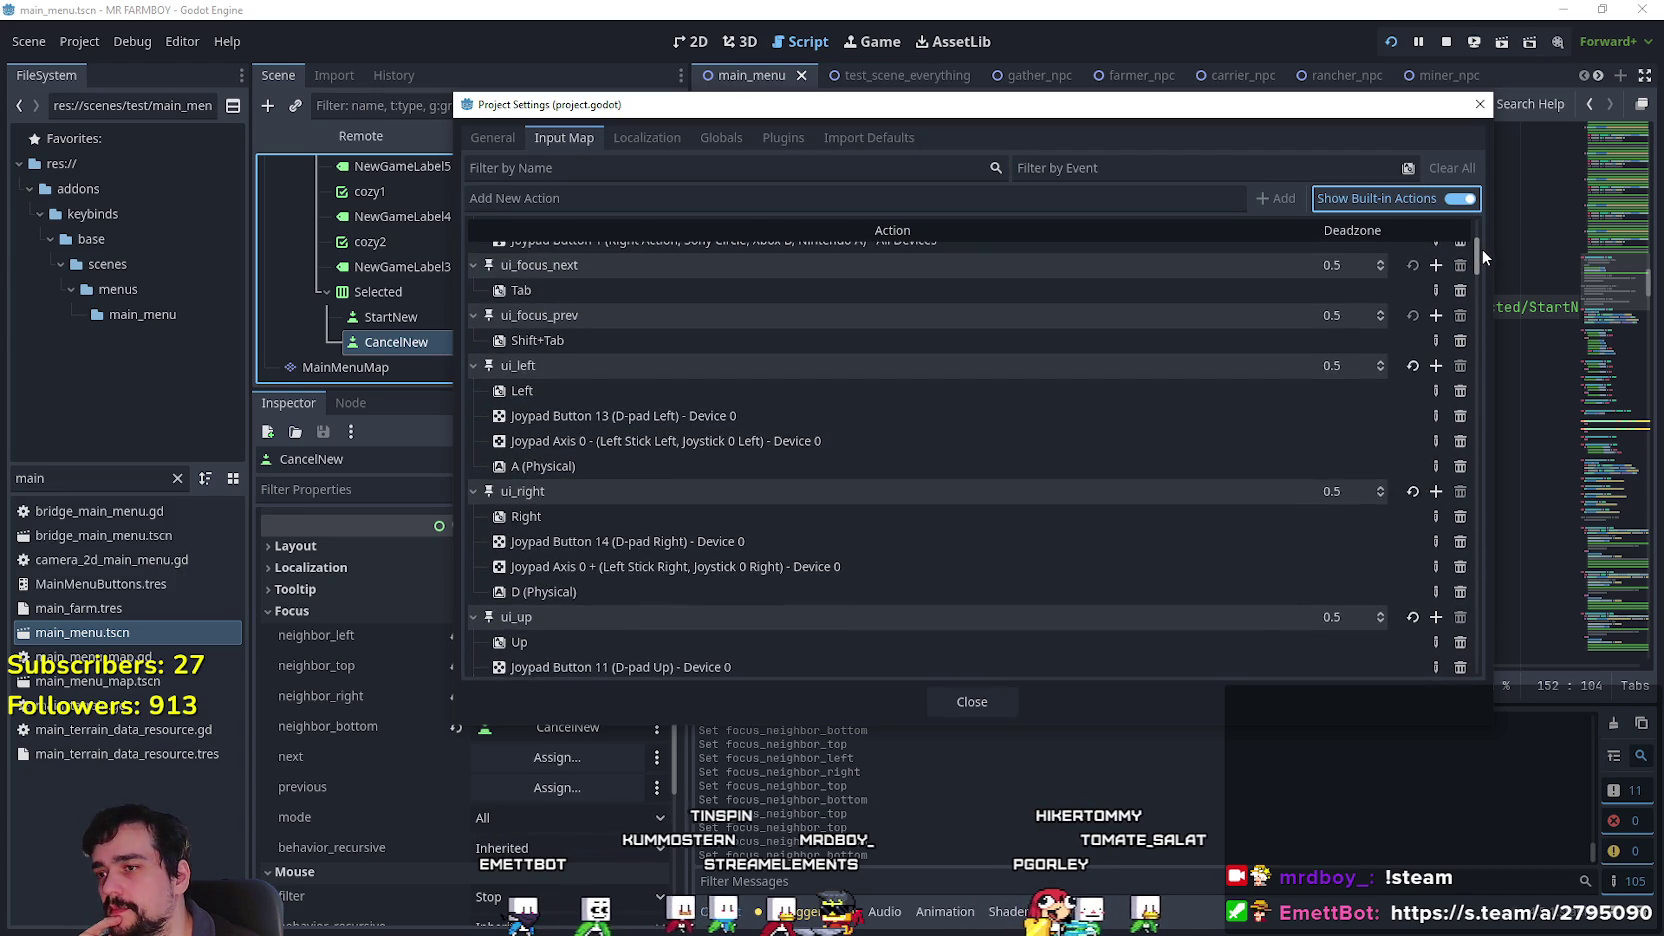
{"action": "left_click_drag", "start_coordinate": [1479, 248], "coordinate": [1479, 250]}
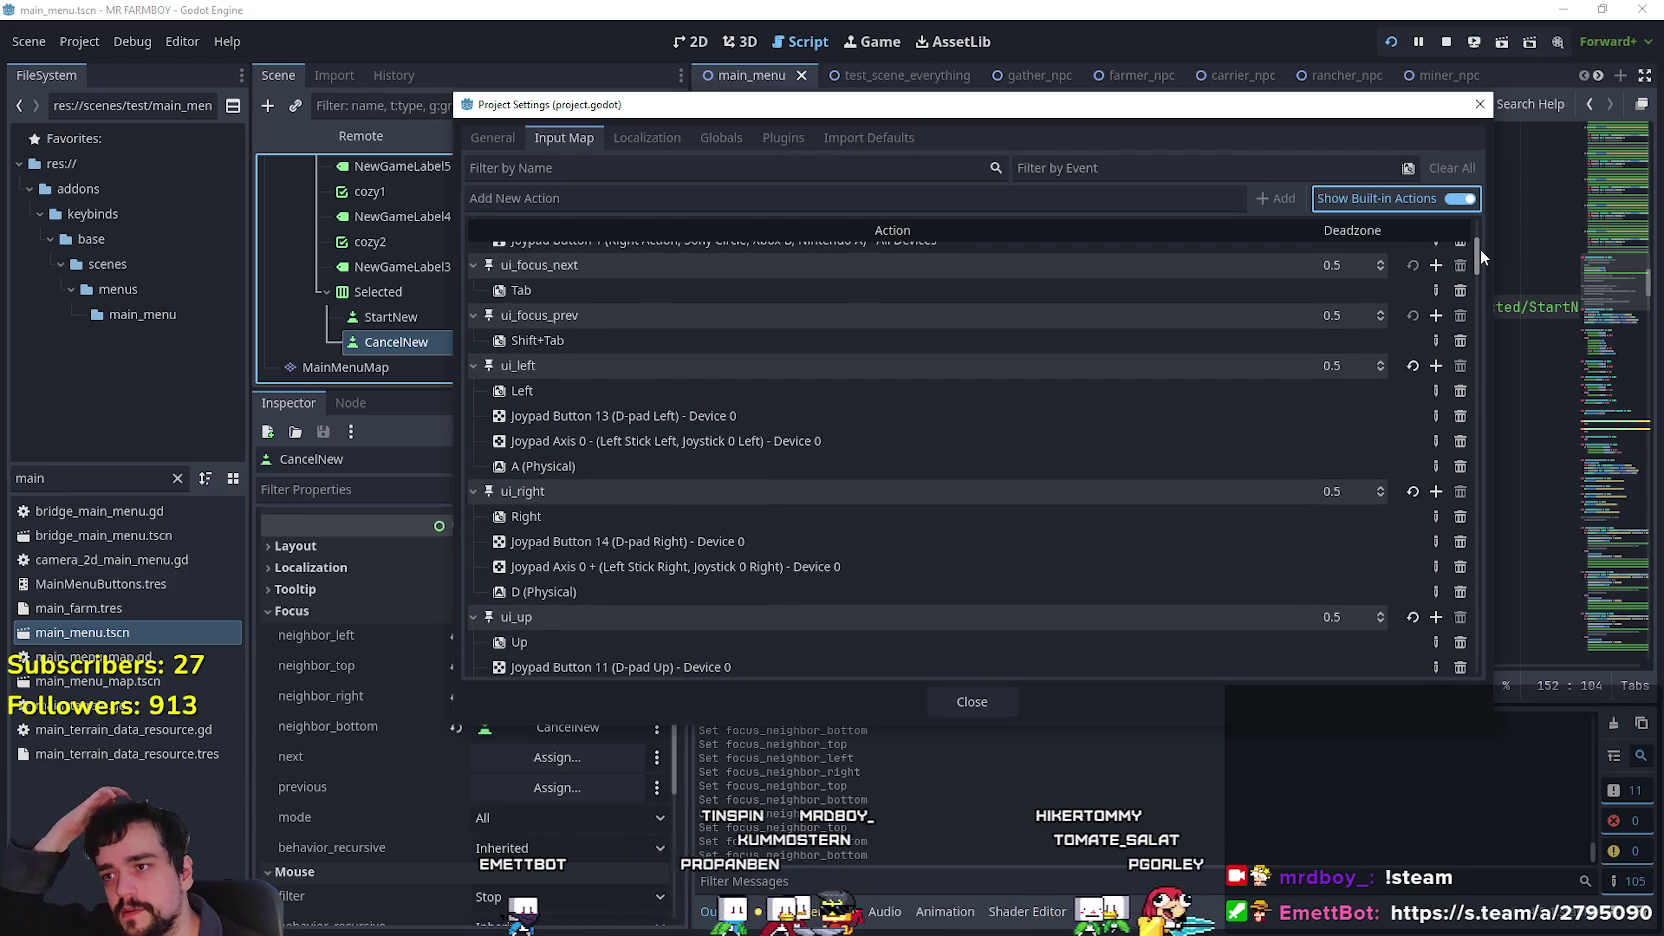
{"action": "scroll", "coordinate": [1479, 250], "scroll_direction": "up", "scroll_amount": 5}
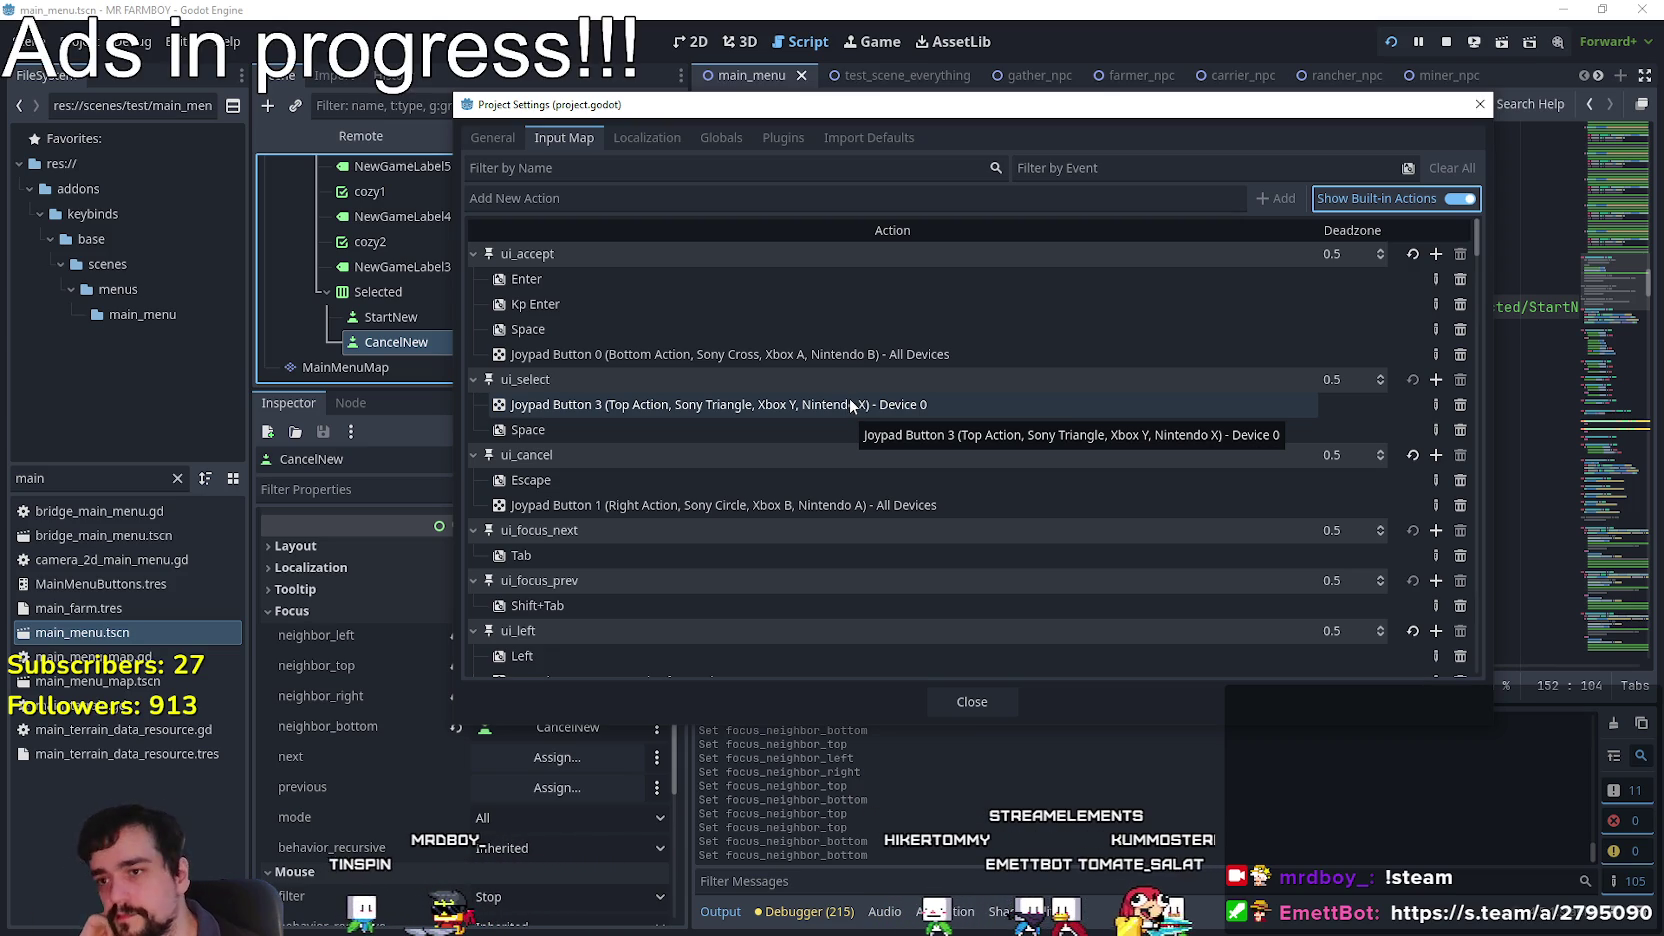
{"action": "key", "text": "alt+Tab"}
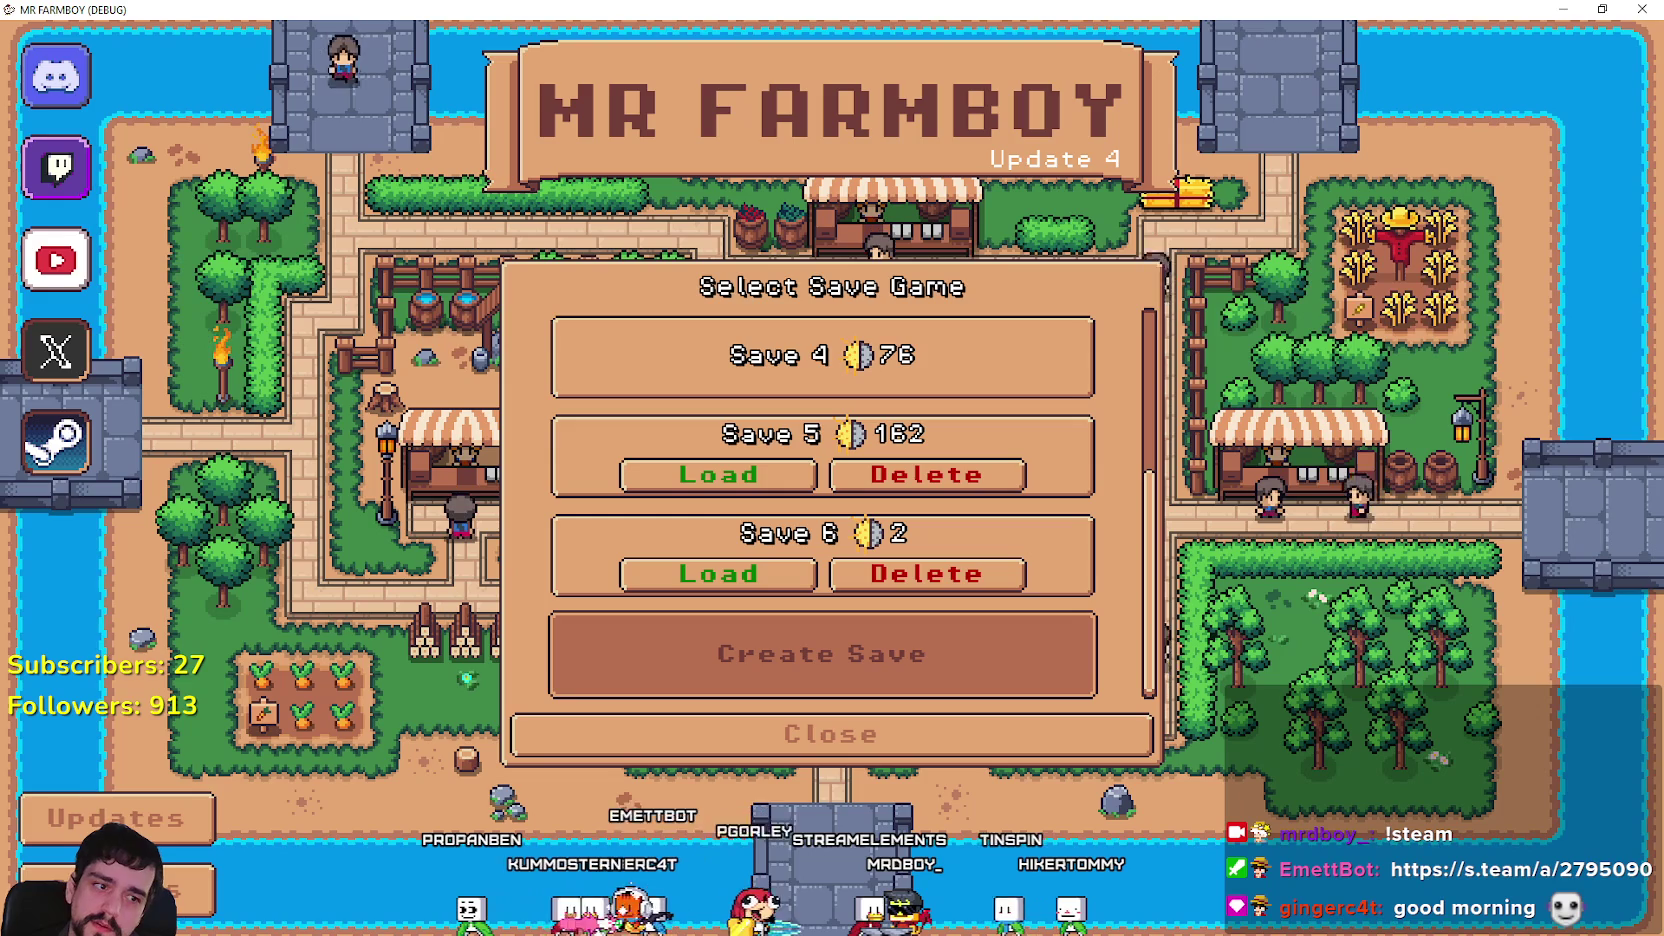
Close the game and check the debugger's Misc tab: last clicked control is a VBoxContainer in NewGame7.
{"action": "key", "text": "alt+F4"}
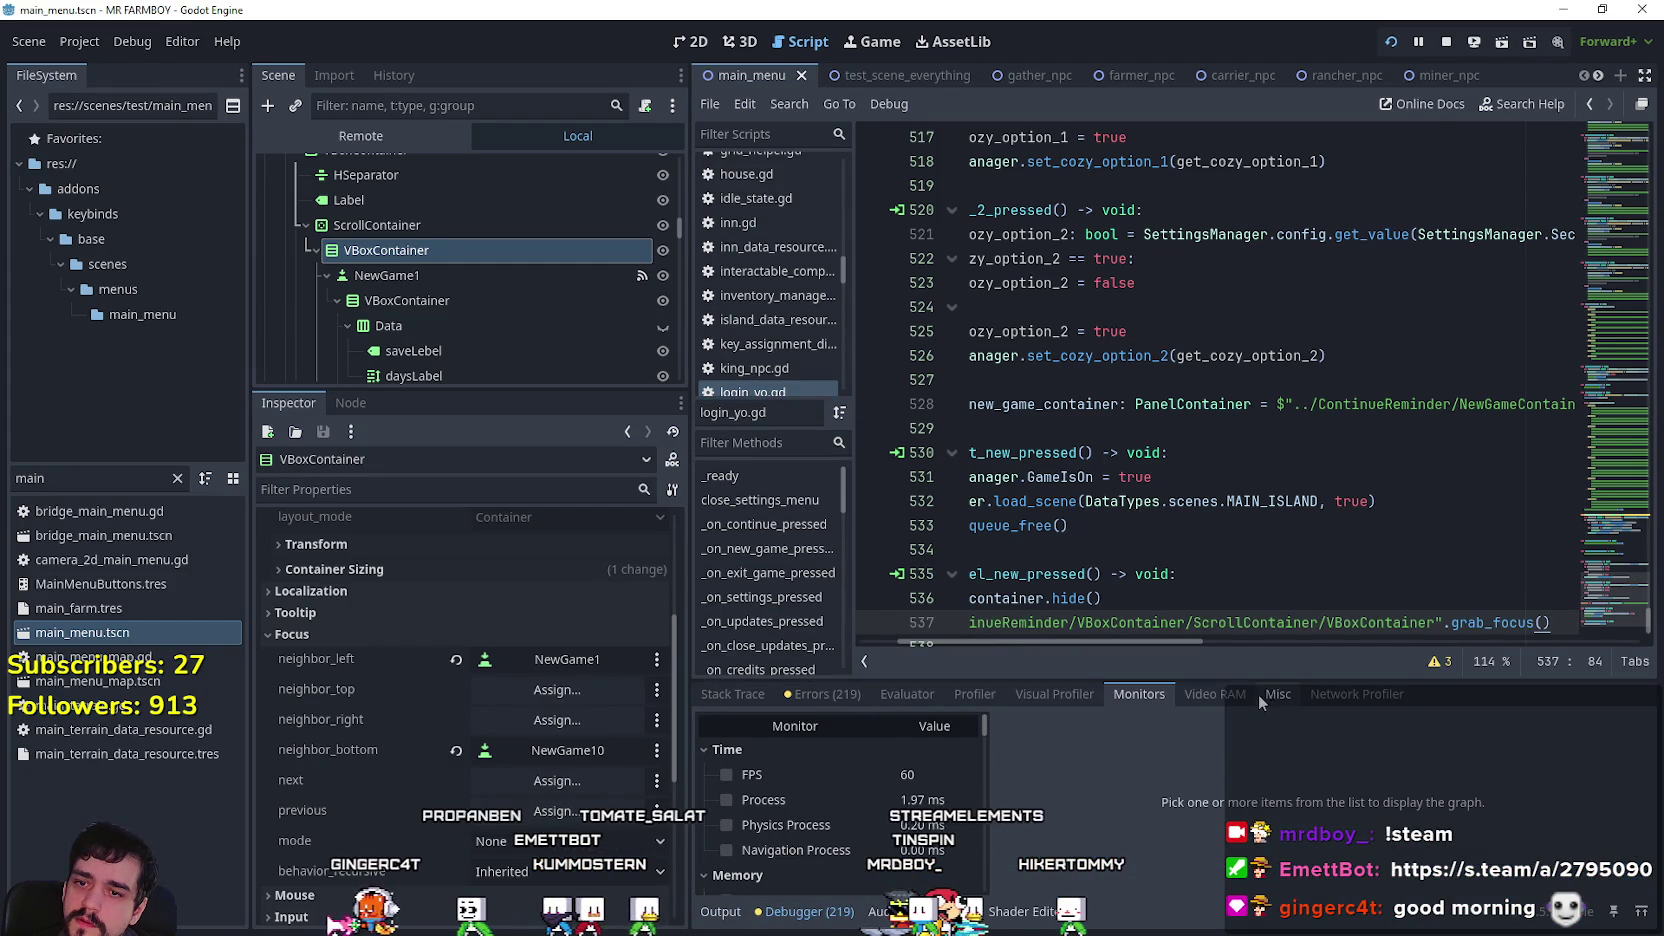
{"action": "left_click", "coordinate": [1272, 695]}
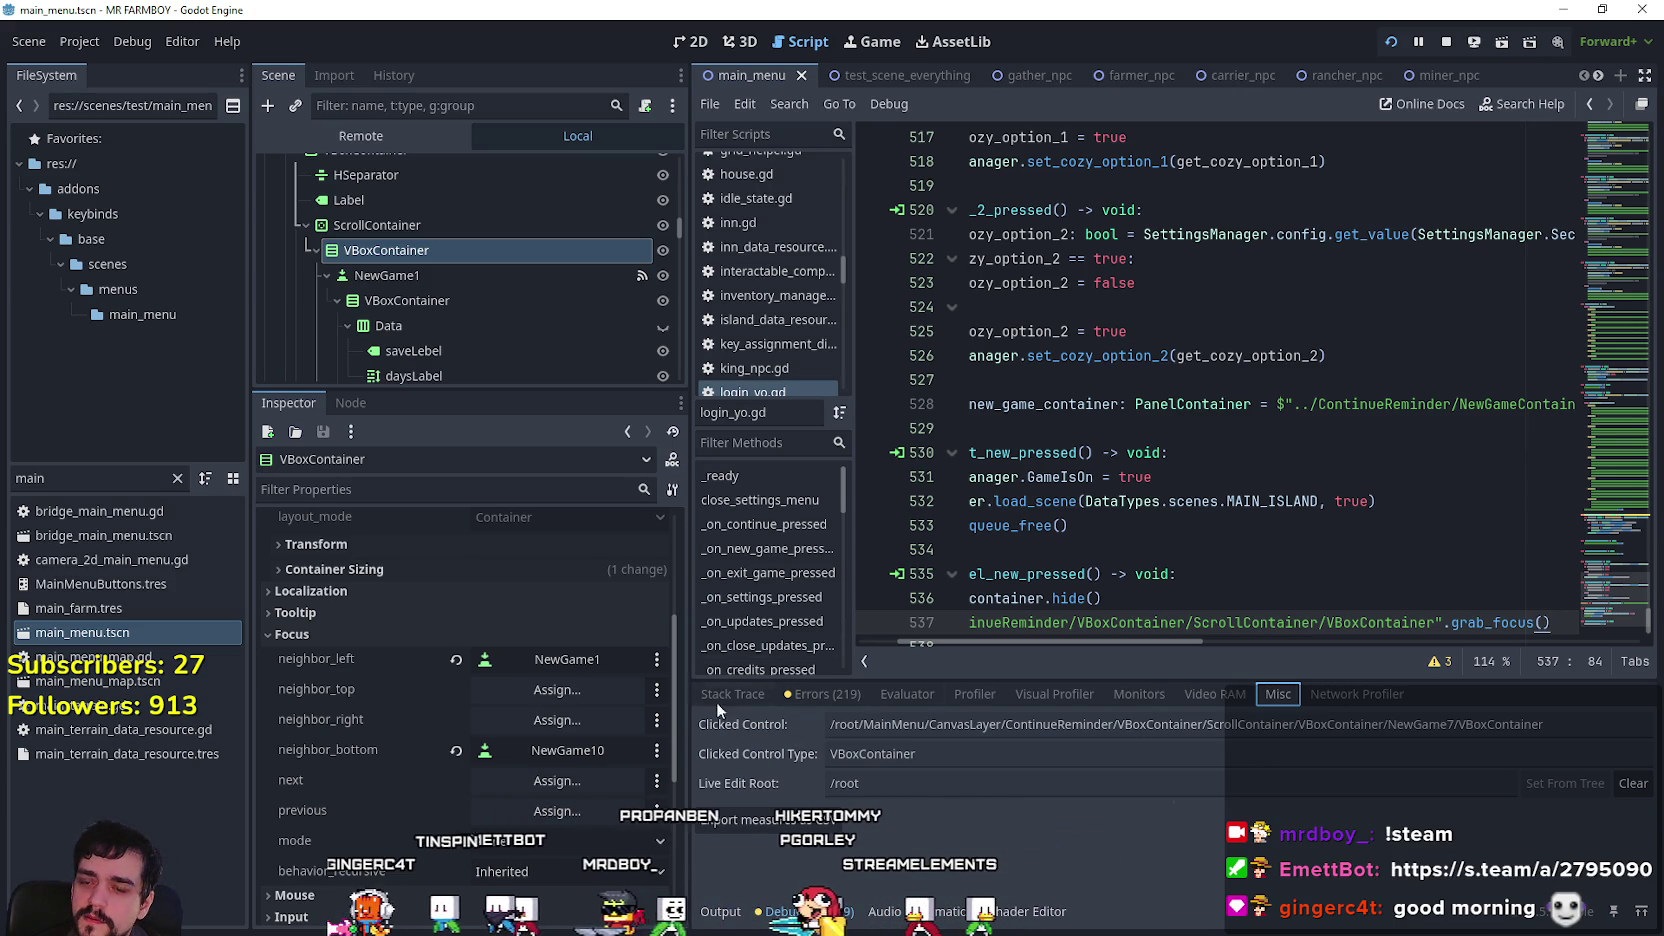
{"action": "scroll", "coordinate": [1558, 577], "scroll_direction": "down", "scroll_amount": 1}
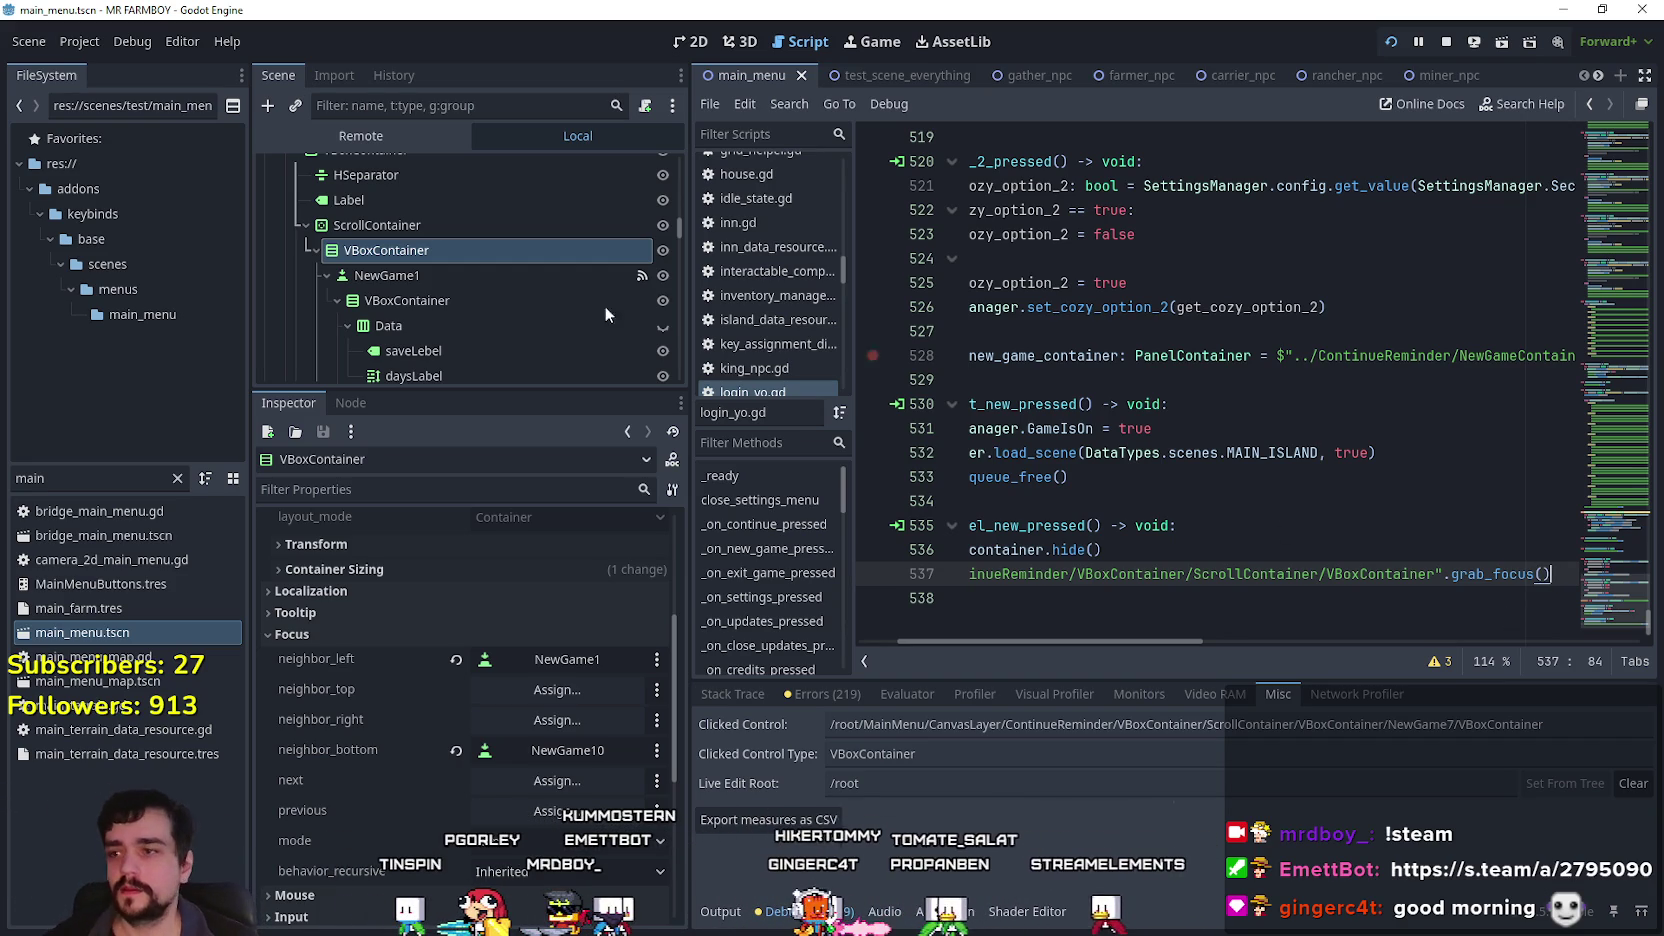
Clear VBoxContainer's left and bottom focus neighbours and delete the ContinueReminder path on line 537.
{"action": "left_click", "coordinate": [456, 660]}
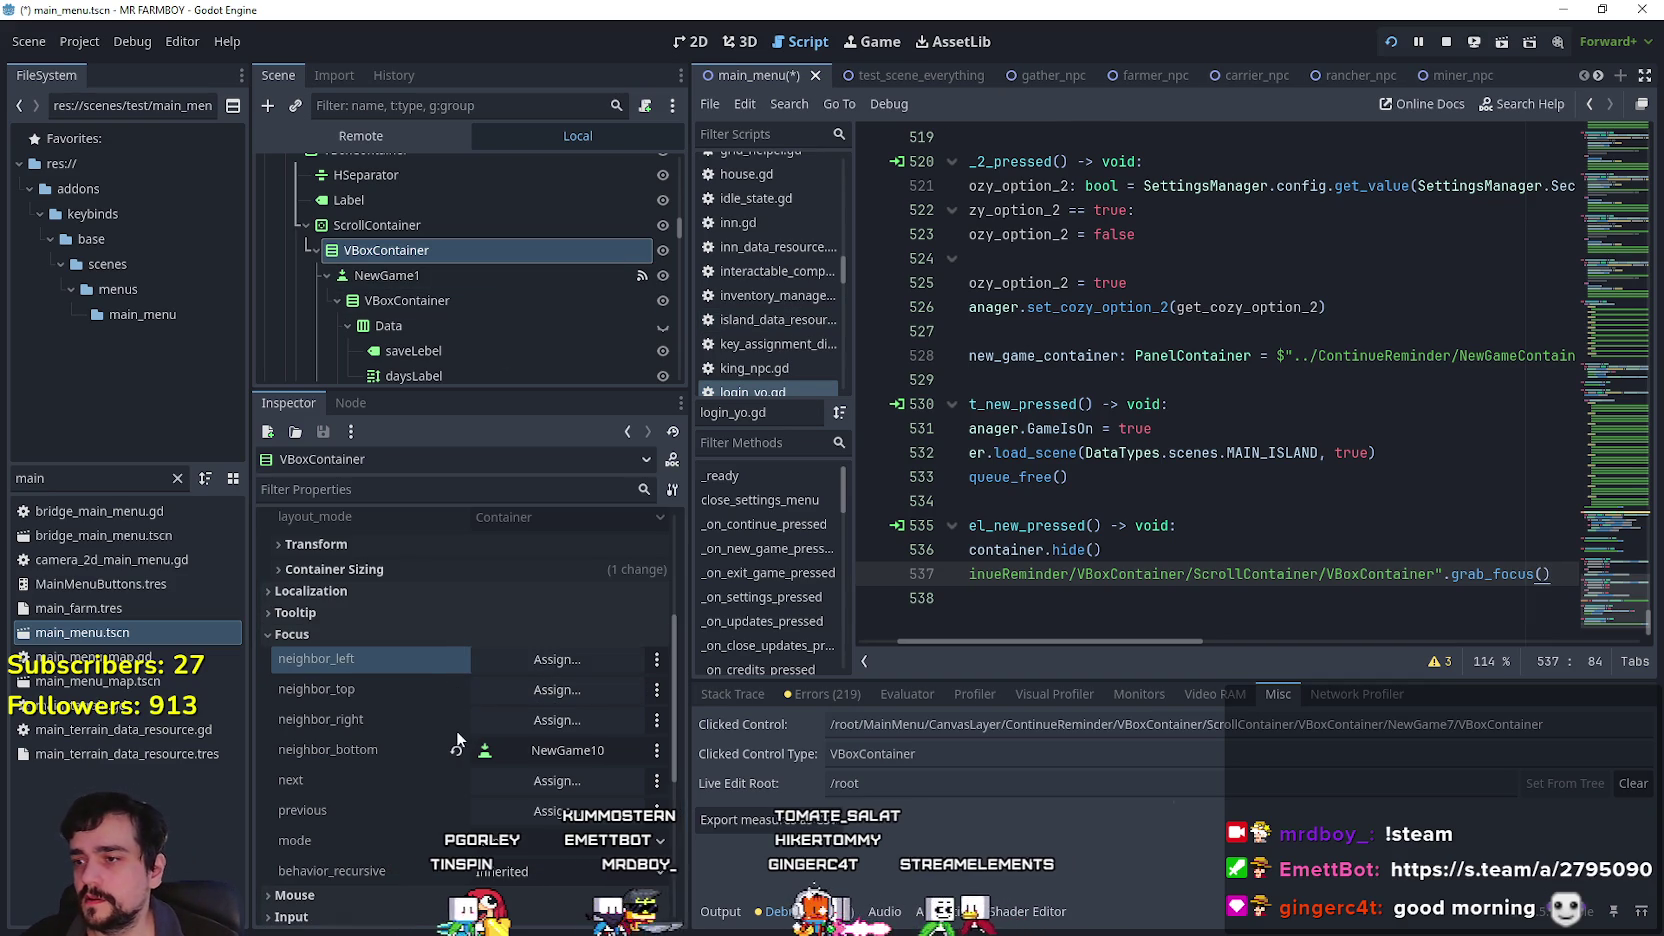
{"action": "left_click", "coordinate": [455, 750]}
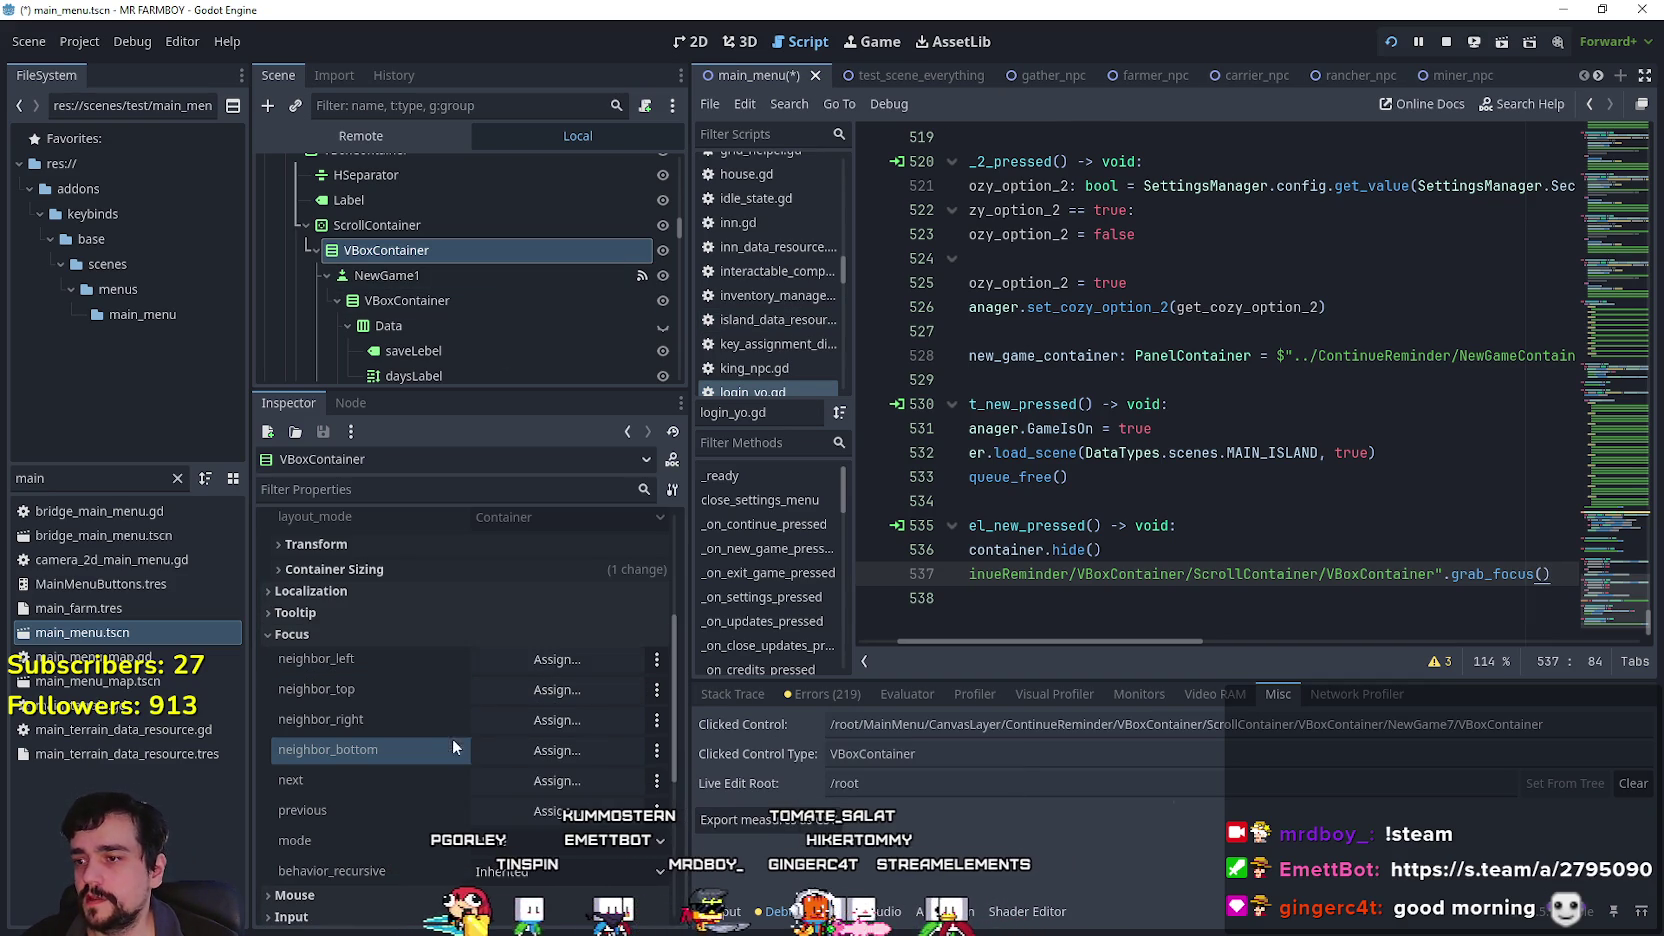
{"action": "left_click", "coordinate": [1470, 594]}
{"action": "mouse_move", "coordinate": [1440, 574]}
{"action": "left_mouse_down"}
{"action": "mouse_move", "coordinate": [1632, 580]}
{"action": "mouse_move", "coordinate": [965, 576]}
{"action": "mouse_move", "coordinate": [1431, 578]}
{"action": "mouse_move", "coordinate": [985, 578]}
{"action": "mouse_move", "coordinate": [1007, 585]}
{"action": "left_mouse_up"}
{"action": "left_click", "coordinate": [1434, 577]}
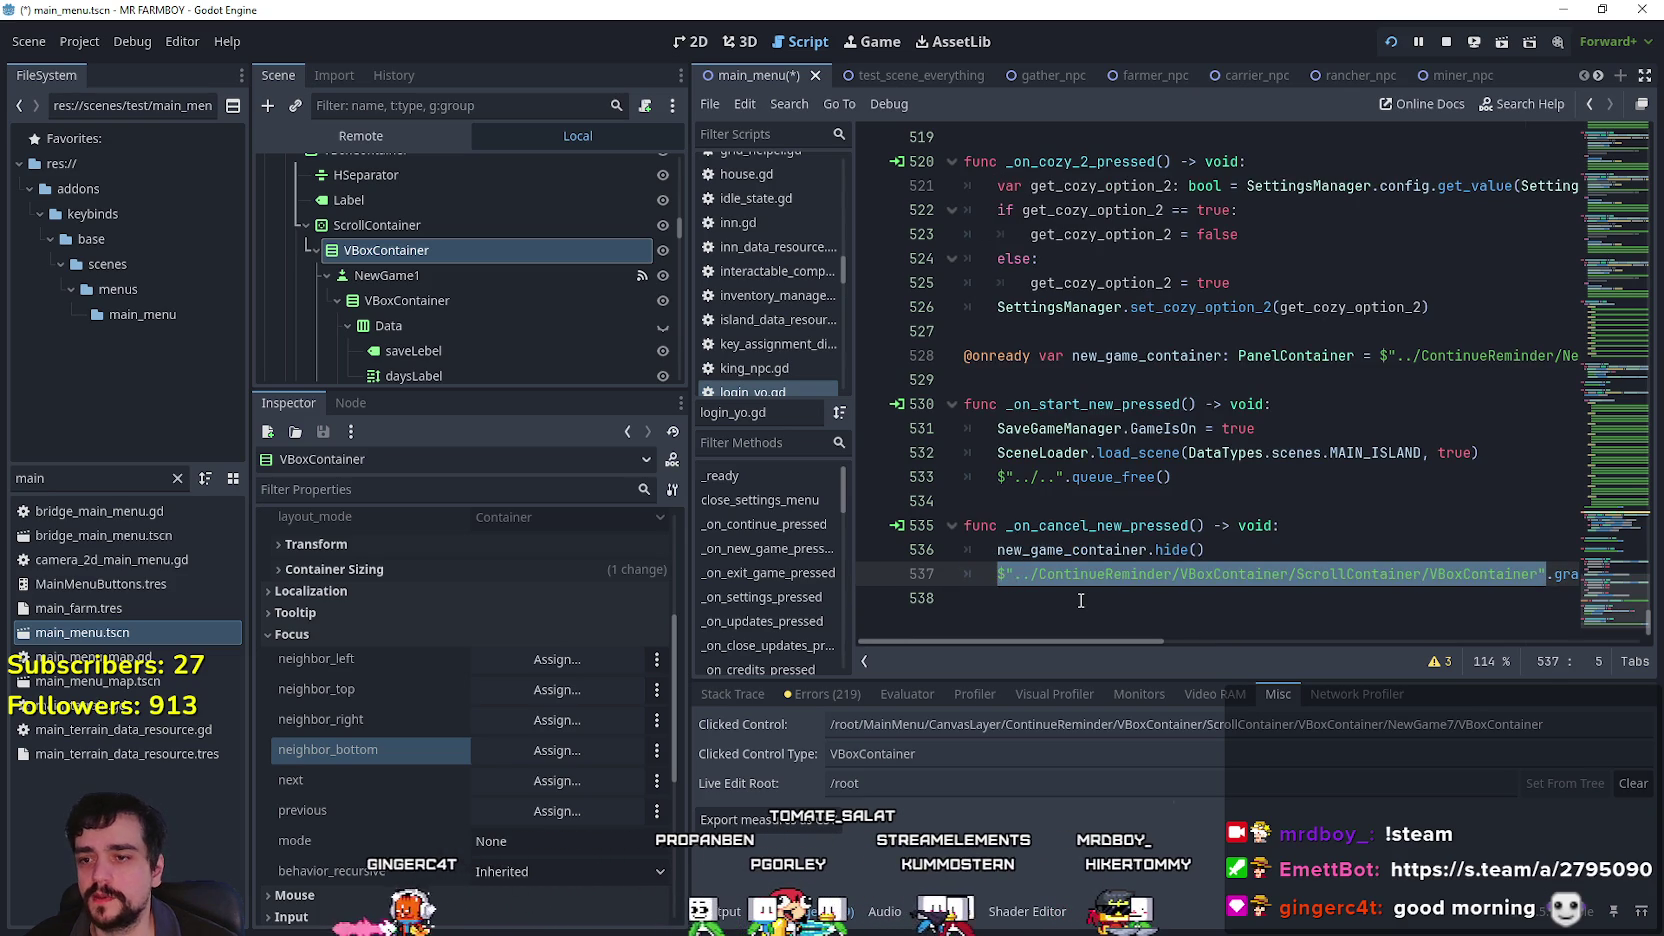
{"action": "key", "text": "BackSpace"}
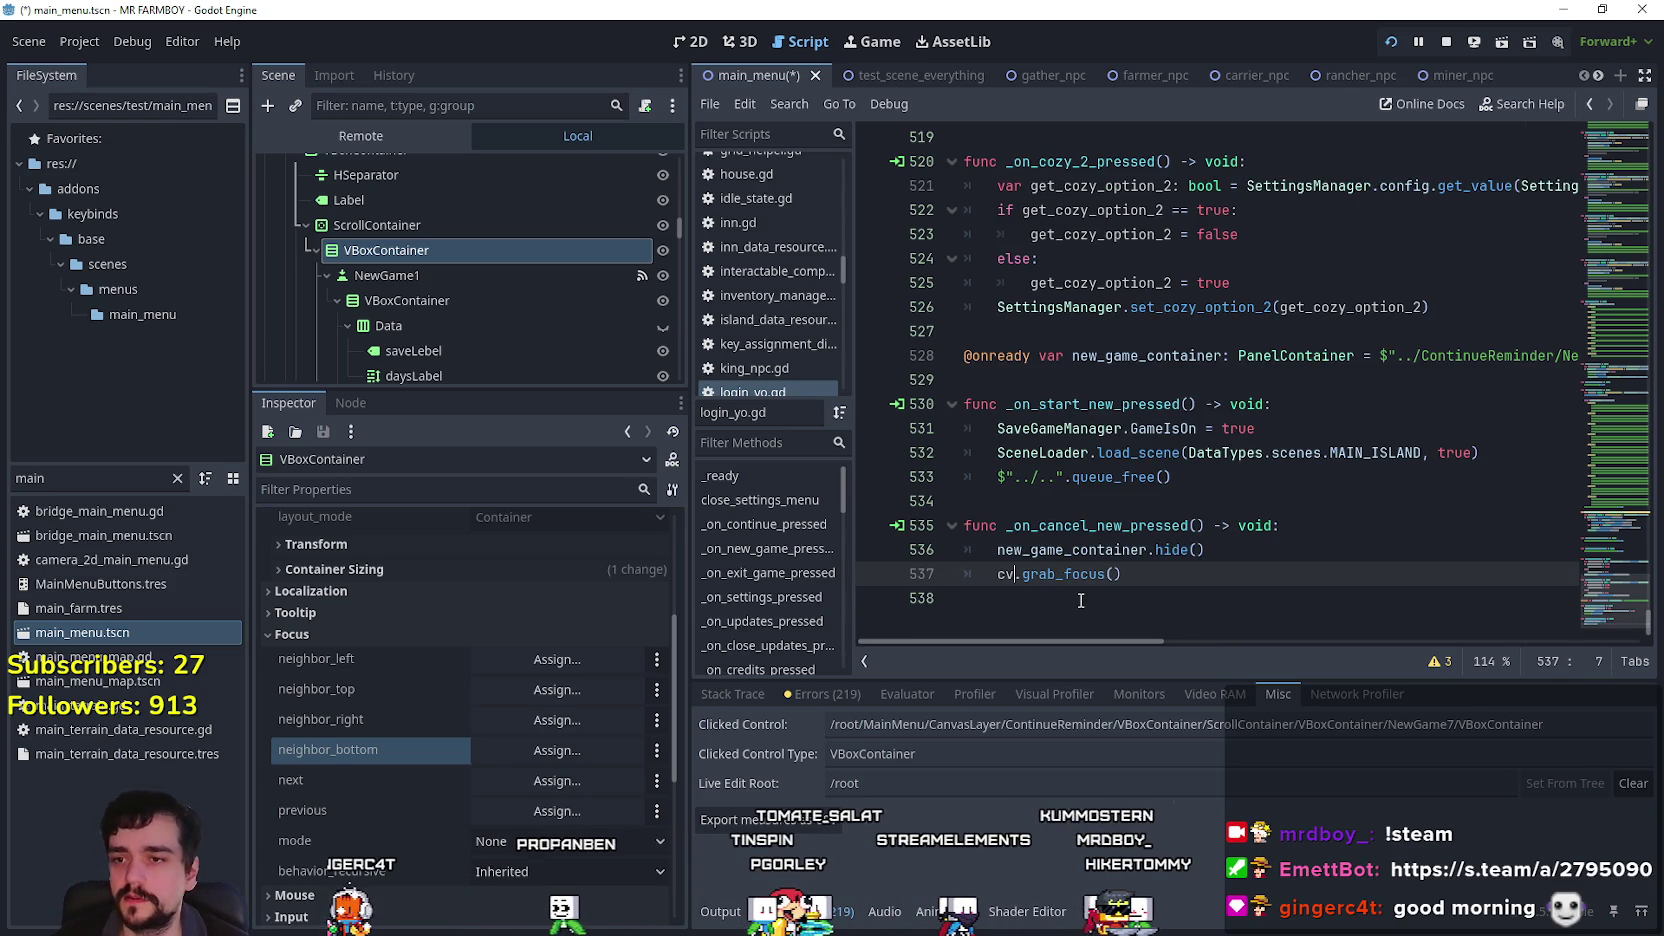
{"action": "key", "text": "BackSpace"}
Try grab_click_focus and FOCUS_CLICK on line 537 via autocomplete, then switch to the running game.
{"action": "type", "text": "lick"}
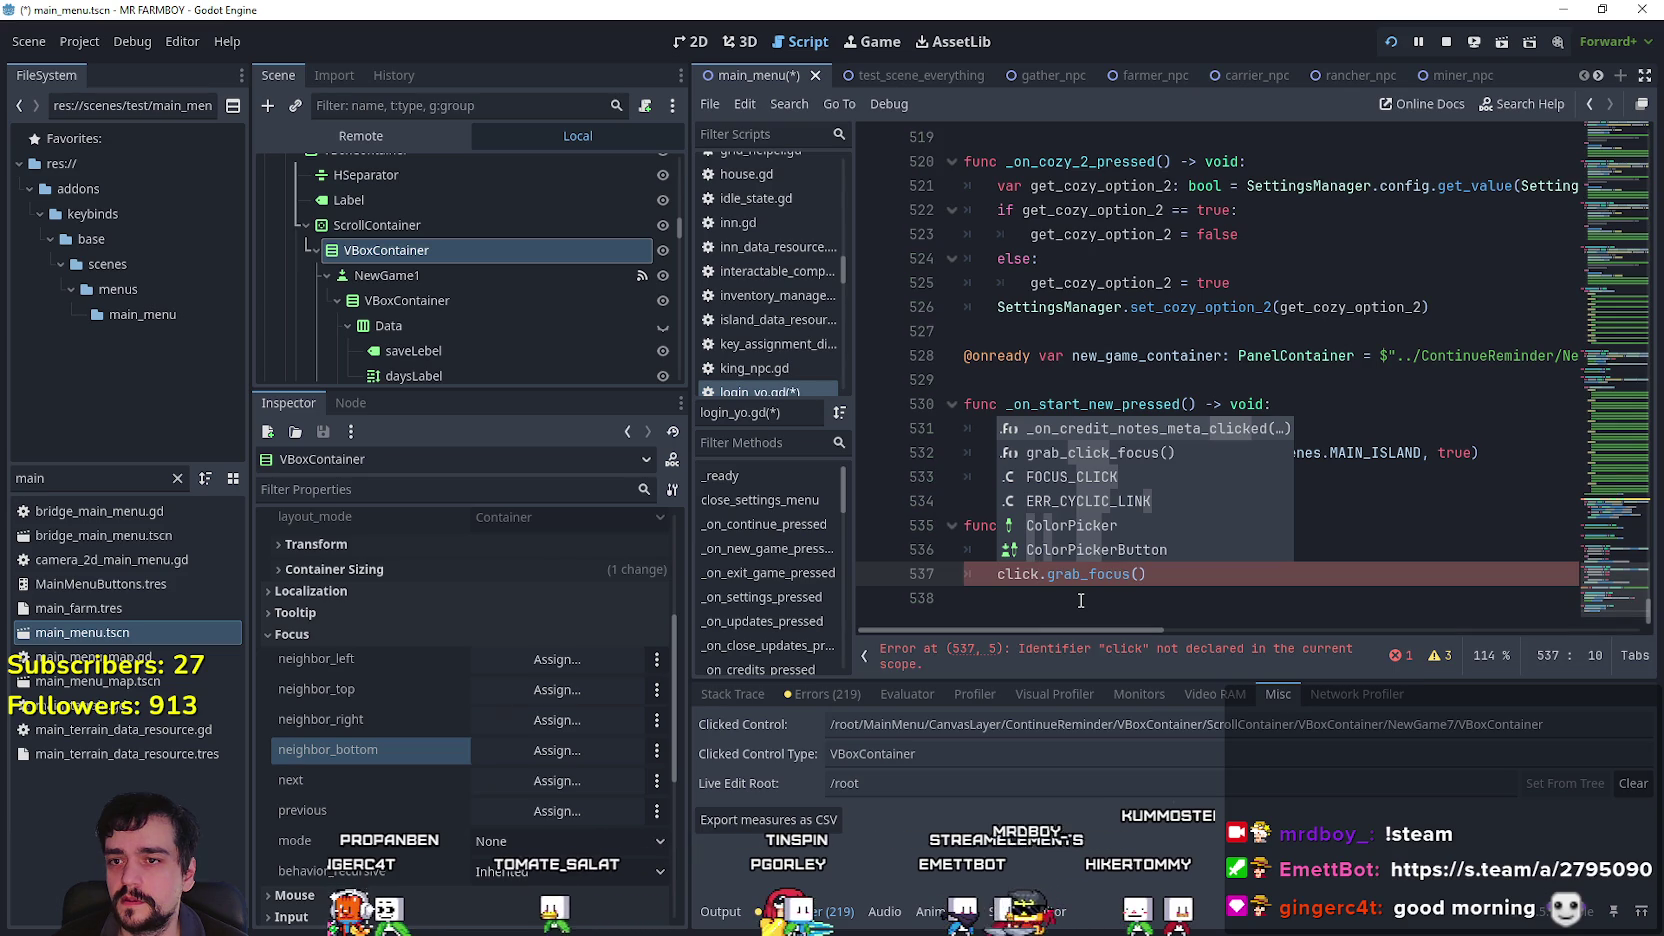
{"action": "key", "text": "Down"}
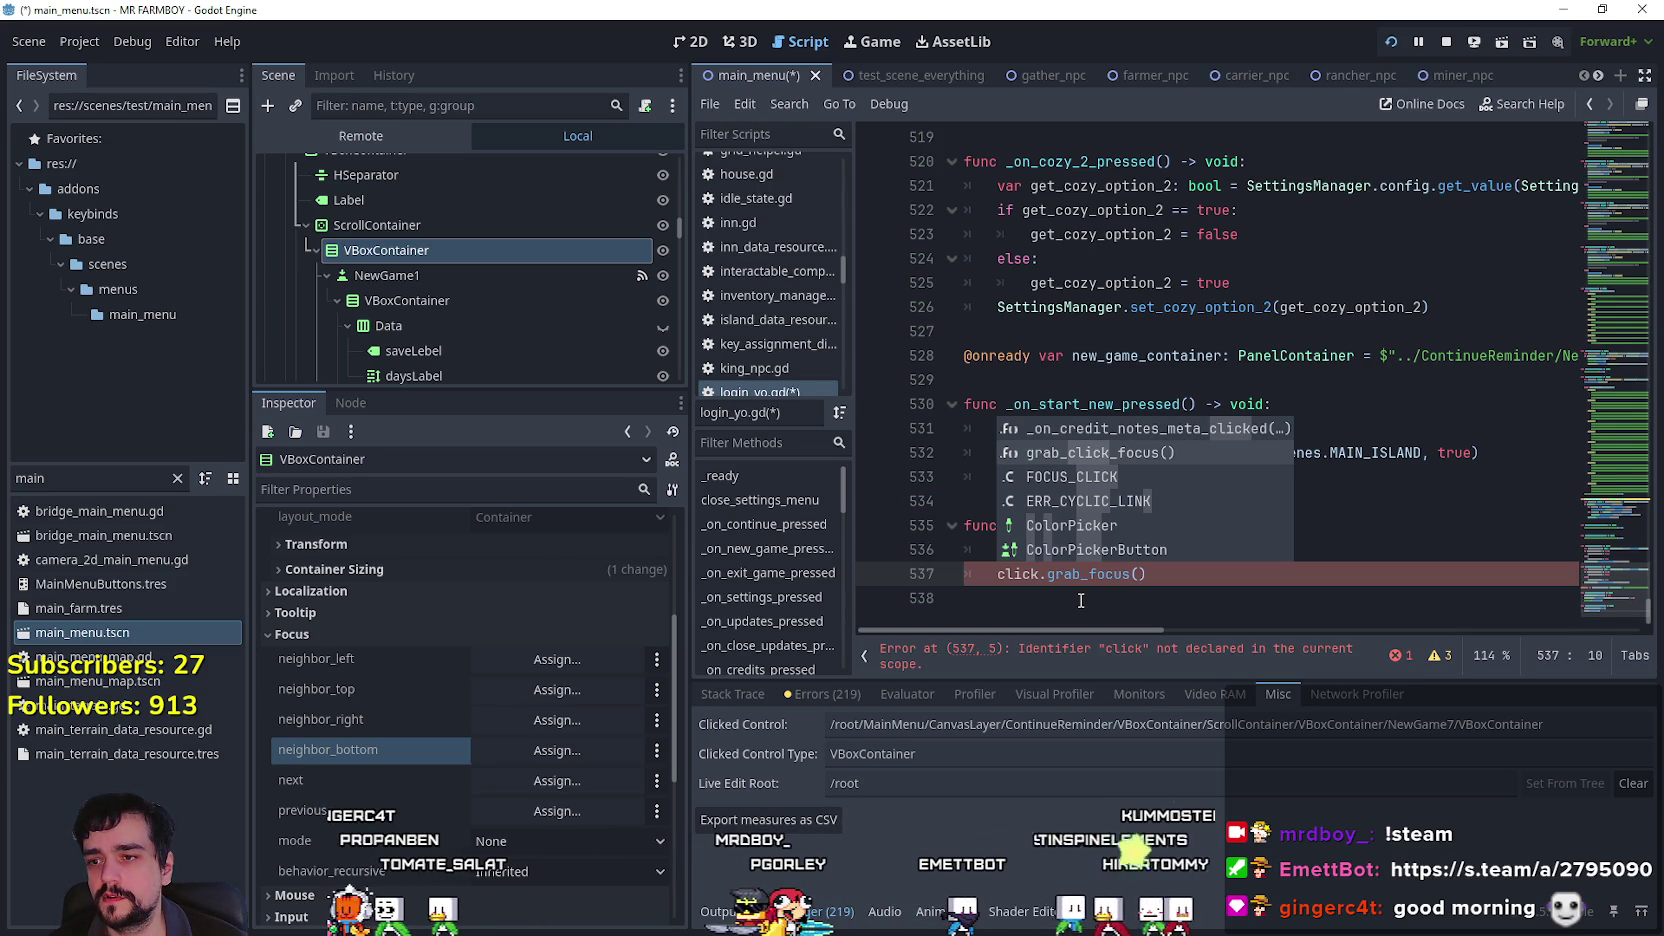
{"action": "key", "text": "Return"}
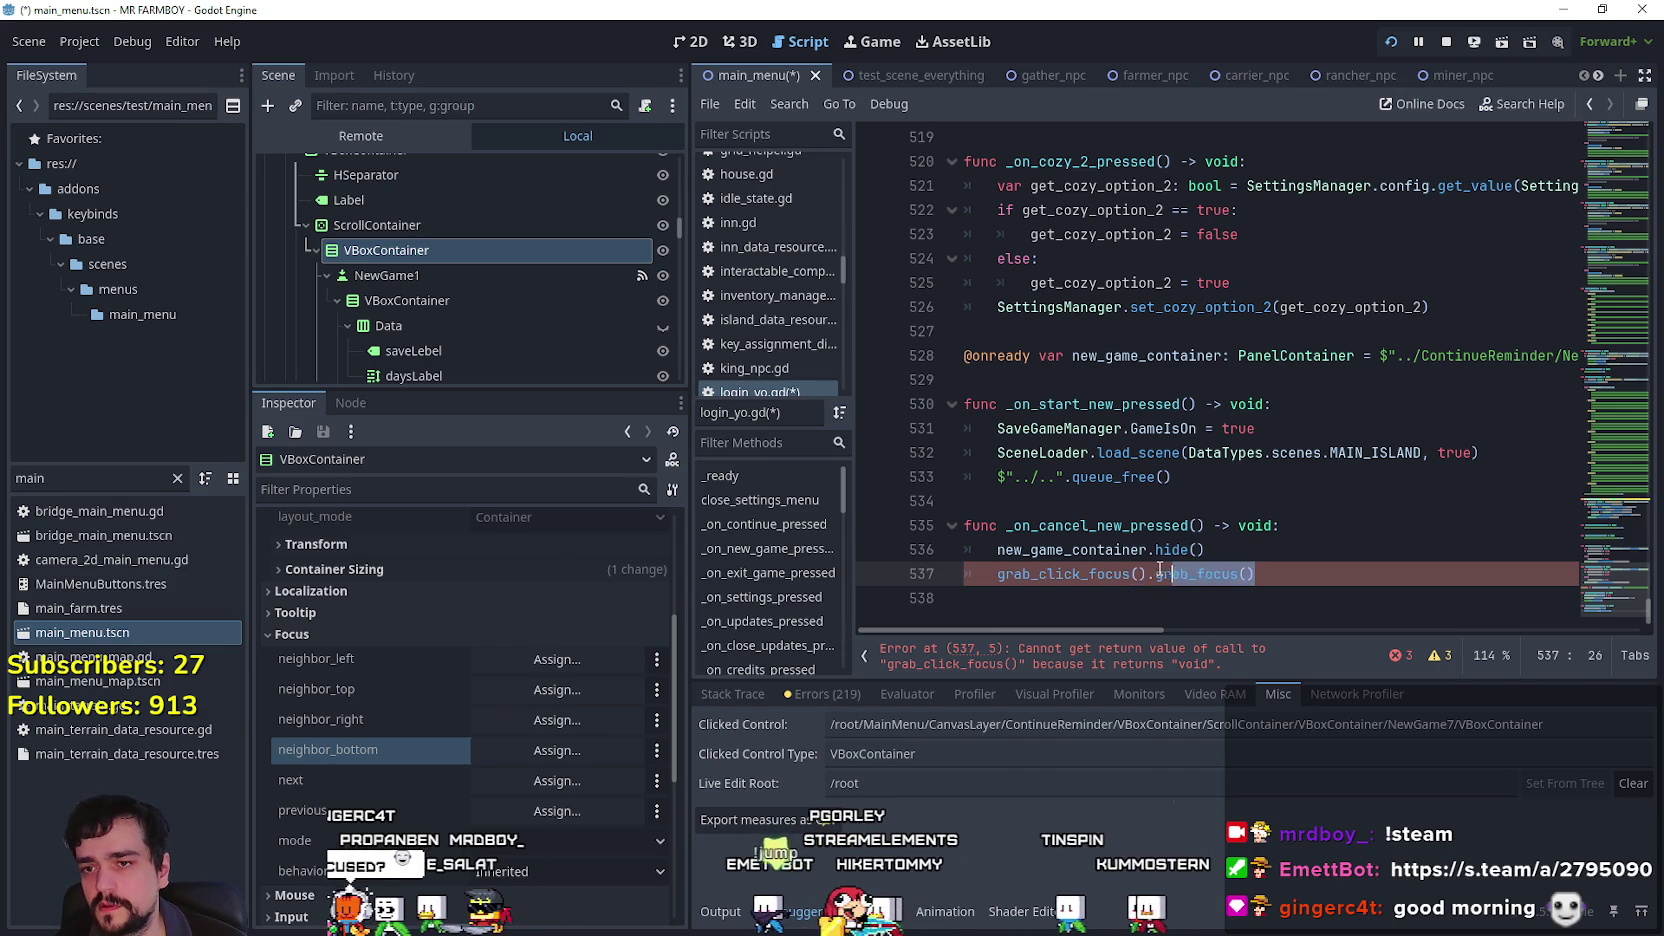
{"action": "key", "text": "BackSpace"}
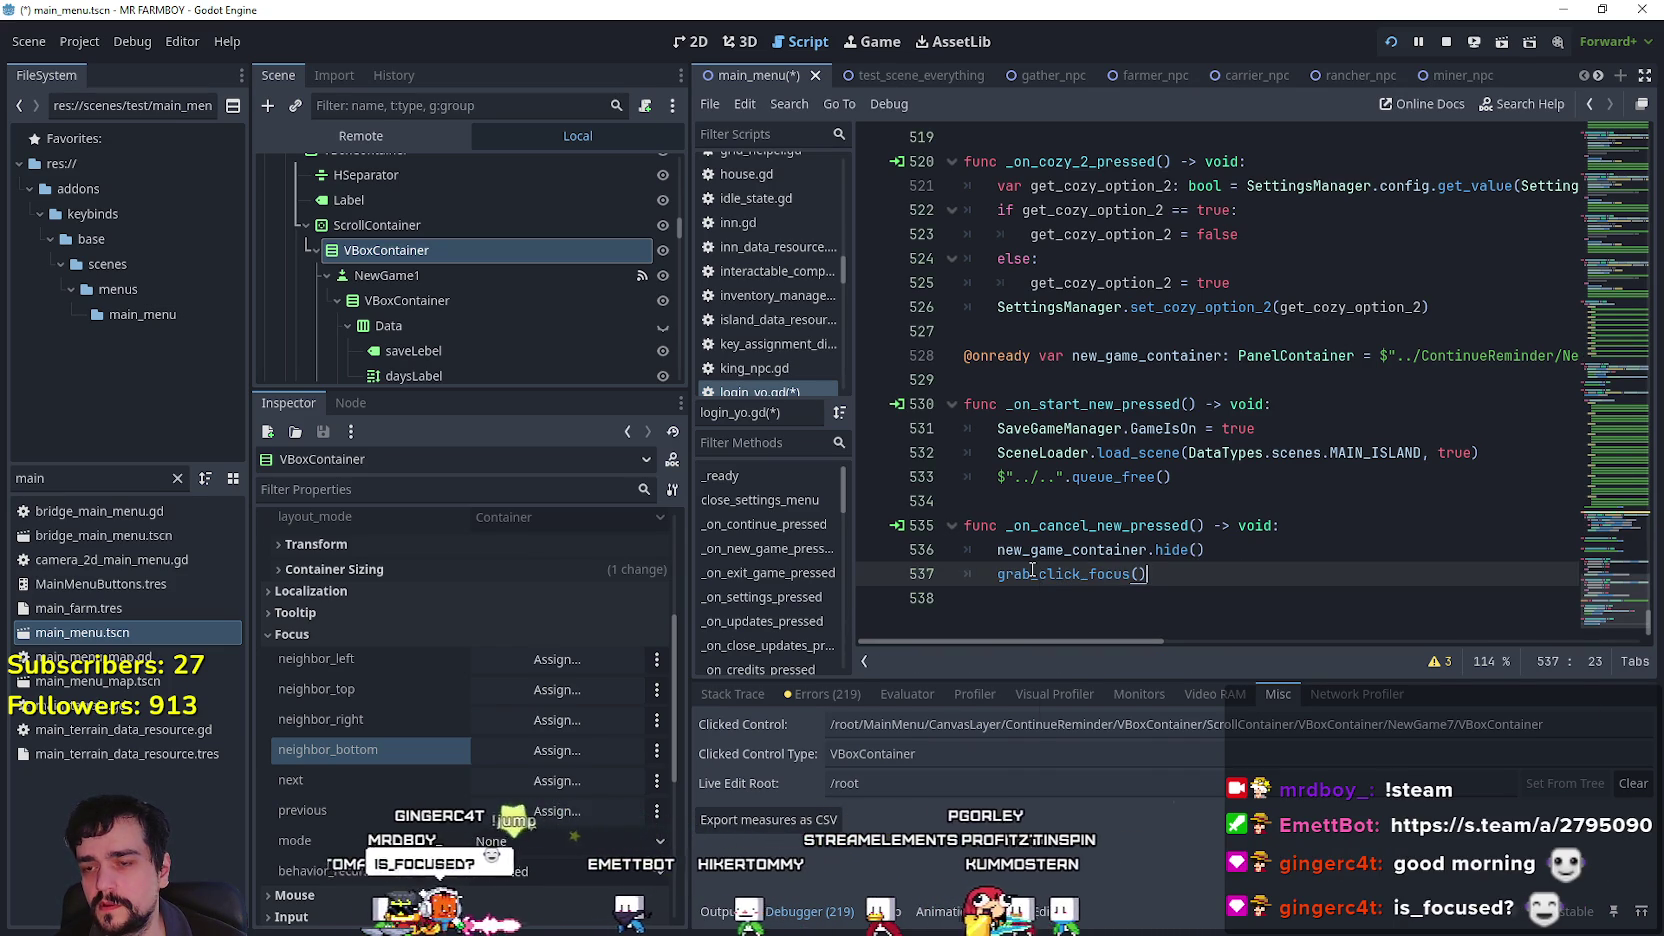
{"action": "mouse_move", "coordinate": [1032, 569]}
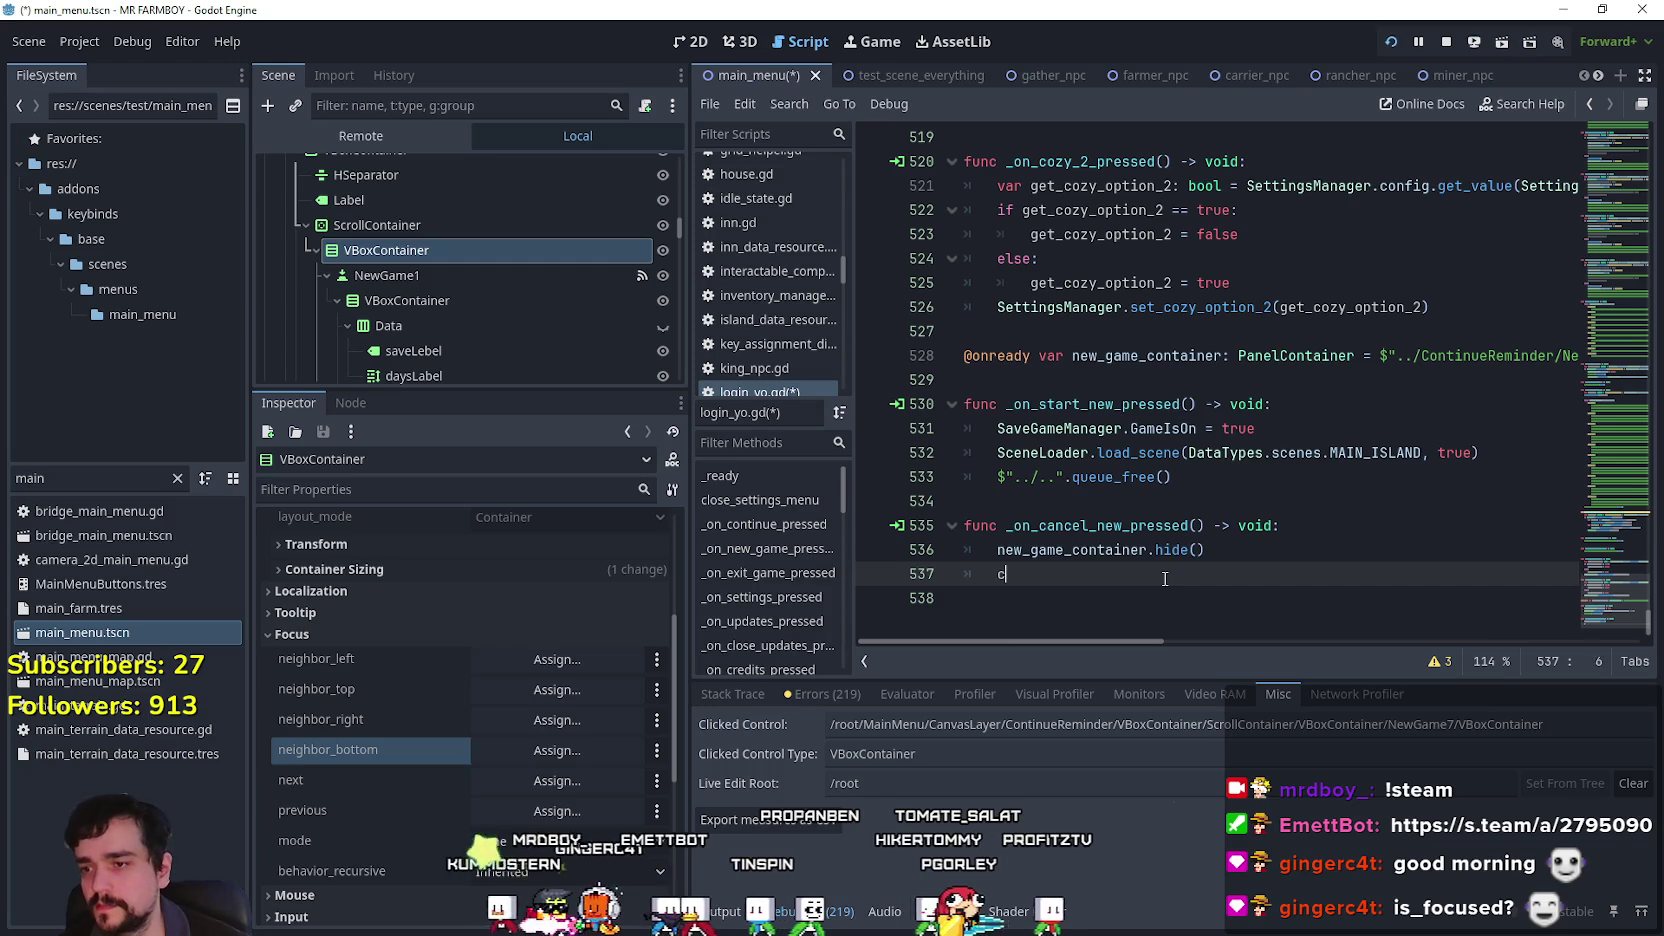
{"action": "type", "text": "lick"}
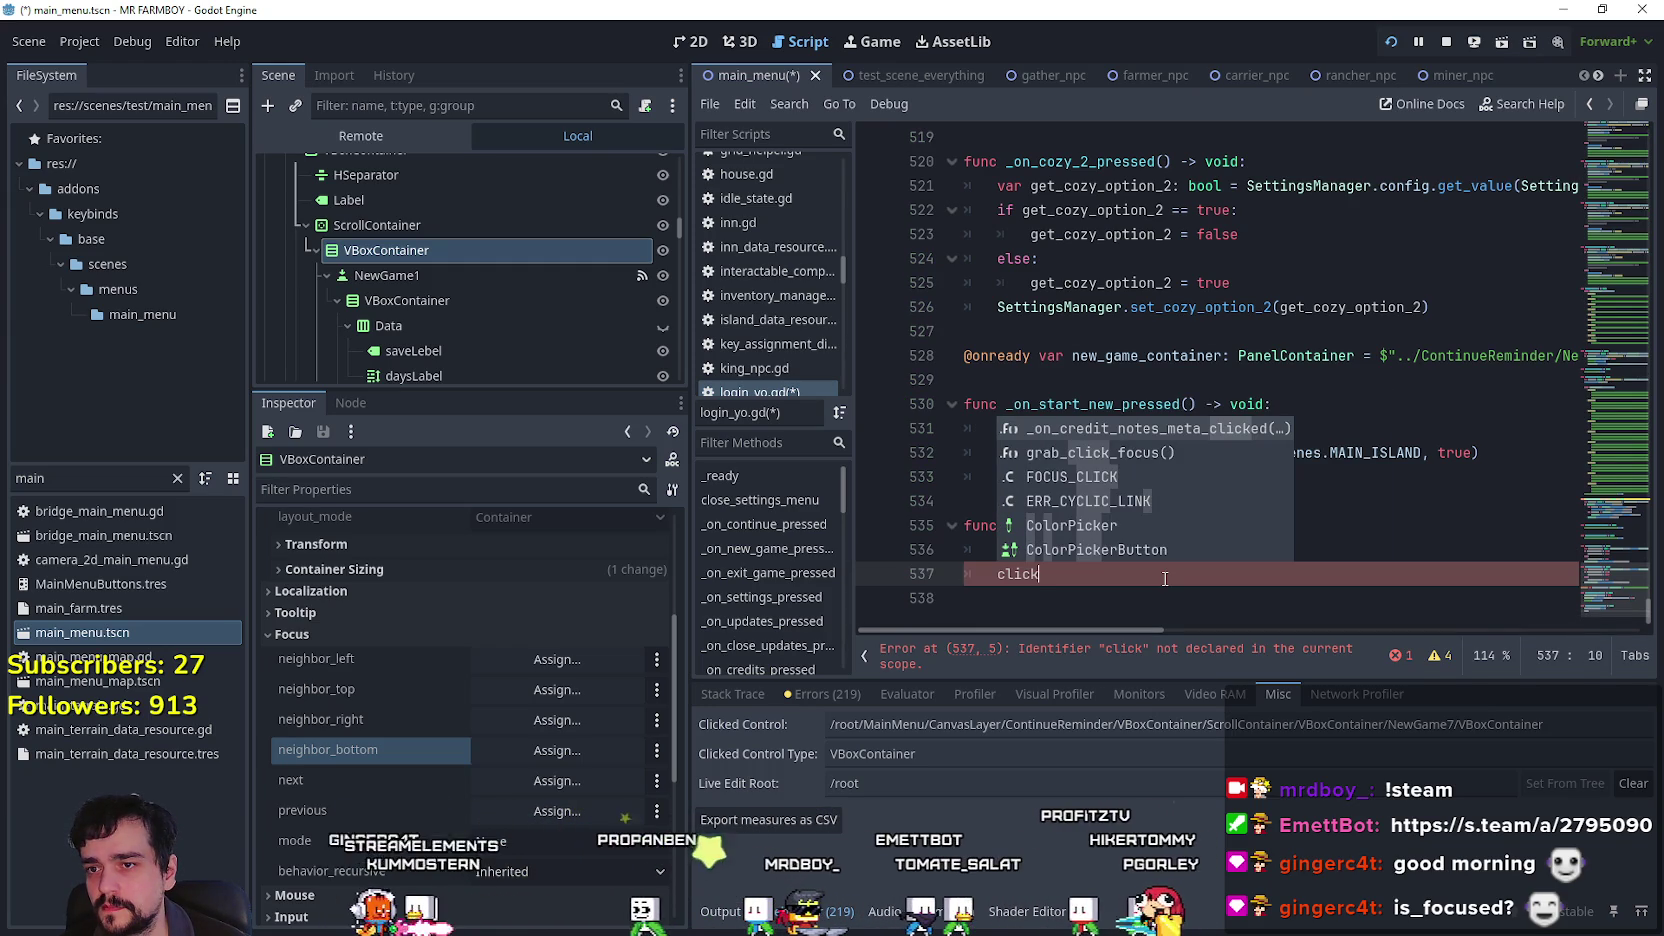
{"action": "key", "text": "Down"}
{"action": "key", "text": "Down"}
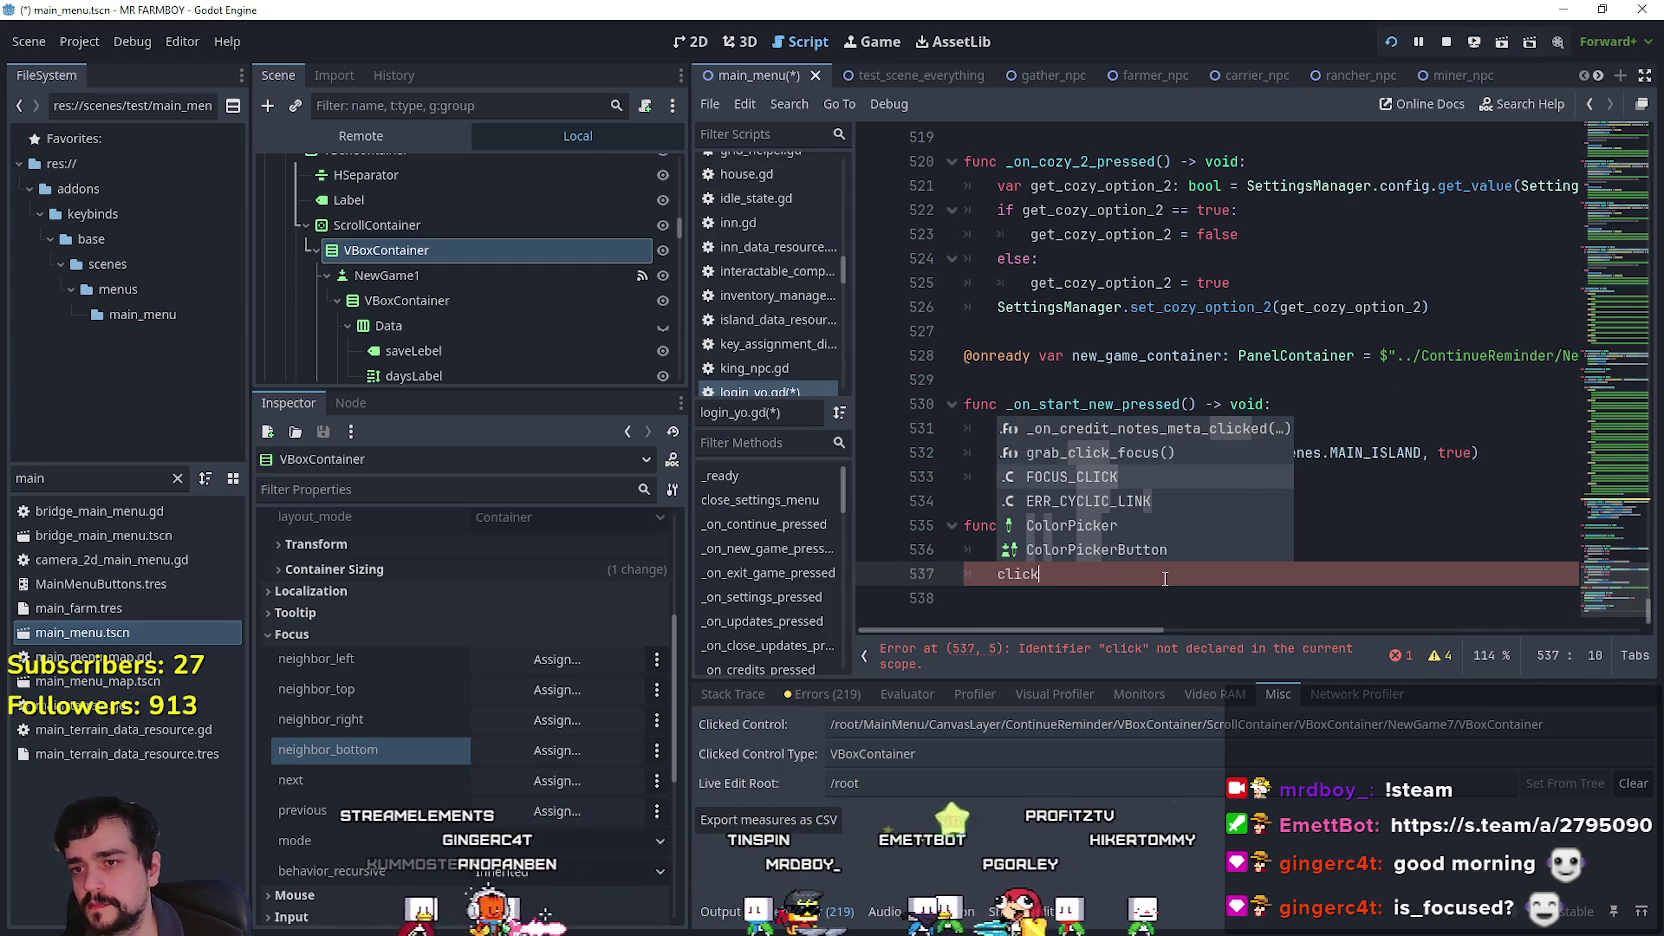
{"action": "key", "text": "Return"}
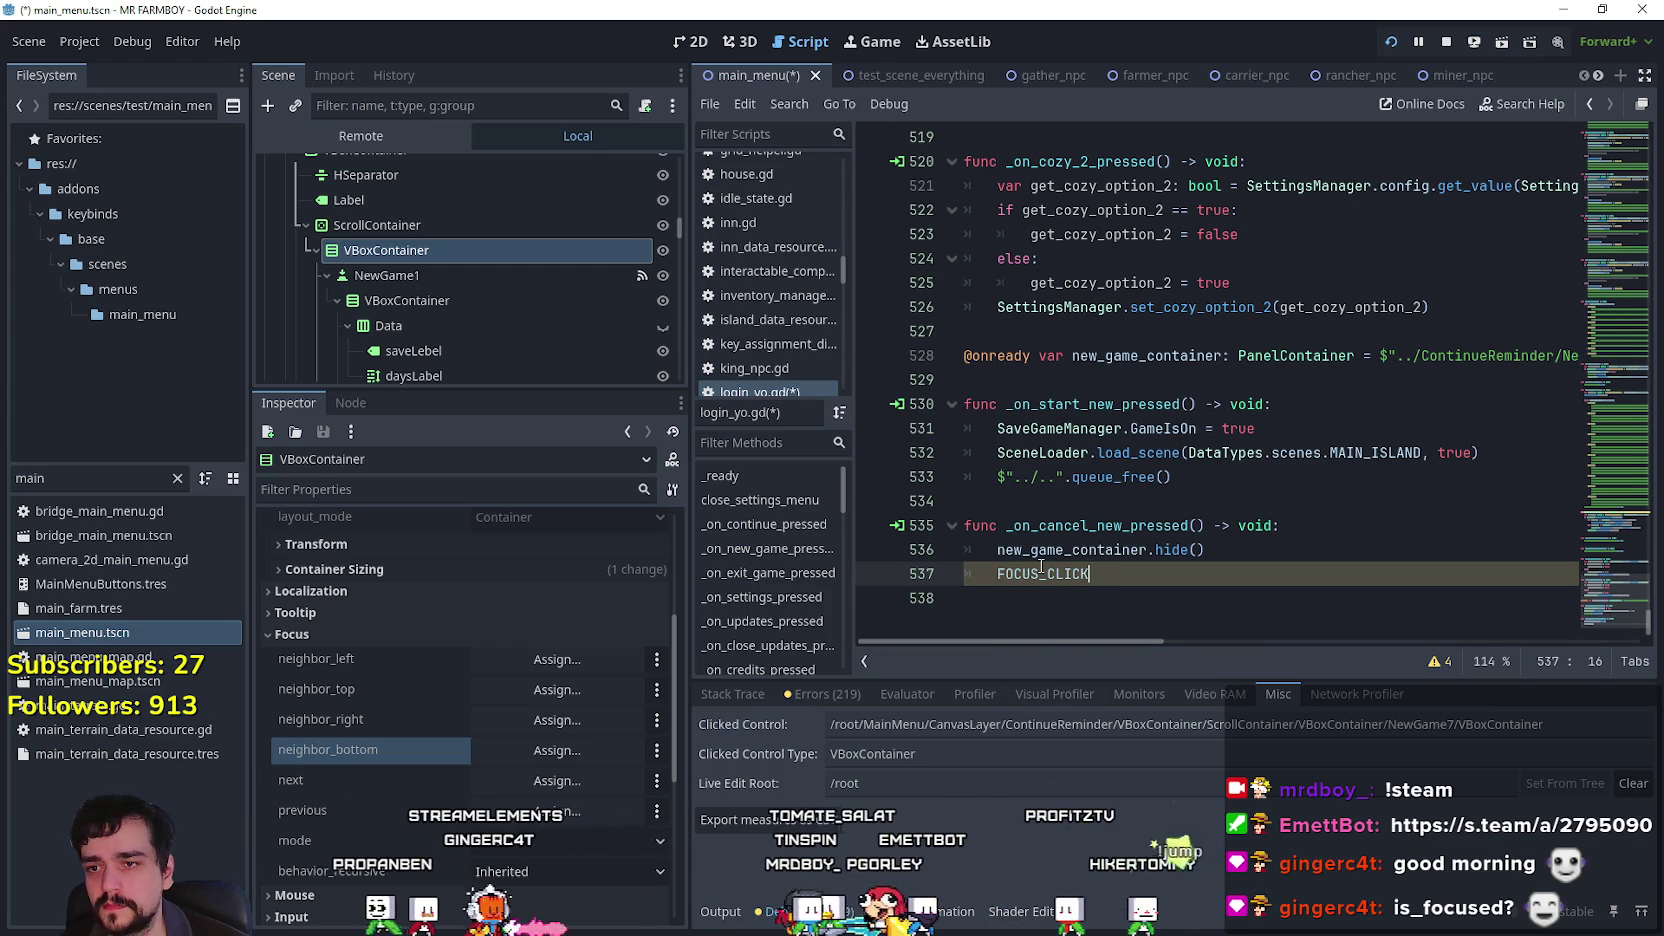
{"action": "mouse_move", "coordinate": [1046, 570]}
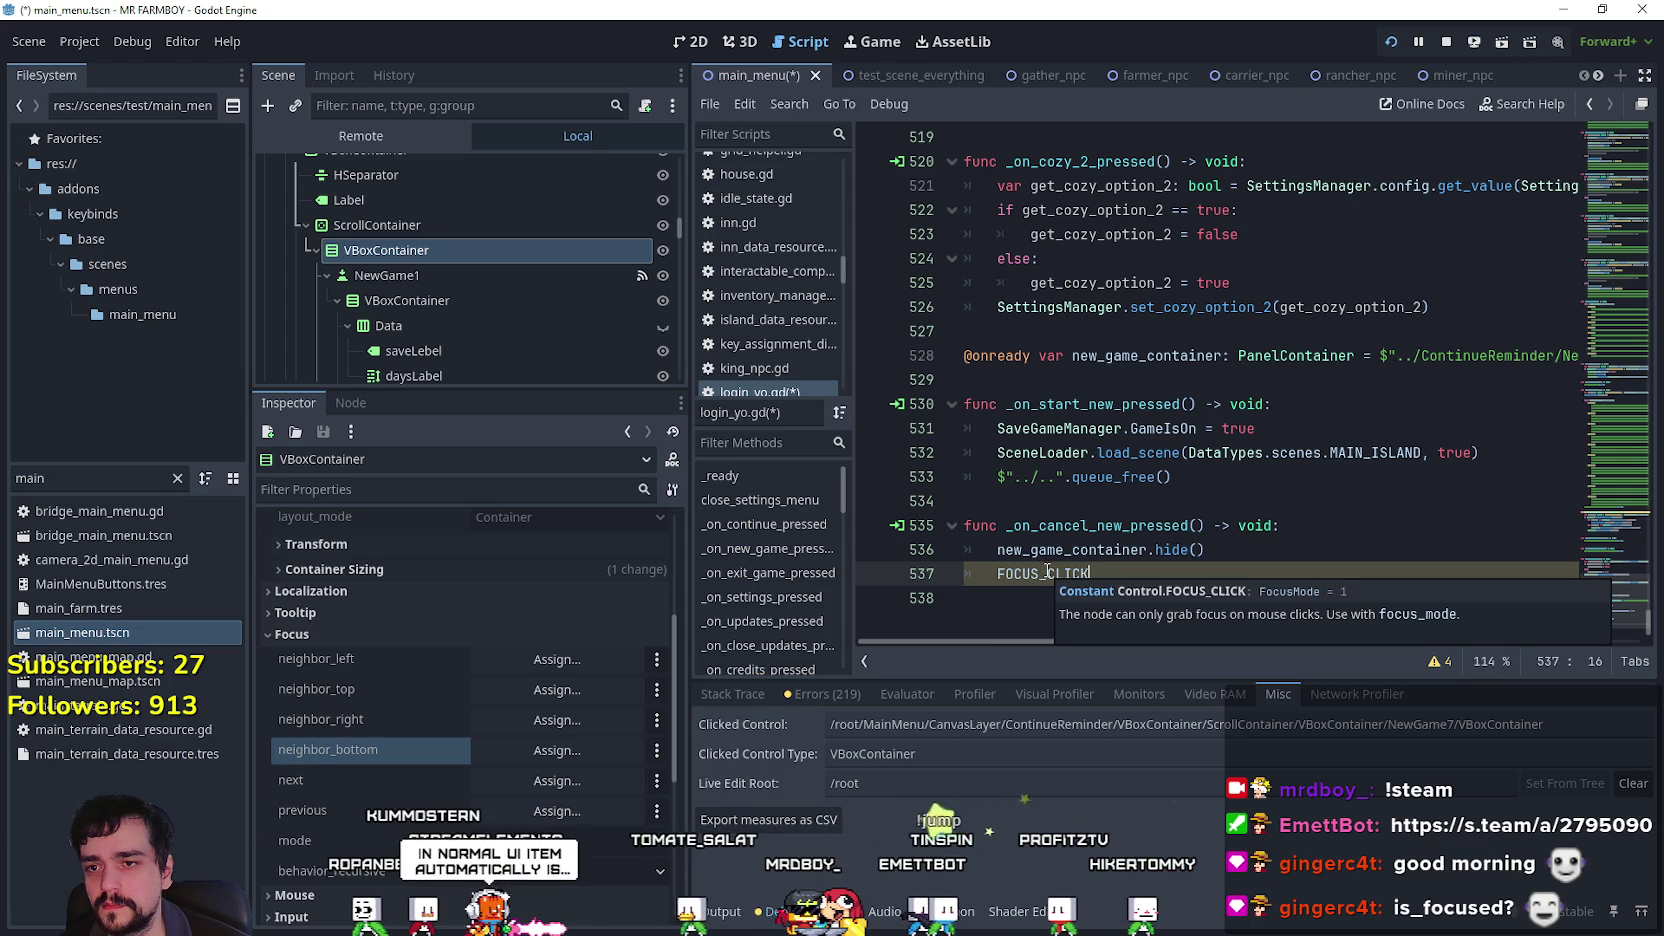
{"action": "key", "text": "Home"}
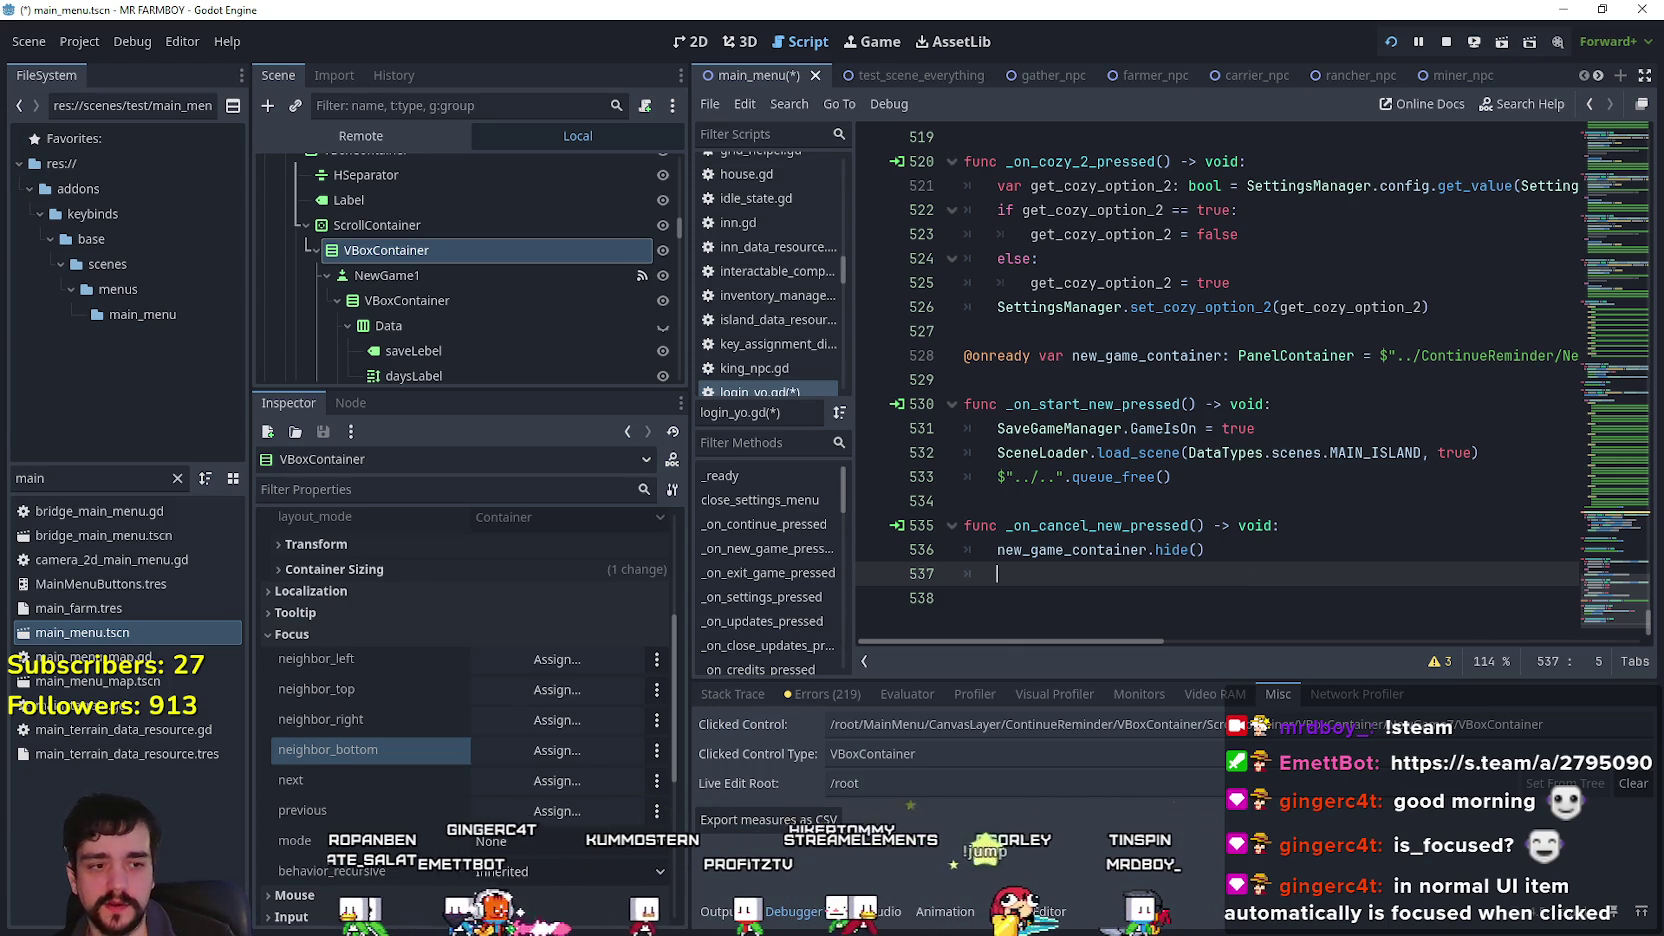
{"action": "key", "text": "alt+Tab"}
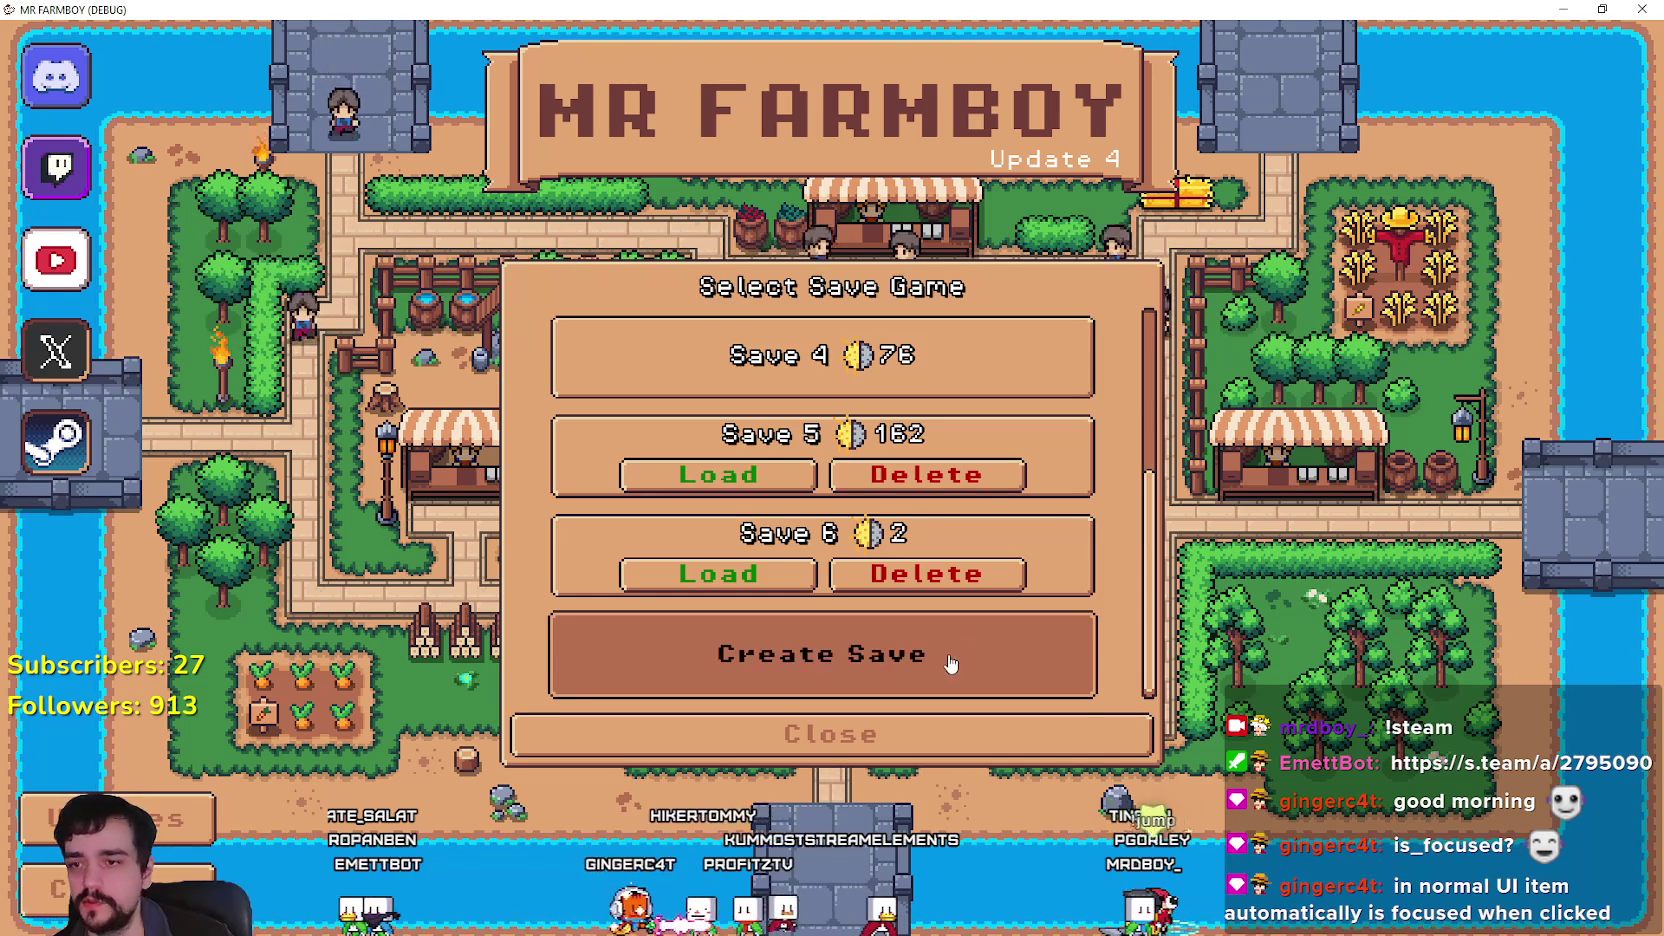
Open and cancel New Game, move keyboard focus between saves up to Save 5, then close the game.
{"action": "left_click", "coordinate": [790, 670]}
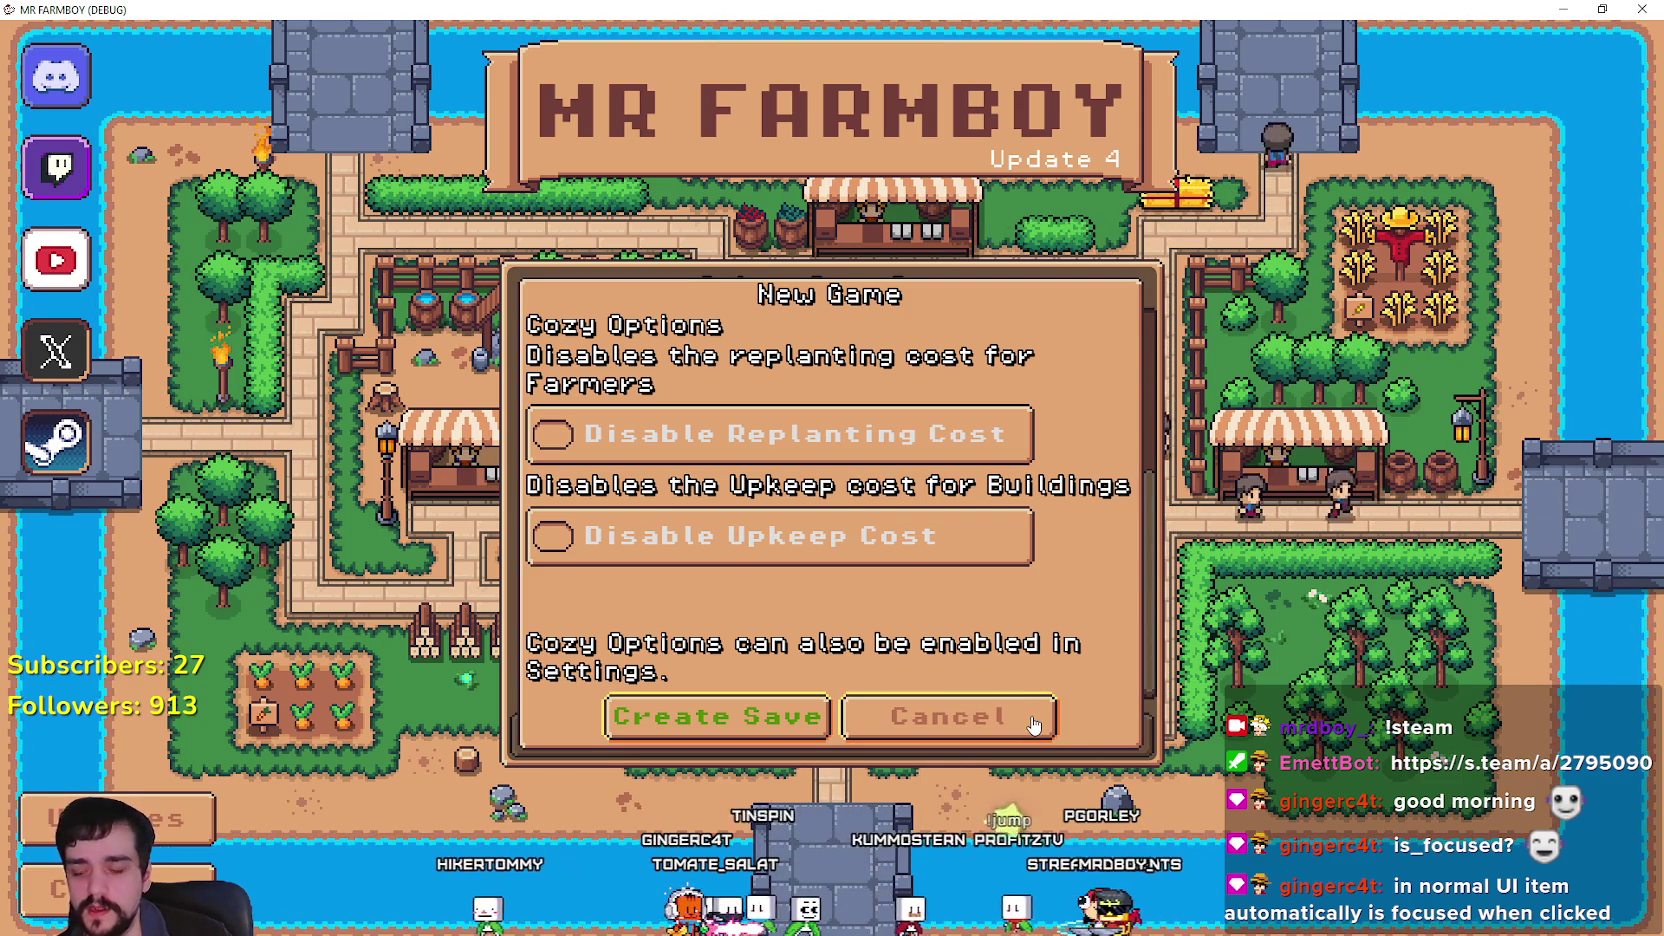
{"action": "key", "text": "alt+Tab"}
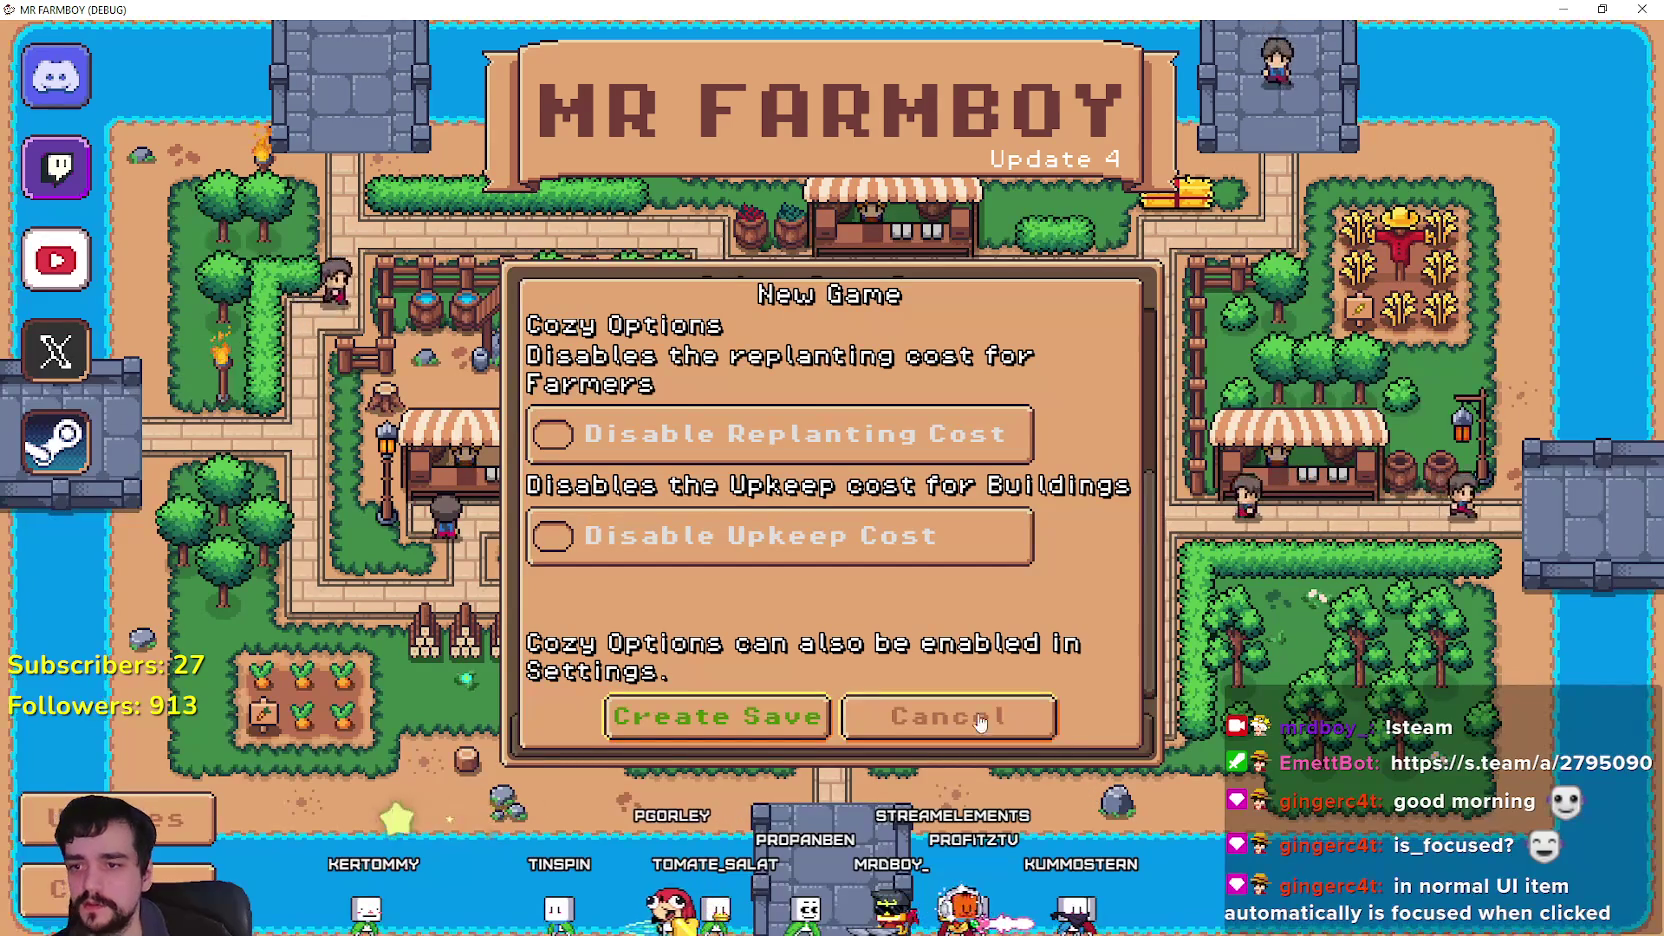
{"action": "left_click", "coordinate": [951, 713]}
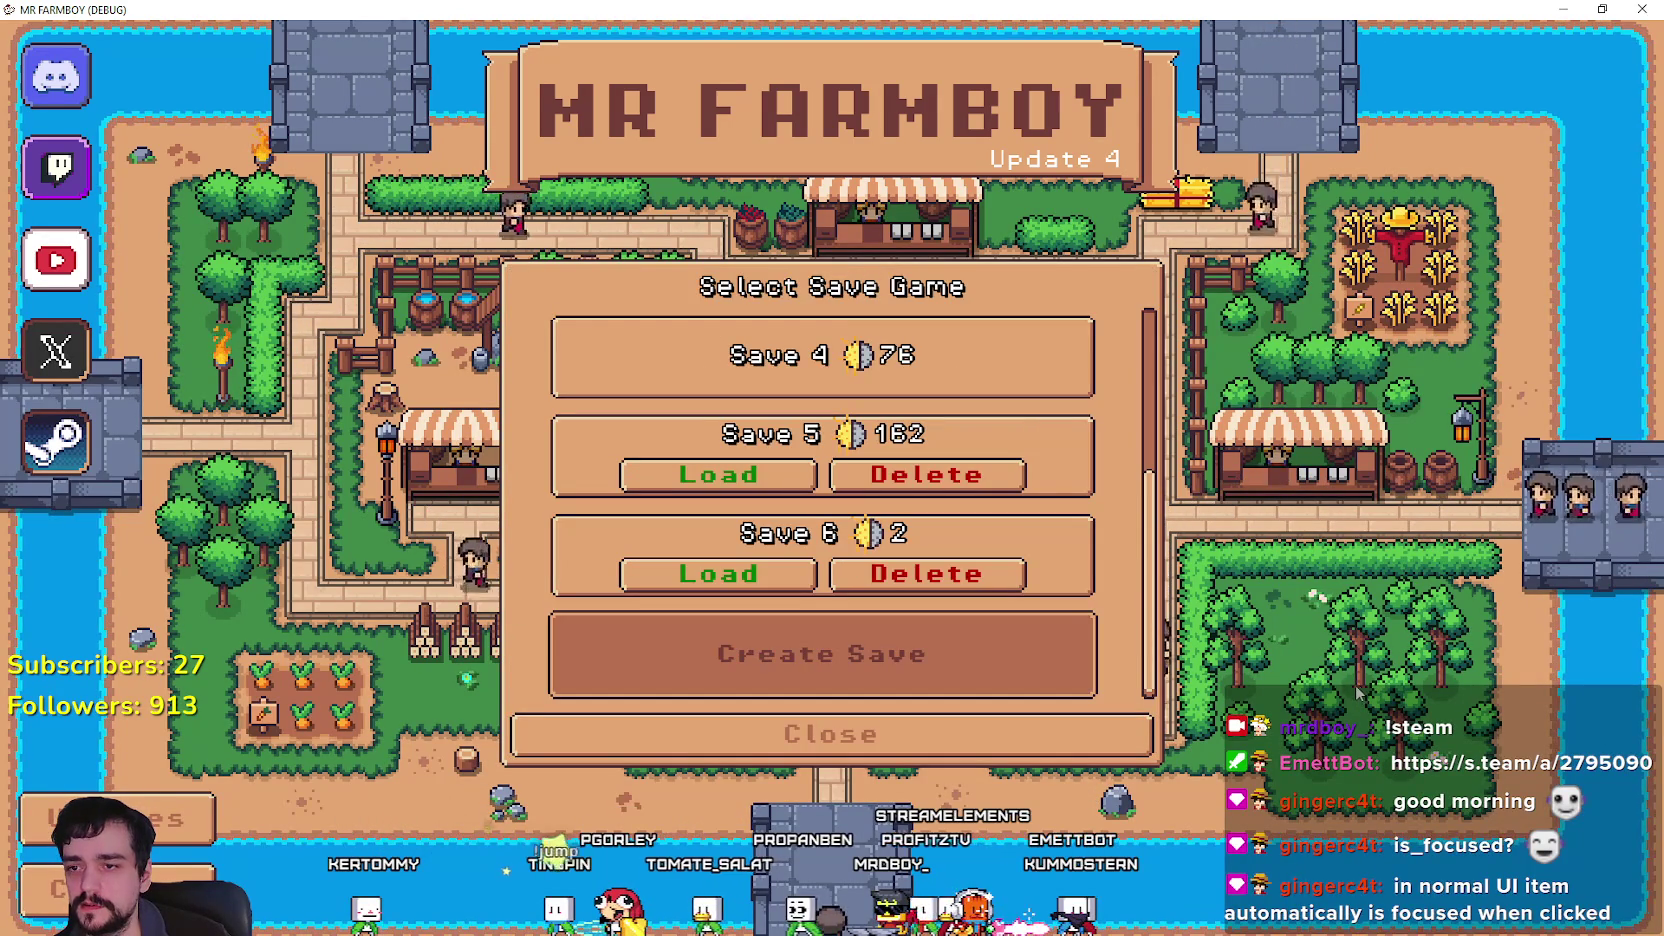
{"action": "left_click", "coordinate": [843, 650]}
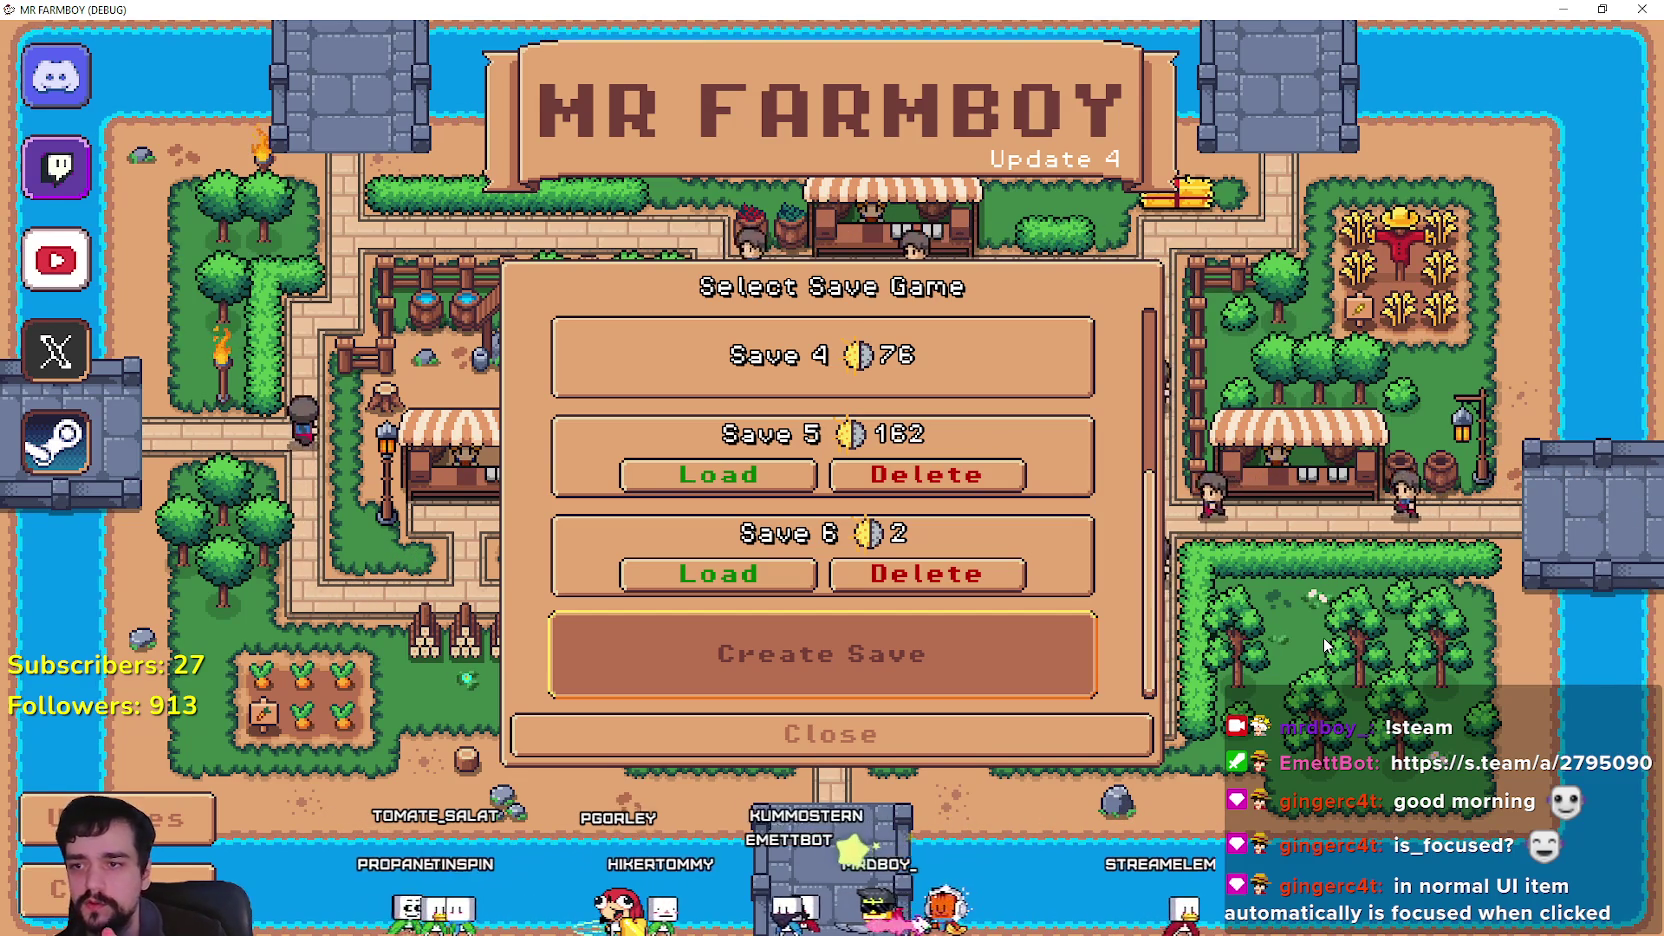
{"action": "key", "text": "Up"}
{"action": "key", "text": "Up"}
{"action": "key", "text": "Down"}
{"action": "key", "text": "Down"}
{"action": "key", "text": "Up"}
{"action": "key", "text": "Up"}
{"action": "key", "text": "Up"}
{"action": "key", "text": "Down"}
{"action": "key", "text": "Down"}
{"action": "key", "text": "Down"}
{"action": "key", "text": "Up"}
{"action": "key", "text": "F8"}
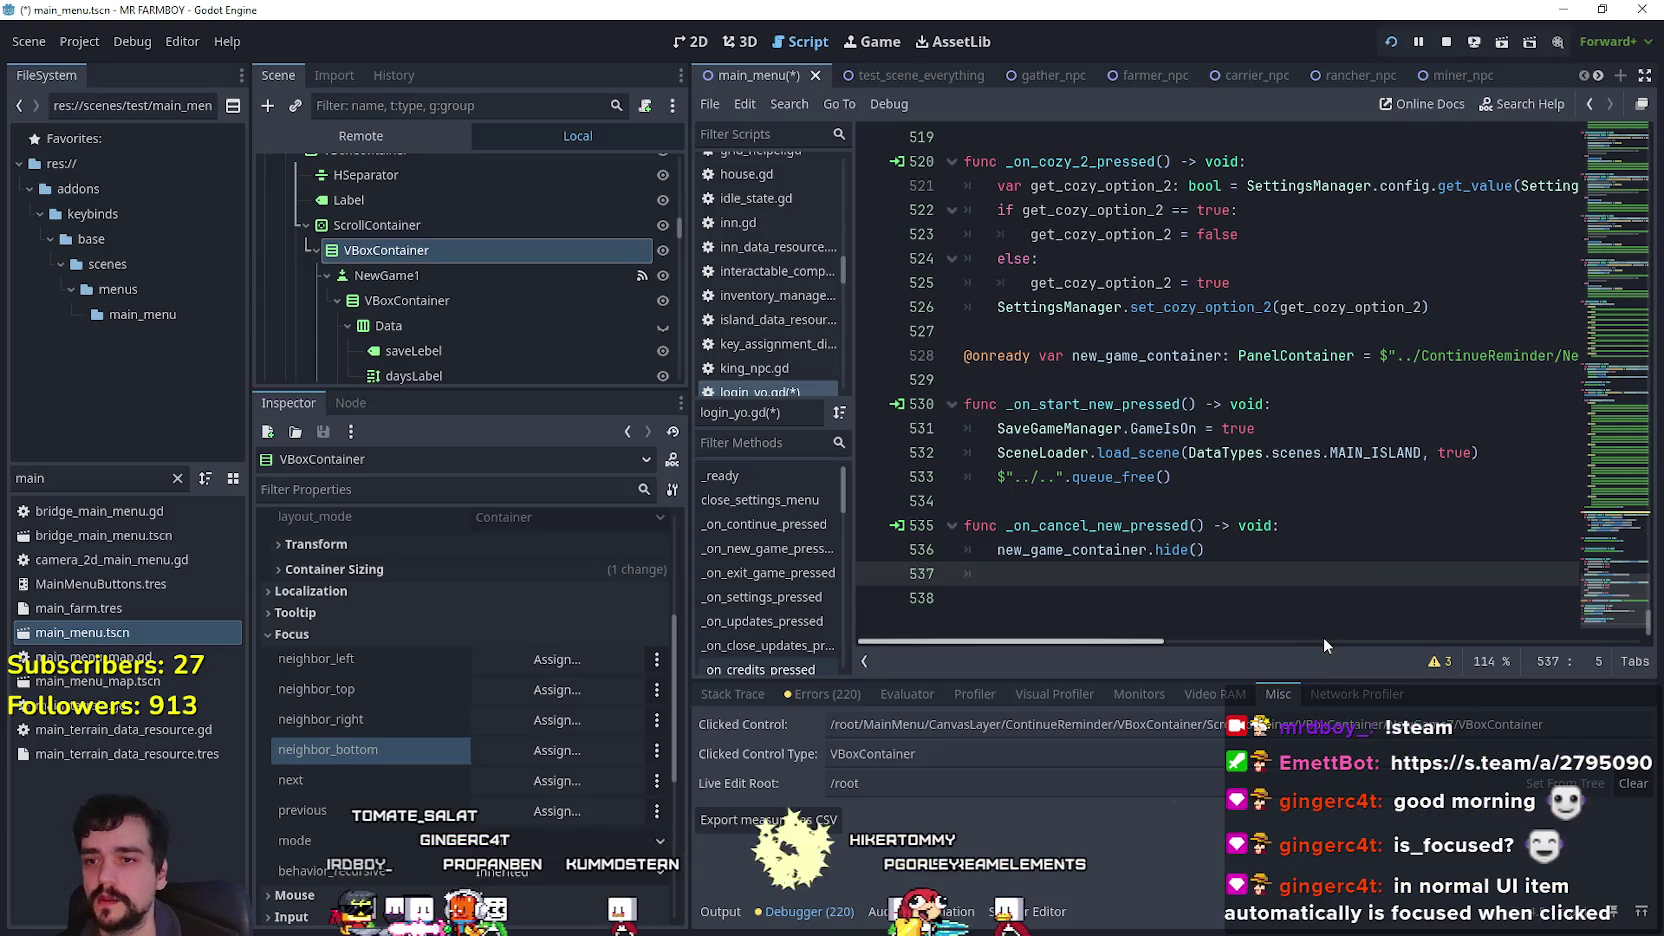
Bring the running MR FARMBOY game forward and select Save 4 to reveal Load and Delete.
{"action": "key", "text": "F5"}
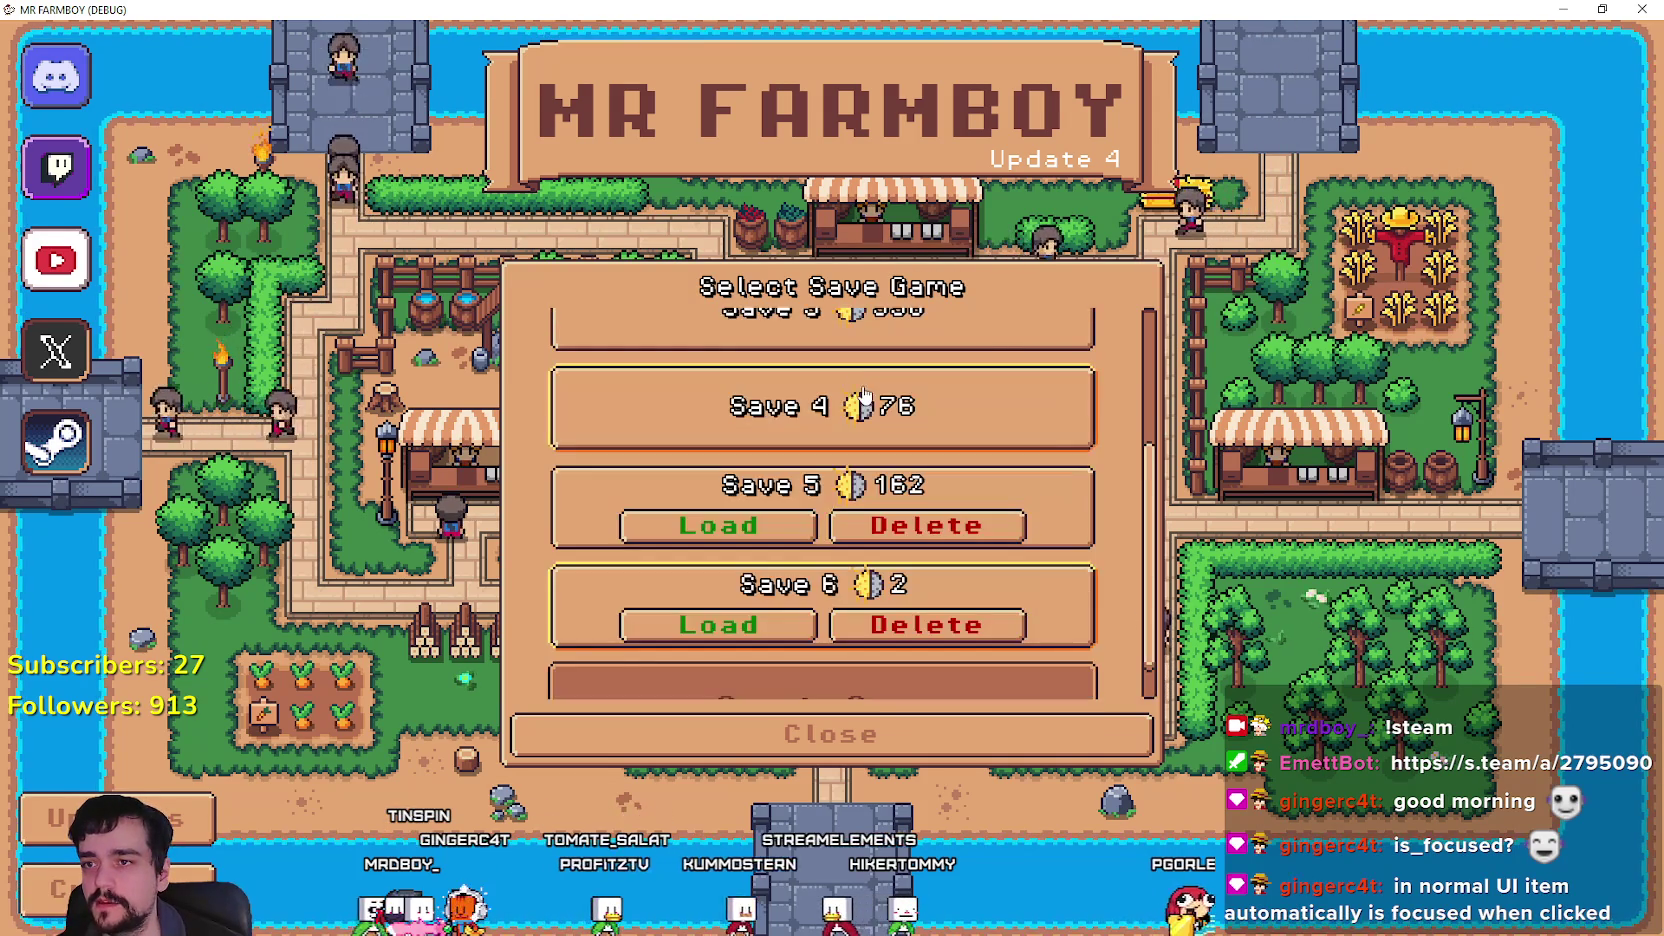
{"action": "left_click", "coordinate": [862, 392]}
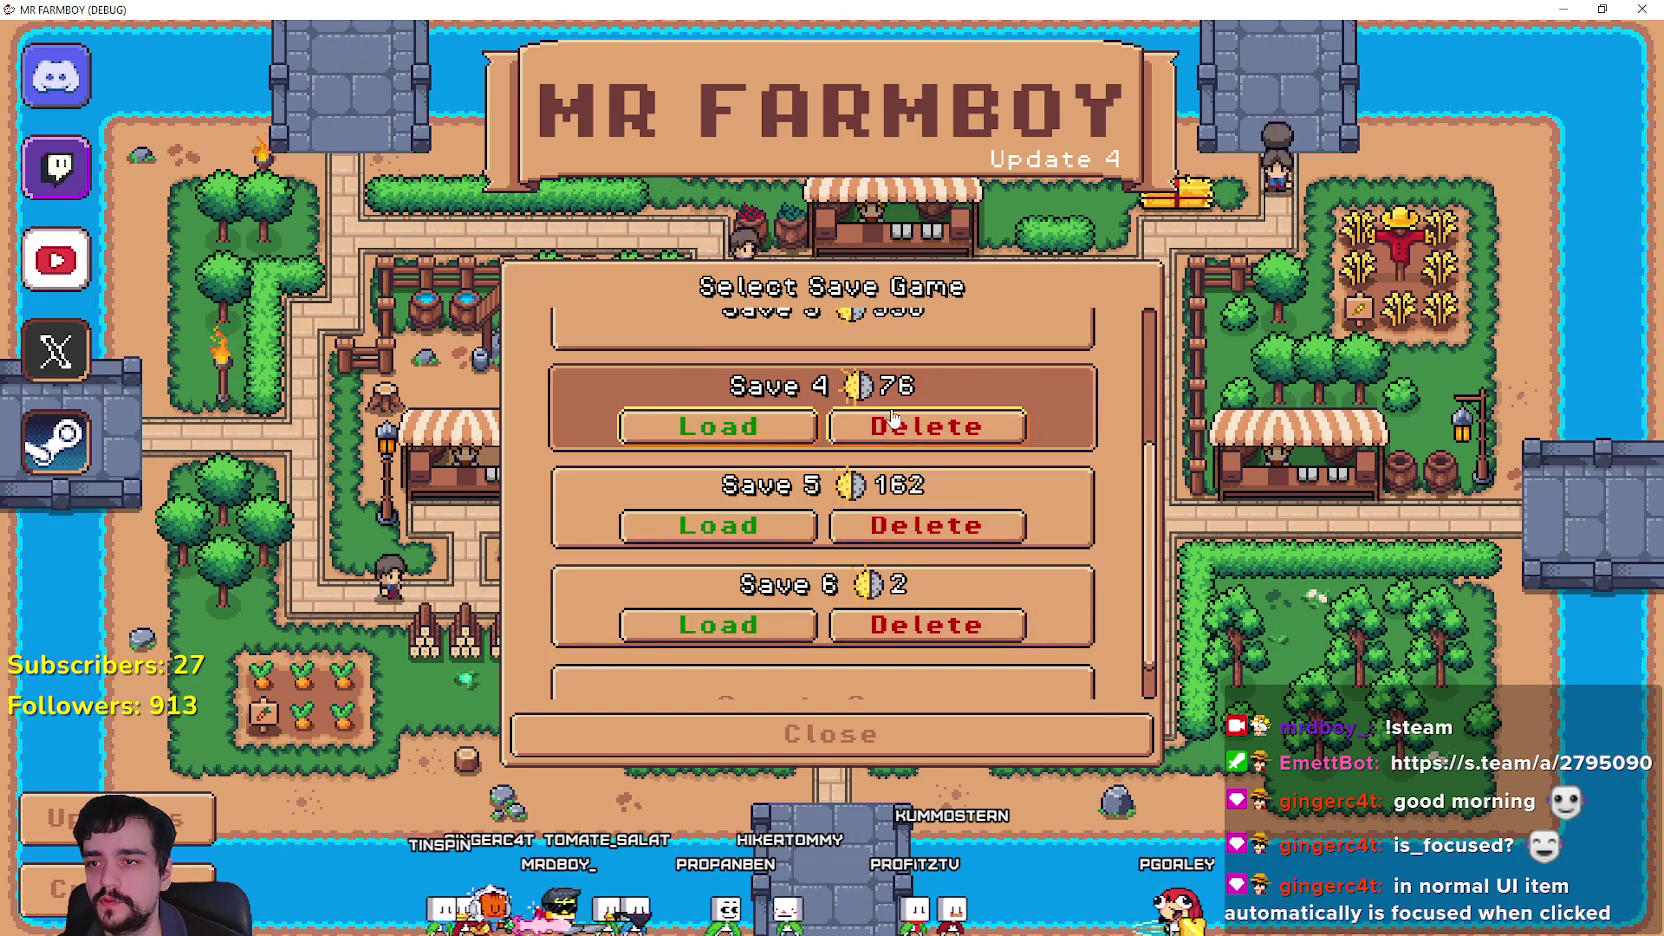
{"action": "scroll", "coordinate": [940, 470], "scroll_direction": "up", "scroll_amount": 1}
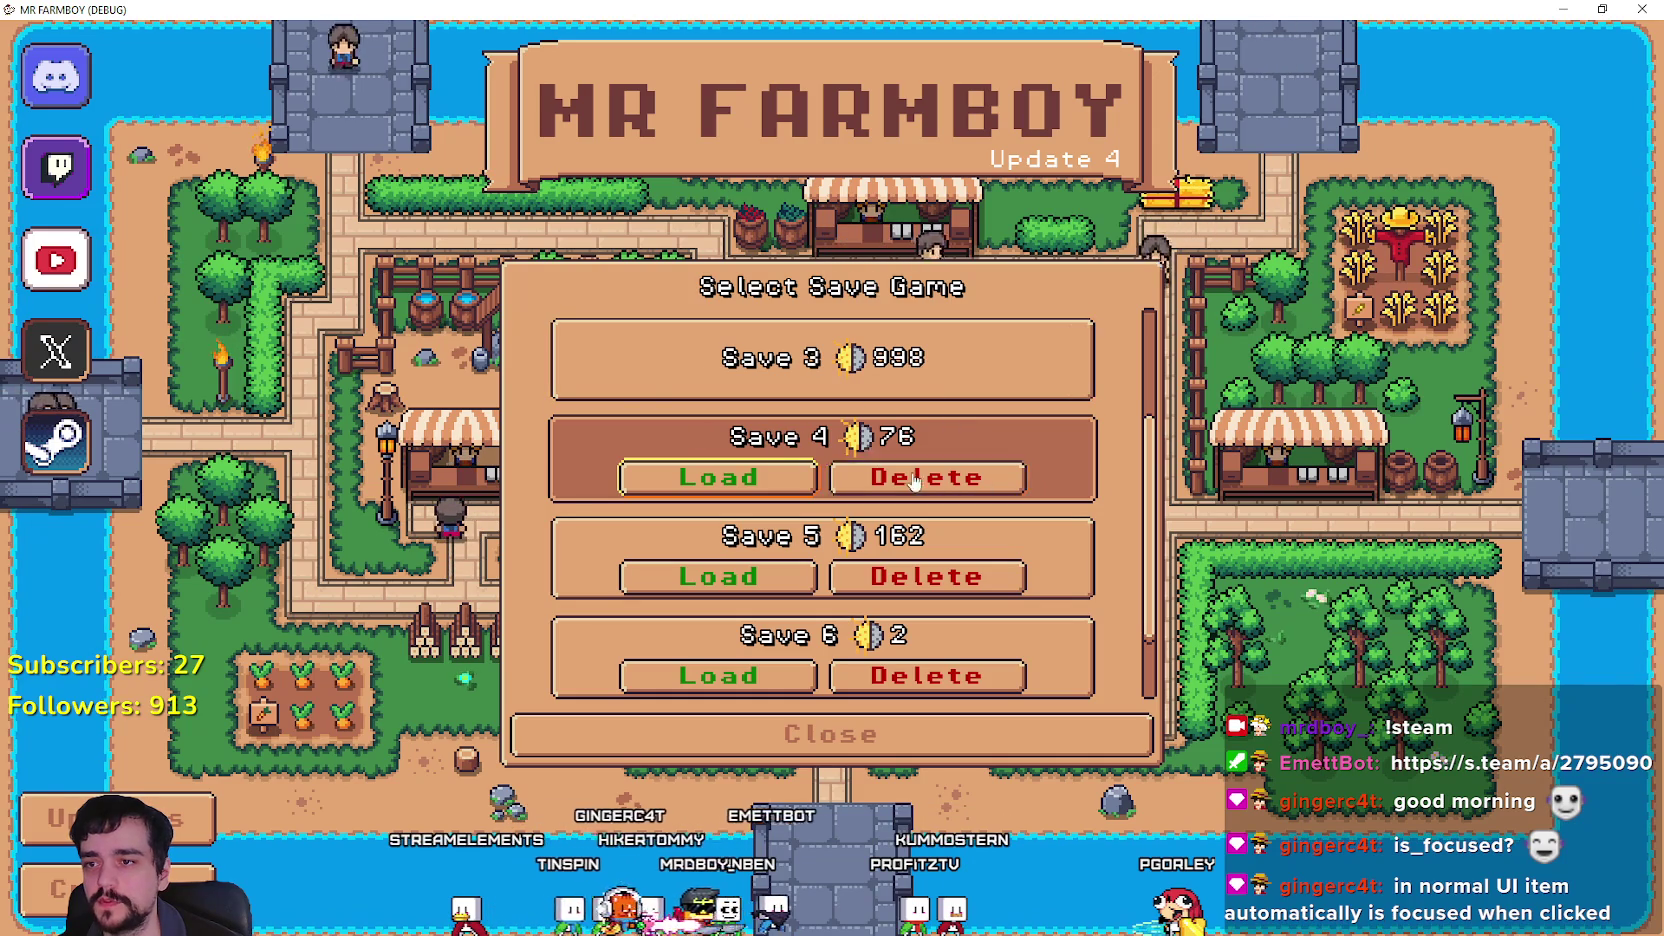
Move from the game and Godot editor to Brave and start a new blank tab.
{"action": "key", "text": "alt+Tab"}
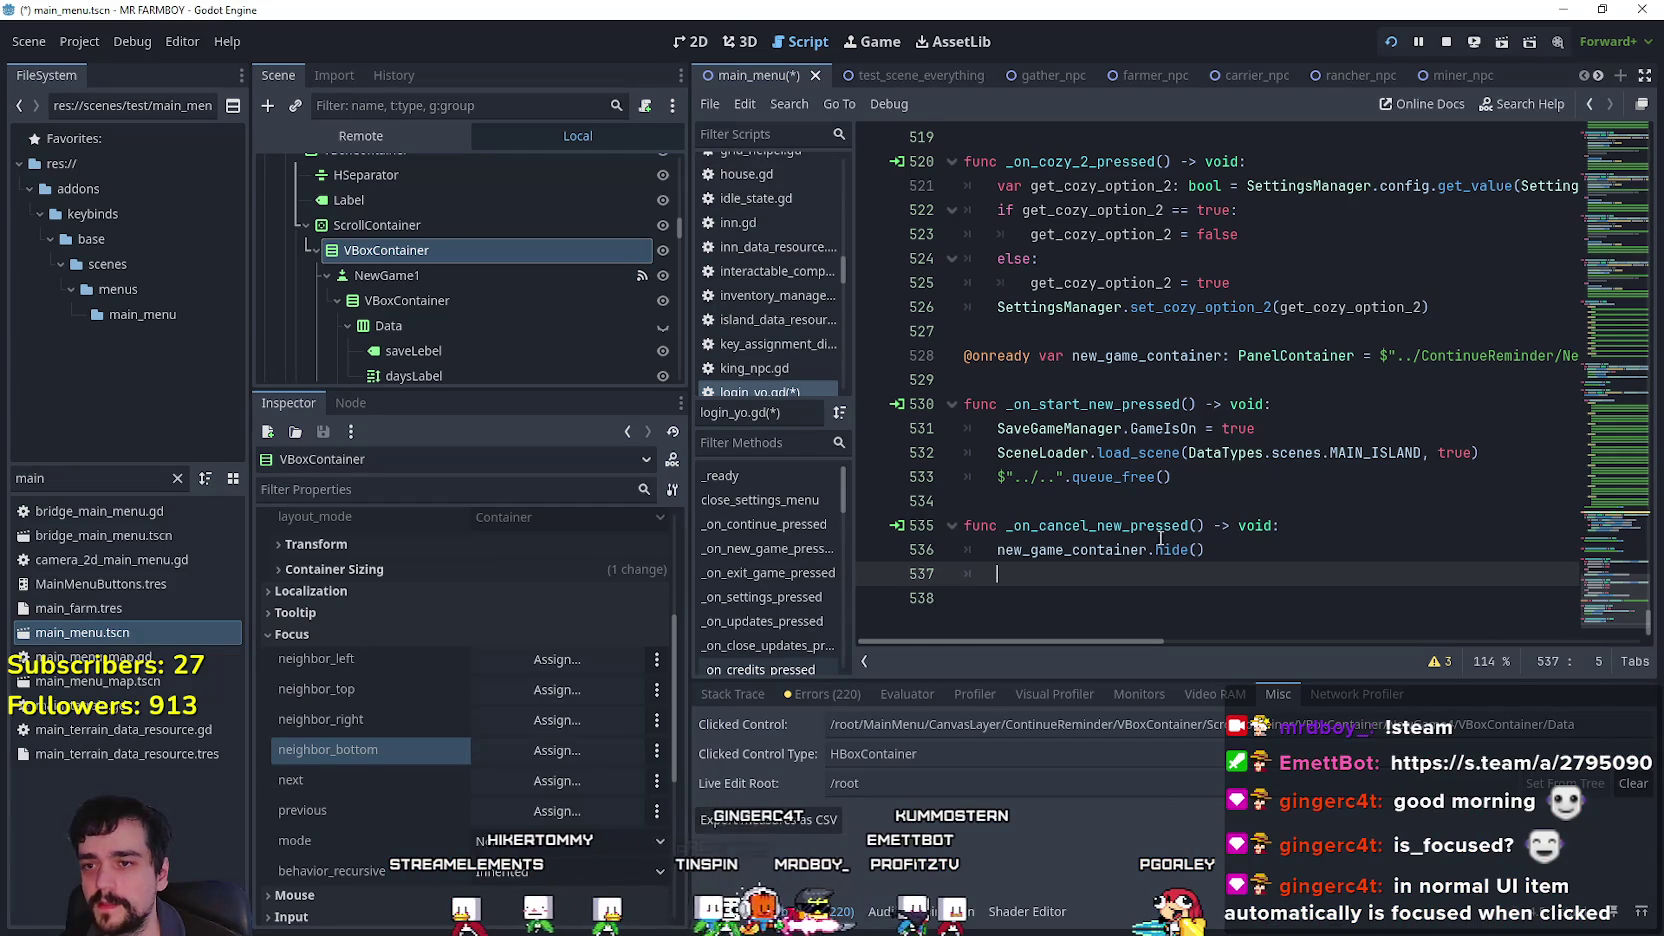
{"action": "key", "text": "alt+Tab"}
{"action": "key", "text": "alt+Tab"}
{"action": "key", "text": "alt+Tab"}
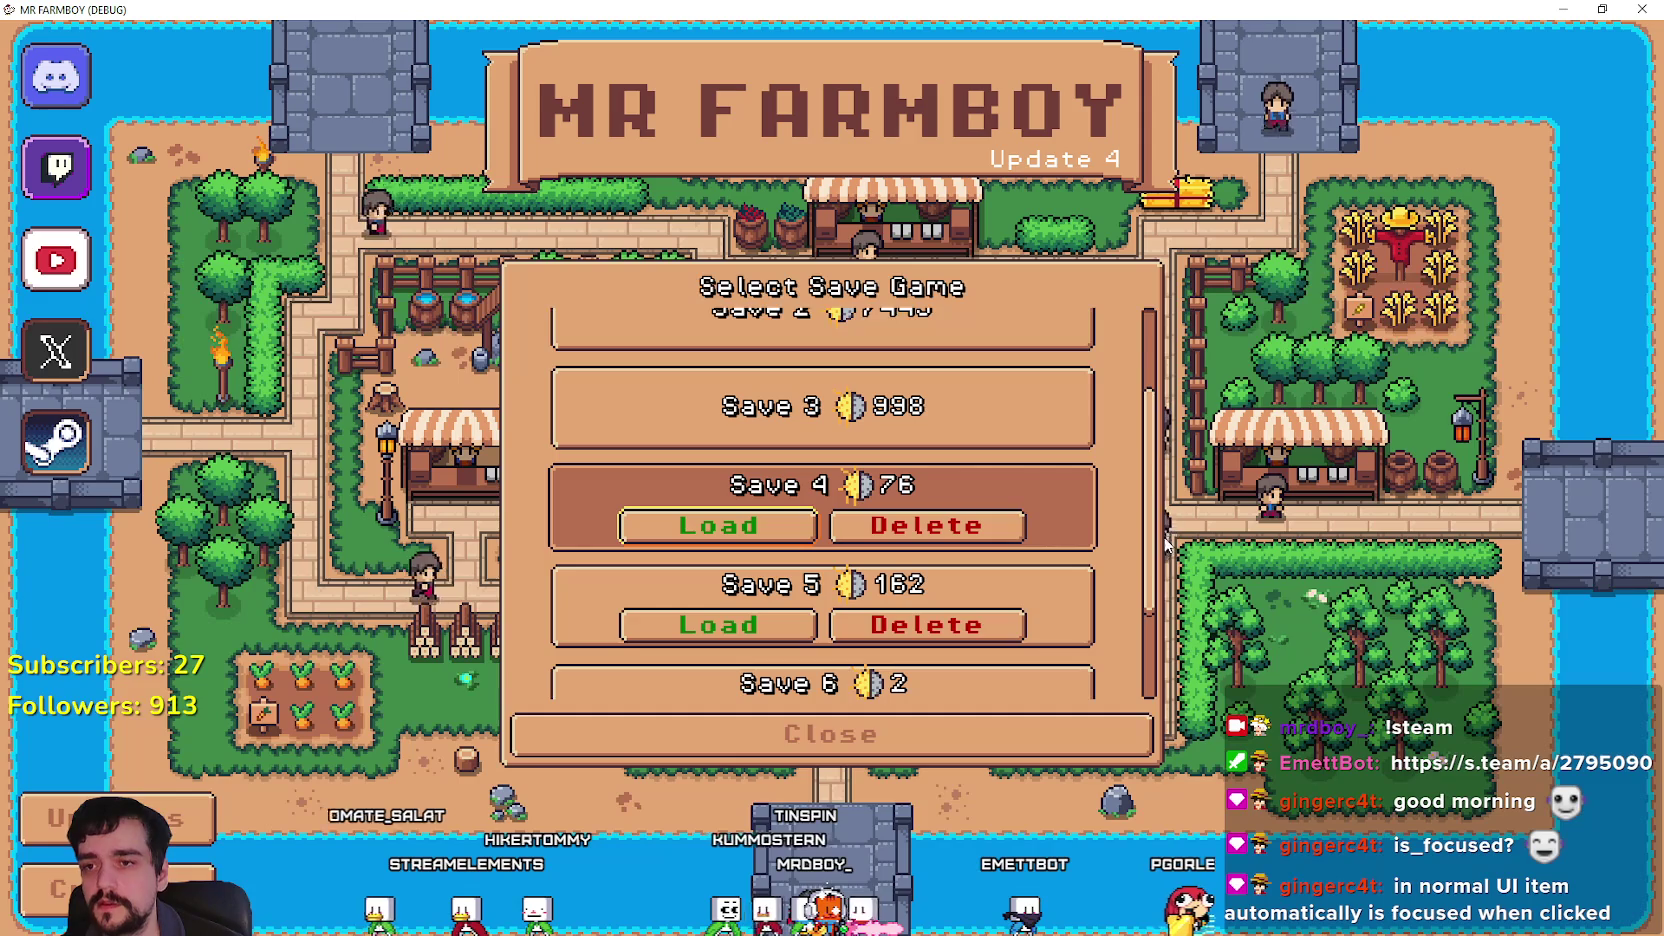
{"action": "scroll", "coordinate": [1015, 524], "scroll_direction": "down", "scroll_amount": 3}
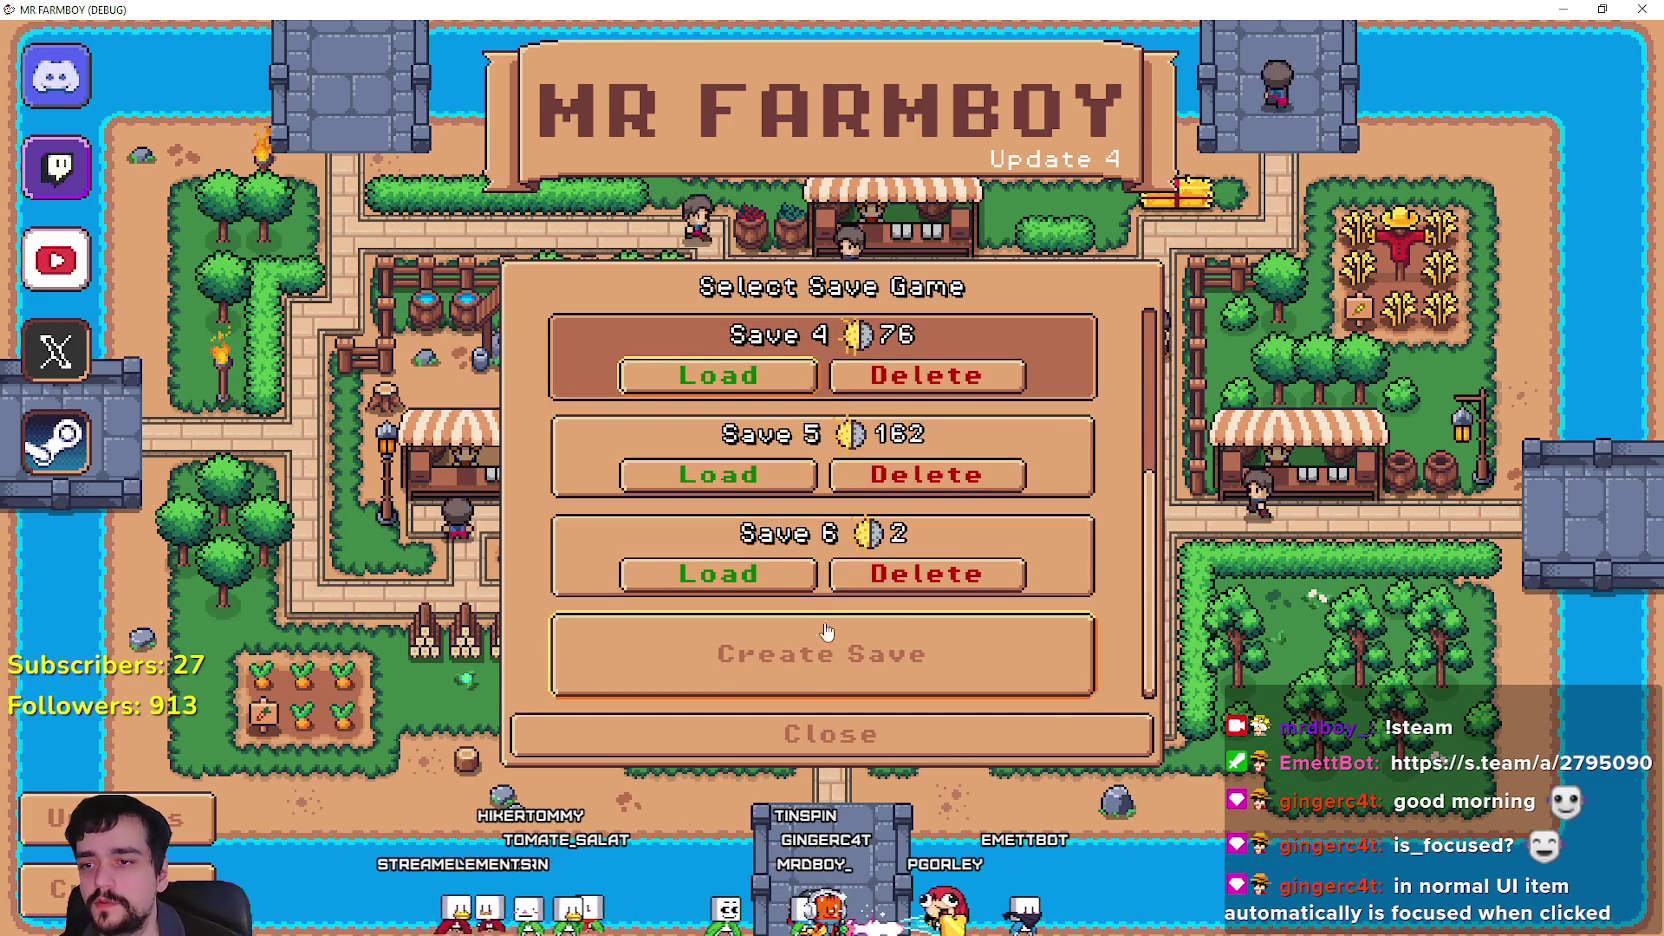
{"action": "scroll", "coordinate": [958, 657], "scroll_direction": "up", "scroll_amount": 2}
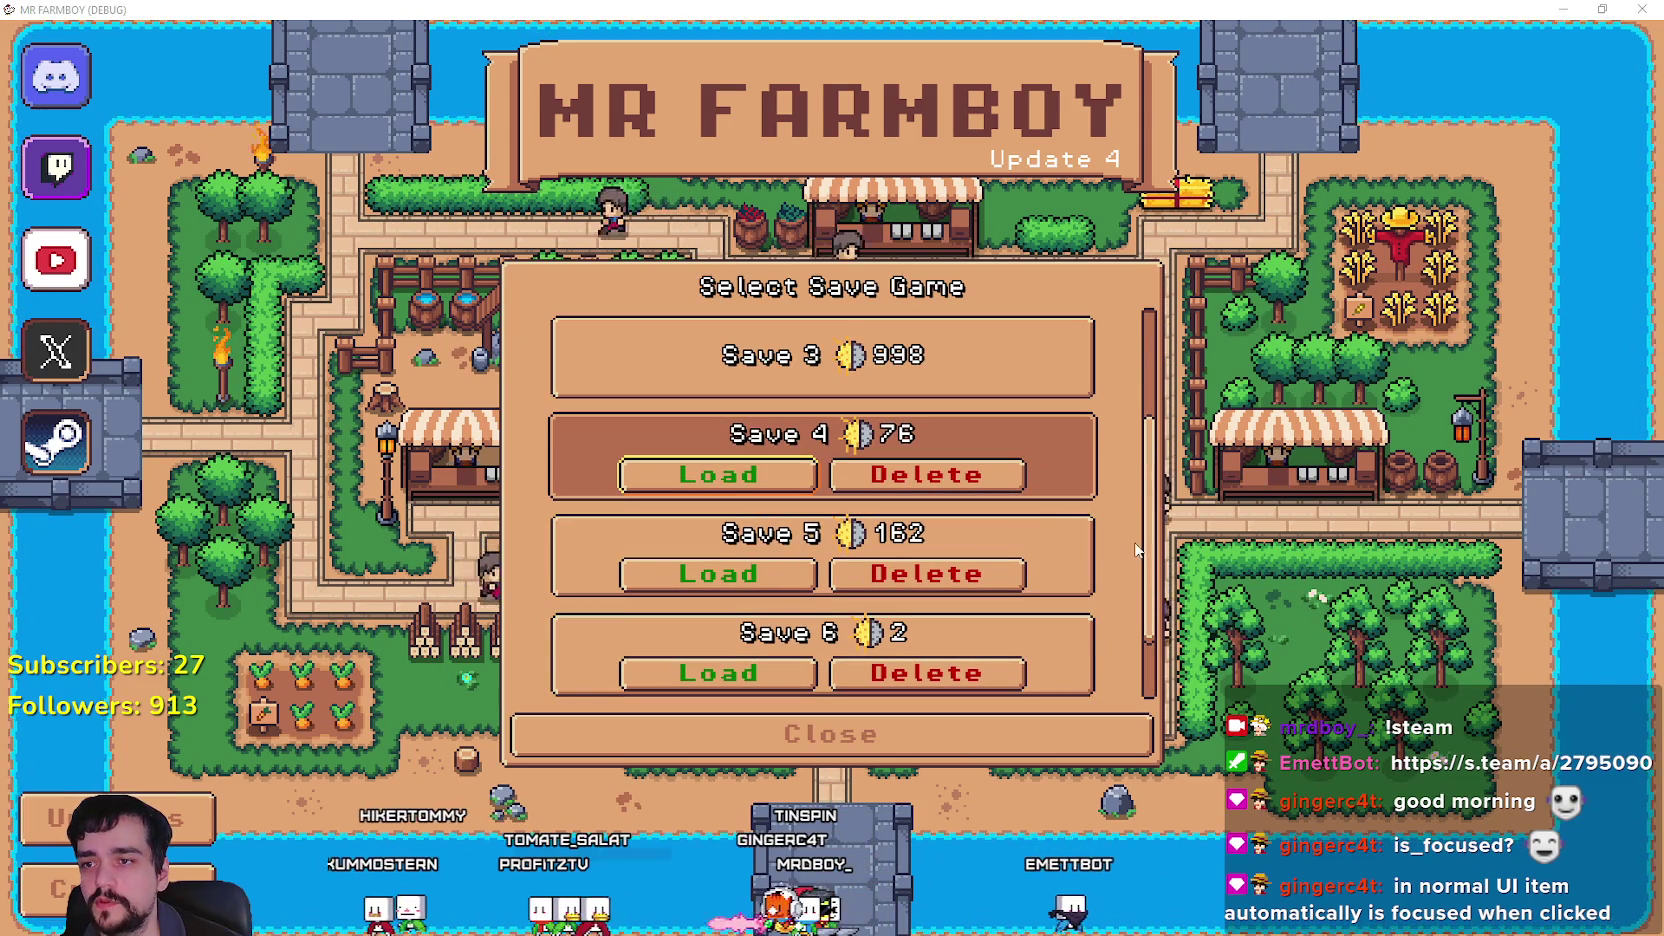
{"action": "key", "text": "alt+Tab"}
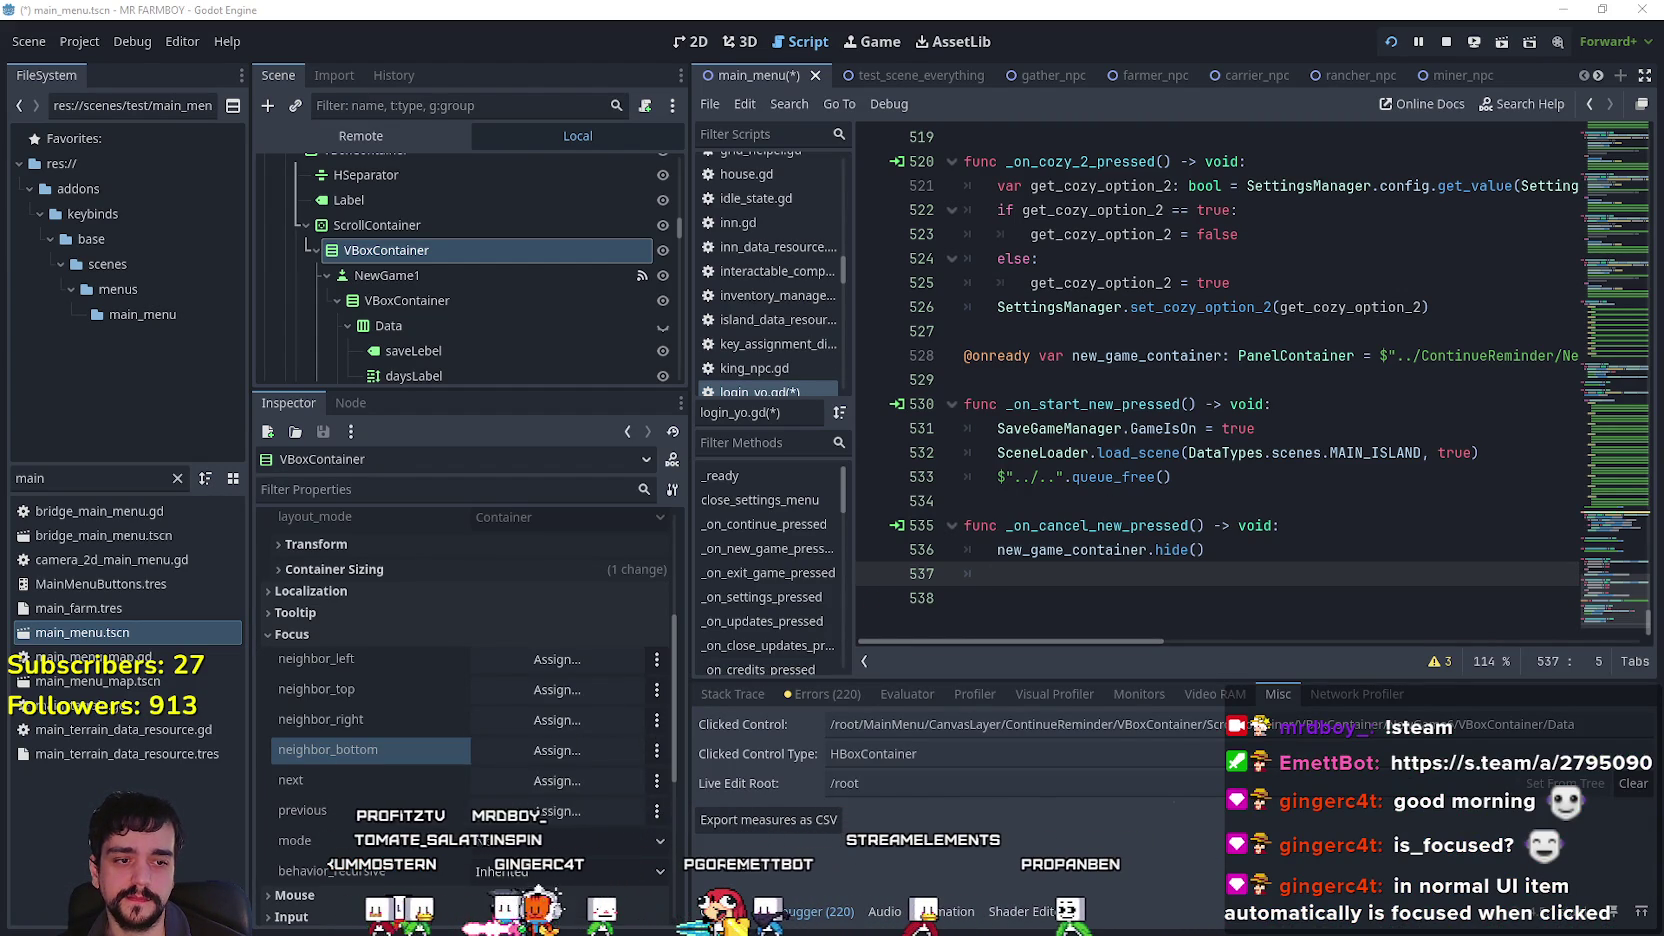
{"action": "key", "text": "alt+Tab"}
{"action": "left_click", "coordinate": [1494, 19]}
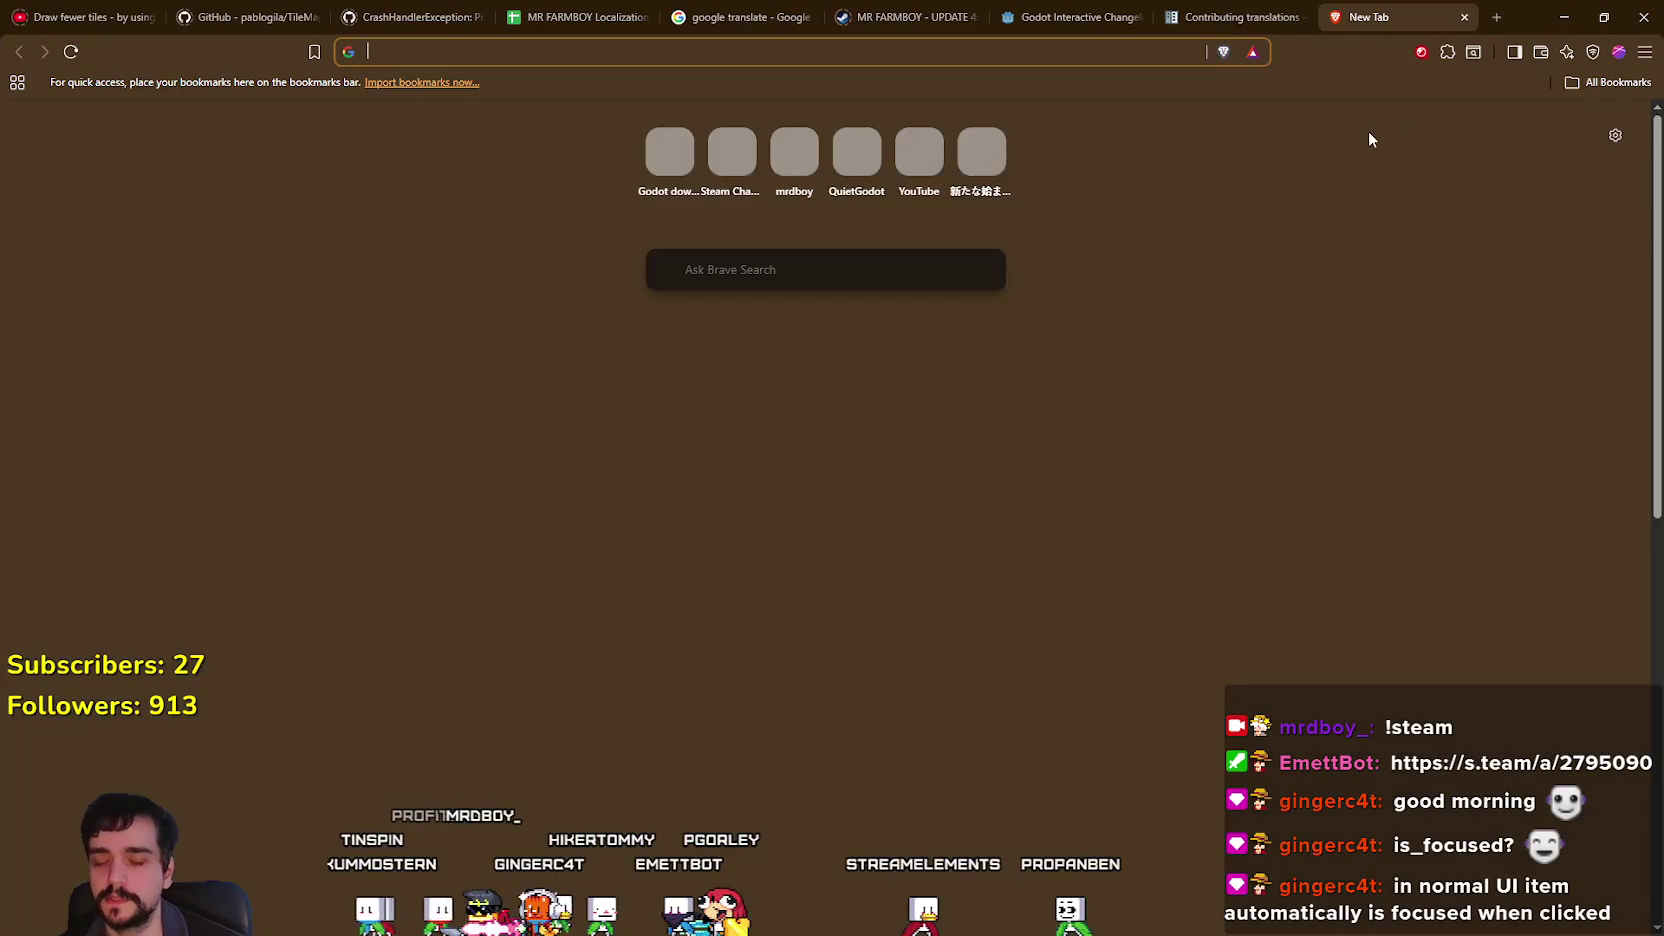
Search Google for 'godot remmber past focus' and open the Reddit thread on restoring keyboard focus.
{"action": "type", "text": "godot rememer"}
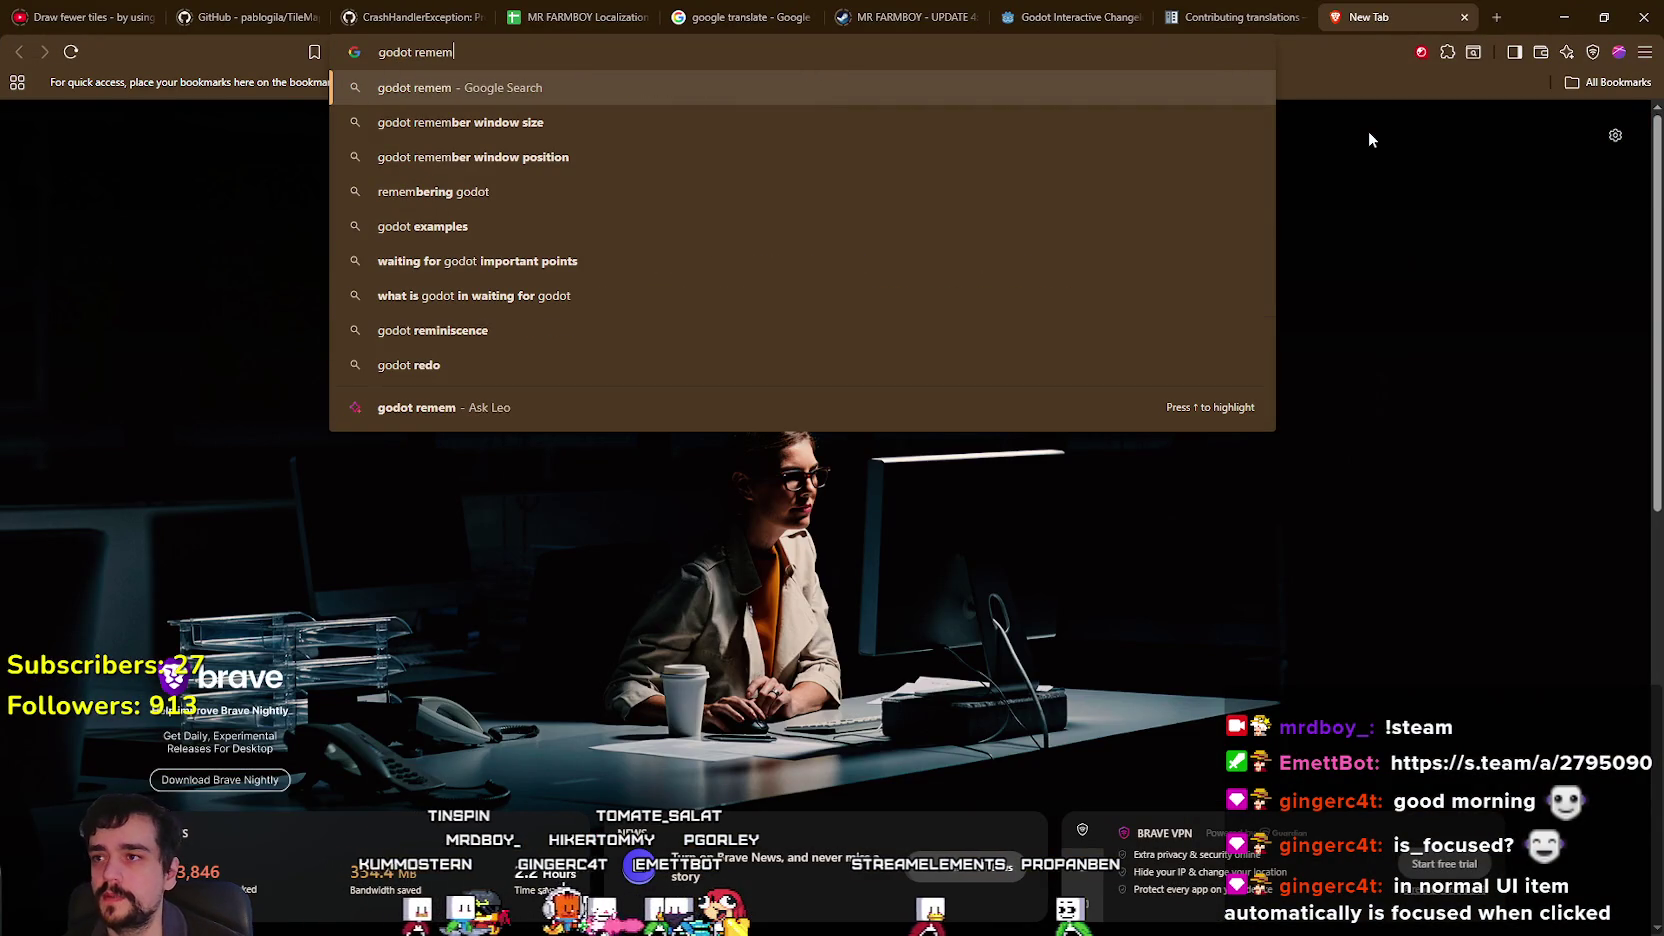
{"action": "type", "text": " past focus"}
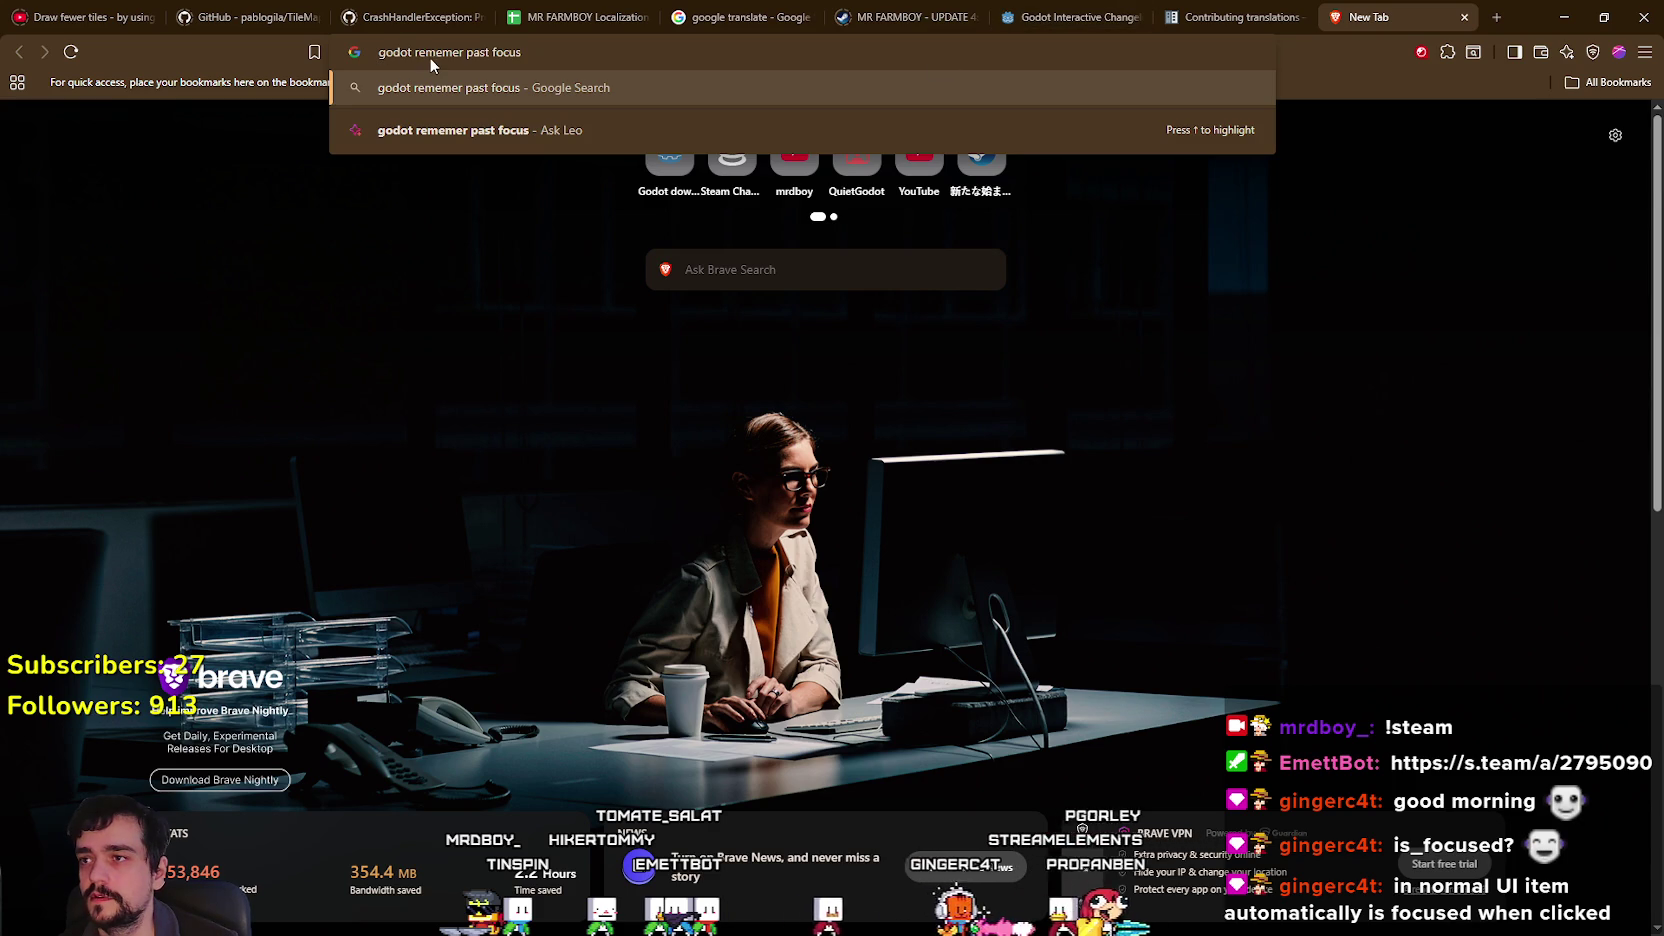
{"action": "type", "text": "re"}
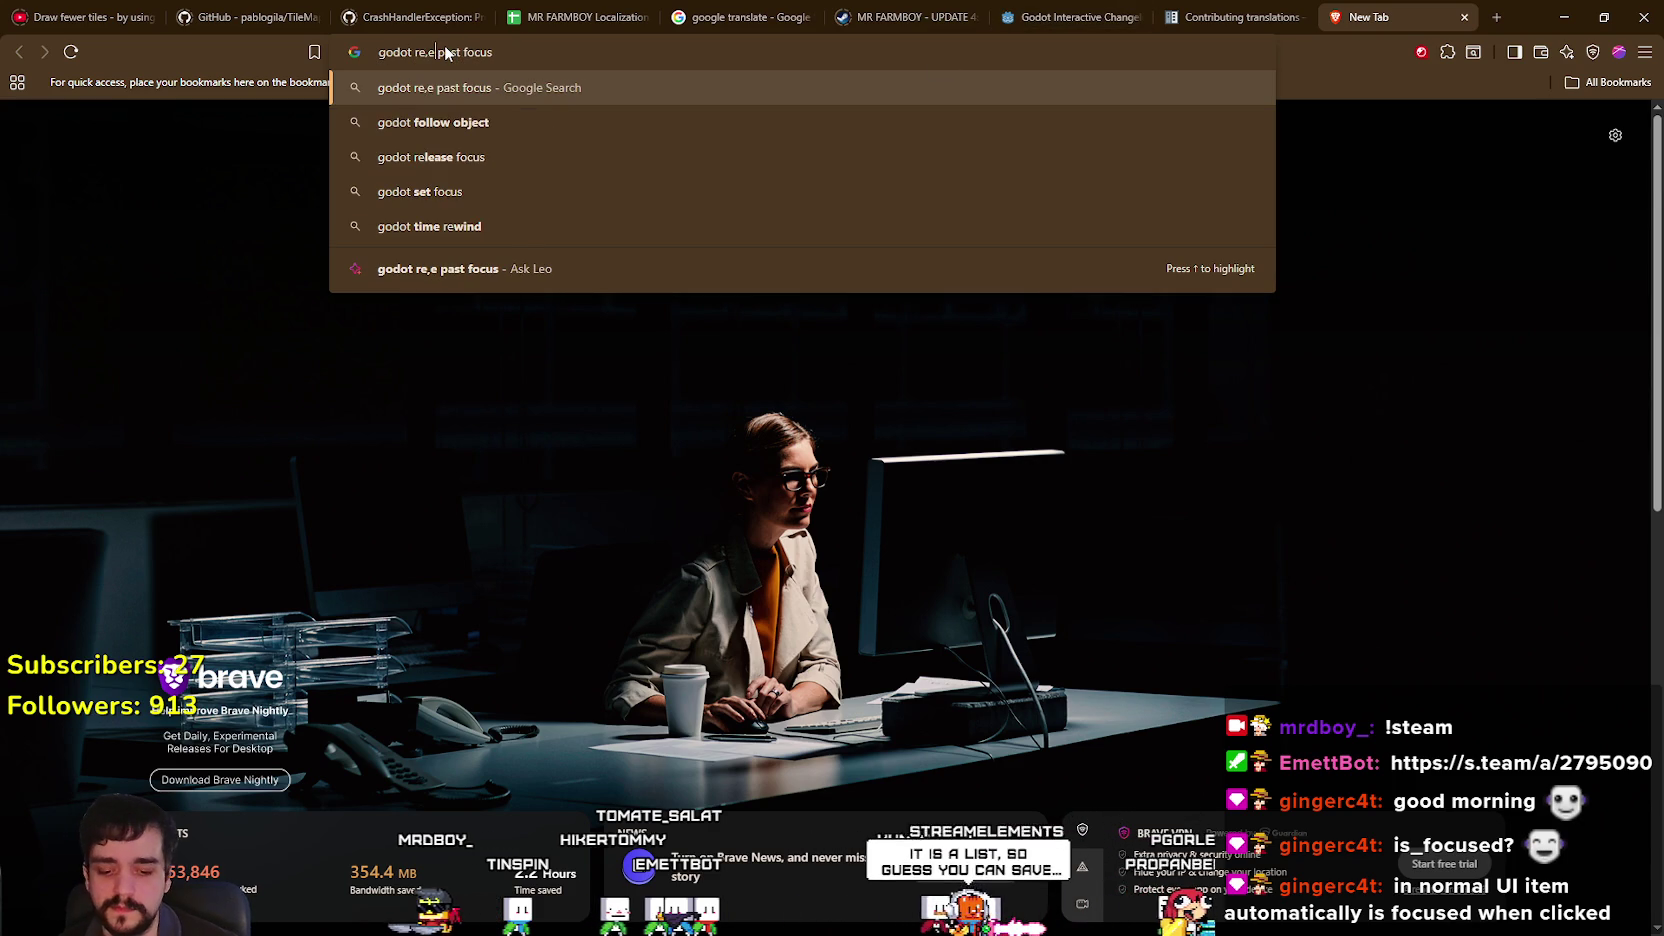
{"action": "type", "text": "em"}
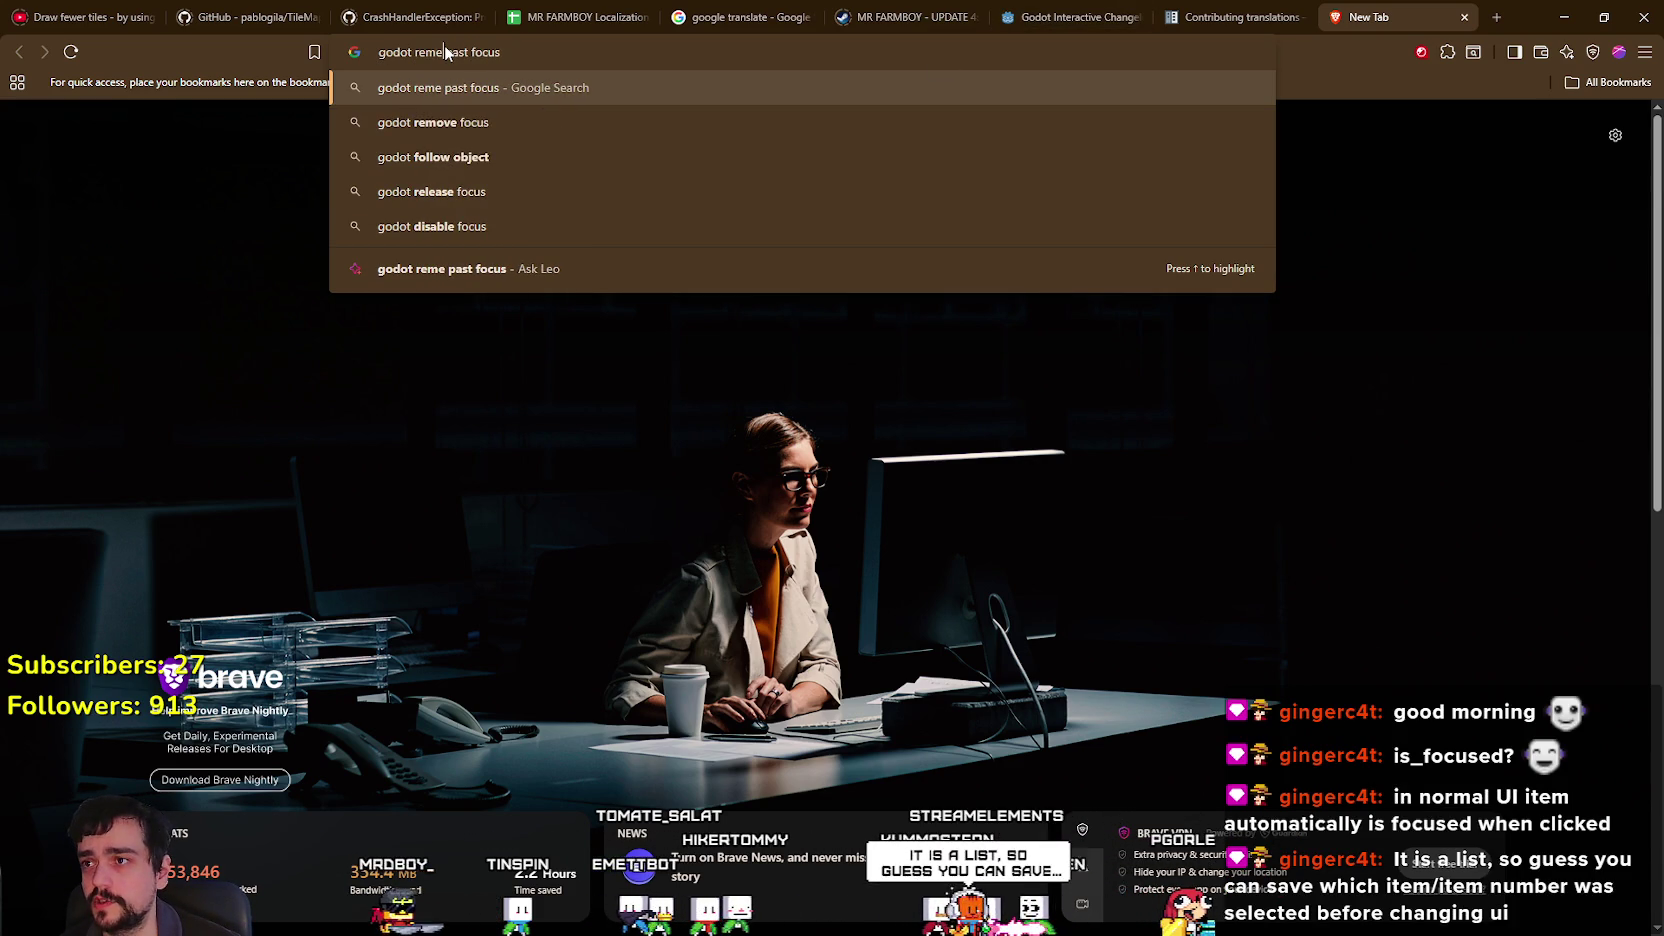
{"action": "type", "text": "mber"}
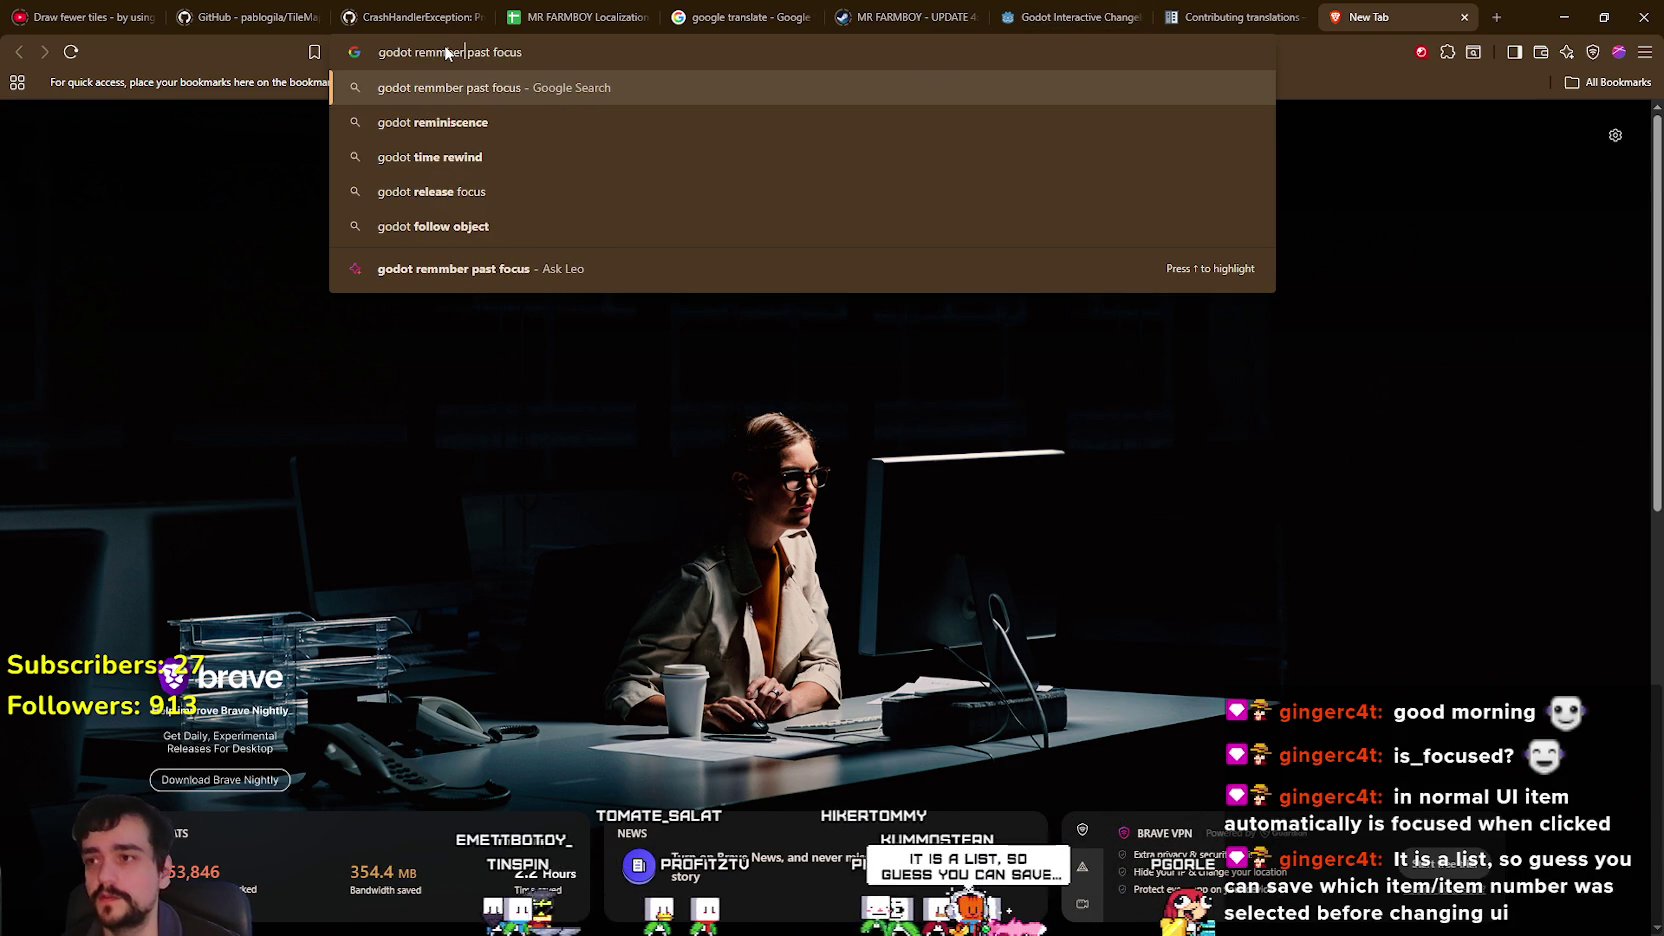
{"action": "key", "text": "Return"}
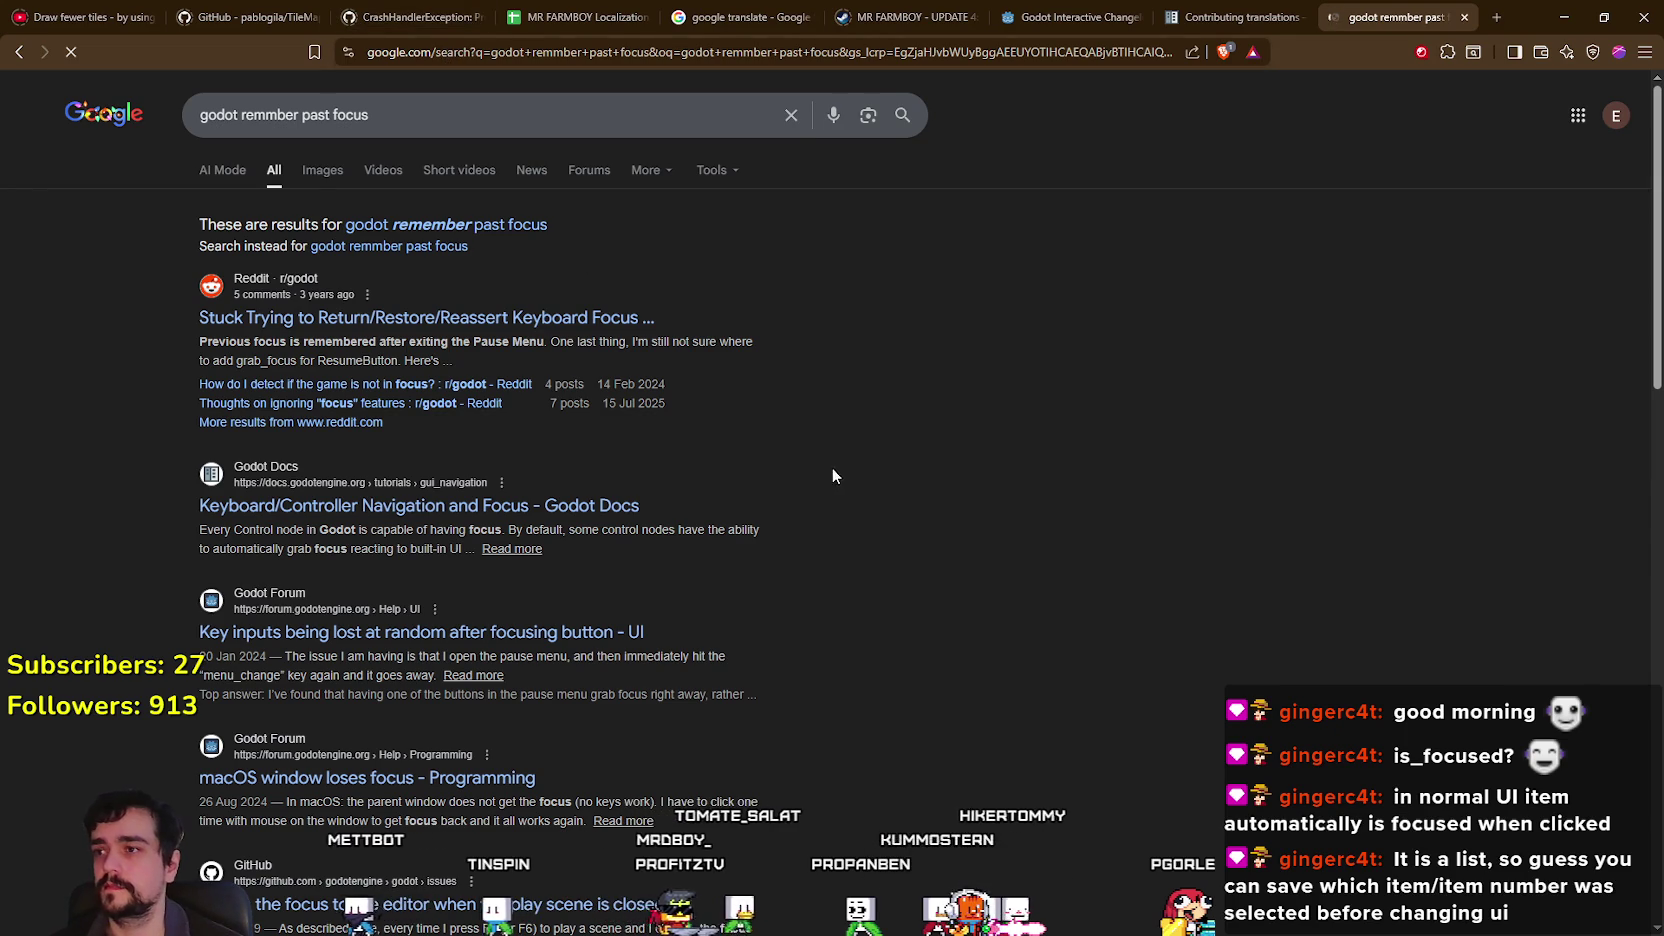
{"action": "left_click", "coordinate": [420, 317]}
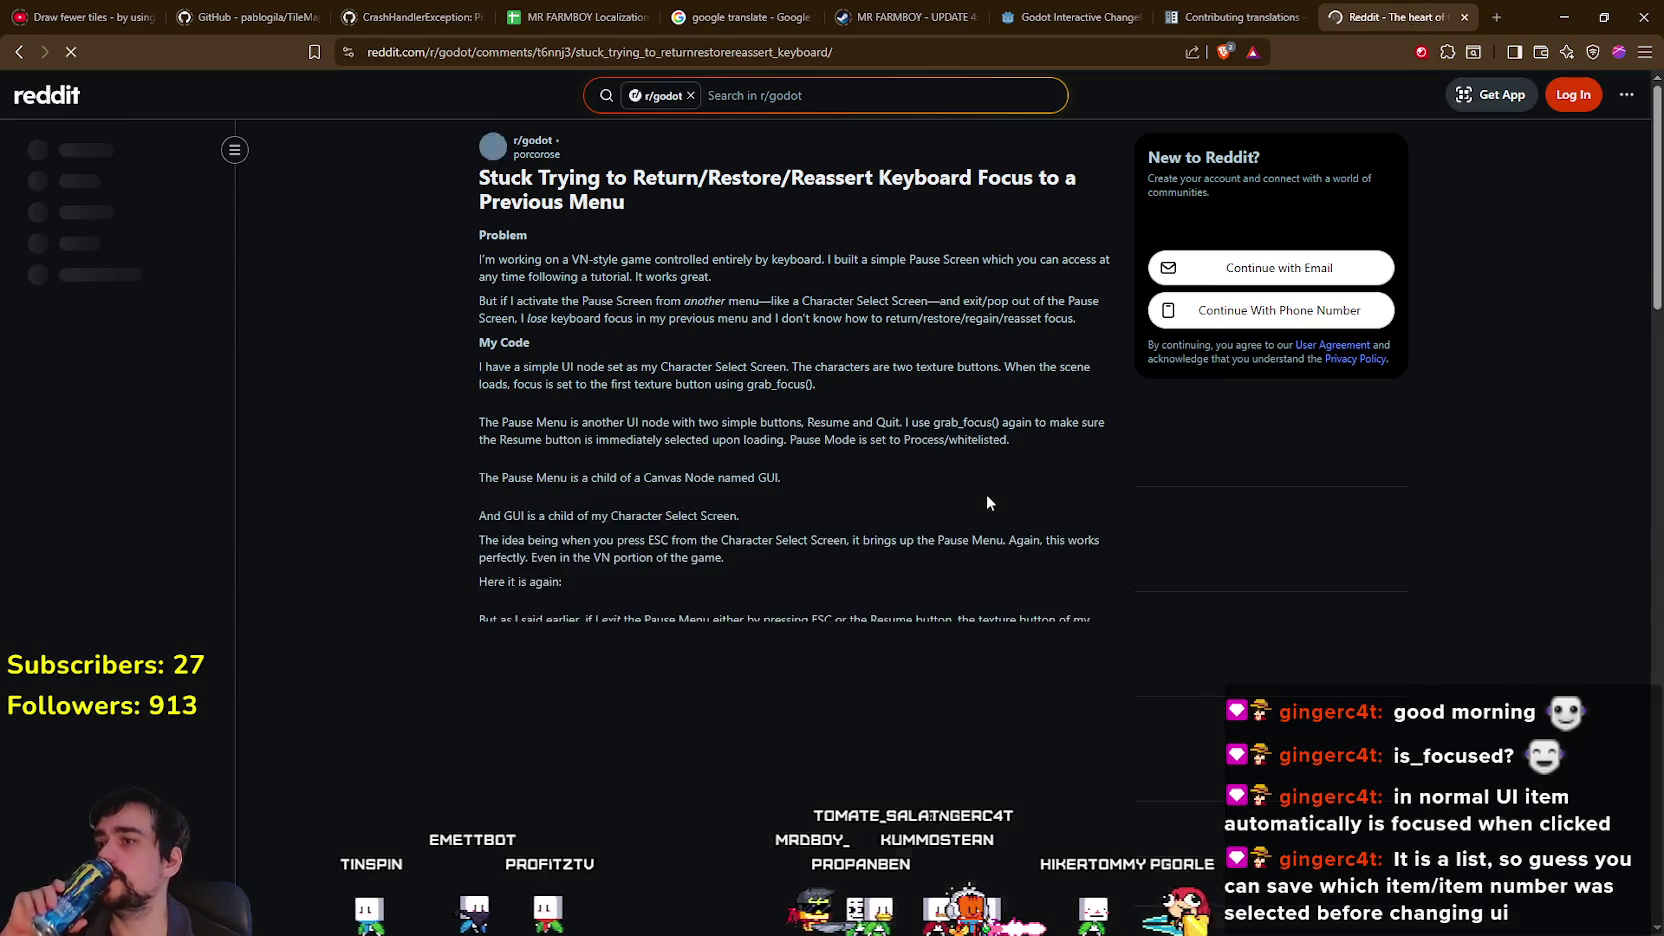
Copy the reply's prev_focused = get_focus_owner() code line, then go back to the Google results.
{"action": "scroll", "coordinate": [968, 482], "scroll_direction": "down", "scroll_amount": 1}
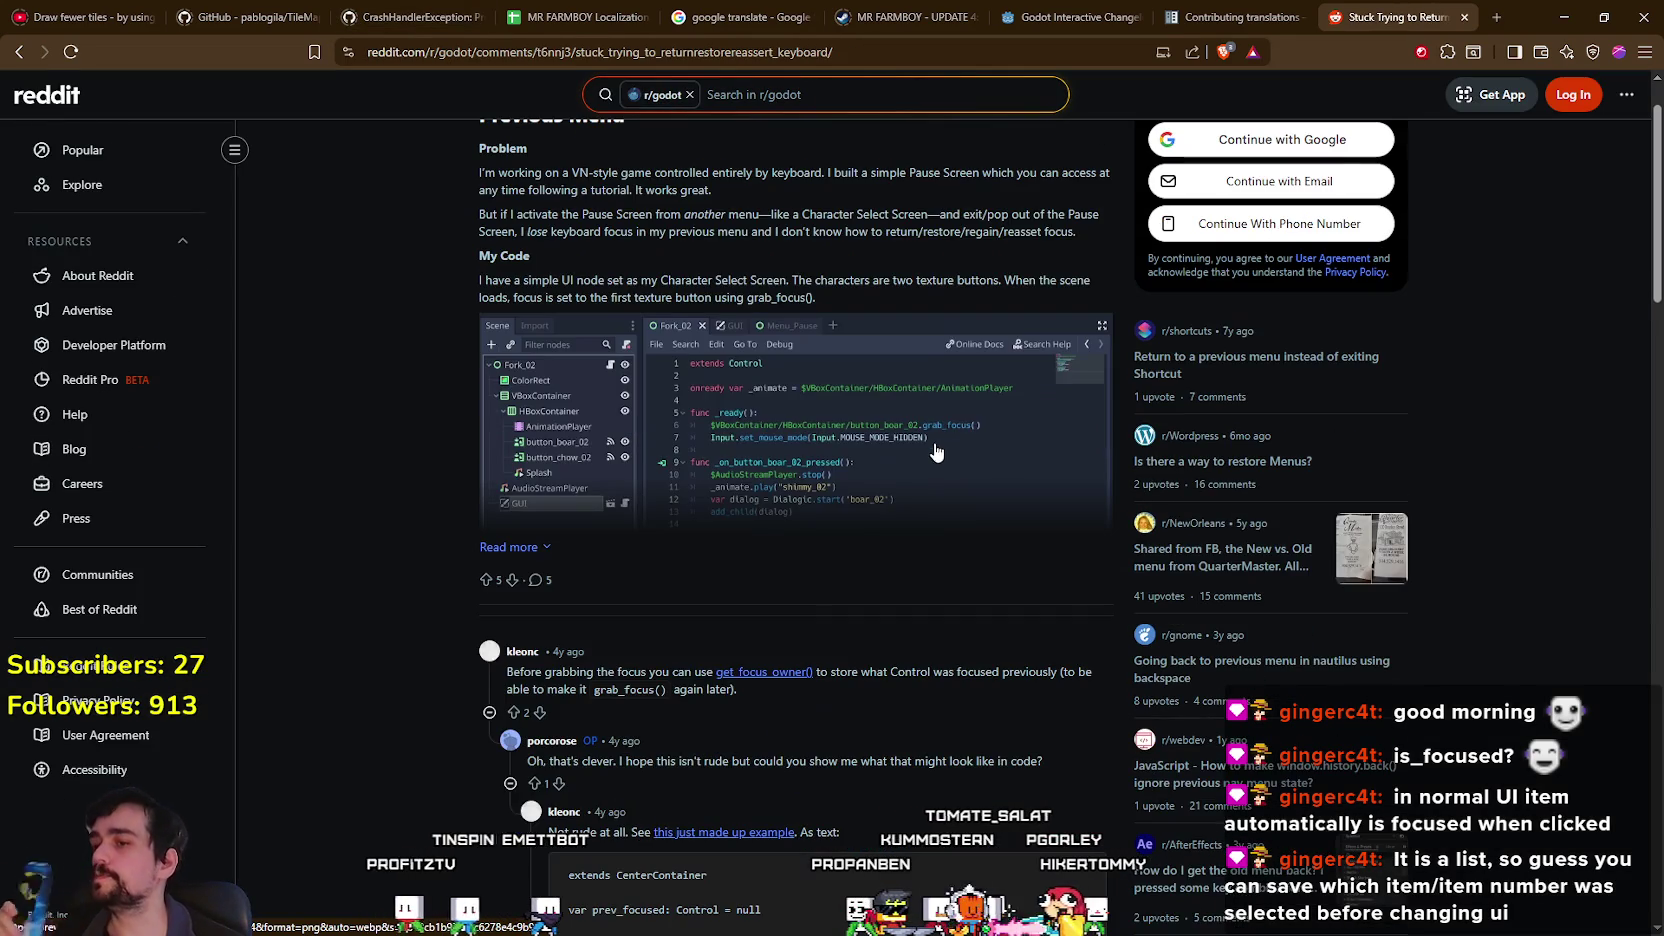
{"action": "scroll", "coordinate": [962, 603], "scroll_direction": "down", "scroll_amount": 2}
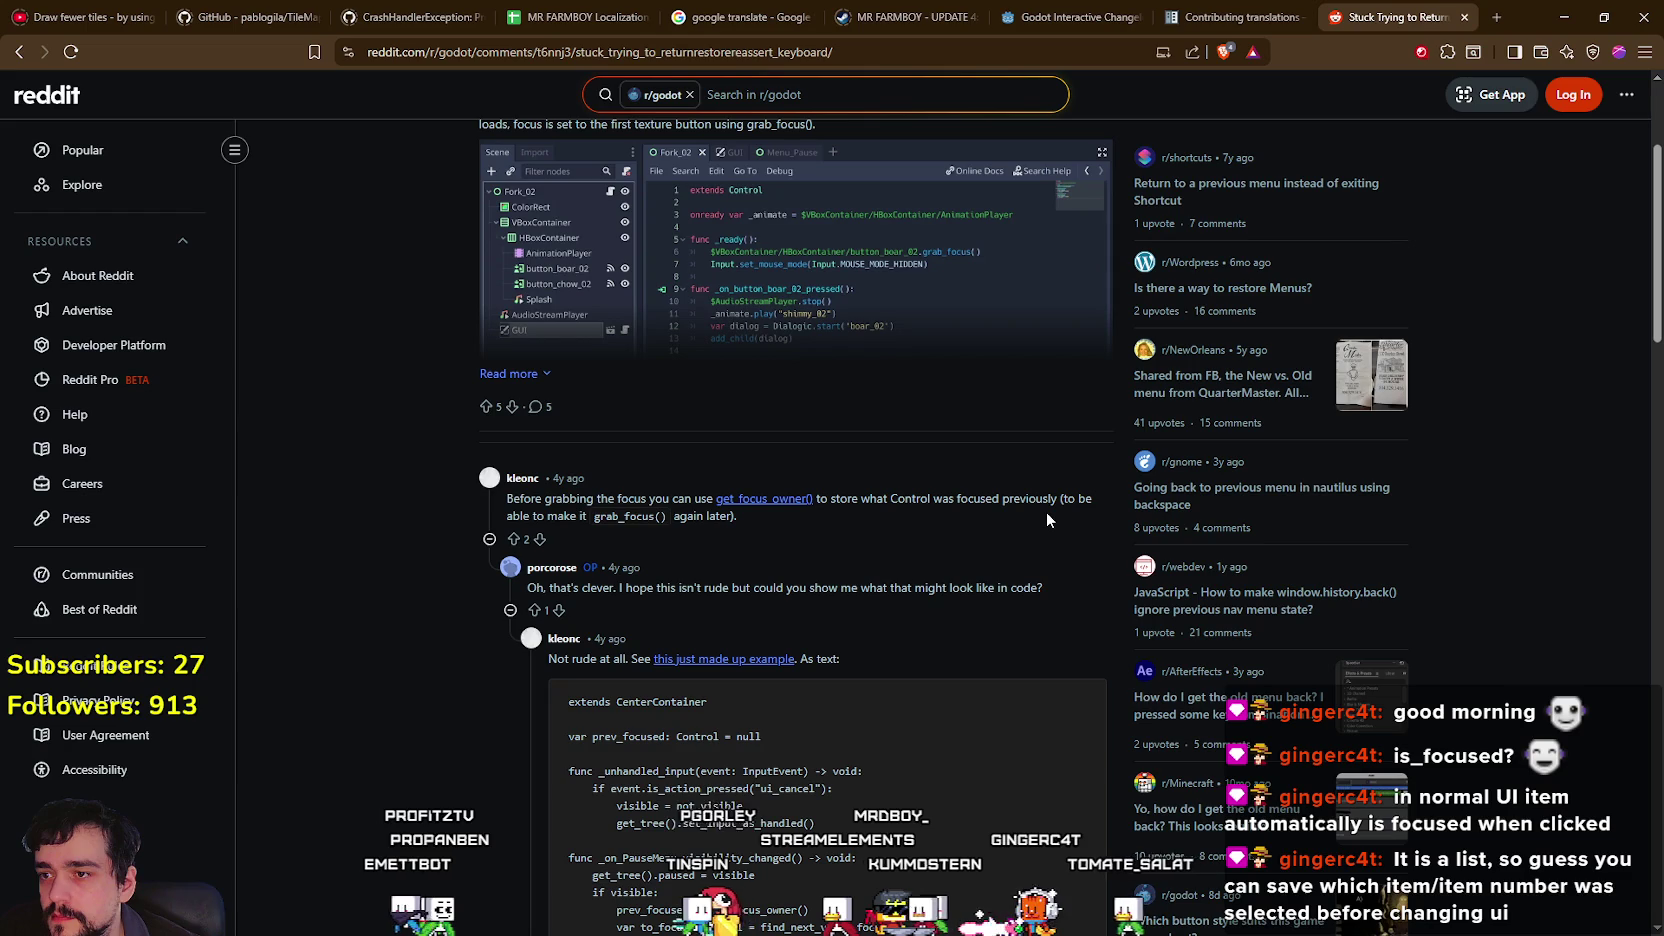
{"action": "scroll", "coordinate": [1043, 510], "scroll_direction": "down", "scroll_amount": 2}
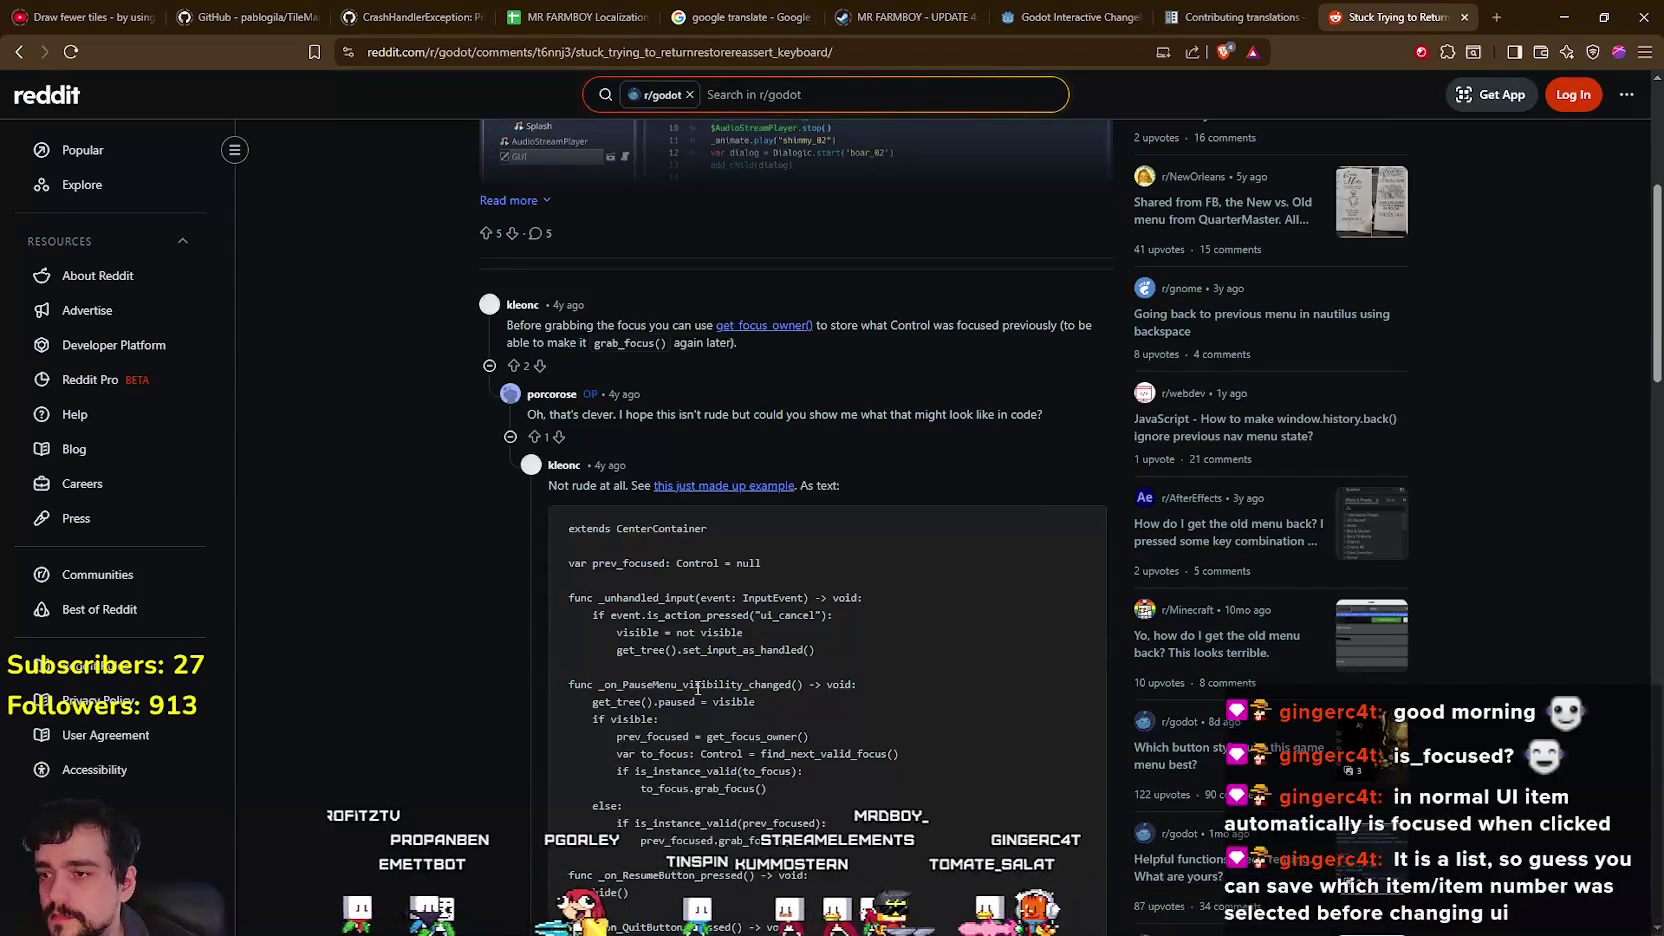
{"action": "scroll", "coordinate": [697, 688], "scroll_direction": "down", "scroll_amount": 1}
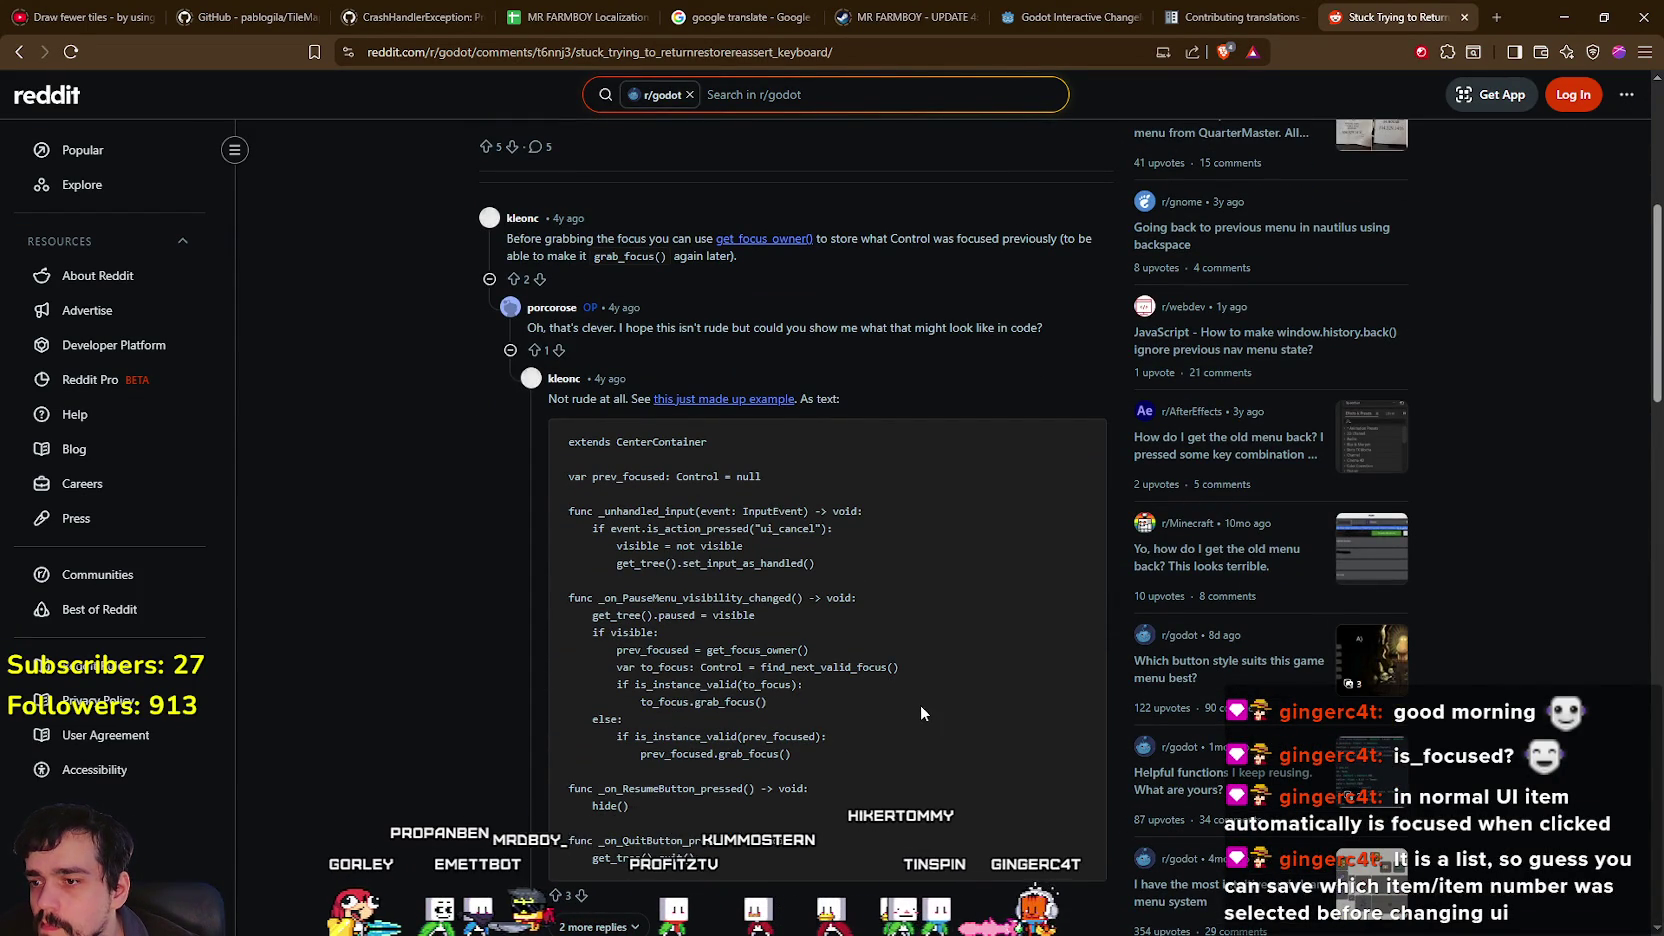
{"action": "scroll", "coordinate": [920, 713], "scroll_direction": "down", "scroll_amount": 1}
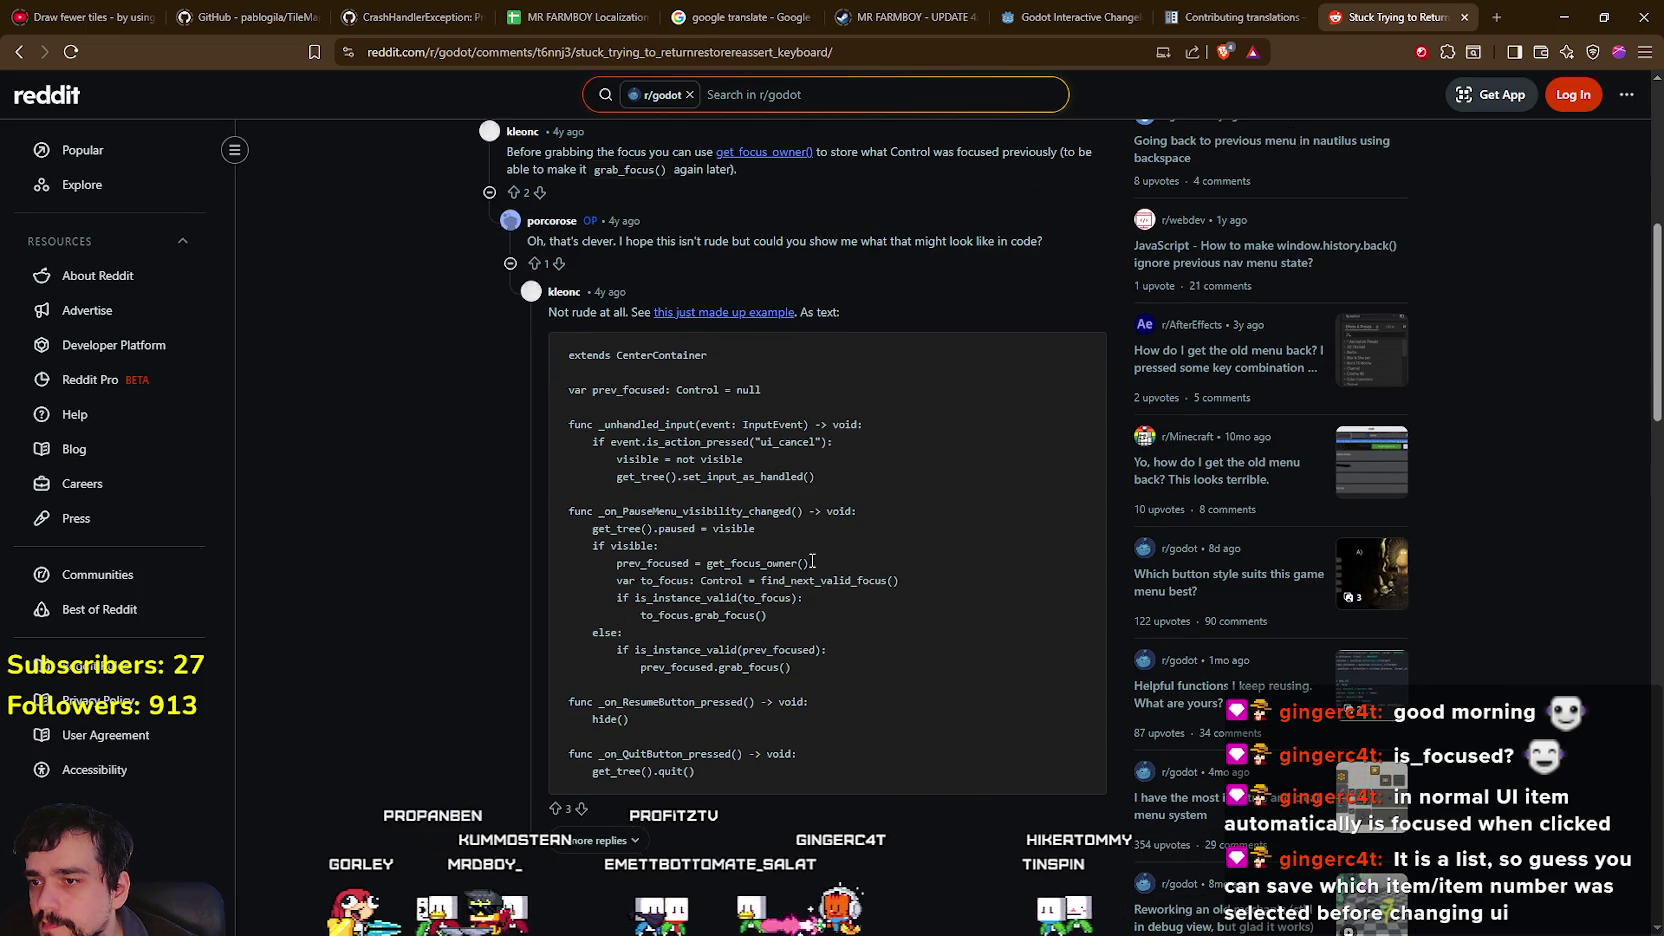
{"action": "left_click_drag", "start_coordinate": [608, 579], "coordinate": [619, 567]}
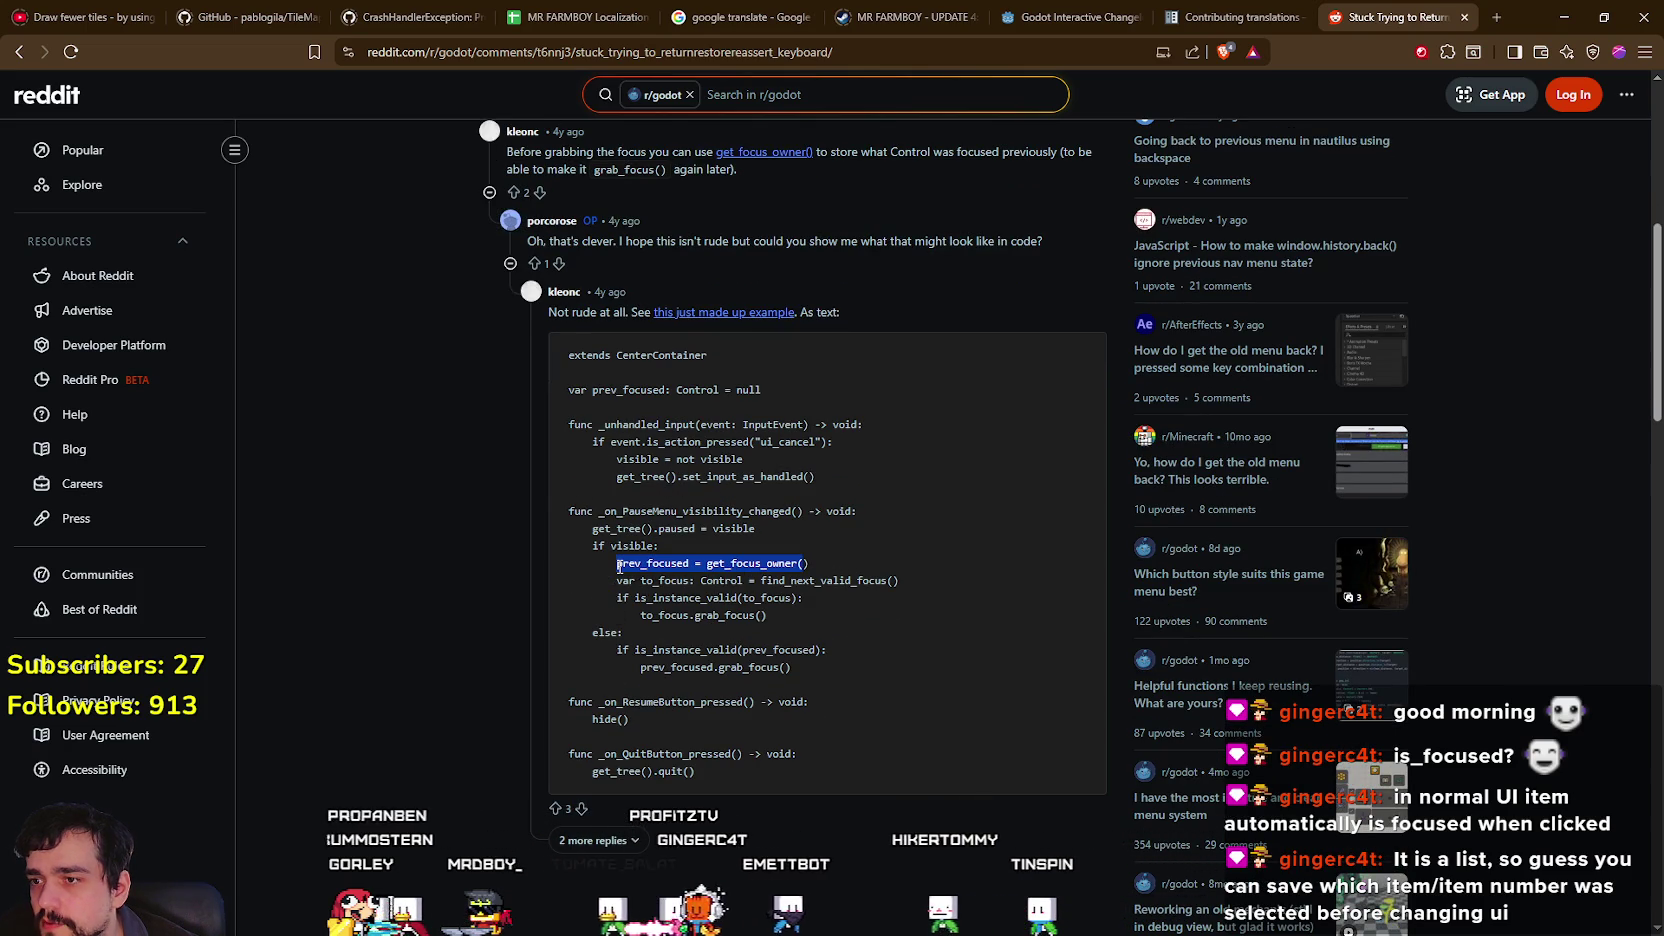
{"action": "left_click_drag", "start_coordinate": [845, 565], "coordinate": [619, 570]}
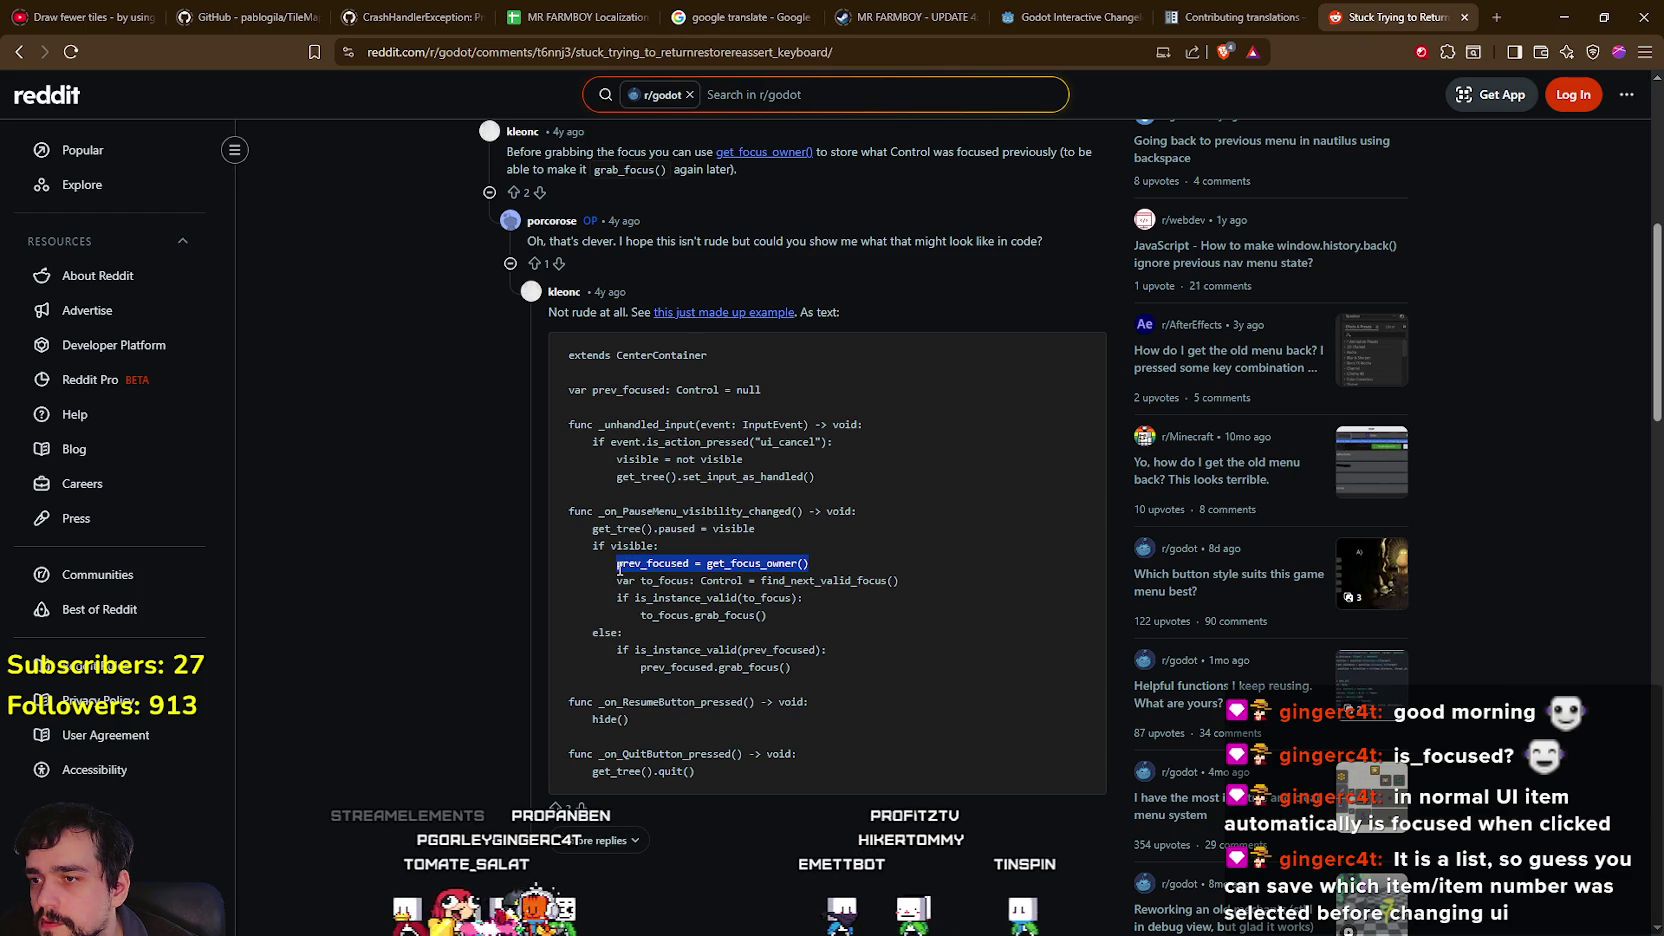
{"action": "right_click", "coordinate": [676, 563]}
{"action": "left_click", "coordinate": [723, 585]}
{"action": "scroll", "coordinate": [818, 583], "scroll_direction": "down", "scroll_amount": 1}
{"action": "left_click", "coordinate": [23, 61]}
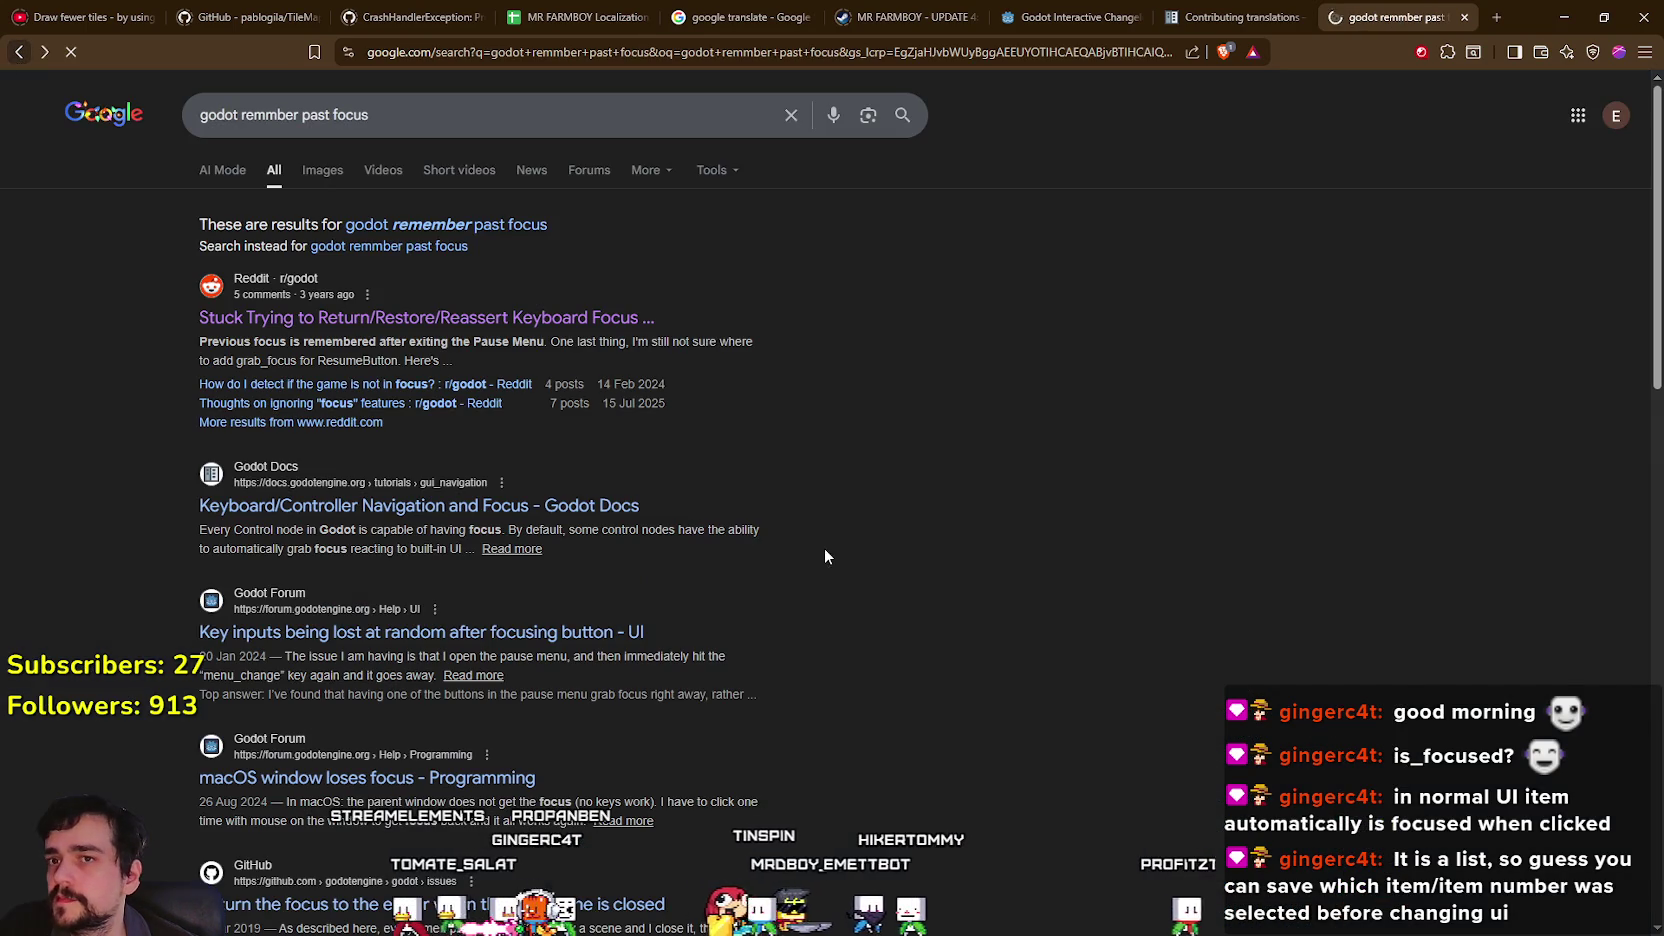
Open the Godot Docs result 'Keyboard/Controller Navigation and Focus' from the search results.
{"action": "scroll", "coordinate": [808, 659], "scroll_direction": "down", "scroll_amount": 1}
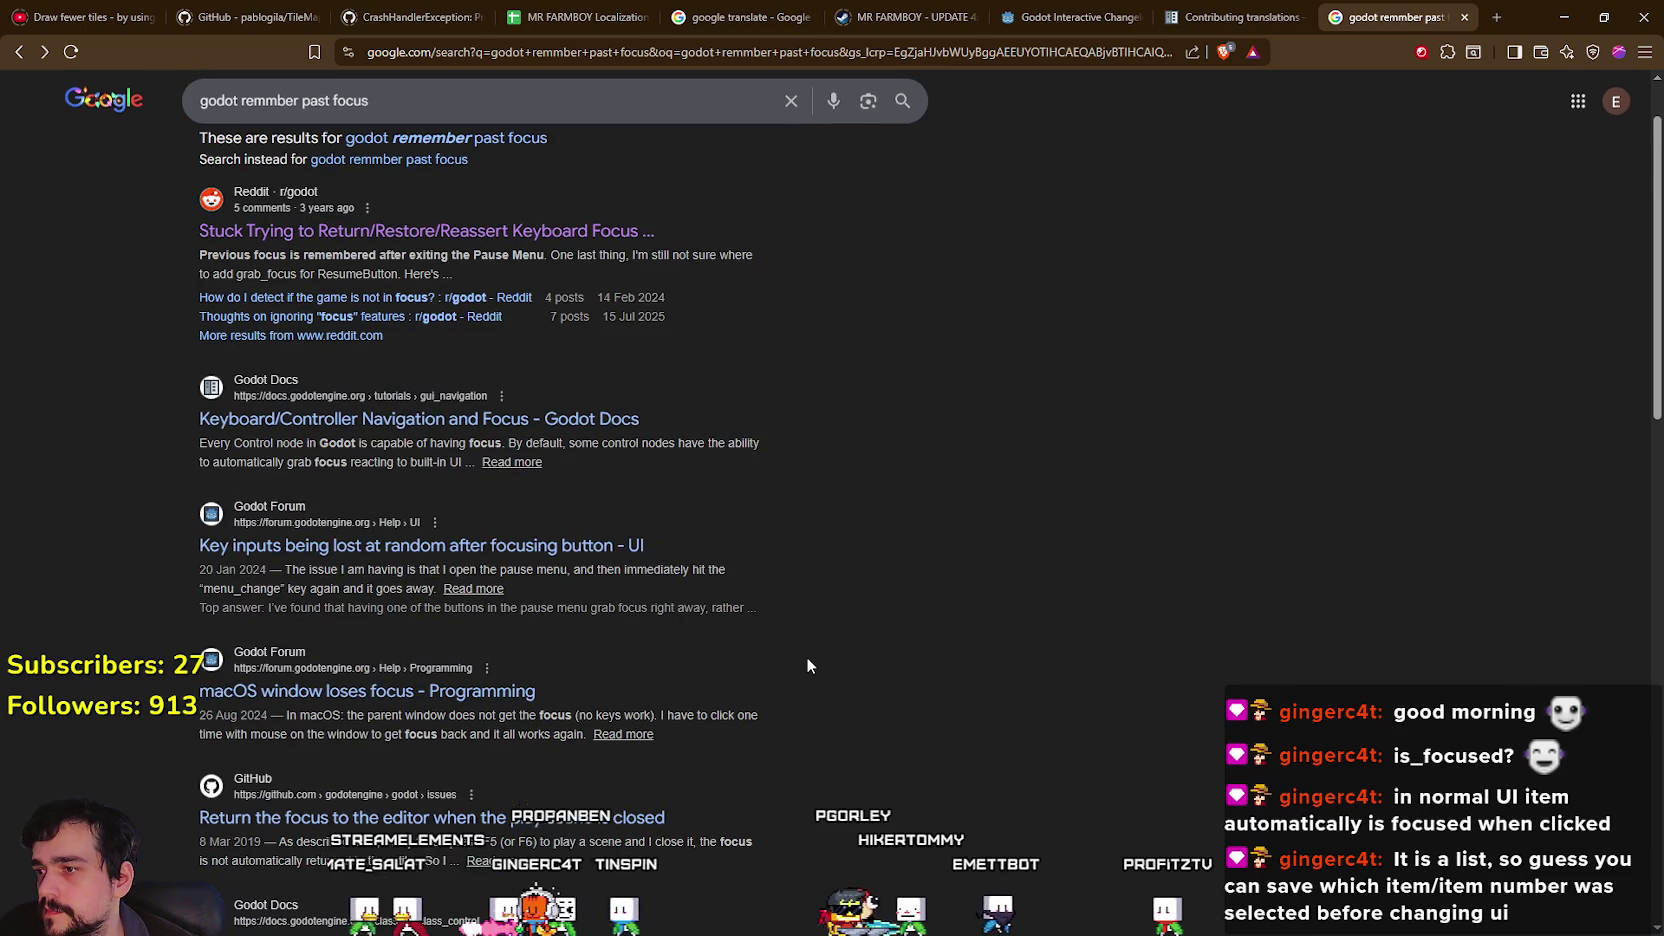
{"action": "left_click", "coordinate": [439, 424]}
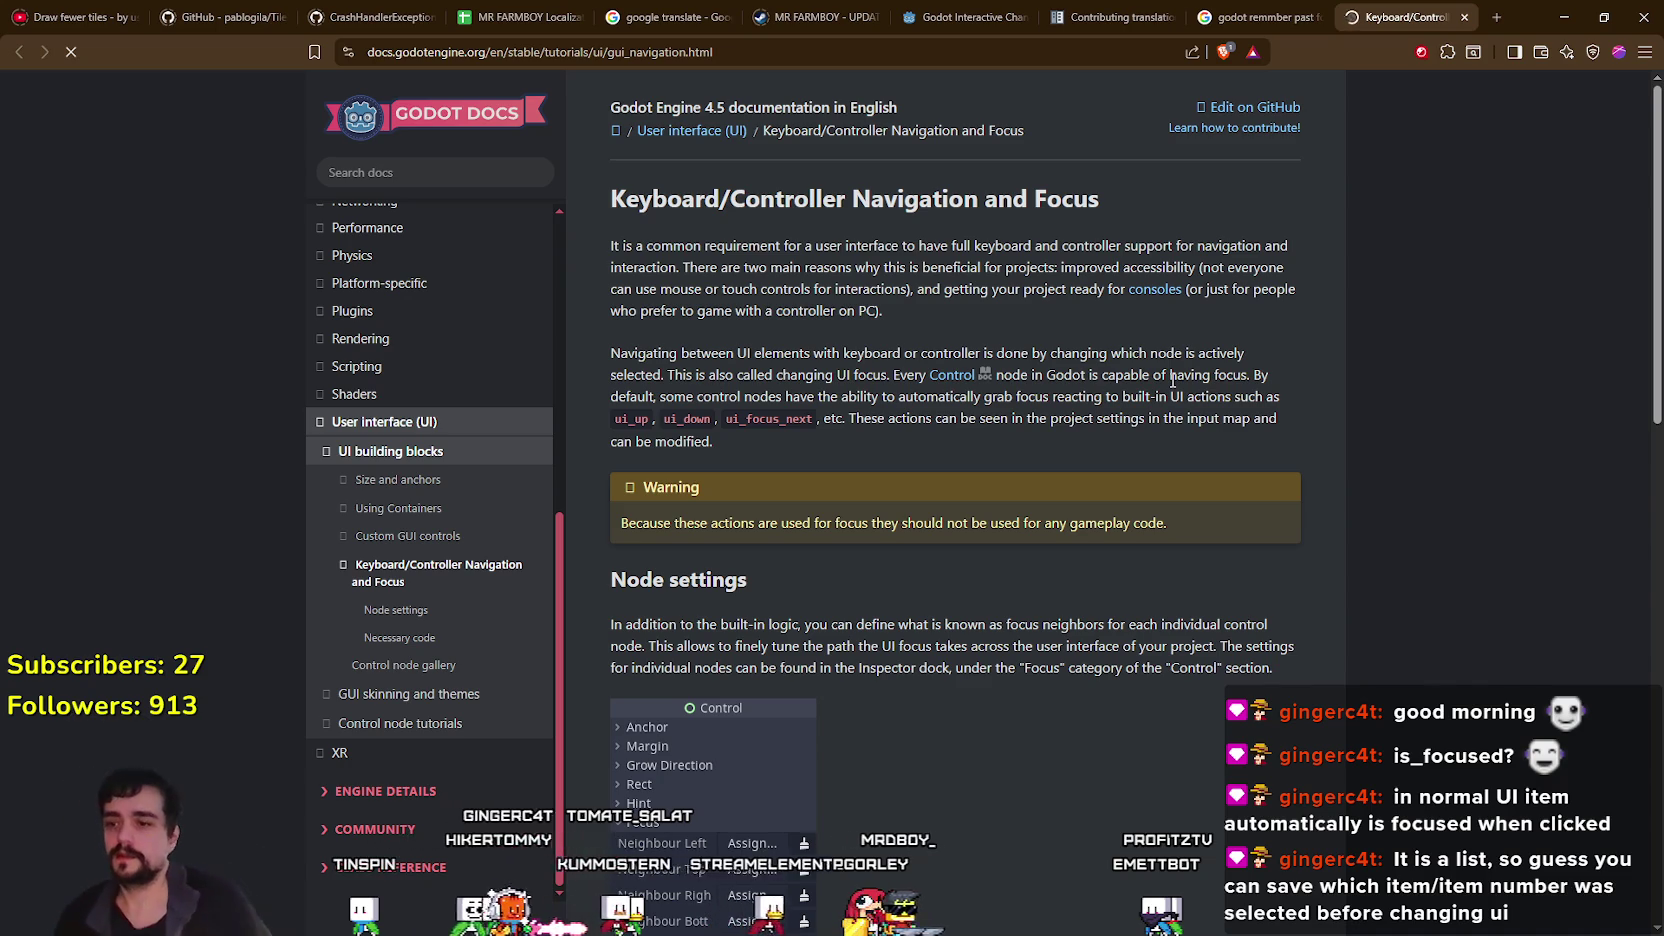
Read the focus docs page, highlighting the Necessary code paragraph and browsing its sections.
{"action": "scroll", "coordinate": [864, 590], "scroll_direction": "down", "scroll_amount": 3}
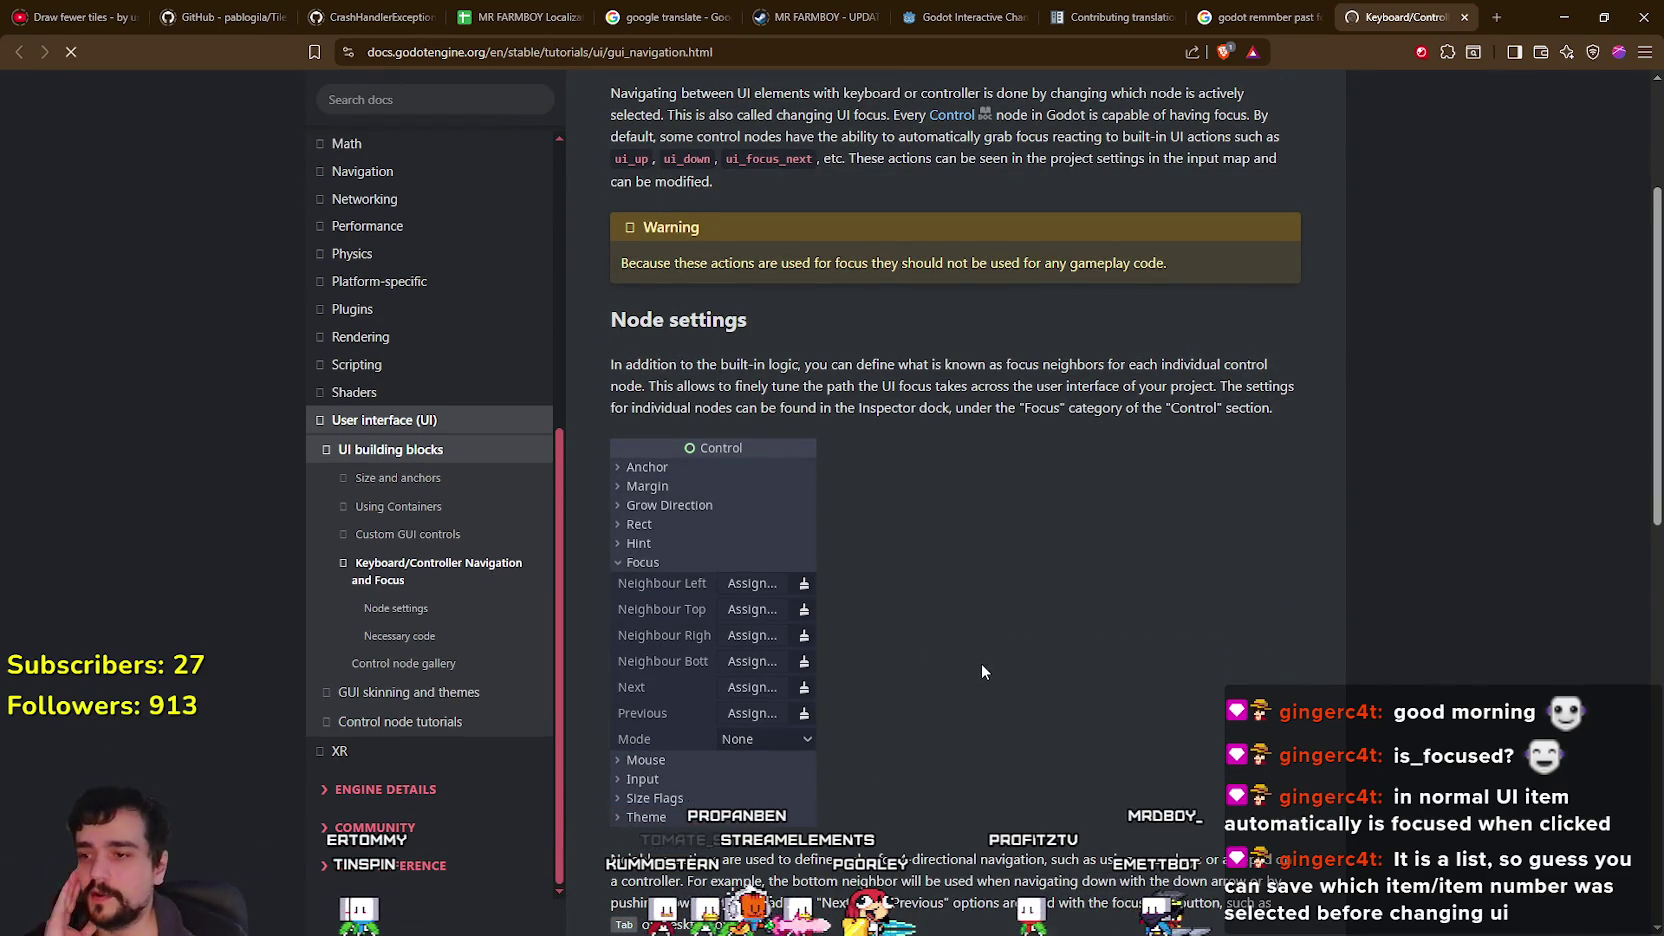
{"action": "scroll", "coordinate": [940, 562], "scroll_direction": "down", "scroll_amount": 6}
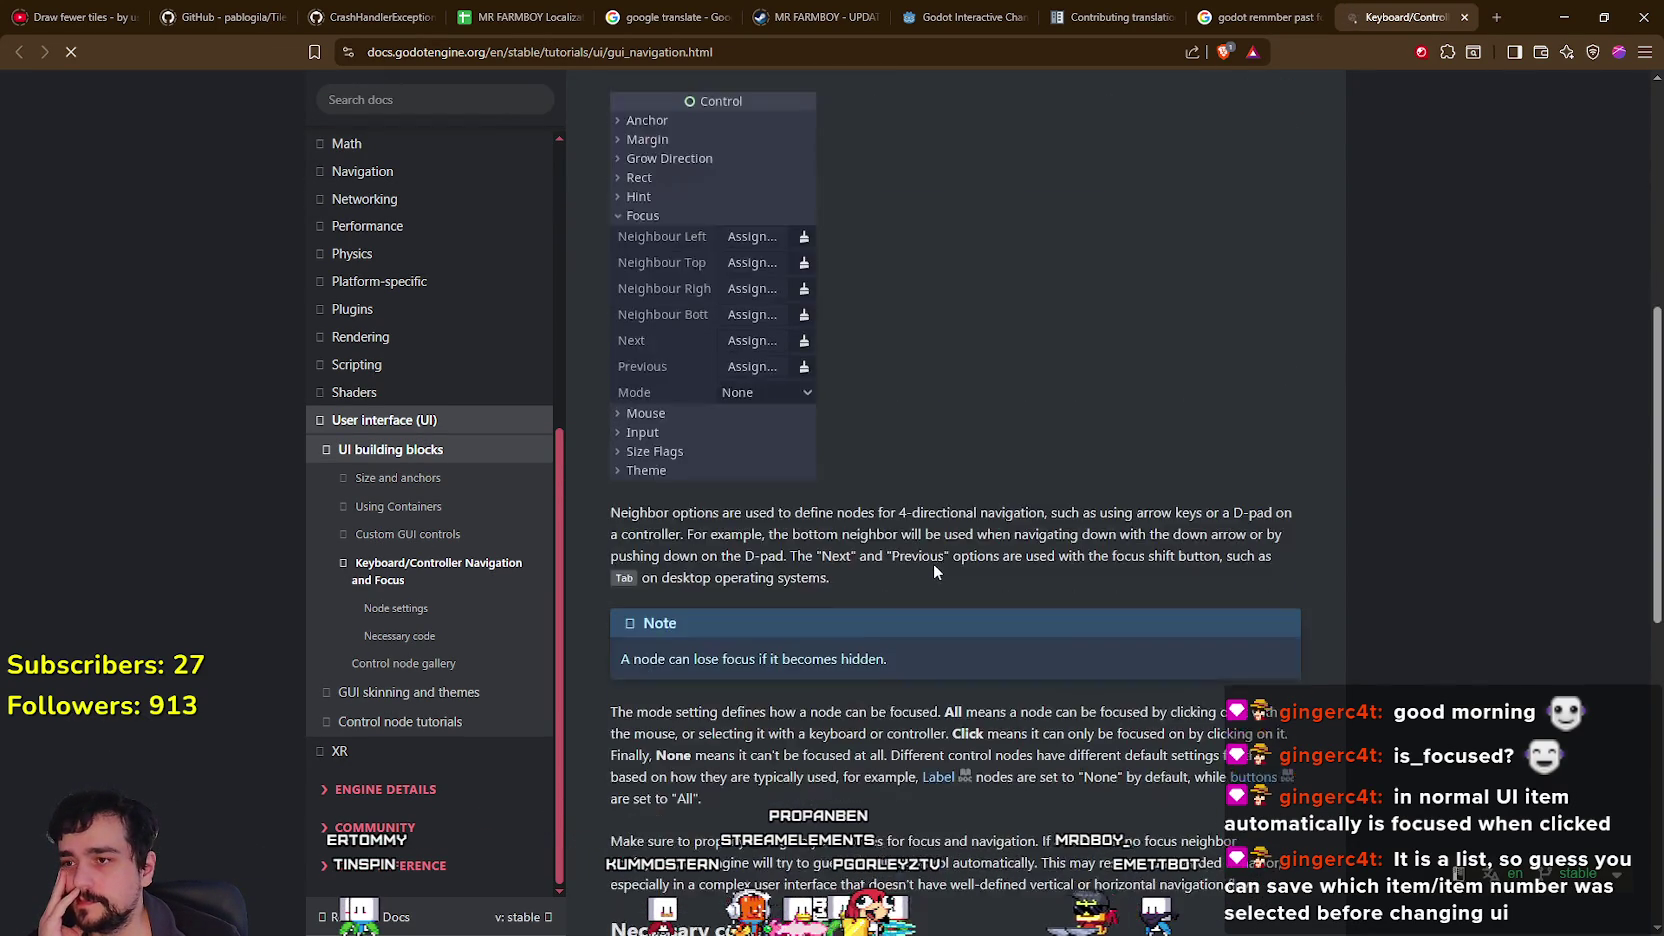
{"action": "scroll", "coordinate": [928, 566], "scroll_direction": "down", "scroll_amount": 3}
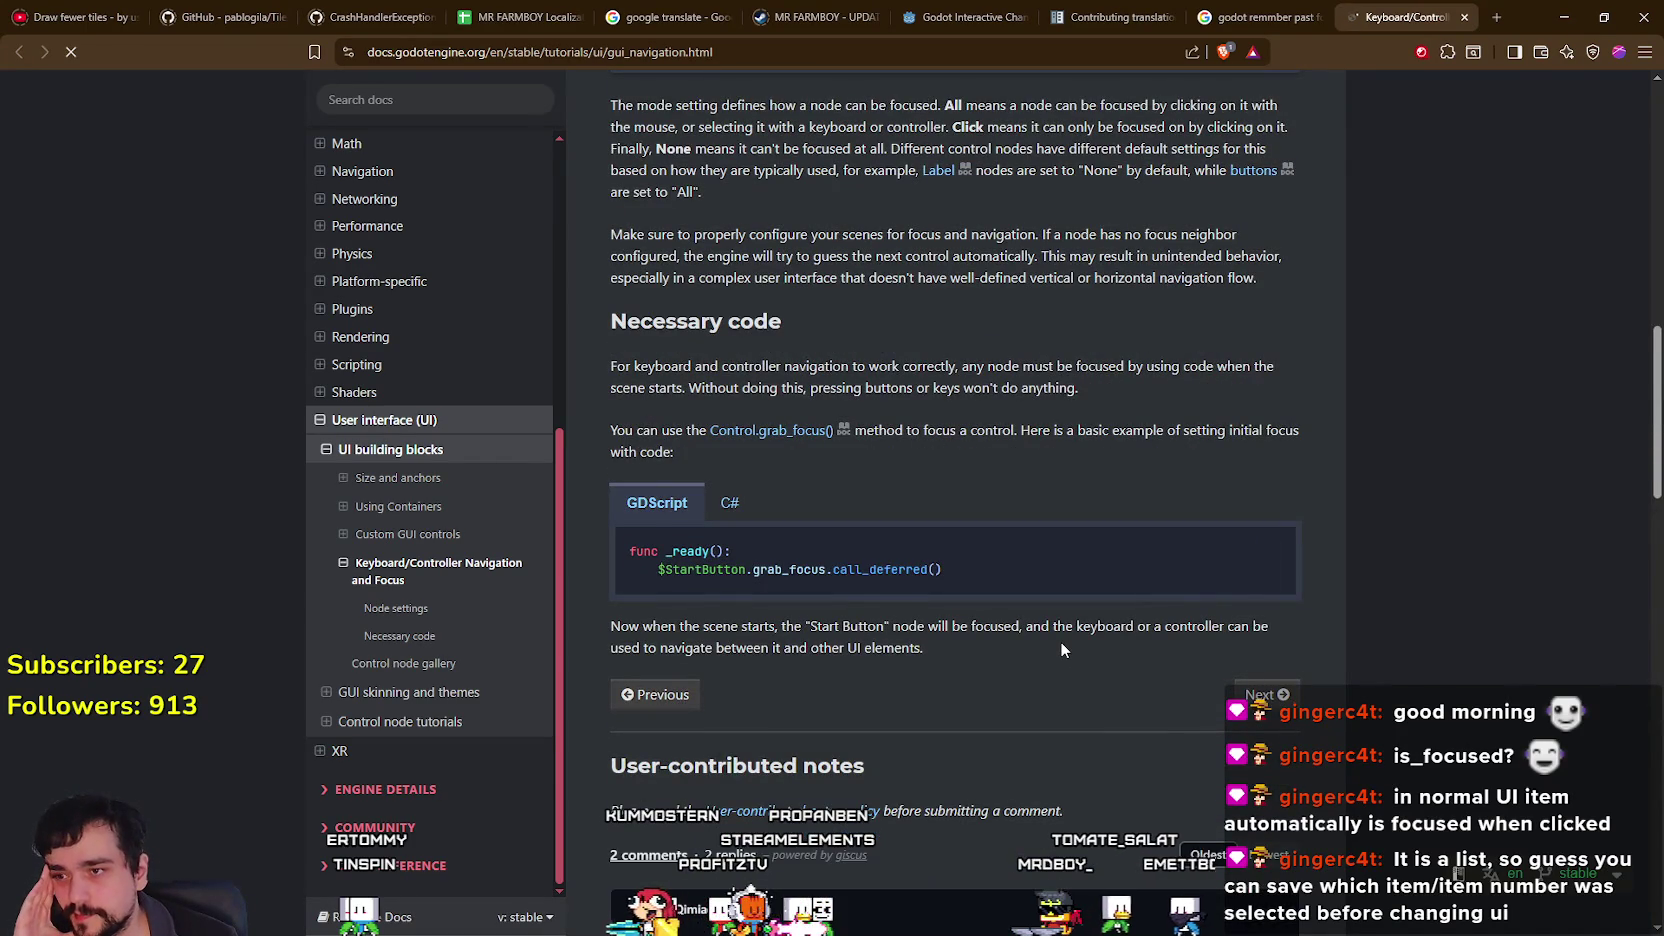
{"action": "scroll", "coordinate": [1060, 641], "scroll_direction": "up", "scroll_amount": 1}
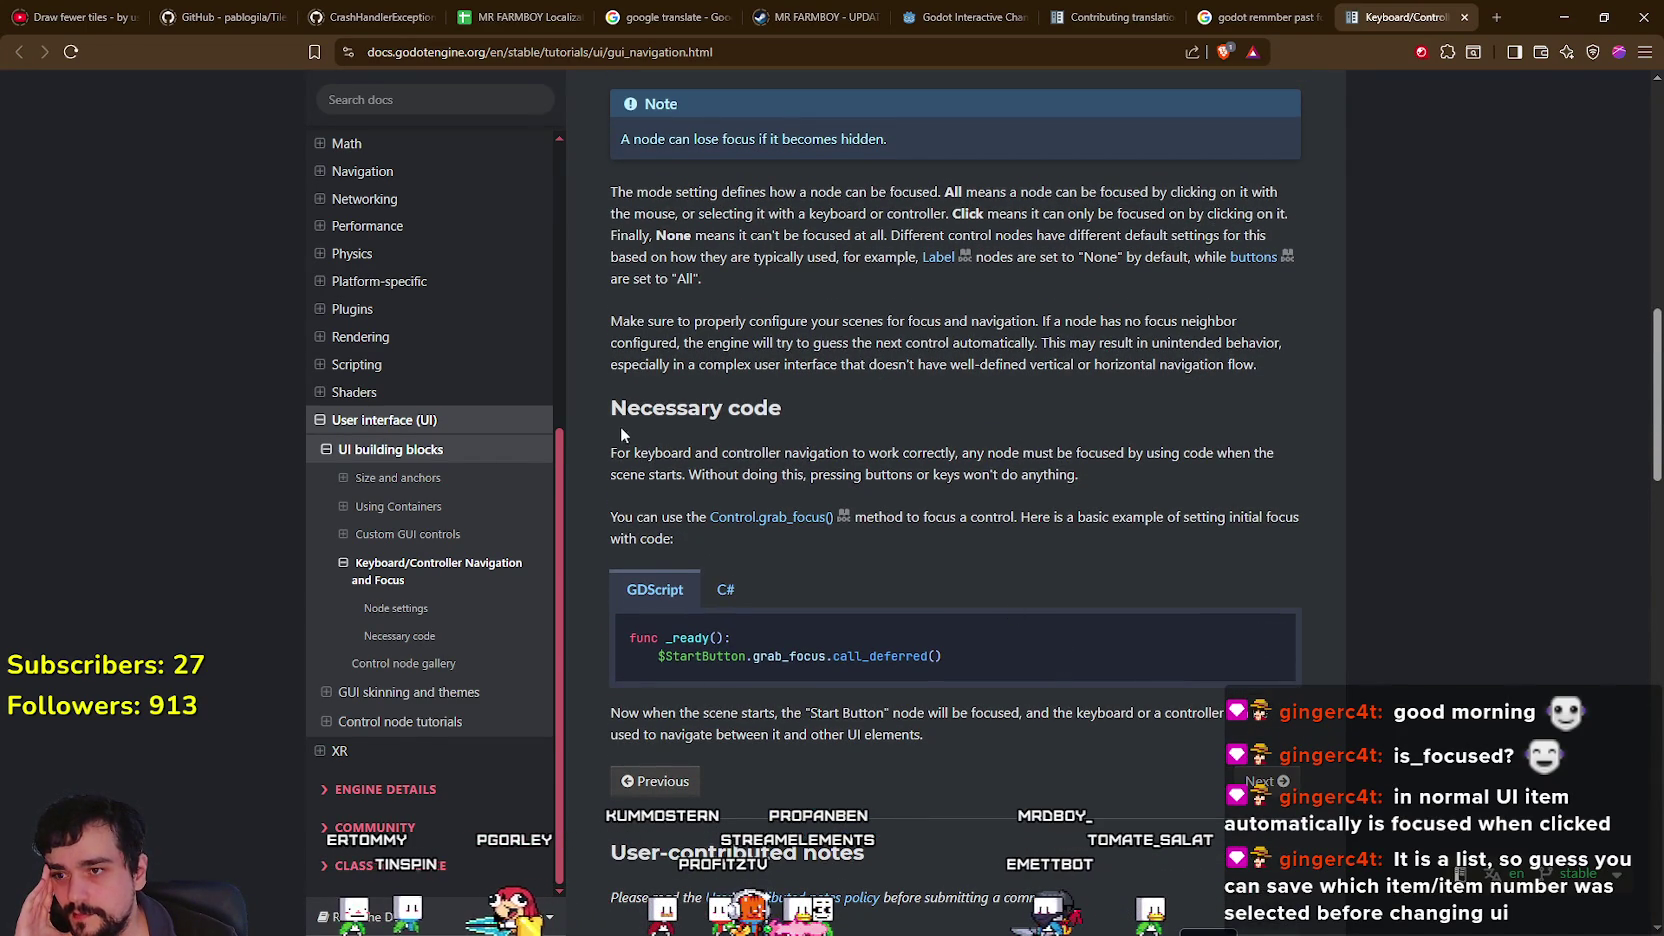
{"action": "mouse_move", "coordinate": [598, 448]}
{"action": "left_mouse_down"}
{"action": "mouse_move", "coordinate": [1098, 453]}
{"action": "mouse_move", "coordinate": [1176, 481]}
{"action": "left_mouse_up"}
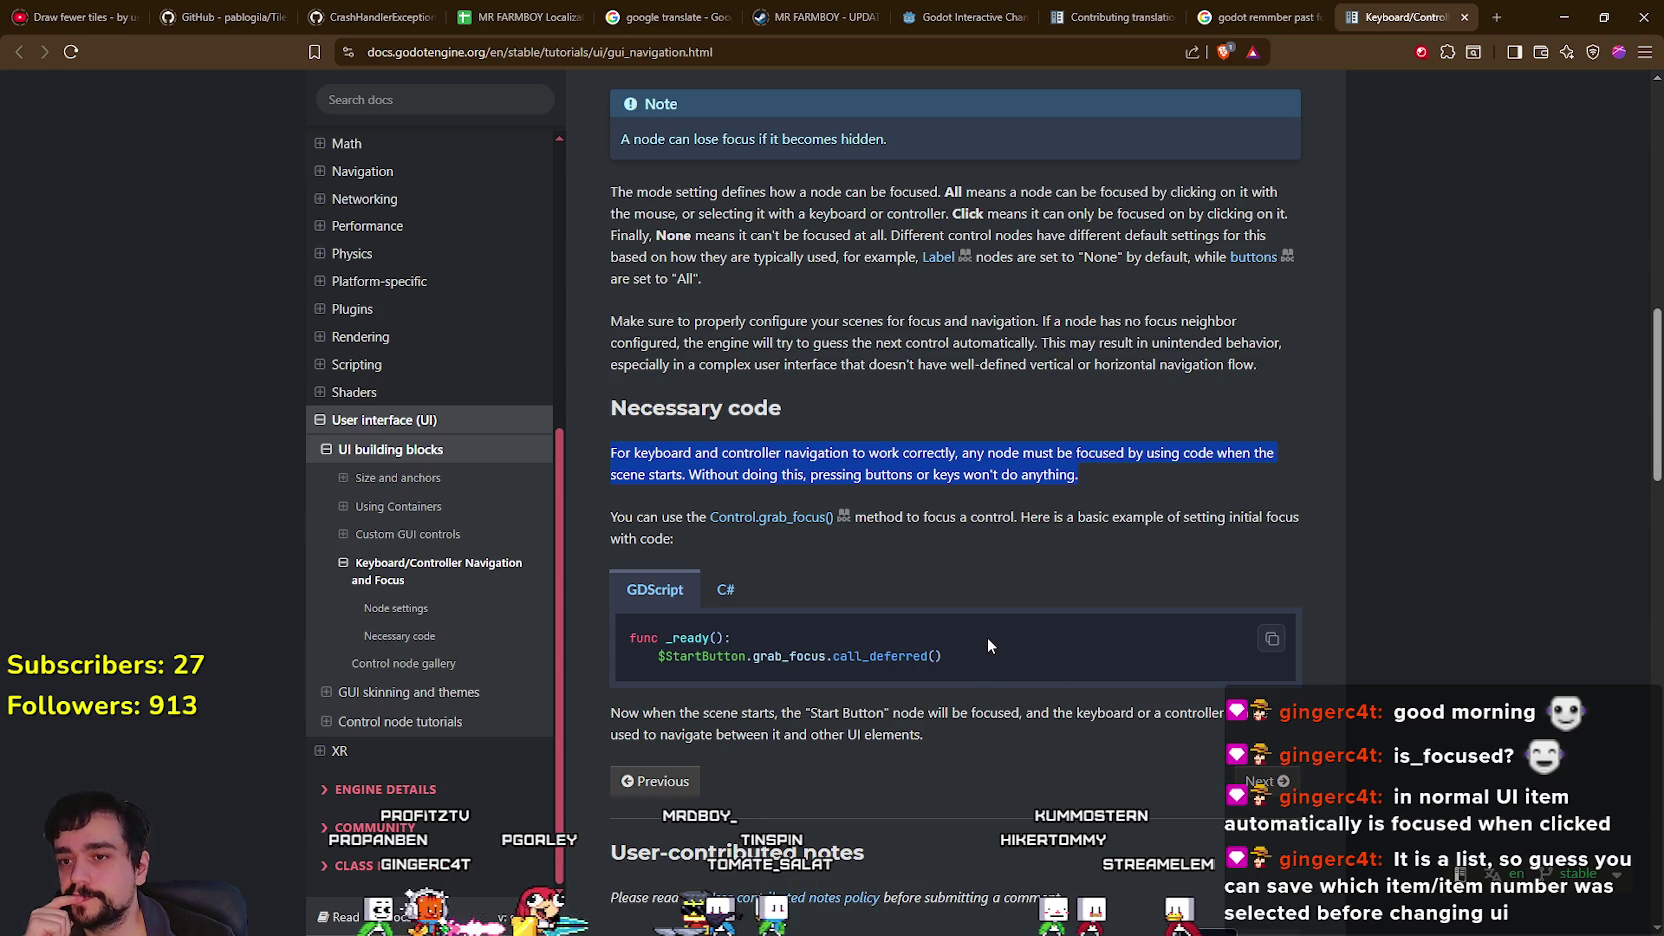
{"action": "scroll", "coordinate": [987, 640], "scroll_direction": "down", "scroll_amount": 2}
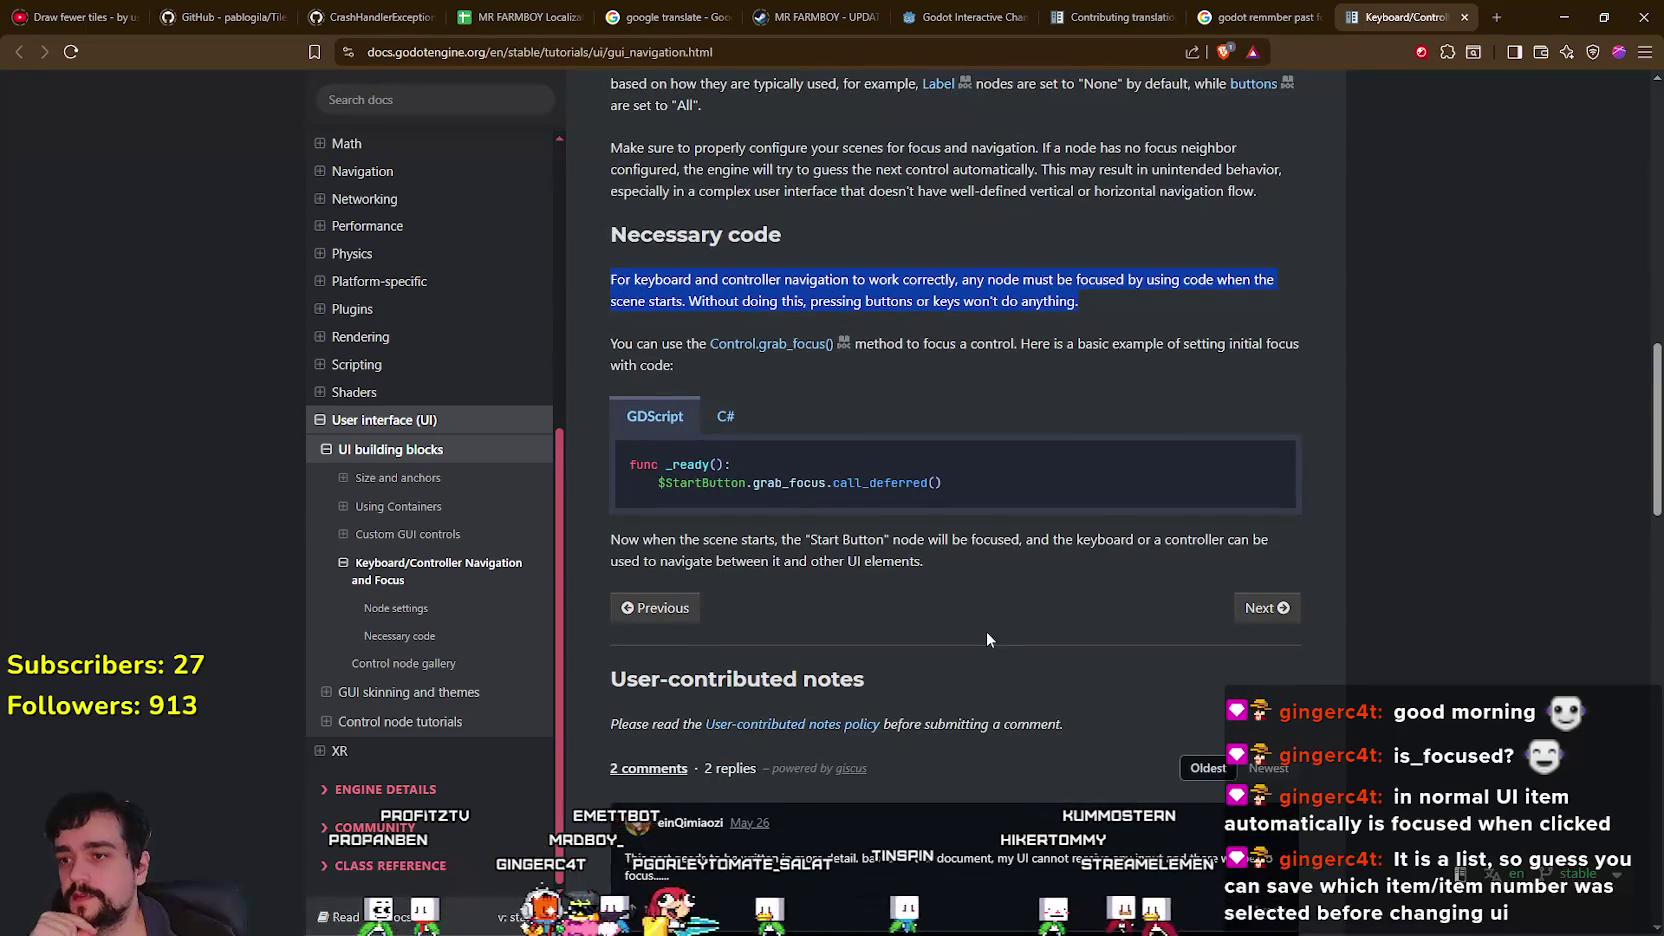
{"action": "scroll", "coordinate": [985, 635], "scroll_direction": "down", "scroll_amount": 5}
{"action": "scroll", "coordinate": [990, 645], "scroll_direction": "up", "scroll_amount": 7}
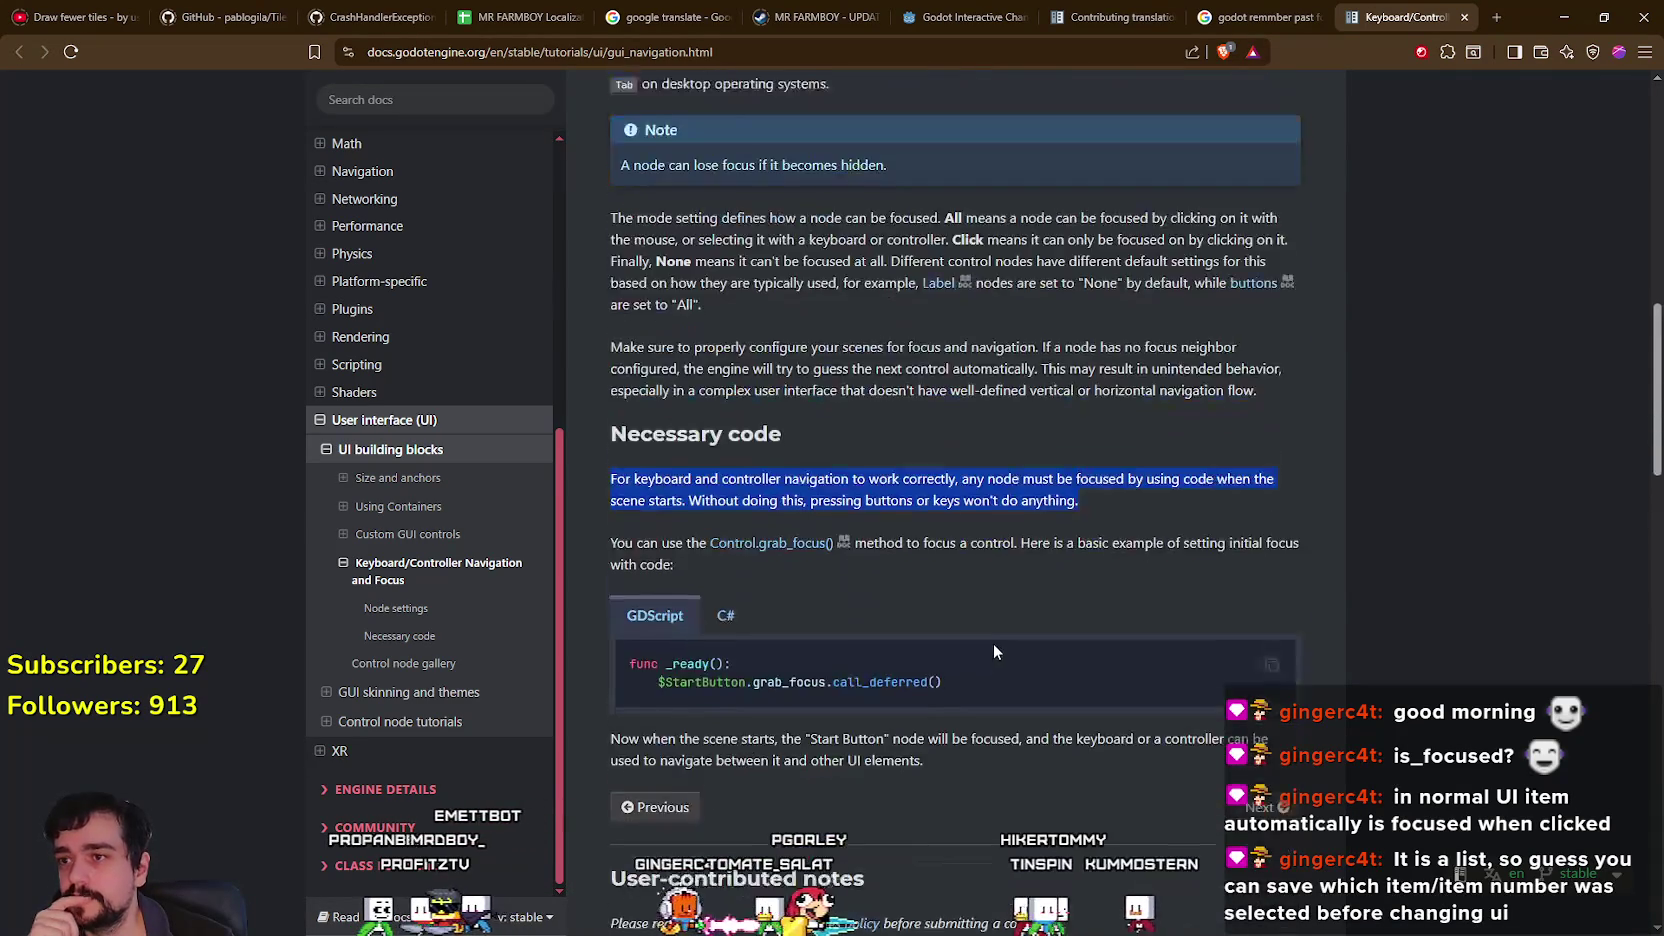
{"action": "scroll", "coordinate": [993, 647], "scroll_direction": "up", "scroll_amount": 10}
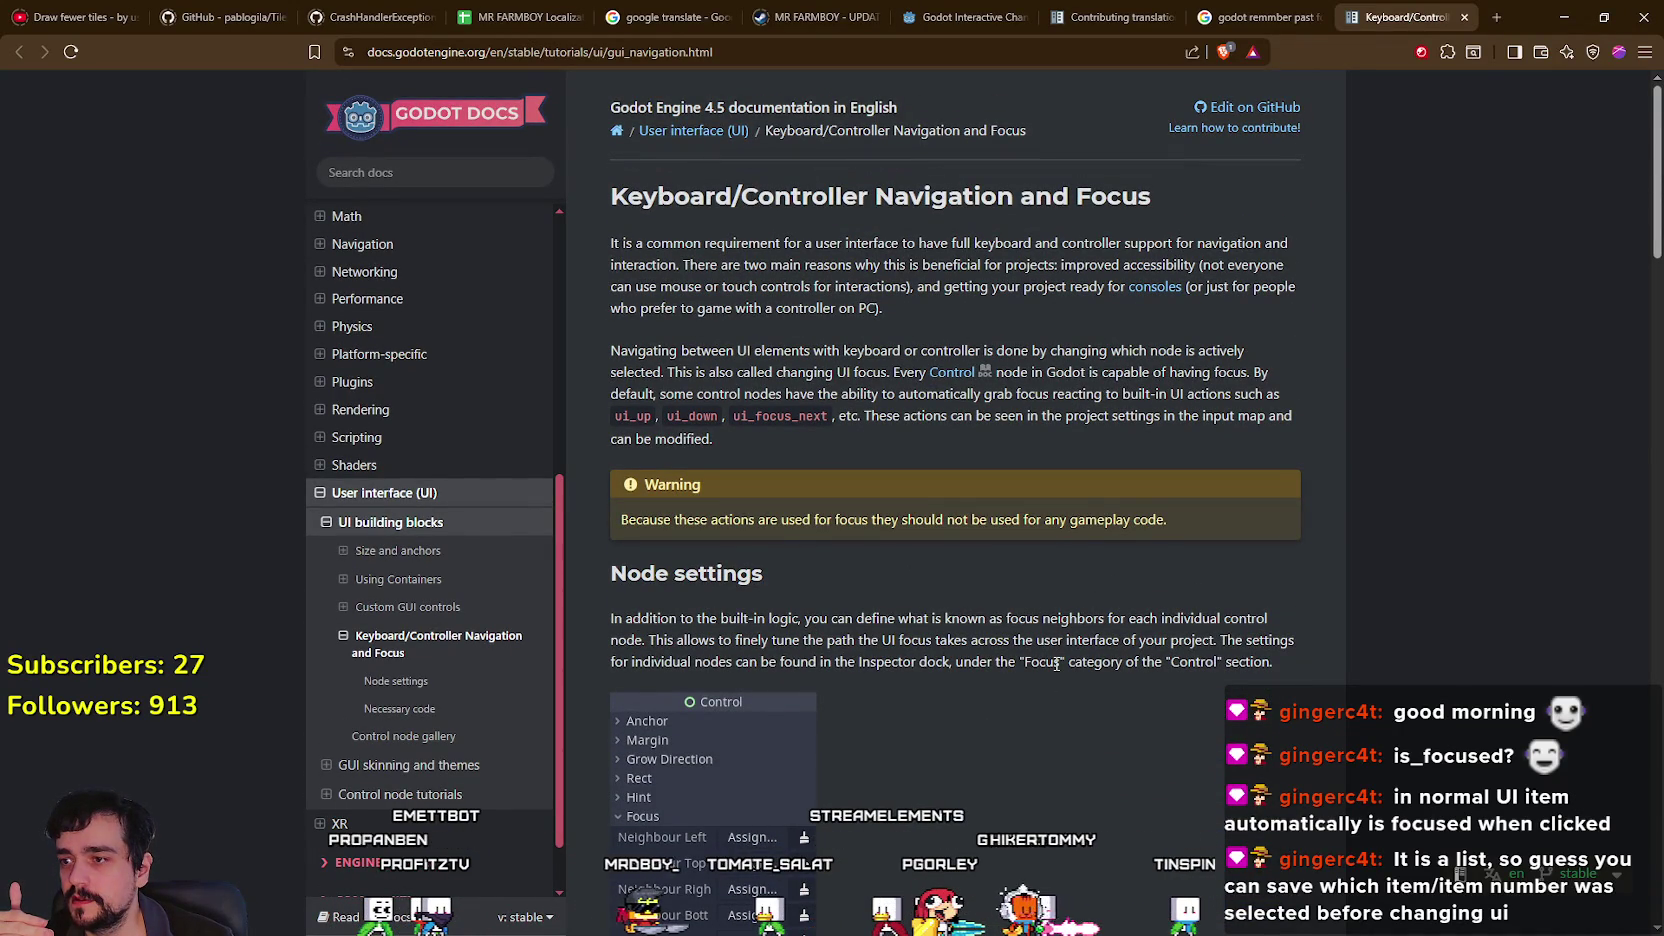
{"action": "left_click", "coordinate": [453, 686]}
{"action": "left_click", "coordinate": [437, 645]}
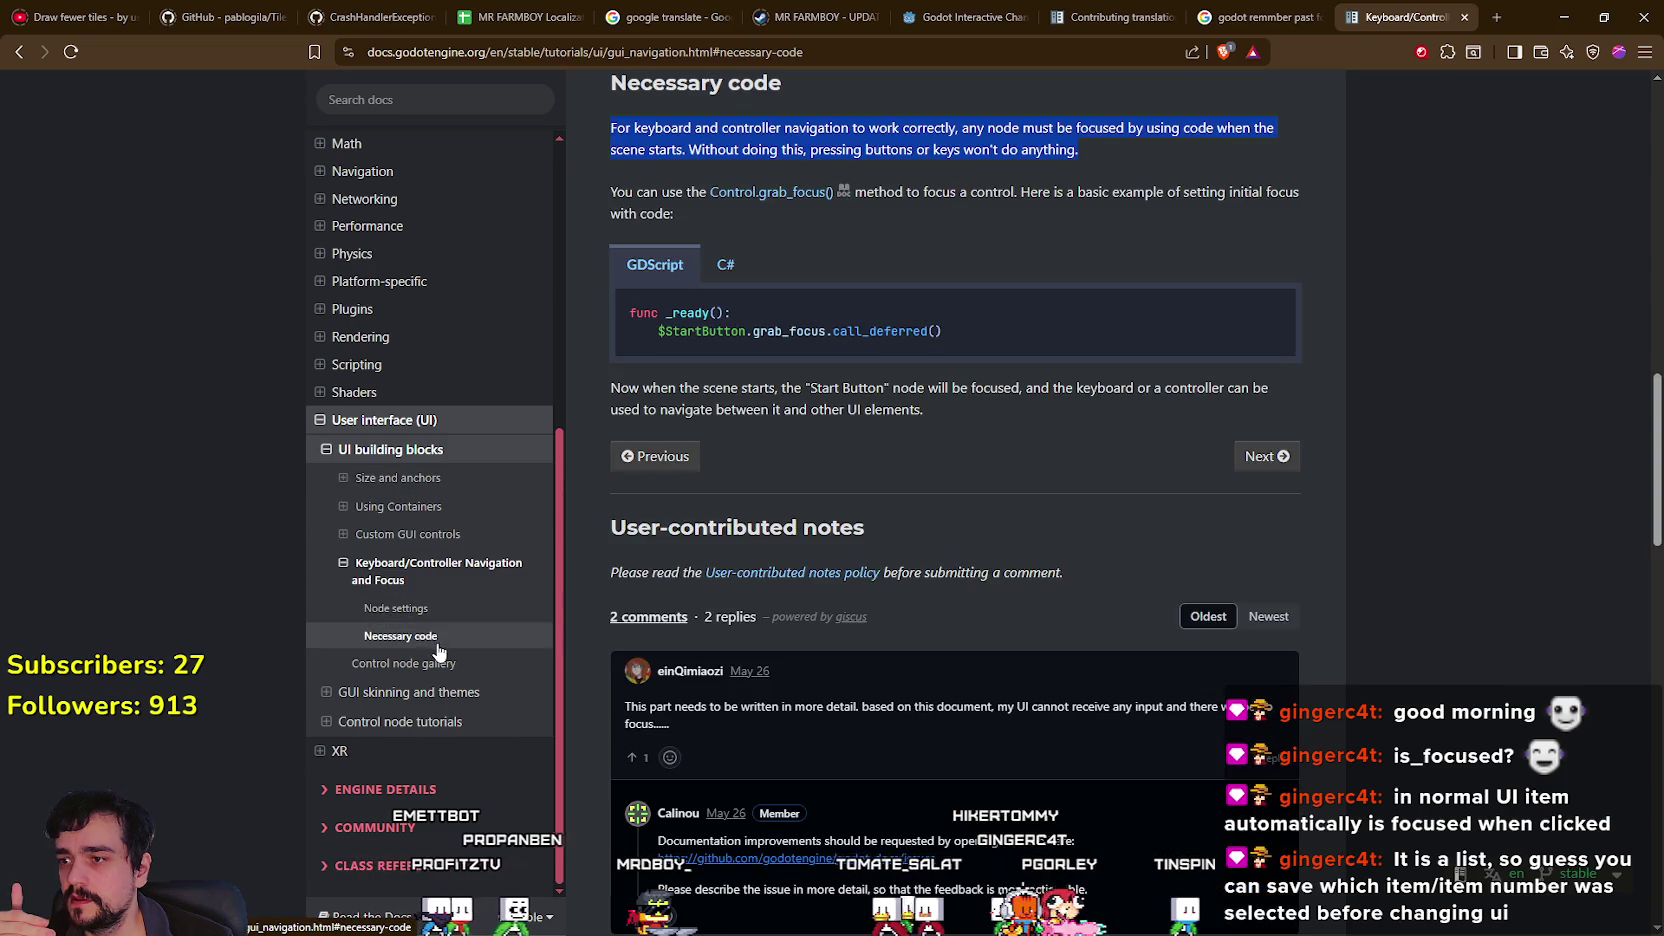
{"action": "left_click", "coordinate": [441, 663]}
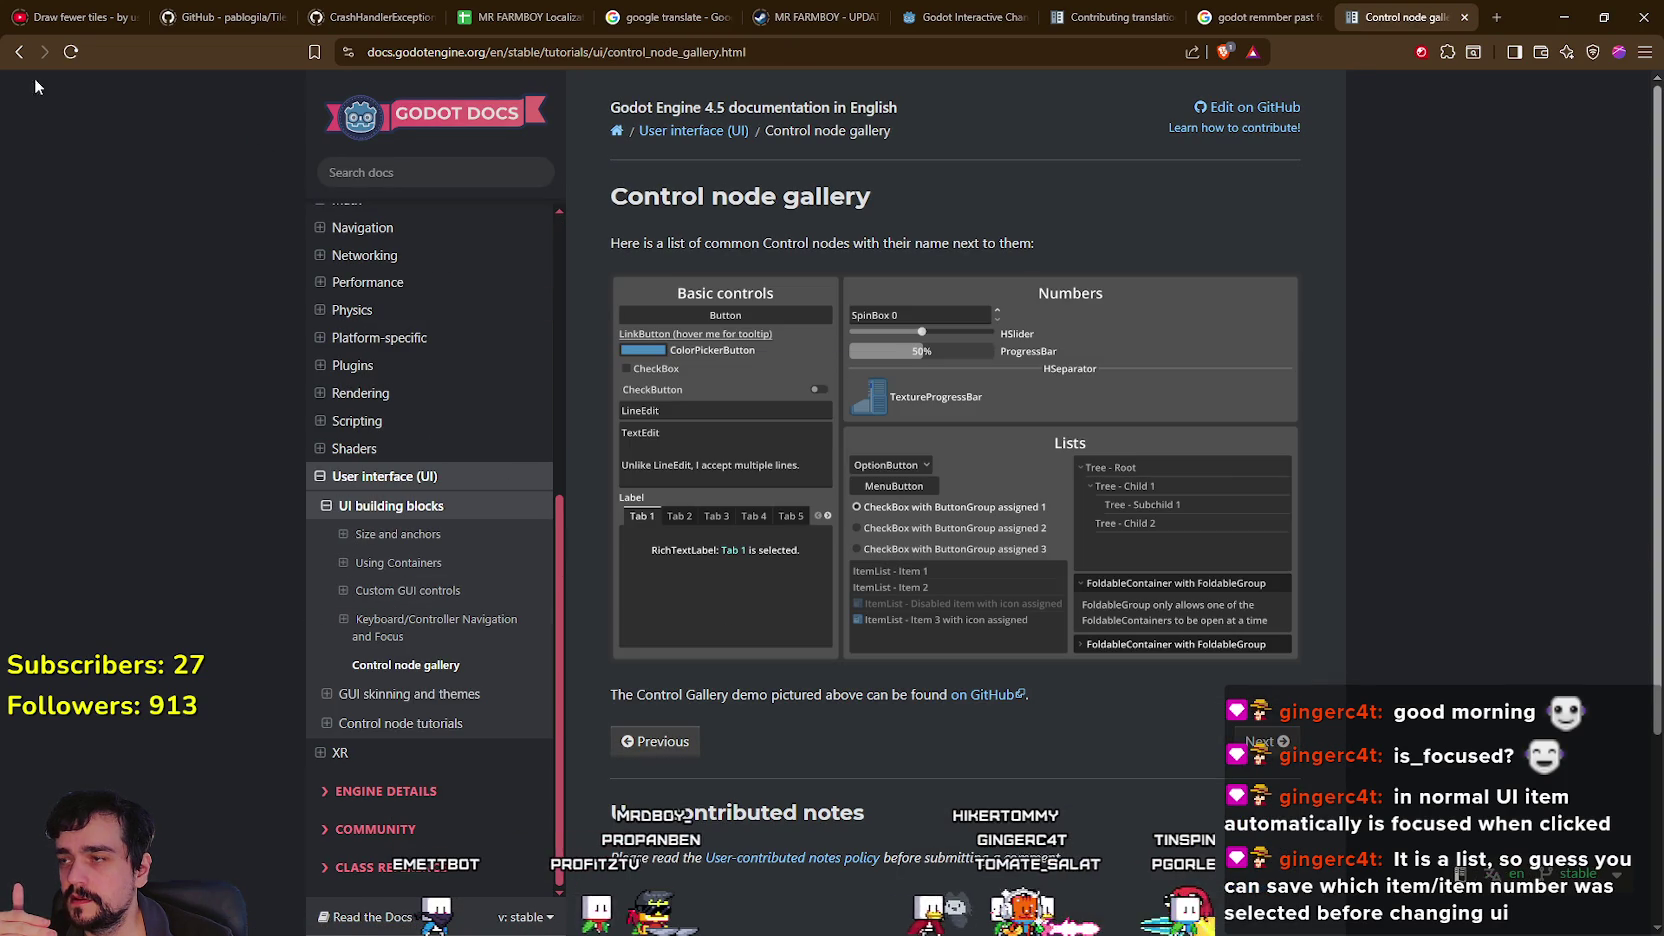
{"action": "left_click", "coordinate": [22, 52]}
Select the GDScript grab_focus example in the Necessary code section.
{"action": "scroll", "coordinate": [1045, 712], "scroll_direction": "down", "scroll_amount": 3}
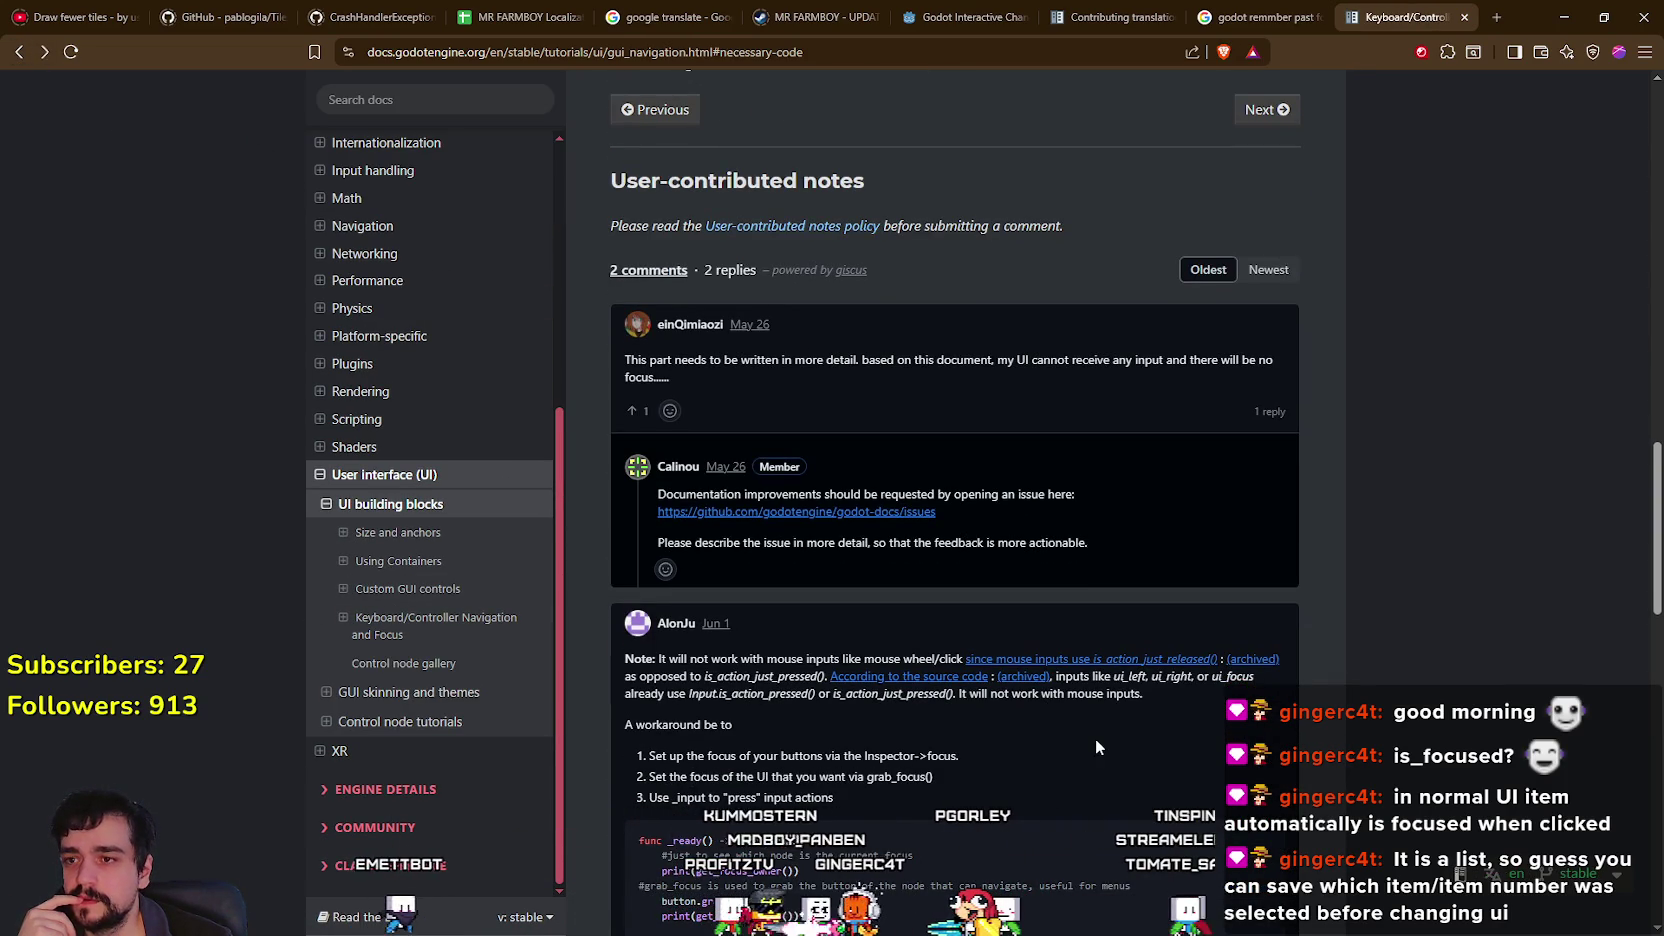
{"action": "scroll", "coordinate": [968, 500], "scroll_direction": "down", "scroll_amount": 2}
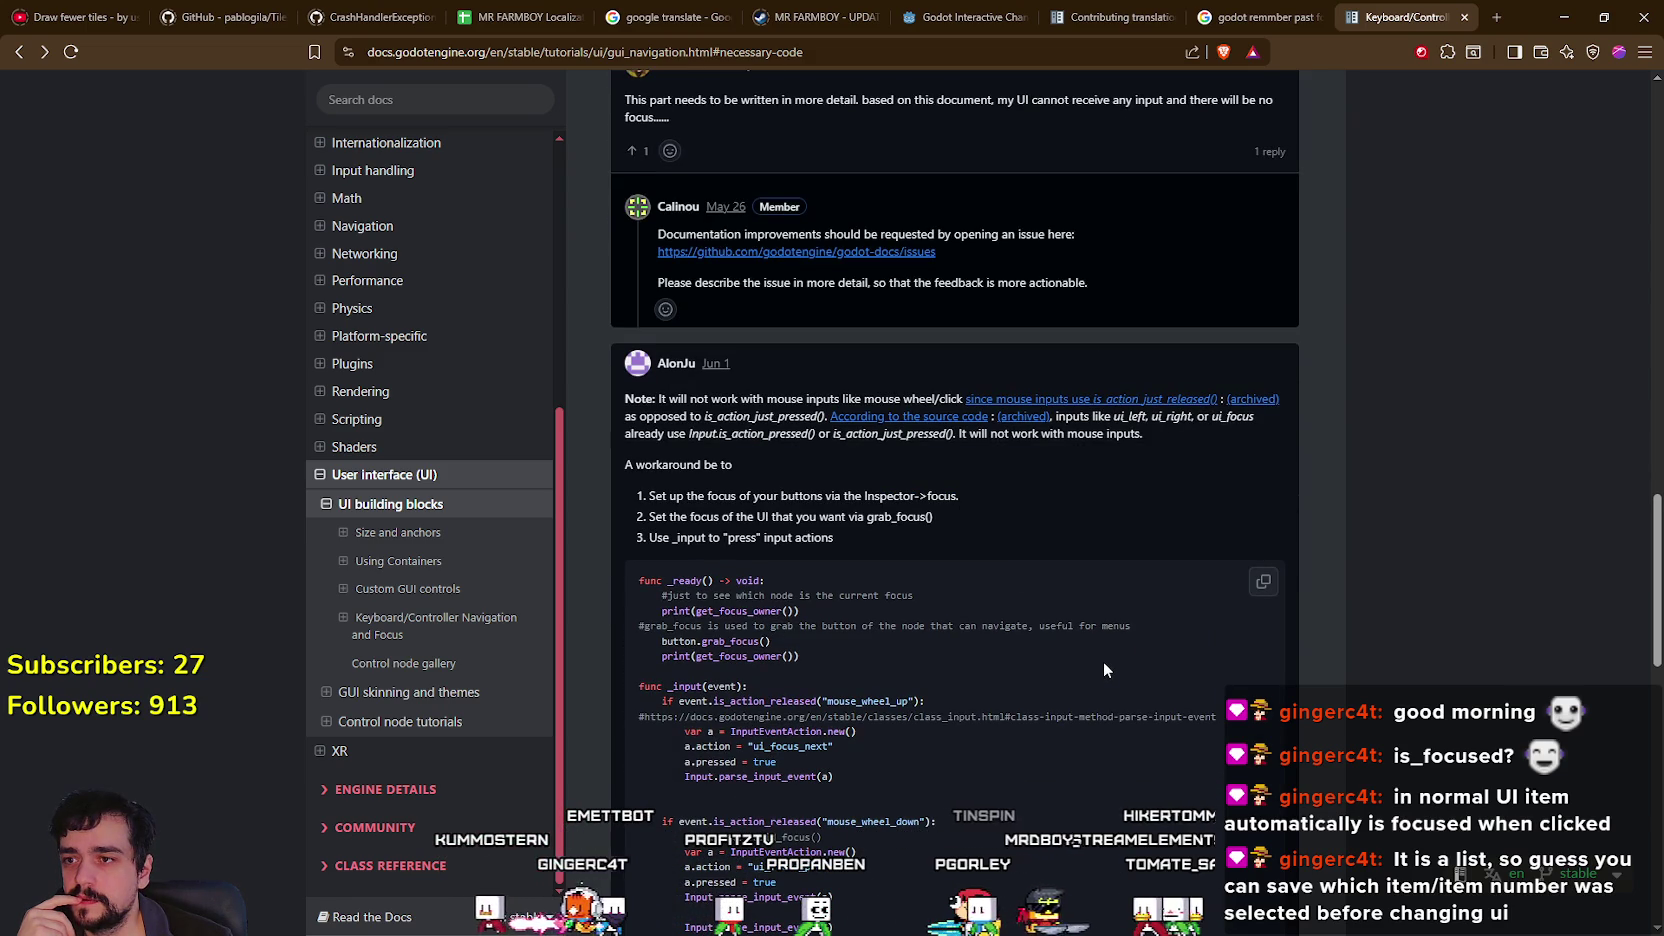
{"action": "scroll", "coordinate": [1102, 660], "scroll_direction": "down", "scroll_amount": 3}
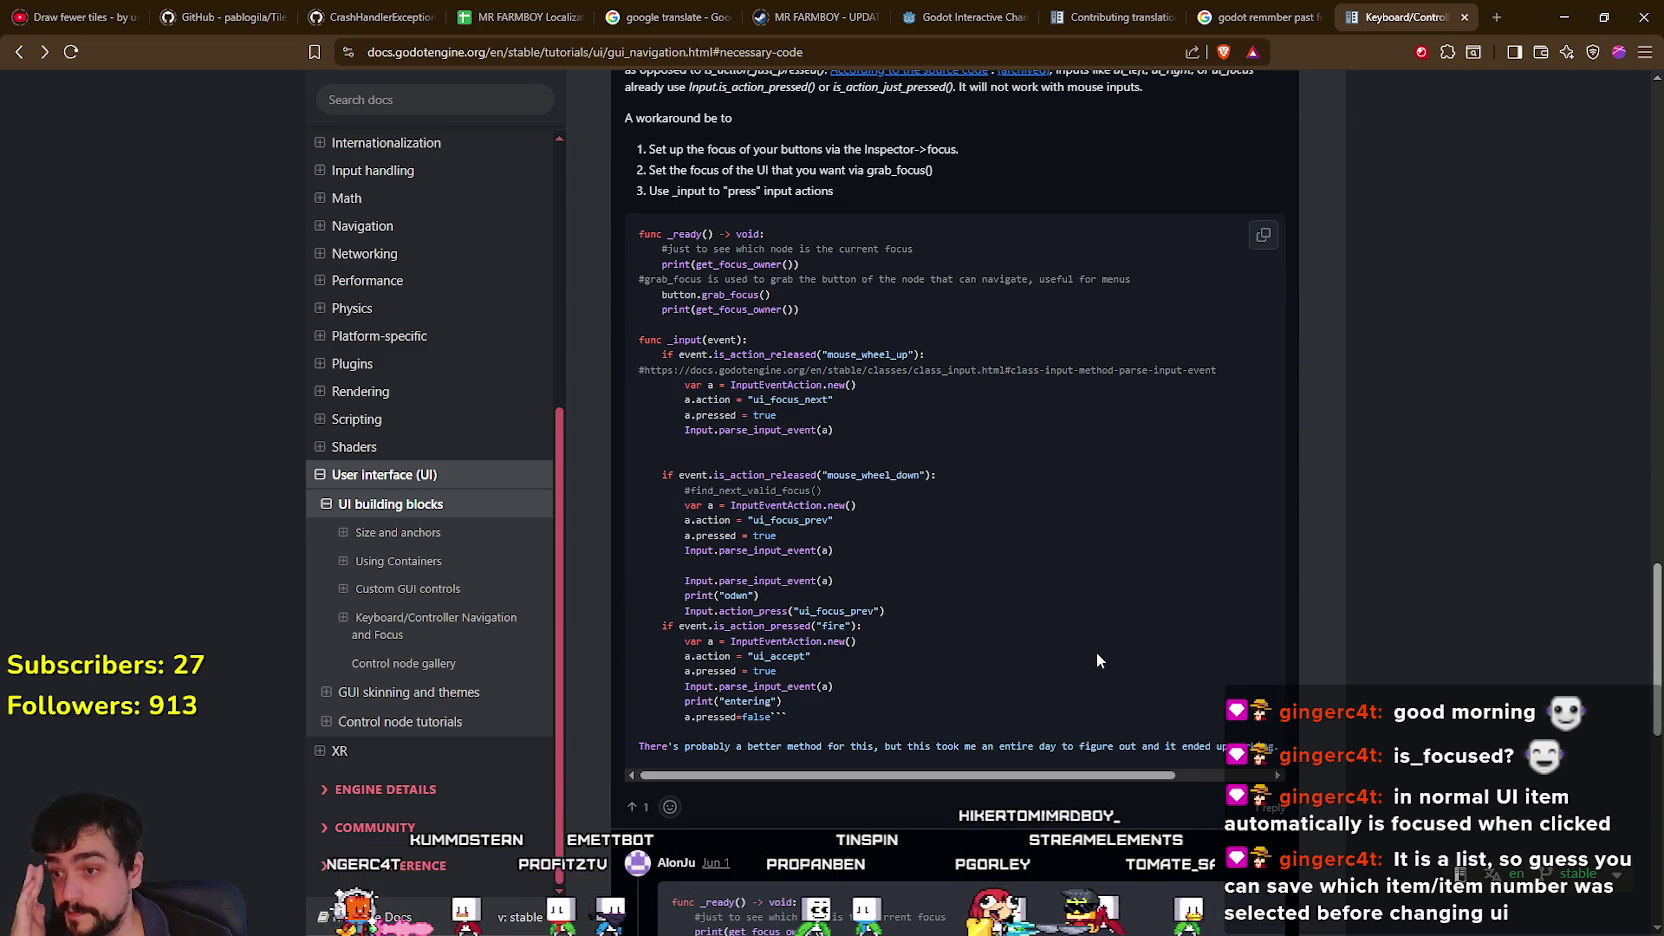
{"action": "scroll", "coordinate": [1095, 650], "scroll_direction": "down", "scroll_amount": 2}
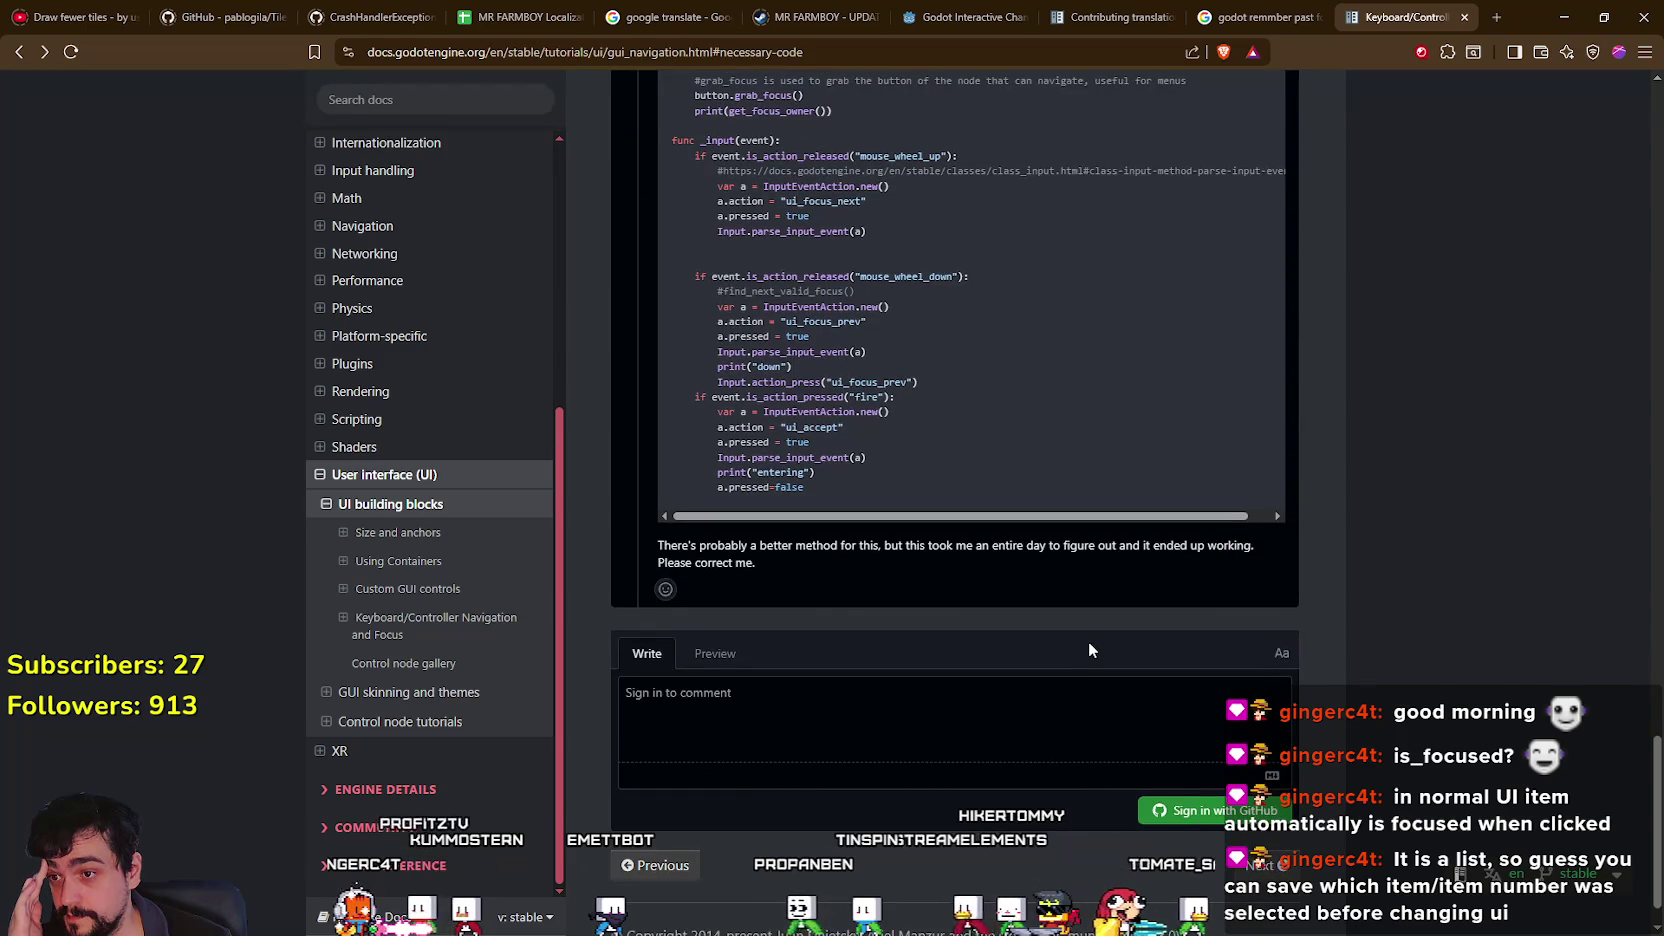
{"action": "scroll", "coordinate": [1090, 655], "scroll_direction": "up", "scroll_amount": 10}
{"action": "scroll", "coordinate": [1096, 670], "scroll_direction": "up", "scroll_amount": 2}
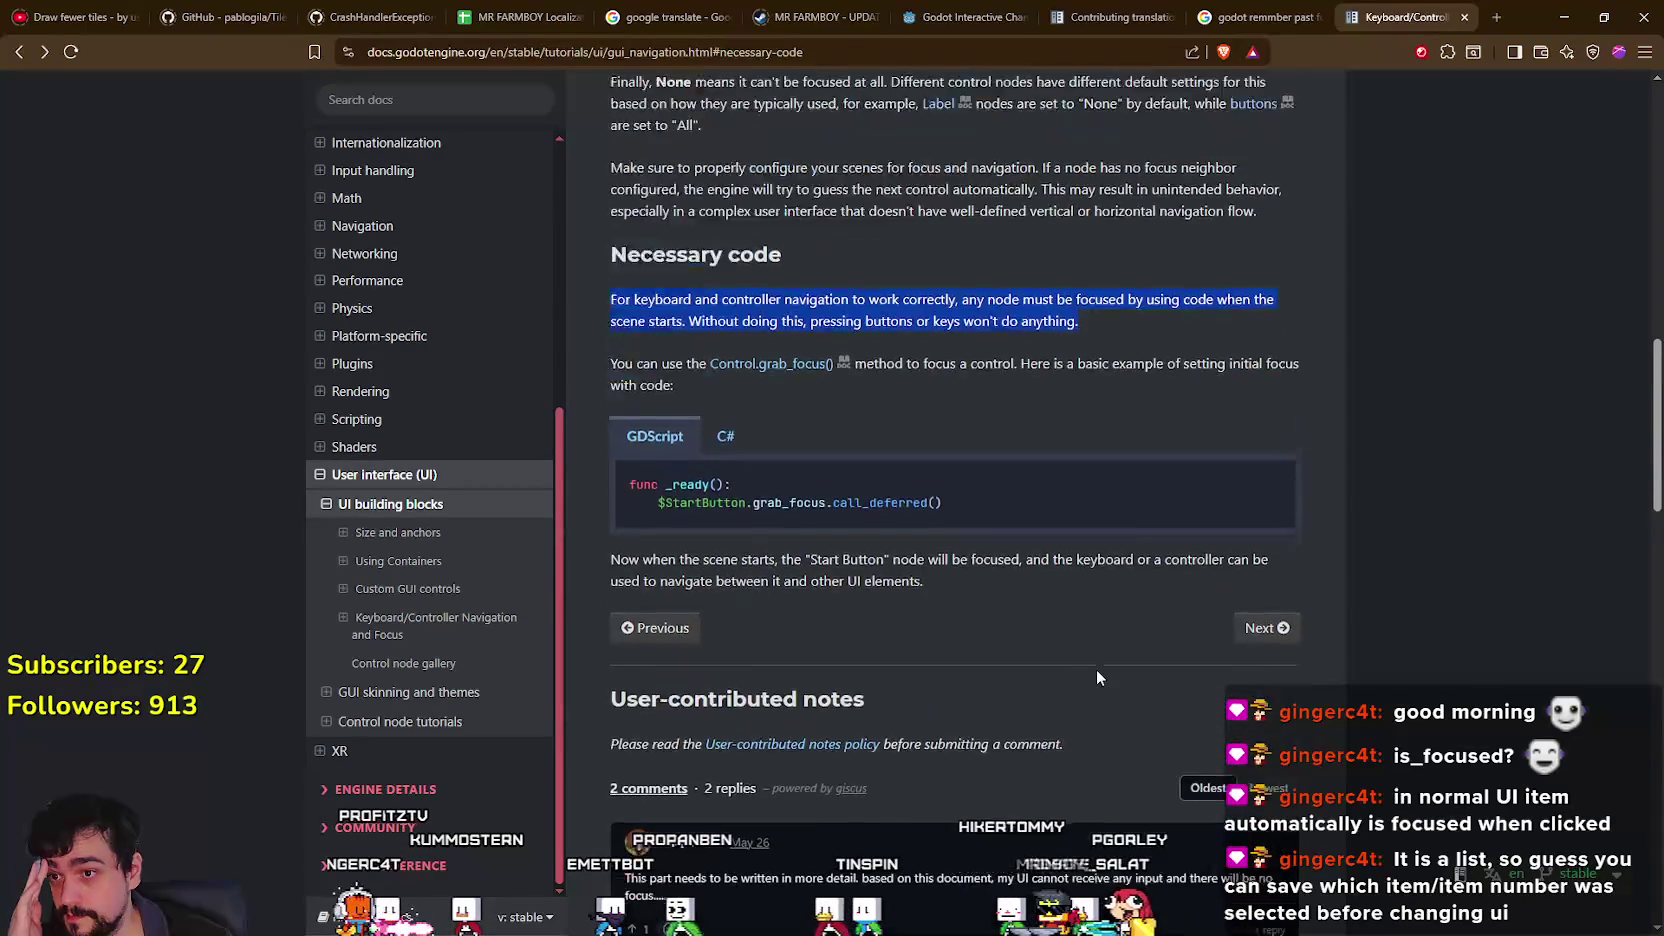
{"action": "left_click_drag", "start_coordinate": [1017, 603], "coordinate": [618, 578]}
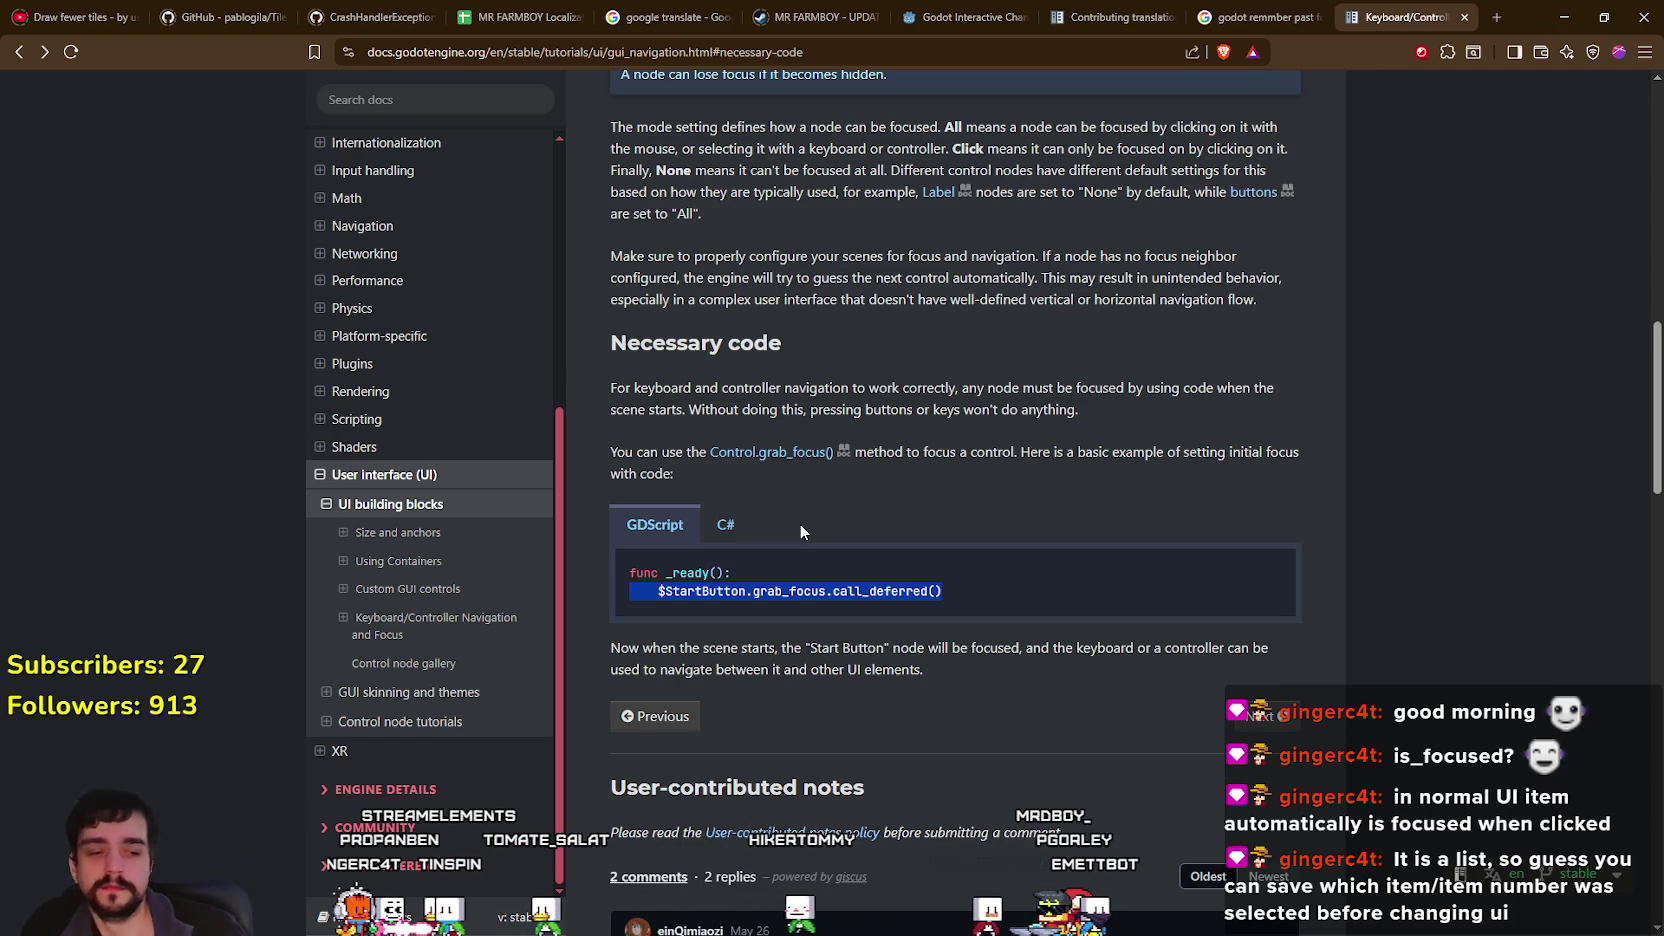
In the script, add an unindented new line after hide(), then return to the docs.
{"action": "key", "text": "alt+Tab"}
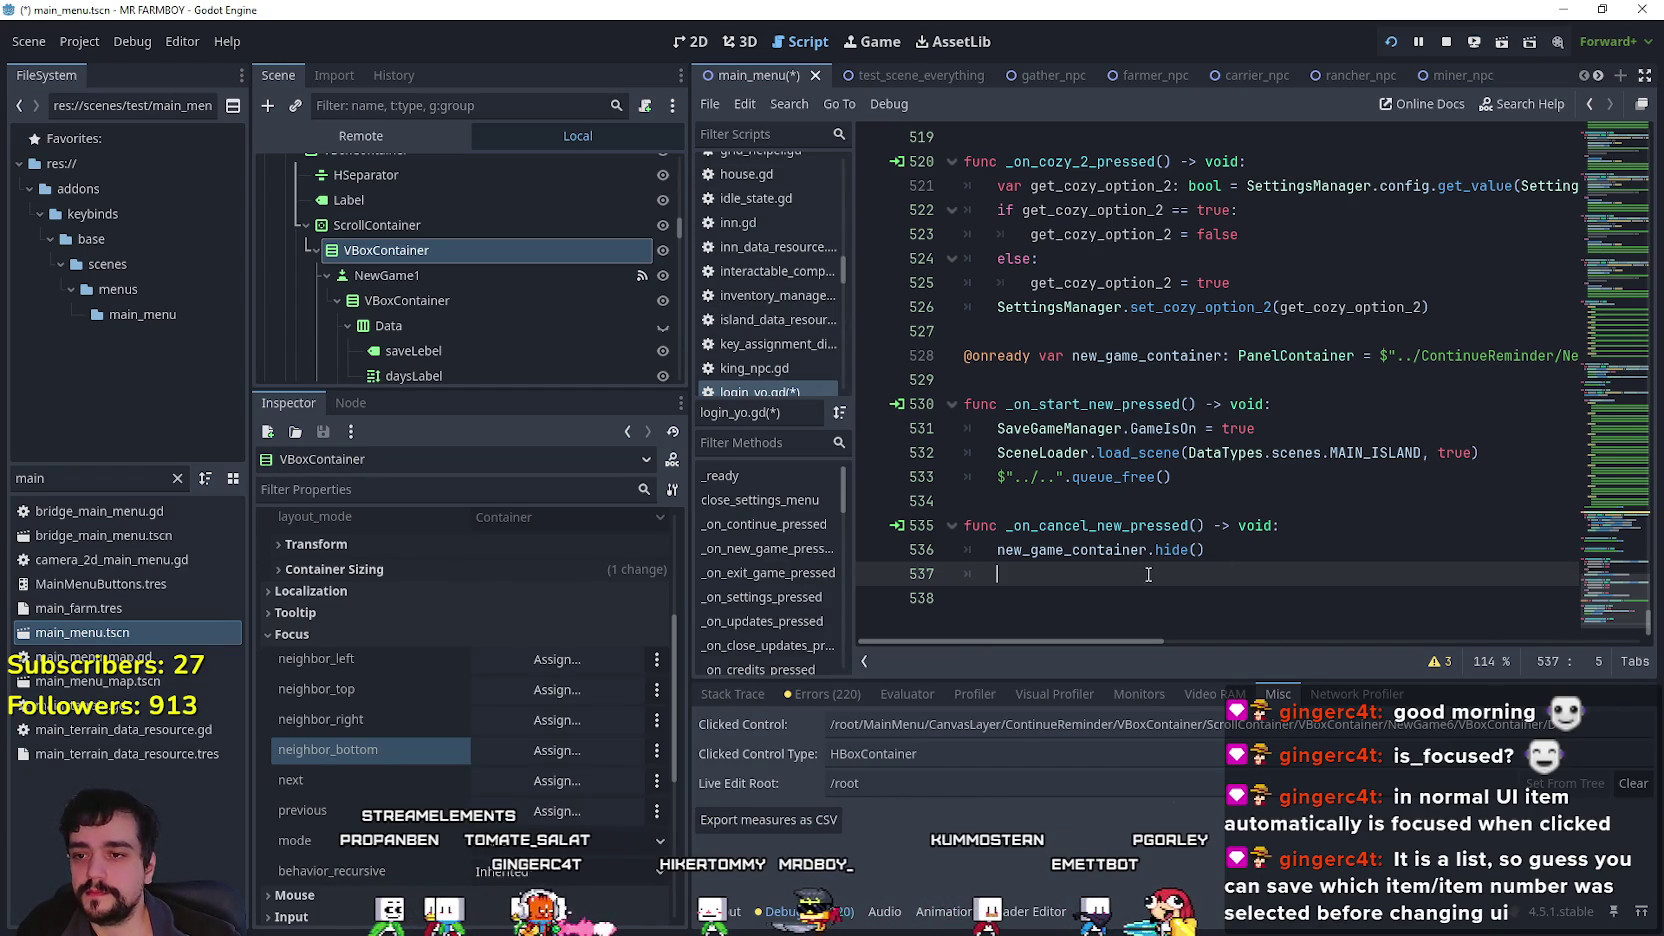
{"action": "key", "text": "Return"}
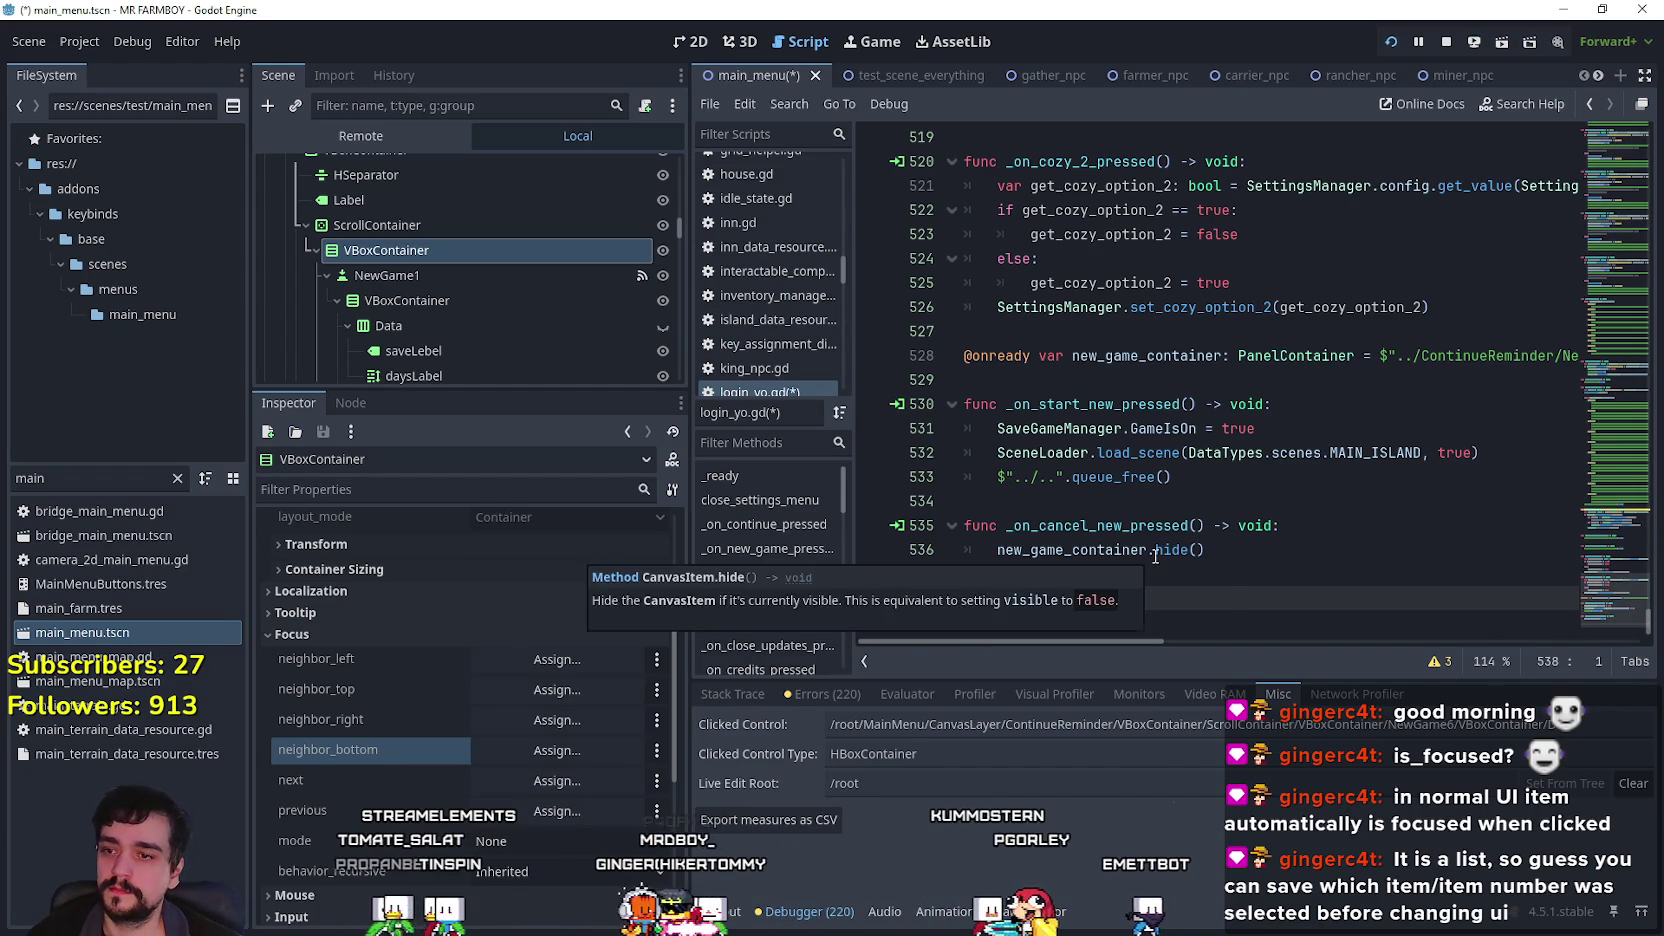
{"action": "key", "text": "BackSpace"}
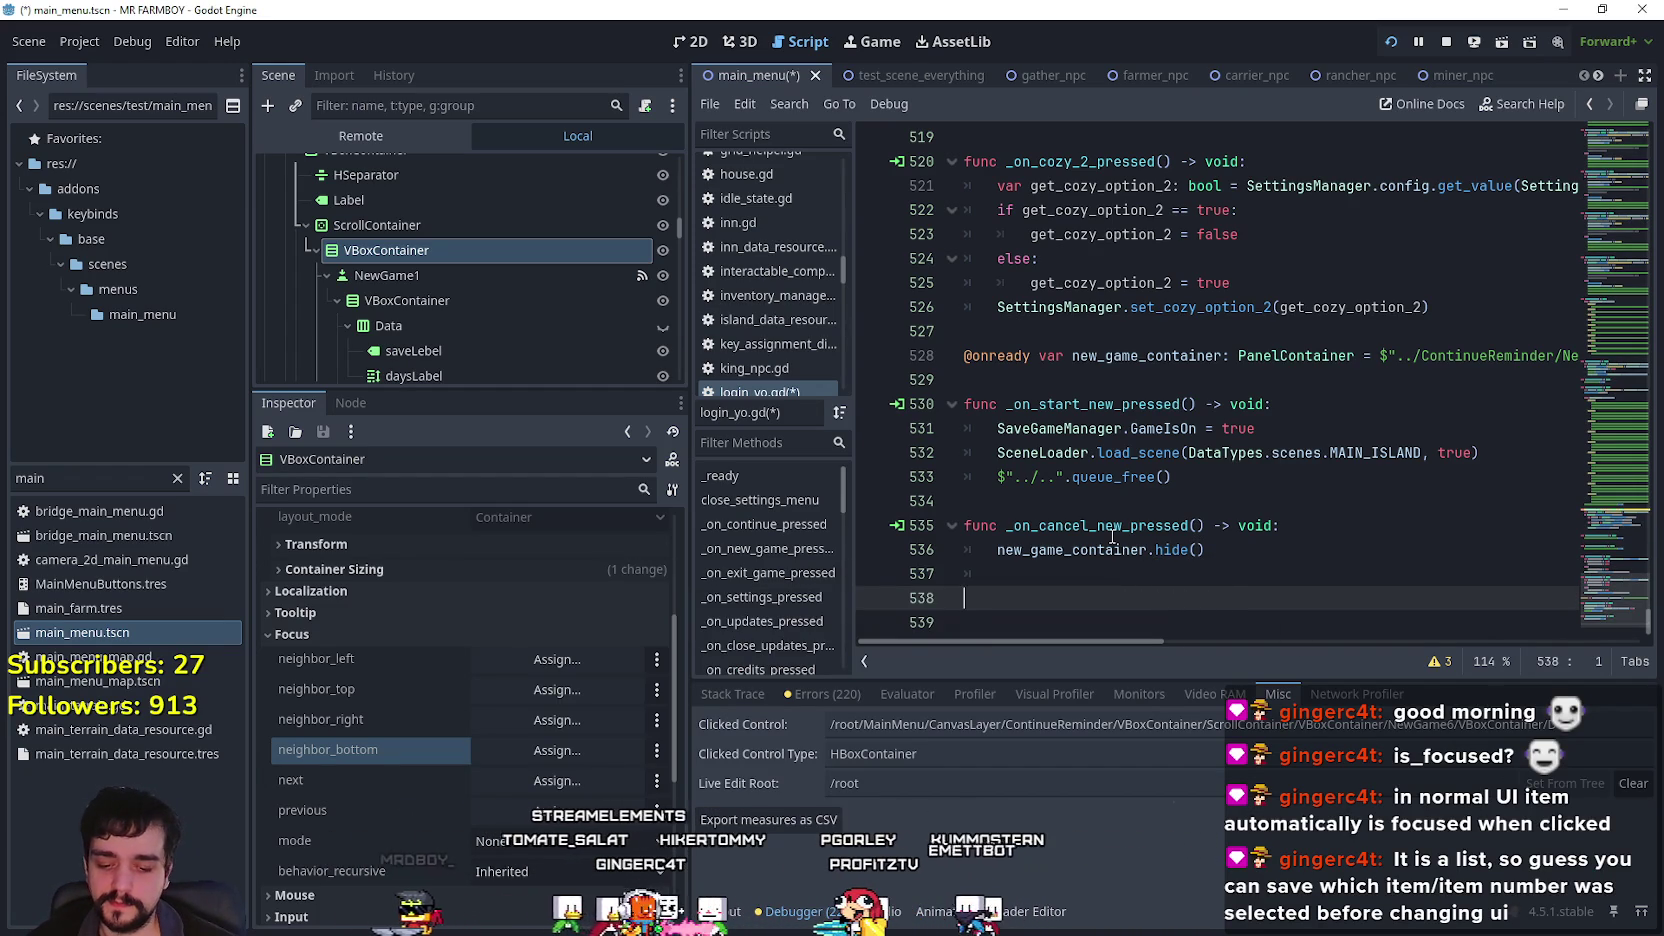
{"action": "key", "text": "alt+Tab"}
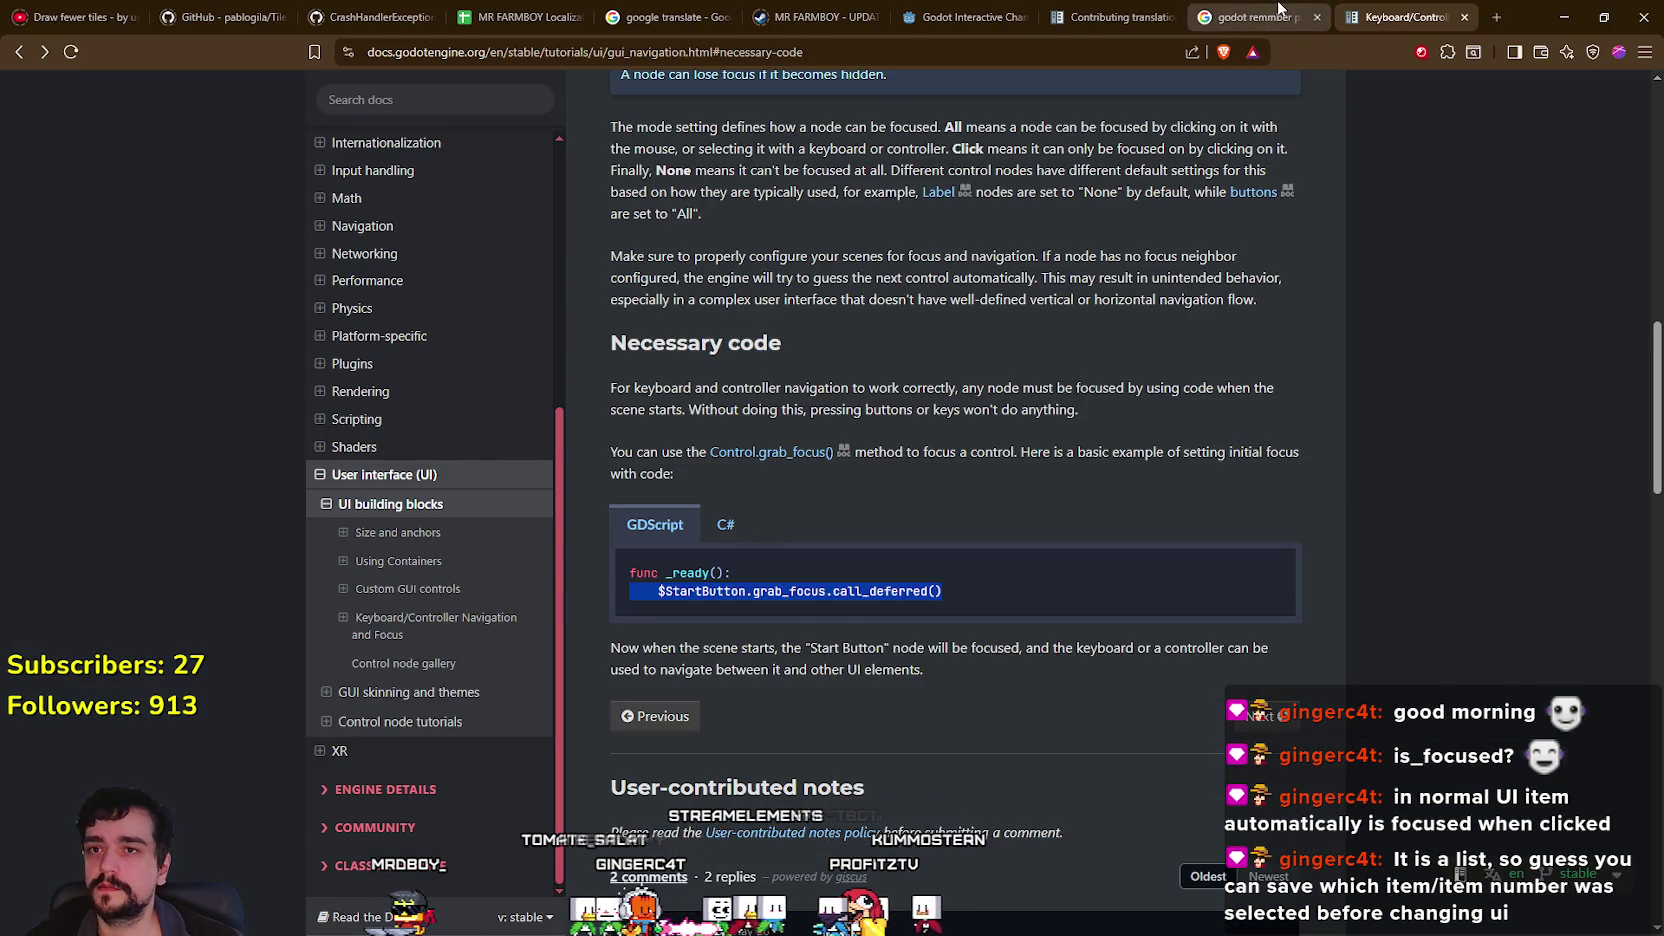
Open the Reddit result in a new tab and select its prev_focused declaration.
{"action": "left_click", "coordinate": [1262, 16]}
{"action": "scroll", "coordinate": [566, 830], "scroll_direction": "up", "scroll_amount": 1}
{"action": "right_click", "coordinate": [435, 318]}
{"action": "left_click", "coordinate": [483, 331]}
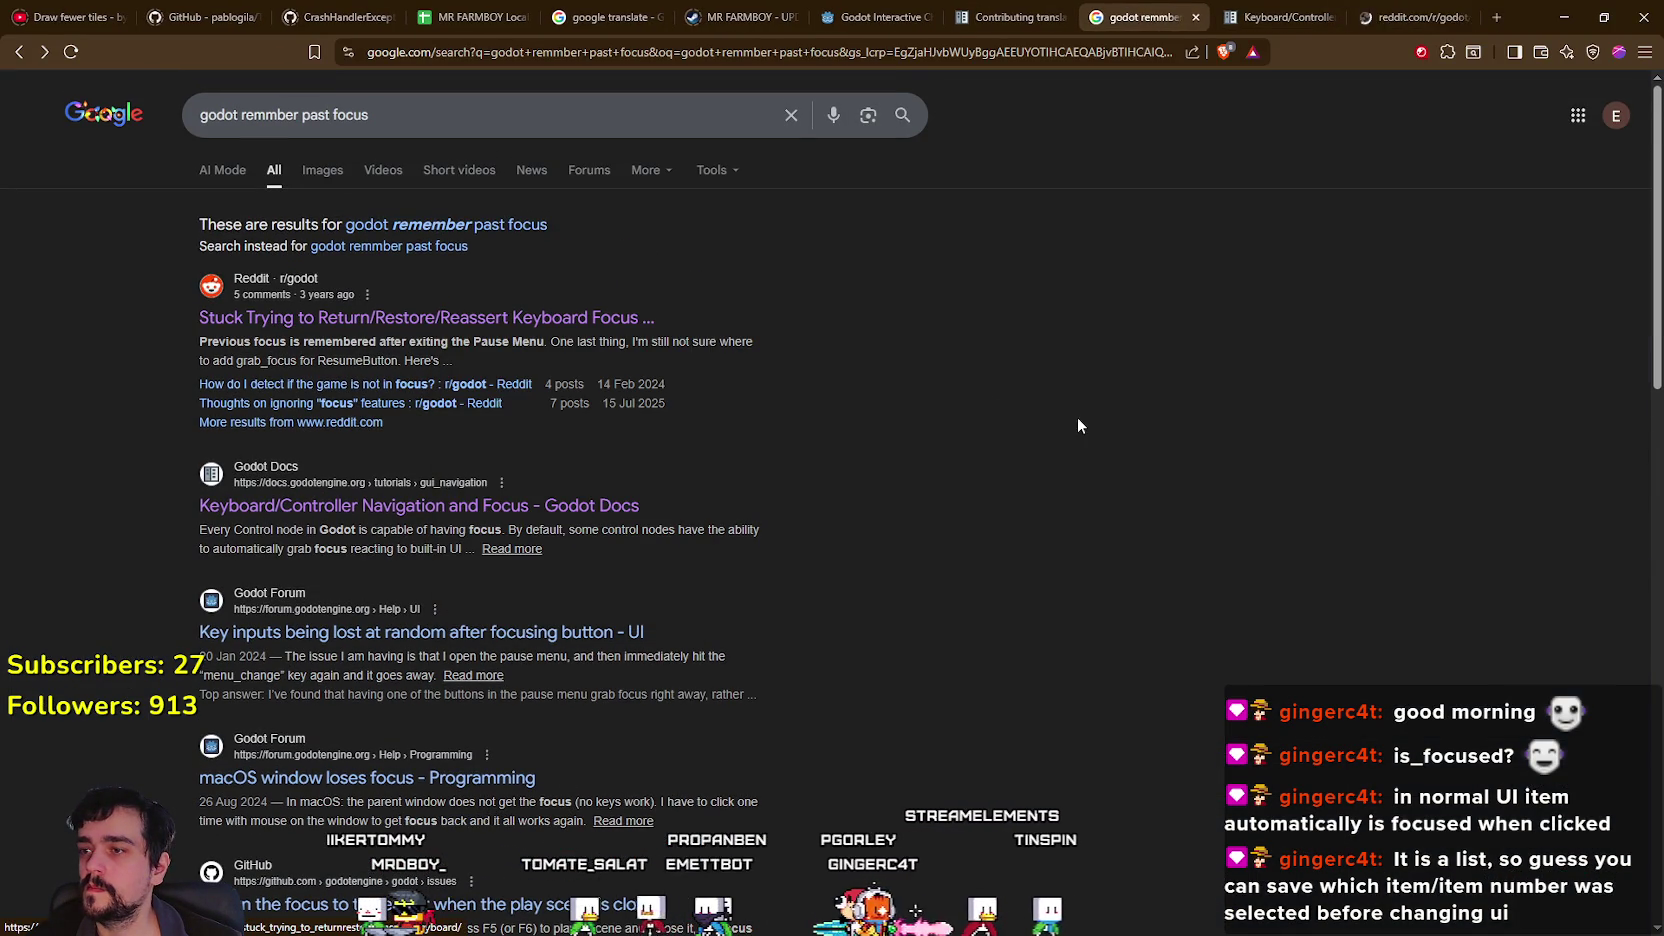
{"action": "left_click", "coordinate": [1410, 16]}
{"action": "scroll", "coordinate": [745, 500], "scroll_direction": "down", "scroll_amount": 5}
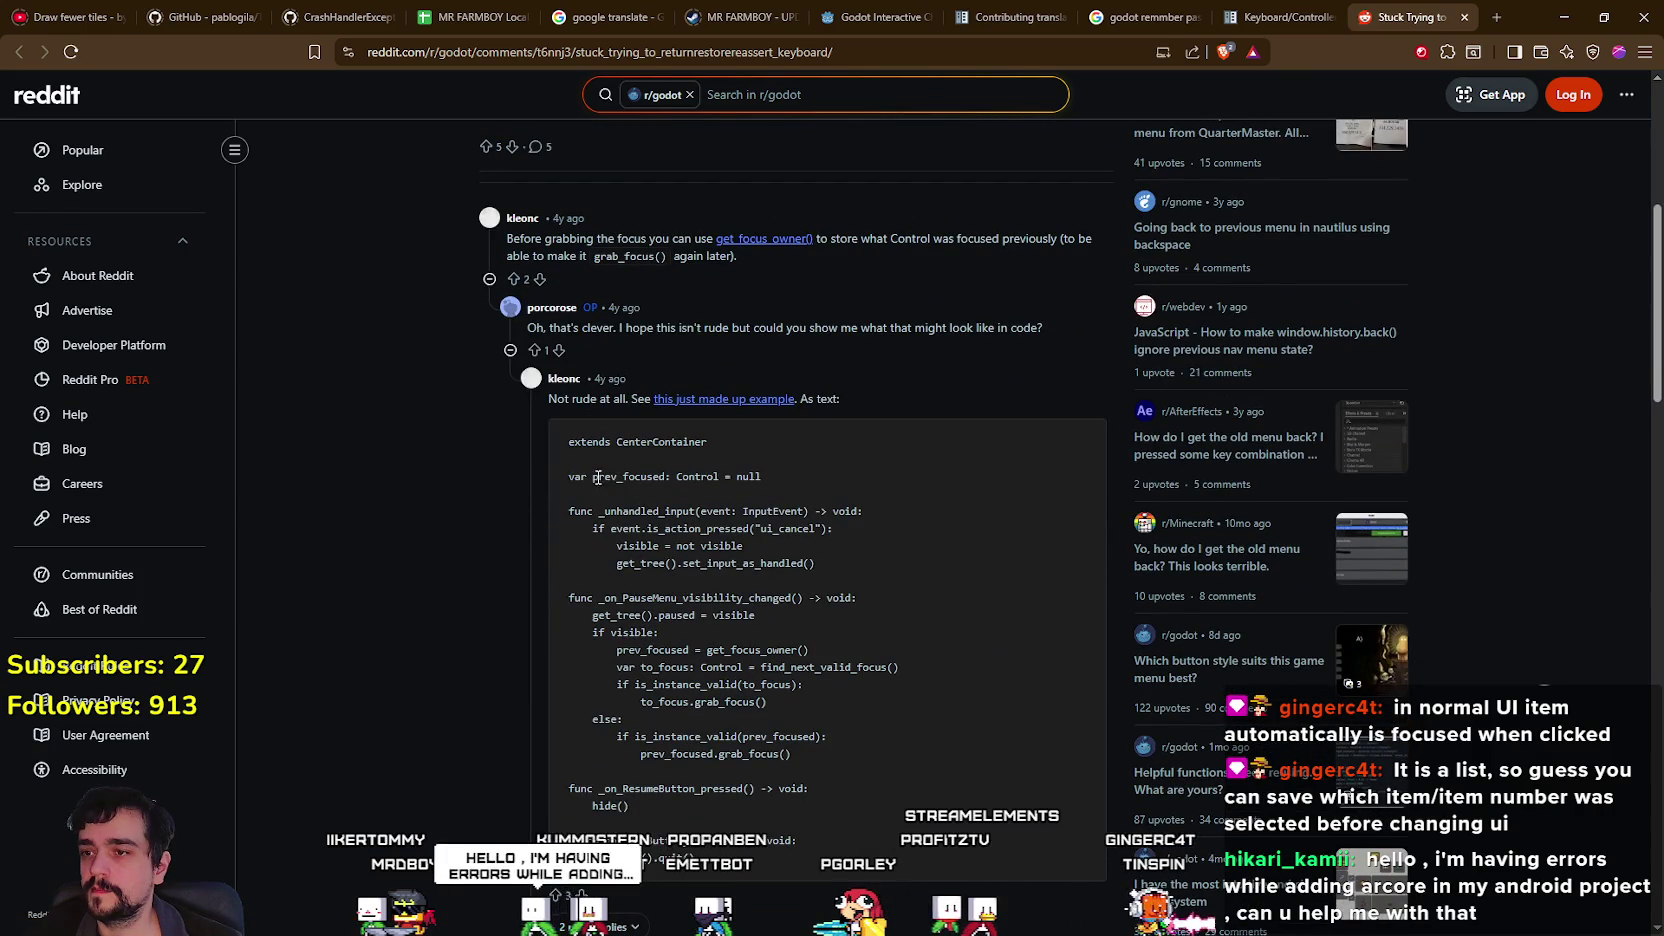
{"action": "left_click_drag", "start_coordinate": [776, 476], "coordinate": [567, 478]}
{"action": "key", "text": "ctrl+c"}
Paste var prev_focused: Control = null into the main_menu script at line 538.
{"action": "key", "text": "alt+Tab"}
{"action": "key", "text": "ctrl+v"}
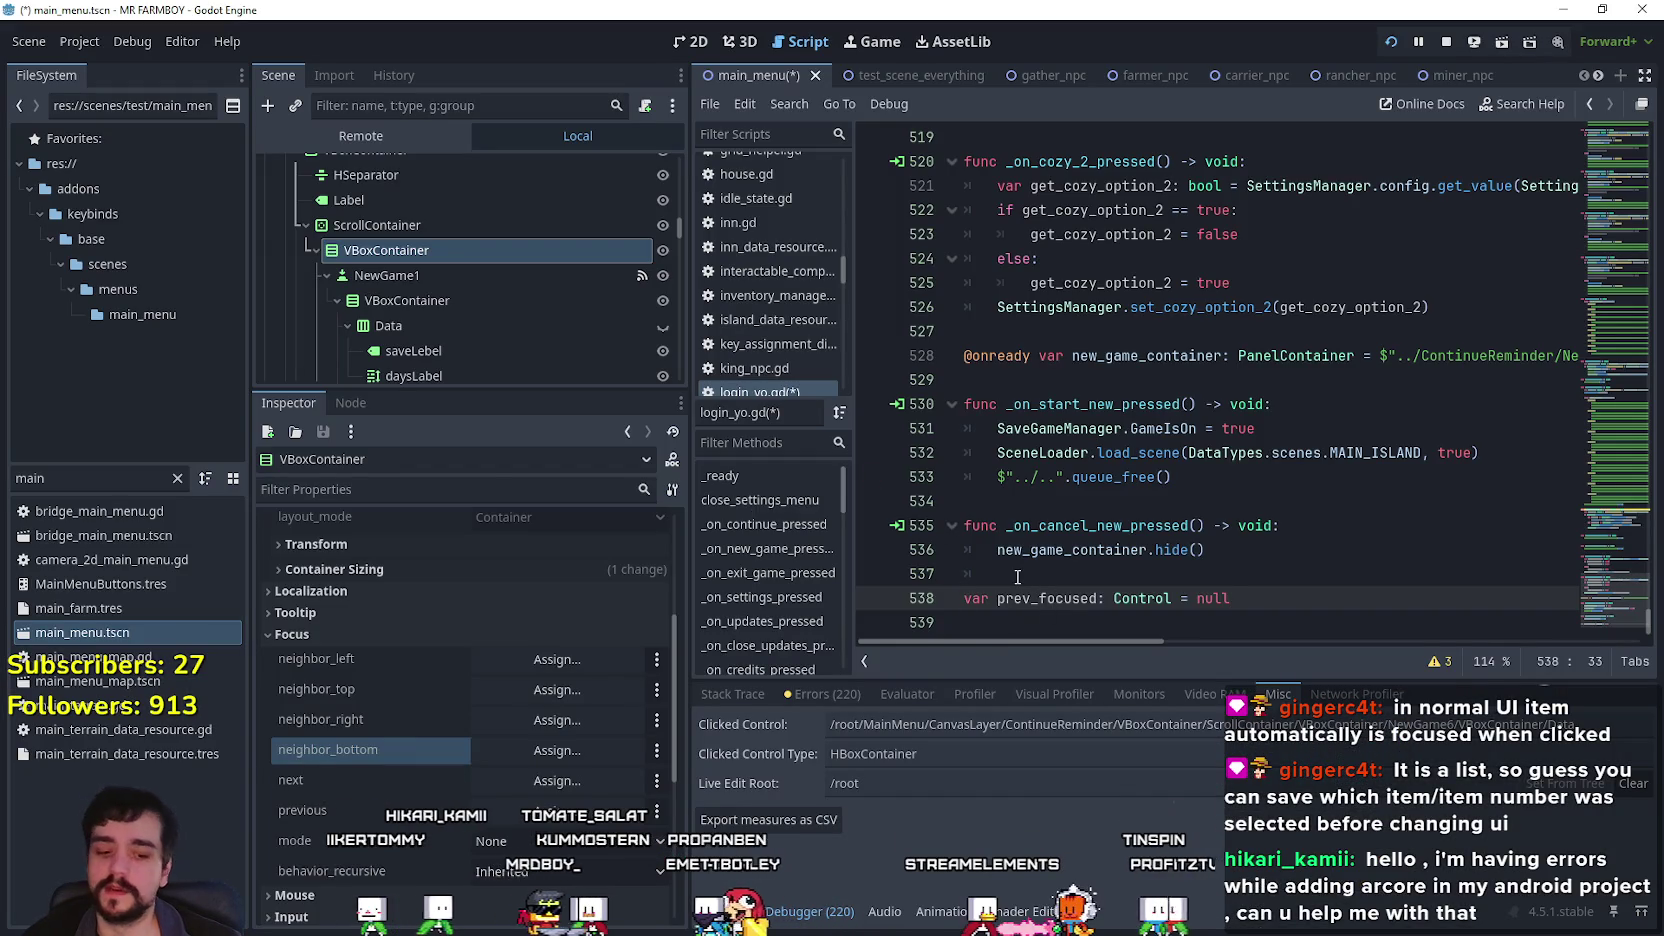
{"action": "key", "text": "Return"}
{"action": "key", "text": "alt+Tab"}
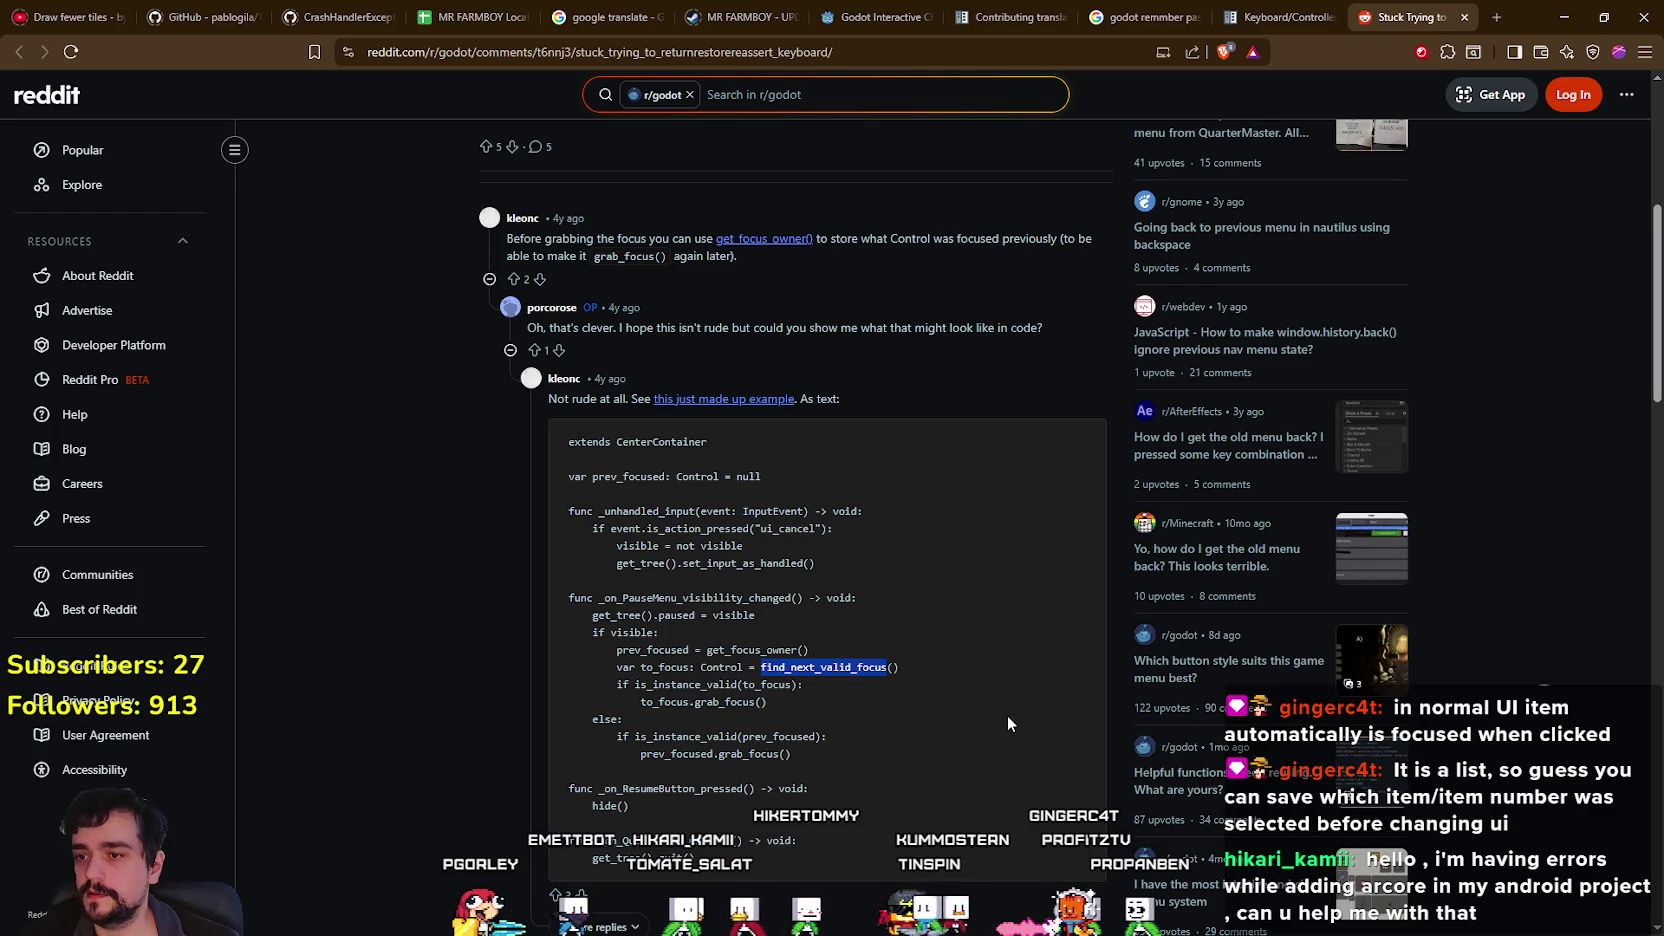
{"action": "left_click", "coordinate": [909, 667], "text": "shift"}
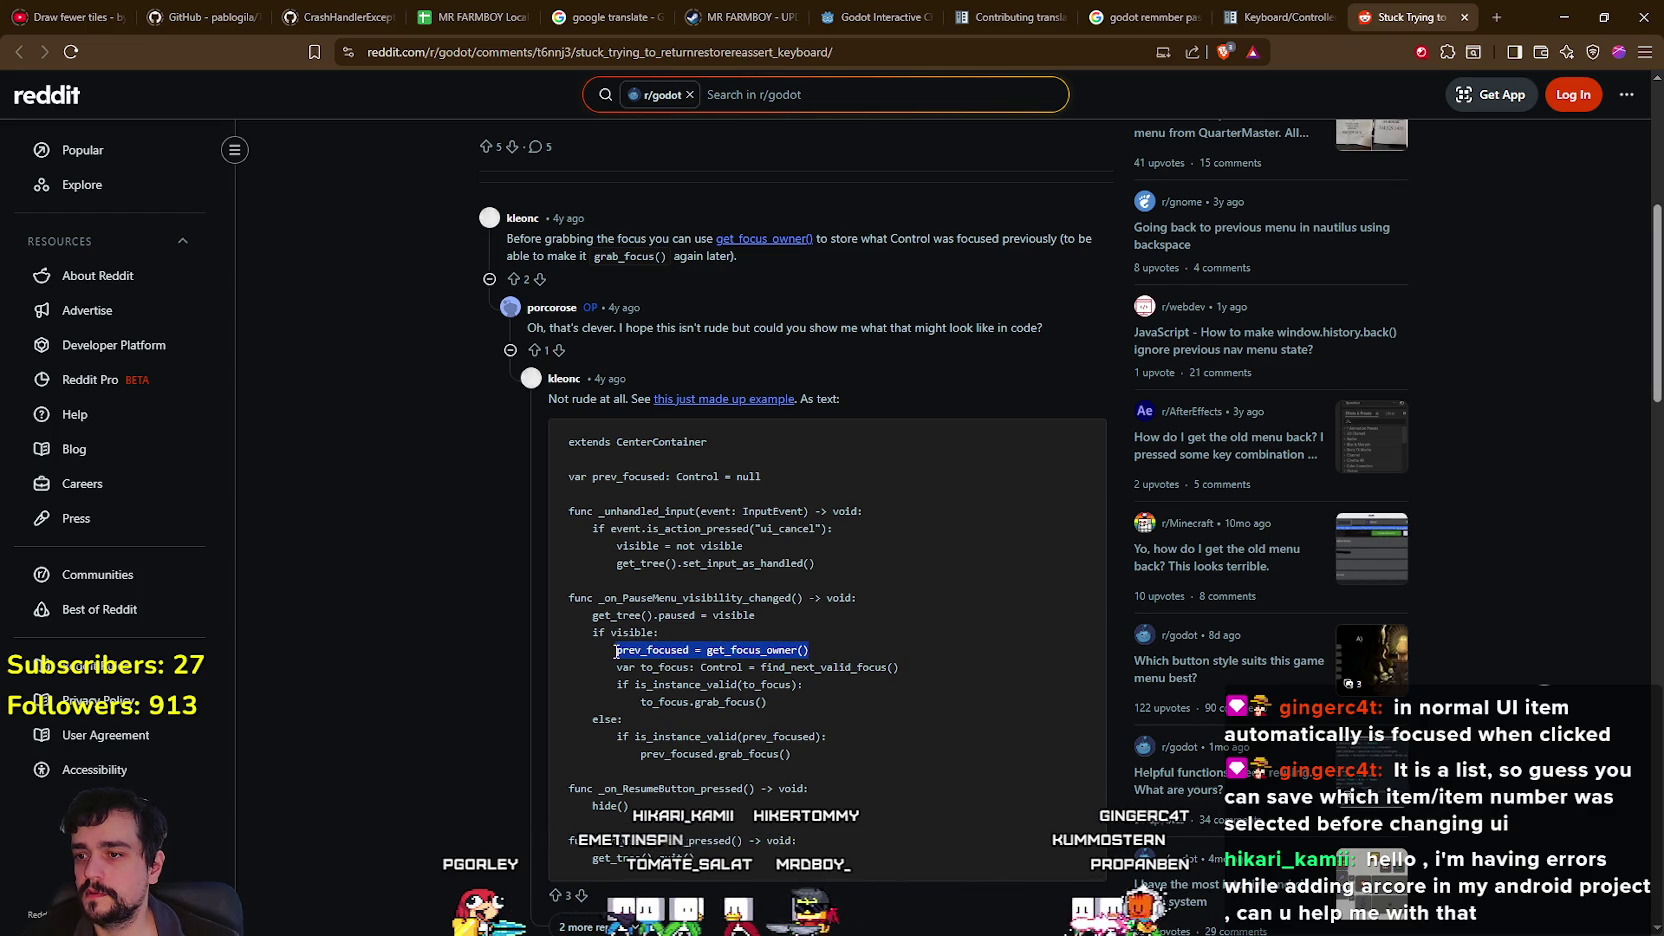
{"action": "key", "text": "alt+Tab"}
{"action": "left_click", "coordinate": [1120, 575]}
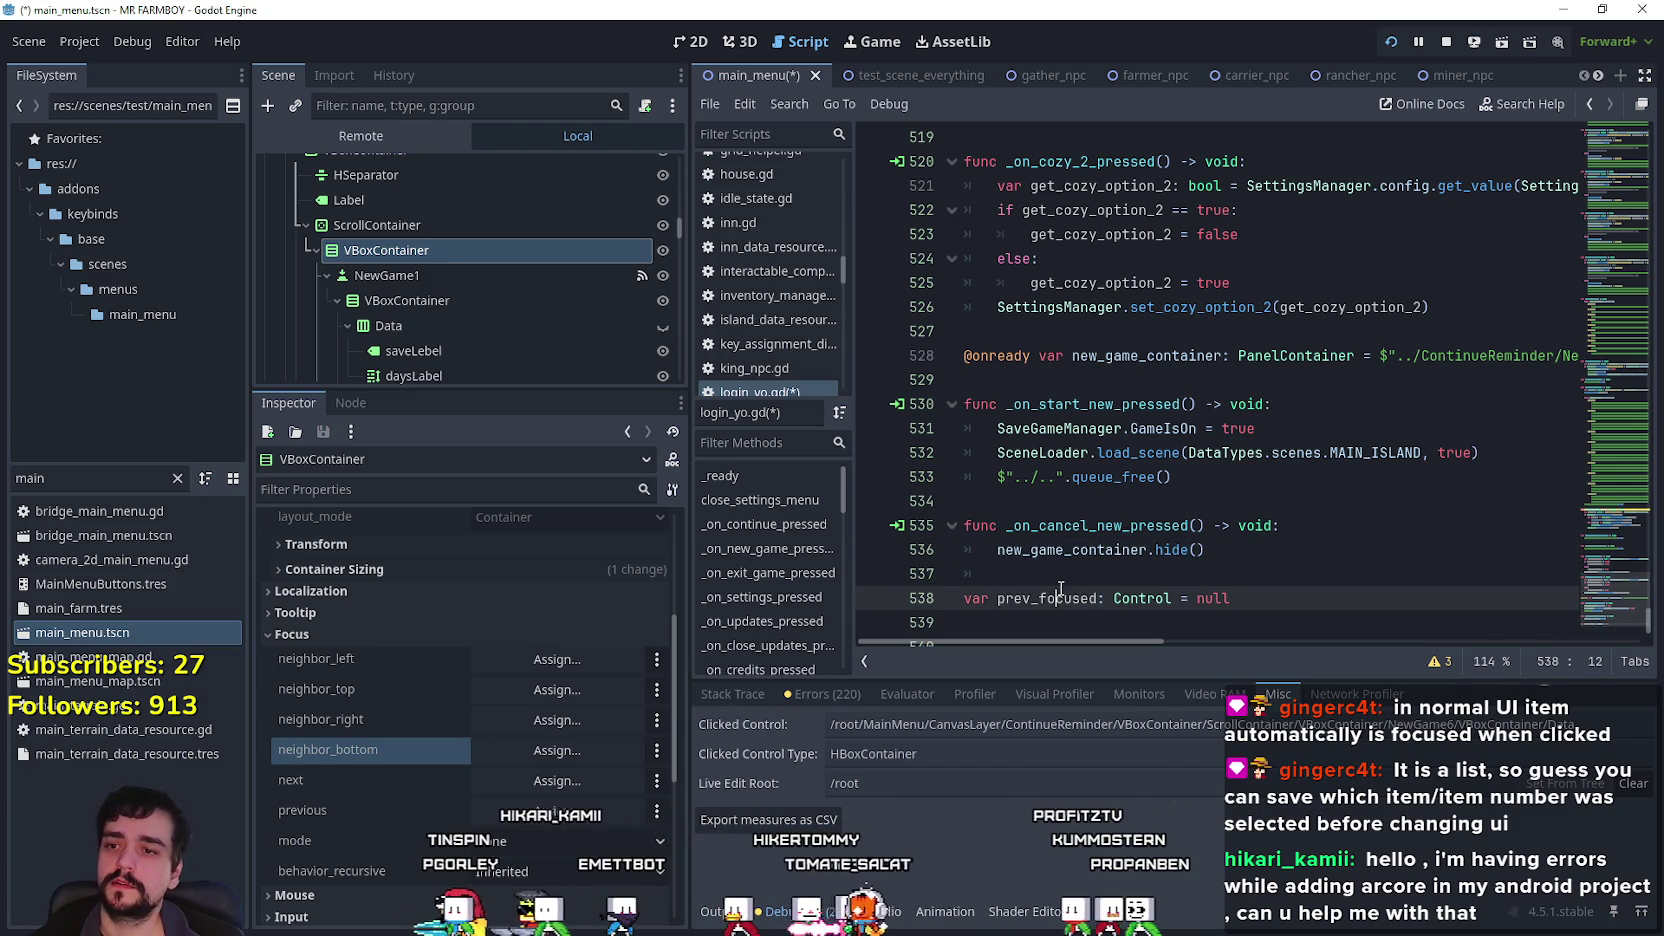
Clear the indentation on blank line 537 and review the script around line 529.
{"action": "key", "text": "BackSpace"}
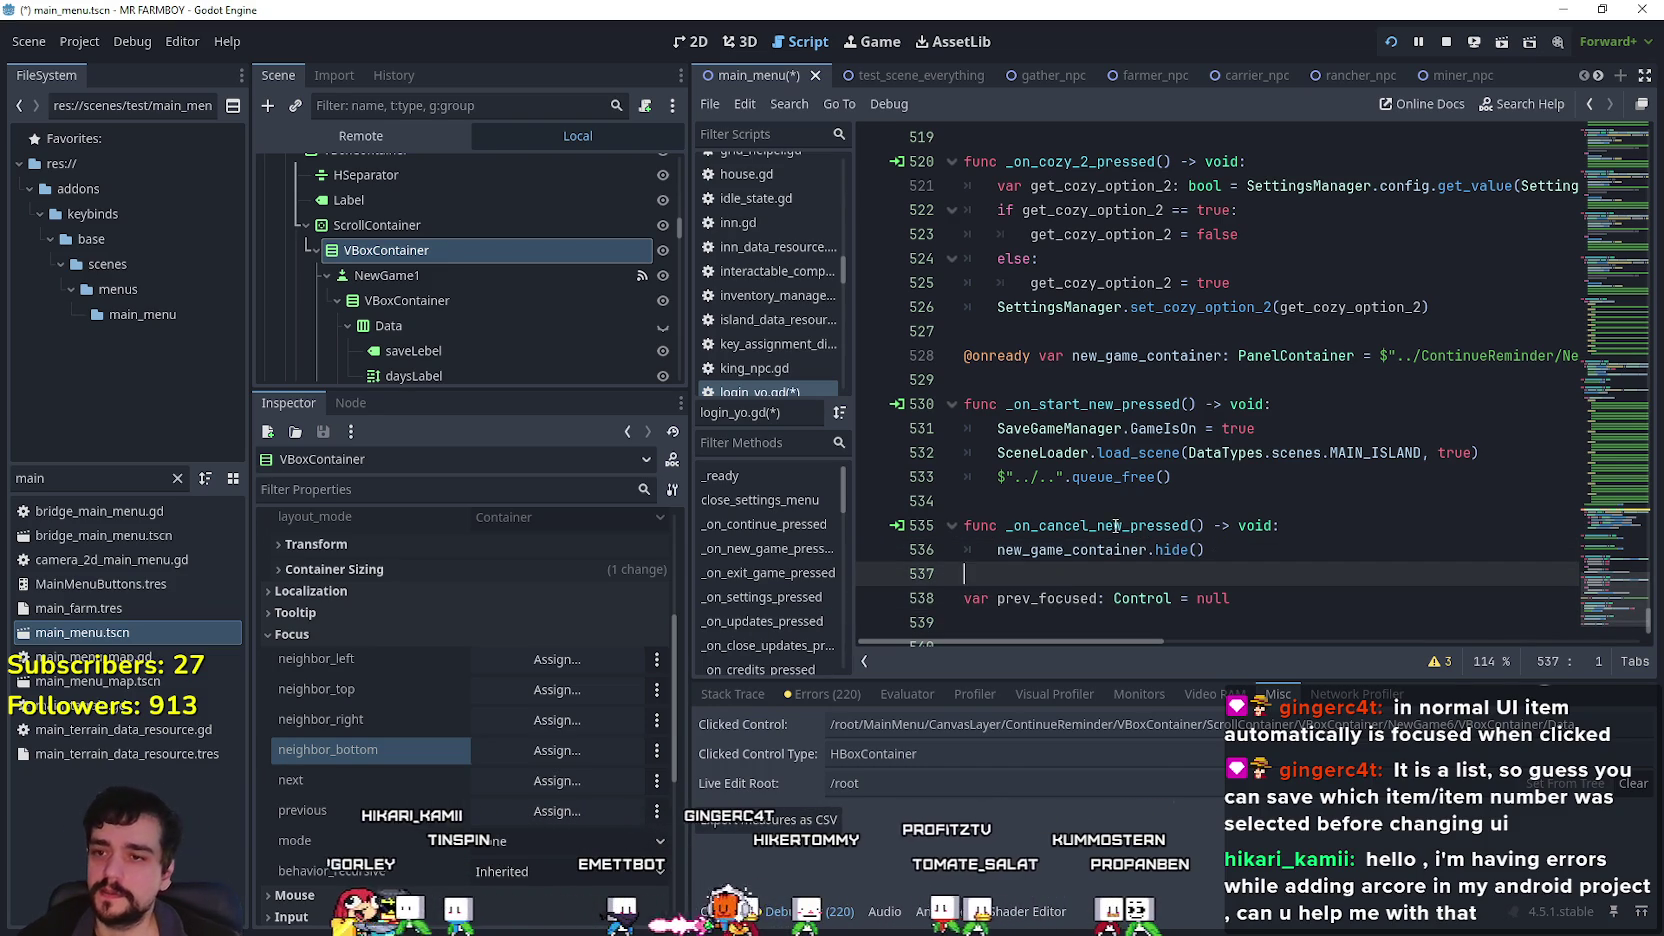
{"action": "scroll", "coordinate": [1186, 580], "scroll_direction": "up", "scroll_amount": 2}
{"action": "scroll", "coordinate": [1190, 570], "scroll_direction": "down", "scroll_amount": 3}
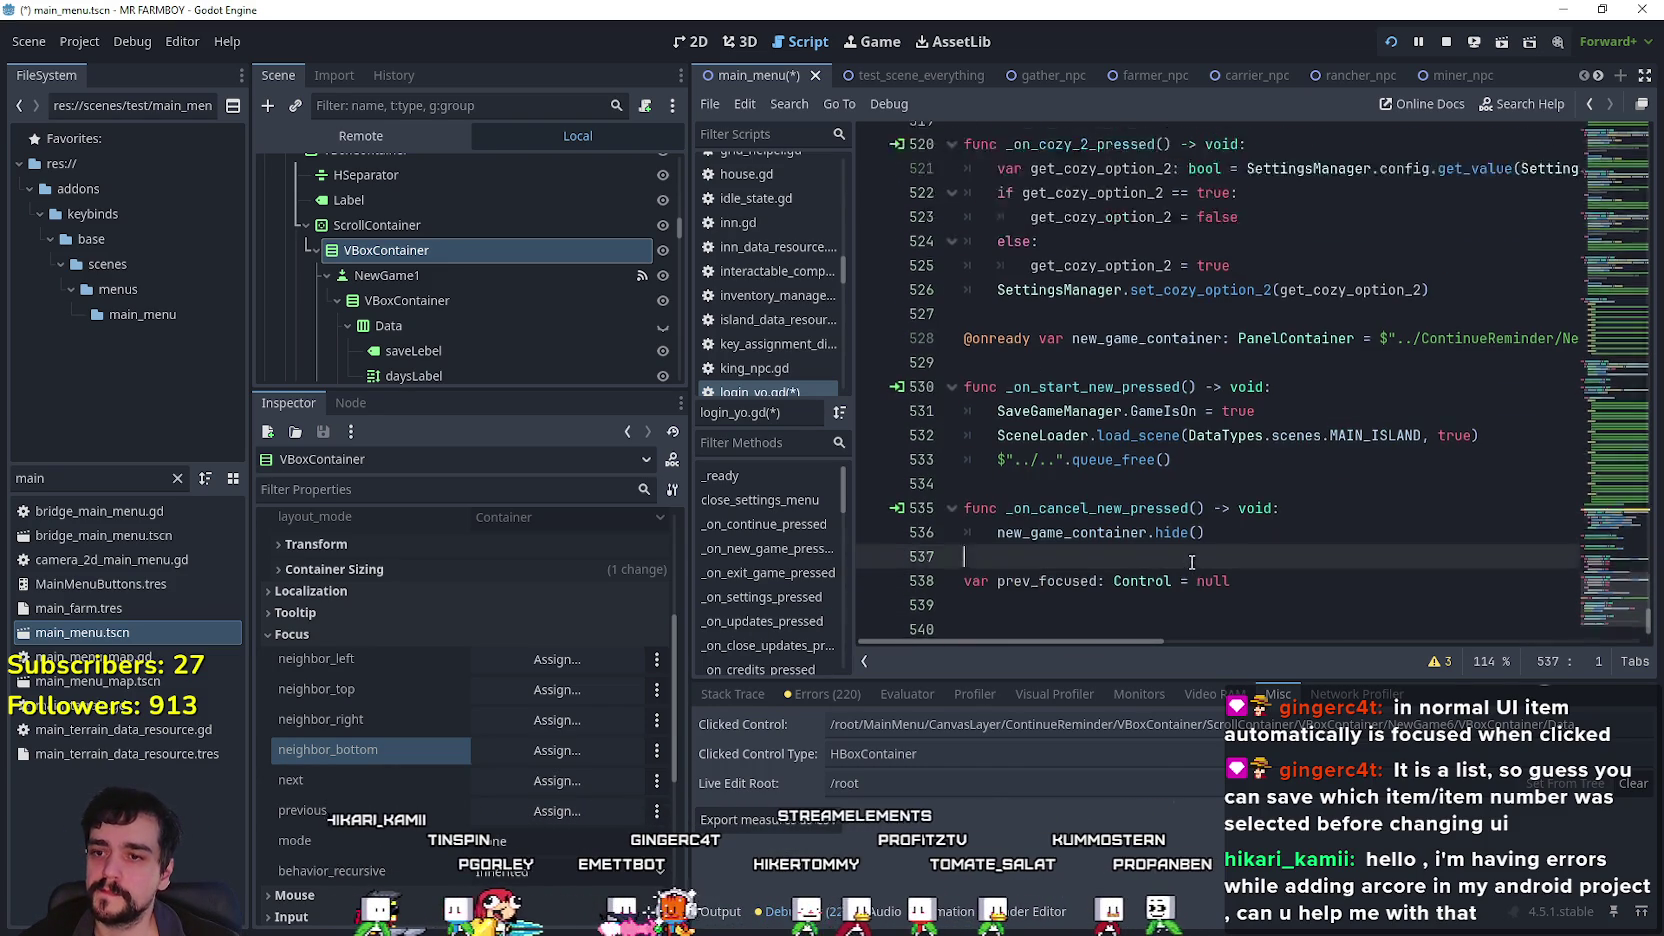
{"action": "scroll", "coordinate": [1200, 560], "scroll_direction": "up", "scroll_amount": 3}
{"action": "left_click", "coordinate": [1230, 550]}
{"action": "scroll", "coordinate": [1290, 530], "scroll_direction": "up", "scroll_amount": 8}
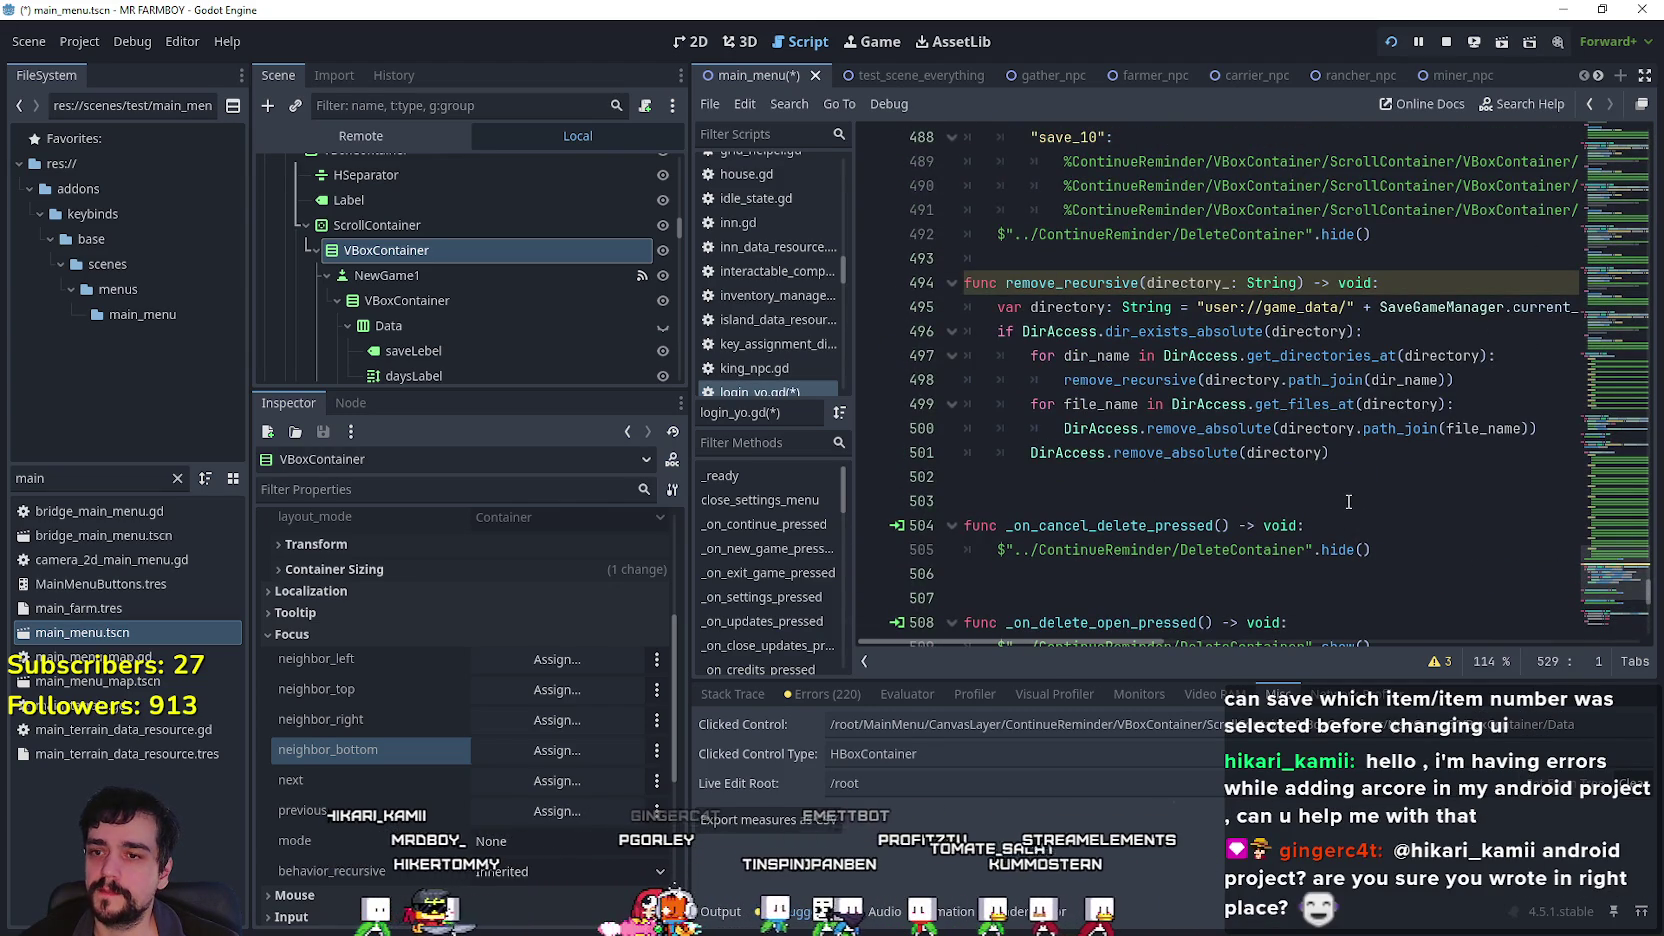
{"action": "scroll", "coordinate": [1349, 499], "scroll_direction": "down", "scroll_amount": 3}
{"action": "scroll", "coordinate": [1345, 490], "scroll_direction": "up", "scroll_amount": 3}
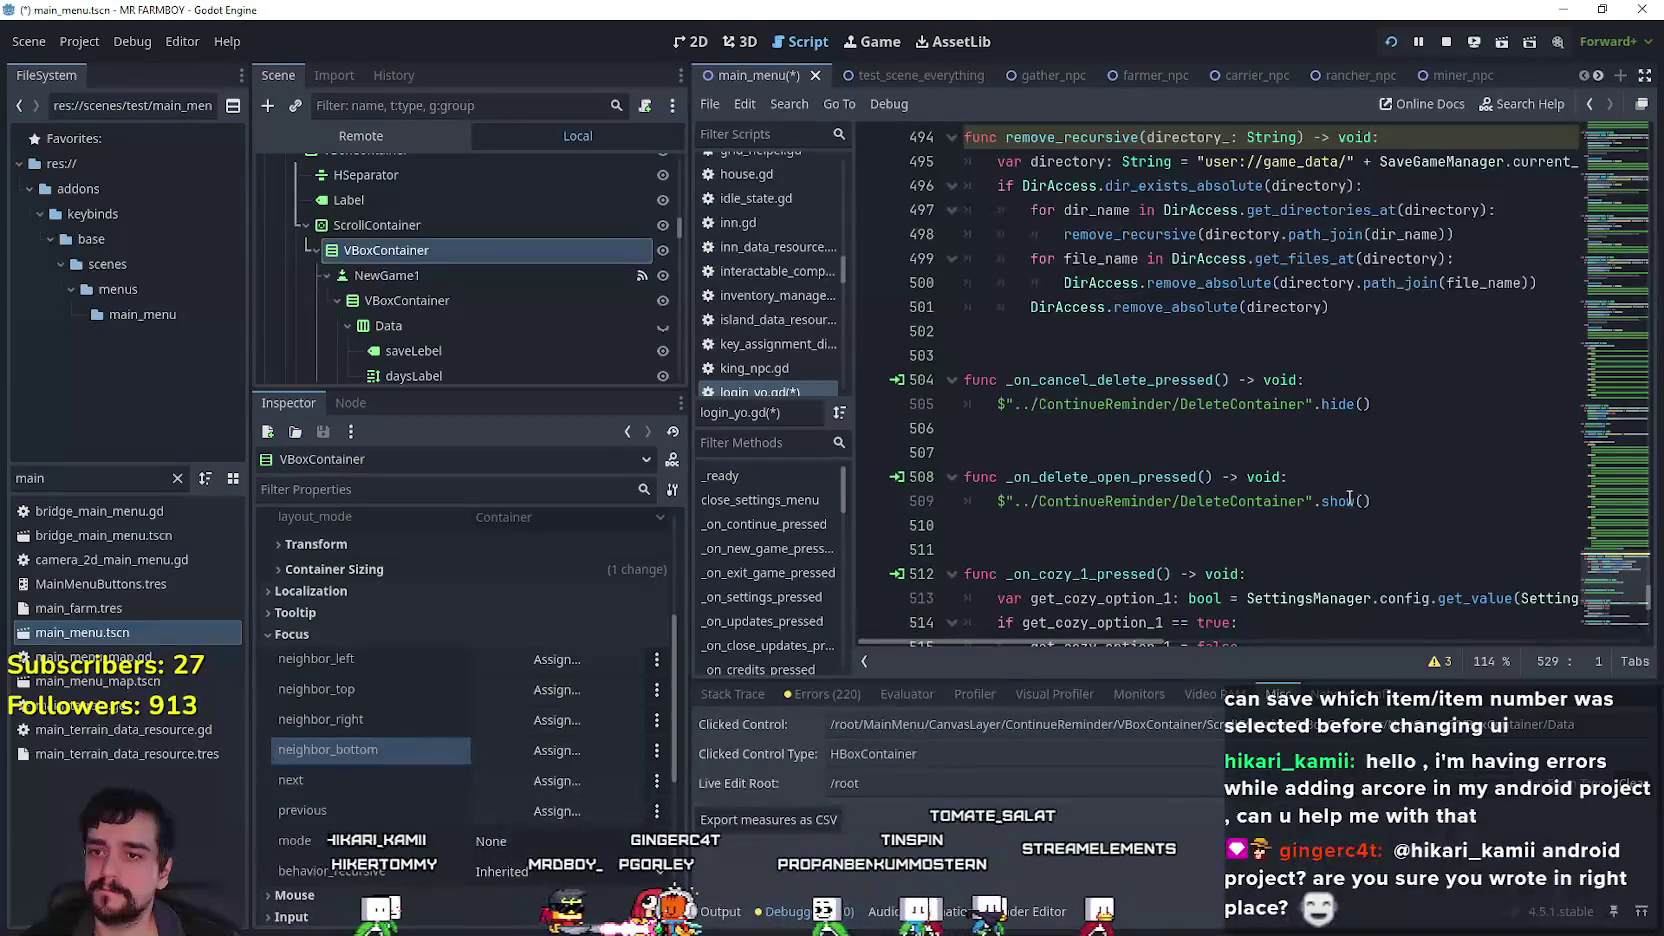
{"action": "scroll", "coordinate": [1615, 513], "scroll_direction": "up", "scroll_amount": 6}
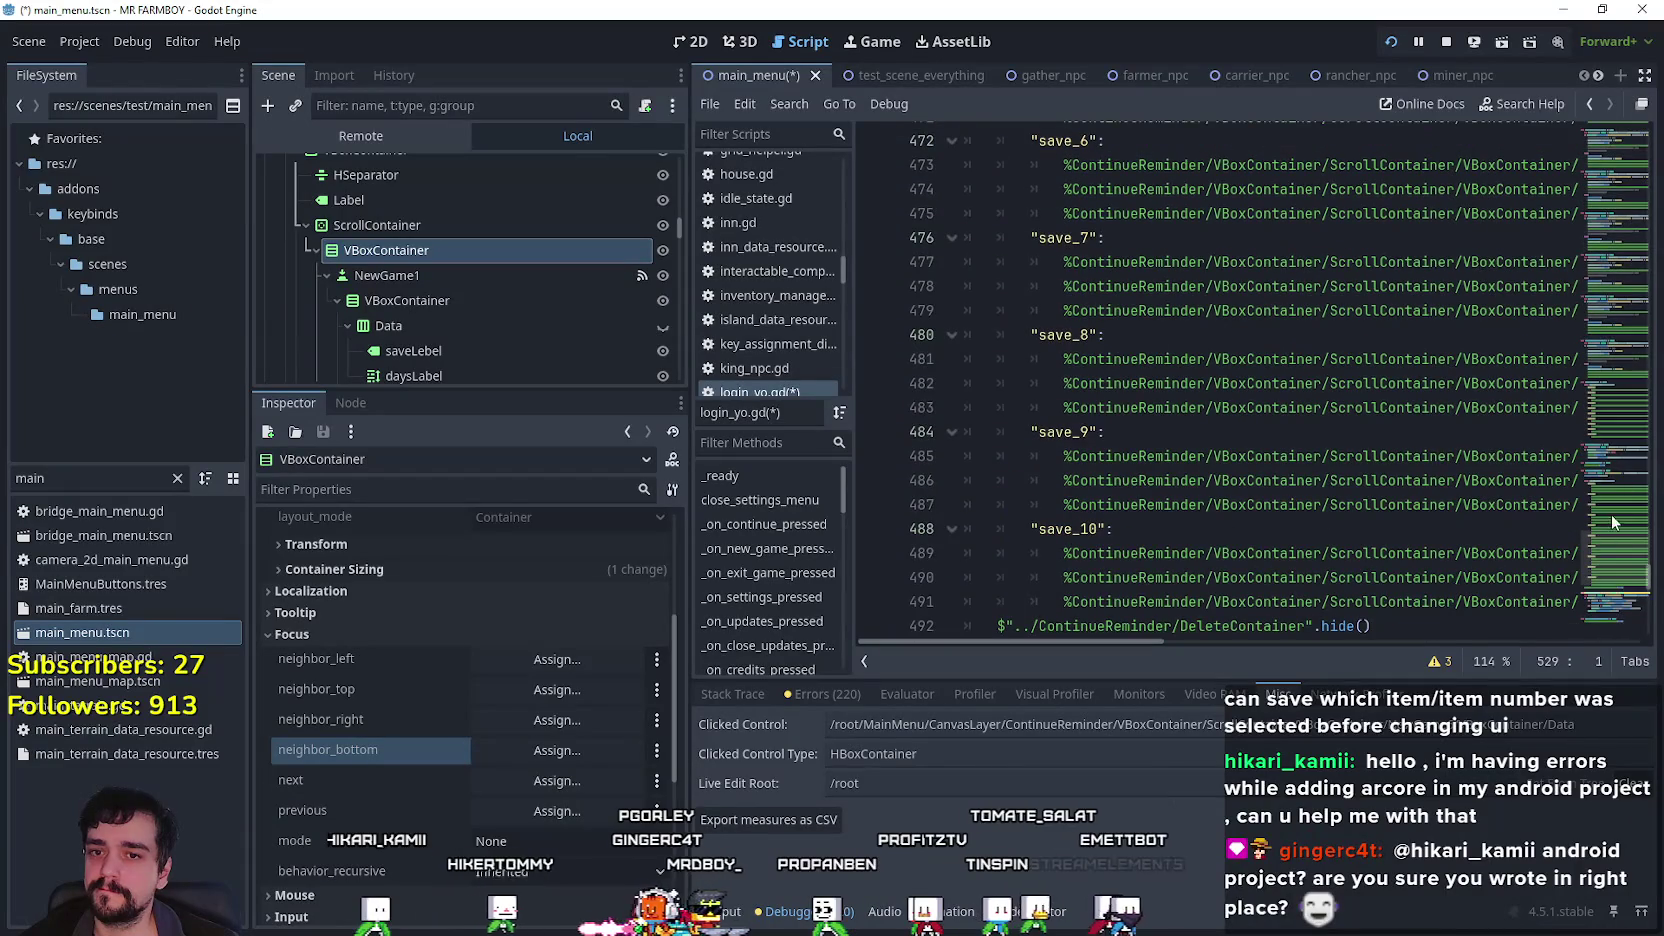
{"action": "left_click_drag", "start_coordinate": [1609, 561], "coordinate": [1608, 445]}
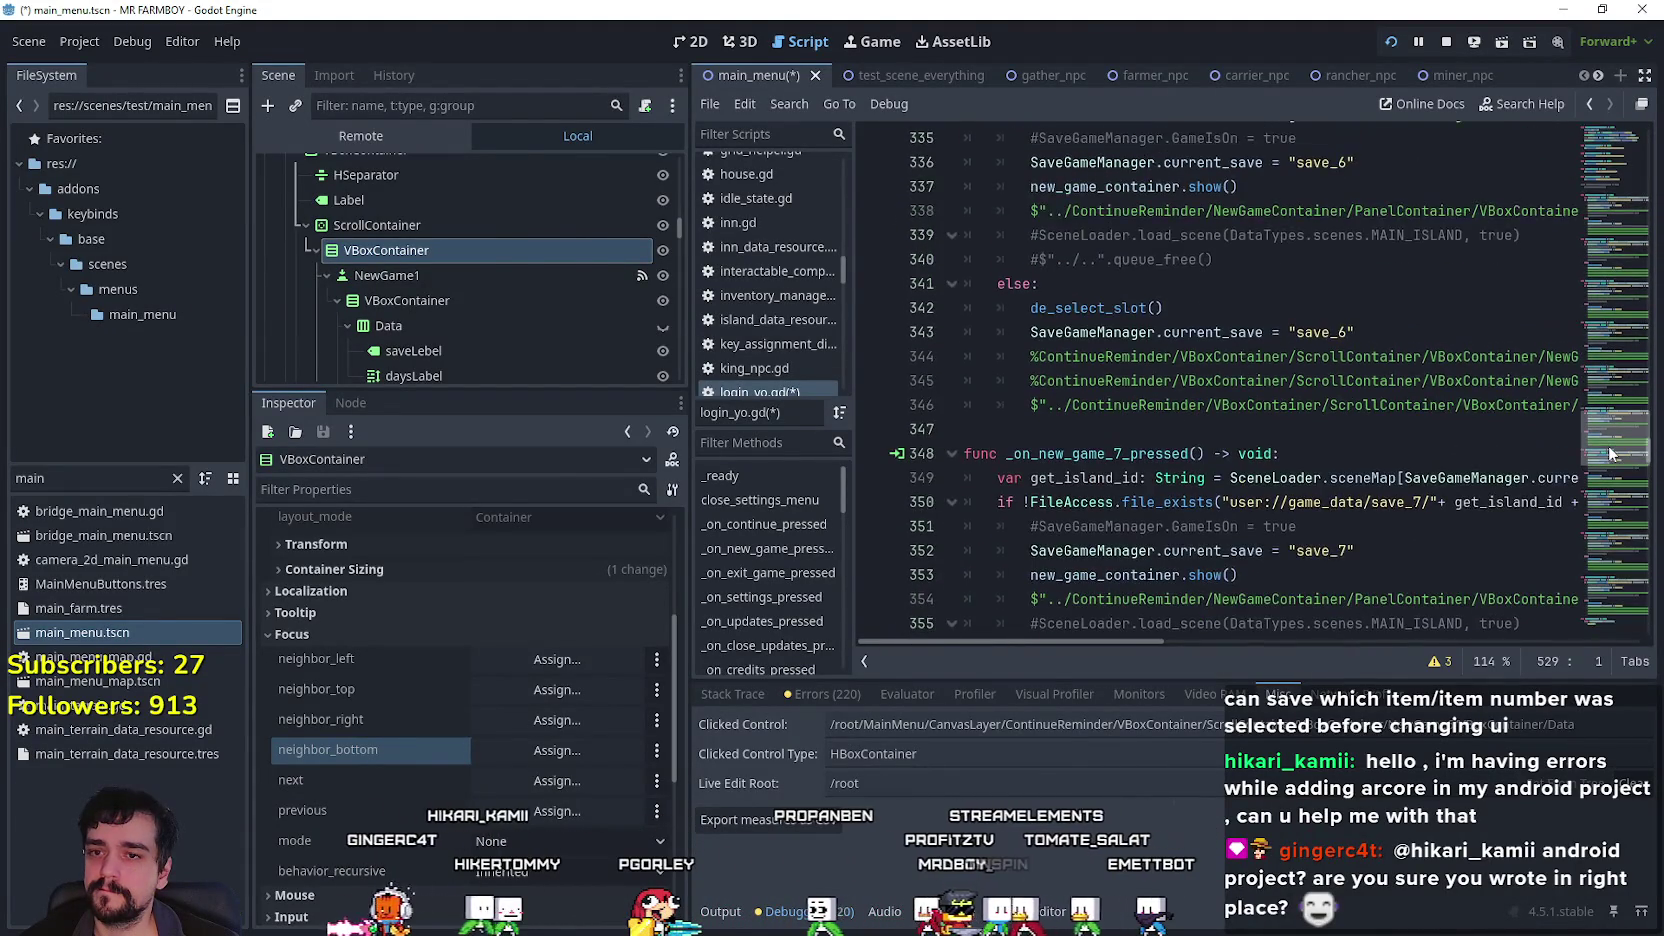
Open a new line after new_game_container.show() on line 353 for the prev_focused assignment.
{"action": "key", "text": "alt+Tab"}
{"action": "key", "text": "alt+Tab"}
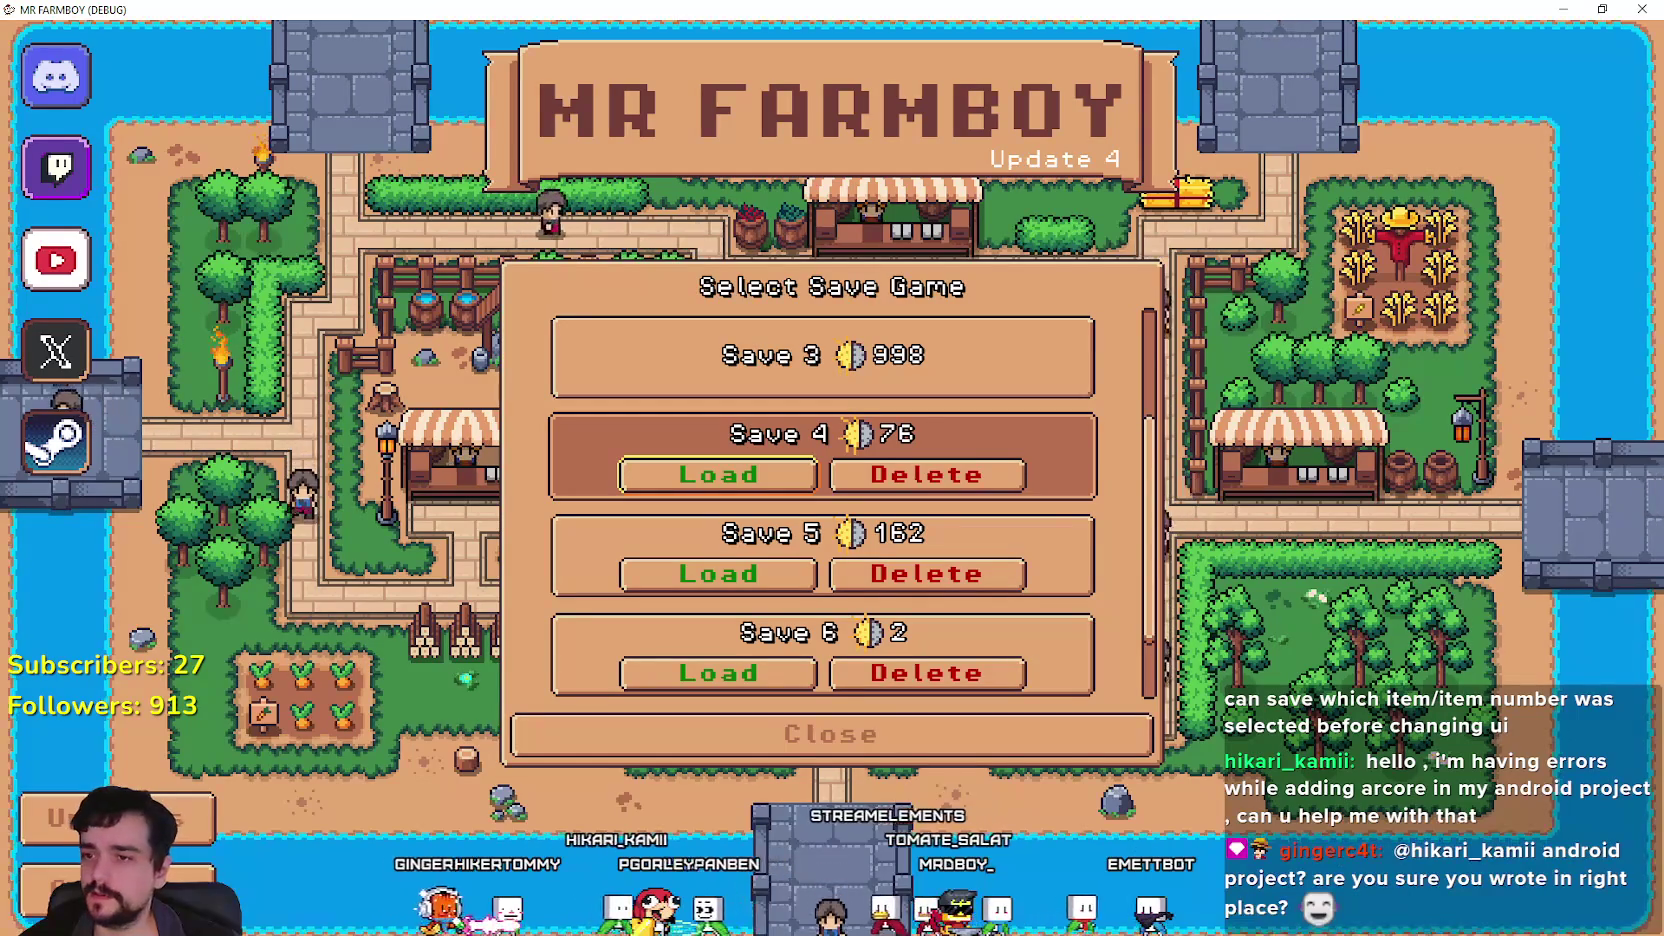
{"action": "key", "text": "alt+Tab"}
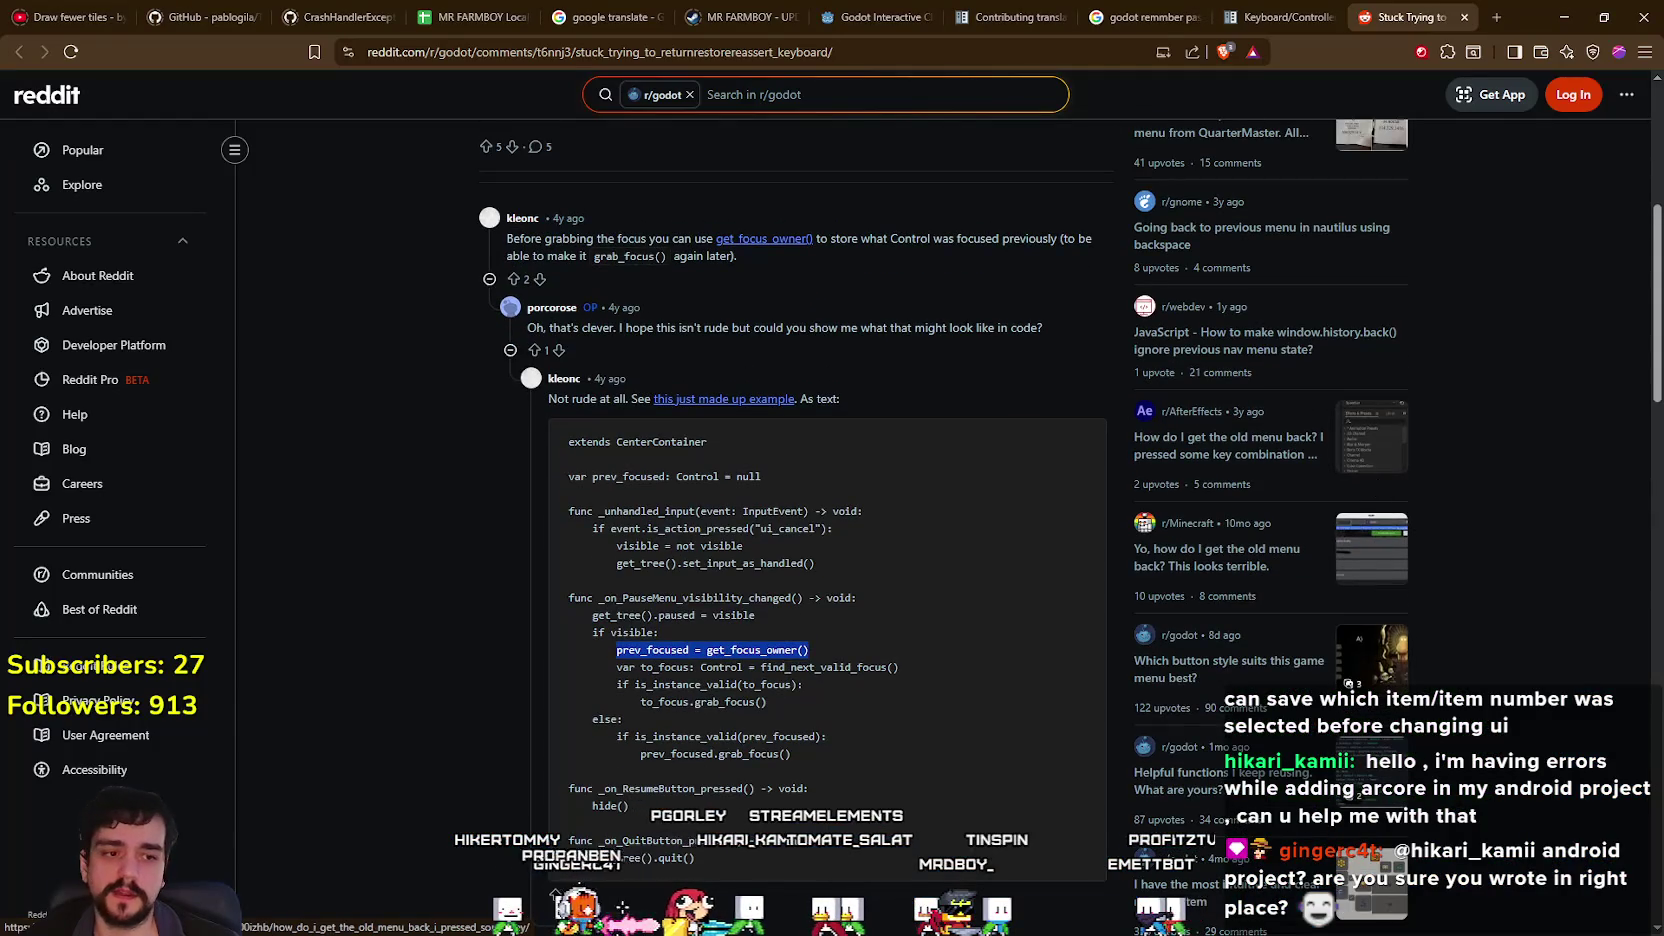
{"action": "key", "text": "alt+Tab"}
{"action": "scroll", "coordinate": [1318, 470], "scroll_direction": "up", "scroll_amount": 3}
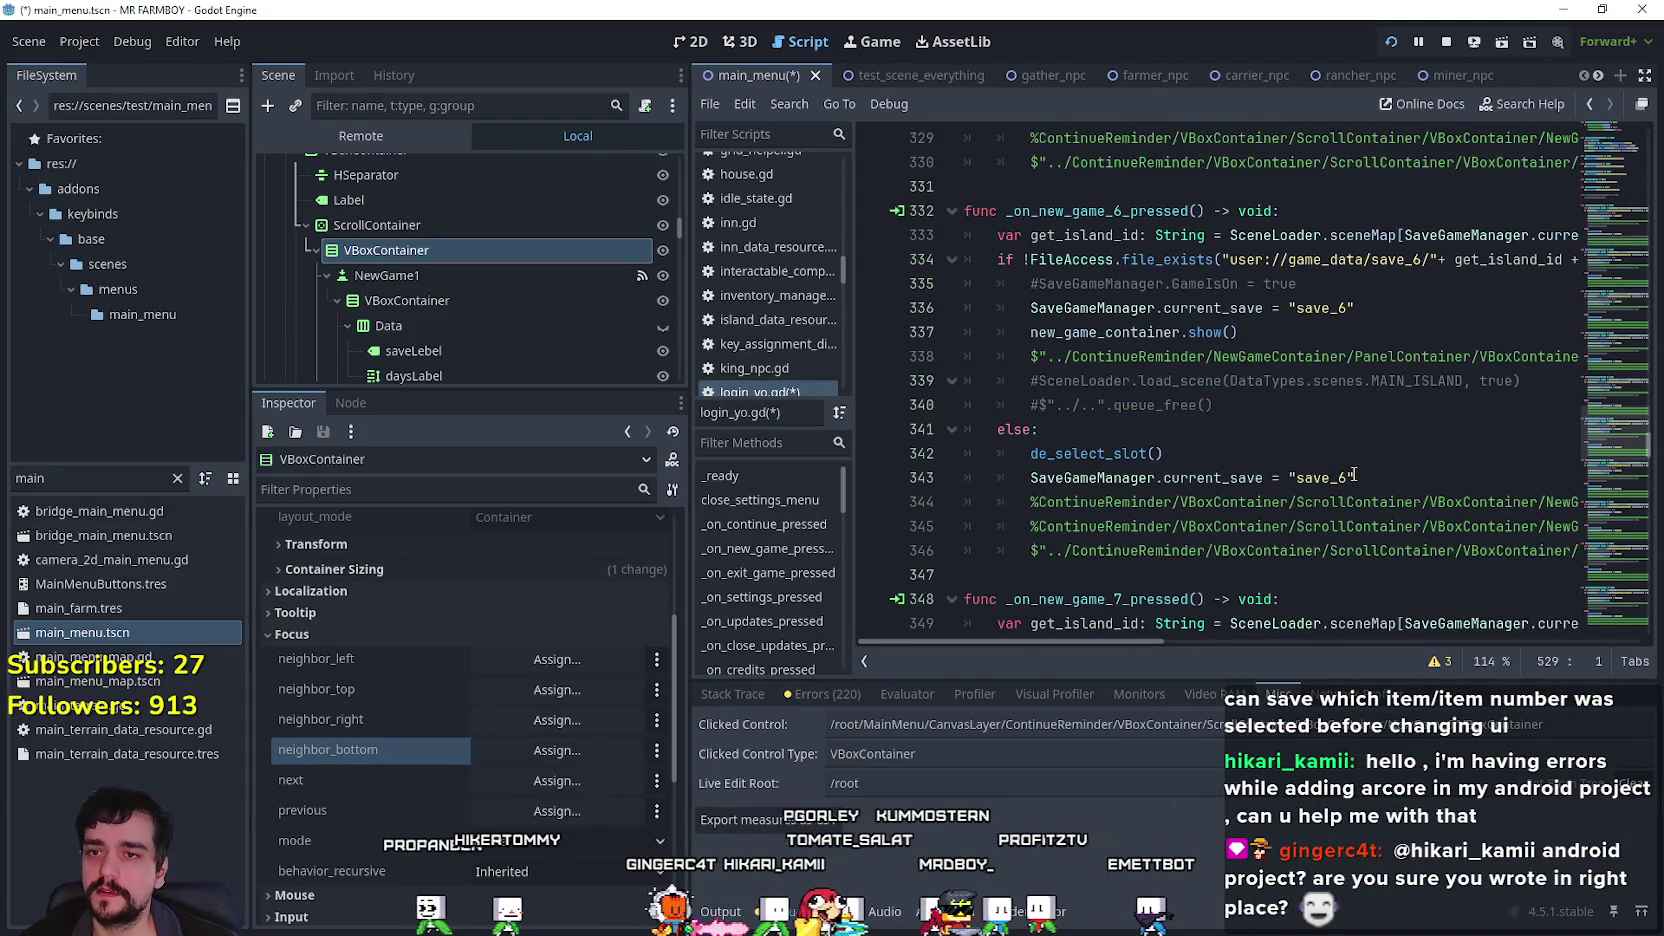
{"action": "left_click", "coordinate": [1290, 440]}
{"action": "scroll", "coordinate": [1288, 435], "scroll_direction": "down", "scroll_amount": 4}
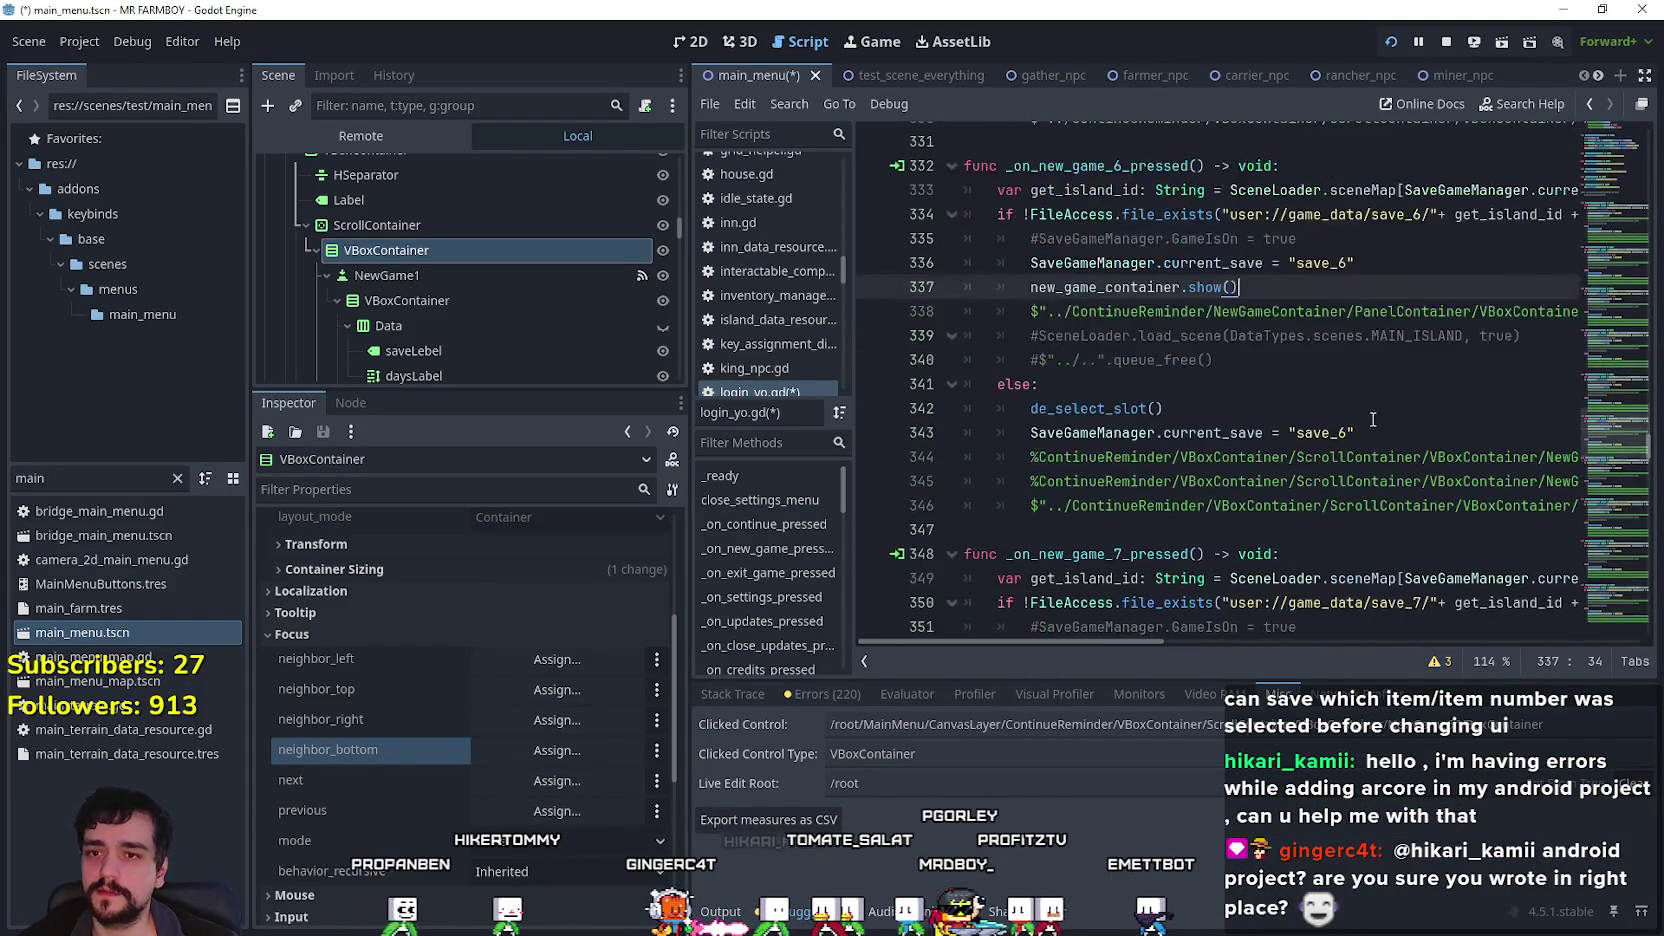
{"action": "left_click", "coordinate": [1345, 448]}
{"action": "scroll", "coordinate": [1340, 440], "scroll_direction": "down", "scroll_amount": 2}
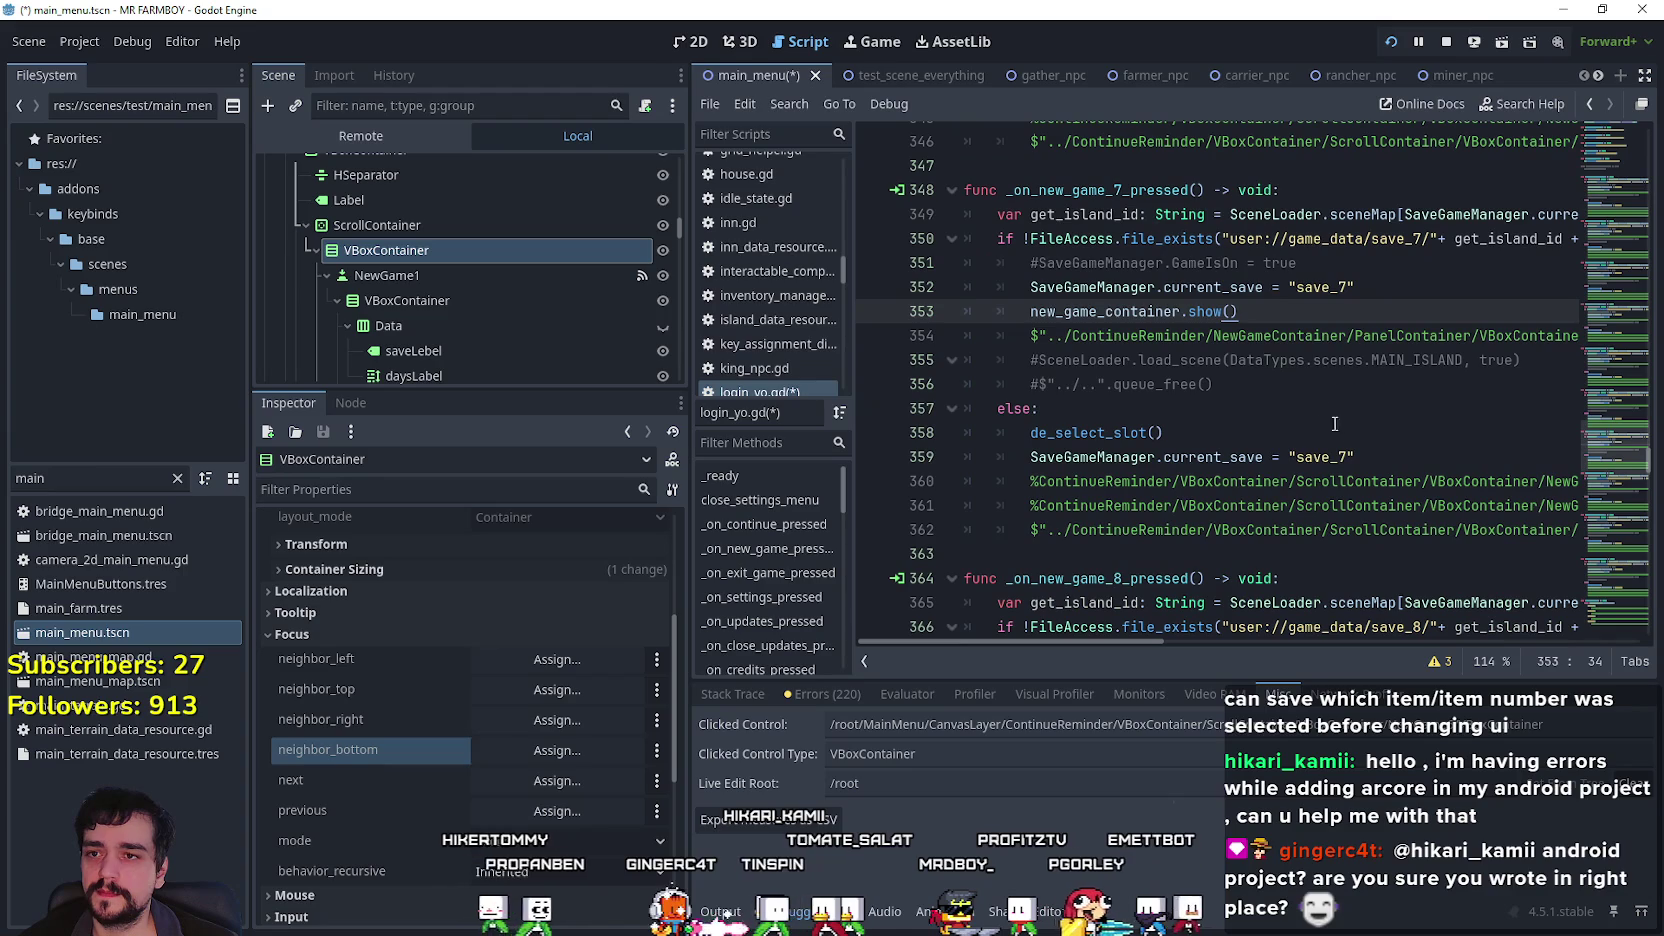
{"action": "key", "text": "Down"}
{"action": "key", "text": "End"}
{"action": "left_click", "coordinate": [1537, 337]}
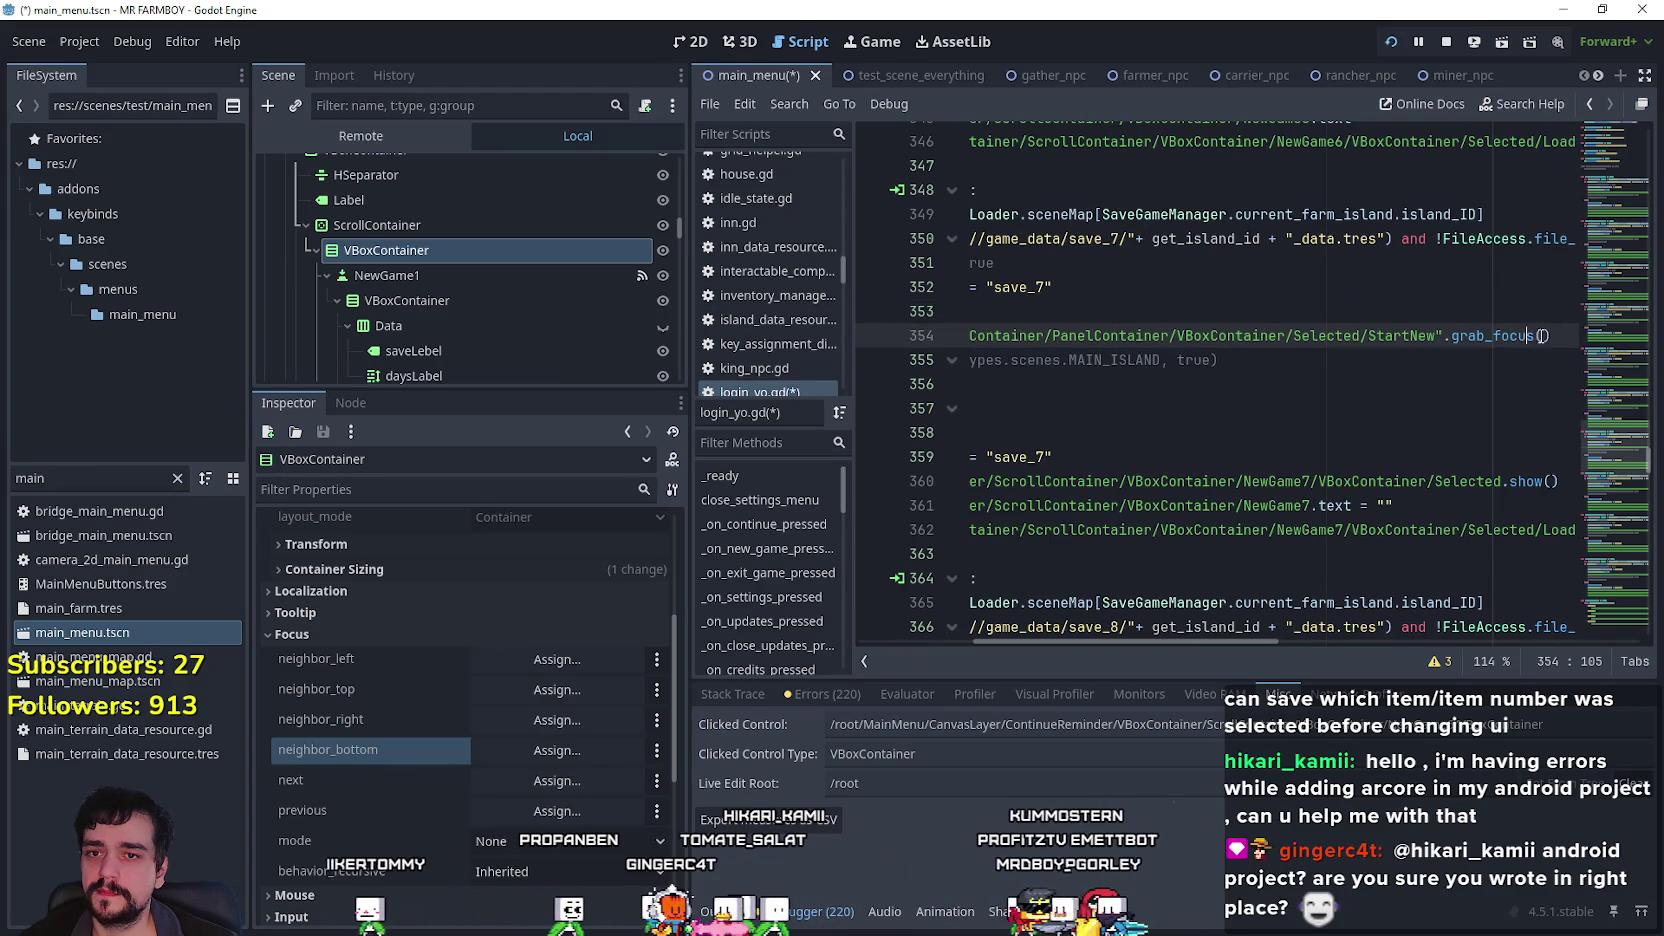
{"action": "left_click", "coordinate": [1437, 312]}
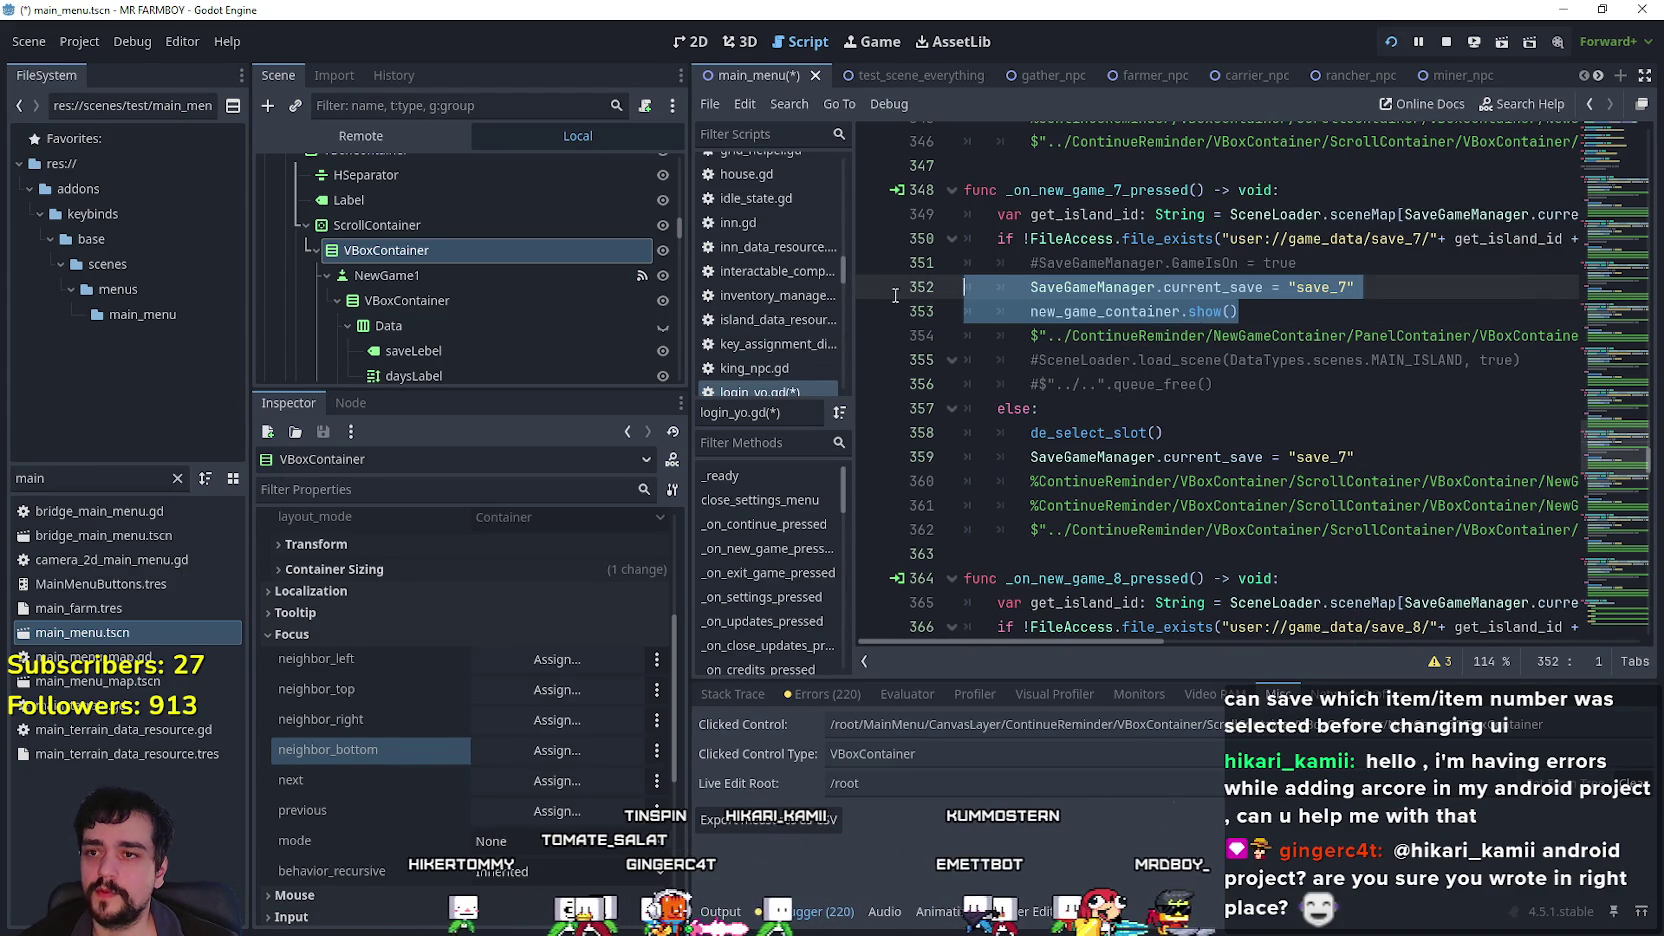
{"action": "key", "text": "Return"}
{"action": "type", "text": "prev_focused = get_focus_owner()"}
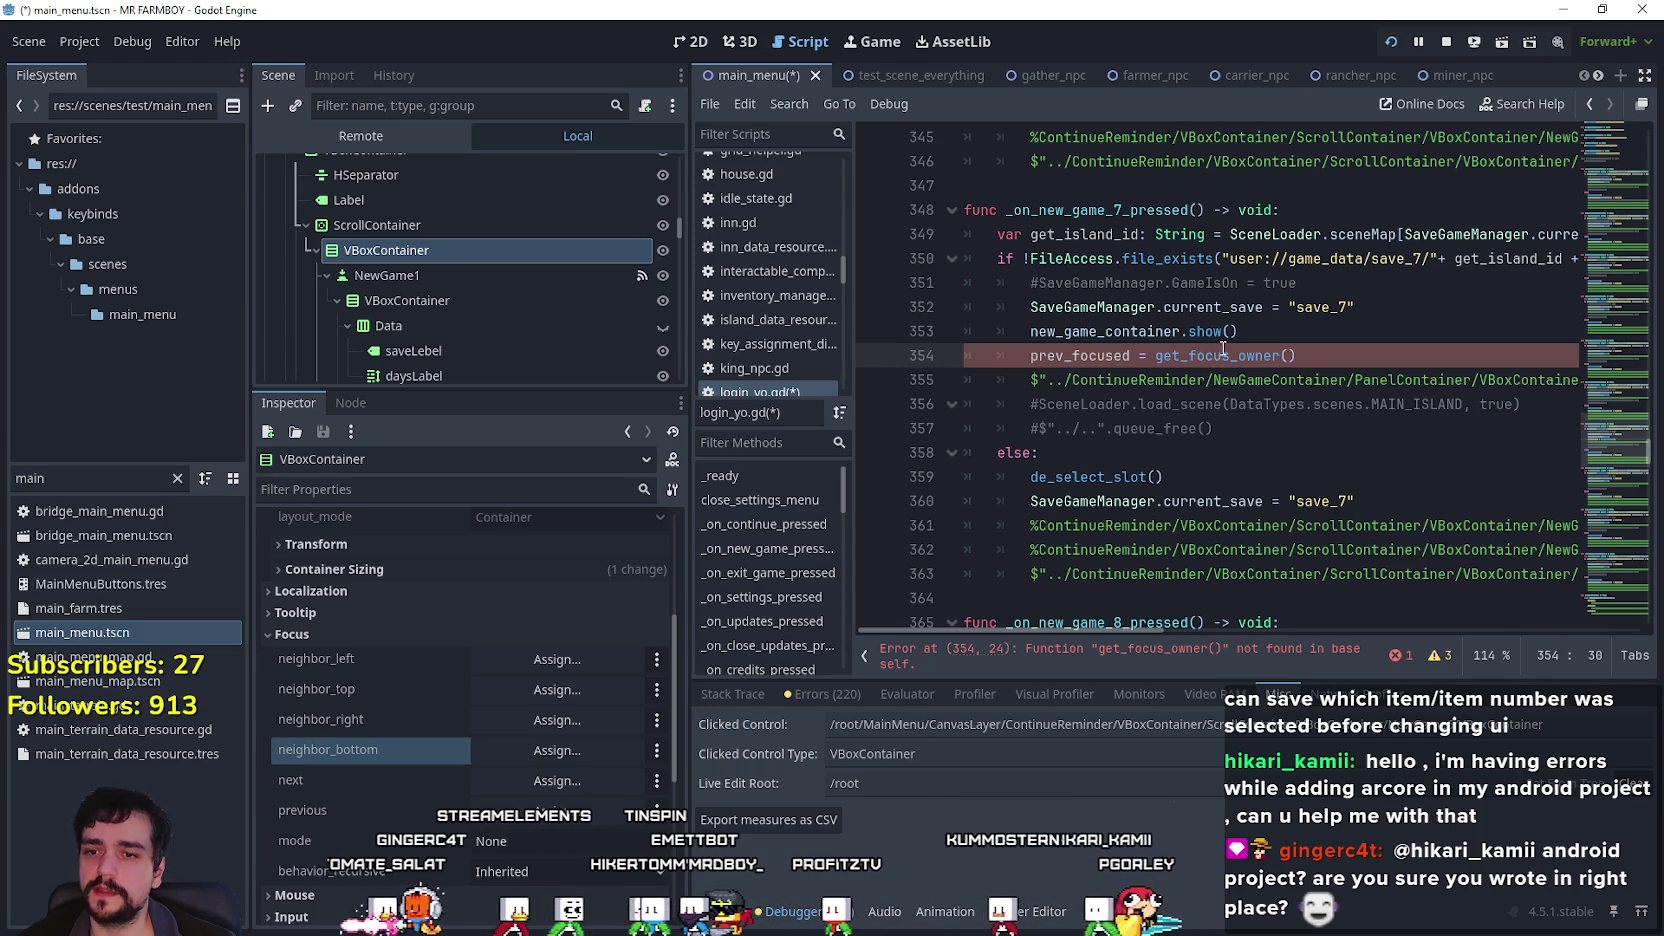
{"action": "left_click", "coordinate": [1172, 549]}
Look up gui_get_focus_owner via Help search 'focus_own', then select the call on line 354.
{"action": "left_click", "coordinate": [227, 41]}
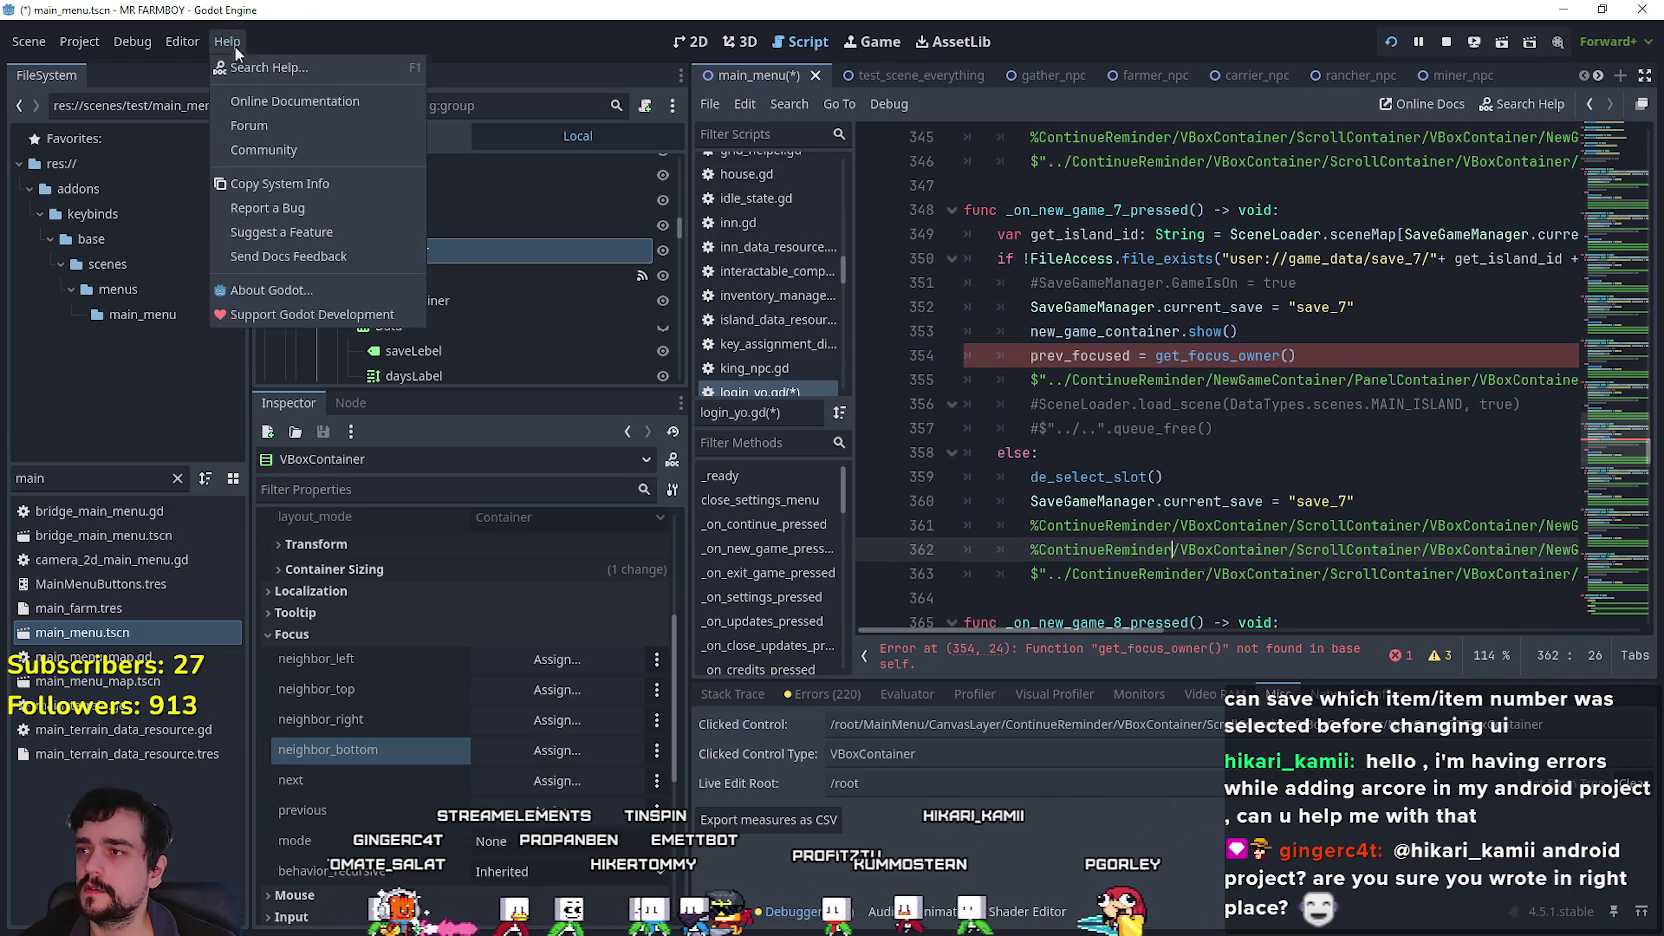
{"action": "left_click", "coordinate": [320, 68]}
{"action": "type", "text": "focus_ow"}
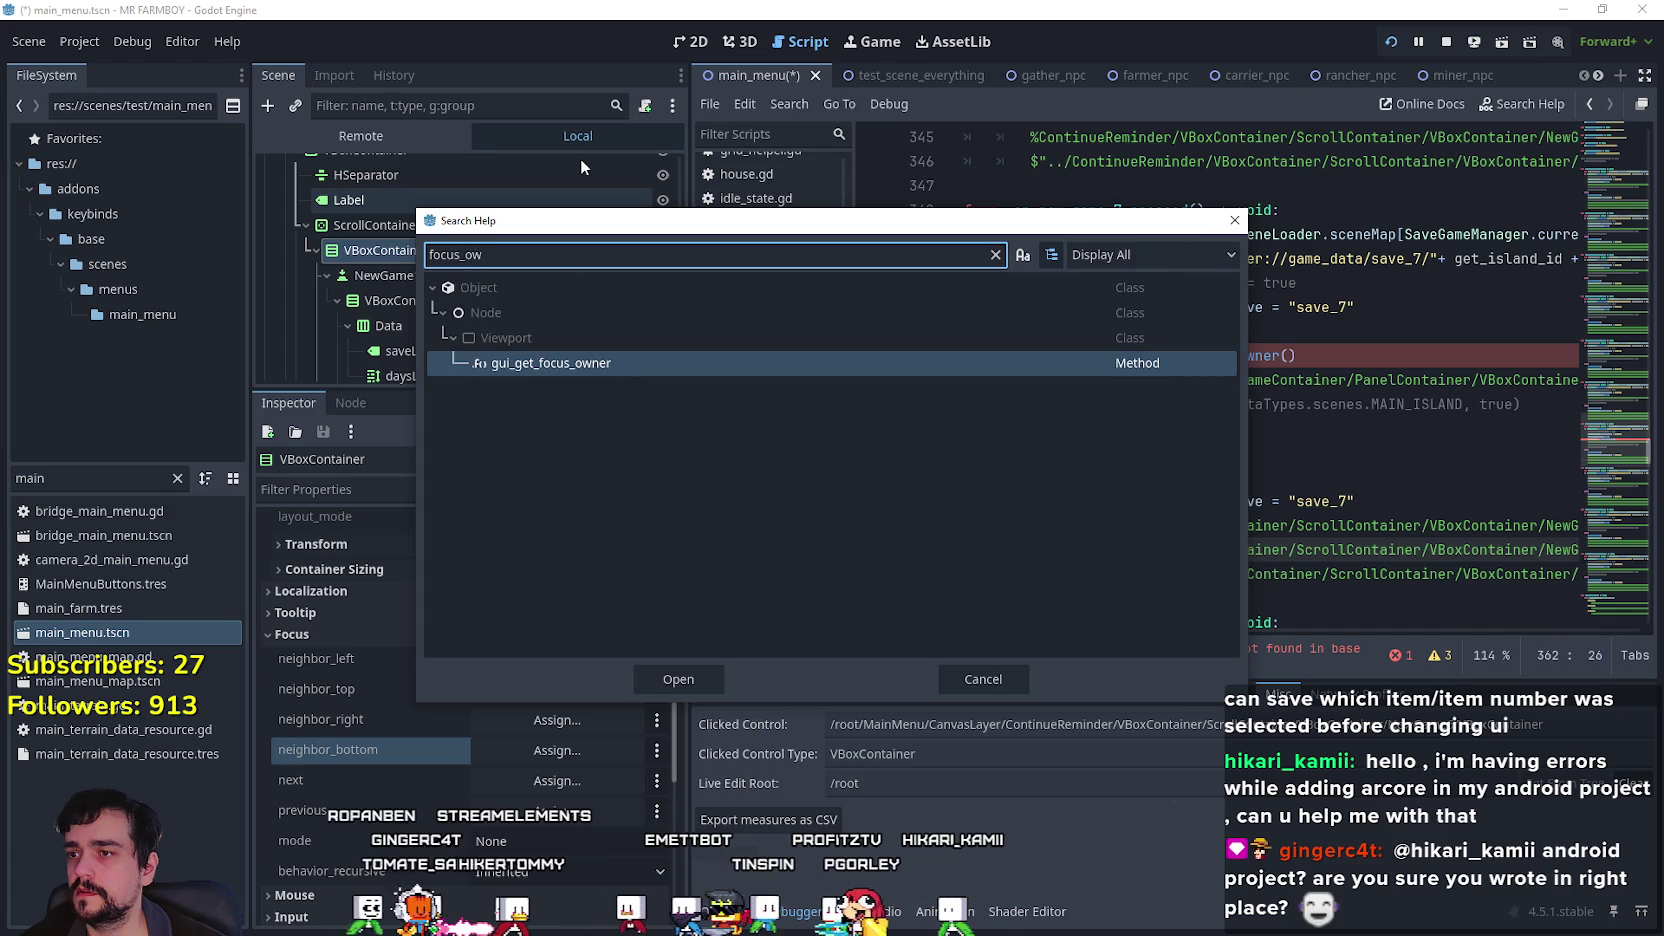
{"action": "type", "text": "n"}
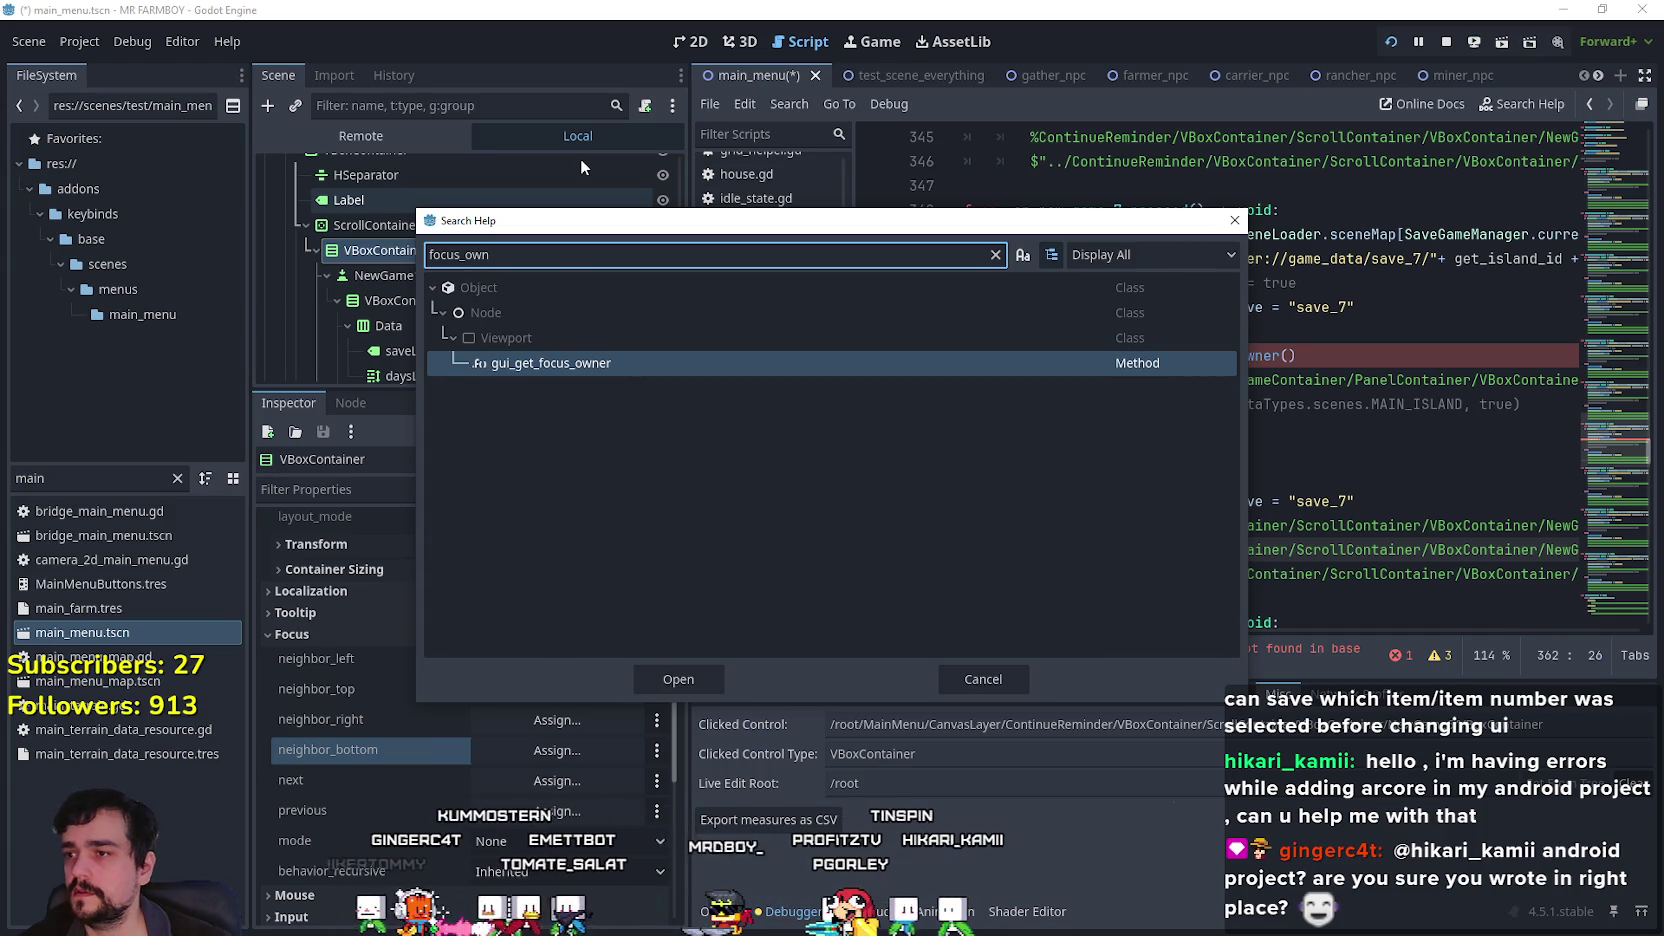
{"action": "left_click", "coordinate": [603, 364]}
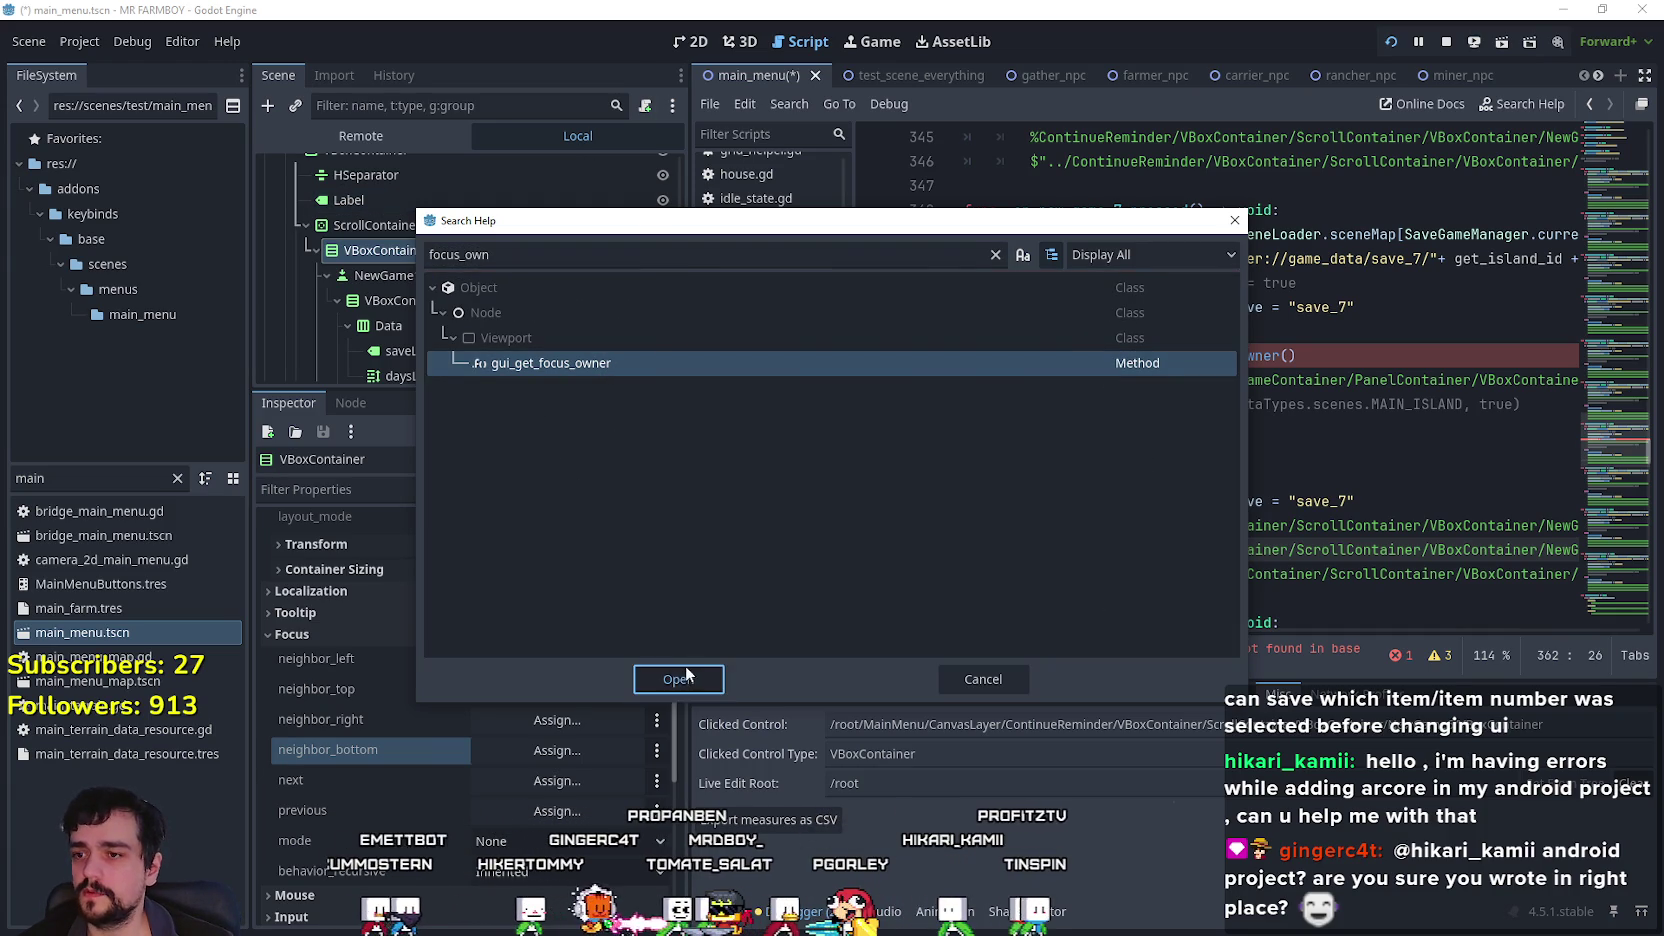
{"action": "left_click", "coordinate": [685, 670]}
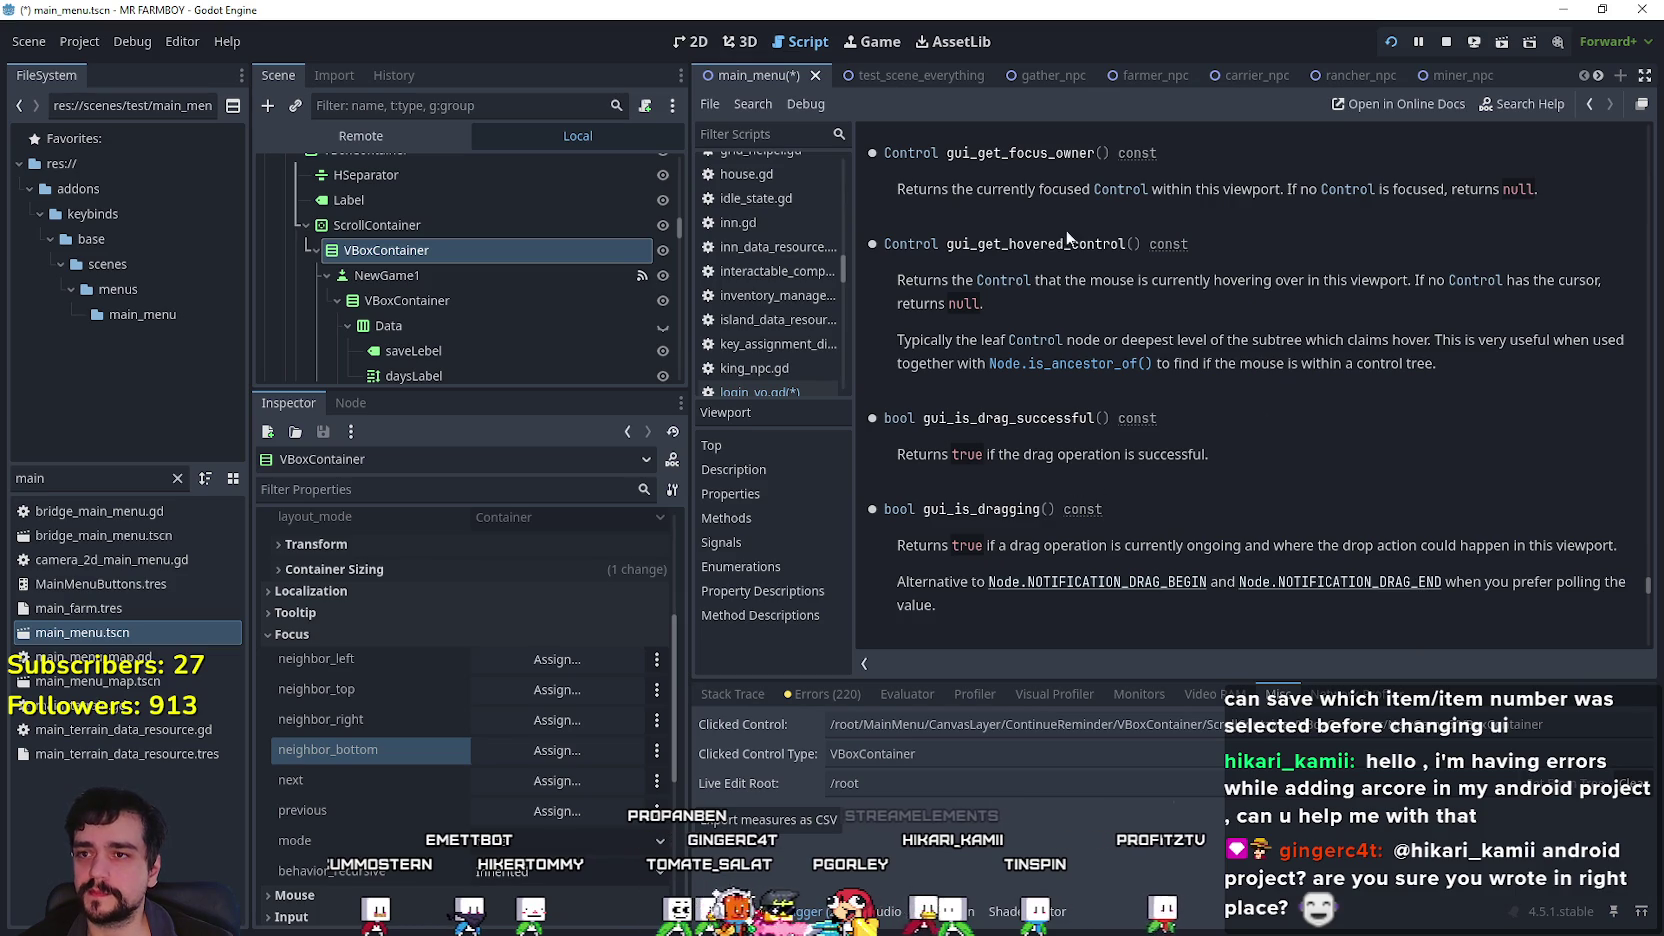
{"action": "mouse_move", "coordinate": [893, 189]}
{"action": "left_mouse_down"}
{"action": "mouse_move", "coordinate": [1288, 219]}
{"action": "mouse_move", "coordinate": [1302, 193]}
{"action": "left_mouse_up"}
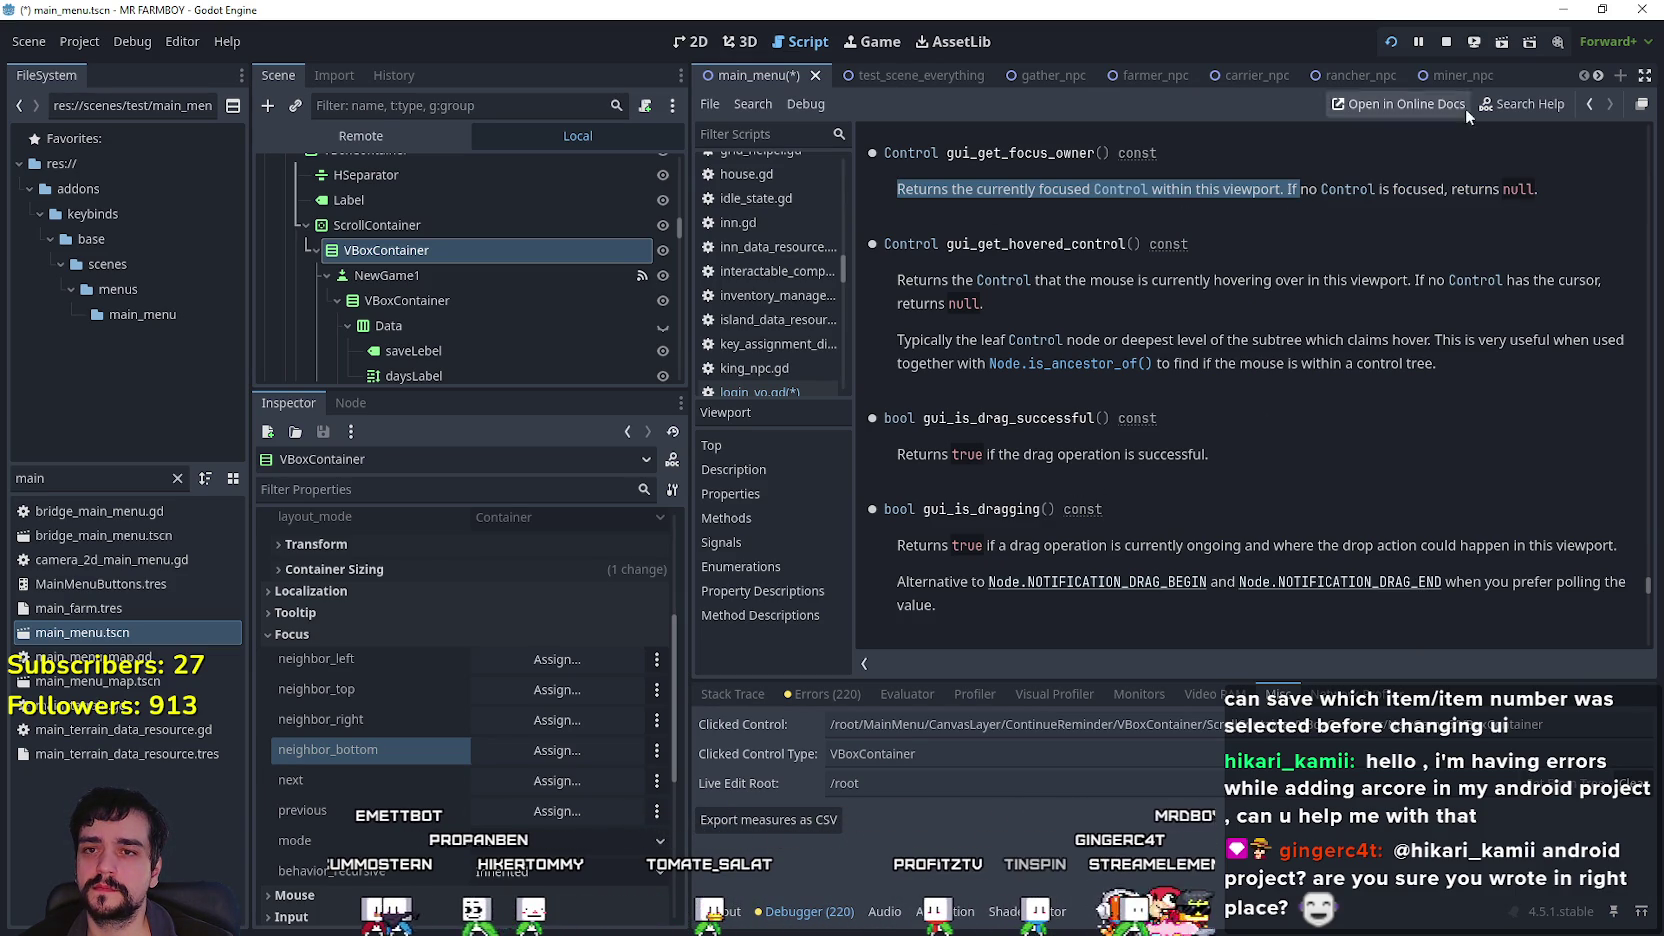
{"action": "left_click", "coordinate": [1589, 108]}
{"action": "left_click", "coordinate": [1589, 108]}
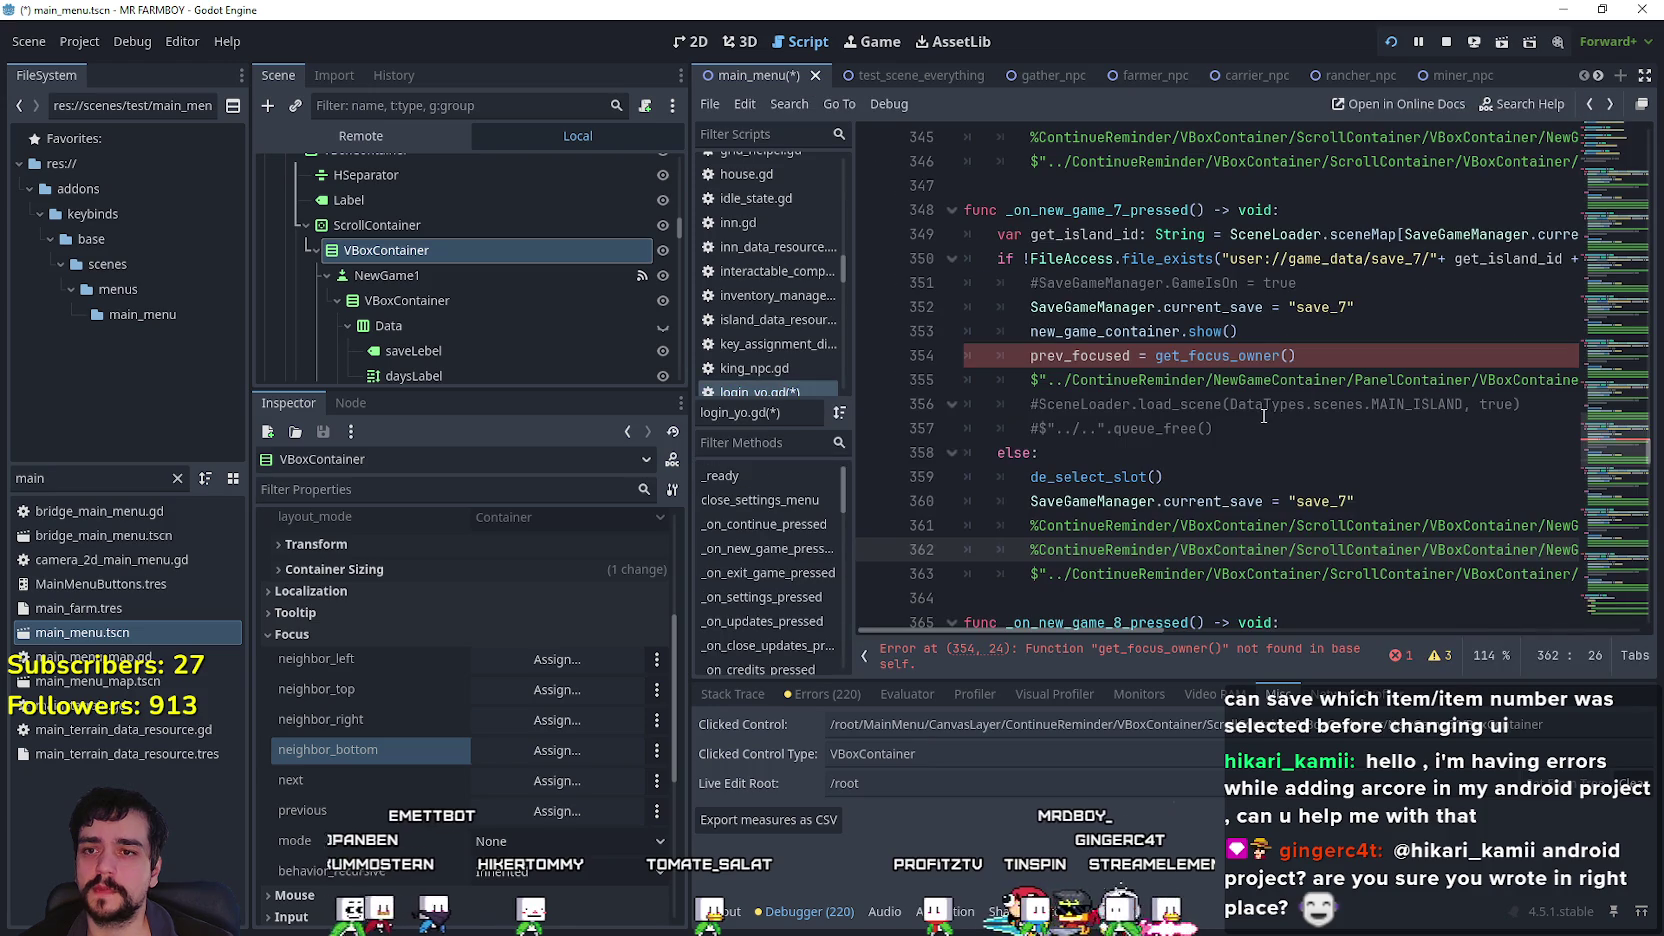
{"action": "left_click_drag", "start_coordinate": [1162, 357], "coordinate": [1385, 357]}
Retype the call on line 354 as gui_get_focus_owner().
{"action": "key", "text": "BackSpace"}
{"action": "type", "text": "ui_get"}
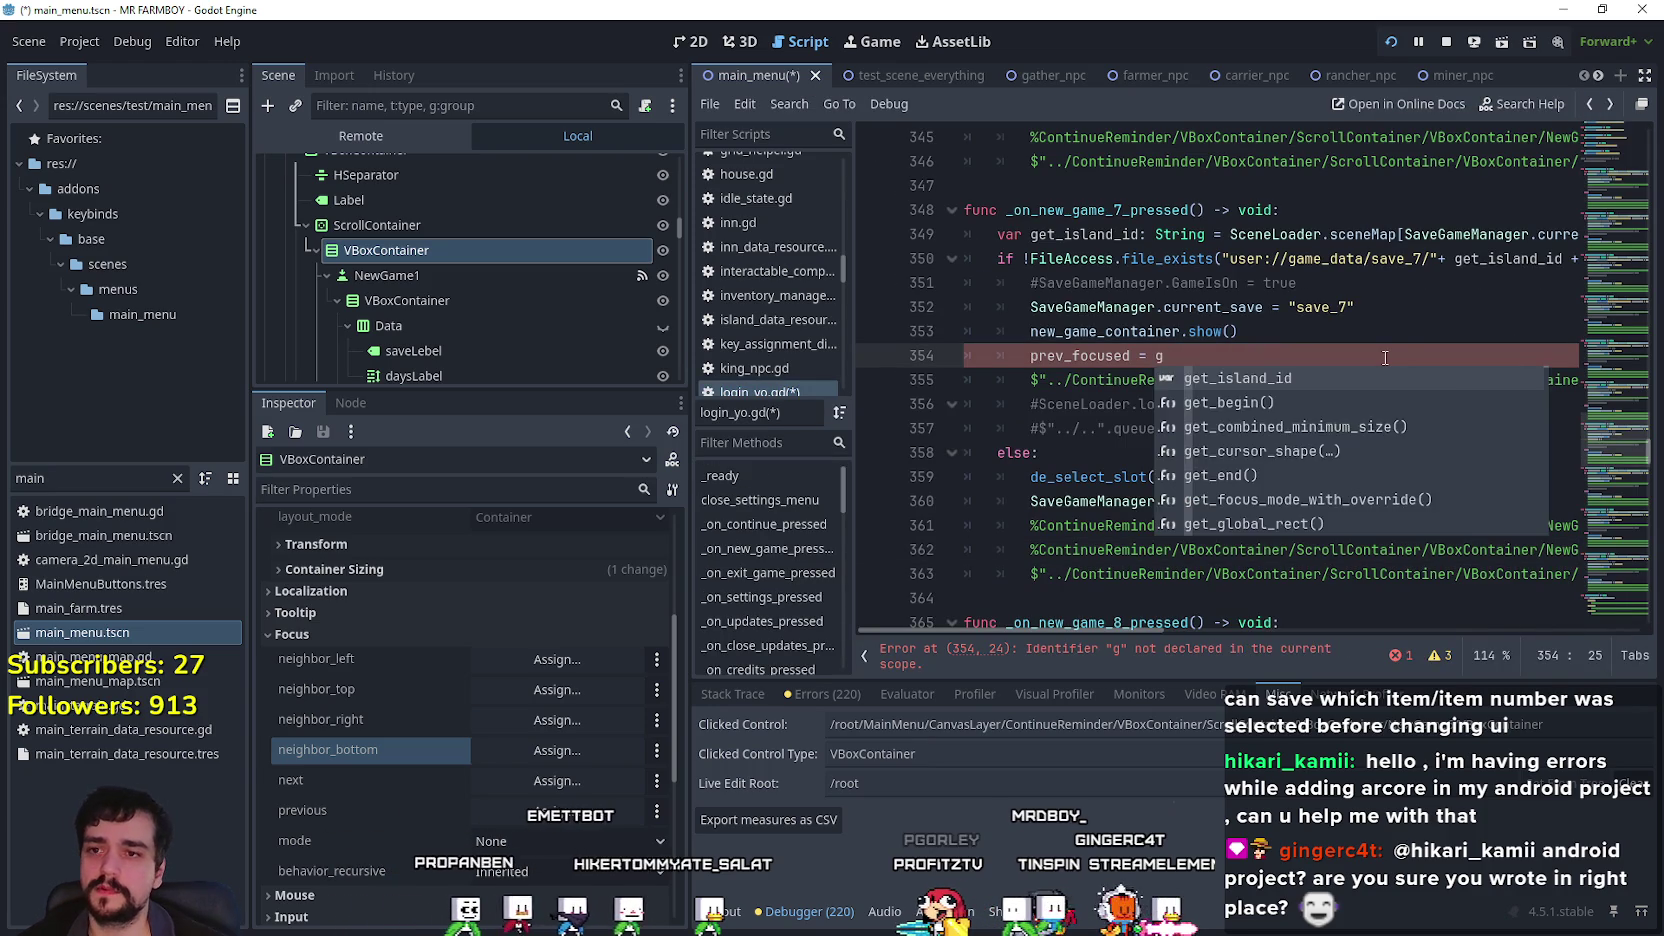
{"action": "type", "text": "_focus_wo"}
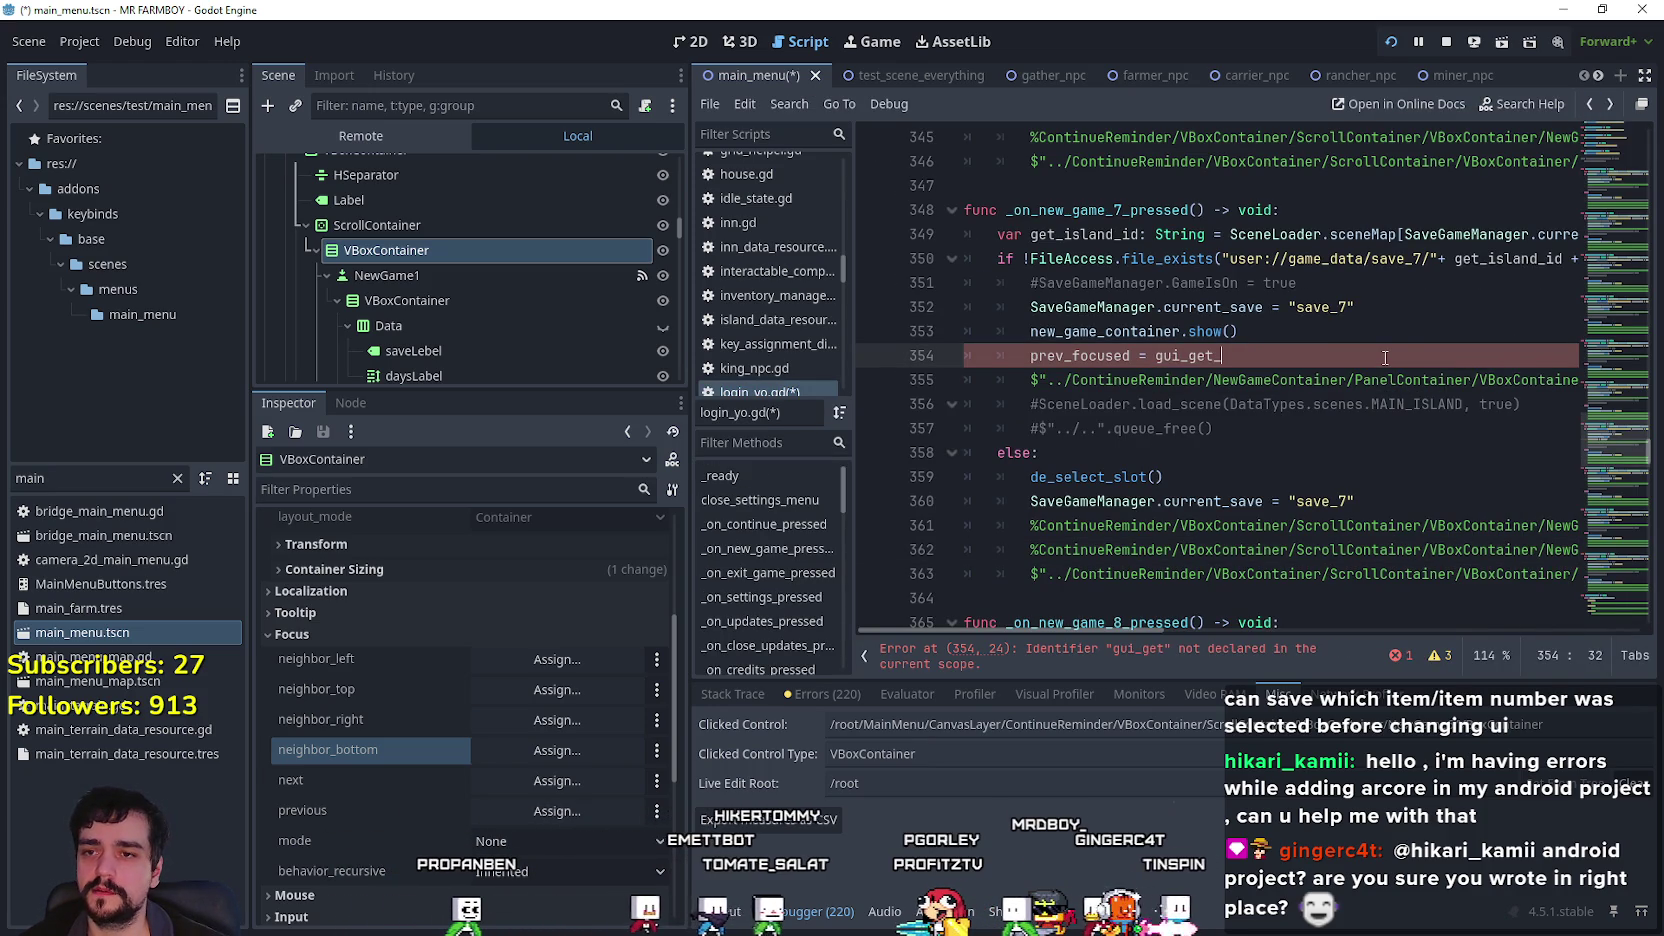
{"action": "key", "text": "BackSpace"}
{"action": "key", "text": "BackSpace"}
{"action": "type", "text": "owner("}
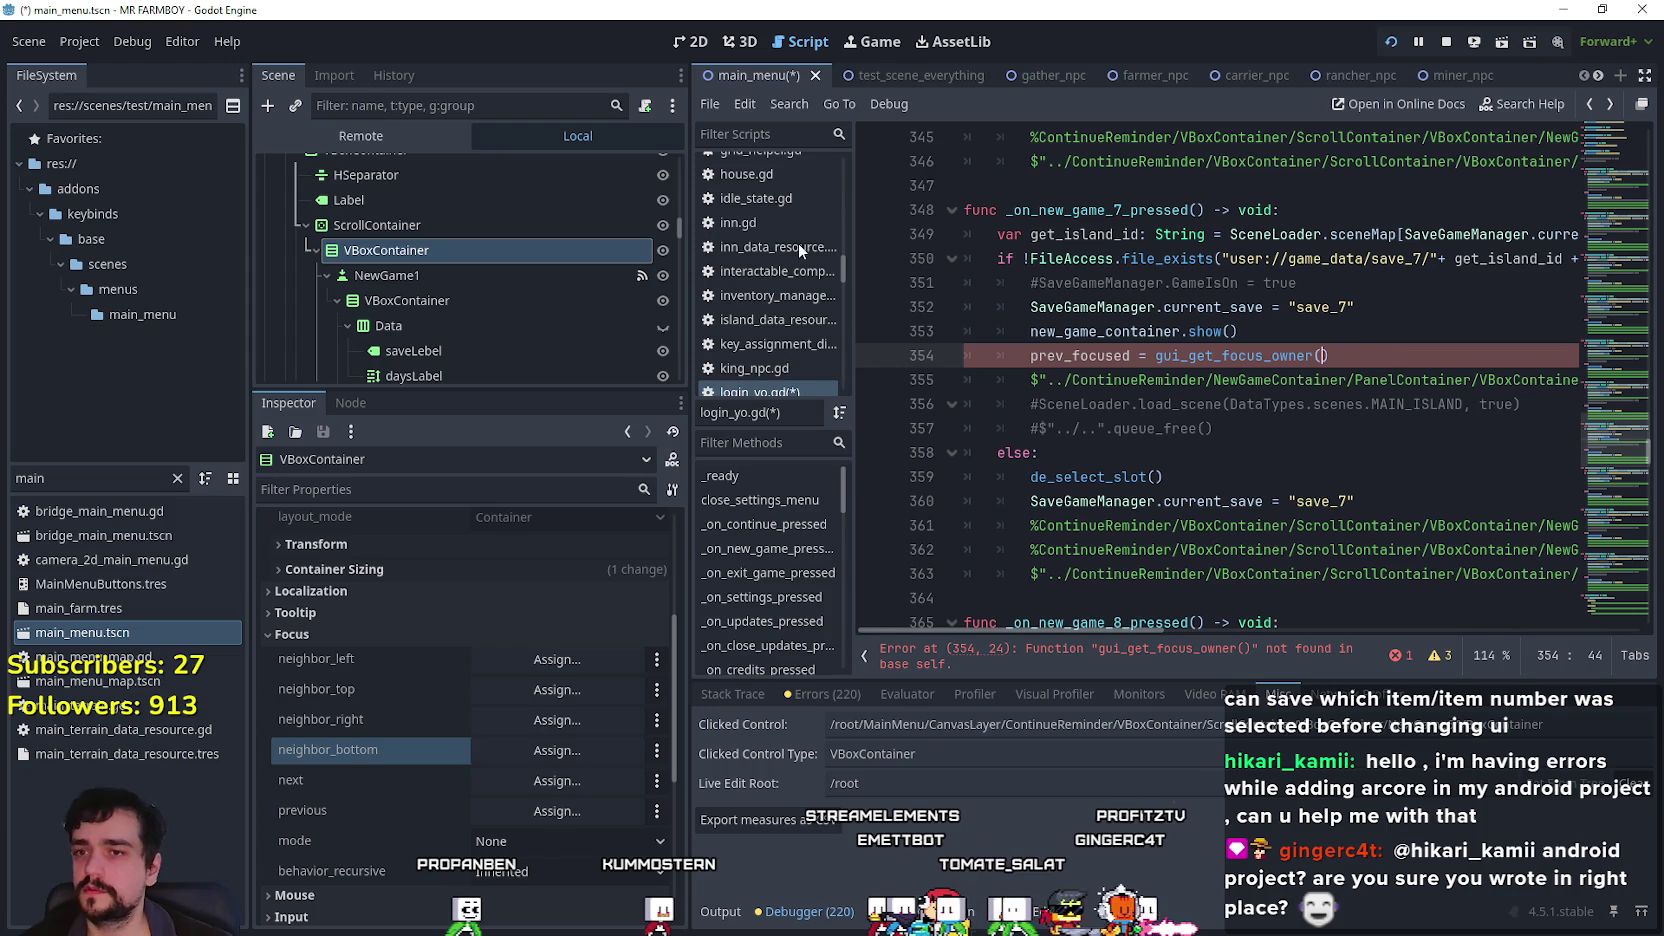
Search the help for 'focus_own' to confirm gui_get_focus_owner belongs to Viewport, then cancel.
{"action": "left_click", "coordinate": [235, 42]}
{"action": "left_click", "coordinate": [270, 68]}
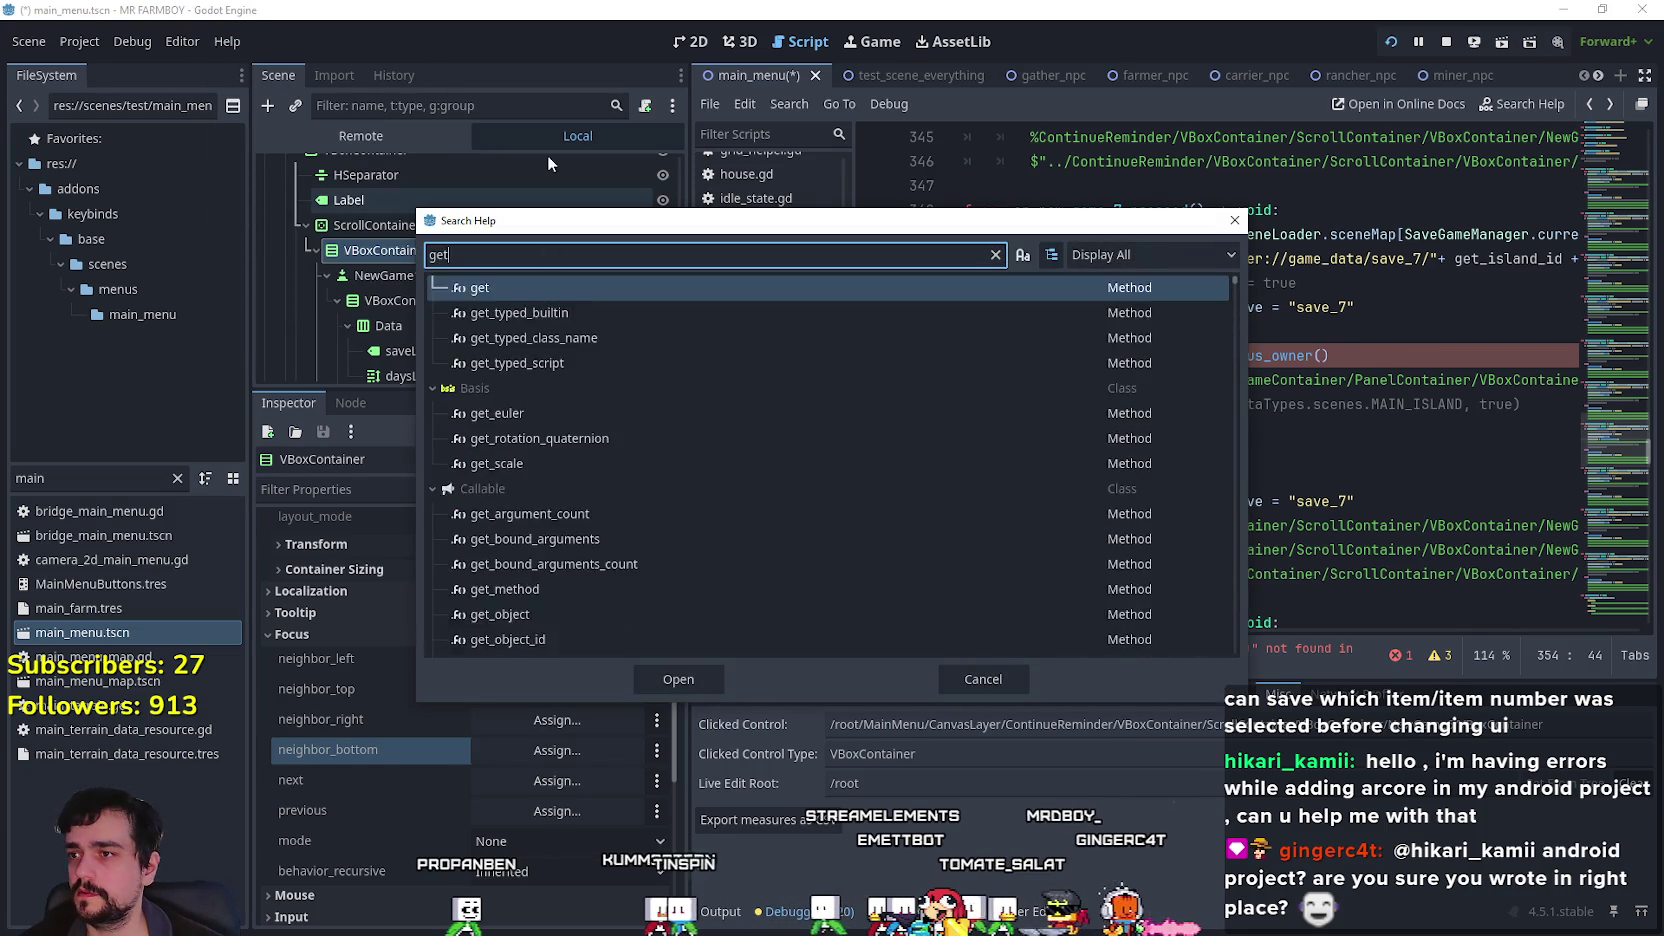
{"action": "type", "text": "focus_"}
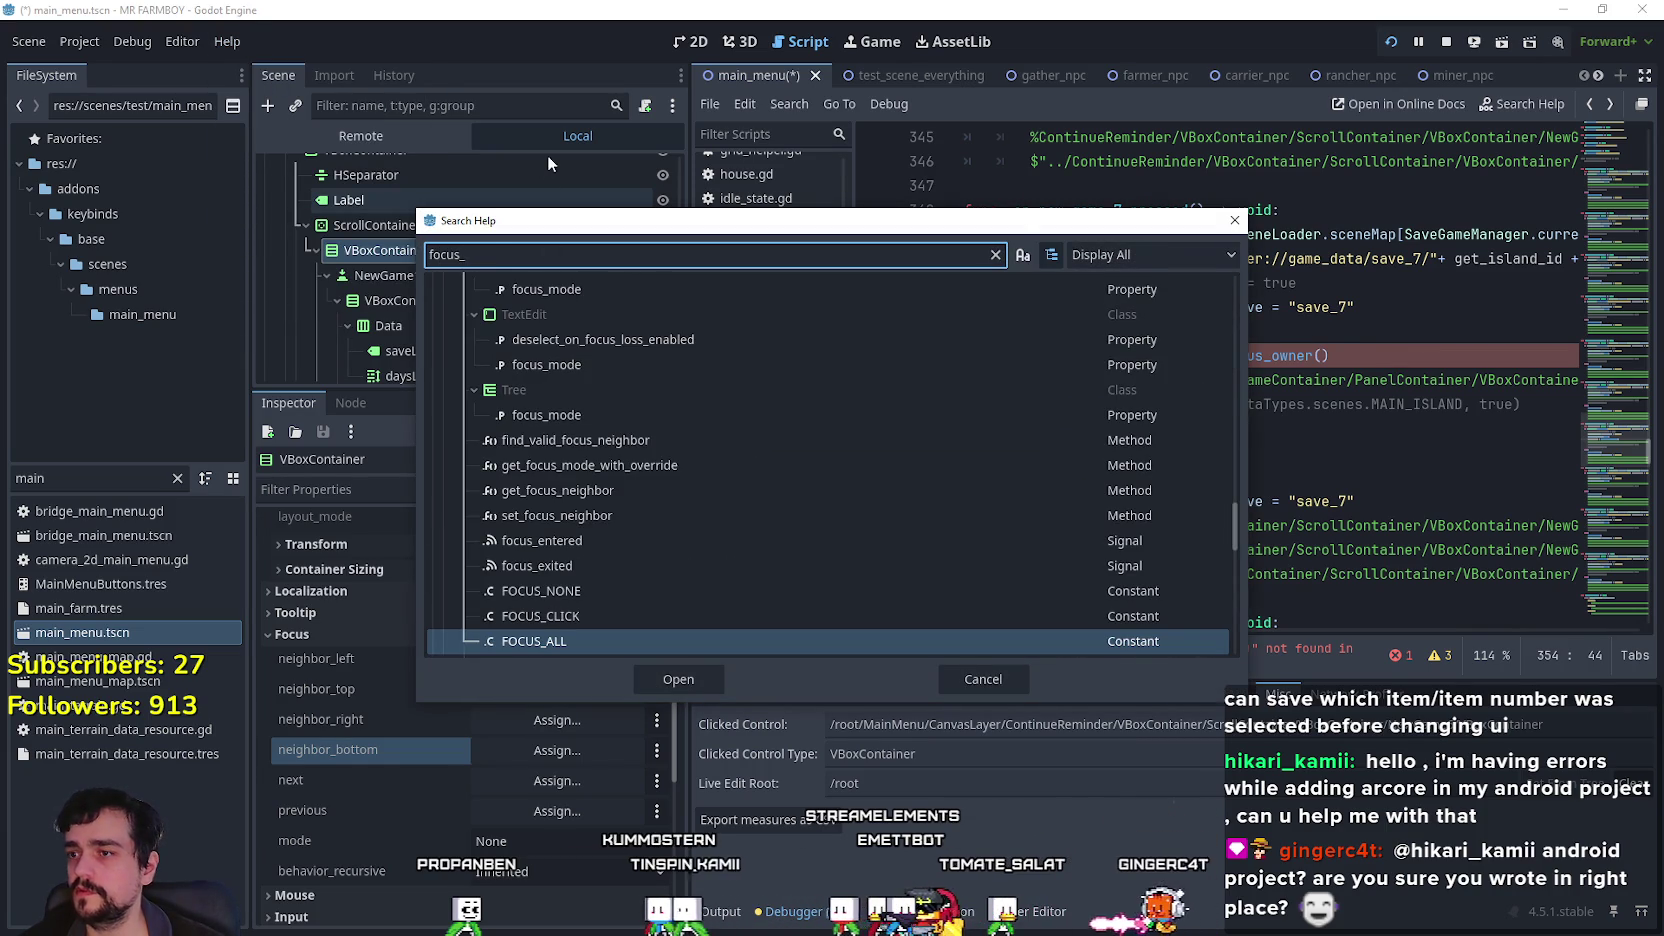
{"action": "scroll", "coordinate": [757, 546], "scroll_direction": "up", "scroll_amount": 5}
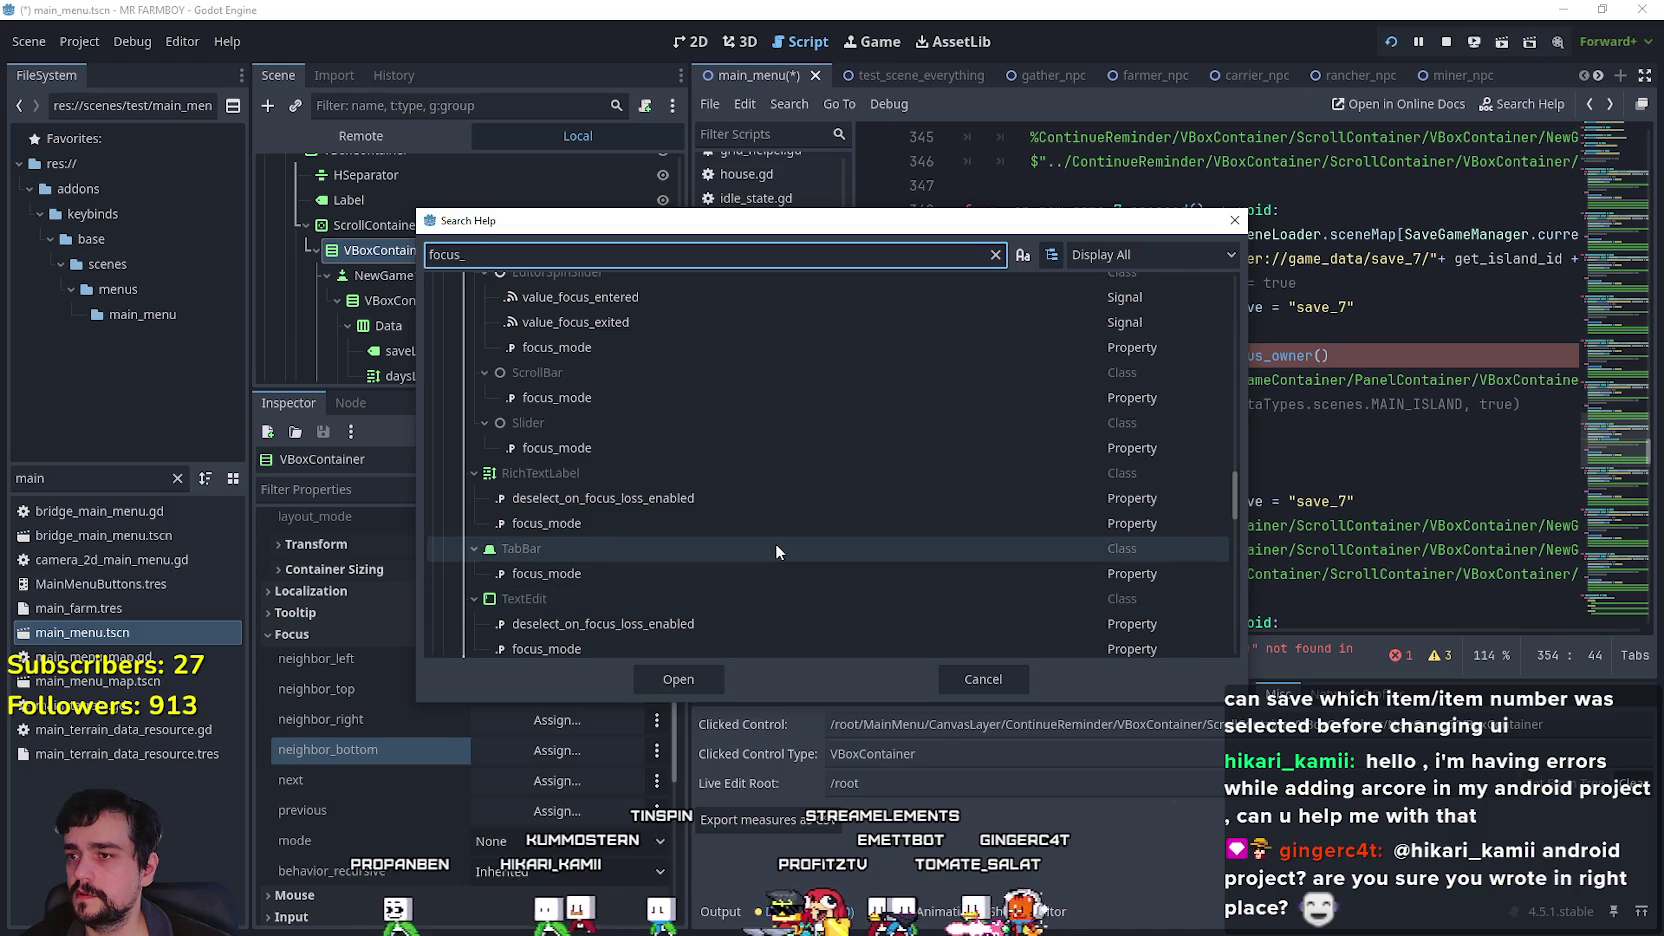
{"action": "scroll", "coordinate": [778, 512], "scroll_direction": "up", "scroll_amount": 8}
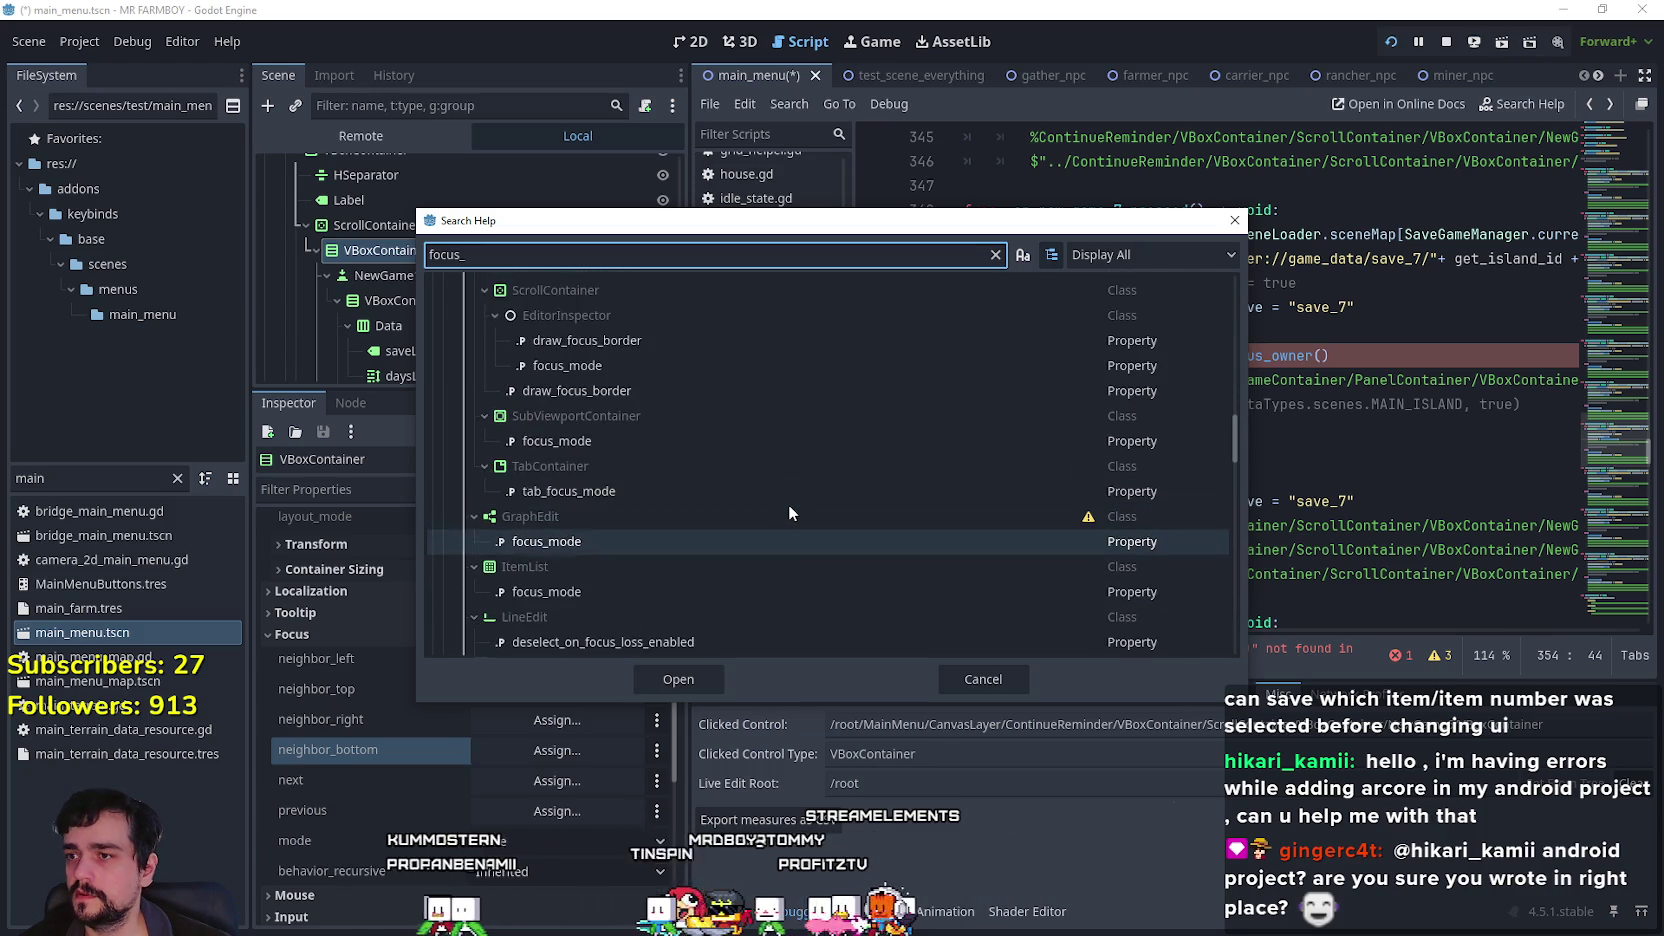
{"action": "scroll", "coordinate": [795, 513], "scroll_direction": "up", "scroll_amount": 10}
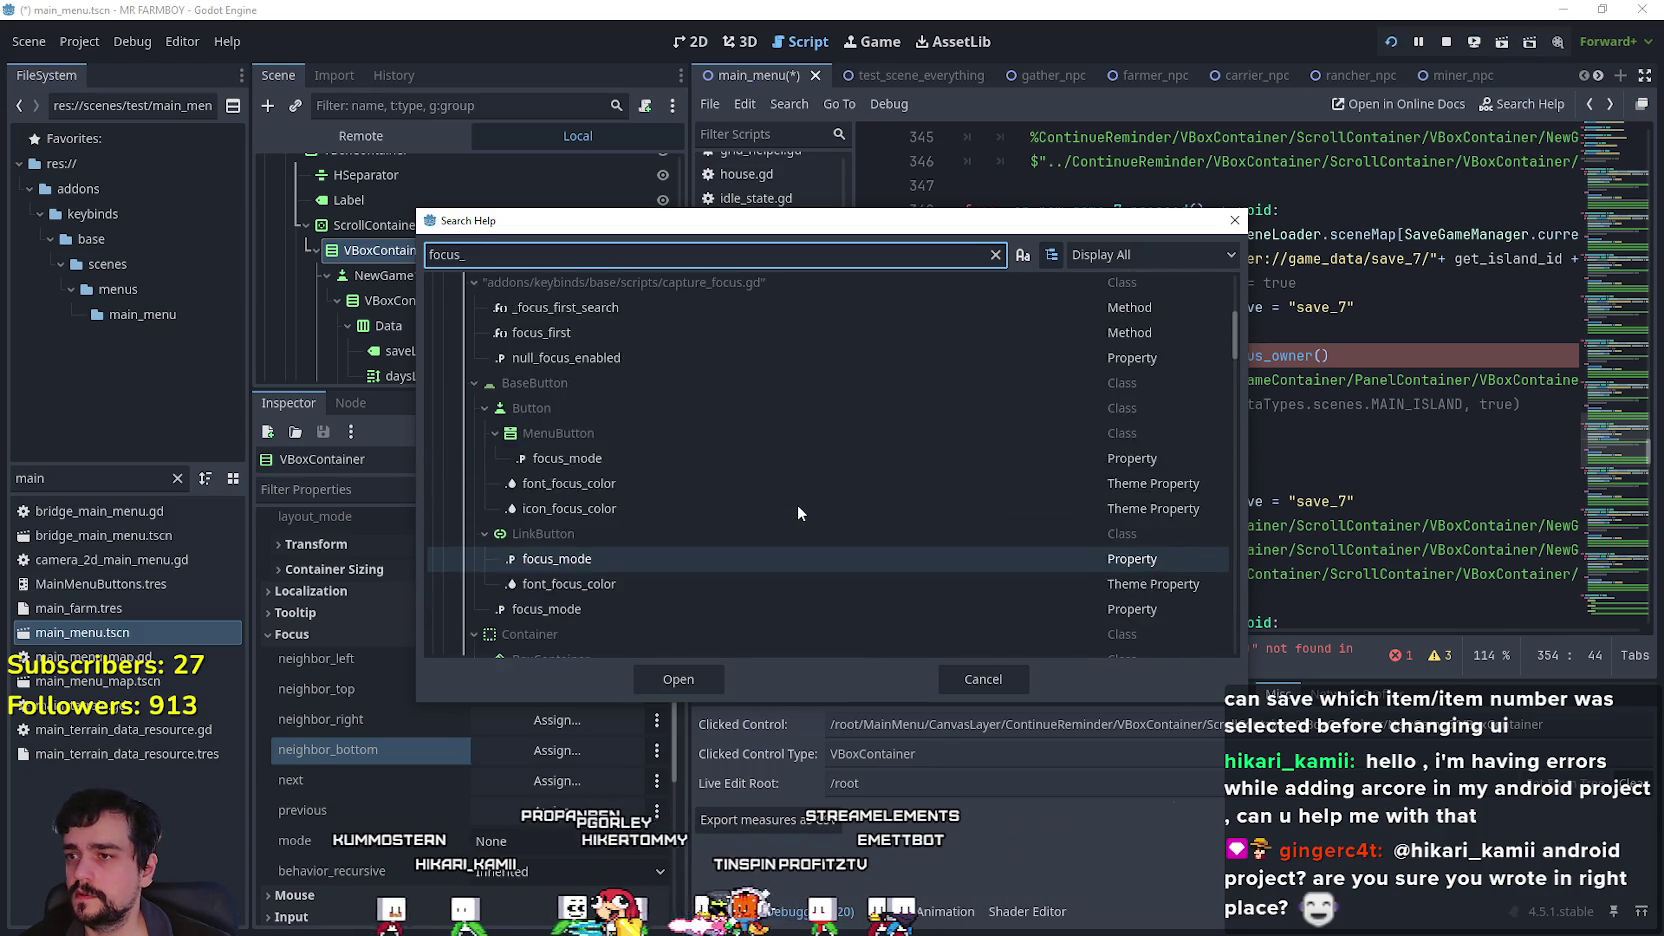
{"action": "scroll", "coordinate": [797, 505], "scroll_direction": "up", "scroll_amount": 4}
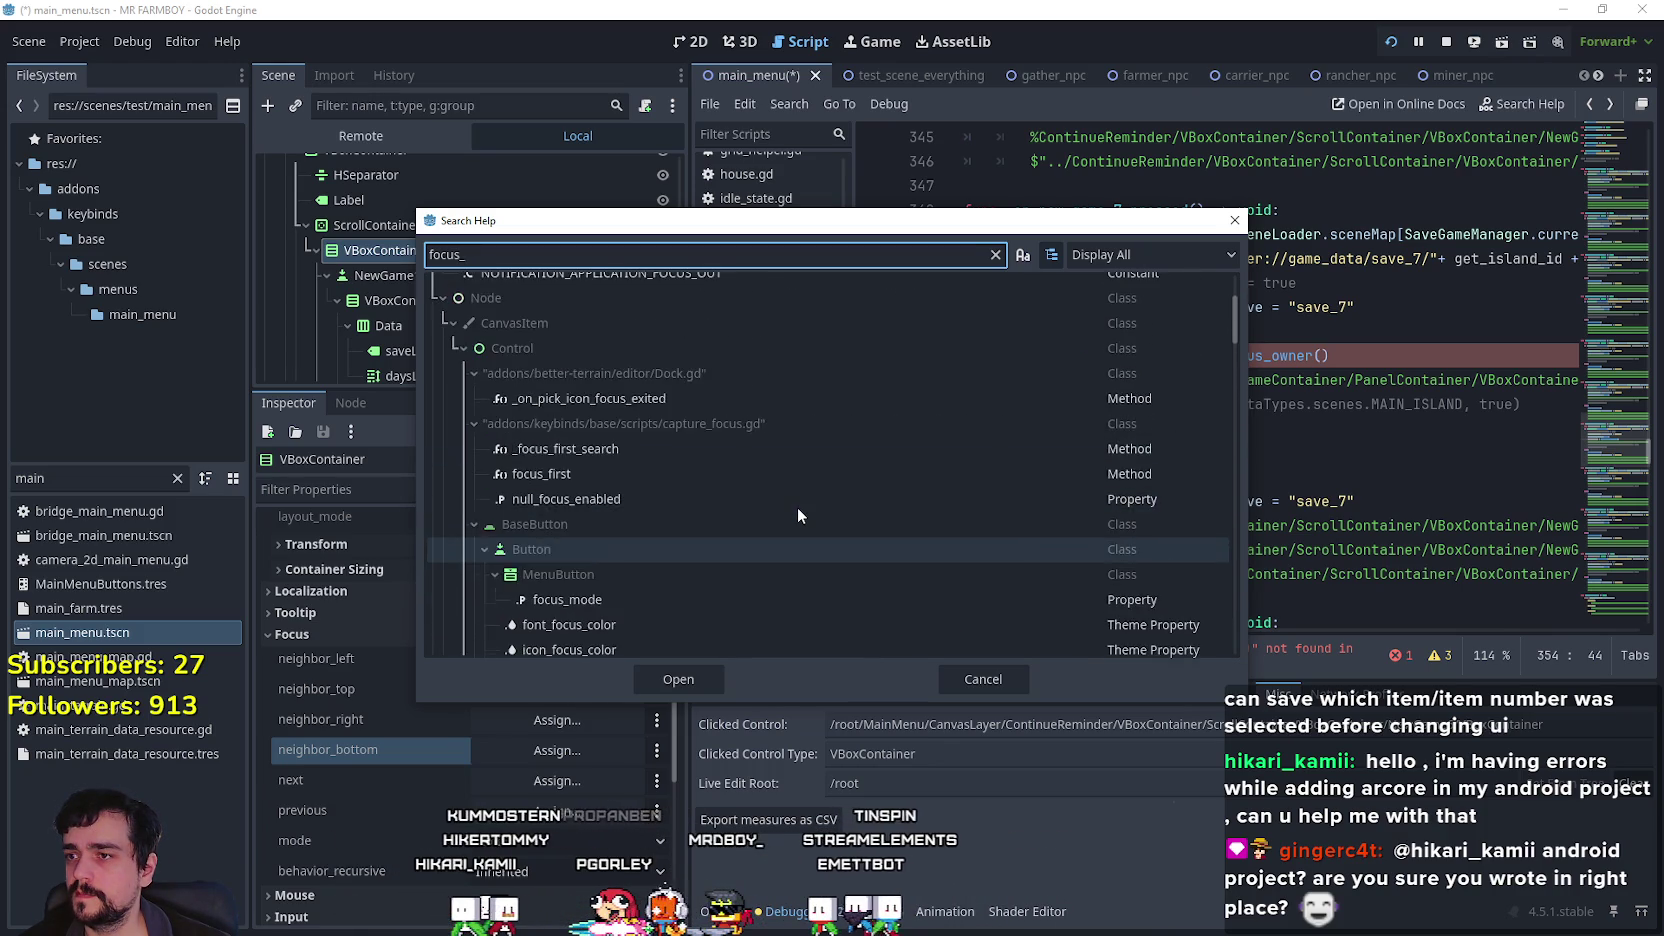
{"action": "scroll", "coordinate": [798, 507], "scroll_direction": "up", "scroll_amount": 2}
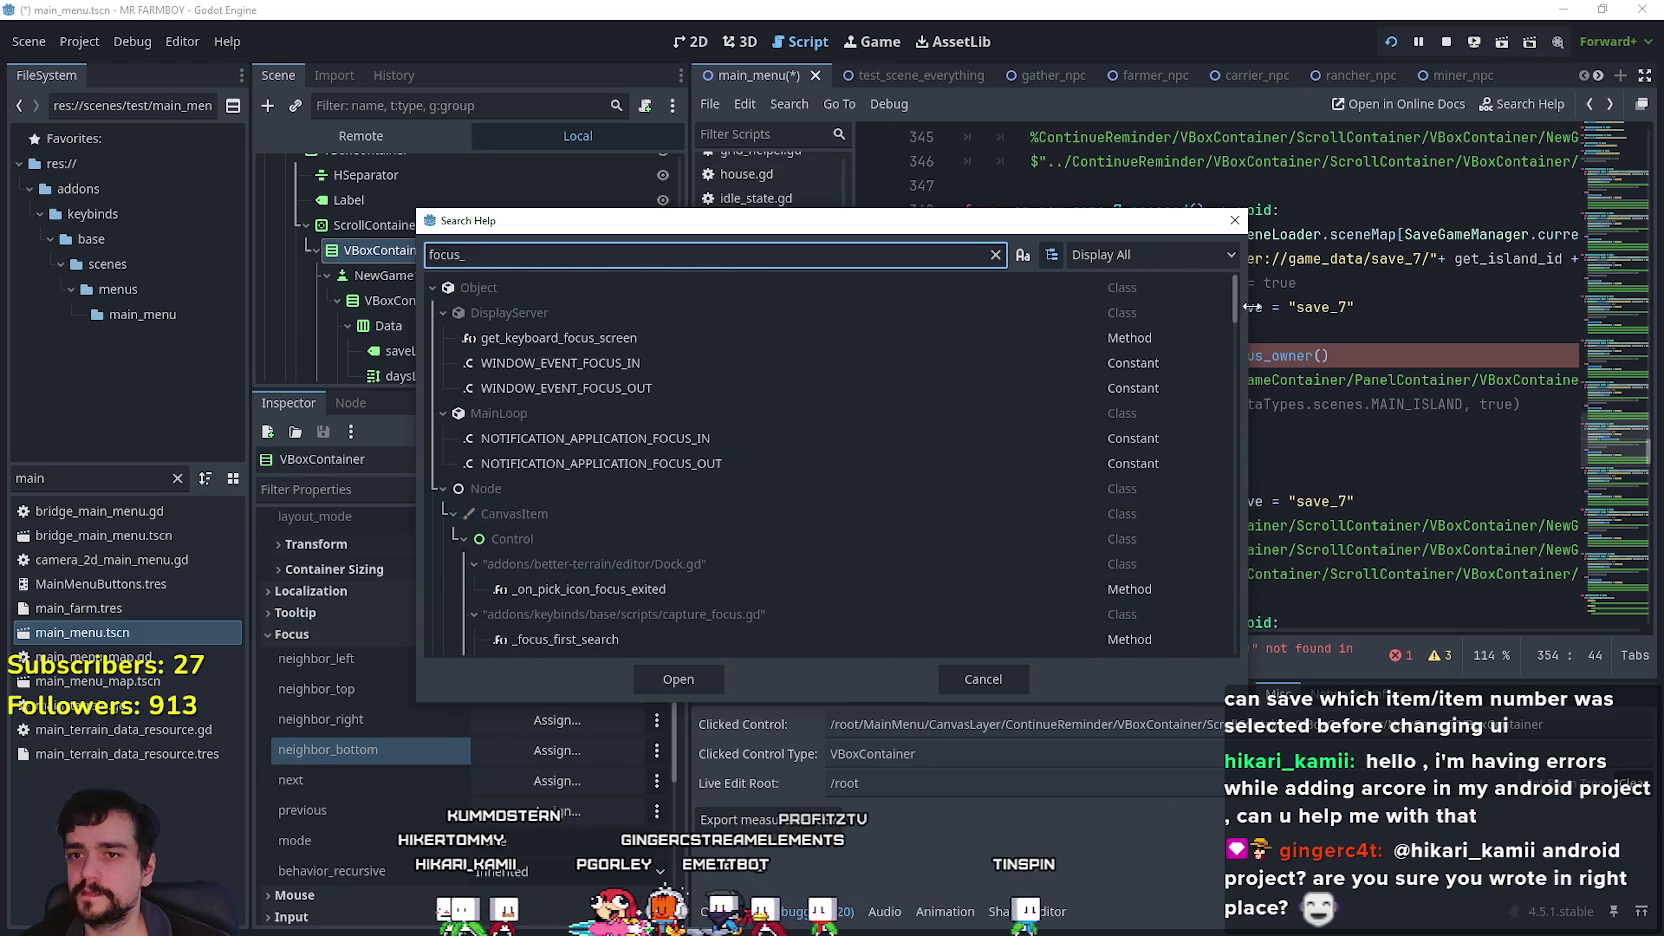
{"action": "mouse_move", "coordinate": [1238, 302]}
{"action": "left_mouse_down"}
{"action": "mouse_move", "coordinate": [1255, 514]}
{"action": "mouse_move", "coordinate": [1230, 426]}
{"action": "mouse_move", "coordinate": [1268, 578]}
{"action": "mouse_move", "coordinate": [1264, 649]}
{"action": "left_mouse_up"}
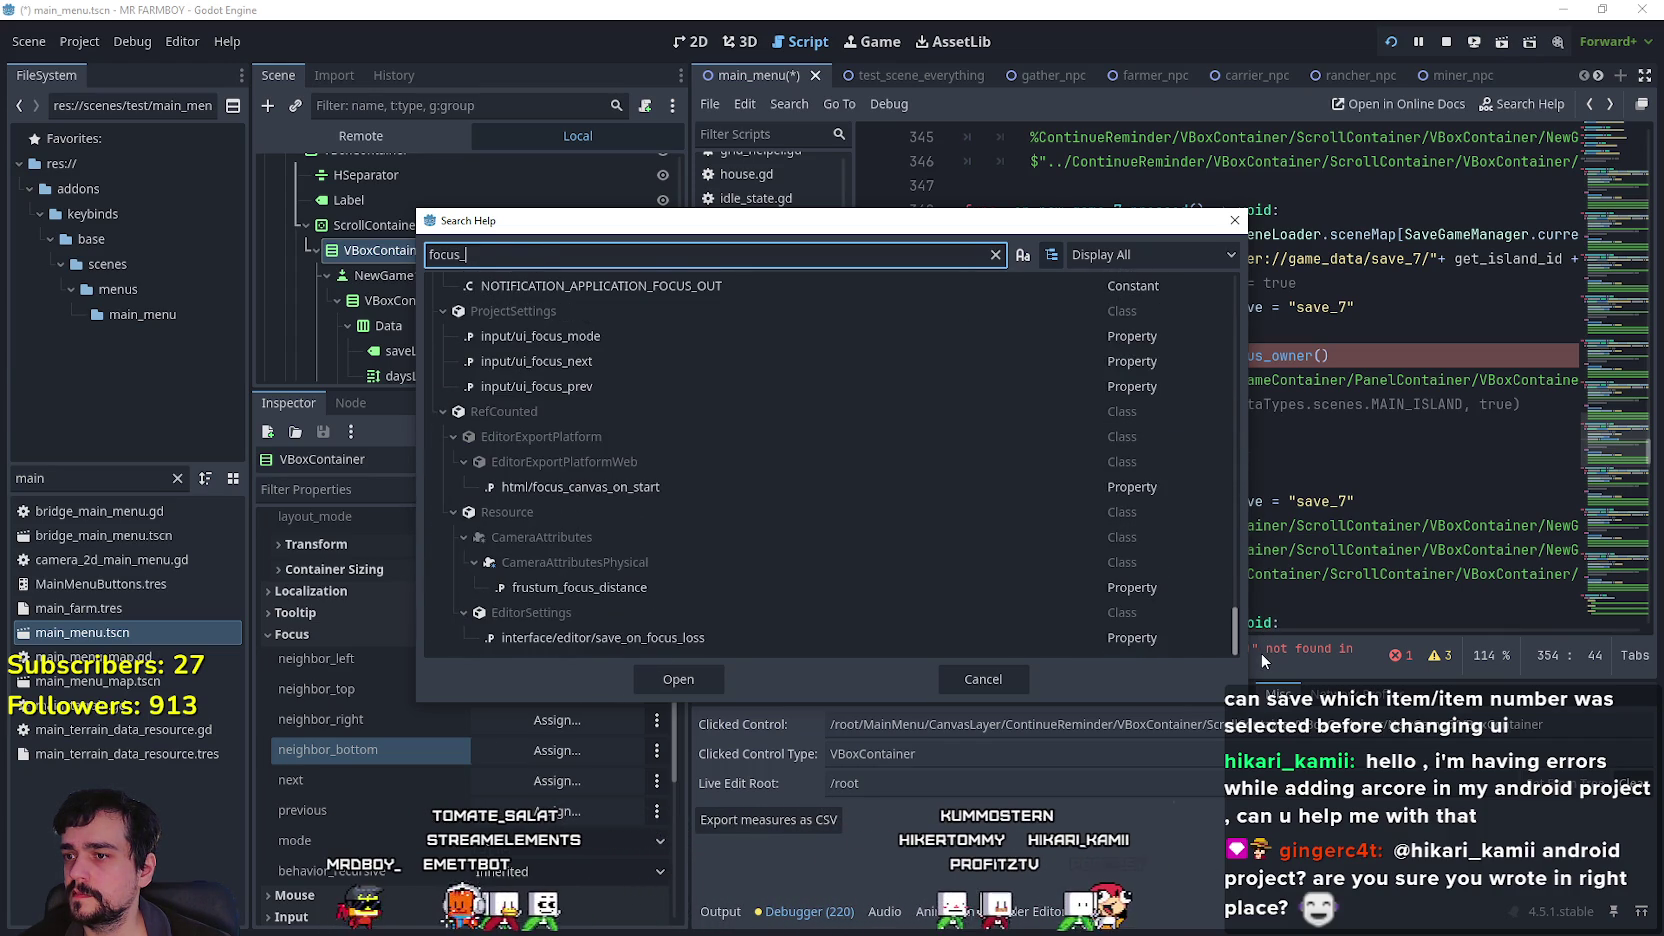
{"action": "type", "text": "own"}
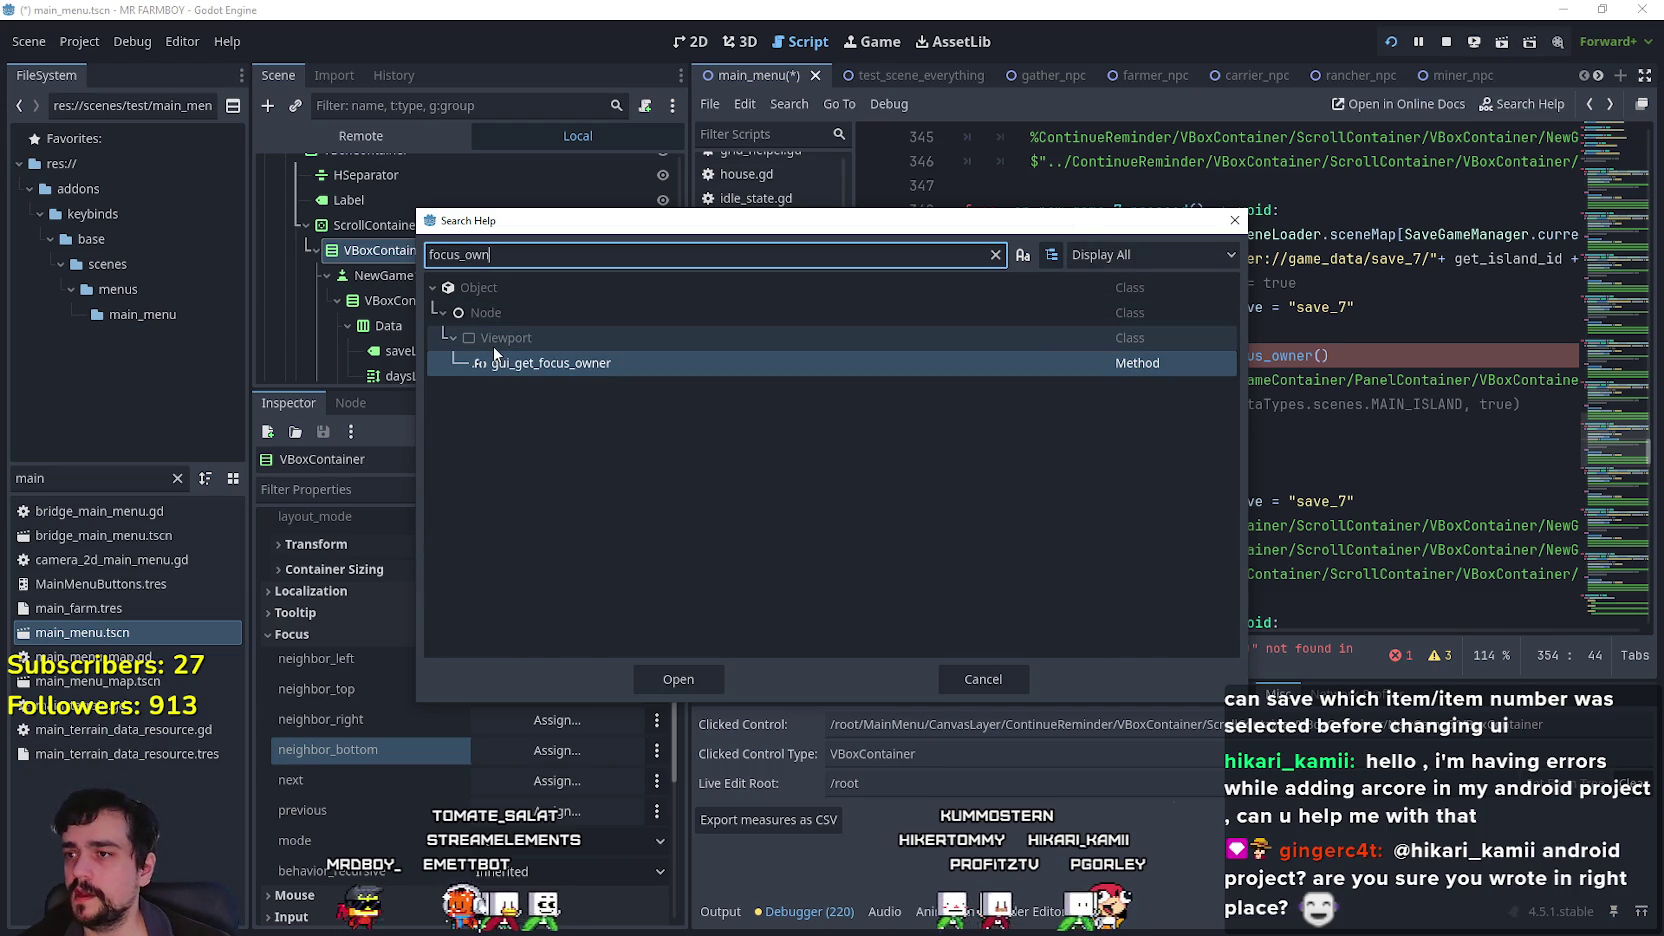
{"action": "left_click", "coordinate": [968, 679]}
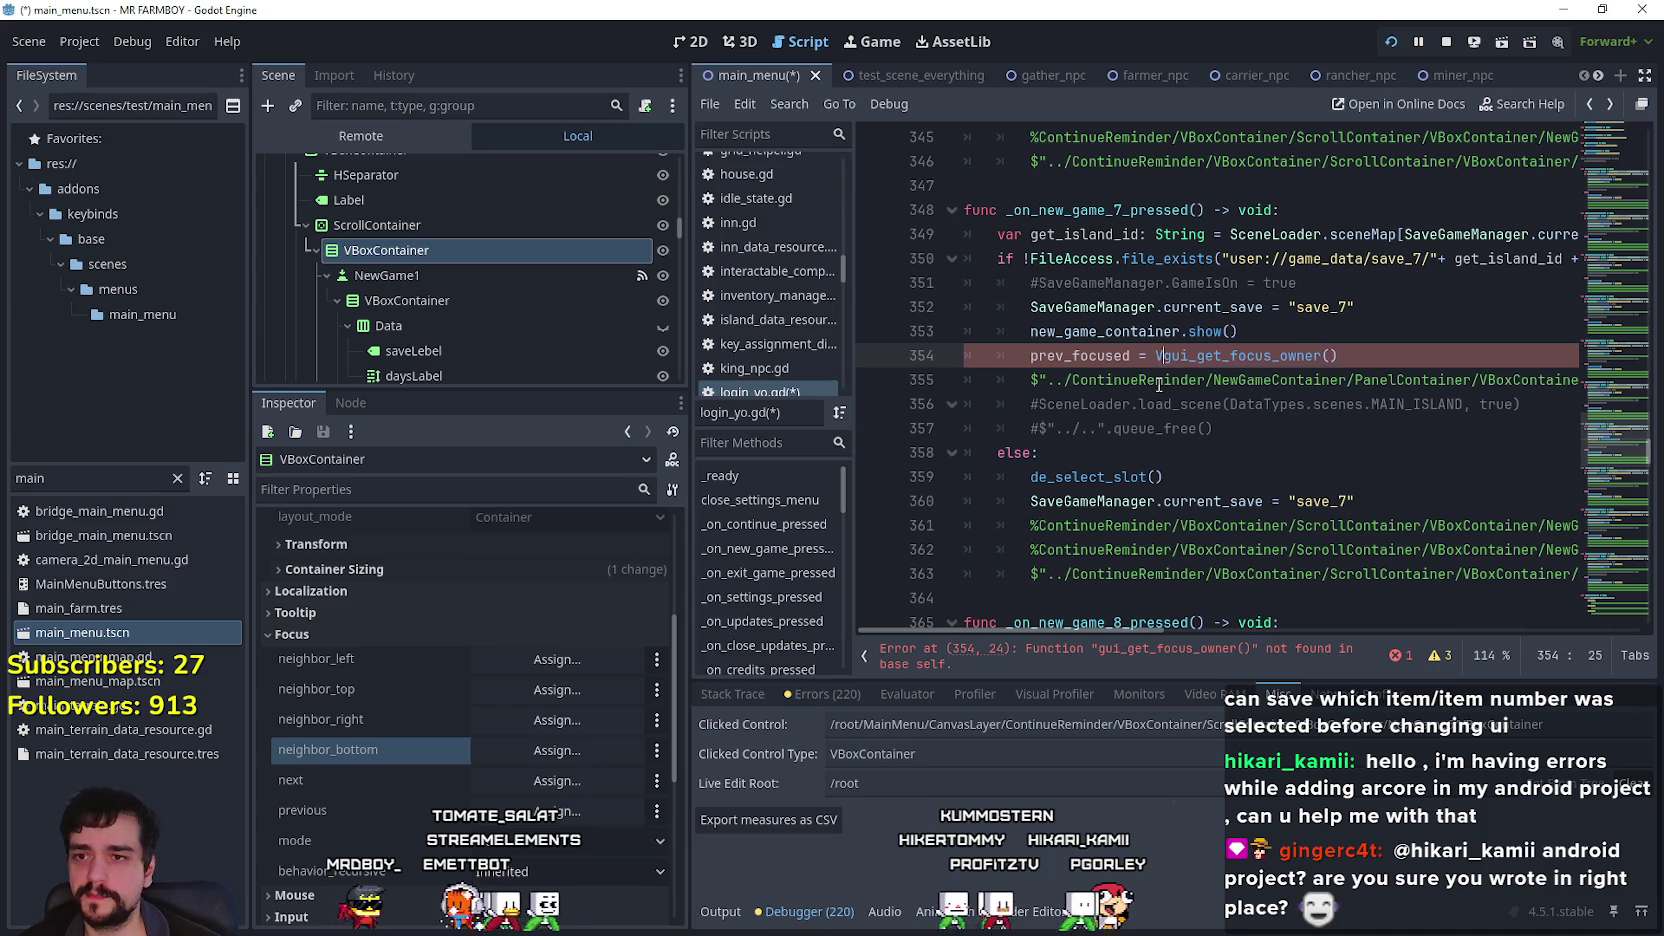
Make line 354 prev_focused = get_viewport().gui_get_focus_owner() using autocomplete, and save.
{"action": "type", "text": "View"}
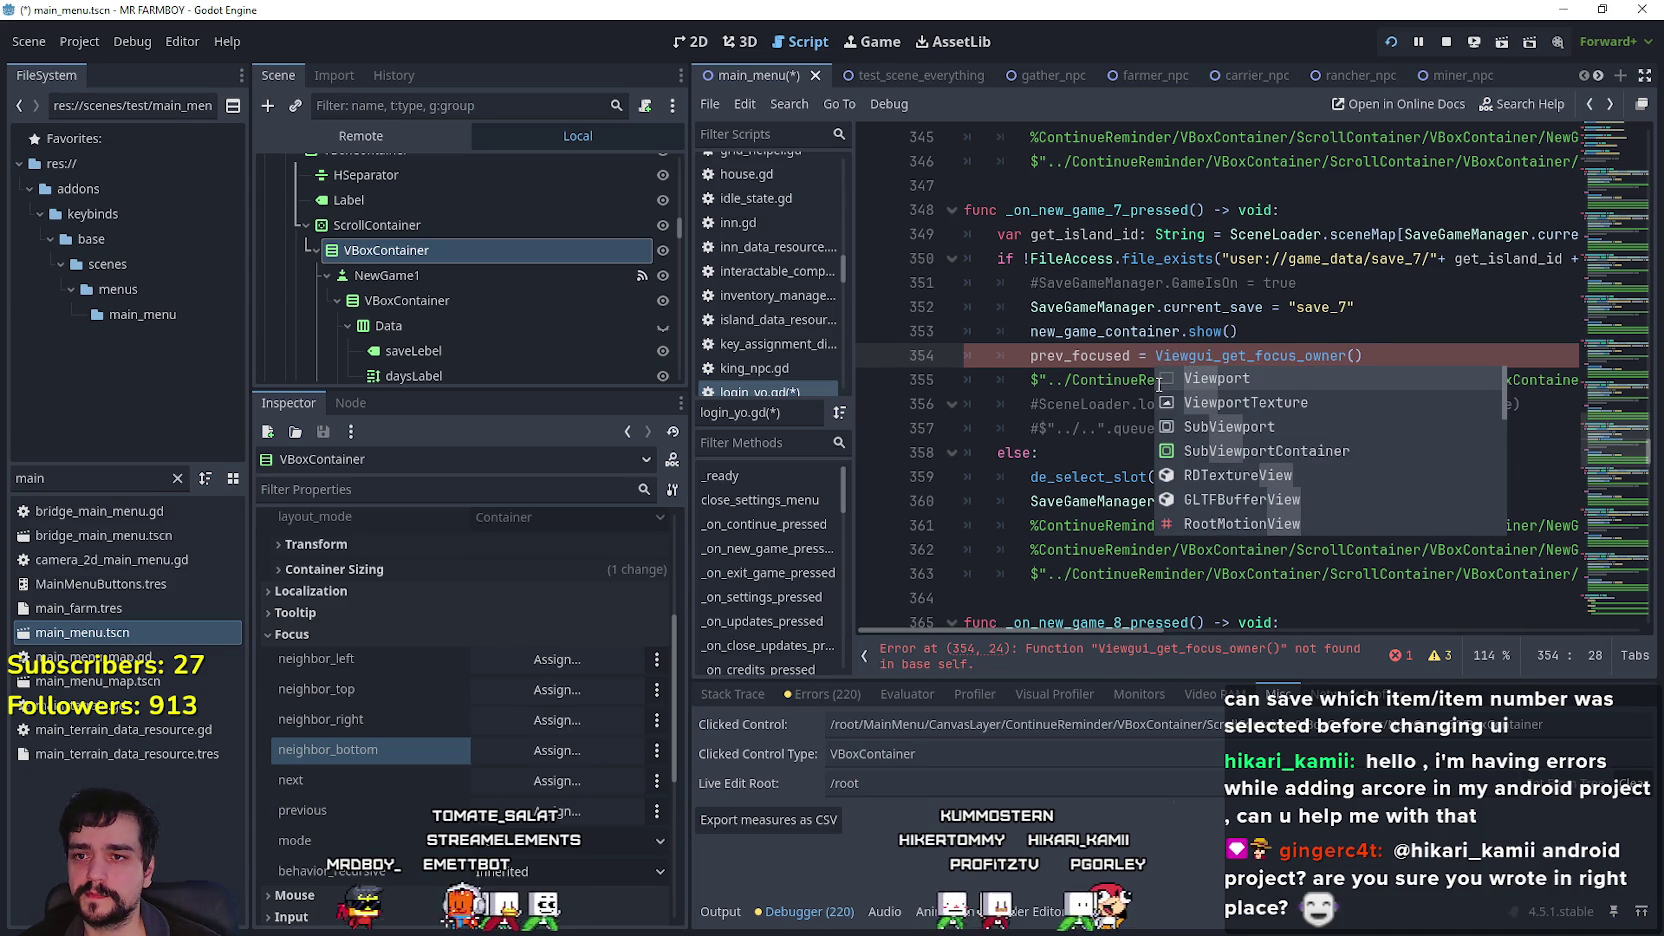
{"action": "type", "text": "port"}
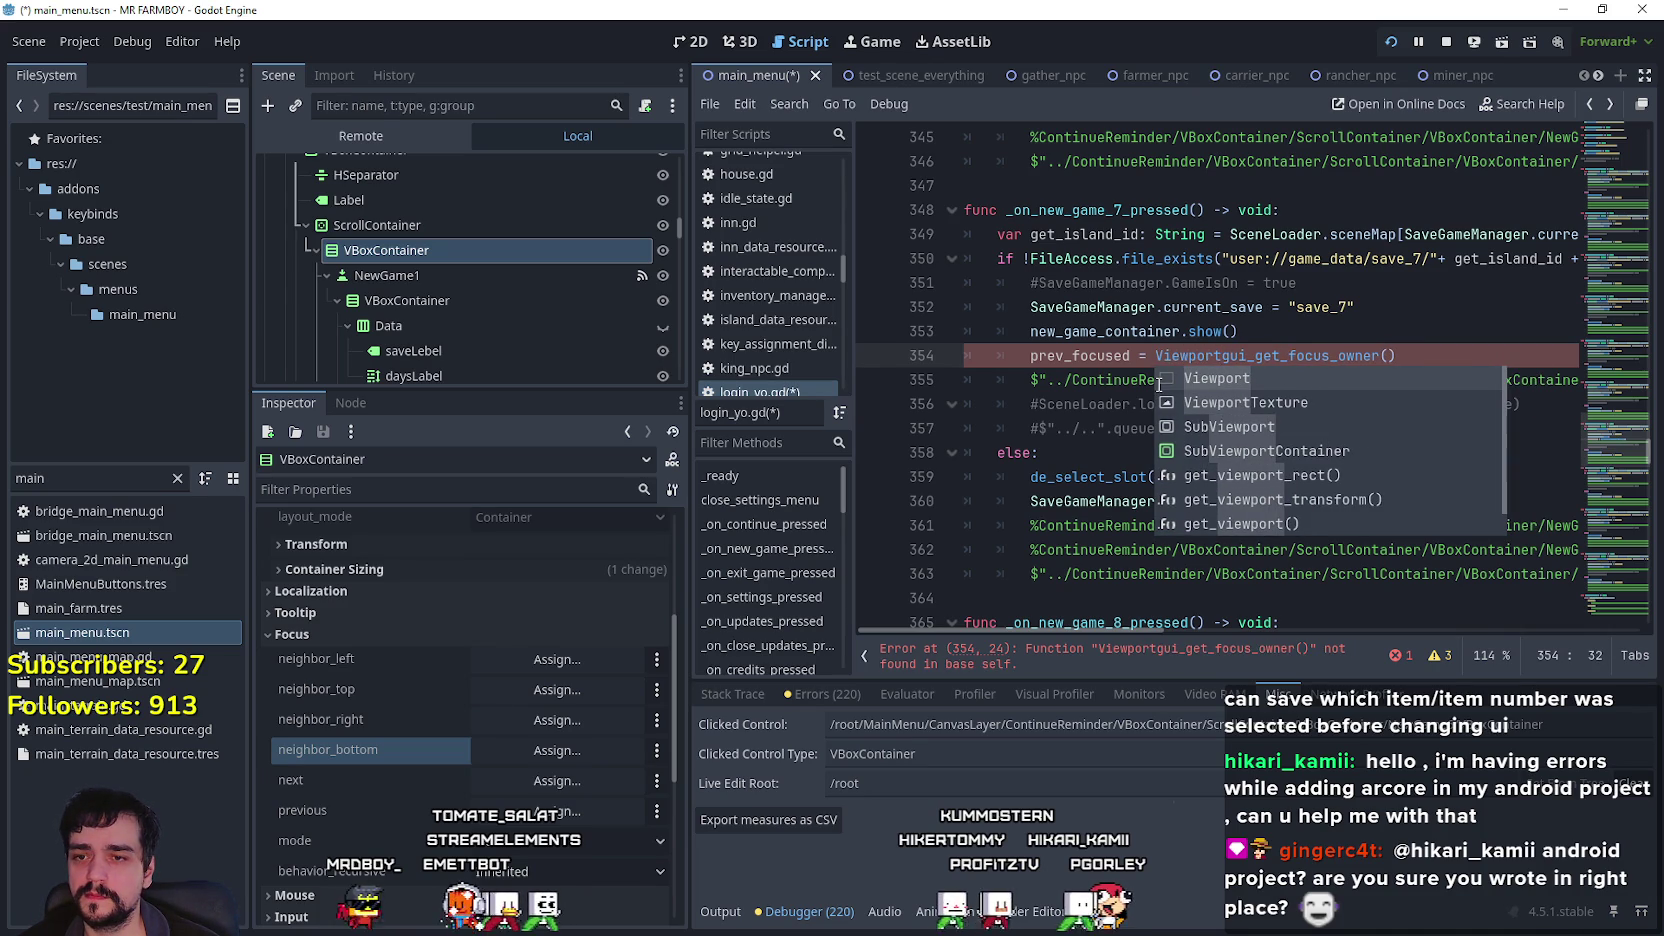
{"action": "key", "text": "Down"}
{"action": "key", "text": "Down"}
{"action": "key", "text": "Down"}
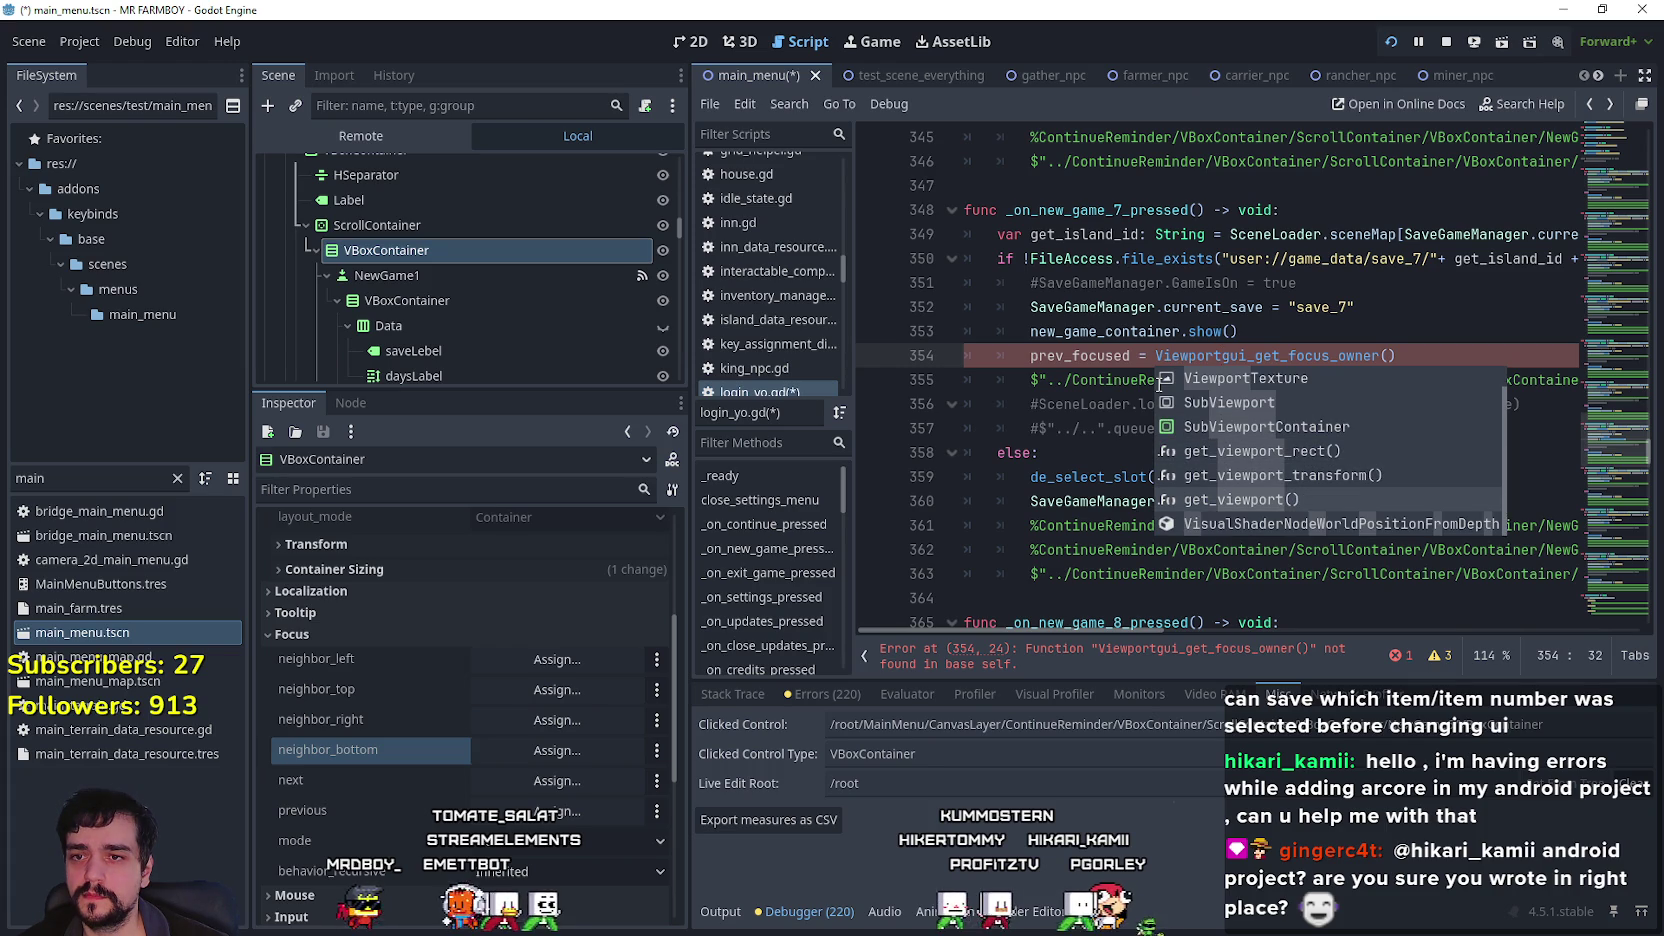
{"action": "key", "text": "Tab"}
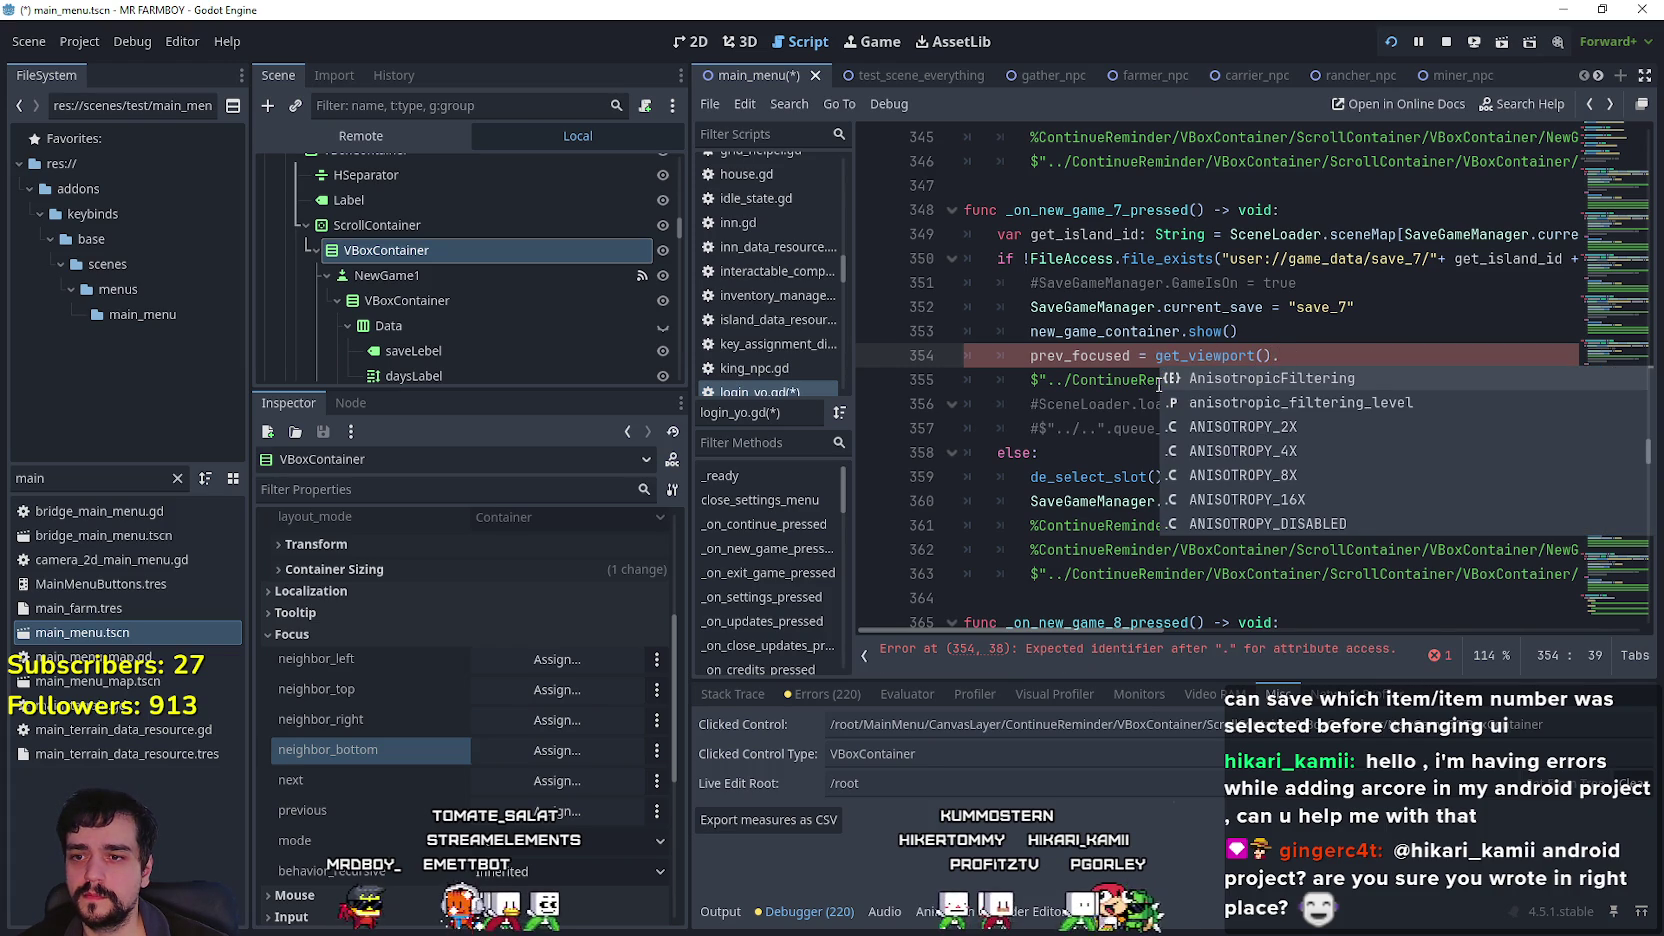
{"action": "type", "text": "get_"}
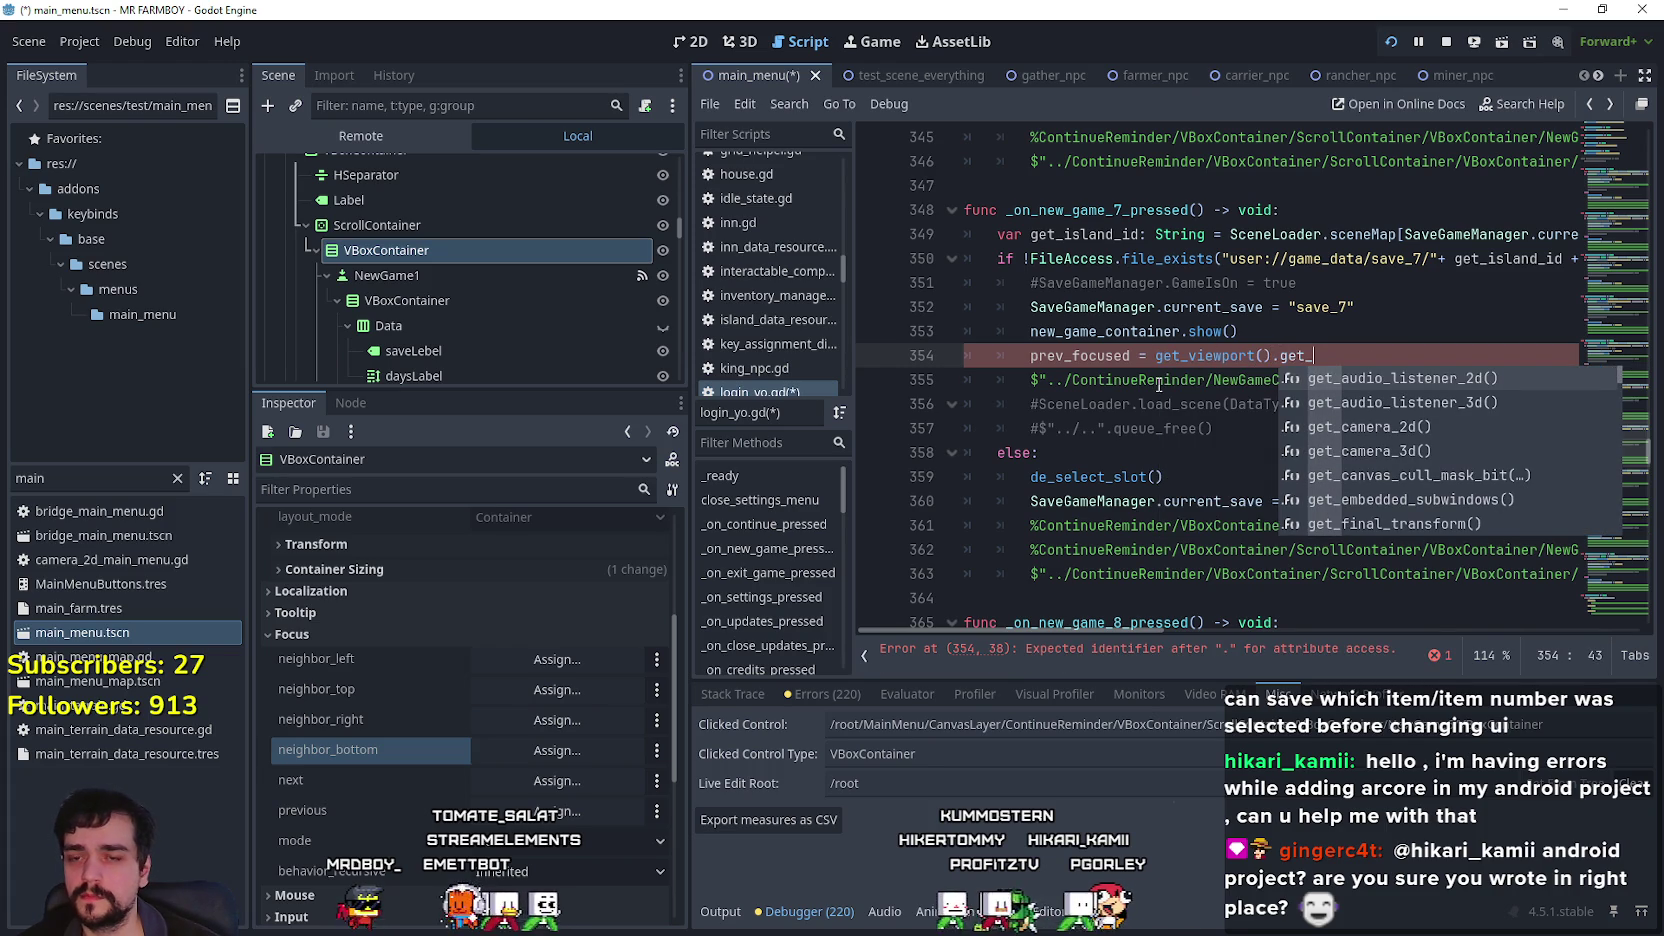
{"action": "key", "text": "BackSpace"}
{"action": "key", "text": "BackSpace"}
{"action": "key", "text": "BackSpace"}
{"action": "type", "text": "ui"}
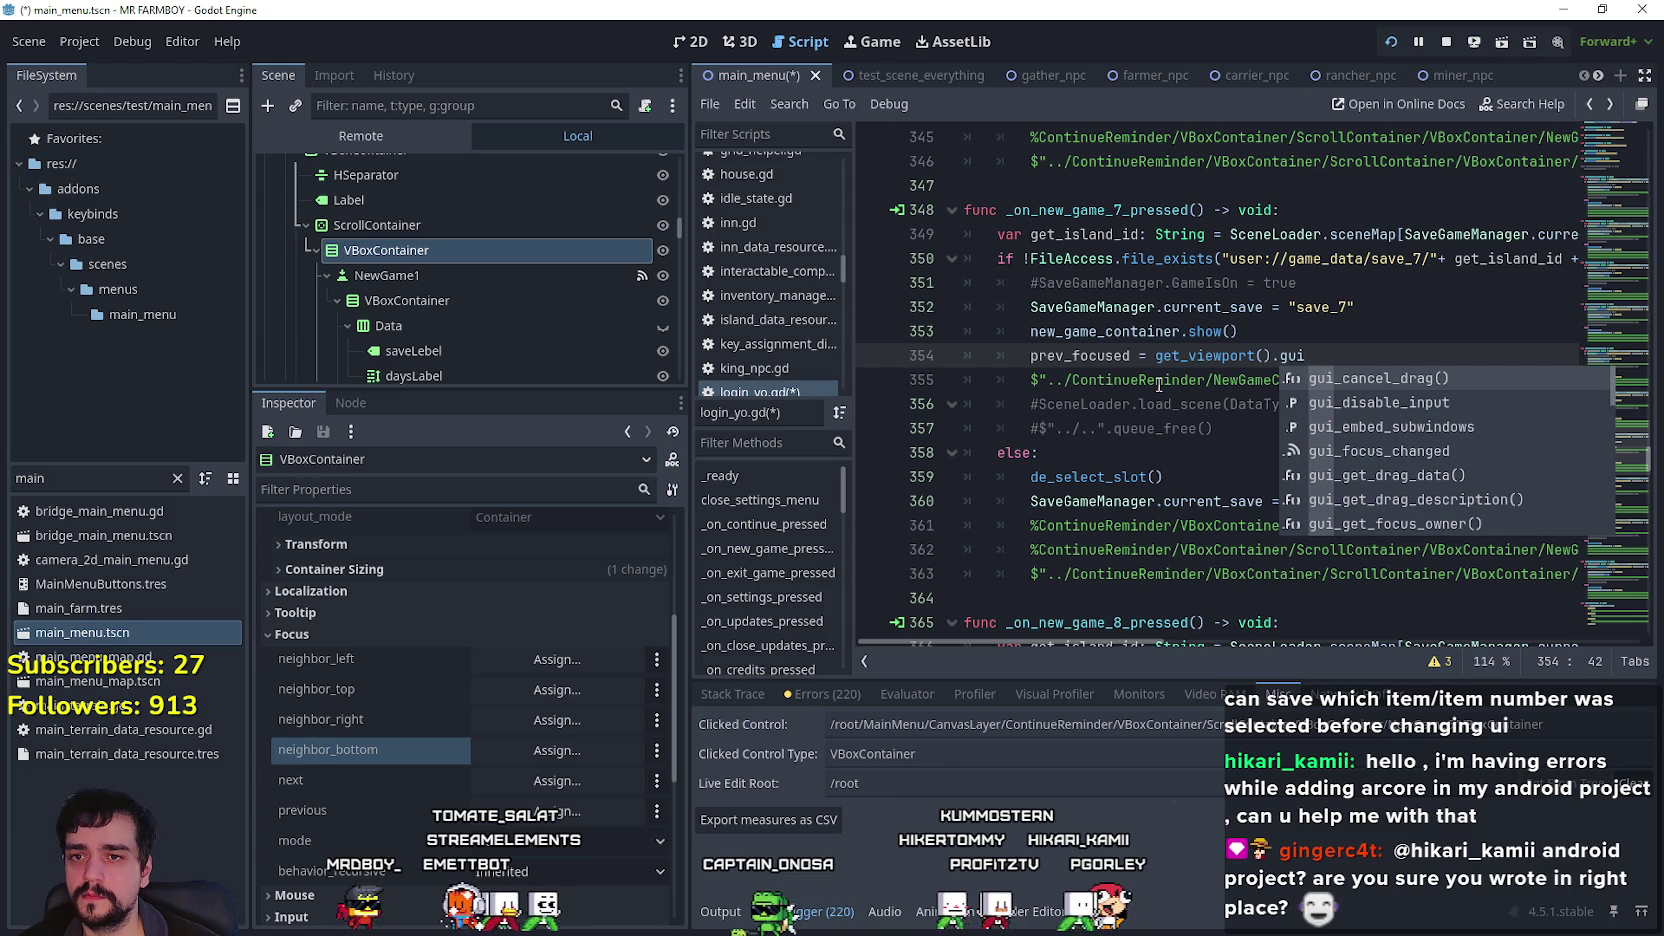
{"action": "type", "text": "_fo"}
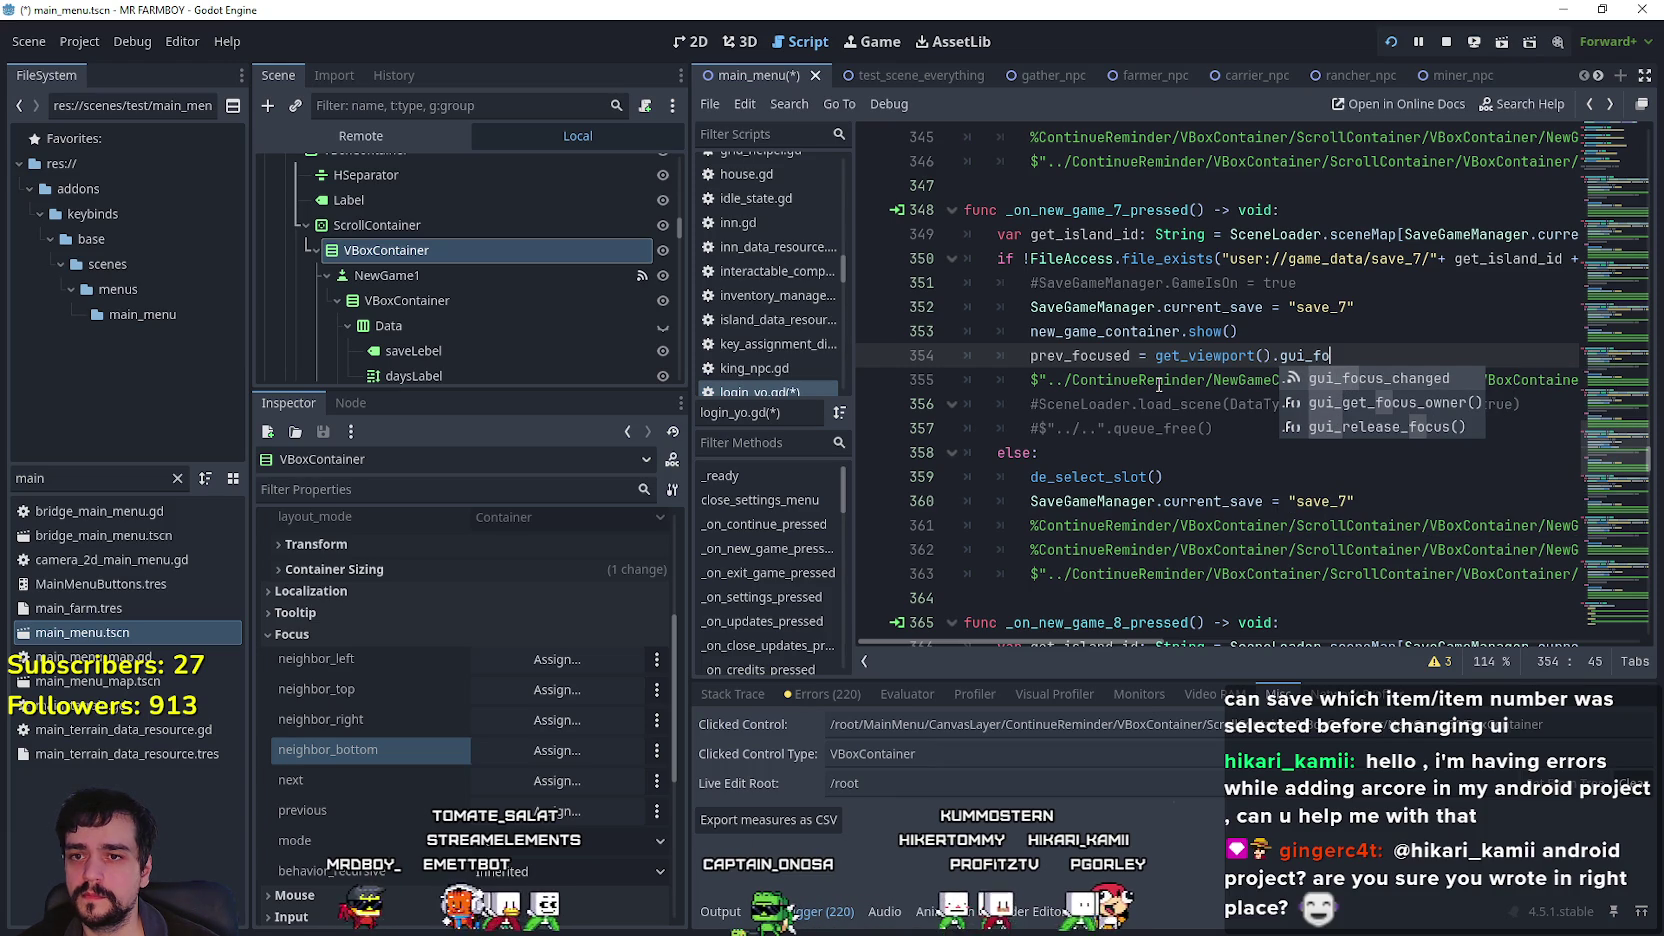
{"action": "key", "text": "Down"}
{"action": "key", "text": "Return"}
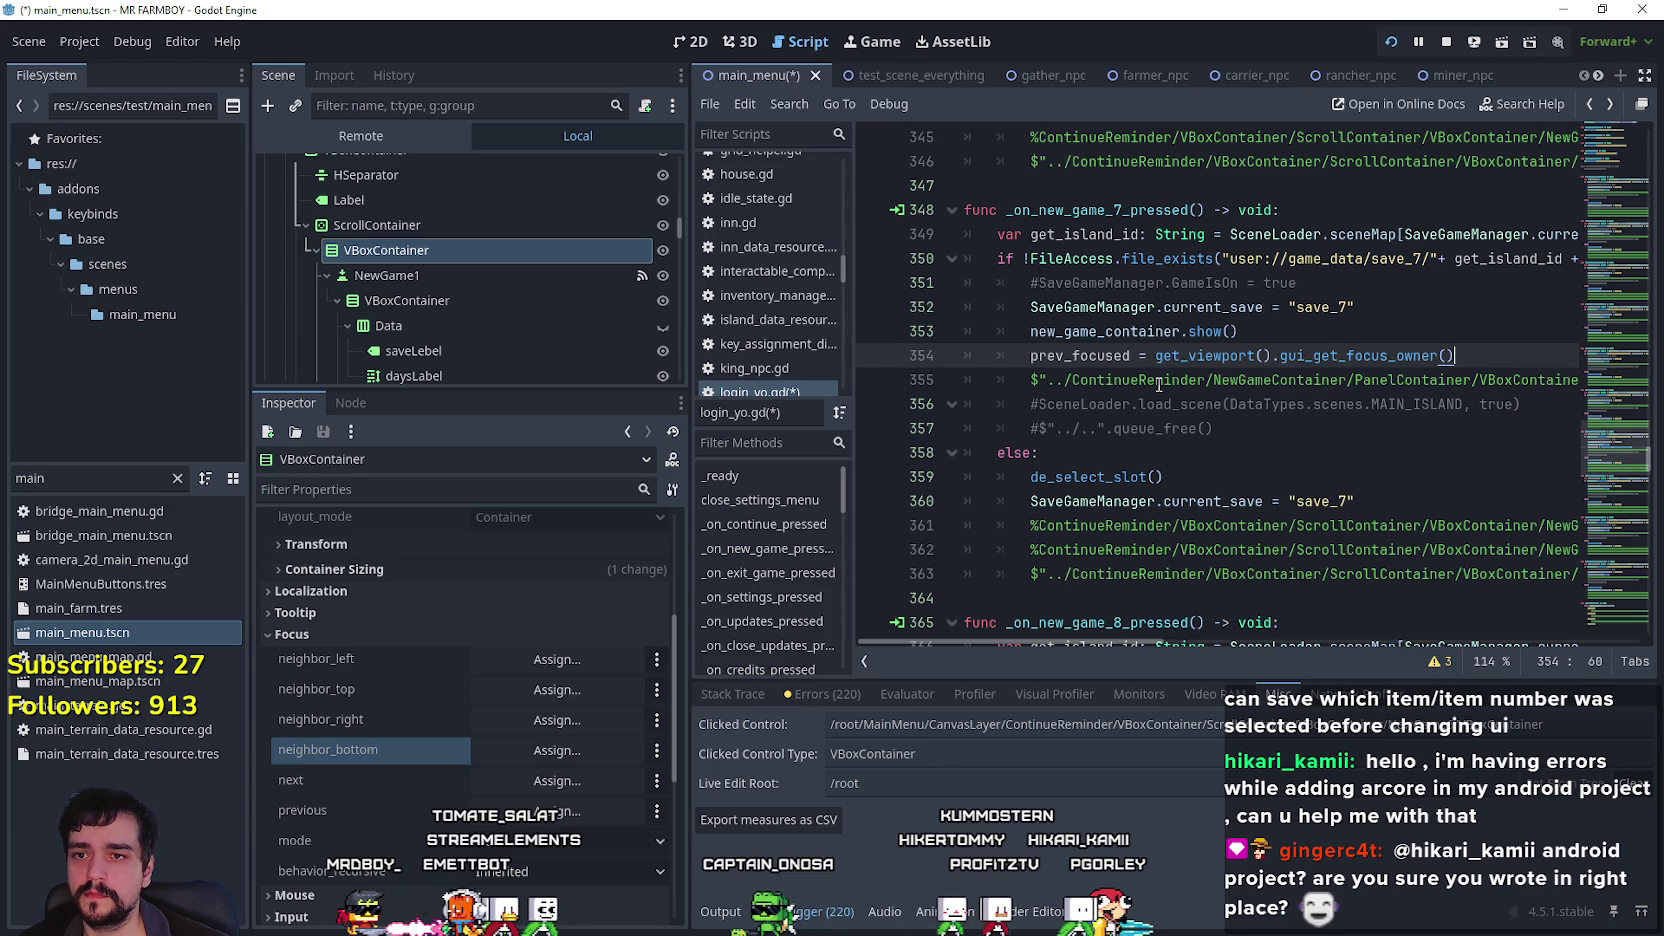
{"action": "key", "text": "ctrl+s"}
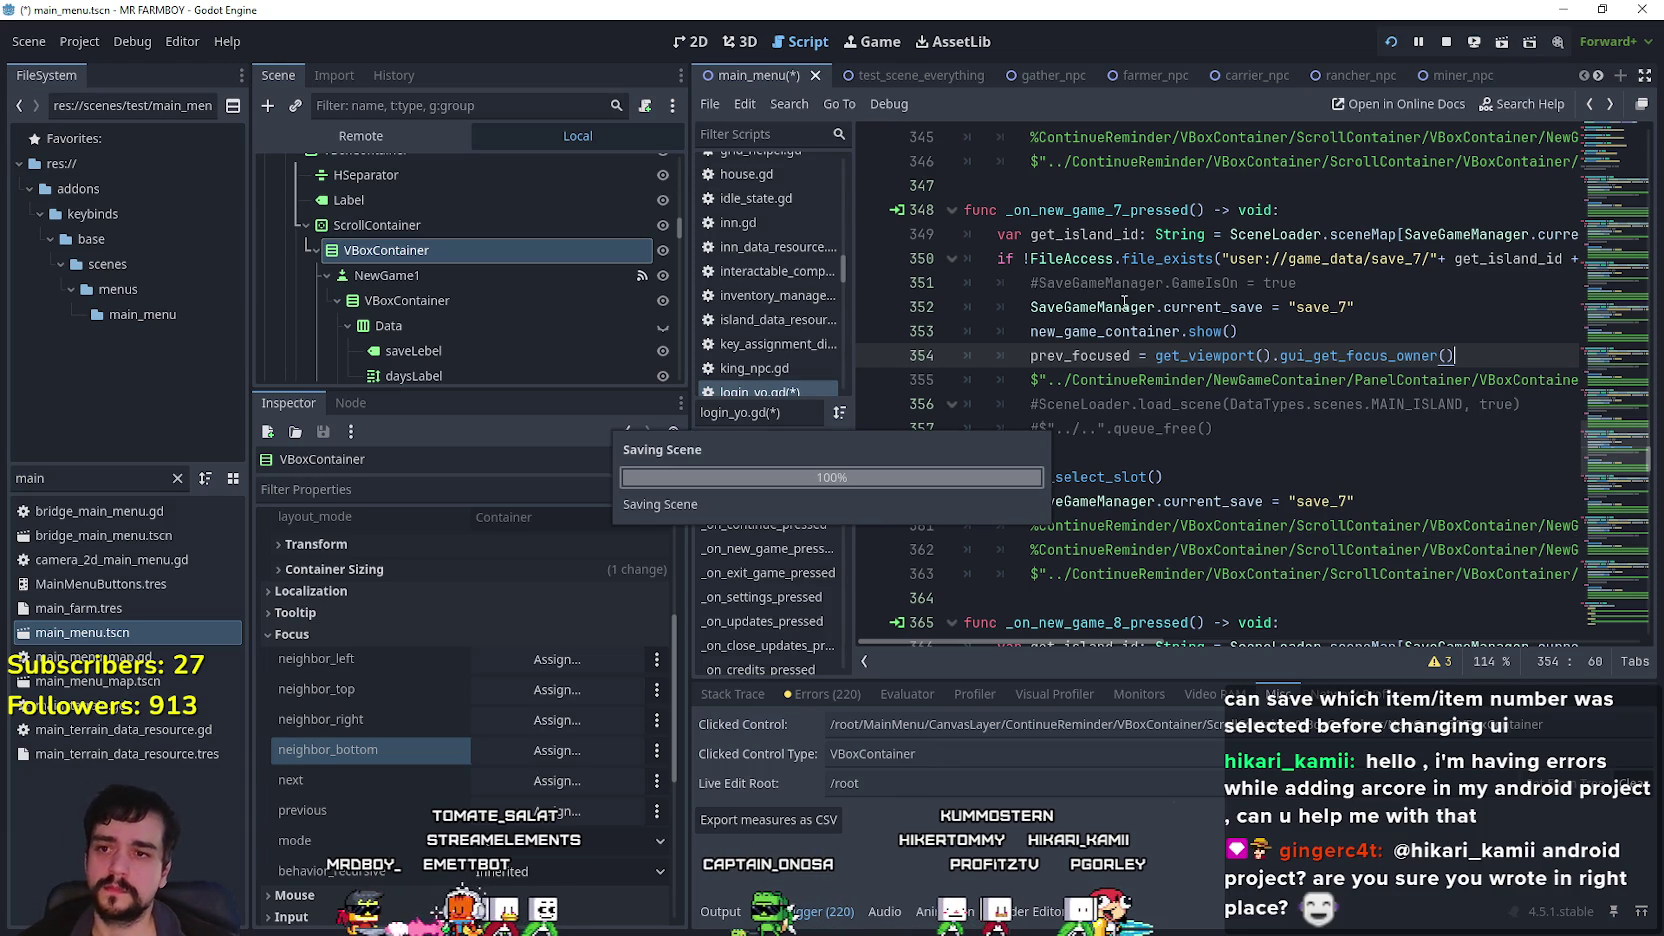
Dismiss the get_viewport documentation popup and return to the running MR FARMBOY game.
{"action": "left_click", "coordinate": [1163, 379]}
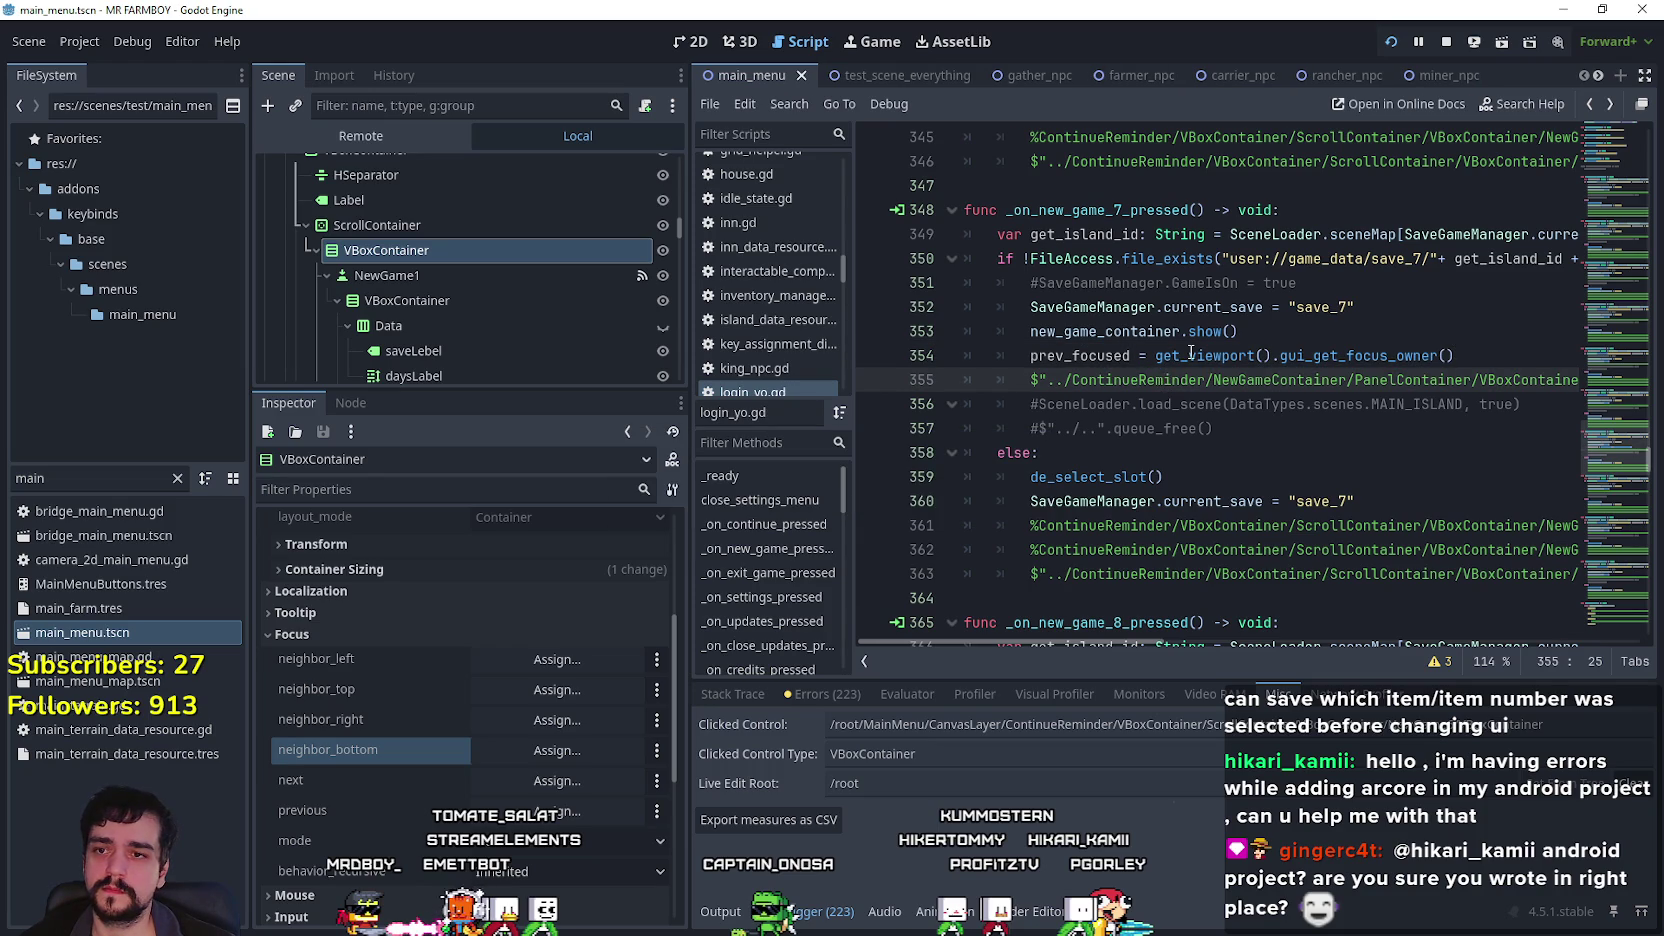
{"action": "mouse_move", "coordinate": [1190, 353]}
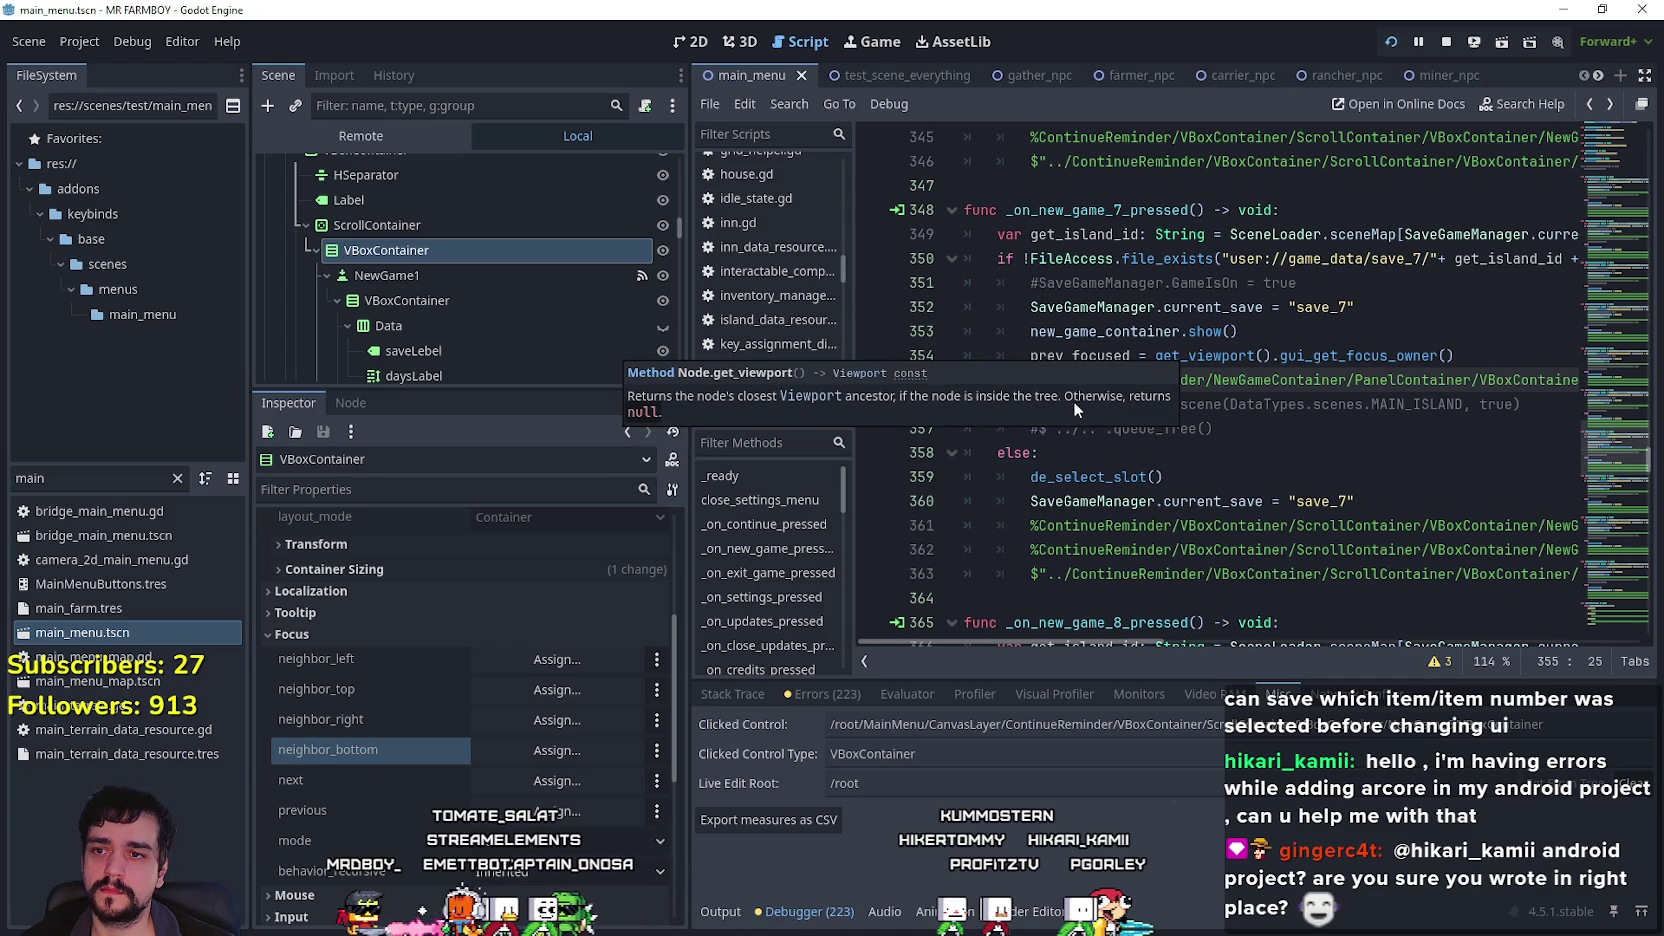
{"action": "left_click", "coordinate": [1293, 356]}
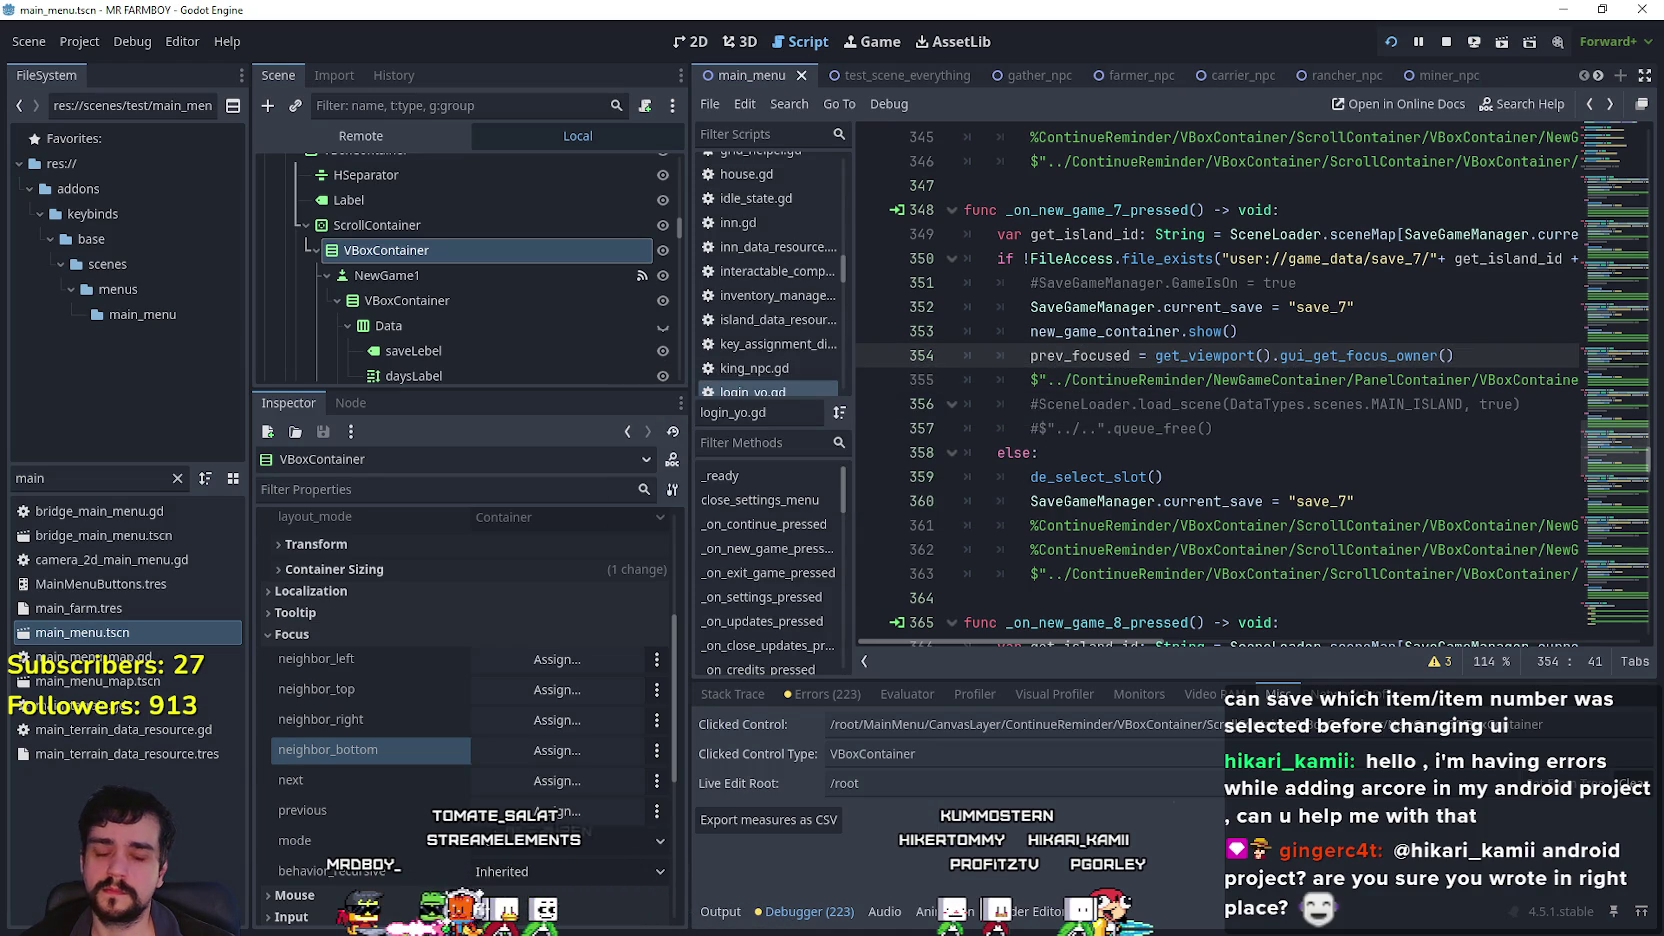
{"action": "key", "text": "alt+Tab"}
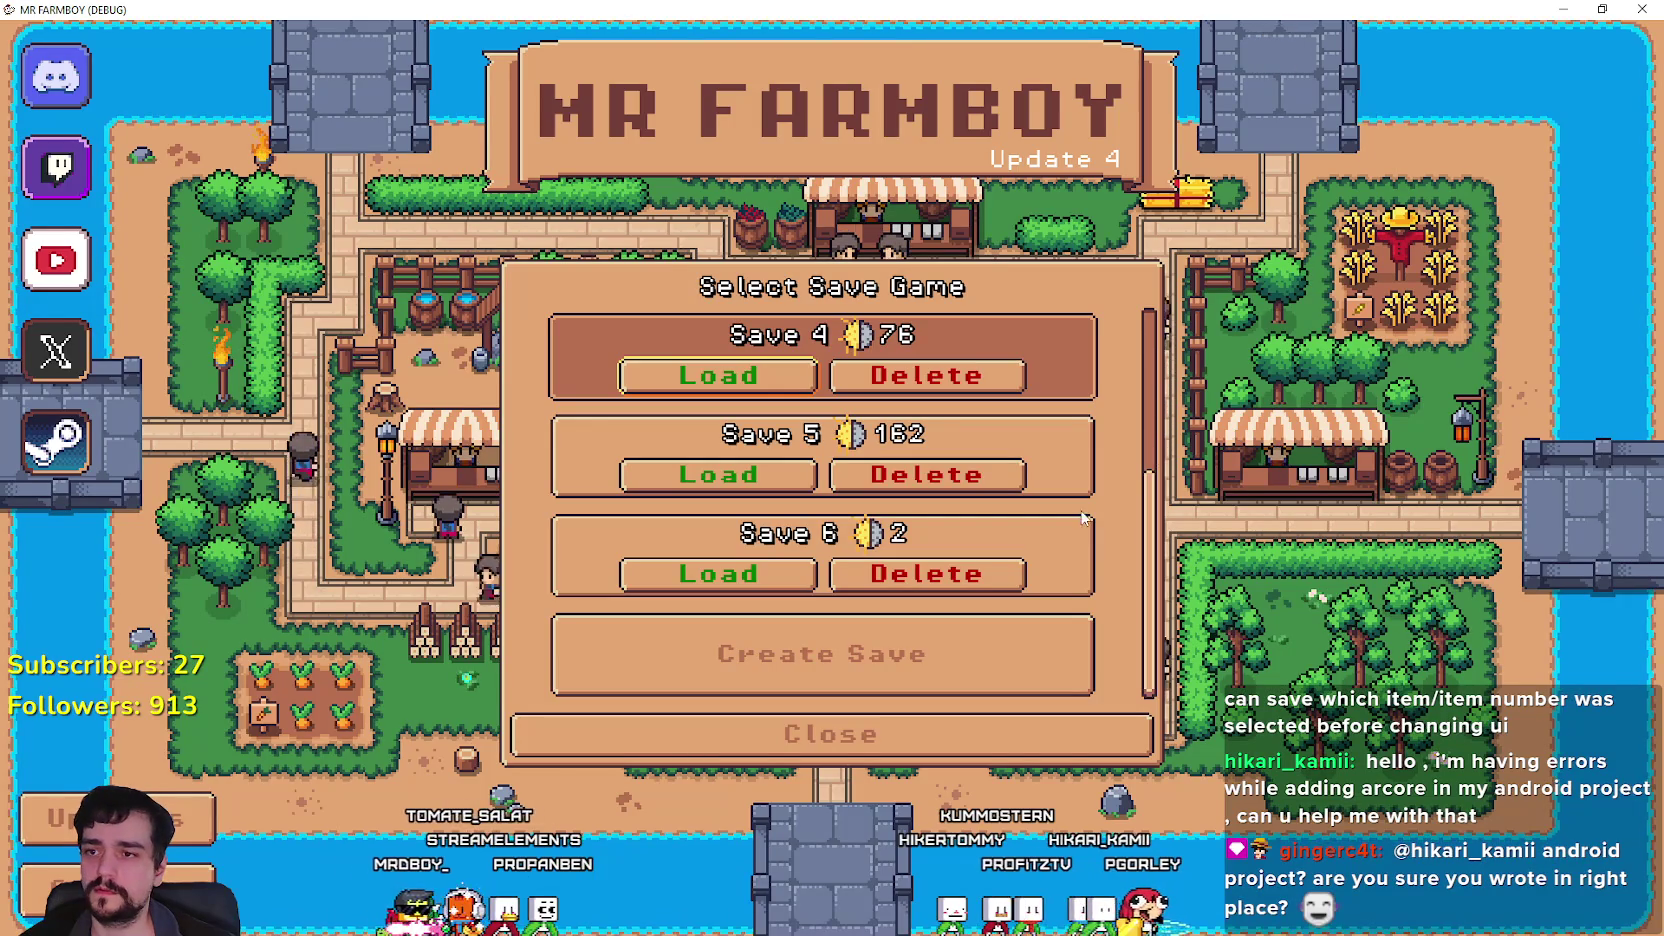
Open and cancel MR FARMBOY's New Game dialog three times, then return to the Godot editor.
{"action": "left_click", "coordinate": [1040, 648]}
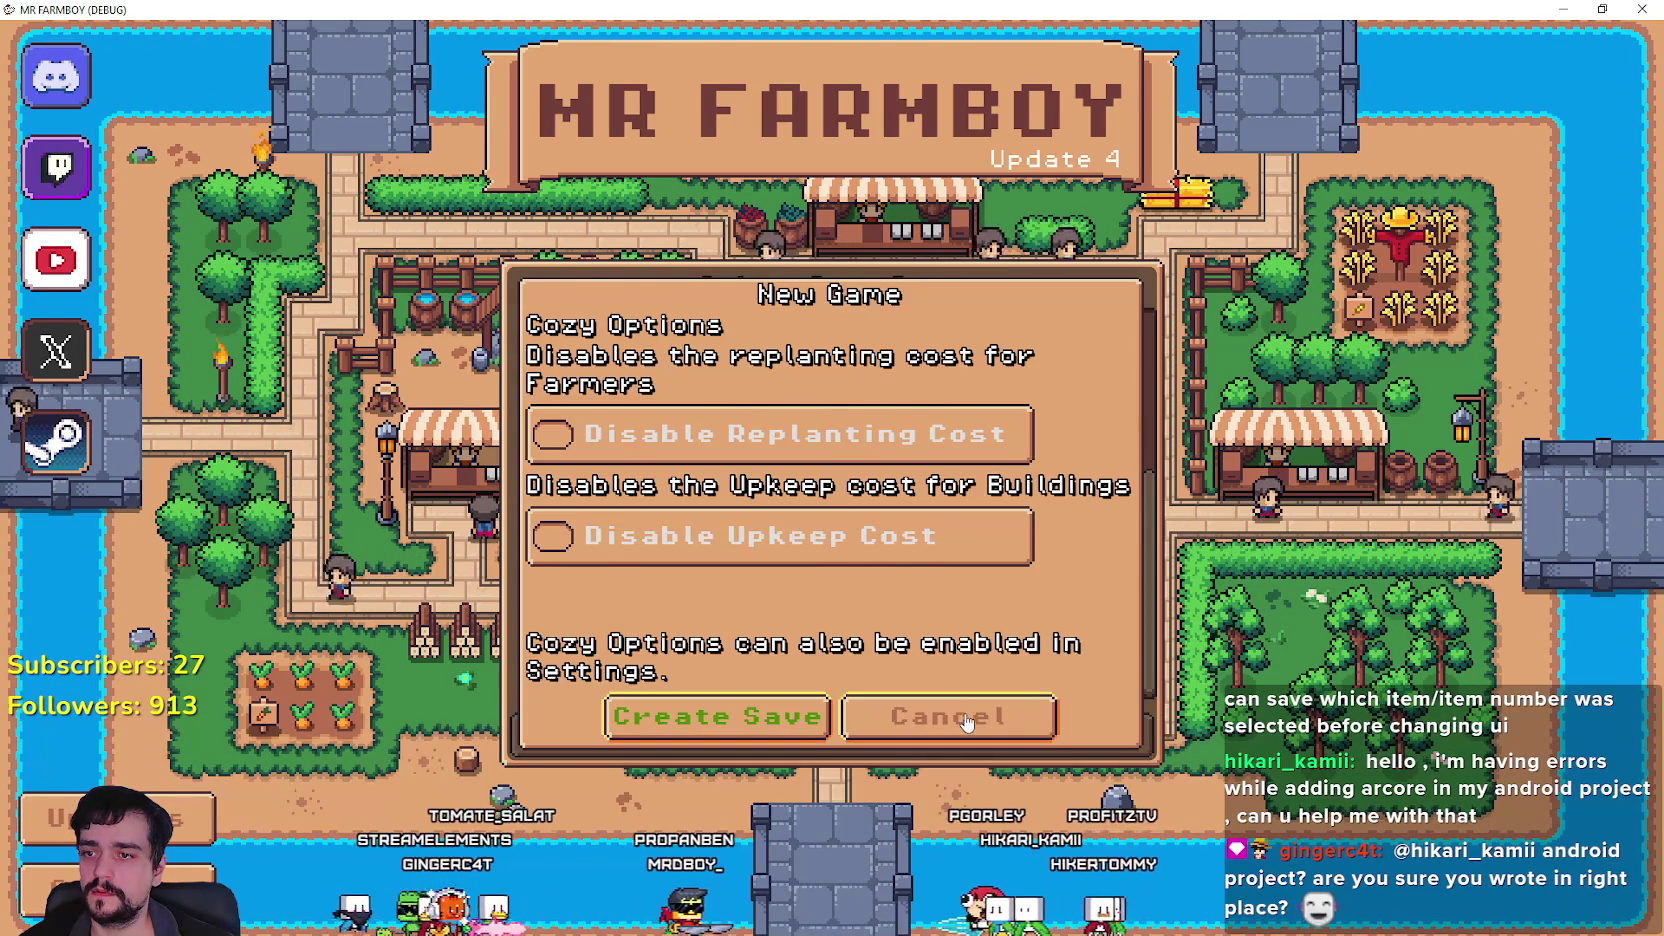
{"action": "left_click", "coordinate": [1228, 617]}
{"action": "left_click", "coordinate": [985, 645]}
{"action": "left_click", "coordinate": [1208, 677]}
{"action": "left_click", "coordinate": [1077, 668]}
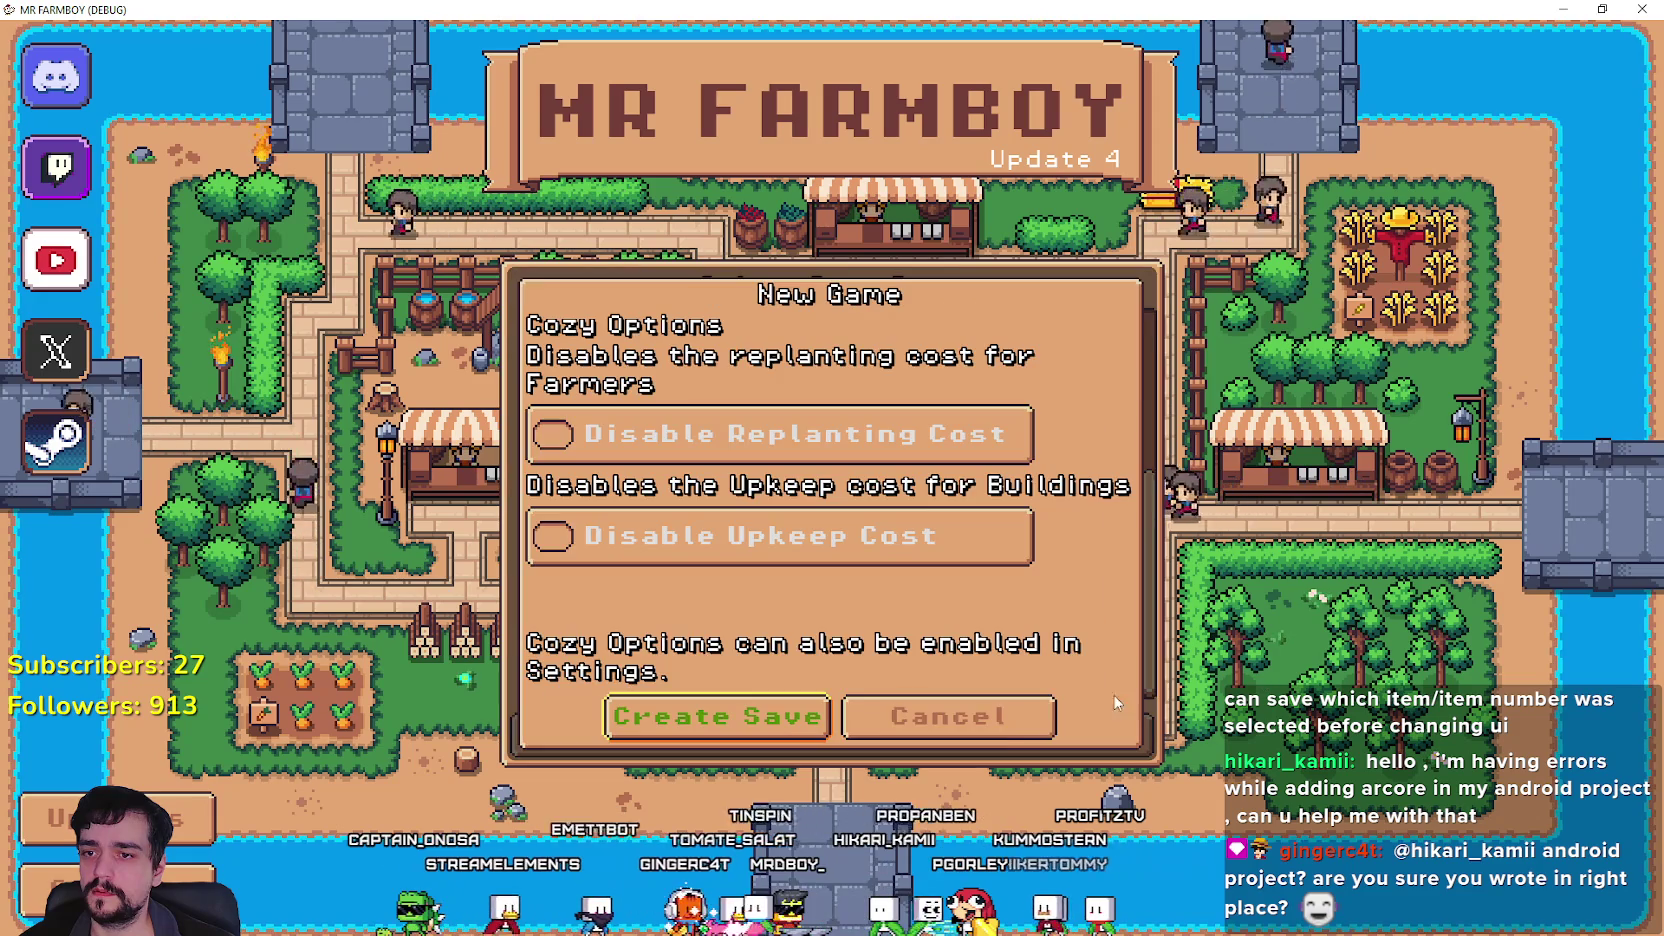
{"action": "left_click", "coordinate": [995, 728]}
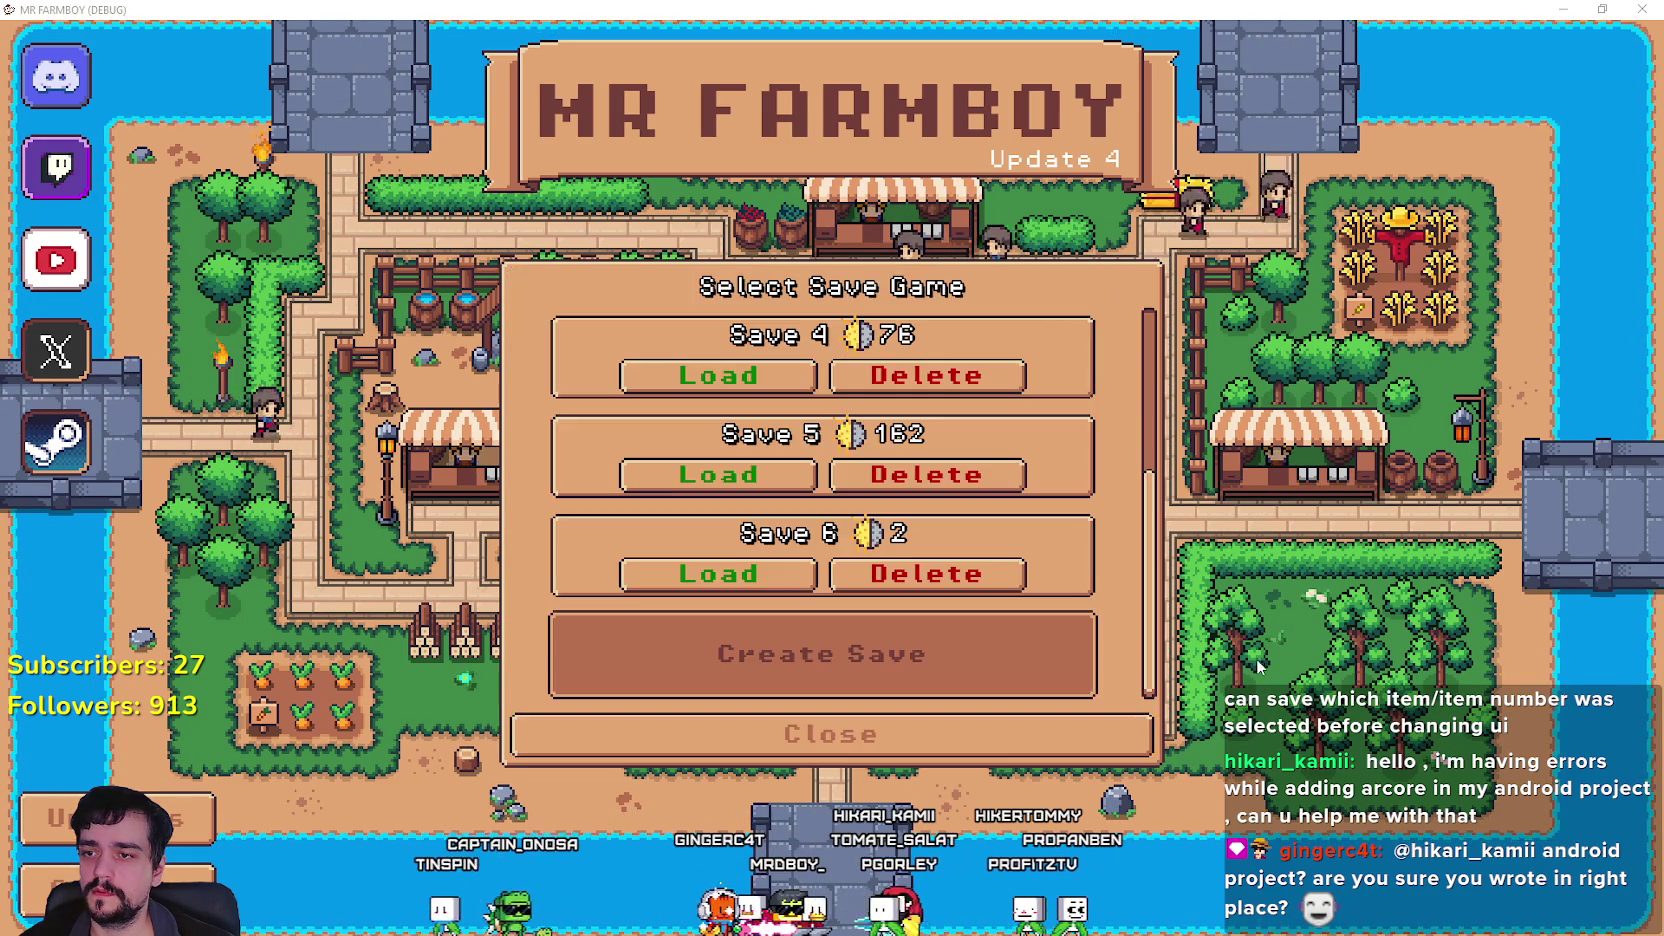
{"action": "key", "text": "alt+Tab"}
{"action": "scroll", "coordinate": [1241, 468], "scroll_direction": "down", "scroll_amount": 15}
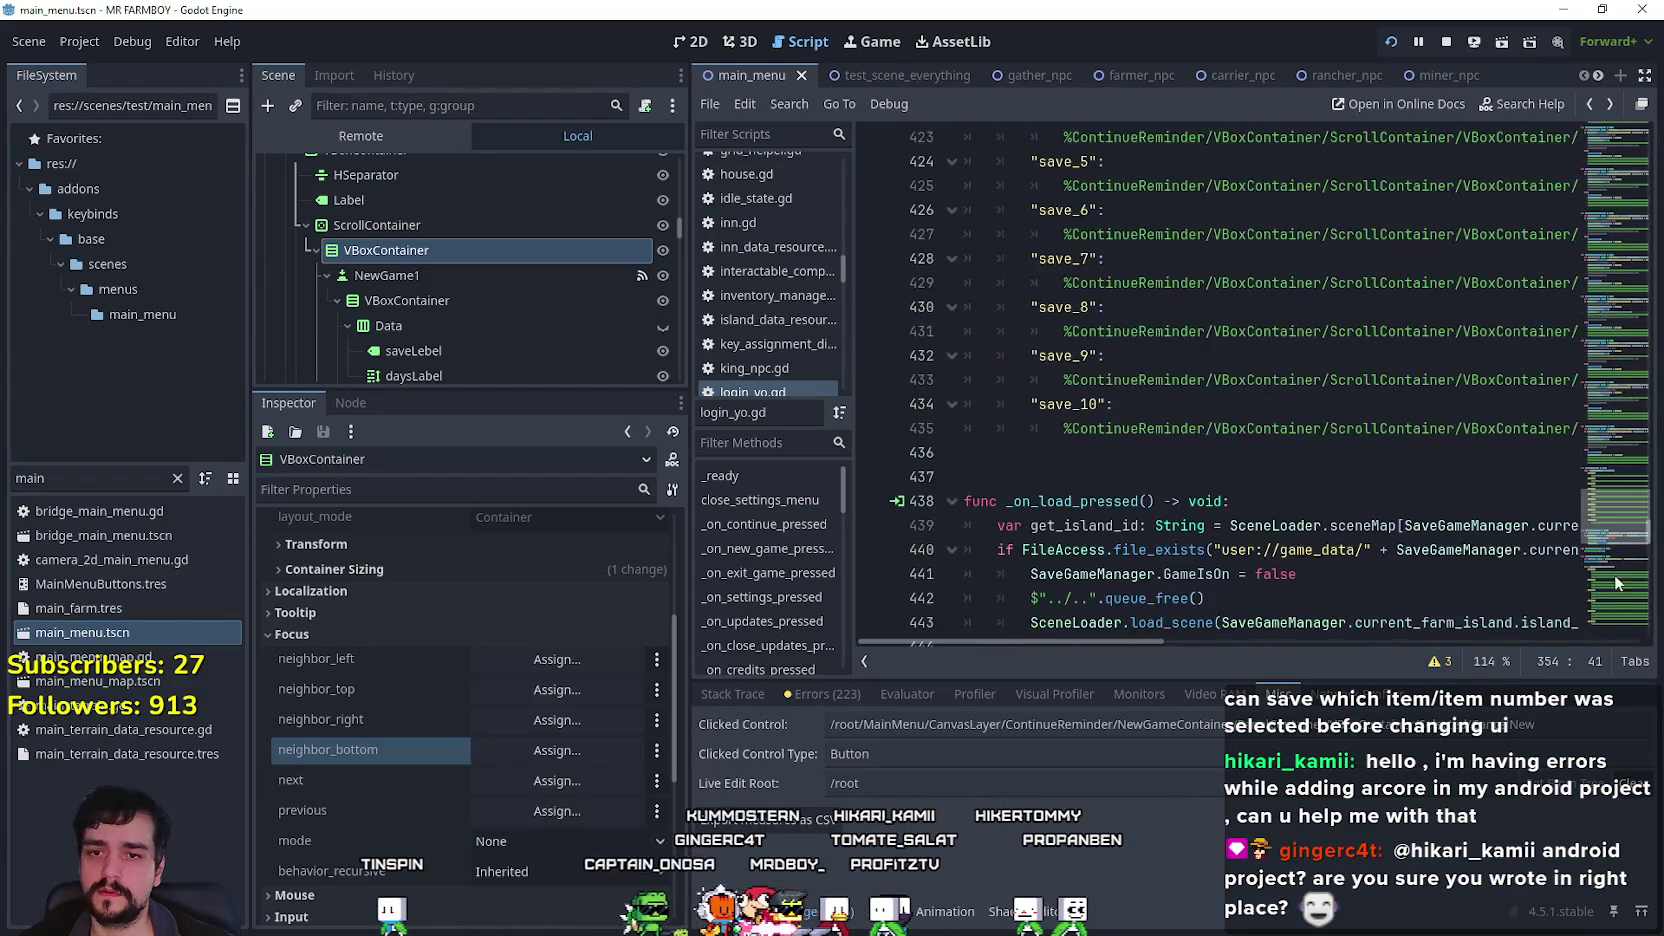
Add prev_focused.grab_focus() after new_game_container.hide() in _on_cancel_new_pressed and save main_menu.gd.
{"action": "left_click", "coordinate": [1604, 590]}
{"action": "left_click", "coordinate": [1281, 534]}
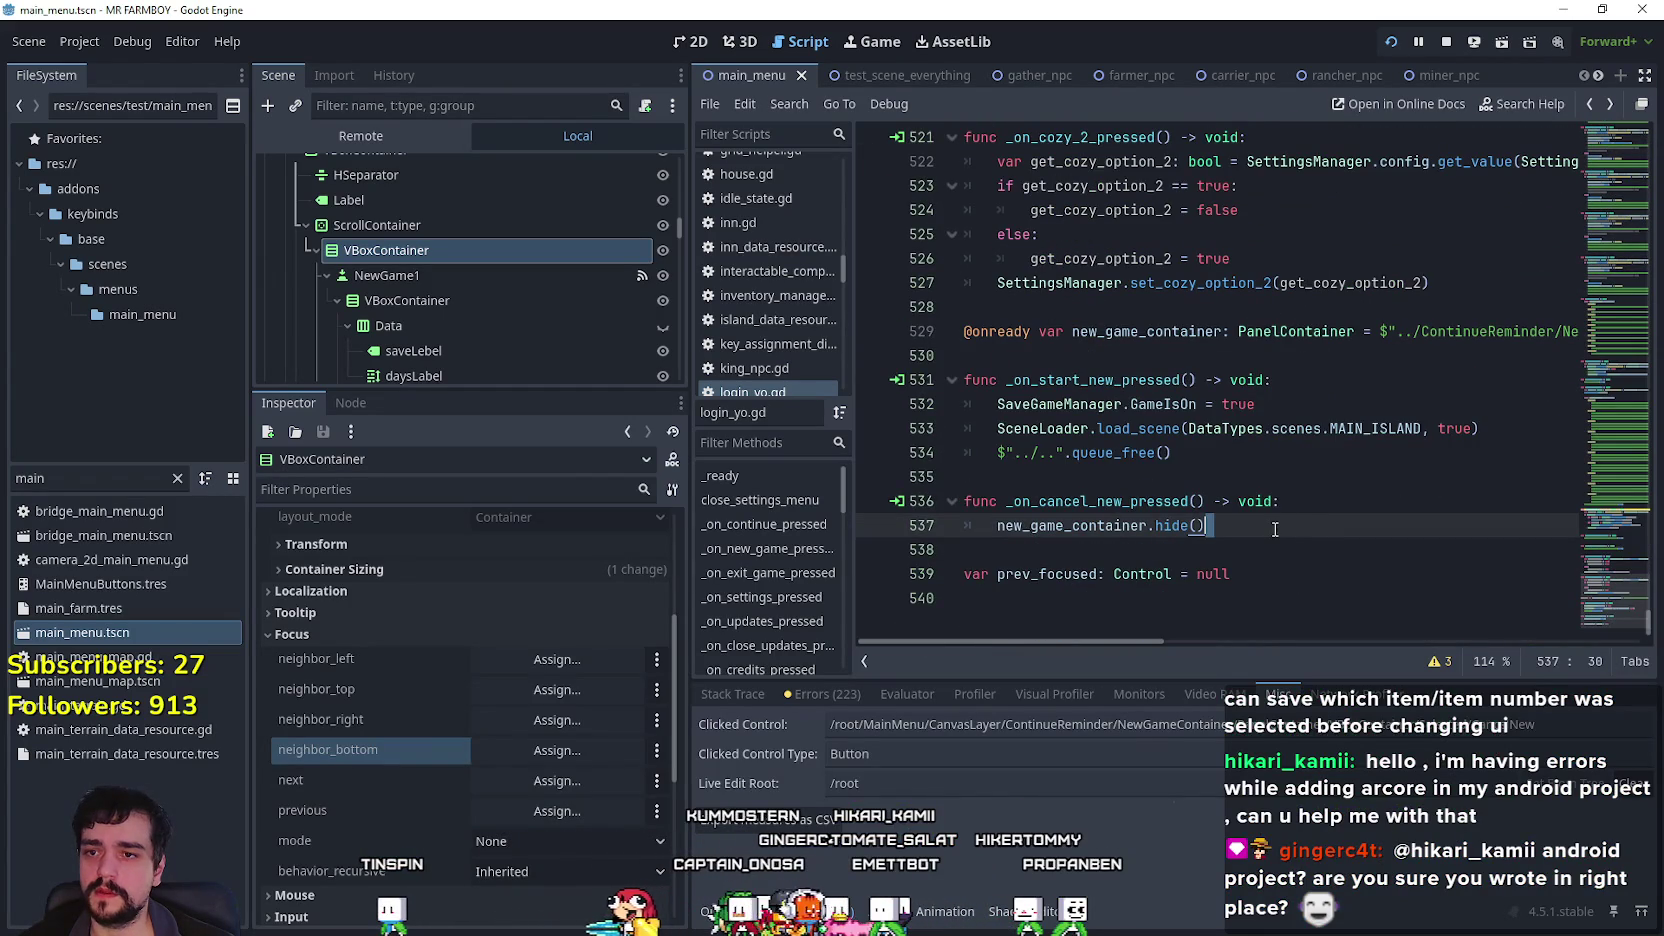
{"action": "key", "text": "Return"}
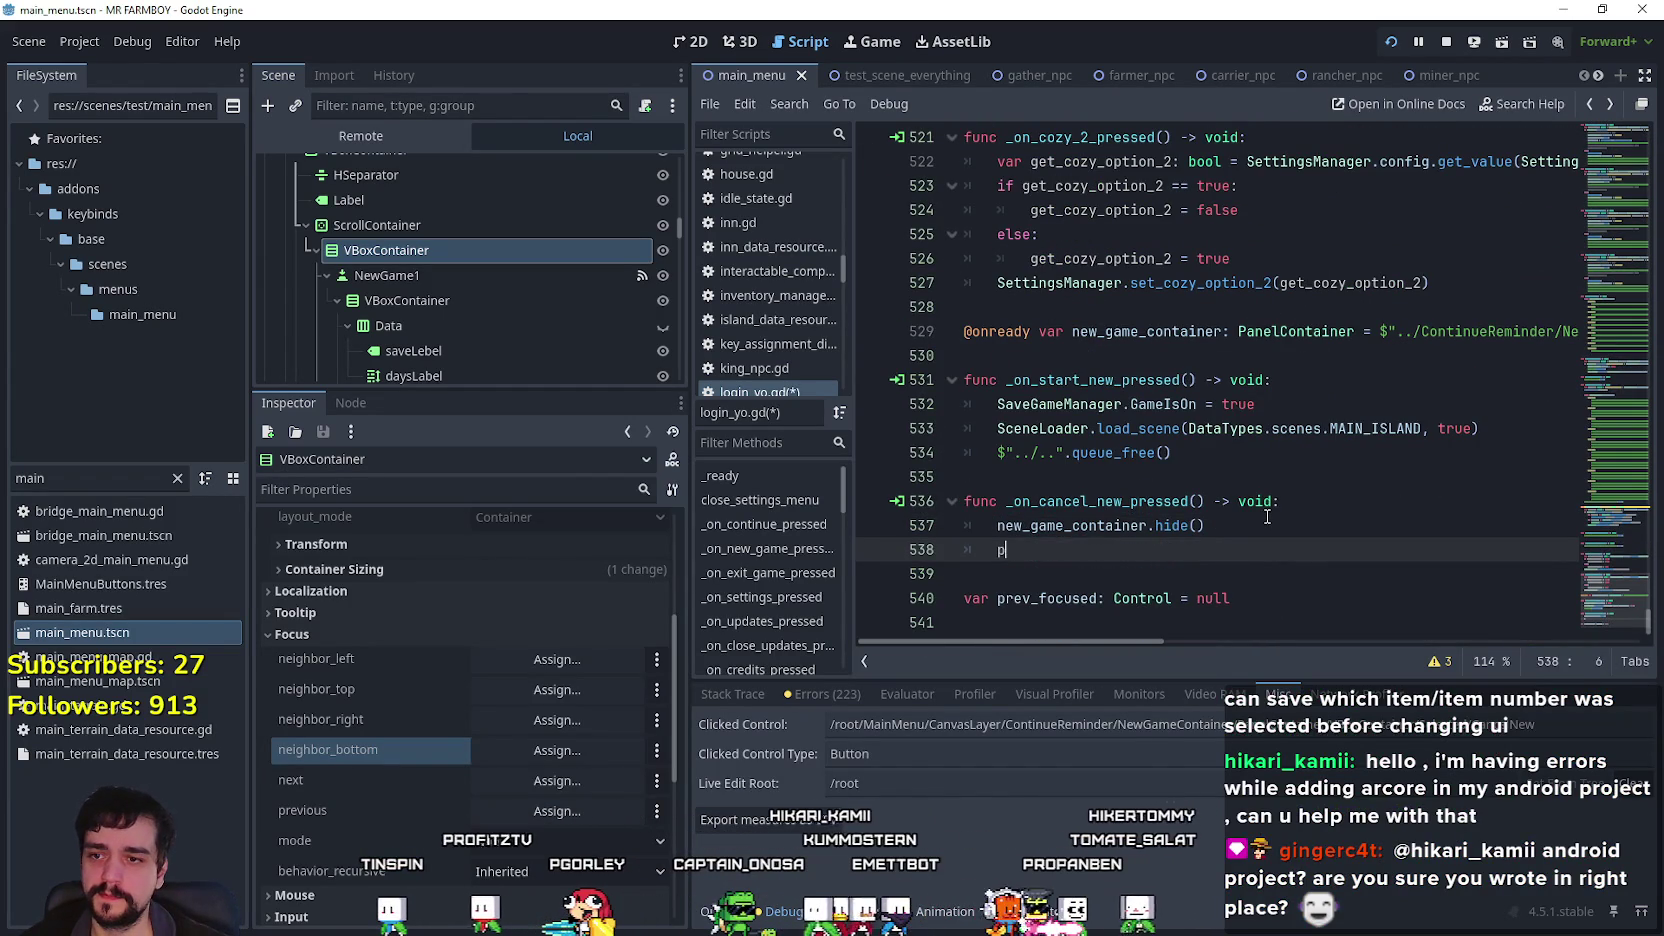
{"action": "type", "text": "re"}
{"action": "key", "text": "Return"}
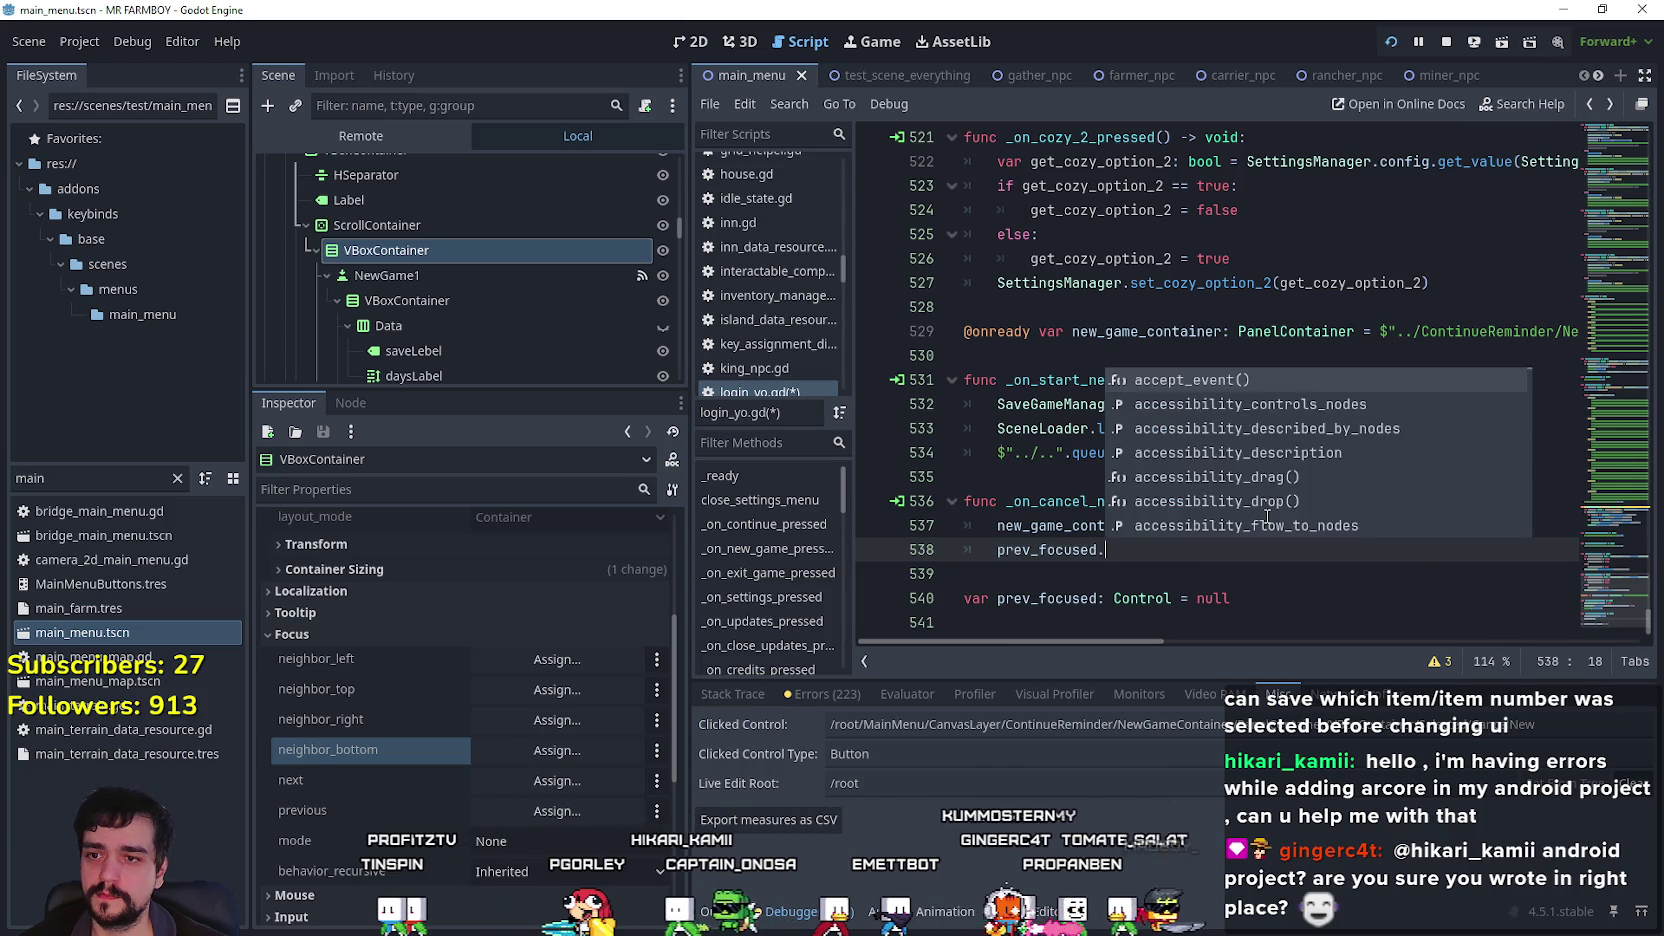
{"action": "type", "text": "grab"}
{"action": "key", "text": "Down"}
{"action": "key", "text": "Return"}
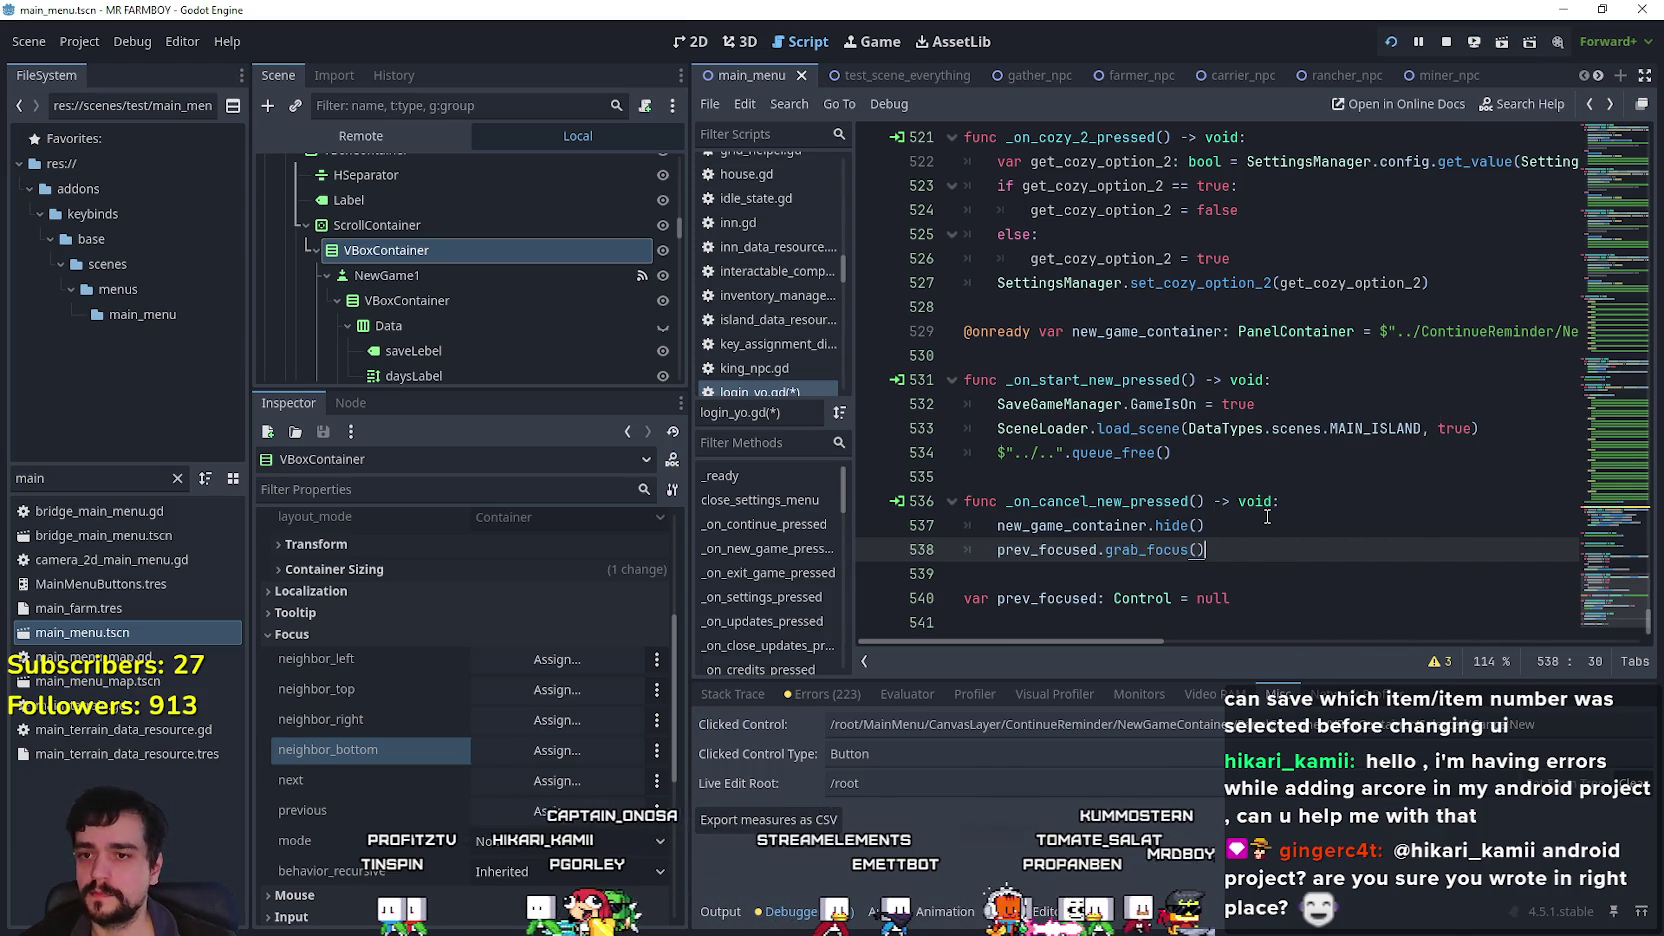
{"action": "key", "text": "ctrl+s"}
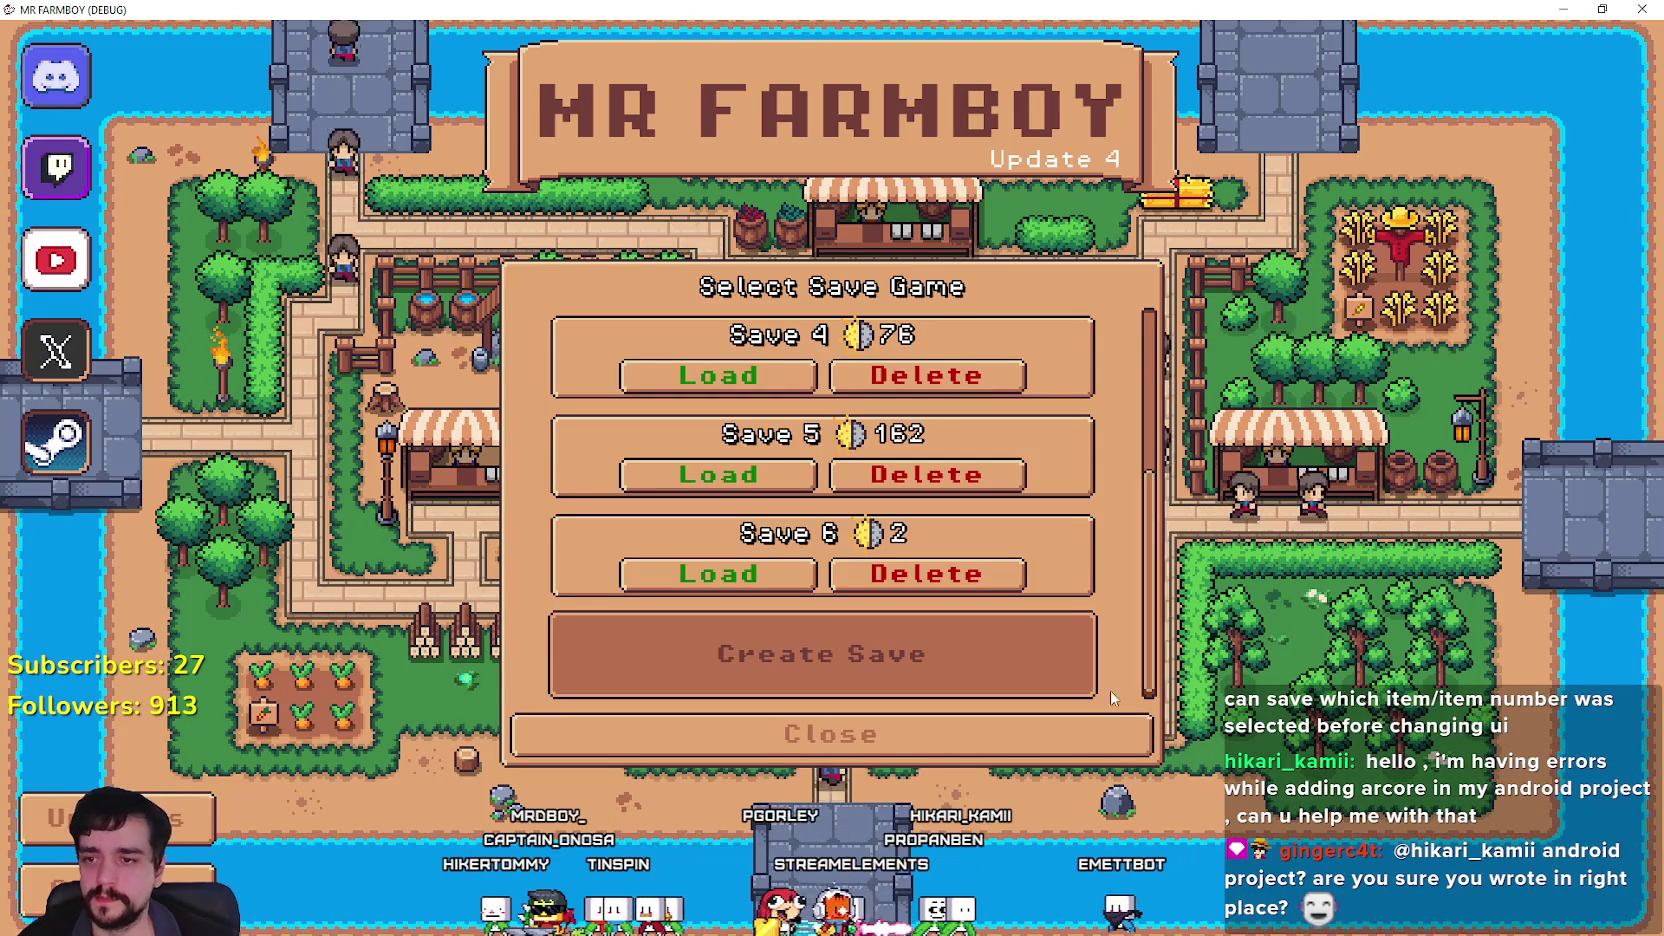
Cancel the new-game popup, then arrow through Save 1–6 slots and land on Create Save.
{"action": "left_click", "coordinate": [1058, 646]}
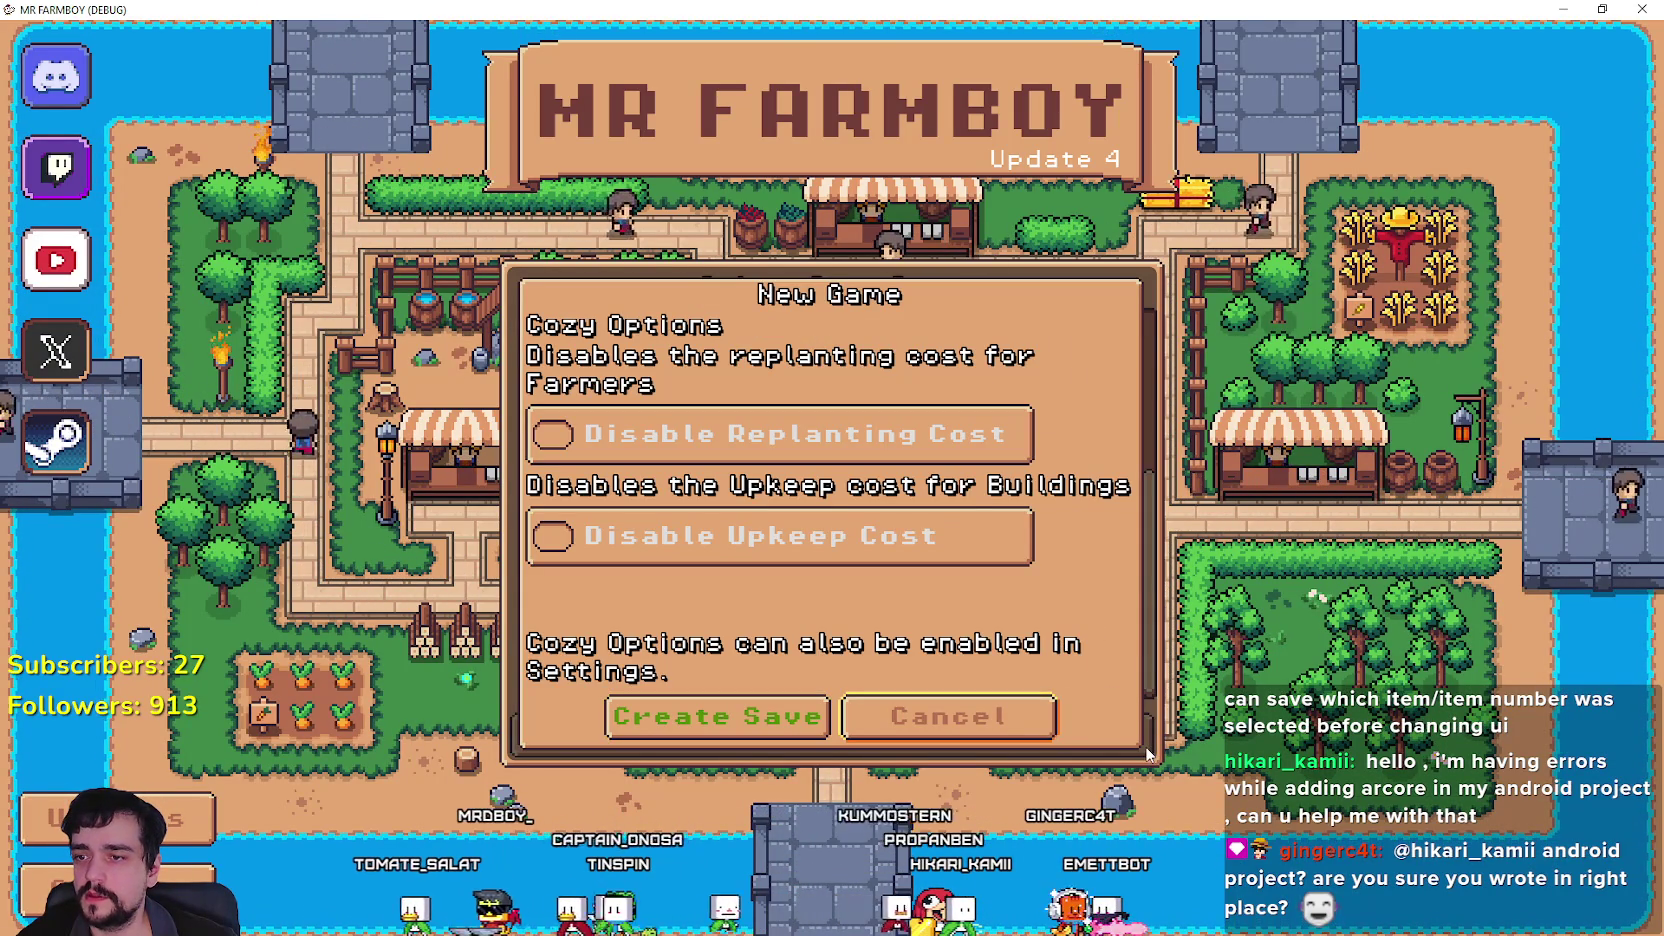
{"action": "left_click", "coordinate": [990, 716]}
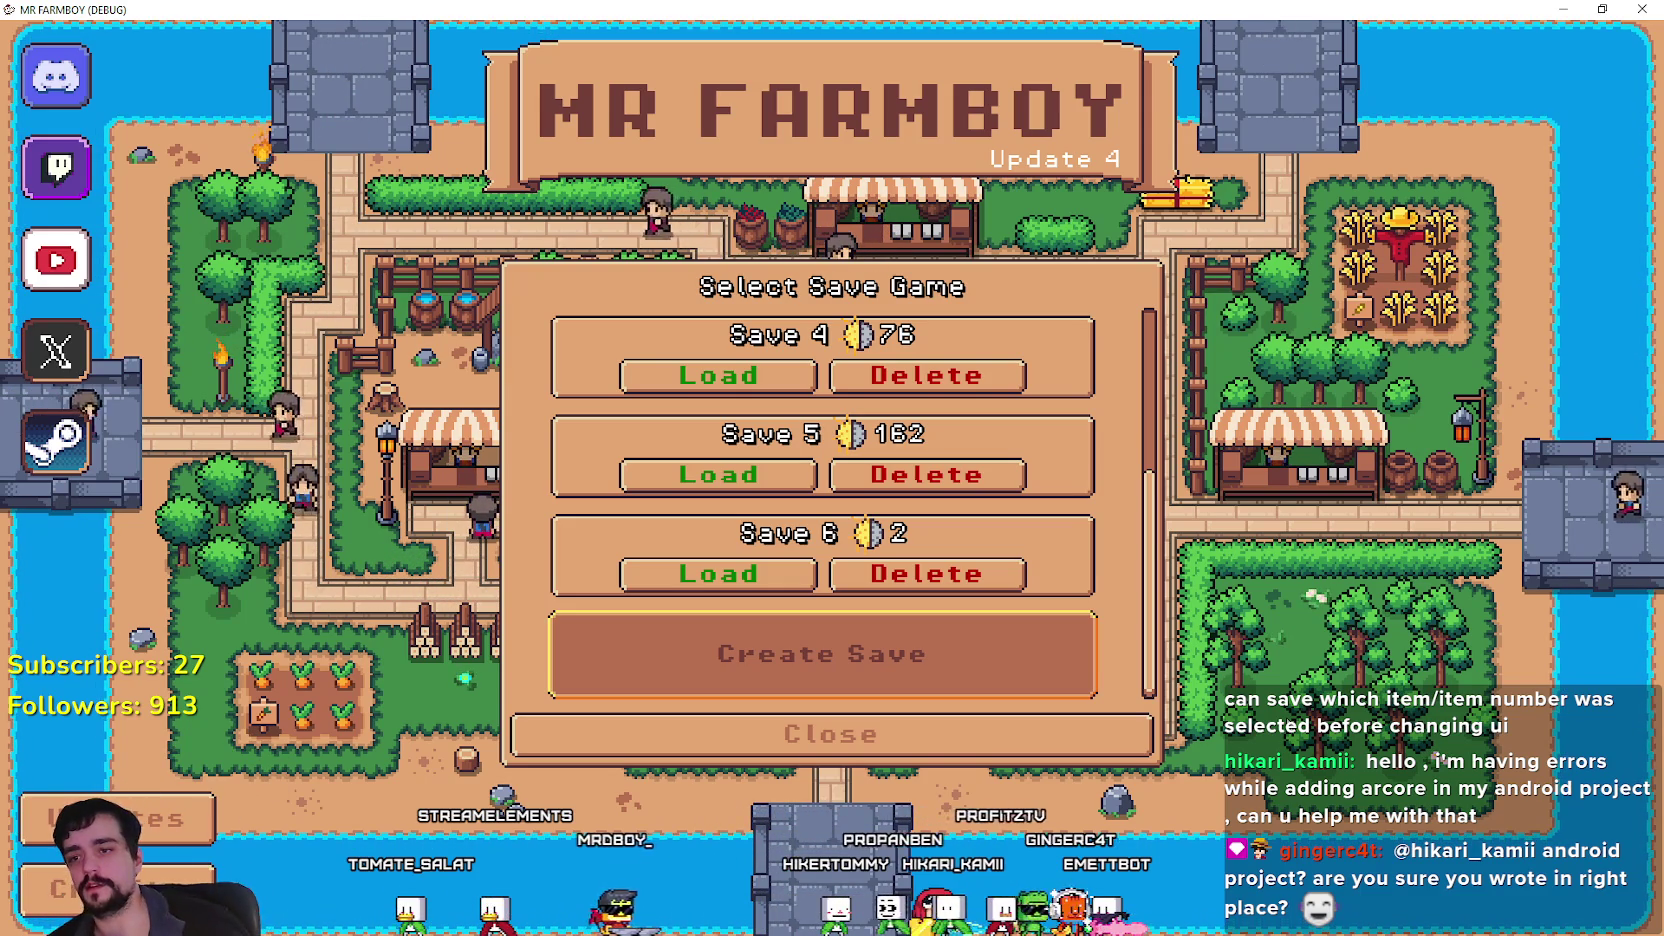
{"action": "key", "text": "Up"}
{"action": "key", "text": "Up"}
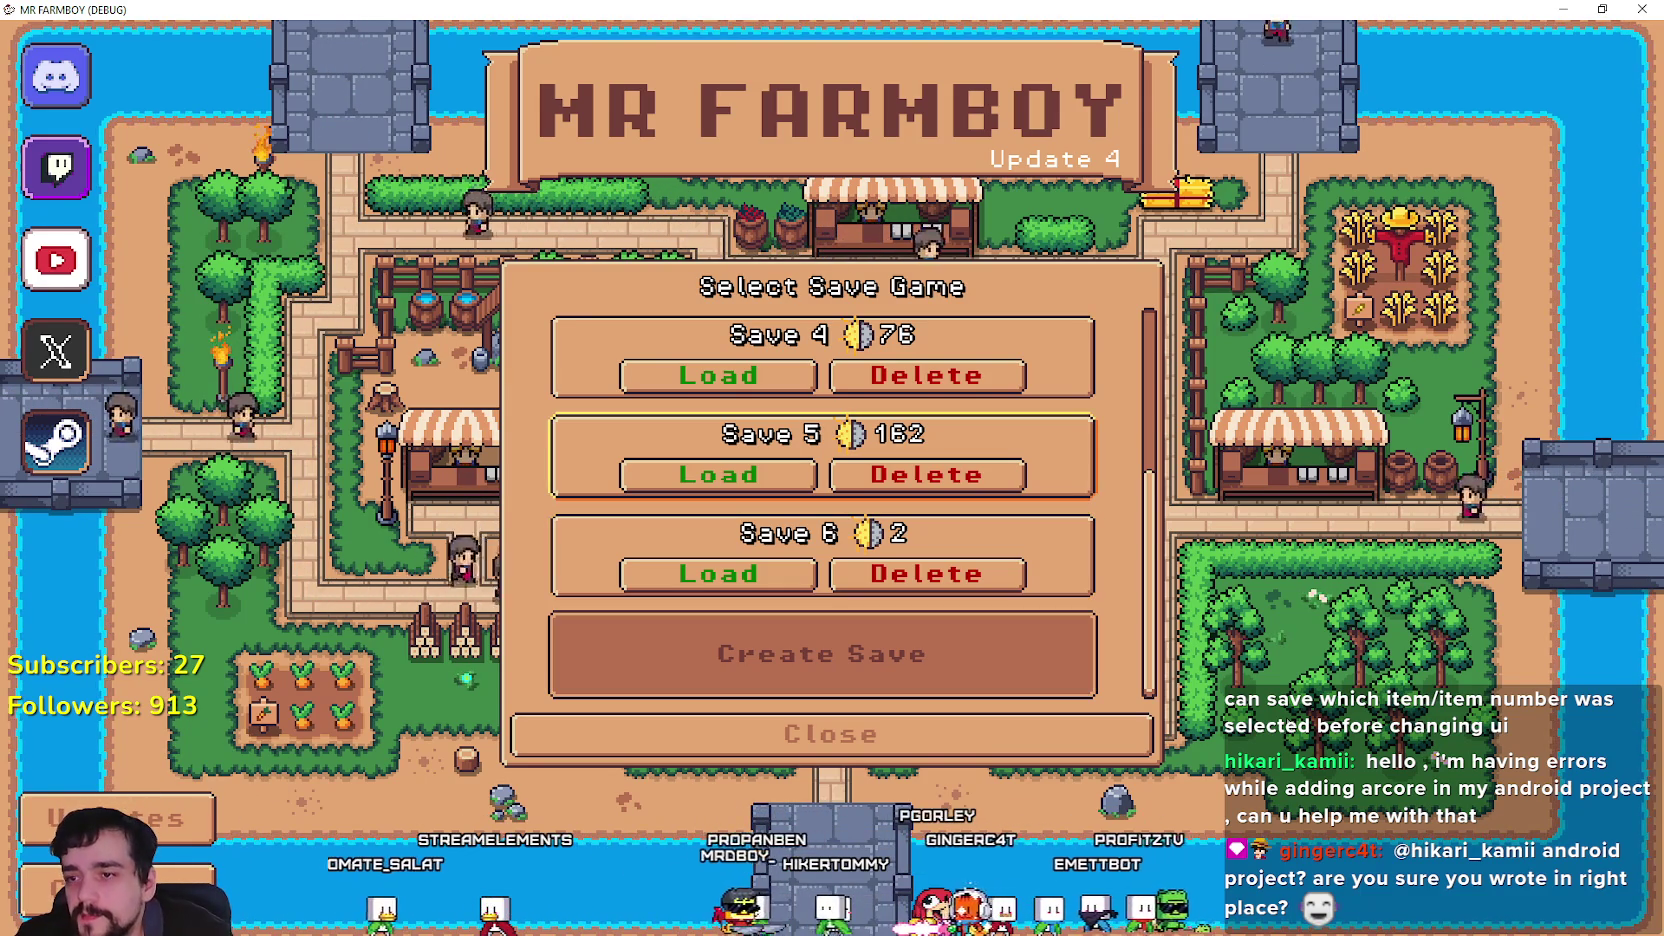
{"action": "key", "text": "Up"}
{"action": "key", "text": "Down"}
{"action": "key", "text": "Down"}
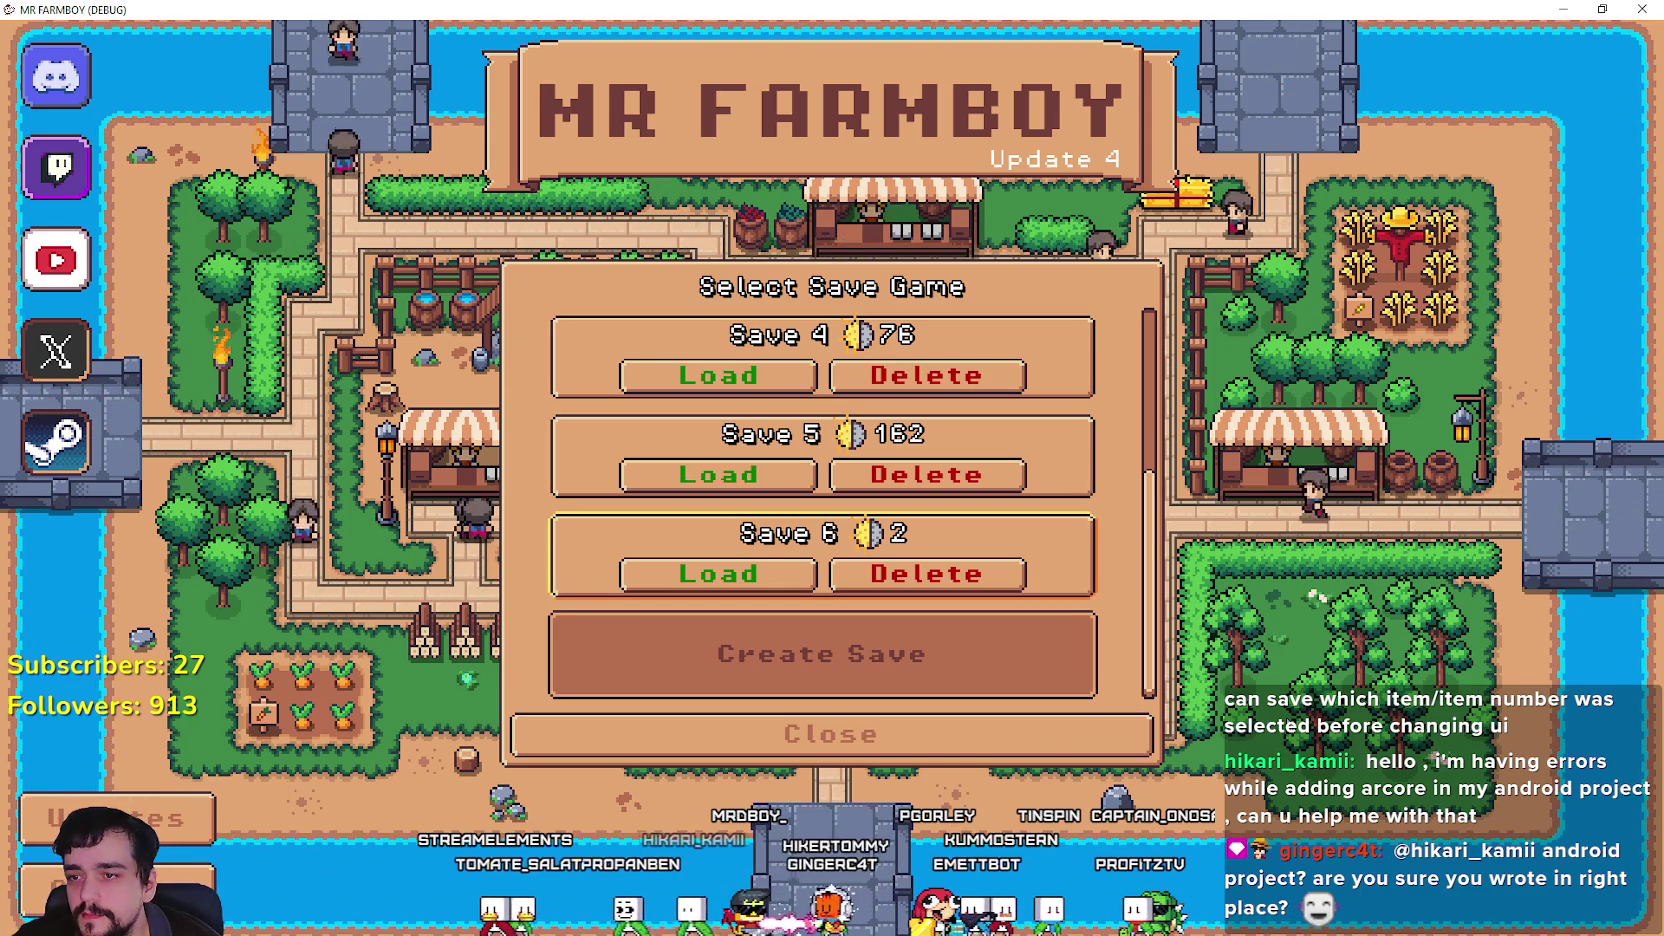
{"action": "key", "text": "Up"}
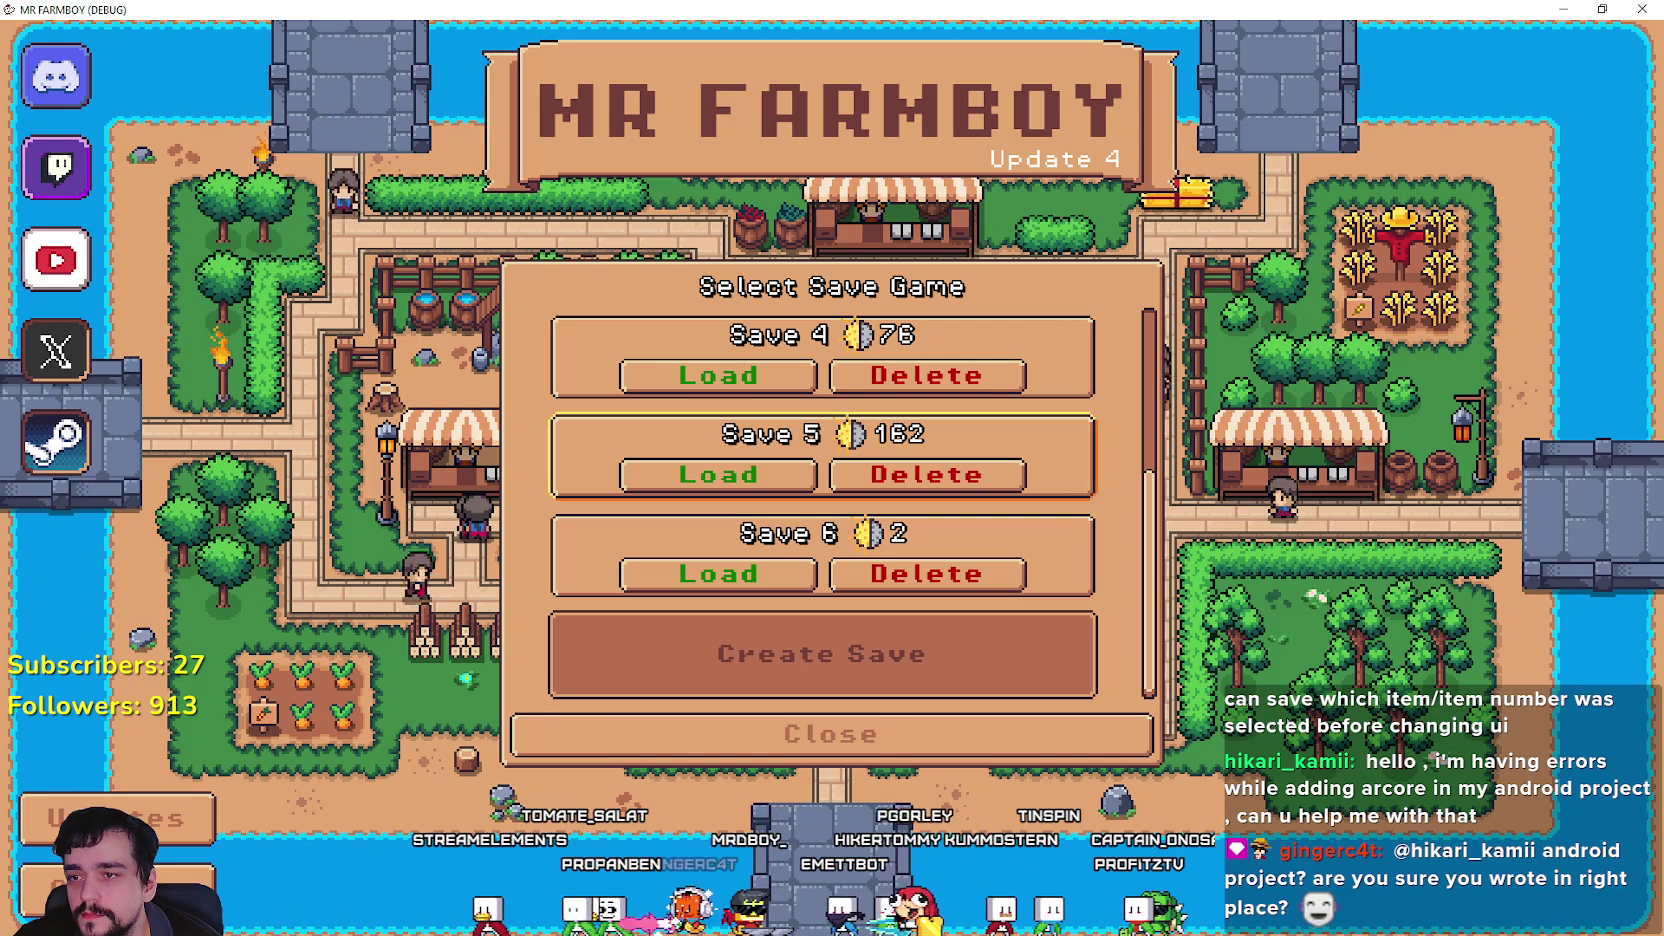
{"action": "key", "text": "Up"}
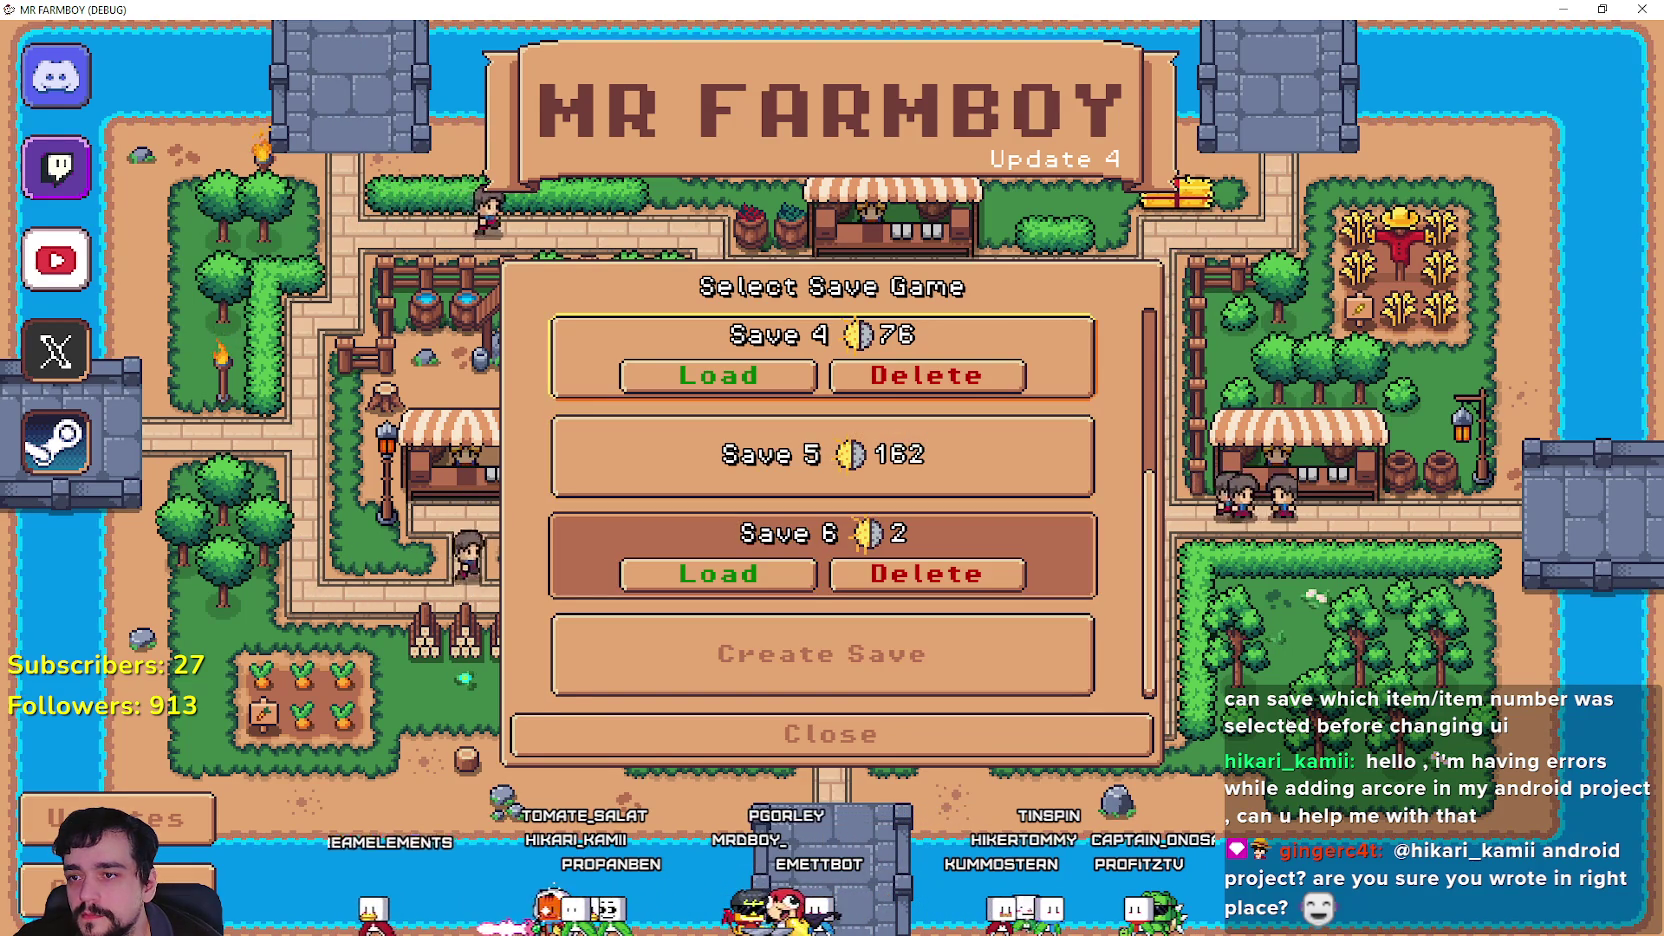
{"action": "key", "text": "Down"}
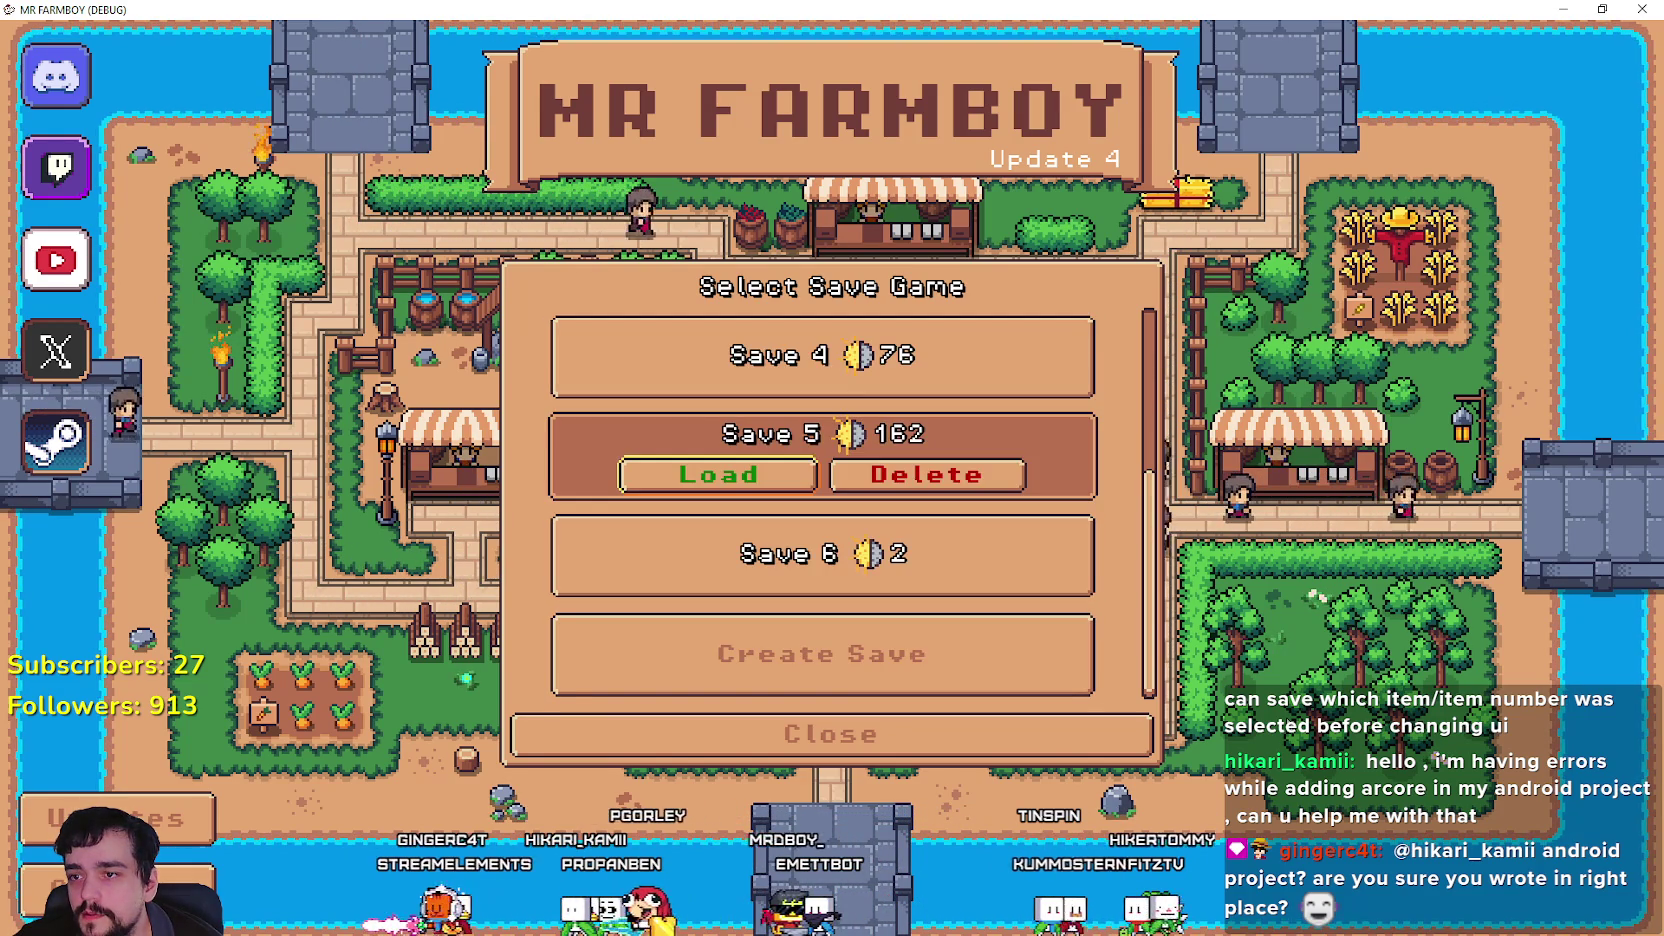
{"action": "key", "text": "Down"}
{"action": "key", "text": "Up"}
{"action": "key", "text": "Up"}
{"action": "key", "text": "Up"}
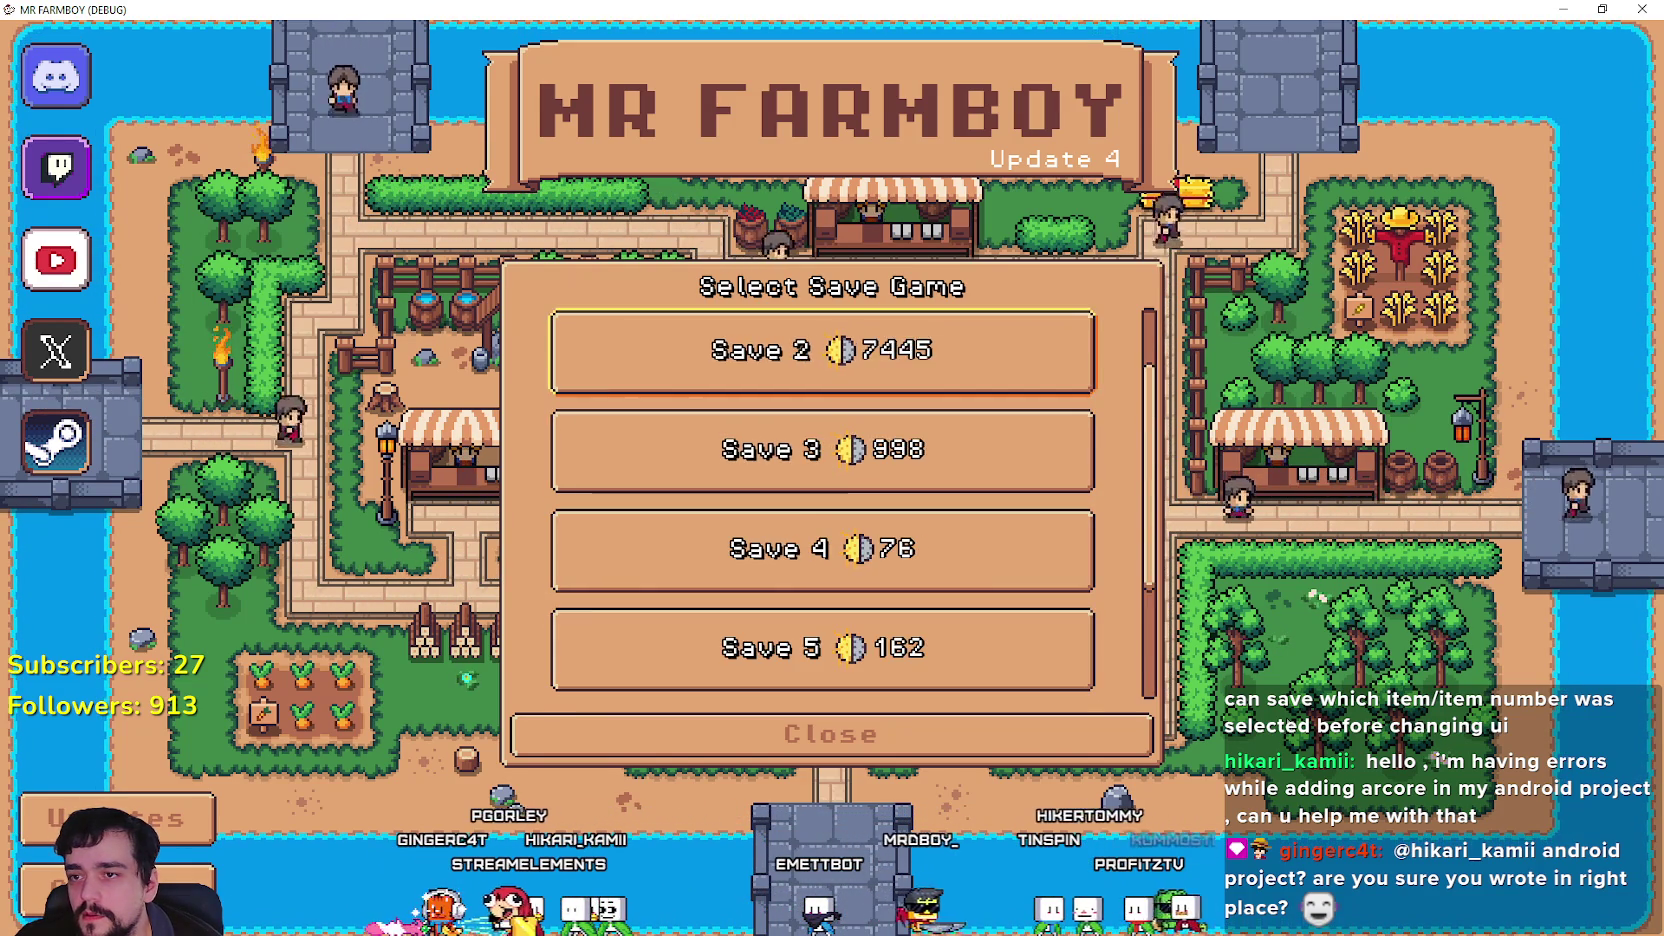
{"action": "key", "text": "Up"}
{"action": "key", "text": "Down"}
{"action": "key", "text": "Down"}
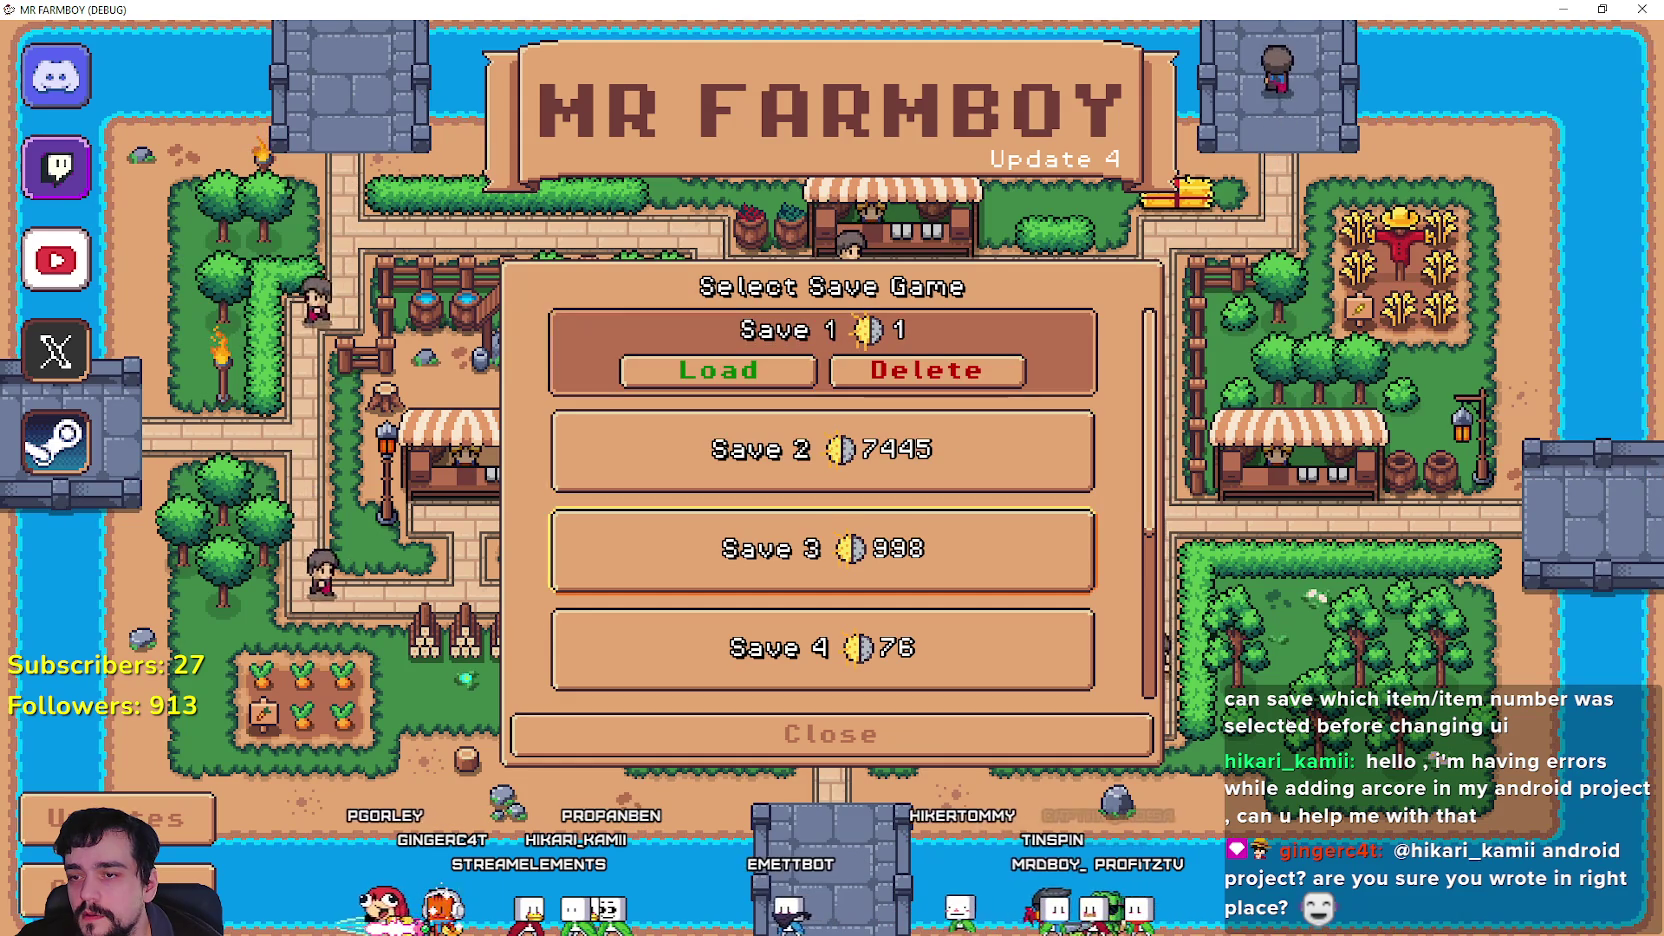
{"action": "key", "text": "Down"}
{"action": "key", "text": "Down"}
{"action": "key", "text": "Down"}
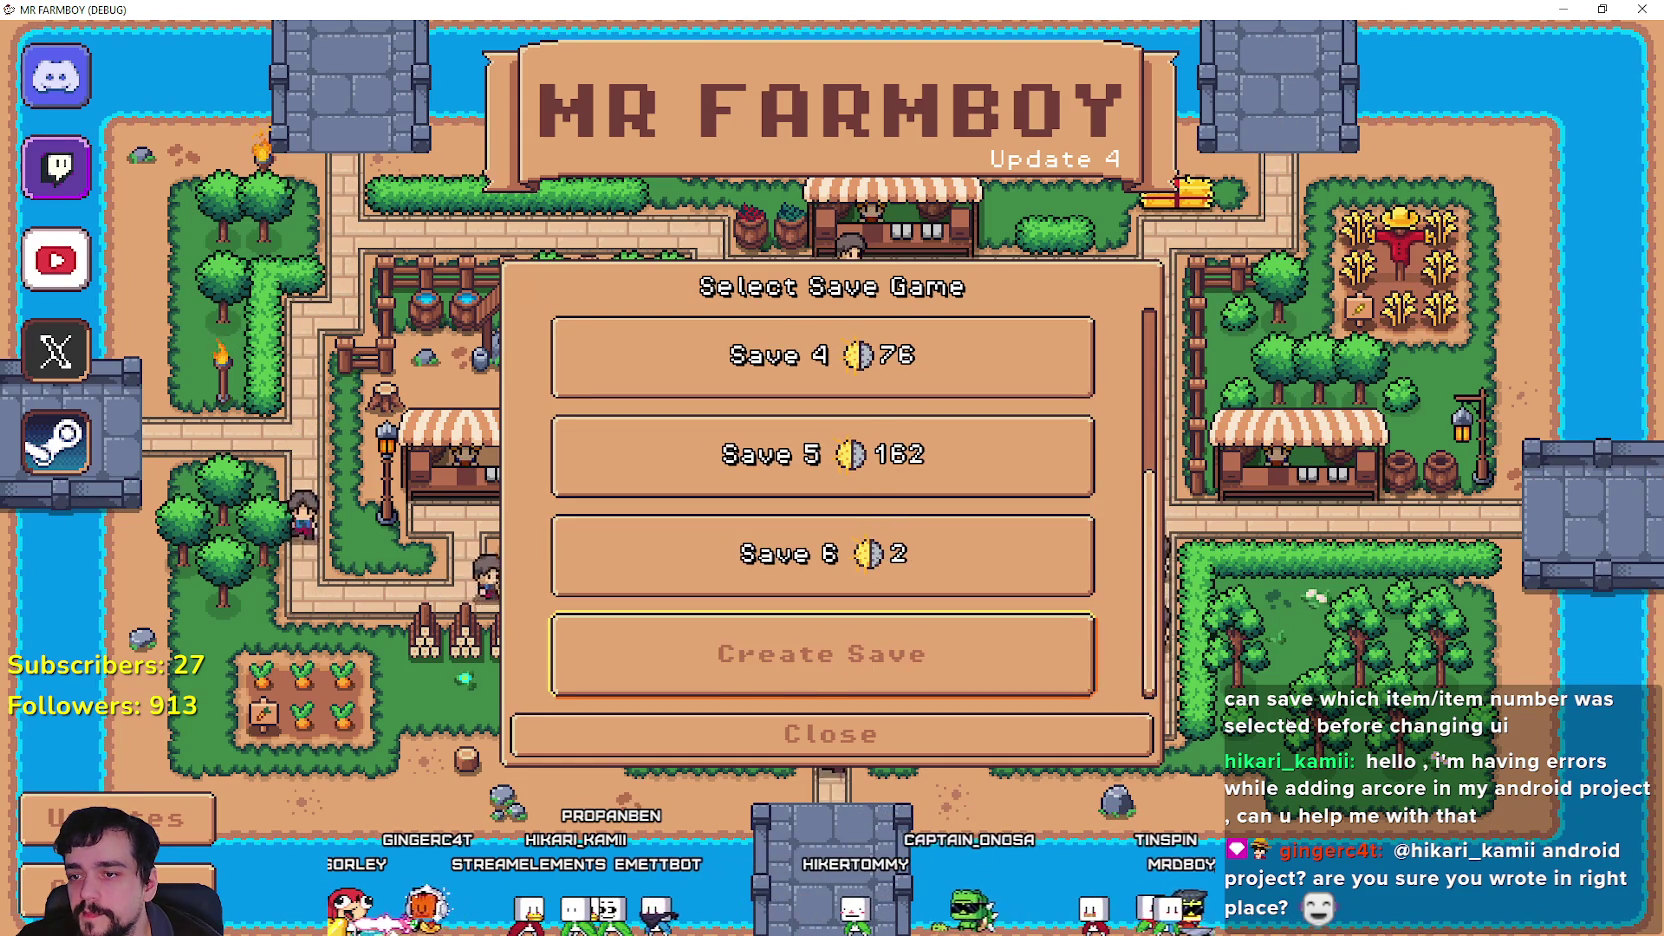
From Create Save, open the new-game popup and toggle Disable Replanting Cost and Disable Upkeep Cost on, then off.
{"action": "key", "text": "Return"}
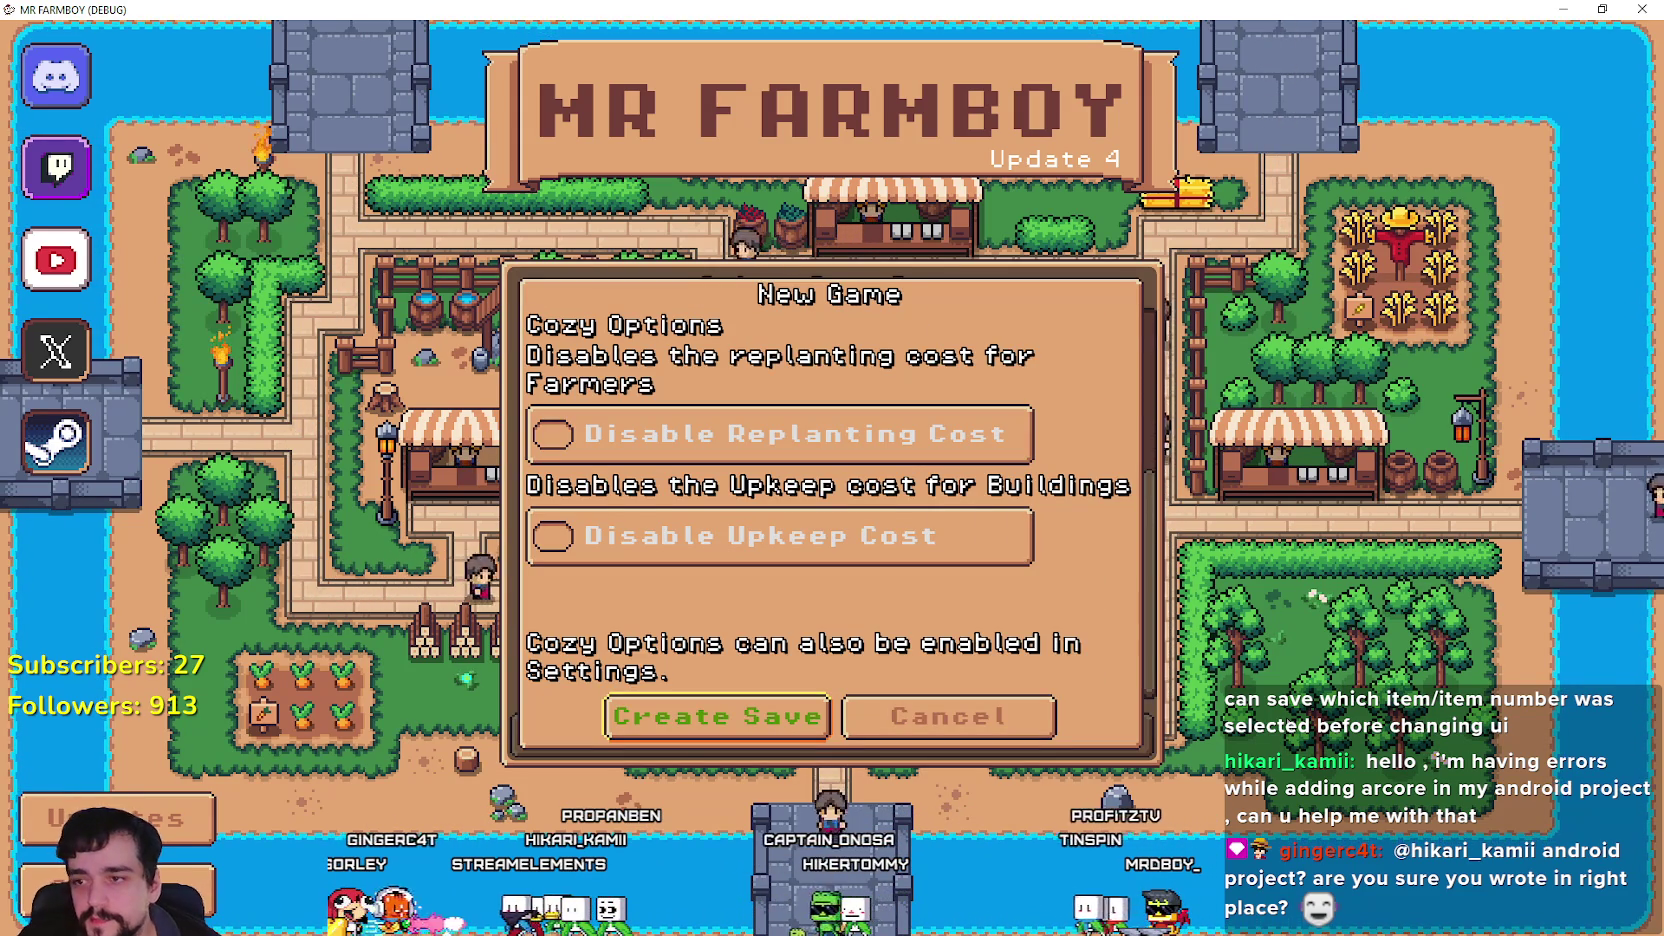
{"action": "key", "text": "Up"}
{"action": "key", "text": "Up"}
{"action": "key", "text": "Return"}
{"action": "key", "text": "Down"}
{"action": "key", "text": "Return"}
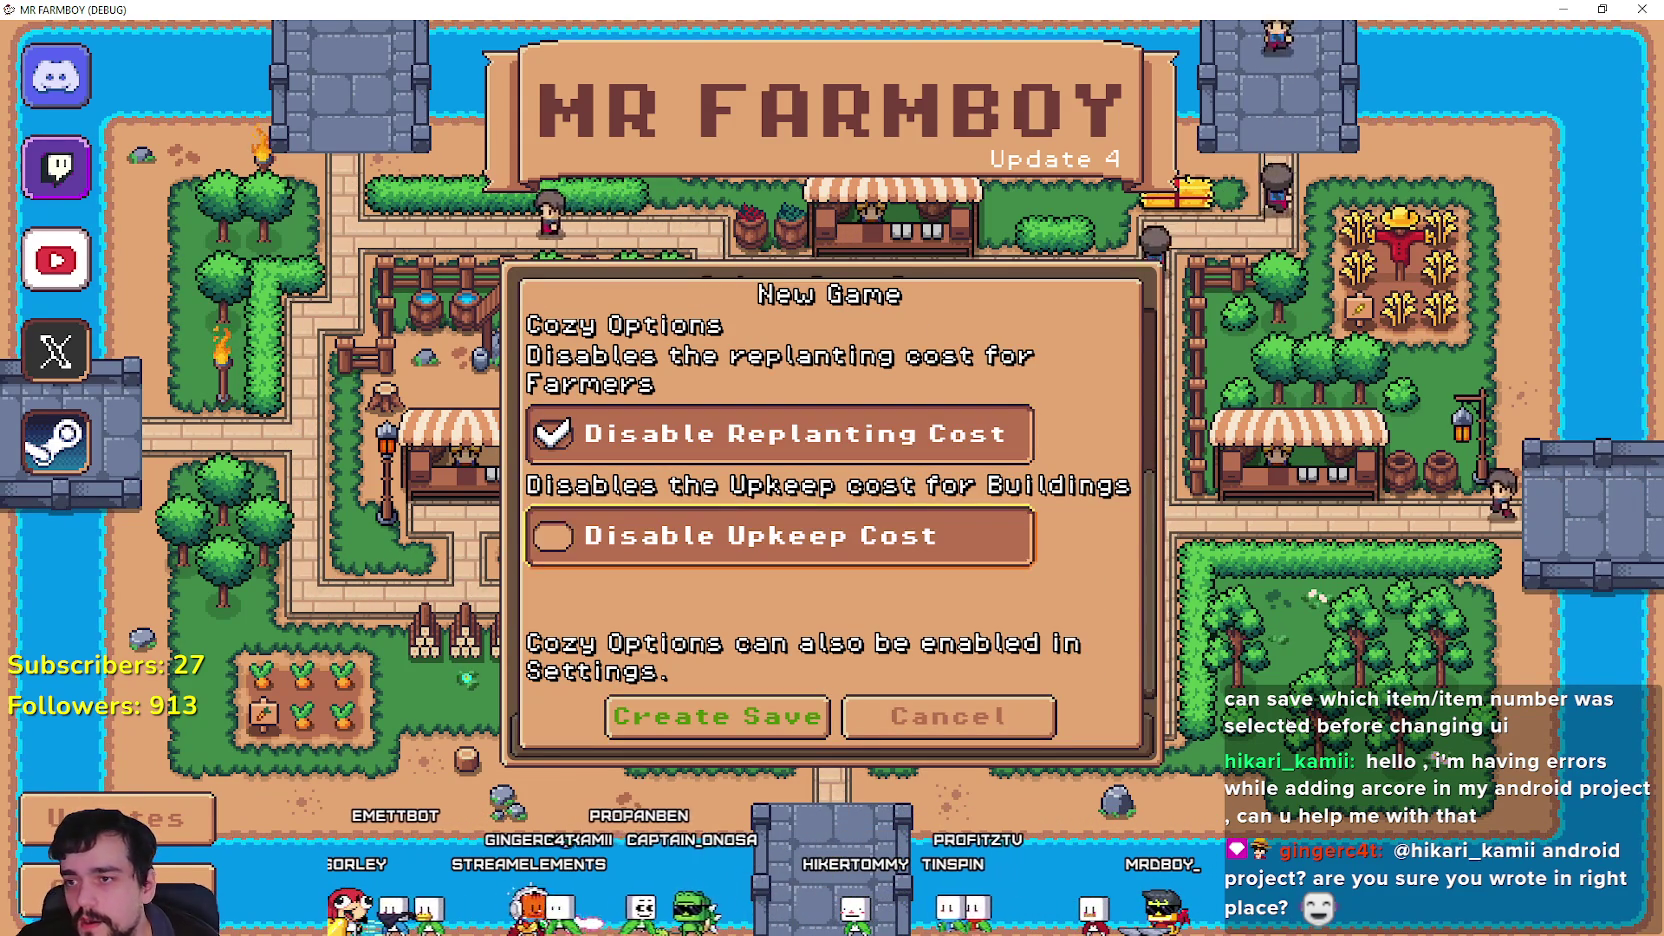
{"action": "key", "text": "Up"}
{"action": "key", "text": "Return"}
{"action": "key", "text": "Down"}
{"action": "key", "text": "Return"}
Leave both cozy options off and create the new save.
{"action": "key", "text": "Down"}
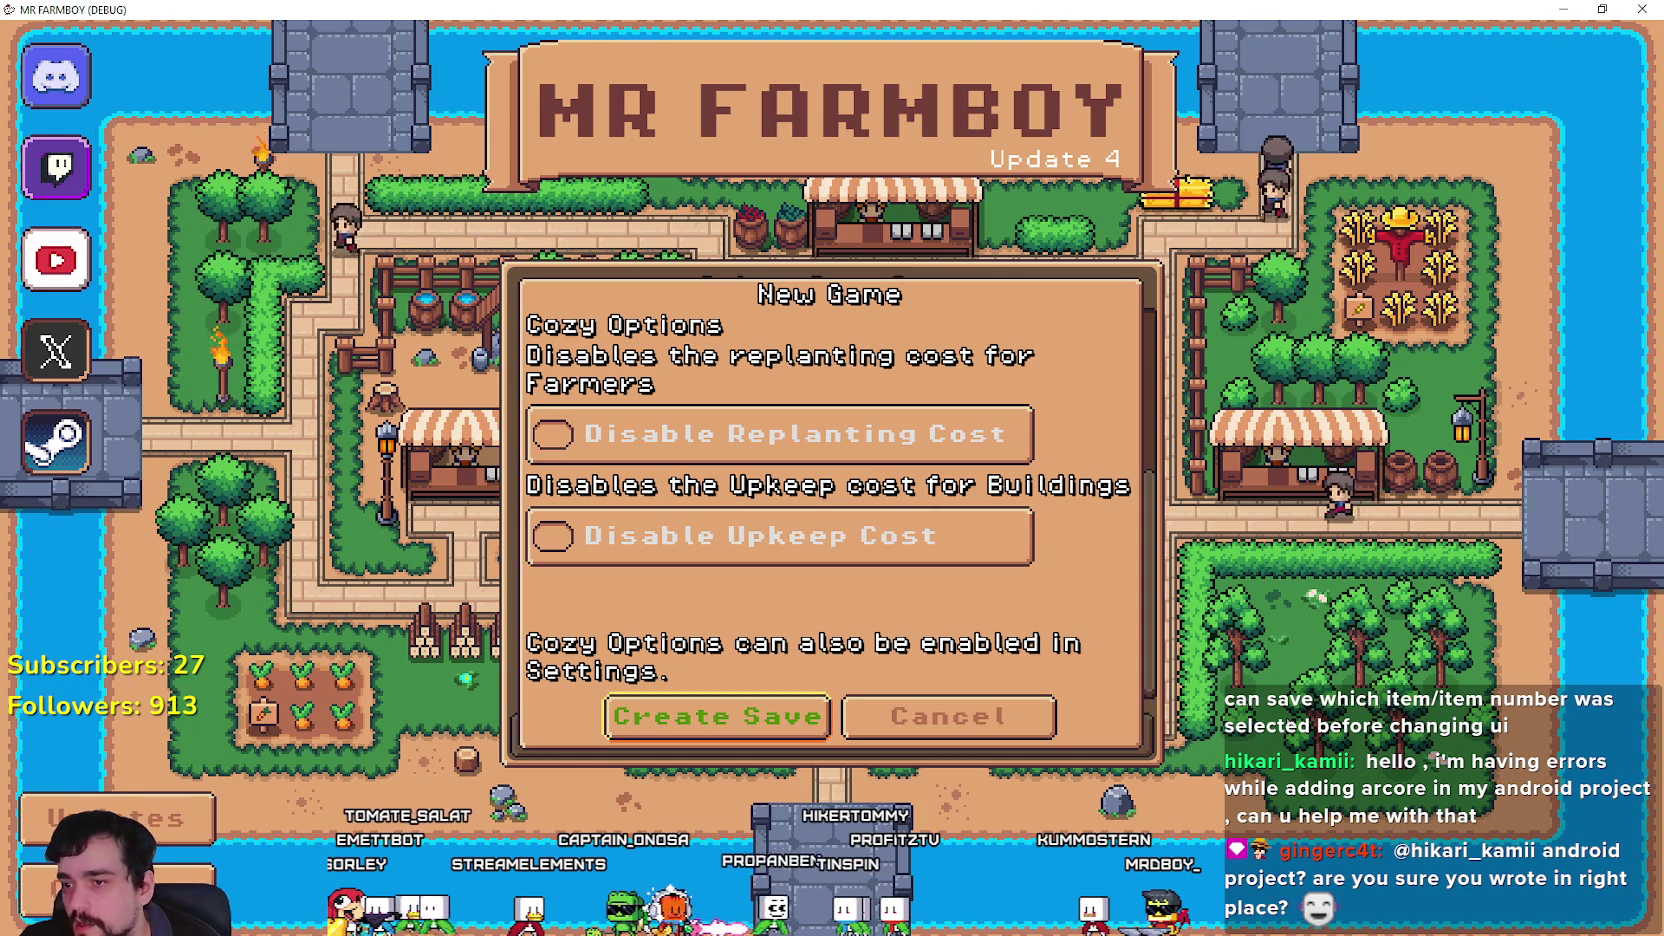
{"action": "key", "text": "Up"}
{"action": "key", "text": "Up"}
{"action": "key", "text": "Return"}
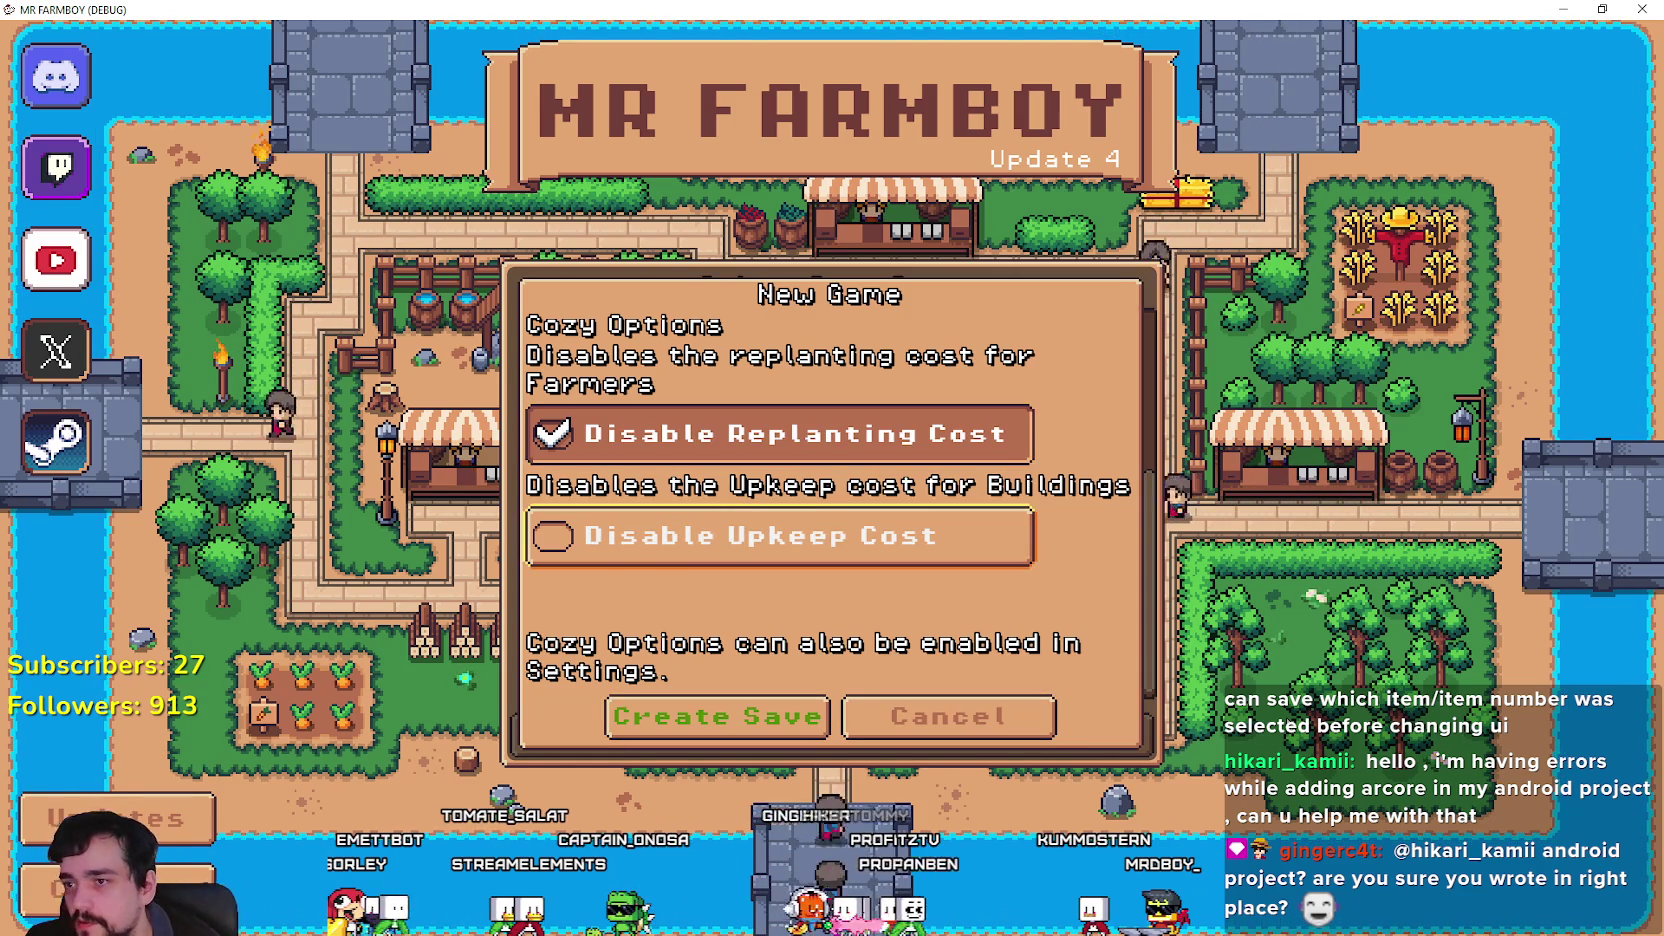
{"action": "key", "text": "Return"}
{"action": "key", "text": "Down"}
{"action": "key", "text": "Down"}
{"action": "key", "text": "Return"}
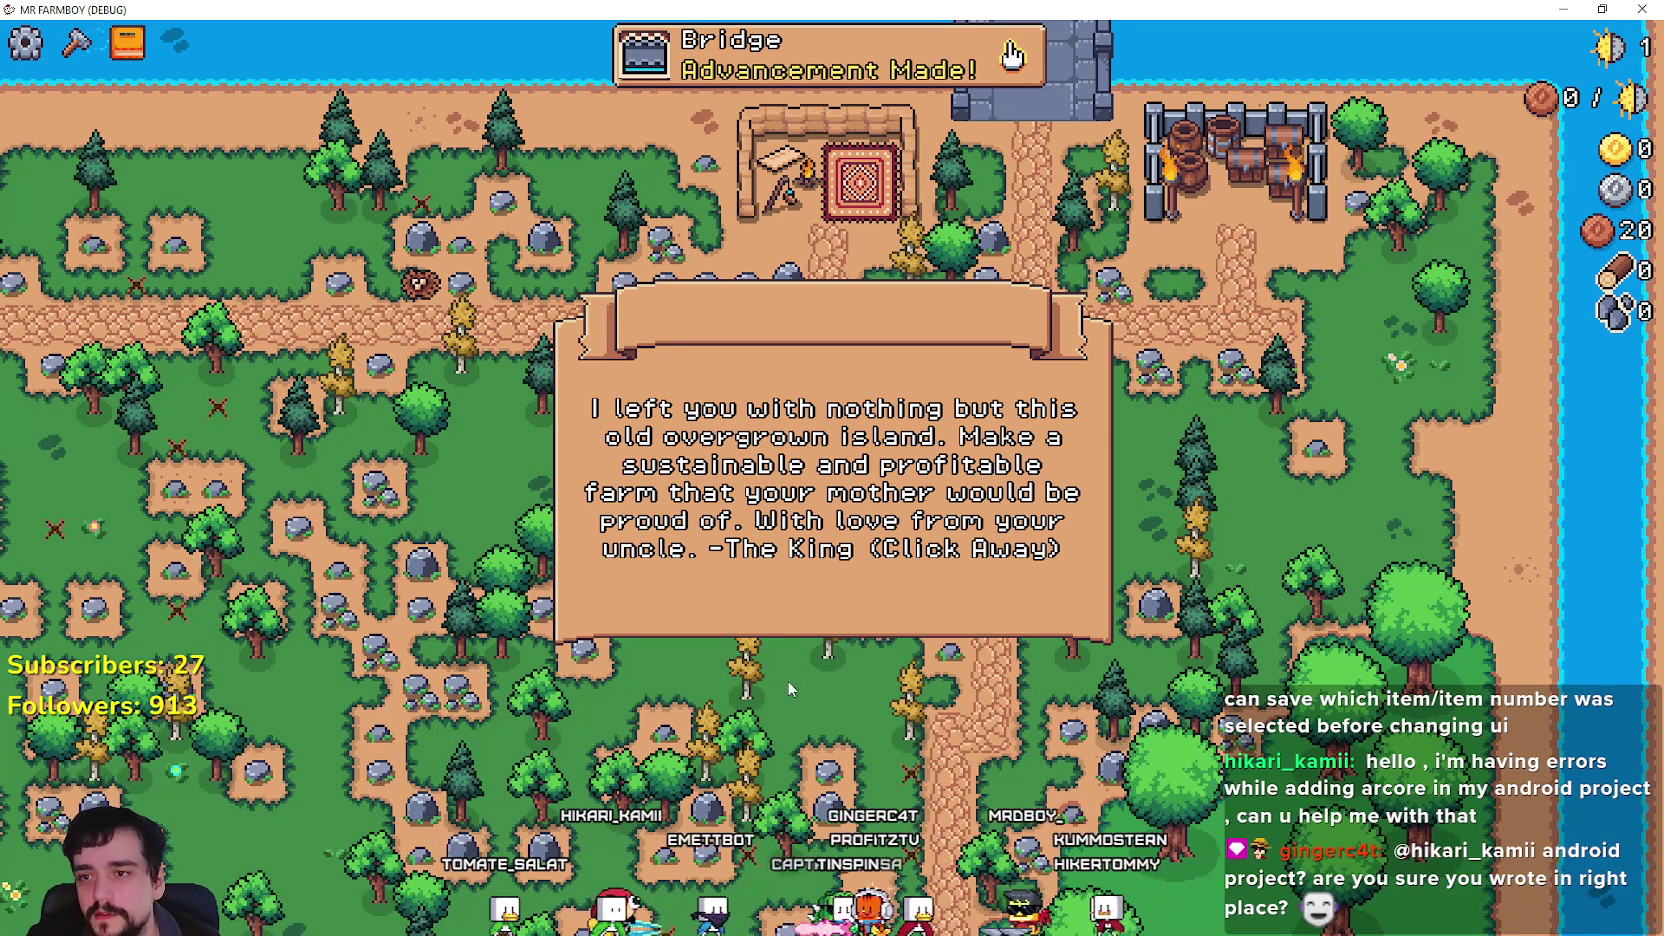
Dismiss the King's letter, walk the farmer with W, A and S, and open Advancements with Tab.
{"action": "left_click", "coordinate": [836, 496]}
{"action": "key", "text": "w"}
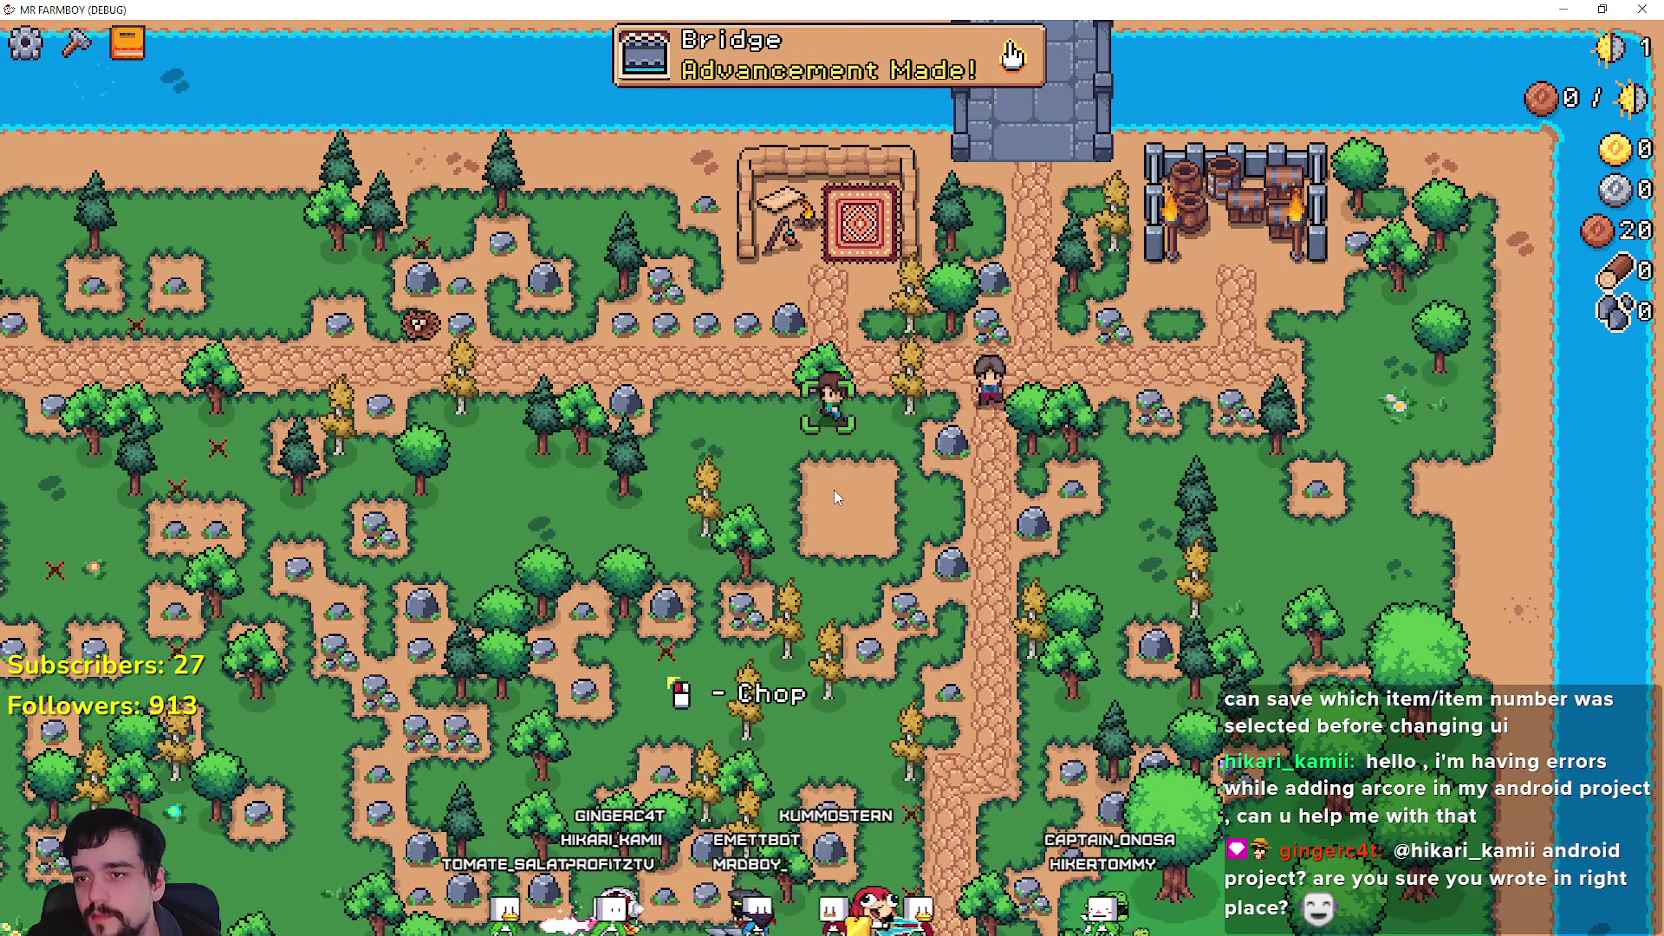
{"action": "key", "text": "a"}
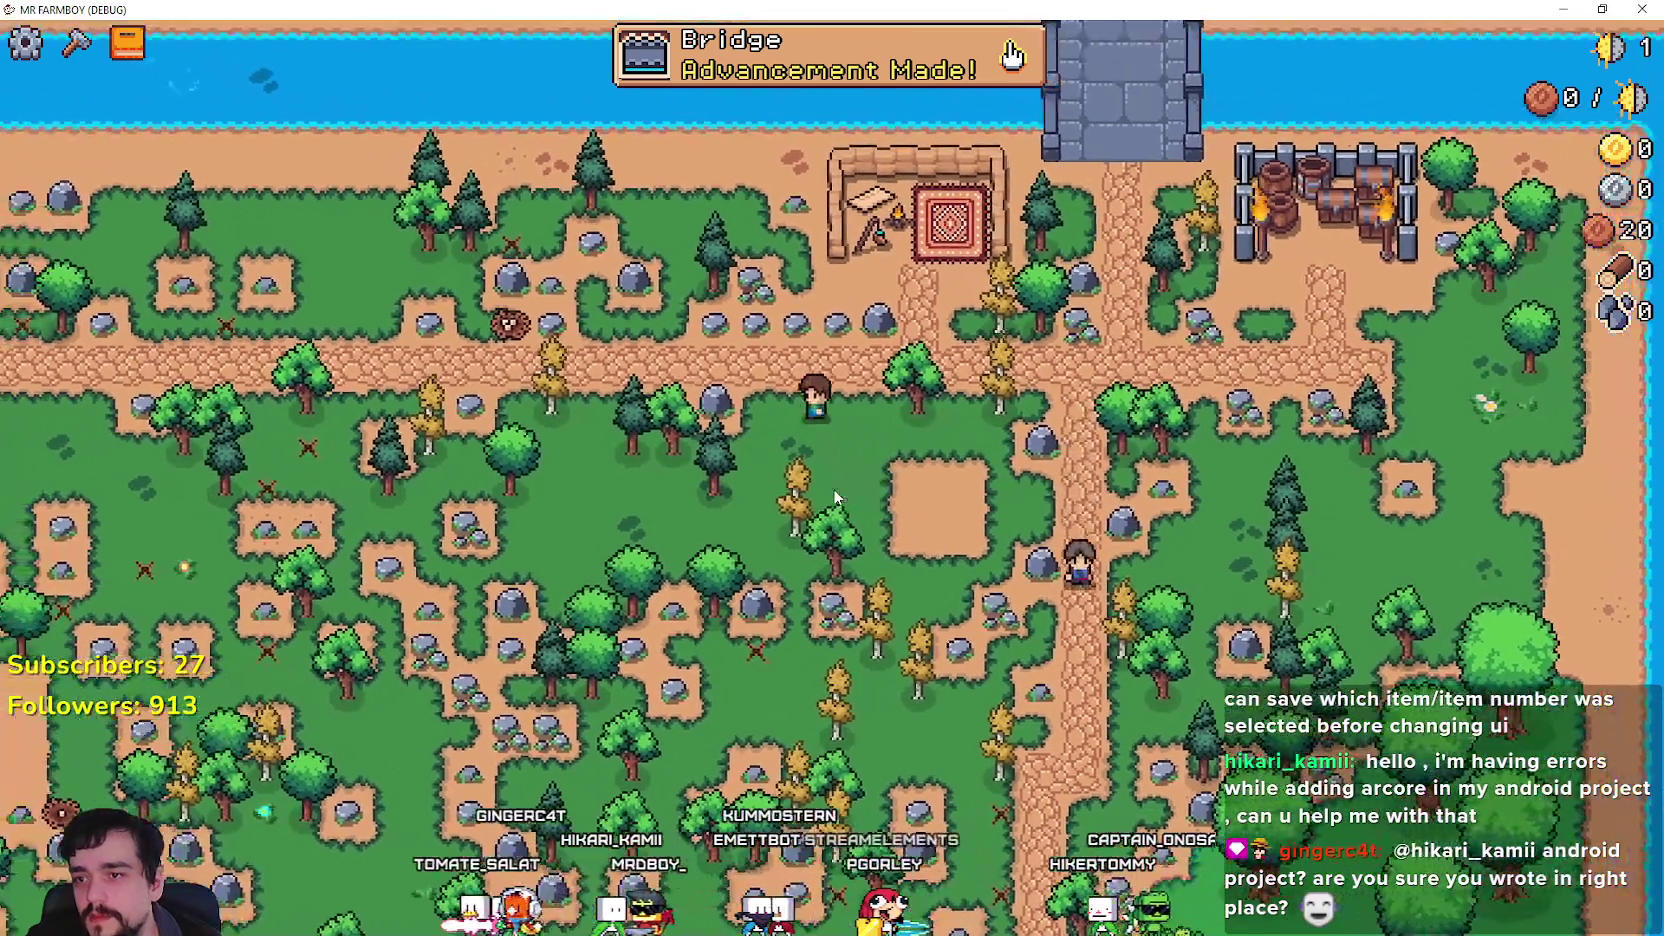
{"action": "key", "text": "s"}
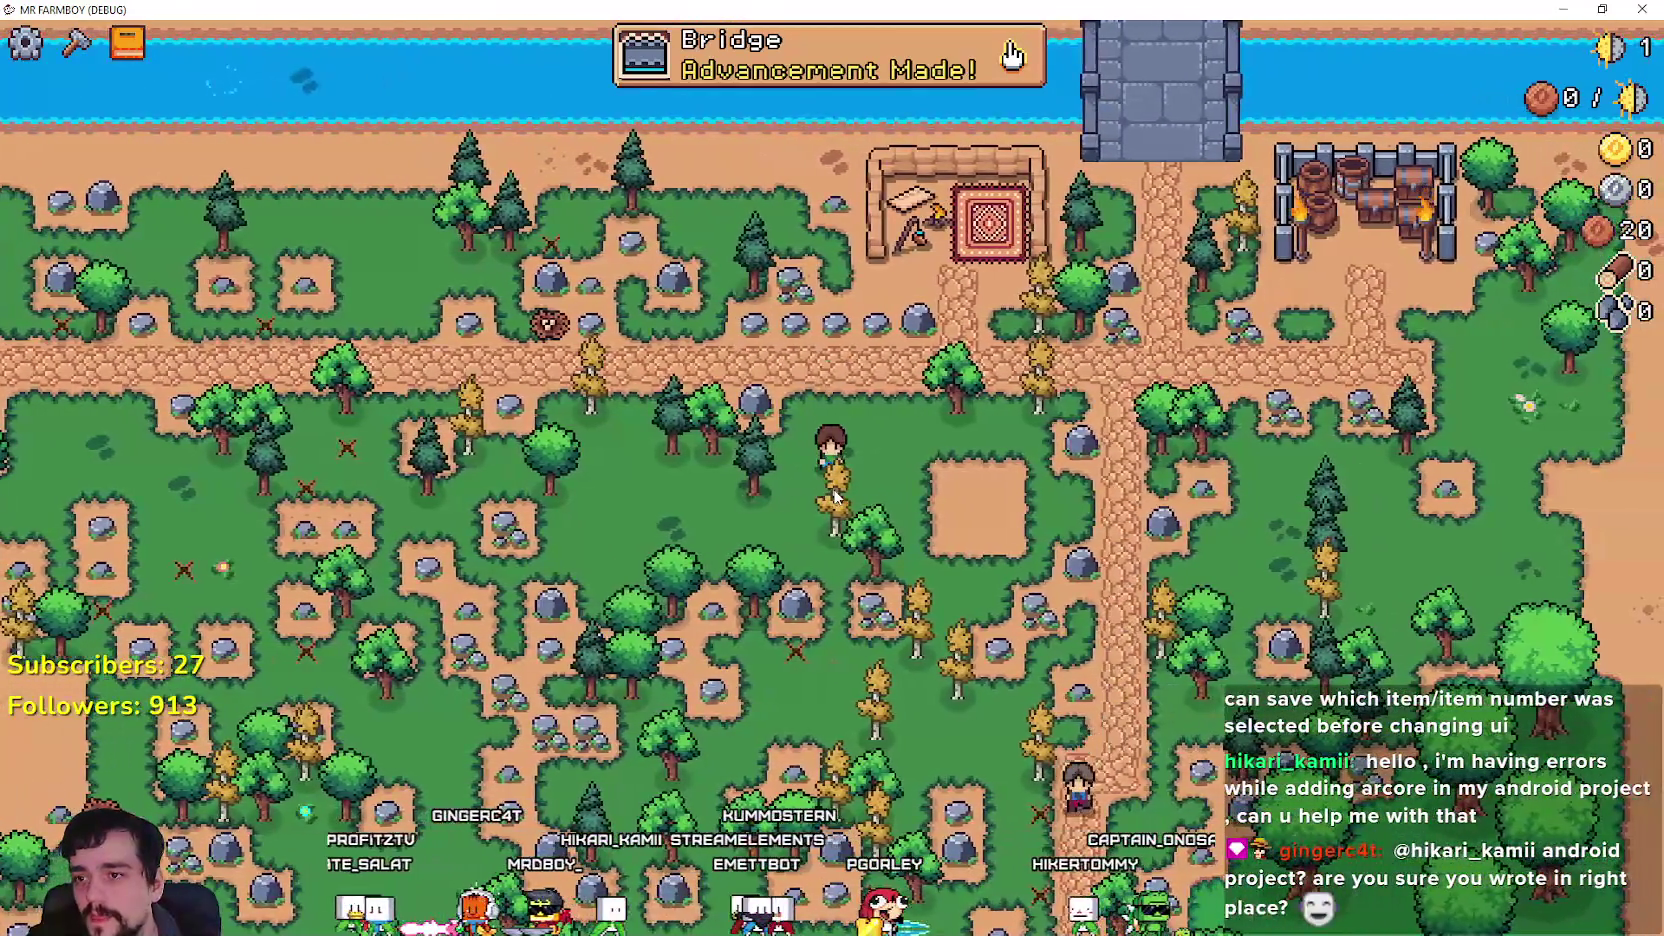
{"action": "key", "text": "Tab"}
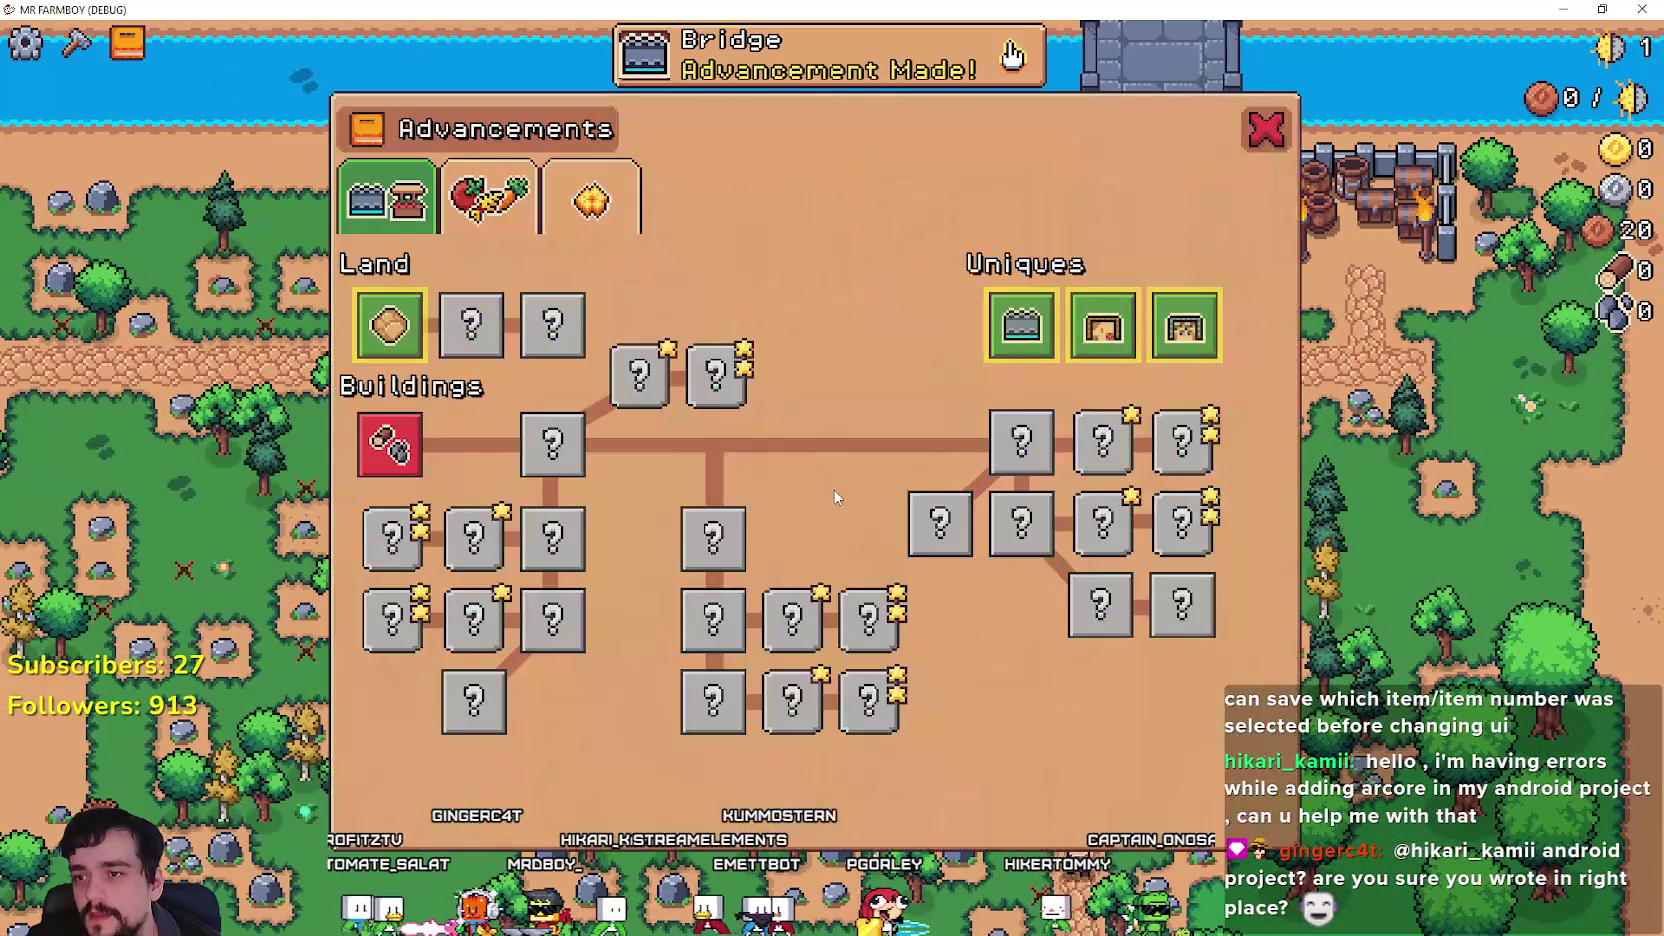
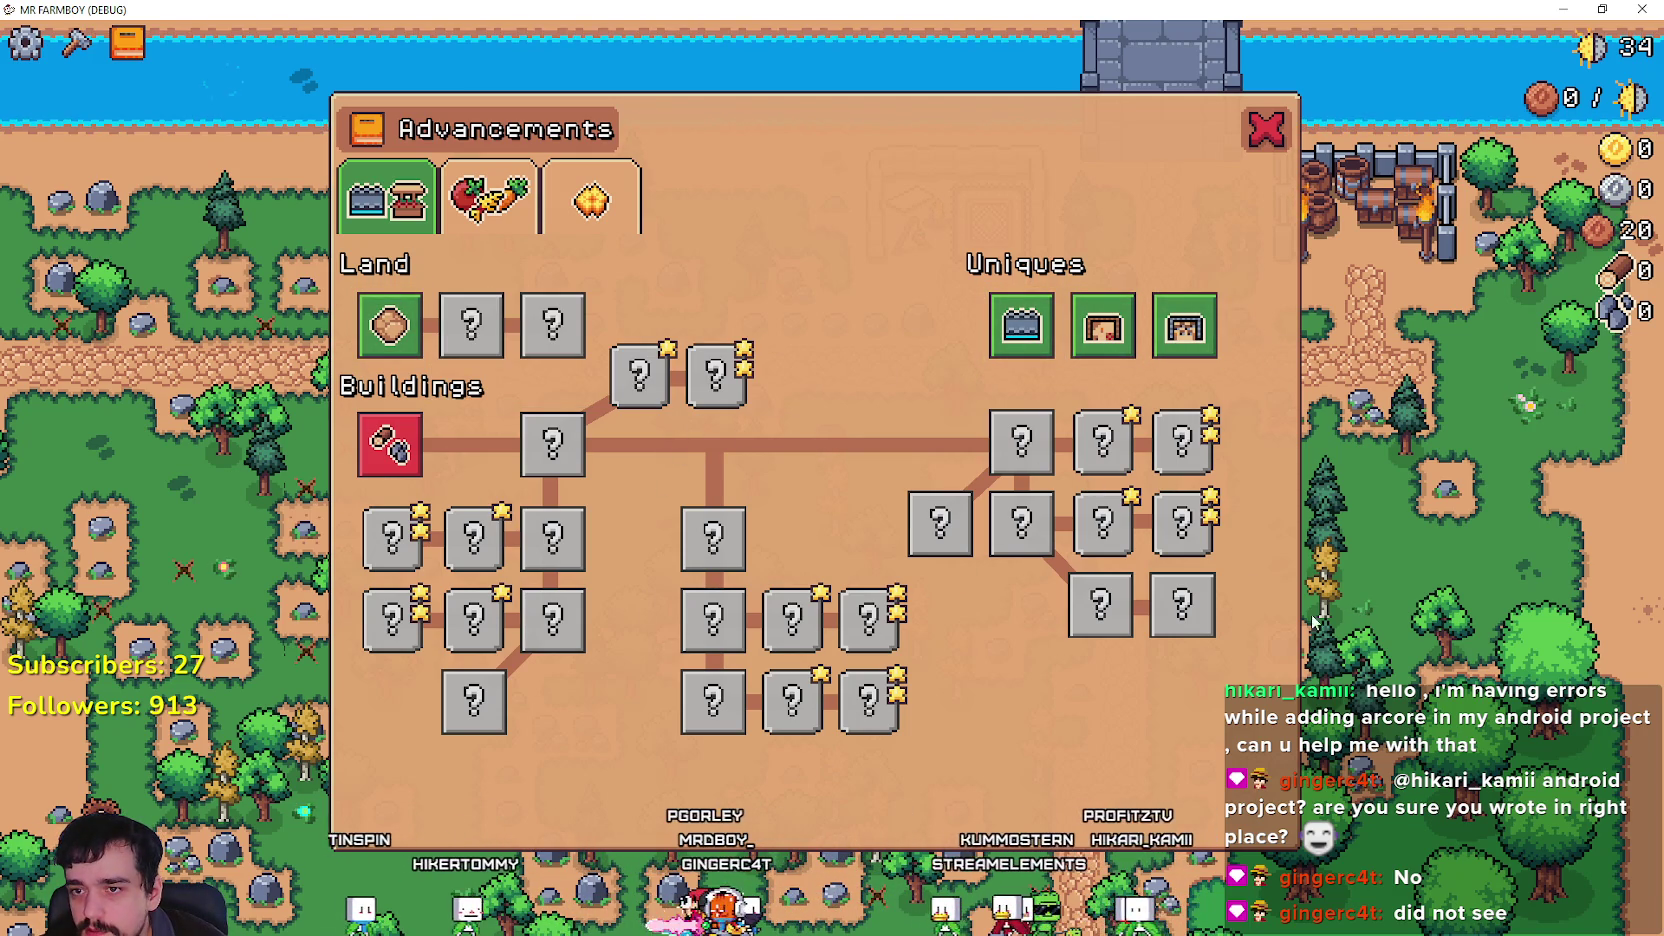
Browse the Crops, Buildings and Decorations advancements, then close the panel and quit to the title screen.
{"action": "left_click", "coordinate": [488, 200]}
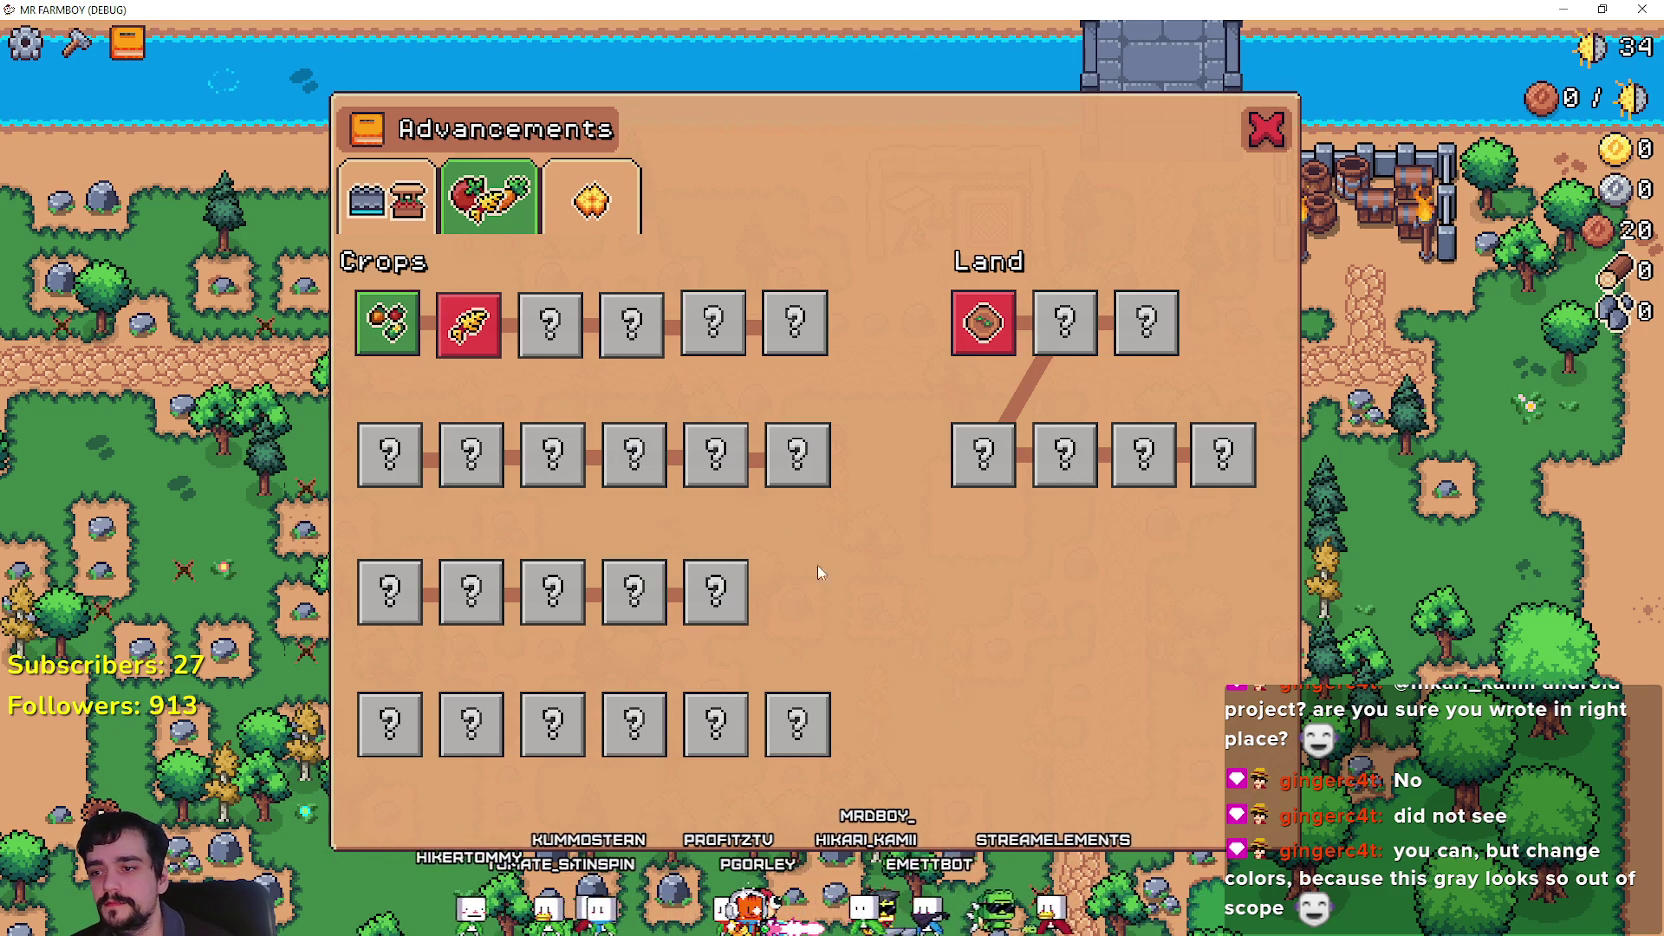
{"action": "left_click", "coordinate": [436, 197]}
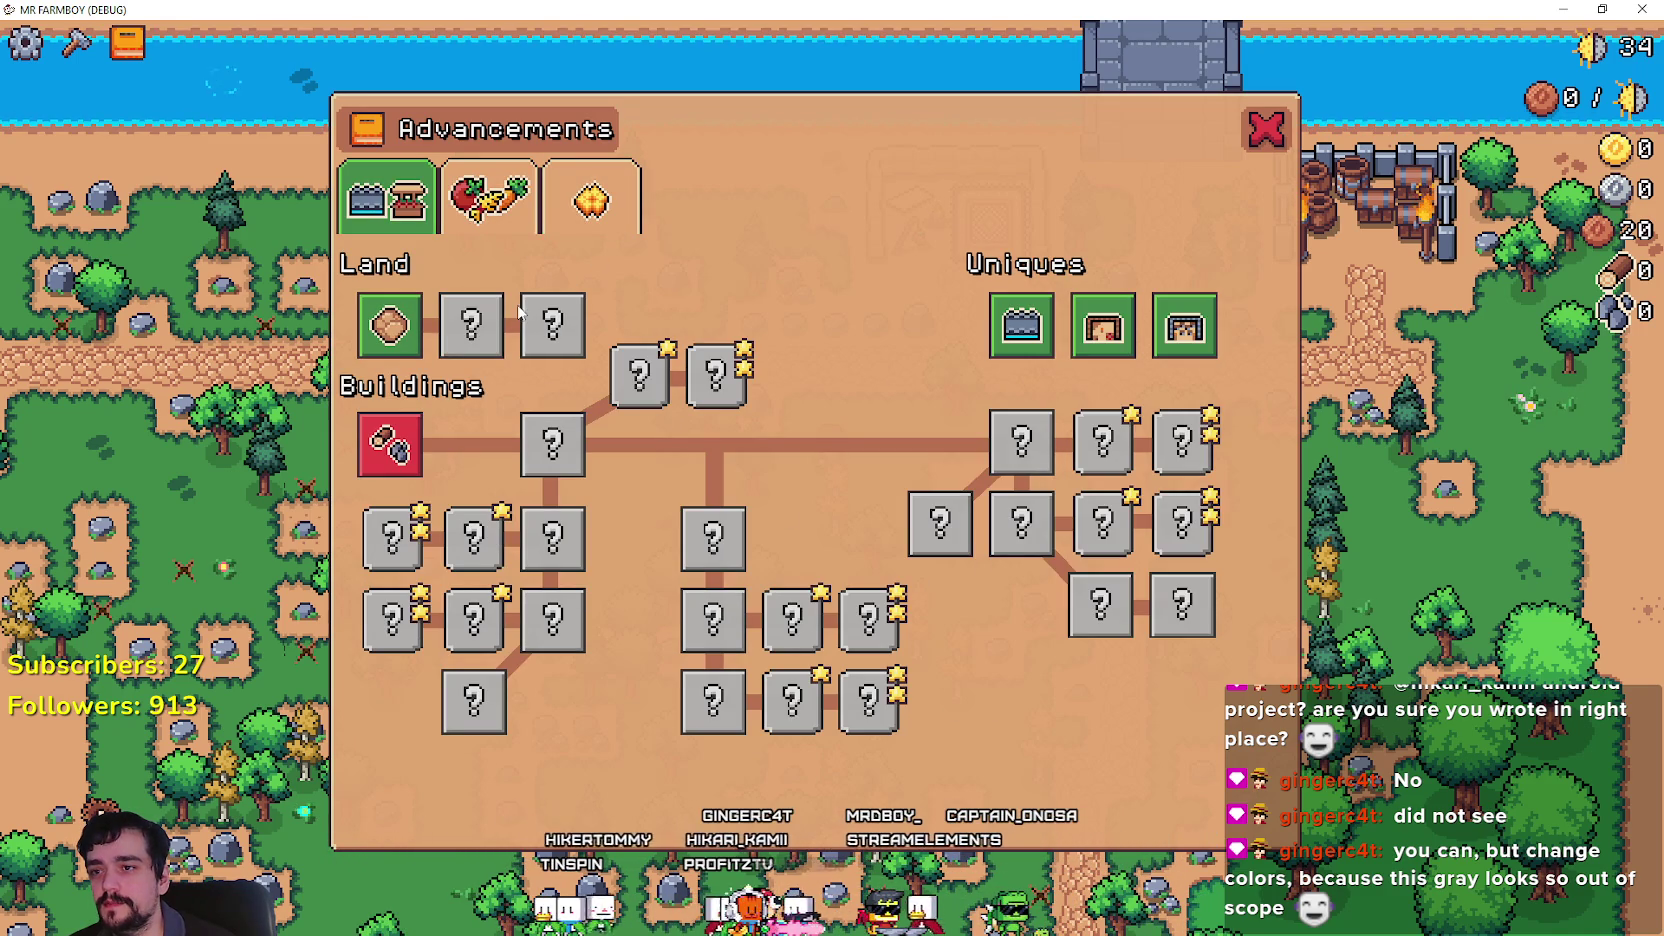
{"action": "left_click", "coordinate": [560, 196]}
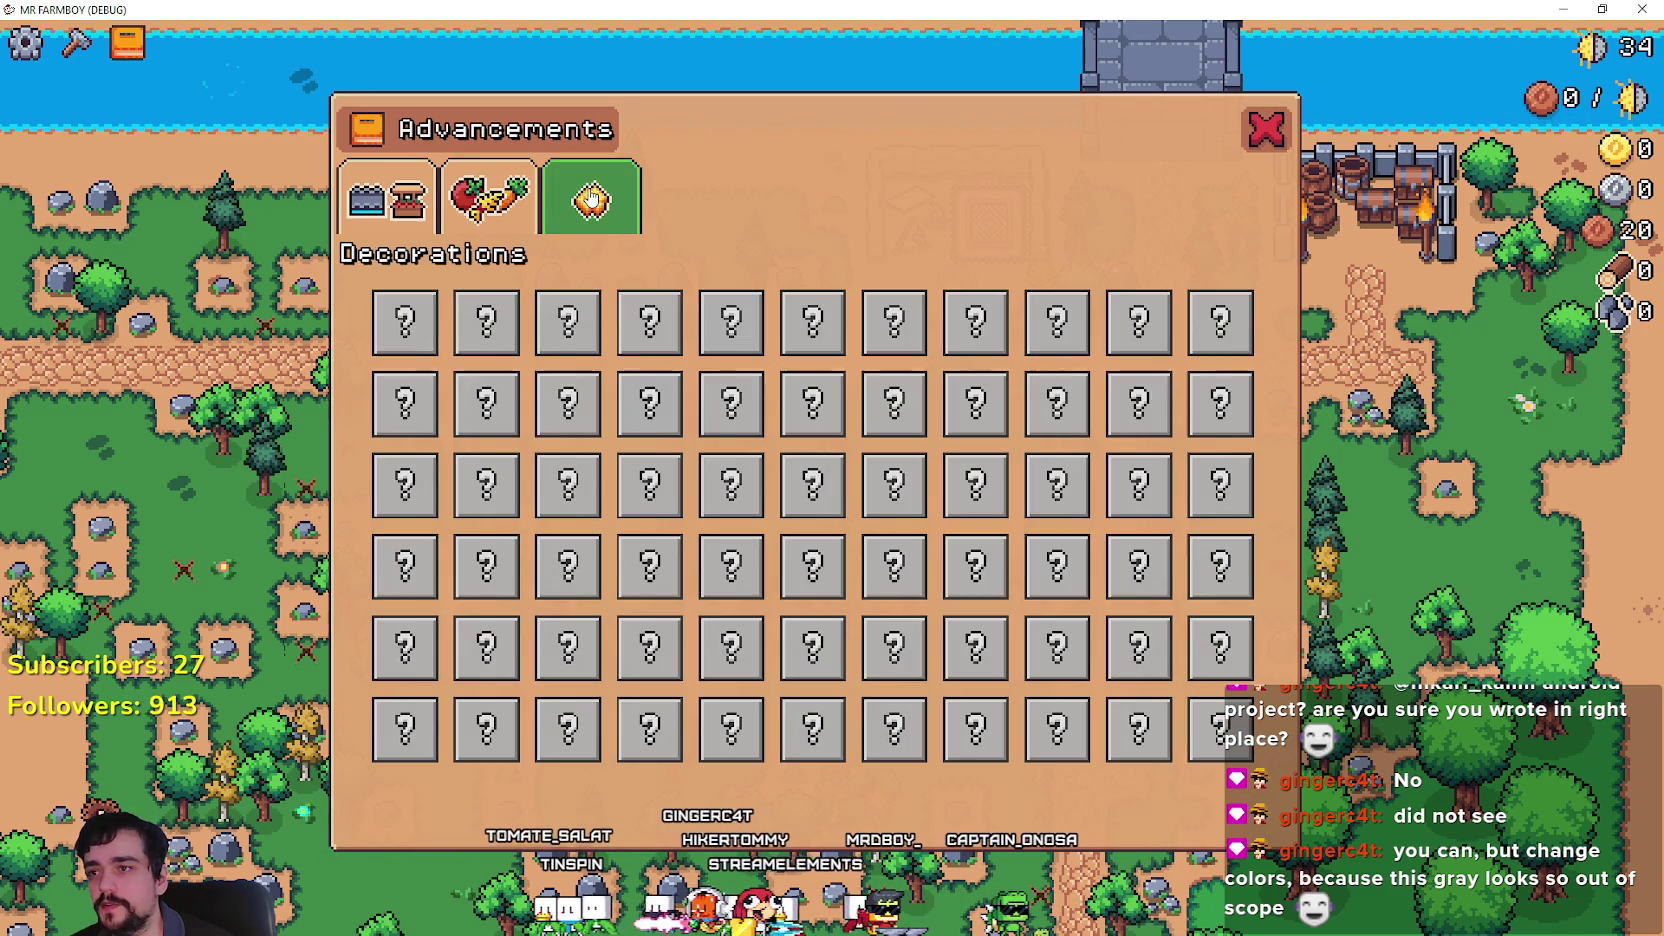
{"action": "left_click", "coordinate": [500, 197]}
{"action": "left_click", "coordinate": [390, 197]}
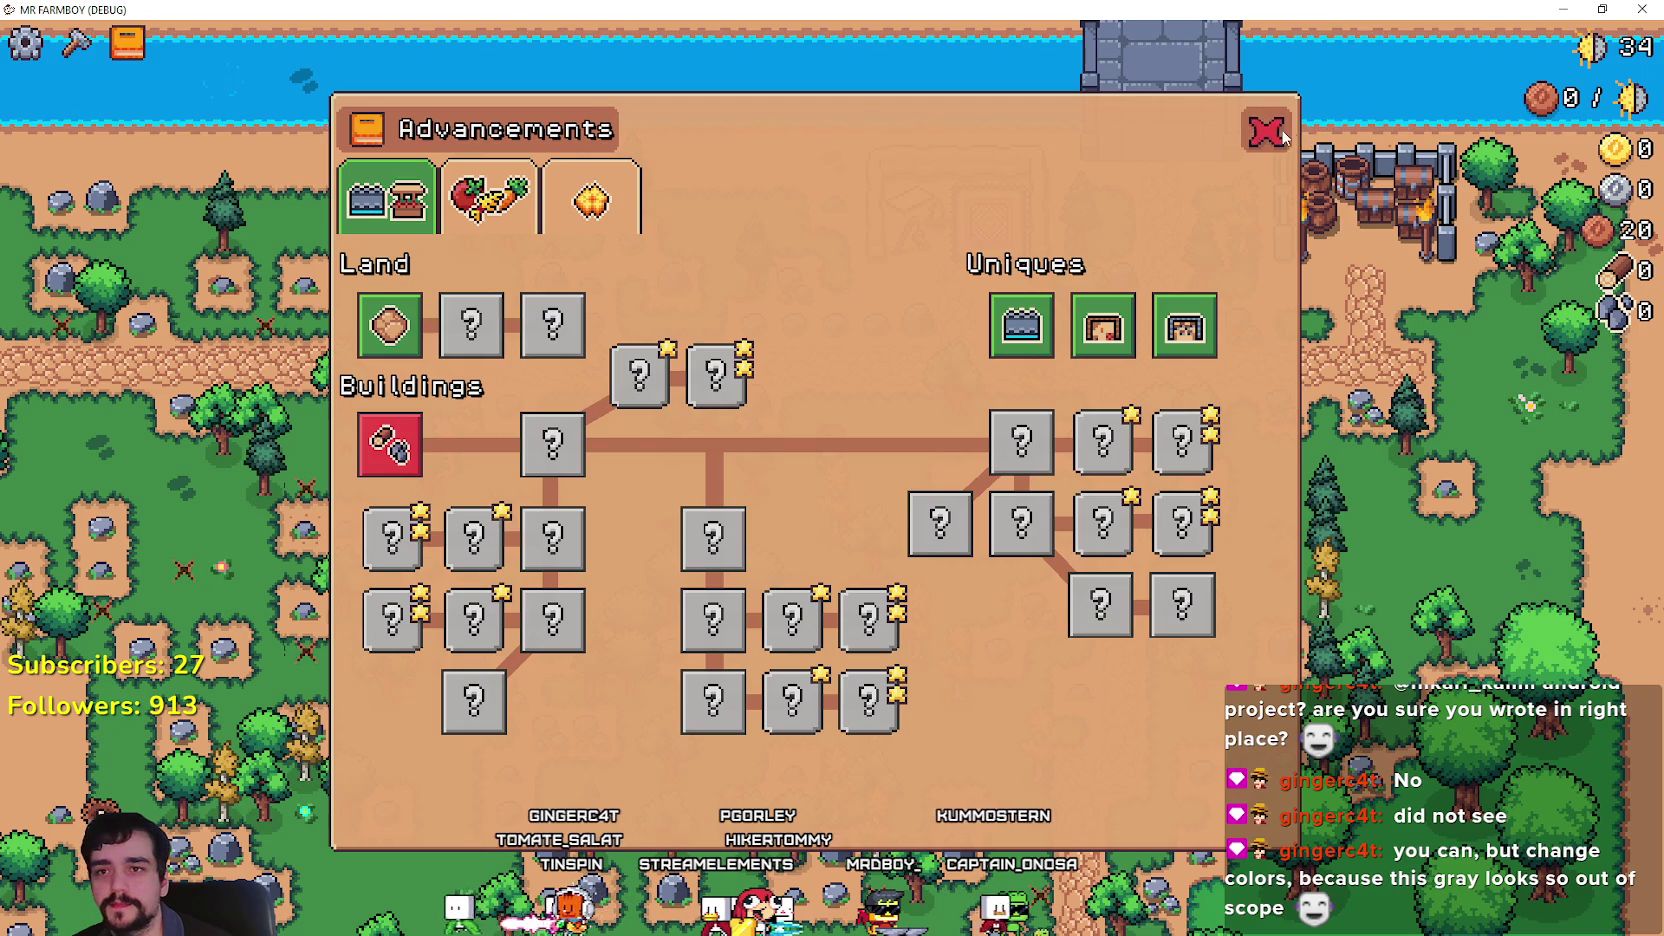
{"action": "key", "text": "Escape"}
{"action": "key", "text": "Escape"}
{"action": "left_click", "coordinate": [886, 572]}
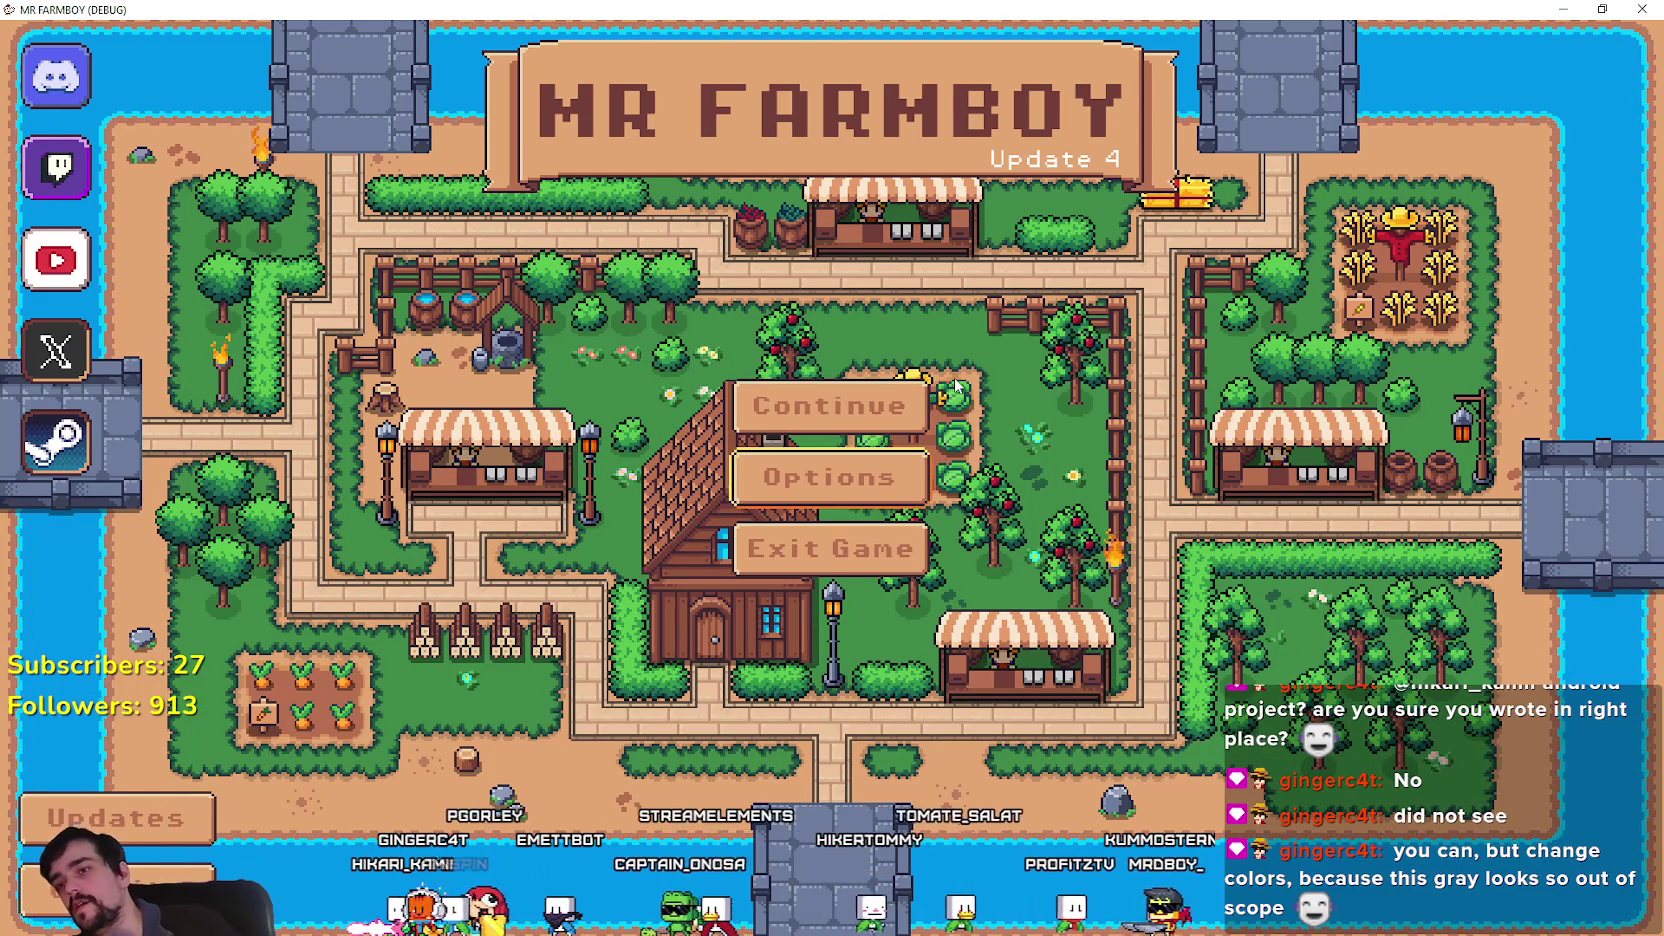
Open and close Select Save Game, move keyboard focus onto Continue, and switch to Godot.
{"action": "key", "text": "Return"}
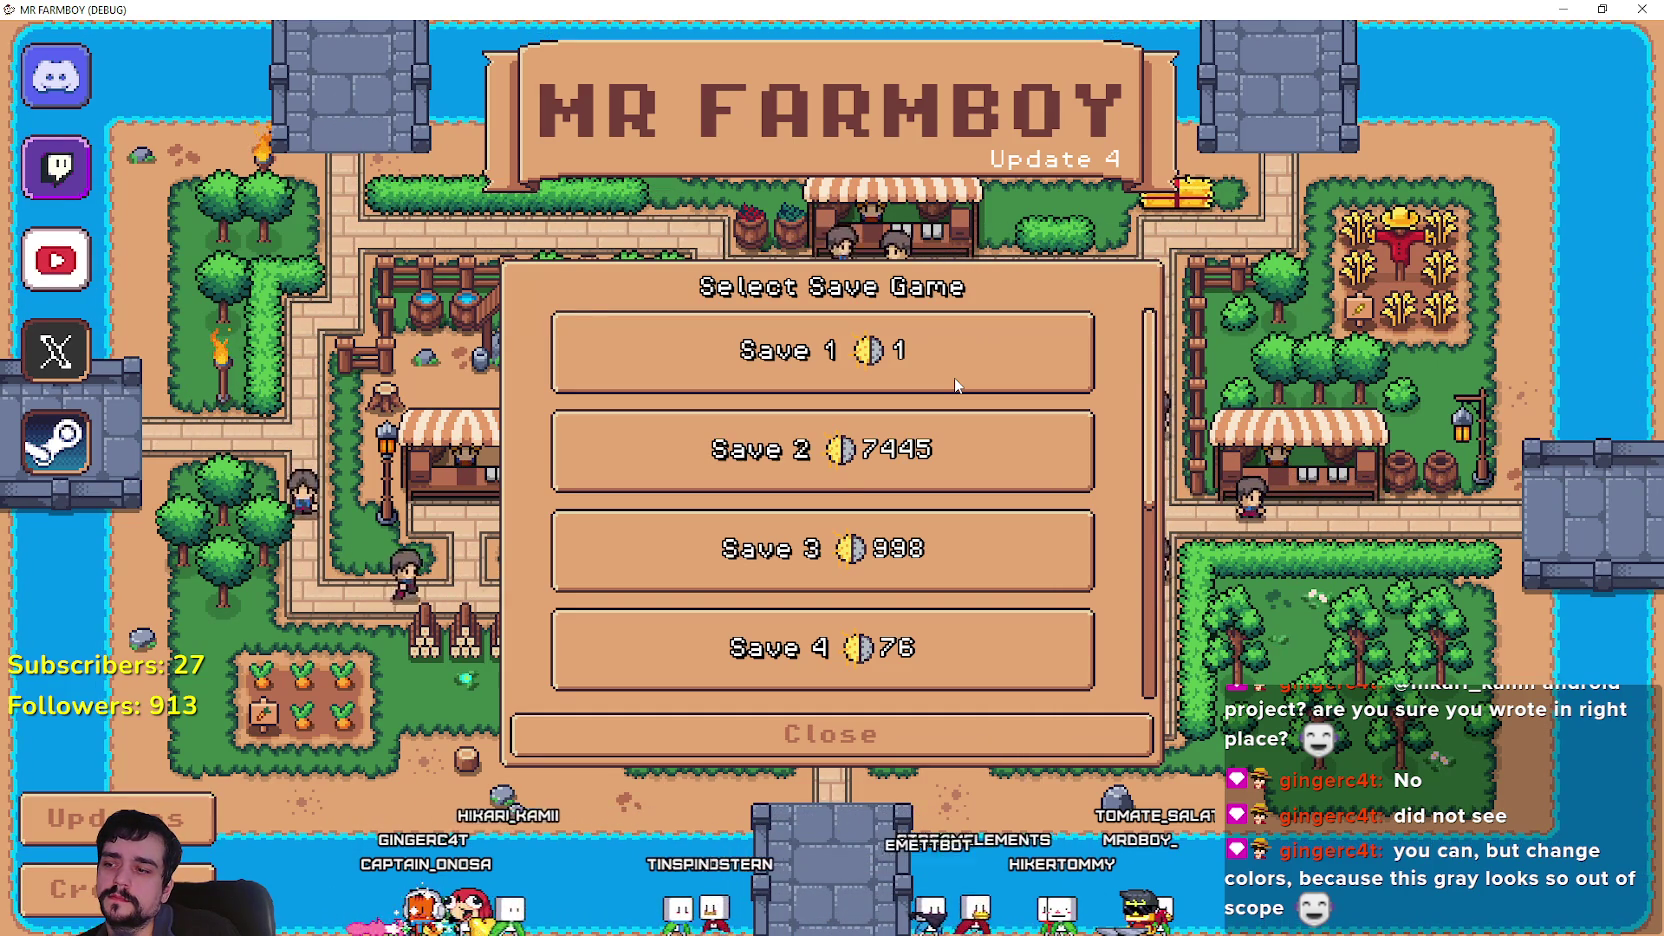
{"action": "left_click", "coordinate": [830, 734]}
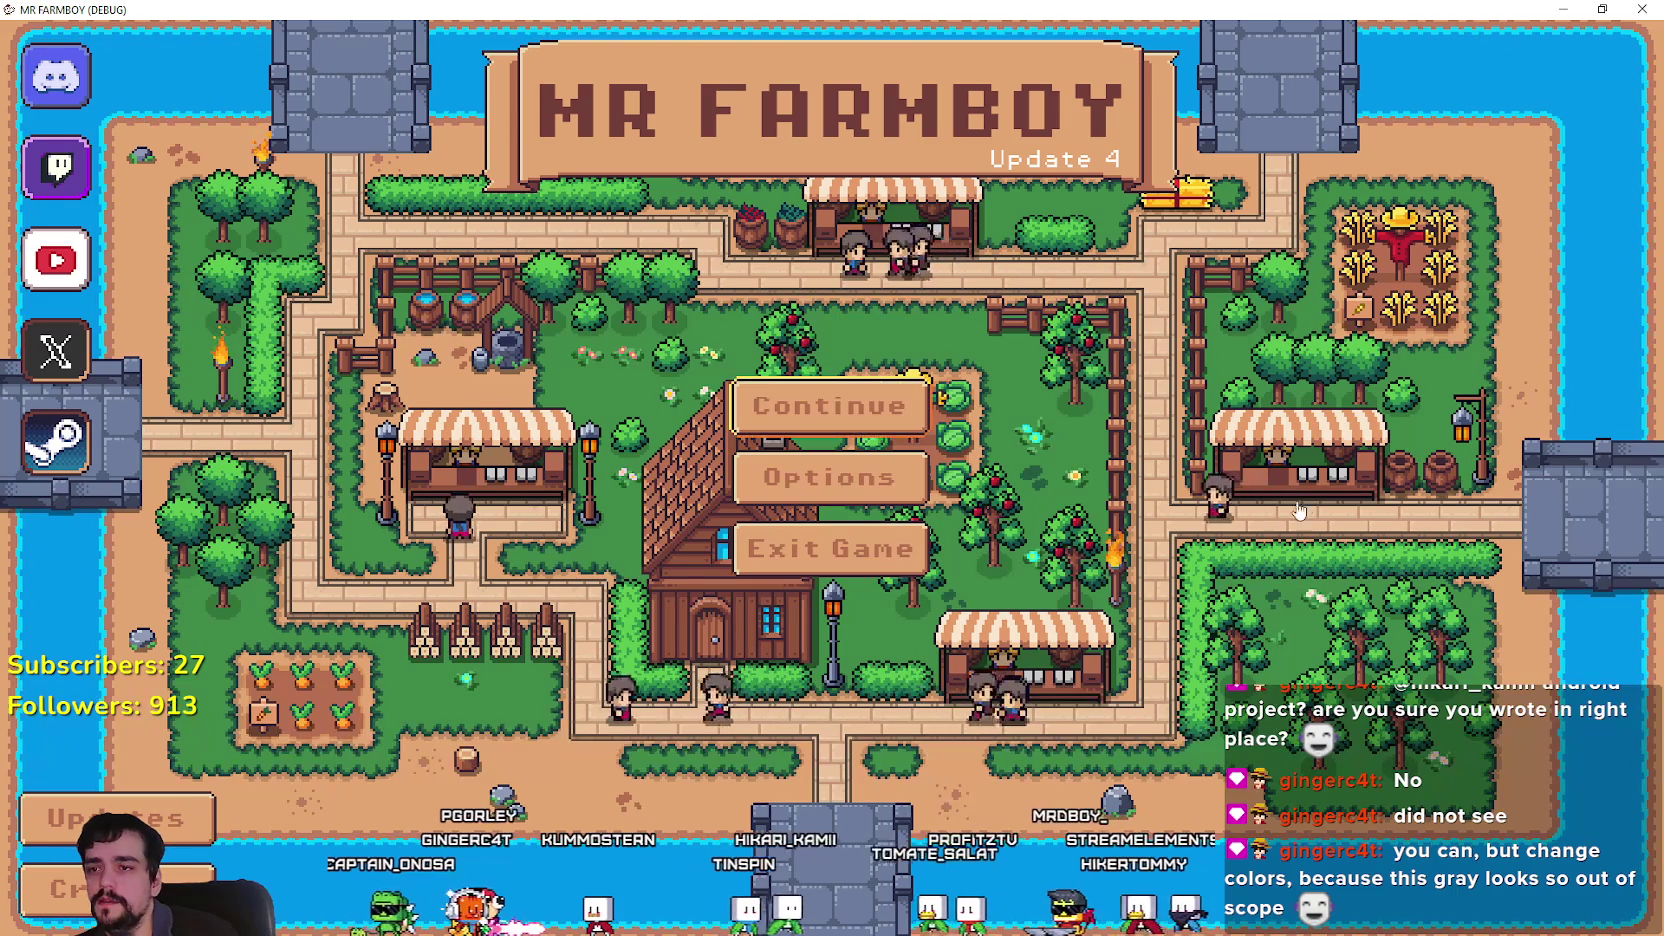
{"action": "key", "text": "Up"}
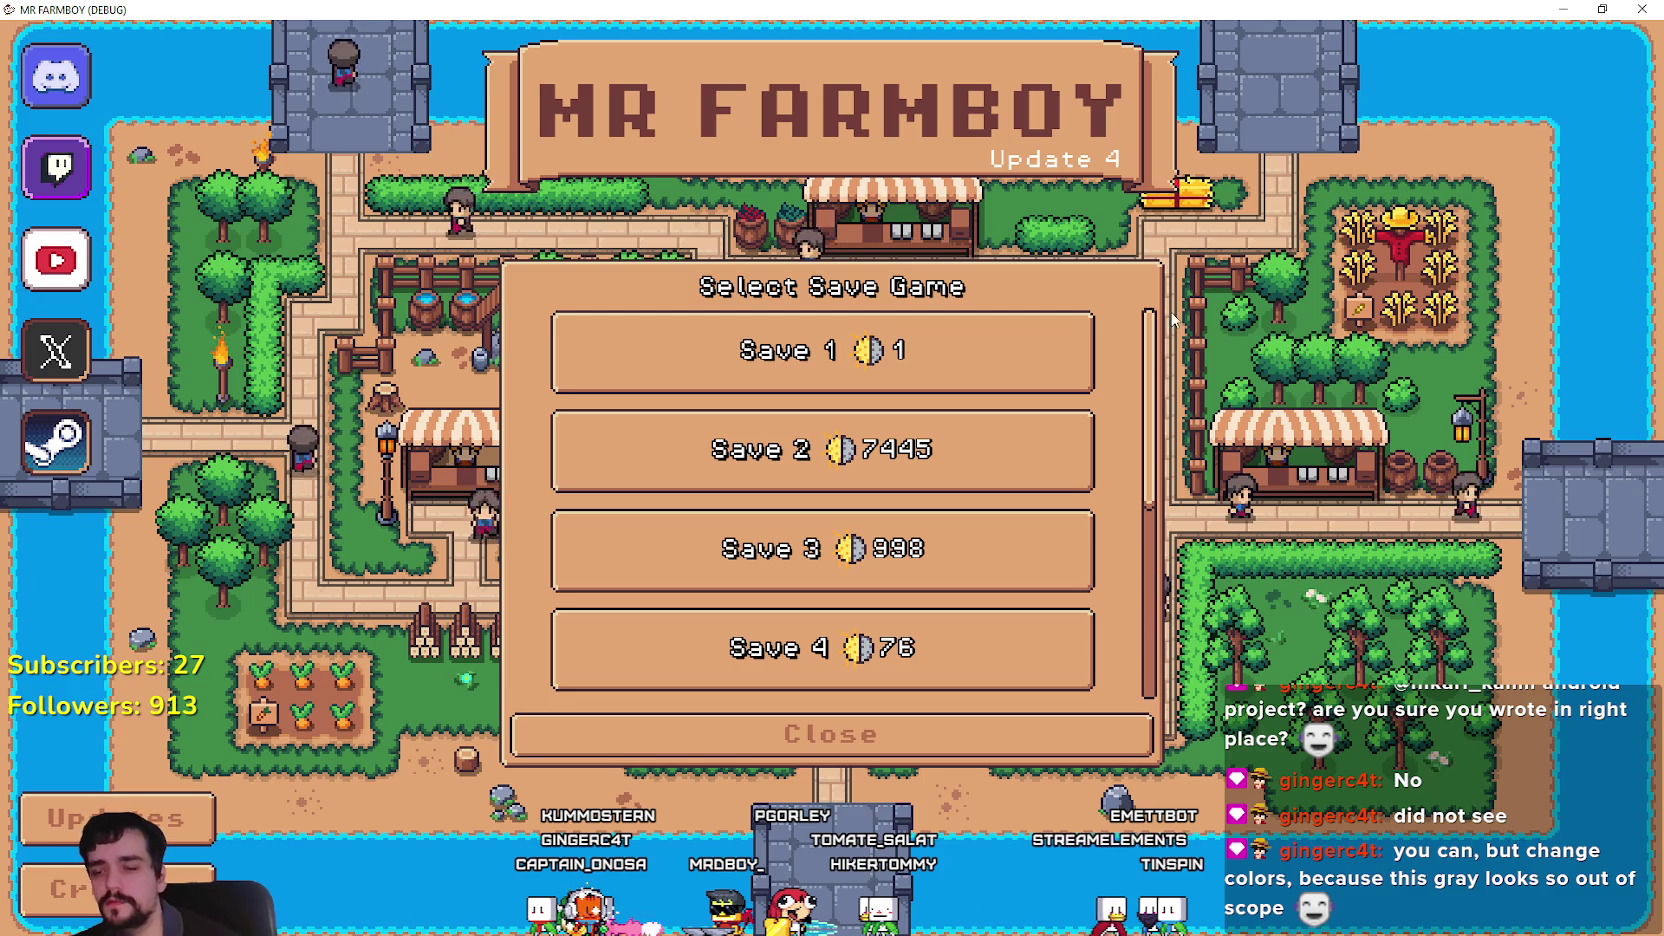
{"action": "scroll", "coordinate": [1155, 690], "scroll_direction": "down", "scroll_amount": 5}
{"action": "scroll", "coordinate": [1155, 690], "scroll_direction": "up", "scroll_amount": 5}
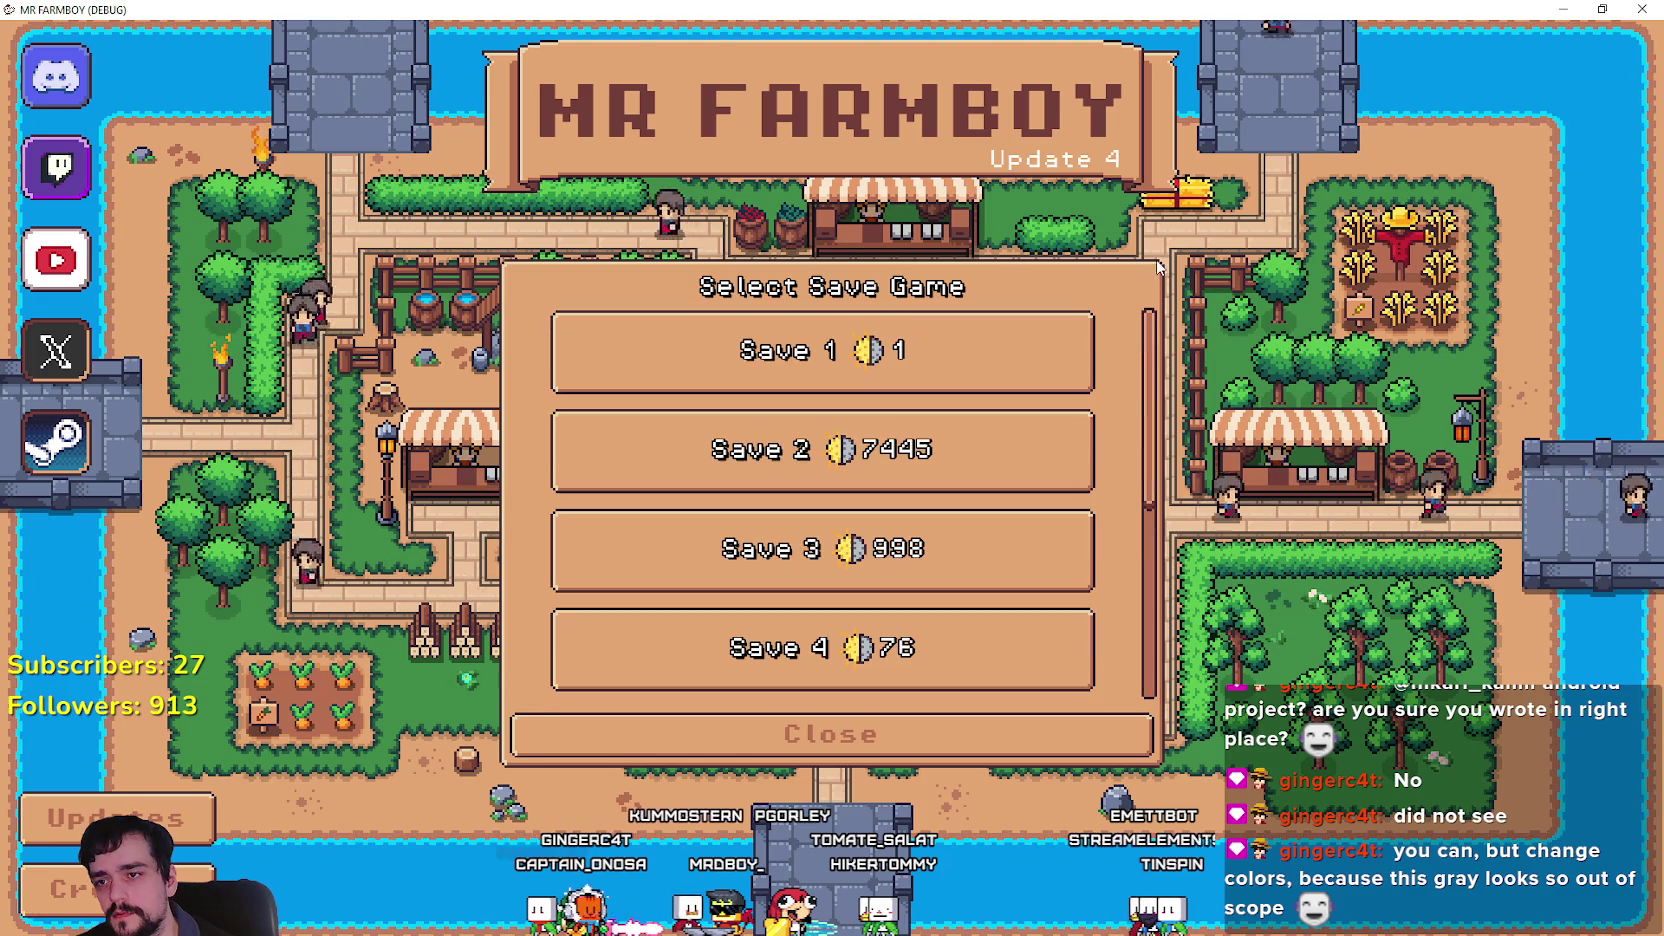
{"action": "key", "text": "alt+Tab"}
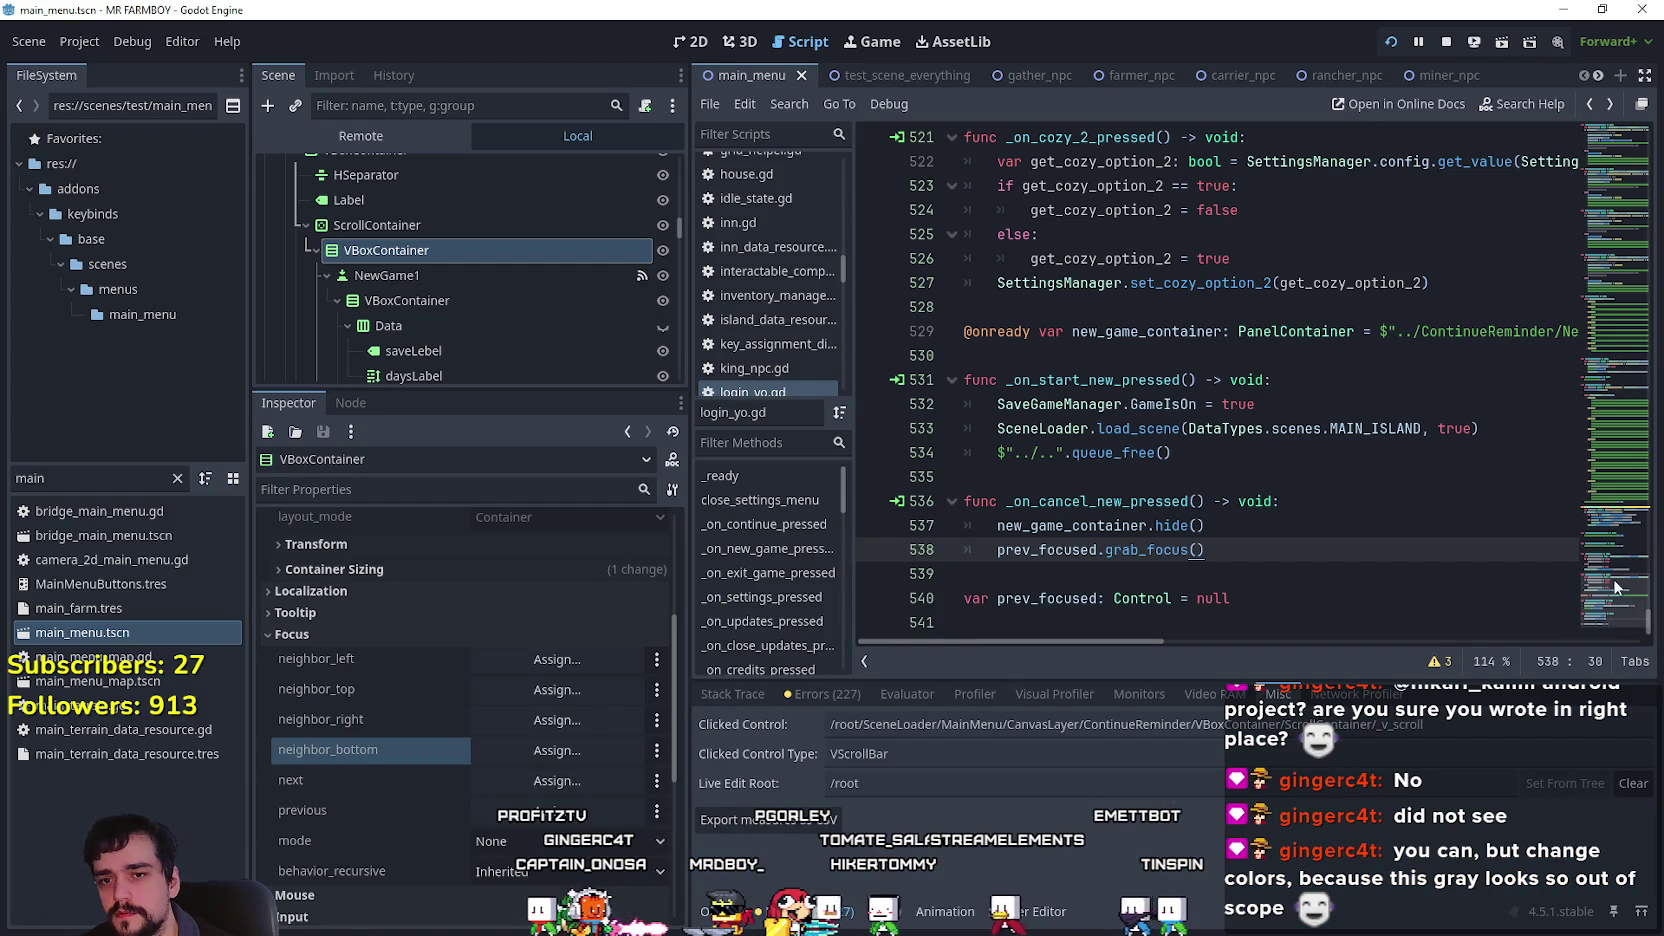
Jump from the Continue node's signal connection to its _on_continue_pressed handler code.
{"action": "left_click_drag", "start_coordinate": [1613, 598], "coordinate": [1610, 578]}
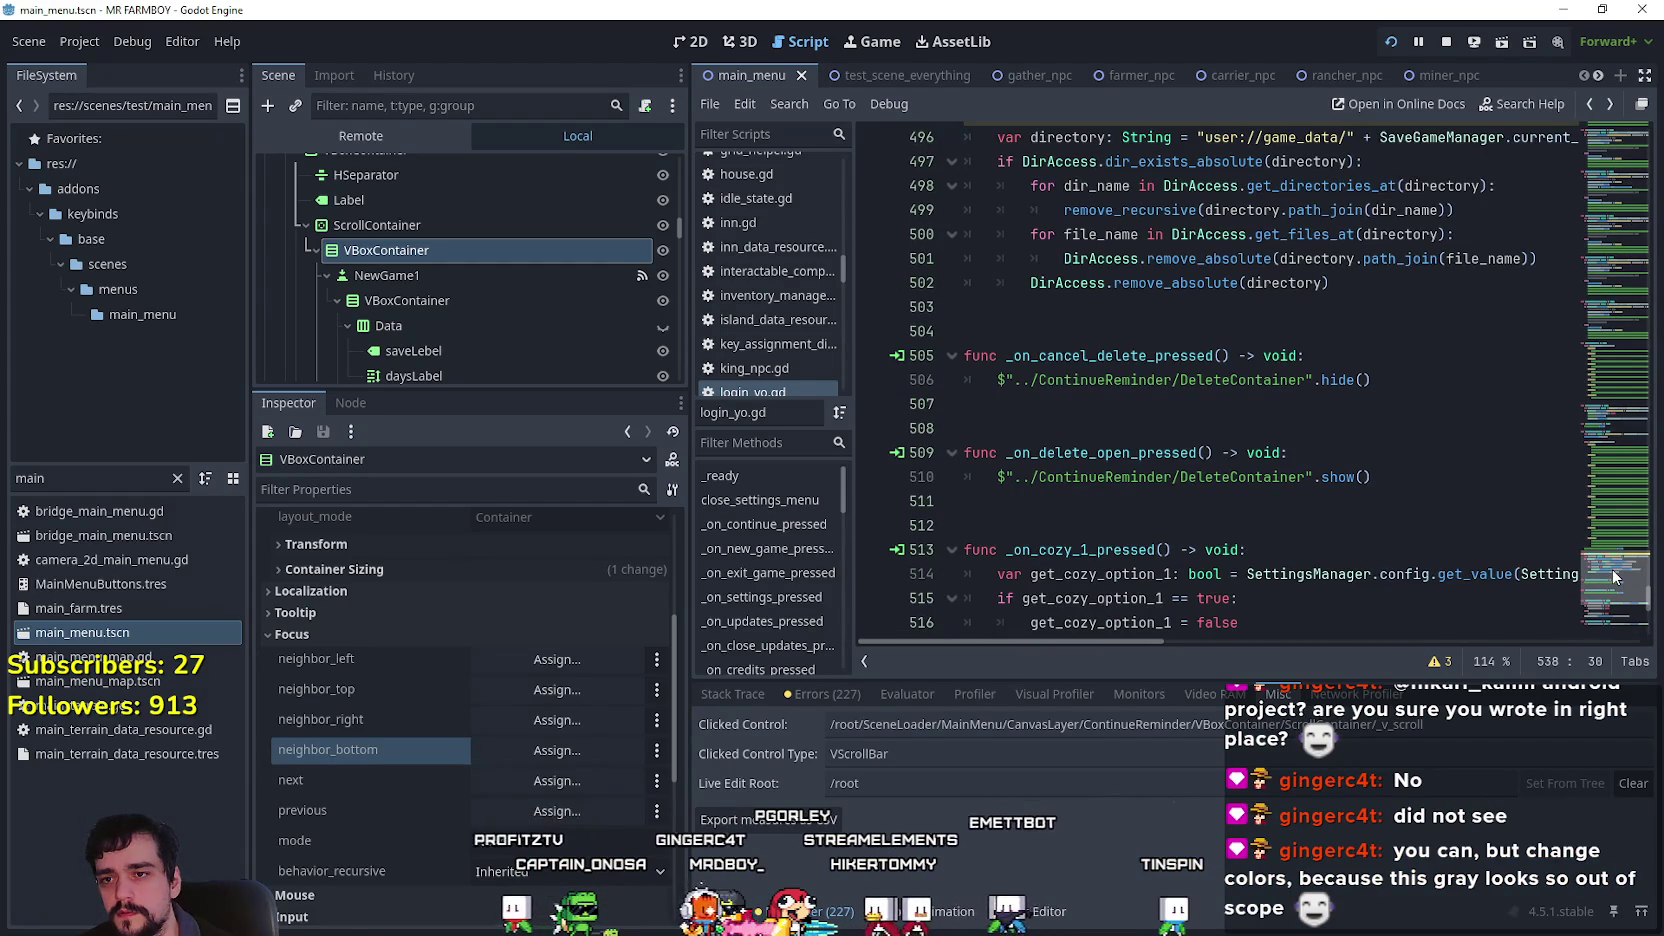
{"action": "scroll", "coordinate": [1613, 577], "scroll_direction": "up", "scroll_amount": 1}
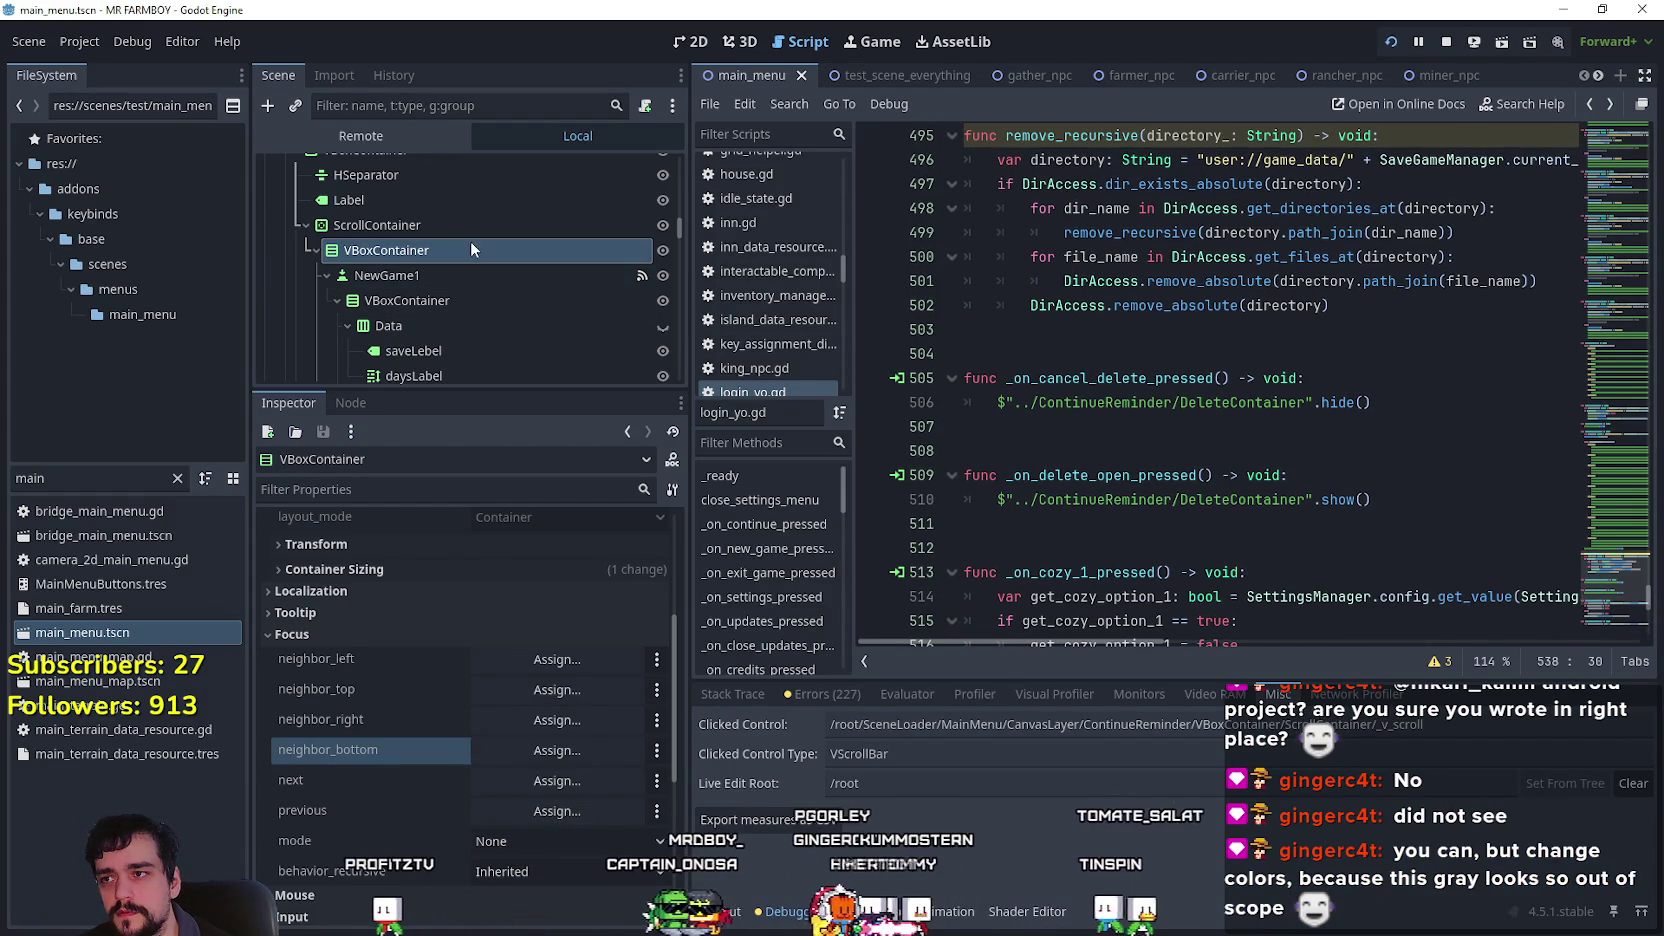
{"action": "left_click_drag", "start_coordinate": [680, 234], "coordinate": [690, 177]}
{"action": "left_click", "coordinate": [517, 240]}
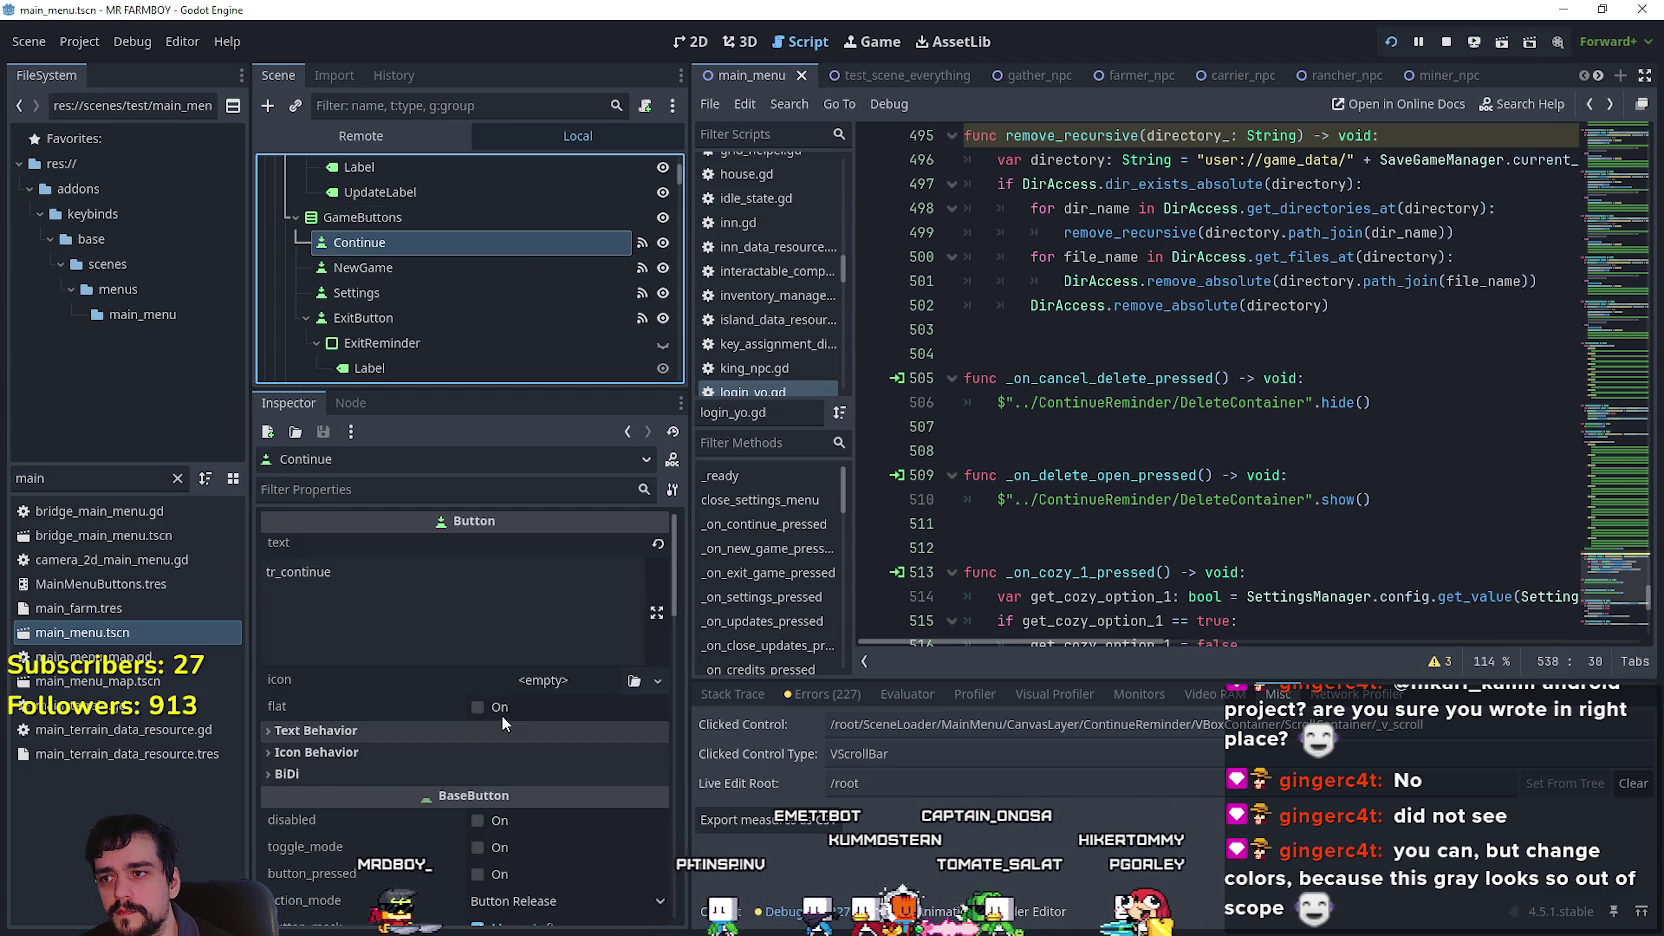
{"action": "left_click", "coordinate": [350, 401]}
{"action": "left_click", "coordinate": [447, 599]}
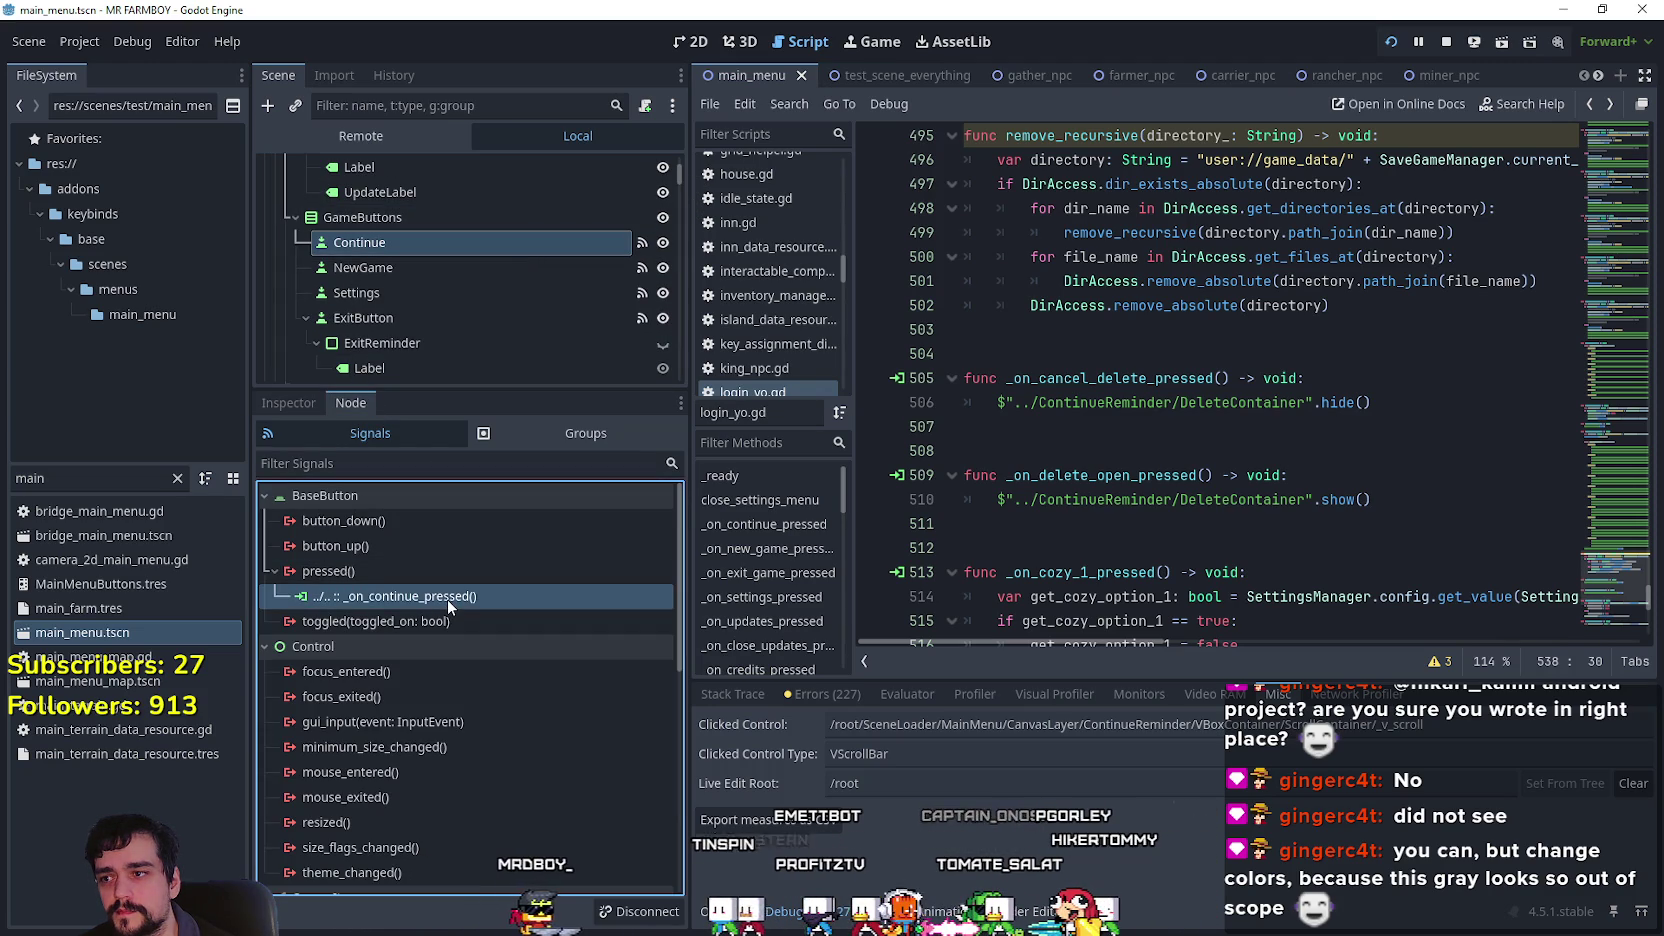
{"action": "double_click", "coordinate": [447, 599]}
Scroll down past the save-slot checks and indent empty line 145.
{"action": "scroll", "coordinate": [1218, 495], "scroll_direction": "down", "scroll_amount": 3}
{"action": "scroll", "coordinate": [1180, 486], "scroll_direction": "up", "scroll_amount": 7}
{"action": "scroll", "coordinate": [1133, 477], "scroll_direction": "down", "scroll_amount": 15}
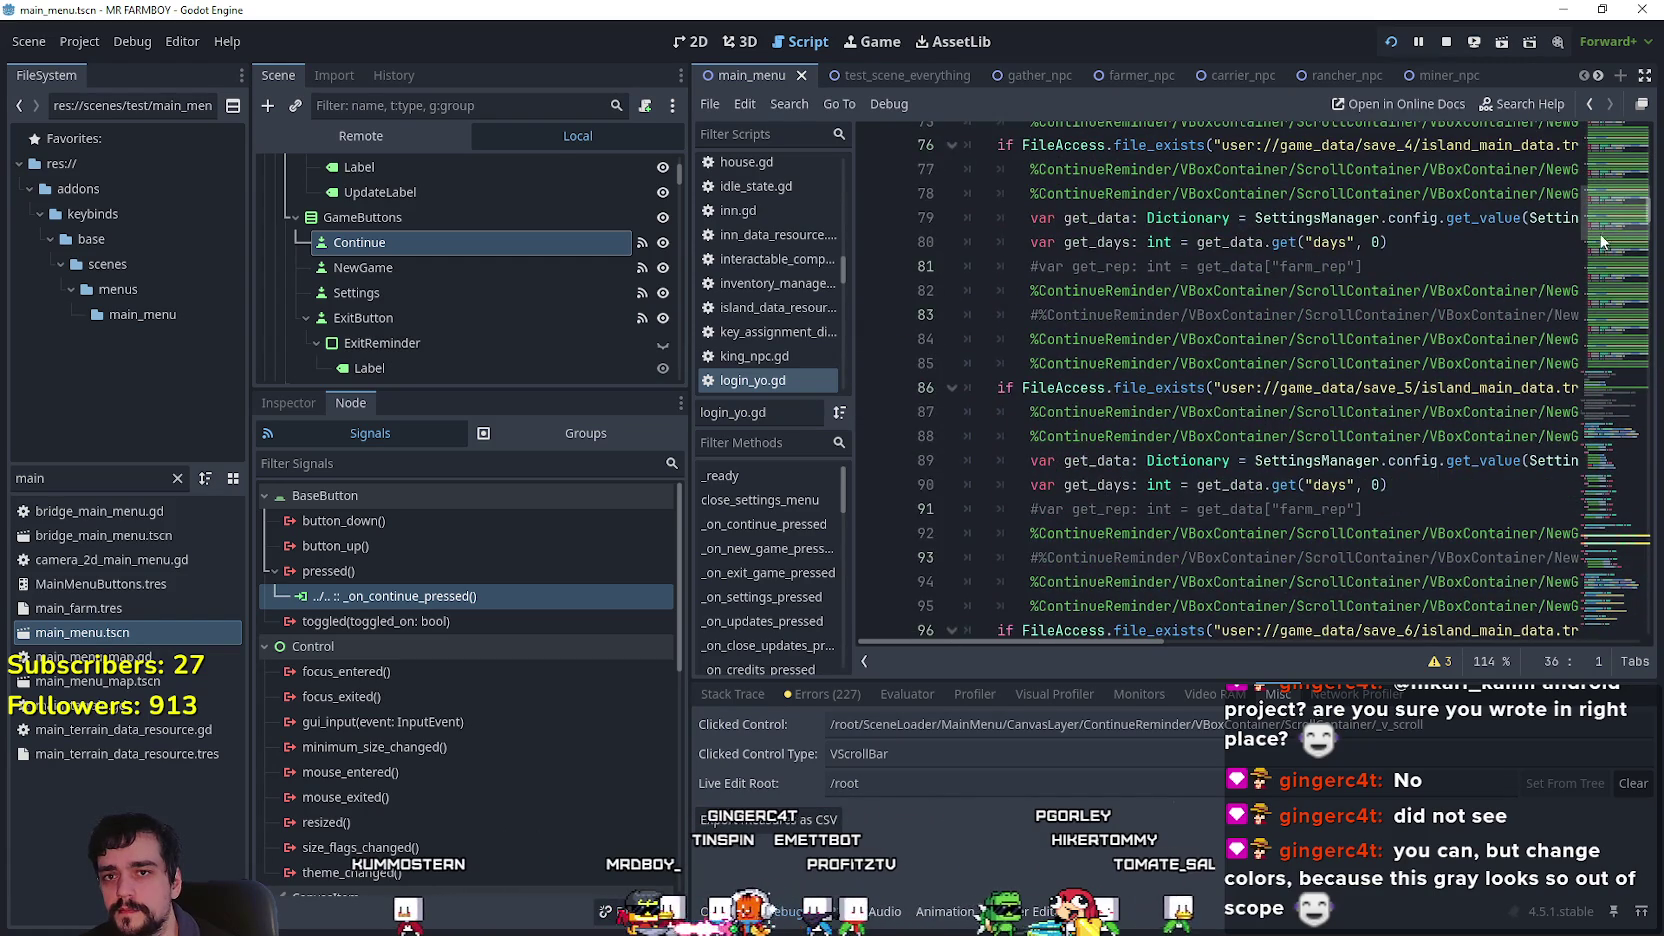
{"action": "scroll", "coordinate": [1600, 231], "scroll_direction": "down", "scroll_amount": 2}
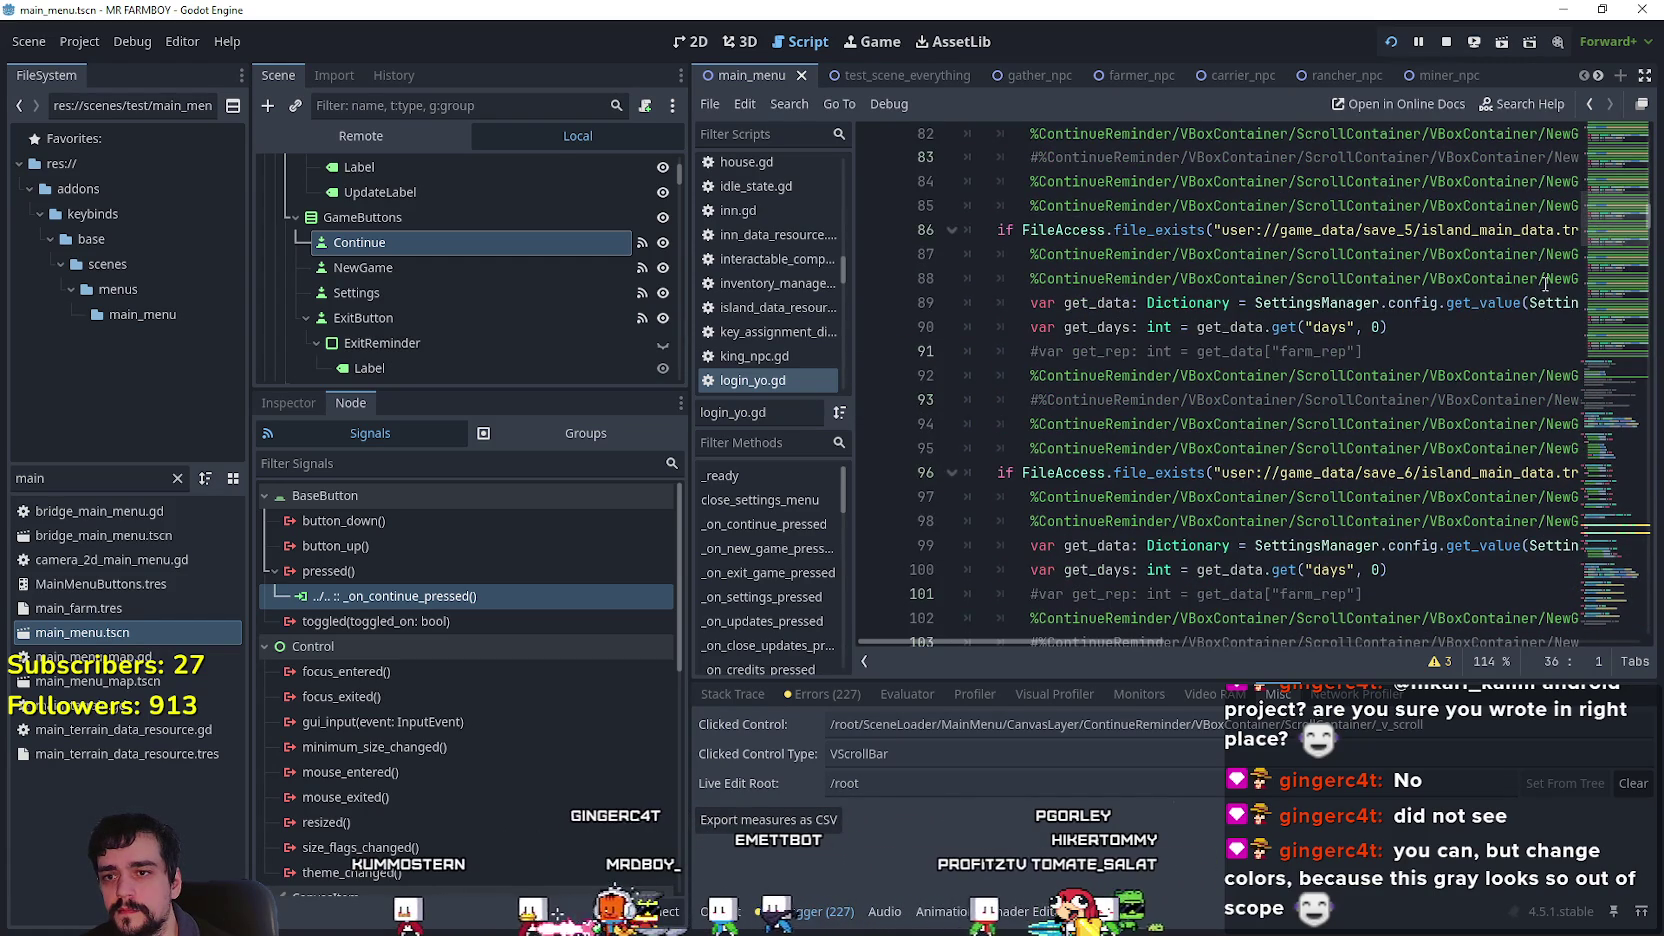
{"action": "scroll", "coordinate": [1028, 528], "scroll_direction": "down", "scroll_amount": 9}
{"action": "scroll", "coordinate": [1028, 528], "scroll_direction": "down", "scroll_amount": 7}
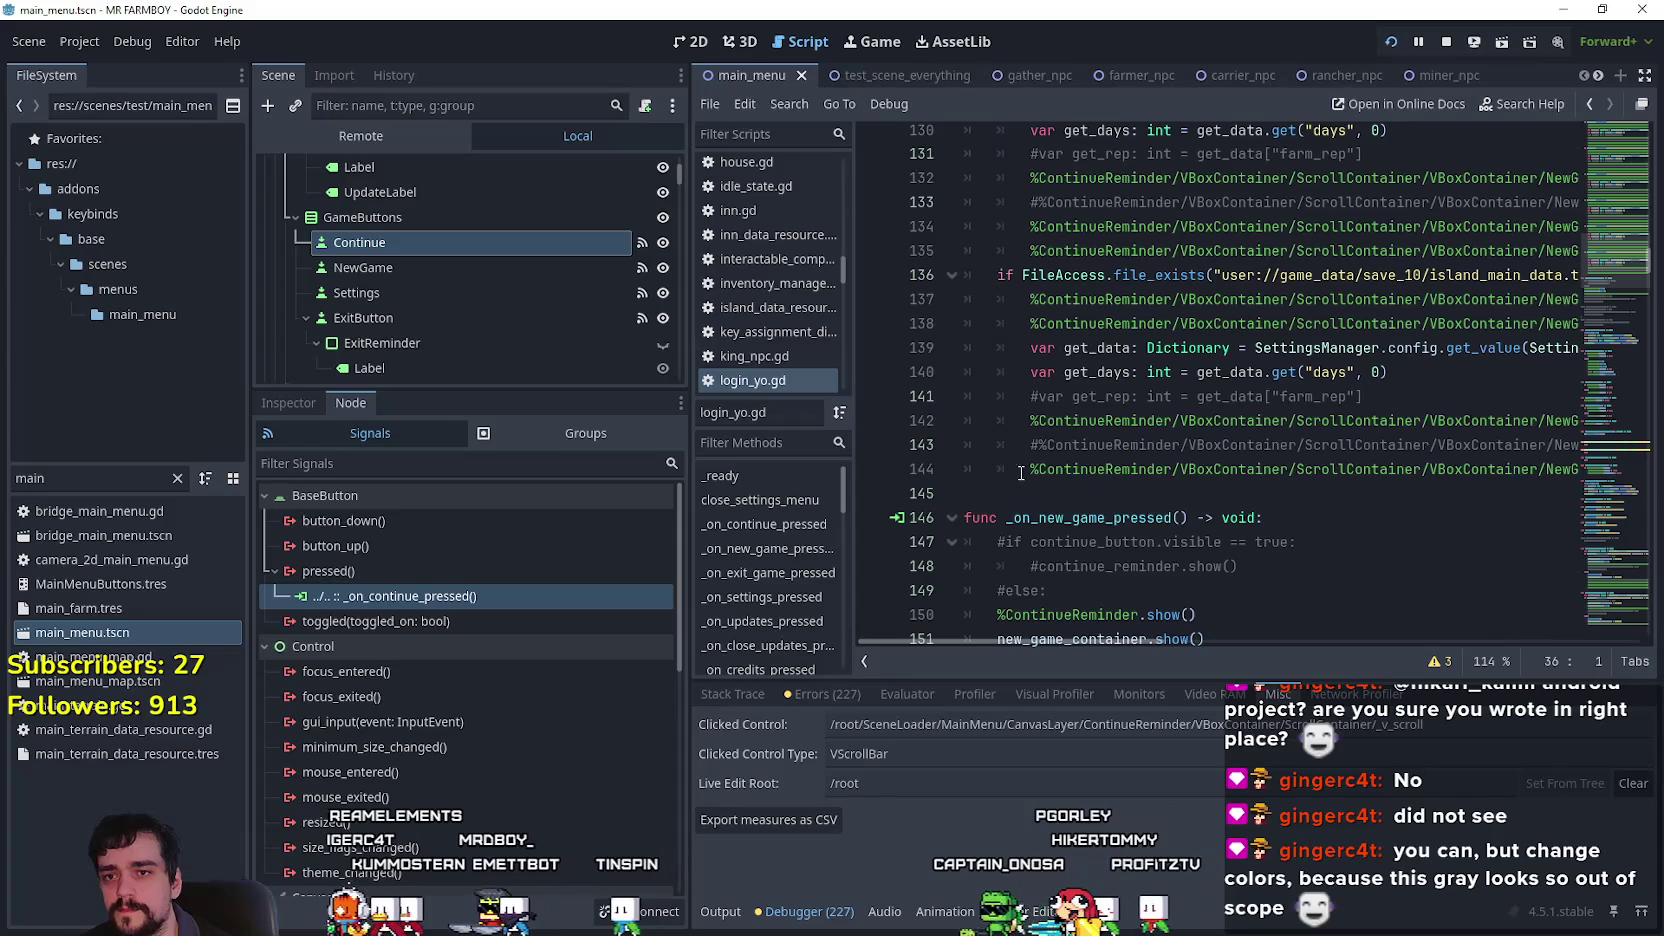
{"action": "scroll", "coordinate": [1031, 469], "scroll_direction": "down", "scroll_amount": 2}
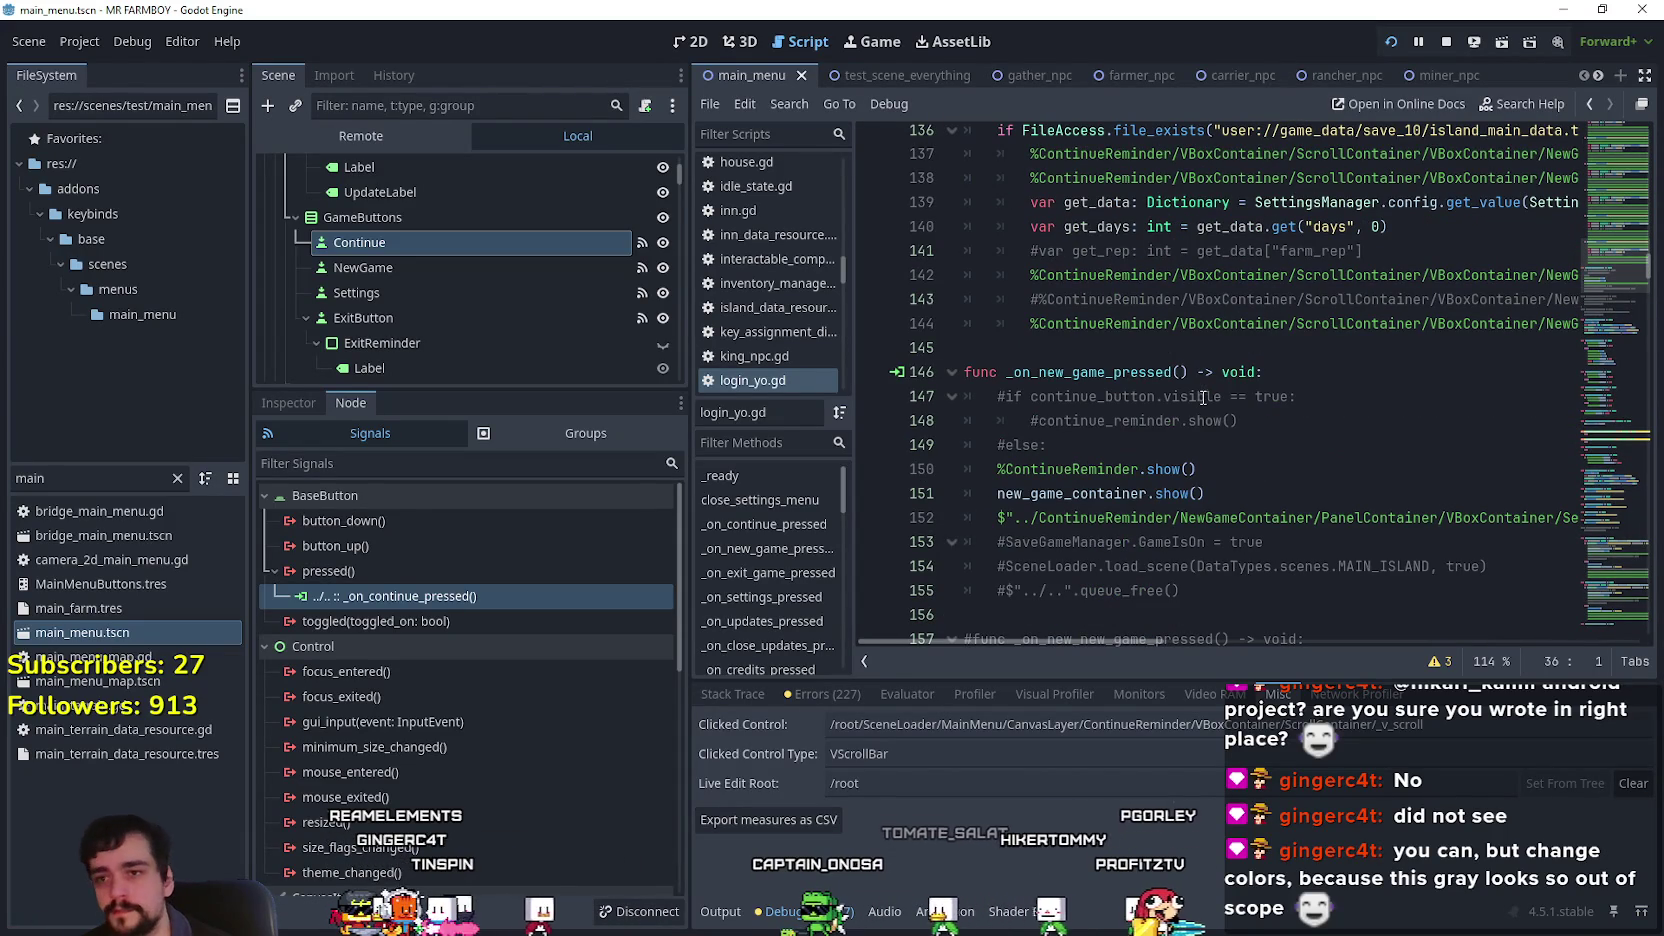
{"action": "left_click", "coordinate": [1036, 347]}
{"action": "scroll", "coordinate": [1040, 500], "scroll_direction": "up", "scroll_amount": 2}
{"action": "key", "text": "Tab"}
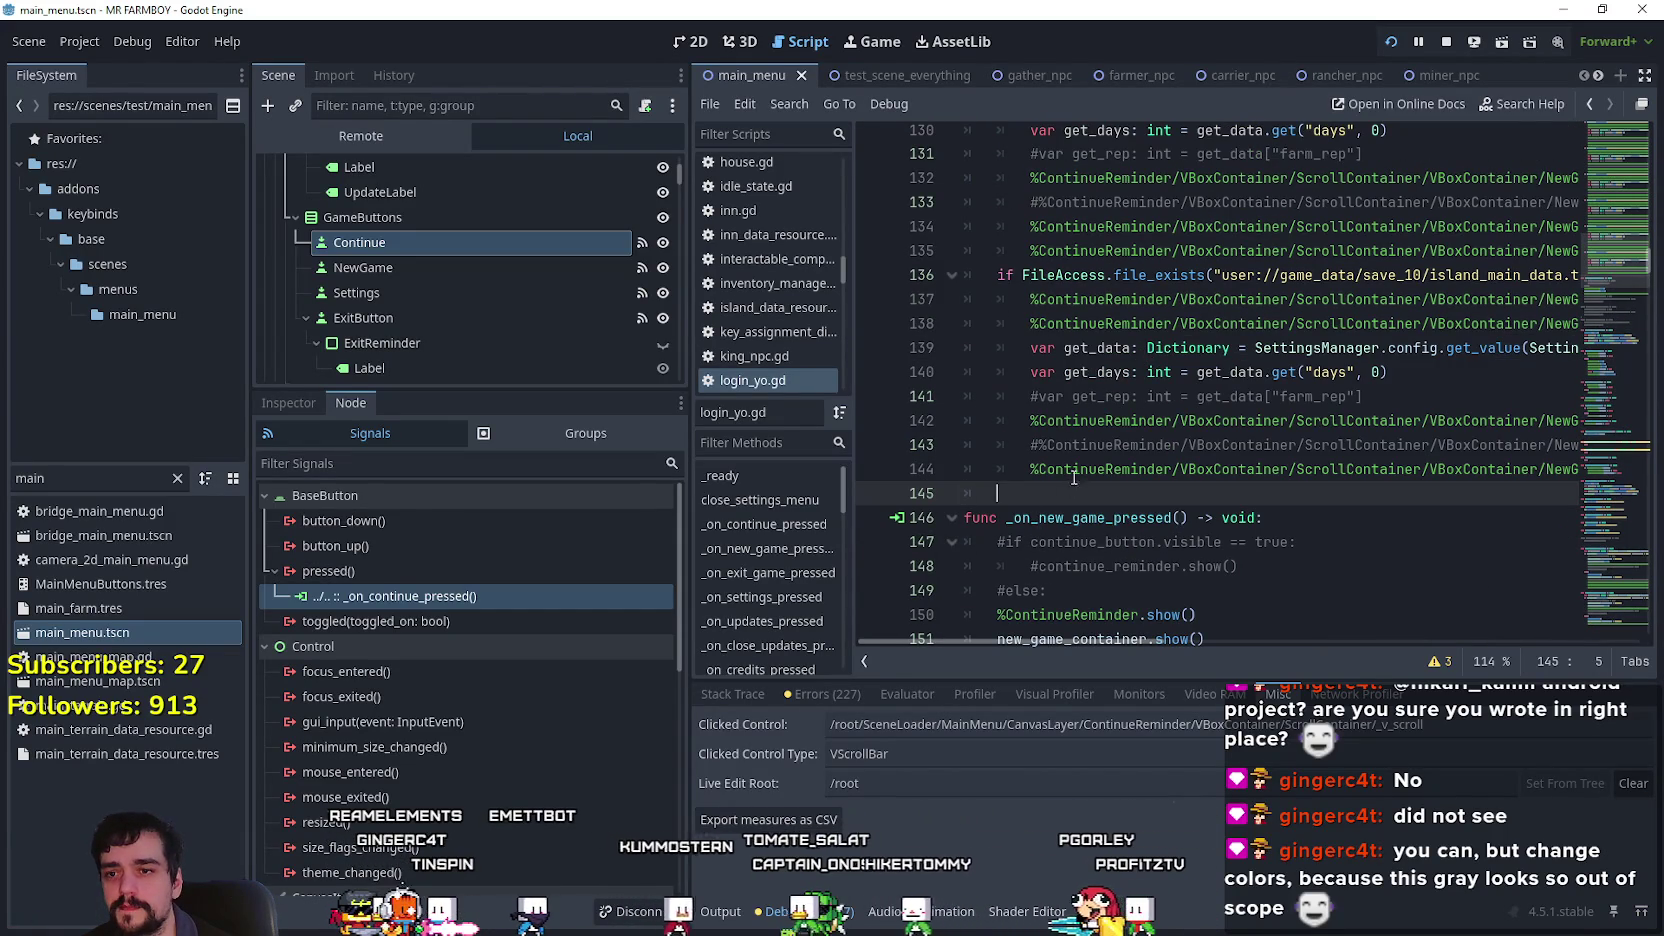
Add a blank line below line 145 and scroll the Scene tree to NewGame1.
{"action": "key", "text": "Return"}
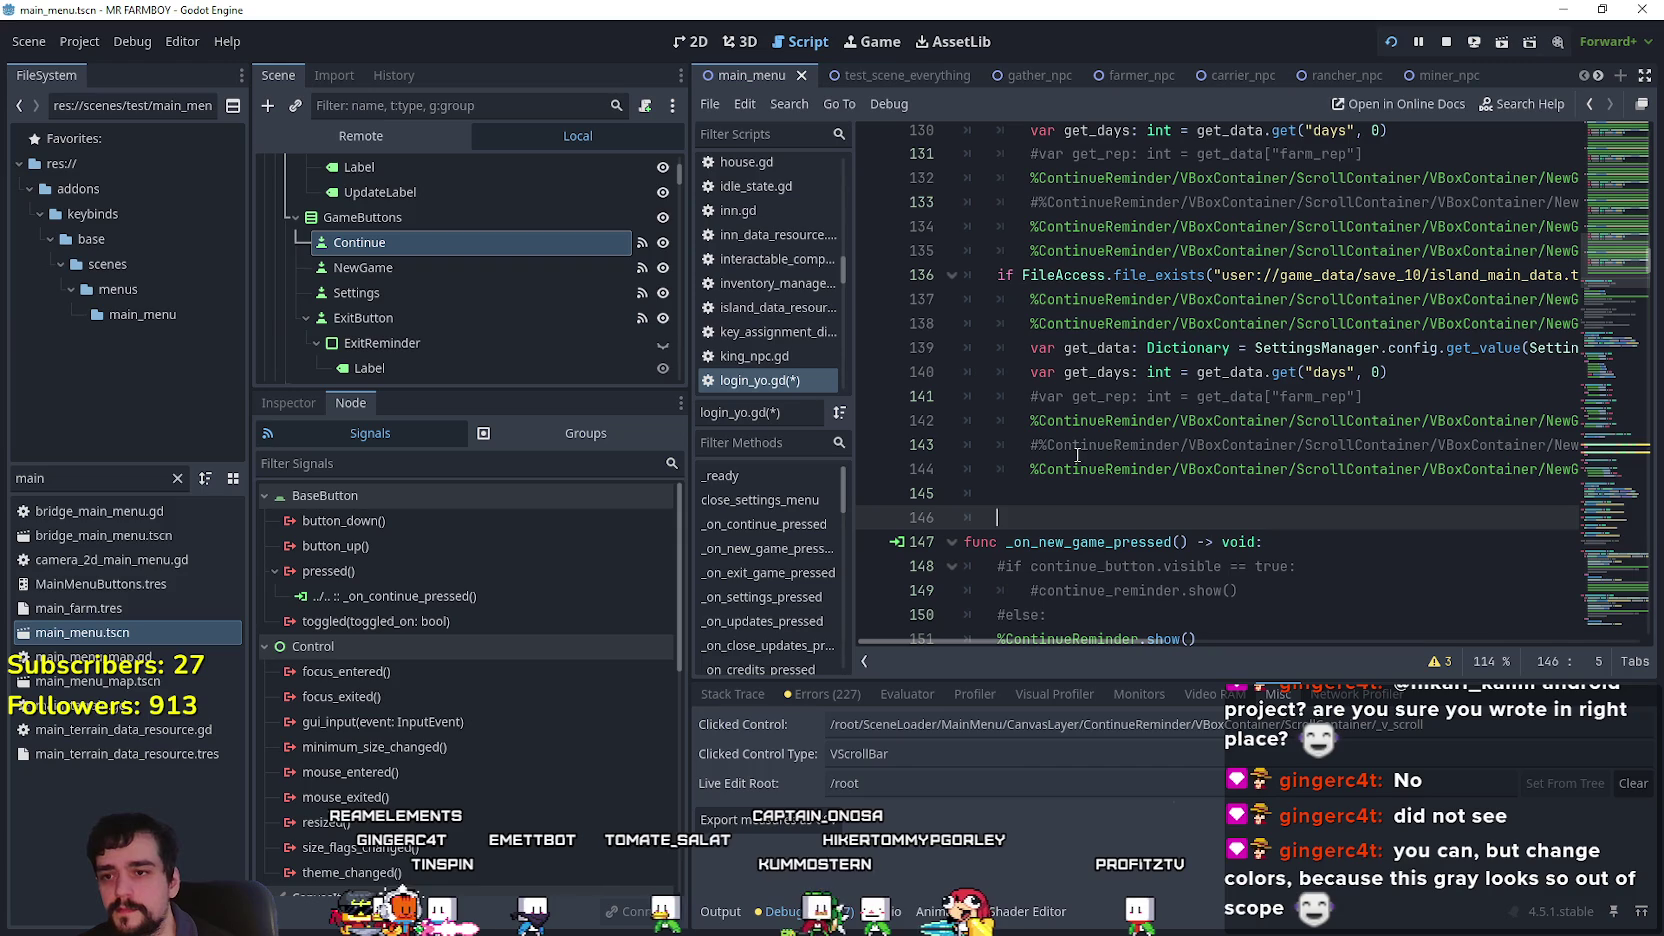
{"action": "left_click", "coordinate": [1086, 490]}
{"action": "scroll", "coordinate": [1088, 493], "scroll_direction": "down", "scroll_amount": 3}
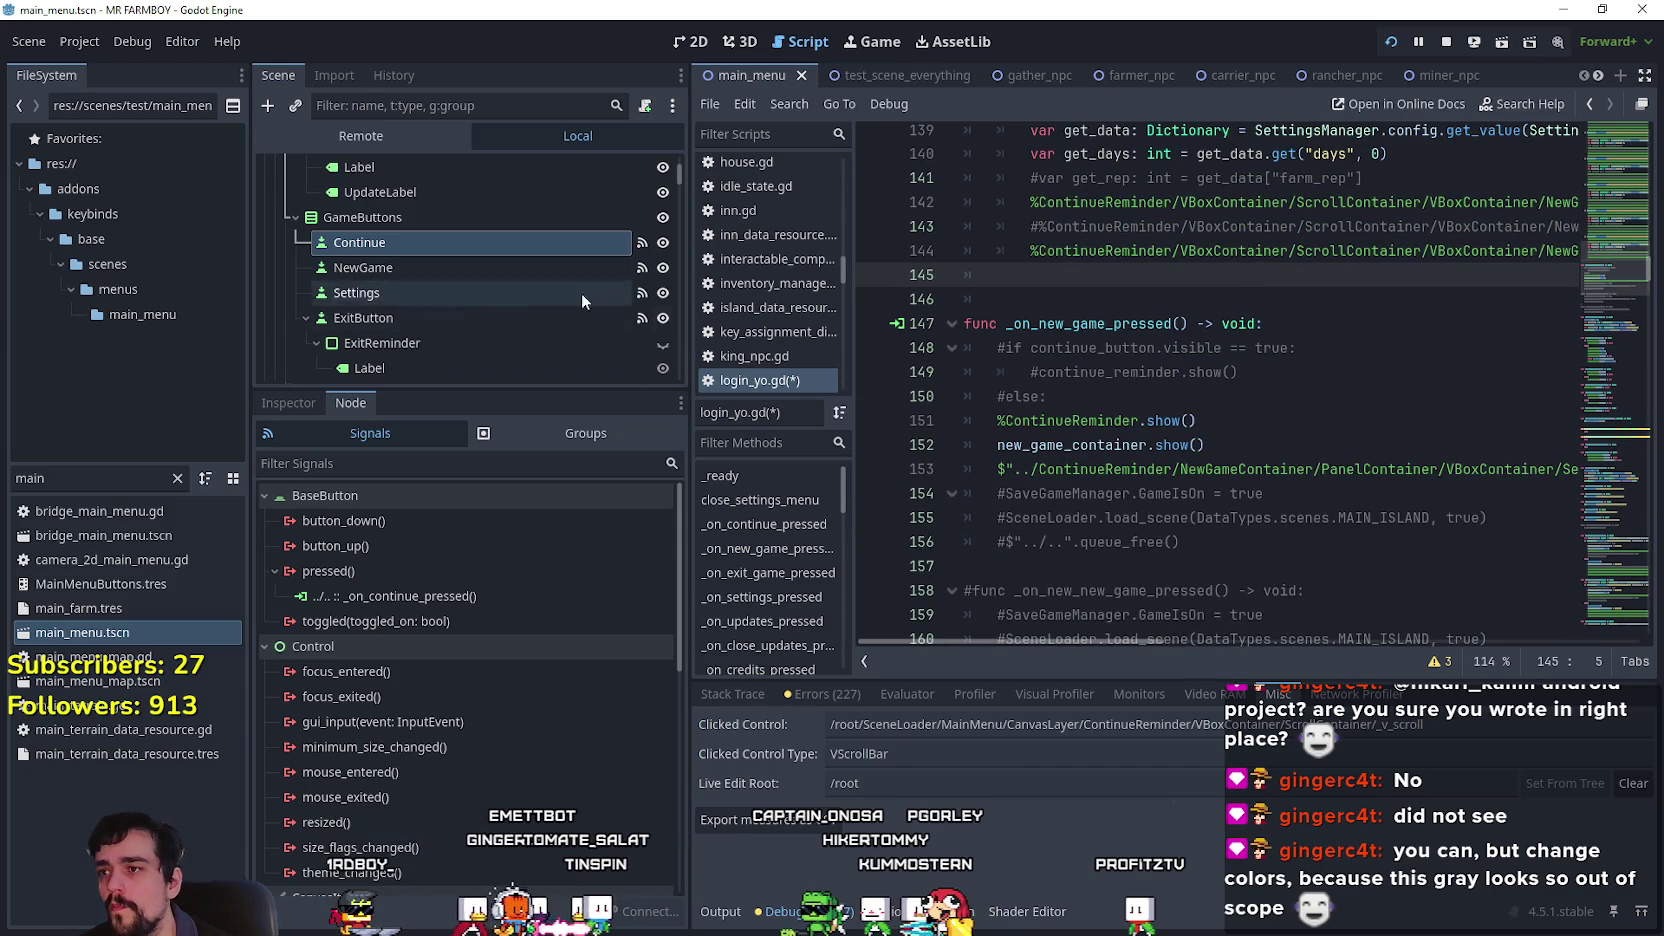
{"action": "mouse_move", "coordinate": [1157, 642]}
{"action": "left_mouse_down"}
{"action": "mouse_move", "coordinate": [1302, 648]}
{"action": "mouse_move", "coordinate": [1098, 621]}
{"action": "left_mouse_up"}
{"action": "scroll", "coordinate": [520, 214], "scroll_direction": "down", "scroll_amount": 5}
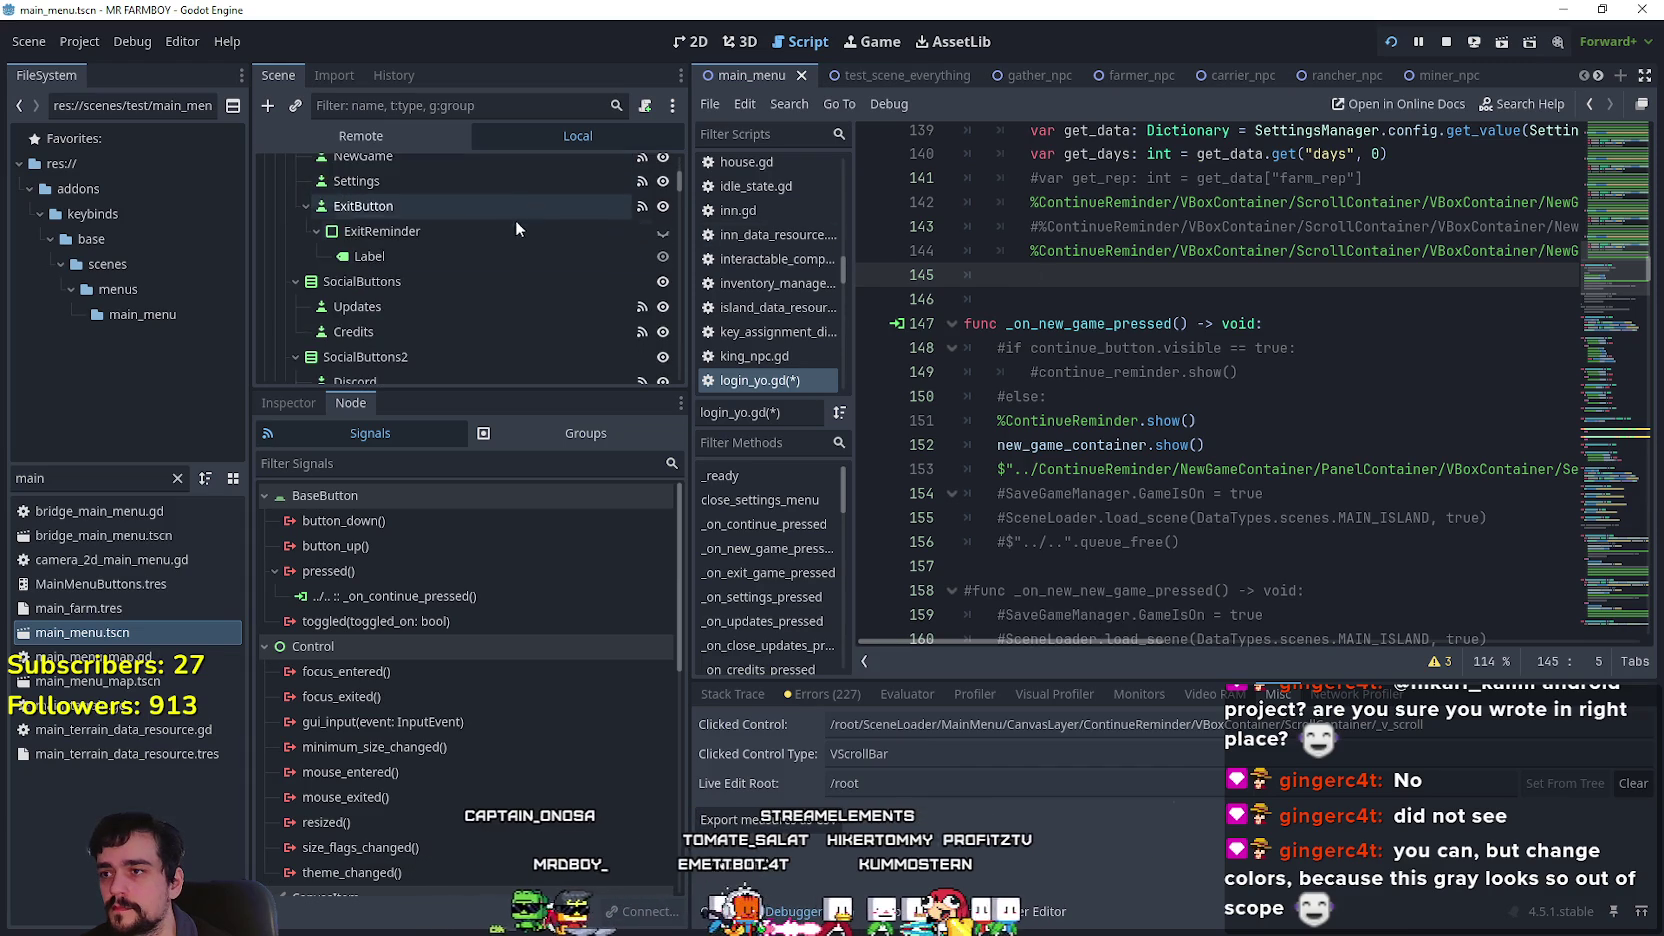
{"action": "scroll", "coordinate": [520, 268], "scroll_direction": "down", "scroll_amount": 8}
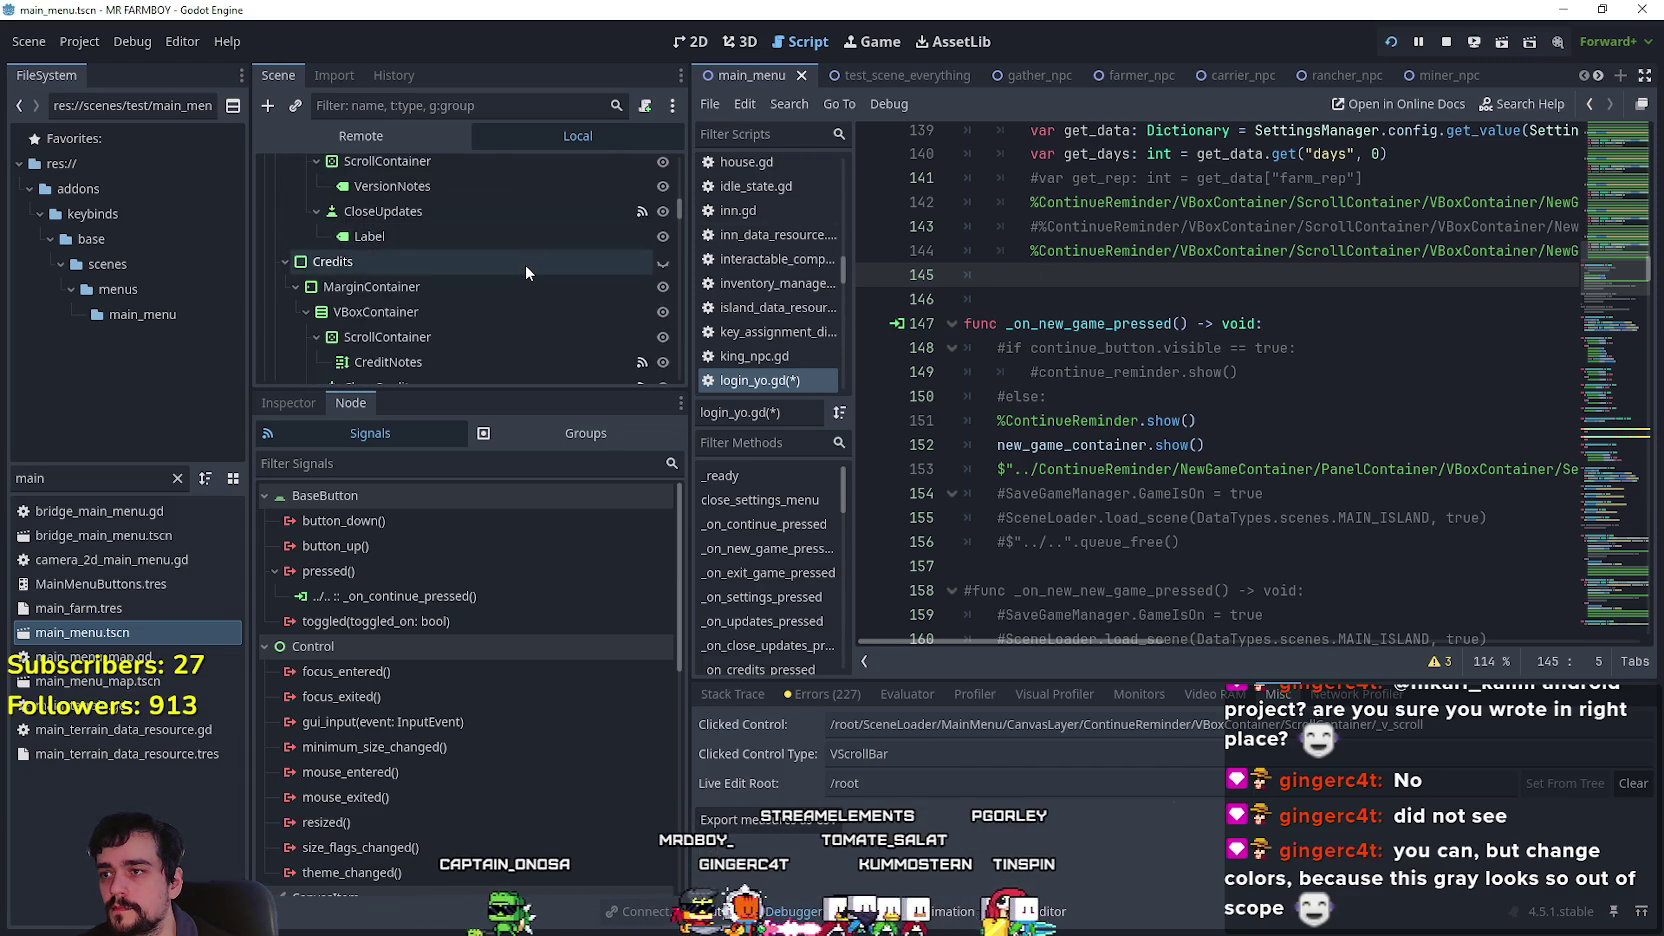
{"action": "scroll", "coordinate": [523, 263], "scroll_direction": "down", "scroll_amount": 3}
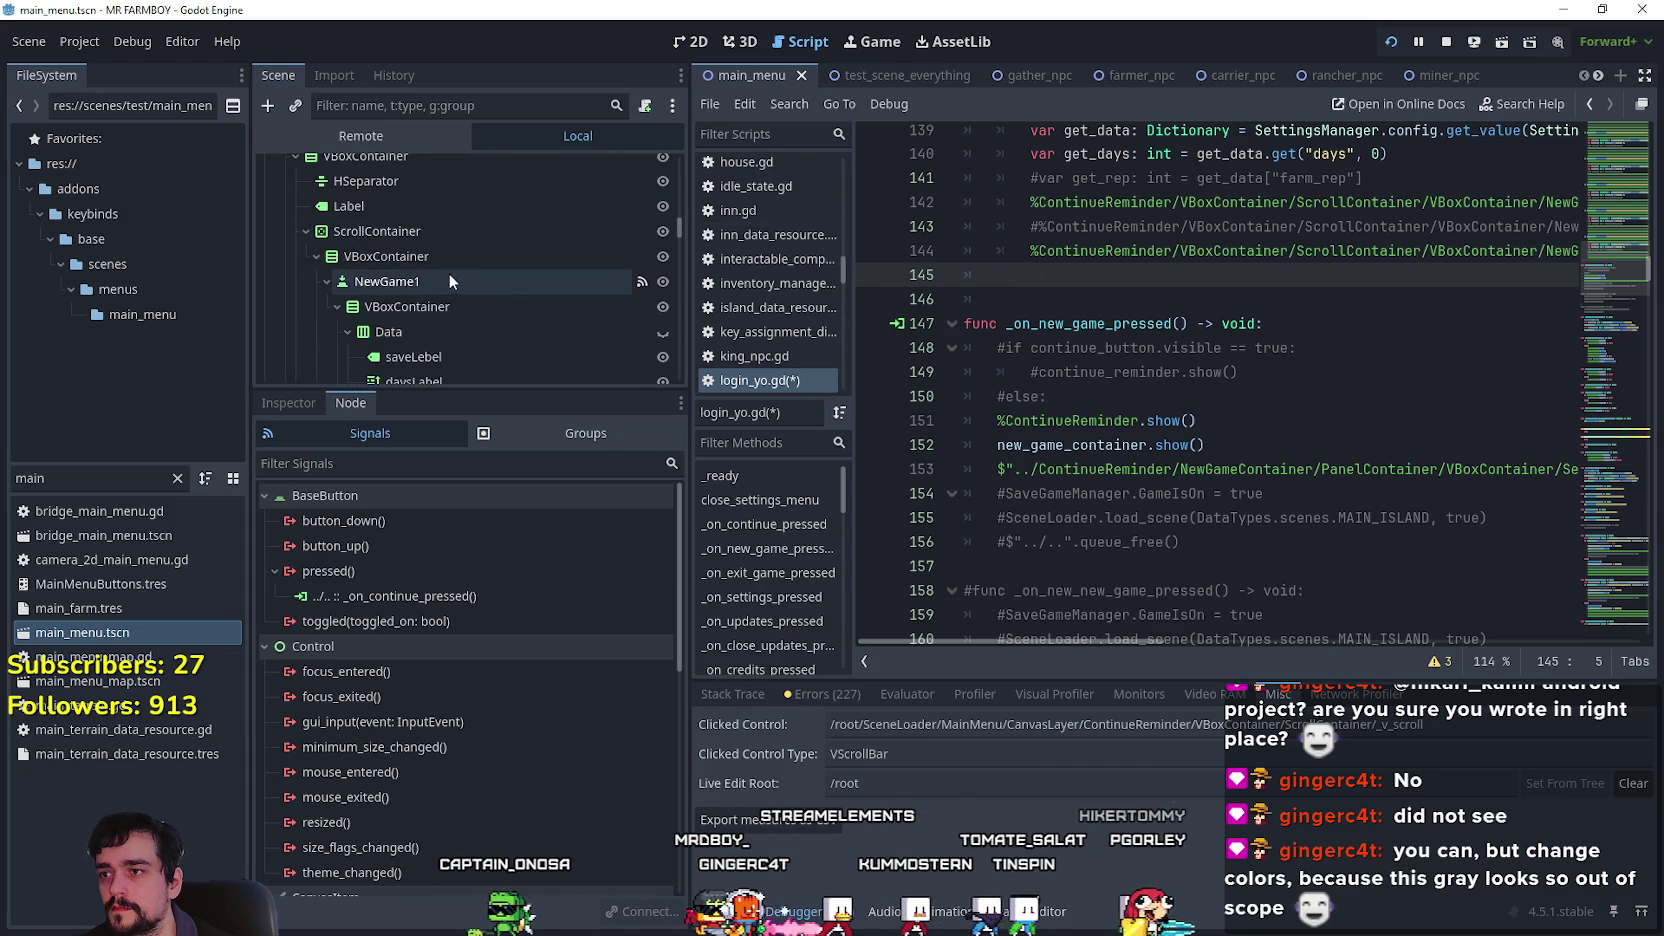
Insert the NewGame1 node path with .grab_focus() on line 145 and save the script.
{"action": "mouse_move", "coordinate": [369, 283]}
{"action": "left_mouse_down"}
{"action": "mouse_move", "coordinate": [1280, 303]}
{"action": "mouse_move", "coordinate": [1109, 266]}
{"action": "mouse_move", "coordinate": [1120, 275]}
{"action": "left_mouse_up"}
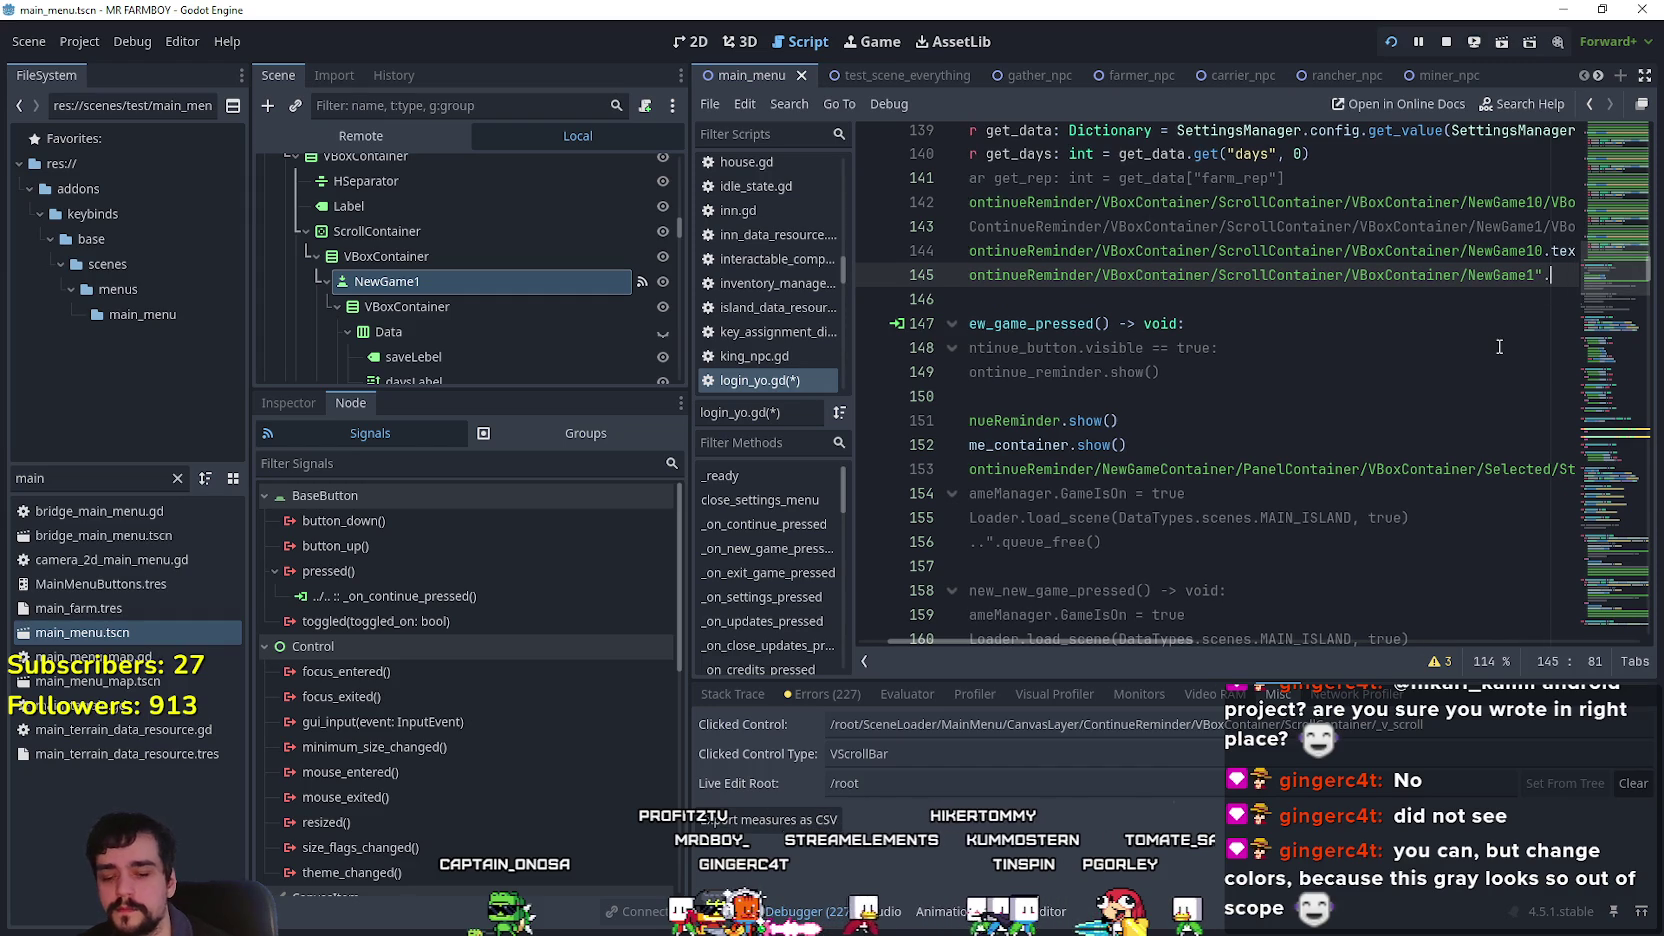
{"action": "type", "text": ".grab"}
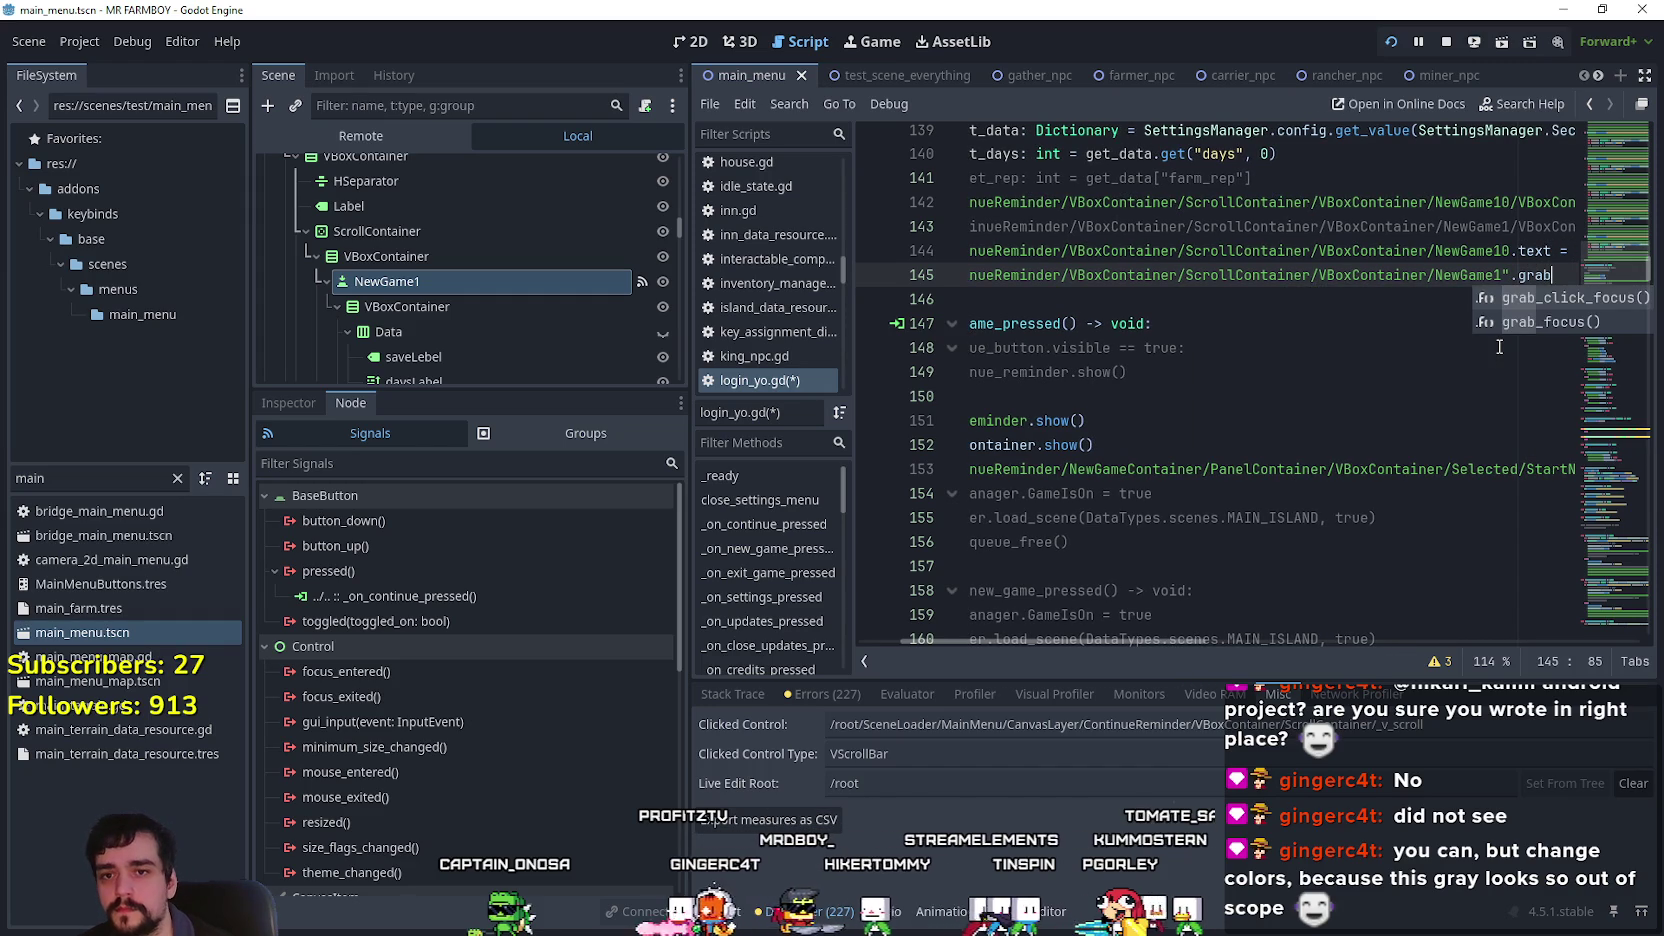
{"action": "key", "text": "Down"}
{"action": "key", "text": "Return"}
{"action": "mouse_move", "coordinate": [1337, 275]}
{"action": "left_mouse_down"}
{"action": "mouse_move", "coordinate": [950, 278]}
{"action": "mouse_move", "coordinate": [1580, 281]}
{"action": "left_mouse_up"}
{"action": "left_click", "coordinate": [1569, 276]}
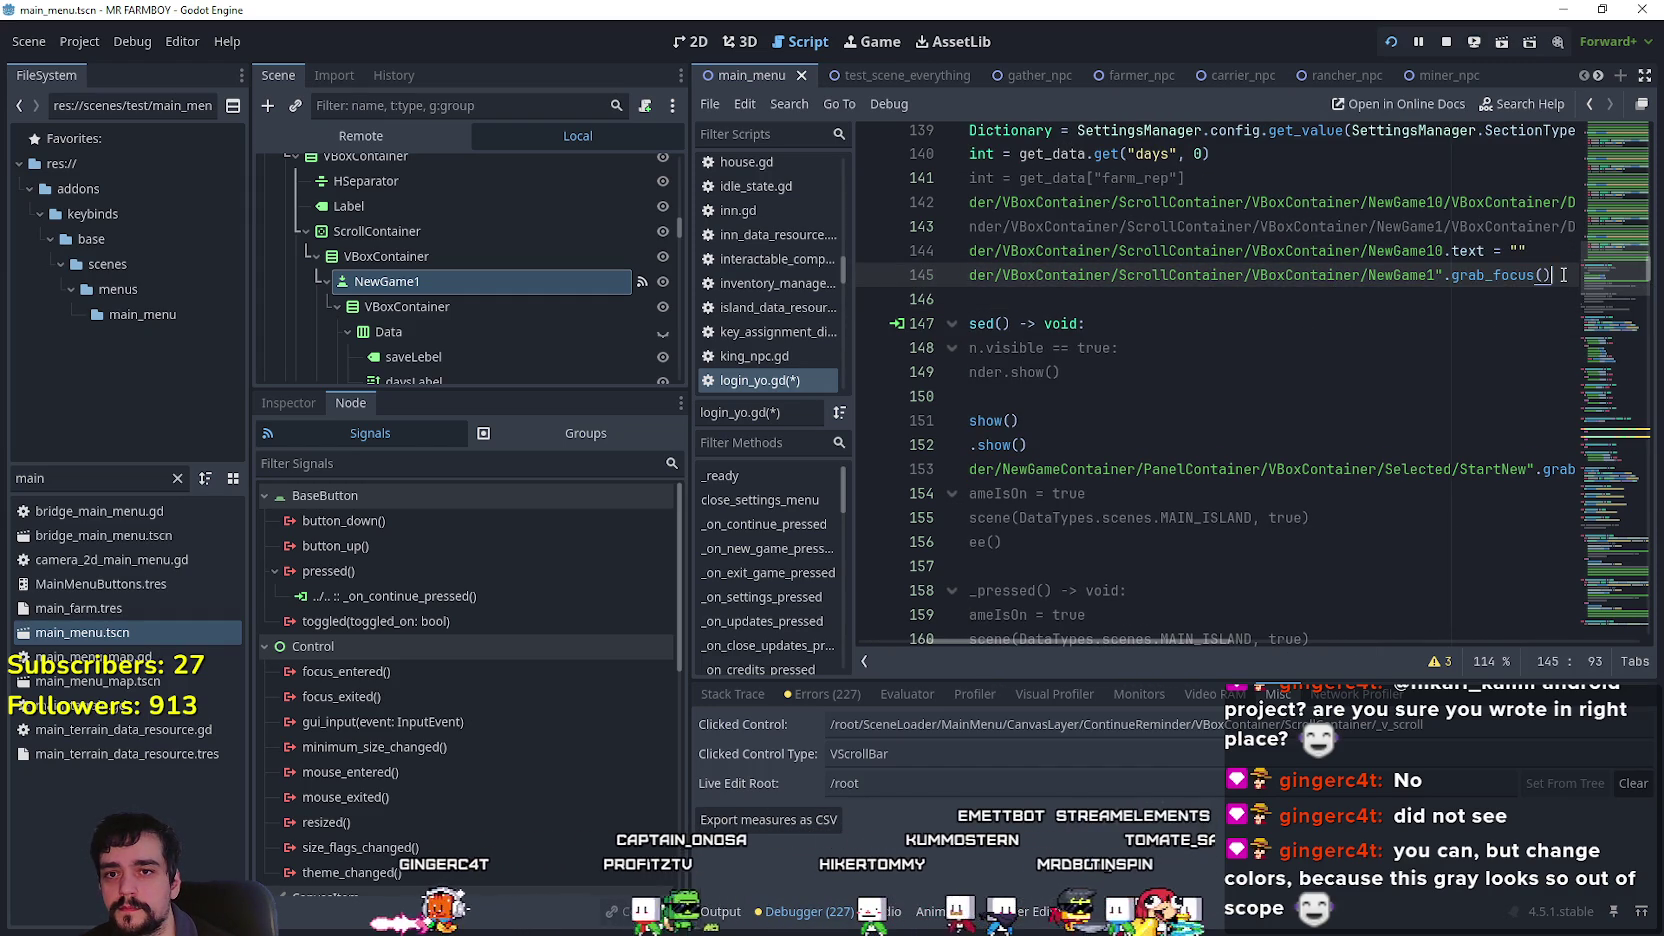
{"action": "key", "text": "ctrl+s"}
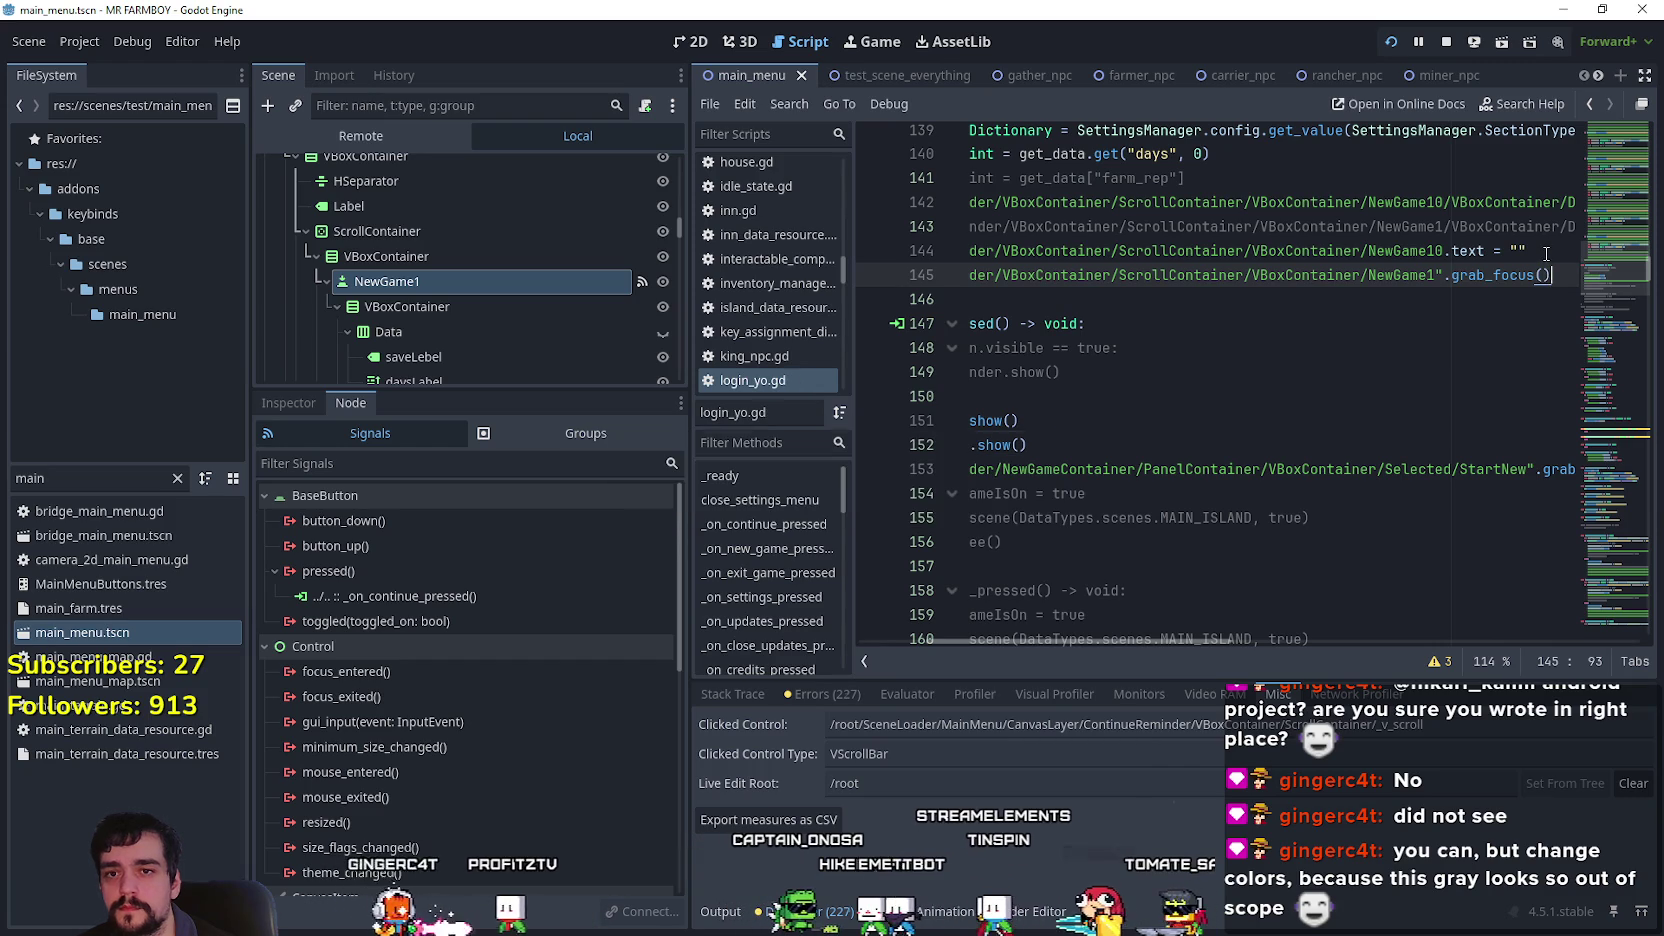
{"action": "left_click", "coordinate": [1546, 251]}
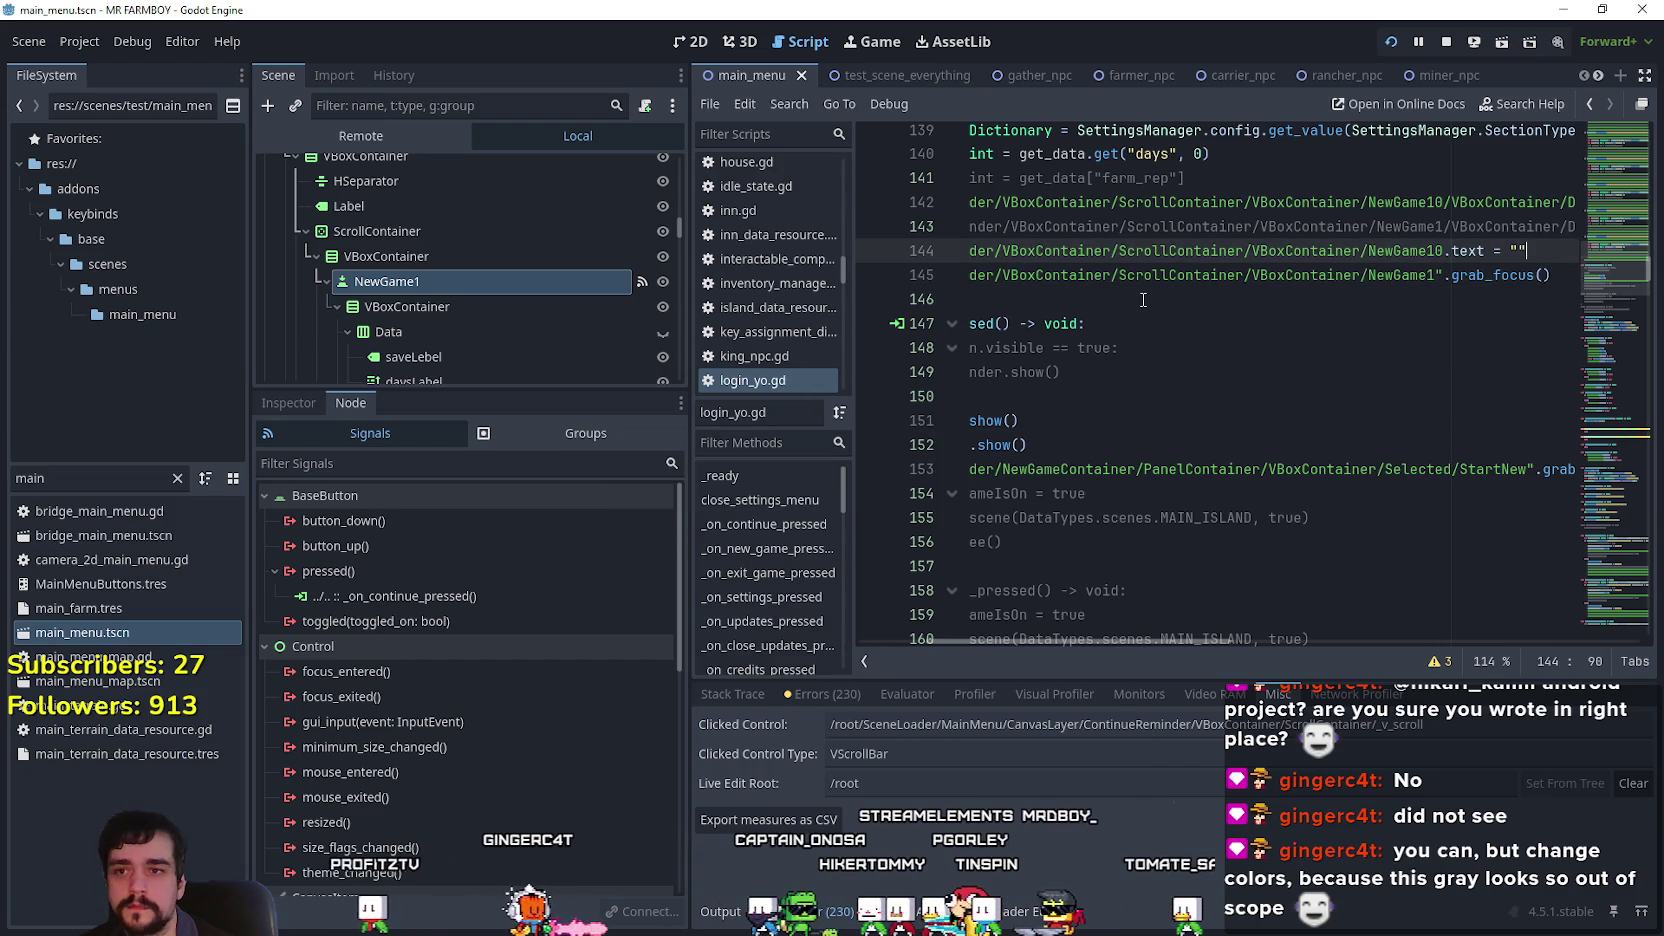
{"action": "left_click", "coordinate": [1072, 275]}
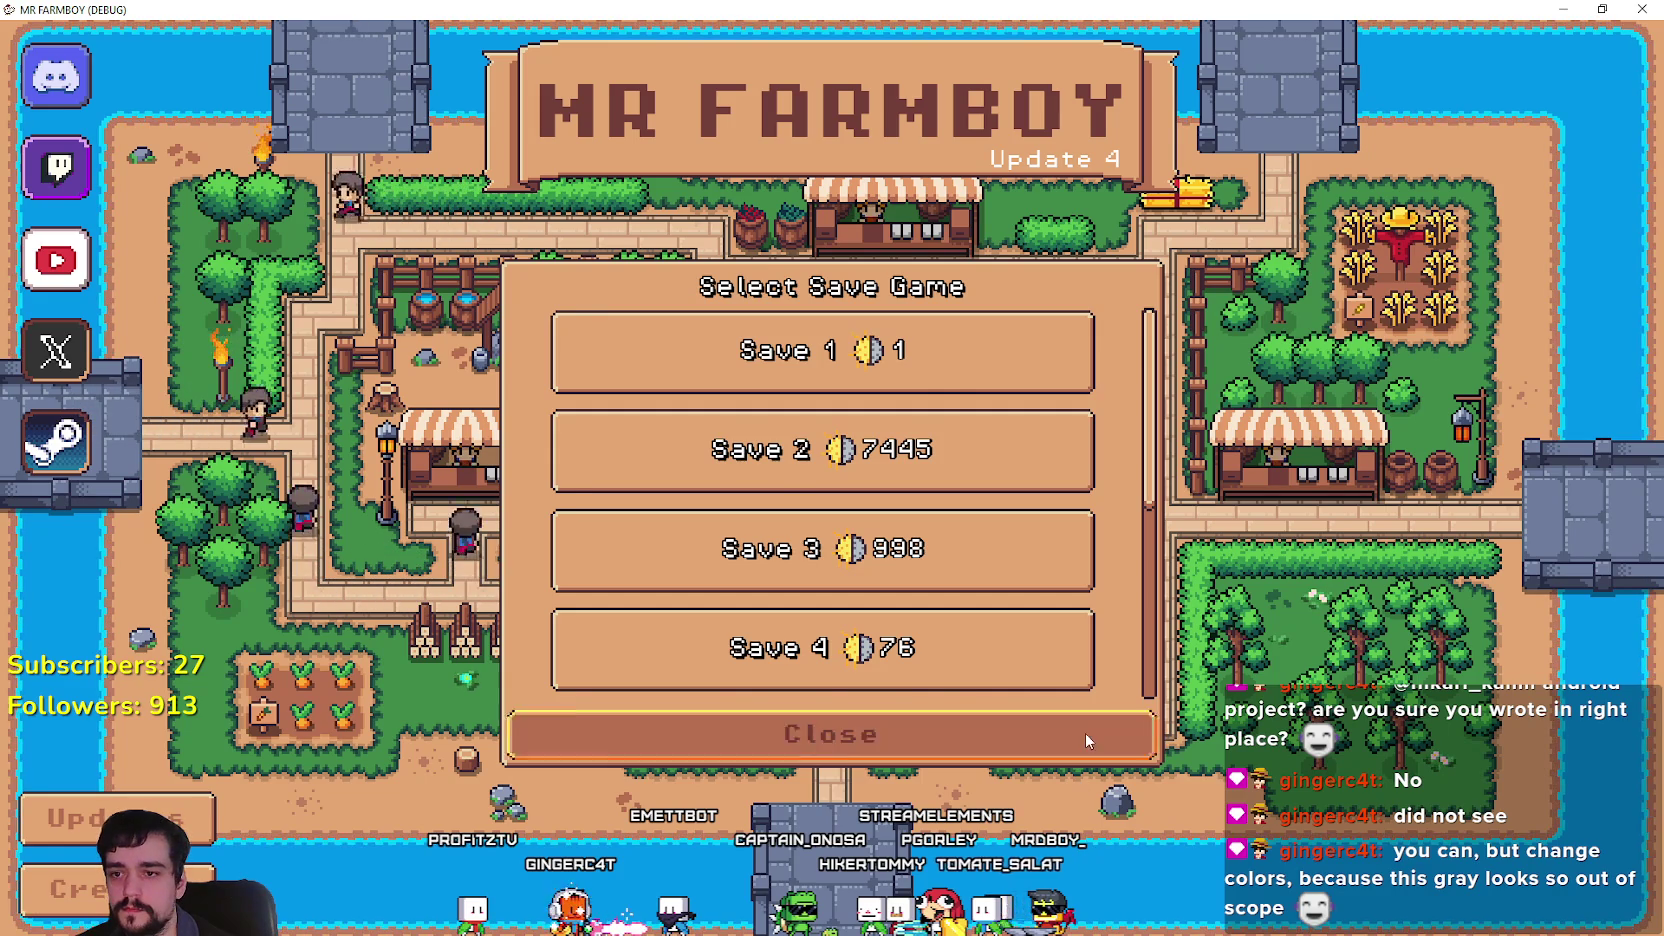
Reopen the save list with Enter, arrow down to Create Save, close it, and return to Godot.
{"action": "left_click", "coordinate": [1077, 739]}
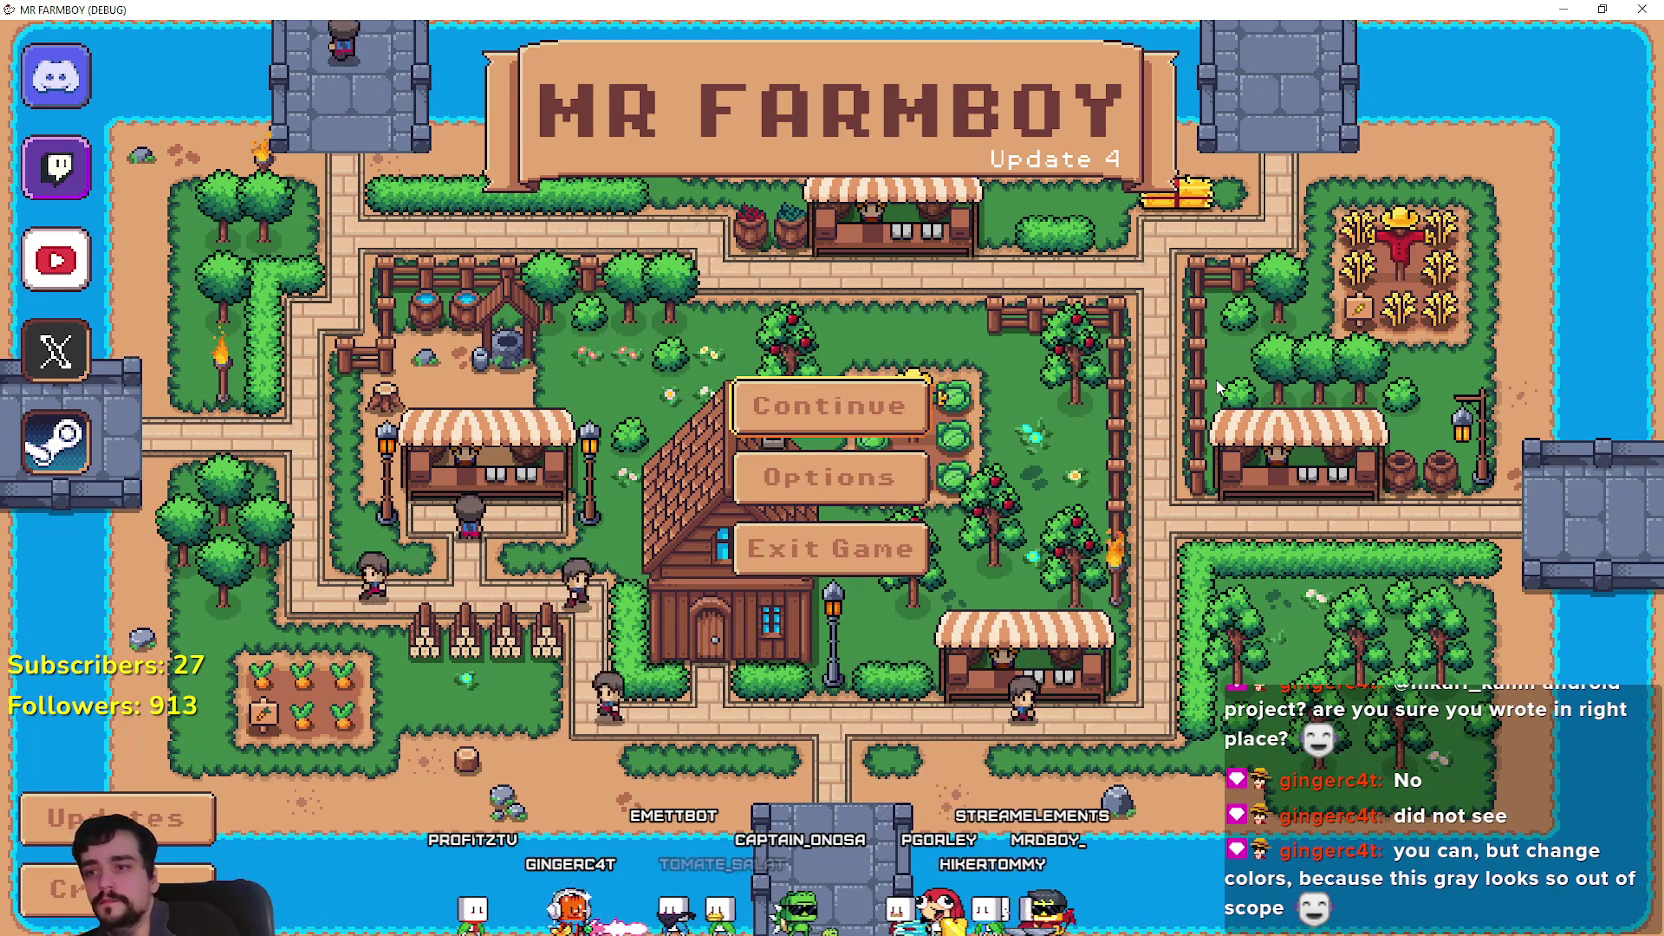
{"action": "key", "text": "Return"}
{"action": "key", "text": "Down"}
{"action": "key", "text": "Down"}
{"action": "key", "text": "Down"}
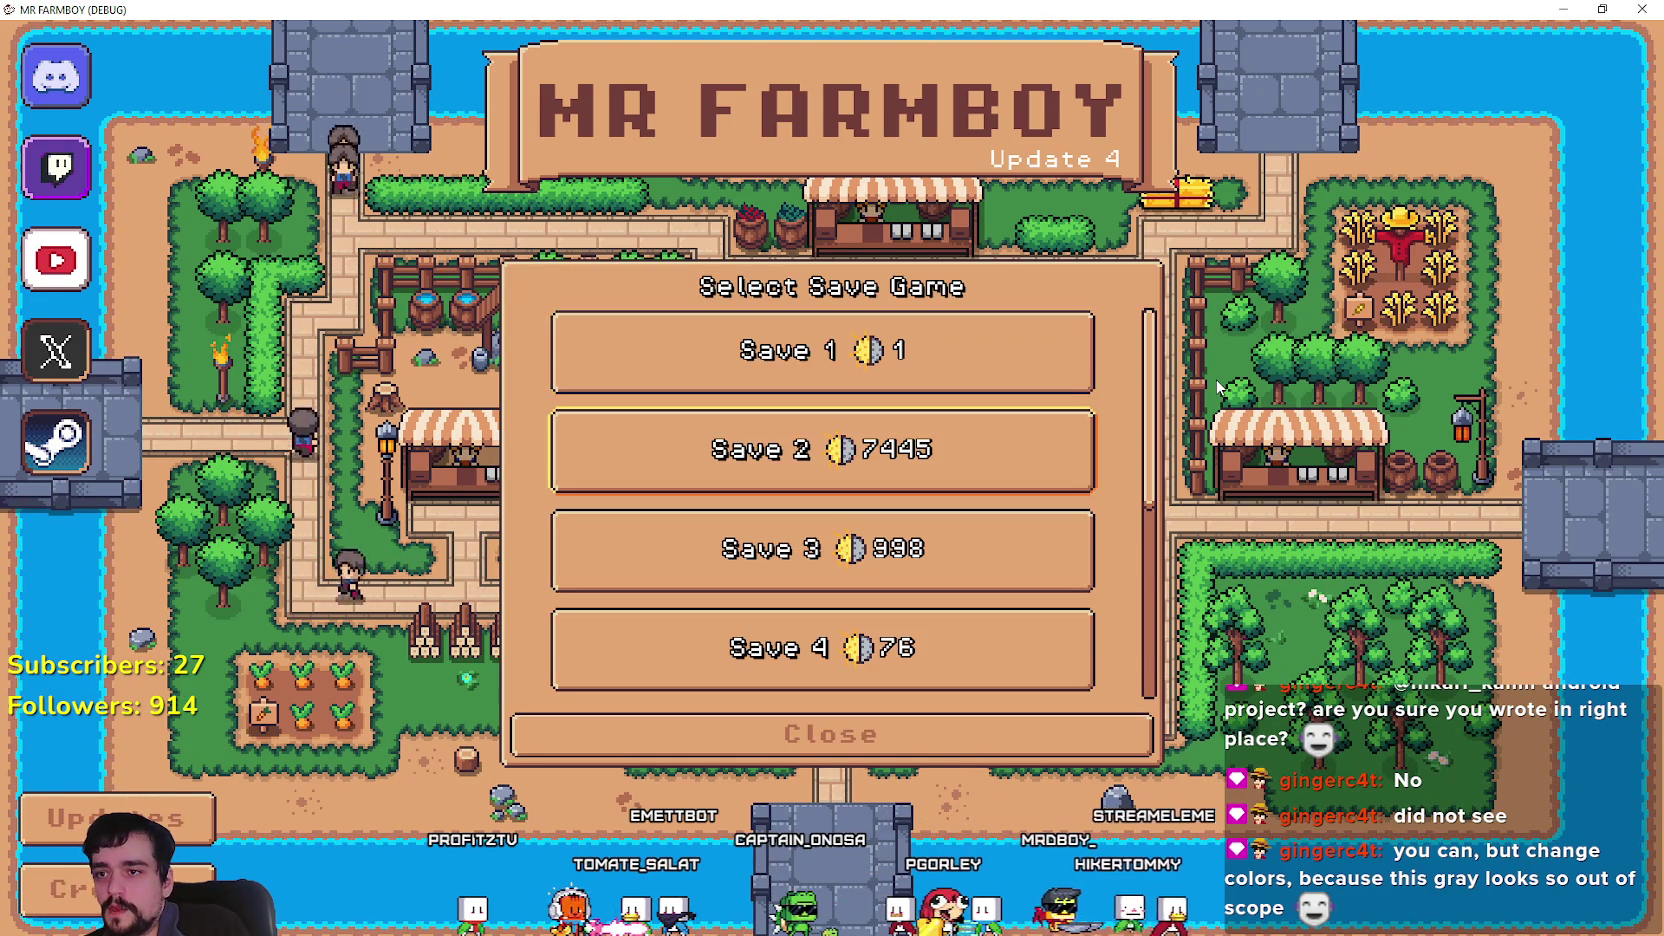
{"action": "key", "text": "Down"}
{"action": "key", "text": "Down"}
{"action": "key", "text": "Down"}
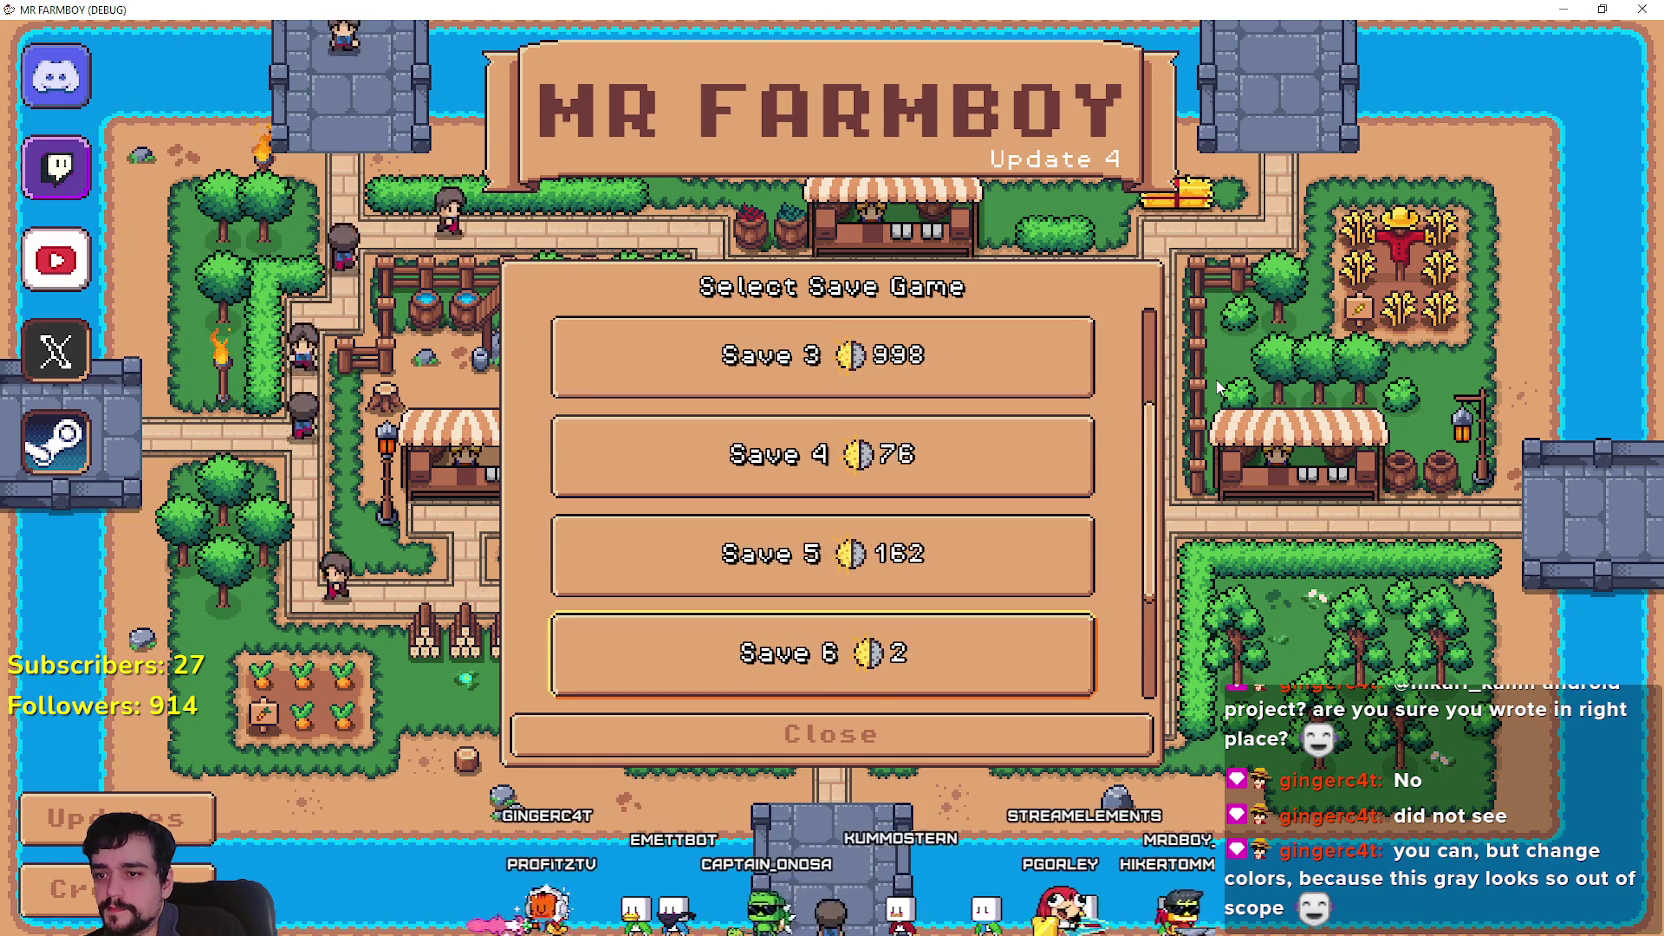
{"action": "key", "text": "Escape"}
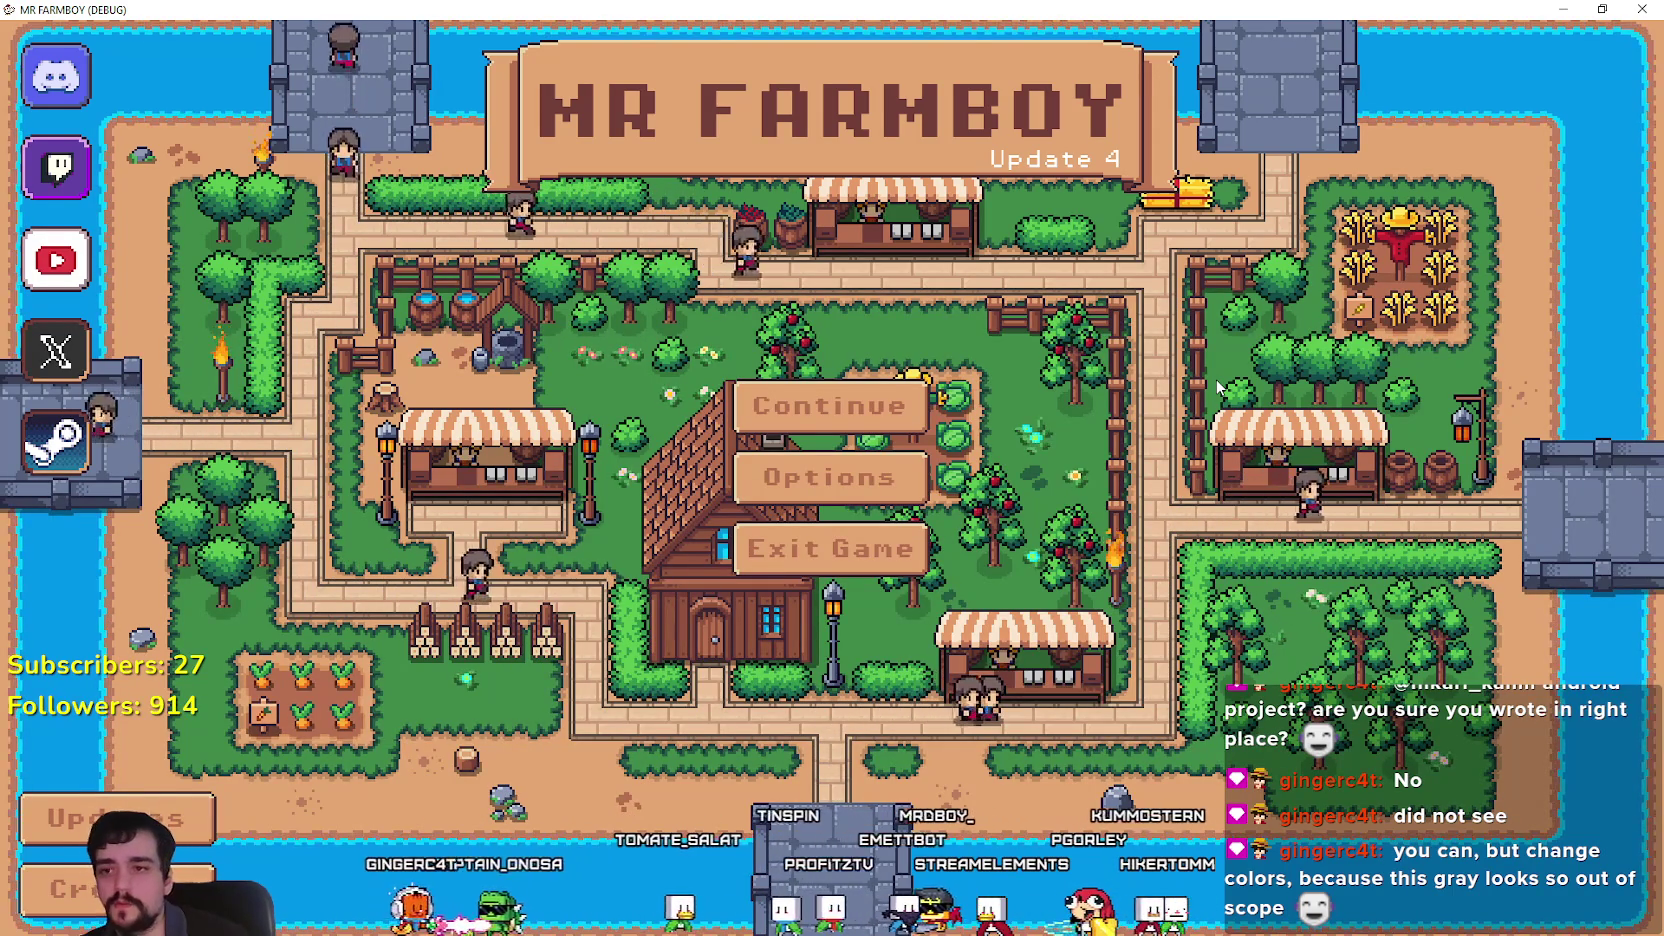
{"action": "key", "text": "alt+Tab"}
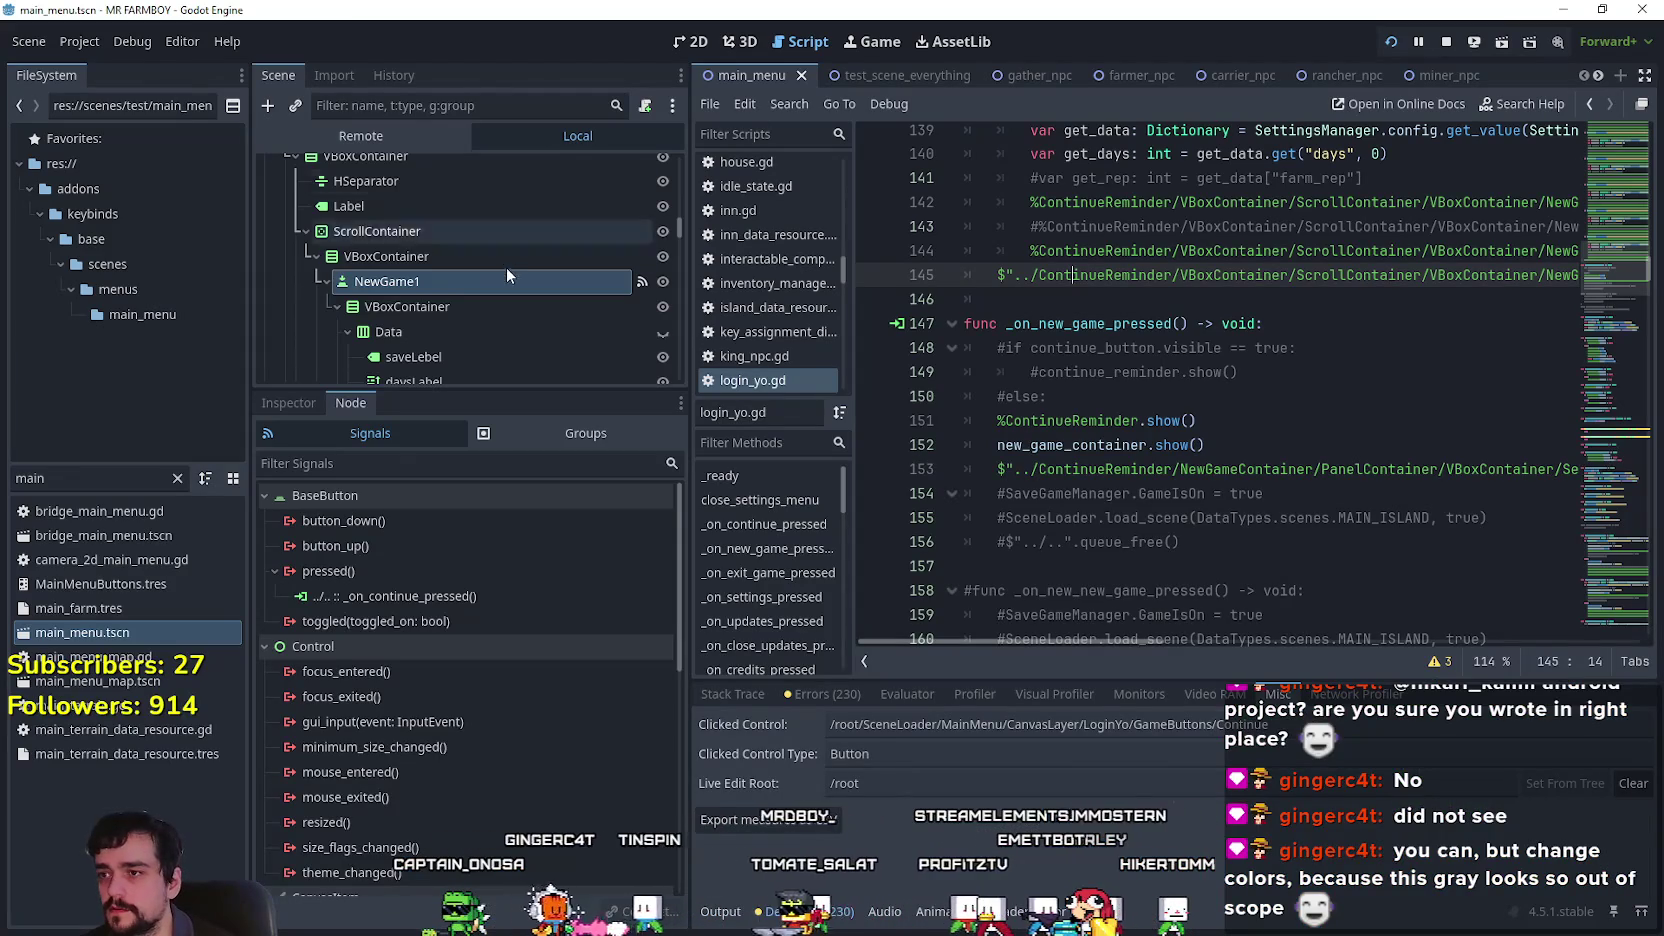
Select the Cancel node and expand the Focus group in its Inspector.
{"action": "scroll", "coordinate": [550, 265], "scroll_direction": "down", "scroll_amount": 3}
{"action": "mouse_move", "coordinate": [670, 234]}
{"action": "left_mouse_down"}
{"action": "mouse_move", "coordinate": [688, 402]}
{"action": "mouse_move", "coordinate": [681, 166]}
{"action": "mouse_move", "coordinate": [669, 347]}
{"action": "left_mouse_up"}
{"action": "left_click", "coordinate": [491, 265]}
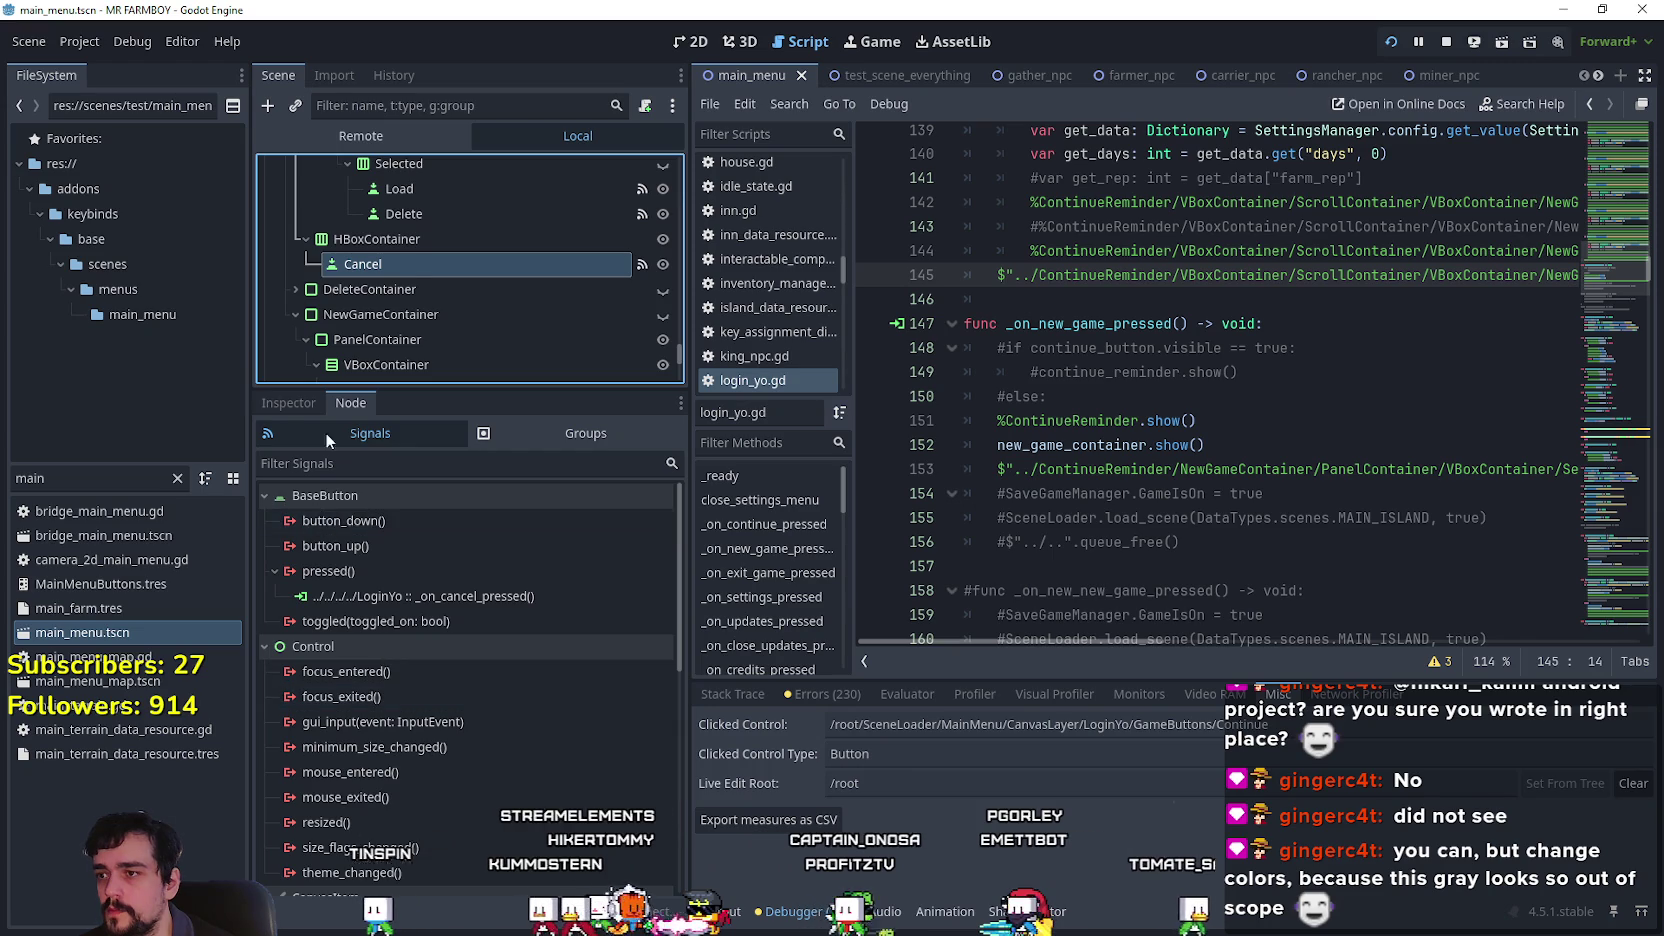
{"action": "left_click", "coordinate": [289, 402]}
{"action": "scroll", "coordinate": [393, 748], "scroll_direction": "down", "scroll_amount": 15}
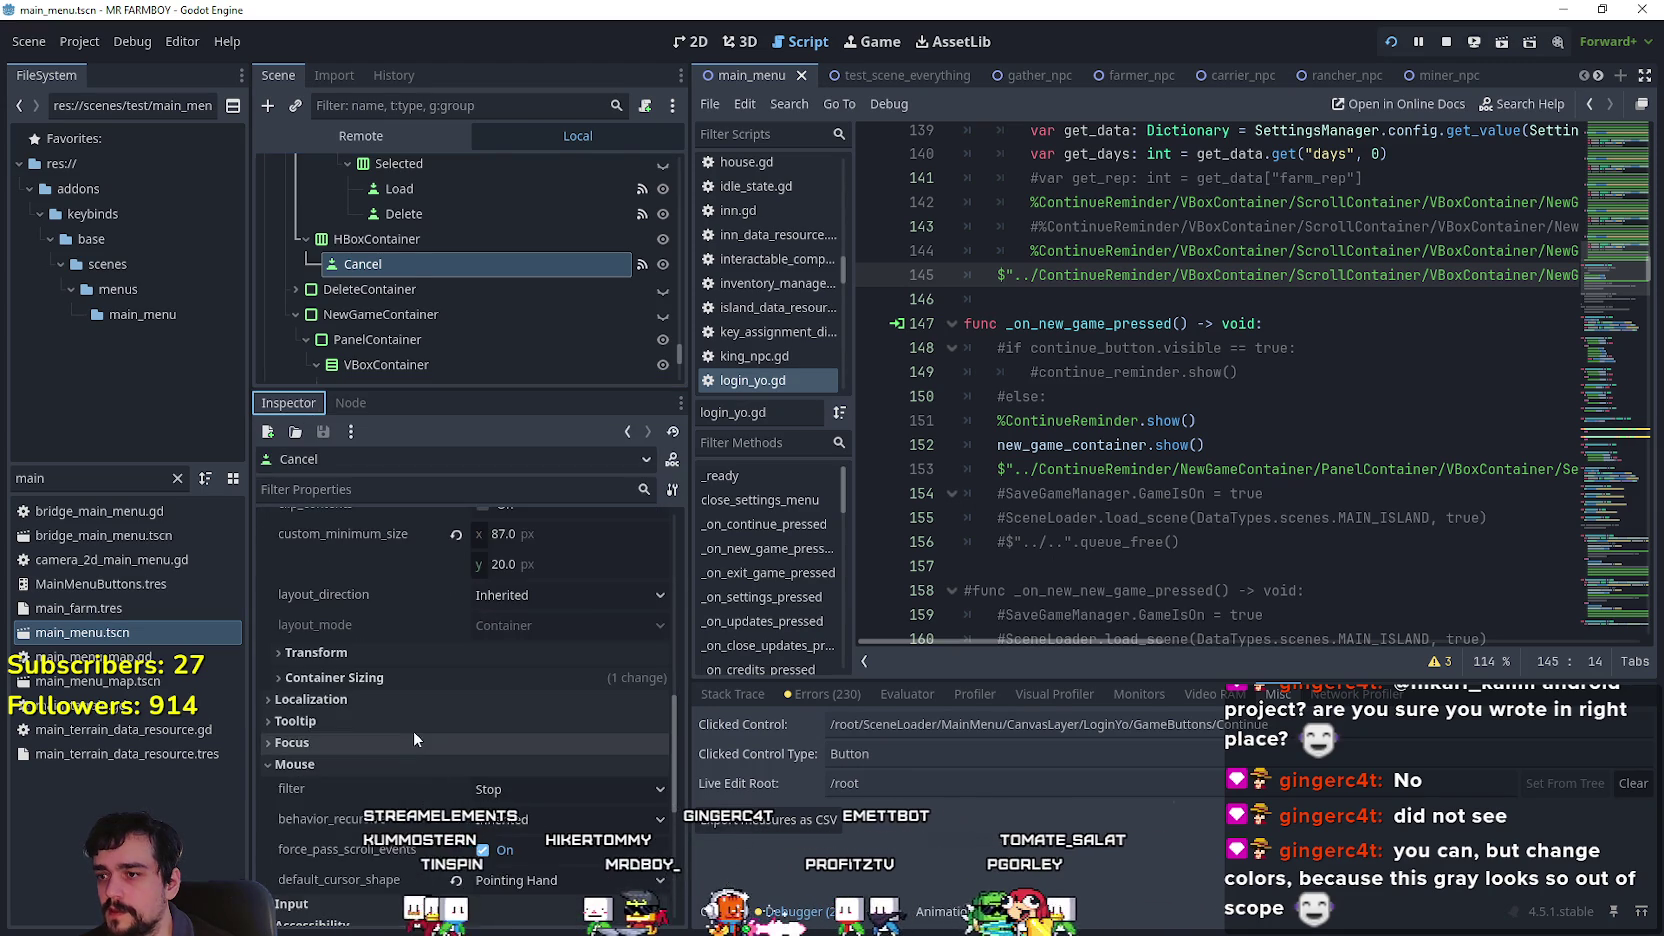
{"action": "left_click", "coordinate": [292, 742]}
{"action": "scroll", "coordinate": [410, 760], "scroll_direction": "down", "scroll_amount": 3}
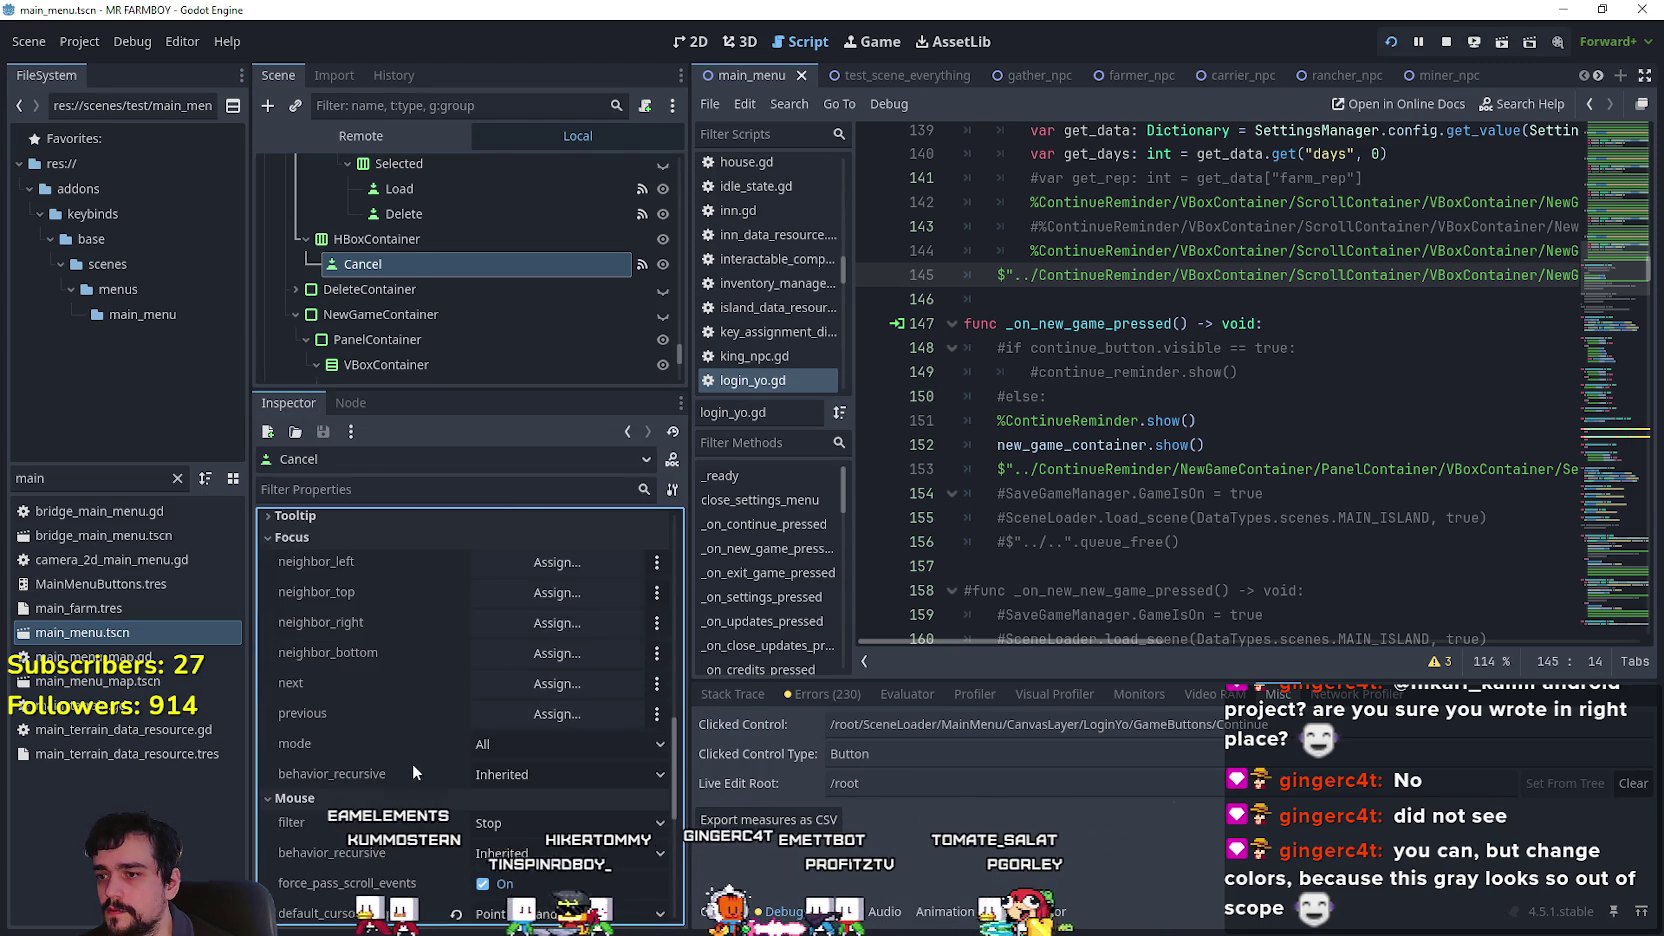
Set Cancel's left and right focus neighbours to the Cancel node itself.
{"action": "left_click", "coordinate": [572, 567]}
{"action": "mouse_move", "coordinate": [965, 257]}
{"action": "left_mouse_down"}
{"action": "mouse_move", "coordinate": [1004, 627]}
{"action": "mouse_move", "coordinate": [987, 666]}
{"action": "mouse_move", "coordinate": [983, 606]}
{"action": "left_mouse_up"}
{"action": "left_click", "coordinate": [857, 608]}
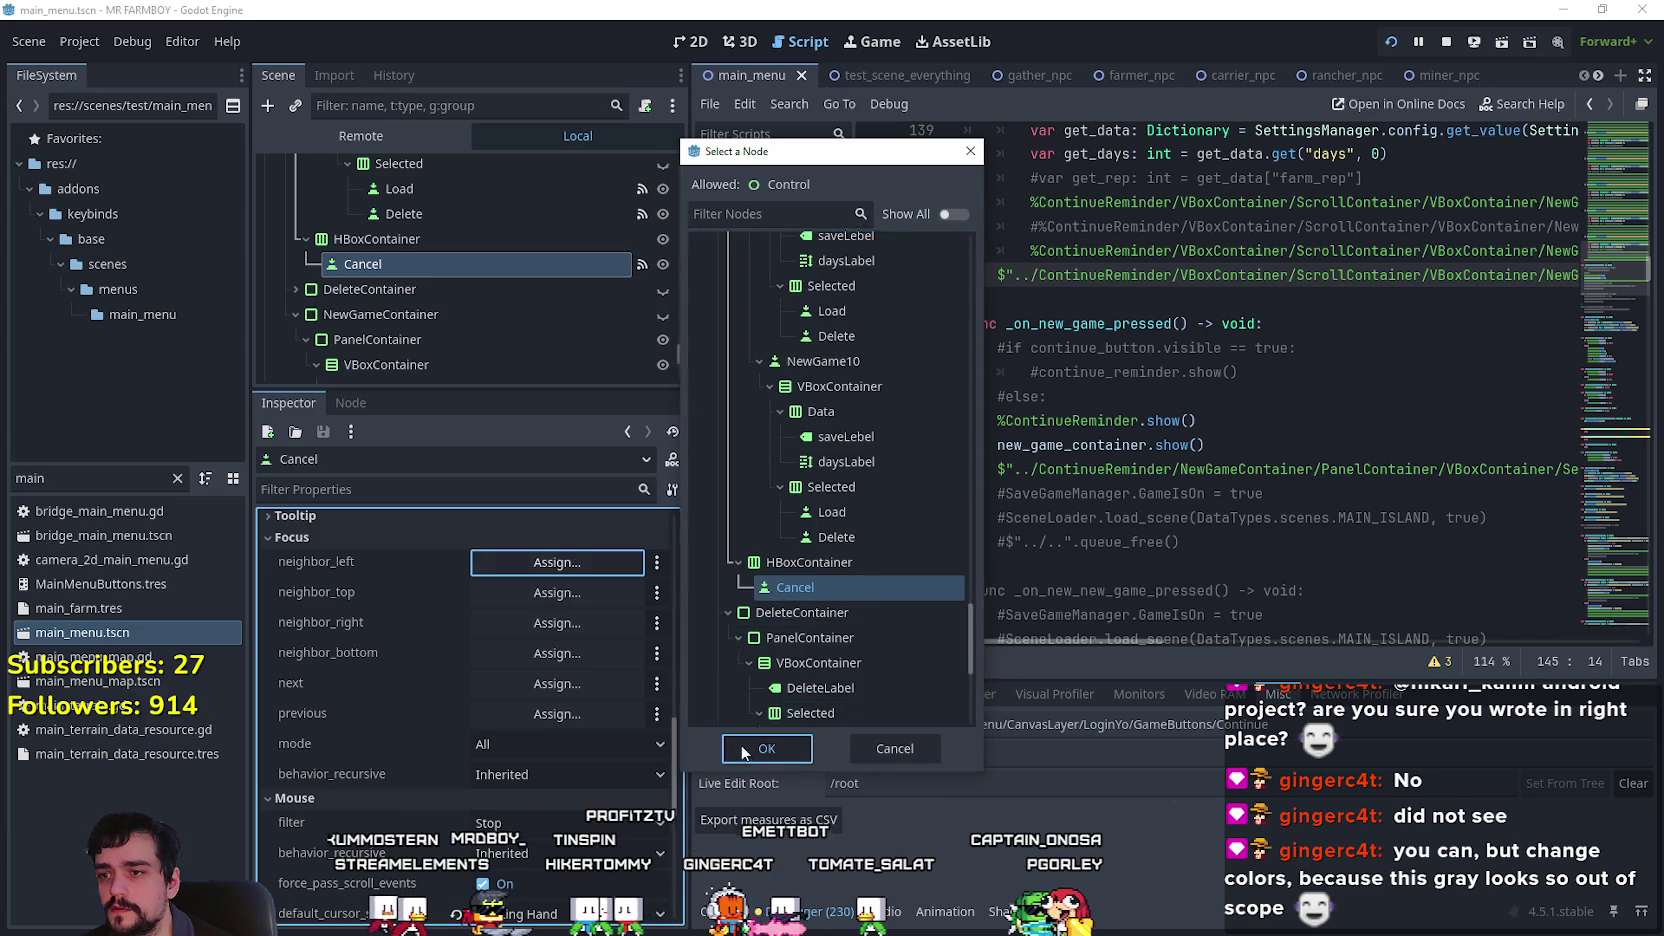
{"action": "left_click", "coordinate": [741, 748]}
{"action": "left_click", "coordinate": [566, 620]}
{"action": "mouse_move", "coordinate": [972, 277]}
{"action": "left_mouse_down"}
{"action": "mouse_move", "coordinate": [926, 567]}
{"action": "mouse_move", "coordinate": [946, 716]}
{"action": "mouse_move", "coordinate": [958, 708]}
{"action": "left_mouse_up"}
{"action": "scroll", "coordinate": [868, 656], "scroll_direction": "up", "scroll_amount": 5}
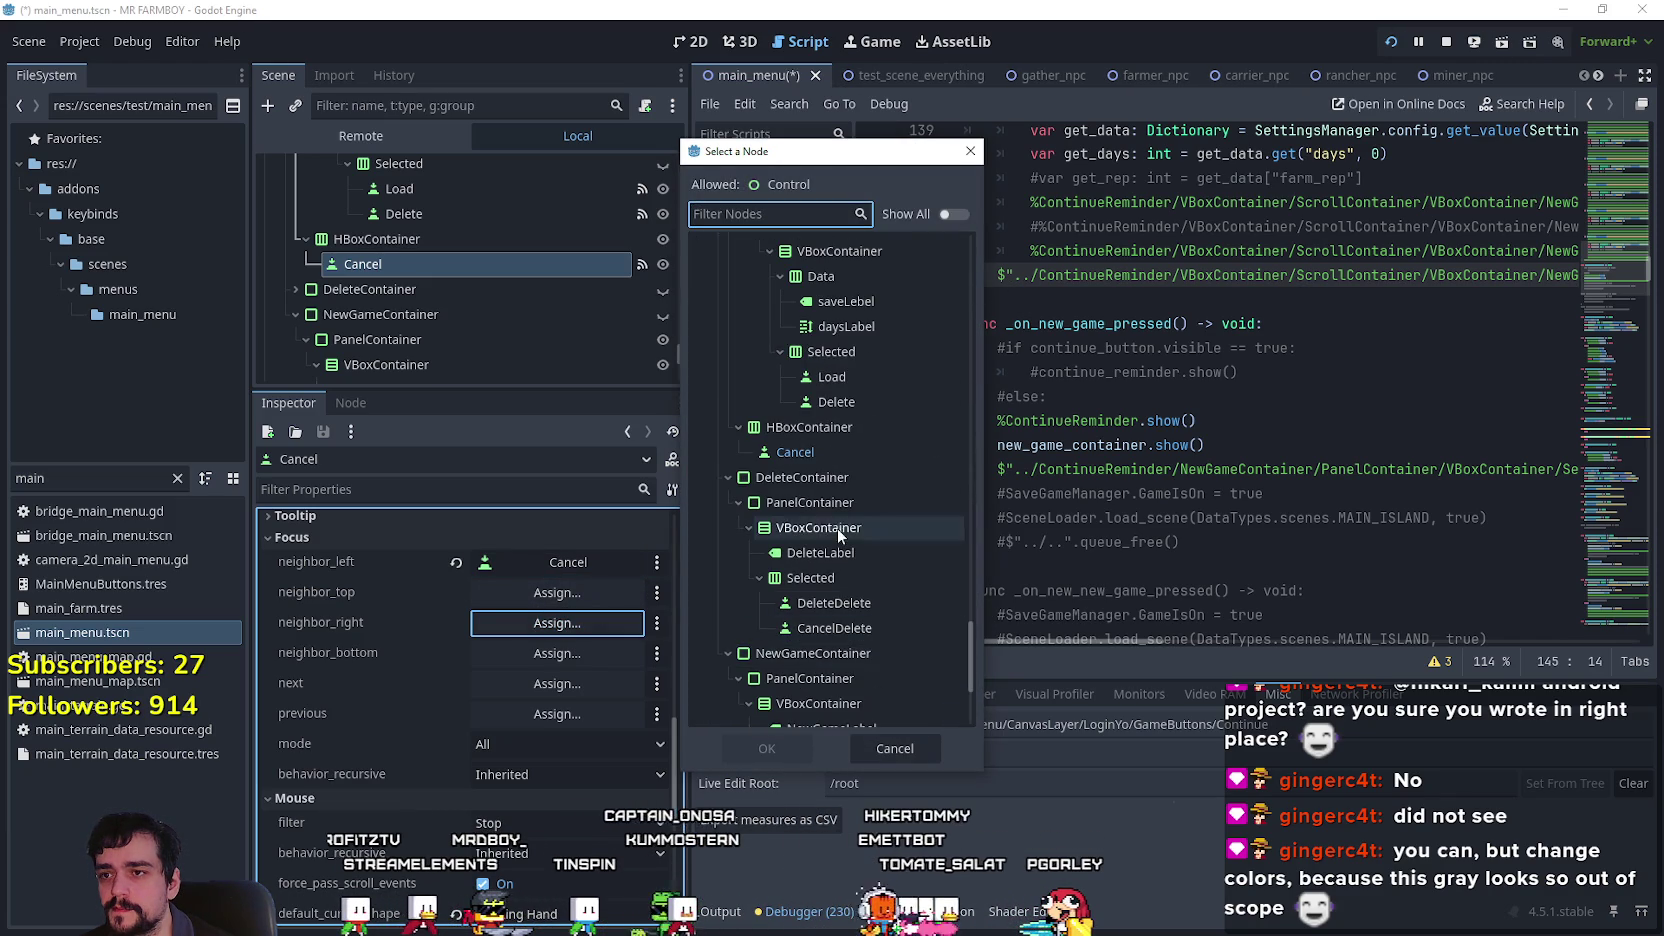
{"action": "left_click", "coordinate": [819, 456]}
{"action": "left_click", "coordinate": [766, 745]}
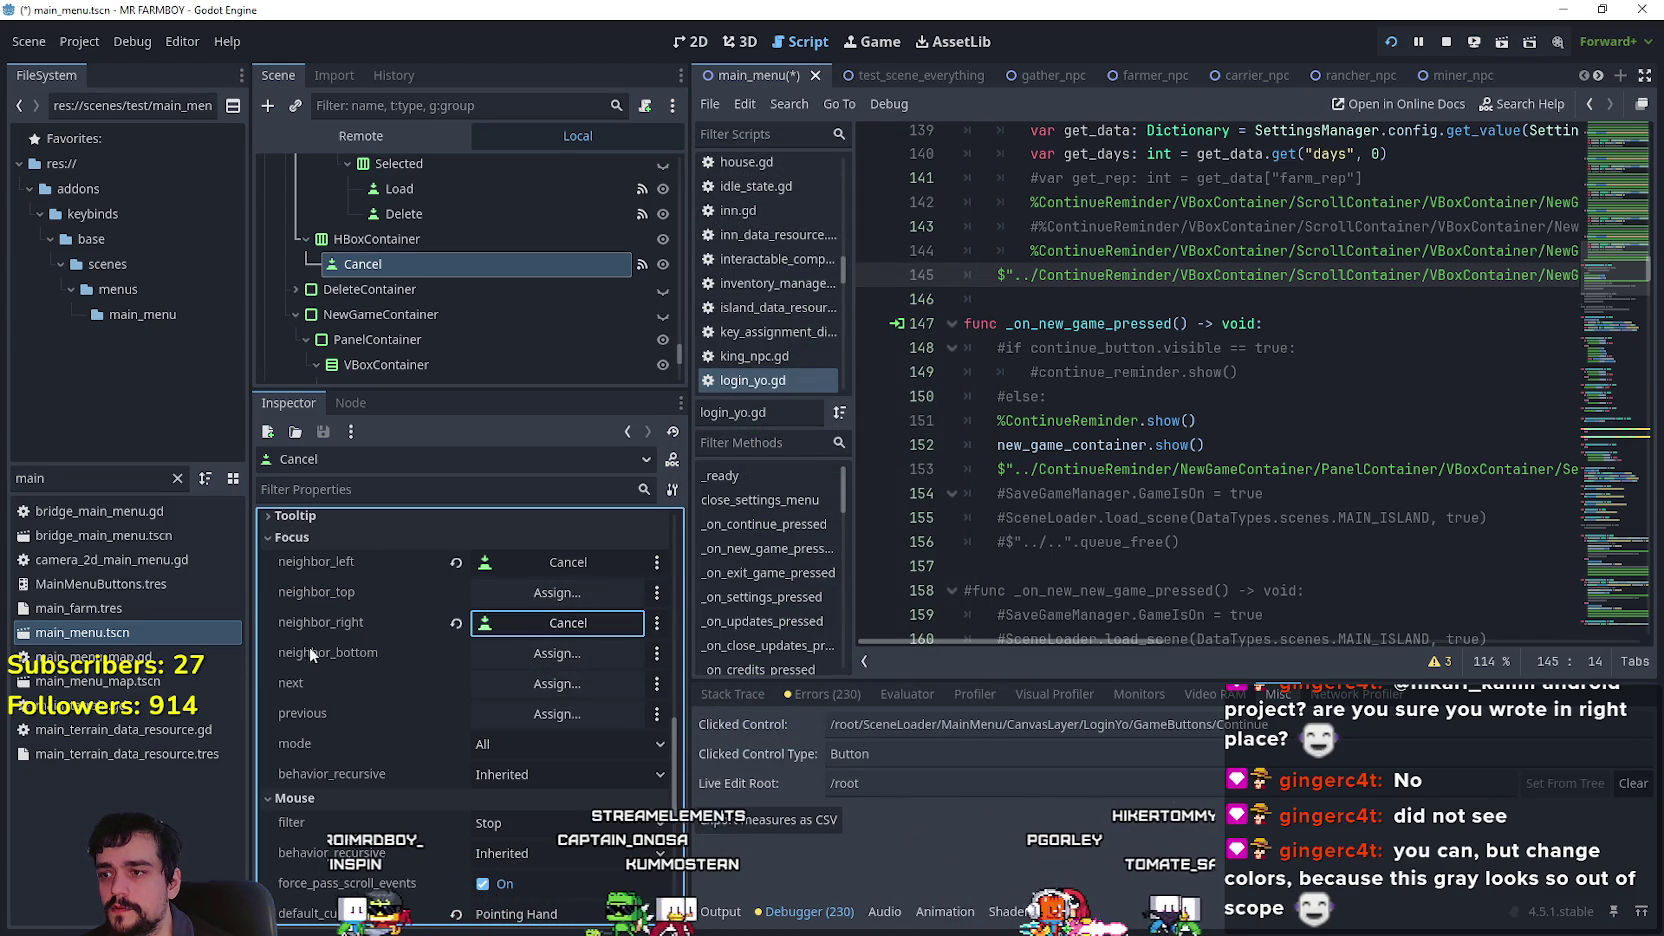
Set Cancel's bottom focus neighbour to the Cancel node itself.
{"action": "mouse_move", "coordinate": [312, 664]}
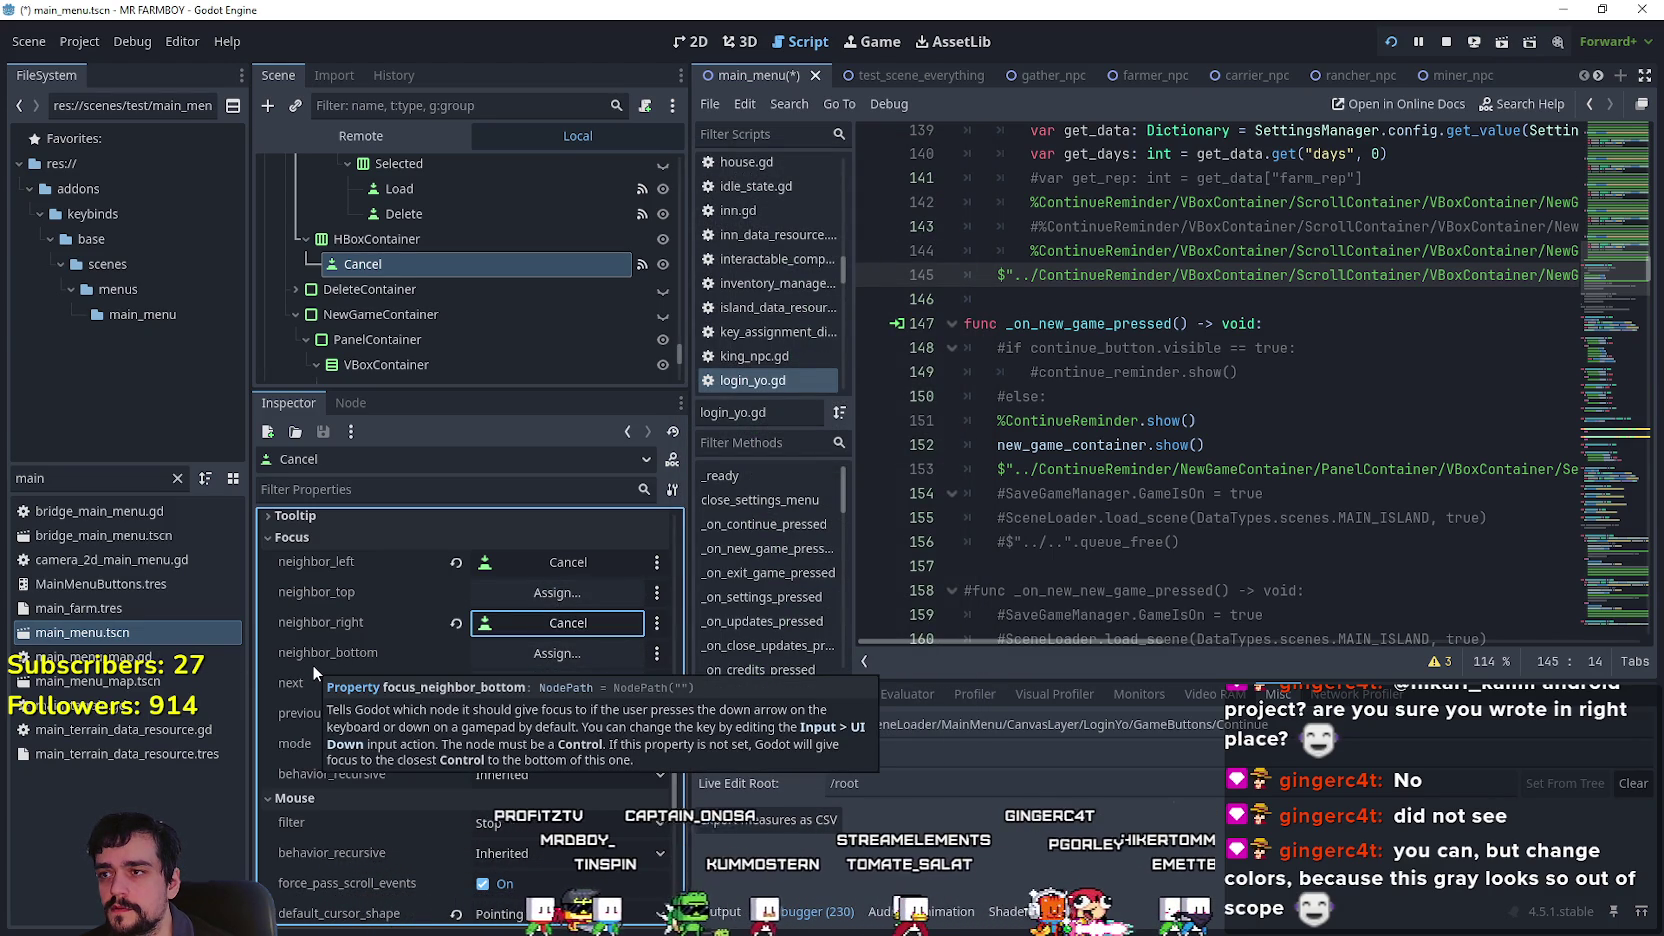
{"action": "left_click", "coordinate": [522, 656]}
{"action": "scroll", "coordinate": [906, 670], "scroll_direction": "down", "scroll_amount": 15}
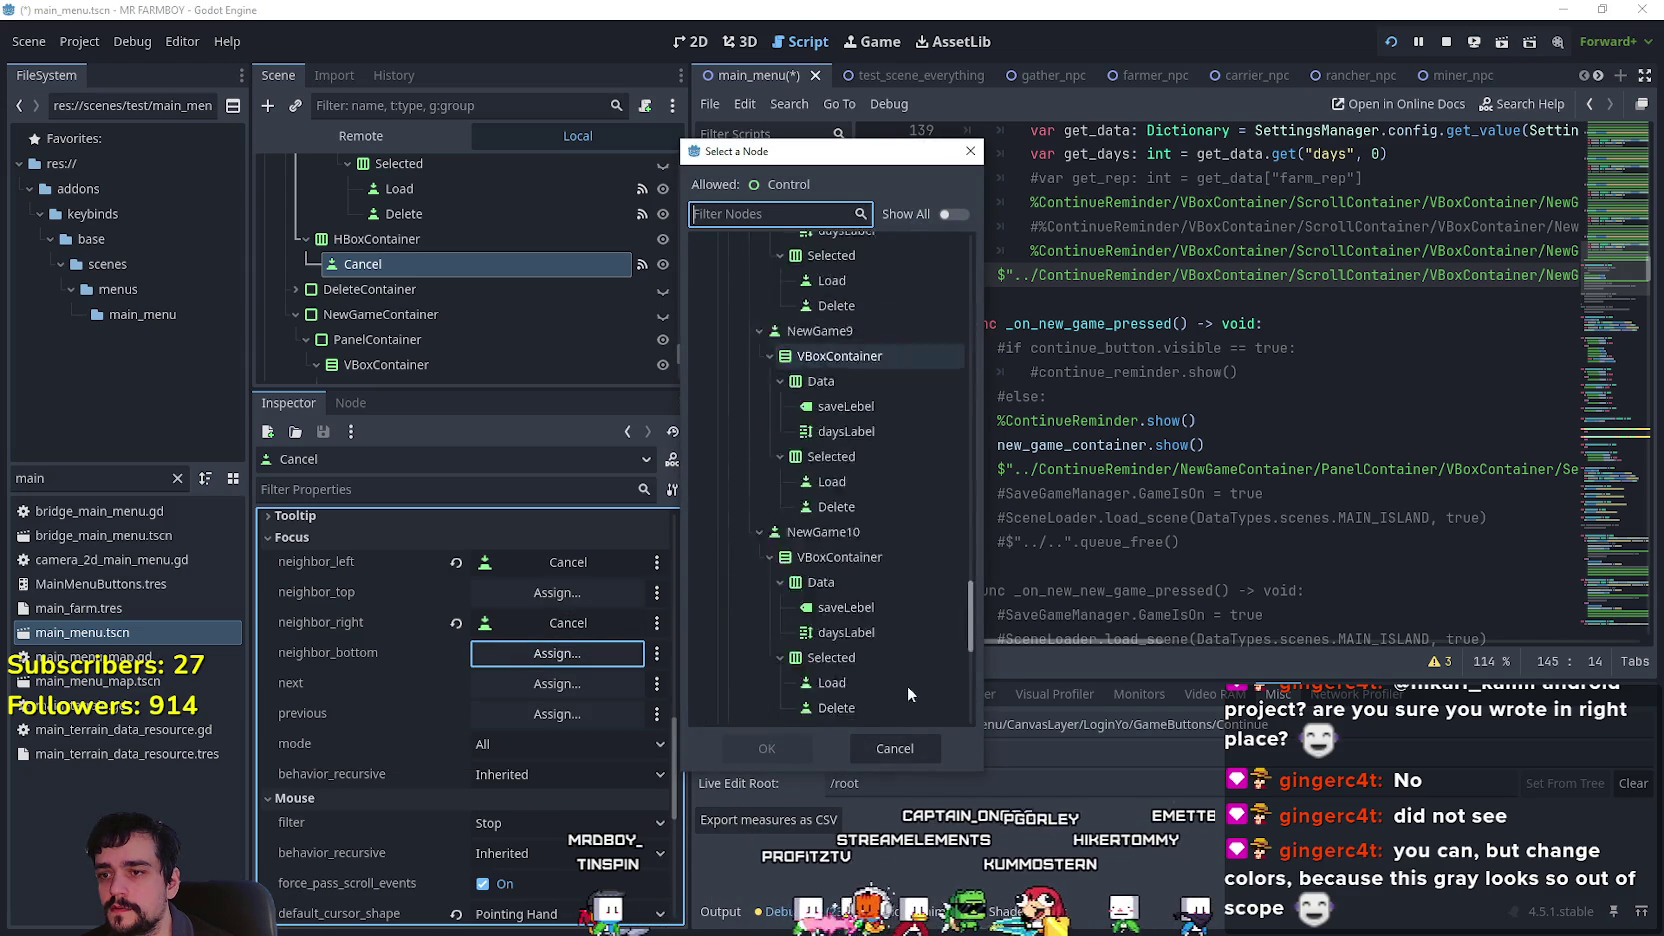
{"action": "scroll", "coordinate": [841, 650], "scroll_direction": "up", "scroll_amount": 3}
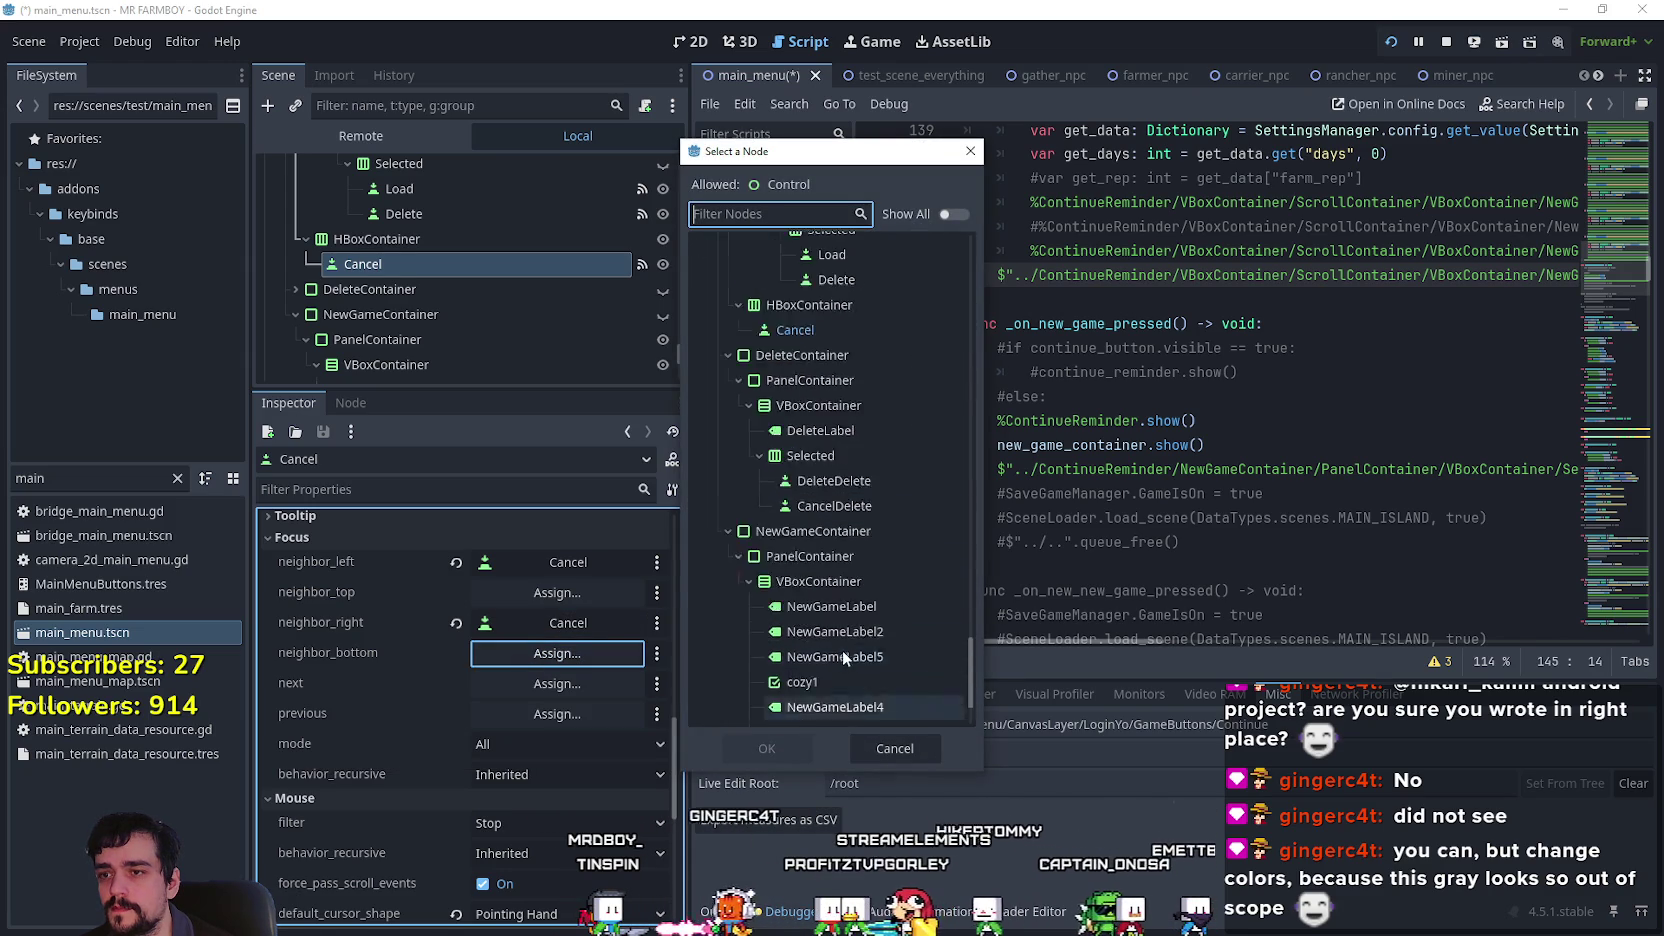
{"action": "left_click", "coordinate": [844, 393]}
{"action": "left_click", "coordinate": [783, 750]}
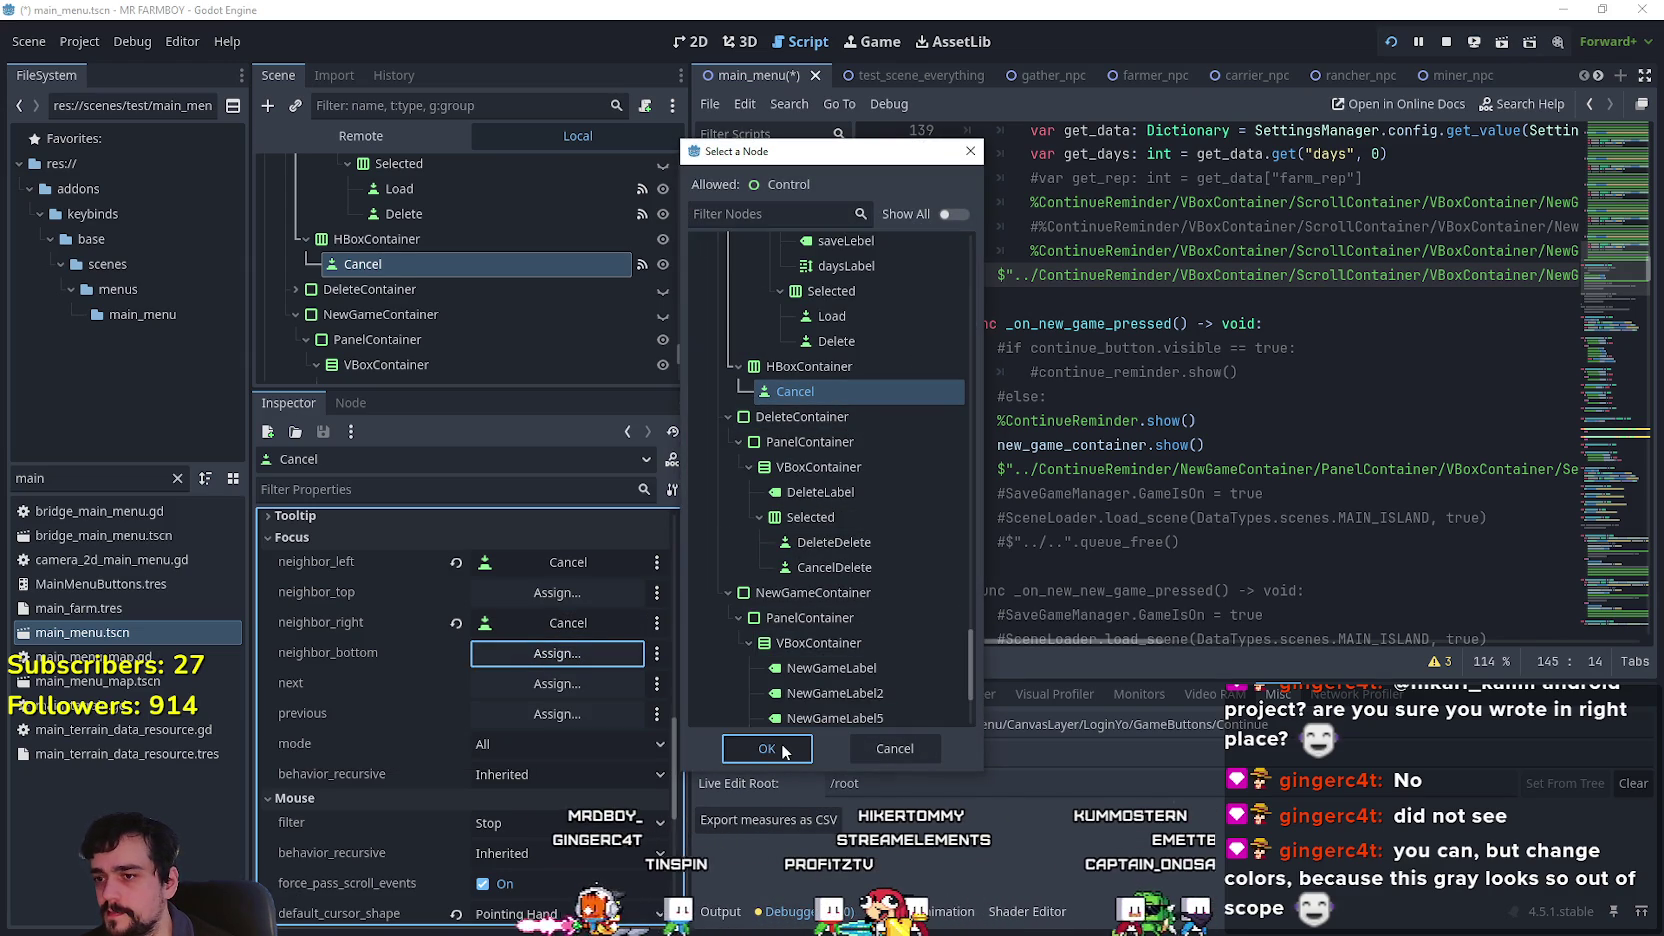
{"action": "left_click", "coordinate": [783, 750]}
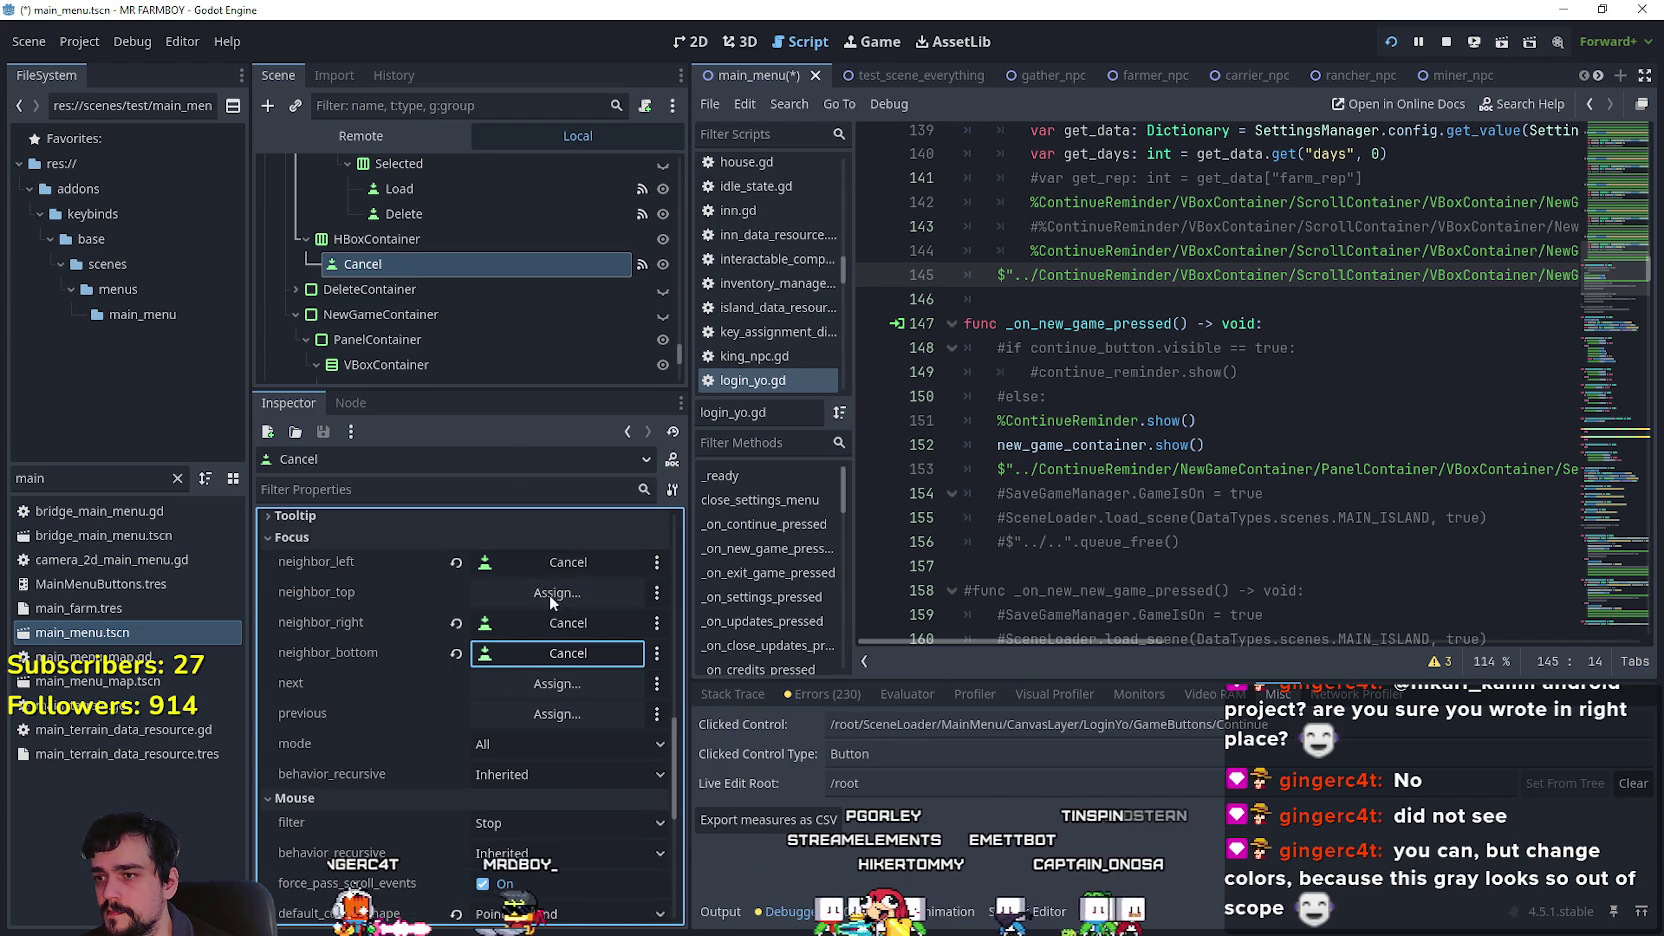
Add continue_button.grab_focus() to the _on_cancel_pressed handler and save.
{"action": "left_click", "coordinate": [368, 403]}
{"action": "double_click", "coordinate": [407, 597]}
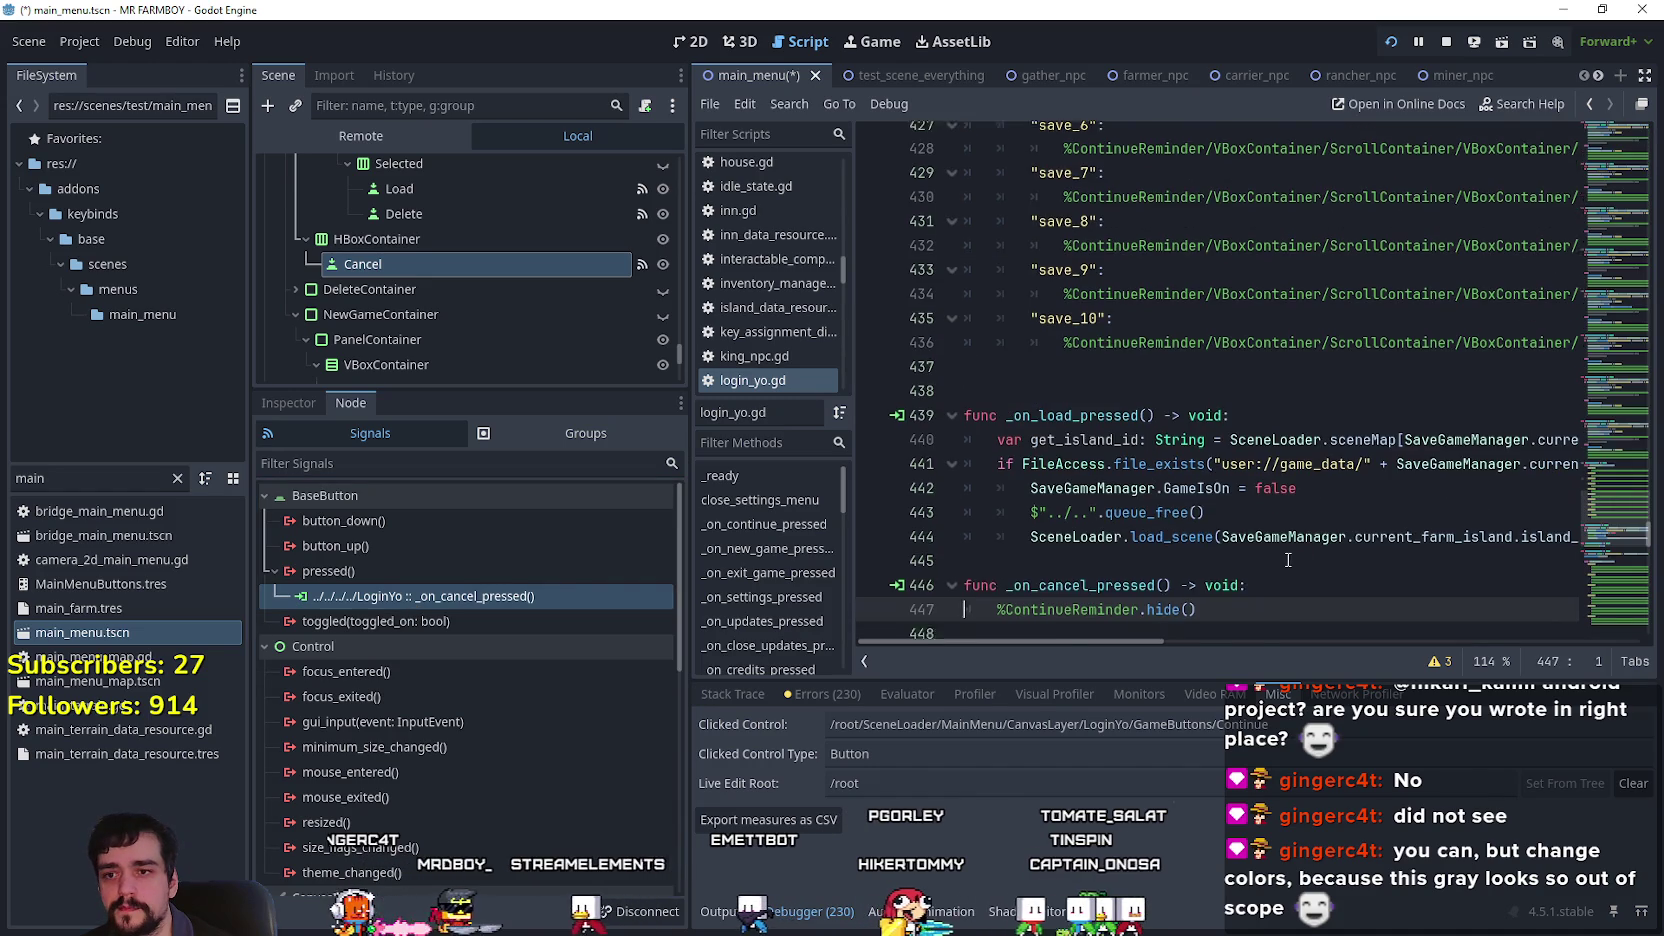
{"action": "key", "text": "Return"}
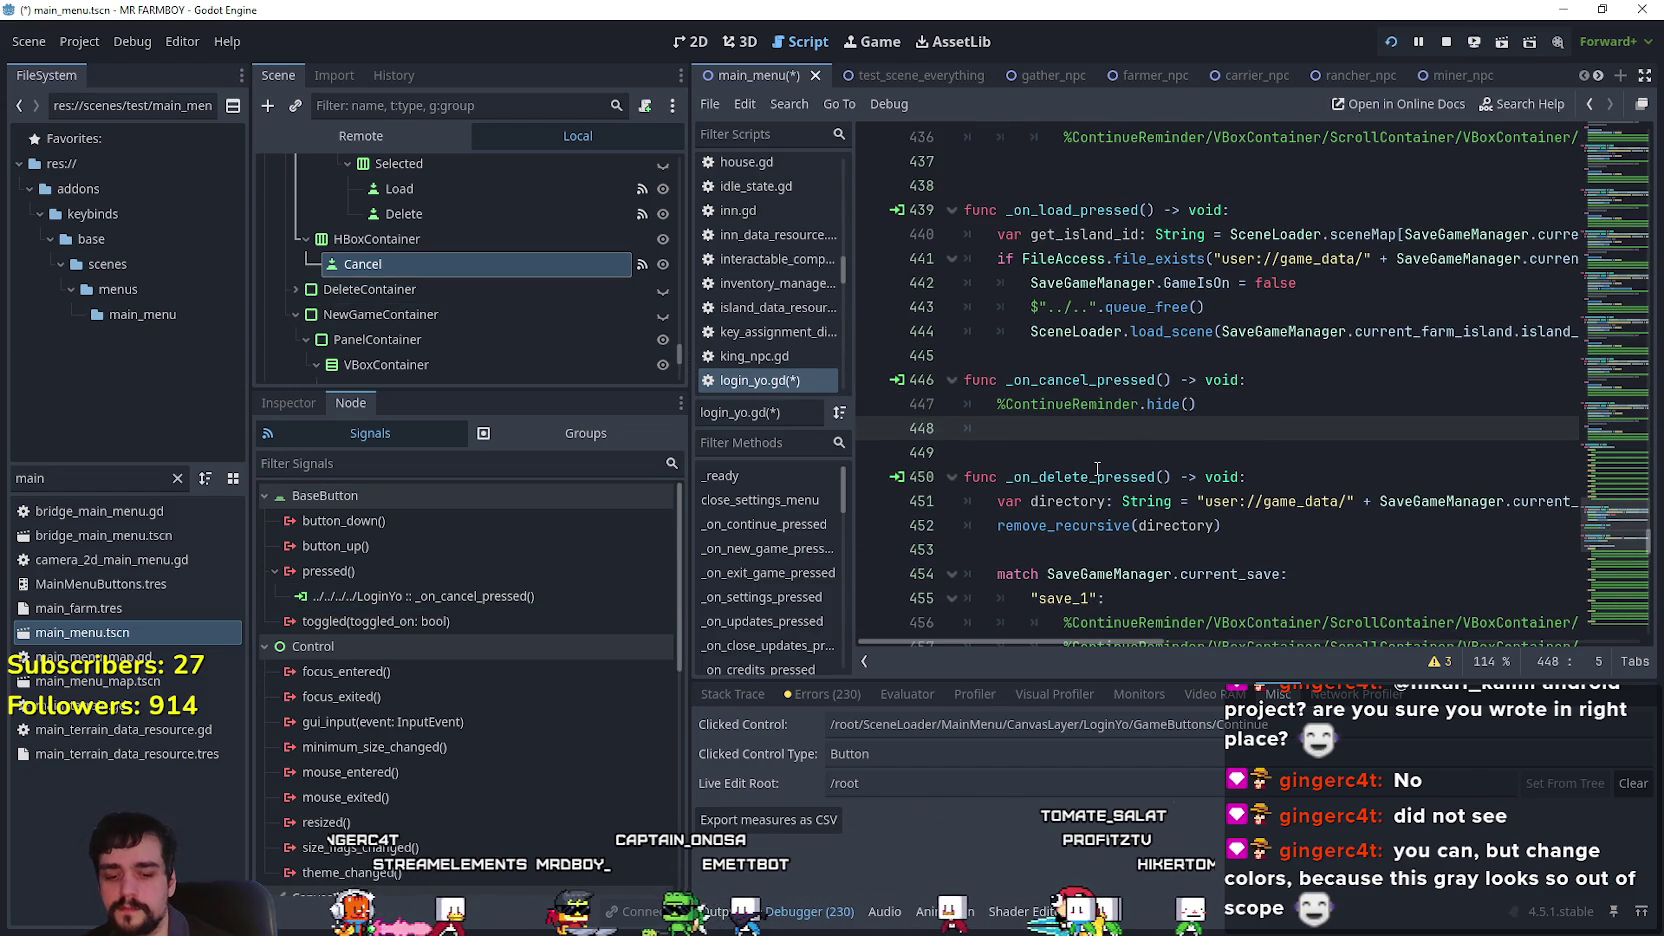
{"action": "type", "text": "cont"}
{"action": "key", "text": "Return"}
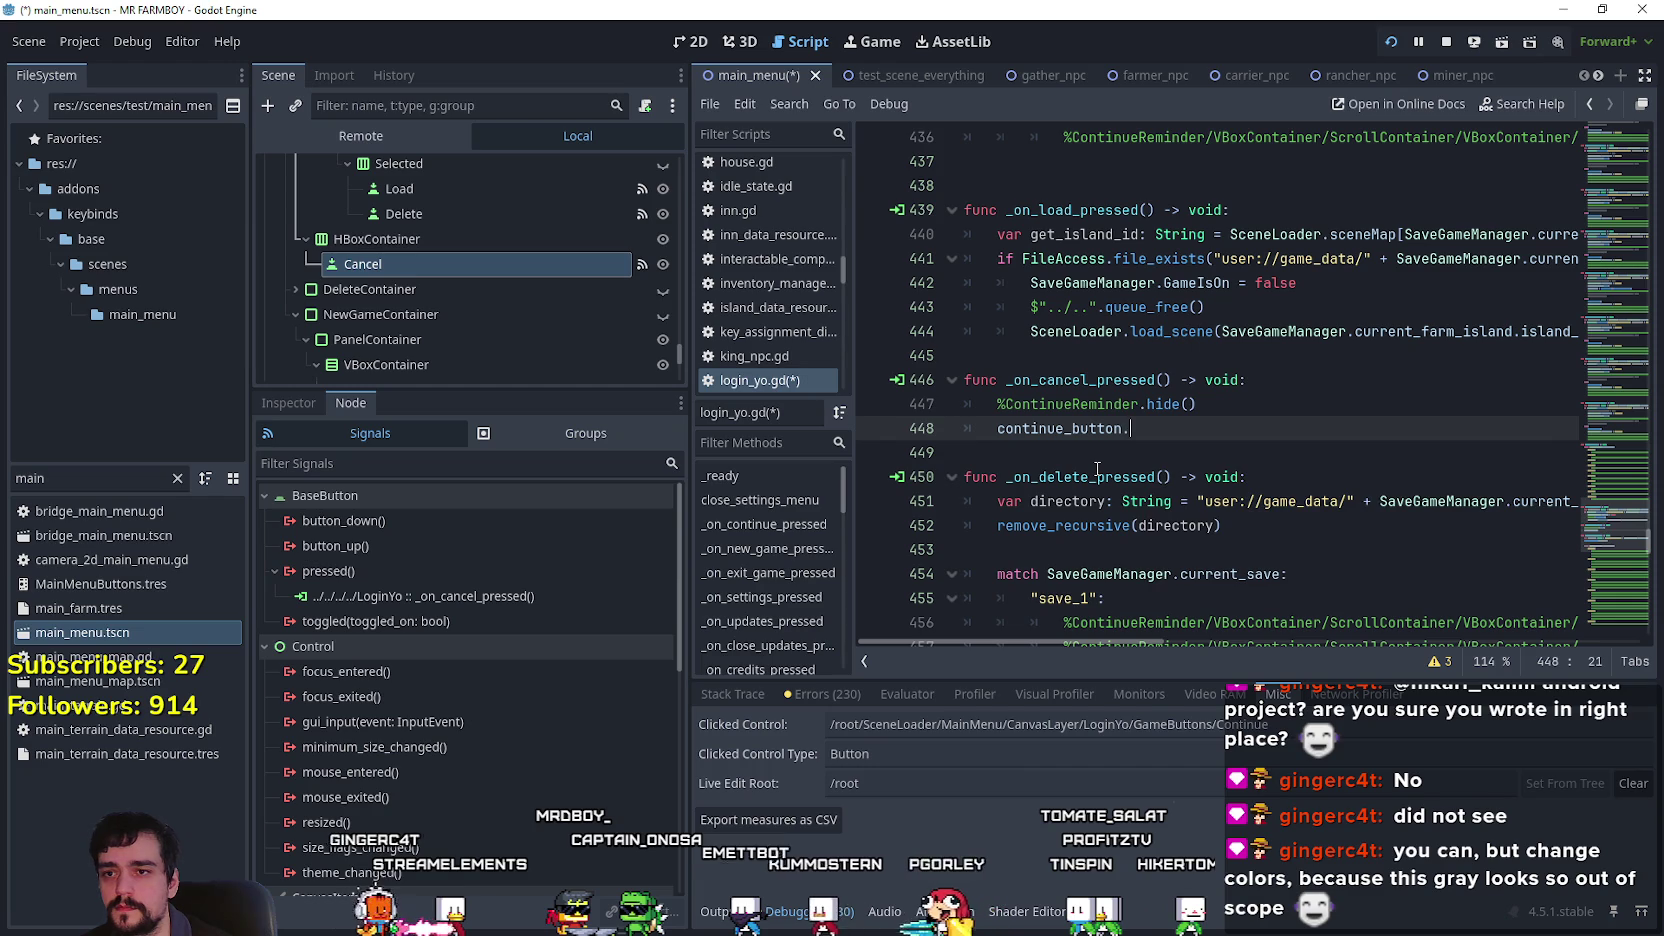
{"action": "type", "text": "grab"}
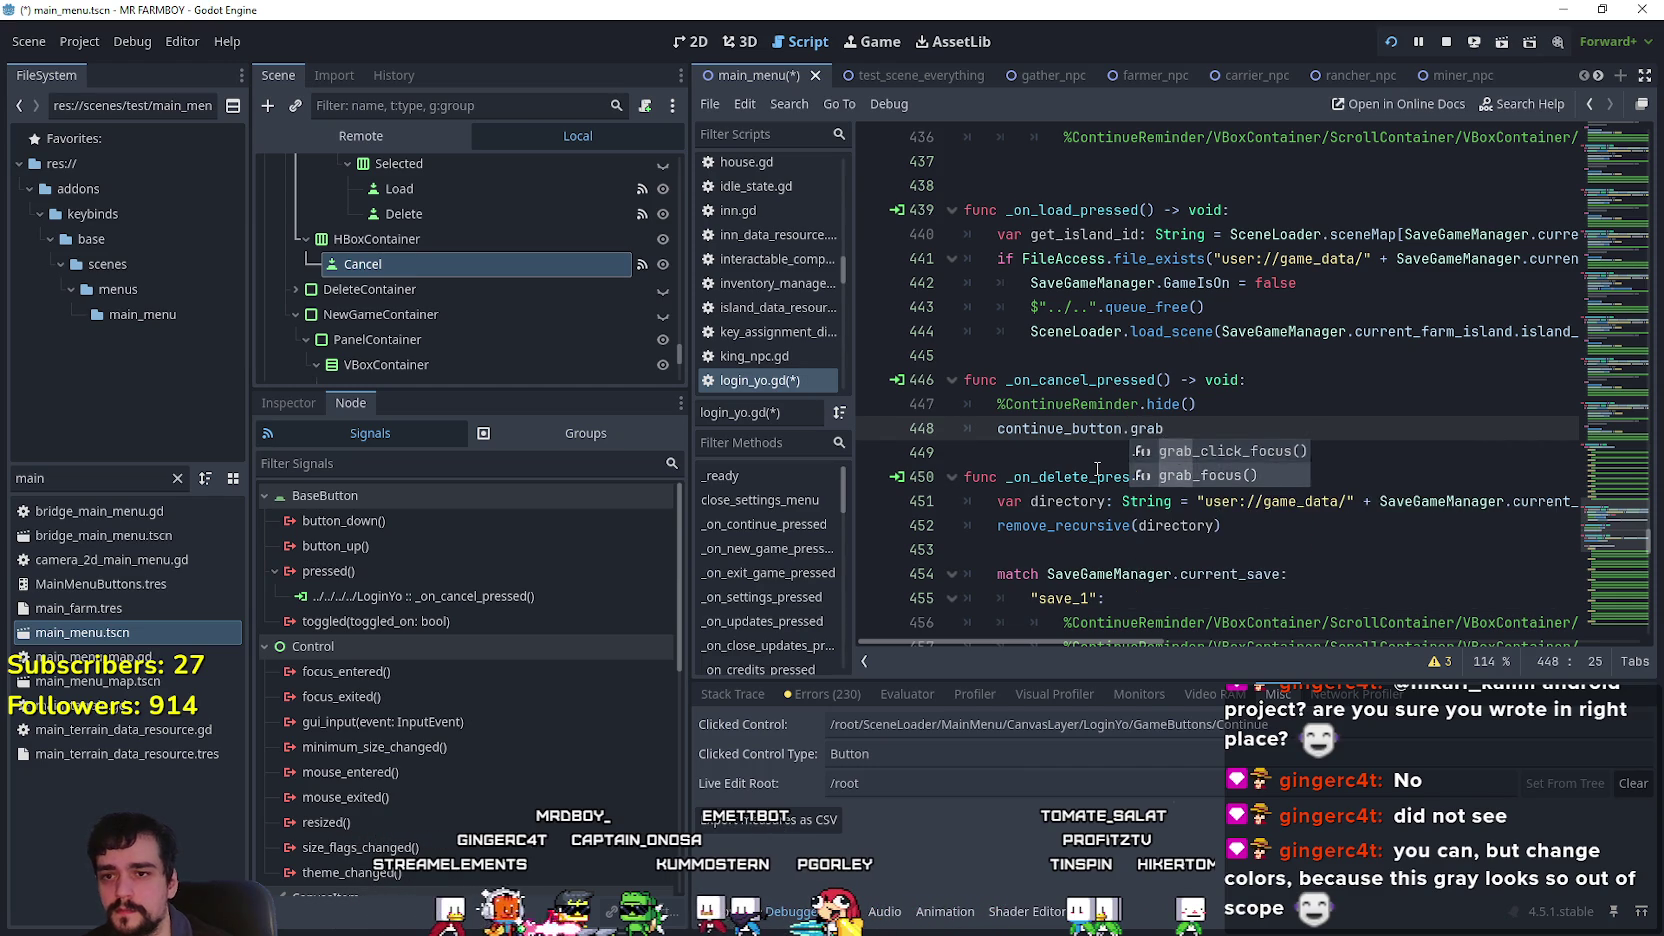
{"action": "key", "text": "ctrl+s"}
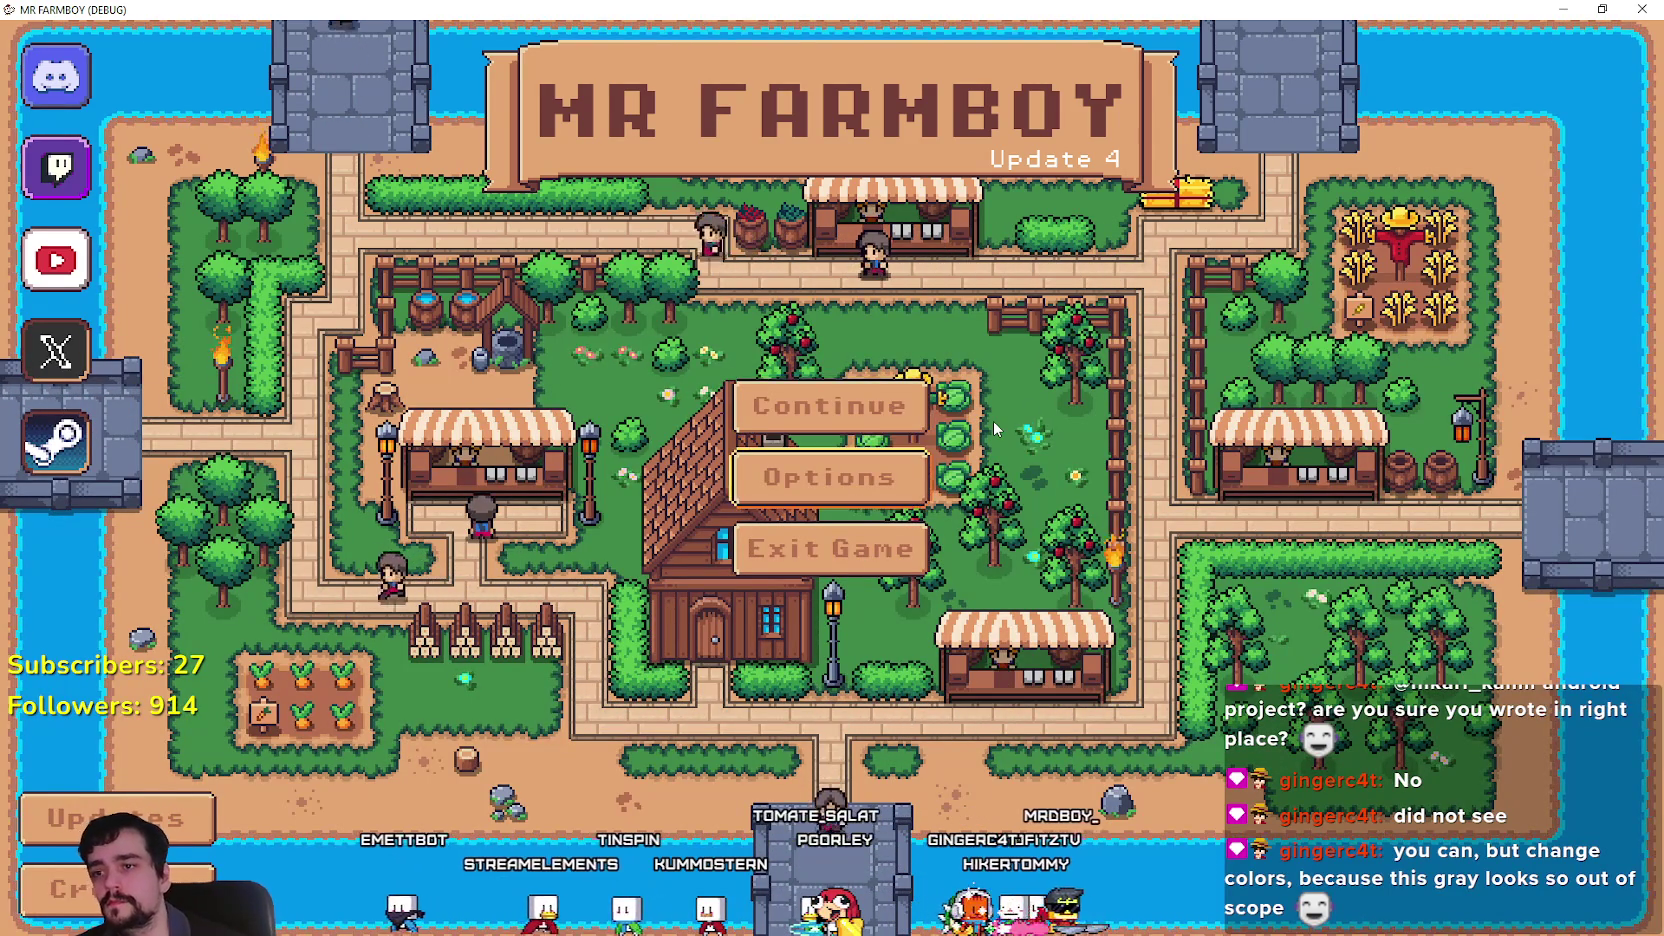
Arrow through the save list to Create Save, open New Game, then return to Godot.
{"action": "key", "text": "Up"}
{"action": "key", "text": "Return"}
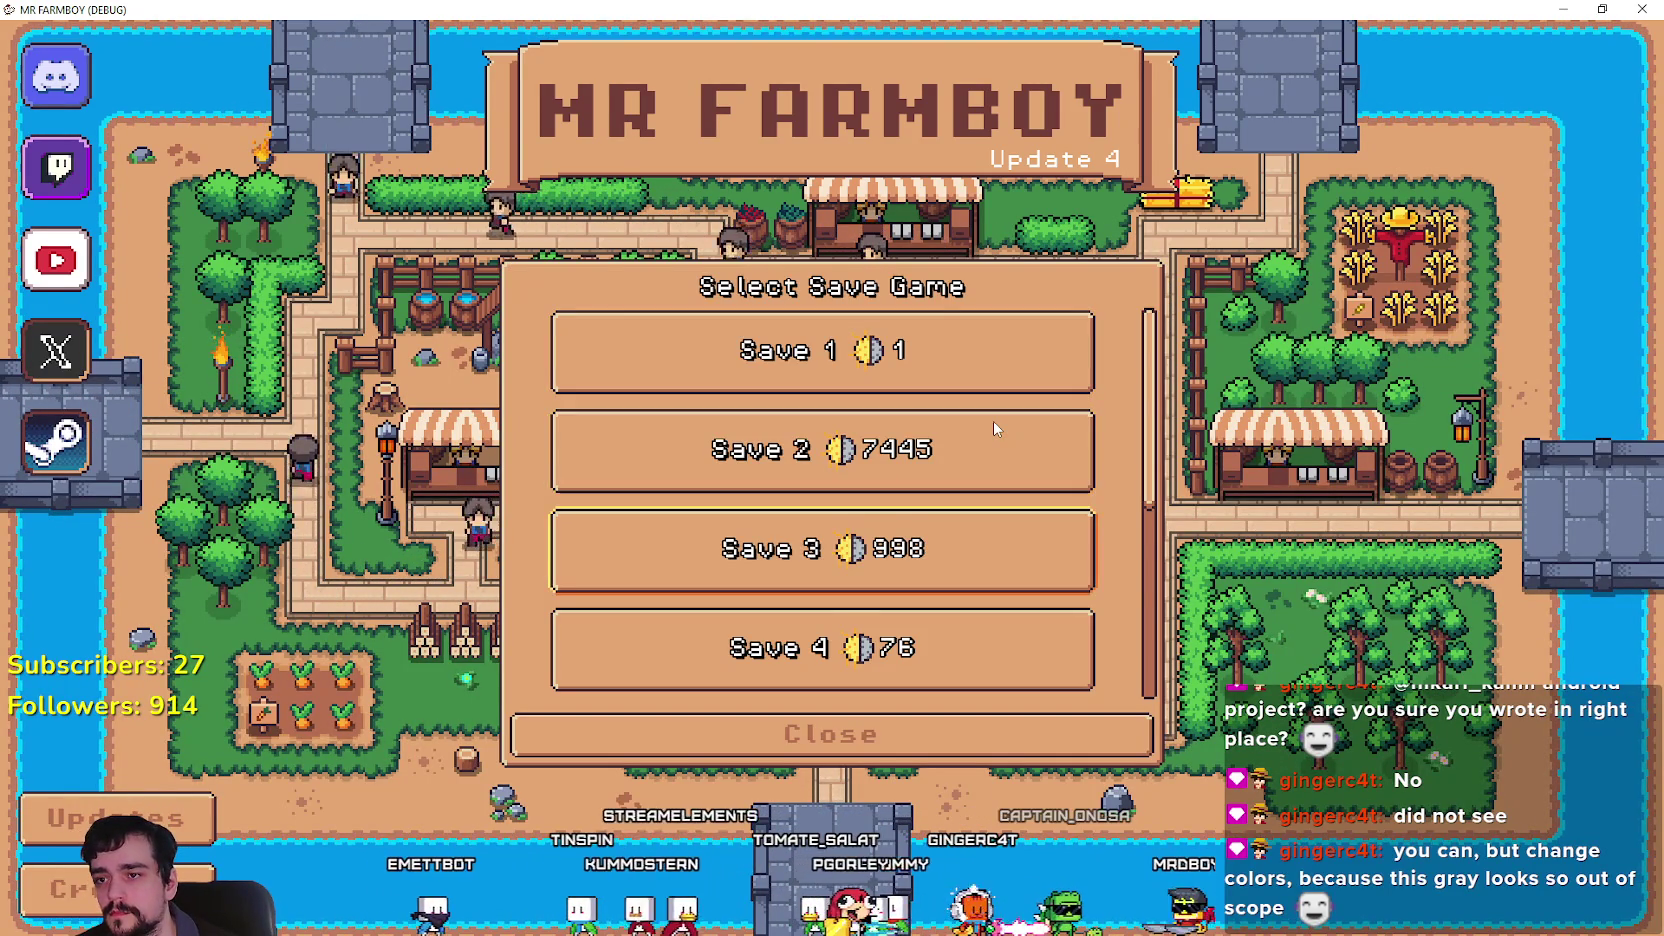
{"action": "key", "text": "Down"}
{"action": "key", "text": "Down"}
{"action": "key", "text": "Down"}
{"action": "key", "text": "Down"}
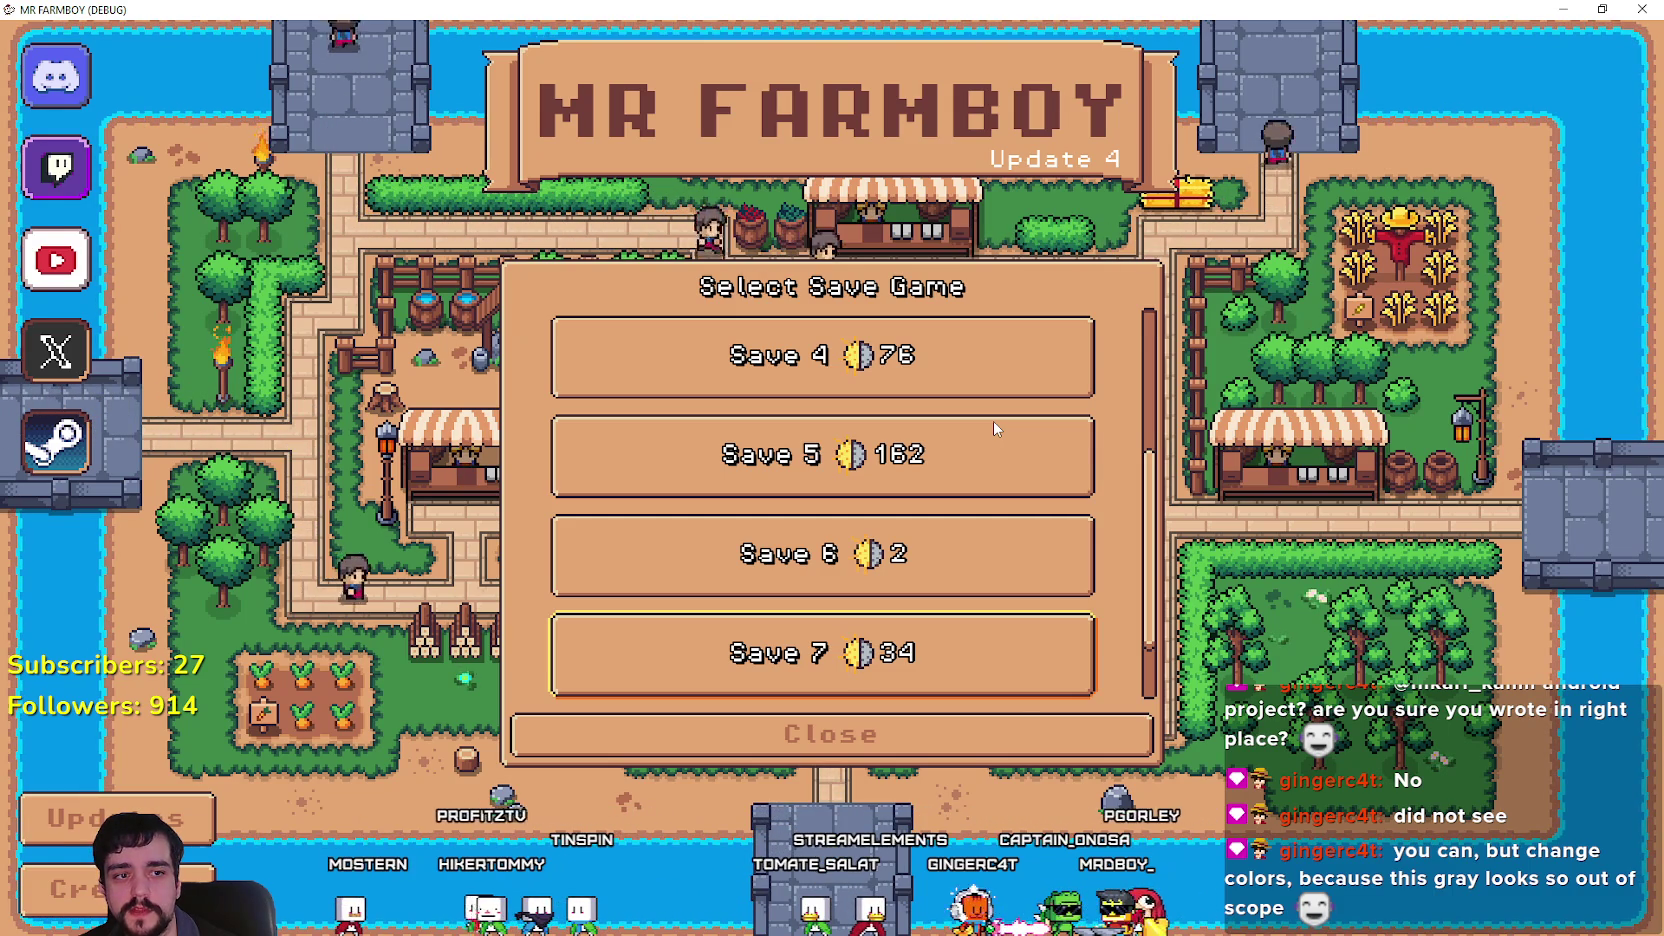
{"action": "key", "text": "Down"}
{"action": "key", "text": "Down"}
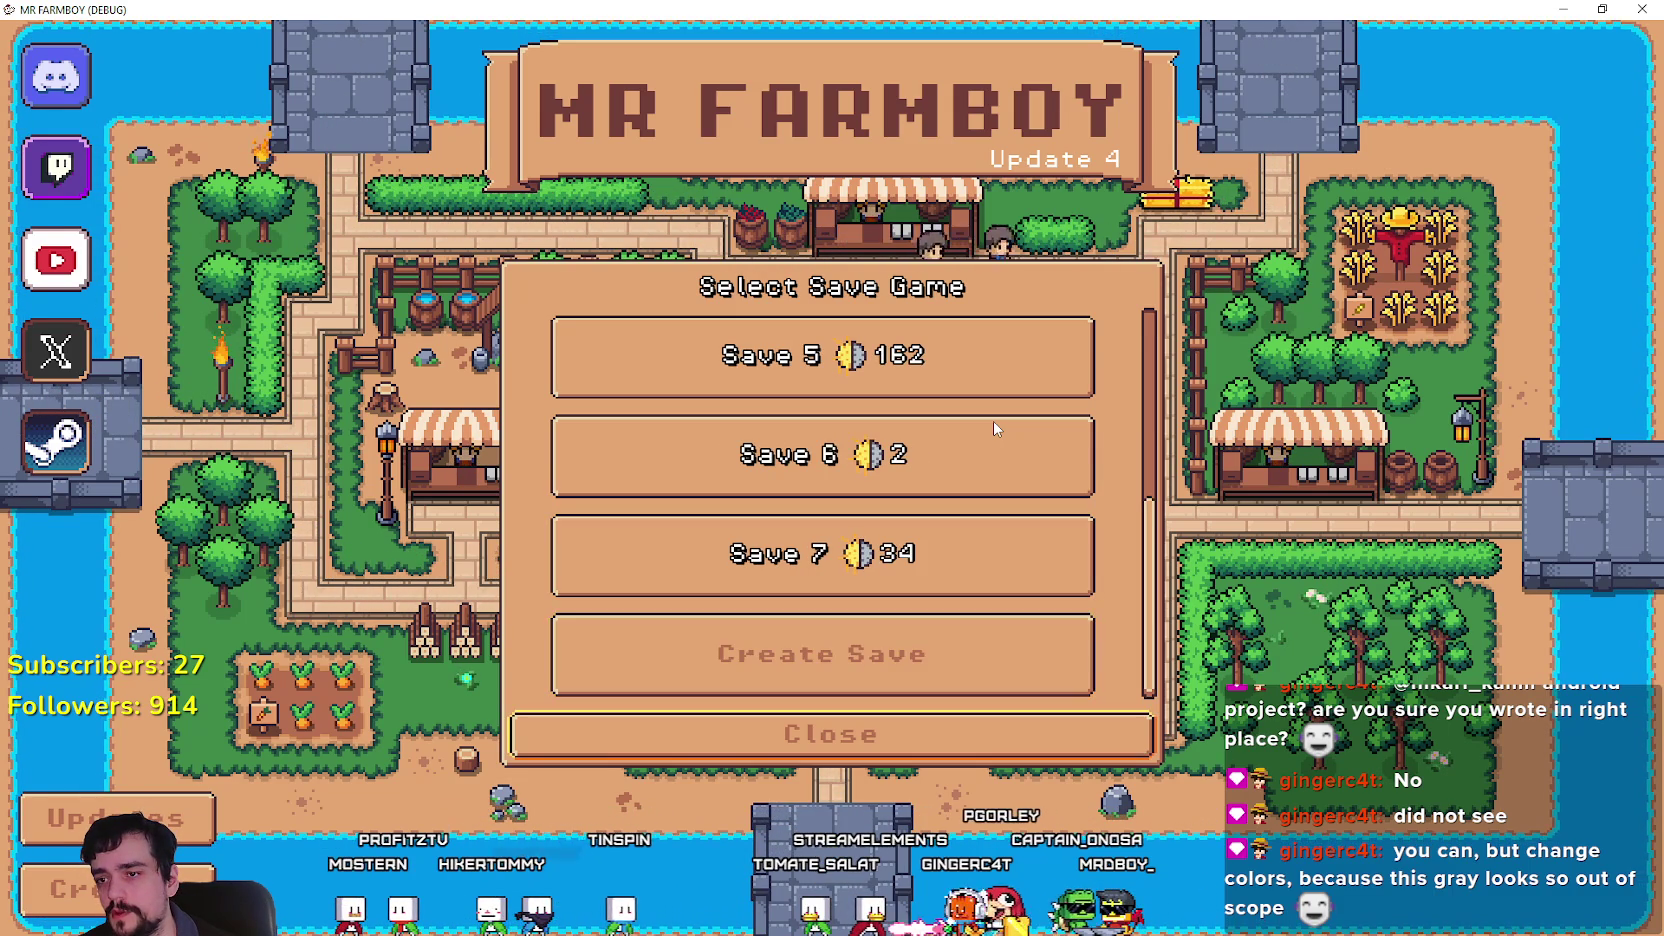
{"action": "key", "text": "Up"}
{"action": "key", "text": "Up"}
{"action": "key", "text": "Down"}
{"action": "key", "text": "Return"}
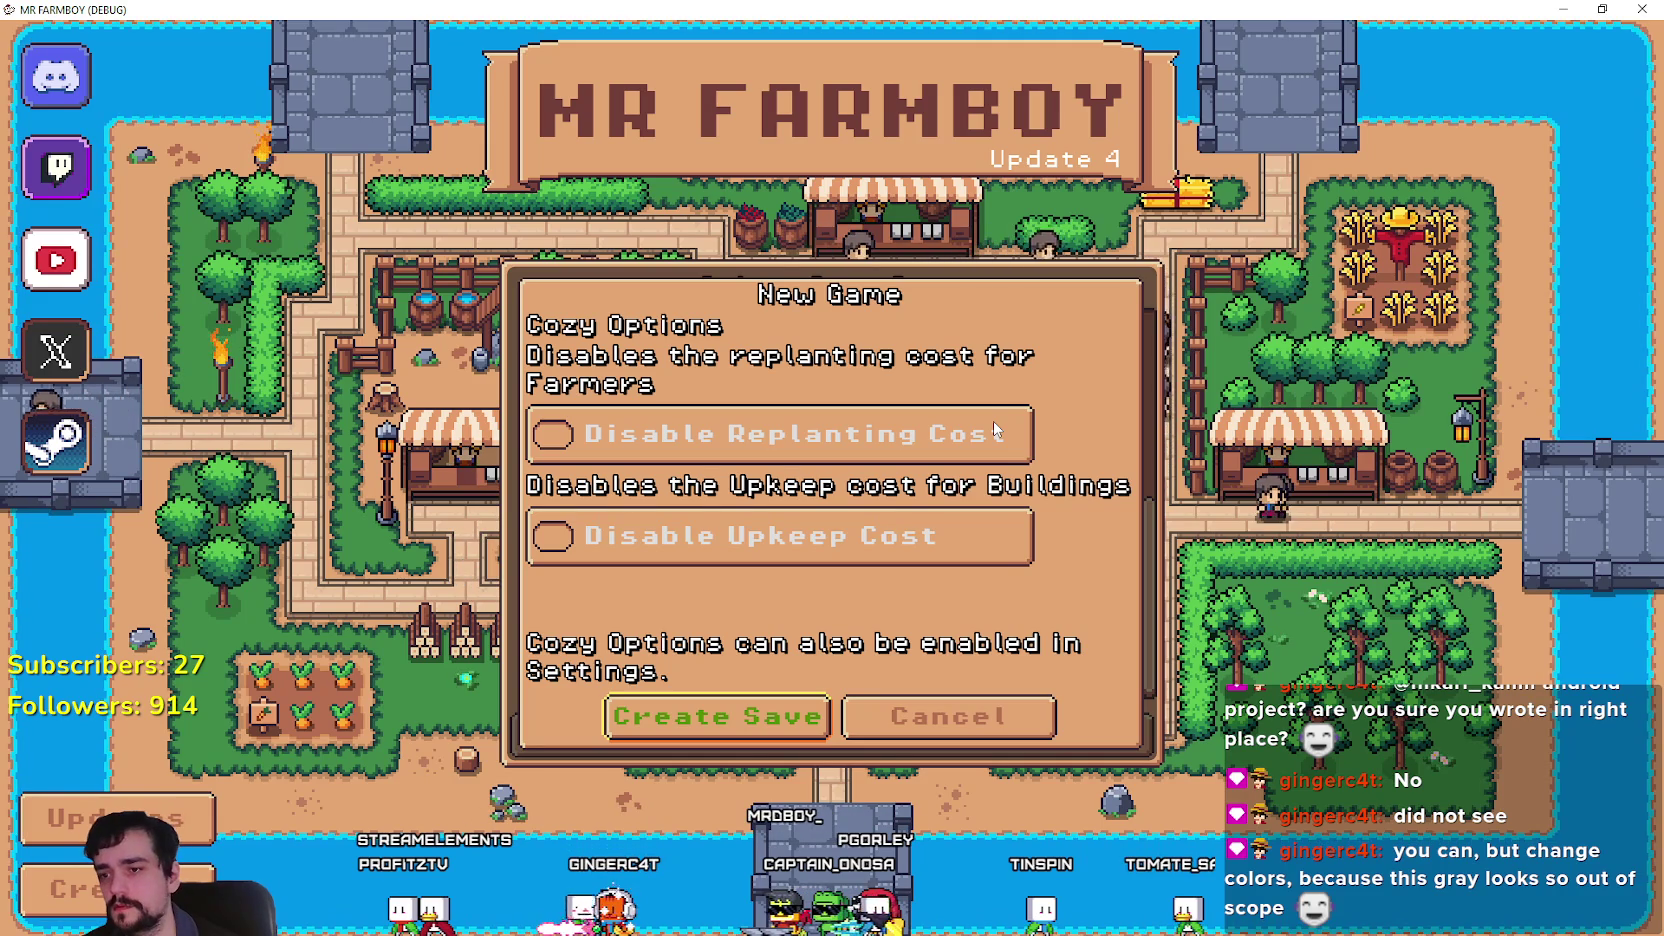
{"action": "key", "text": "alt+Tab"}
{"action": "scroll", "coordinate": [422, 294], "scroll_direction": "down", "scroll_amount": 5}
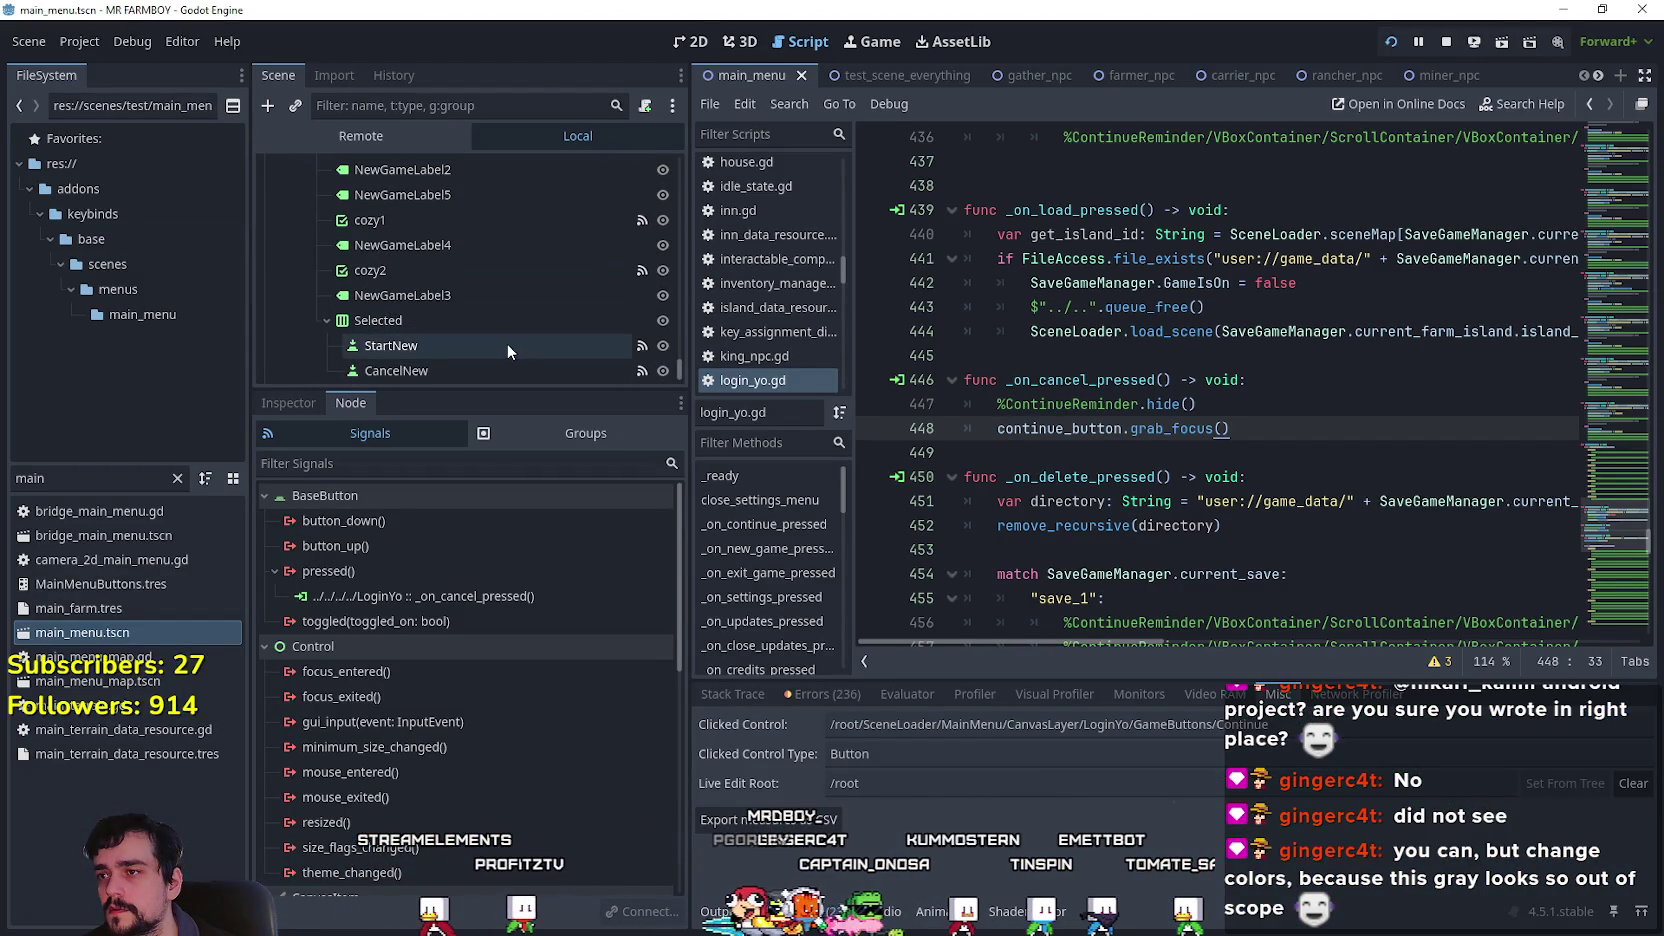
Review StartNew's focus neighbours in the Inspector, then return to the running game.
{"action": "left_click", "coordinate": [507, 343]}
{"action": "left_click", "coordinate": [289, 402]}
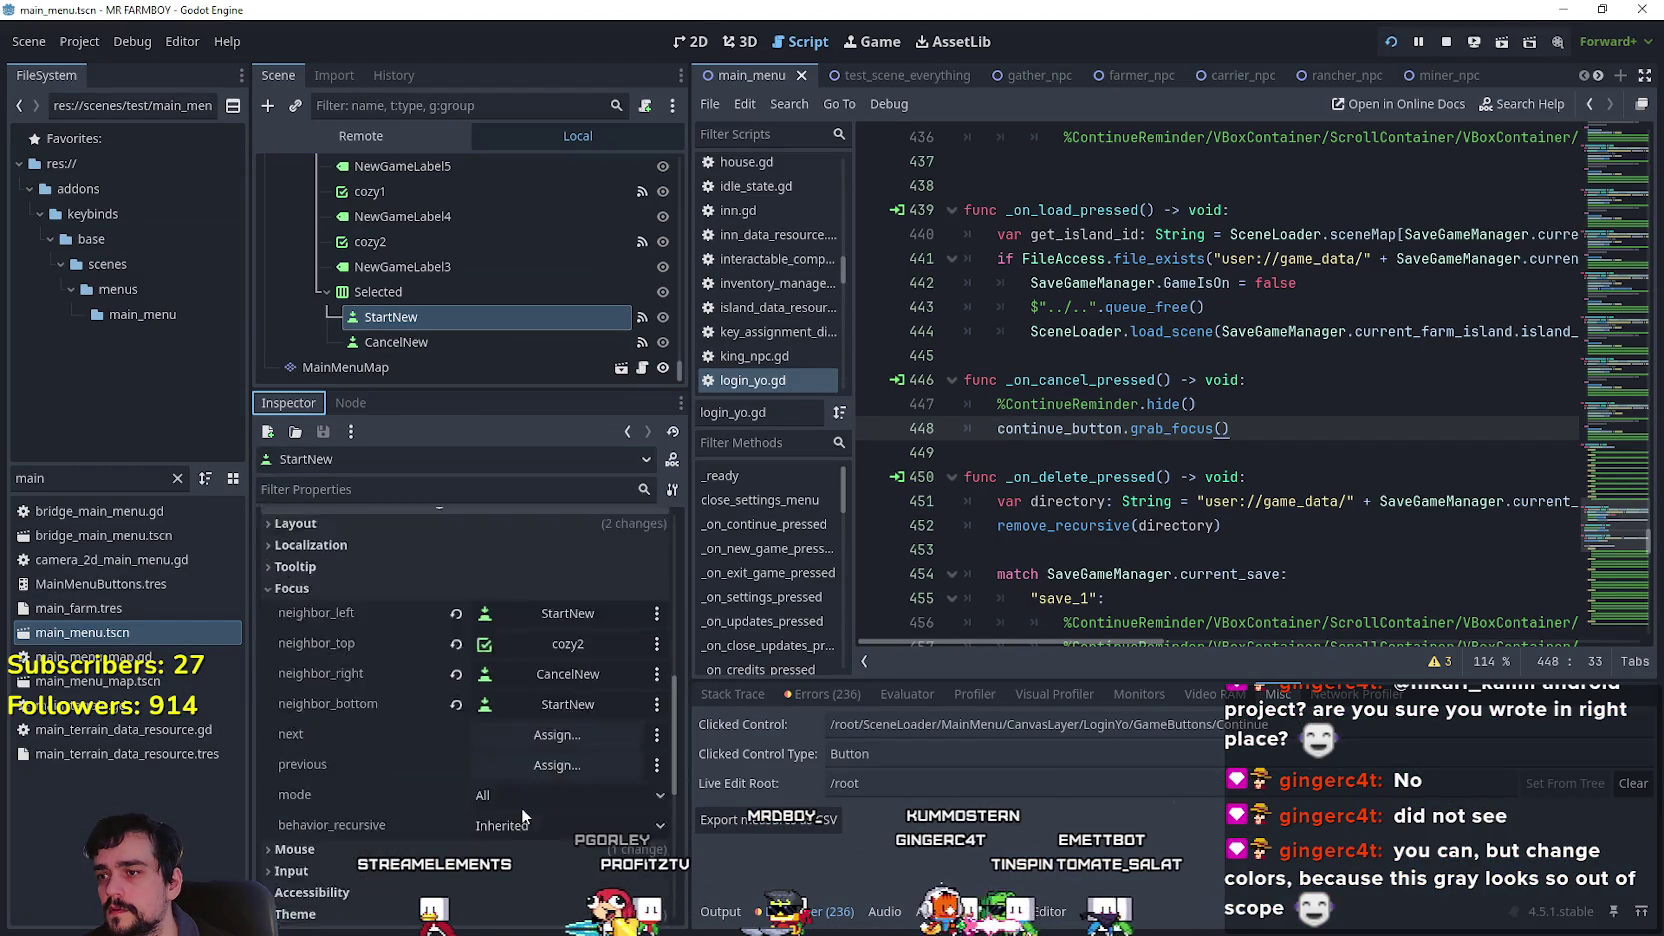
{"action": "scroll", "coordinate": [525, 817], "scroll_direction": "down", "scroll_amount": 3}
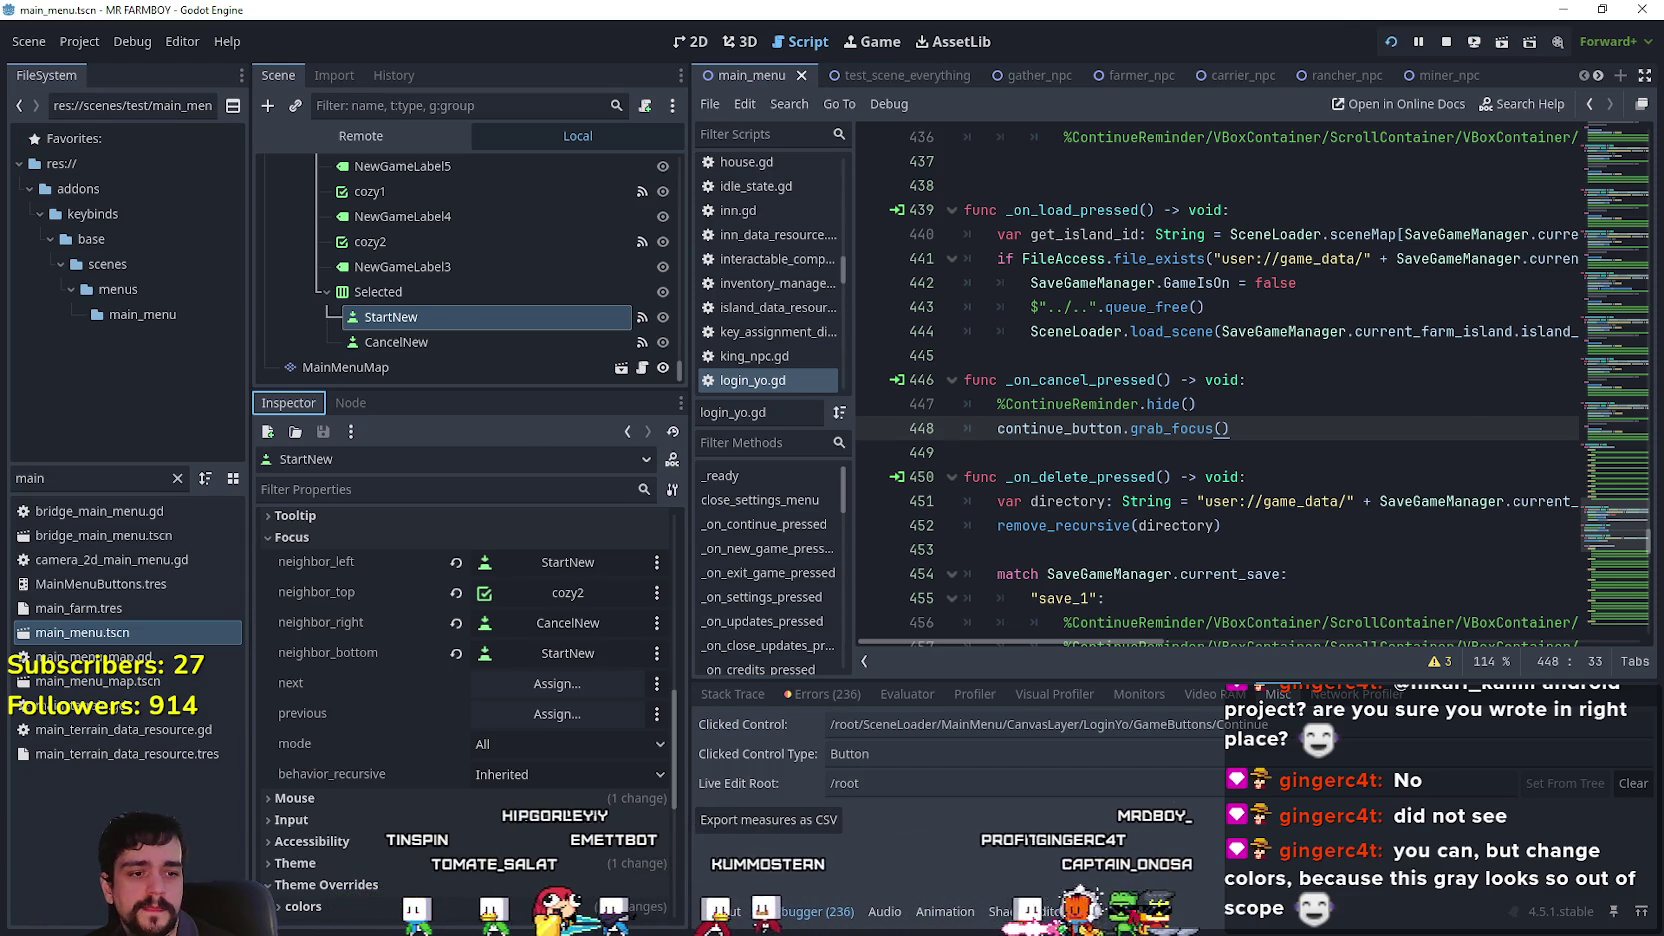
{"action": "key", "text": "alt+Tab"}
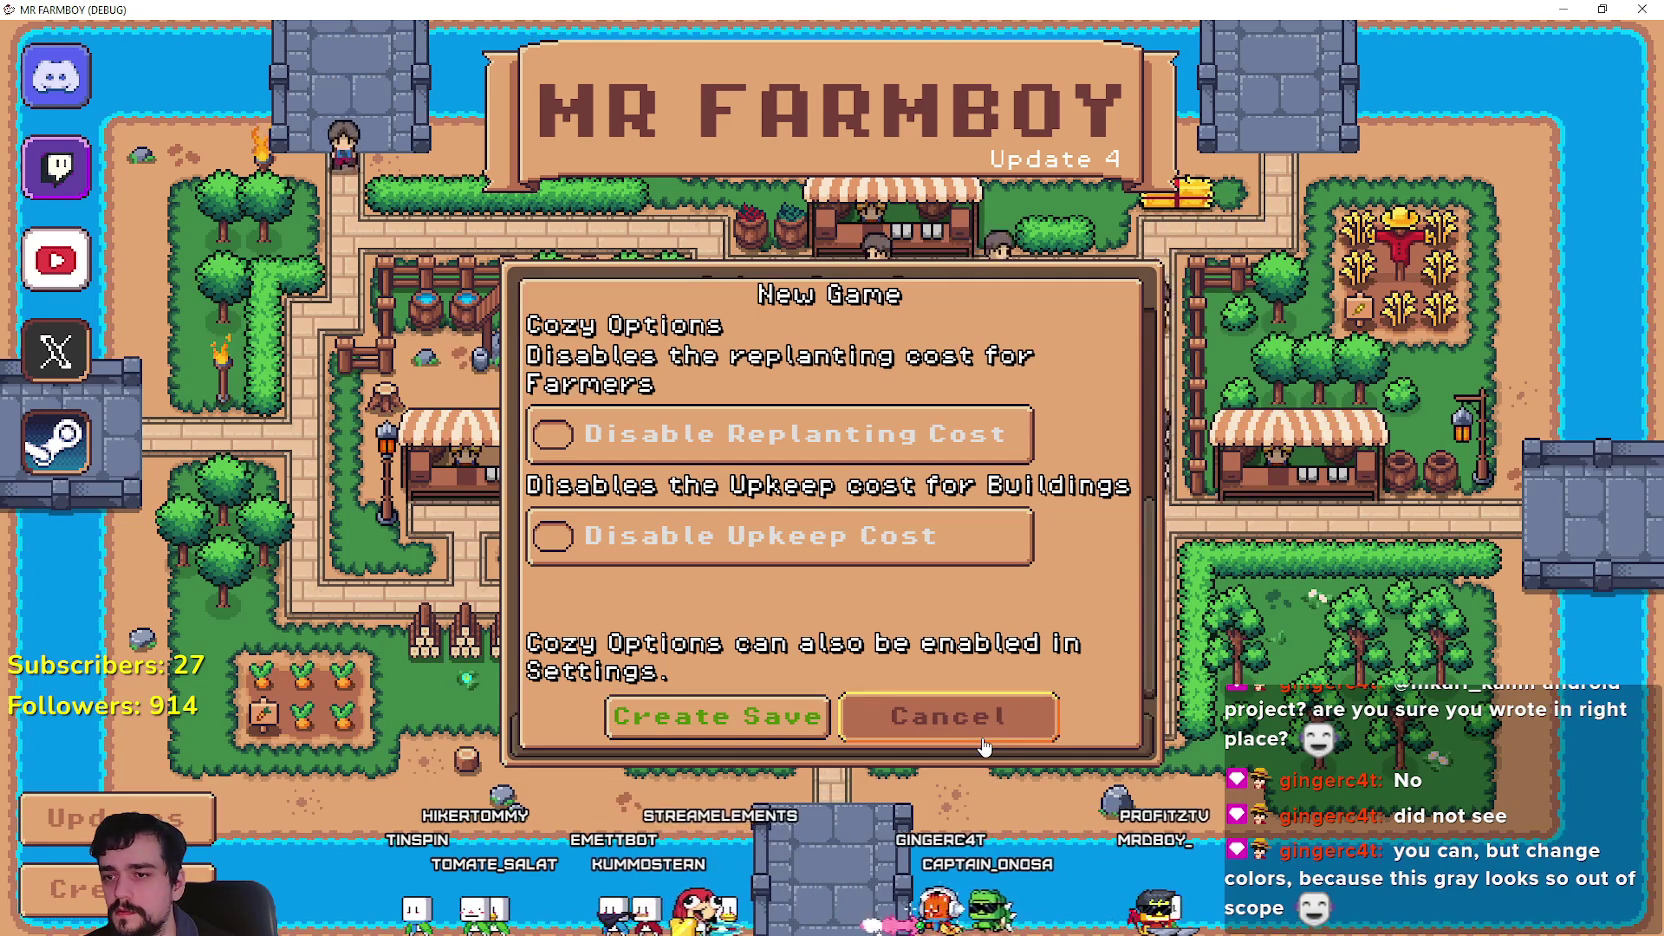
Cancel the New Game dialog and put the caret at the end of the hide() line.
{"action": "left_click", "coordinate": [986, 745]}
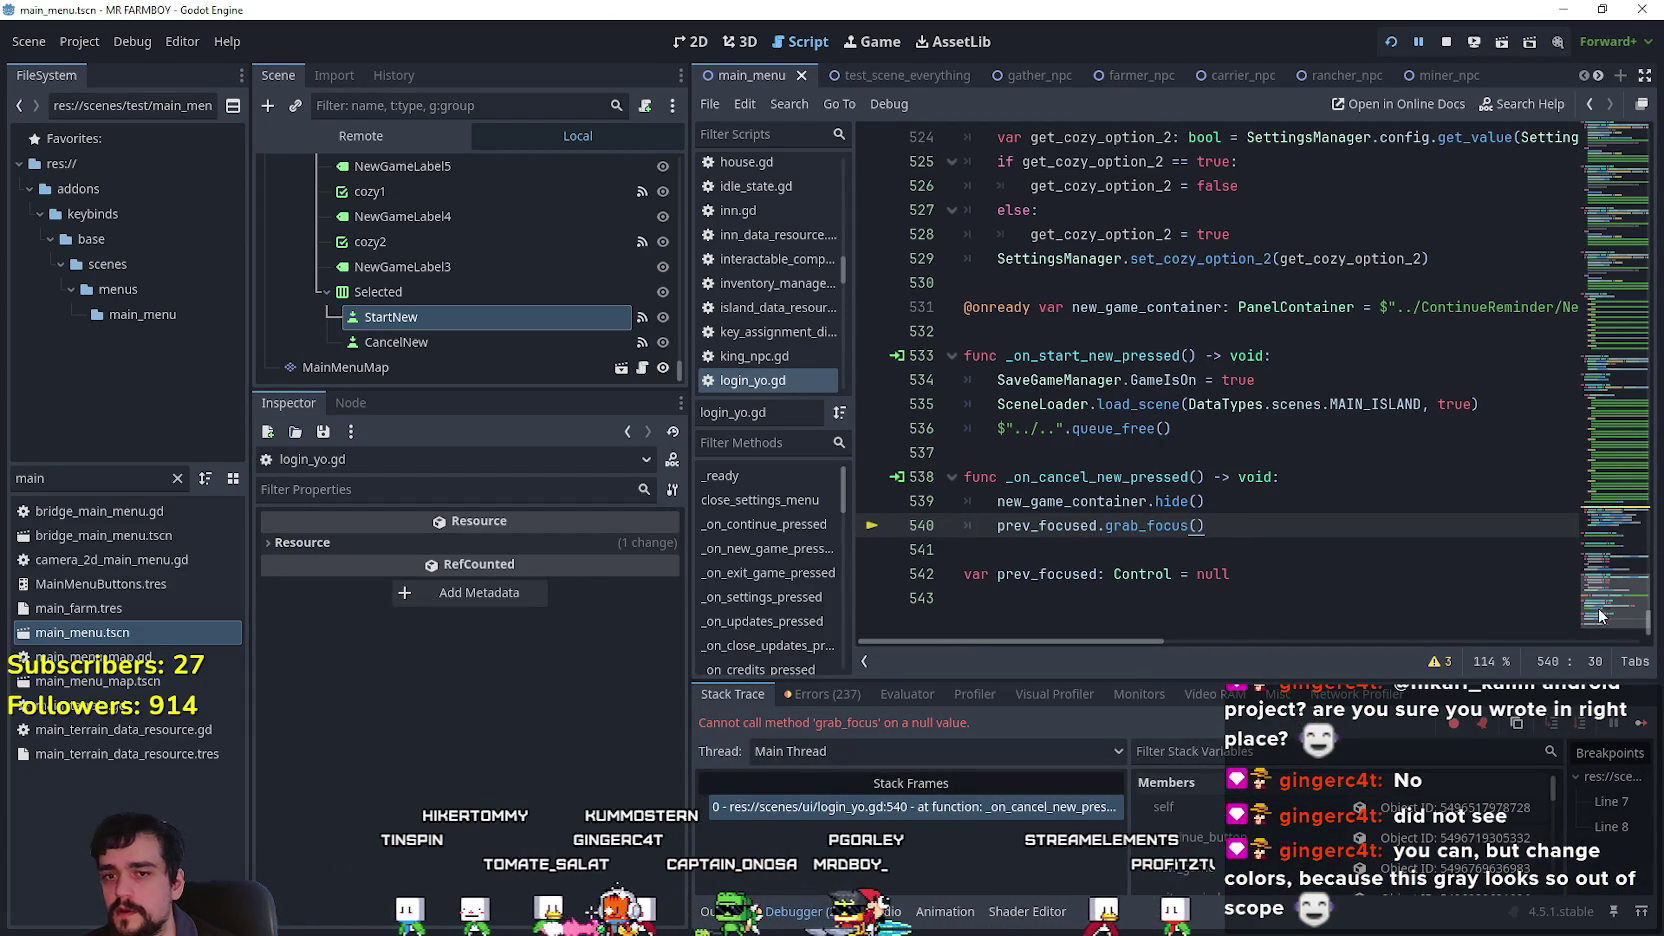
{"action": "scroll", "coordinate": [1603, 582], "scroll_direction": "up", "scroll_amount": 8}
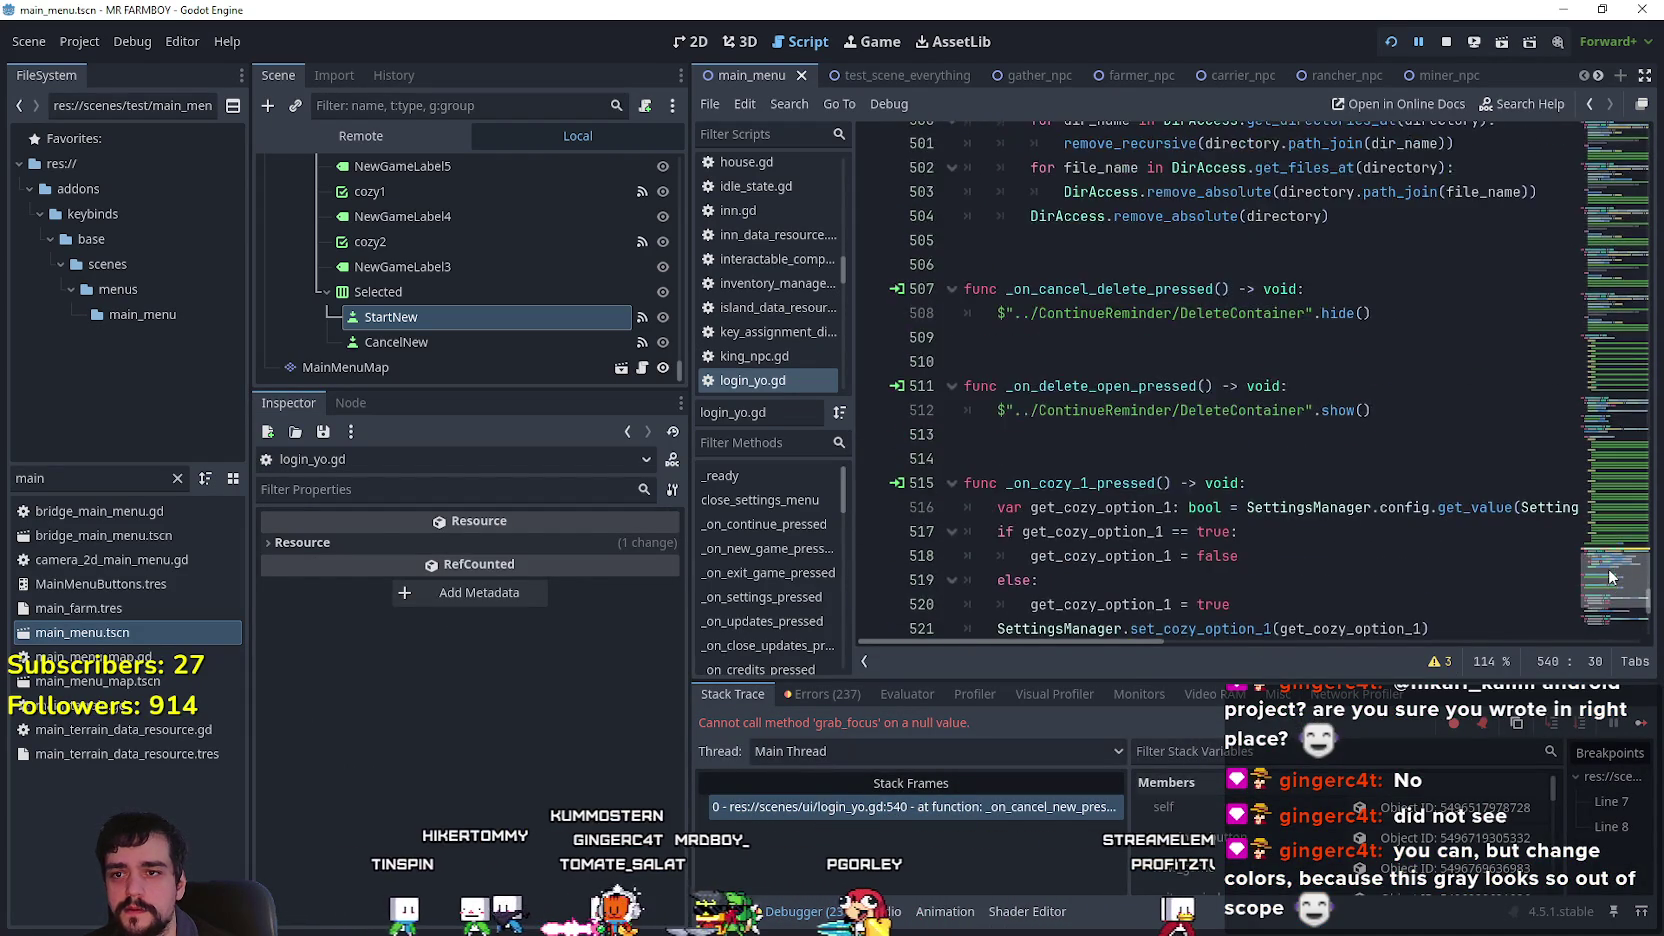
{"action": "scroll", "coordinate": [1612, 597], "scroll_direction": "down", "scroll_amount": 9}
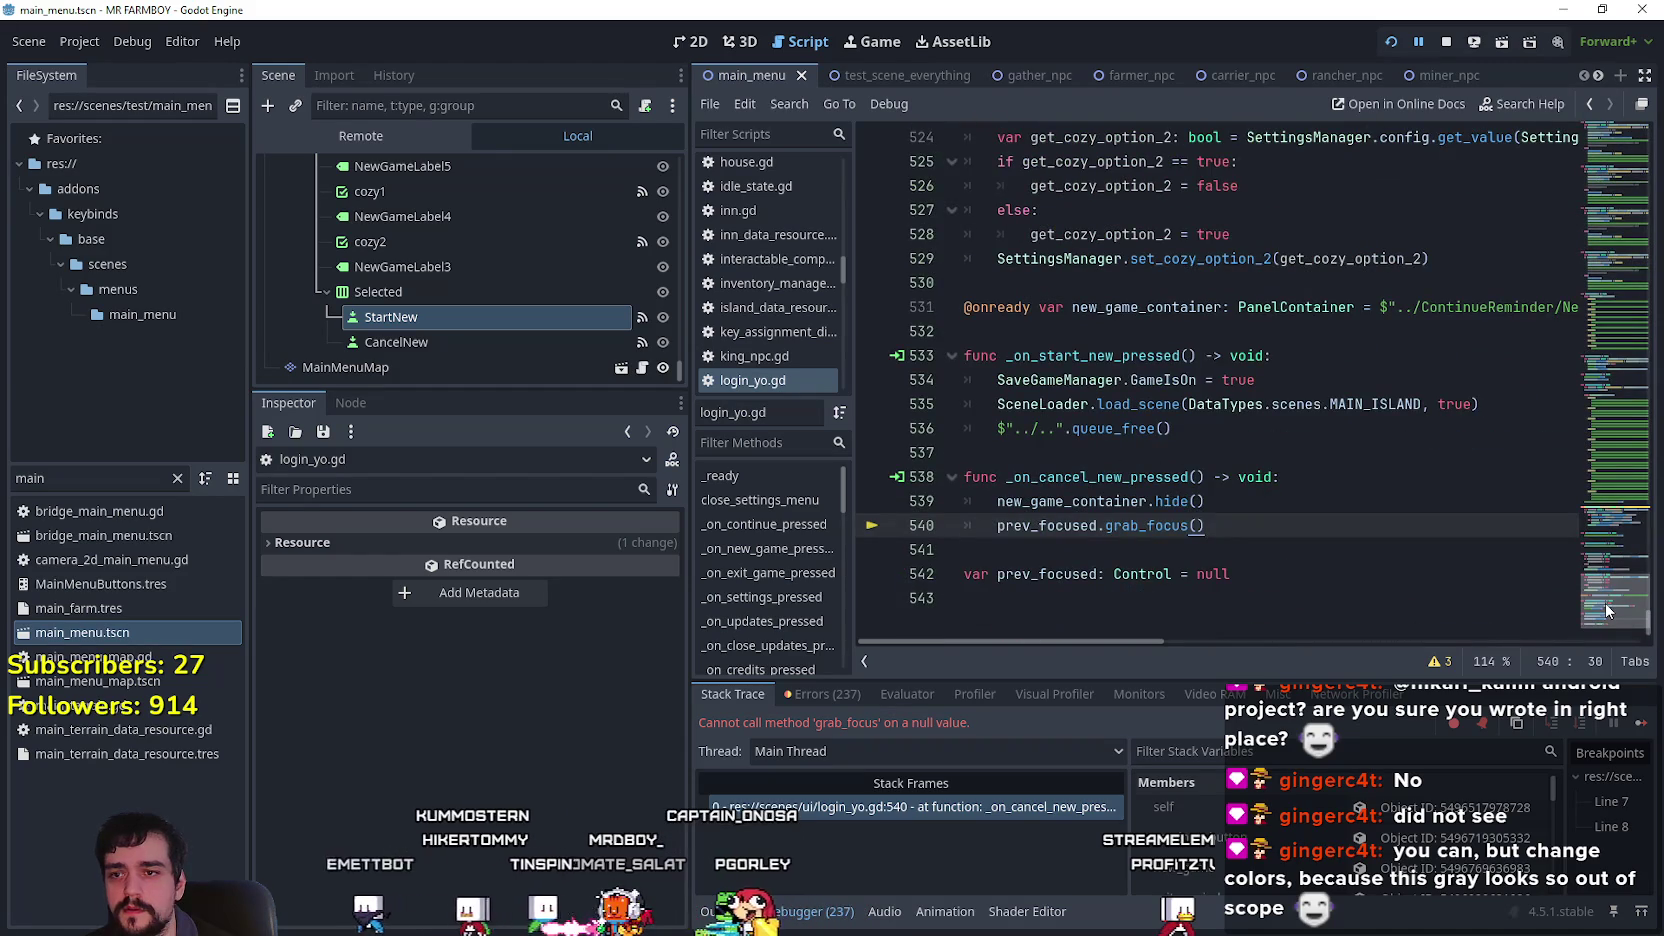
{"action": "left_click", "coordinate": [1273, 500]}
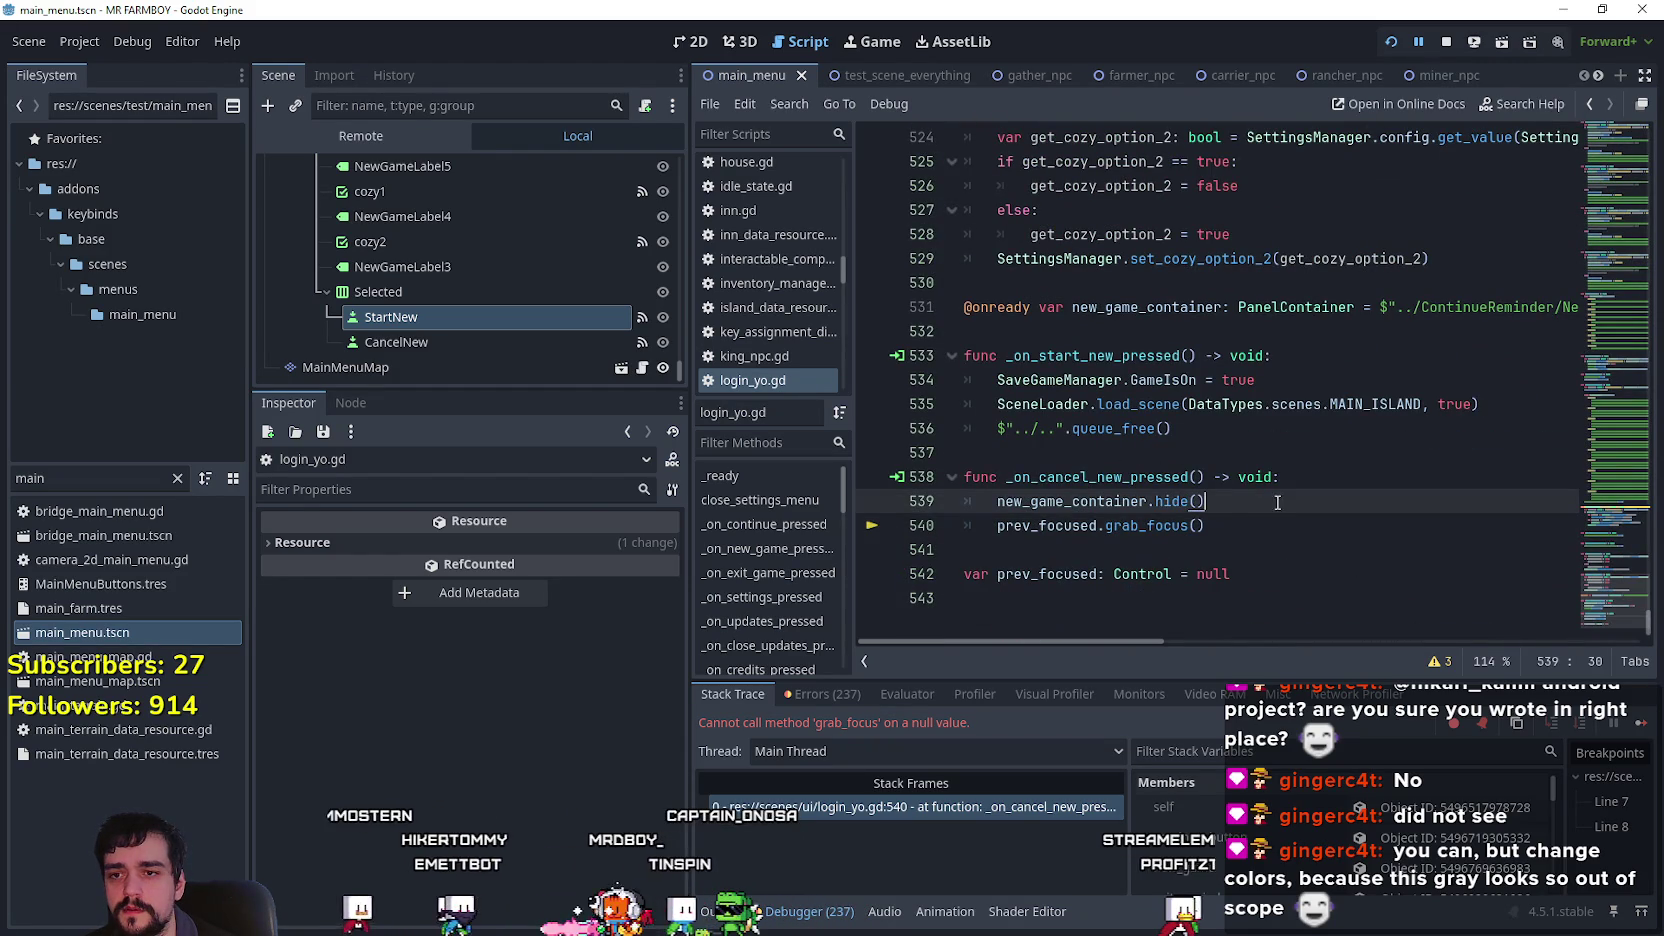
Insert a prev_focused null check with an indented return before grab_focus(), and save.
{"action": "key", "text": "Return"}
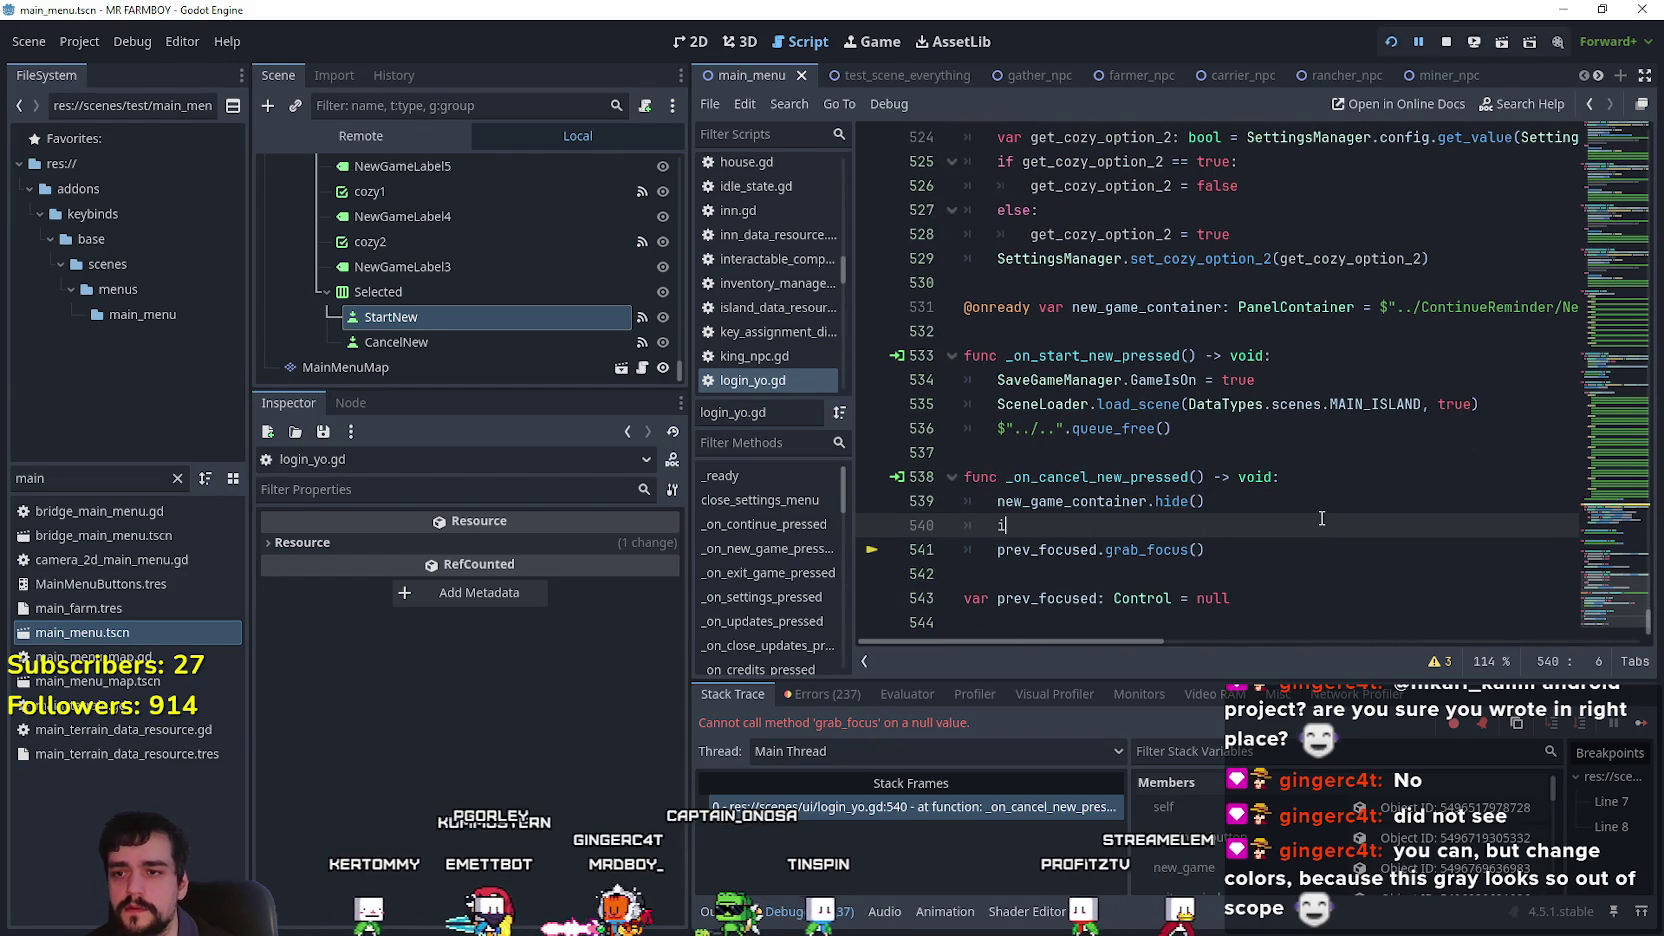
{"action": "type", "text": "f prev_focused"}
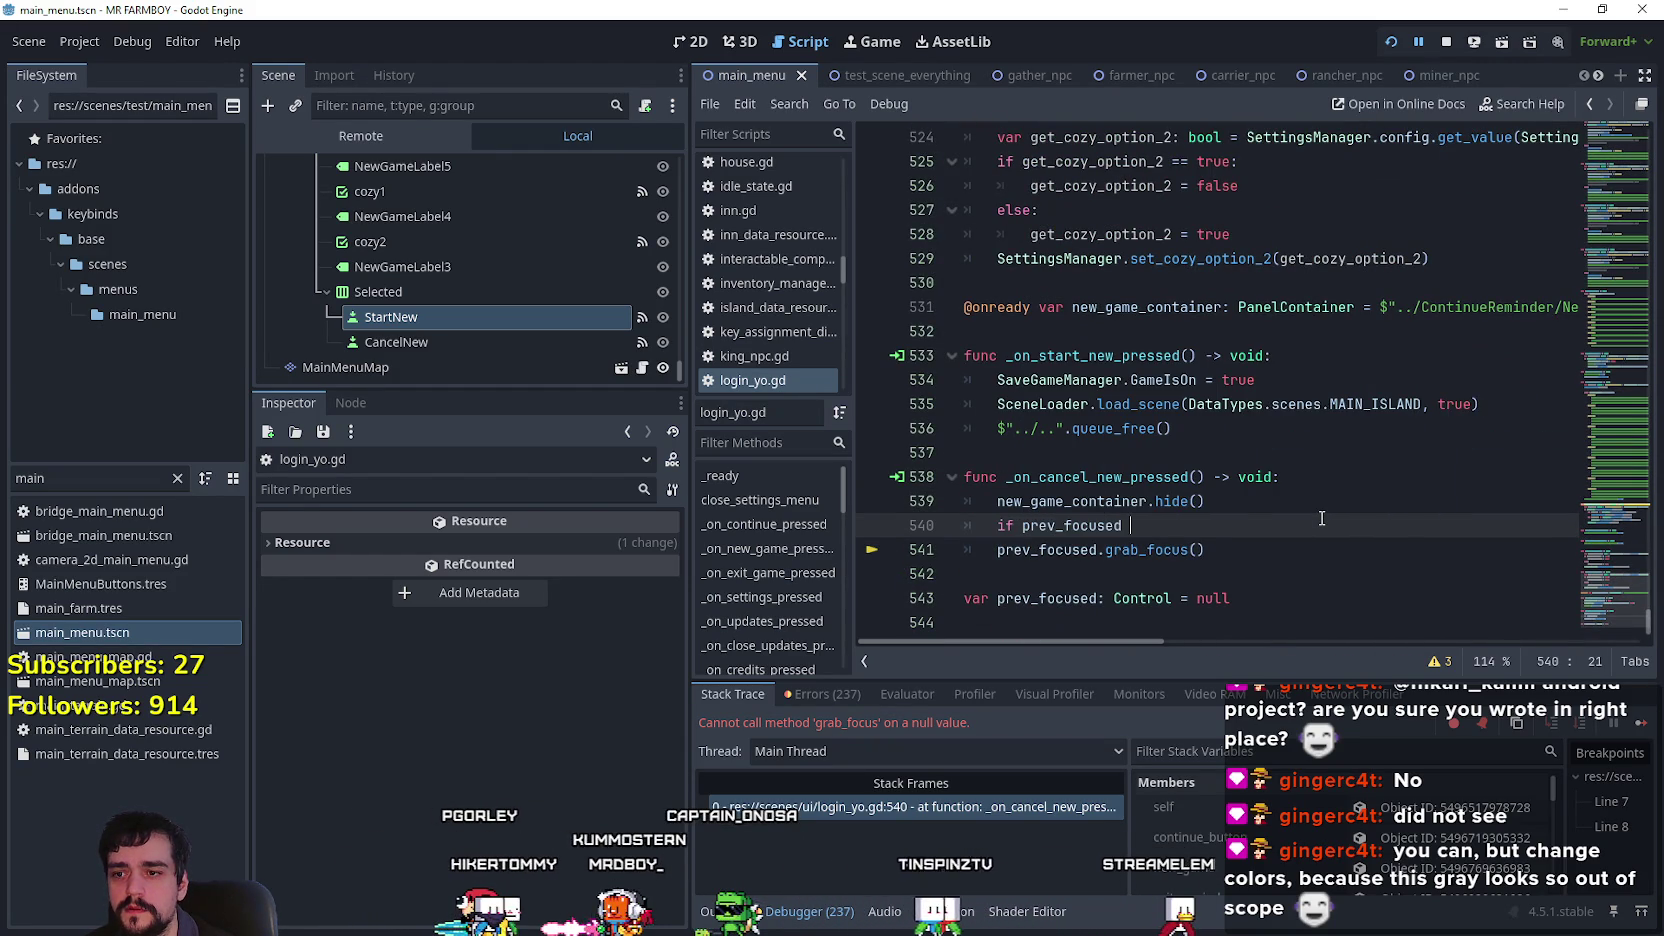
{"action": "type", "text": " != null:"}
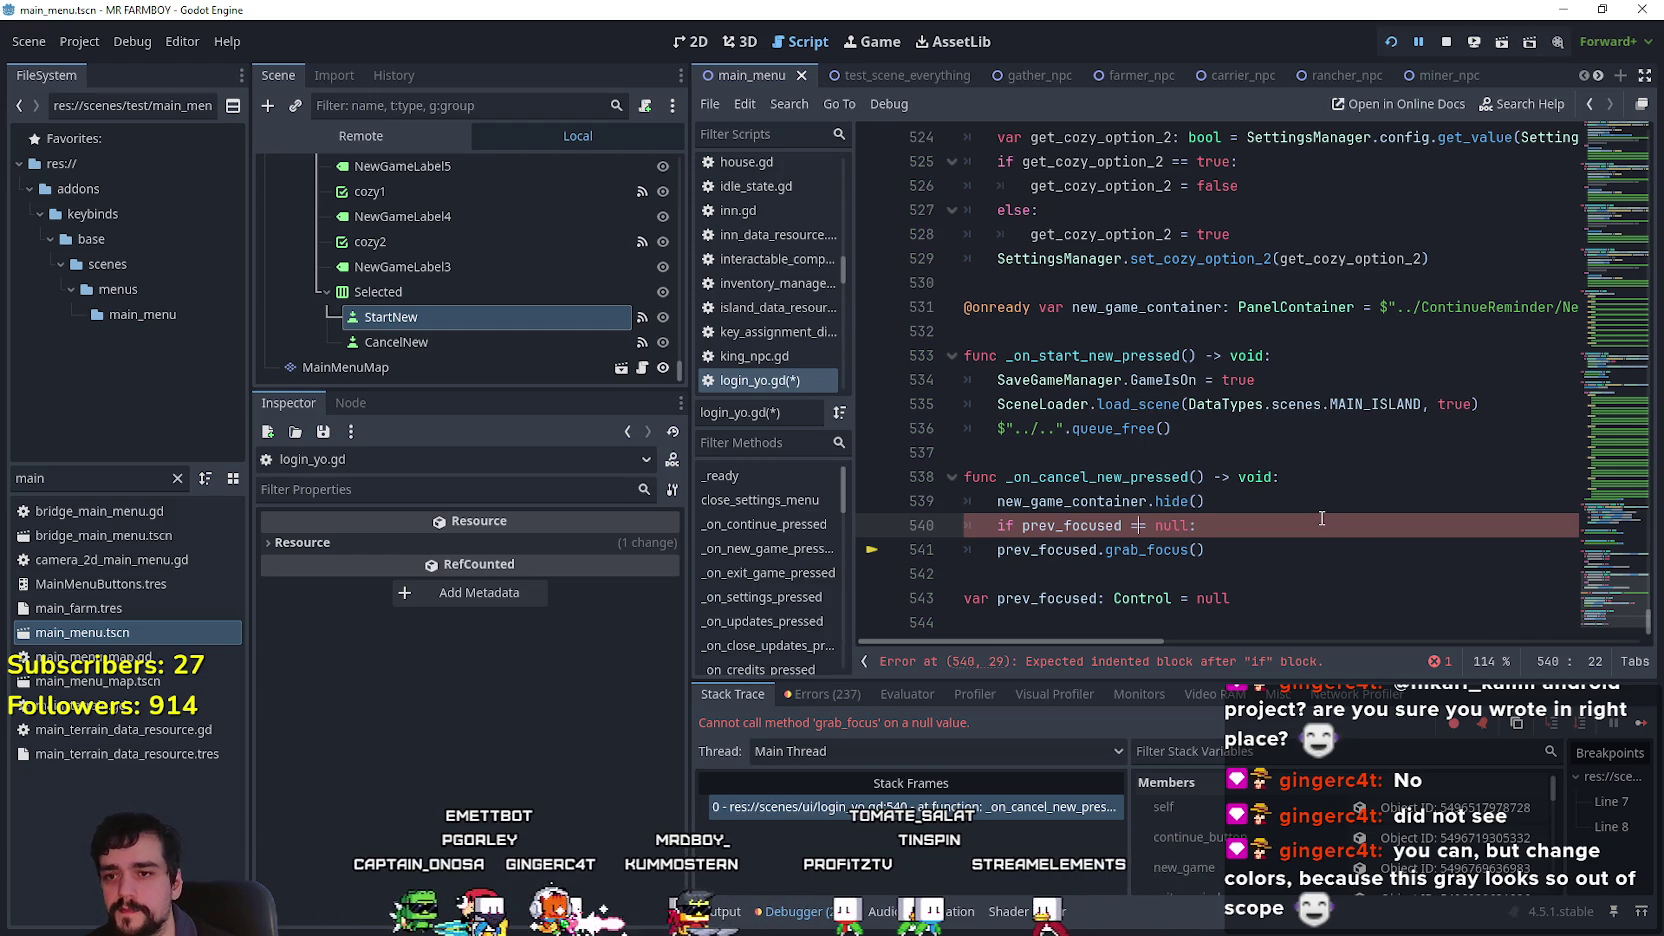
{"action": "key", "text": "End"}
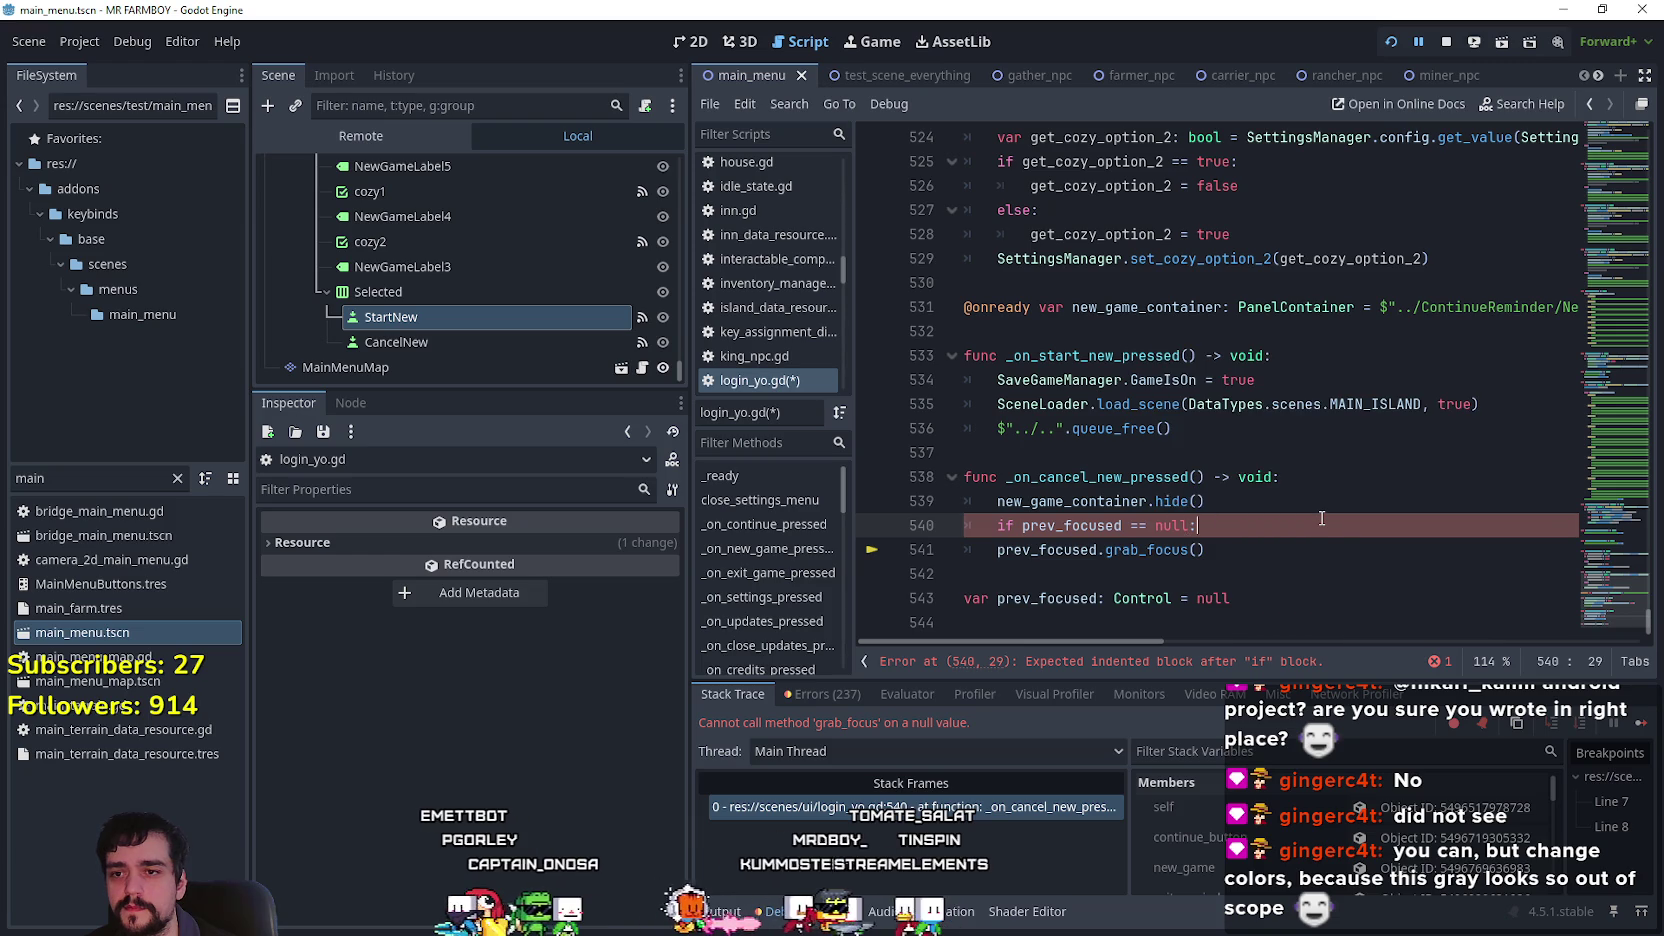
{"action": "key", "text": "Return"}
{"action": "type", "text": "return"}
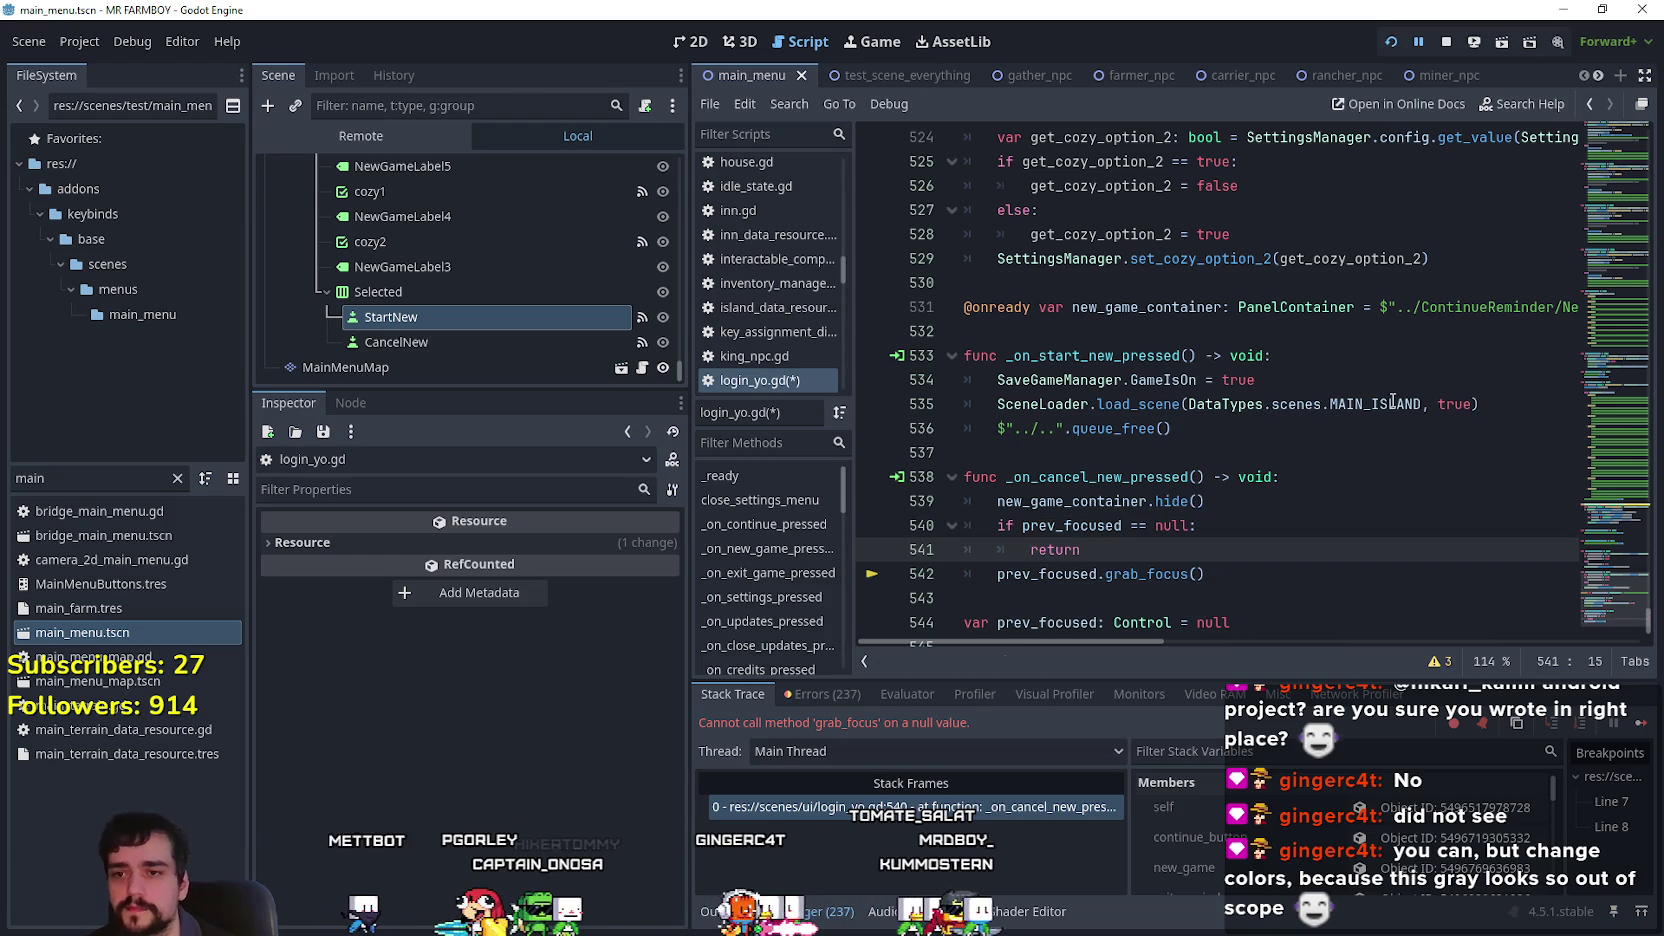
{"action": "key", "text": "ctrl+s"}
{"action": "left_click_drag", "start_coordinate": [1600, 580], "coordinate": [1613, 442]}
Copy 'prev_focused = get_viewport().gui_get_focus_owner()' and paste it after show() in _on_new_game_8.
{"action": "scroll", "coordinate": [1378, 380], "scroll_direction": "up", "scroll_amount": 3}
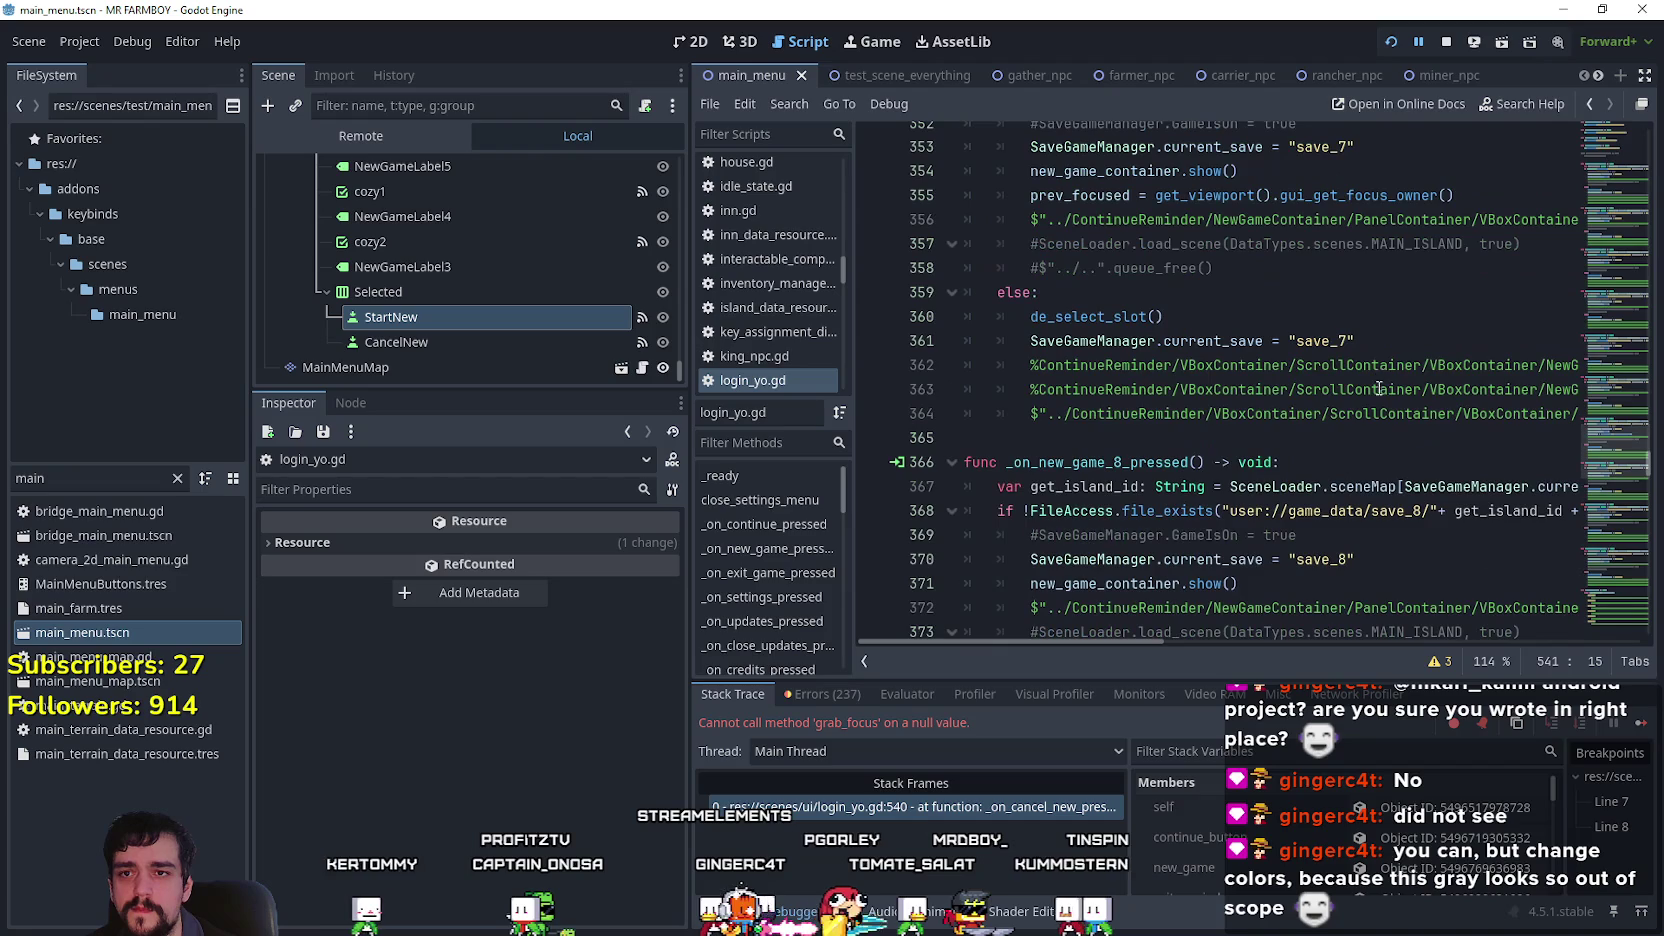
{"action": "scroll", "coordinate": [1197, 326], "scroll_direction": "up", "scroll_amount": 1}
{"action": "left_click_drag", "start_coordinate": [1452, 268], "coordinate": [1025, 268]}
{"action": "key", "text": "ctrl+c"}
{"action": "scroll", "coordinate": [1297, 522], "scroll_direction": "down", "scroll_amount": 3}
{"action": "left_click", "coordinate": [1409, 422]}
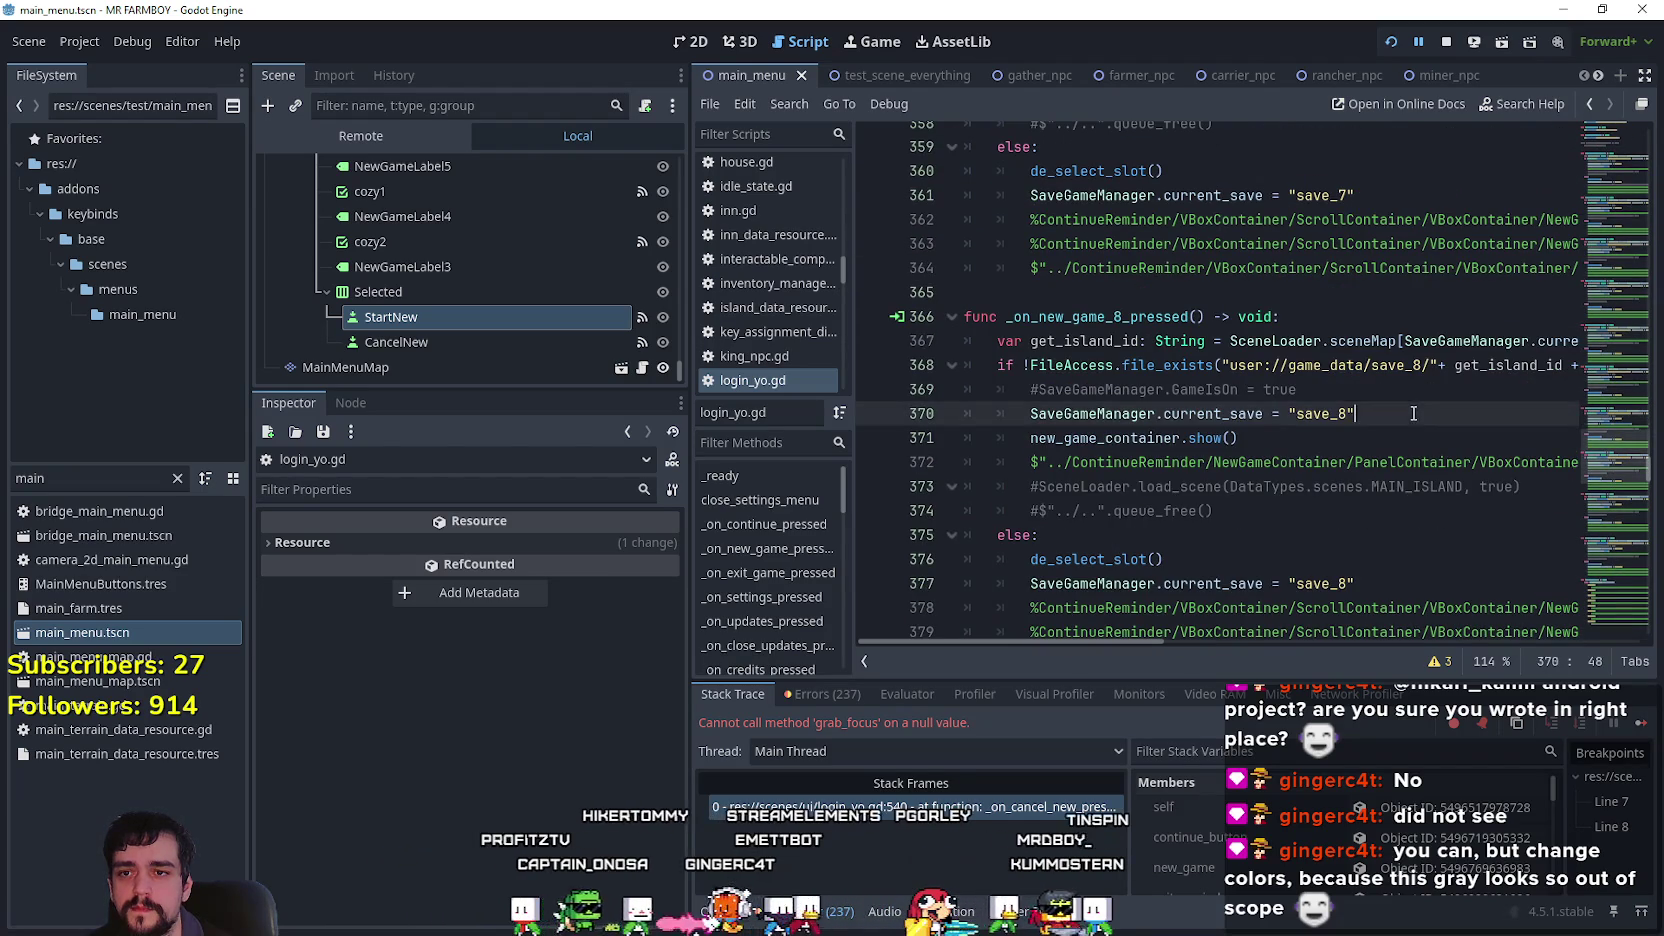
{"action": "scroll", "coordinate": [1357, 417], "scroll_direction": "down", "scroll_amount": 1}
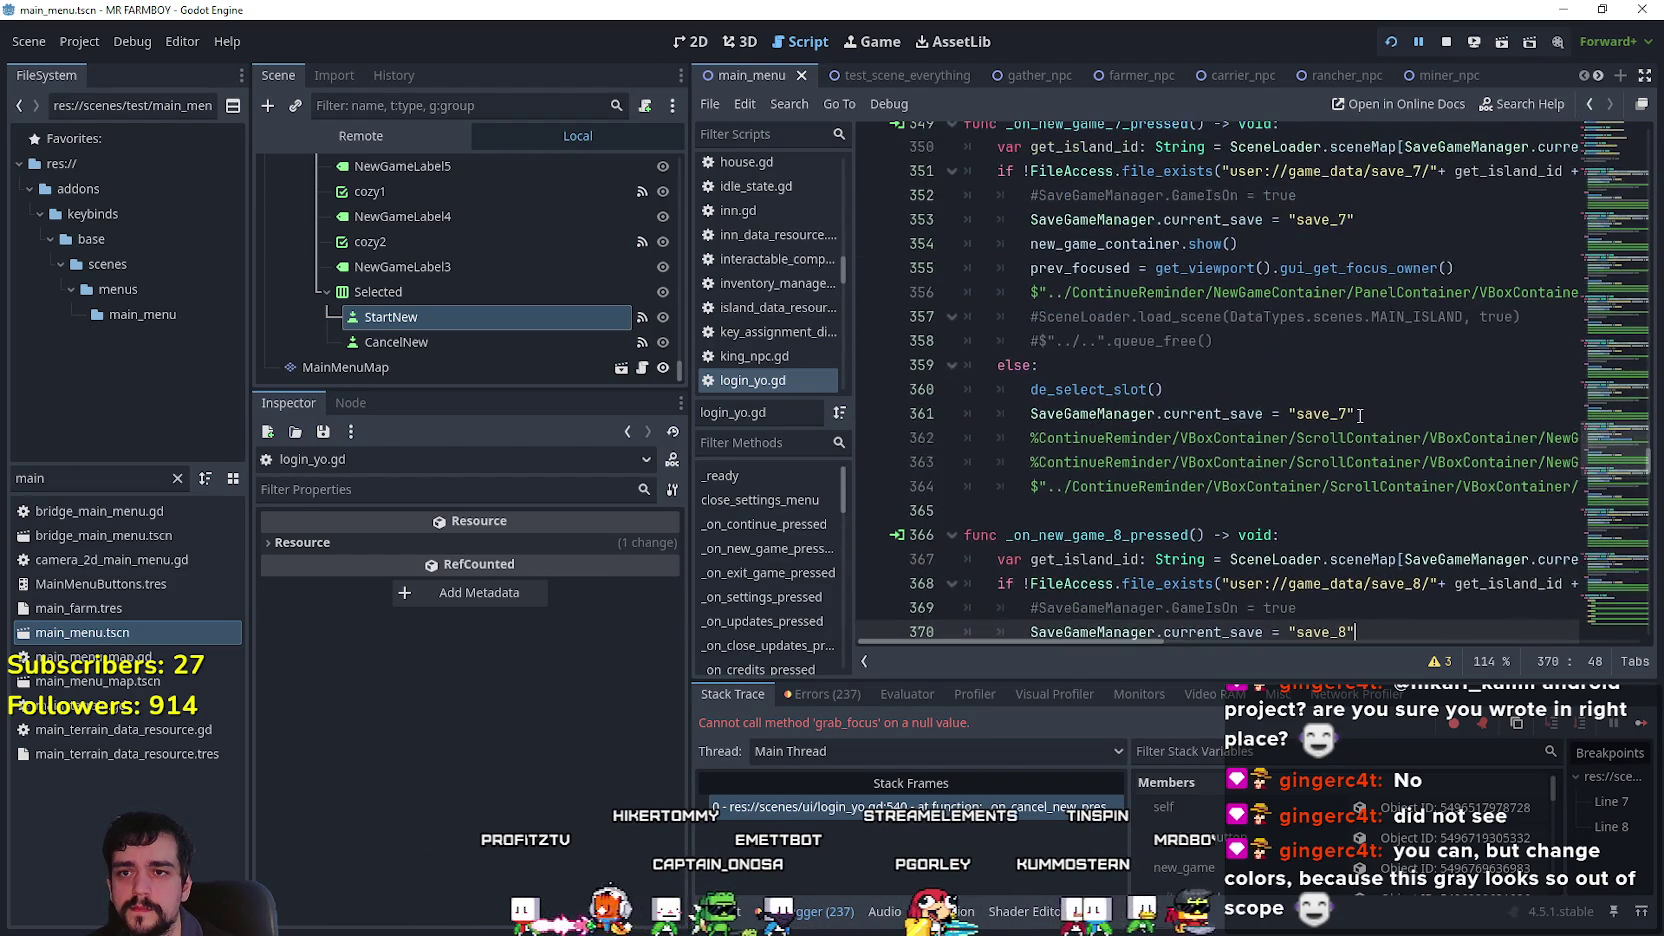
{"action": "left_click", "coordinate": [1289, 366]}
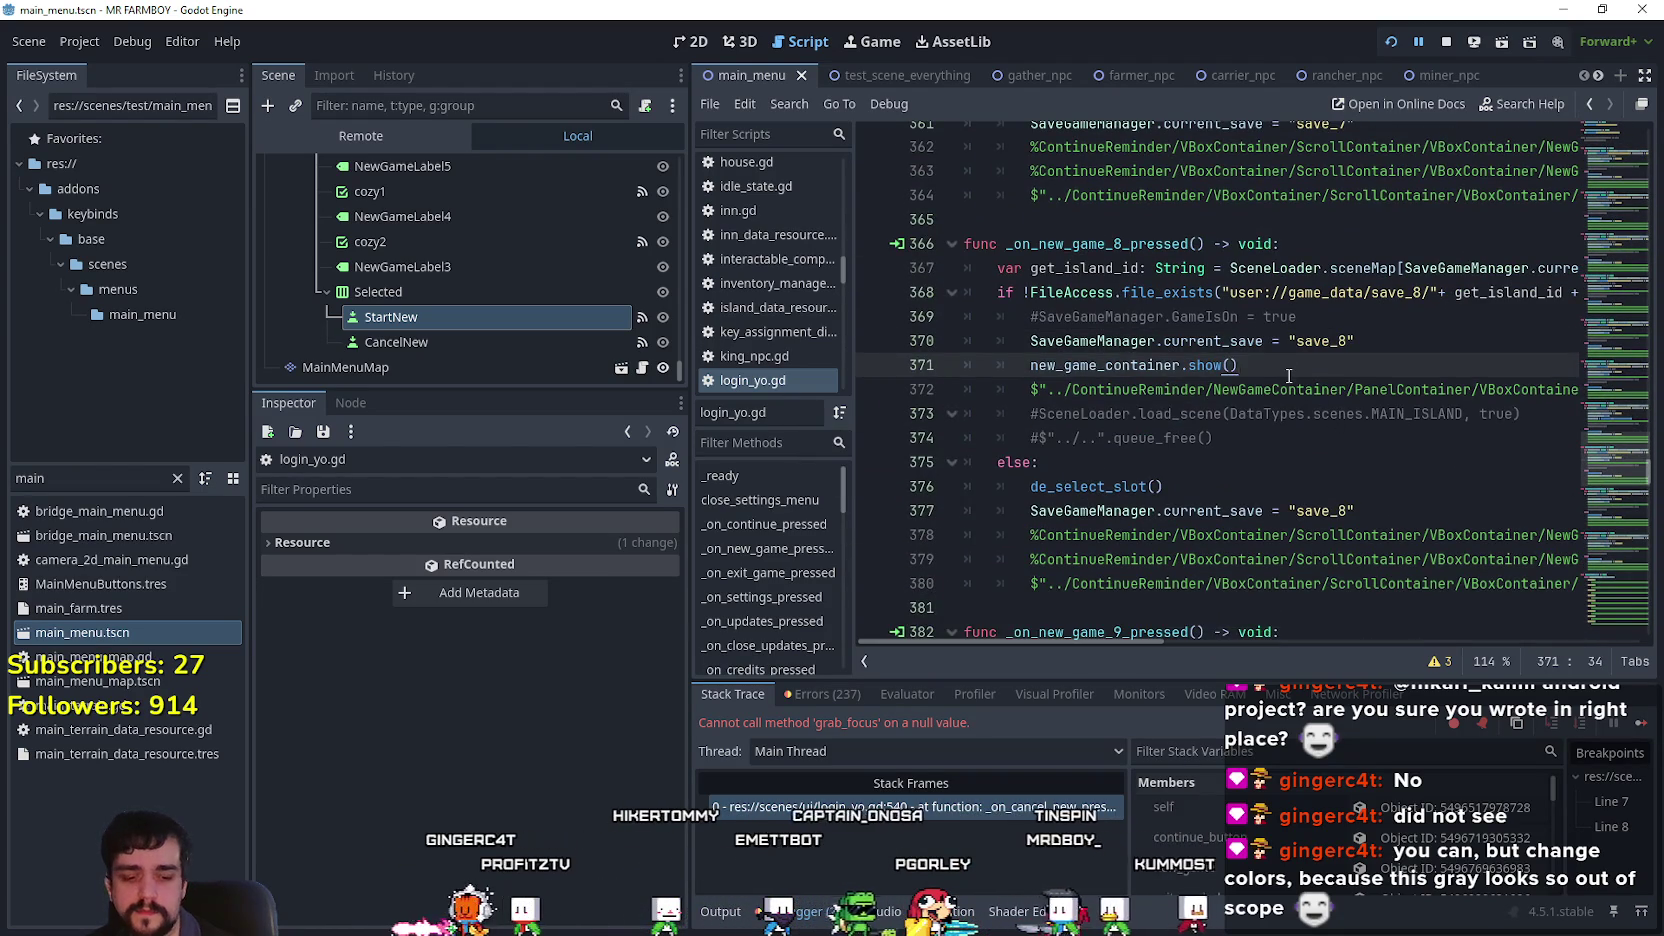
{"action": "key", "text": "Return"}
{"action": "key", "text": "ctrl+v"}
Add the prev_focused assignment after new_game_container.show() in the new game 9, 10 and 6 handlers.
{"action": "scroll", "coordinate": [1257, 469], "scroll_direction": "down", "scroll_amount": 4}
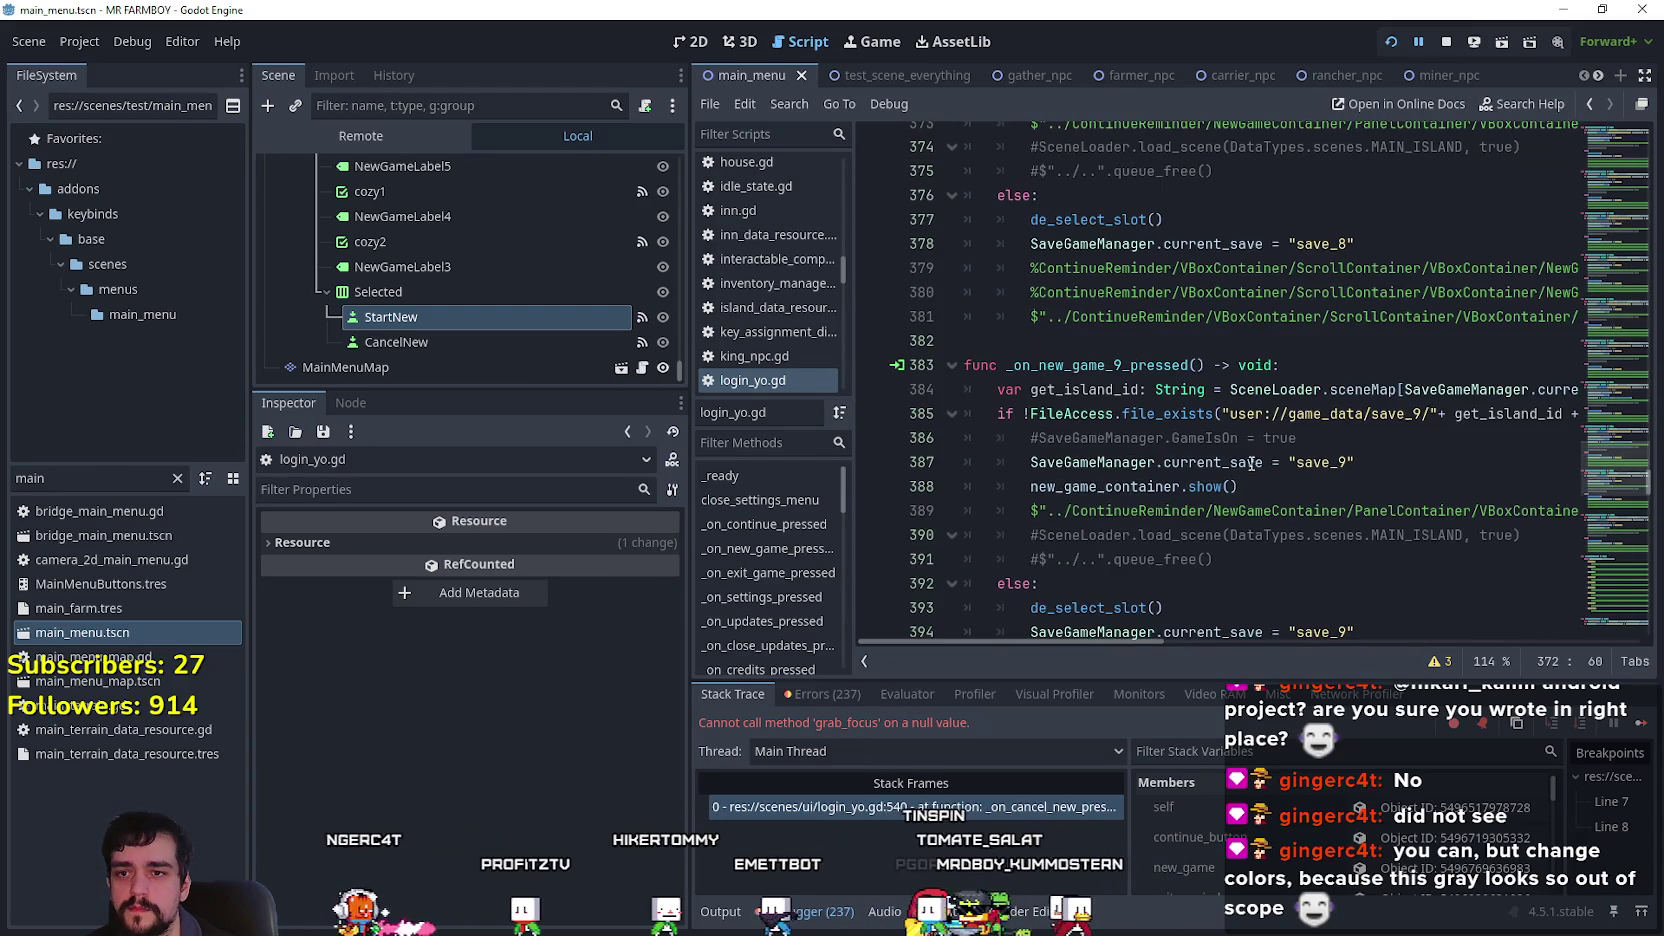
{"action": "left_click", "coordinate": [1271, 485]}
{"action": "key", "text": "Return"}
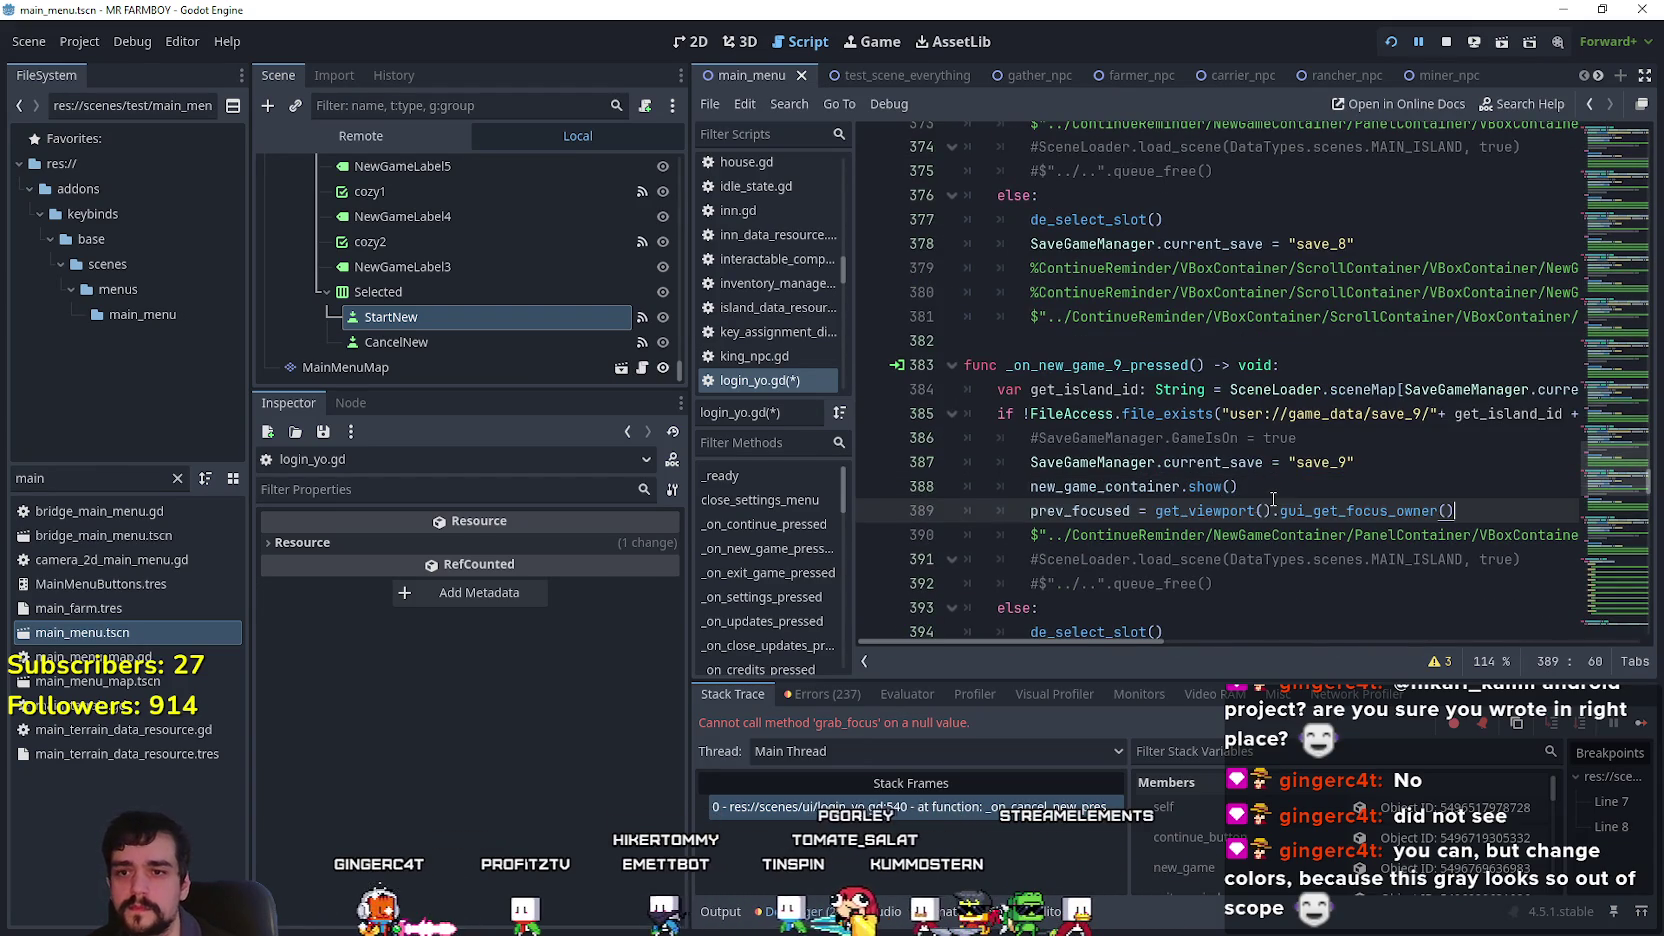
{"action": "scroll", "coordinate": [1319, 411], "scroll_direction": "down", "scroll_amount": 5}
{"action": "left_click", "coordinate": [1290, 559]}
{"action": "key", "text": "Return"}
{"action": "key", "text": "ctrl+v"}
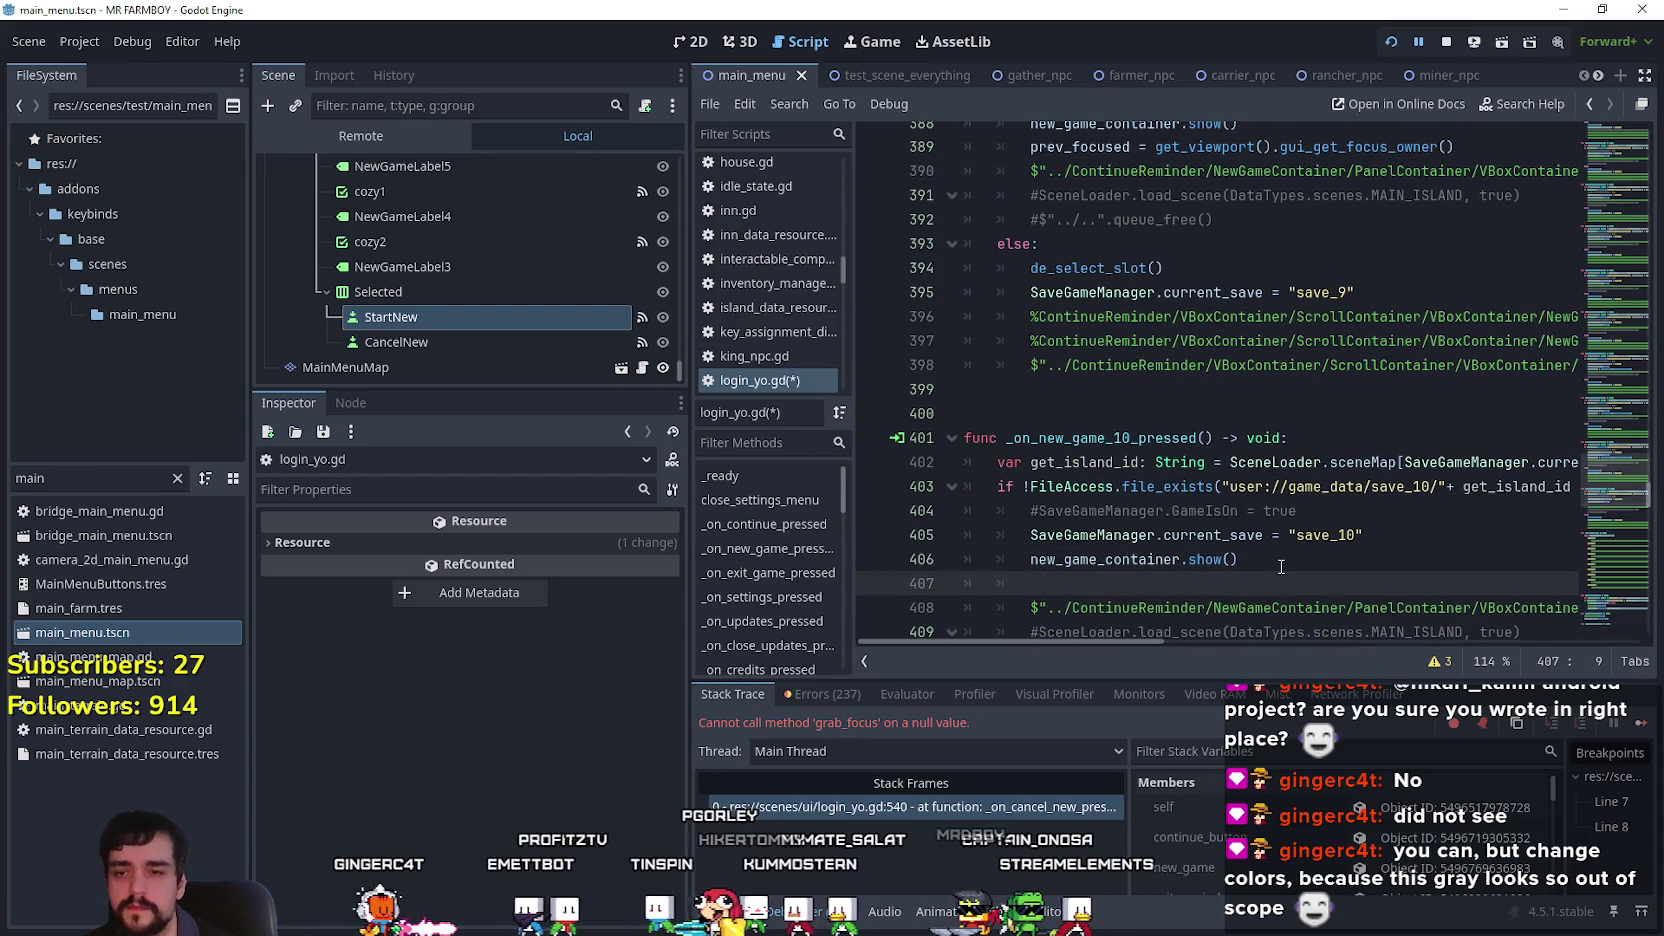
{"action": "scroll", "coordinate": [1404, 565], "scroll_direction": "down", "scroll_amount": 4}
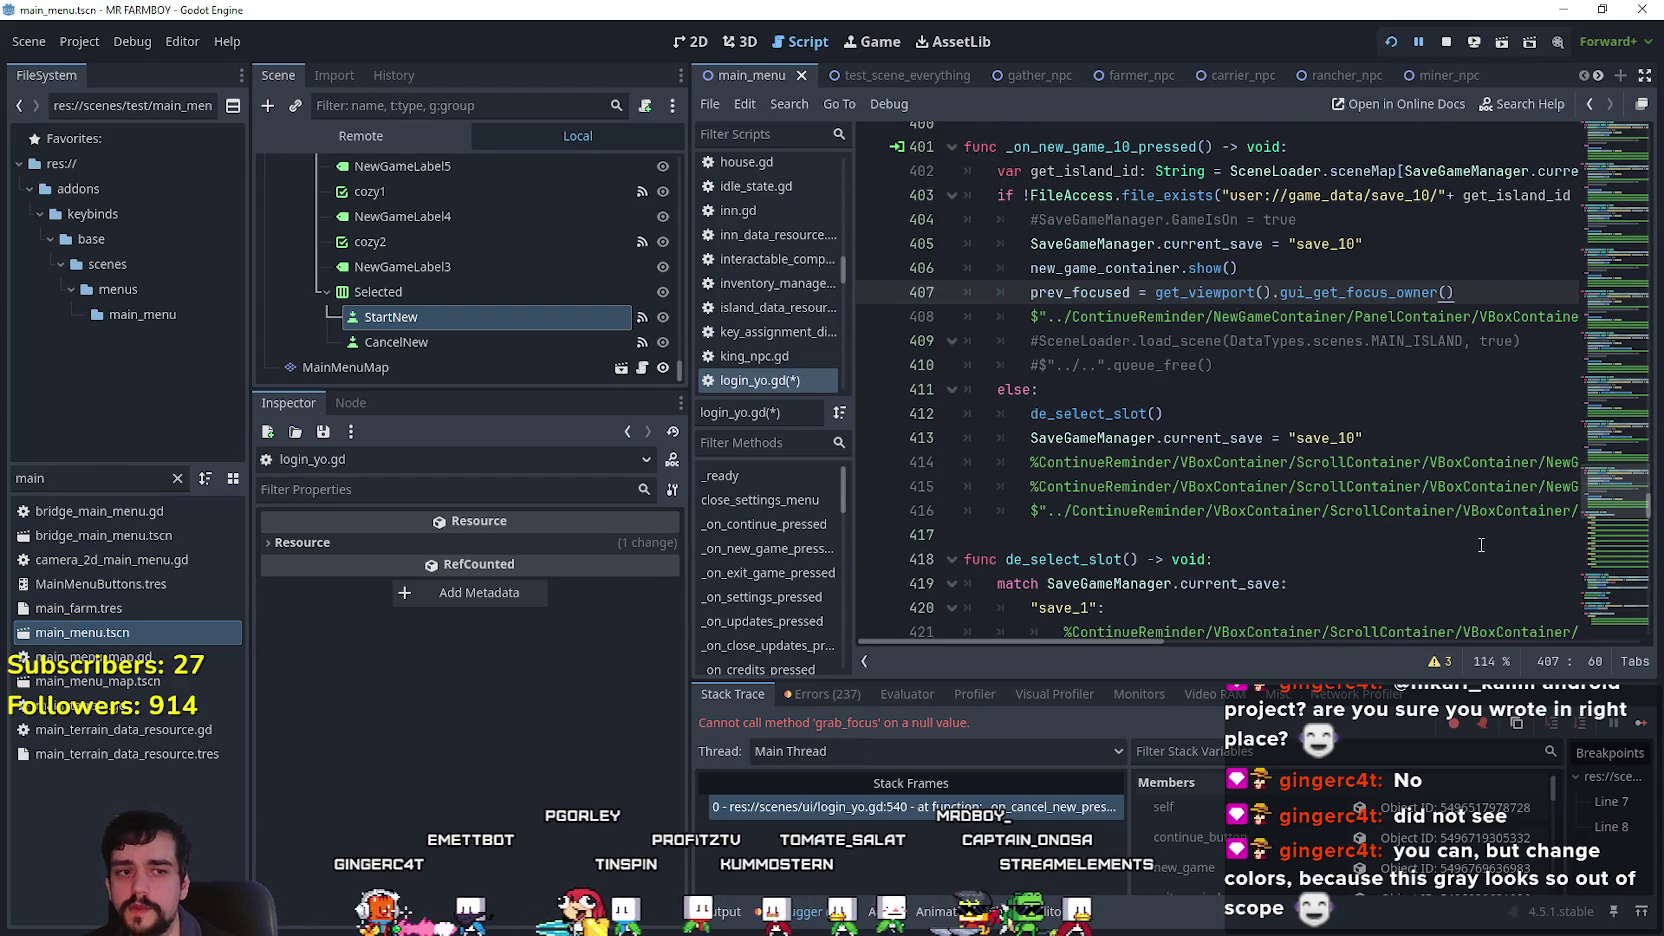
{"action": "scroll", "coordinate": [1325, 461], "scroll_direction": "down", "scroll_amount": 1}
{"action": "left_click_drag", "start_coordinate": [1623, 503], "coordinate": [1629, 430]}
{"action": "left_click", "coordinate": [1295, 381]}
{"action": "key", "text": "Return"}
{"action": "type", "text": "prev_focused = get_viewport().gui_get_focus_owner()"}
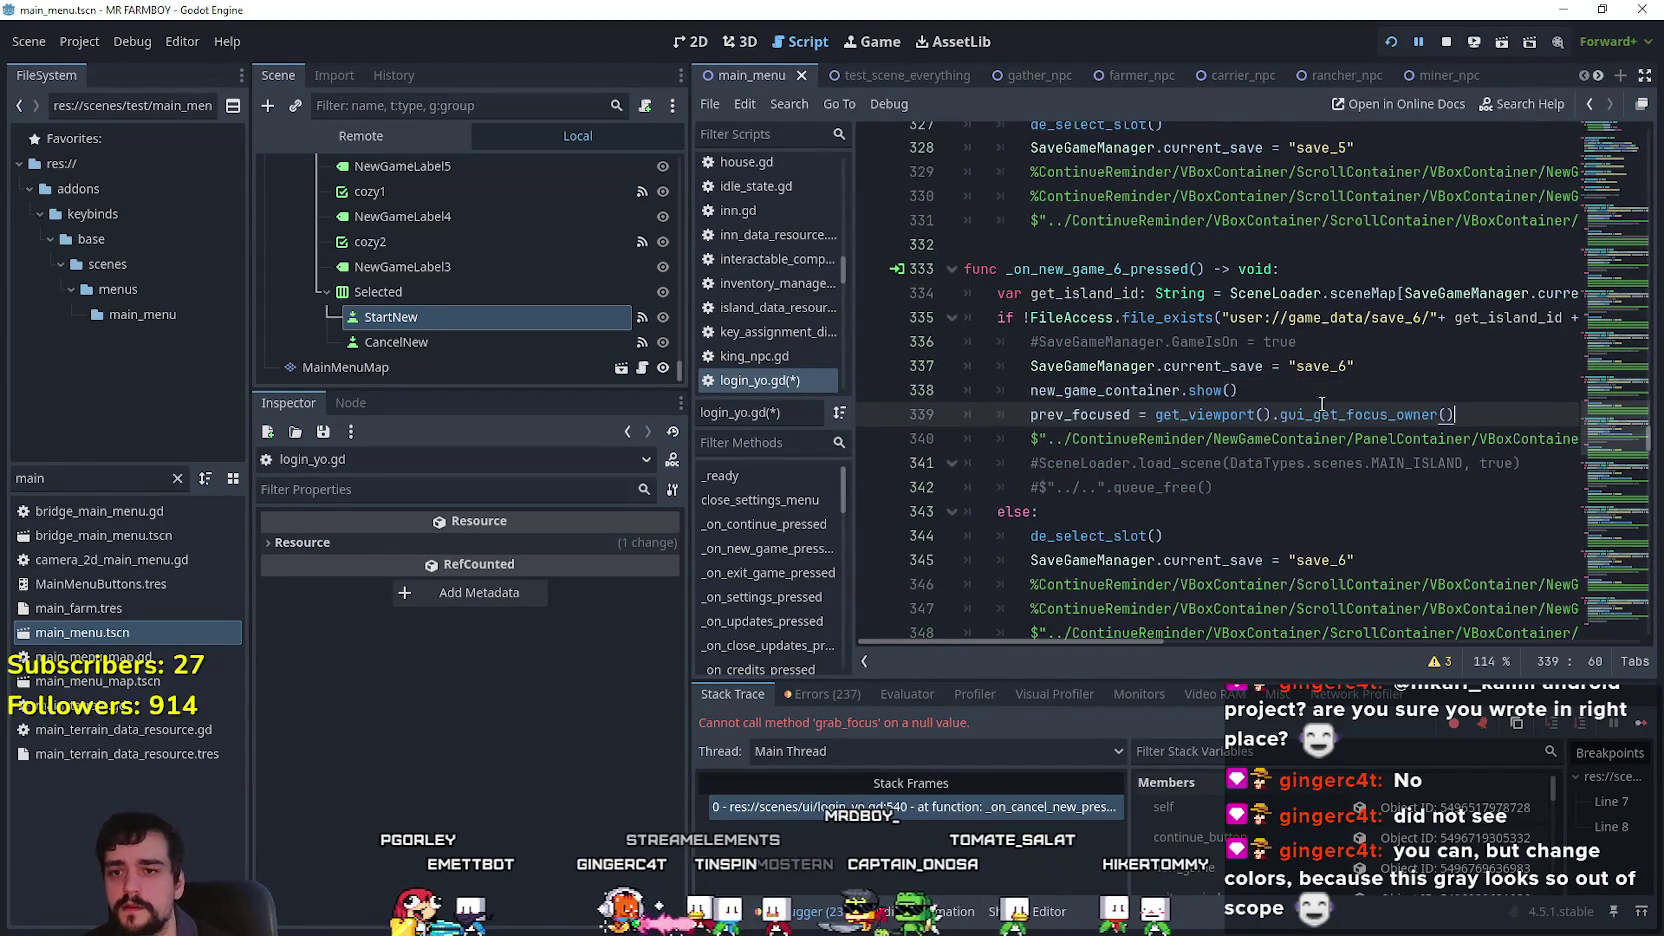
Add the prev_focused assignment after show() in the new game 5, 4 and 3 handlers.
{"action": "scroll", "coordinate": [1320, 430], "scroll_direction": "down", "scroll_amount": 4}
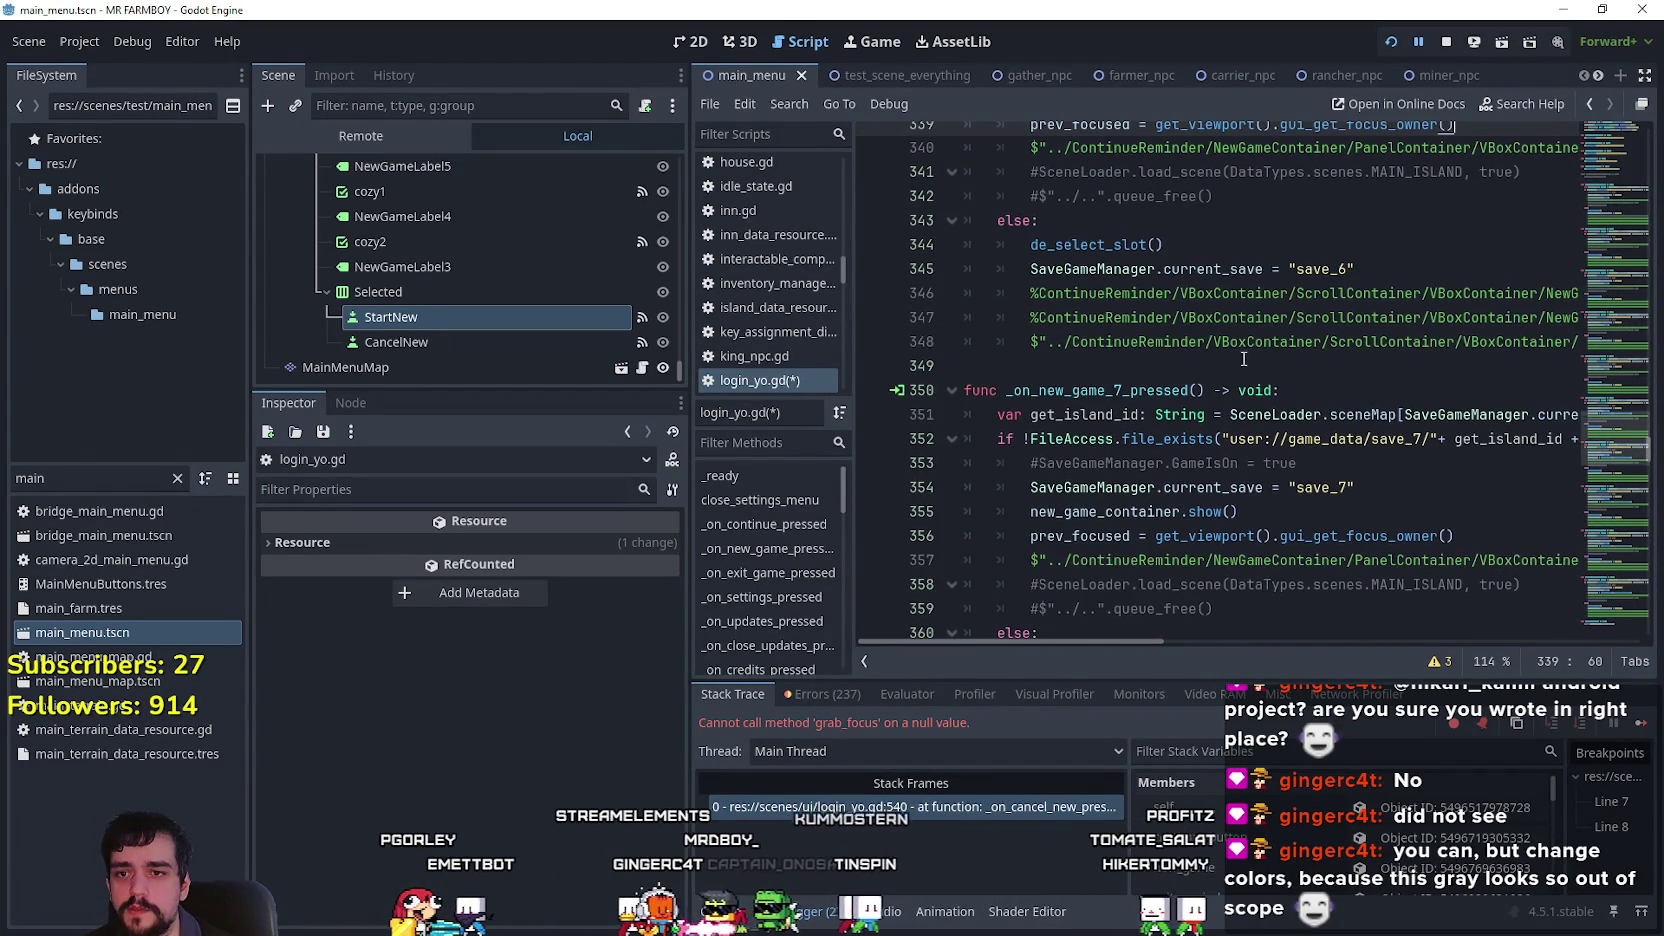
{"action": "scroll", "coordinate": [1232, 336], "scroll_direction": "up", "scroll_amount": 8}
{"action": "left_click", "coordinate": [1282, 292]}
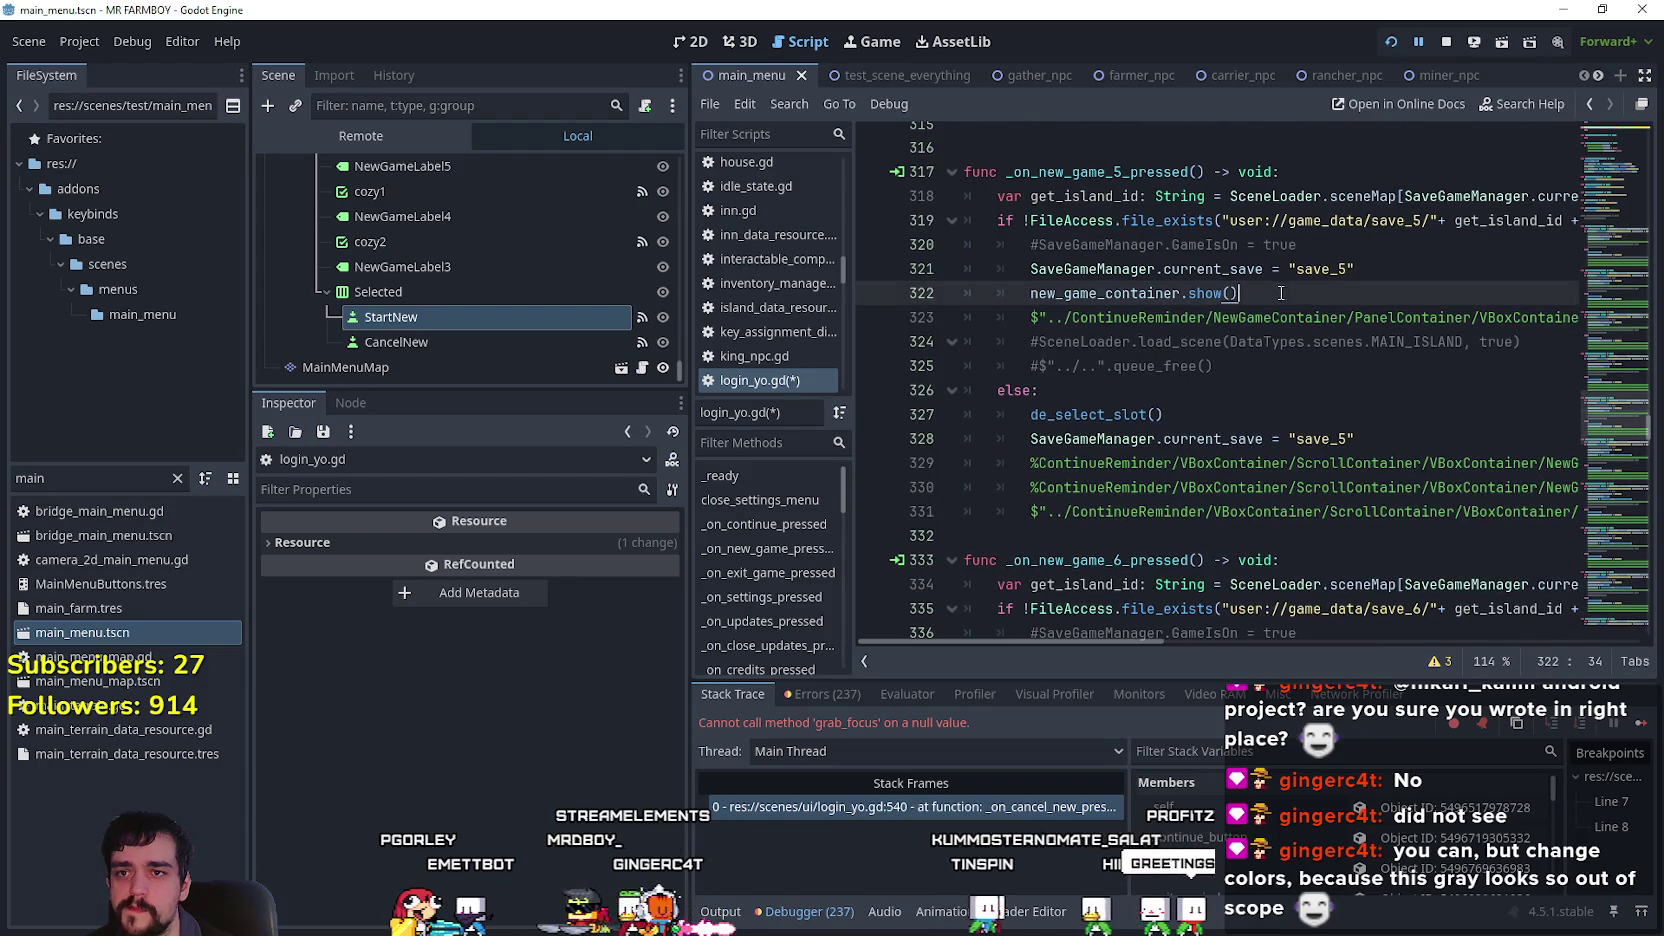
{"action": "key", "text": "Return"}
{"action": "scroll", "coordinate": [1238, 313], "scroll_direction": "down", "scroll_amount": 5}
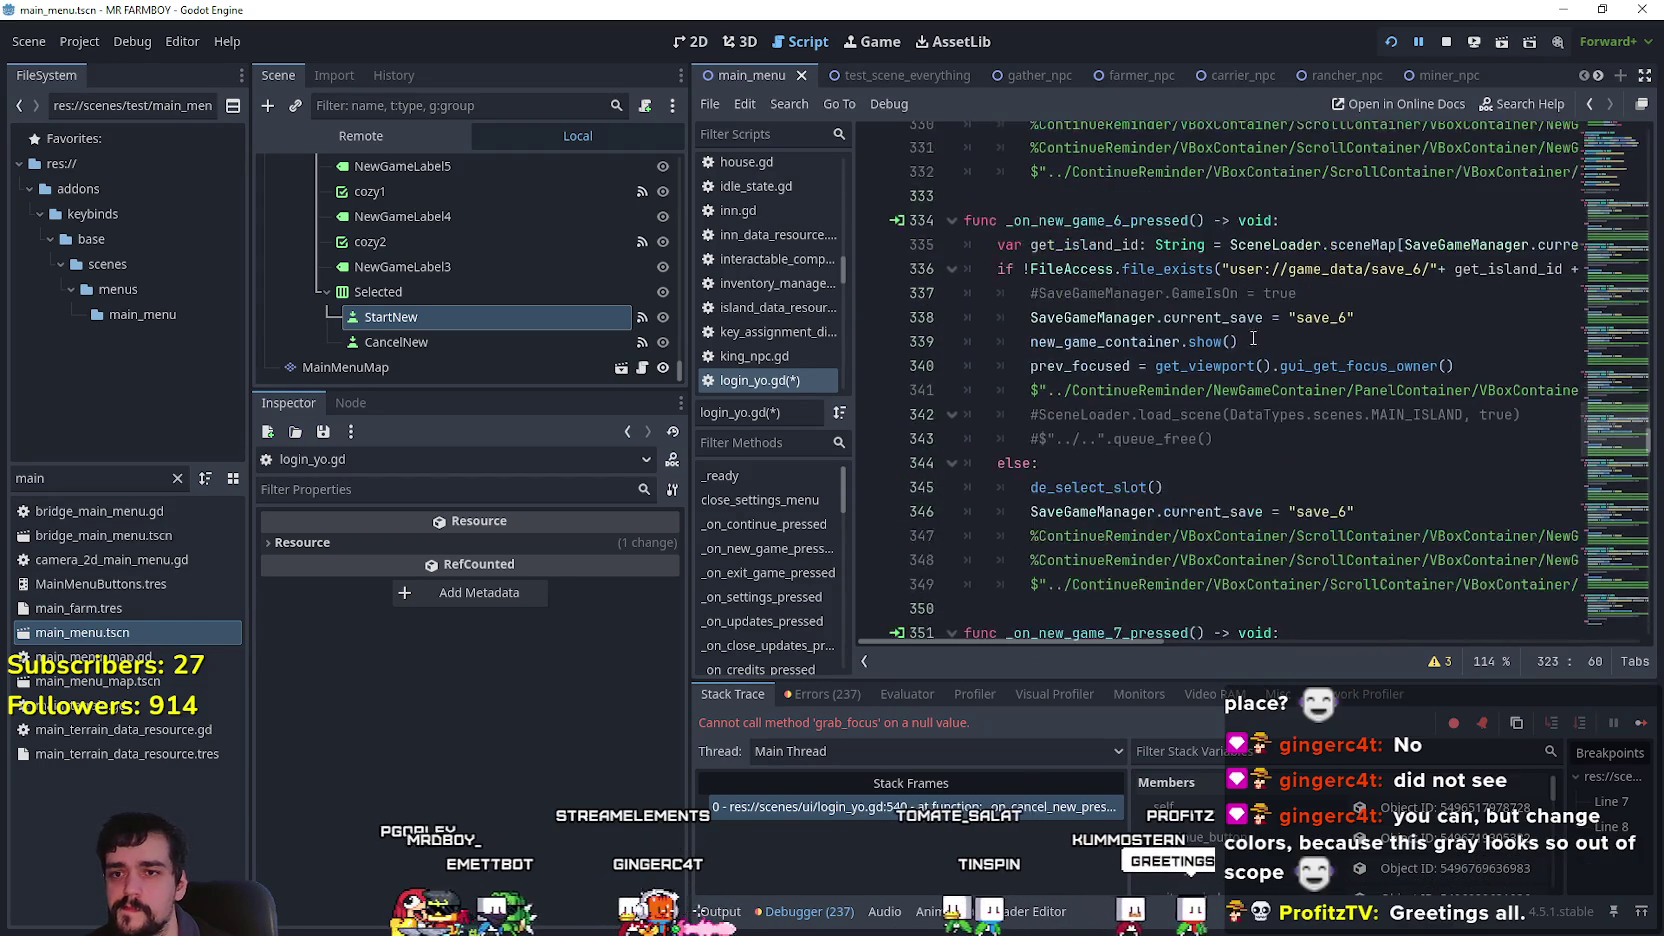
{"action": "scroll", "coordinate": [1304, 470], "scroll_direction": "up", "scroll_amount": 11}
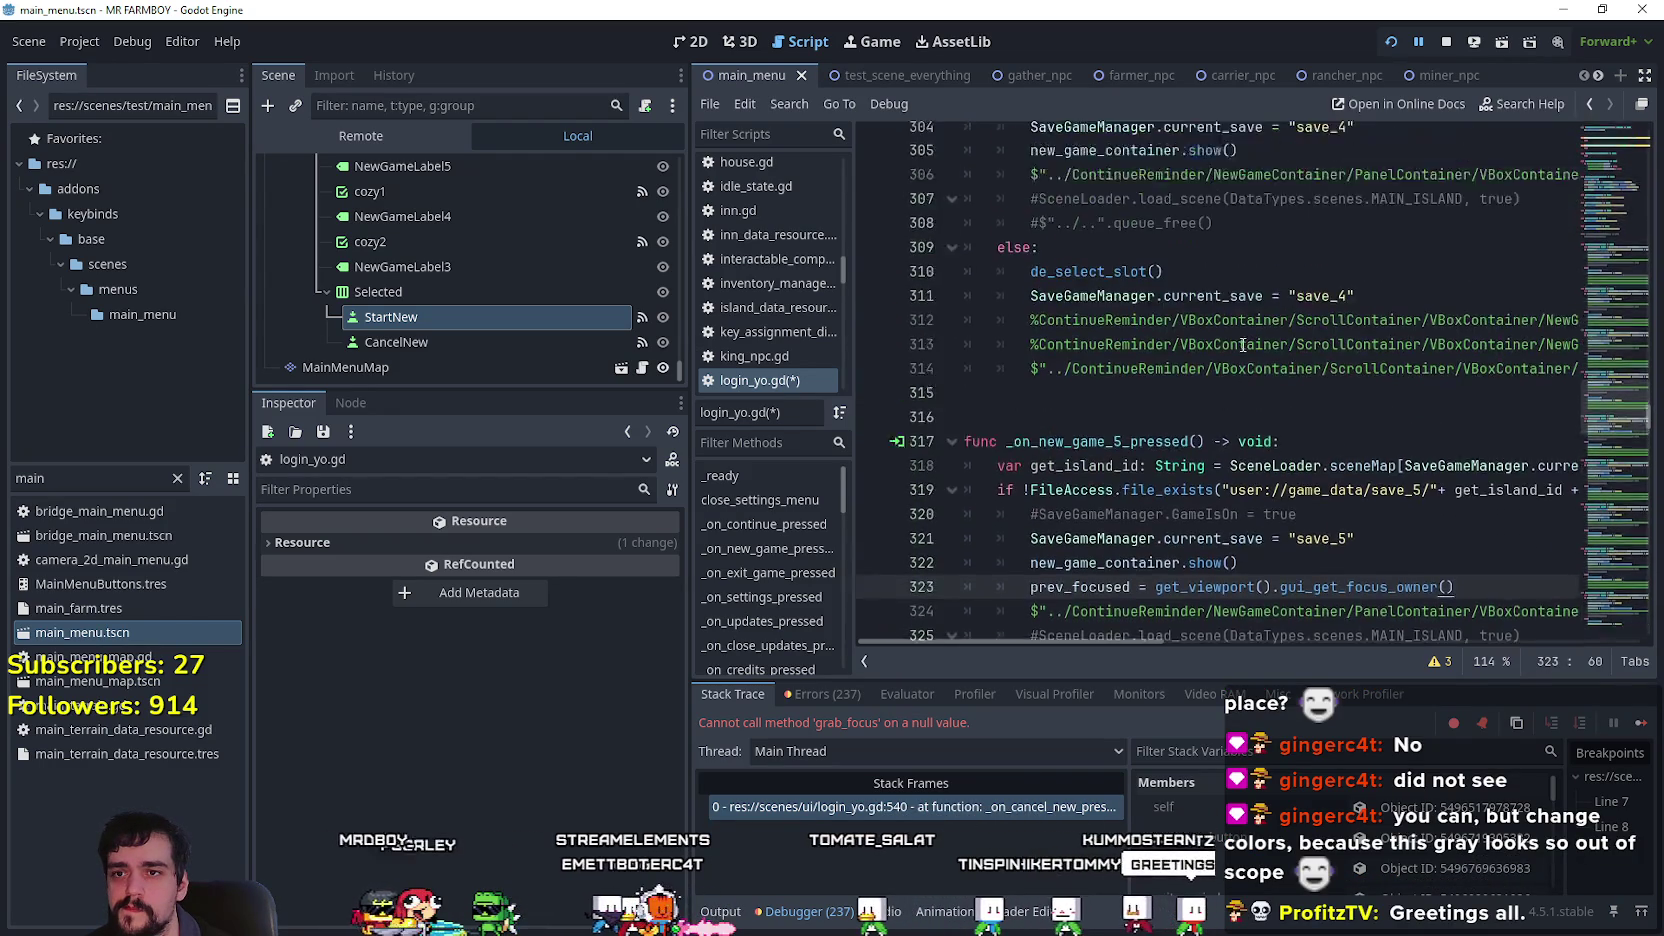
{"action": "left_click", "coordinate": [1388, 465]}
{"action": "left_click", "coordinate": [1337, 316]}
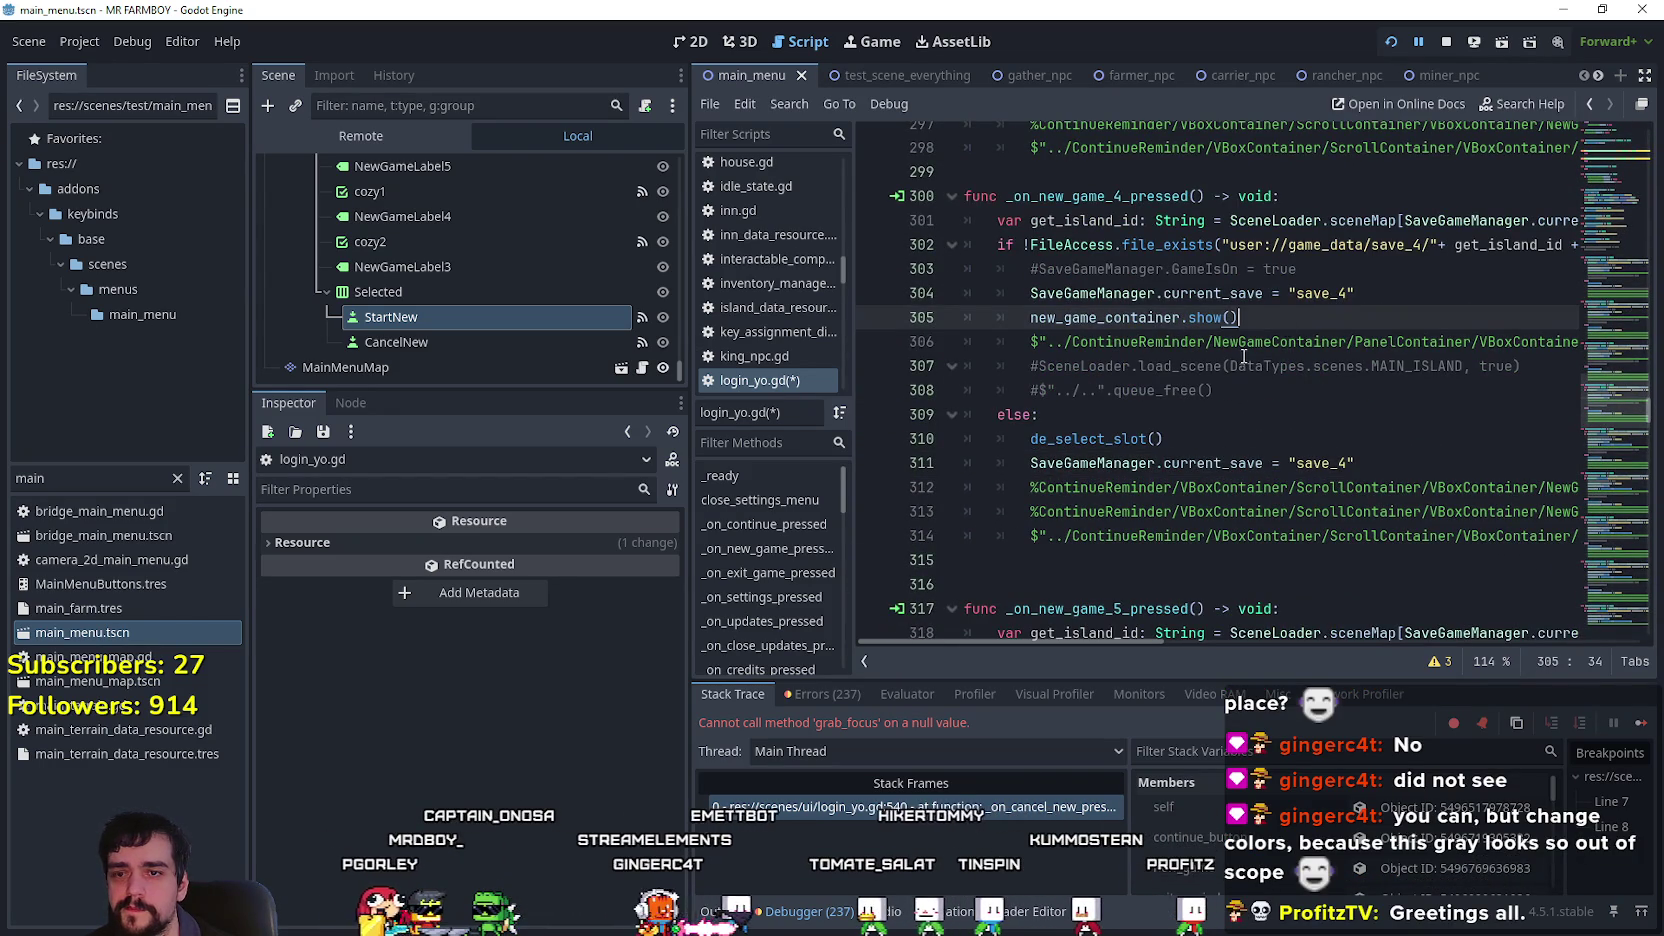
{"action": "key", "text": "Return"}
{"action": "scroll", "coordinate": [1253, 352], "scroll_direction": "up", "scroll_amount": 4}
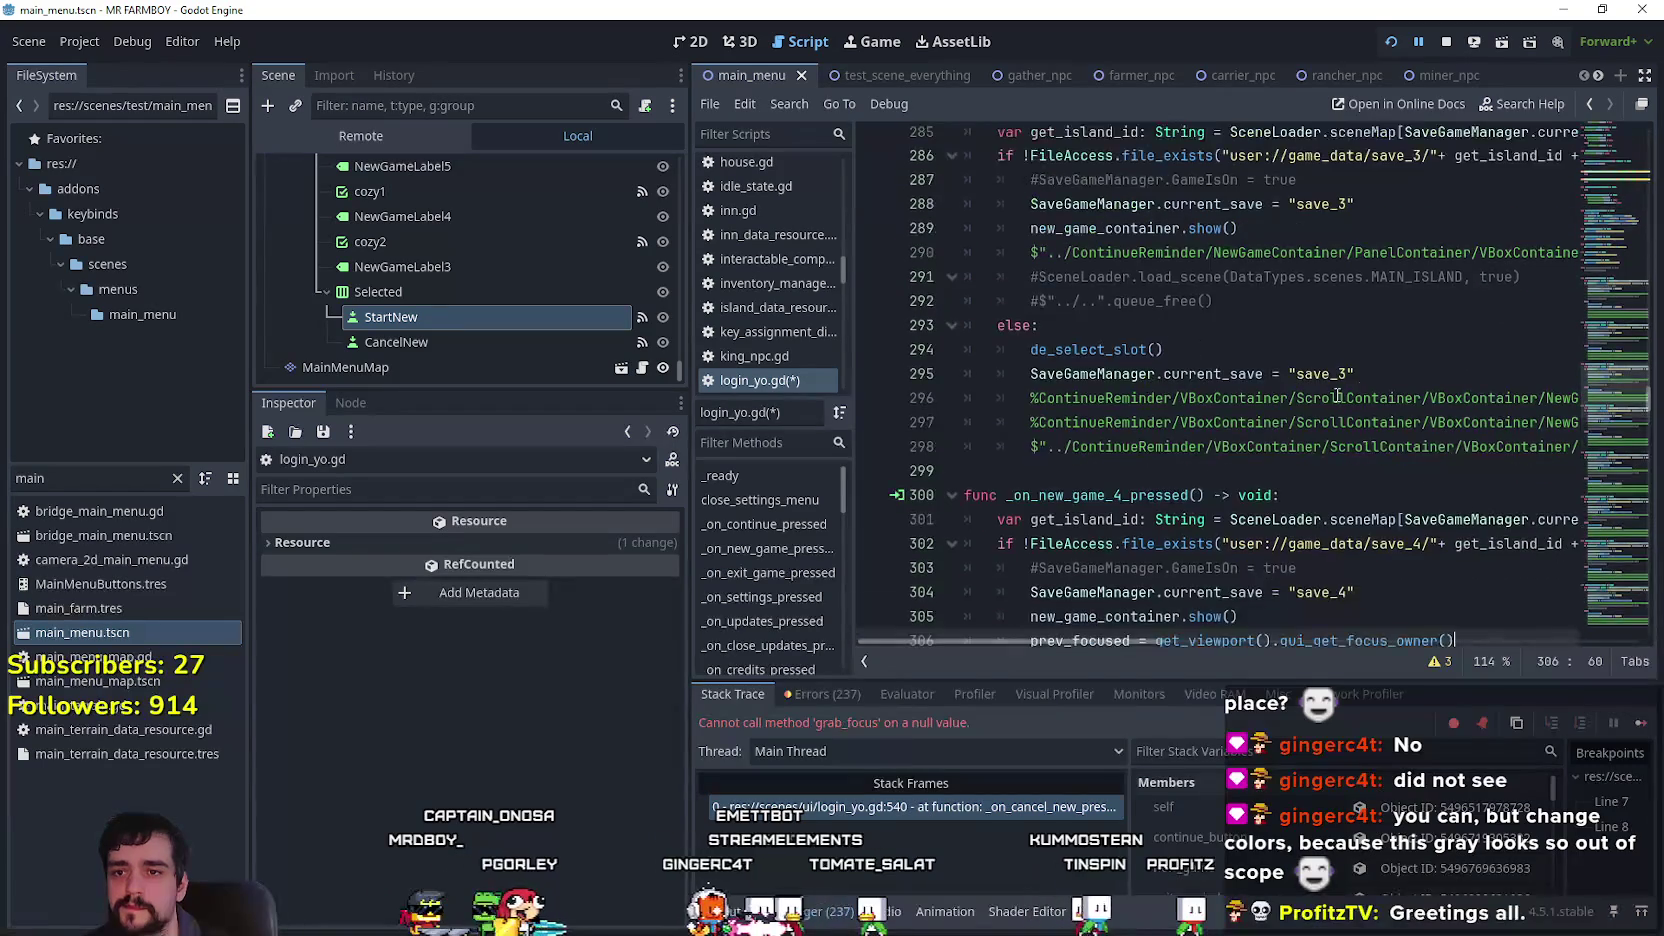
{"action": "left_click", "coordinate": [1294, 238]}
{"action": "key", "text": "Return"}
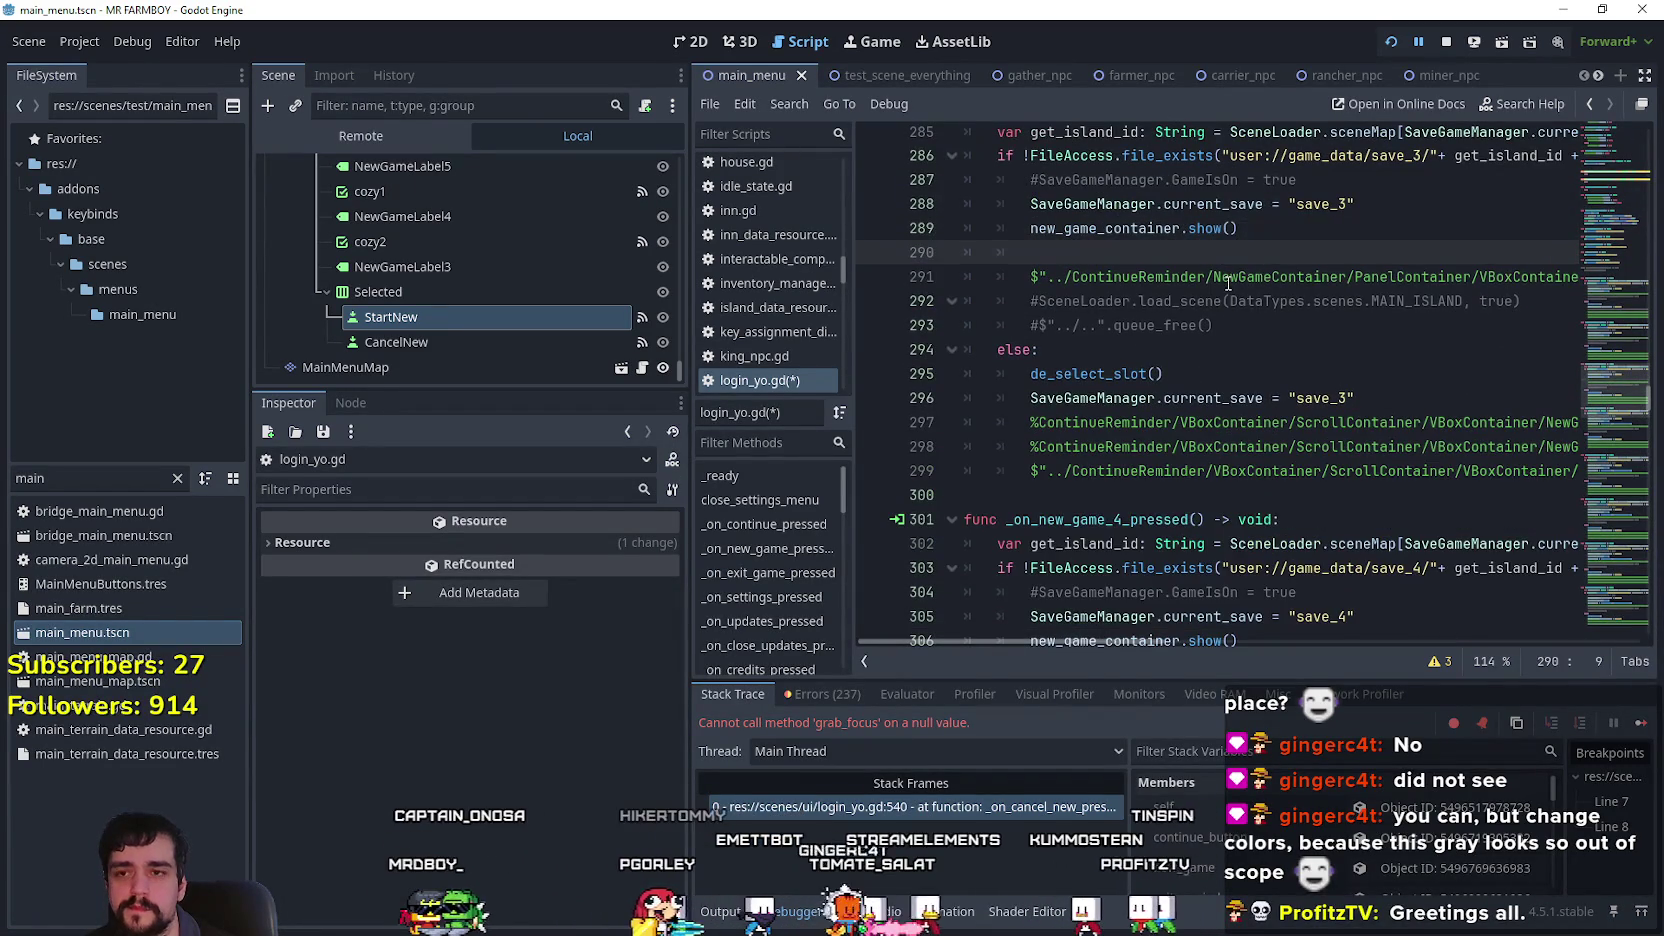
Add the prev_focused assignment to the new game 2 and 1 handlers, then save the script.
{"action": "scroll", "coordinate": [1140, 342], "scroll_direction": "up", "scroll_amount": 6}
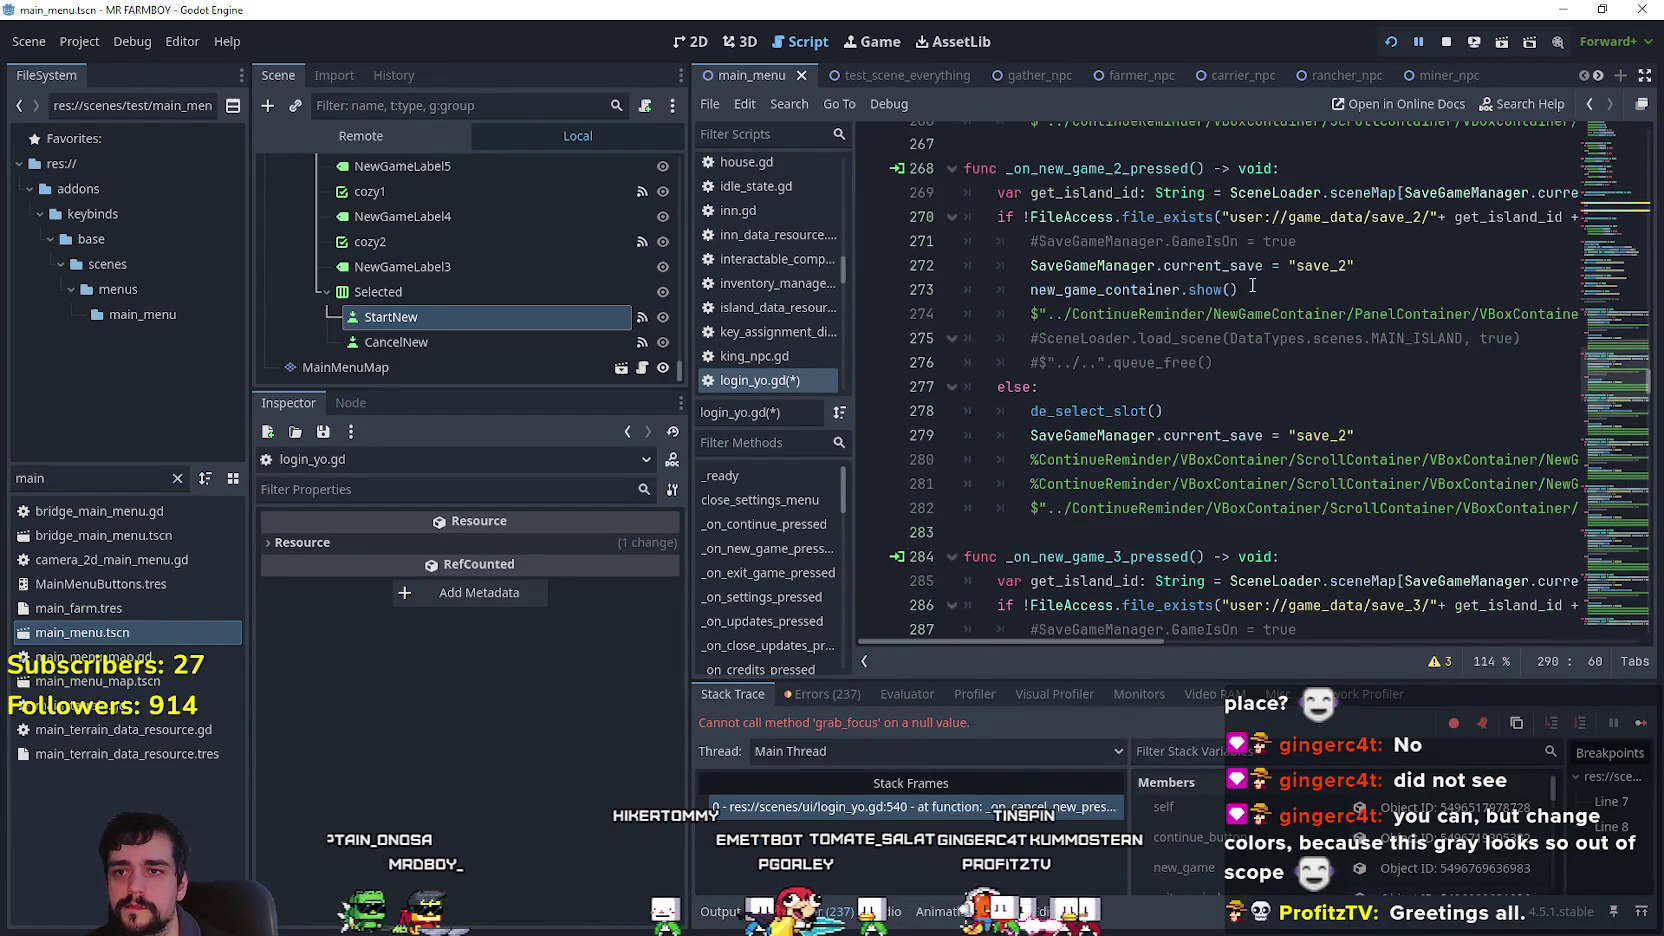
{"action": "left_click", "coordinate": [1268, 289]}
{"action": "key", "text": "Return"}
{"action": "scroll", "coordinate": [1100, 289], "scroll_direction": "up", "scroll_amount": 7}
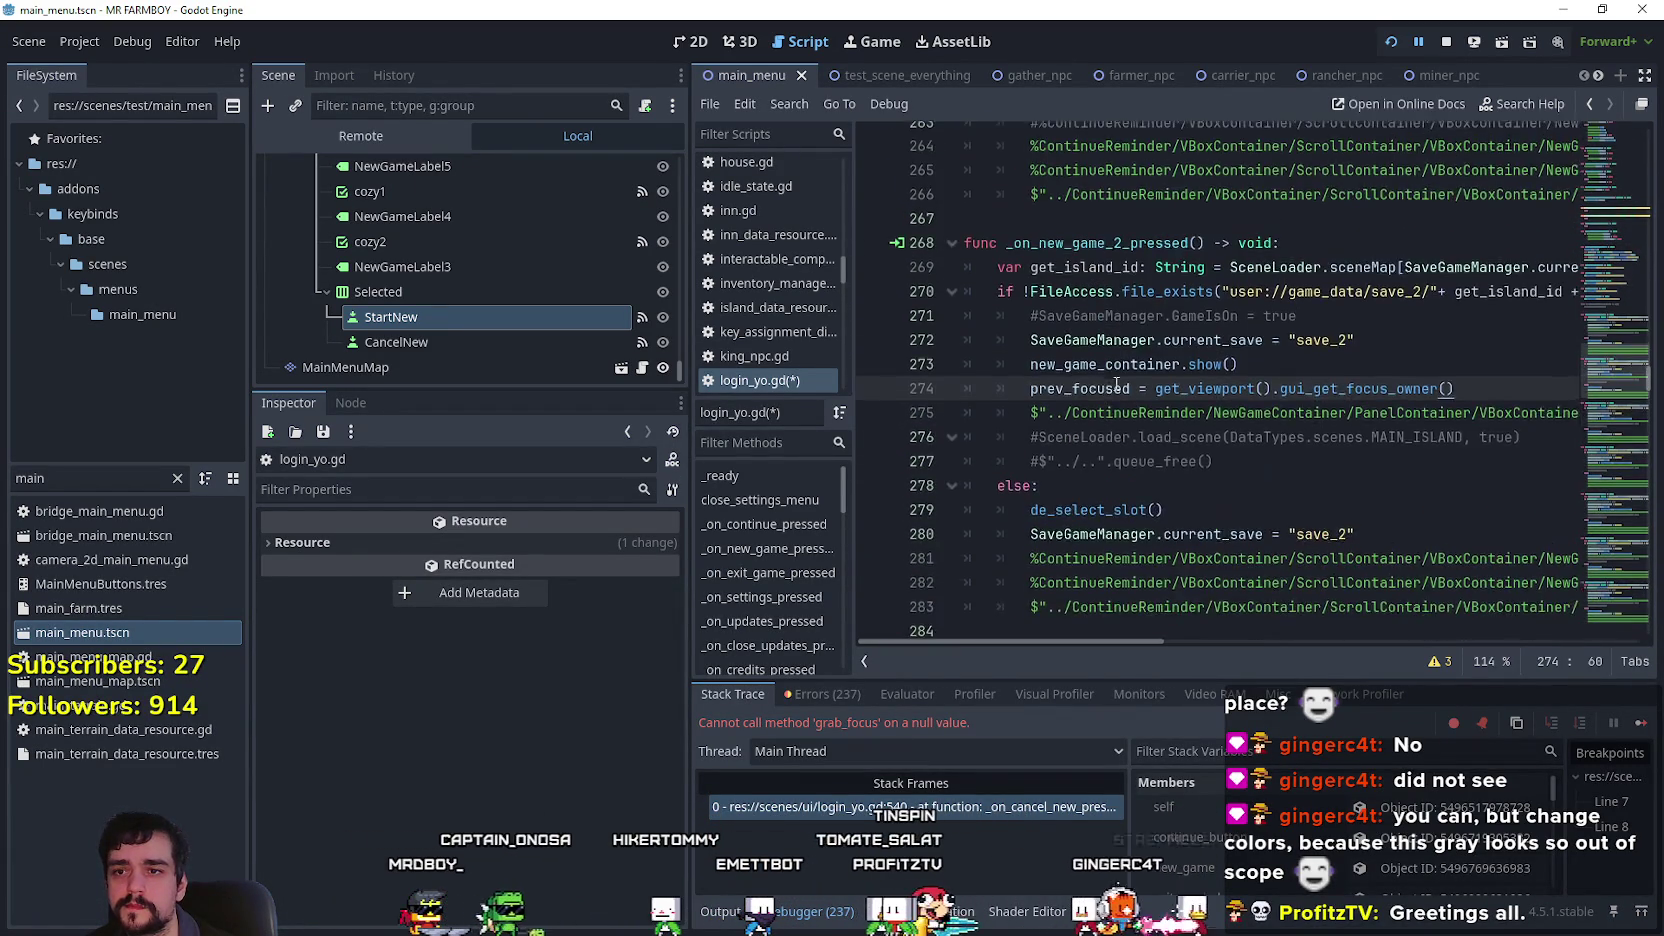
{"action": "left_click", "coordinate": [1243, 404]}
{"action": "key", "text": "Return"}
{"action": "key", "text": "ctrl+v"}
{"action": "key", "text": "ctrl+s"}
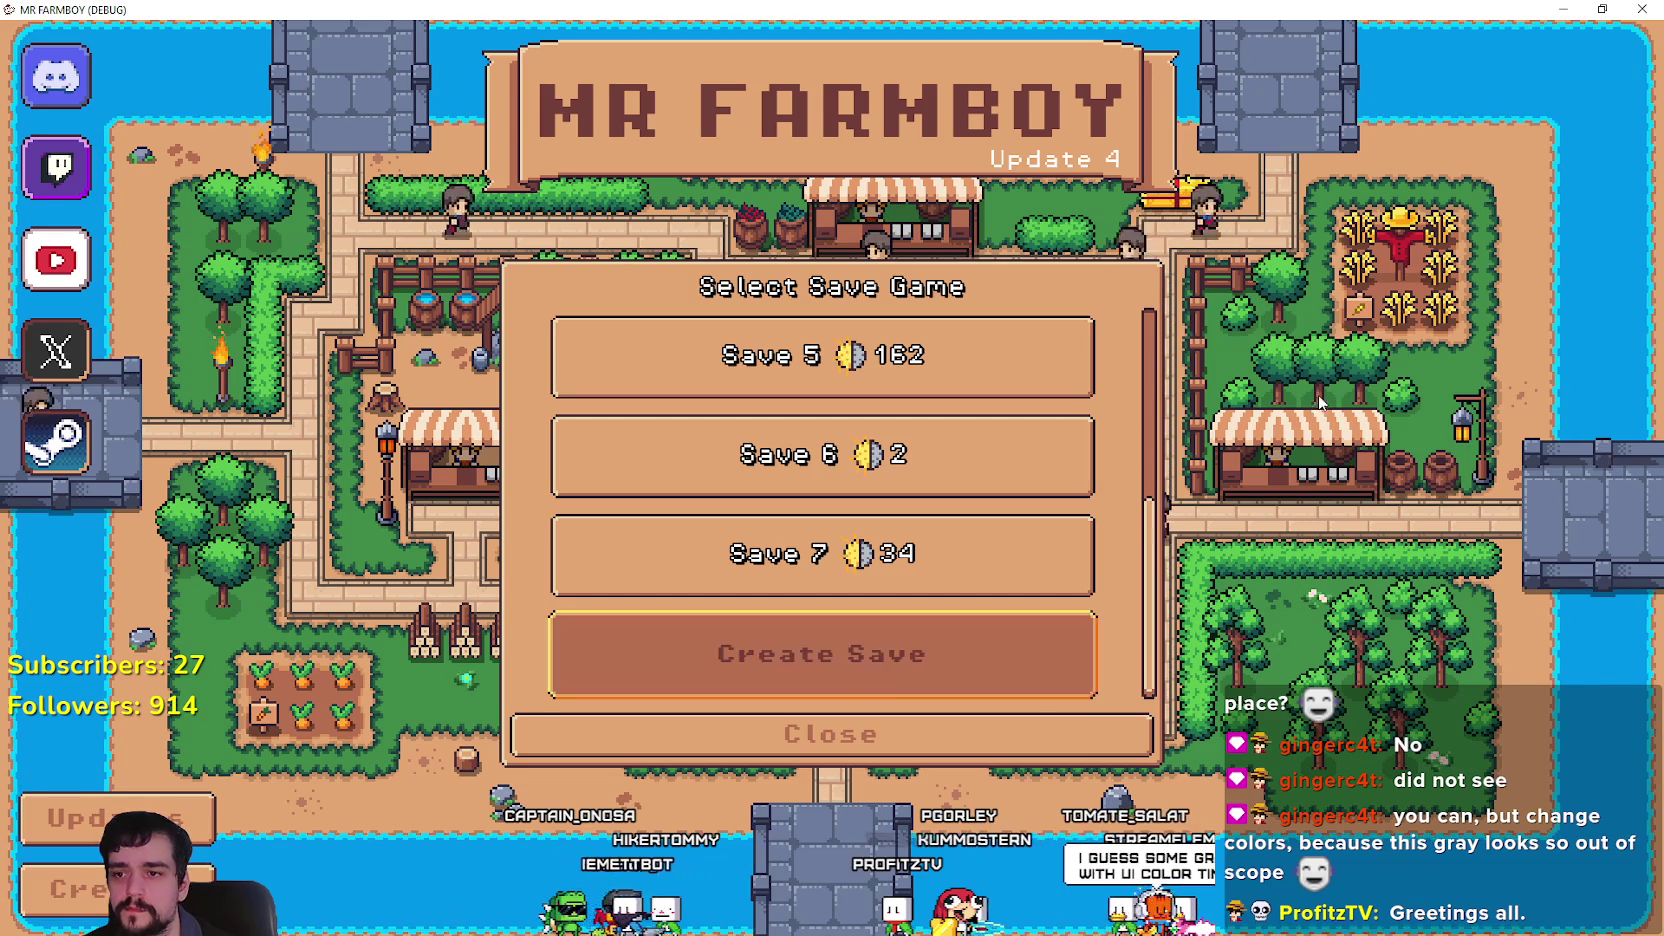
Arrow through the save slots, expanding Save 7 and Save 6 to reach their Load options.
{"action": "key", "text": "Up"}
{"action": "key", "text": "Return"}
{"action": "key", "text": "Up"}
{"action": "key", "text": "Up"}
{"action": "key", "text": "Up"}
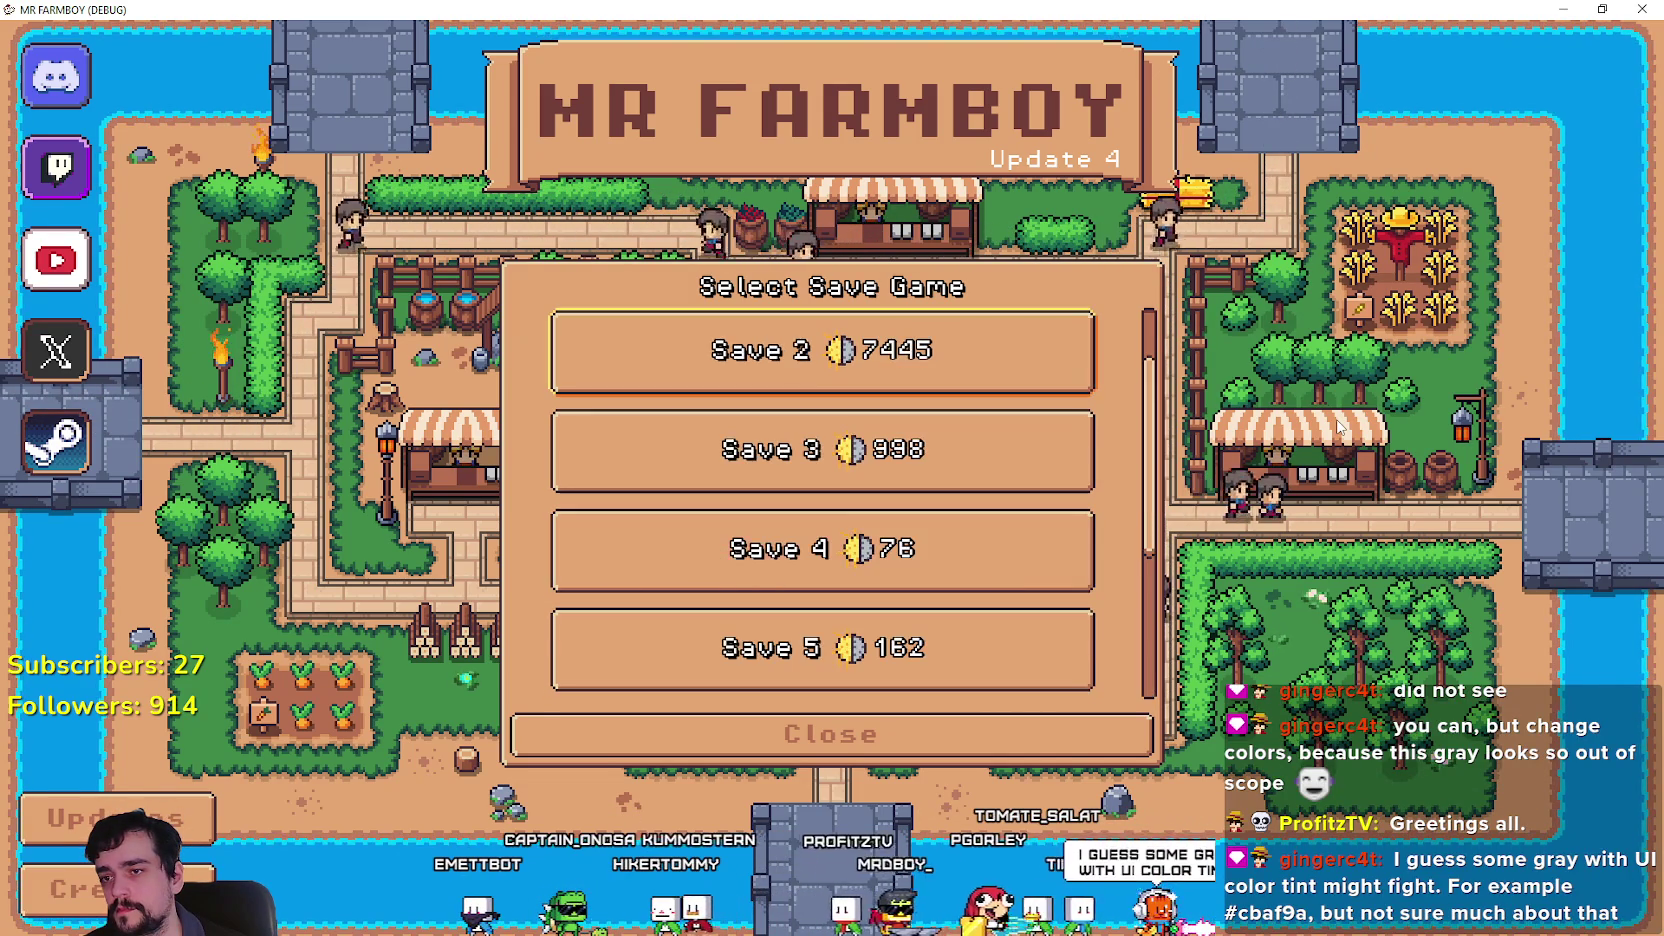
{"action": "key", "text": "Down"}
{"action": "key", "text": "Down"}
{"action": "key", "text": "Down"}
{"action": "key", "text": "Up"}
{"action": "key", "text": "Up"}
{"action": "key", "text": "Return"}
{"action": "key", "text": "Up"}
{"action": "key", "text": "Up"}
{"action": "key", "text": "Up"}
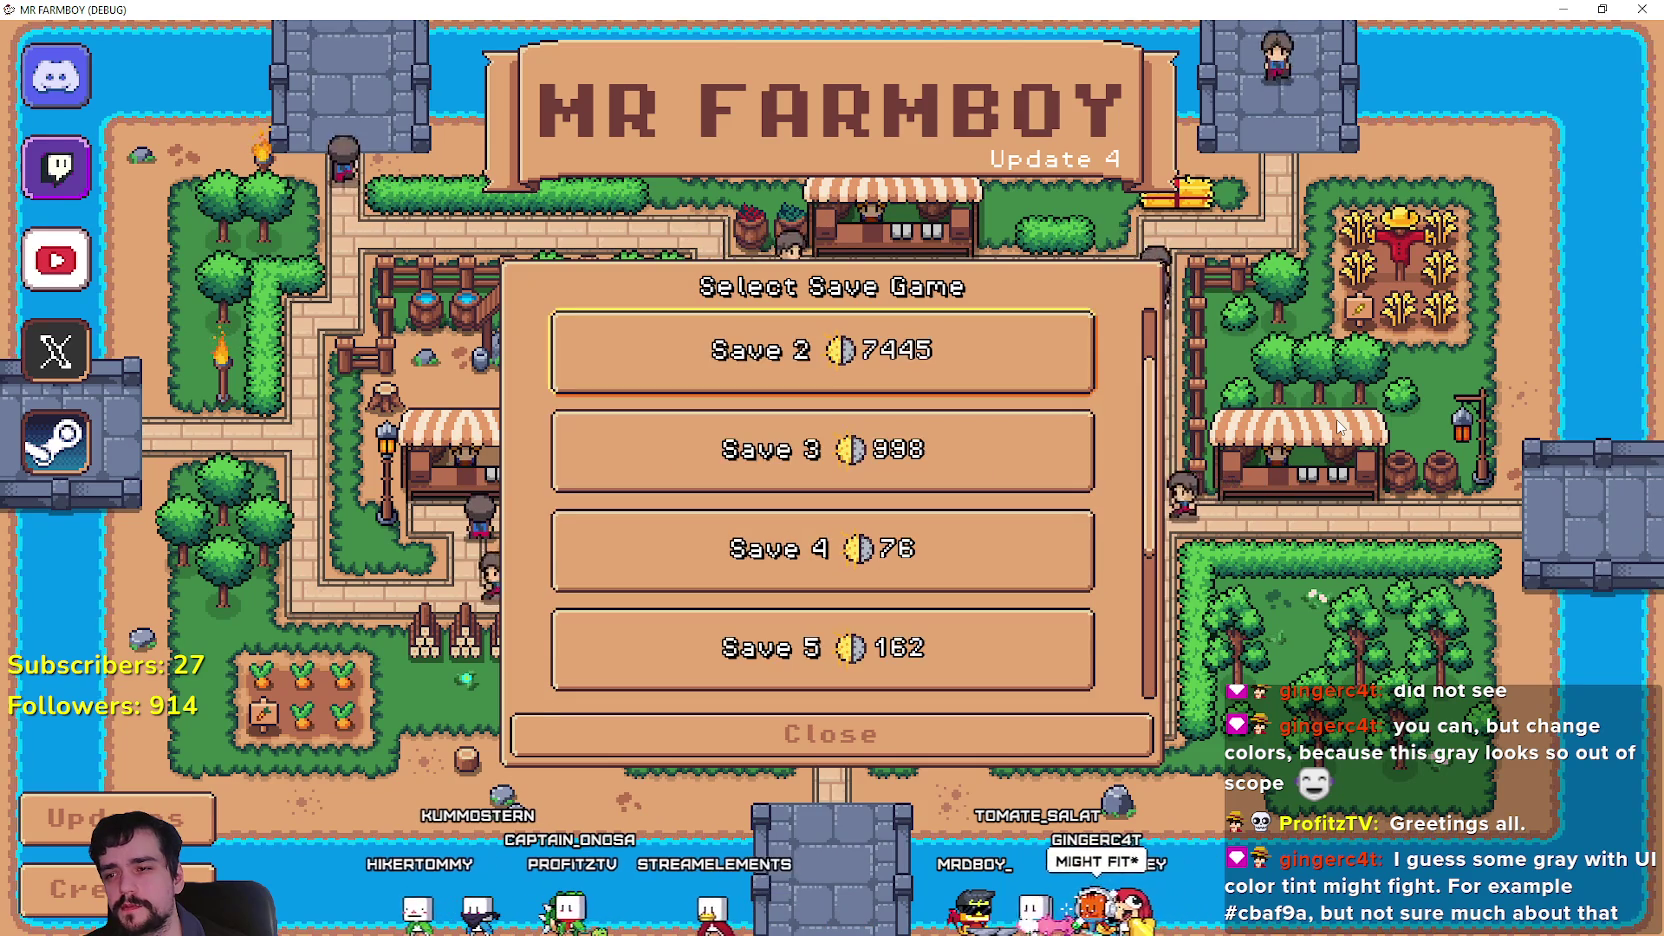
{"action": "key", "text": "Down"}
{"action": "key", "text": "Down"}
{"action": "key", "text": "Down"}
{"action": "key", "text": "Down"}
{"action": "key", "text": "Return"}
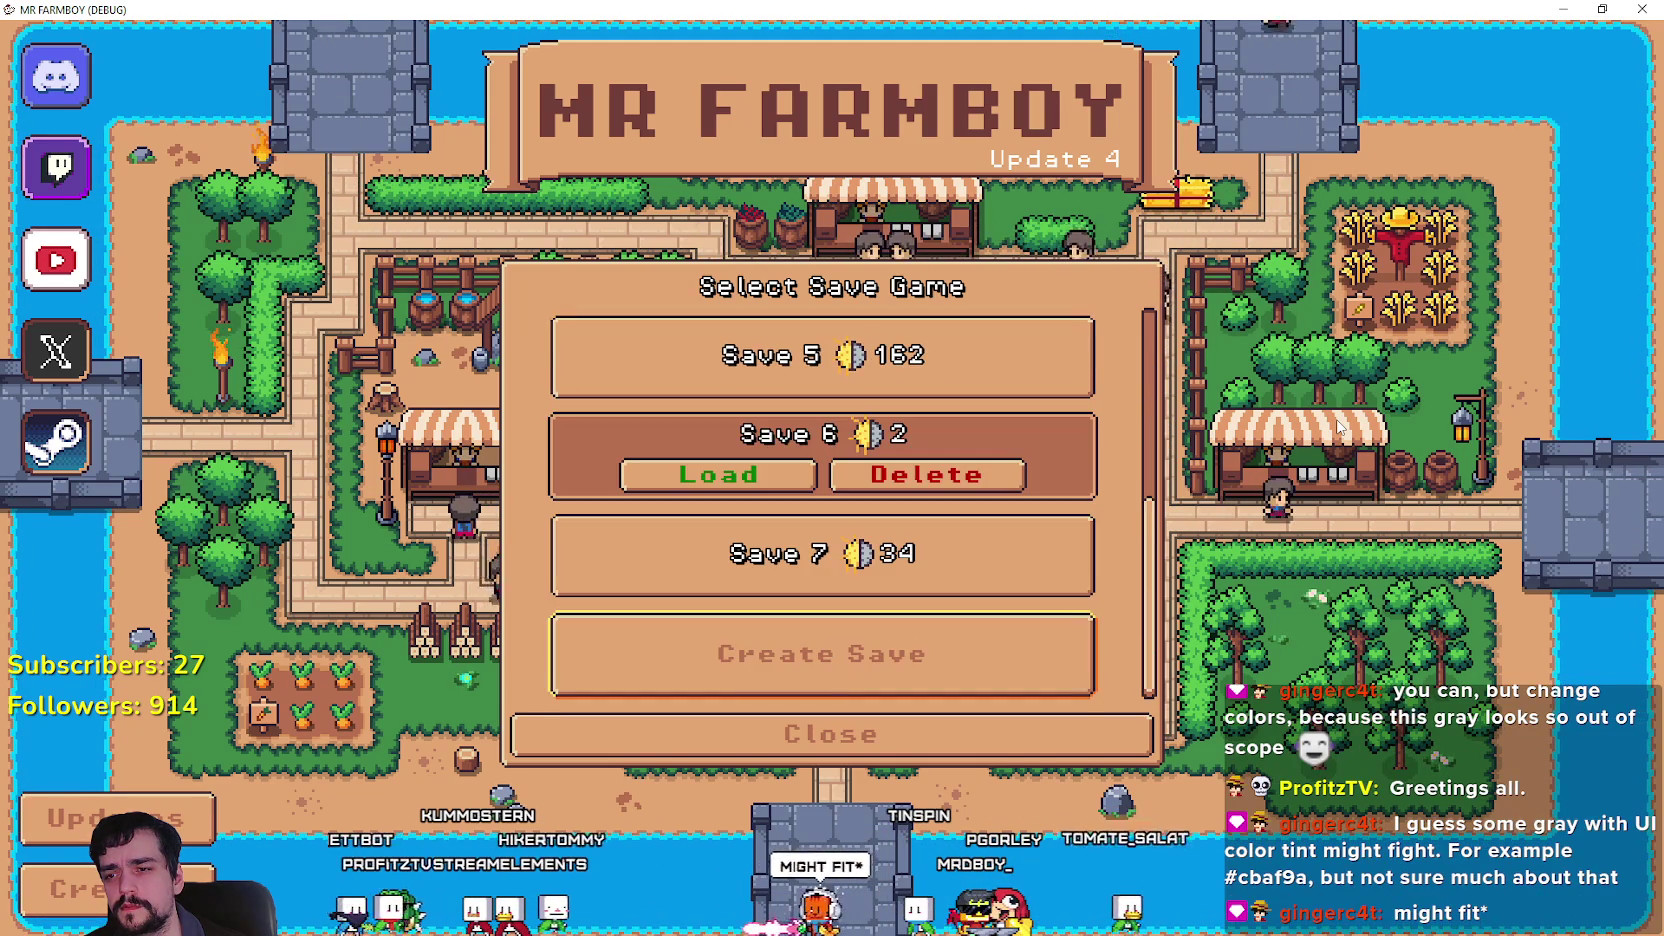
{"action": "key", "text": "Down"}
{"action": "key", "text": "Return"}
Move focus between Save 6's Load option and the slots up to Save 5, then return to Godot.
{"action": "key", "text": "Up"}
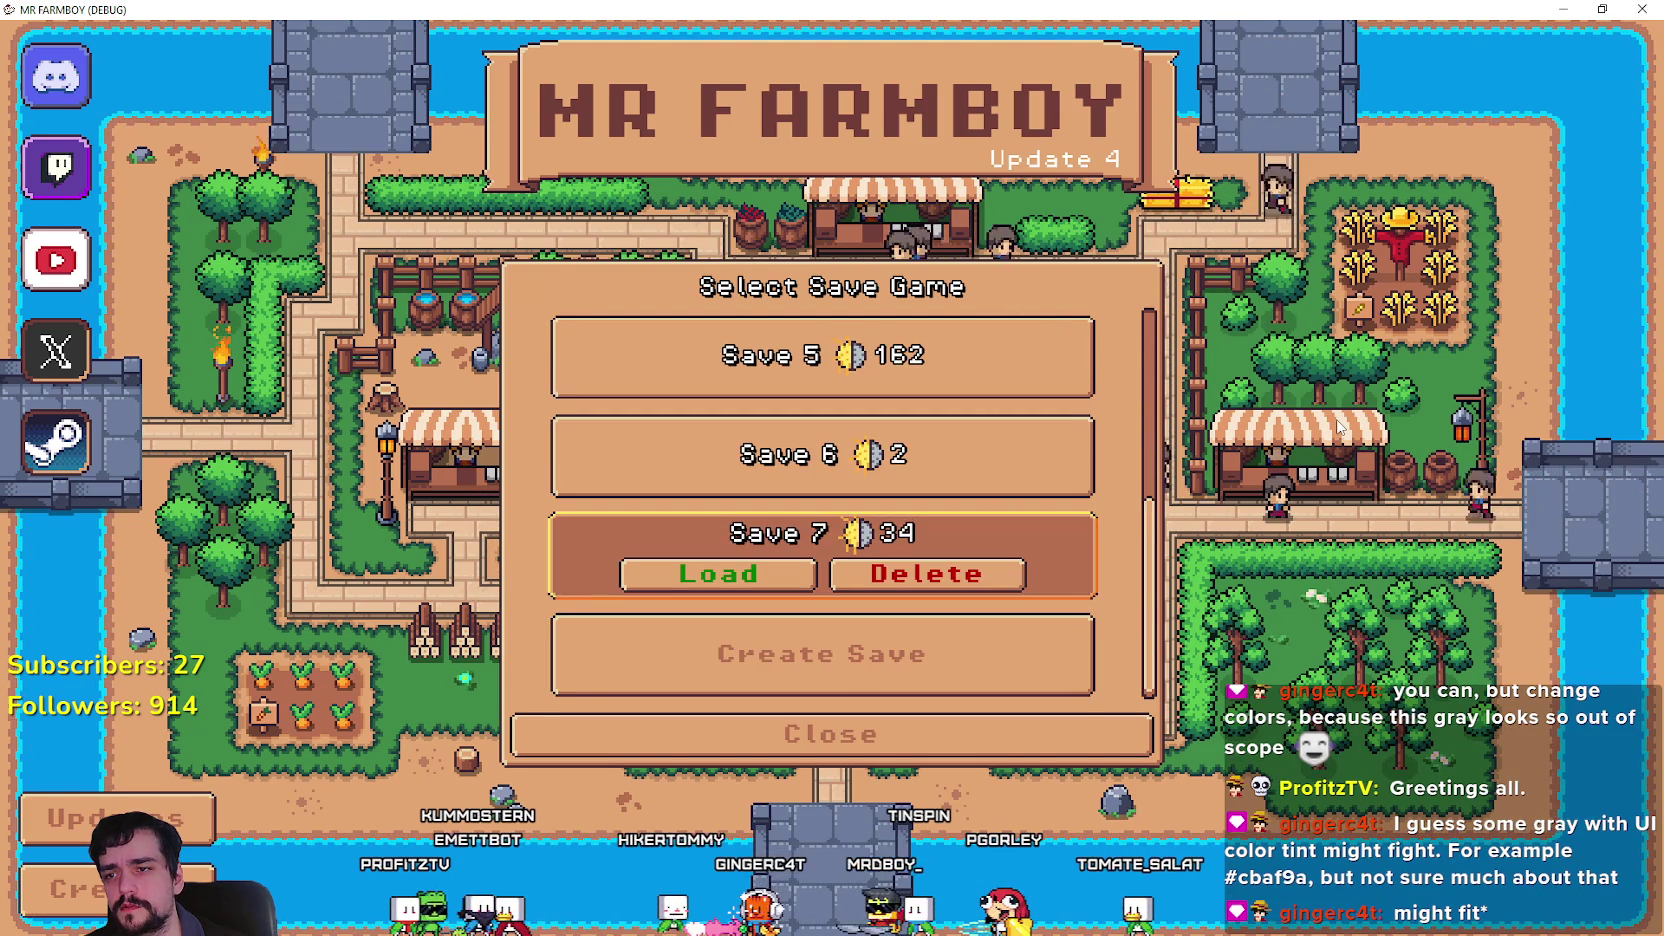
{"action": "key", "text": "Down"}
{"action": "key", "text": "Up"}
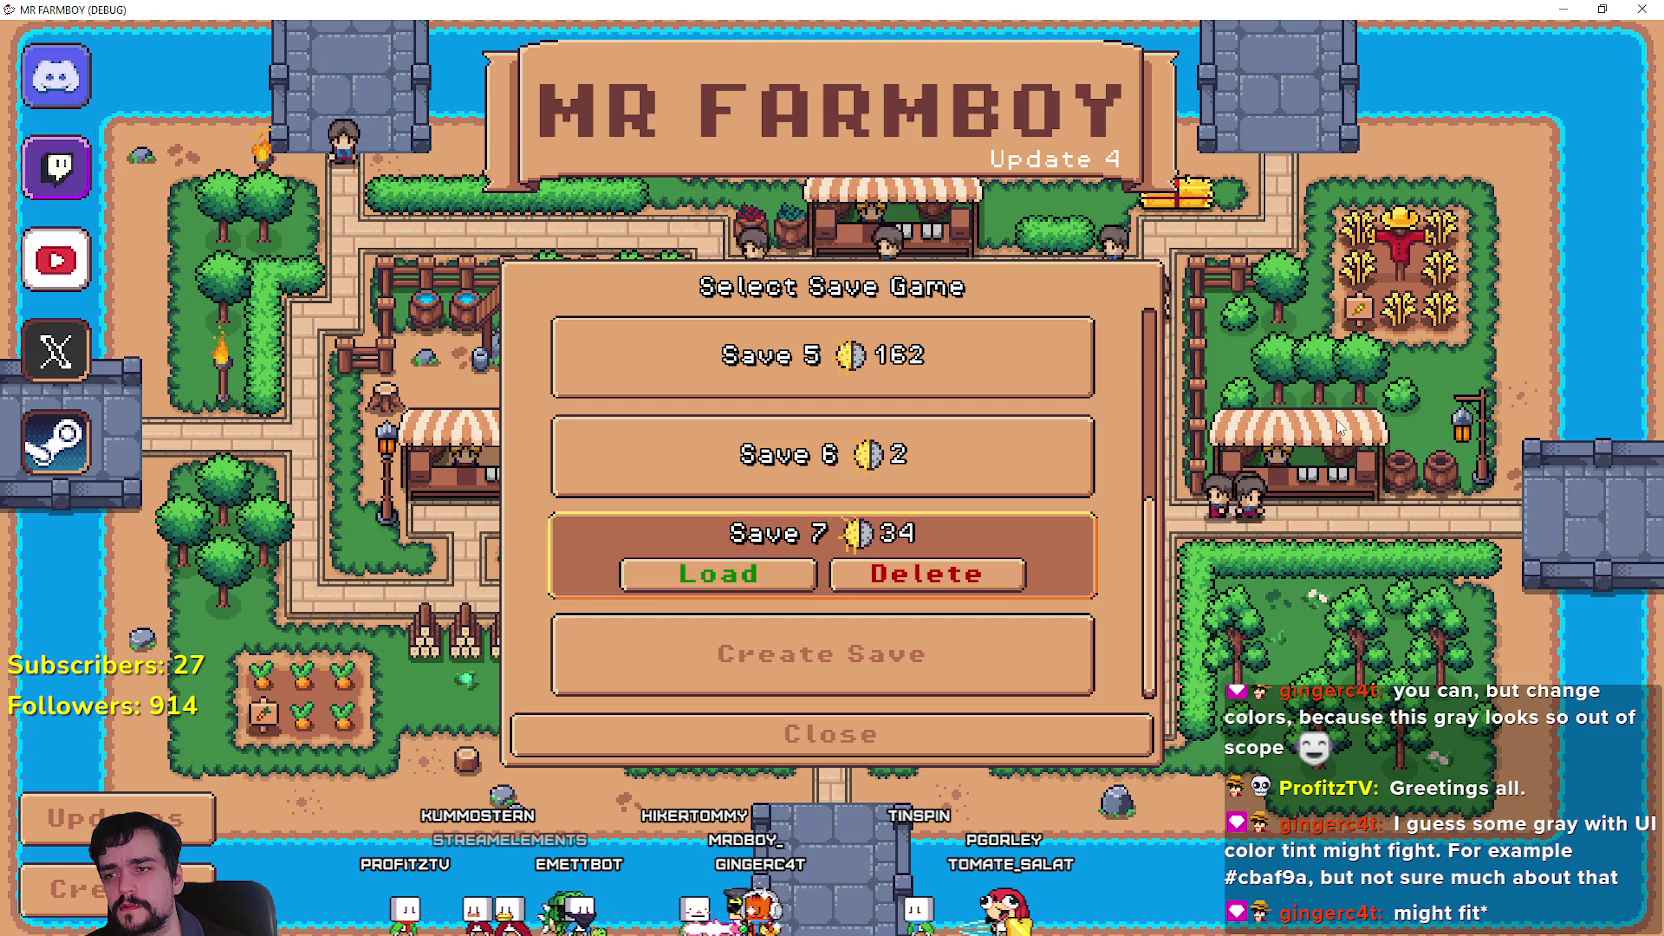
{"action": "key", "text": "Up"}
{"action": "key", "text": "Return"}
{"action": "key", "text": "Up"}
{"action": "key", "text": "Up"}
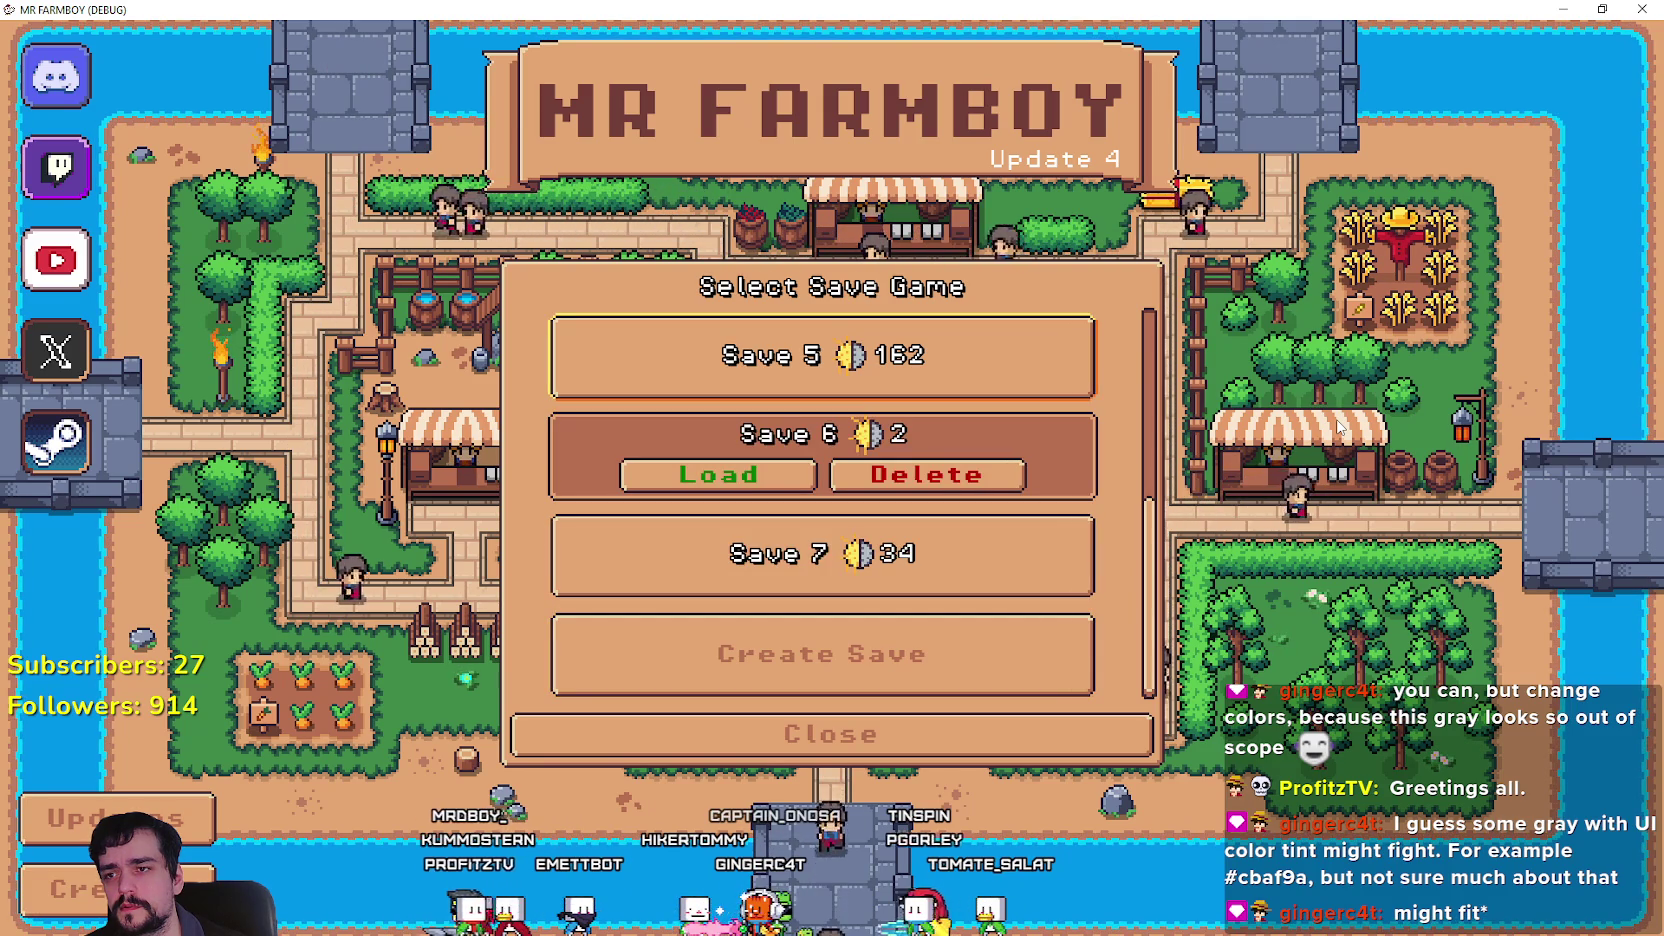
{"action": "key", "text": "Return"}
{"action": "key", "text": "Up"}
{"action": "key", "text": "Up"}
{"action": "key", "text": "Up"}
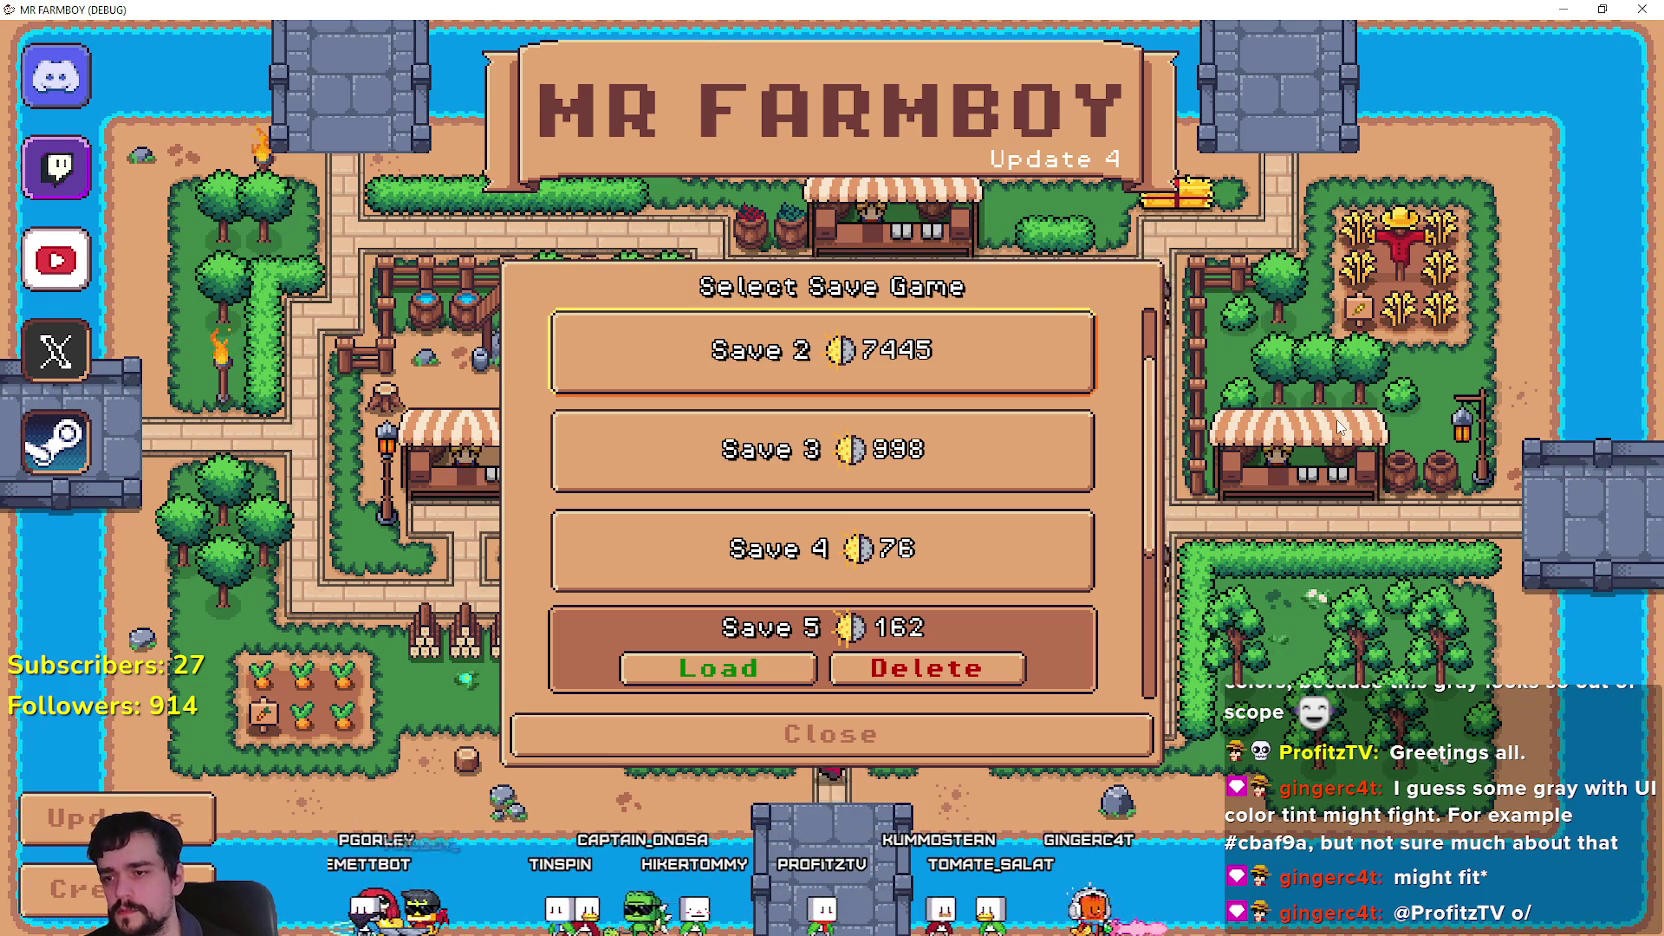
{"action": "key", "text": "alt+Tab"}
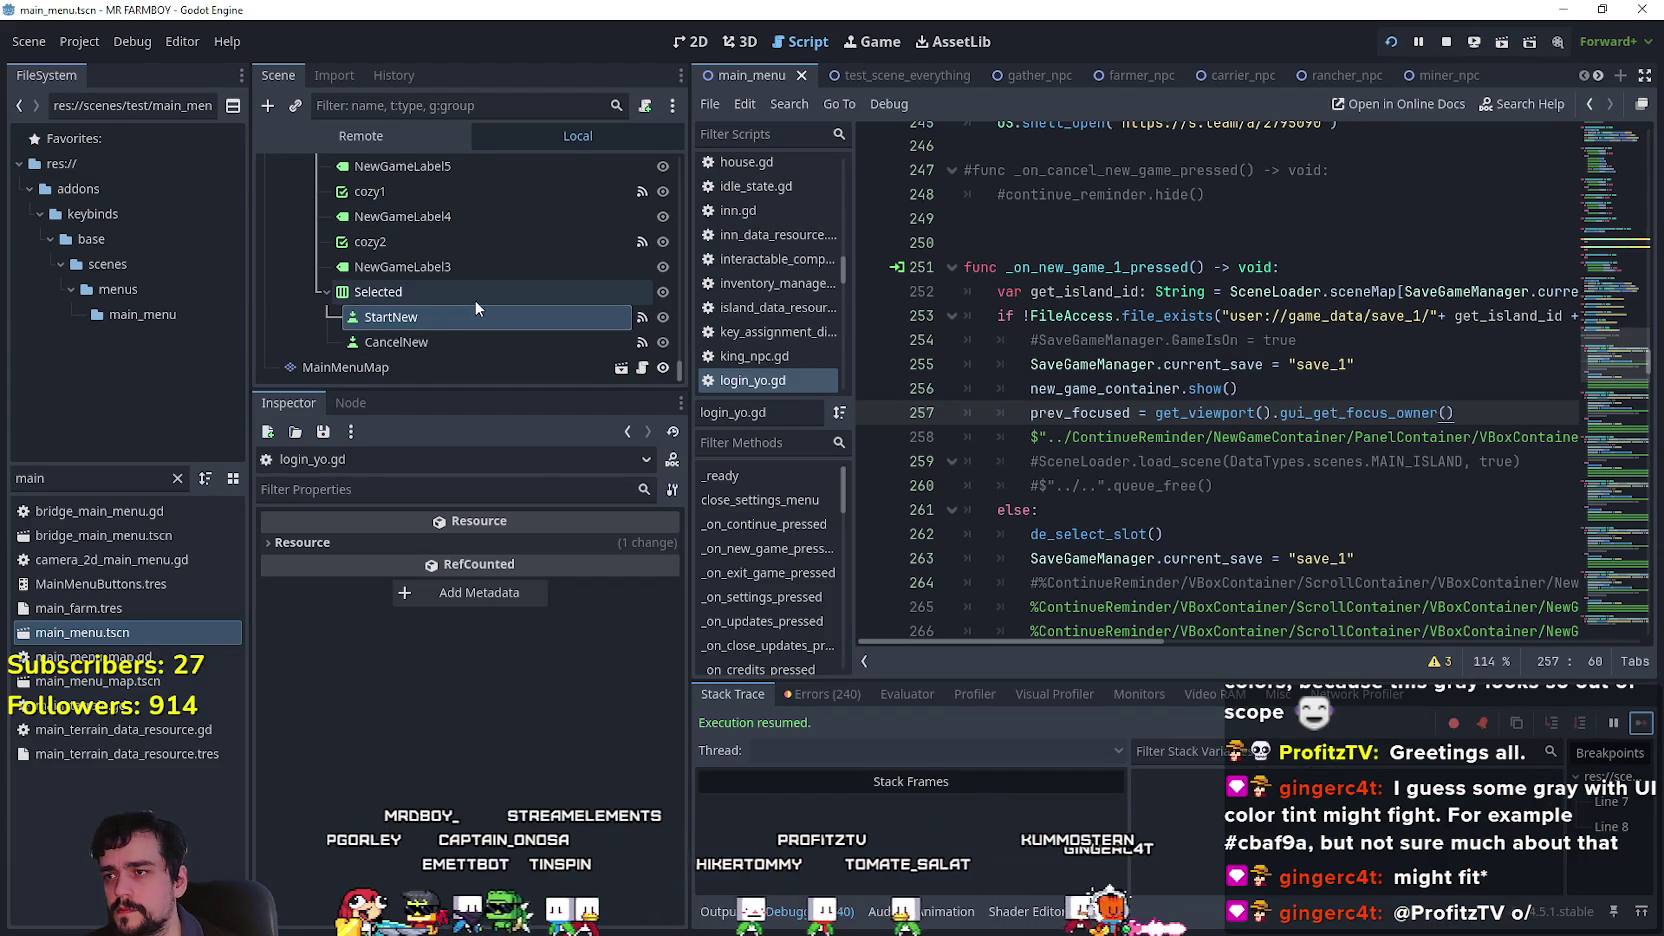
Check the focus neighbours of the Load and Delete buttons in the Inspector.
{"action": "scroll", "coordinate": [478, 296], "scroll_direction": "up", "scroll_amount": 5}
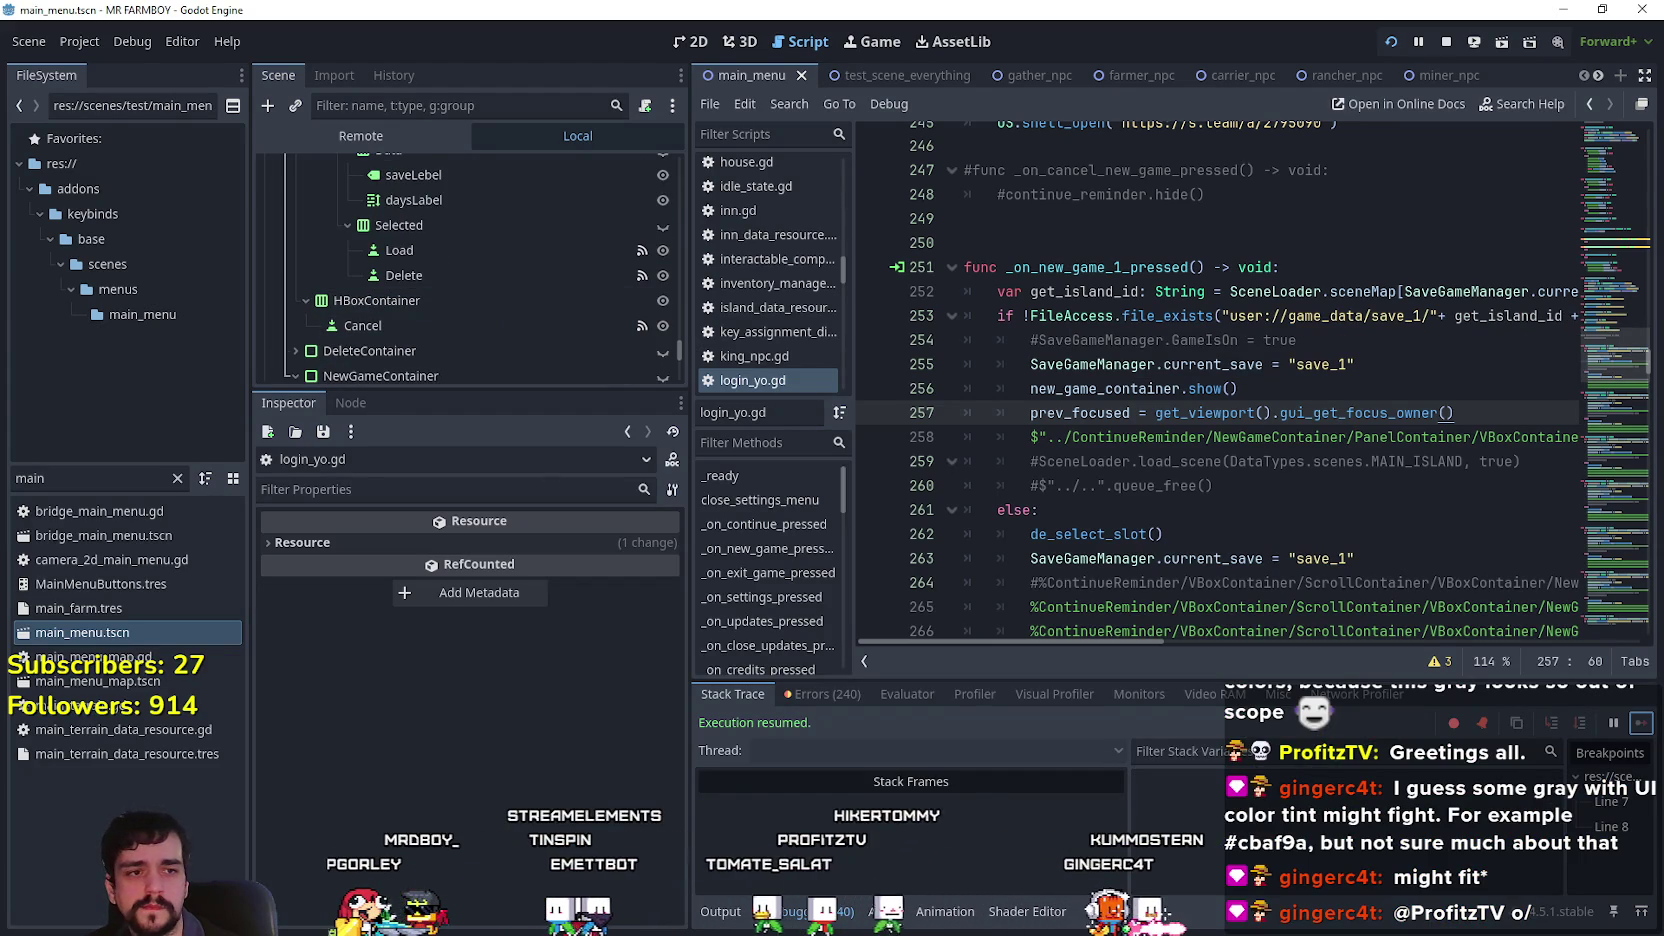
{"action": "scroll", "coordinate": [486, 332], "scroll_direction": "down", "scroll_amount": 5}
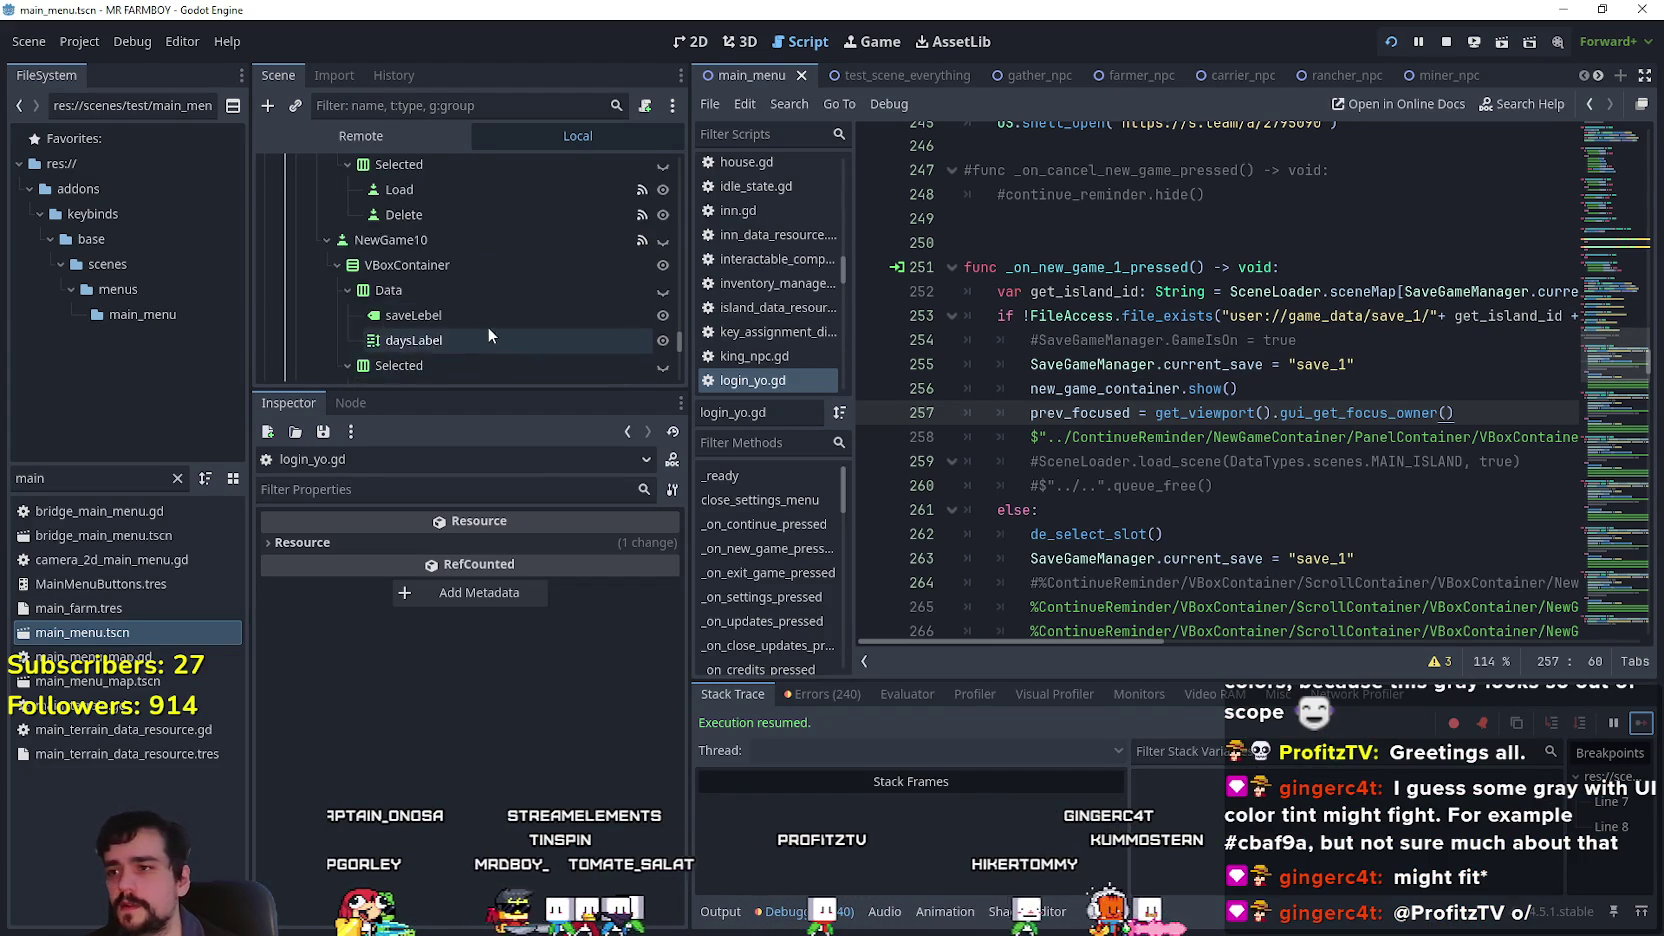
{"action": "scroll", "coordinate": [497, 311], "scroll_direction": "up", "scroll_amount": 5}
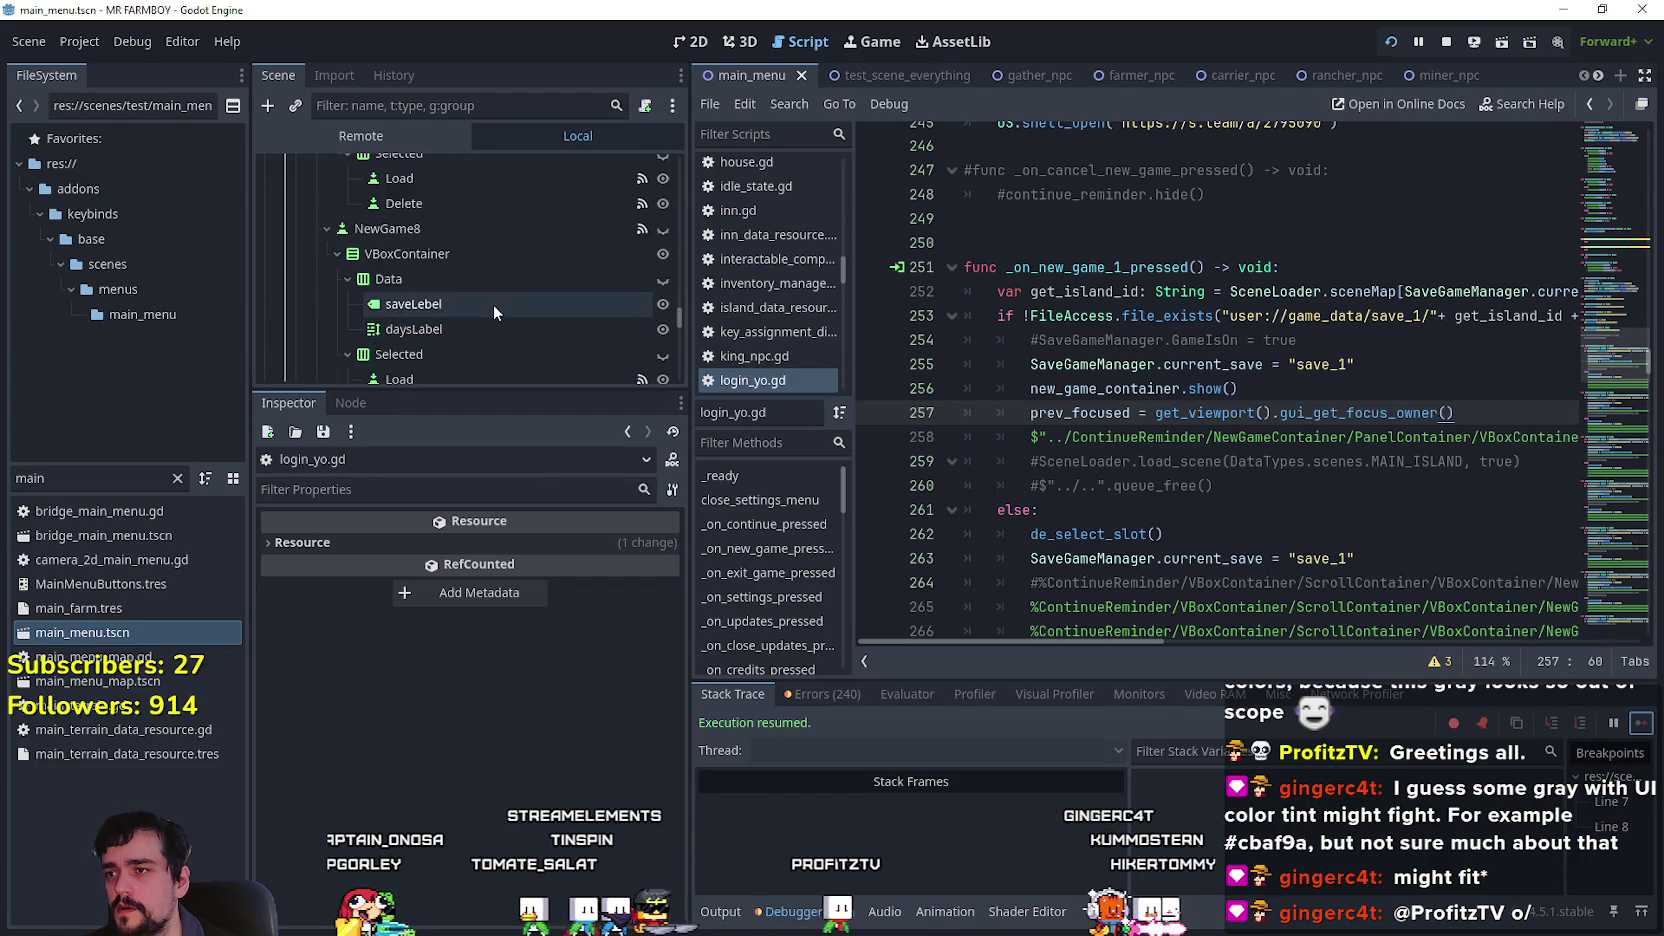
{"action": "left_click", "coordinate": [476, 287]}
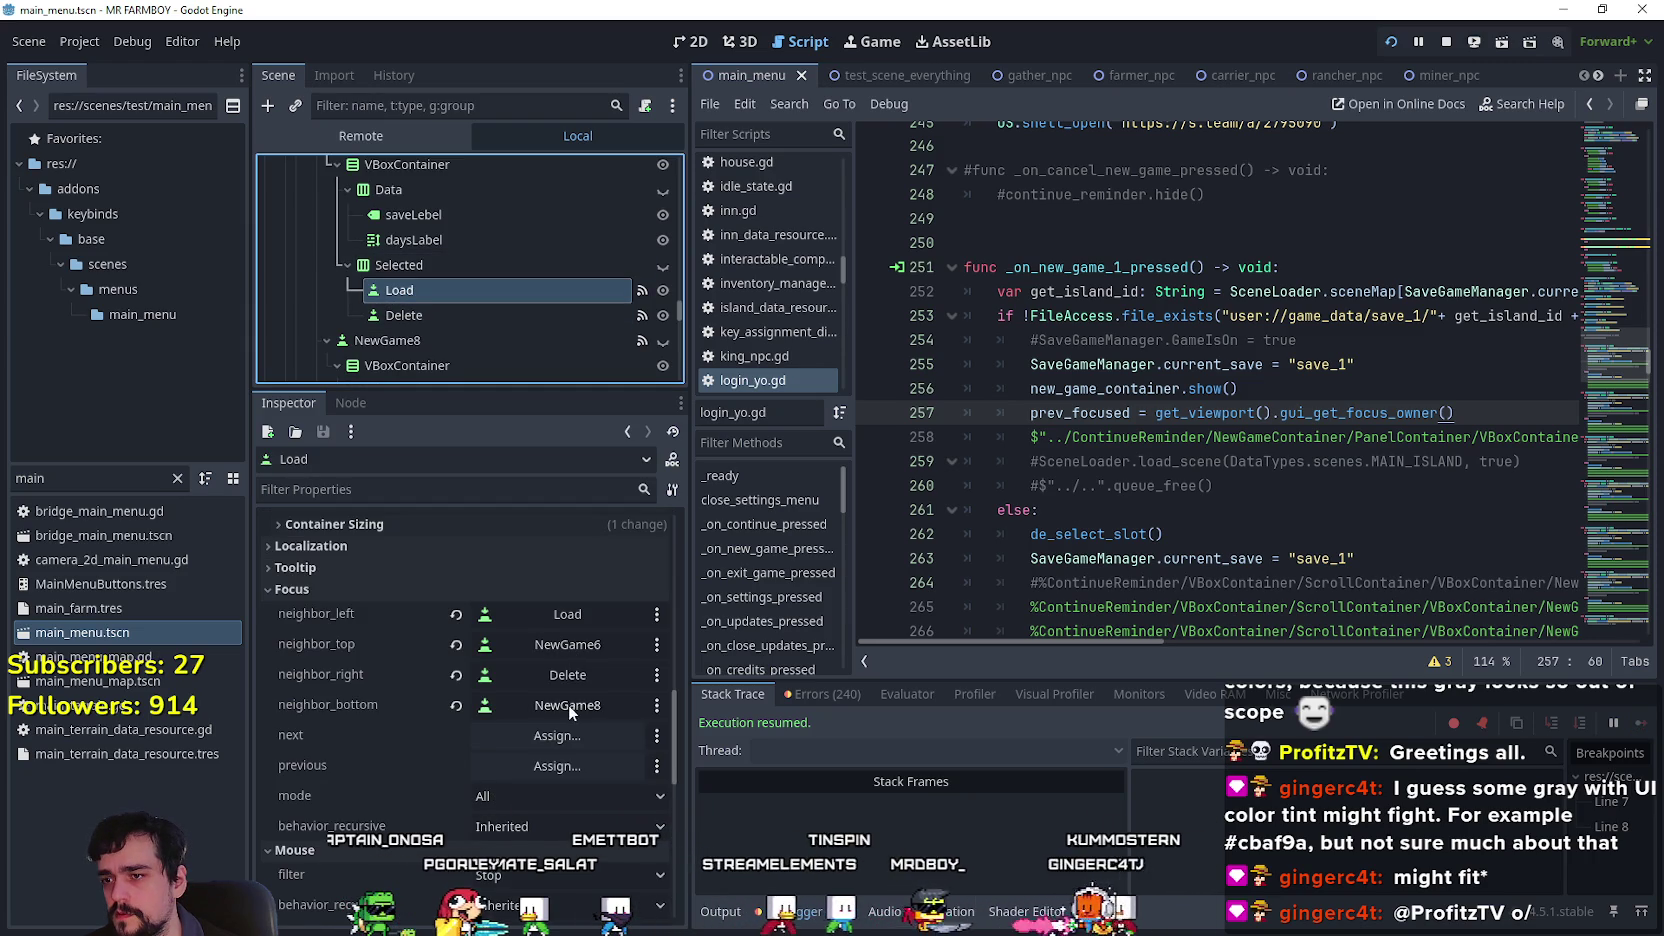
{"action": "left_click", "coordinate": [432, 315]}
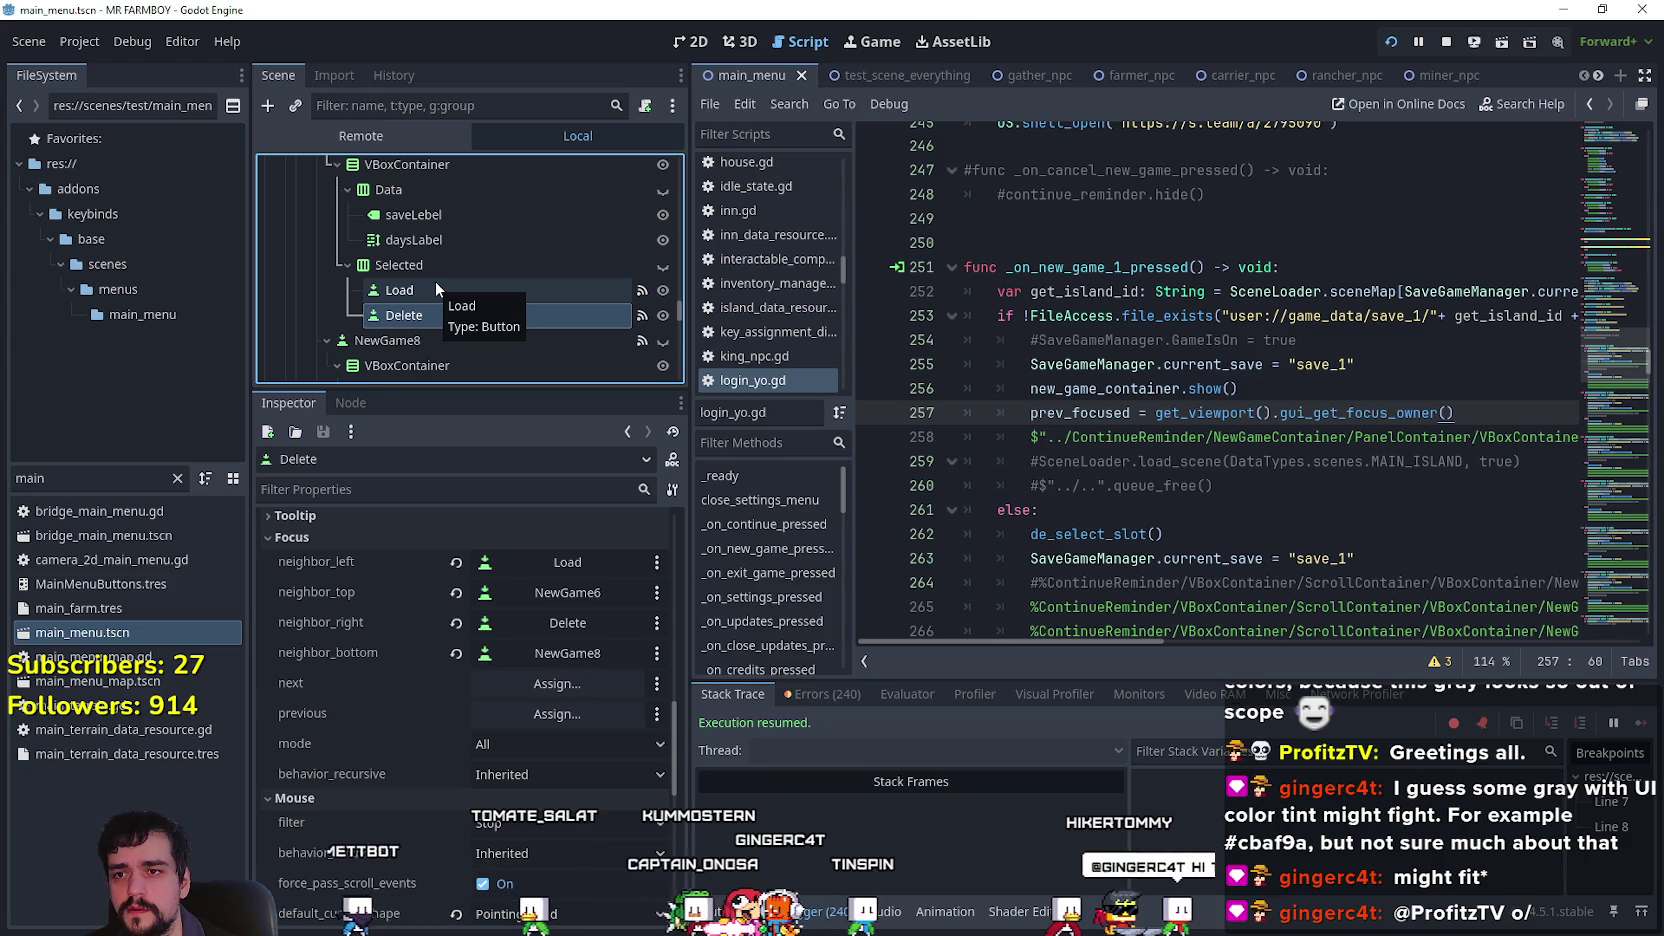
{"action": "left_click", "coordinate": [436, 280]}
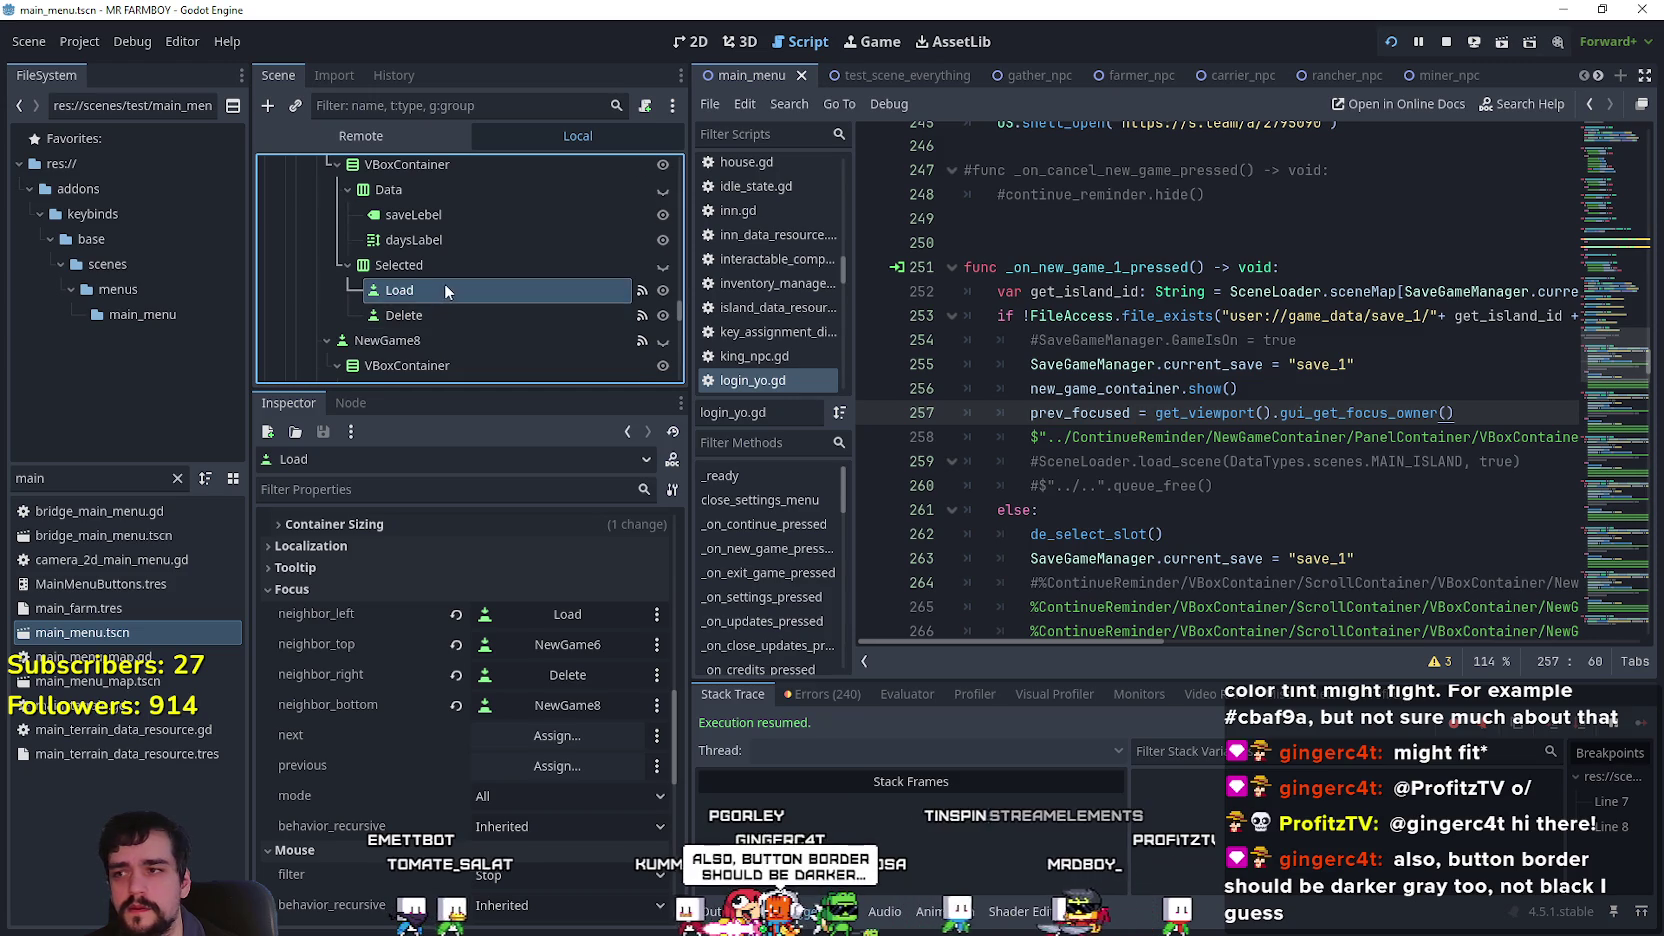
Check NewGame7's and NewGame6's focus neighbours, then go back to the running game.
{"action": "scroll", "coordinate": [447, 286], "scroll_direction": "up", "scroll_amount": 1}
{"action": "scroll", "coordinate": [1274, 503], "scroll_direction": "down", "scroll_amount": 4}
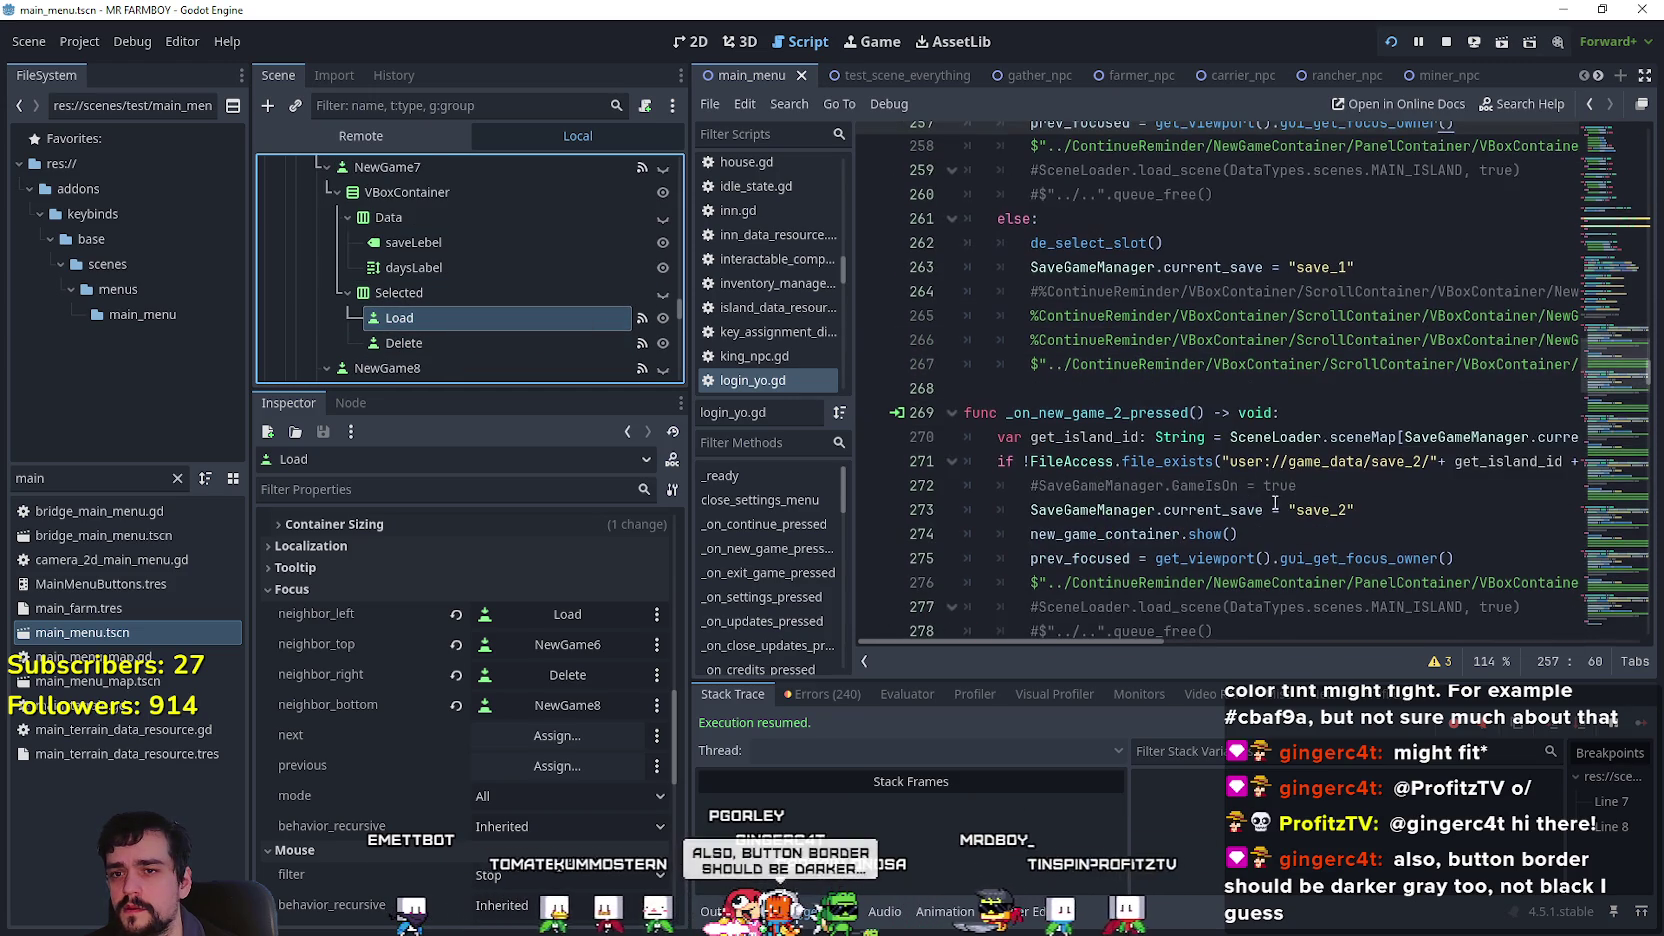
{"action": "scroll", "coordinate": [468, 289], "scroll_direction": "down", "scroll_amount": 3}
{"action": "left_click", "coordinate": [477, 280]}
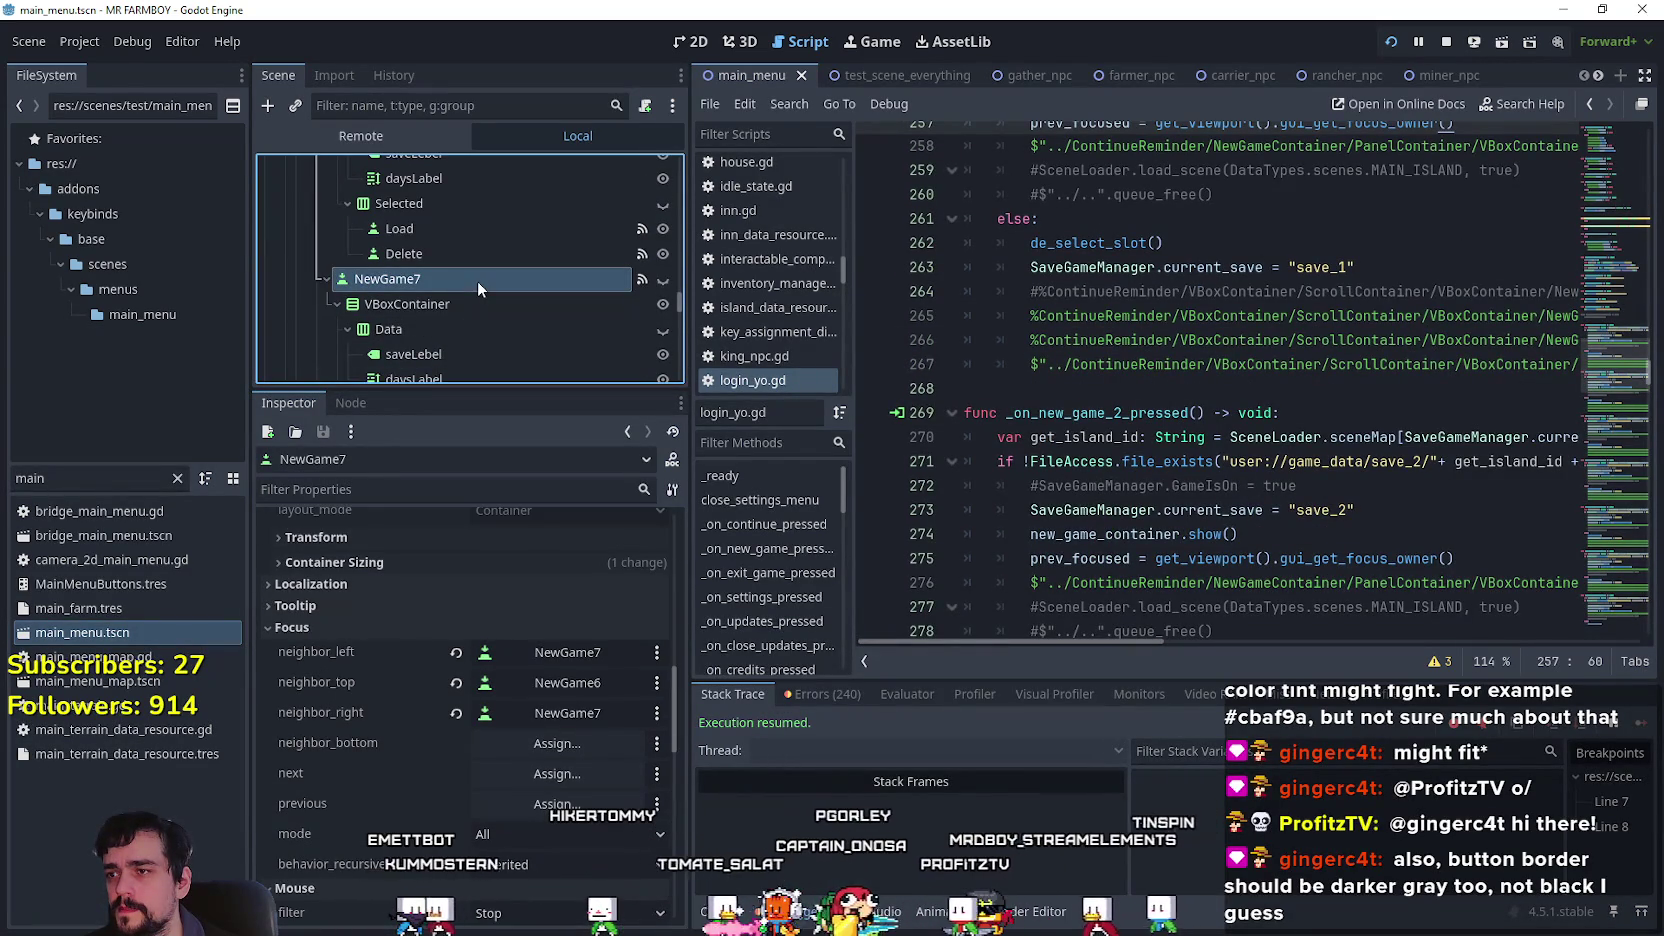
{"action": "scroll", "coordinate": [412, 263], "scroll_direction": "up", "scroll_amount": 5}
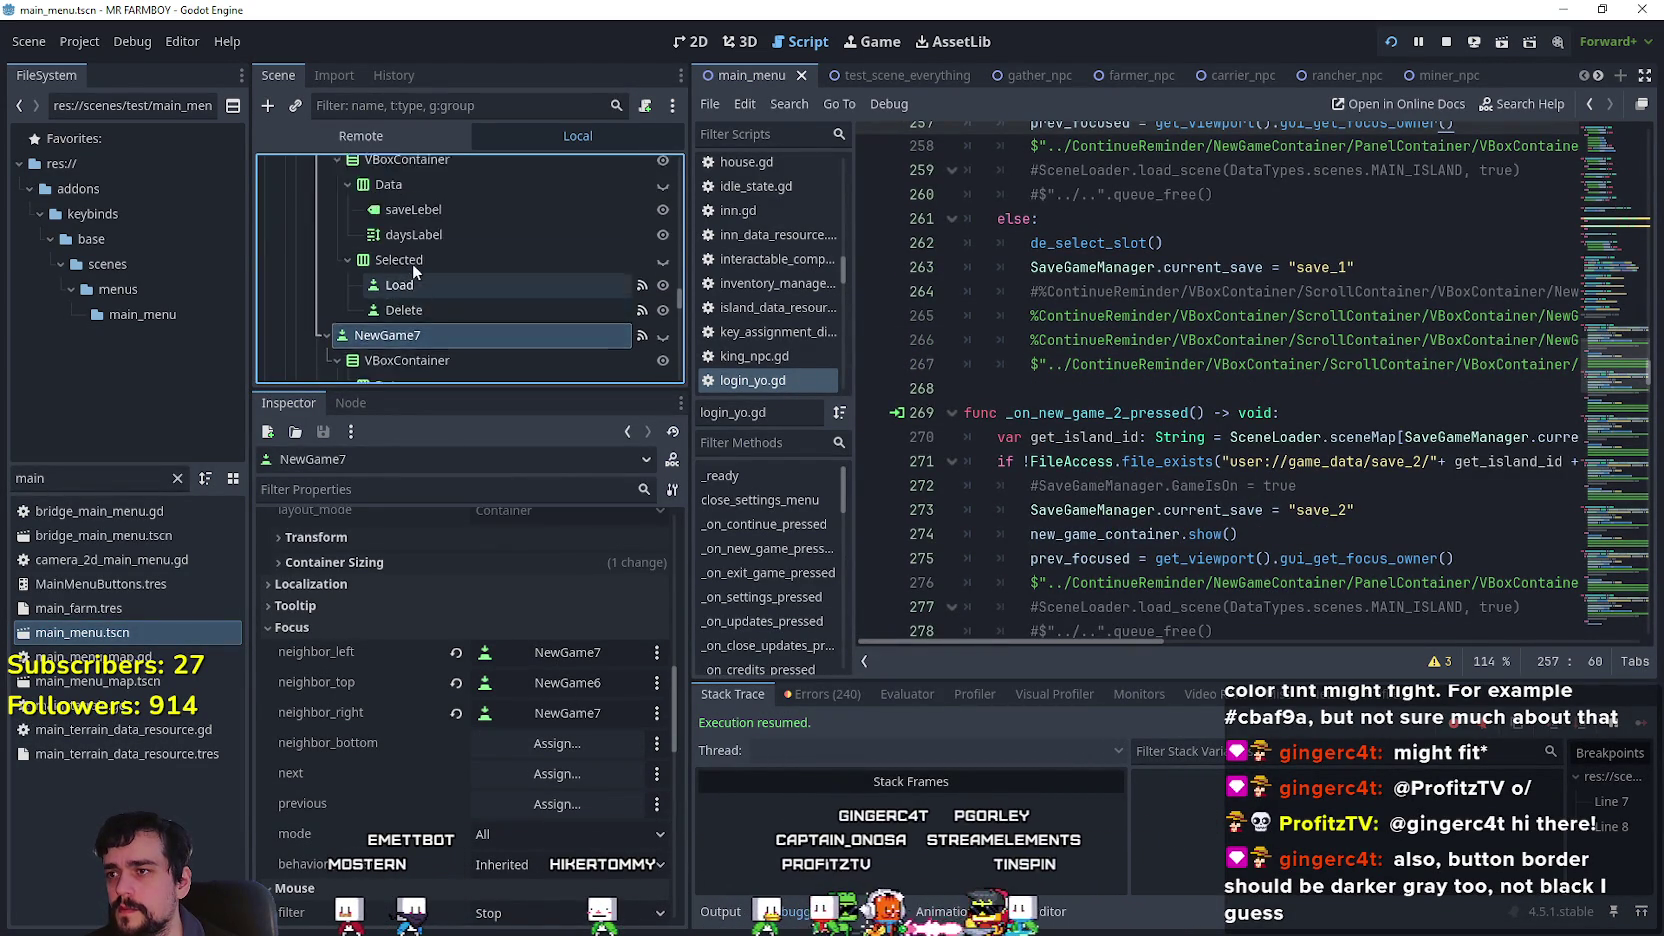
{"action": "left_click", "coordinate": [430, 222]}
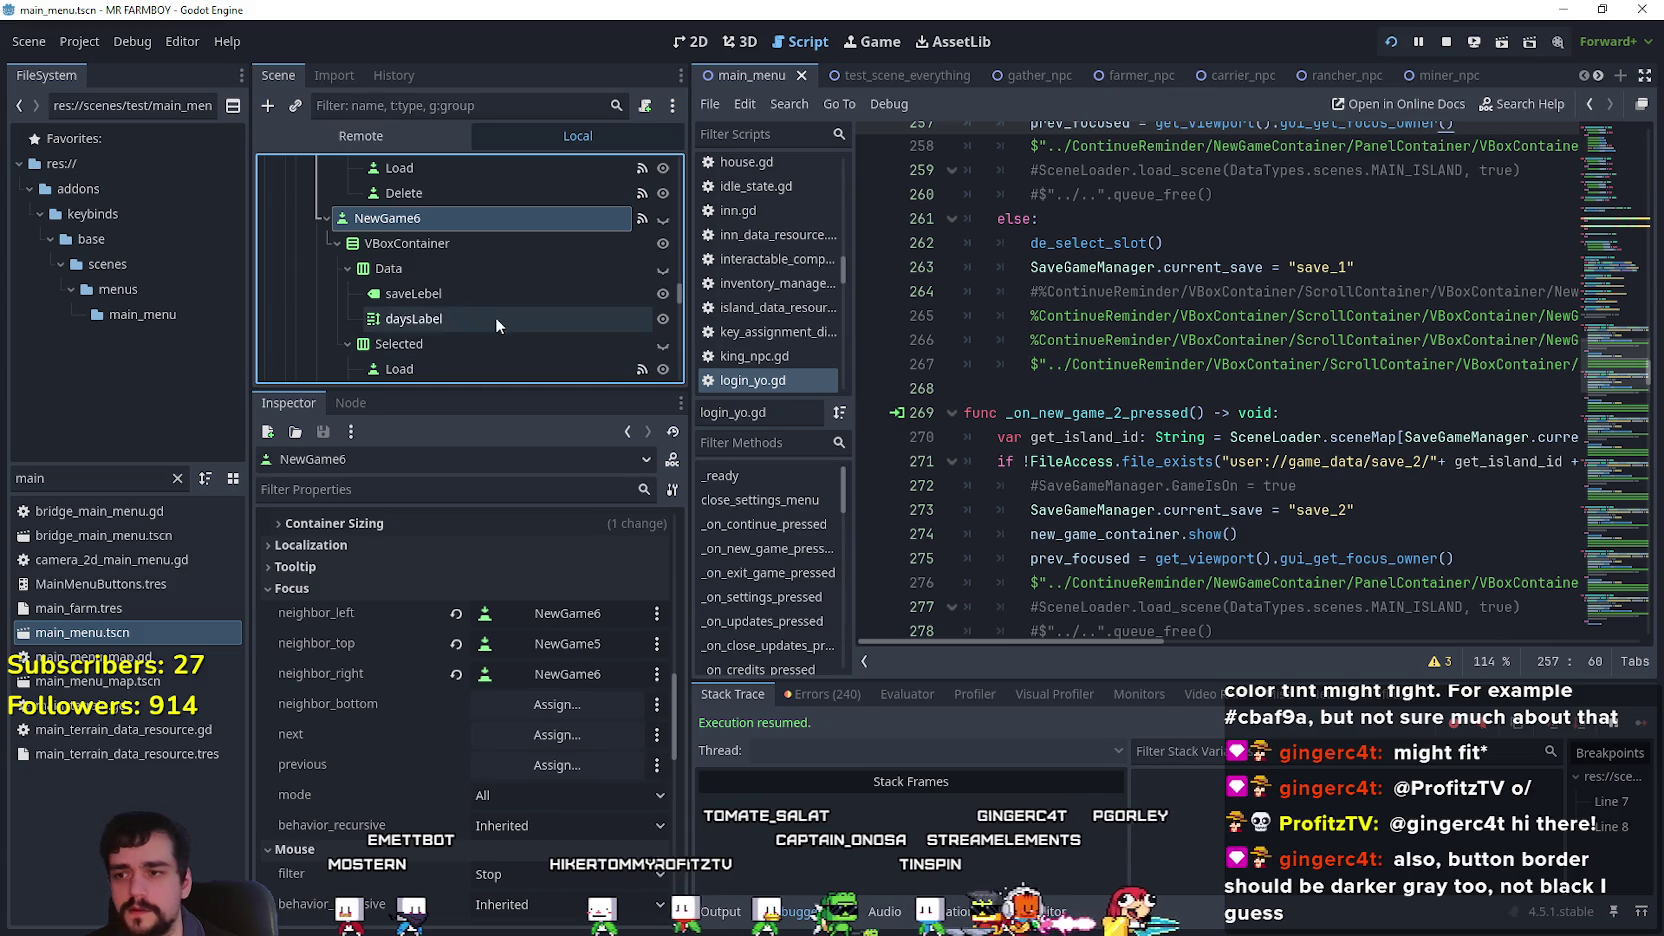
{"action": "key", "text": "alt+Tab"}
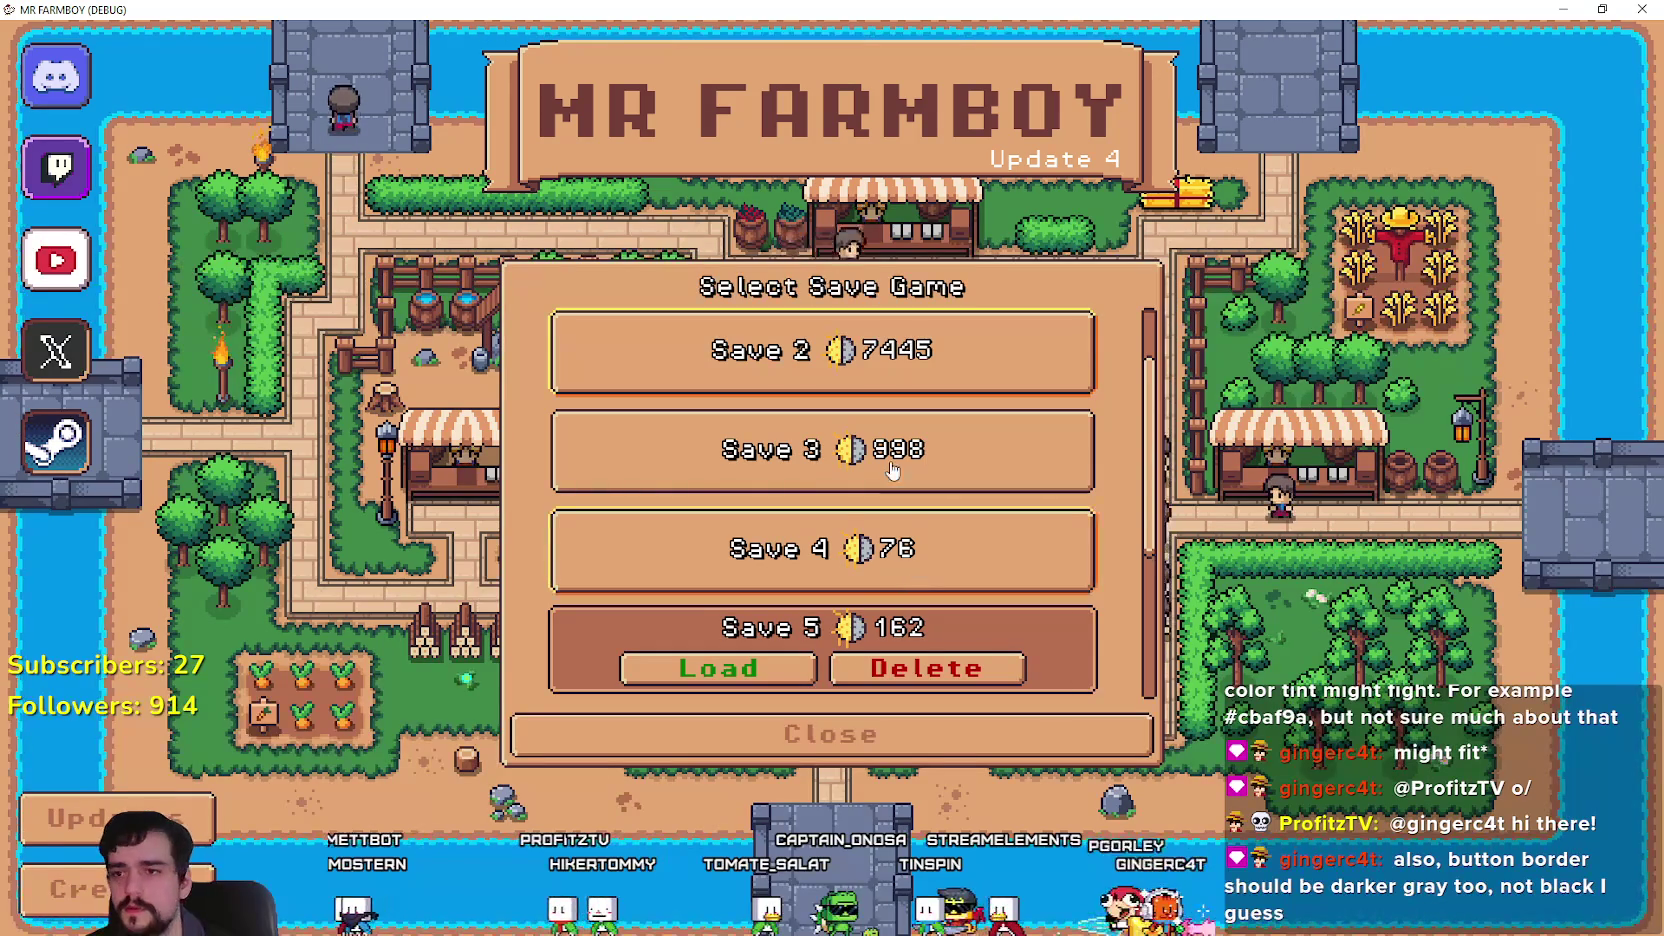
Move focus from Save 2 to Save 3 at the top of the list, then bring Player.png up in Aseprite.
{"action": "scroll", "coordinate": [1059, 492], "scroll_direction": "up", "scroll_amount": 2}
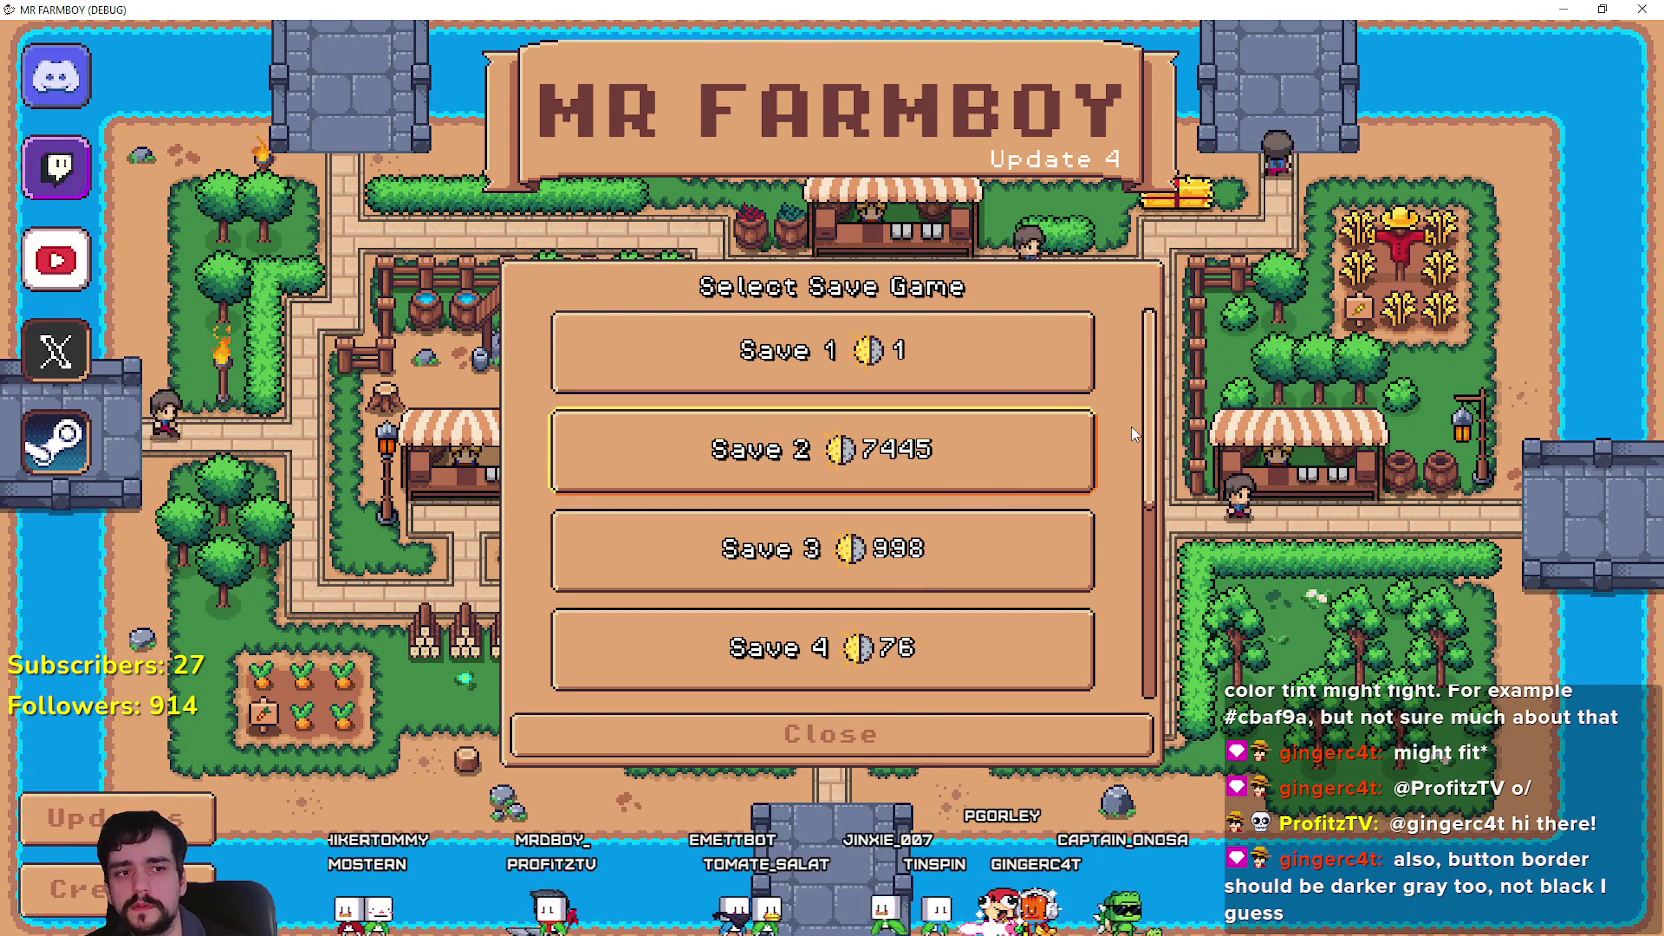
{"action": "key", "text": "Down"}
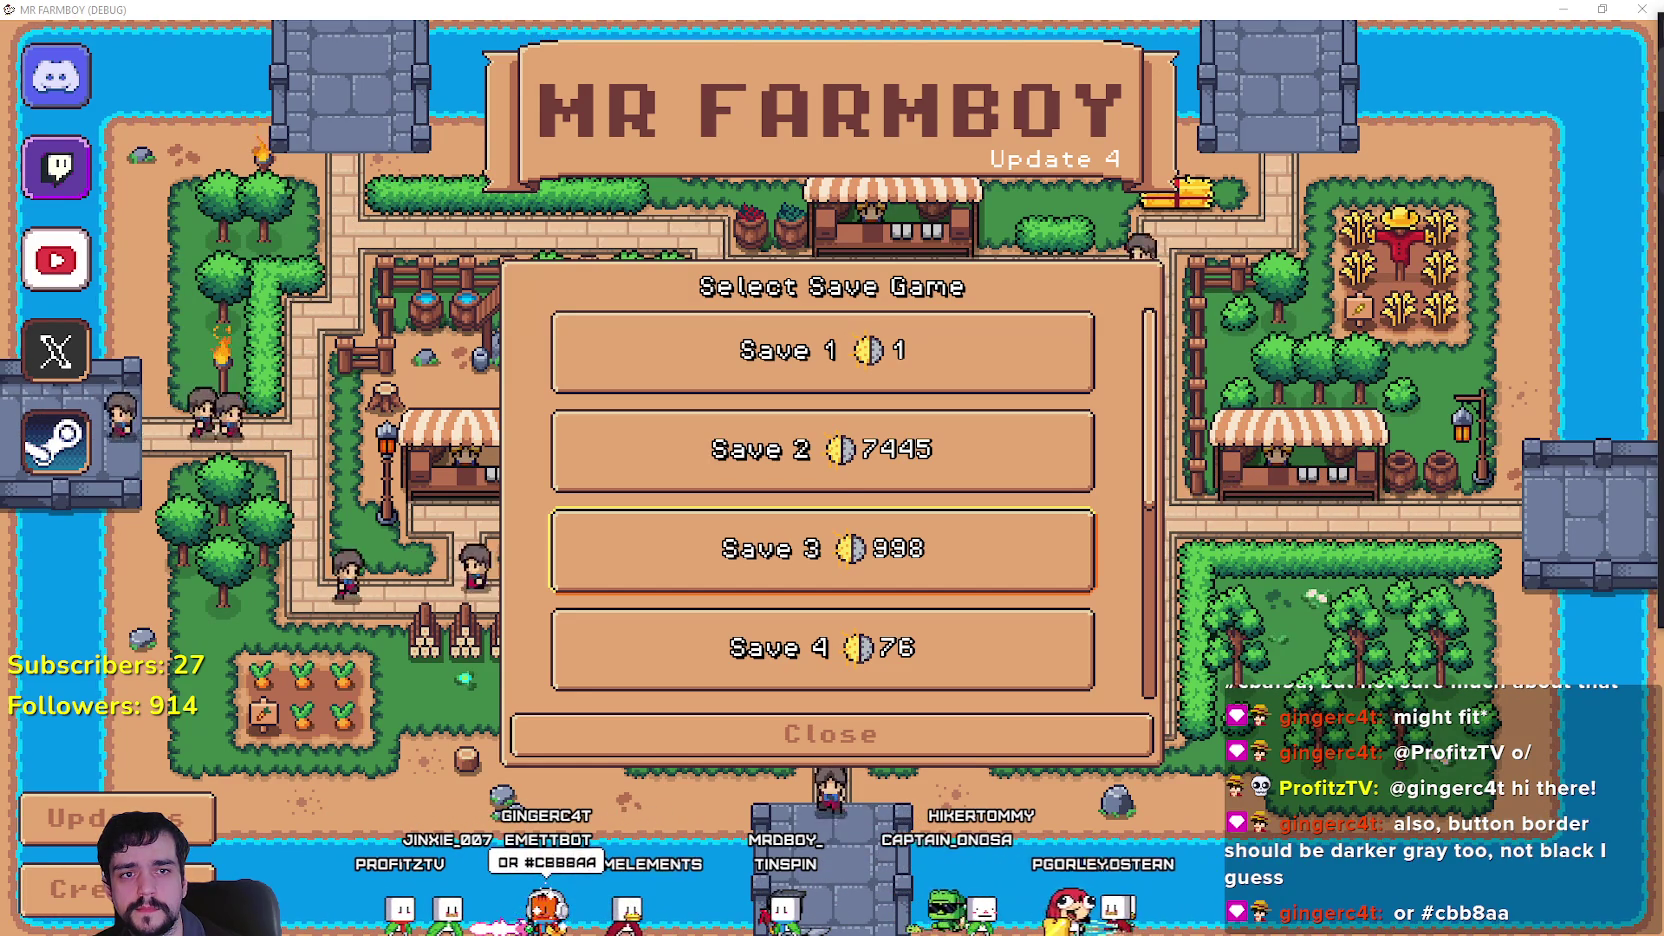
{"action": "key", "text": "alt+Tab"}
{"action": "left_click_drag", "start_coordinate": [548, 124], "coordinate": [431, 105]}
{"action": "scroll", "coordinate": [700, 450], "scroll_direction": "down", "scroll_amount": 4}
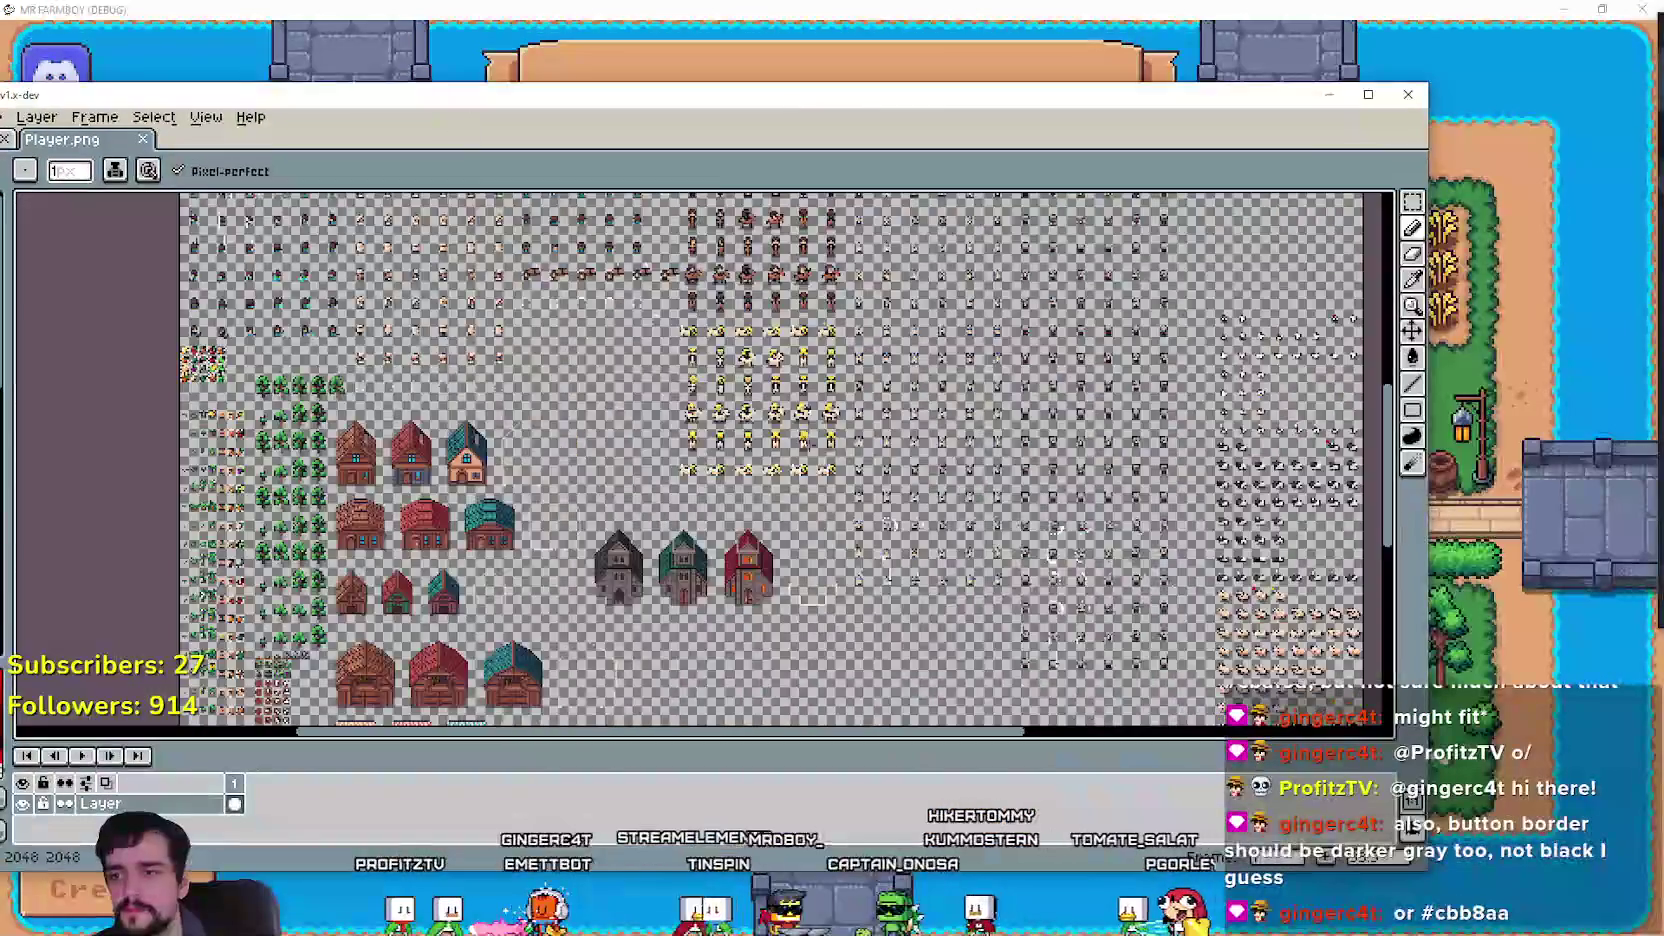
Zoom to the UI buttons and copy both grey button tiles one tile higher on Player.png.
{"action": "scroll", "coordinate": [885, 532], "scroll_direction": "up", "scroll_amount": 3}
{"action": "scroll", "coordinate": [885, 532], "scroll_direction": "up", "scroll_amount": 3}
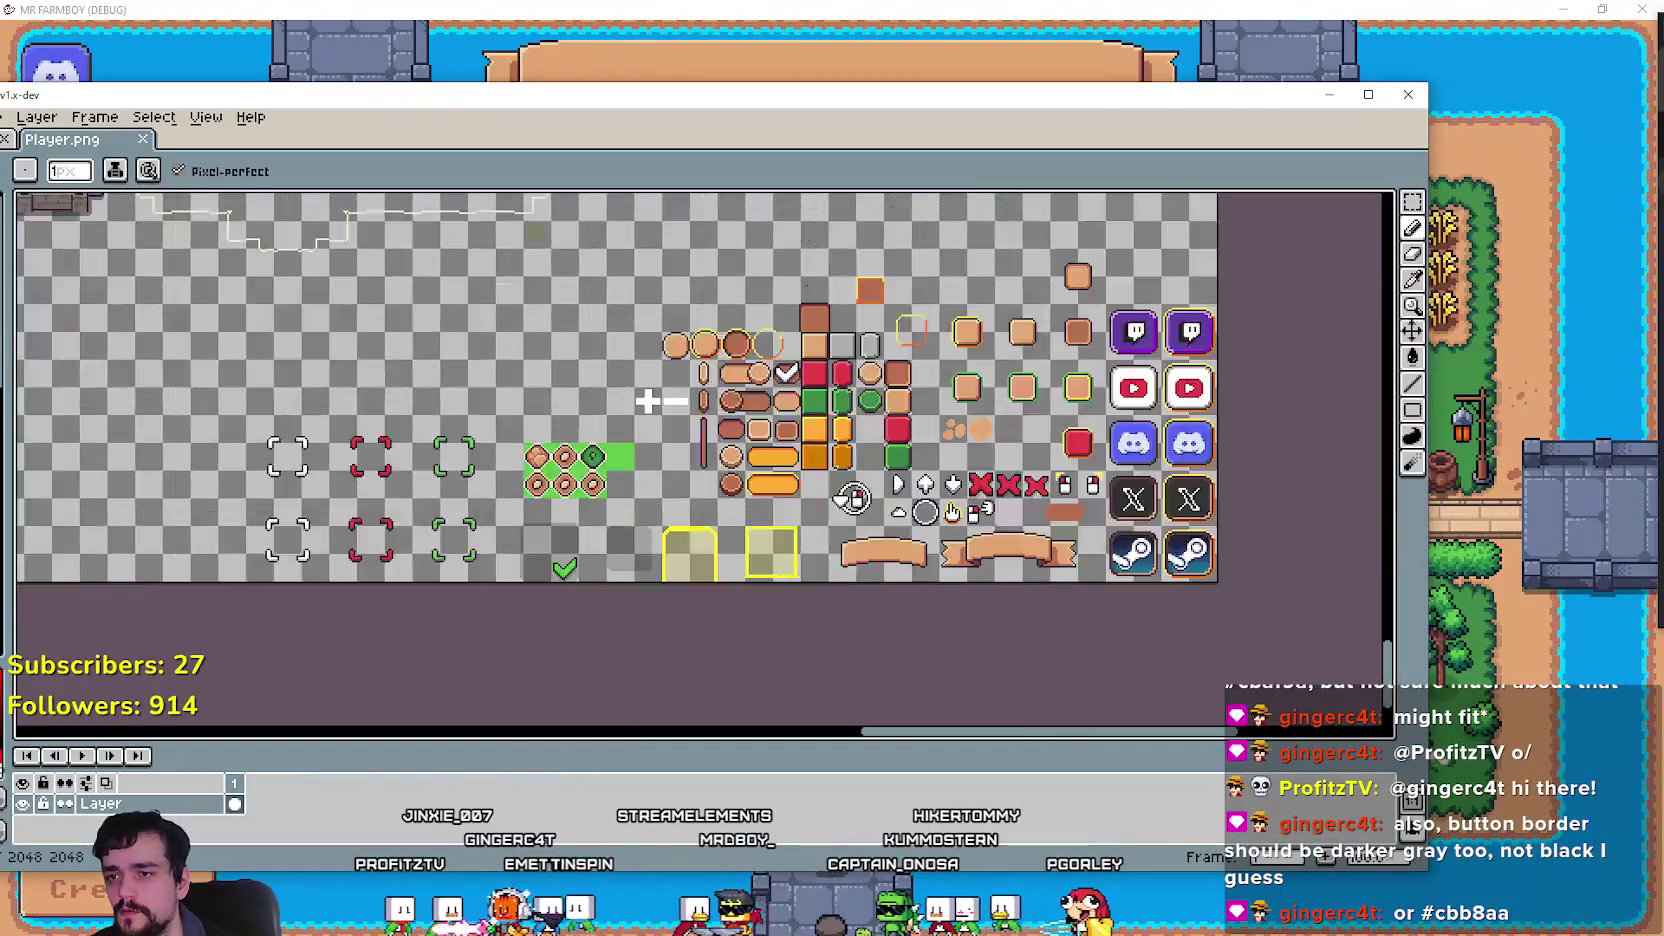
{"action": "scroll", "coordinate": [1000, 450], "scroll_direction": "up", "scroll_amount": 2}
{"action": "mouse_move", "coordinate": [1000, 450]}
{"action": "left_mouse_down"}
{"action": "mouse_move", "coordinate": [800, 500]}
{"action": "mouse_move", "coordinate": [703, 371]}
{"action": "left_mouse_up"}
{"action": "scroll", "coordinate": [665, 494], "scroll_direction": "up", "scroll_amount": 1}
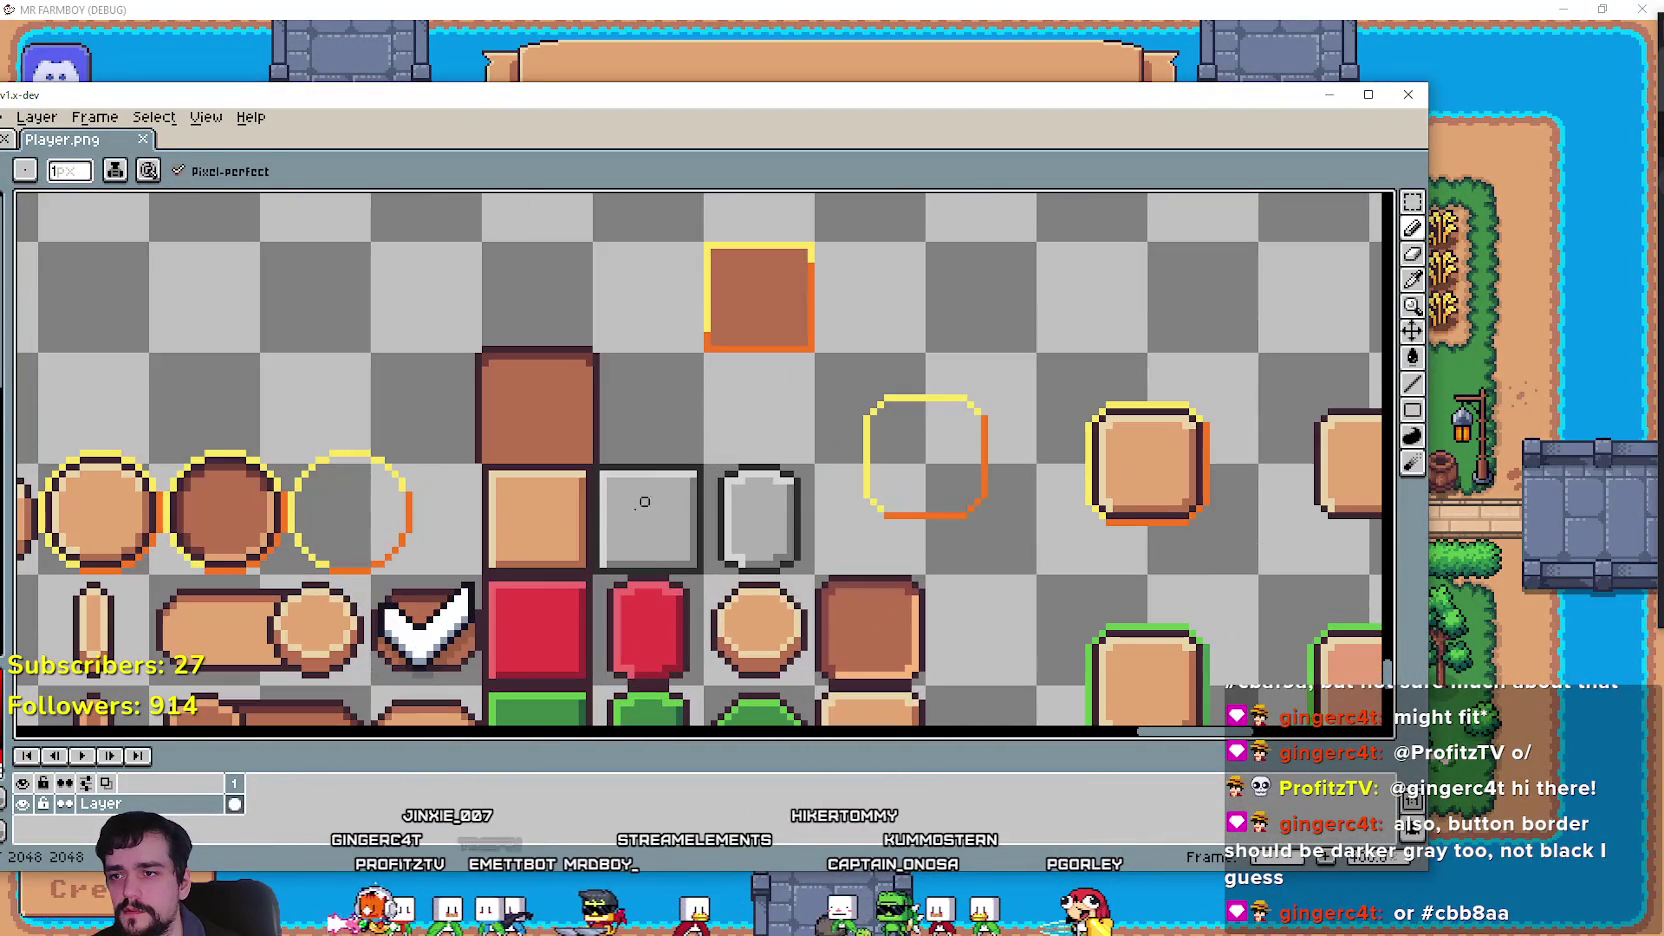
{"action": "scroll", "coordinate": [690, 548], "scroll_direction": "up", "scroll_amount": 2}
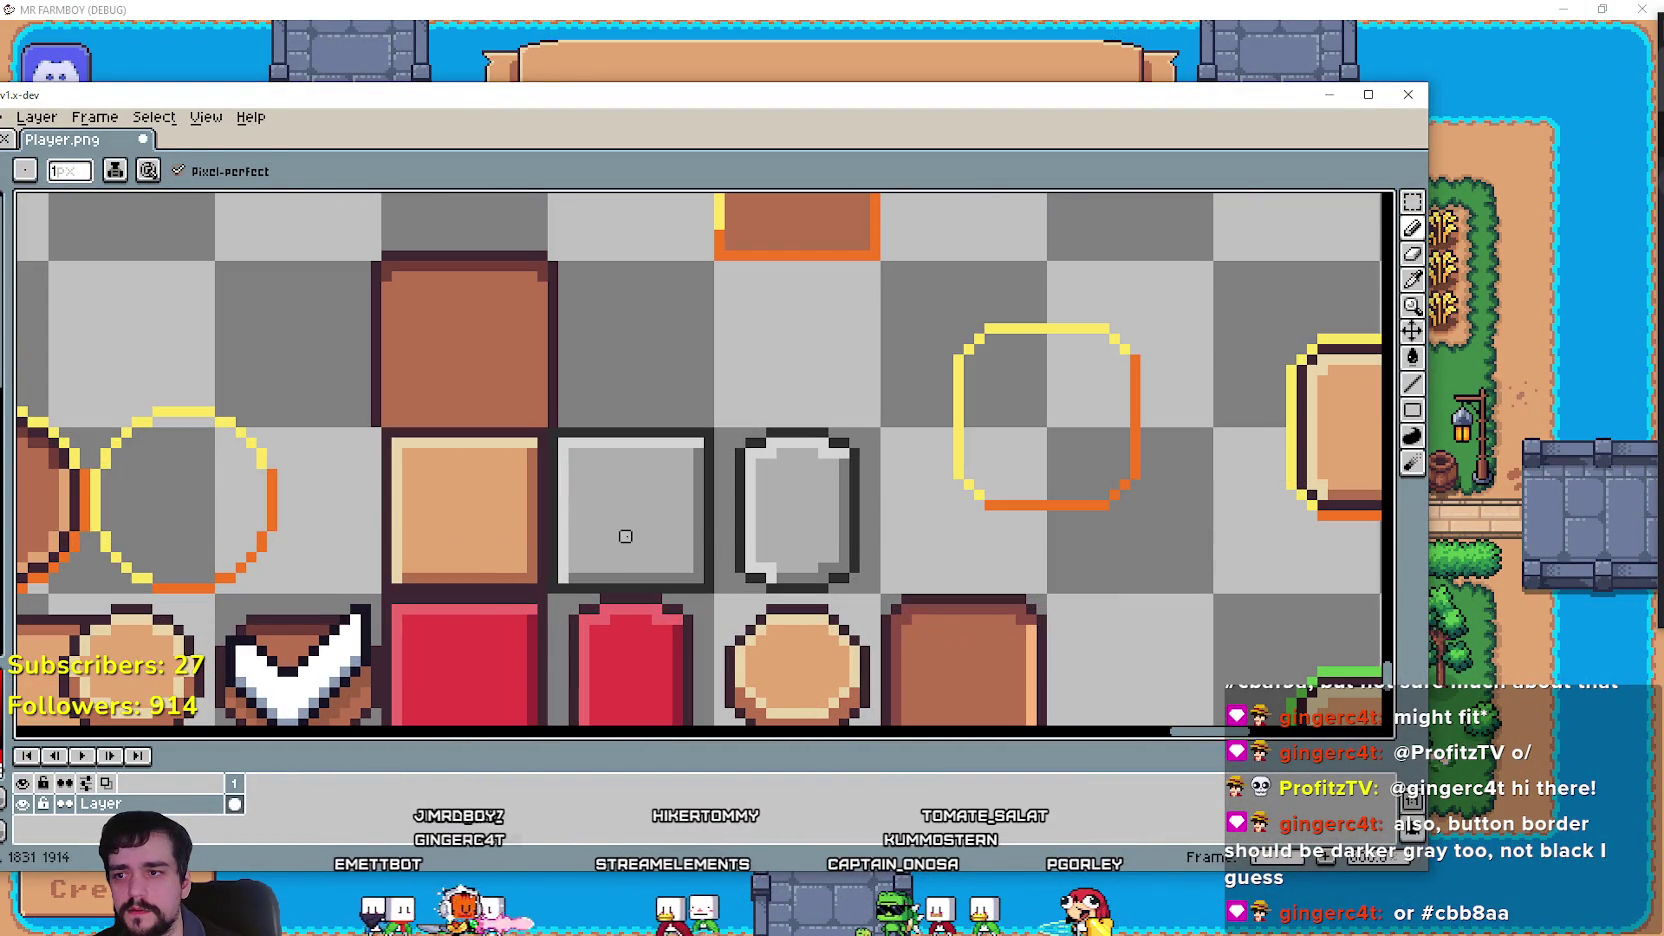
{"action": "key", "text": "v"}
{"action": "left_click", "coordinate": [1412, 201]}
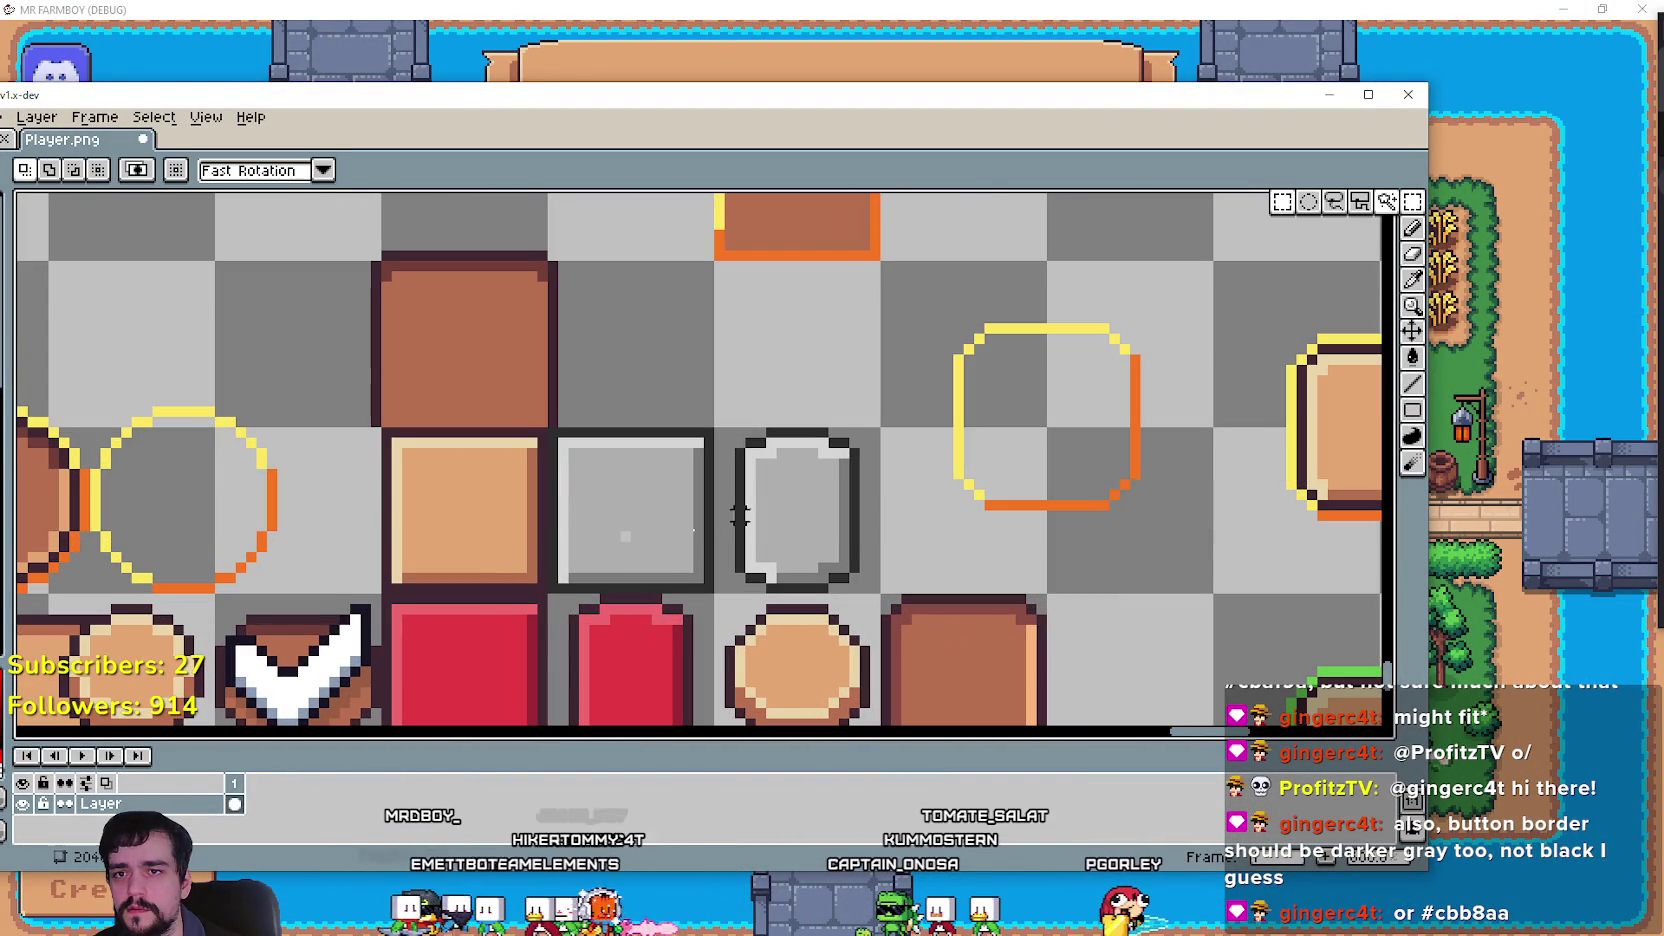
{"action": "mouse_move", "coordinate": [686, 515]}
{"action": "left_mouse_down"}
{"action": "mouse_move", "coordinate": [628, 516]}
{"action": "mouse_move", "coordinate": [760, 520]}
{"action": "mouse_move", "coordinate": [785, 400]}
{"action": "left_mouse_up"}
{"action": "left_click", "coordinate": [977, 503]}
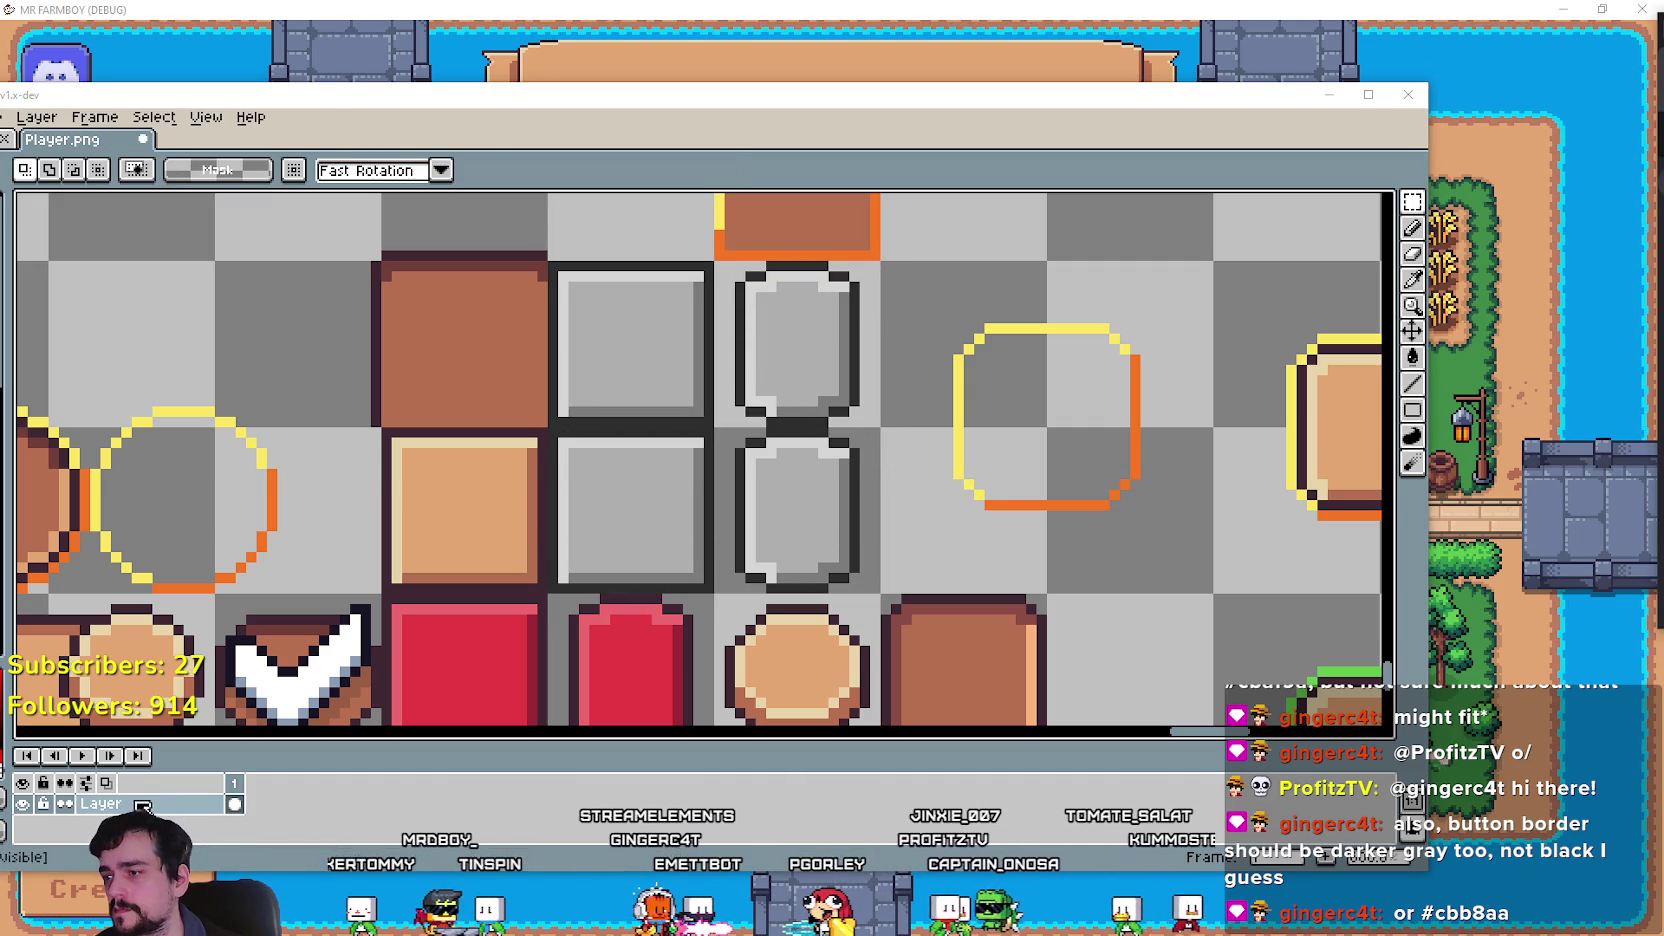
{"action": "left_click_drag", "start_coordinate": [500, 94], "coordinate": [689, 78]}
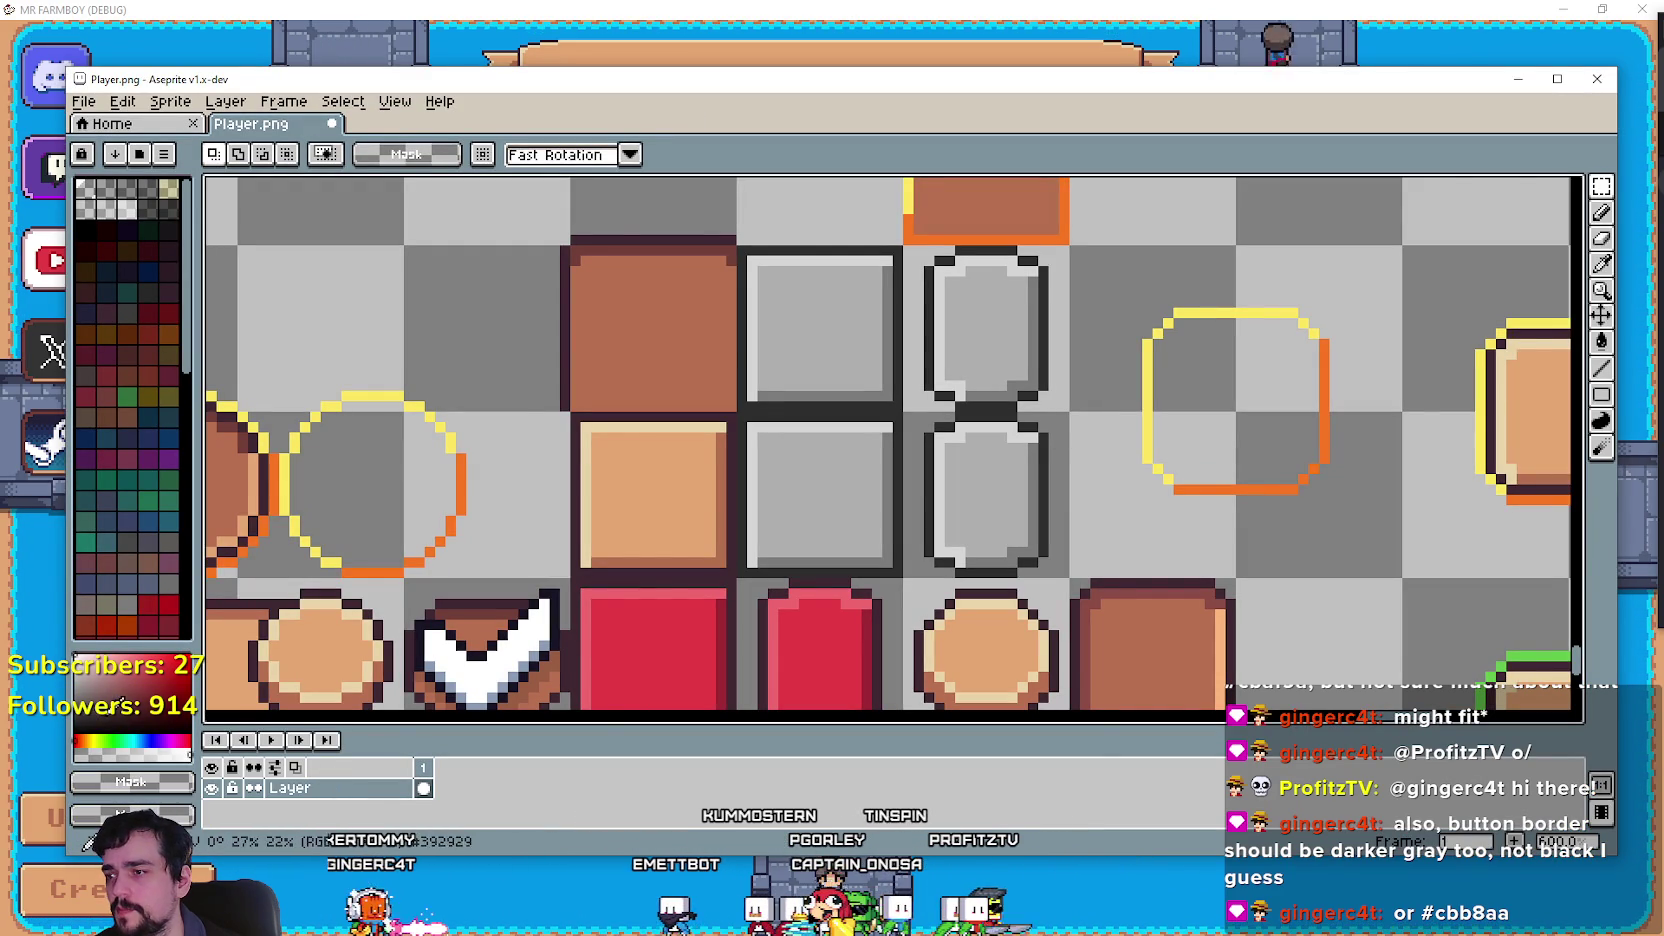
Set the drawing colour to #cbb8aa.
{"action": "left_click", "coordinate": [163, 664]}
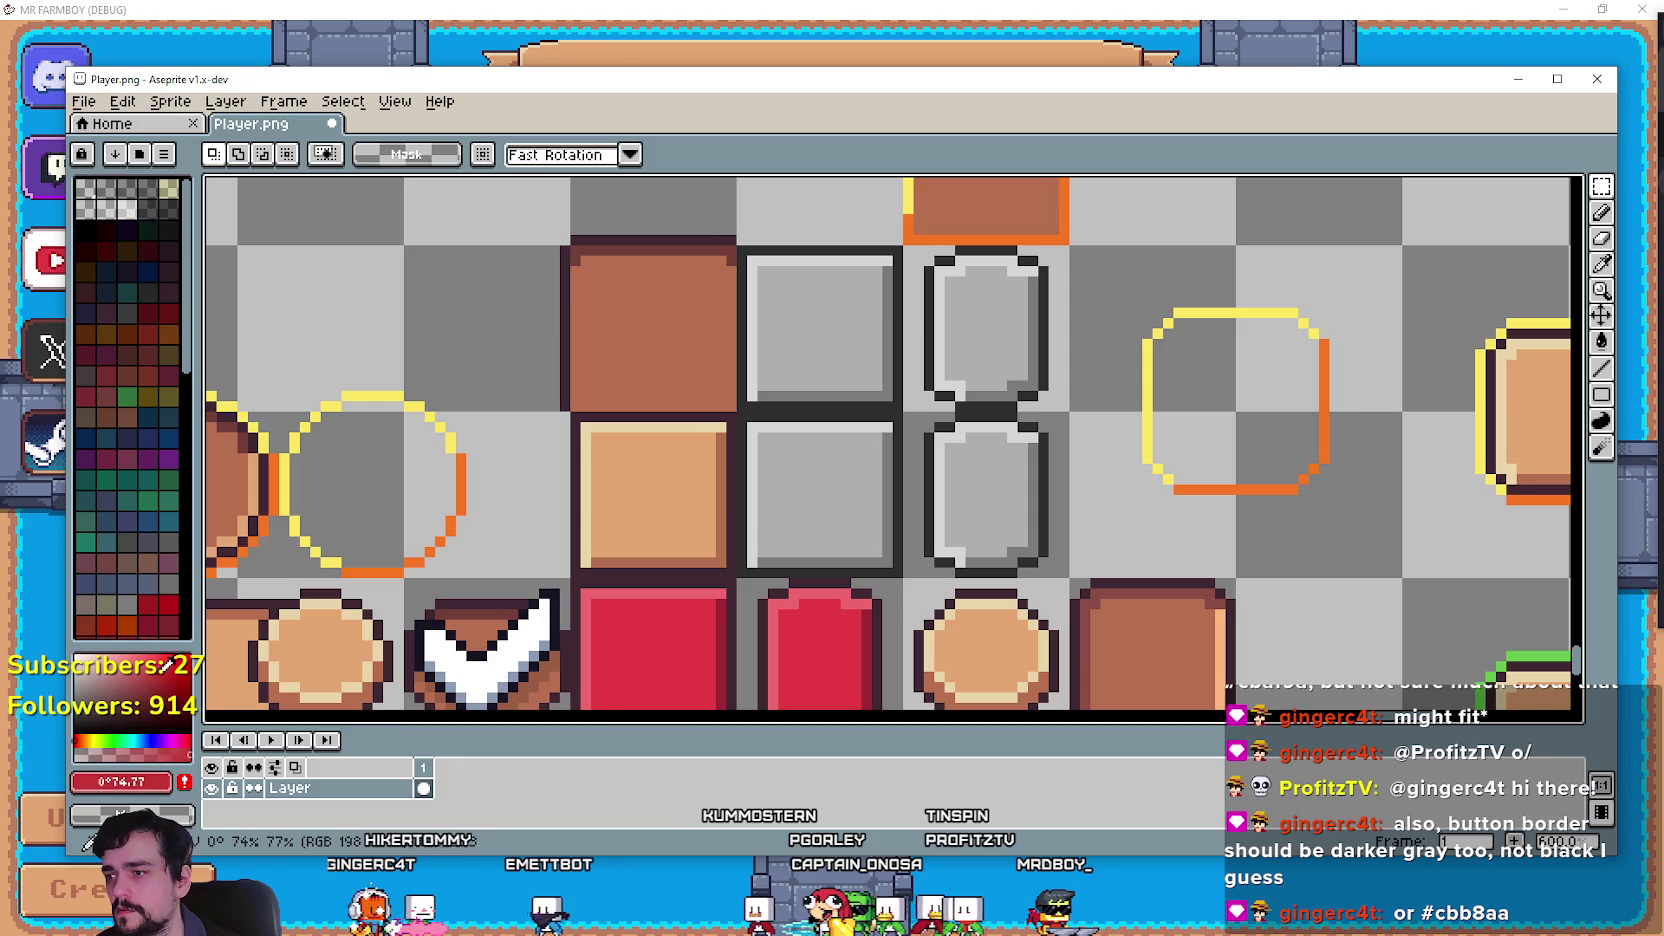
{"action": "left_click", "coordinate": [158, 786]}
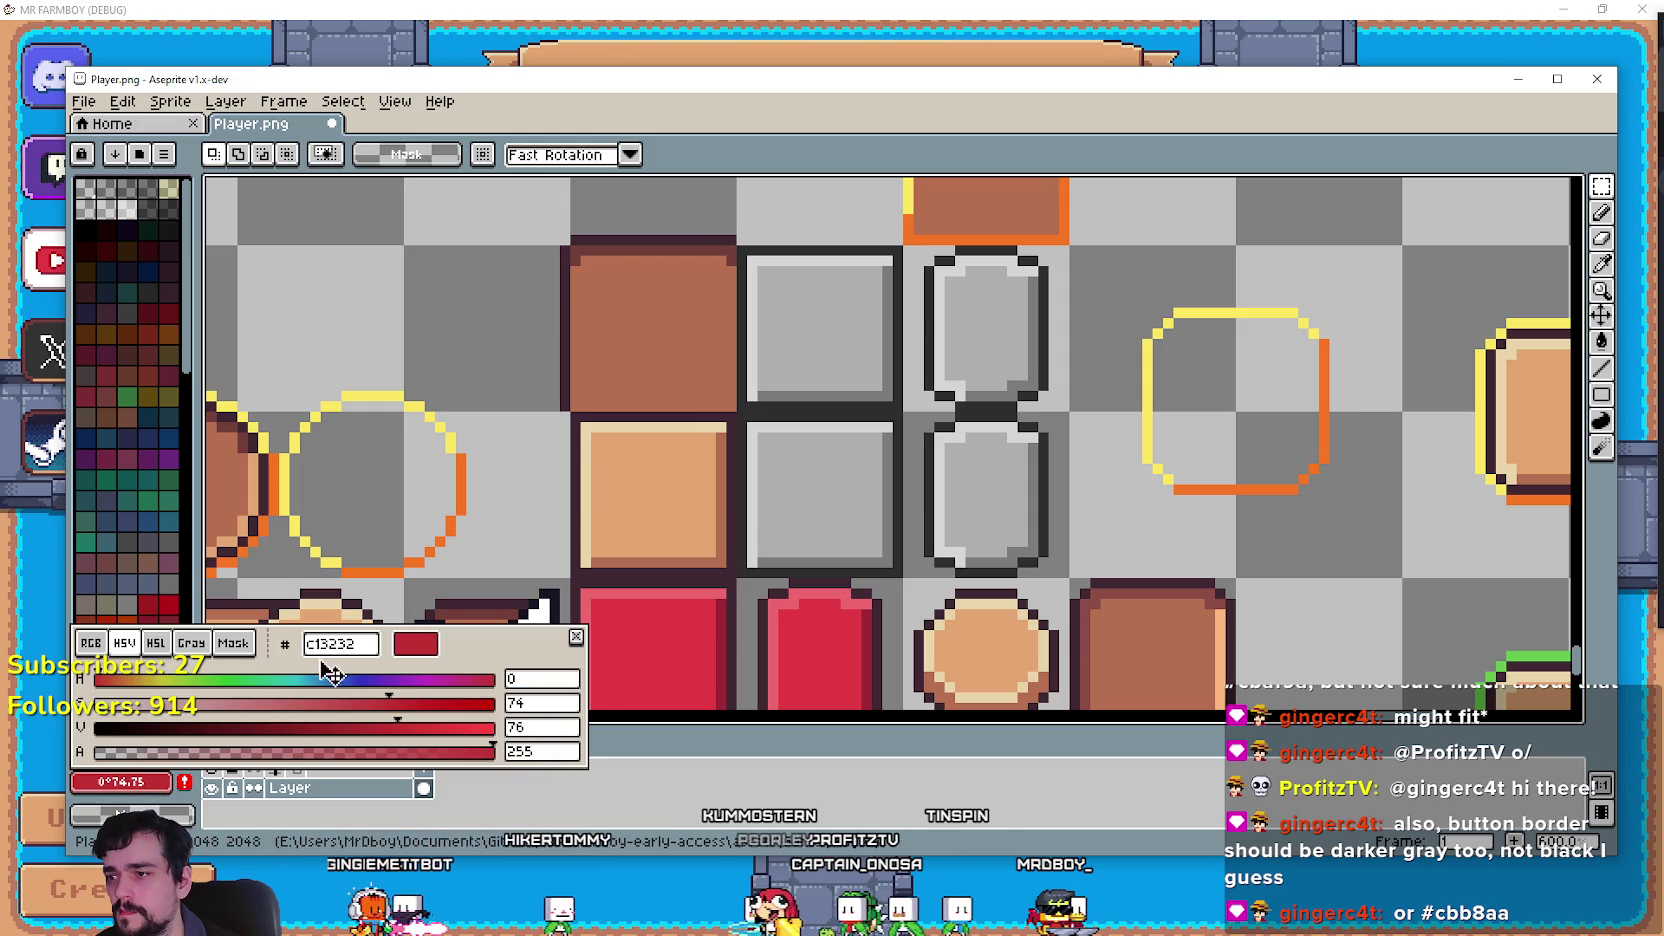
{"action": "type", "text": "cbb8aa"}
{"action": "key", "text": "Return"}
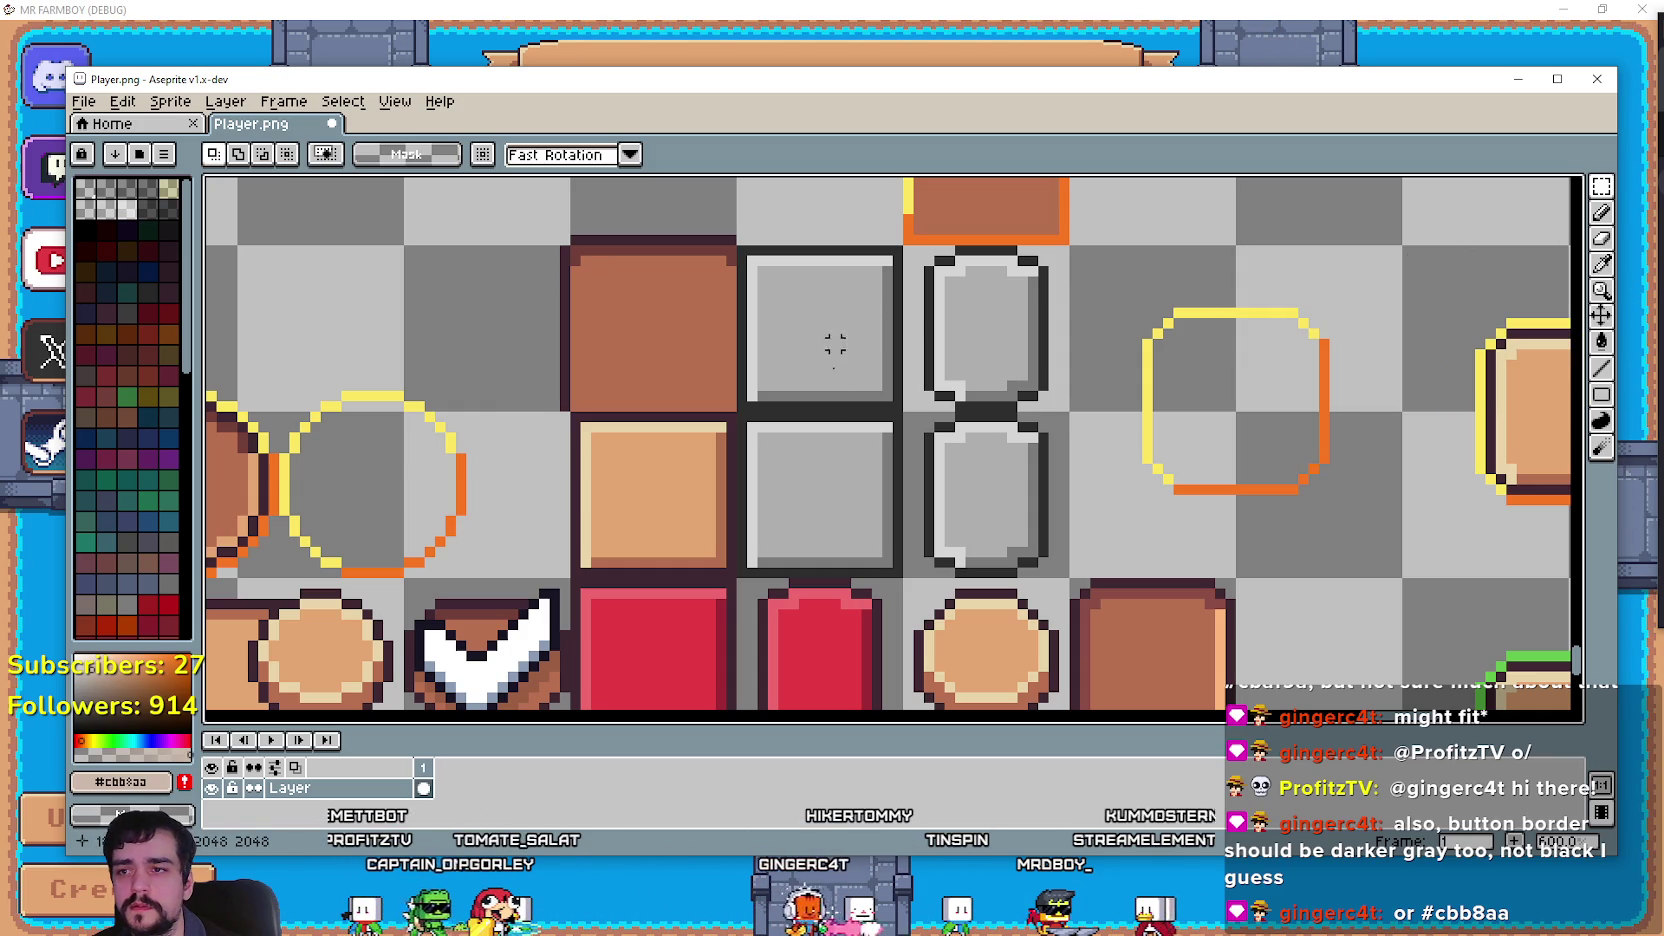
Select the two copied grey tiles and bucket-fill their grey interiors with the beige colour.
{"action": "left_click_drag", "start_coordinate": [862, 342], "coordinate": [951, 334]}
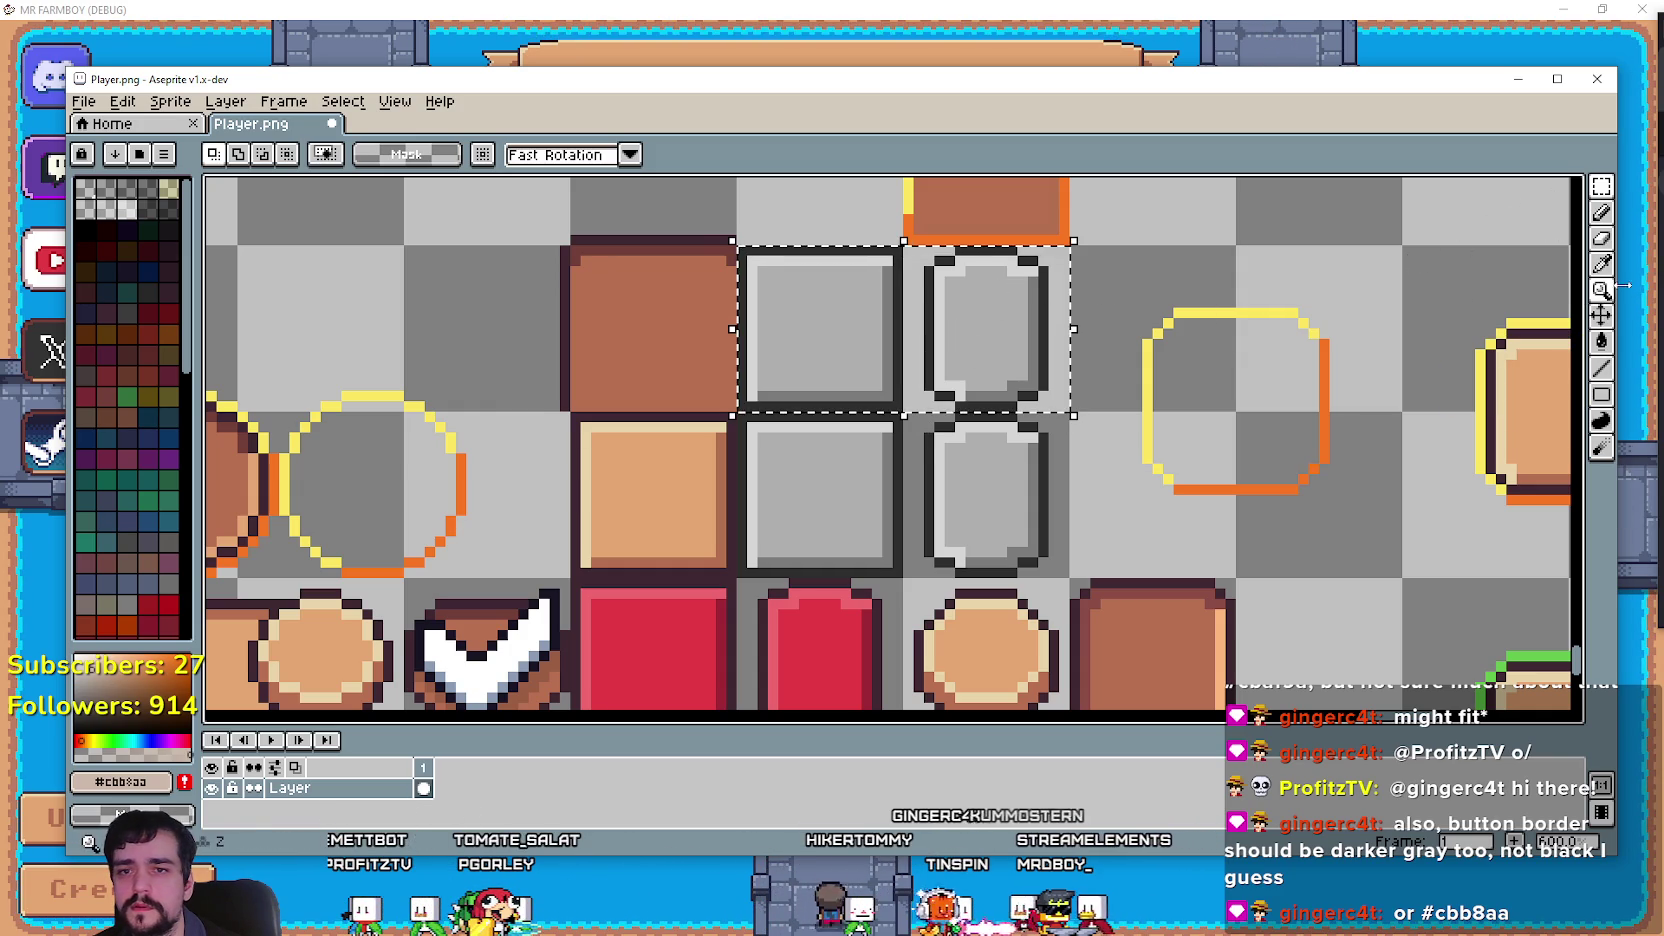
{"action": "left_click", "coordinate": [1603, 340]}
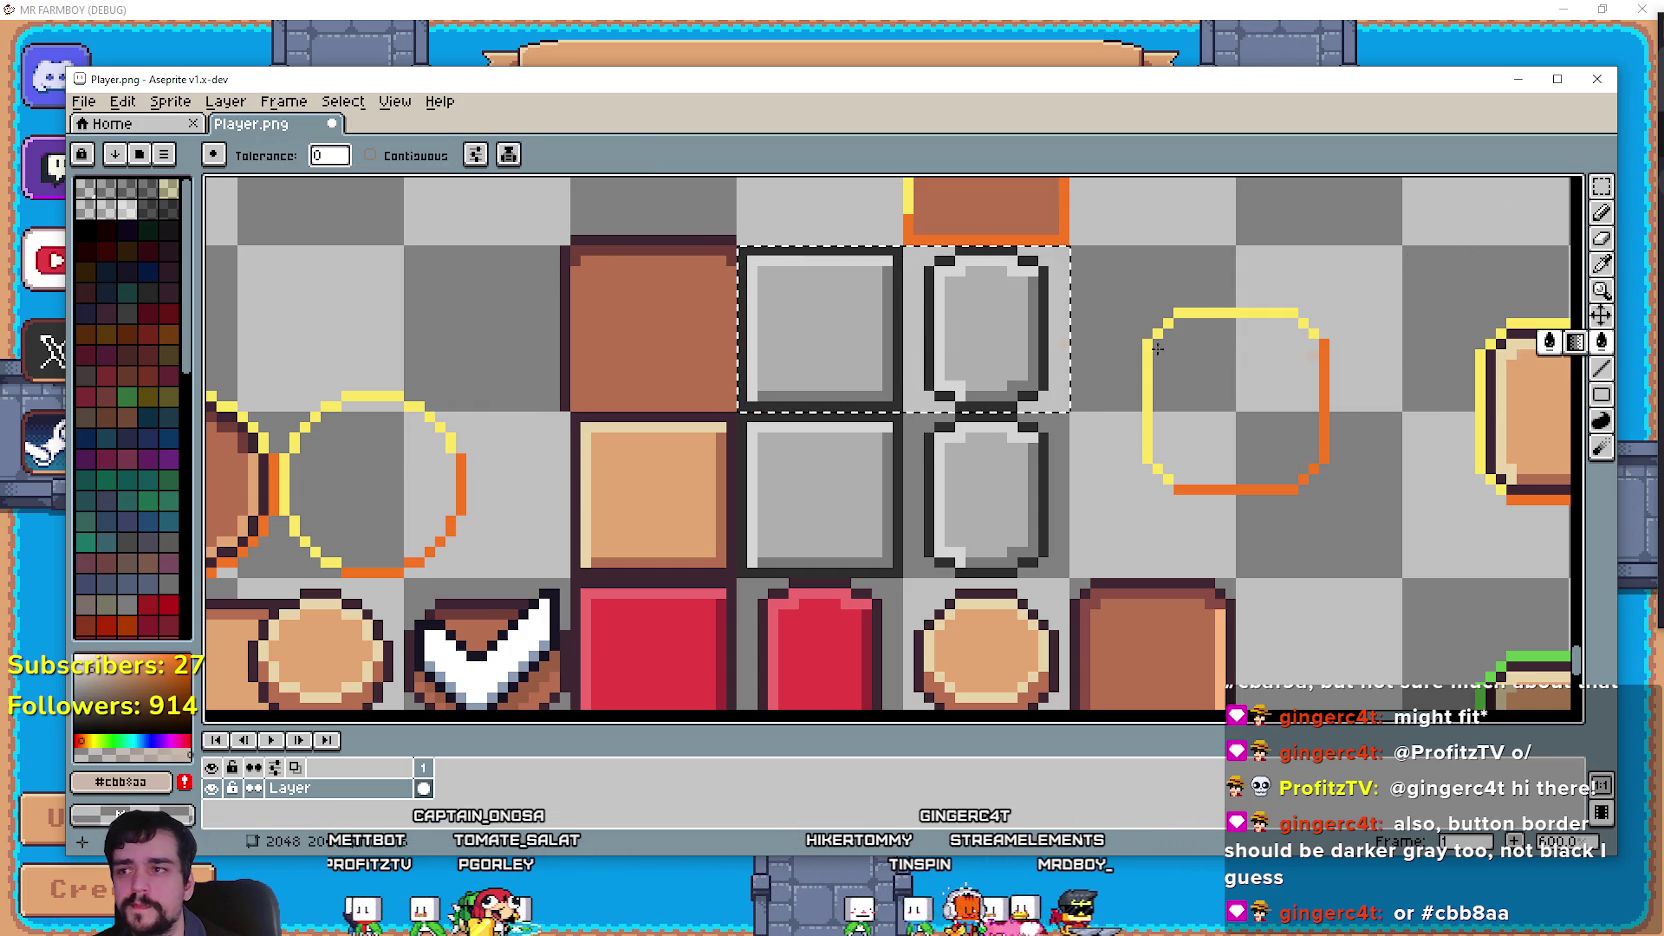
{"action": "left_click", "coordinate": [818, 318]}
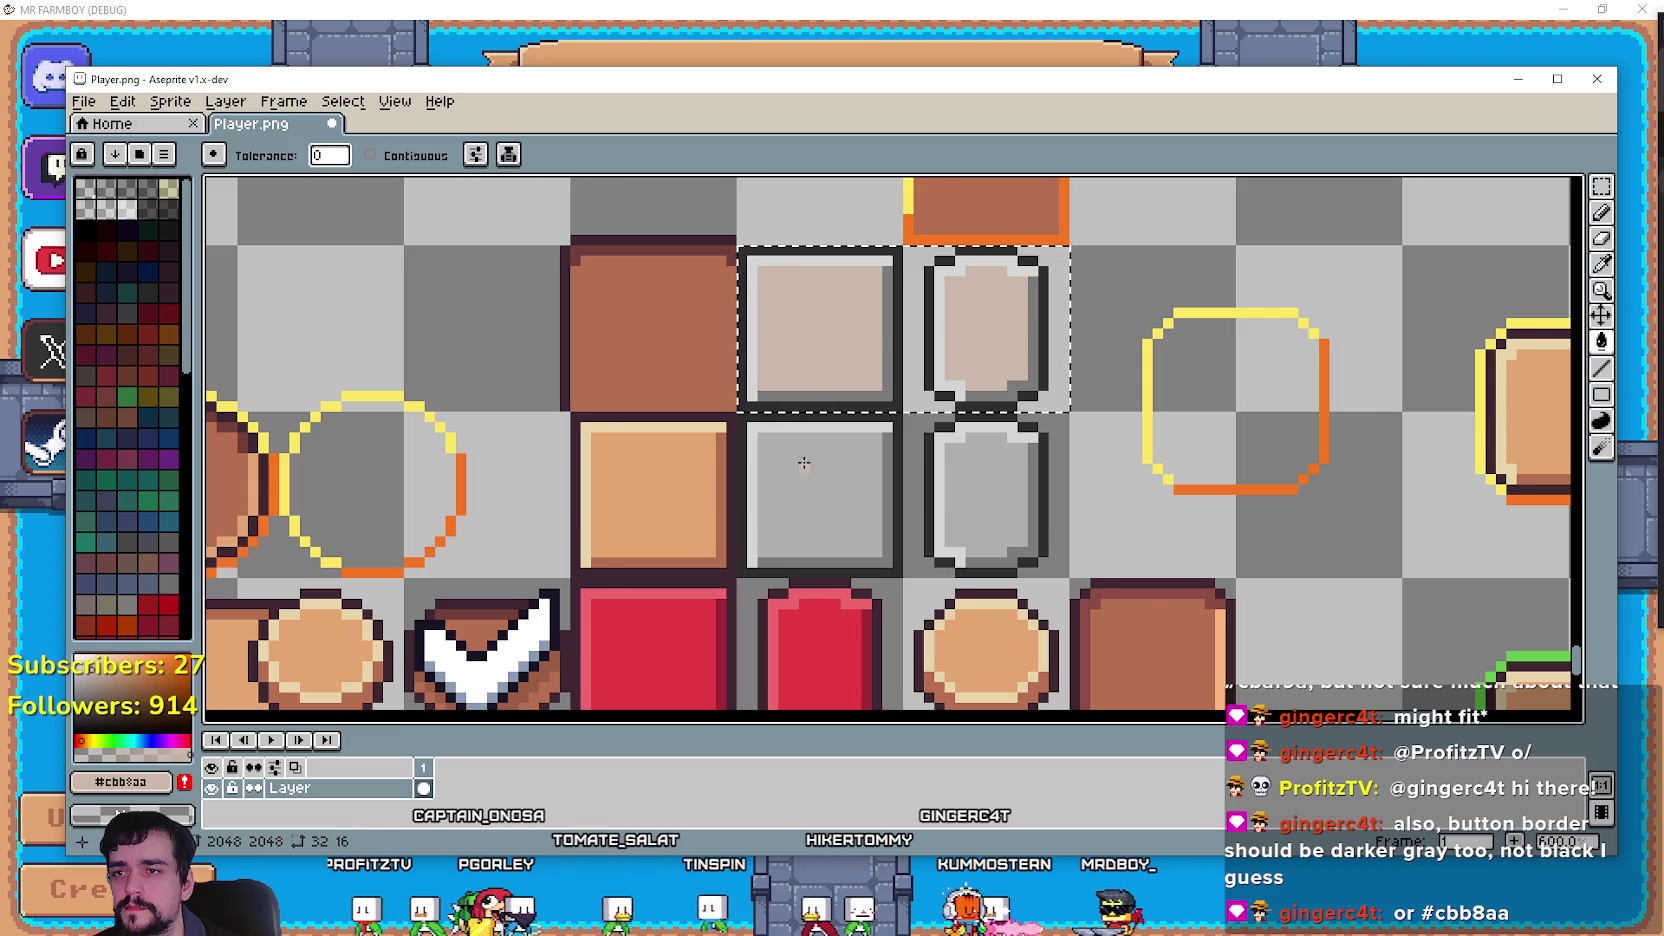
{"action": "scroll", "coordinate": [803, 458], "scroll_direction": "down", "scroll_amount": 1}
{"action": "scroll", "coordinate": [803, 457], "scroll_direction": "down", "scroll_amount": 2}
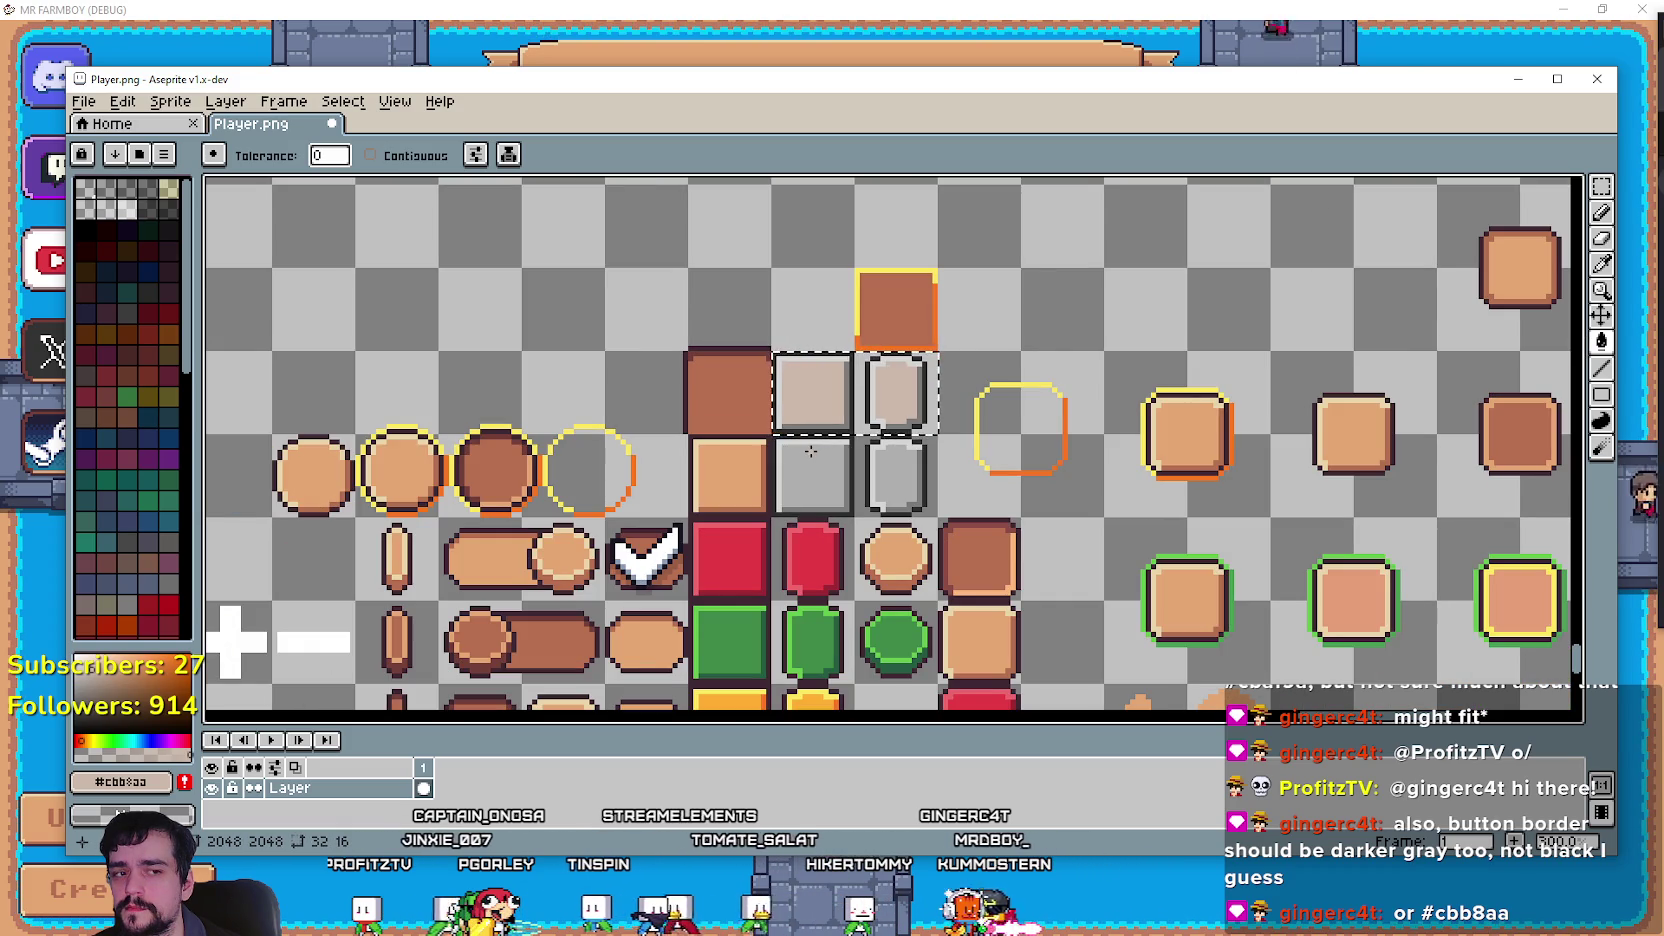
{"action": "scroll", "coordinate": [817, 363], "scroll_direction": "up", "scroll_amount": 1}
{"action": "scroll", "coordinate": [817, 363], "scroll_direction": "up", "scroll_amount": 2}
{"action": "scroll", "coordinate": [817, 363], "scroll_direction": "down", "scroll_amount": 1}
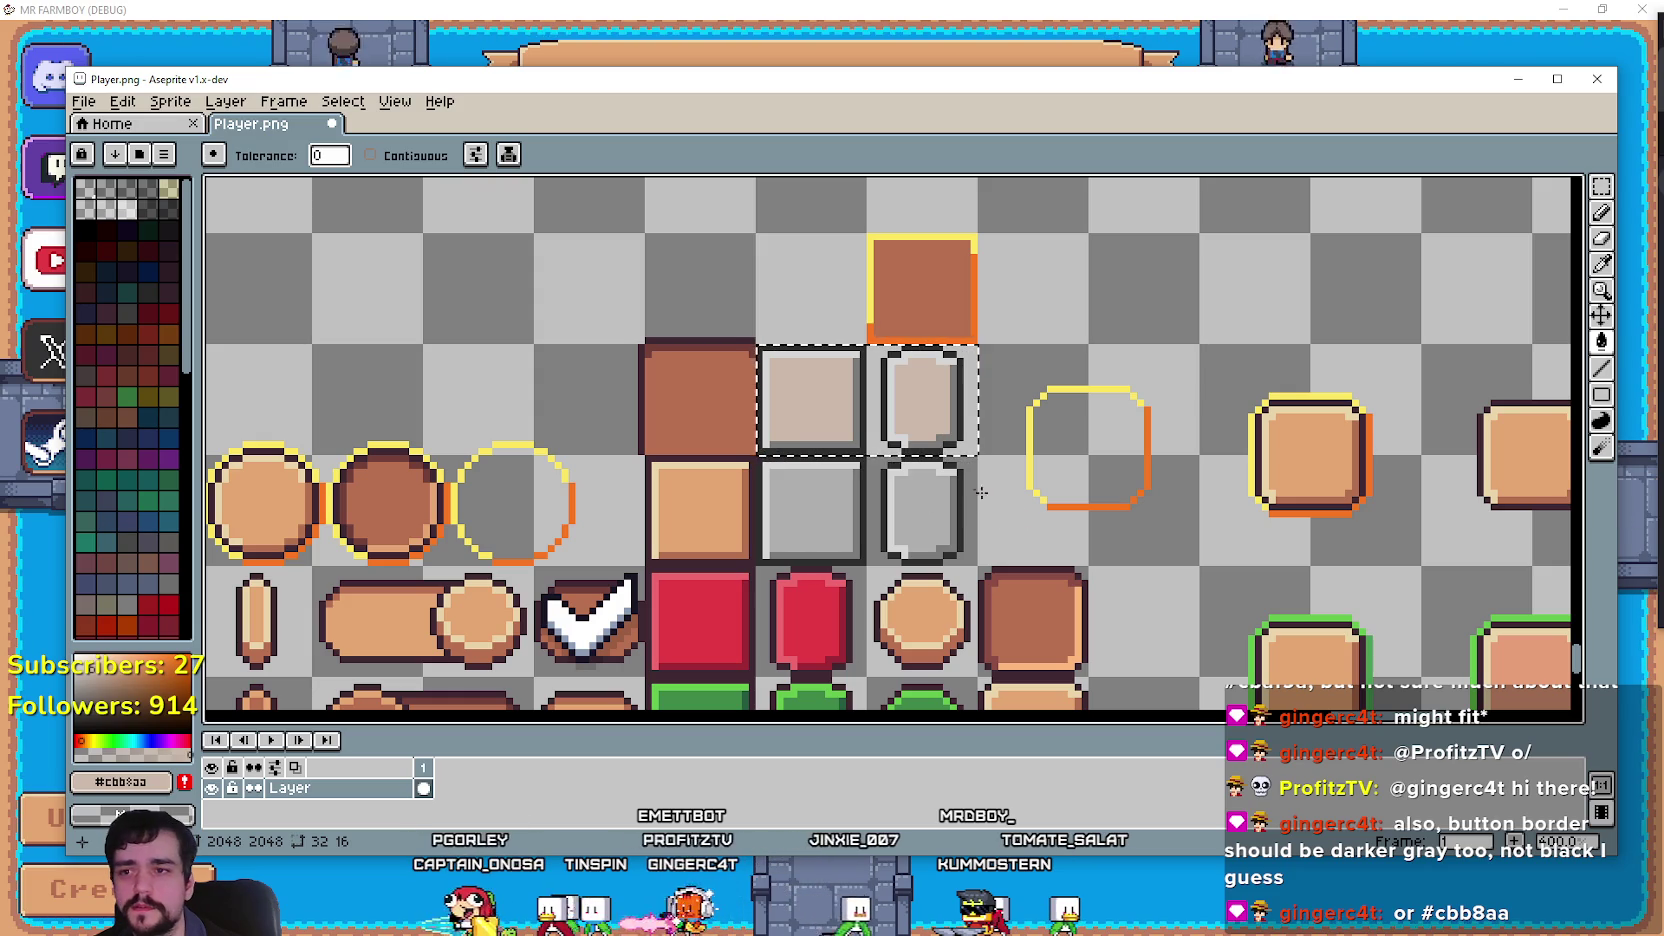
{"action": "scroll", "coordinate": [942, 529], "scroll_direction": "up", "scroll_amount": 1}
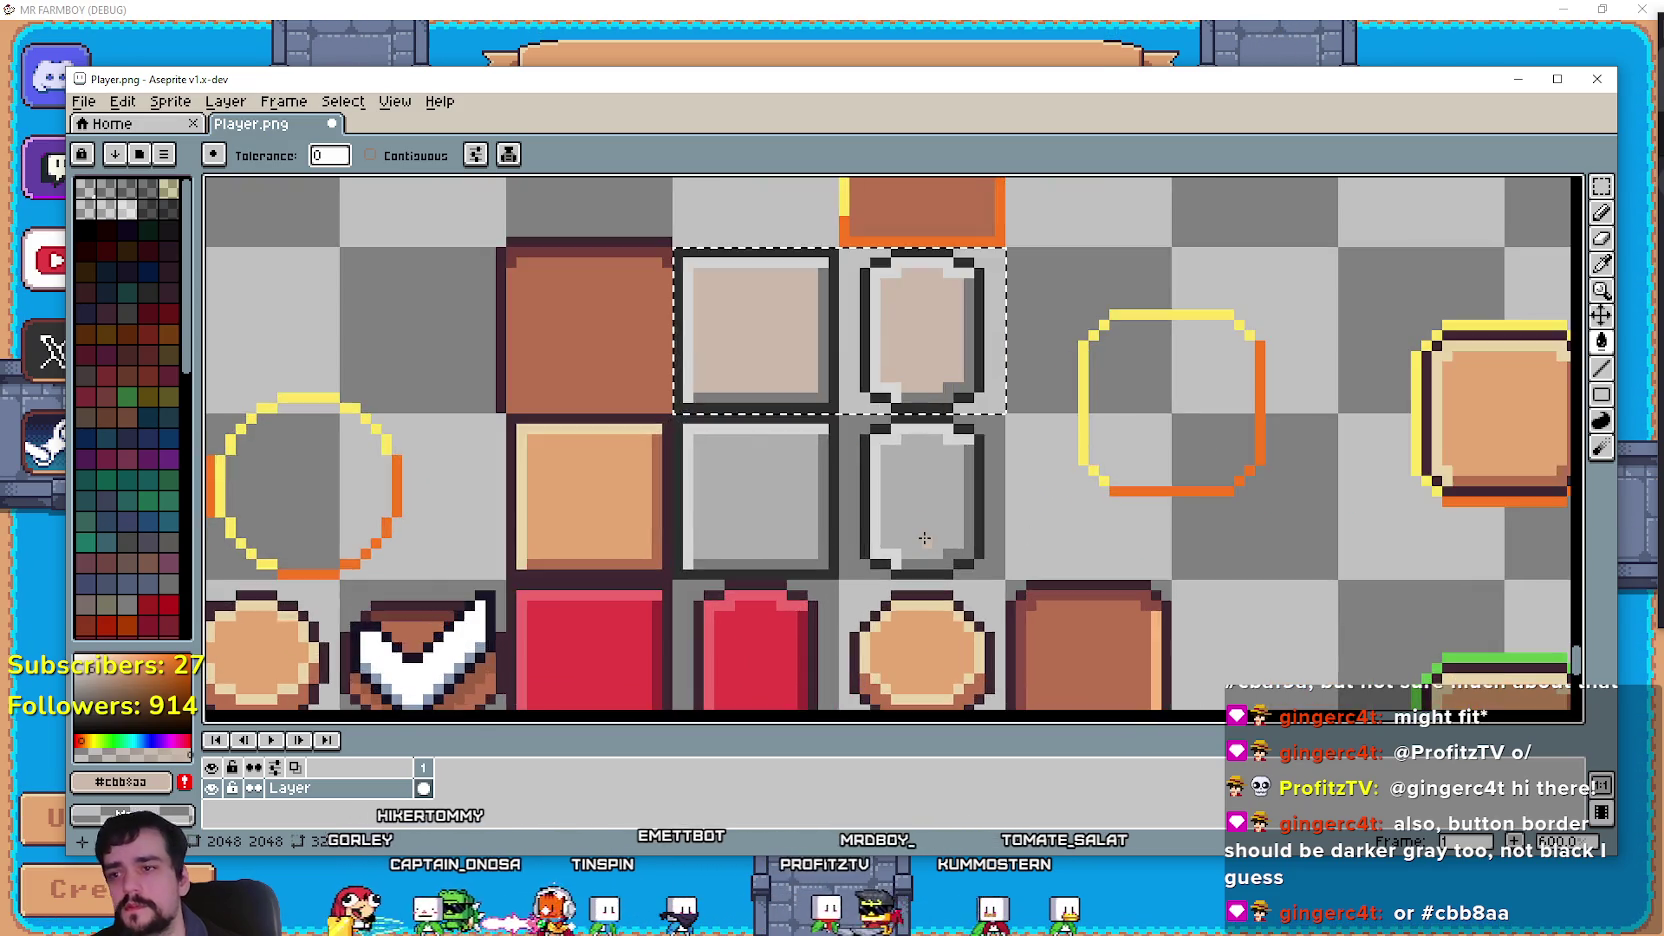
{"action": "scroll", "coordinate": [942, 529], "scroll_direction": "down", "scroll_amount": 5}
{"action": "scroll", "coordinate": [942, 529], "scroll_direction": "up", "scroll_amount": 5}
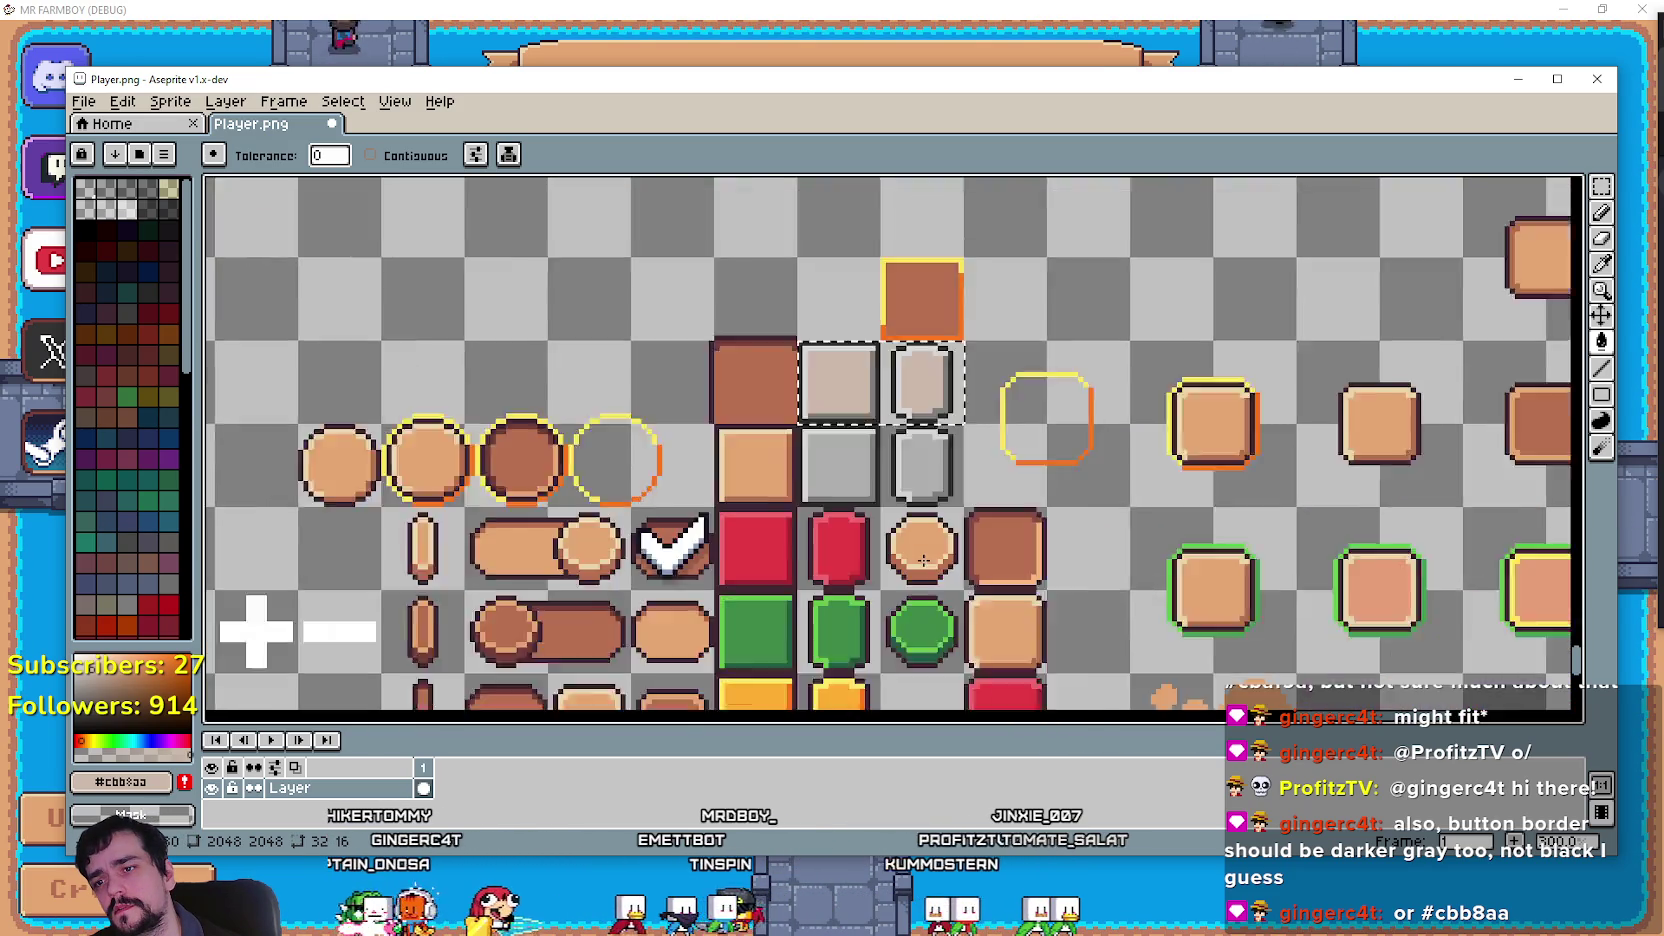
{"action": "scroll", "coordinate": [991, 550], "scroll_direction": "down", "scroll_amount": 3}
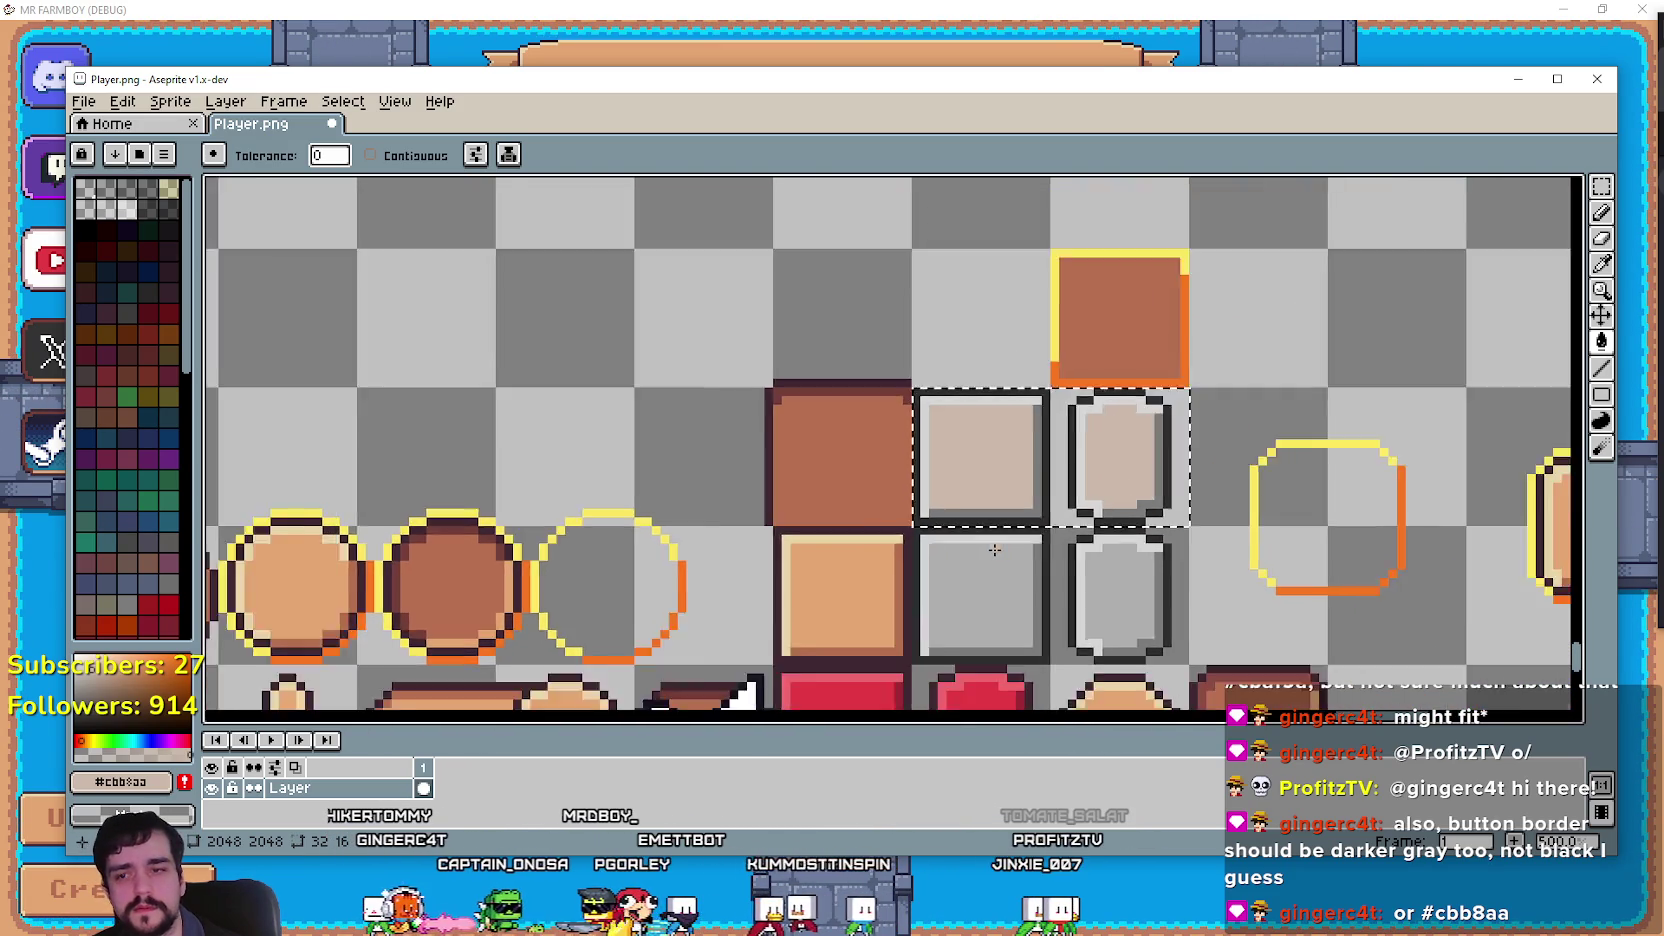
{"action": "scroll", "coordinate": [893, 517], "scroll_direction": "up", "scroll_amount": 1}
{"action": "scroll", "coordinate": [894, 519], "scroll_direction": "down", "scroll_amount": 2}
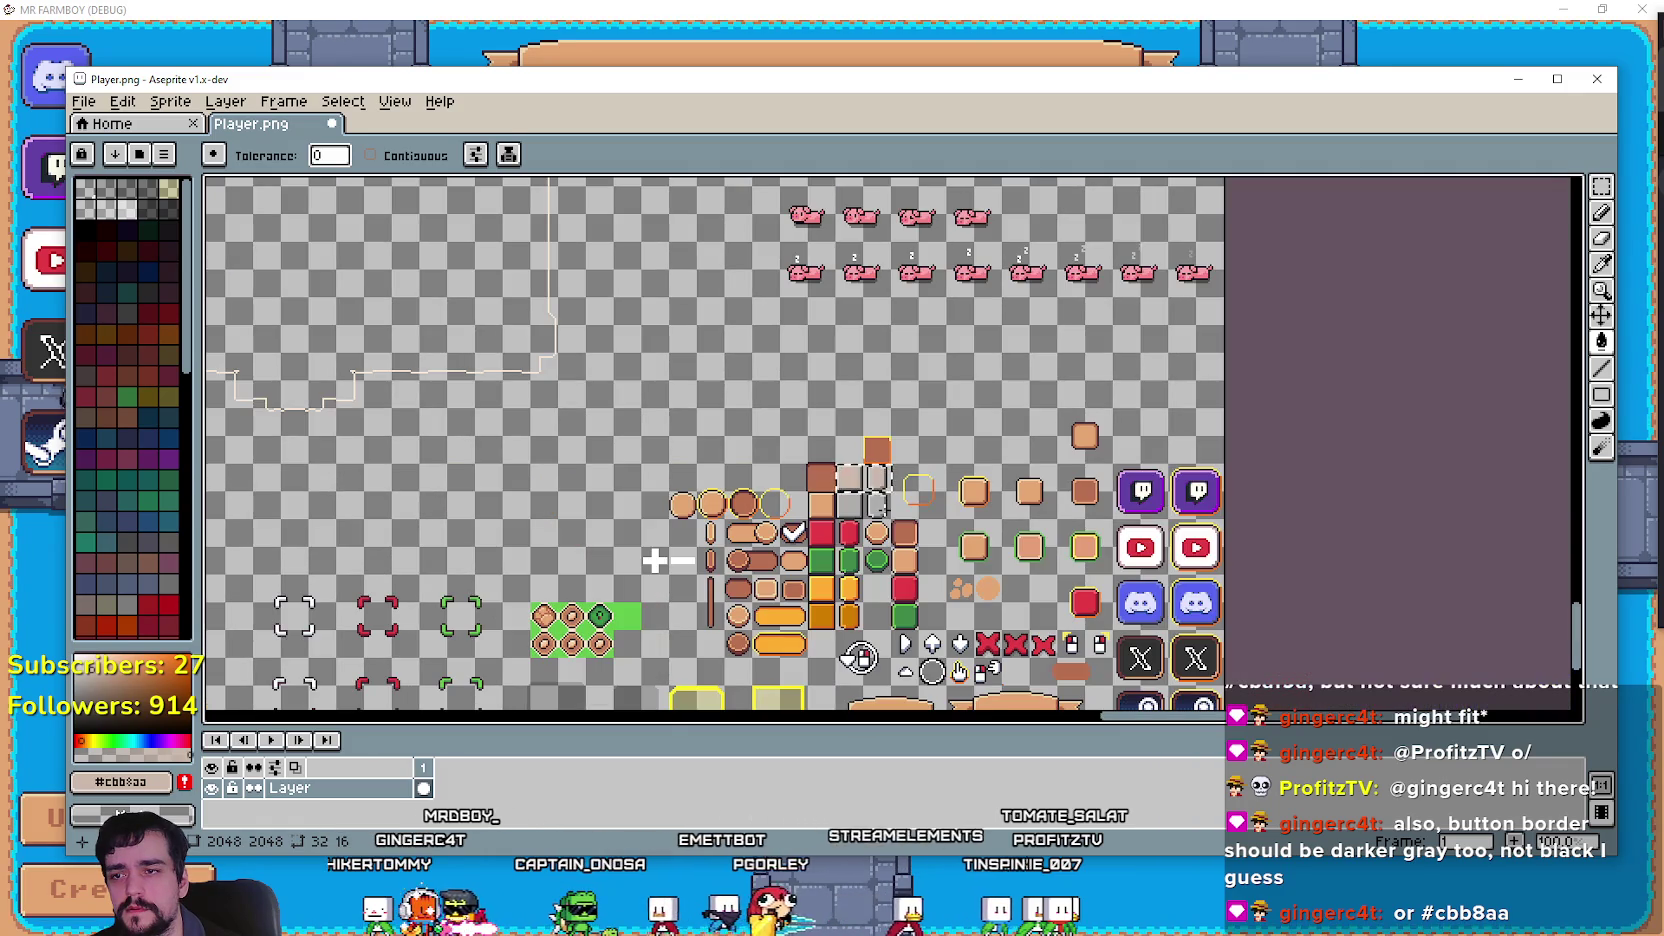
{"action": "scroll", "coordinate": [876, 505], "scroll_direction": "up", "scroll_amount": 2}
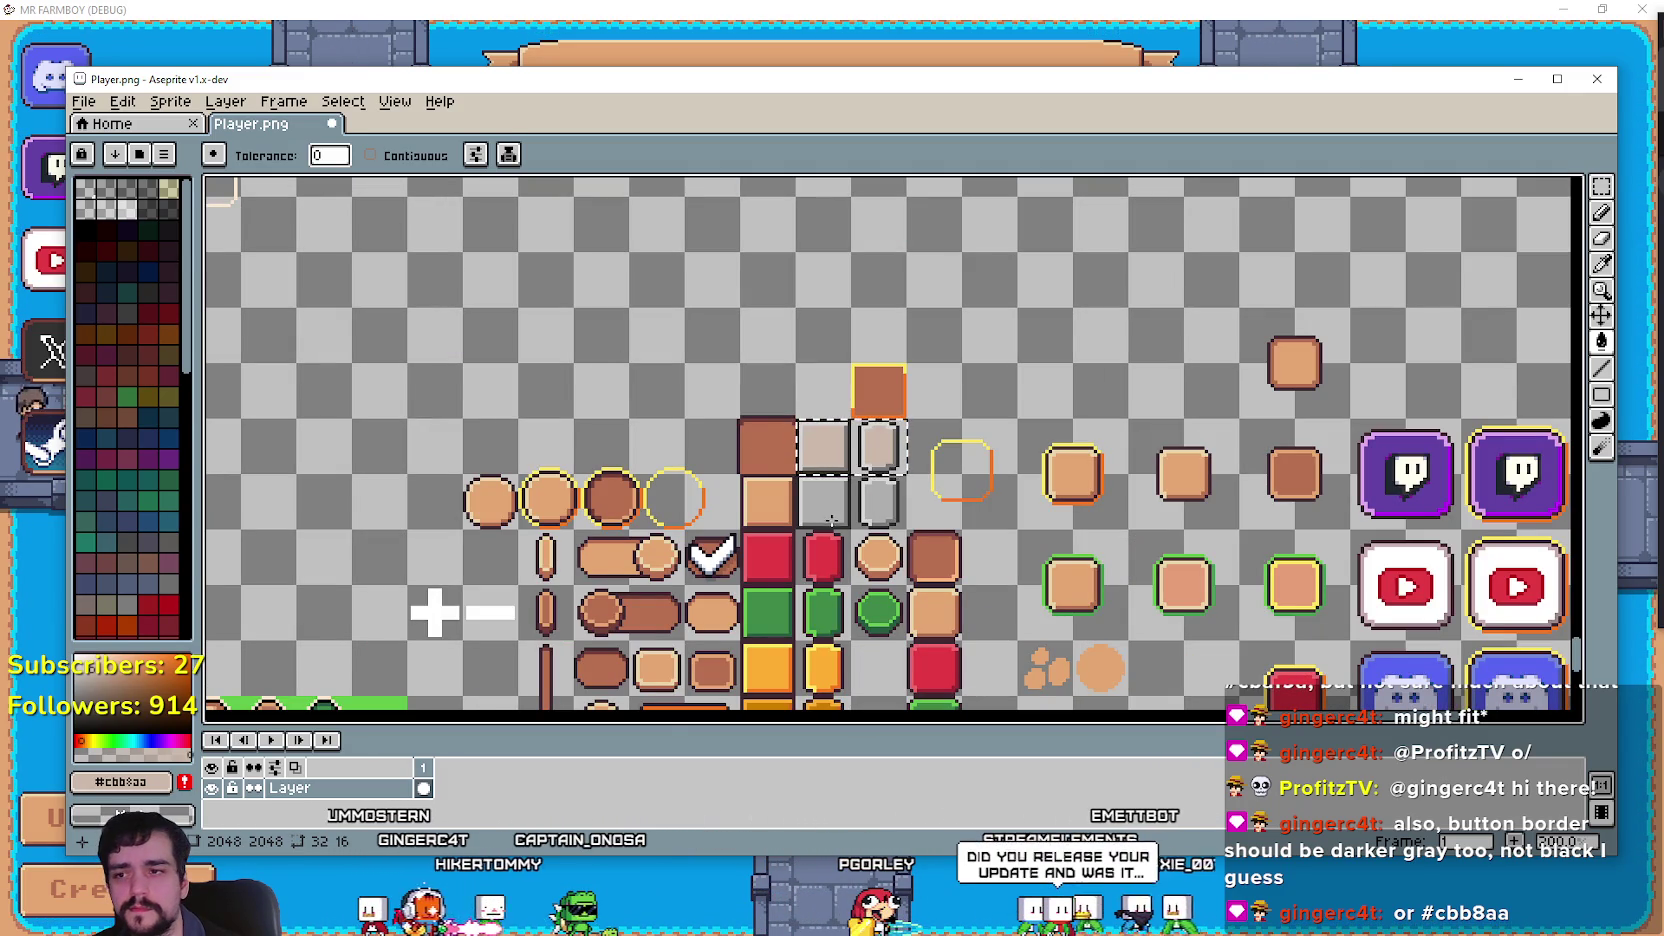
{"action": "scroll", "coordinate": [805, 391], "scroll_direction": "up", "scroll_amount": 3}
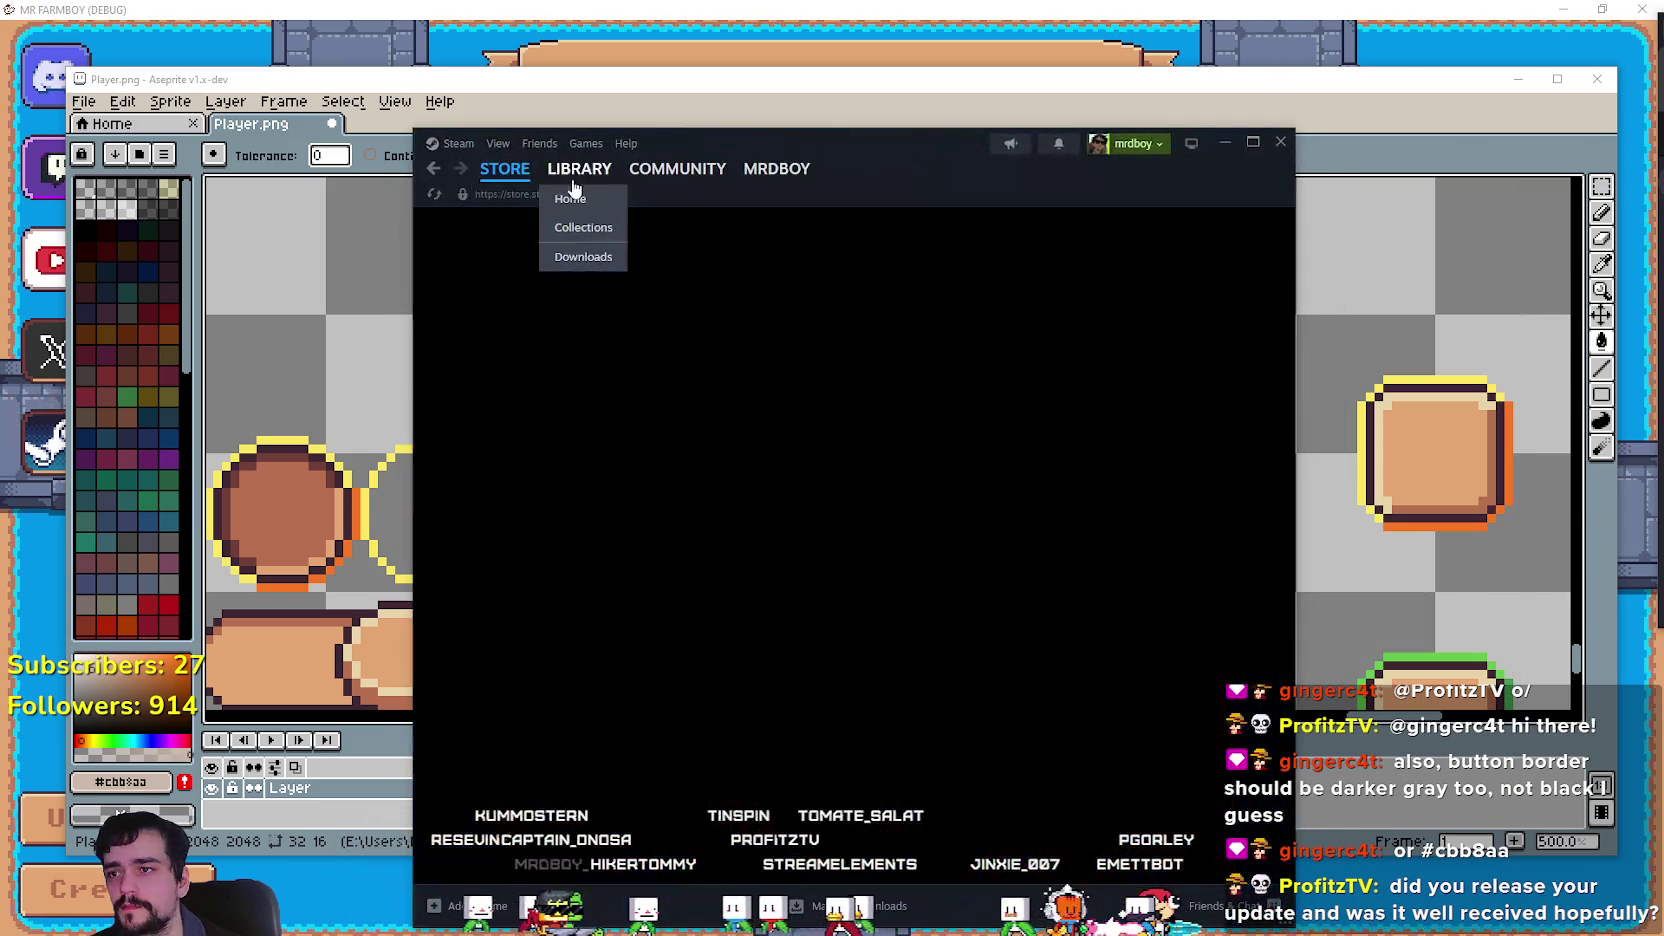
Go from the Steam library to the MR FARMBOY store page.
{"action": "left_click", "coordinate": [575, 185]}
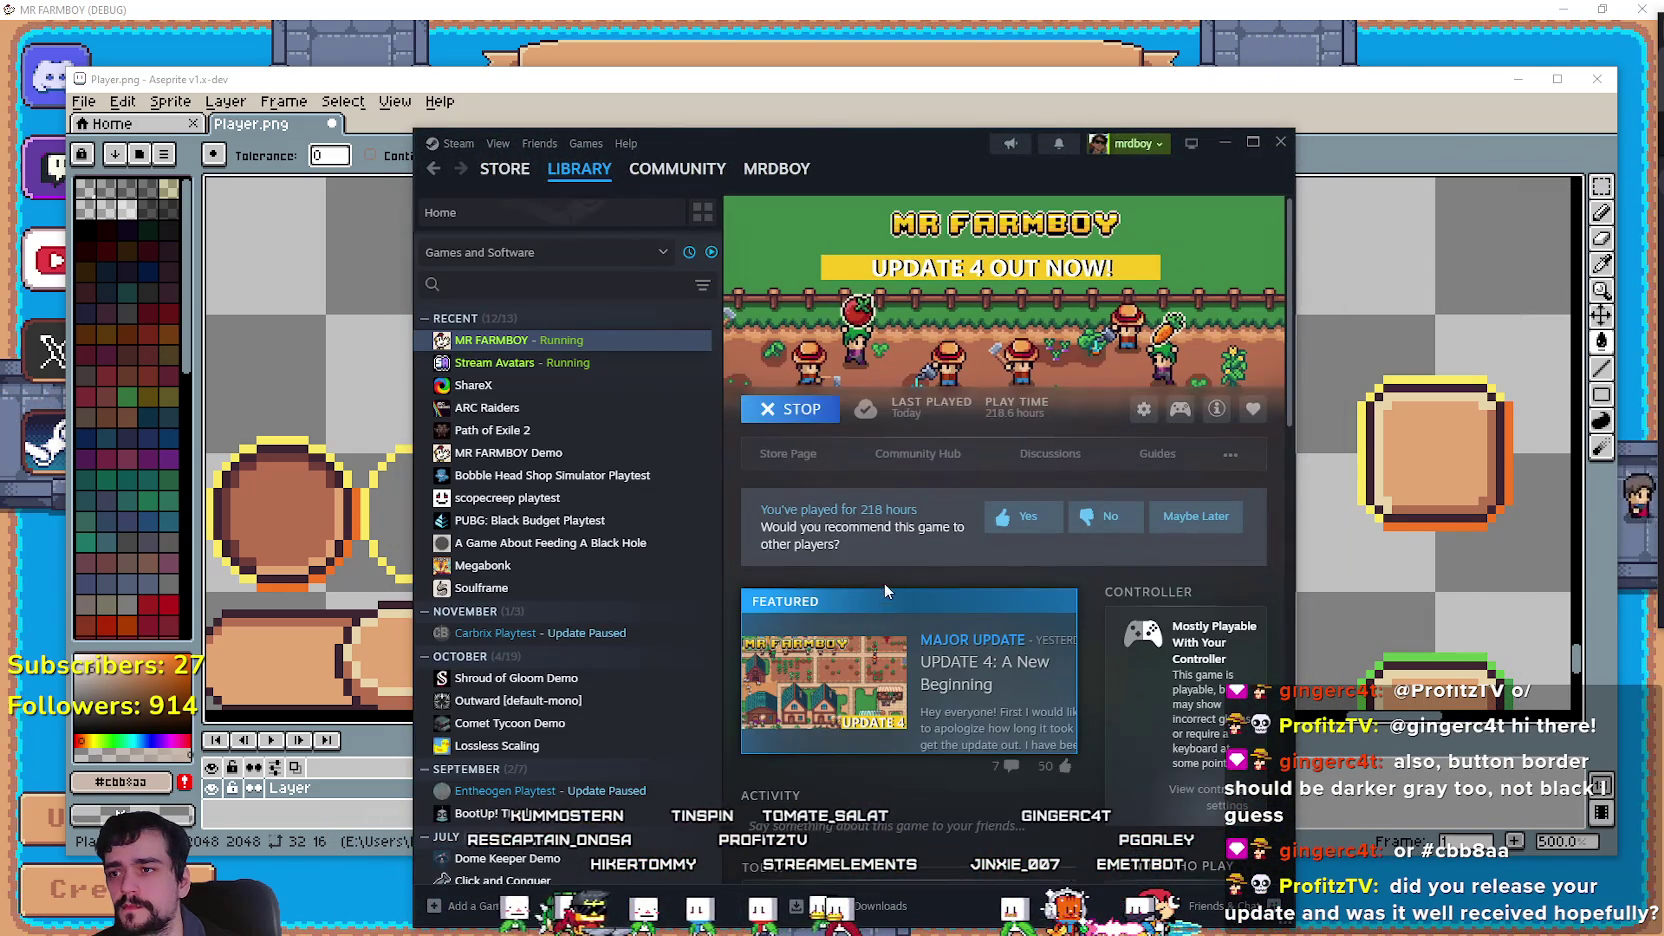
{"action": "left_click", "coordinate": [789, 454]}
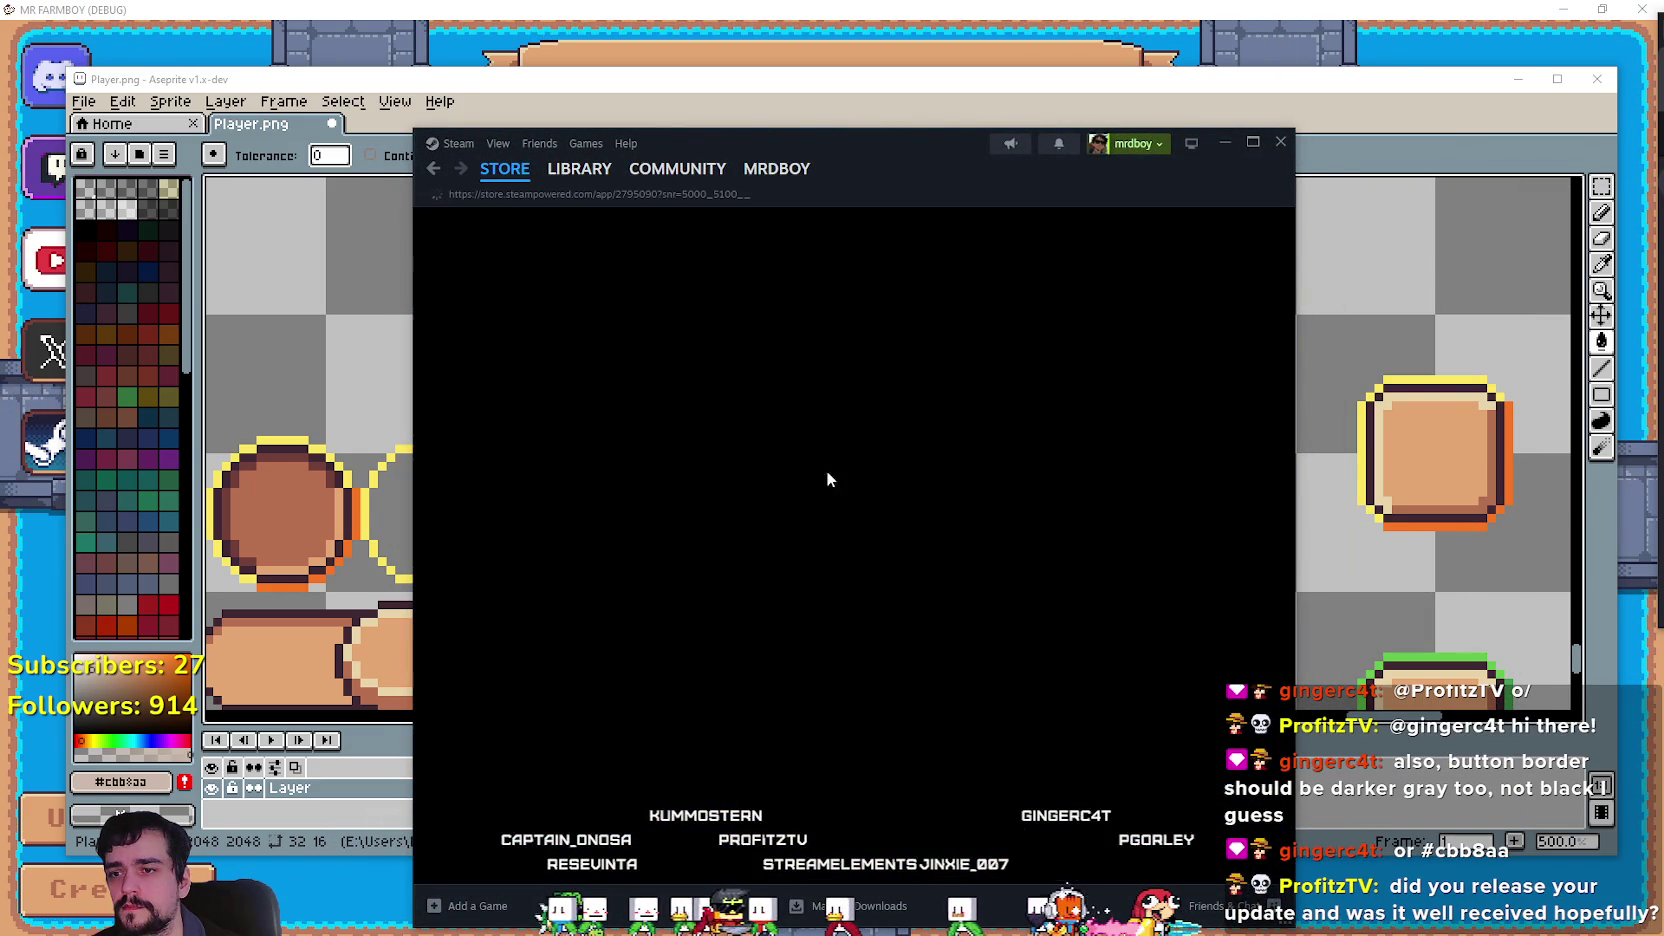
{"action": "left_click_drag", "start_coordinate": [978, 150], "coordinate": [963, 72]}
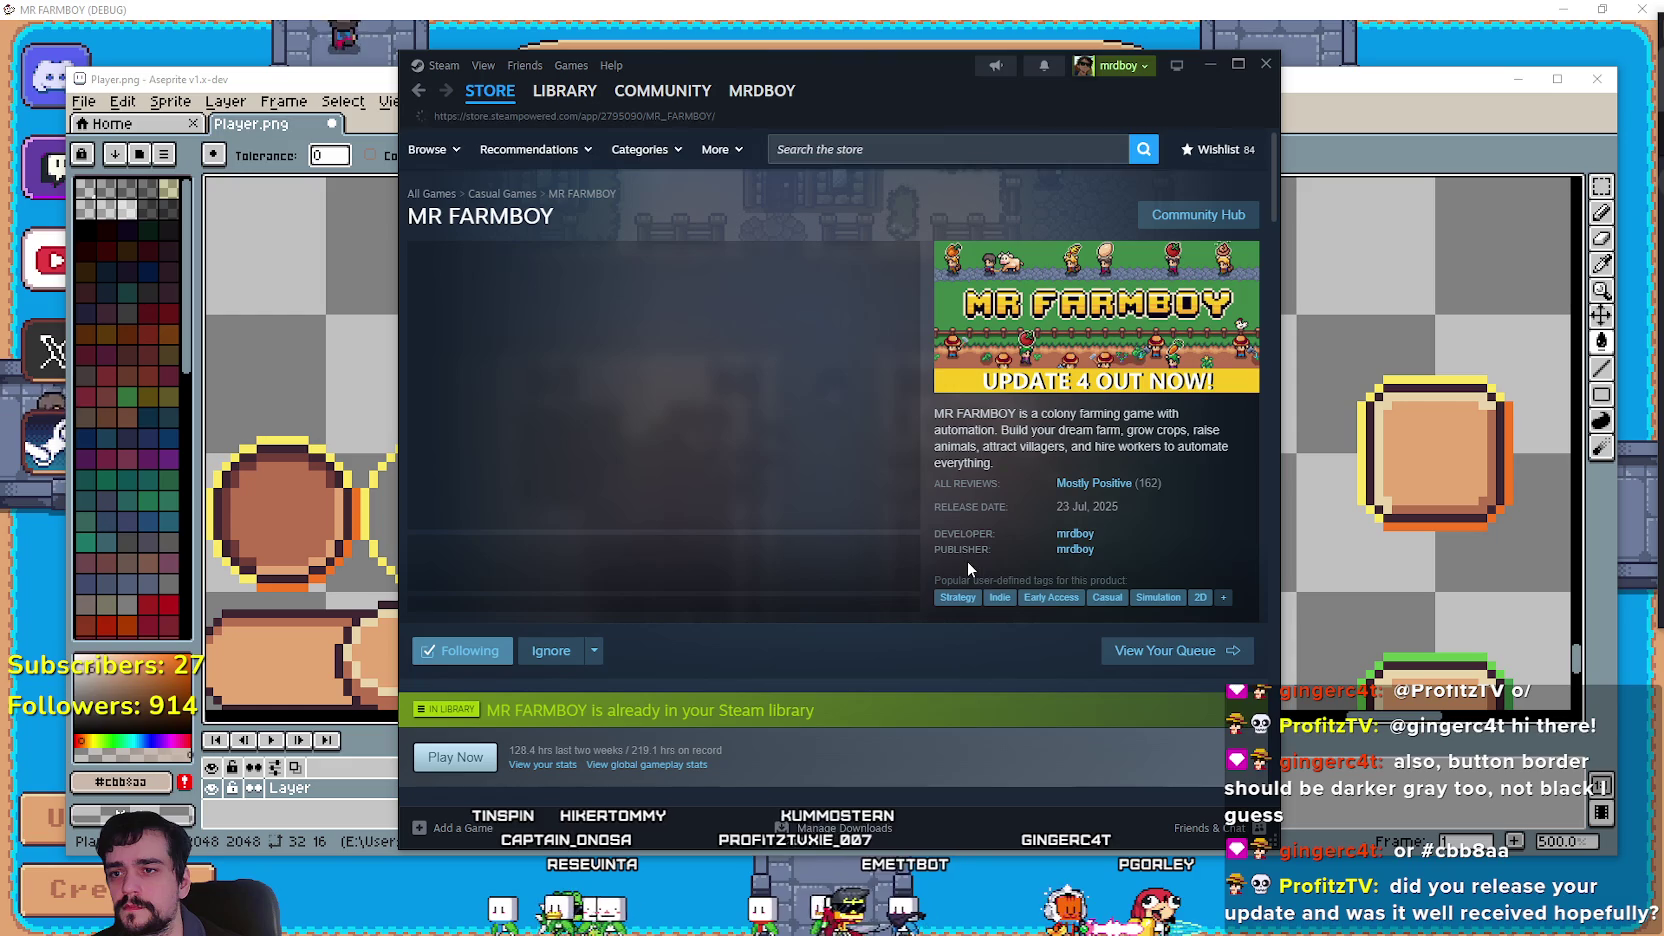
{"action": "scroll", "coordinate": [726, 549], "scroll_direction": "down", "scroll_amount": 10}
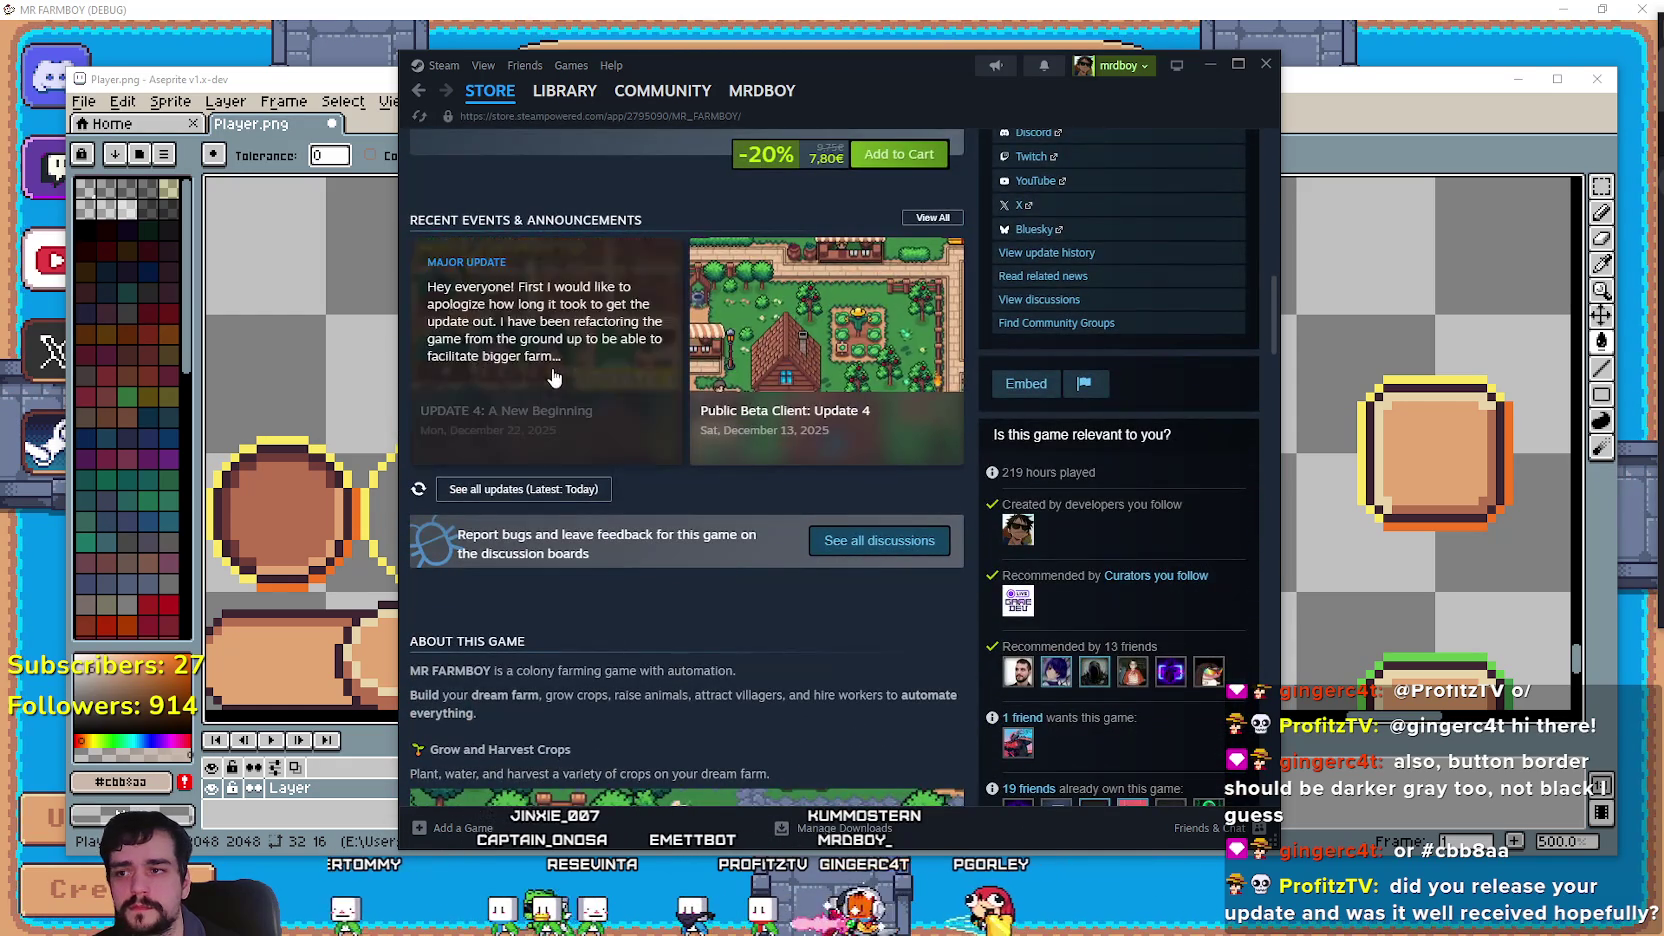
Read the UPDATE 4: A New Beginning announcement, then open the stats for all 209 achievements.
{"action": "left_click", "coordinate": [550, 375]}
{"action": "scroll", "coordinate": [1075, 598], "scroll_direction": "down", "scroll_amount": 15}
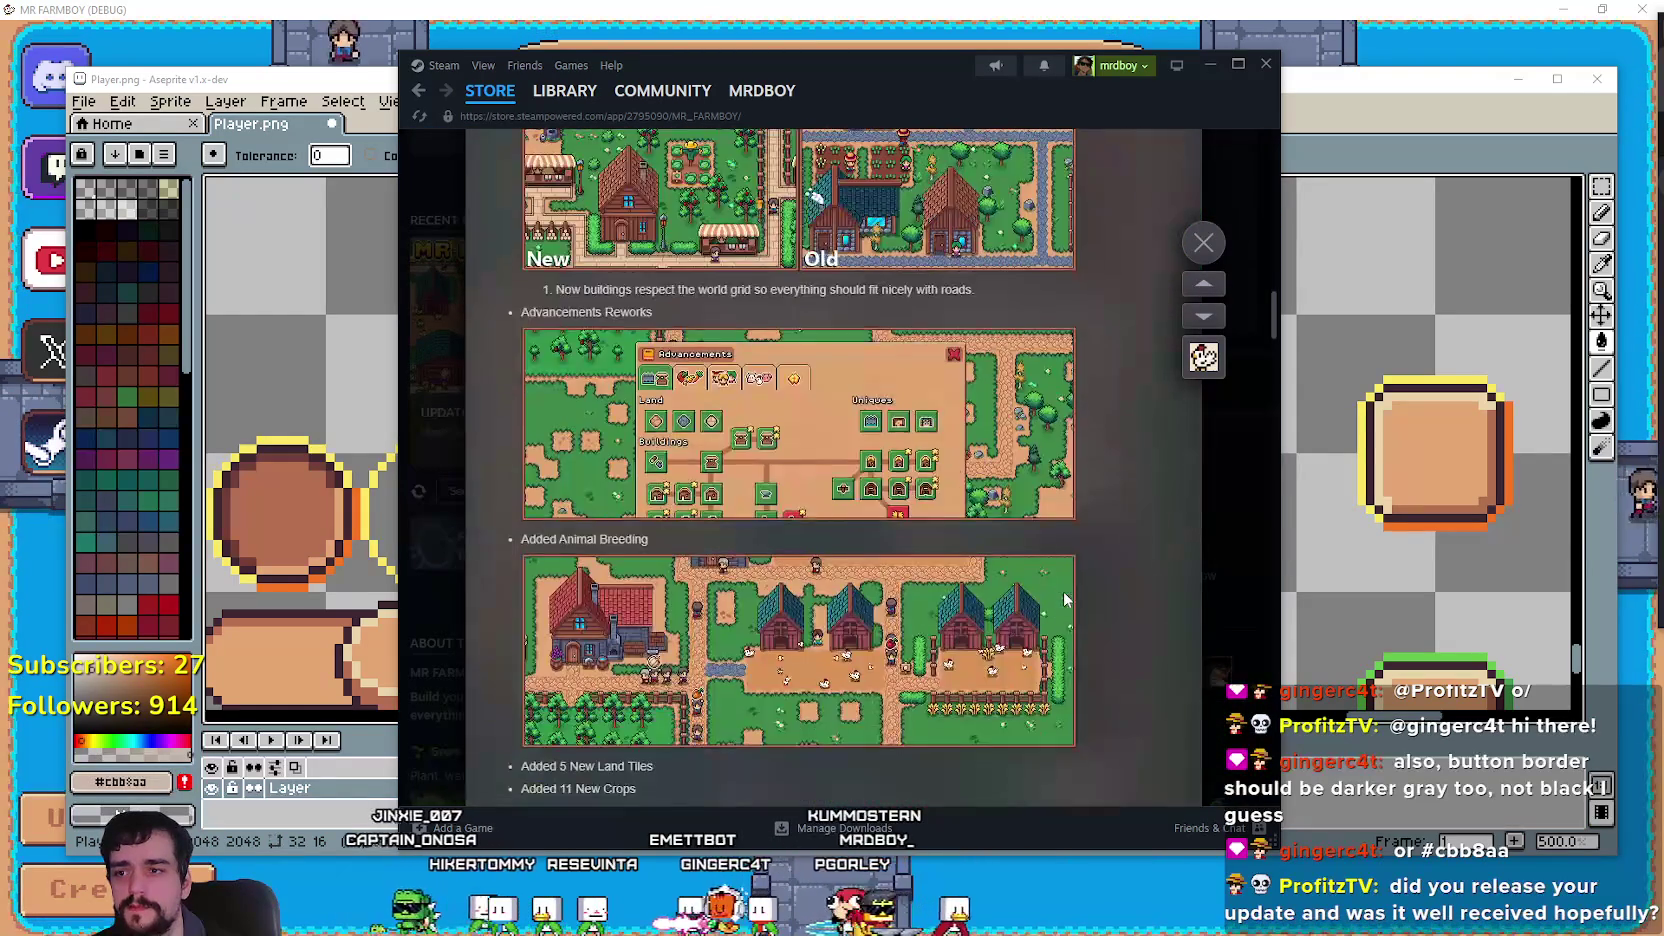
{"action": "scroll", "coordinate": [1066, 598], "scroll_direction": "down", "scroll_amount": 15}
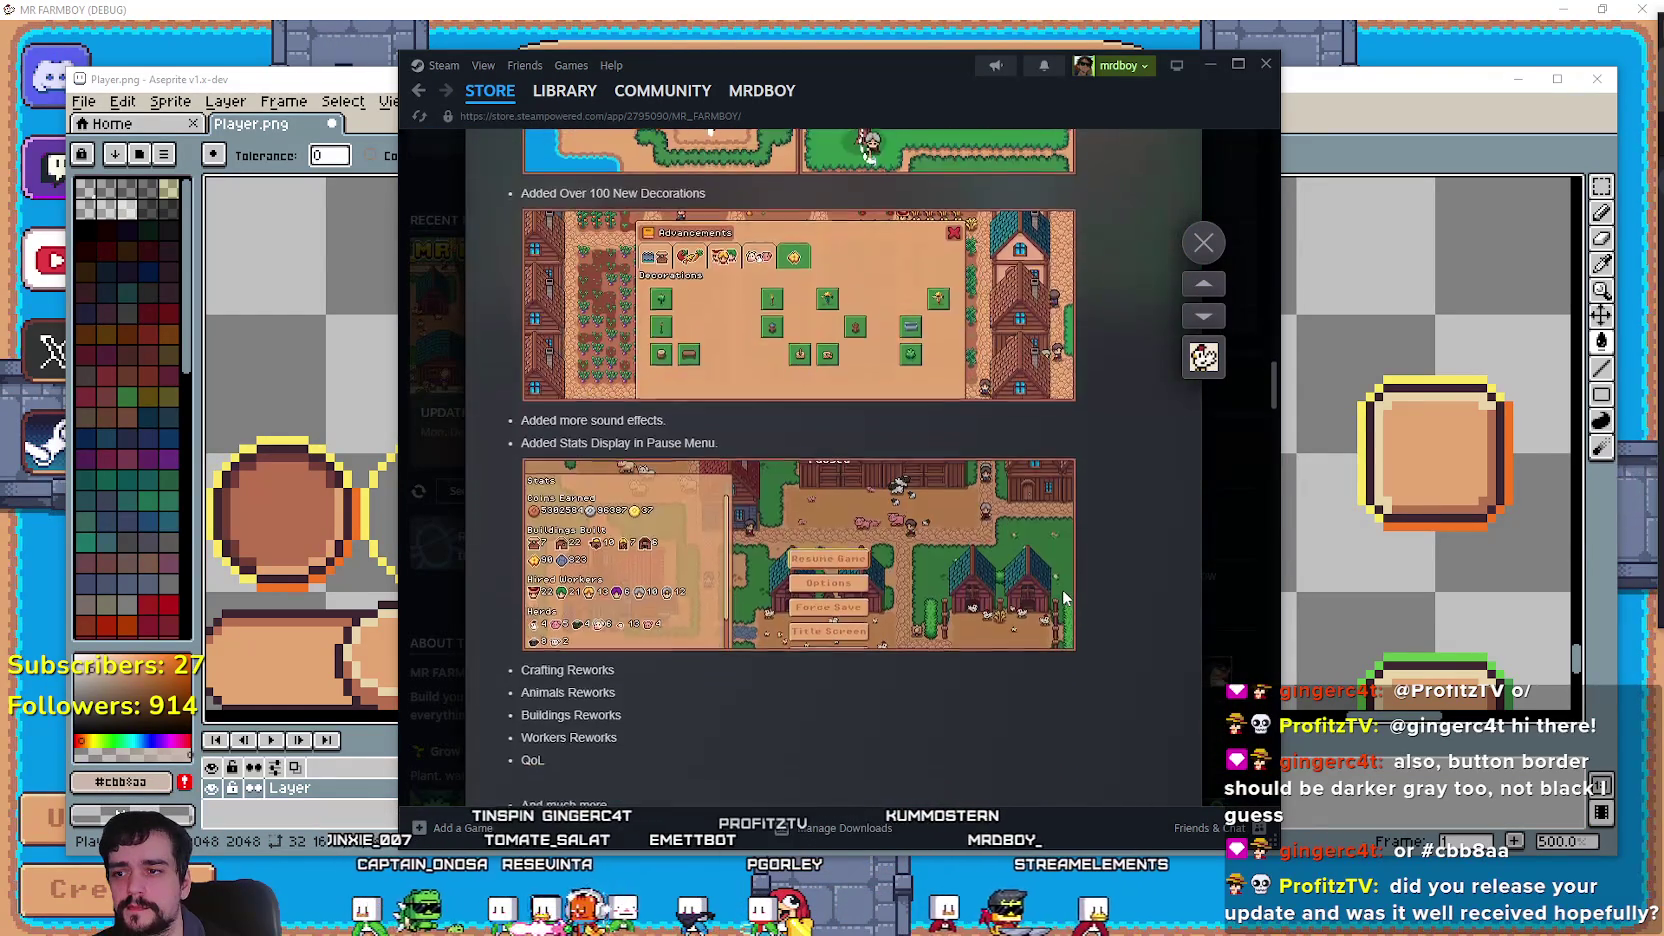
{"action": "scroll", "coordinate": [1061, 589], "scroll_direction": "down", "scroll_amount": 3}
{"action": "scroll", "coordinate": [600, 500], "scroll_direction": "up", "scroll_amount": 2}
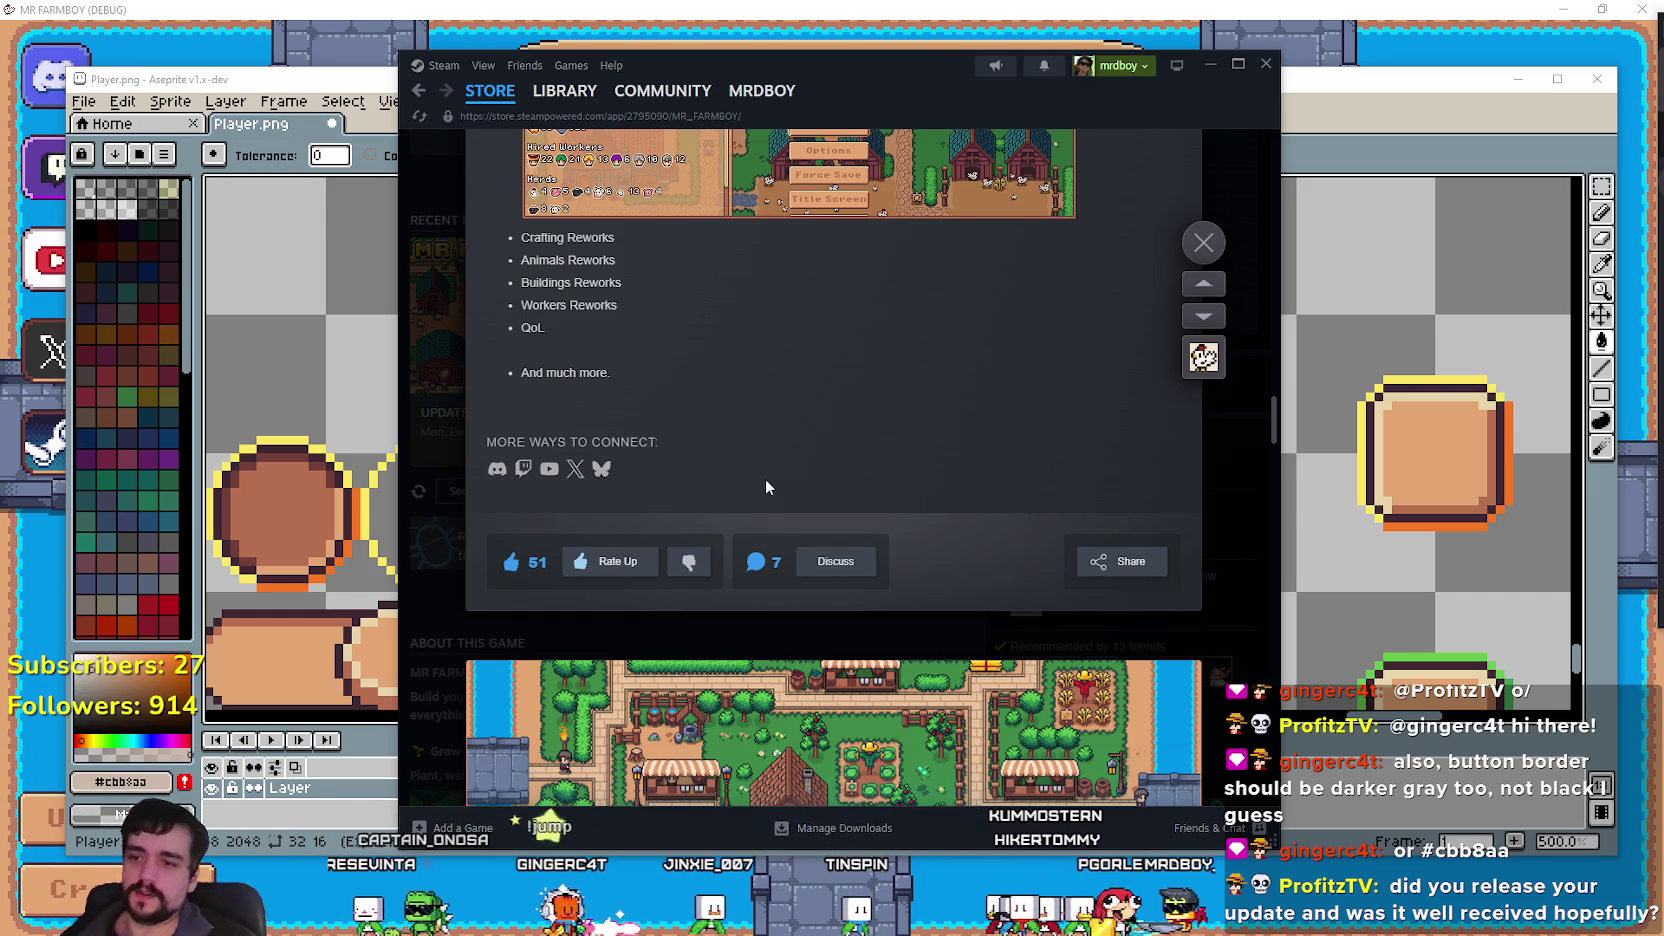
{"action": "scroll", "coordinate": [910, 460], "scroll_direction": "down", "scroll_amount": 3}
{"action": "scroll", "coordinate": [928, 465], "scroll_direction": "up", "scroll_amount": 4}
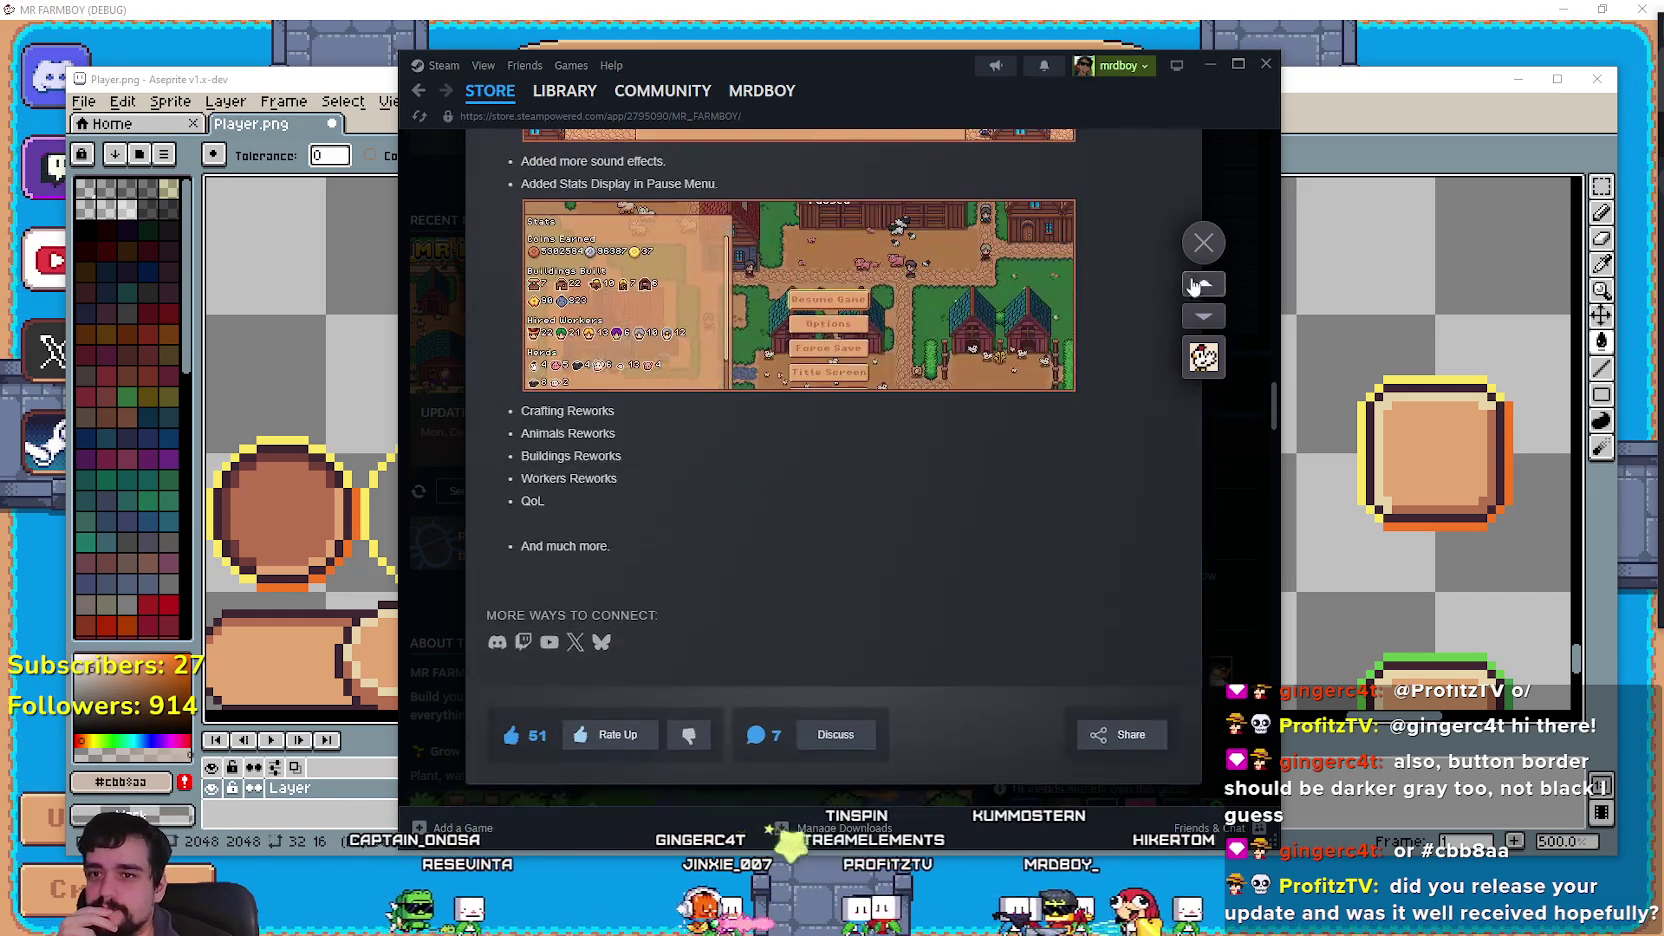
{"action": "key", "text": "Escape"}
{"action": "scroll", "coordinate": [746, 546], "scroll_direction": "down", "scroll_amount": 10}
{"action": "left_click", "coordinate": [1218, 404]}
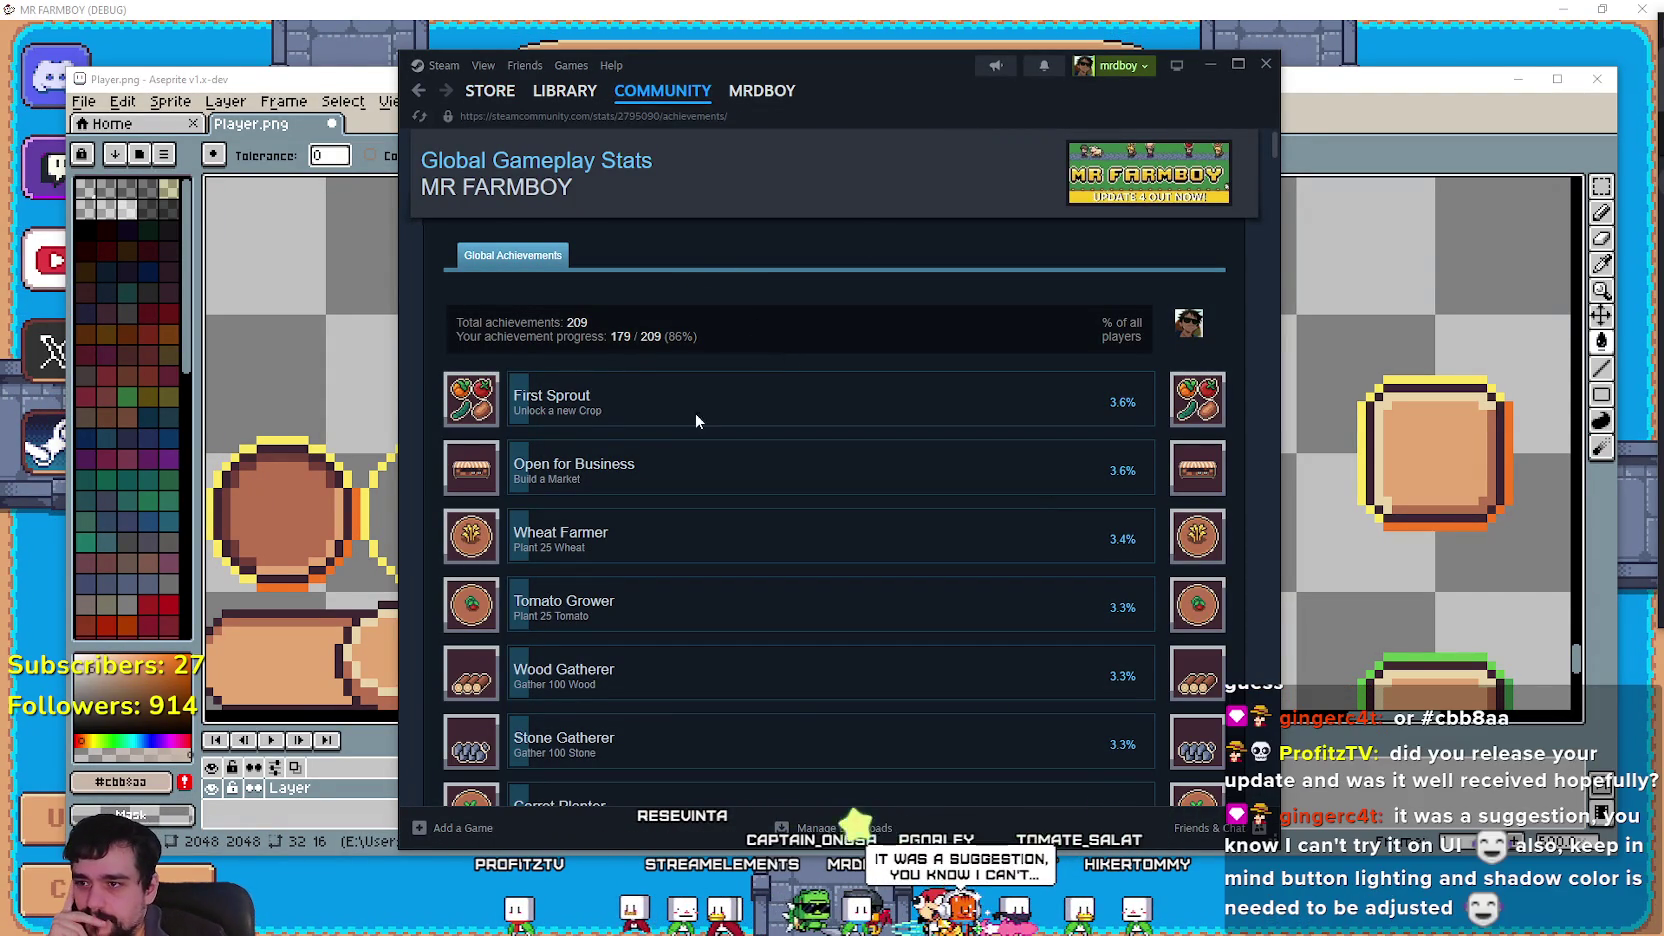
Scroll the achievement percentages down to Wheat Farmer at 3.4%, then return to the MR FARMBOY store page.
{"action": "scroll", "coordinate": [986, 440], "scroll_direction": "down", "scroll_amount": 5}
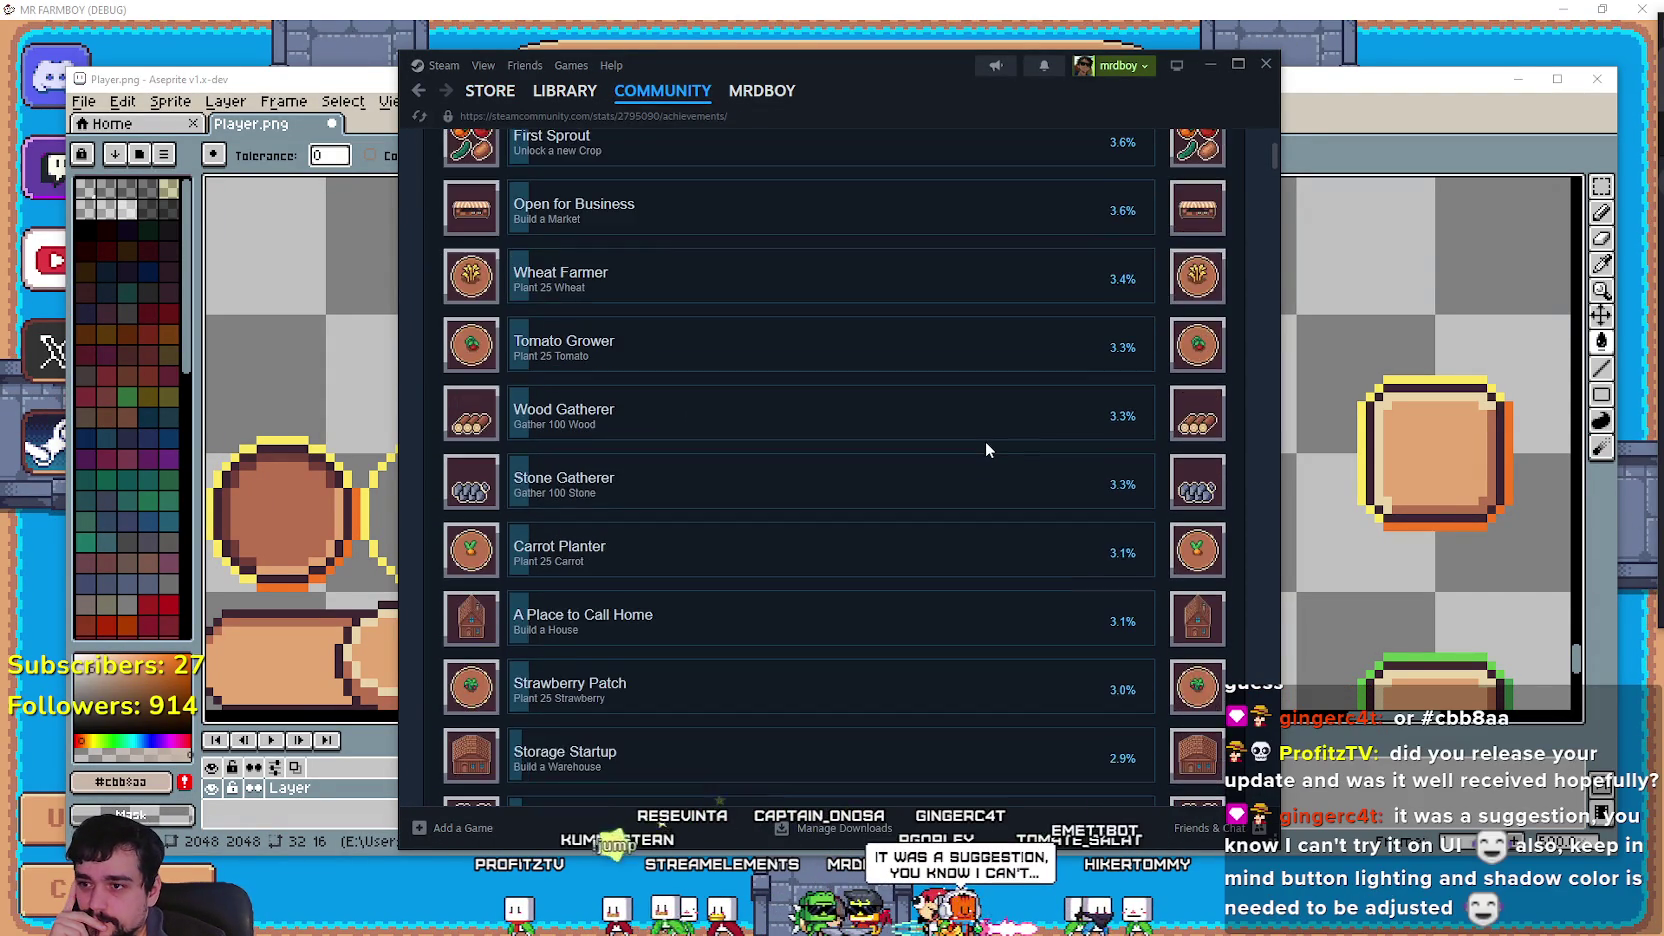
{"action": "scroll", "coordinate": [981, 453], "scroll_direction": "down", "scroll_amount": 15}
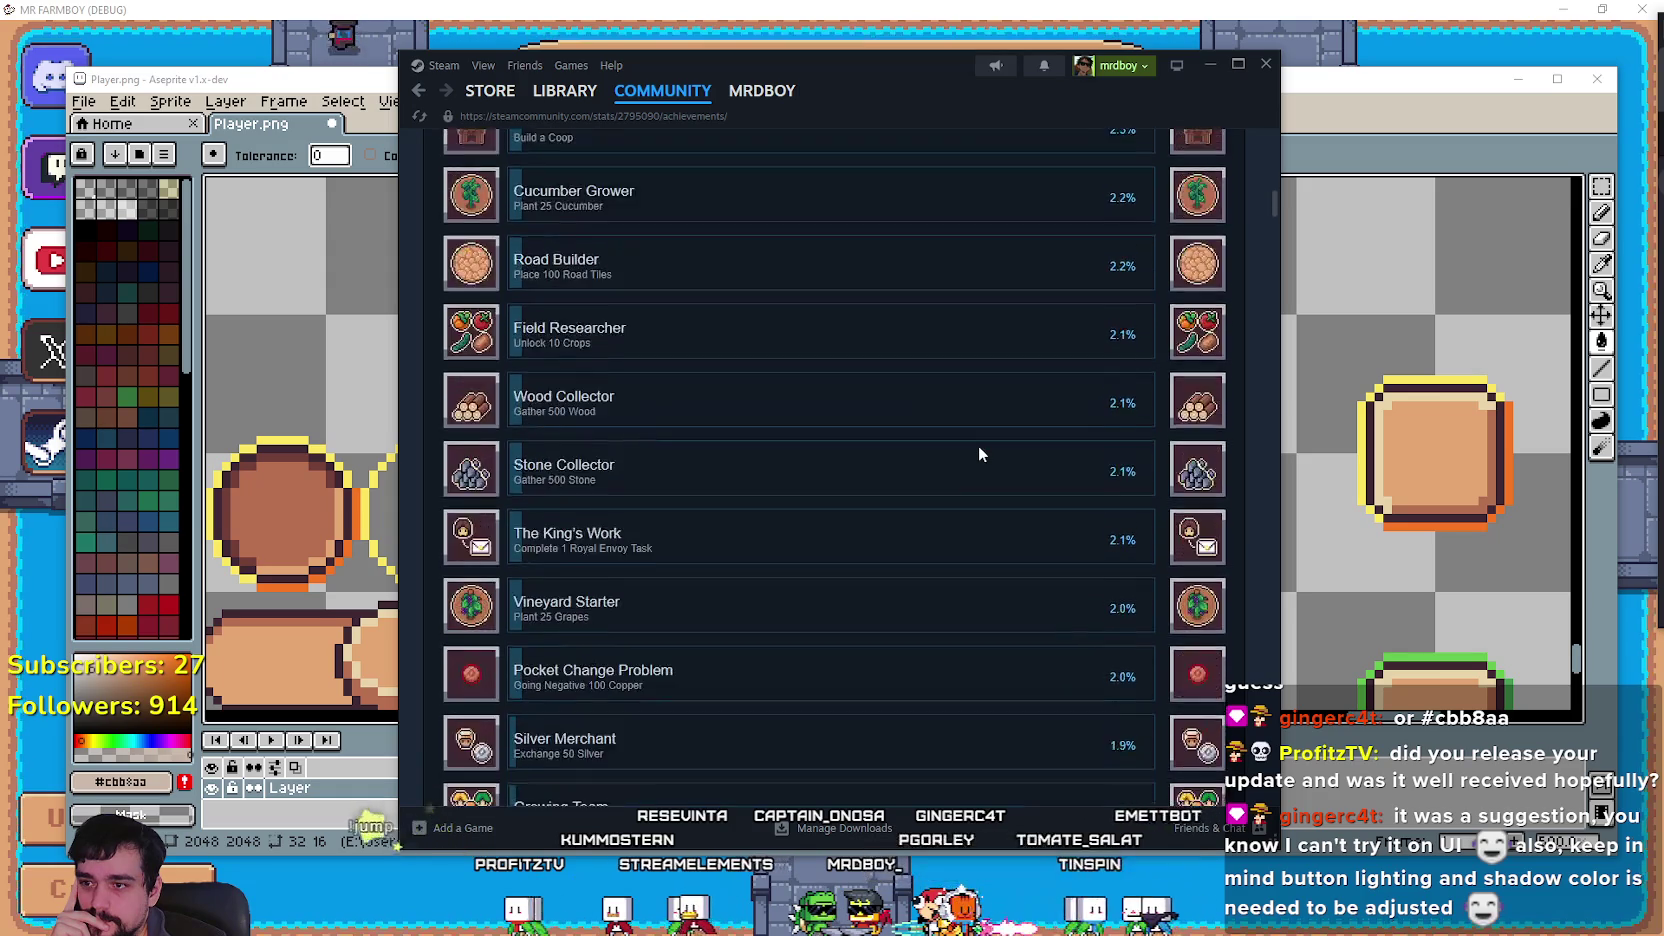
{"action": "scroll", "coordinate": [978, 445], "scroll_direction": "down", "scroll_amount": 6}
{"action": "scroll", "coordinate": [968, 458], "scroll_direction": "up", "scroll_amount": 15}
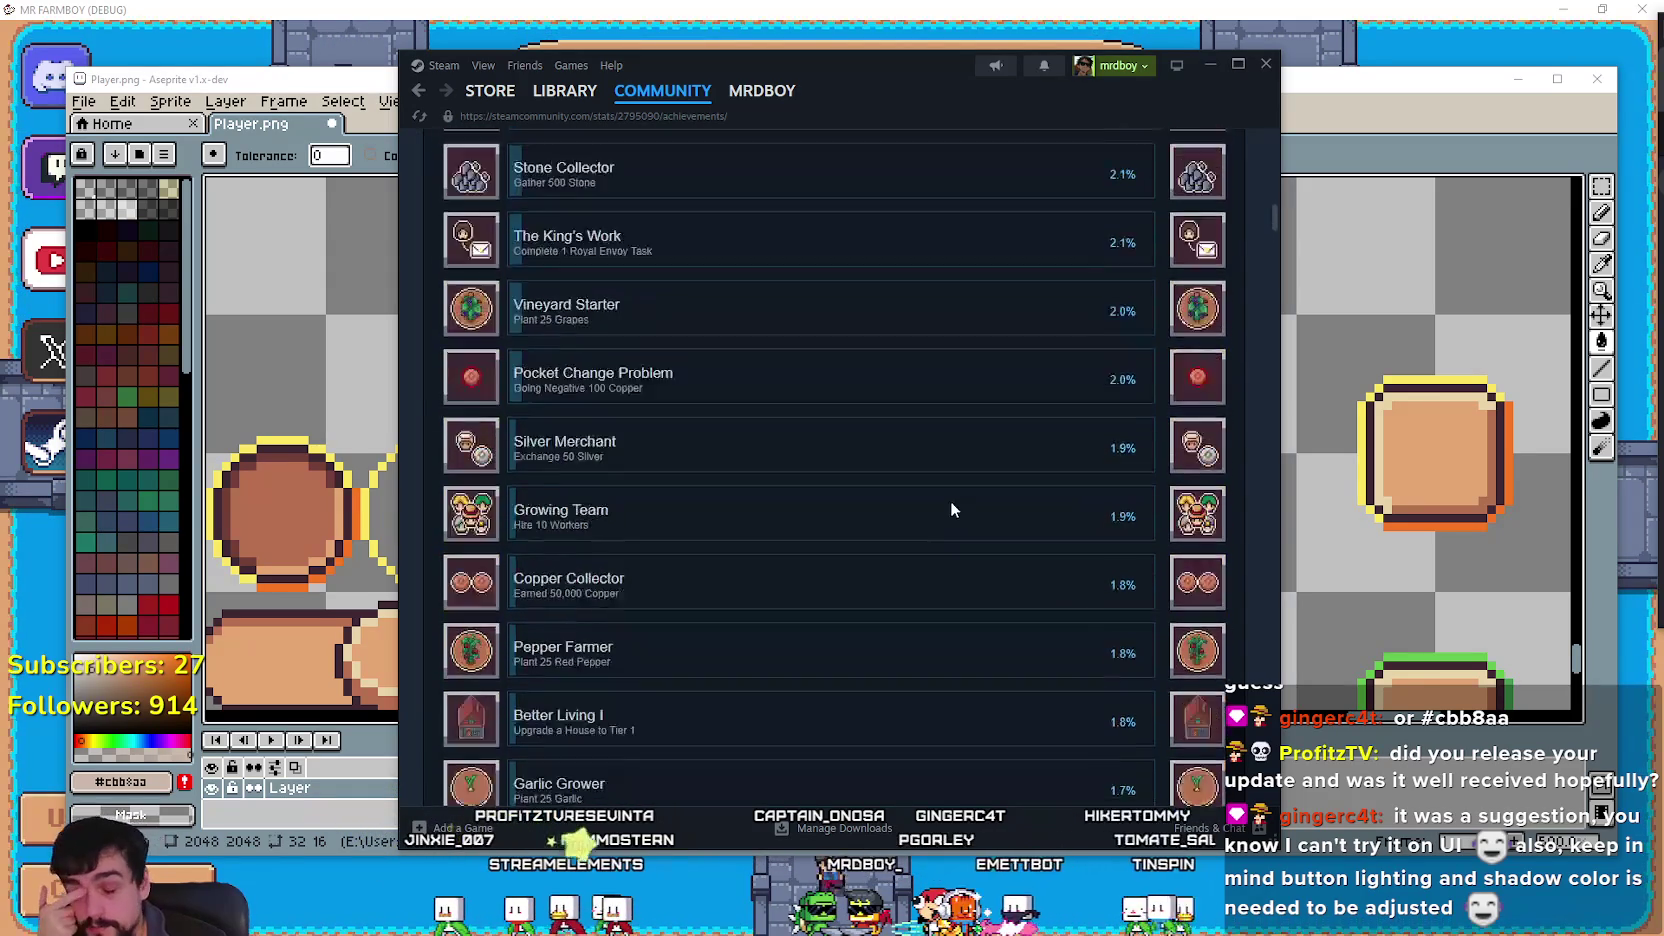
{"action": "scroll", "coordinate": [925, 508], "scroll_direction": "up", "scroll_amount": 15}
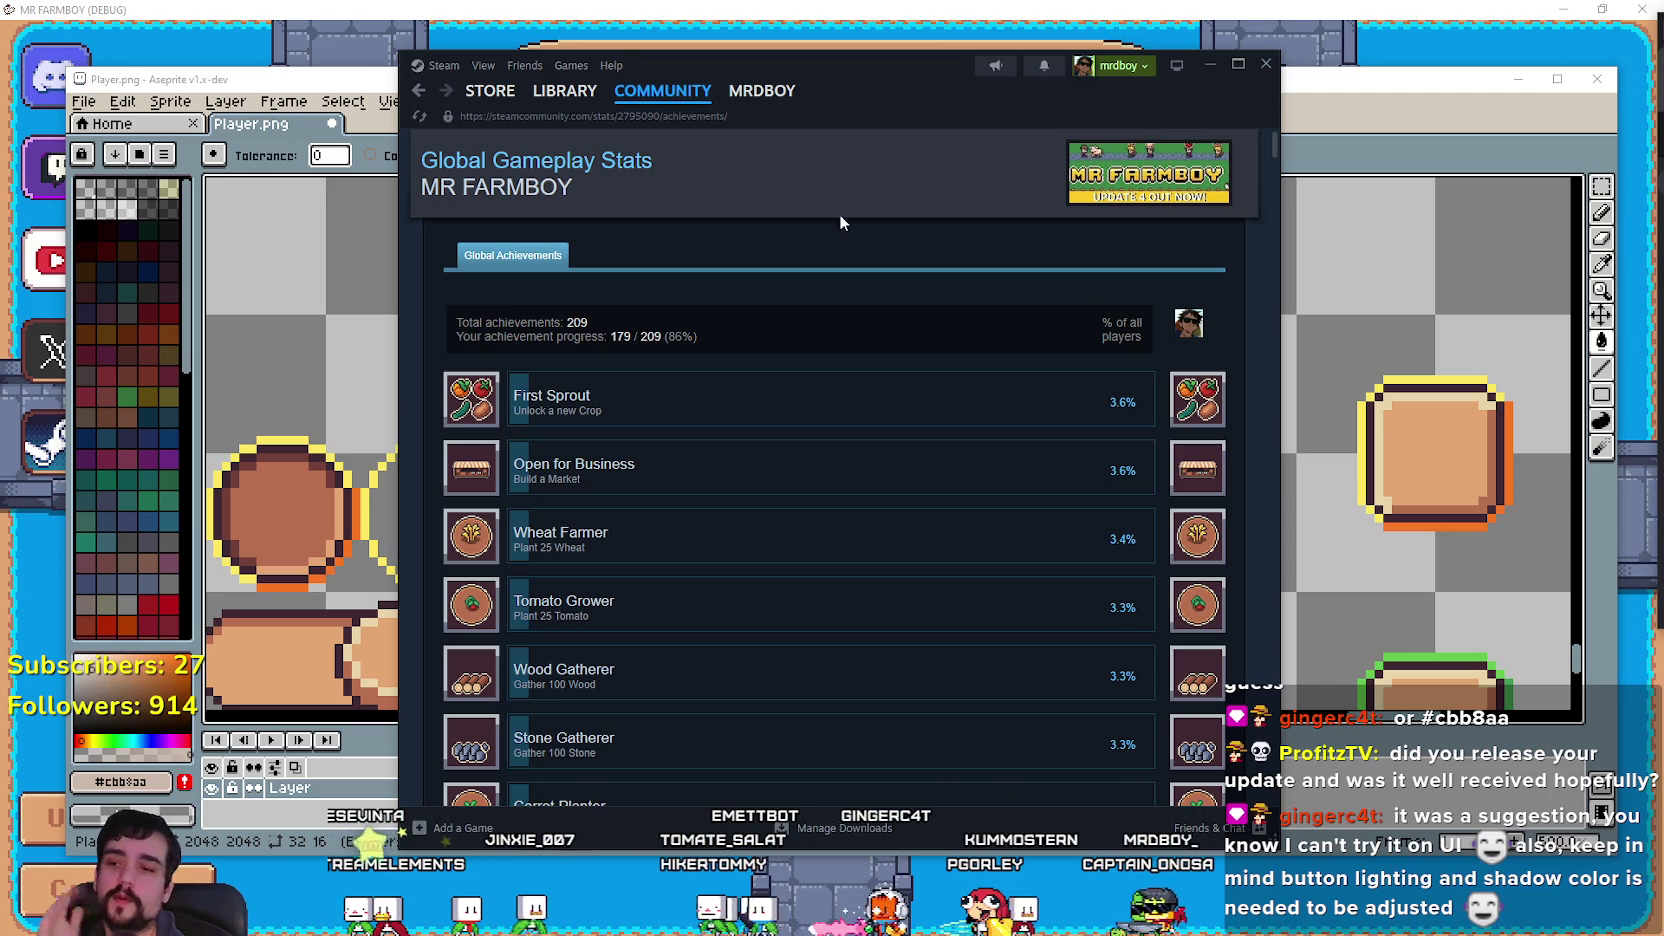
{"action": "mouse_move", "coordinate": [527, 95]}
{"action": "left_click", "coordinate": [419, 91]}
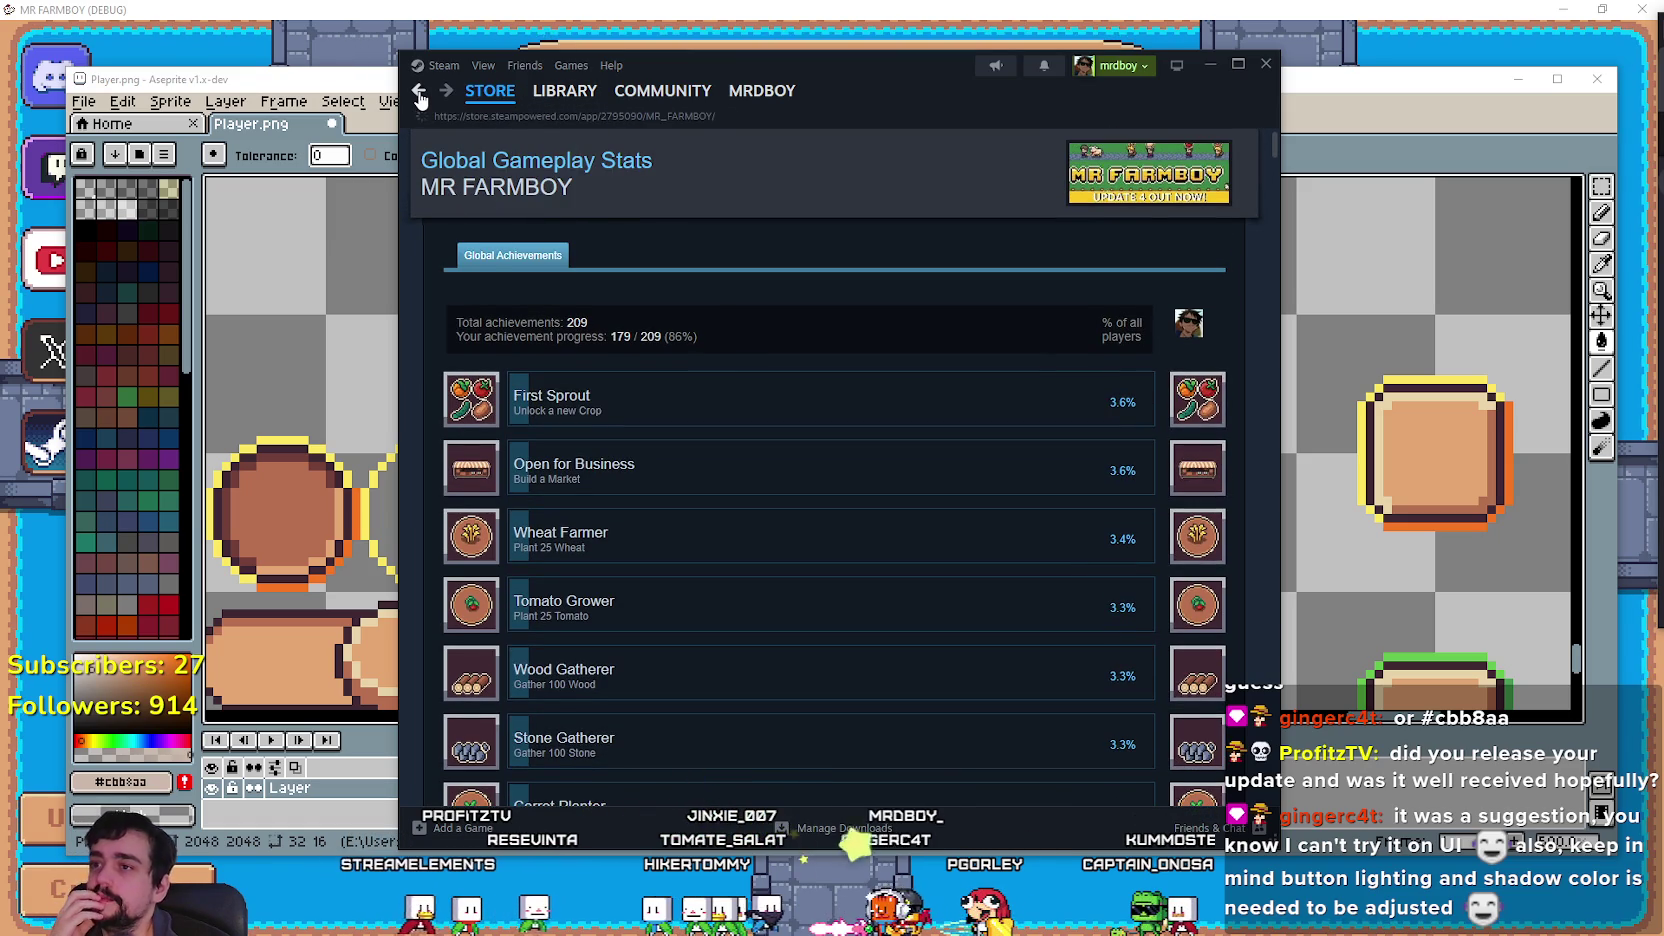
Scroll the Mr Farmboy store reviews down to the two Not Recommended early access reviews.
{"action": "scroll", "coordinate": [679, 512], "scroll_direction": "up", "scroll_amount": 10}
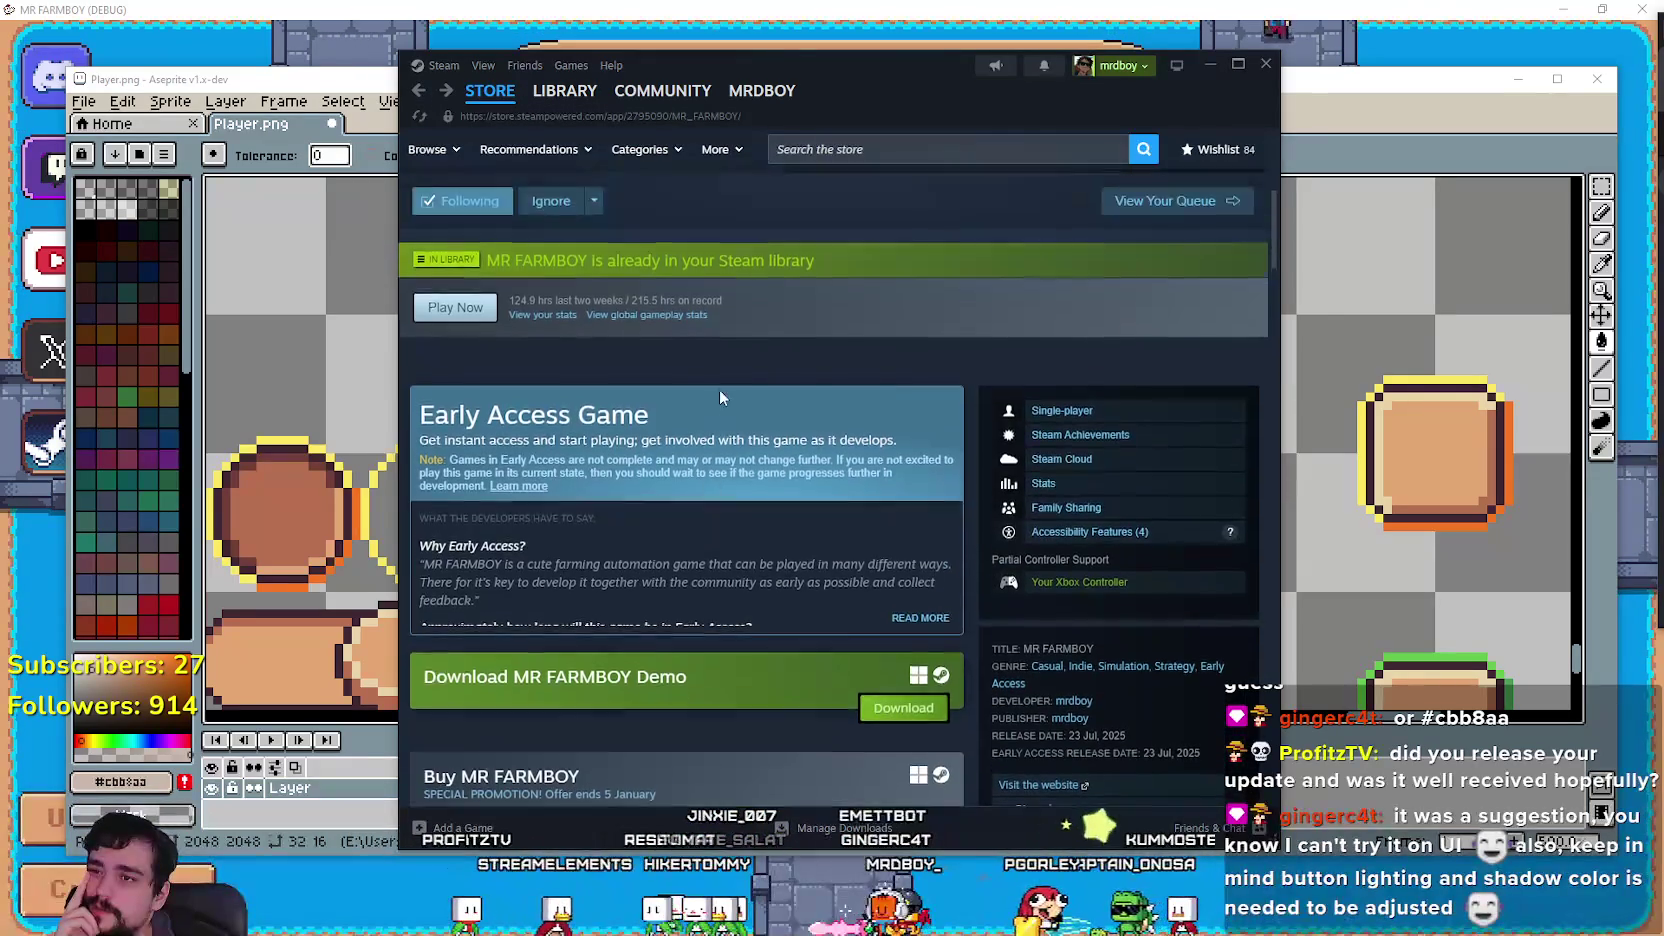
{"action": "scroll", "coordinate": [740, 270], "scroll_direction": "up", "scroll_amount": 3}
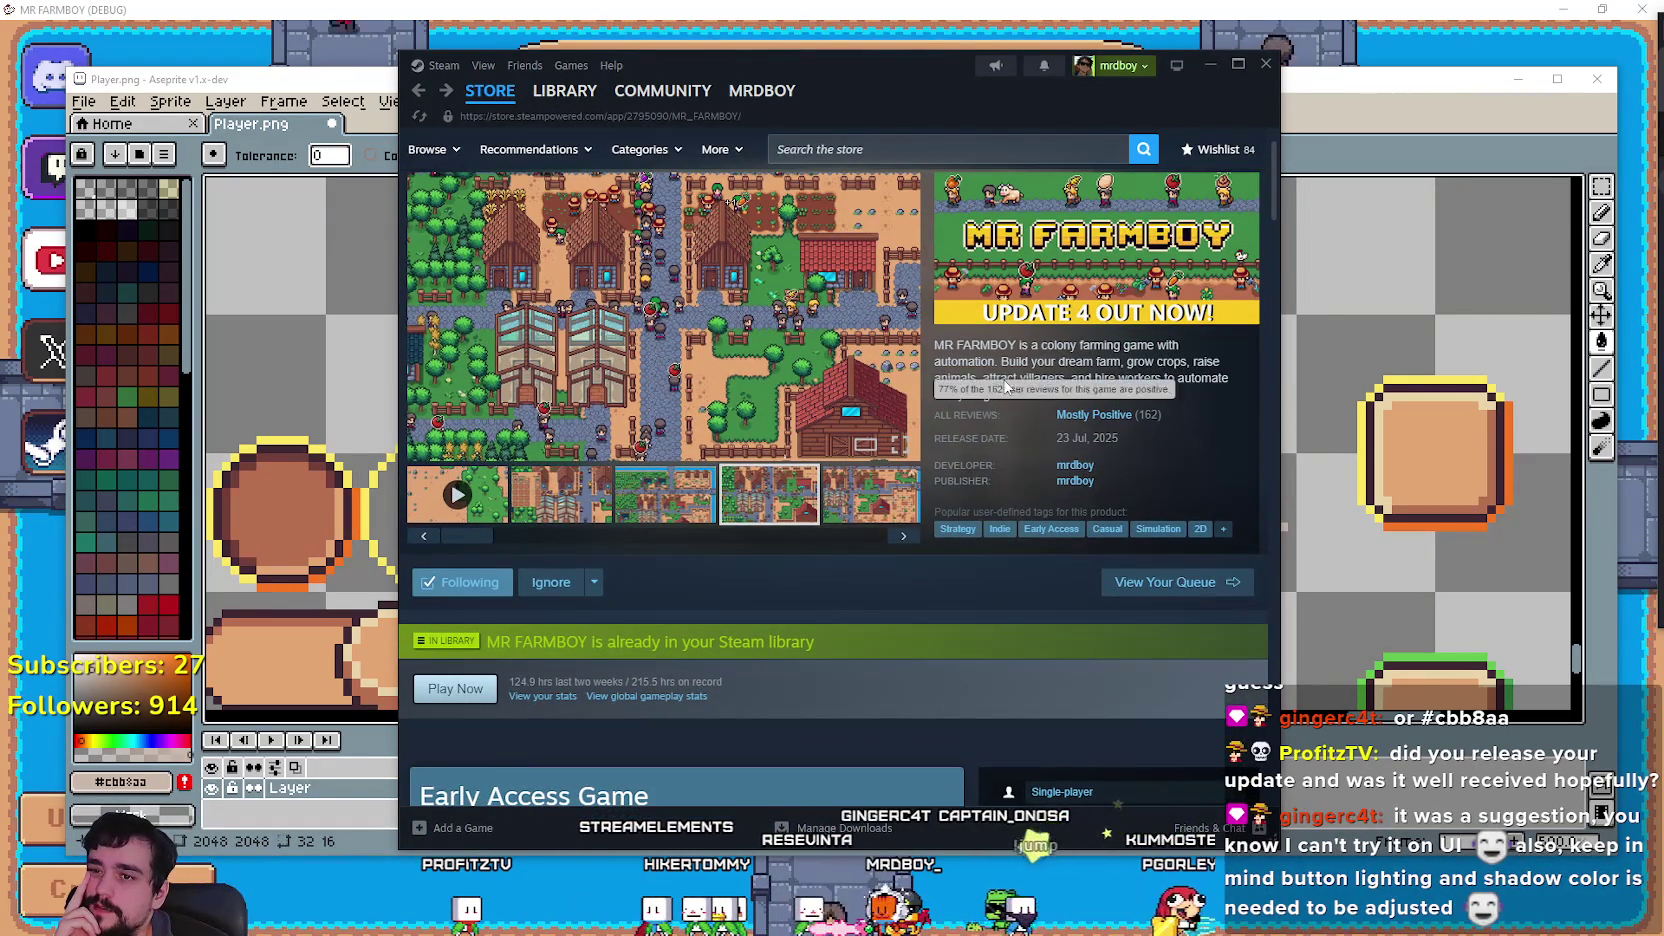
{"action": "scroll", "coordinate": [864, 517], "scroll_direction": "down", "scroll_amount": 6}
{"action": "scroll", "coordinate": [529, 546], "scroll_direction": "up", "scroll_amount": 3}
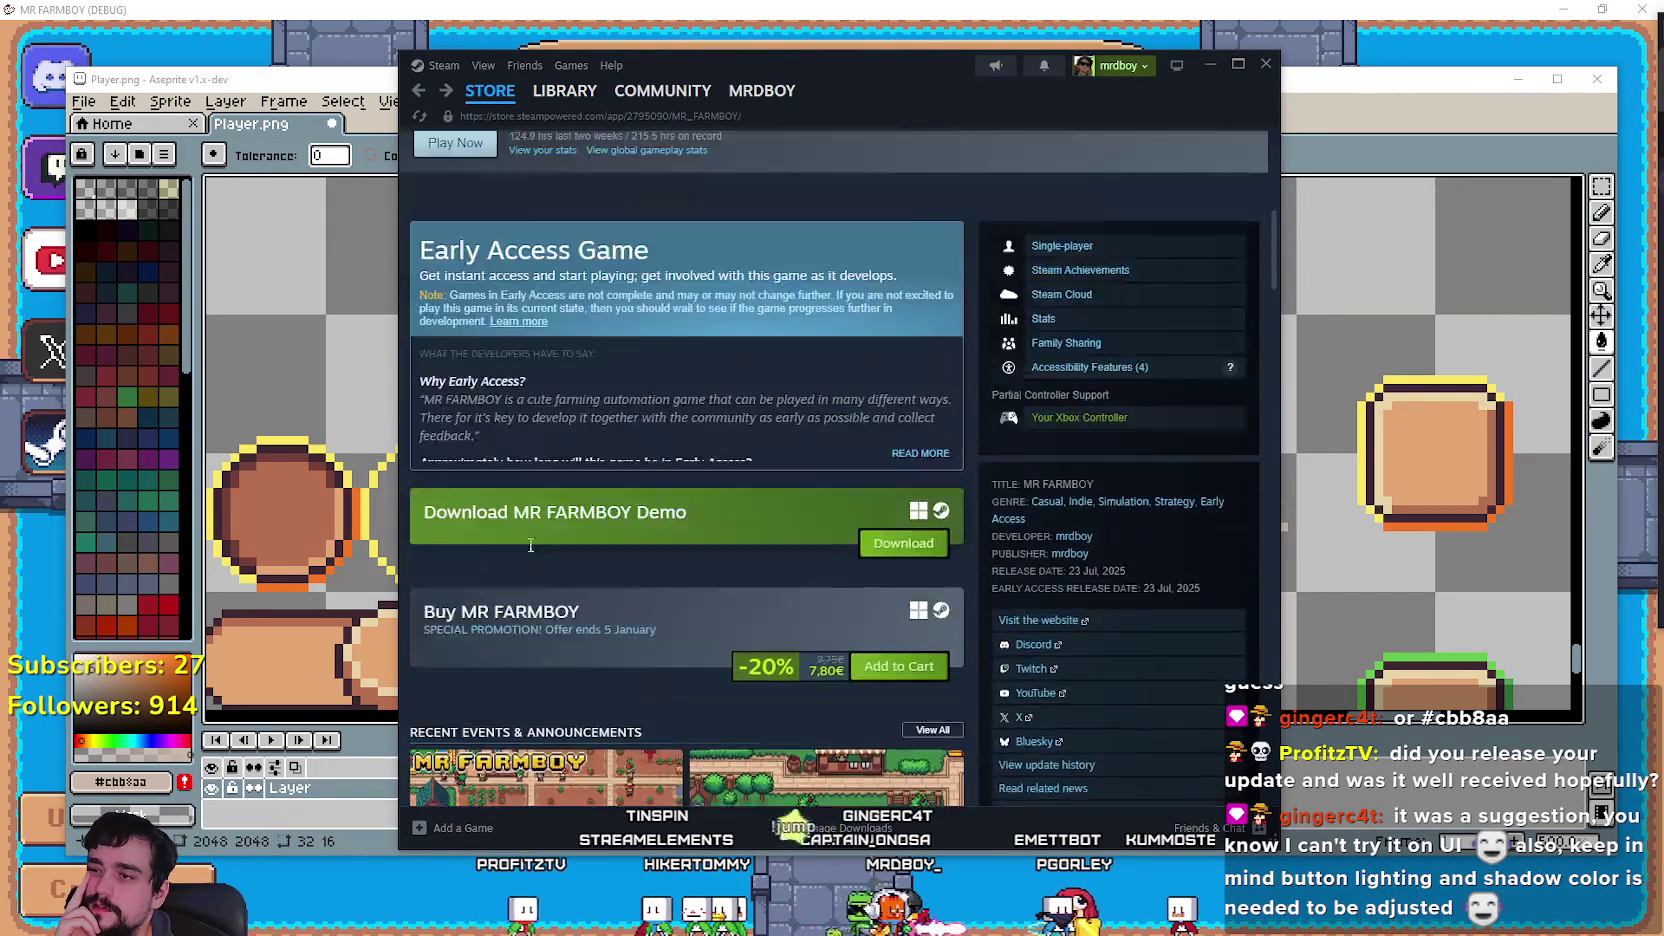
{"action": "scroll", "coordinate": [528, 542], "scroll_direction": "down", "scroll_amount": 5}
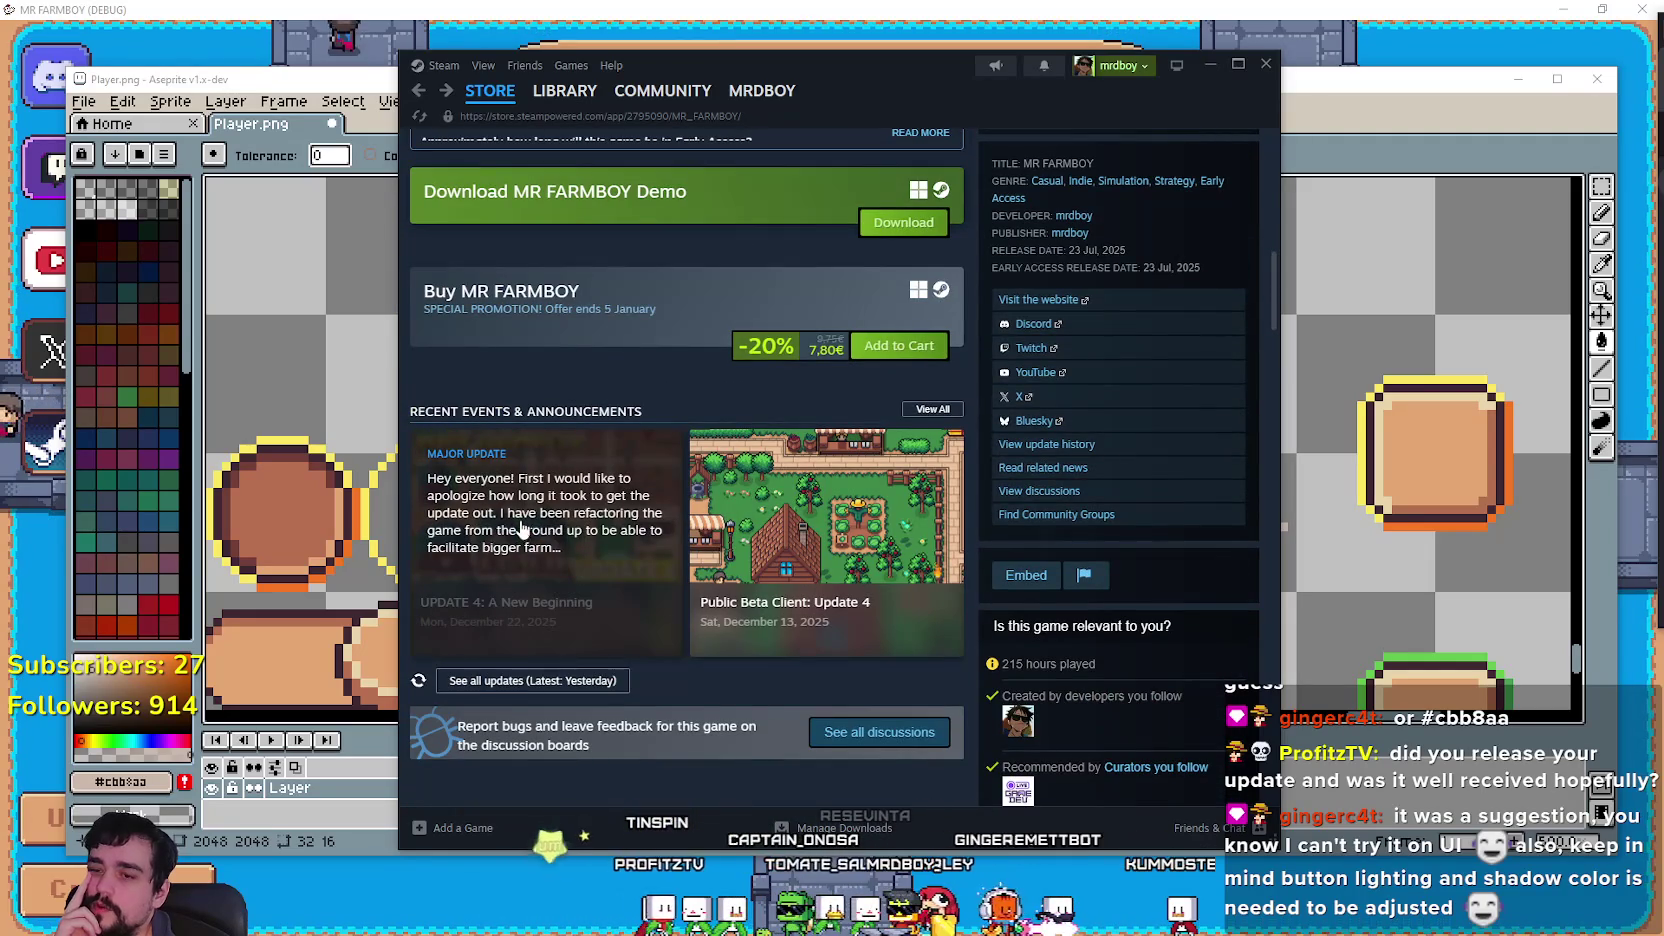
{"action": "scroll", "coordinate": [516, 522], "scroll_direction": "down", "scroll_amount": 2}
{"action": "scroll", "coordinate": [514, 514], "scroll_direction": "down", "scroll_amount": 15}
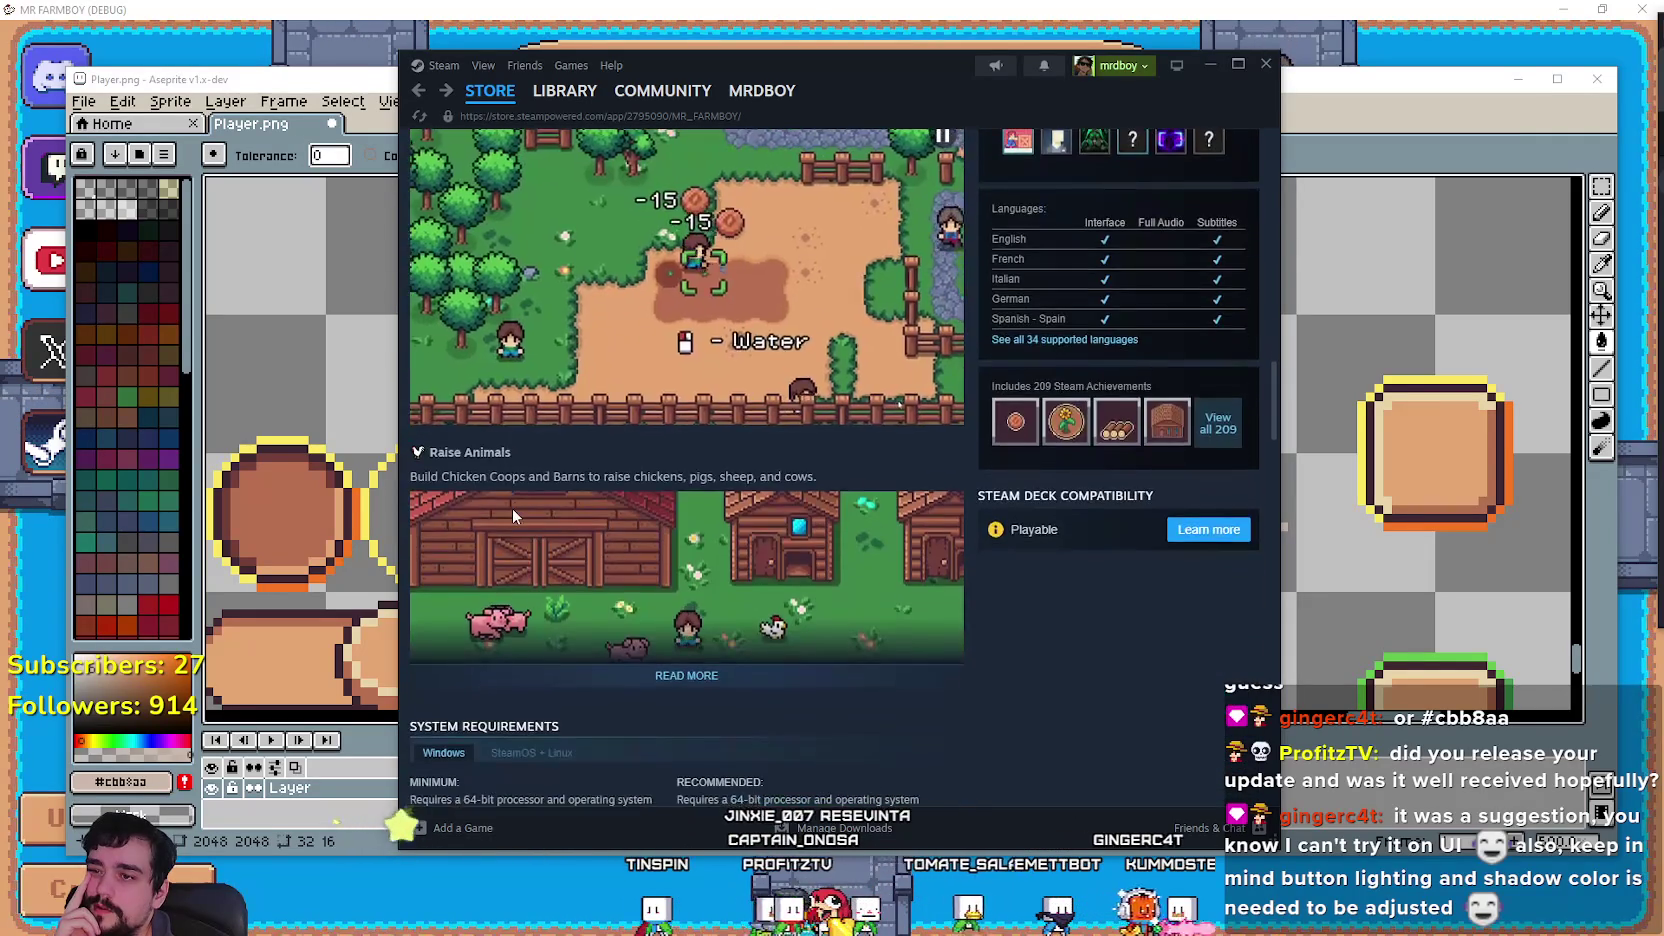
{"action": "scroll", "coordinate": [513, 506], "scroll_direction": "down", "scroll_amount": 6}
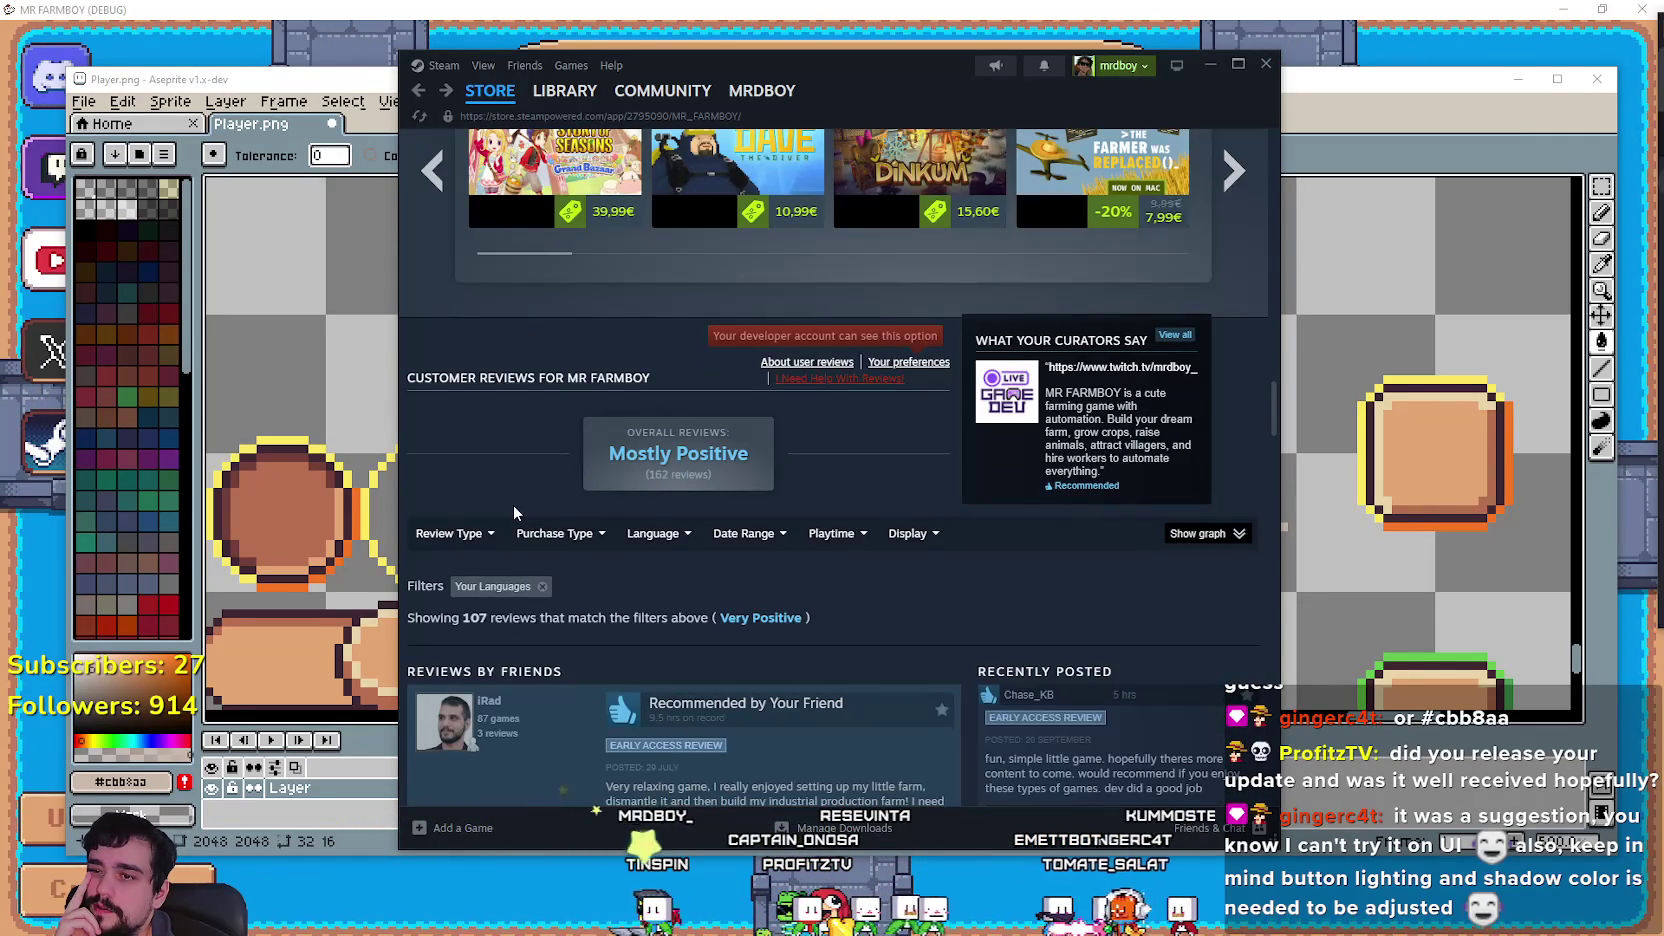
{"action": "scroll", "coordinate": [514, 506], "scroll_direction": "down", "scroll_amount": 4}
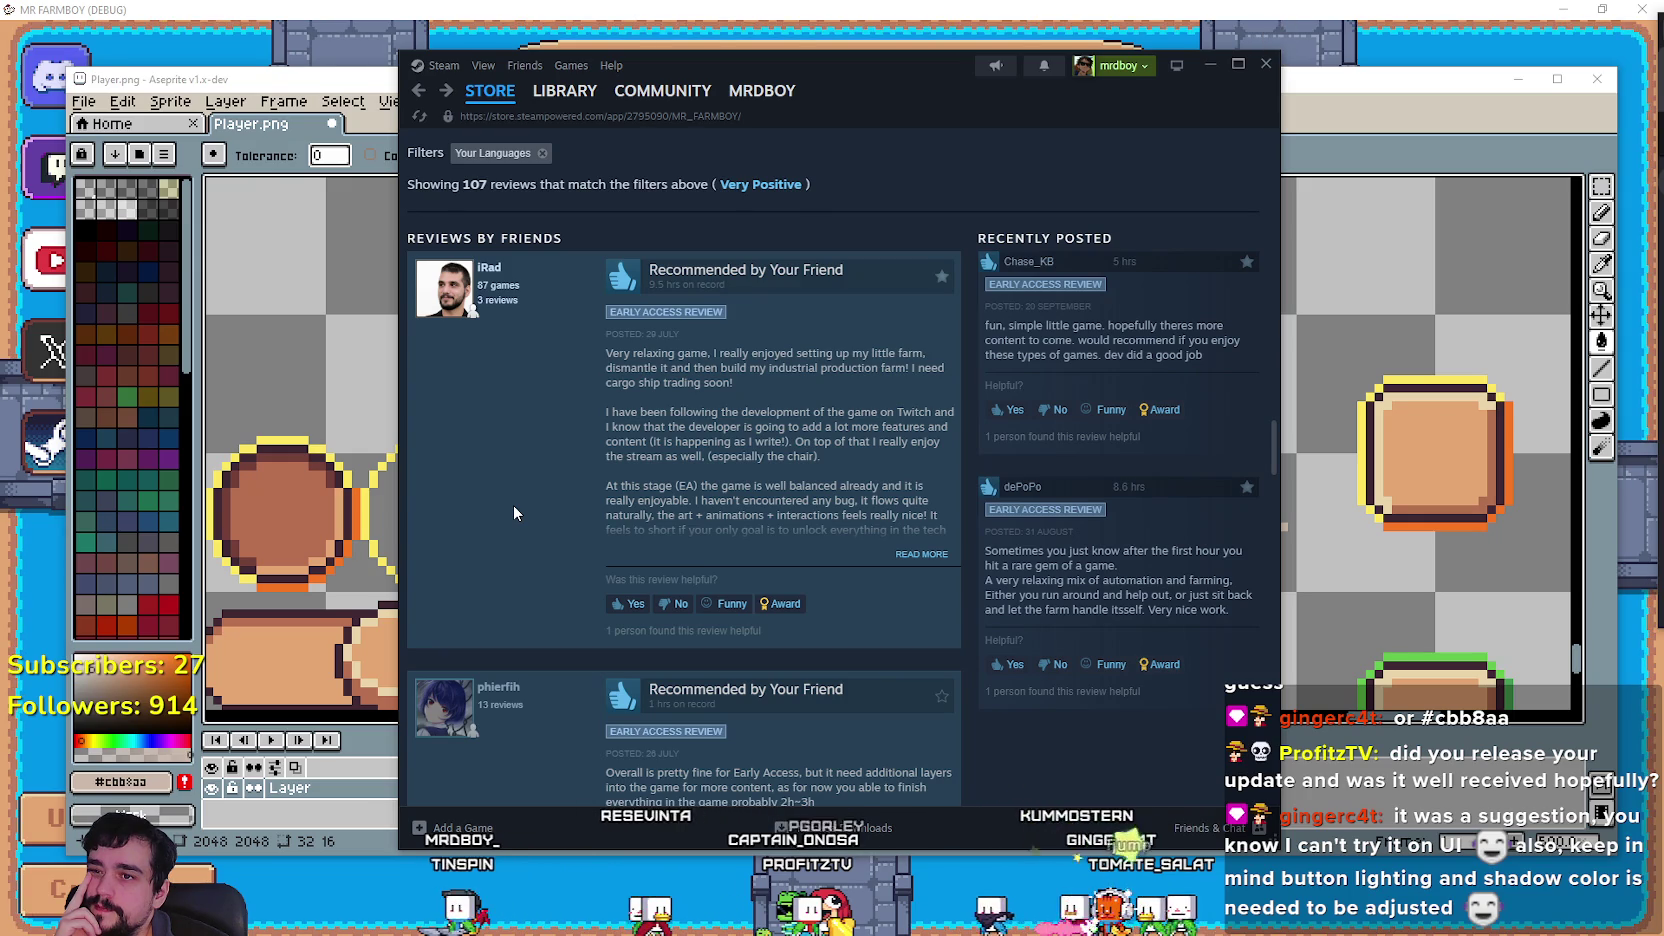
{"action": "scroll", "coordinate": [514, 507], "scroll_direction": "down", "scroll_amount": 4}
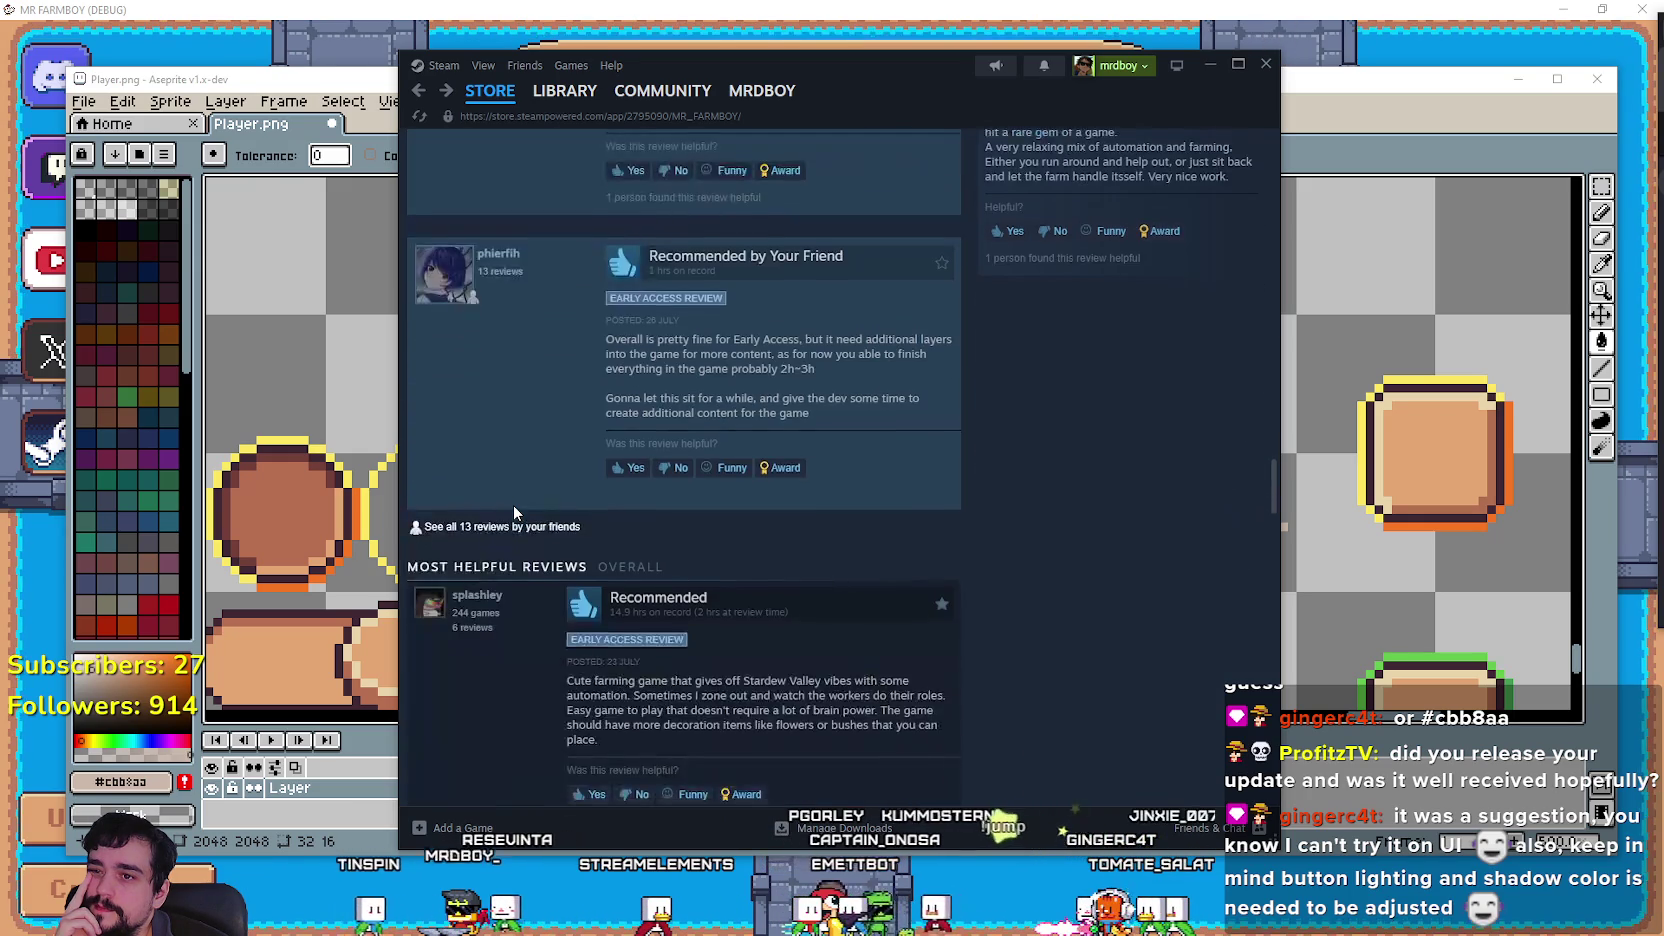
{"action": "scroll", "coordinate": [514, 507], "scroll_direction": "up", "scroll_amount": 4}
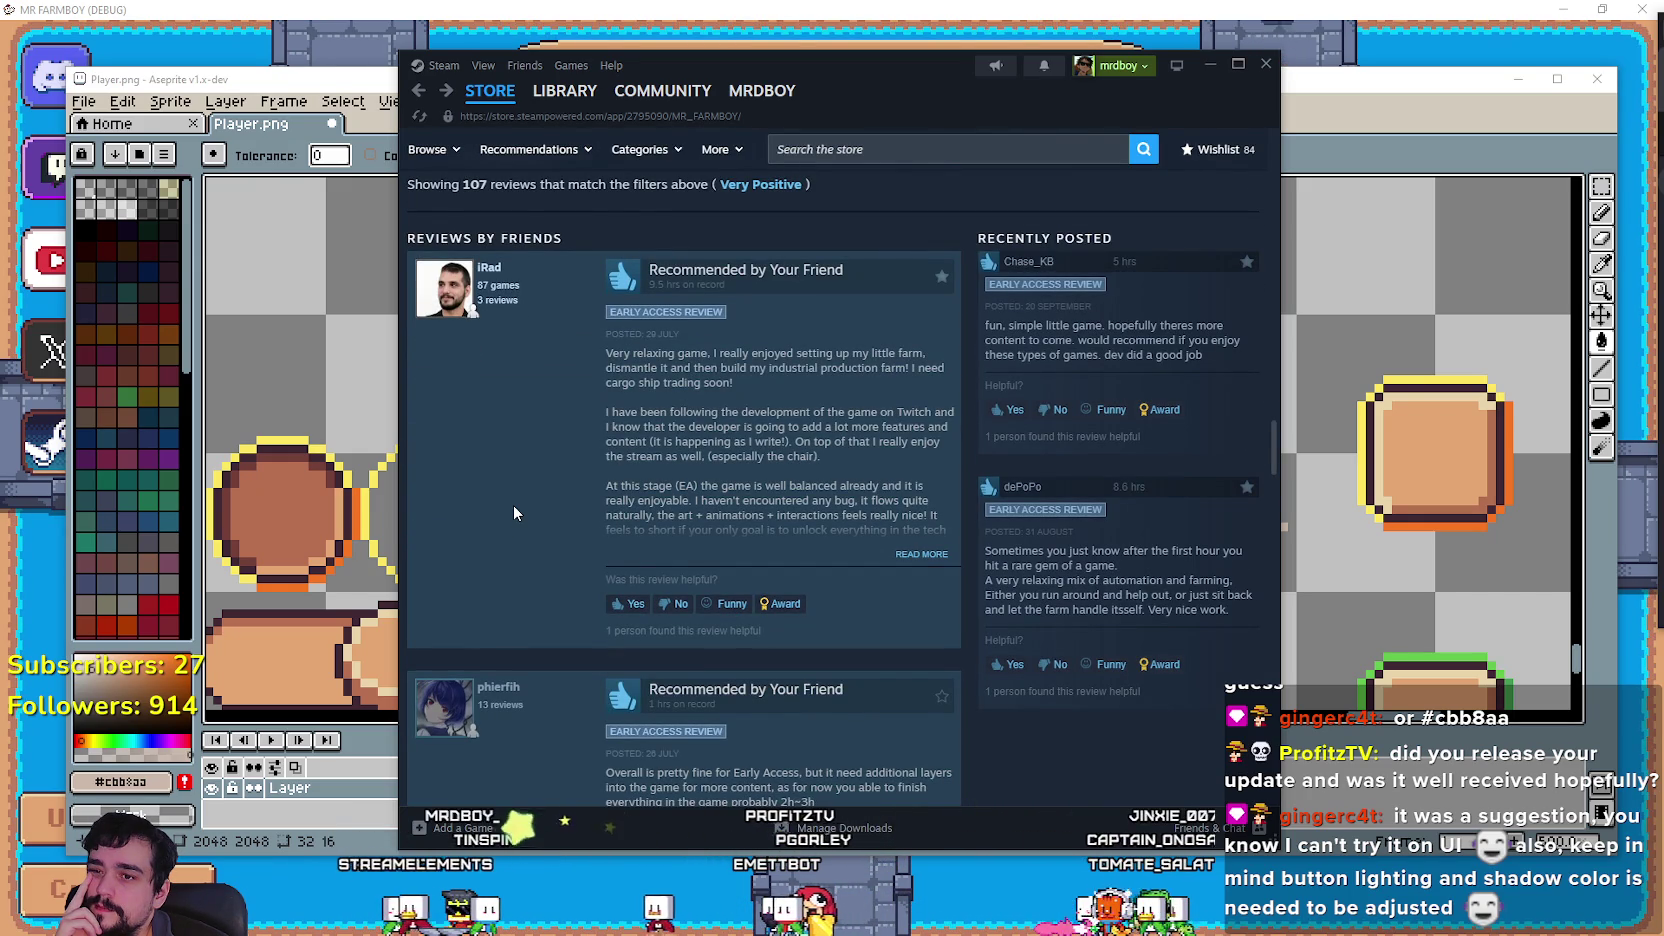
{"action": "scroll", "coordinate": [514, 506], "scroll_direction": "down", "scroll_amount": 10}
{"action": "scroll", "coordinate": [514, 511], "scroll_direction": "down", "scroll_amount": 5}
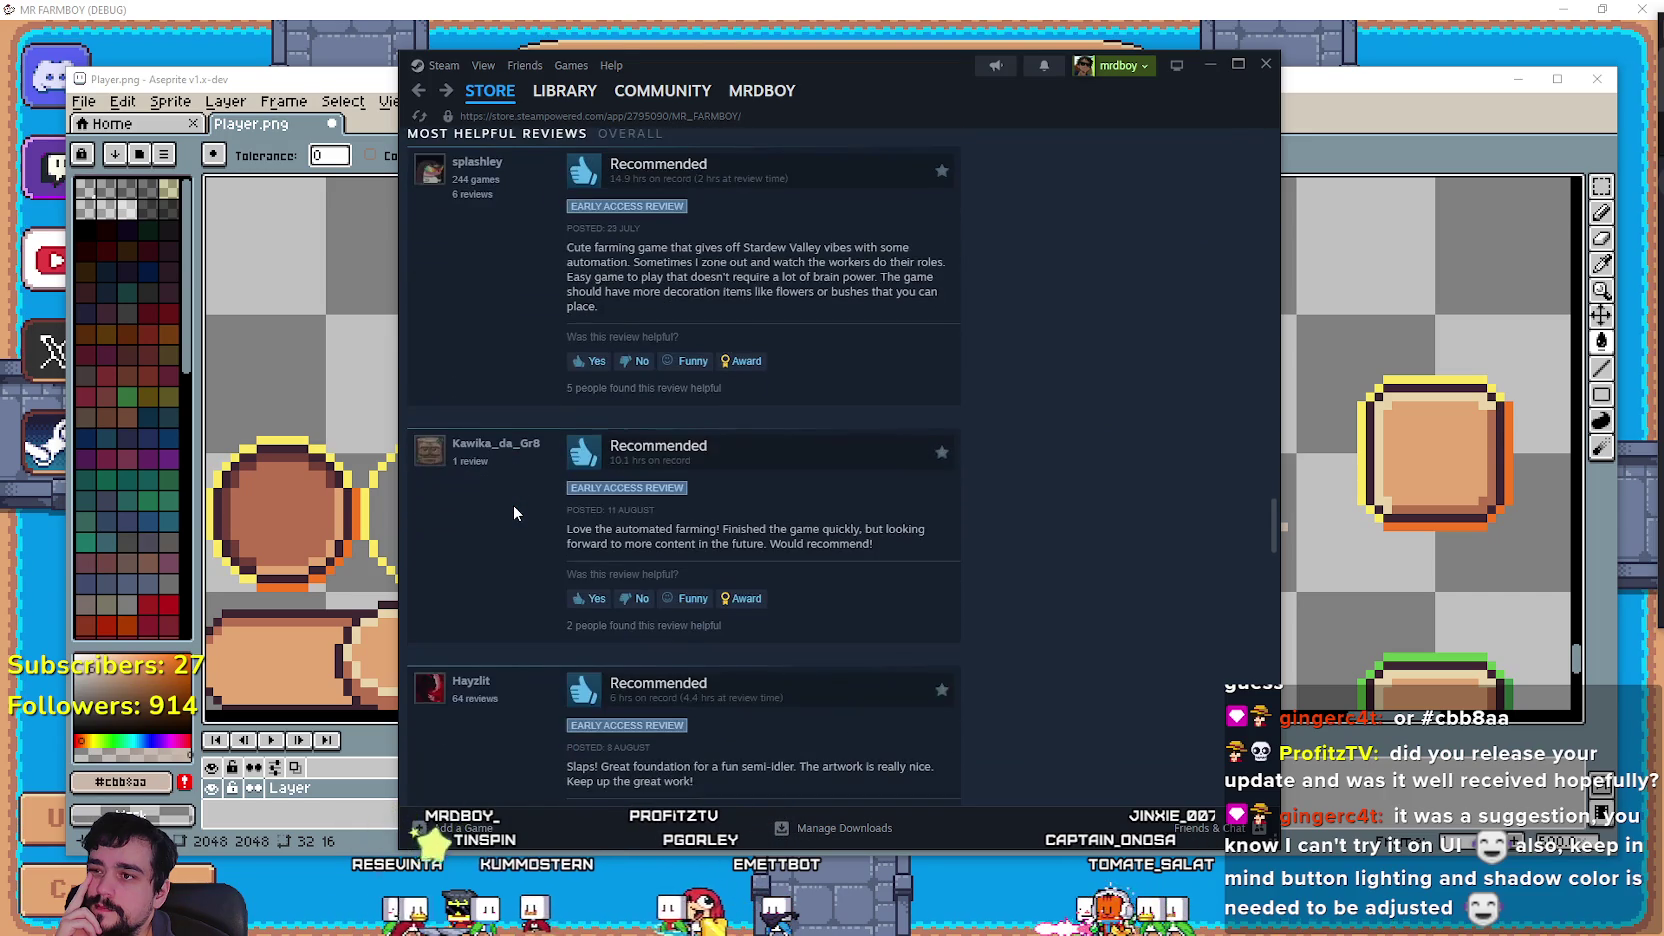
{"action": "scroll", "coordinate": [514, 500], "scroll_direction": "down", "scroll_amount": 10}
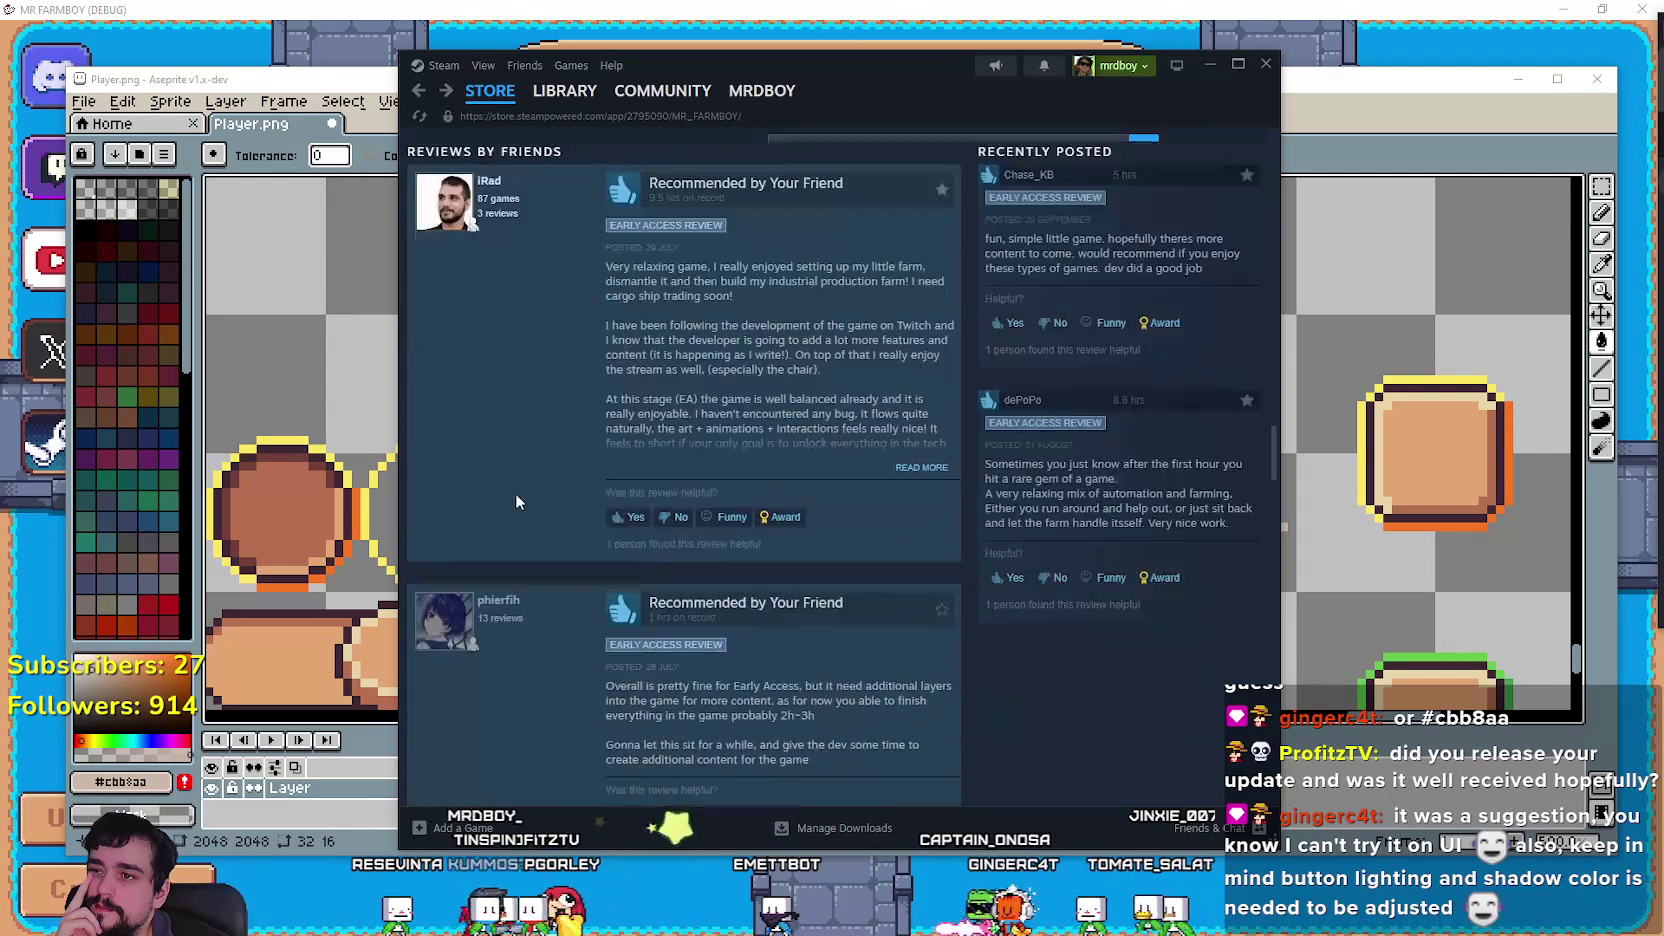
{"action": "scroll", "coordinate": [515, 495], "scroll_direction": "down", "scroll_amount": 10}
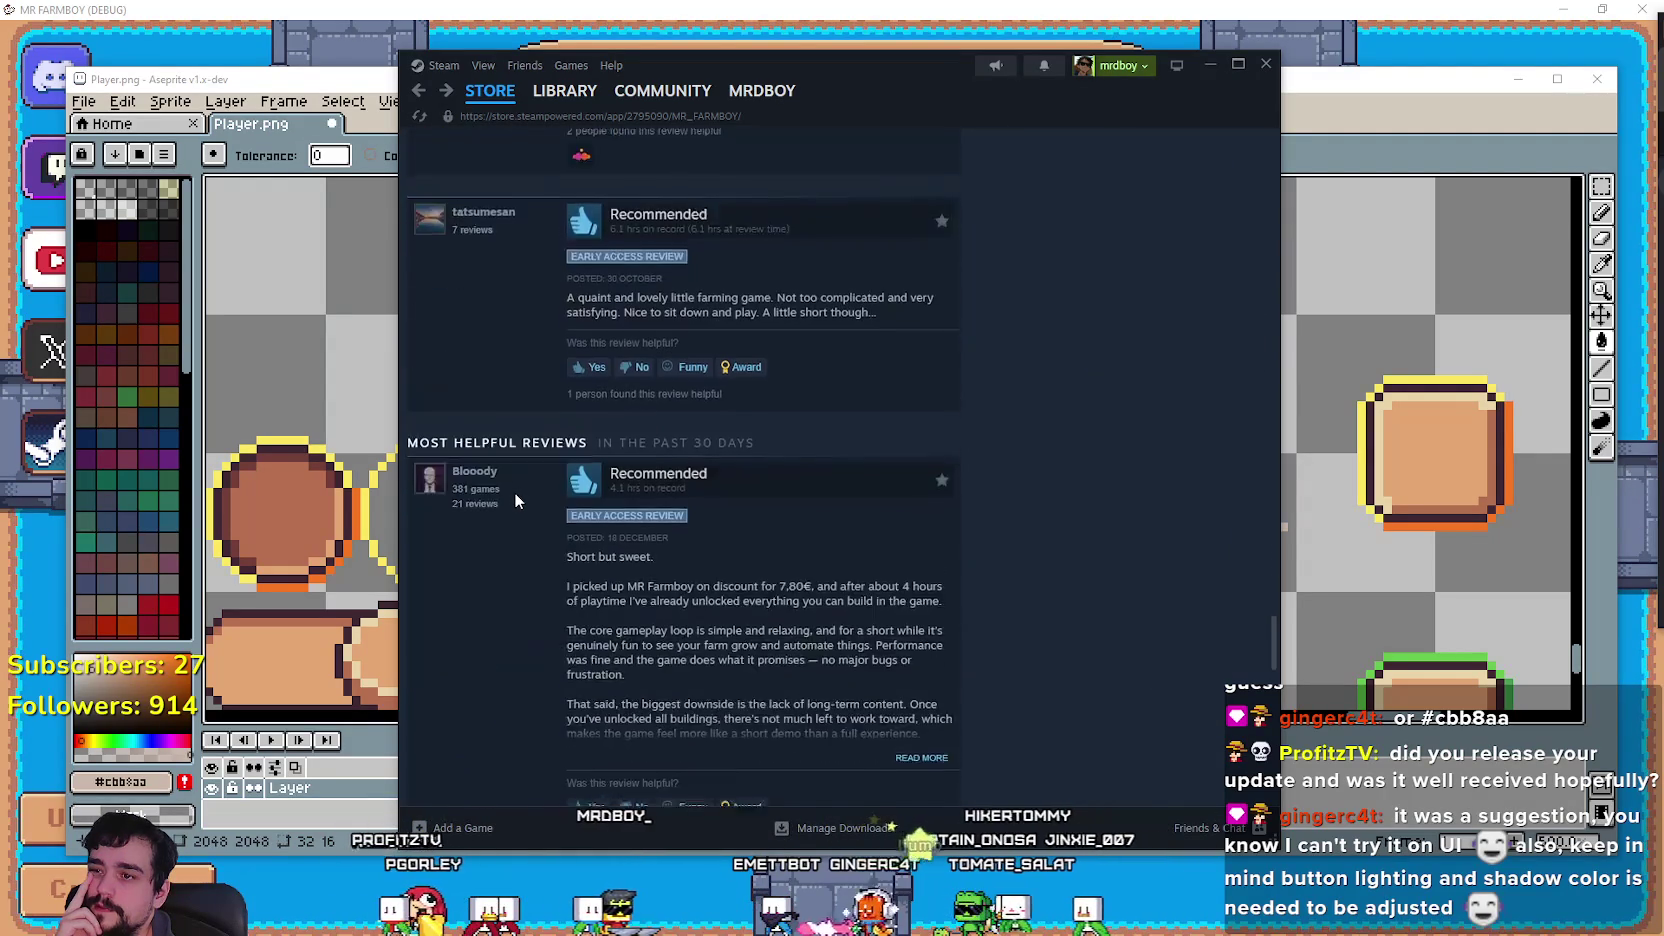
{"action": "scroll", "coordinate": [514, 500], "scroll_direction": "down", "scroll_amount": 3}
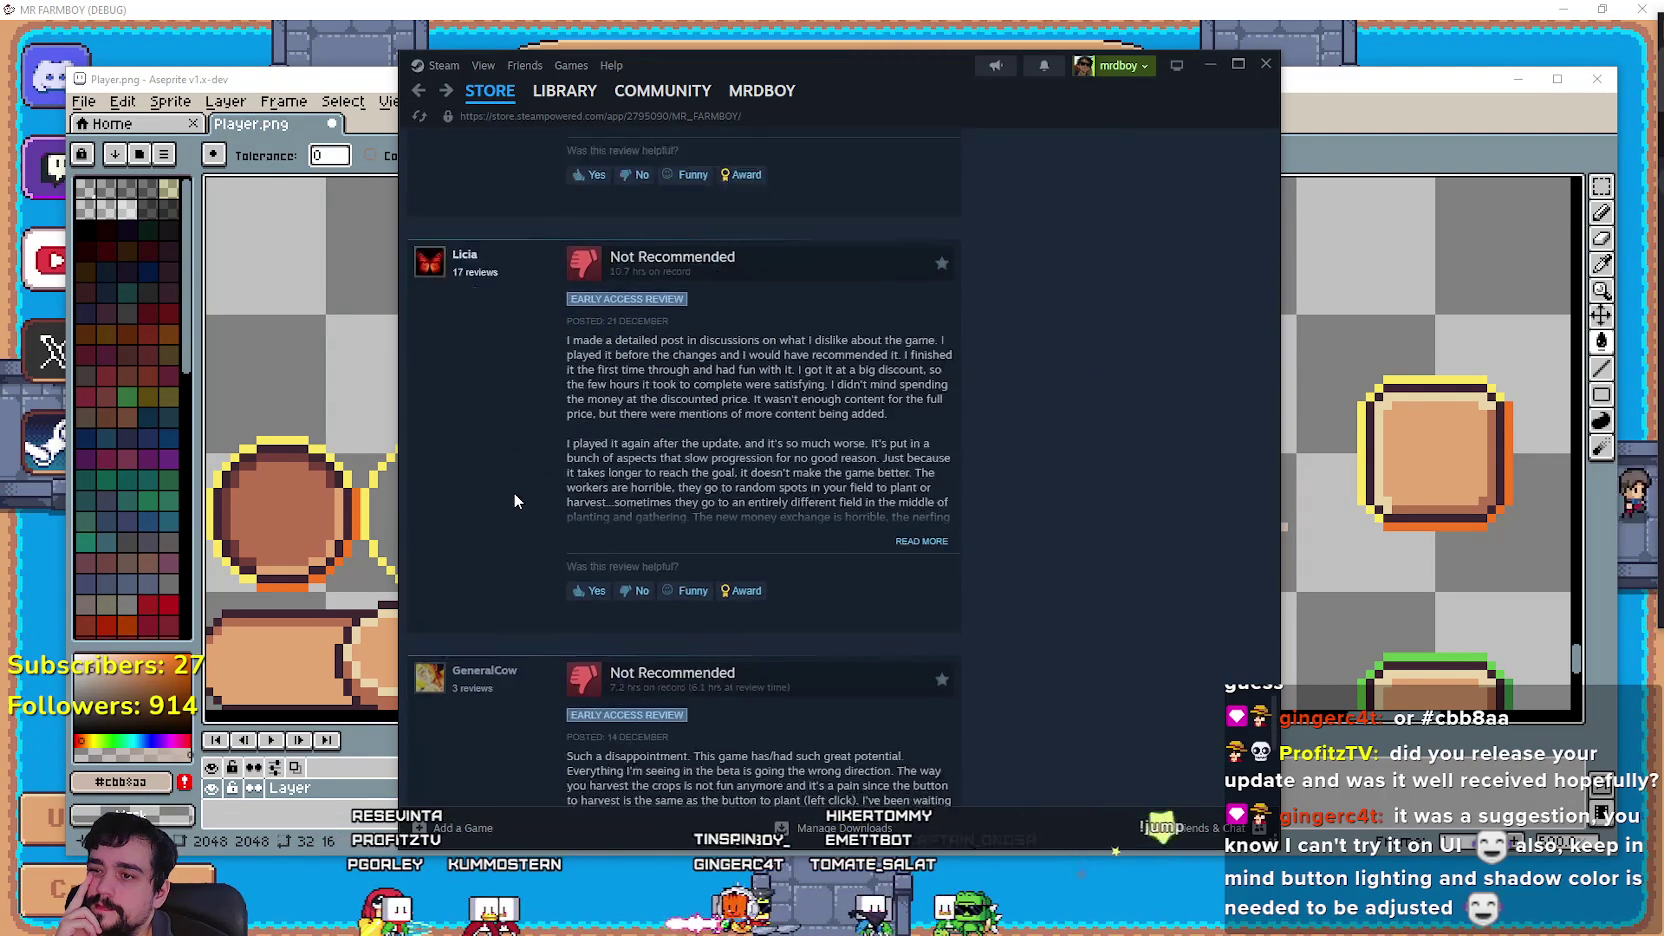
{"action": "scroll", "coordinate": [514, 491], "scroll_direction": "up", "scroll_amount": 3}
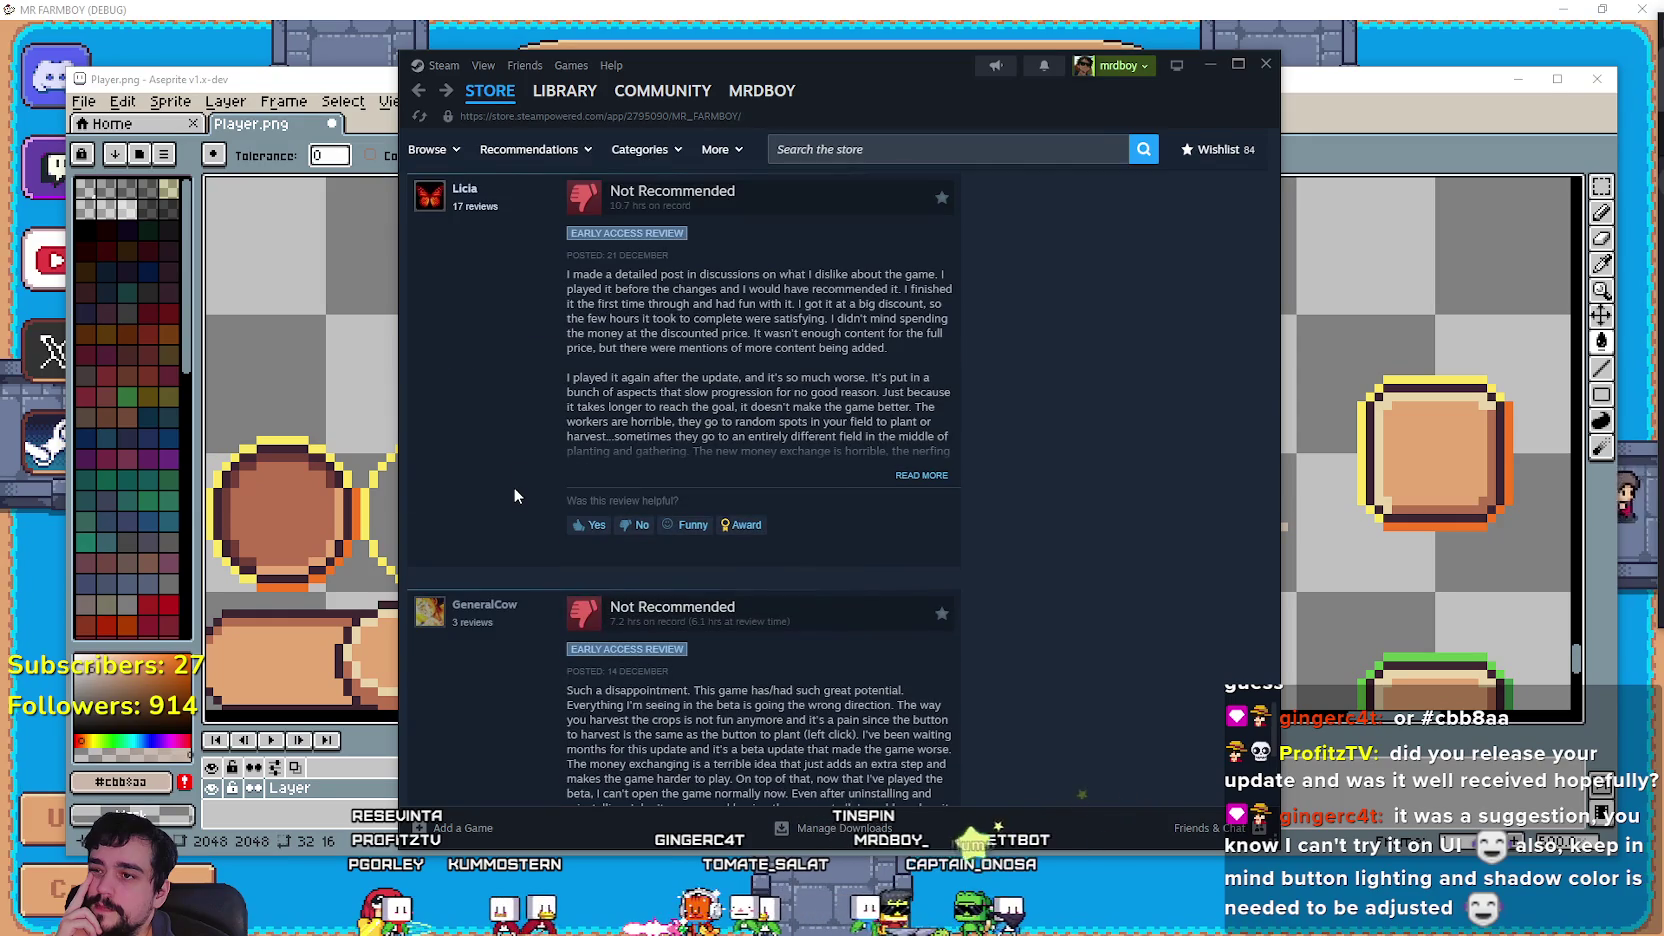
{"action": "scroll", "coordinate": [609, 242], "scroll_direction": "down", "scroll_amount": 1}
Move and enlarge the Steam window for the reviews, then bring Aseprite forward and clear its selection.
{"action": "left_click_drag", "start_coordinate": [958, 72], "coordinate": [998, 28]}
{"action": "left_click_drag", "start_coordinate": [1288, 800], "coordinate": [1470, 935]}
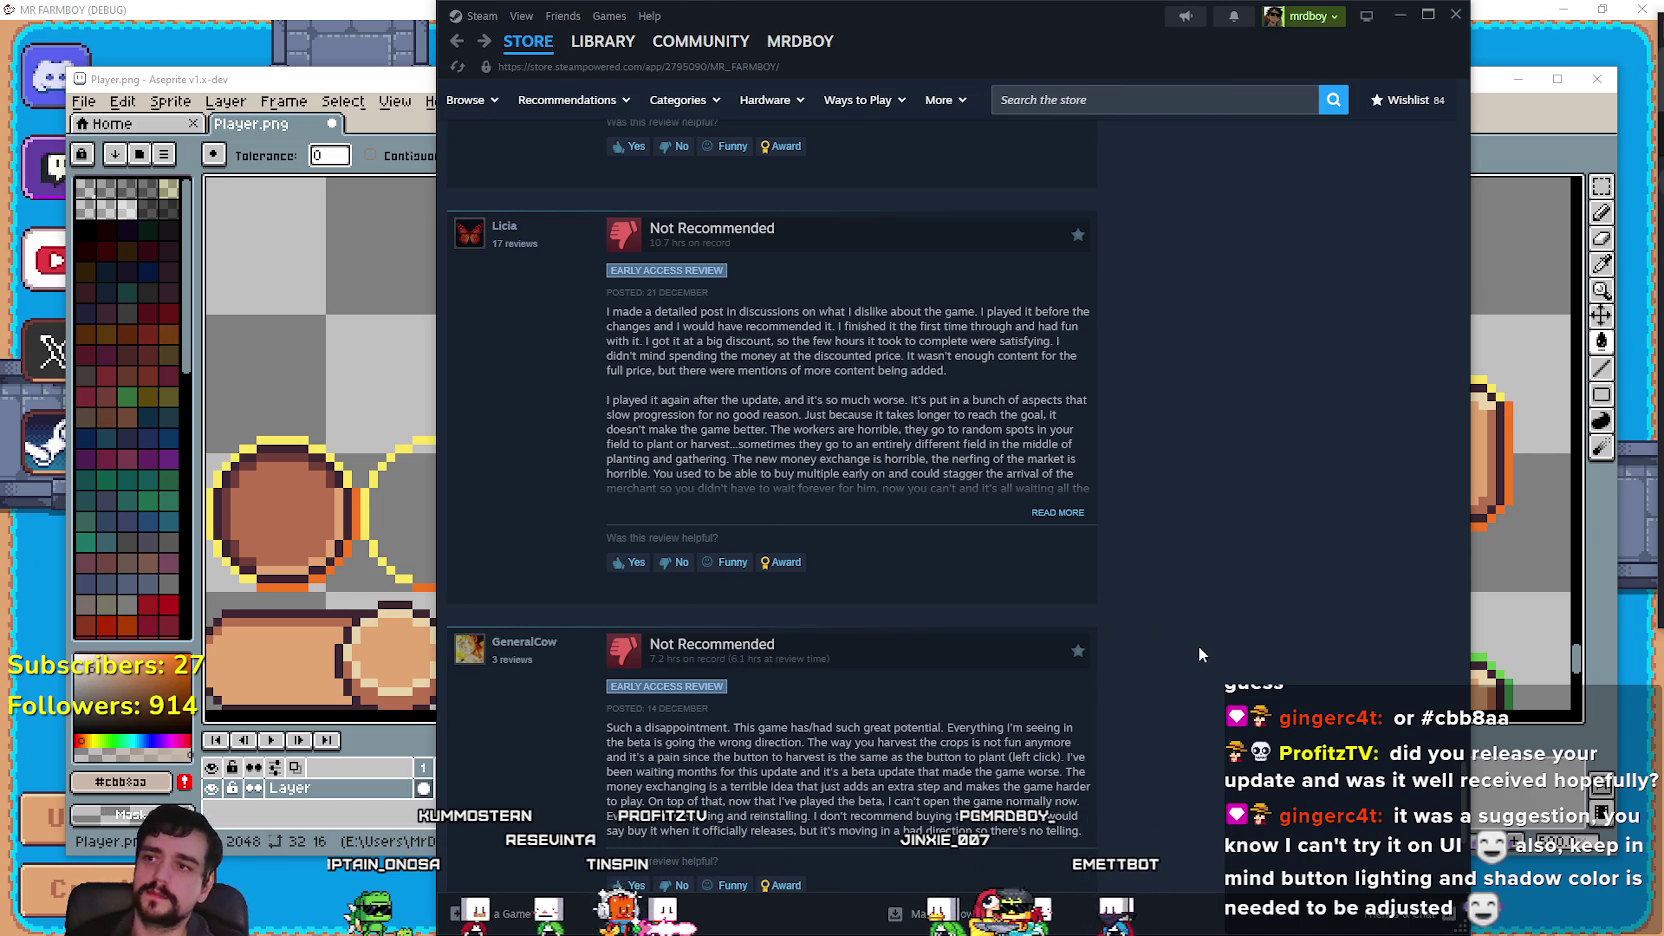
{"action": "left_click", "coordinate": [344, 81]}
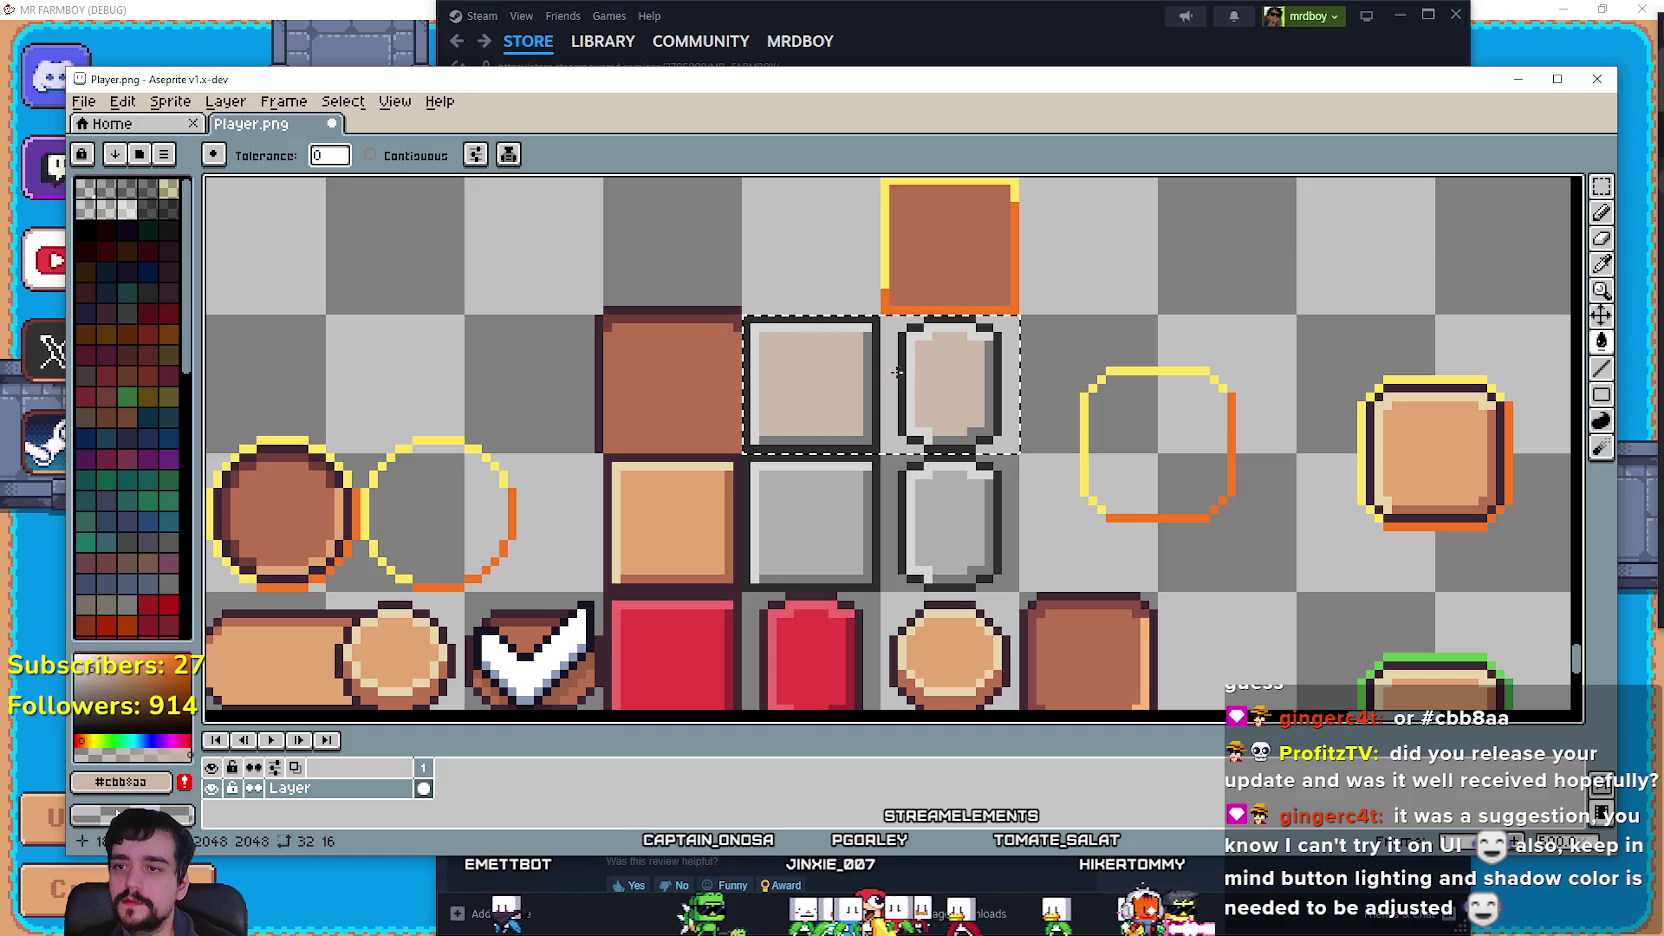
{"action": "key", "text": "ctrl+d"}
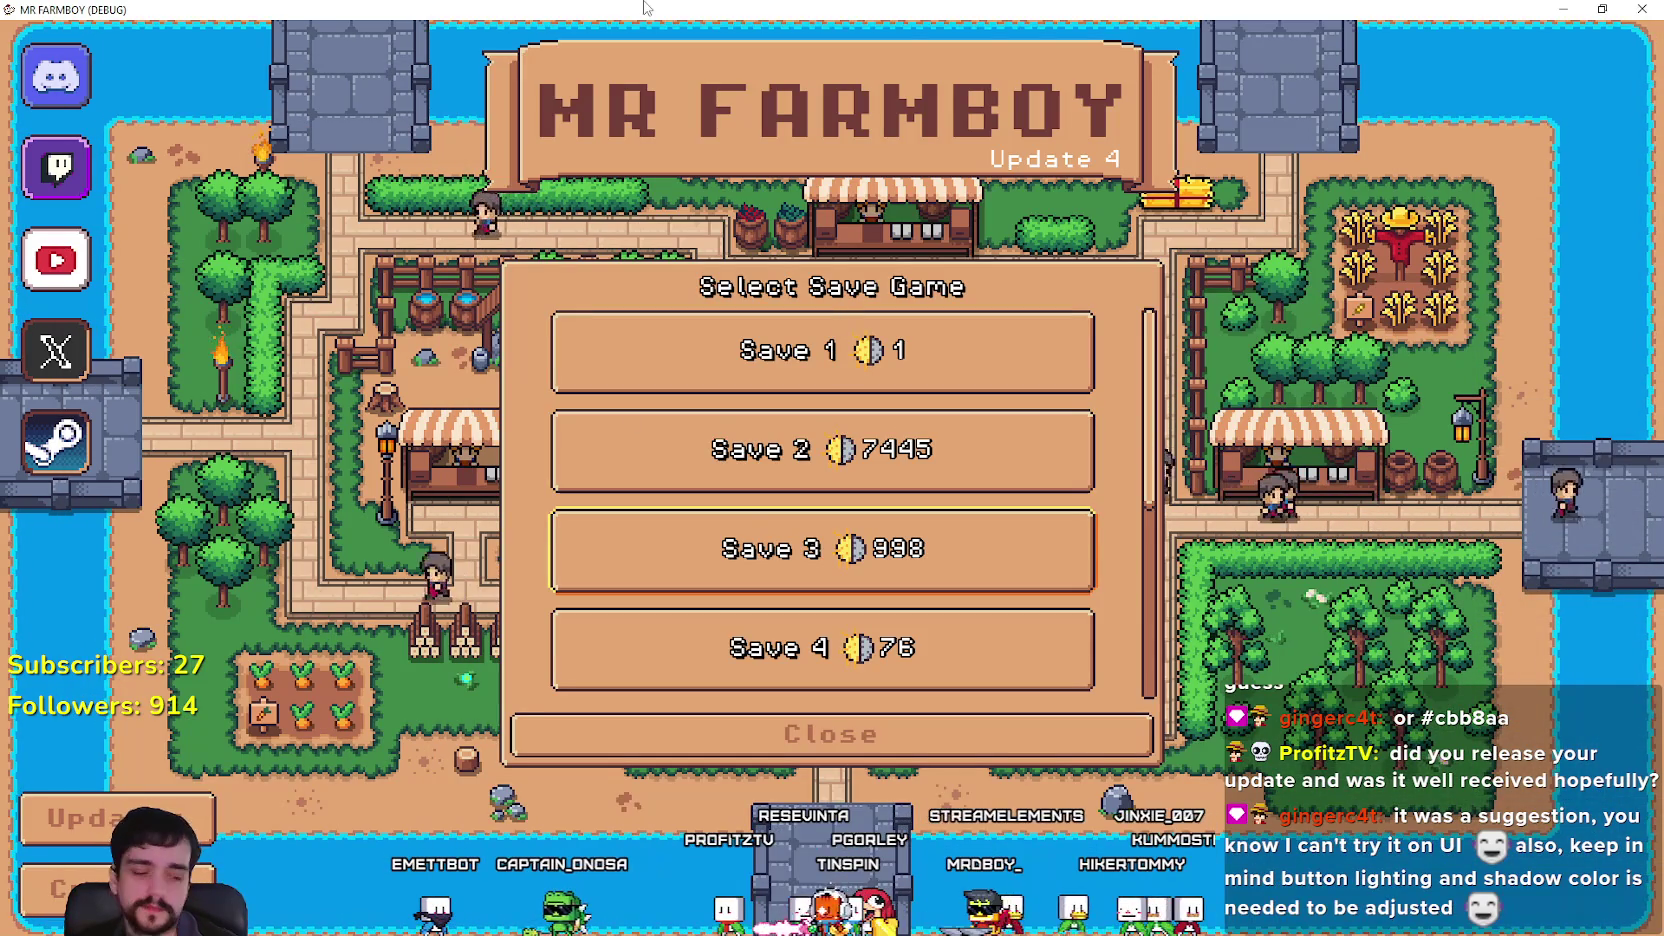
Test arrow-key focus and Enter expansion across Saves 2 to 5.
{"action": "key", "text": "Down"}
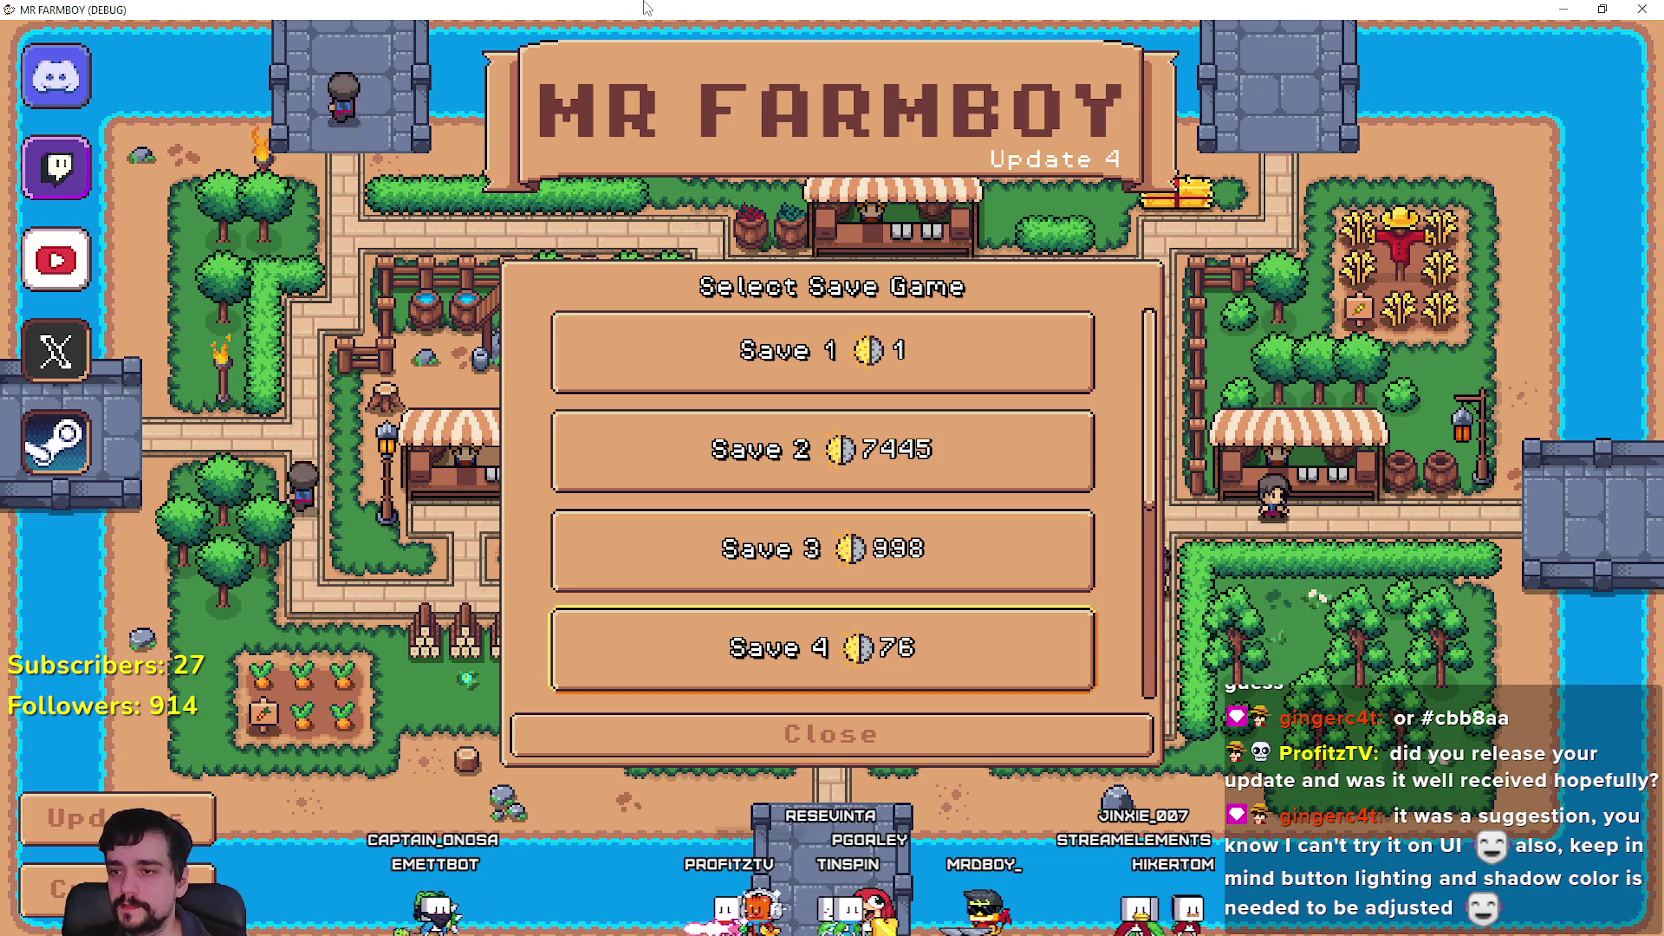
{"action": "key", "text": "Return"}
{"action": "key", "text": "Up"}
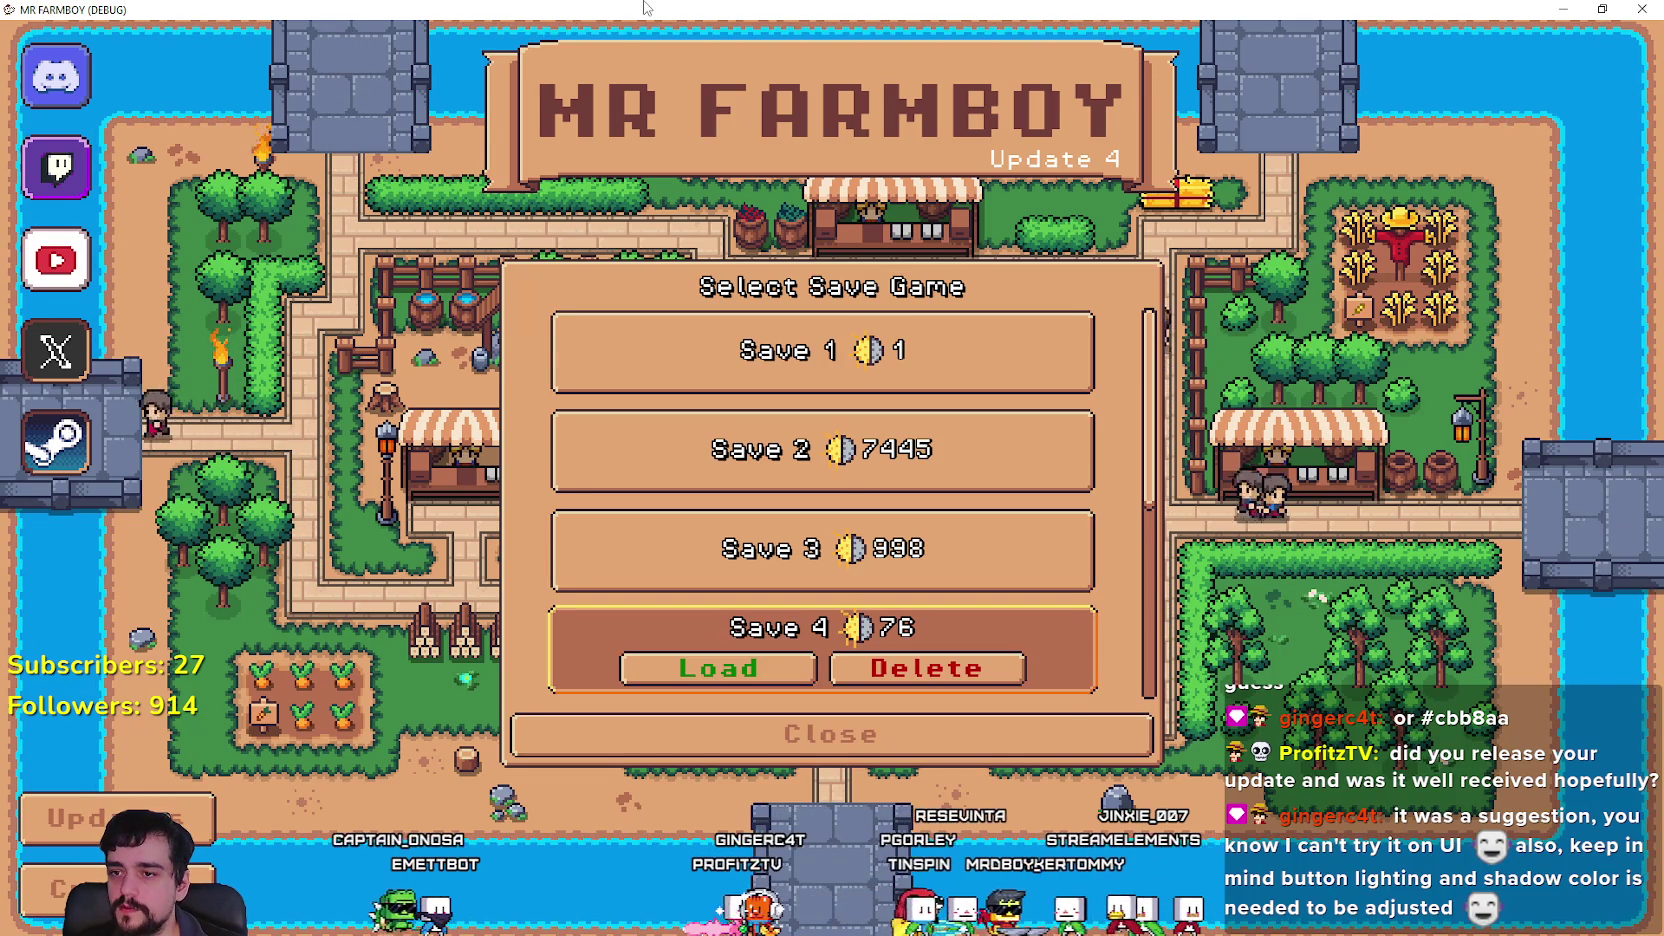
{"action": "key", "text": "Down"}
{"action": "key", "text": "Up"}
{"action": "key", "text": "Up"}
{"action": "key", "text": "Return"}
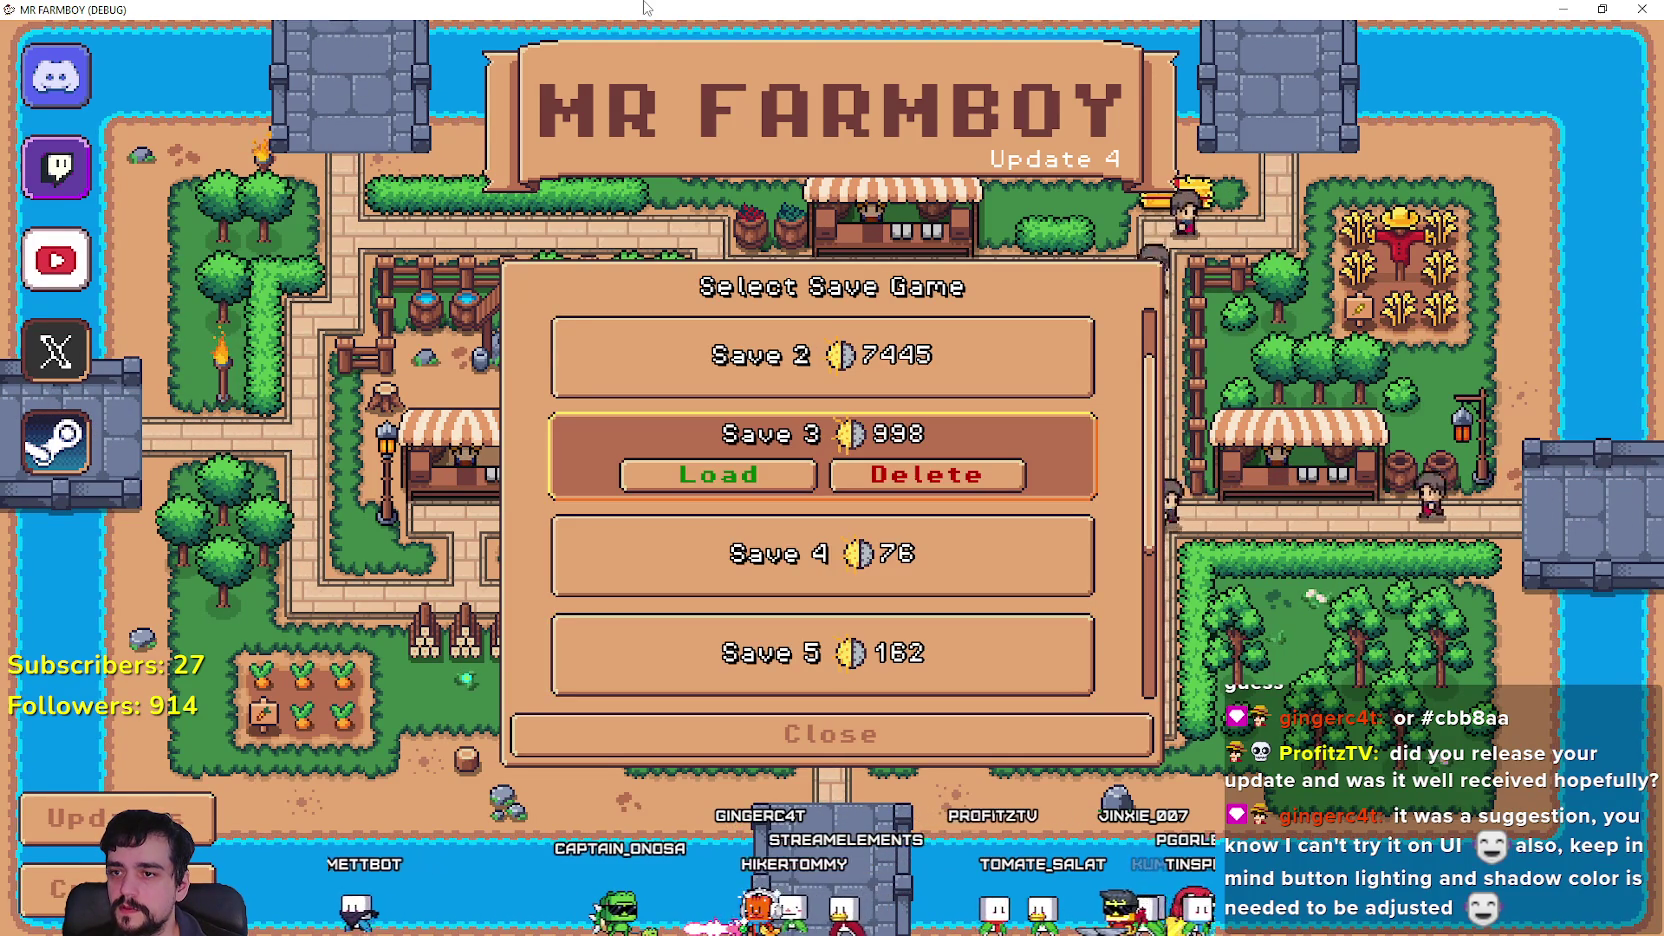
{"action": "key", "text": "Up"}
{"action": "key", "text": "Return"}
Step focus down to Save 7 and confirm focus cannot stay on the disabled Create Save.
{"action": "key", "text": "Down"}
{"action": "key", "text": "Down"}
{"action": "key", "text": "Down"}
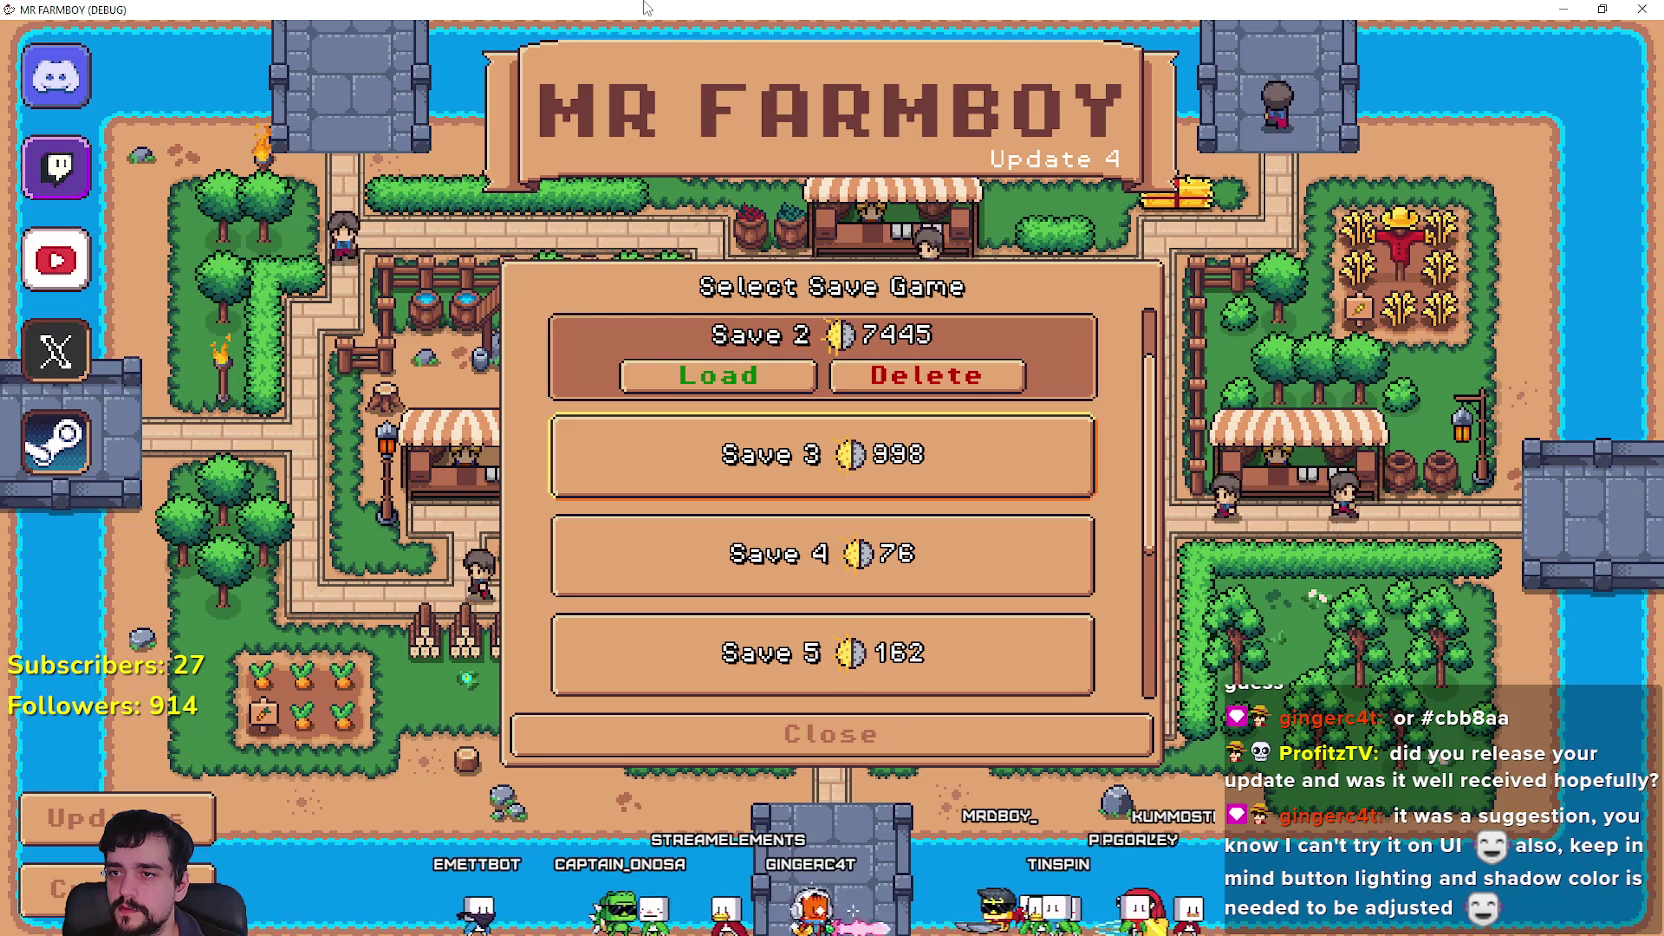
{"action": "key", "text": "Down"}
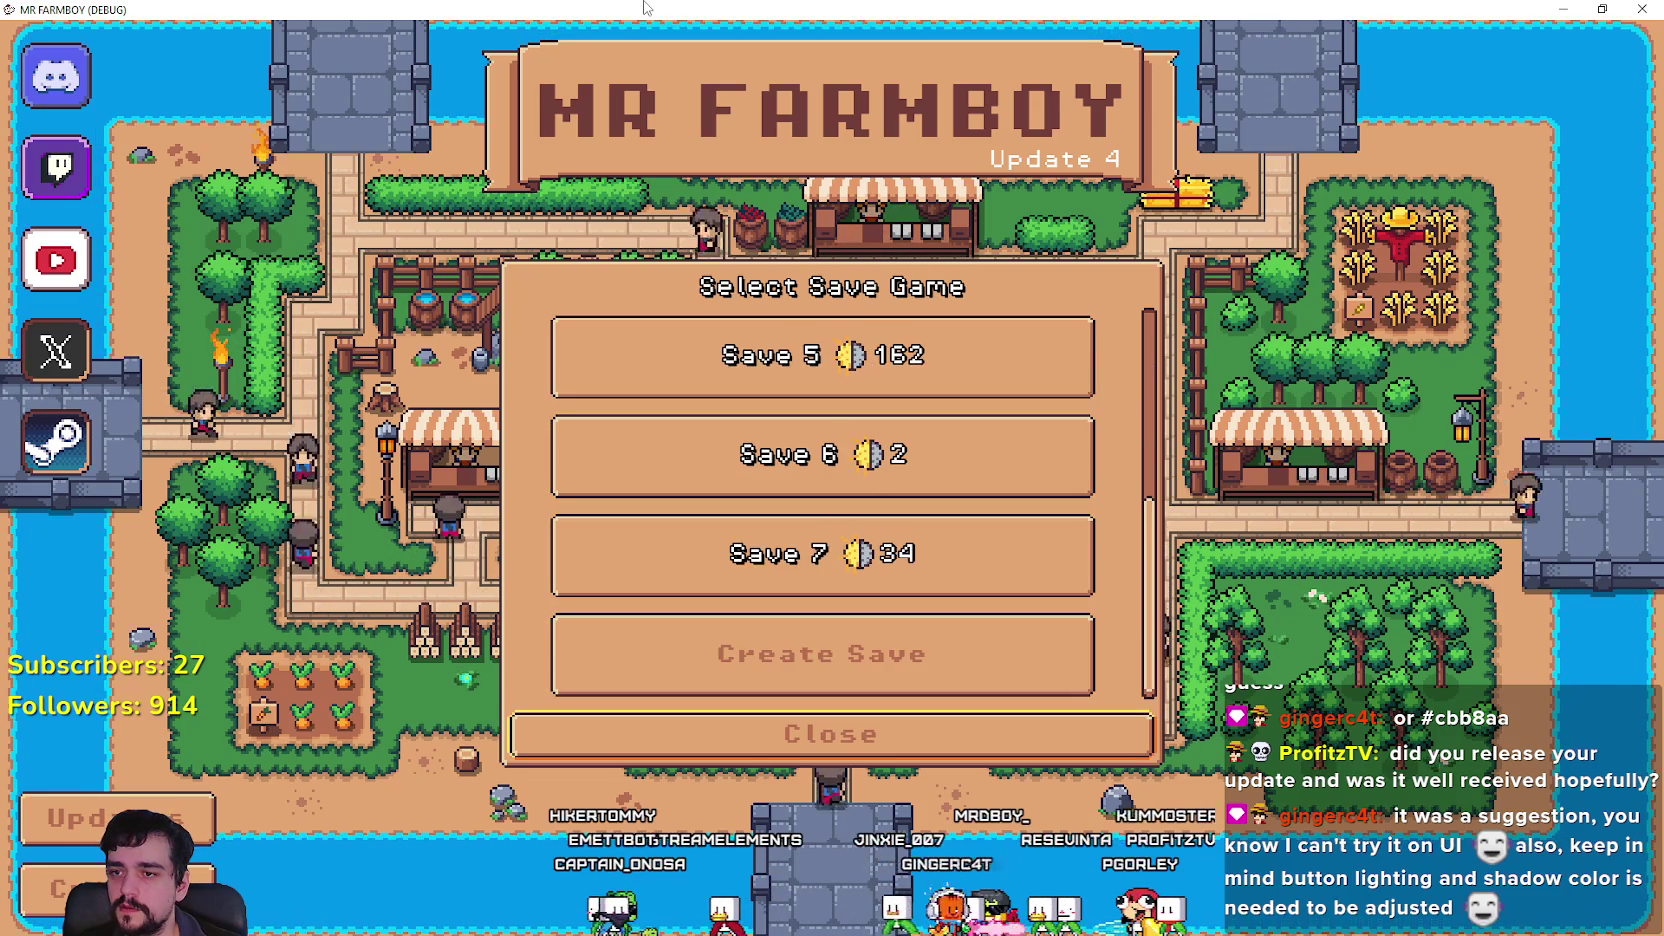
{"action": "key", "text": "Up"}
{"action": "key", "text": "Down"}
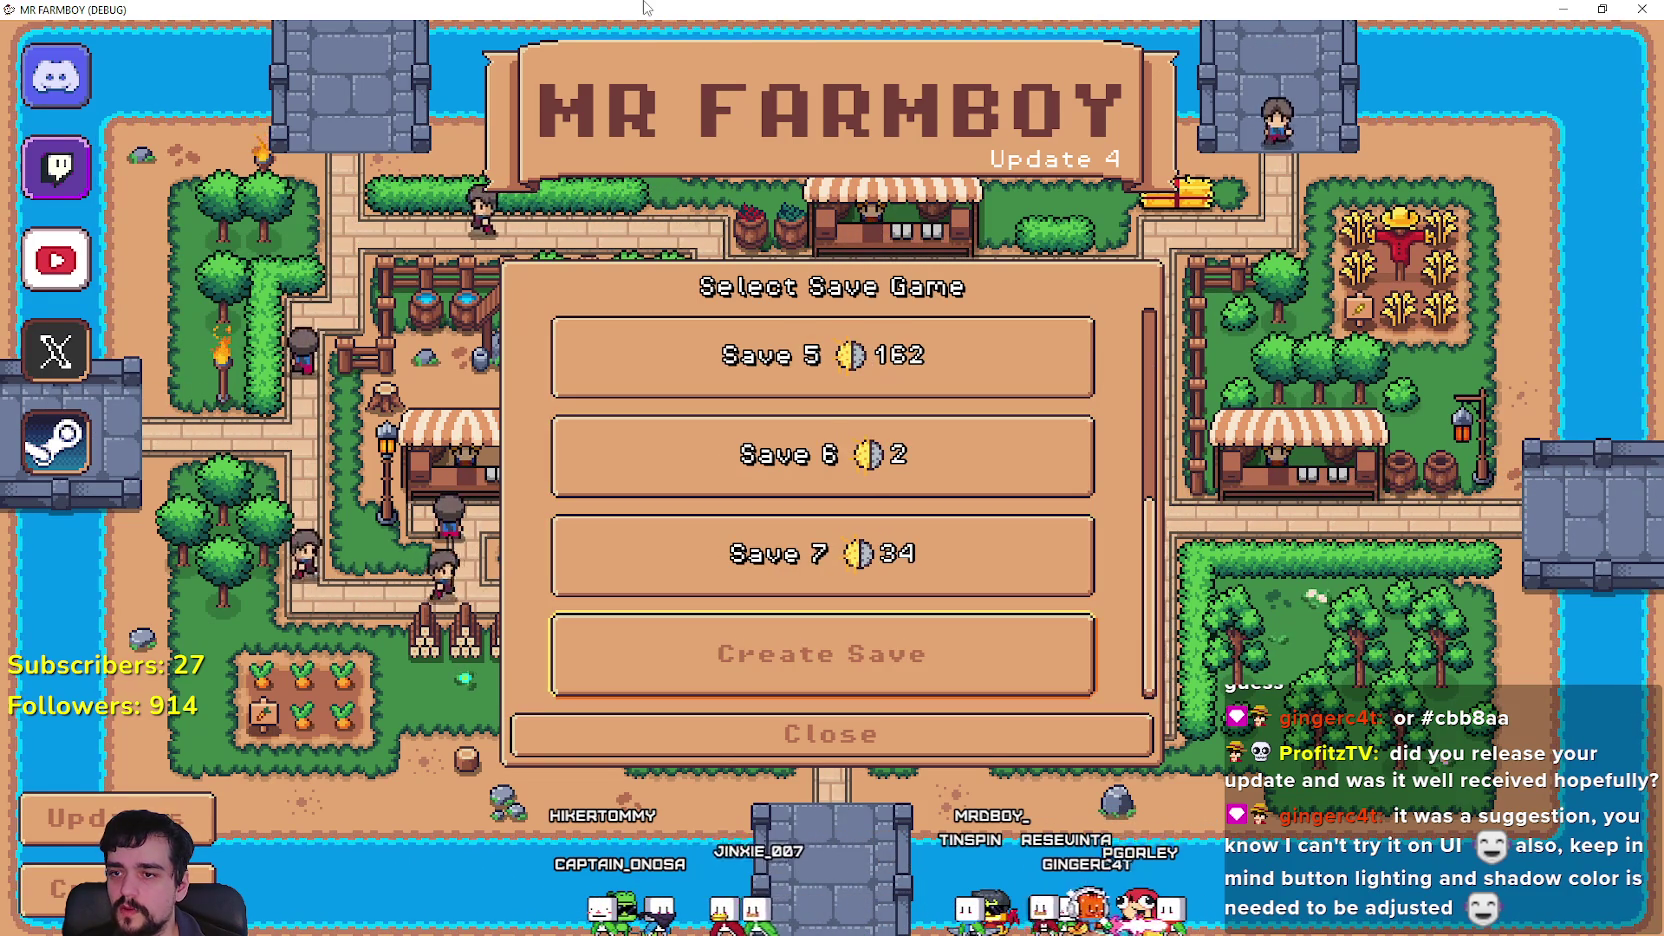
{"action": "key", "text": "Up"}
{"action": "key", "text": "Return"}
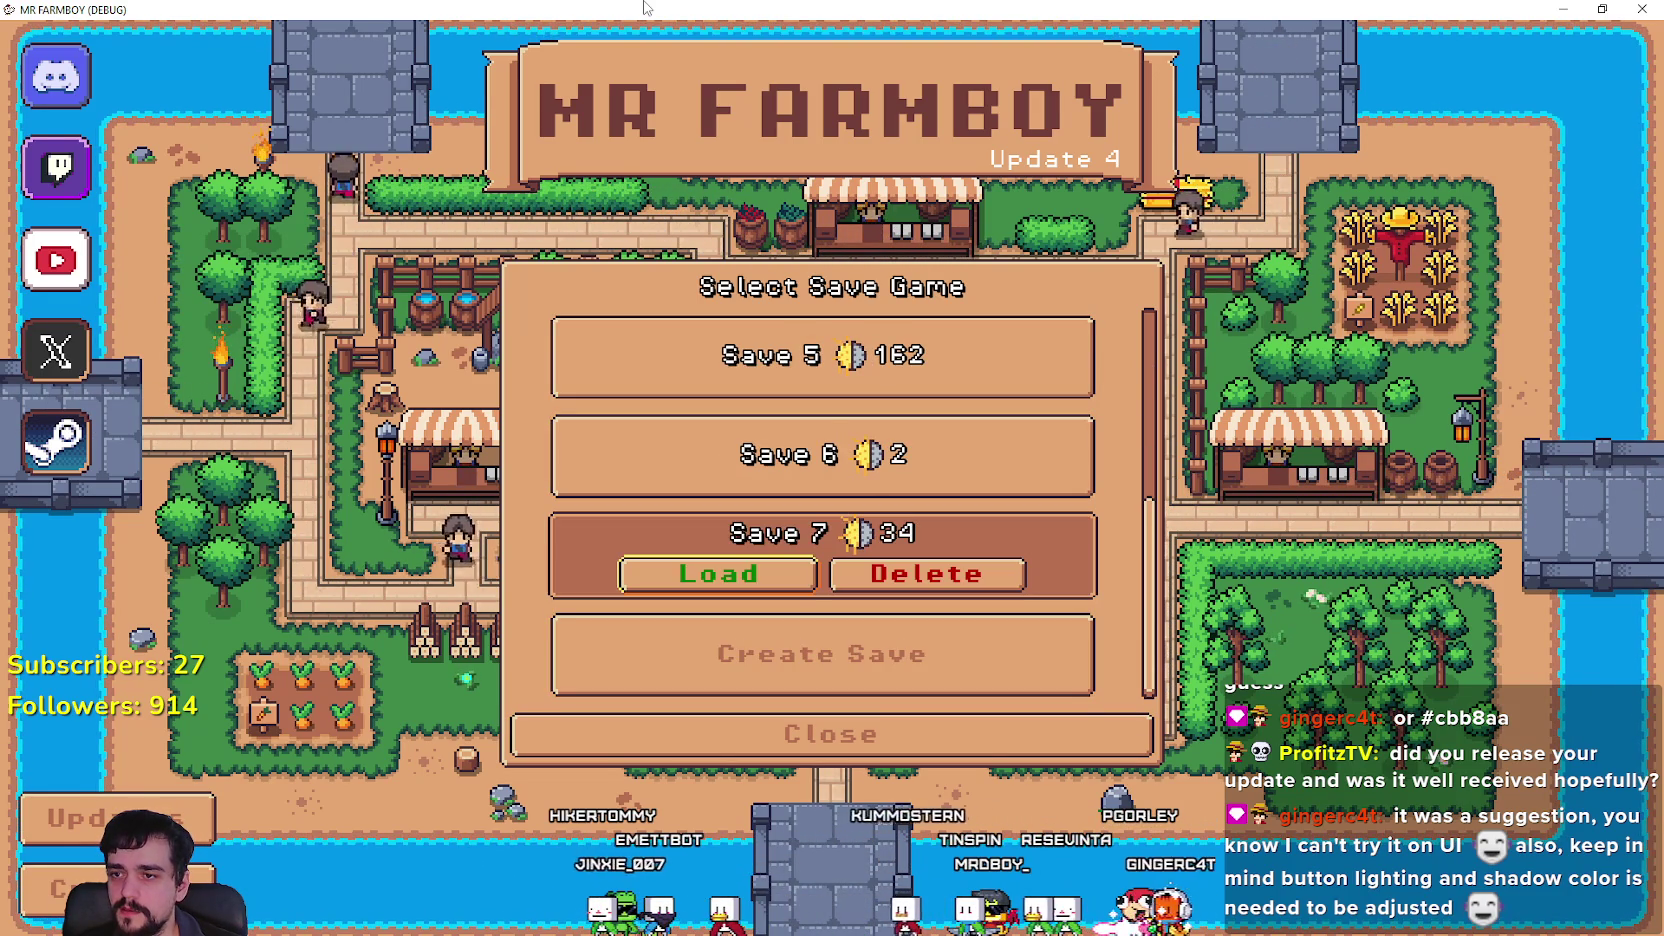
{"action": "key", "text": "Up"}
Move focus to Create Save and open the New Game dialog with its cozy options.
{"action": "key", "text": "Down"}
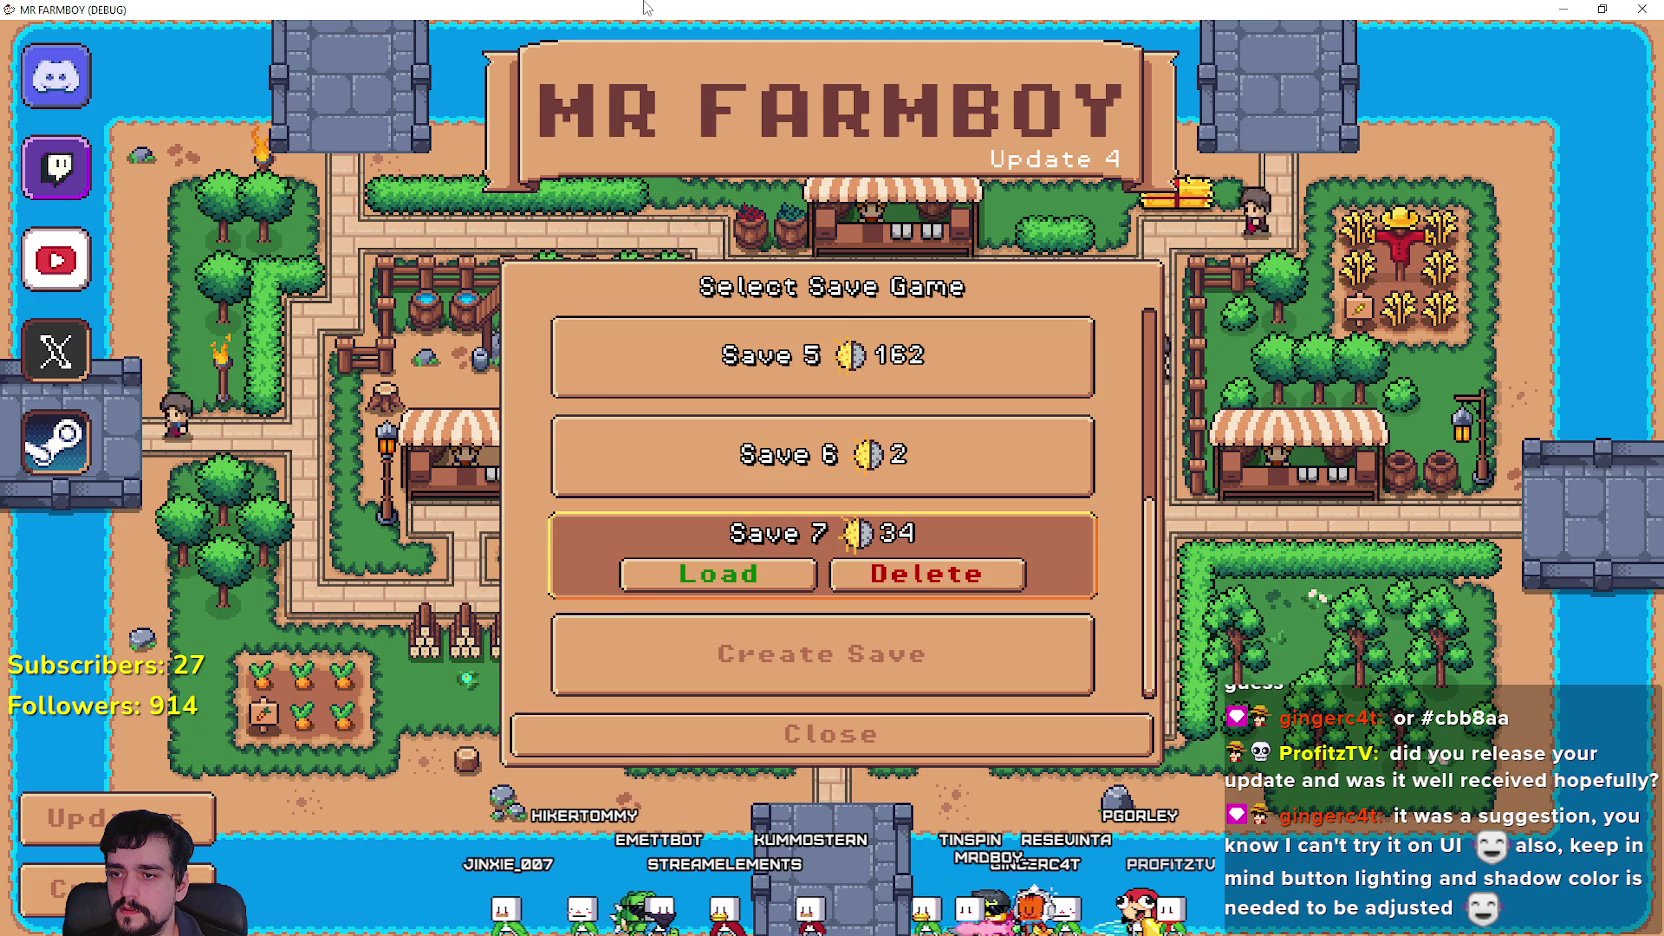
{"action": "key", "text": "Down"}
{"action": "key", "text": "Return"}
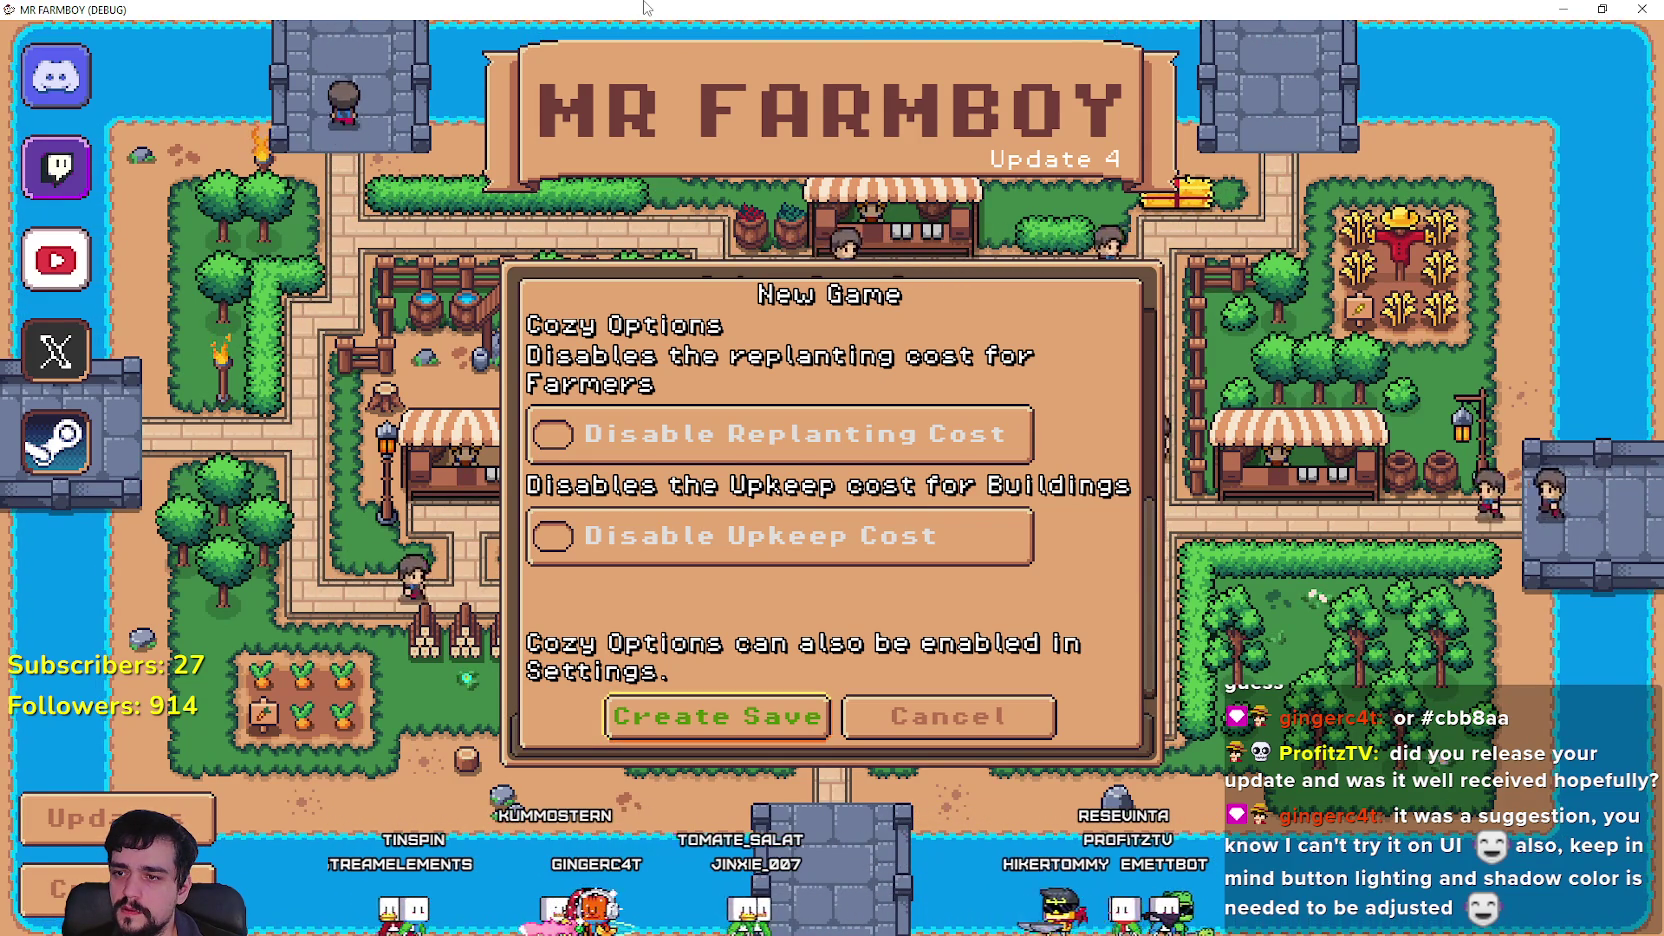
{"action": "key", "text": "Tab"}
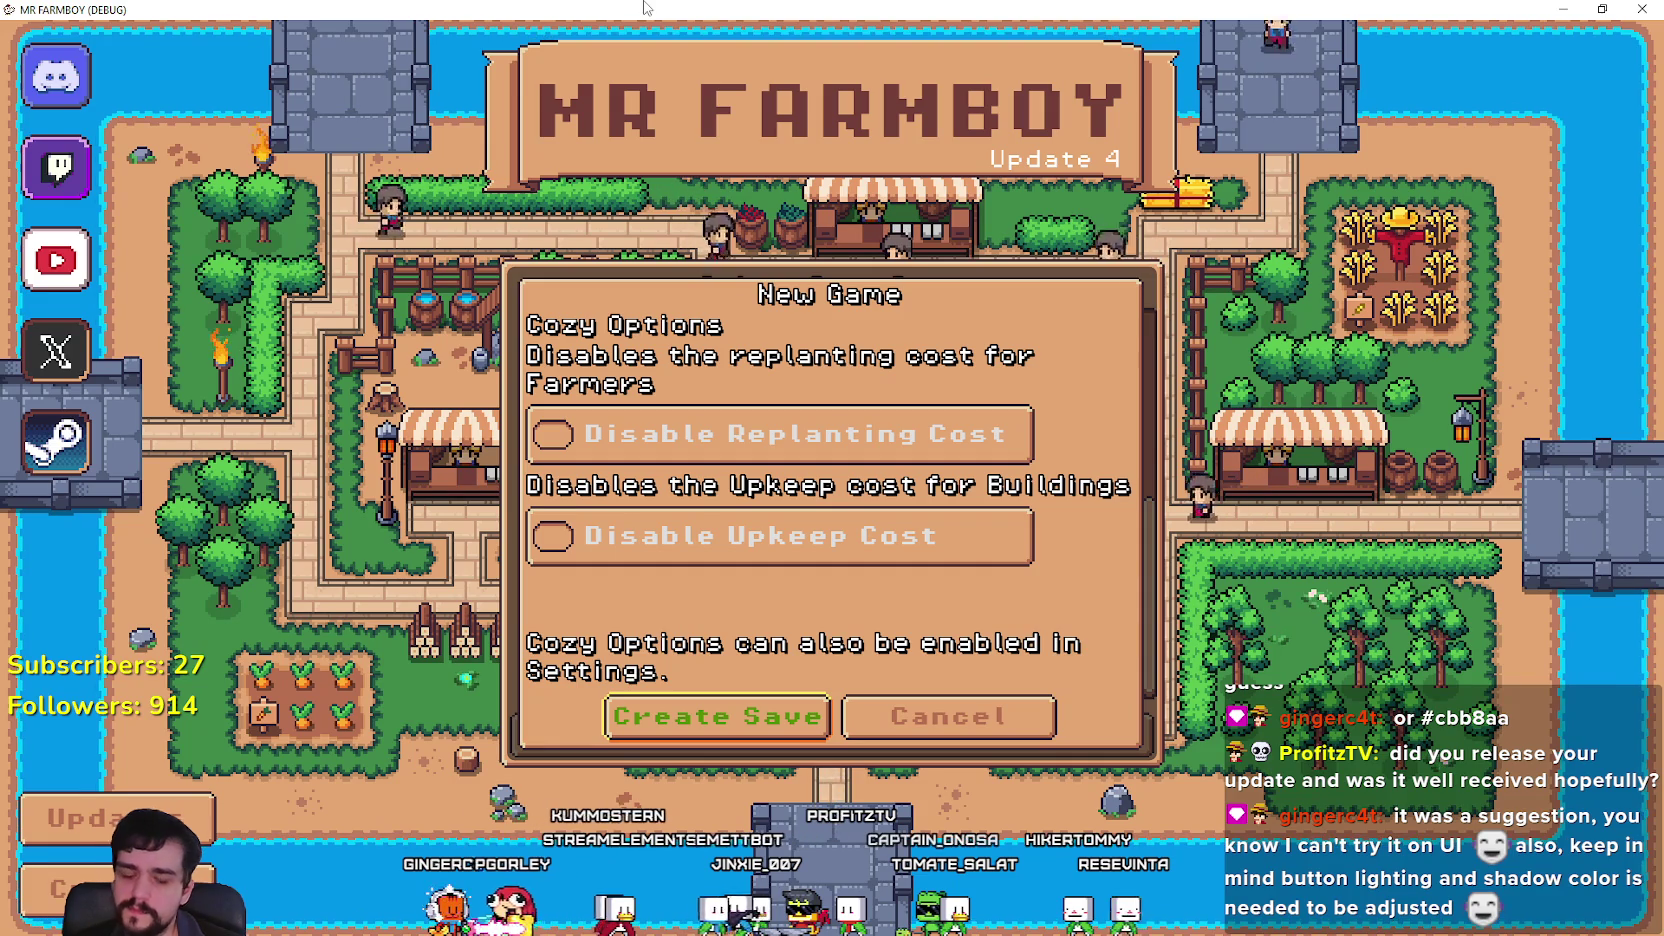
Back in the editor, select the StartNew node to inspect its Focus neighbor properties.
{"action": "key", "text": "alt+Tab"}
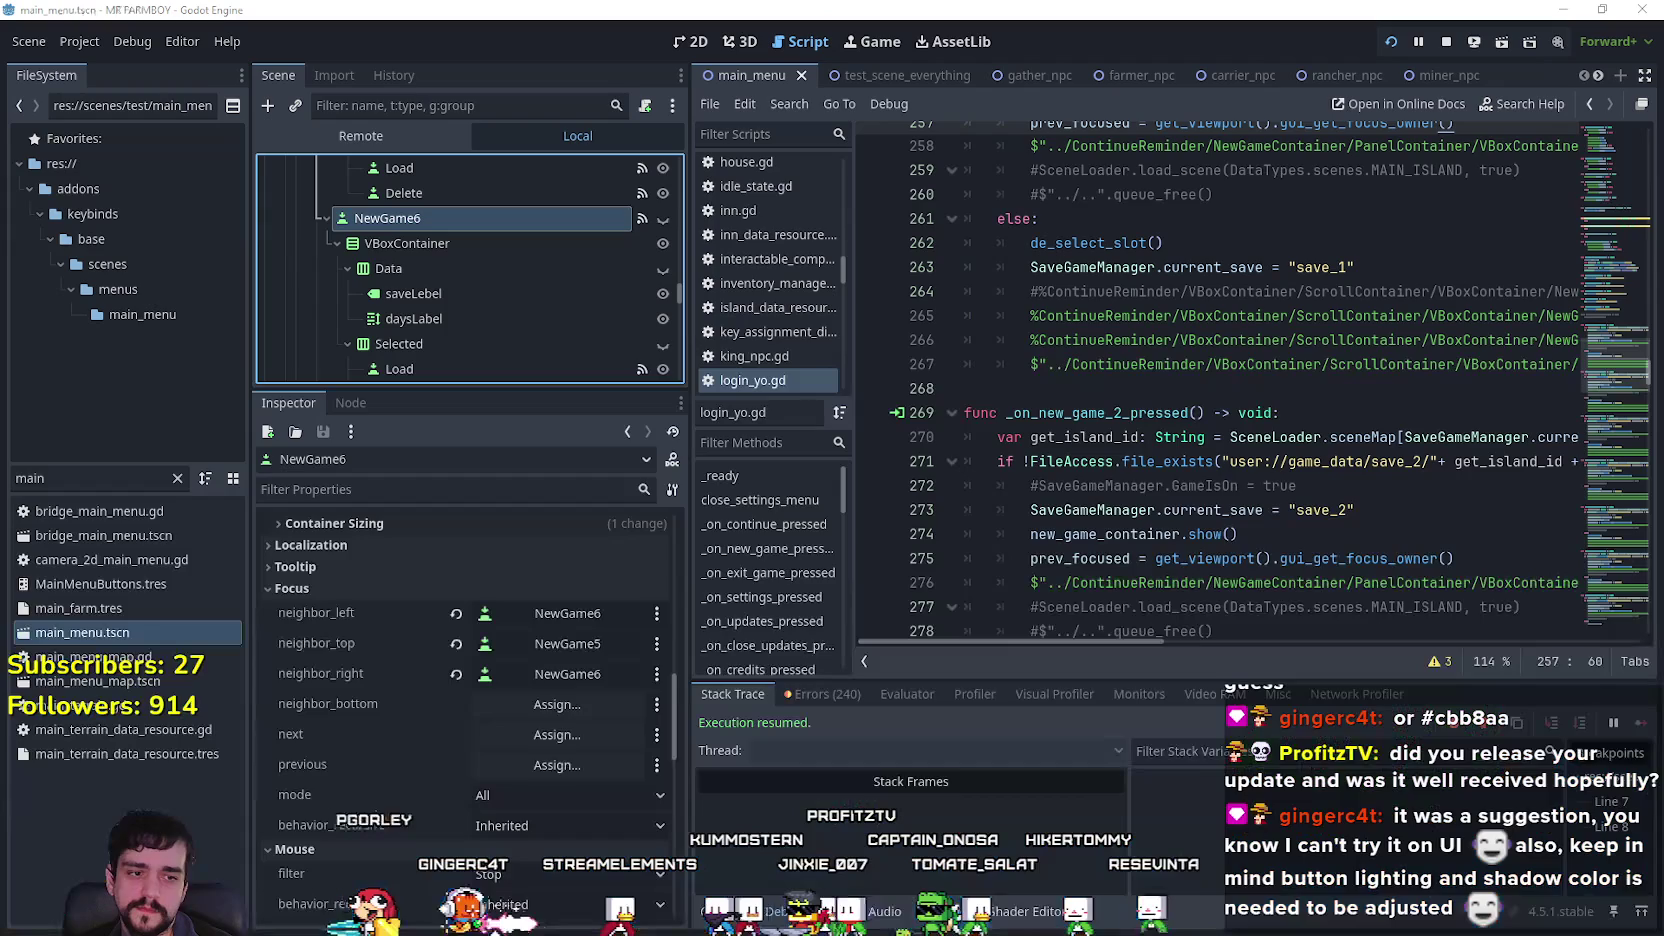
{"action": "scroll", "coordinate": [623, 287], "scroll_direction": "down", "scroll_amount": 2}
{"action": "left_click_drag", "start_coordinate": [681, 292], "coordinate": [670, 406]}
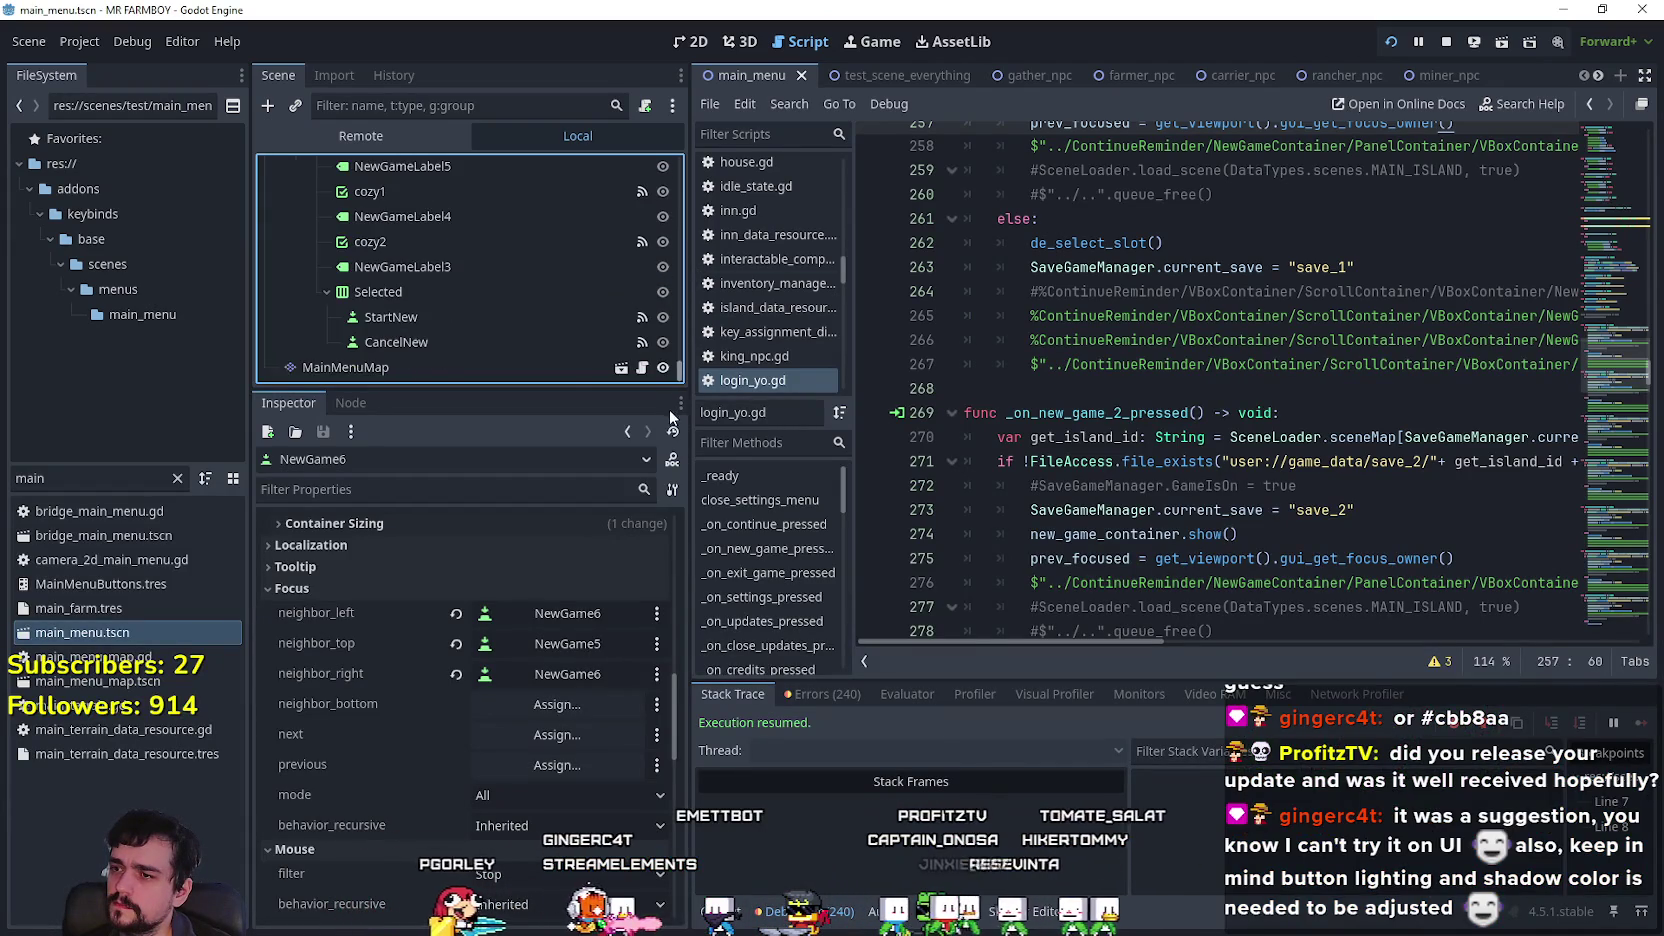
{"action": "left_click", "coordinate": [507, 317]}
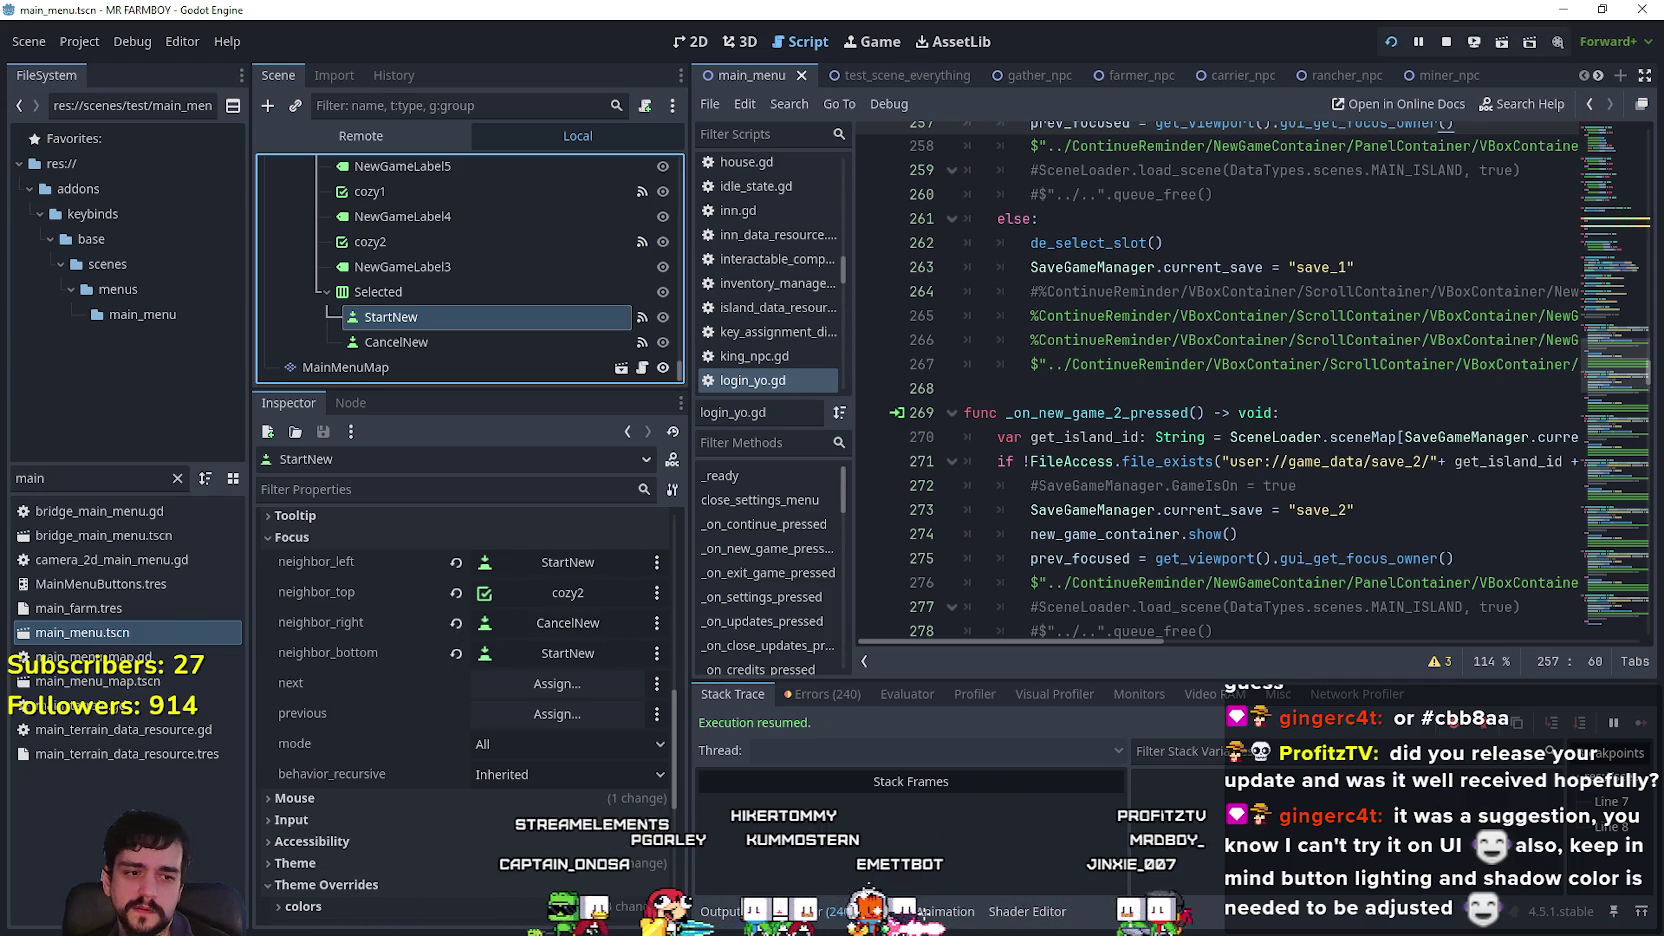
Stop and rerun the Mr Farmboy debug session, then maximize the game window.
{"action": "key", "text": "alt+Tab"}
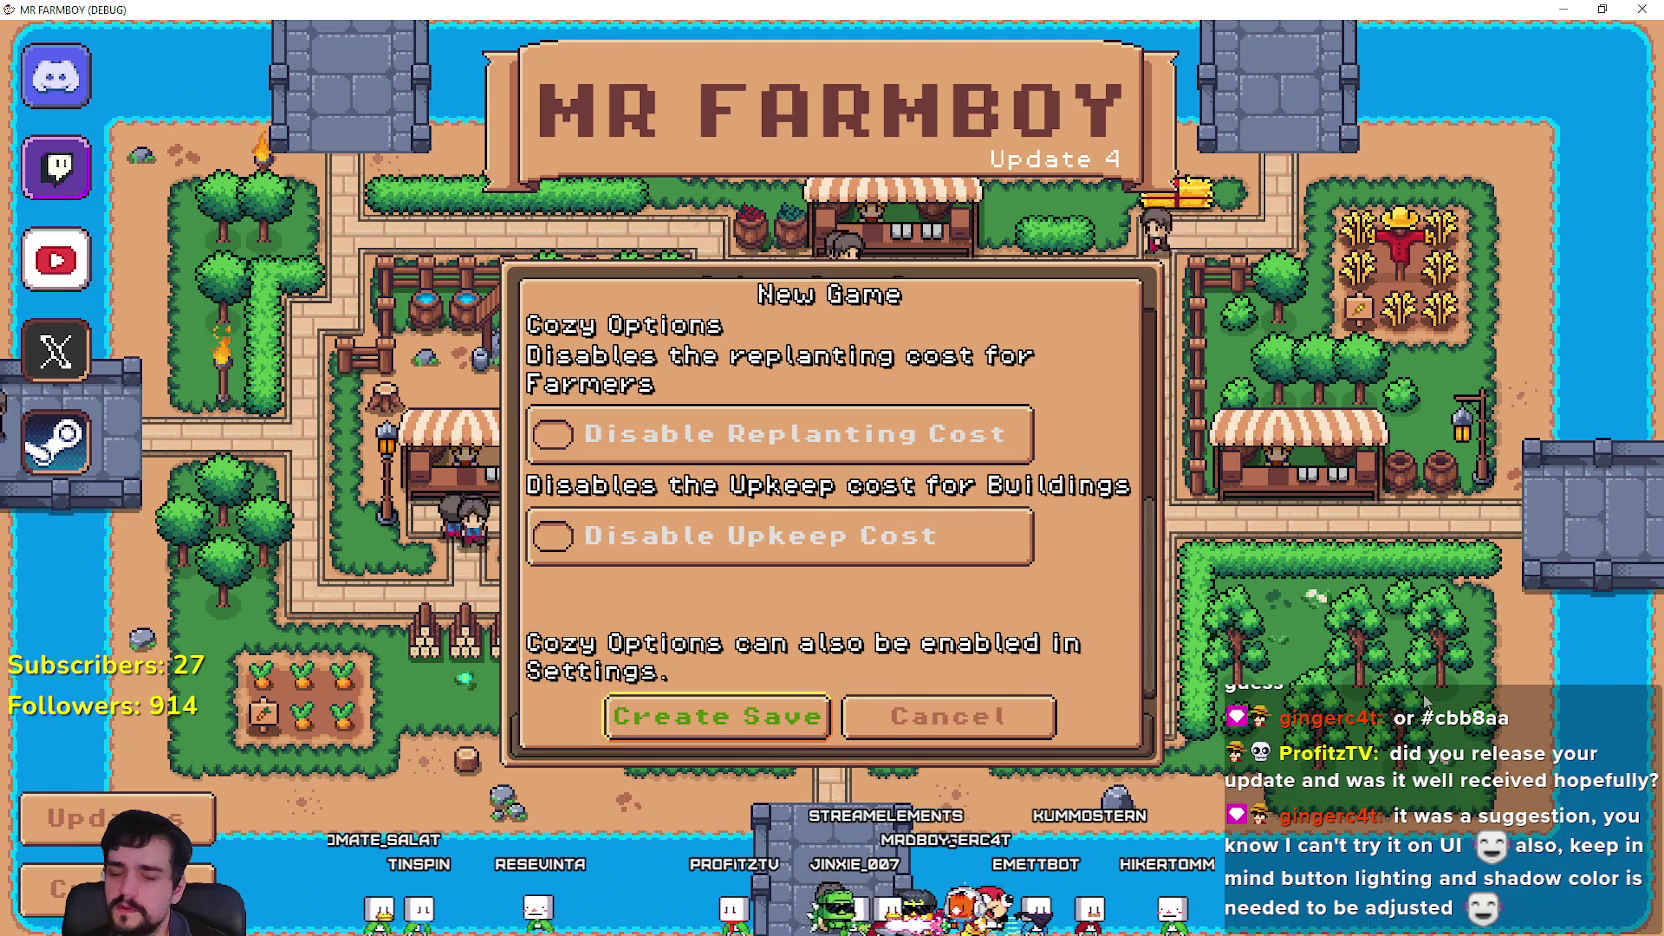
{"action": "key", "text": "alt+F4"}
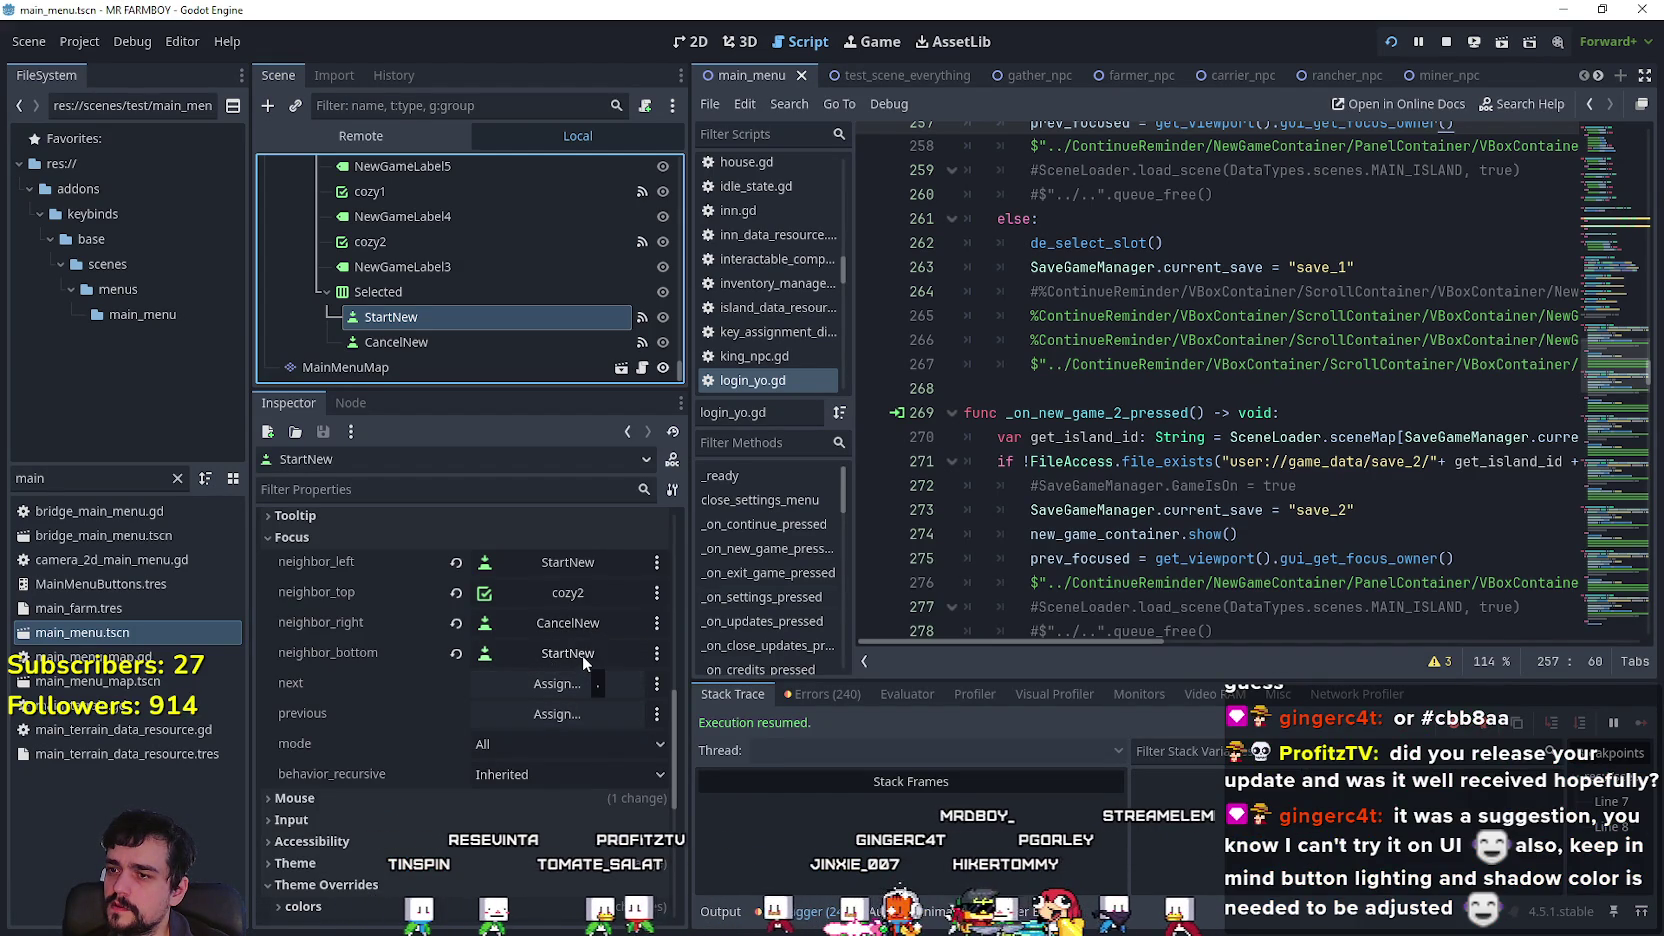
{"action": "mouse_move", "coordinate": [370, 630]}
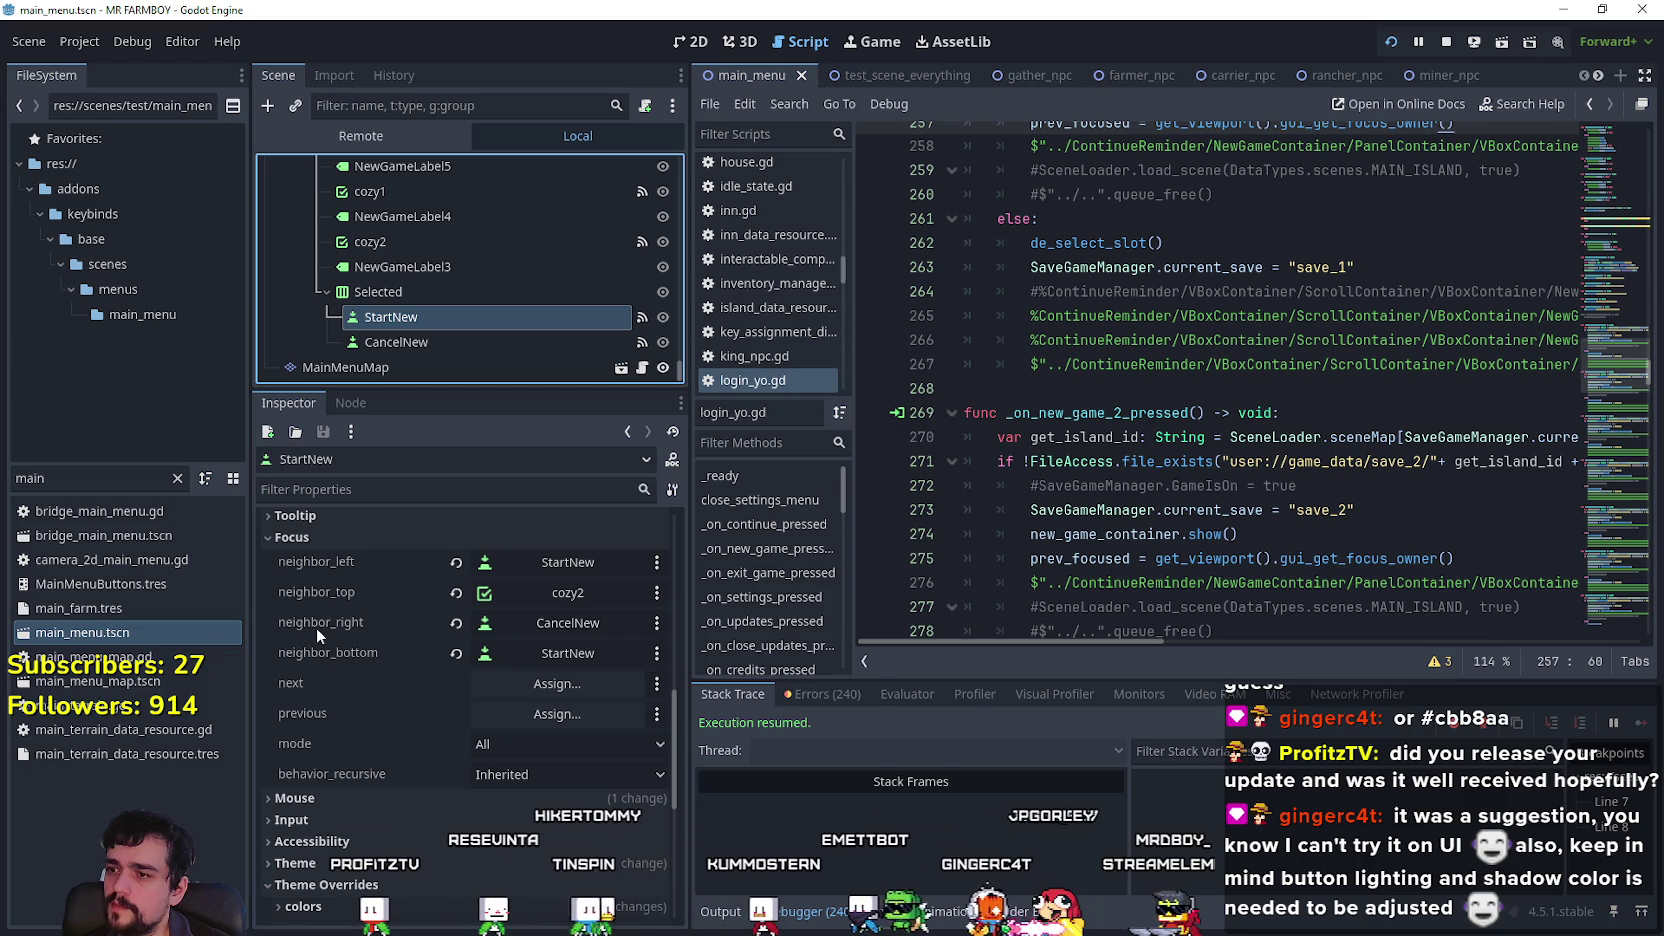
{"action": "scroll", "coordinate": [529, 768], "scroll_direction": "up", "scroll_amount": 1}
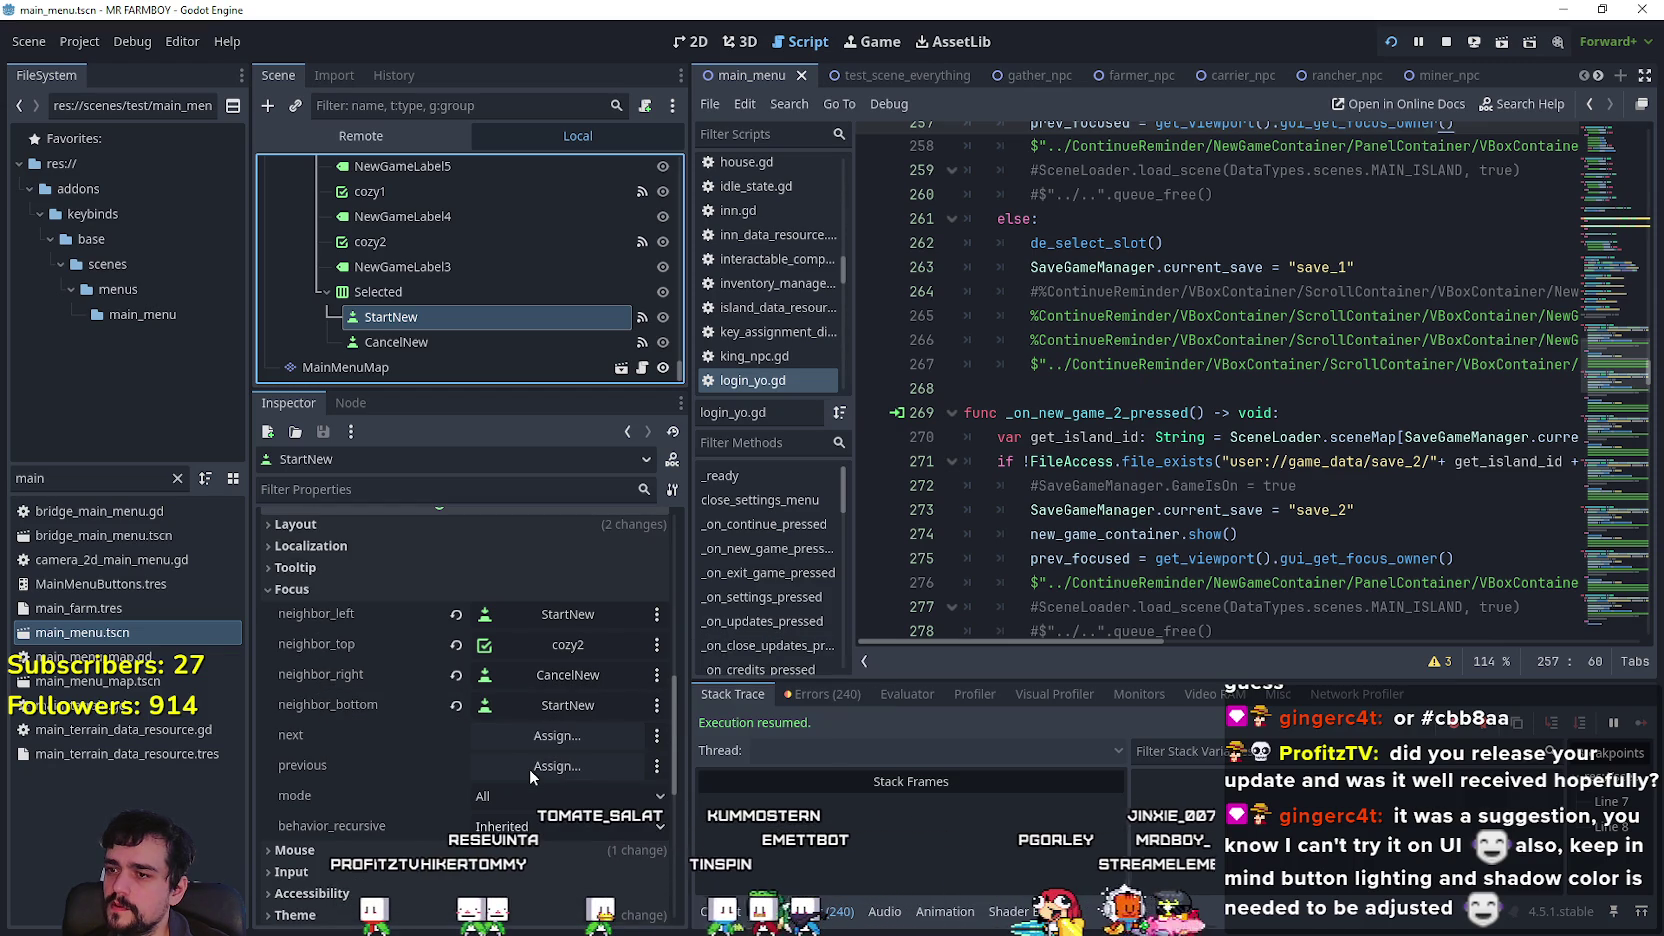
{"action": "left_click", "coordinate": [1450, 42]}
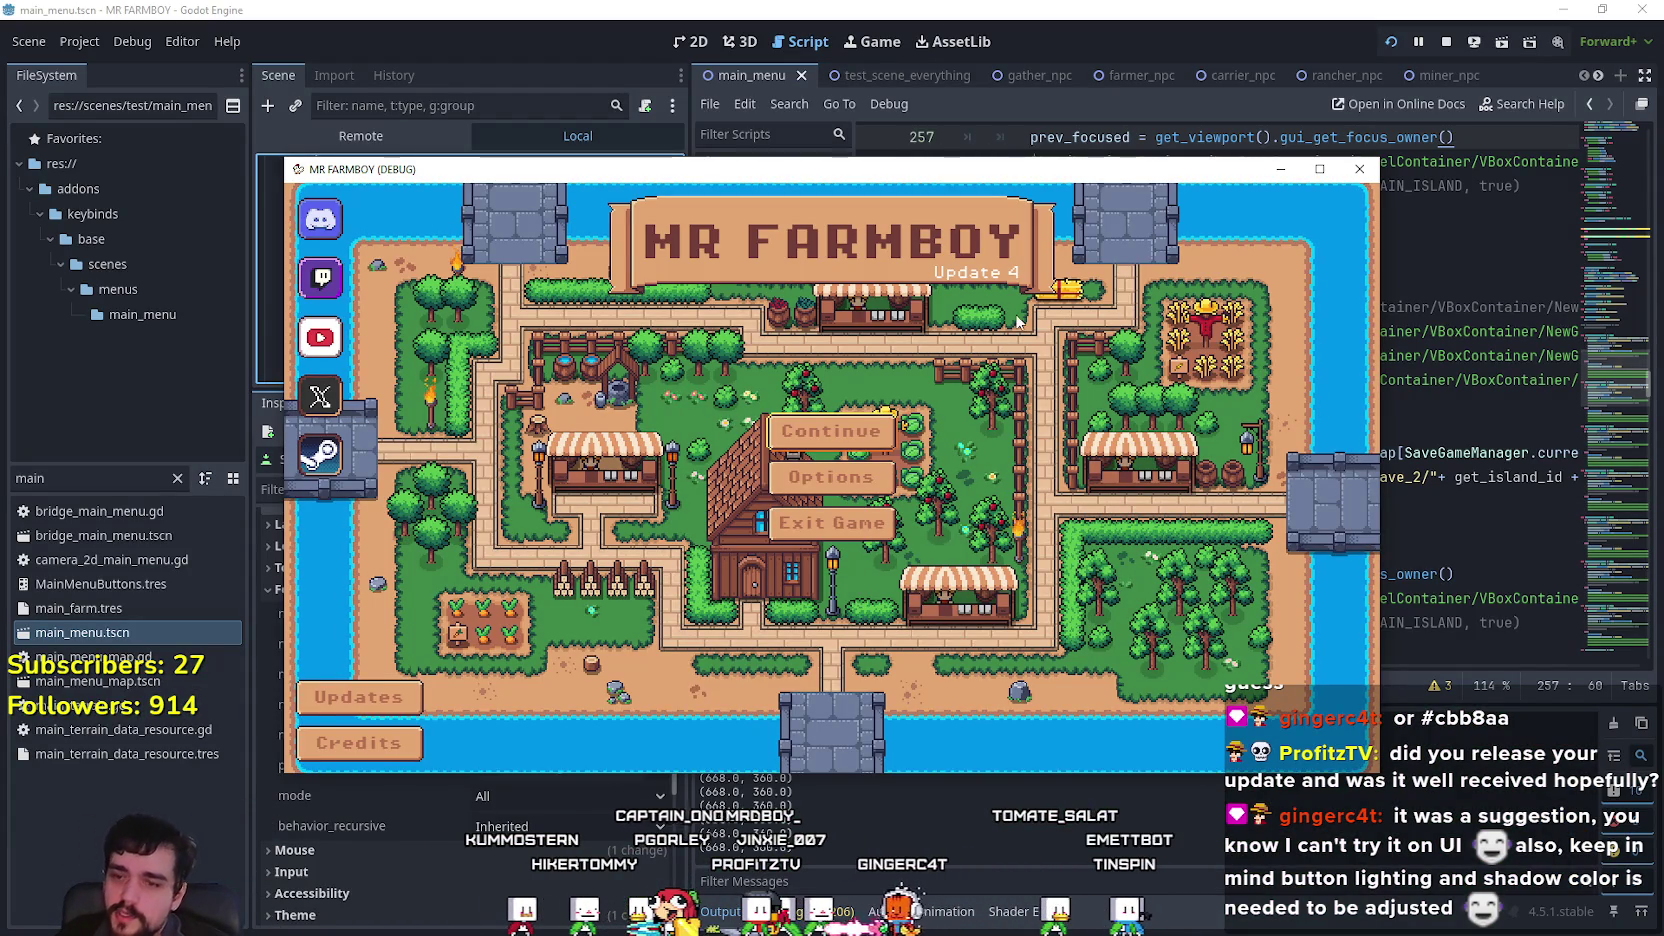
{"action": "left_click", "coordinate": [1320, 169]}
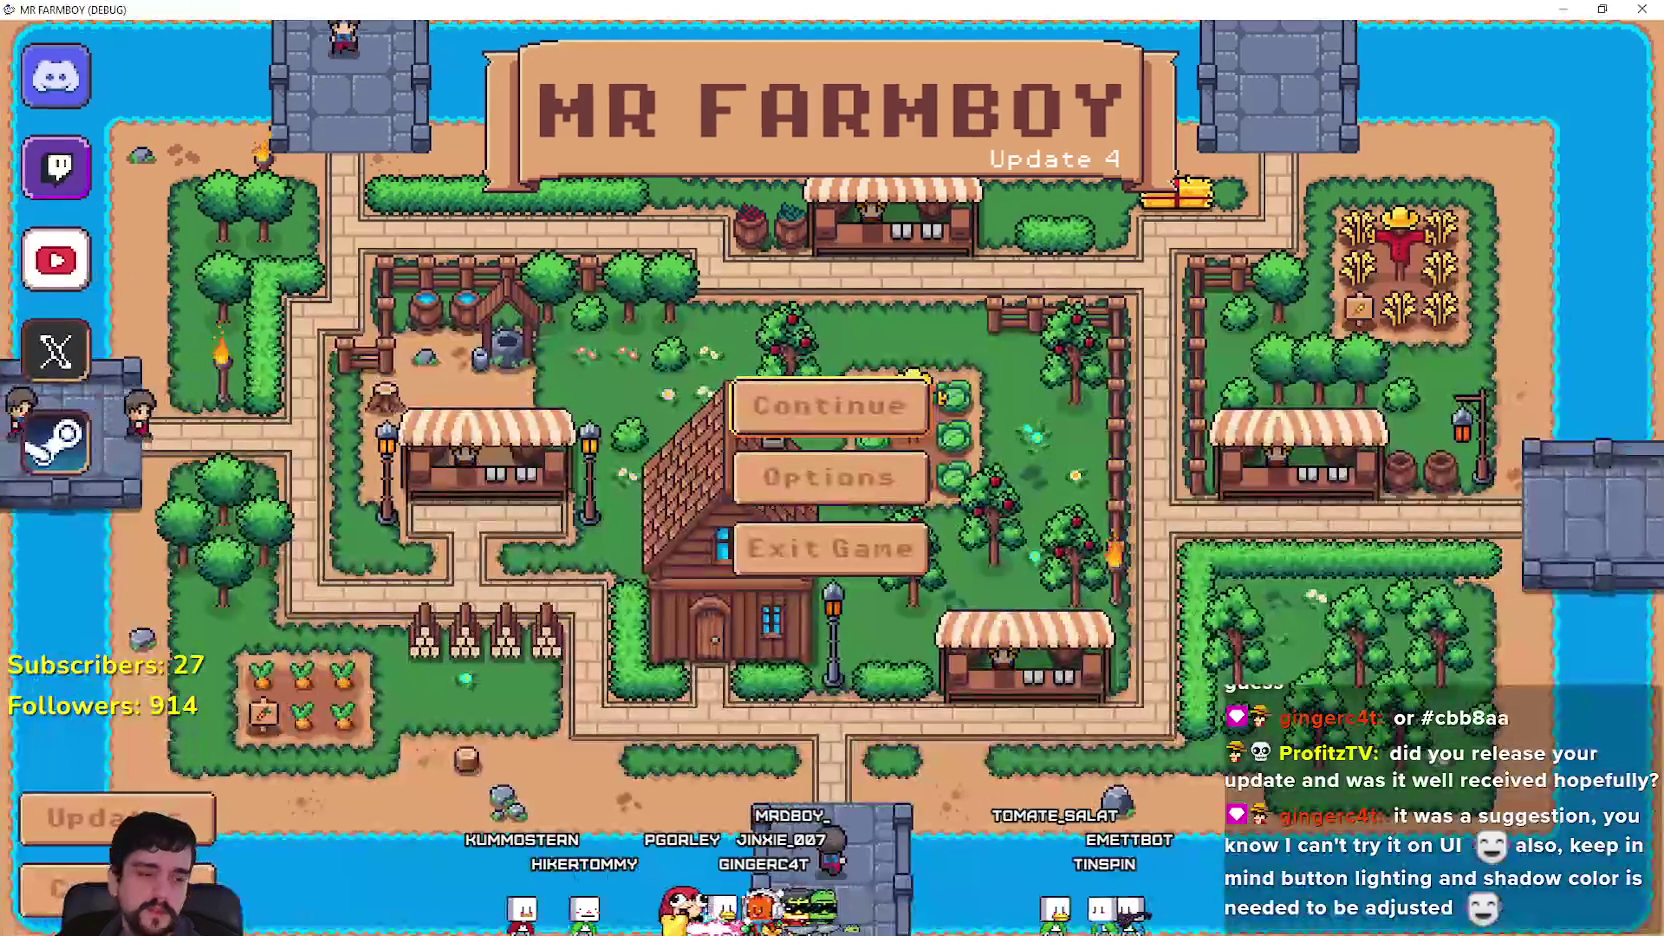
{"action": "key", "text": "alt+Tab"}
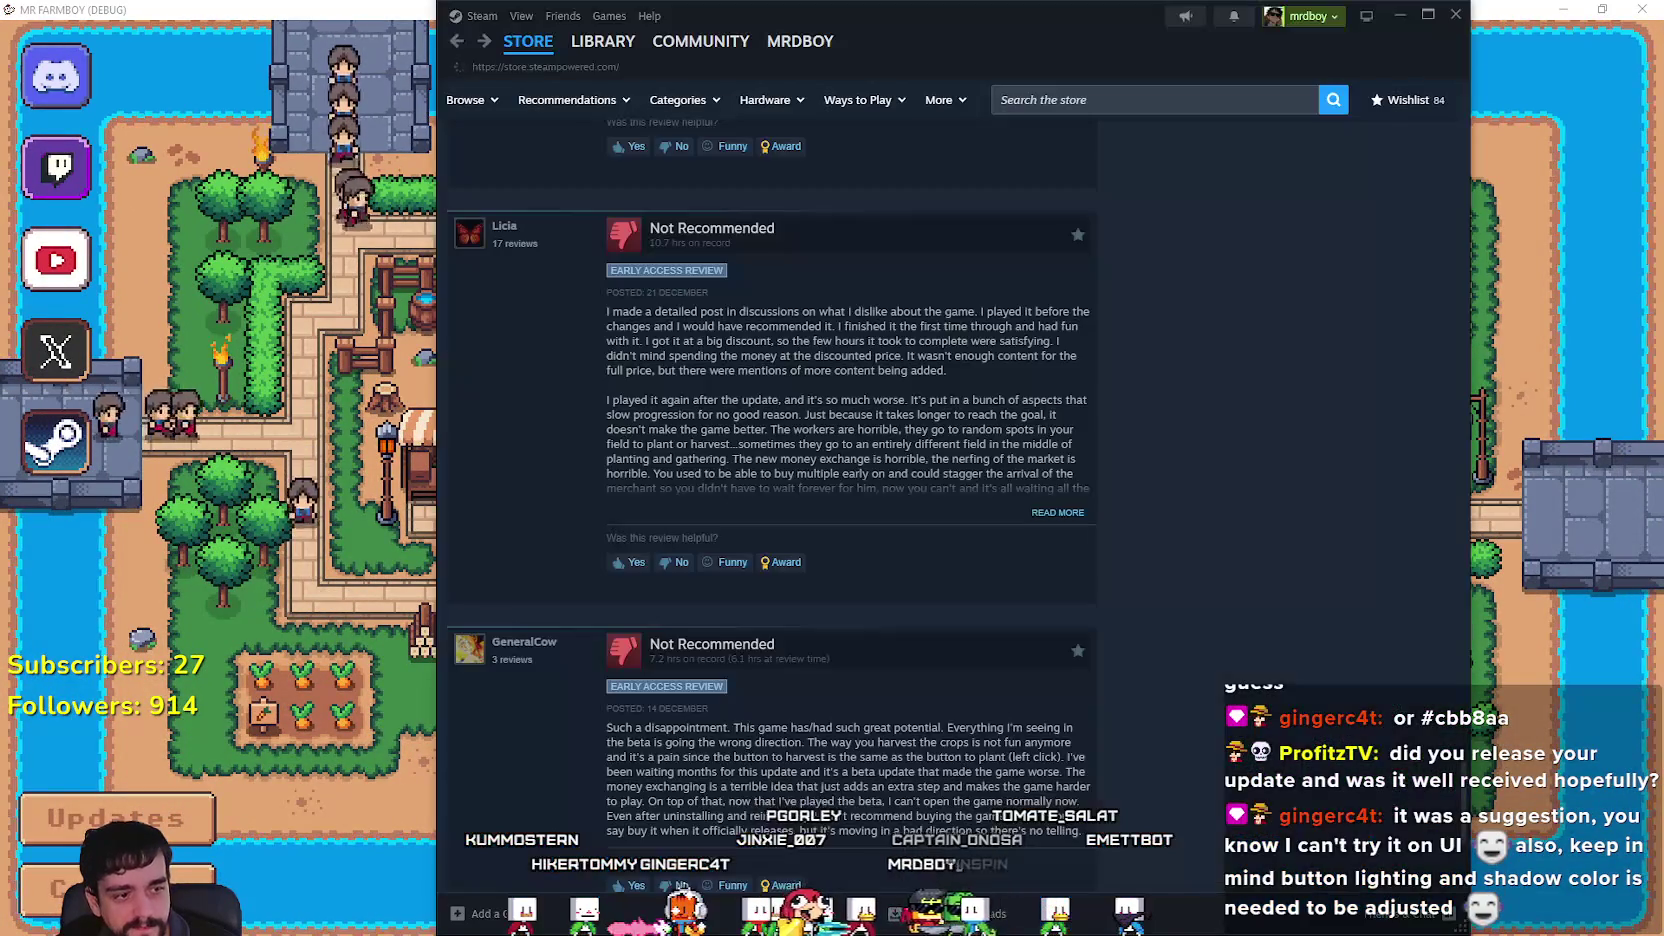
Search the Steam store for 'MR FARM' and open the MR FARMBOY store page.
{"action": "left_click", "coordinate": [528, 41]}
{"action": "left_click", "coordinate": [593, 205]}
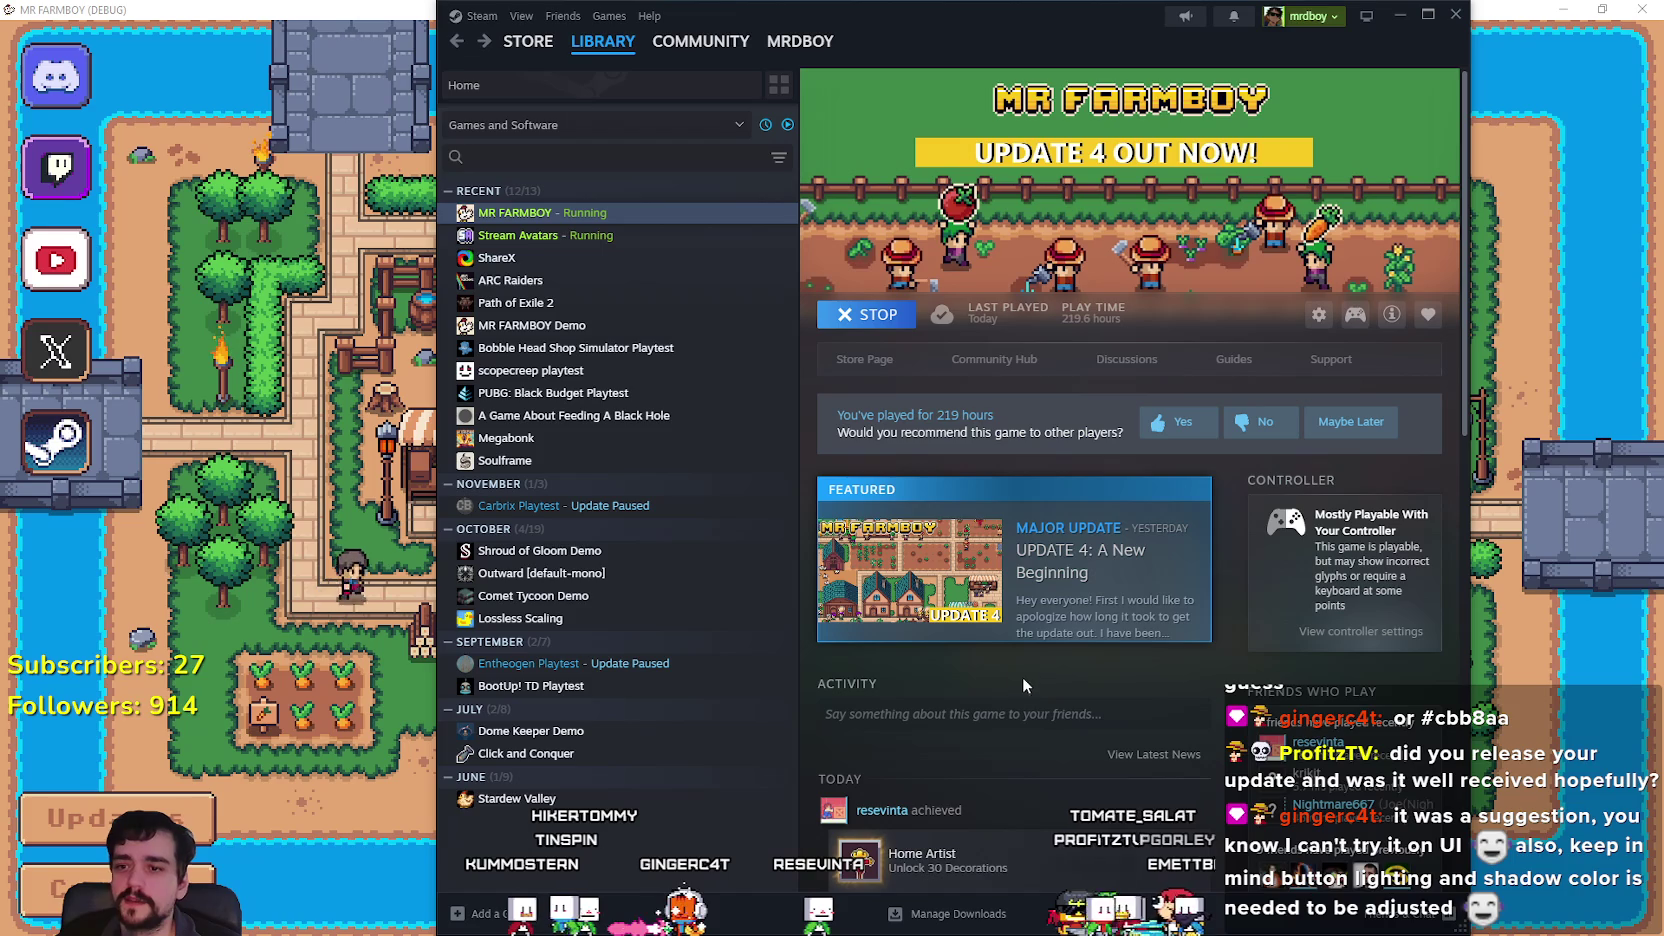
{"action": "left_click", "coordinate": [459, 44]}
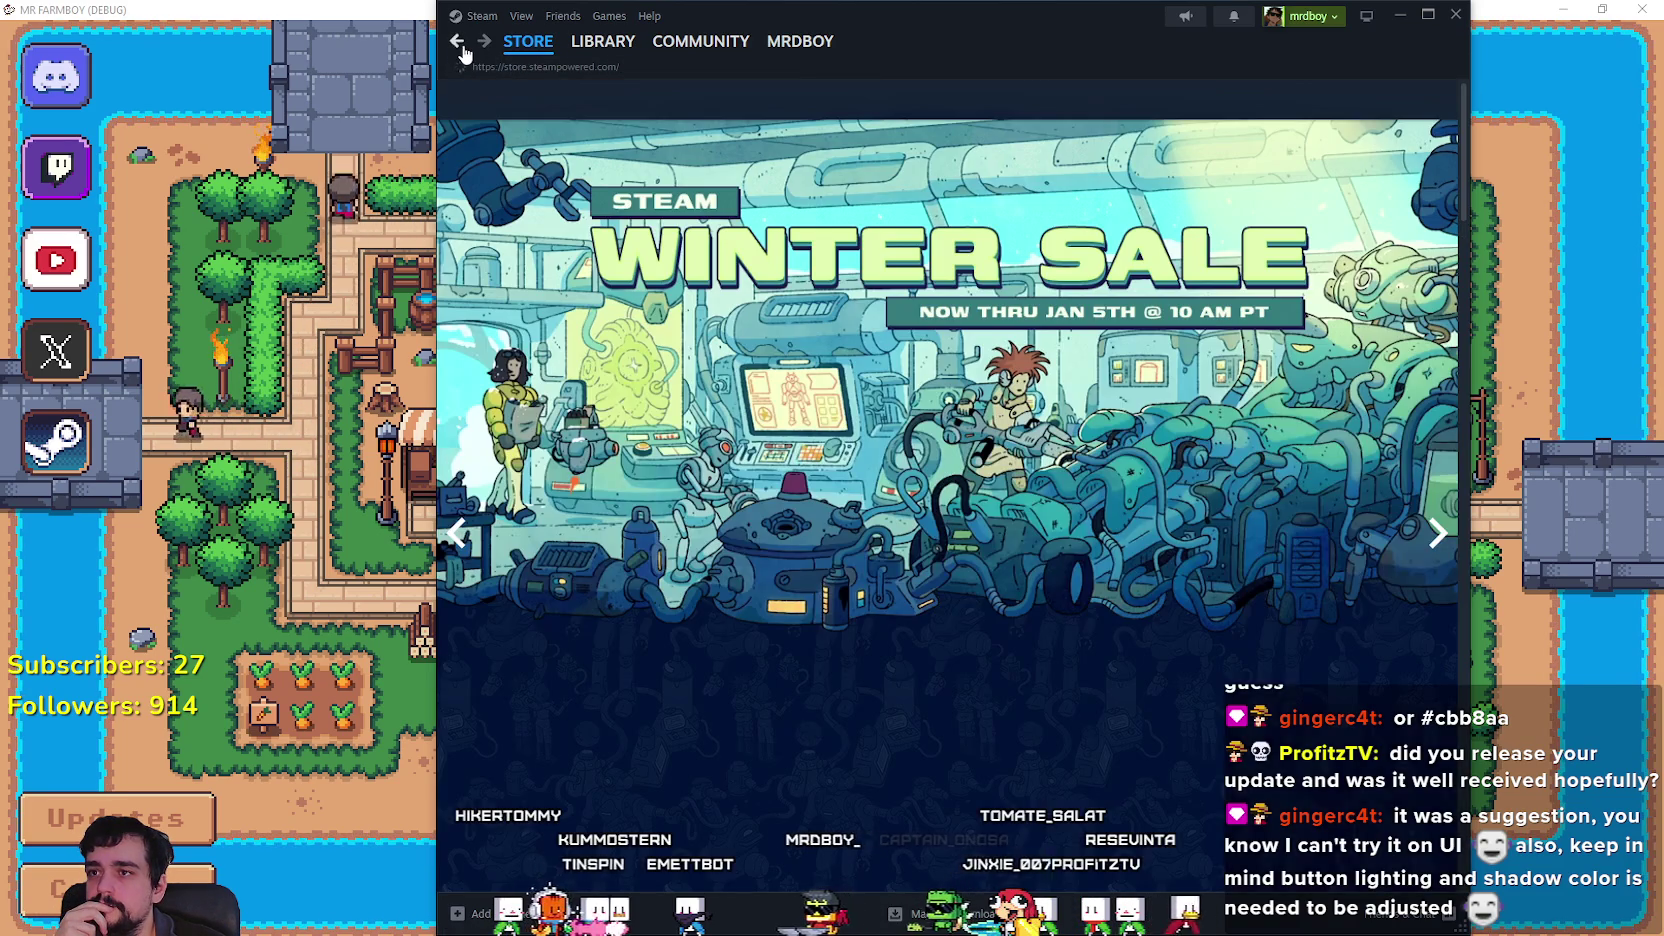
{"action": "left_click", "coordinate": [1169, 90]}
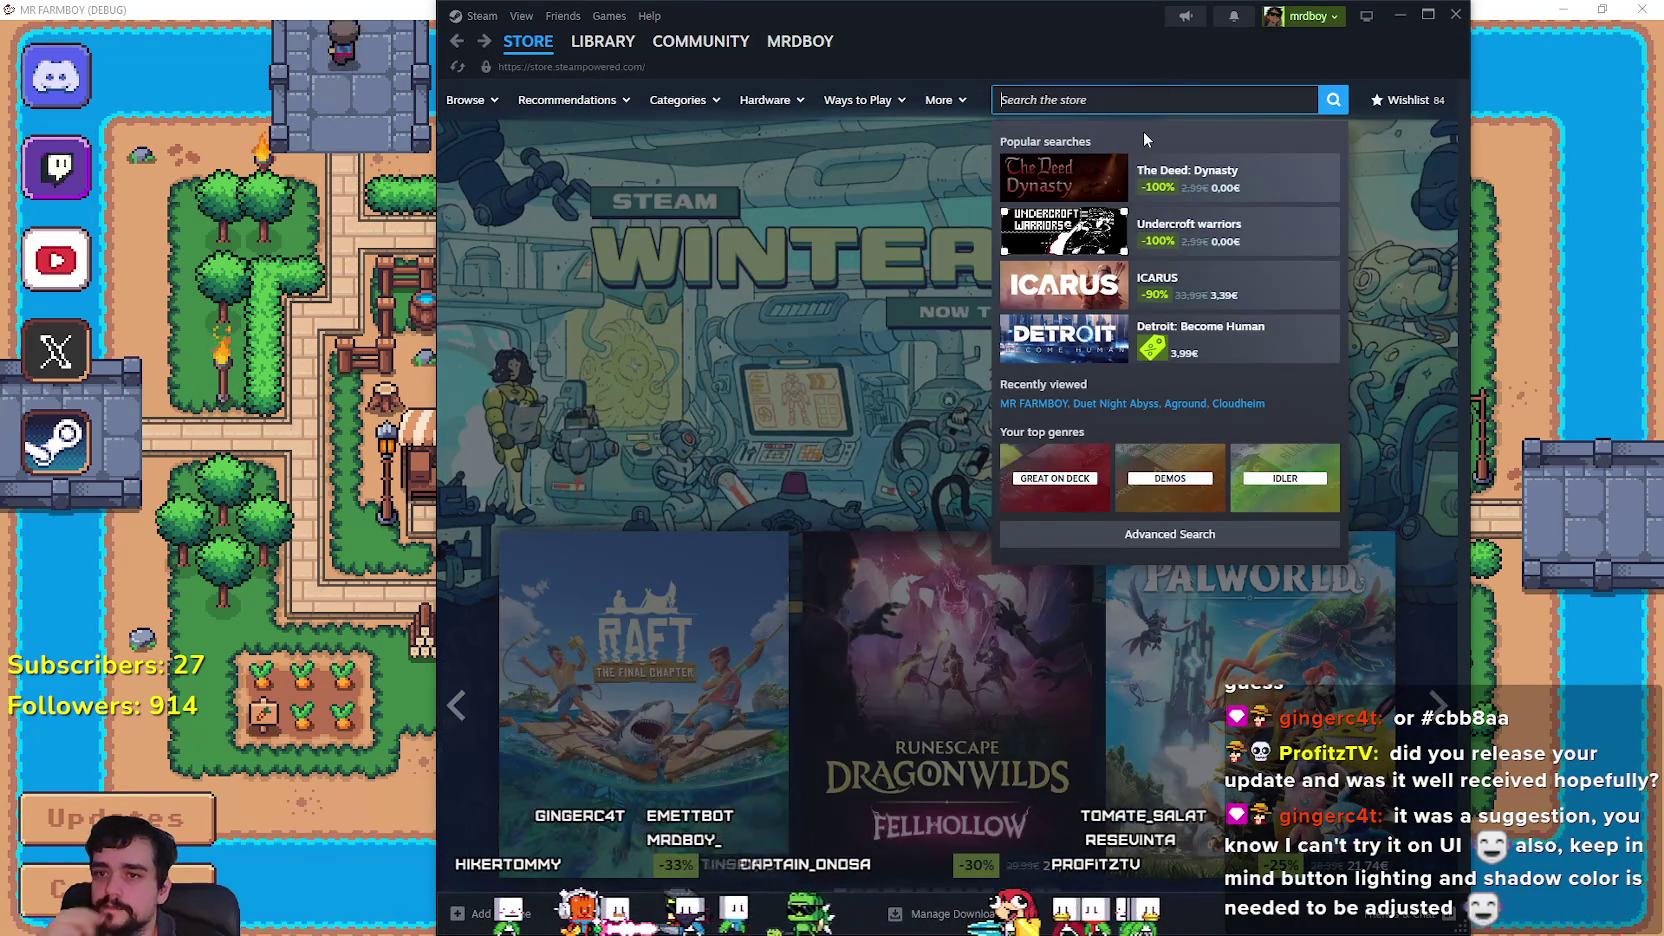
{"action": "type", "text": "MR FARM"}
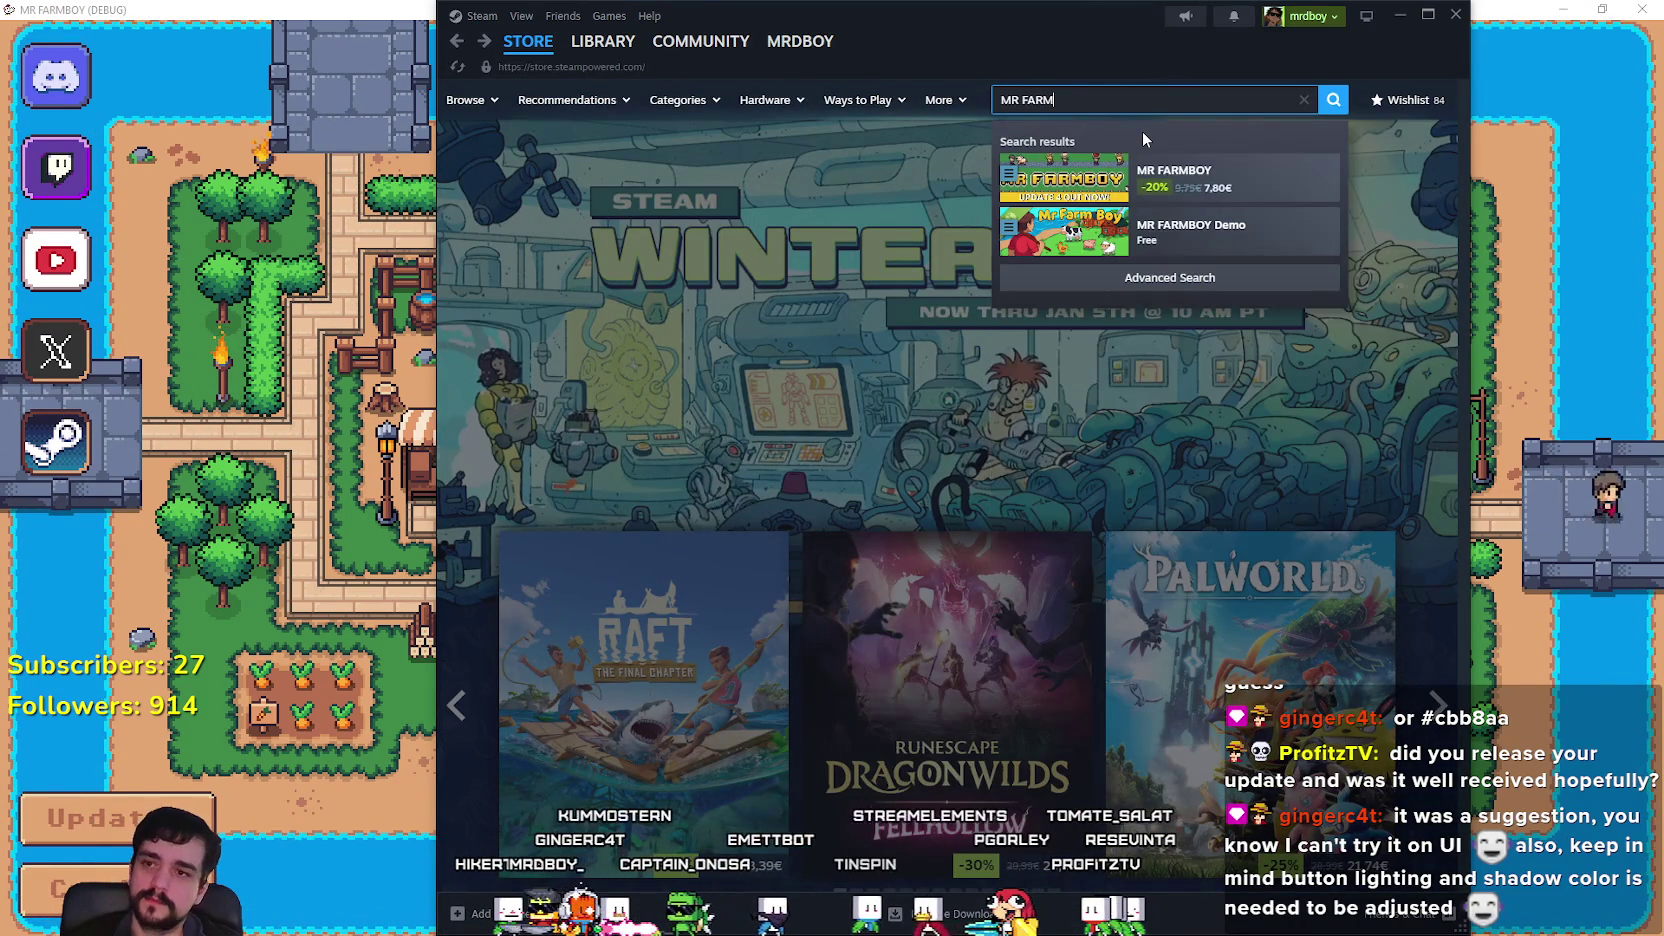
{"action": "left_click", "coordinate": [1190, 178]}
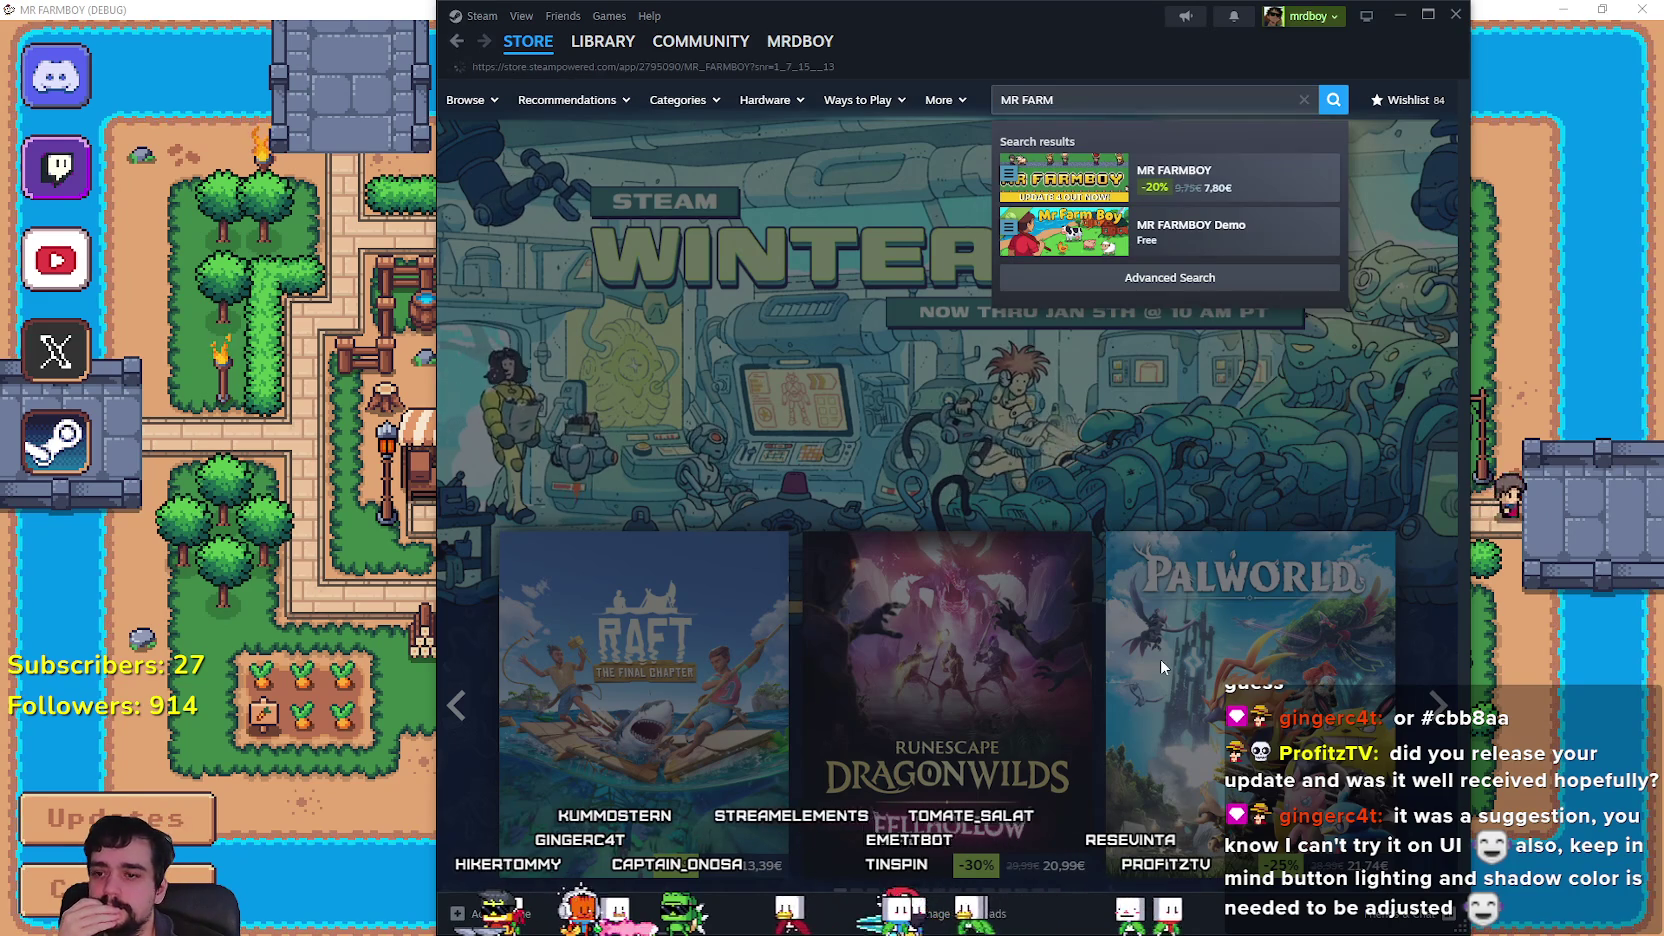
Scroll to the Not Recommended review about harvesting and exchange and read its opening lines.
{"action": "scroll", "coordinate": [847, 631], "scroll_direction": "down", "scroll_amount": 5}
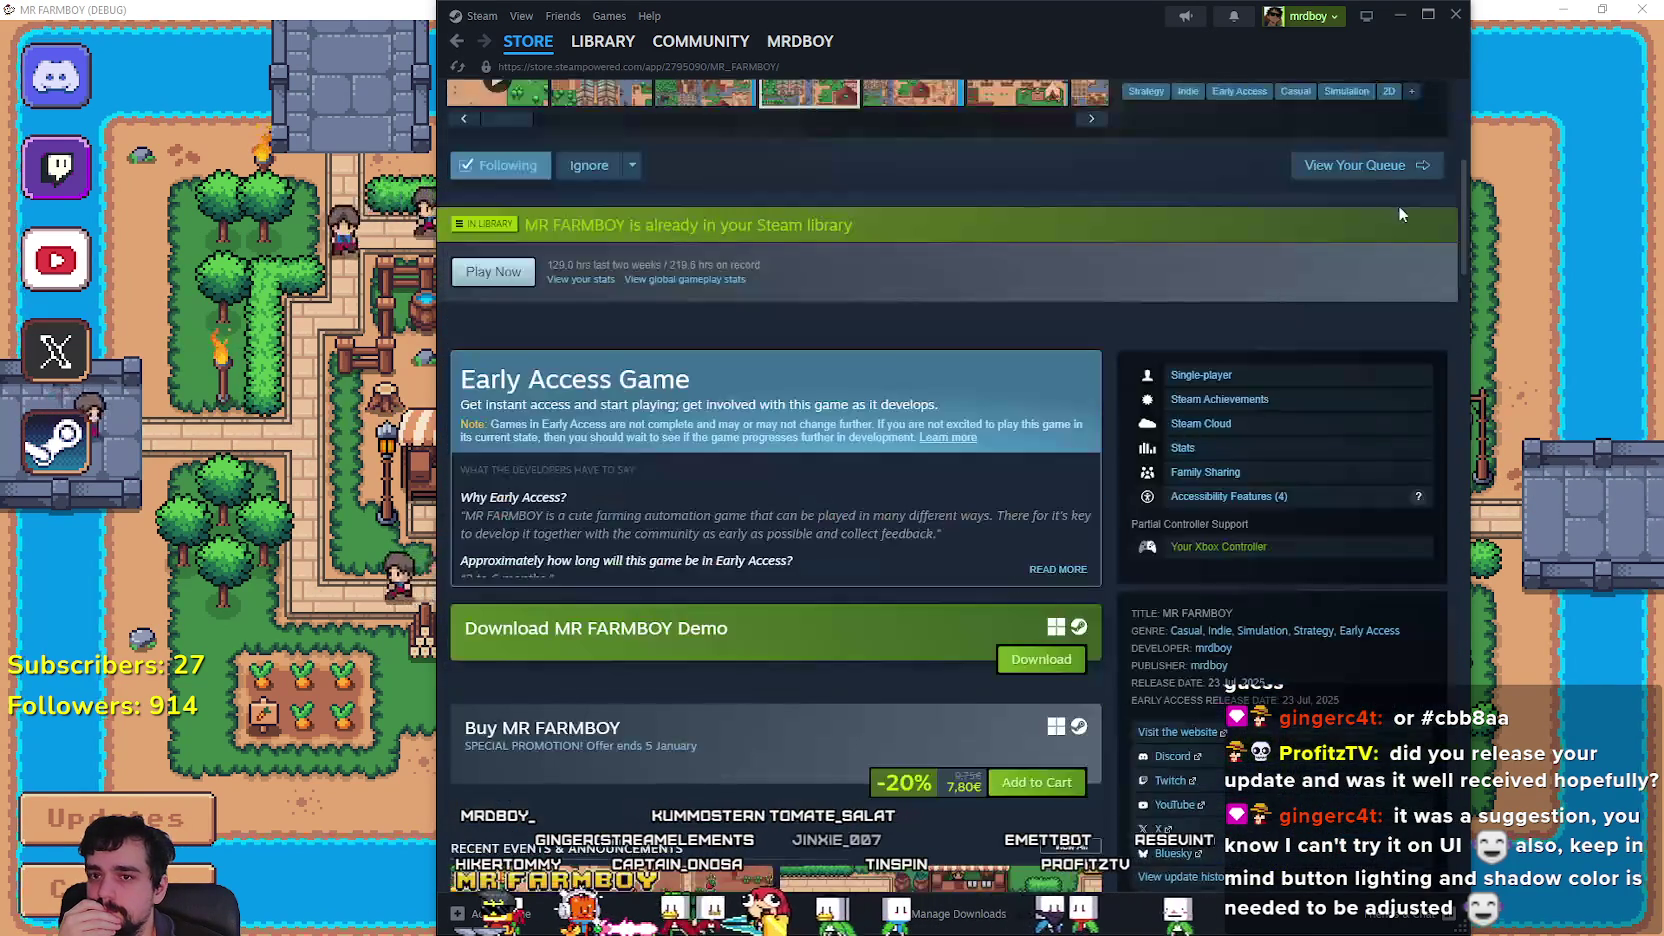
{"action": "scroll", "coordinate": [1453, 203], "scroll_direction": "down", "scroll_amount": 20}
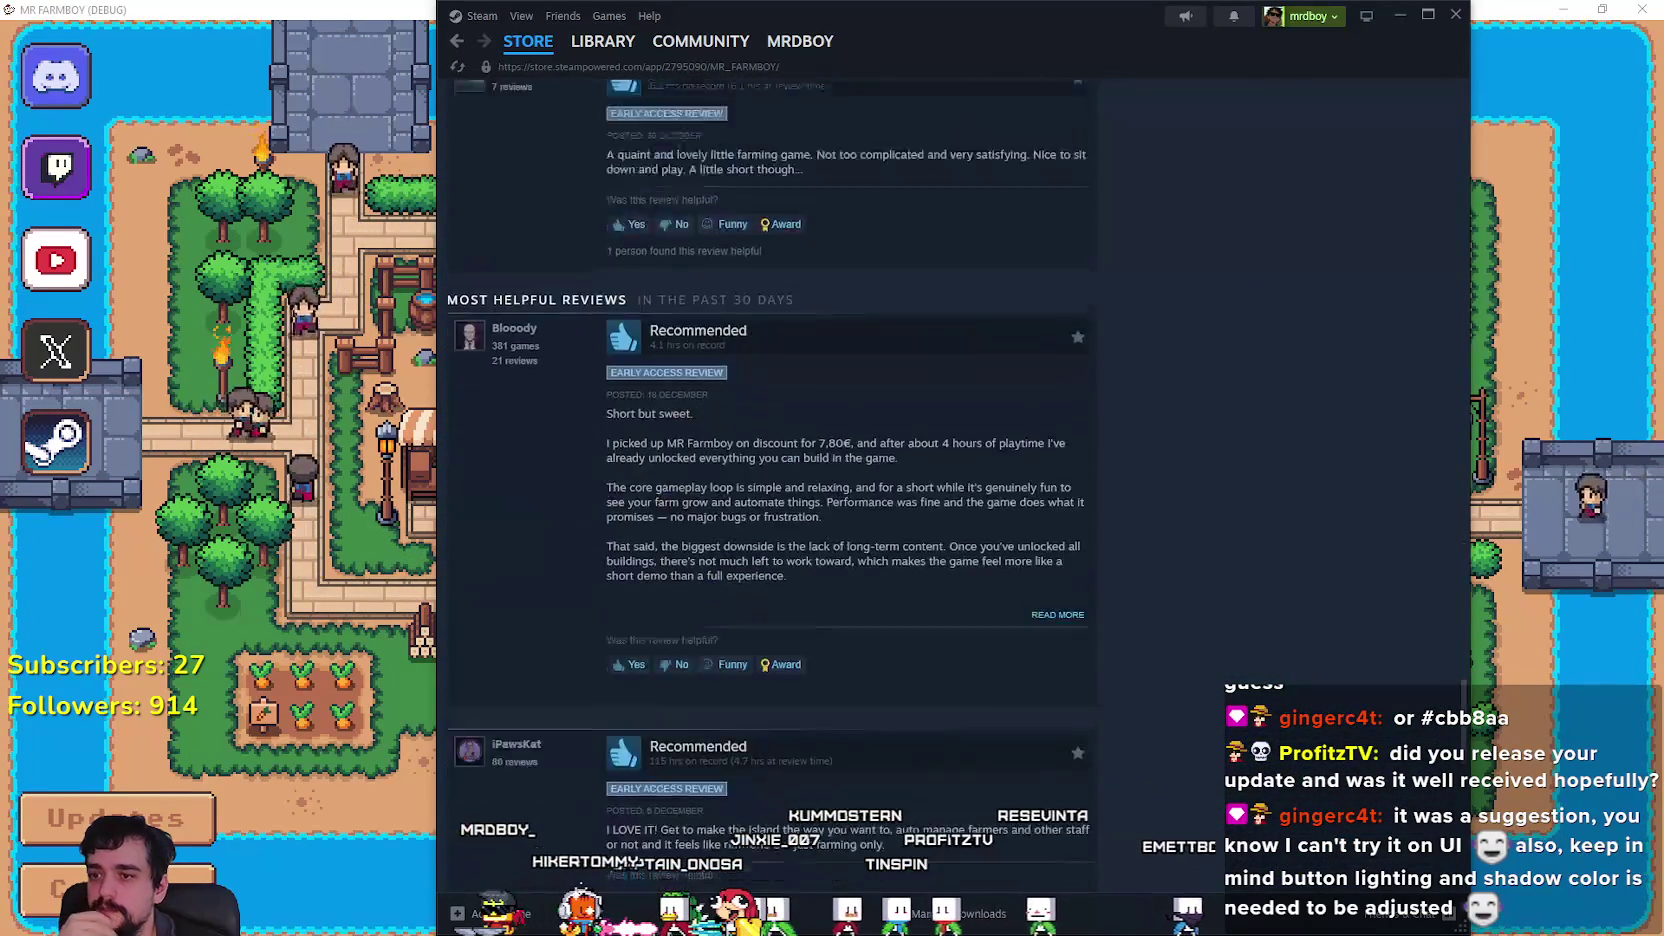
{"action": "scroll", "coordinate": [918, 890], "scroll_direction": "up", "scroll_amount": 2}
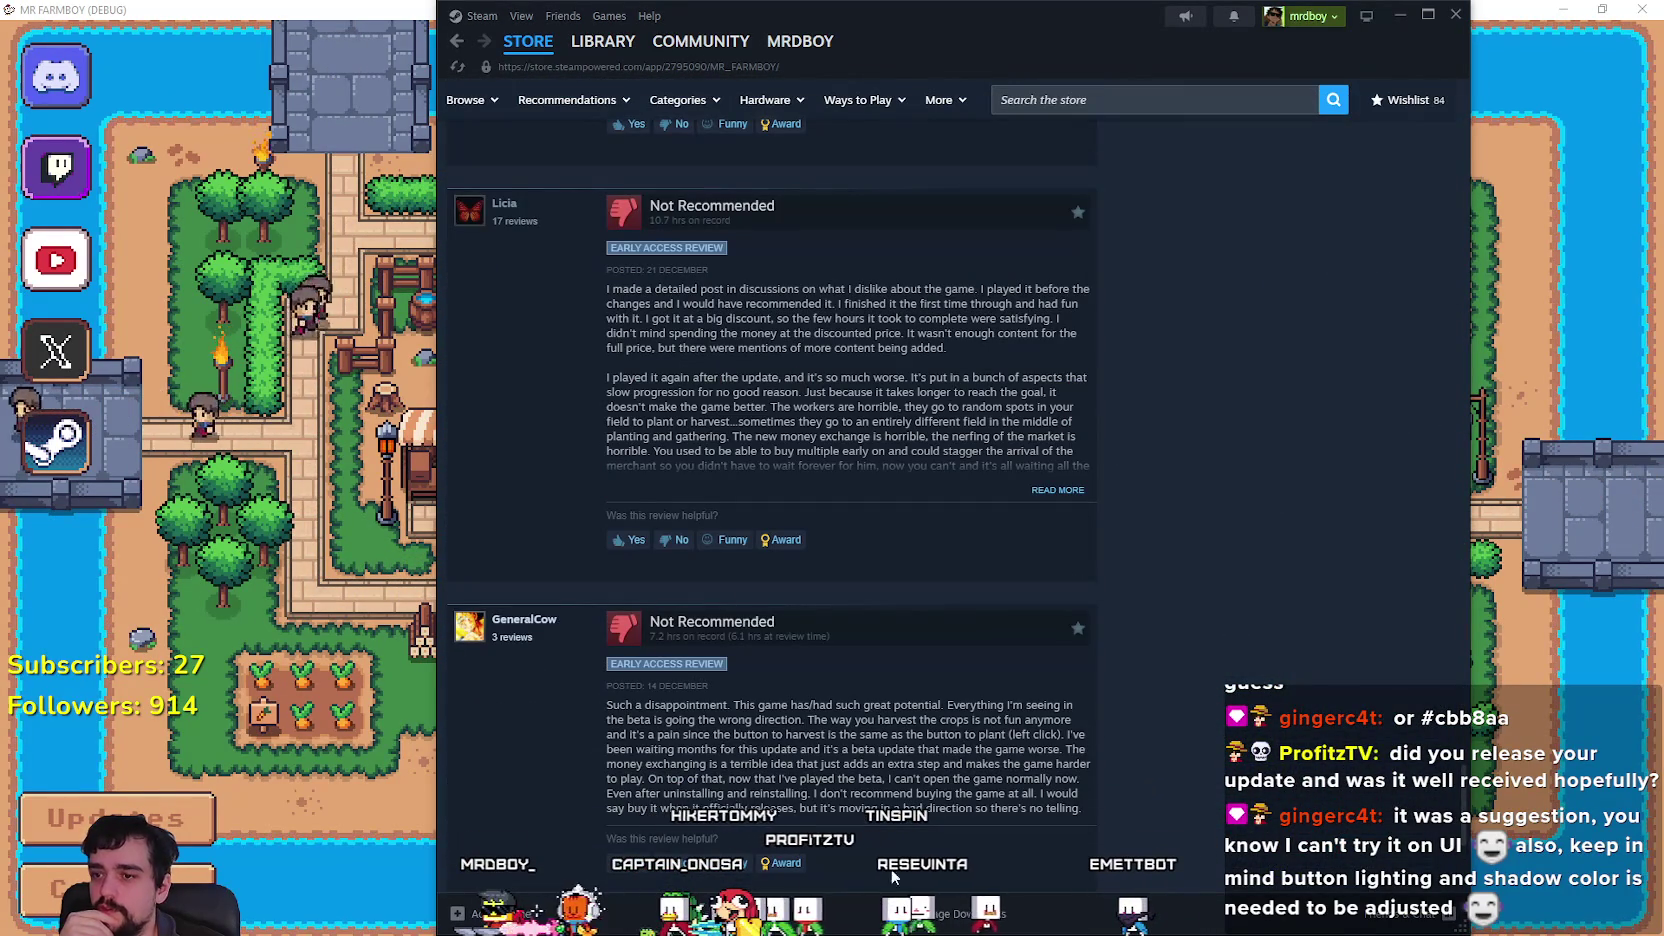
{"action": "scroll", "coordinate": [851, 651], "scroll_direction": "down", "scroll_amount": 1}
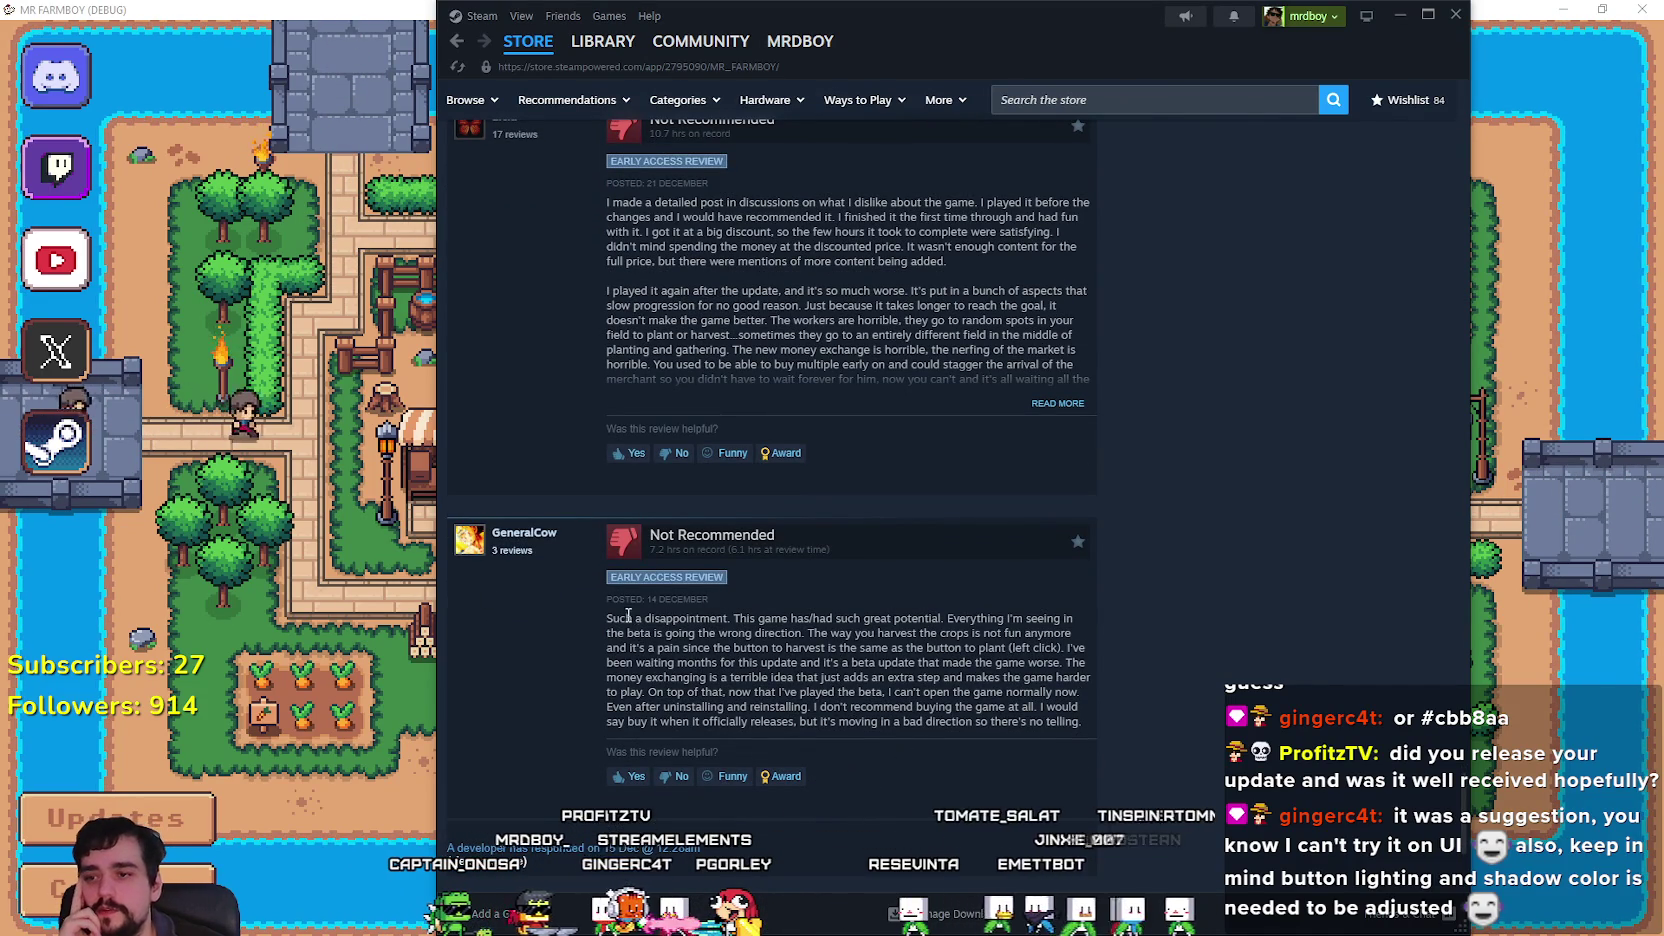
{"action": "left_click_drag", "start_coordinate": [702, 632], "coordinate": [1097, 662]}
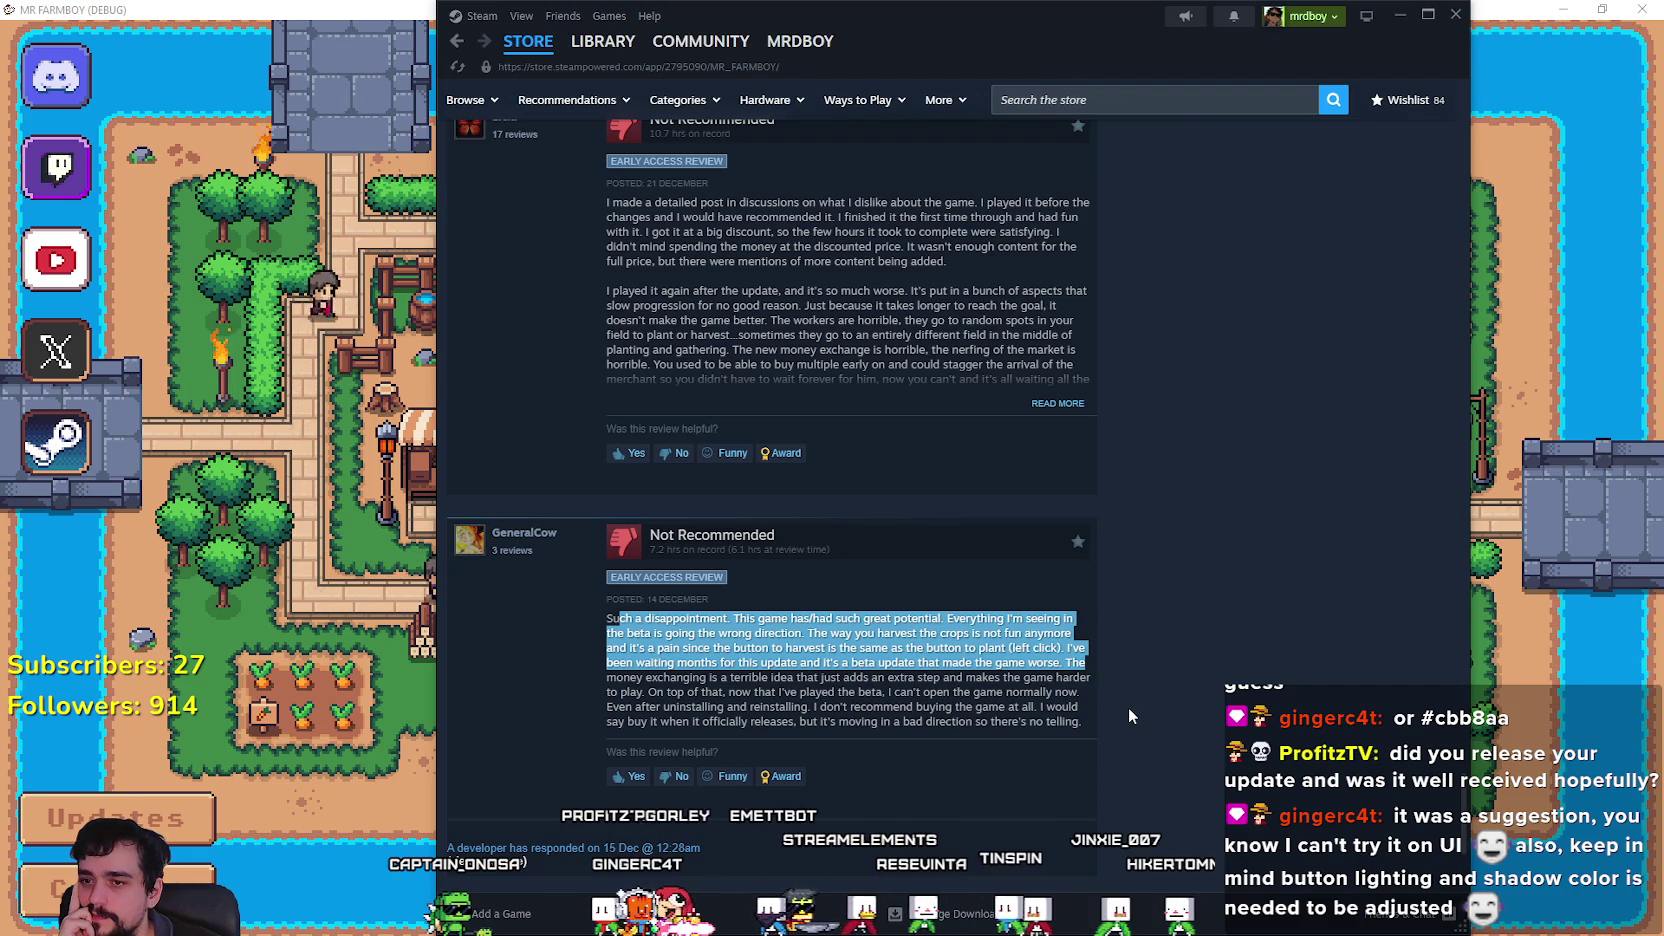
{"action": "left_click", "coordinate": [942, 719]}
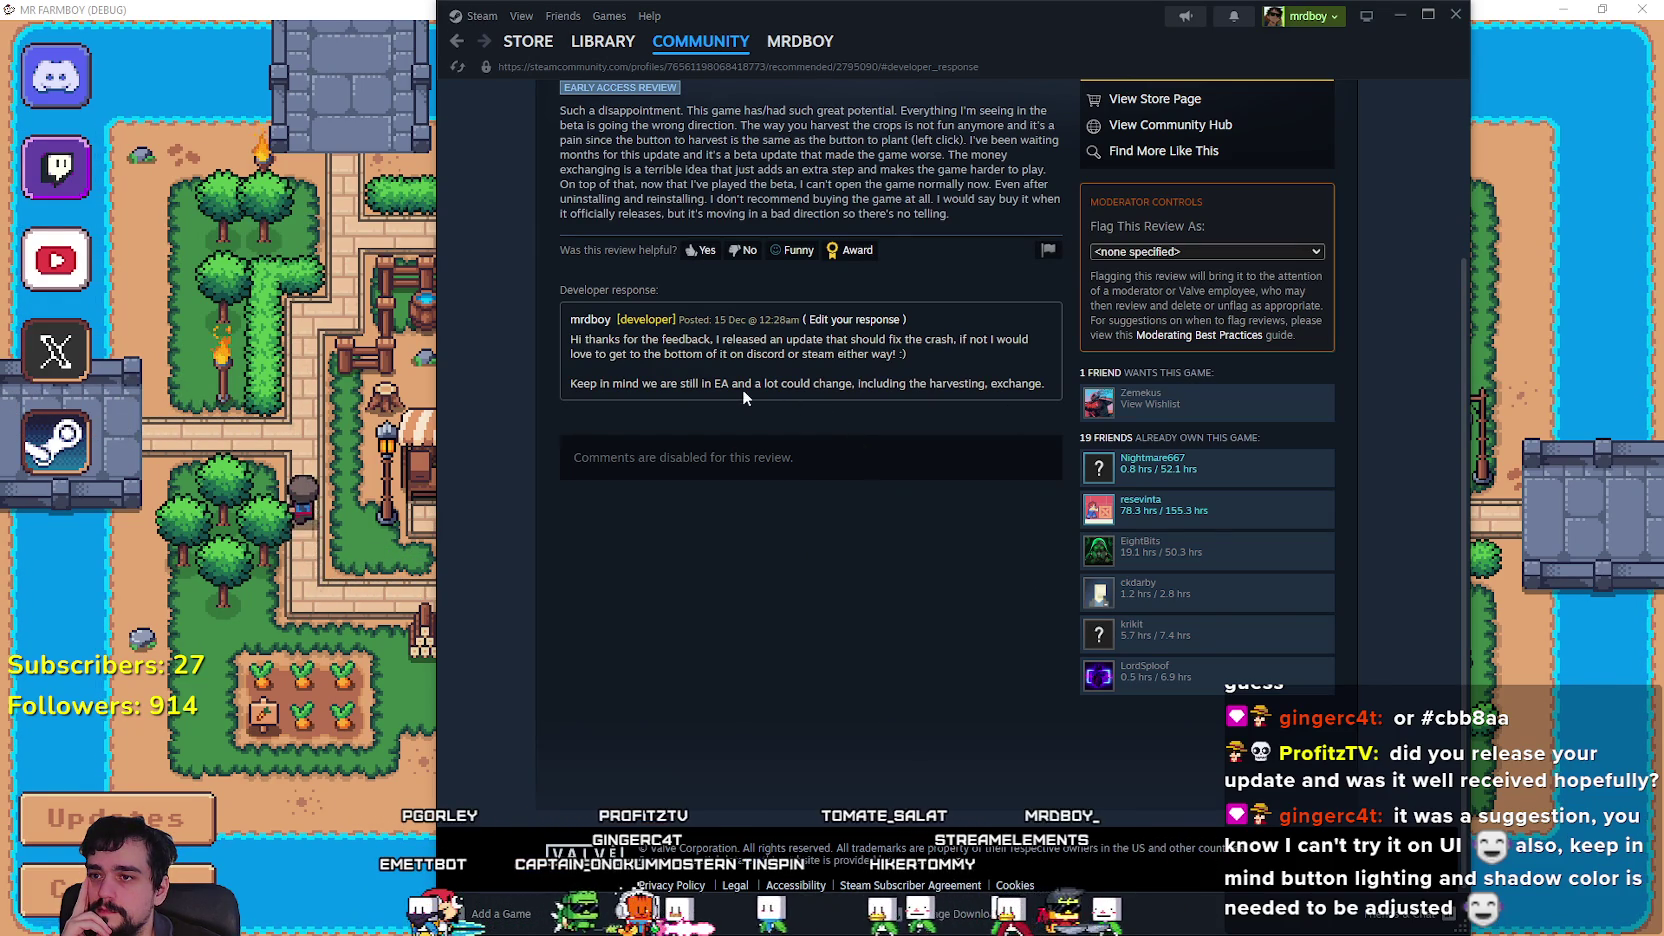
{"action": "scroll", "coordinate": [710, 399], "scroll_direction": "up", "scroll_amount": 1}
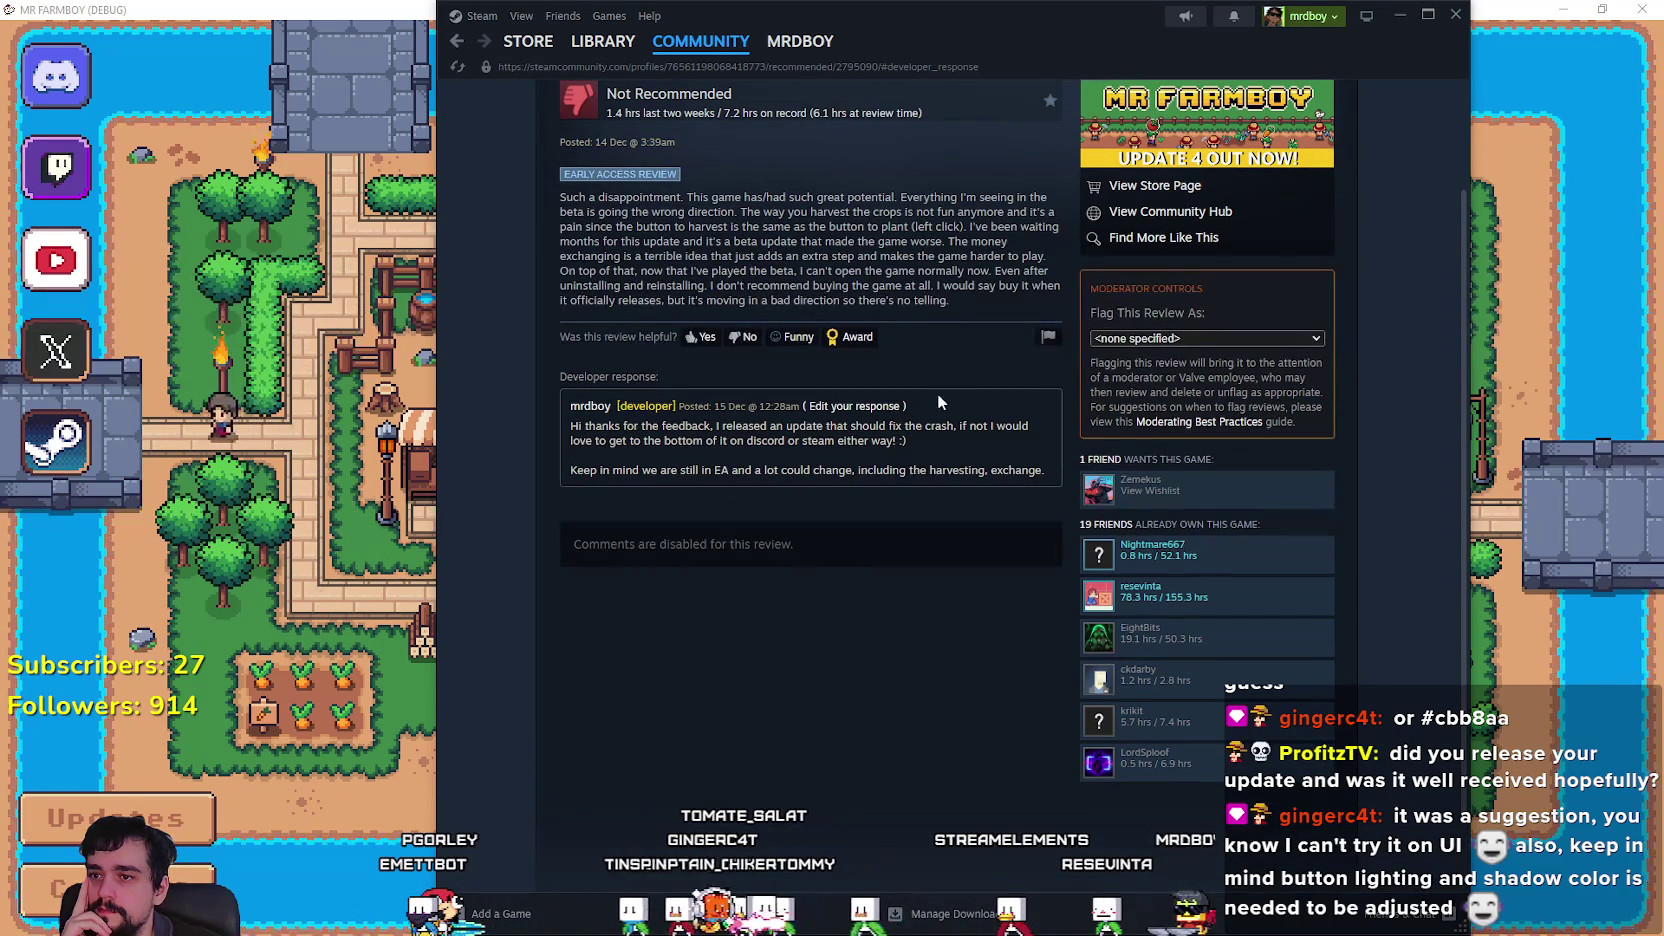
{"action": "scroll", "coordinate": [968, 504], "scroll_direction": "up", "scroll_amount": 2}
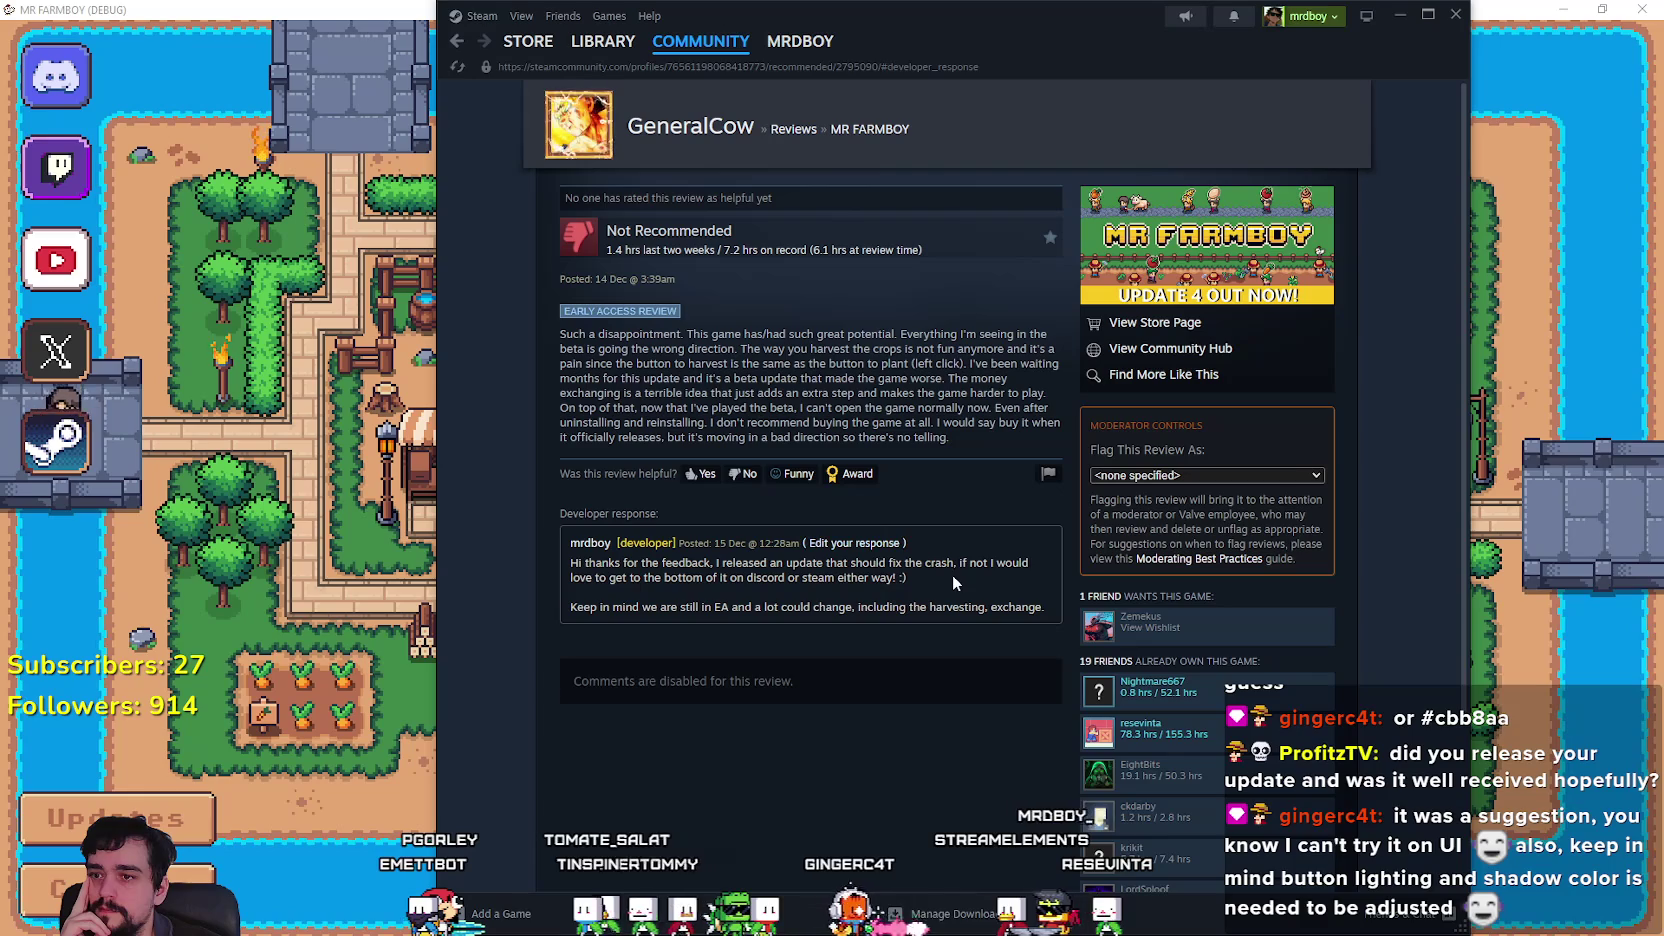
Edit the existing developer response, adding a new paragraph 'Some changes I've made'.
{"action": "left_click", "coordinate": [858, 542]}
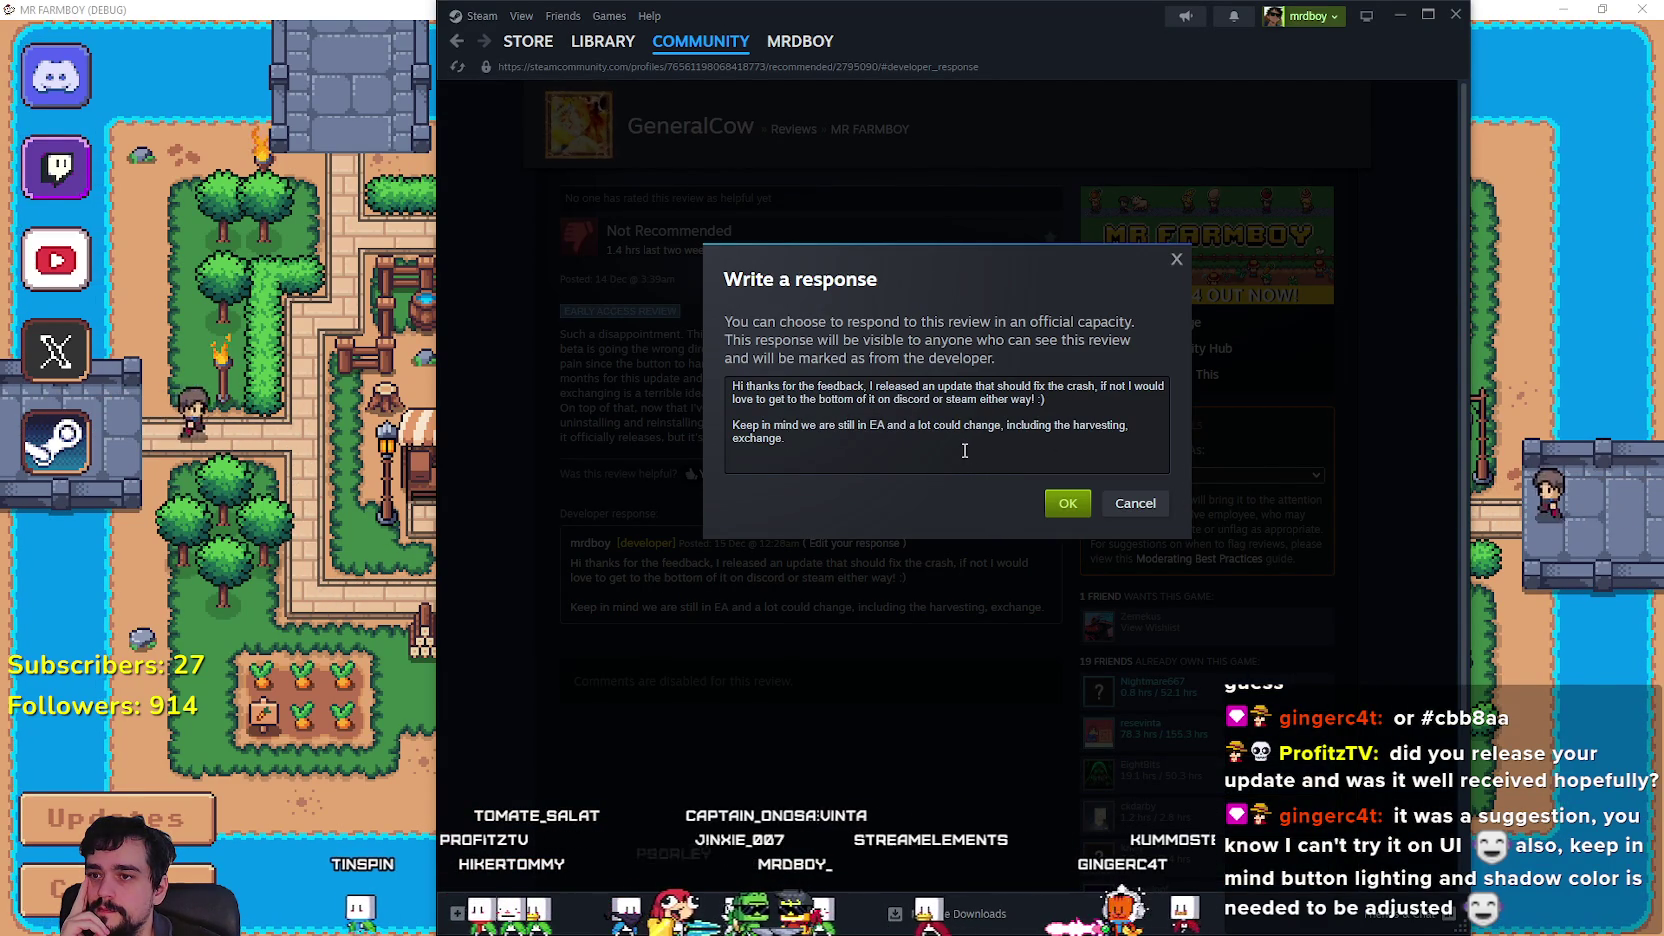
{"action": "left_click", "coordinate": [769, 413]}
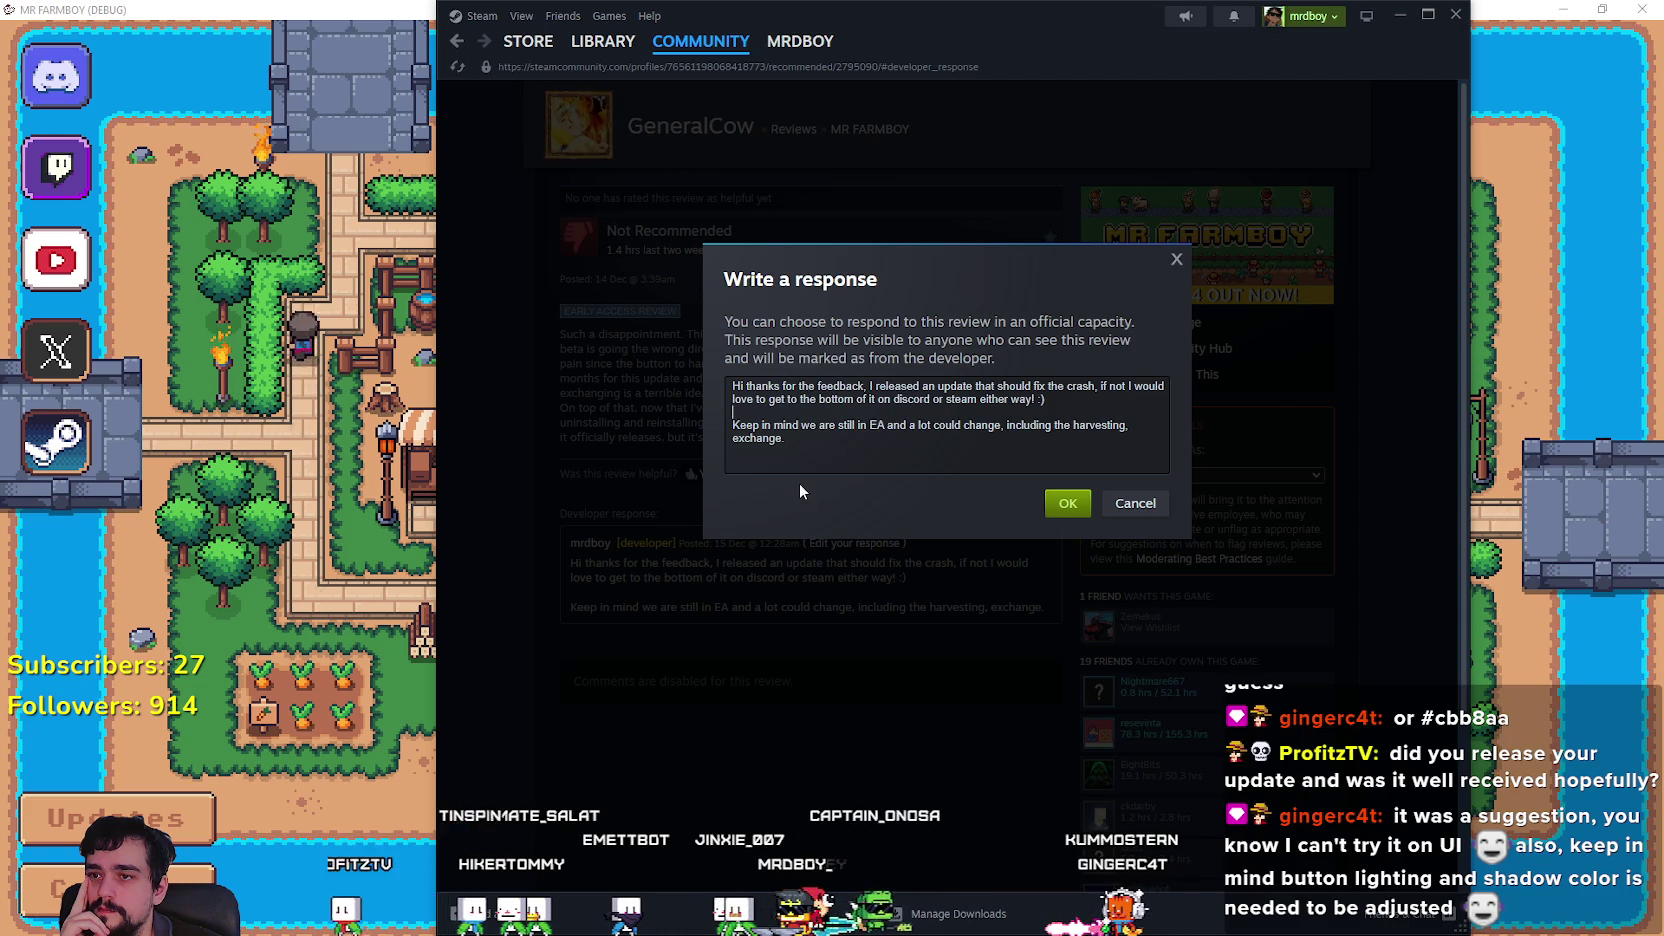
{"action": "left_click_drag", "start_coordinate": [838, 445], "coordinate": [770, 446]}
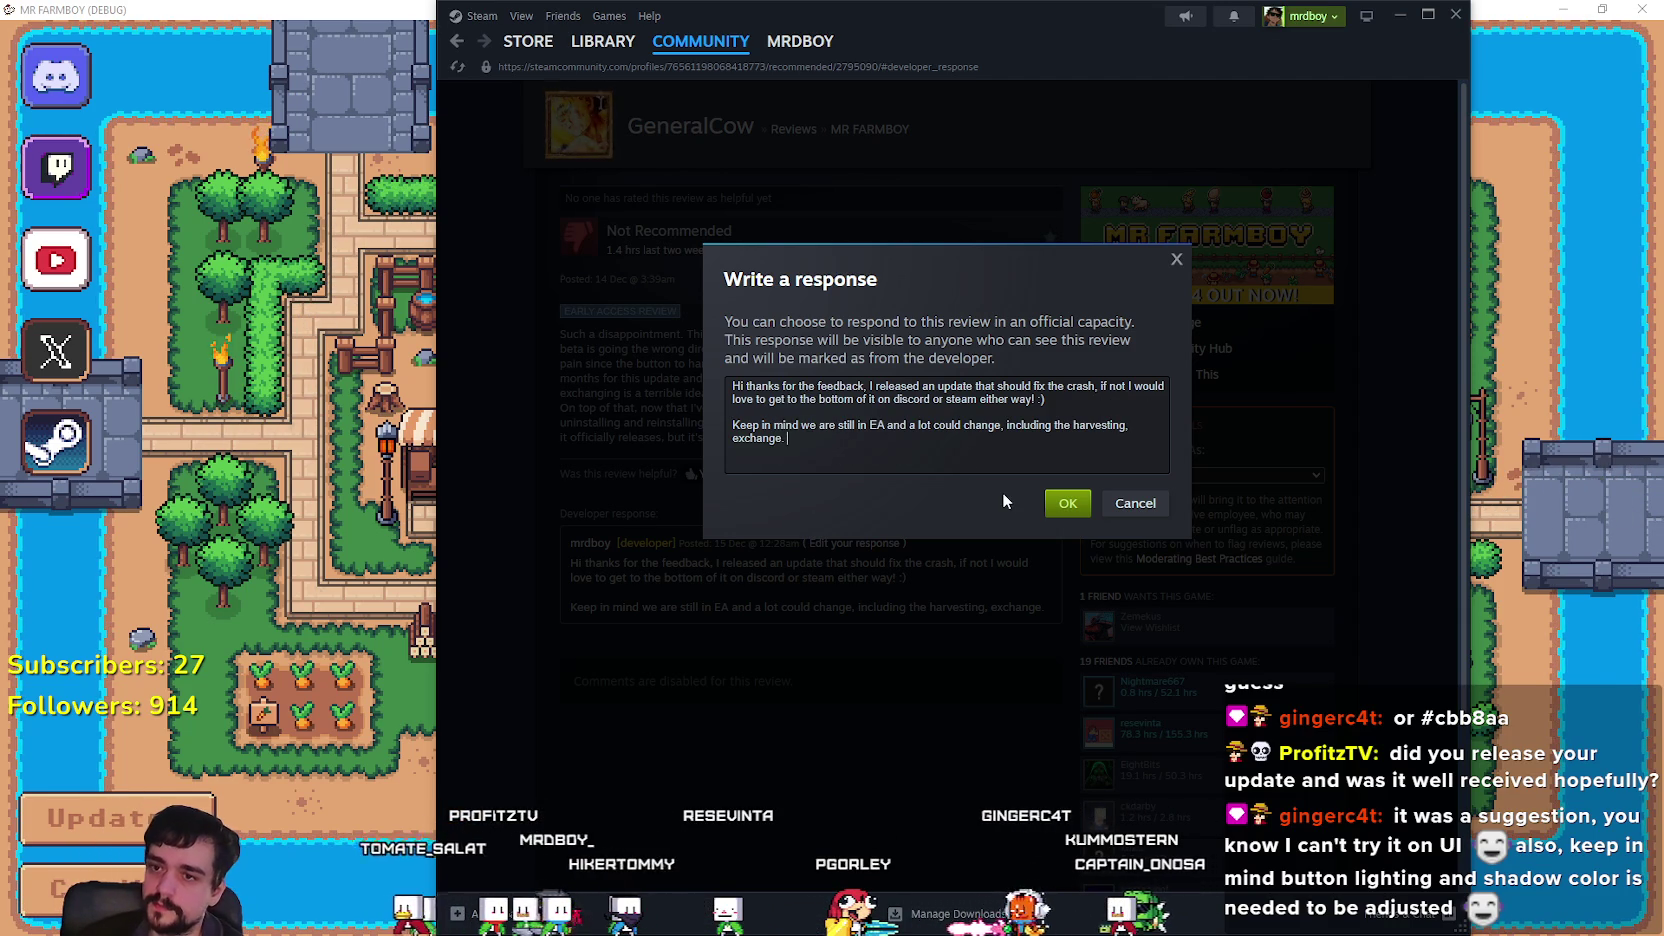
{"action": "key", "text": "Return"}
{"action": "key", "text": "Return"}
{"action": "type", "text": "Some changes"}
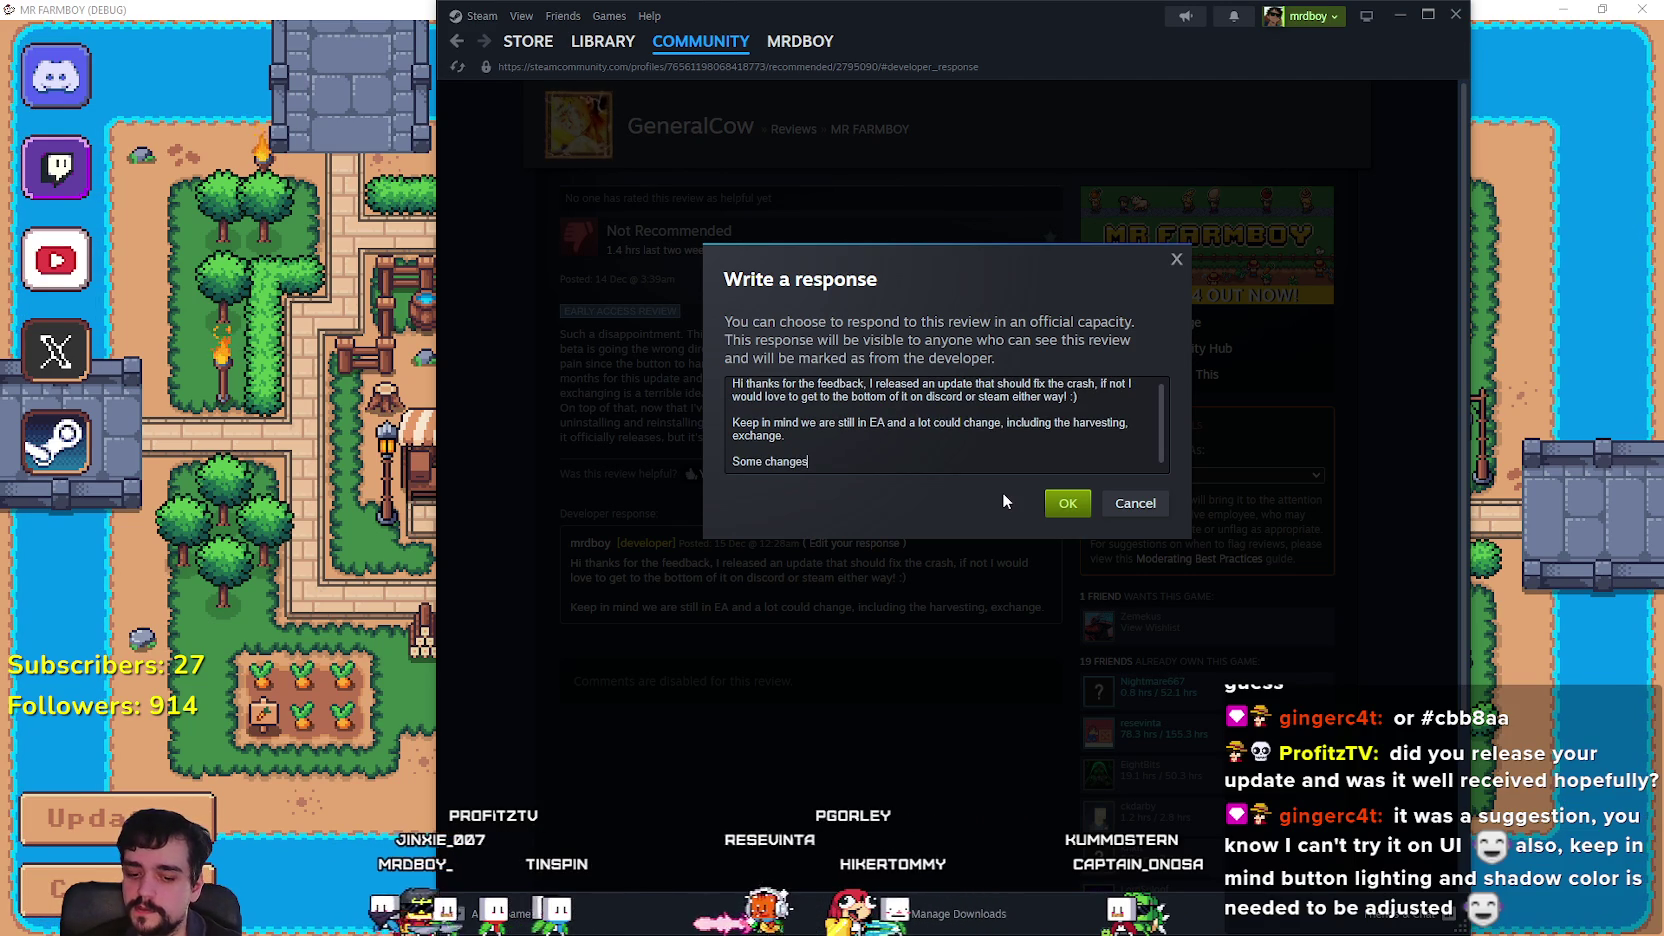
{"action": "type", "text": " I've made"}
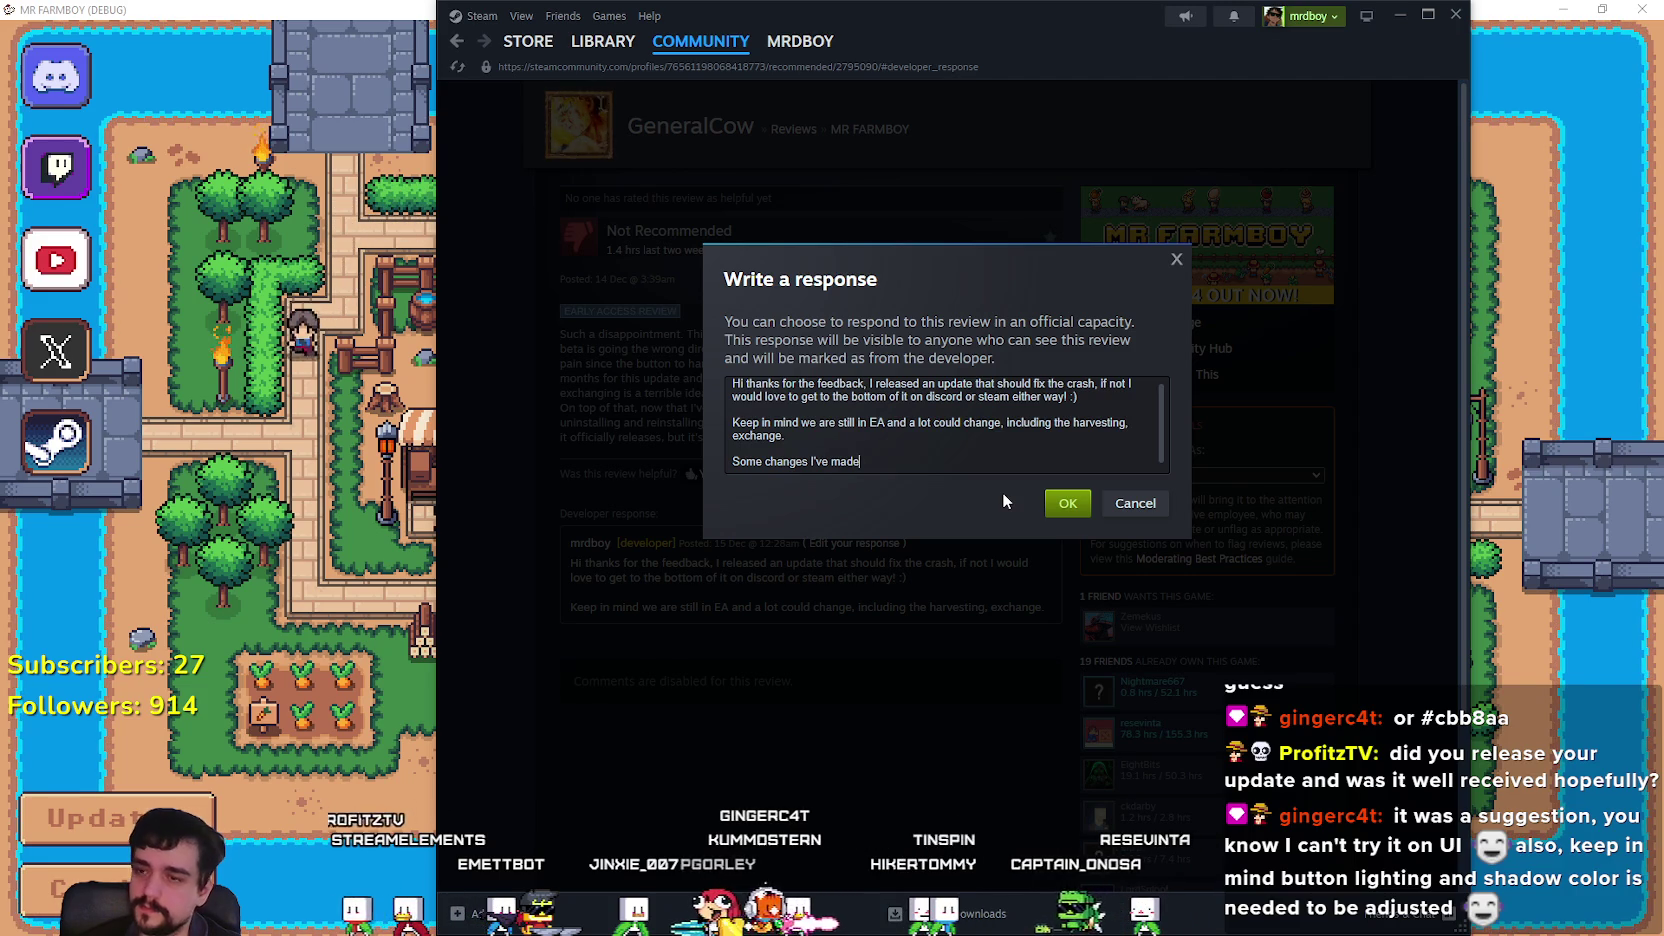
Add a change line saying Silver Exchange was increased from 25 to 50.
{"action": "key", "text": "Return"}
{"action": "type", "text": "Inc"}
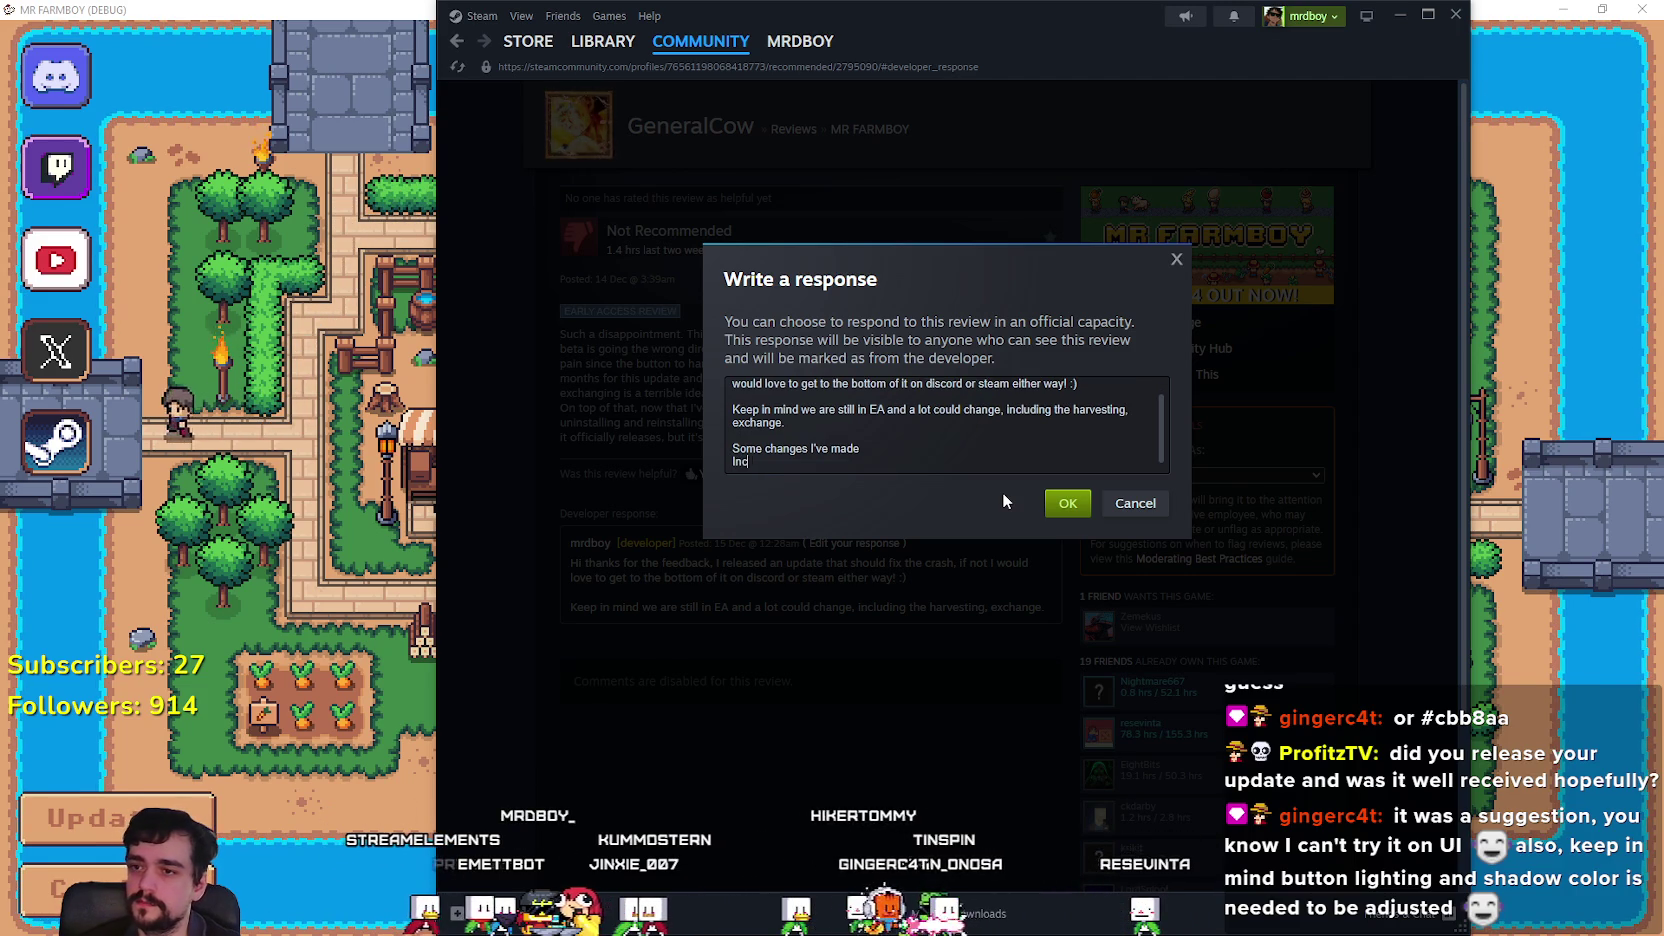
{"action": "type", "text": "reased S"}
{"action": "type", "text": "ilve"}
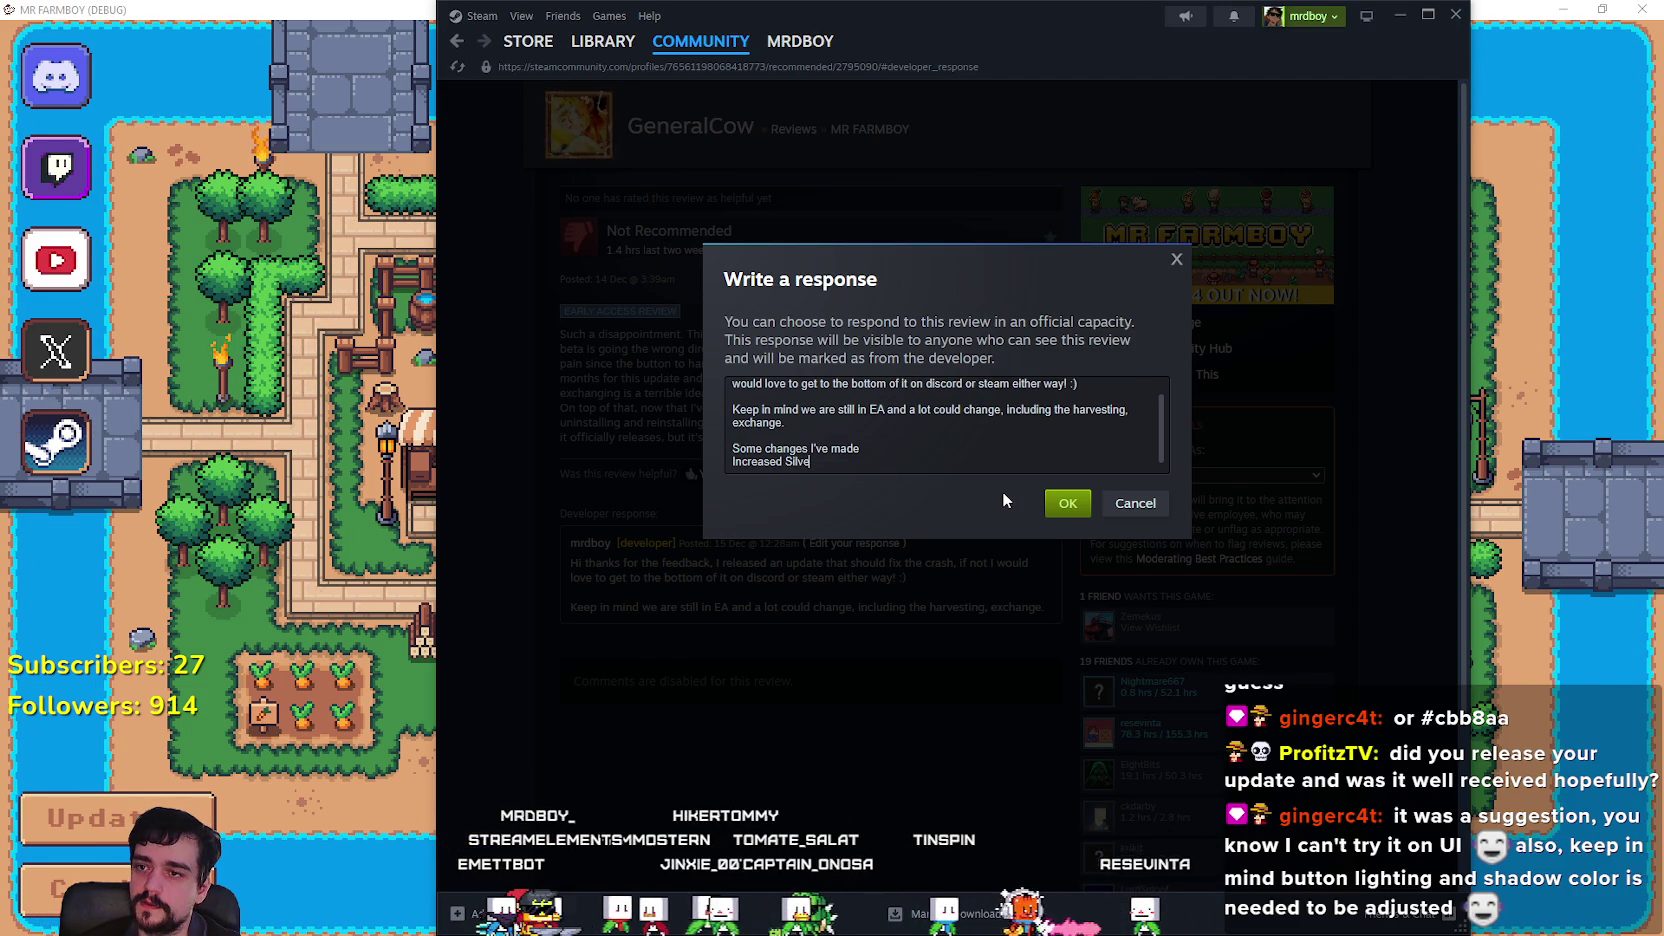
{"action": "type", "text": "r Exchange "}
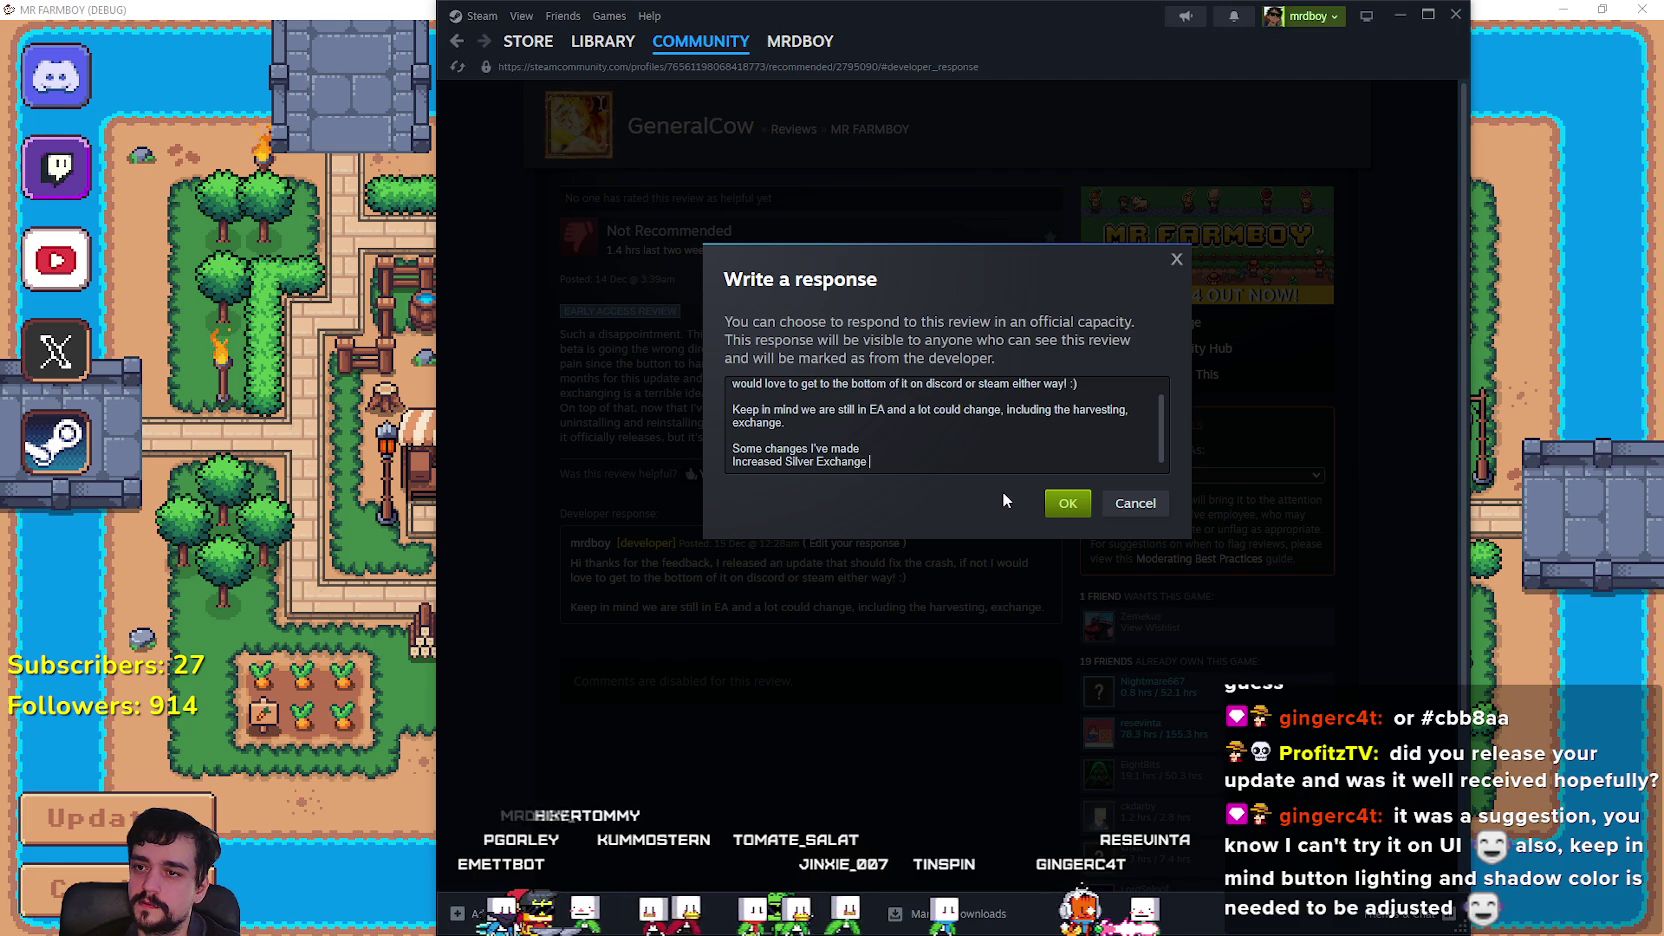
{"action": "type", "text": "form 25 to 50."}
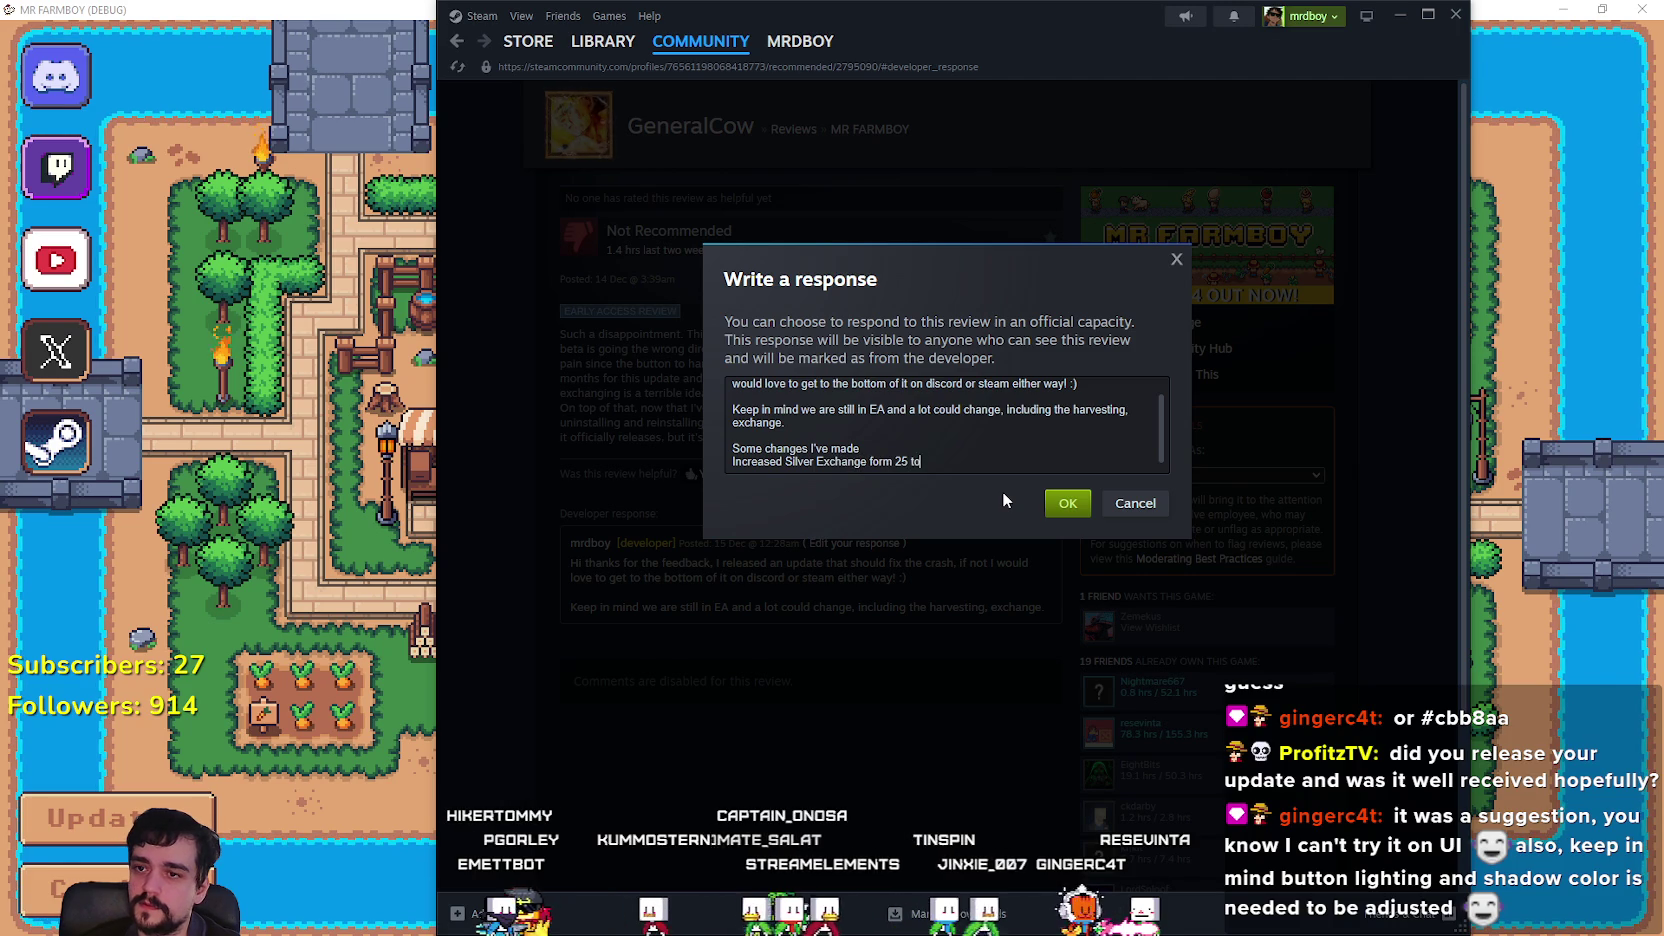
{"action": "key", "text": "Return"}
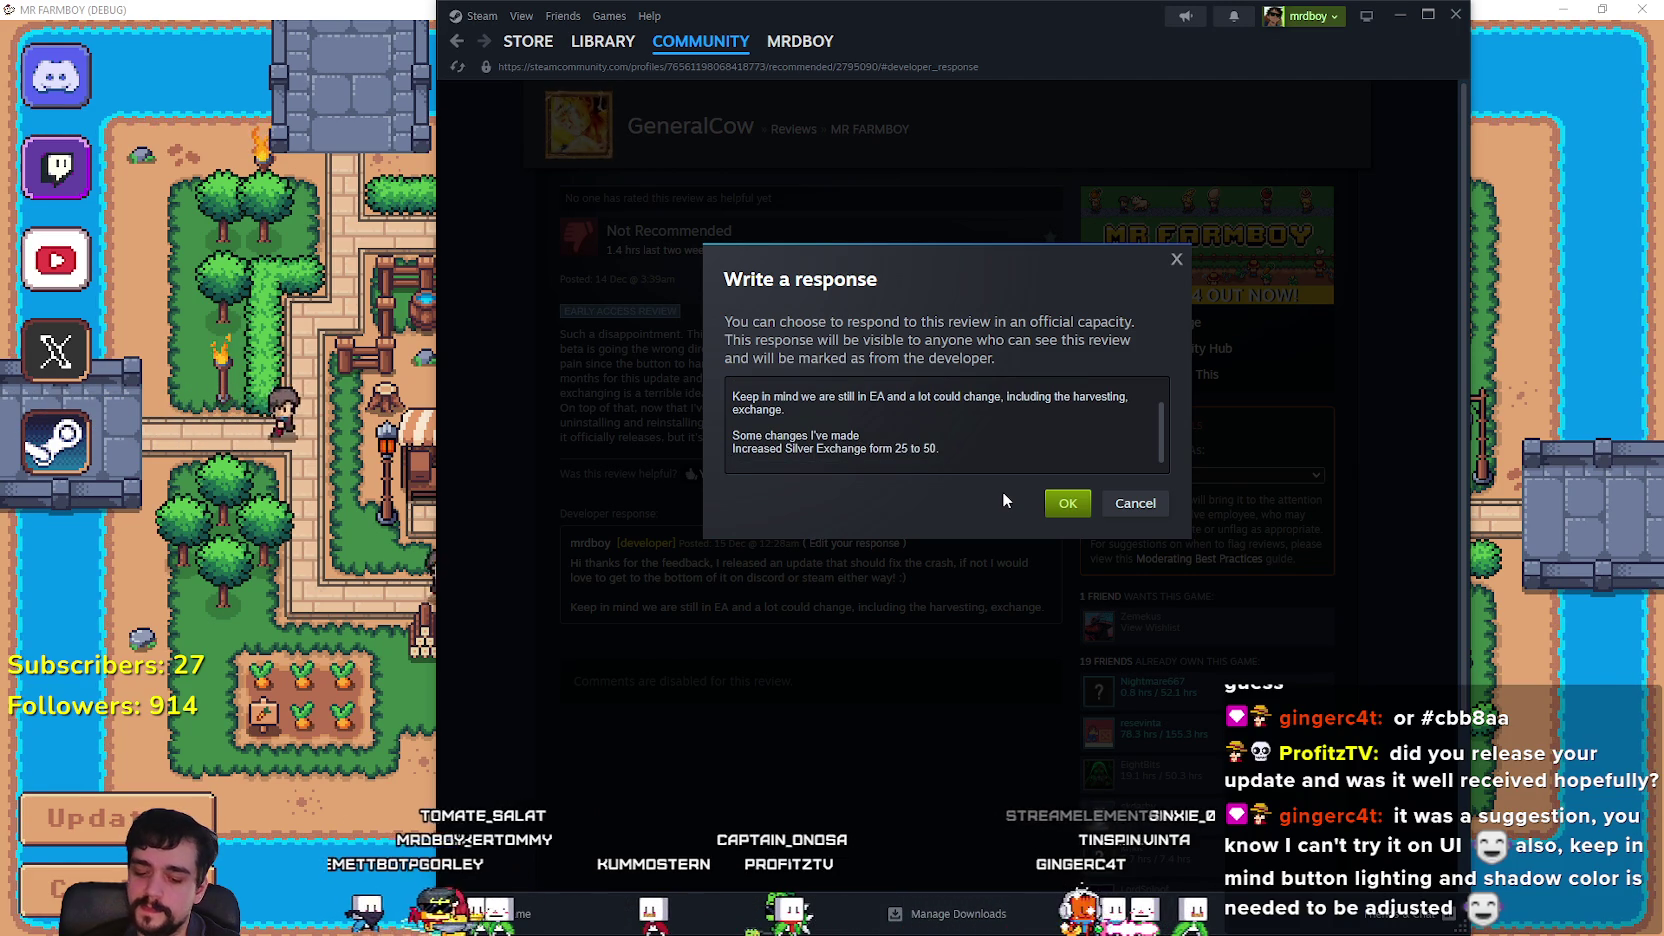
Add 'Moved Harvesting on Right Click so you can easily harvest.' and begin an 'Added' line.
{"action": "type", "text": "Moved"}
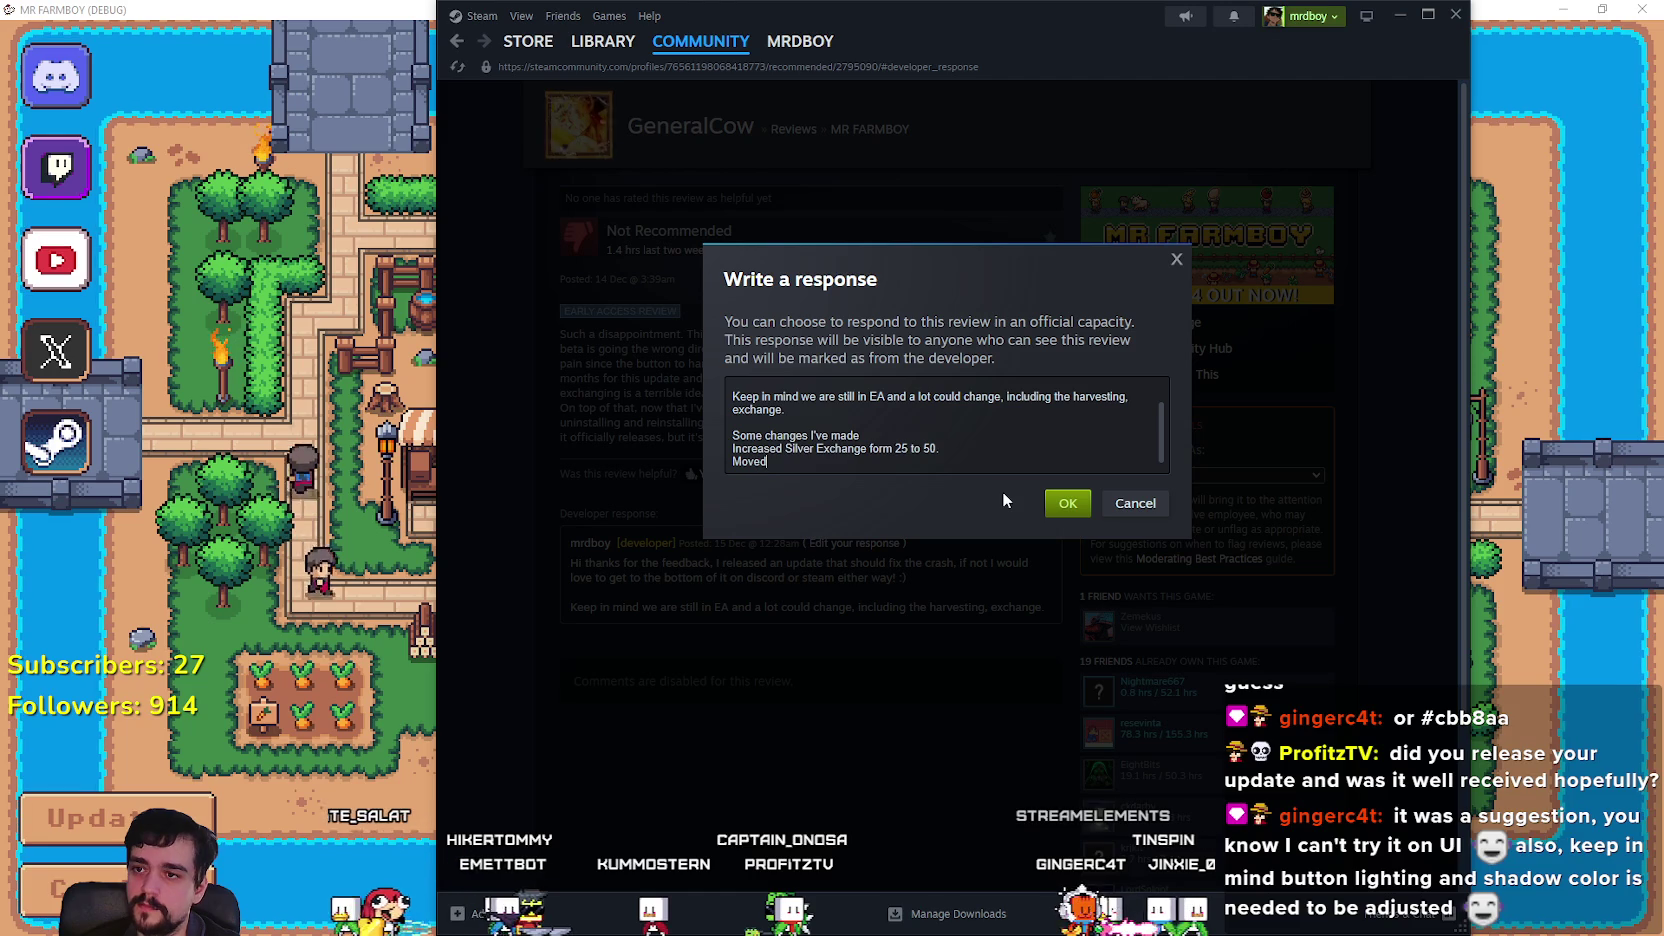
{"action": "type", "text": " Harvesting o"}
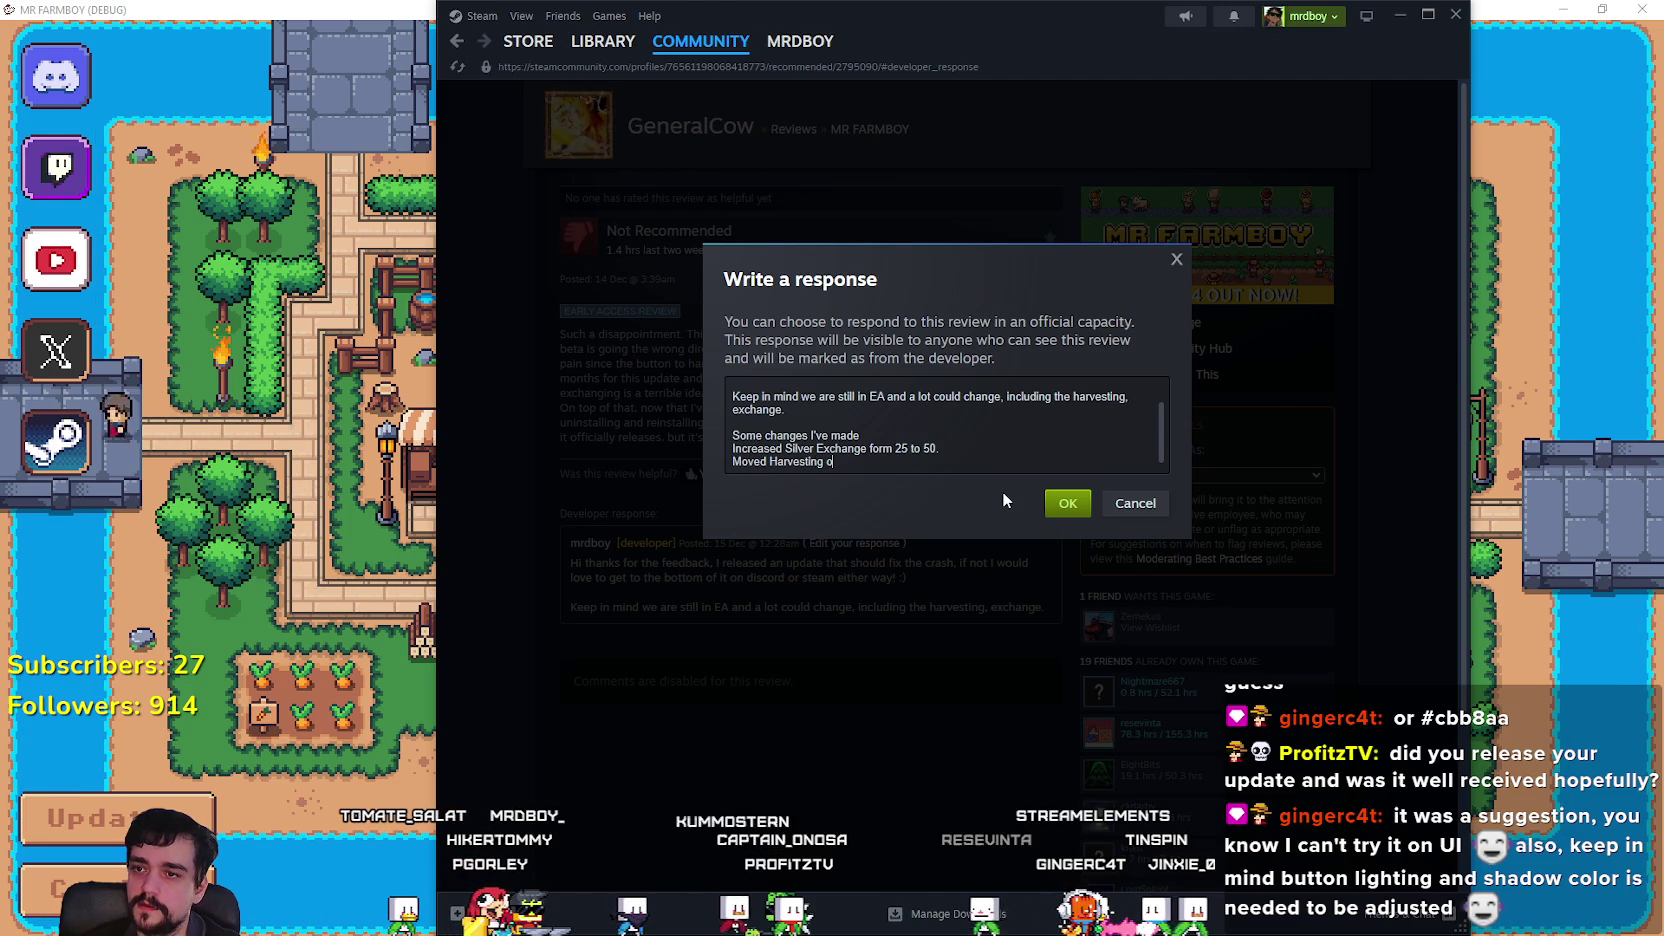
{"action": "type", "text": "n Right Click"}
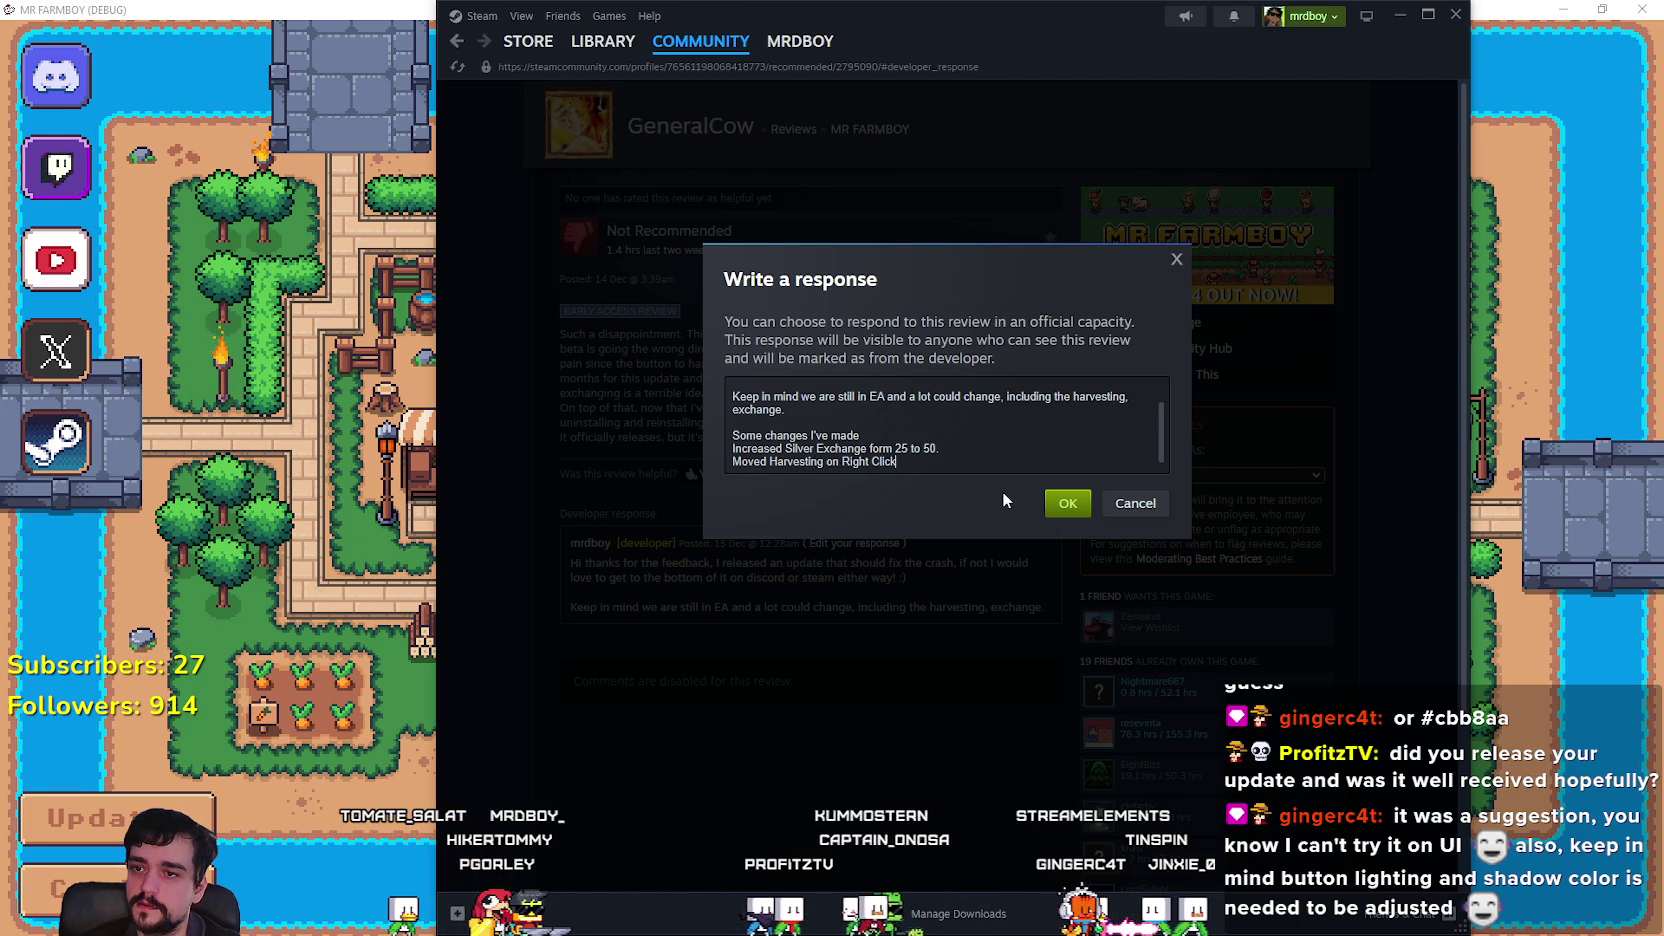
{"action": "type", "text": " so you can ea"}
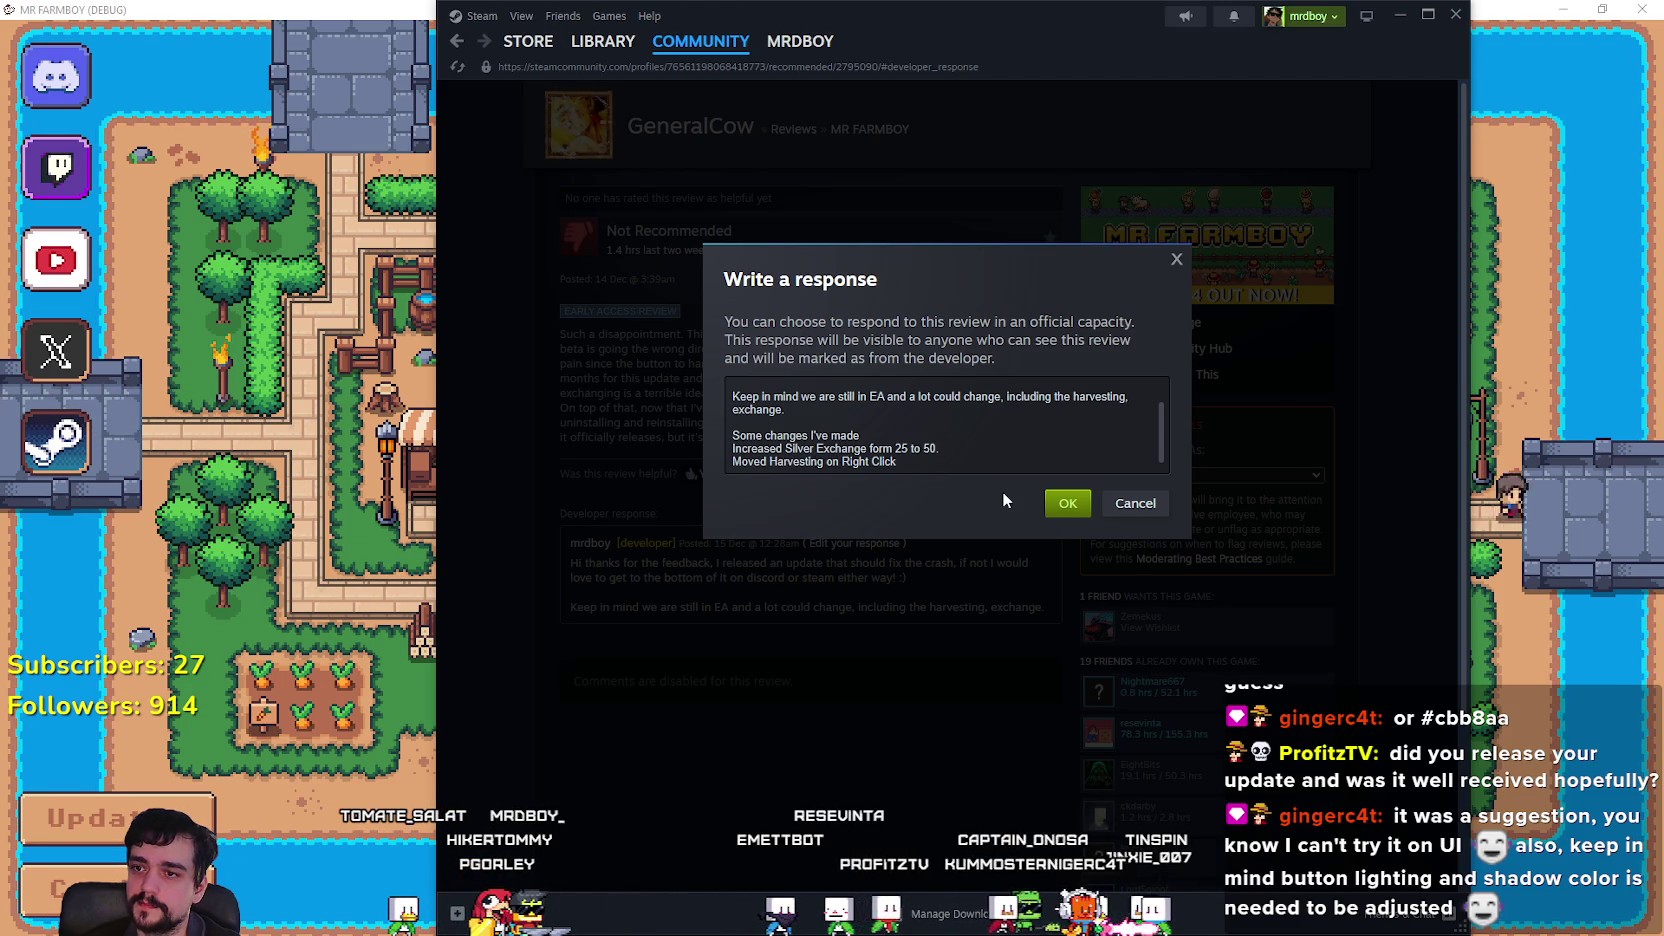
{"action": "type", "text": "sily"}
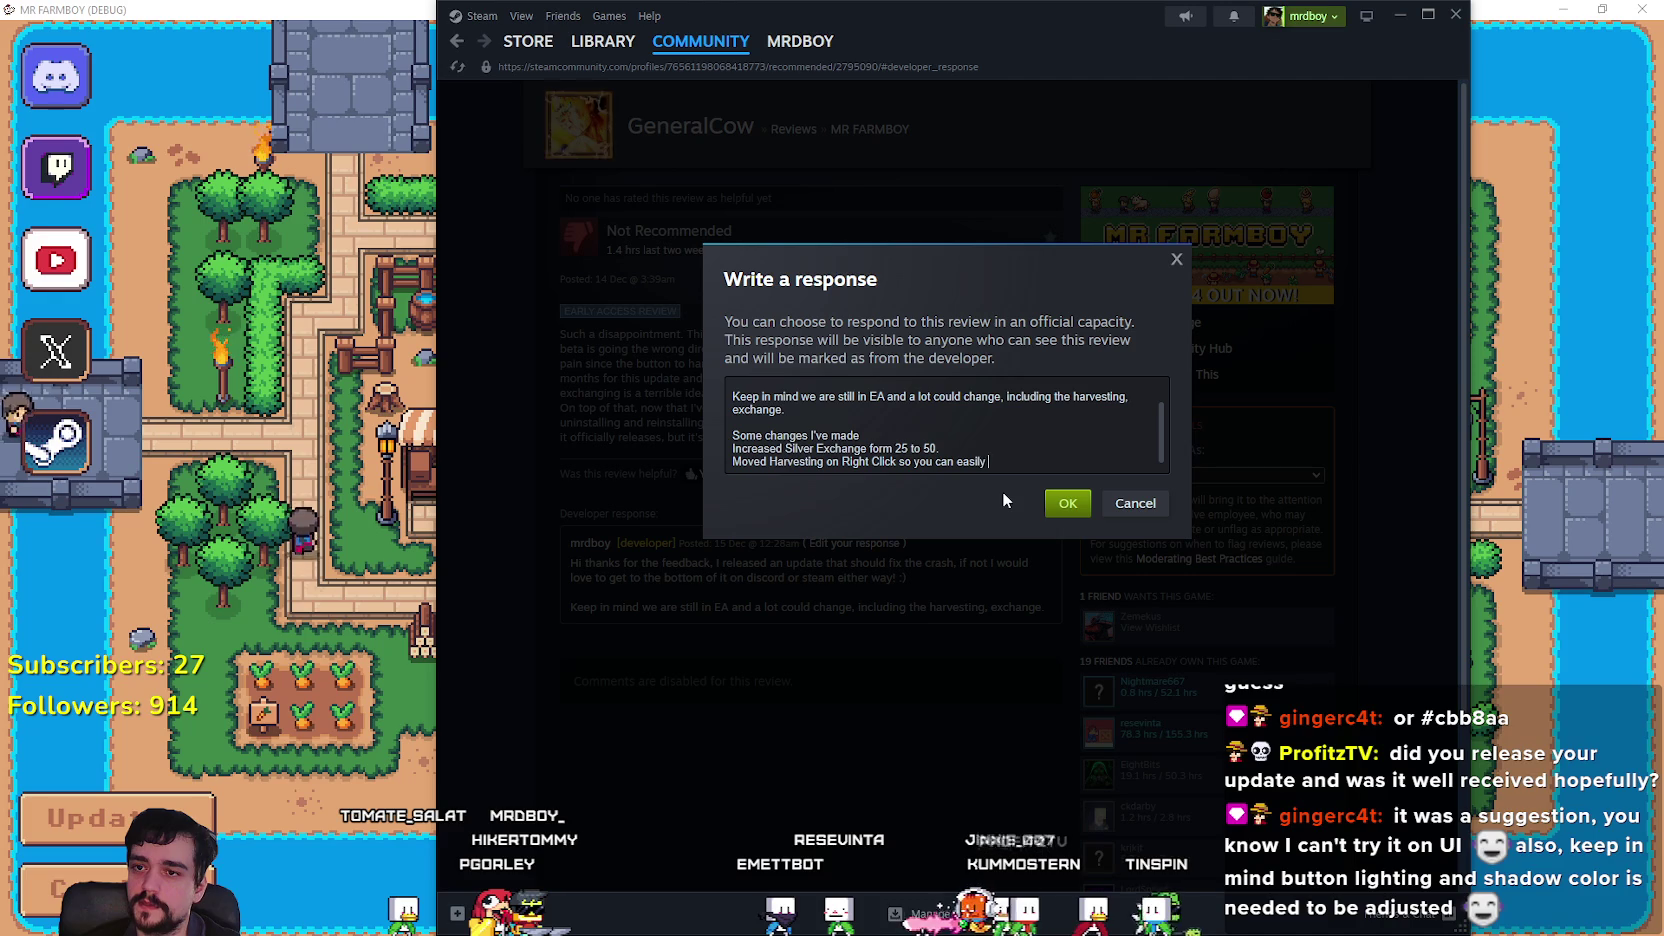
{"action": "key", "text": "BackSpace"}
{"action": "key", "text": "BackSpace"}
{"action": "key", "text": "BackSpace"}
{"action": "type", "text": "est all"}
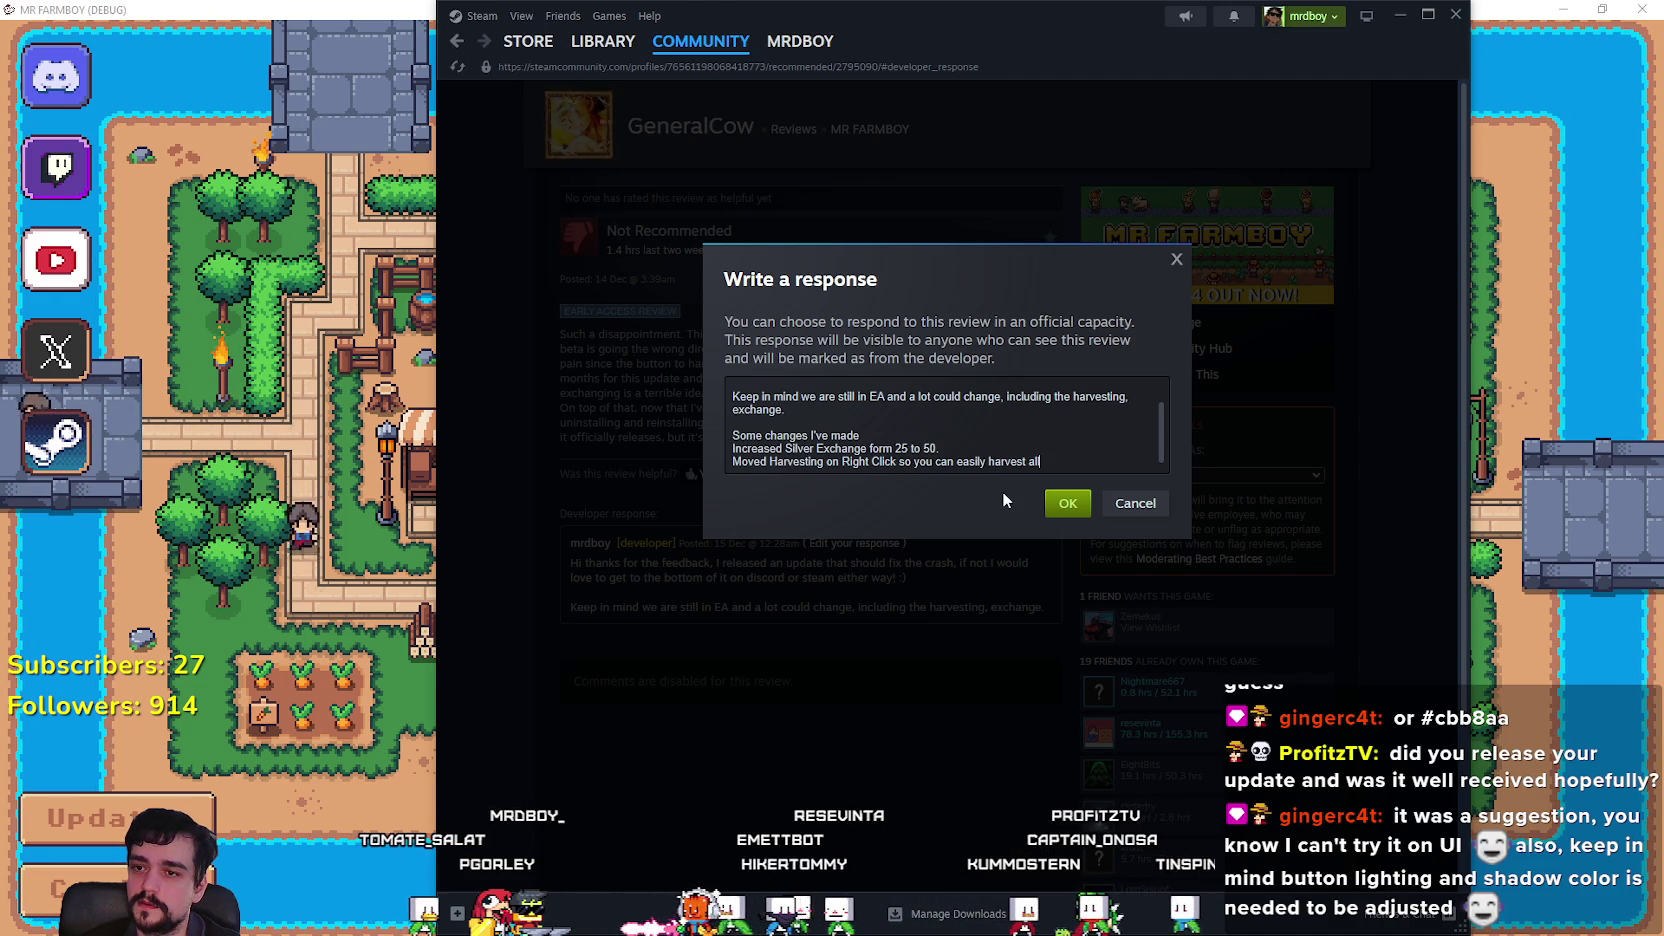
{"action": "type", "text": "."}
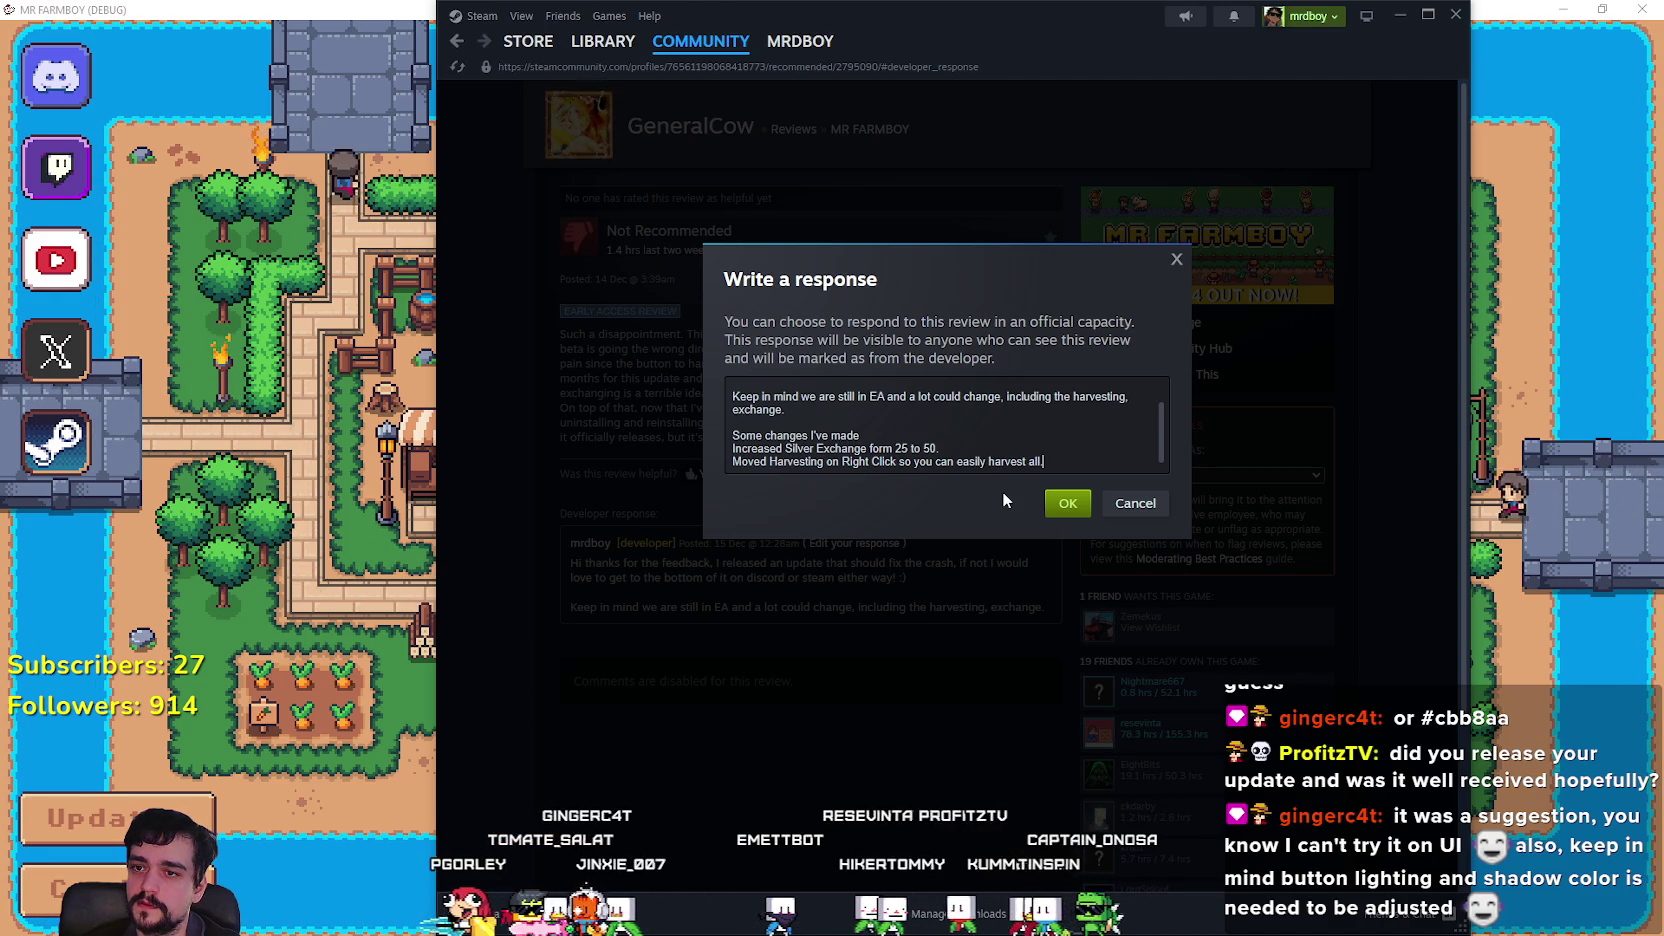
{"action": "key", "text": "BackSpace"}
{"action": "key", "text": "BackSpace"}
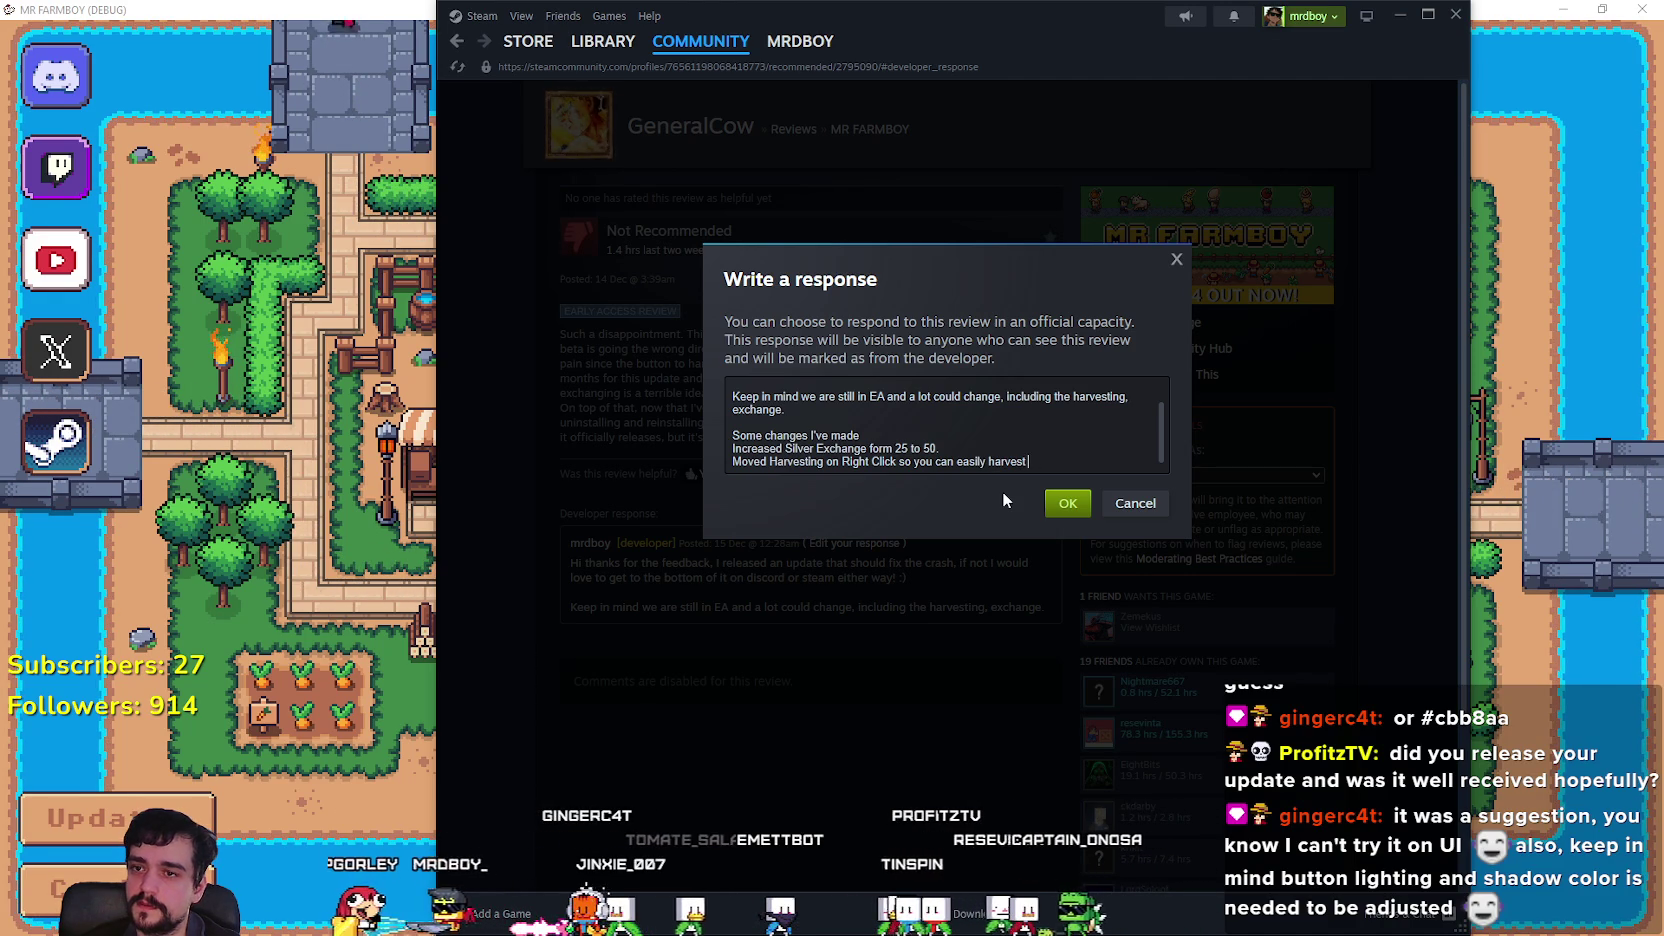
{"action": "type", "text": " b"}
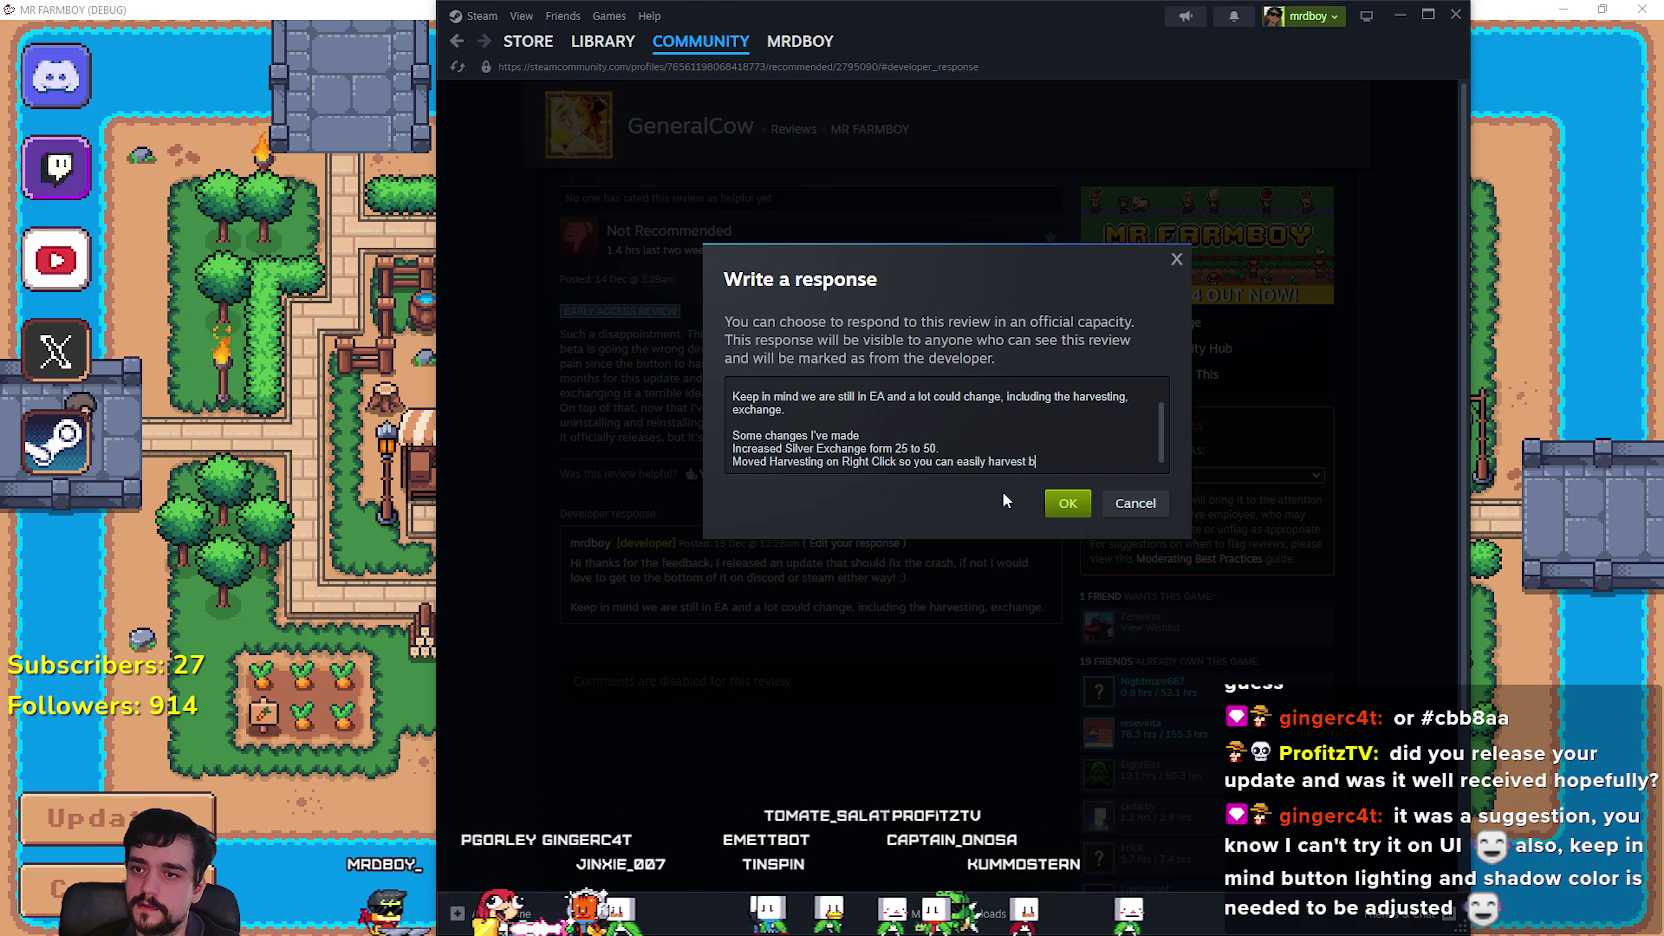
{"action": "type", "text": "."}
{"action": "key", "text": "Return"}
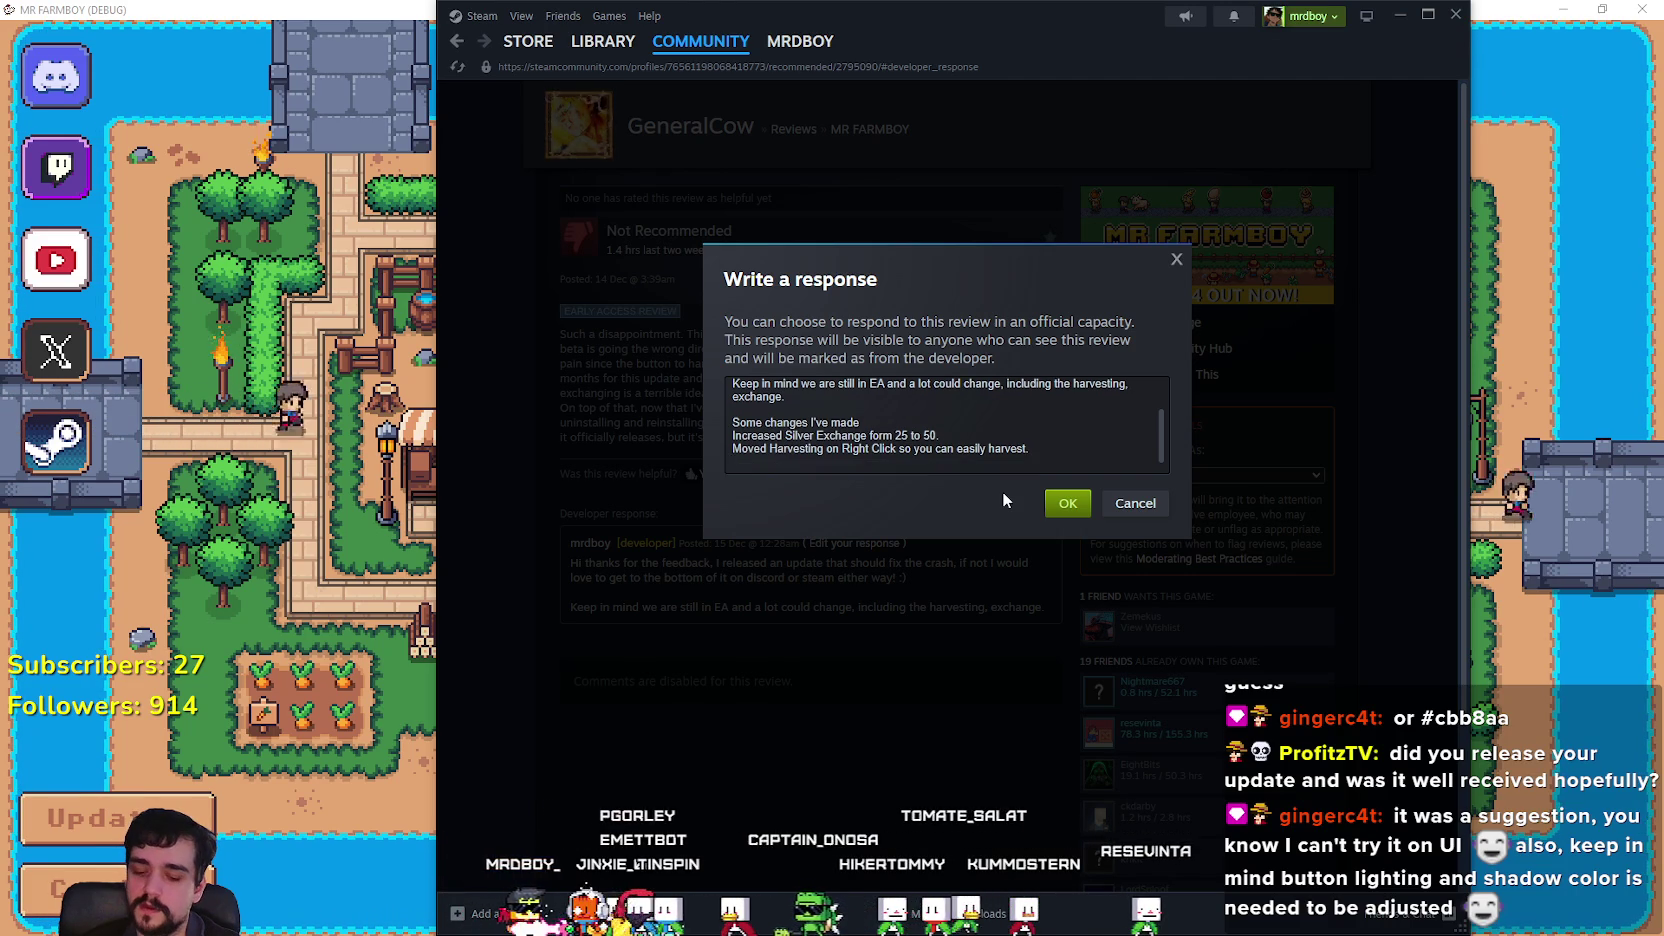
{"action": "type", "text": "Added"}
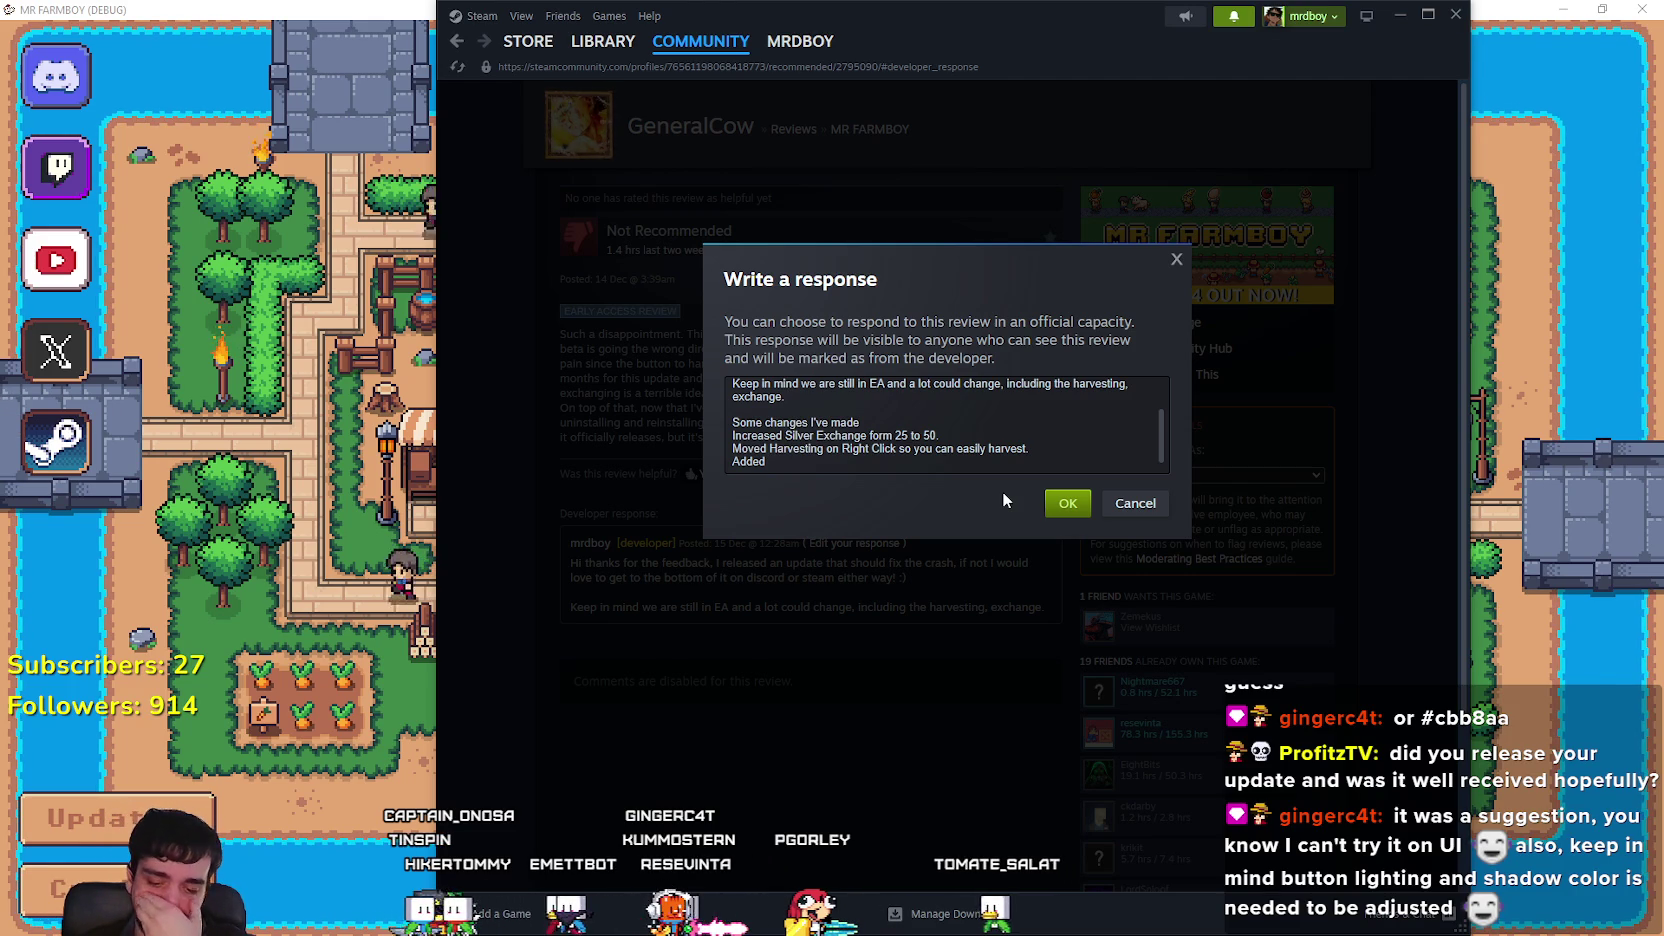
Write 'hot key for holding shift, so you can plant only and can buy all, add all with it too!'.
{"action": "type", "text": " hot ke"}
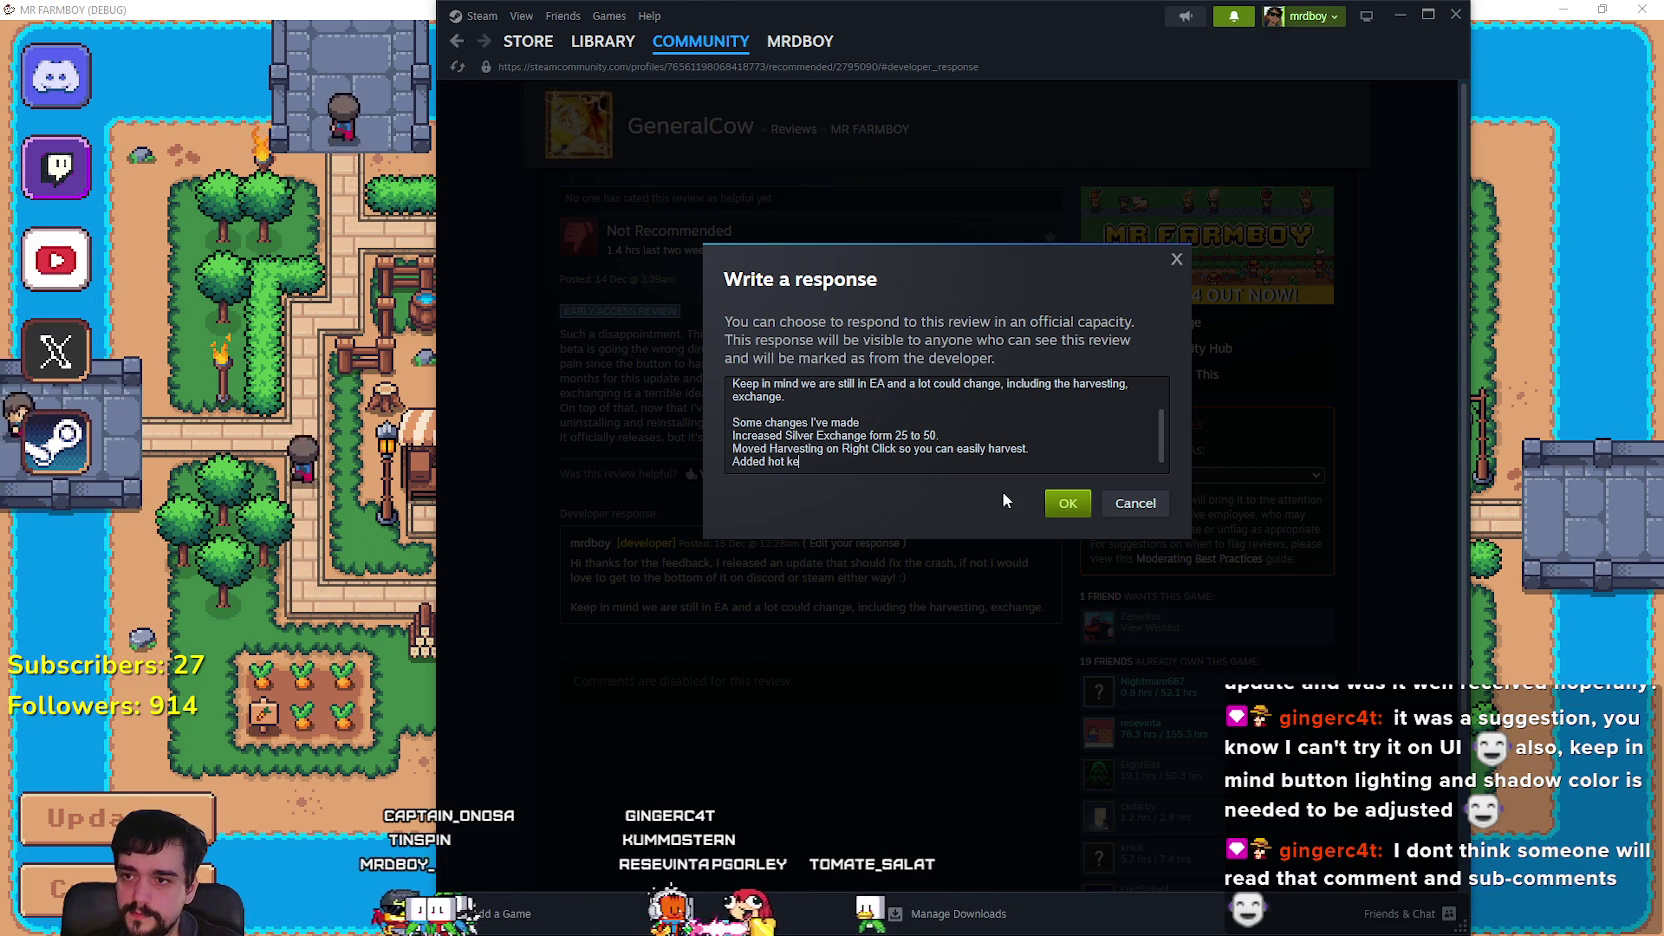
{"action": "type", "text": "y for holding "}
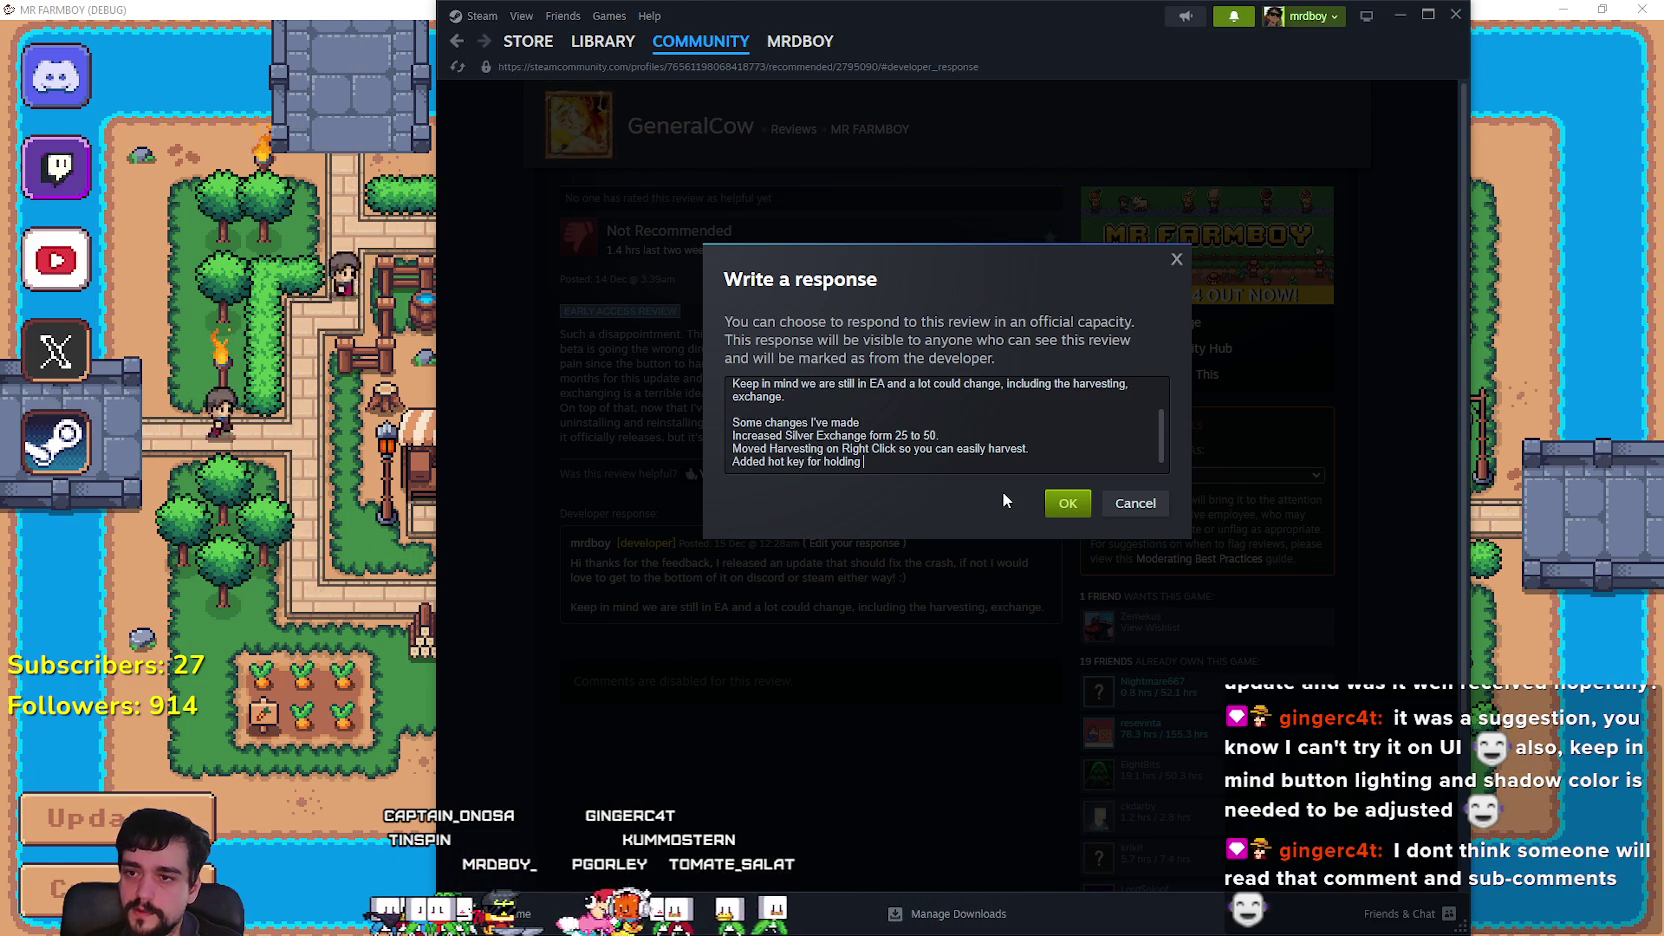
{"action": "type", "text": "shift, "}
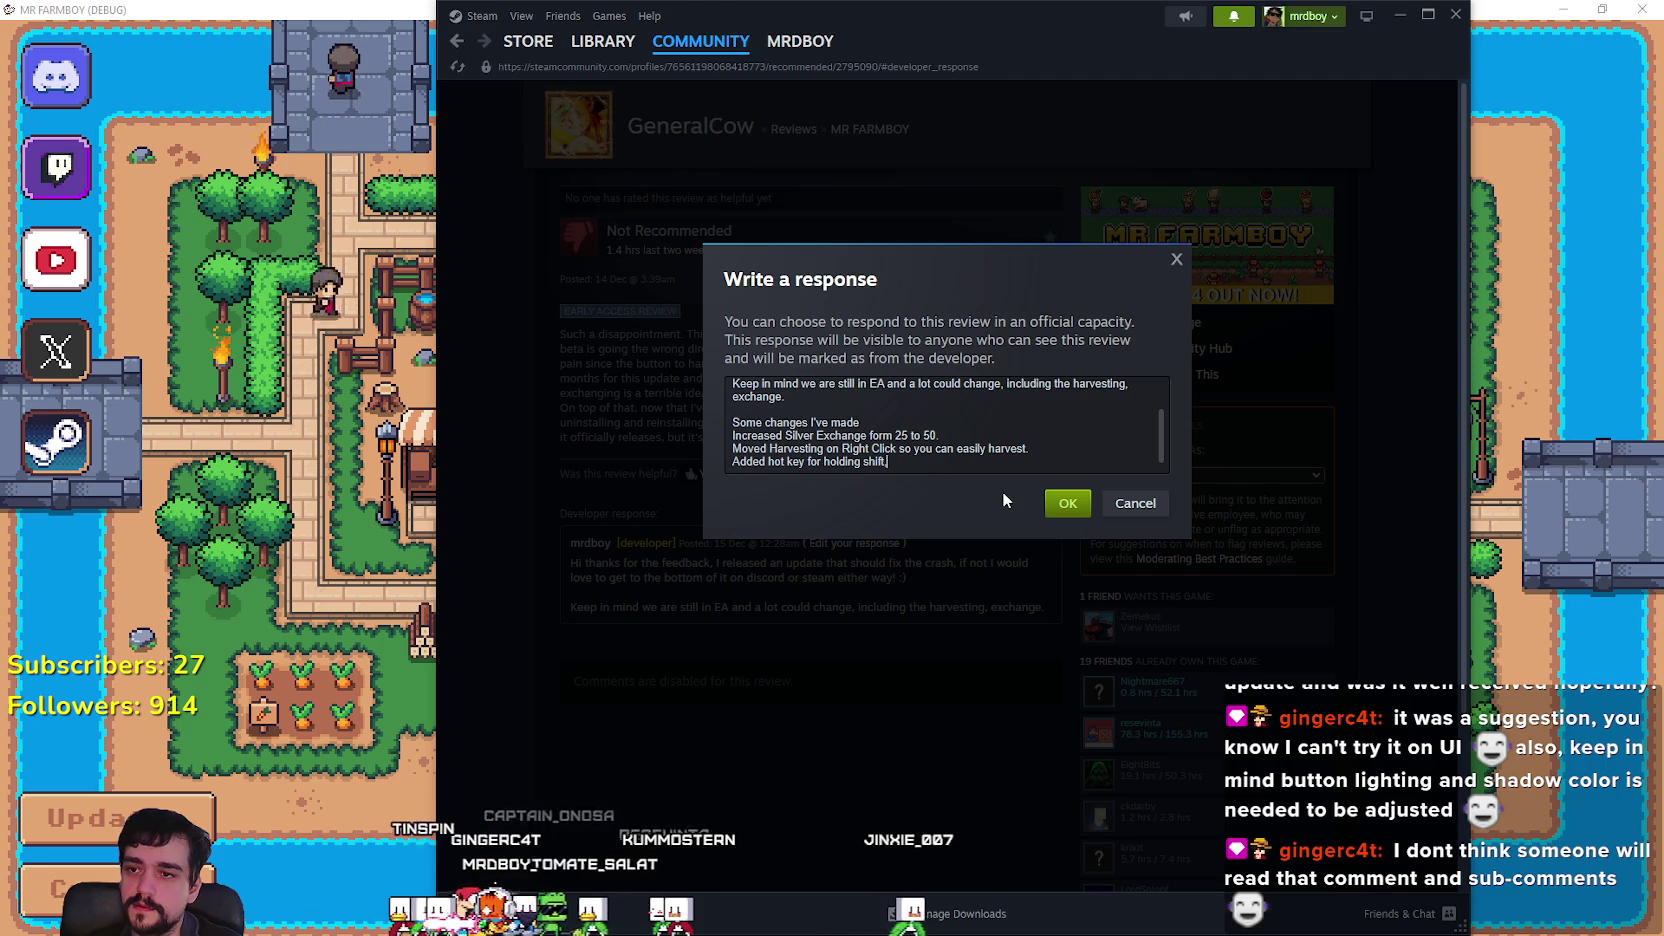
{"action": "type", "text": "so you c"}
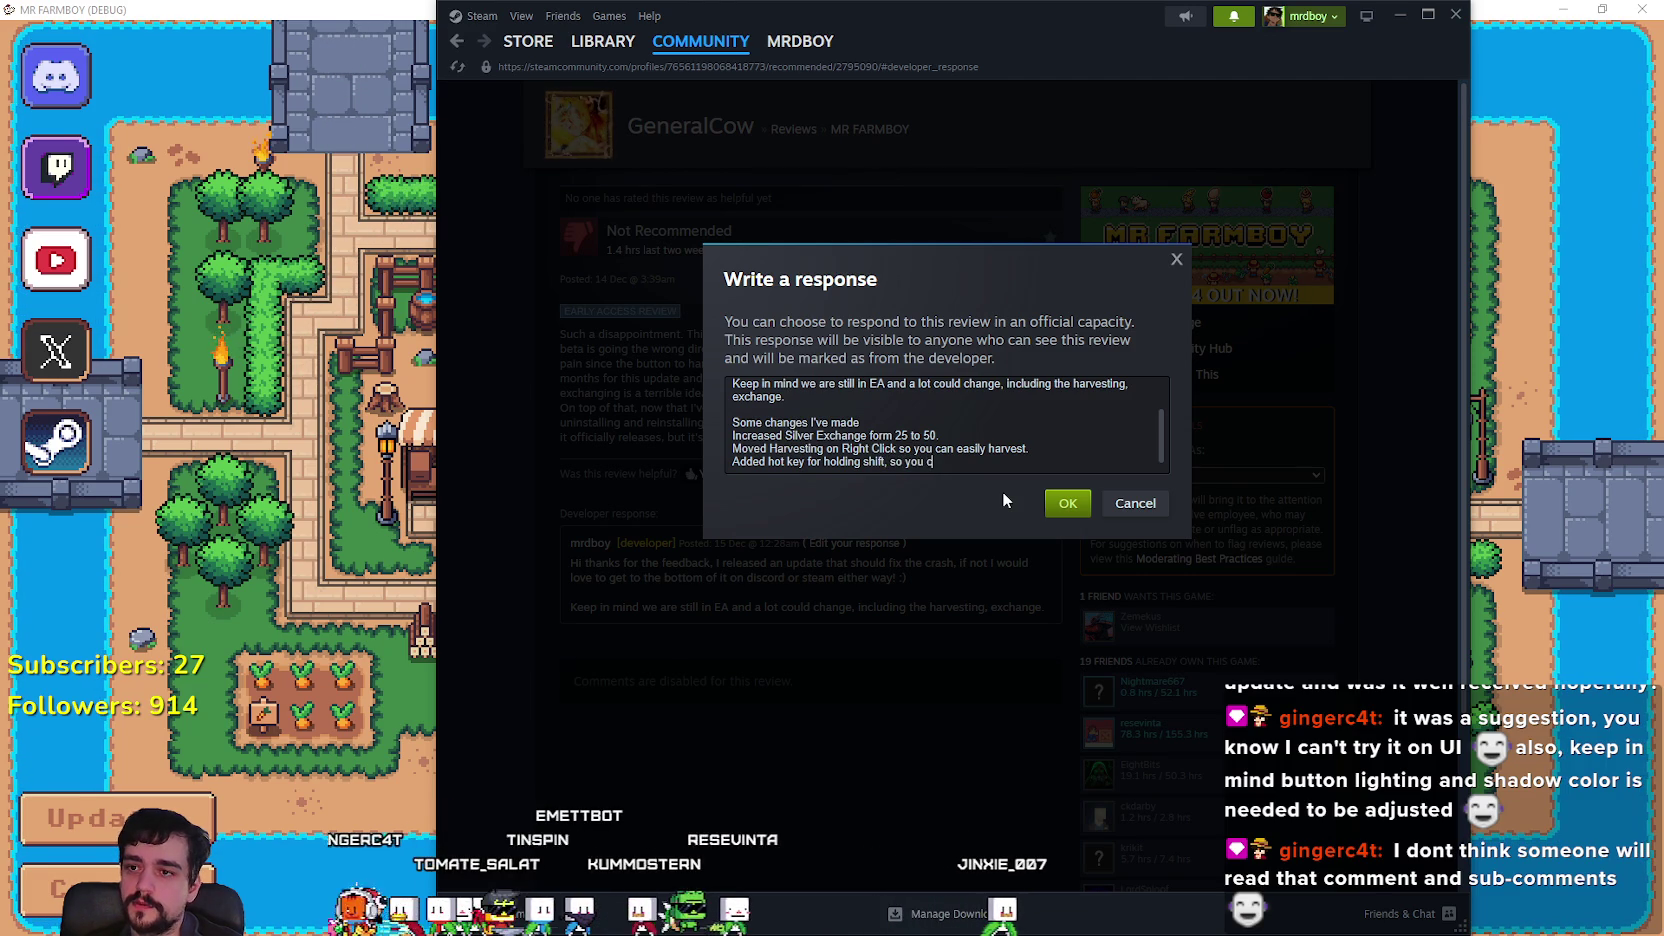
{"action": "type", "text": "an Plant Only"}
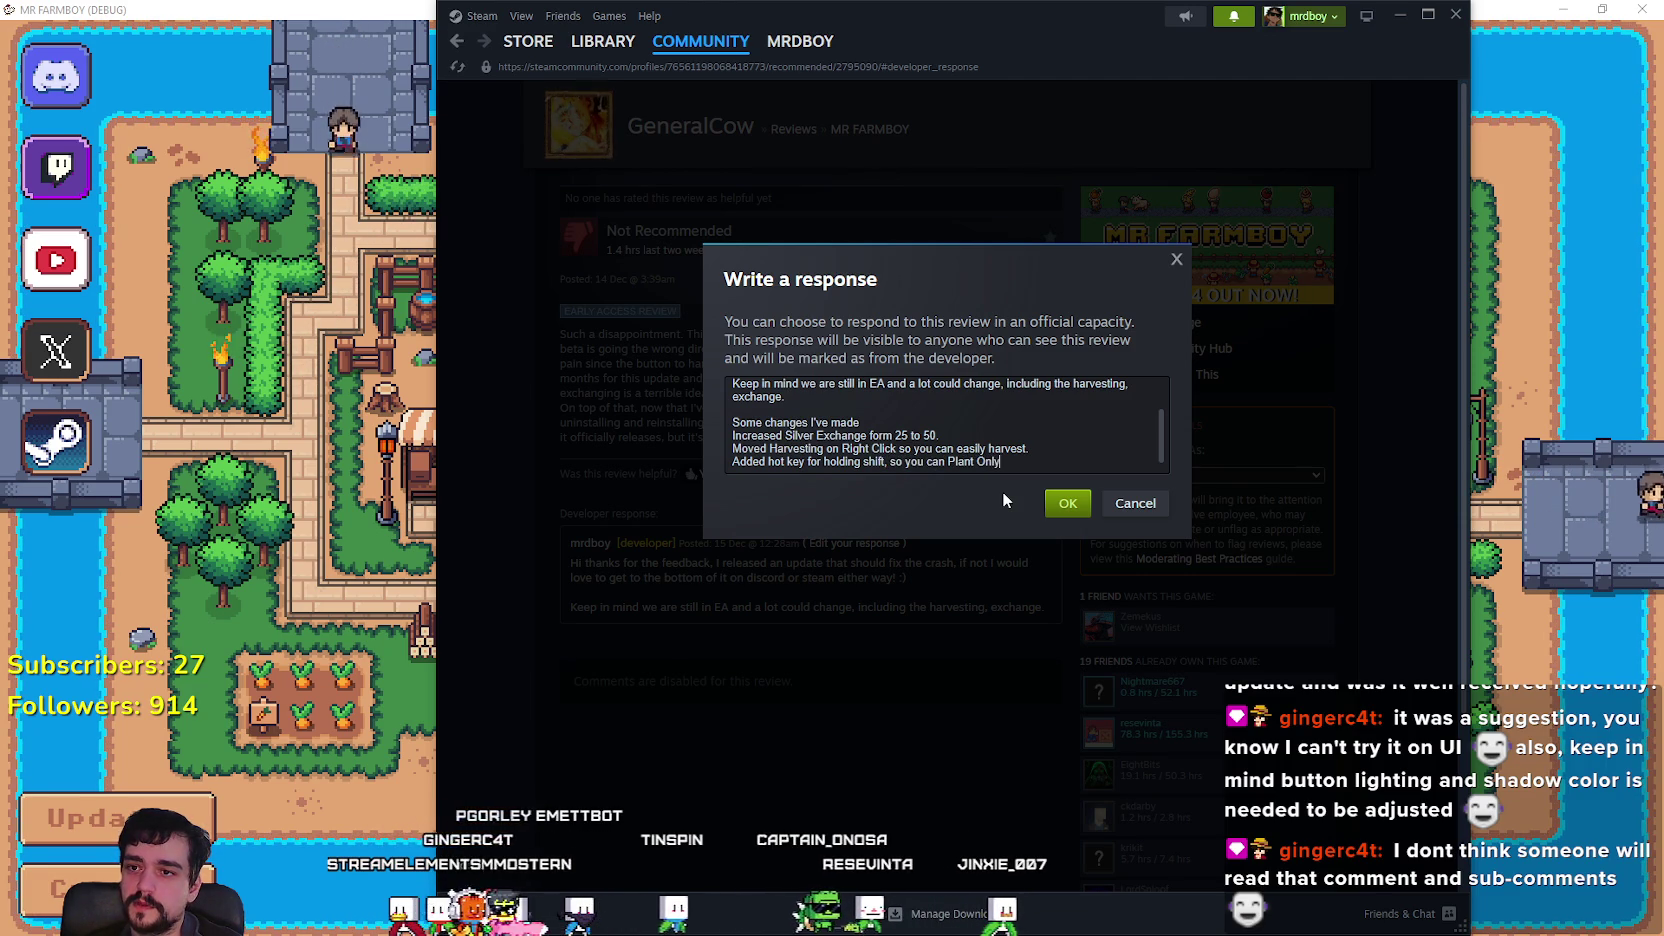
{"action": "key", "text": "BackSpace"}
{"action": "key", "text": "BackSpace"}
{"action": "key", "text": "BackSpace"}
{"action": "key", "text": "BackSpace"}
{"action": "key", "text": "BackSpace"}
{"action": "key", "text": "BackSpace"}
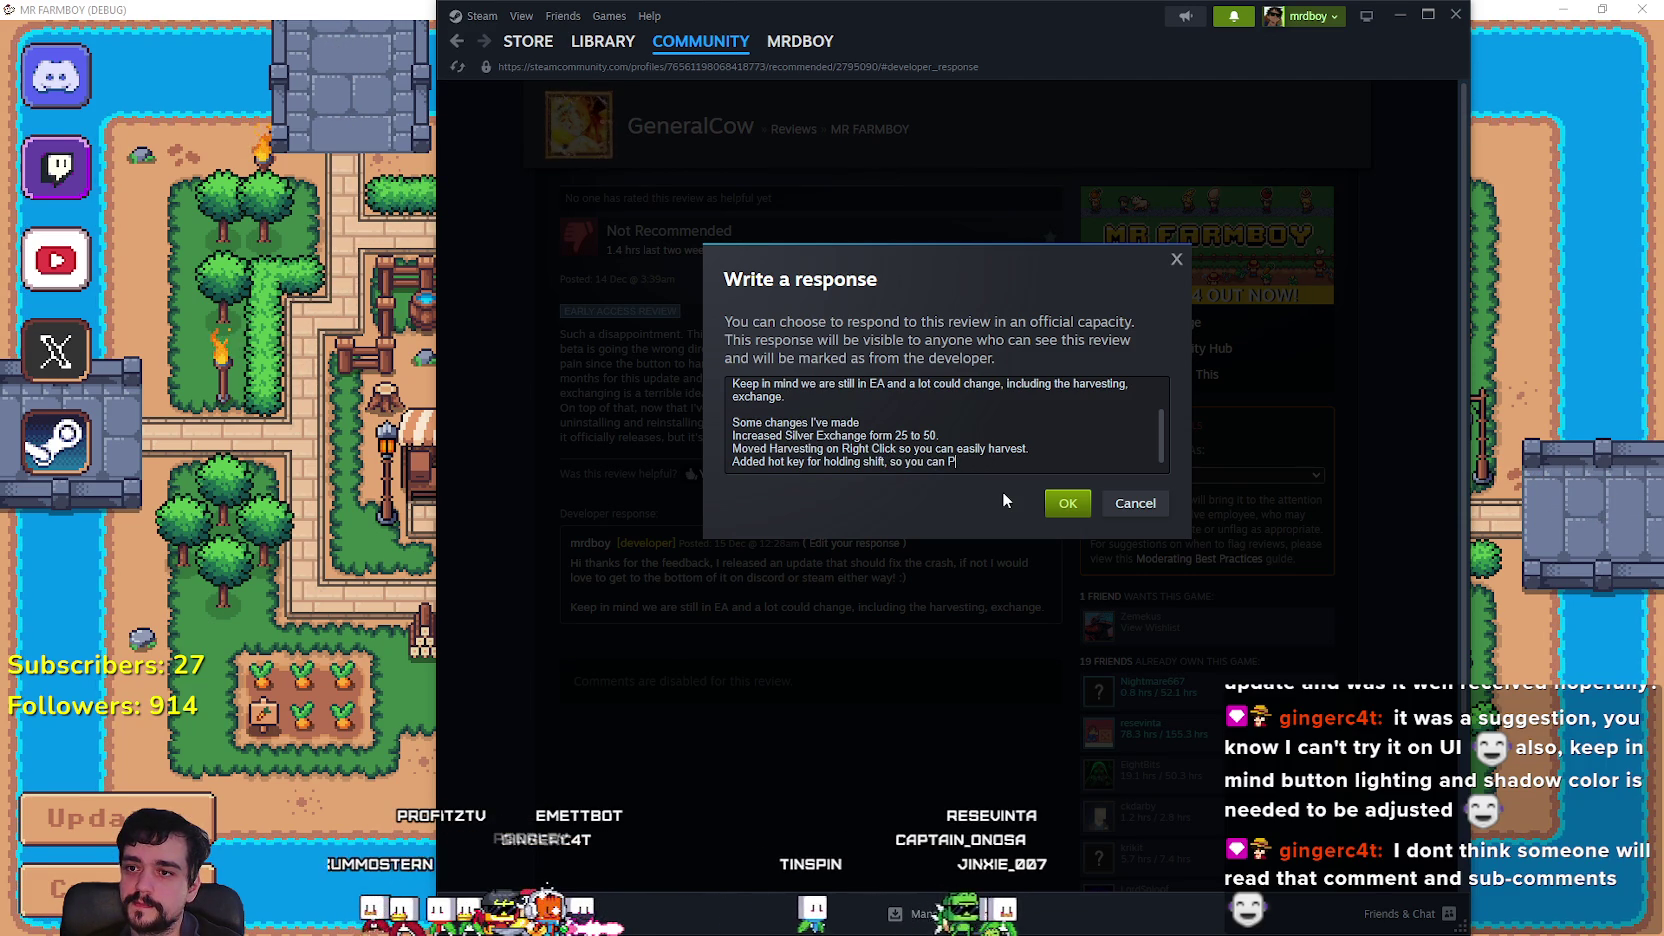
{"action": "type", "text": "plant only"}
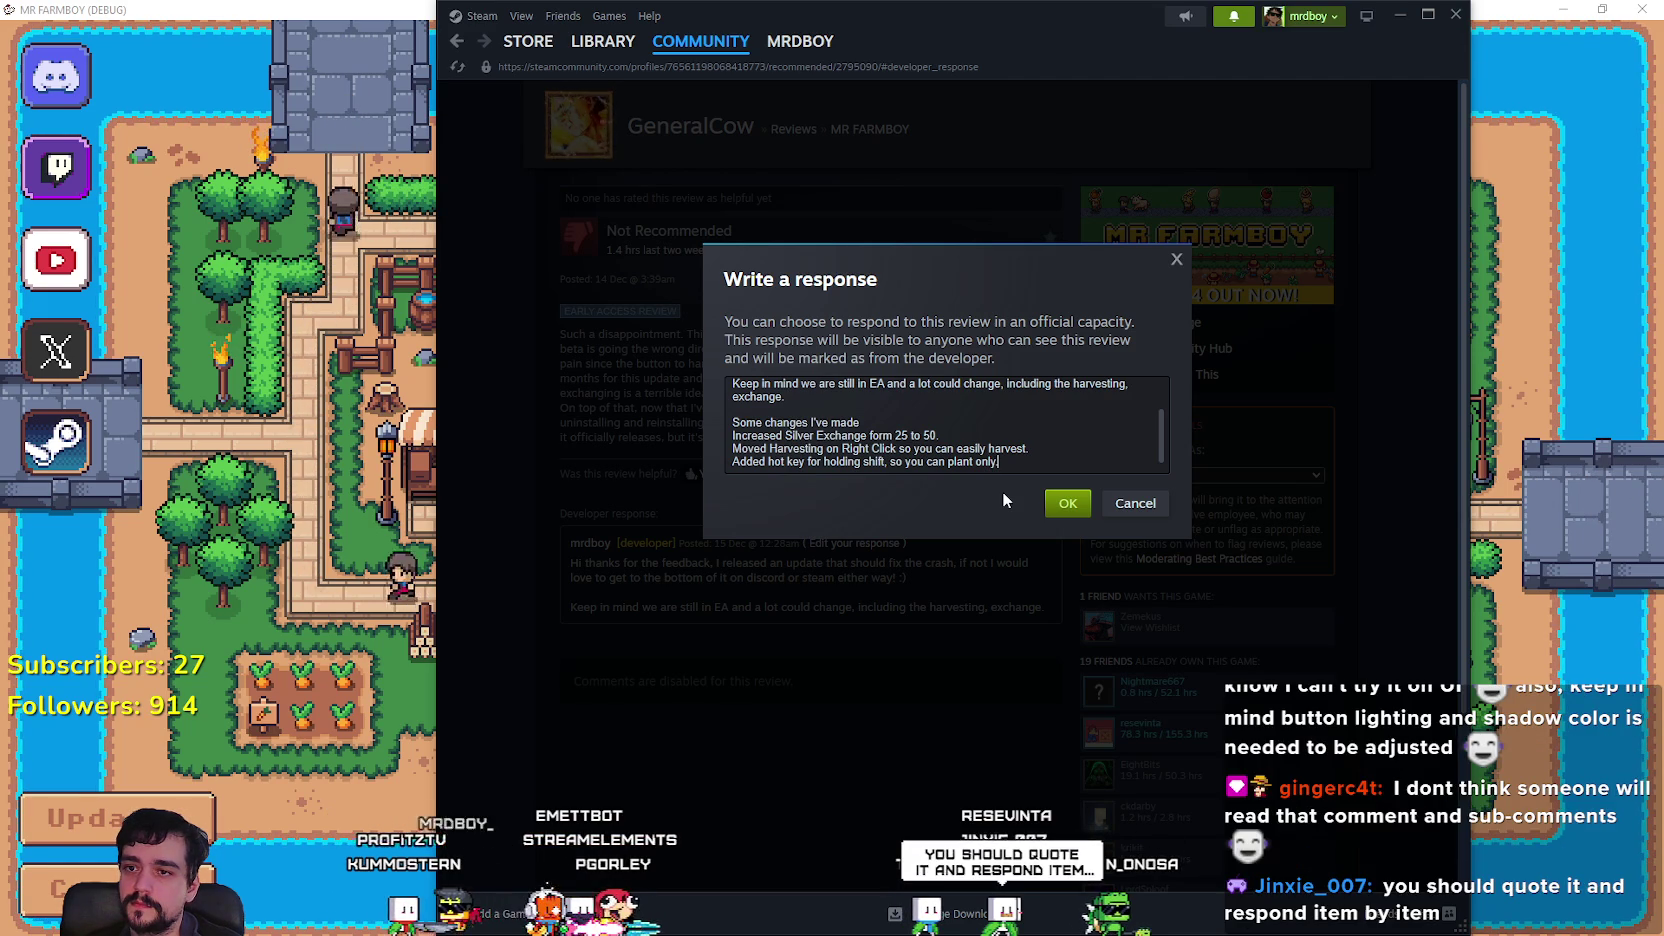
{"action": "type", "text": "."}
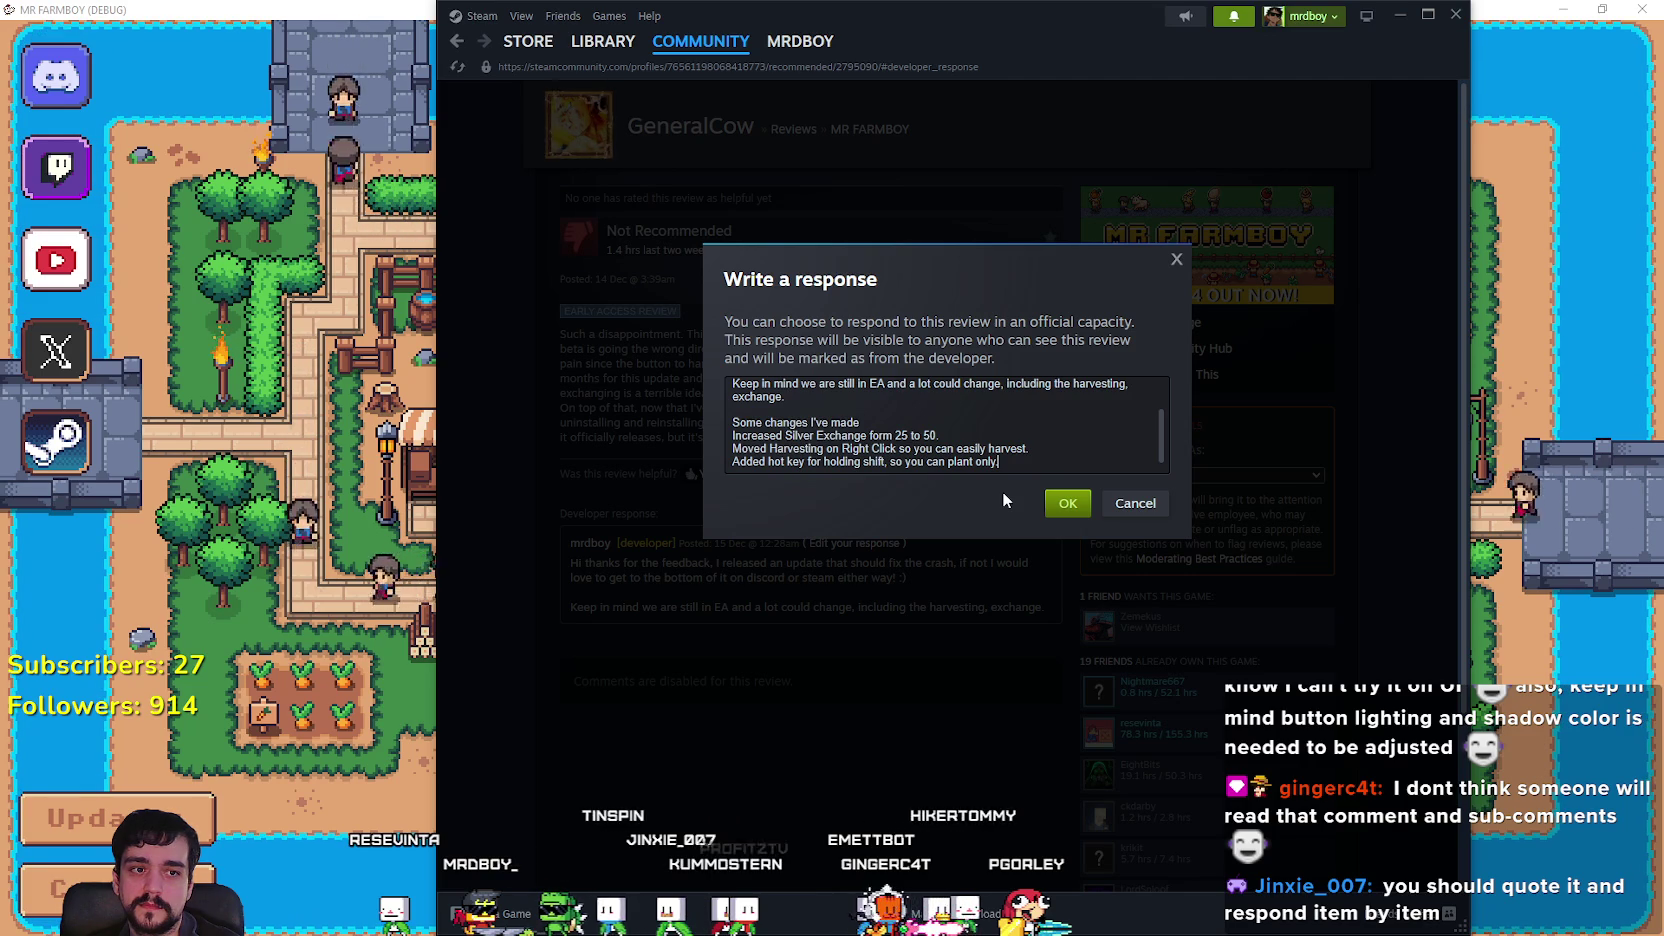
{"action": "key", "text": "BackSpace"}
{"action": "type", "text": ","}
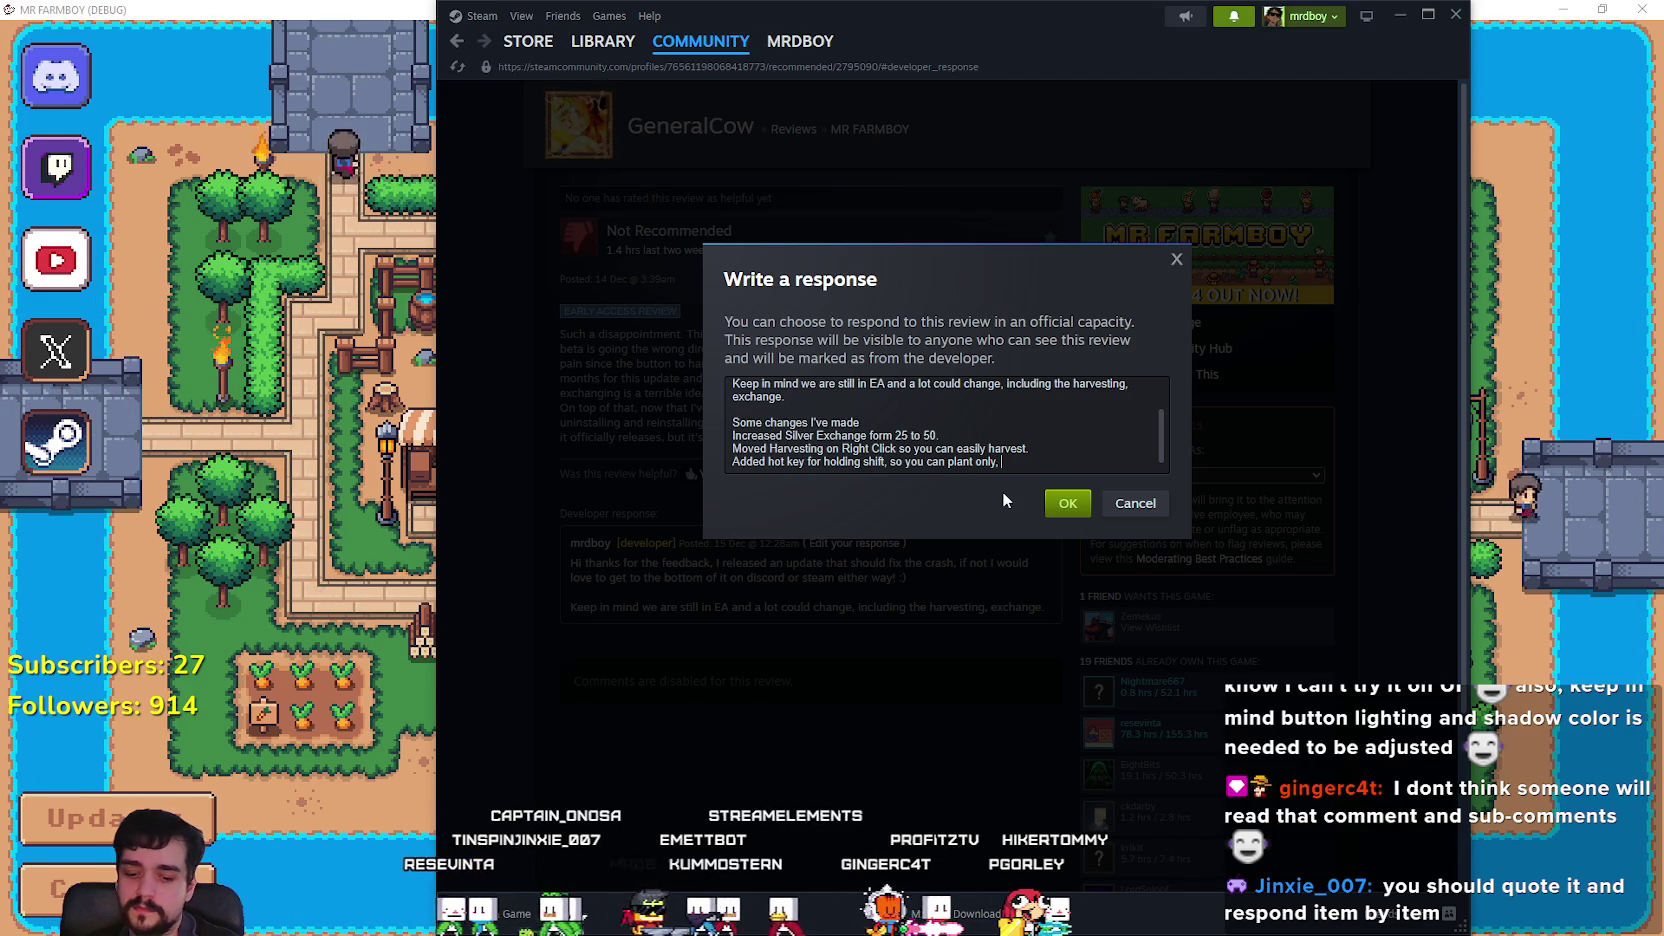
{"action": "key", "text": "BackSpace"}
{"action": "key", "text": "BackSpace"}
{"action": "type", "text": "and"}
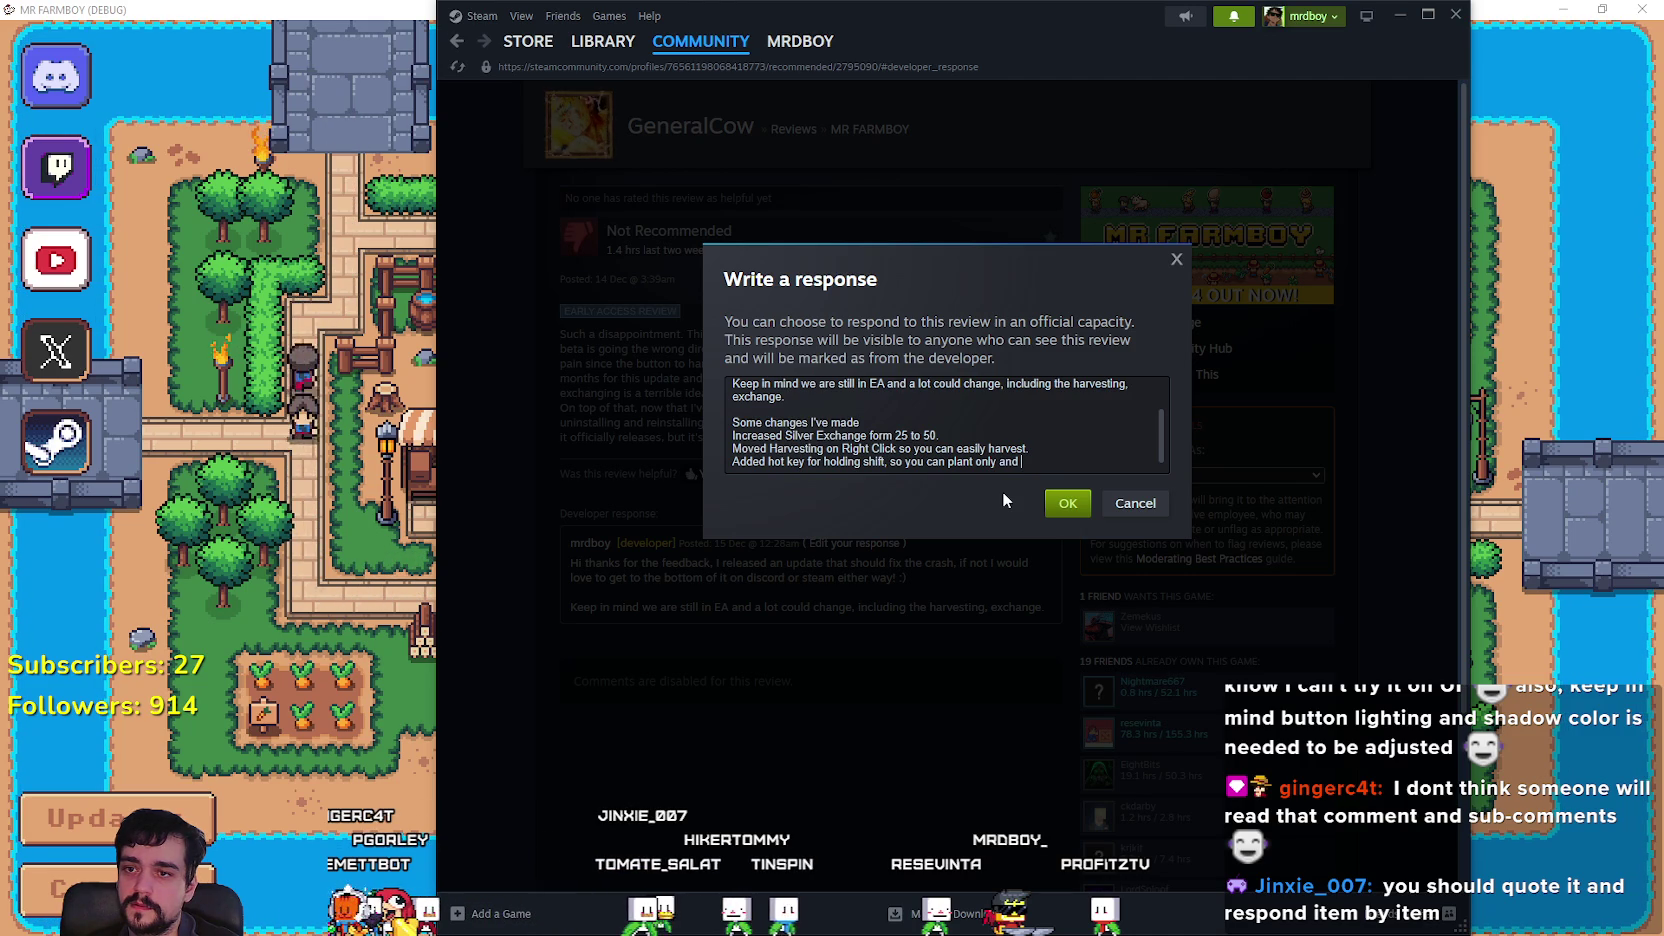
{"action": "type", "text": "can"}
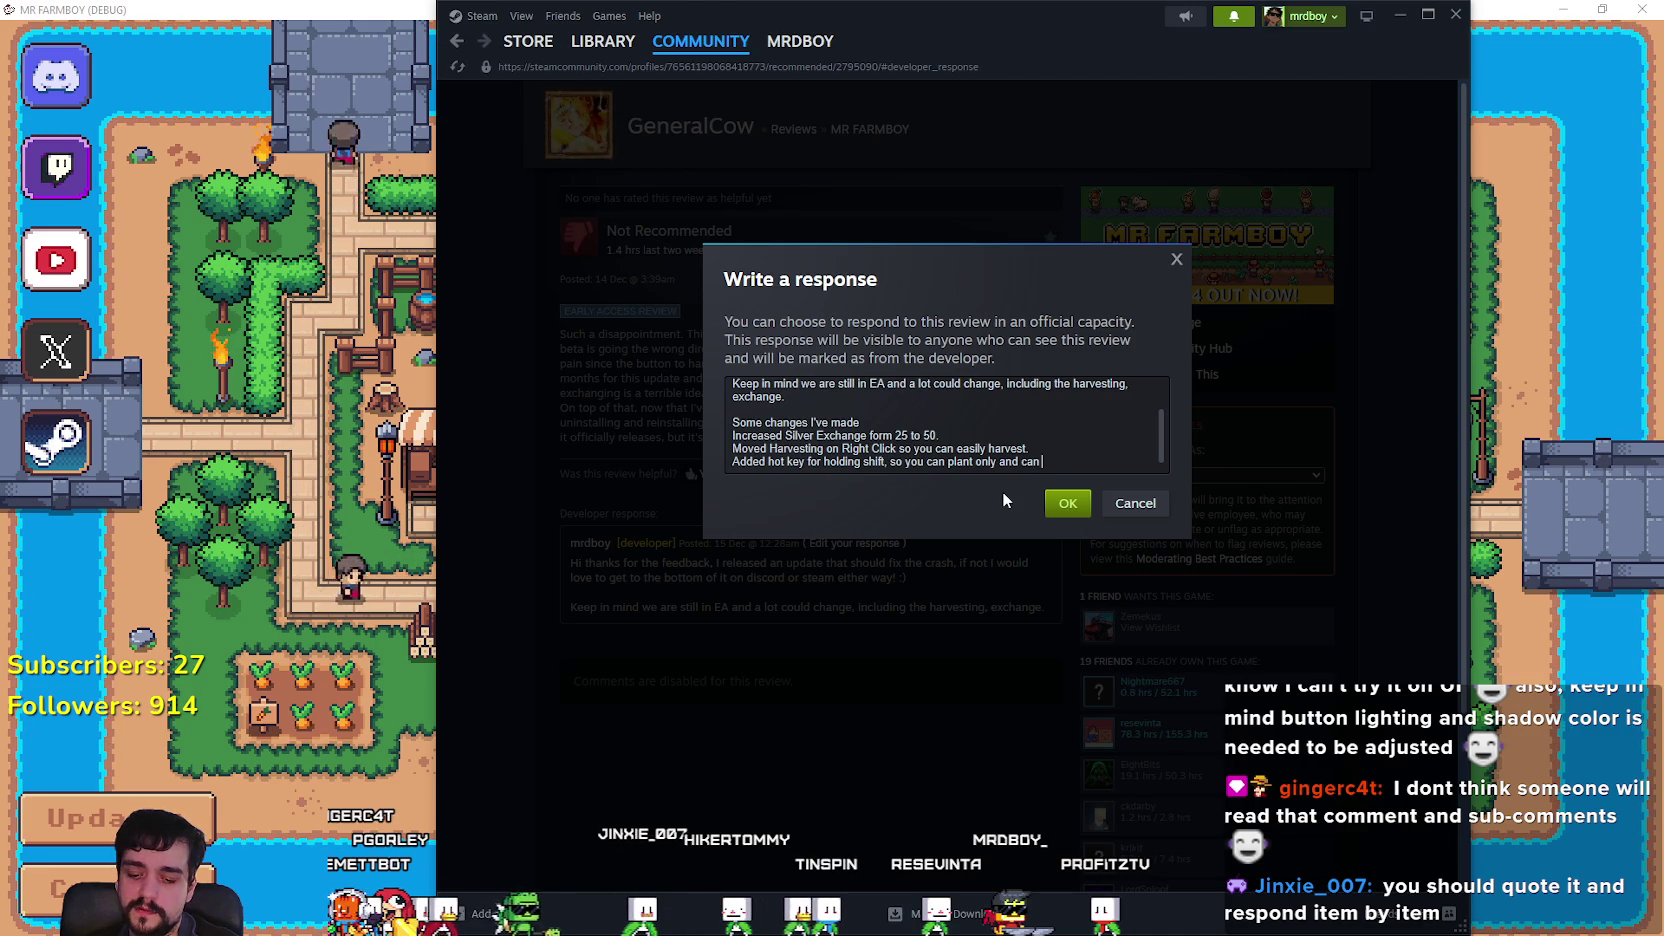
{"action": "type", "text": " buy a"}
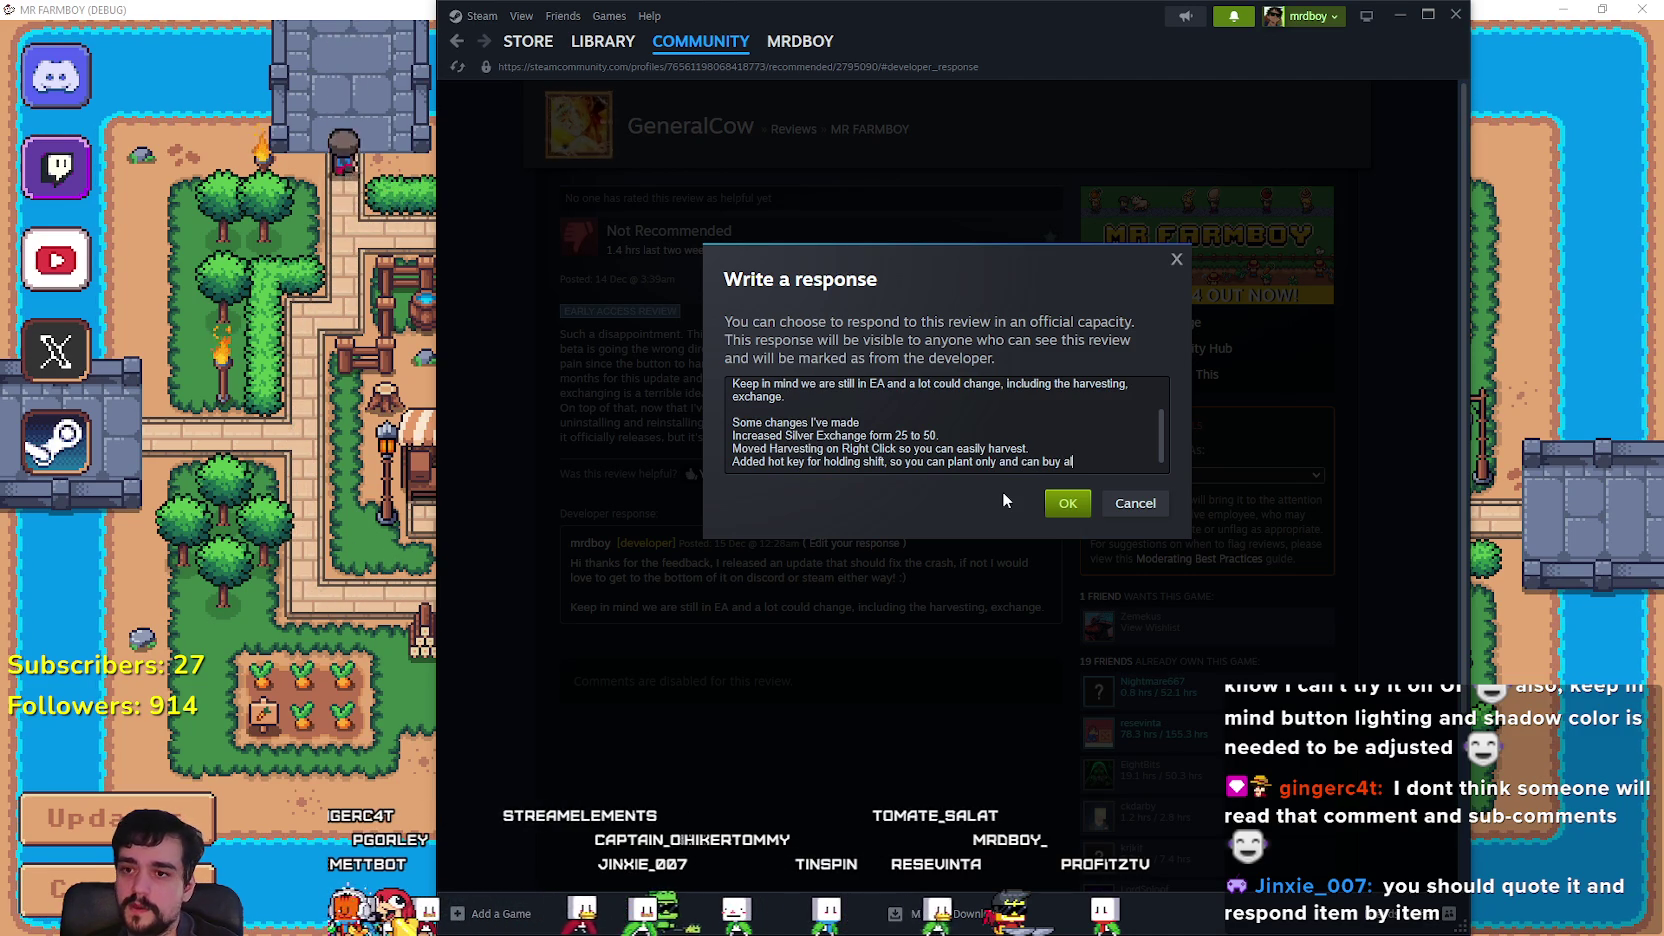
{"action": "type", "text": "ll, add all wit"}
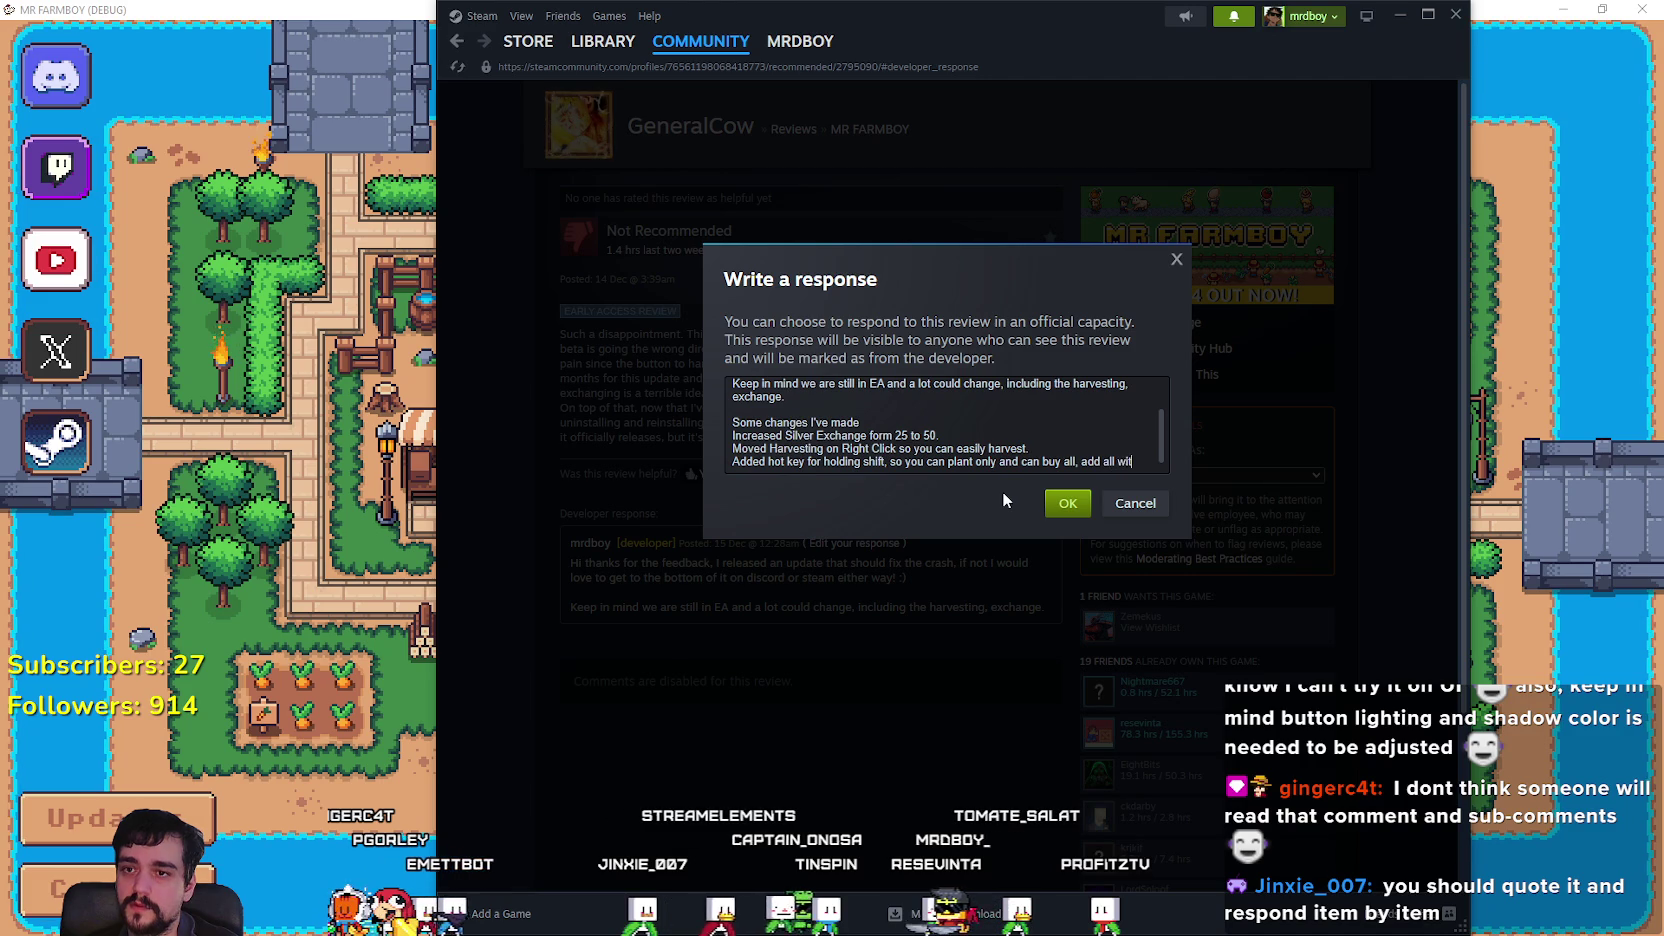
{"action": "type", "text": "h it too!"}
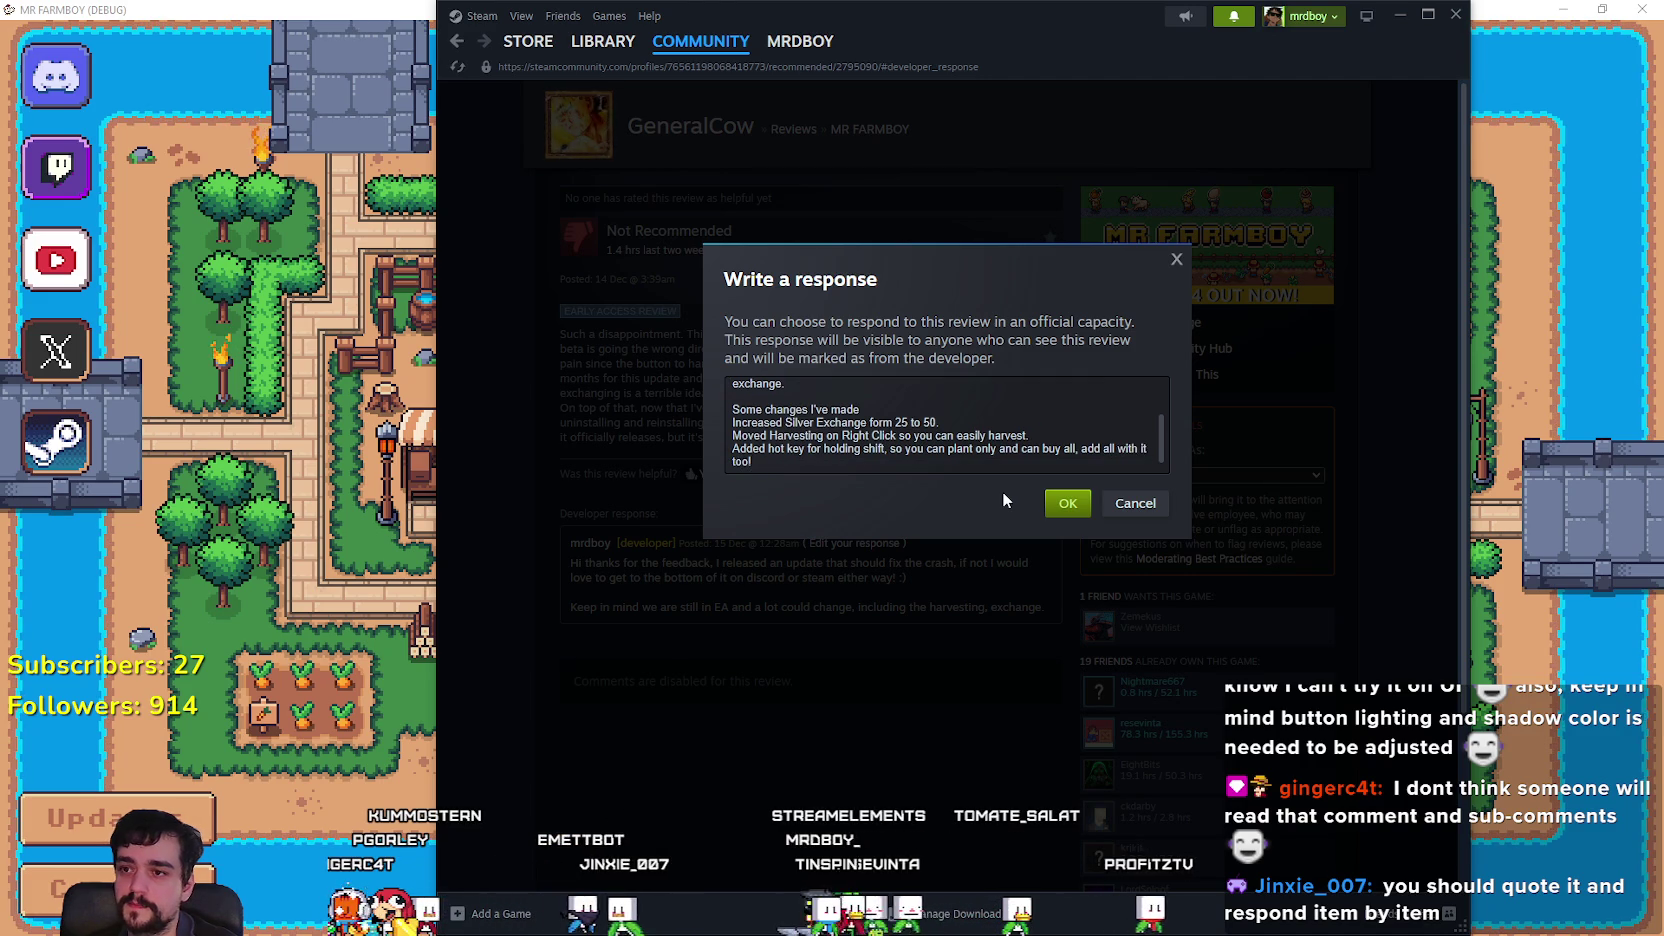
Save the updated developer response and glance at the notifications list.
{"action": "left_click", "coordinate": [1066, 507]}
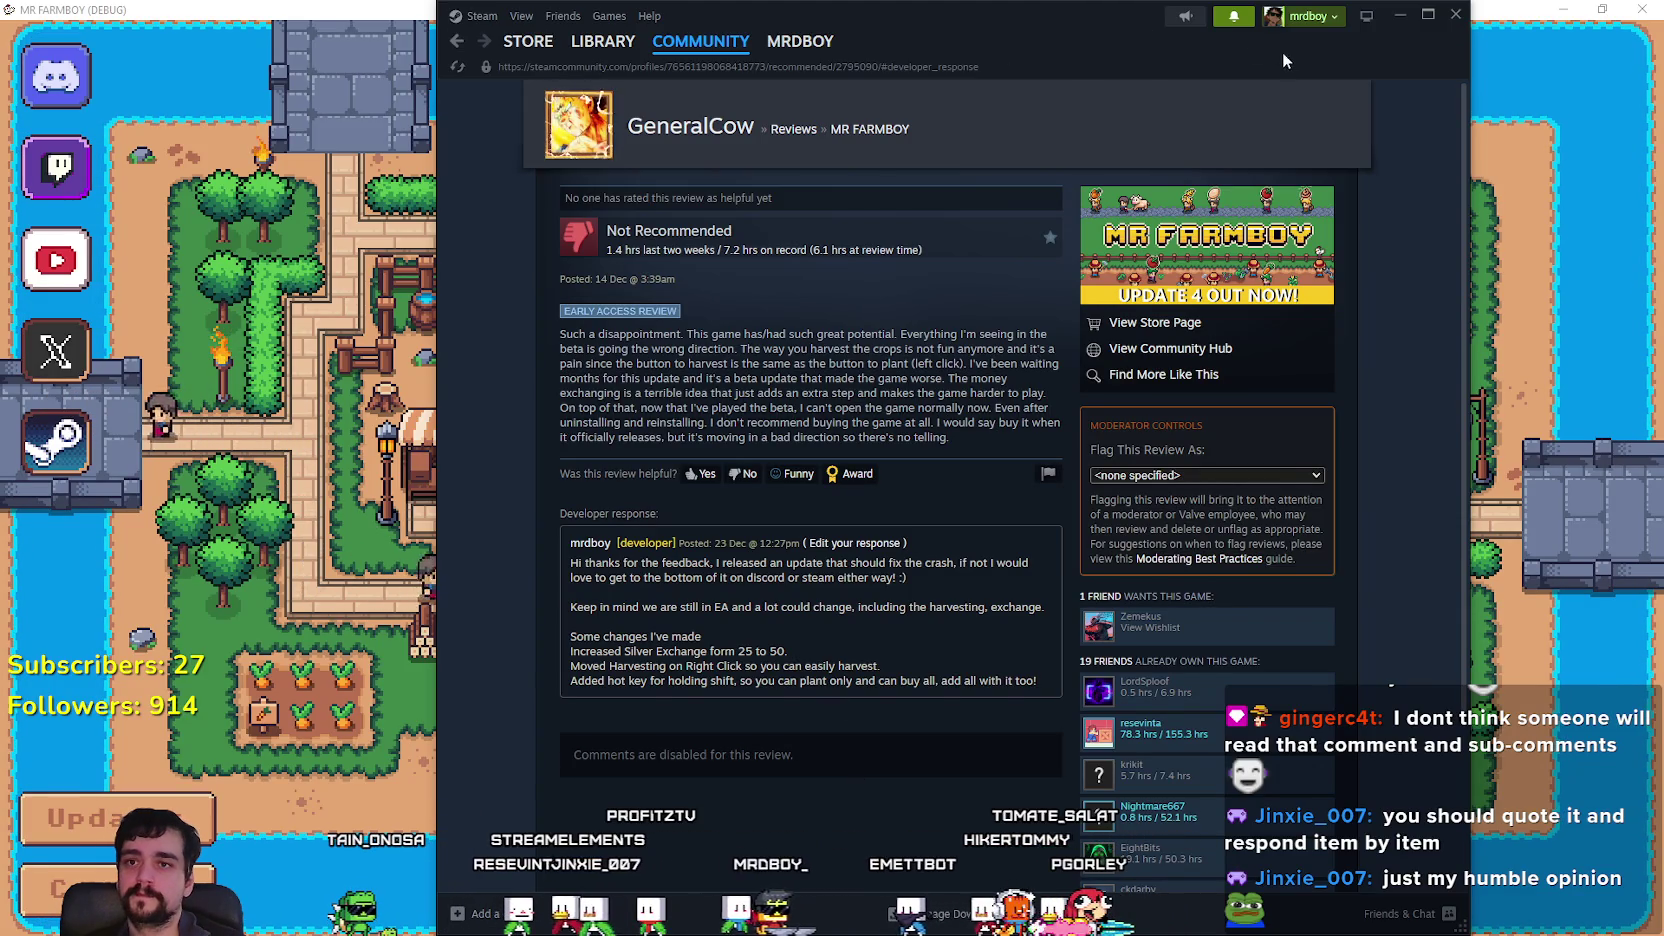
{"action": "left_click", "coordinate": [1236, 20]}
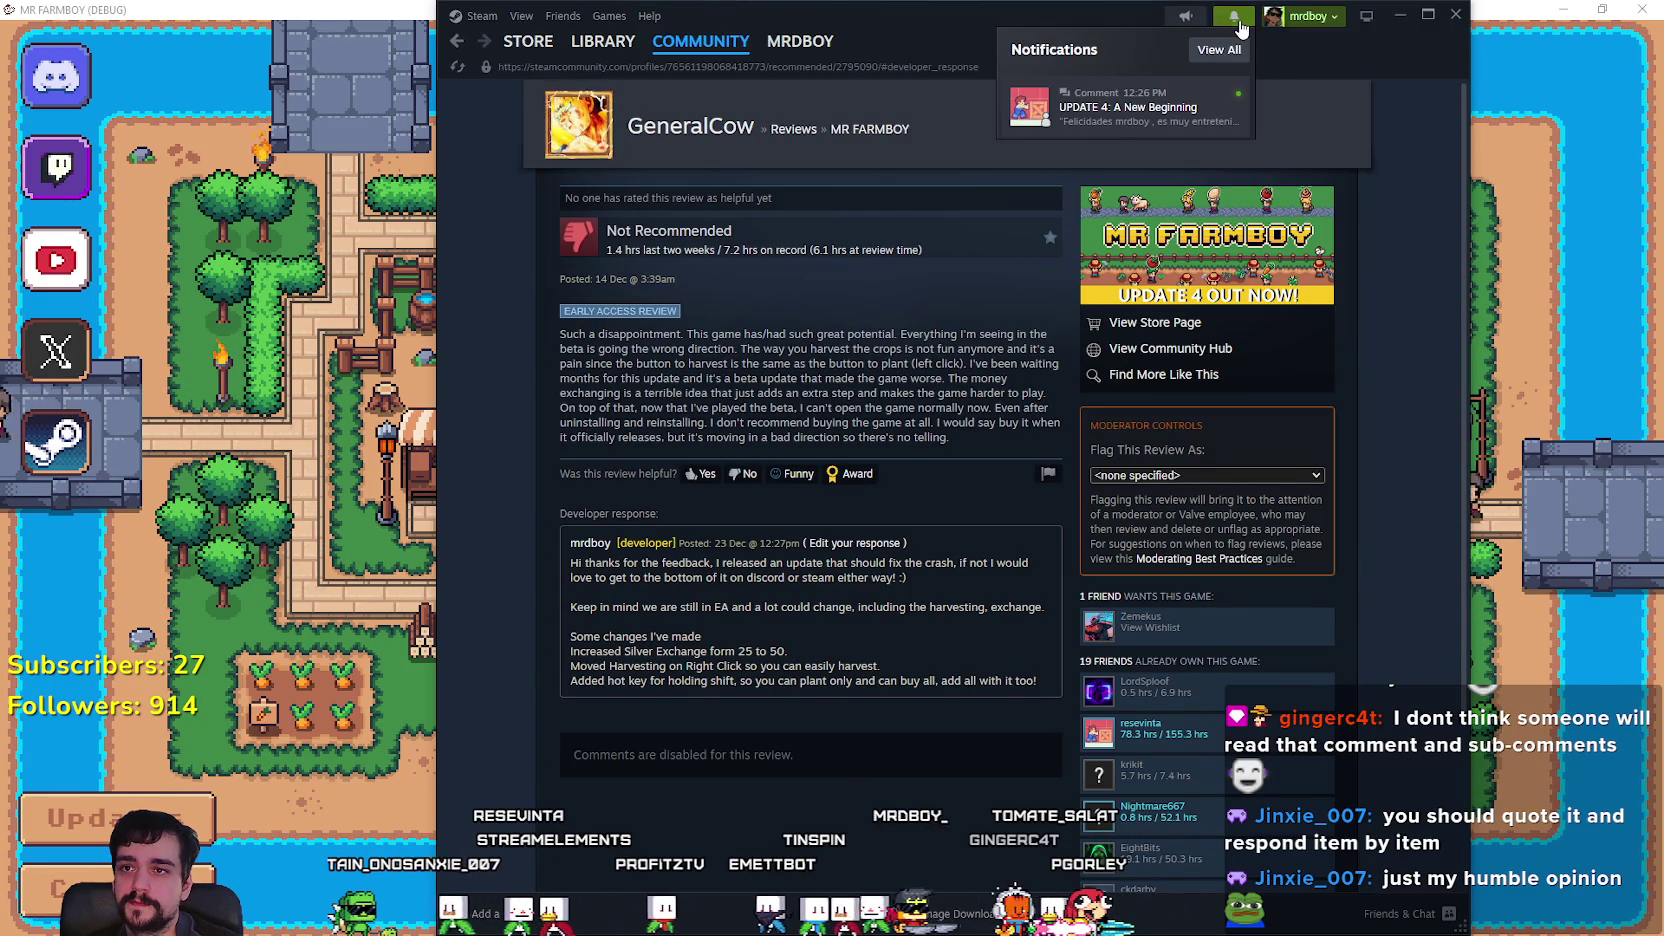
{"action": "left_click", "coordinate": [1240, 28]}
Switch to the game and back, then scroll the review page to the saved response.
{"action": "key", "text": "alt+Tab"}
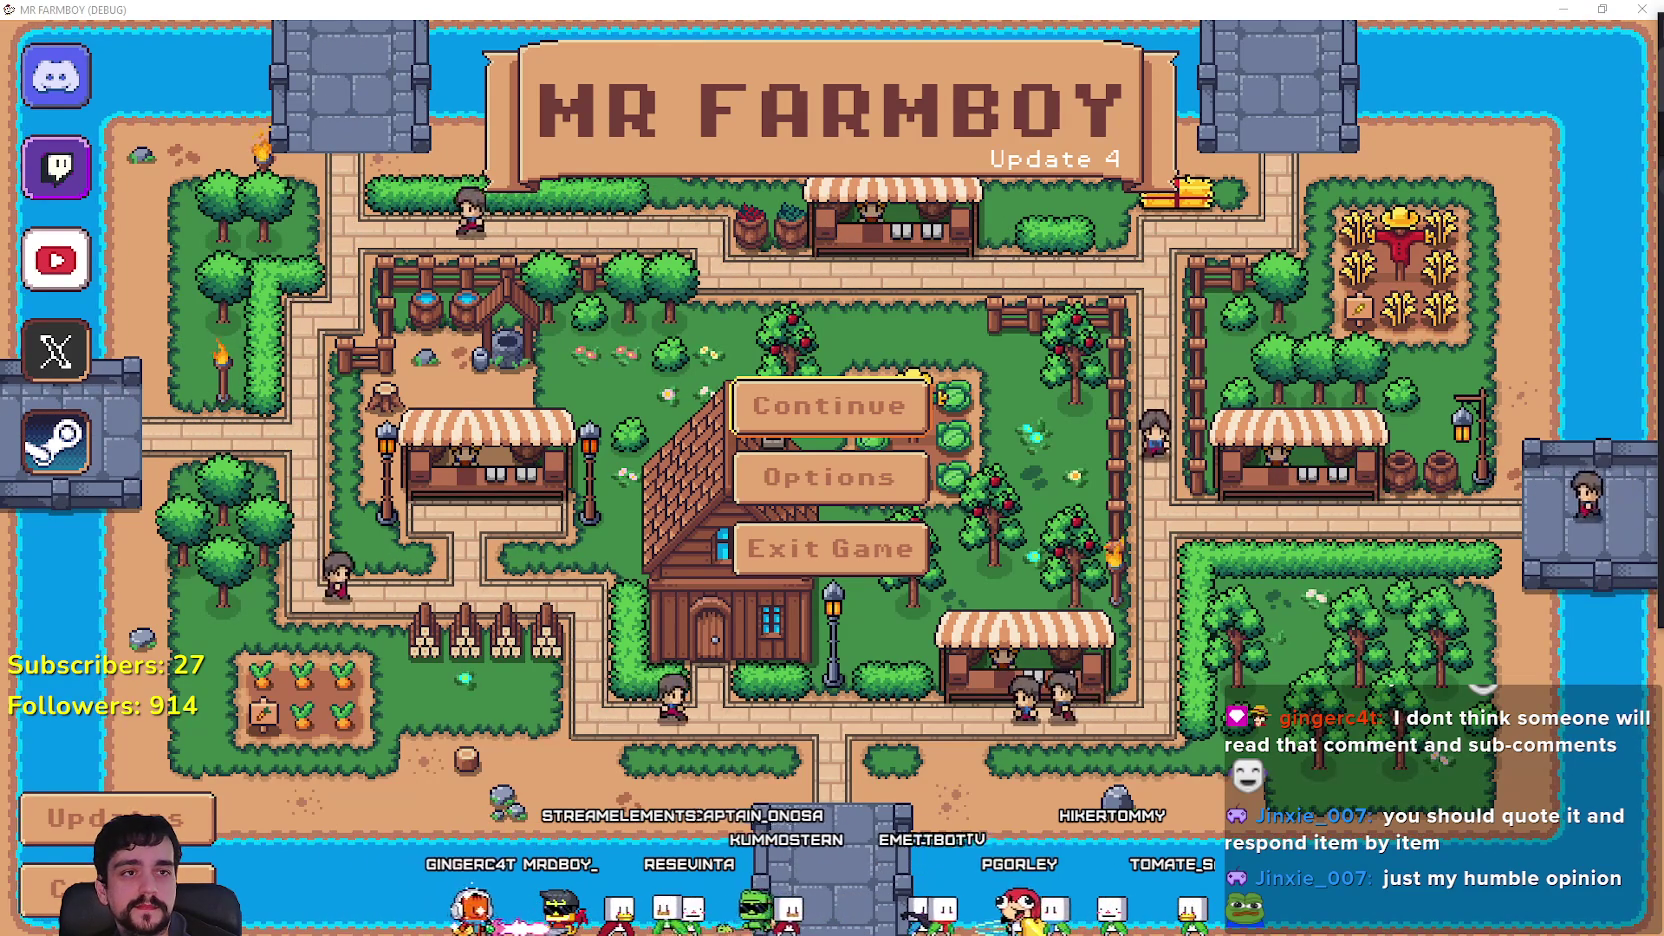
{"action": "key", "text": "alt+Tab"}
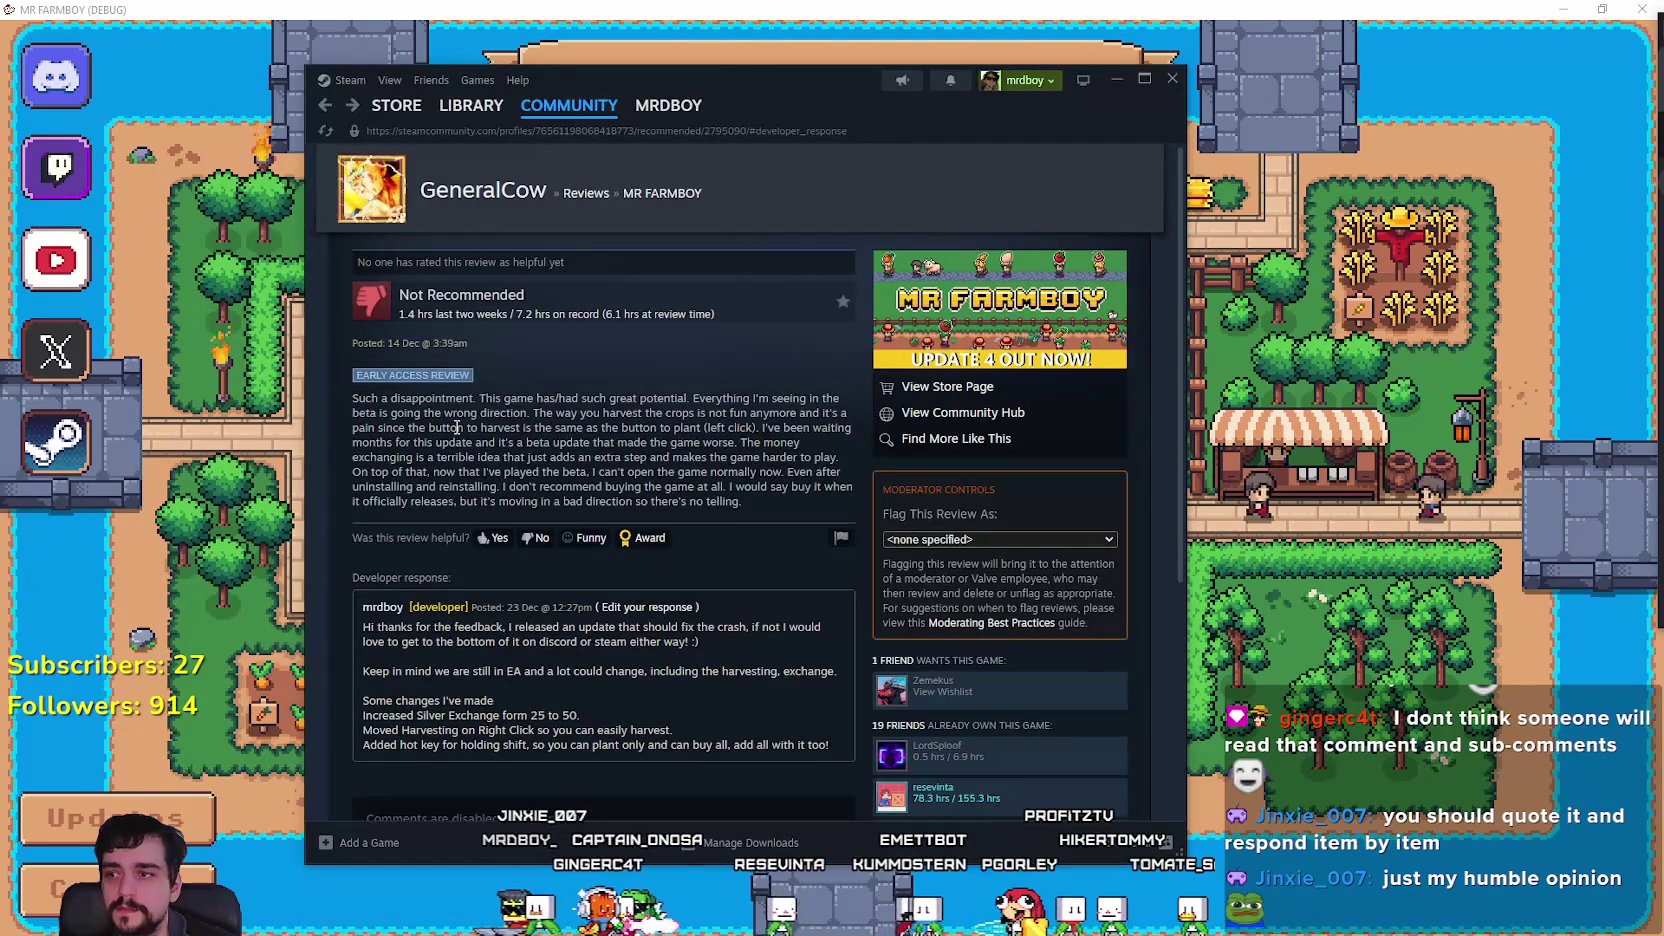
{"action": "scroll", "coordinate": [640, 560], "scroll_direction": "down", "scroll_amount": 1}
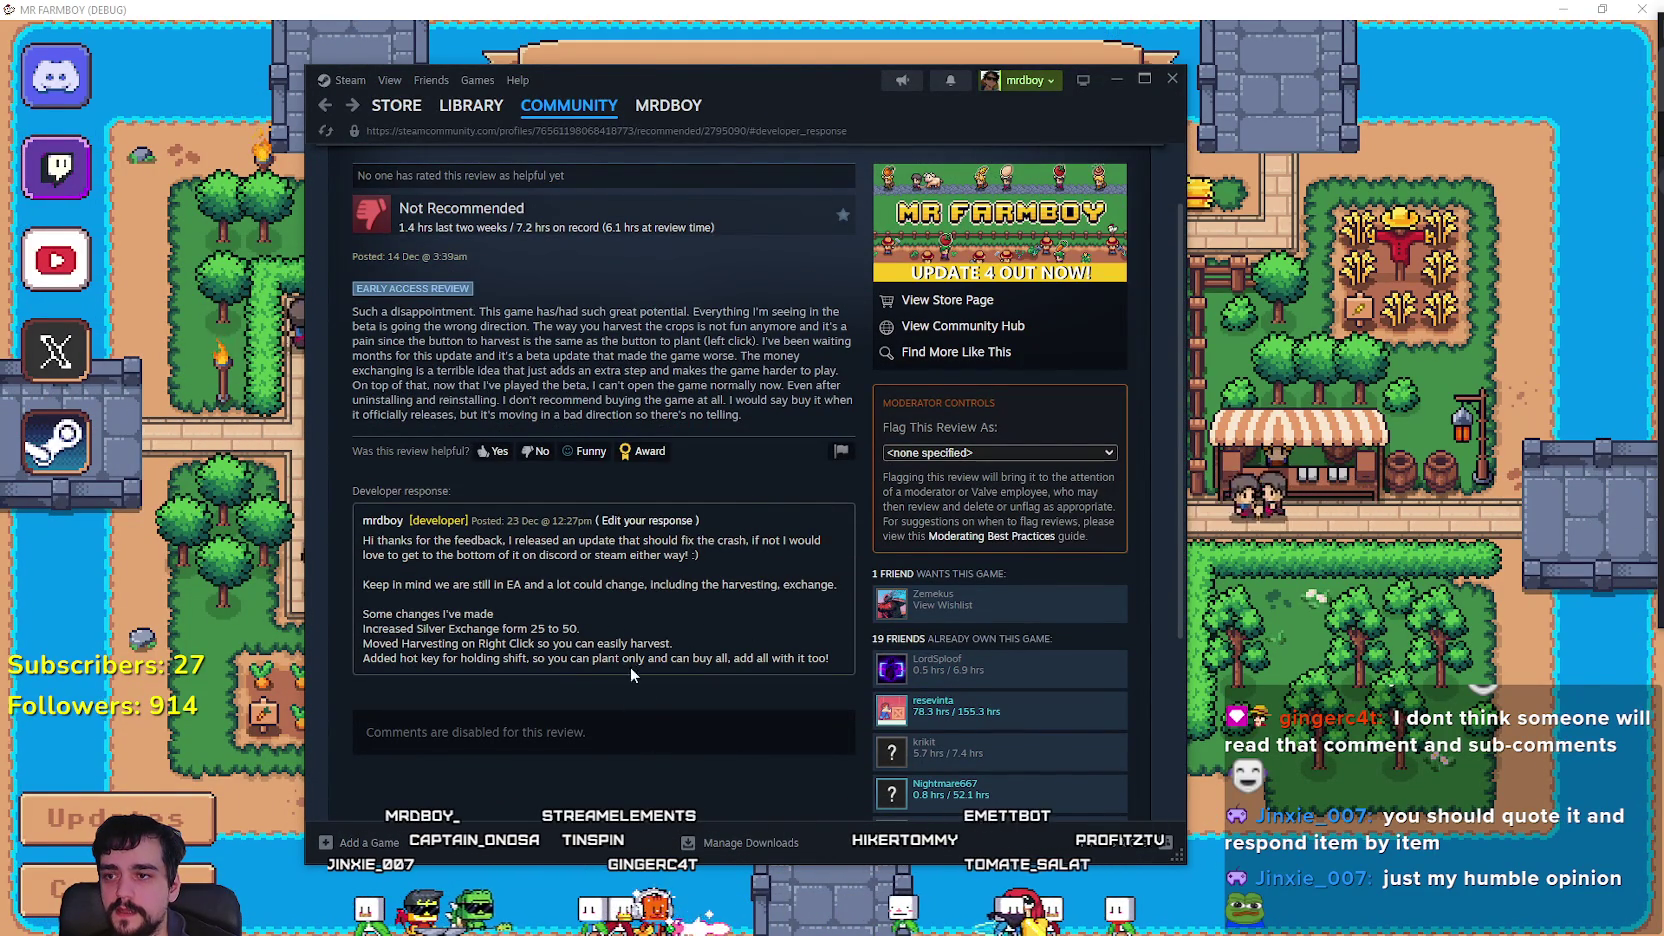
{"action": "scroll", "coordinate": [715, 734], "scroll_direction": "down", "scroll_amount": 3}
{"action": "scroll", "coordinate": [672, 770], "scroll_direction": "up", "scroll_amount": 4}
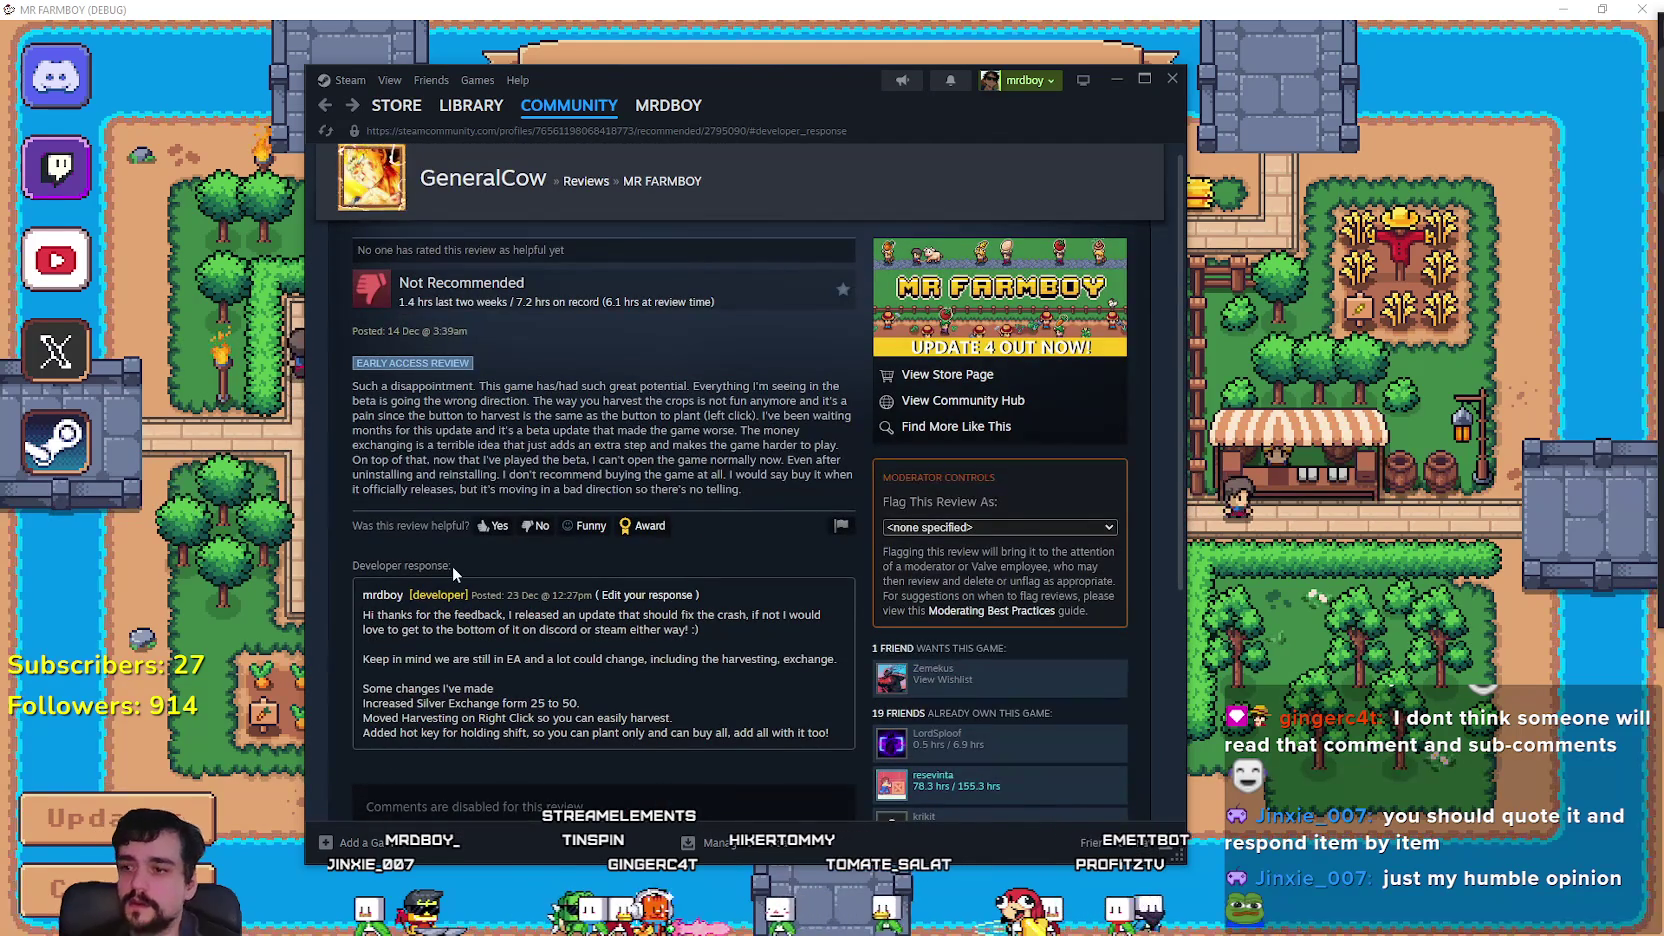
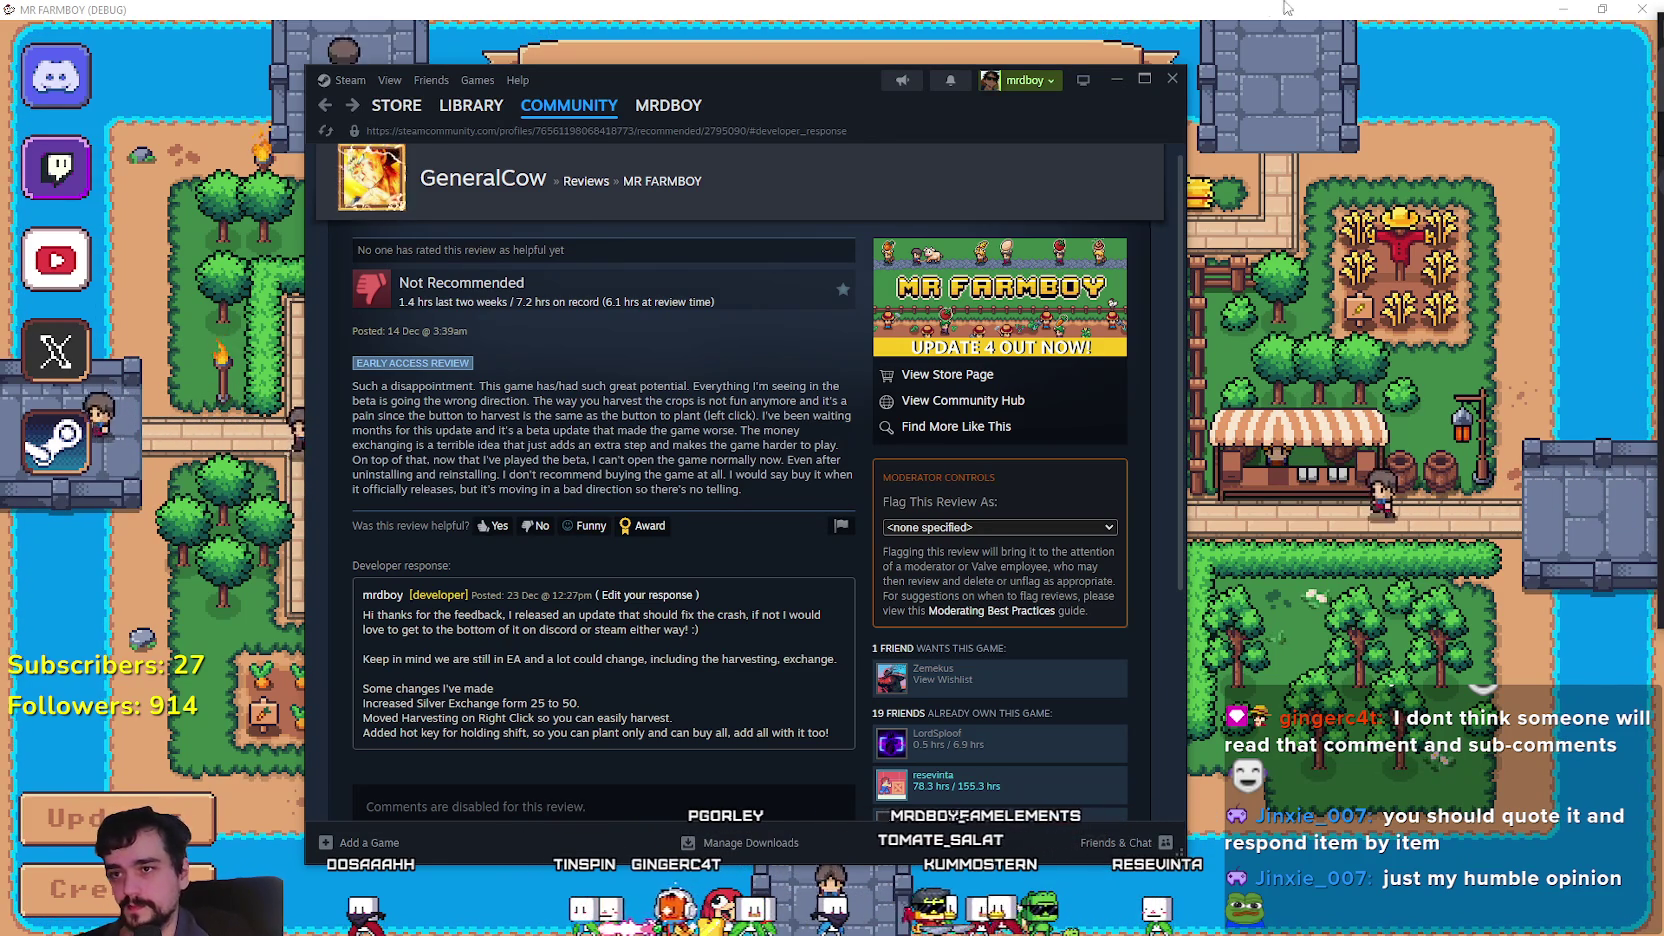
Return to the MR FARMBOY store page and expand the long Not Recommended review.
{"action": "left_click", "coordinate": [325, 105]}
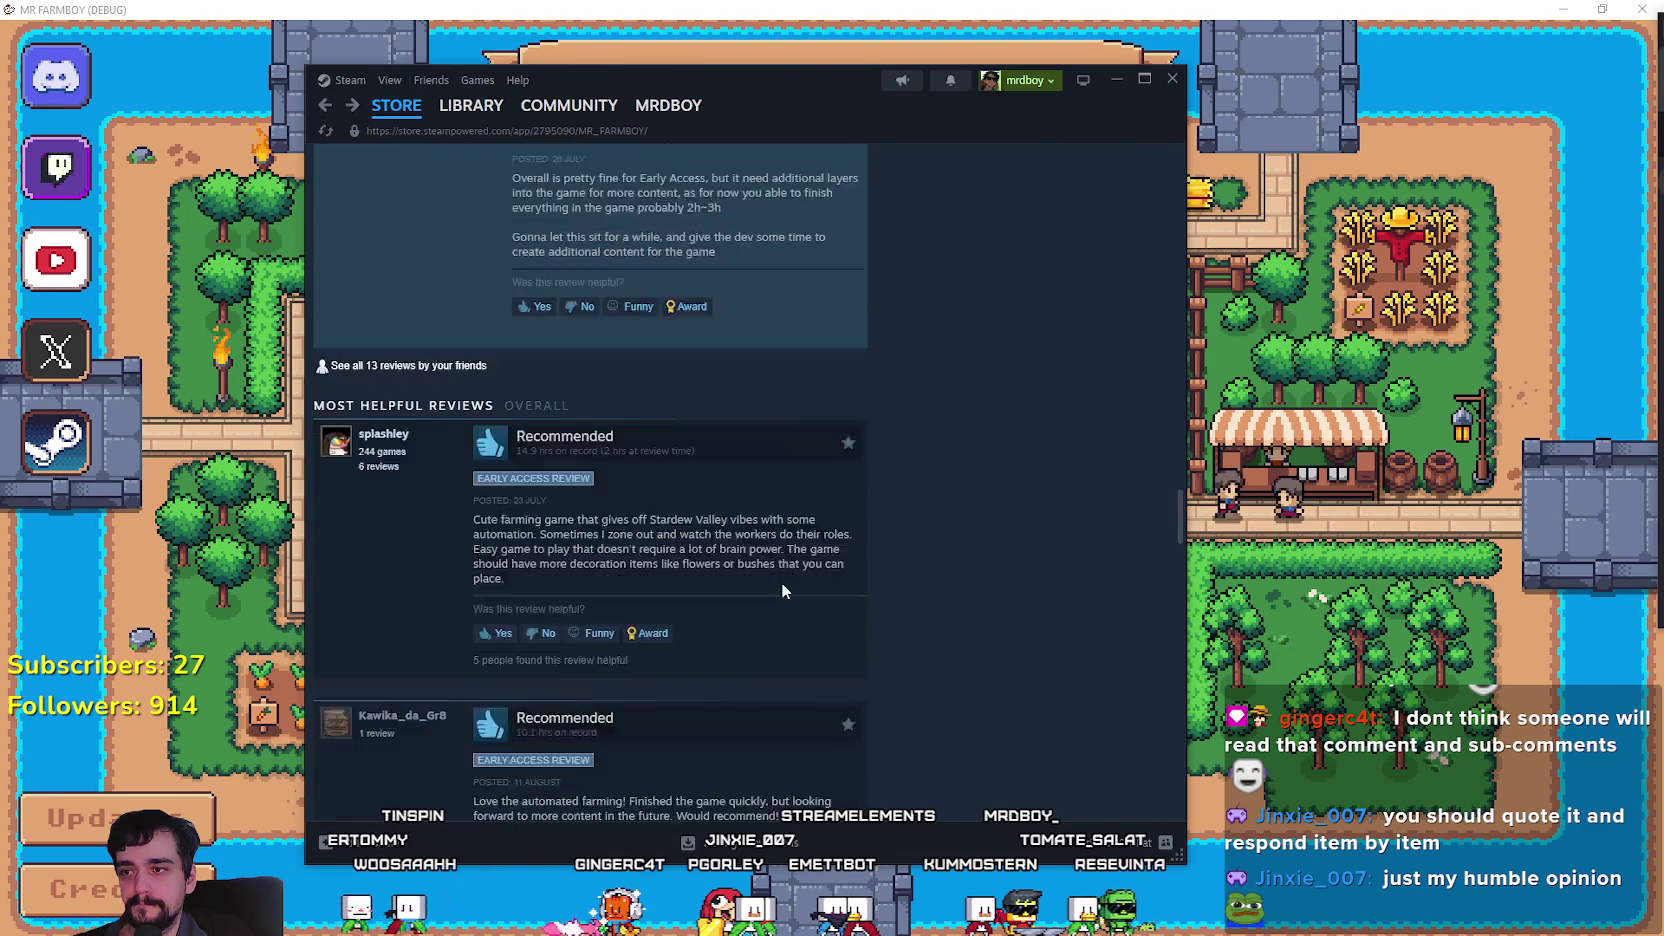
{"action": "scroll", "coordinate": [789, 578], "scroll_direction": "down", "scroll_amount": 10}
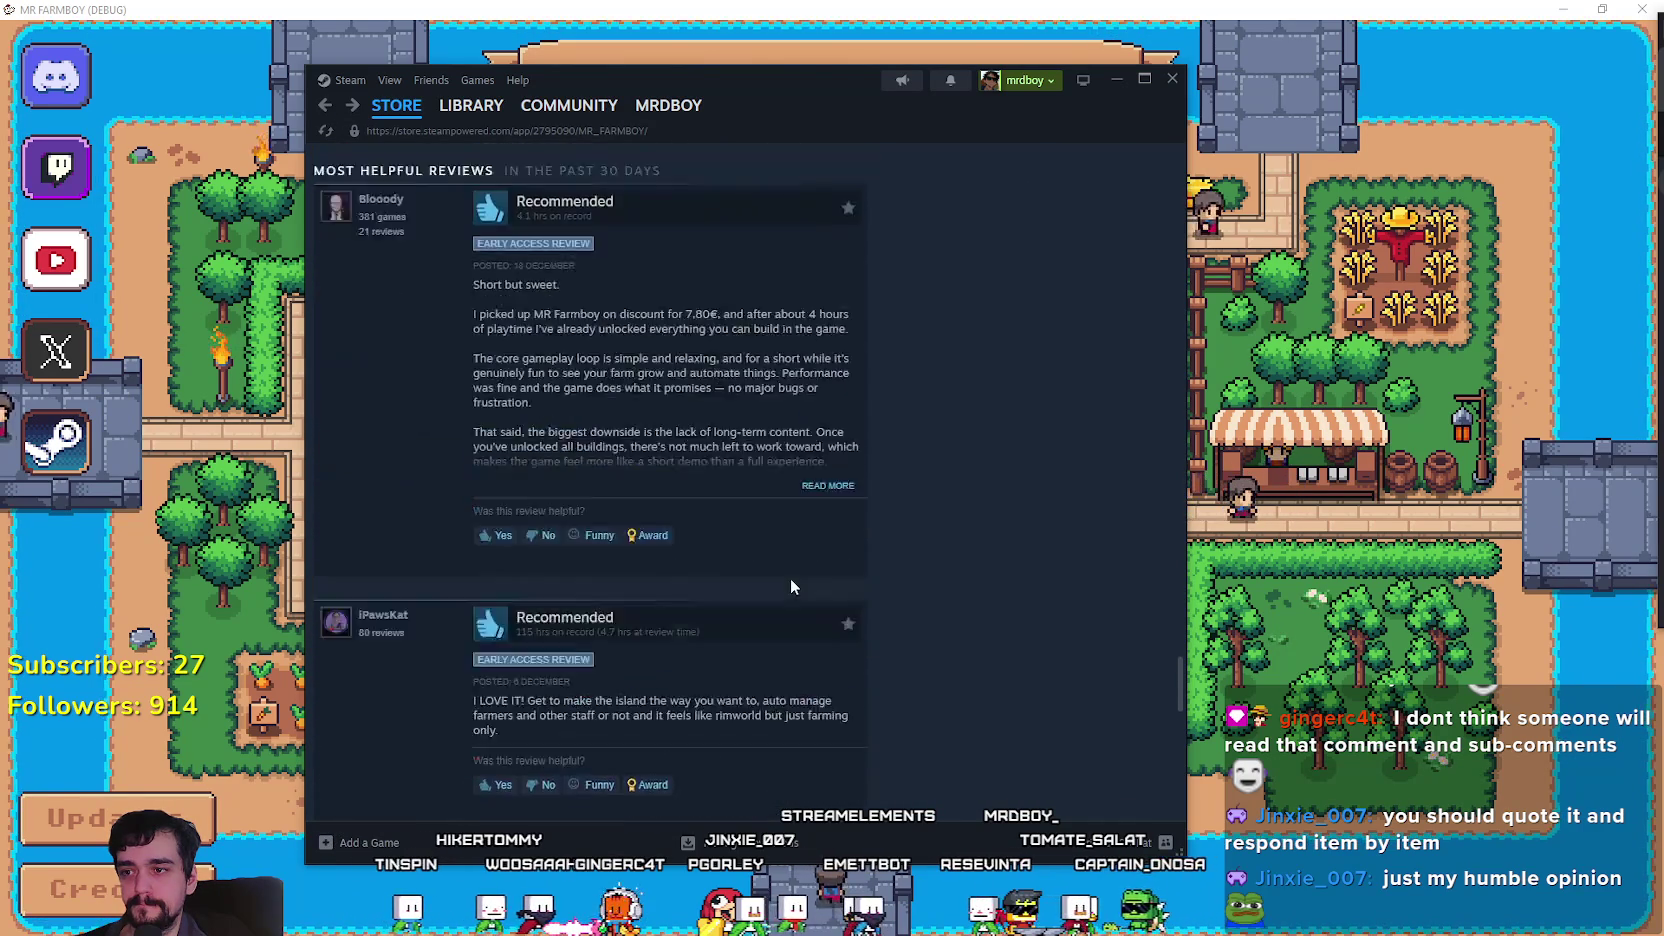
{"action": "scroll", "coordinate": [790, 586], "scroll_direction": "down", "scroll_amount": 3}
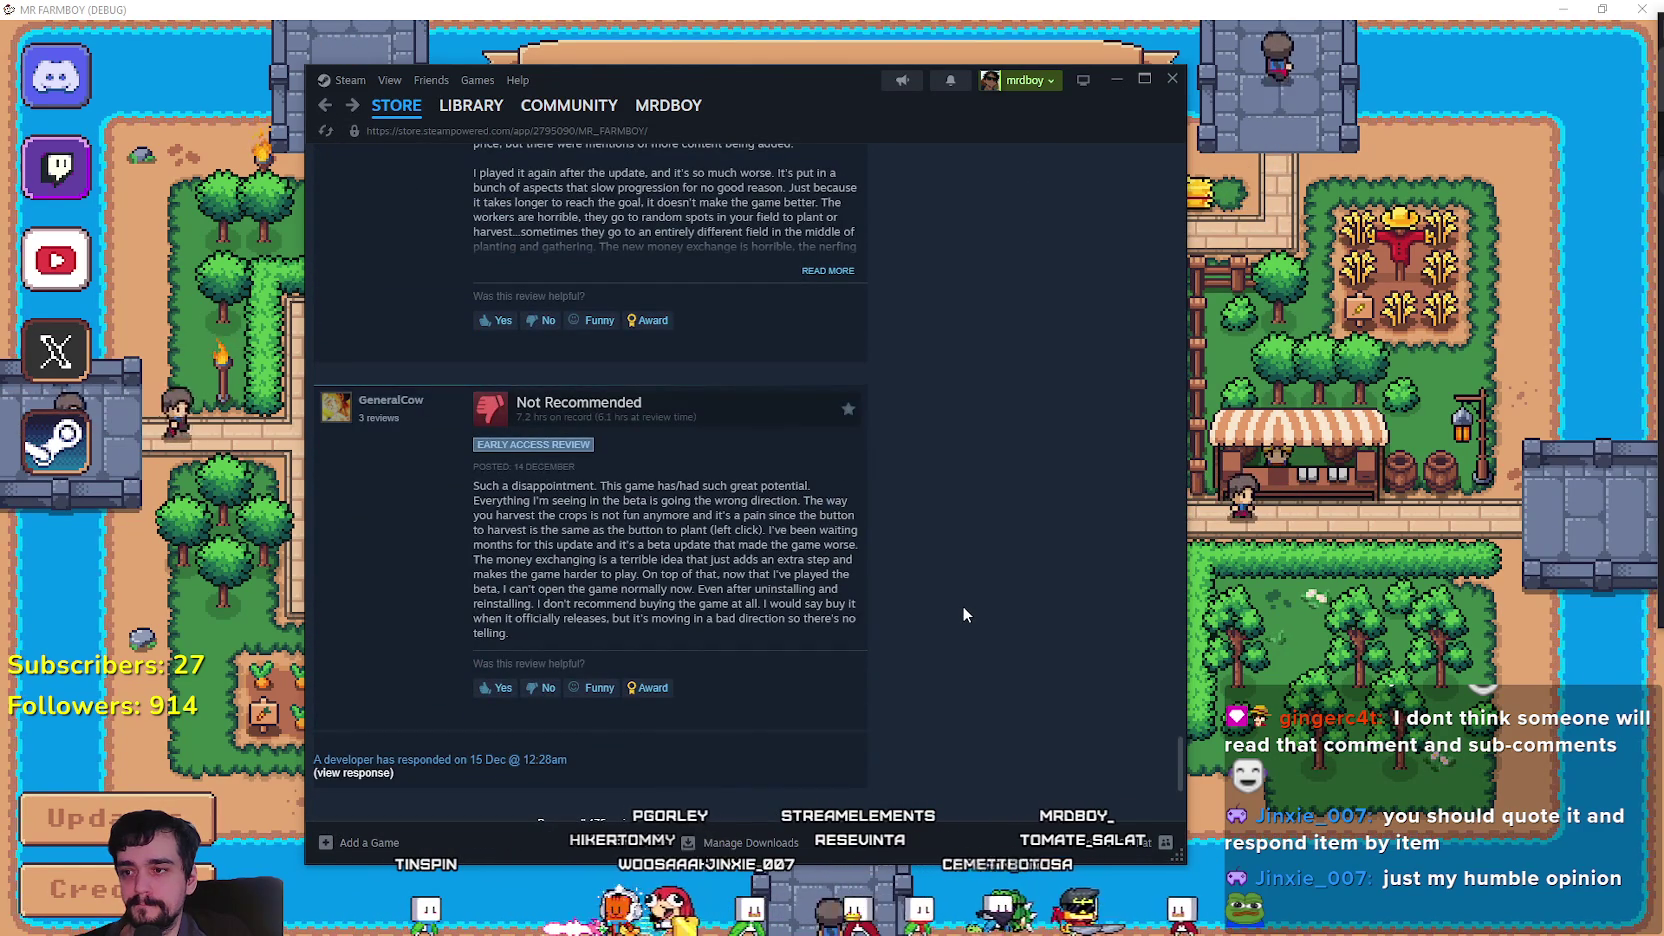
{"action": "scroll", "coordinate": [964, 614], "scroll_direction": "up", "scroll_amount": 3}
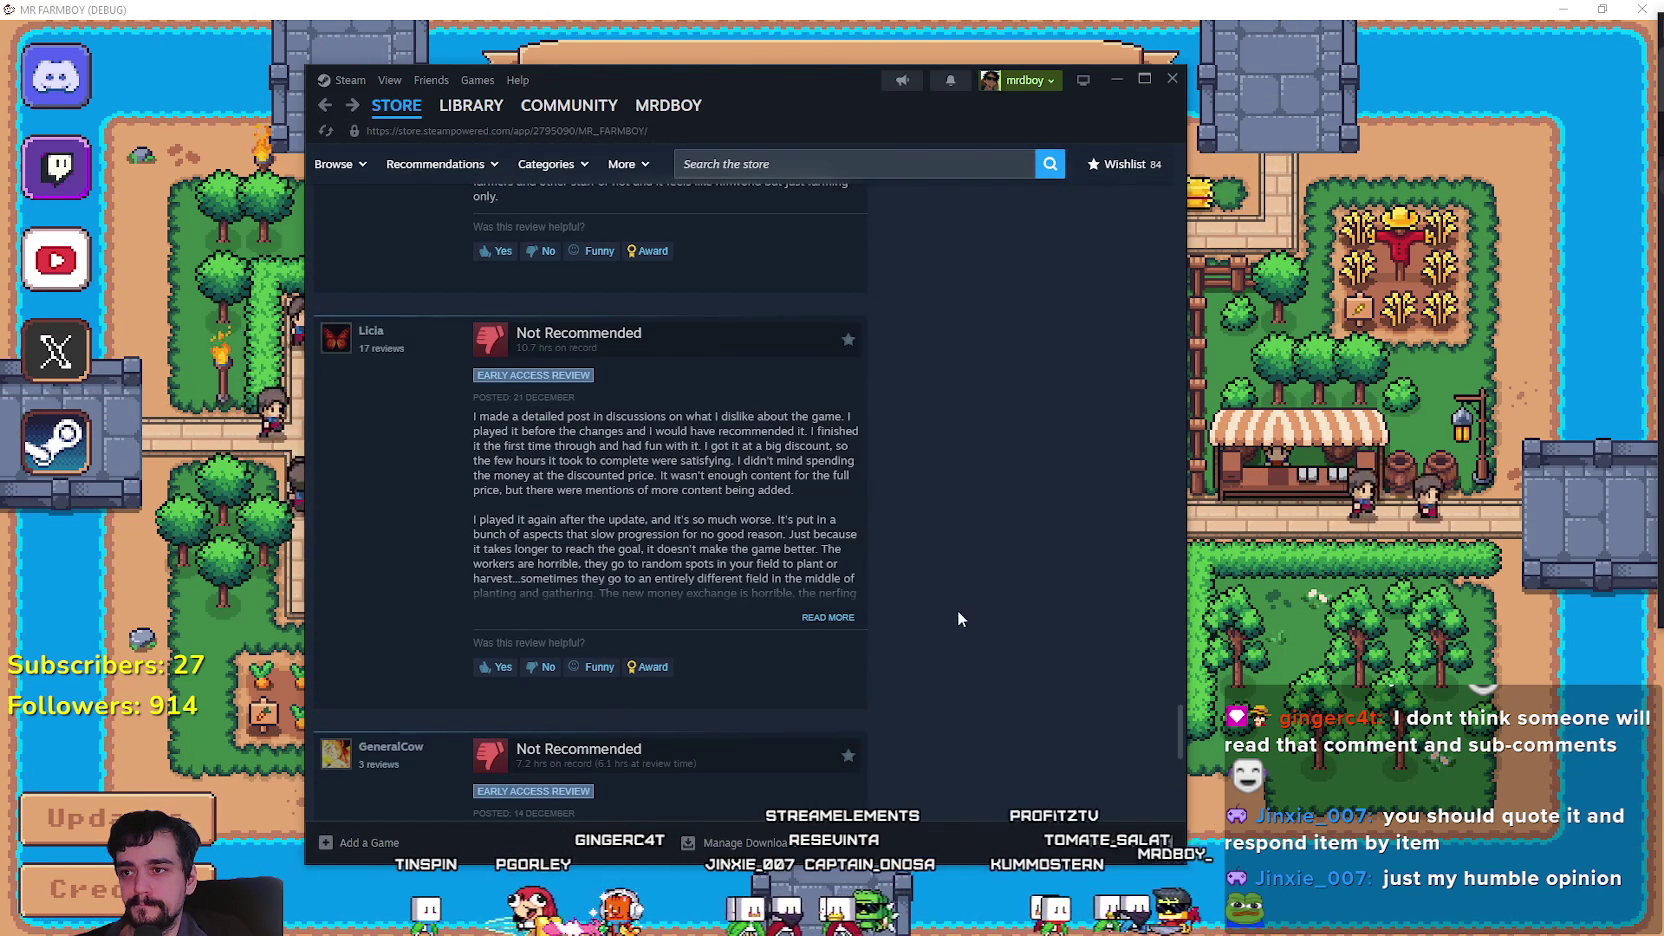
{"action": "left_click", "coordinate": [840, 617]}
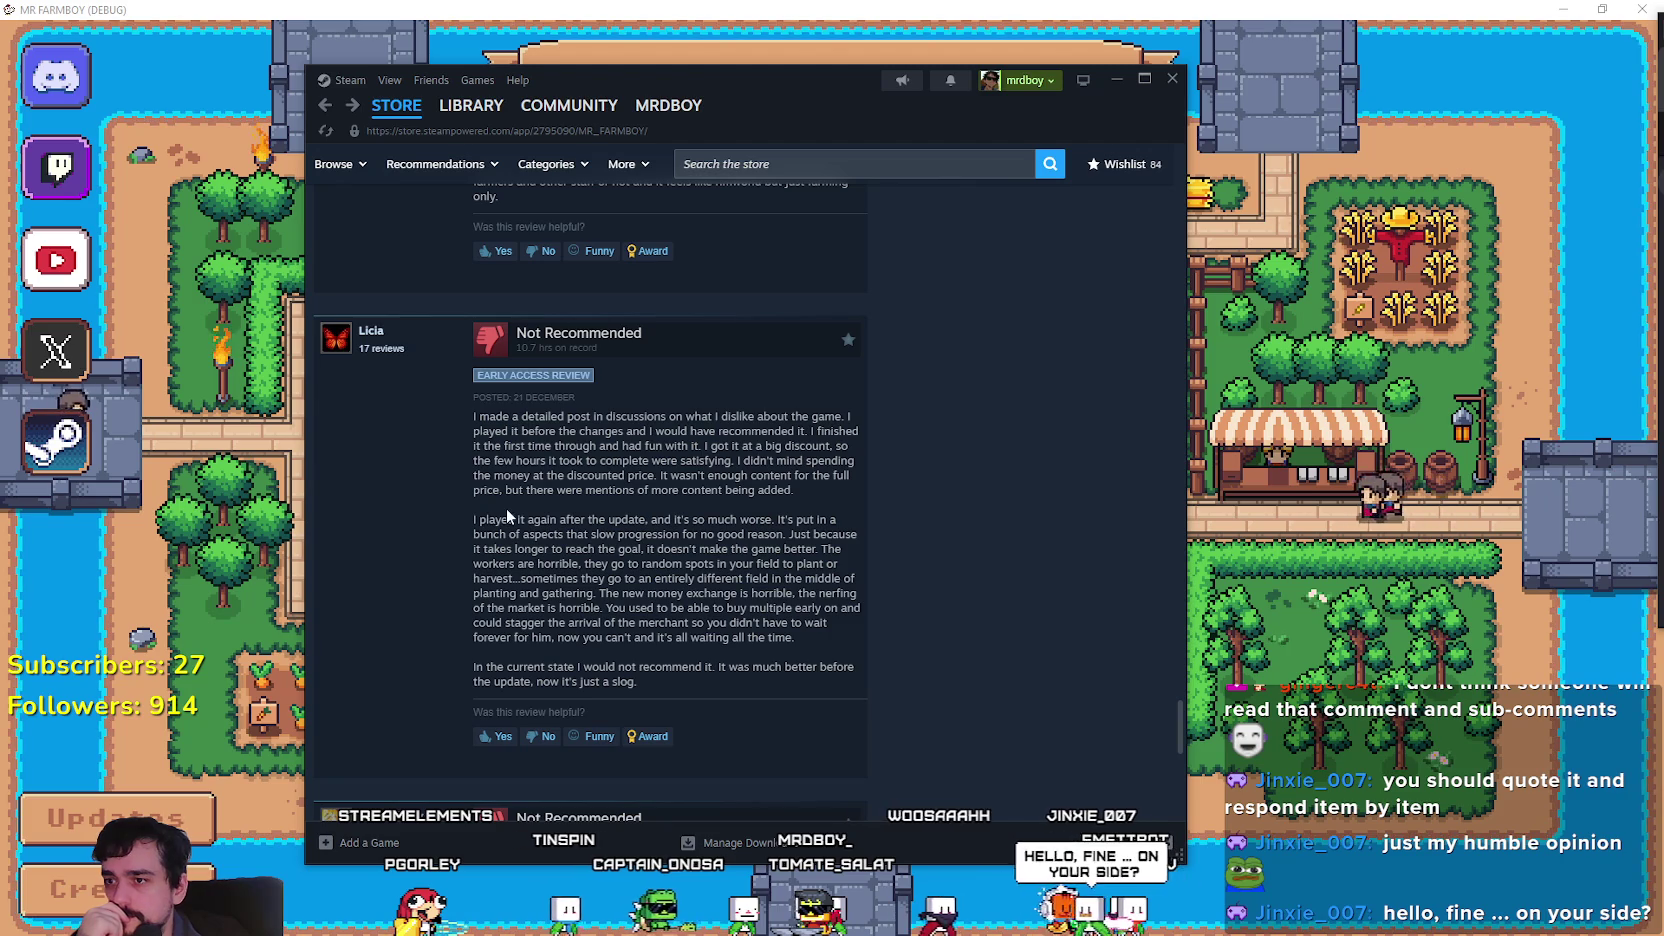
Read through the full review text, then minimise Steam to reveal the game's title menu.
{"action": "left_click_drag", "start_coordinate": [476, 521], "coordinate": [516, 330]}
{"action": "left_click", "coordinate": [892, 514]}
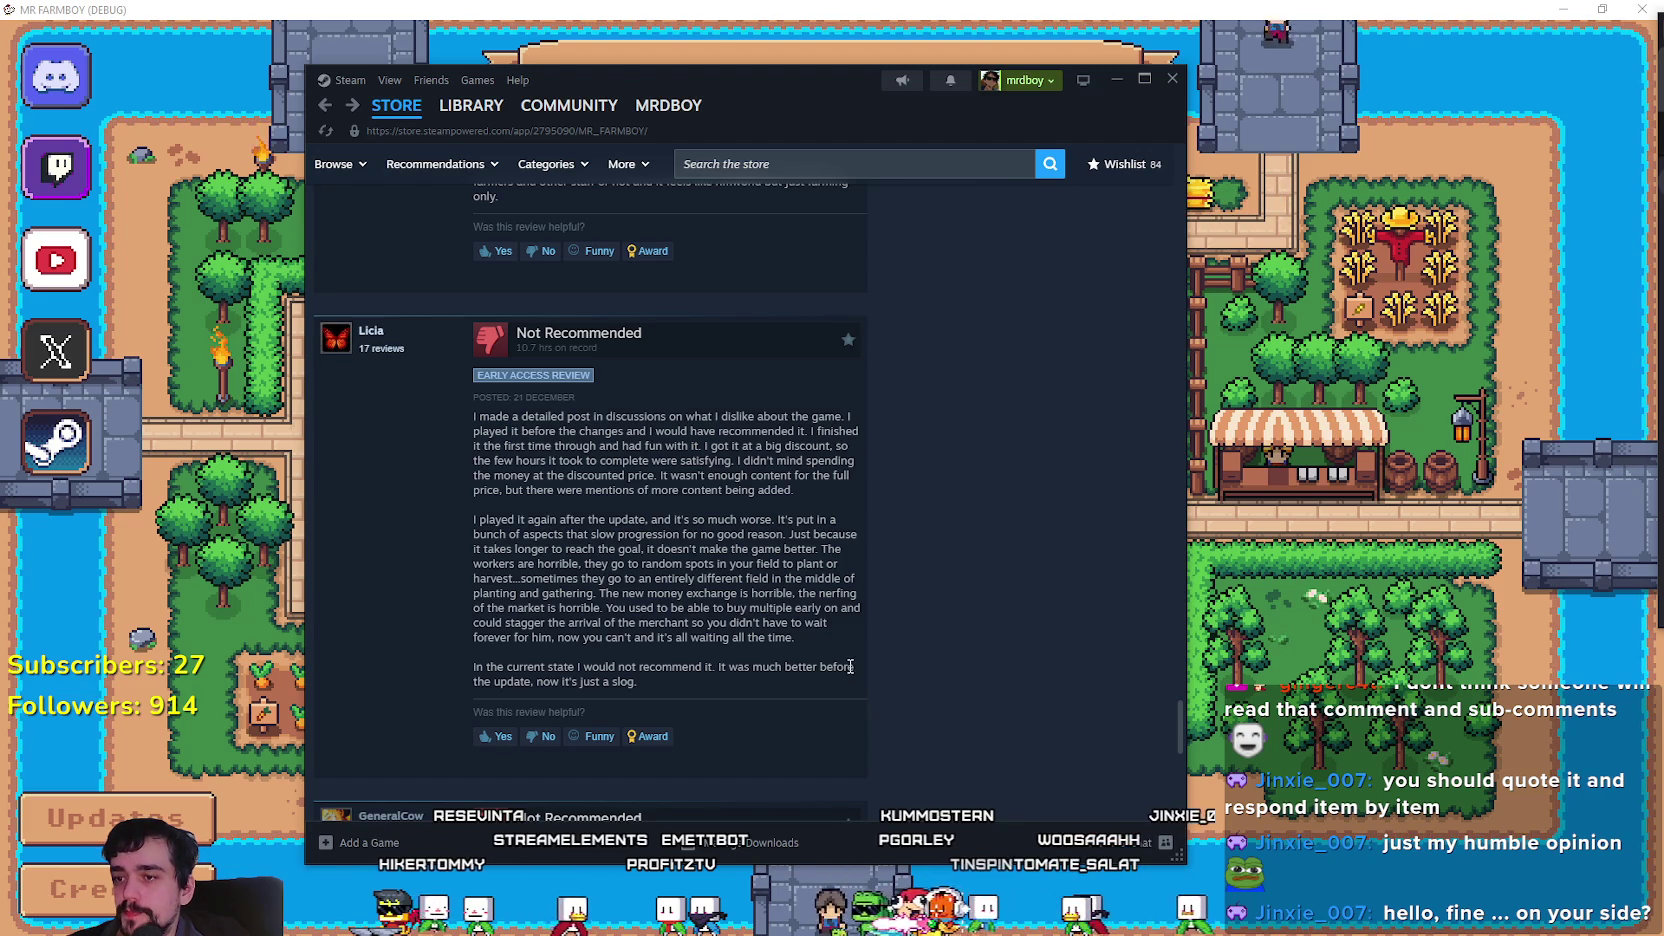
{"action": "scroll", "coordinate": [939, 629], "scroll_direction": "down", "scroll_amount": 2}
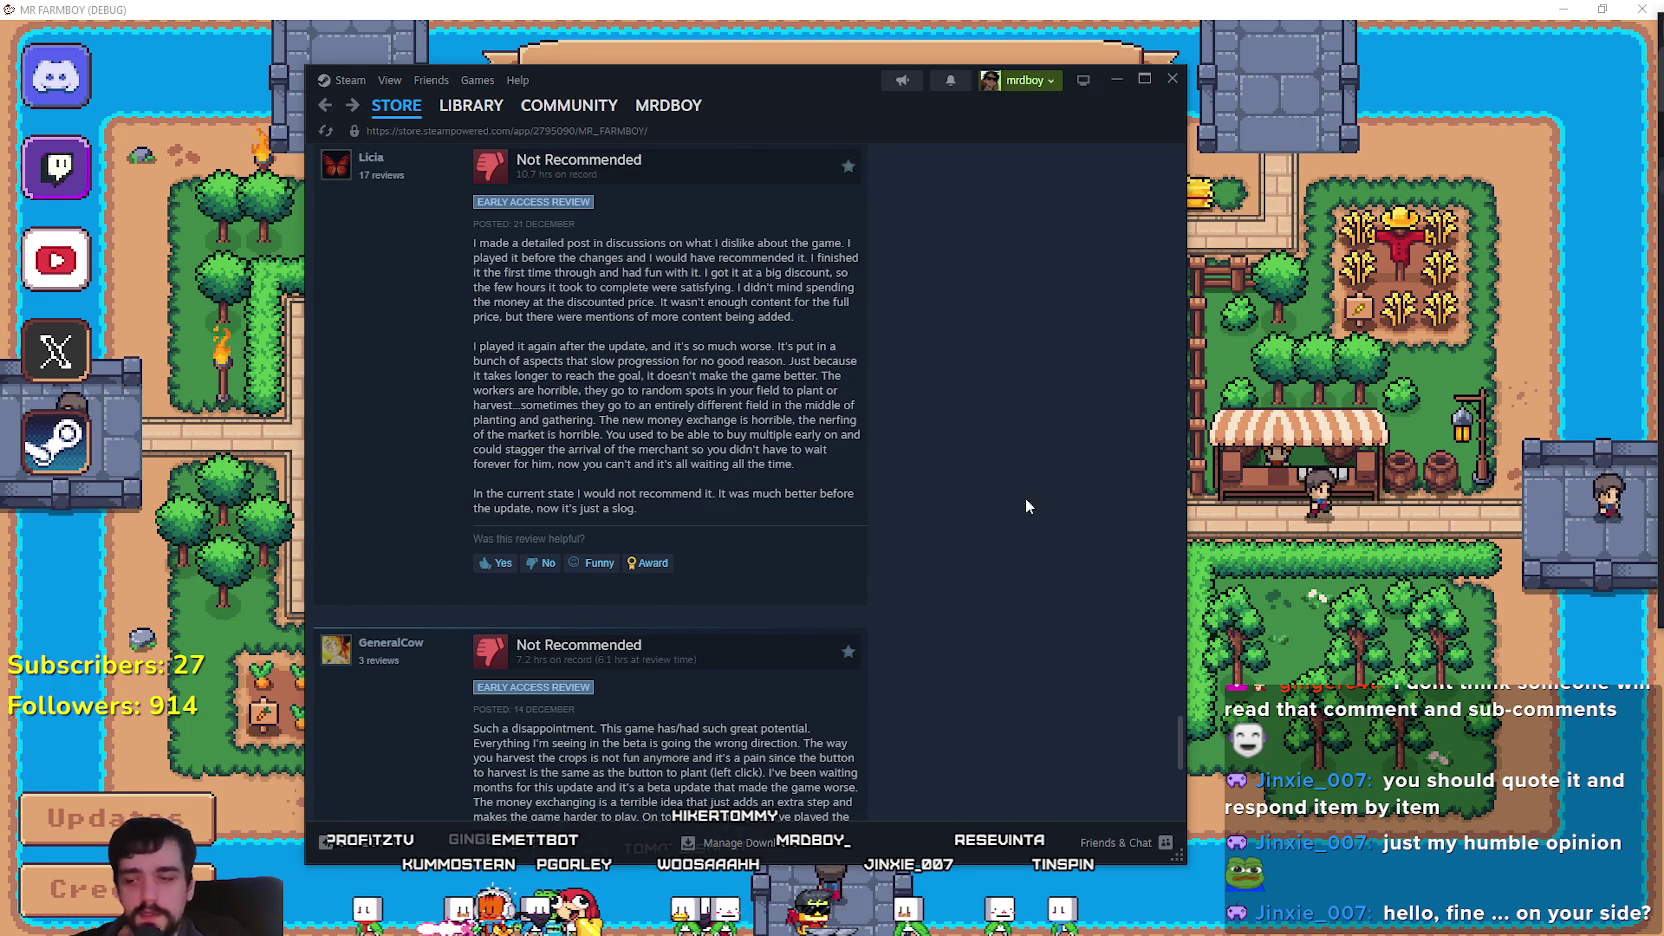
{"action": "scroll", "coordinate": [975, 505], "scroll_direction": "up", "scroll_amount": 4}
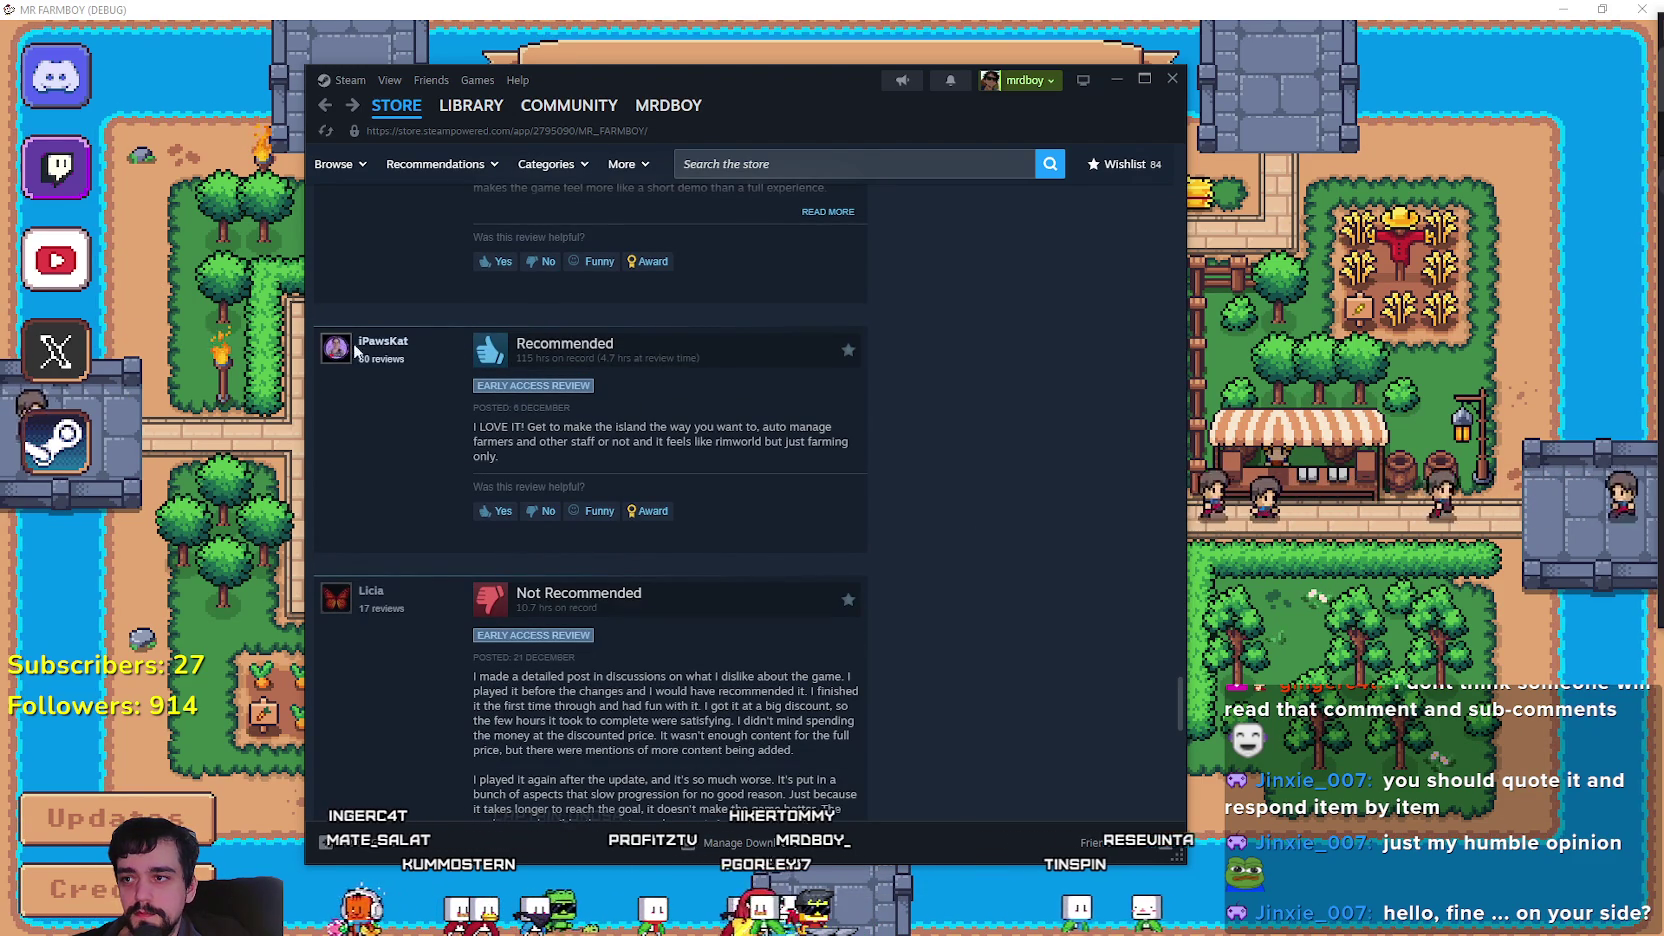
{"action": "scroll", "coordinate": [1022, 585], "scroll_direction": "down", "scroll_amount": 10}
{"action": "scroll", "coordinate": [1022, 580], "scroll_direction": "up", "scroll_amount": 5}
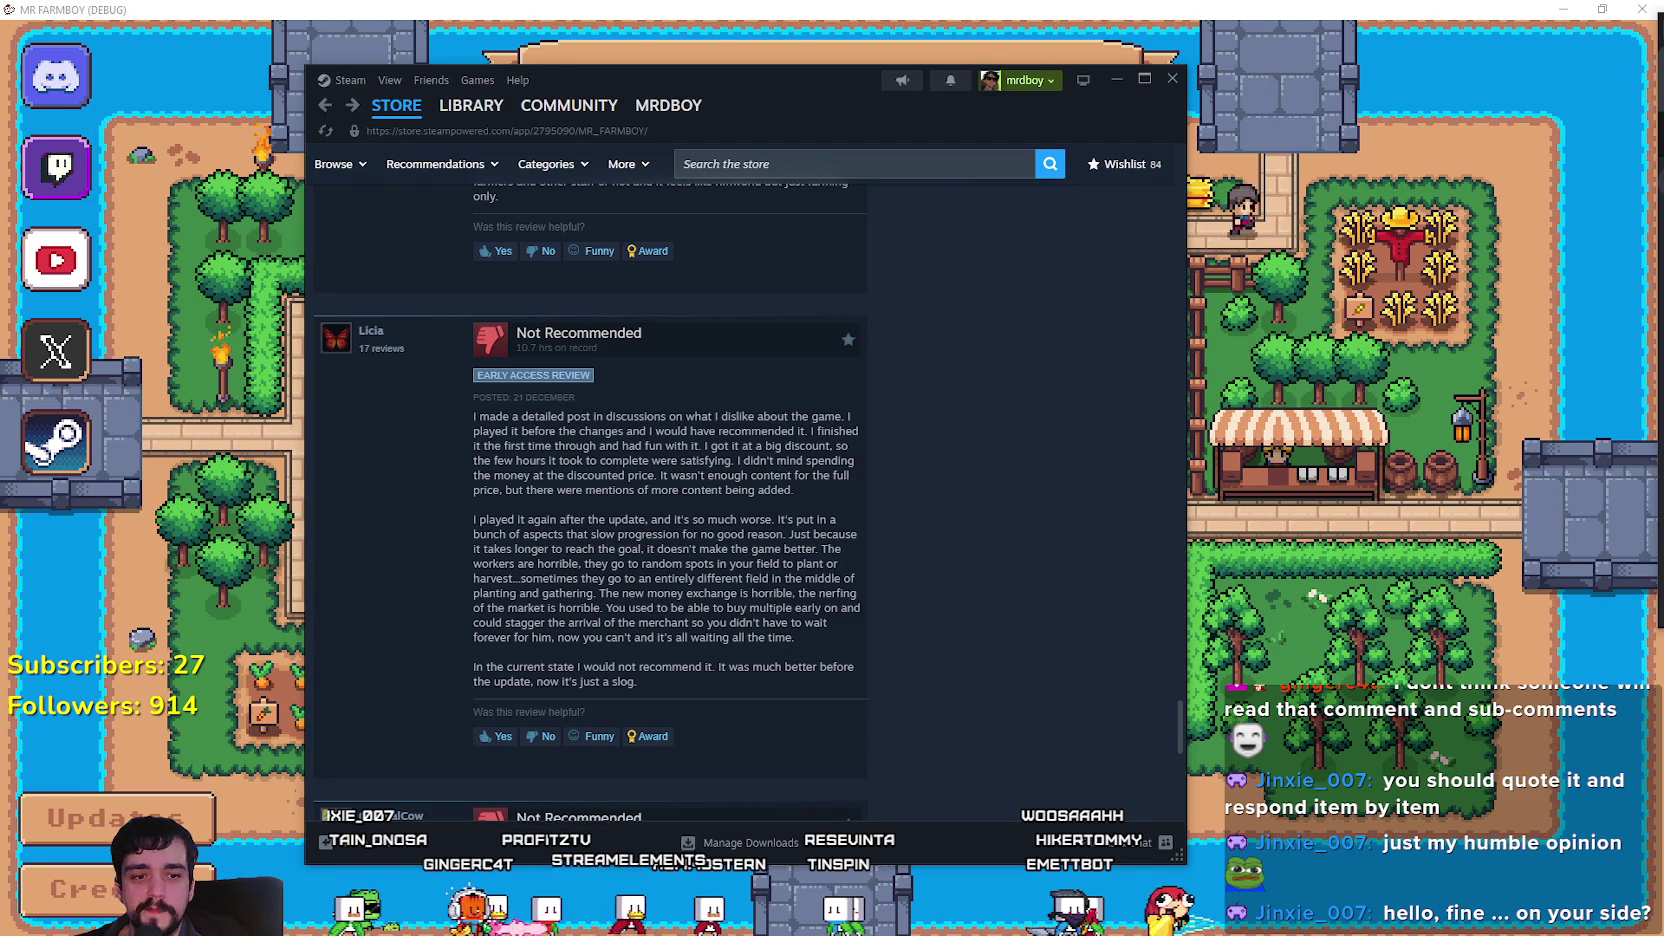
{"action": "left_click", "coordinate": [1325, 620]}
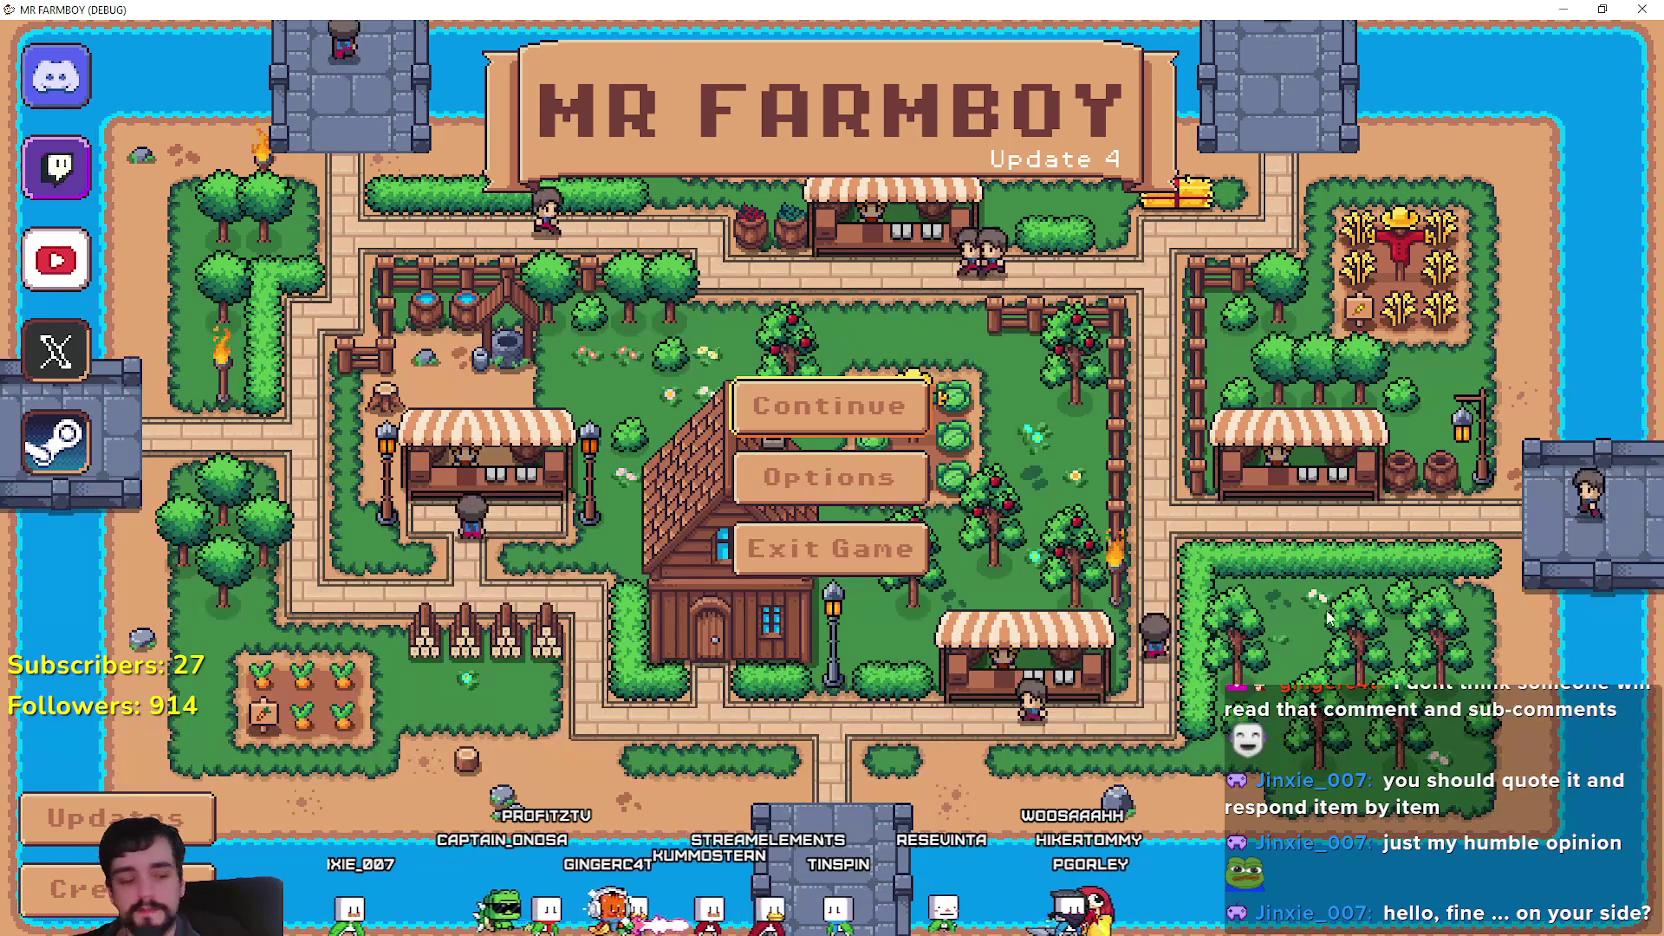
Open the Select Save Game list and step through the existing save slots.
{"action": "key", "text": "Down"}
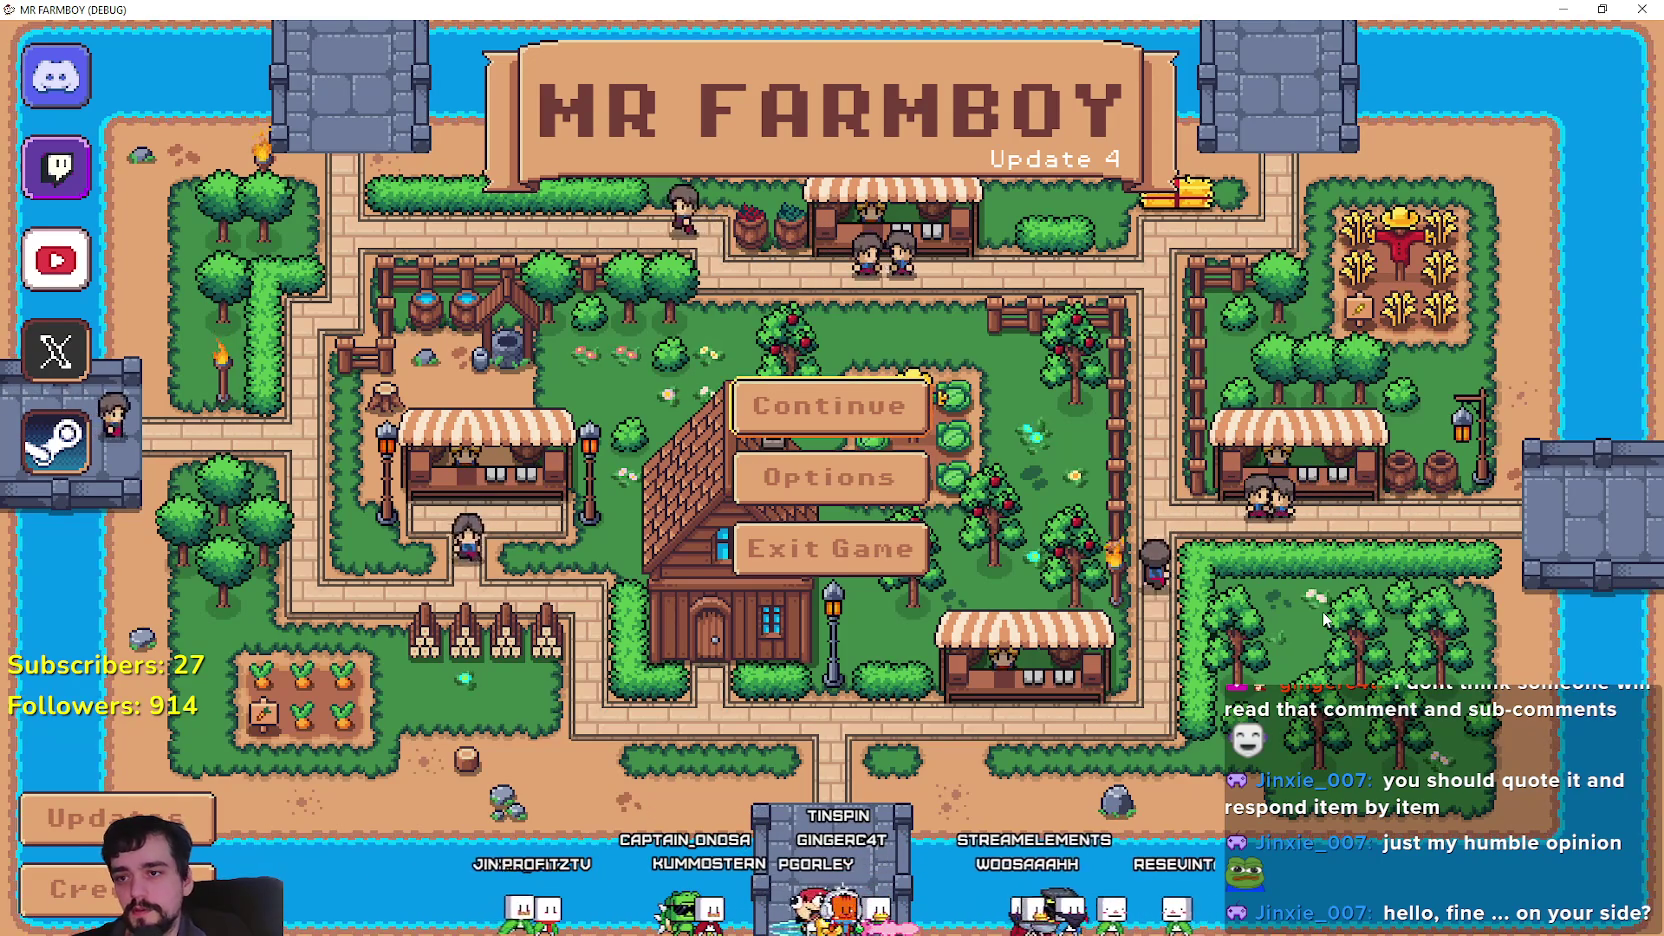
{"action": "key", "text": "Up"}
{"action": "key", "text": "Return"}
{"action": "key", "text": "Down"}
{"action": "key", "text": "Down"}
{"action": "key", "text": "Down"}
{"action": "key", "text": "Up"}
{"action": "key", "text": "Down"}
{"action": "key", "text": "Down"}
{"action": "key", "text": "Up"}
{"action": "key", "text": "Up"}
{"action": "key", "text": "Up"}
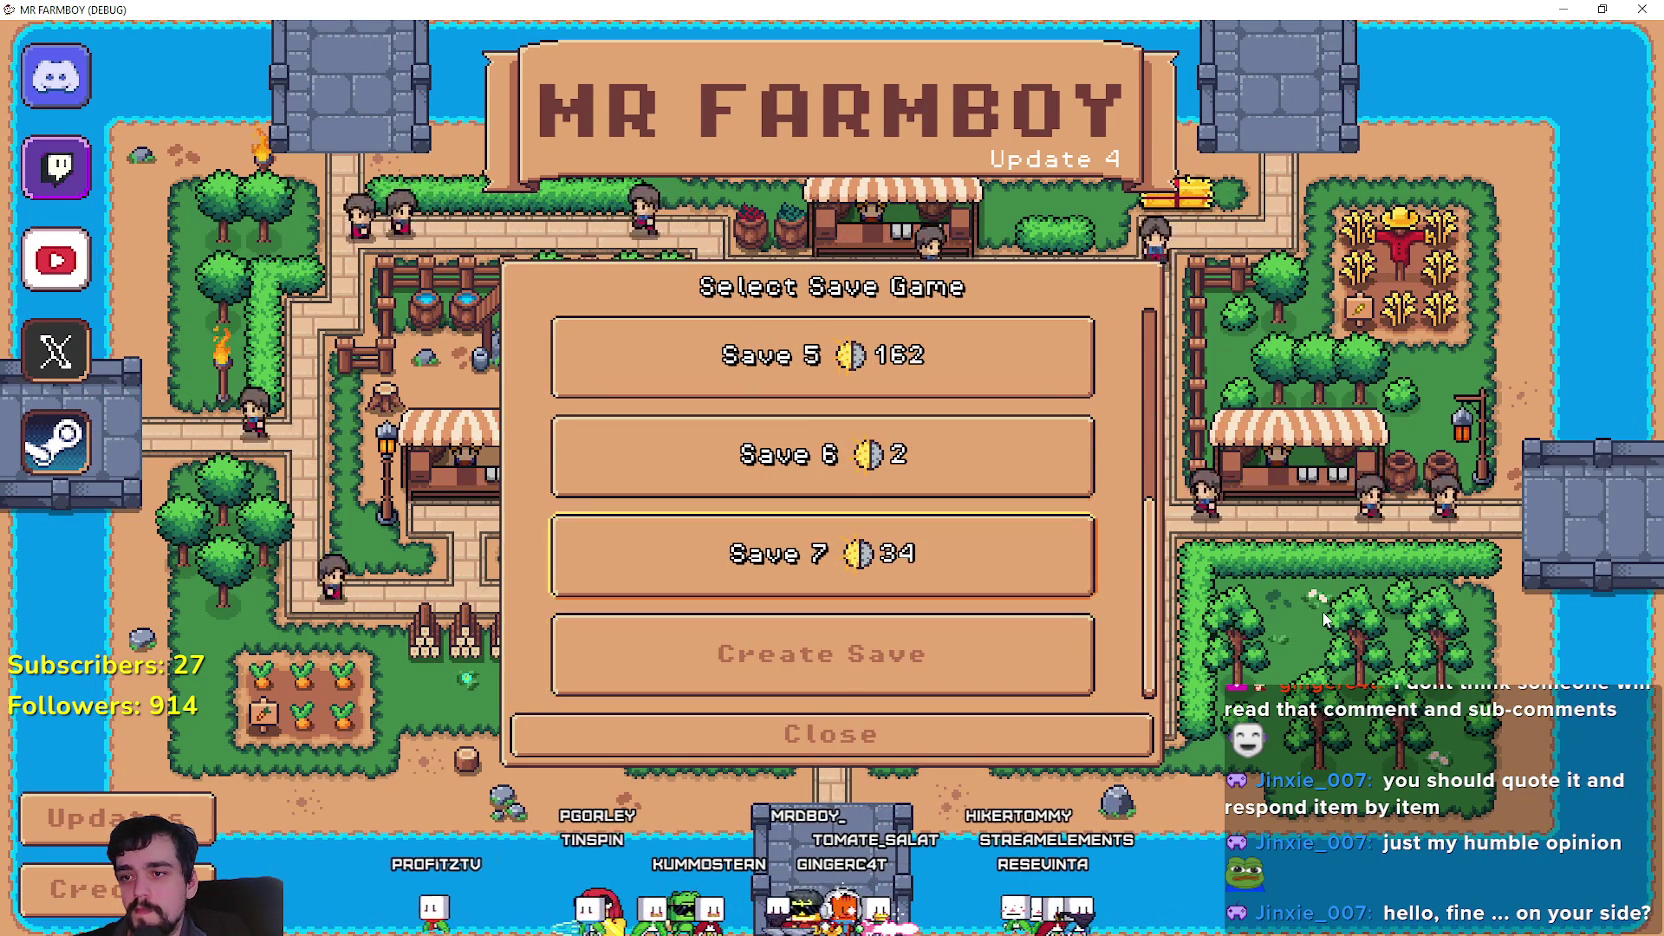
{"action": "key", "text": "Up"}
{"action": "key", "text": "Down"}
{"action": "key", "text": "Down"}
{"action": "key", "text": "Down"}
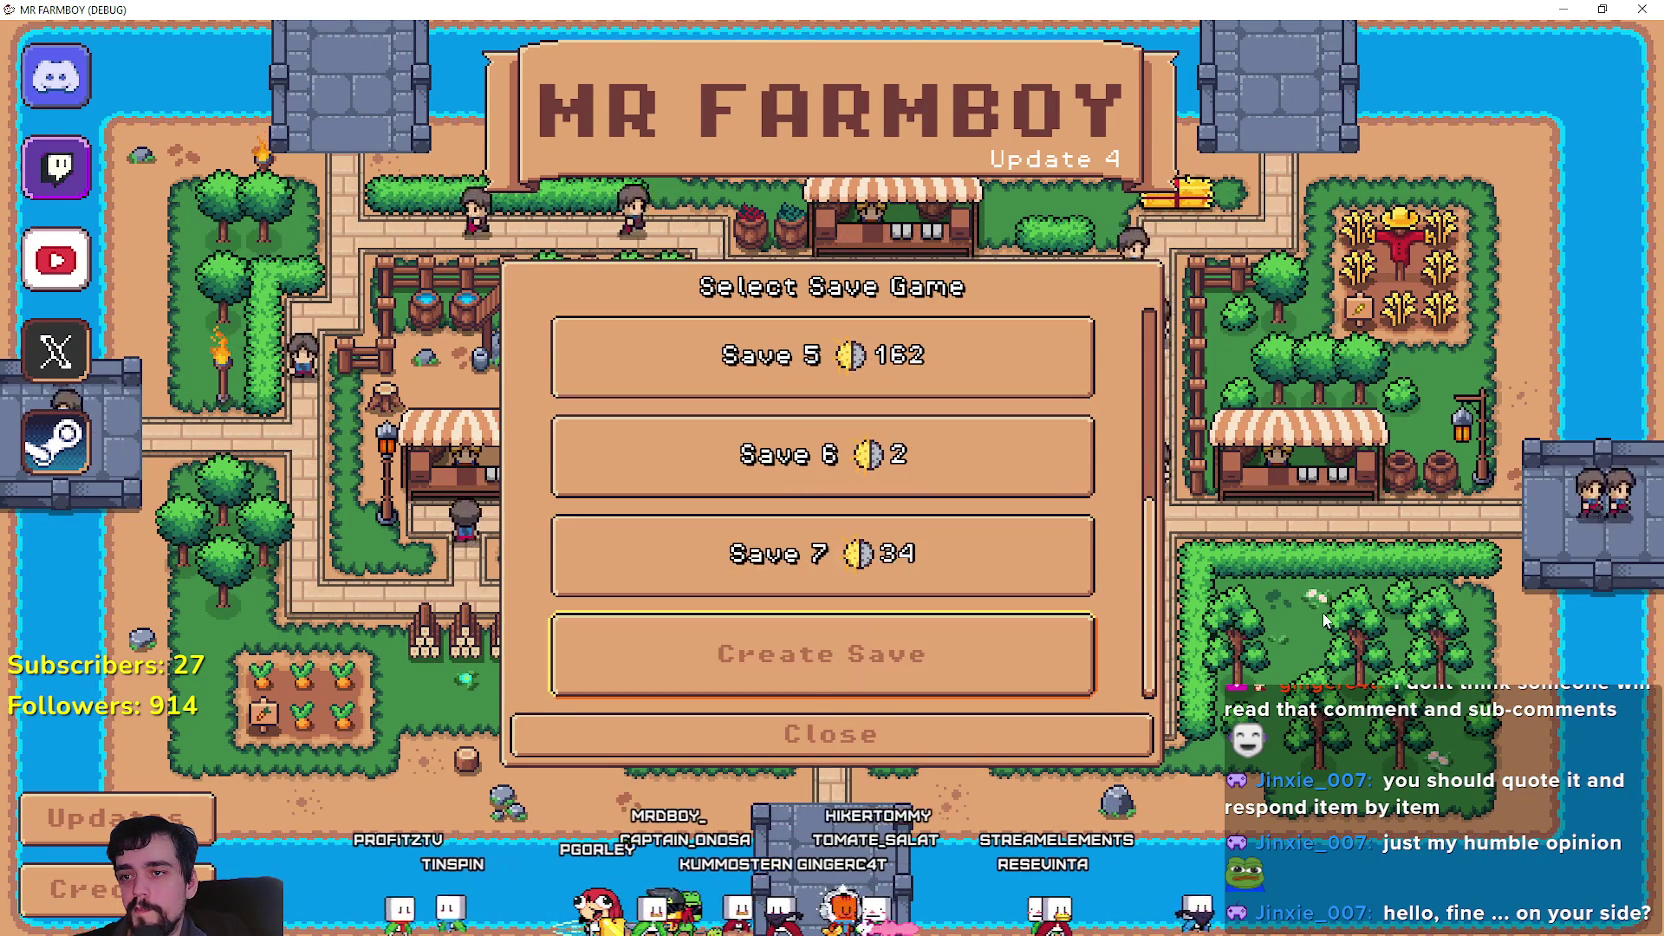
Start Create Save and browse the new-game setup choices.
{"action": "key", "text": "Return"}
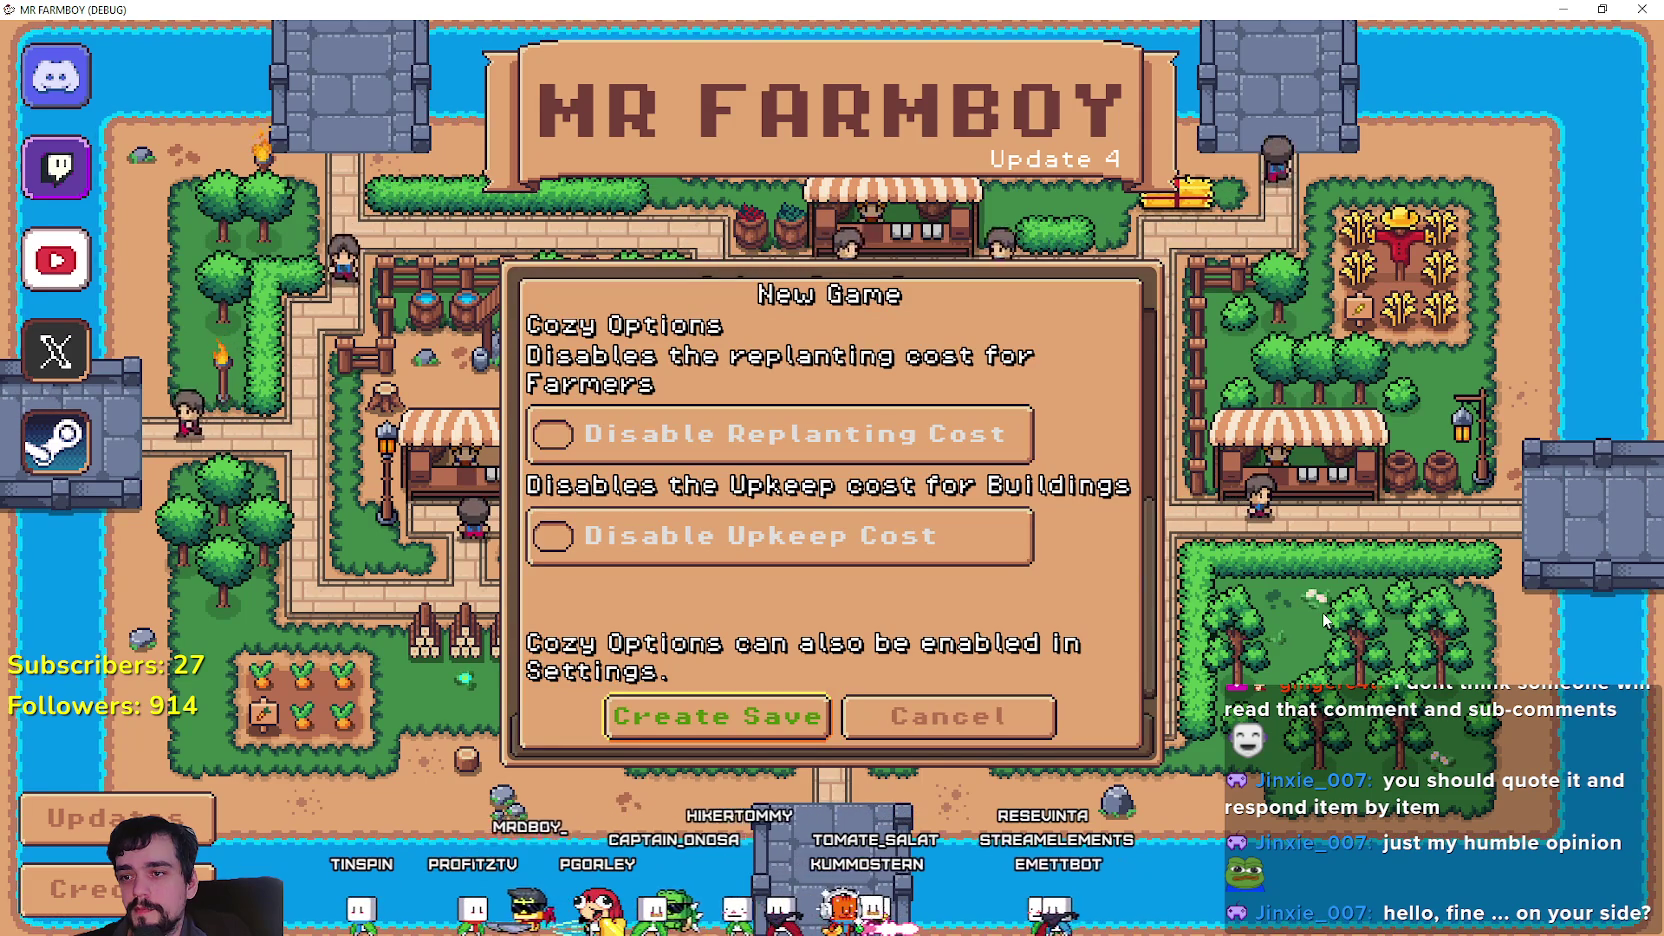
{"action": "key", "text": "Up"}
{"action": "key", "text": "Down"}
{"action": "key", "text": "Down"}
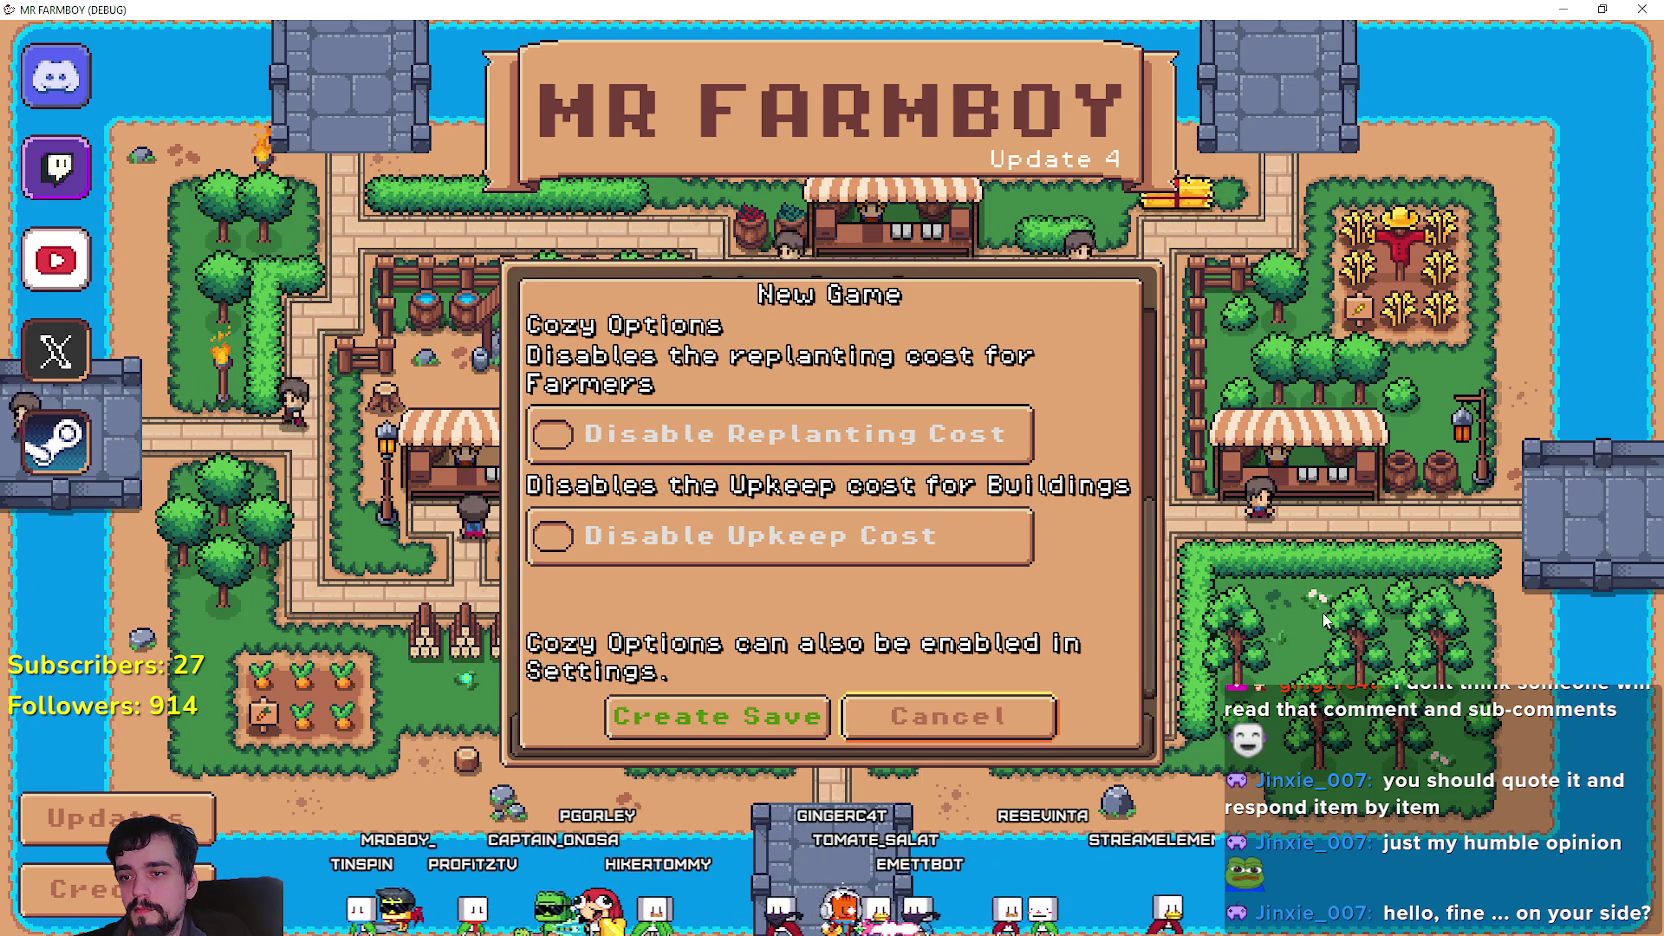
{"action": "key", "text": "Right"}
{"action": "key", "text": "Up"}
{"action": "key", "text": "Up"}
{"action": "key", "text": "Down"}
{"action": "key", "text": "Down"}
{"action": "key", "text": "Up"}
{"action": "key", "text": "Up"}
{"action": "key", "text": "Down"}
{"action": "key", "text": "Down"}
{"action": "key", "text": "Right"}
{"action": "key", "text": "Up"}
{"action": "key", "text": "Up"}
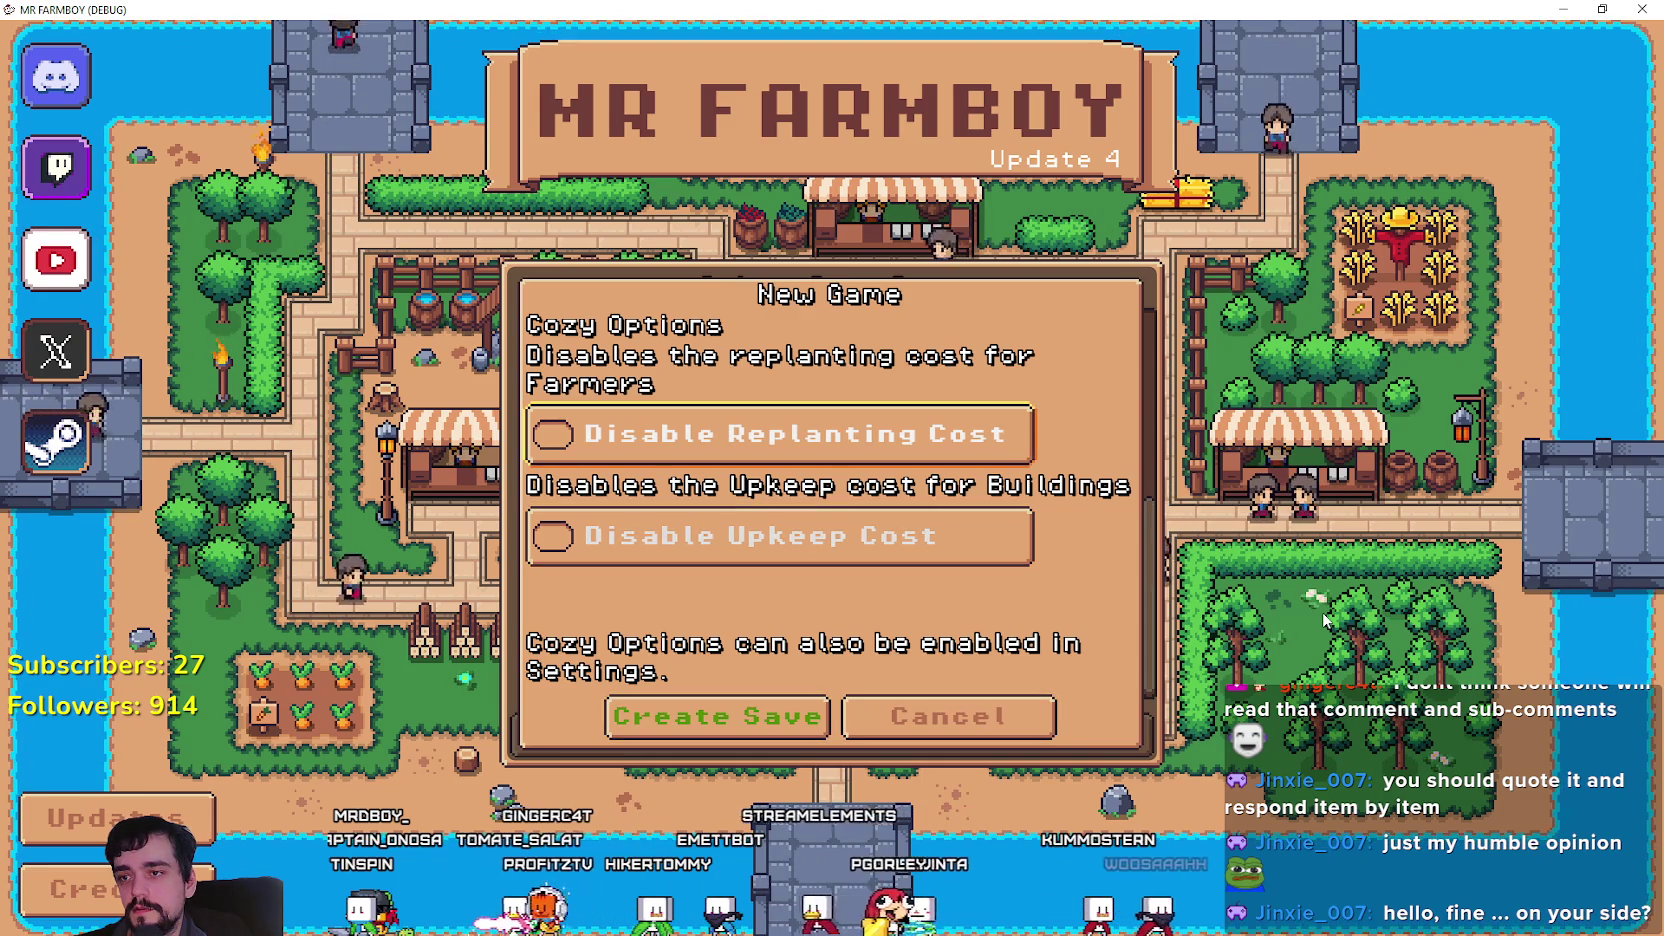
{"action": "key", "text": "Down"}
{"action": "key", "text": "Down"}
{"action": "key", "text": "Right"}
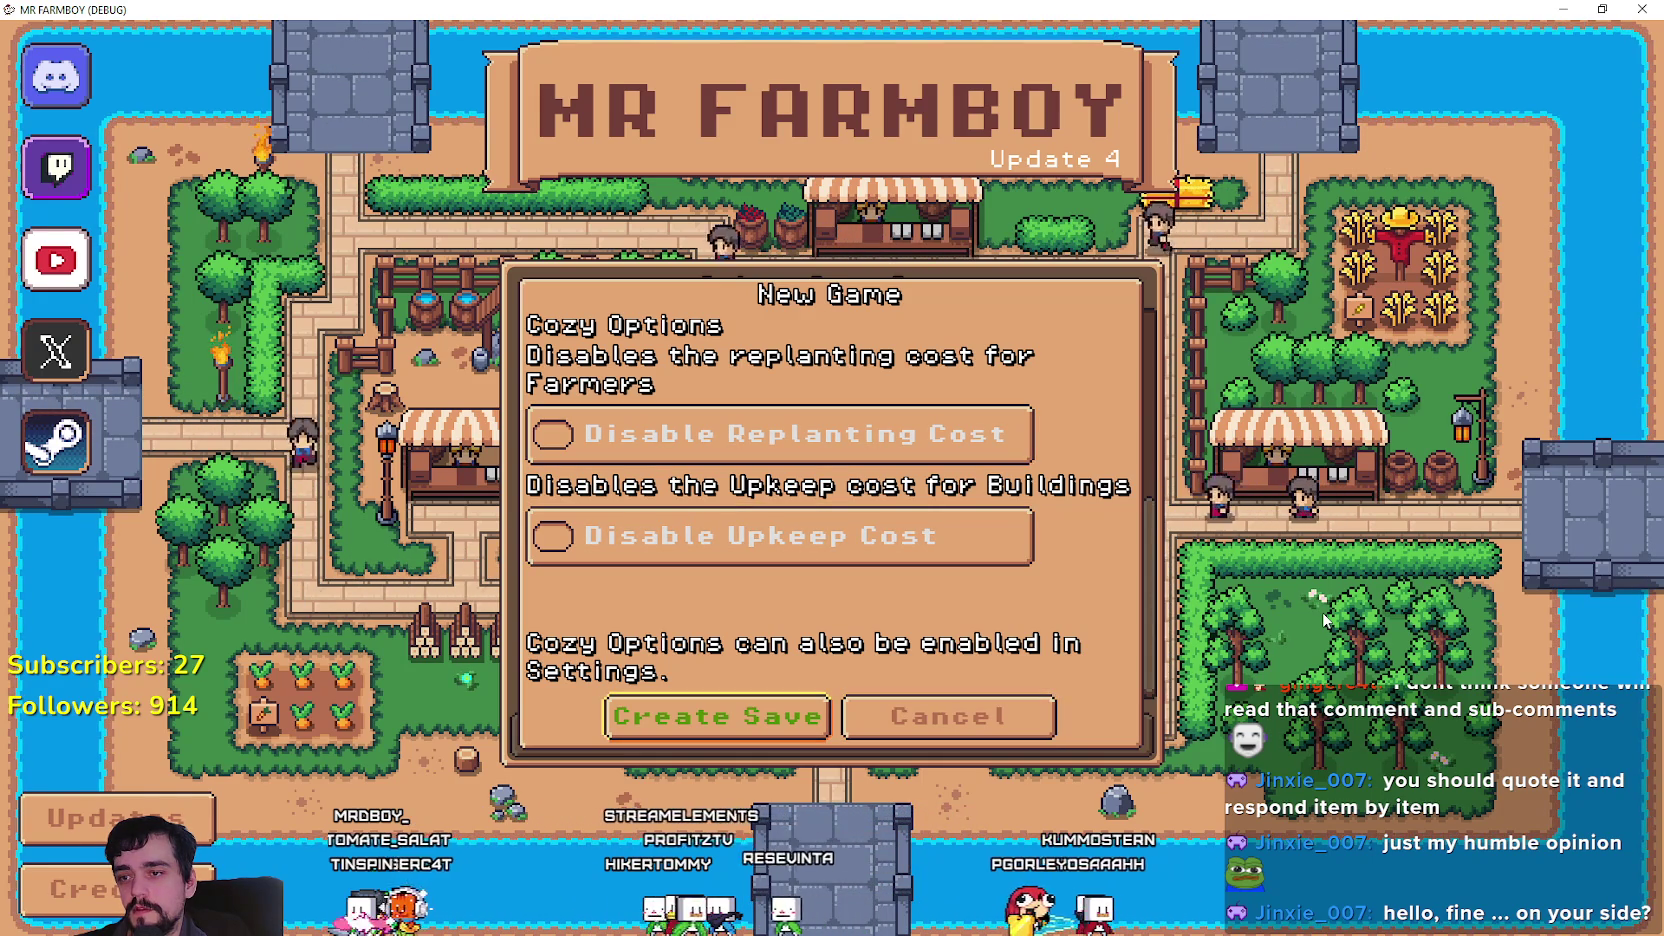
Toggle the Disable Replanting Cost cozy option on and off, then cancel back to the save list.
{"action": "key", "text": "Up"}
{"action": "key", "text": "Up"}
{"action": "key", "text": "Return"}
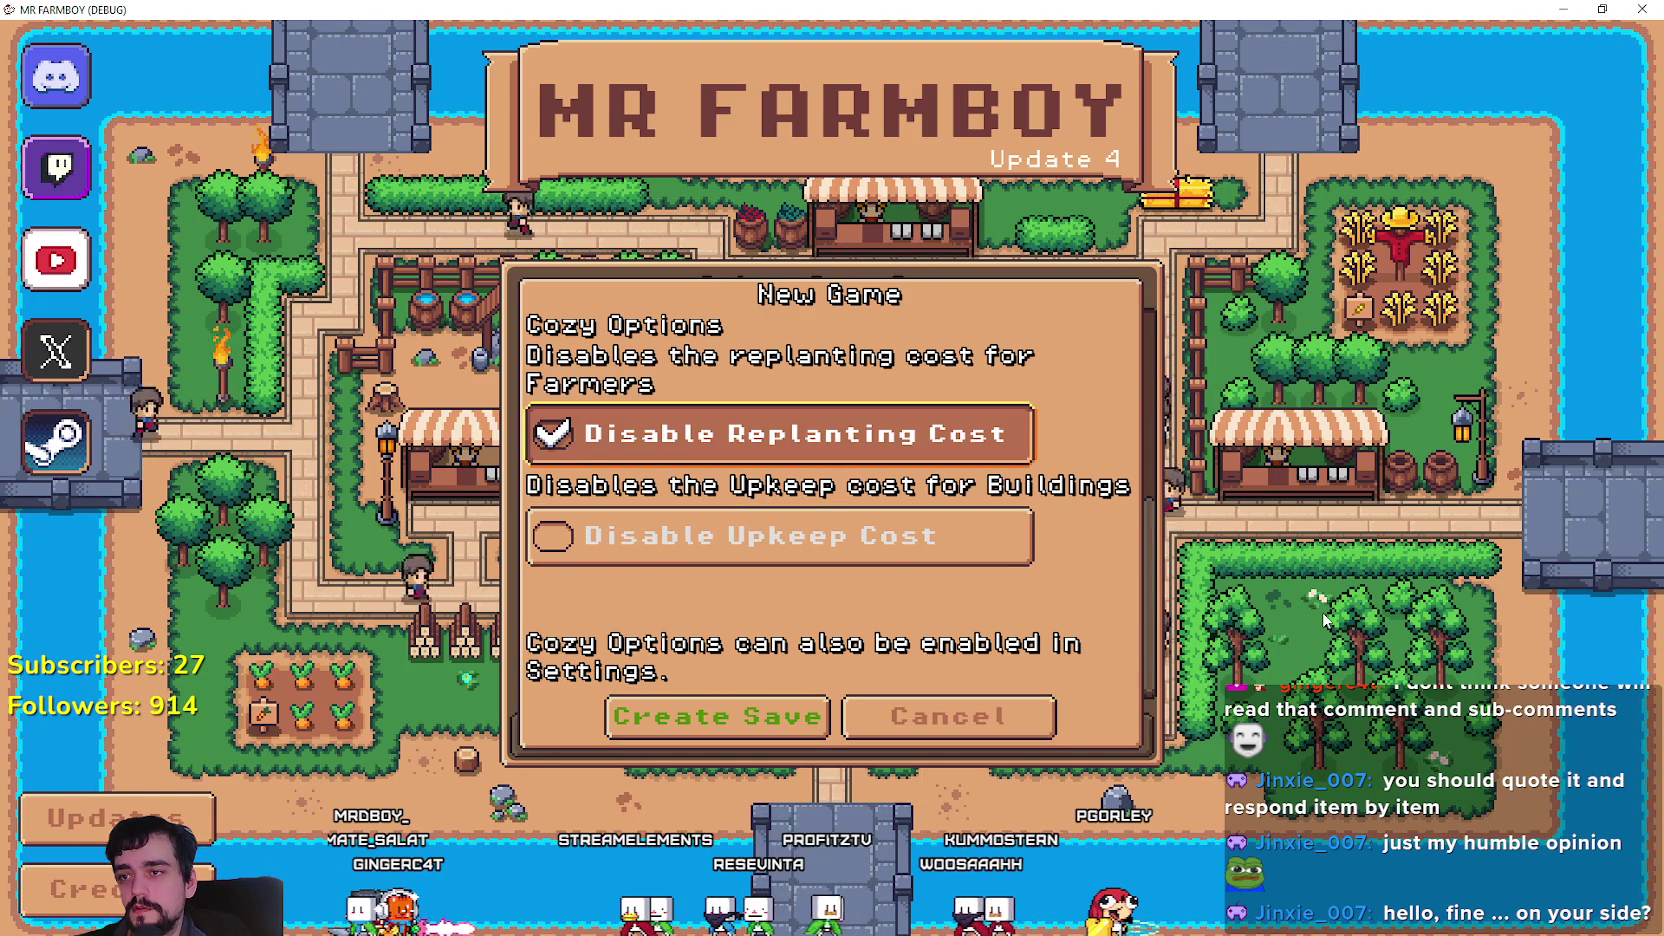
{"action": "key", "text": "Down"}
{"action": "key", "text": "Return"}
{"action": "key", "text": "Return"}
{"action": "key", "text": "Up"}
{"action": "key", "text": "Return"}
{"action": "key", "text": "Down"}
{"action": "key", "text": "Down"}
{"action": "key", "text": "Right"}
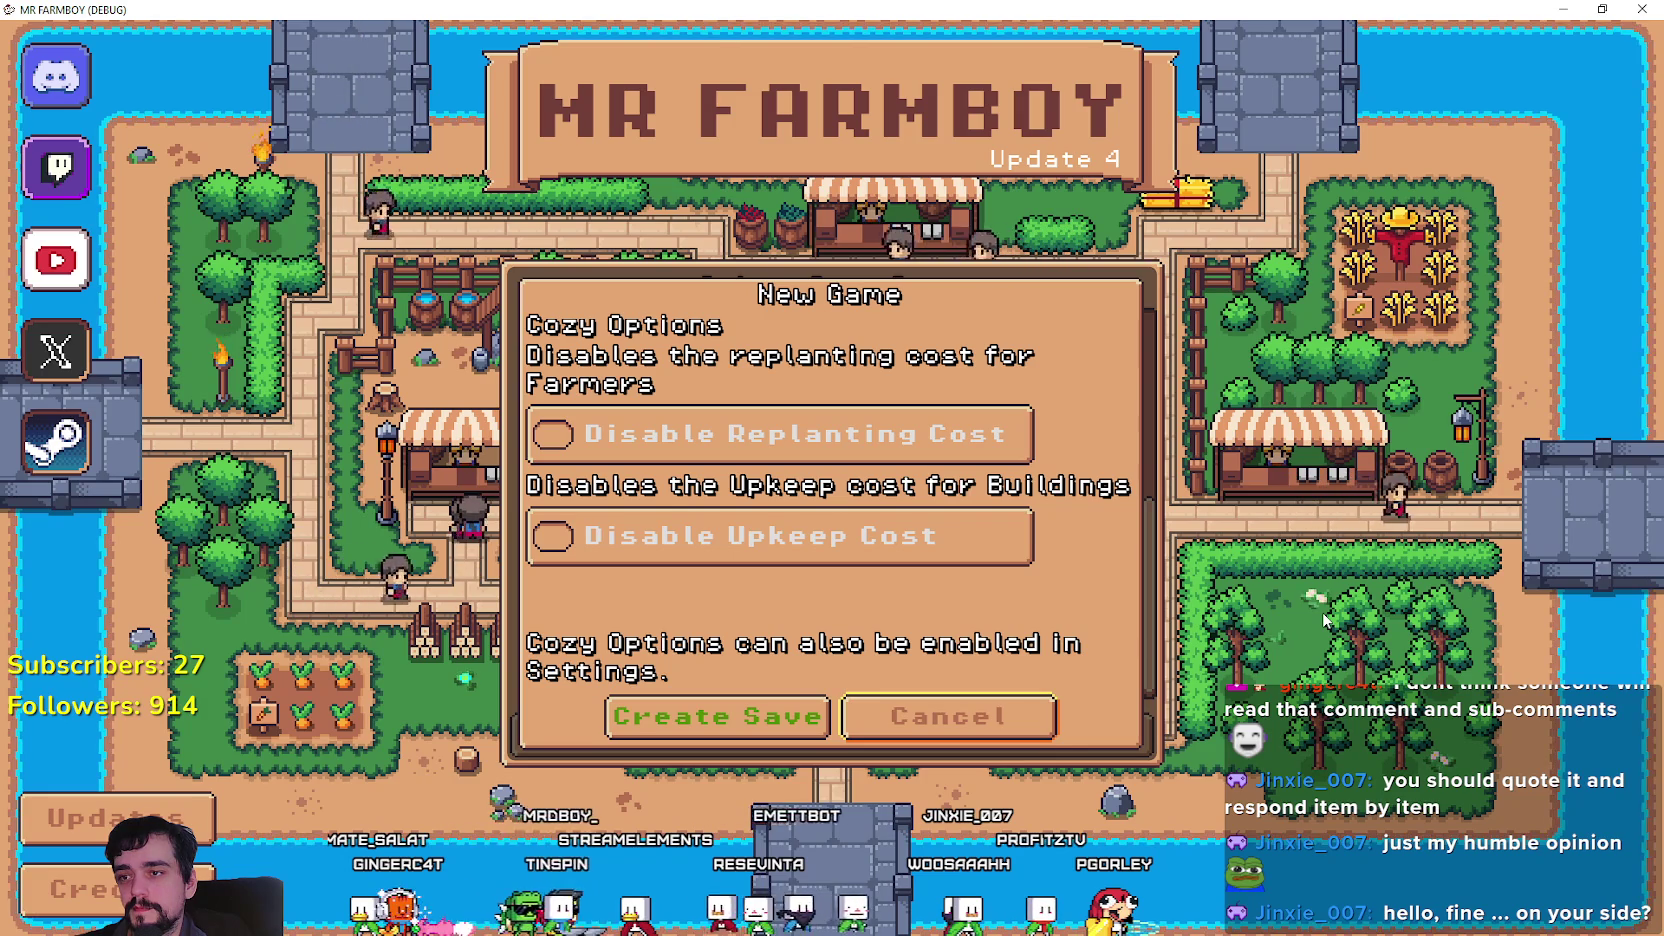
{"action": "key", "text": "Return"}
{"action": "key", "text": "Up"}
{"action": "key", "text": "Up"}
{"action": "key", "text": "Up"}
{"action": "key", "text": "Up"}
{"action": "key", "text": "Up"}
{"action": "key", "text": "Up"}
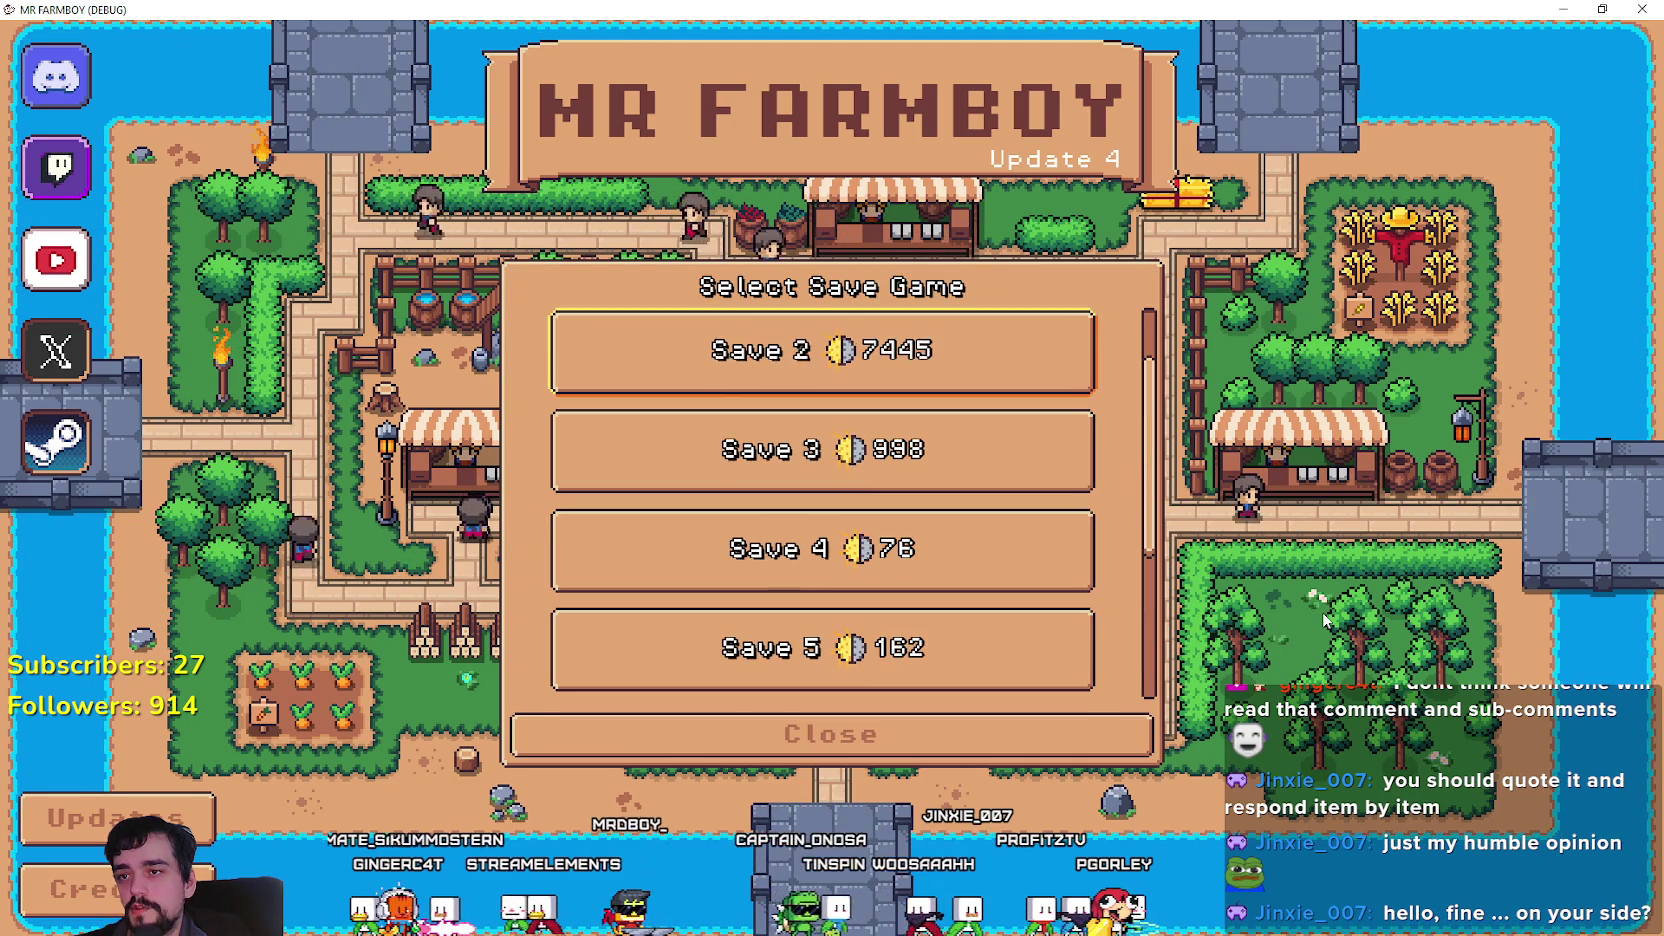
Browse the save slots from Save 2 to Save 7, viewing Save 1's load options.
{"action": "key", "text": "Return"}
{"action": "key", "text": "Down"}
{"action": "key", "text": "Down"}
{"action": "key", "text": "Down"}
{"action": "key", "text": "Down"}
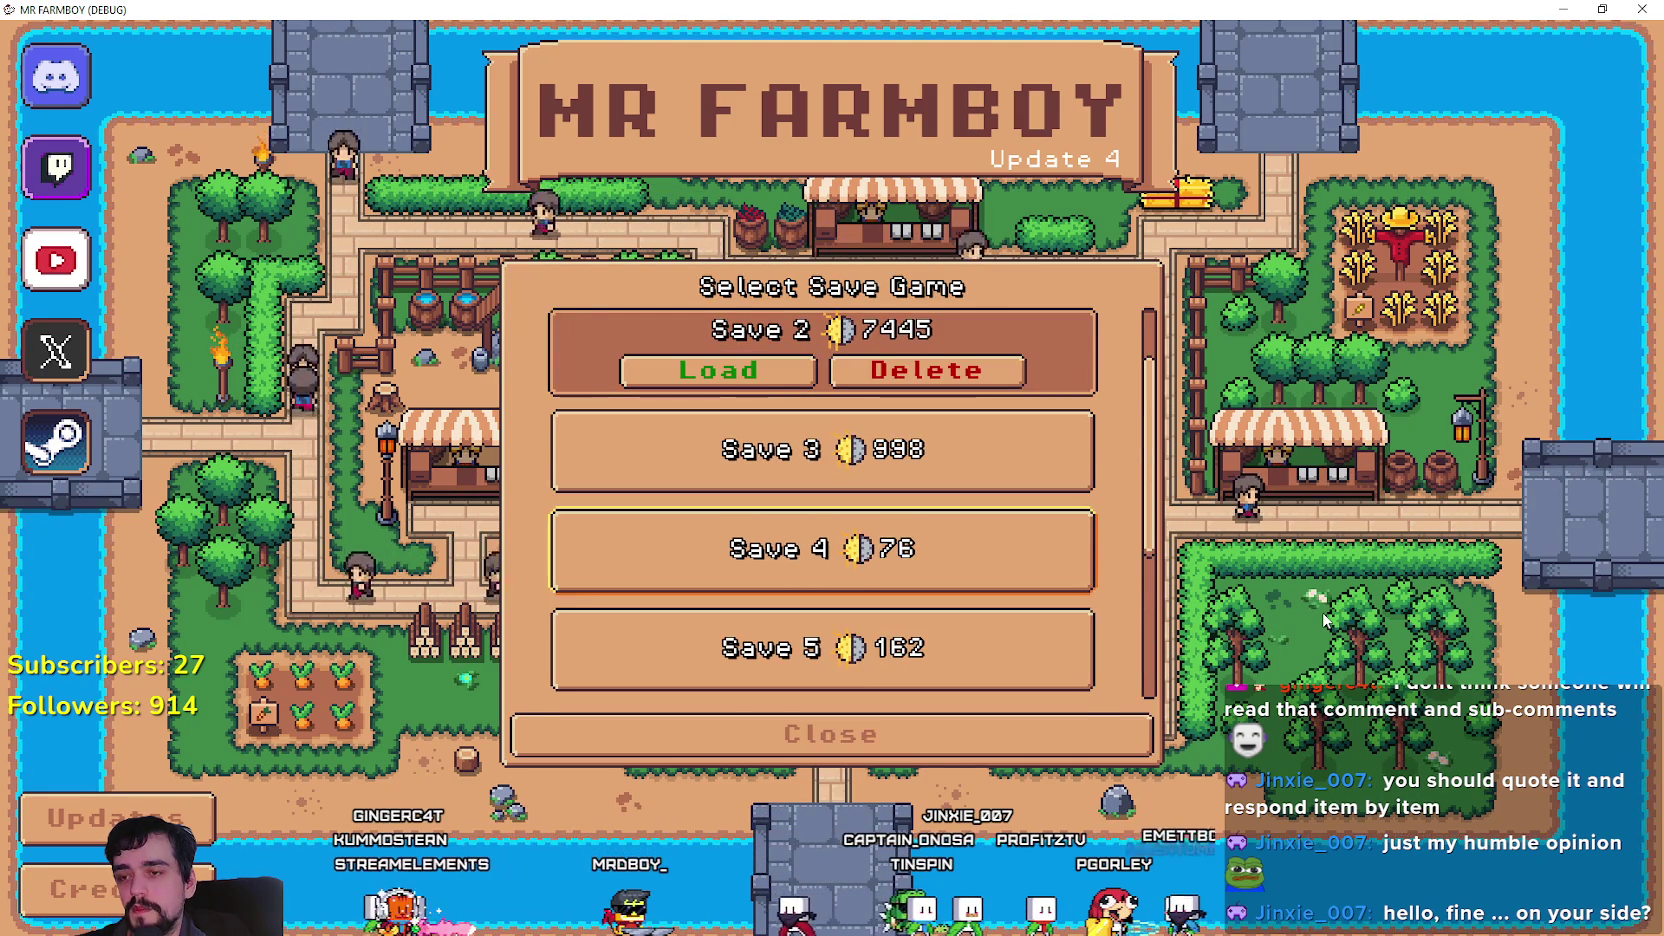
{"action": "key", "text": "Down"}
{"action": "key", "text": "Up"}
{"action": "key", "text": "Up"}
{"action": "key", "text": "Up"}
{"action": "key", "text": "Up"}
{"action": "key", "text": "Up"}
{"action": "key", "text": "Up"}
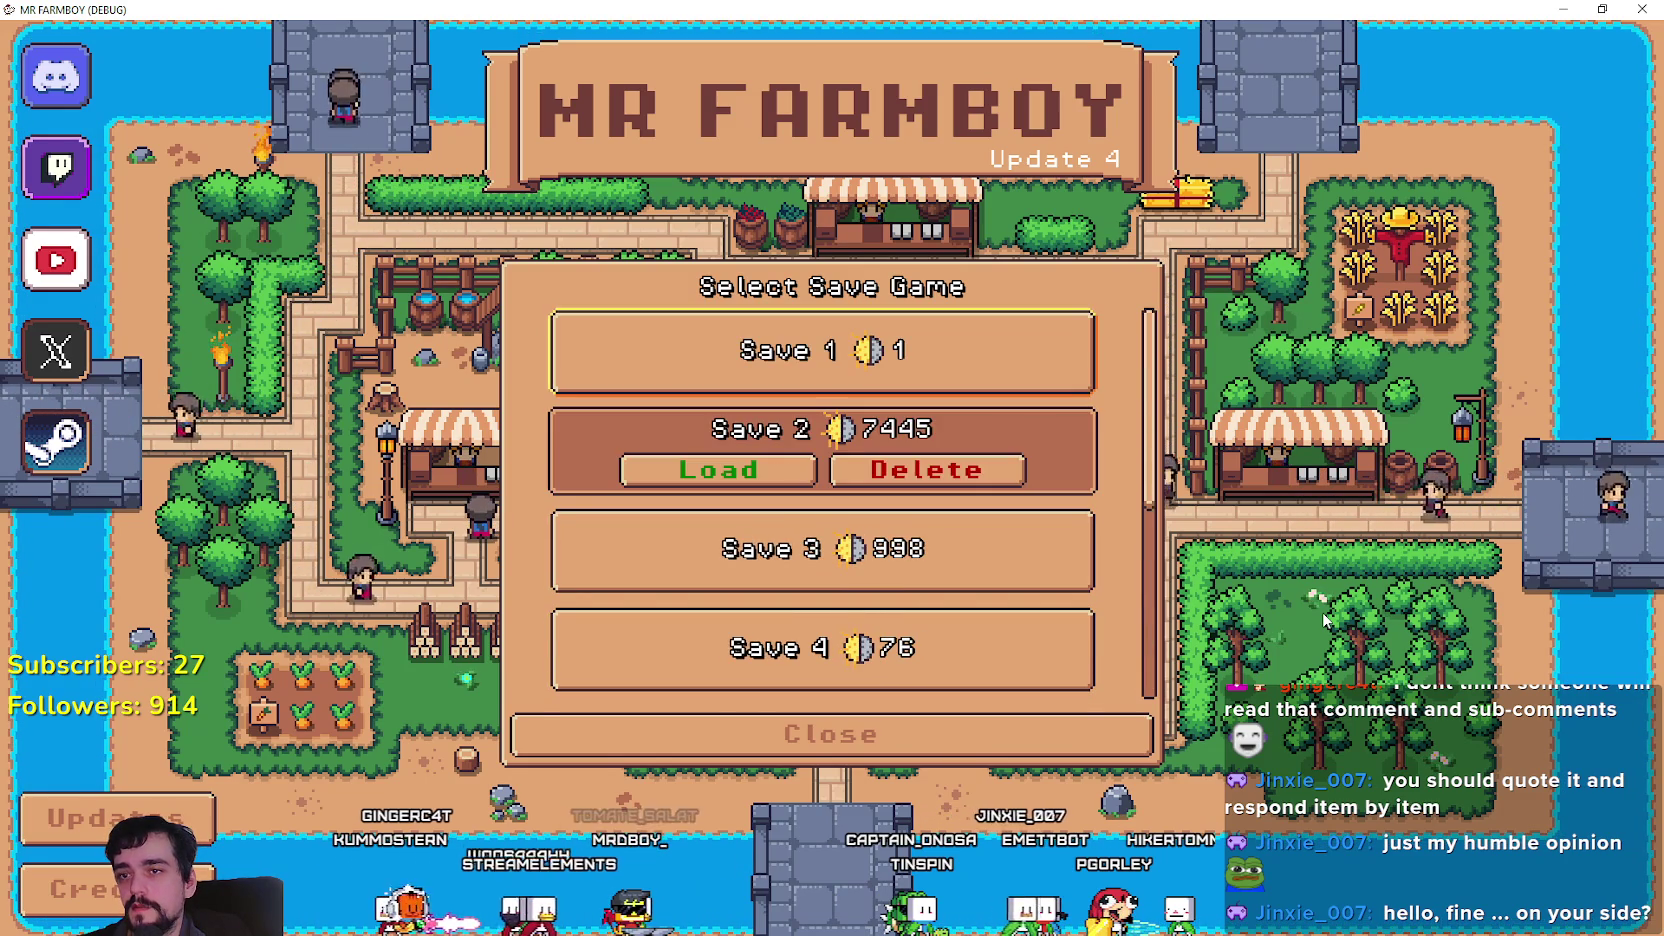
{"action": "key", "text": "Return"}
{"action": "key", "text": "Down"}
{"action": "key", "text": "Down"}
{"action": "key", "text": "Down"}
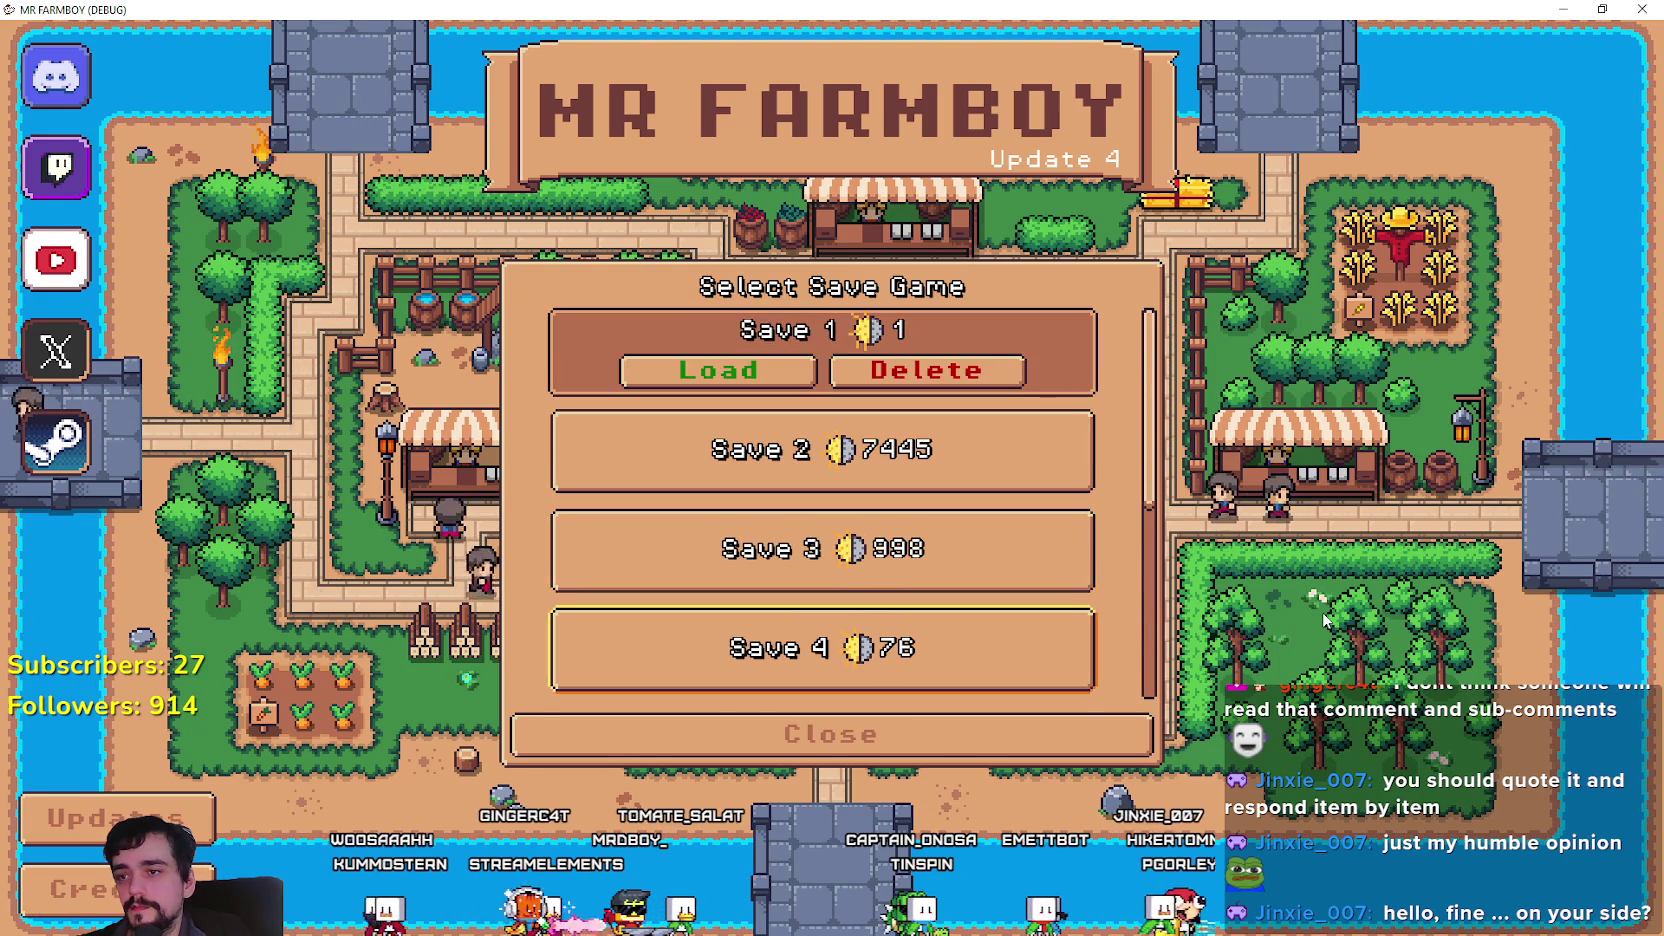
Reopen the new-game setup, cancel it, close the save list and stop the debug game with F8.
{"action": "key", "text": "Up"}
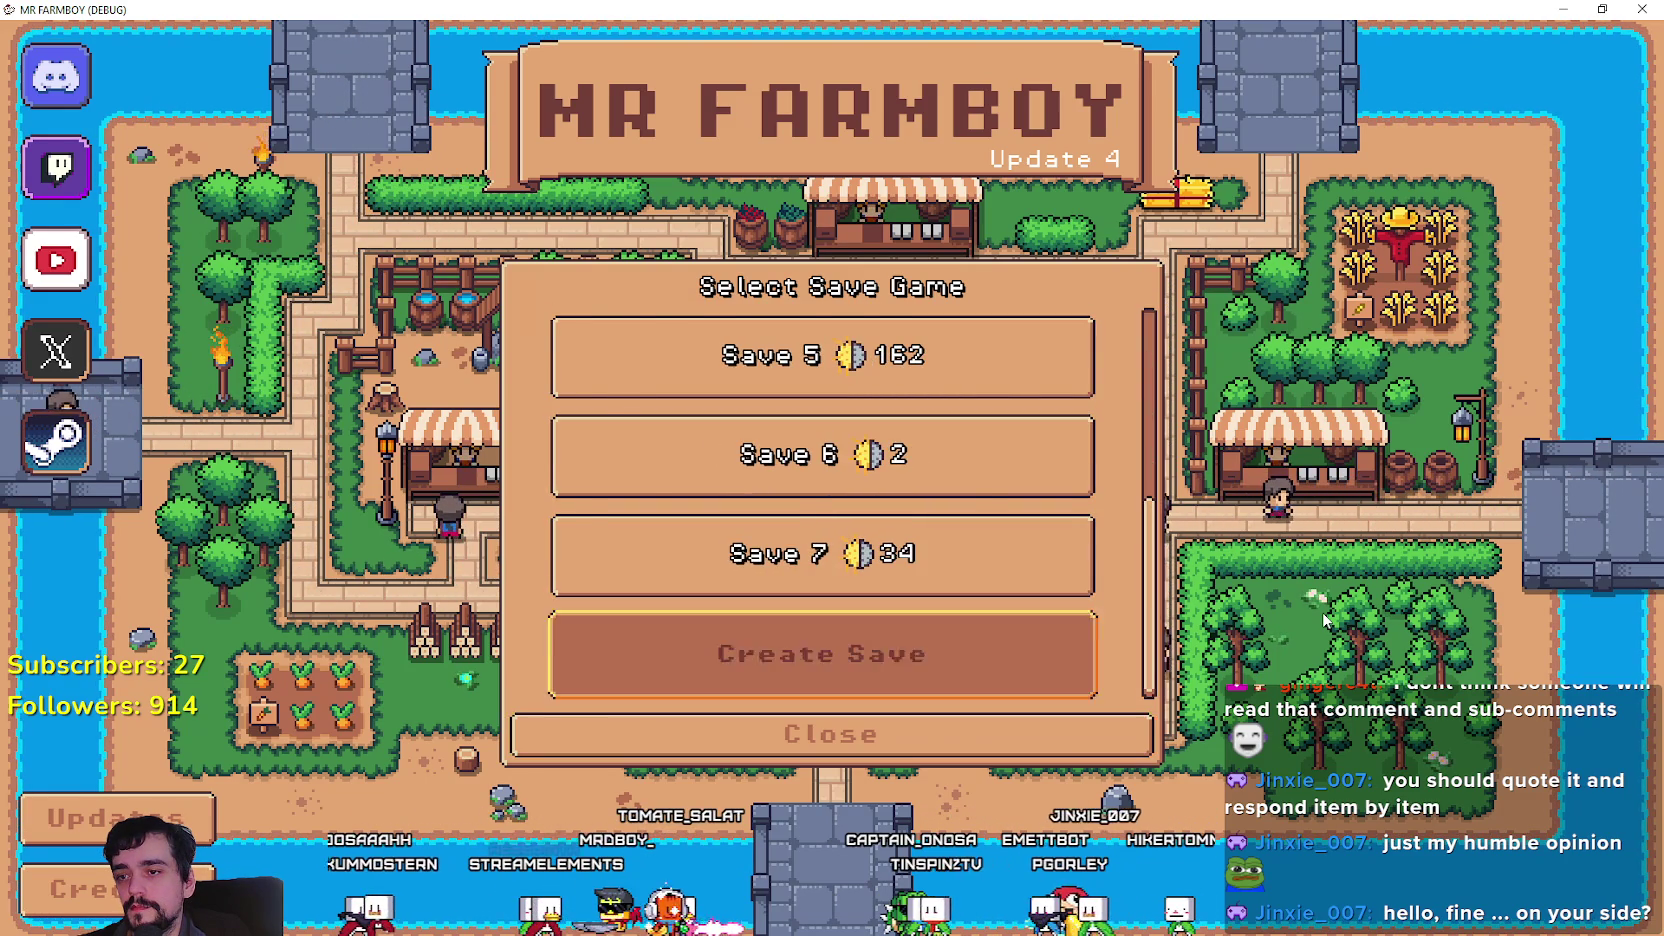
{"action": "key", "text": "Return"}
{"action": "key", "text": "Up"}
{"action": "key", "text": "Up"}
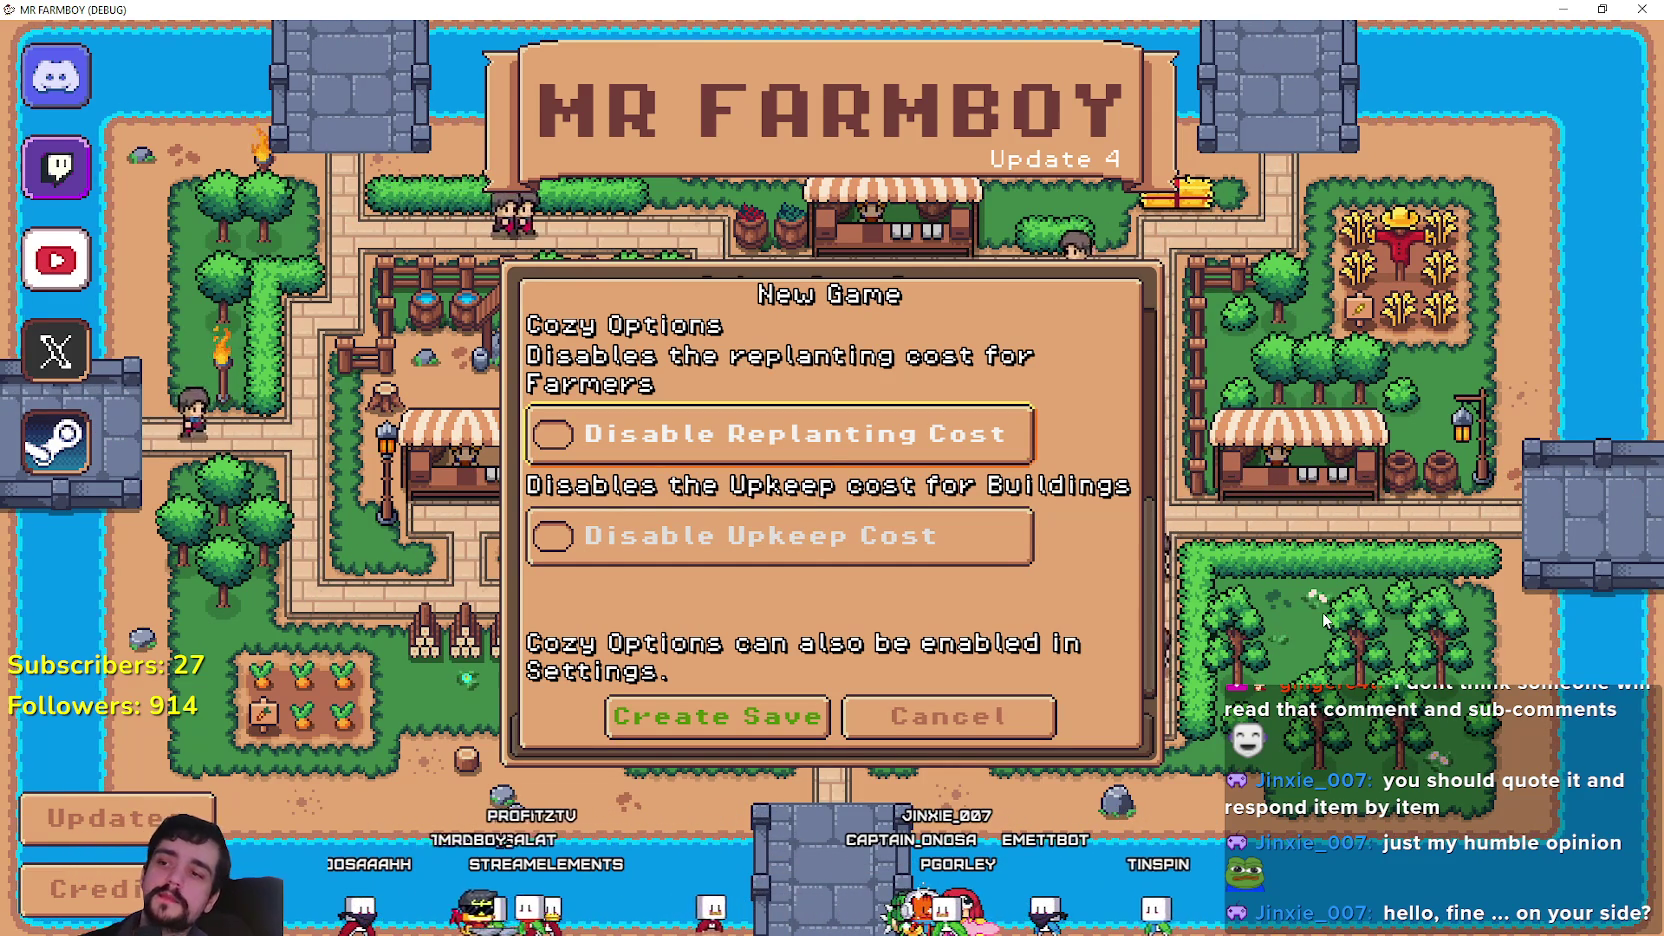
{"action": "key", "text": "Down"}
{"action": "key", "text": "Down"}
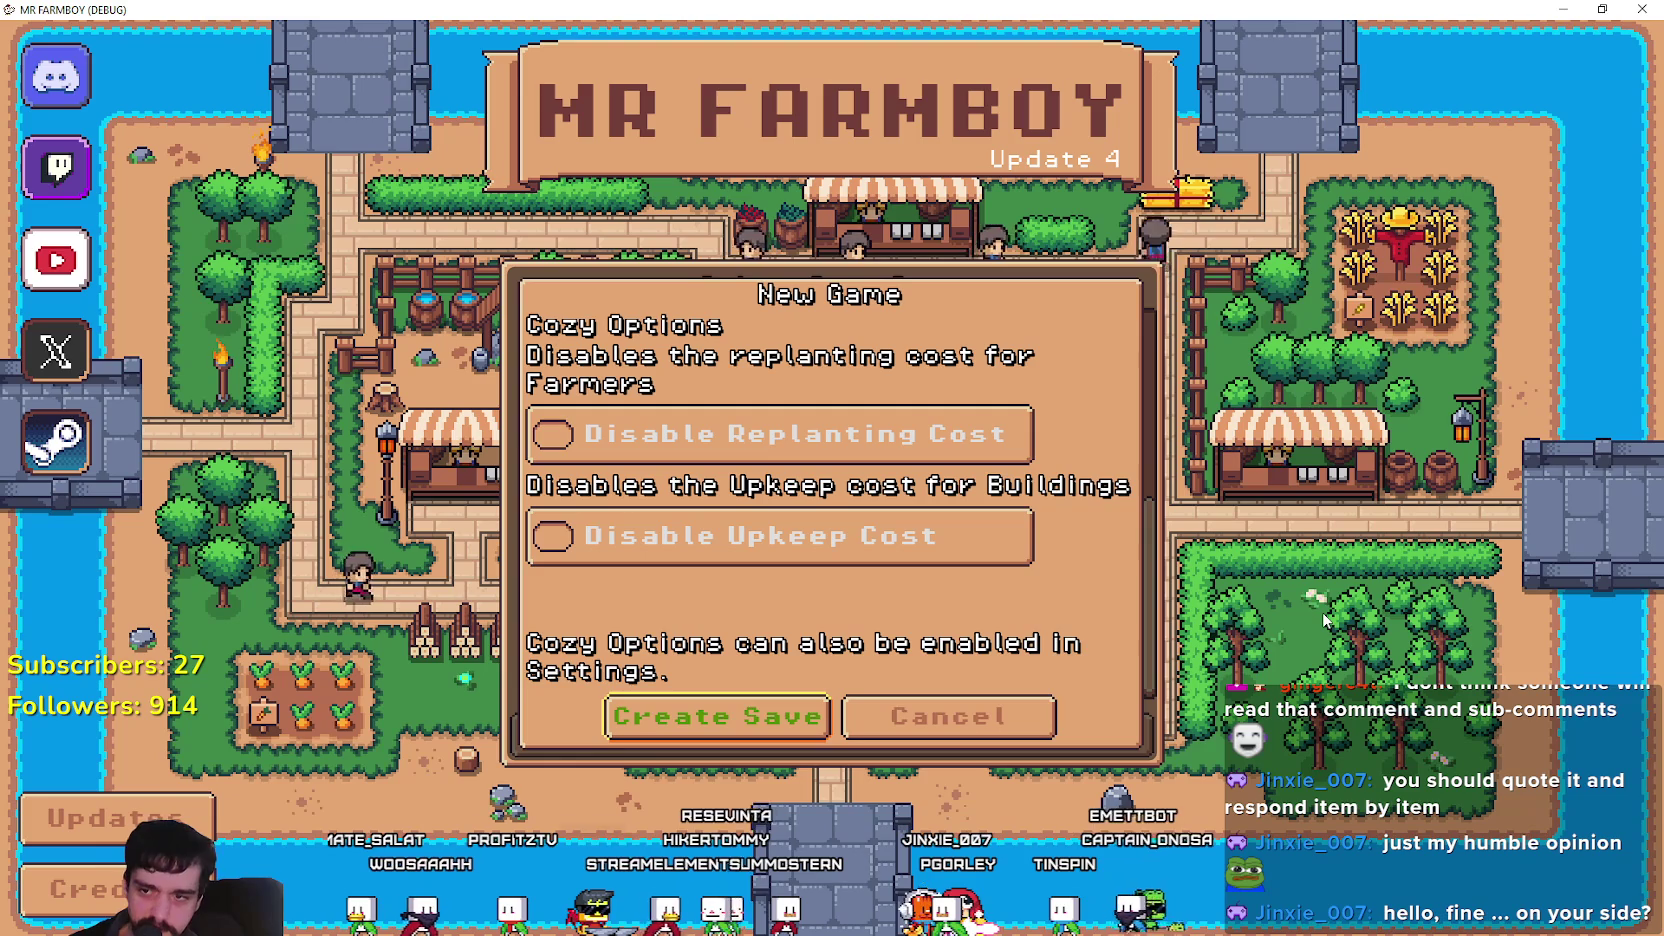
{"action": "key", "text": "Up"}
{"action": "key", "text": "Up"}
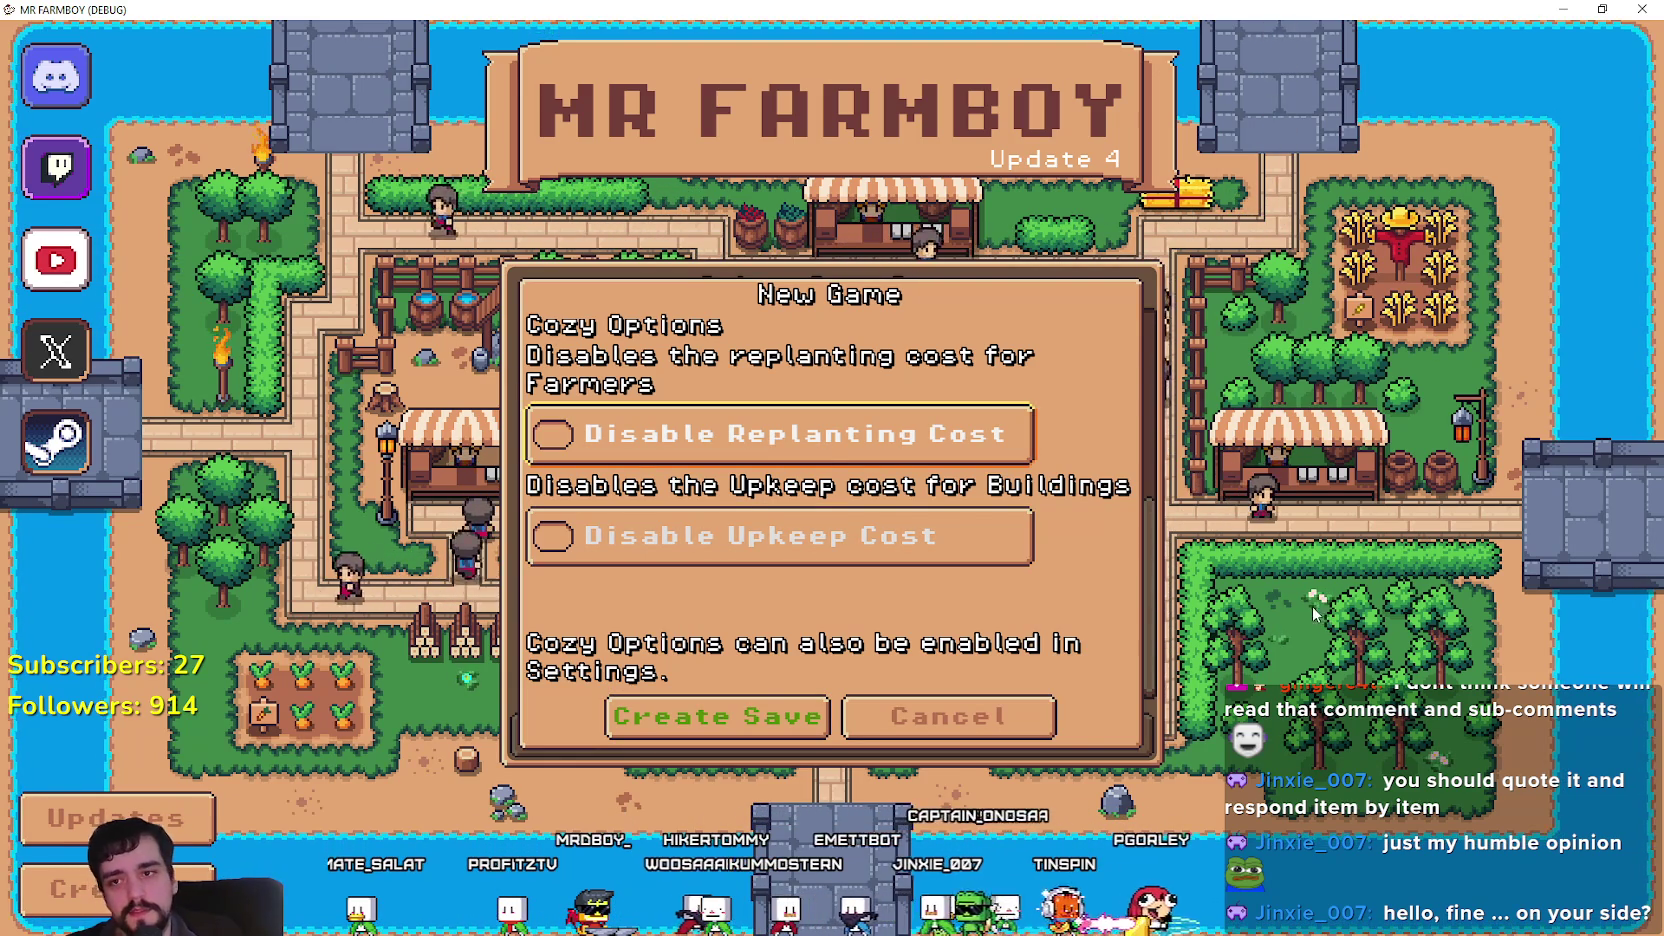
{"action": "left_click", "coordinate": [1036, 732]}
{"action": "left_click", "coordinate": [986, 735]}
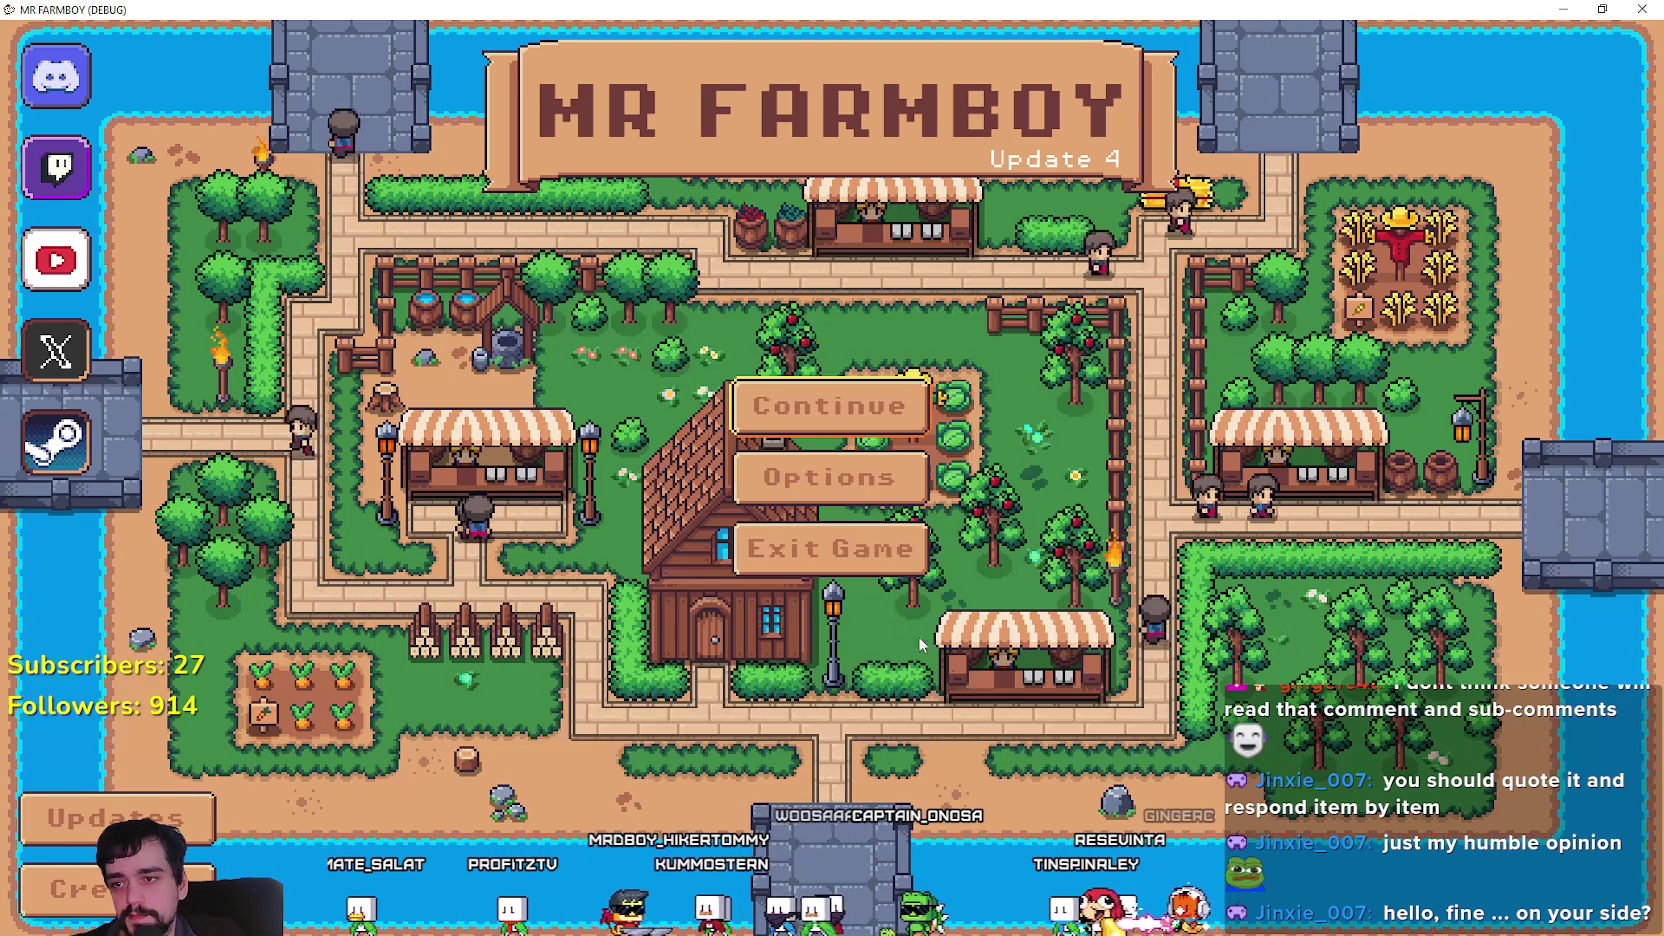
{"action": "key", "text": "F8"}
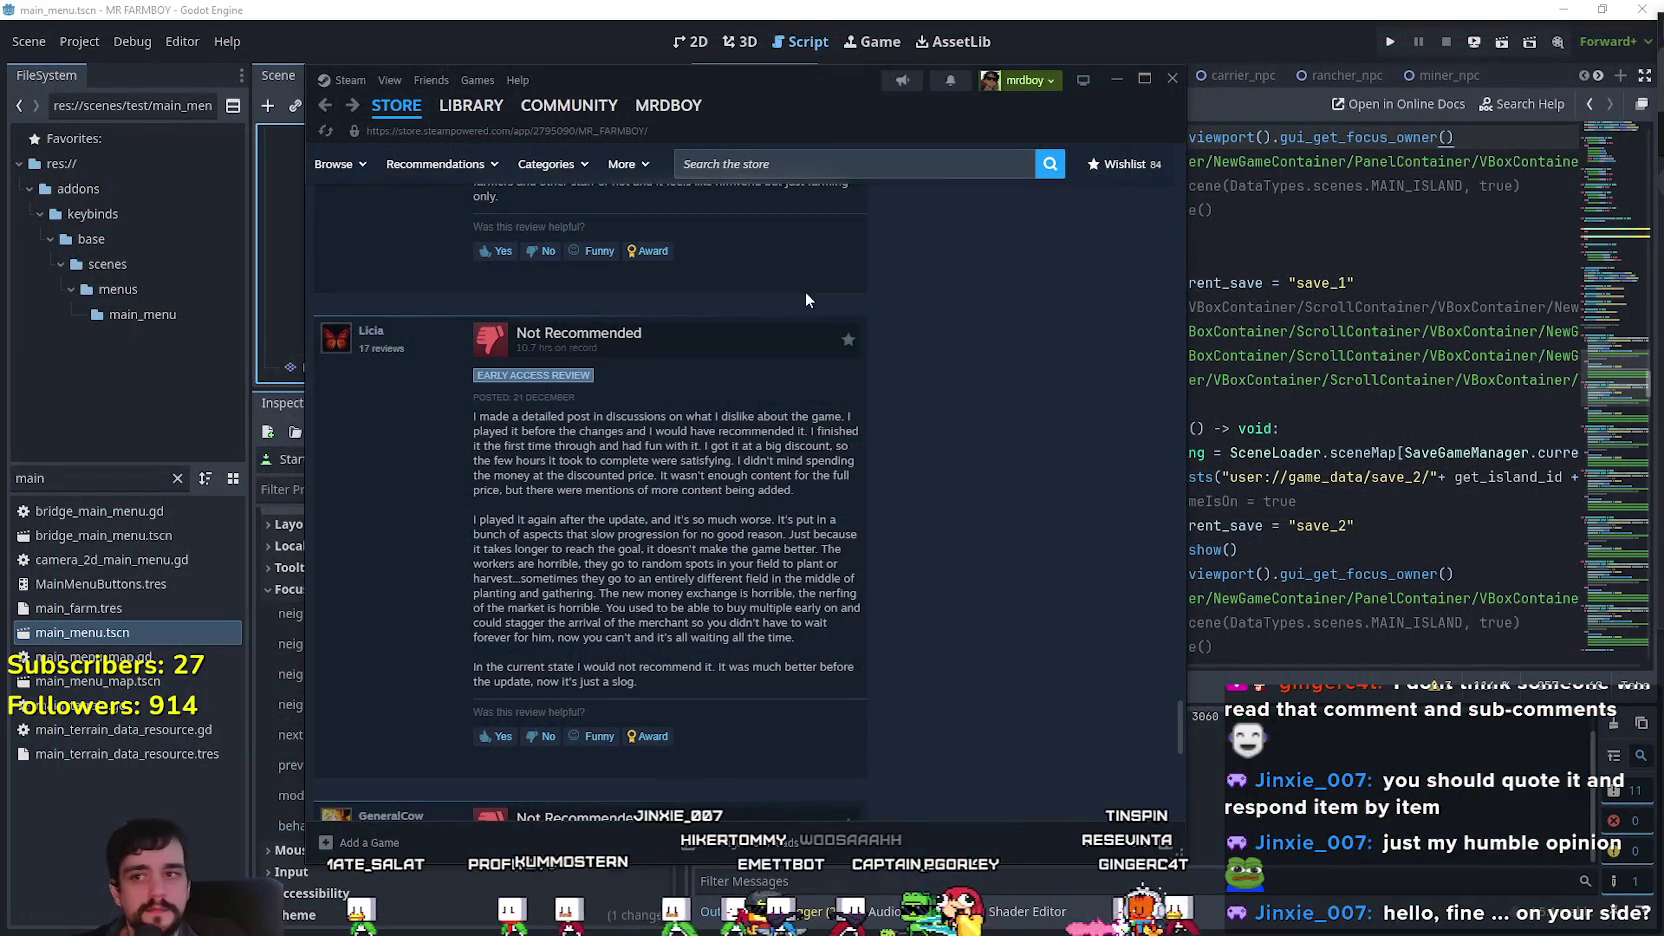
Launch Megabonk from the Steam Library using the recommended DX11 option.
{"action": "left_click", "coordinate": [452, 112]}
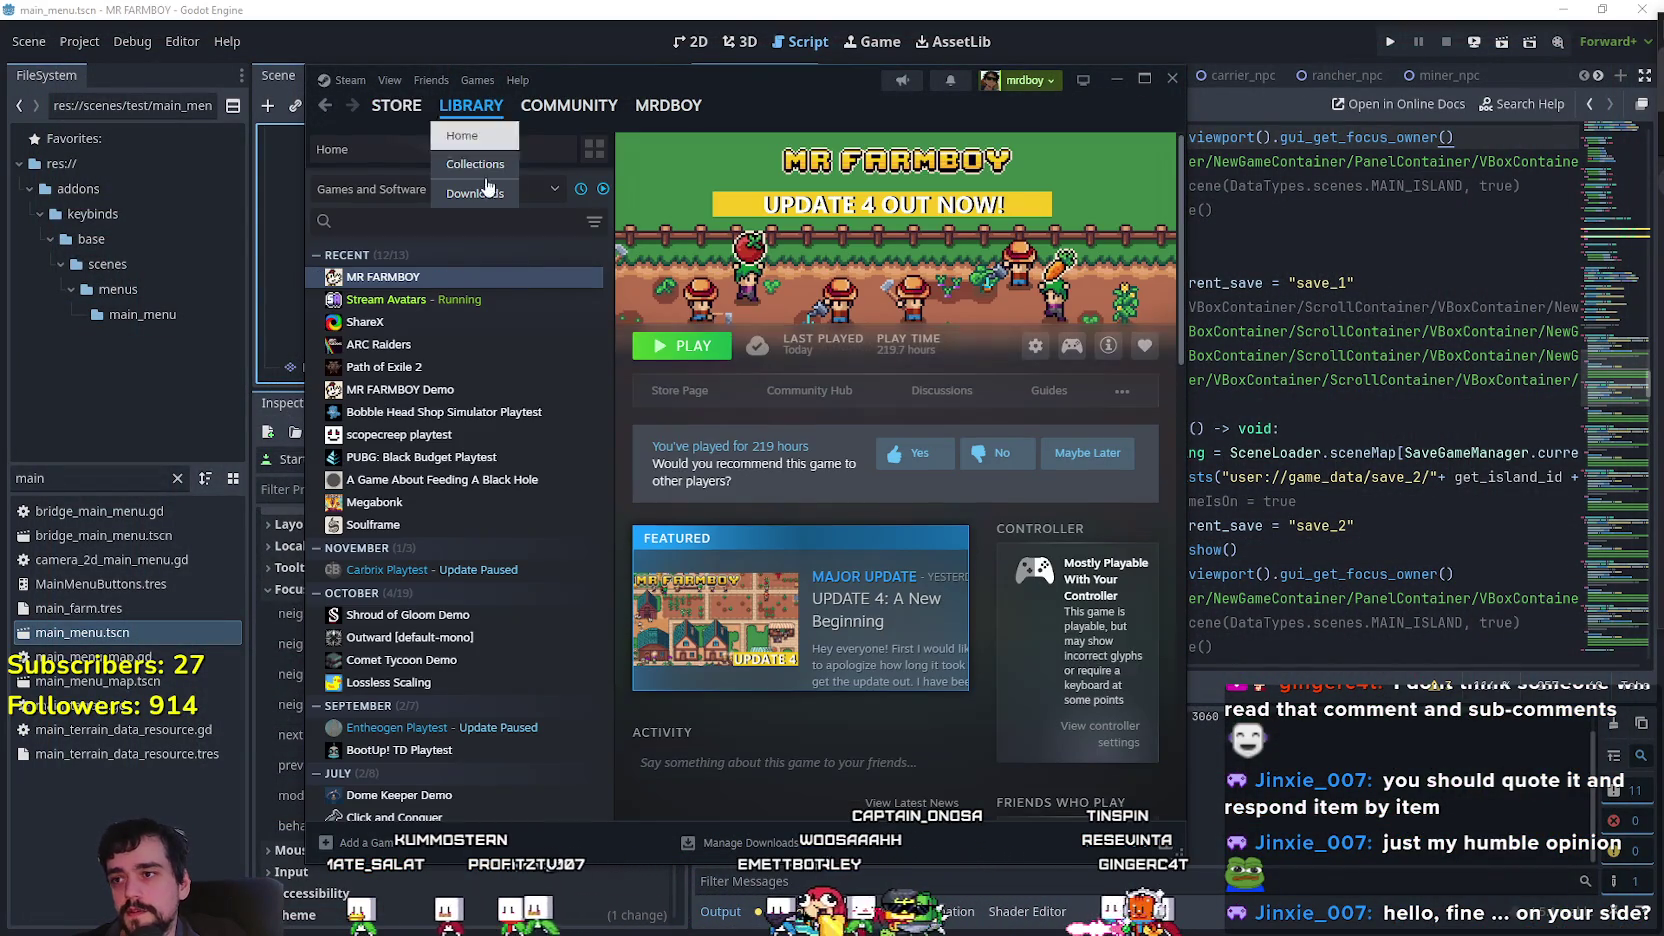
{"action": "left_click", "coordinate": [450, 524]}
{"action": "left_click", "coordinate": [374, 502]}
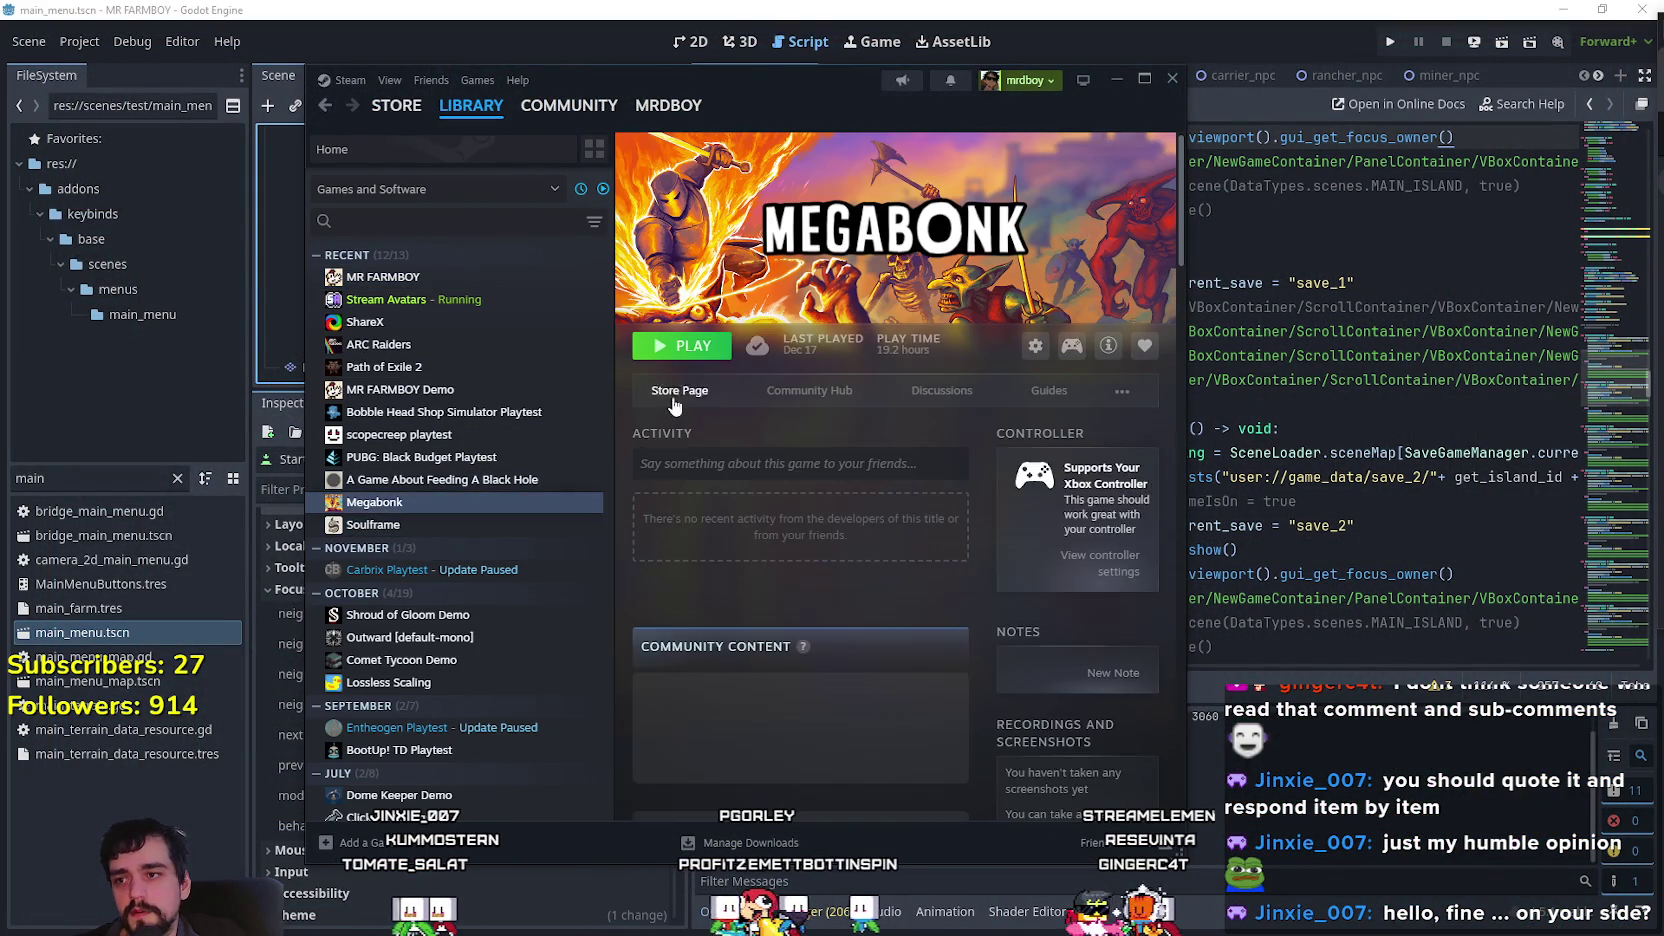
{"action": "left_click", "coordinate": [684, 346]}
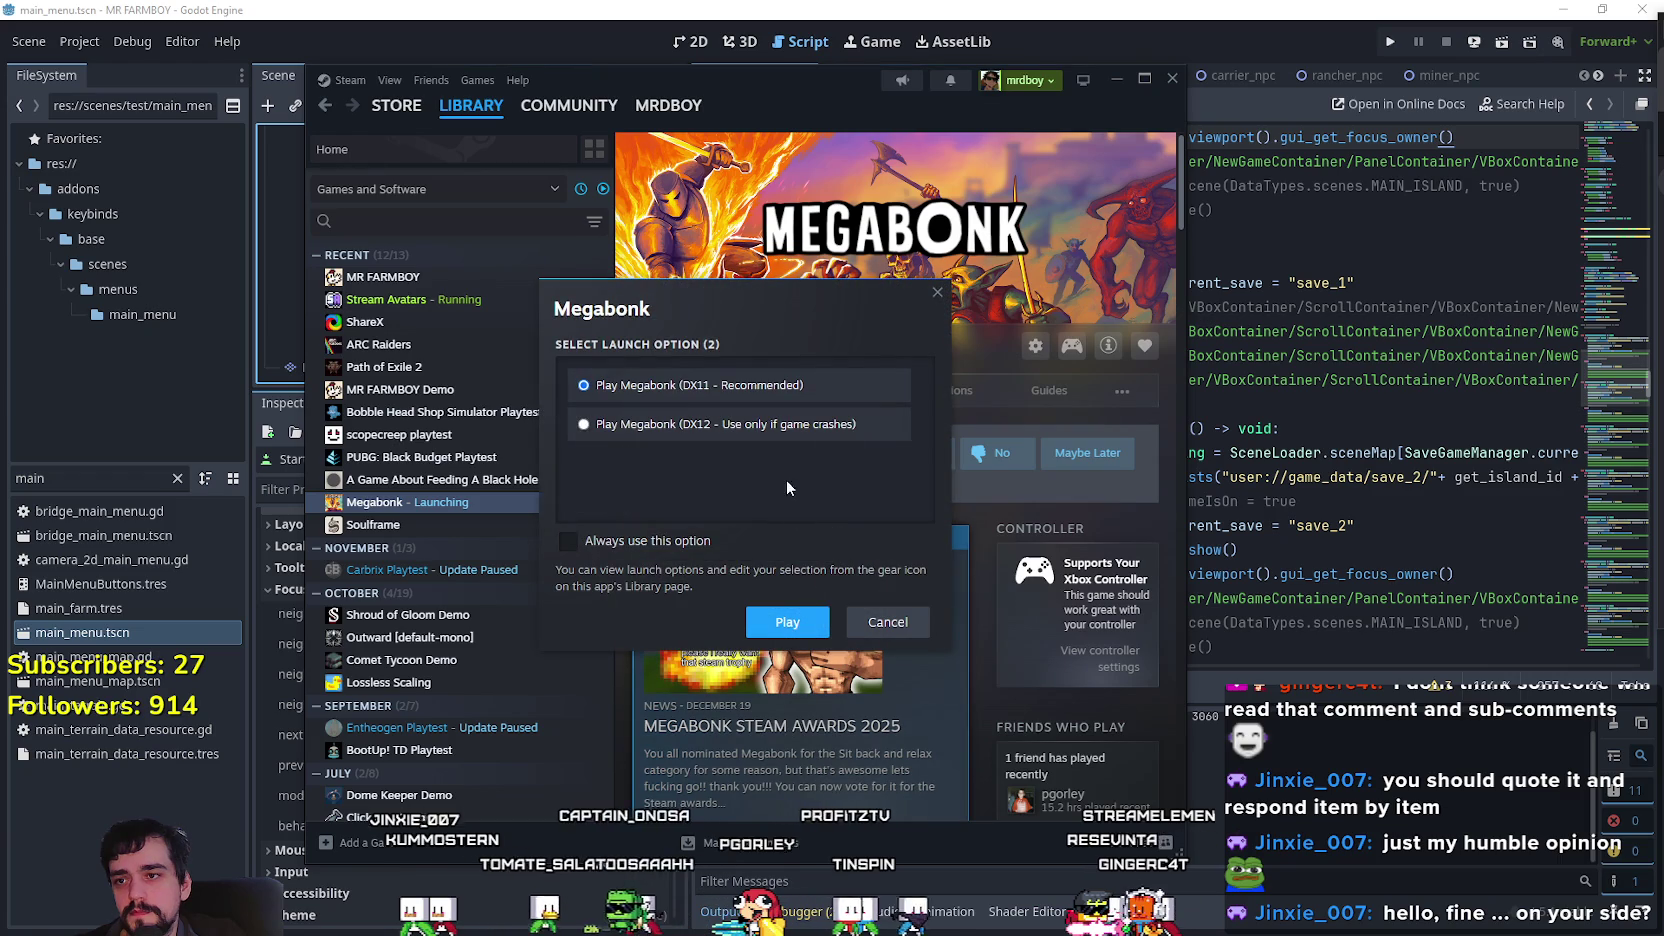
{"action": "left_click", "coordinate": [768, 628]}
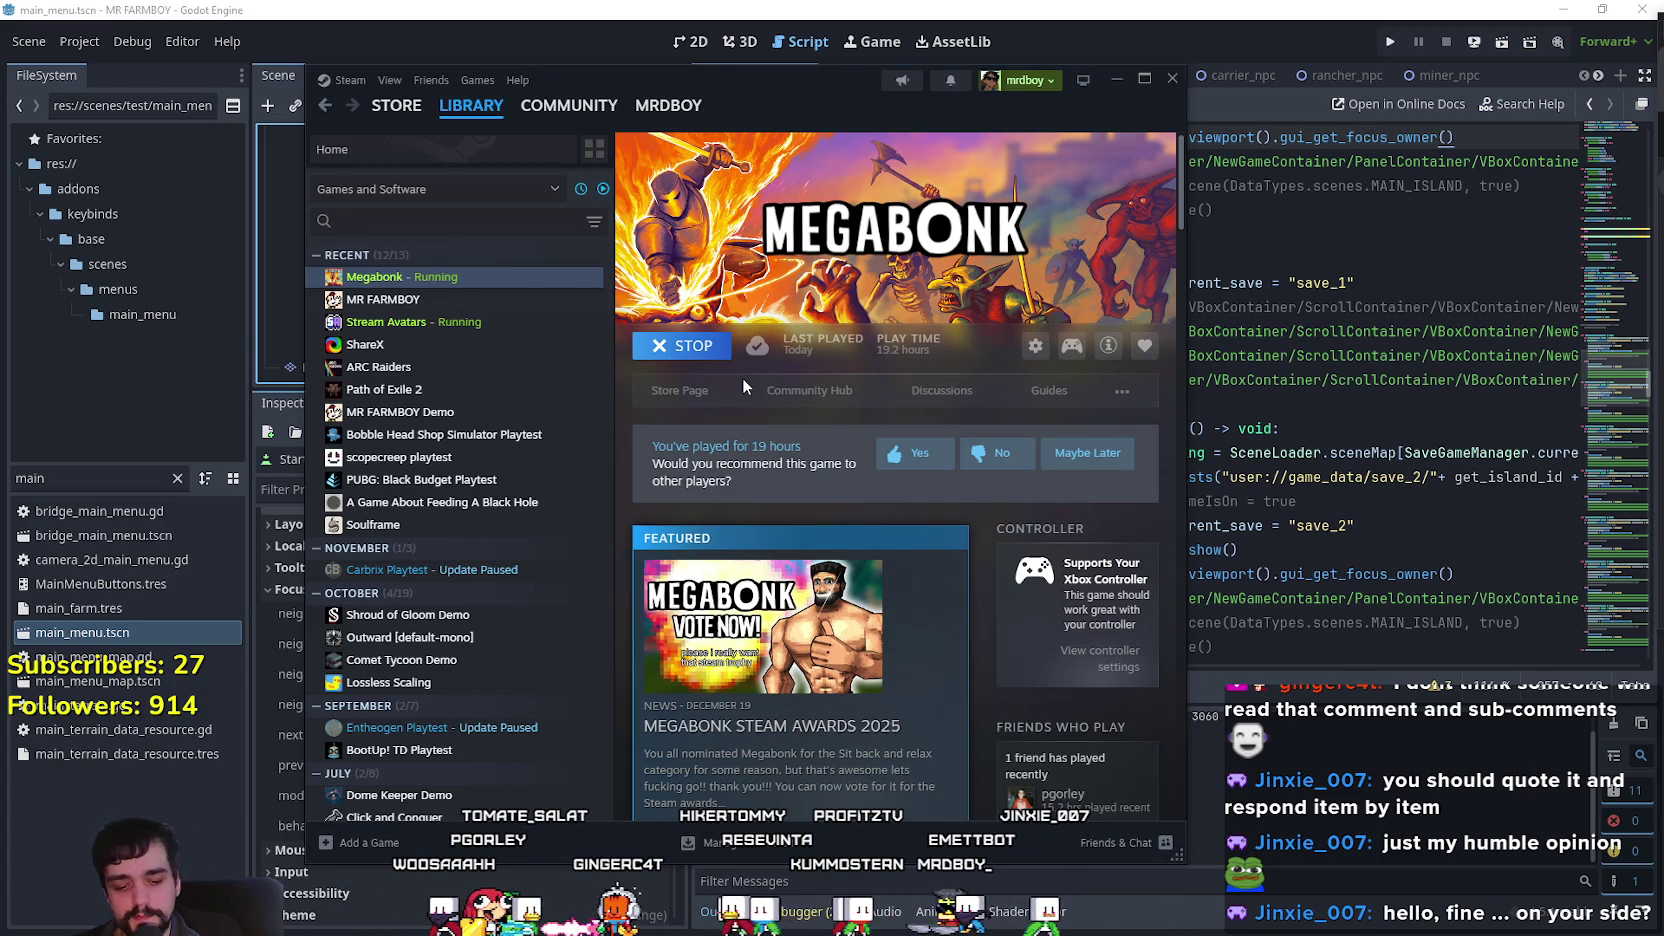
{"action": "key", "text": "Down"}
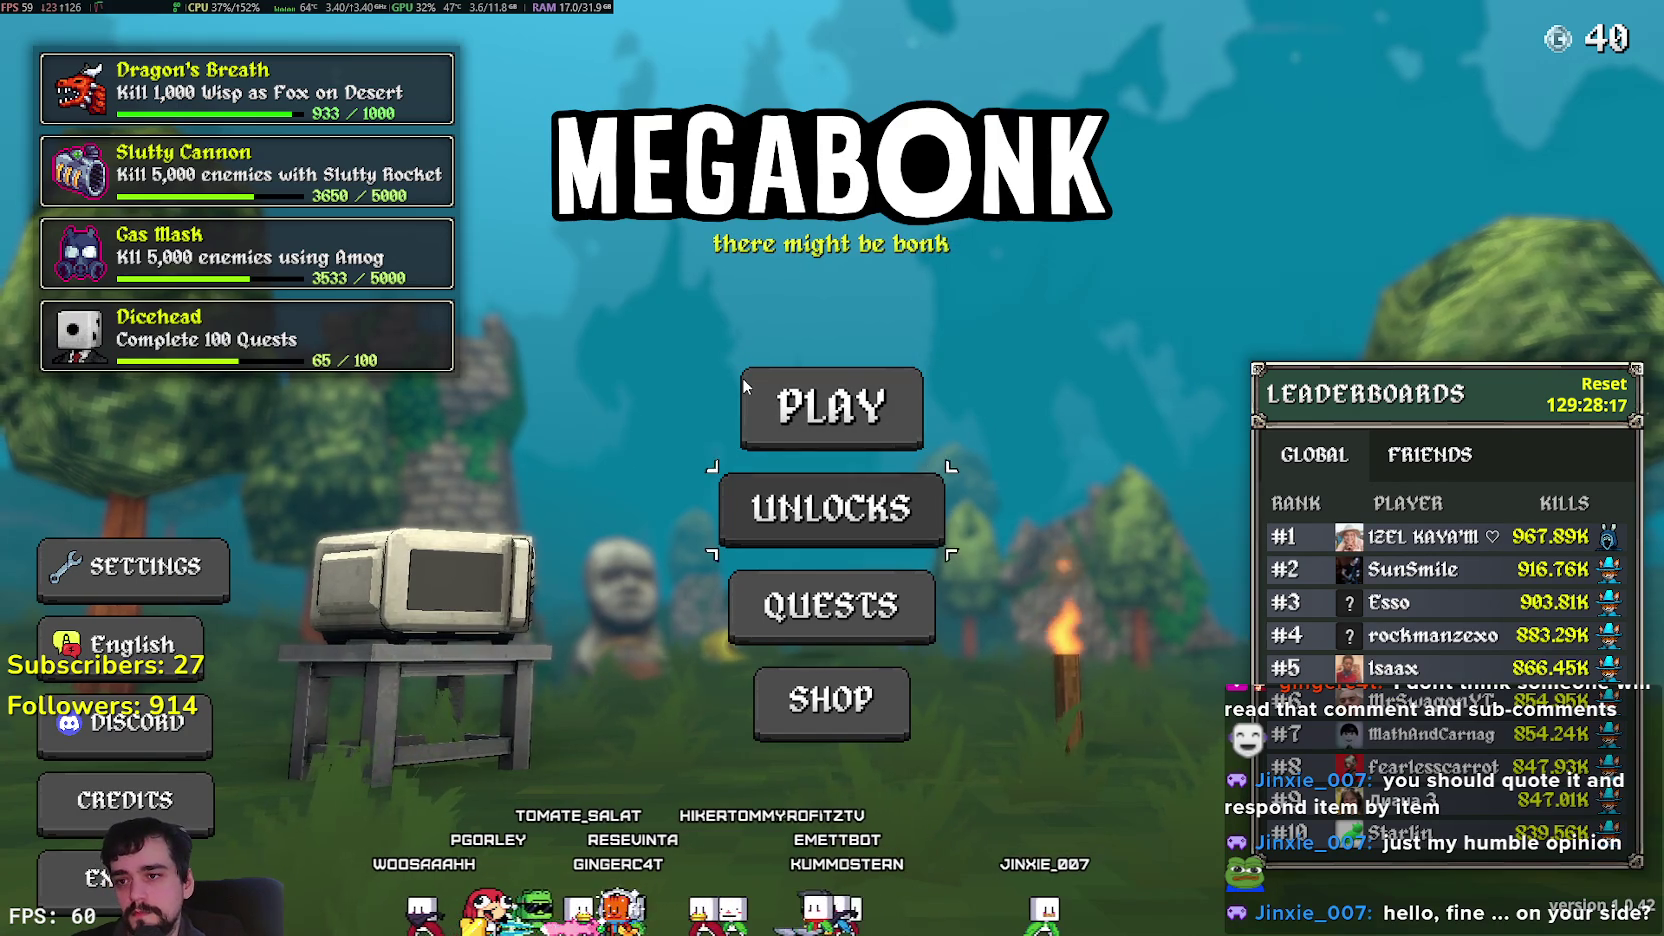
Navigate the Megabonk main menu to open the Quests screen.
{"action": "key", "text": "Down"}
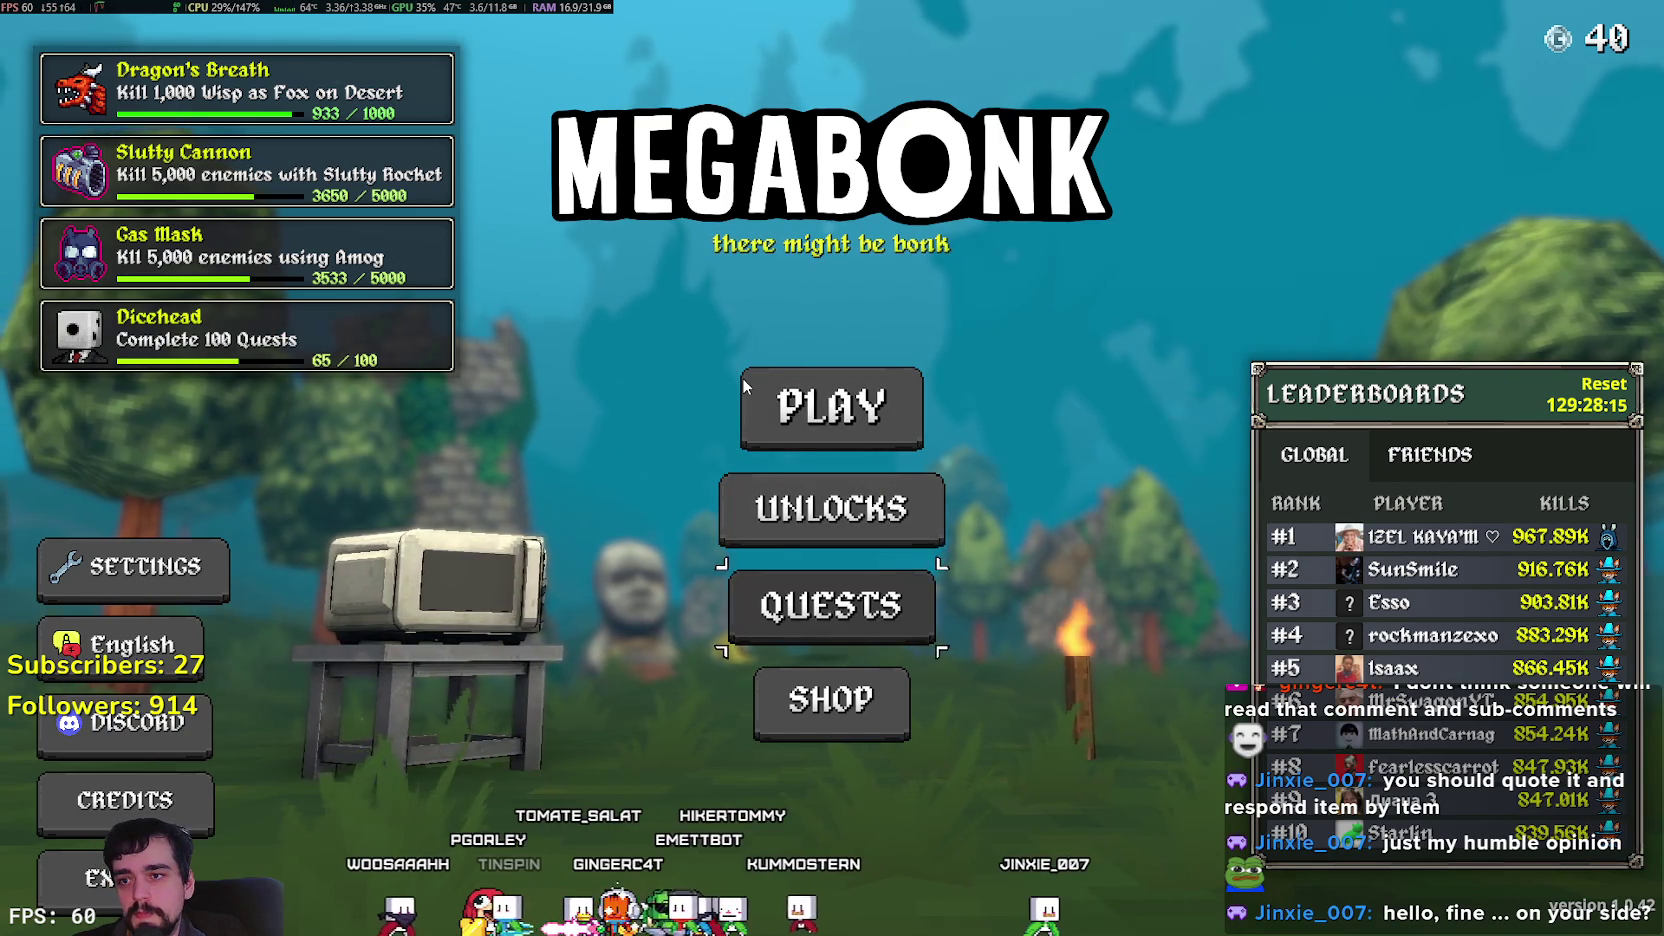
{"action": "key", "text": "Up"}
{"action": "key", "text": "Up"}
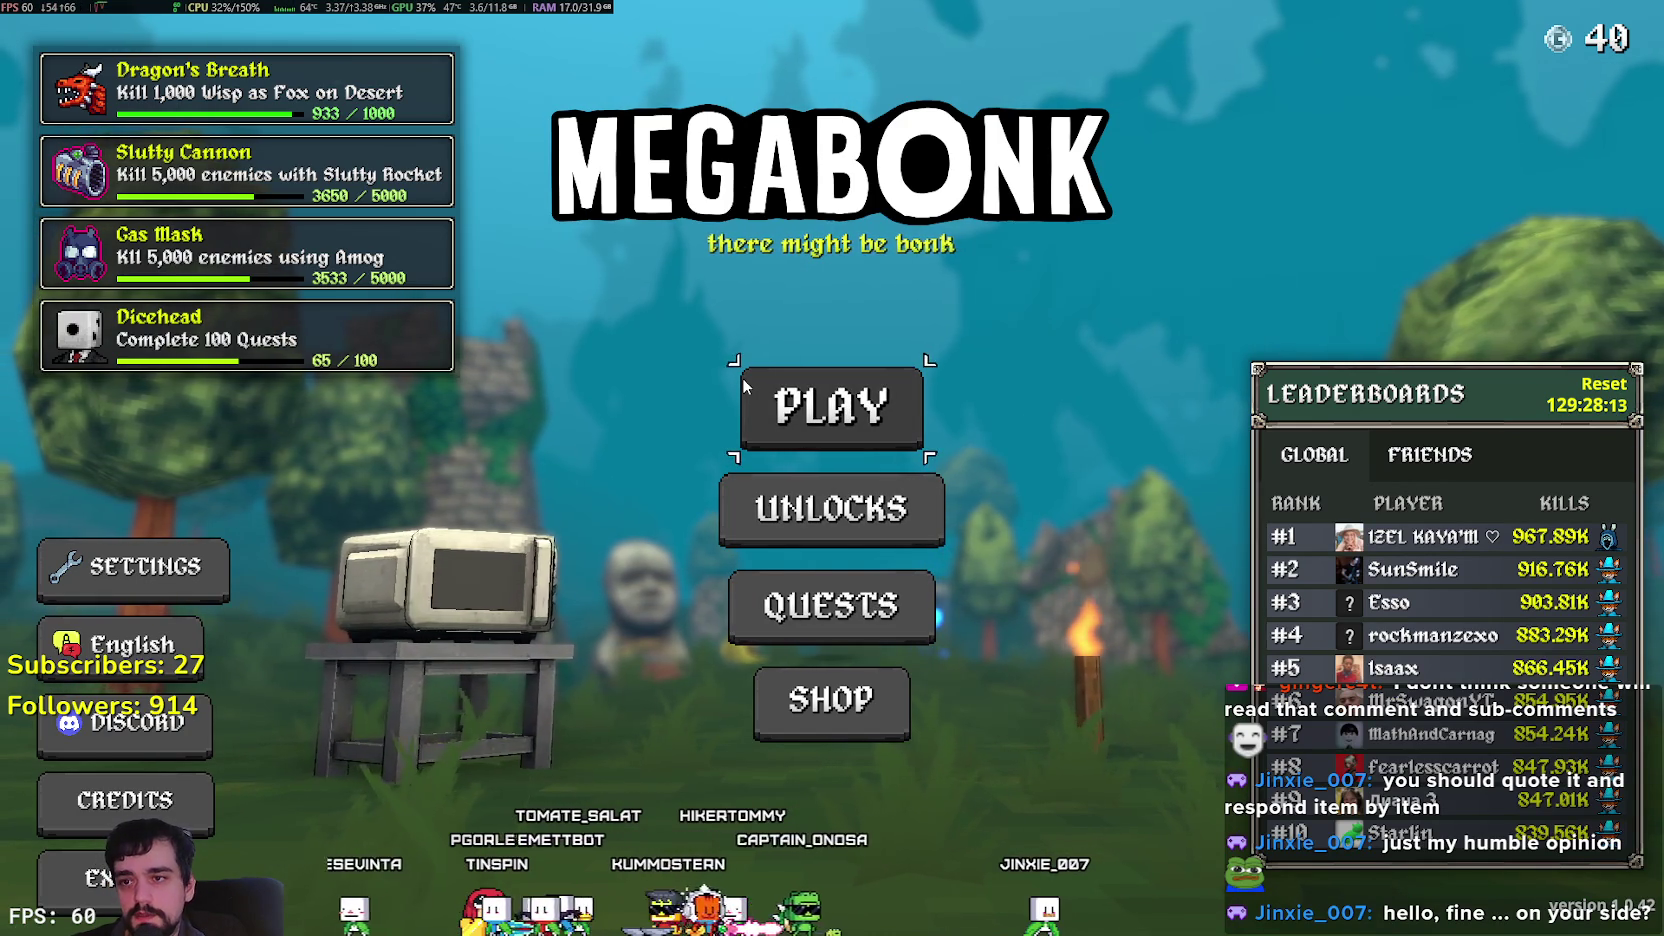
{"action": "key", "text": "Down"}
{"action": "key", "text": "Down"}
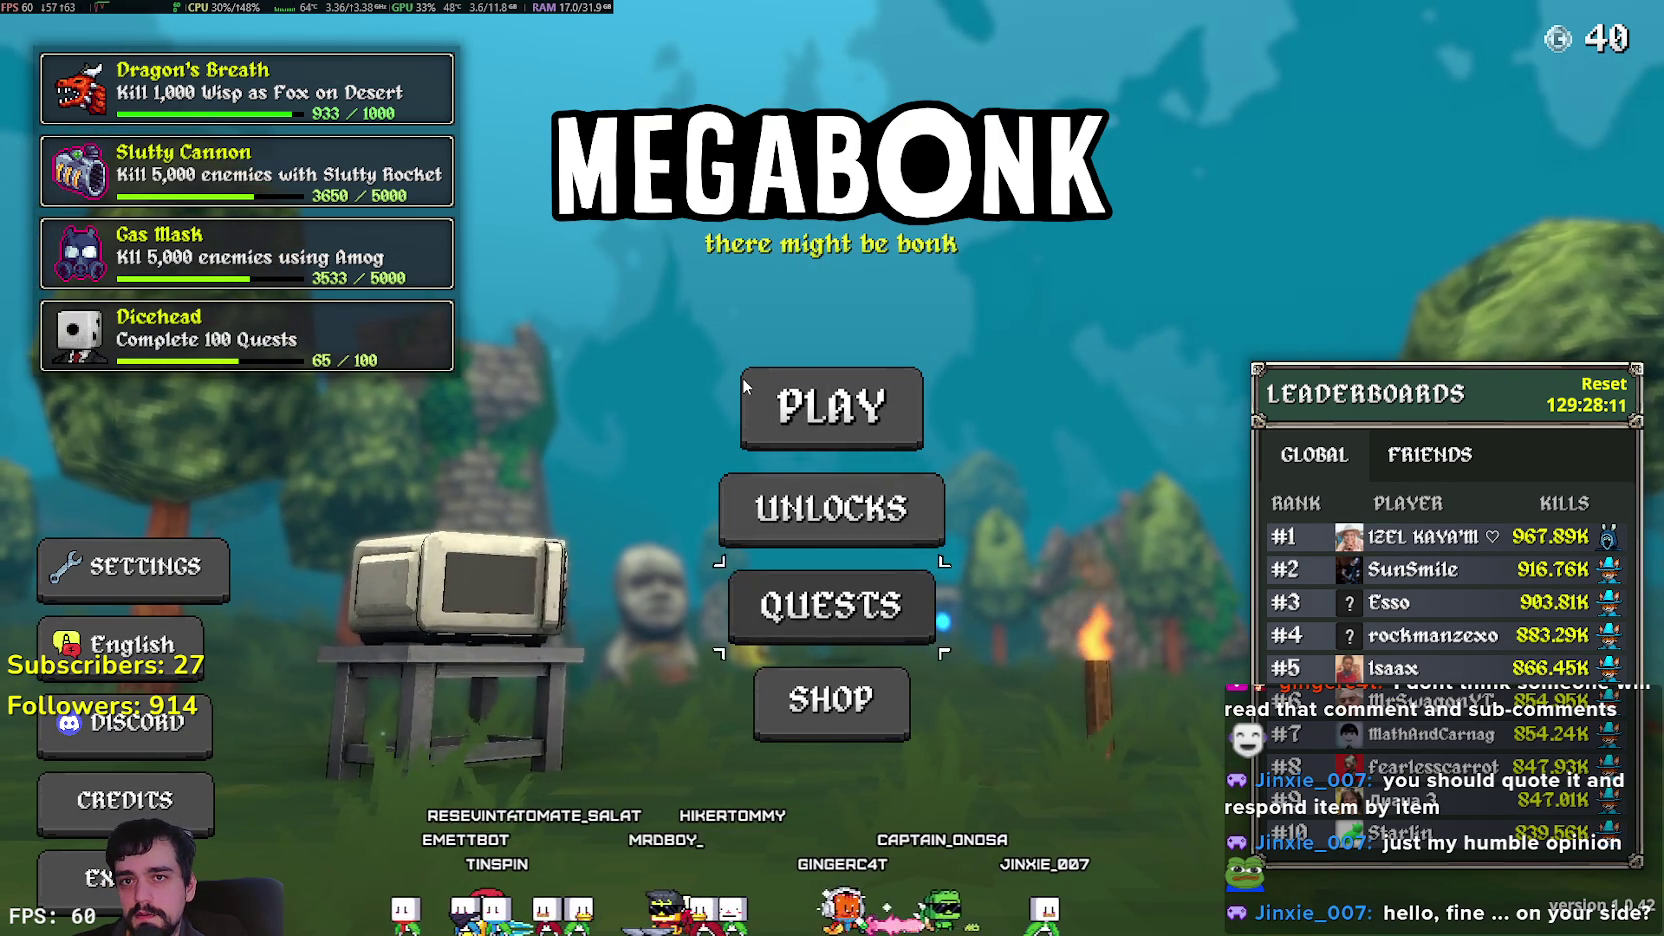
{"action": "key", "text": "Up"}
{"action": "key", "text": "Up"}
{"action": "key", "text": "Down"}
{"action": "key", "text": "Down"}
{"action": "key", "text": "Return"}
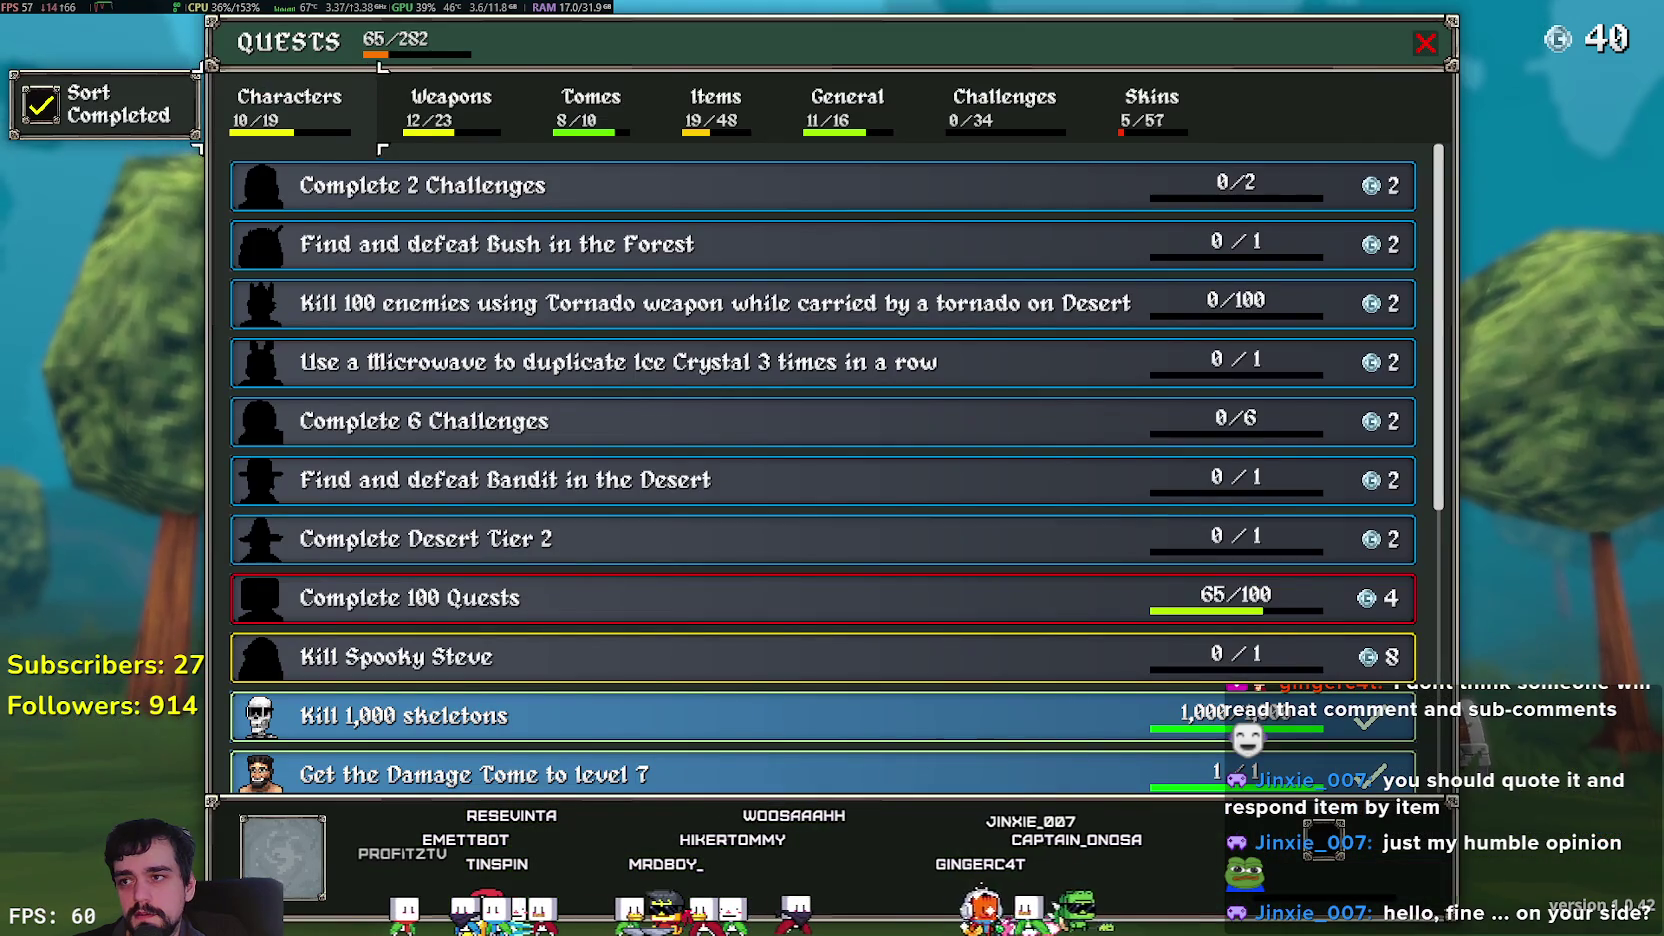
Browse the Skins, General and Characters quest categories, then close Quests.
{"action": "key", "text": "Right"}
{"action": "key", "text": "Right"}
{"action": "key", "text": "Right"}
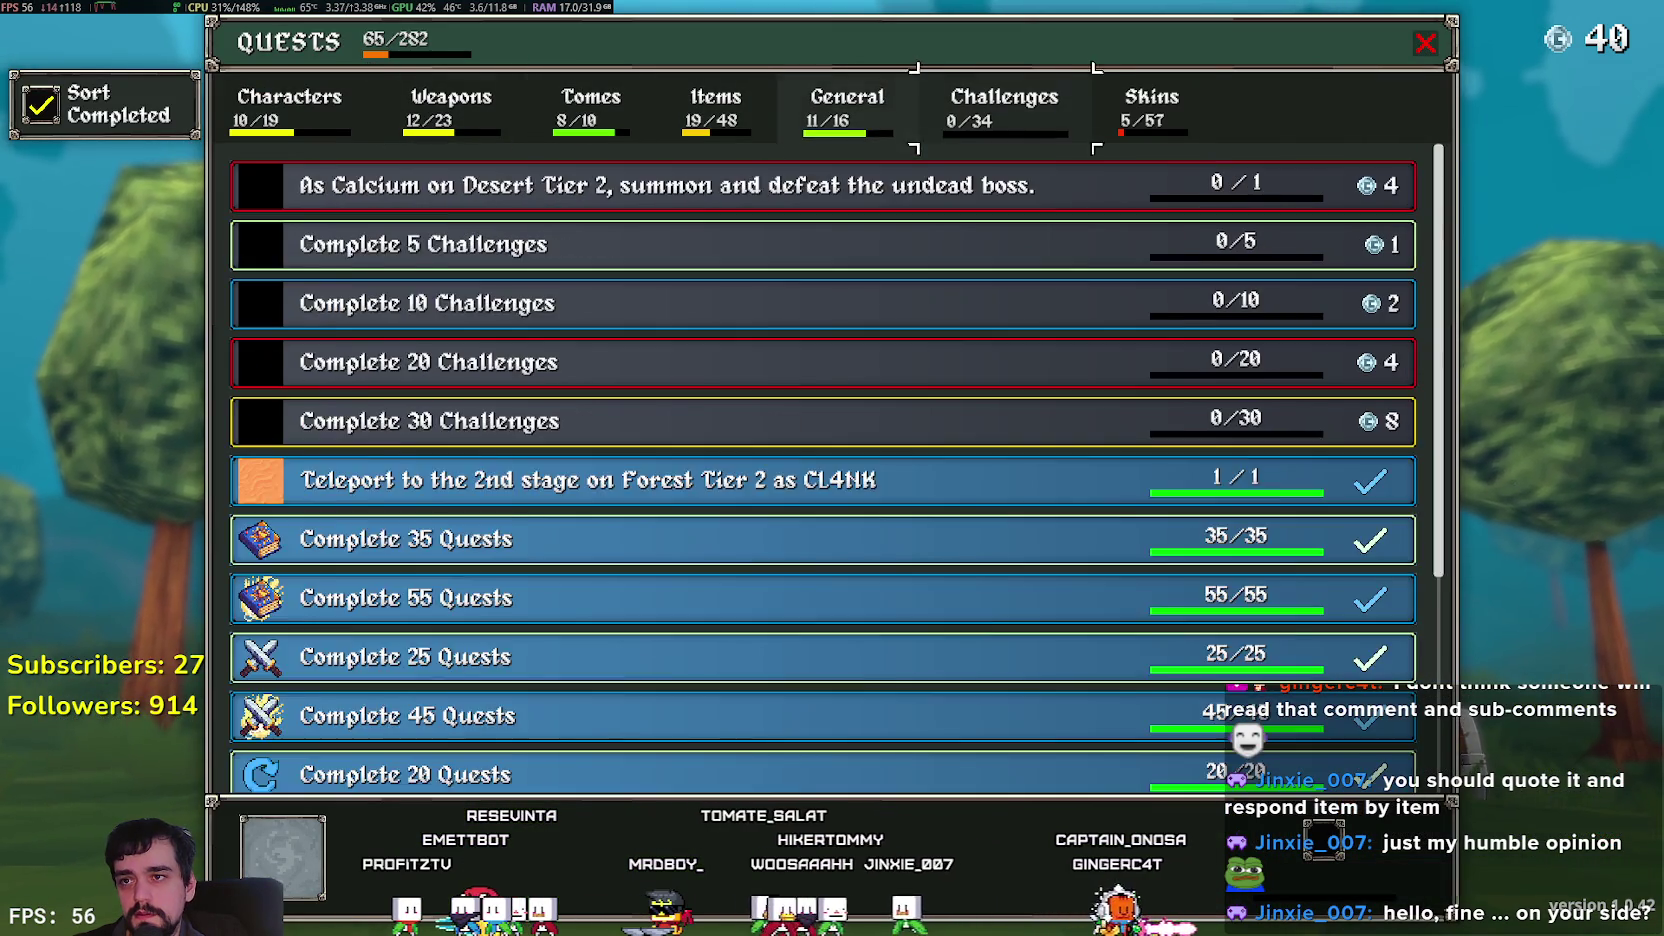
{"action": "key", "text": "Down"}
{"action": "key", "text": "Down"}
{"action": "key", "text": "Down"}
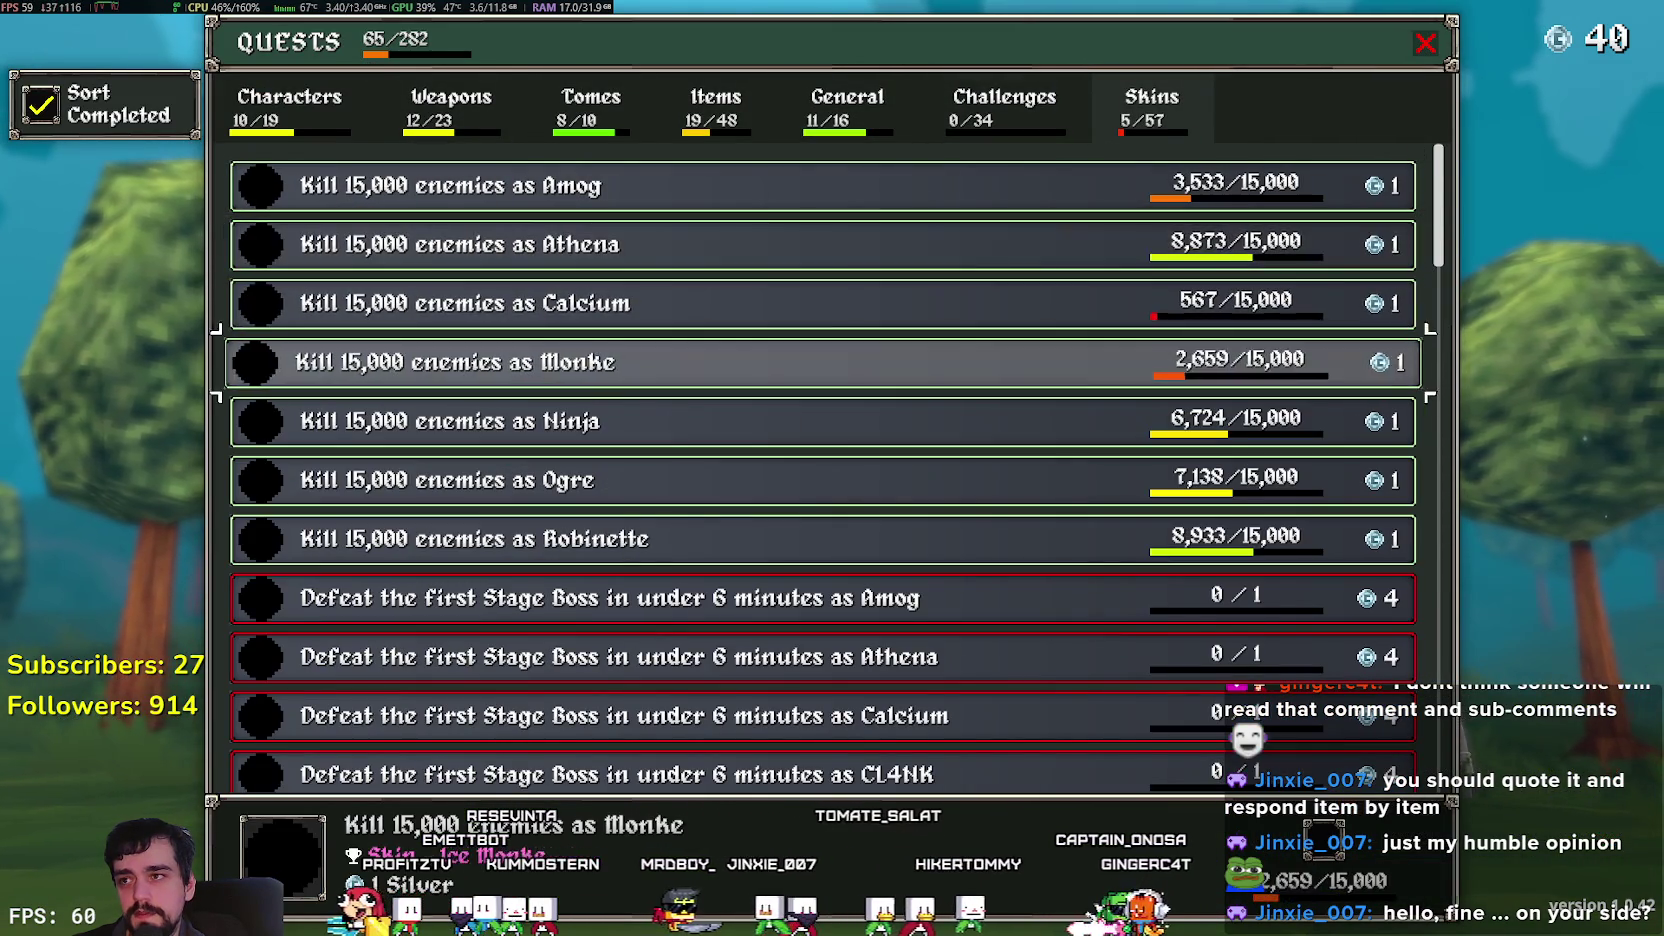
{"action": "key", "text": "Up"}
{"action": "key", "text": "Up"}
{"action": "key", "text": "Up"}
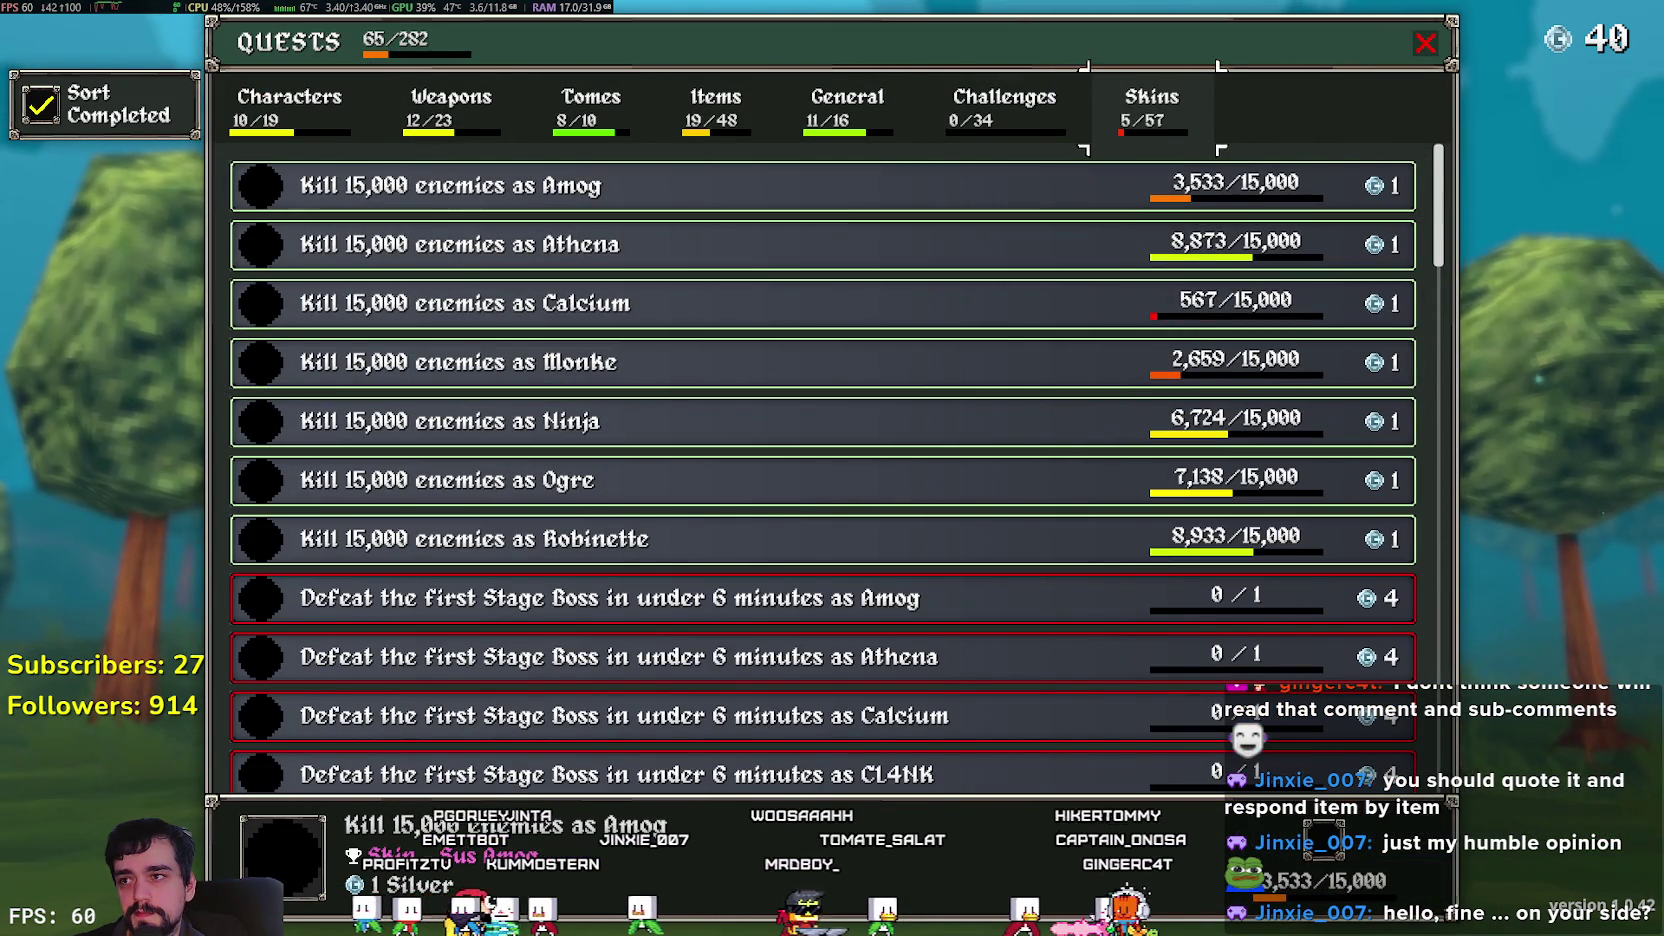
{"action": "key", "text": "Left"}
{"action": "key", "text": "Left"}
{"action": "key", "text": "Left"}
{"action": "key", "text": "Left"}
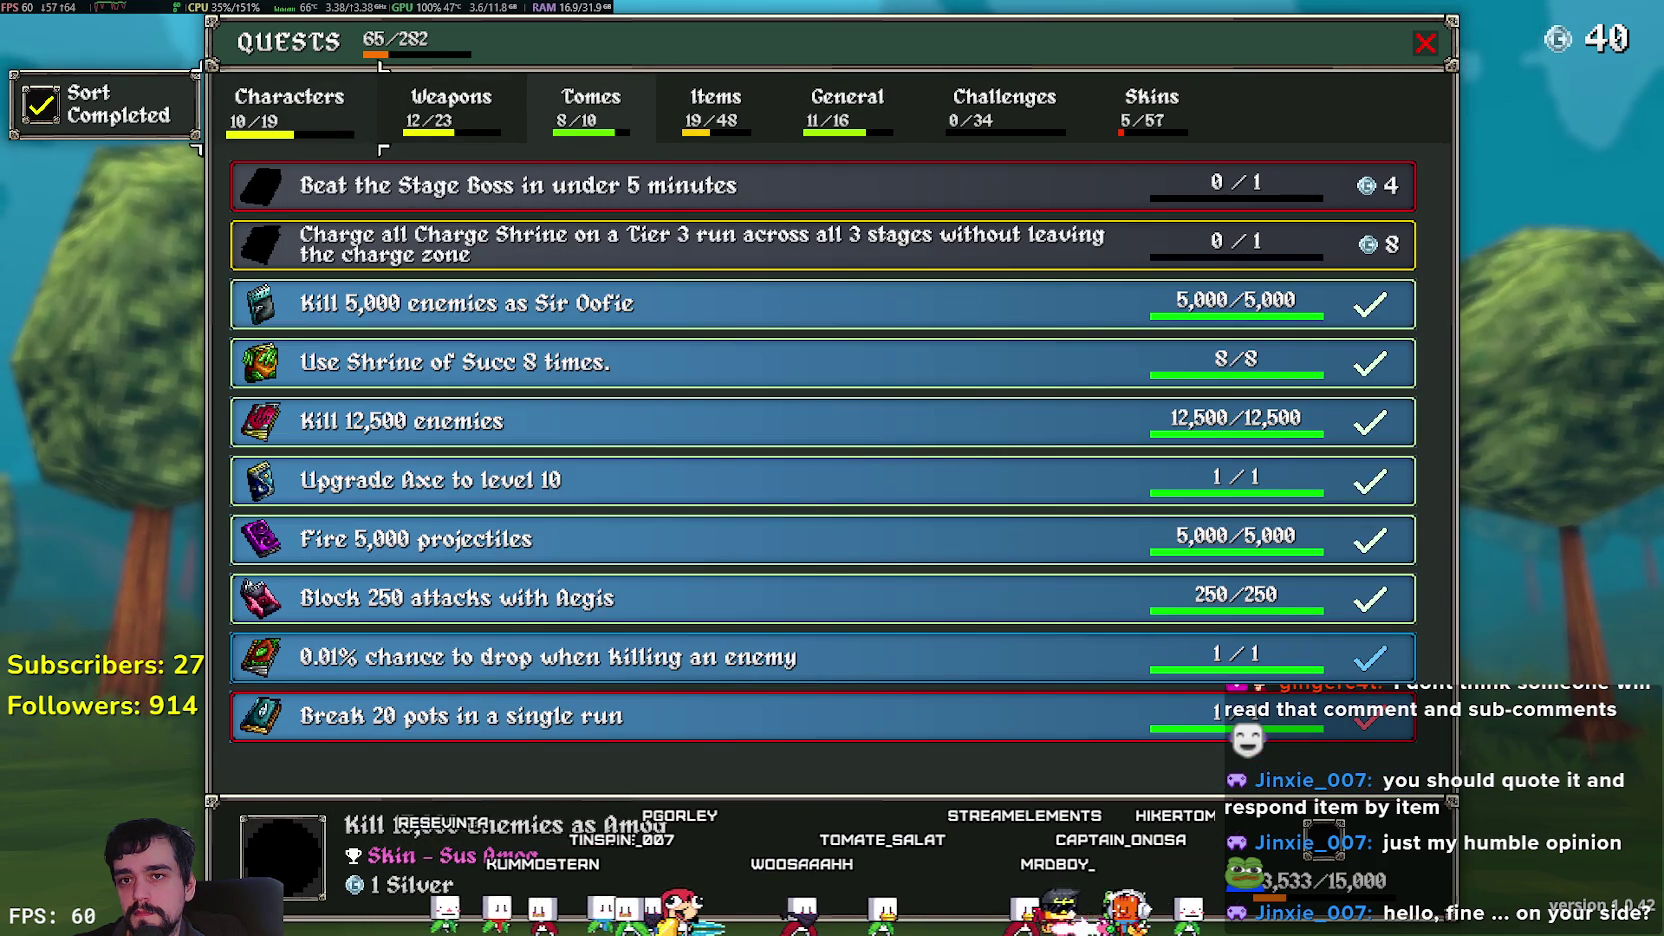
{"action": "key", "text": "Left"}
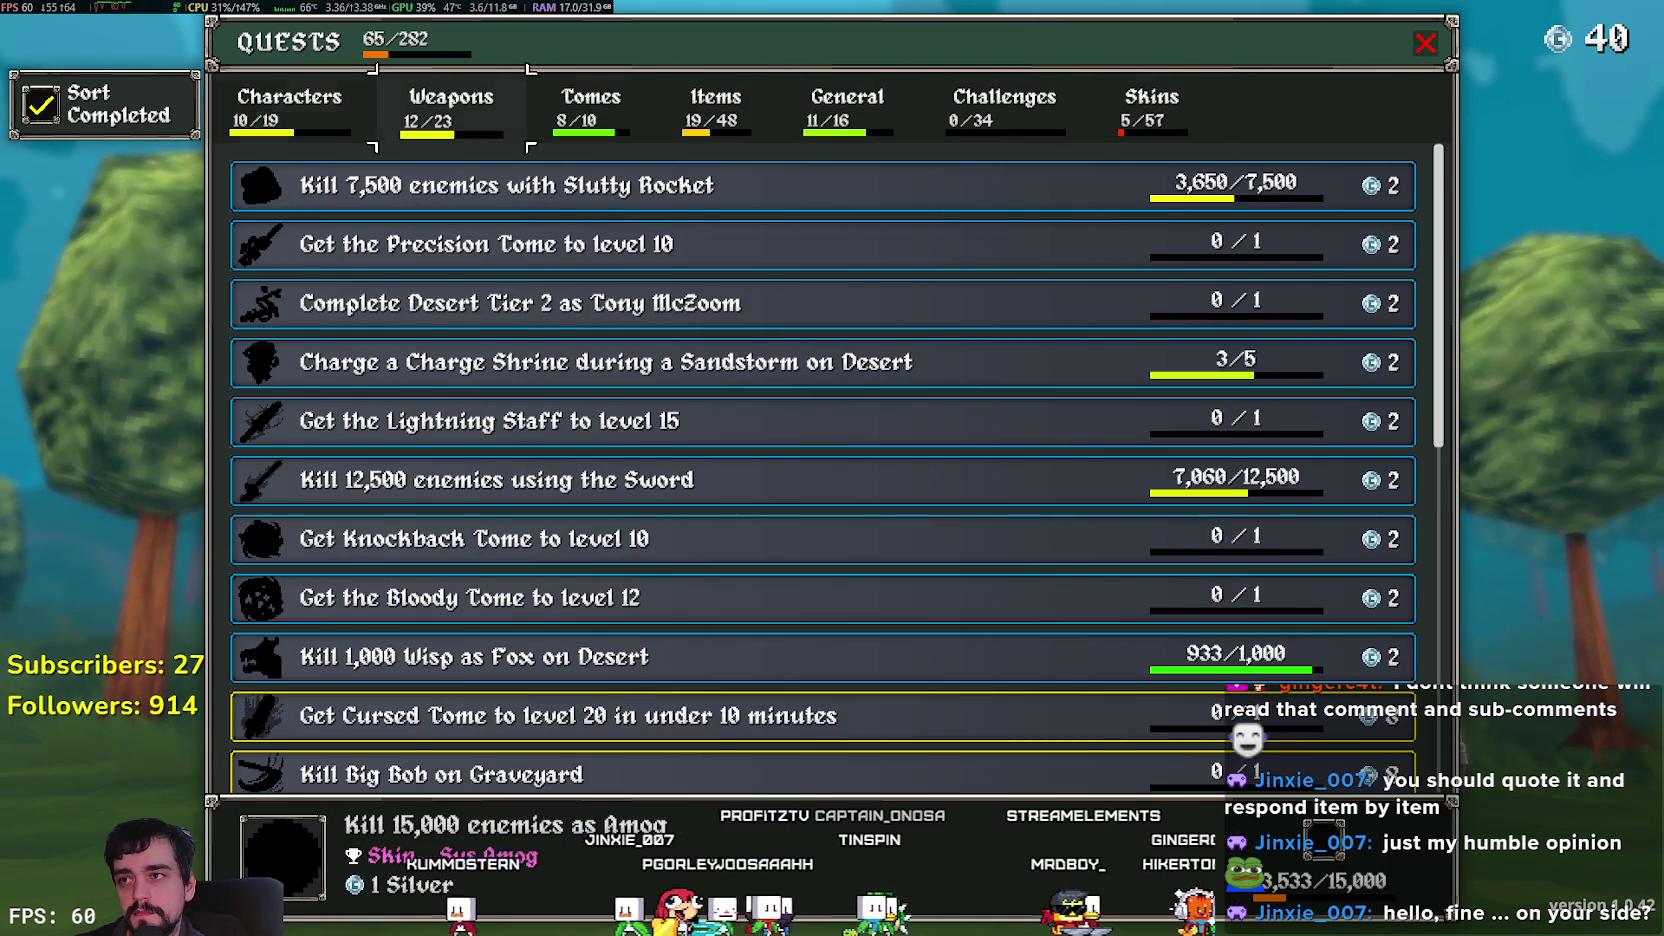
{"action": "key", "text": "Left"}
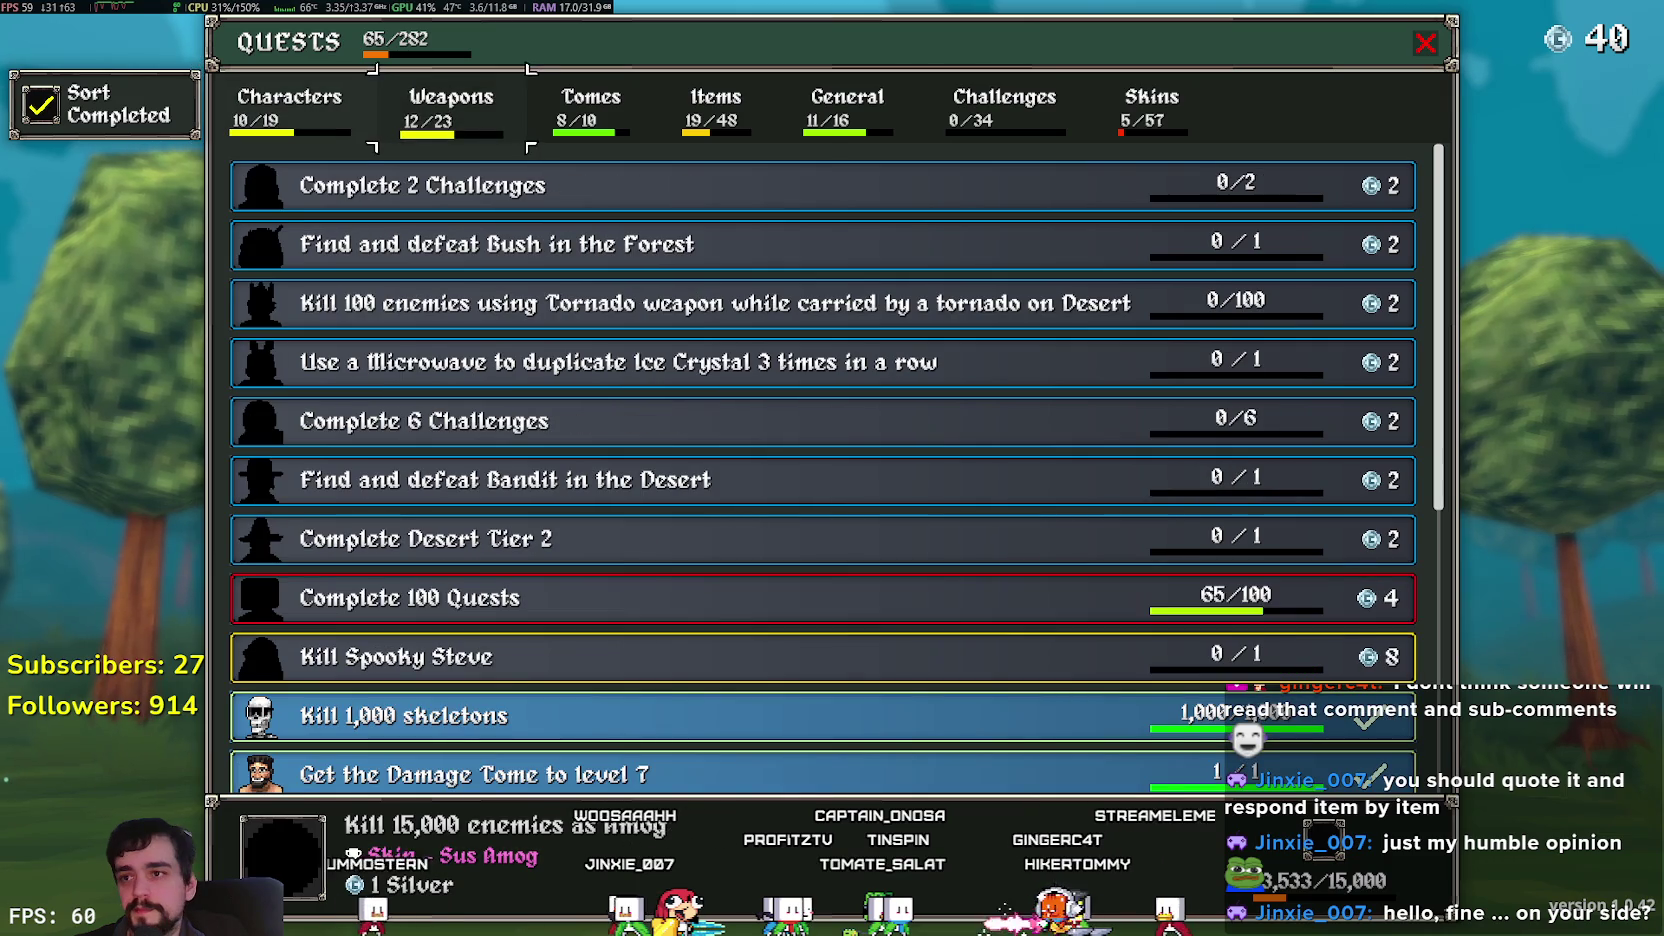
{"action": "key", "text": "Escape"}
Open the Shop and move the selection toward Weapon Slots.
{"action": "key", "text": "Down"}
{"action": "key", "text": "Return"}
{"action": "key", "text": "Right"}
{"action": "key", "text": "Right"}
{"action": "key", "text": "Right"}
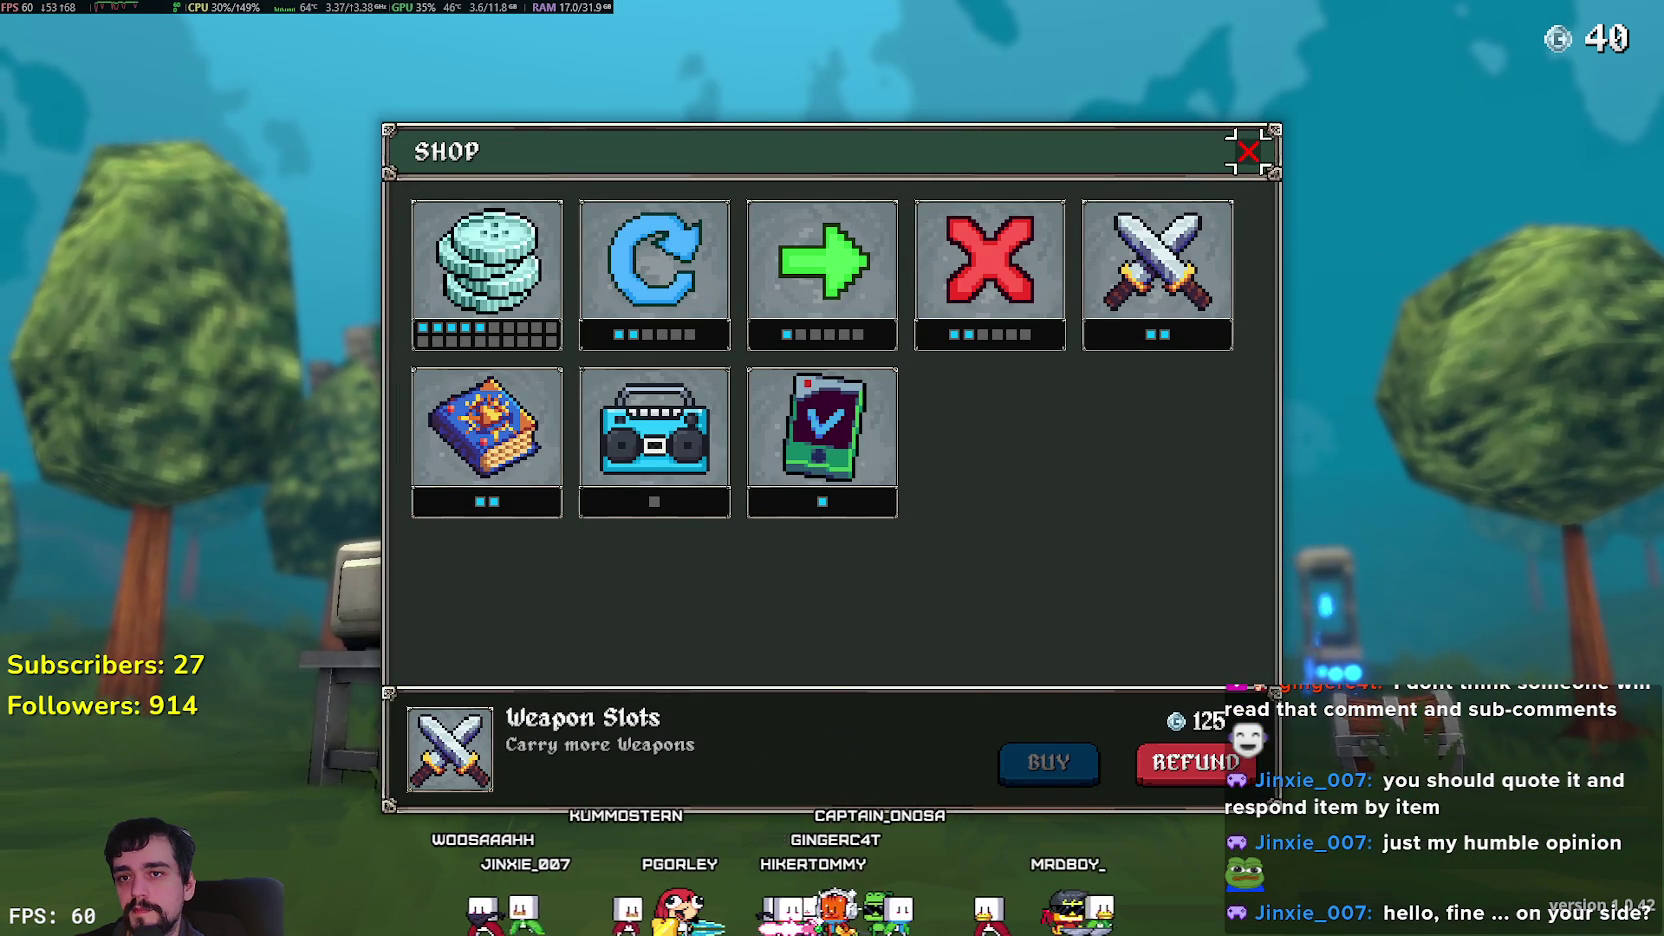
Check the details and prices of Refresh, Banish, Skip, Weapon Slots, Boombox and Toggler.
{"action": "left_click", "coordinate": [654, 270]}
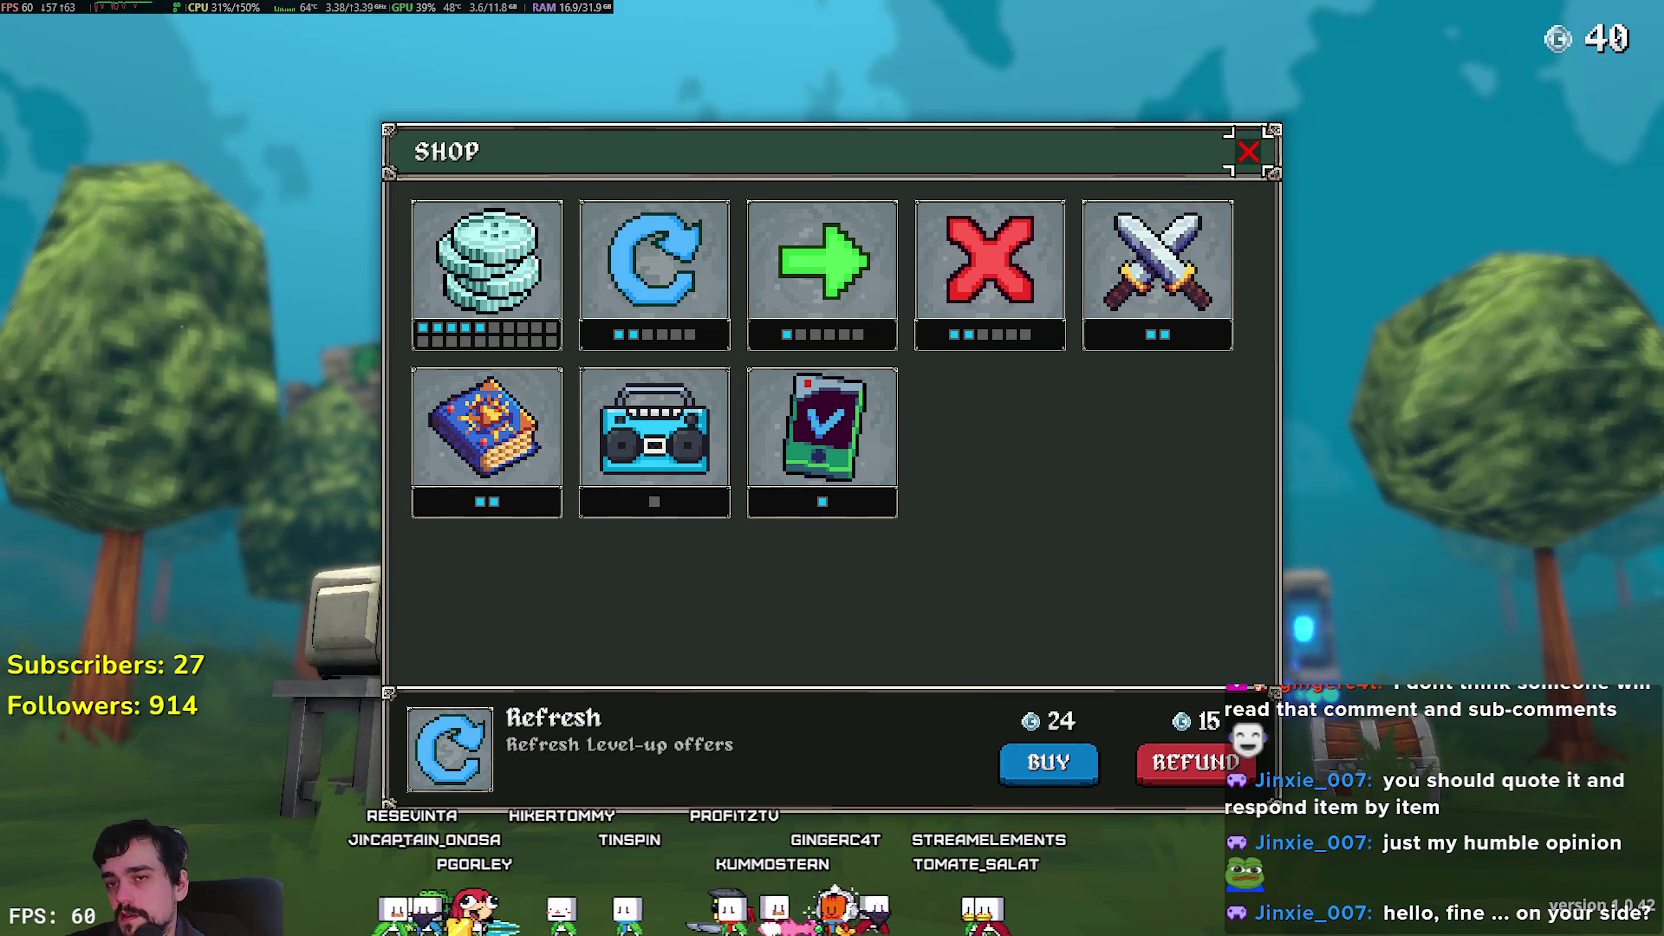
{"action": "left_click", "coordinate": [990, 270]}
{"action": "left_click", "coordinate": [822, 262]}
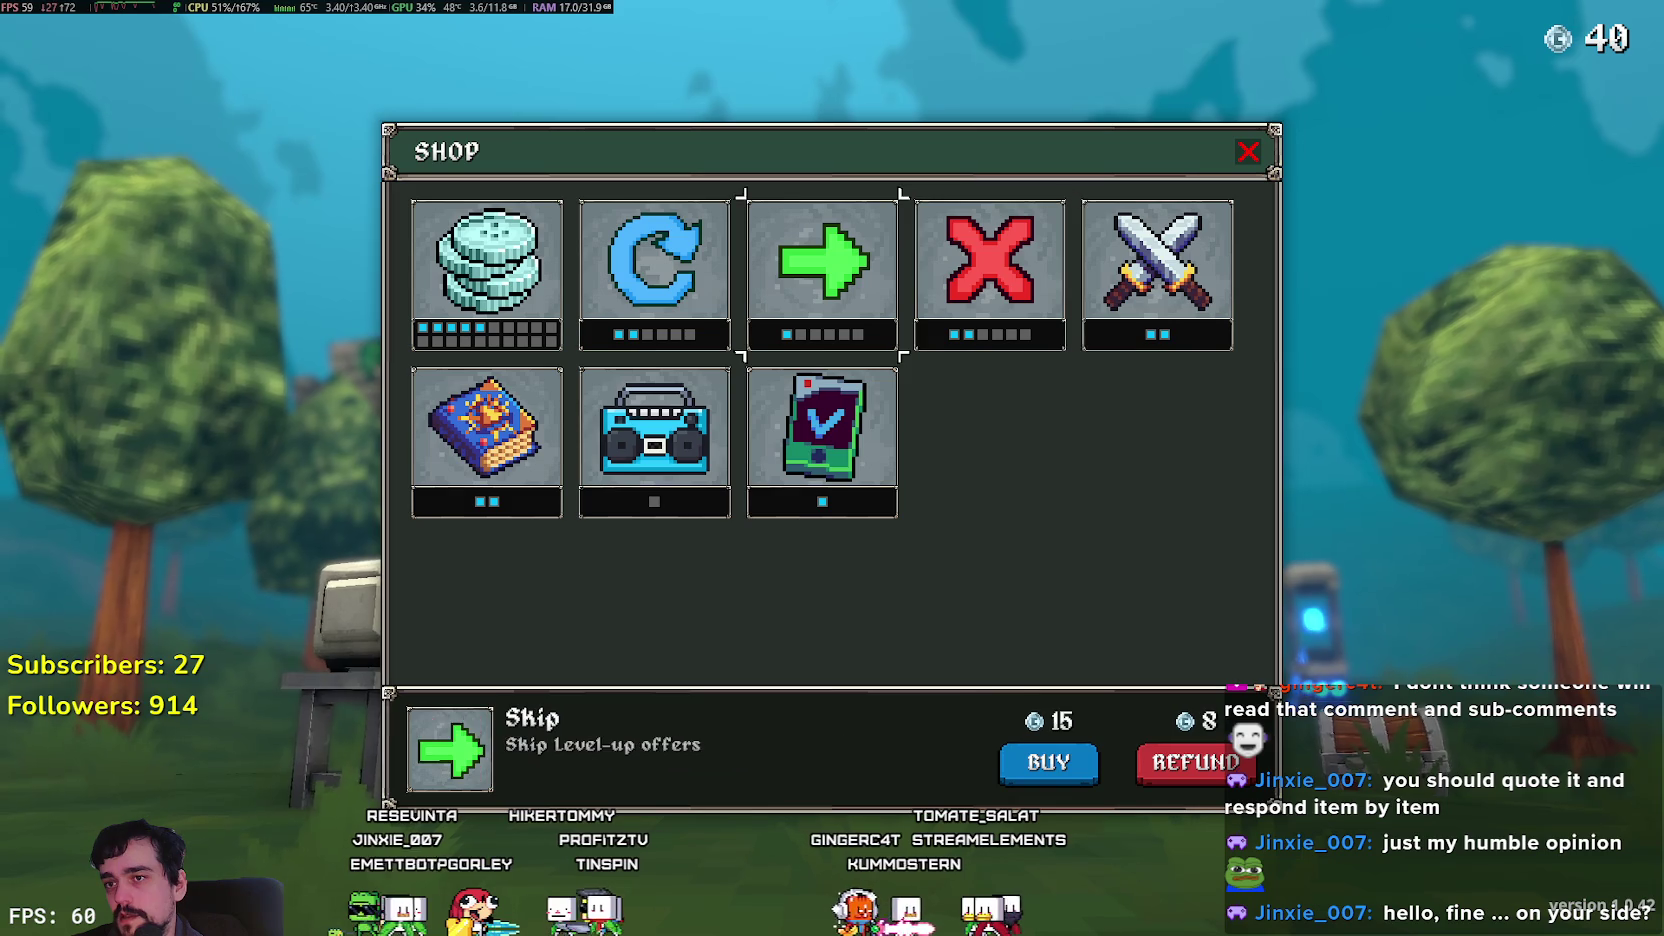
{"action": "left_click", "coordinate": [654, 262]}
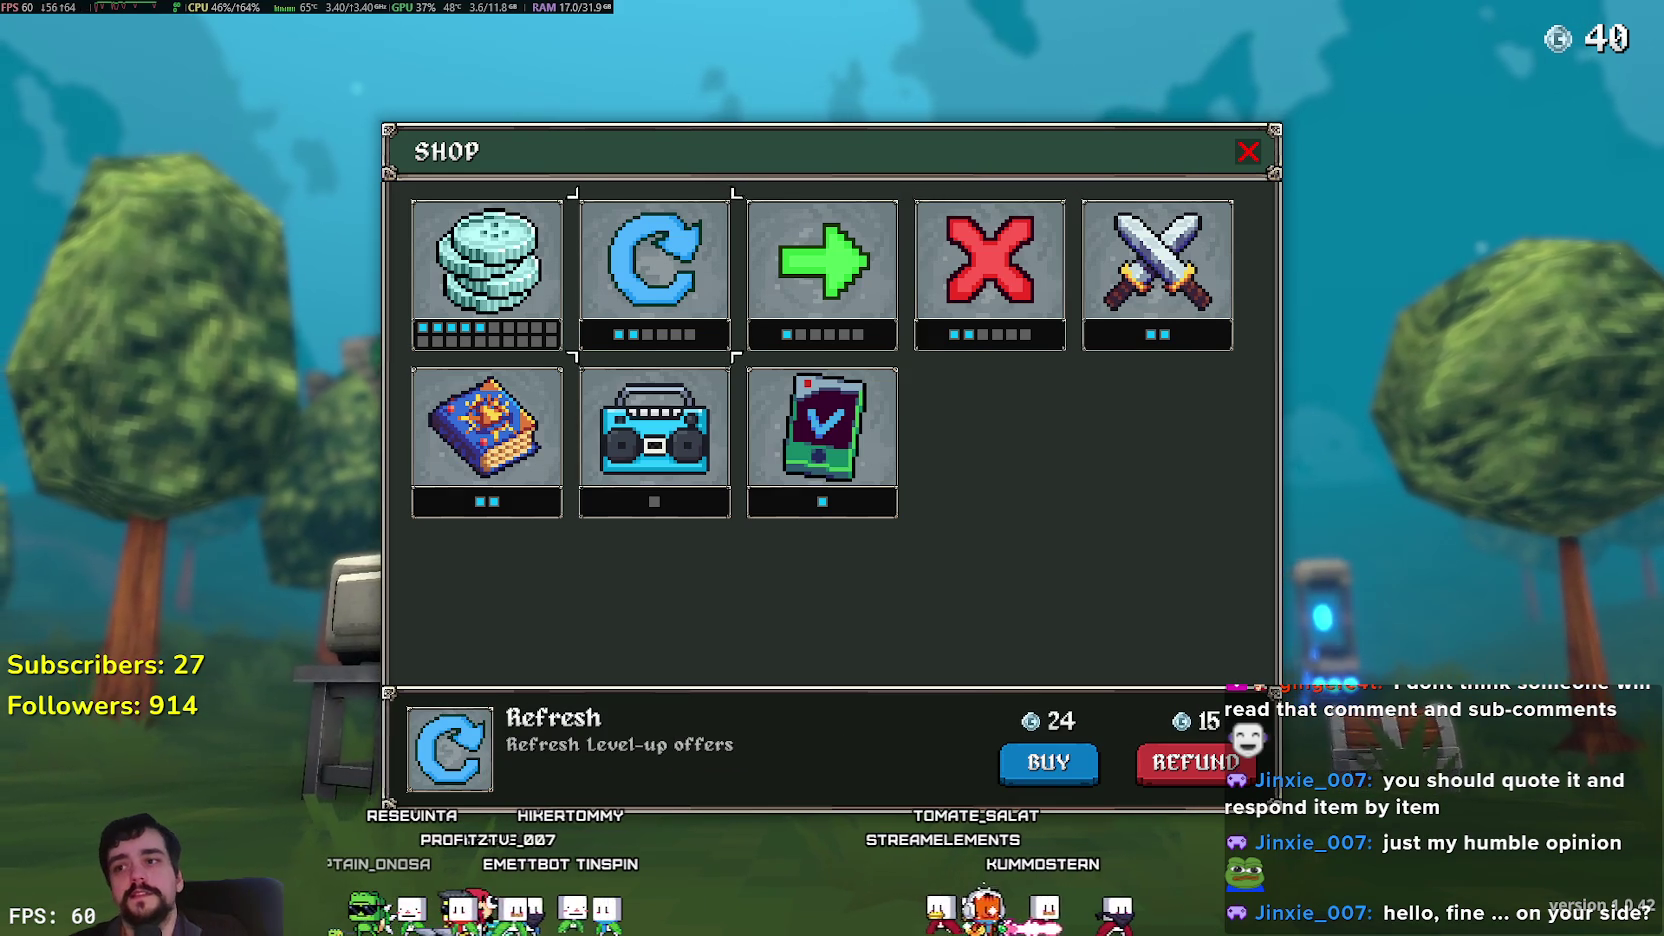
{"action": "left_click", "coordinate": [822, 262]}
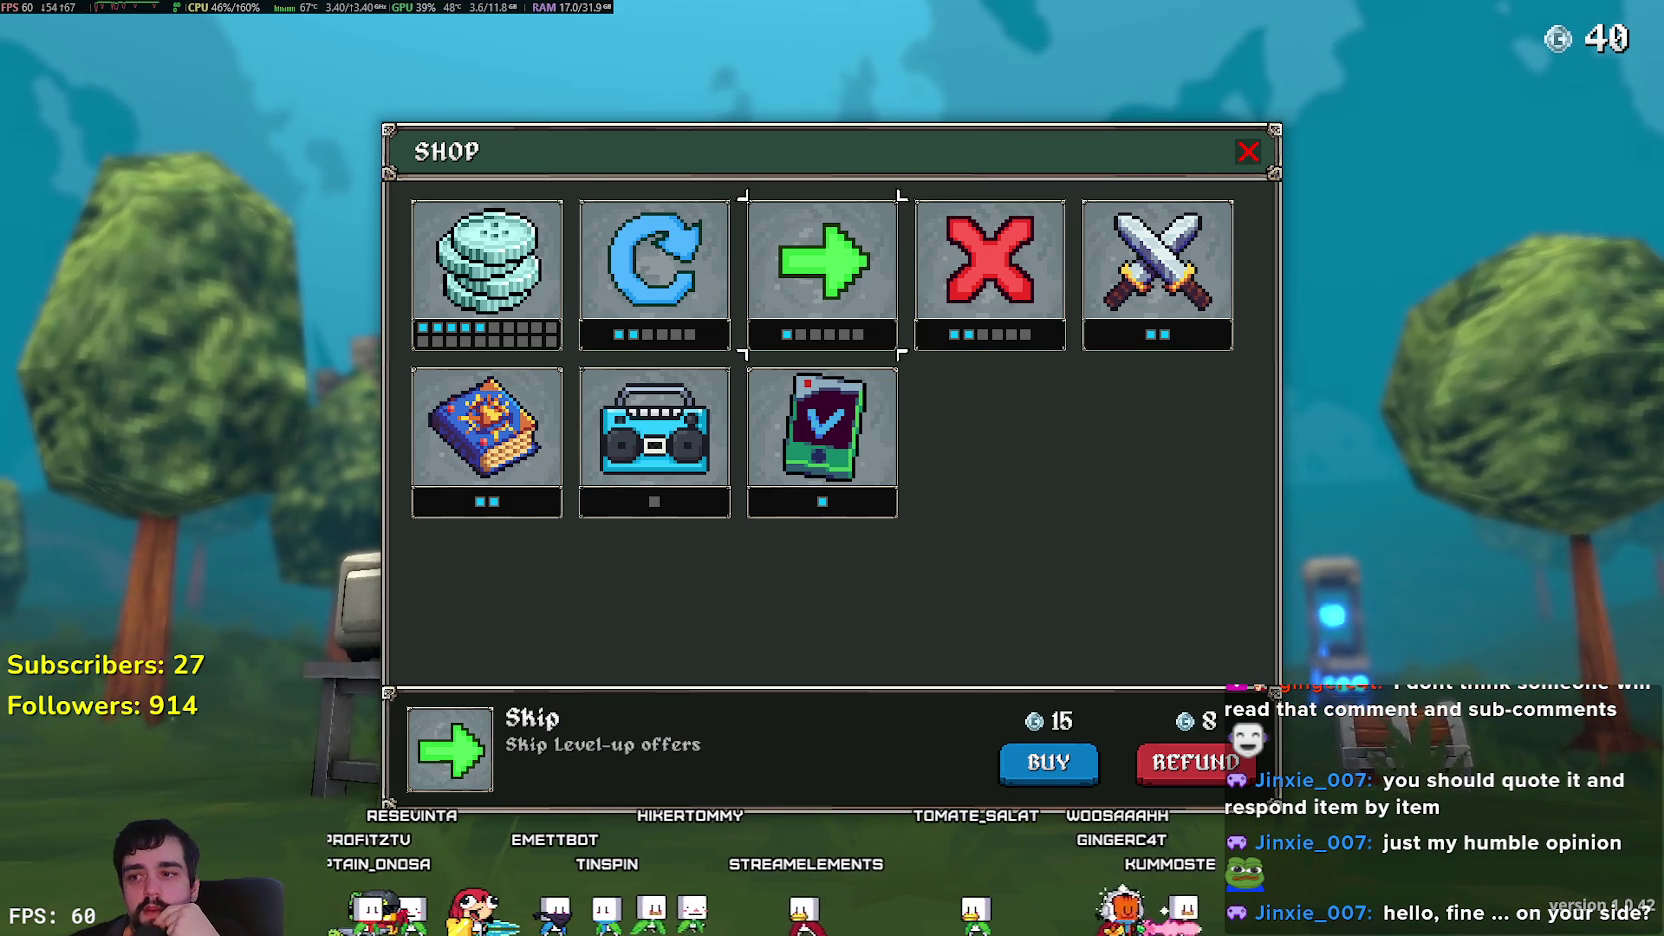
{"action": "left_click", "coordinate": [1158, 262]}
{"action": "left_click", "coordinate": [822, 262]}
{"action": "left_click", "coordinate": [487, 262]}
{"action": "left_click", "coordinate": [487, 428]}
{"action": "left_click", "coordinate": [654, 428]}
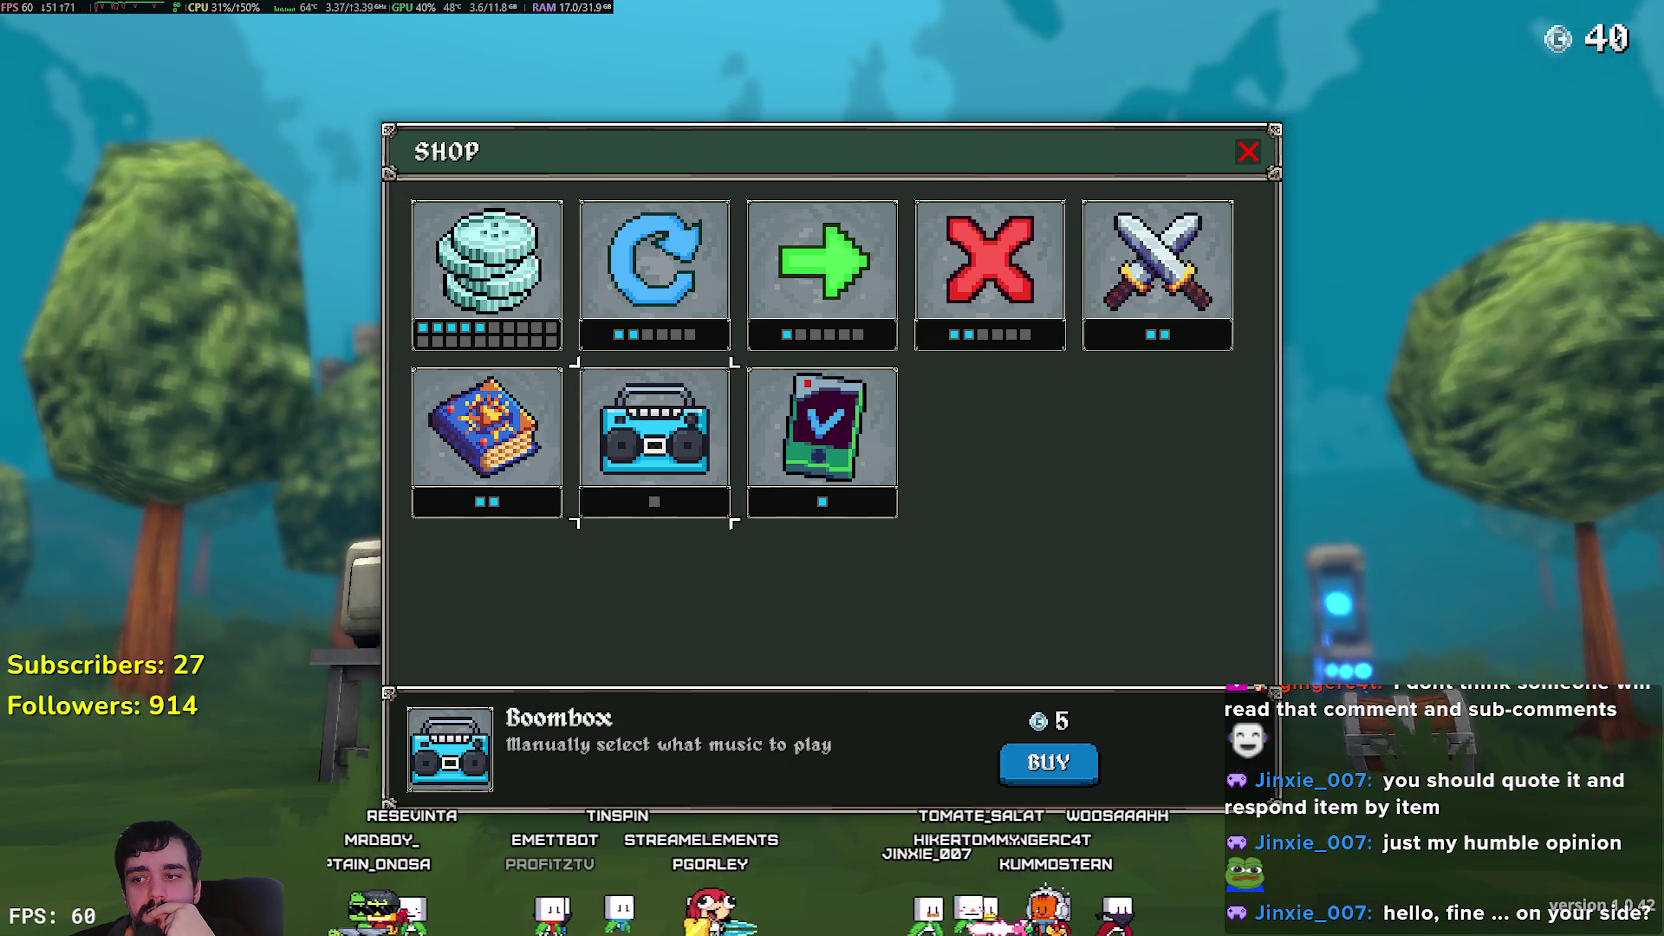
{"action": "left_click", "coordinate": [822, 428]}
{"action": "left_click", "coordinate": [822, 262]}
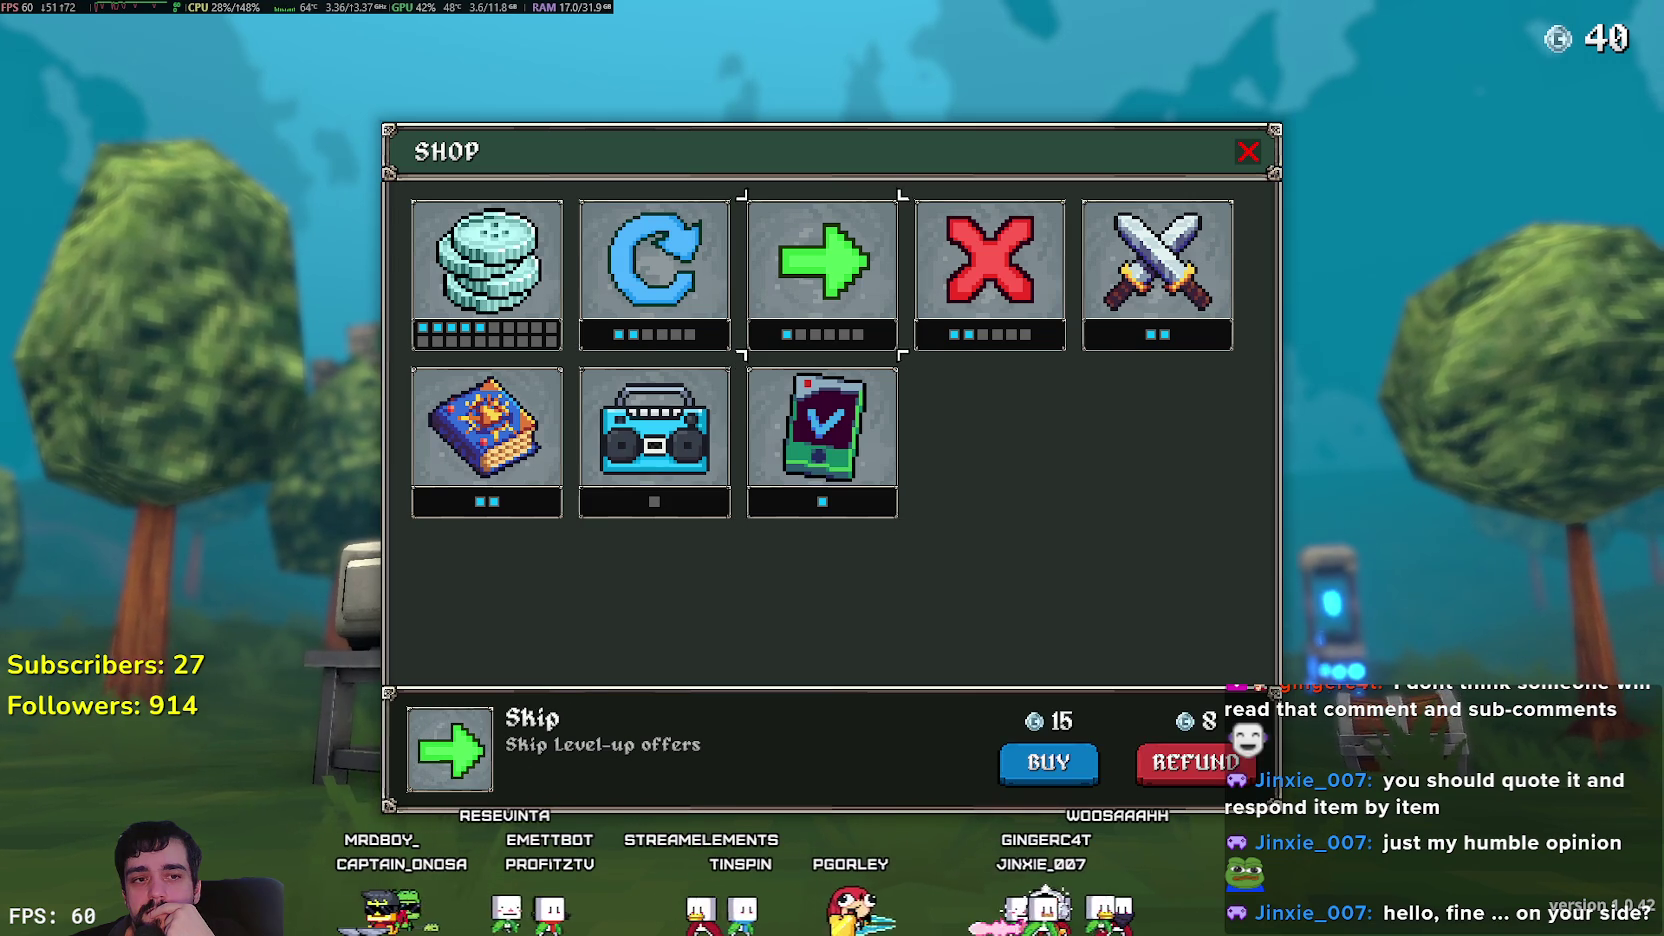
{"action": "left_click", "coordinate": [990, 262]}
{"action": "left_click", "coordinate": [1158, 262]}
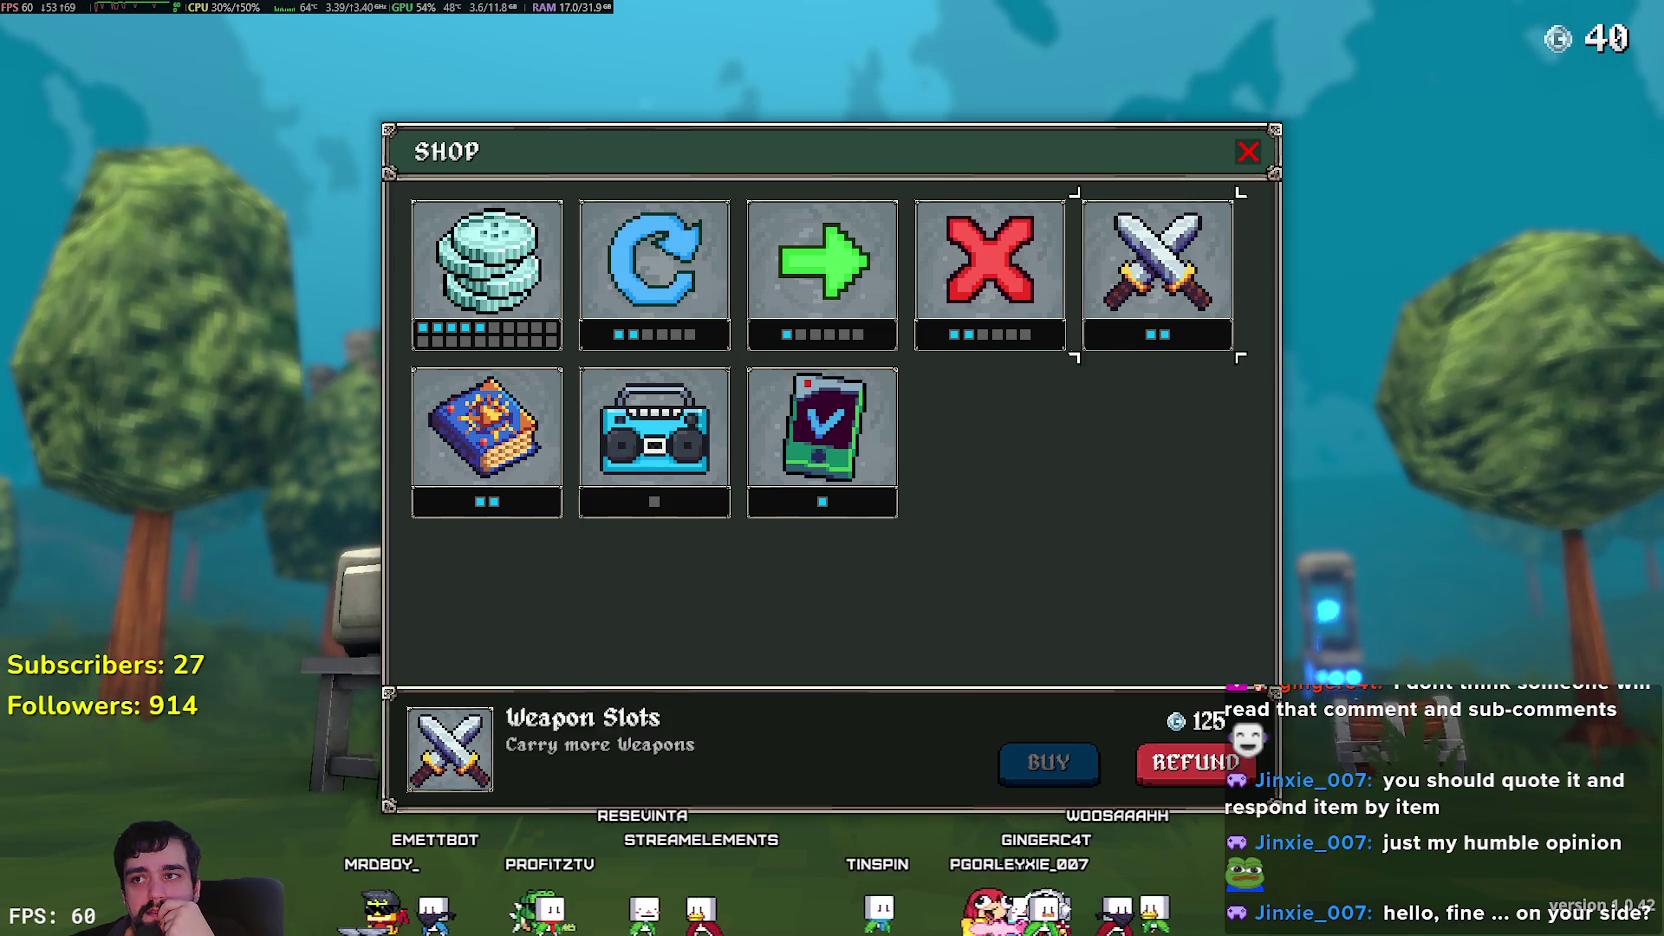
{"action": "left_click", "coordinate": [822, 262]}
{"action": "left_click", "coordinate": [654, 262]}
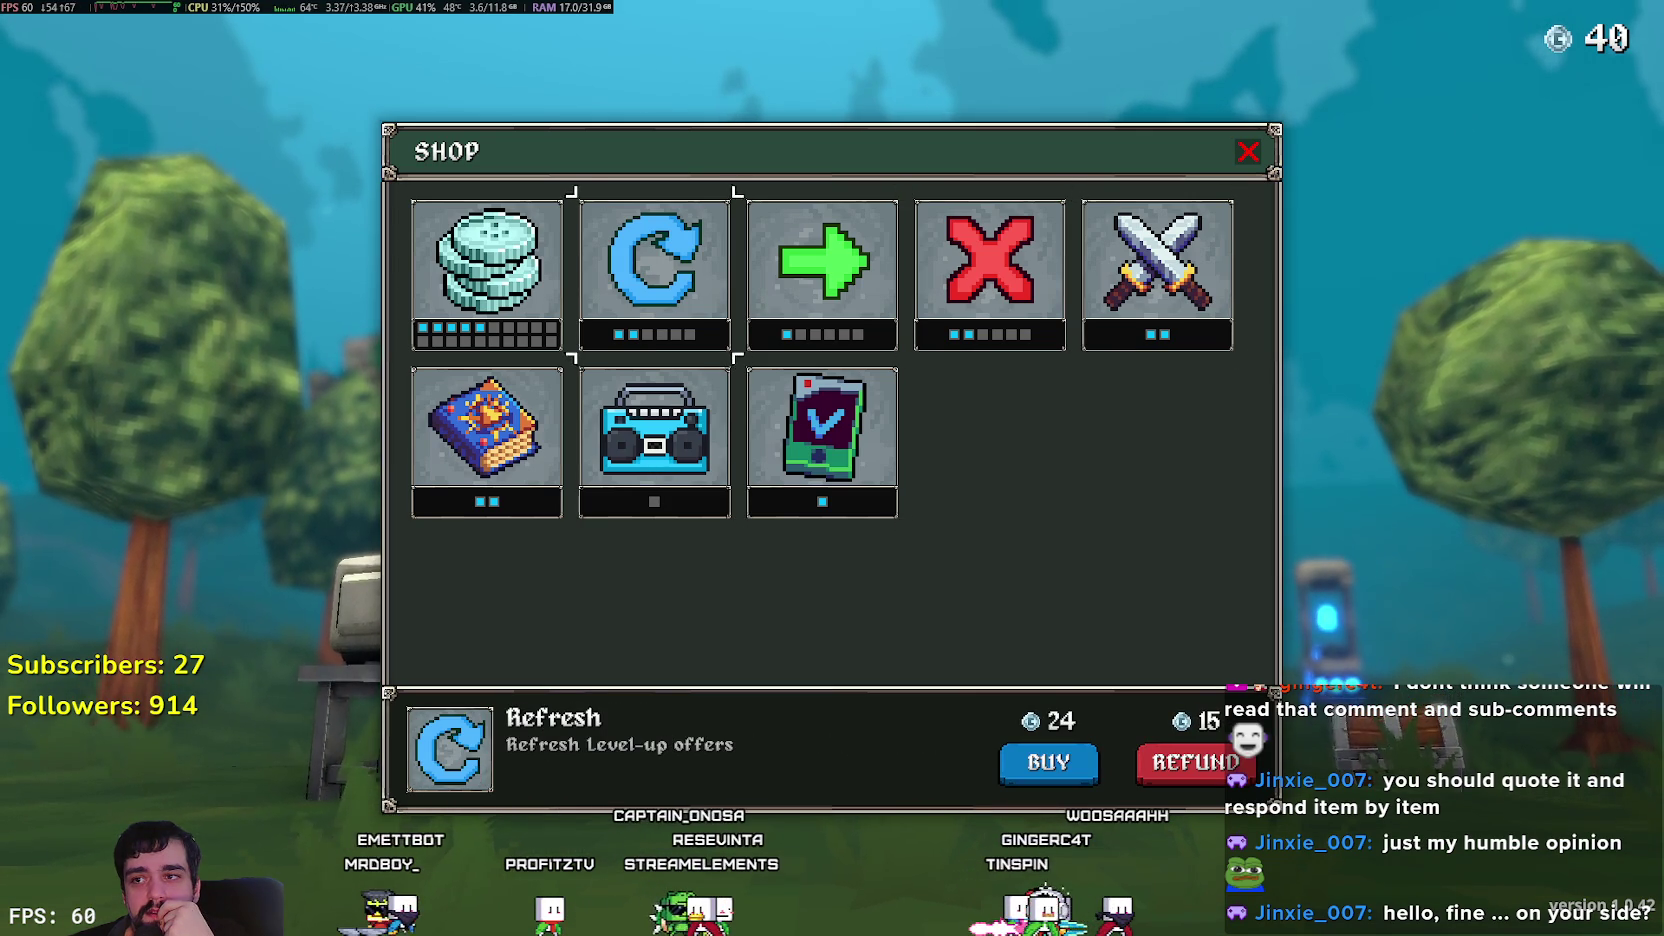
{"action": "left_click", "coordinate": [822, 262]}
{"action": "left_click", "coordinate": [1158, 262]}
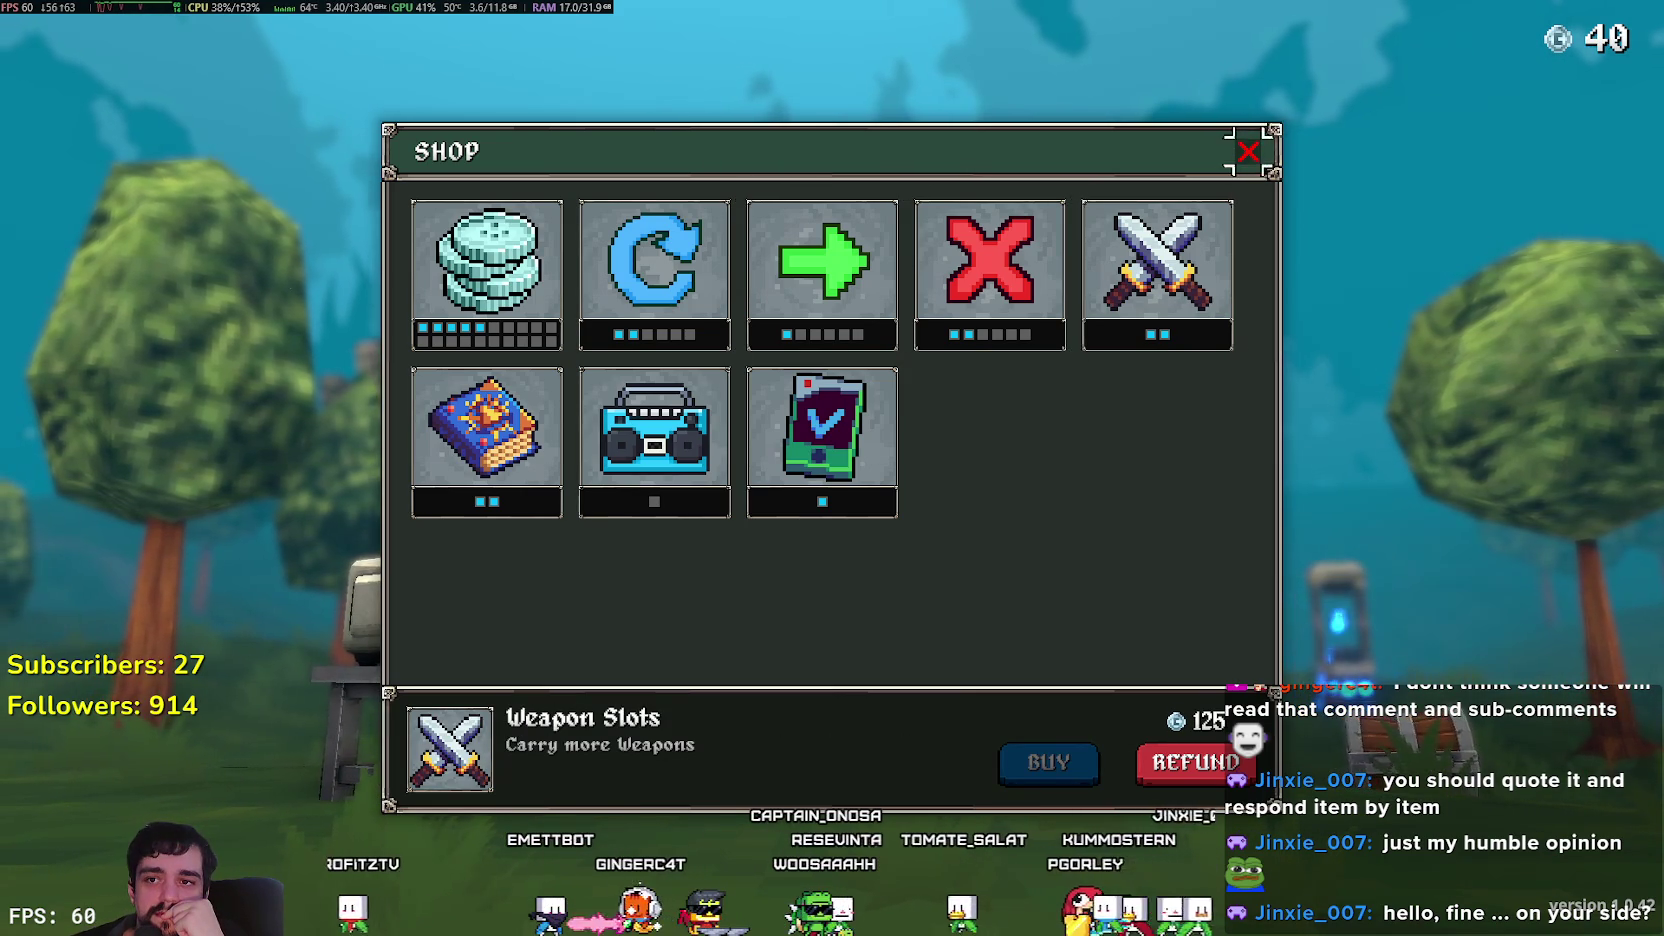
{"action": "left_click", "coordinate": [822, 440]}
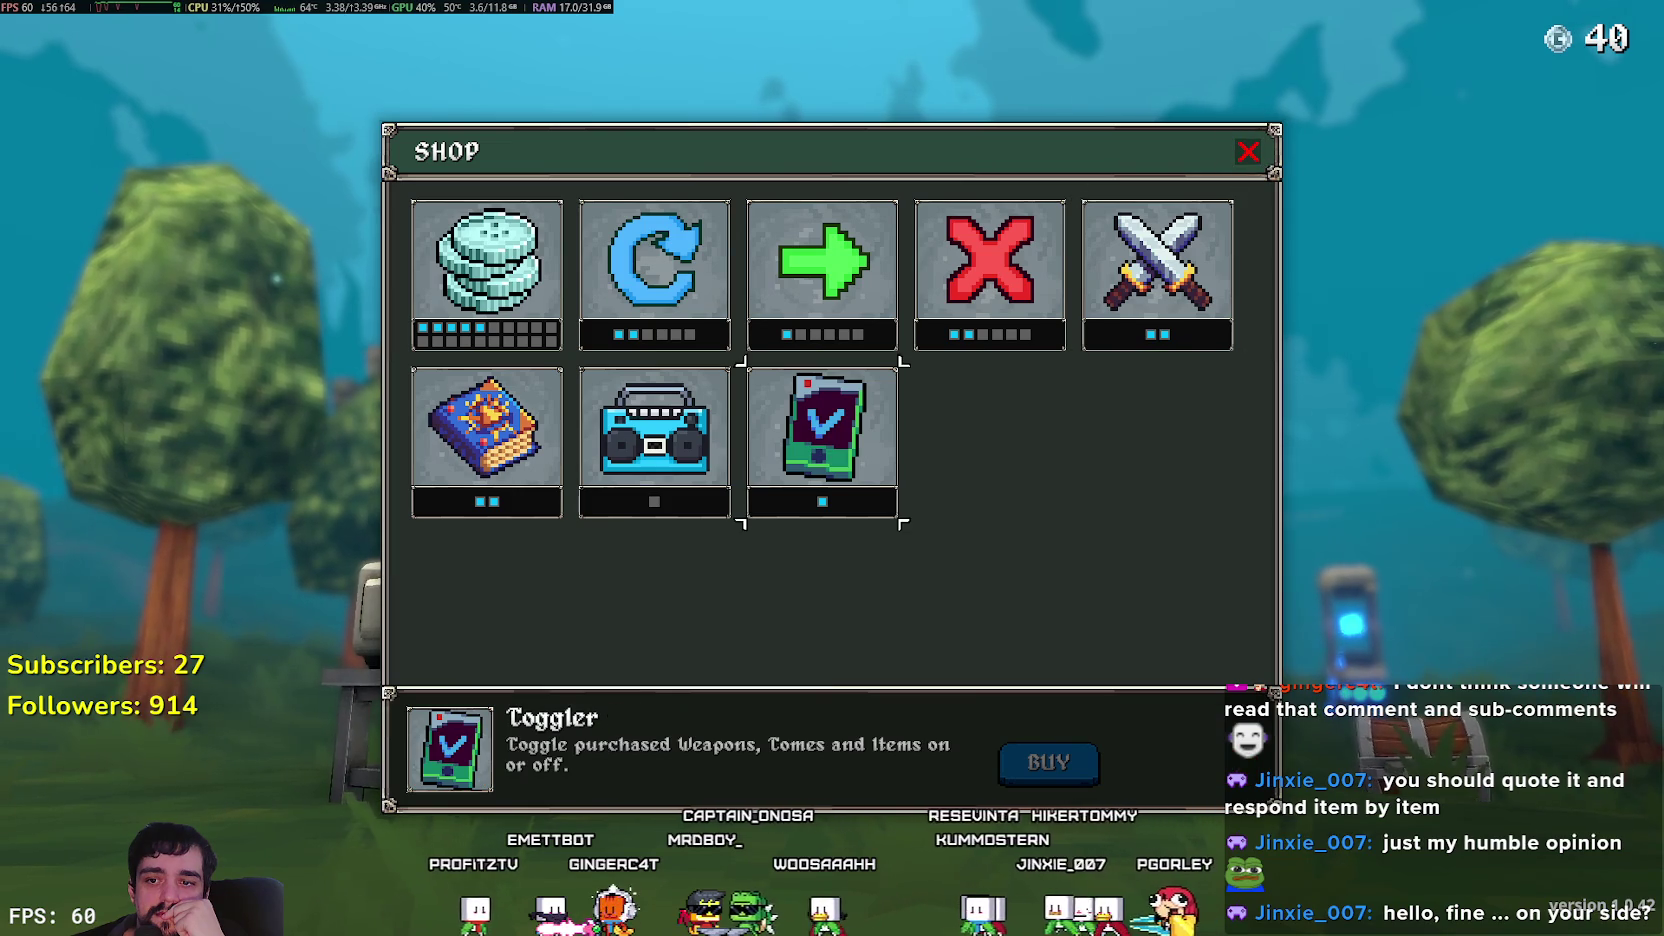
Review the Tome Slots, Silver, Refresh, Banish and Weapon Slots upgrades again.
{"action": "key", "text": "Up"}
{"action": "key", "text": "Down"}
{"action": "key", "text": "Left"}
{"action": "key", "text": "Left"}
{"action": "key", "text": "Up"}
{"action": "key", "text": "Right"}
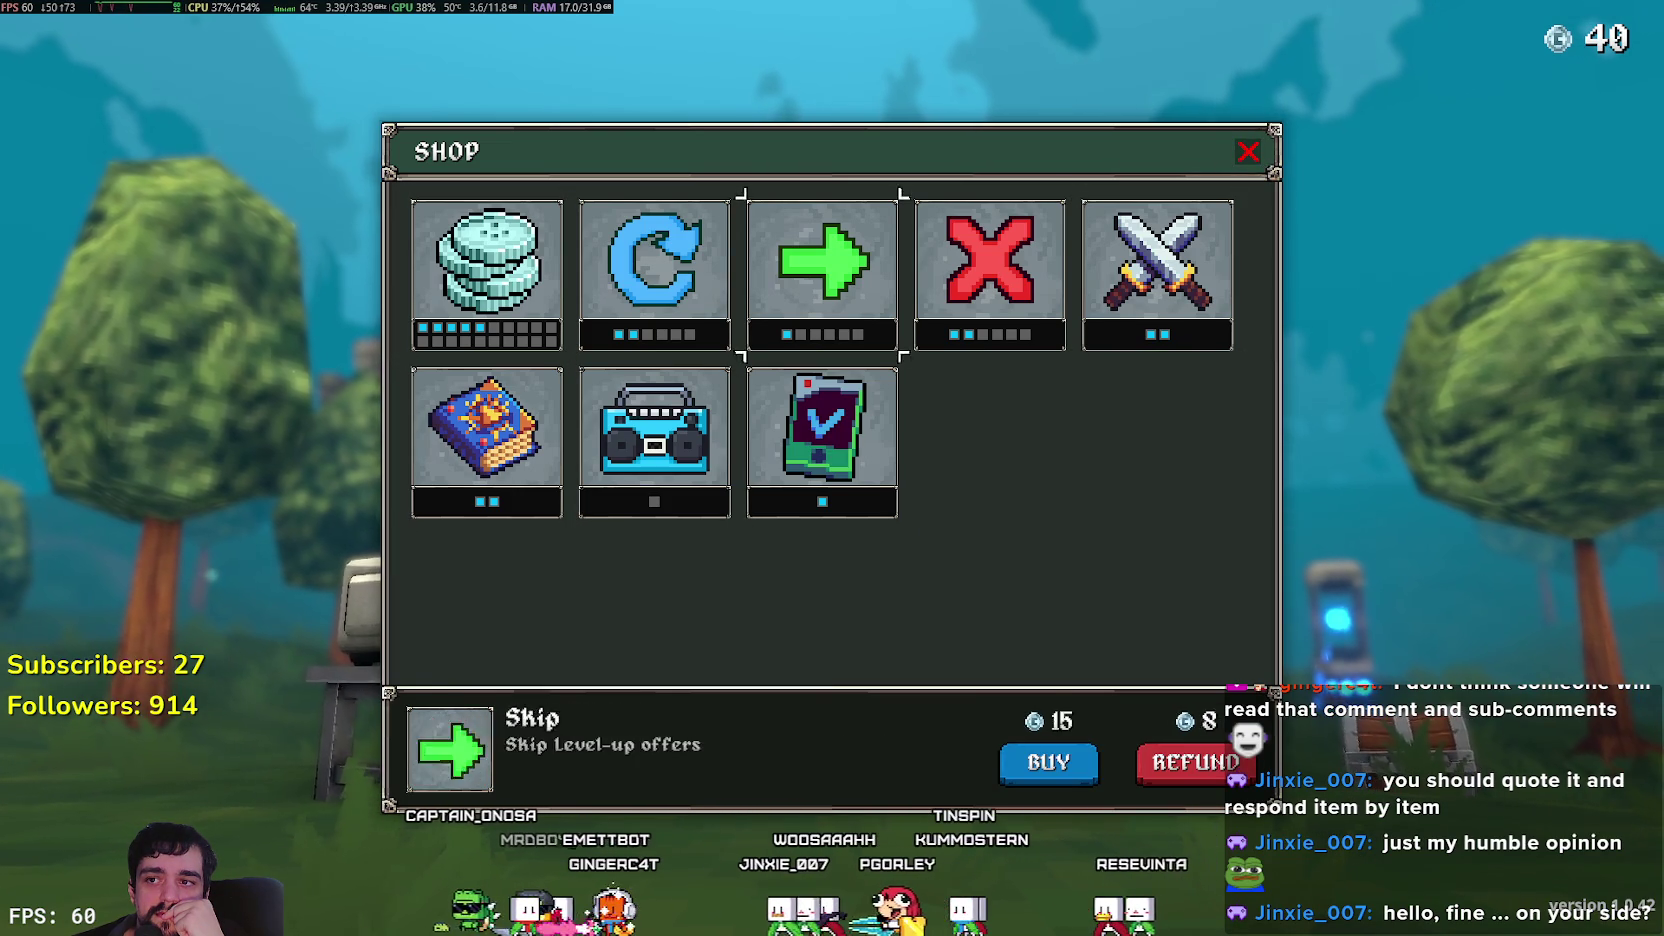
{"action": "key", "text": "Right"}
{"action": "key", "text": "Right"}
{"action": "key", "text": "Right"}
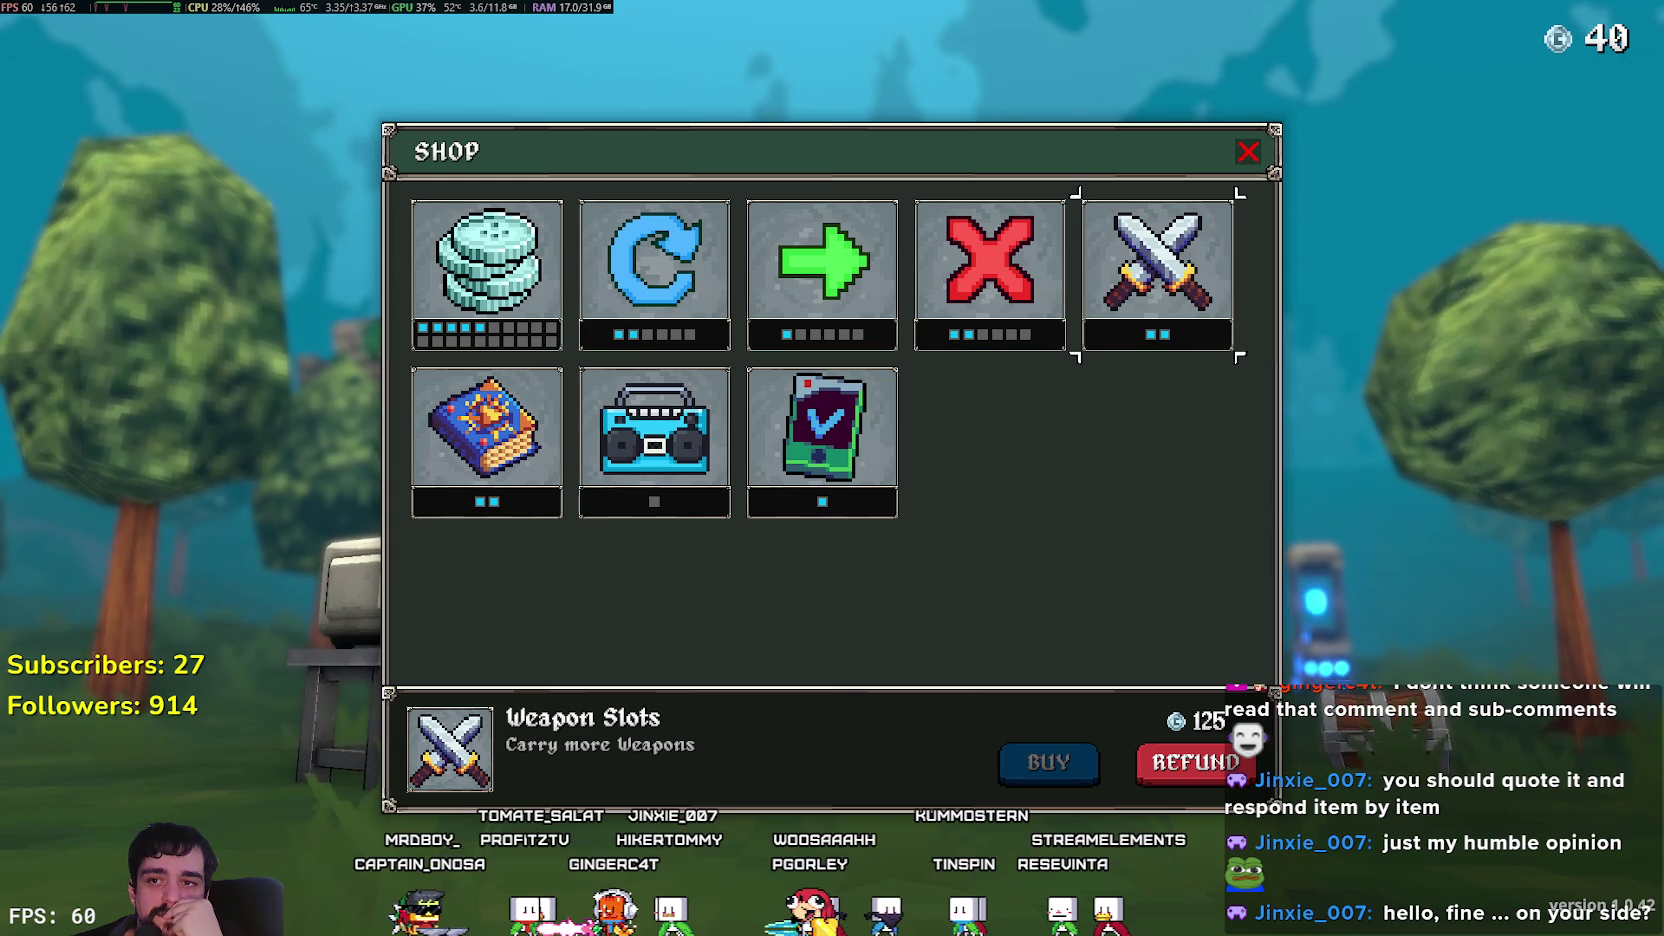
{"action": "key", "text": "Left"}
{"action": "key", "text": "Left"}
{"action": "key", "text": "Left"}
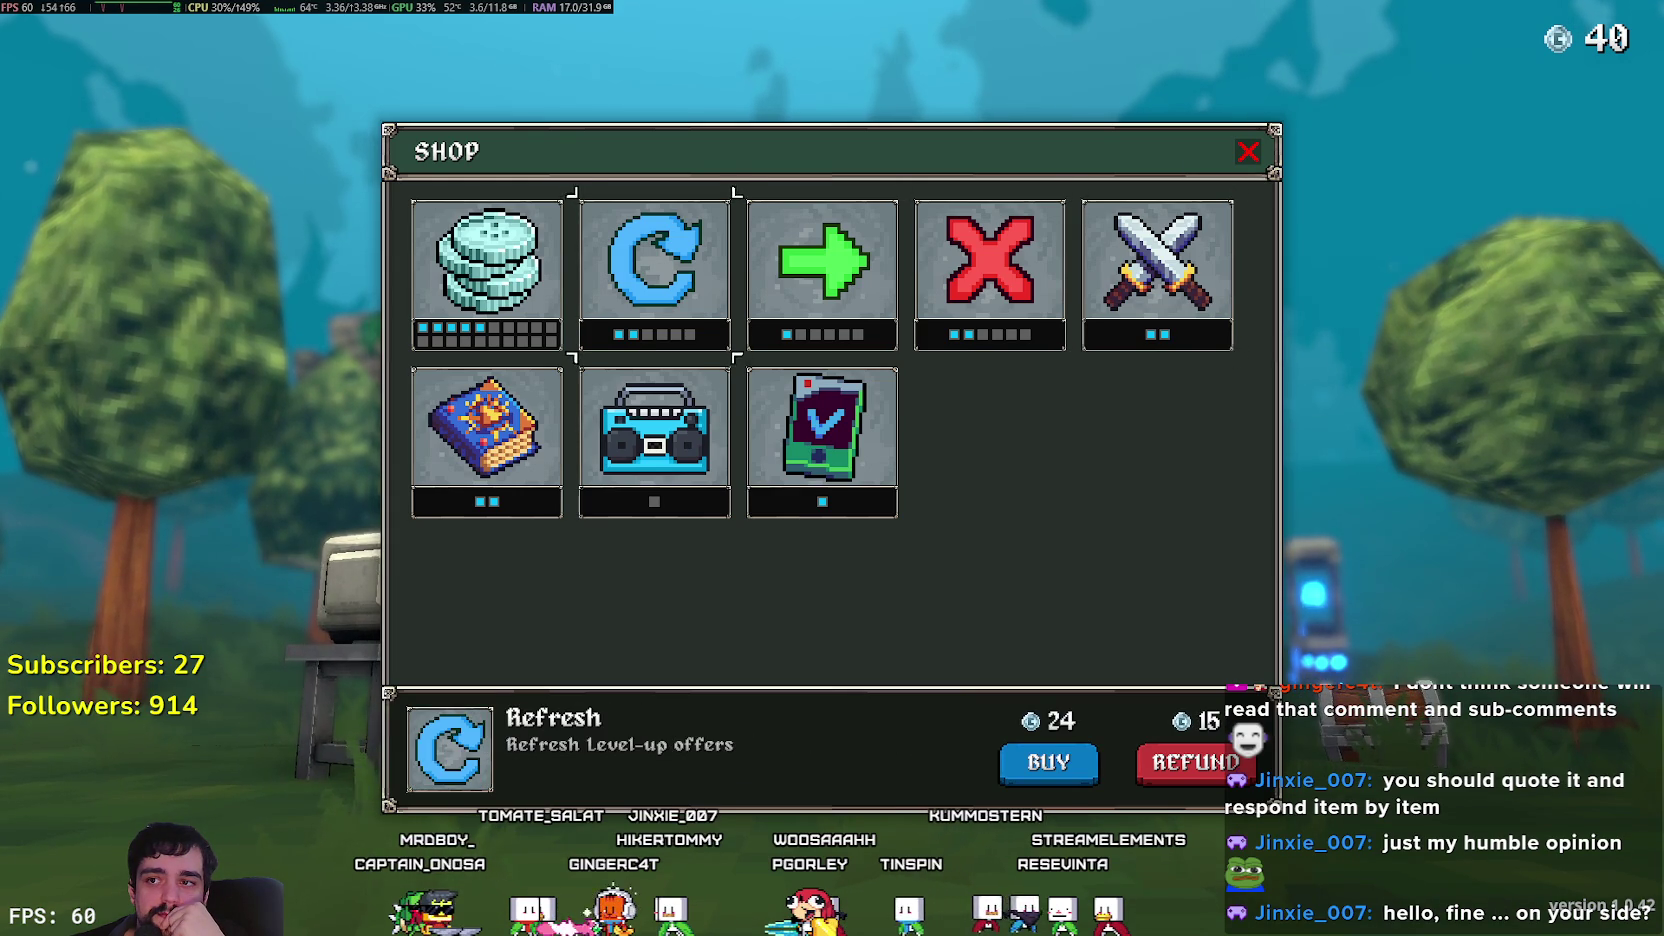
{"action": "key", "text": "Down"}
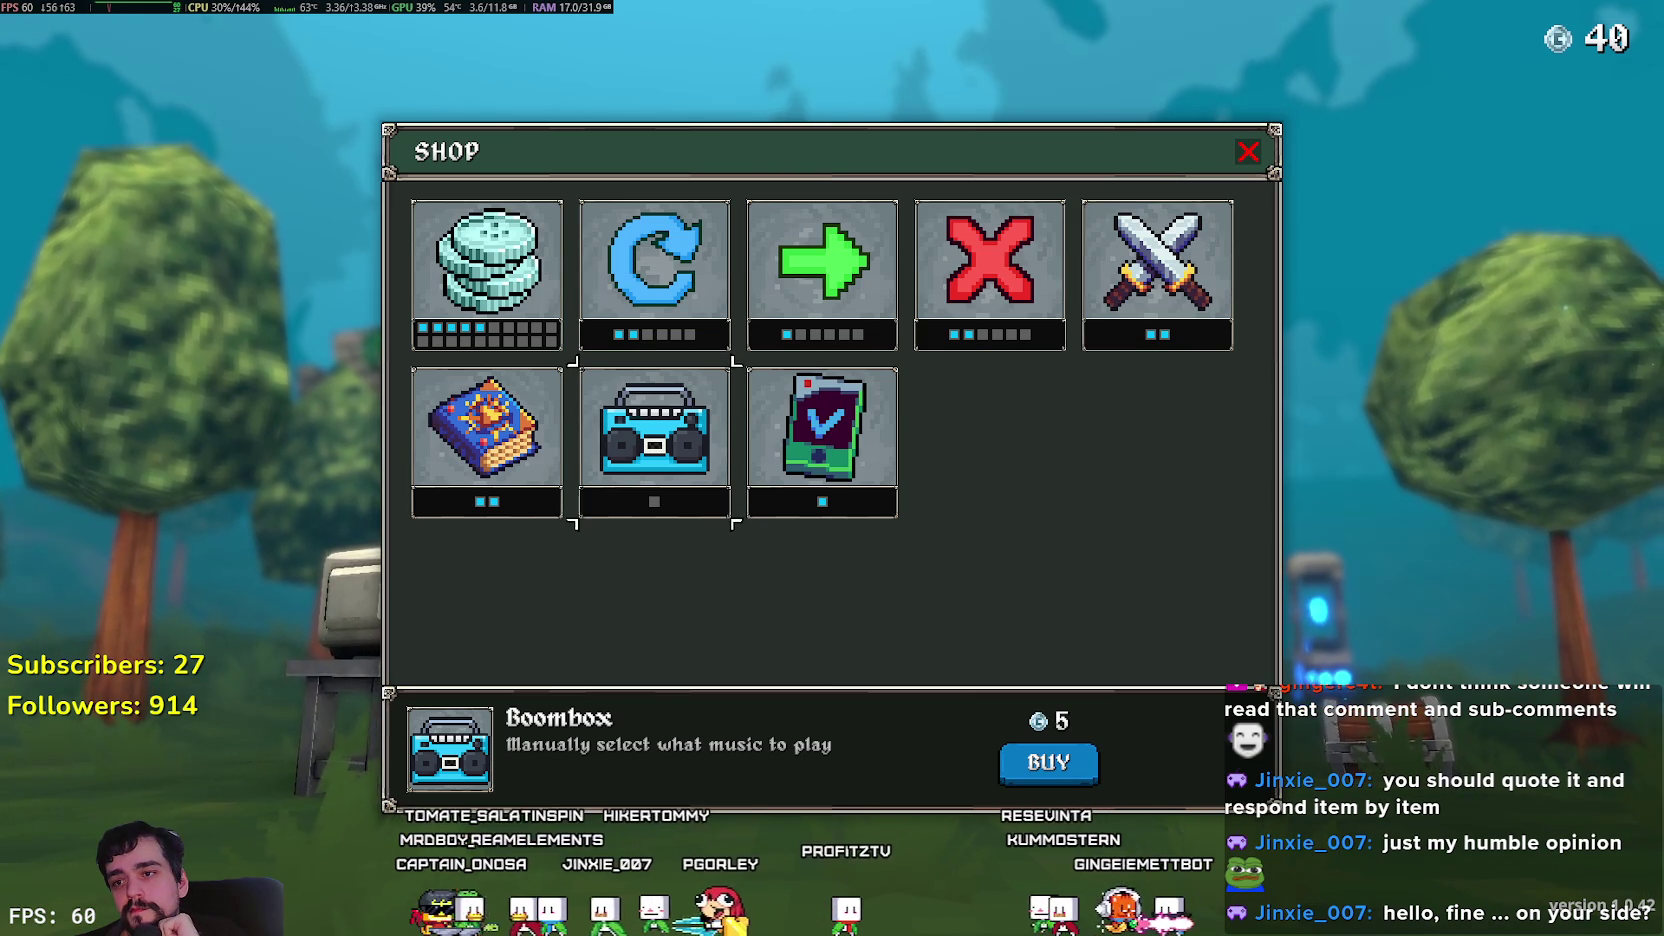
{"action": "left_click", "coordinate": [654, 275]}
{"action": "left_click", "coordinate": [487, 275]}
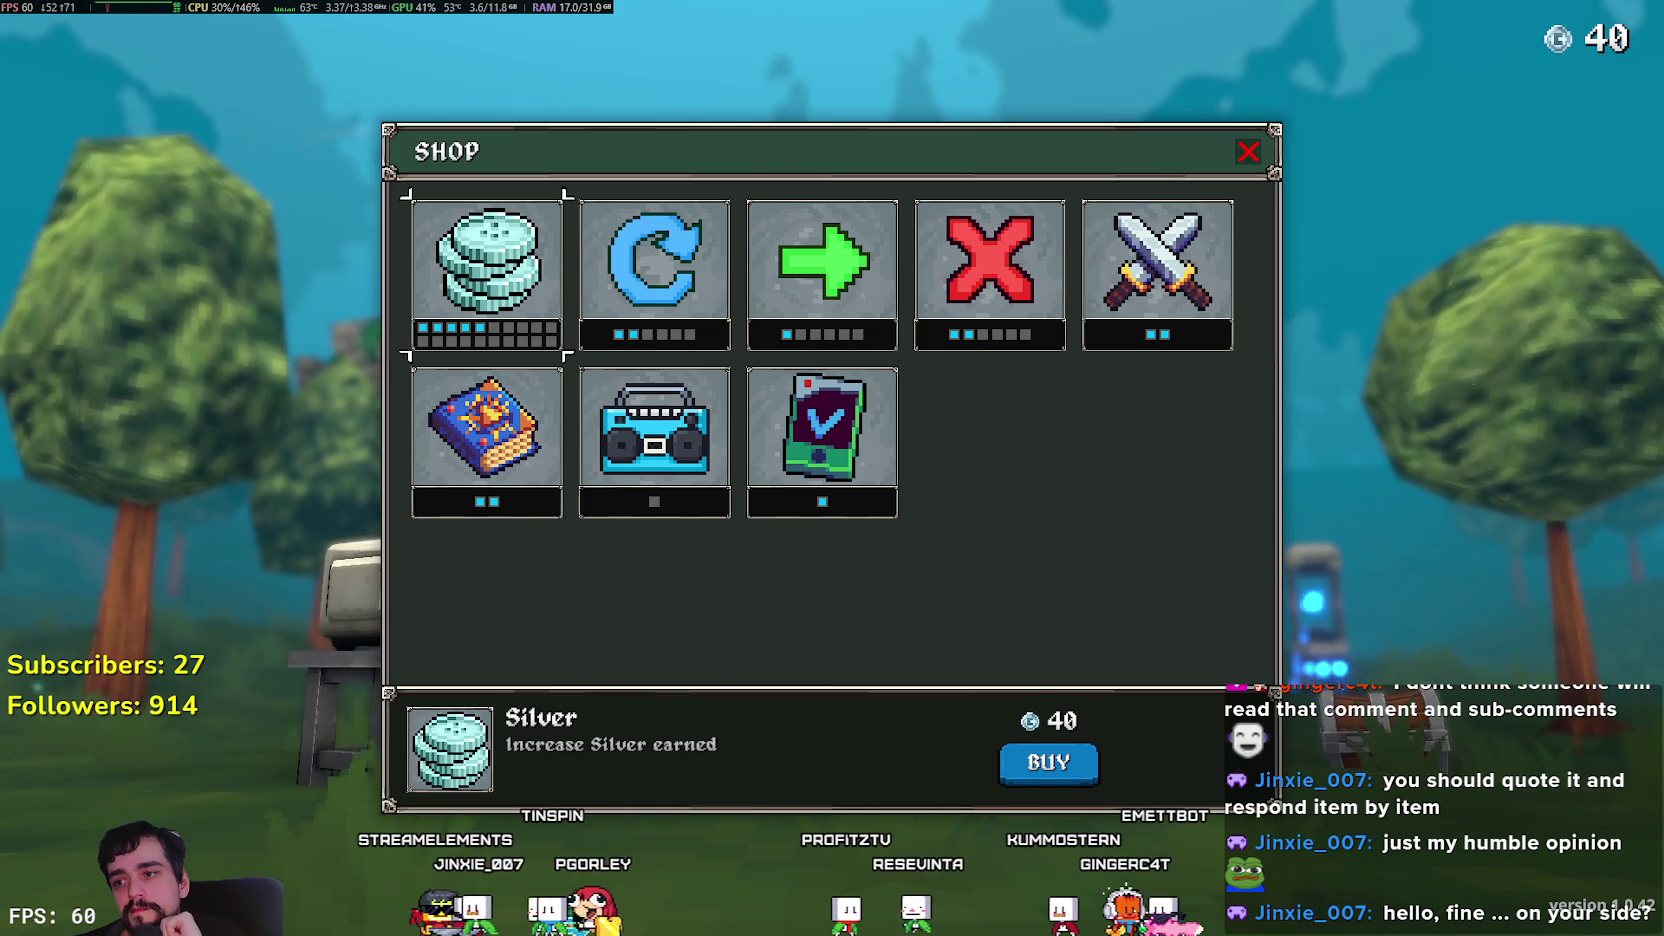
{"action": "left_click", "coordinate": [487, 442]}
{"action": "left_click", "coordinate": [487, 275]}
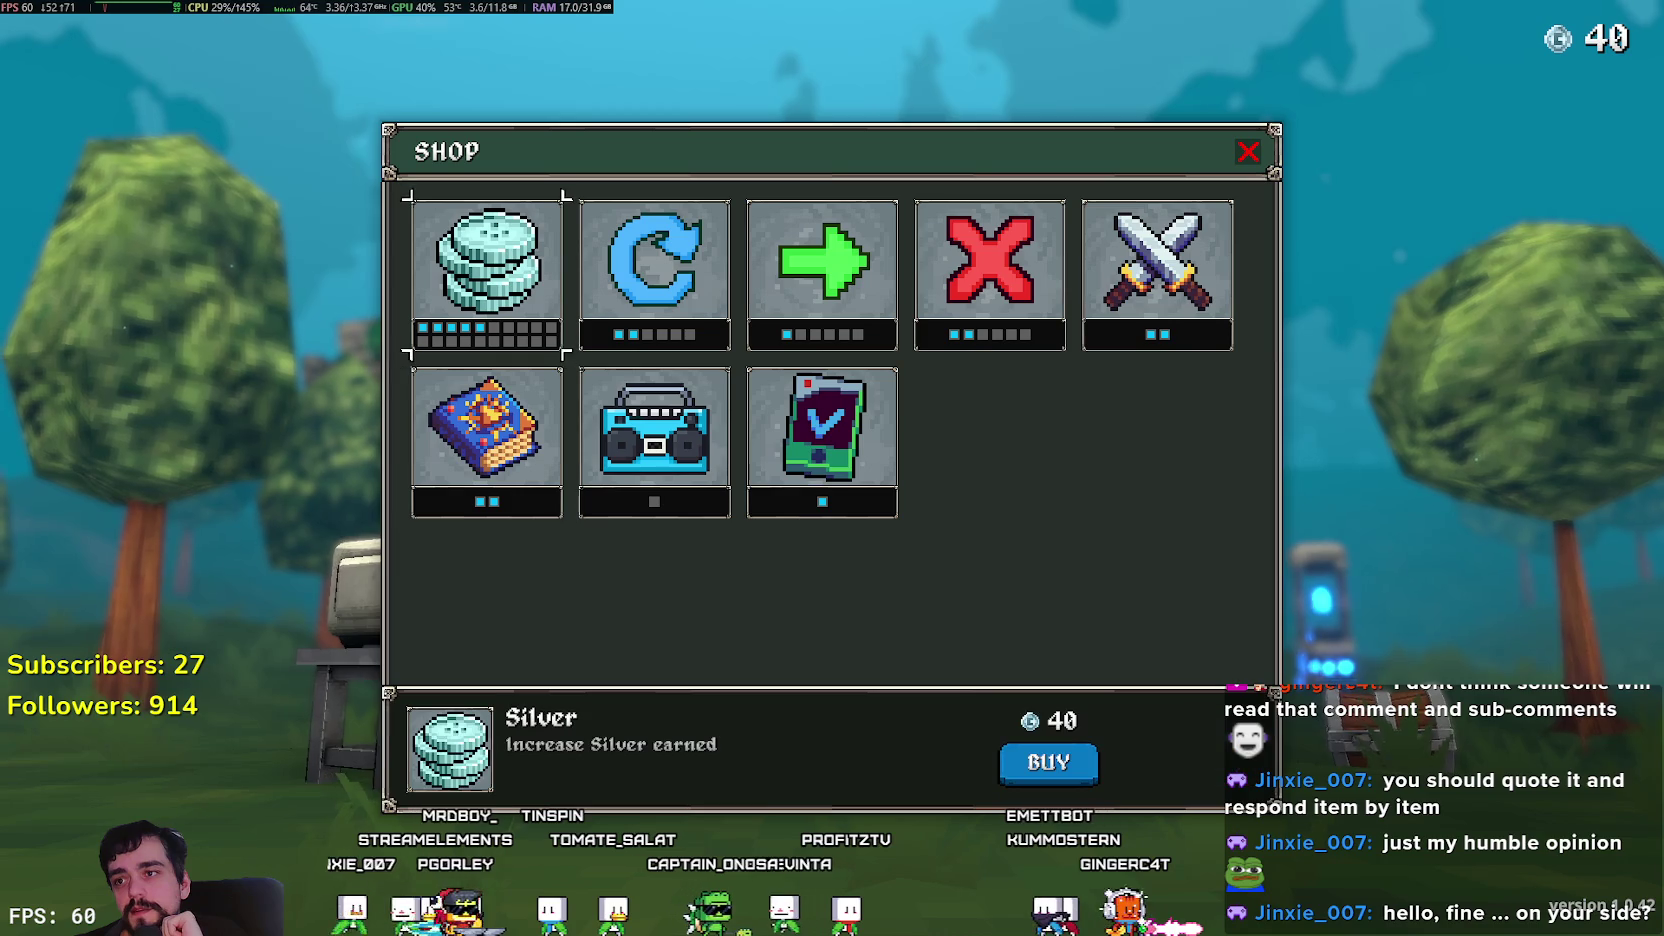
{"action": "left_click", "coordinate": [654, 275]}
{"action": "left_click", "coordinate": [990, 275]}
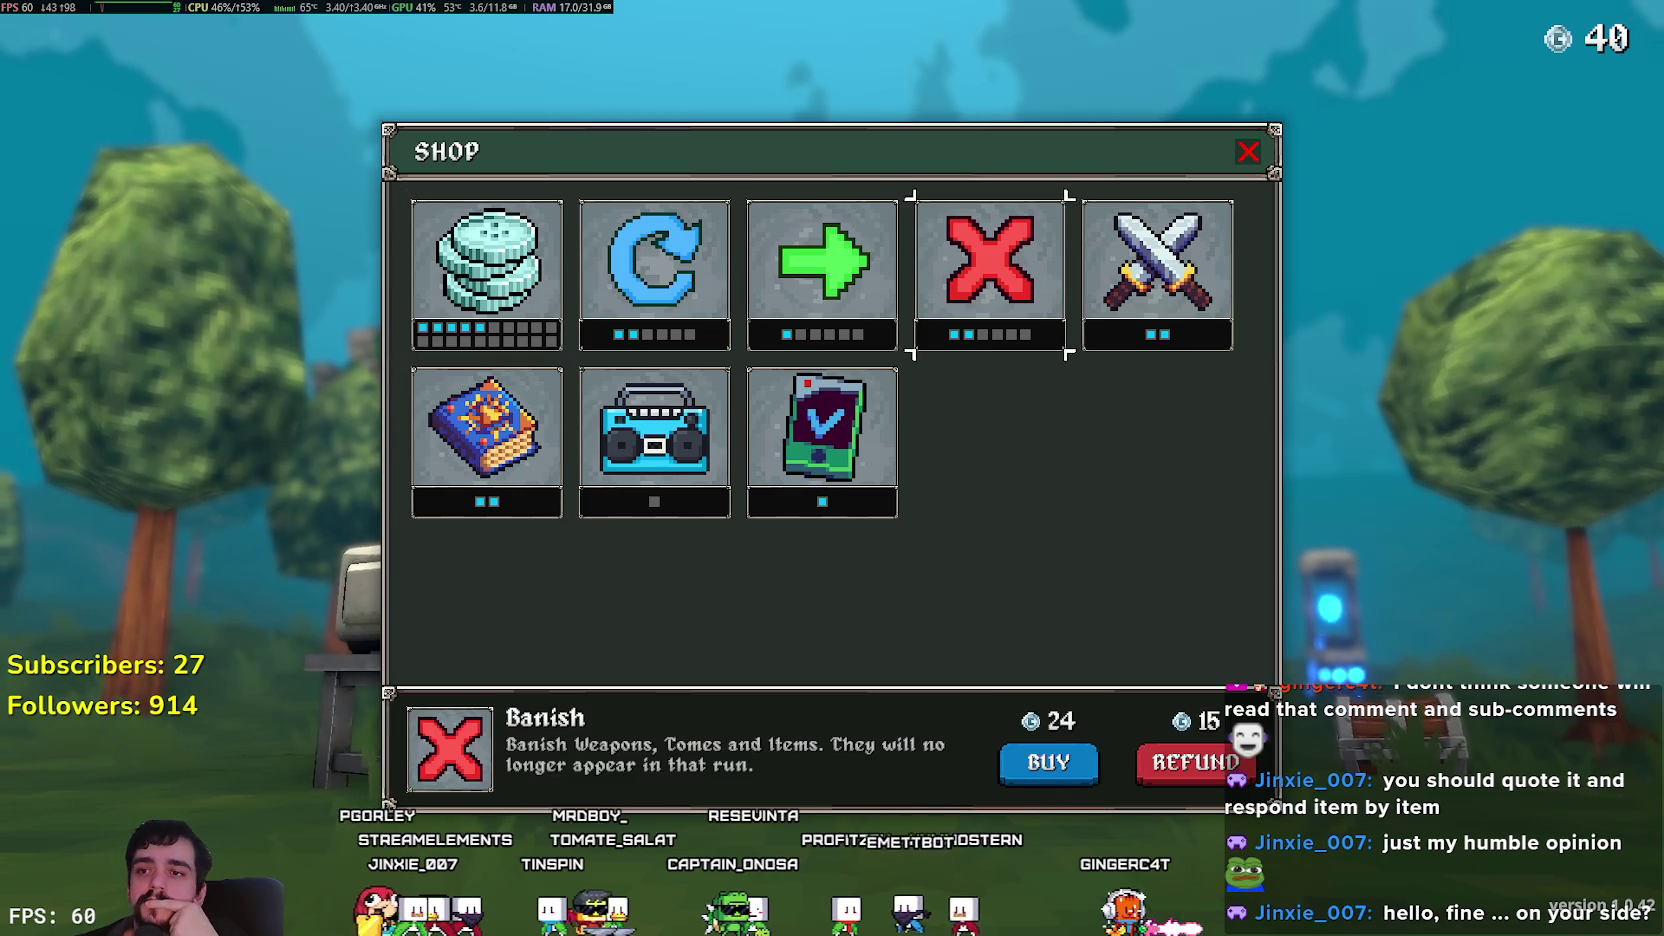
{"action": "left_click", "coordinate": [1157, 275]}
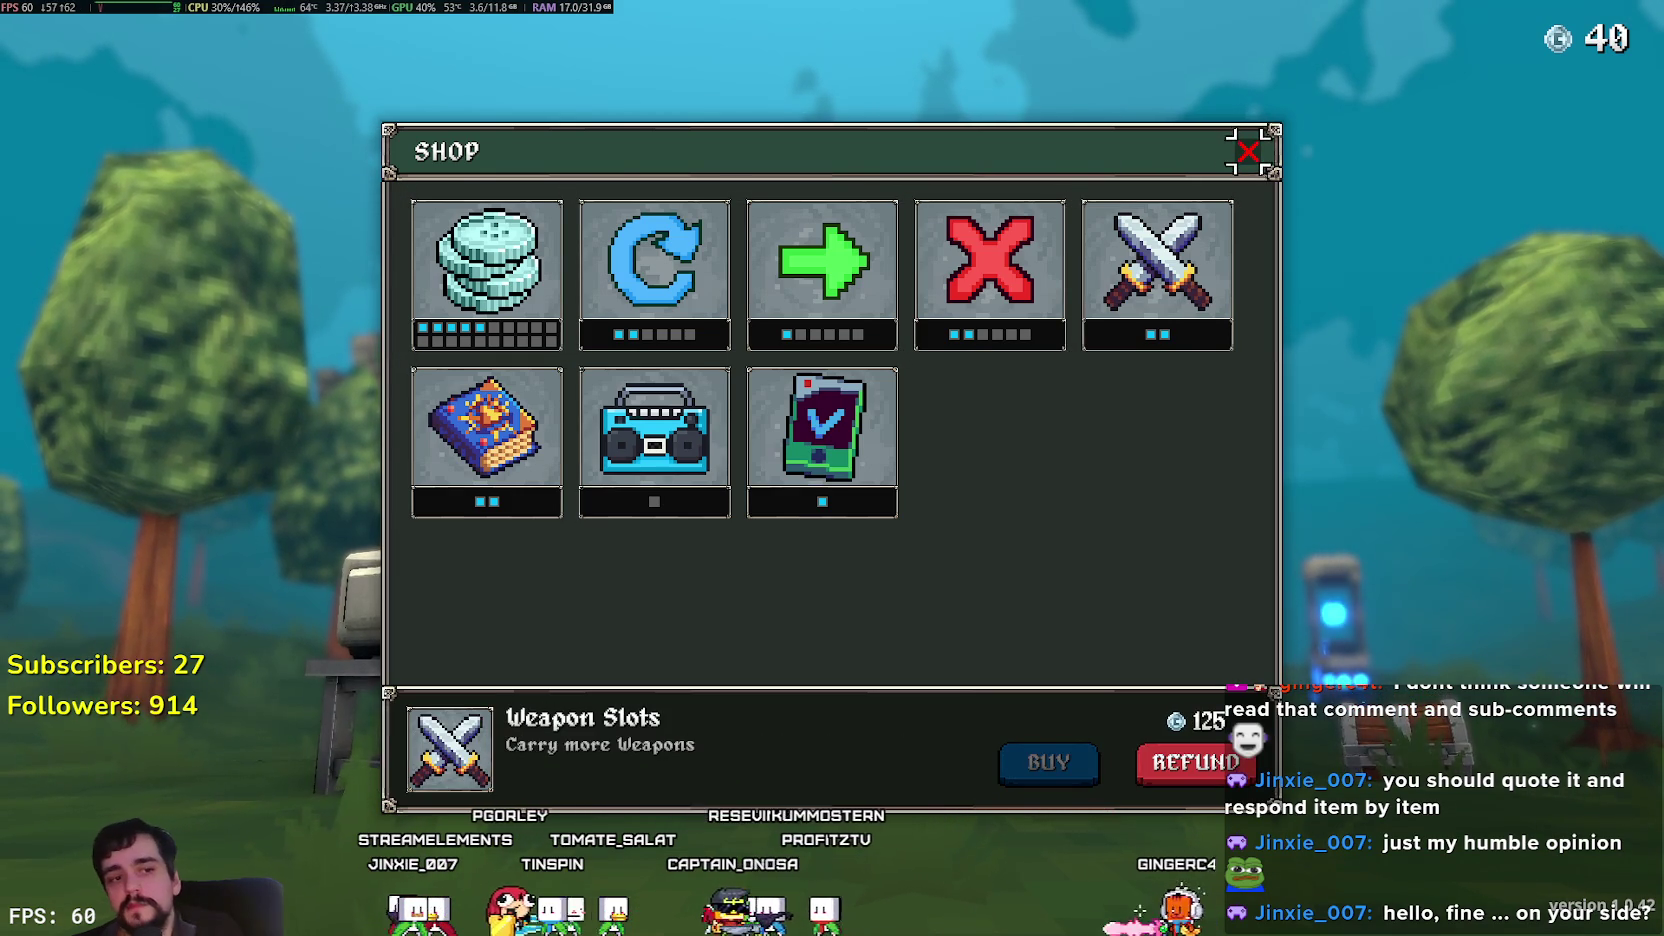
Close the shop, decline the exit prompt, and Alt+Tab out of Megabonk.
{"action": "key", "text": "Escape"}
{"action": "key", "text": "Escape"}
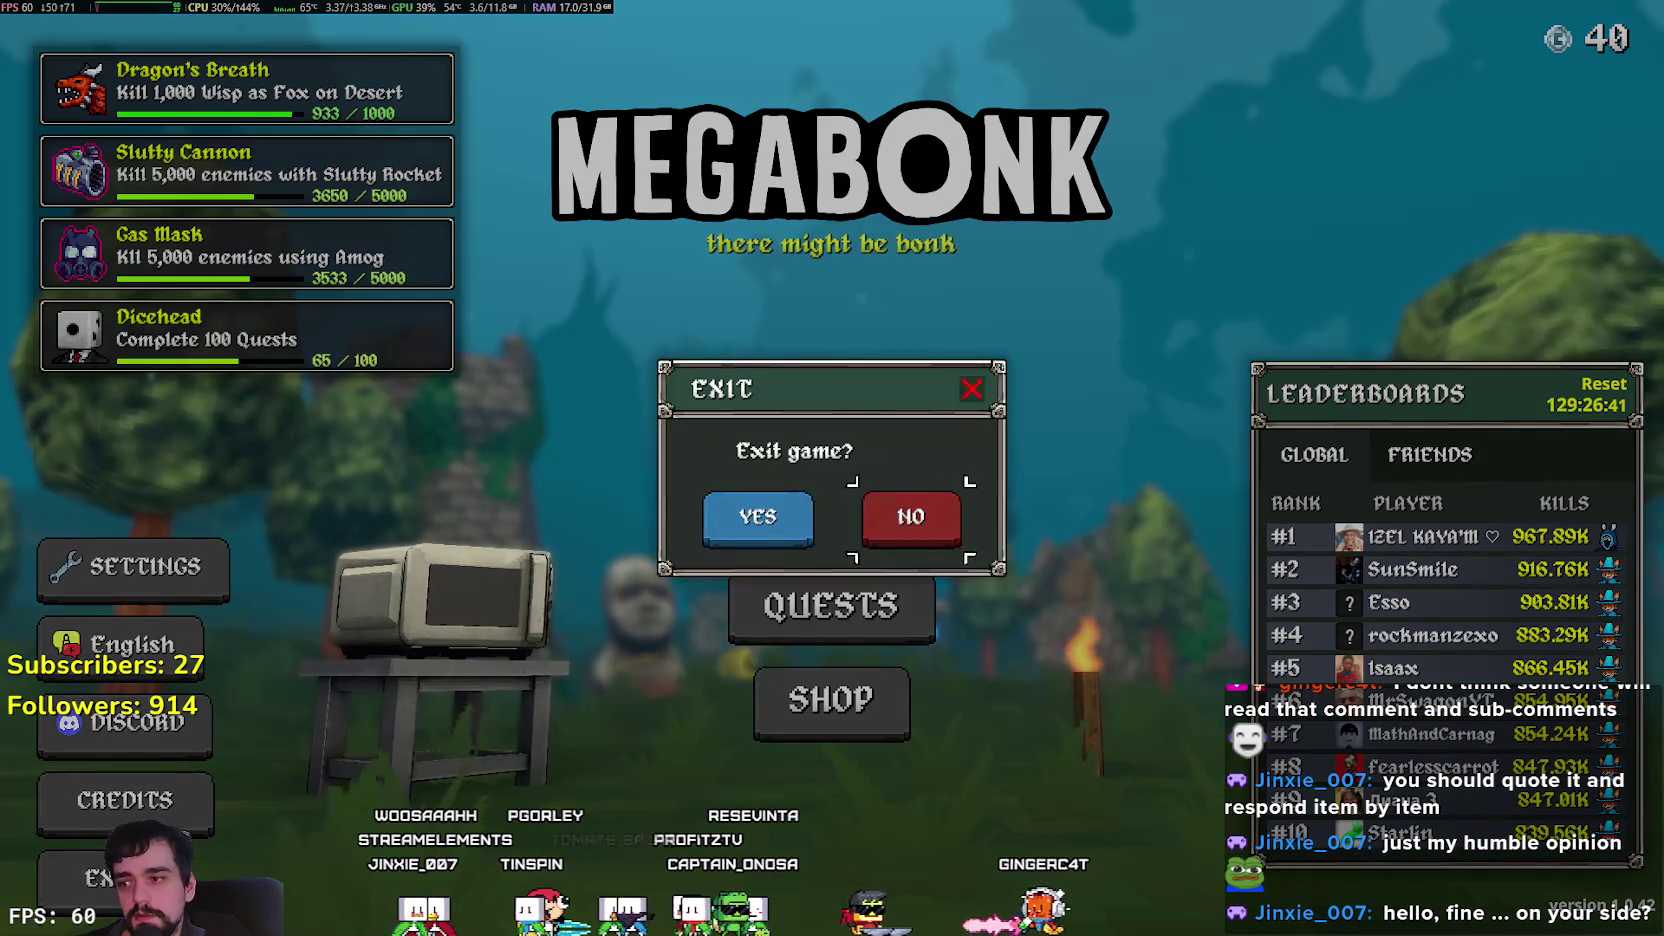
{"action": "key", "text": "Left"}
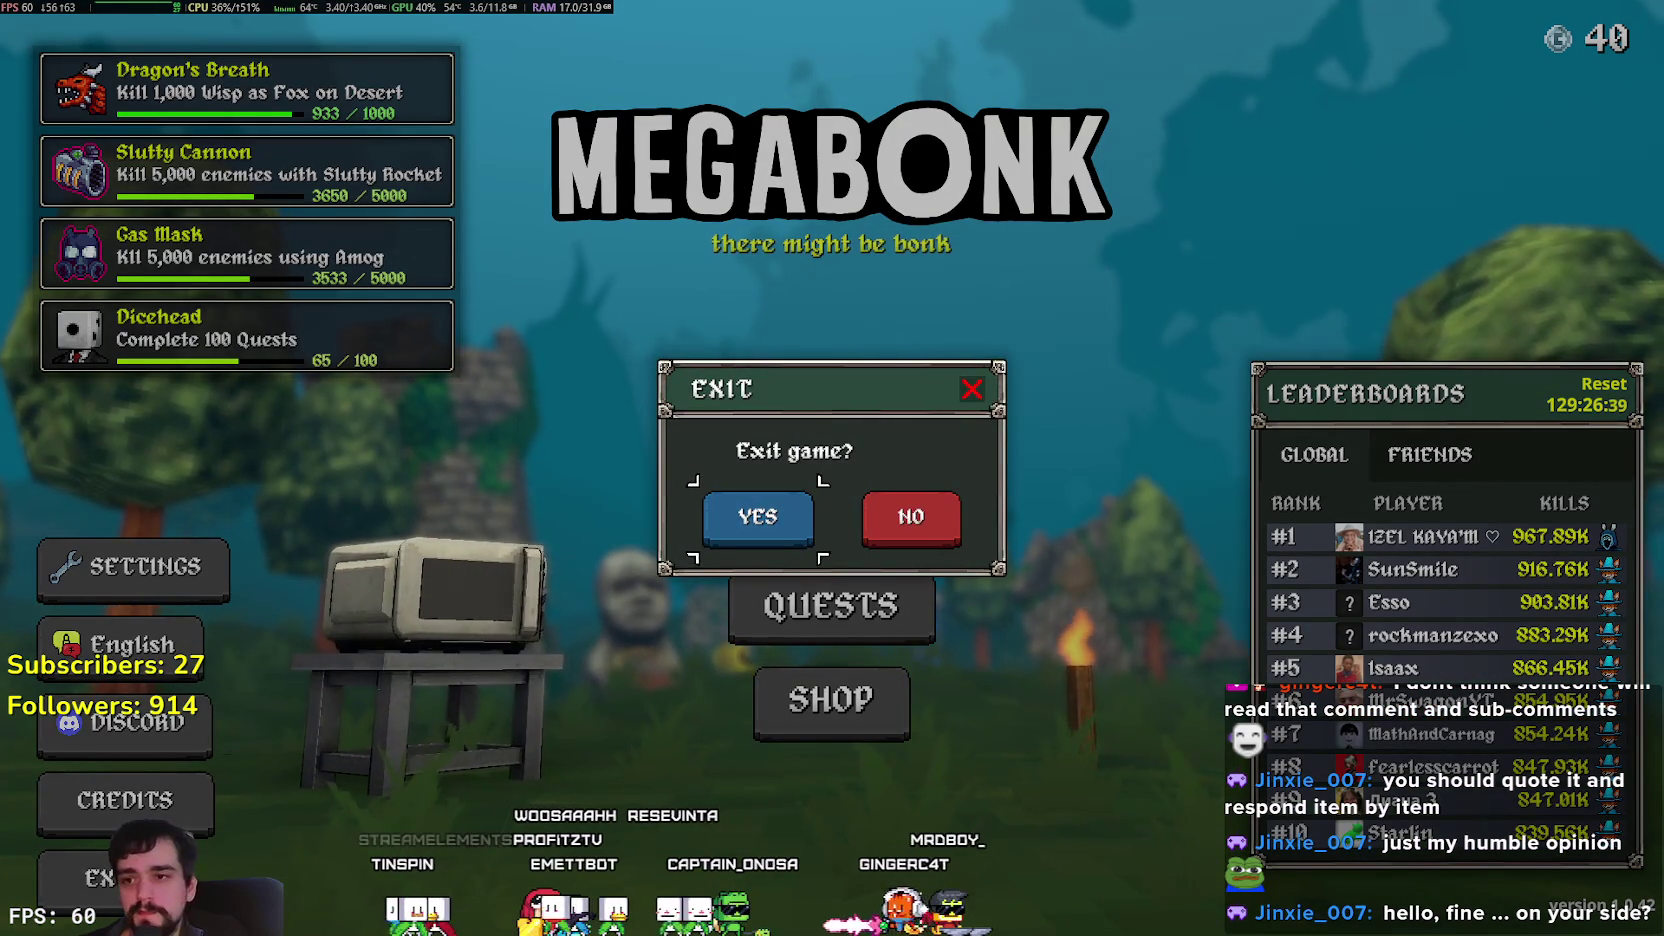
{"action": "key", "text": "Escape"}
{"action": "key", "text": "Escape"}
{"action": "key", "text": "Escape"}
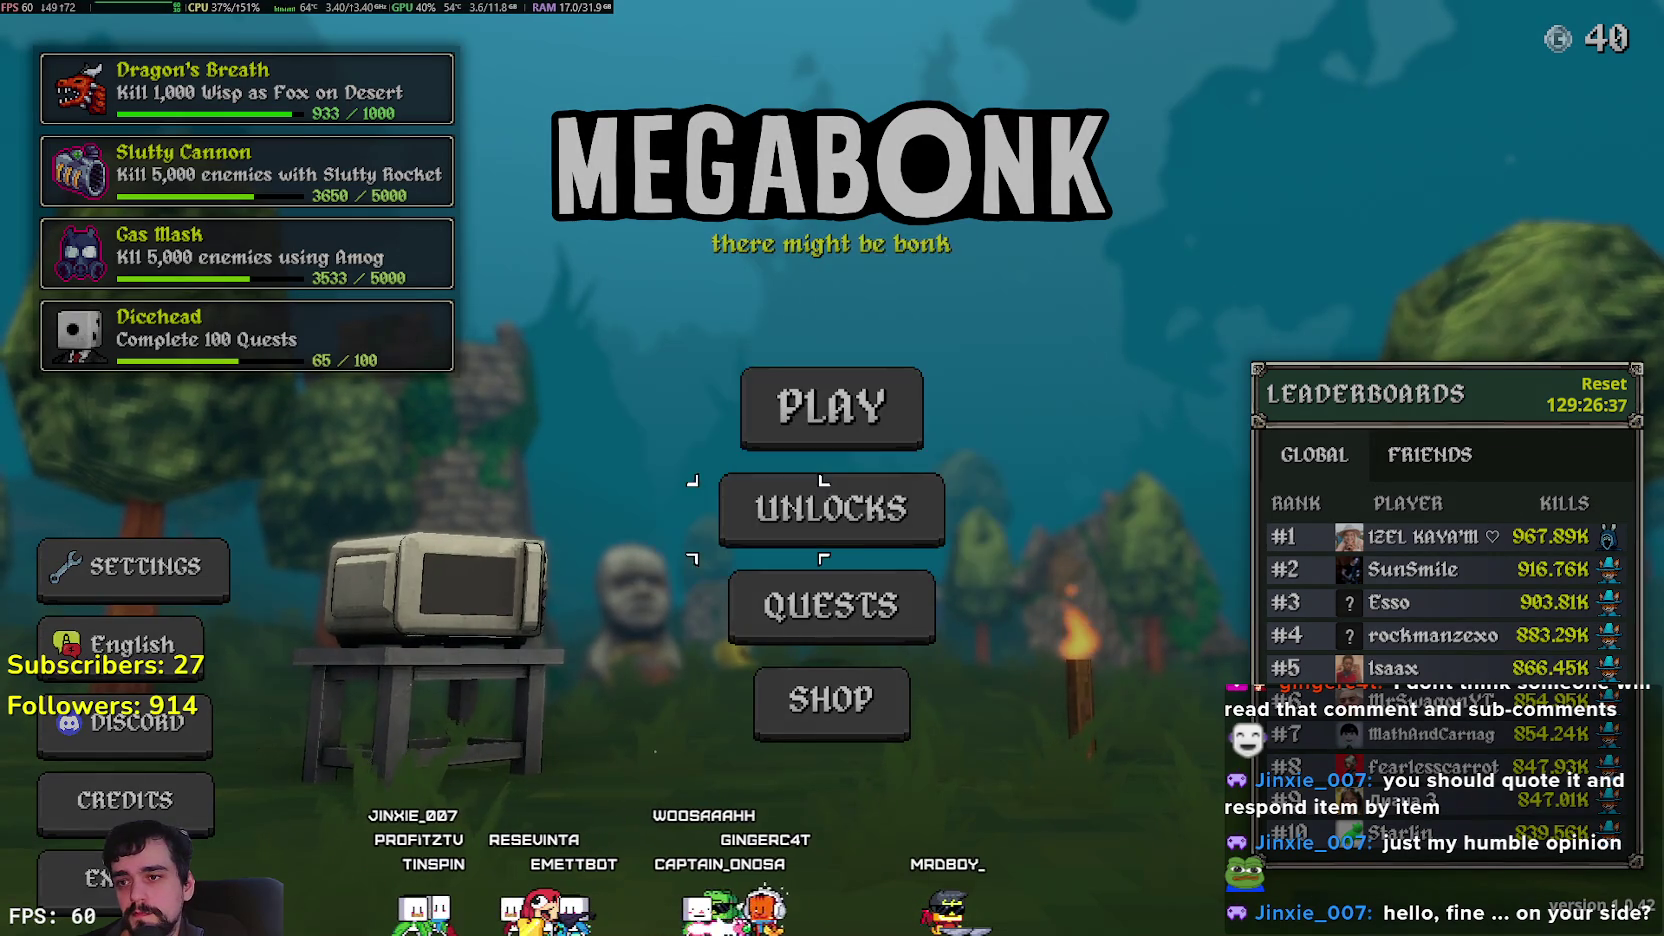
{"action": "key", "text": "alt+Tab"}
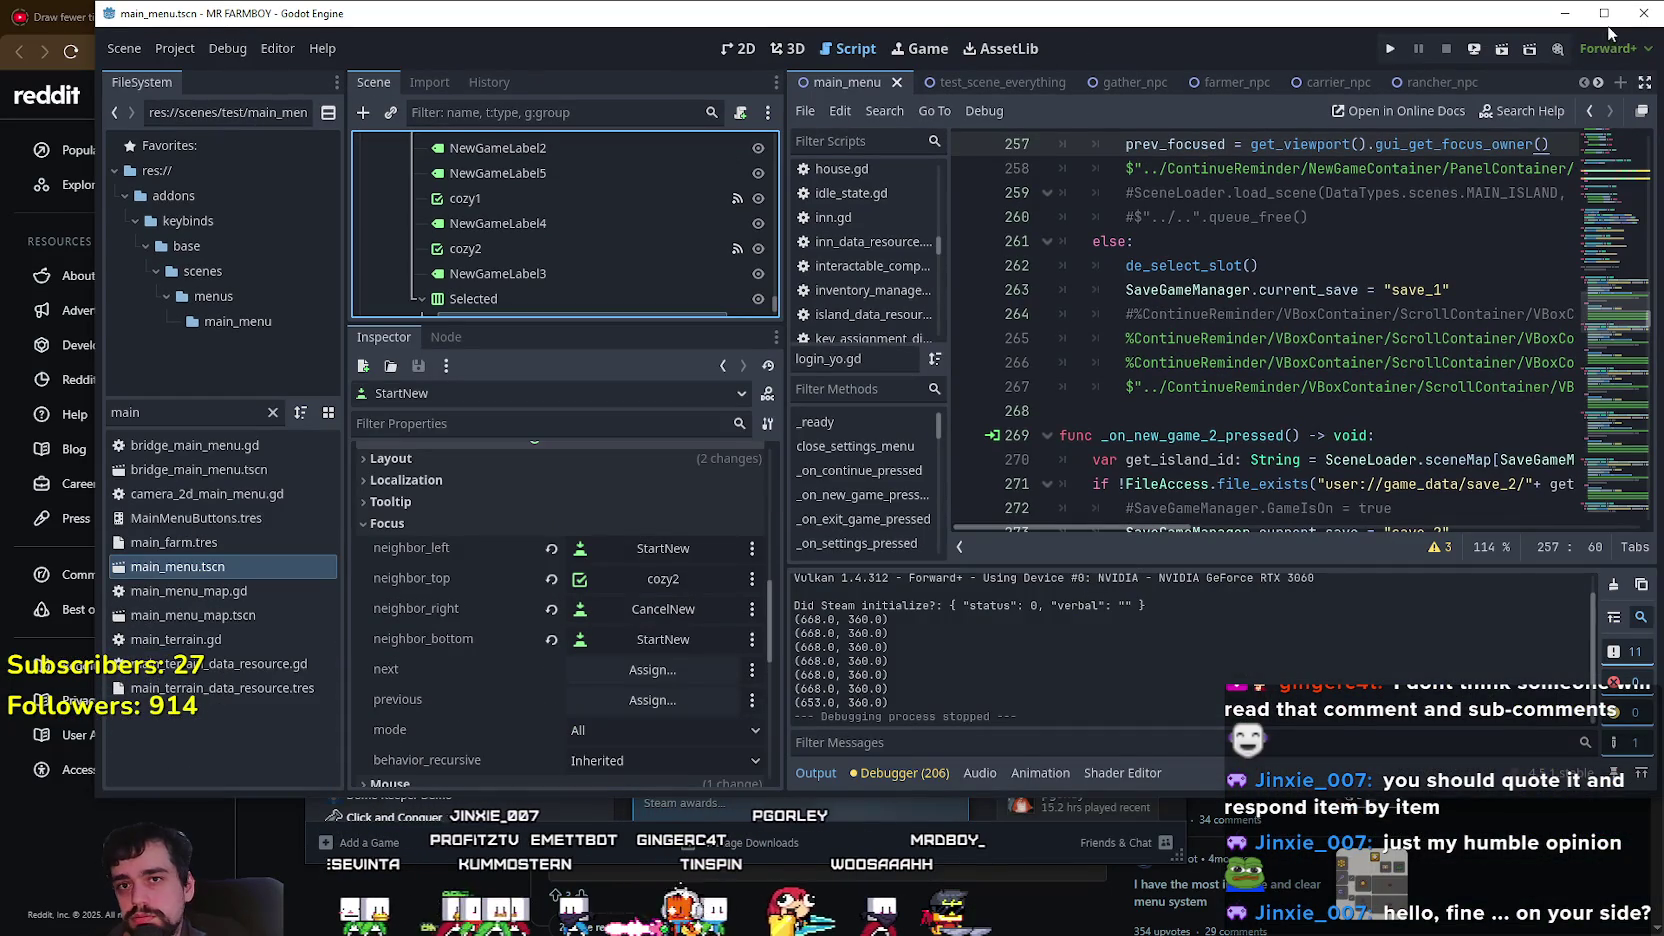
Maximize Godot and inspect StartNew's Theme Overrides and Theme settings in the Inspector.
{"action": "left_click", "coordinate": [1604, 13]}
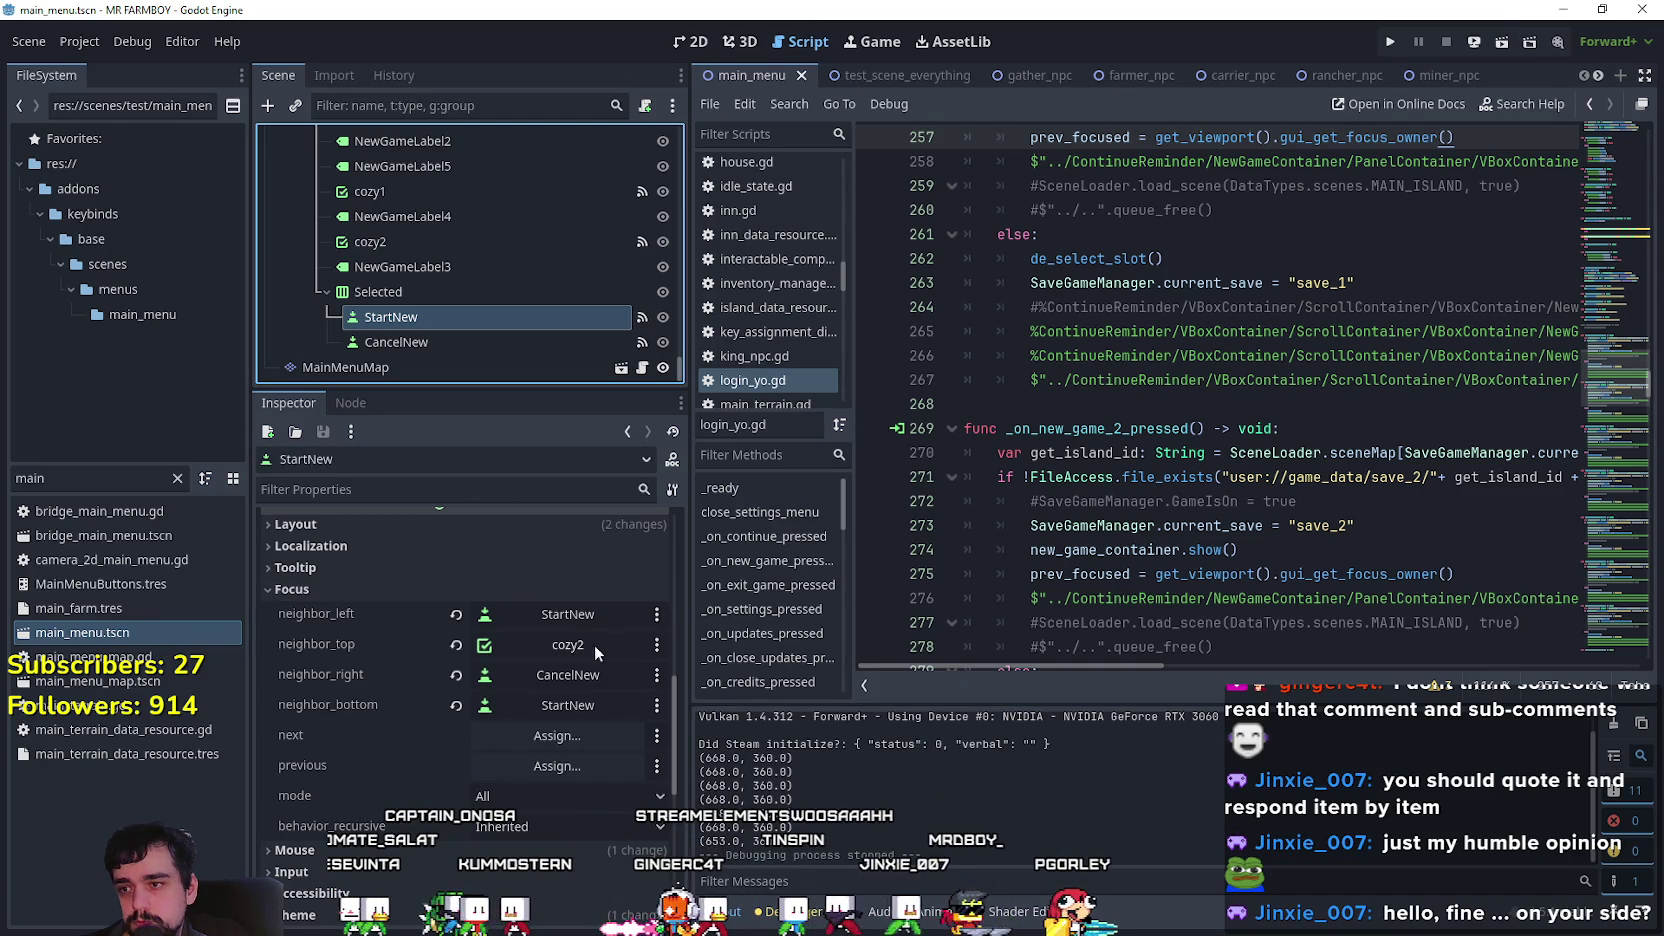
{"action": "left_click", "coordinate": [460, 317]}
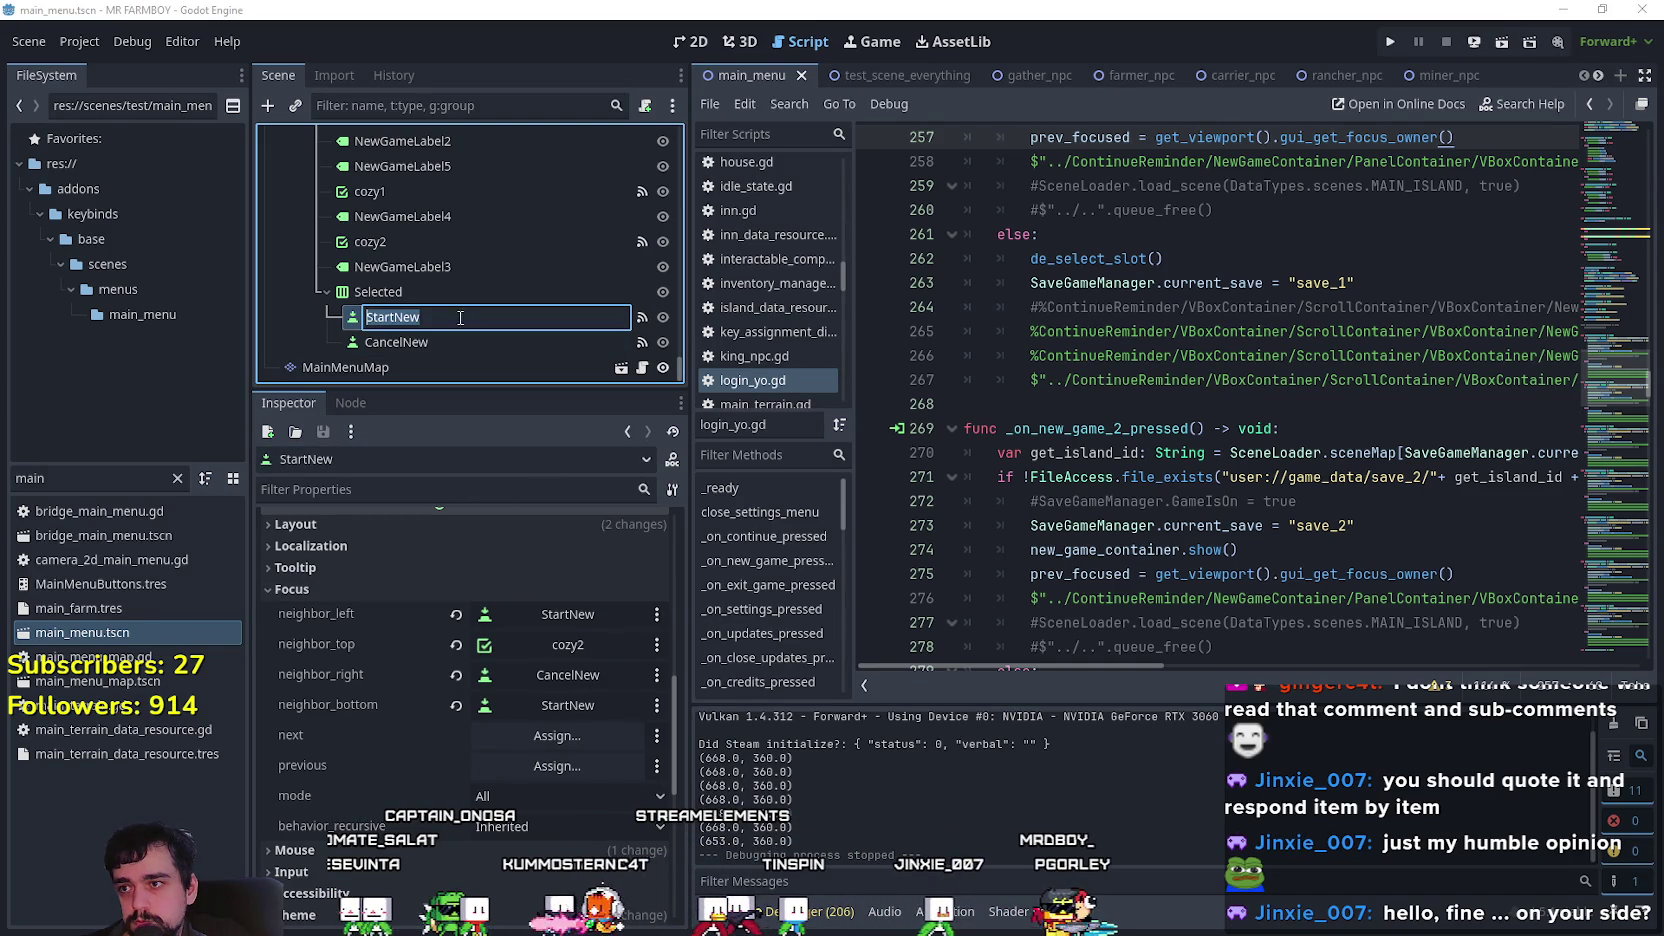
{"action": "left_click", "coordinate": [514, 342]}
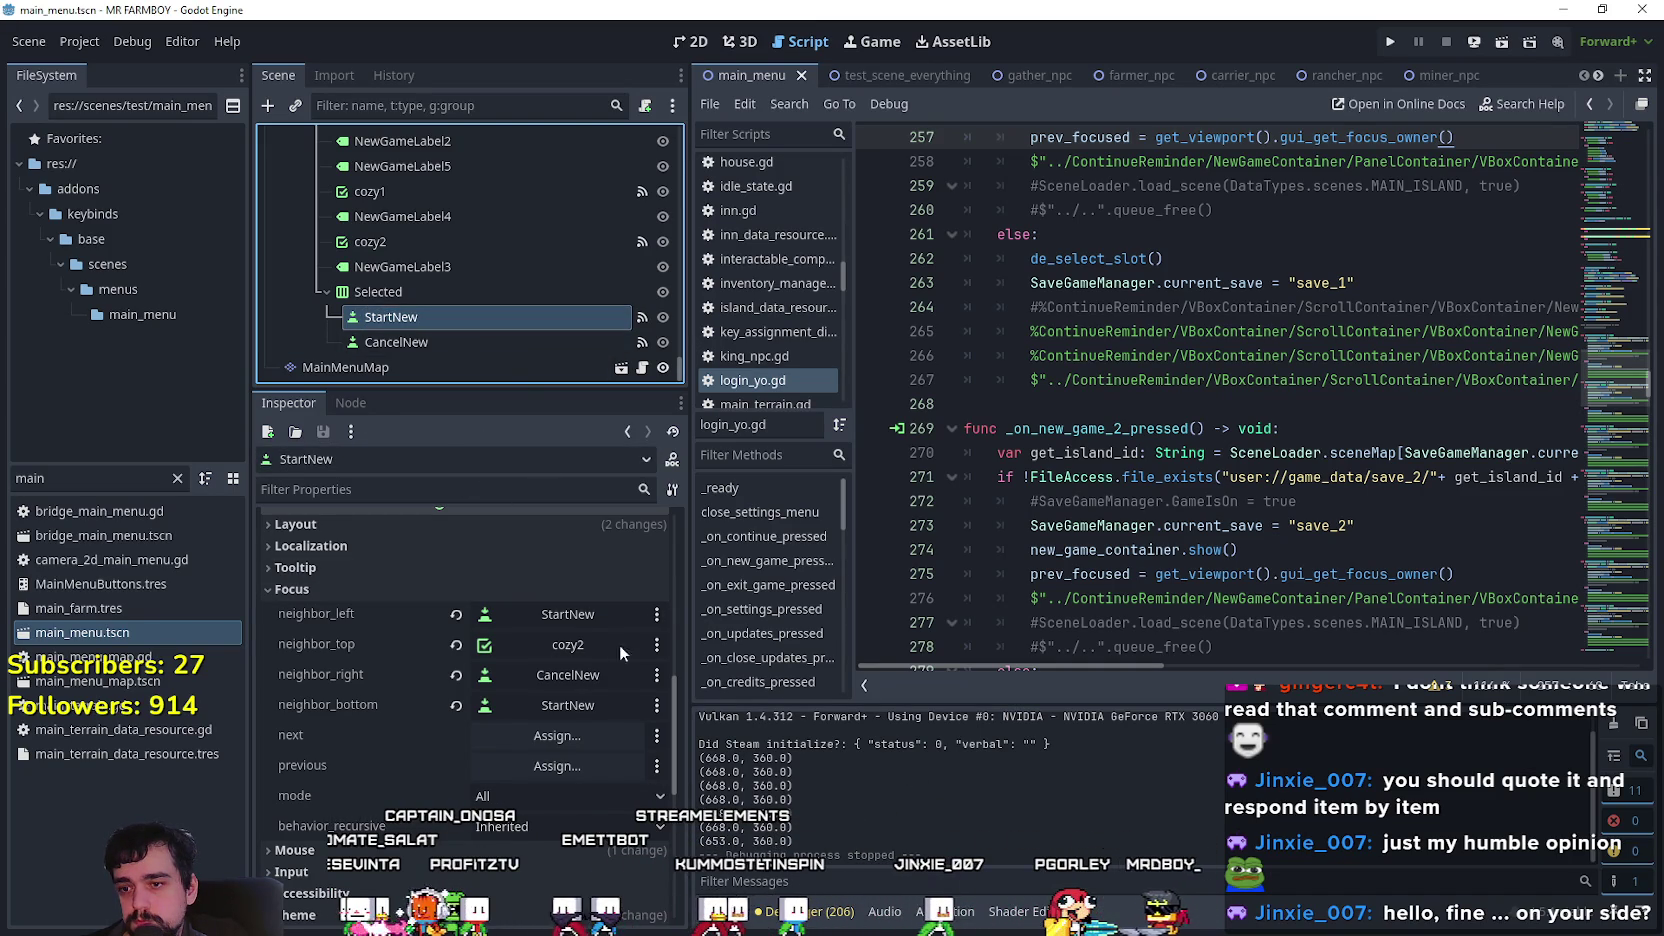
{"action": "scroll", "coordinate": [610, 759], "scroll_direction": "up", "scroll_amount": 4}
{"action": "scroll", "coordinate": [597, 711], "scroll_direction": "down", "scroll_amount": 4}
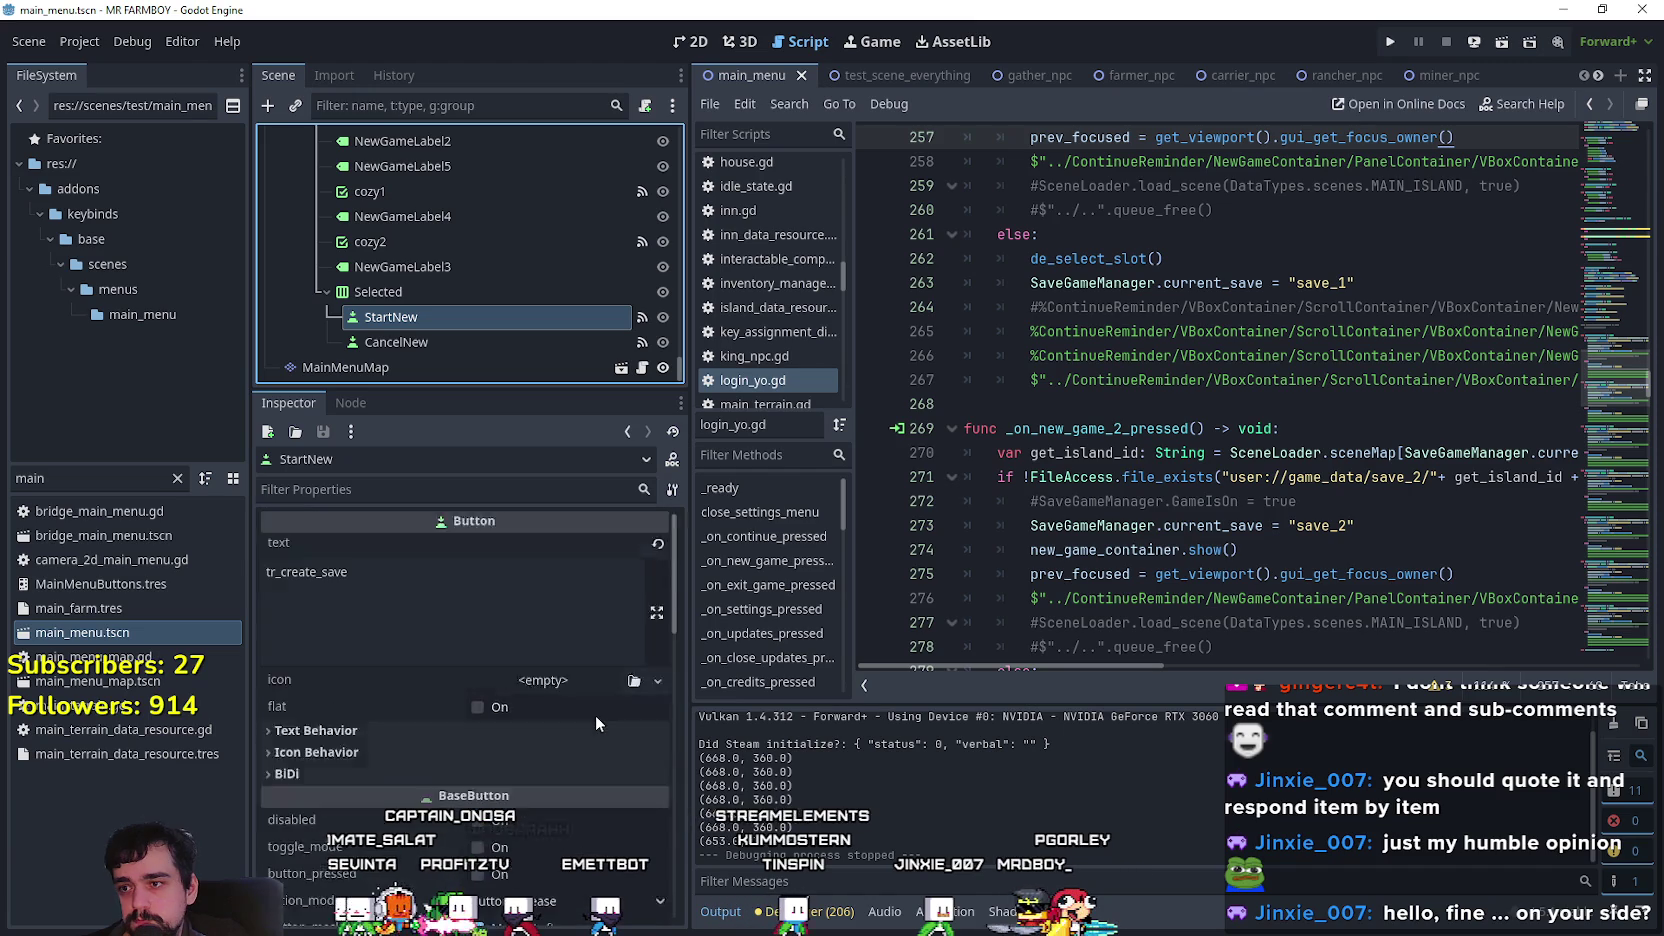
{"action": "scroll", "coordinate": [592, 699], "scroll_direction": "down", "scroll_amount": 4}
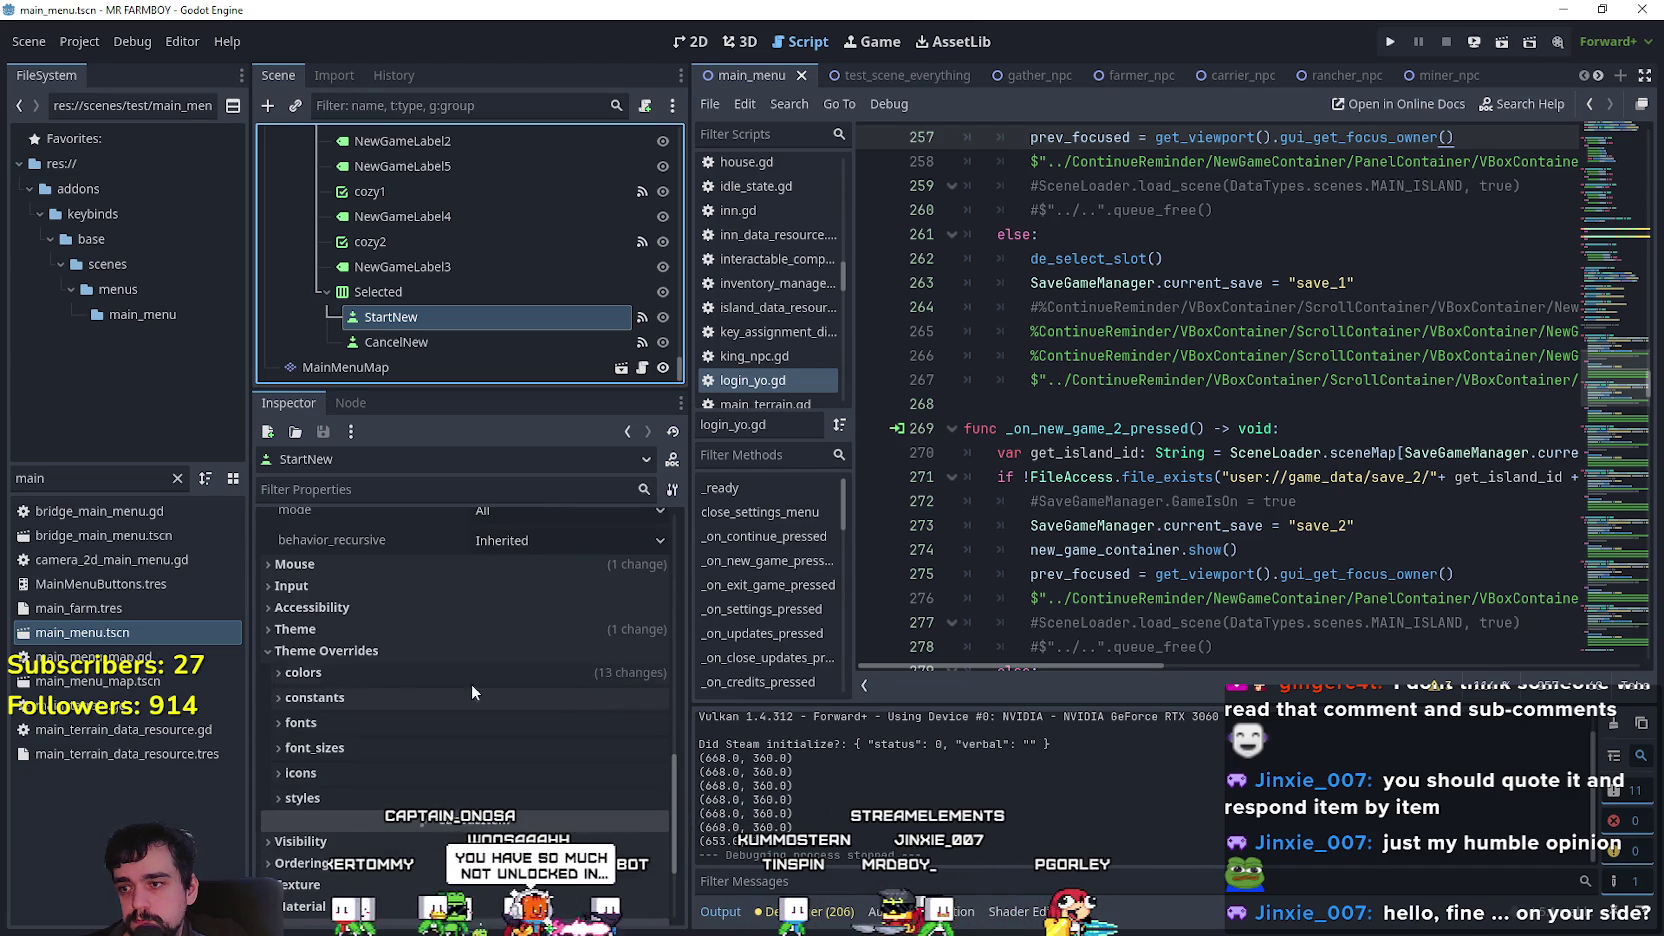
{"action": "left_click", "coordinate": [411, 653]}
{"action": "left_click", "coordinate": [437, 629]}
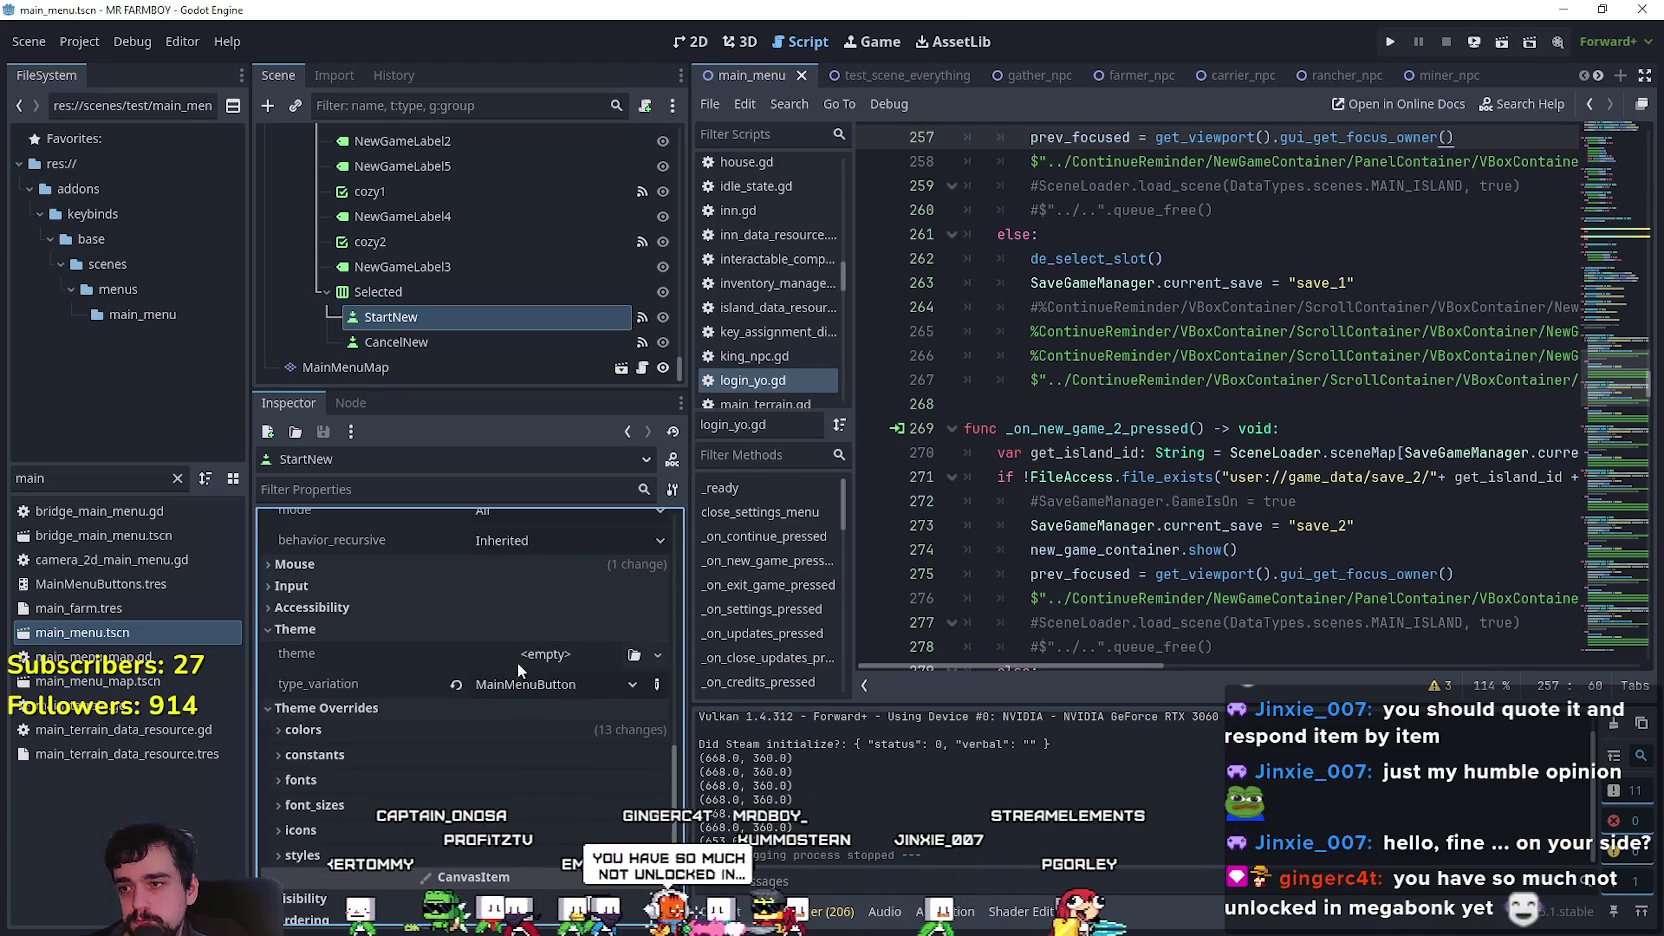
{"action": "left_click_drag", "start_coordinate": [677, 345], "coordinate": [693, 117]}
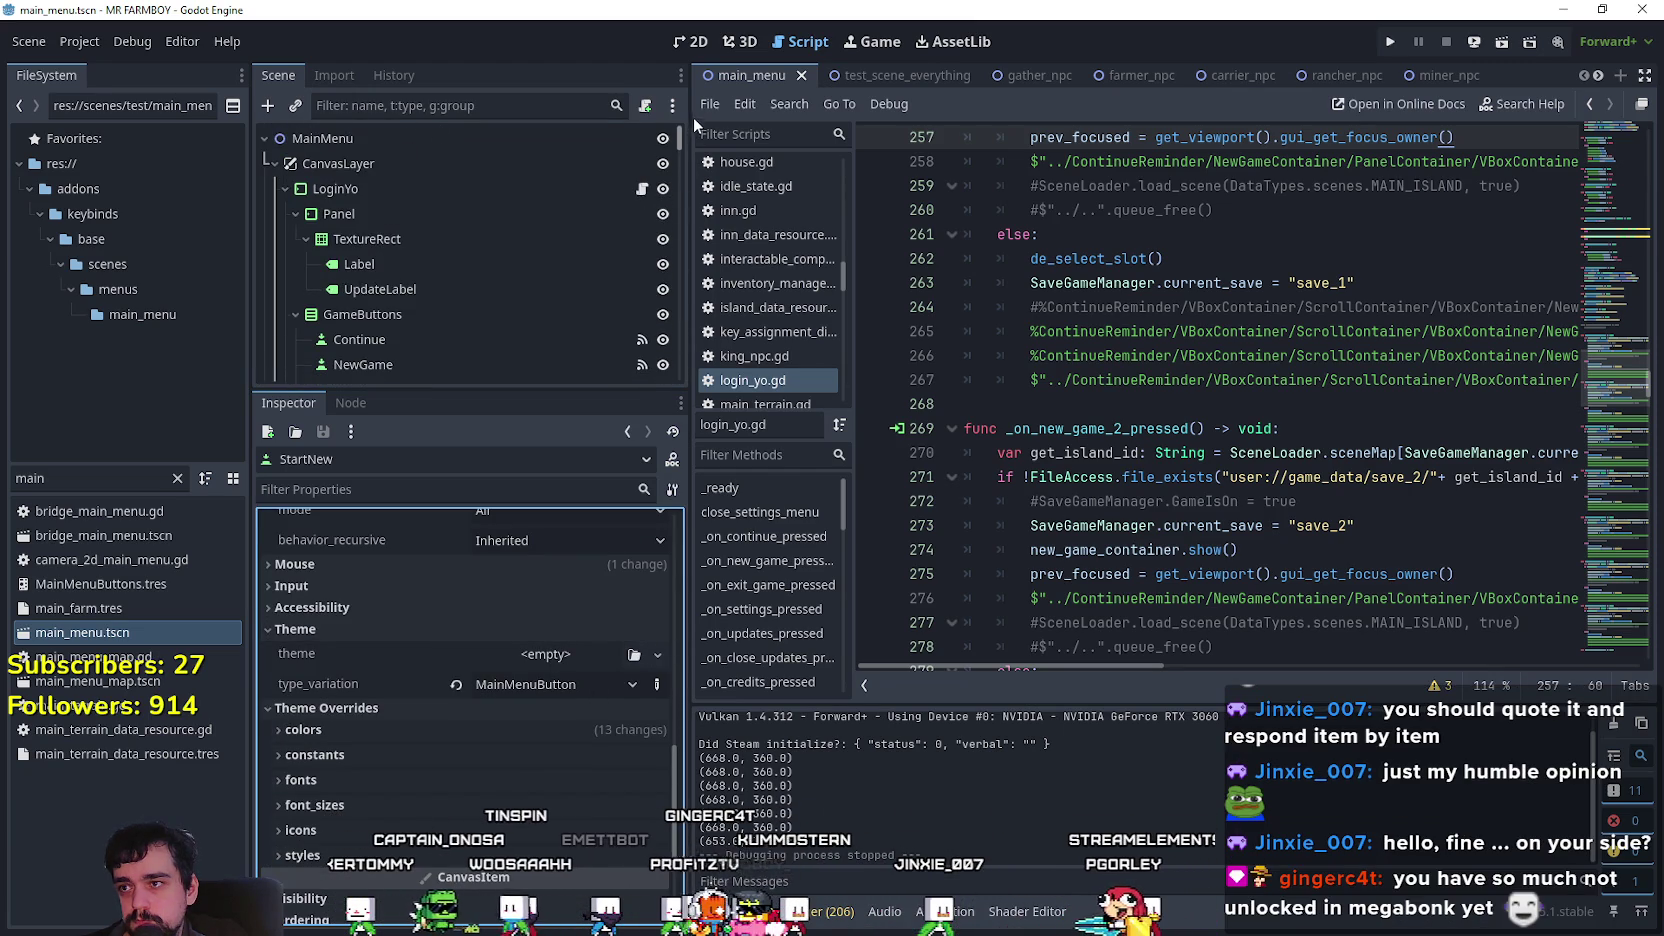
Inspect the LoginYo node, then the ContinueReminder node's properties.
{"action": "left_click", "coordinate": [426, 189]}
{"action": "scroll", "coordinate": [469, 754], "scroll_direction": "down", "scroll_amount": 5}
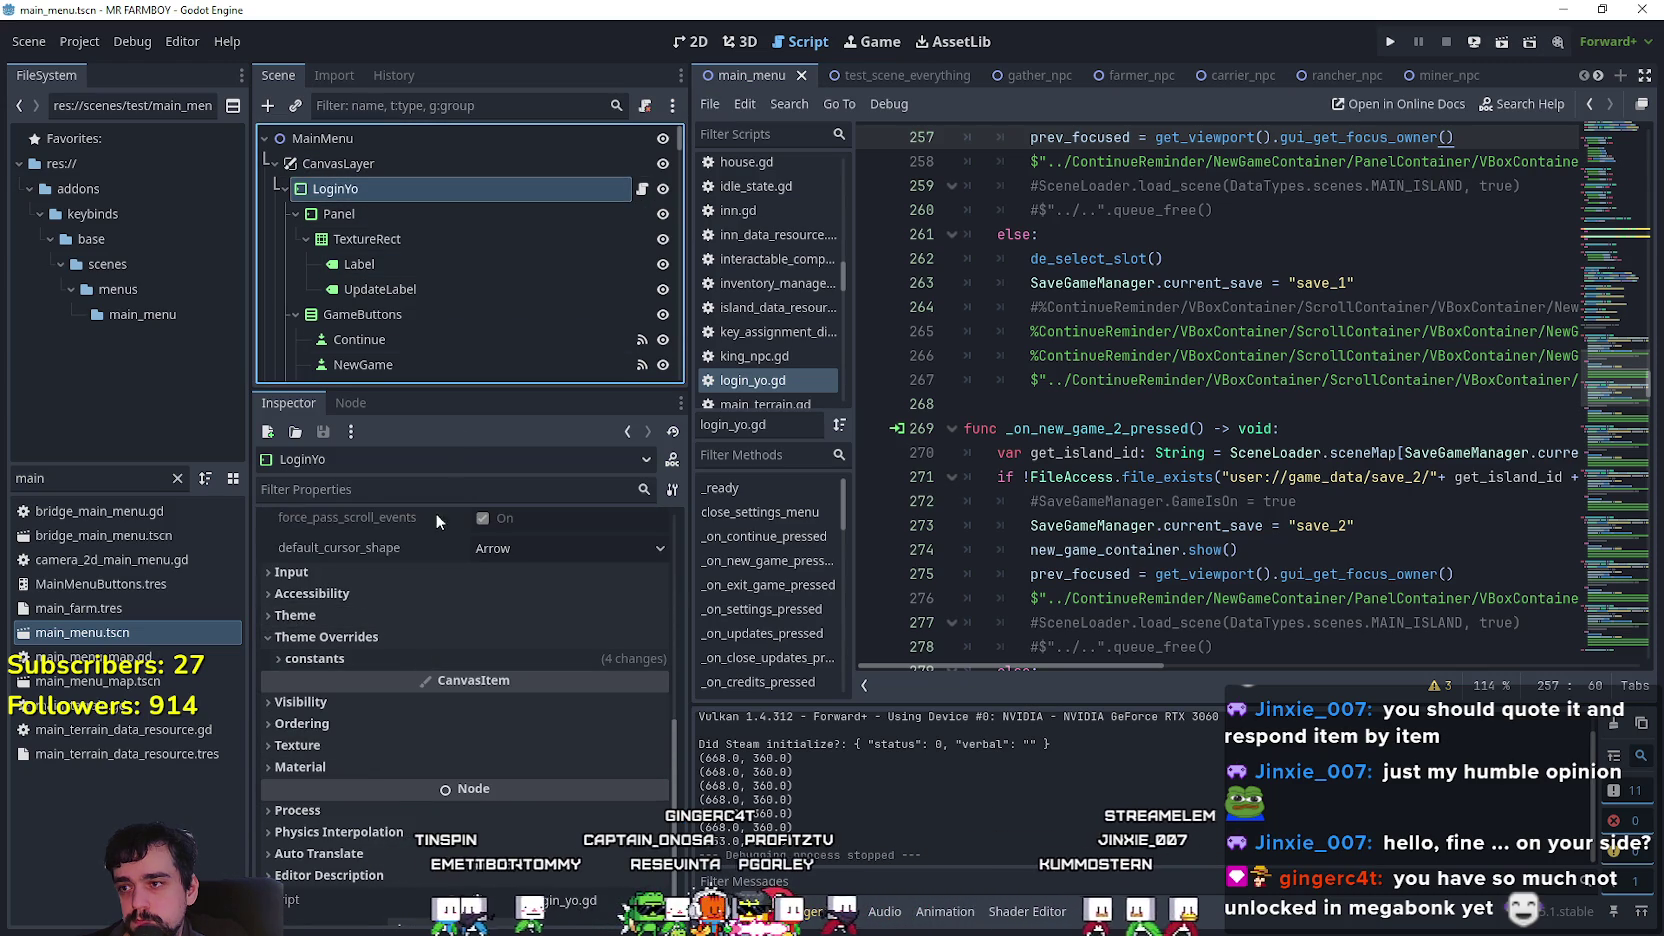
{"action": "scroll", "coordinate": [523, 317], "scroll_direction": "down", "scroll_amount": 10}
{"action": "scroll", "coordinate": [520, 274], "scroll_direction": "down", "scroll_amount": 6}
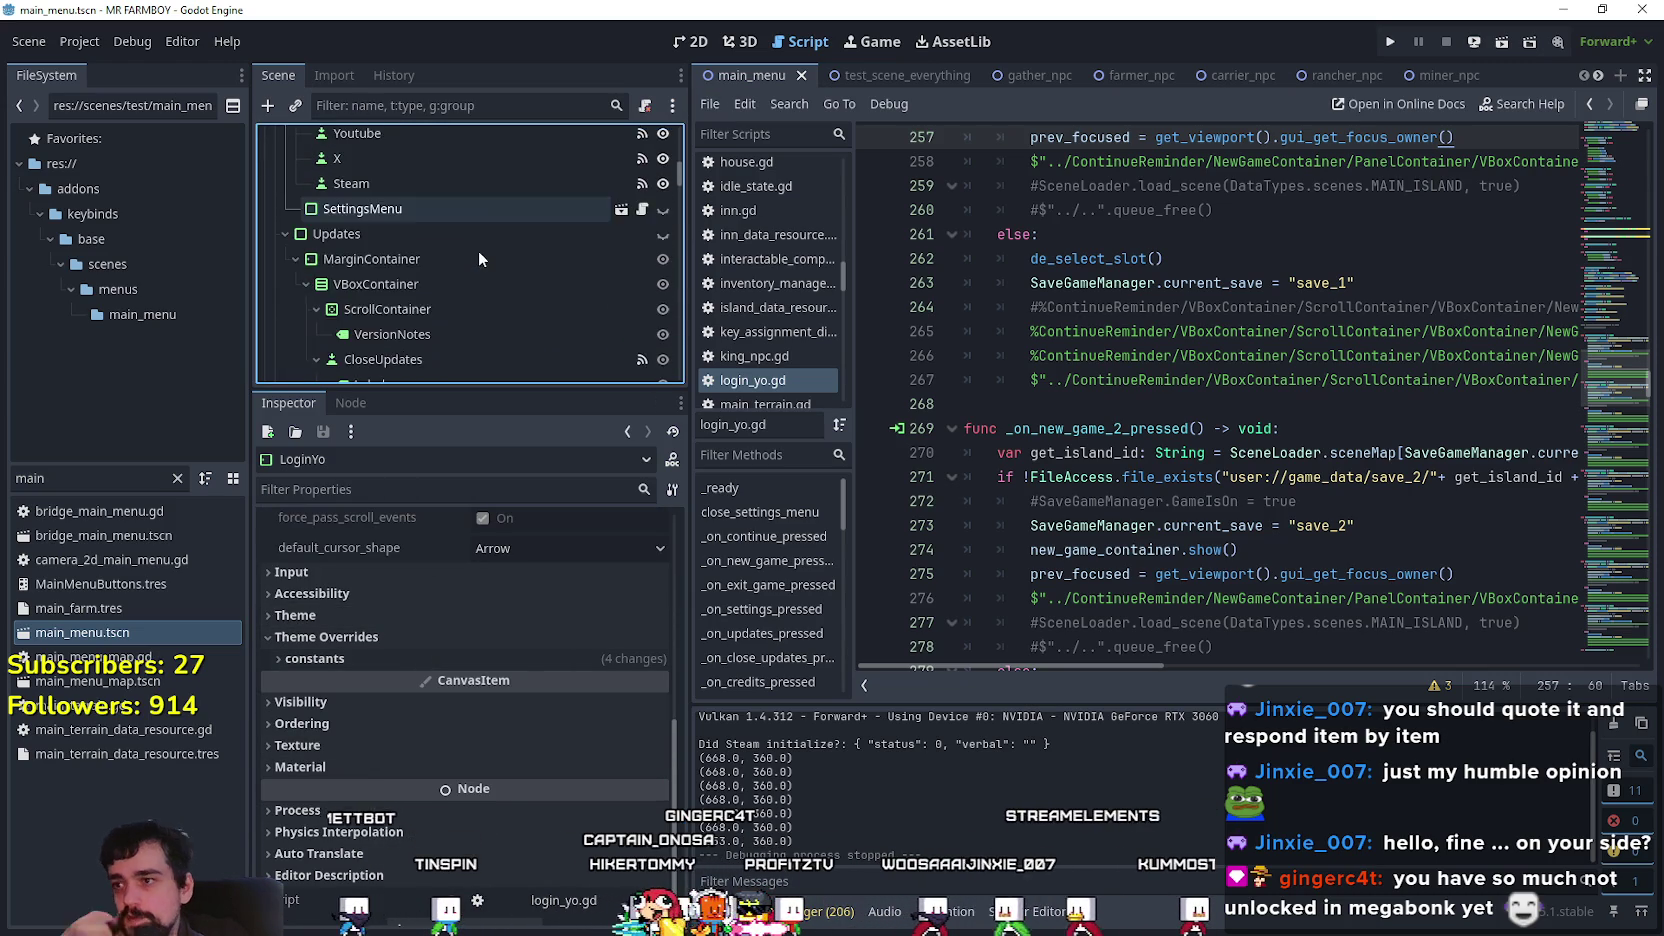
{"action": "scroll", "coordinate": [437, 191], "scroll_direction": "down", "scroll_amount": 4}
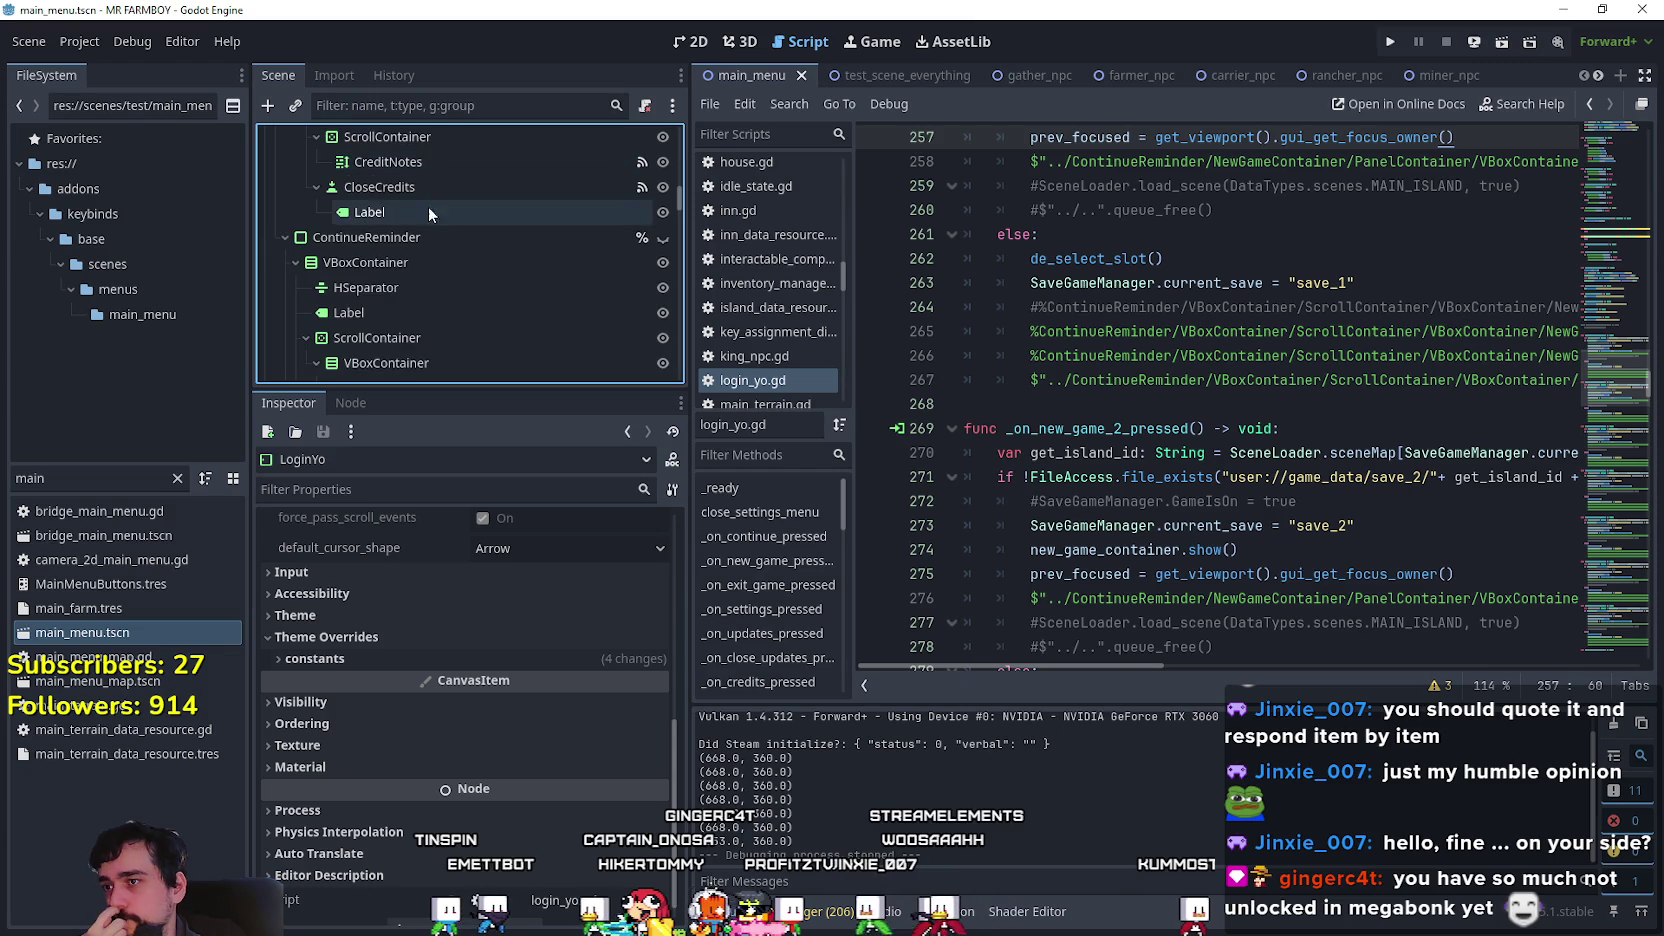
{"action": "left_click", "coordinate": [430, 238]}
{"action": "scroll", "coordinate": [404, 656], "scroll_direction": "down", "scroll_amount": 2}
{"action": "scroll", "coordinate": [404, 656], "scroll_direction": "down", "scroll_amount": 2}
Open game_ui_theme.tres in the Theme editor and show the MainMenuButton type's items.
{"action": "left_click", "coordinate": [560, 677]}
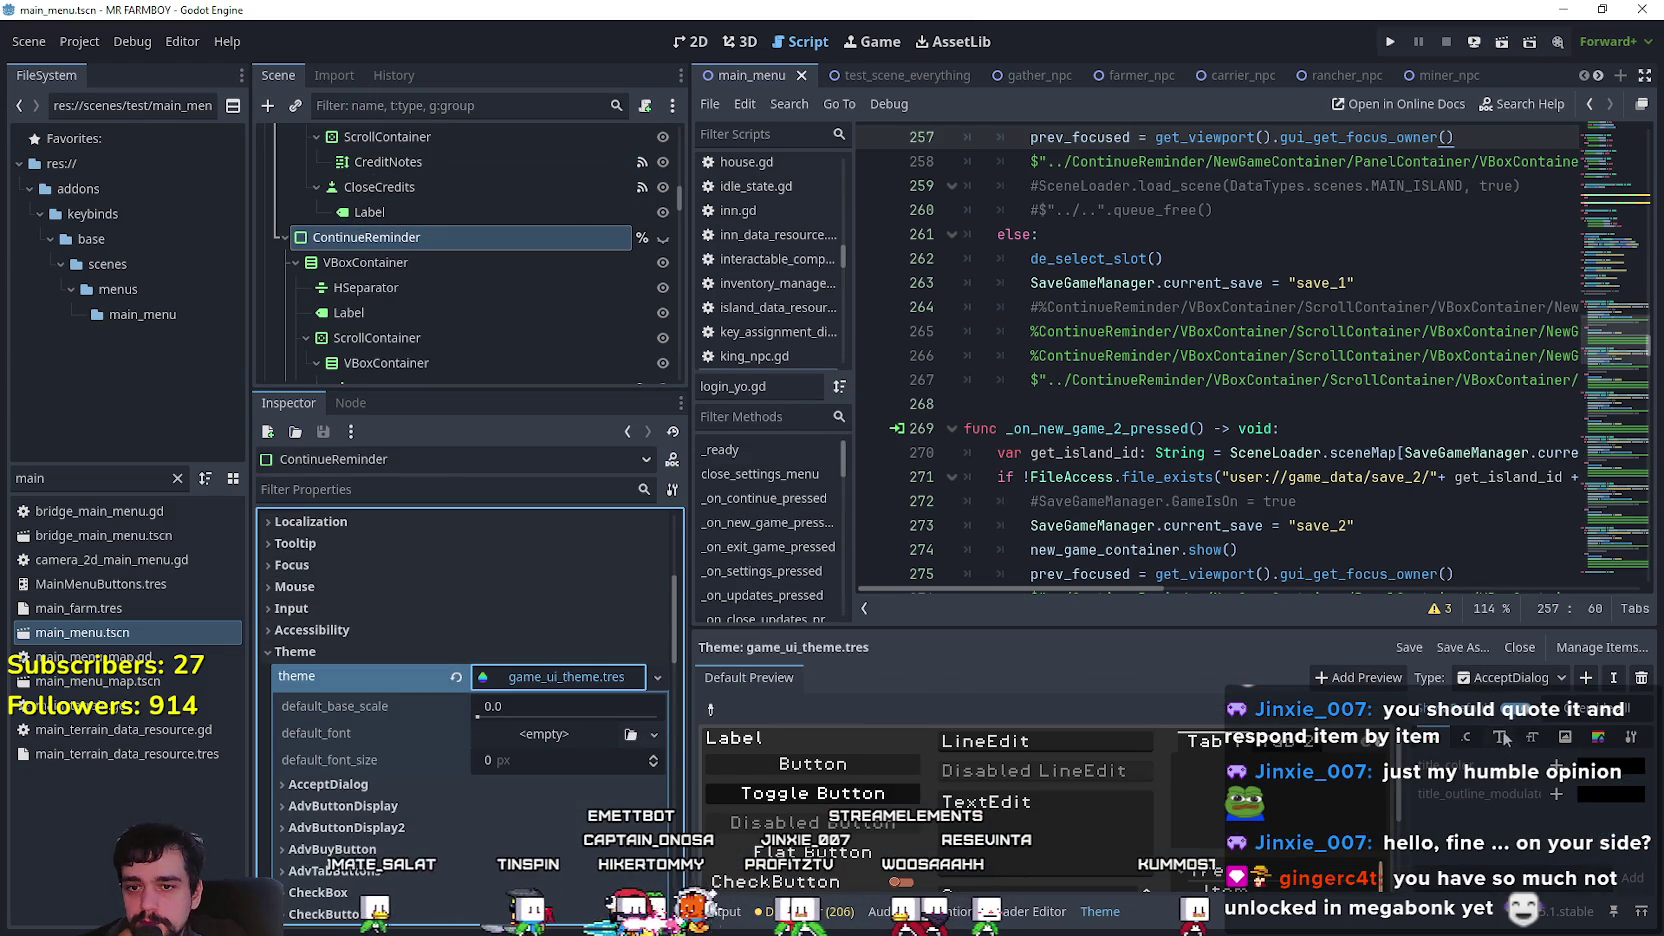
{"action": "scroll", "coordinate": [1300, 800], "scroll_direction": "down", "scroll_amount": 5}
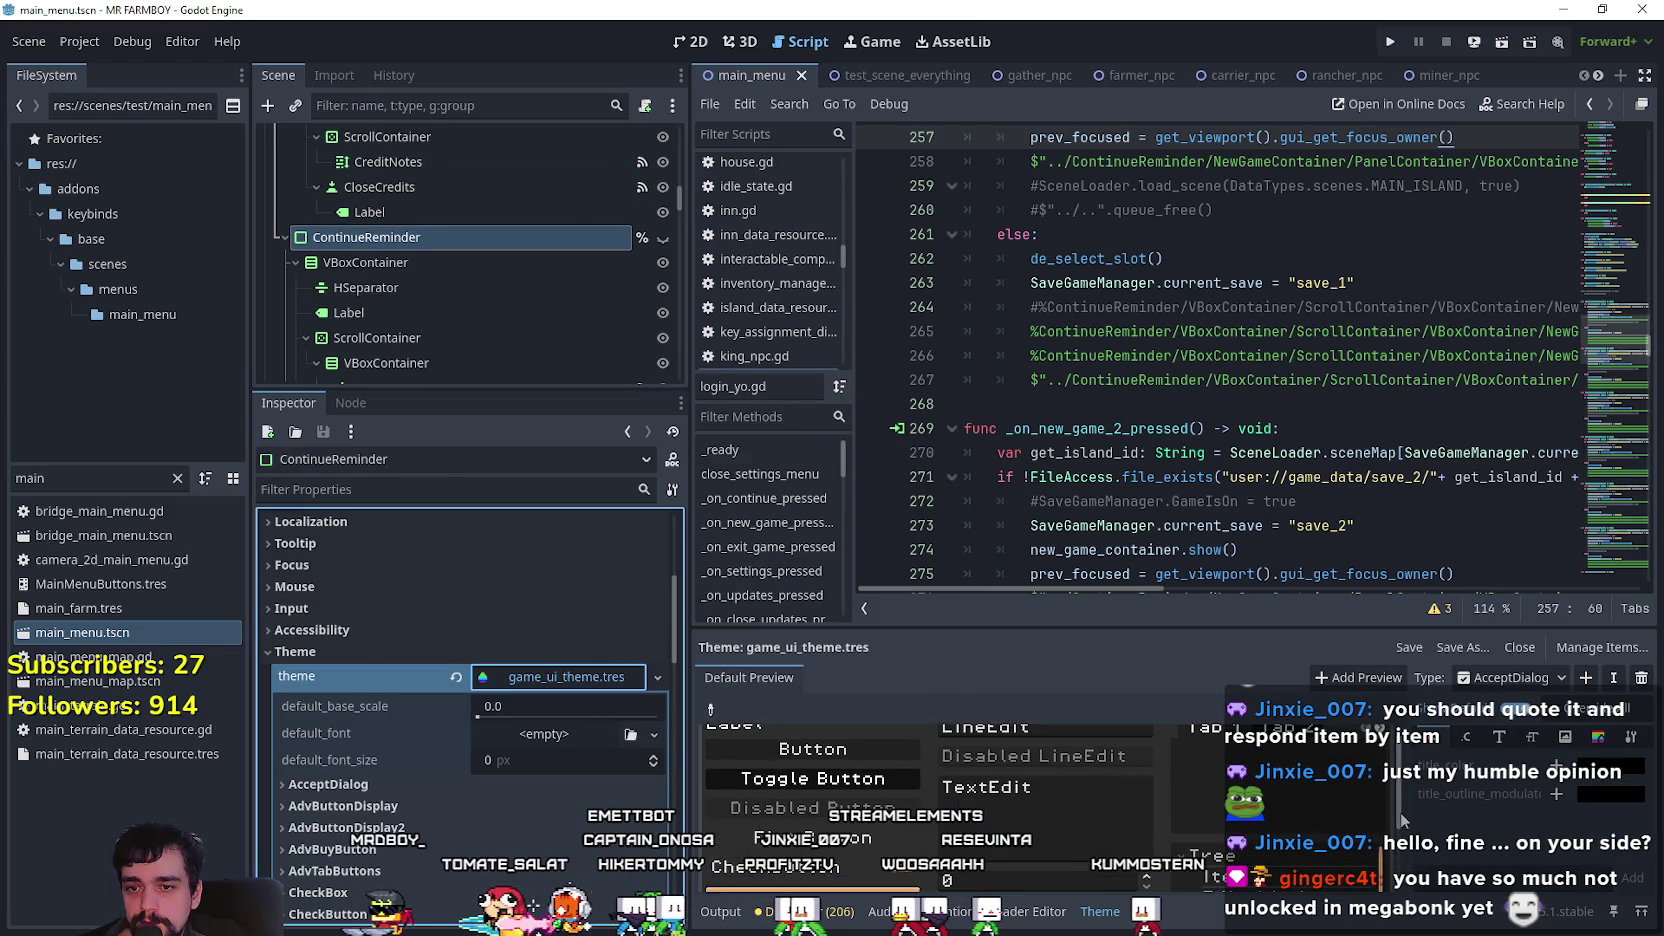
{"action": "scroll", "coordinate": [1040, 800], "scroll_direction": "down", "scroll_amount": 1}
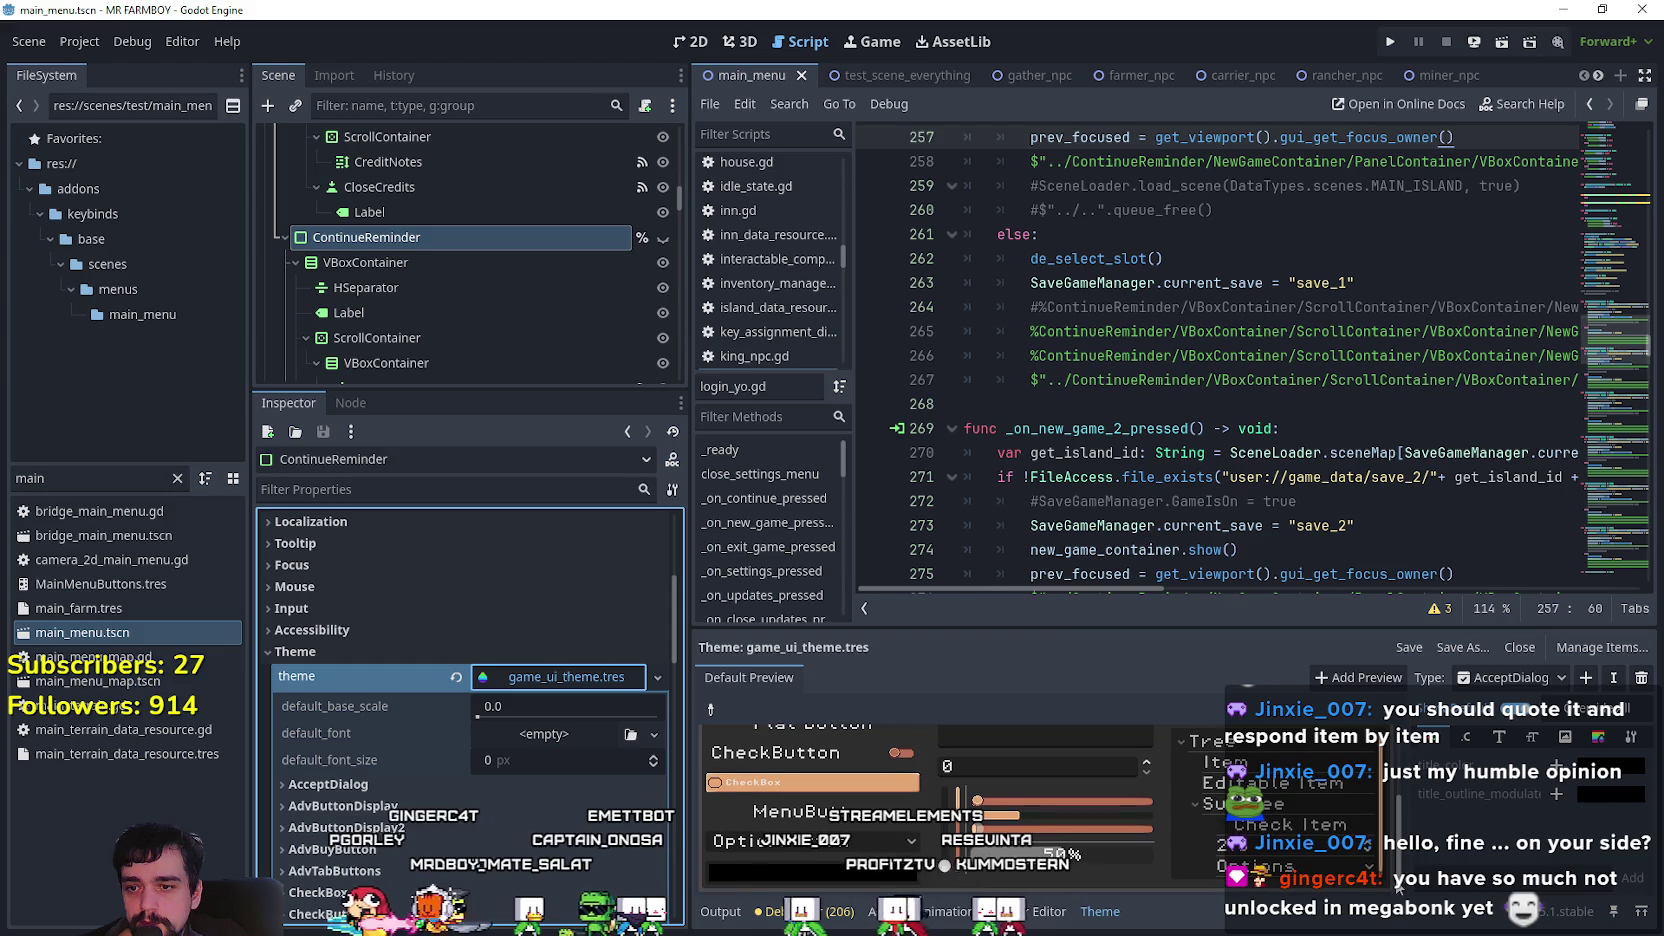
{"action": "left_click", "coordinate": [1536, 686]}
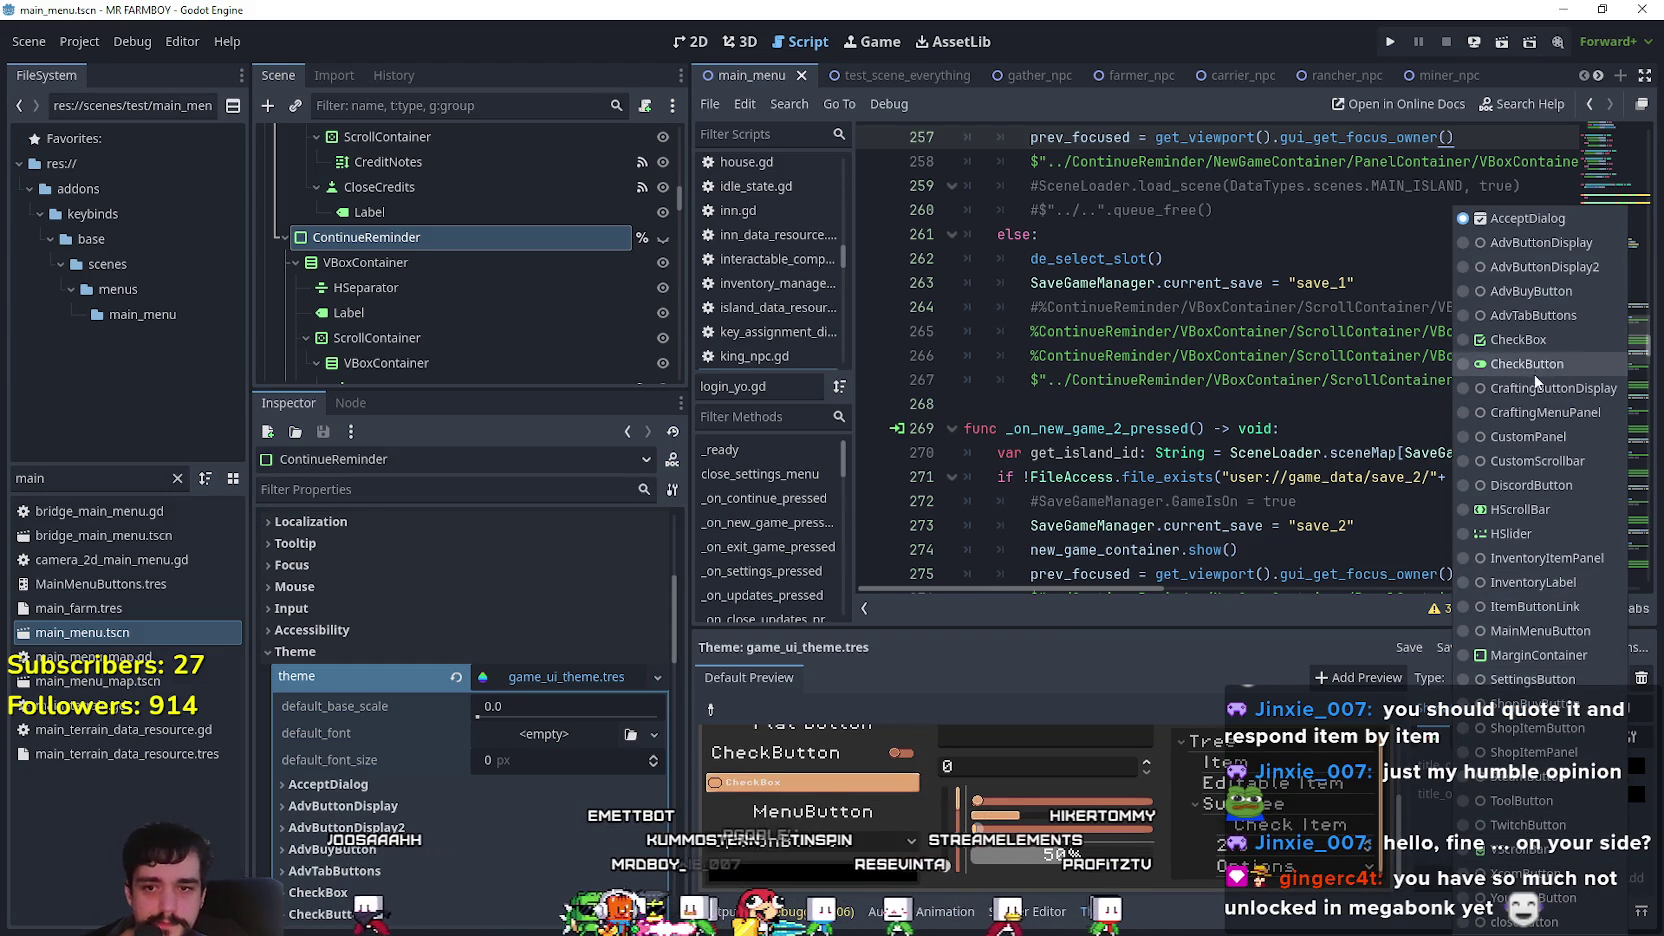
{"action": "left_click", "coordinate": [1516, 632]}
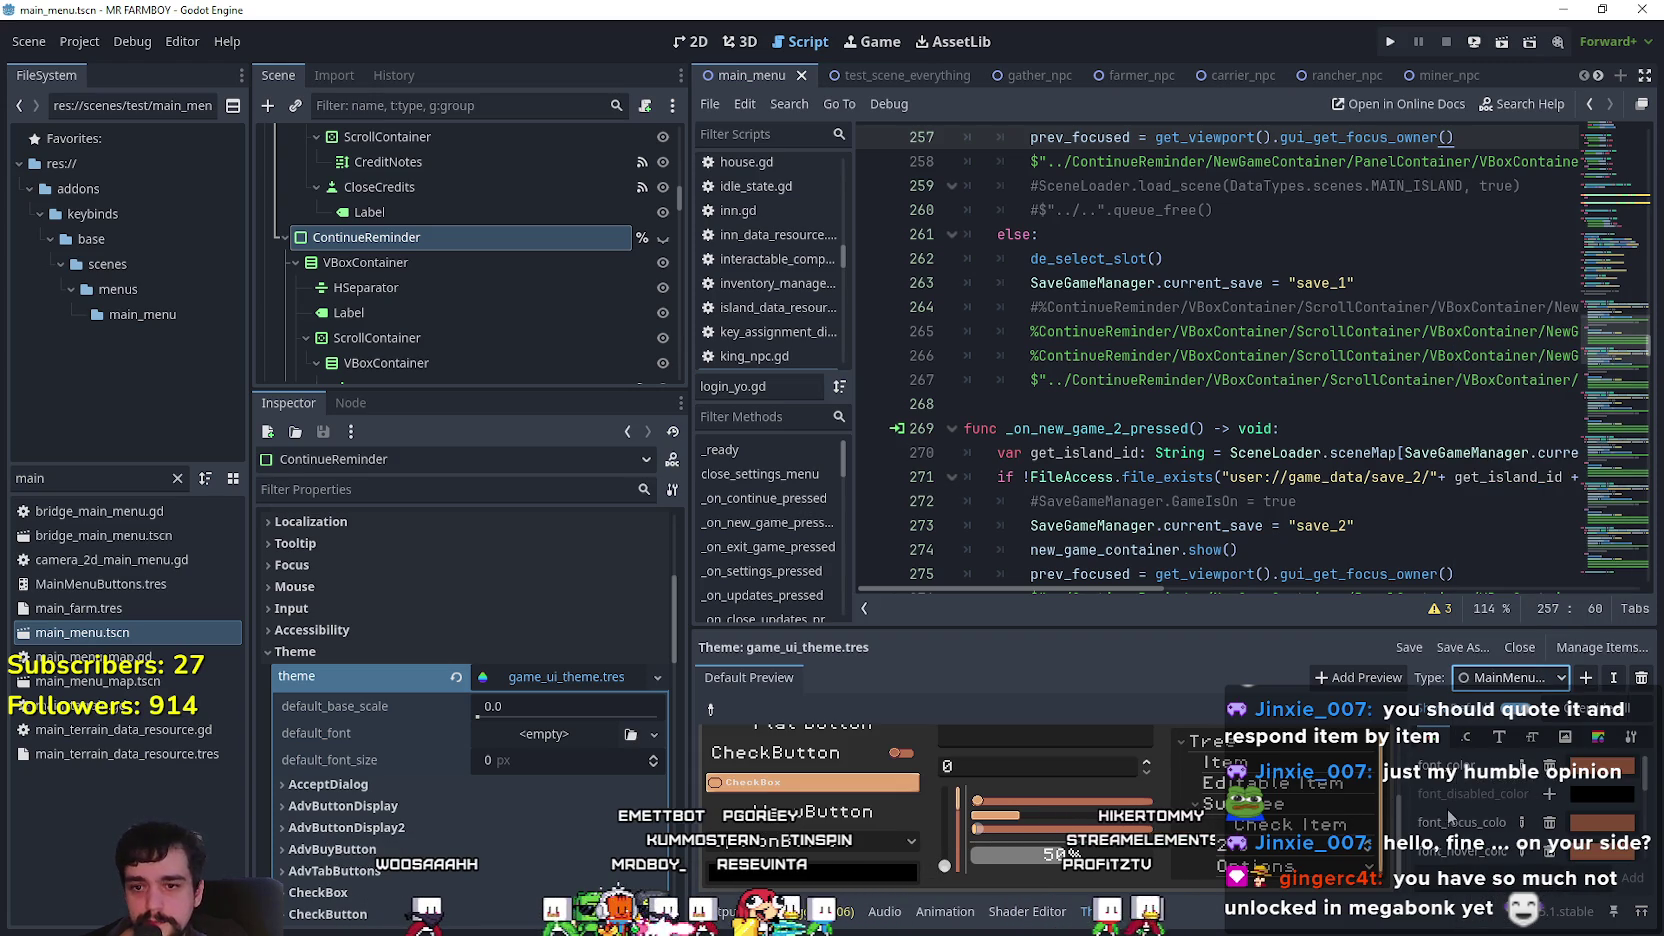
Open the MainMenuButton's focus StyleBoxTexture in the Inspector.
{"action": "left_click", "coordinate": [1565, 737]}
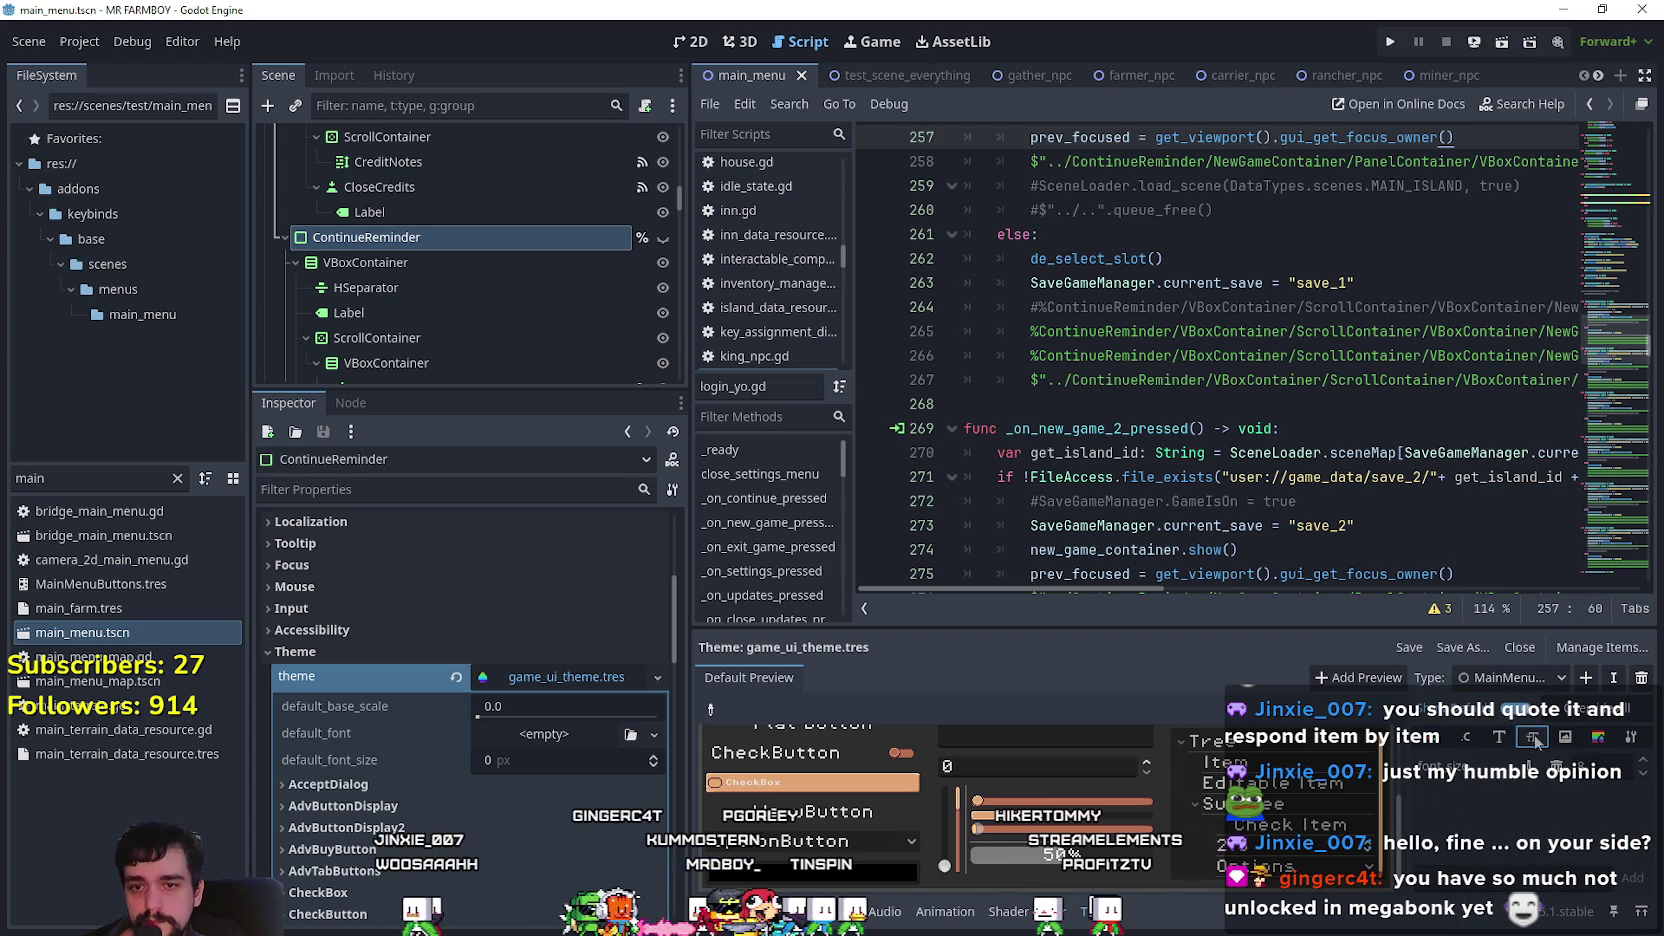
{"action": "left_click", "coordinate": [1594, 739]}
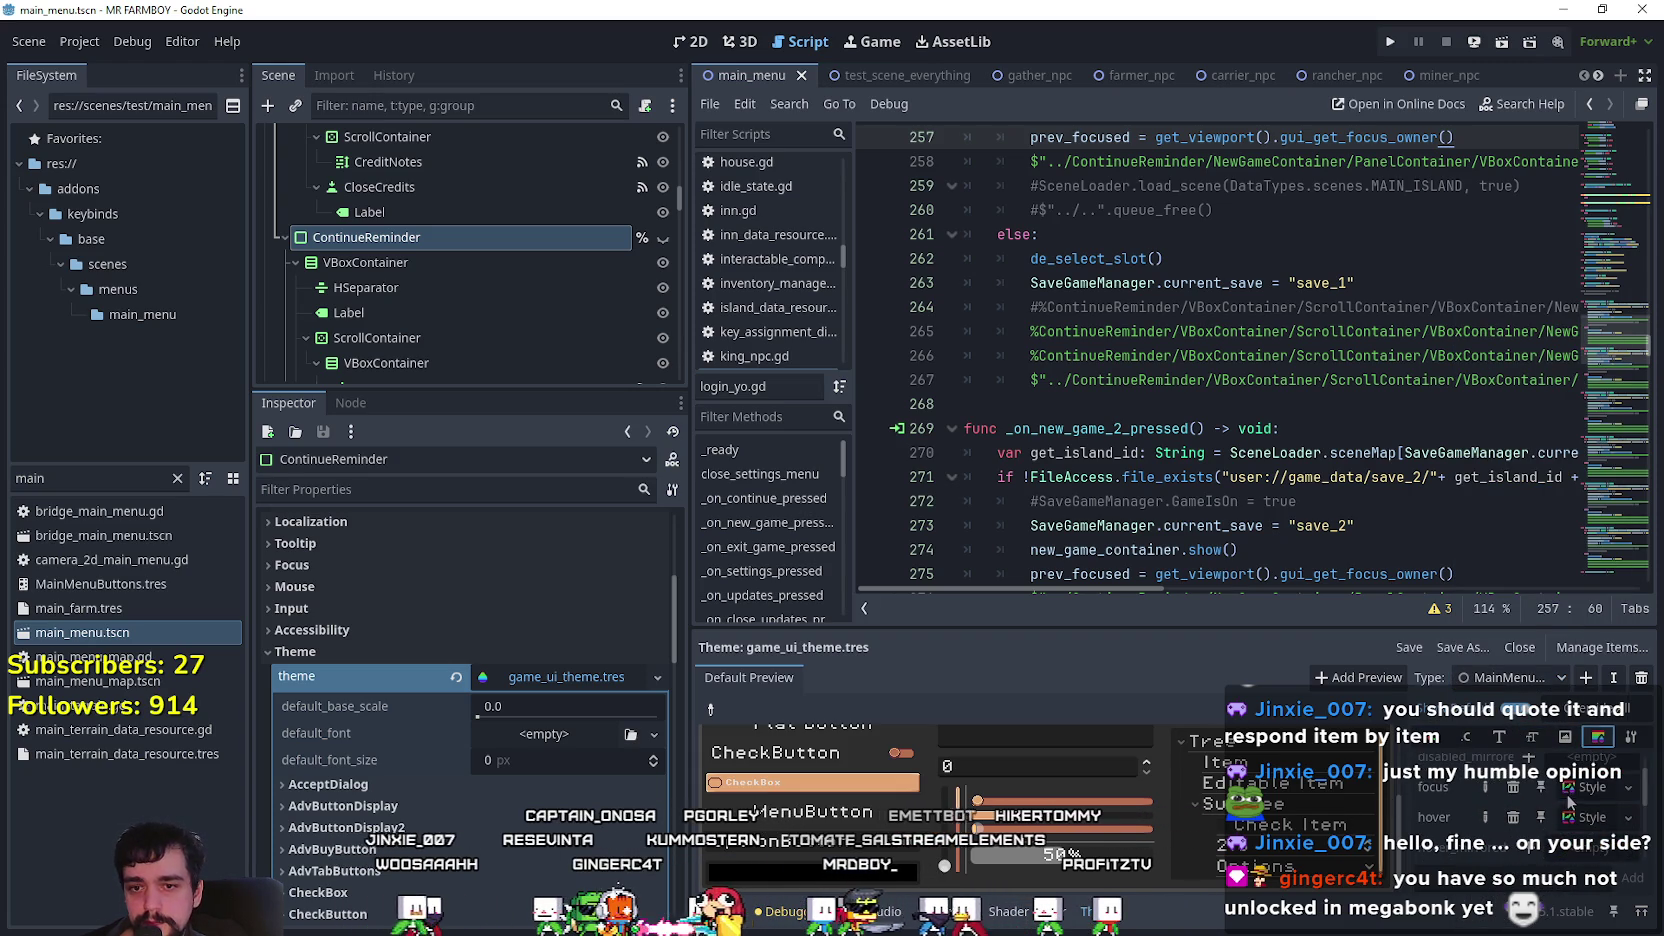
{"action": "left_click", "coordinate": [1585, 788]}
Expand the style's AtlasTexture to show its 32×32 region at 1856, 1888.
{"action": "left_click", "coordinate": [584, 699]}
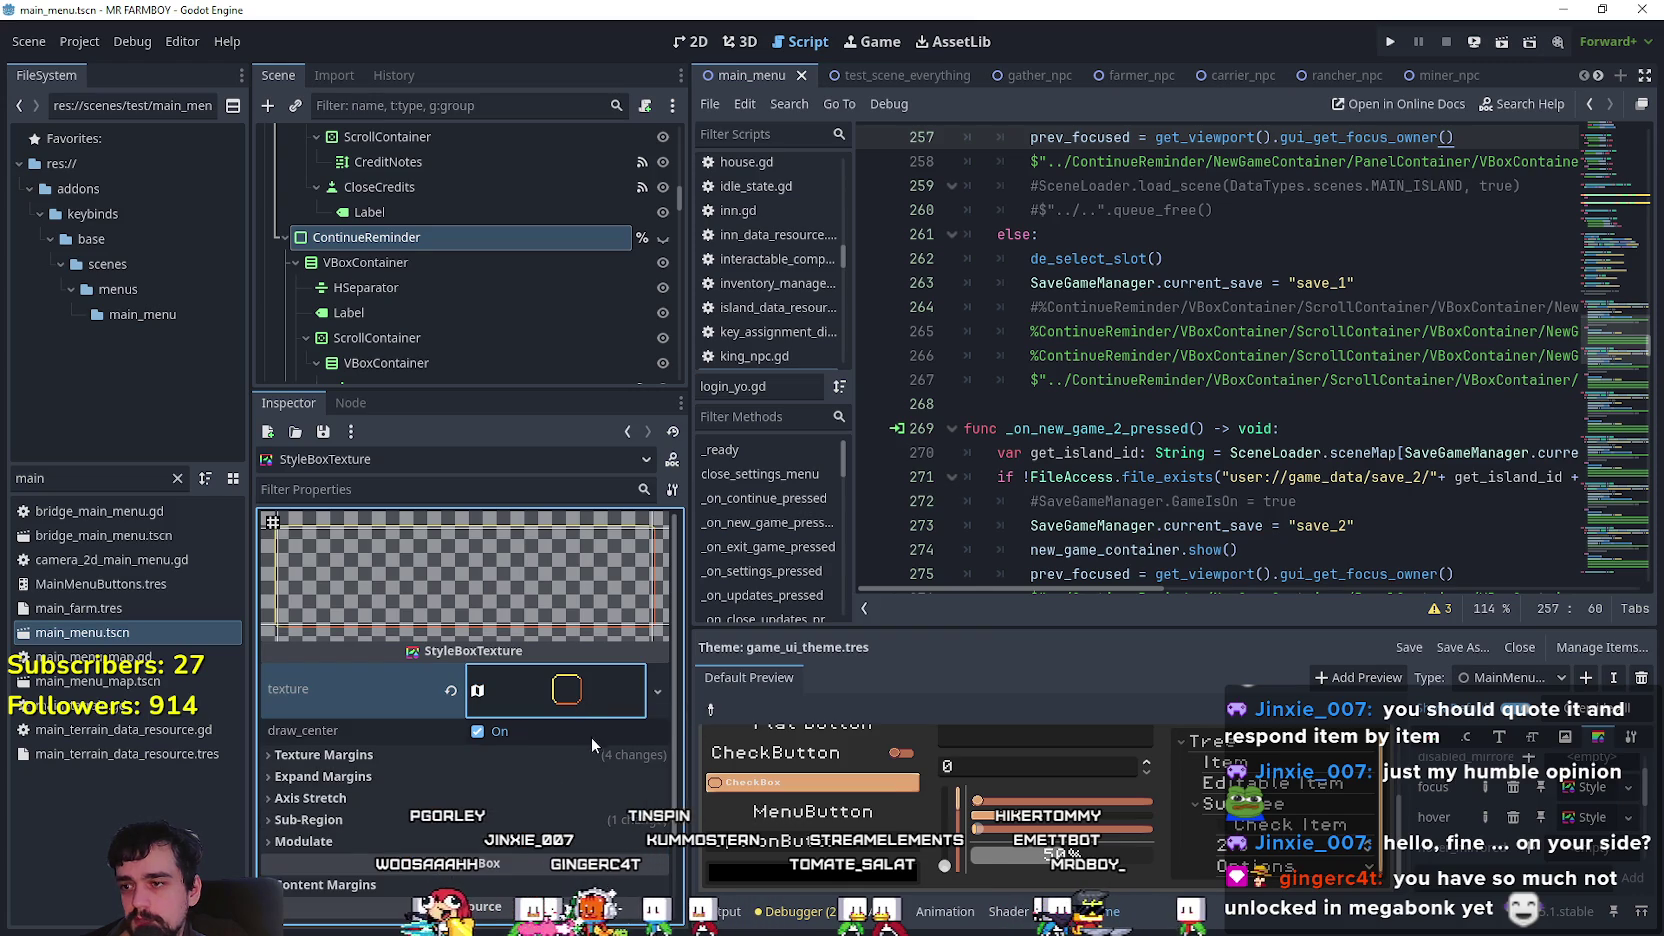
{"action": "mouse_move", "coordinate": [593, 705]}
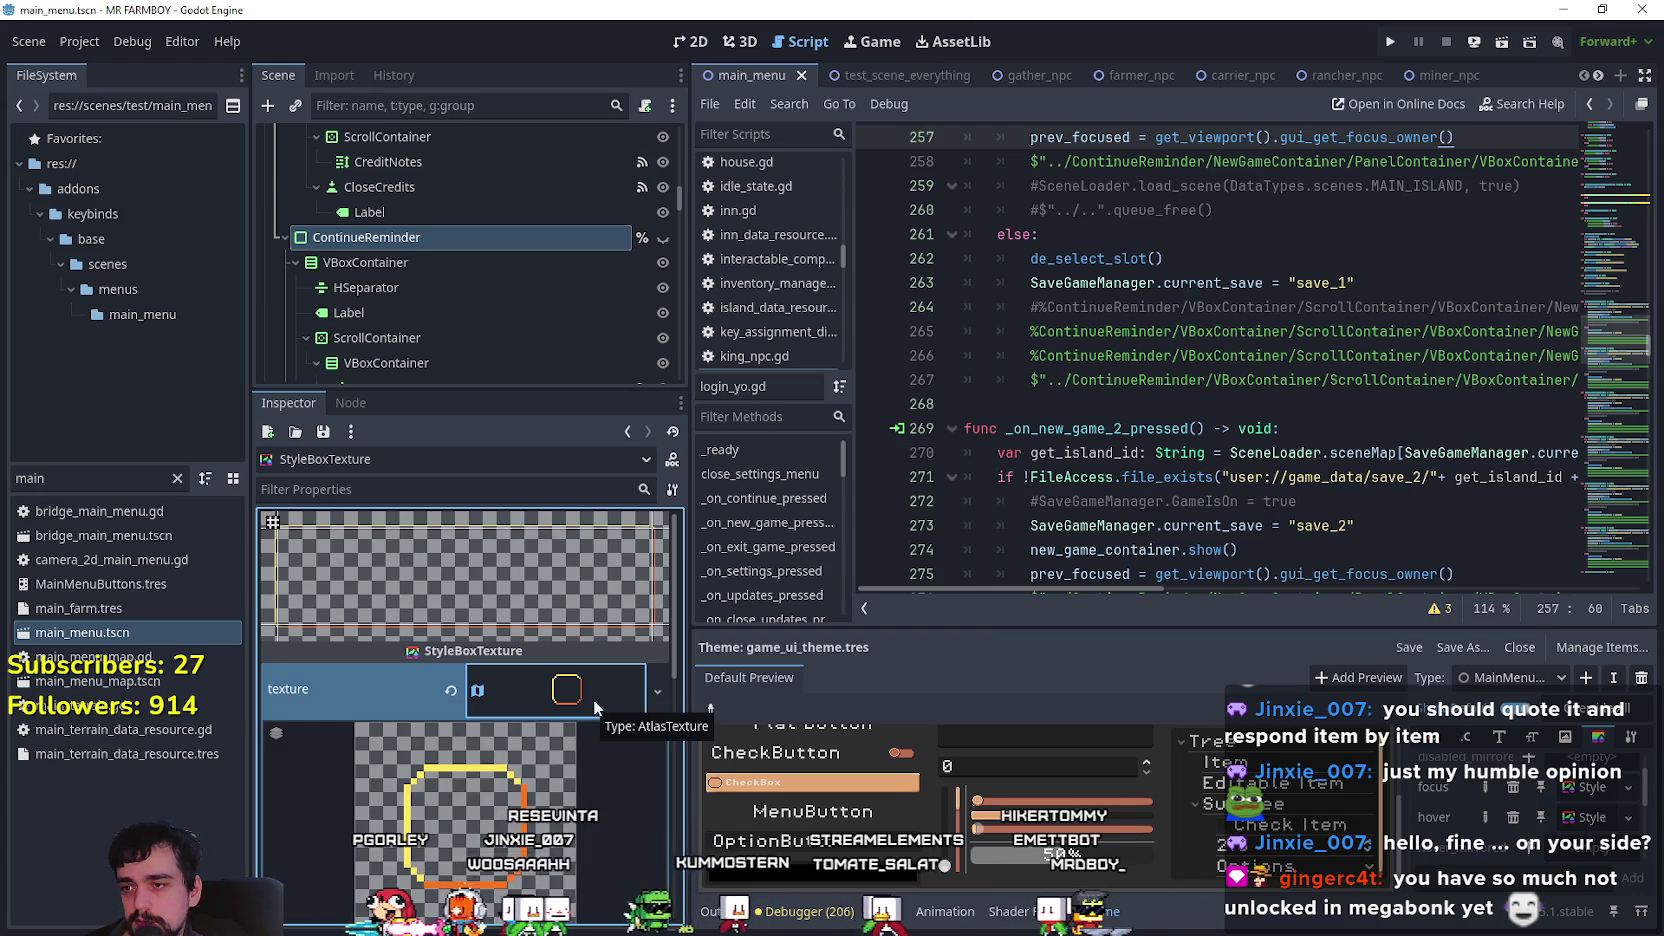
{"action": "left_click", "coordinate": [595, 698]}
{"action": "scroll", "coordinate": [595, 698], "scroll_direction": "down", "scroll_amount": 3}
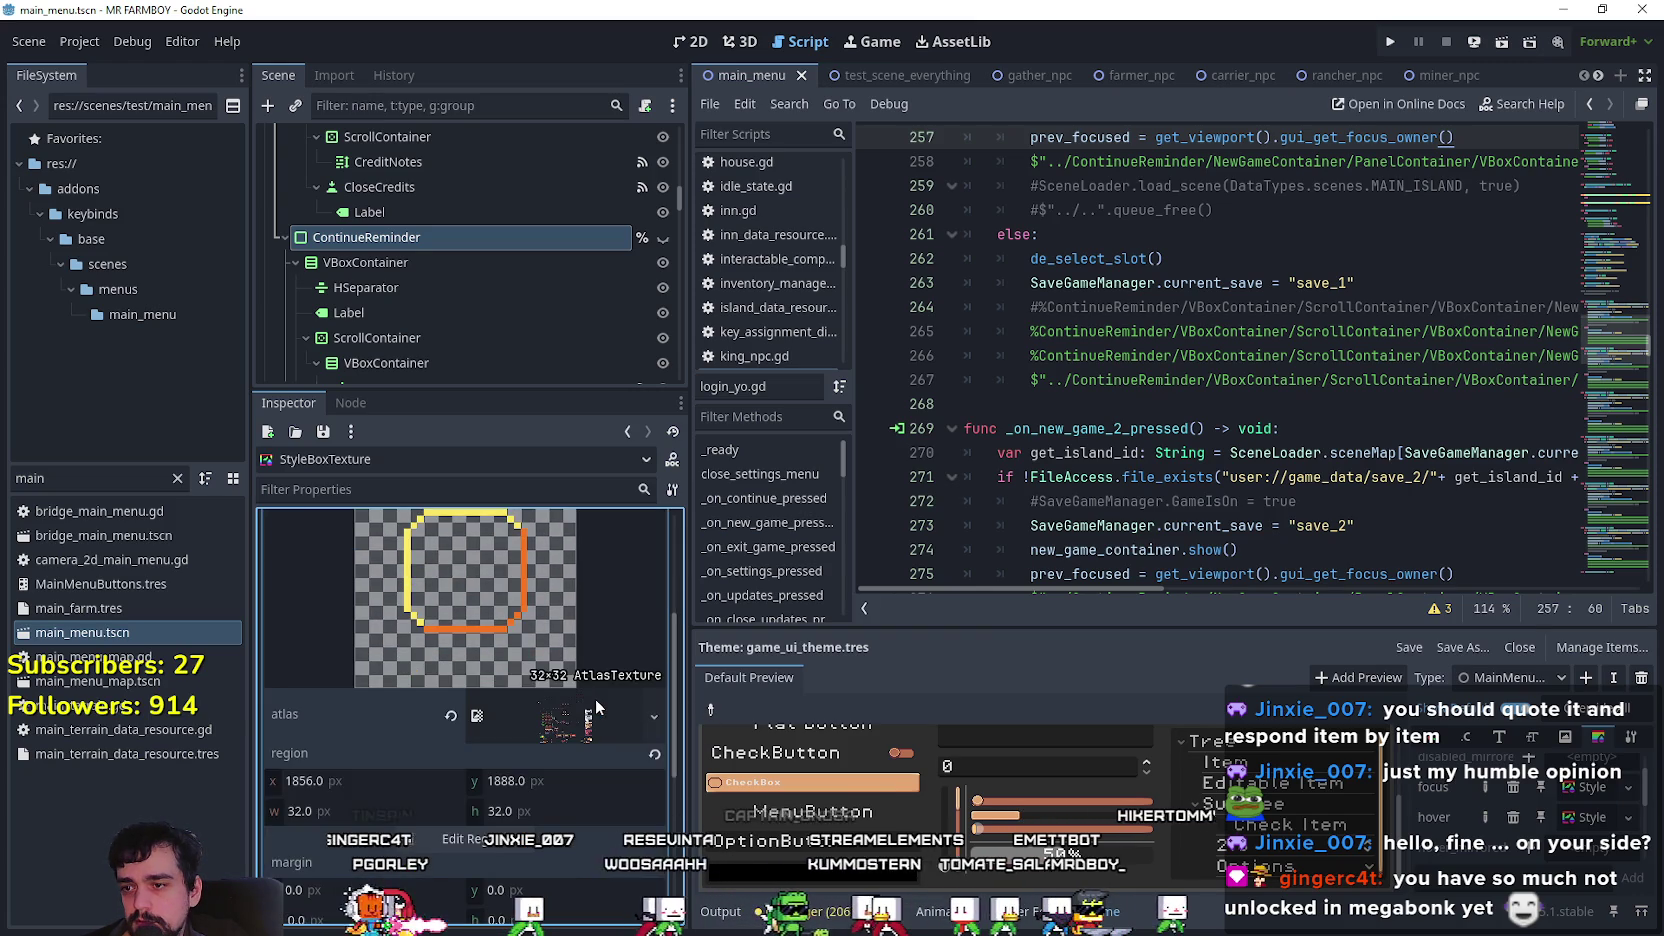
{"action": "scroll", "coordinate": [1598, 820], "scroll_direction": "down", "scroll_amount": 1}
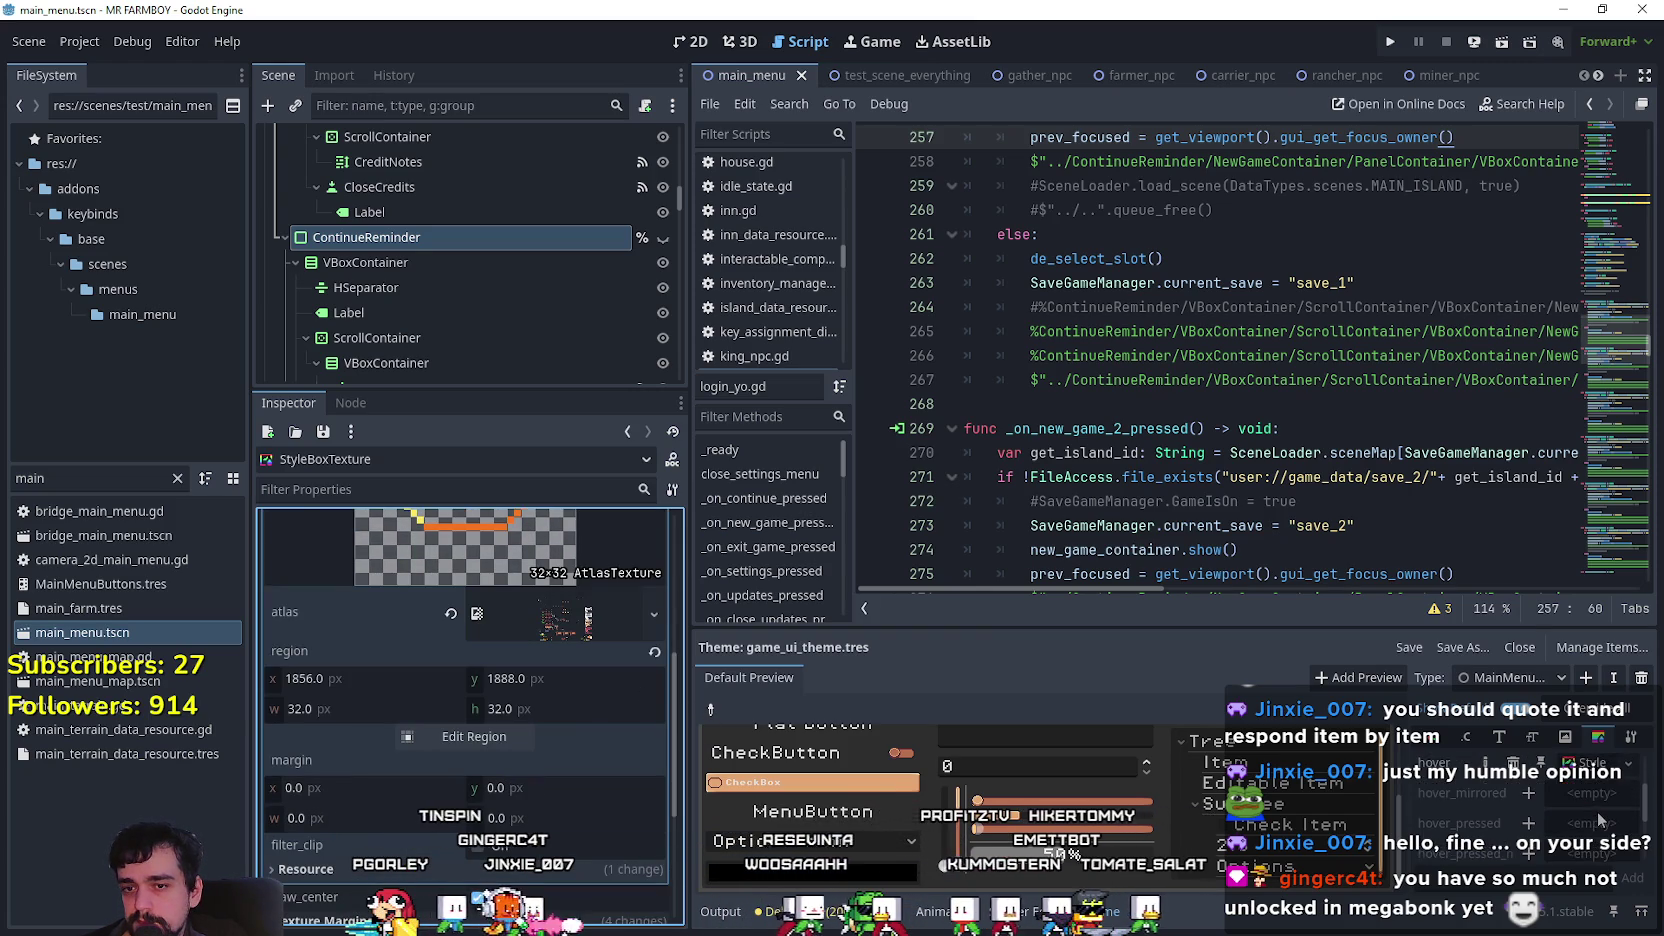
{"action": "scroll", "coordinate": [1596, 810], "scroll_direction": "up", "scroll_amount": 1}
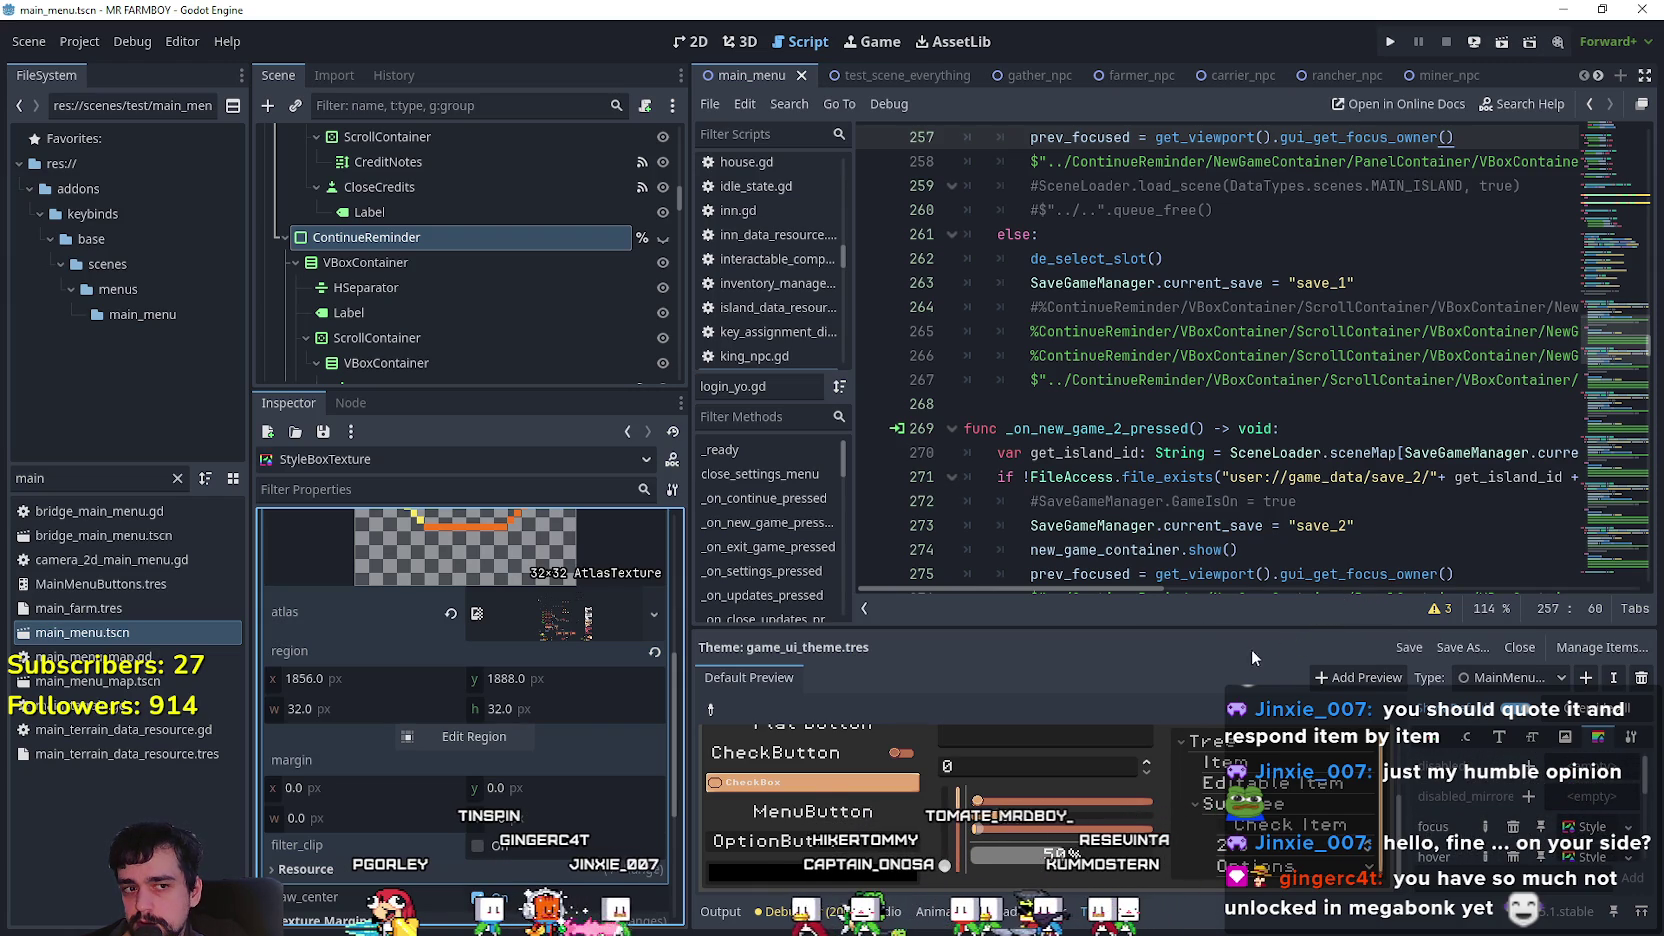
Enlarge the theme editor and its style list, then inspect the hover style box.
{"action": "mouse_move", "coordinate": [1217, 631]}
{"action": "left_mouse_down"}
{"action": "mouse_move", "coordinate": [1223, 376]}
{"action": "mouse_move", "coordinate": [1215, 427]}
{"action": "mouse_move", "coordinate": [1202, 410]}
{"action": "left_mouse_up"}
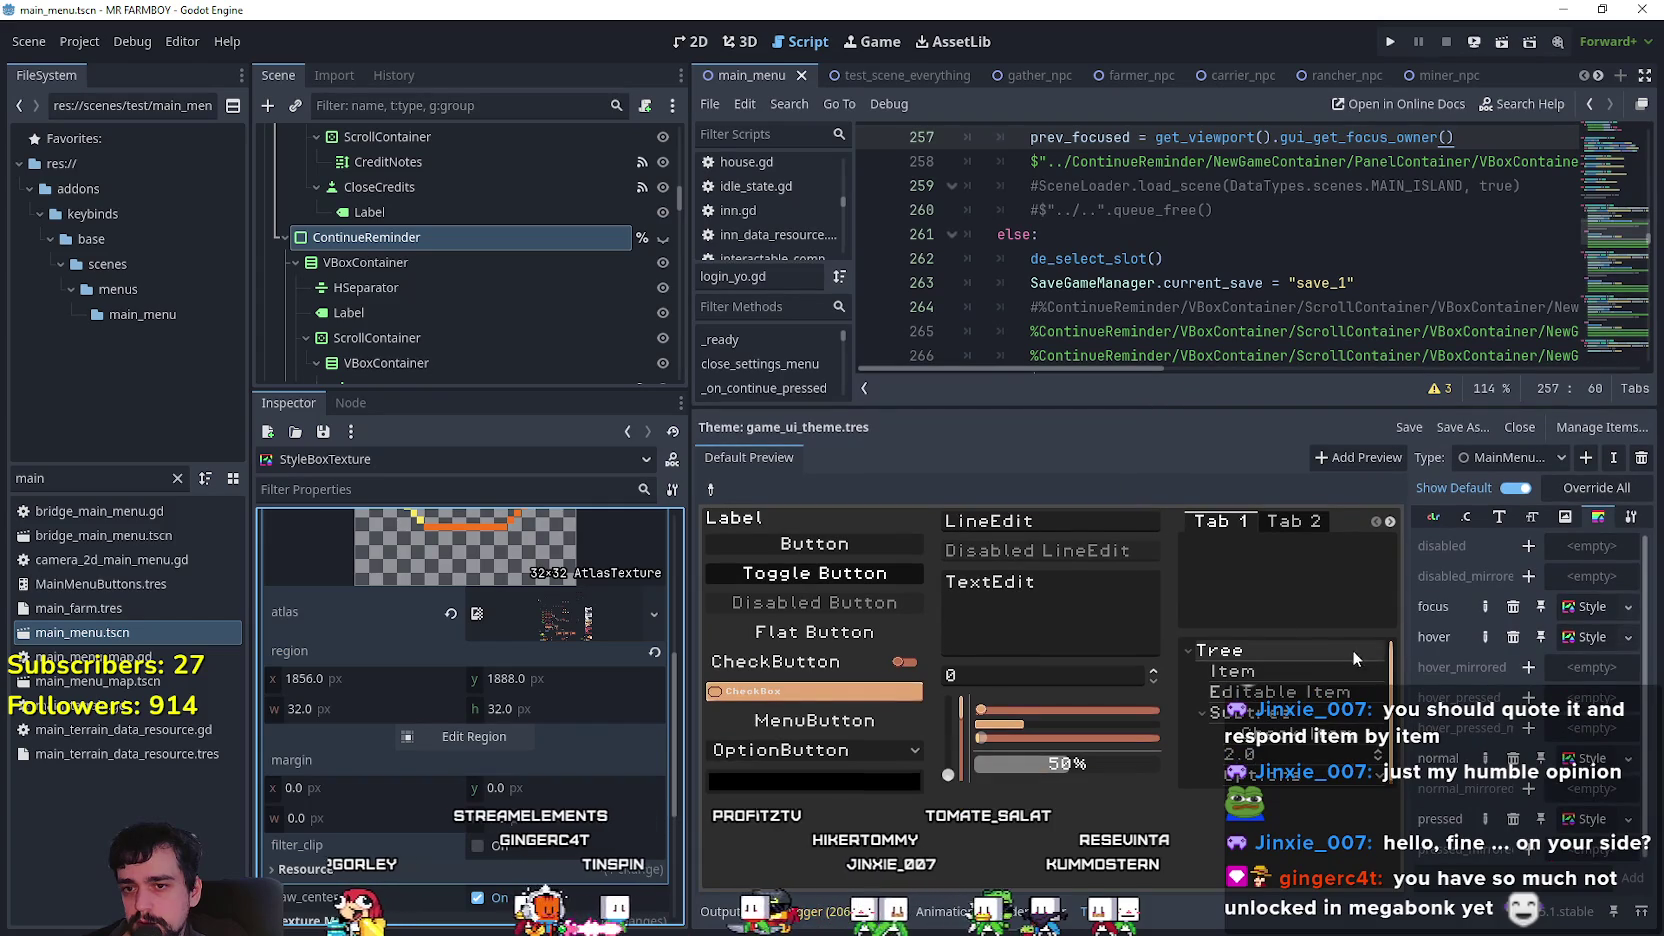
{"action": "left_click_drag", "start_coordinate": [1405, 637], "coordinate": [1250, 661]}
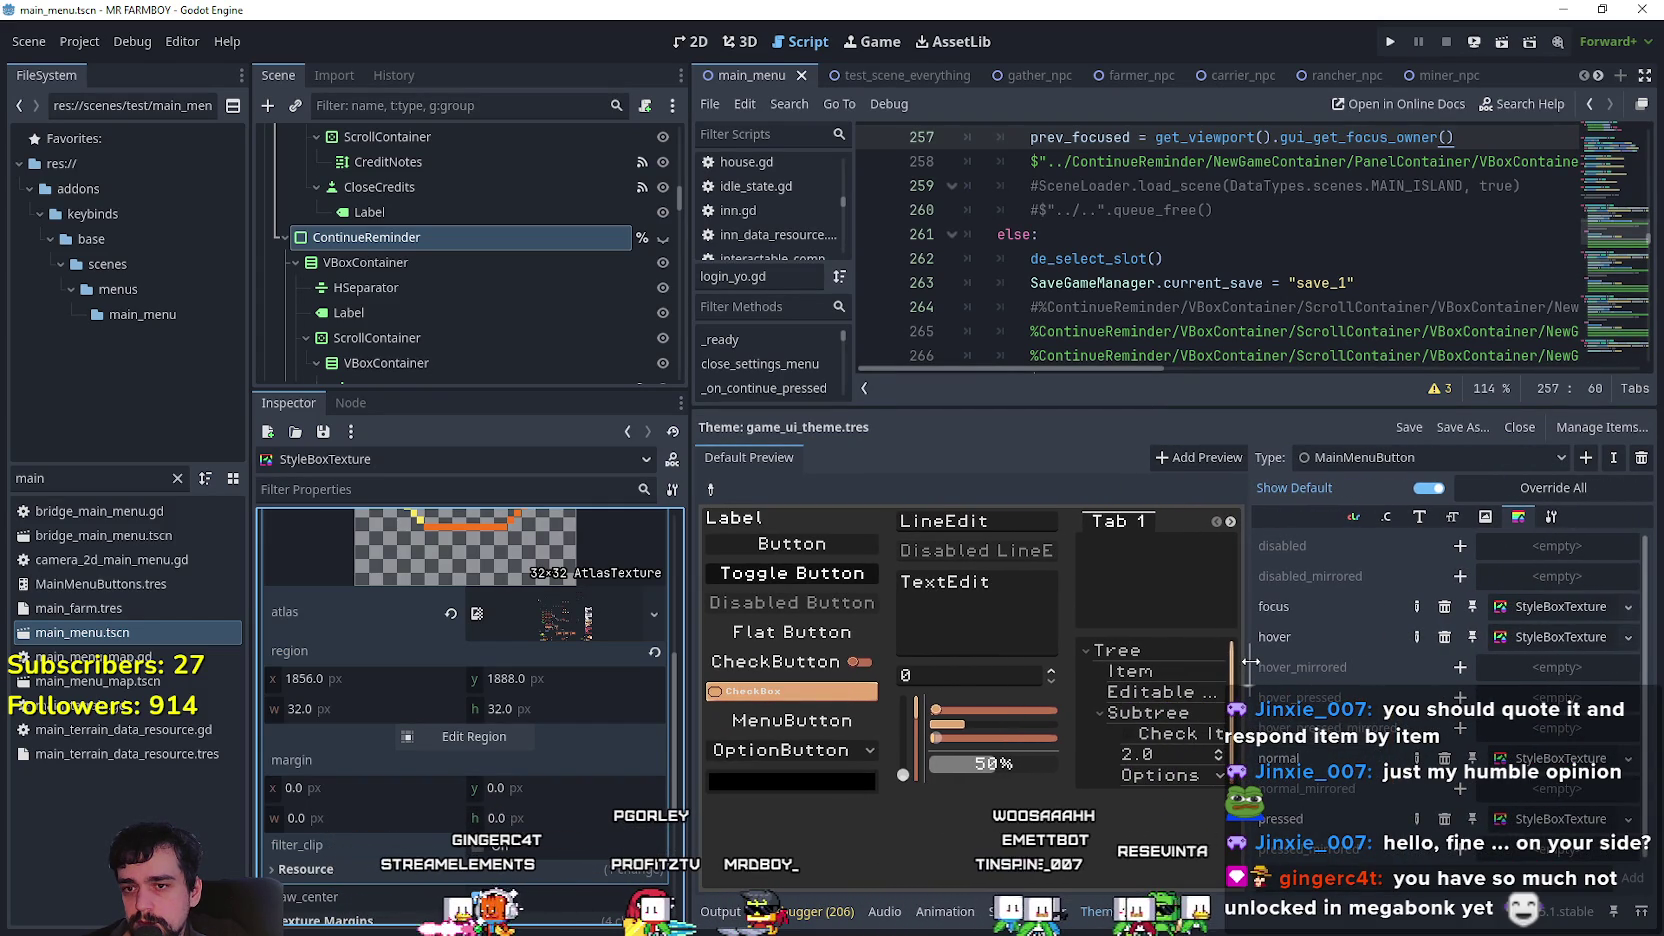
{"action": "left_click", "coordinate": [1570, 642]}
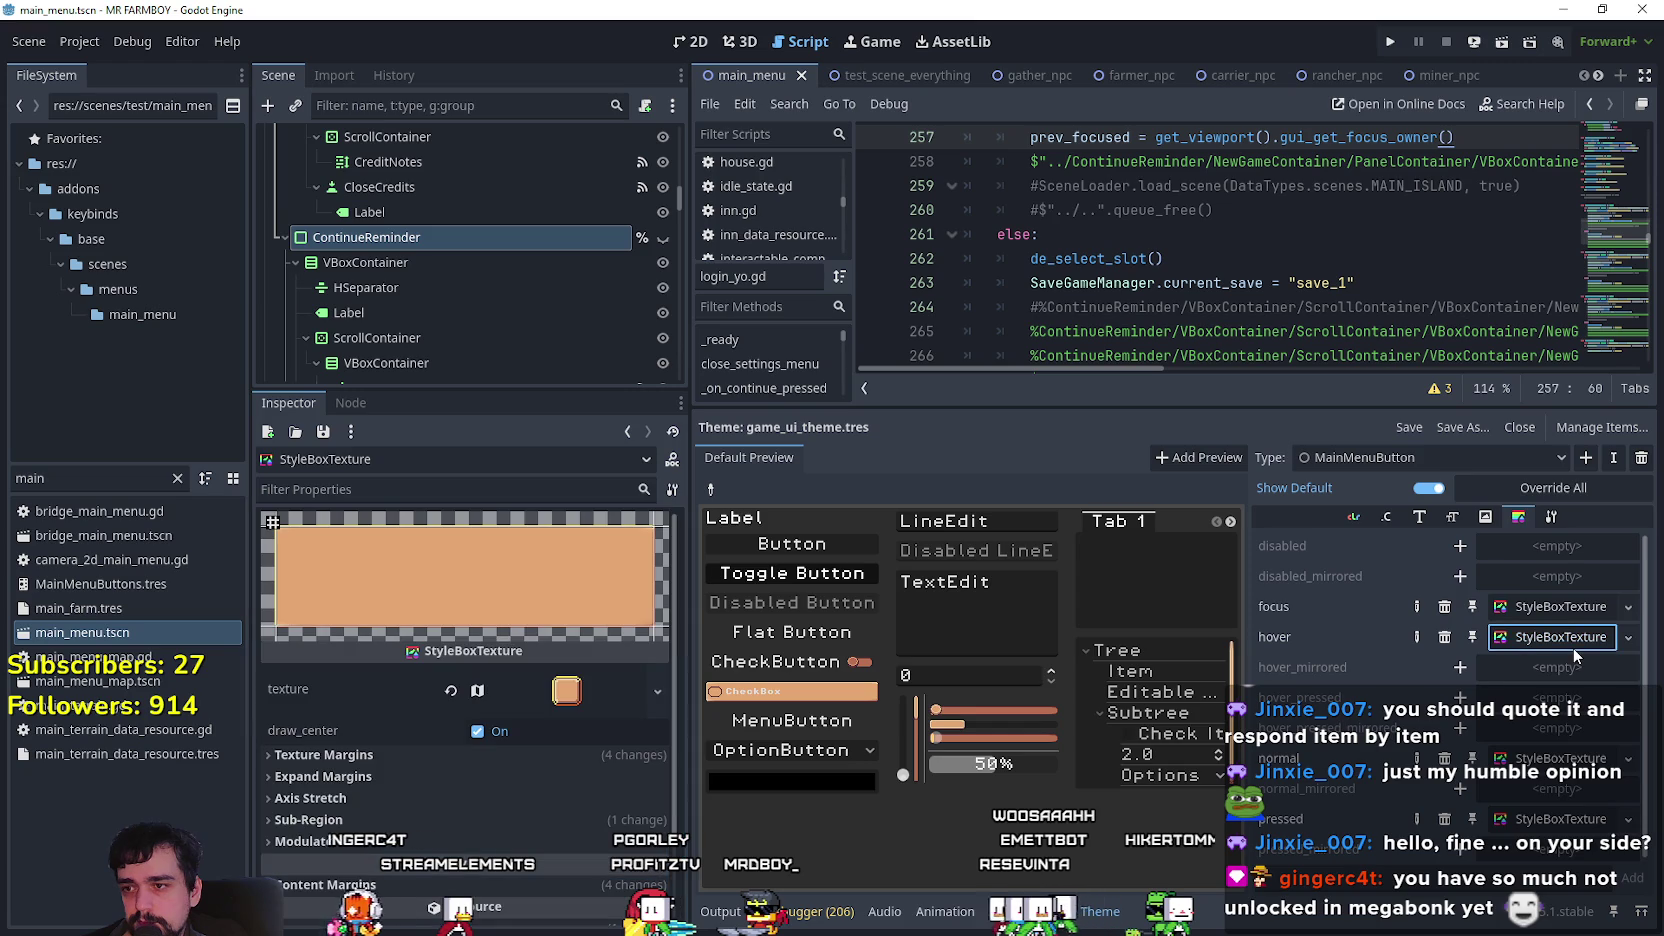
{"action": "left_click", "coordinate": [1561, 616]}
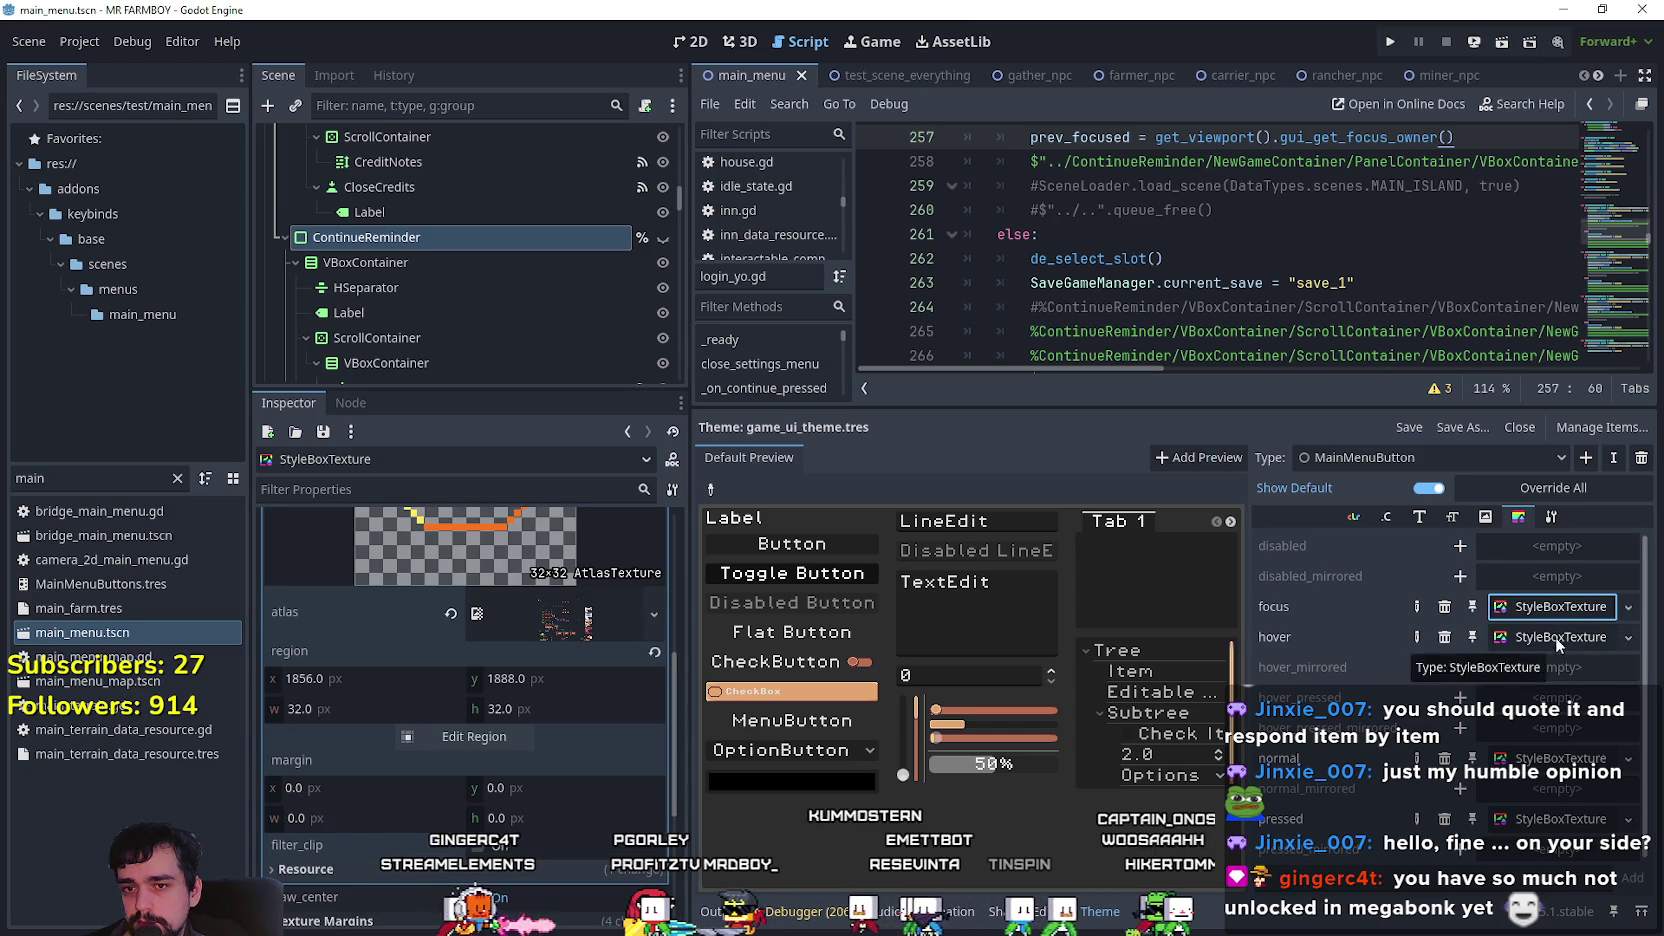
{"action": "left_click", "coordinate": [1556, 636]}
{"action": "left_click", "coordinate": [1561, 606]}
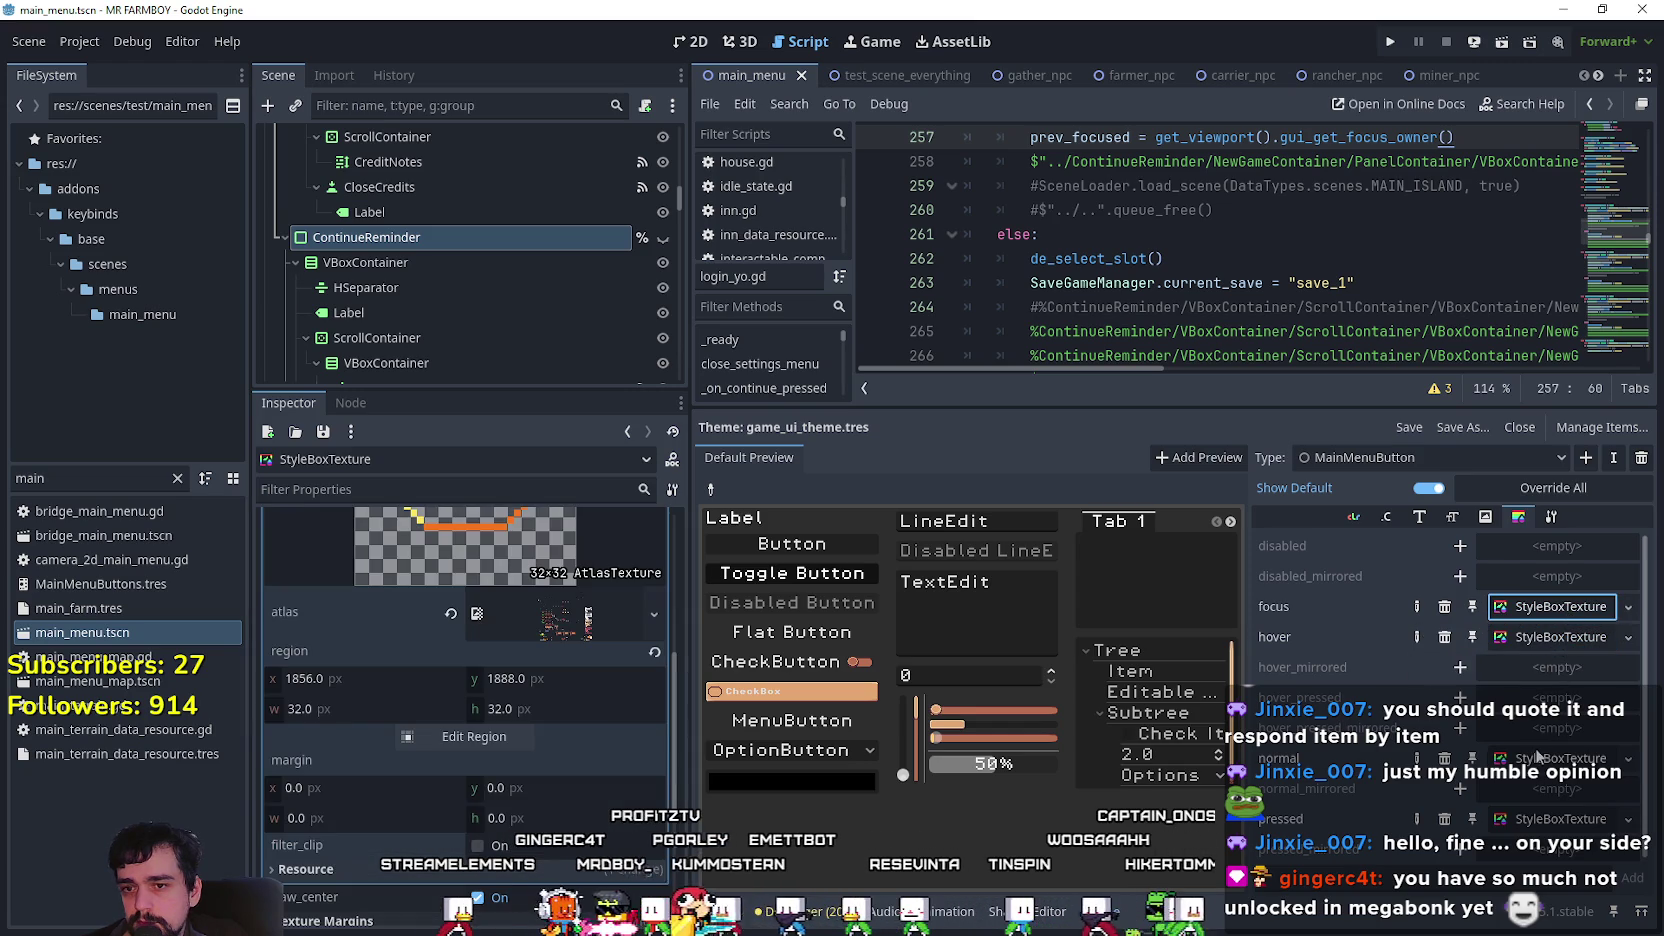
{"action": "left_click", "coordinate": [1560, 758]}
Check the focus style's atlas texture and resource options without changing anything.
{"action": "left_click", "coordinate": [1556, 607]}
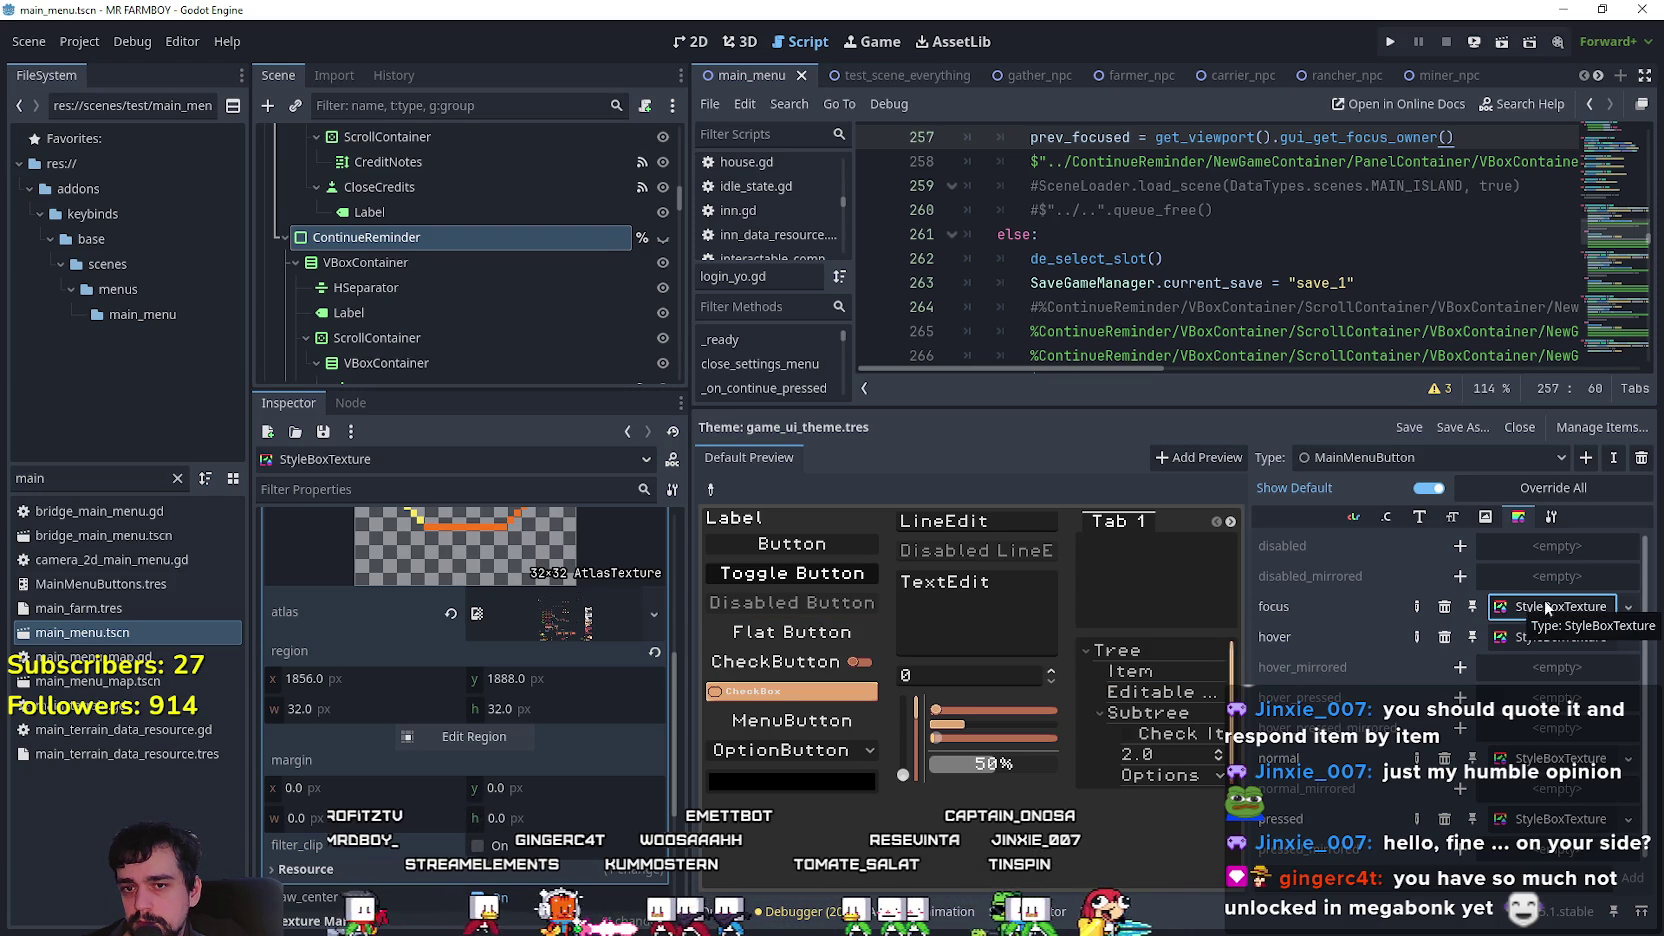
{"action": "left_click", "coordinate": [1628, 602]}
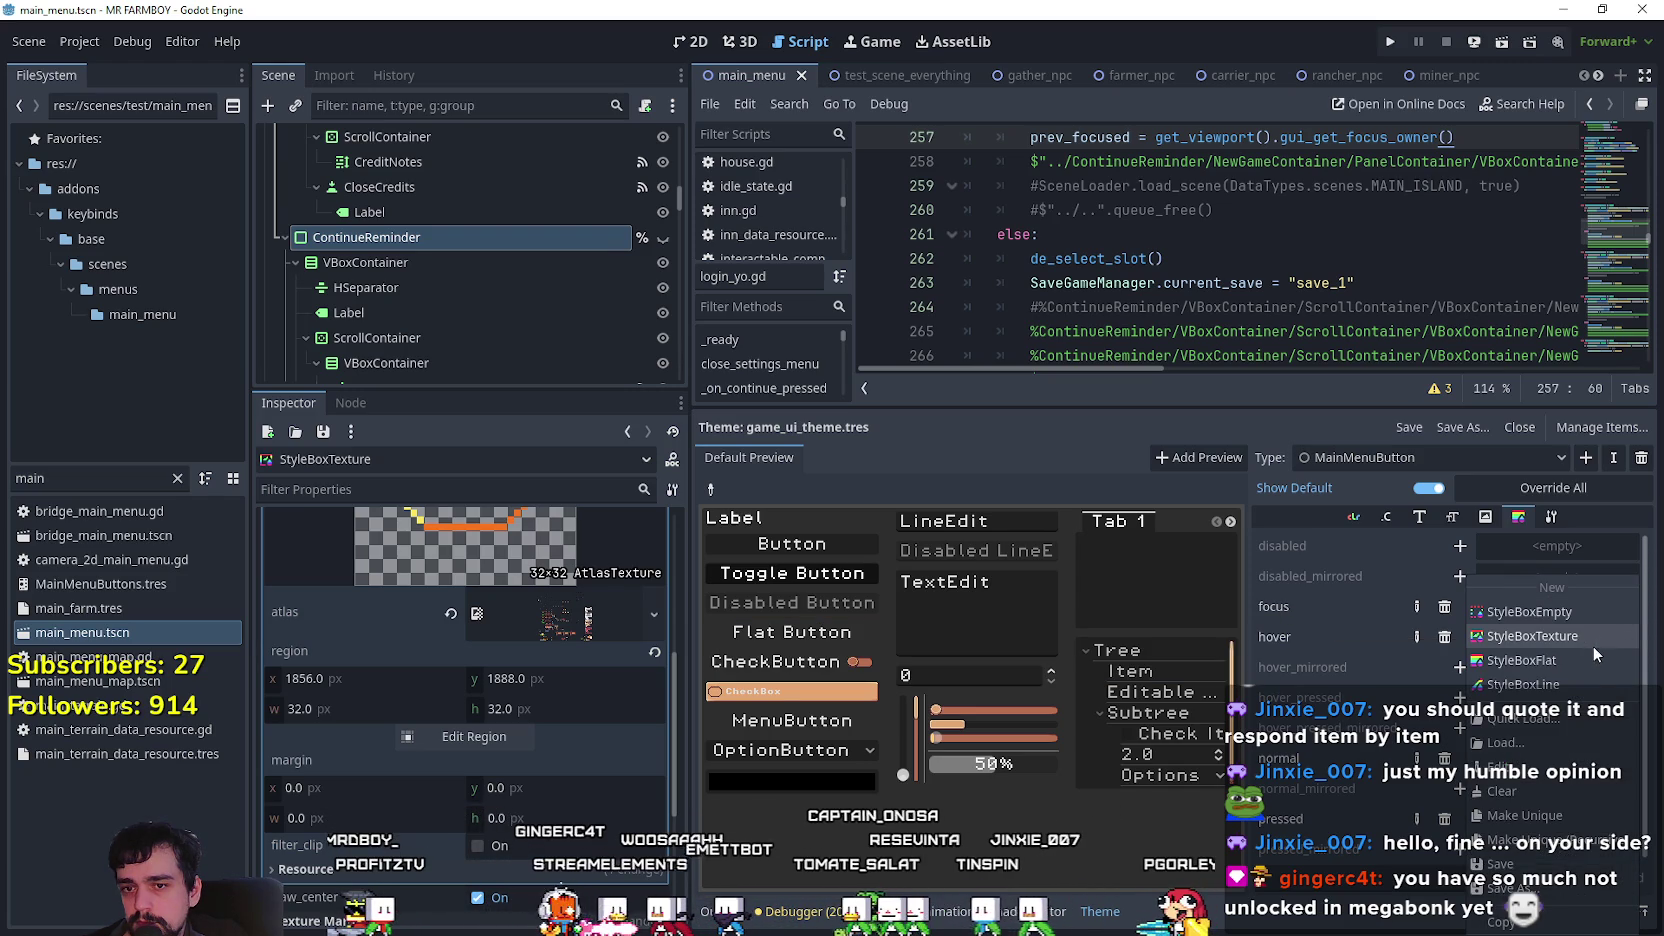
{"action": "left_click", "coordinate": [1295, 399]}
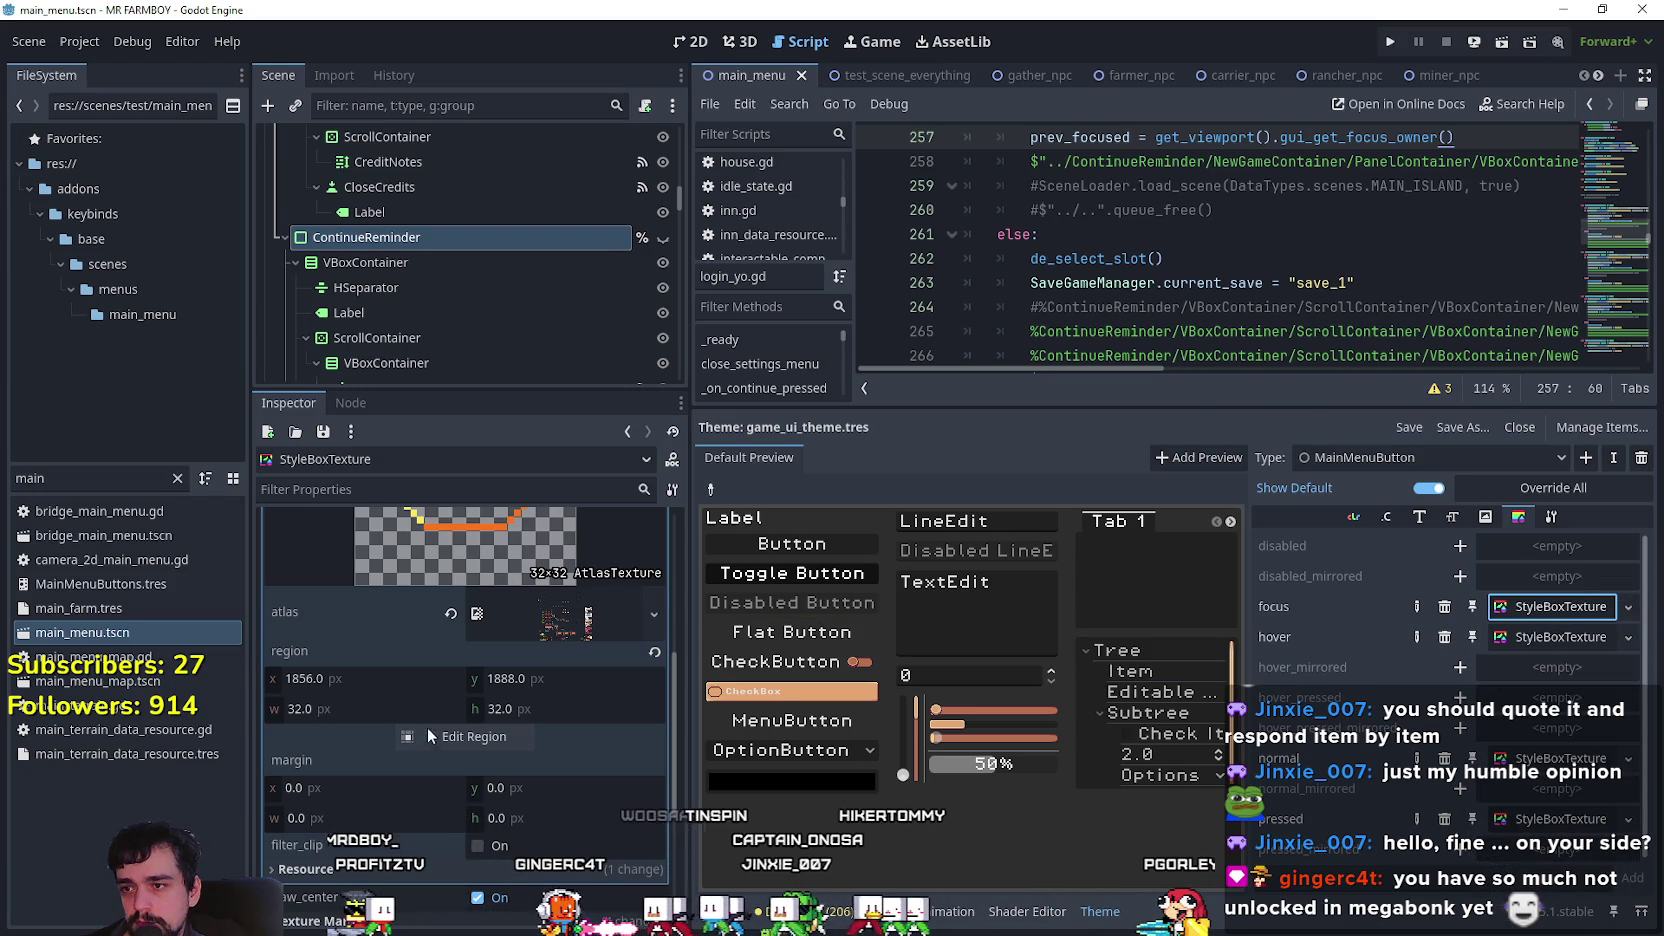
{"action": "scroll", "coordinate": [512, 766], "scroll_direction": "up", "scroll_amount": 3}
{"action": "left_click", "coordinate": [608, 640]}
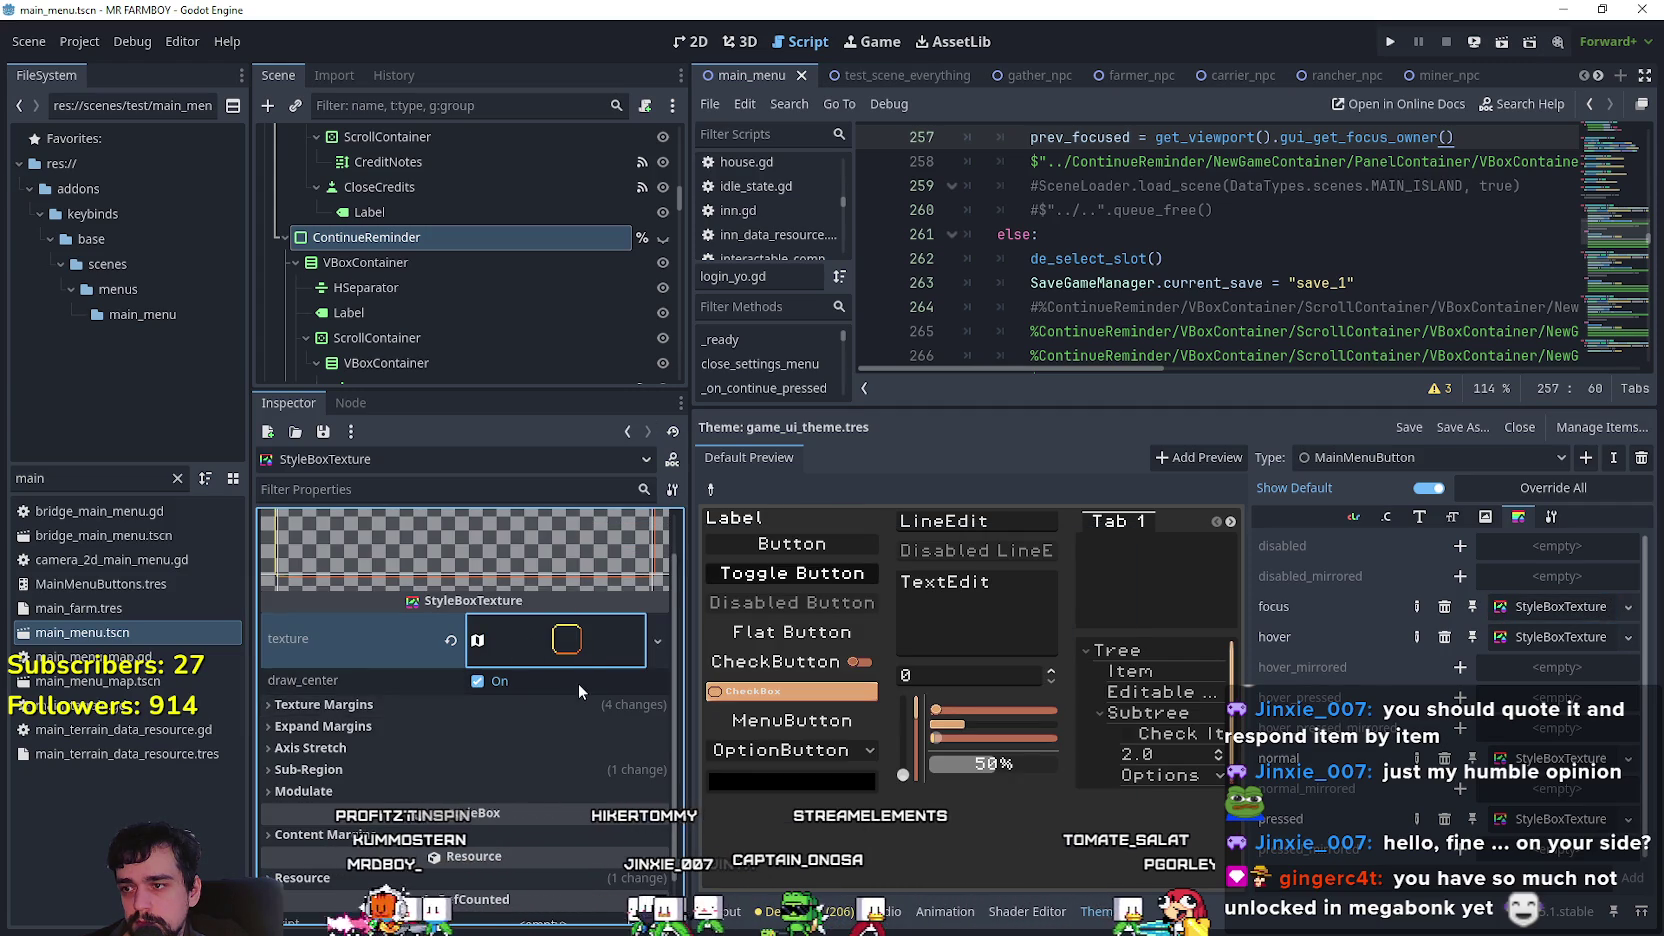
Look at the style's modulate settings, then add an override slot for hover_mirrored.
{"action": "scroll", "coordinate": [582, 788], "scroll_direction": "down", "scroll_amount": 2}
{"action": "left_click", "coordinate": [593, 743]}
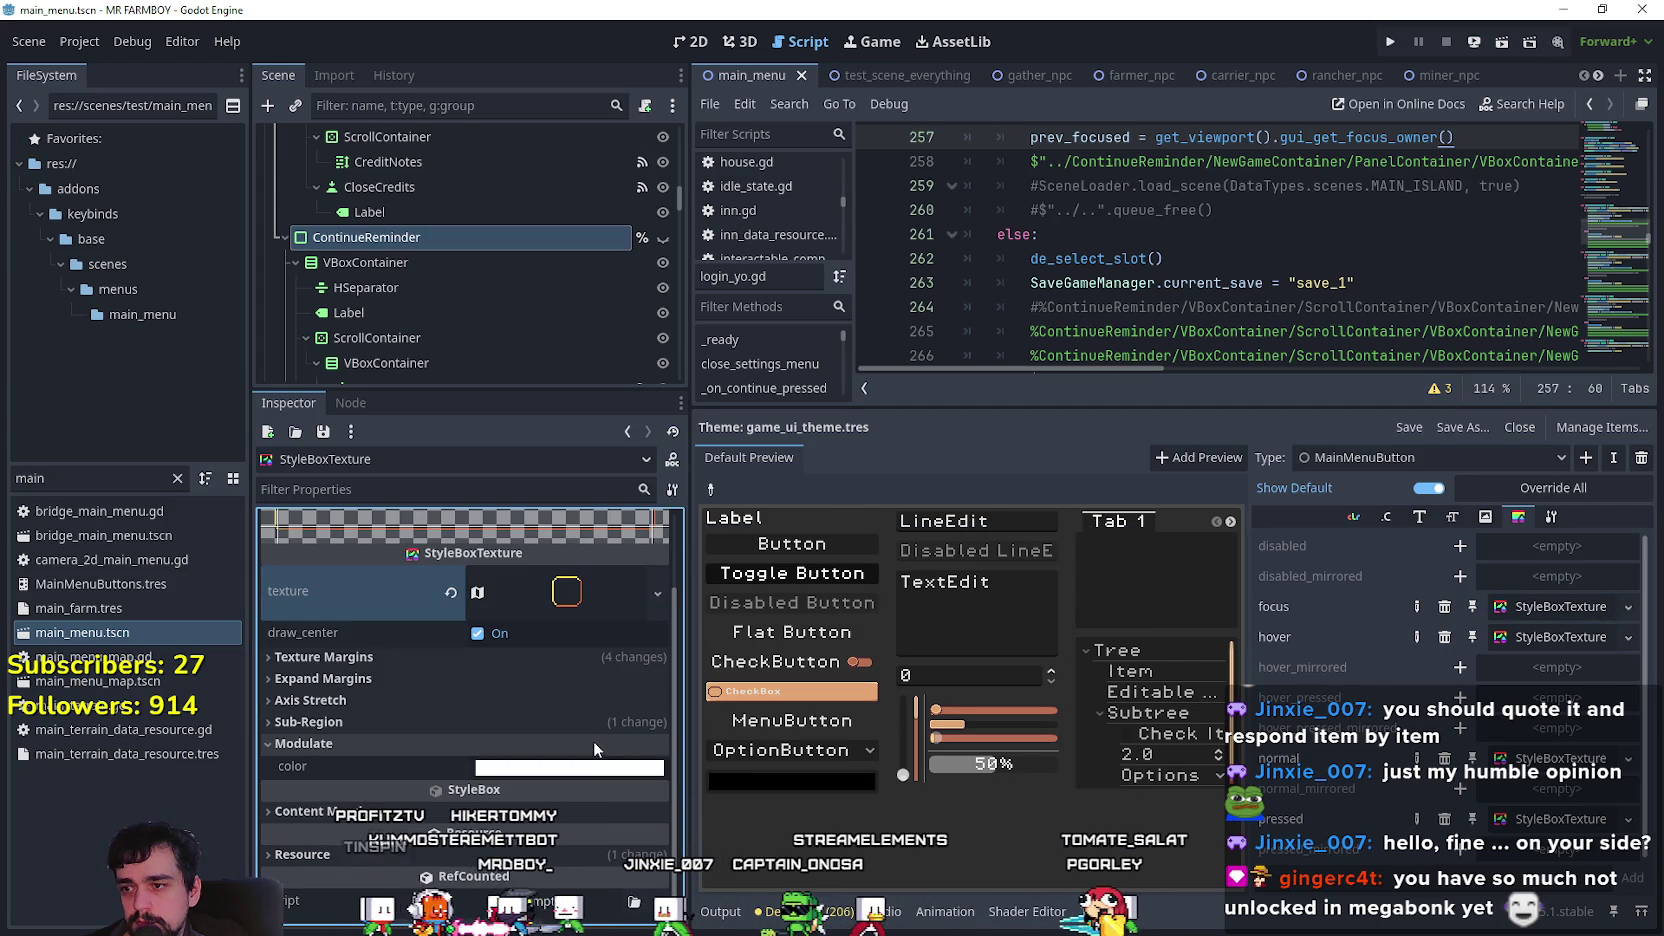
{"action": "scroll", "coordinate": [520, 706], "scroll_direction": "up", "scroll_amount": 2}
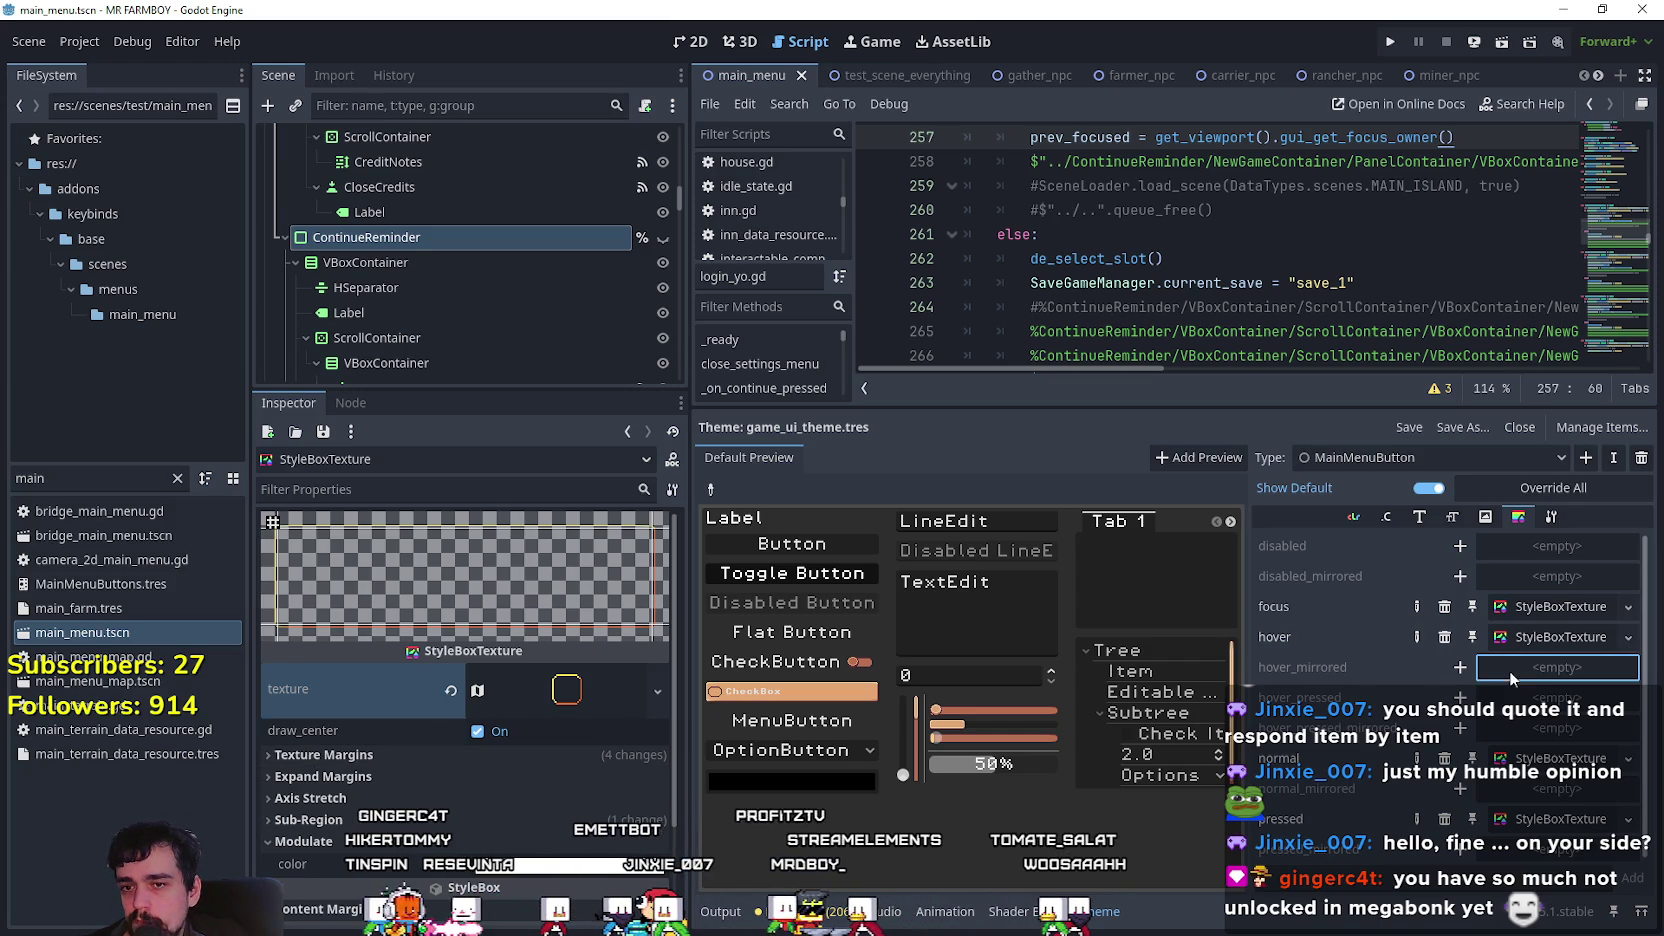
{"action": "left_click", "coordinate": [1322, 663]}
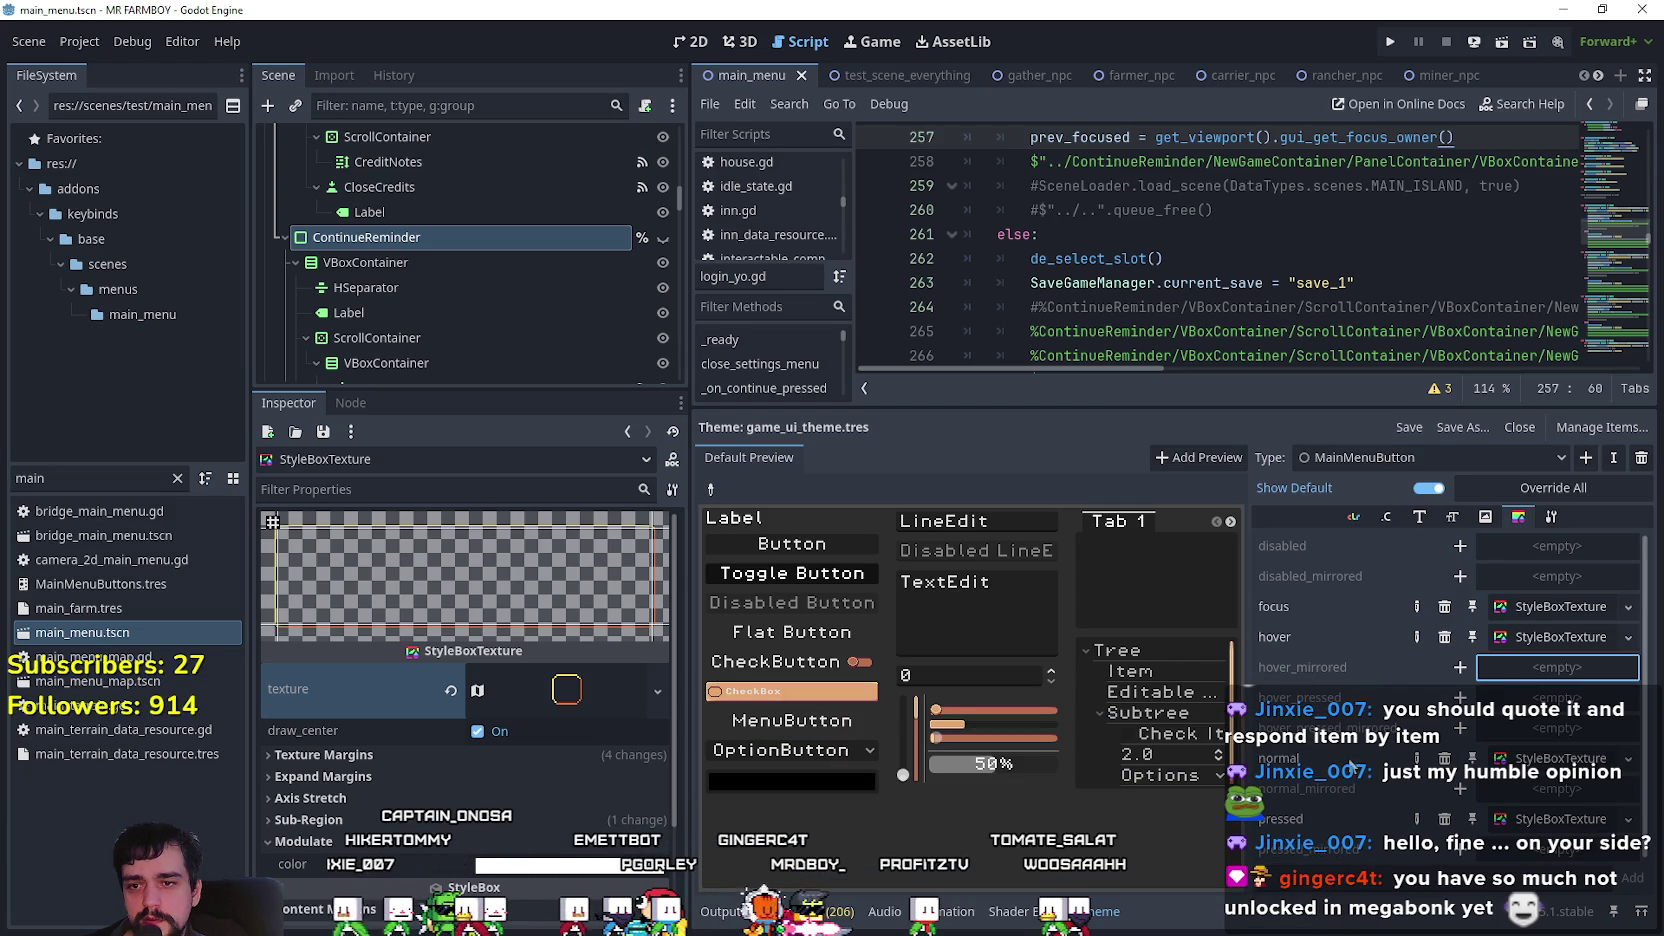
{"action": "left_click", "coordinate": [1460, 667]}
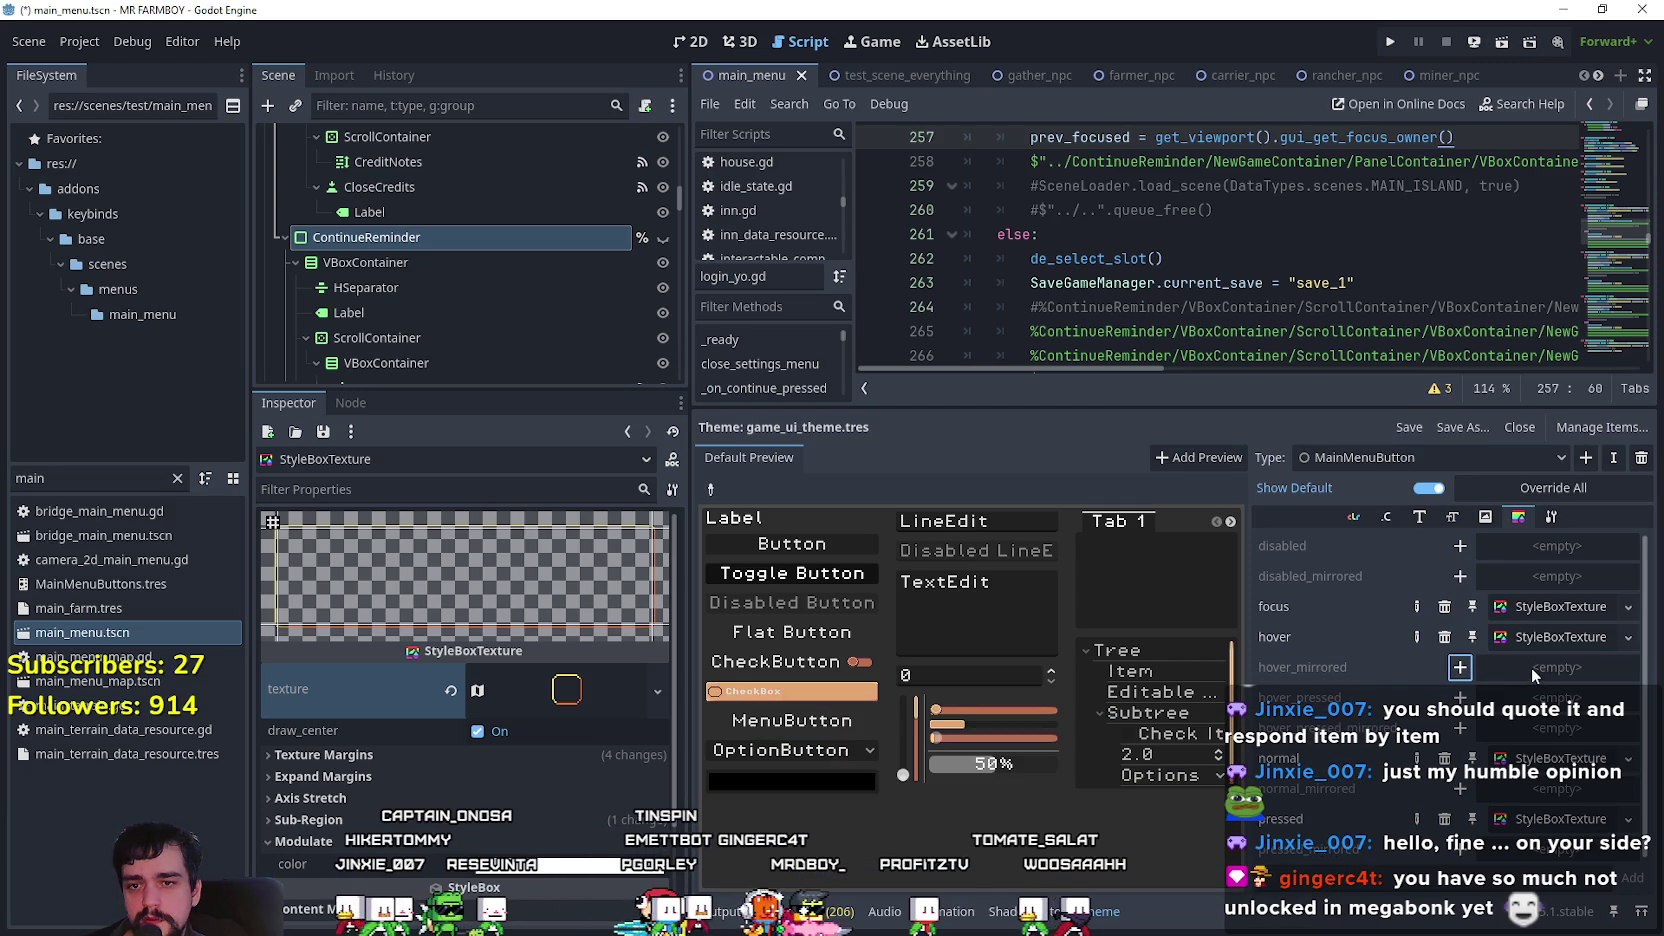
Give hover_mirrored a new StyleBoxTexture and bring up the New menu for its empty texture.
{"action": "left_click", "coordinate": [1530, 668]}
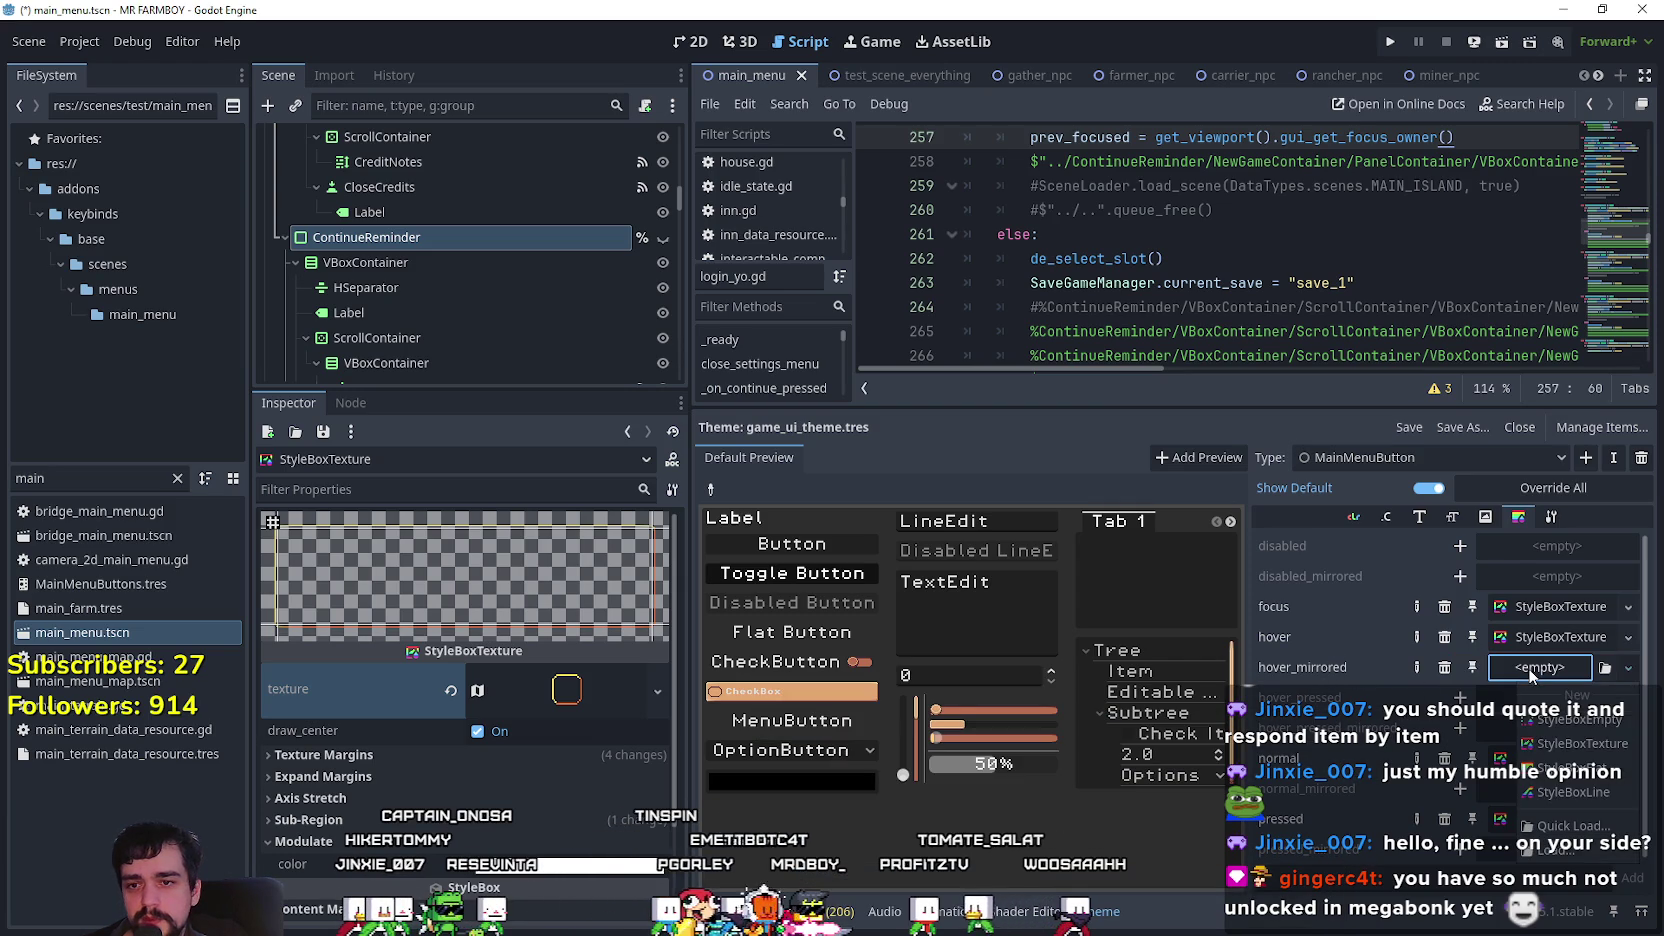
{"action": "left_click", "coordinate": [1600, 760]}
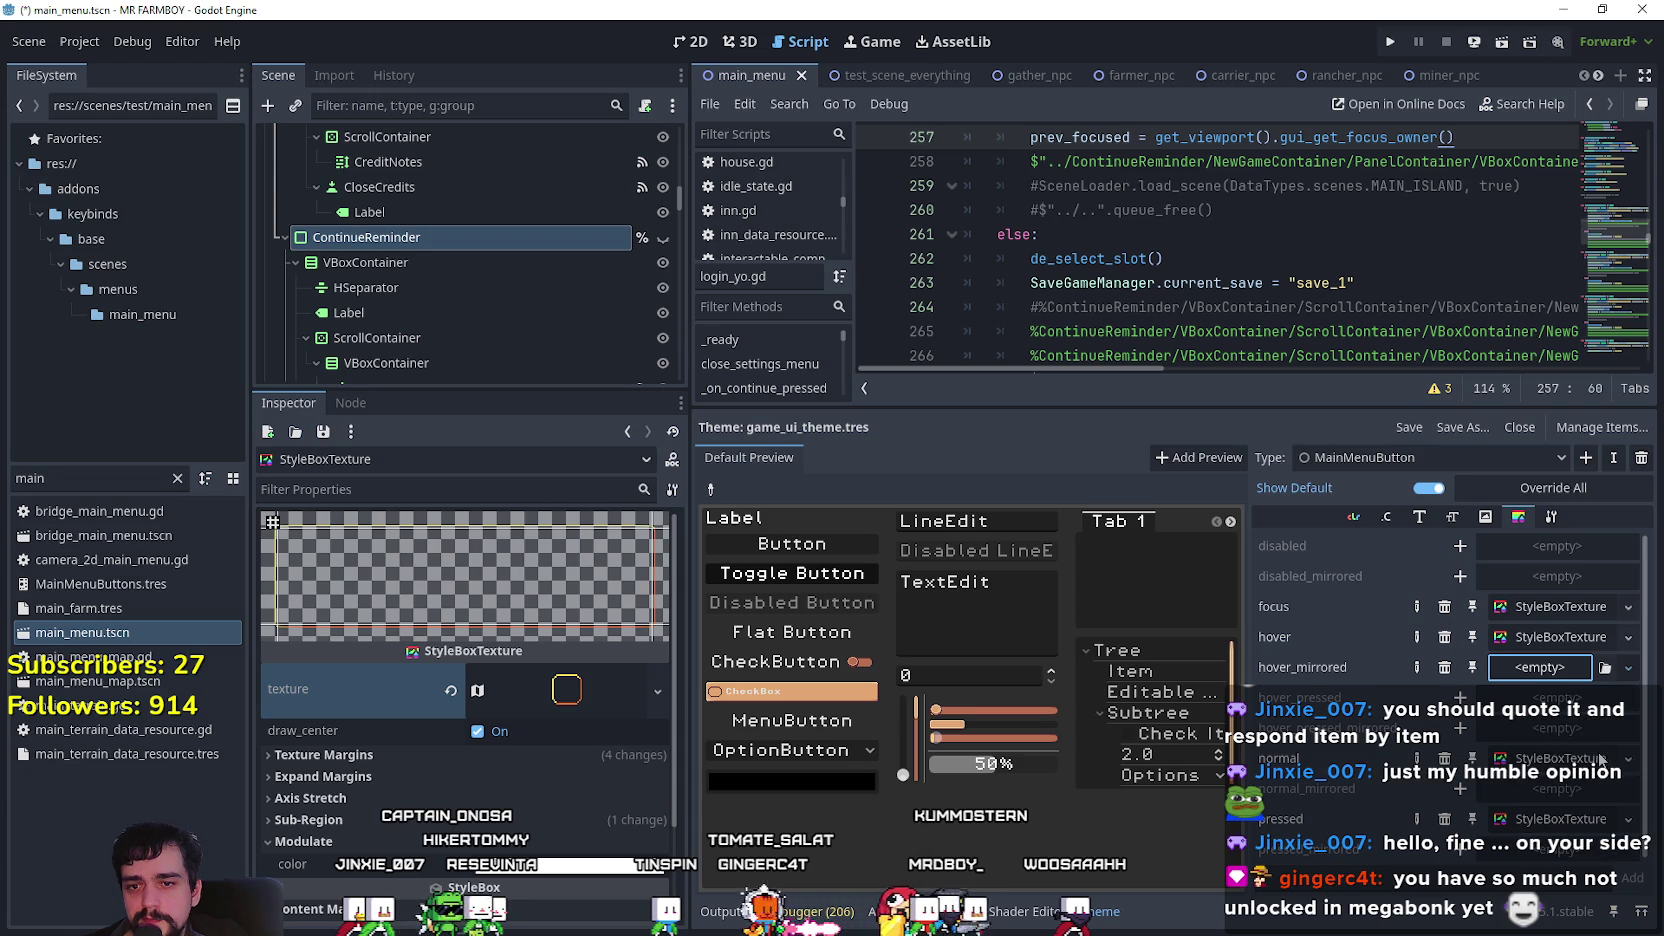
{"action": "left_click", "coordinate": [1550, 675]}
{"action": "left_click", "coordinate": [598, 678]}
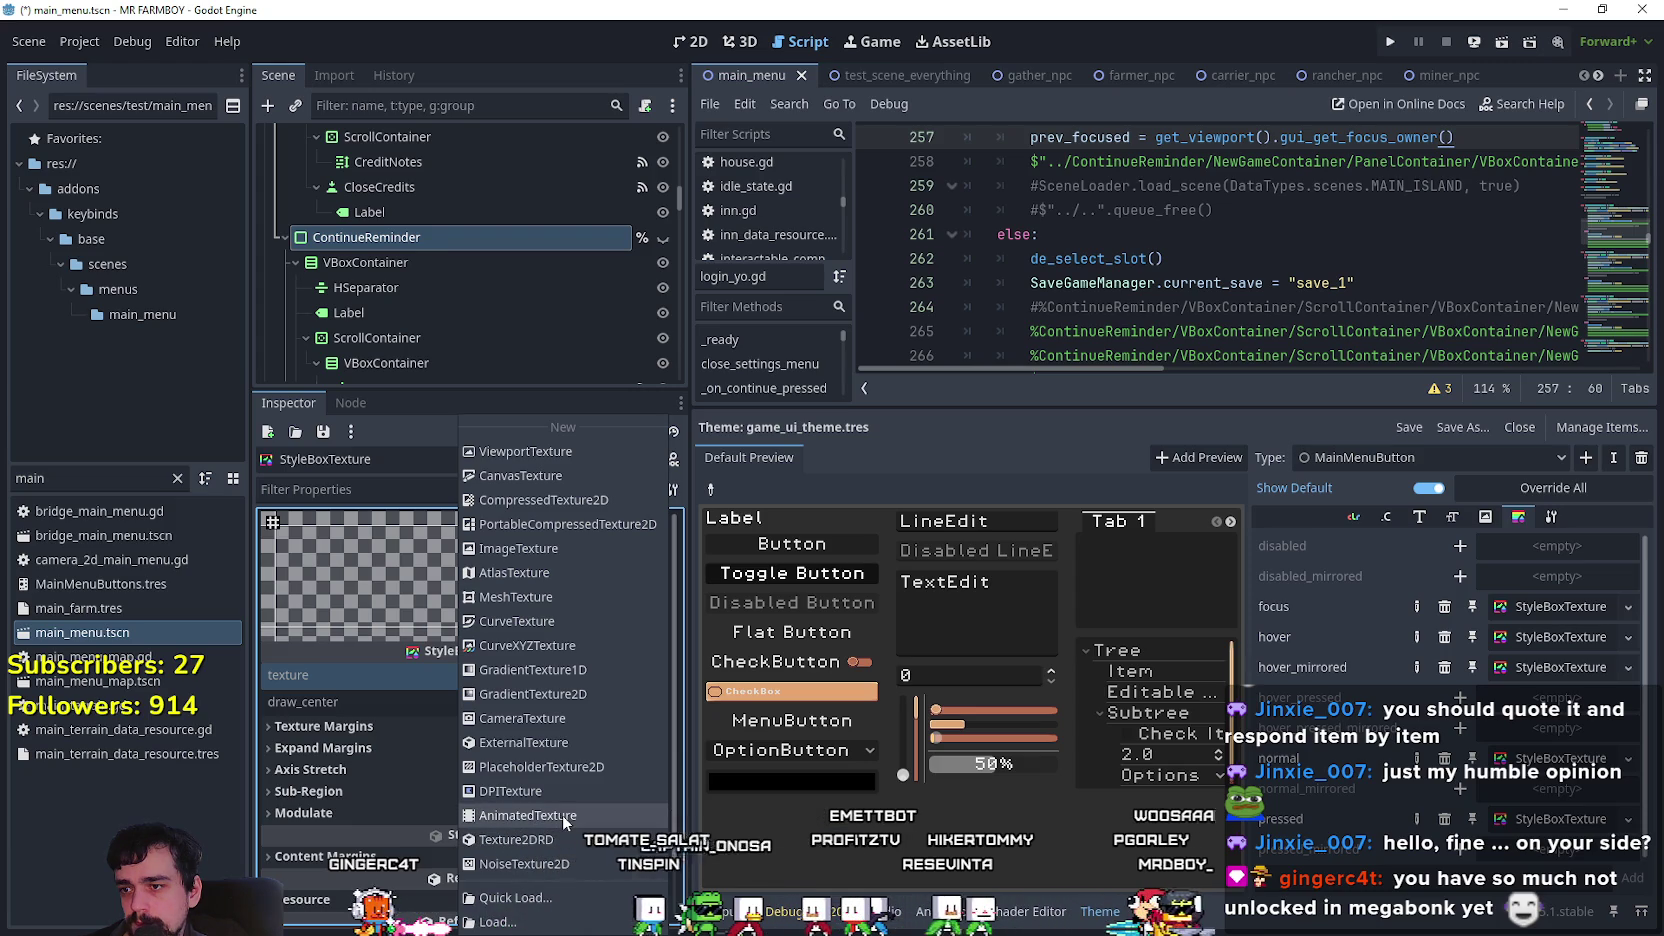
Set hover_mirrored's texture to a new AnimatedTexture, leave frame_0's texture empty, and switch to Aseprite.
{"action": "left_click", "coordinate": [562, 814]}
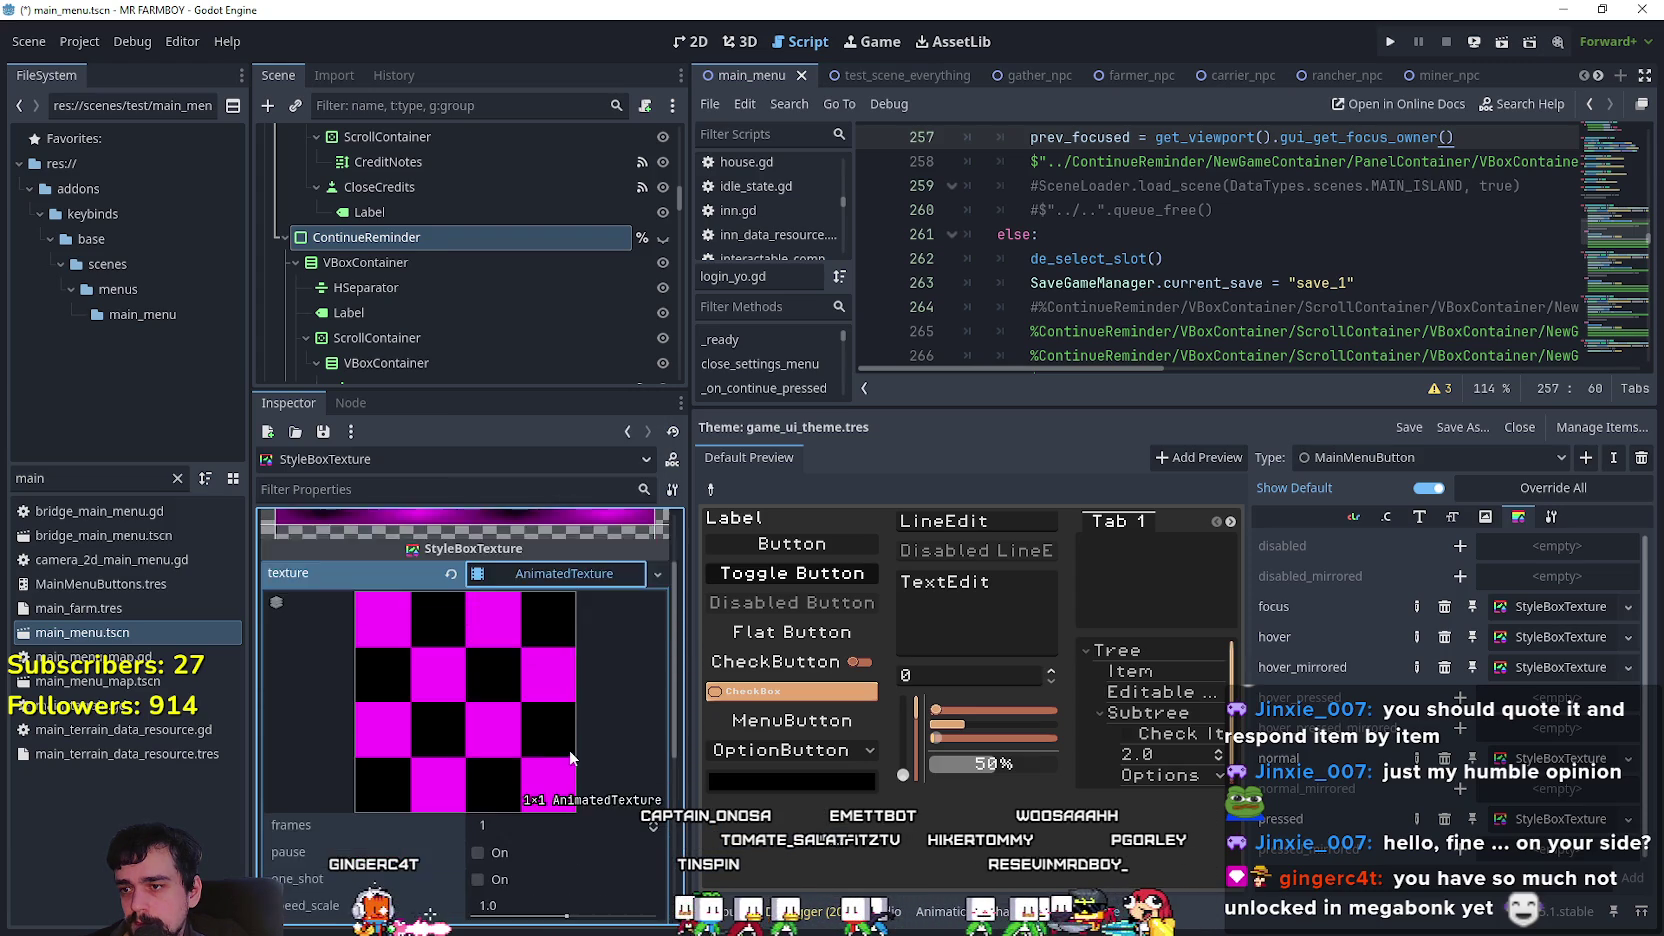
{"action": "scroll", "coordinate": [552, 785], "scroll_direction": "down", "scroll_amount": 1}
{"action": "scroll", "coordinate": [549, 784], "scroll_direction": "down", "scroll_amount": 3}
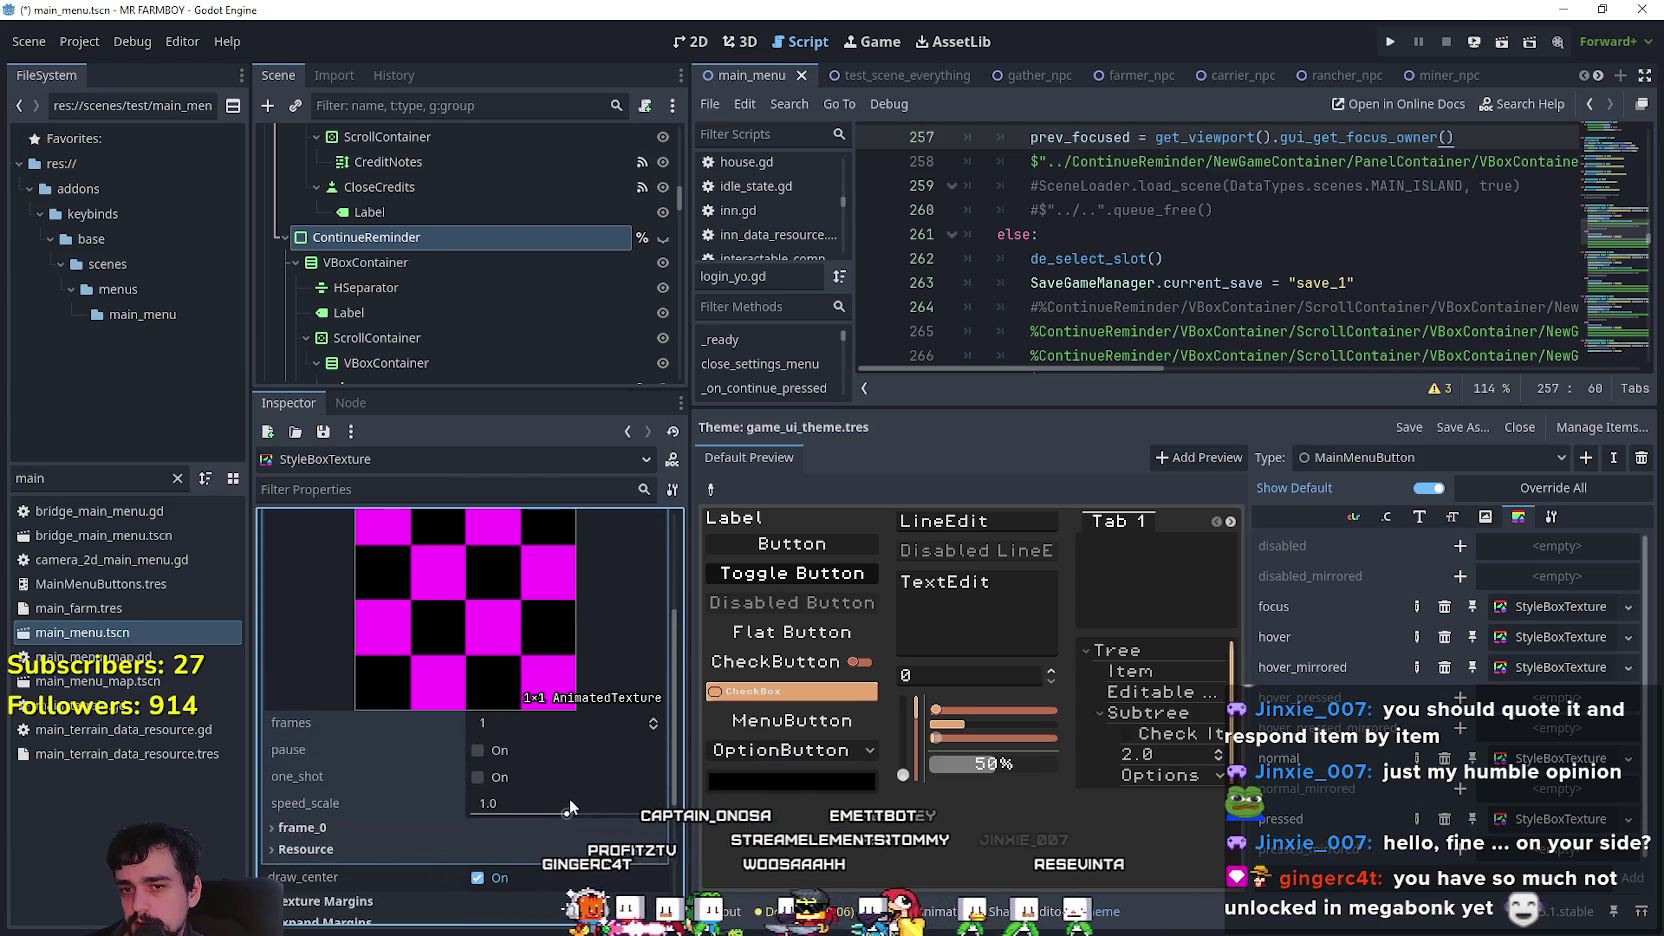
{"action": "left_click", "coordinate": [520, 828]}
{"action": "scroll", "coordinate": [559, 758], "scroll_direction": "down", "scroll_amount": 2}
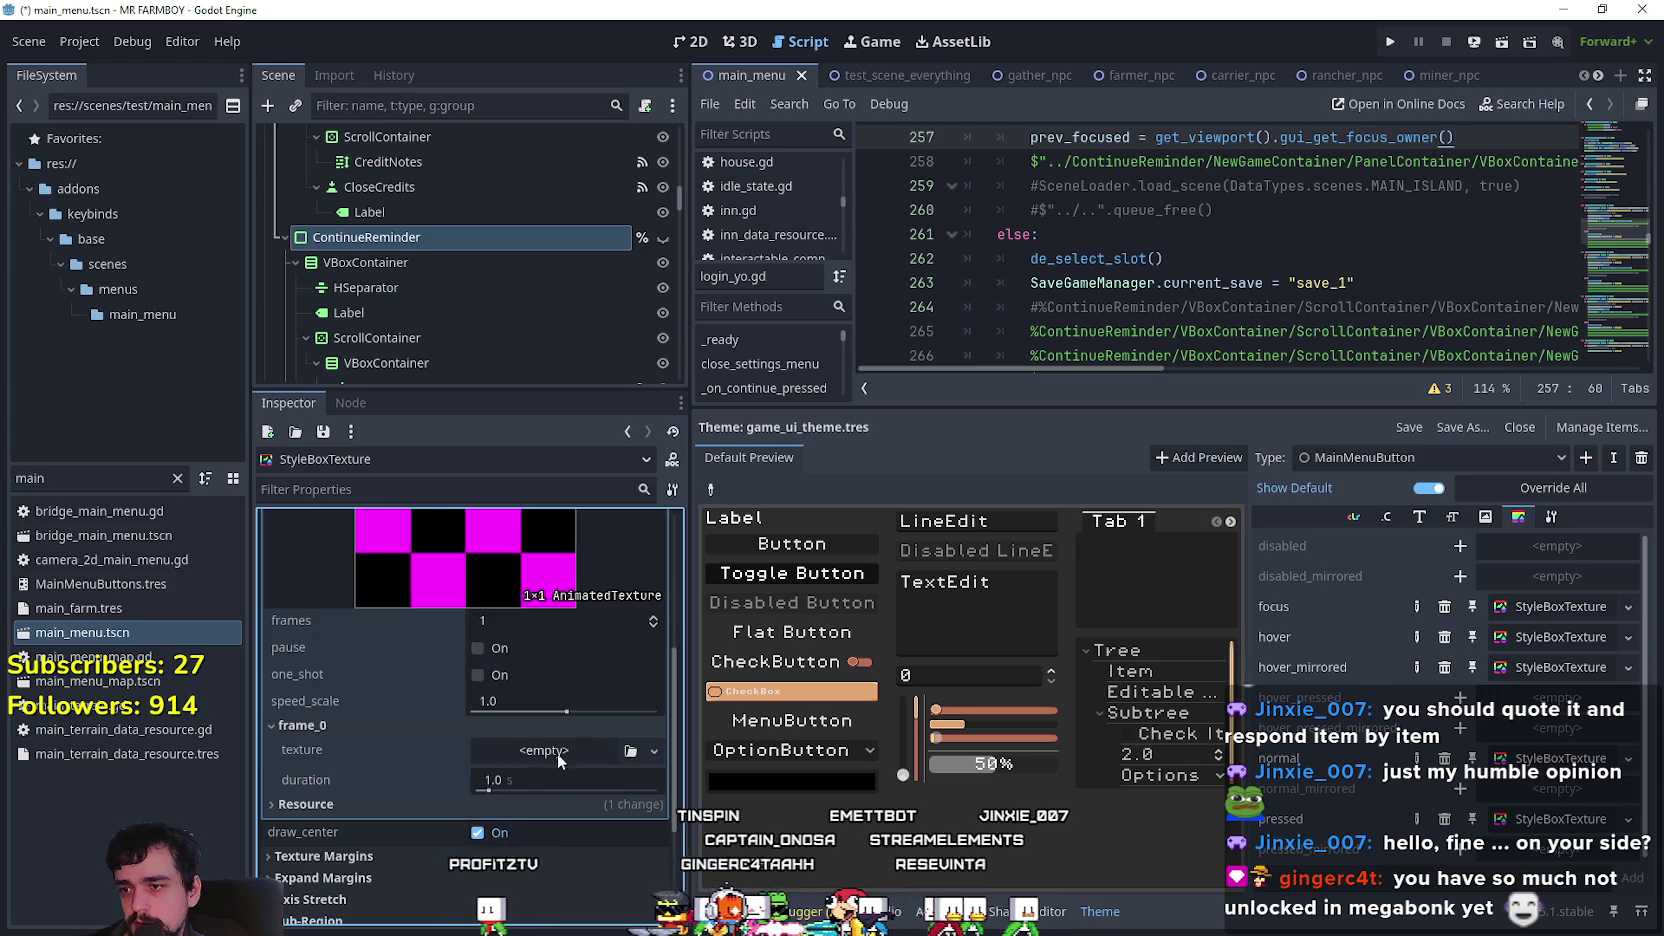
{"action": "left_click", "coordinate": [559, 752]}
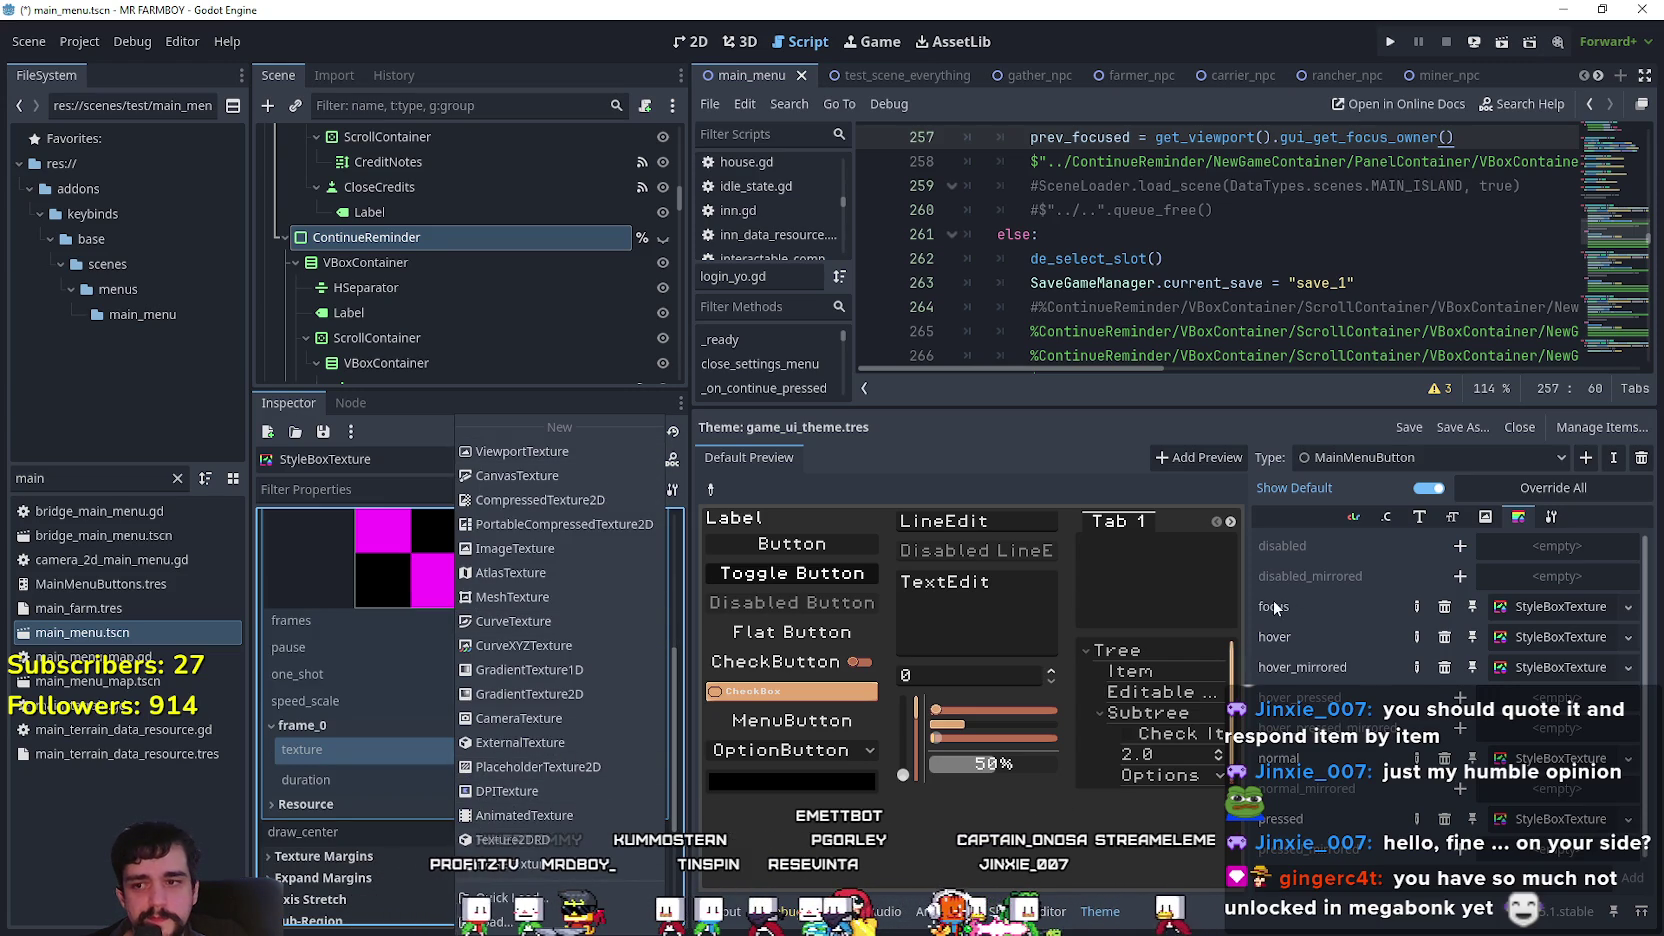
{"action": "left_click", "coordinate": [399, 423]}
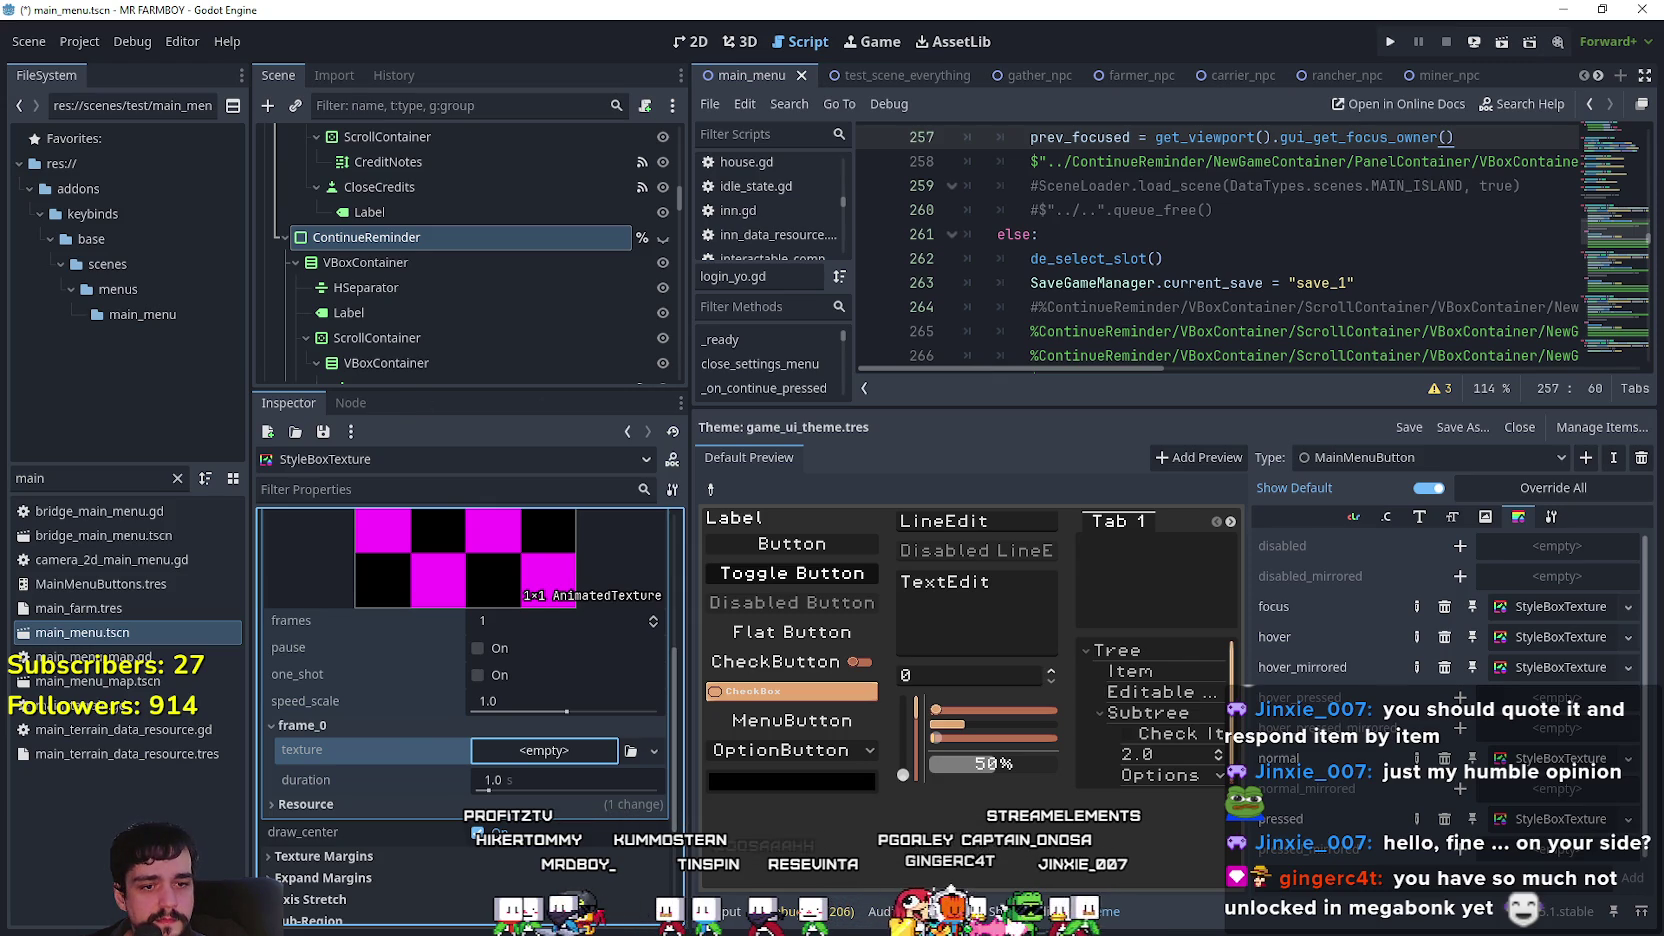
{"action": "key", "text": "alt+Tab"}
Marquee-select the empty circle outline sprite on the sheet.
{"action": "mouse_move", "coordinate": [1216, 464]}
{"action": "left_mouse_down"}
{"action": "mouse_move", "coordinate": [1291, 544]}
{"action": "mouse_move", "coordinate": [760, 356]}
{"action": "left_mouse_up"}
{"action": "scroll", "coordinate": [1119, 403], "scroll_direction": "down", "scroll_amount": 3}
{"action": "scroll", "coordinate": [1119, 403], "scroll_direction": "up", "scroll_amount": 1}
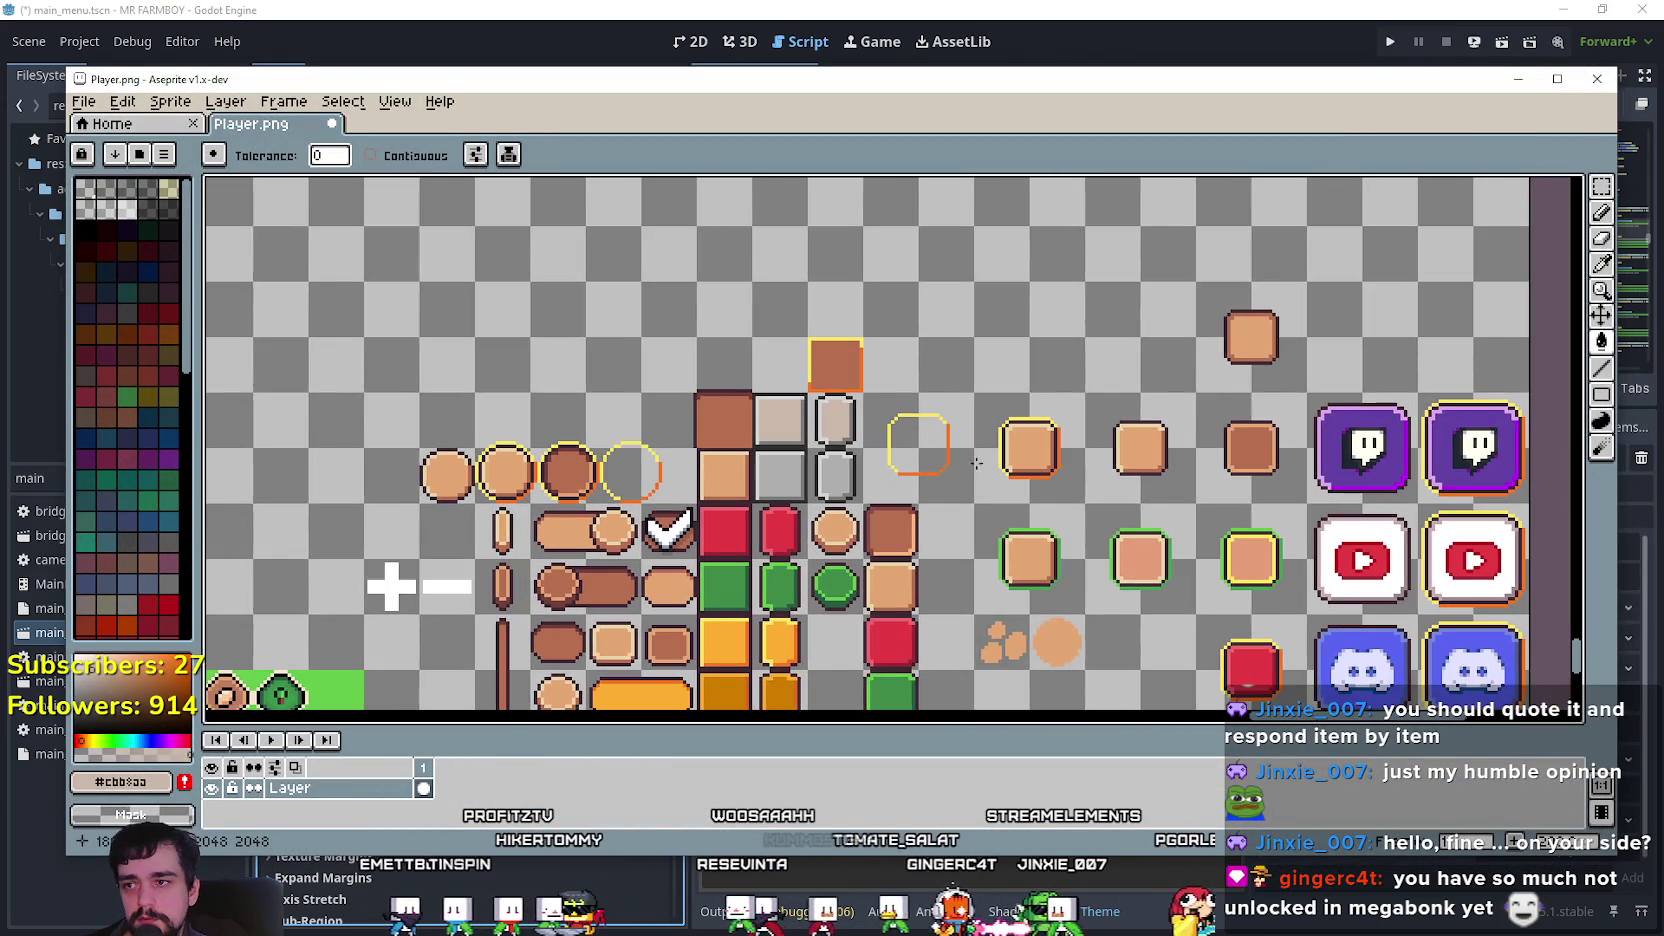
{"action": "key", "text": "m"}
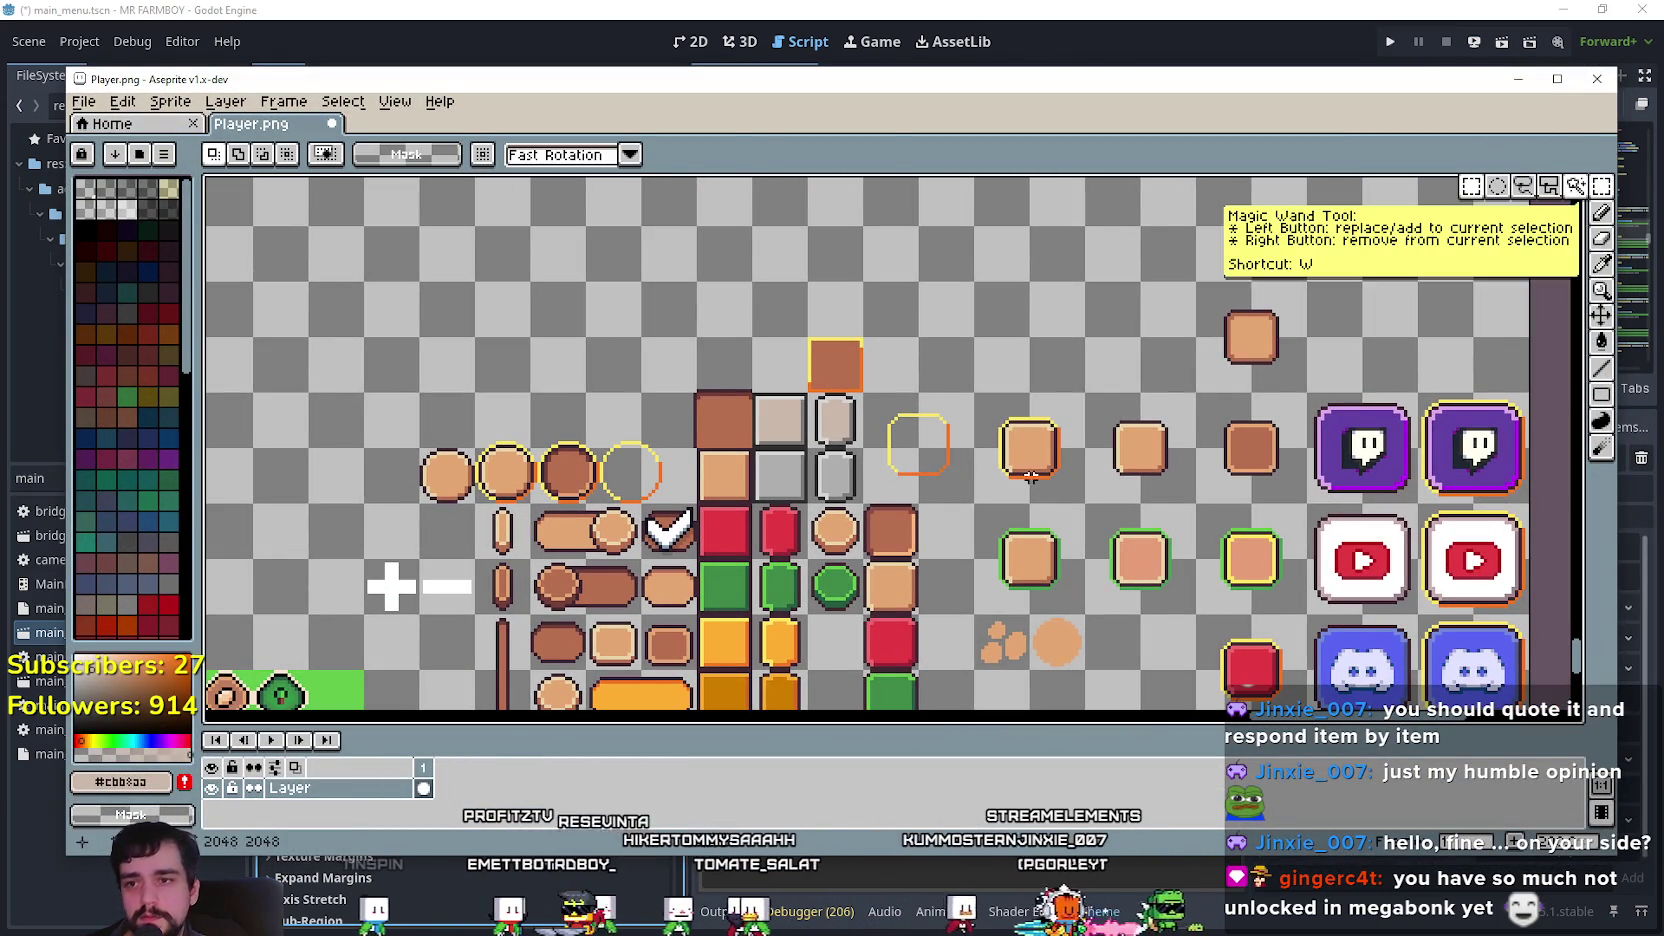
{"action": "mouse_move", "coordinate": [904, 433]}
{"action": "left_mouse_down"}
{"action": "mouse_move", "coordinate": [968, 497]}
{"action": "mouse_move", "coordinate": [895, 503]}
{"action": "mouse_move", "coordinate": [960, 410]}
{"action": "left_mouse_up"}
{"action": "key", "text": "Escape"}
Place two copies of the circle outline in the empty area above the sprites.
{"action": "scroll", "coordinate": [918, 440], "scroll_direction": "up", "scroll_amount": 1}
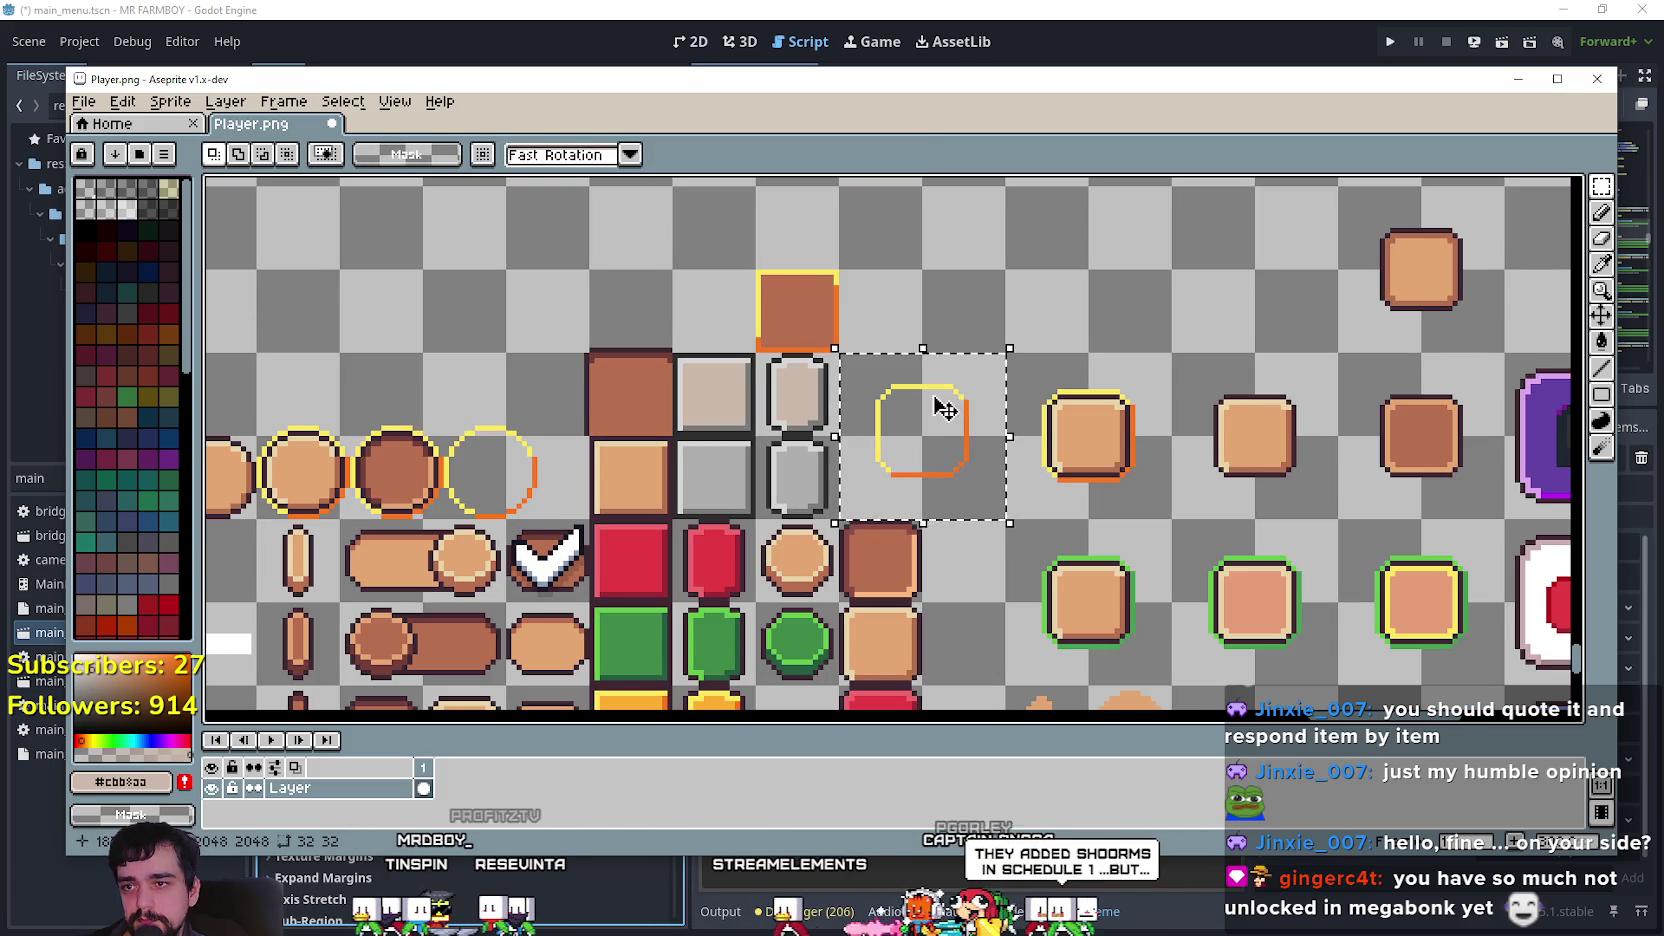
{"action": "scroll", "coordinate": [940, 408], "scroll_direction": "down", "scroll_amount": 1}
{"action": "scroll", "coordinate": [610, 345], "scroll_direction": "down", "scroll_amount": 1}
{"action": "left_click_drag", "start_coordinate": [610, 345], "coordinate": [888, 487]}
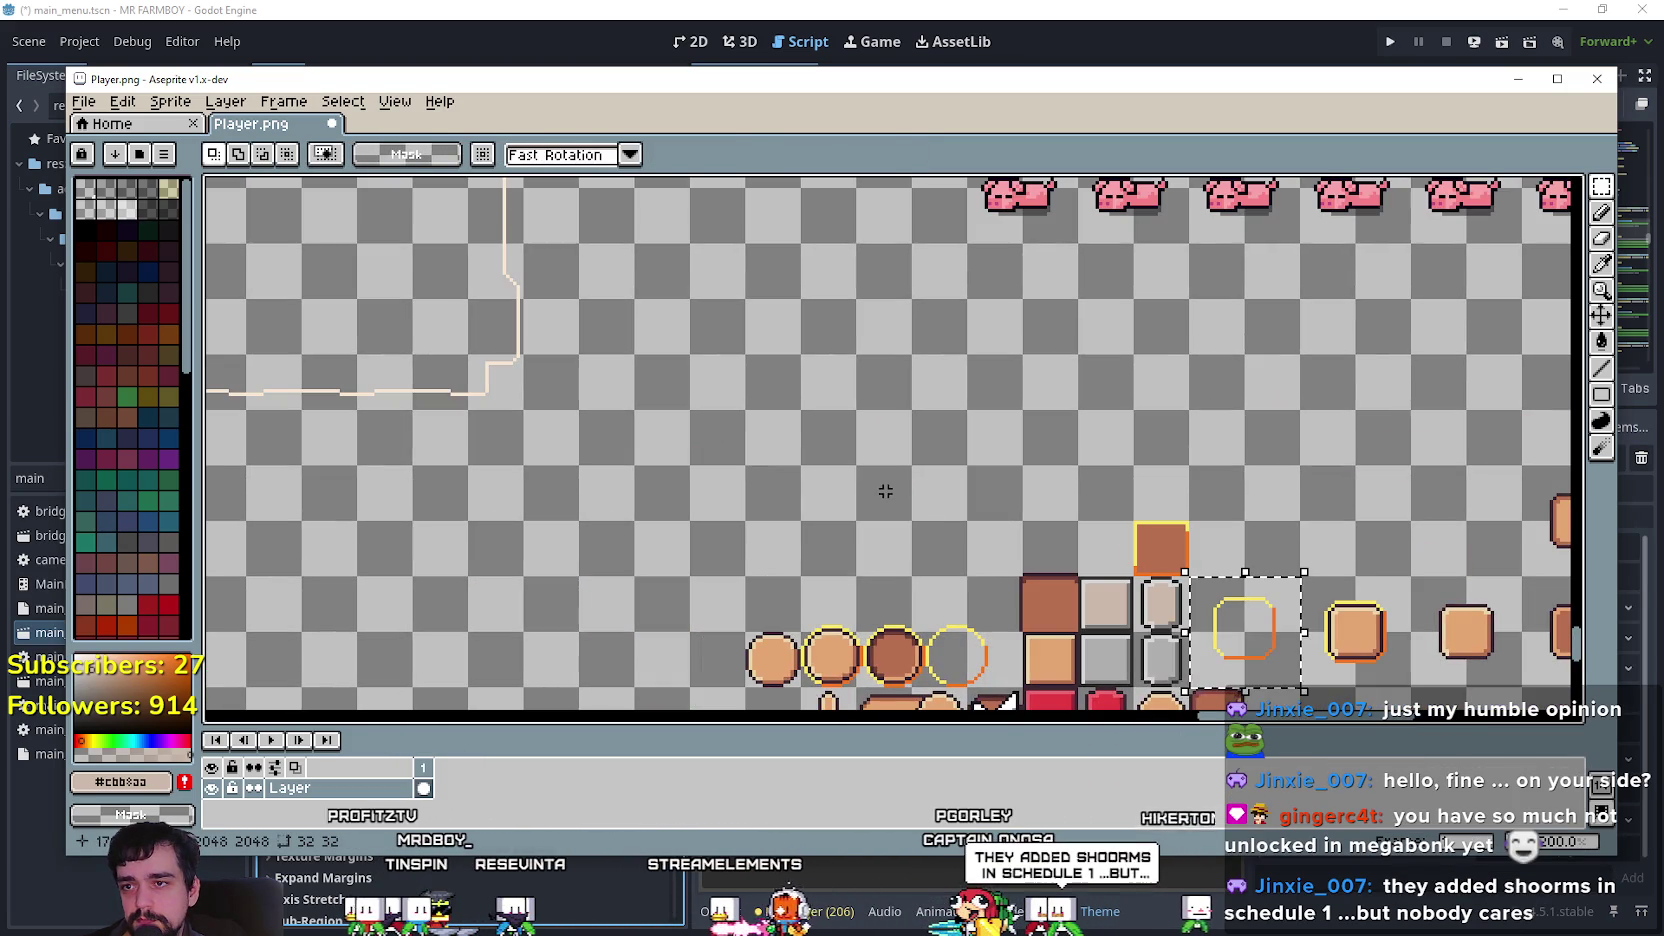
{"action": "key", "text": "ctrl+t"}
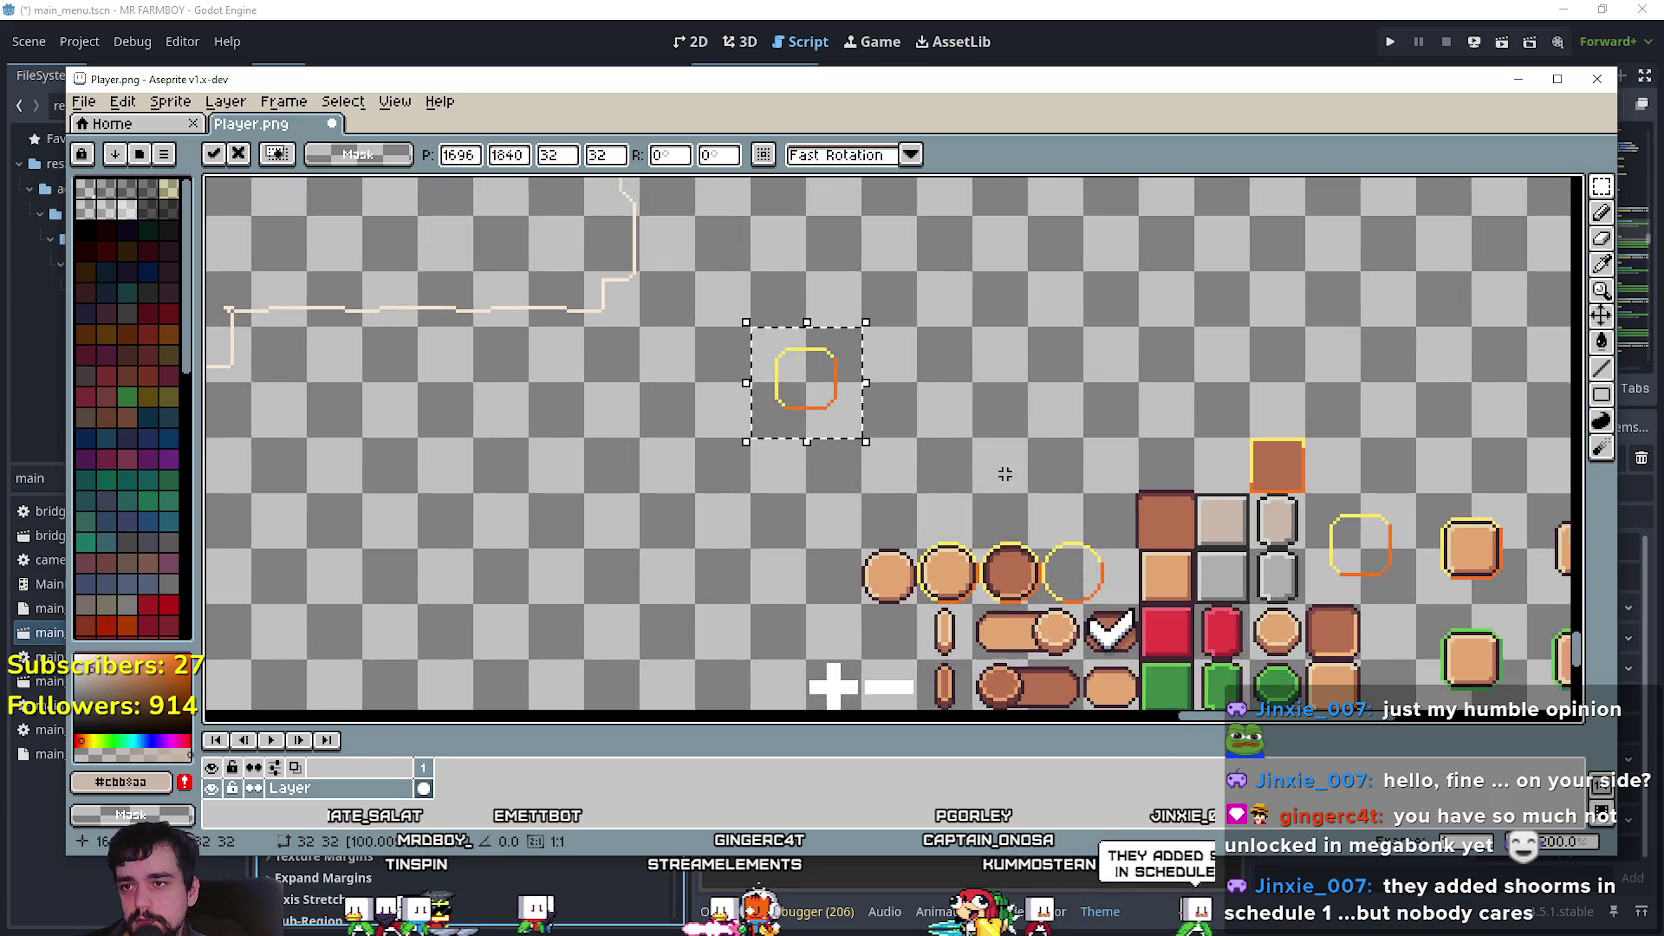
{"action": "scroll", "coordinate": [939, 371], "scroll_direction": "up", "scroll_amount": 1}
{"action": "mouse_move", "coordinate": [695, 325]}
{"action": "left_mouse_down"}
{"action": "mouse_move", "coordinate": [940, 640]}
{"action": "mouse_move", "coordinate": [925, 297]}
{"action": "mouse_move", "coordinate": [891, 345]}
{"action": "mouse_move", "coordinate": [926, 675]}
{"action": "mouse_move", "coordinate": [1095, 310]}
{"action": "left_mouse_up"}
{"action": "left_click", "coordinate": [950, 496]}
{"action": "mouse_move", "coordinate": [885, 650]}
{"action": "left_mouse_down"}
{"action": "mouse_move", "coordinate": [1356, 364]}
{"action": "mouse_move", "coordinate": [1281, 371]}
{"action": "left_mouse_up"}
{"action": "left_click", "coordinate": [922, 449]}
Select the four rounded yellow-orange frames, then move the NextGame.txt notes window over the canvas.
{"action": "scroll", "coordinate": [922, 449], "scroll_direction": "down", "scroll_amount": 1}
{"action": "scroll", "coordinate": [877, 494], "scroll_direction": "up", "scroll_amount": 1}
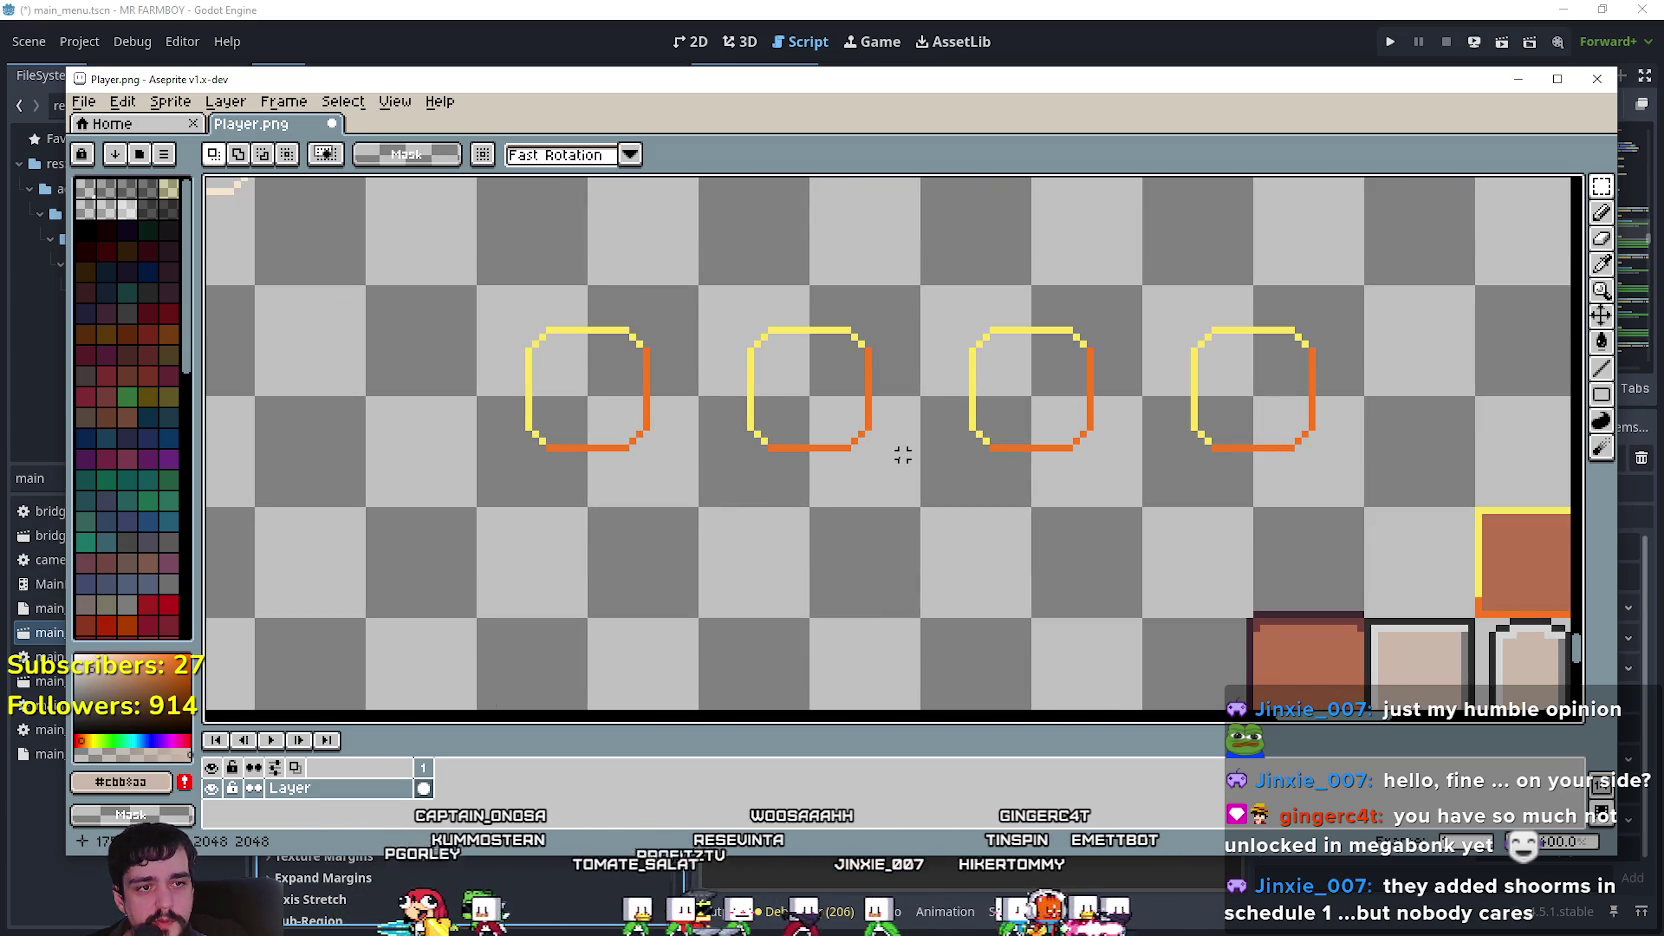
{"action": "scroll", "coordinate": [903, 468], "scroll_direction": "up", "scroll_amount": 1}
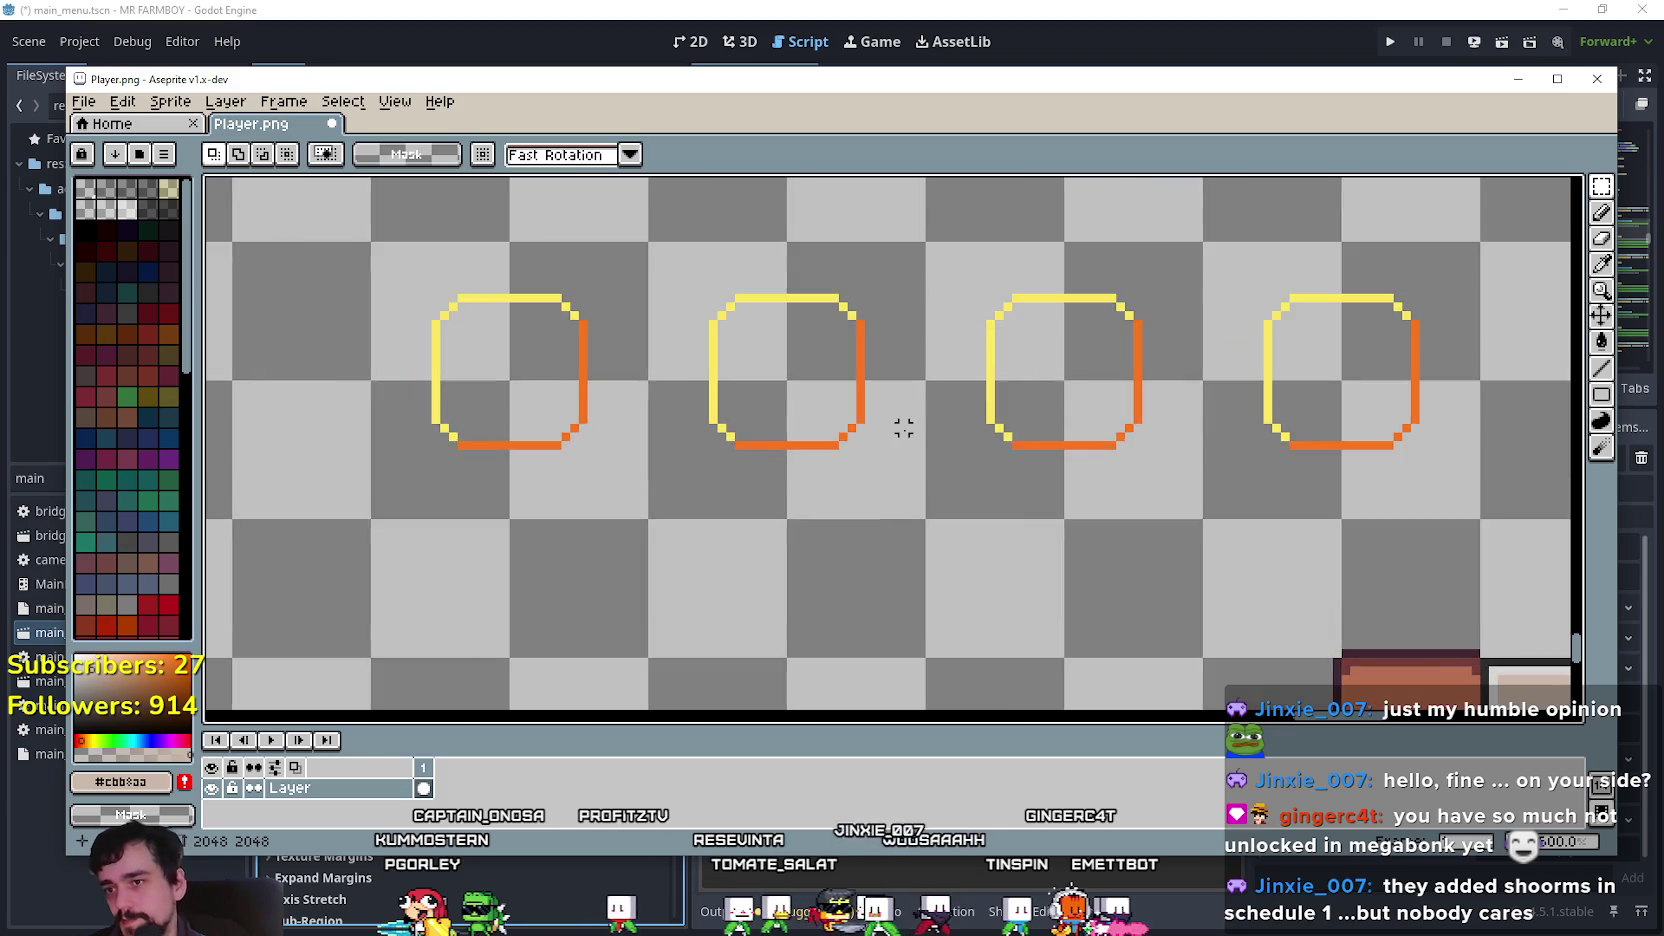
{"action": "scroll", "coordinate": [899, 437], "scroll_direction": "down", "scroll_amount": 2}
{"action": "left_click_drag", "start_coordinate": [695, 419], "coordinate": [1220, 383]}
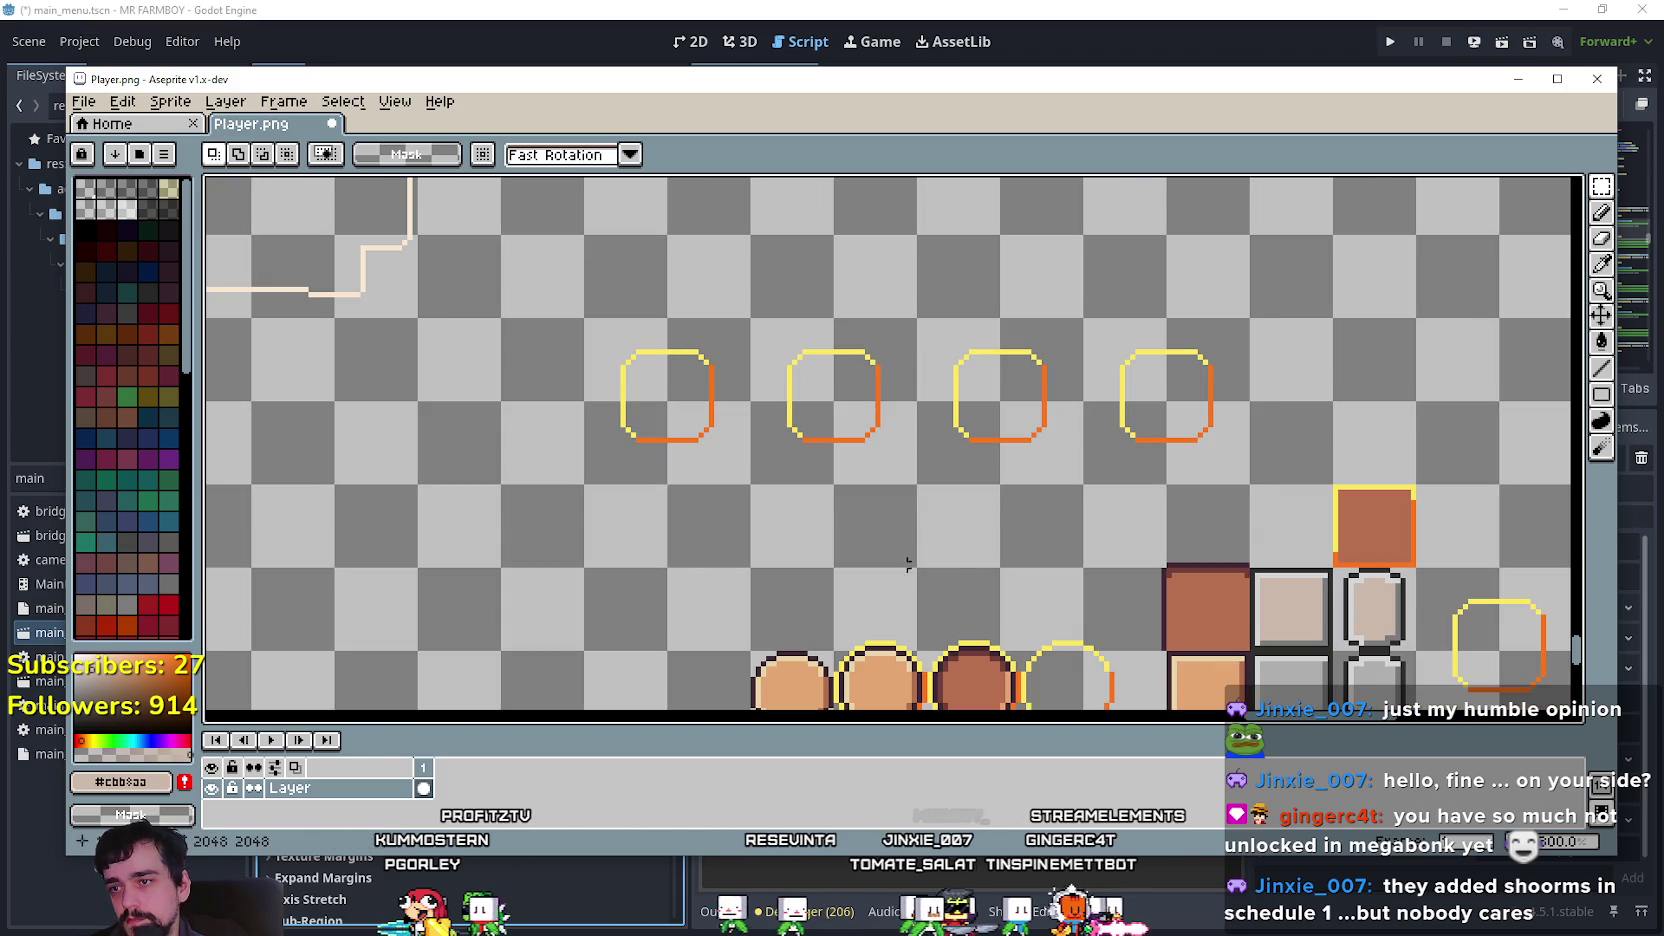
{"action": "left_click_drag", "start_coordinate": [618, 456], "coordinate": [1191, 351]}
{"action": "mouse_move", "coordinate": [648, 470]}
{"action": "left_mouse_down"}
{"action": "mouse_move", "coordinate": [810, 390]}
{"action": "mouse_move", "coordinate": [1240, 320]}
{"action": "left_mouse_up"}
{"action": "scroll", "coordinate": [909, 403], "scroll_direction": "down", "scroll_amount": 2}
{"action": "scroll", "coordinate": [909, 403], "scroll_direction": "up", "scroll_amount": 2}
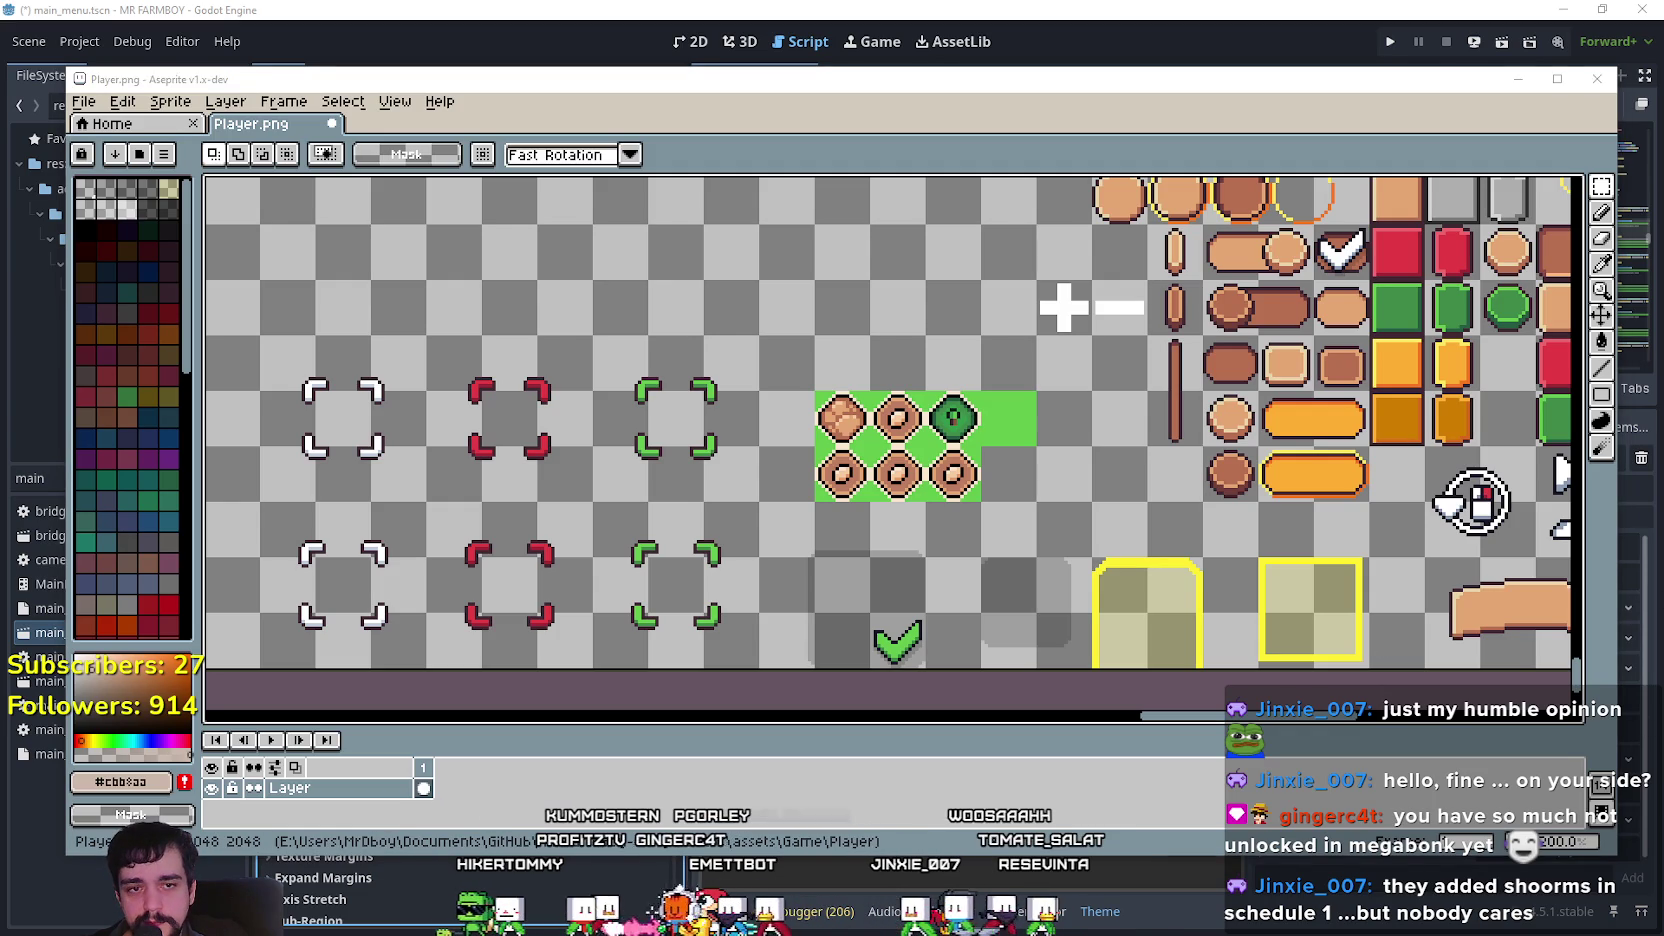
{"action": "key", "text": "alt+Tab"}
{"action": "mouse_move", "coordinate": [1037, 419]}
{"action": "left_mouse_down"}
{"action": "mouse_move", "coordinate": [390, 270]}
{"action": "mouse_move", "coordinate": [395, 64]}
{"action": "left_mouse_up"}
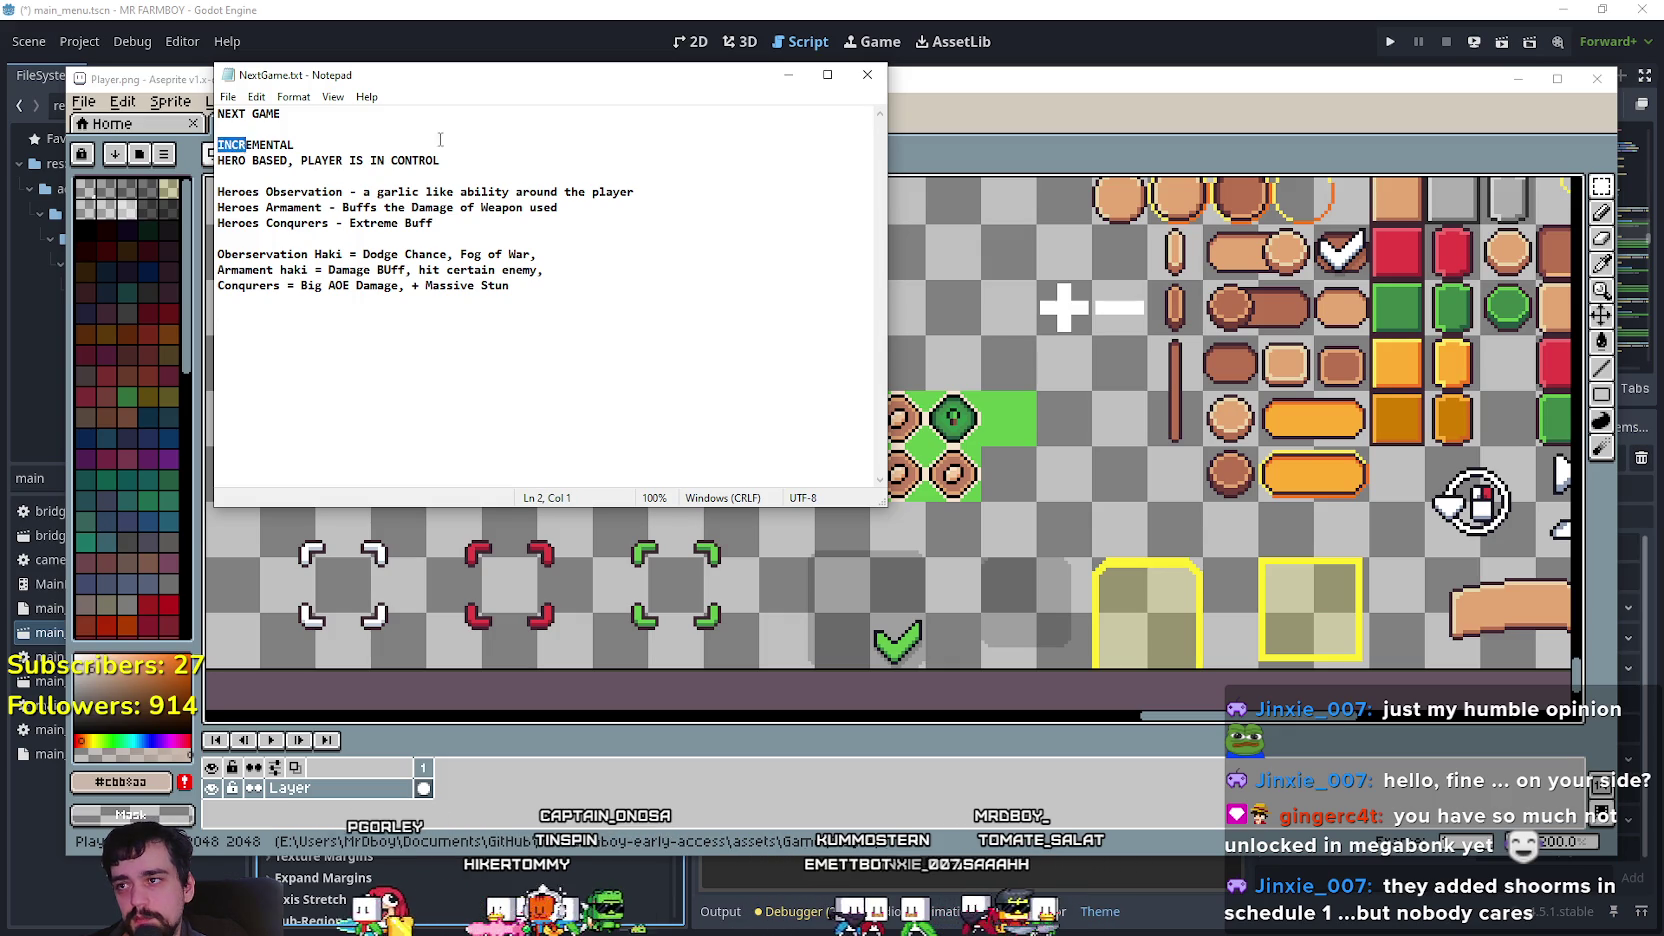
Highlight and read the INCREMENTAL heading, hero ability and Haki lines, then minimize Notepad.
{"action": "mouse_move", "coordinate": [343, 153]}
{"action": "left_mouse_down"}
{"action": "mouse_move", "coordinate": [218, 144]}
{"action": "mouse_move", "coordinate": [499, 156]}
{"action": "mouse_move", "coordinate": [224, 160]}
{"action": "left_mouse_up"}
{"action": "left_click", "coordinate": [285, 145]}
{"action": "left_click", "coordinate": [543, 228]}
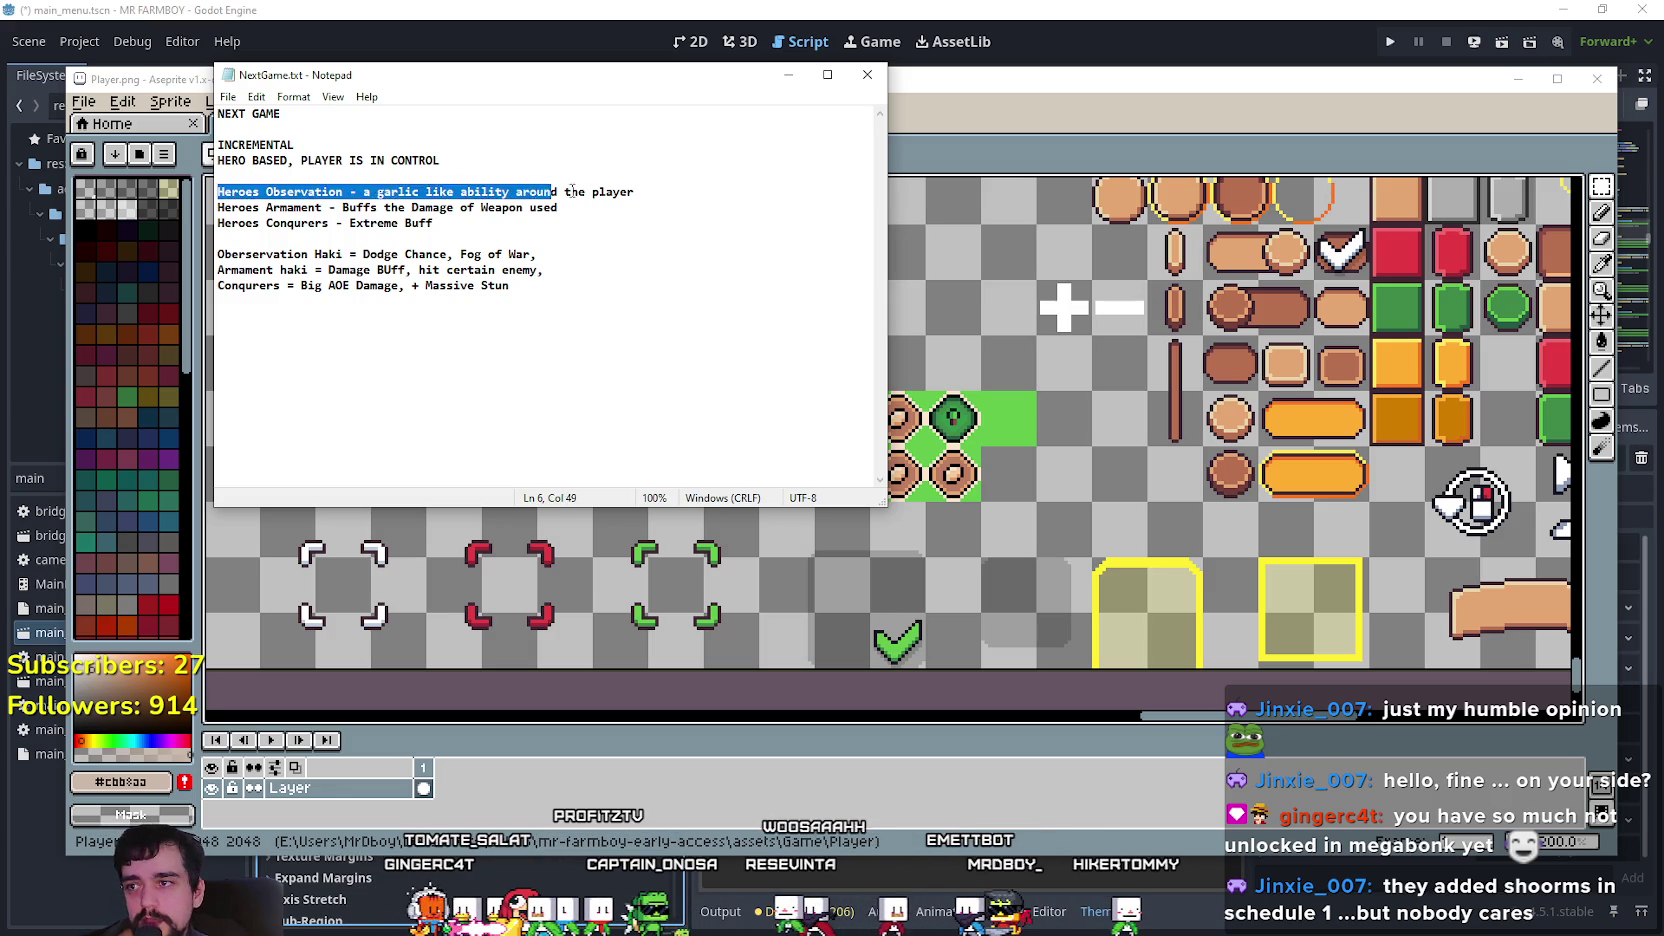
{"action": "left_click_drag", "start_coordinate": [603, 171], "coordinate": [640, 264]}
{"action": "left_click", "coordinate": [644, 305]}
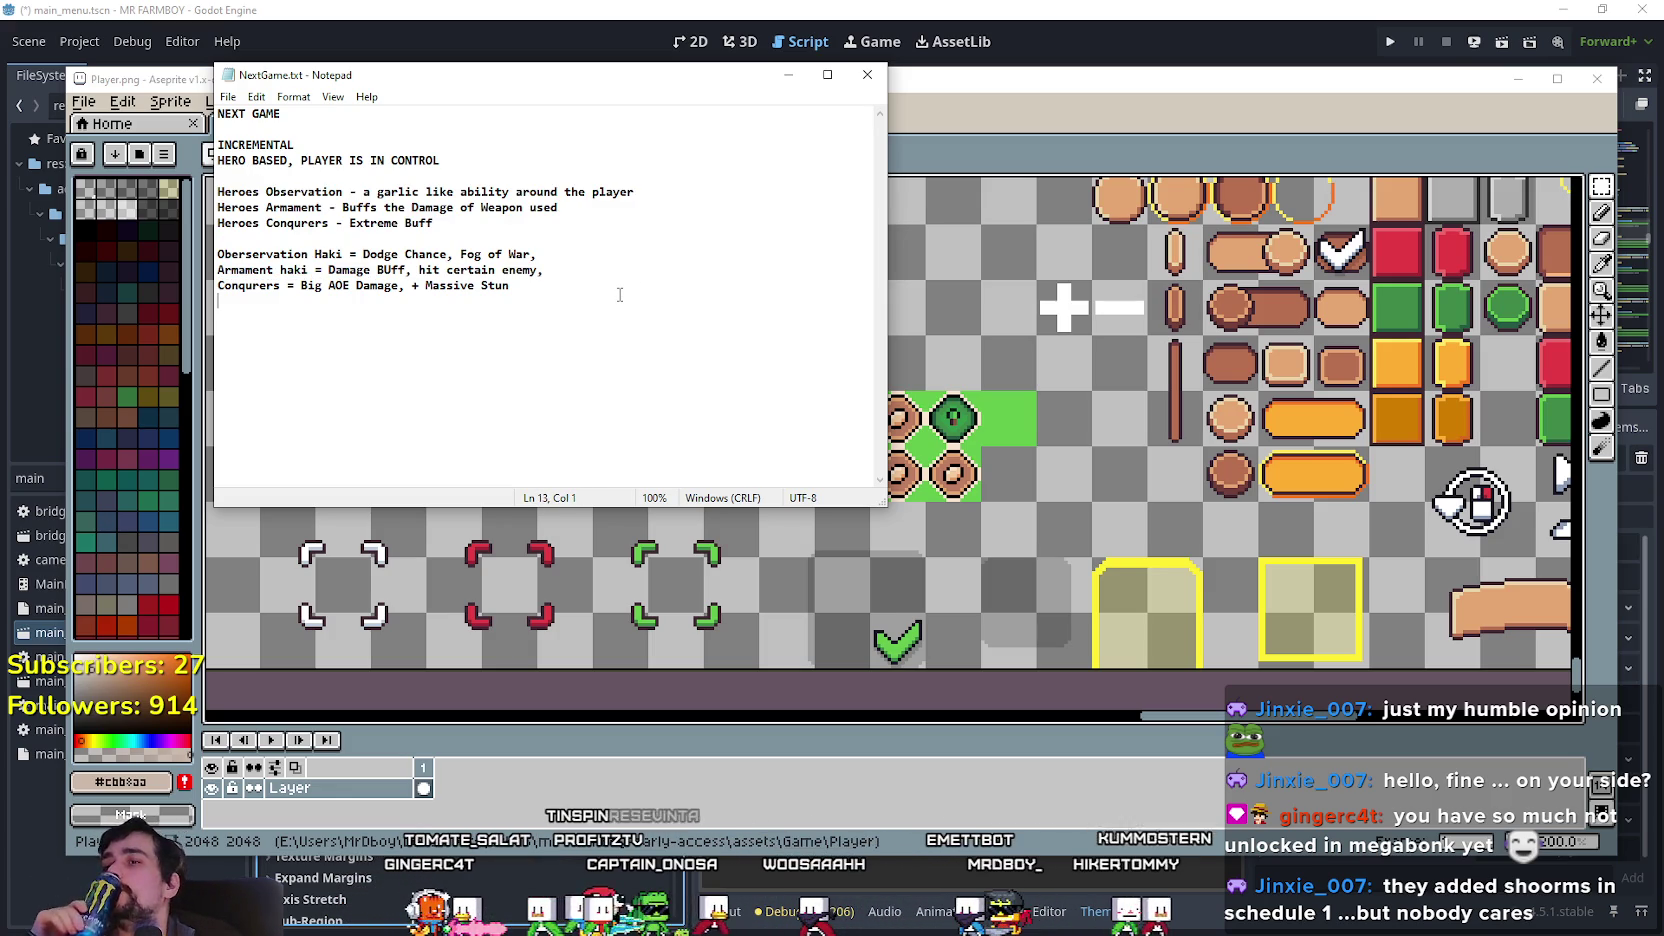
{"action": "mouse_move", "coordinate": [595, 308]}
{"action": "left_mouse_down"}
{"action": "mouse_move", "coordinate": [230, 190]}
{"action": "mouse_move", "coordinate": [450, 145]}
{"action": "mouse_move", "coordinate": [637, 256]}
{"action": "mouse_move", "coordinate": [220, 254]}
{"action": "left_mouse_up"}
{"action": "left_click", "coordinate": [714, 274]}
{"action": "left_click", "coordinate": [788, 74]}
{"action": "scroll", "coordinate": [711, 422], "scroll_direction": "up", "scroll_amount": 1}
Zoom in on the rounded frames and sample the dark outline colour #181425 with the Eyedropper.
{"action": "scroll", "coordinate": [755, 390], "scroll_direction": "down", "scroll_amount": 3}
{"action": "scroll", "coordinate": [794, 451], "scroll_direction": "up", "scroll_amount": 1}
{"action": "scroll", "coordinate": [794, 451], "scroll_direction": "down", "scroll_amount": 1}
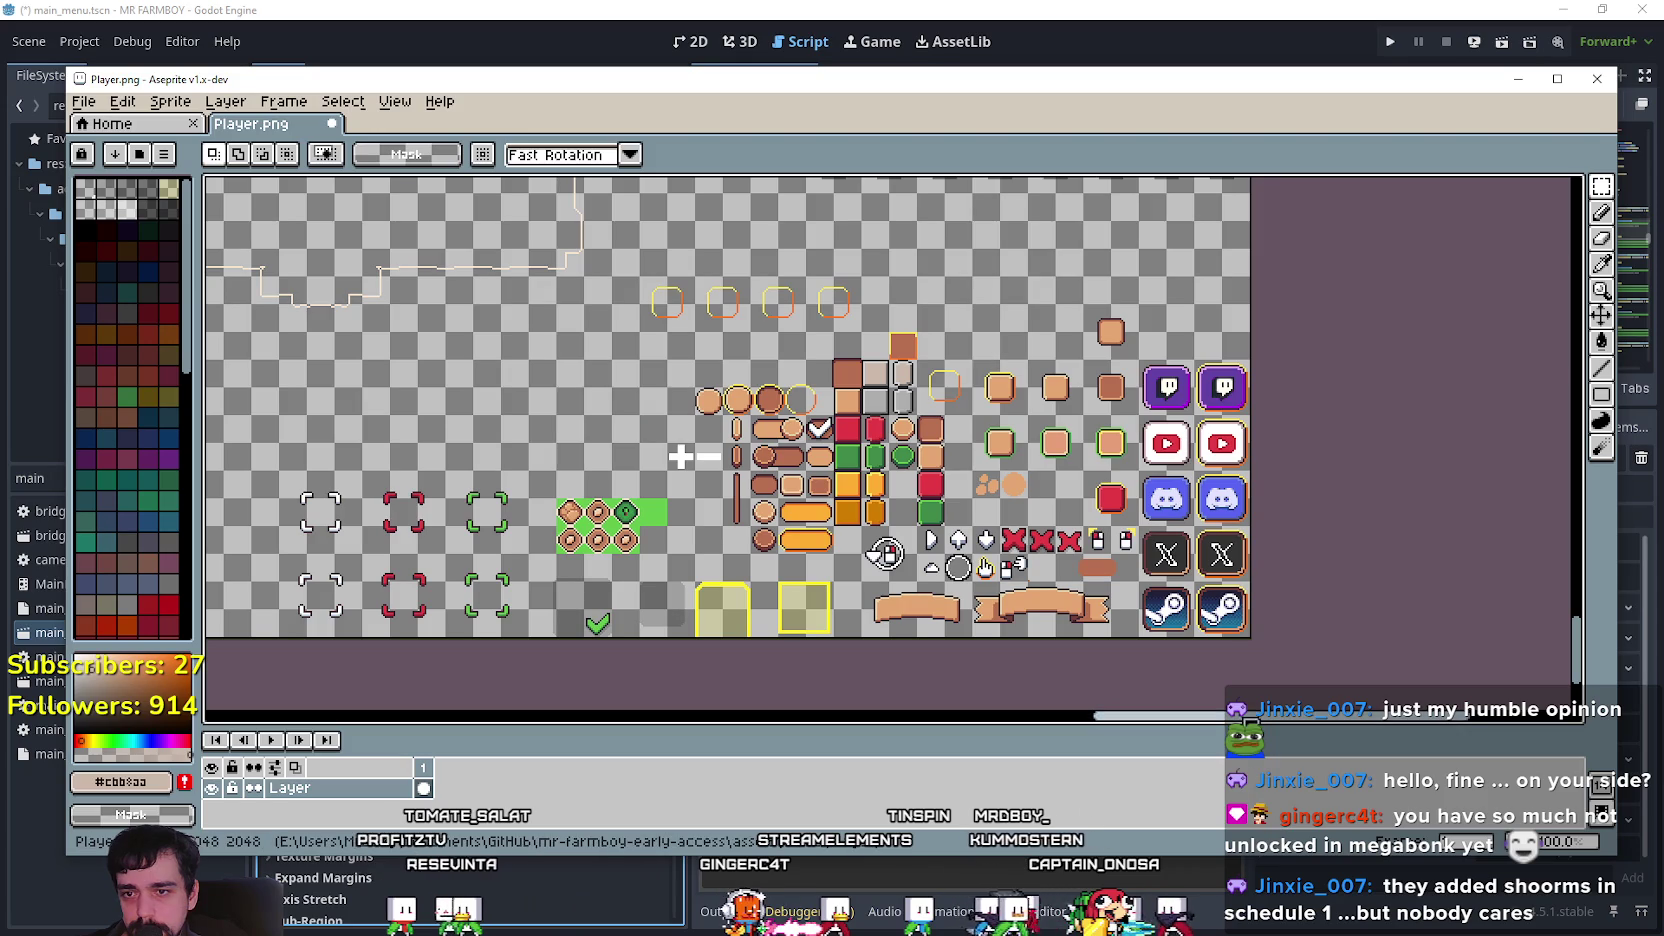
{"action": "scroll", "coordinate": [745, 409], "scroll_direction": "up", "scroll_amount": 1}
{"action": "scroll", "coordinate": [745, 409], "scroll_direction": "down", "scroll_amount": 1}
{"action": "scroll", "coordinate": [862, 553], "scroll_direction": "up", "scroll_amount": 1}
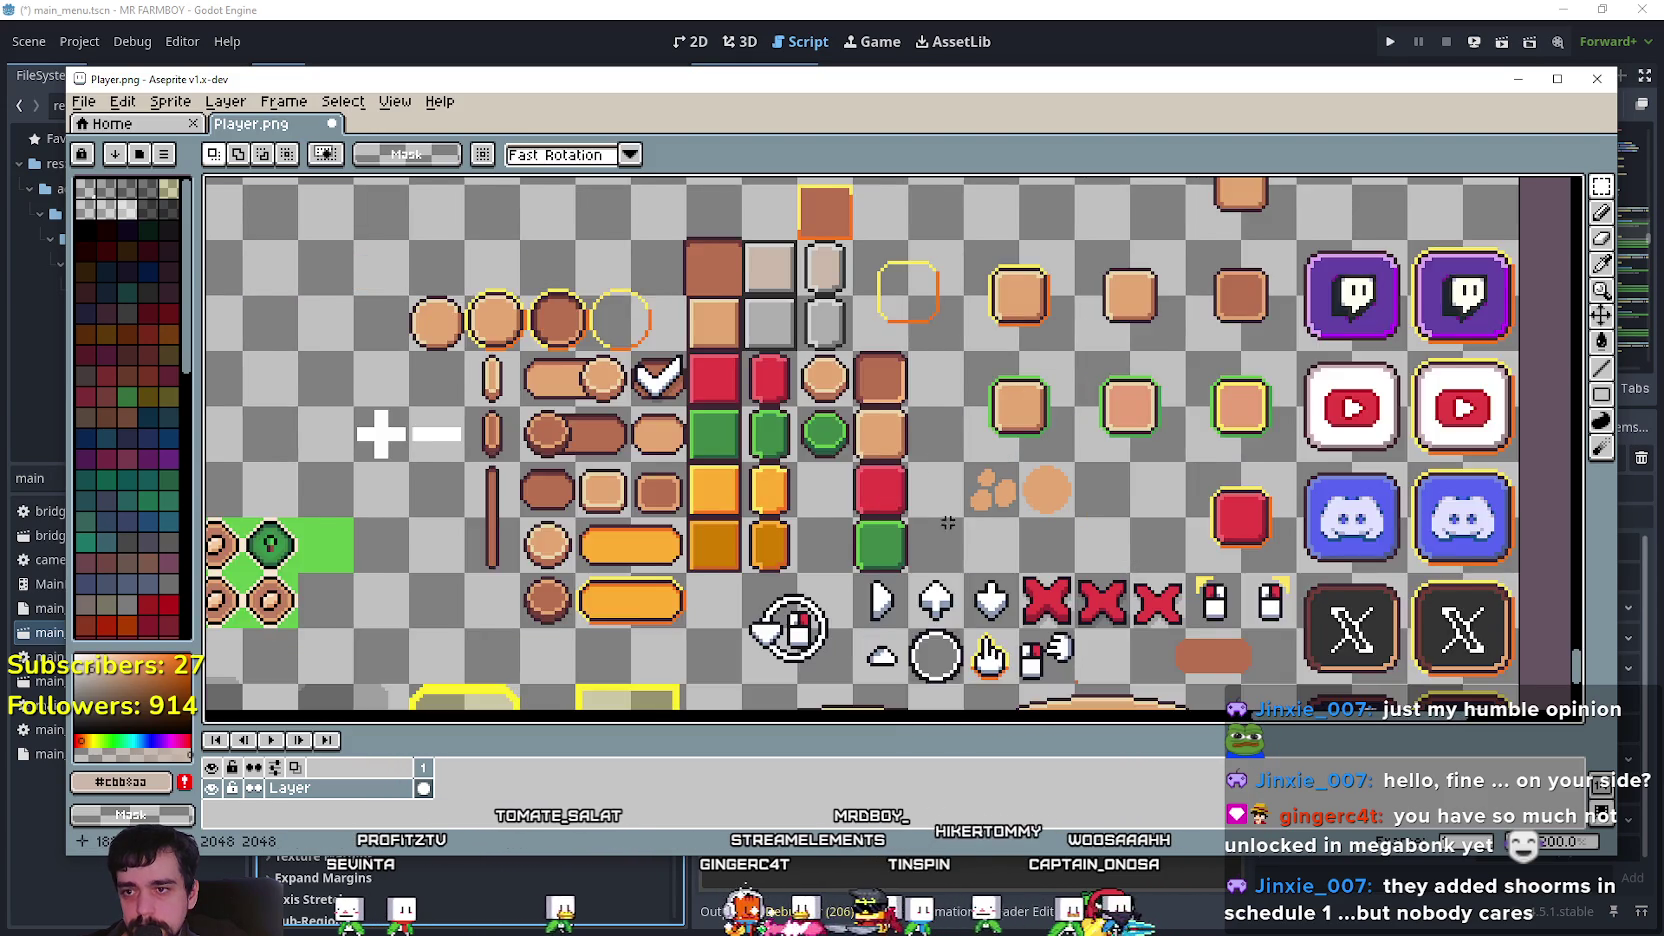
{"action": "scroll", "coordinate": [959, 640], "scroll_direction": "down", "scroll_amount": 1}
{"action": "scroll", "coordinate": [730, 469], "scroll_direction": "up", "scroll_amount": 1}
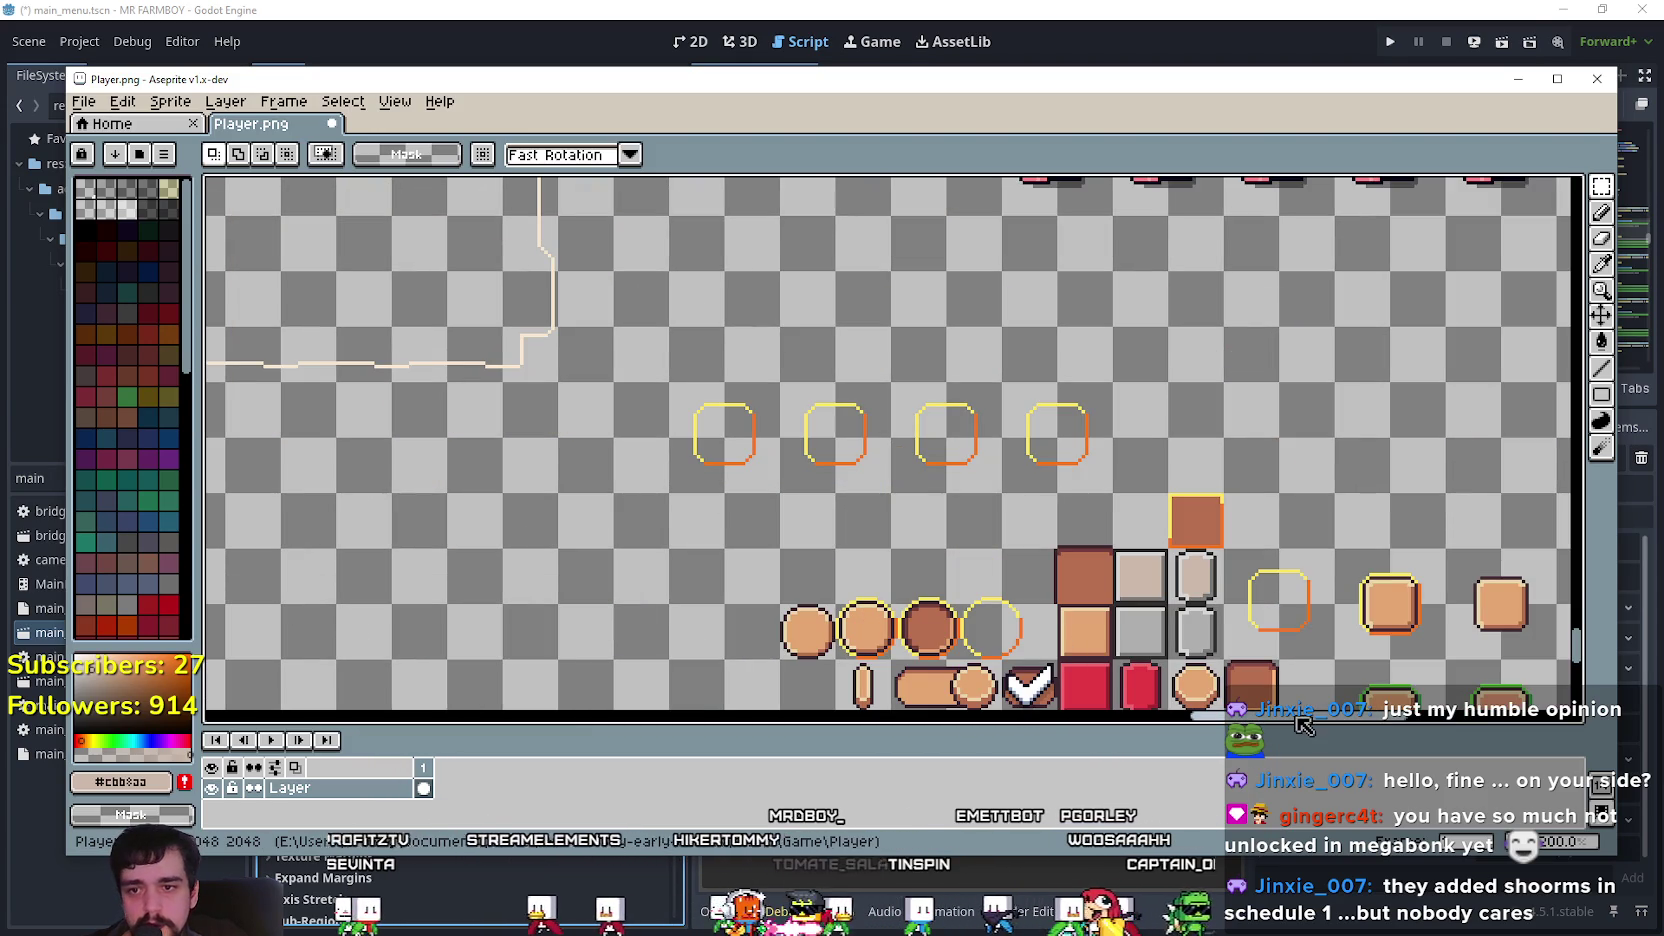
{"action": "left_click_drag", "start_coordinate": [875, 480], "coordinate": [925, 400]}
{"action": "scroll", "coordinate": [984, 494], "scroll_direction": "down", "scroll_amount": 2}
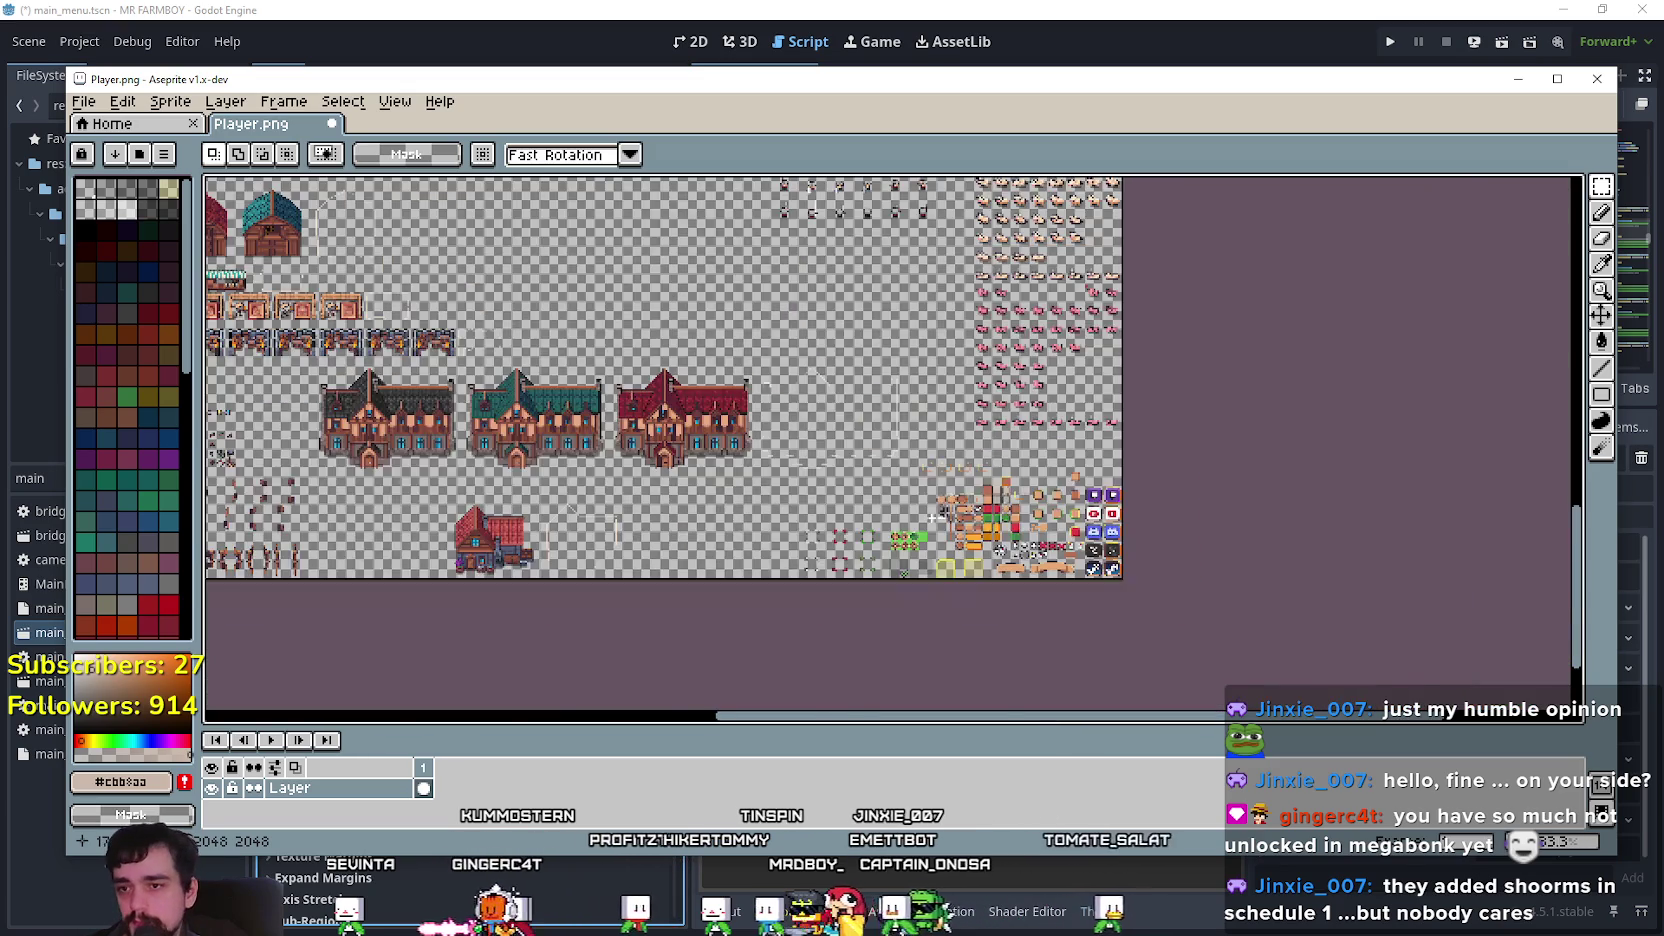
{"action": "scroll", "coordinate": [1057, 622], "scroll_direction": "up", "scroll_amount": 1}
{"action": "mouse_move", "coordinate": [1064, 478]}
{"action": "left_mouse_down"}
{"action": "mouse_move", "coordinate": [1074, 438]}
{"action": "mouse_move", "coordinate": [960, 513]}
{"action": "left_mouse_up"}
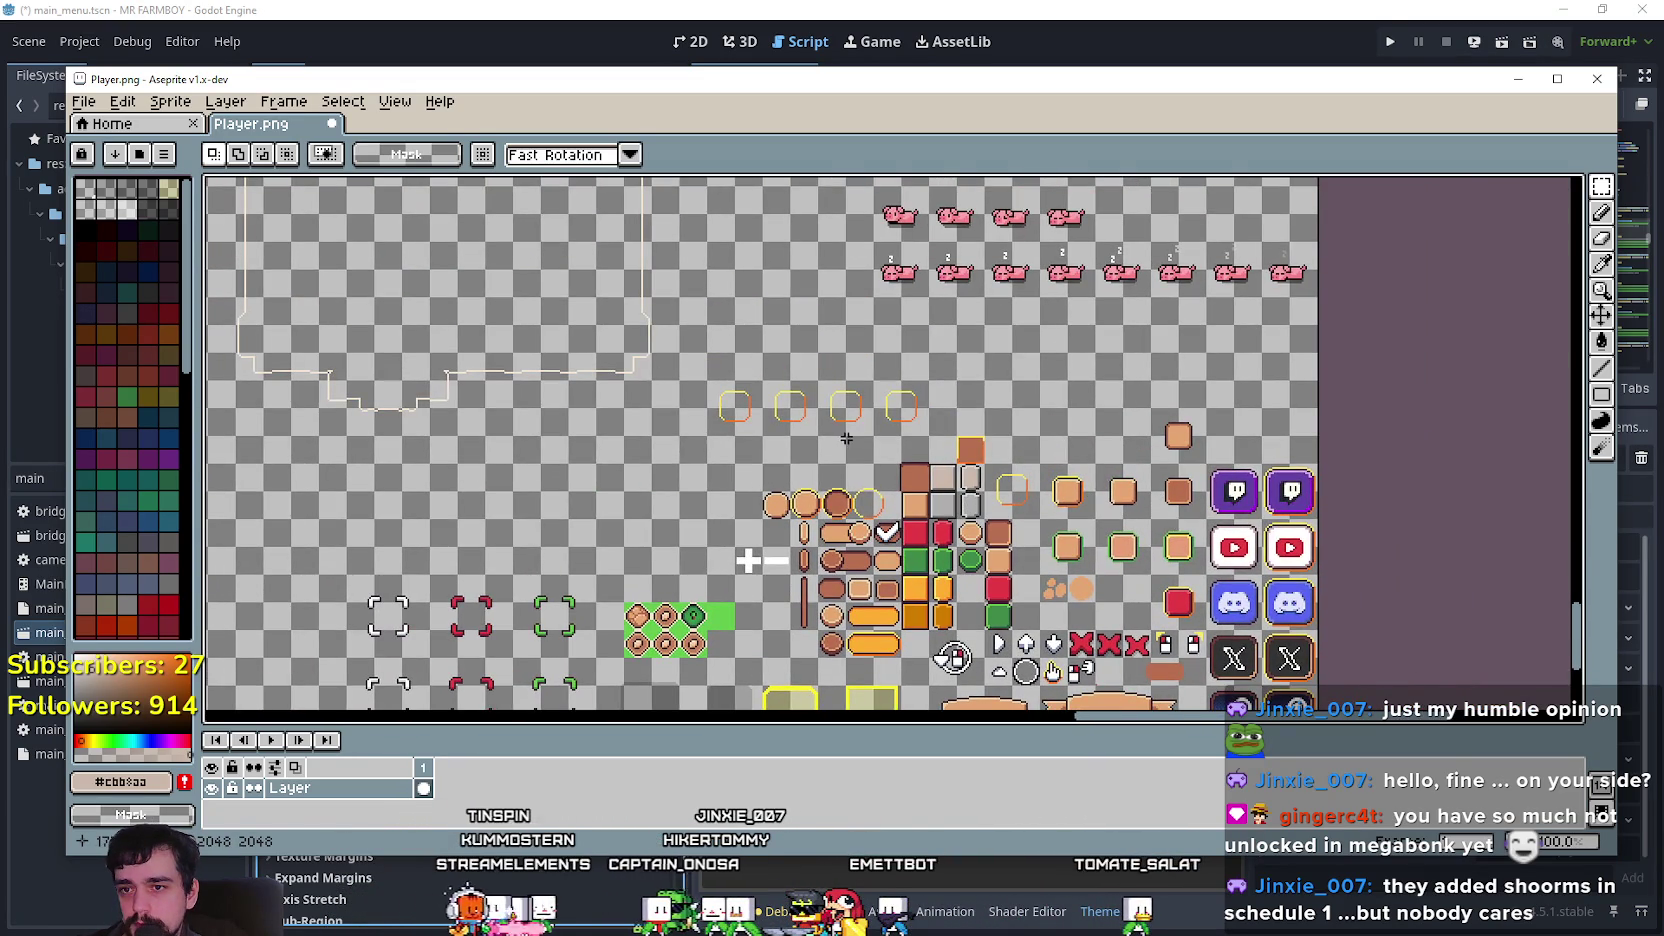
{"action": "scroll", "coordinate": [845, 438], "scroll_direction": "up", "scroll_amount": 1}
{"action": "mouse_move", "coordinate": [798, 411]}
{"action": "left_mouse_down"}
{"action": "mouse_move", "coordinate": [981, 501]}
{"action": "mouse_move", "coordinate": [966, 389]}
{"action": "left_mouse_up"}
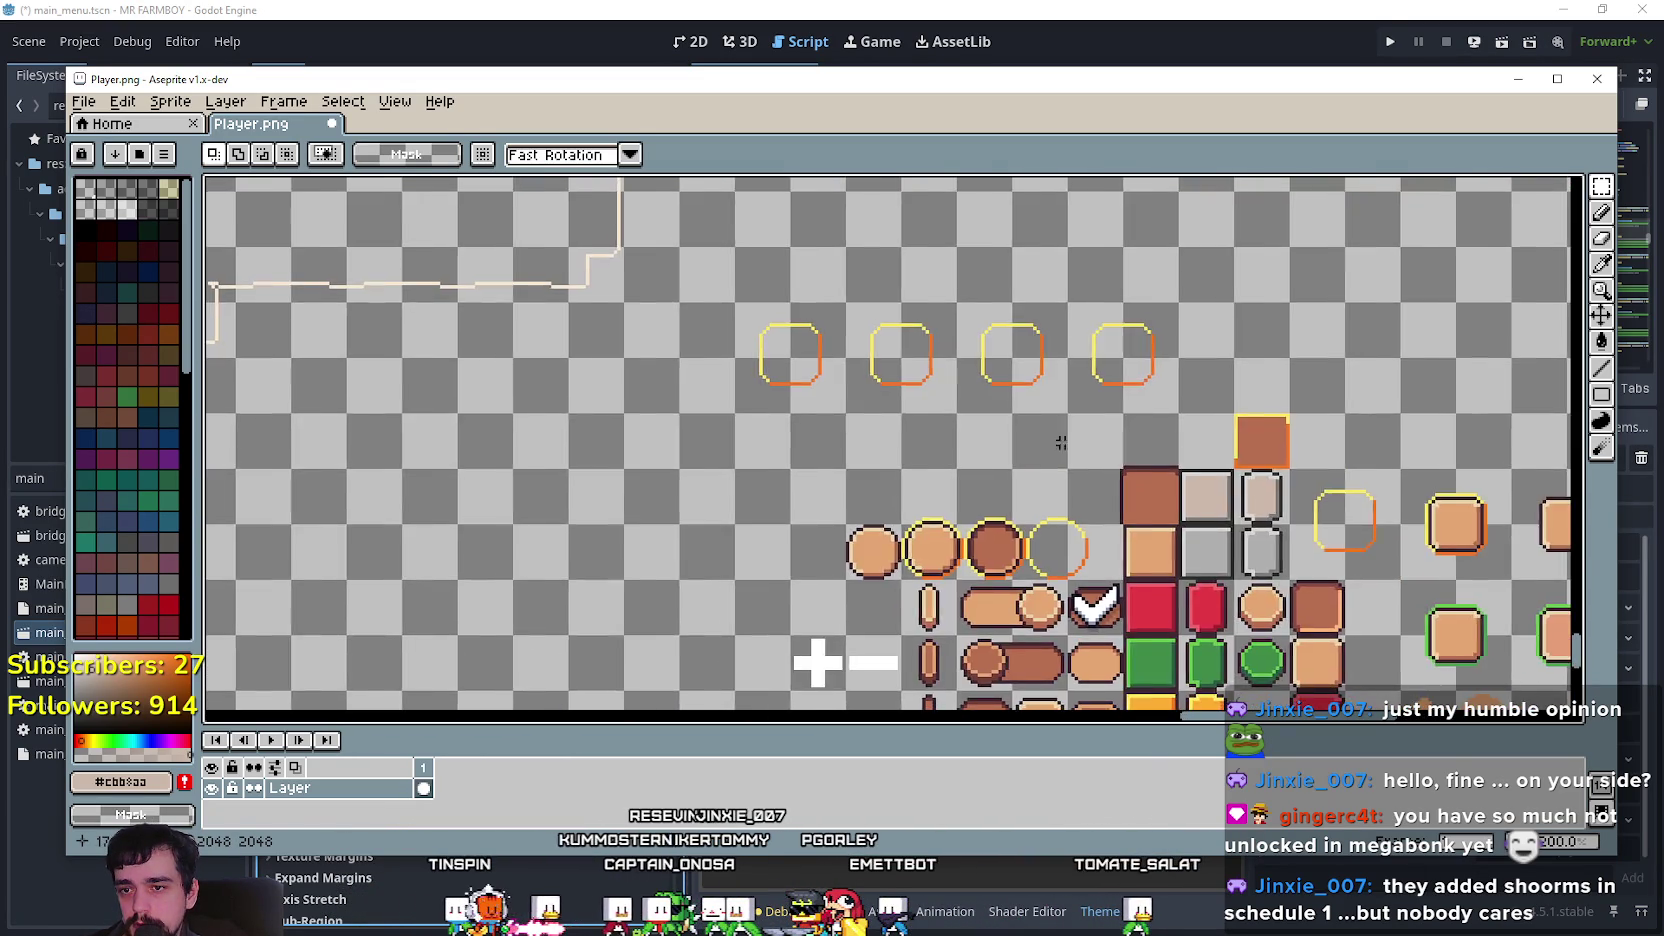
{"action": "scroll", "coordinate": [1020, 504], "scroll_direction": "up", "scroll_amount": 1}
{"action": "scroll", "coordinate": [1078, 597], "scroll_direction": "up", "scroll_amount": 1}
{"action": "left_click", "coordinate": [1601, 263]}
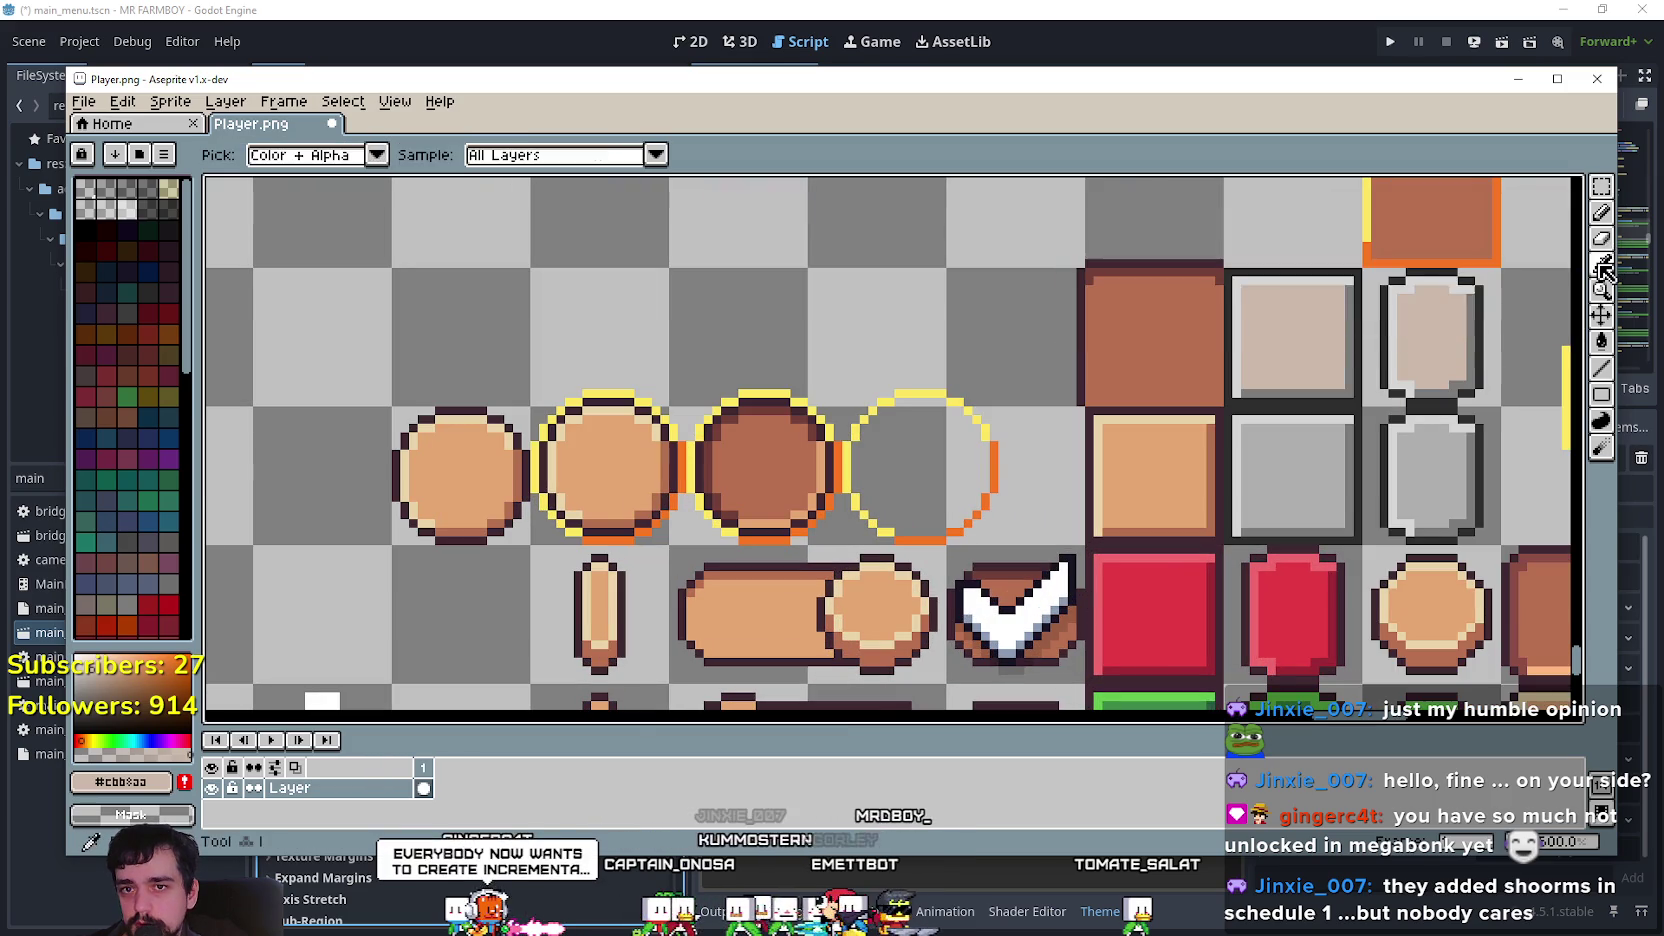
{"action": "scroll", "coordinate": [1067, 600], "scroll_direction": "up", "scroll_amount": 5}
{"action": "left_click", "coordinate": [1020, 558]}
{"action": "scroll", "coordinate": [1021, 550], "scroll_direction": "down", "scroll_amount": 5}
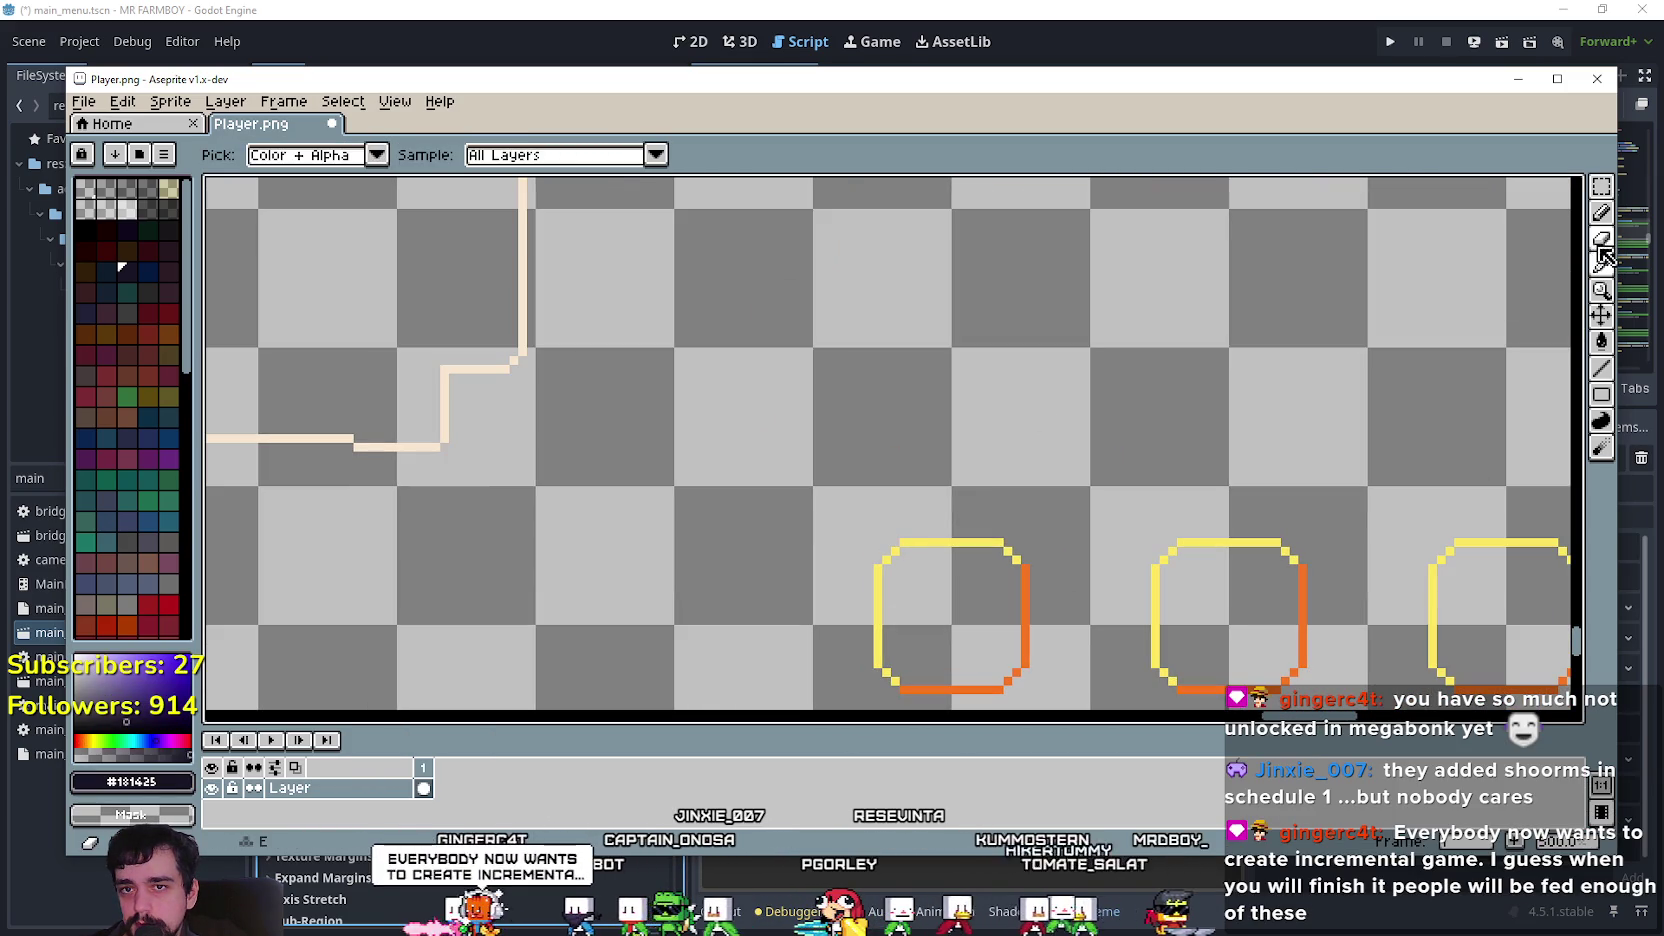
Try the Pencil and Line tools, pan to the buttons and icons, and pick the selection tool.
{"action": "left_click", "coordinate": [1601, 212]}
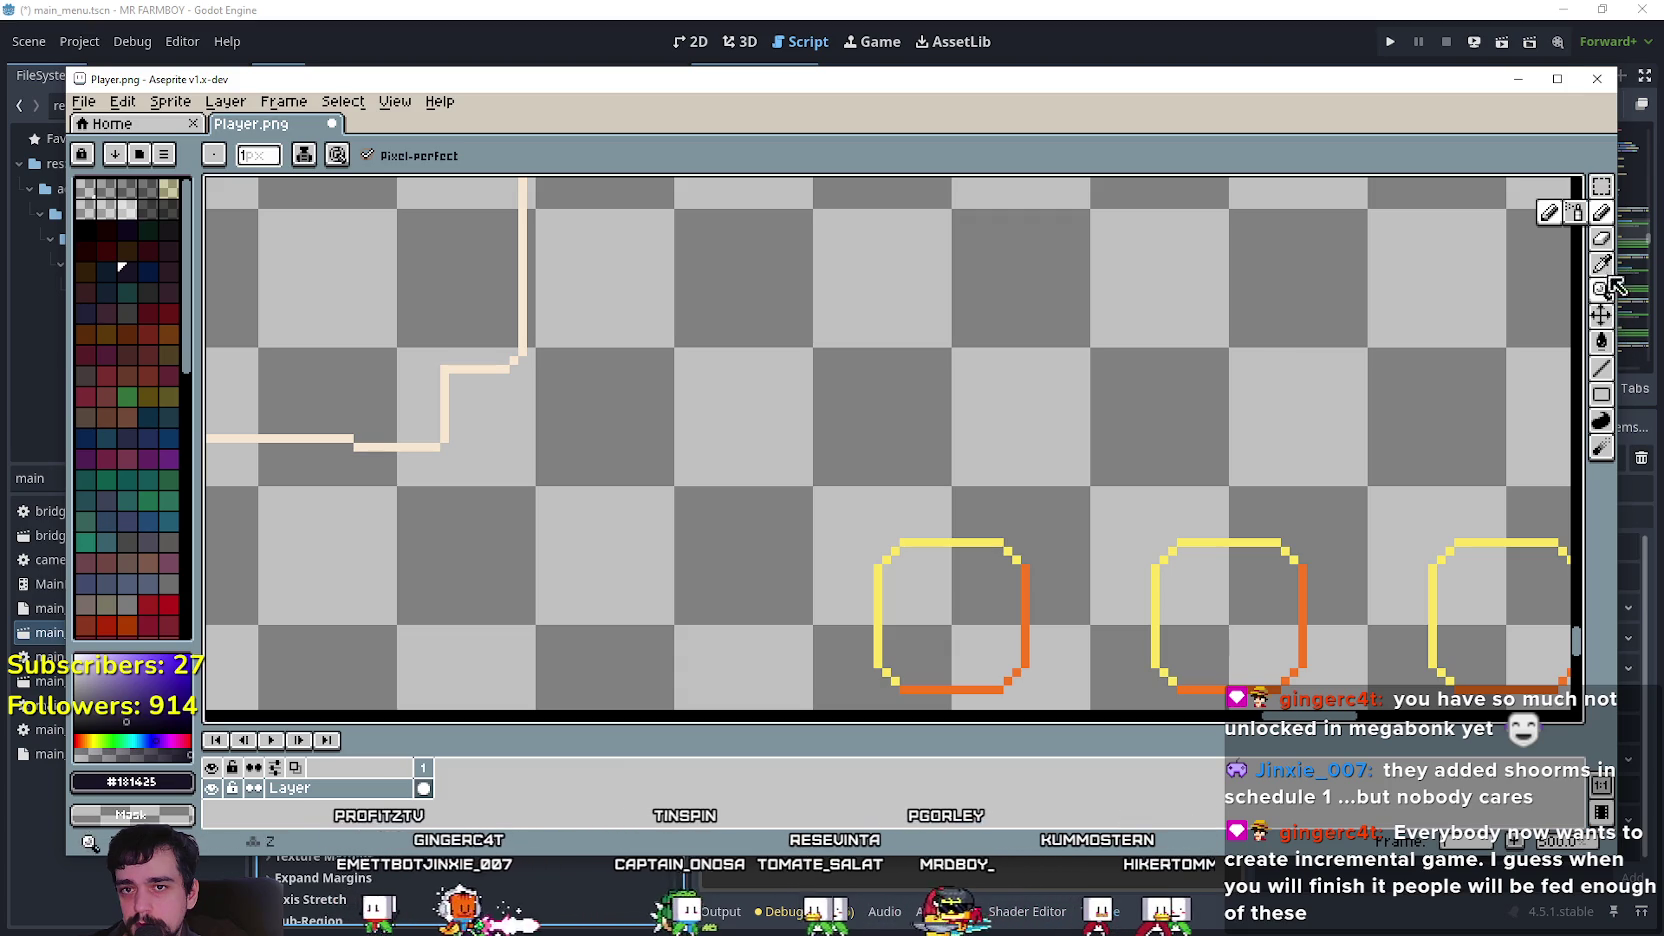
{"action": "key", "text": "l"}
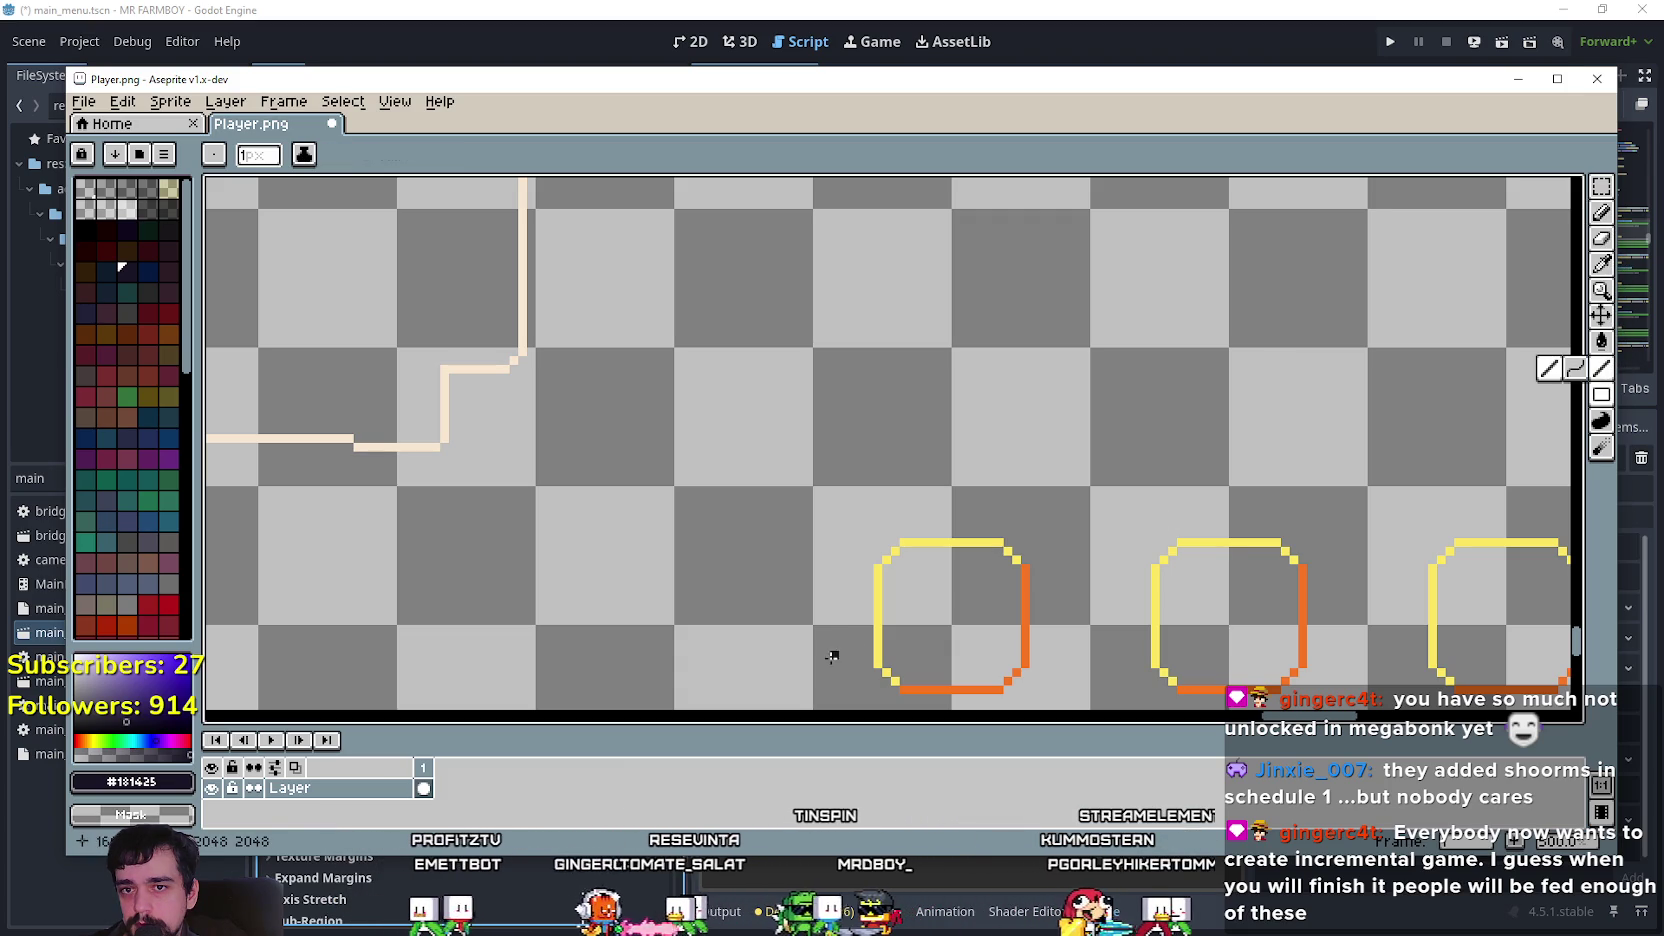
{"action": "scroll", "coordinate": [860, 560], "scroll_direction": "down", "scroll_amount": 2}
{"action": "mouse_move", "coordinate": [884, 563]}
{"action": "left_mouse_down"}
{"action": "mouse_move", "coordinate": [612, 215]}
{"action": "mouse_move", "coordinate": [603, 170]}
{"action": "mouse_move", "coordinate": [473, 176]}
{"action": "left_mouse_up"}
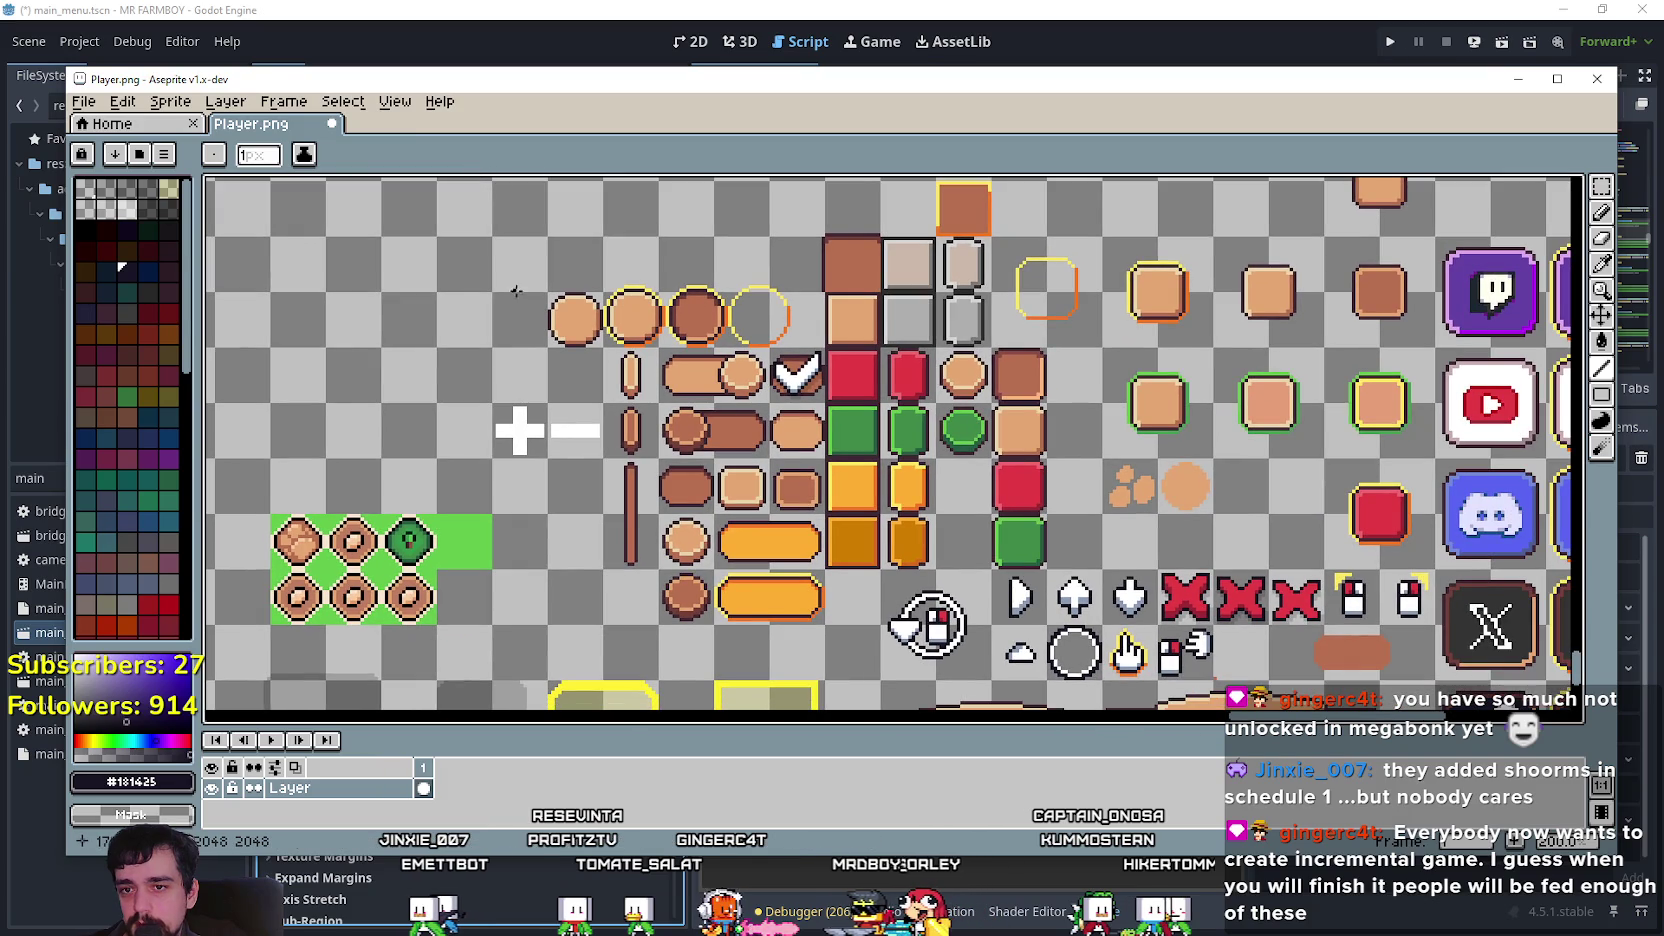
{"action": "scroll", "coordinate": [1320, 550], "scroll_direction": "up", "scroll_amount": 3}
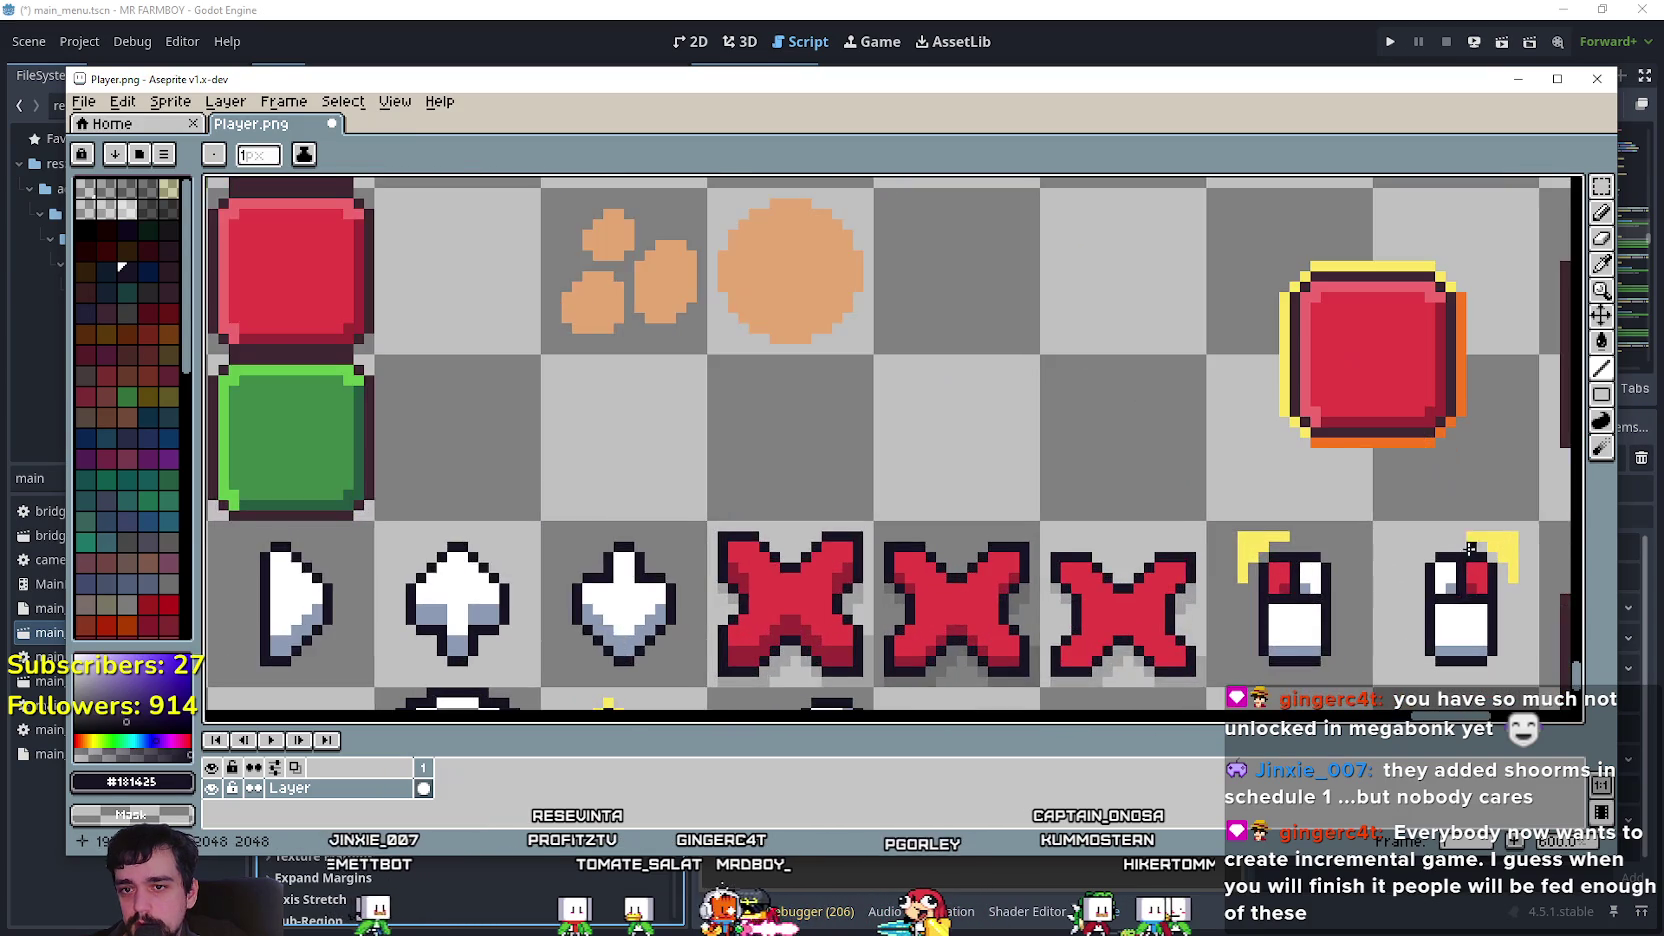
{"action": "scroll", "coordinate": [1450, 450], "scroll_direction": "right", "scroll_amount": 3}
{"action": "left_click", "coordinate": [1603, 172]}
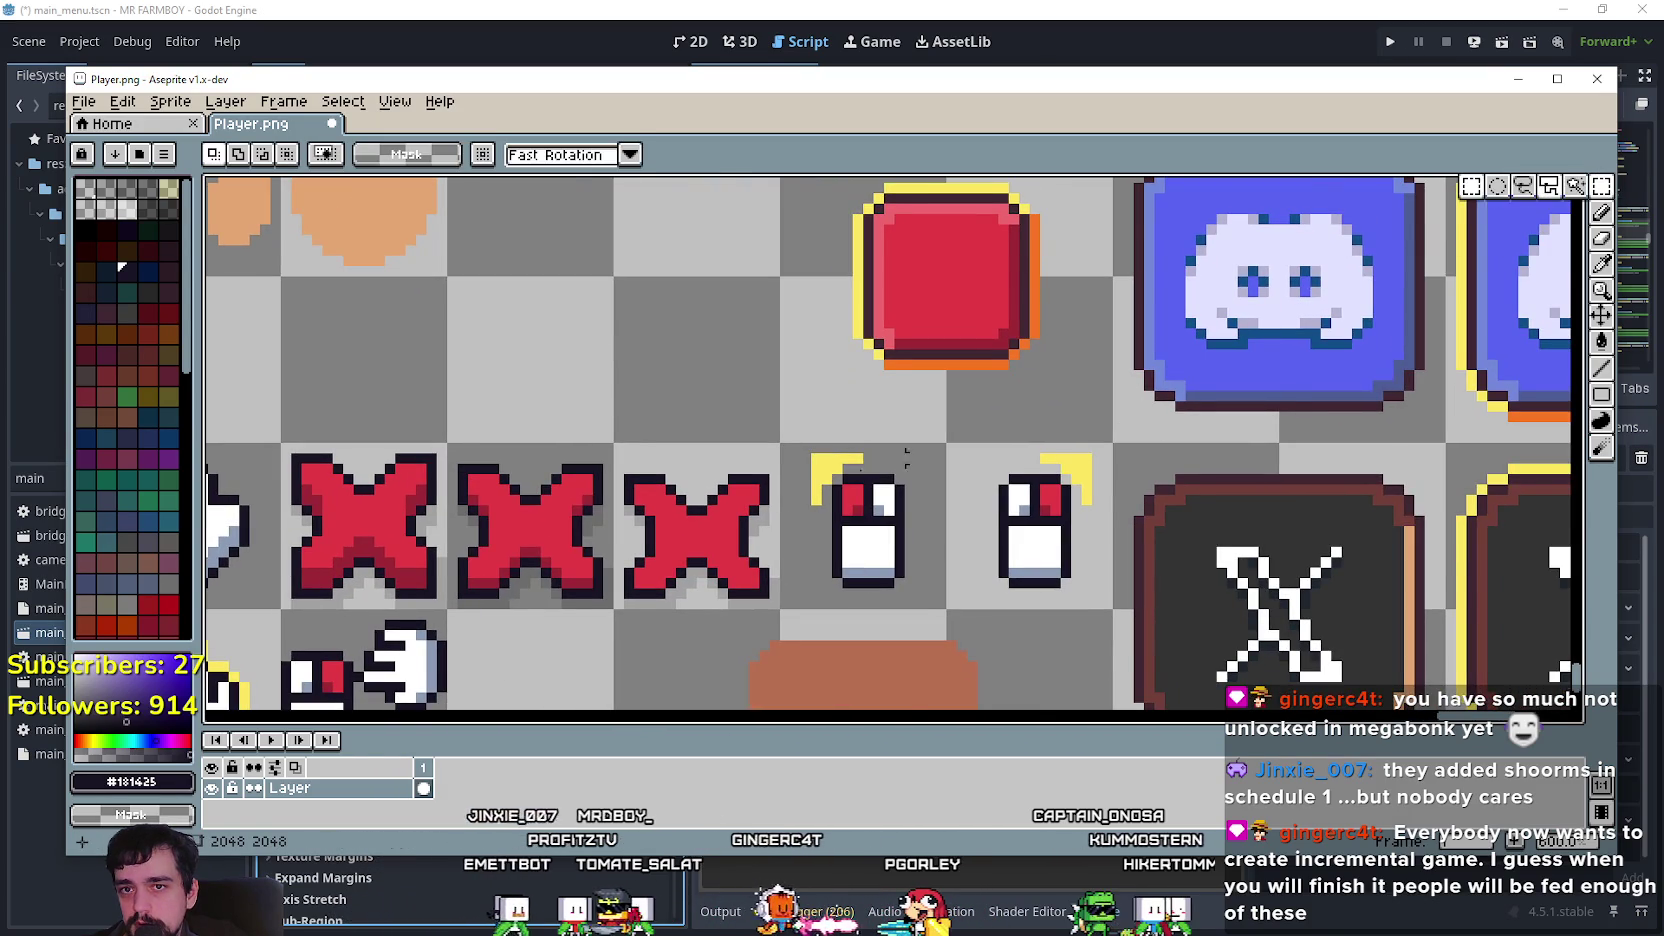
Paste the yellow bracket piece from the mouse icon and erase its red and black pixels.
{"action": "scroll", "coordinate": [1175, 590], "scroll_direction": "up", "scroll_amount": 1}
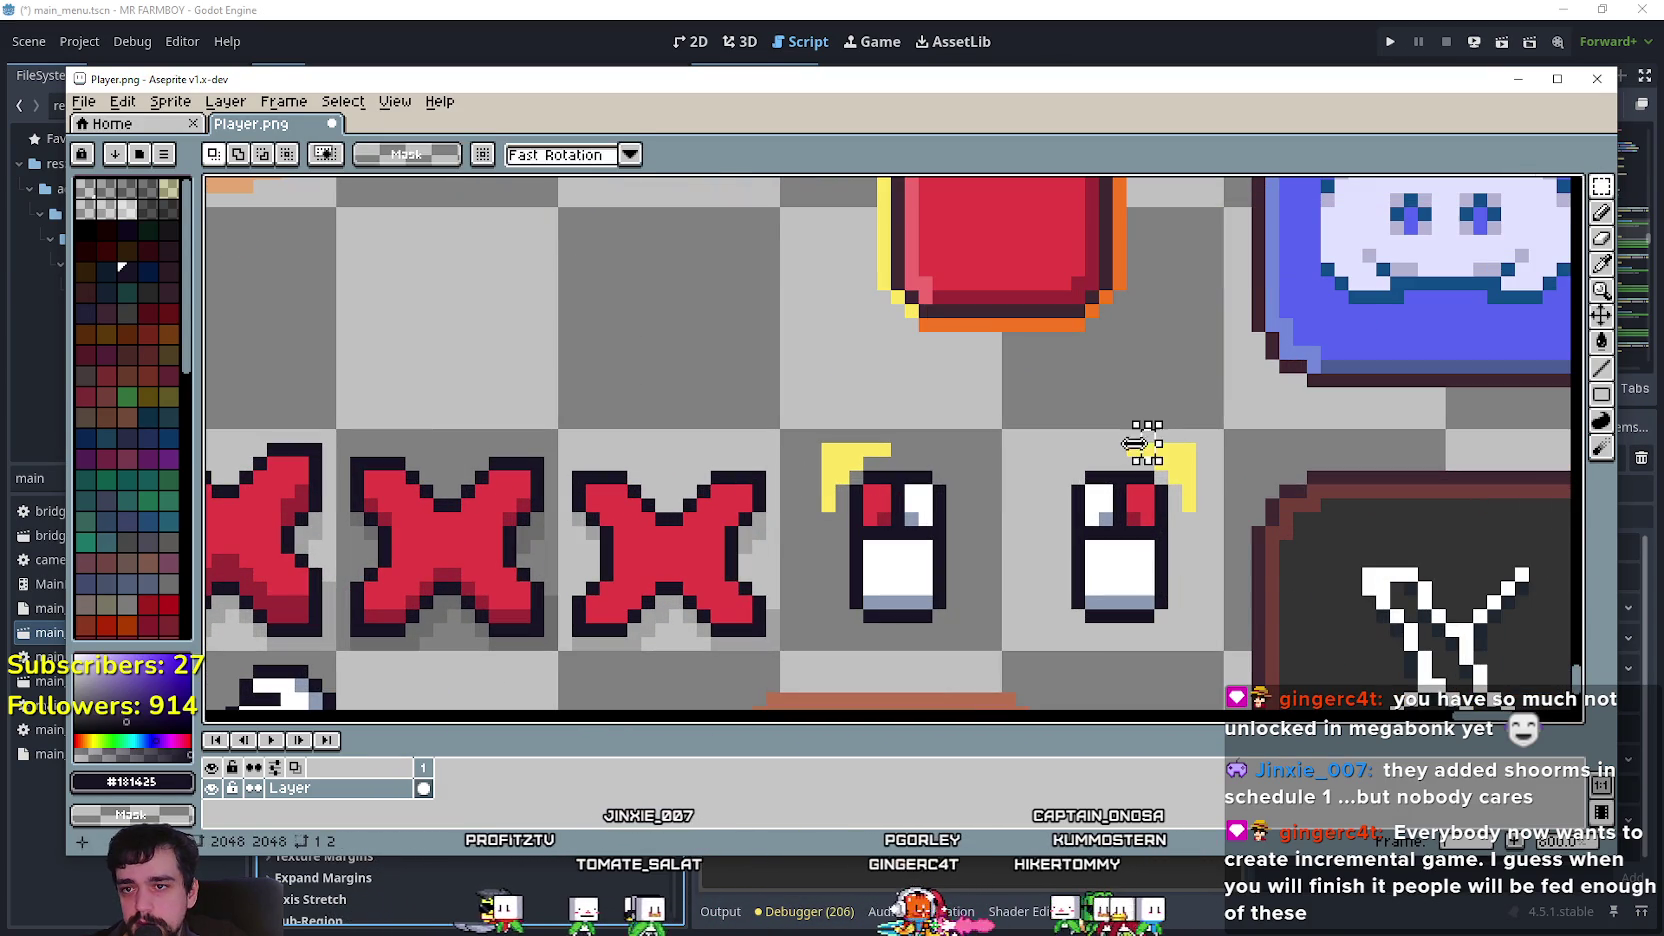
{"action": "left_click_drag", "start_coordinate": [1133, 465], "coordinate": [1182, 455]}
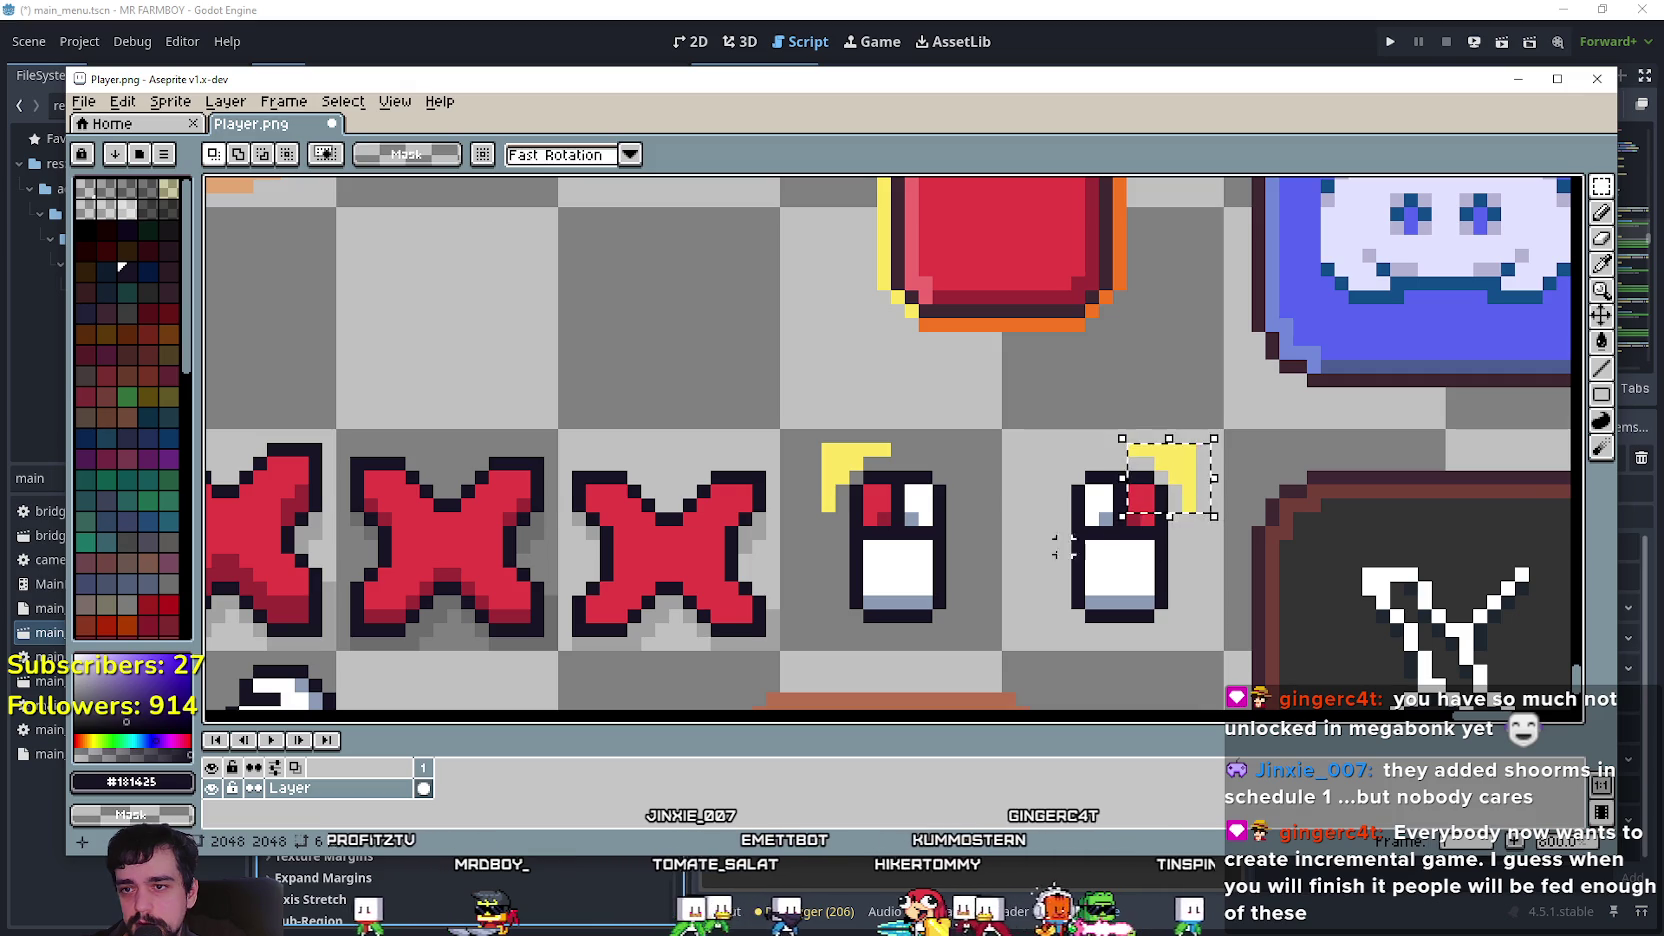
{"action": "scroll", "coordinate": [680, 422], "scroll_direction": "down", "scroll_amount": 5}
{"action": "scroll", "coordinate": [724, 476], "scroll_direction": "up", "scroll_amount": 3}
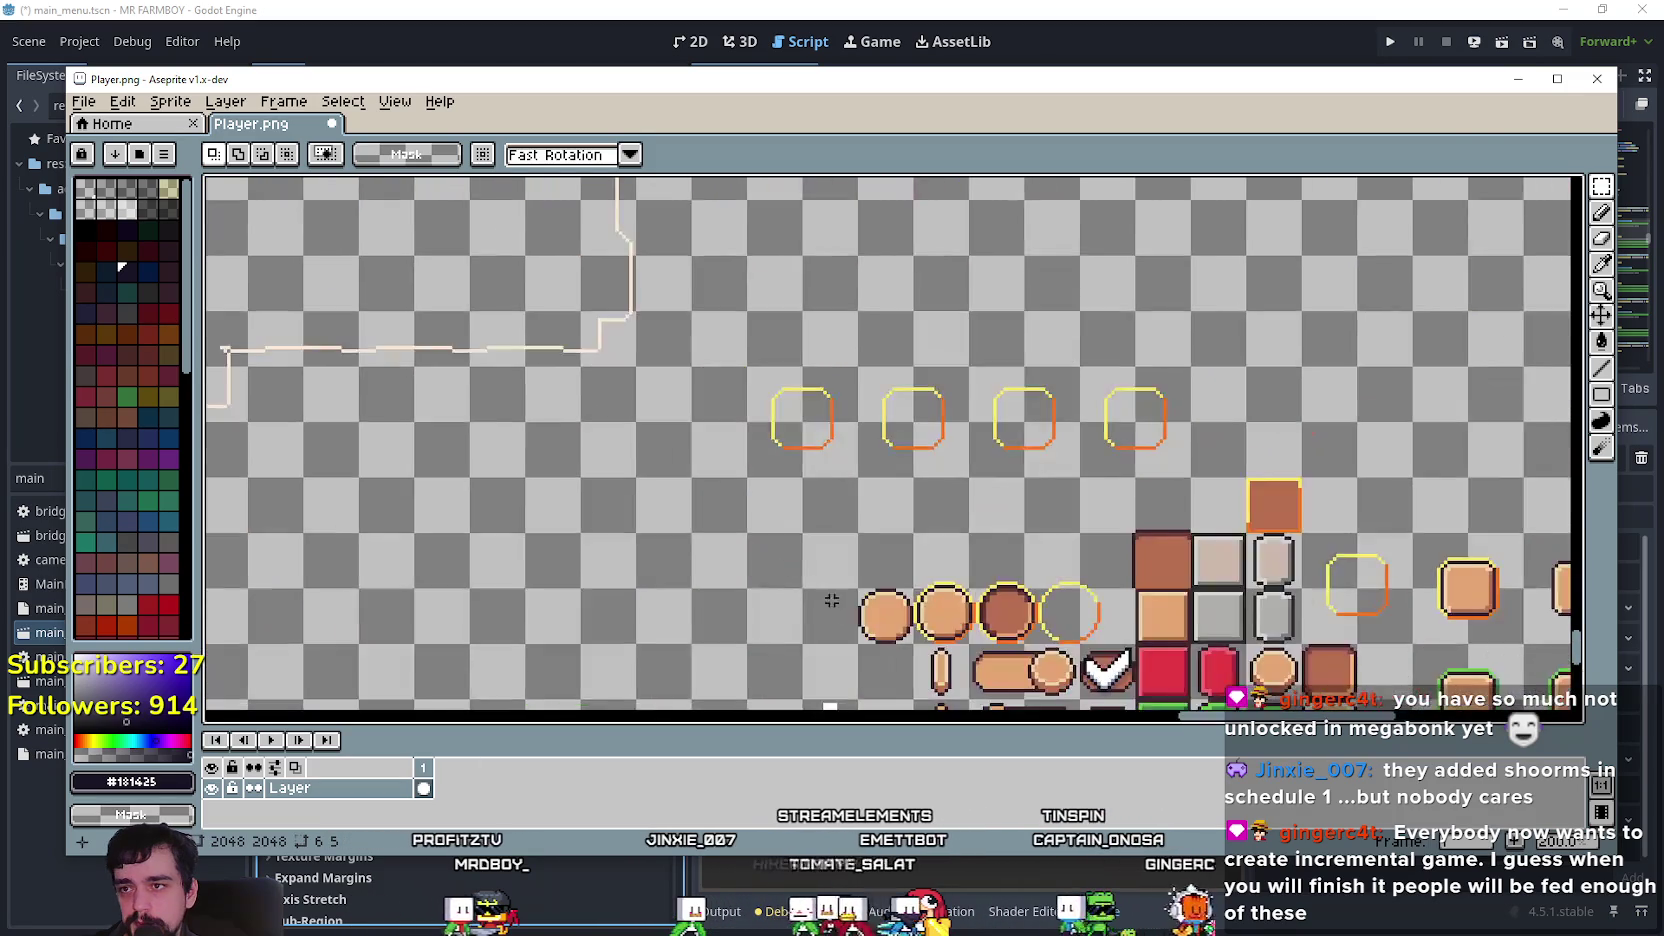
{"action": "key", "text": "ctrl+v"}
{"action": "scroll", "coordinate": [832, 490], "scroll_direction": "up", "scroll_amount": 2}
{"action": "key", "text": "Return"}
{"action": "left_click_drag", "start_coordinate": [852, 412], "coordinate": [916, 490]}
{"action": "key", "text": "Delete"}
Move the yellow bracket up-left and place a horizontally mirrored copy at the frame's lower-right corner.
{"action": "left_click_drag", "start_coordinate": [840, 382], "coordinate": [972, 515]}
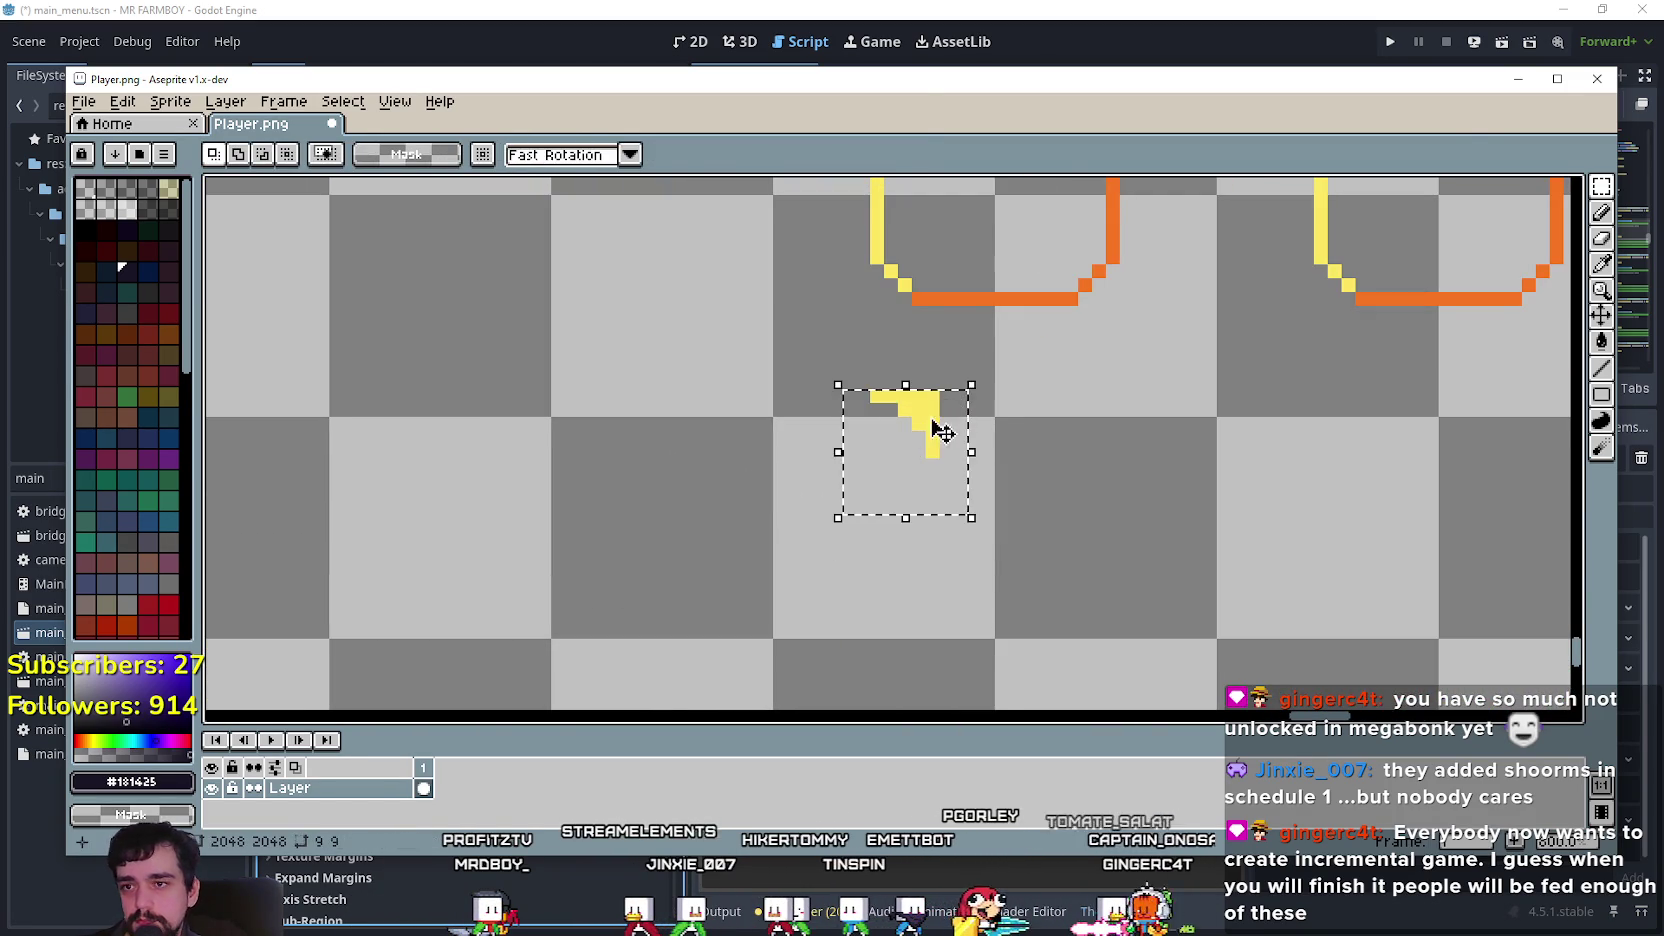
{"action": "left_click_drag", "start_coordinate": [930, 423], "coordinate": [873, 370]}
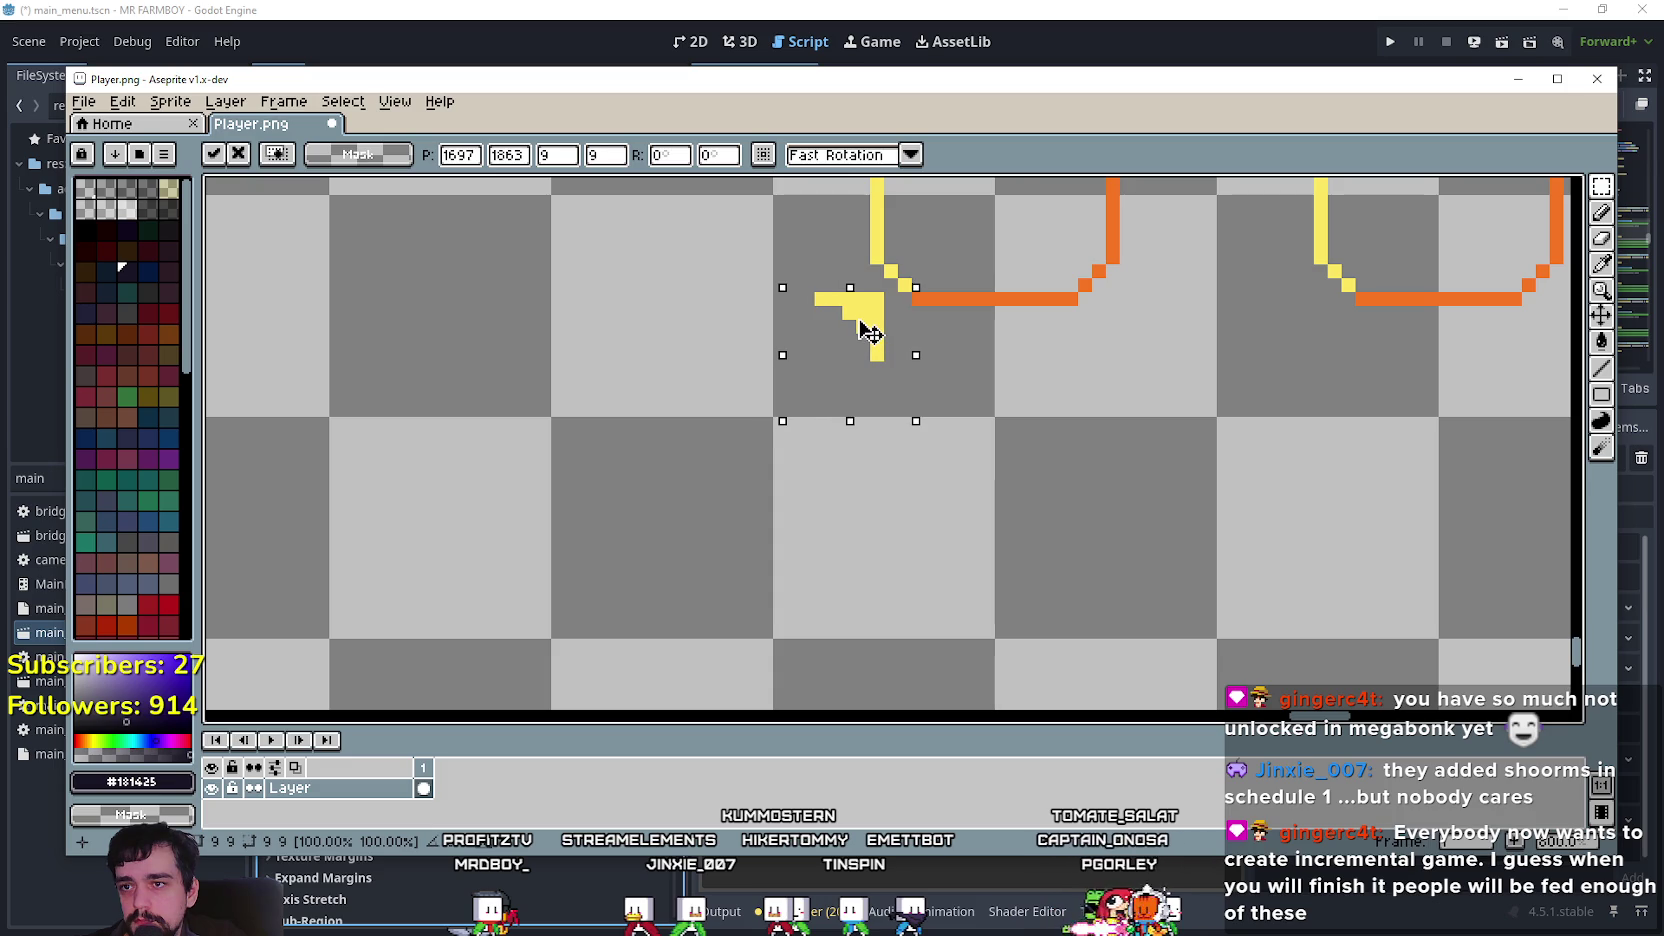
{"action": "scroll", "coordinate": [1106, 394], "scroll_direction": "up", "scroll_amount": 3}
{"action": "left_click", "coordinate": [786, 512]}
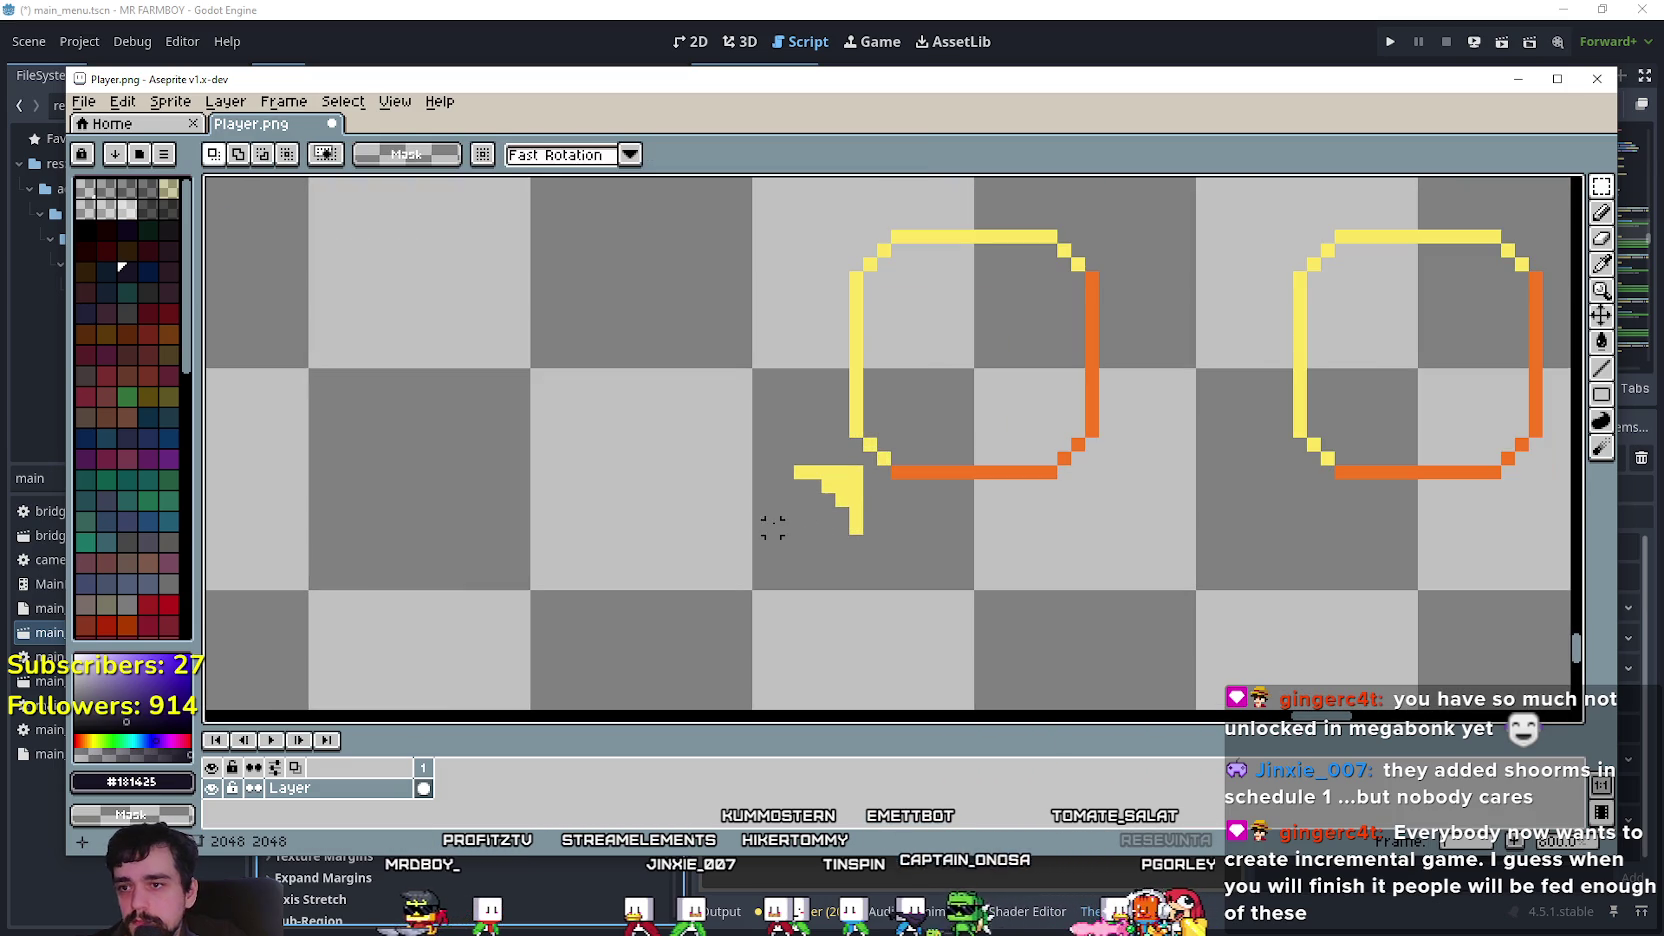
{"action": "key", "text": "ctrl+z"}
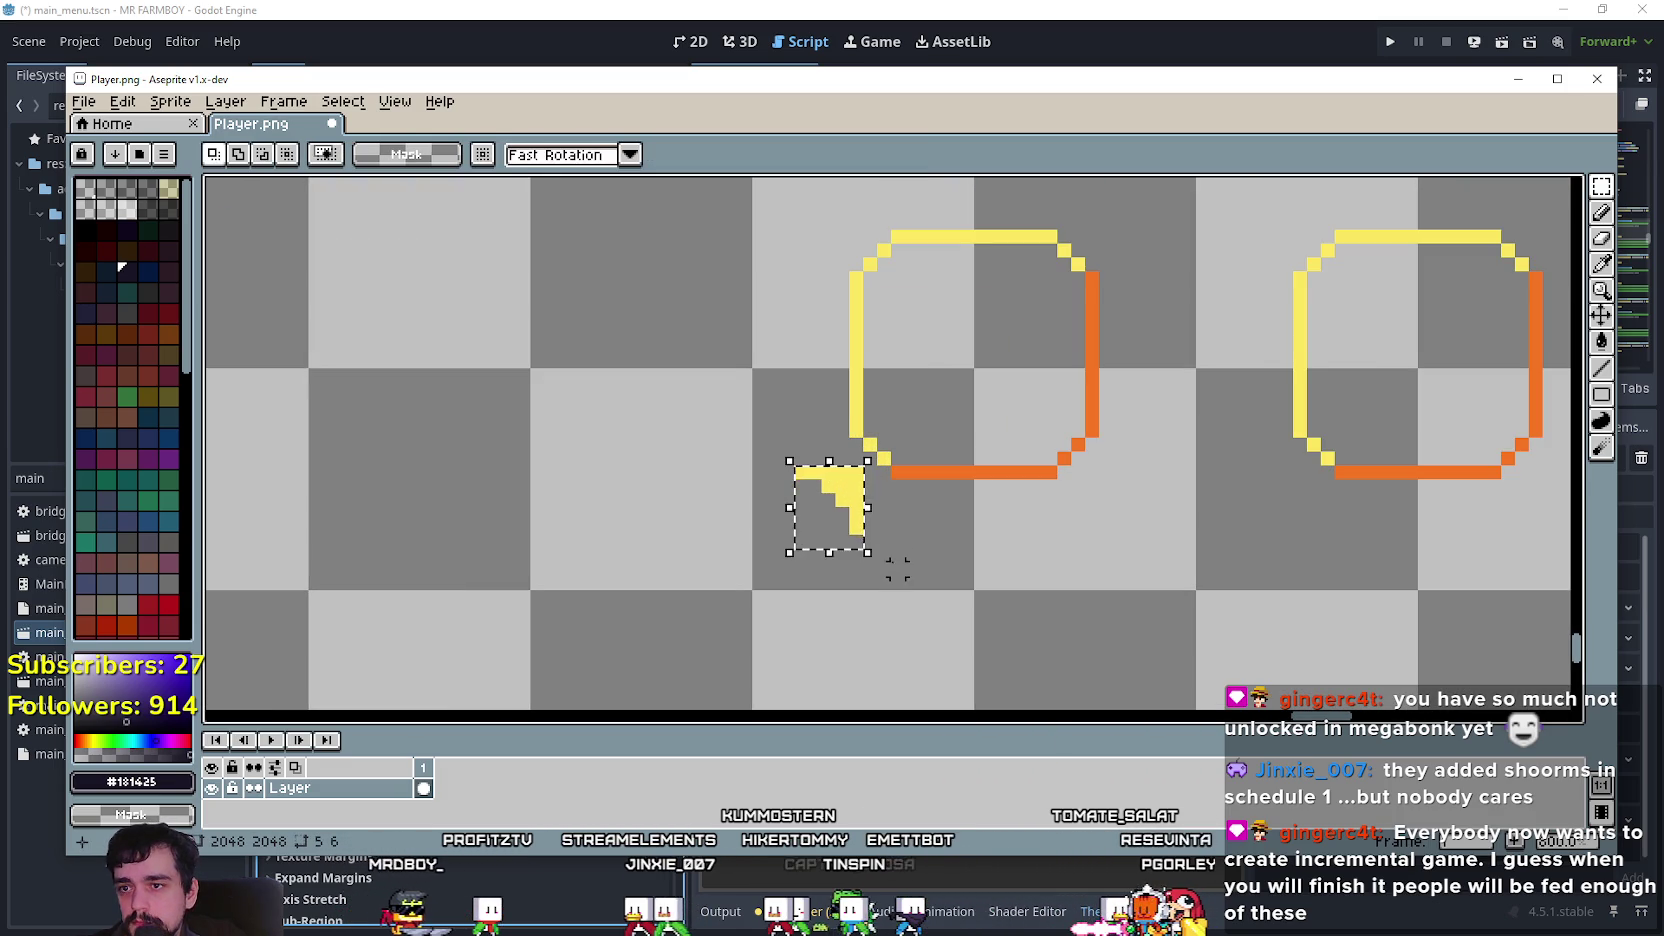
{"action": "mouse_move", "coordinate": [845, 515]}
{"action": "left_mouse_down"}
{"action": "mouse_move", "coordinate": [1115, 535]}
{"action": "mouse_move", "coordinate": [1122, 550]}
{"action": "mouse_move", "coordinate": [1125, 523]}
{"action": "left_mouse_up"}
{"action": "key", "text": "shift+h"}
{"action": "left_click", "coordinate": [939, 568]}
Copy the bracket to the frame's upper-left corner and browse the Edit menu's flip and rotate commands.
{"action": "scroll", "coordinate": [942, 555], "scroll_direction": "up", "scroll_amount": 2}
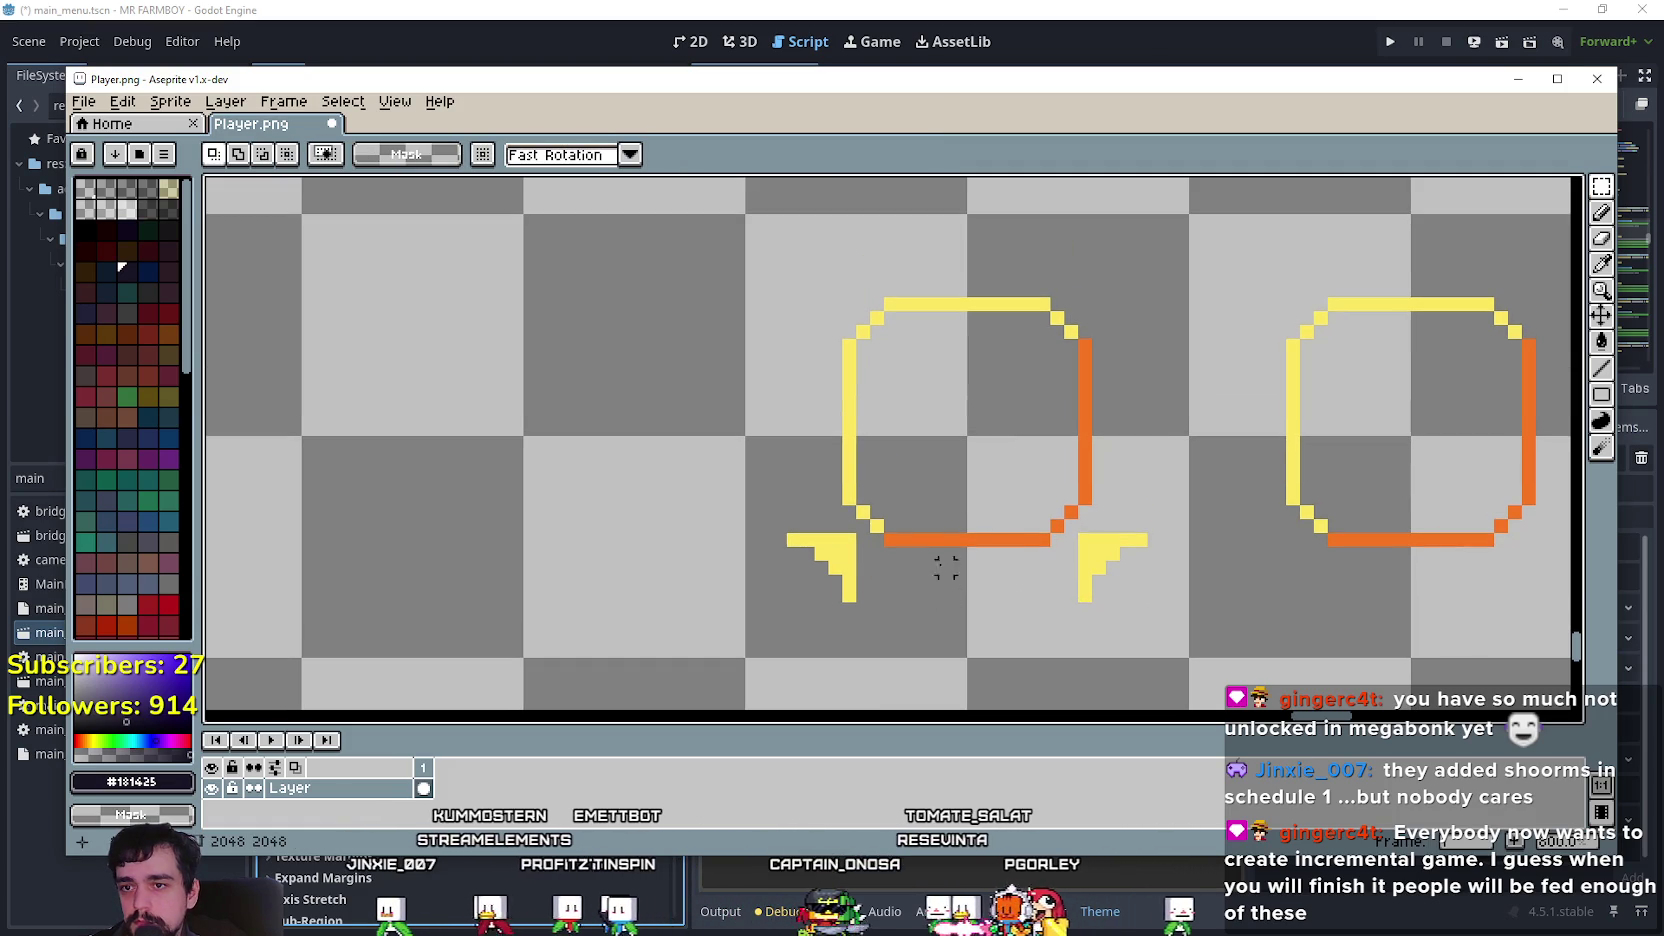
{"action": "mouse_move", "coordinate": [783, 528]}
{"action": "left_mouse_down"}
{"action": "mouse_move", "coordinate": [860, 605]}
{"action": "mouse_move", "coordinate": [784, 420]}
{"action": "left_mouse_up"}
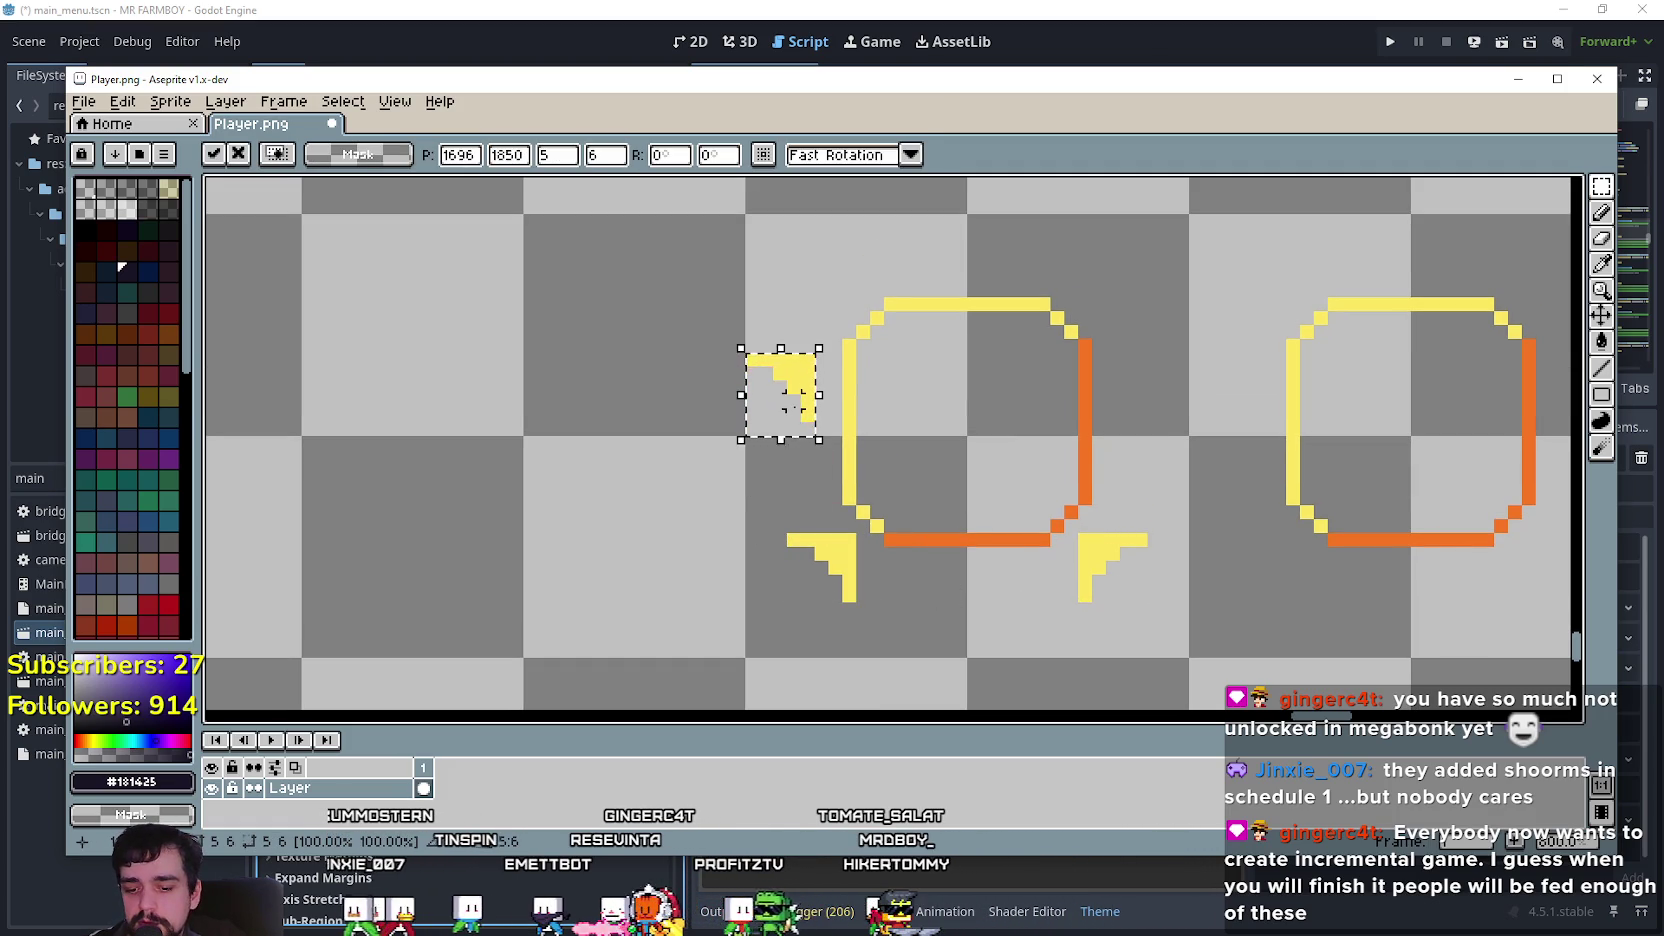
{"action": "key", "text": "shift+g"}
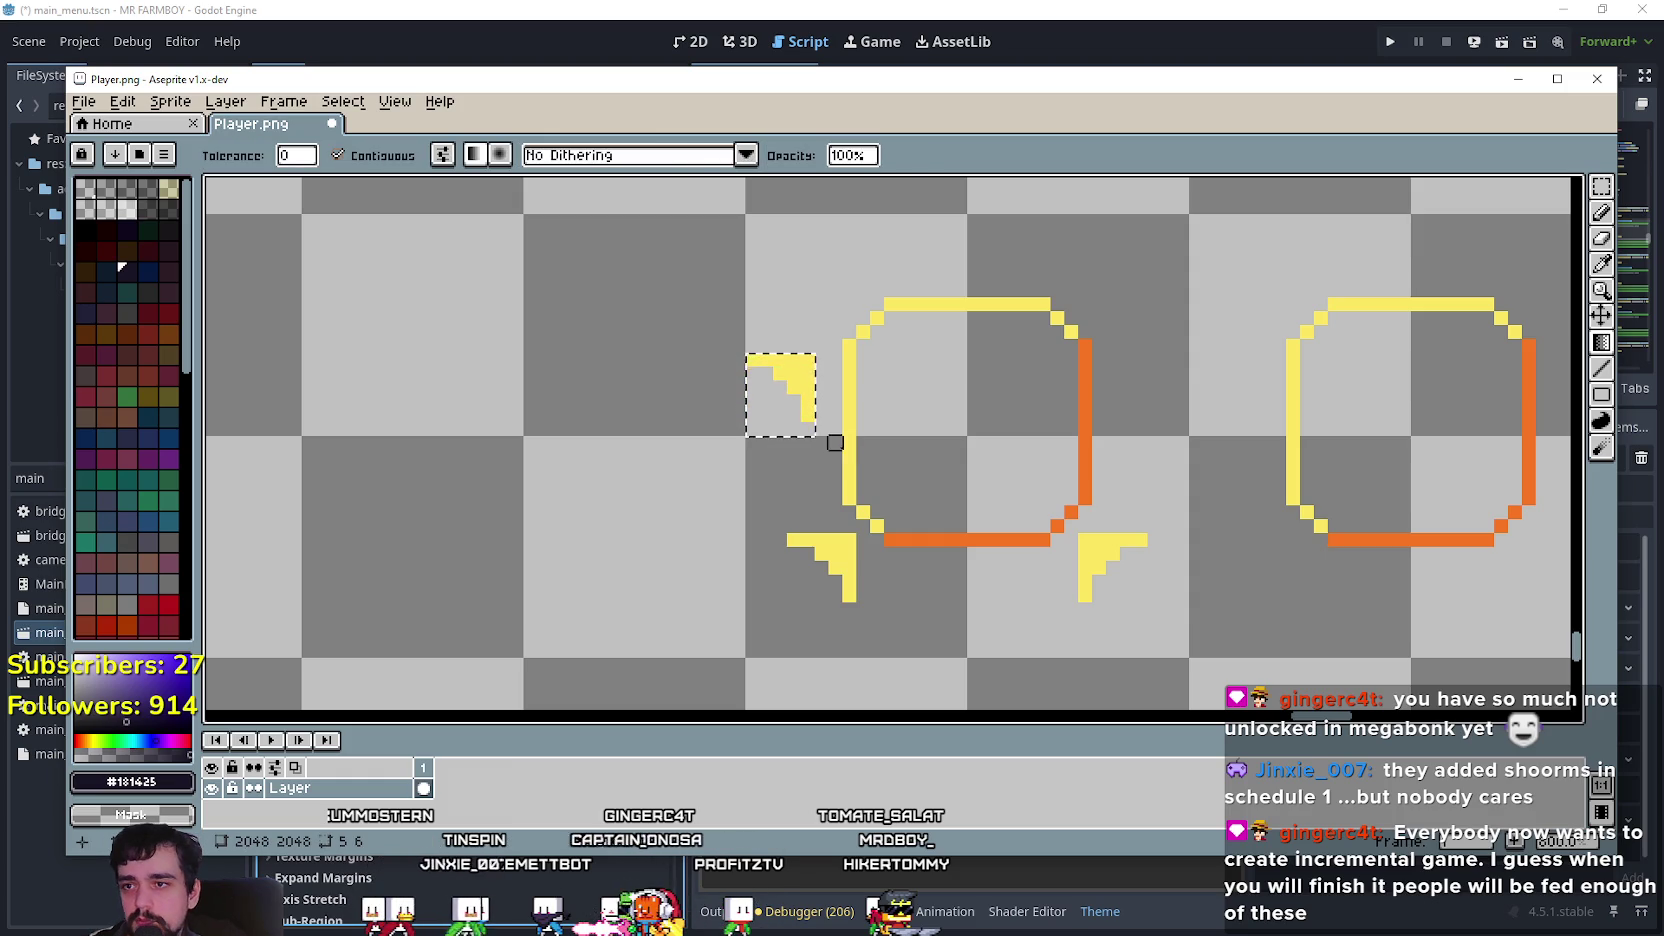
{"action": "left_click", "coordinate": [170, 101]}
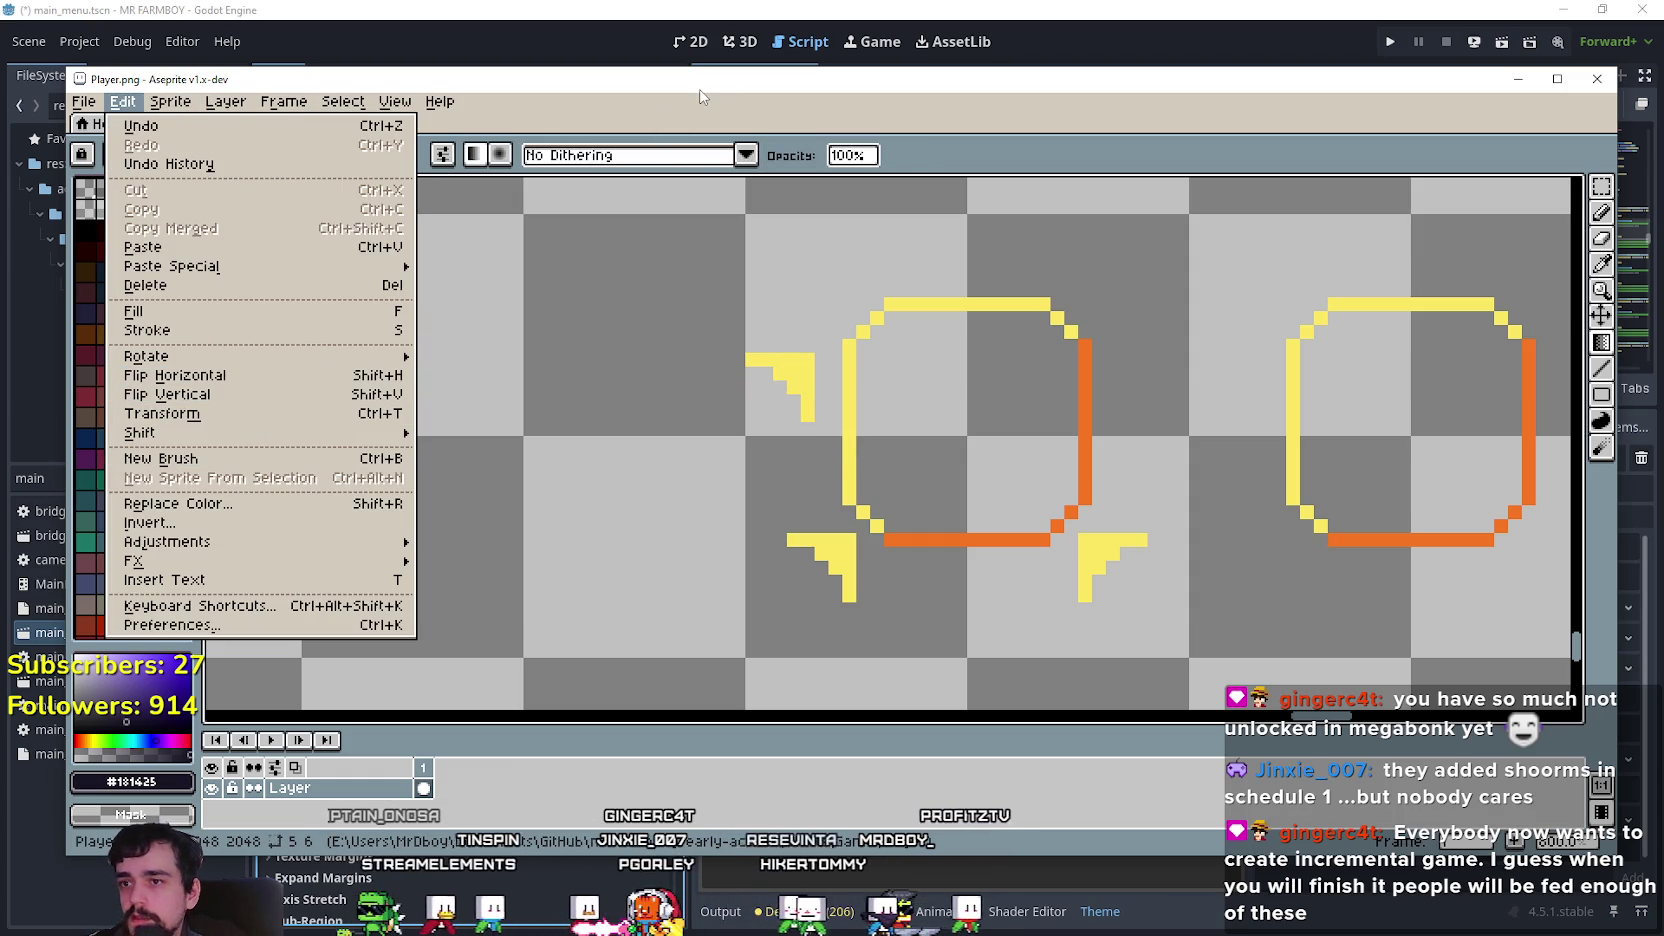
{"action": "left_click", "coordinate": [752, 359]}
Undo the accidental gradient fill and marquee-select the first frame's top-left yellow bracket.
{"action": "left_click_drag", "start_coordinate": [752, 359], "coordinate": [806, 427]}
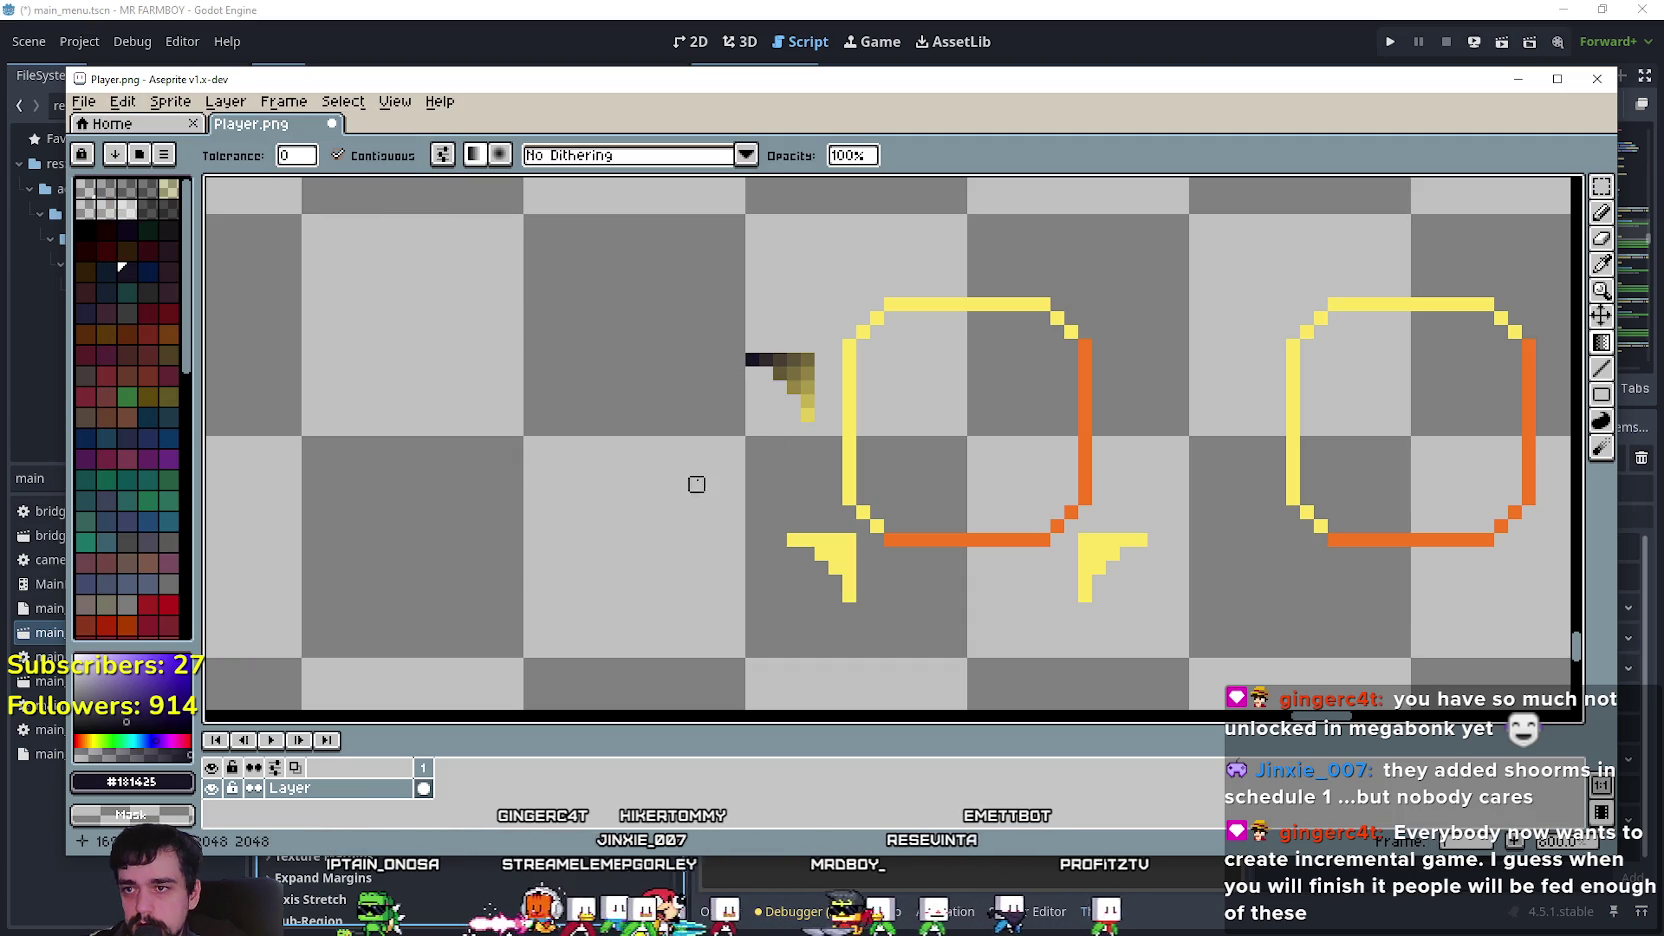
{"action": "key", "text": "ctrl+z"}
{"action": "key", "text": "m"}
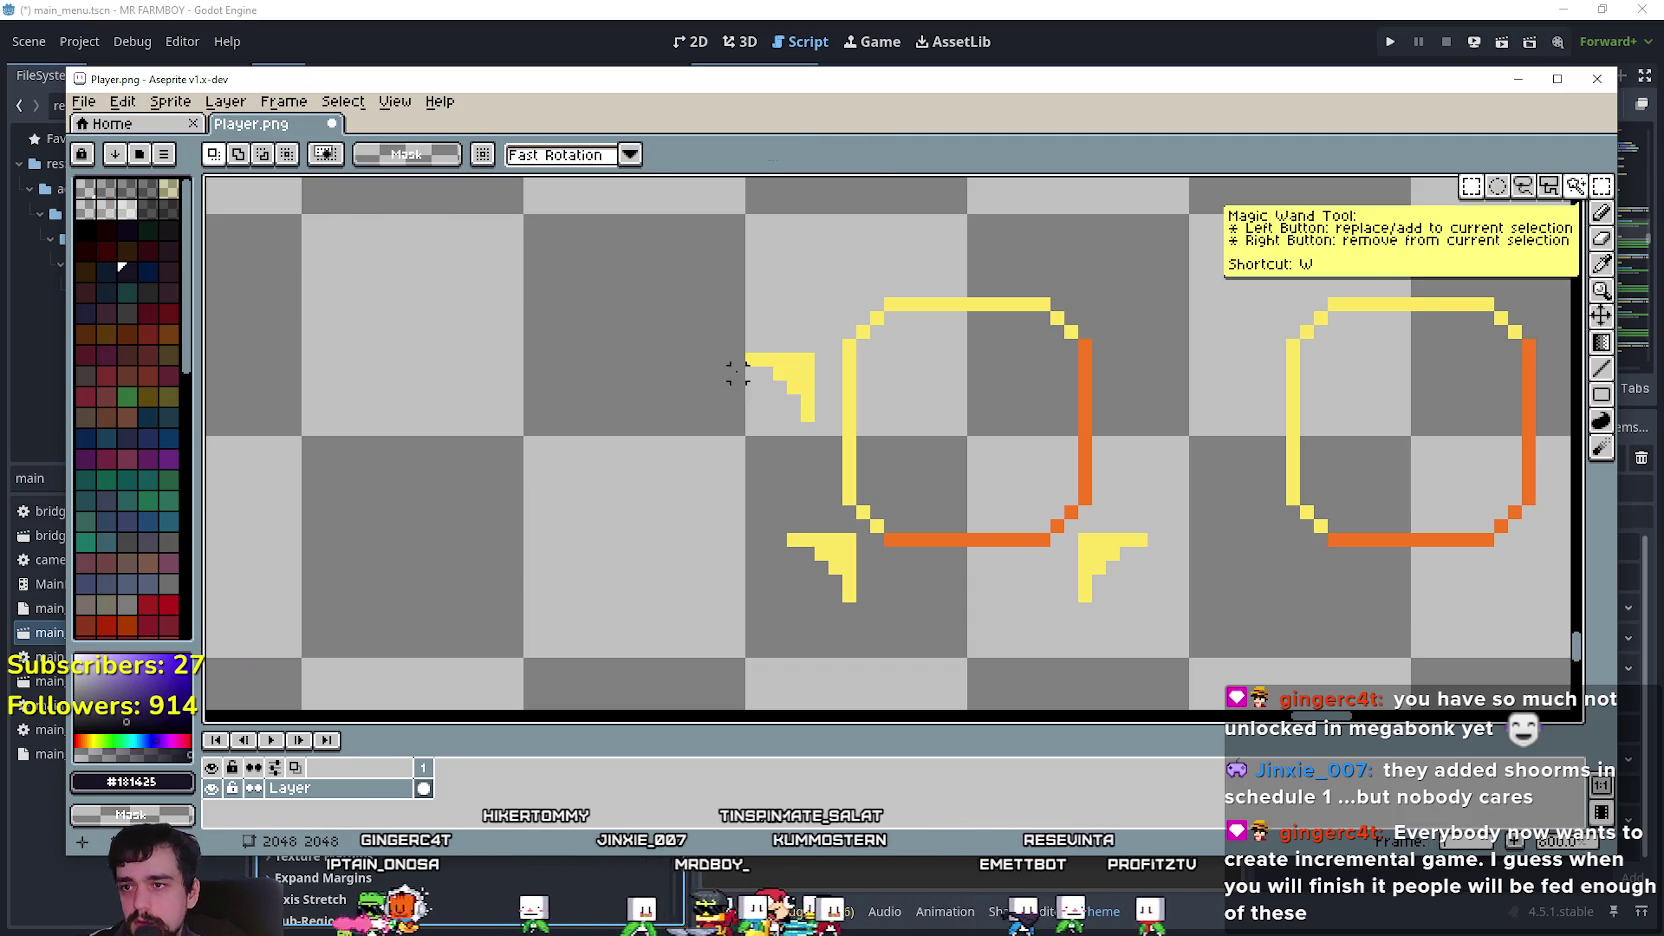
{"action": "mouse_move", "coordinate": [752, 358]}
{"action": "left_mouse_down"}
{"action": "mouse_move", "coordinate": [806, 418]}
{"action": "mouse_move", "coordinate": [793, 386]}
{"action": "mouse_move", "coordinate": [814, 275]}
{"action": "mouse_move", "coordinate": [1112, 273]}
{"action": "left_mouse_up"}
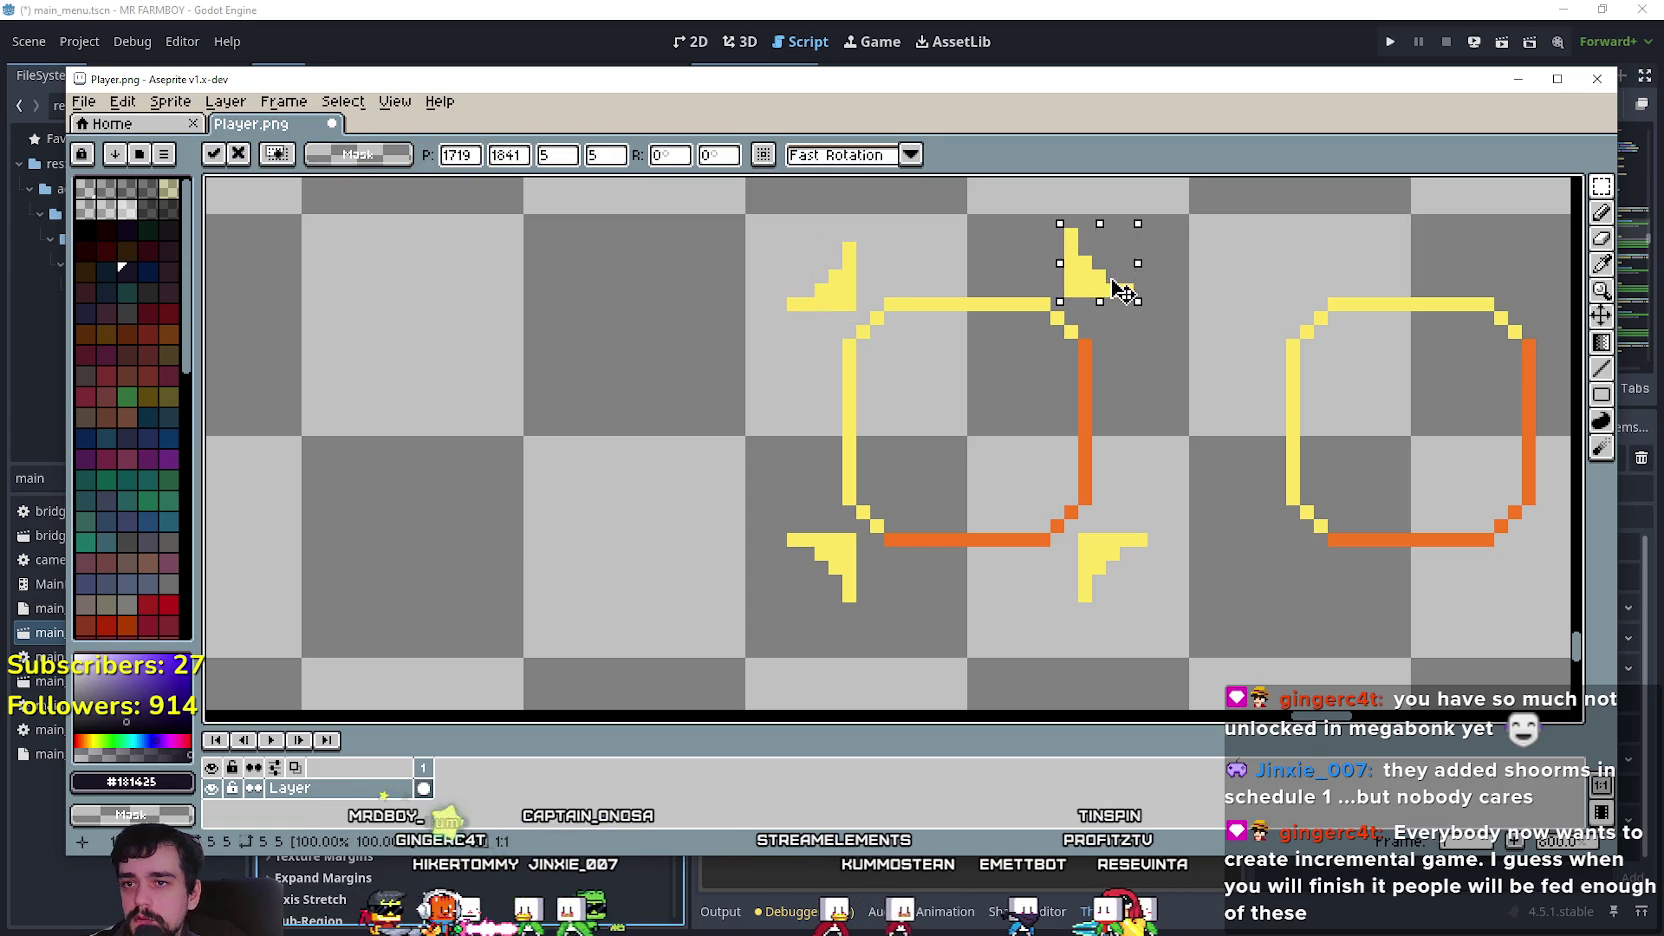
{"action": "key", "text": "Return"}
Paste a copy of the bracket at the second frame's top-left, nudged one pixel left and up.
{"action": "scroll", "coordinate": [929, 513], "scroll_direction": "down", "scroll_amount": 3}
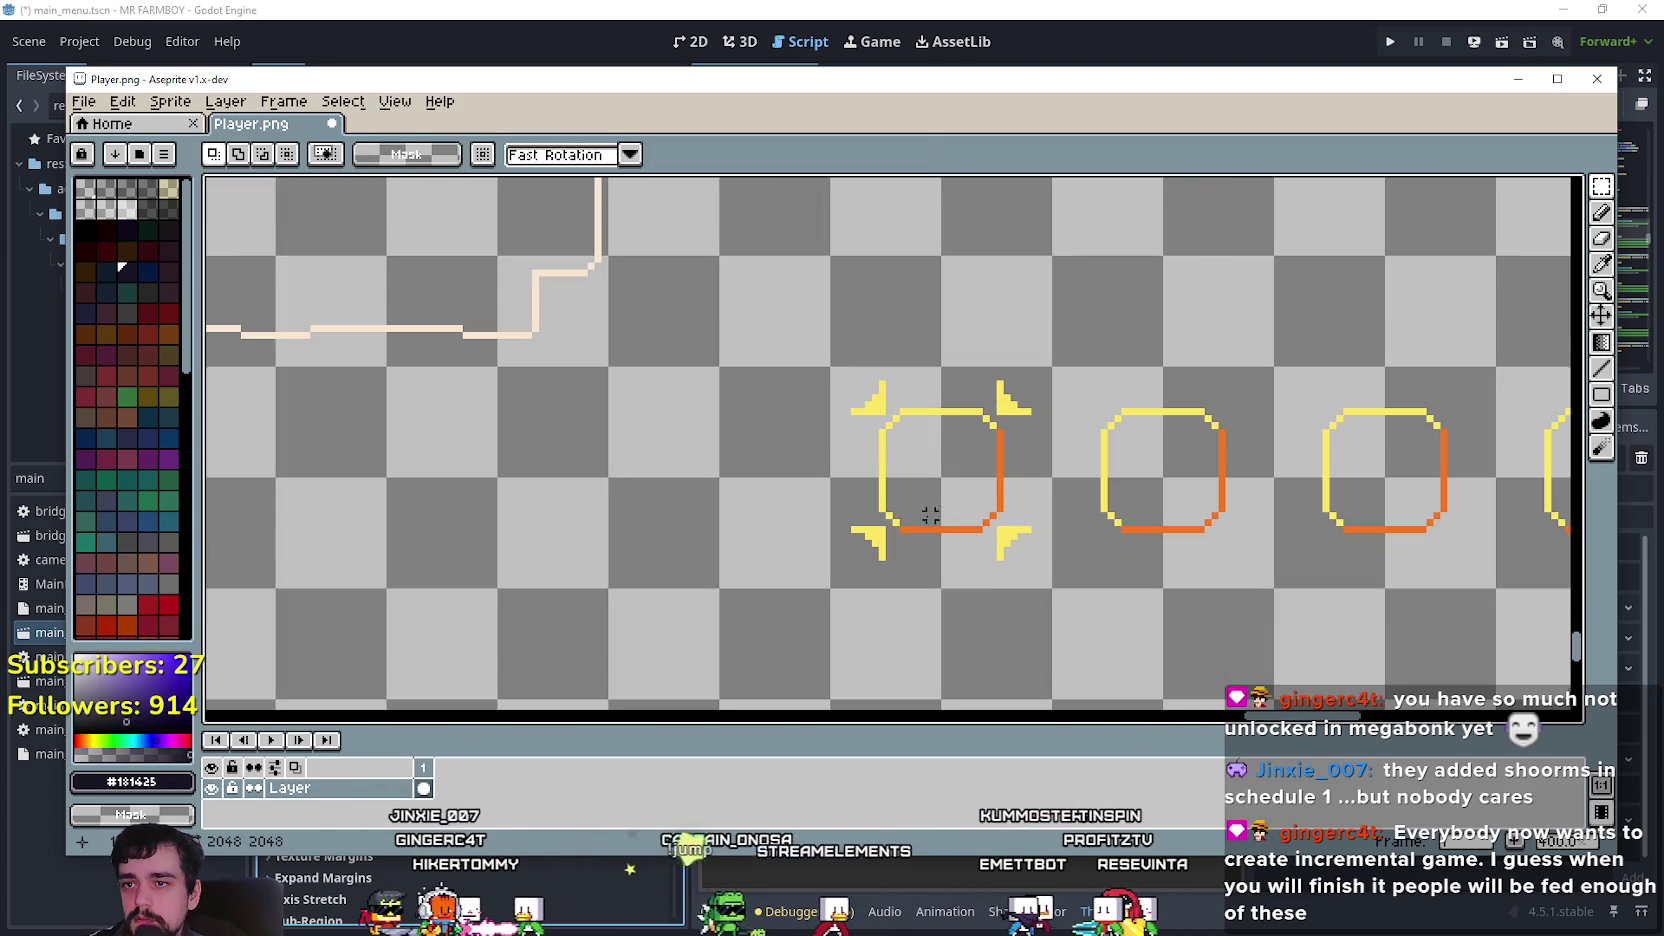
{"action": "scroll", "coordinate": [880, 464], "scroll_direction": "up", "scroll_amount": 1}
{"action": "scroll", "coordinate": [838, 438], "scroll_direction": "right", "scroll_amount": 3}
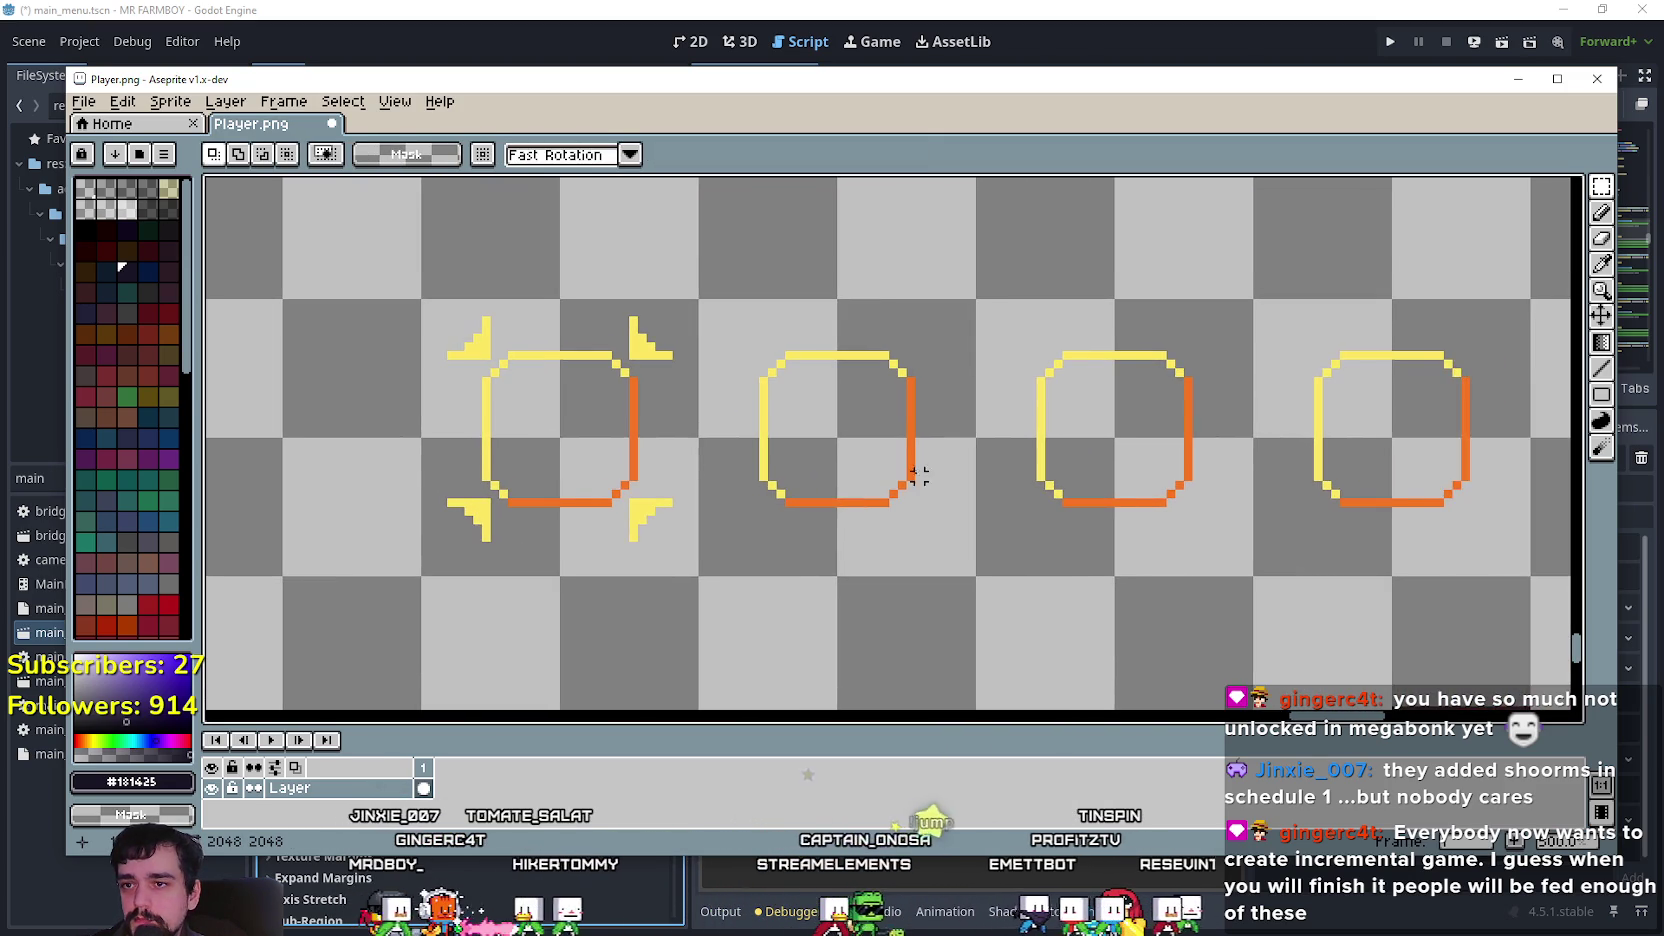
{"action": "scroll", "coordinate": [800, 400], "scroll_direction": "up", "scroll_amount": 1}
{"action": "key", "text": "ctrl+v"}
{"action": "mouse_move", "coordinate": [425, 333]}
{"action": "left_mouse_down"}
{"action": "mouse_move", "coordinate": [453, 346]}
{"action": "mouse_move", "coordinate": [826, 322]}
{"action": "left_mouse_up"}
{"action": "scroll", "coordinate": [743, 327], "scroll_direction": "up", "scroll_amount": 2}
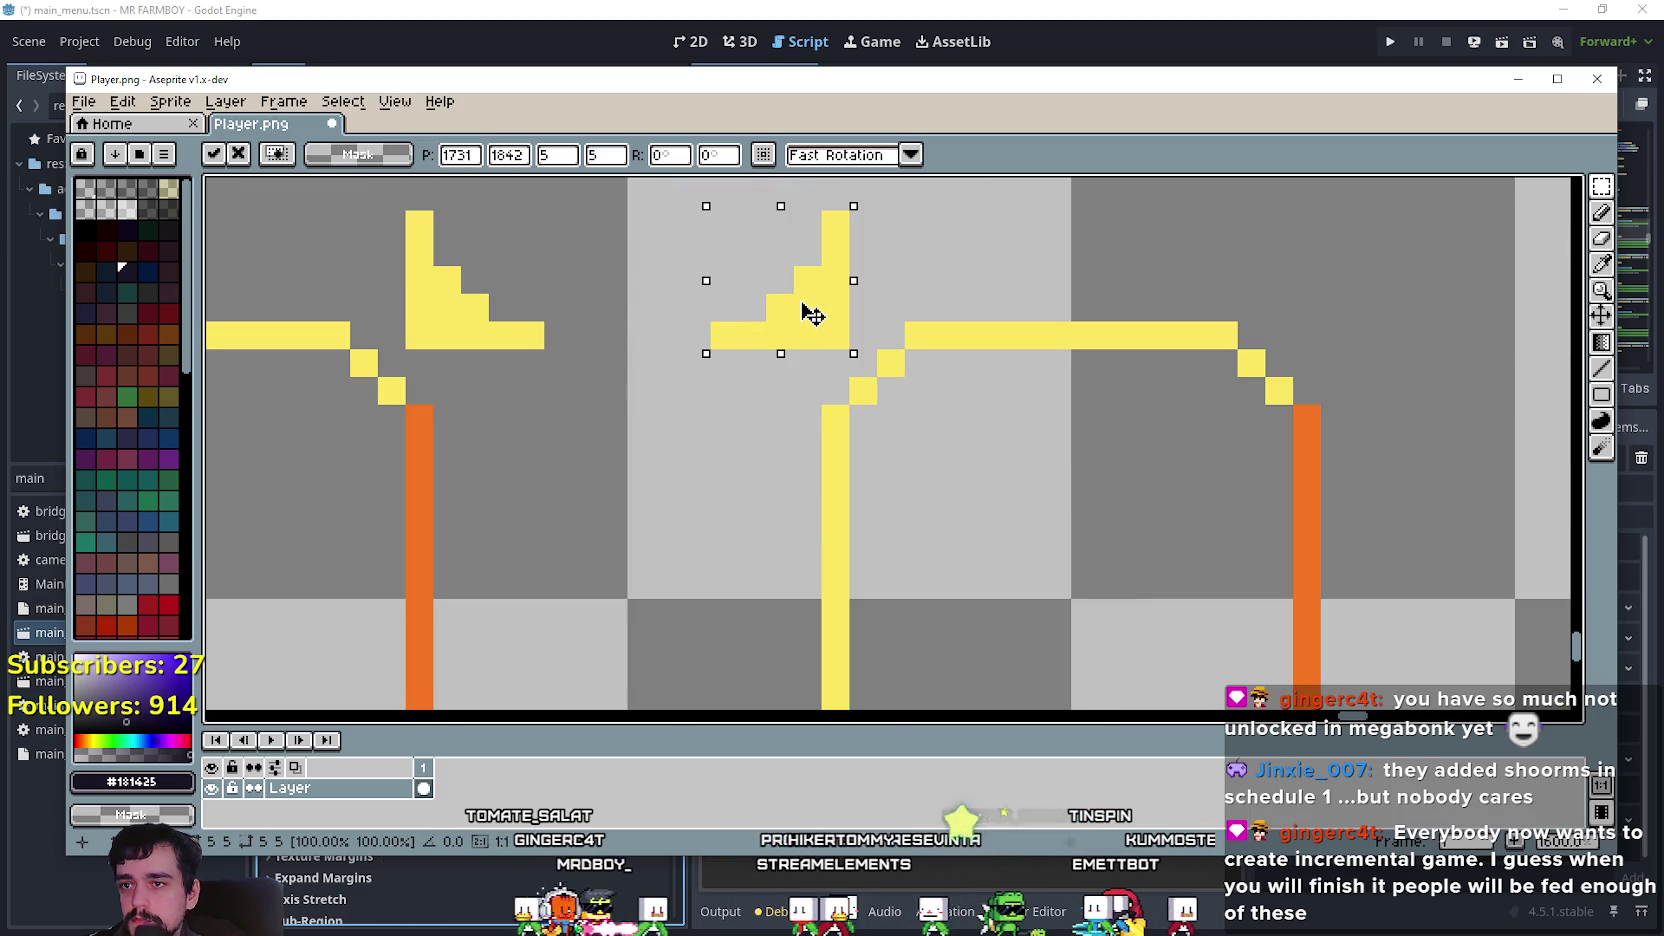
{"action": "key", "text": "Left"}
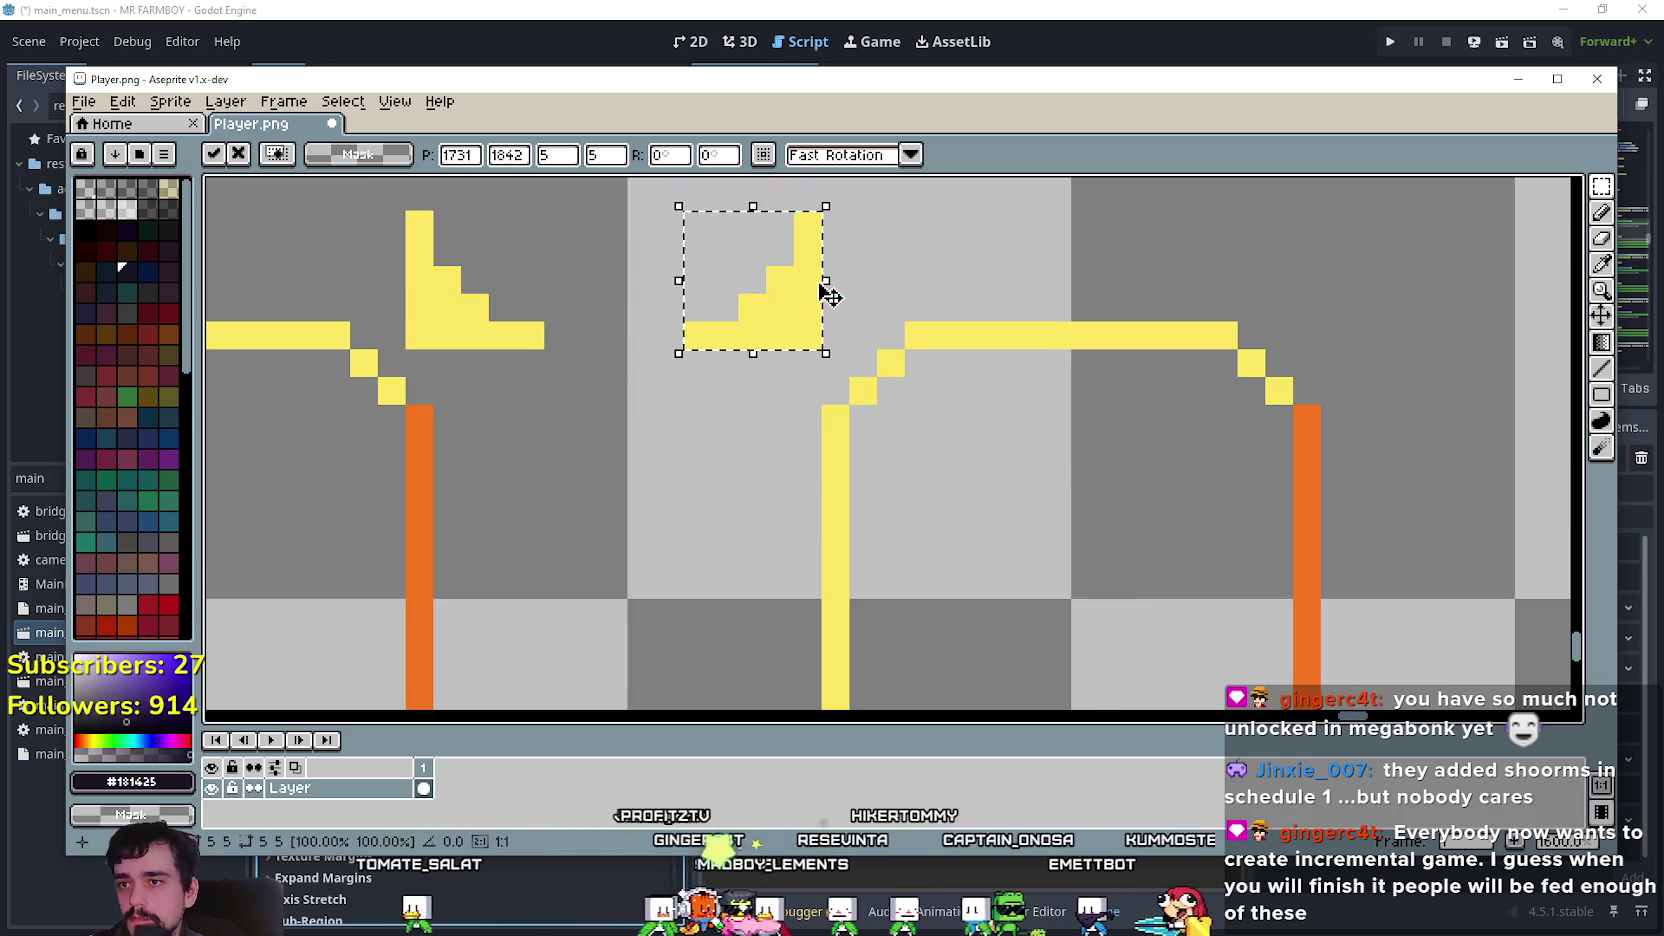
{"action": "key", "text": "Up"}
{"action": "scroll", "coordinate": [829, 296], "scroll_direction": "down", "scroll_amount": 2}
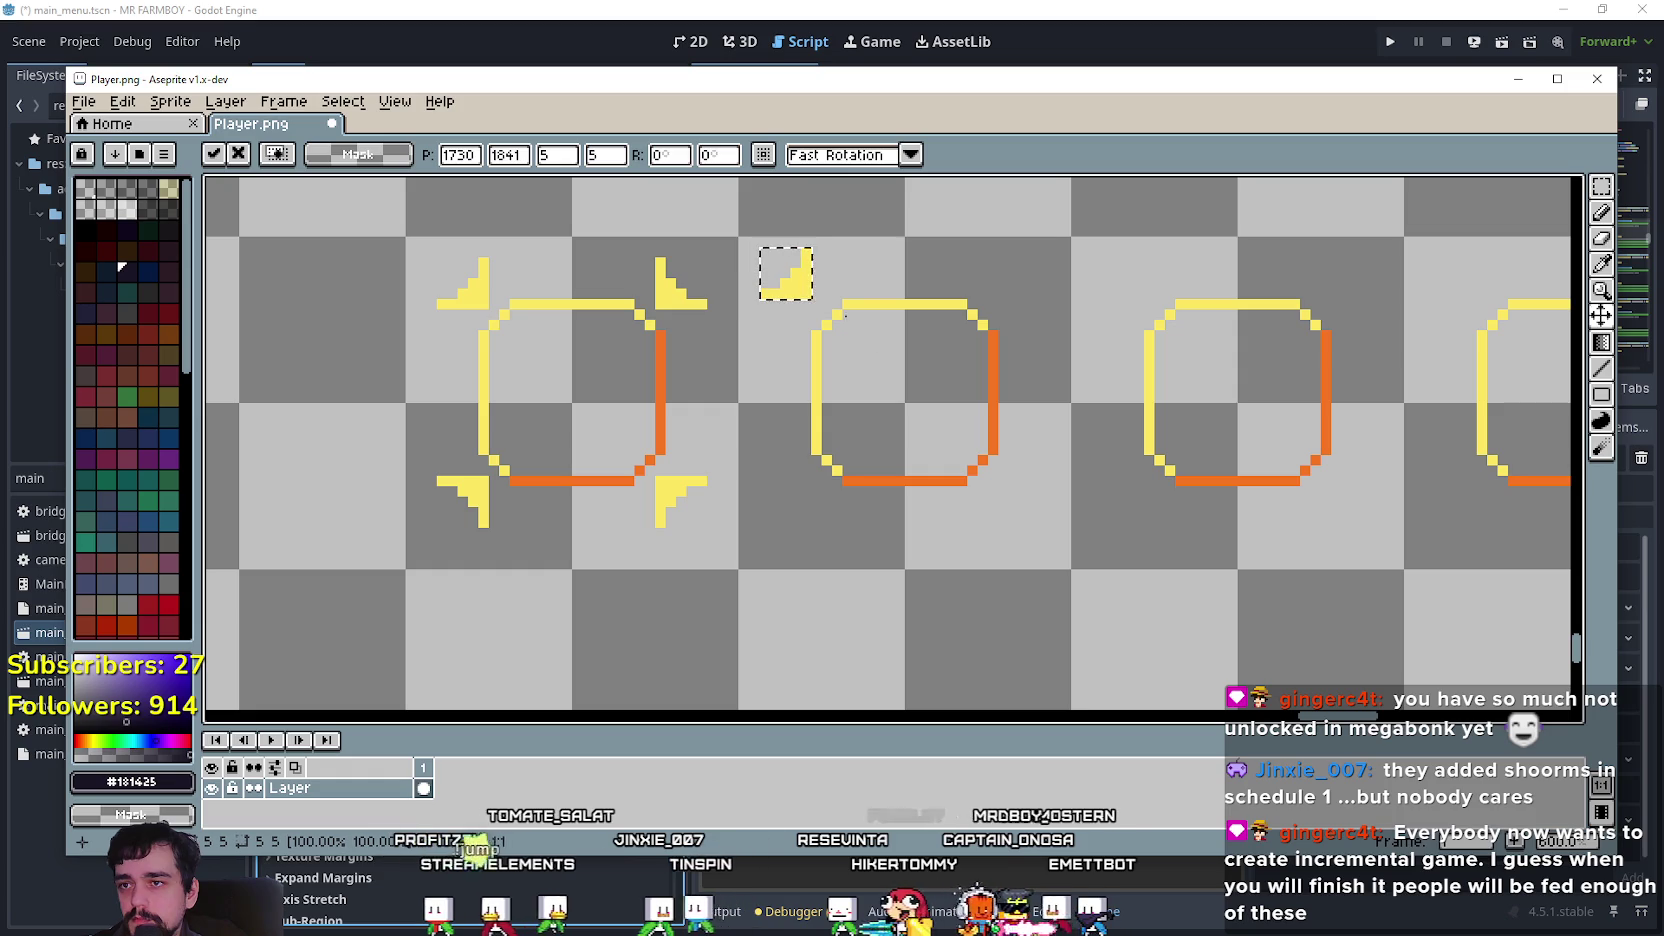
Copy a bracket to the second frame's top-right corner and drop it.
{"action": "left_click_drag", "start_coordinate": [805, 292], "coordinate": [1036, 294]}
{"action": "scroll", "coordinate": [1020, 290], "scroll_direction": "up", "scroll_amount": 1}
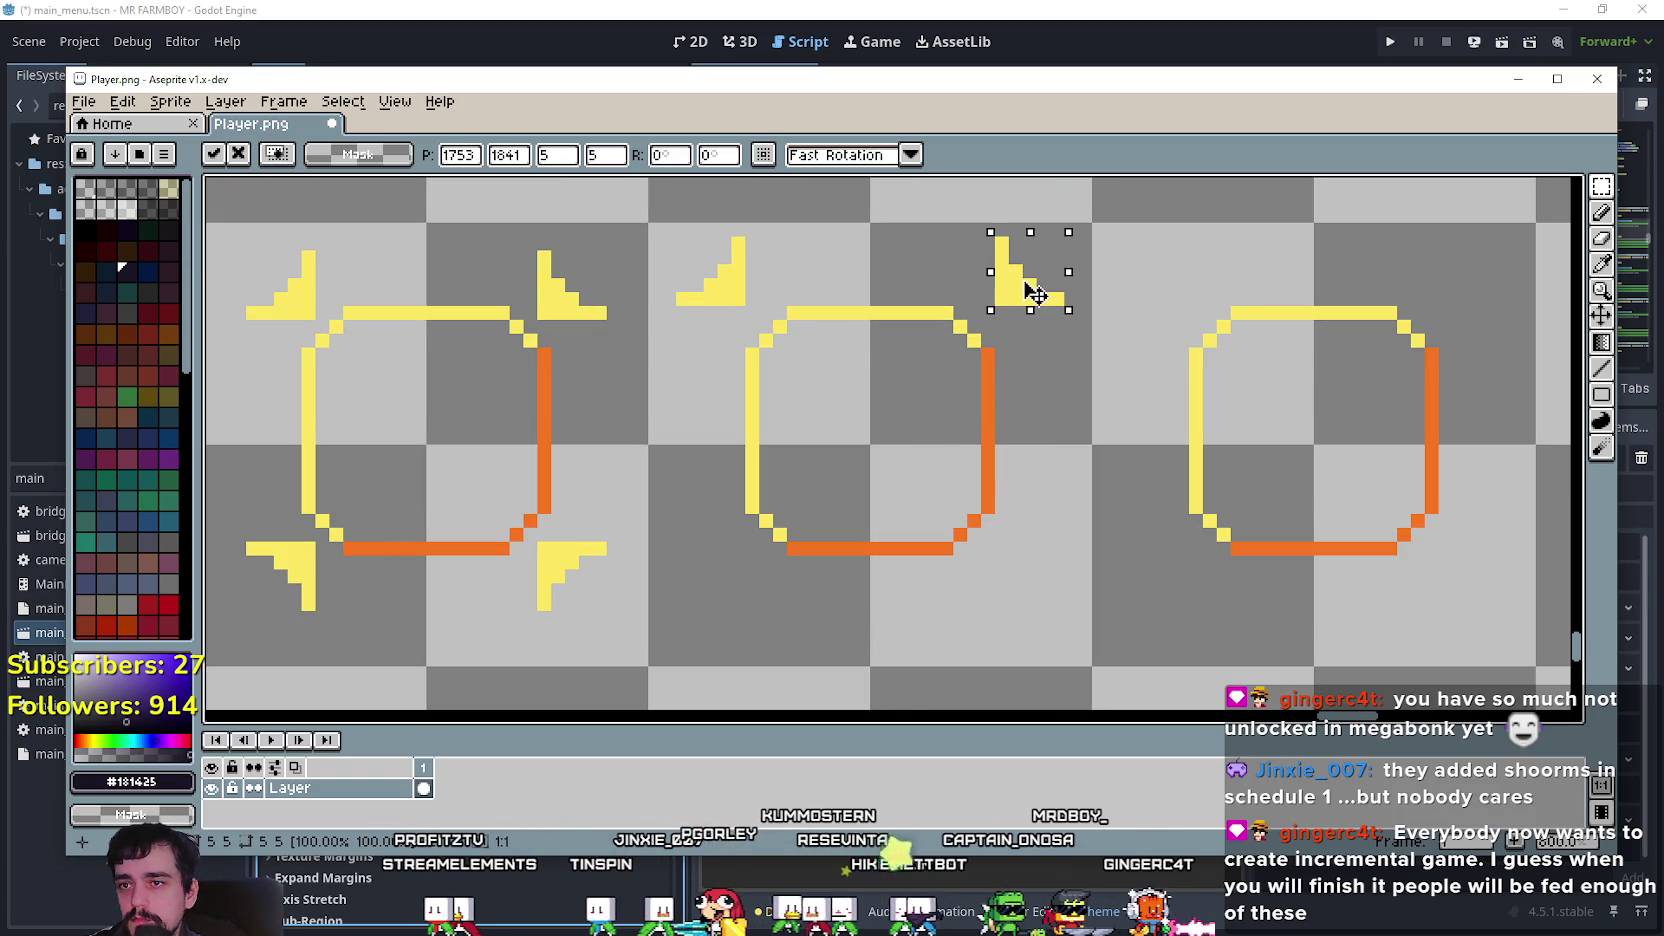
{"action": "left_click", "coordinate": [960, 382]}
{"action": "scroll", "coordinate": [943, 390], "scroll_direction": "down", "scroll_amount": 2}
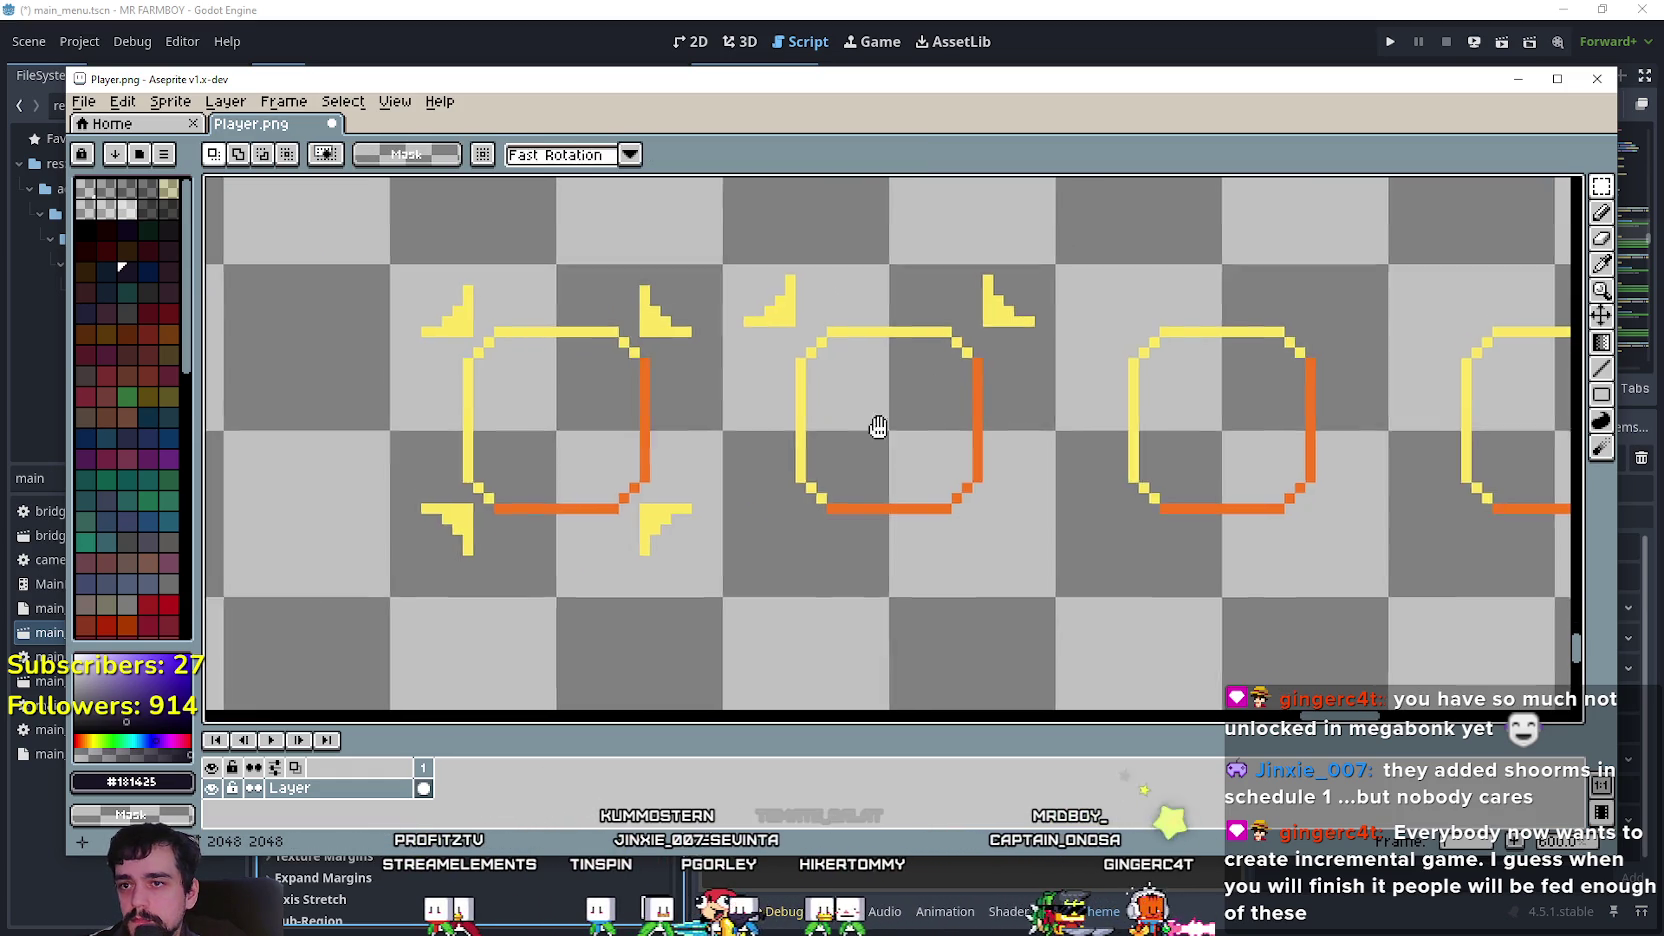
Copy the first frame's lower-left bracket to the second frame's bottom-left.
{"action": "mouse_move", "coordinate": [541, 400]}
{"action": "left_mouse_down"}
{"action": "mouse_move", "coordinate": [572, 374]}
{"action": "mouse_move", "coordinate": [847, 460]}
{"action": "mouse_move", "coordinate": [862, 443]}
{"action": "left_mouse_up"}
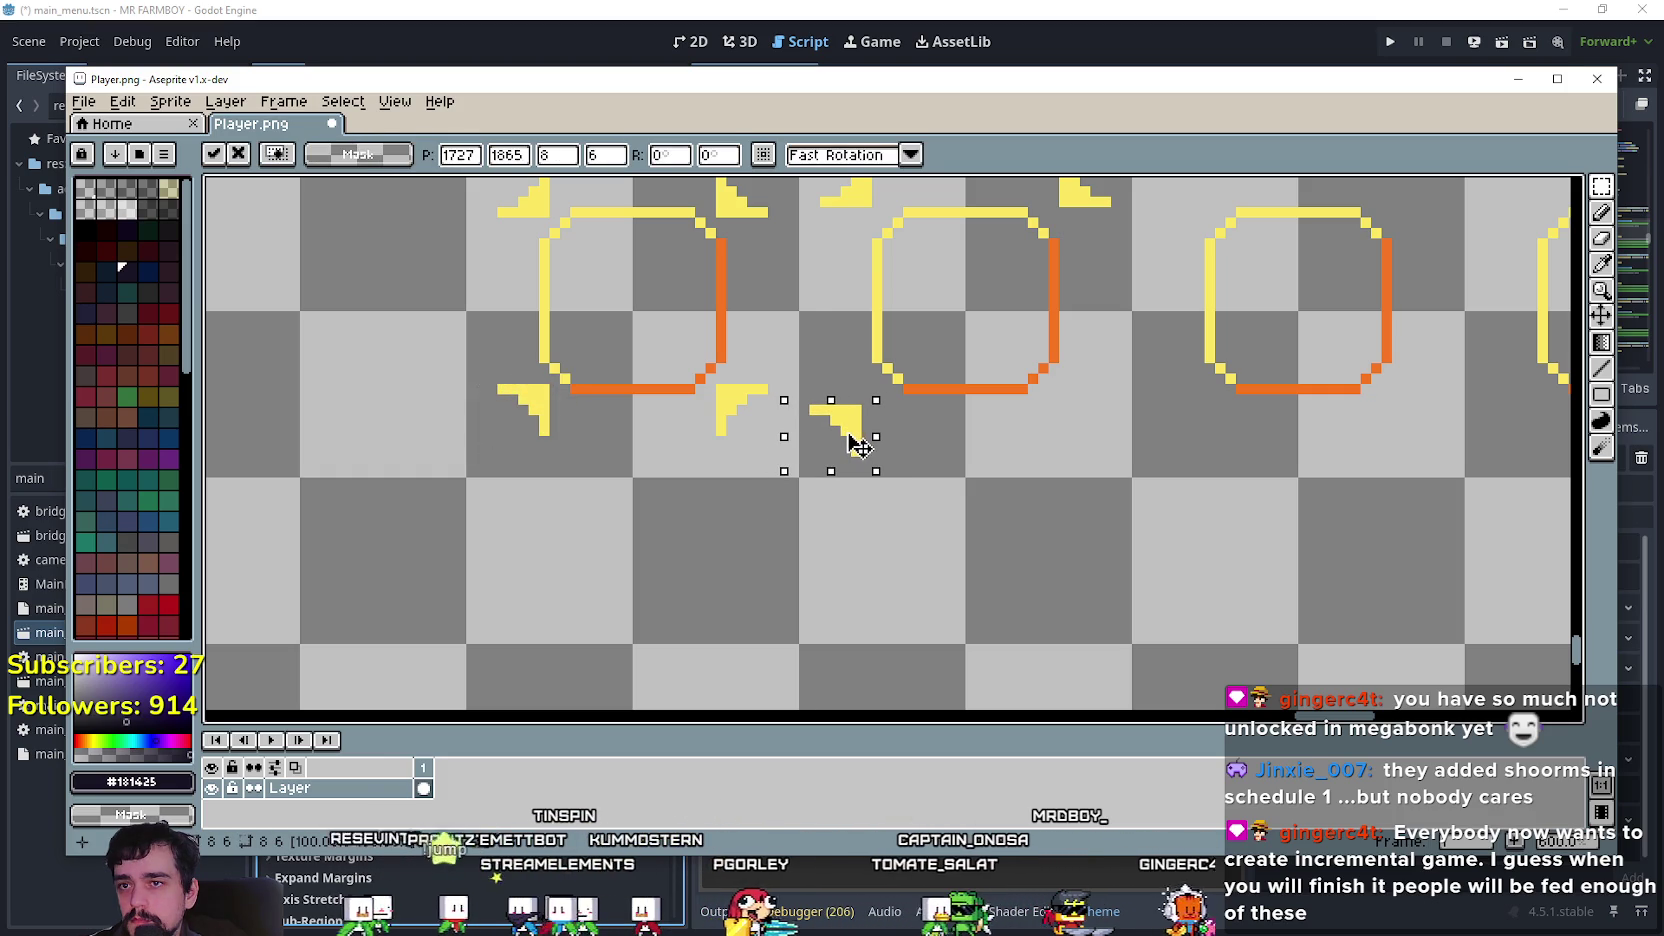
{"action": "left_click_drag", "start_coordinate": [853, 443], "coordinate": [868, 555]}
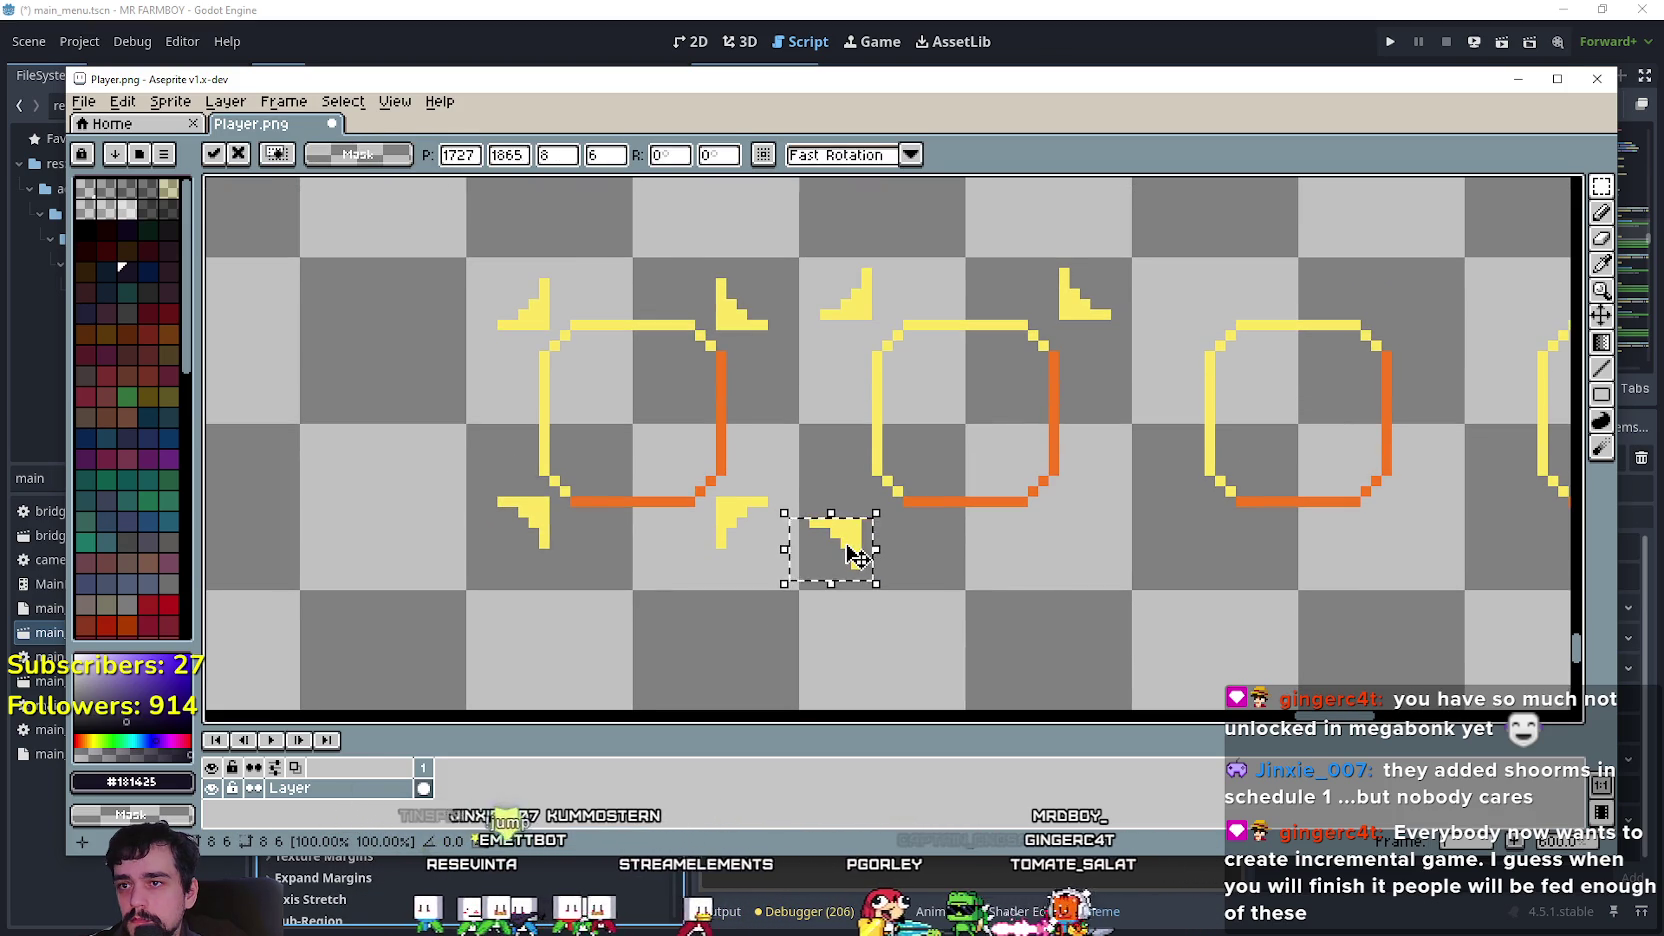
{"action": "scroll", "coordinate": [851, 556], "scroll_direction": "up", "scroll_amount": 1}
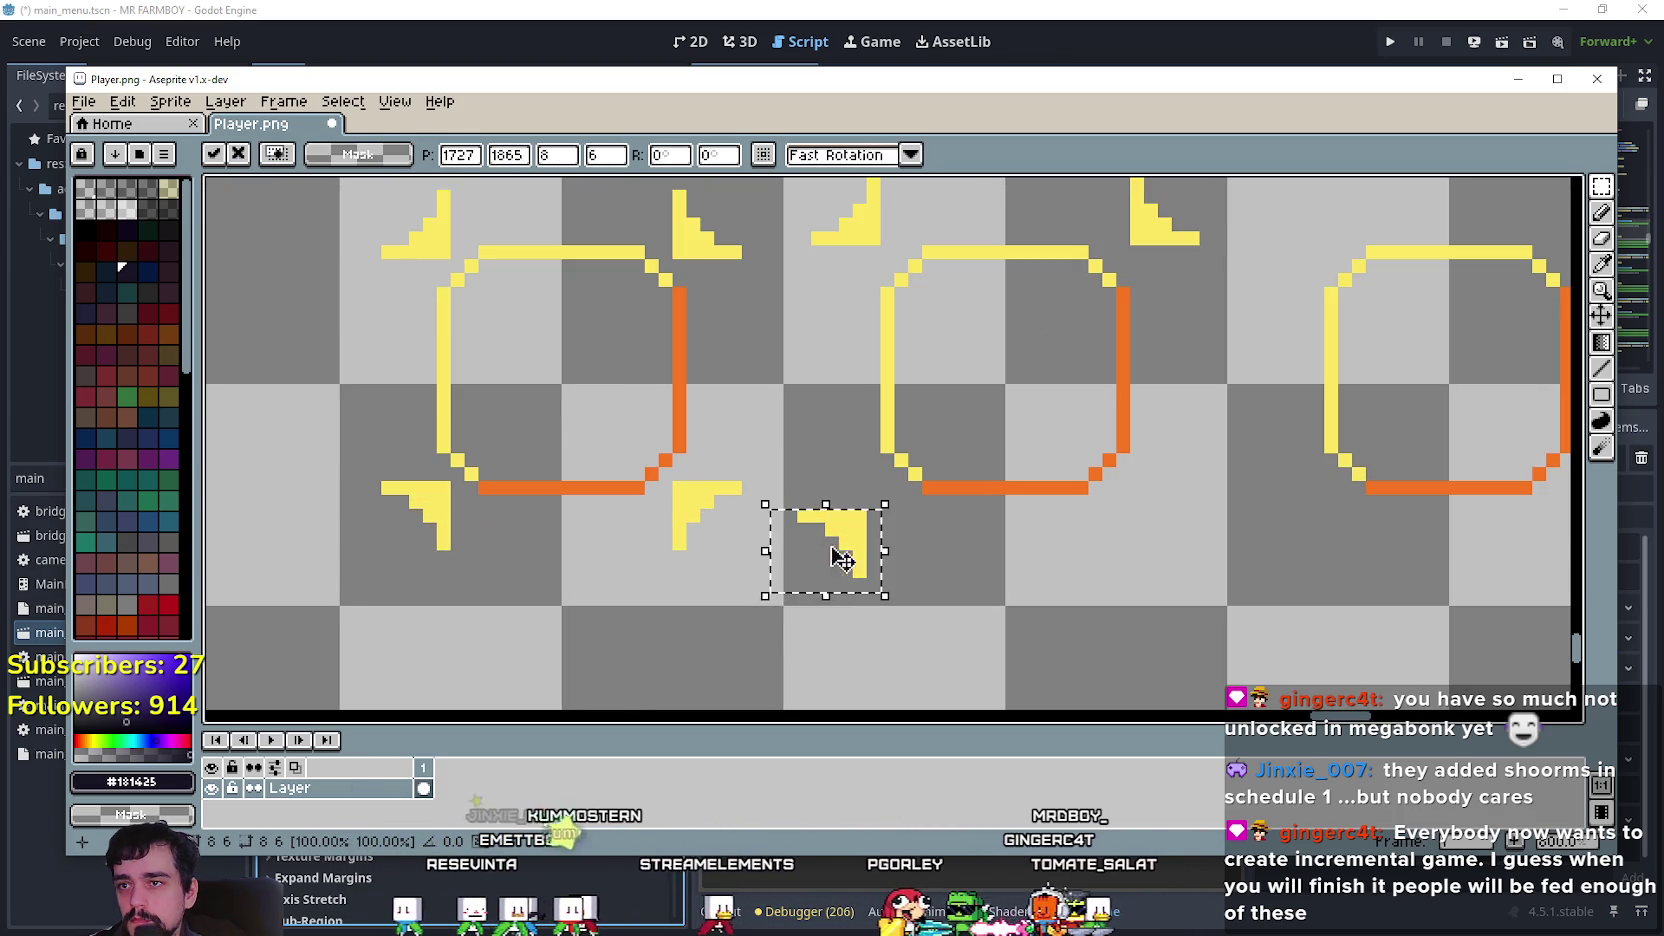
{"action": "left_click", "coordinate": [1025, 570]}
Paste another bracket copy and place it at the second frame's bottom-right.
{"action": "key", "text": "ctrl+v"}
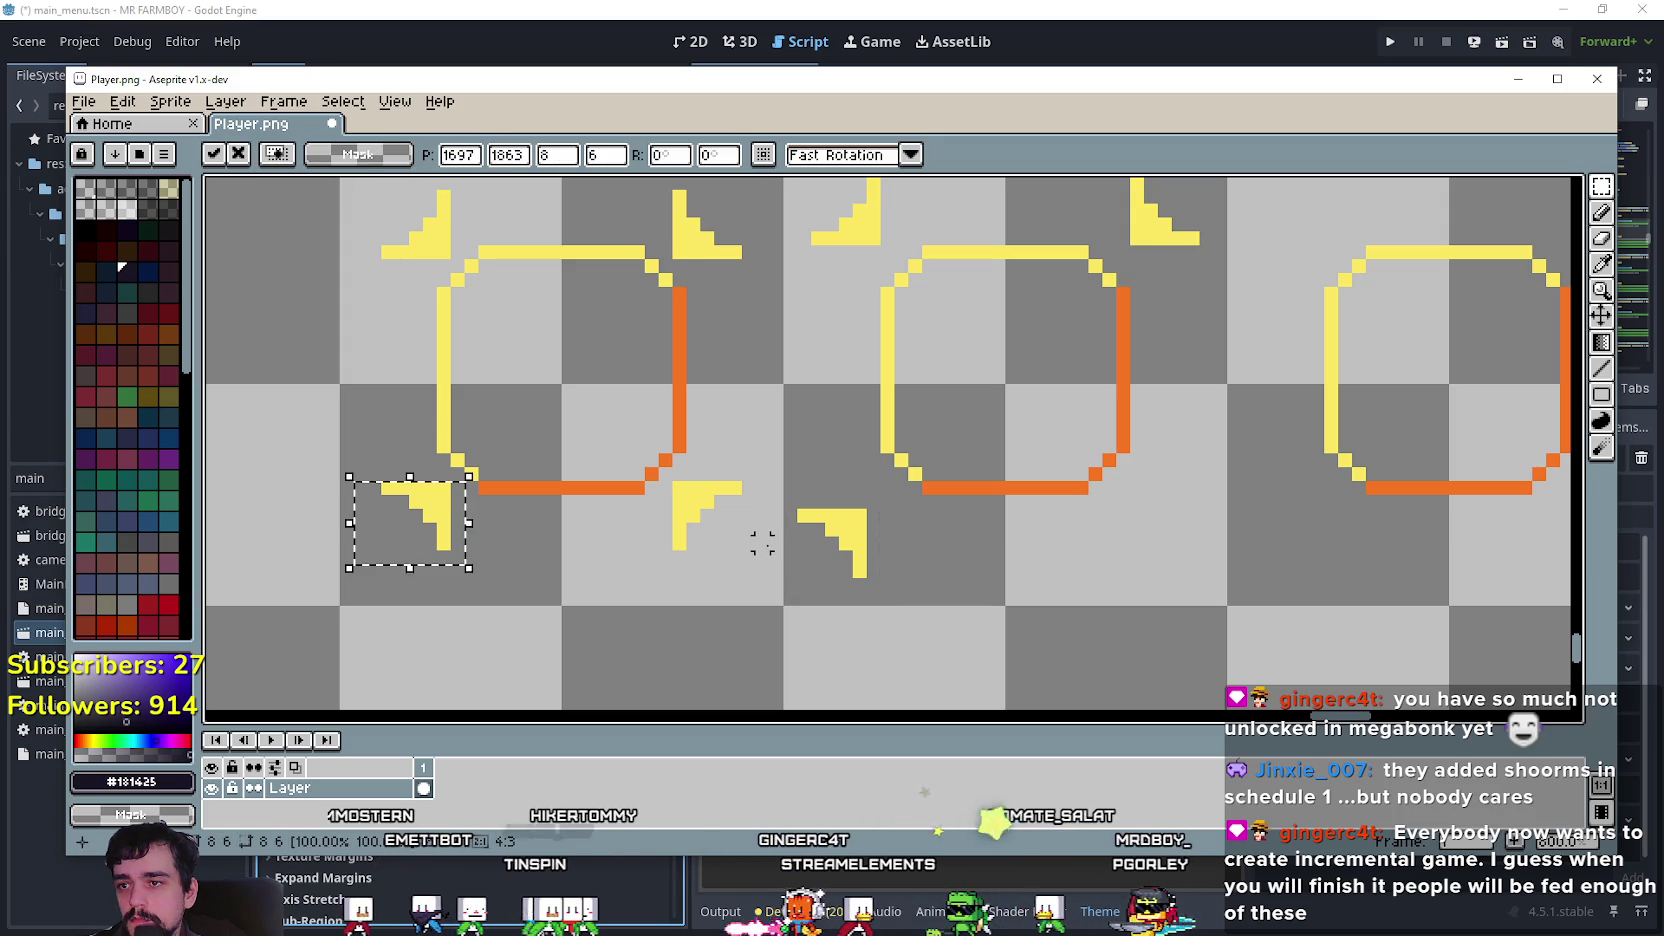
{"action": "left_click_drag", "start_coordinate": [376, 512], "coordinate": [1177, 556]}
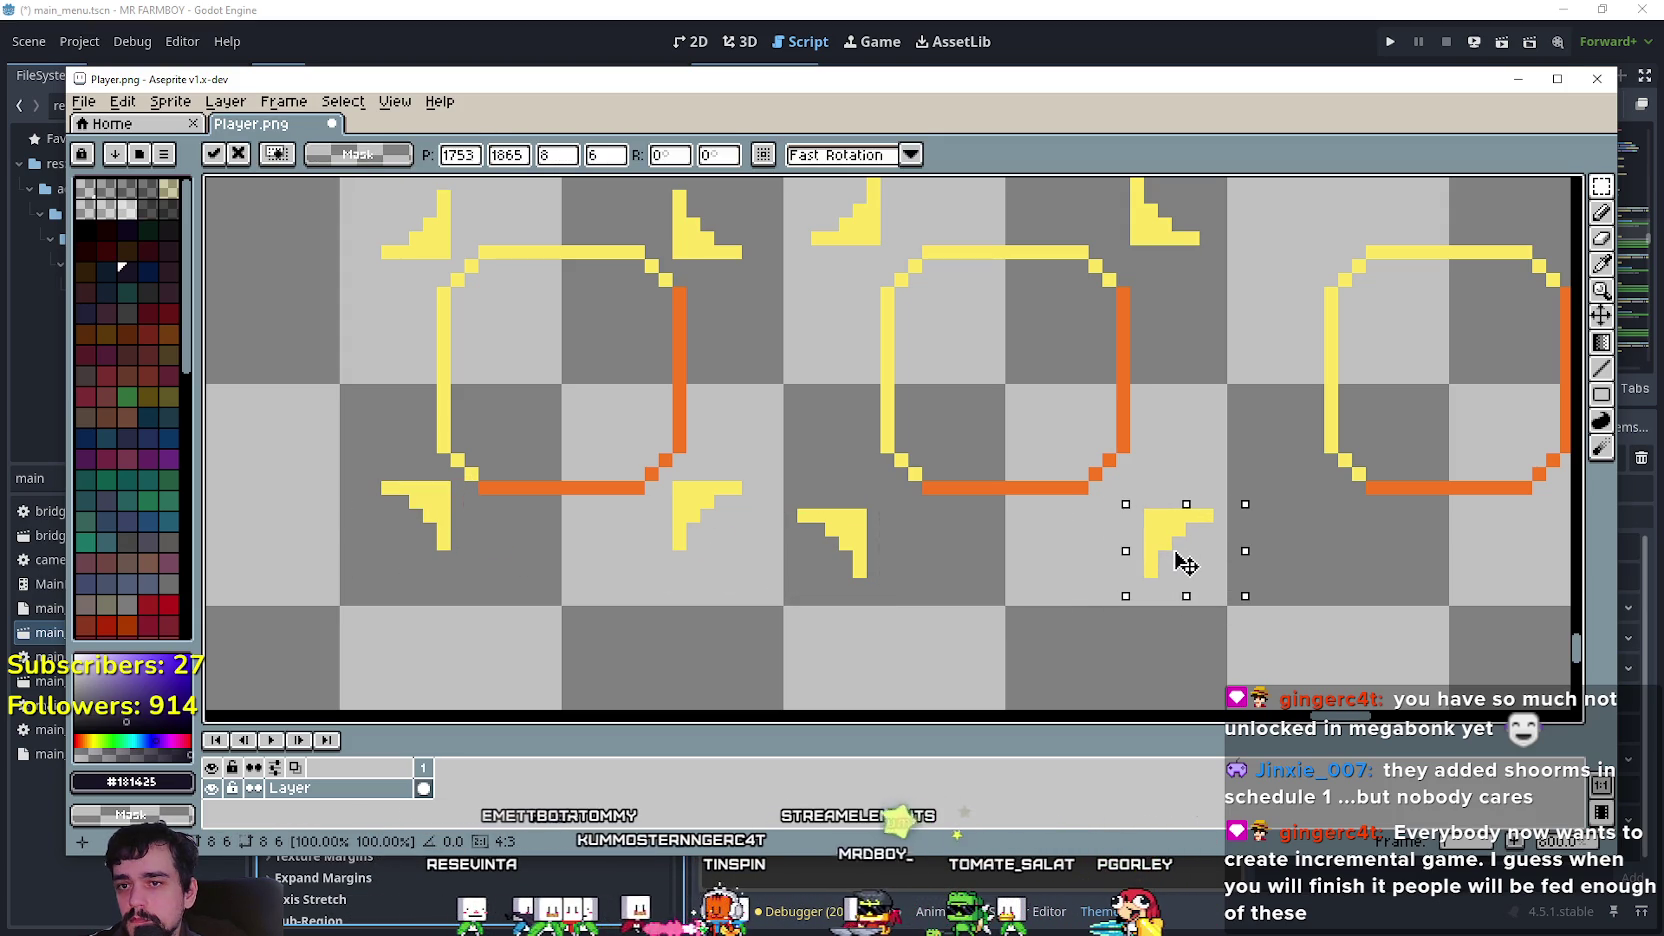
{"action": "scroll", "coordinate": [1183, 562], "scroll_direction": "down", "scroll_amount": 1}
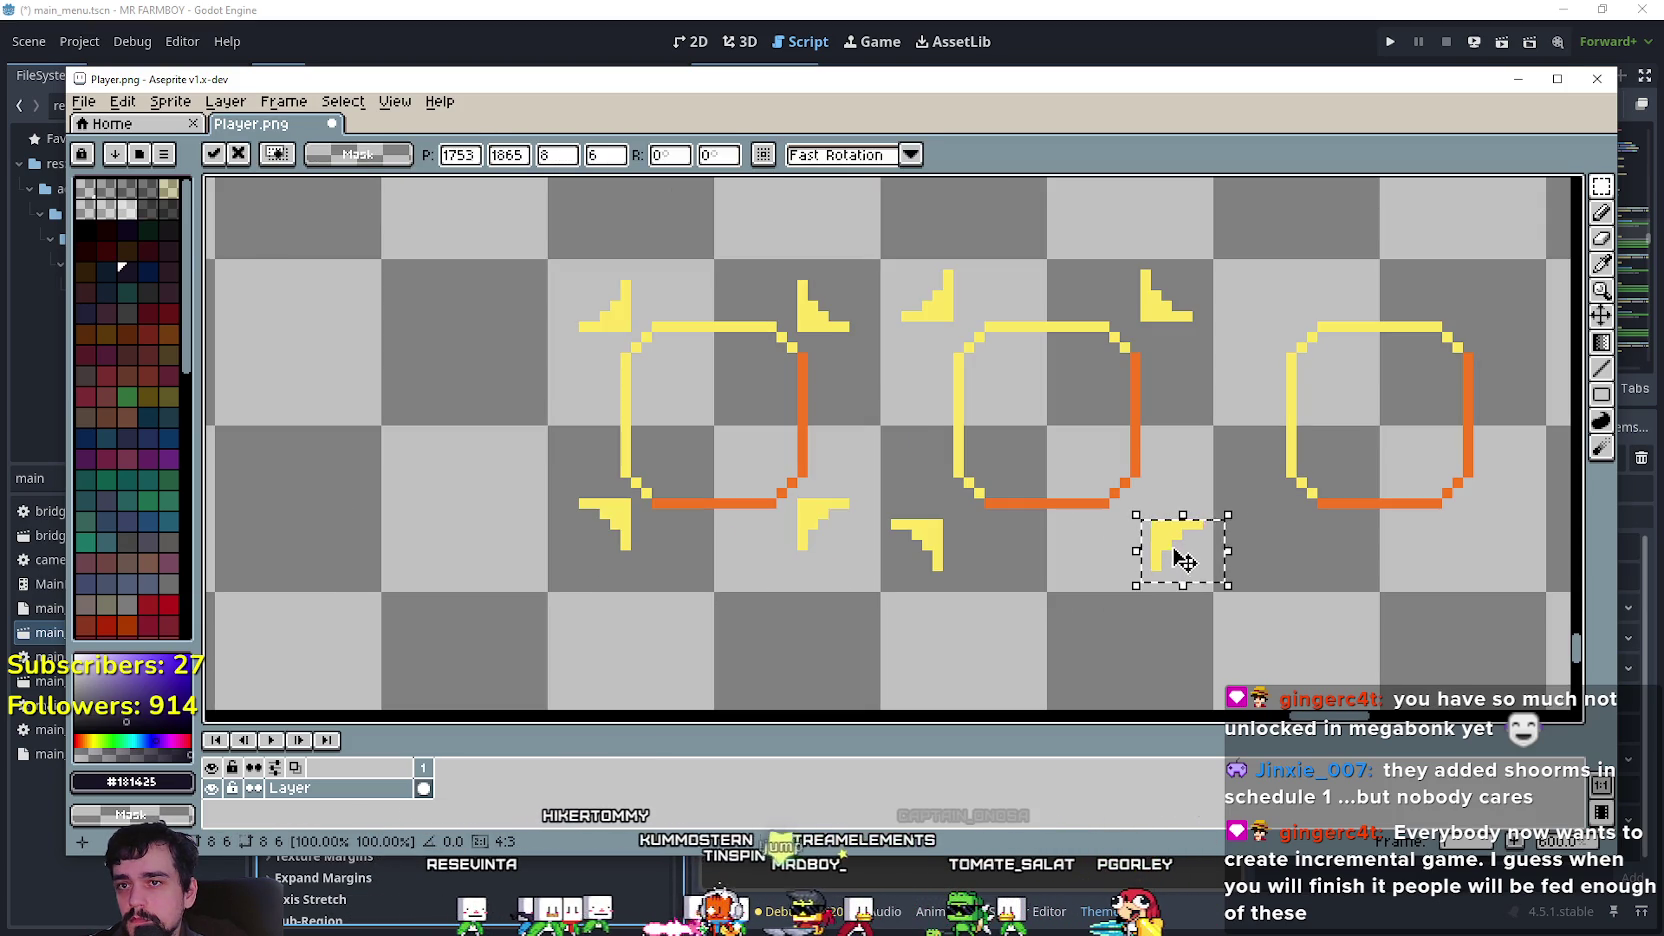
{"action": "left_click", "coordinate": [936, 563]}
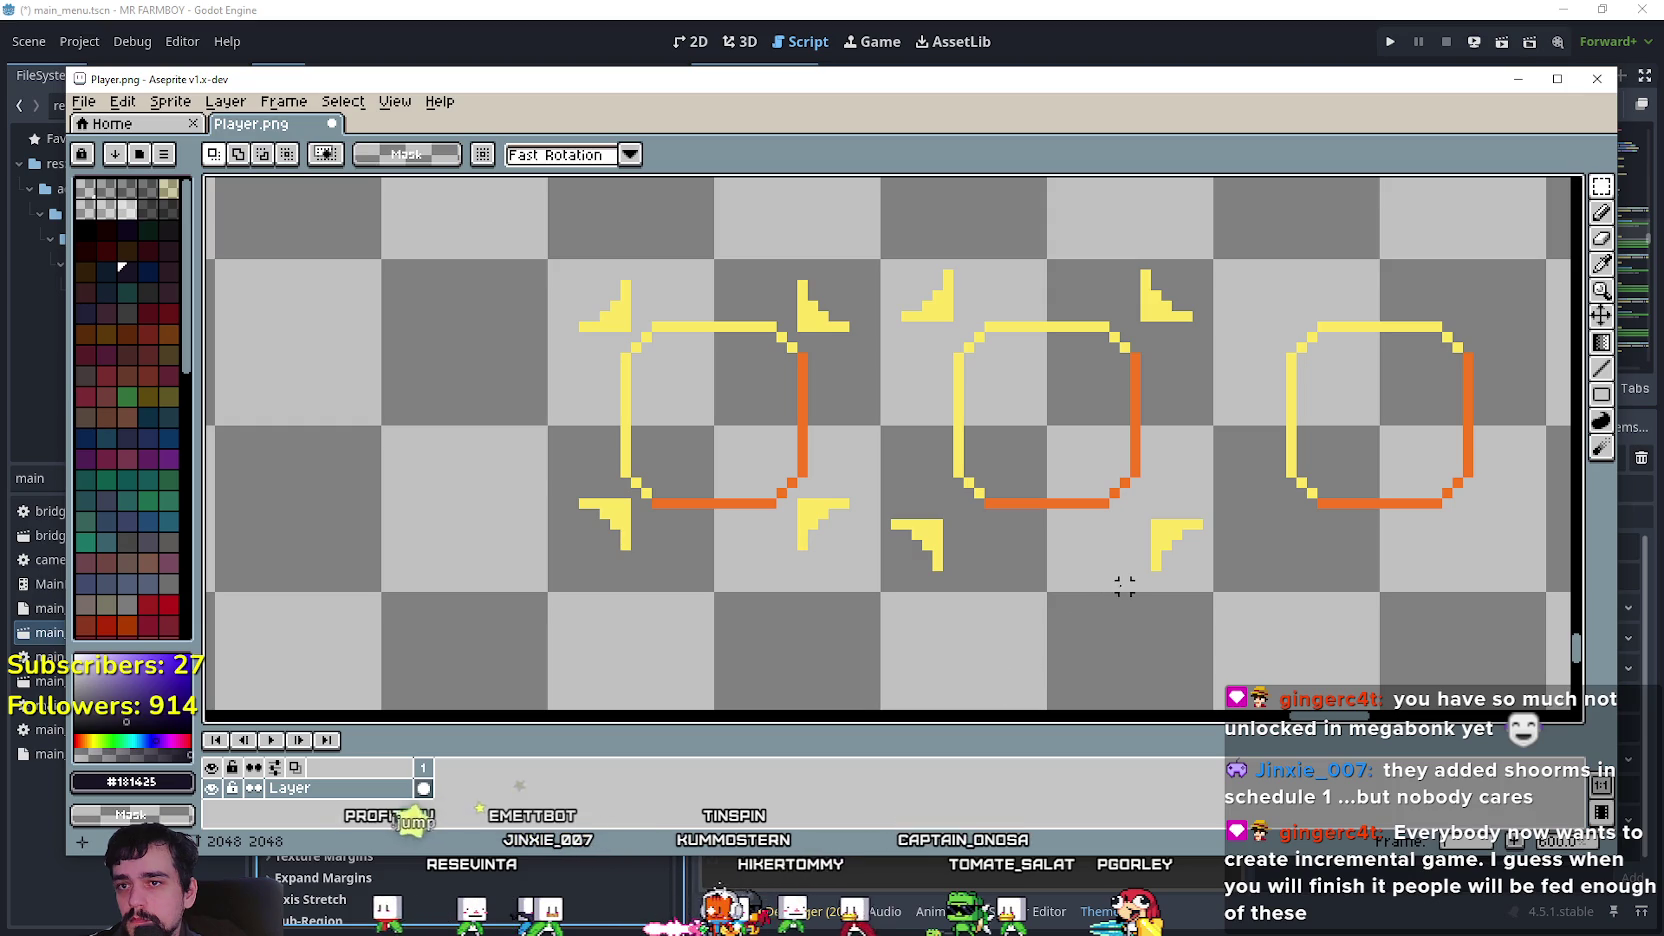
Move the second frame's bottom-left bracket closer, nudging it two pixels down and two left.
{"action": "scroll", "coordinate": [1125, 587], "scroll_direction": "up", "scroll_amount": 1}
{"action": "left_click_drag", "start_coordinate": [800, 587], "coordinate": [926, 478]}
{"action": "left_click_drag", "start_coordinate": [859, 560], "coordinate": [900, 520]}
{"action": "key", "text": "Down"}
{"action": "key", "text": "Left"}
{"action": "key", "text": "Down"}
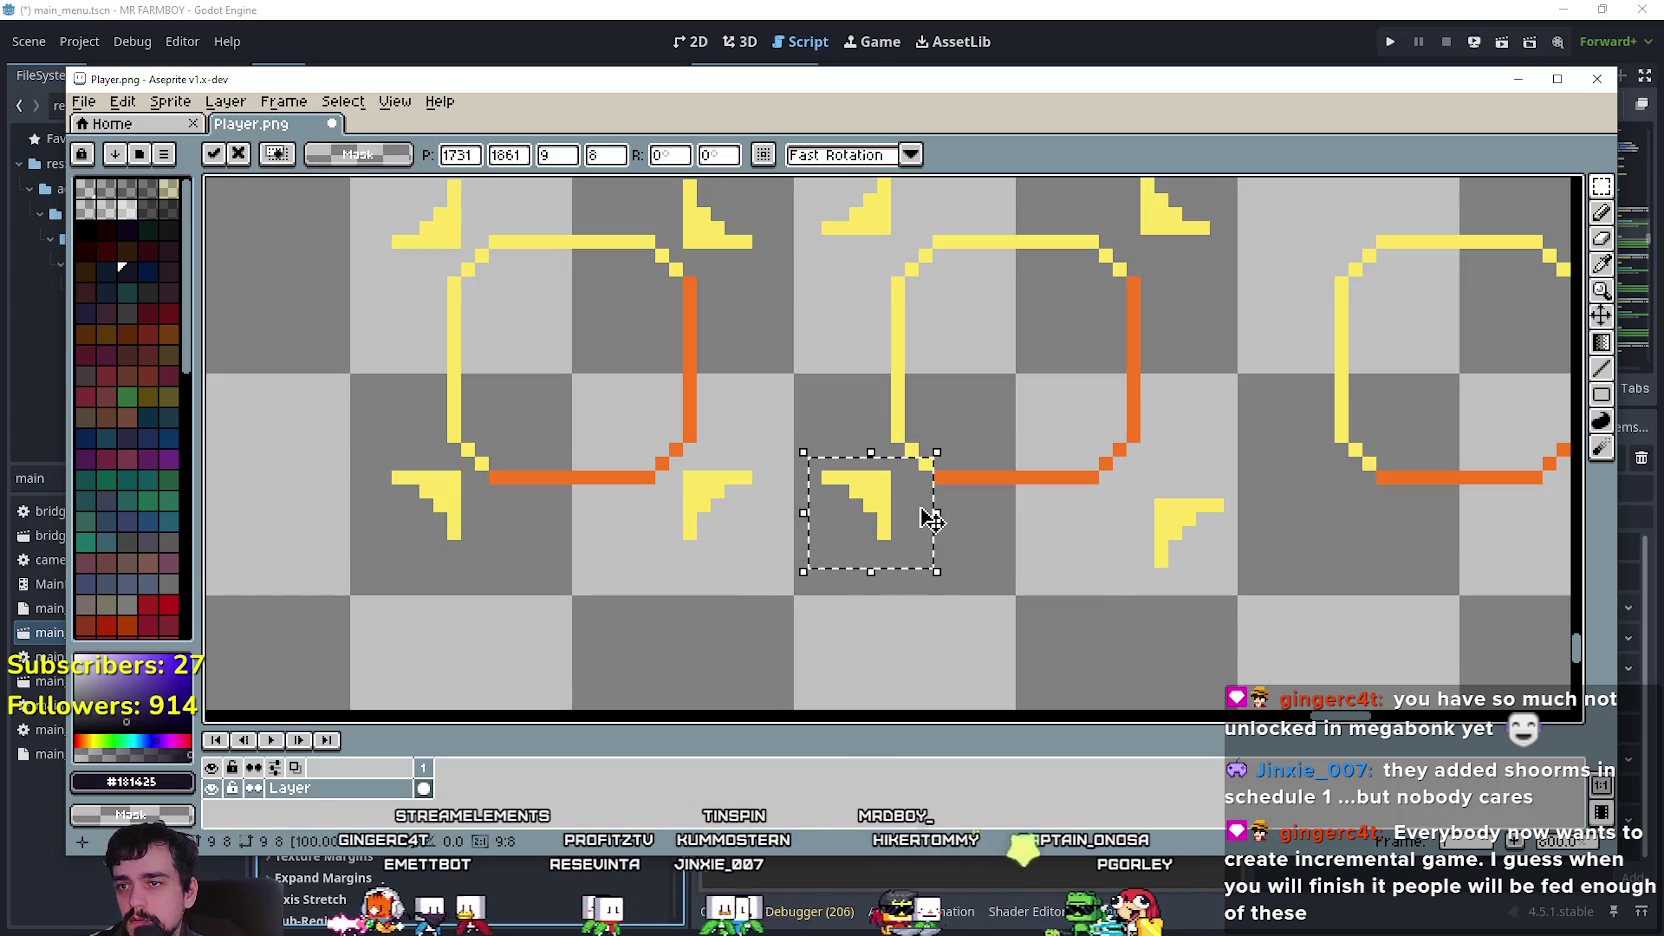
{"action": "key", "text": "Left"}
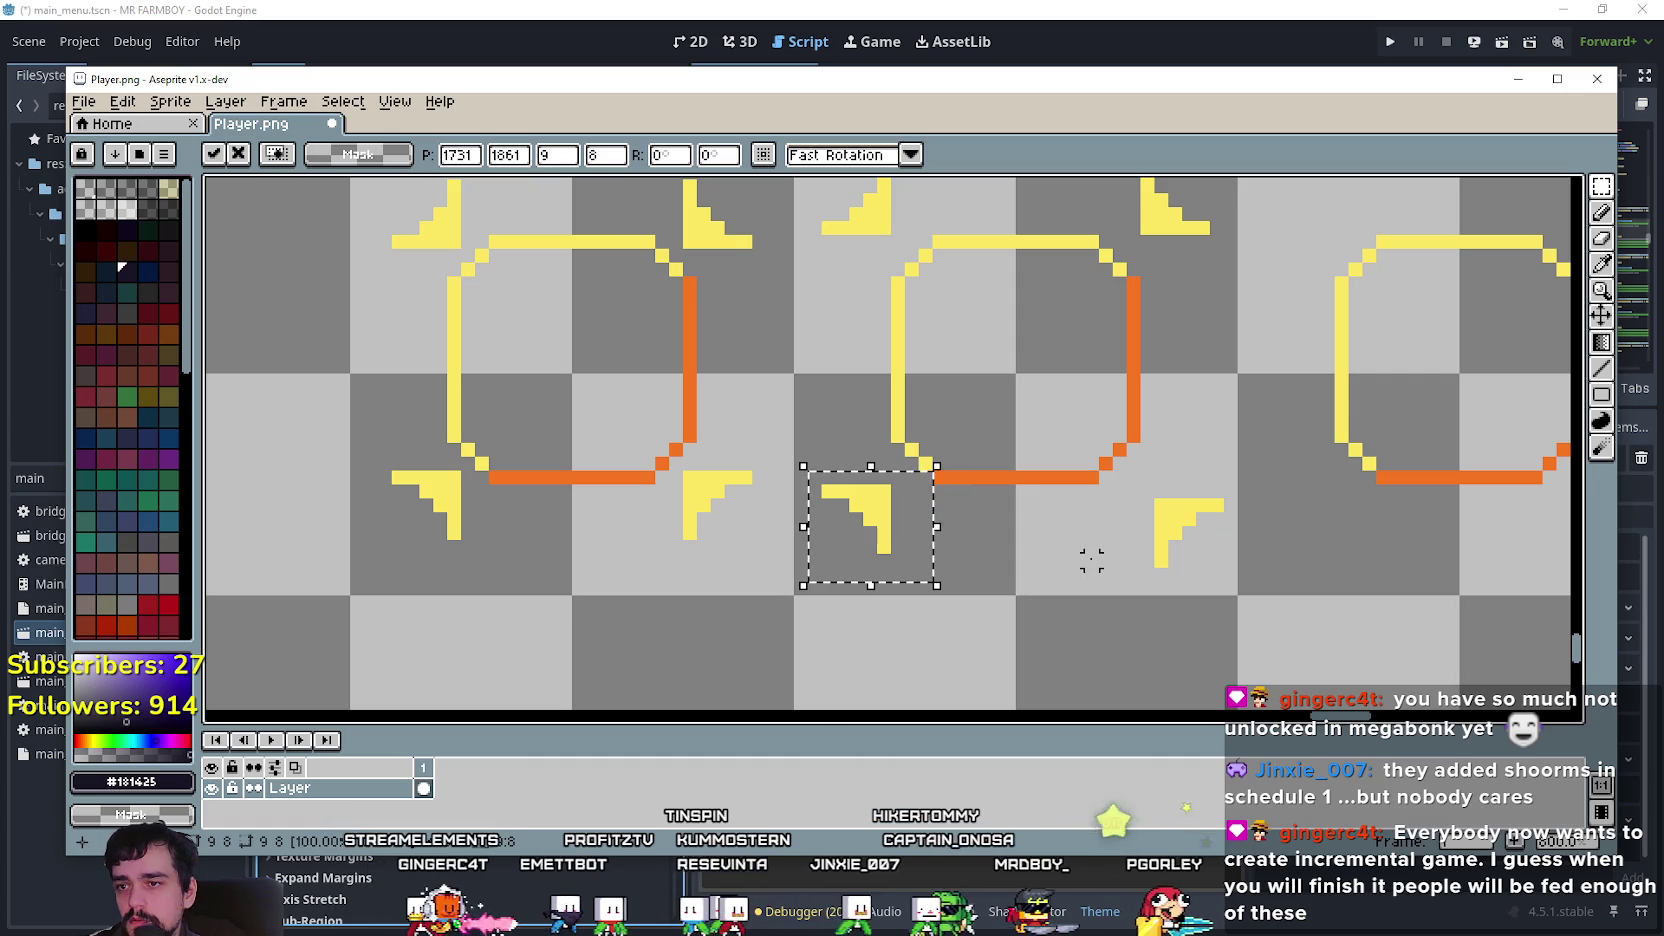
Fine-tune the bottom-right bracket with arrow-key nudges and drop it in place.
{"action": "mouse_move", "coordinate": [1091, 560]}
{"action": "left_mouse_down"}
{"action": "mouse_move", "coordinate": [1081, 672]}
{"action": "mouse_move", "coordinate": [1083, 598]}
{"action": "mouse_move", "coordinate": [1143, 596]}
{"action": "mouse_move", "coordinate": [1321, 461]}
{"action": "left_mouse_up"}
{"action": "scroll", "coordinate": [1083, 598], "scroll_direction": "up", "scroll_amount": 1}
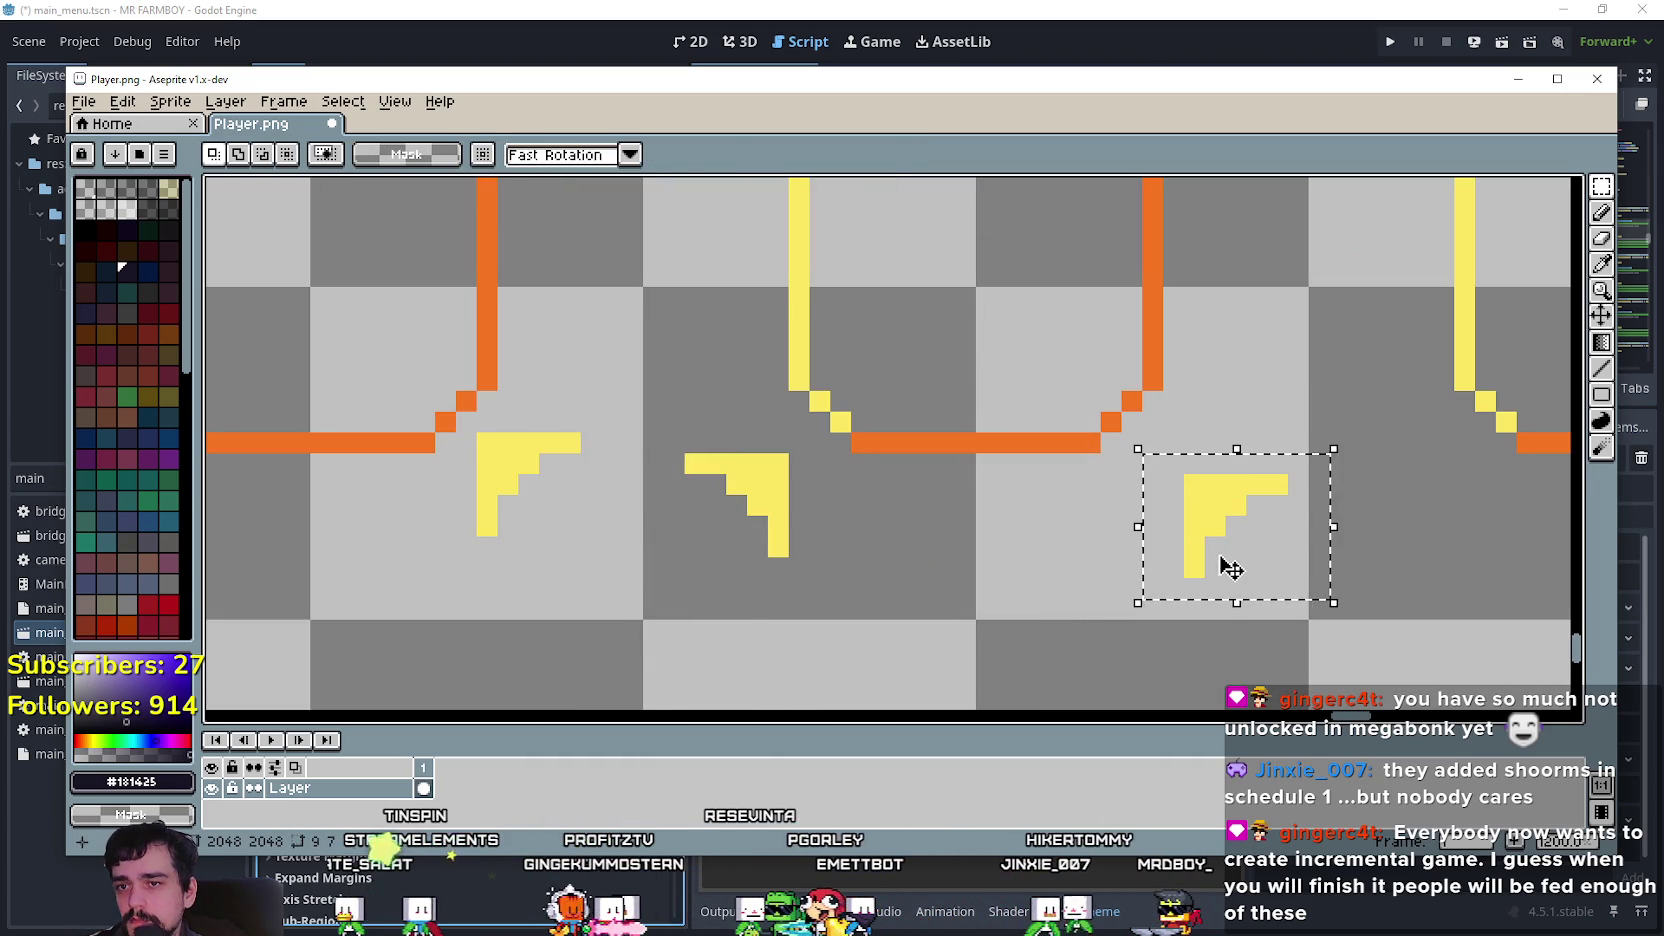
{"action": "key", "text": "Left"}
{"action": "key", "text": "Left"}
{"action": "key", "text": "Up"}
{"action": "key", "text": "Up"}
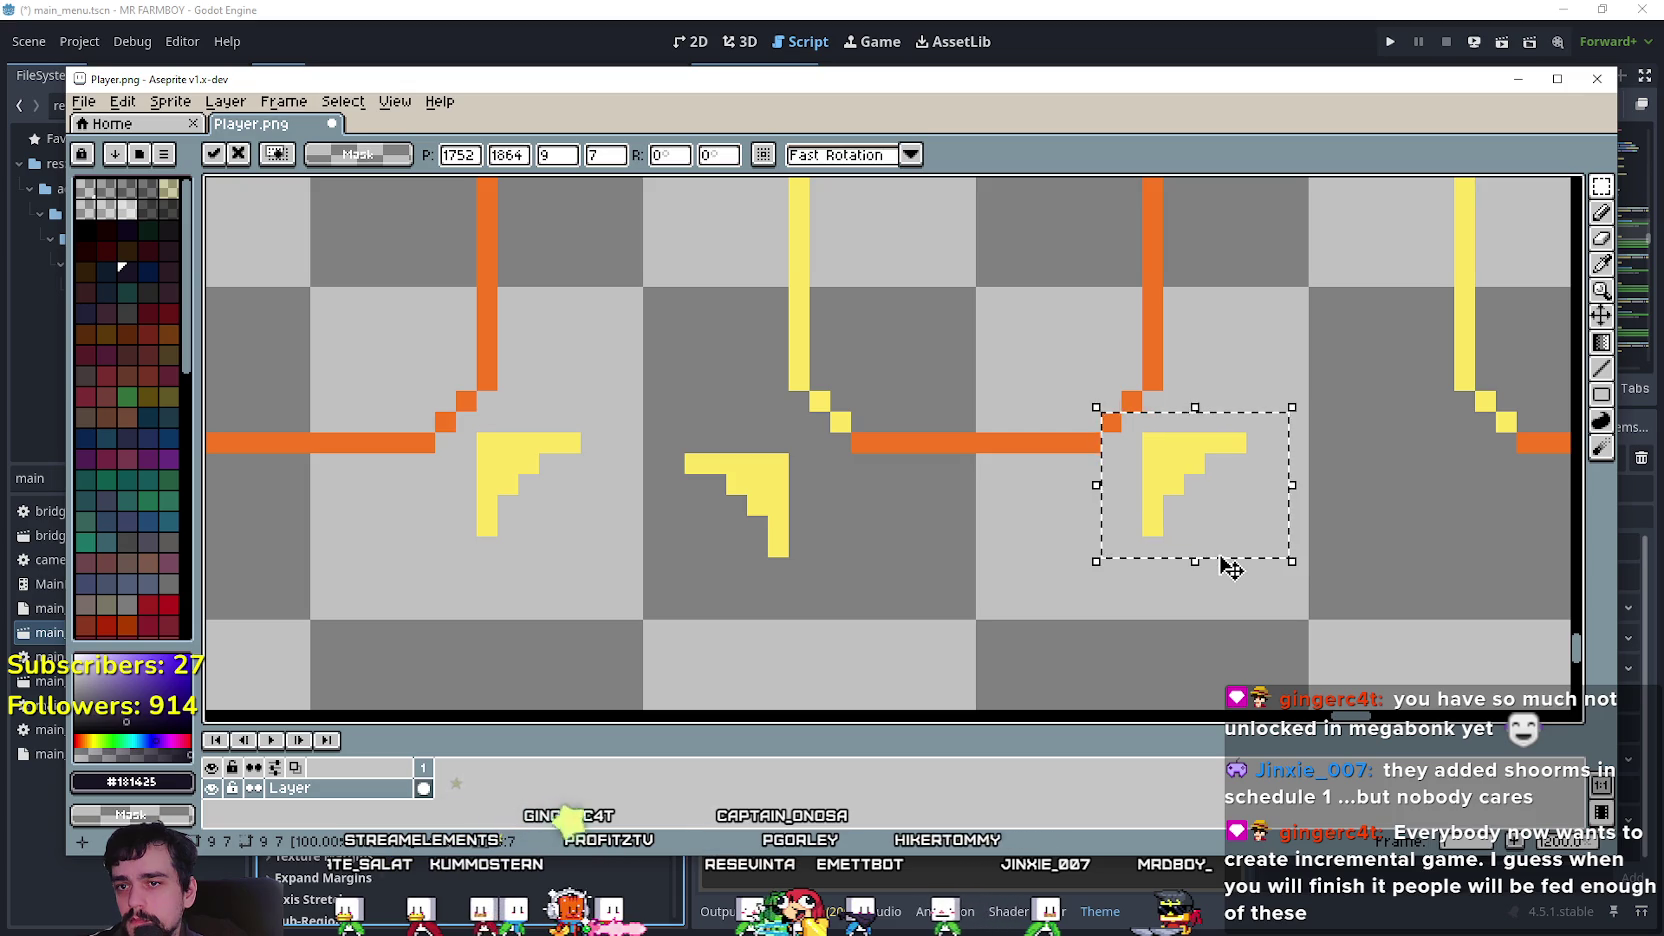
{"action": "key", "text": "Down"}
{"action": "key", "text": "Down"}
{"action": "key", "text": "Right"}
{"action": "key", "text": "Right"}
{"action": "scroll", "coordinate": [1021, 576], "scroll_direction": "down", "scroll_amount": 2}
{"action": "scroll", "coordinate": [985, 590], "scroll_direction": "up", "scroll_amount": 2}
{"action": "left_click", "coordinate": [985, 590]}
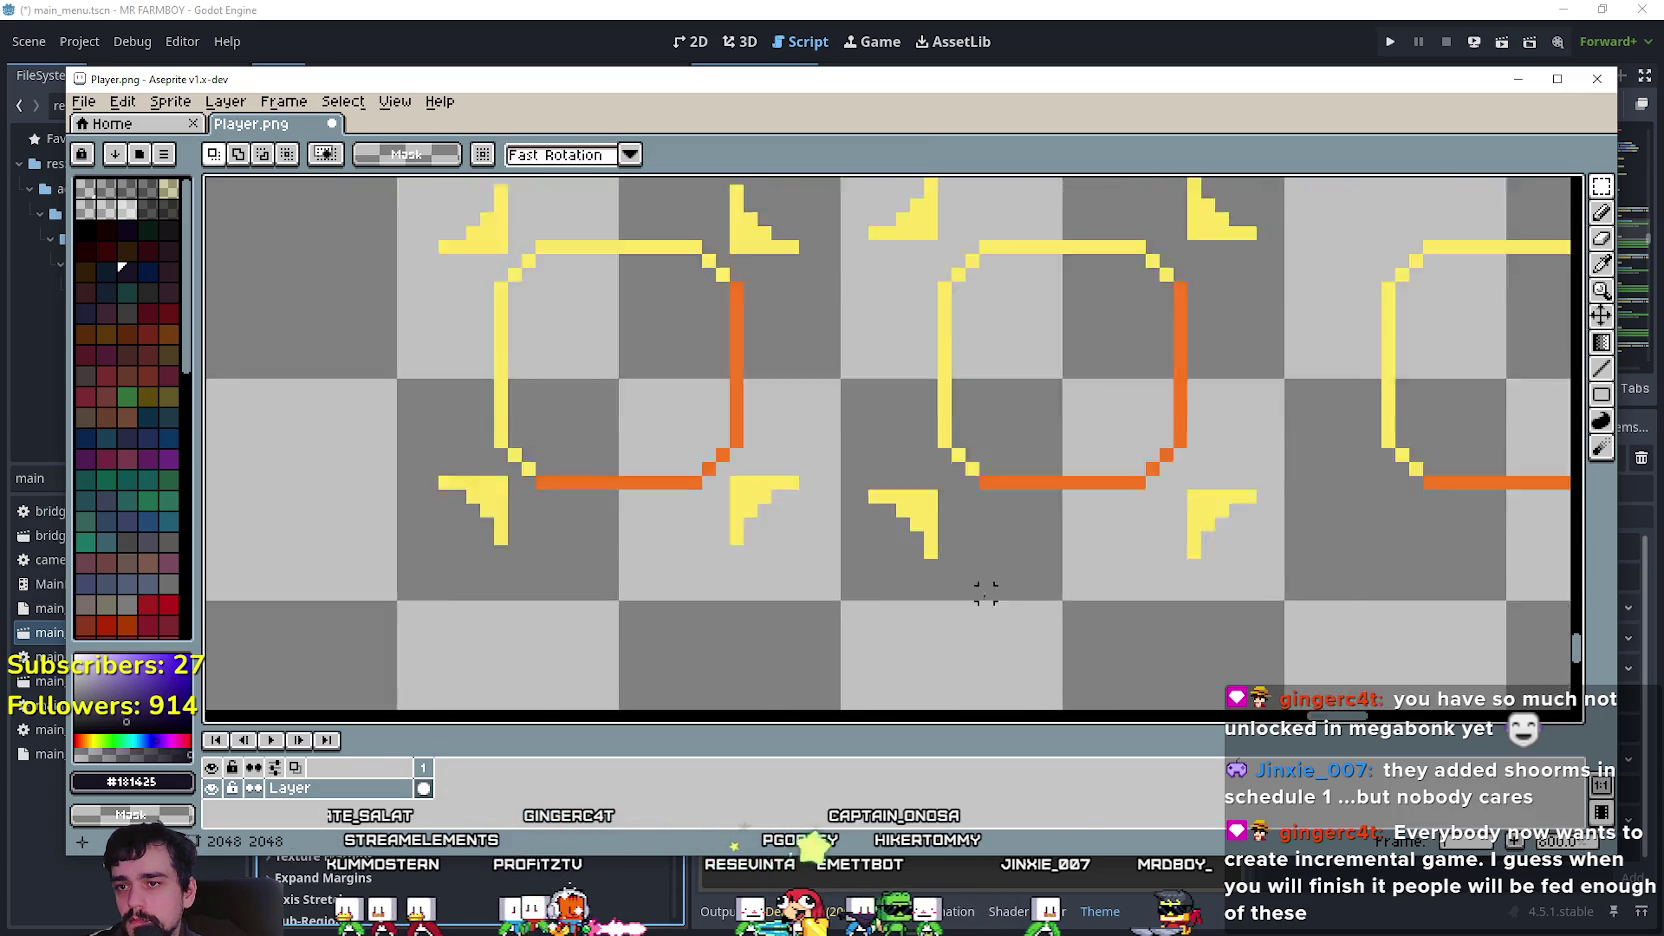
{"action": "scroll", "coordinate": [985, 590], "scroll_direction": "down", "scroll_amount": 3}
{"action": "left_click_drag", "start_coordinate": [1070, 613], "coordinate": [951, 637]}
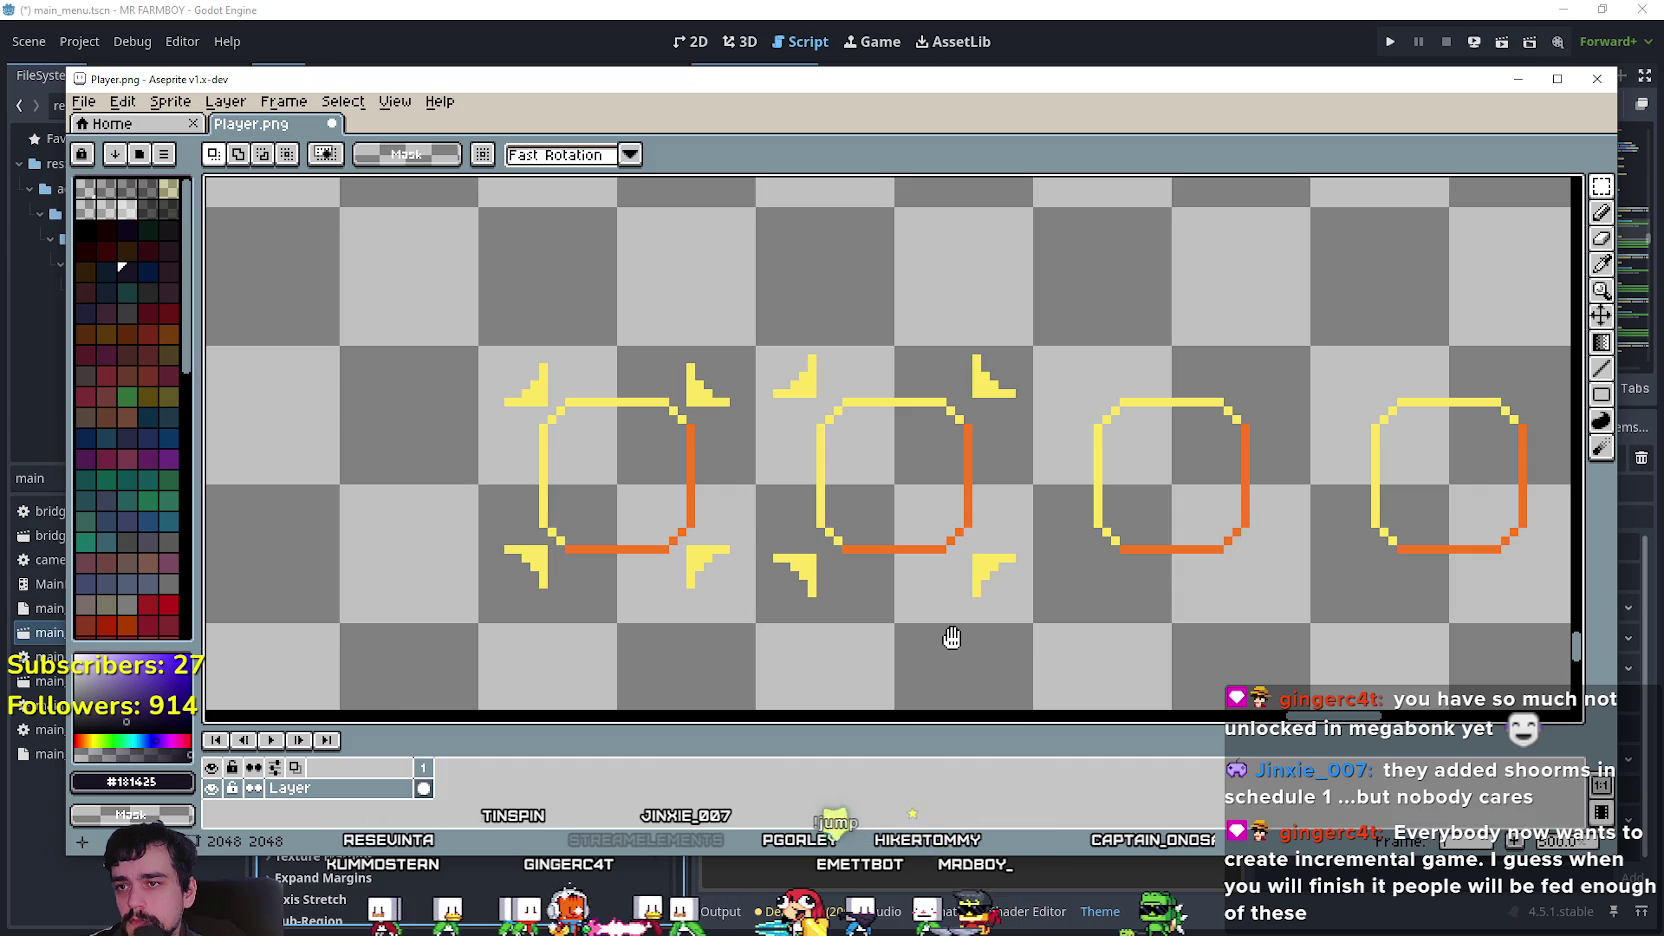
Move the second frame's top-left bracket copy beside the third frame and drop it.
{"action": "left_click_drag", "start_coordinate": [951, 637], "coordinate": [793, 637]}
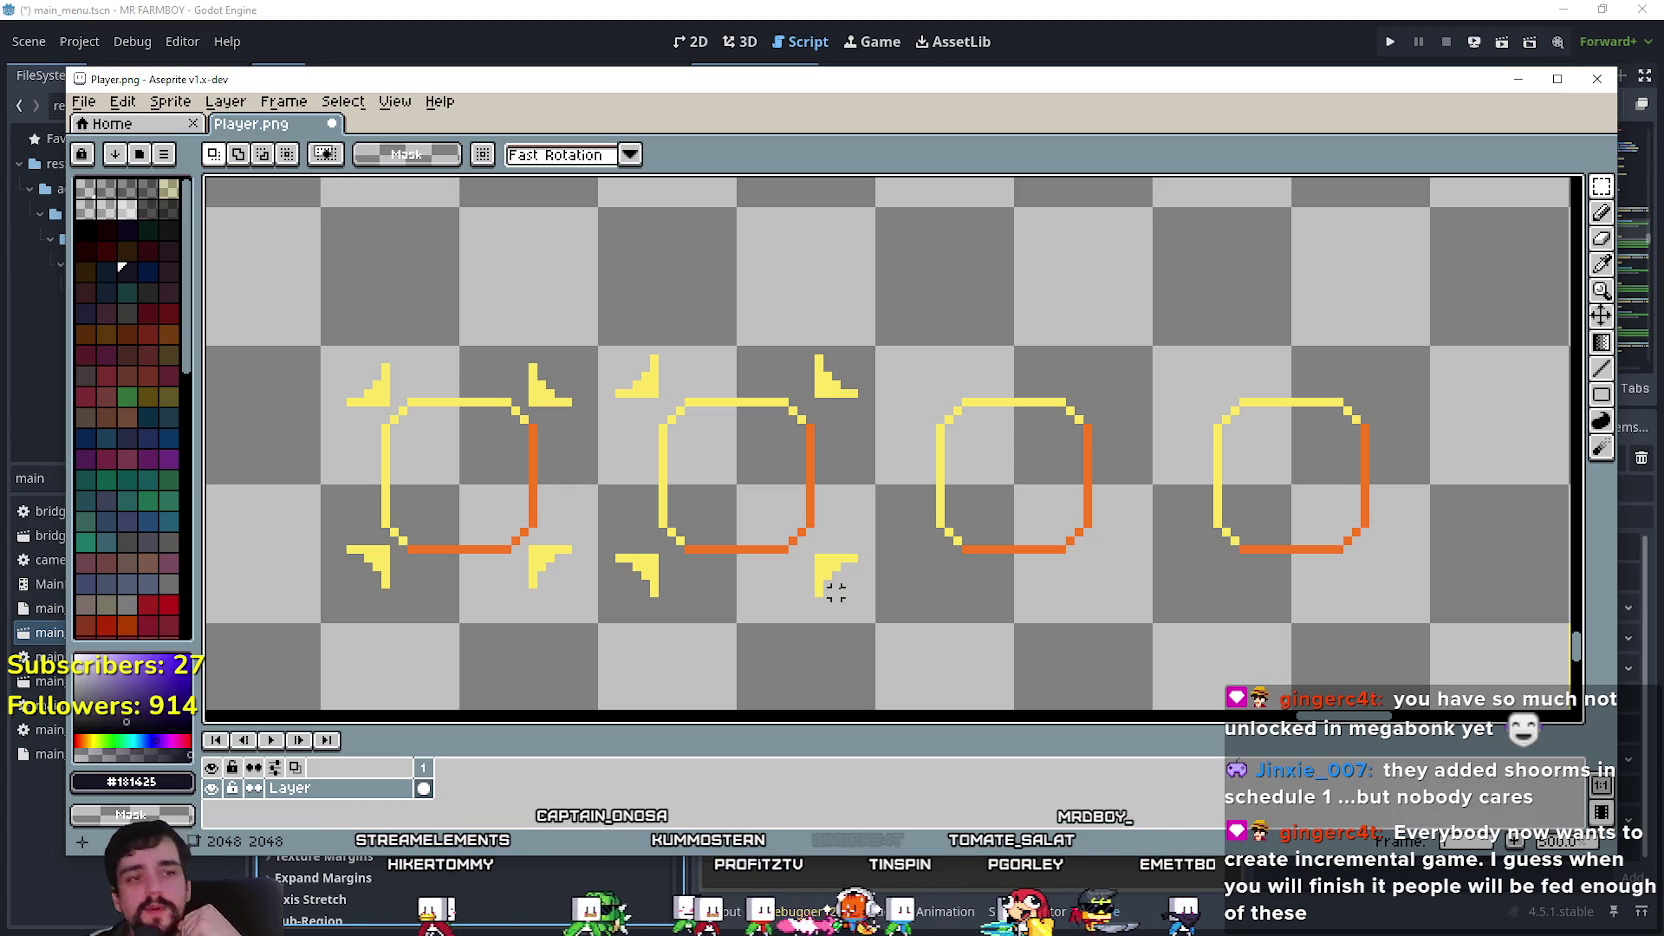
{"action": "scroll", "coordinate": [687, 401], "scroll_direction": "left", "scroll_amount": 3}
{"action": "scroll", "coordinate": [860, 610], "scroll_direction": "up", "scroll_amount": 1}
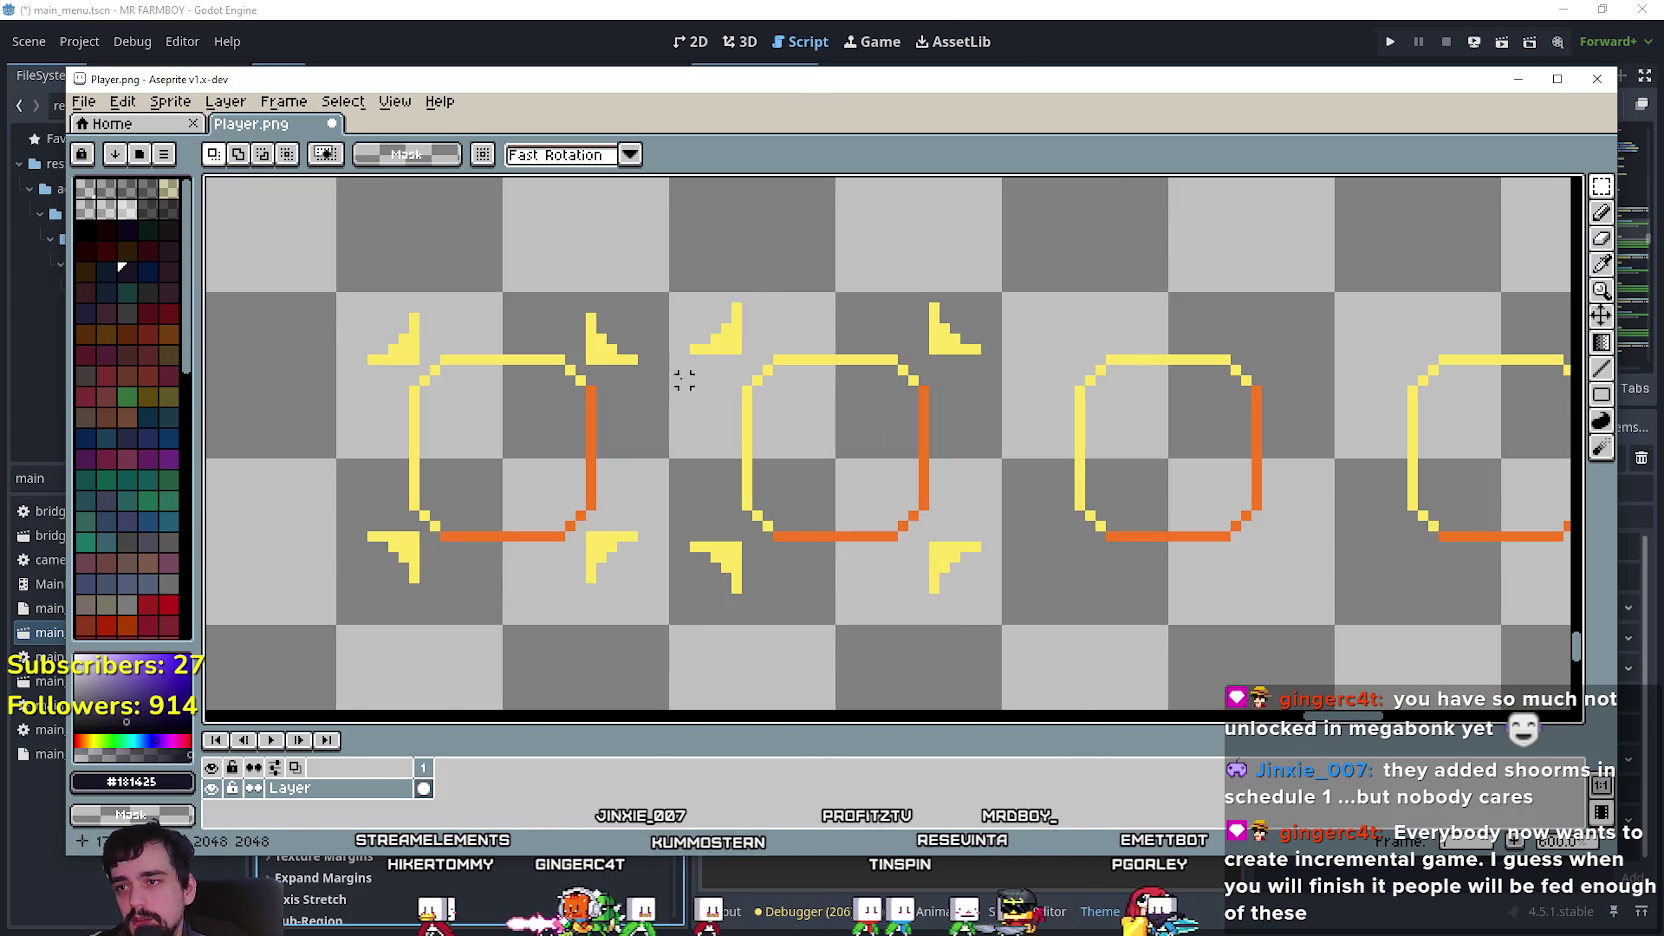
{"action": "left_click_drag", "start_coordinate": [744, 347], "coordinate": [755, 355]}
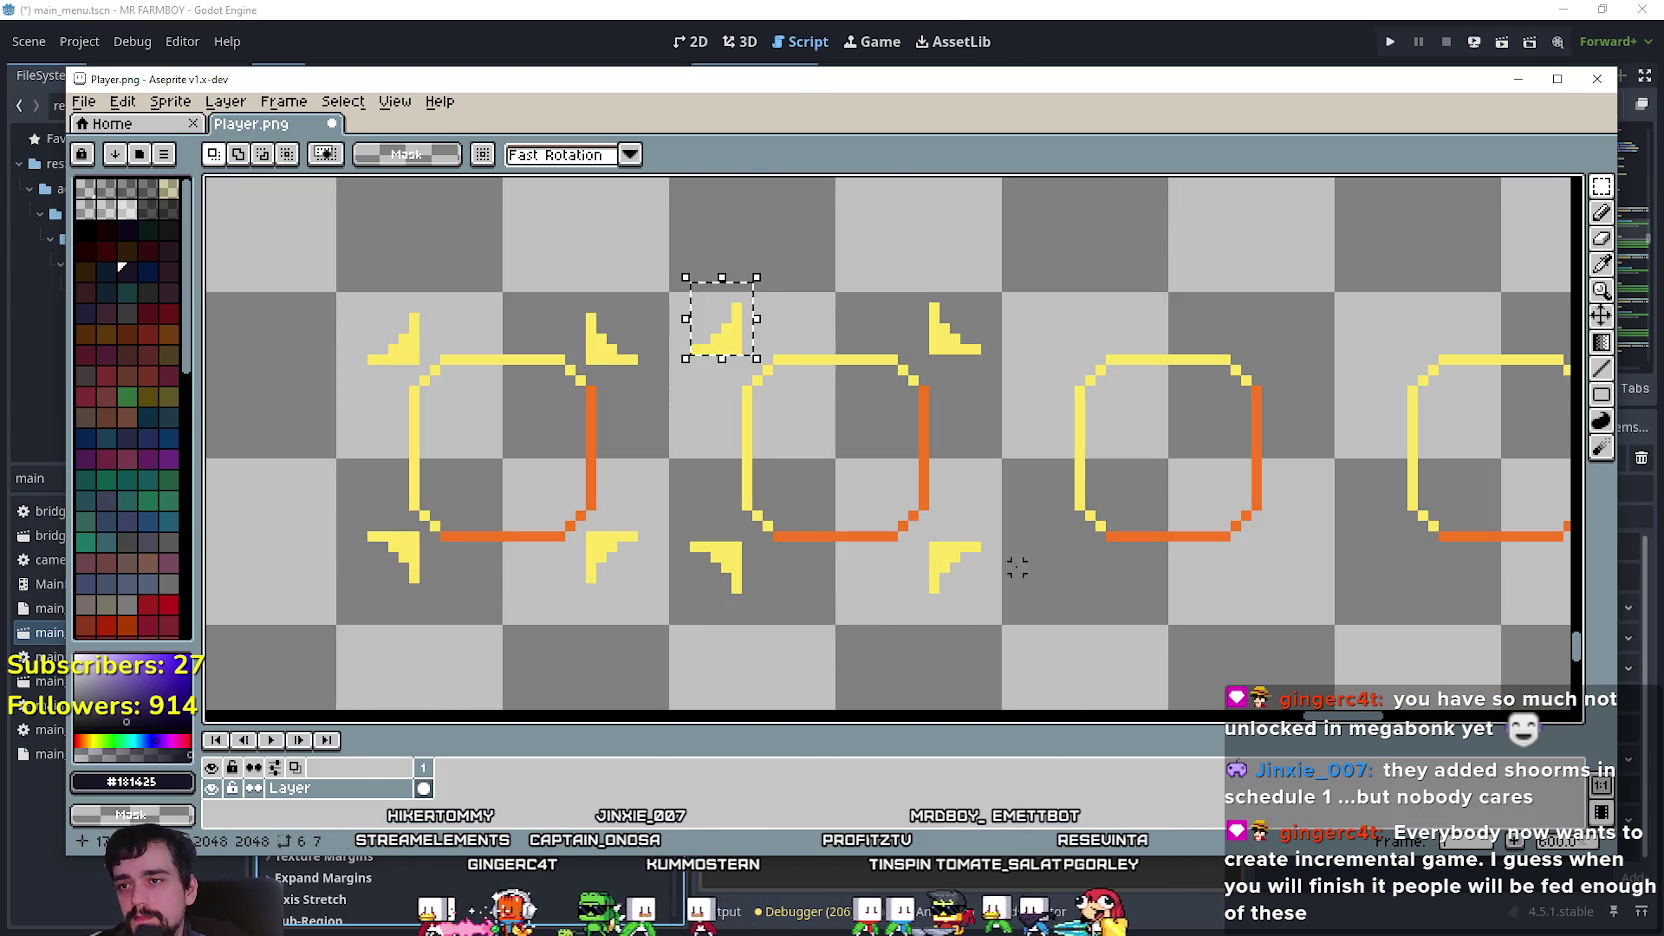
{"action": "left_click", "coordinate": [703, 317]}
{"action": "scroll", "coordinate": [707, 357], "scroll_direction": "right", "scroll_amount": 5}
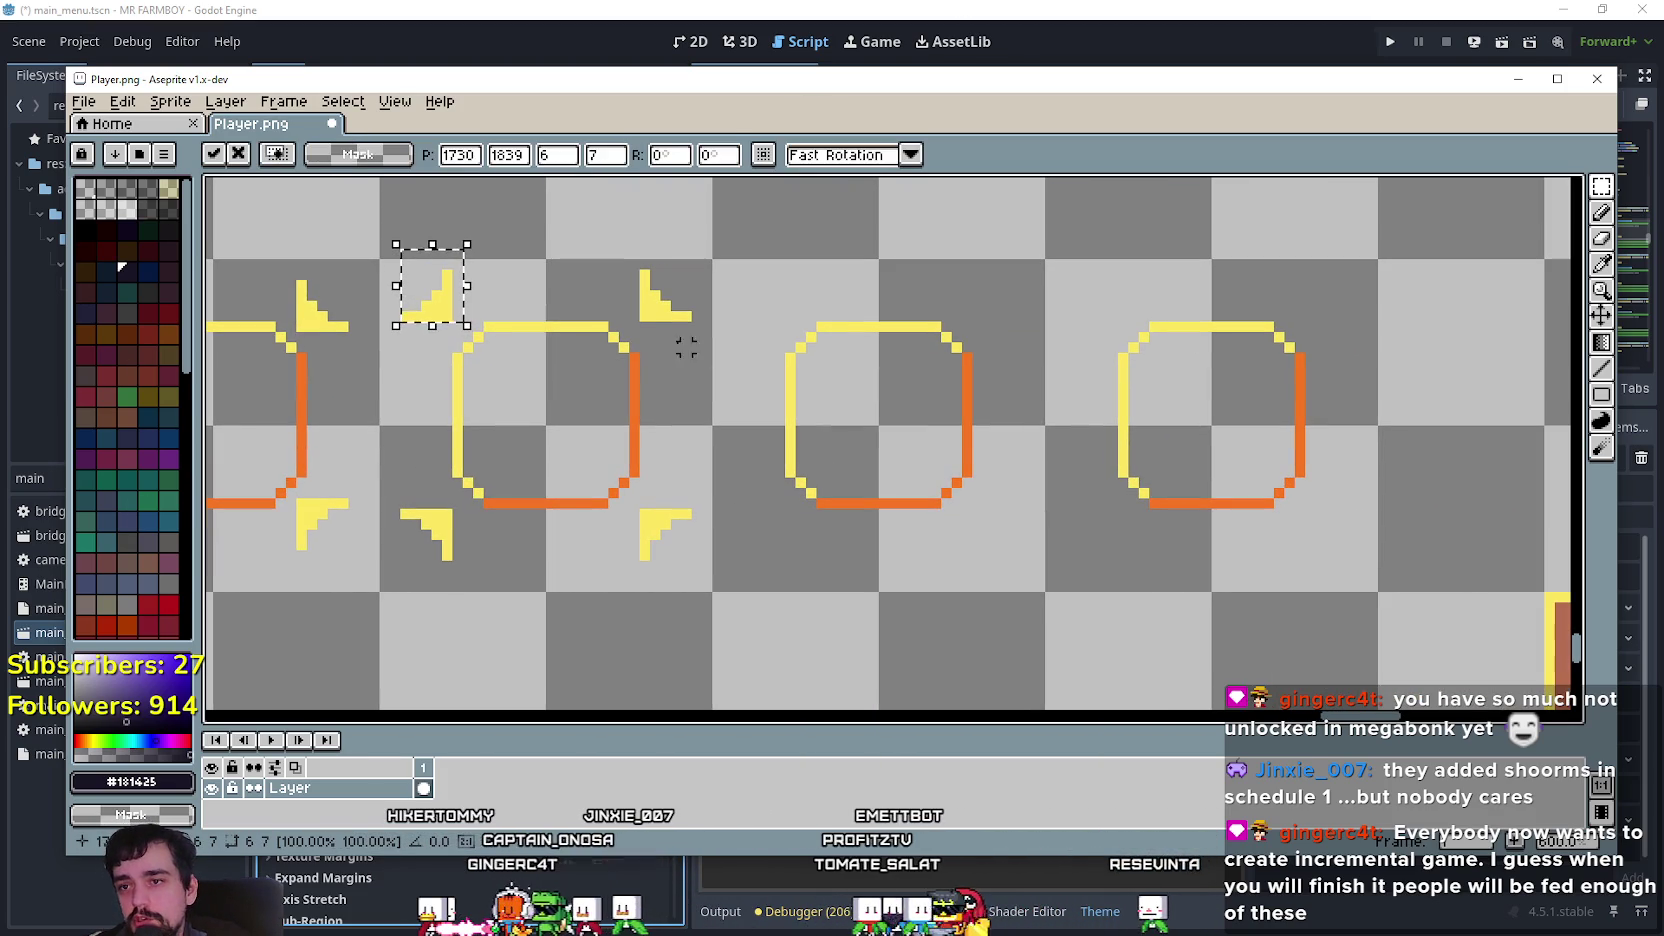
{"action": "scroll", "coordinate": [438, 305], "scroll_direction": "up", "scroll_amount": 2}
{"action": "scroll", "coordinate": [899, 379], "scroll_direction": "down", "scroll_amount": 3}
{"action": "scroll", "coordinate": [1014, 327], "scroll_direction": "up", "scroll_amount": 2}
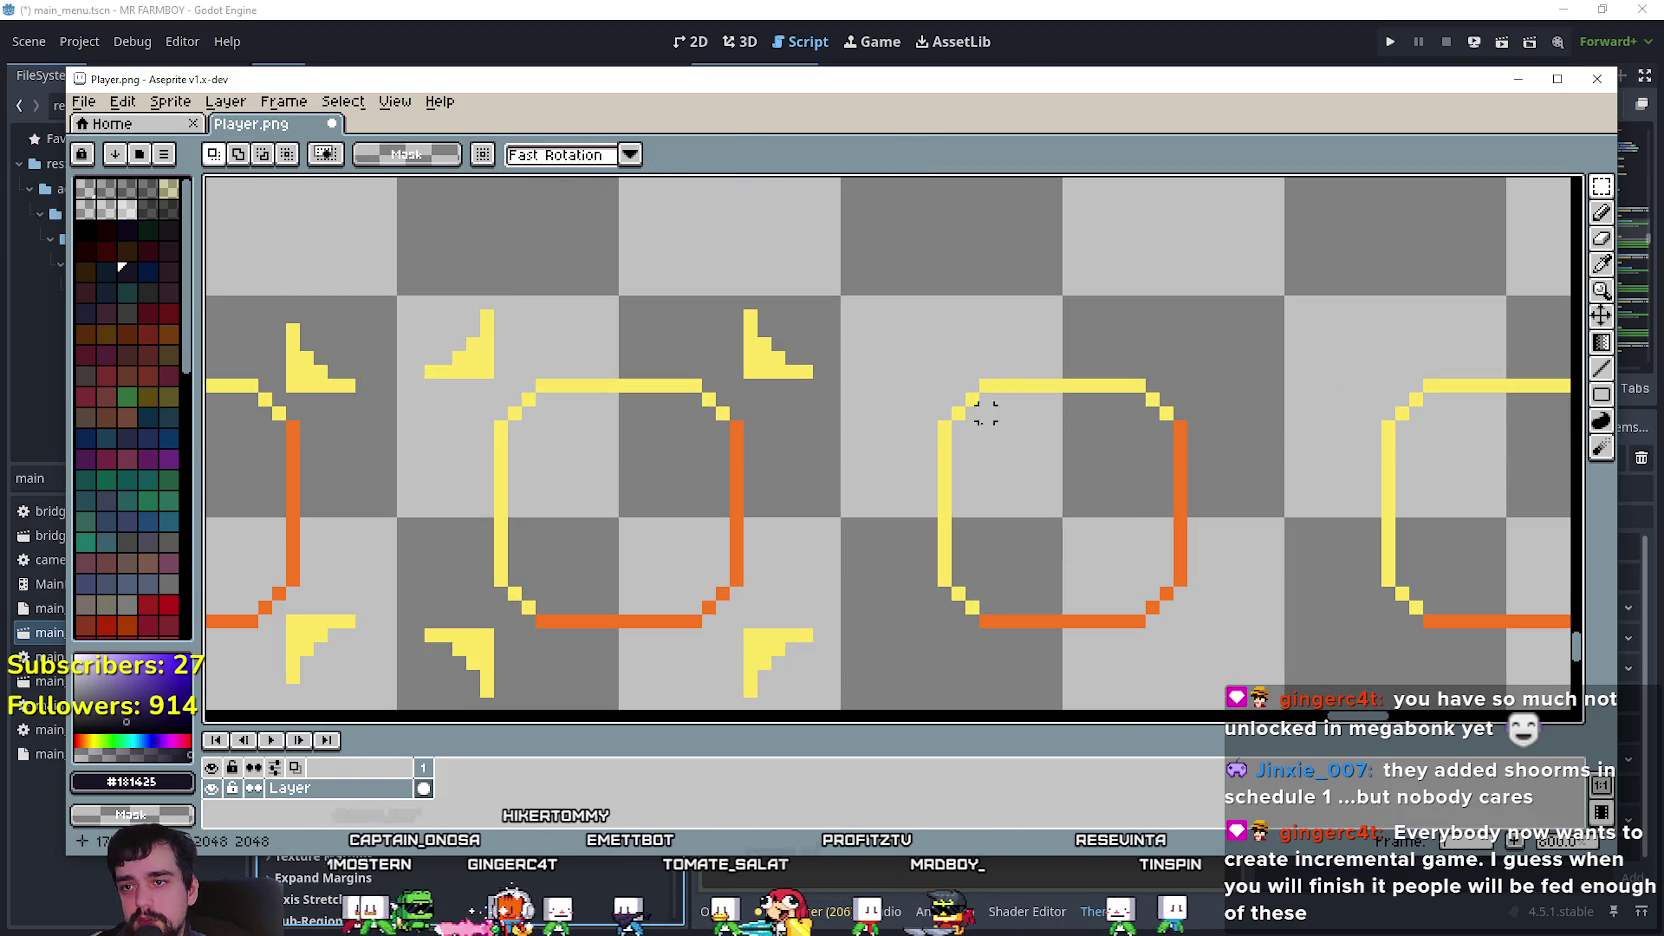
{"action": "mouse_move", "coordinate": [458, 355]}
{"action": "left_mouse_down"}
{"action": "mouse_move", "coordinate": [925, 360]}
{"action": "mouse_move", "coordinate": [891, 350]}
{"action": "left_mouse_up"}
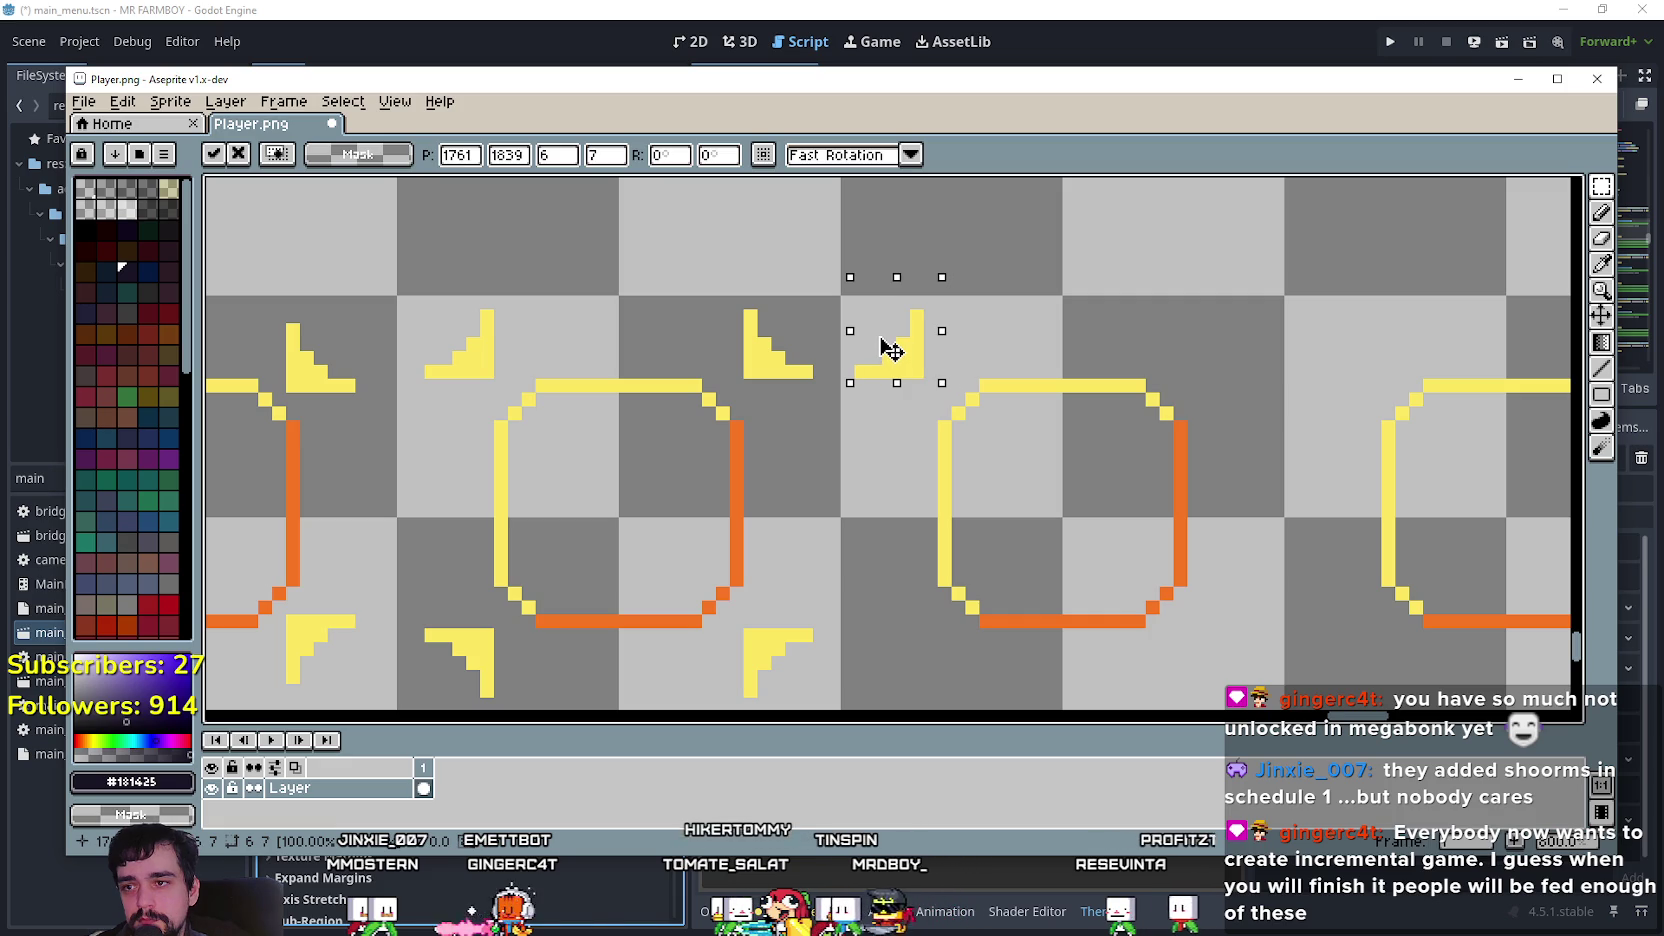
{"action": "scroll", "coordinate": [891, 342], "scroll_direction": "down", "scroll_amount": 2}
{"action": "left_click", "coordinate": [984, 539]}
Marquee-select the row of four selector frames.
{"action": "scroll", "coordinate": [984, 539], "scroll_direction": "down", "scroll_amount": 2}
{"action": "scroll", "coordinate": [862, 565], "scroll_direction": "up", "scroll_amount": 3}
{"action": "mouse_move", "coordinate": [1434, 320]}
{"action": "left_mouse_down"}
{"action": "mouse_move", "coordinate": [928, 516]}
{"action": "mouse_move", "coordinate": [1200, 640]}
{"action": "left_mouse_up"}
{"action": "scroll", "coordinate": [928, 516], "scroll_direction": "up", "scroll_amount": 2}
{"action": "scroll", "coordinate": [1200, 640], "scroll_direction": "down", "scroll_amount": 1}
{"action": "left_click_drag", "start_coordinate": [743, 397], "coordinate": [631, 501]}
{"action": "mouse_move", "coordinate": [510, 507]}
{"action": "left_mouse_down"}
{"action": "mouse_move", "coordinate": [1062, 304]}
{"action": "mouse_move", "coordinate": [1235, 280]}
{"action": "left_mouse_up"}
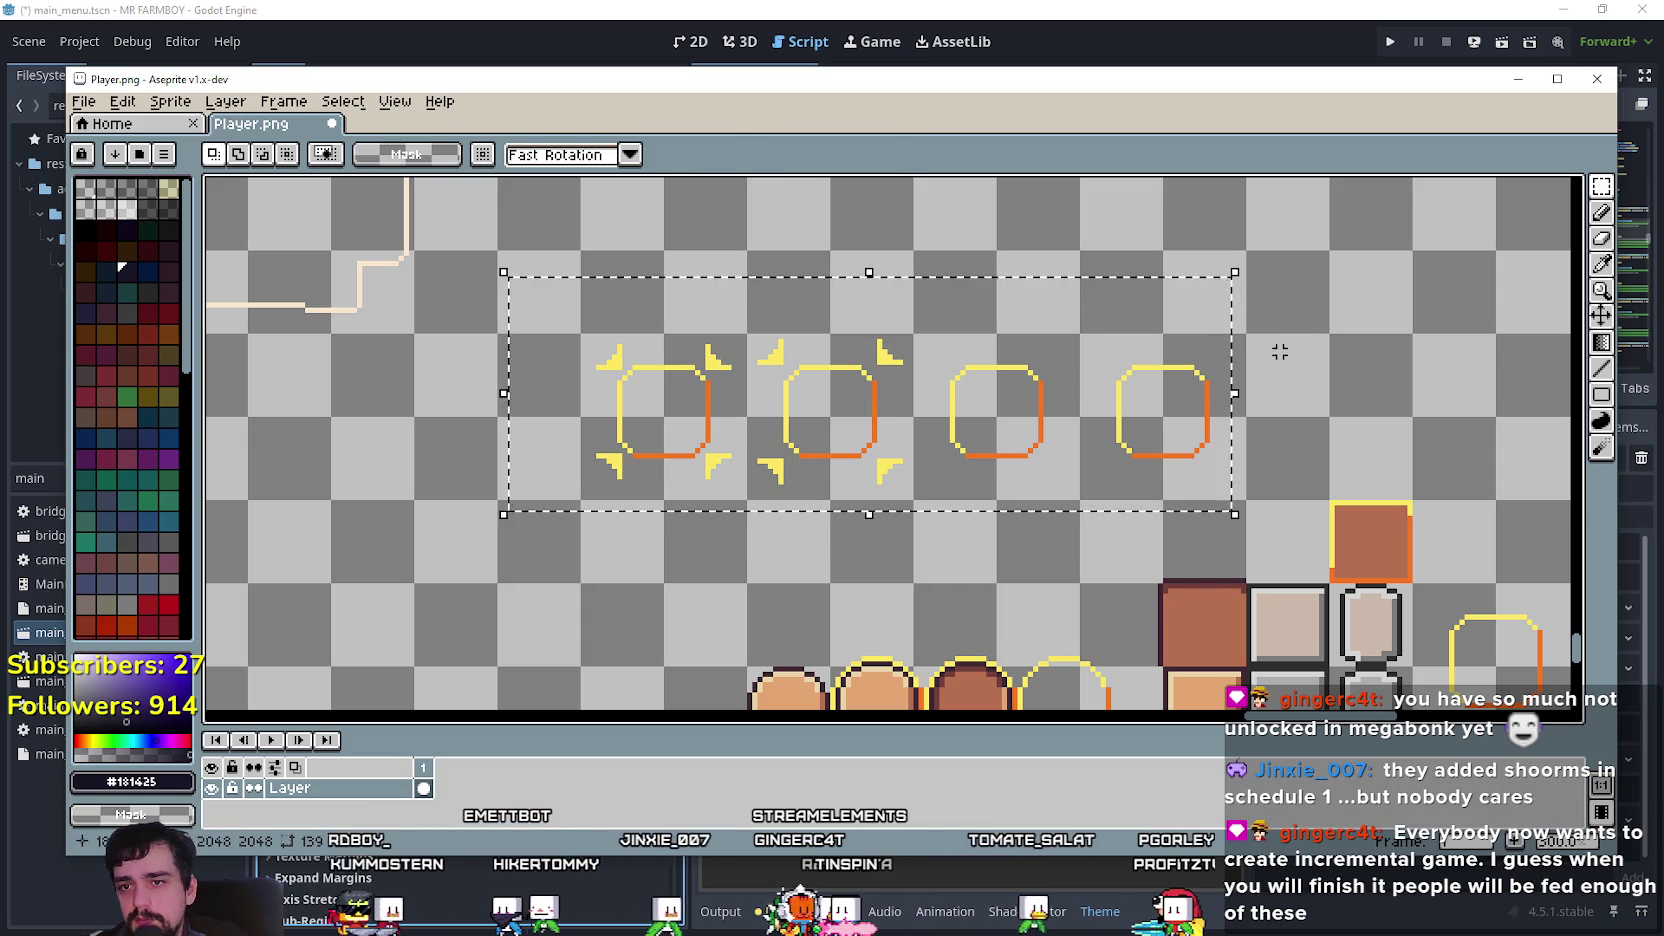
Clear the selection and pan across the frames to find a small corner bracket.
{"action": "scroll", "coordinate": [1280, 352], "scroll_direction": "up", "scroll_amount": 4}
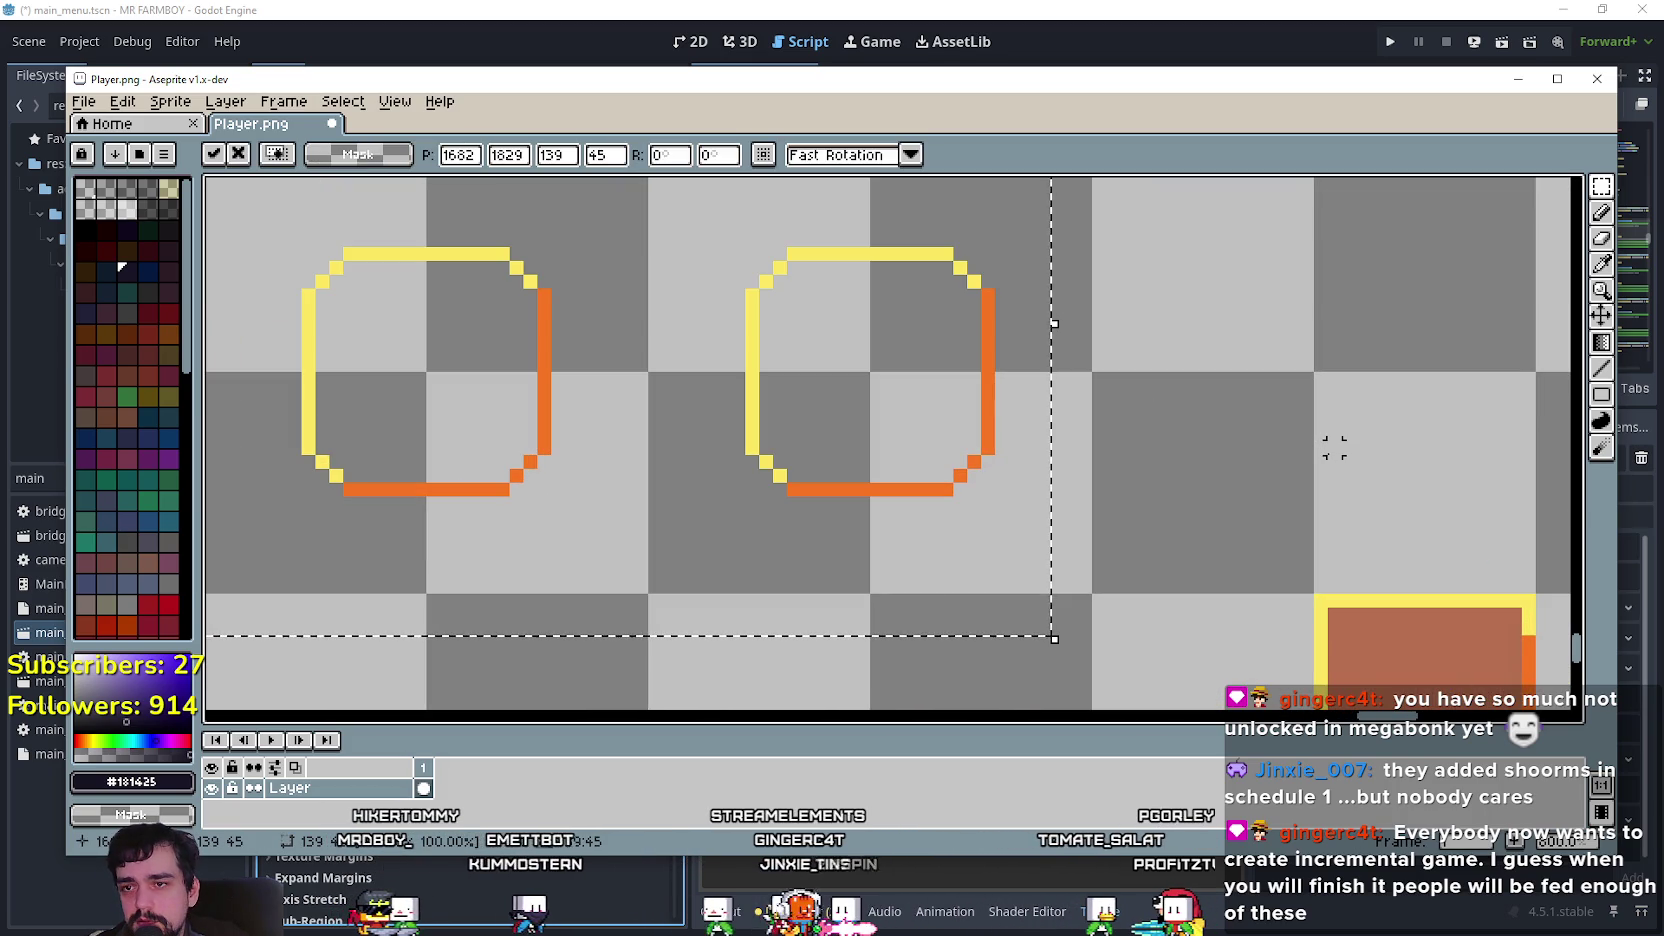
{"action": "scroll", "coordinate": [1332, 451], "scroll_direction": "down", "scroll_amount": 2}
{"action": "scroll", "coordinate": [1363, 449], "scroll_direction": "down", "scroll_amount": 1}
{"action": "key", "text": "ctrl+d"}
{"action": "scroll", "coordinate": [958, 449], "scroll_direction": "up", "scroll_amount": 1}
{"action": "mouse_move", "coordinate": [684, 356]}
{"action": "left_mouse_down"}
{"action": "mouse_move", "coordinate": [723, 364]}
{"action": "mouse_move", "coordinate": [858, 487]}
{"action": "mouse_move", "coordinate": [877, 375]}
{"action": "left_mouse_up"}
{"action": "scroll", "coordinate": [856, 485], "scroll_direction": "up", "scroll_amount": 1}
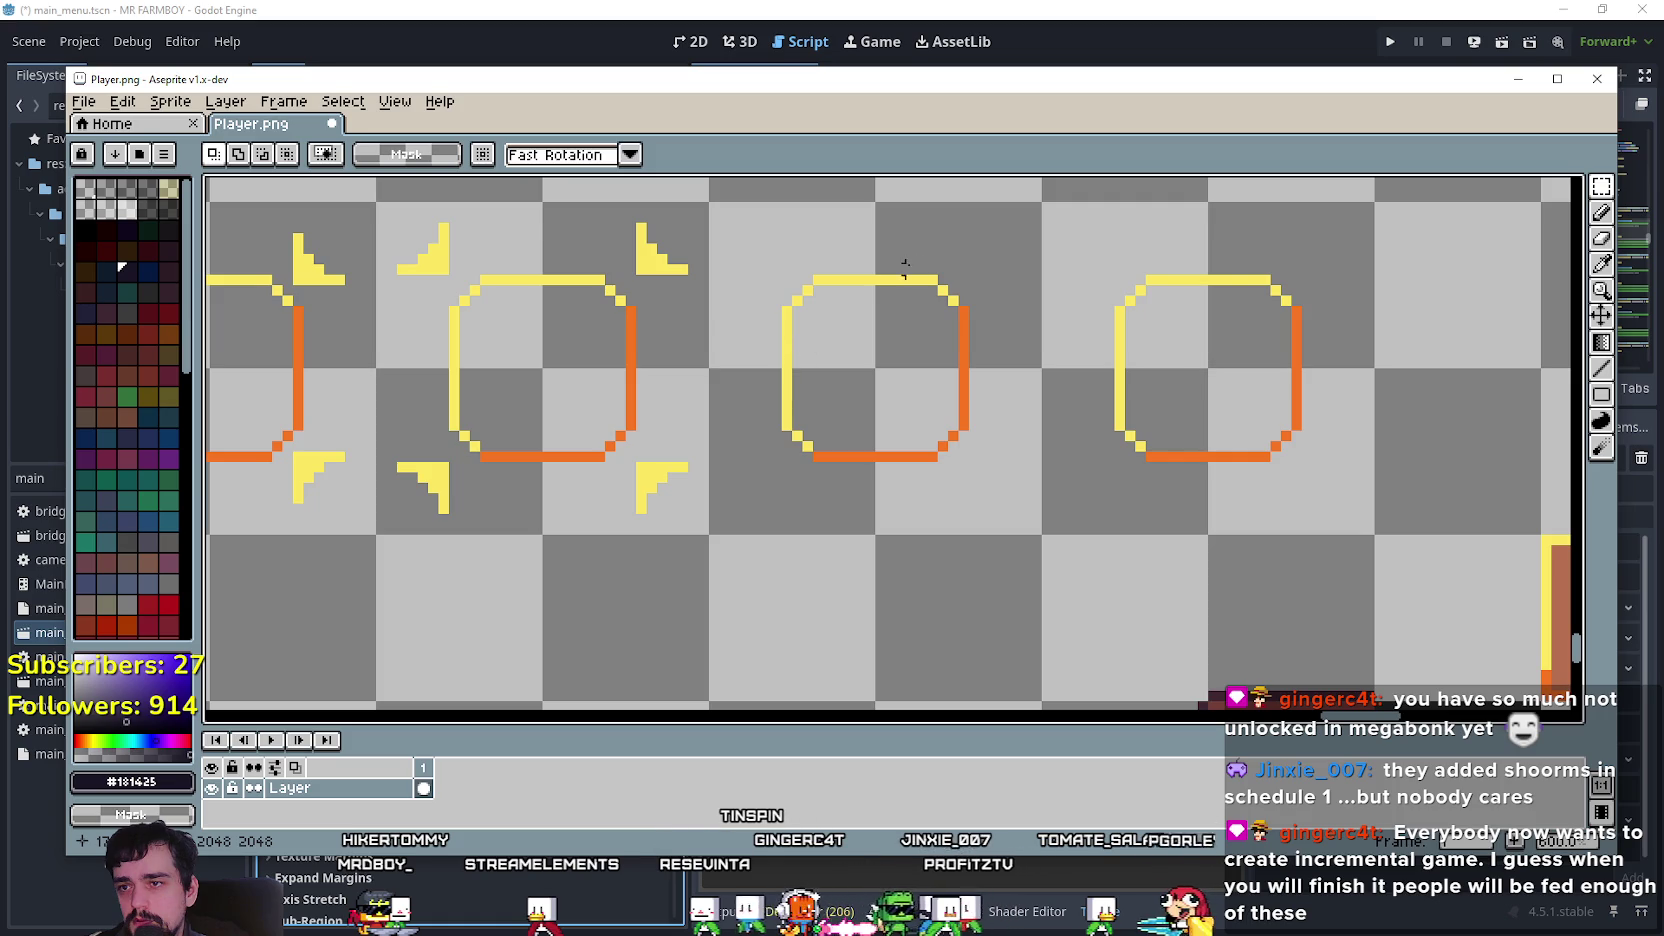
{"action": "left_click_drag", "start_coordinate": [890, 281], "coordinate": [799, 375]}
{"action": "scroll", "coordinate": [698, 371], "scroll_direction": "up", "scroll_amount": 2}
{"action": "left_click_drag", "start_coordinate": [669, 382], "coordinate": [760, 473]}
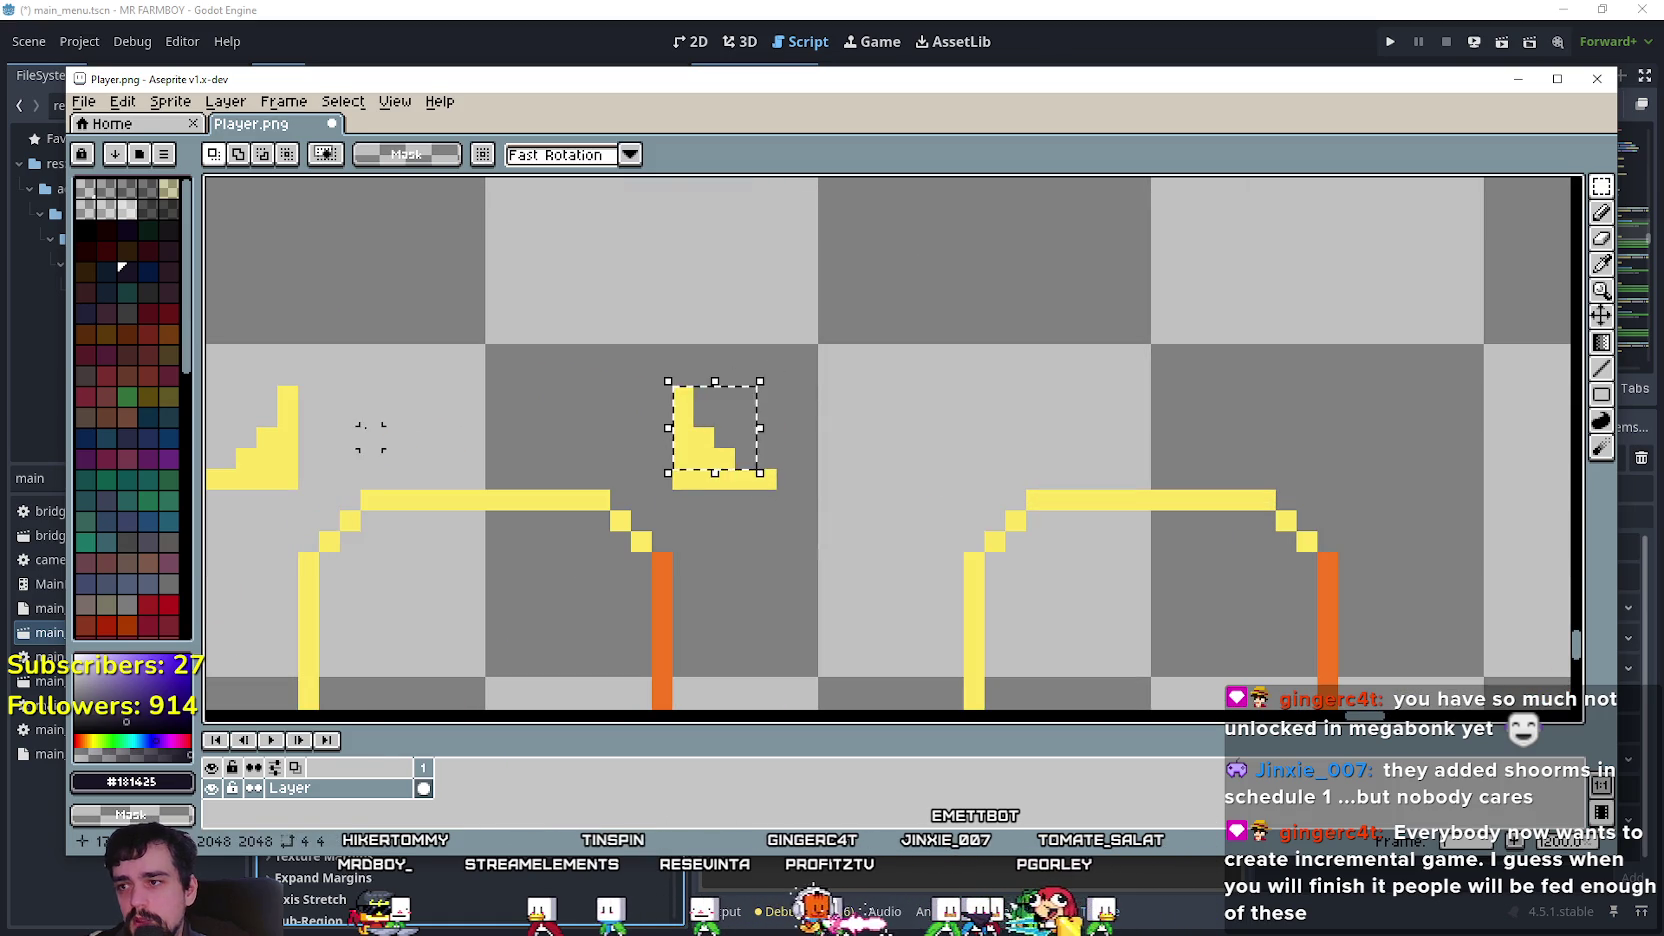
{"action": "key", "text": "ctrl+d"}
{"action": "left_click_drag", "start_coordinate": [370, 437], "coordinate": [715, 400]}
Copy a corner bracket to the third frame's top-left and drop it.
{"action": "left_click_drag", "start_coordinate": [645, 455], "coordinate": [536, 345]}
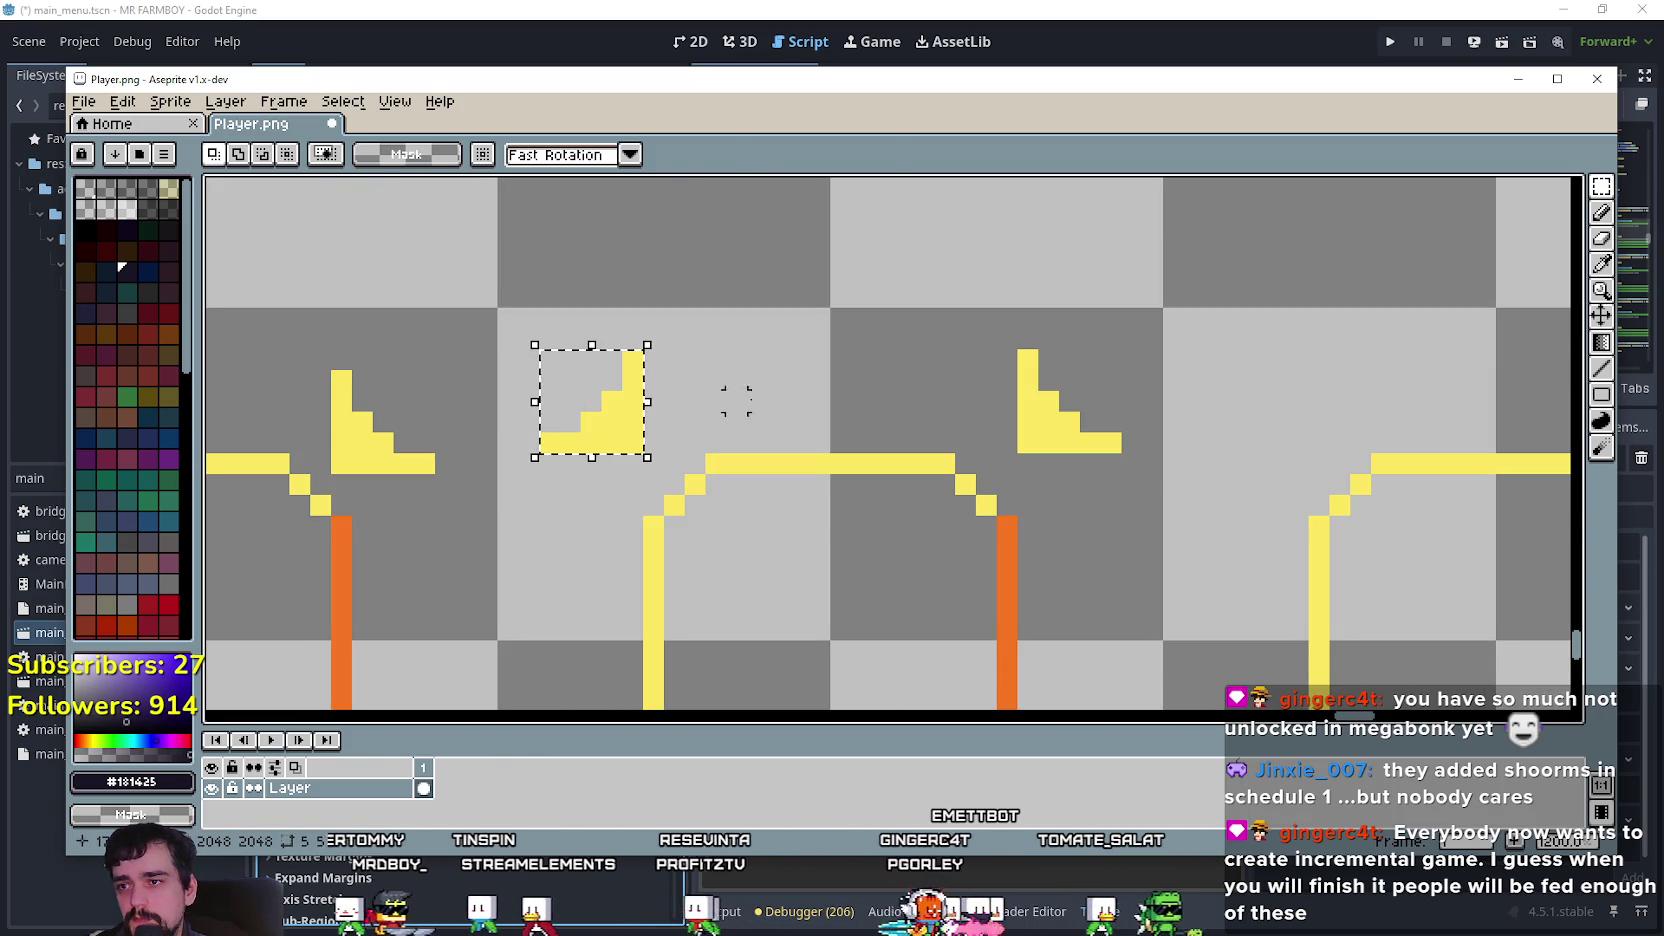
{"action": "left_click_drag", "start_coordinate": [777, 462], "coordinate": [652, 450]}
{"action": "mouse_move", "coordinate": [477, 403]}
{"action": "left_mouse_down"}
{"action": "mouse_move", "coordinate": [1215, 375]}
{"action": "mouse_move", "coordinate": [1112, 368]}
{"action": "left_mouse_up"}
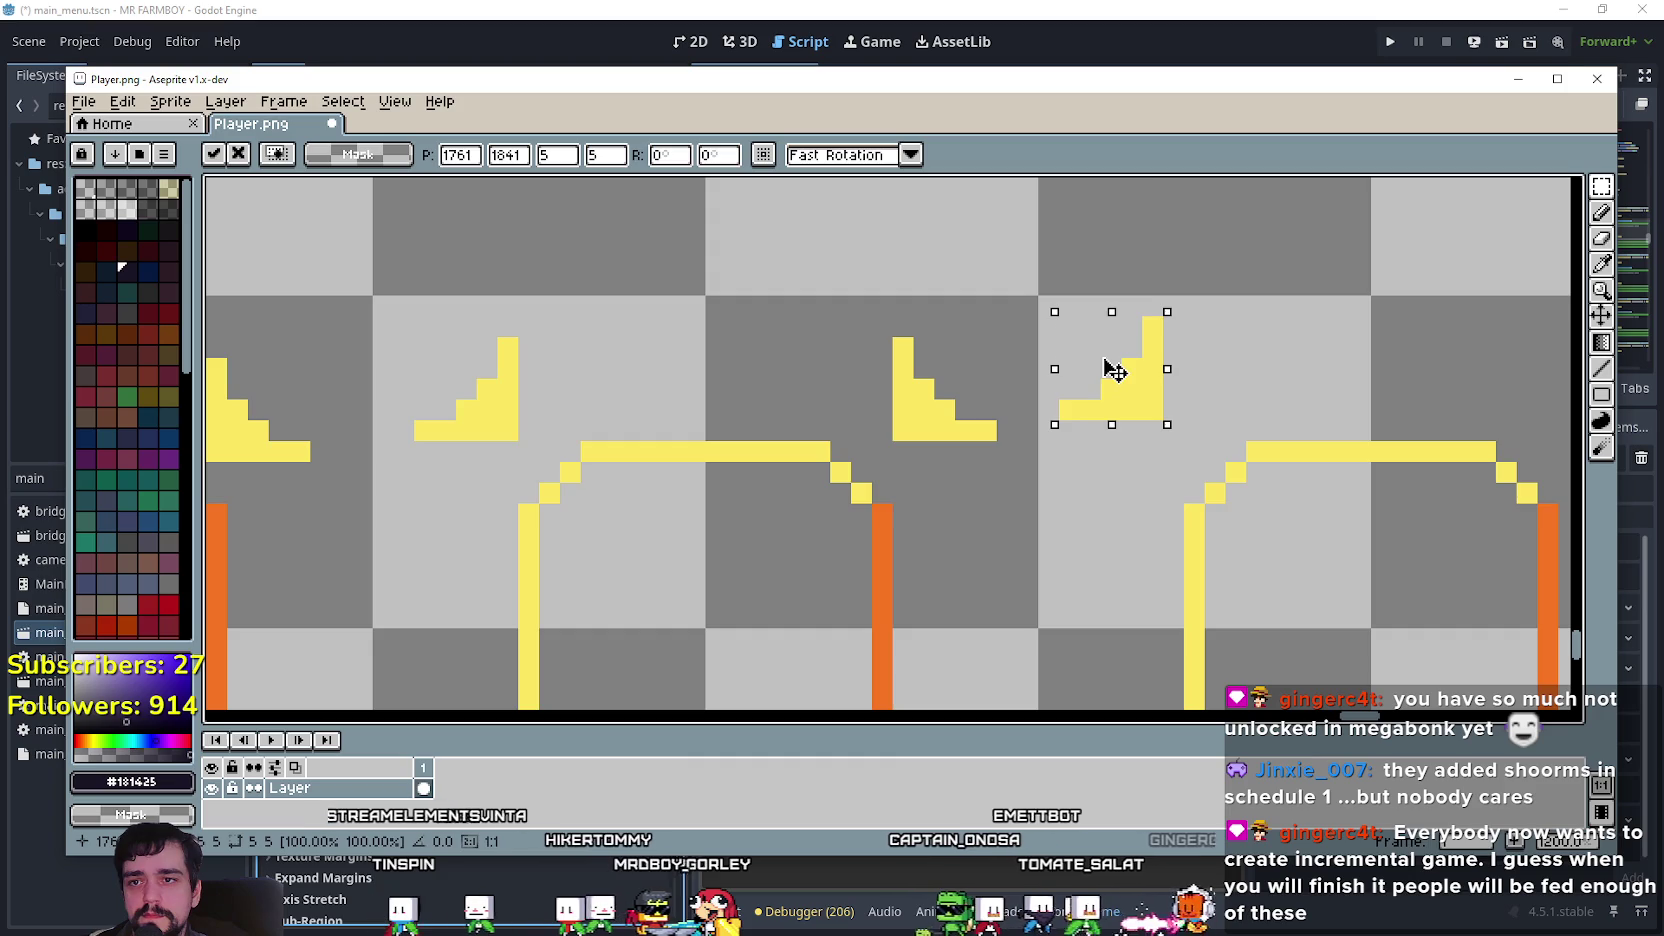
{"action": "scroll", "coordinate": [1218, 540], "scroll_direction": "down", "scroll_amount": 2}
{"action": "left_click", "coordinate": [1030, 510]}
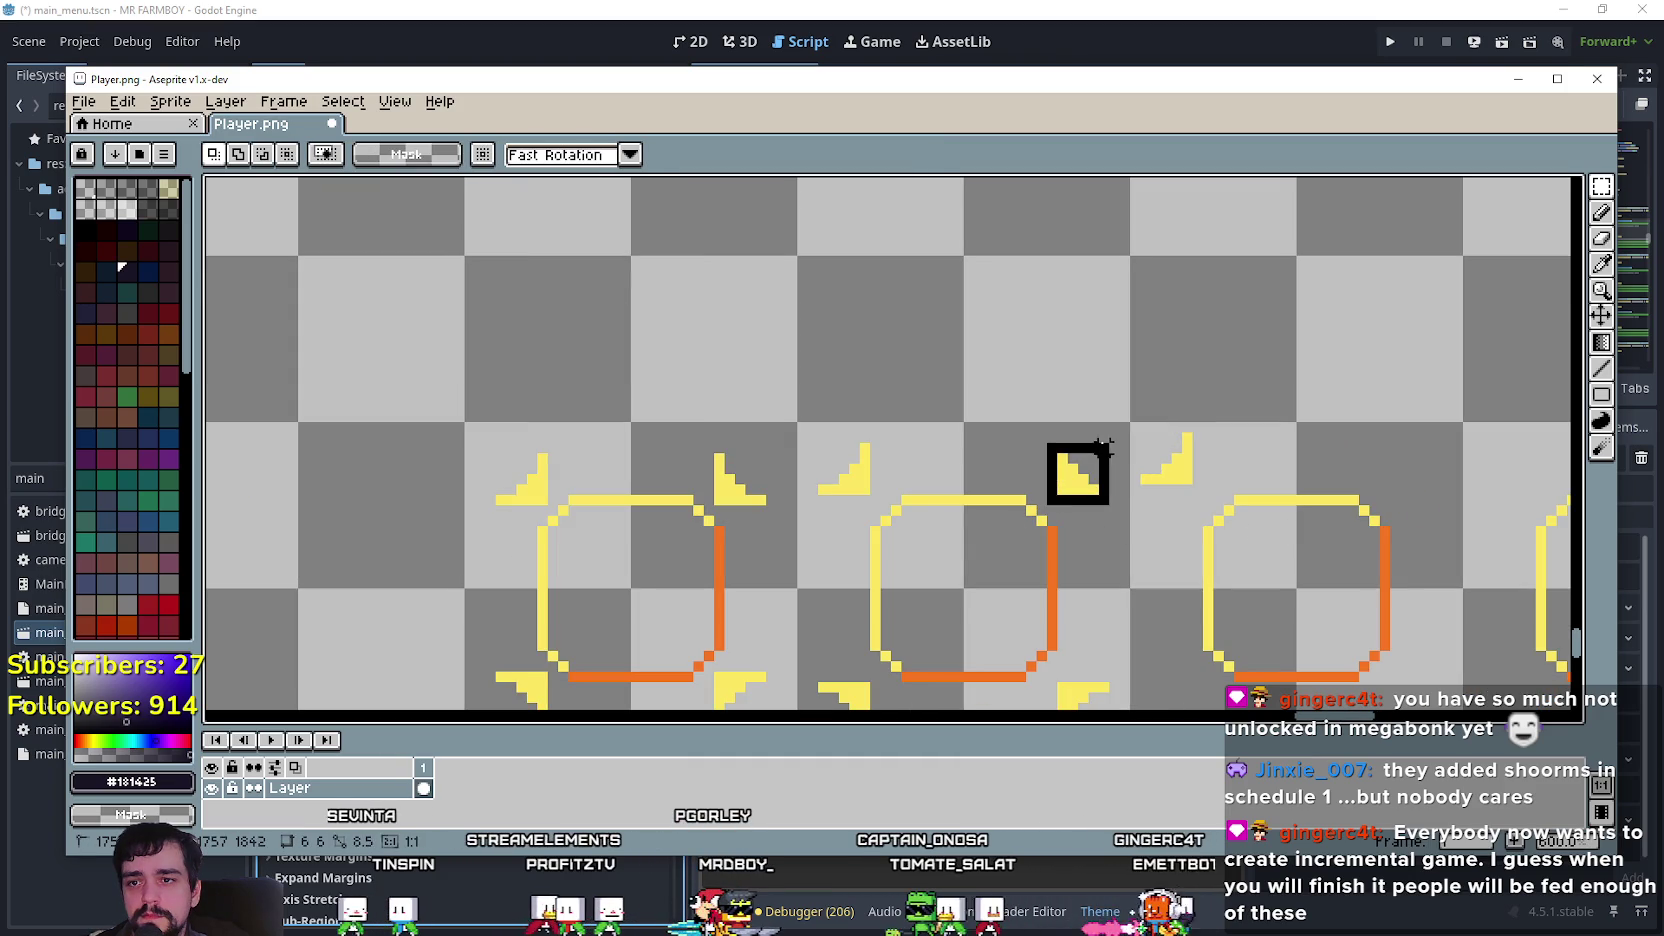
Copy another bracket to the third frame's top-right corner.
{"action": "left_click_drag", "start_coordinate": [1100, 447], "coordinate": [1104, 445]}
{"action": "scroll", "coordinate": [1077, 446], "scroll_direction": "right", "scroll_amount": 5}
{"action": "left_click", "coordinate": [835, 430]}
{"action": "left_click_drag", "start_coordinate": [835, 430], "coordinate": [1178, 428]}
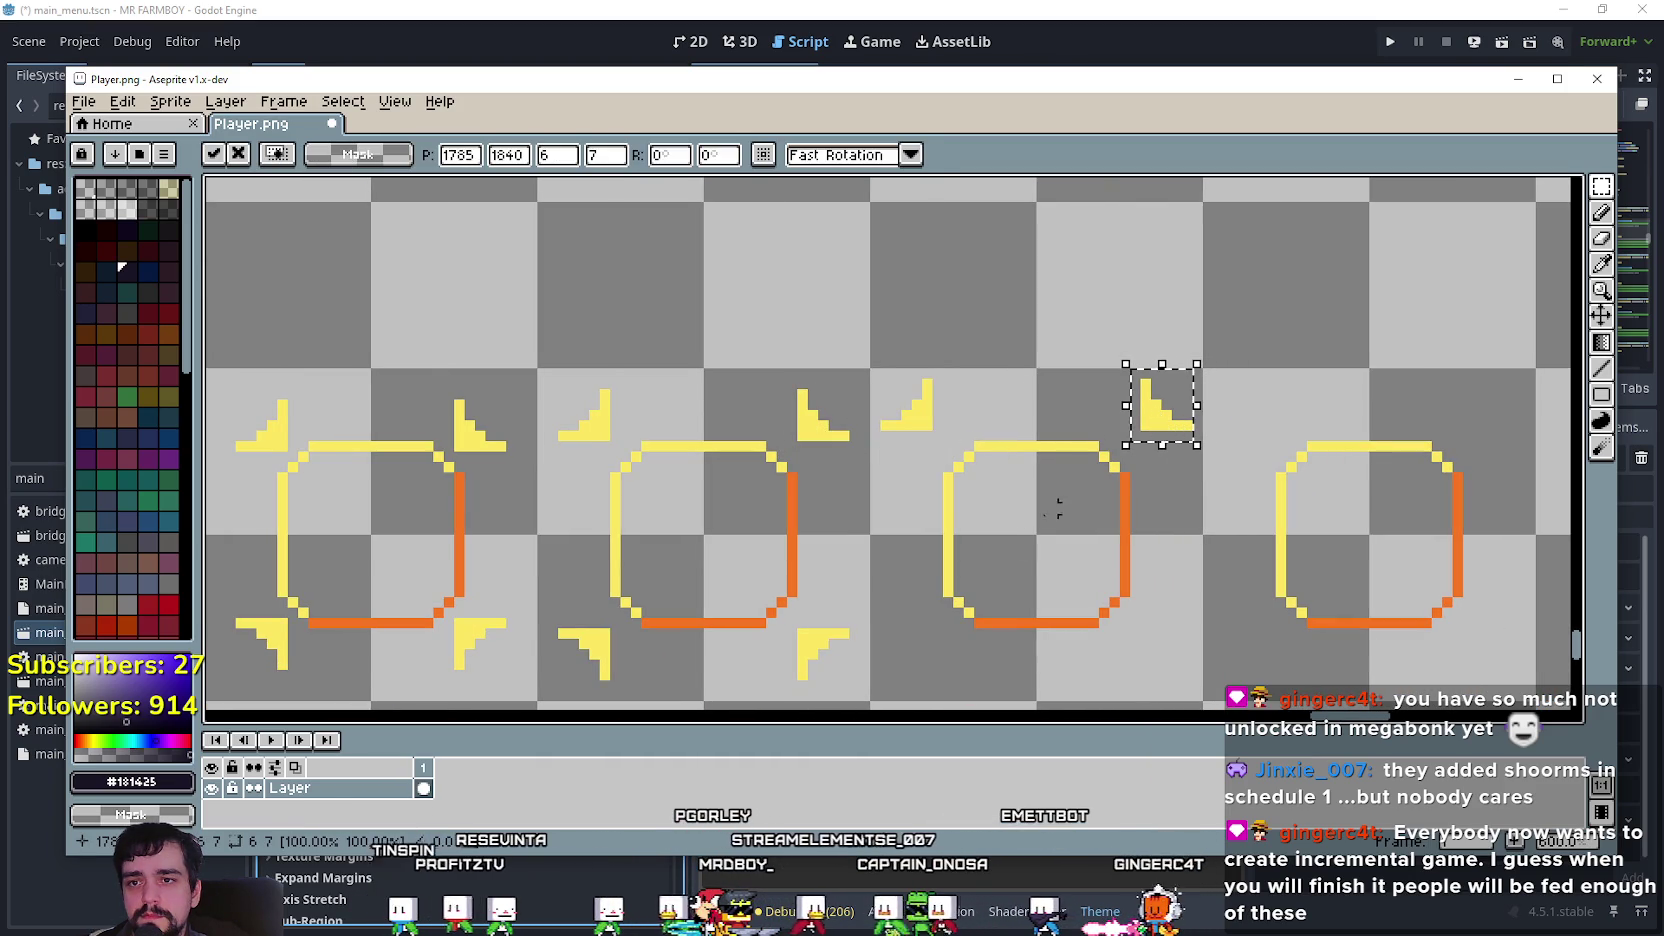
{"action": "scroll", "coordinate": [1124, 500], "scroll_direction": "up", "scroll_amount": 1}
{"action": "left_click", "coordinate": [1124, 500]}
{"action": "scroll", "coordinate": [1050, 430], "scroll_direction": "down", "scroll_amount": 3}
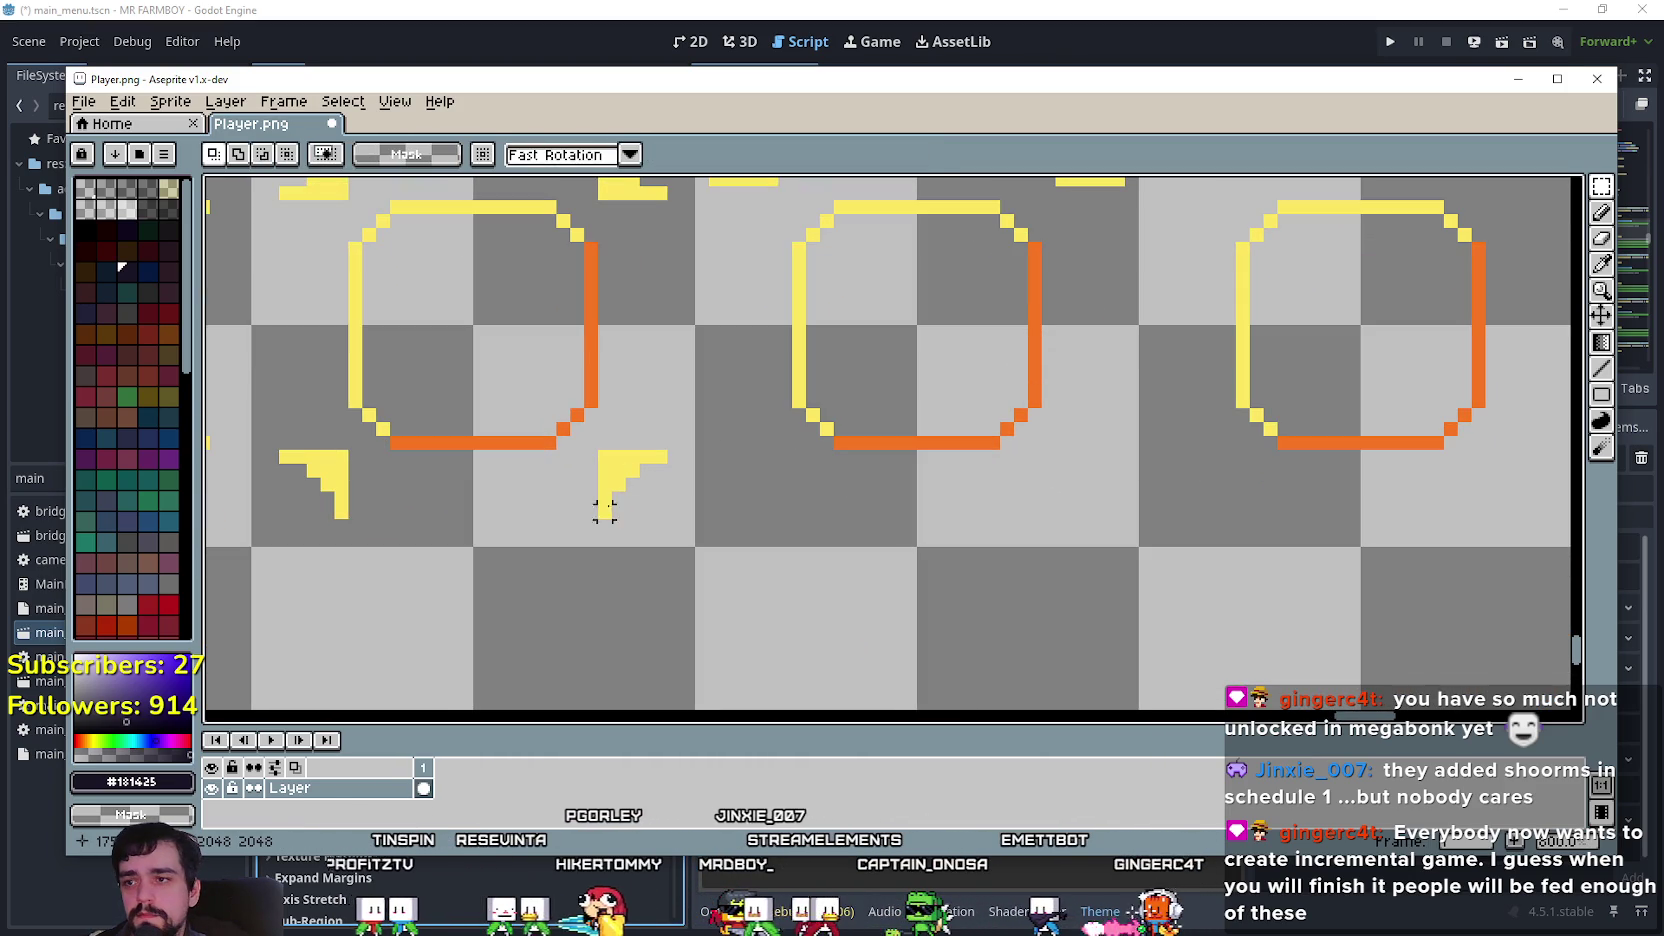
Place bracket copies at the third frame's bottom-right and bottom-left corners.
{"action": "mouse_move", "coordinate": [596, 446]}
{"action": "left_mouse_down"}
{"action": "mouse_move", "coordinate": [690, 526]}
{"action": "mouse_move", "coordinate": [661, 483]}
{"action": "mouse_move", "coordinate": [1107, 510]}
{"action": "left_mouse_up"}
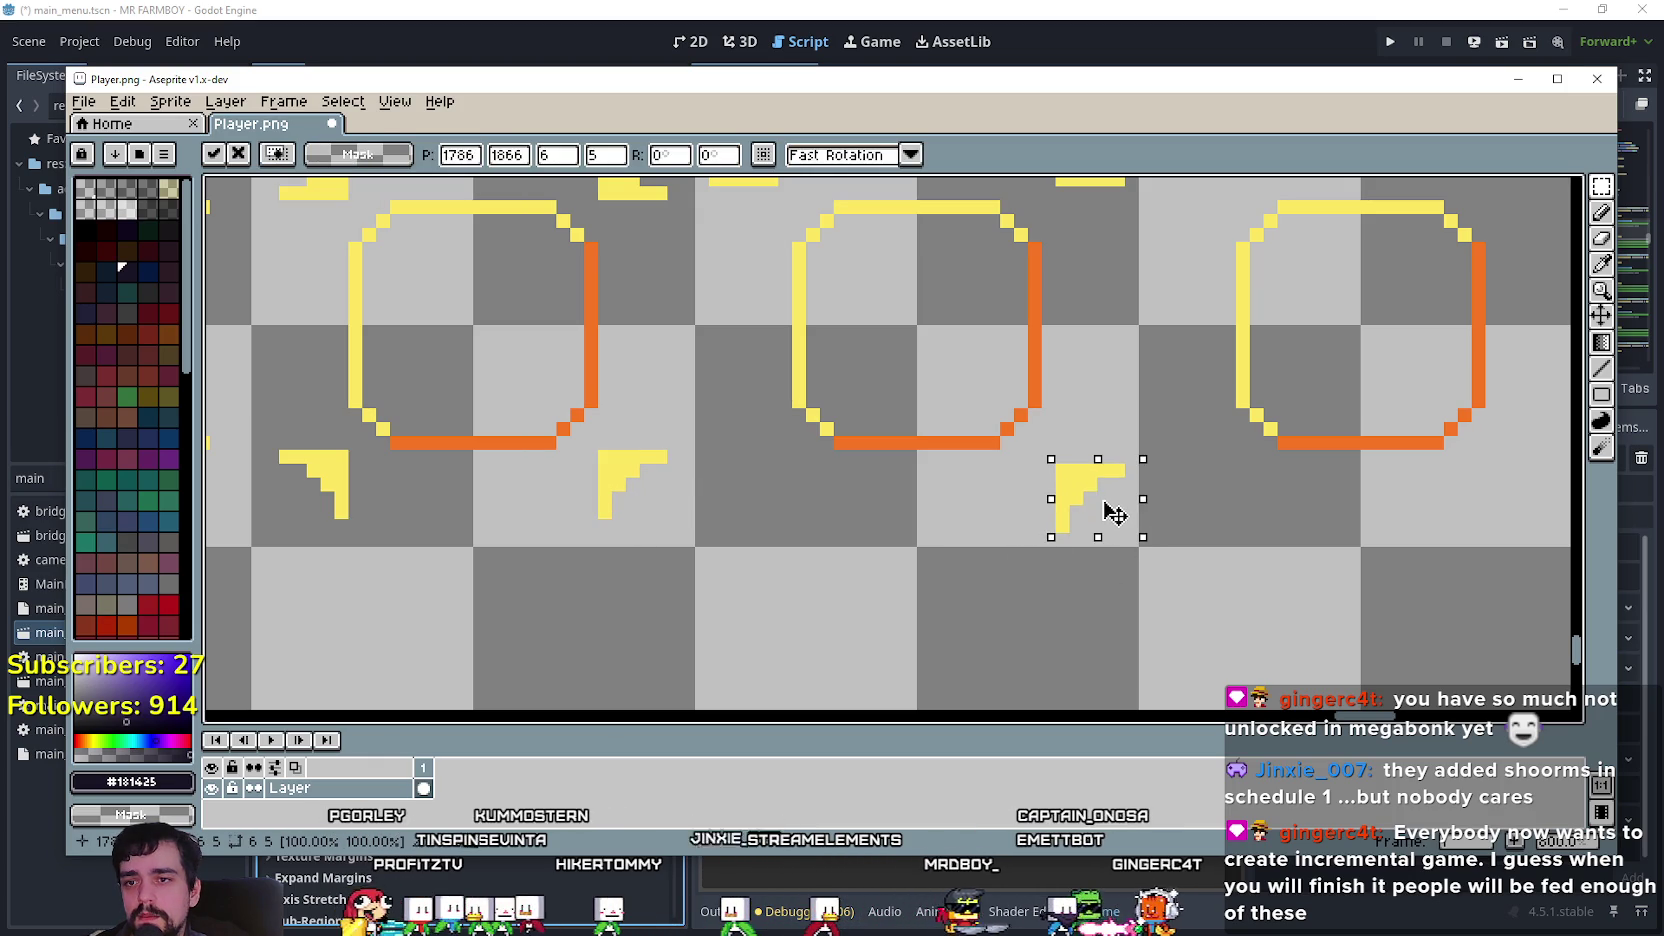
{"action": "left_click", "coordinate": [806, 524]}
{"action": "mouse_move", "coordinate": [250, 424]}
{"action": "left_mouse_down"}
{"action": "mouse_move", "coordinate": [370, 527]}
{"action": "mouse_move", "coordinate": [767, 556]}
{"action": "mouse_move", "coordinate": [764, 512]}
{"action": "left_mouse_up"}
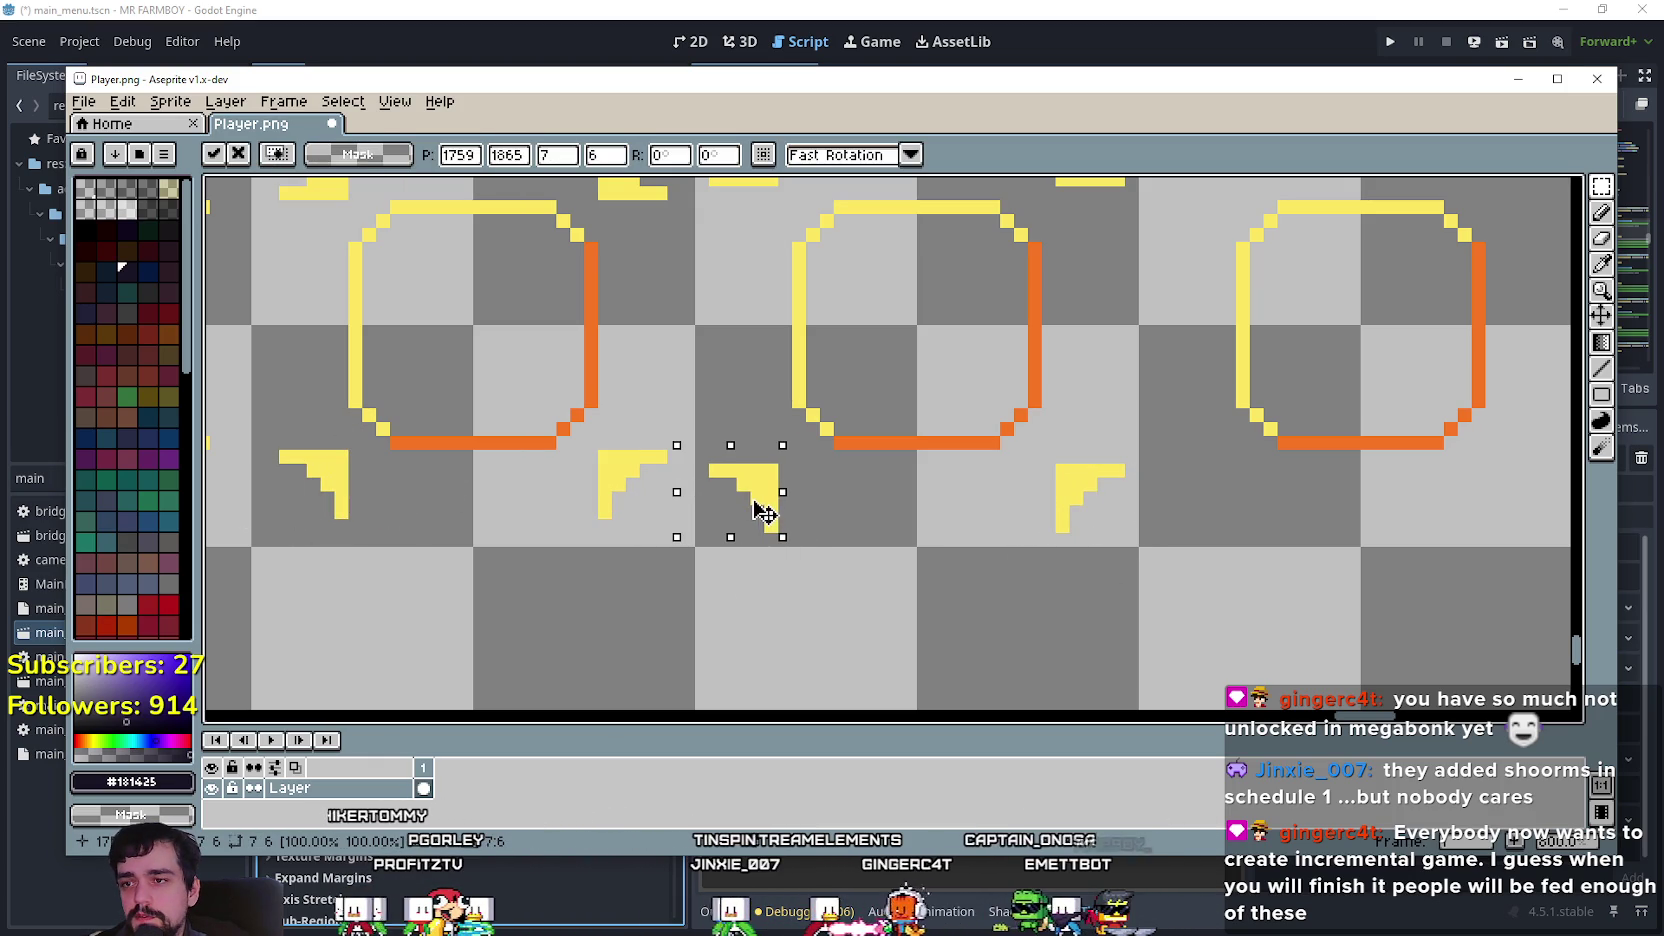
{"action": "left_click", "coordinate": [900, 555]}
{"action": "scroll", "coordinate": [903, 555], "scroll_direction": "down", "scroll_amount": 2}
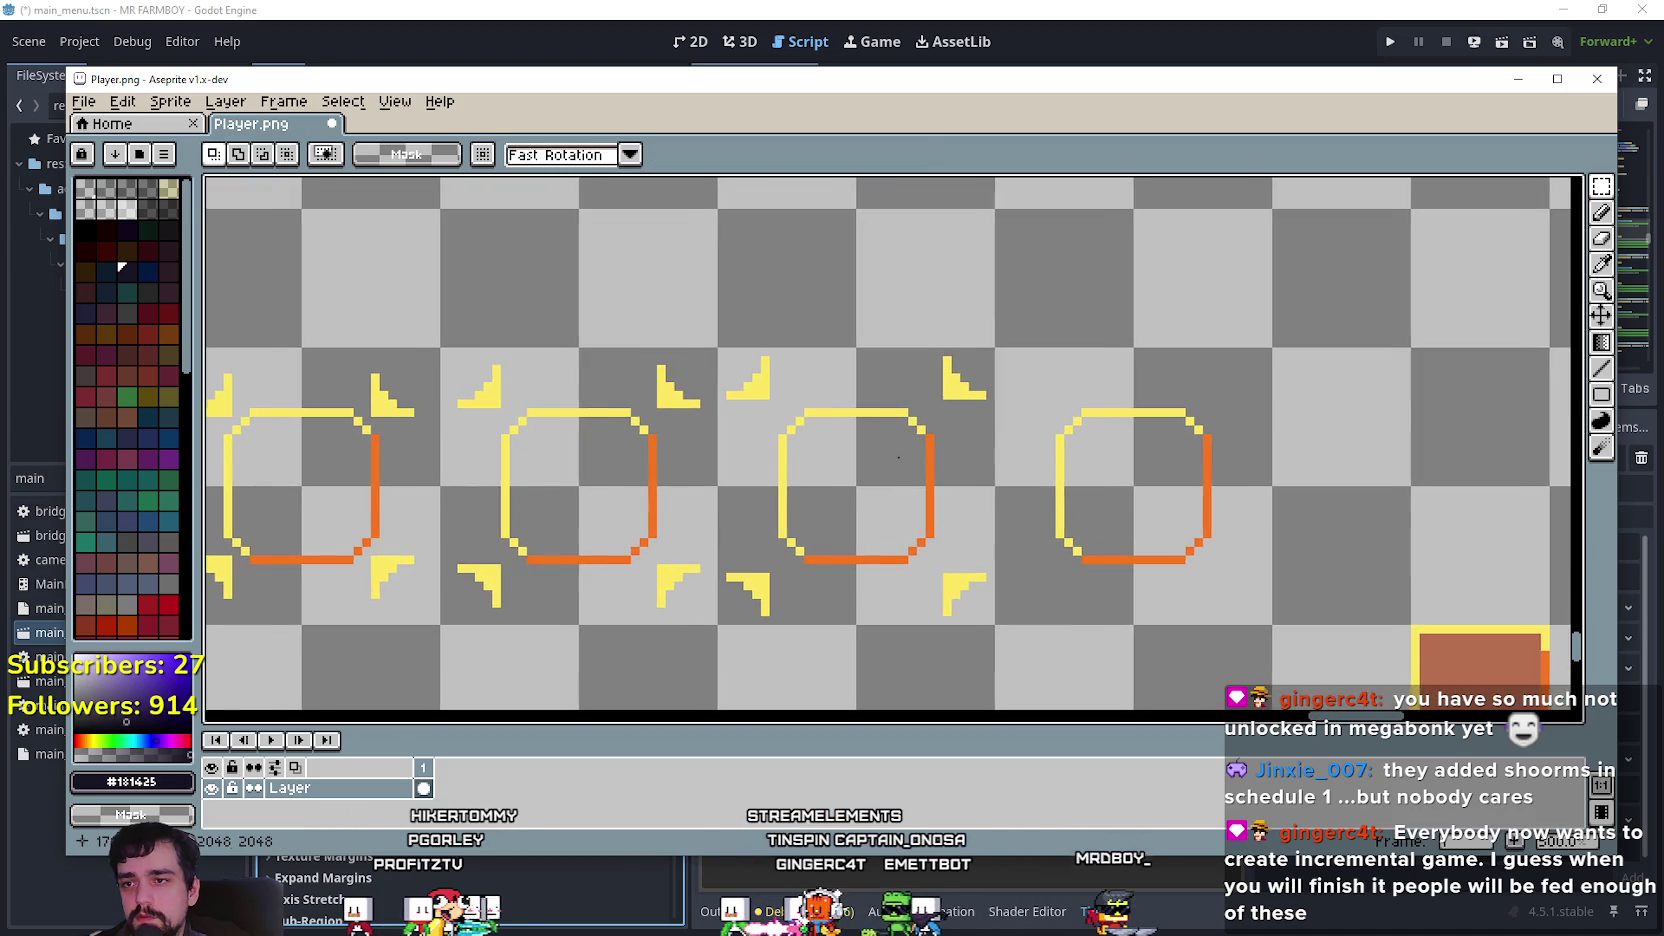
{"action": "left_click_drag", "start_coordinate": [885, 511], "coordinate": [916, 511]}
{"action": "scroll", "coordinate": [947, 438], "scroll_direction": "up", "scroll_amount": 1}
{"action": "scroll", "coordinate": [1010, 475], "scroll_direction": "up", "scroll_amount": 1}
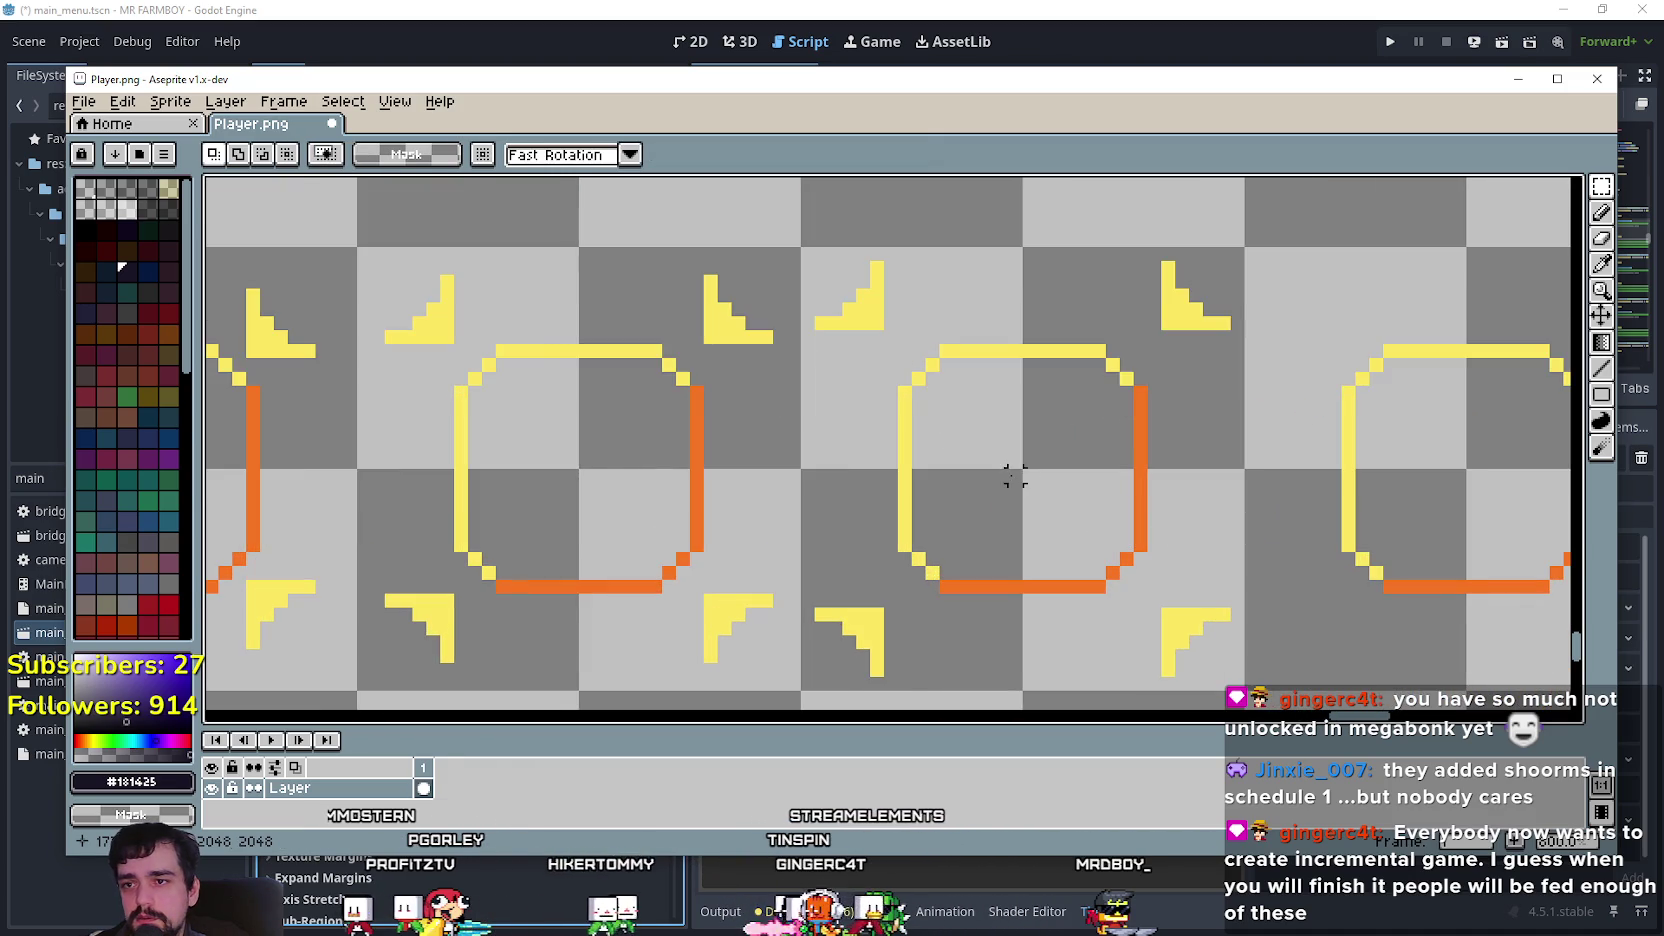
{"action": "scroll", "coordinate": [1001, 462], "scroll_direction": "down", "scroll_amount": 1}
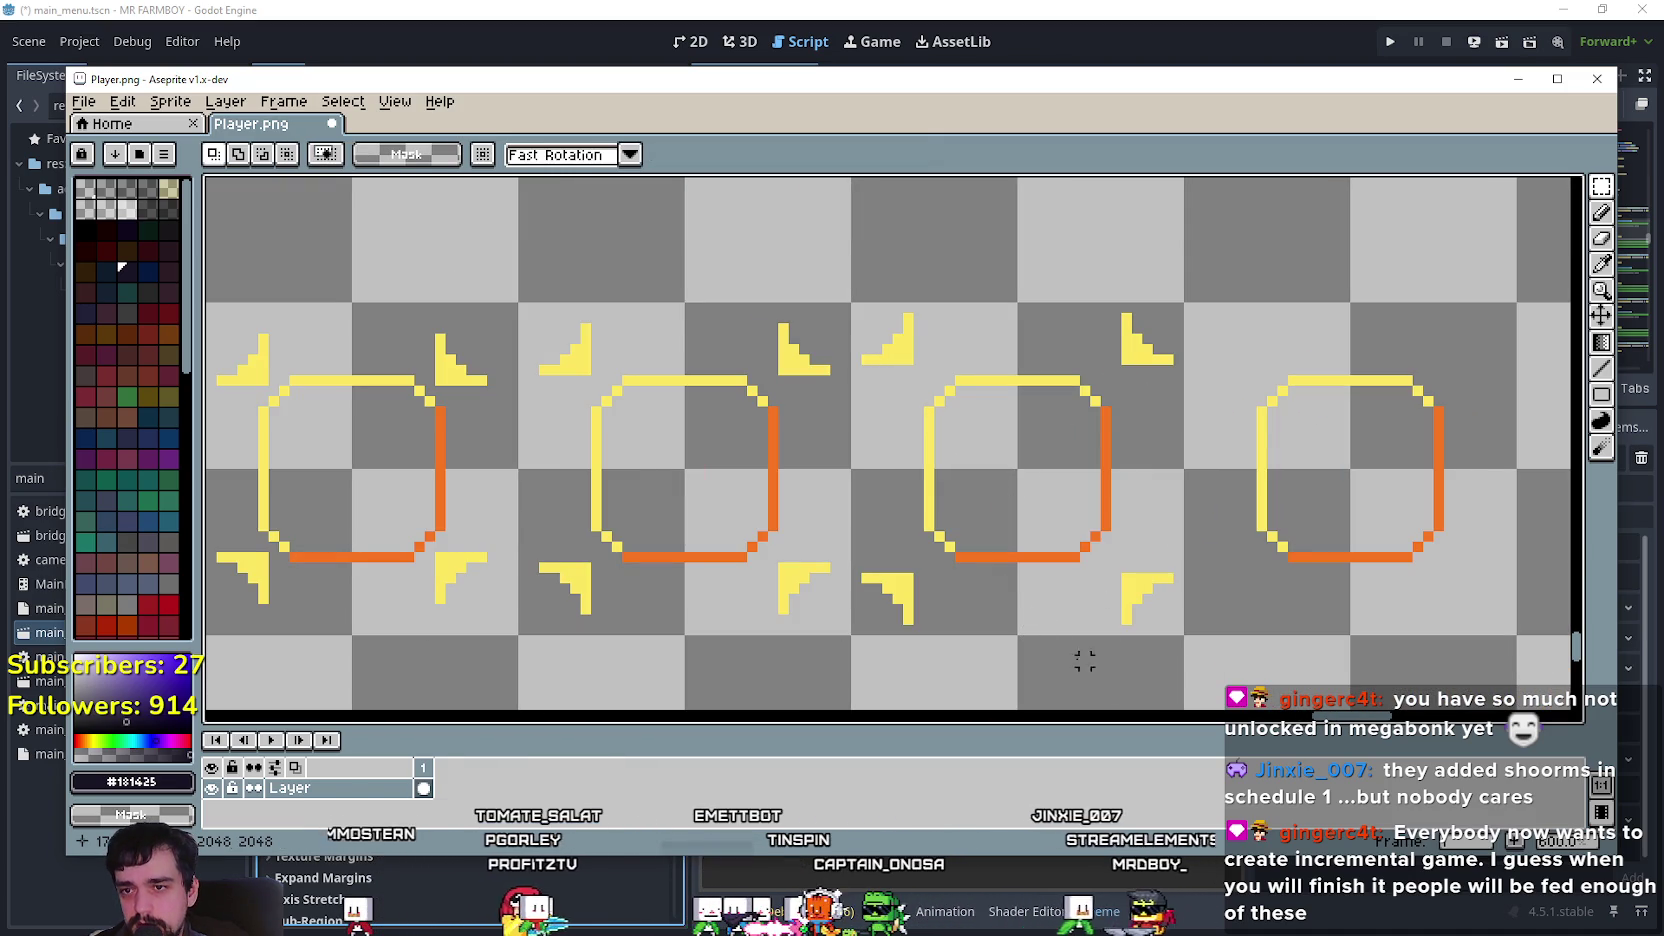
{"action": "scroll", "coordinate": [1011, 598], "scroll_direction": "down", "scroll_amount": 3}
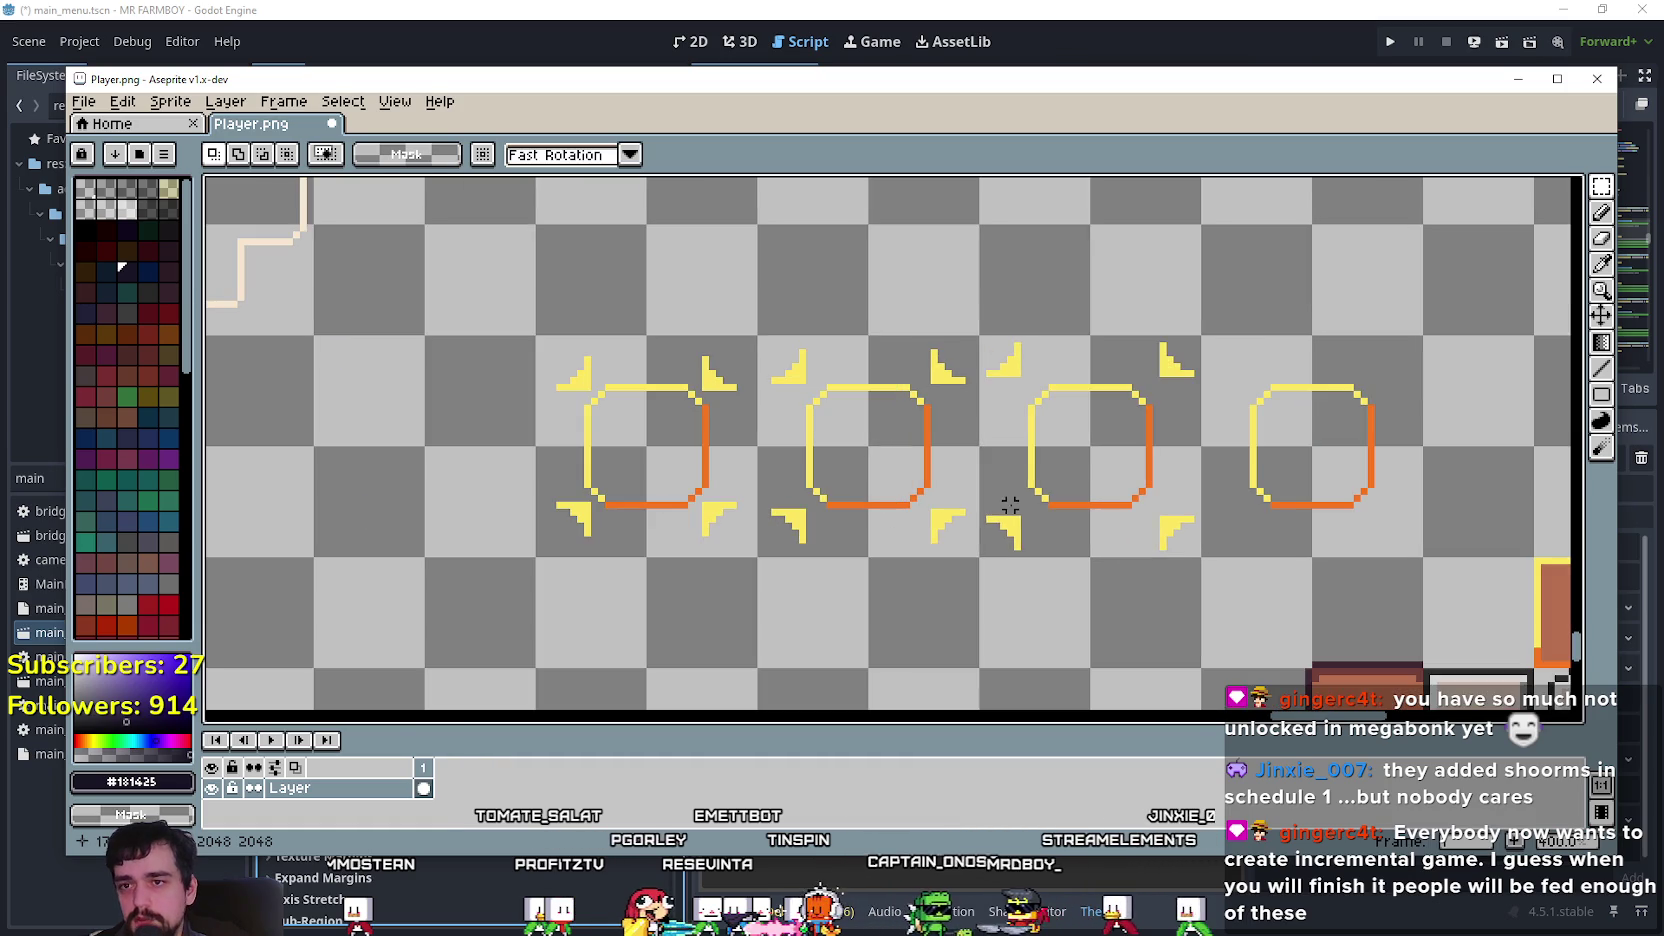
{"action": "left_click_drag", "start_coordinate": [1141, 526], "coordinate": [958, 520]}
{"action": "scroll", "coordinate": [1058, 602], "scroll_direction": "up", "scroll_amount": 2}
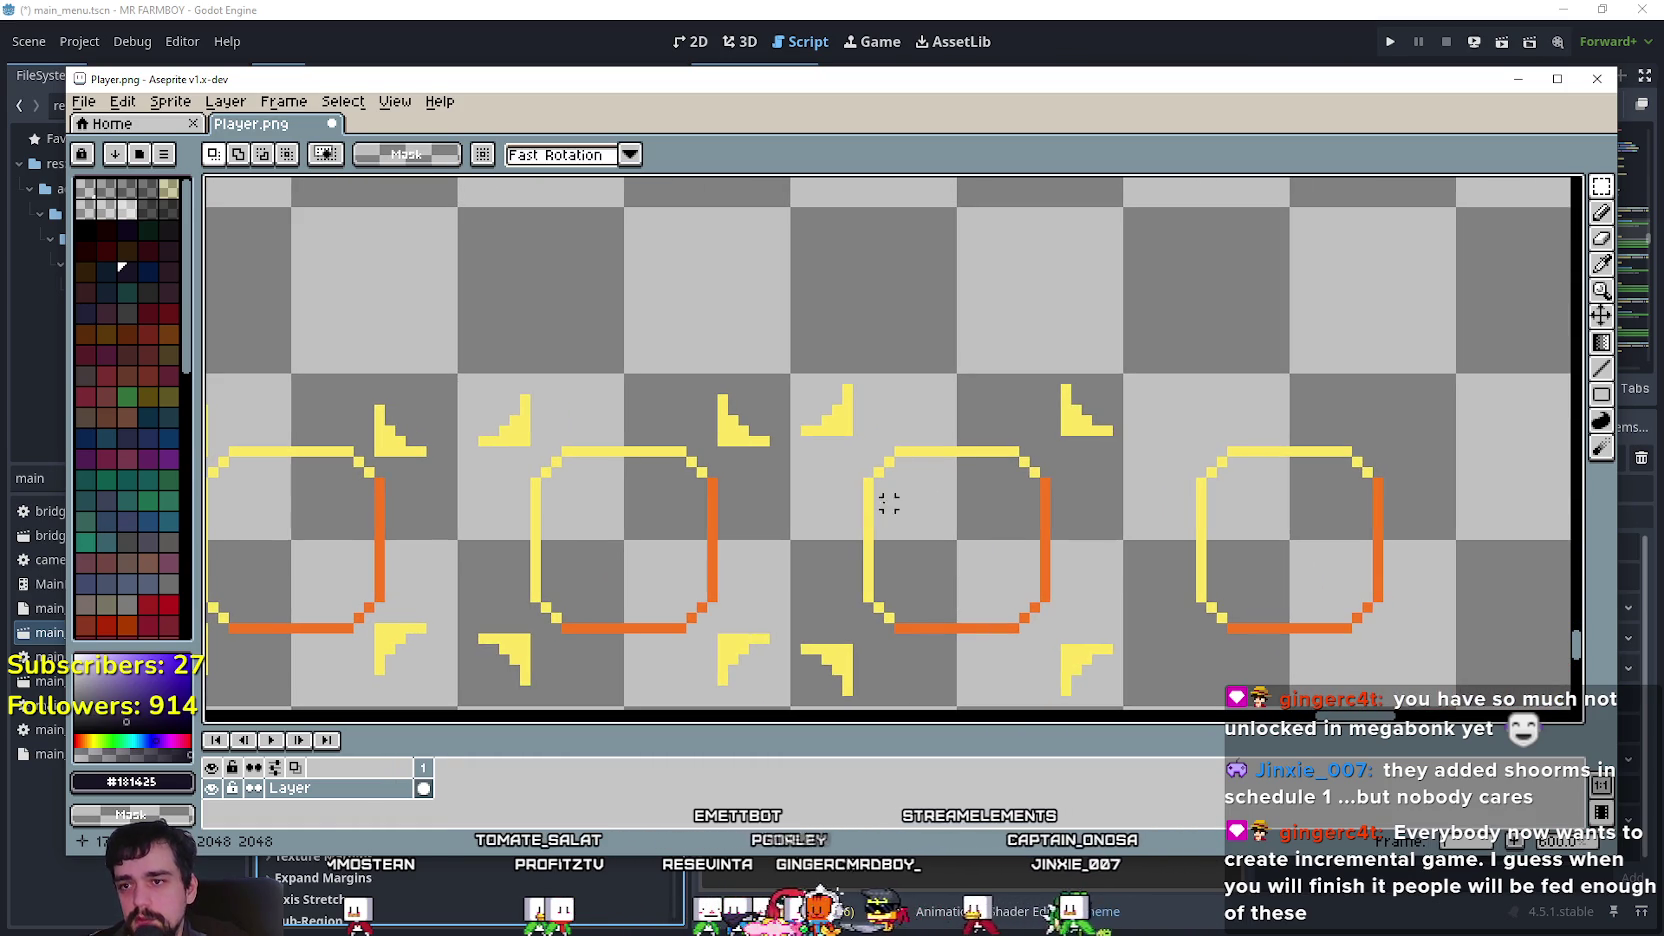
{"action": "scroll", "coordinate": [928, 524], "scroll_direction": "up", "scroll_amount": 1}
{"action": "left_click_drag", "start_coordinate": [825, 390], "coordinate": [947, 531]}
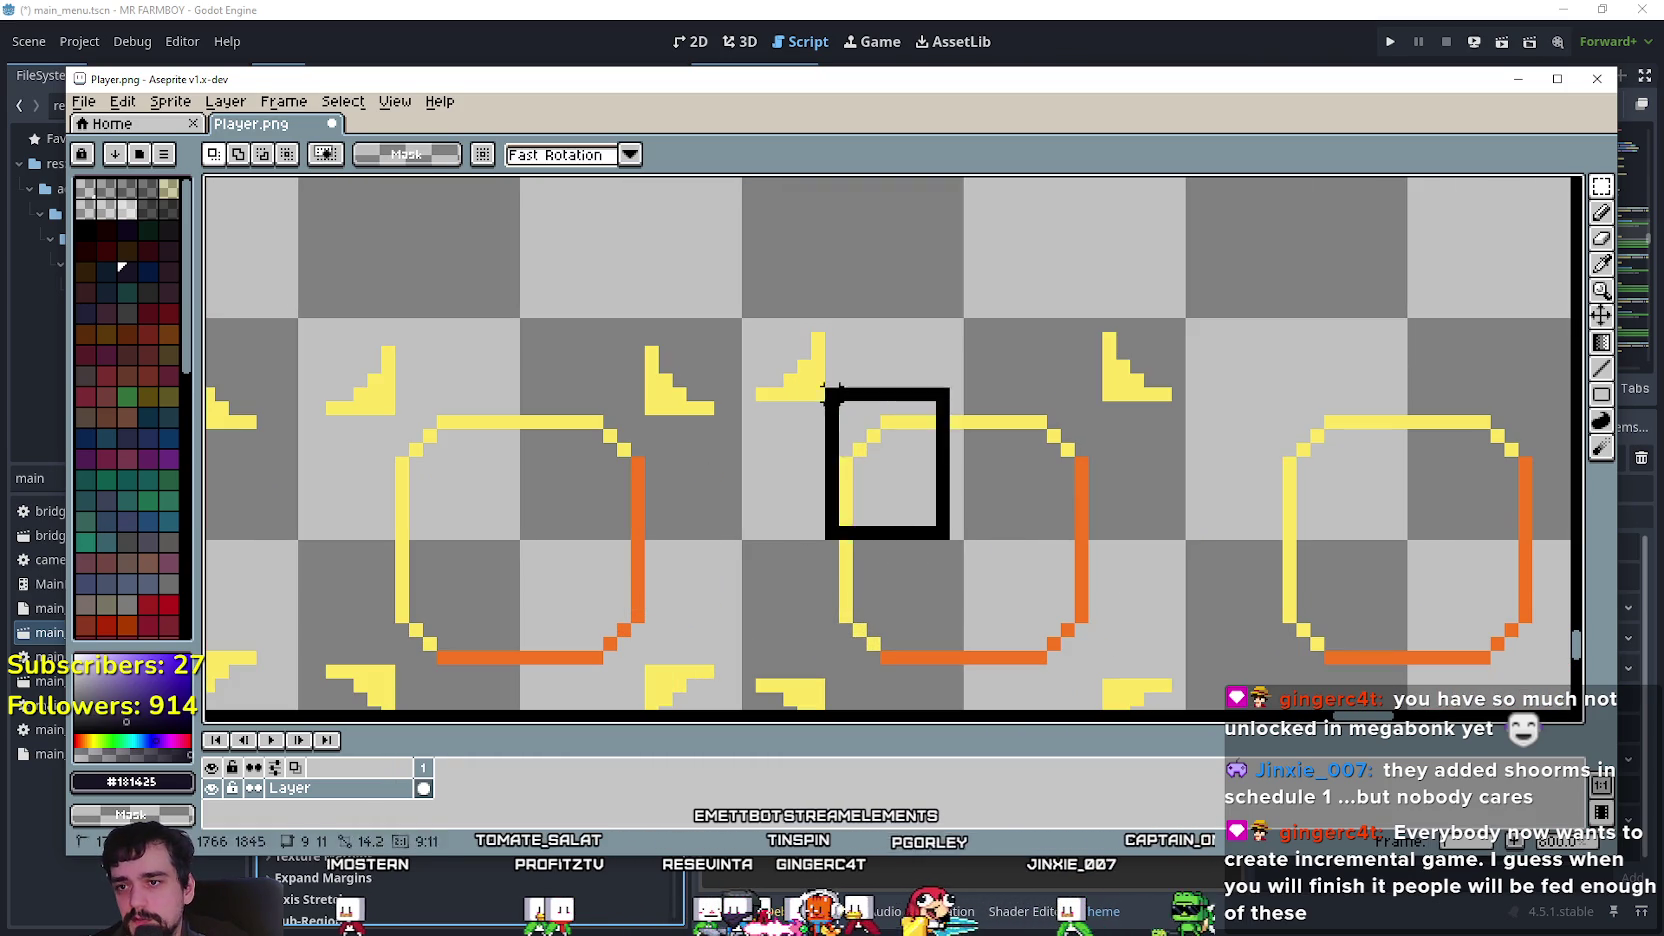
{"action": "scroll", "coordinate": [788, 505], "scroll_direction": "down", "scroll_amount": 1}
{"action": "left_click_drag", "start_coordinate": [766, 515], "coordinate": [909, 342]}
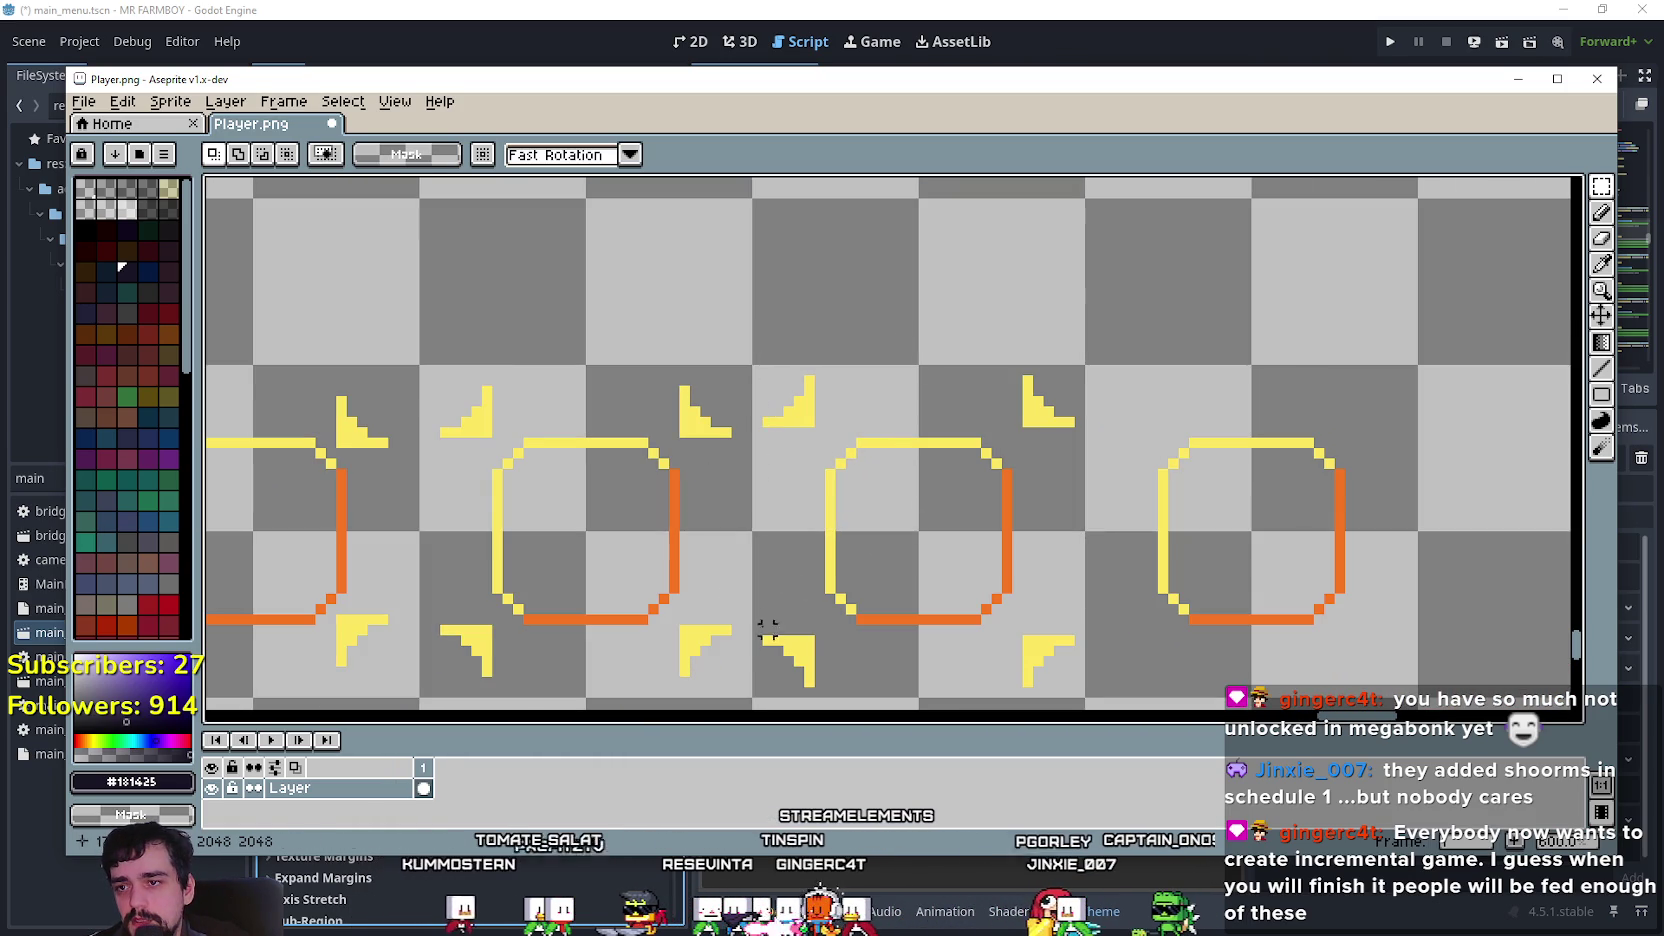
{"action": "left_click", "coordinate": [872, 432]}
{"action": "scroll", "coordinate": [933, 443], "scroll_direction": "down", "scroll_amount": 1}
{"action": "scroll", "coordinate": [939, 494], "scroll_direction": "up", "scroll_amount": 1}
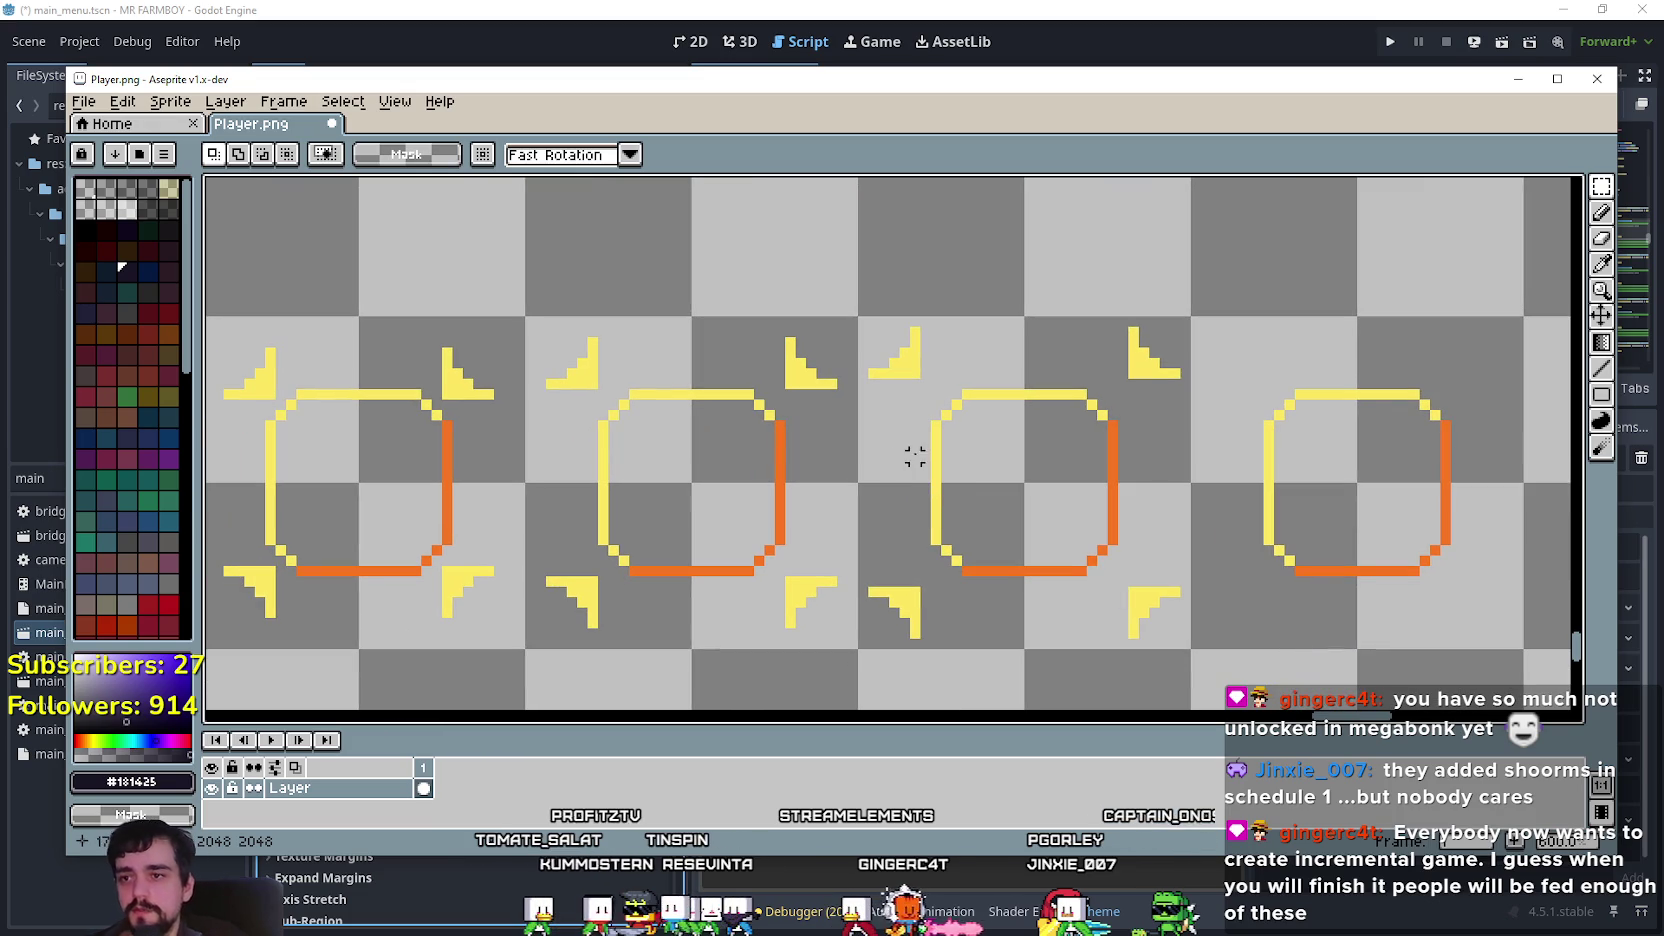
{"action": "scroll", "coordinate": [903, 455], "scroll_direction": "down", "scroll_amount": 1}
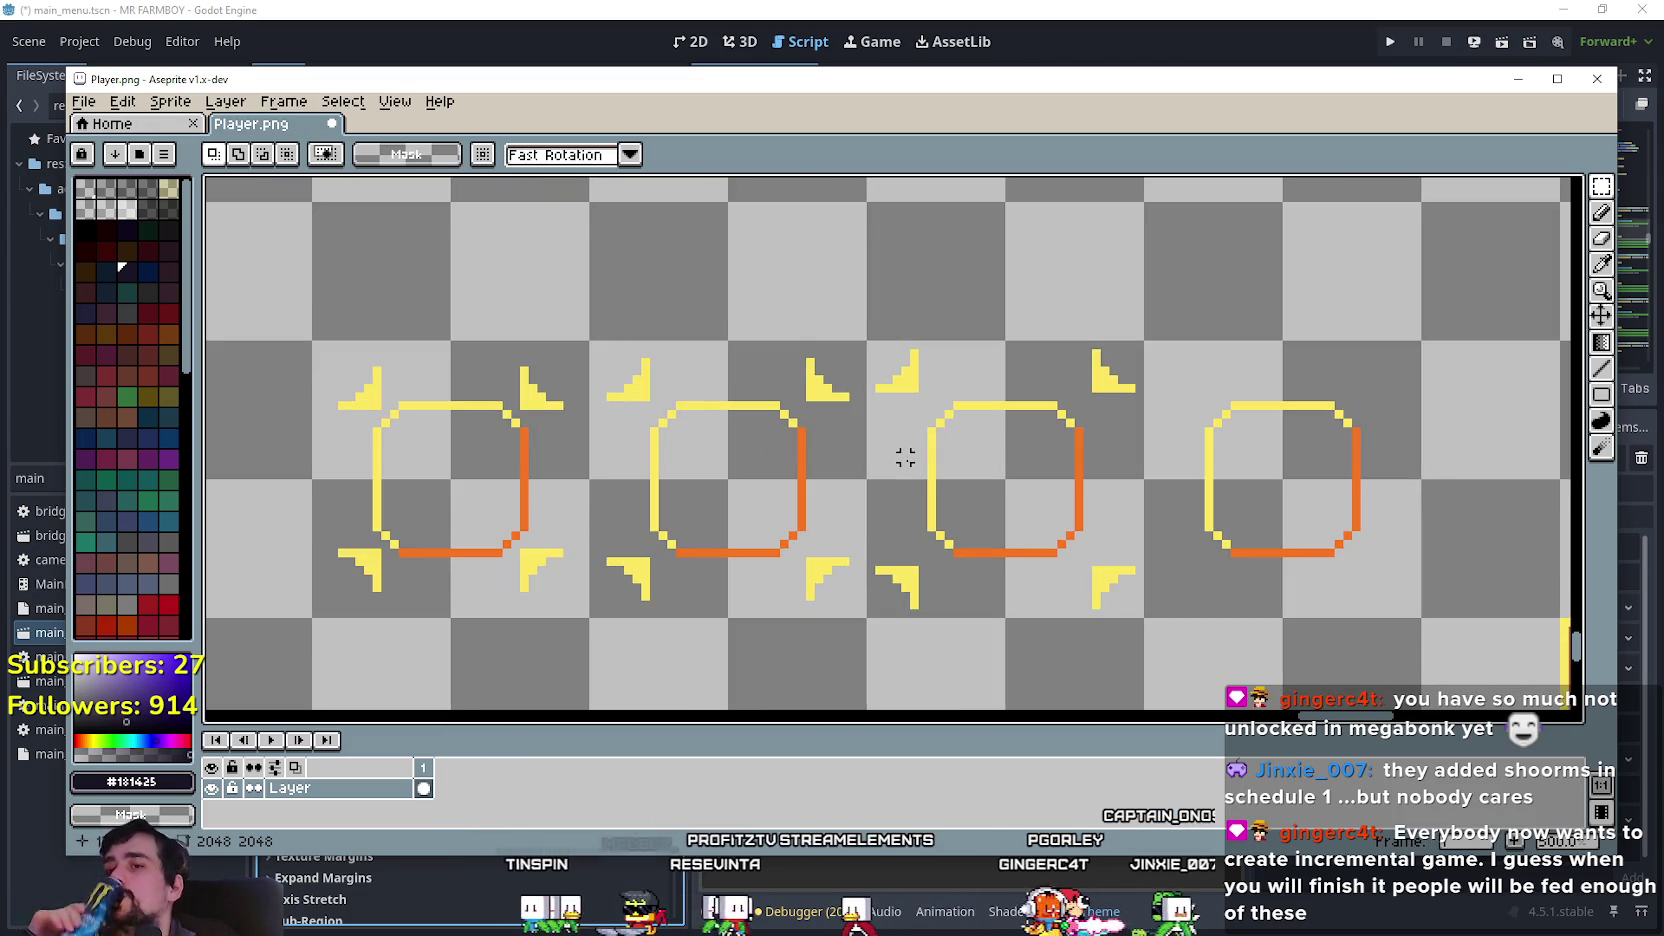
{"action": "scroll", "coordinate": [955, 472], "scroll_direction": "up", "scroll_amount": 2}
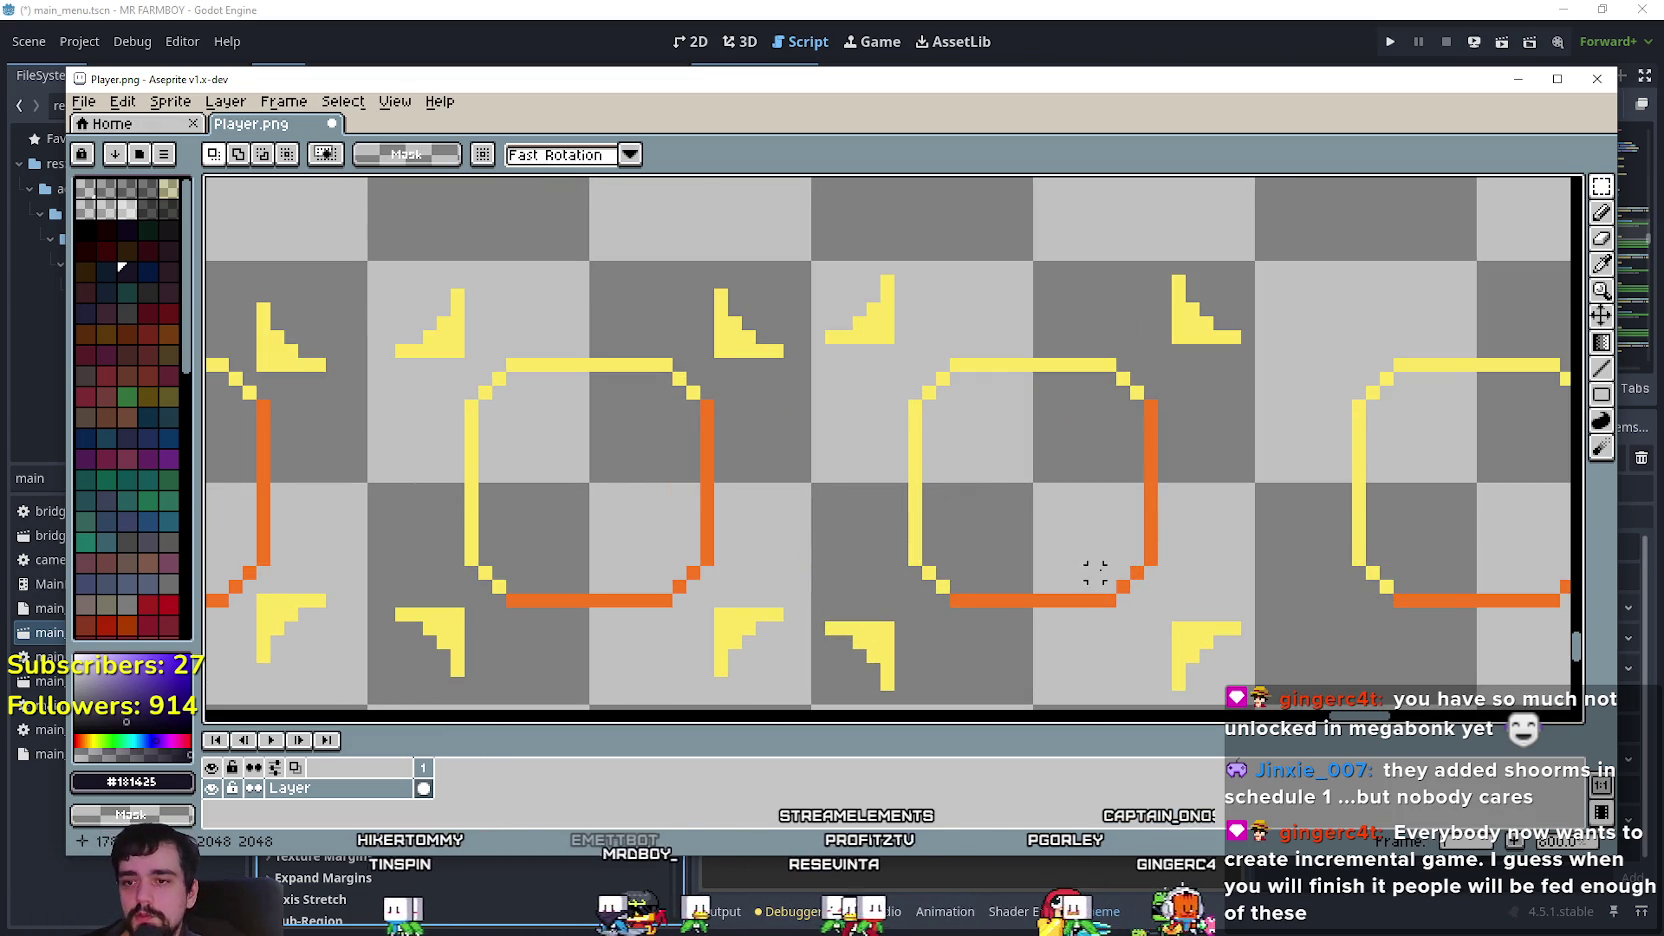
{"action": "left_click_drag", "start_coordinate": [1092, 568], "coordinate": [1144, 464]}
{"action": "scroll", "coordinate": [1120, 360], "scroll_direction": "down", "scroll_amount": 1}
{"action": "scroll", "coordinate": [1133, 568], "scroll_direction": "up", "scroll_amount": 1}
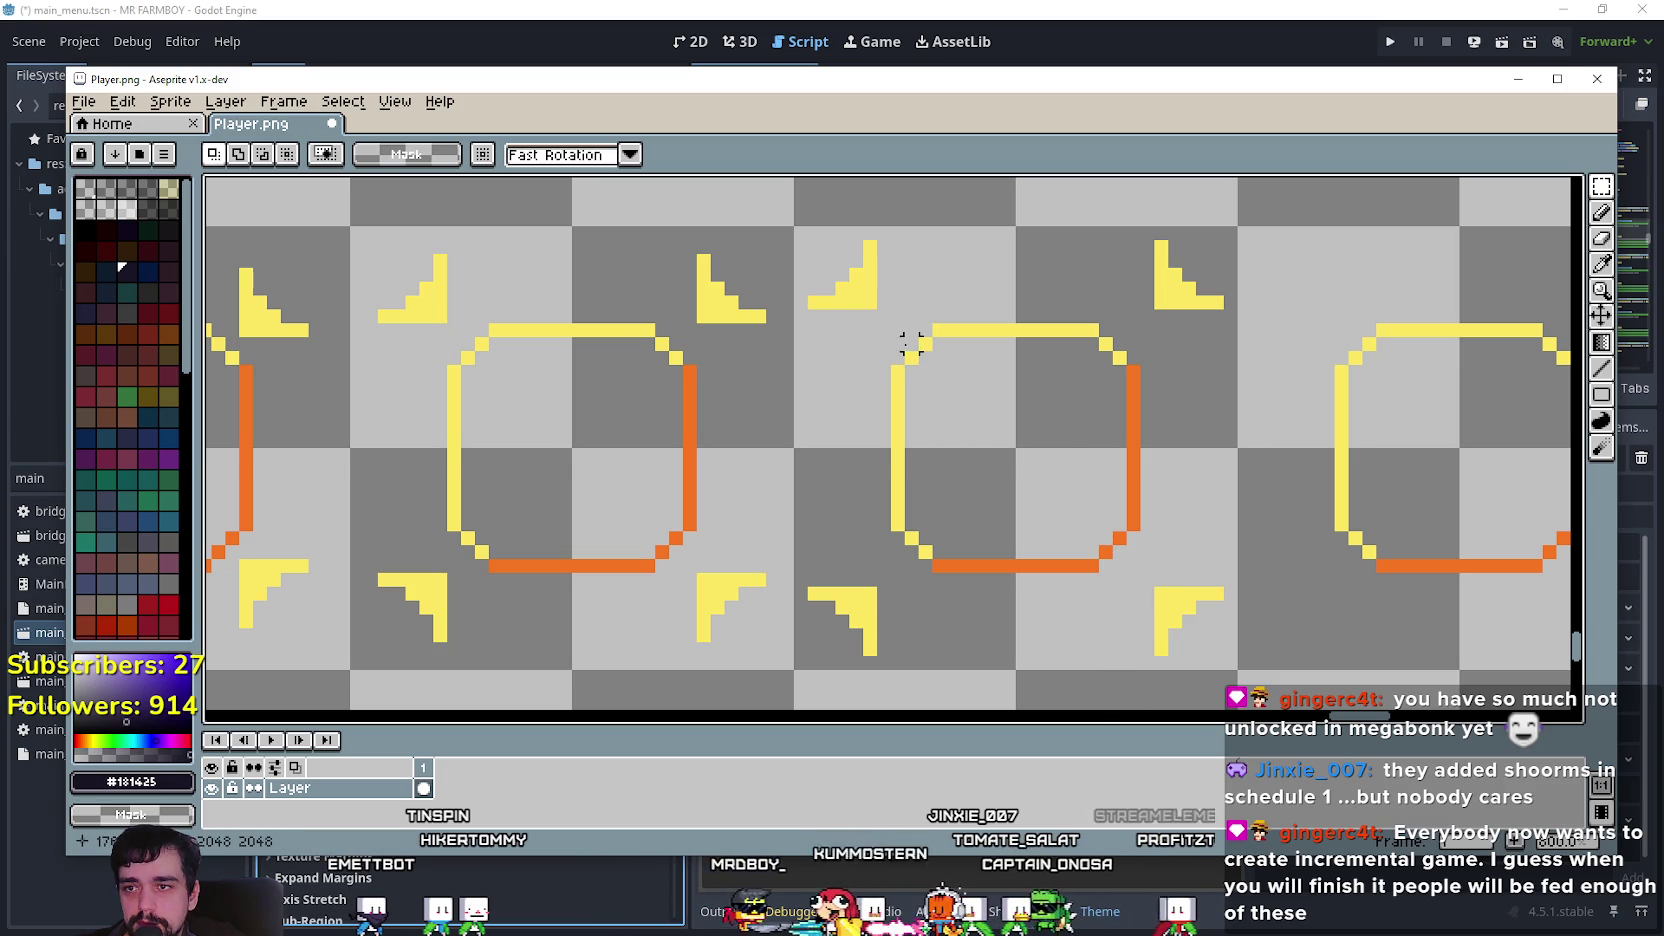
{"action": "left_click_drag", "start_coordinate": [880, 315], "coordinate": [920, 352]}
{"action": "scroll", "coordinate": [939, 662], "scroll_direction": "down", "scroll_amount": 2}
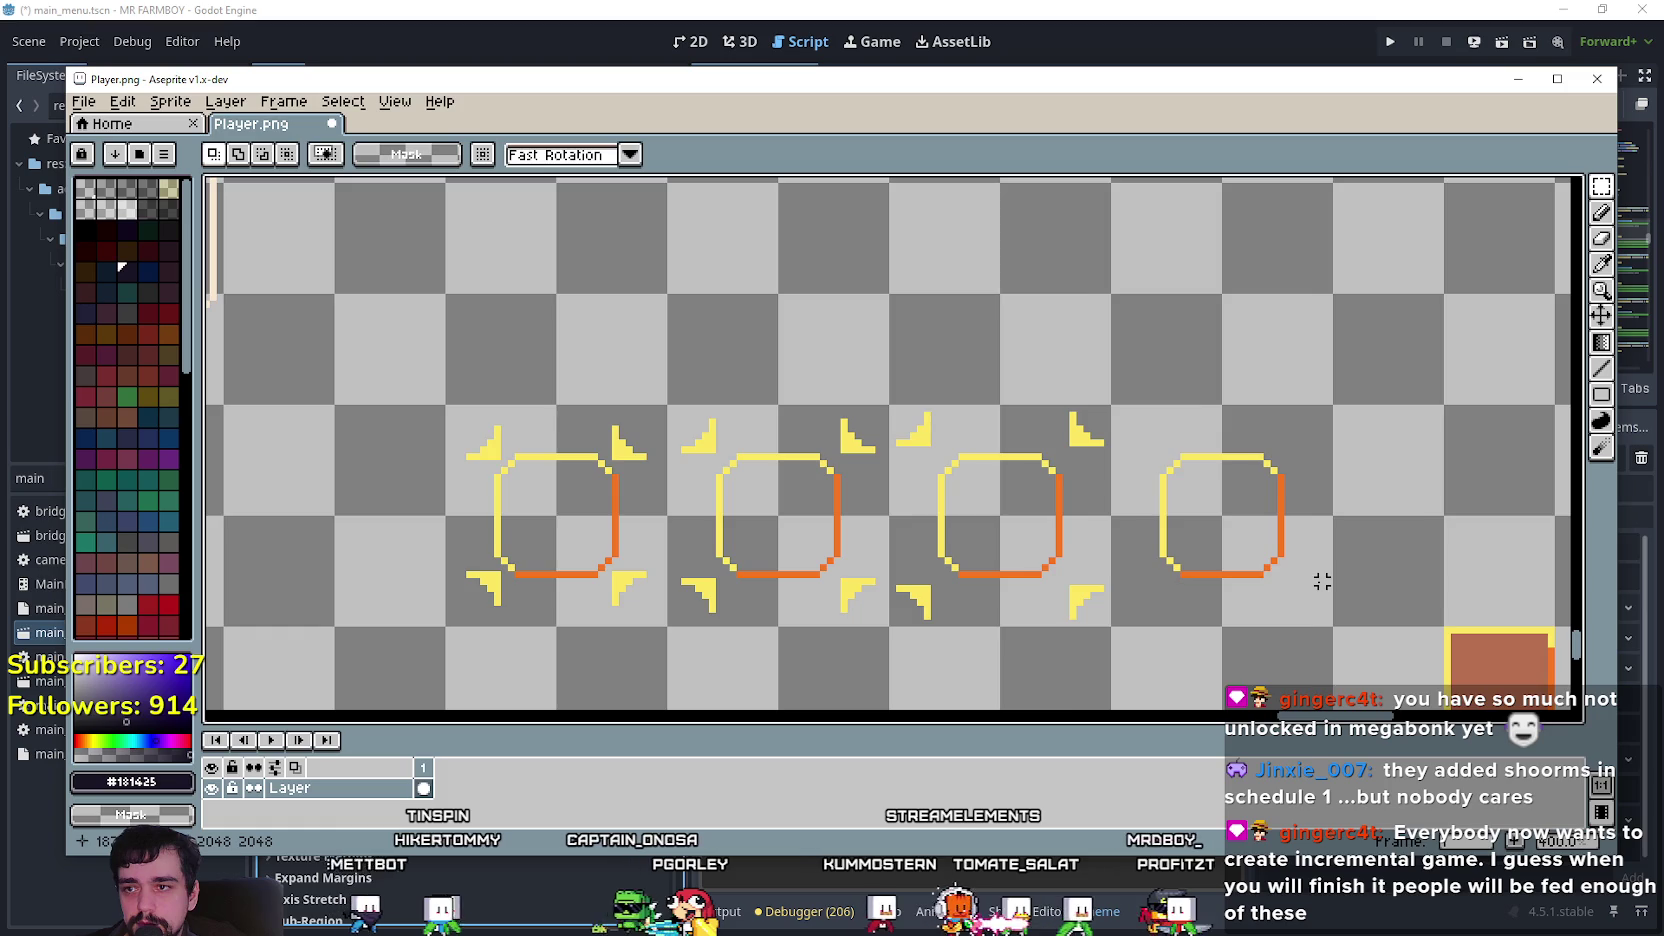
{"action": "scroll", "coordinate": [1192, 483], "scroll_direction": "up", "scroll_amount": 1}
{"action": "scroll", "coordinate": [920, 250], "scroll_direction": "up", "scroll_amount": 1}
Copy corner brackets to the fourth frame's top-right and top-left corners.
{"action": "left_click_drag", "start_coordinate": [857, 332], "coordinate": [977, 227]}
{"action": "left_click_drag", "start_coordinate": [1256, 460], "coordinate": [1103, 494]}
{"action": "mouse_move", "coordinate": [823, 305]}
{"action": "left_mouse_down"}
{"action": "mouse_move", "coordinate": [821, 320]}
{"action": "mouse_move", "coordinate": [907, 299]}
{"action": "mouse_move", "coordinate": [1305, 300]}
{"action": "mouse_move", "coordinate": [1282, 286]}
{"action": "left_mouse_up"}
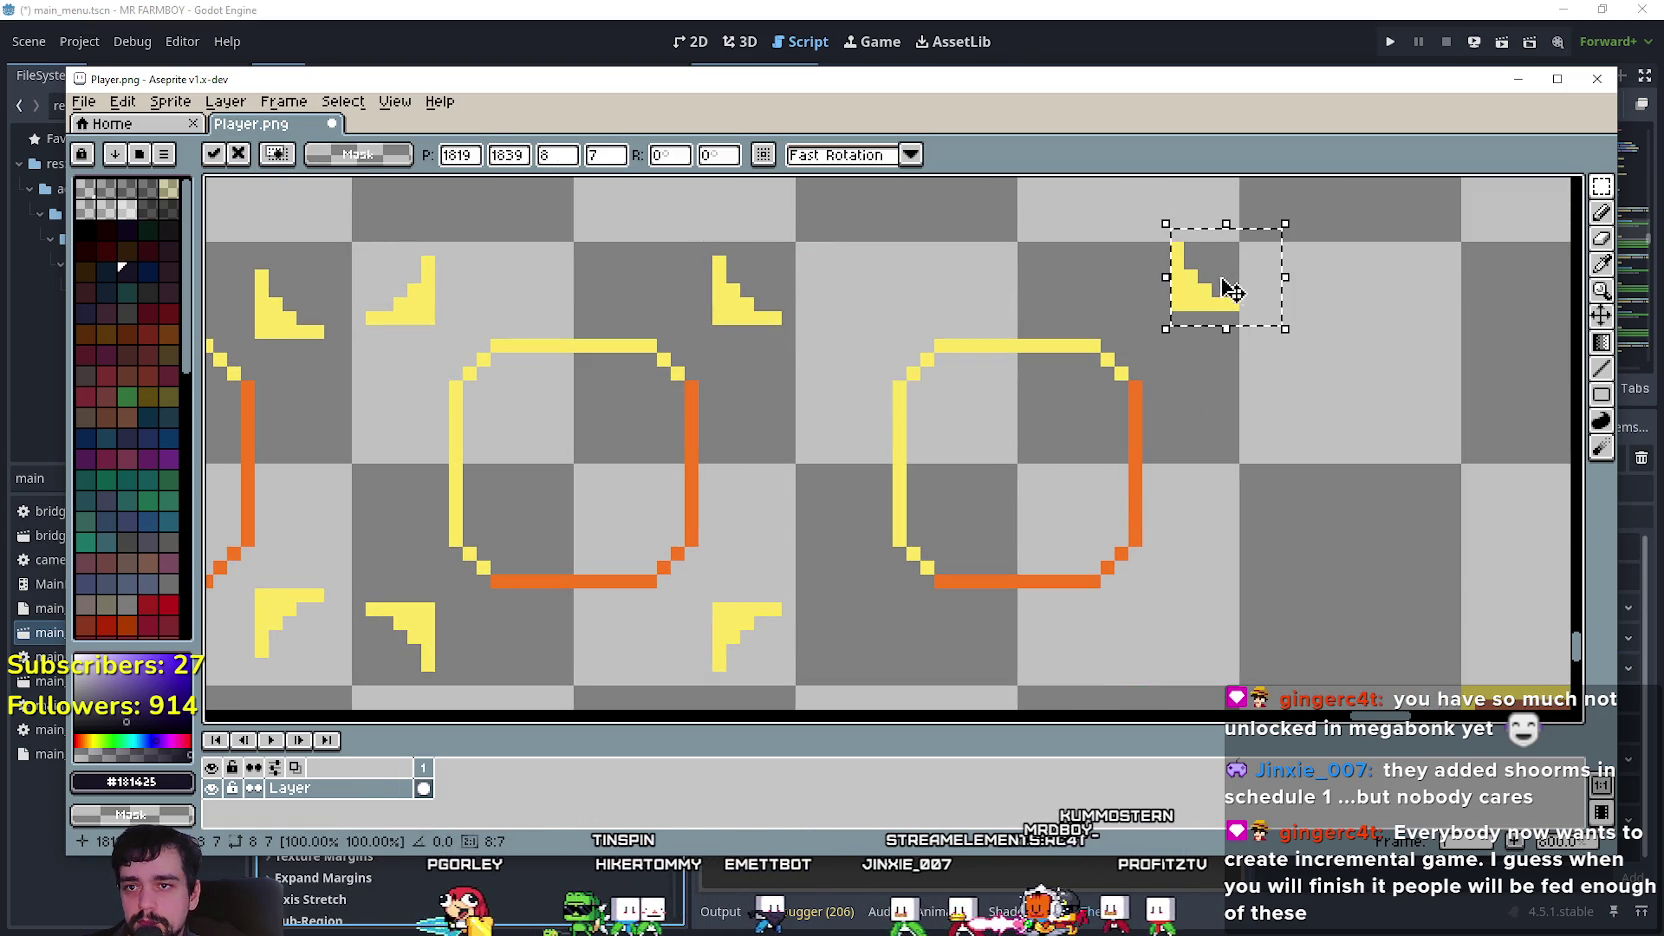
{"action": "left_click", "coordinate": [936, 397]}
{"action": "mouse_move", "coordinate": [450, 341]}
{"action": "left_mouse_down"}
{"action": "mouse_move", "coordinate": [348, 238]}
{"action": "mouse_move", "coordinate": [435, 286]}
{"action": "mouse_move", "coordinate": [863, 300]}
{"action": "mouse_move", "coordinate": [847, 291]}
{"action": "left_mouse_up"}
{"action": "left_click", "coordinate": [899, 455]}
Copy a bottom bracket to the fourth frame's bottom-right, then select one for bottom-left.
{"action": "scroll", "coordinate": [940, 410], "scroll_direction": "down", "scroll_amount": 3}
{"action": "left_click_drag", "start_coordinate": [775, 540], "coordinate": [860, 440]}
{"action": "mouse_move", "coordinate": [840, 510]}
{"action": "left_mouse_down"}
{"action": "mouse_move", "coordinate": [1276, 539]}
{"action": "mouse_move", "coordinate": [1298, 525]}
{"action": "left_mouse_up"}
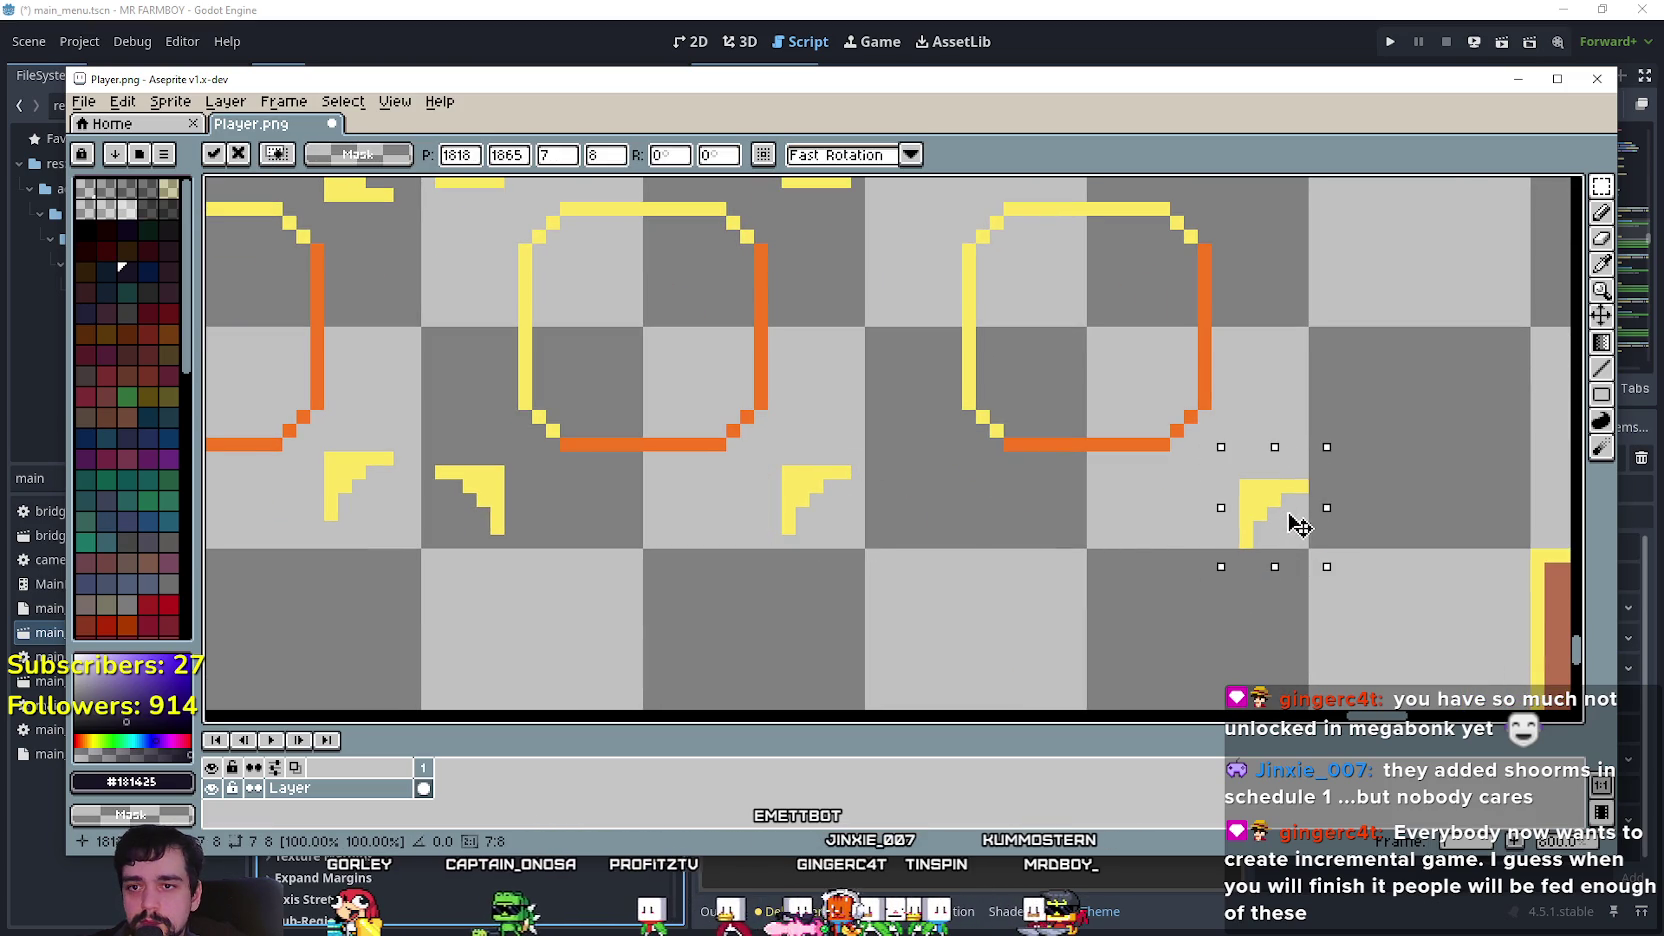
{"action": "left_click", "coordinate": [1000, 530]}
{"action": "left_click_drag", "start_coordinate": [420, 566], "coordinate": [522, 447]}
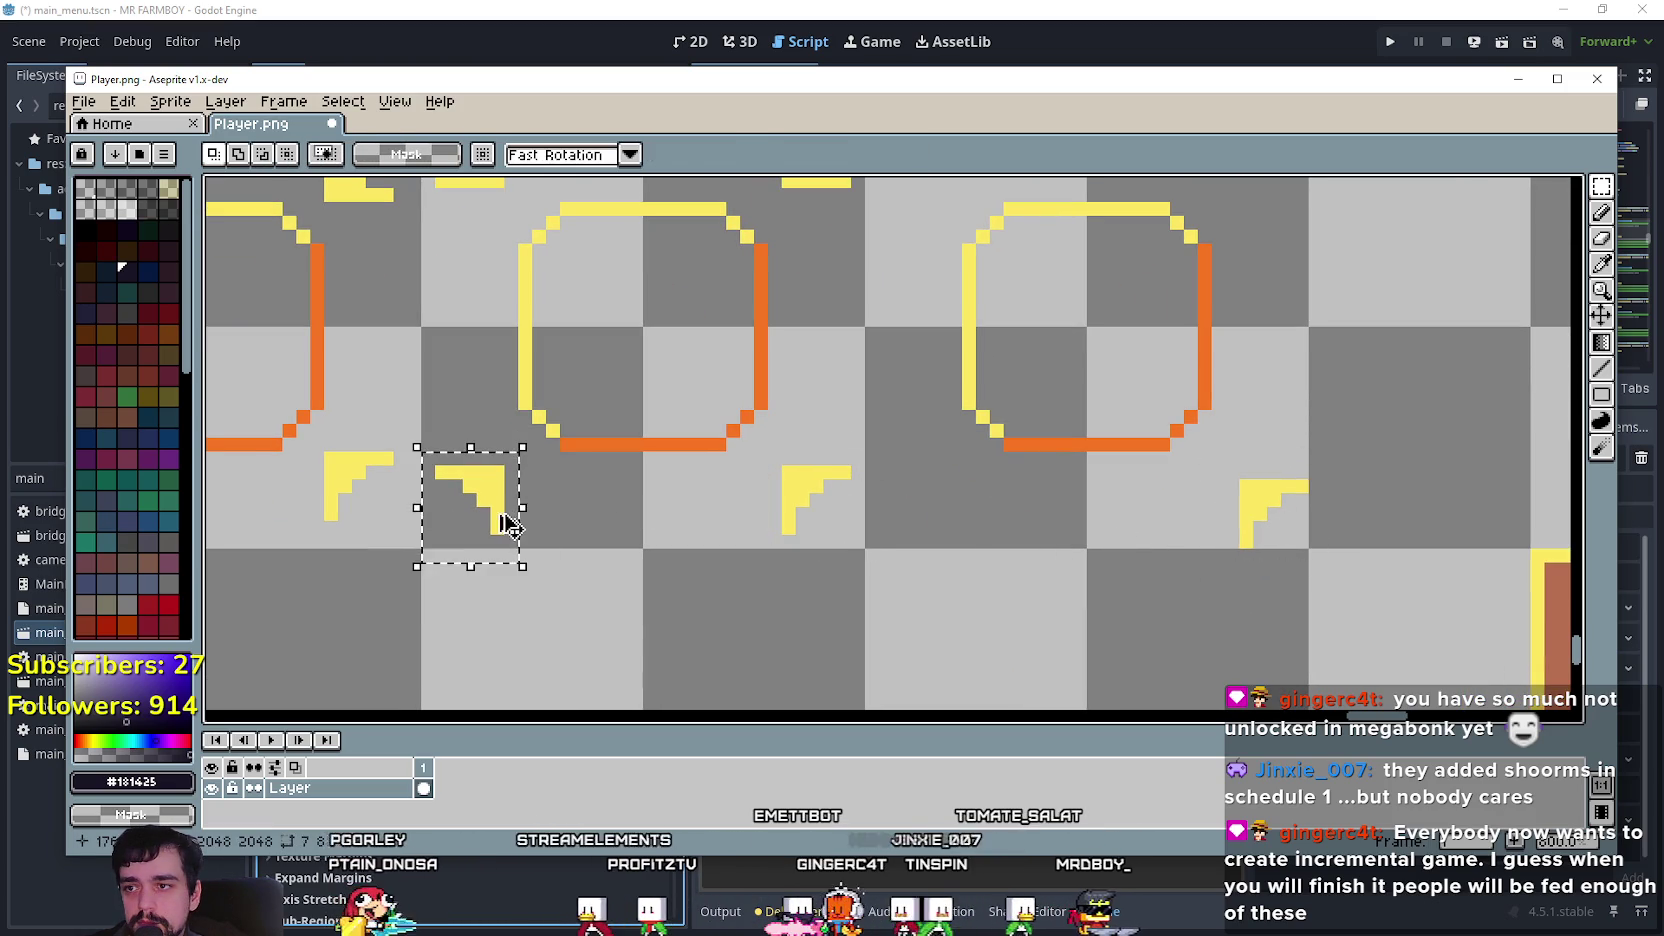